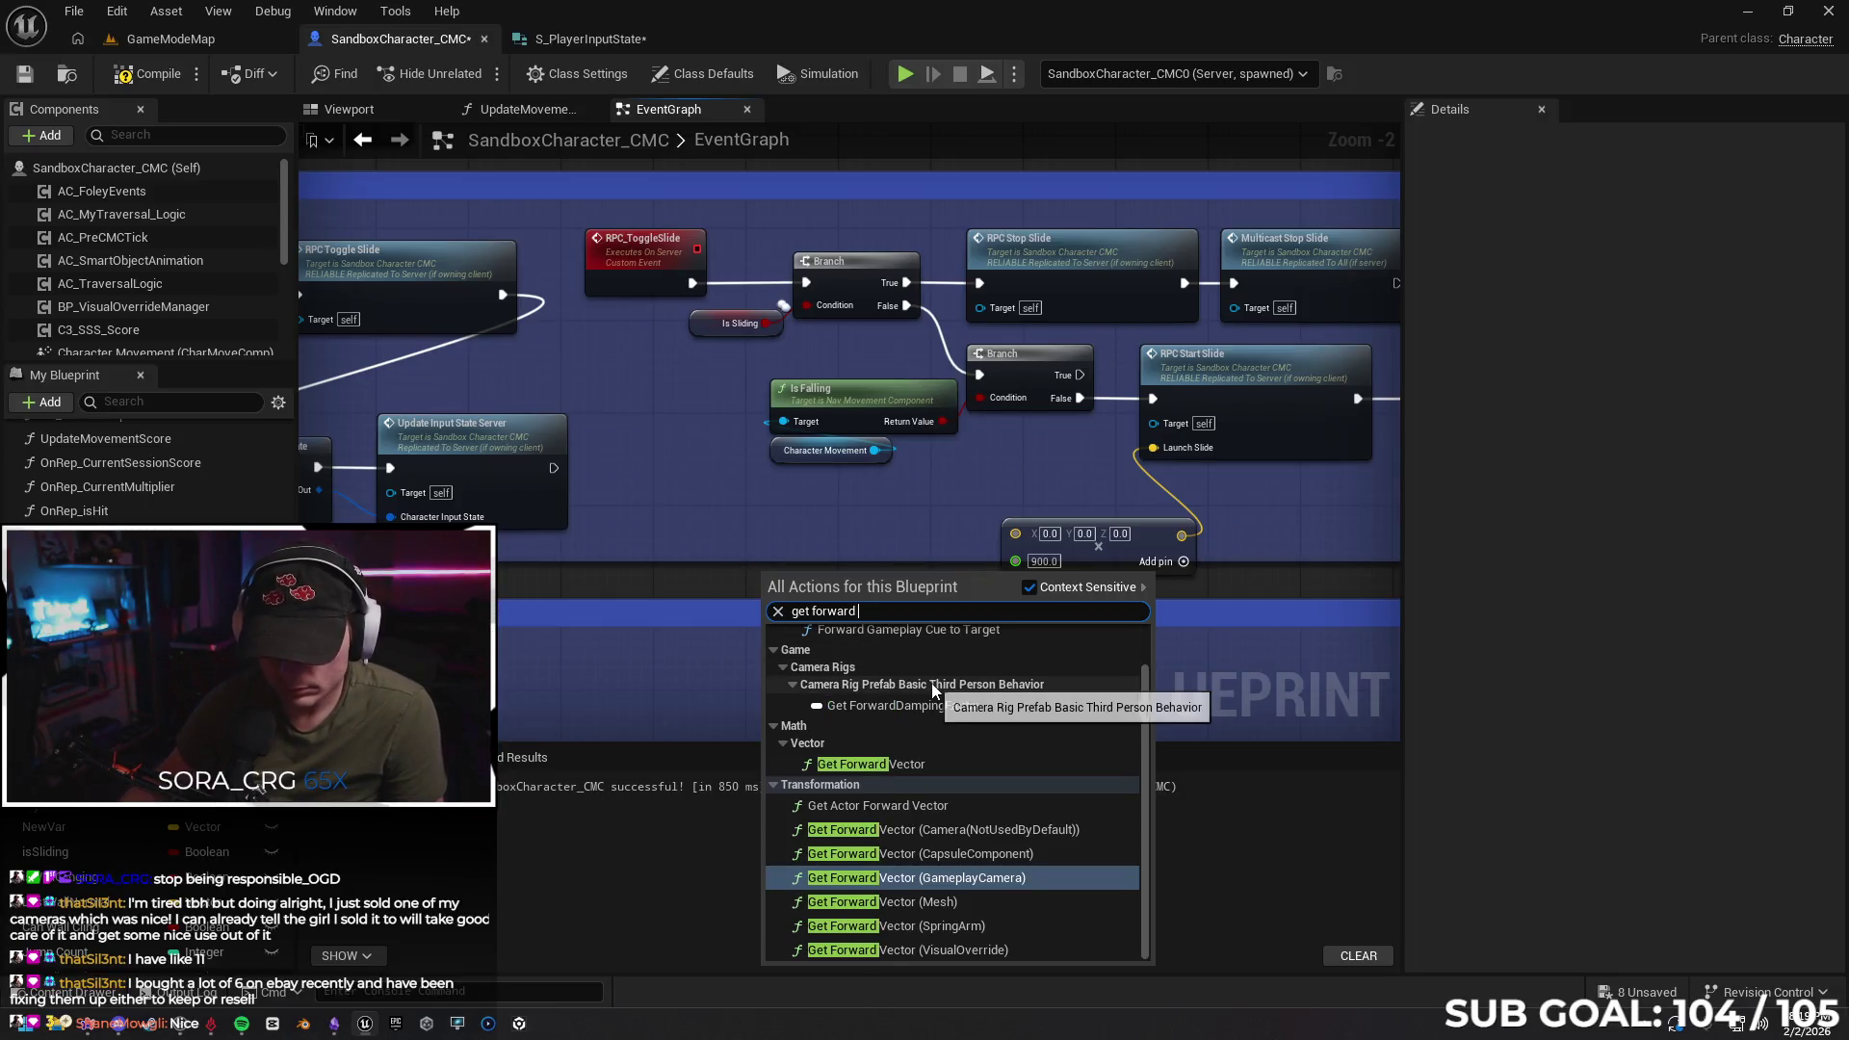
Search 'vec' and add a Get Forward Vector node targeting the Mesh component
type("vec")
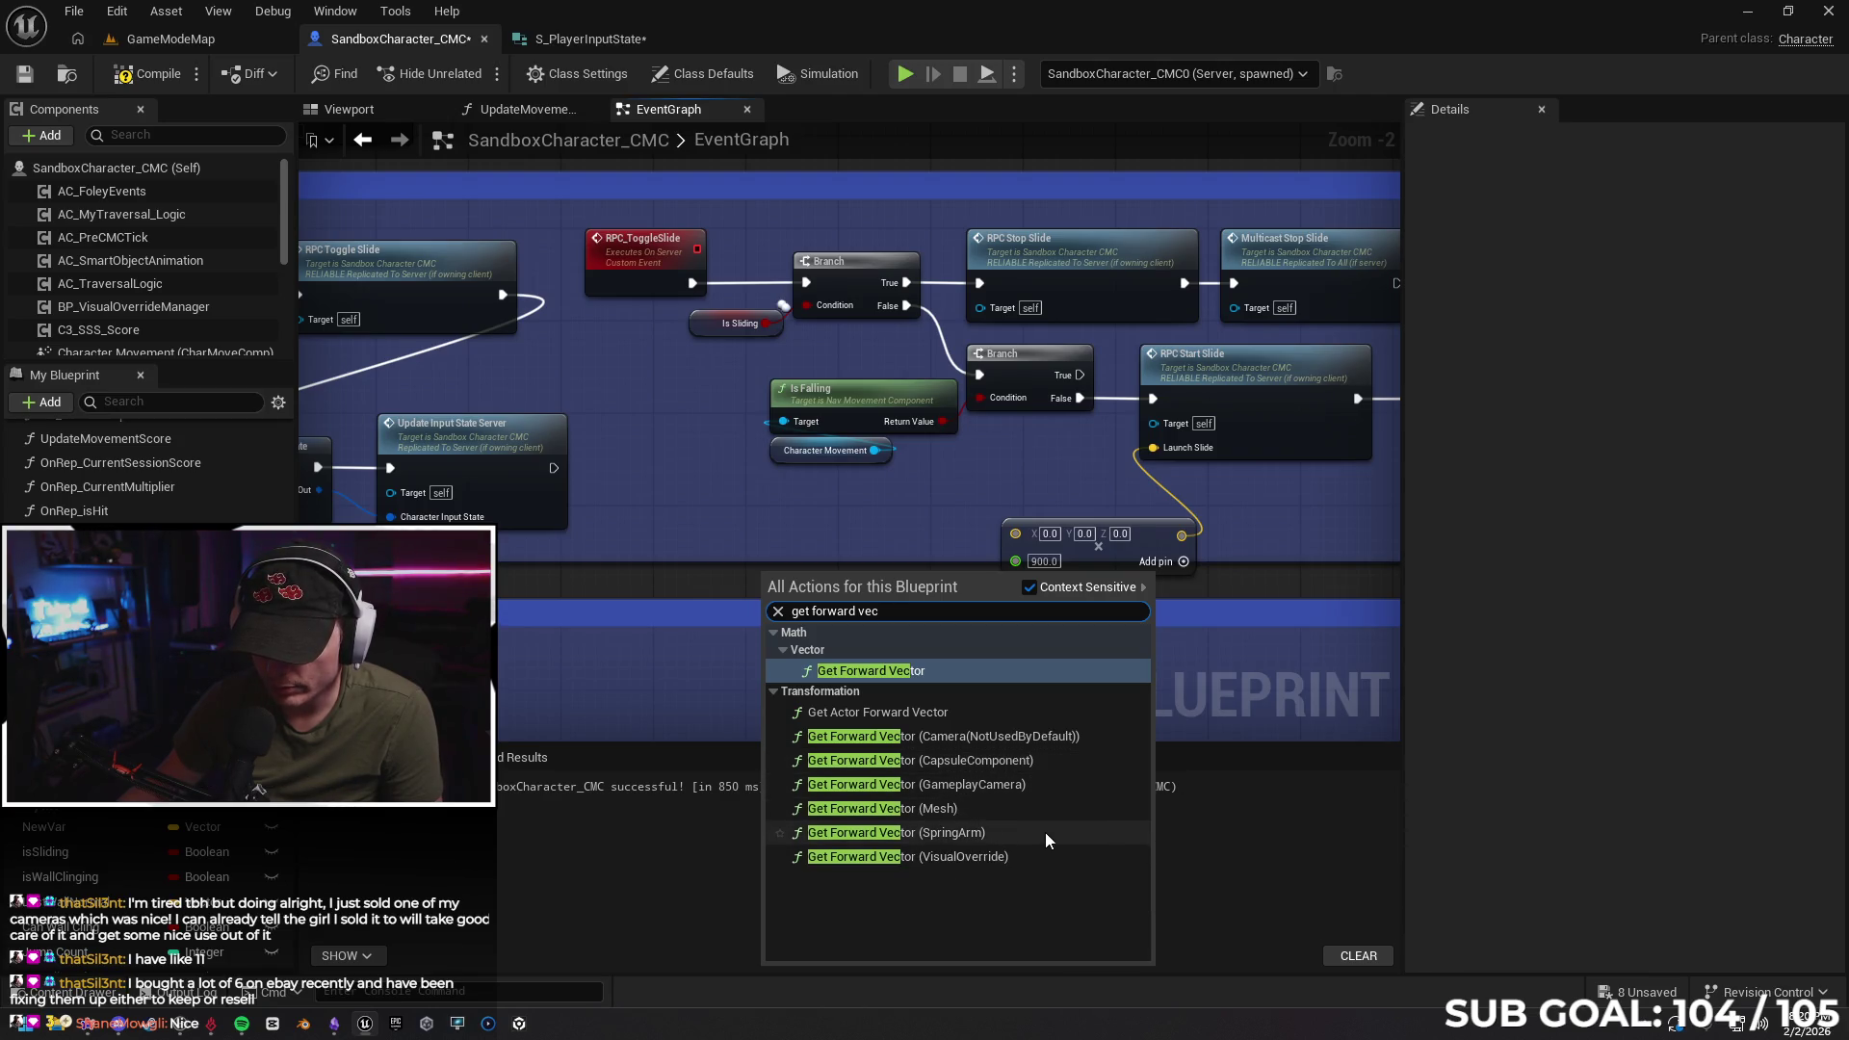
left_click(1029, 586)
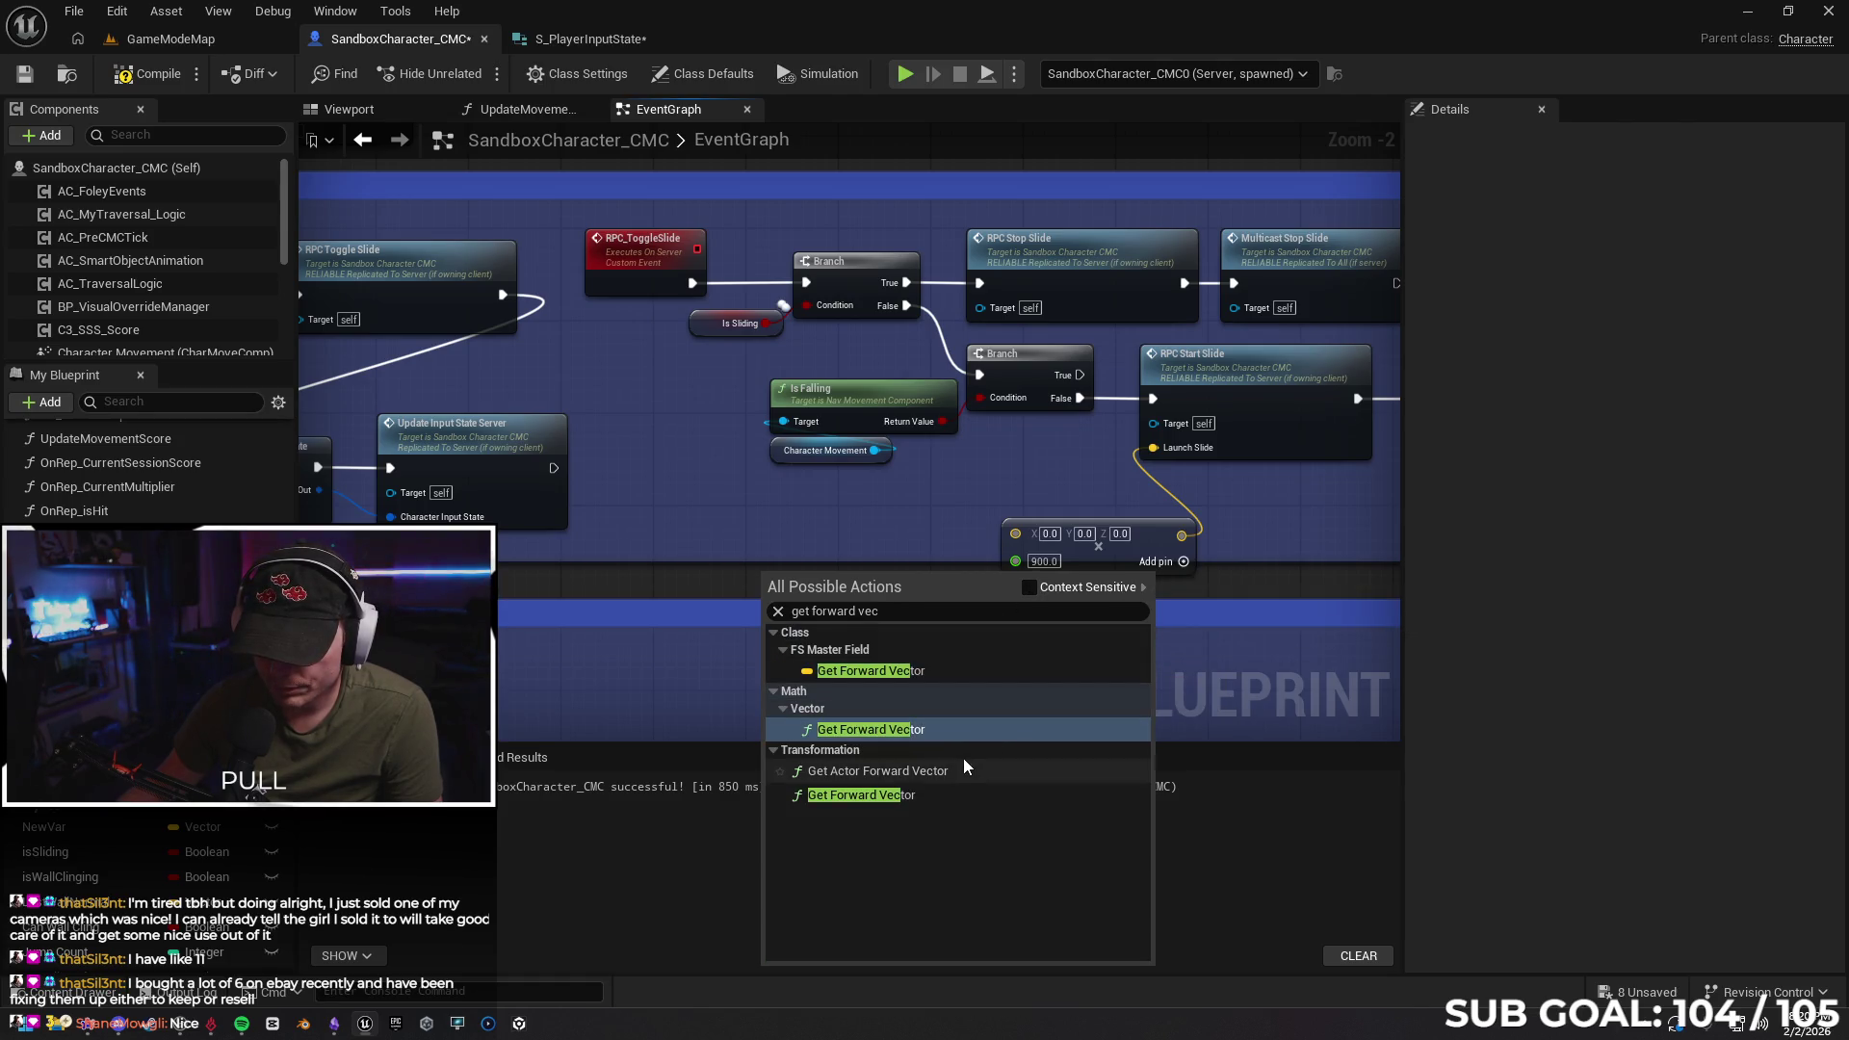
left_click(1030, 587)
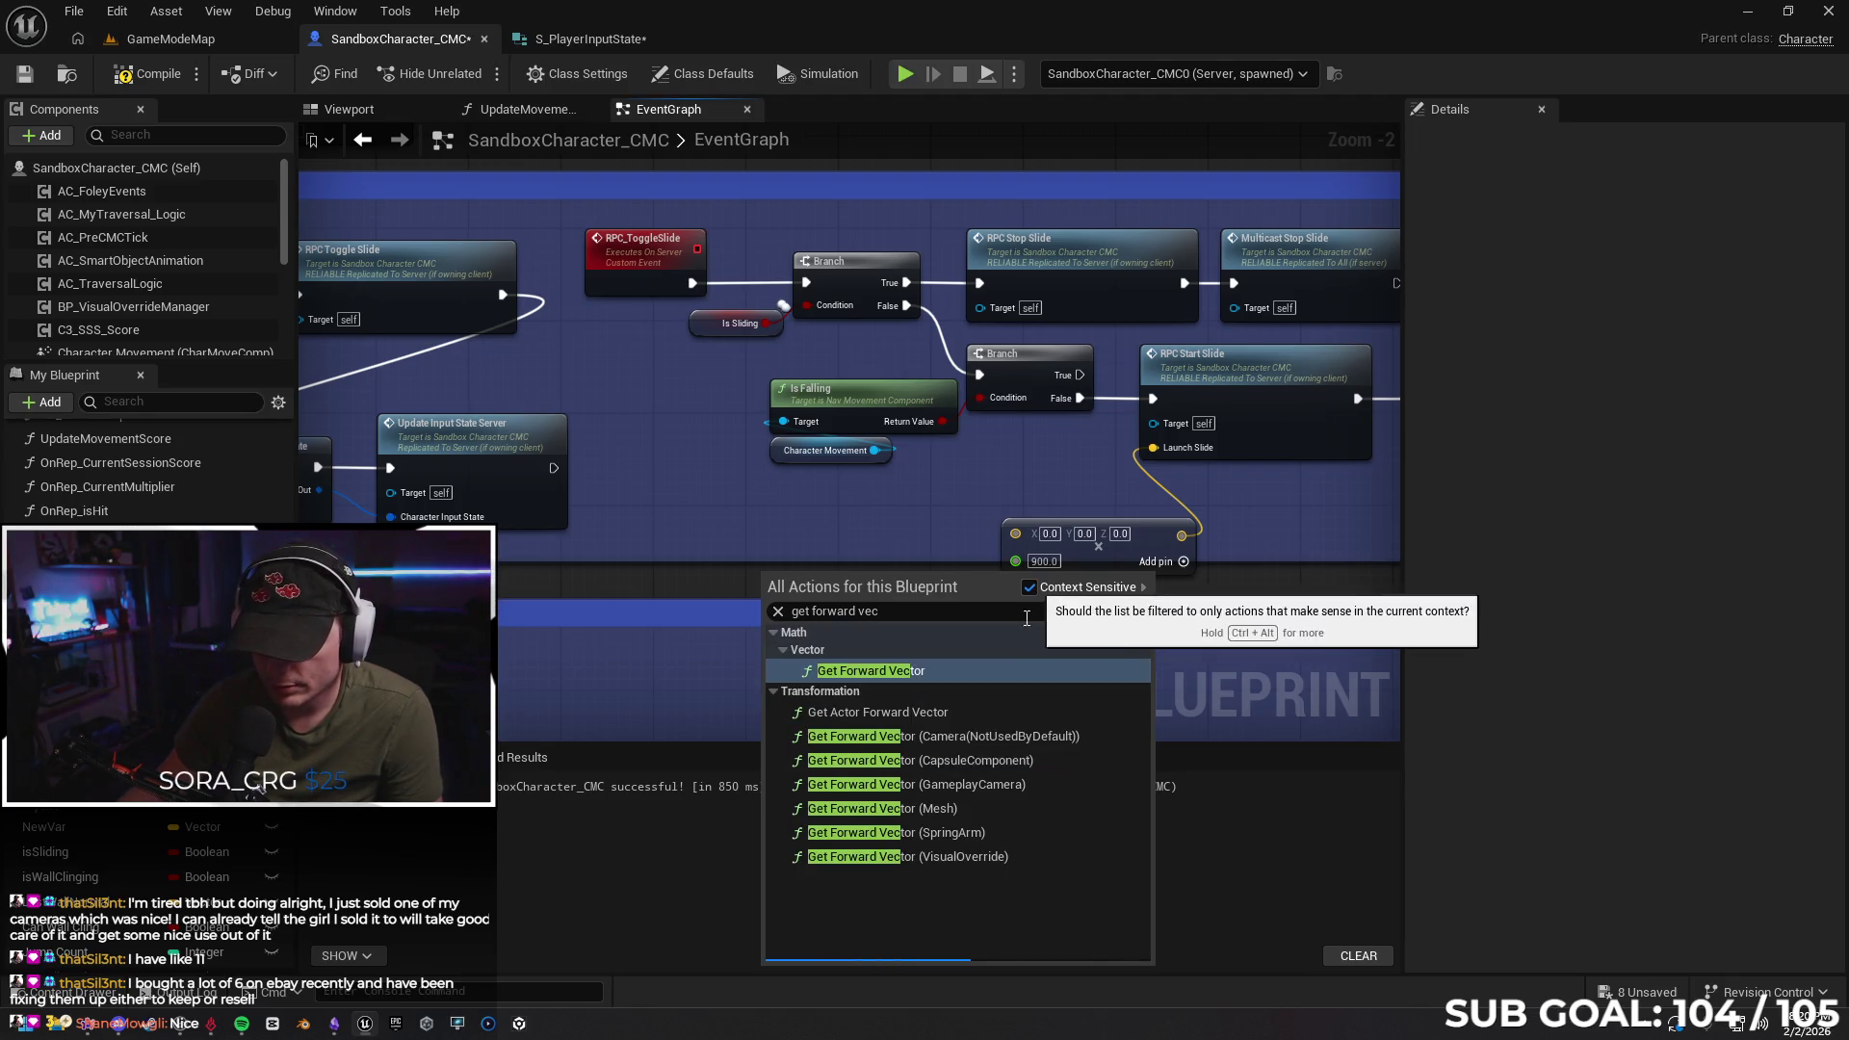
left_click(1025, 809)
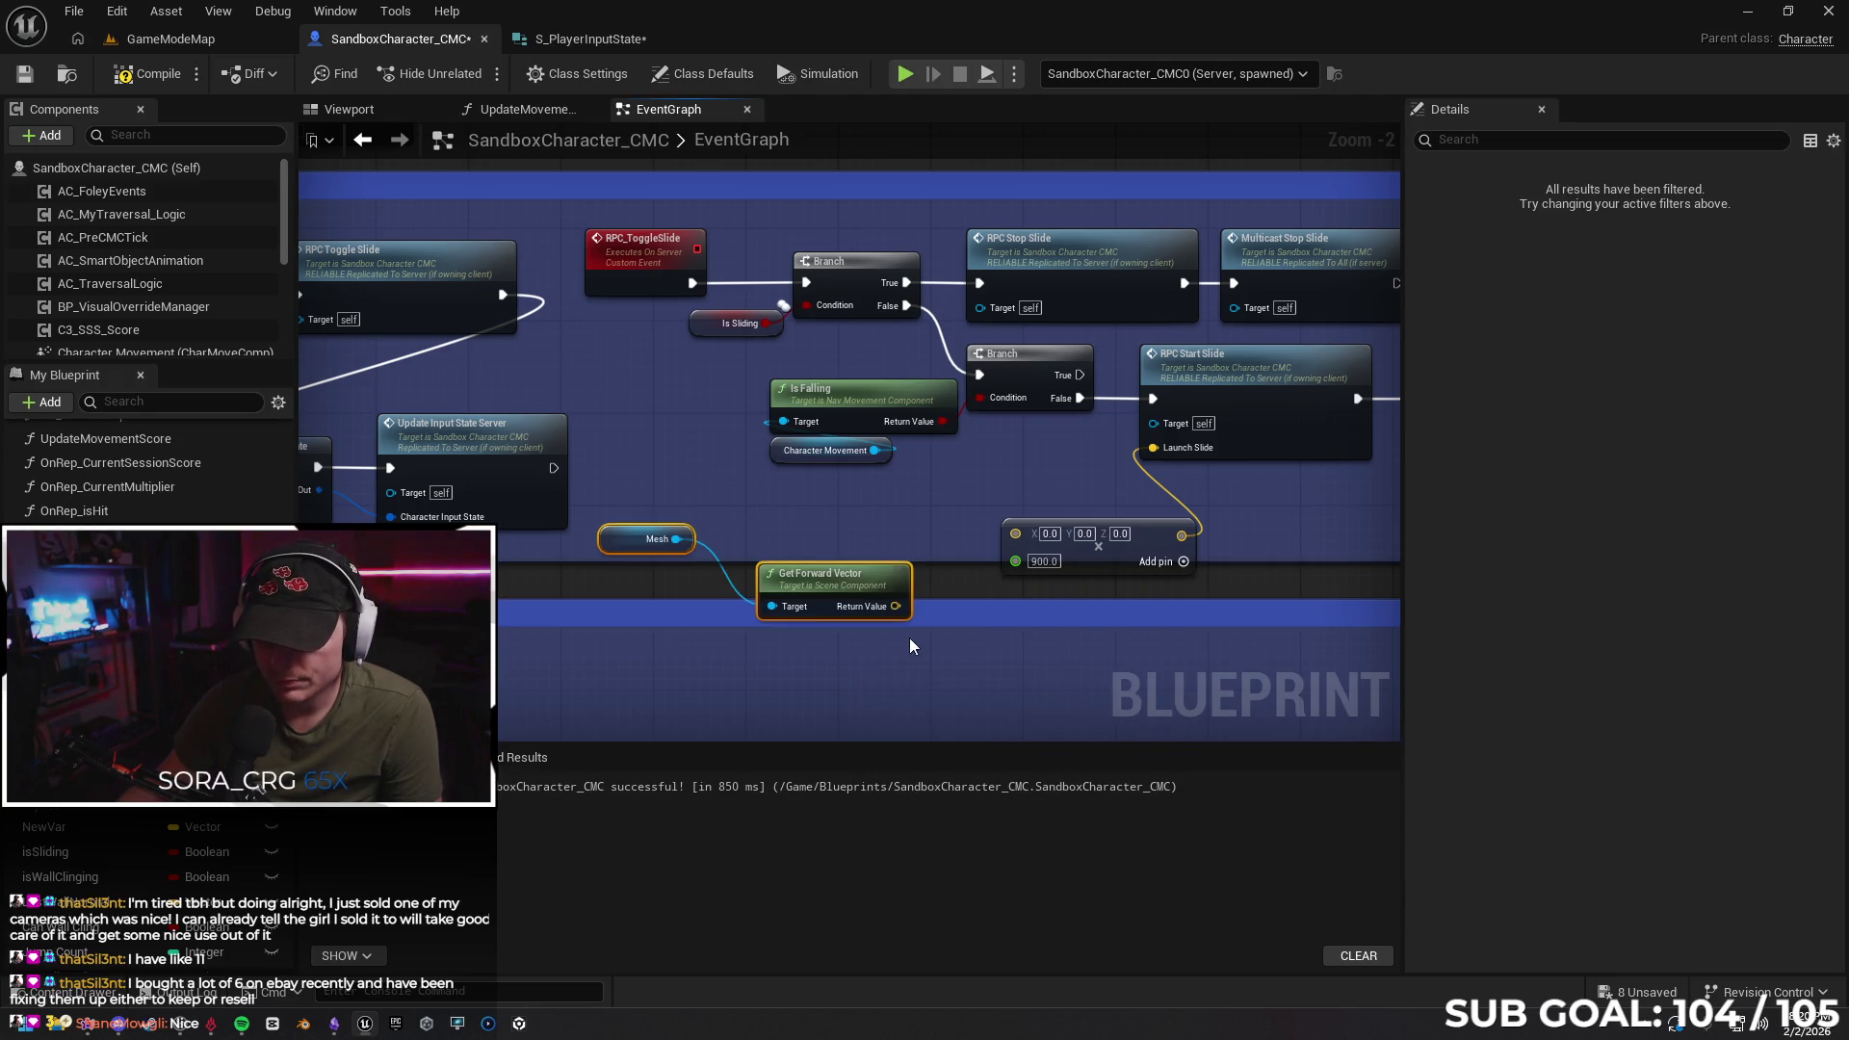
Try a connection from the forward vector, undo it, and run a quick multiplayer play test
left_click_drag(896, 614, 978, 569)
key("ctrl+z")
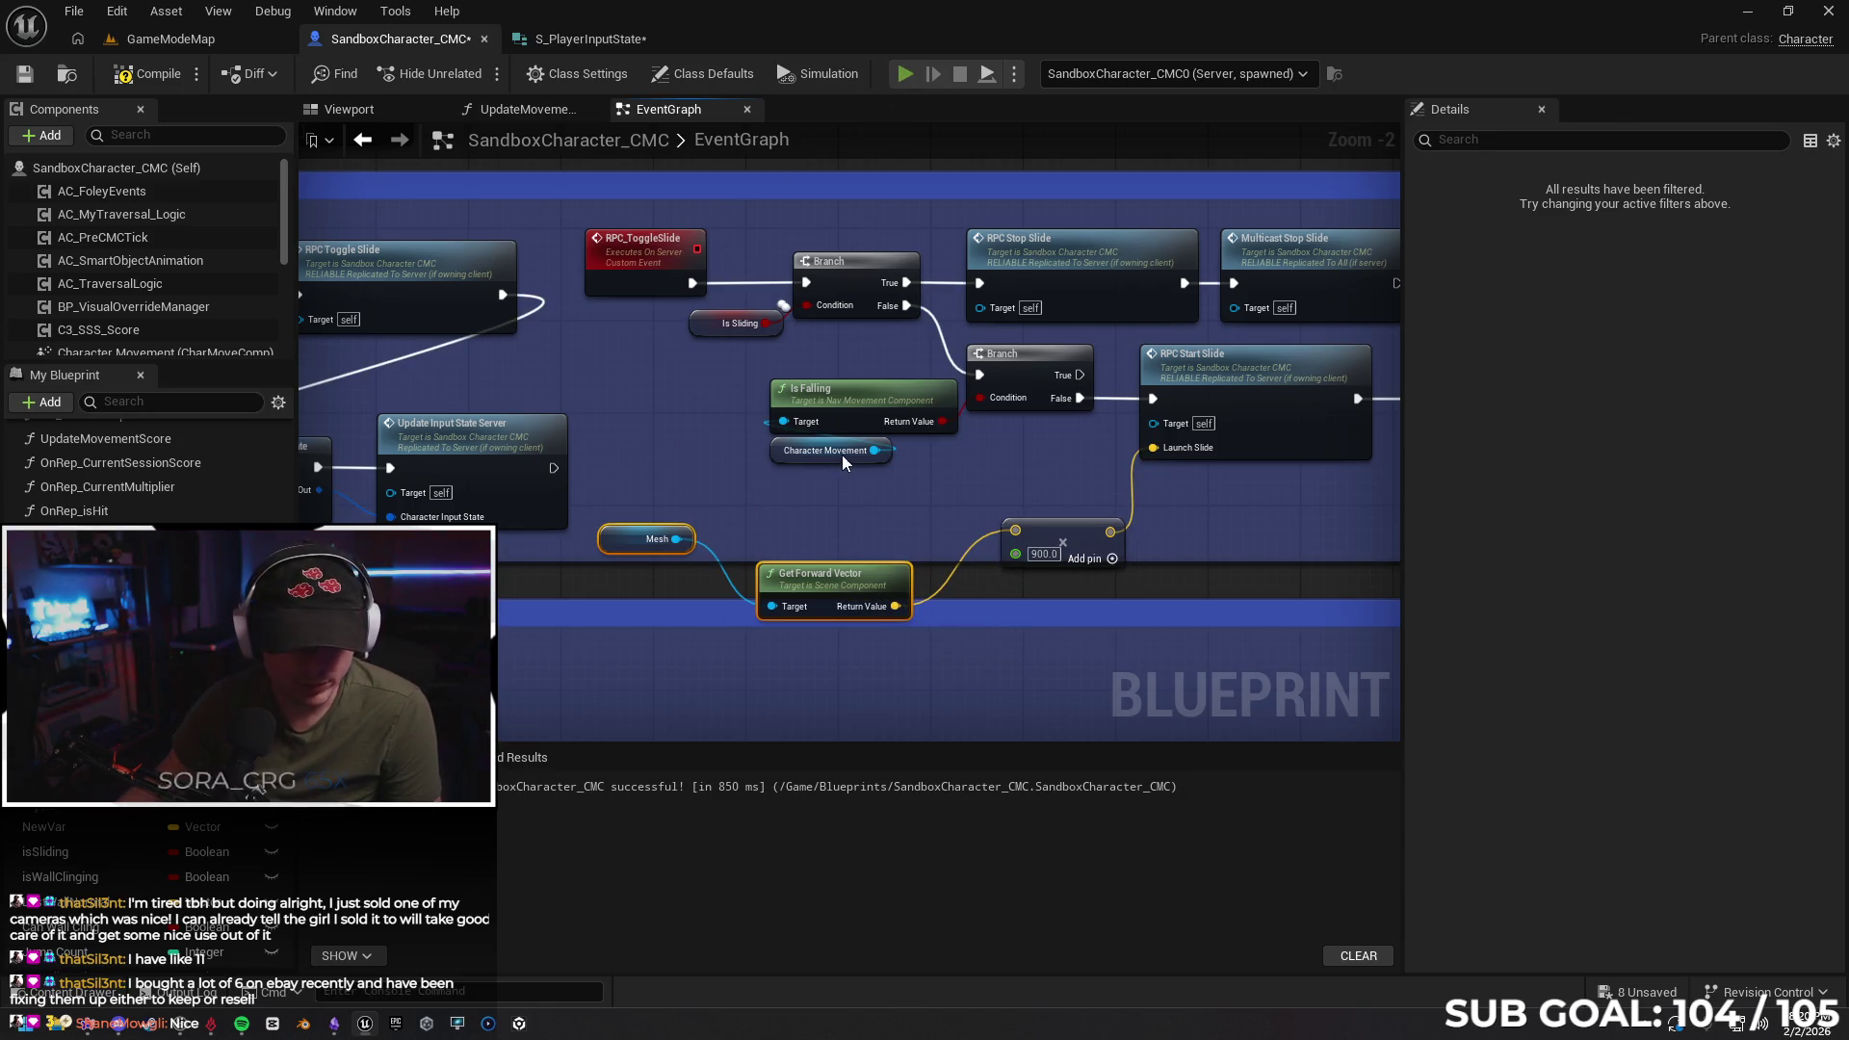
key("alt+p")
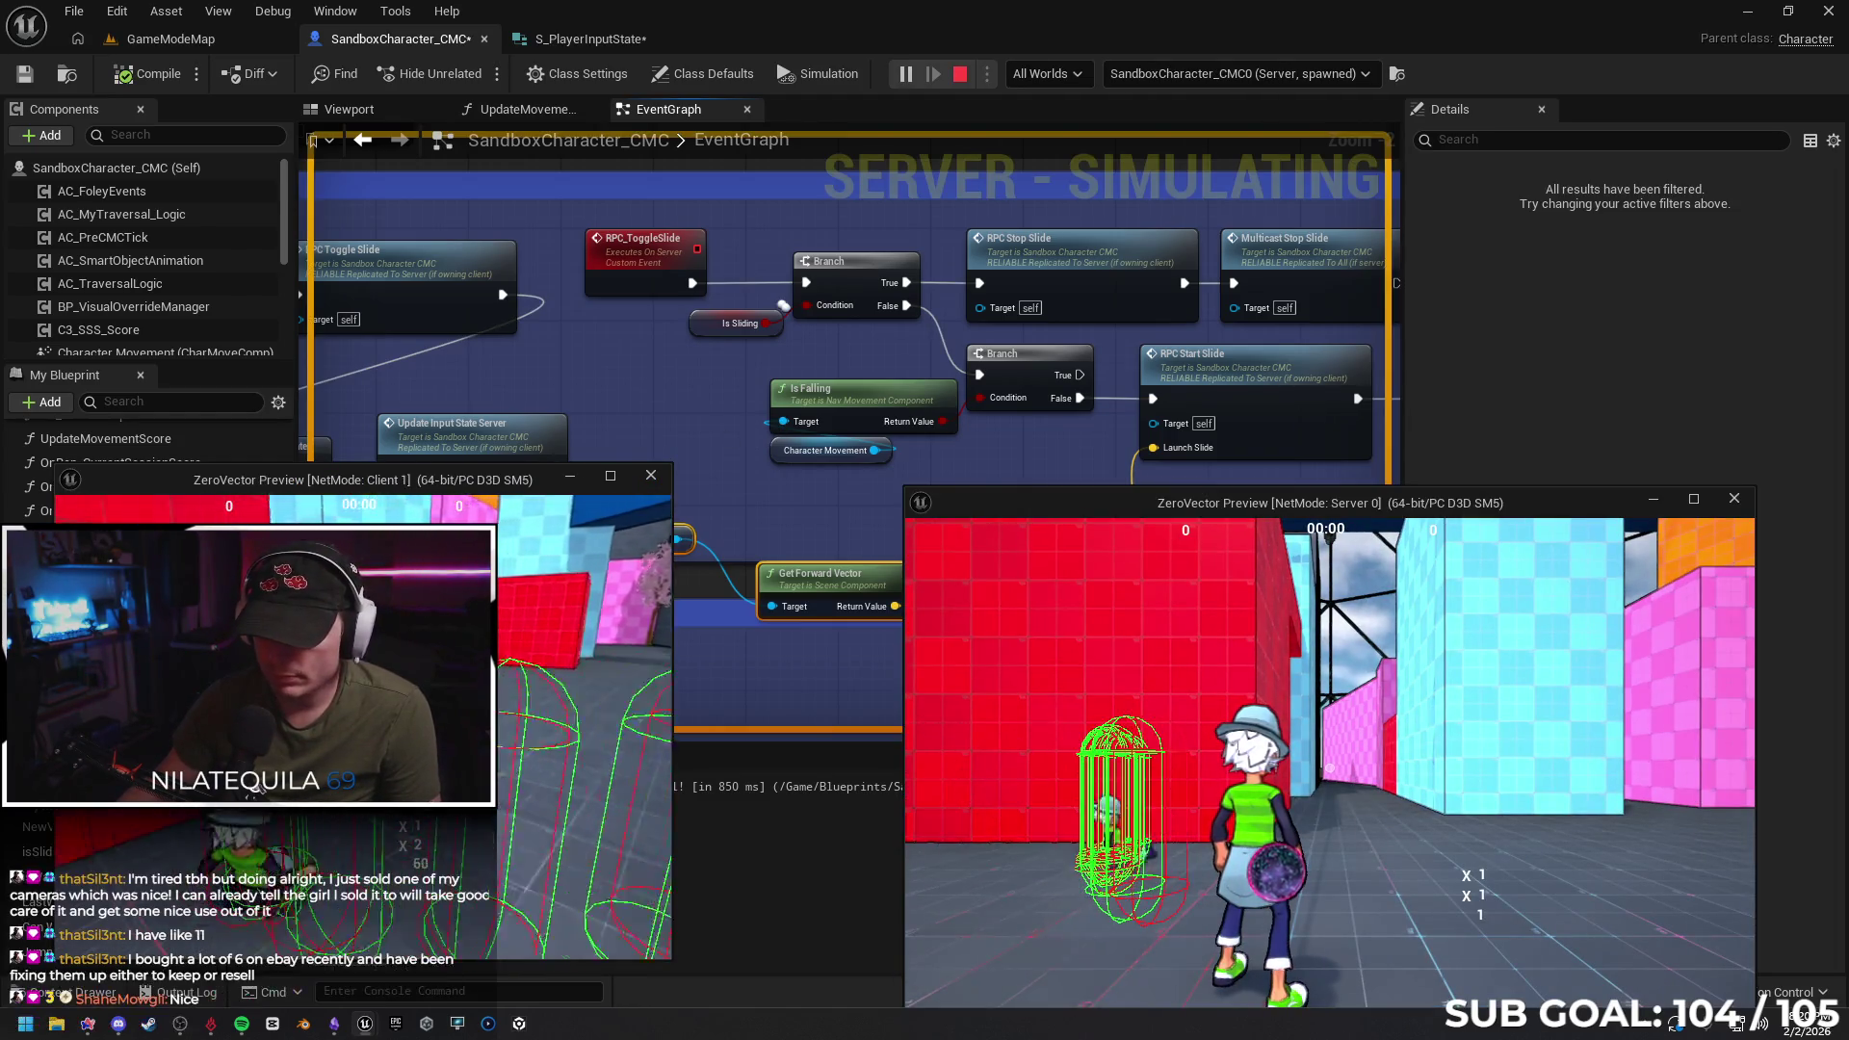
key("Escape")
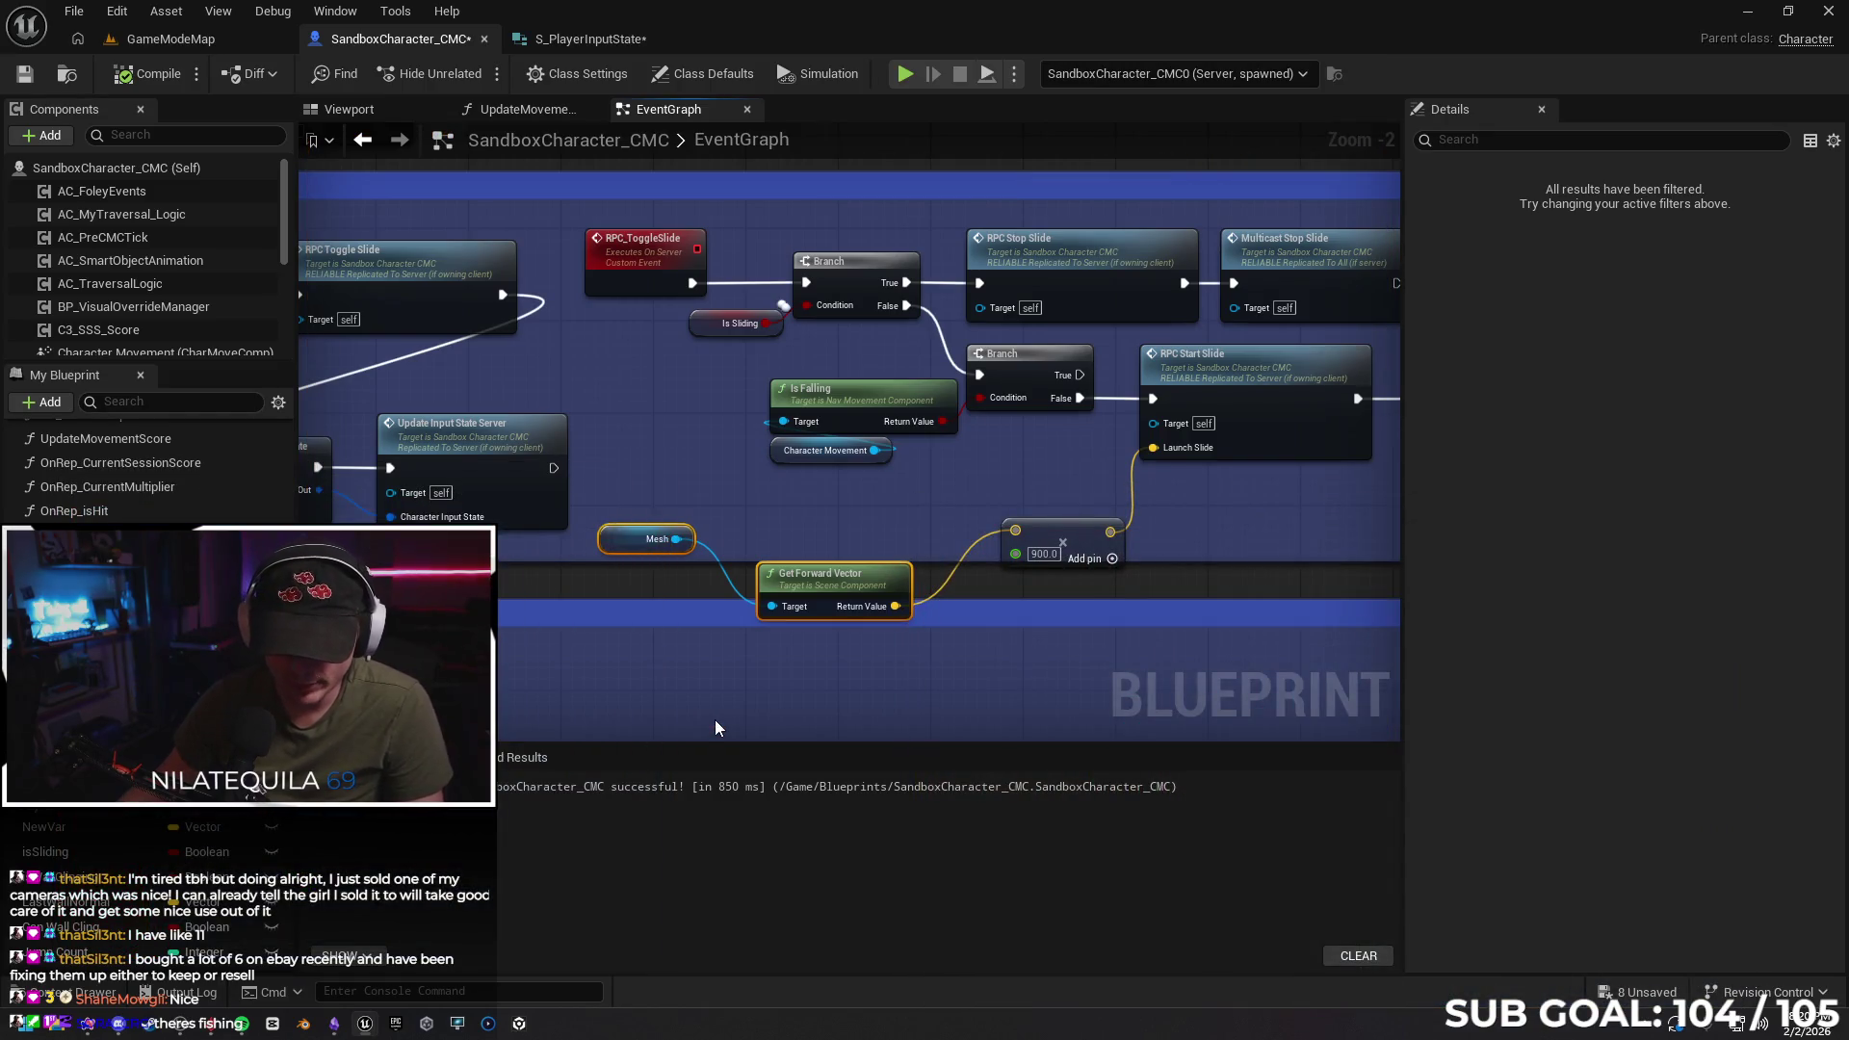
key("ctrl+z")
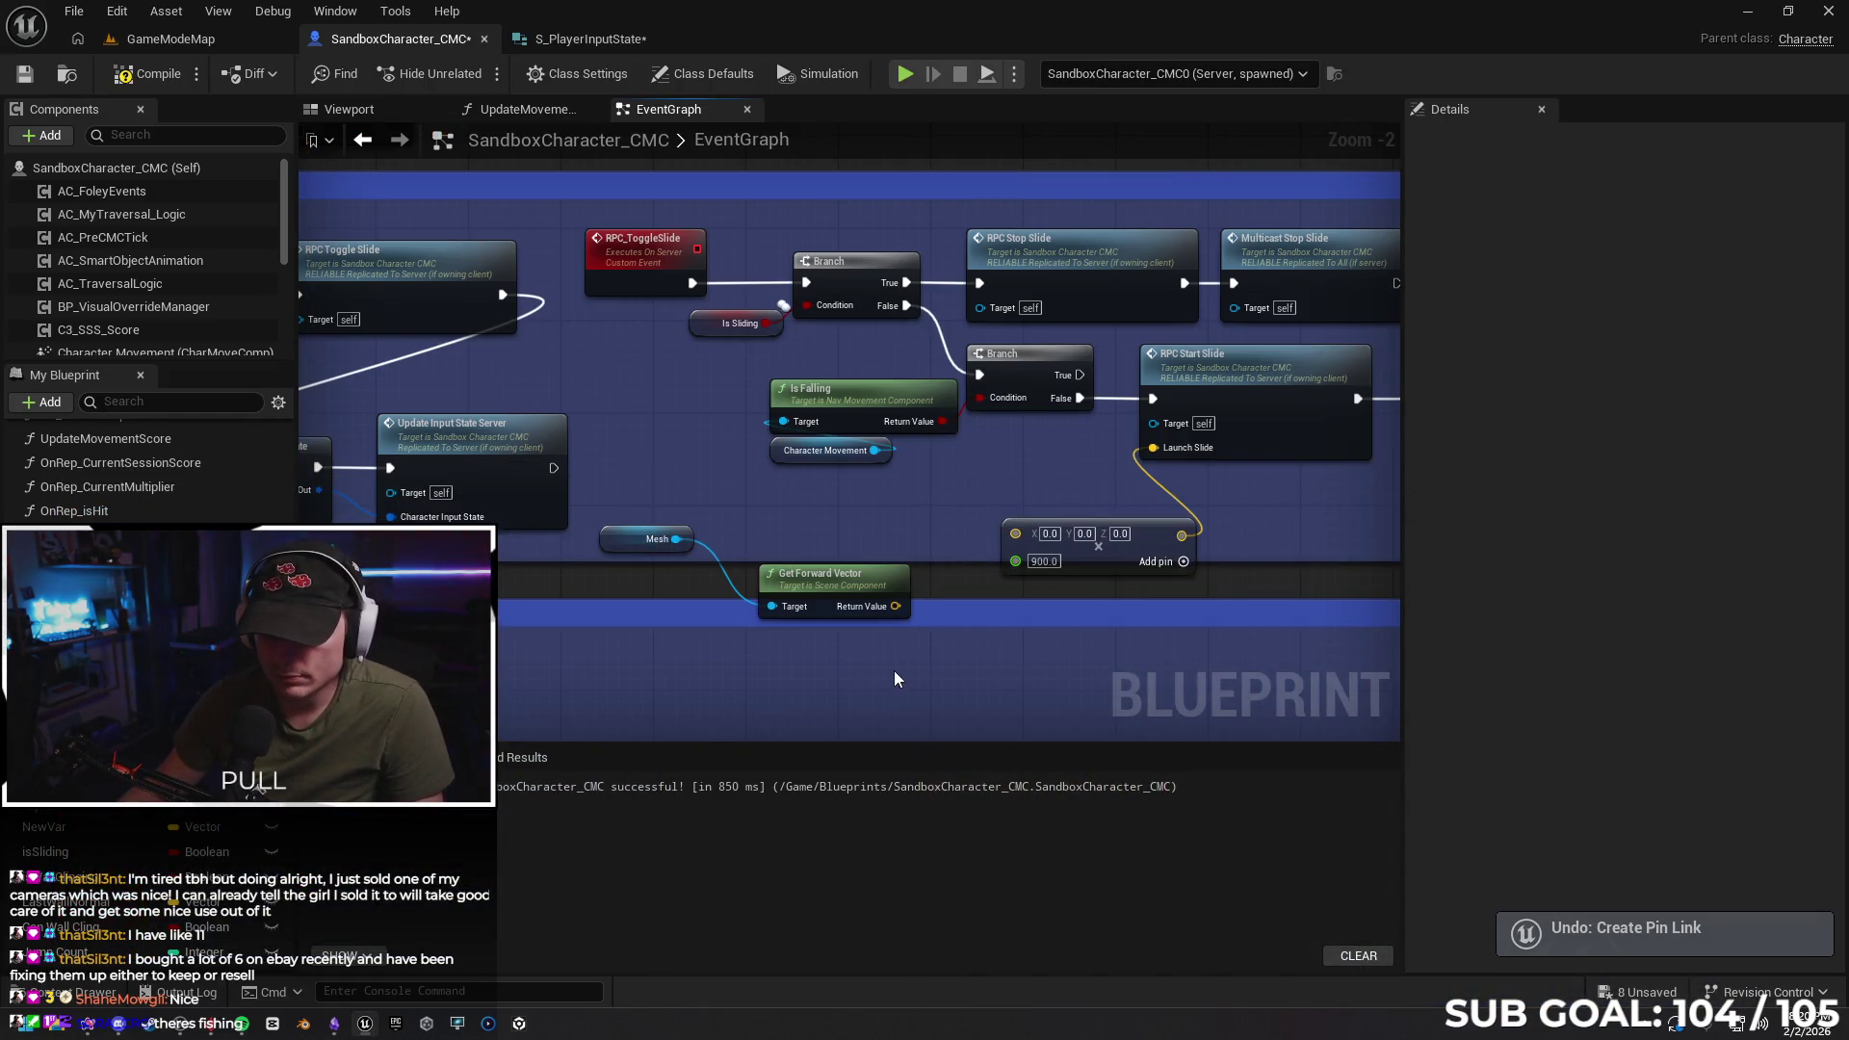
Delete the Mesh and Get Forward Vector nodes and bring up the Gemini chat
left_click(863, 610)
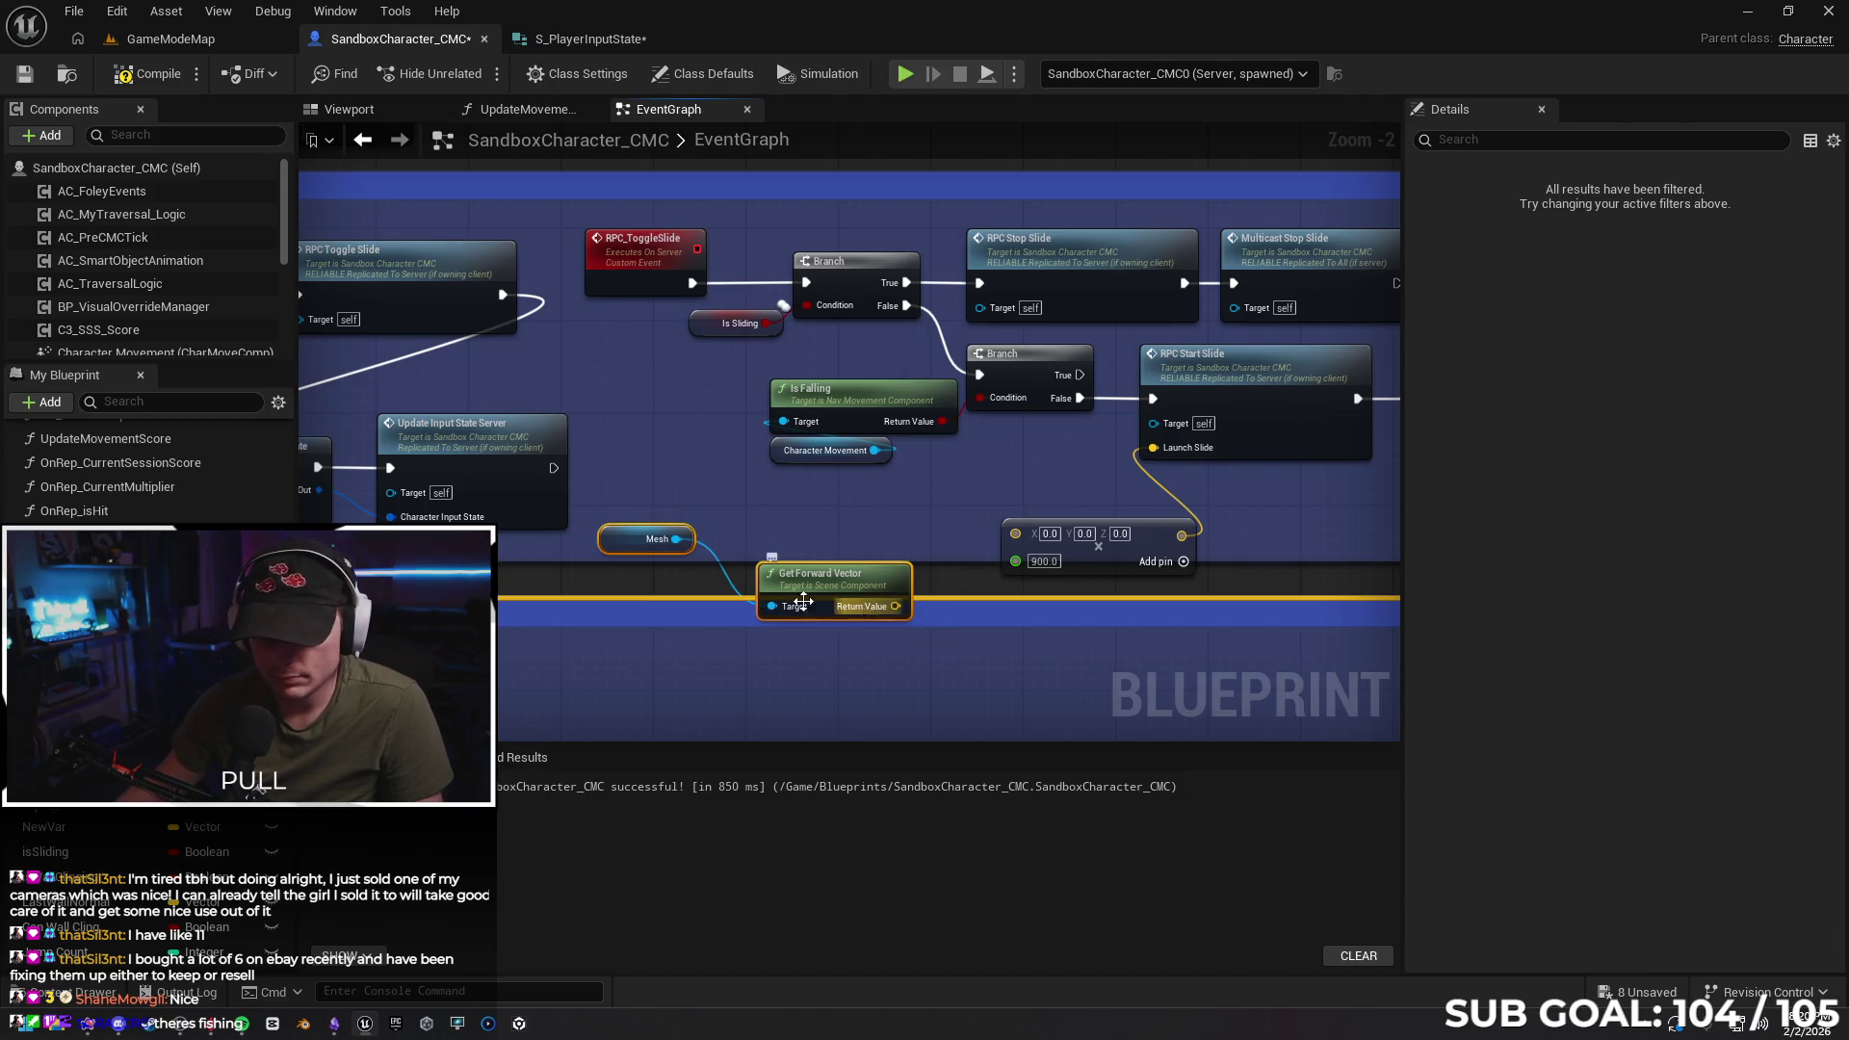
left_click(658, 483)
left_click_drag(775, 566, 780, 578)
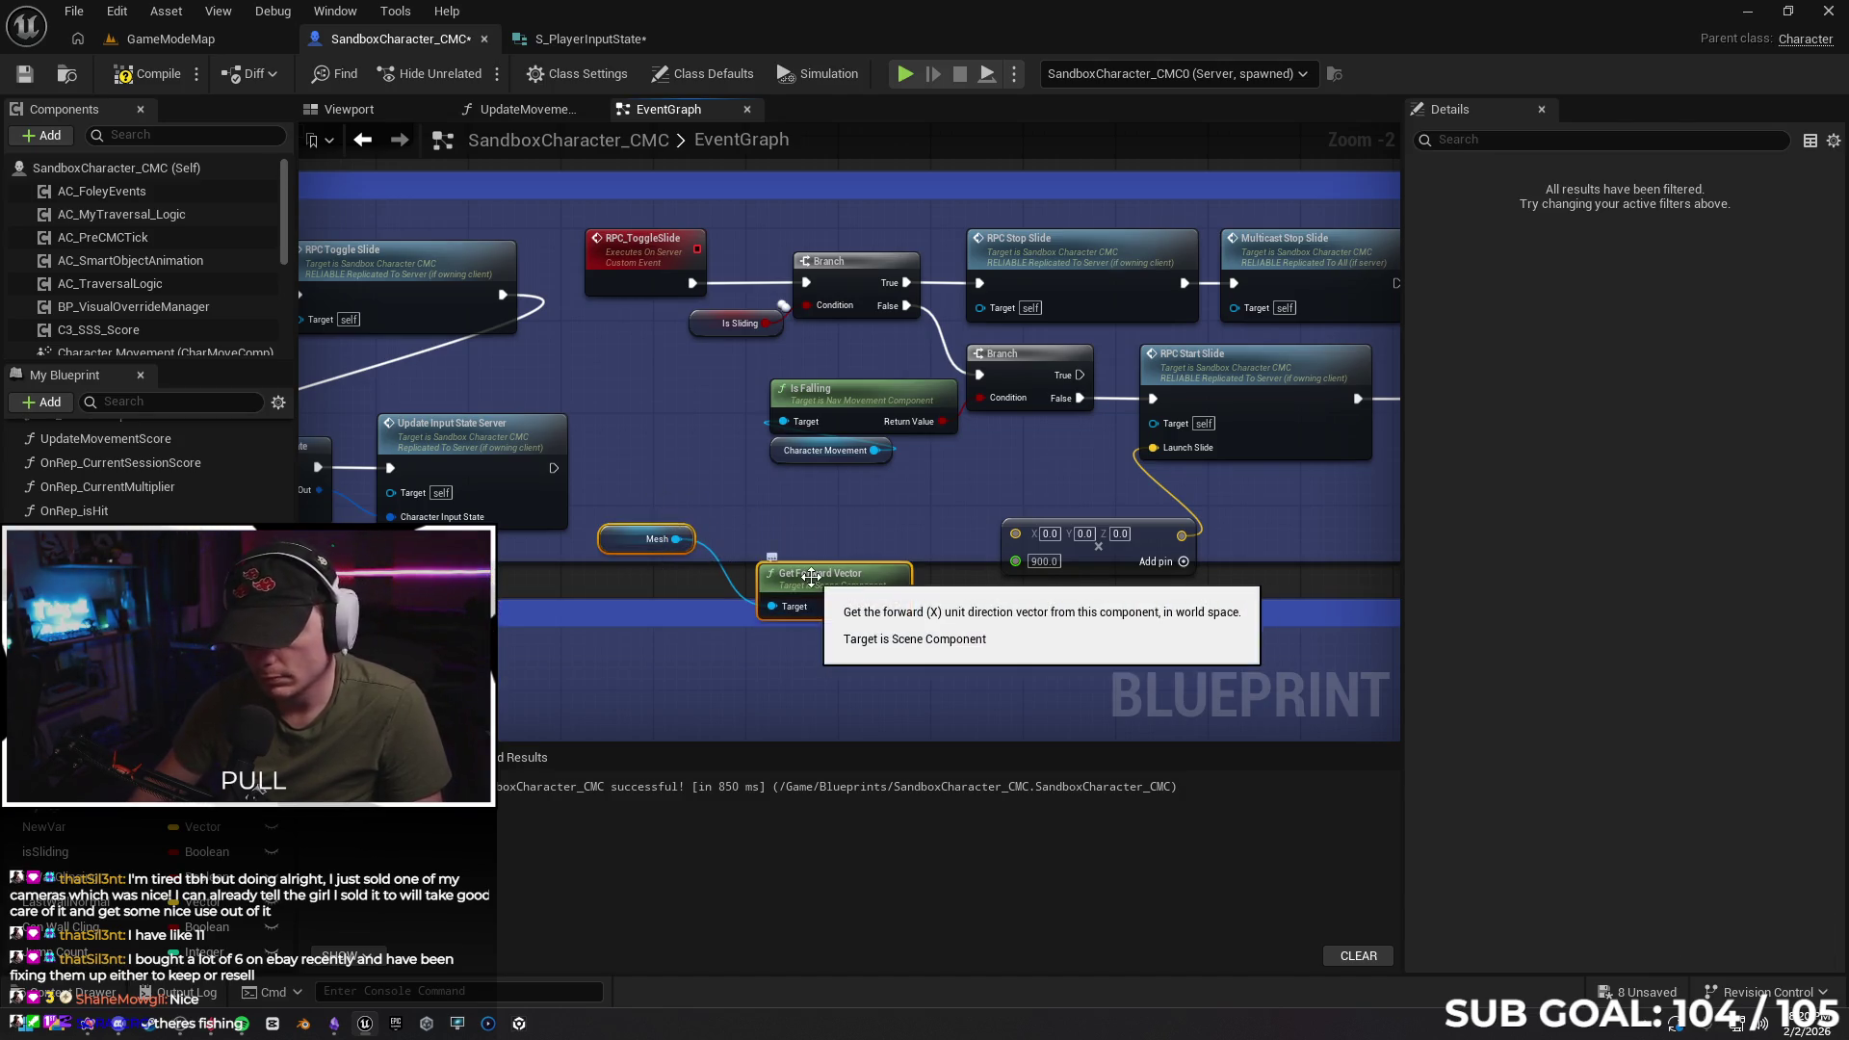
key("Delete")
left_click(93, 1021)
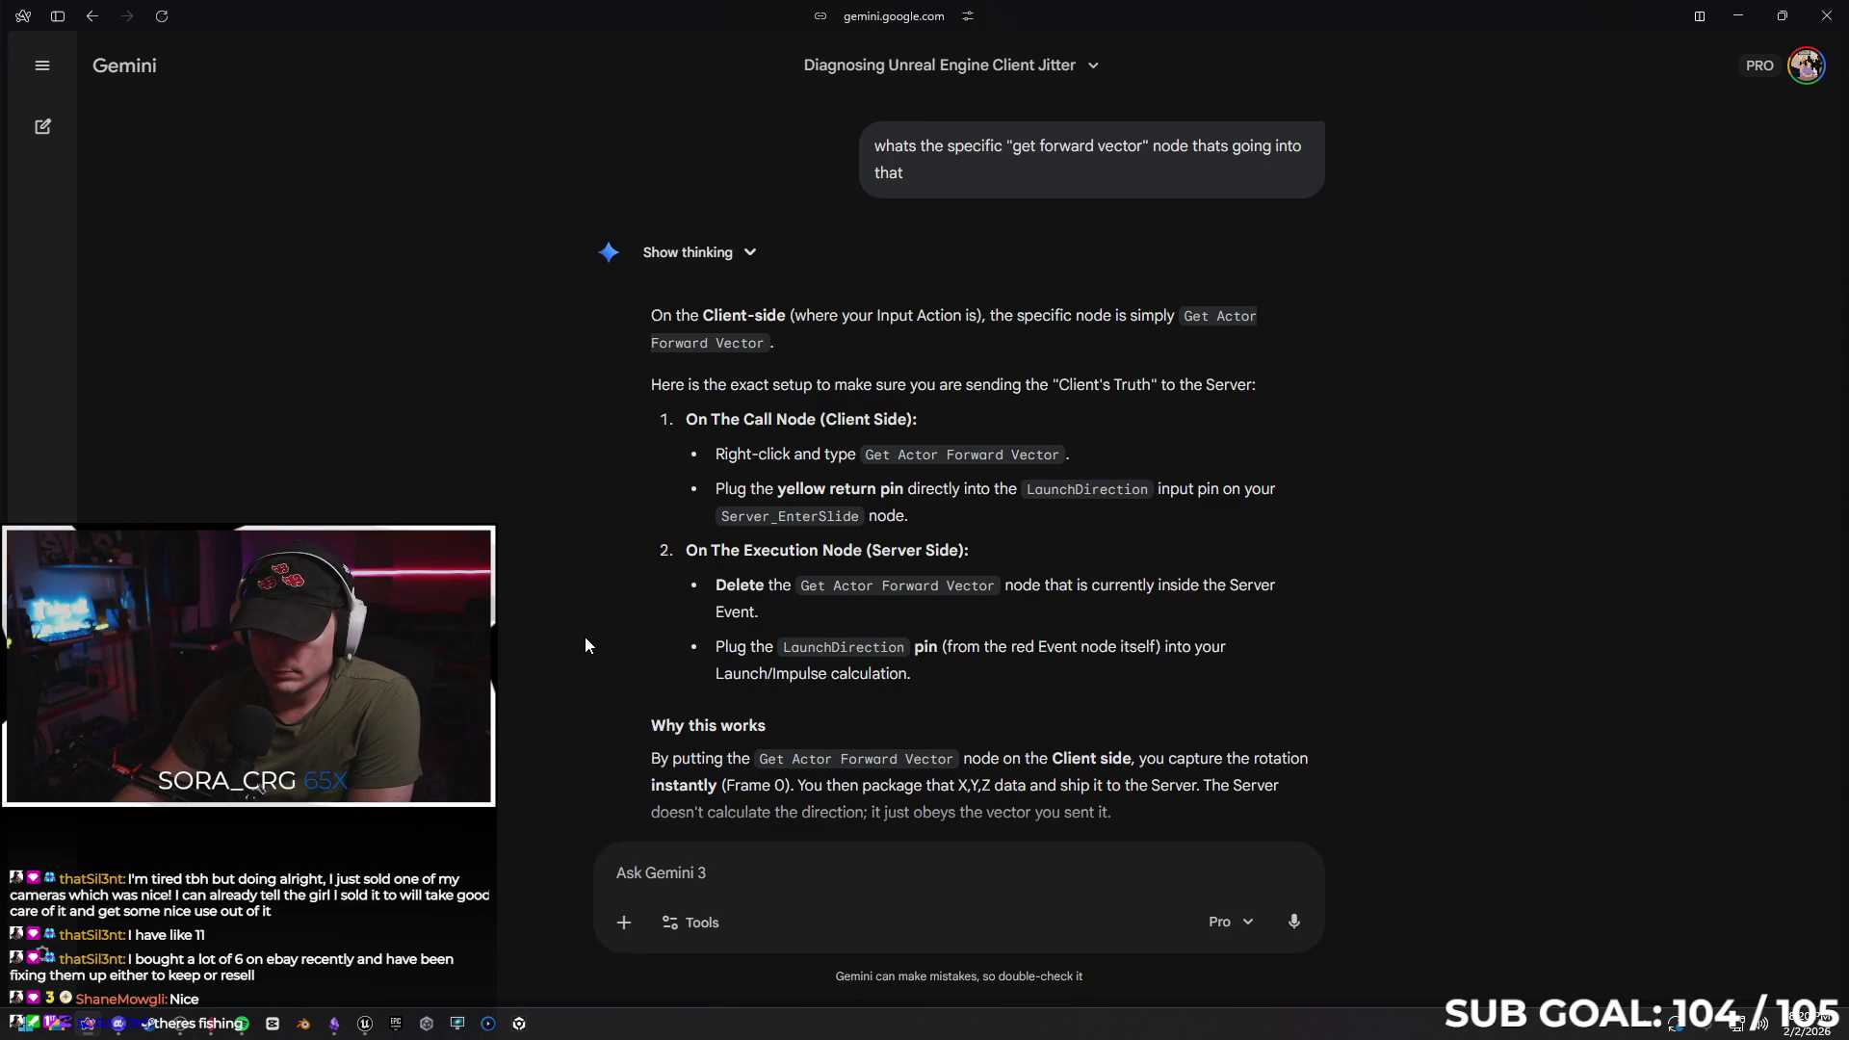
Leave Gemini's Get Actor Forward Vector answer and return to the Unreal editor
key("alt+Tab")
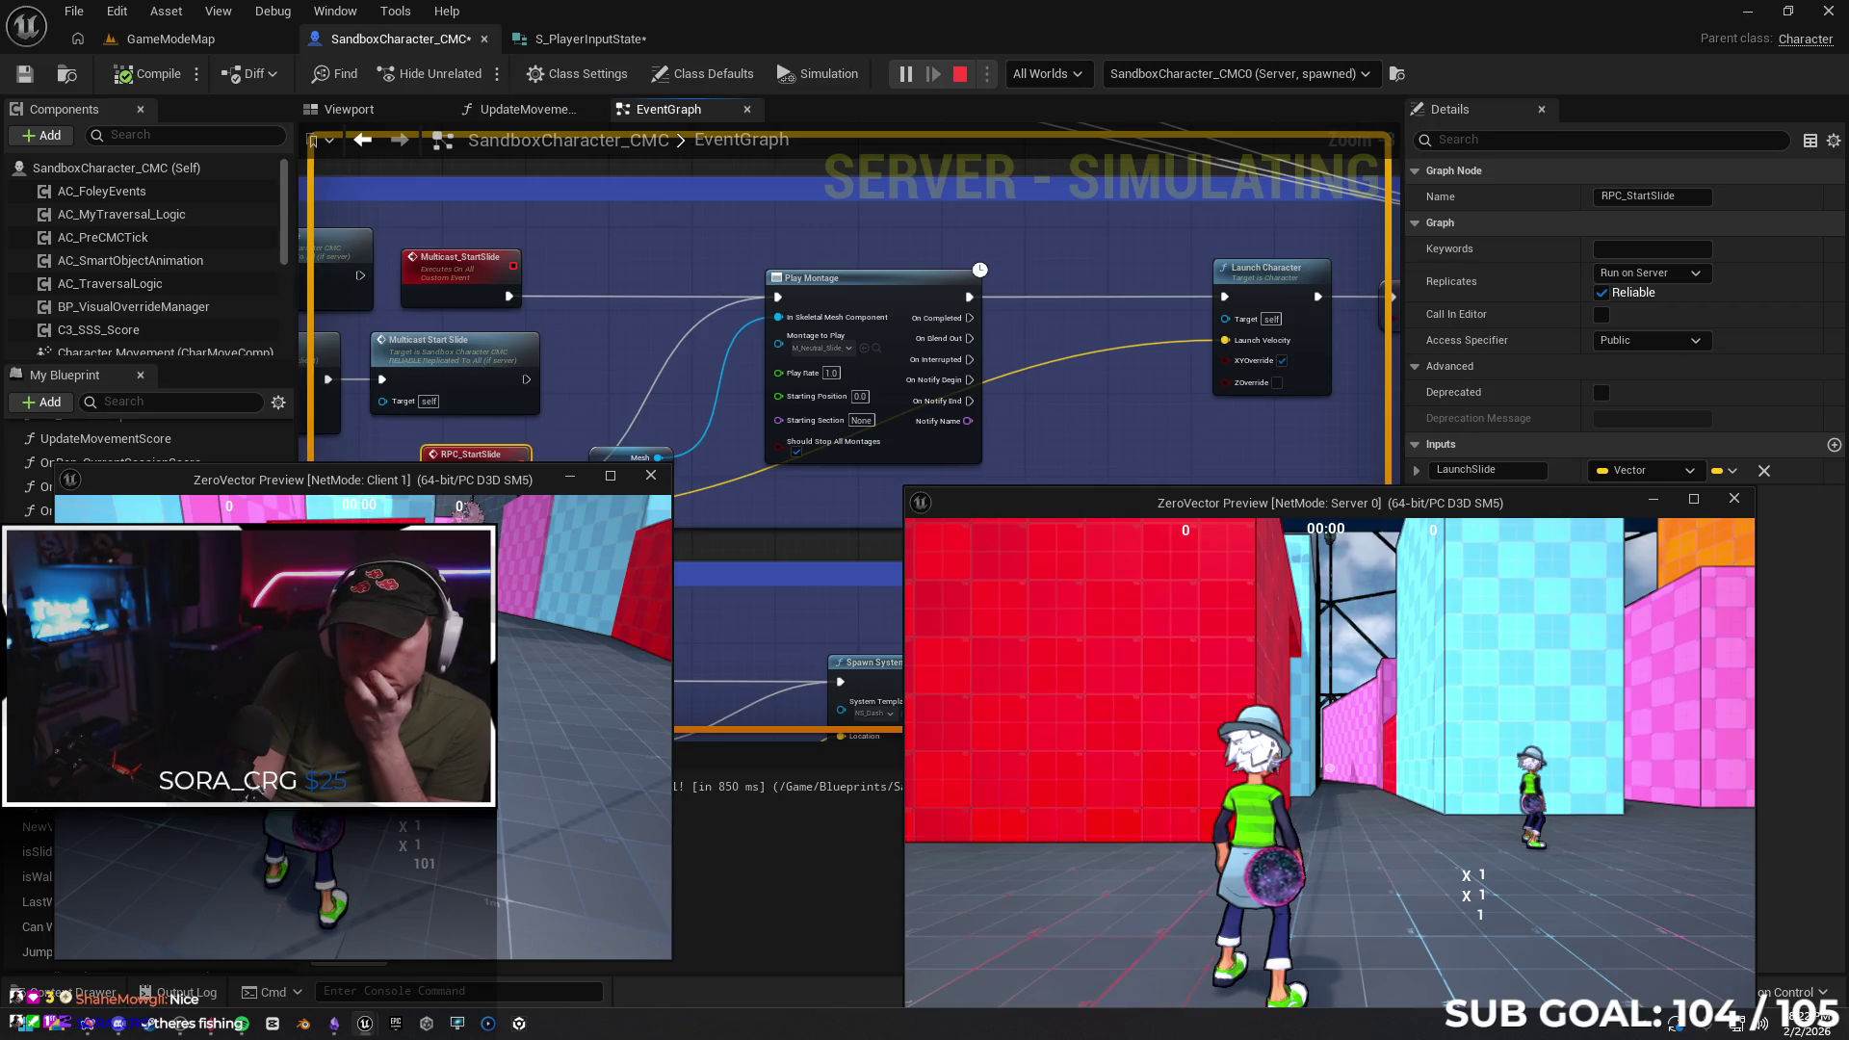
Stop the running multiplayer session and pan the graph to the RPC_ToggleSlide nodes
key("alt+Tab")
key("Escape")
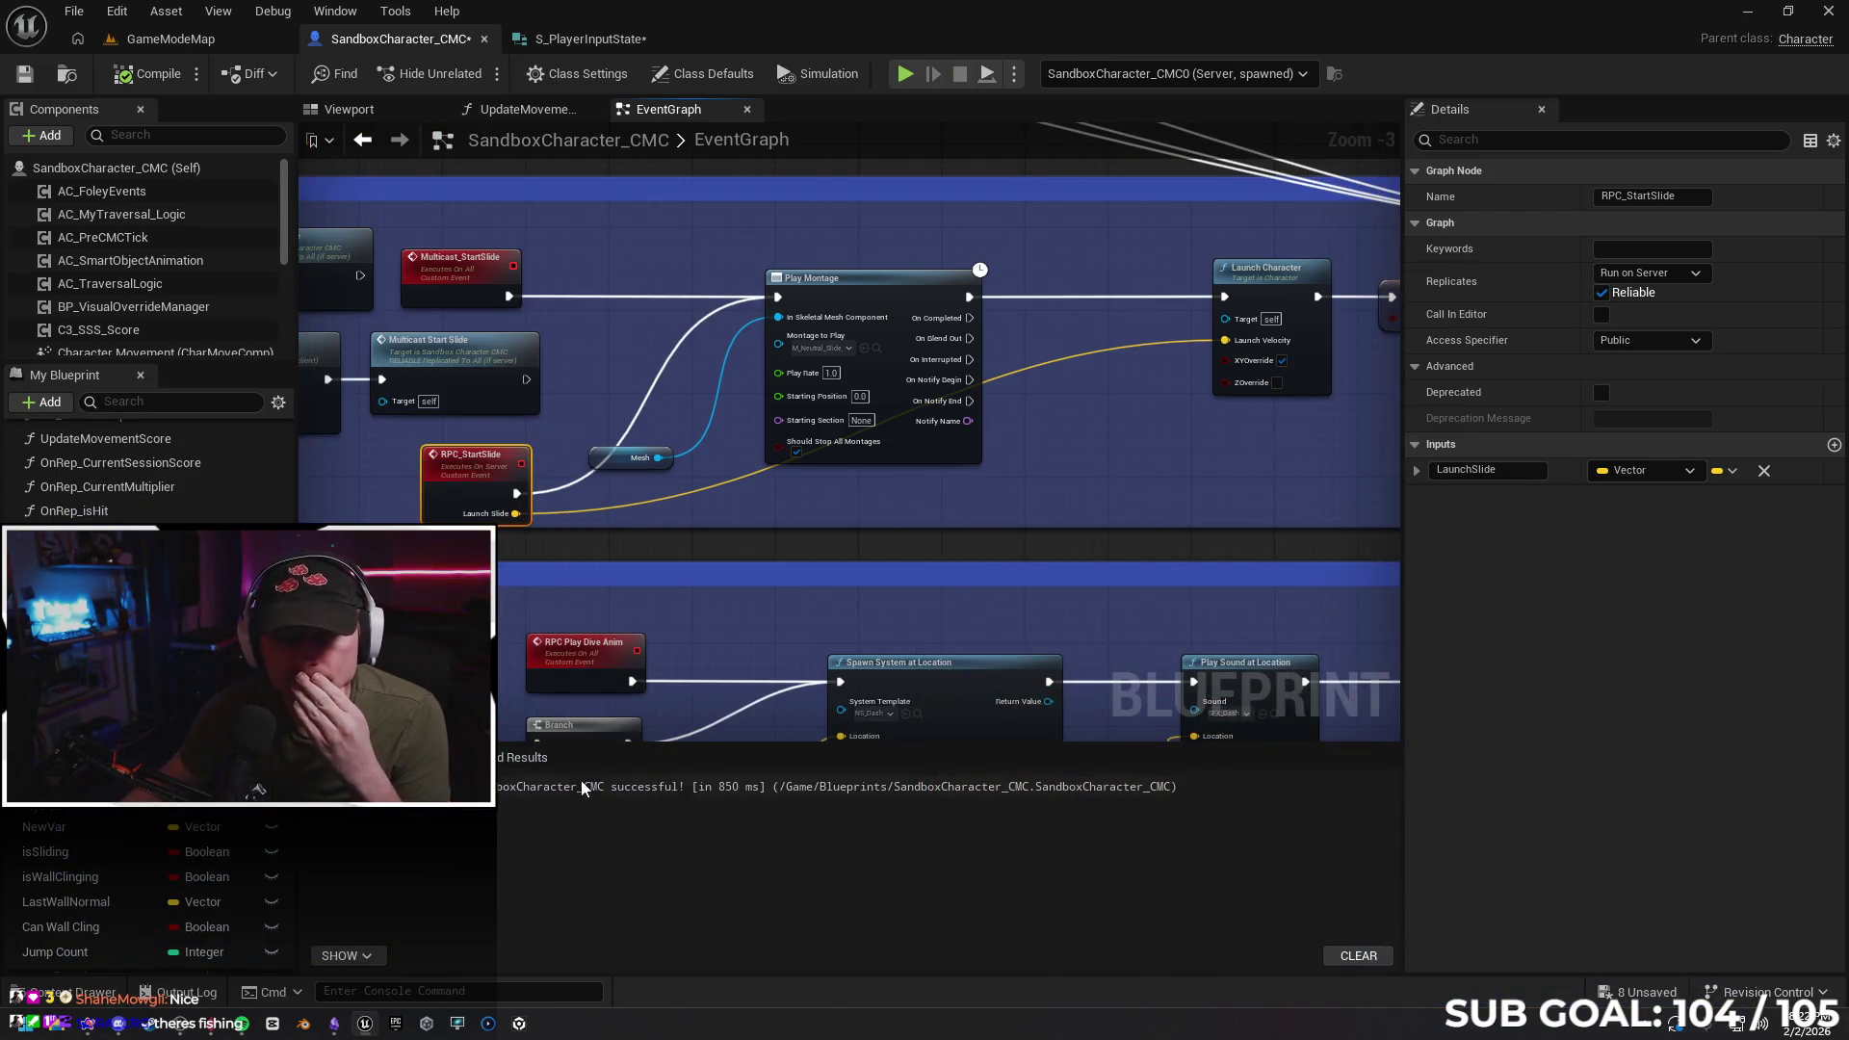
mouse_move(532, 567)
left_mouse_down()
mouse_move(797, 524)
mouse_move(1106, 528)
left_mouse_up()
mouse_move(713, 524)
left_mouse_down()
mouse_move(1358, 488)
mouse_move(883, 521)
mouse_move(798, 504)
mouse_move(1218, 507)
left_mouse_up()
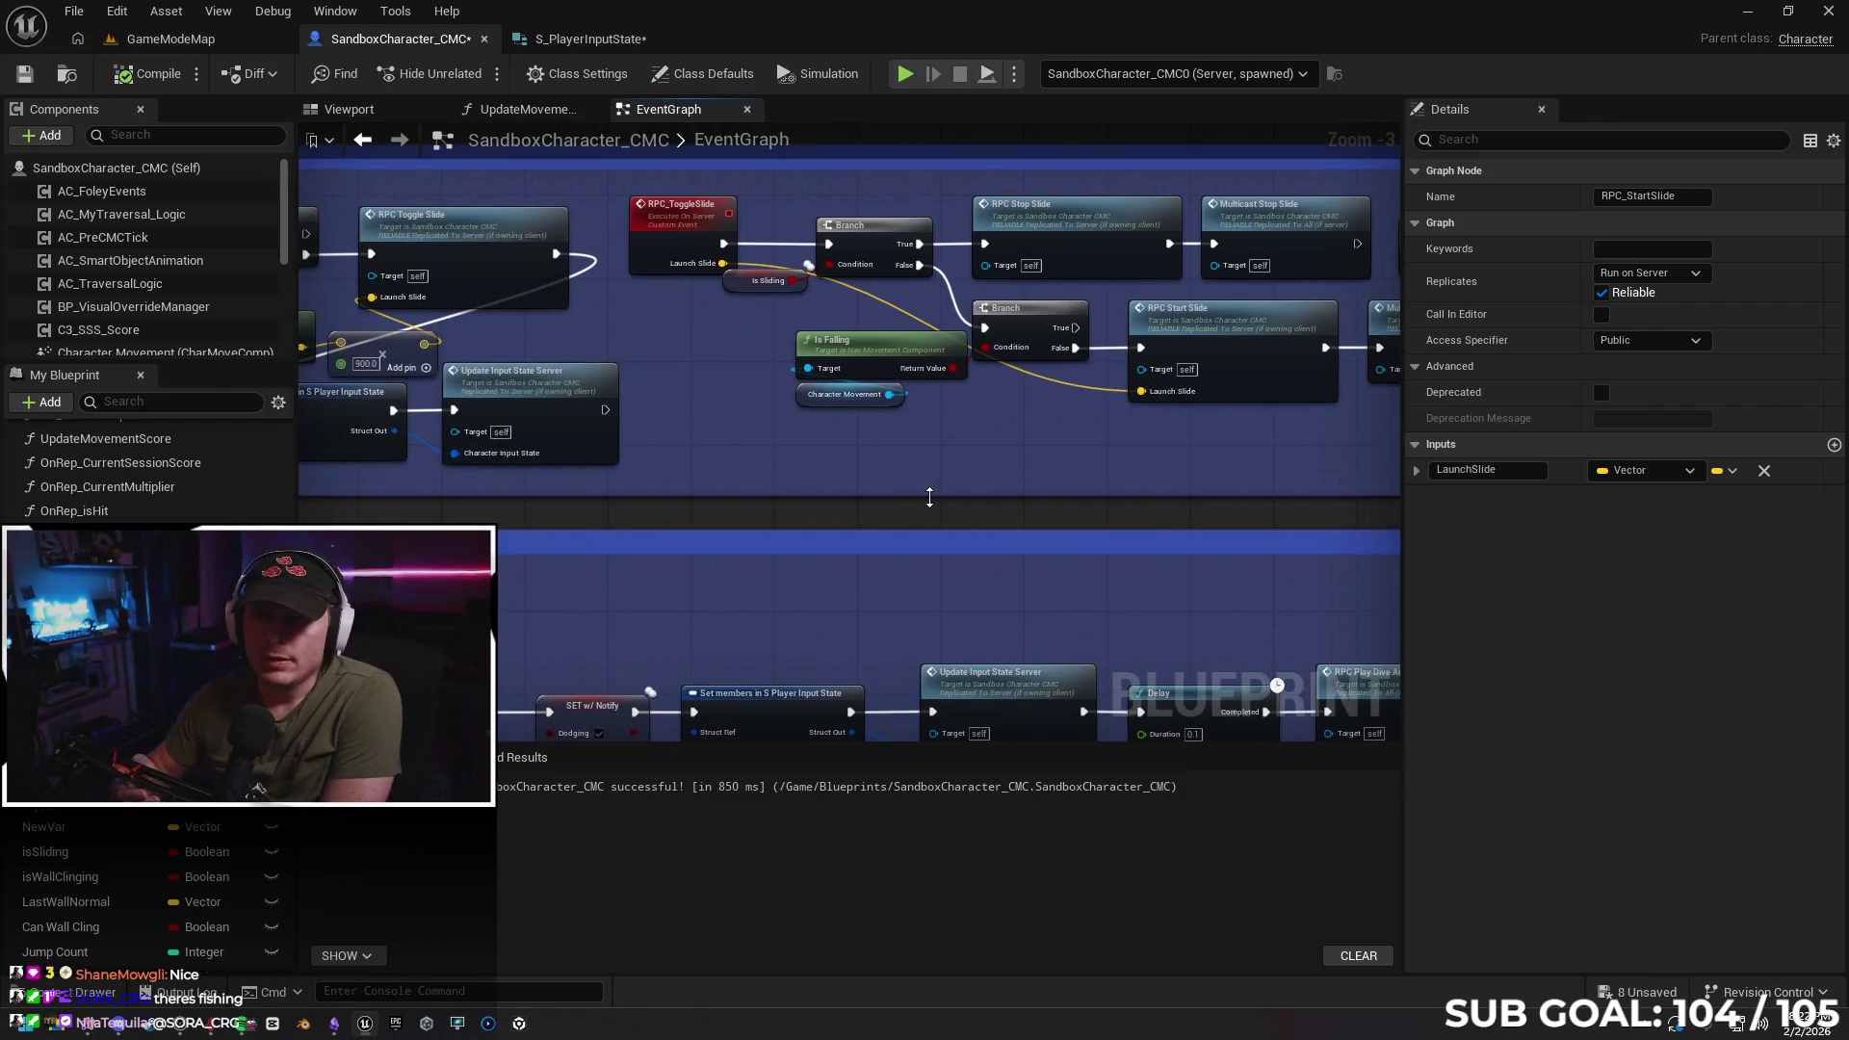
Shift the three input-state nodes aside and set the forward-vector Multiply value to 900
left_click_drag(891, 487, 1137, 450)
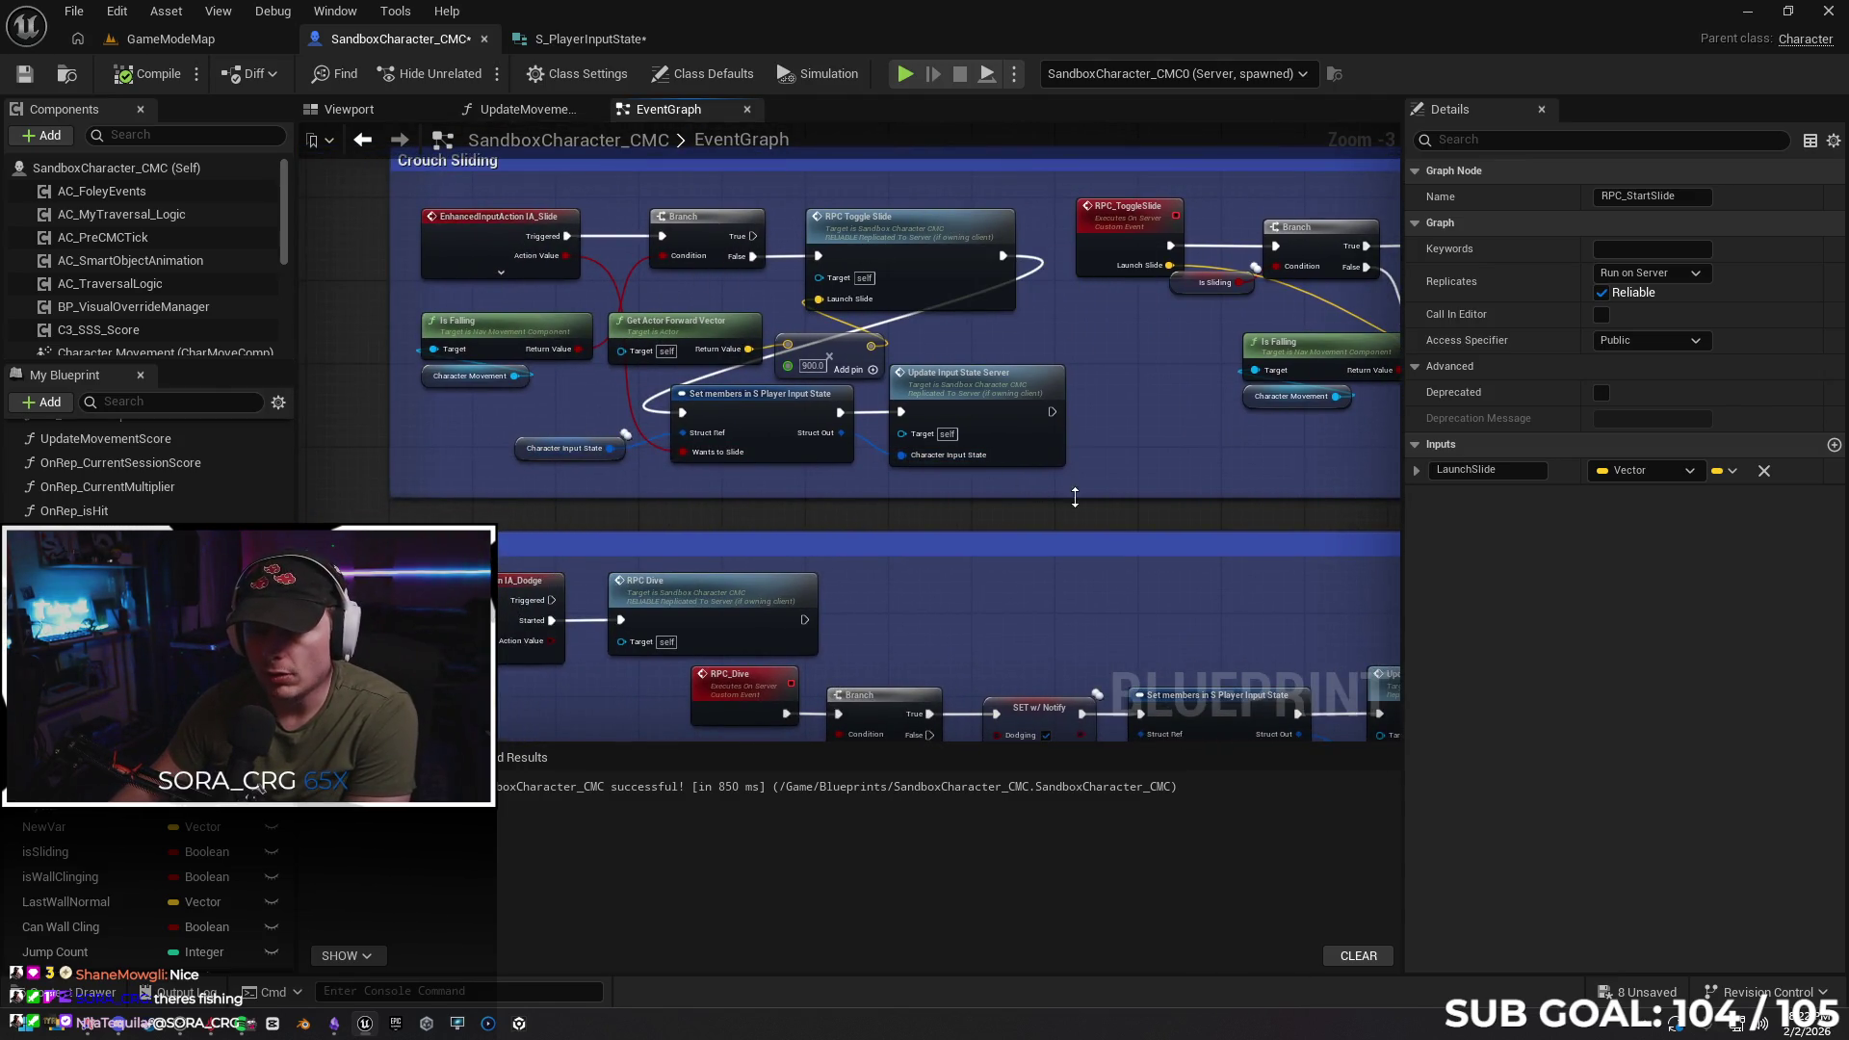
left_click_drag(1013, 508, 585, 445)
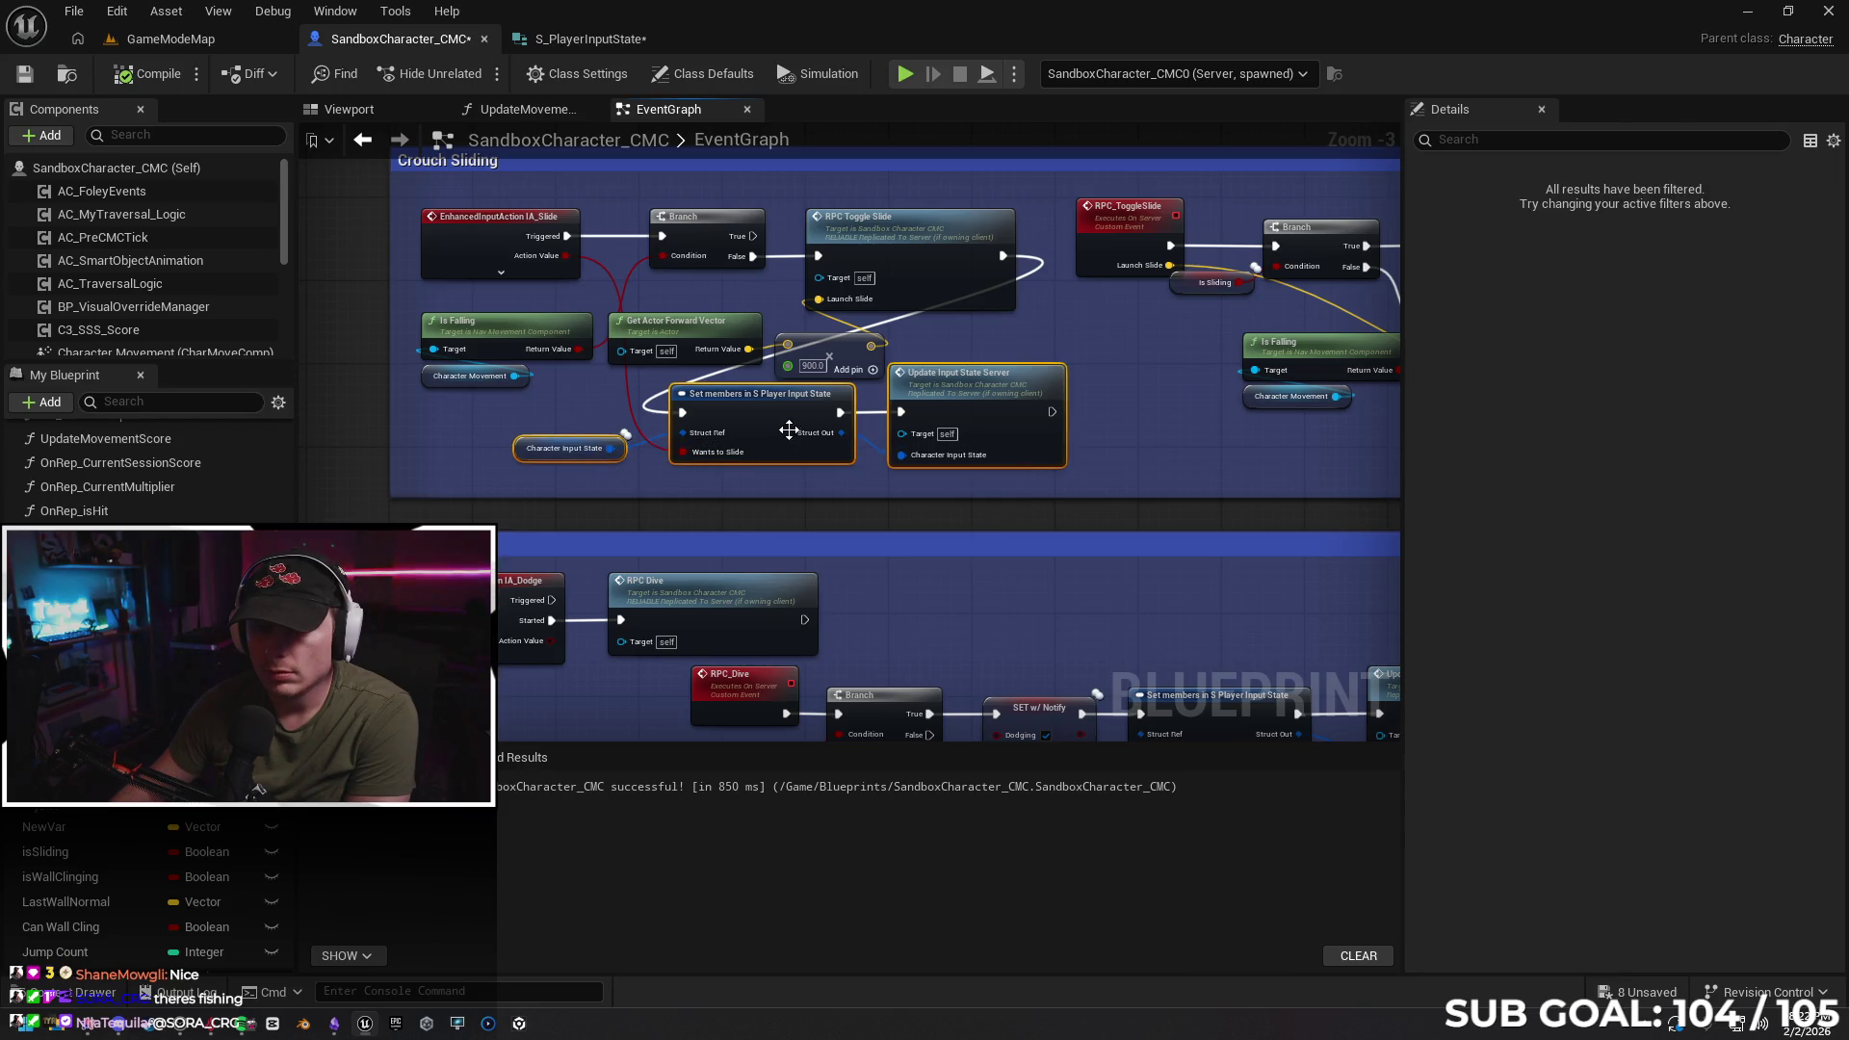
left_click_drag(809, 417, 967, 430)
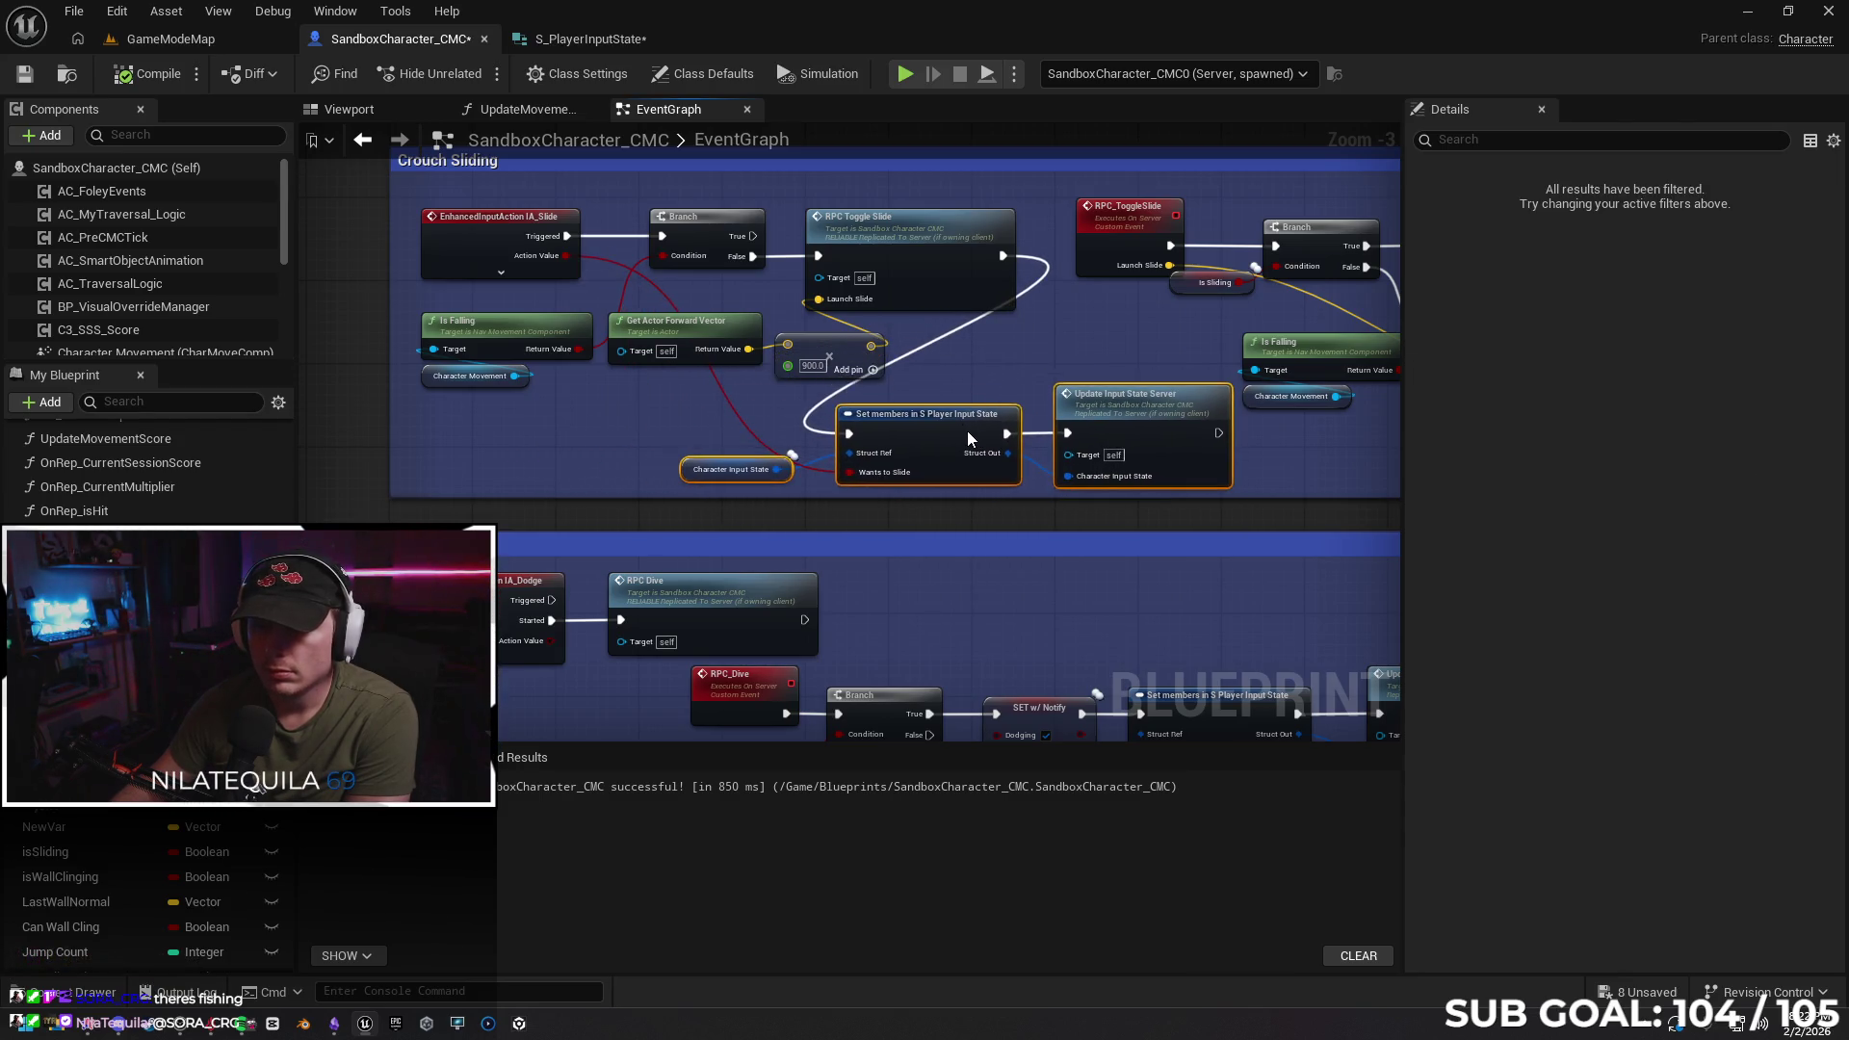
left_click(739, 416)
mouse_move(721, 298)
left_mouse_down()
mouse_move(805, 374)
mouse_move(597, 447)
left_mouse_up()
type("900")
key("Return")
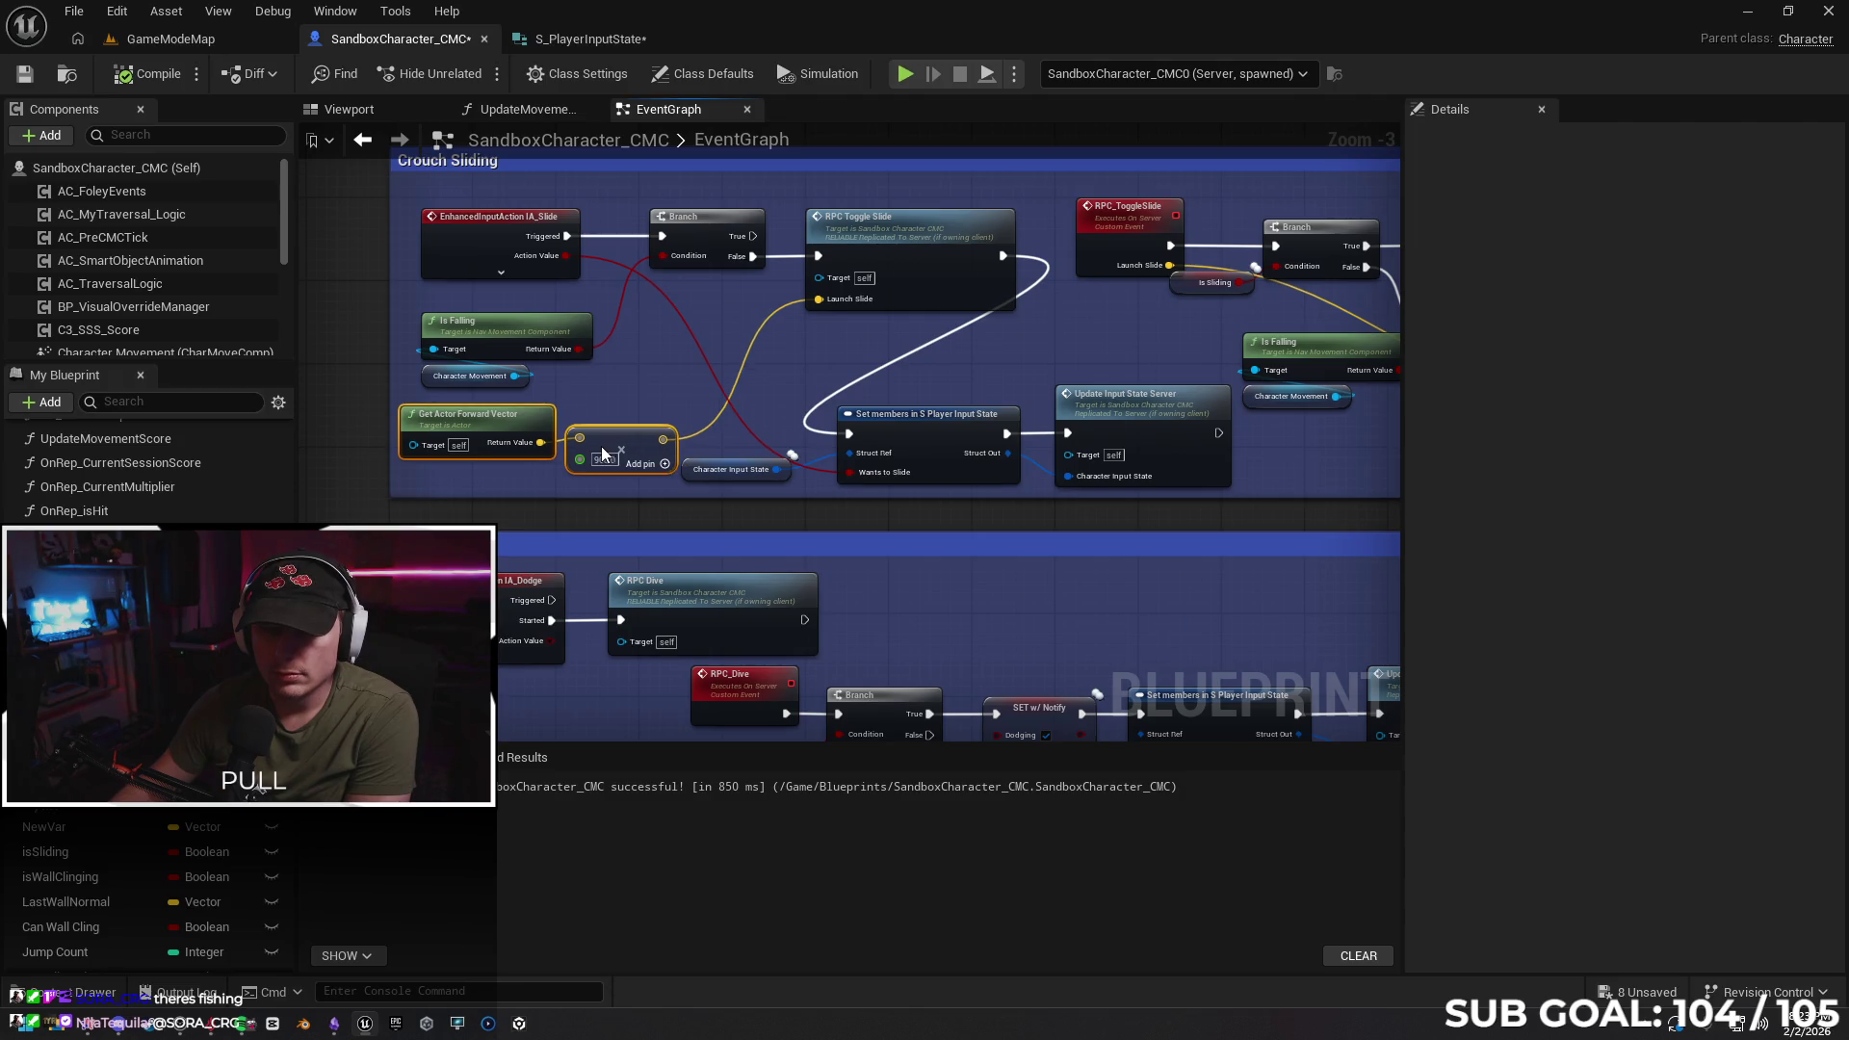
left_click(606, 389)
Feed Get Actor Forward Vector's target from Character Movement's Get Character Owner
left_click_drag(607, 390, 482, 432)
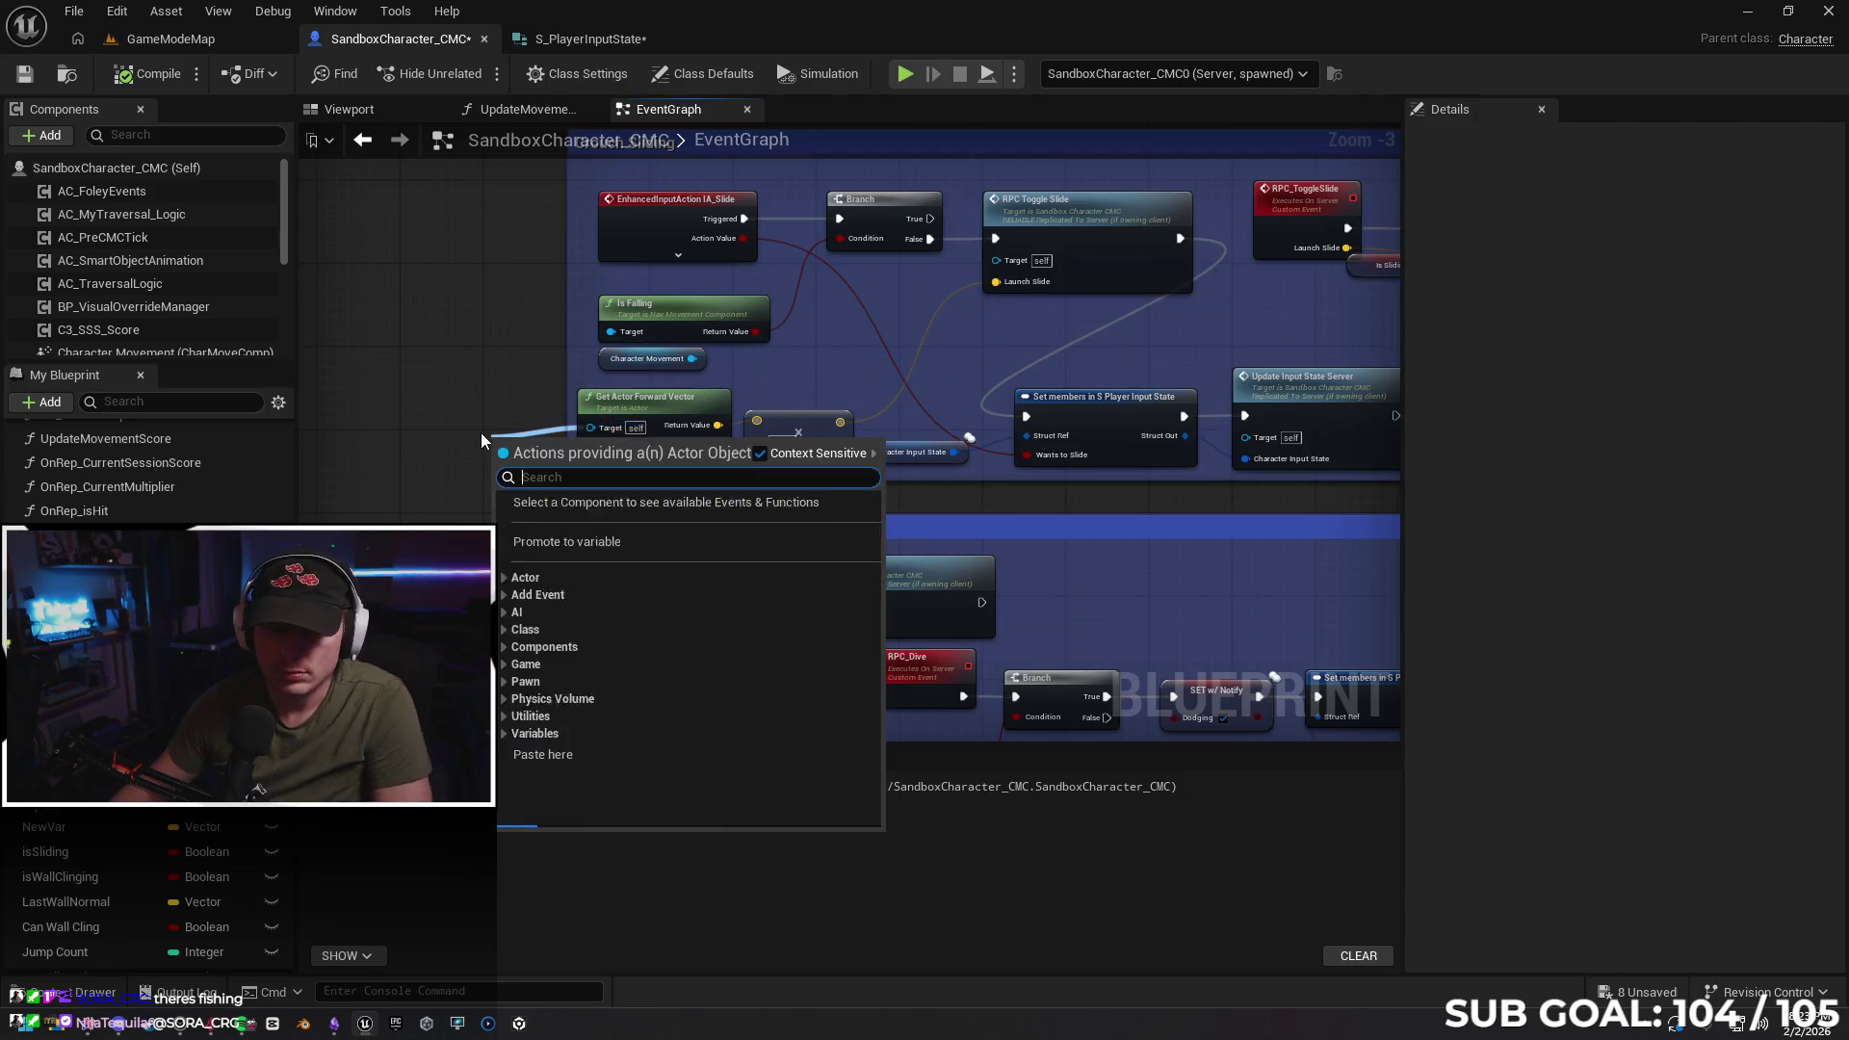
type("char")
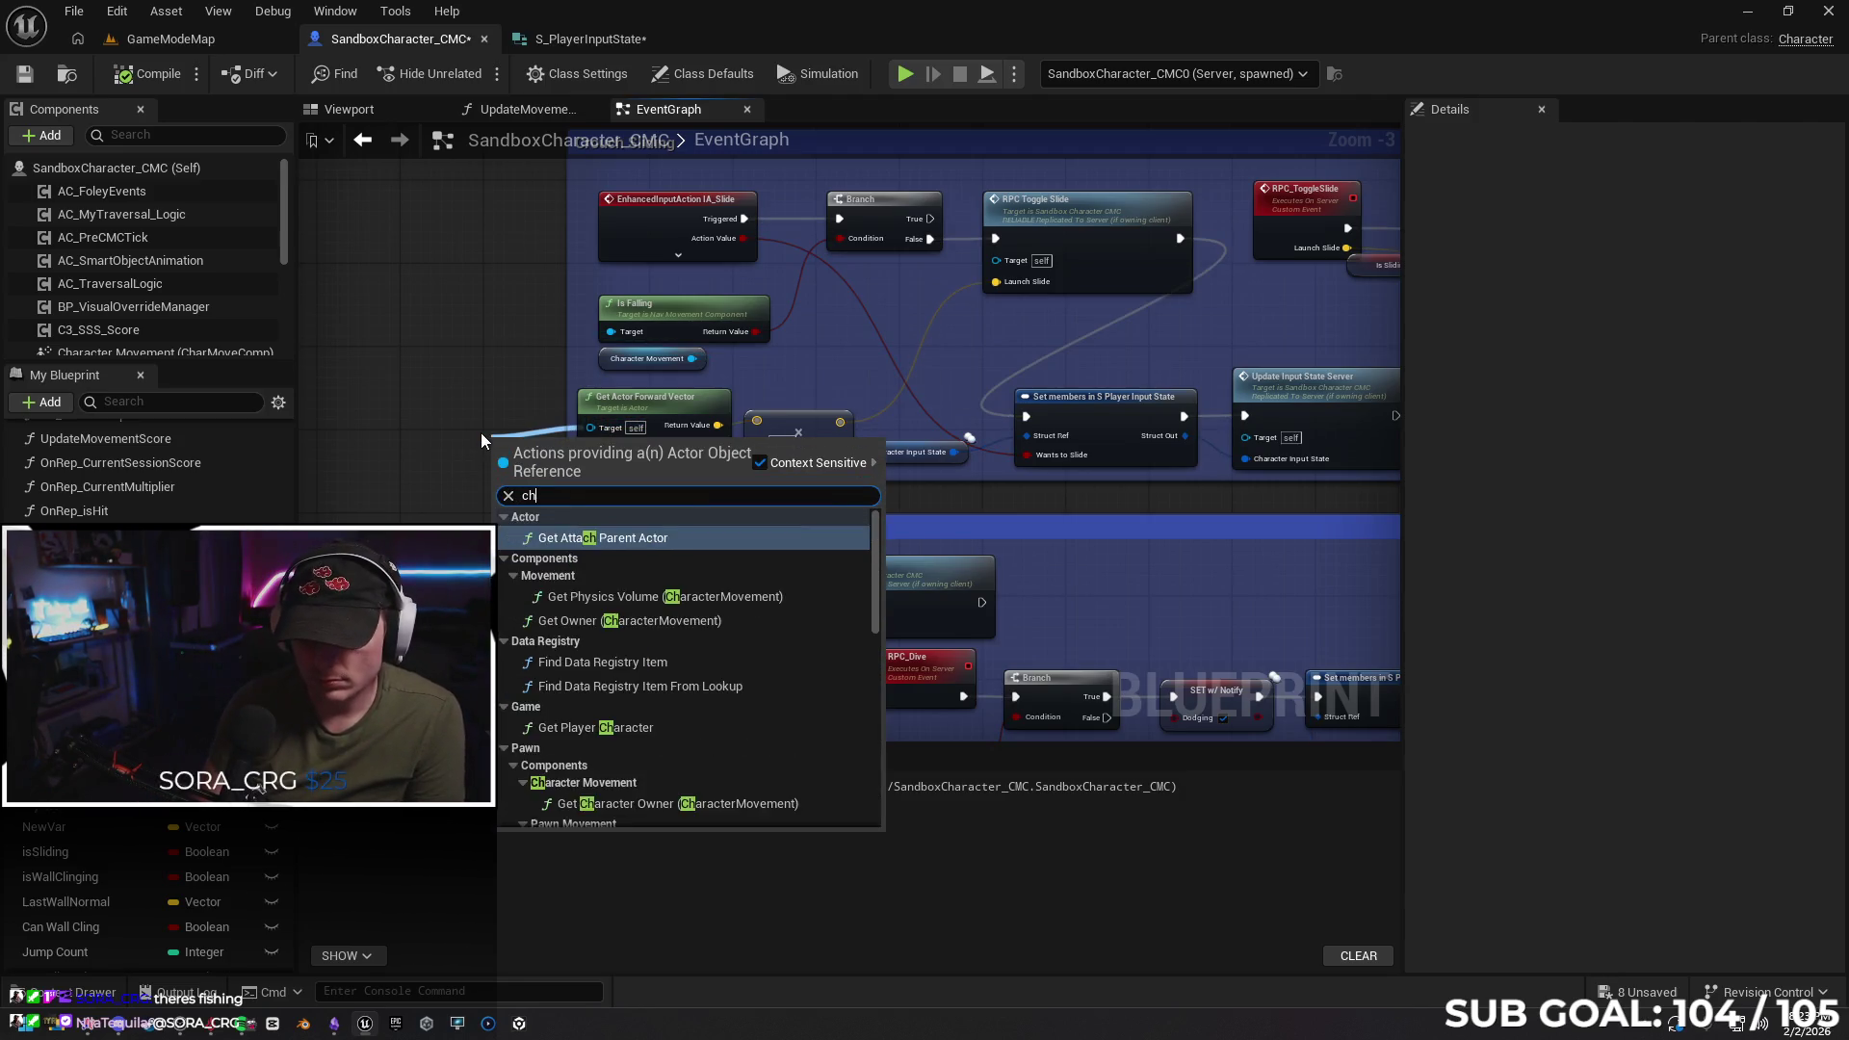
key("Return")
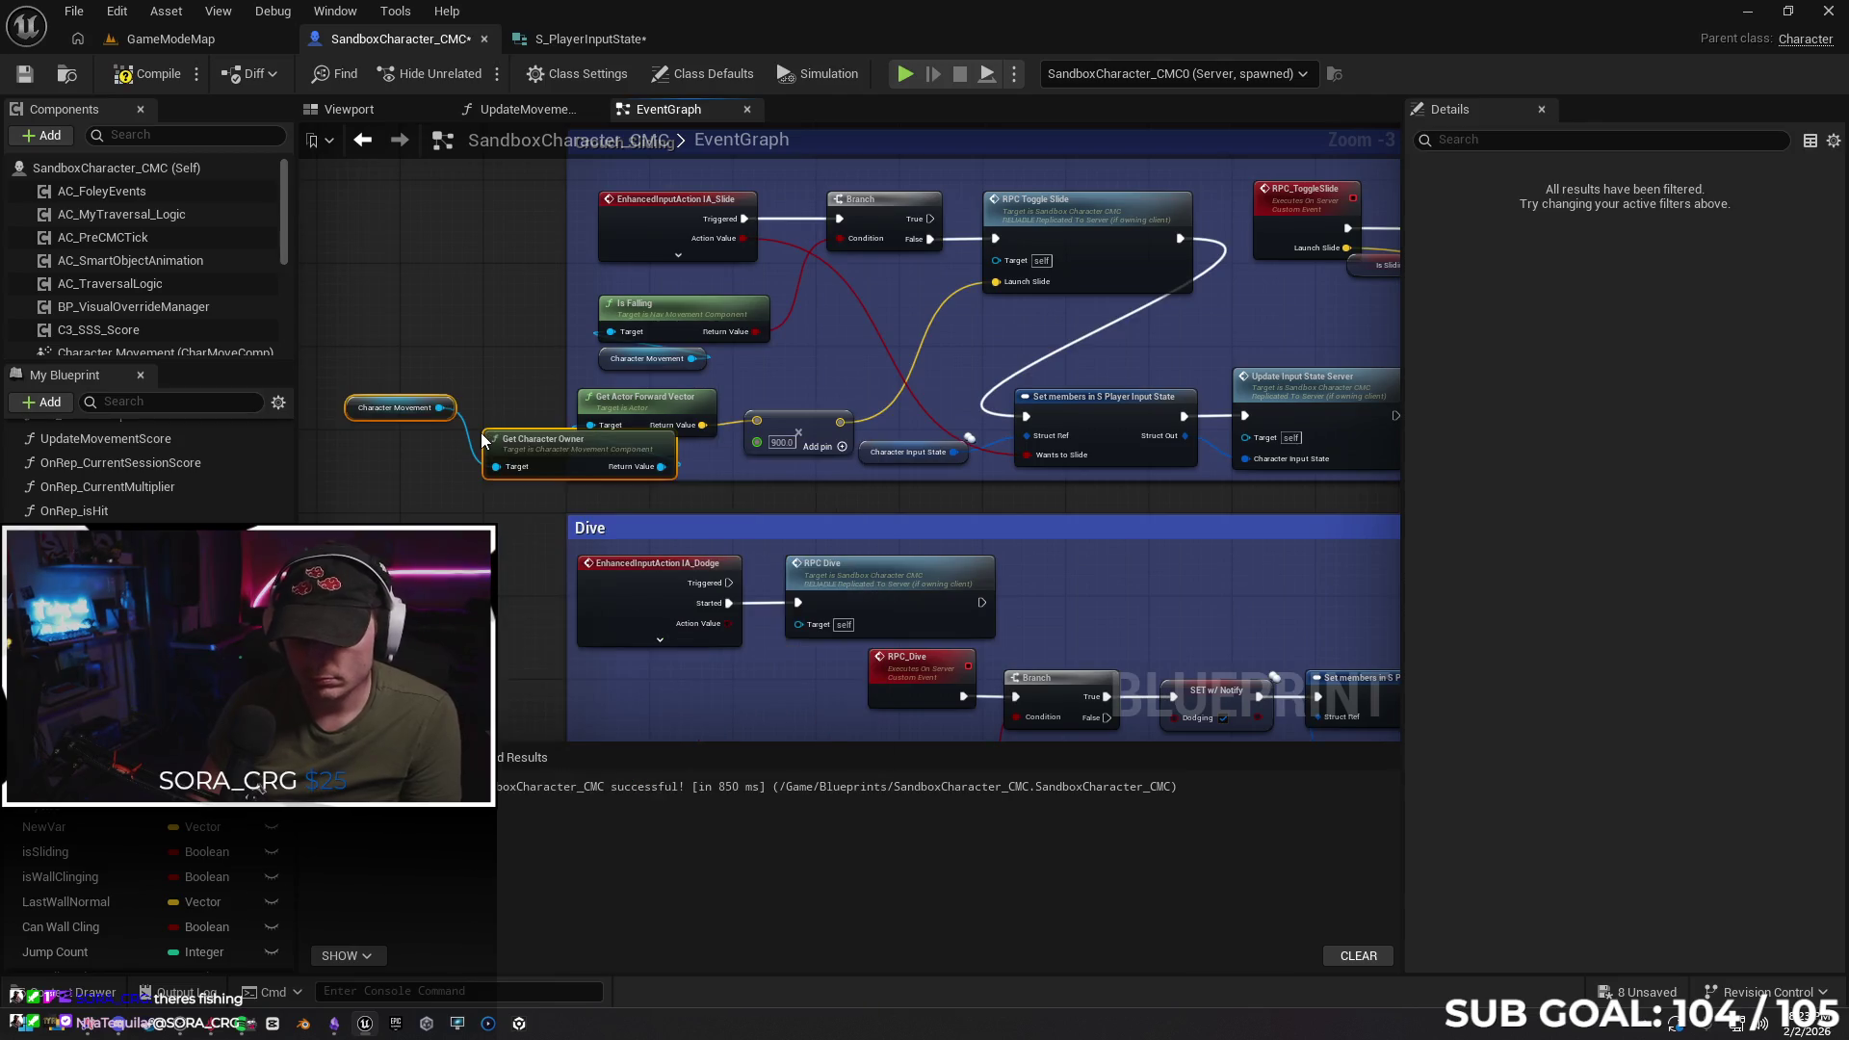
left_click_drag(533, 452, 398, 410)
left_click_drag(541, 493, 707, 506)
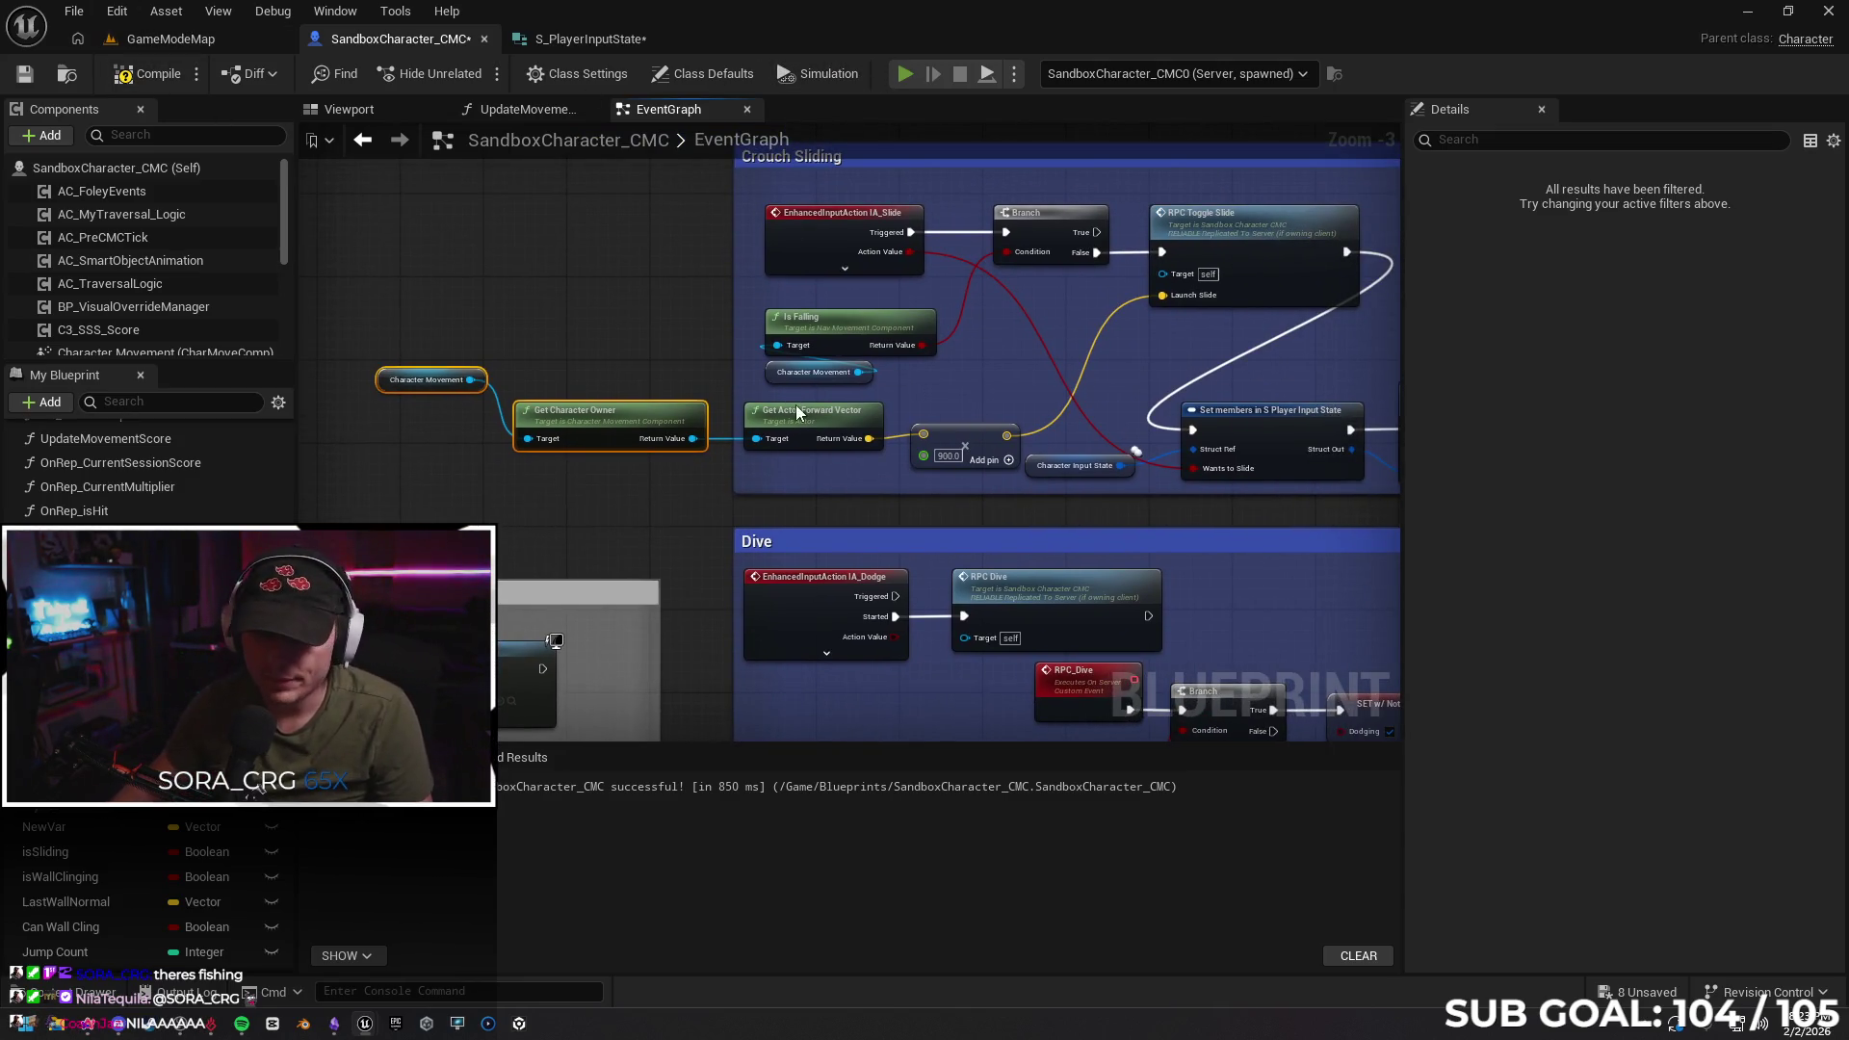
Run a multiplayer slide test, then delete the Character Movement and Get Character Owner nodes
key("alt+p")
key("w")
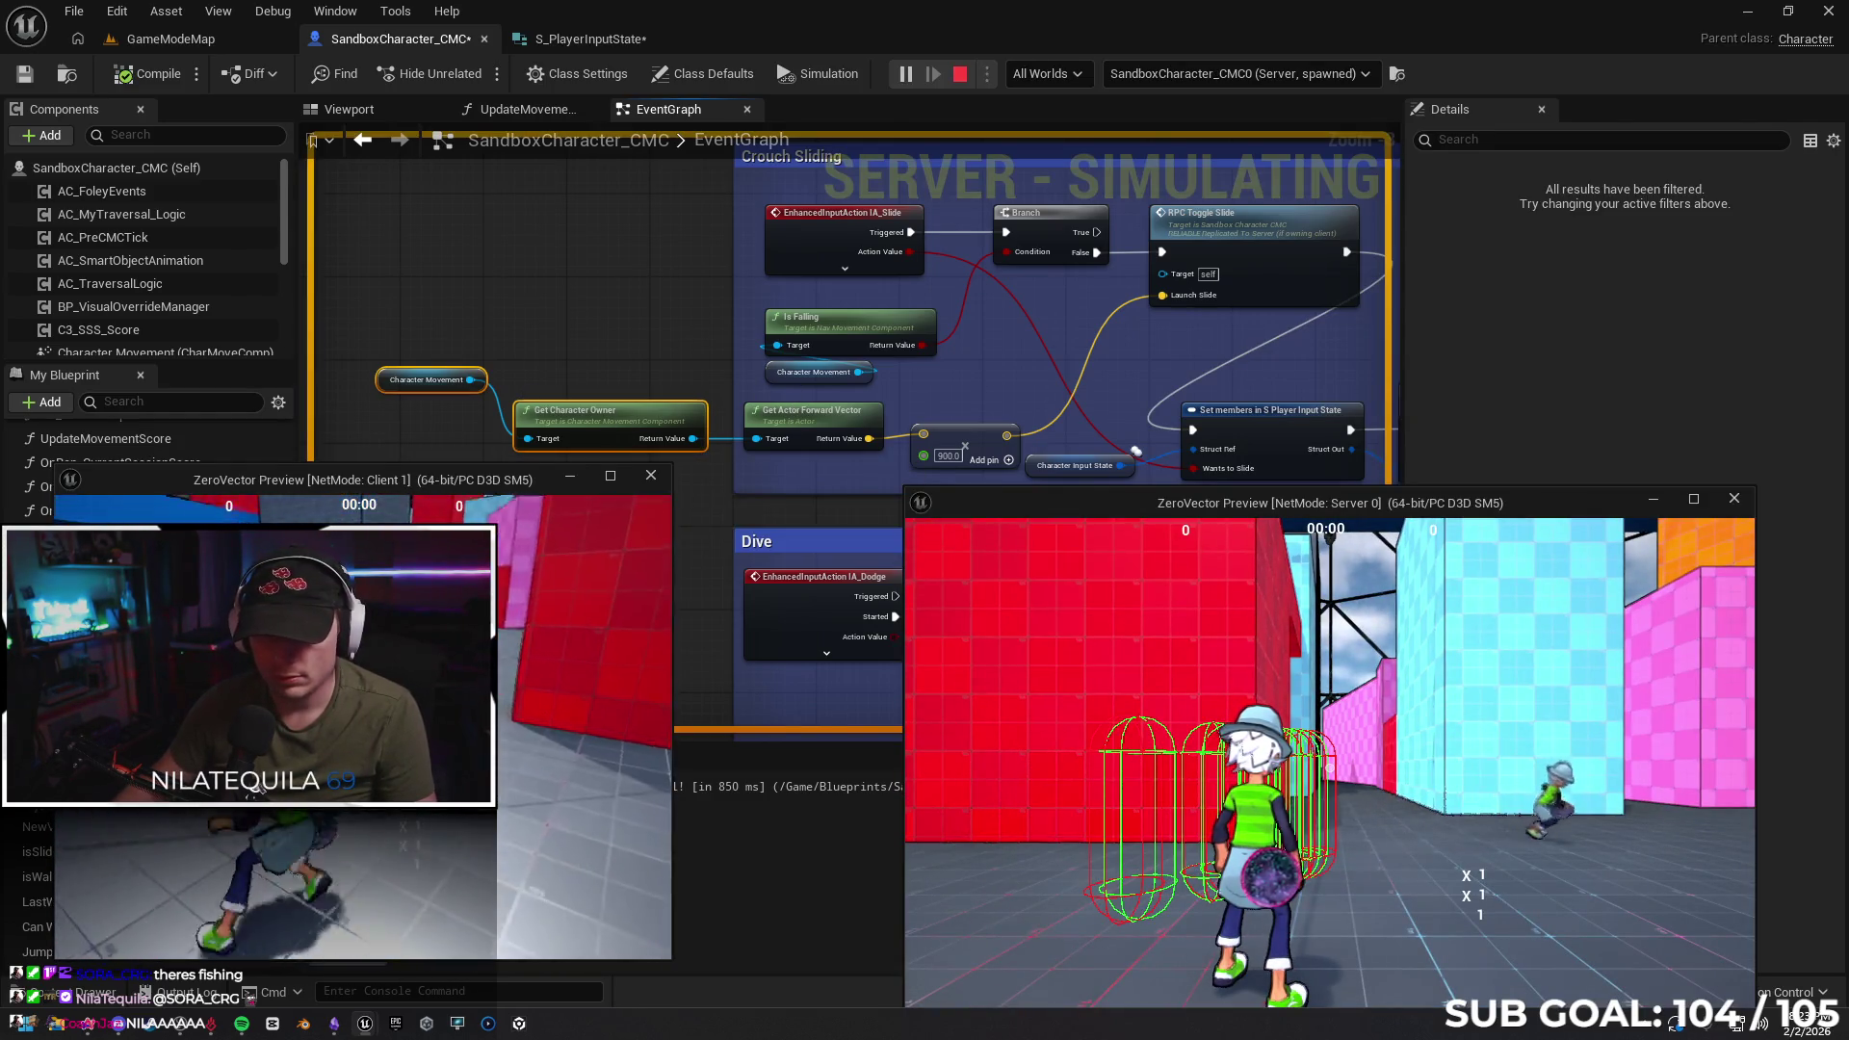
key("w")
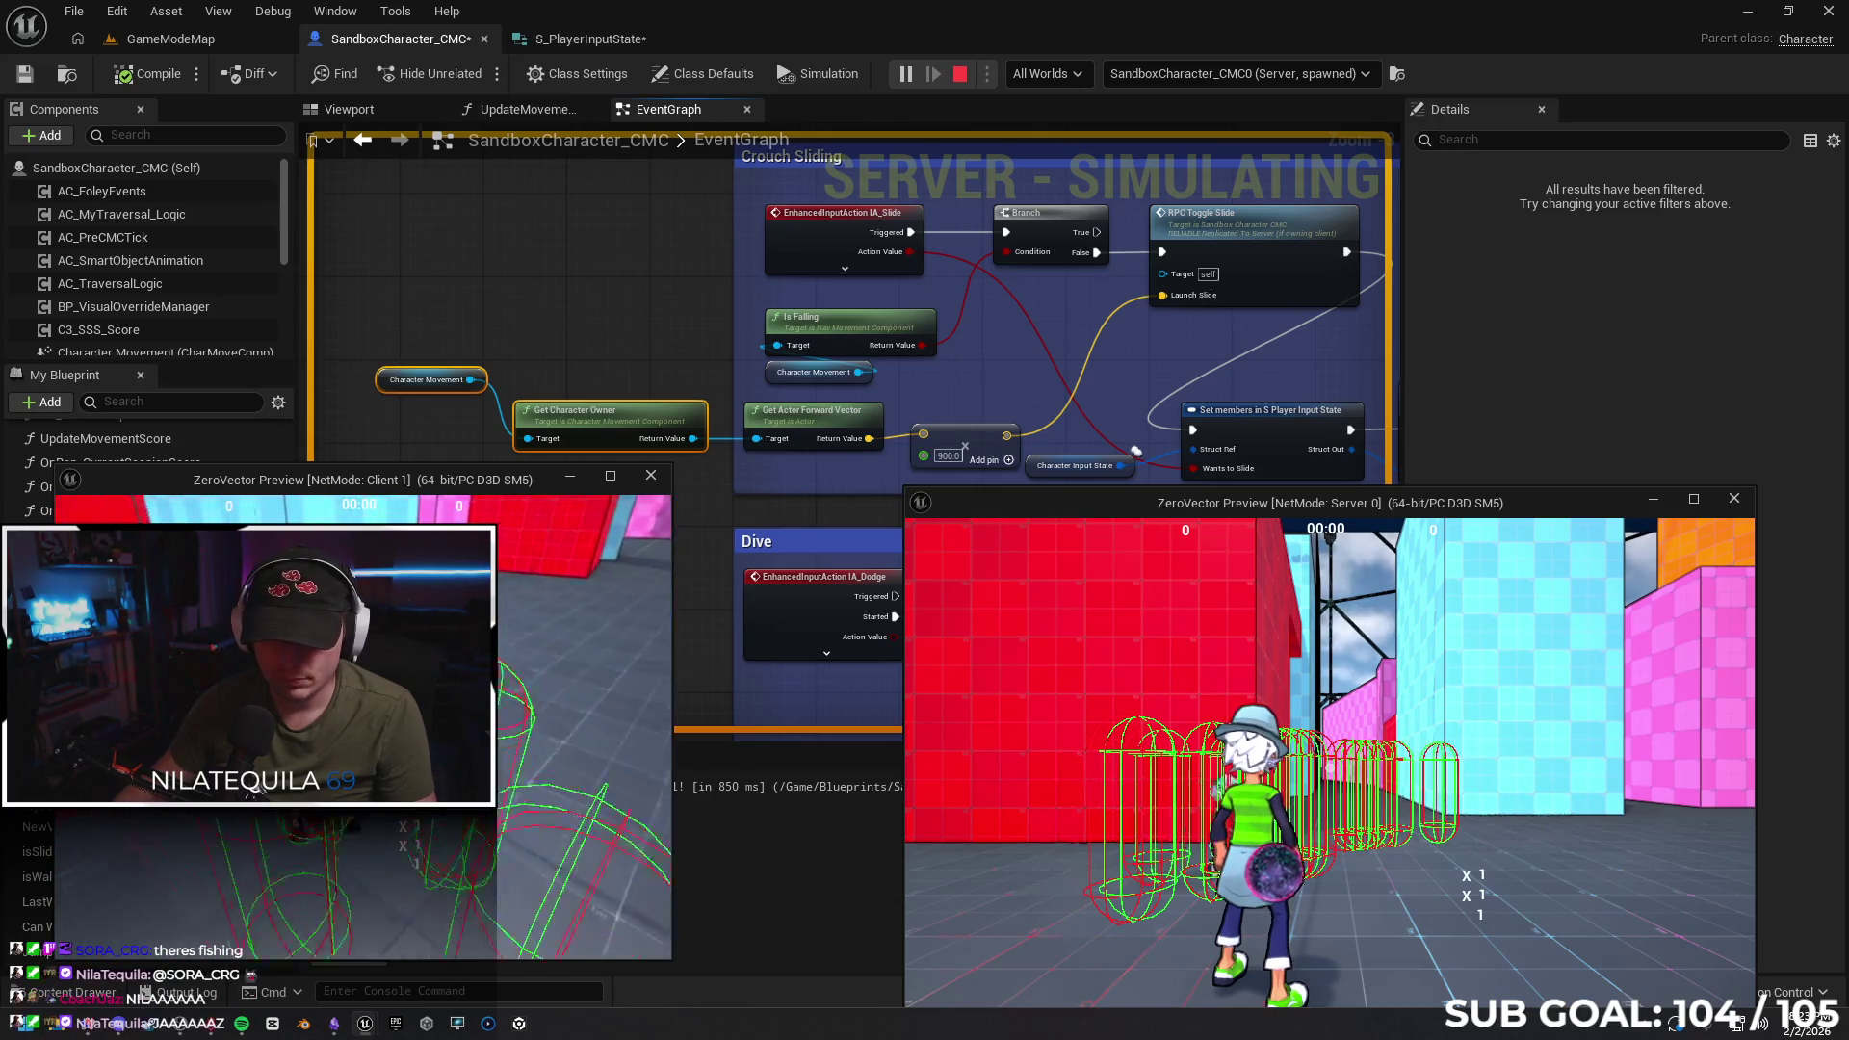
key("w")
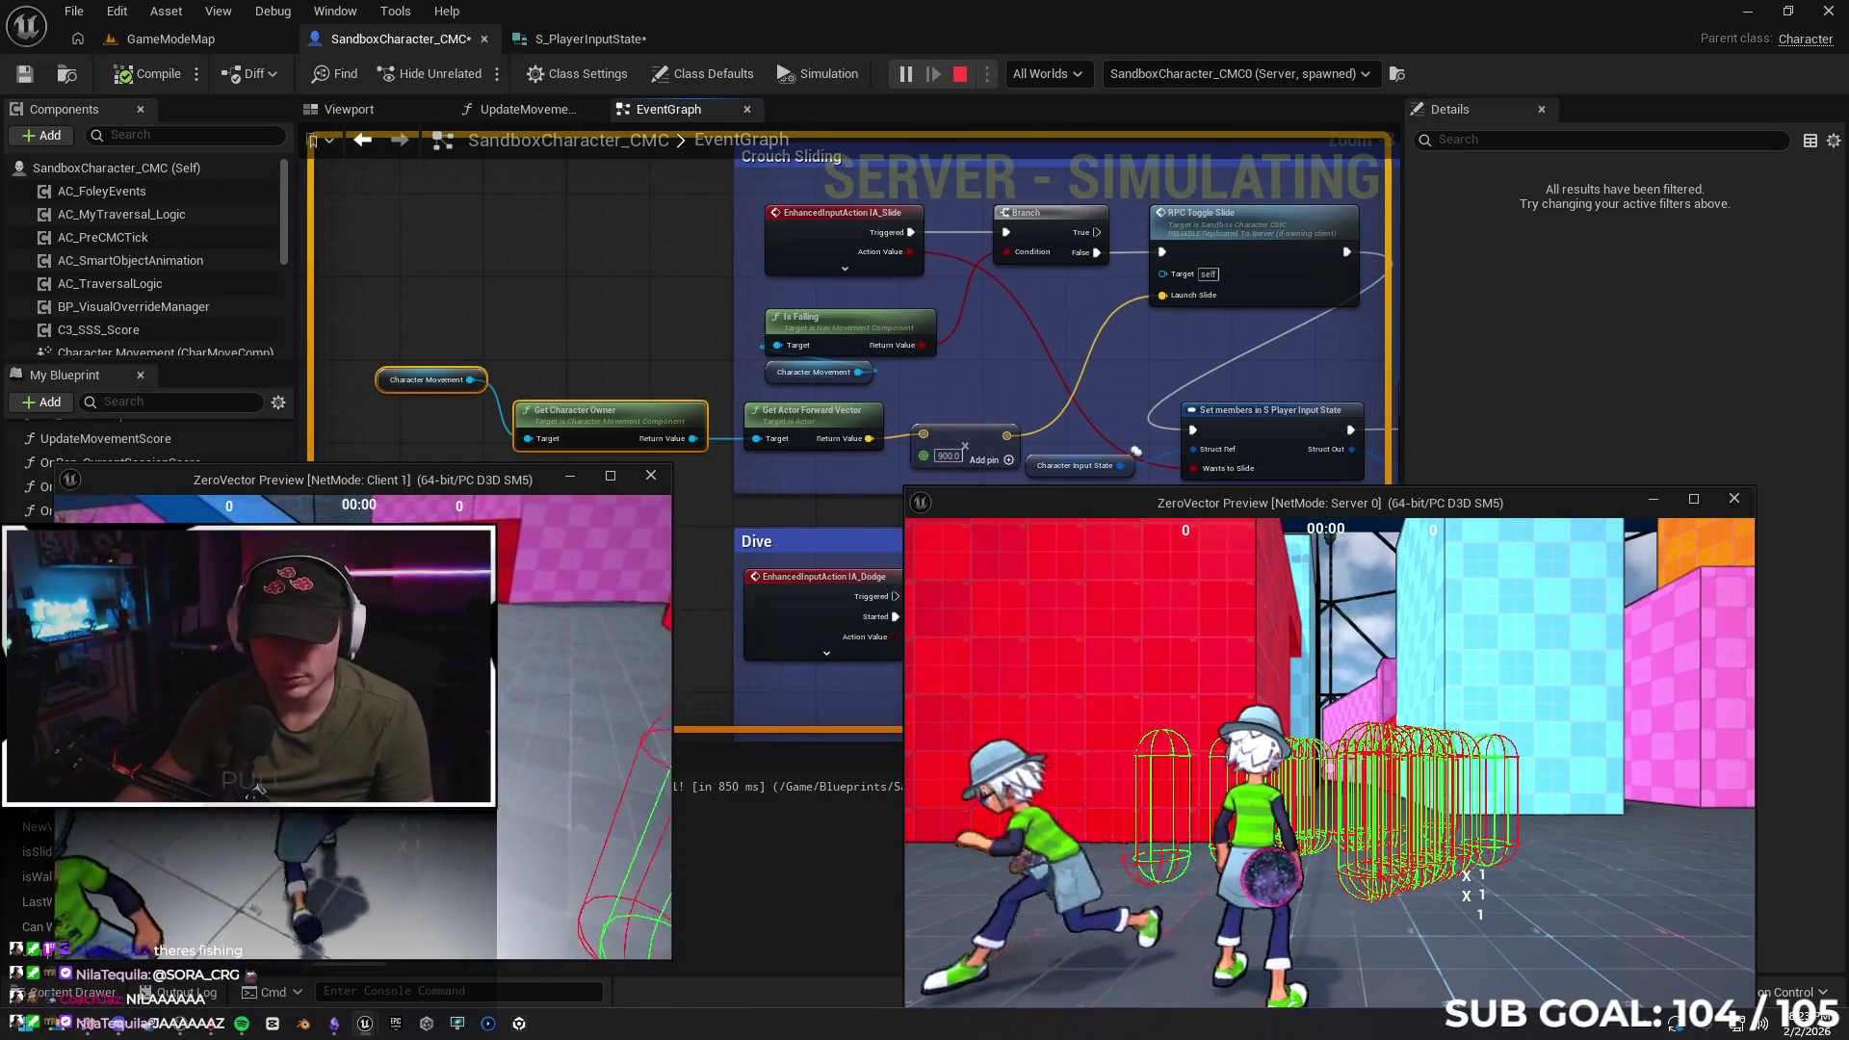
key("Escape")
left_click_drag(370, 301, 580, 510)
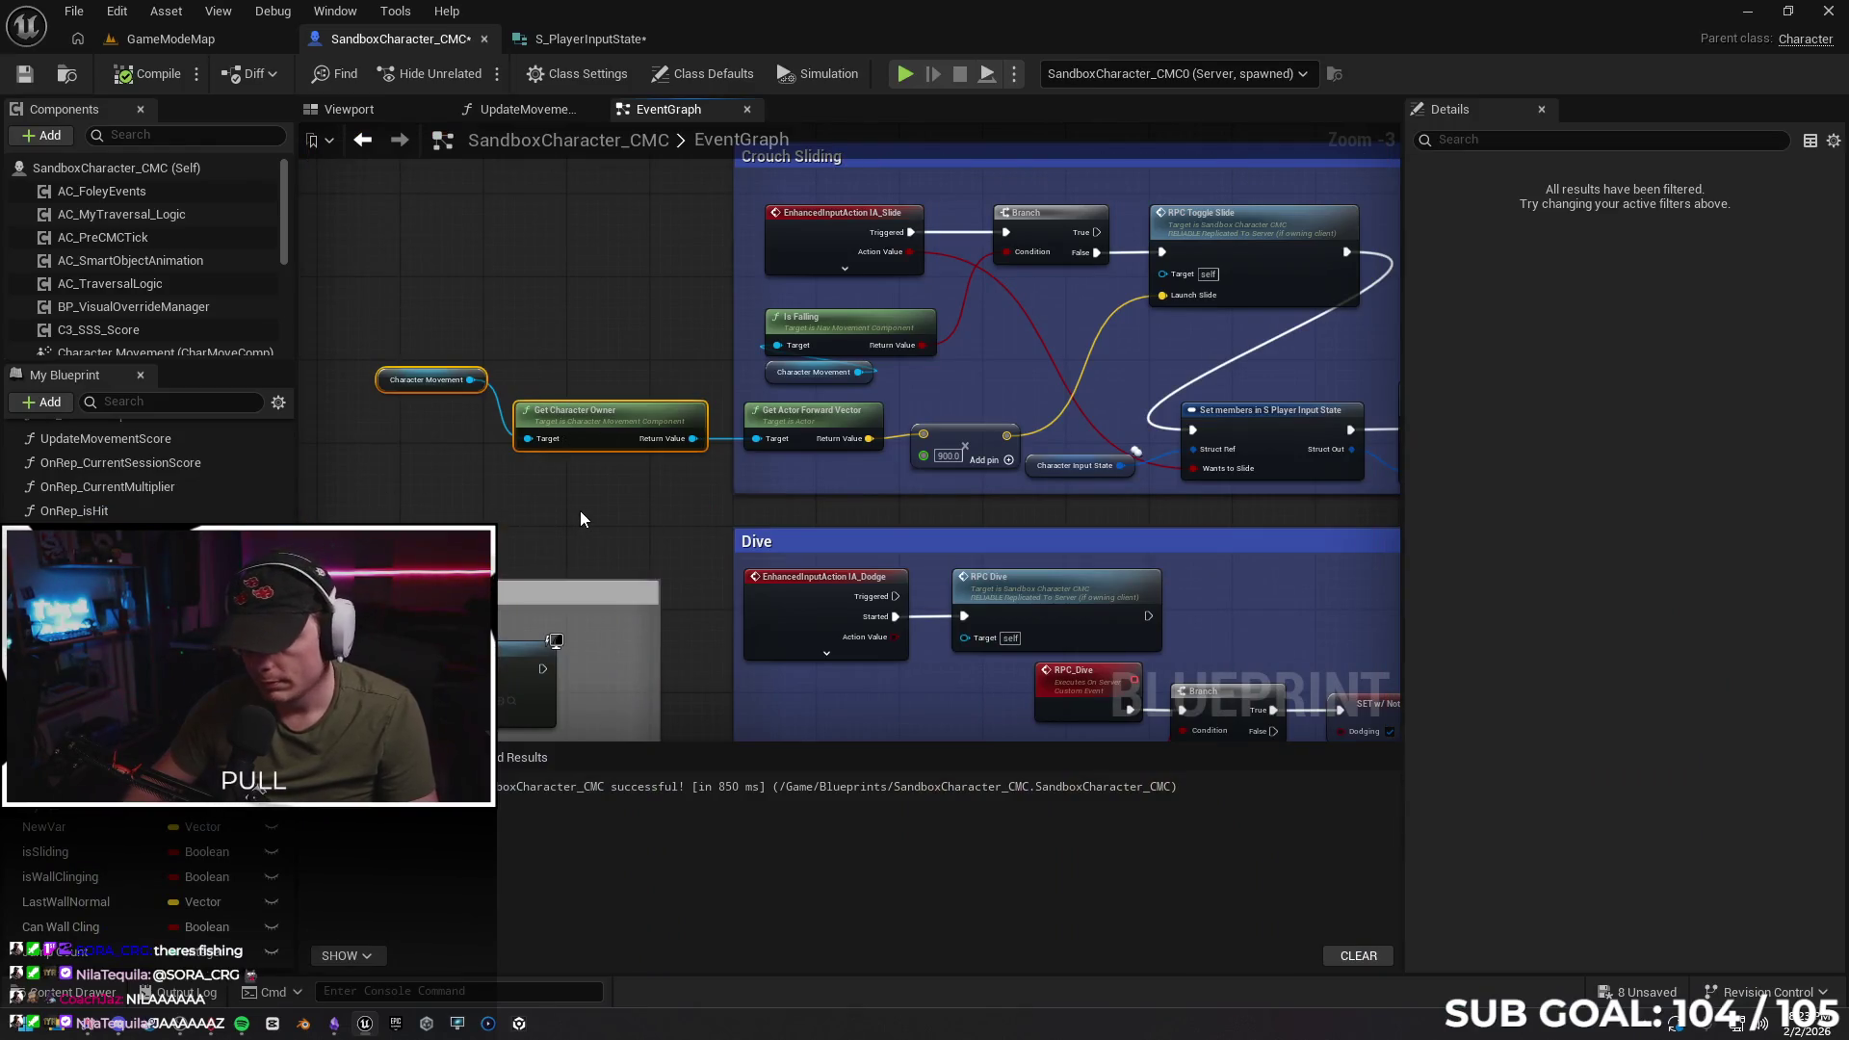
key("Delete")
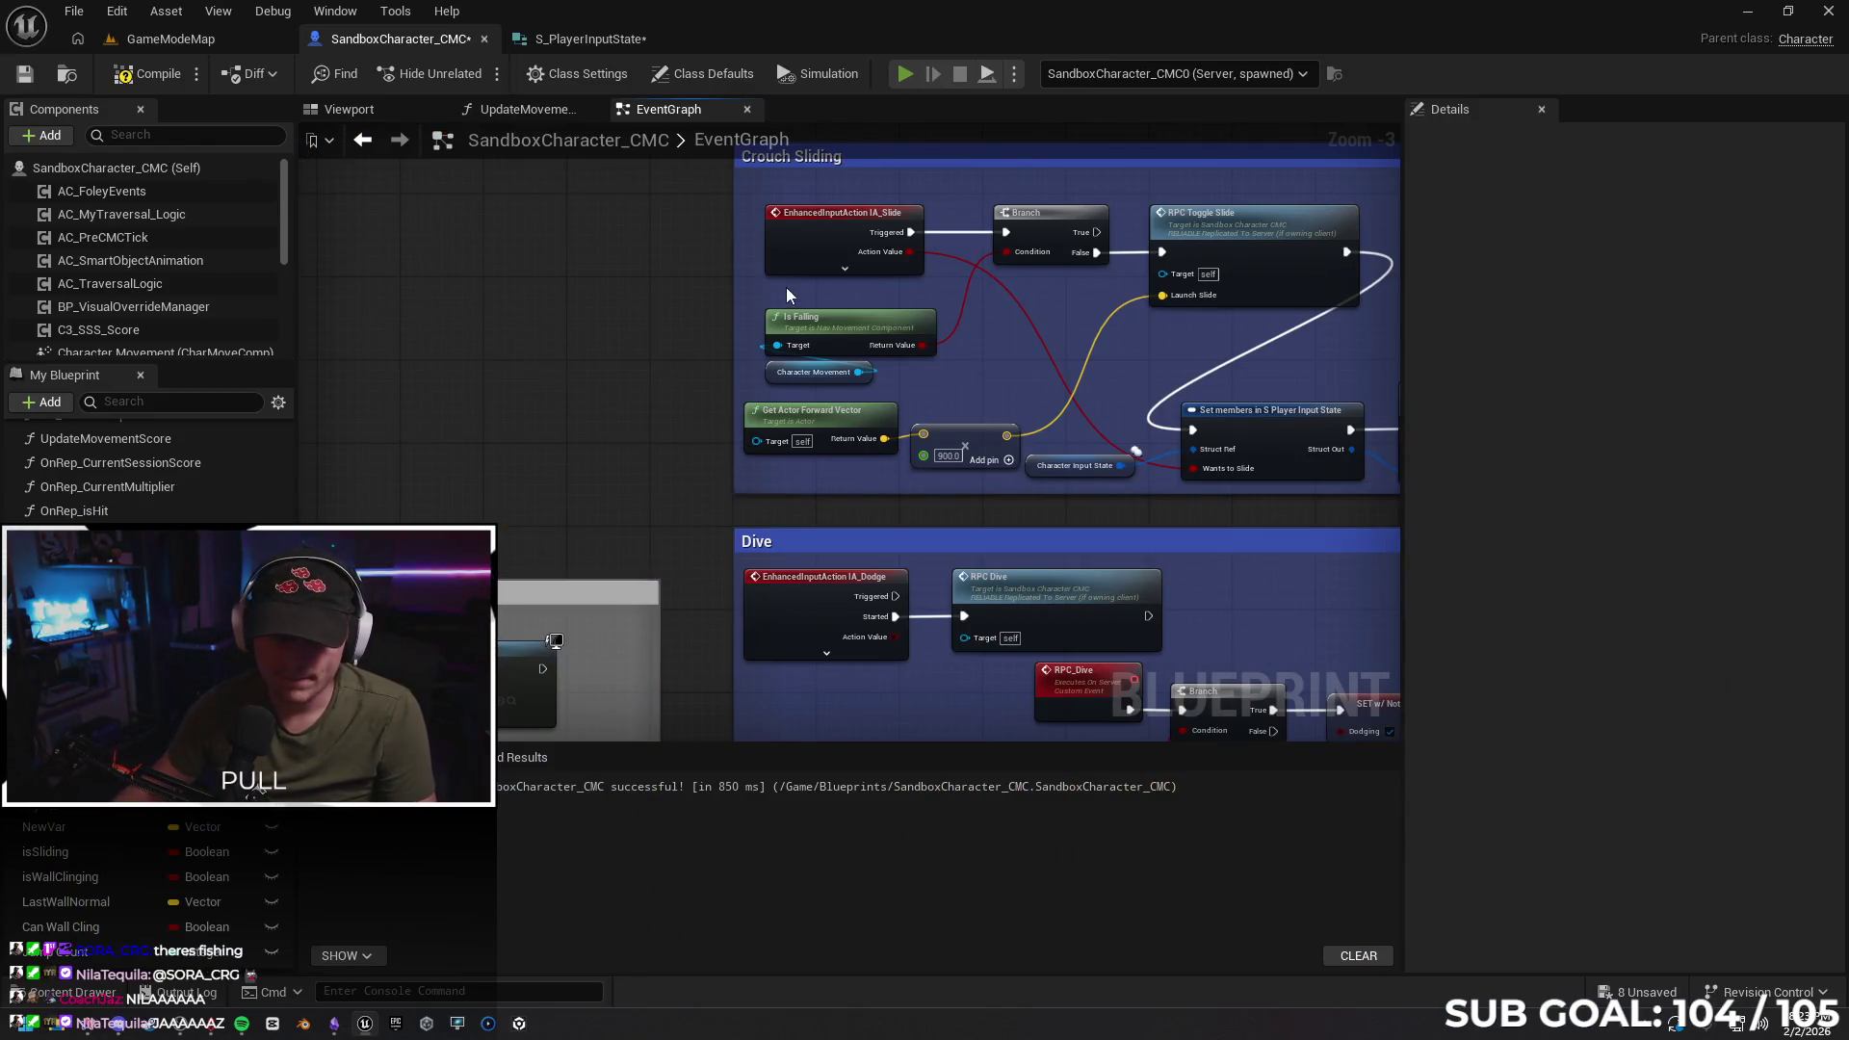
Rerun the multiplayer test, running the client past the red wall and blue ramp
key("alt+p")
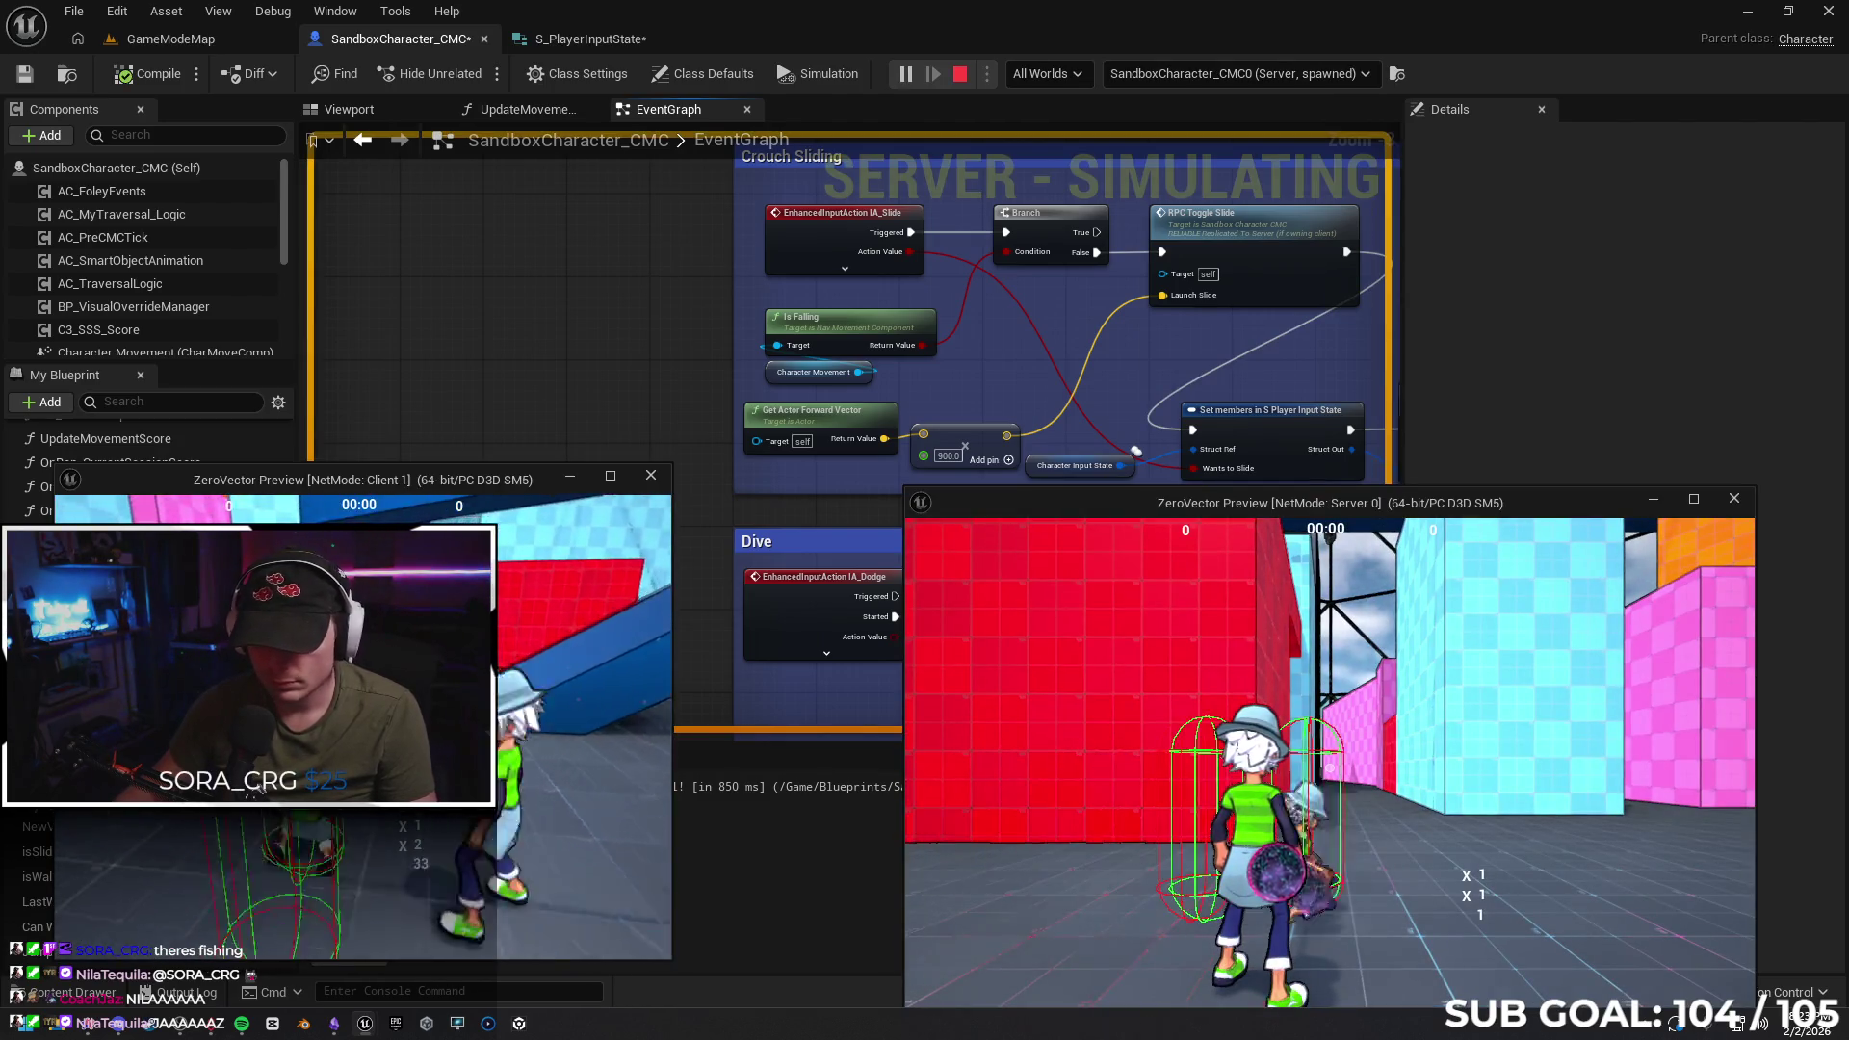
key("w")
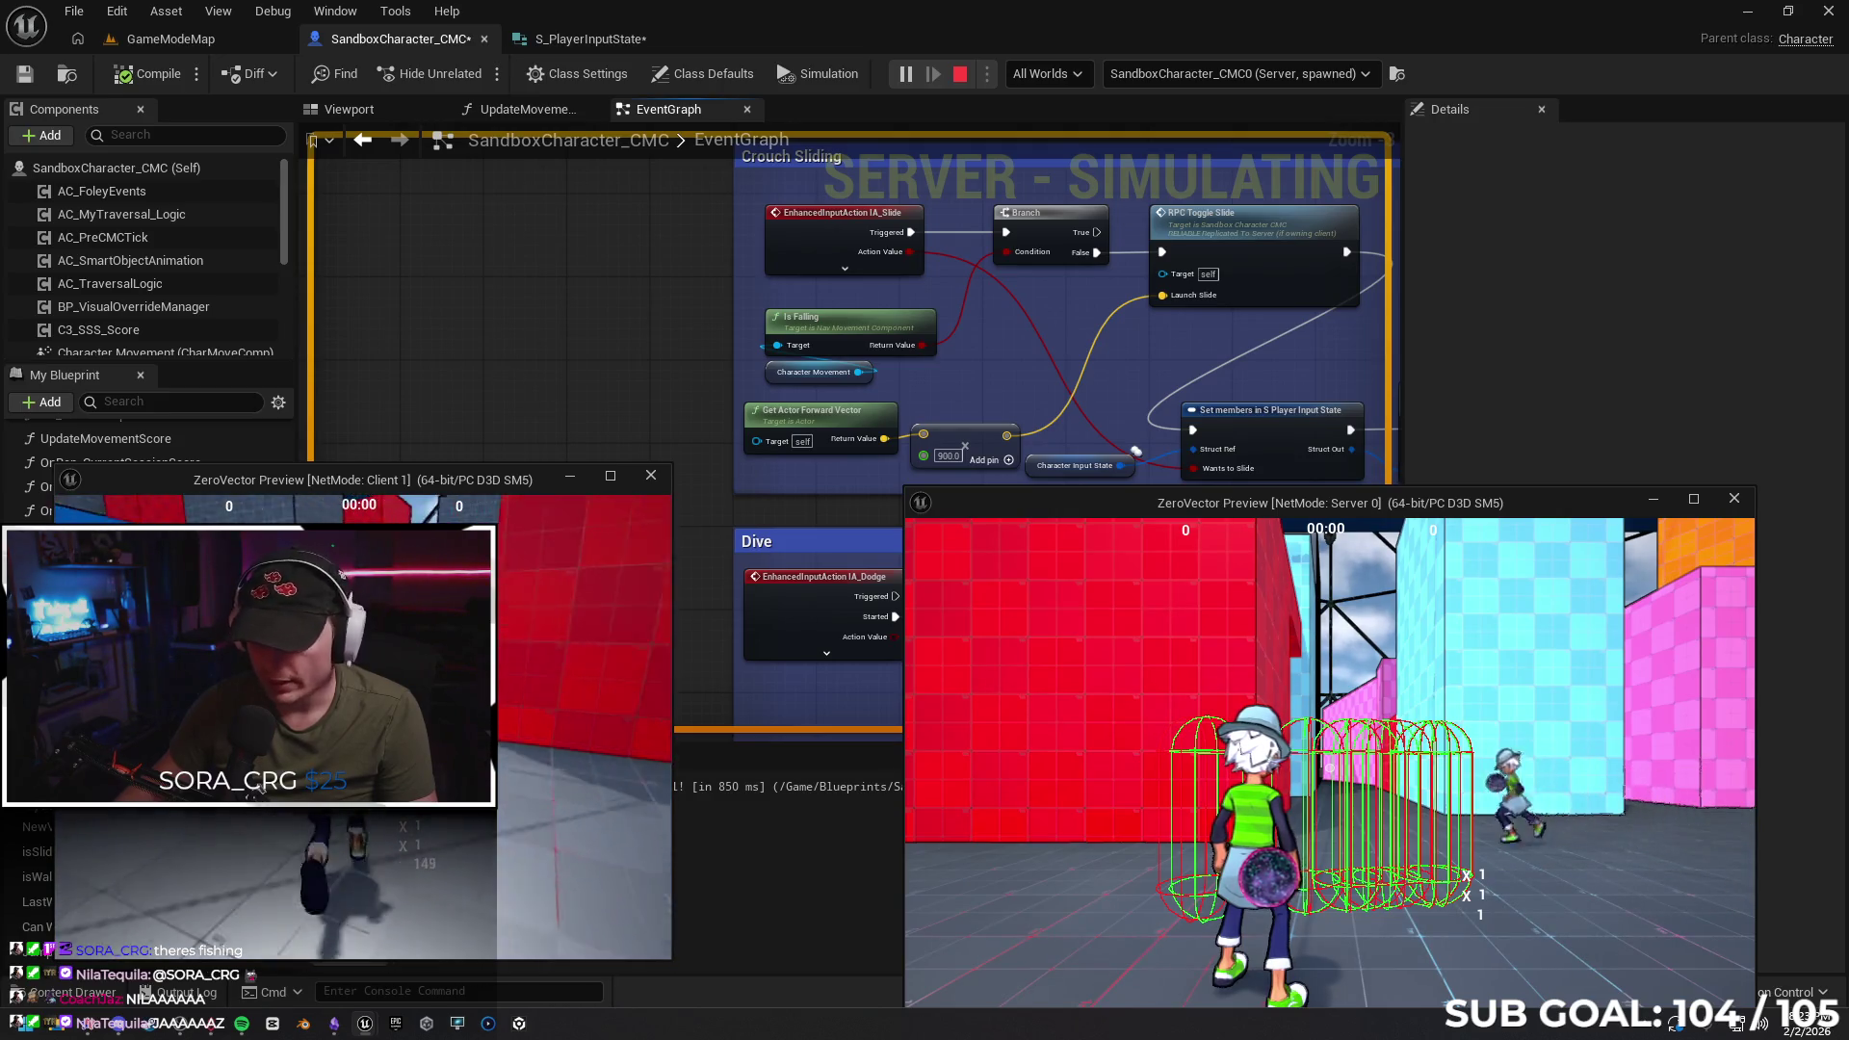
key("w")
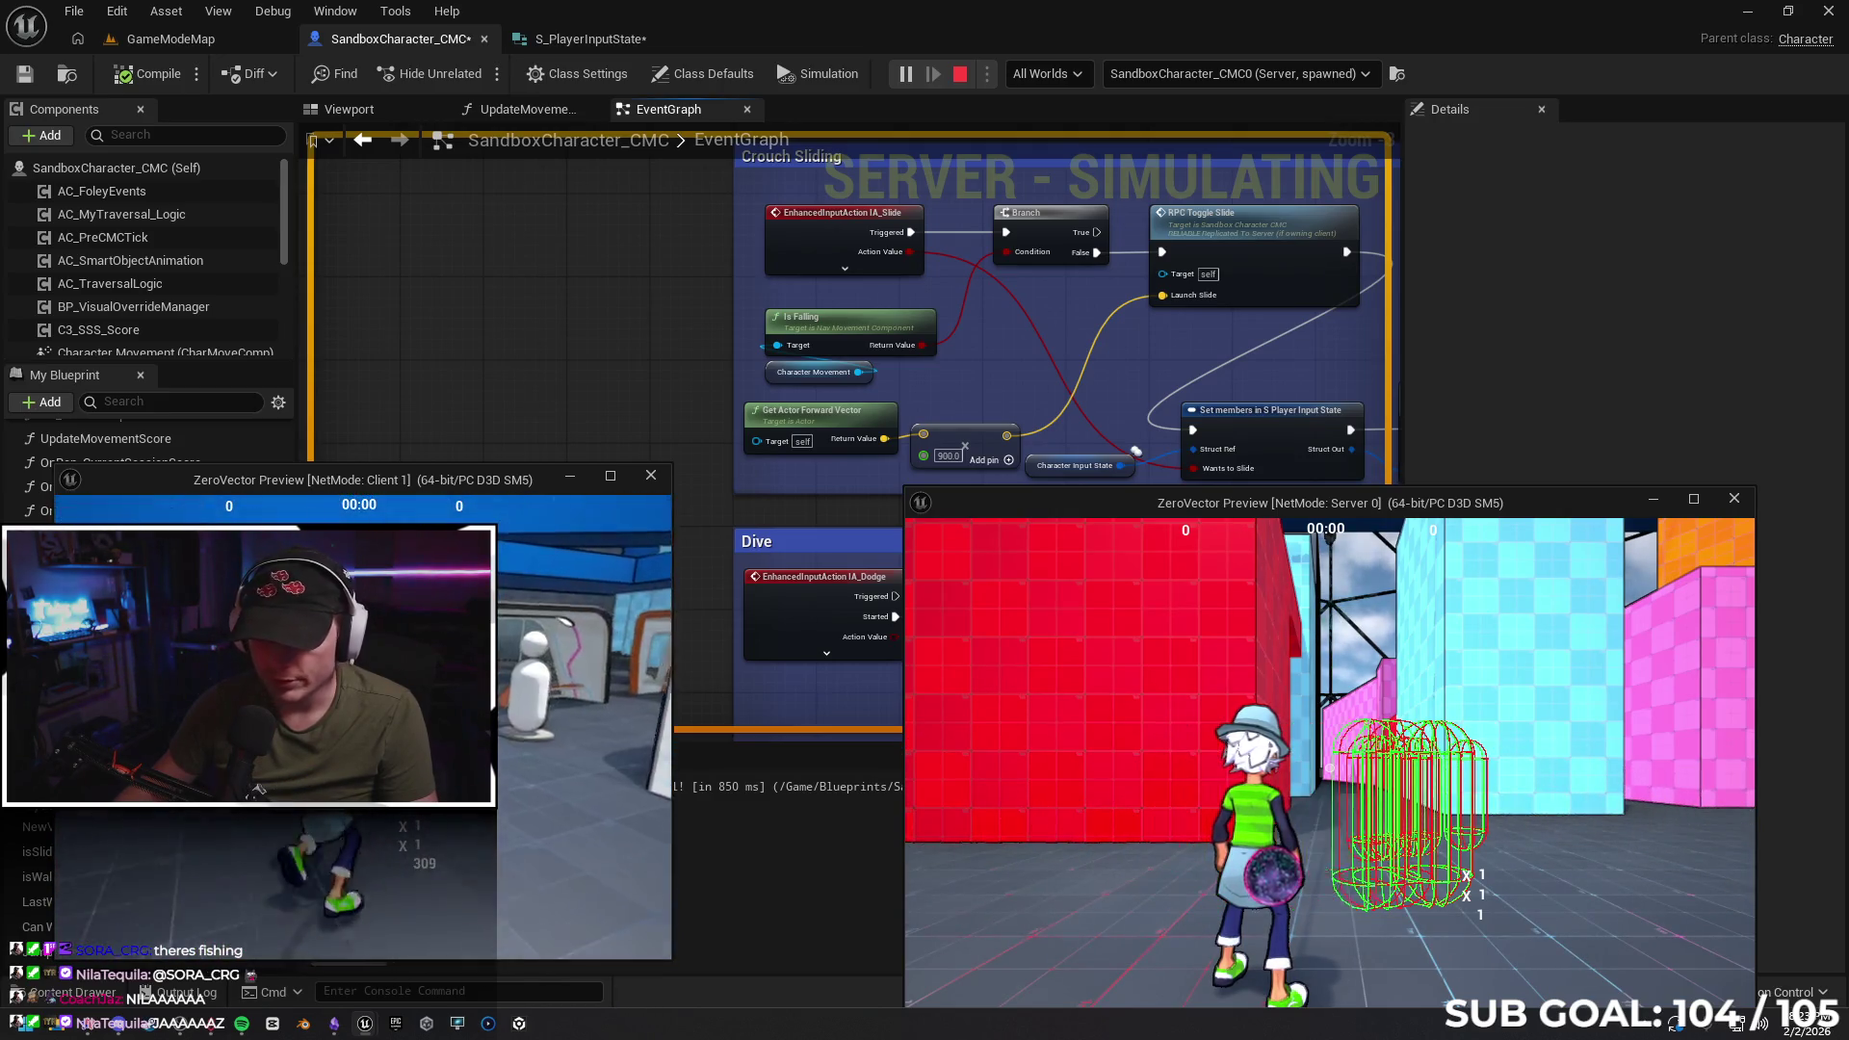
key("w")
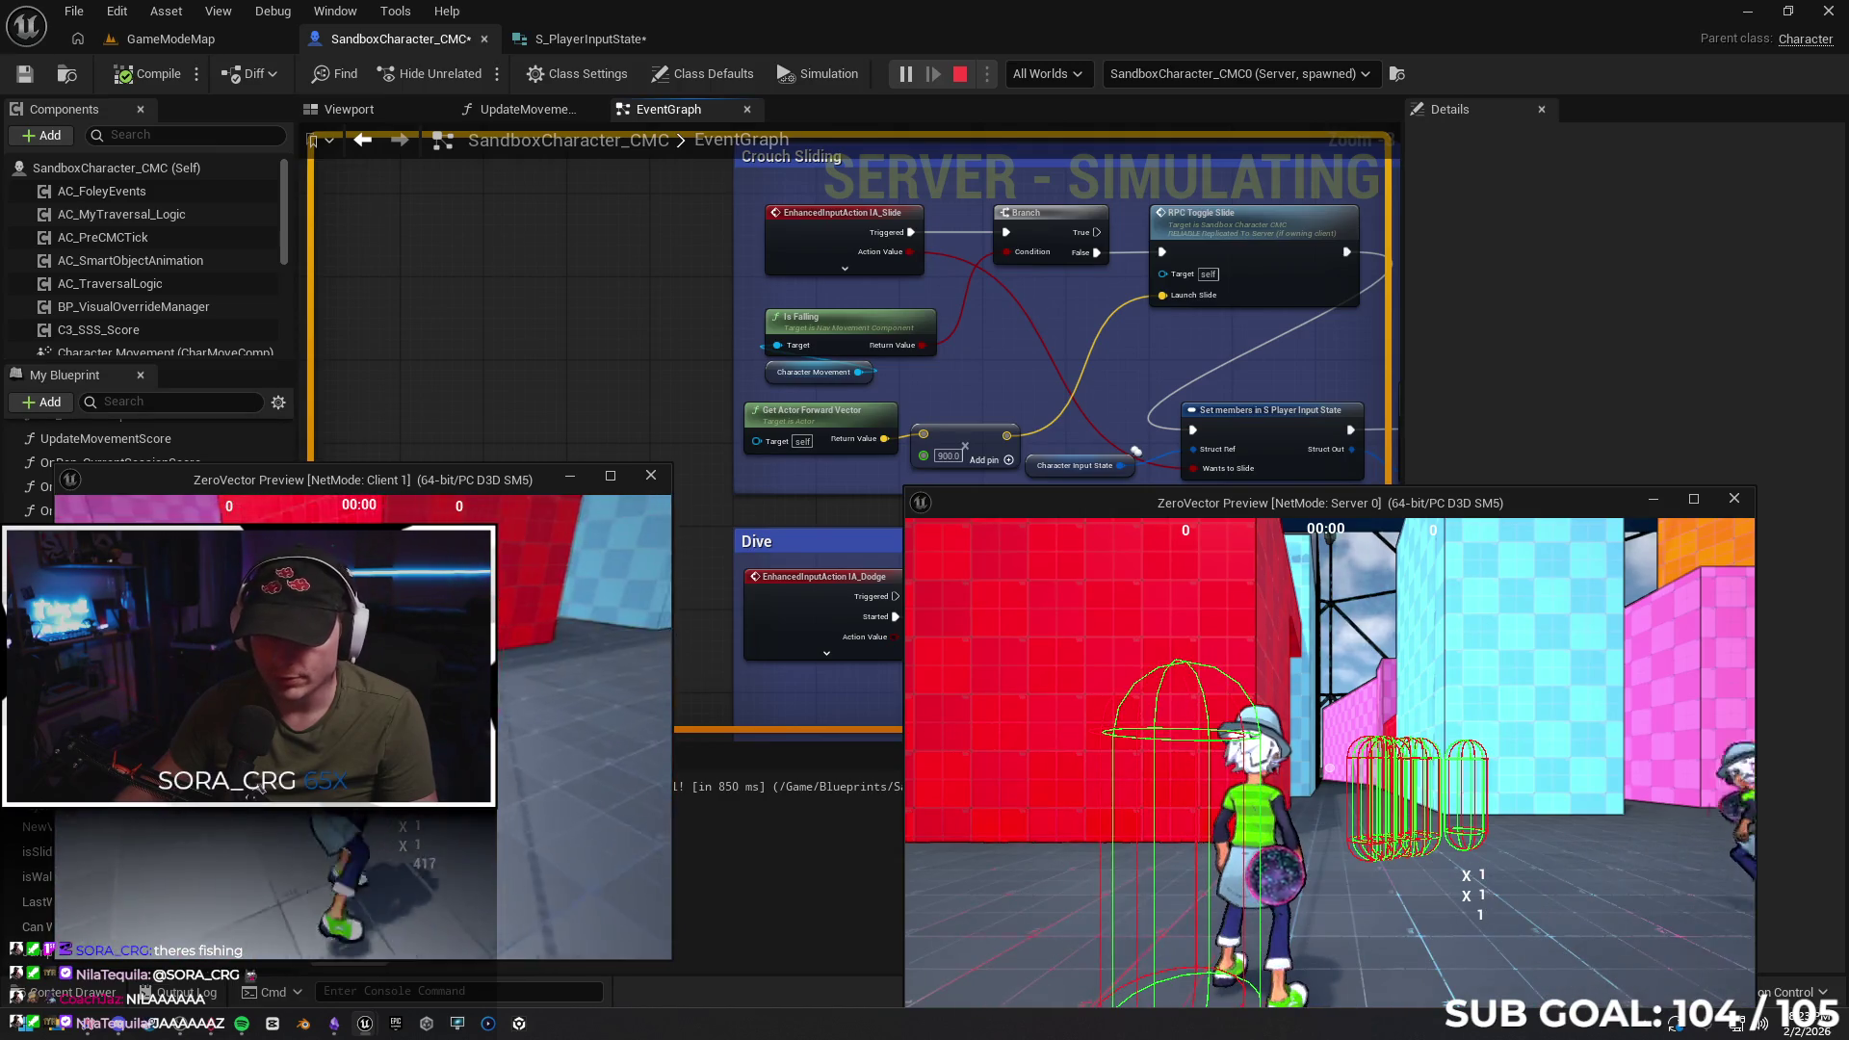
key("w")
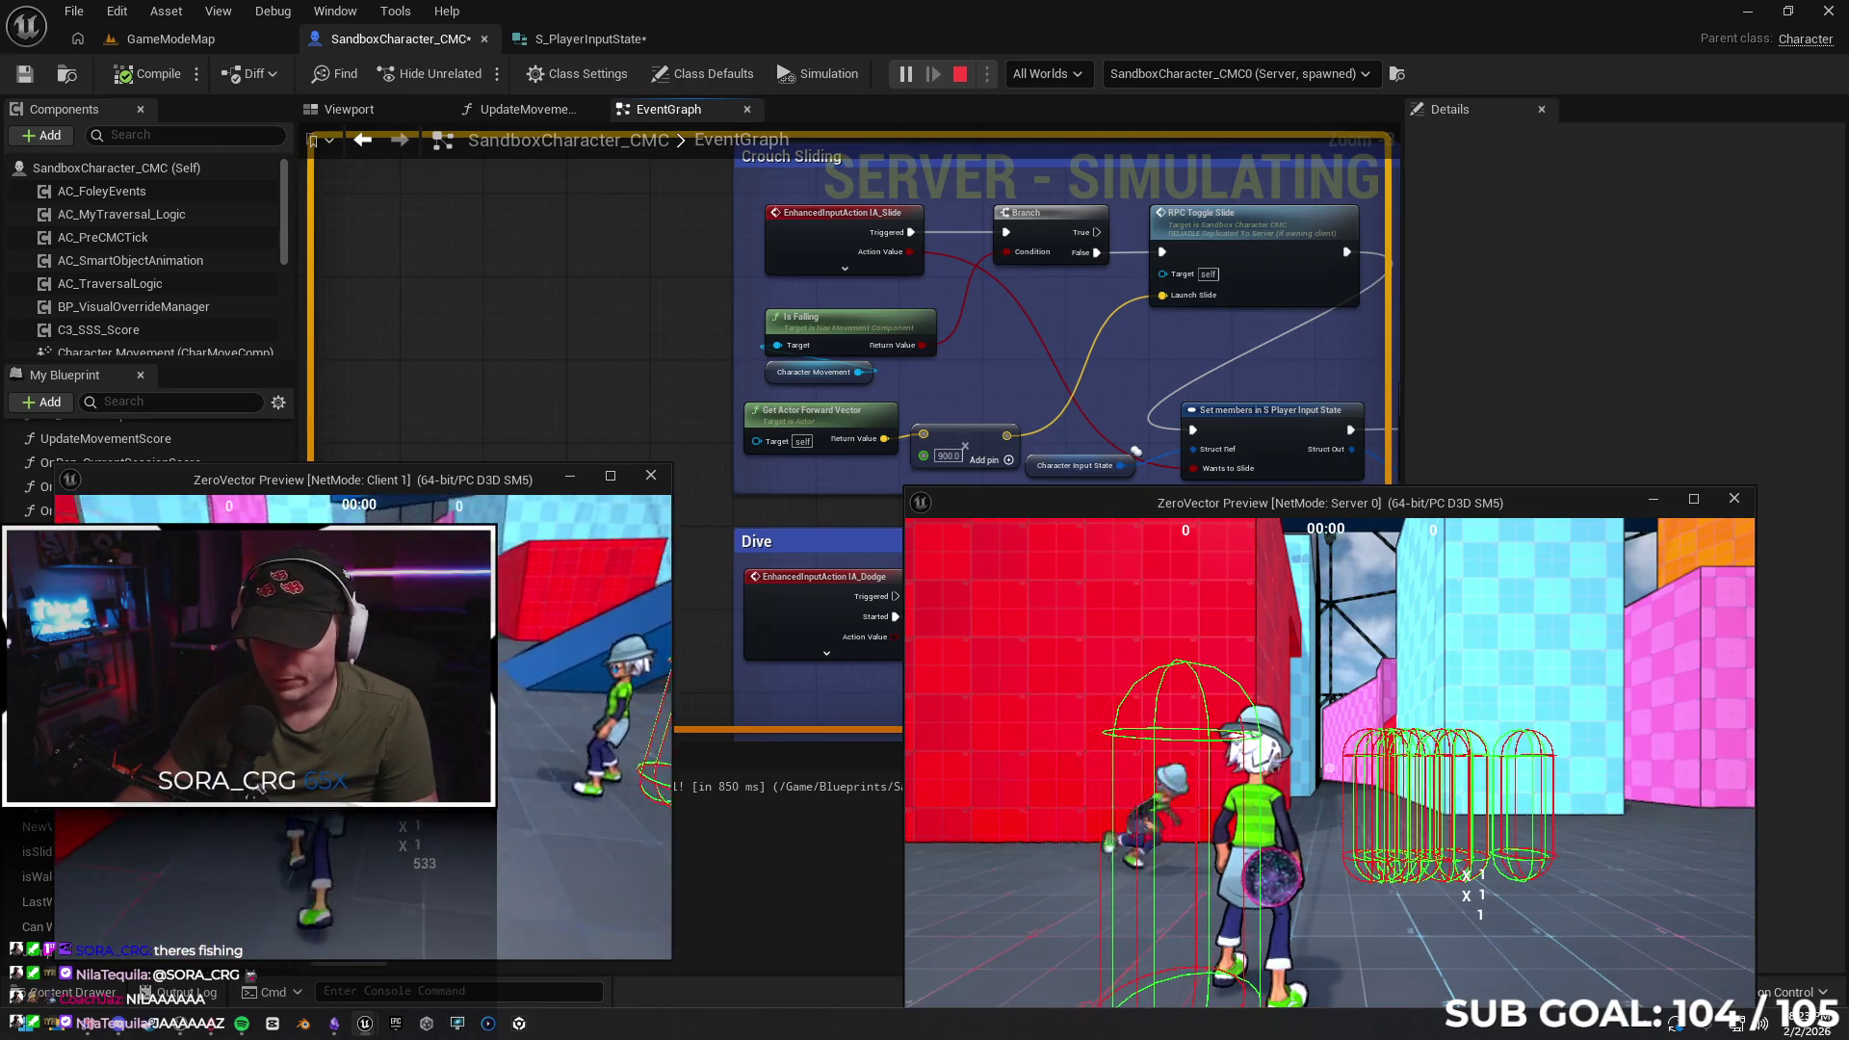
key("w")
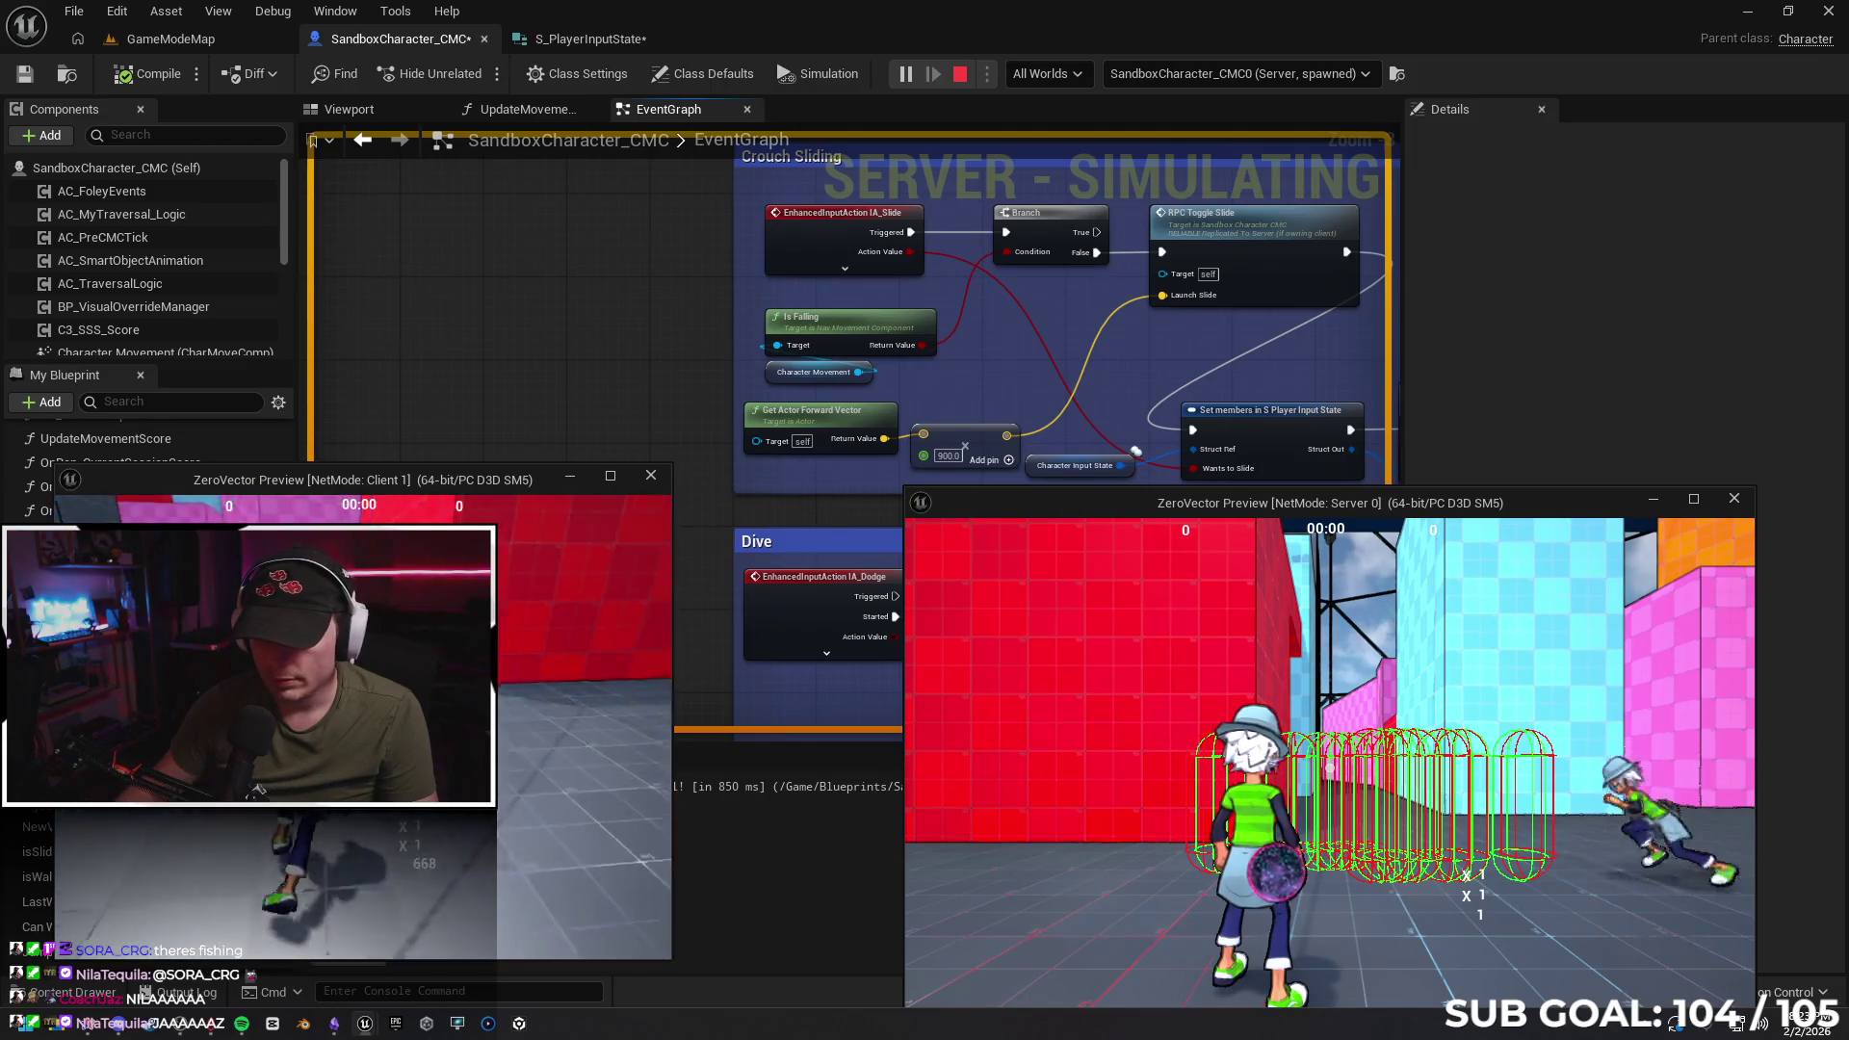
key("Escape")
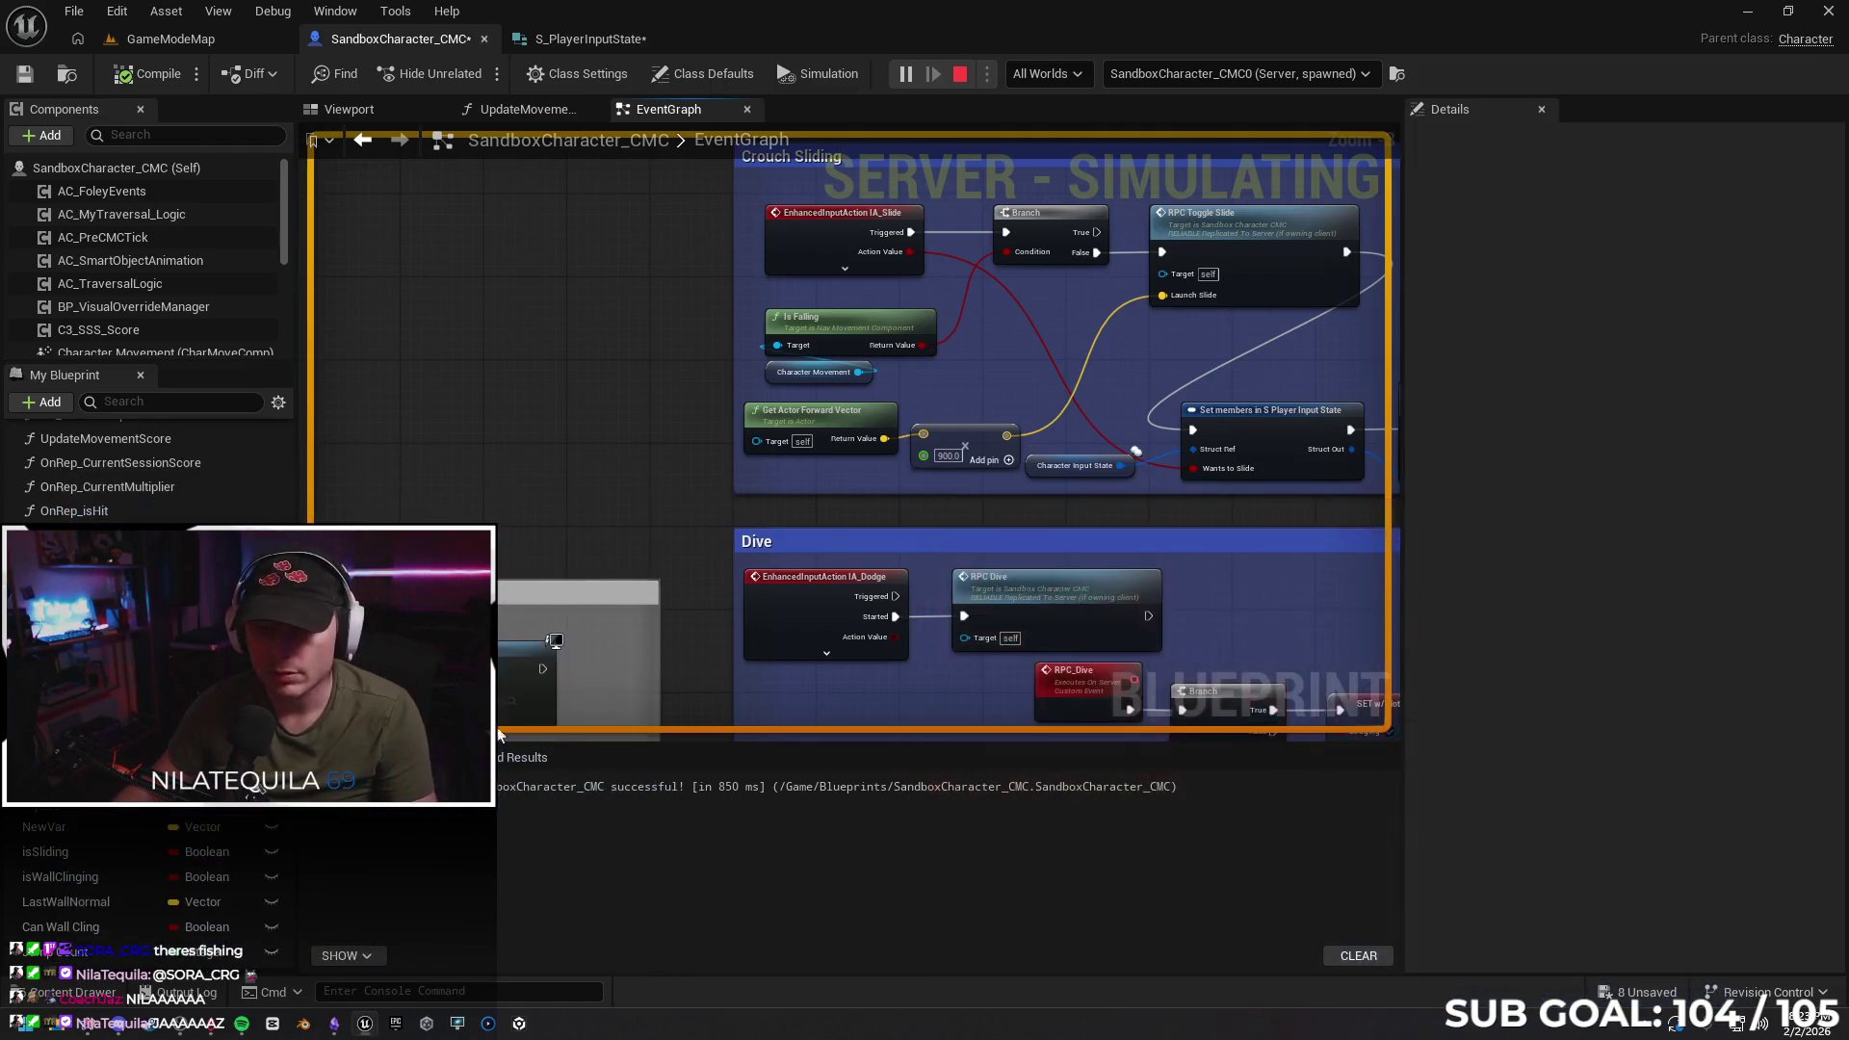
Save the SandboxCharacter_CMC blueprint
scroll(619, 383, "down", 2)
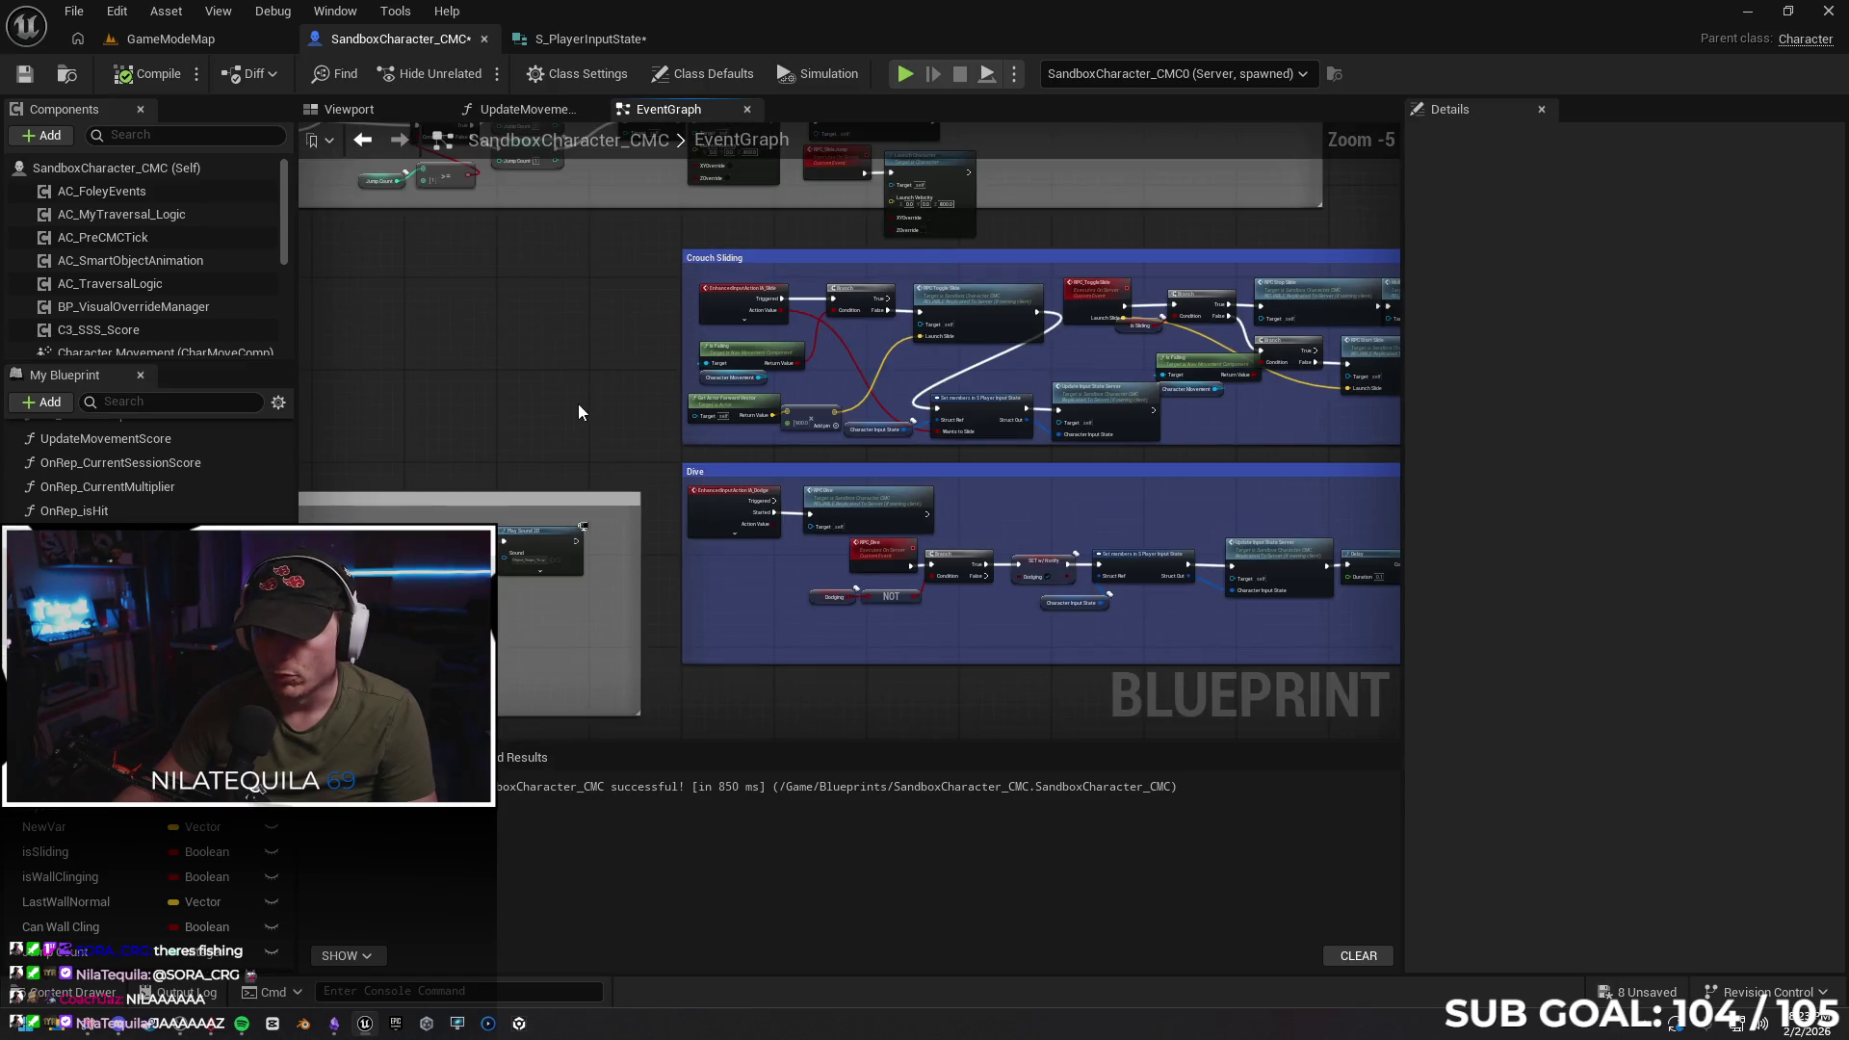
left_click(25, 77)
left_click_drag(510, 316, 425, 396)
Pan past the Event On Land and Event On Jumped blocks to the Wall Cling logic
scroll(655, 580, "down", 1)
left_click_drag(654, 580, 674, 347)
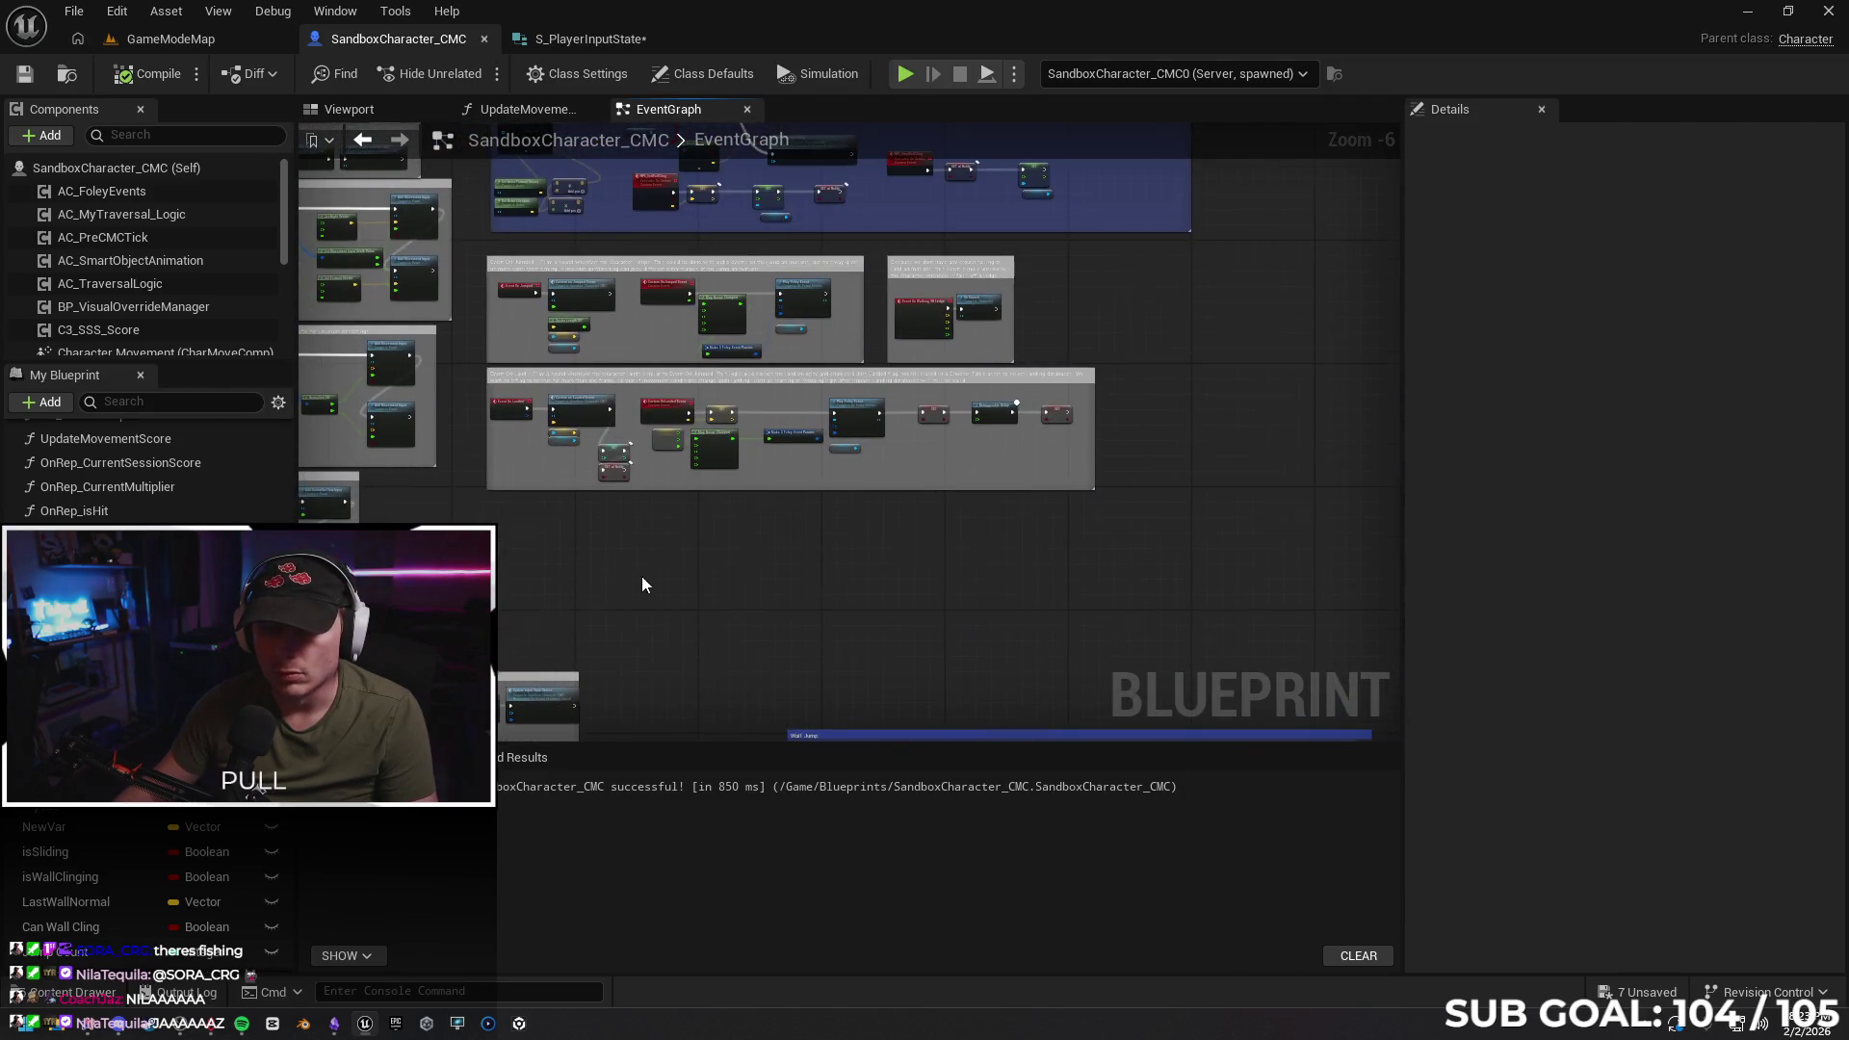
scroll(639, 578, "up", 1)
scroll(584, 545, "up", 1)
left_click_drag(475, 468, 663, 576)
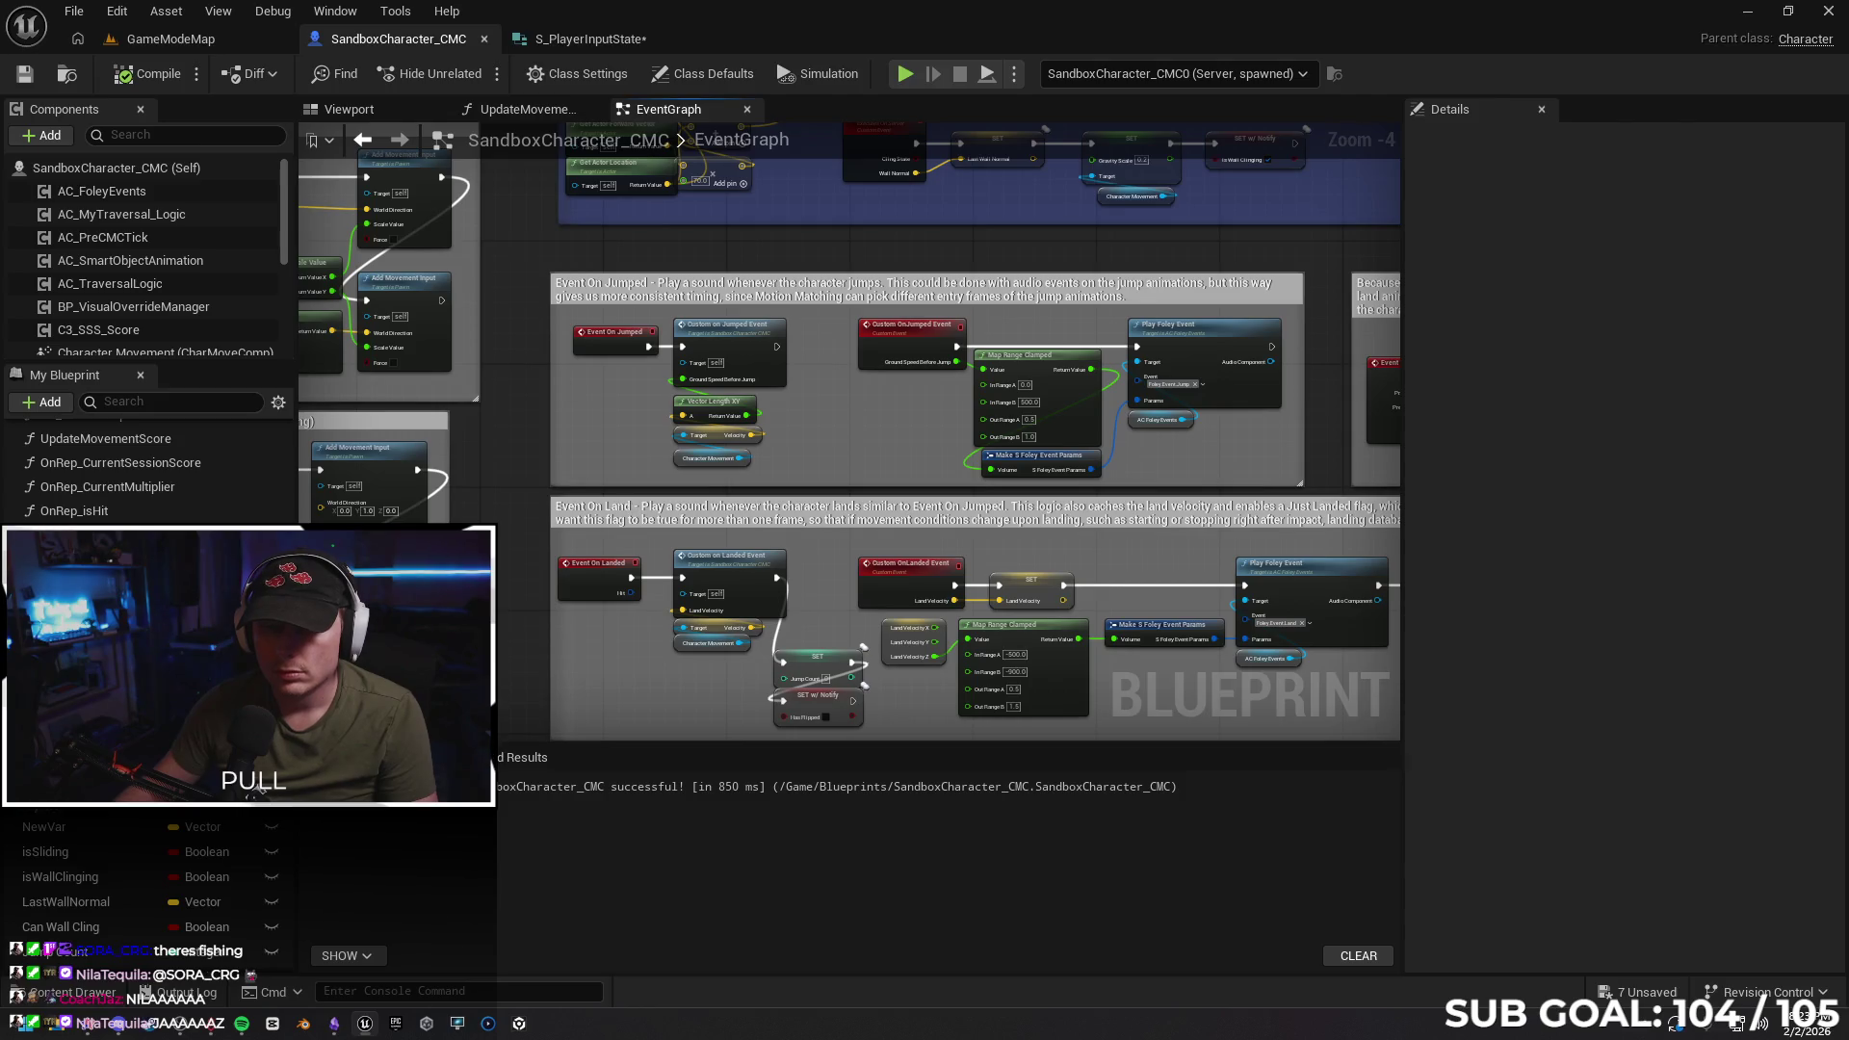
left_click_drag(532, 239, 498, 610)
mouse_move(453, 458)
left_mouse_down()
mouse_move(1081, 475)
mouse_move(962, 504)
mouse_move(776, 430)
mouse_move(802, 444)
mouse_move(518, 438)
mouse_move(742, 460)
mouse_move(932, 446)
mouse_move(643, 476)
left_mouse_up()
Pan across the Wall Cling block, inspecting the RPC Stop Wall Cling node
left_click_drag(703, 541, 364, 537)
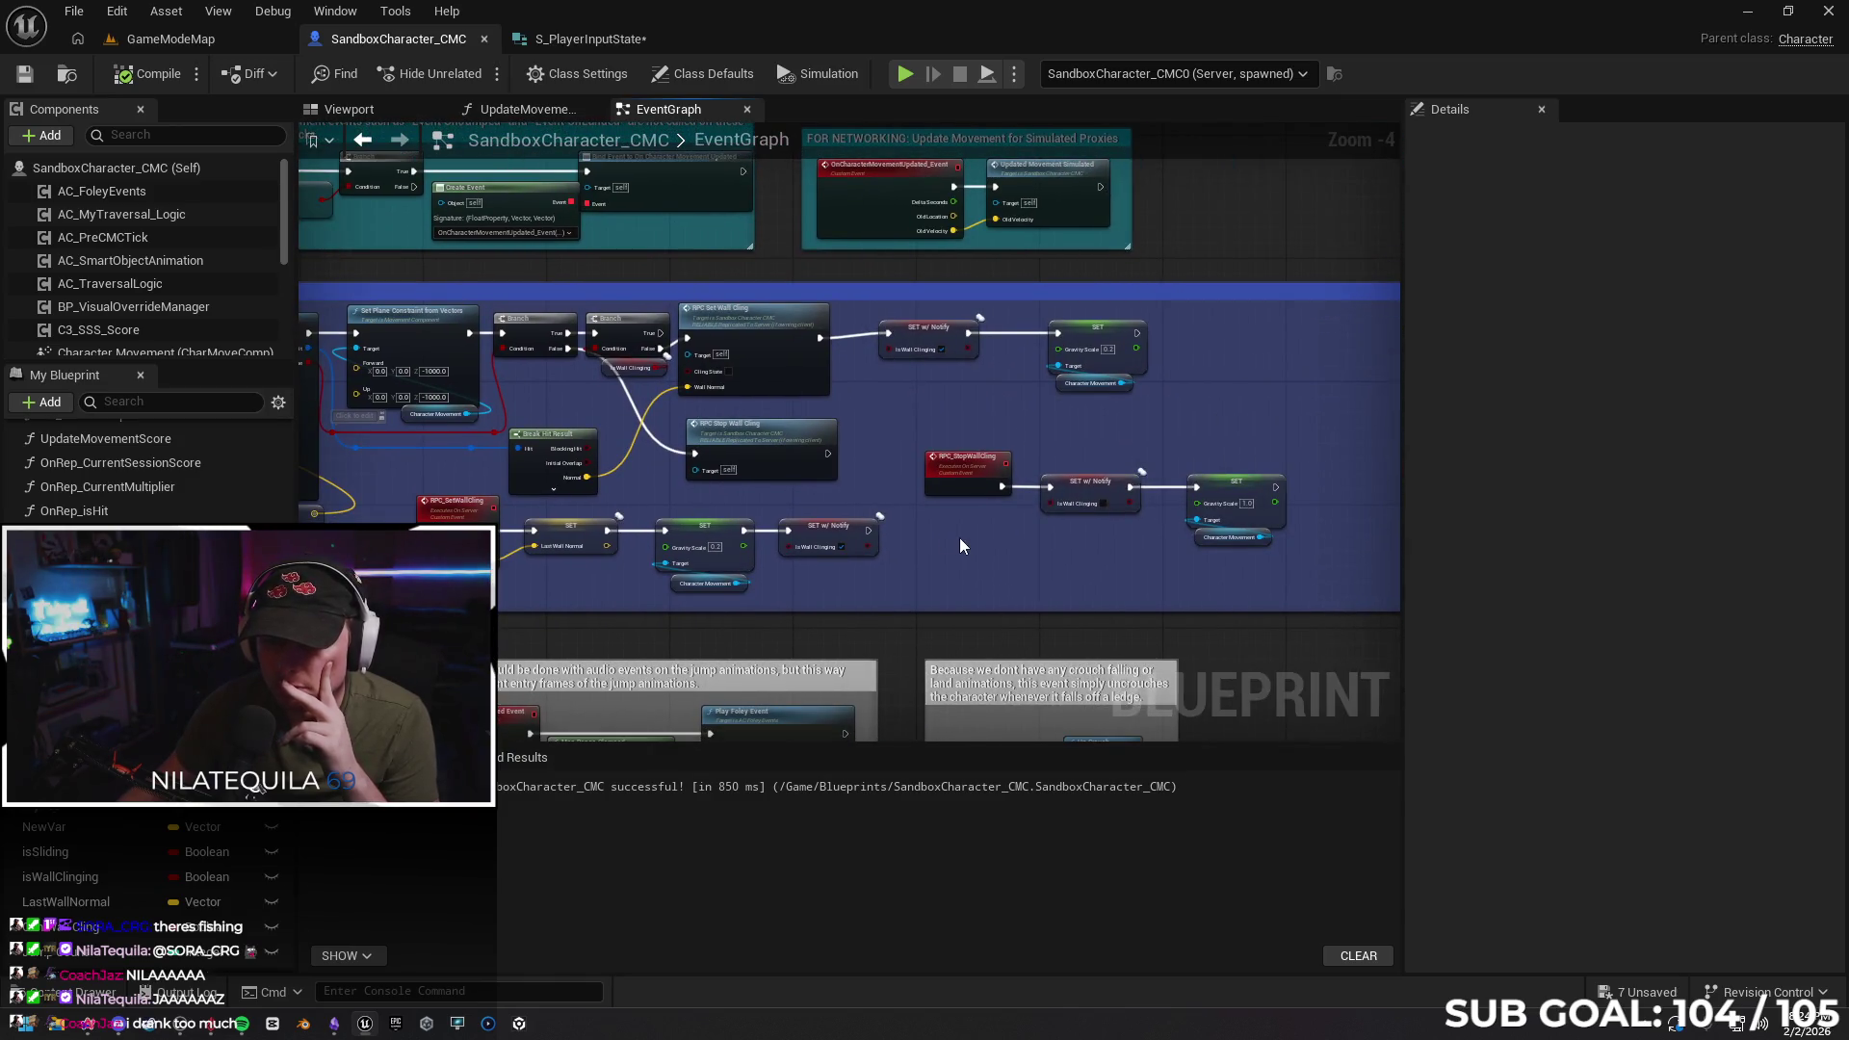
mouse_move(955, 553)
left_mouse_down()
mouse_move(933, 533)
mouse_move(1298, 529)
left_mouse_up()
mouse_move(691, 586)
left_mouse_down()
mouse_move(946, 559)
mouse_move(1049, 622)
mouse_move(759, 383)
mouse_move(828, 425)
left_mouse_up()
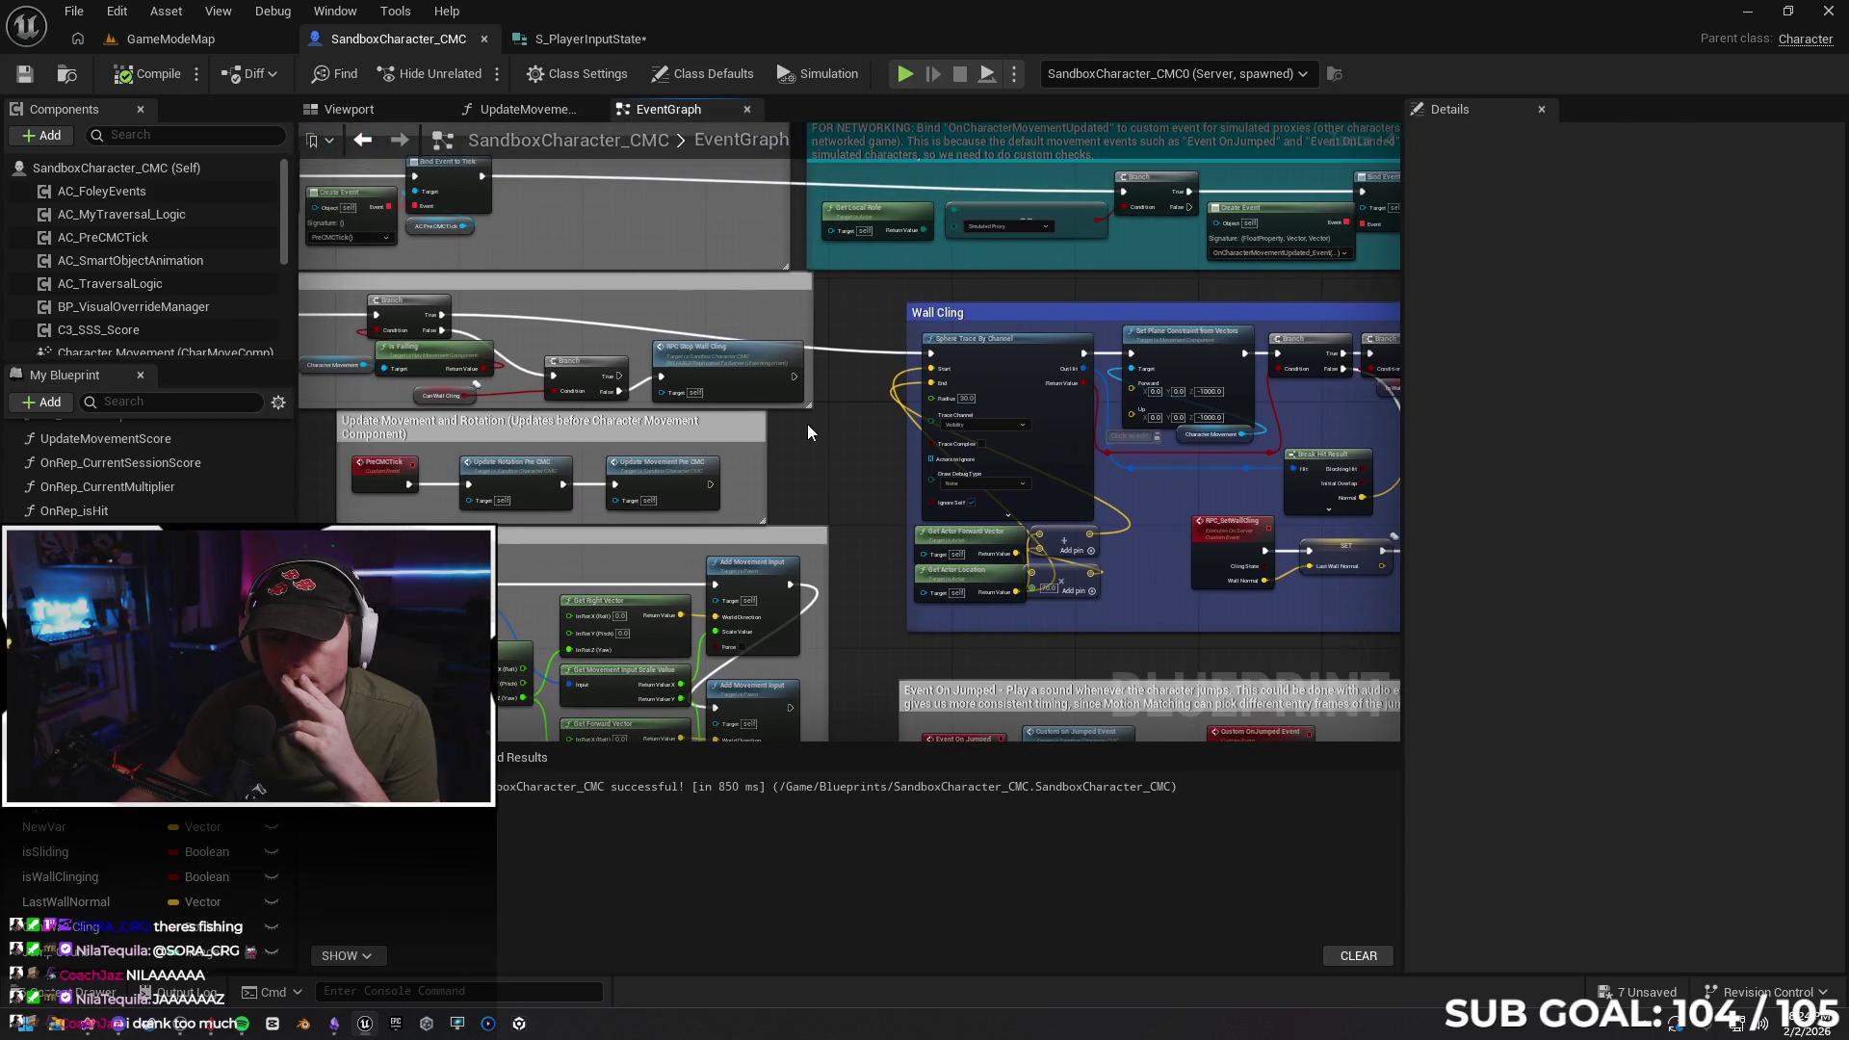
left_click_drag(710, 379, 722, 391)
mouse_move(870, 443)
left_mouse_down()
mouse_move(1237, 466)
mouse_move(570, 453)
left_mouse_up()
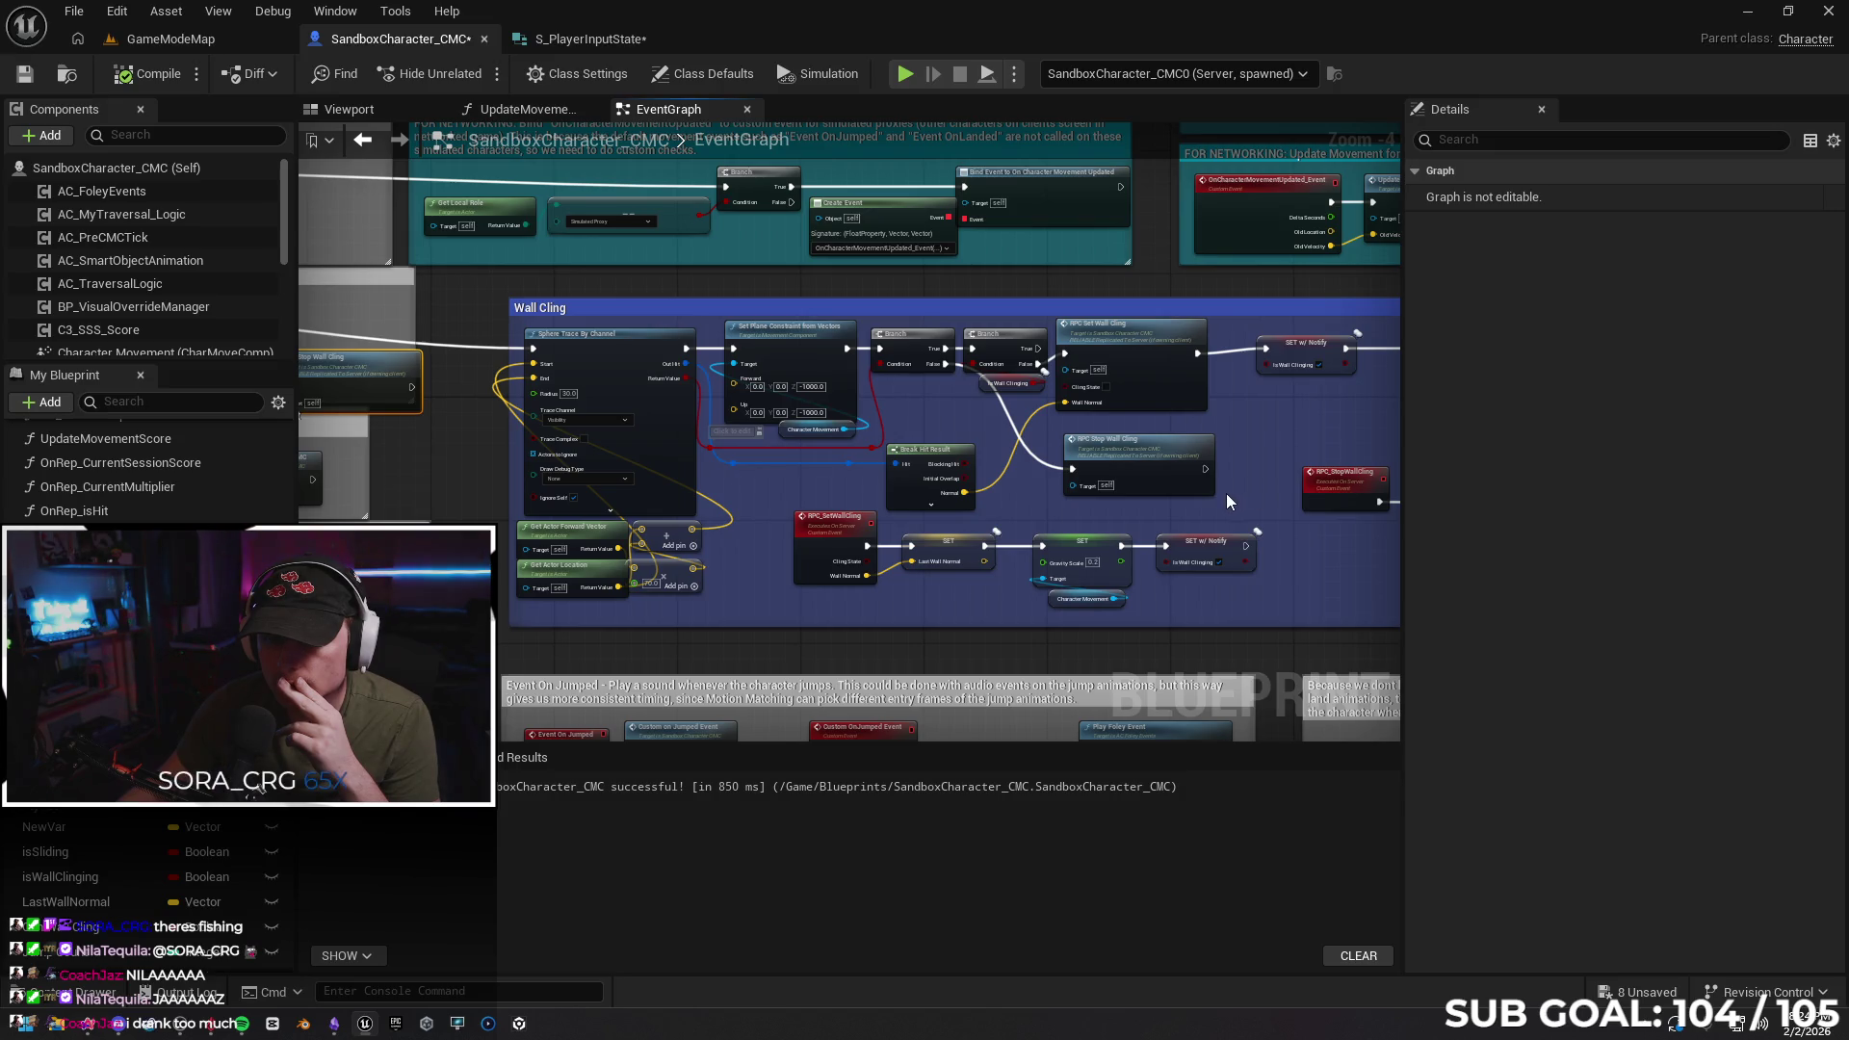
left_click_drag(1261, 492, 1116, 488)
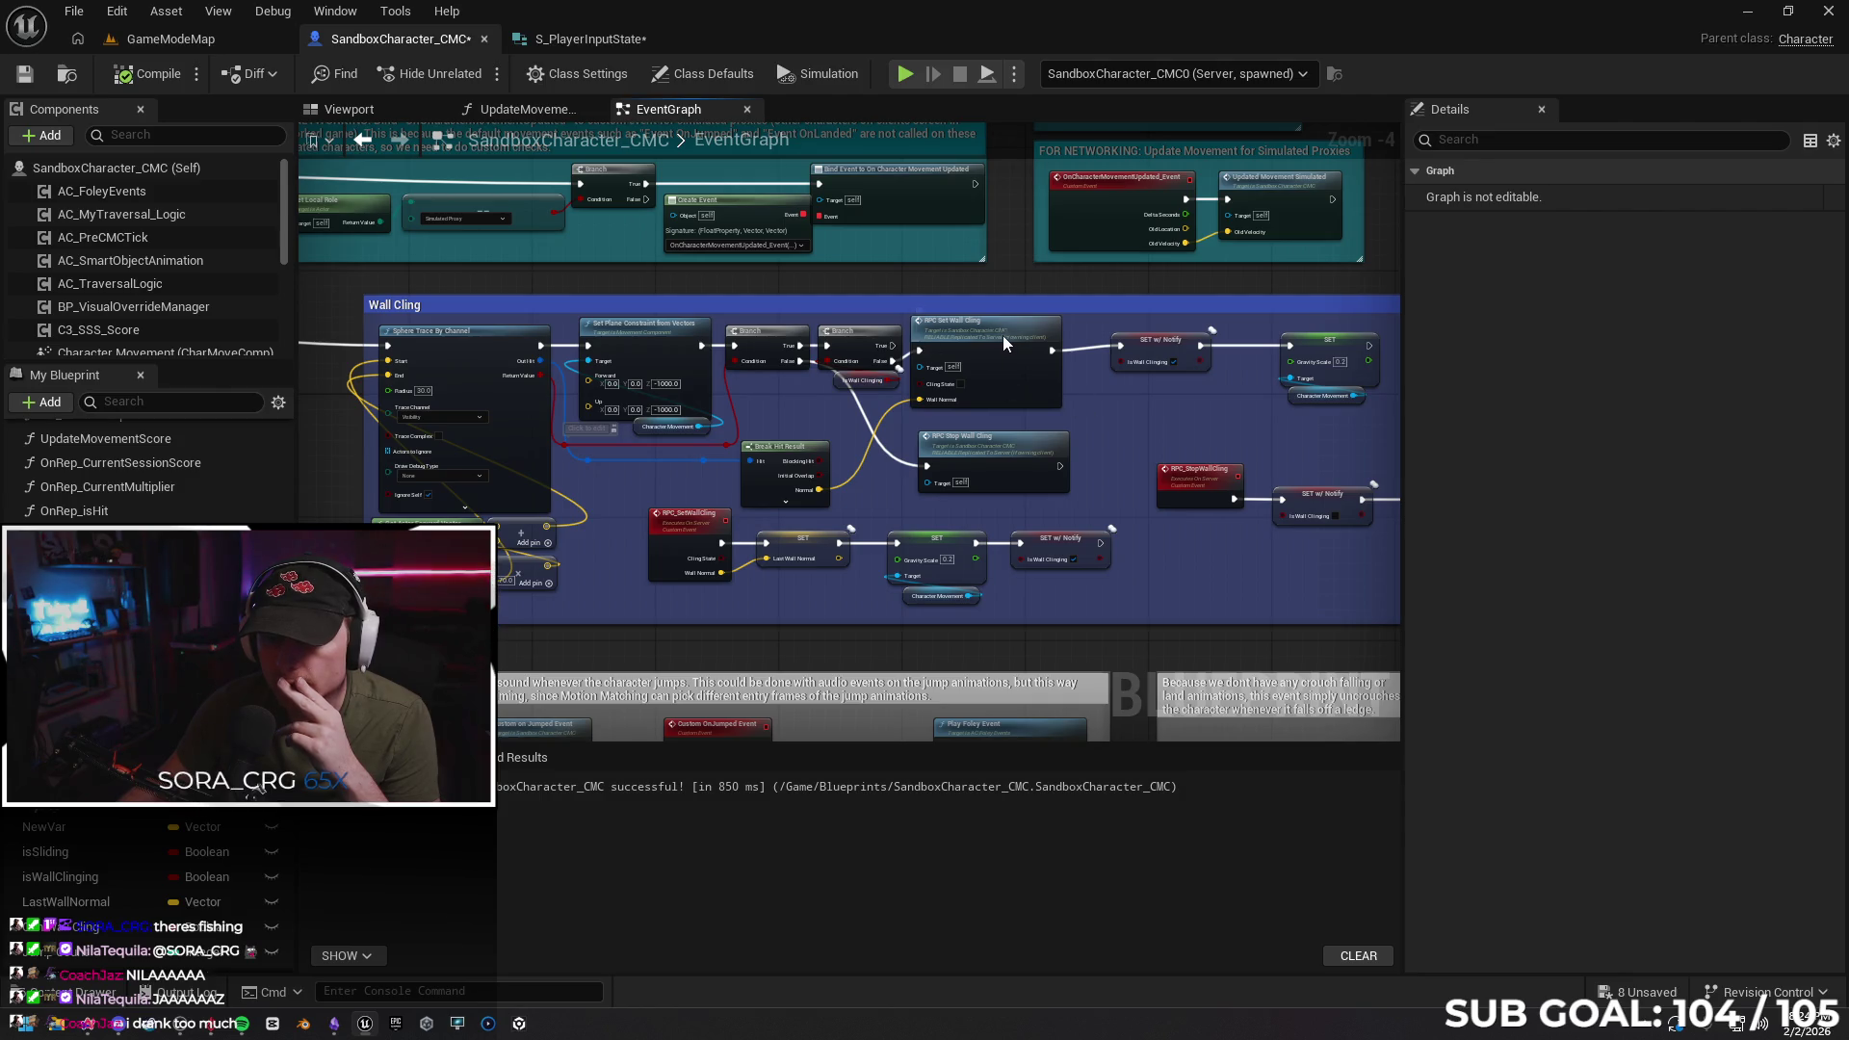
Inspect RPC Set Wall Cling, then centre the Wall Jump block in view
left_click_drag(1003, 339, 1018, 342)
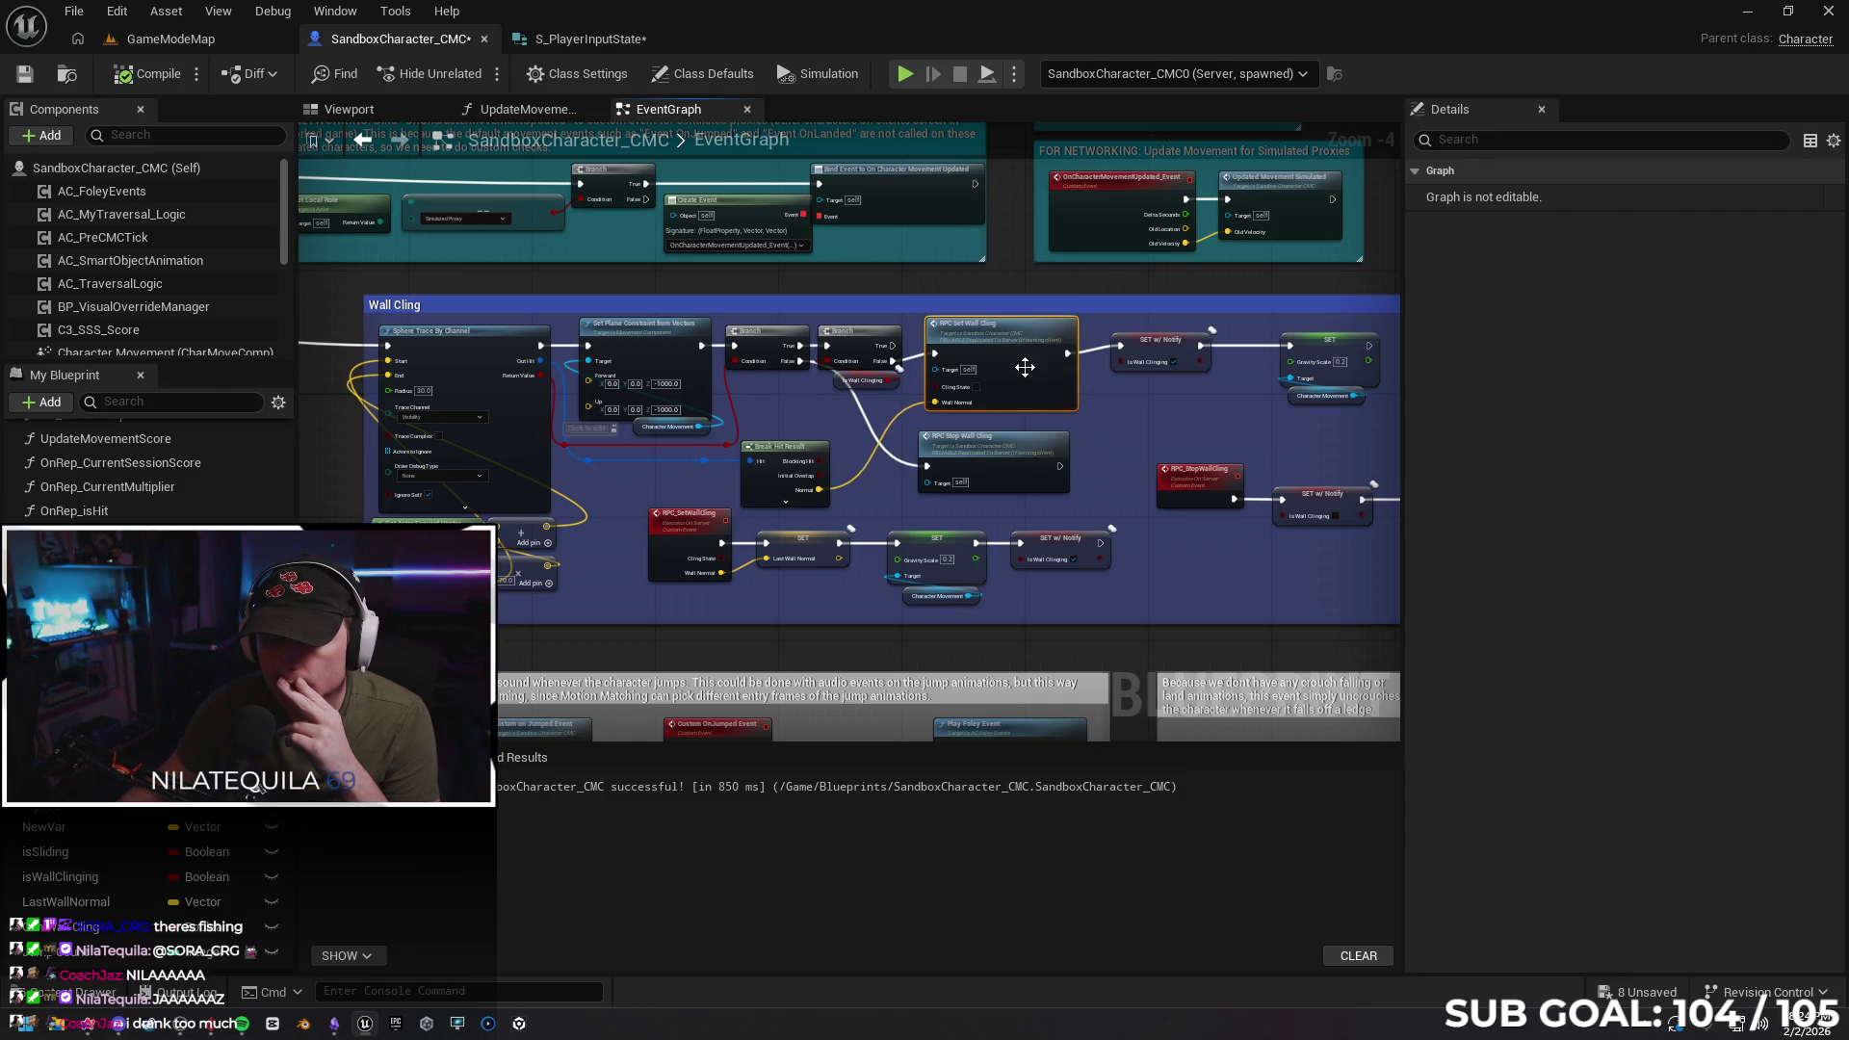
left_click(1102, 431)
mouse_move(1124, 413)
left_mouse_down()
mouse_move(844, 424)
mouse_move(926, 409)
left_mouse_up()
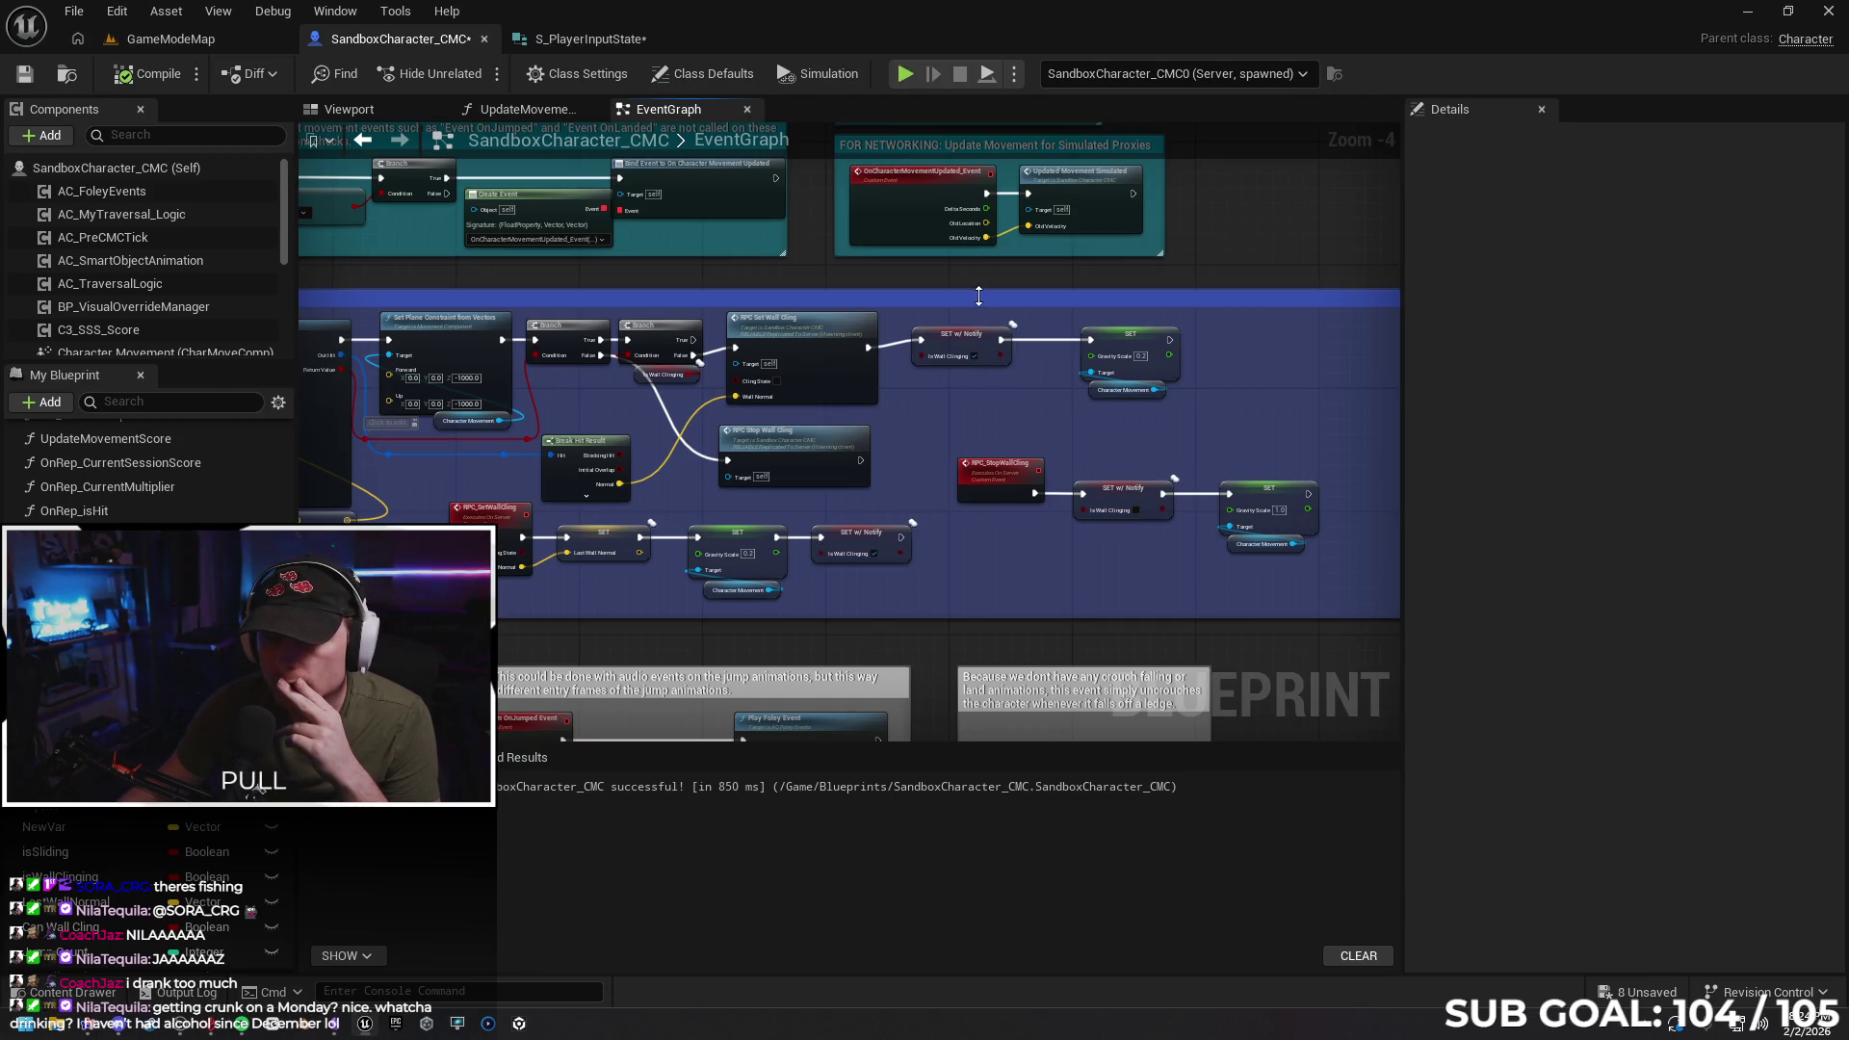
left_click_drag(942, 398, 1055, 329)
mouse_move(653, 503)
left_mouse_down()
mouse_move(704, 386)
mouse_move(894, 351)
mouse_move(663, 293)
left_mouse_up()
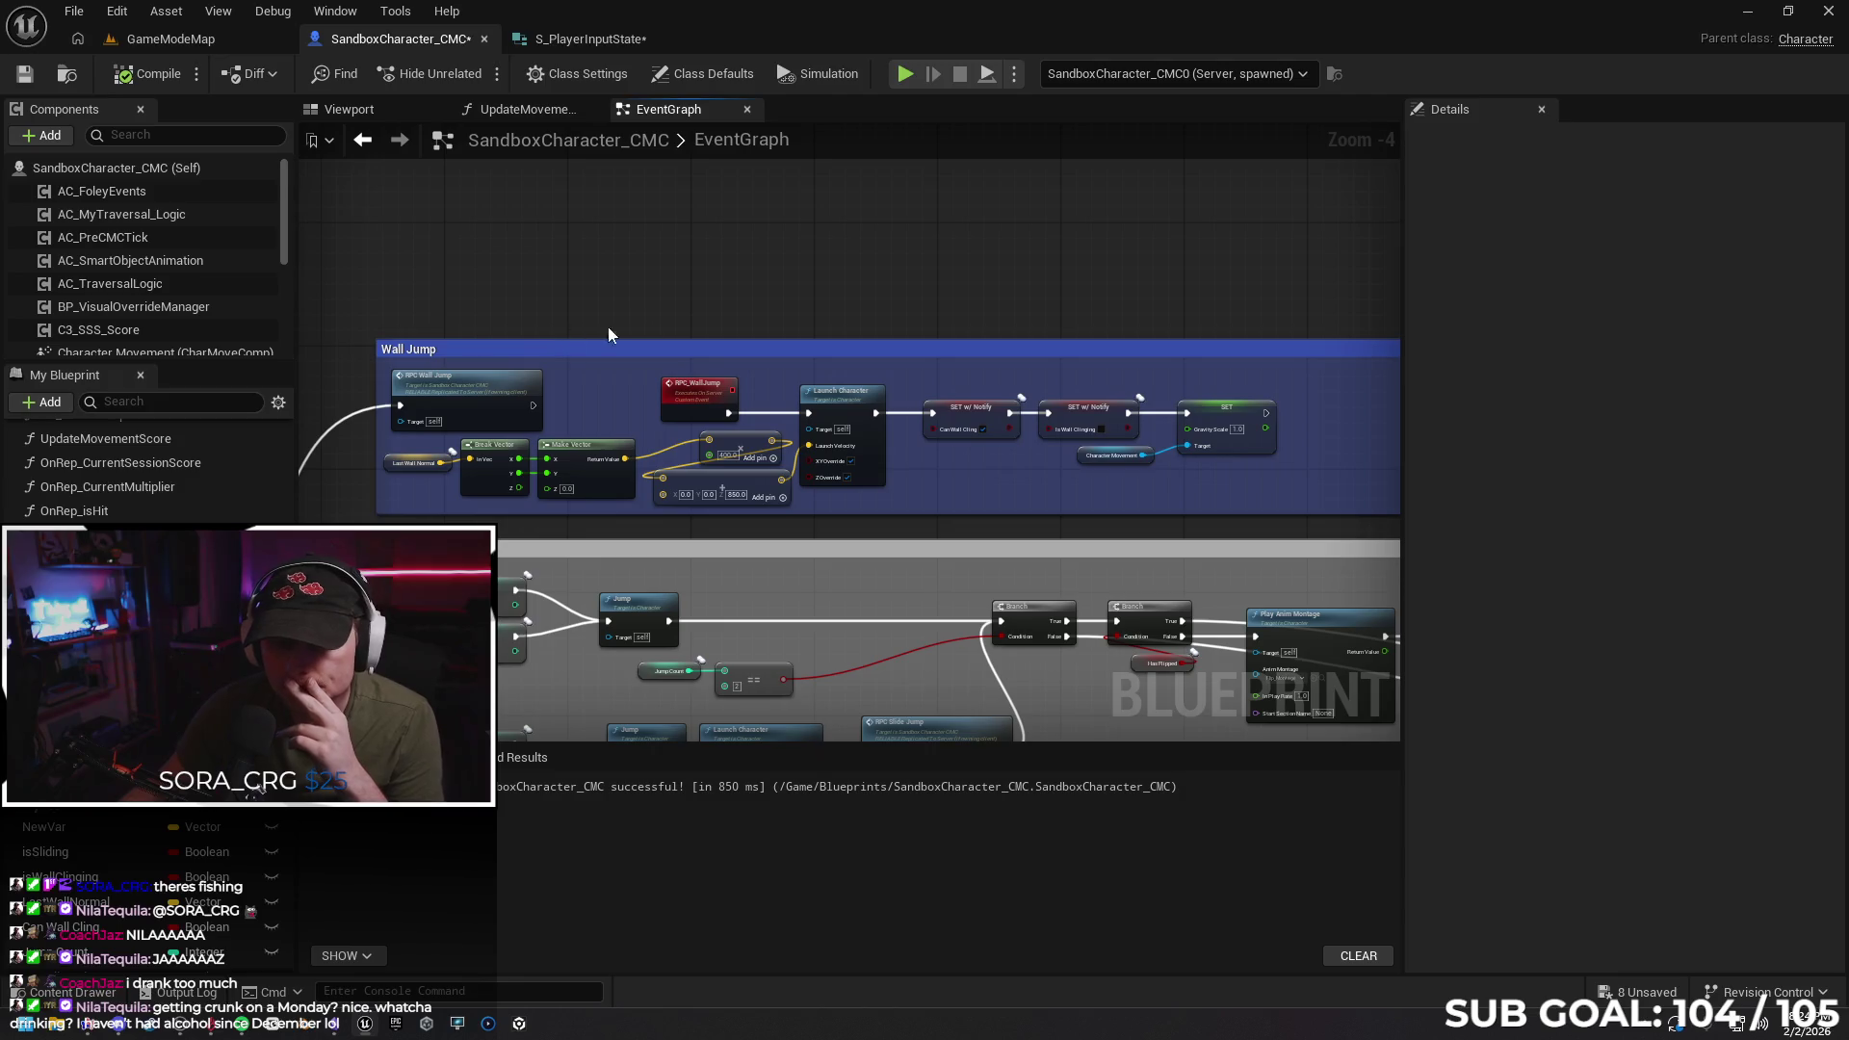
mouse_move(552, 313)
left_mouse_down()
mouse_move(982, 173)
mouse_move(710, 289)
left_mouse_up()
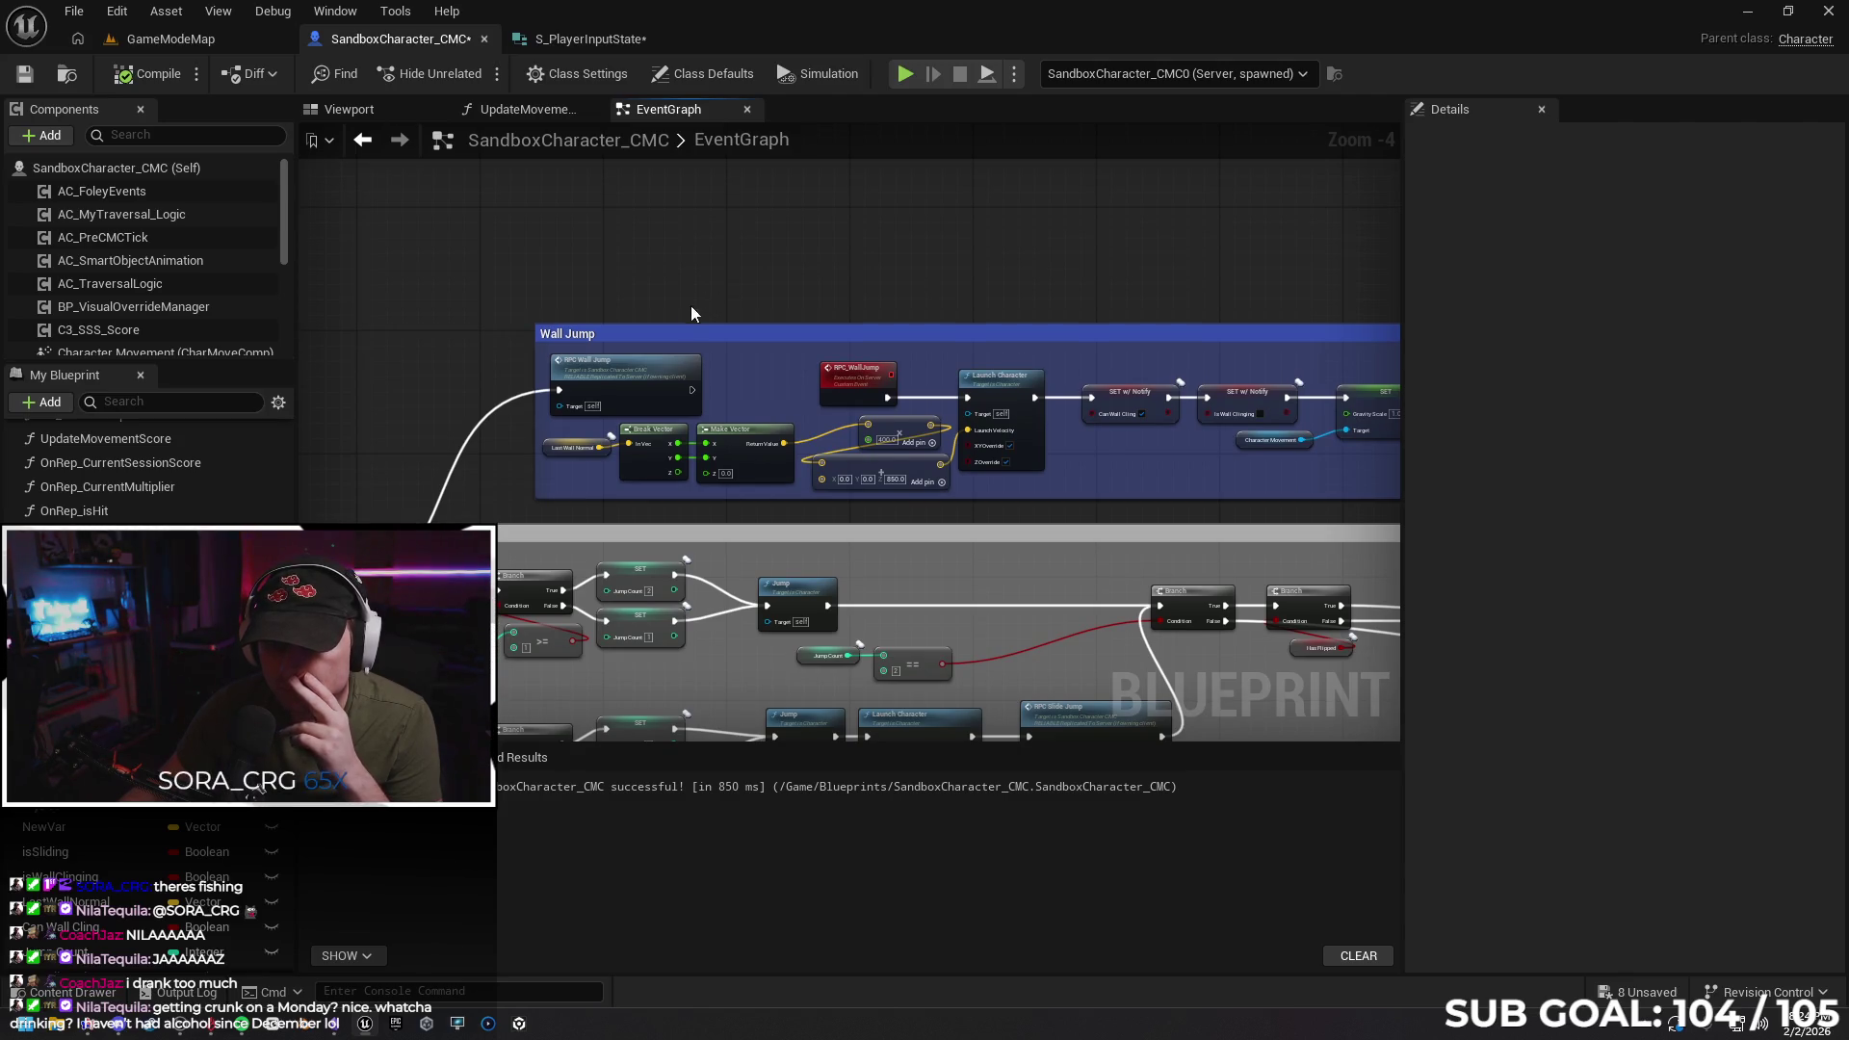
Move the Break Vector and Make Vector launch nodes to before the RPC_WallJump call
left_click_drag(761, 452, 599, 443)
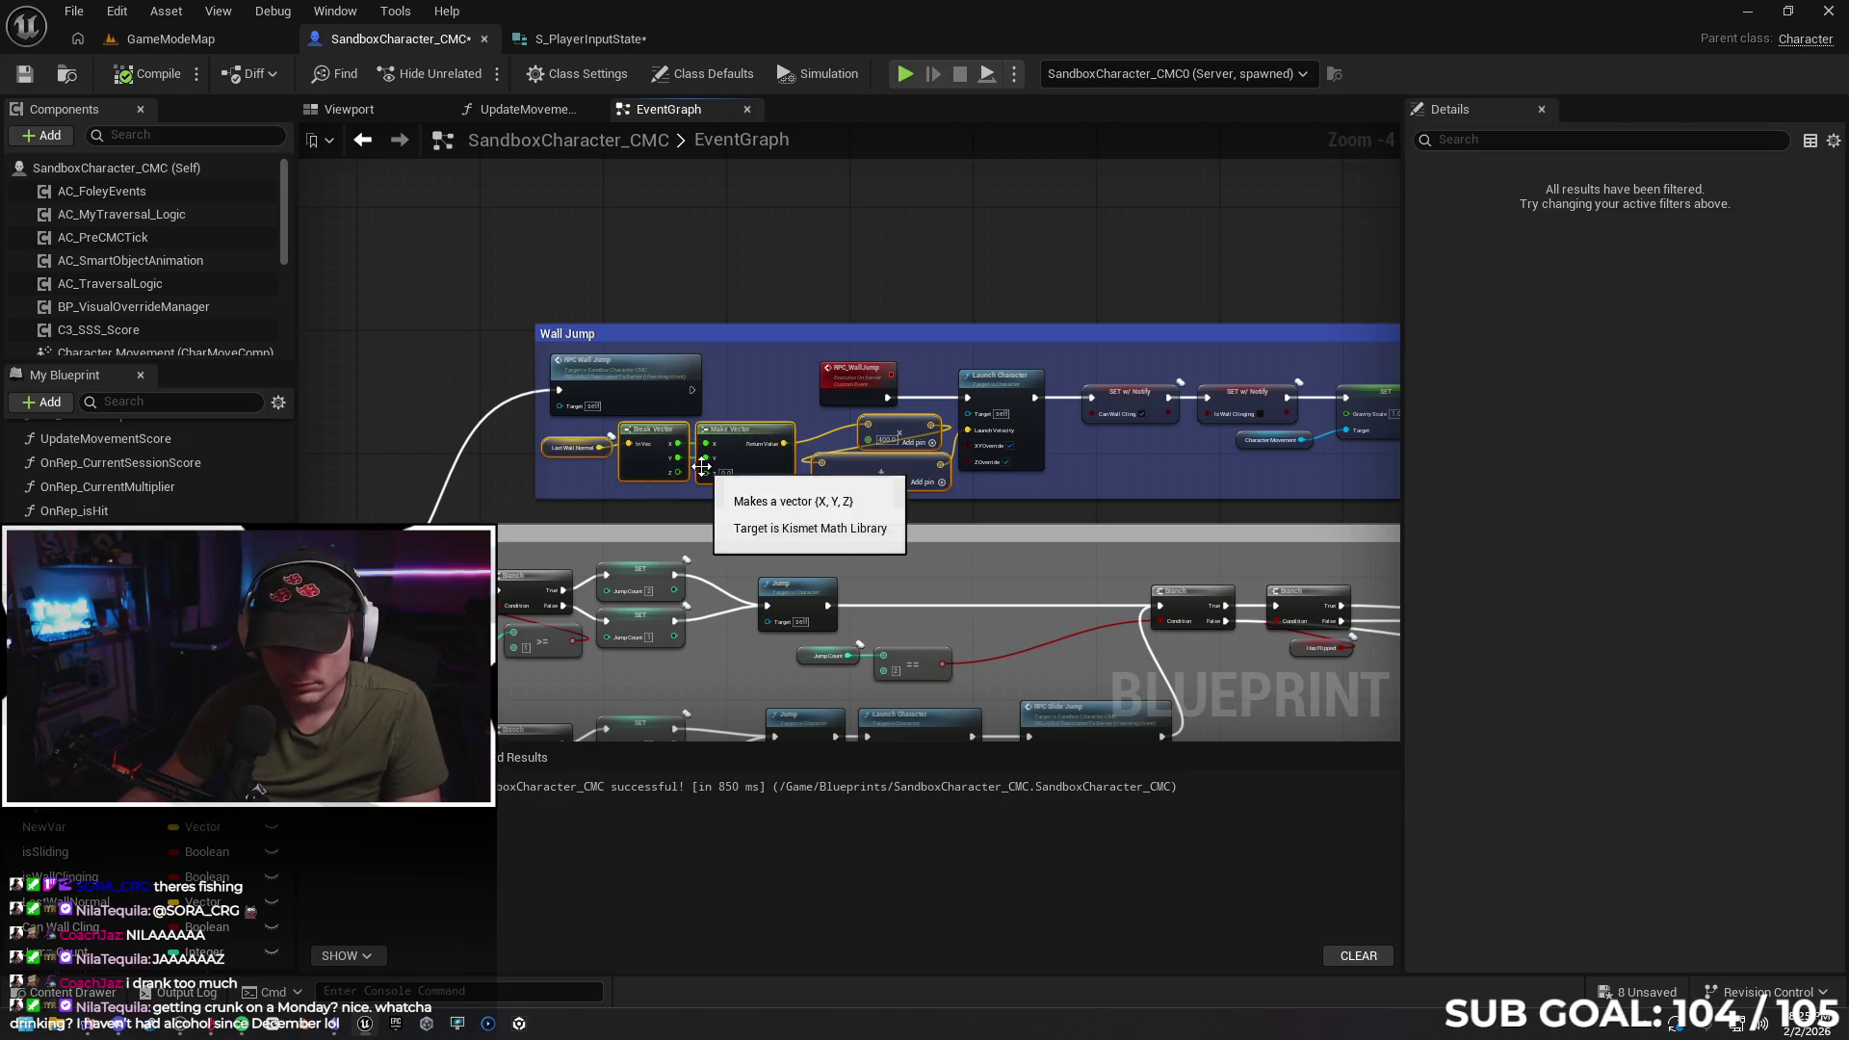
key("Delete")
left_click_drag(515, 260, 851, 363)
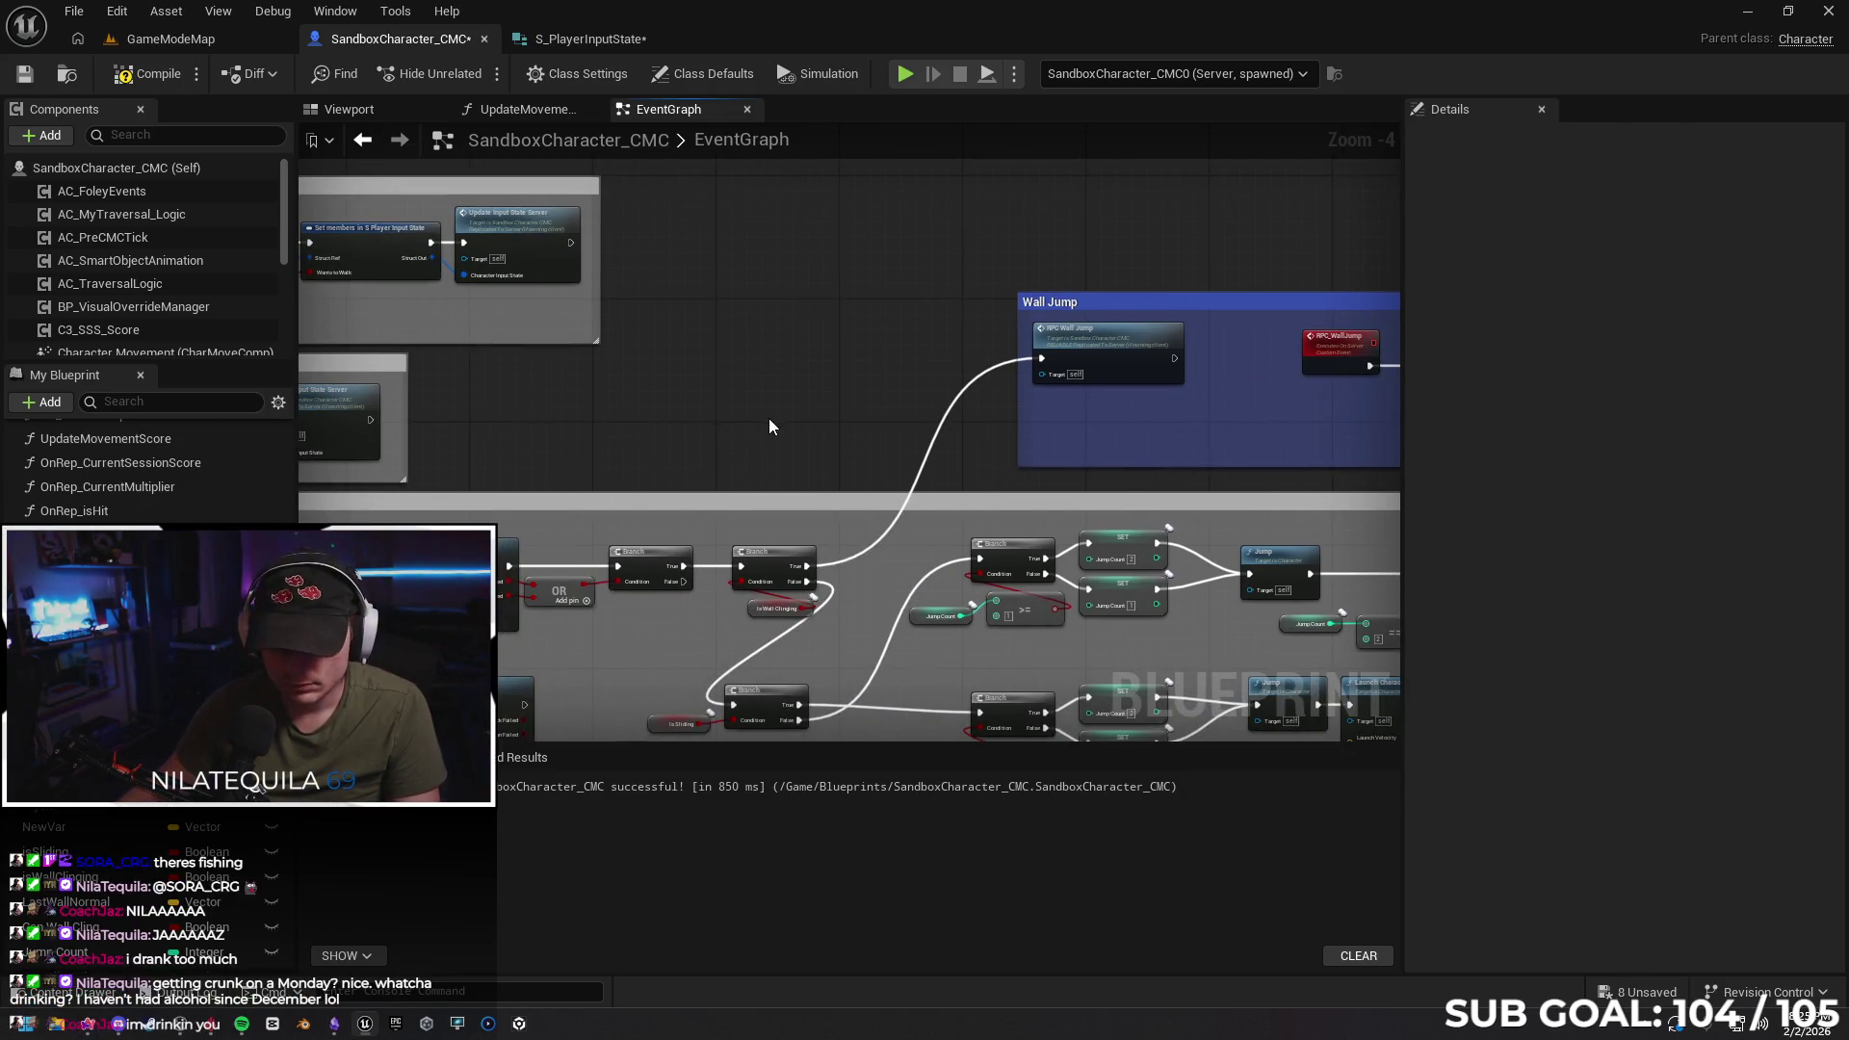
key("ctrl+v")
left_click_drag(713, 403, 291, 403)
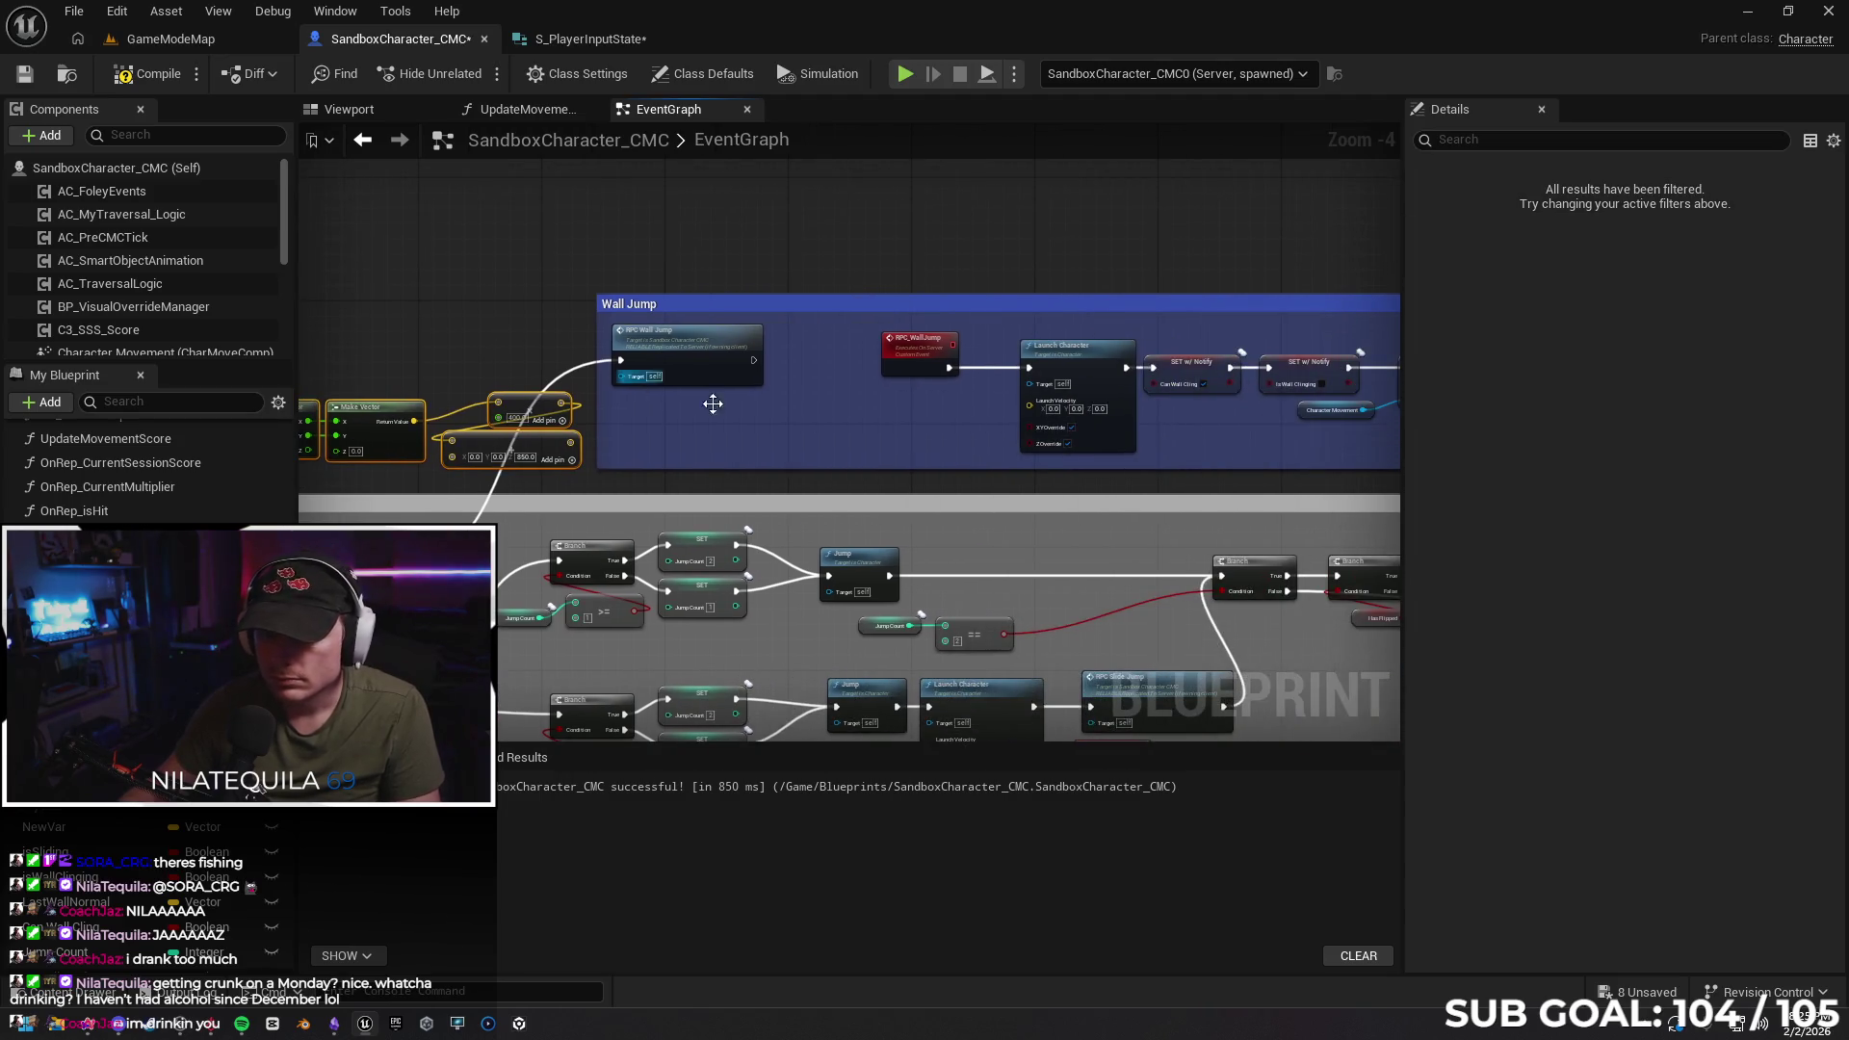
Add a LaunchWall vector input to RPC_WallJump and wire it into Launch Character's velocity
left_click(905, 354)
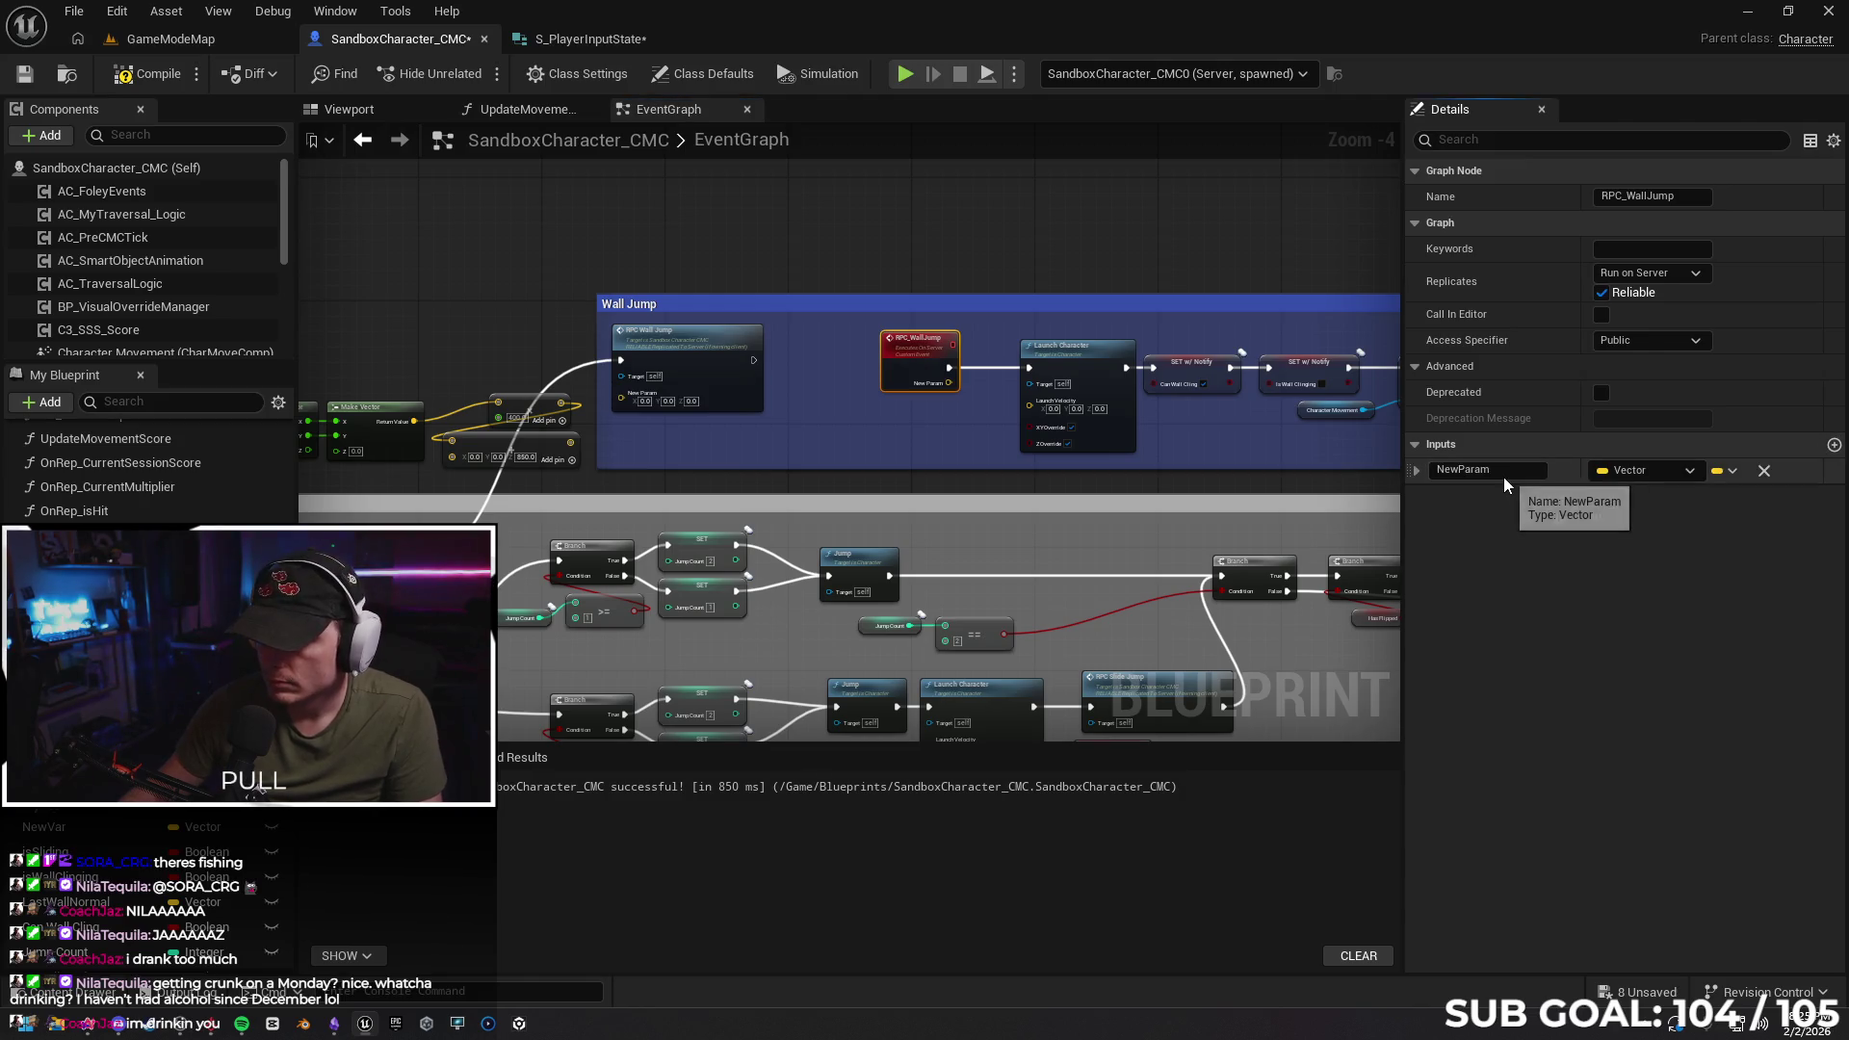
left_click(1495, 471)
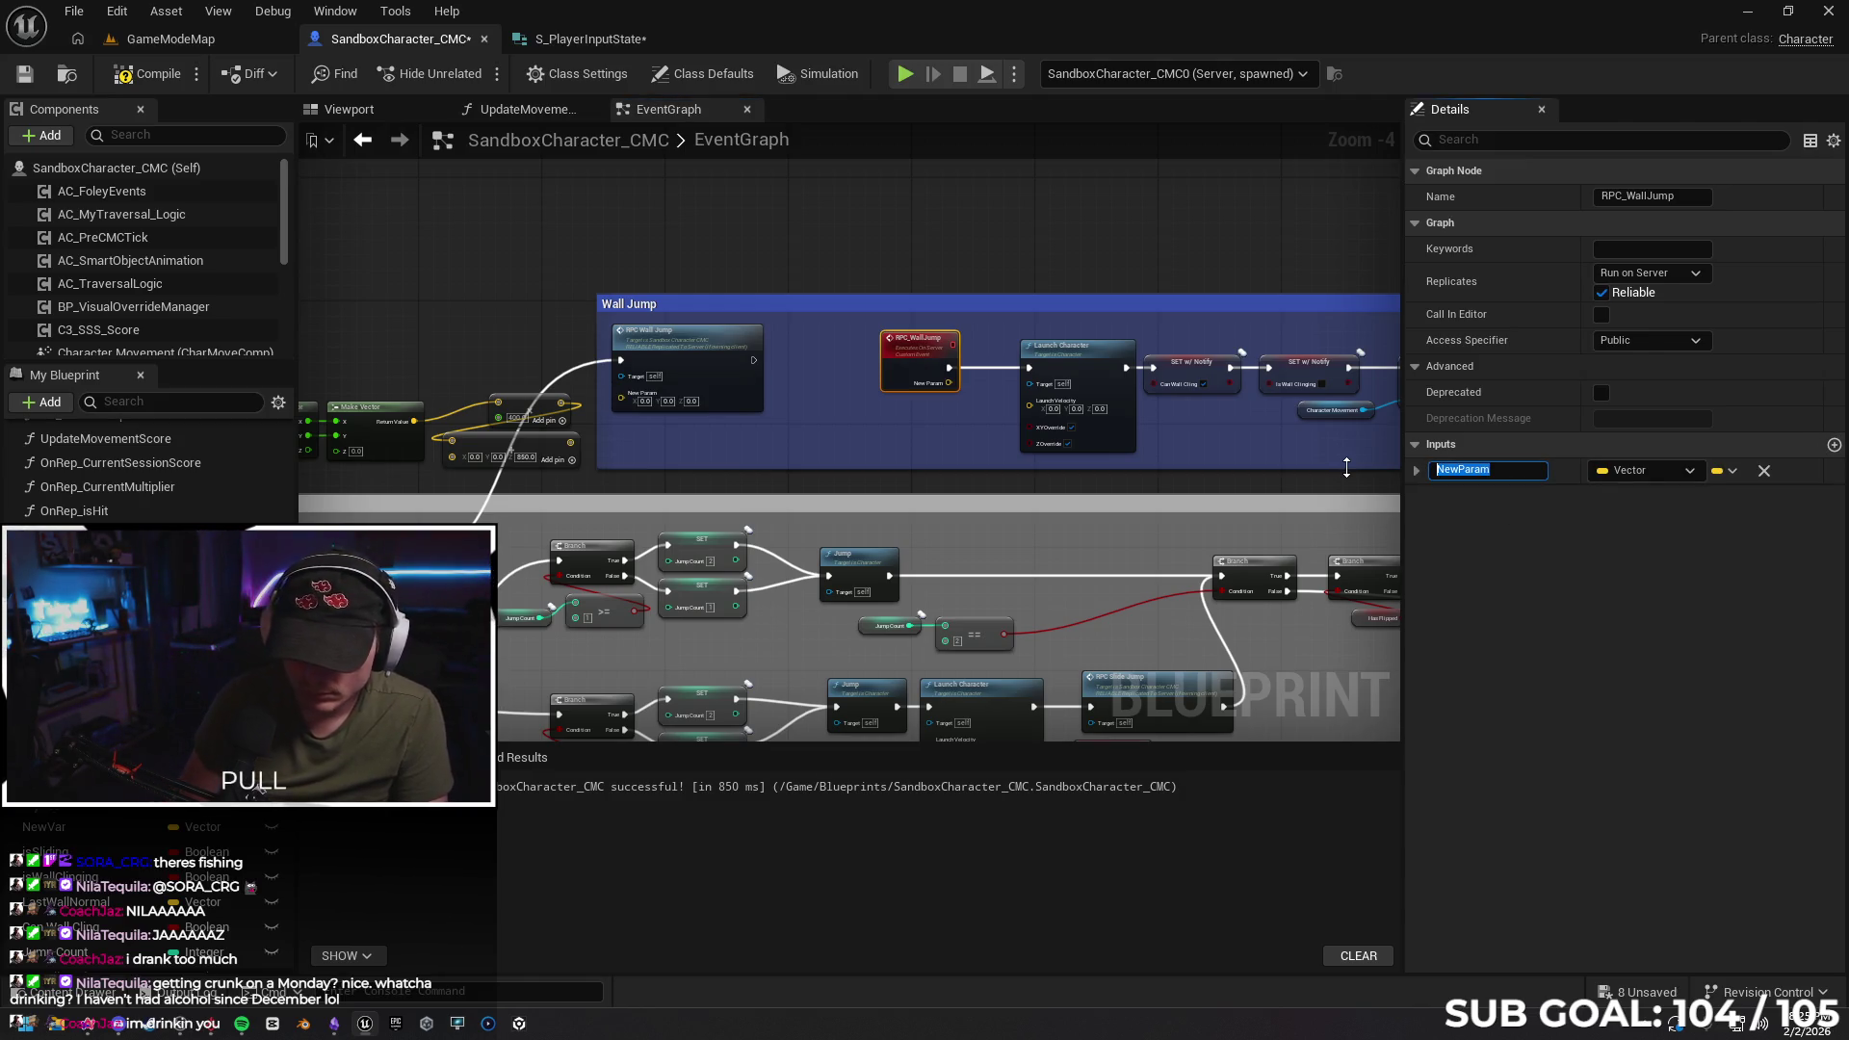
type("LaunchWall")
key("Return")
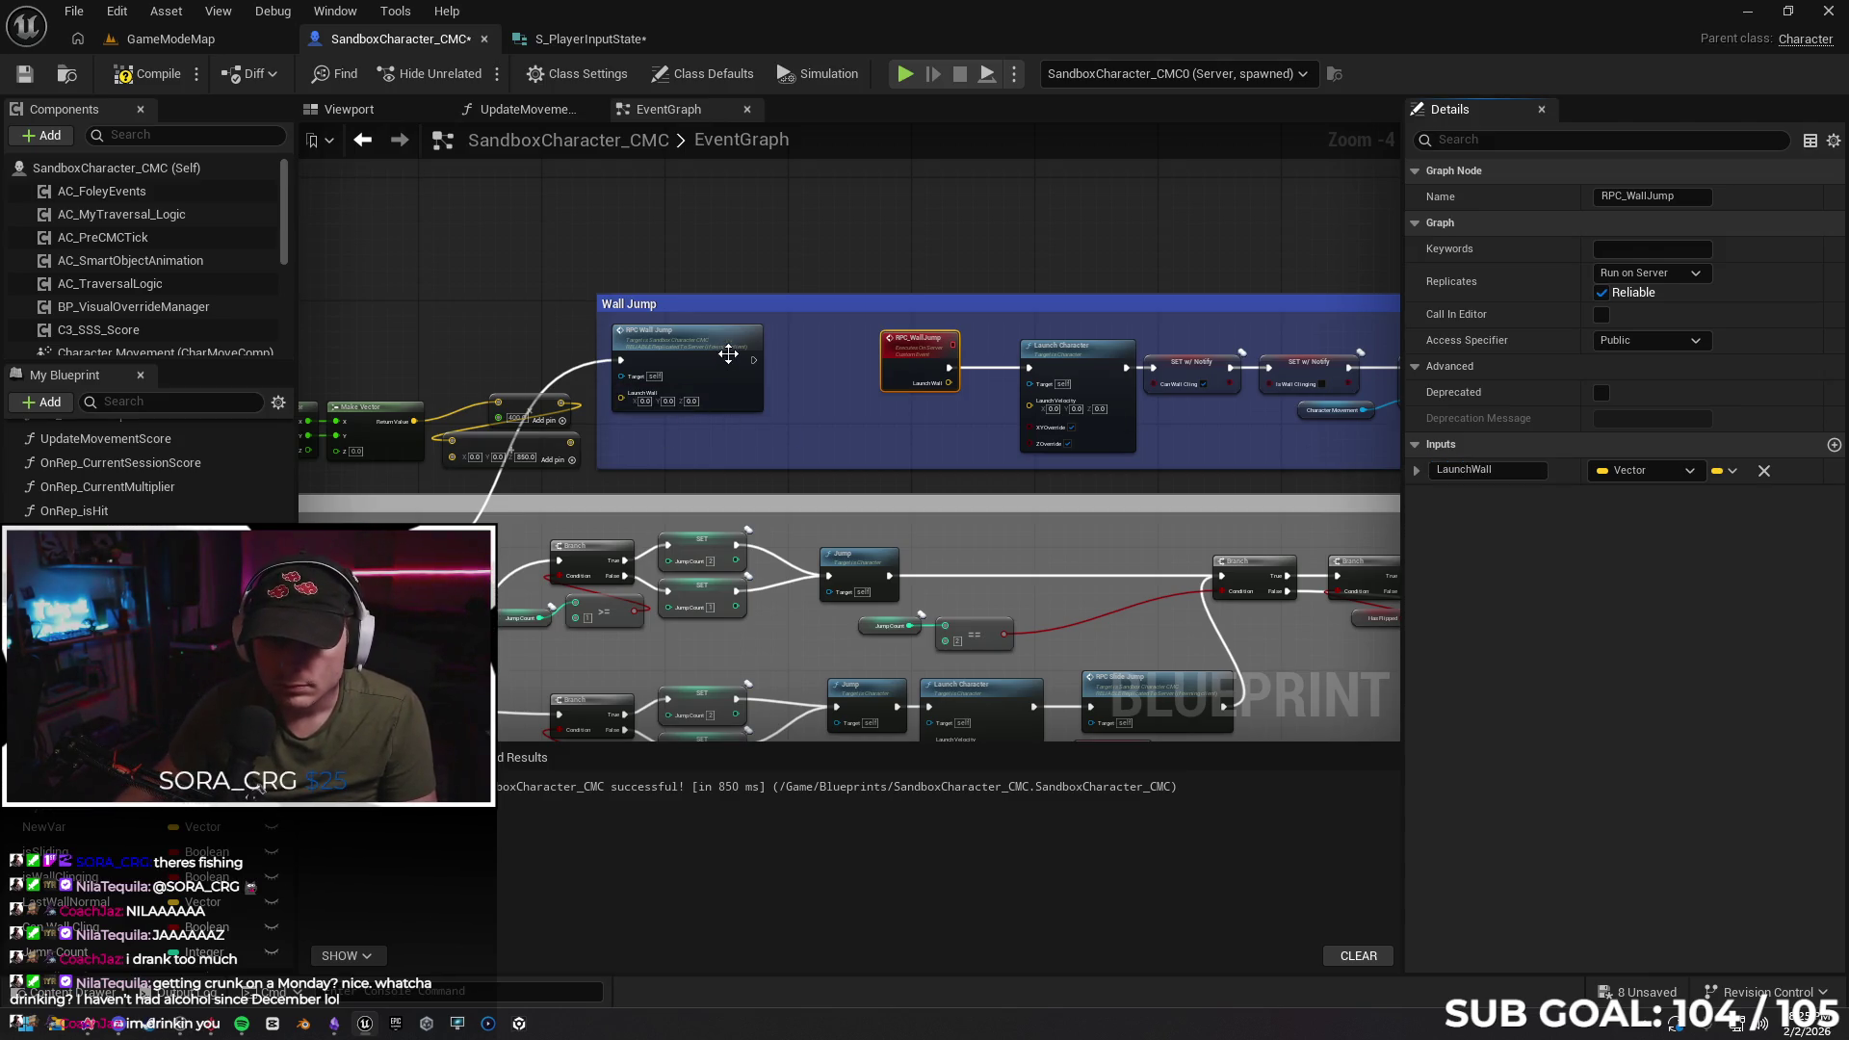
left_click_drag(568, 443, 622, 401)
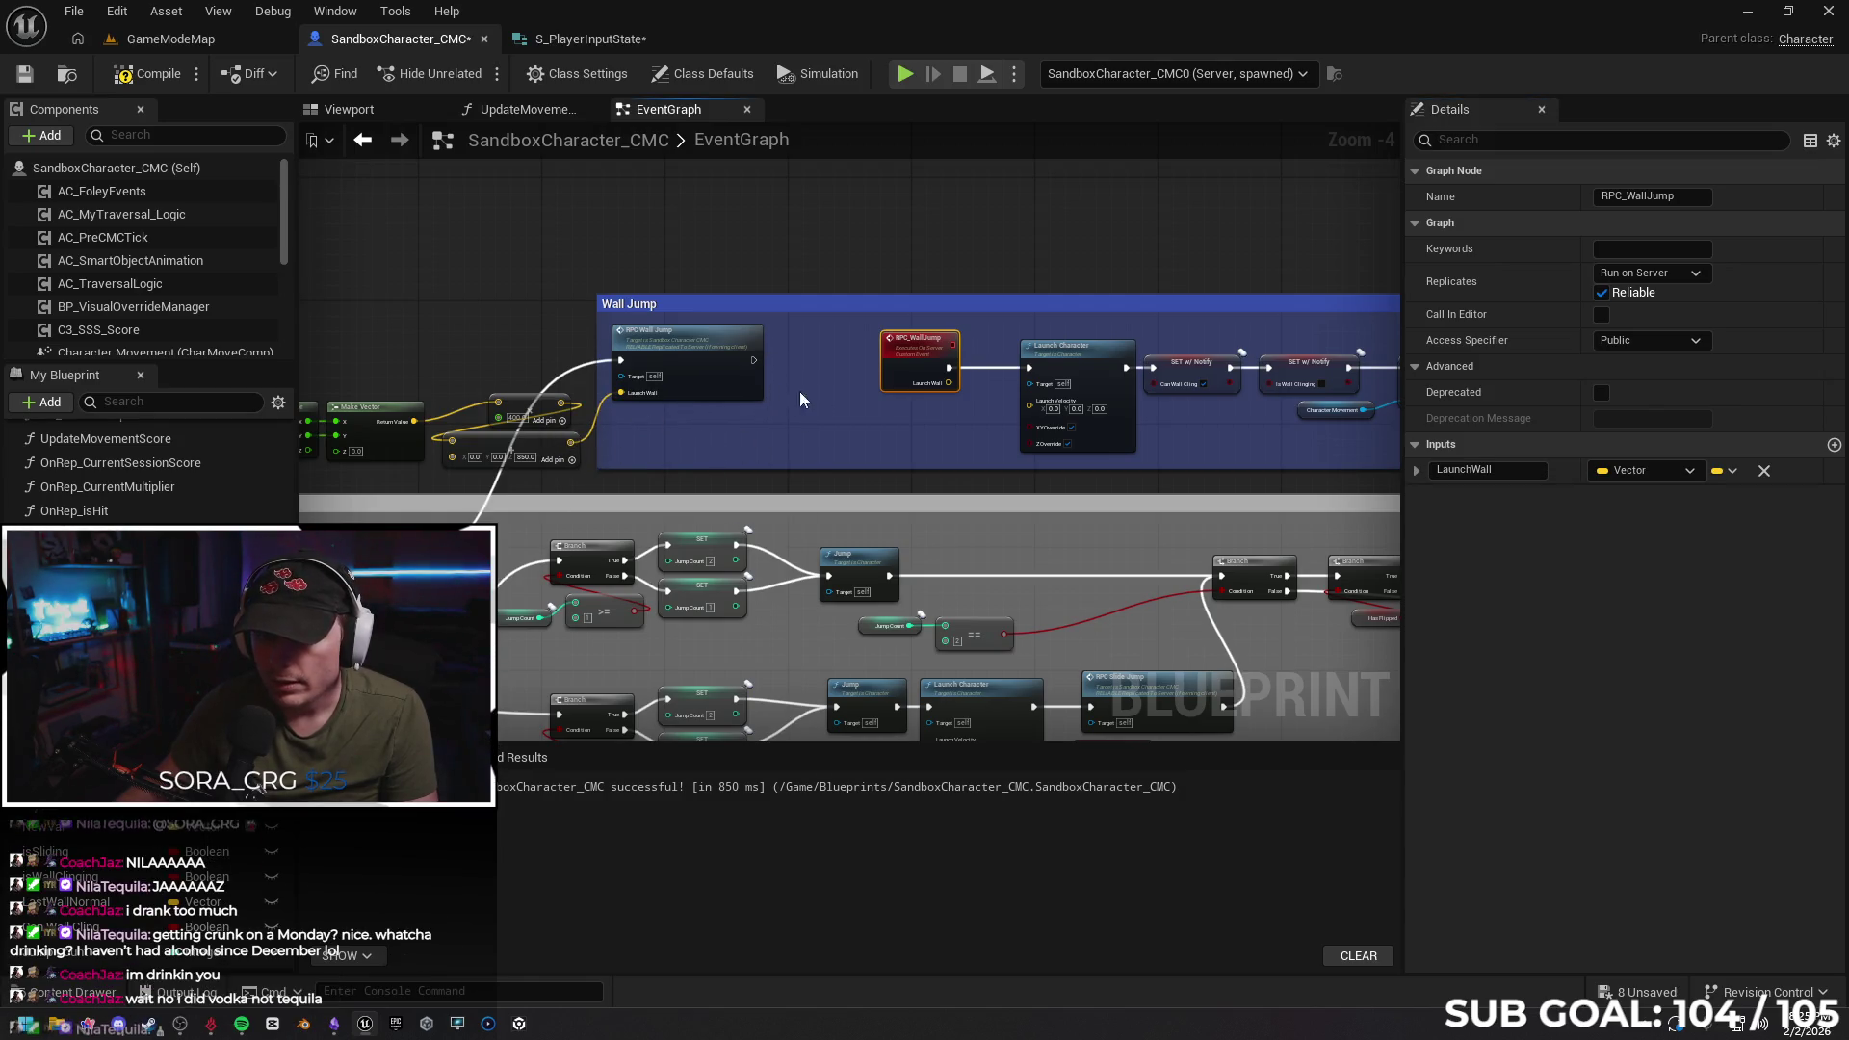
mouse_move(949, 383)
left_mouse_down()
mouse_move(1029, 406)
mouse_move(546, 413)
left_mouse_up()
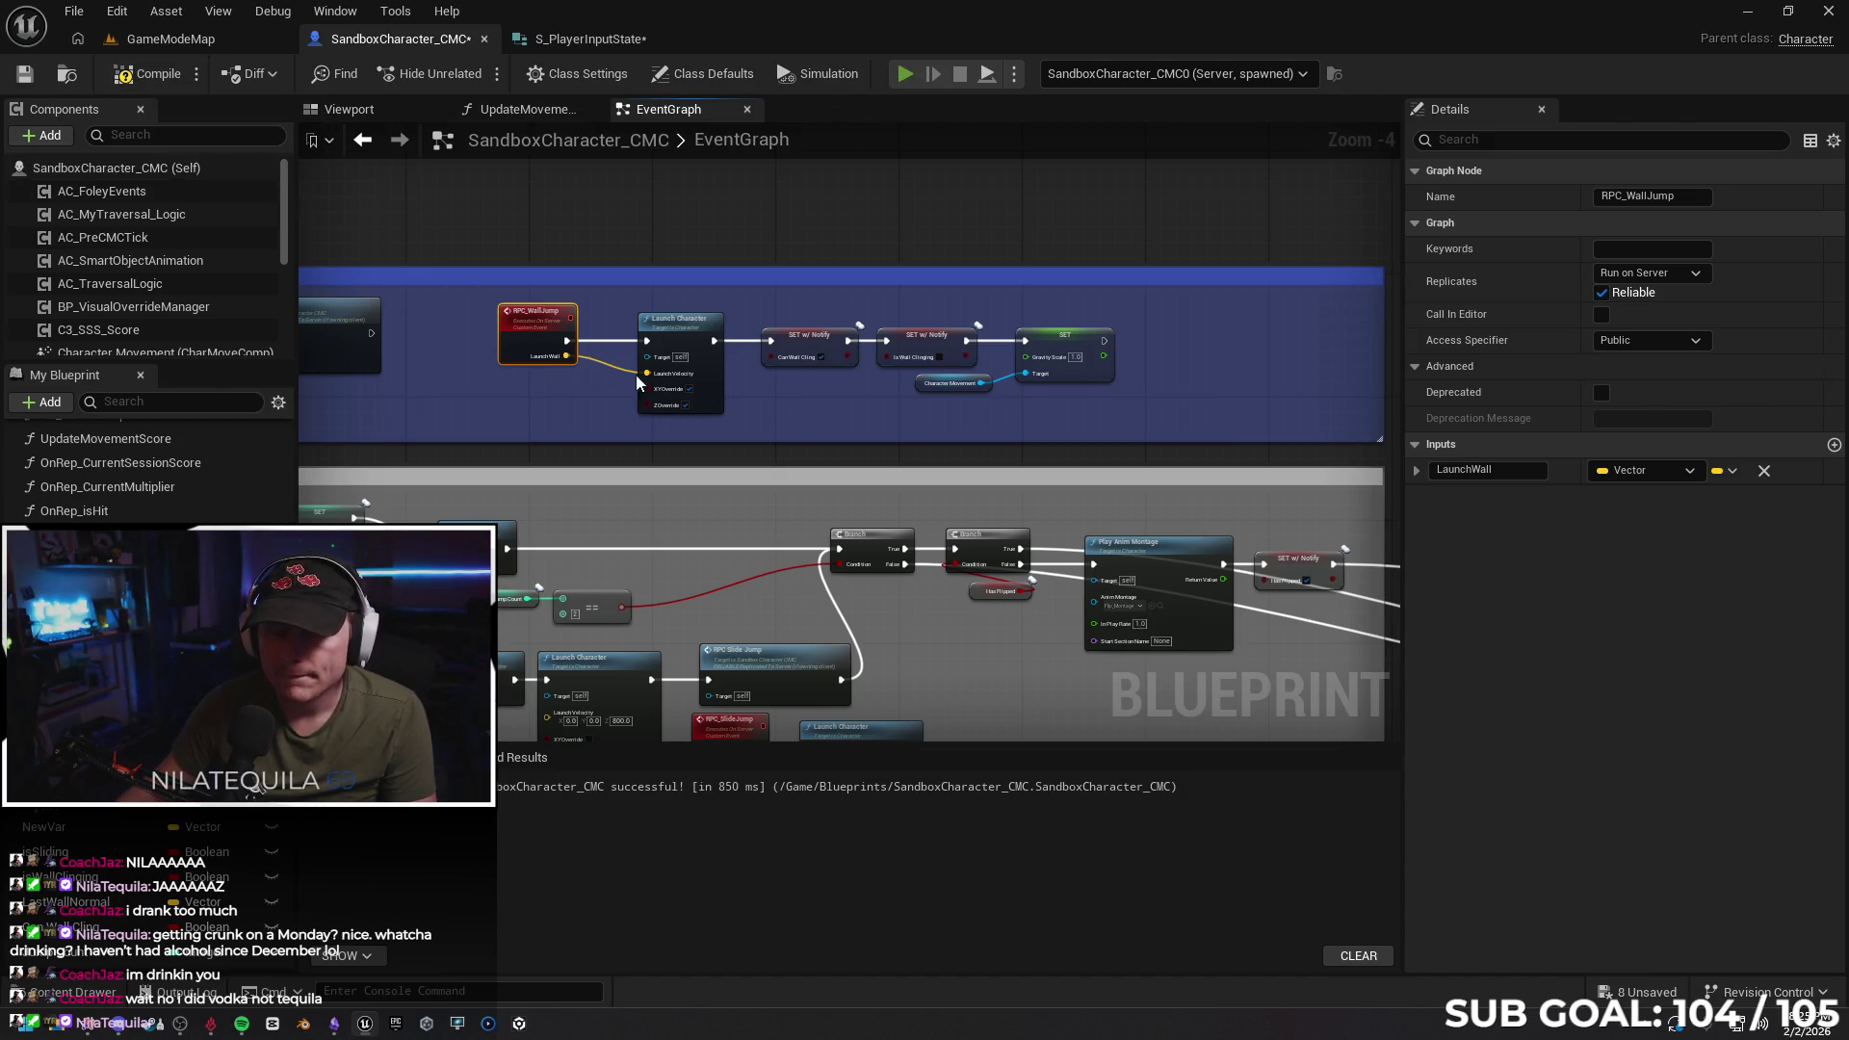
key("alt+p")
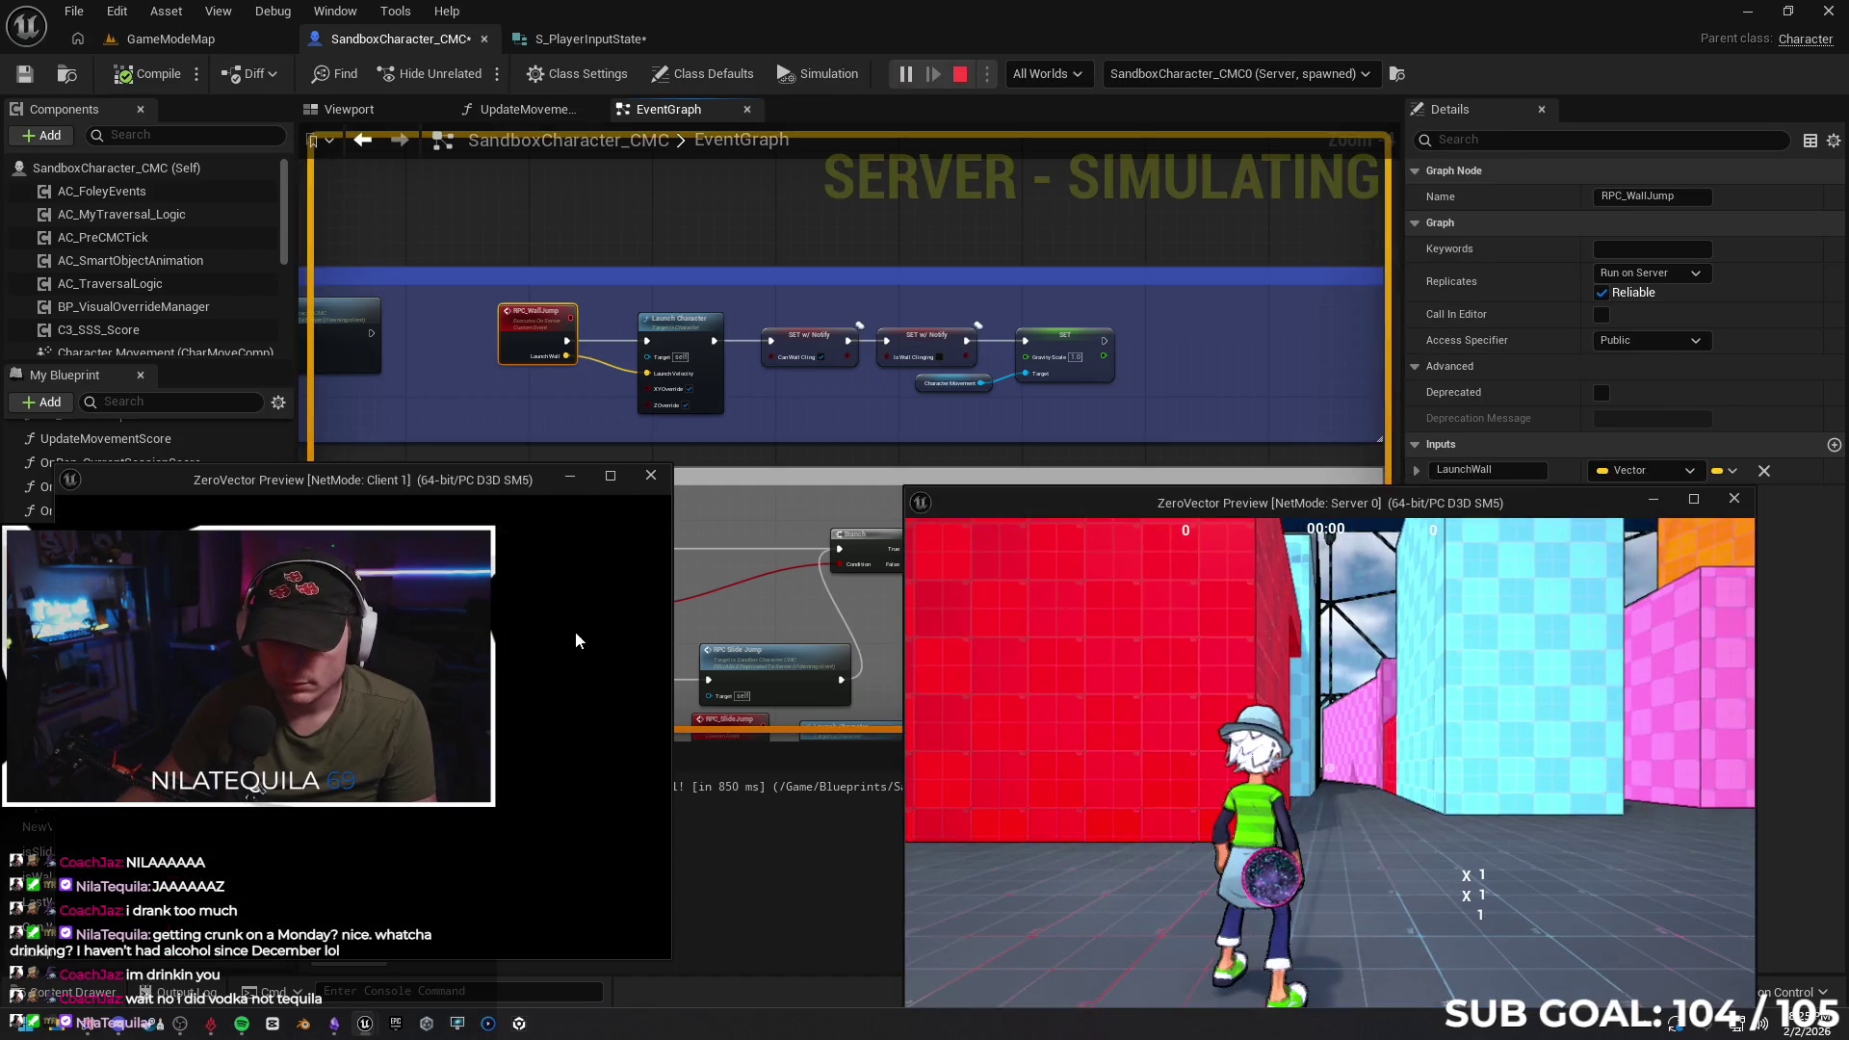
key("w")
key("space")
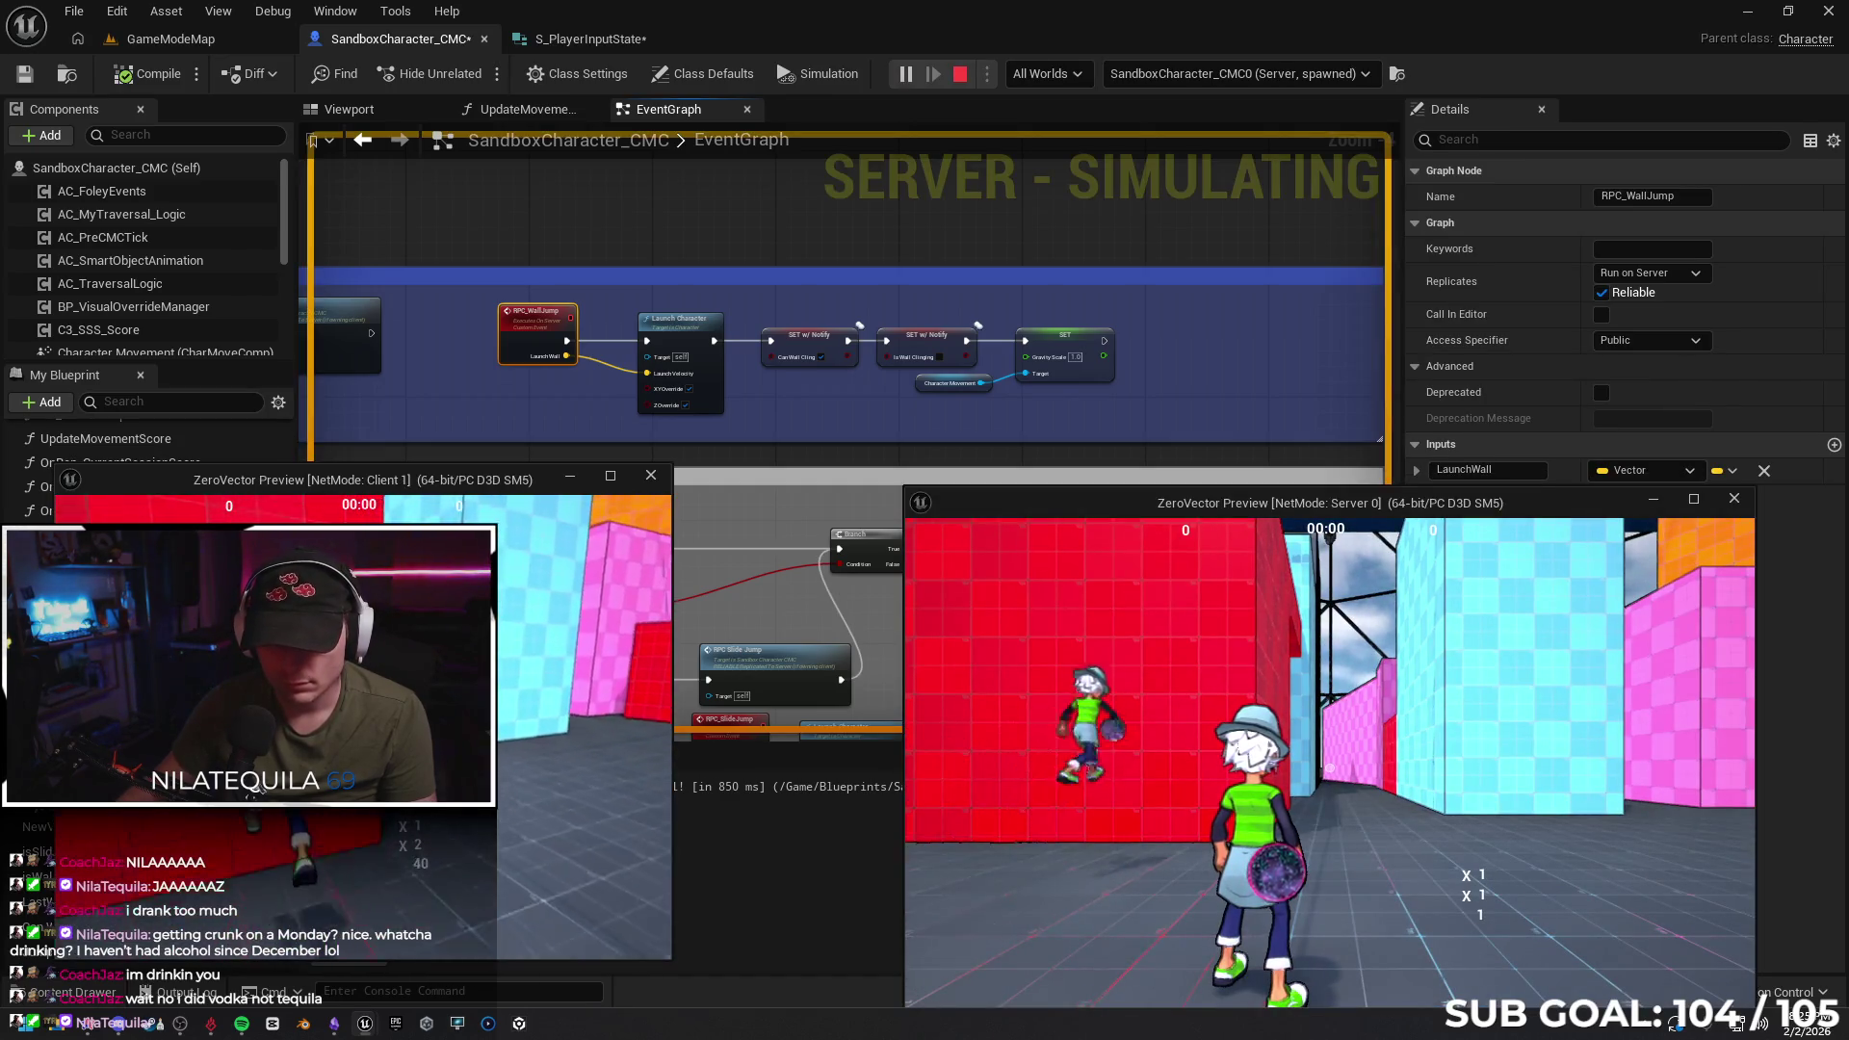
key("space")
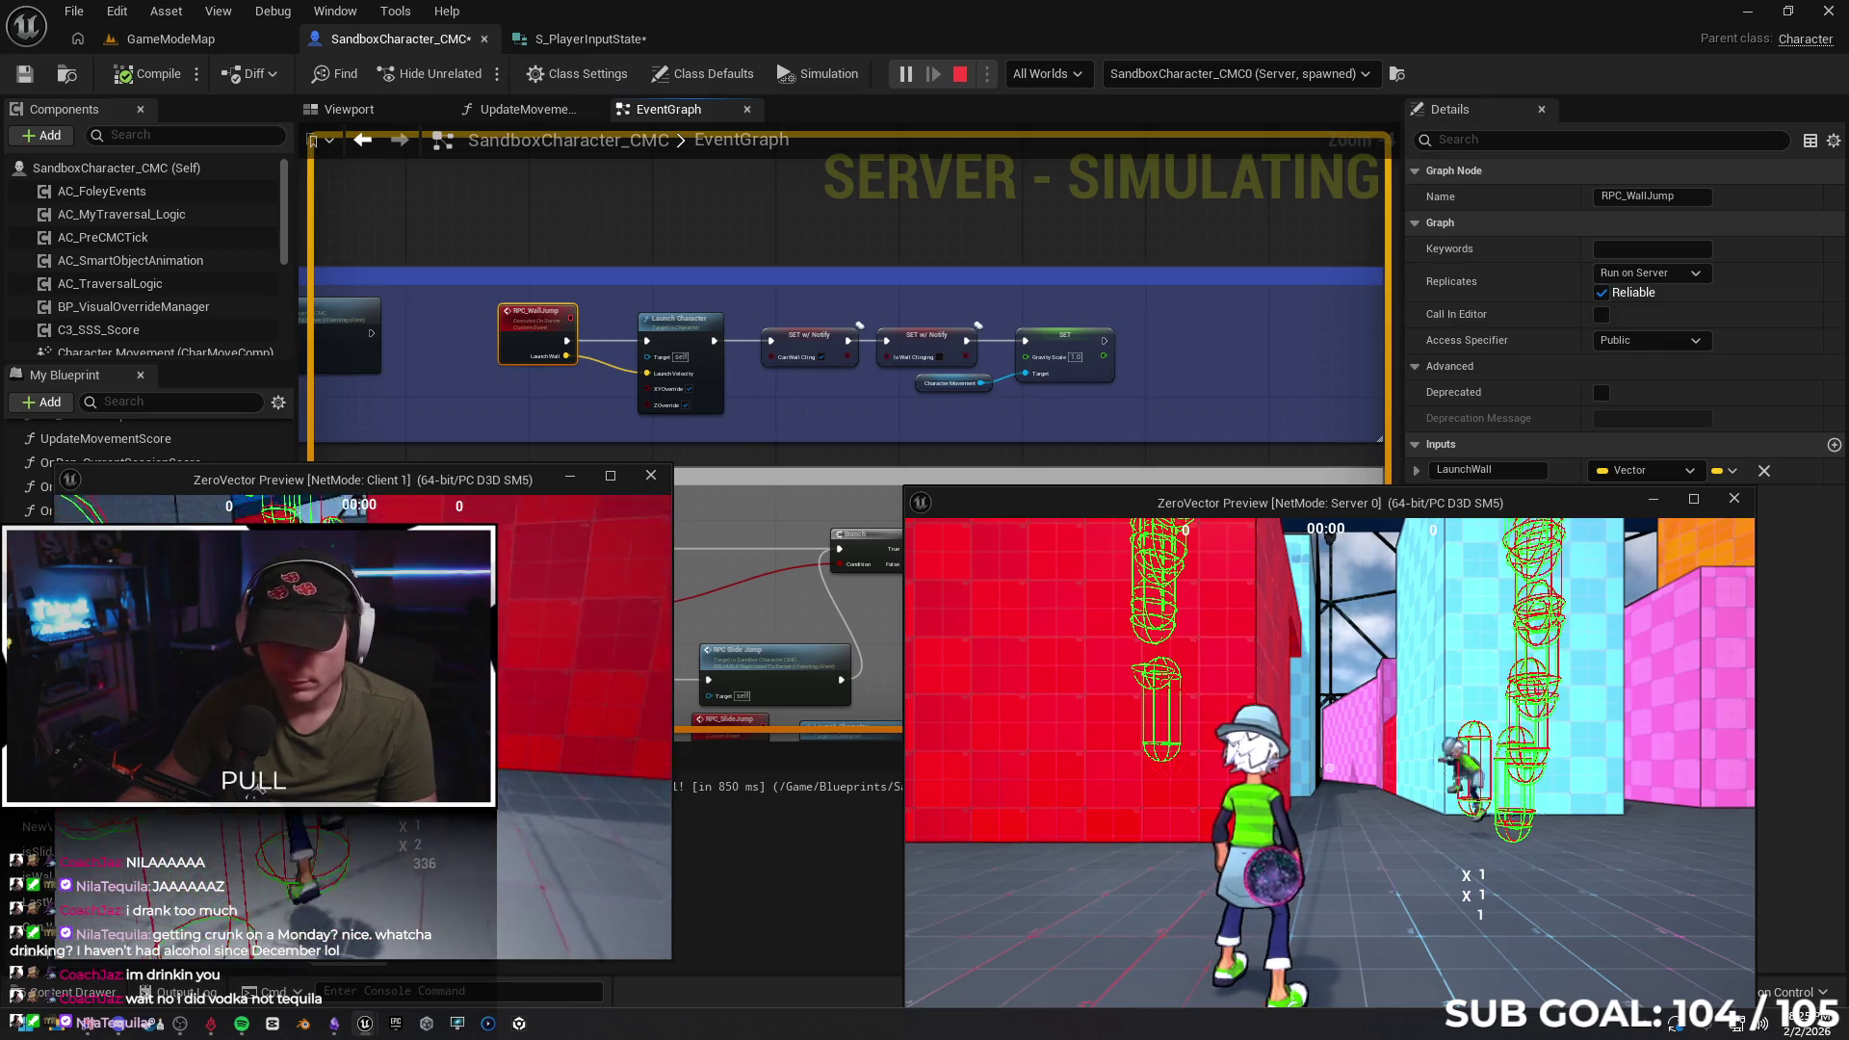
key("space")
key("Escape")
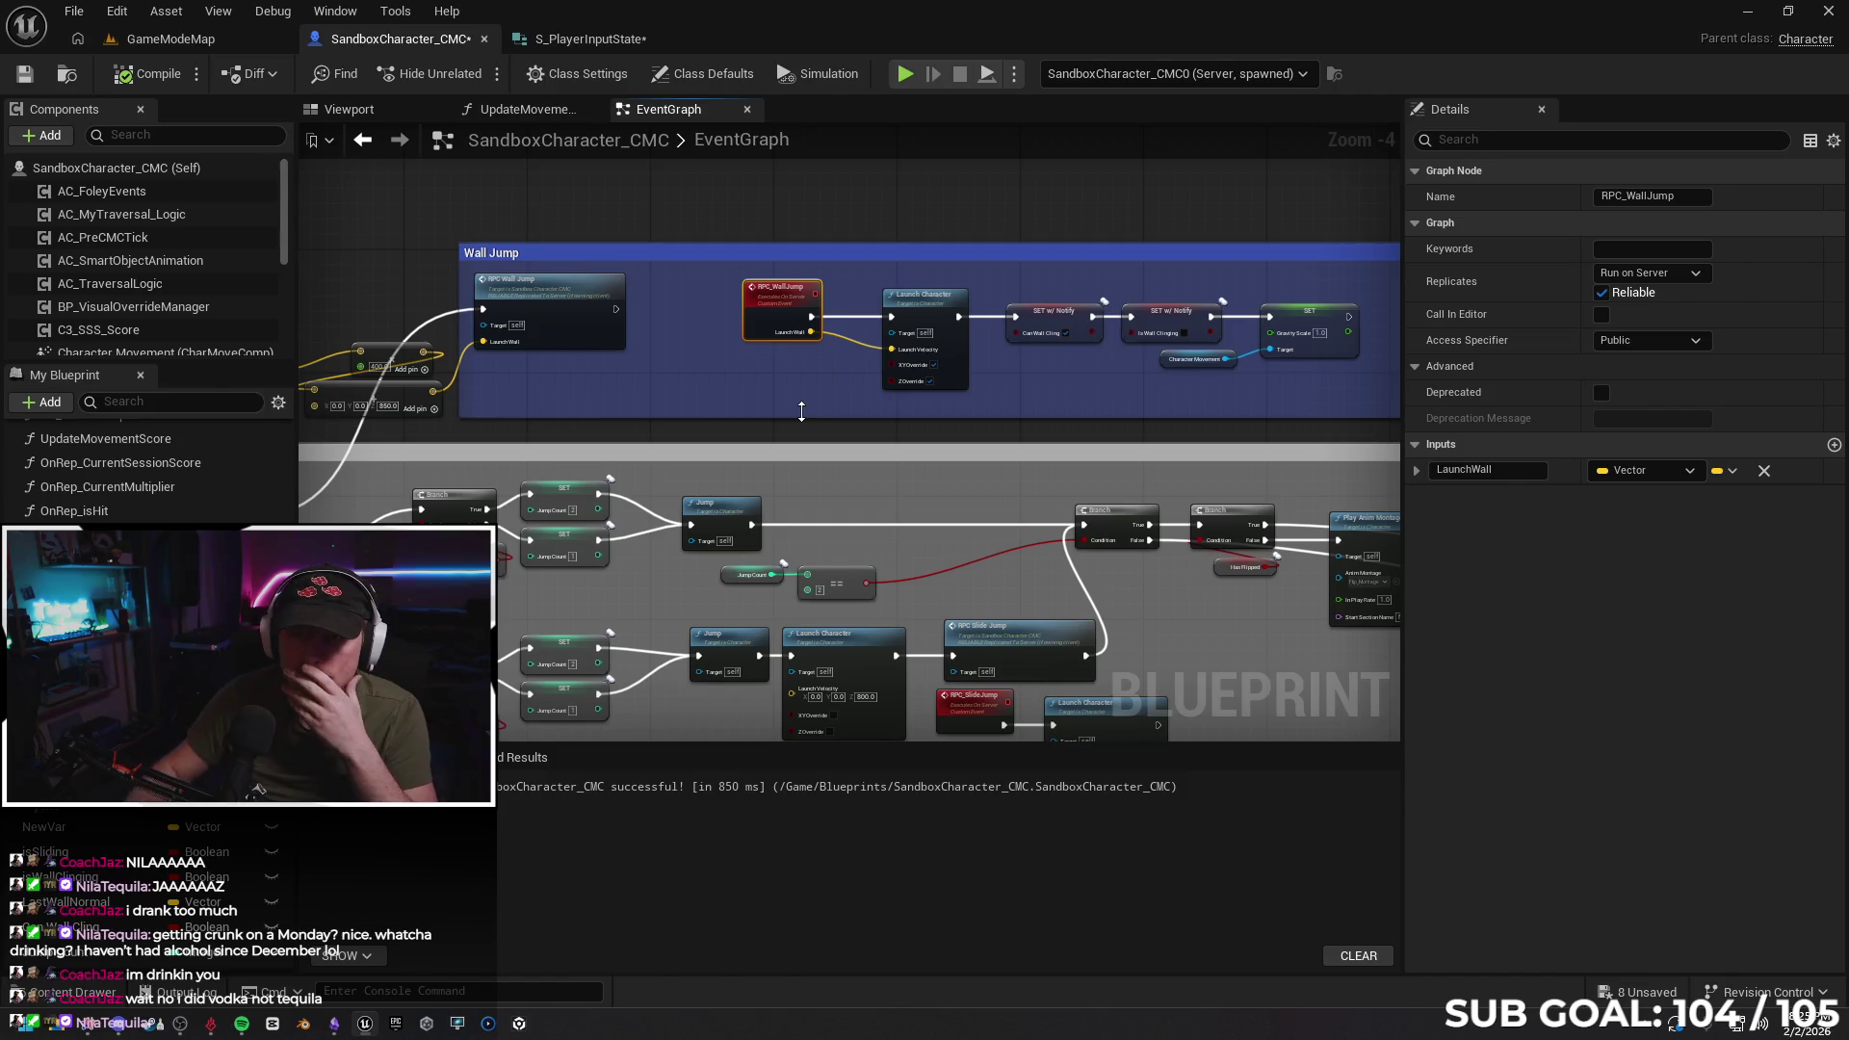
Set LastWallNormal's replication to RepNotify, then run and stop a multiplayer play-test
left_click_drag(616, 387, 968, 342)
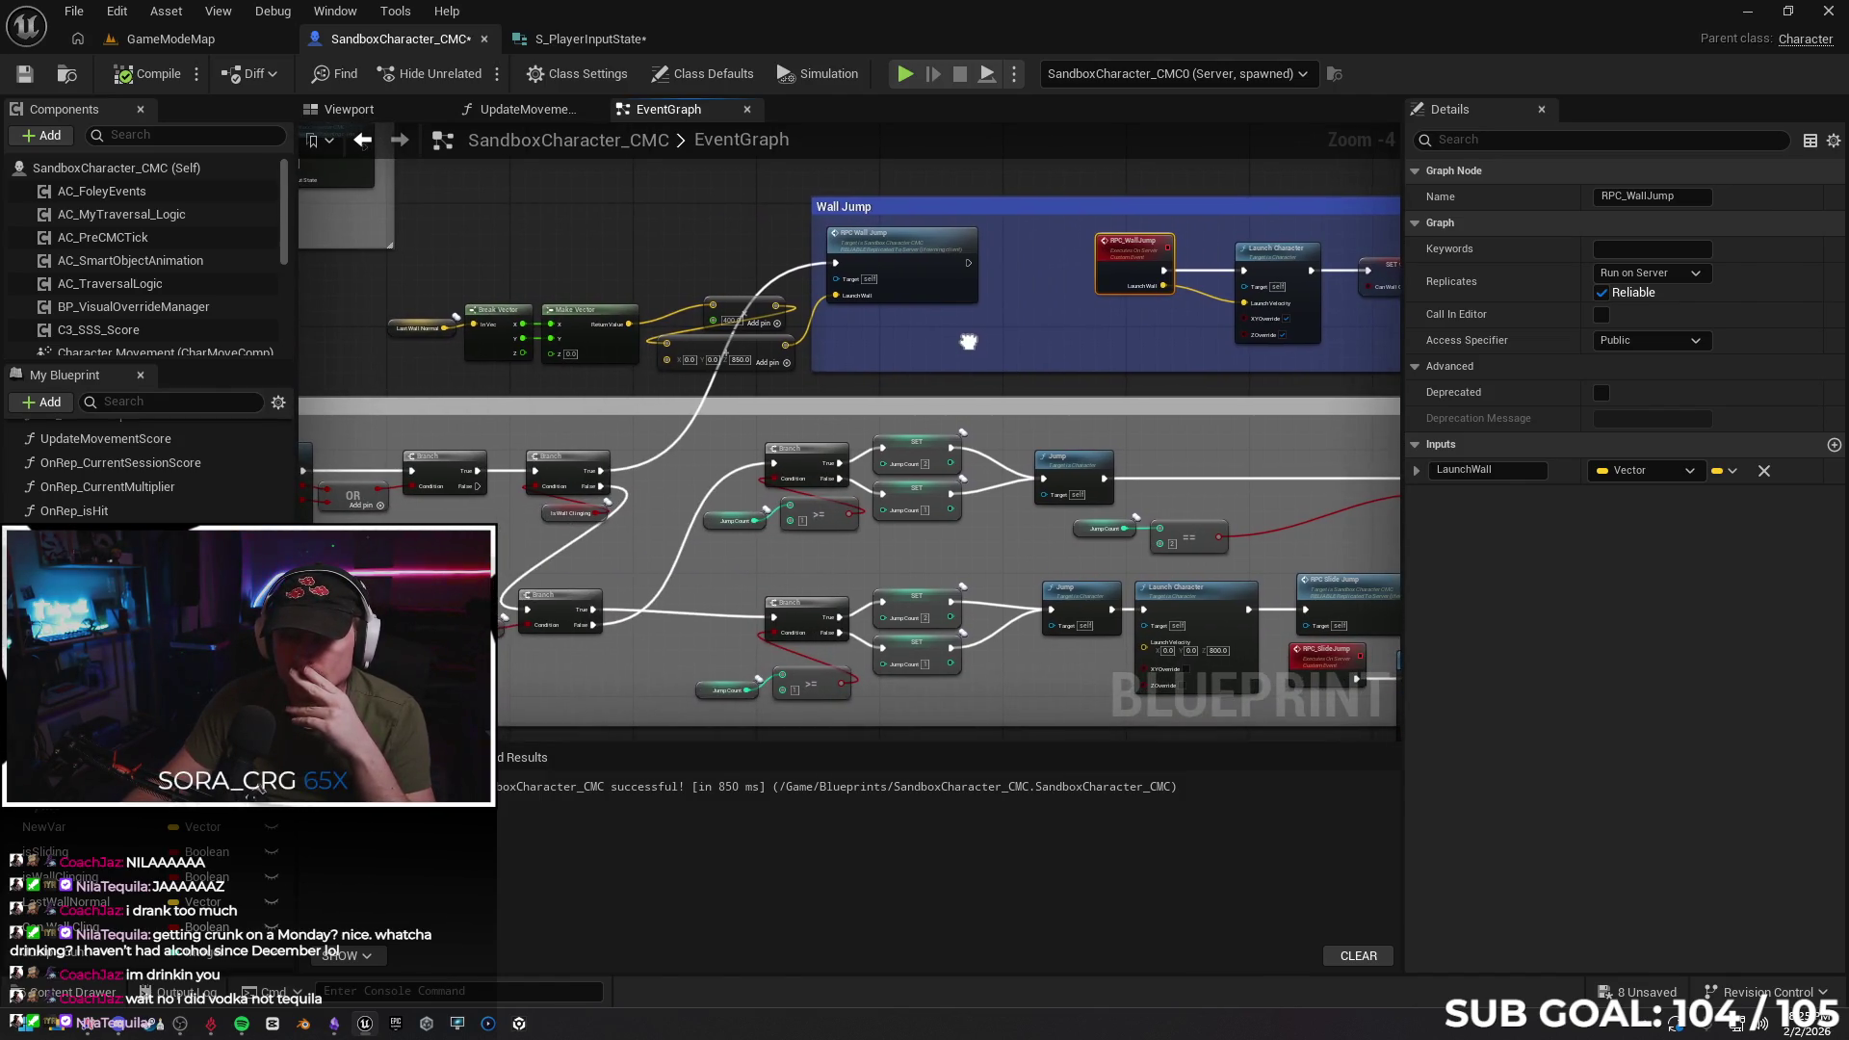
left_click(390, 334)
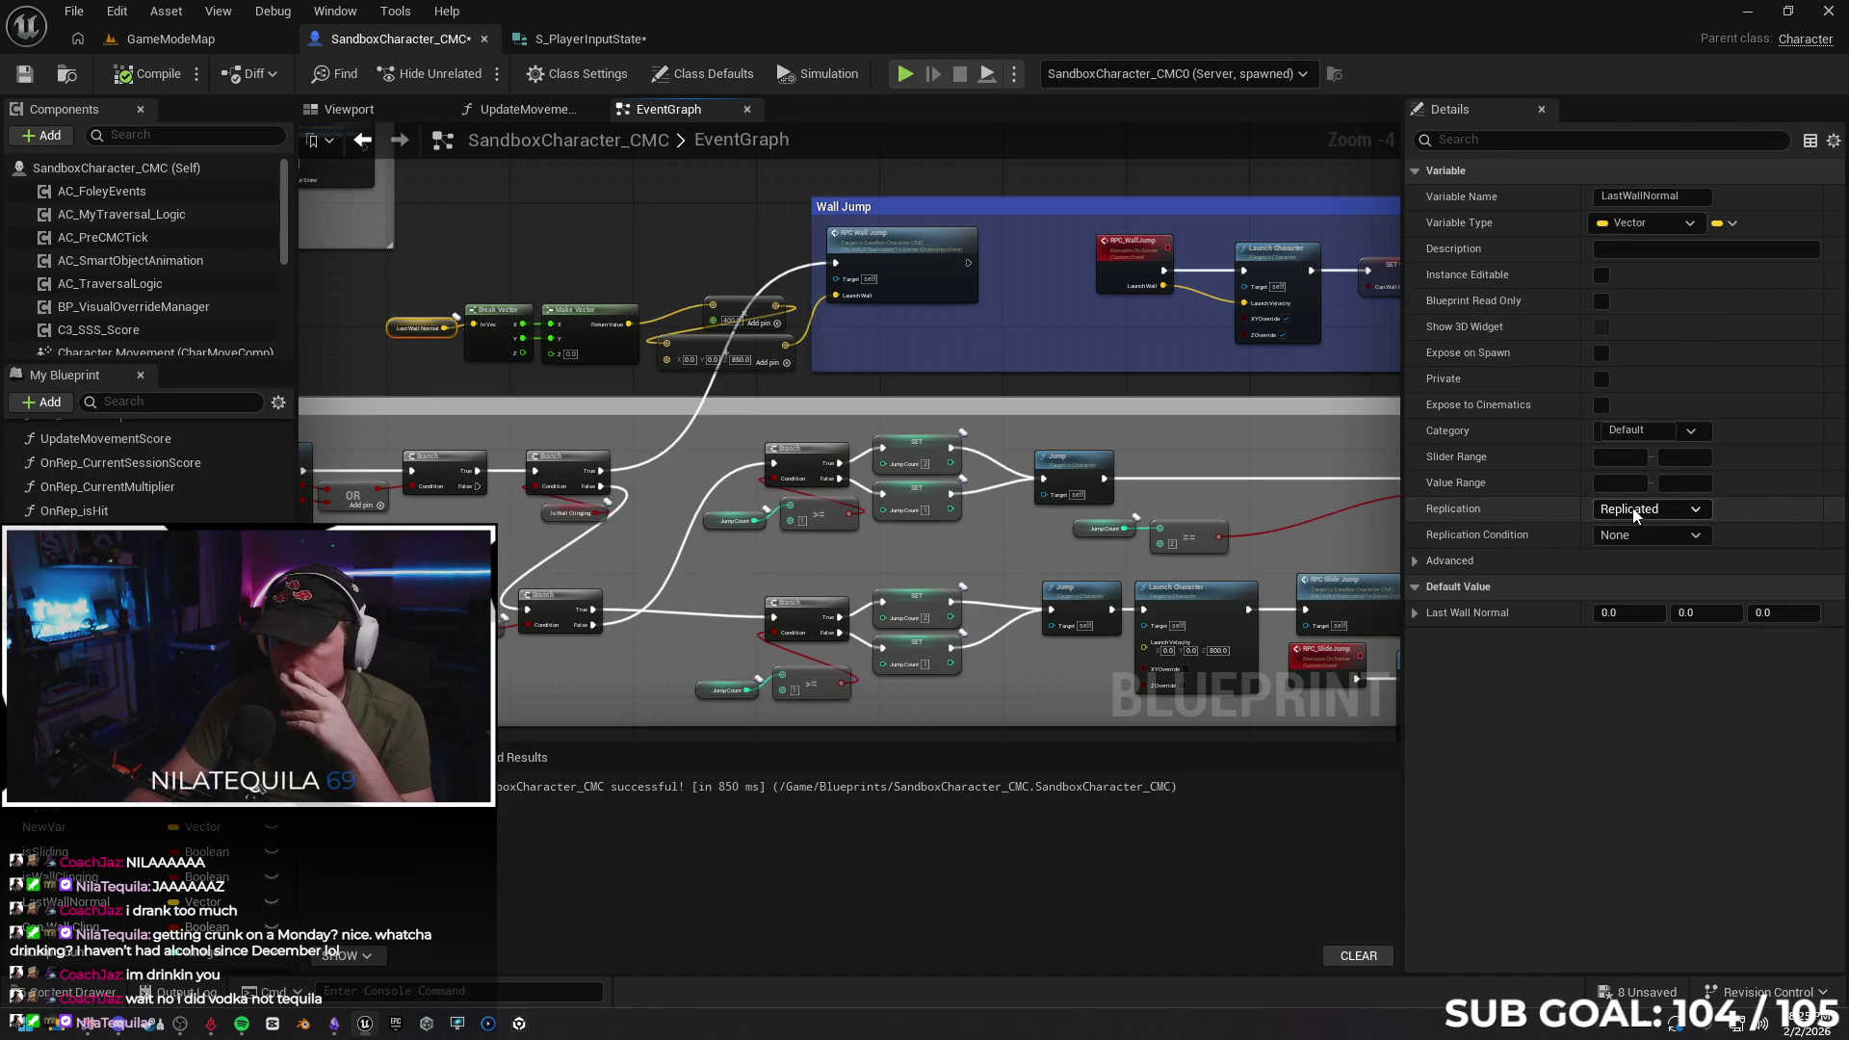
left_click(1649, 510)
left_click(1656, 570)
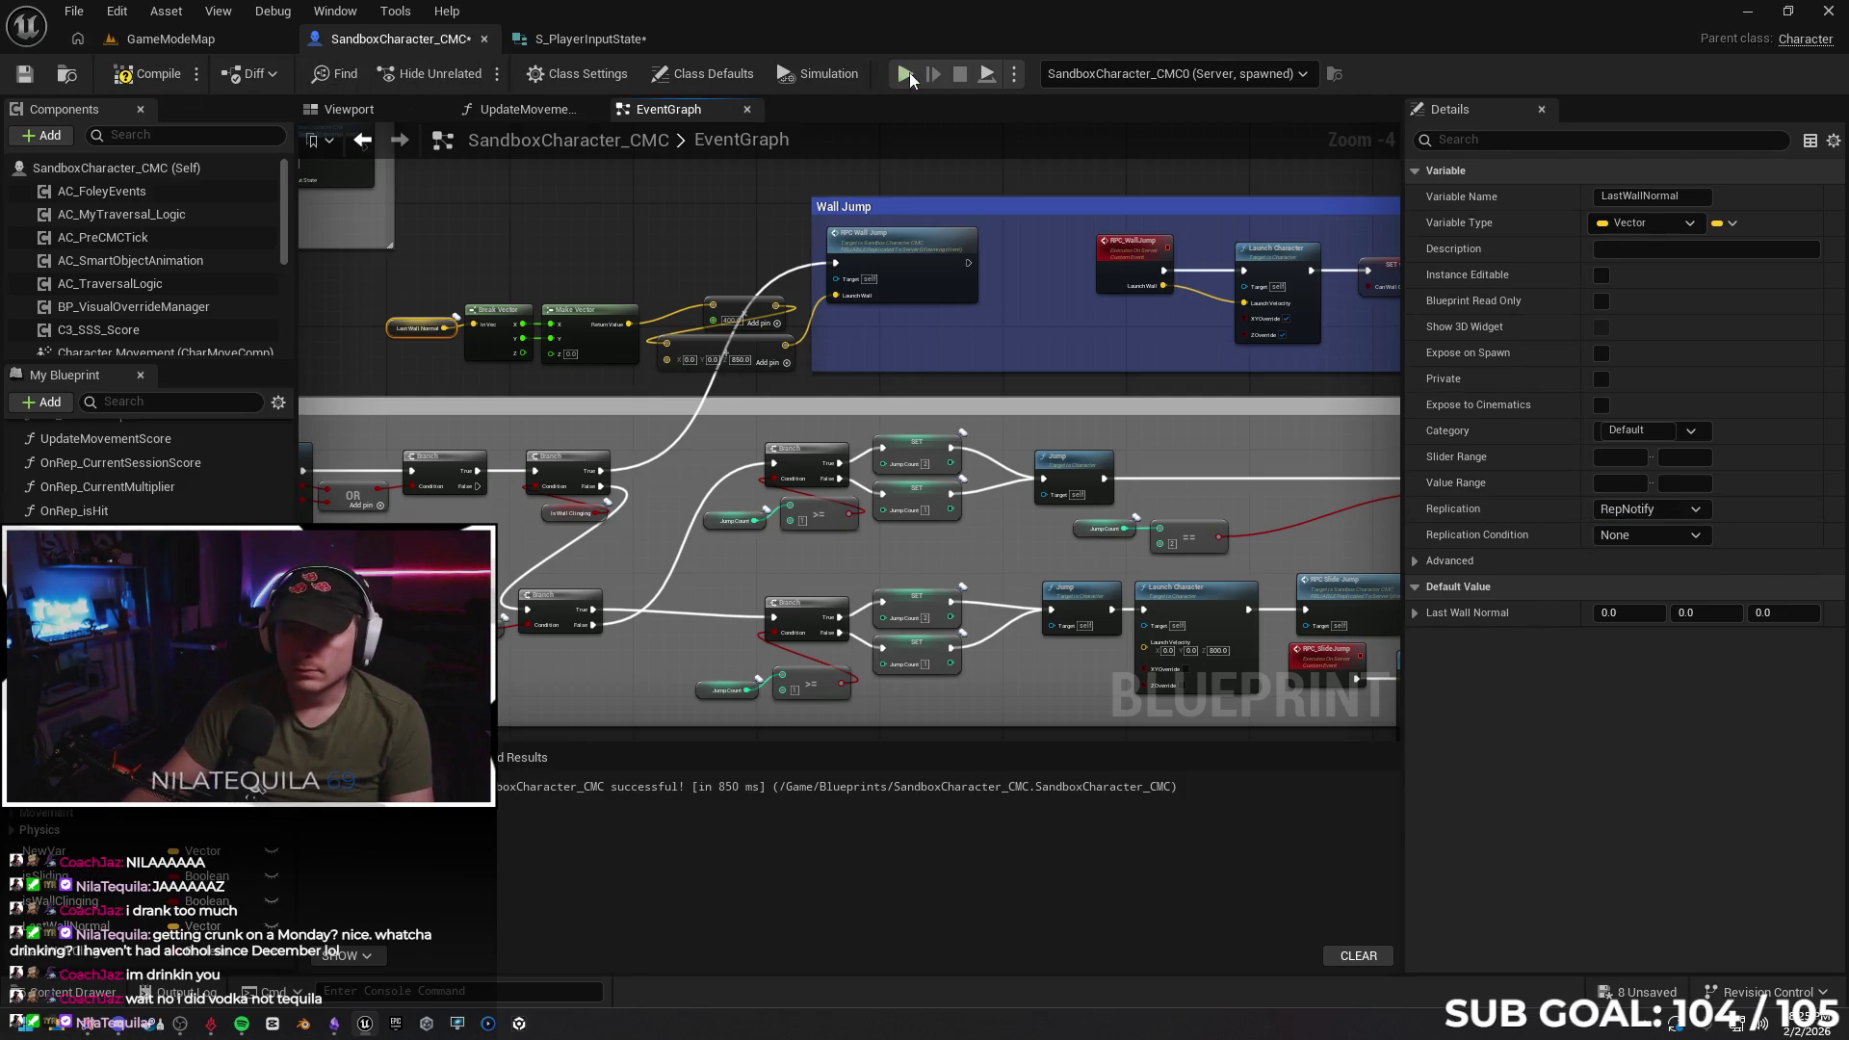
key("alt+p")
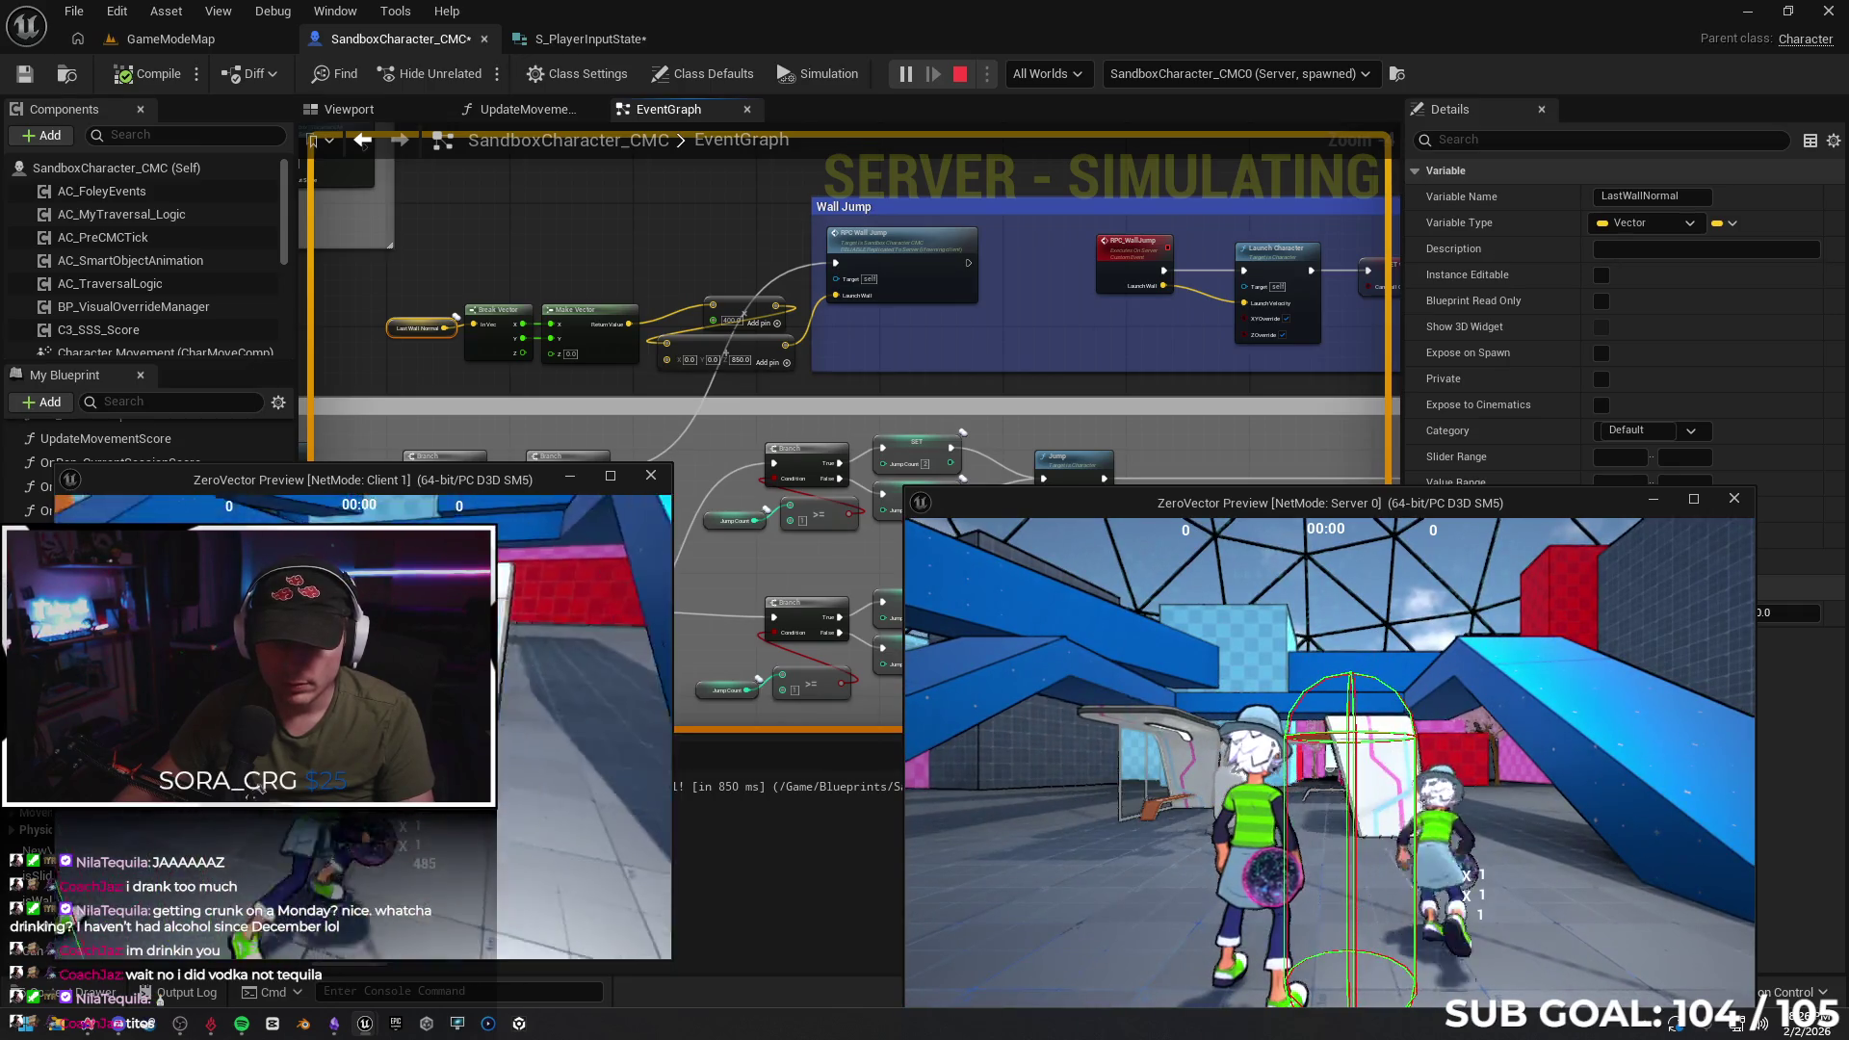
key("Escape")
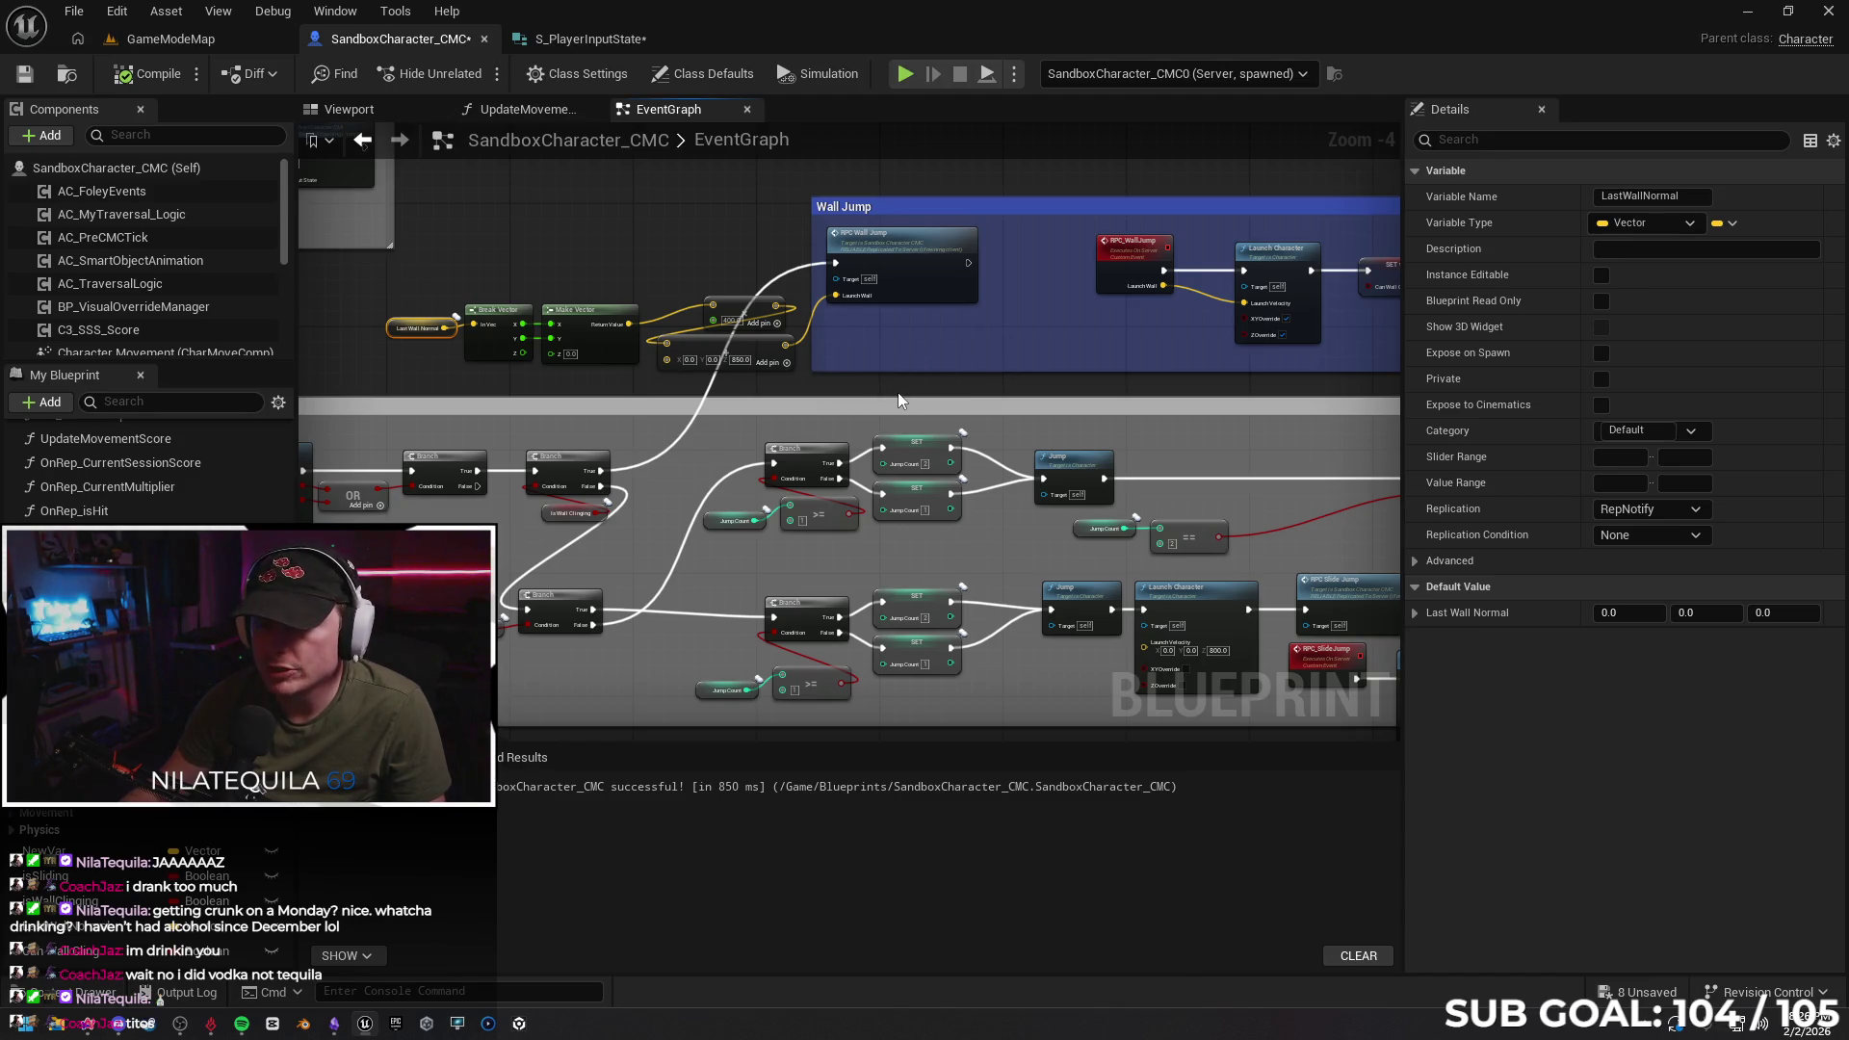
Undo the Launch Velocity wire, the Launch Wall parameter and the pasted Break/Make Vector nodes
scroll(898, 391, "right", 2)
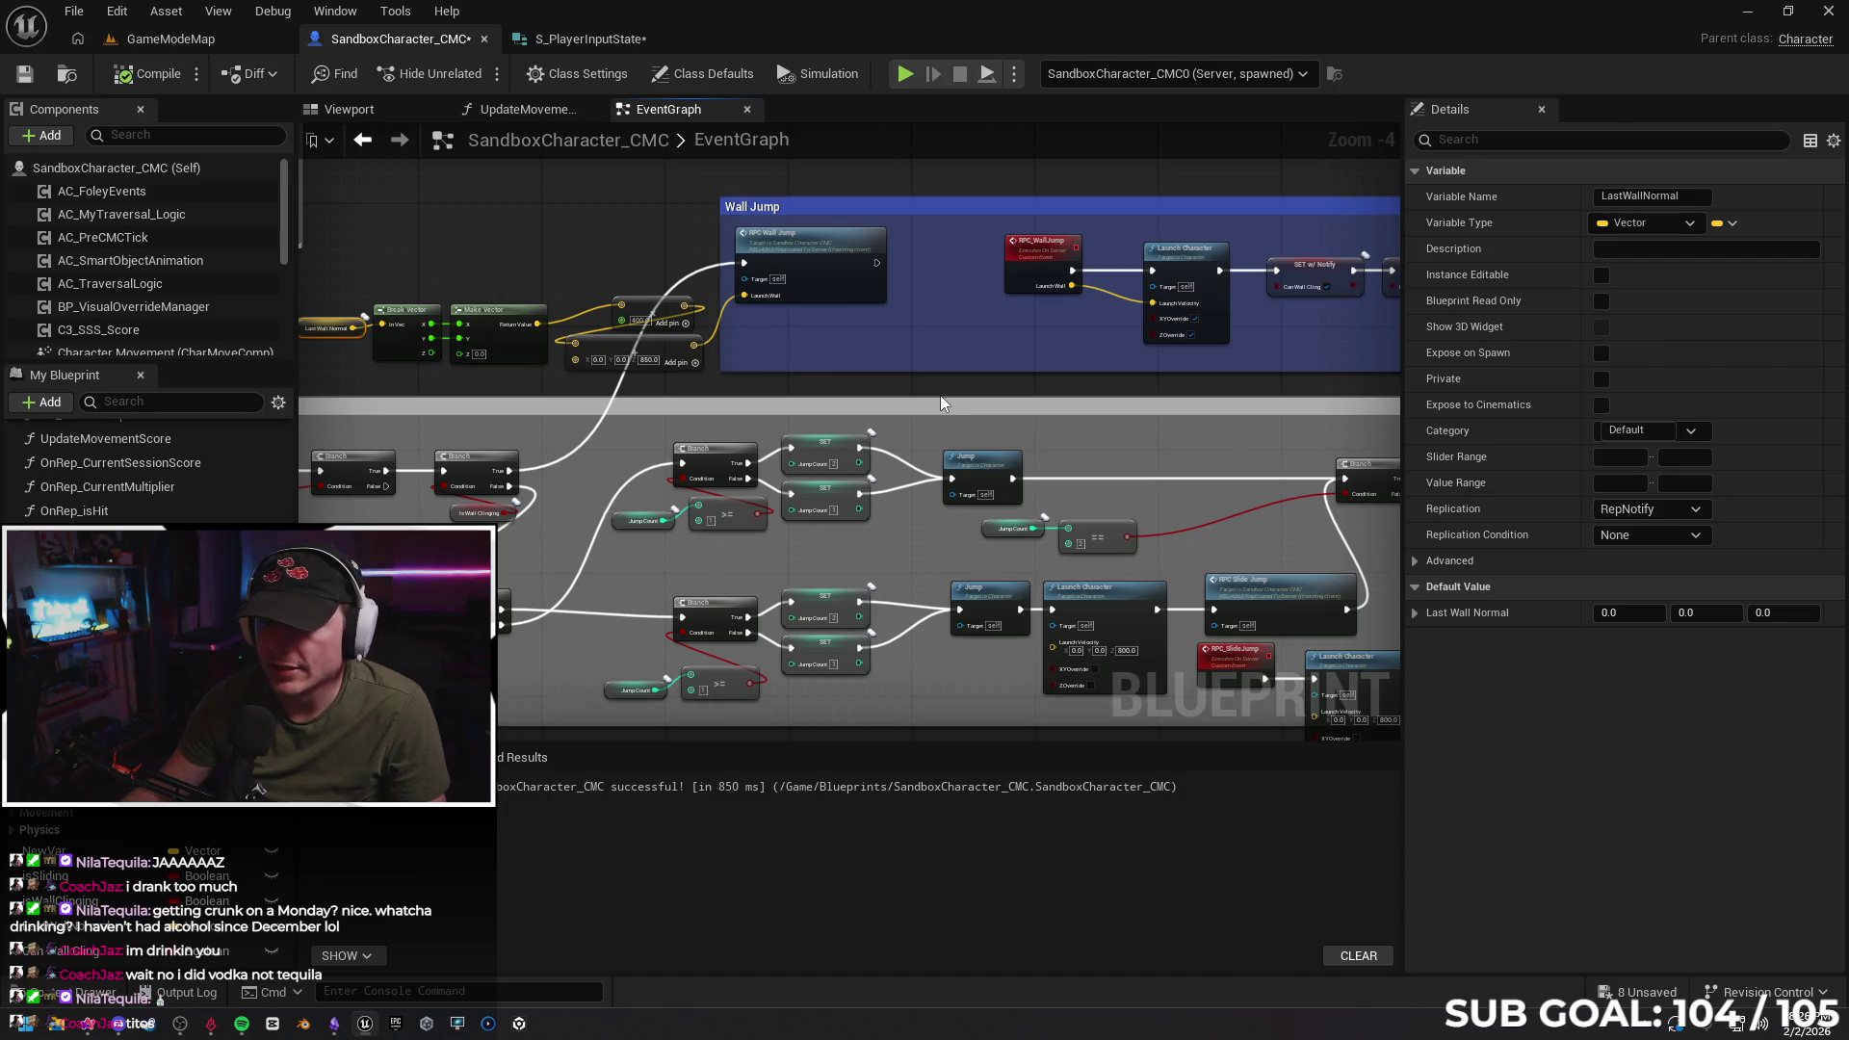
key("ctrl+z")
key("ctrl+z")
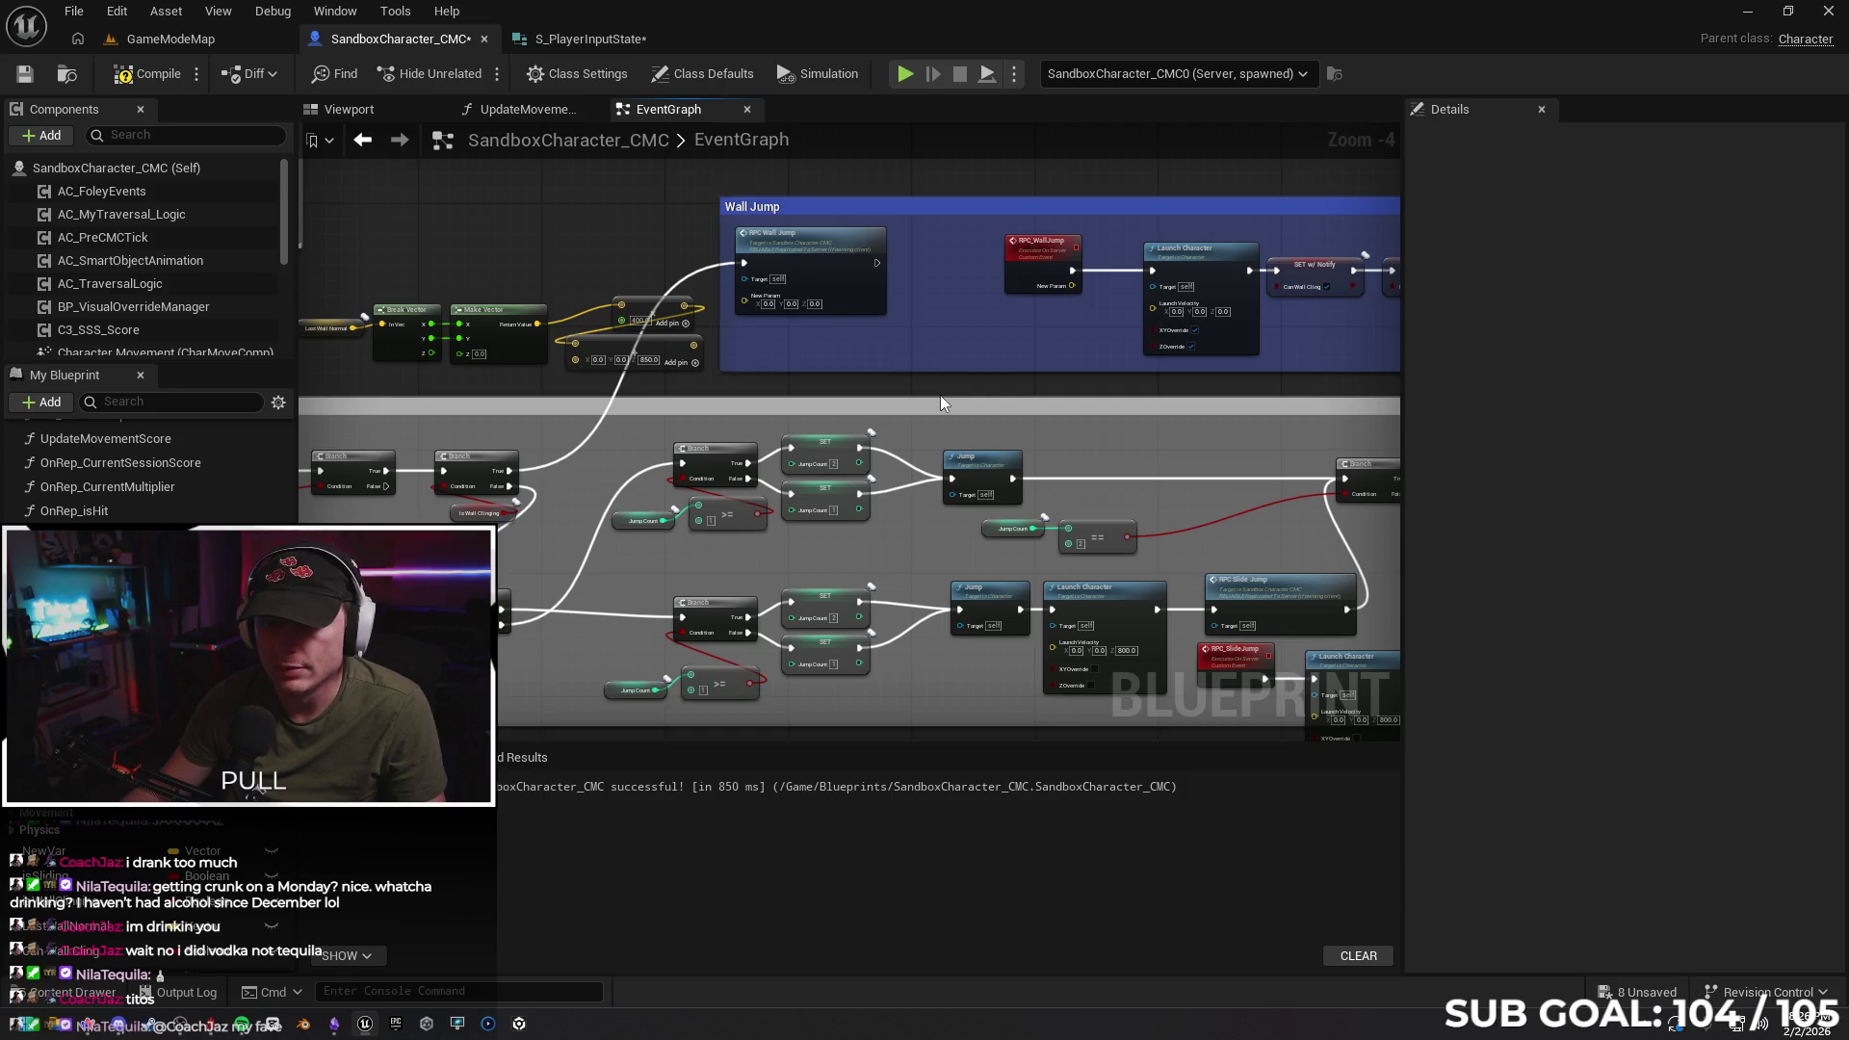
key("ctrl+z")
key("ctrl+z")
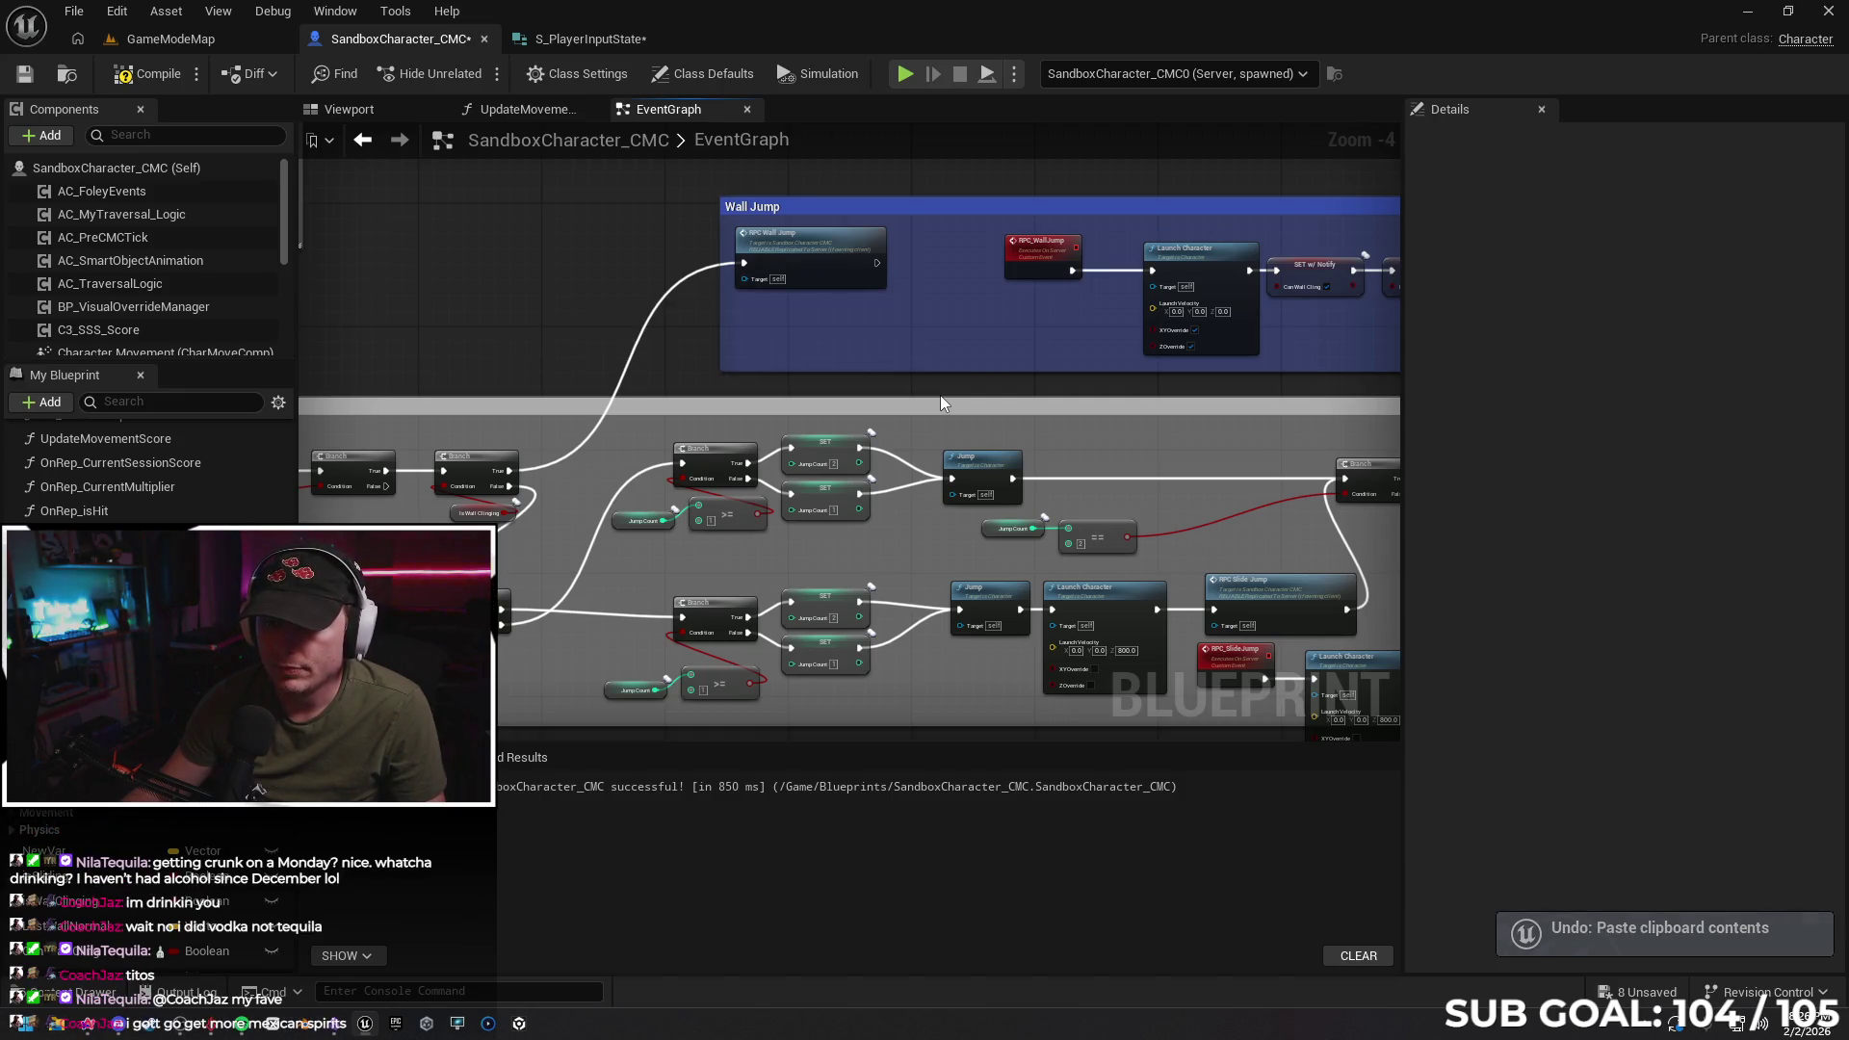
key("ctrl+z")
Feed Launch Character's Target from a Get Character Owner node in Wall Jump, then compile
mouse_move(1177, 391)
left_mouse_down()
mouse_move(1026, 364)
mouse_move(834, 250)
left_mouse_up()
type("get owner")
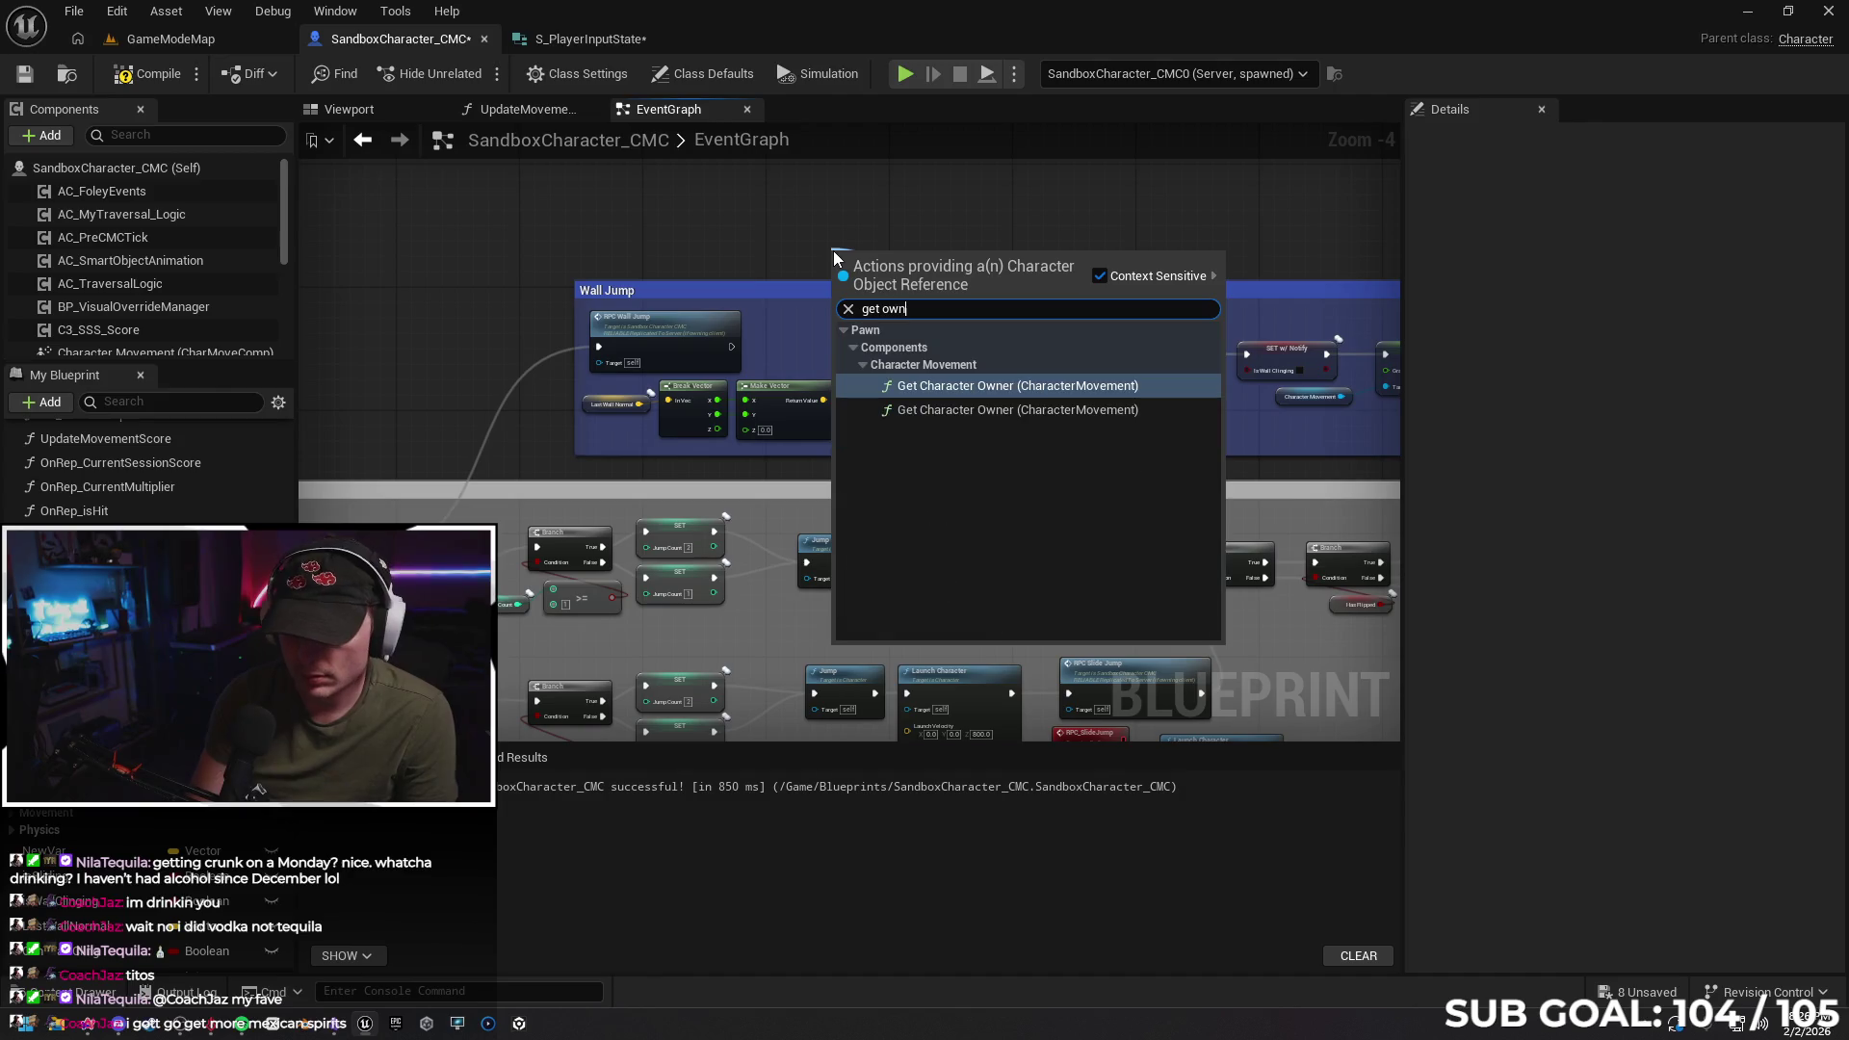
key("Return")
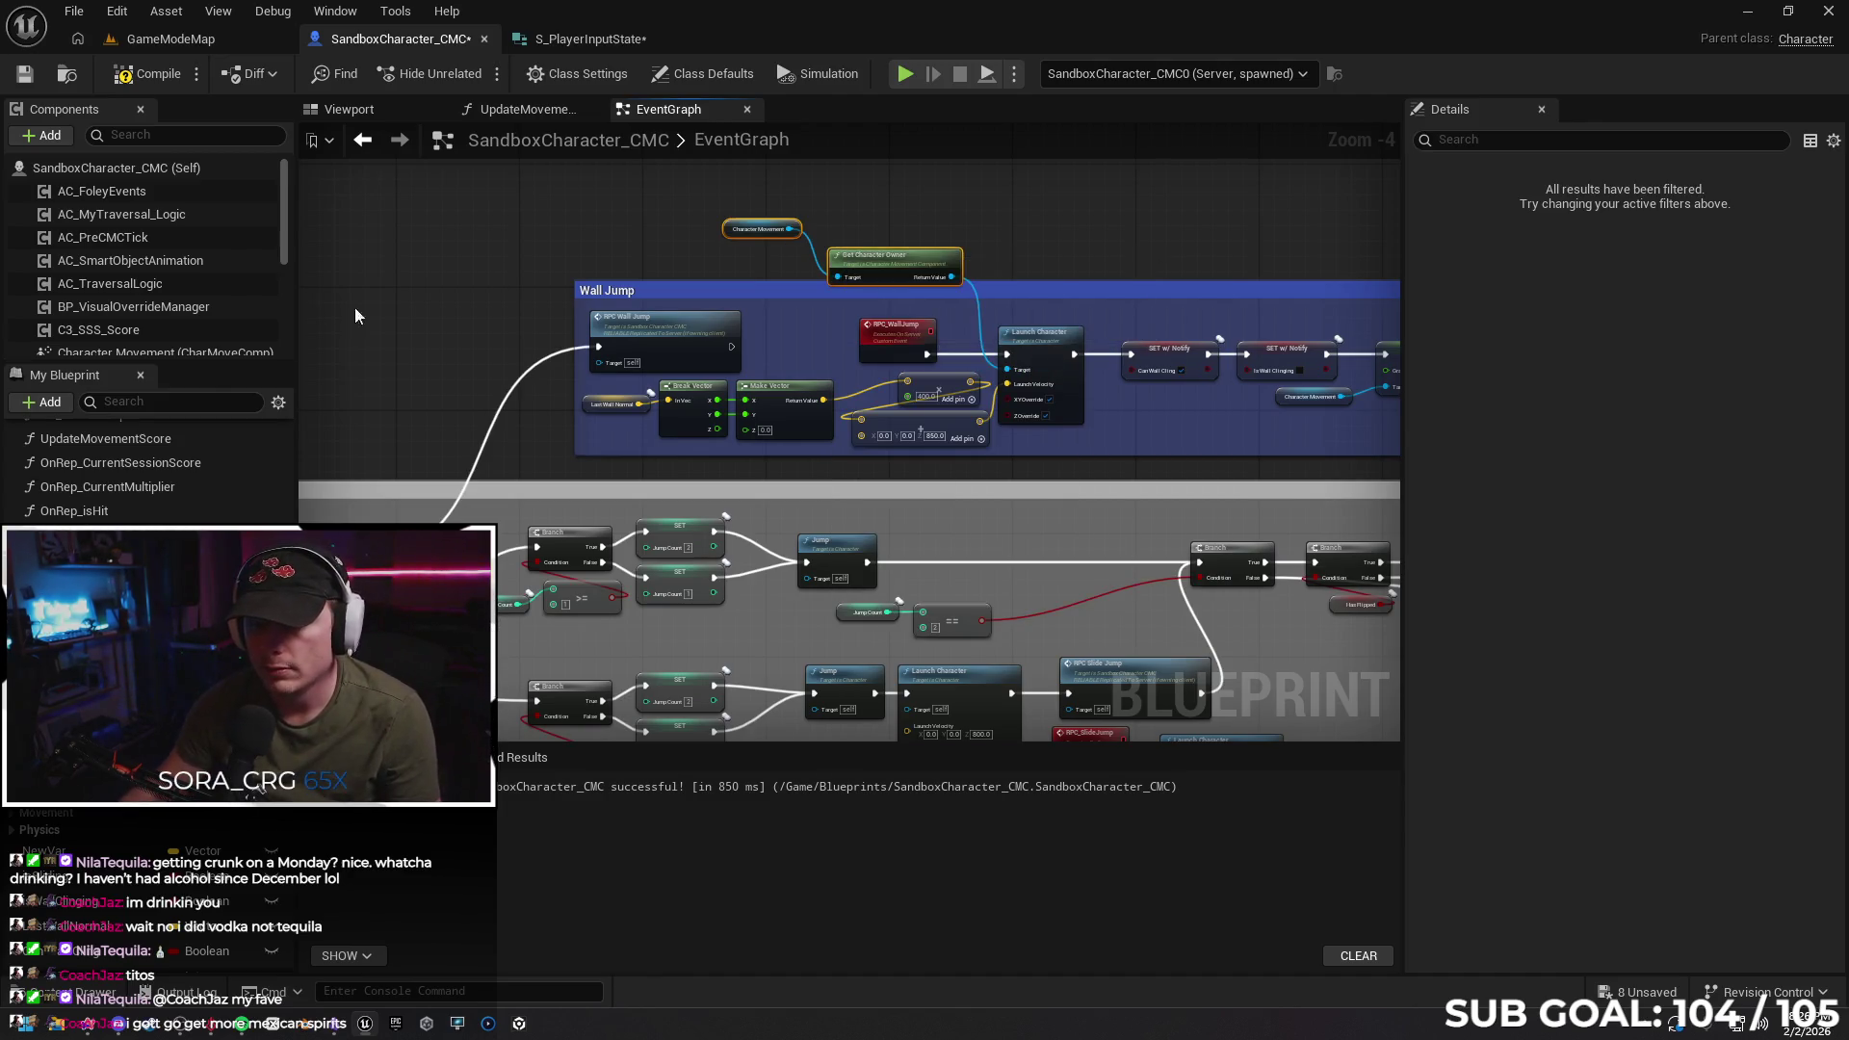
left_click(144, 83)
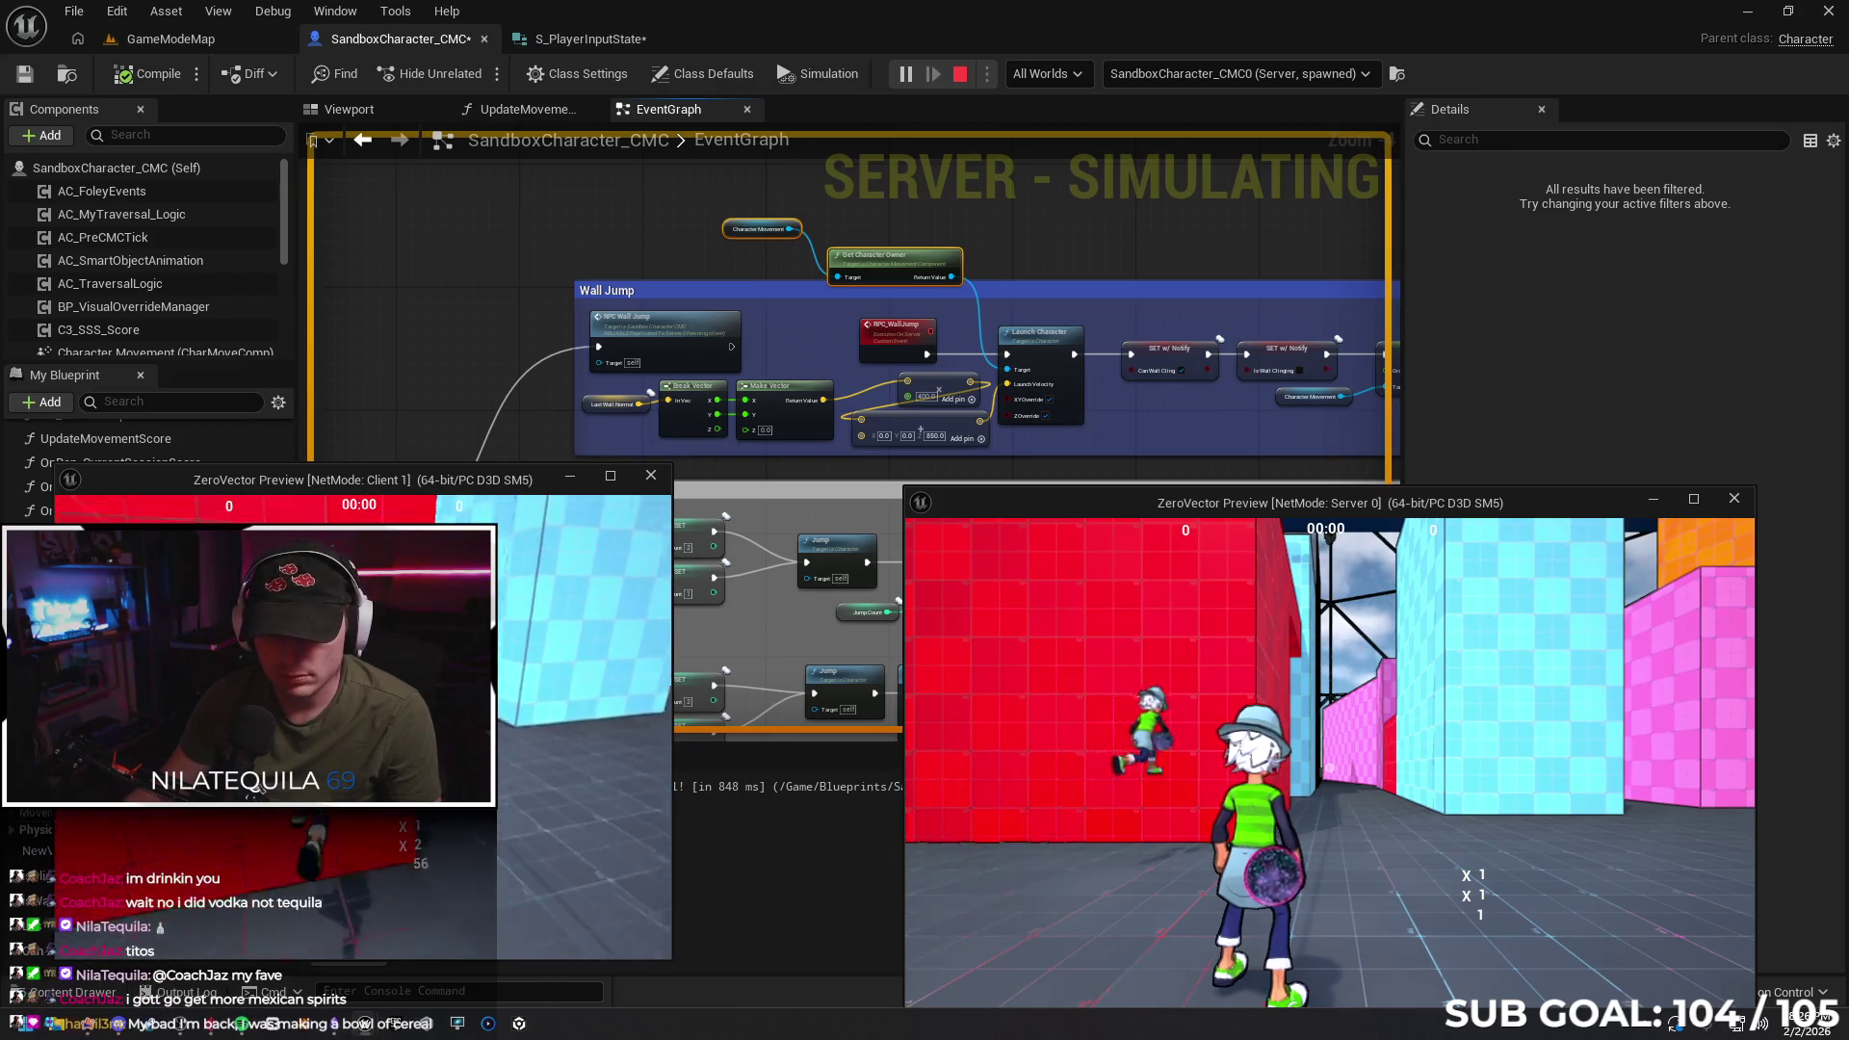
Wall-jump the client up the red wall twice in the play test, then stop it
key("space")
key("space")
key("space")
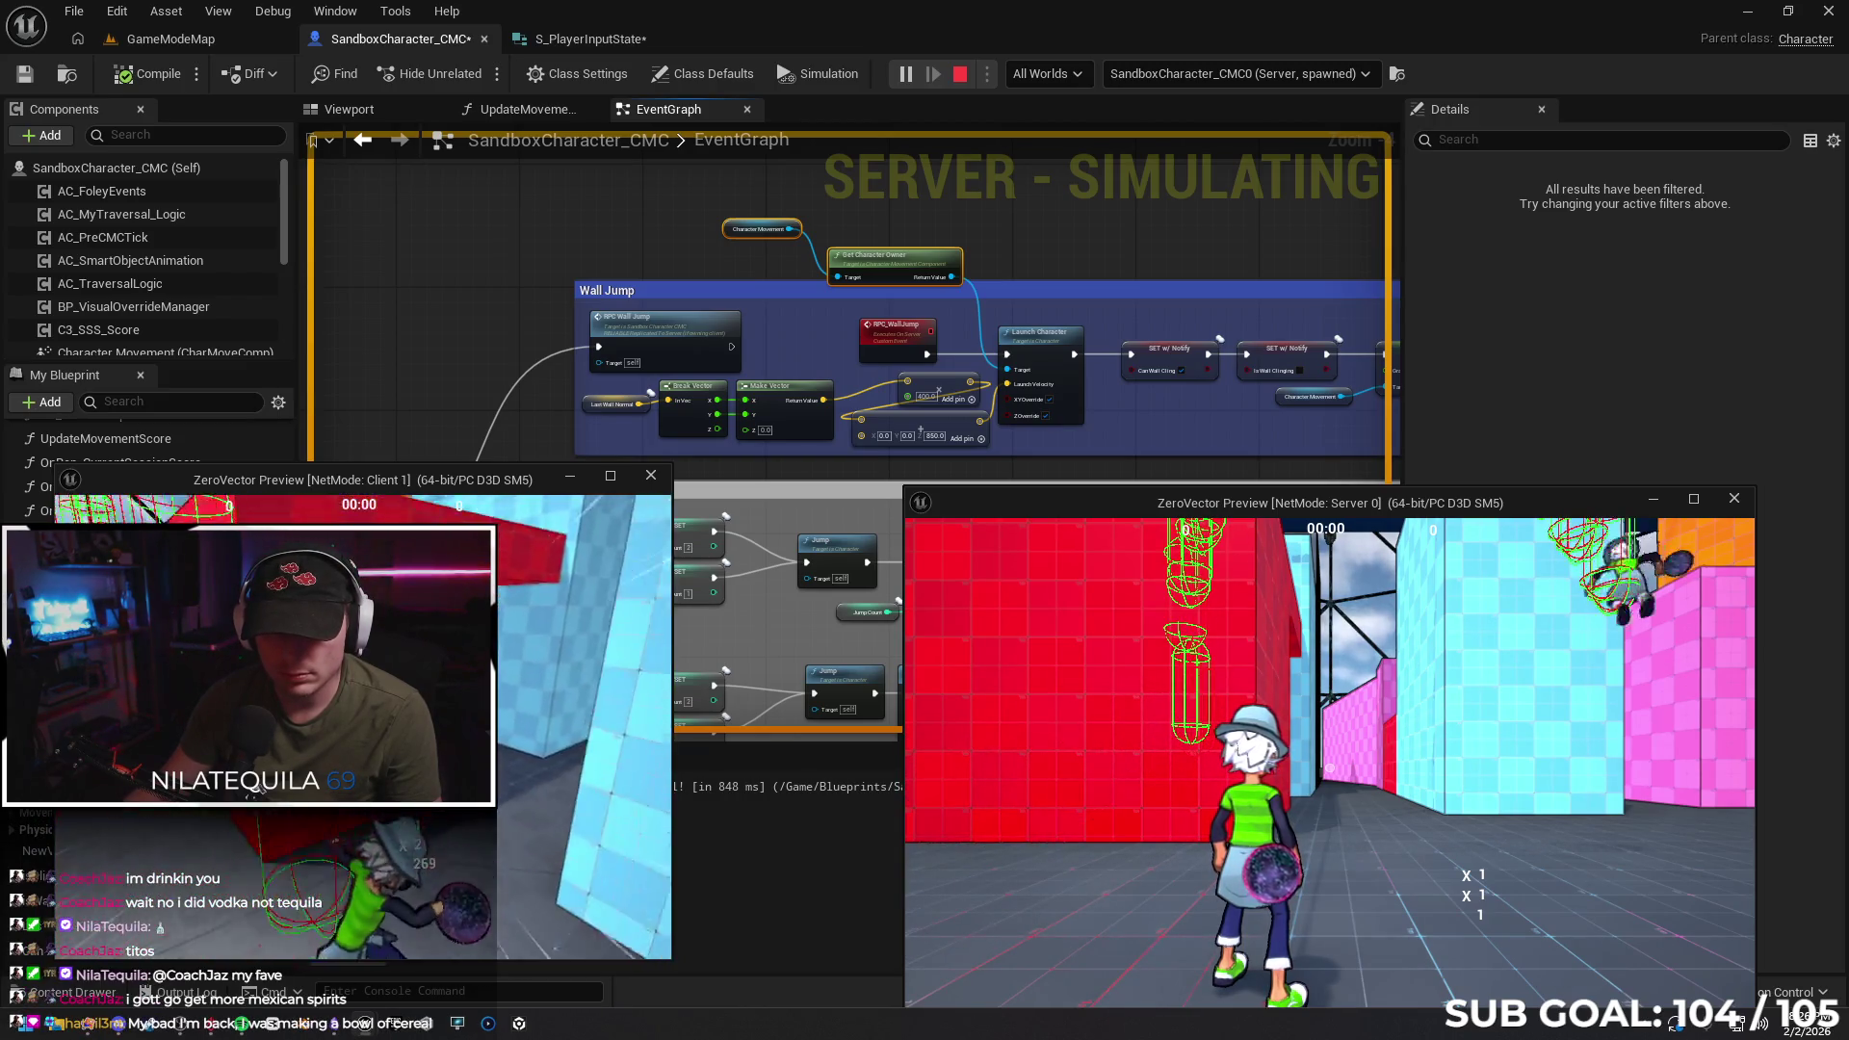
key("space")
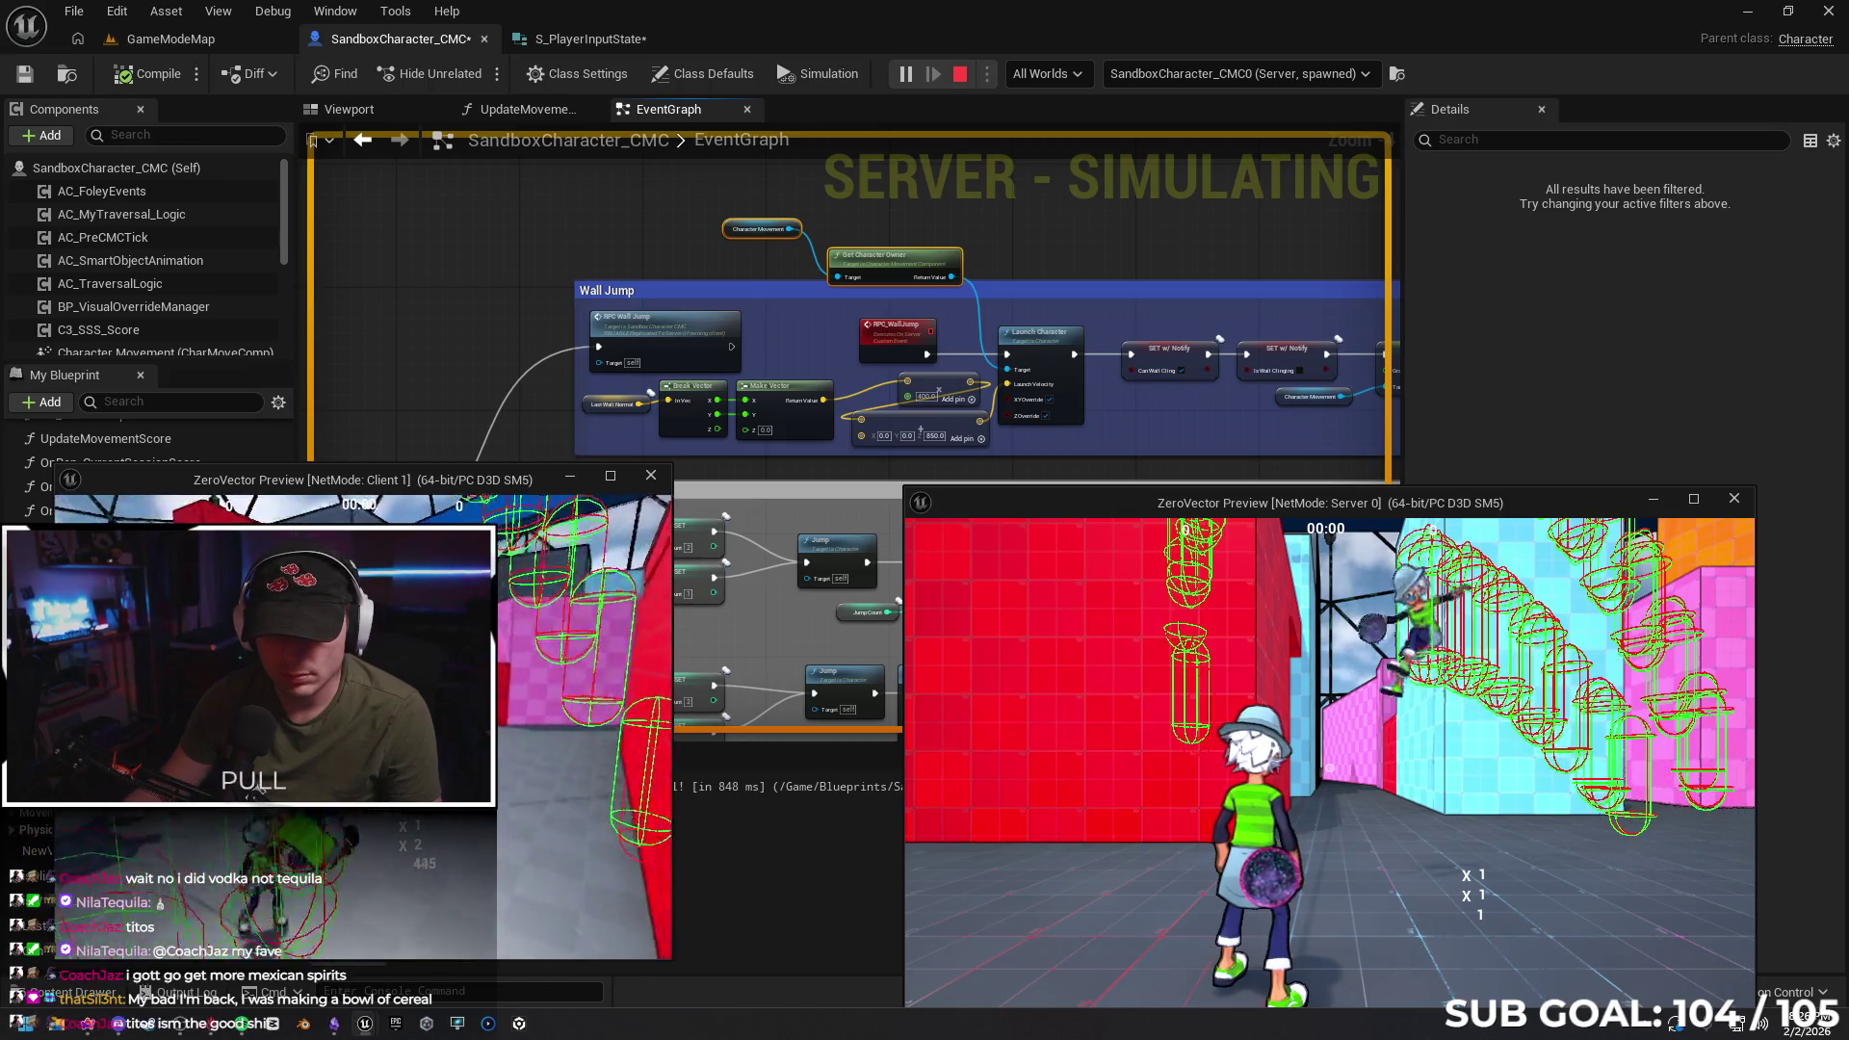
key("Escape")
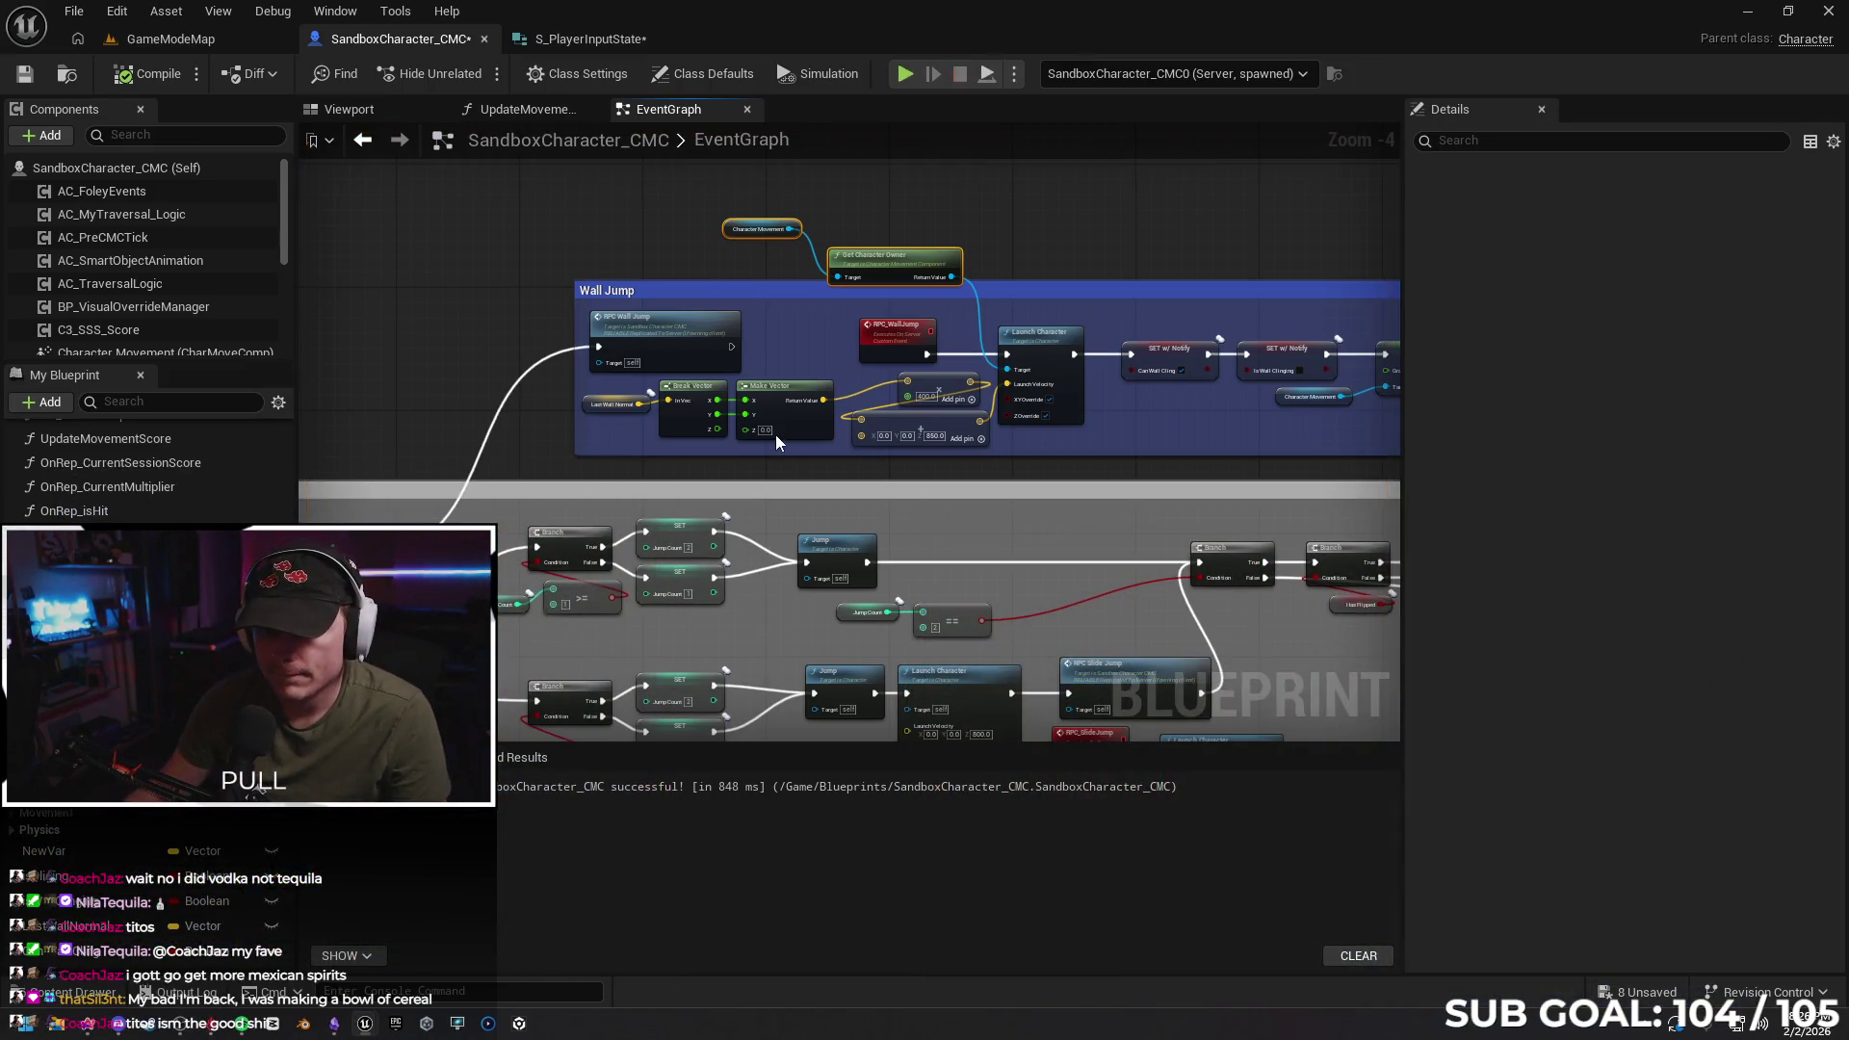
Move the Character Movement and Get Character Owner nodes left, out of the Wall Jump group
left_click_drag(566, 227, 665, 204)
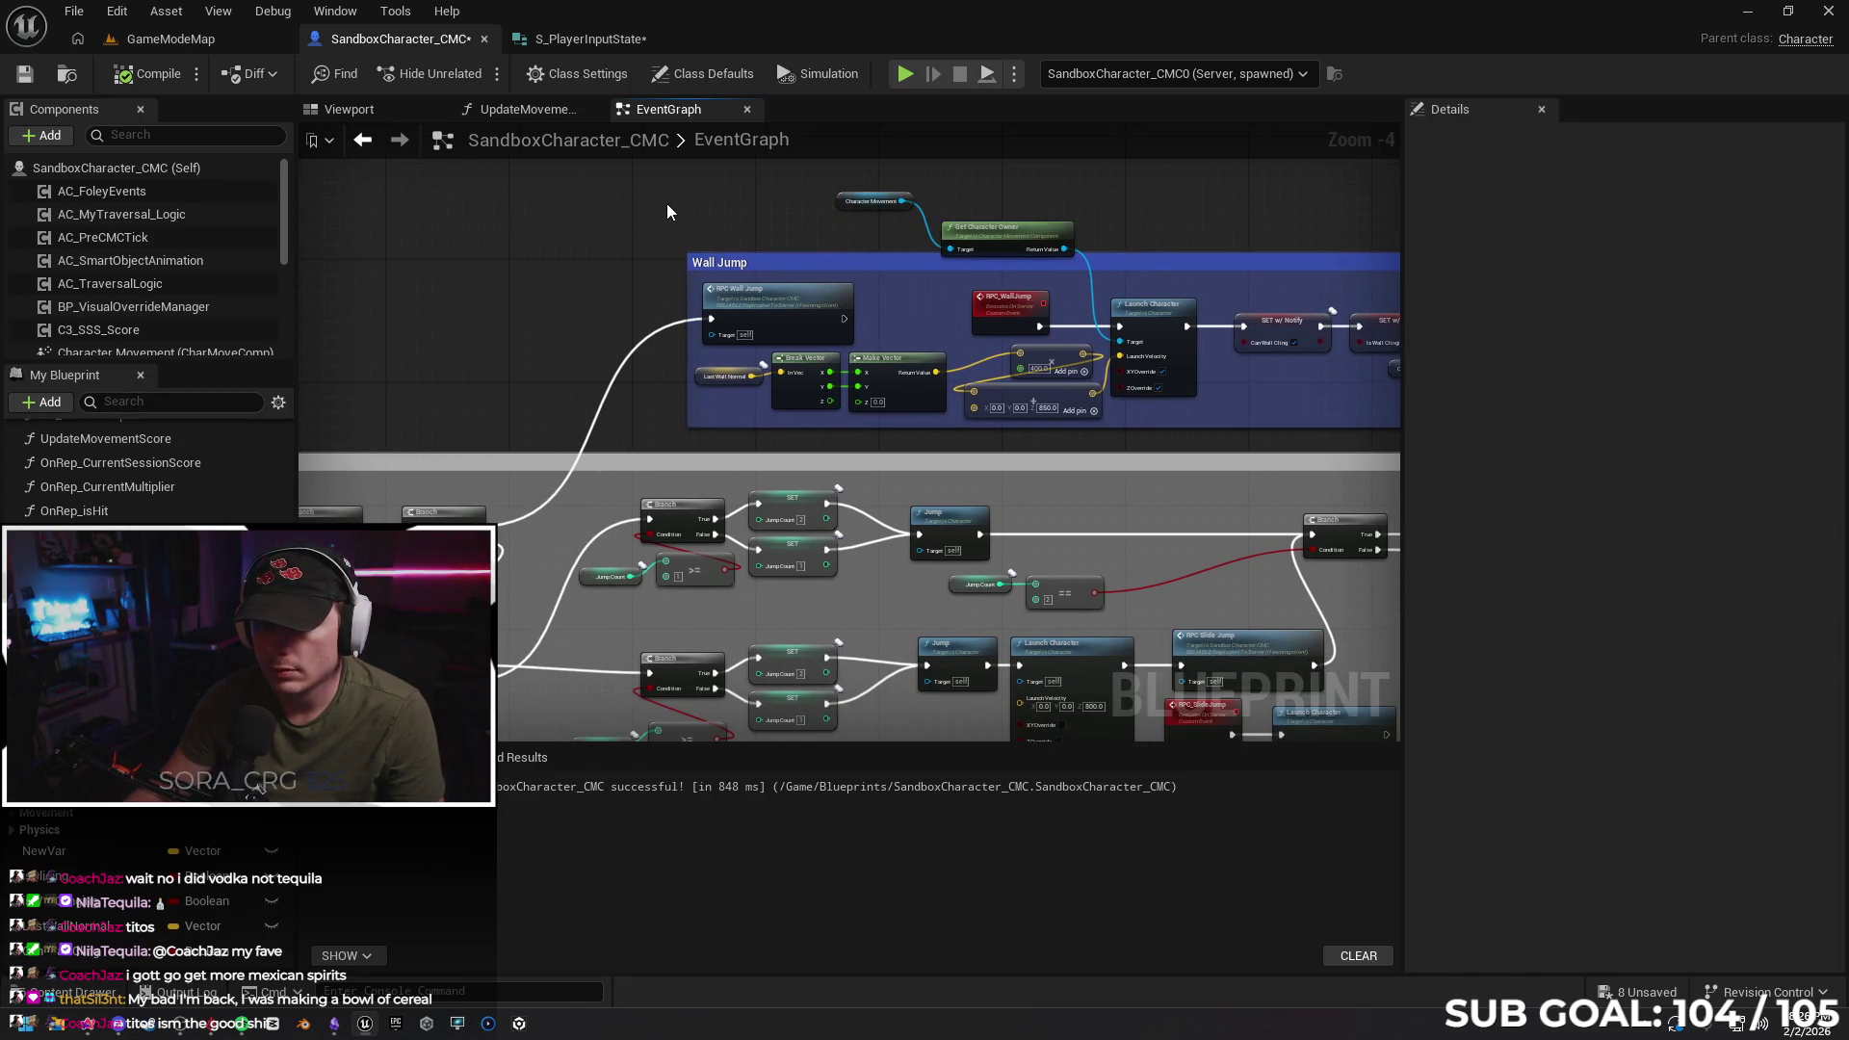
left_click_drag(934, 204, 1019, 240)
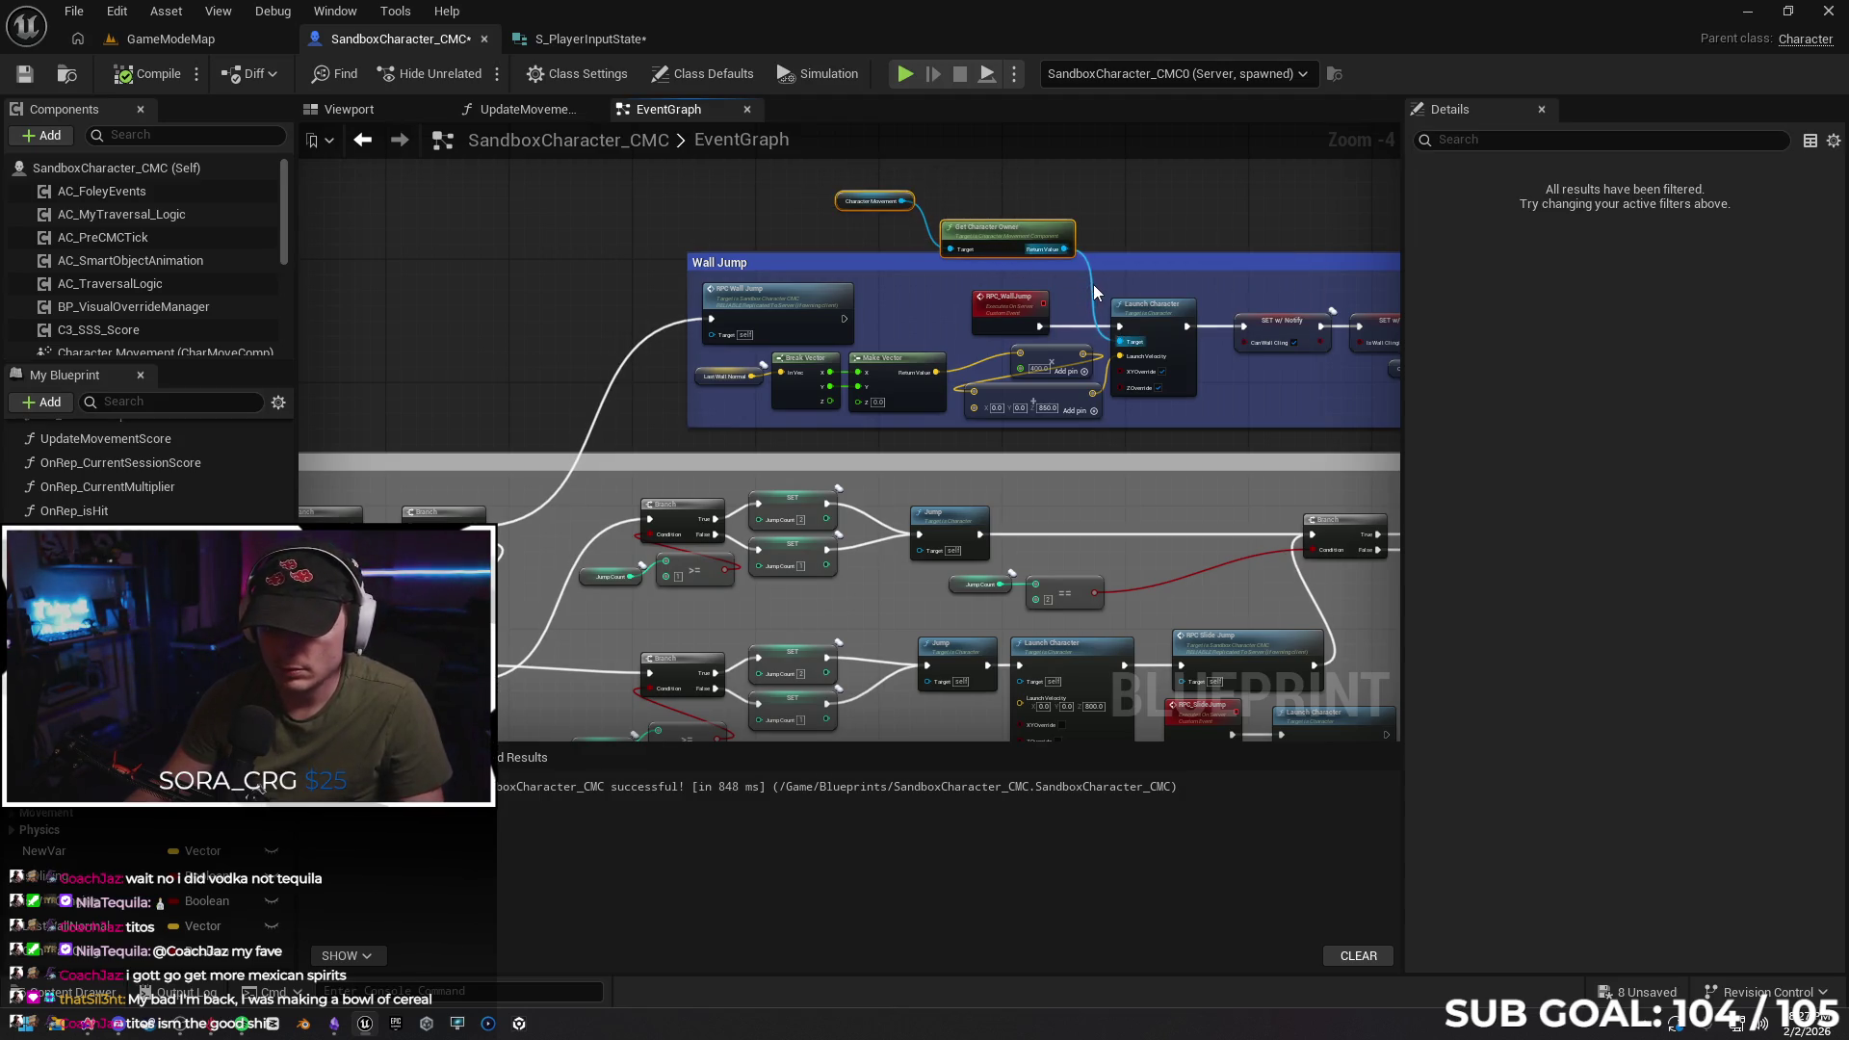
left_click_drag(1026, 235, 565, 297)
left_click(1015, 312)
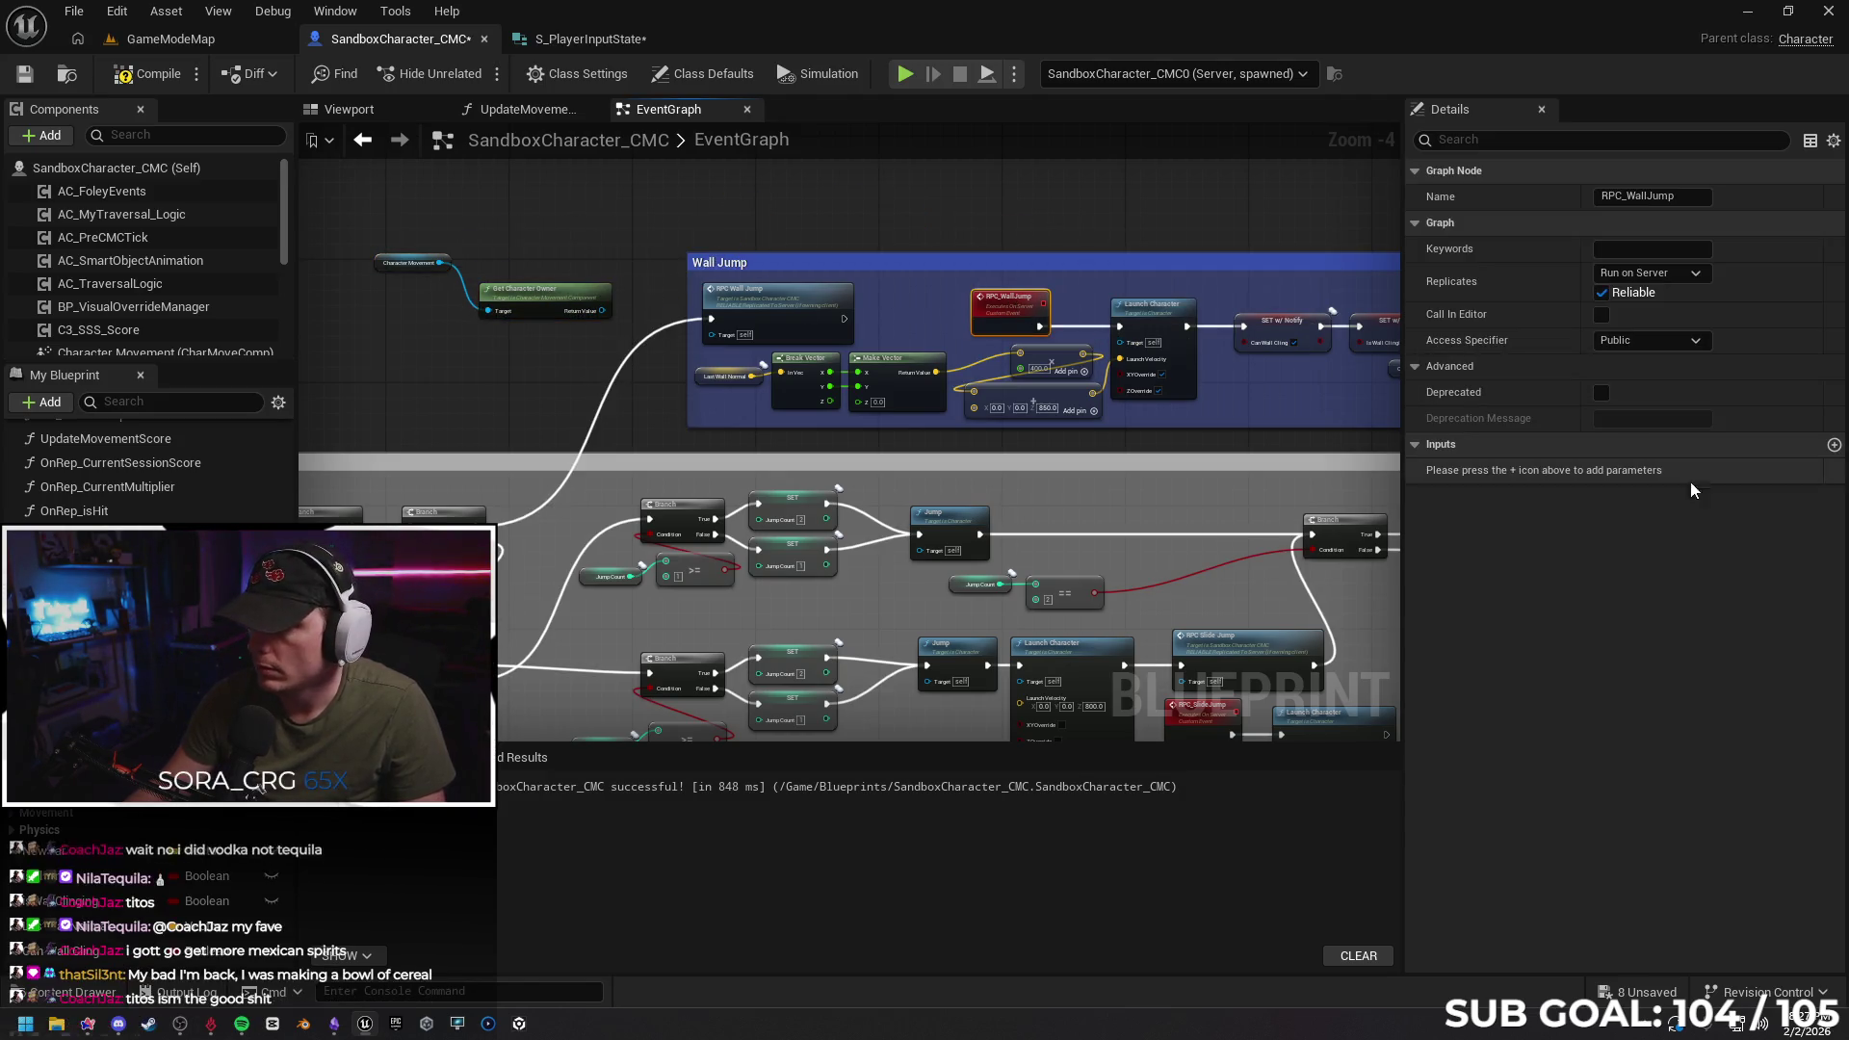
Add a Character Object Reference input parameter to RPC_WallJump
left_click(1833, 447)
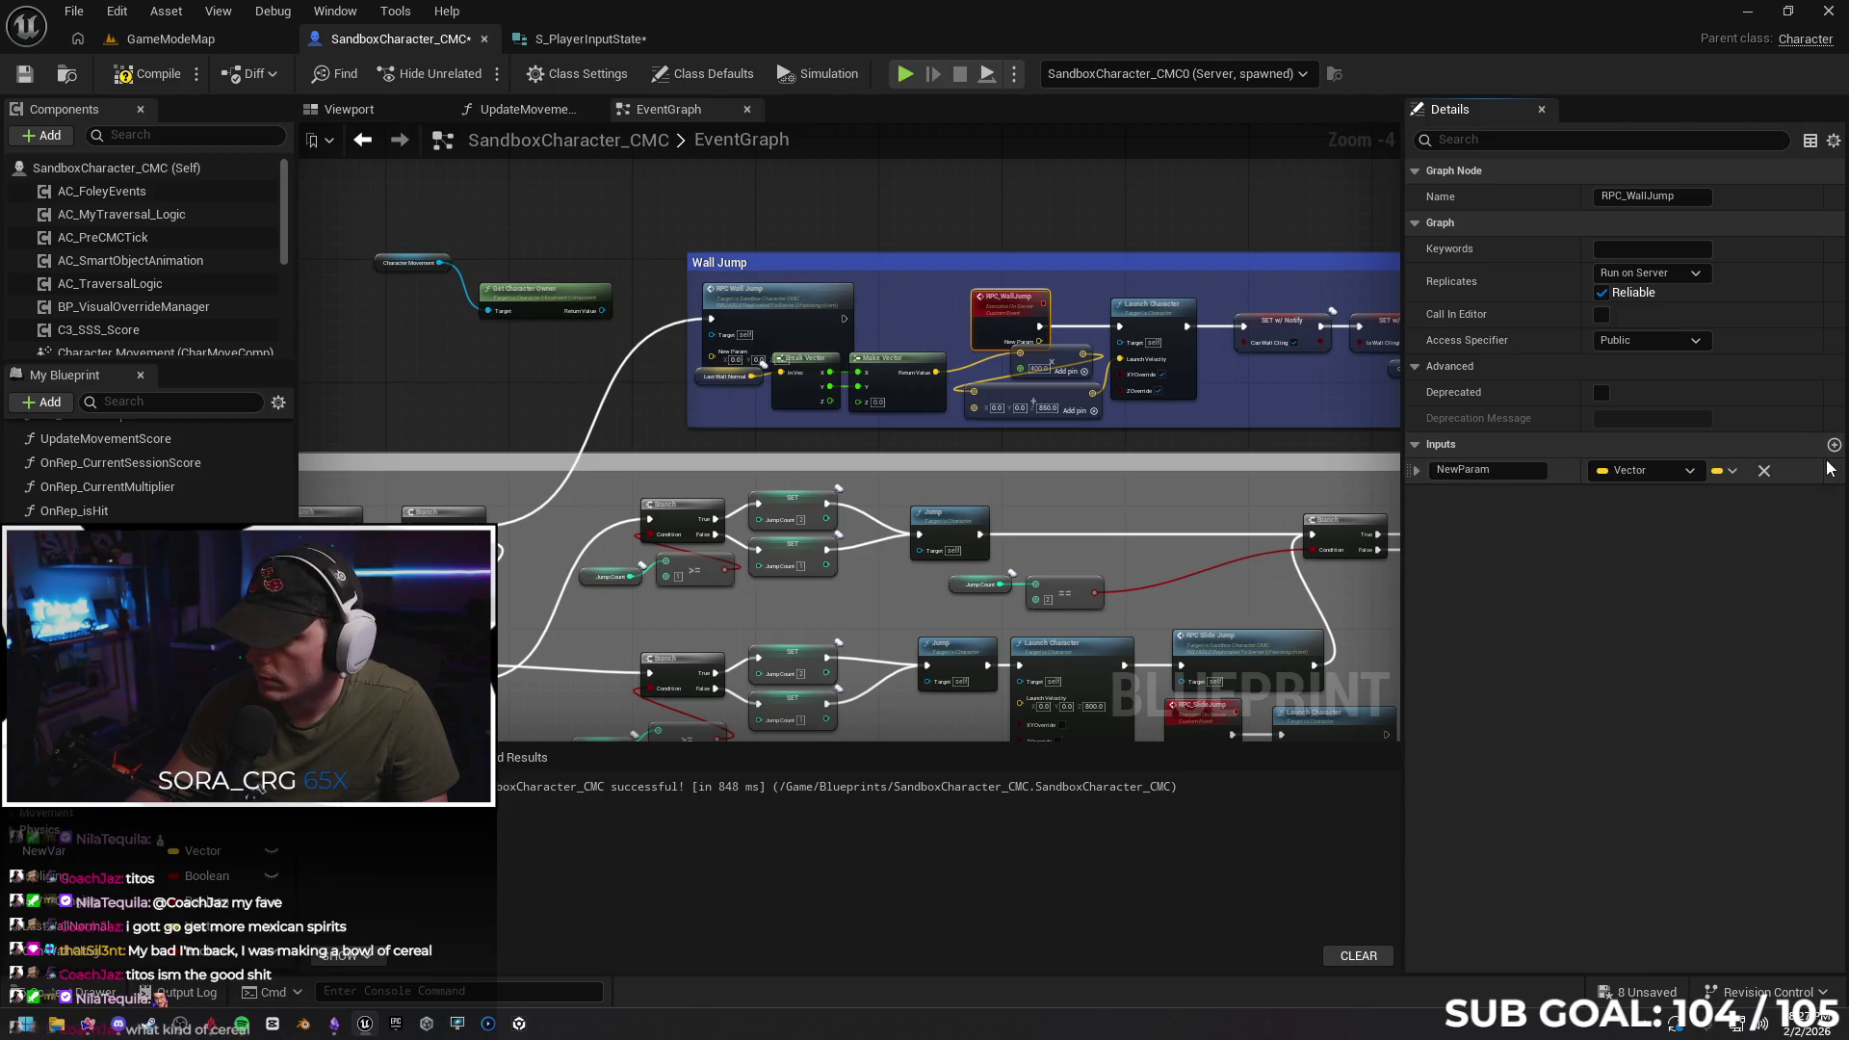
left_click(1688, 471)
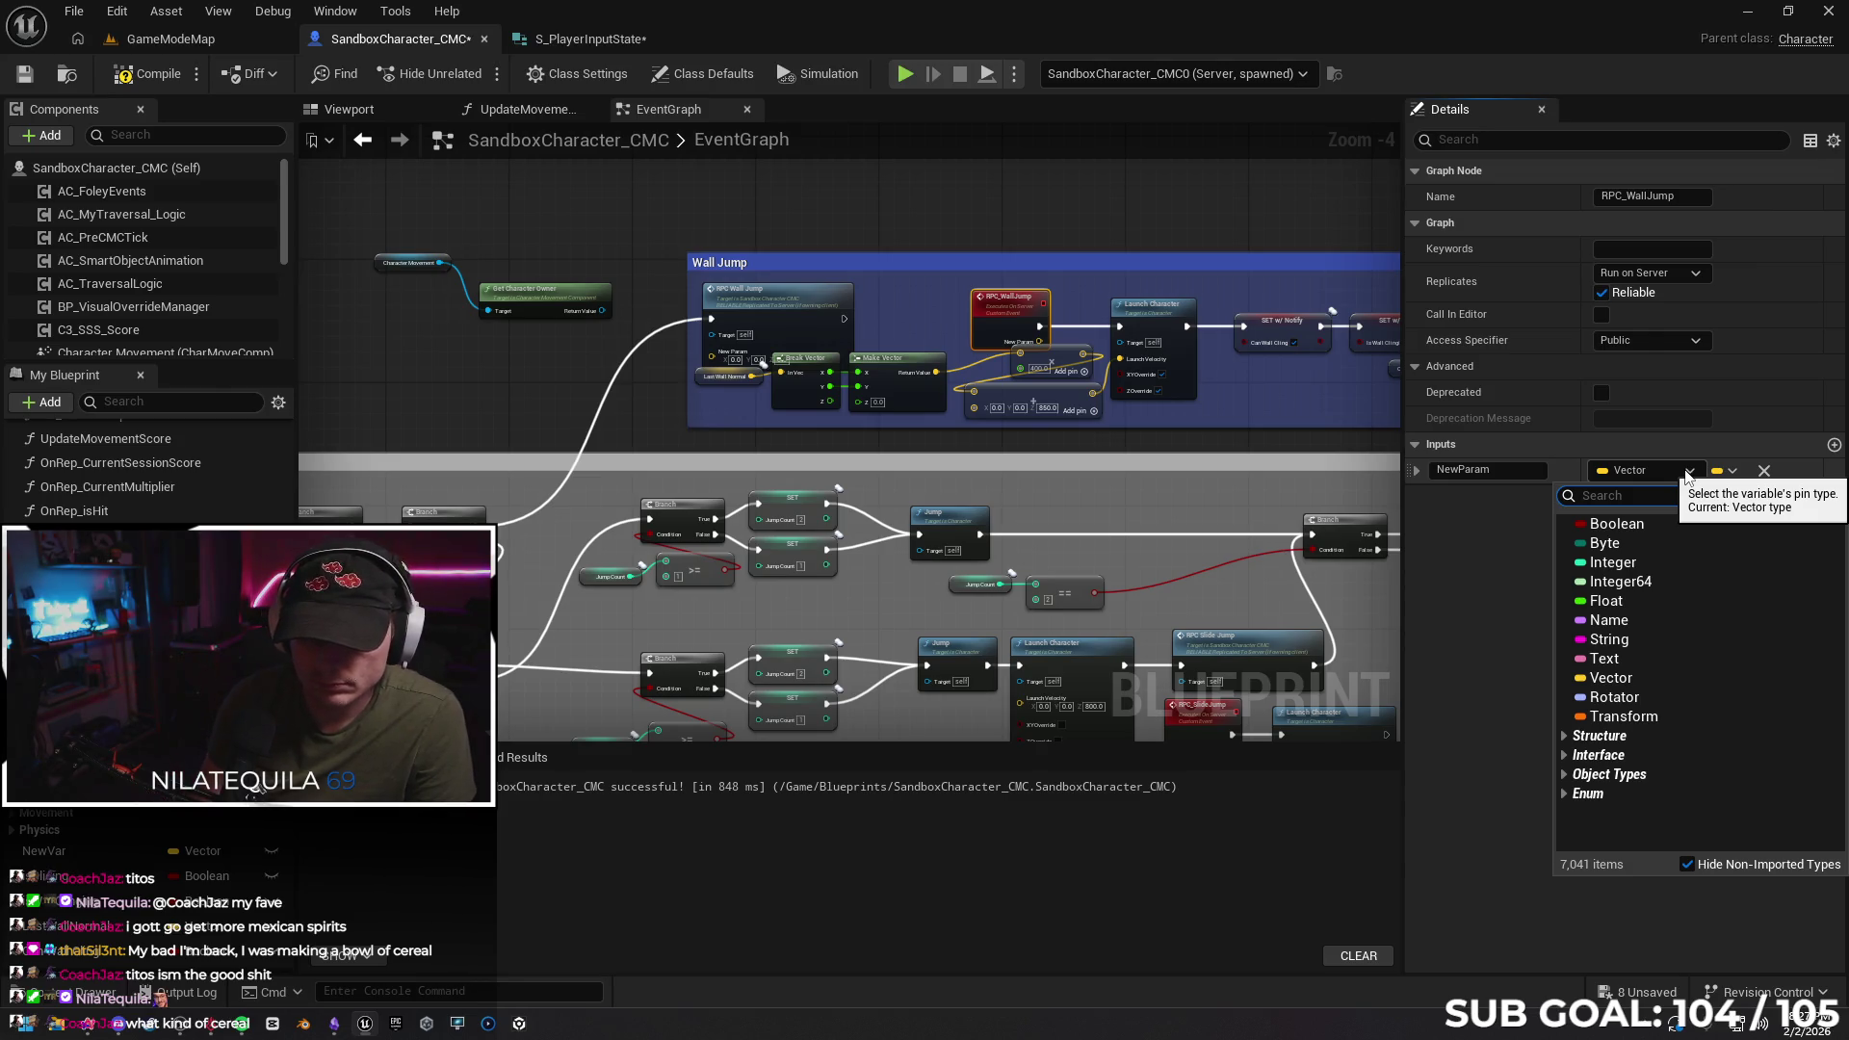
type("character")
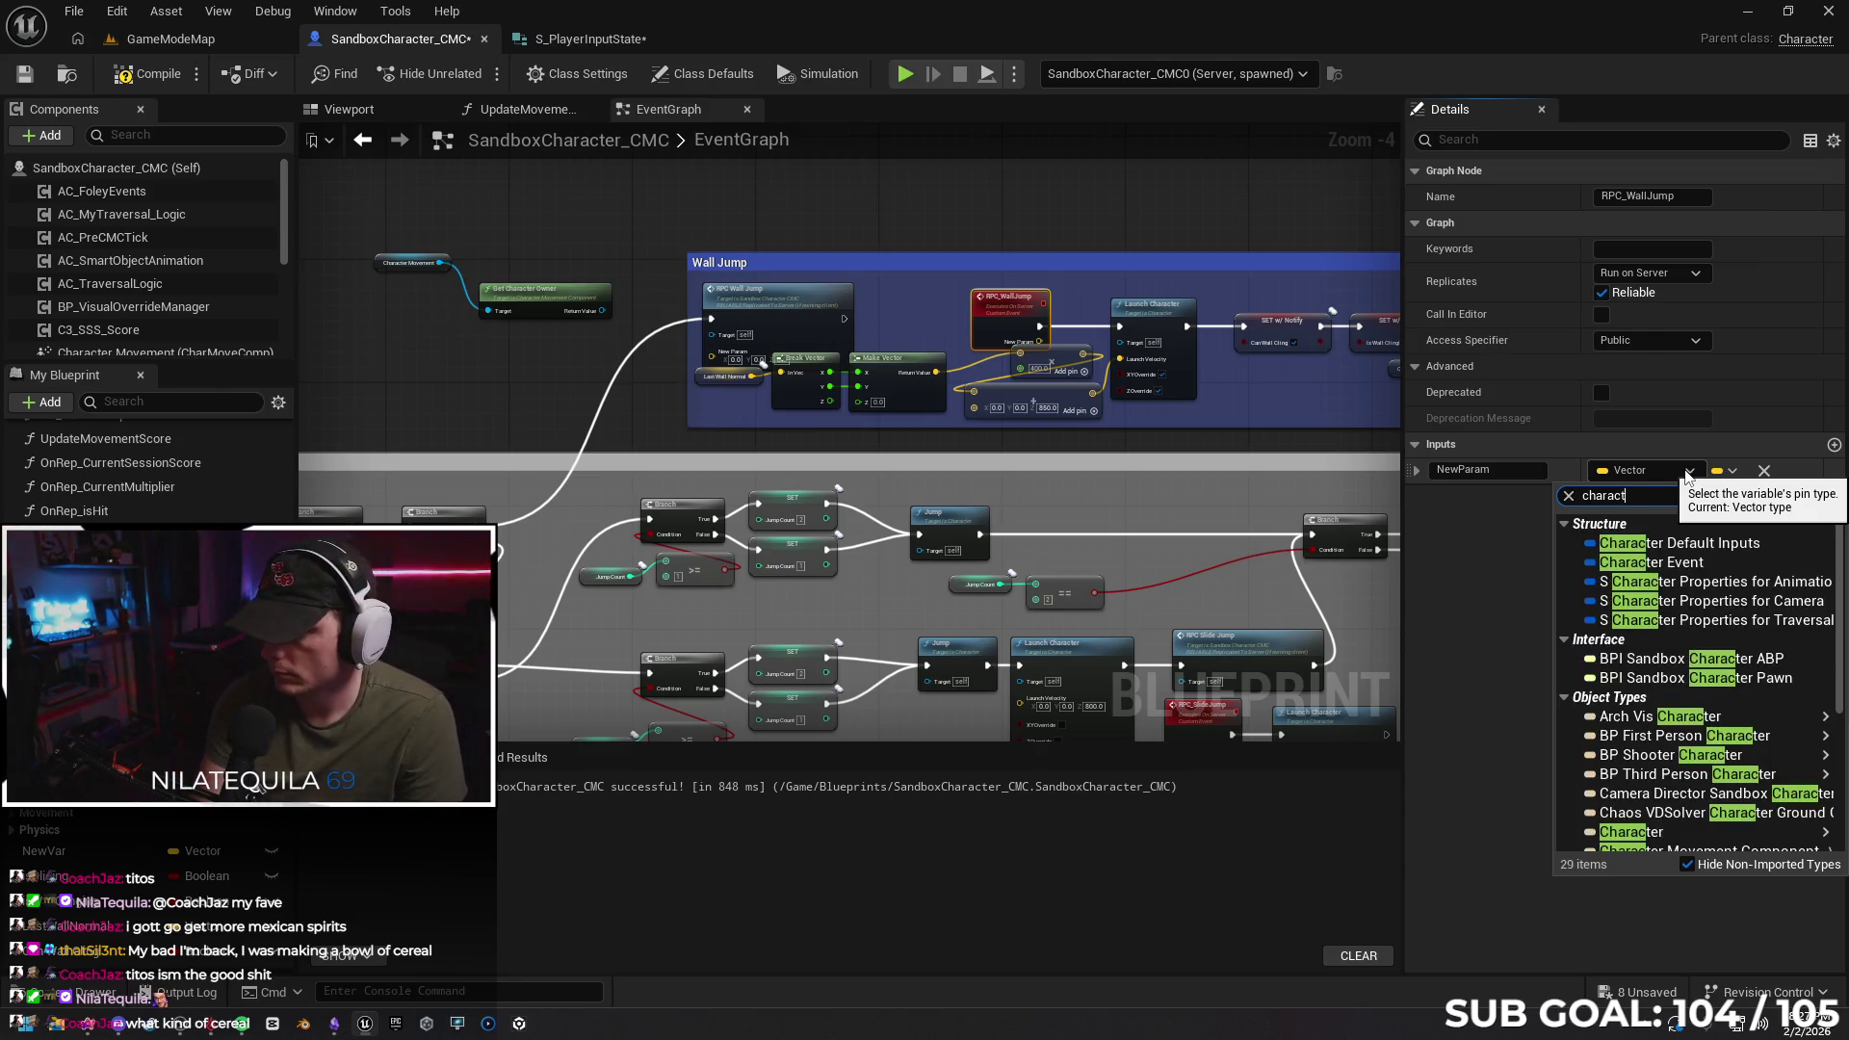
scroll(1676, 617, "down", 3)
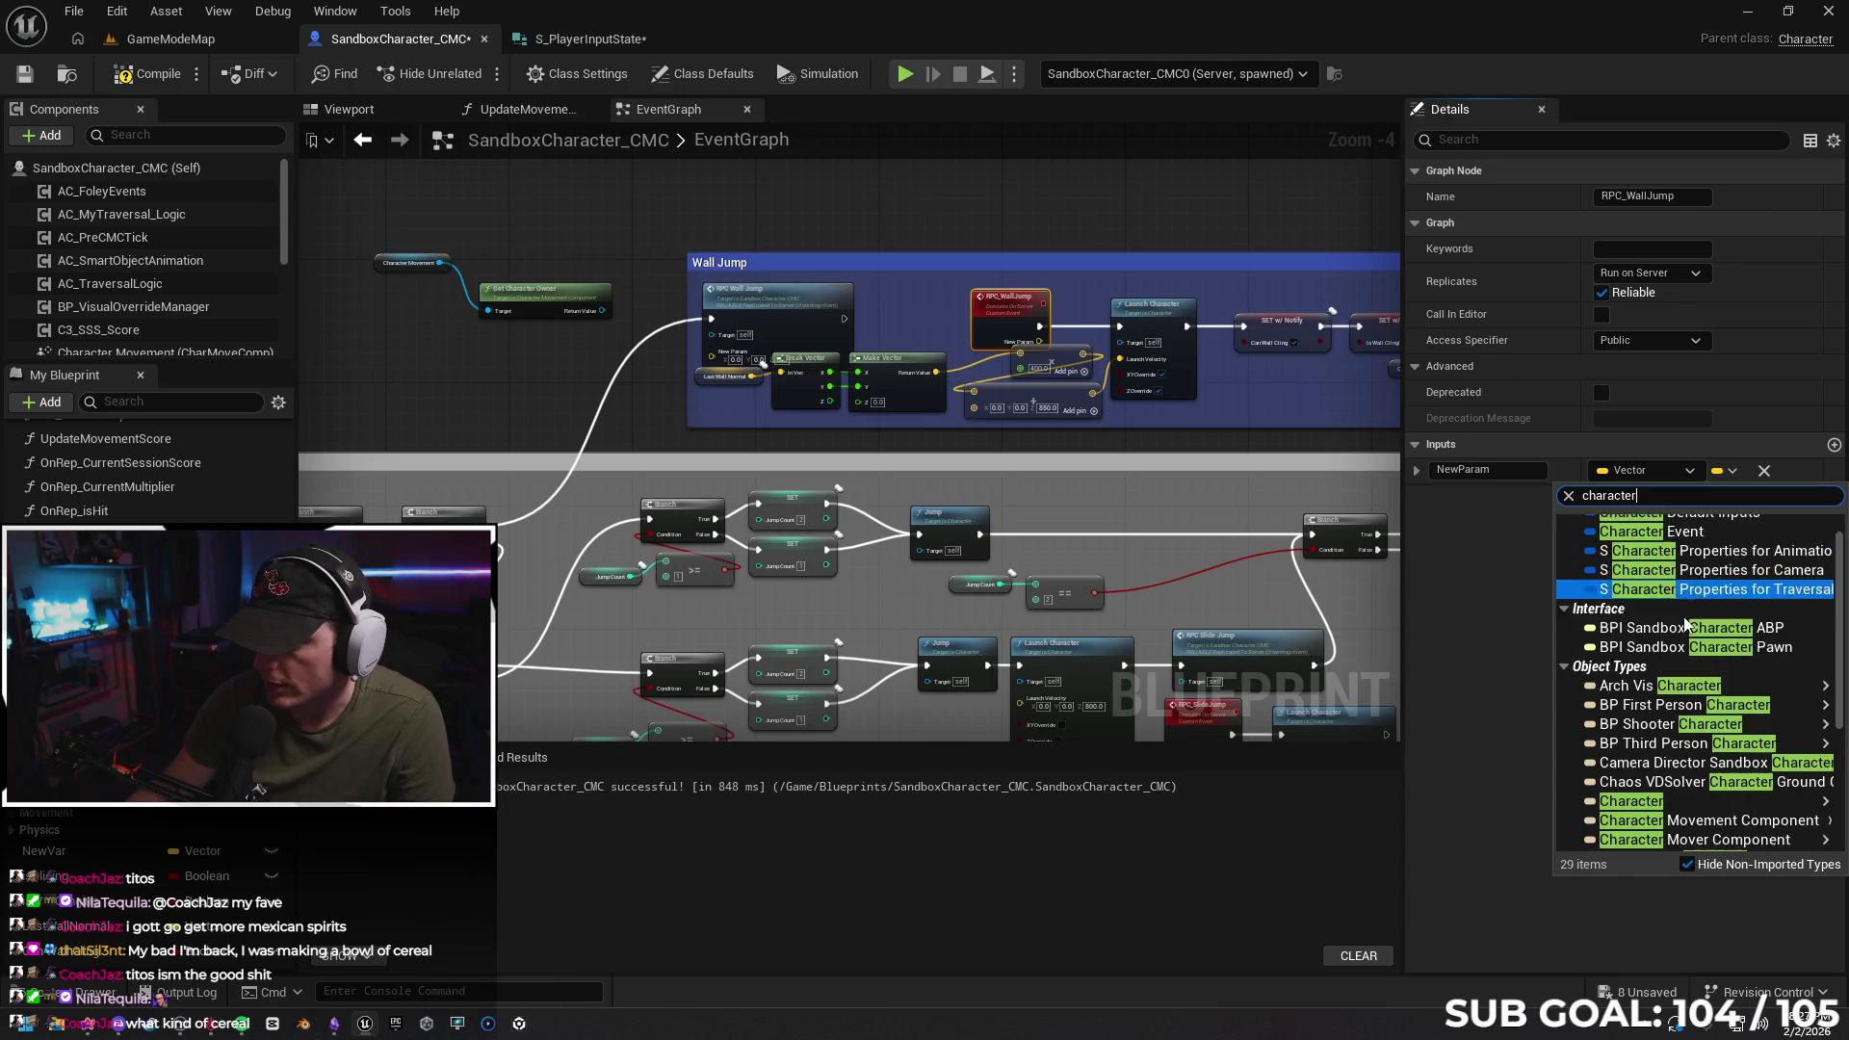
left_click(1642, 772)
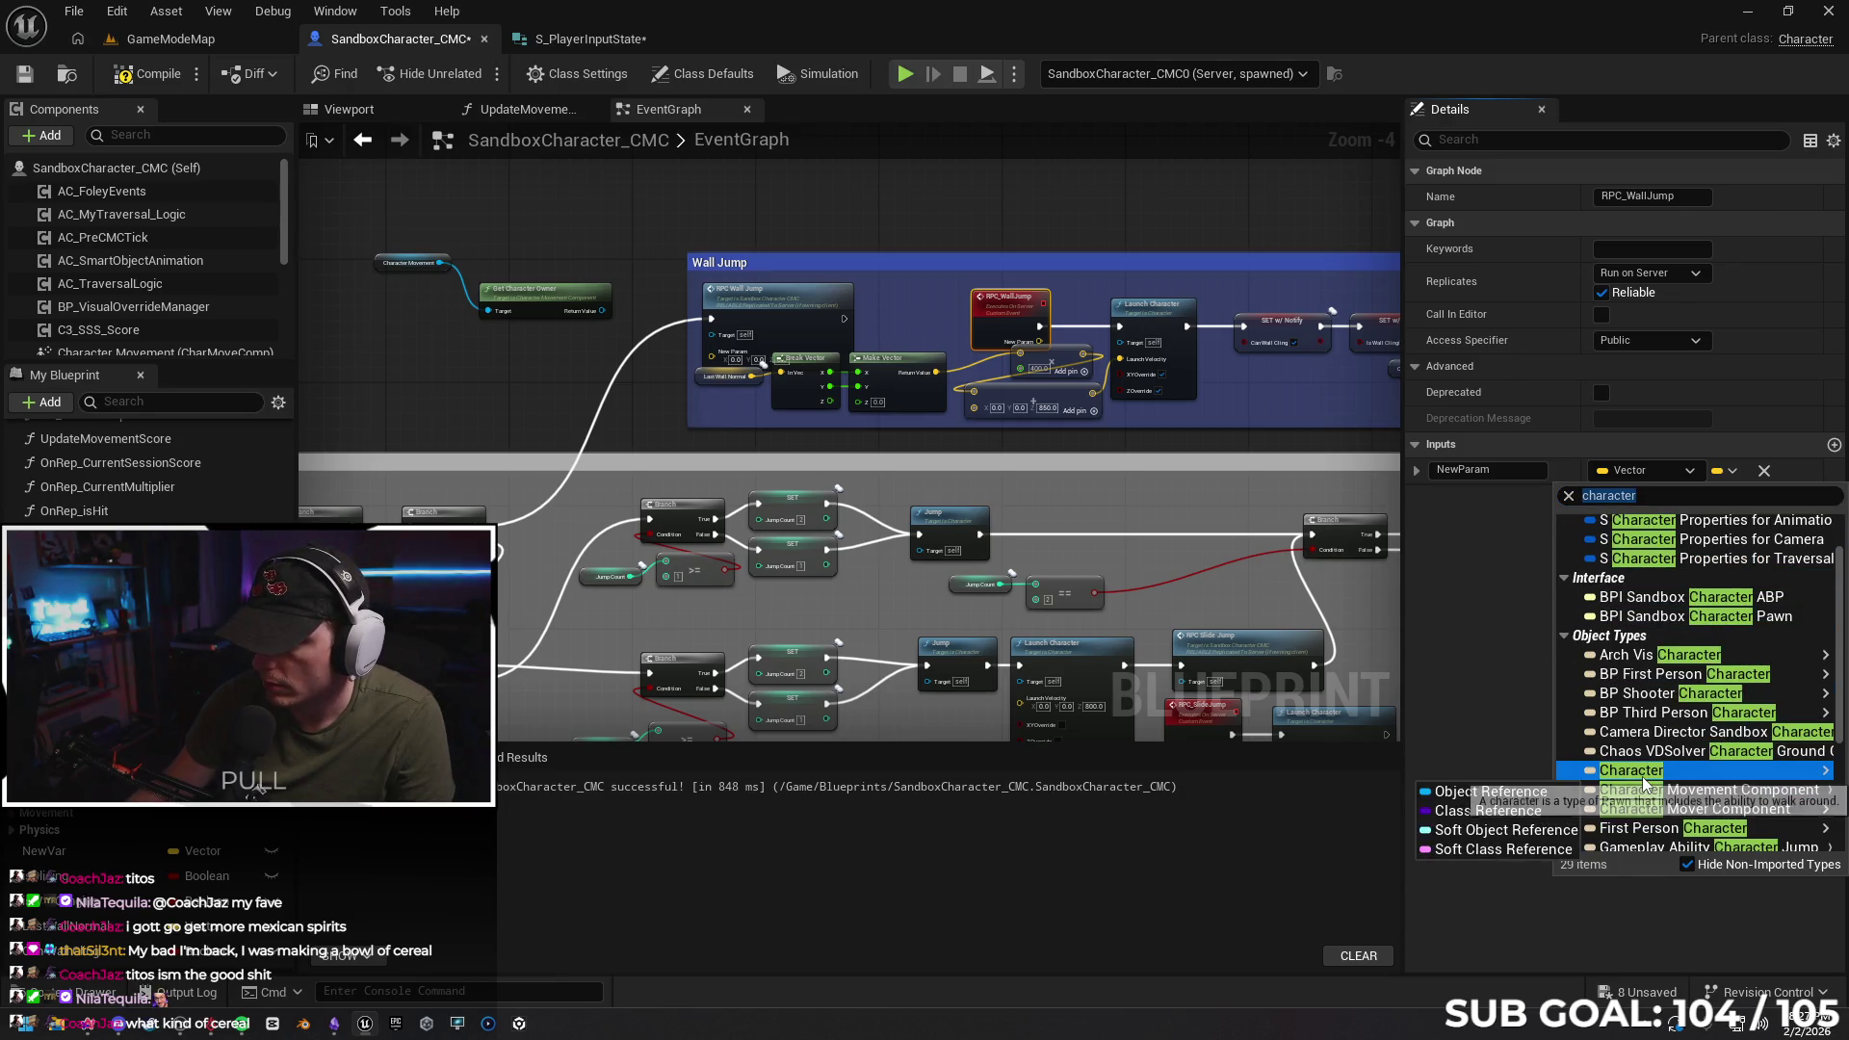
left_click(1537, 785)
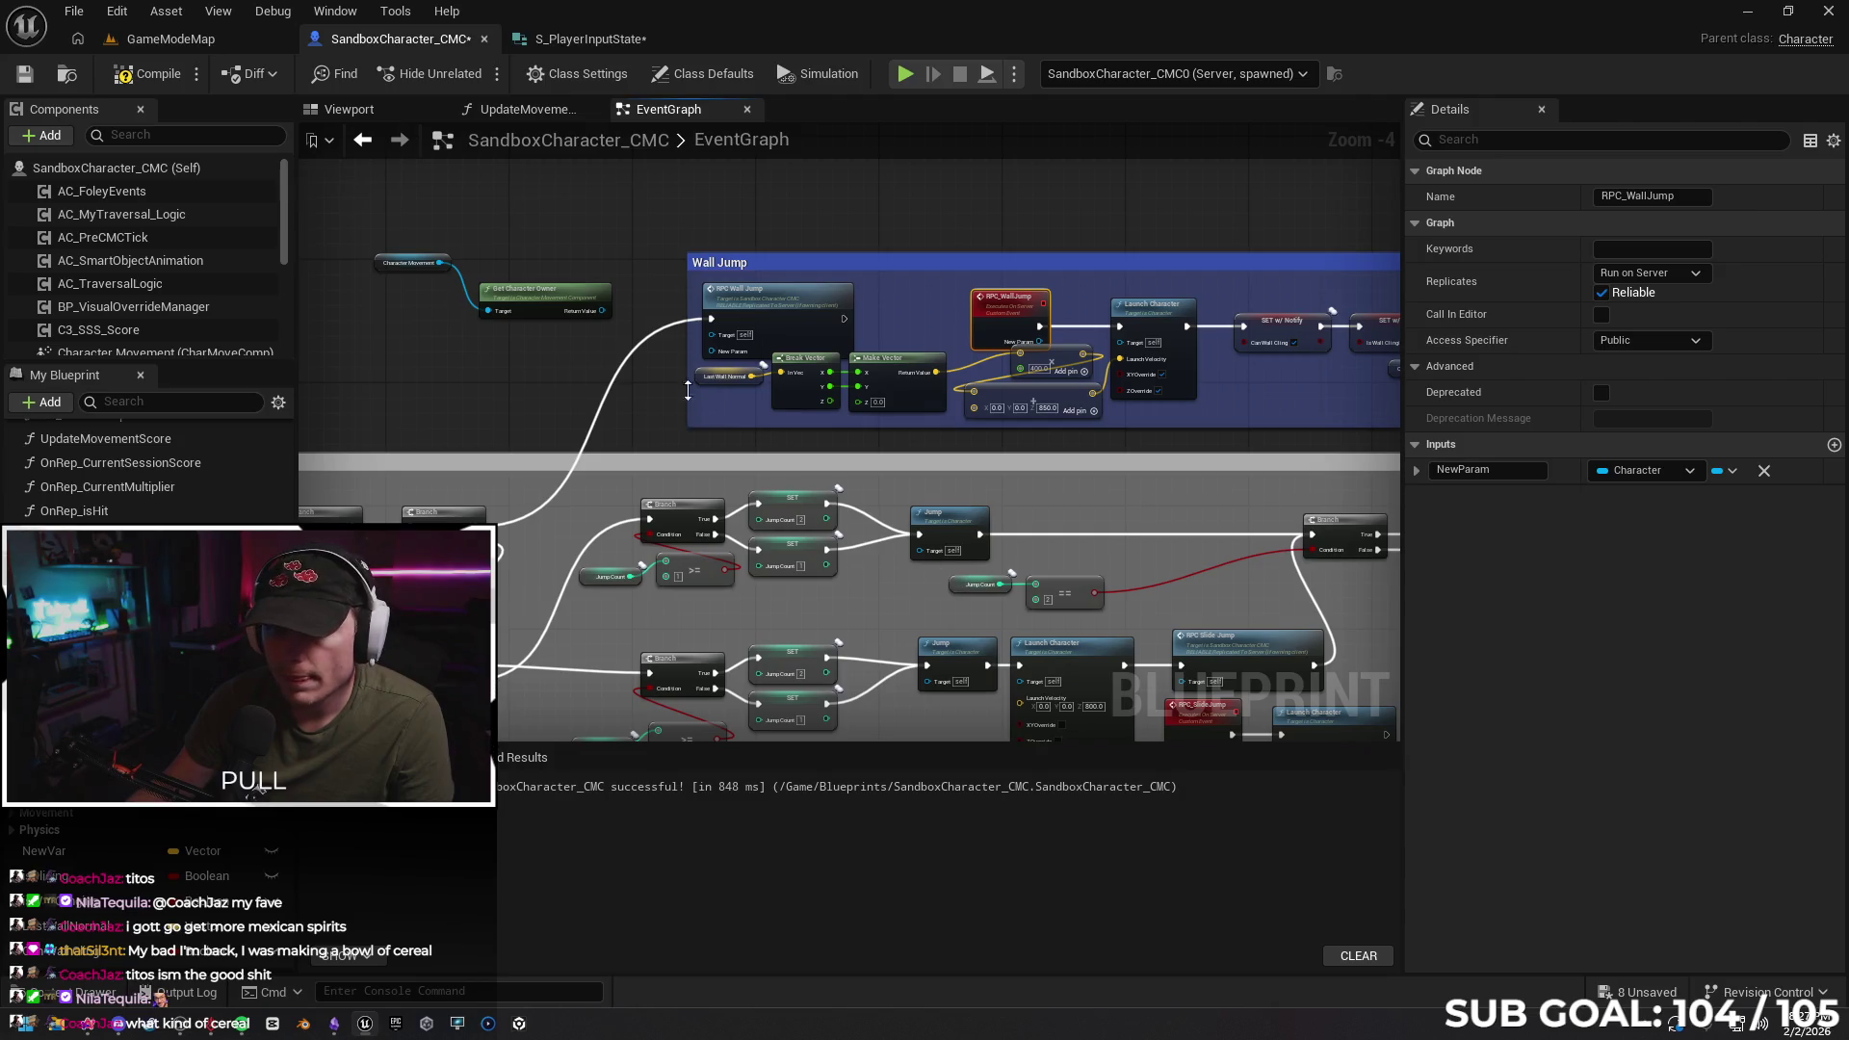
Wire Get Character Owner into New Param, pass it on to the launch, and test multiplayer
left_click_drag(594, 315, 716, 350)
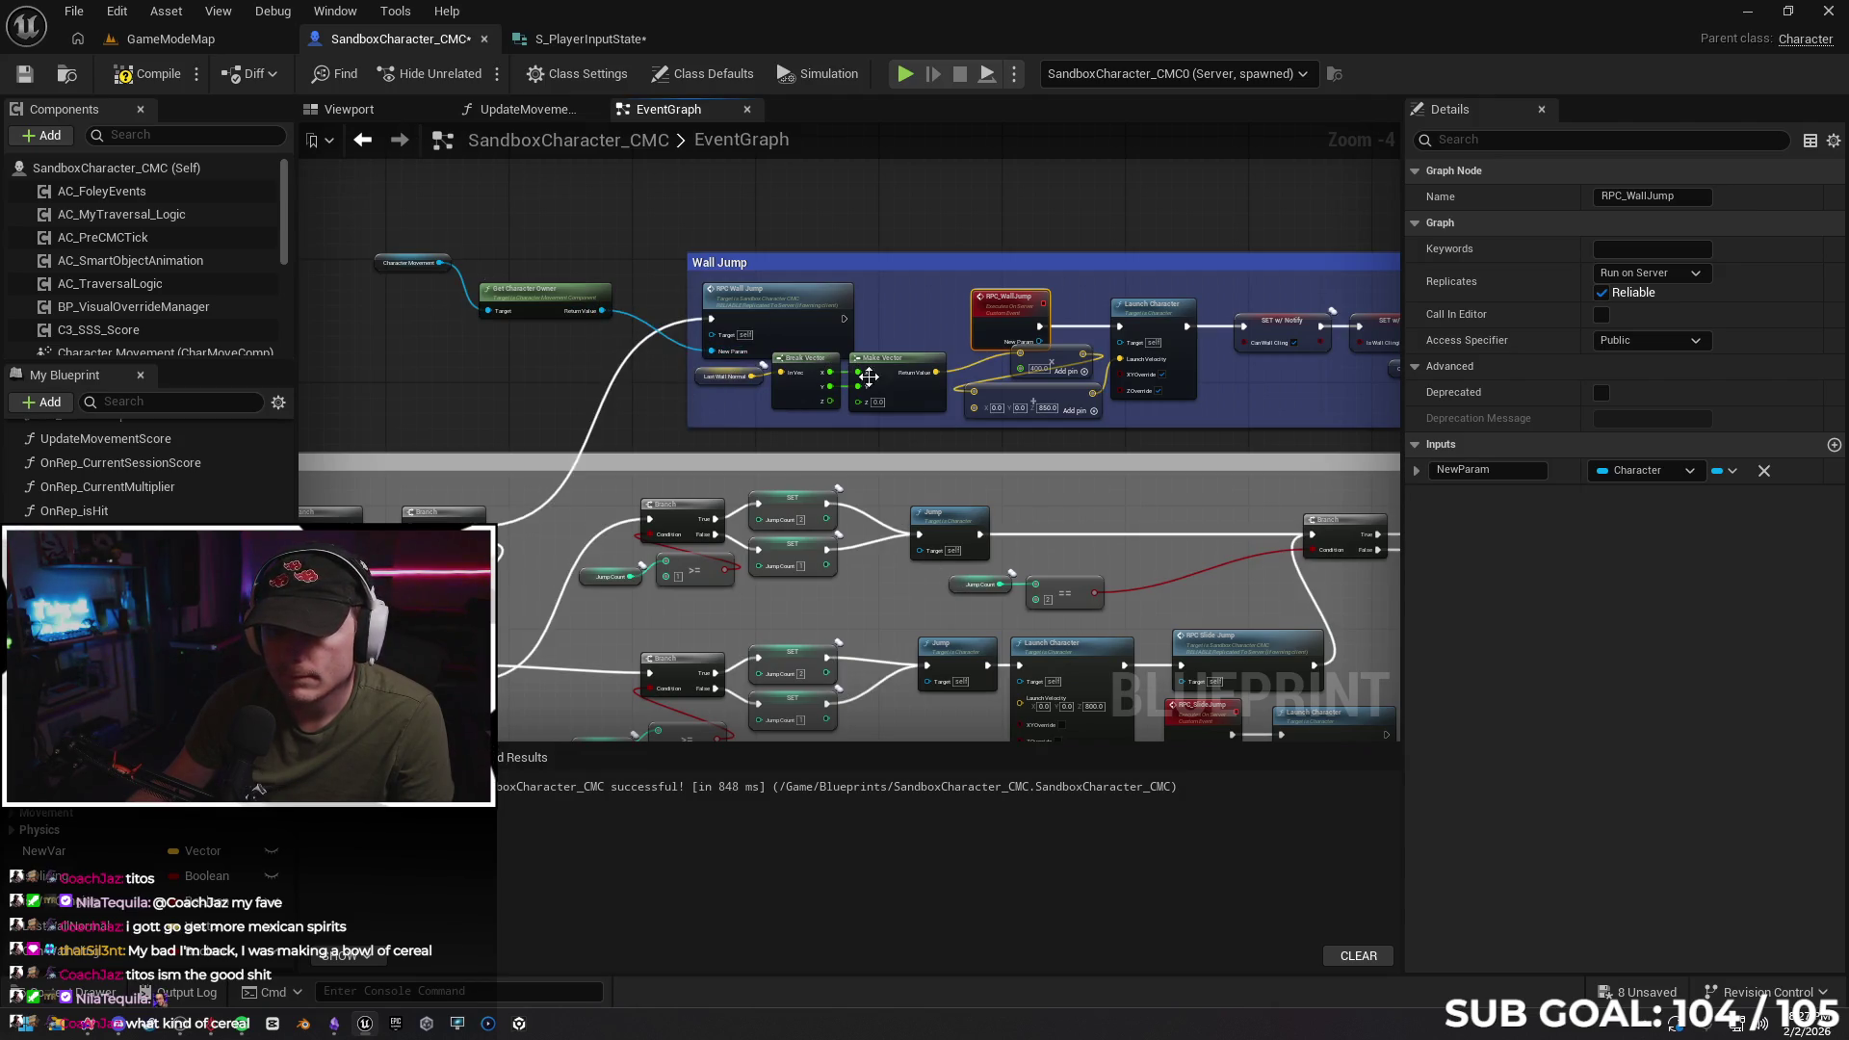
left_click_drag(1041, 342, 1119, 343)
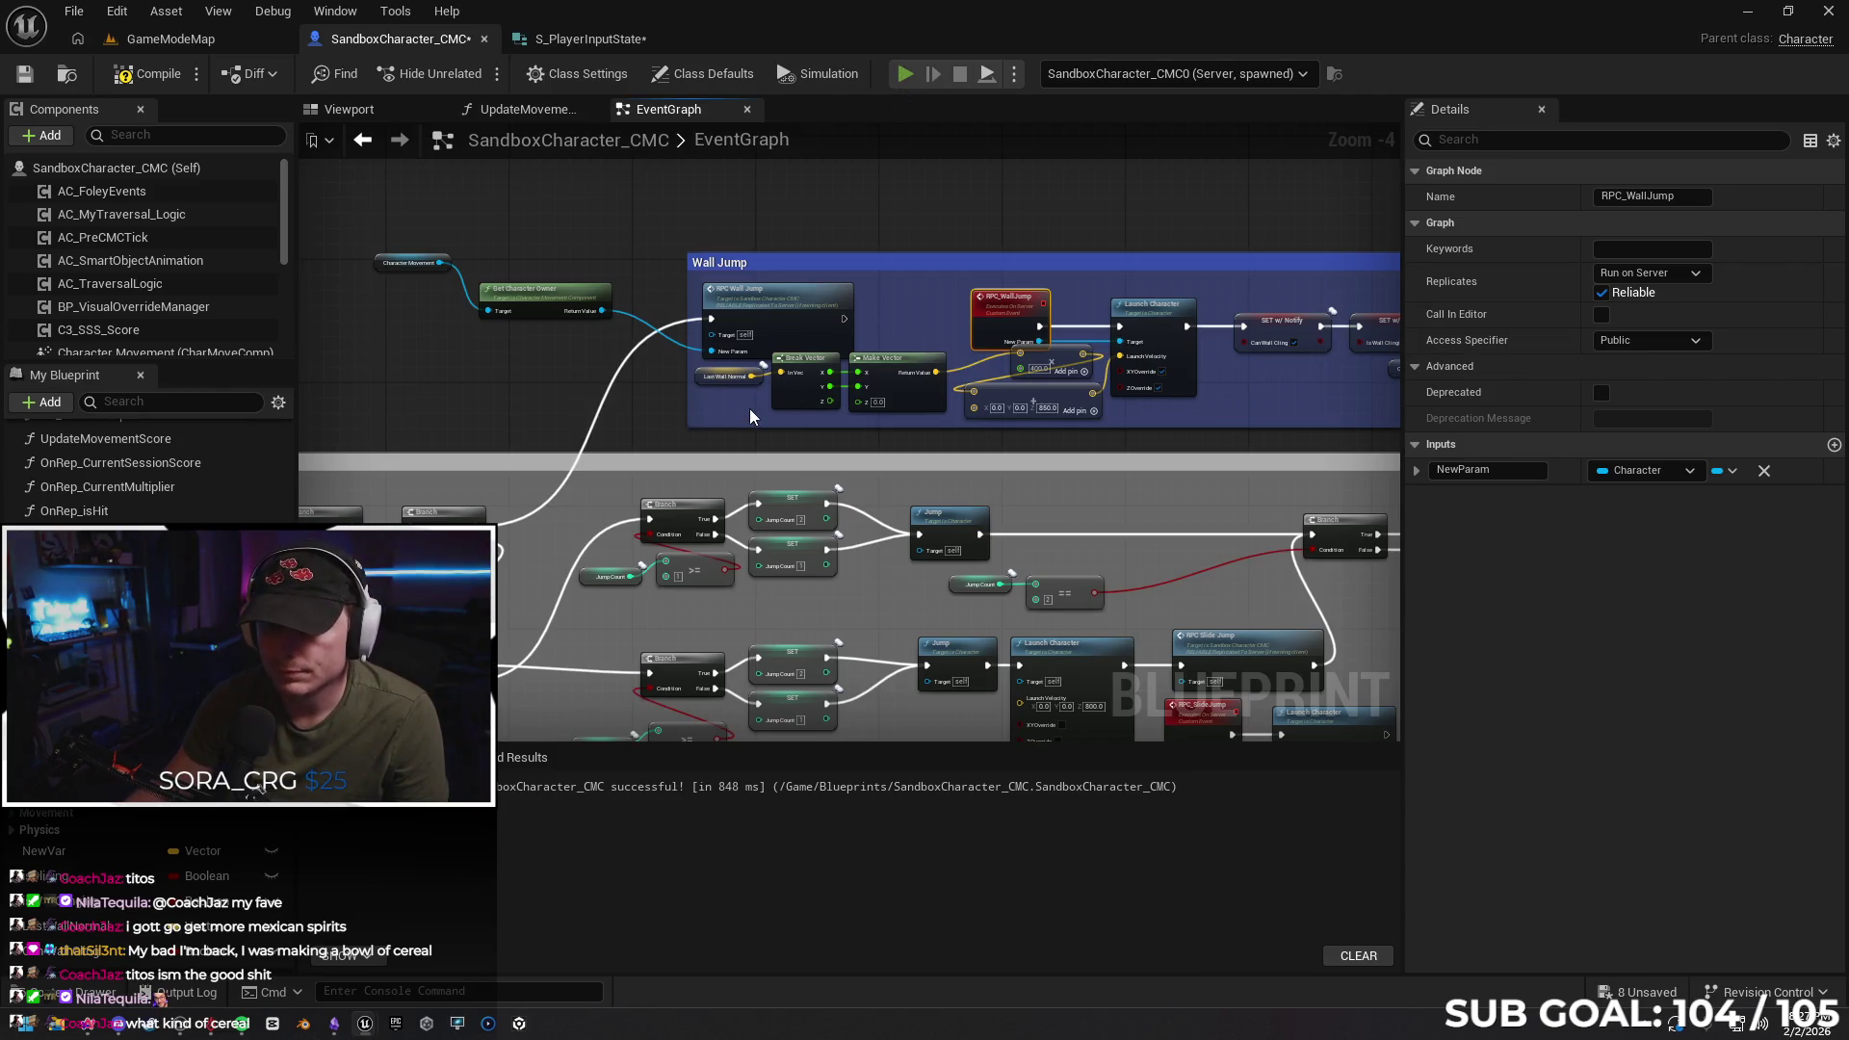
key("alt+p")
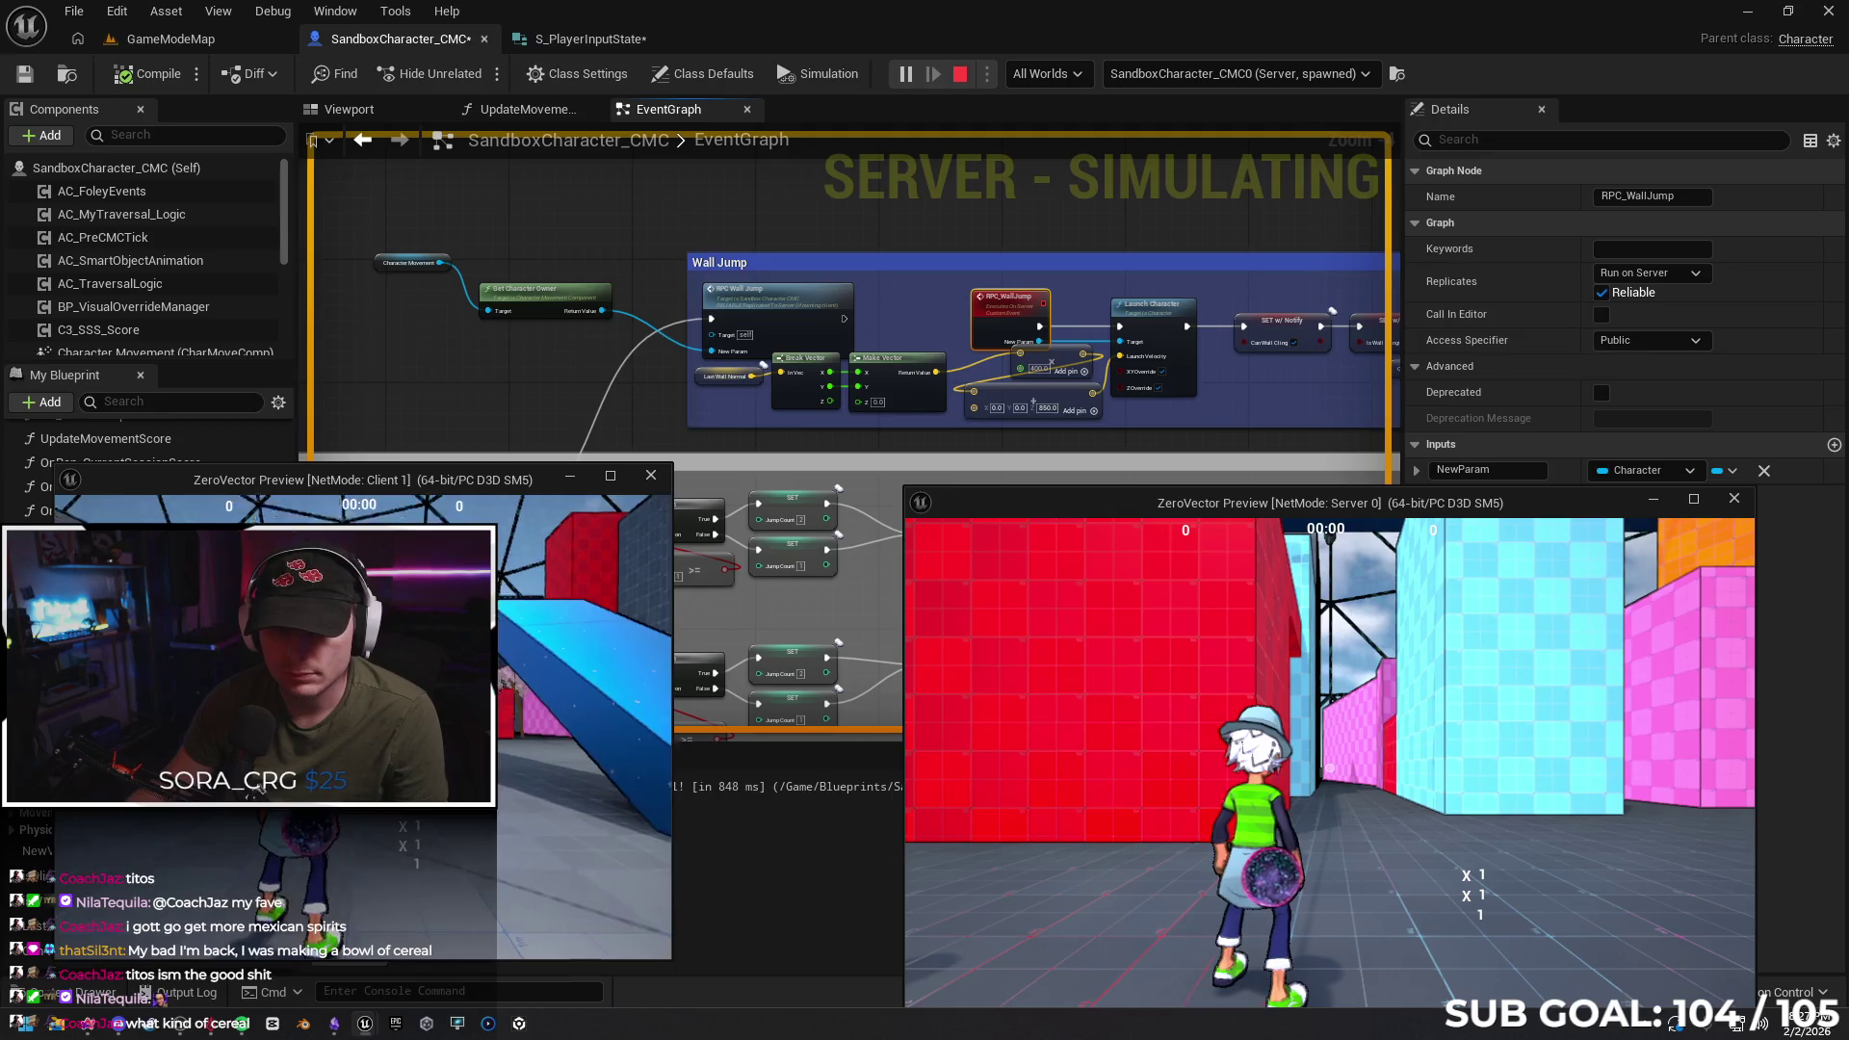
key("space")
key("space")
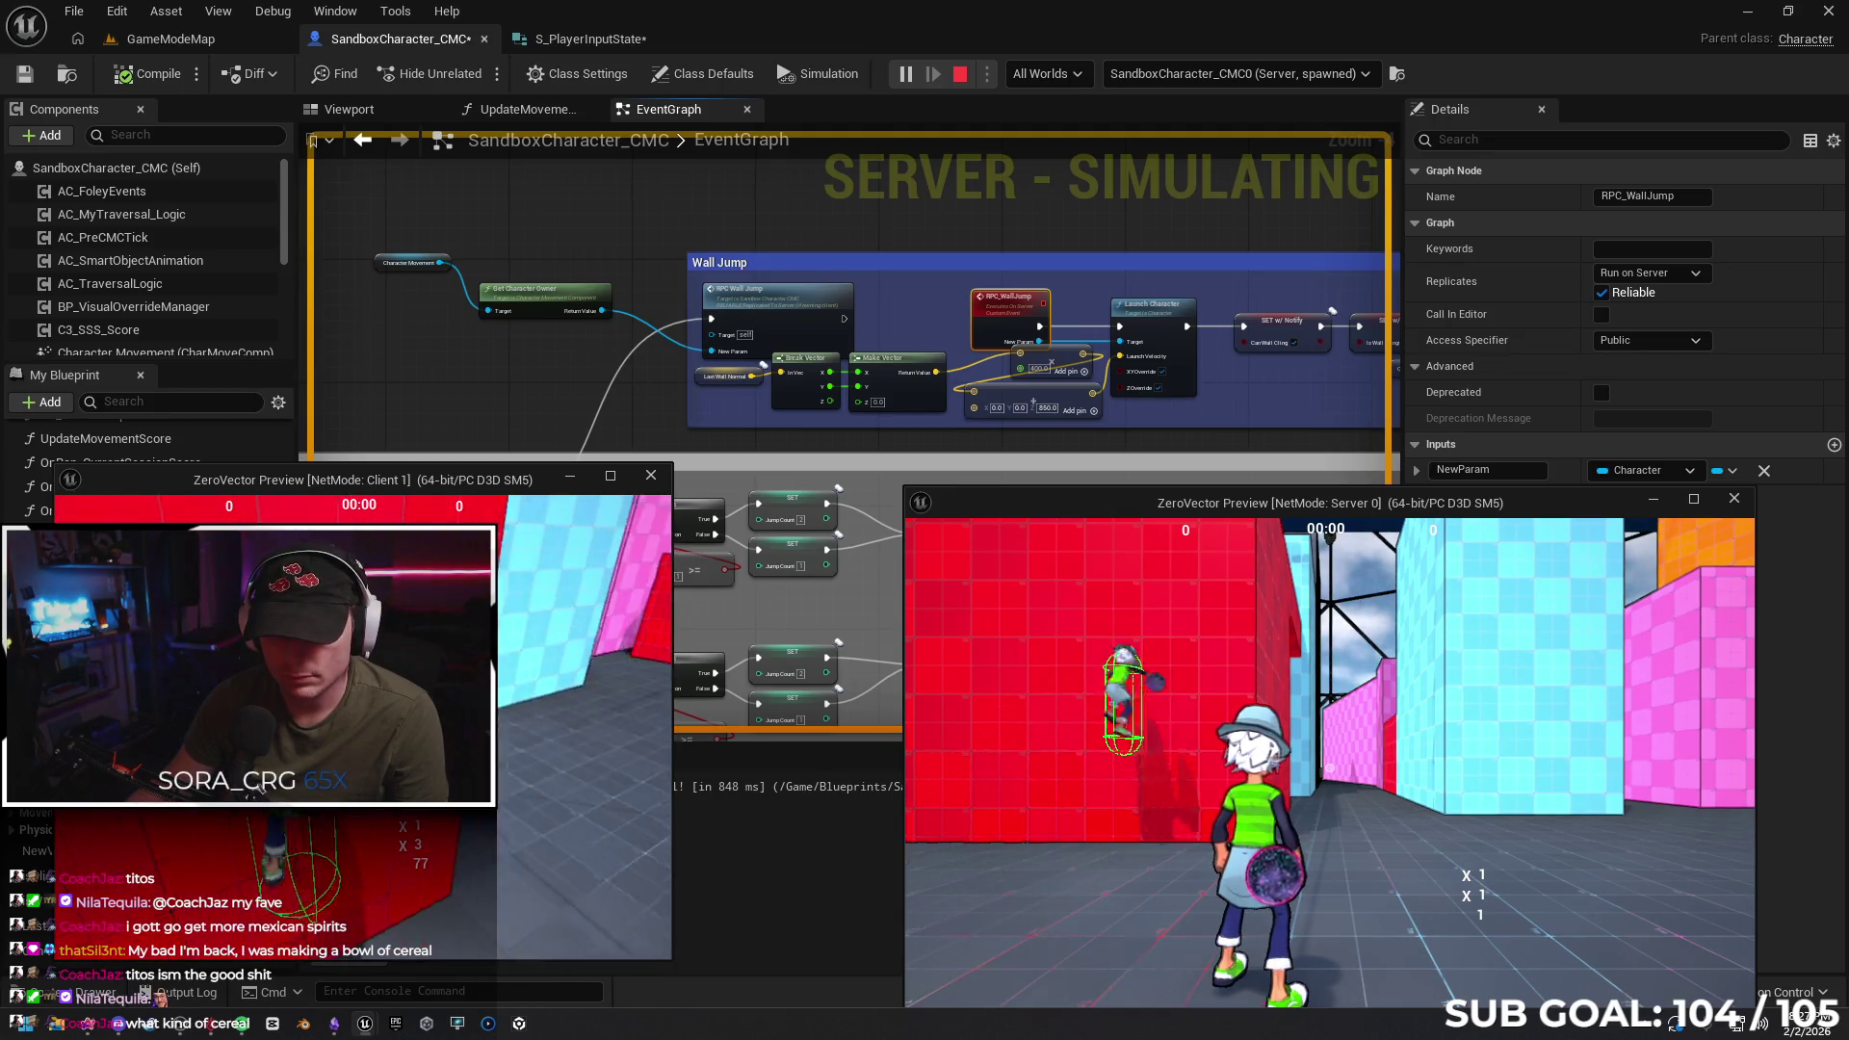
Wall-jump the client up the red wall four more times, then close both preview windows
key("space")
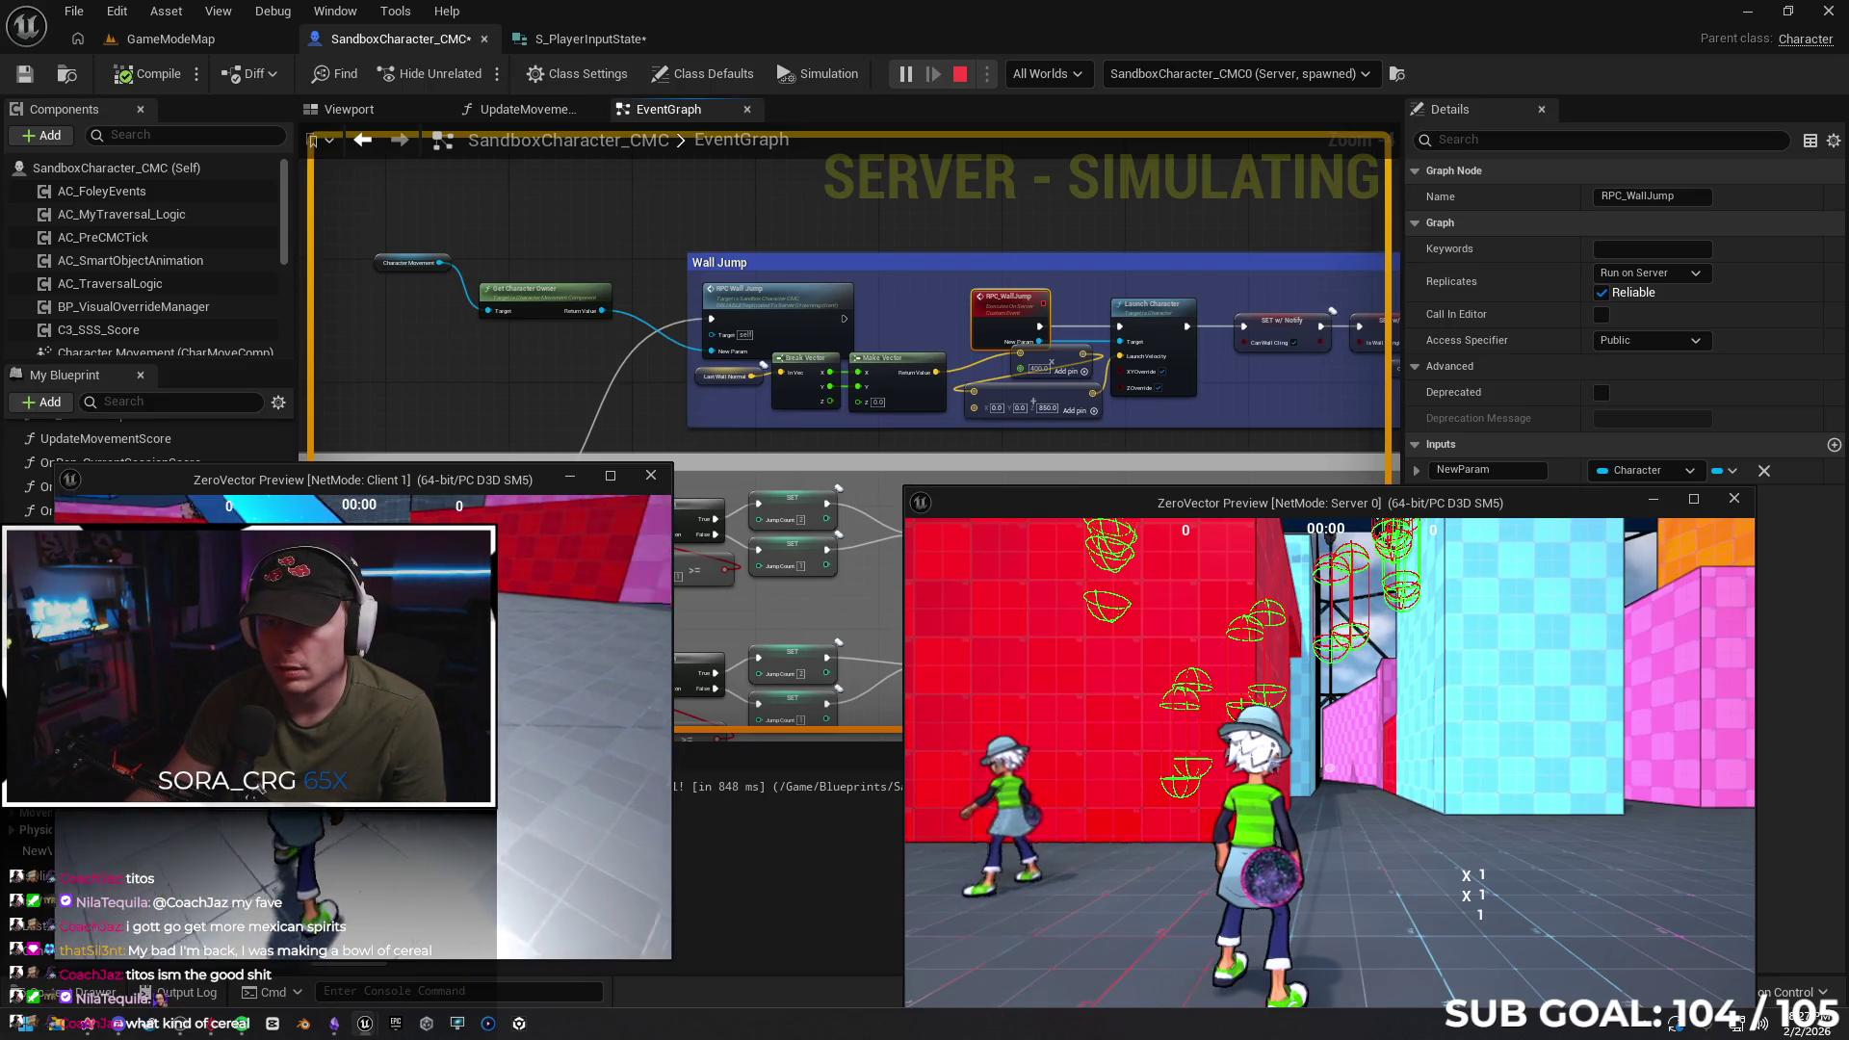
key("space")
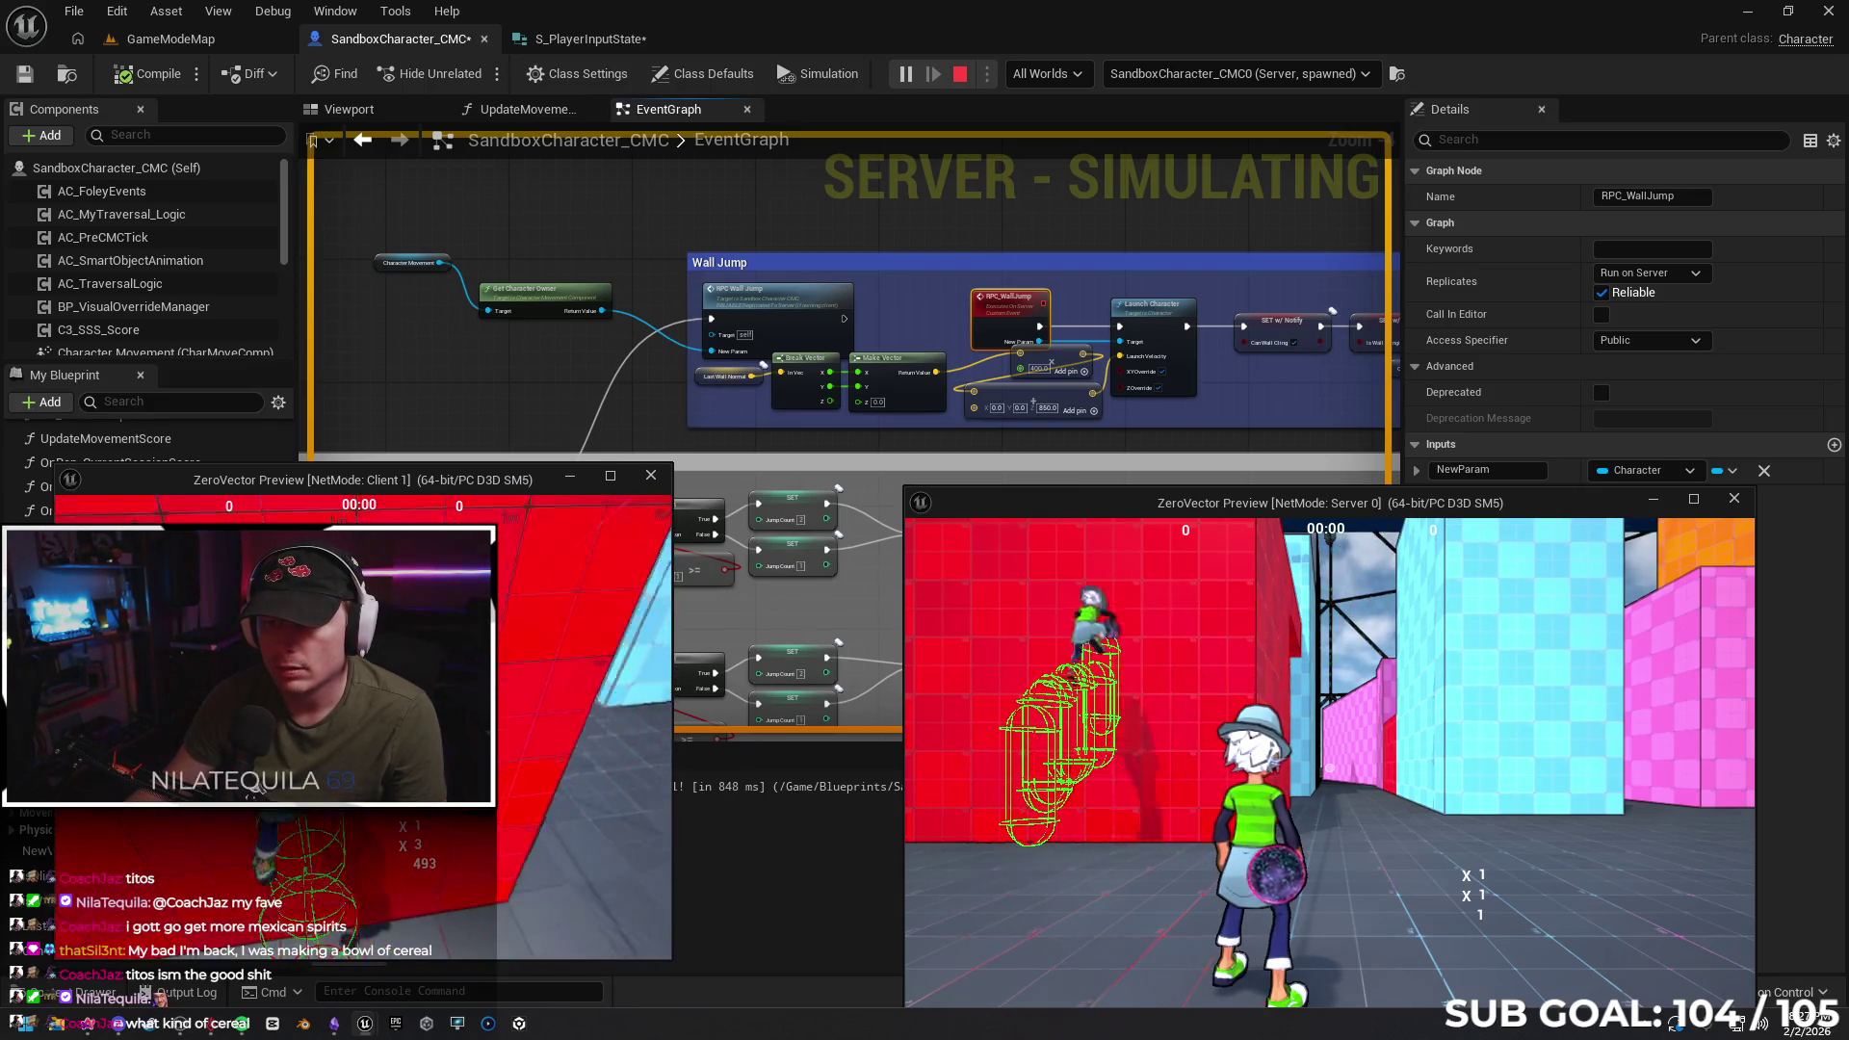
key("space")
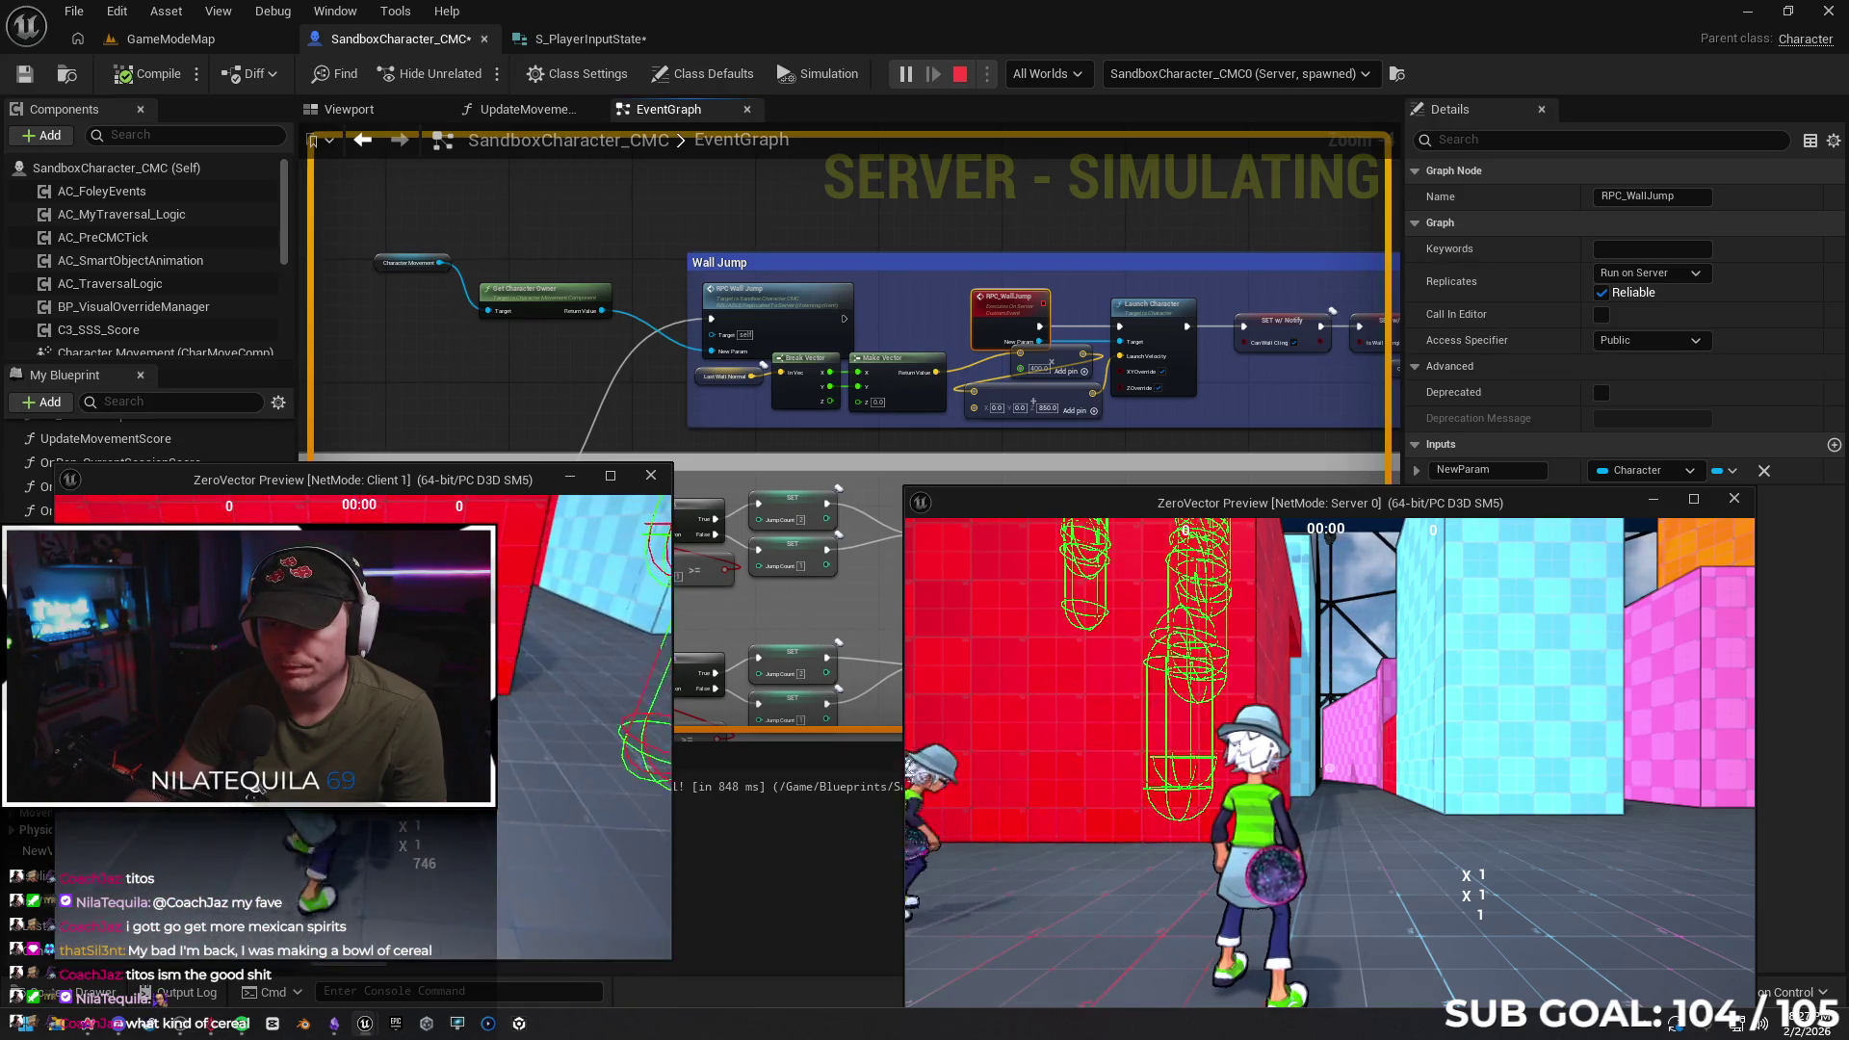
key("space")
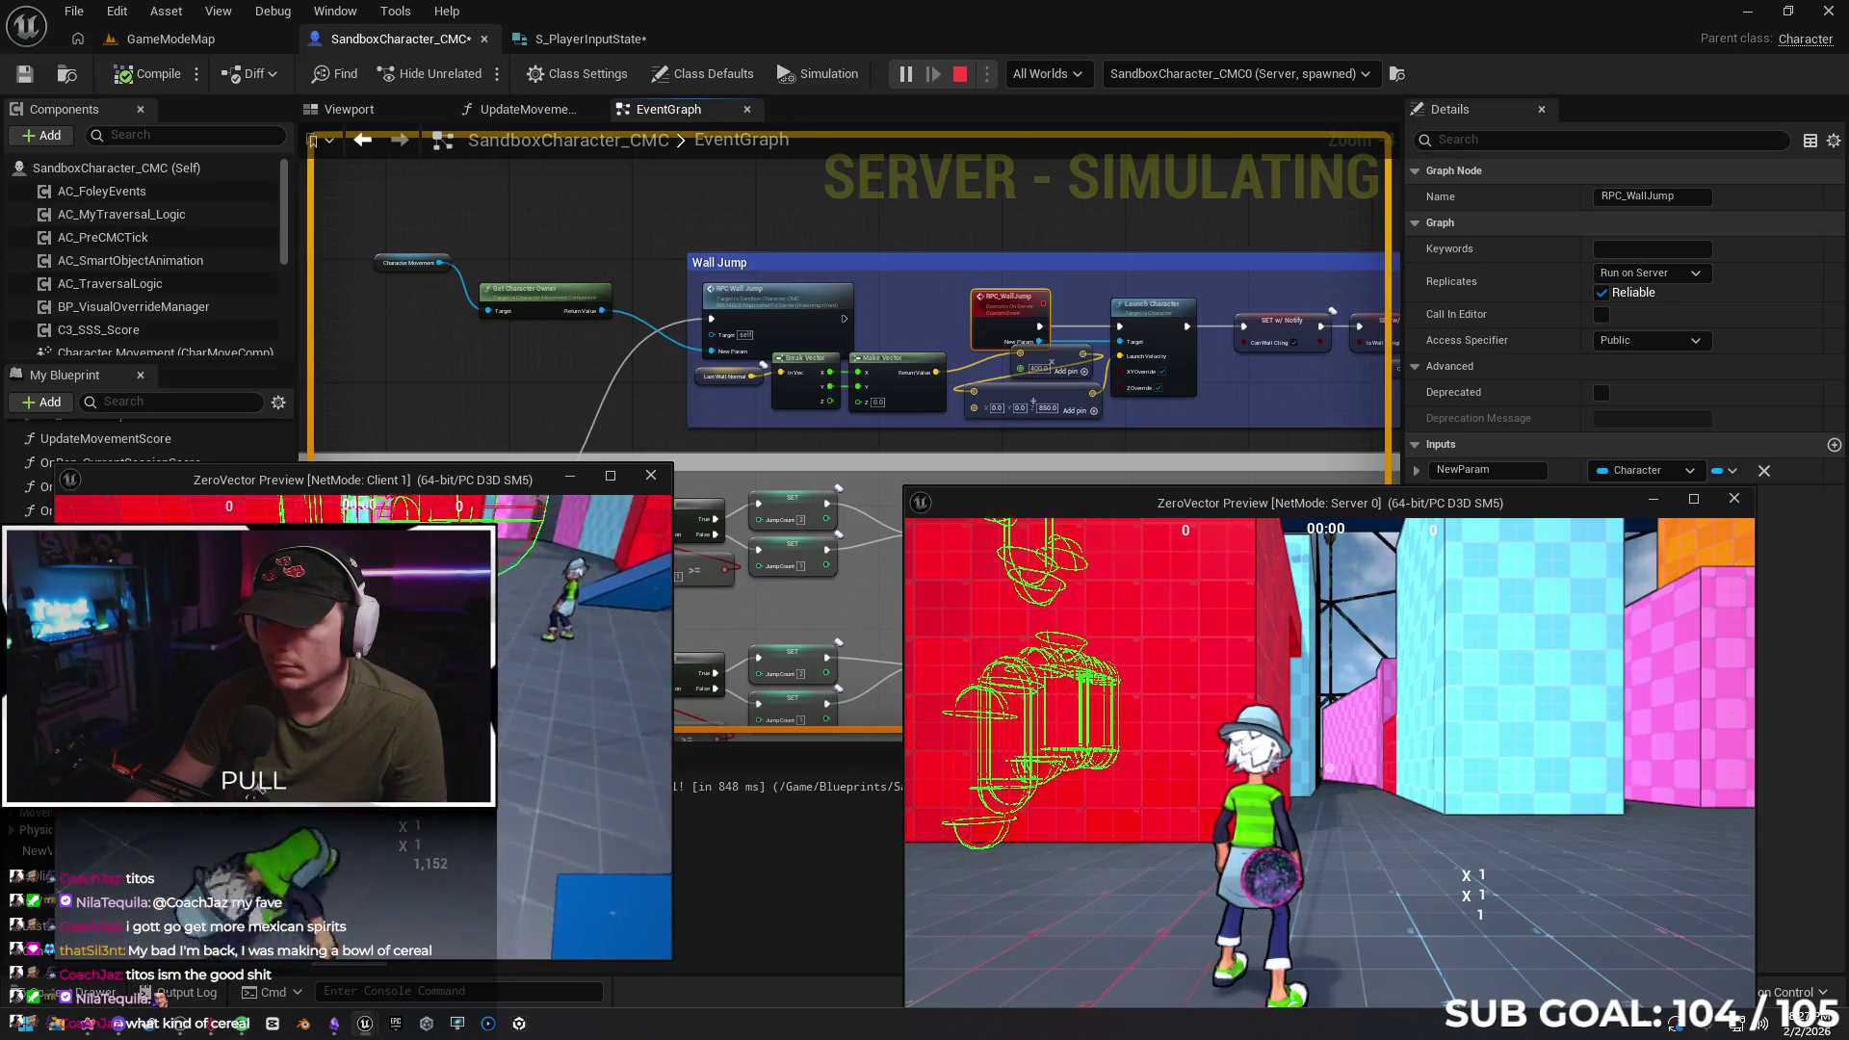
key("Escape")
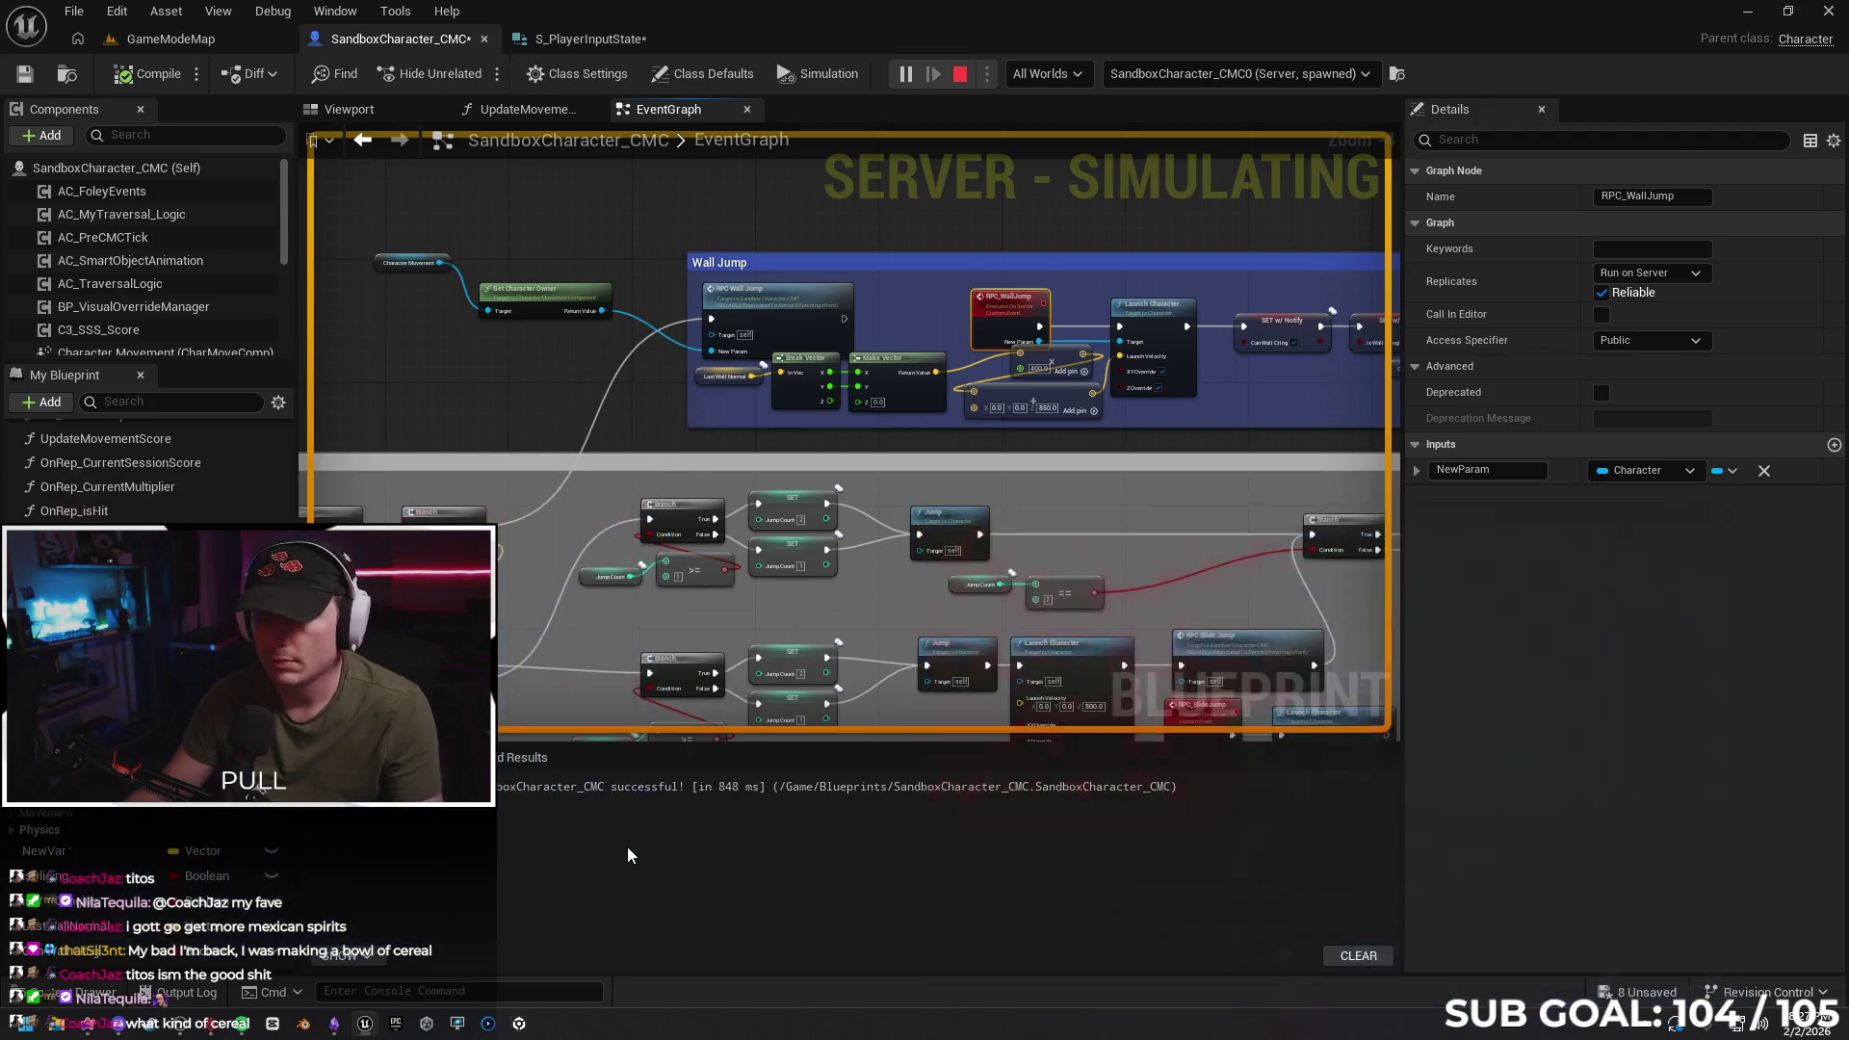
Undo the New Param wiring, type and input, then delete the stray Get Character Owner nodes
key("ctrl+z")
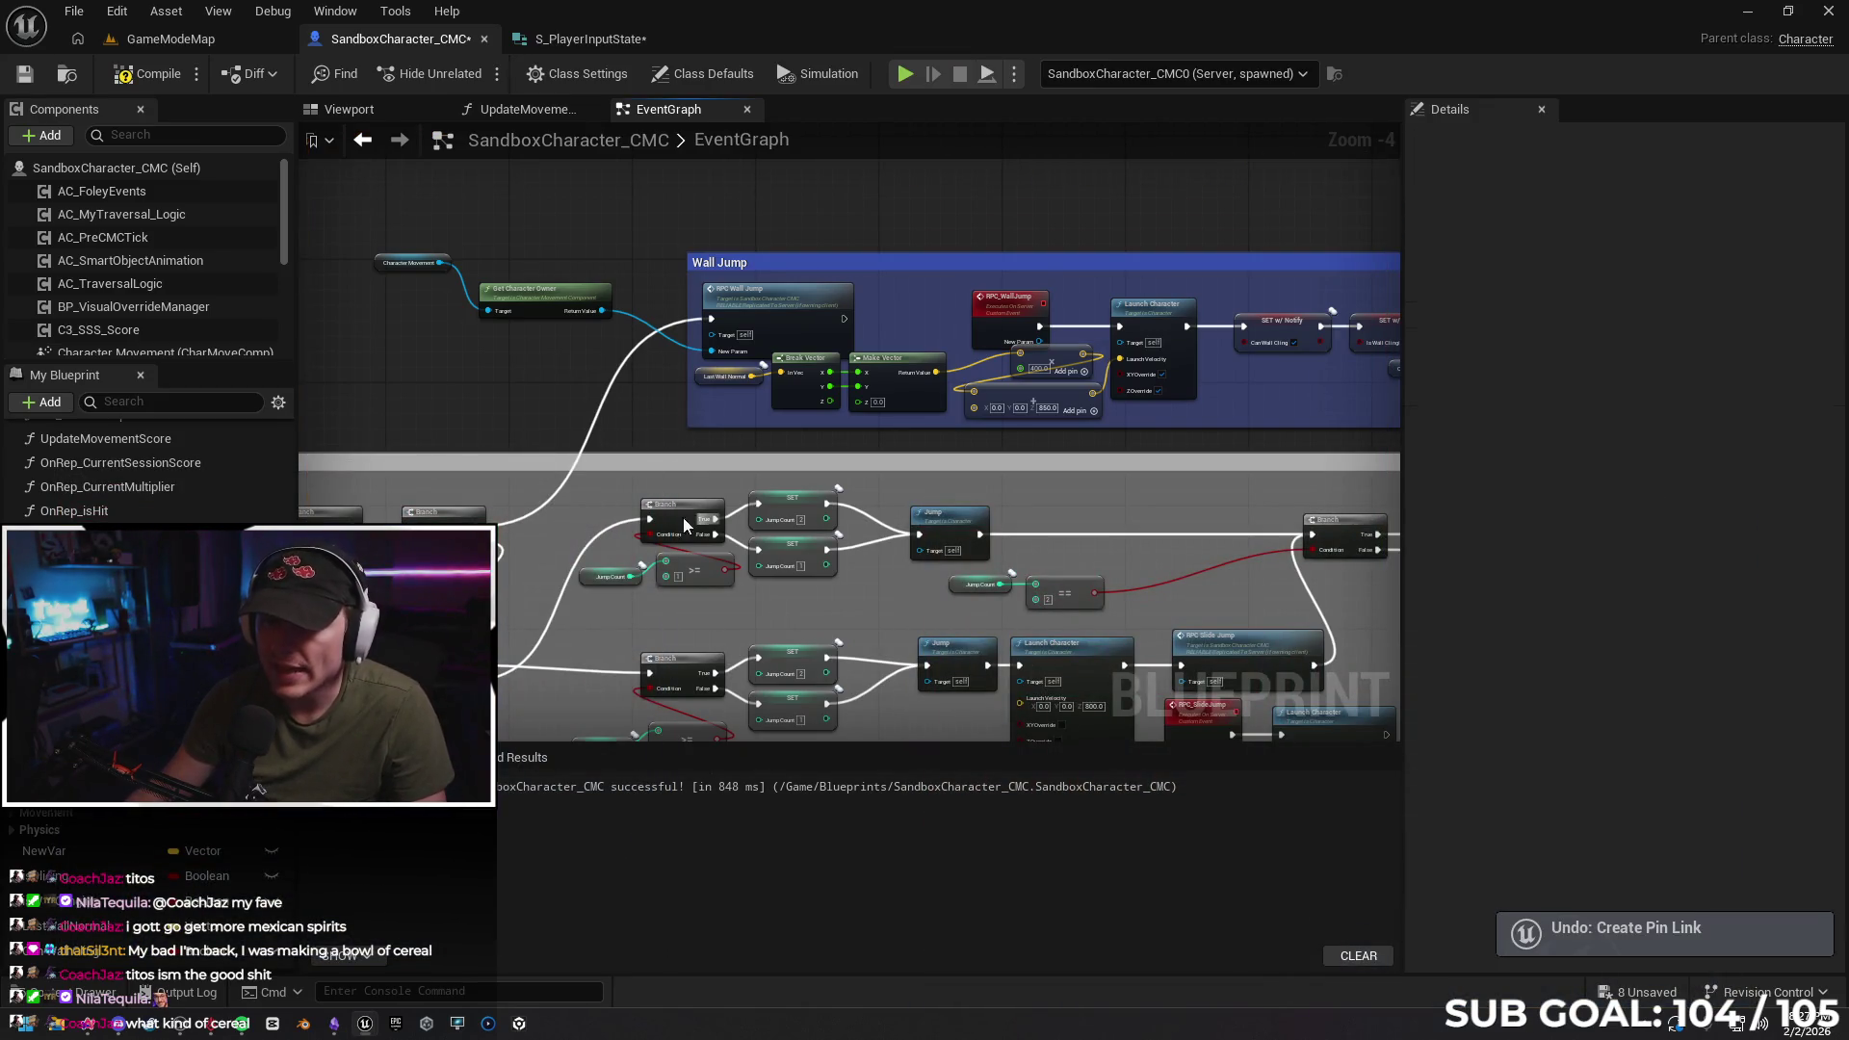
key("ctrl+z")
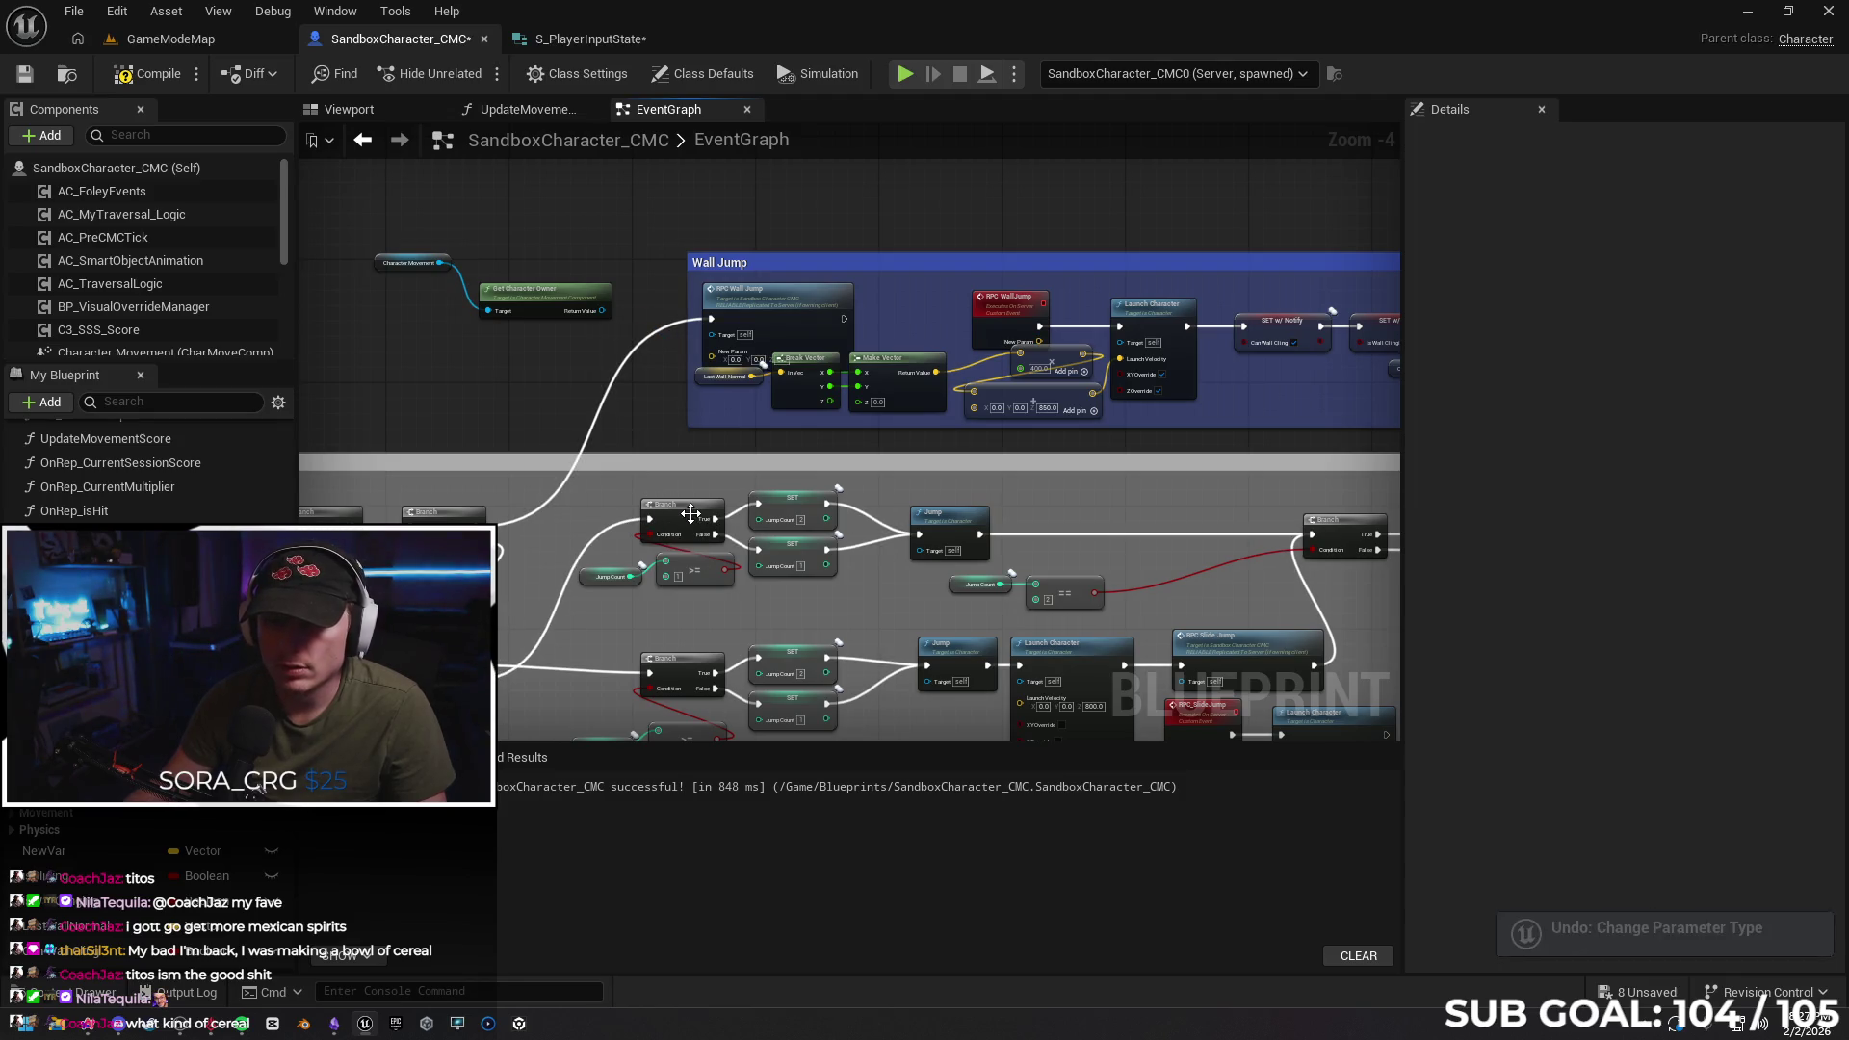
key("ctrl+z")
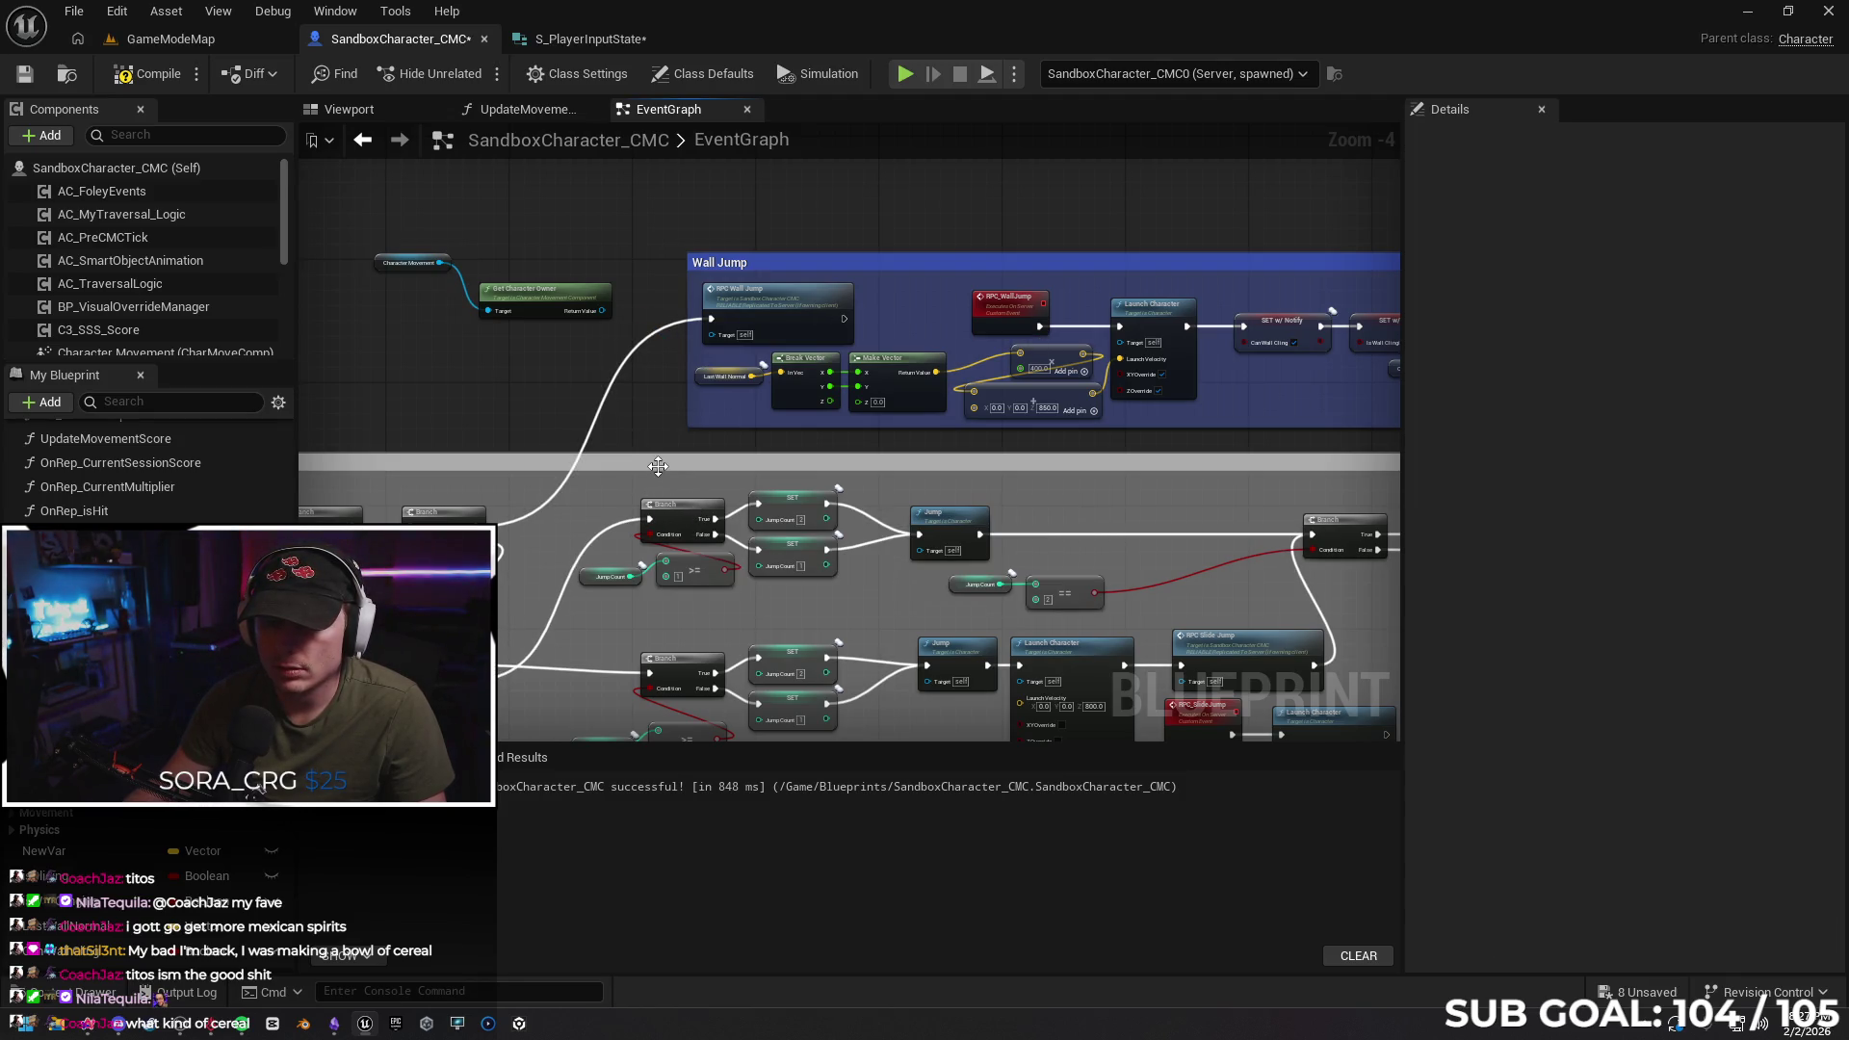
key("ctrl+z")
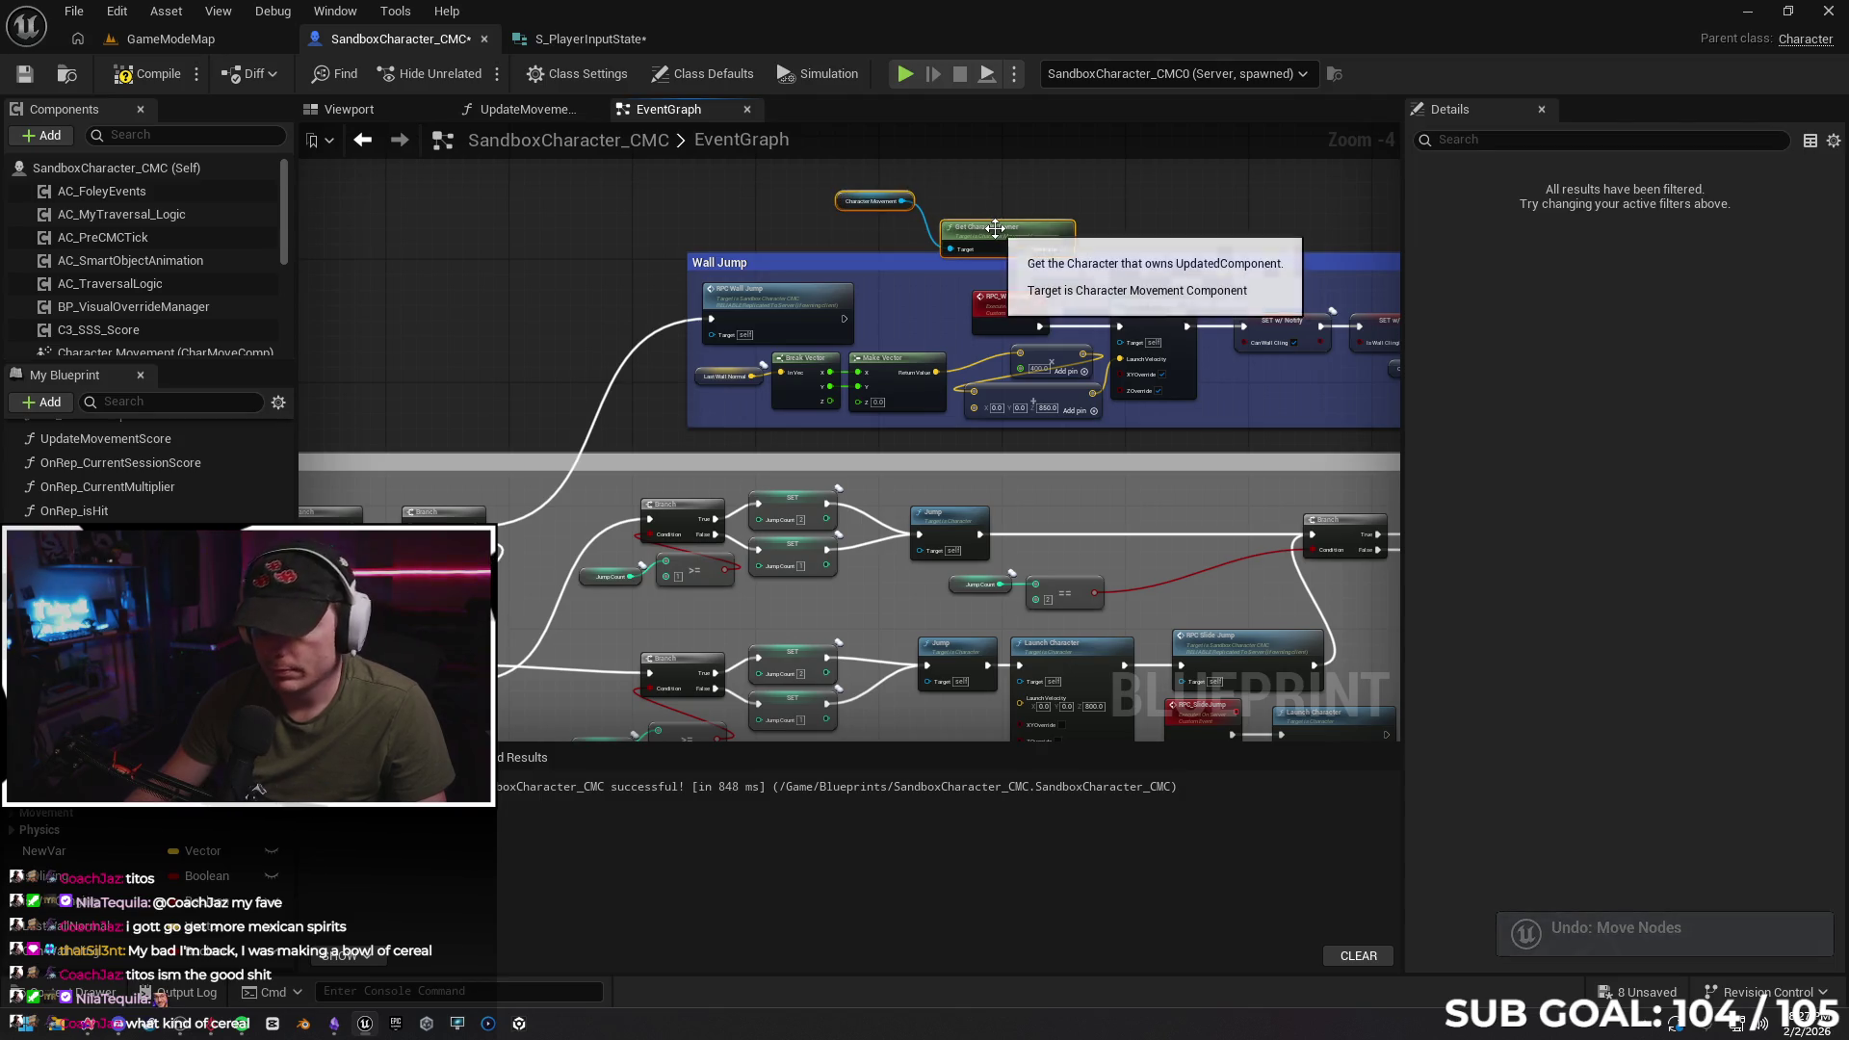
key("Delete")
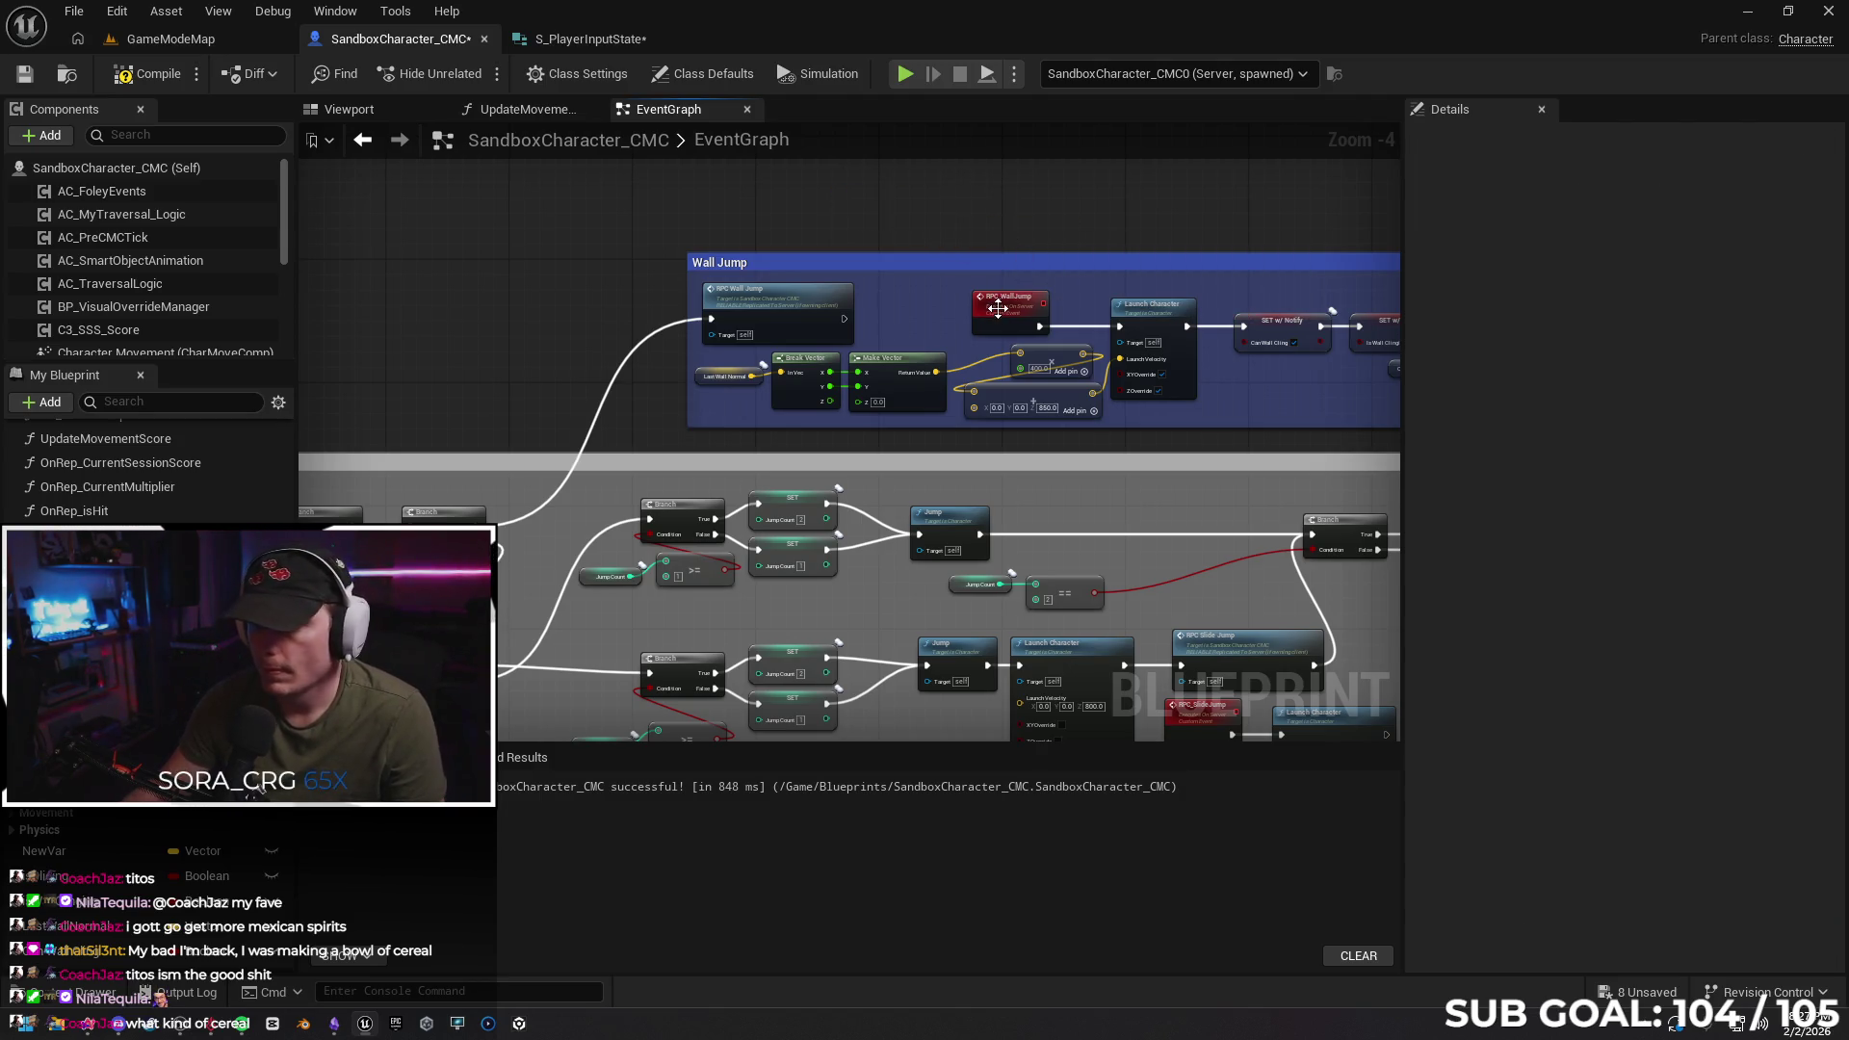
Toggle Reliable on RPC_WallJump and then turn it back off
left_click(998, 308)
left_click(1602, 293)
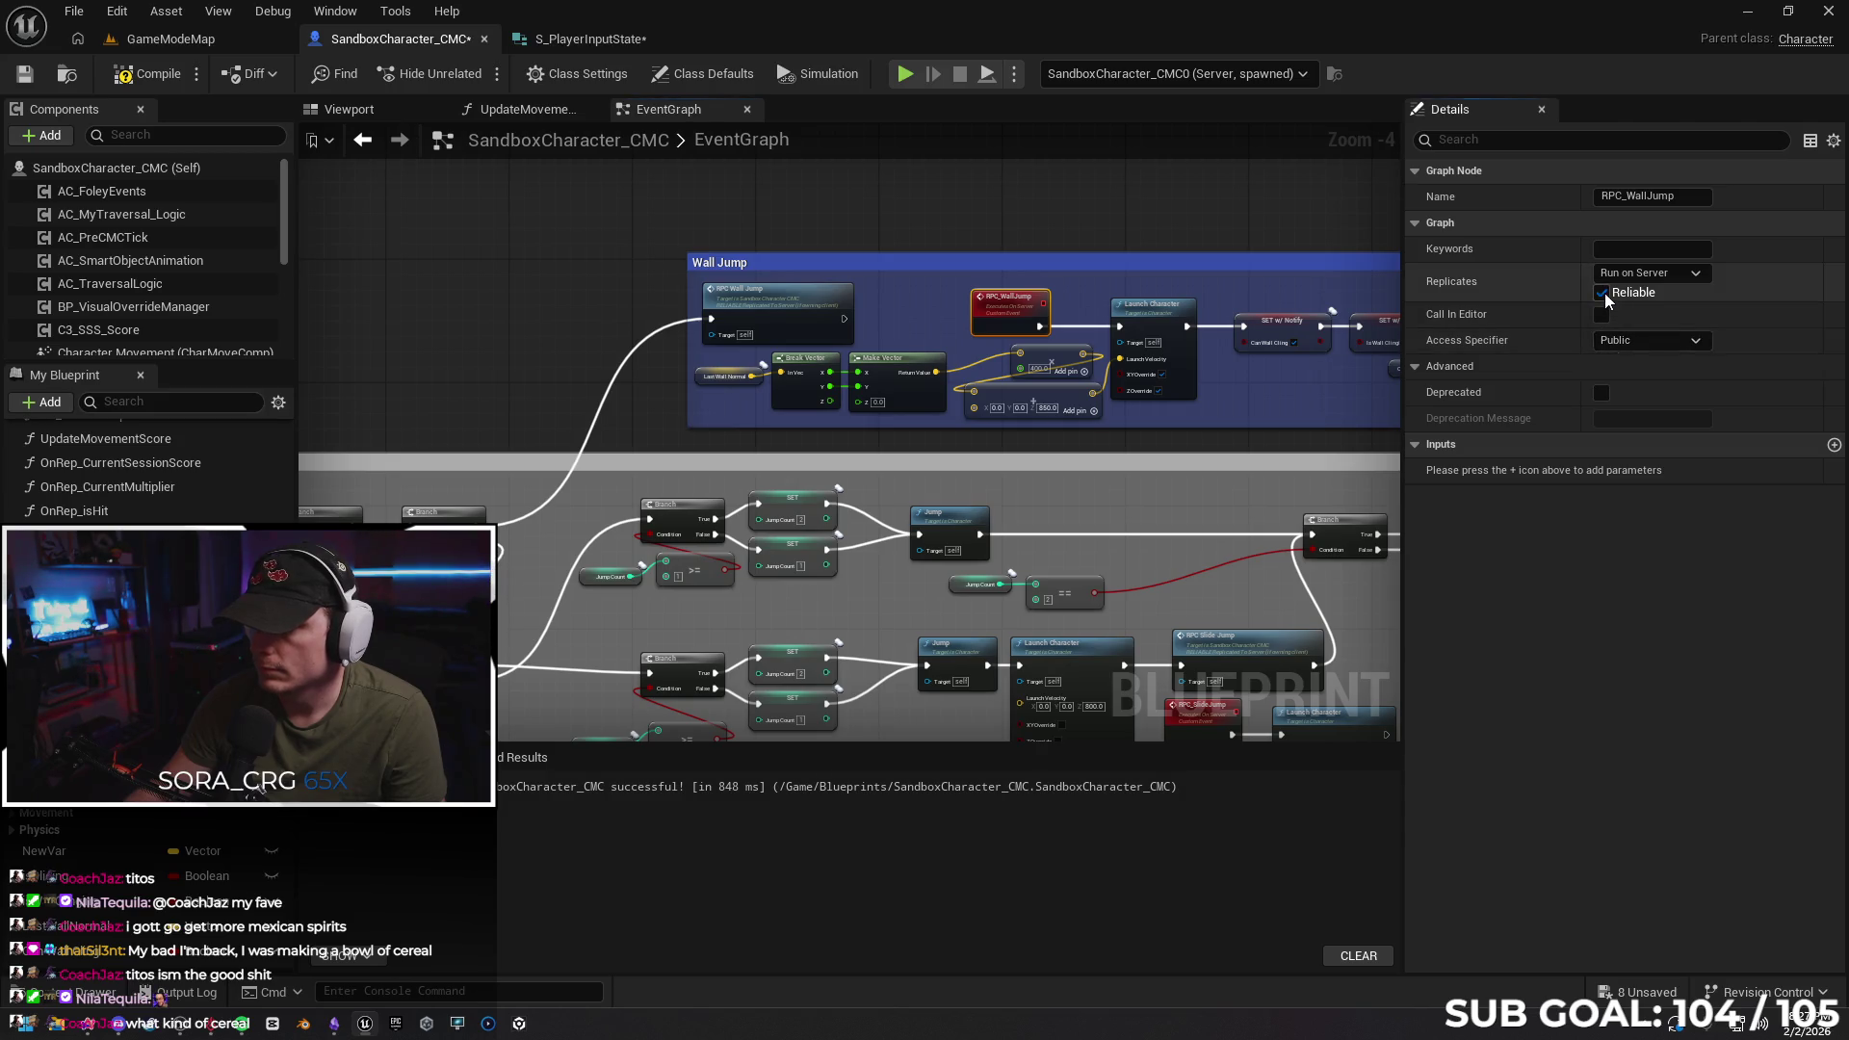
key("ctrl+z")
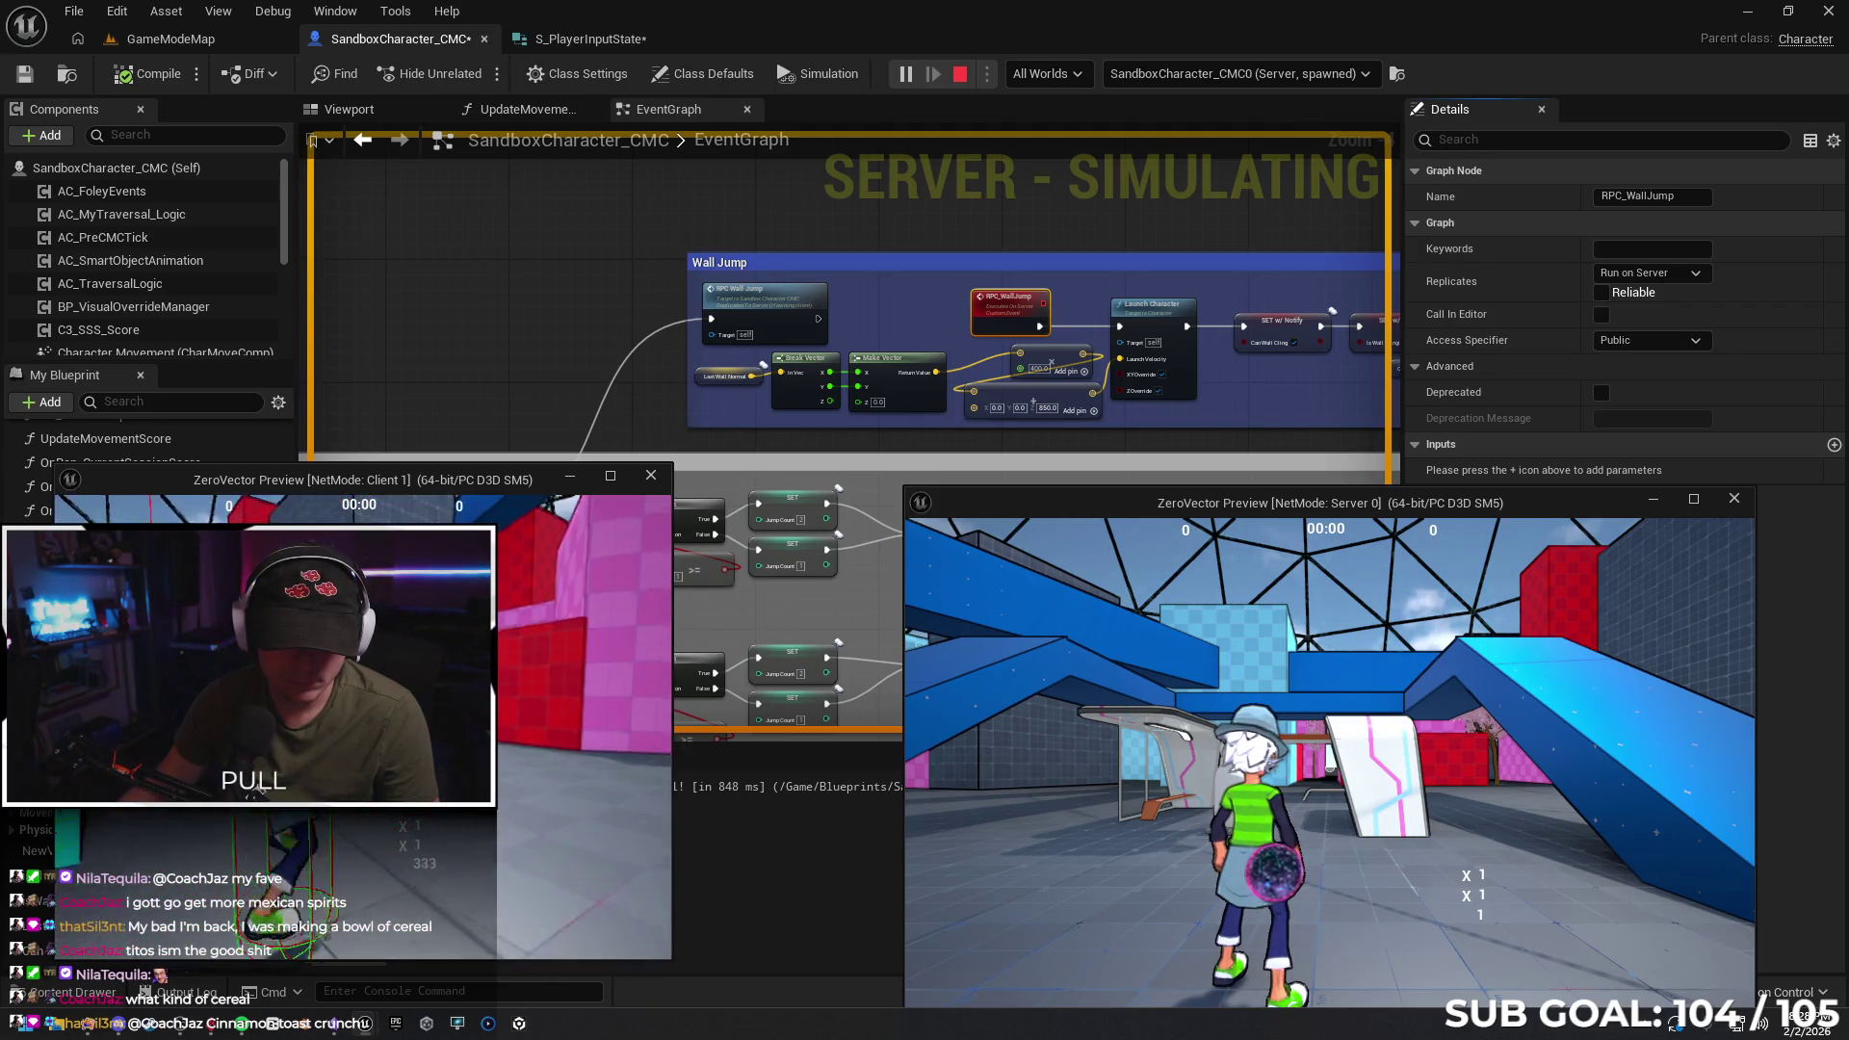
Stop the play test and mark RPC_WallJump as Reliable
key("Escape")
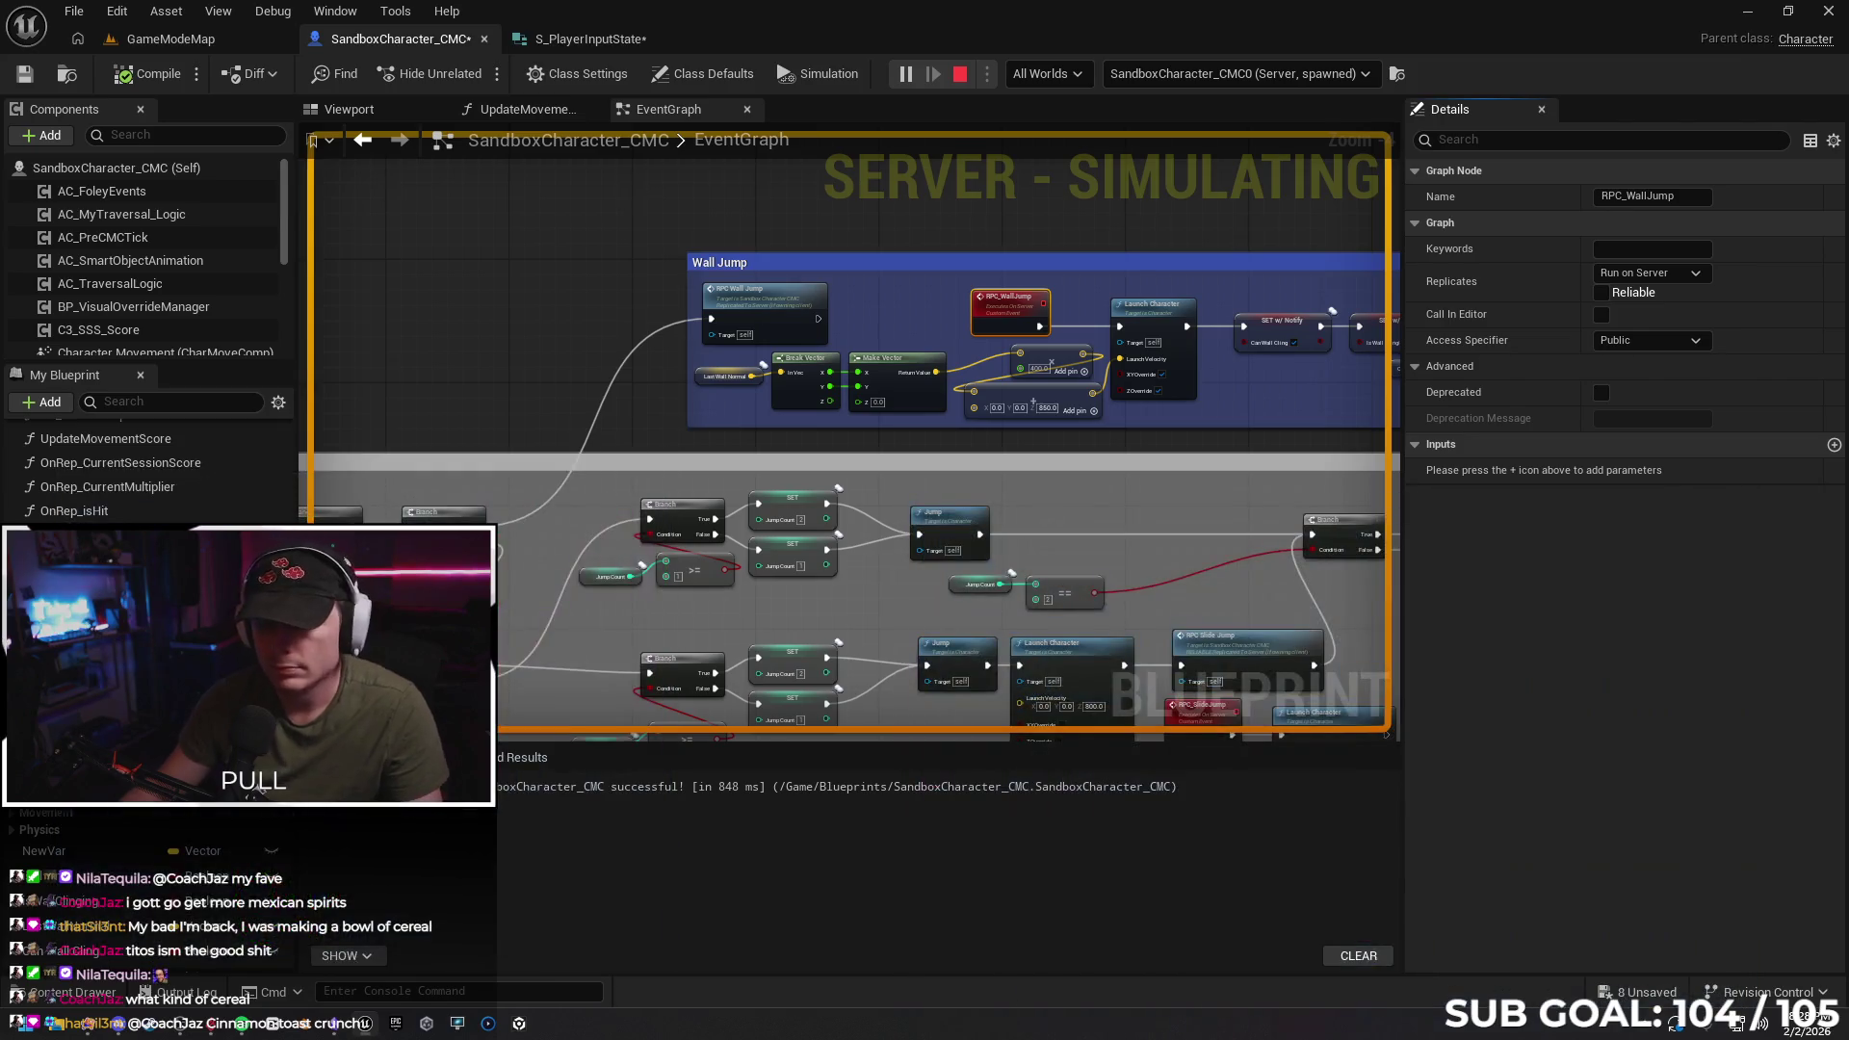
left_click(1598, 292)
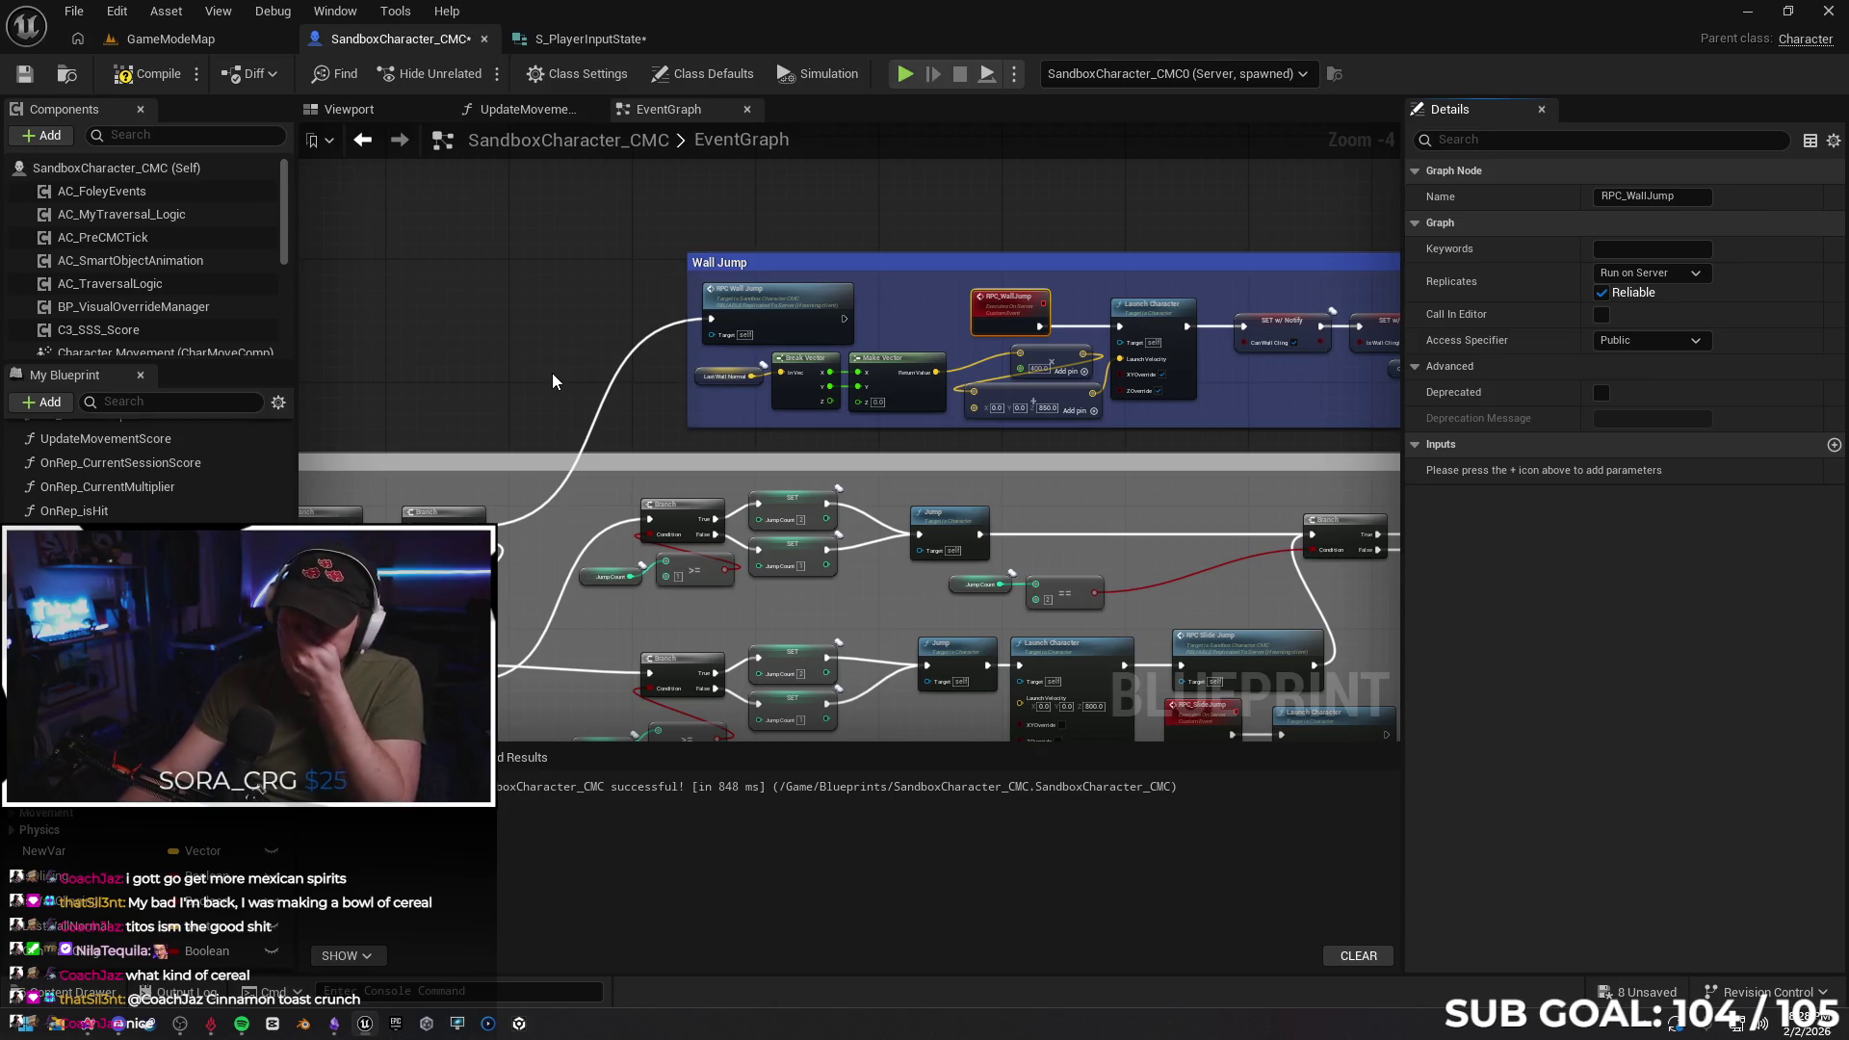
left_click(574, 285)
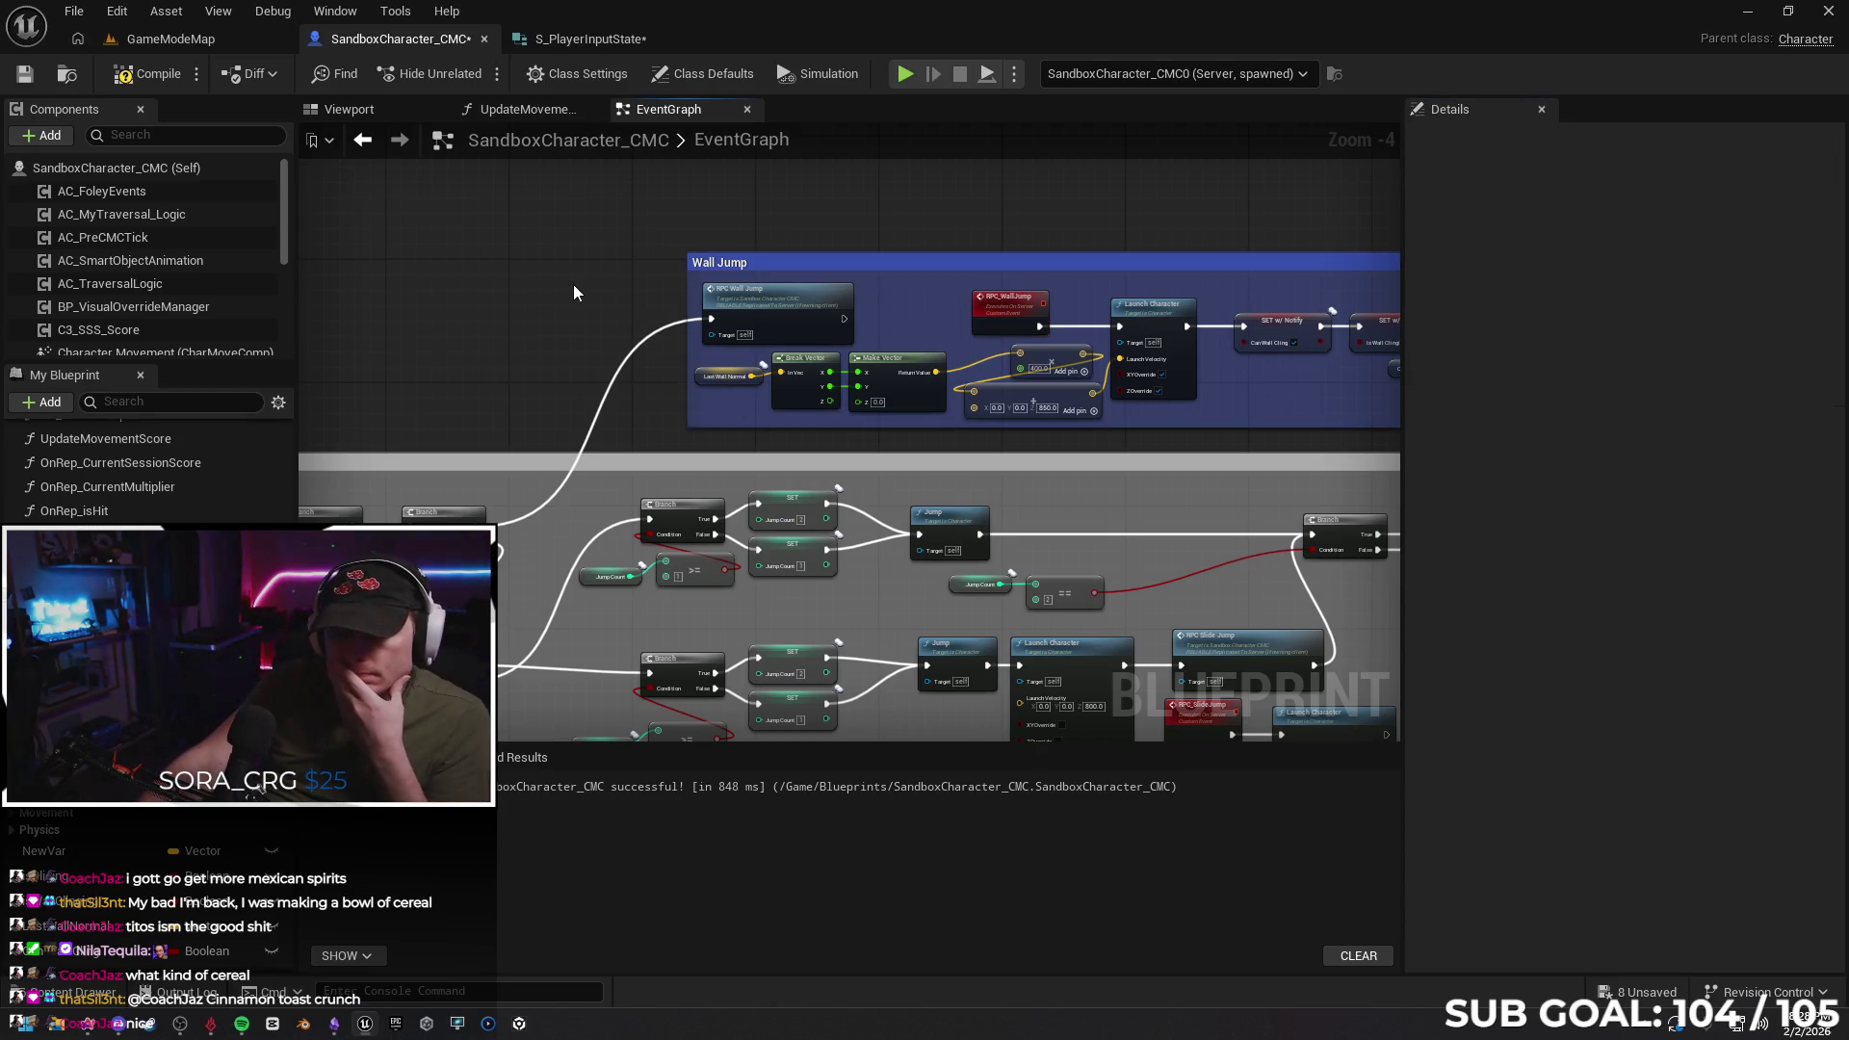
Paste a copy of the LastWallNormal vector nodes above the Wall Jump comment
mouse_move(581, 281)
left_mouse_down()
mouse_move(686, 252)
mouse_move(704, 272)
left_mouse_up()
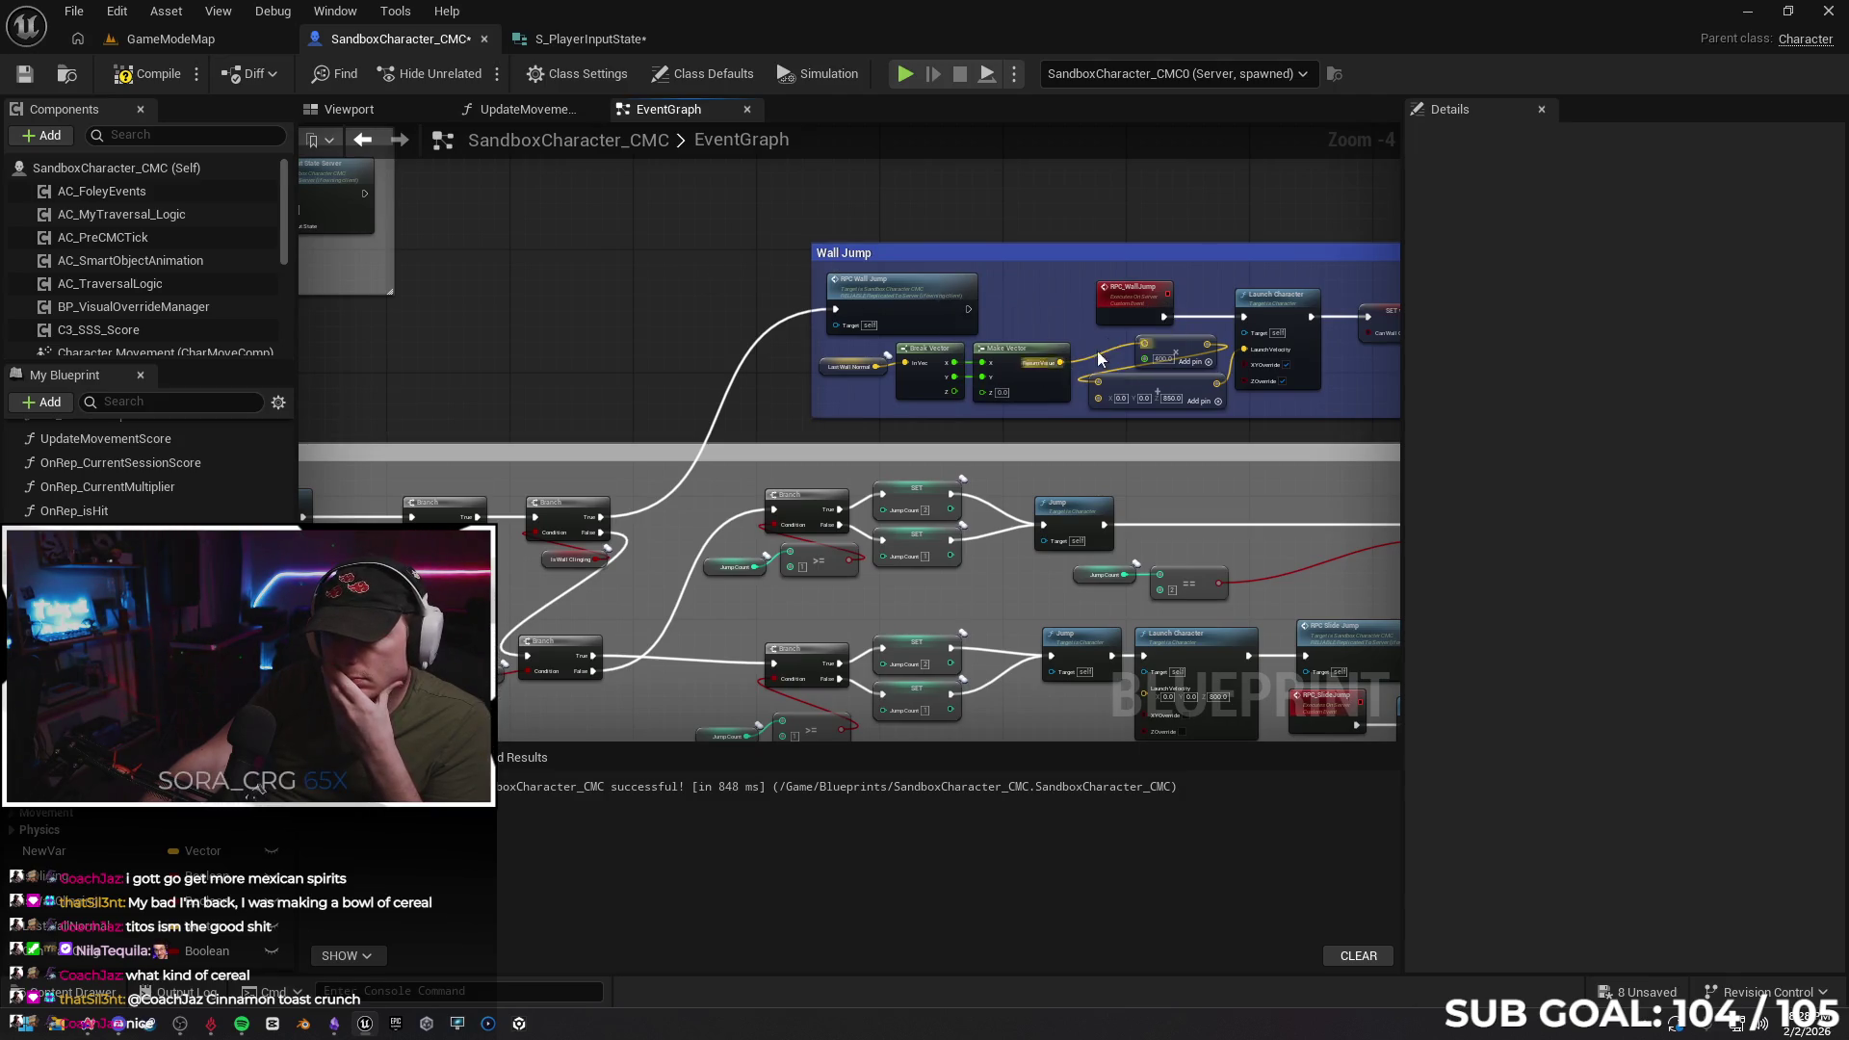
left_click(1133, 299)
left_click(621, 305)
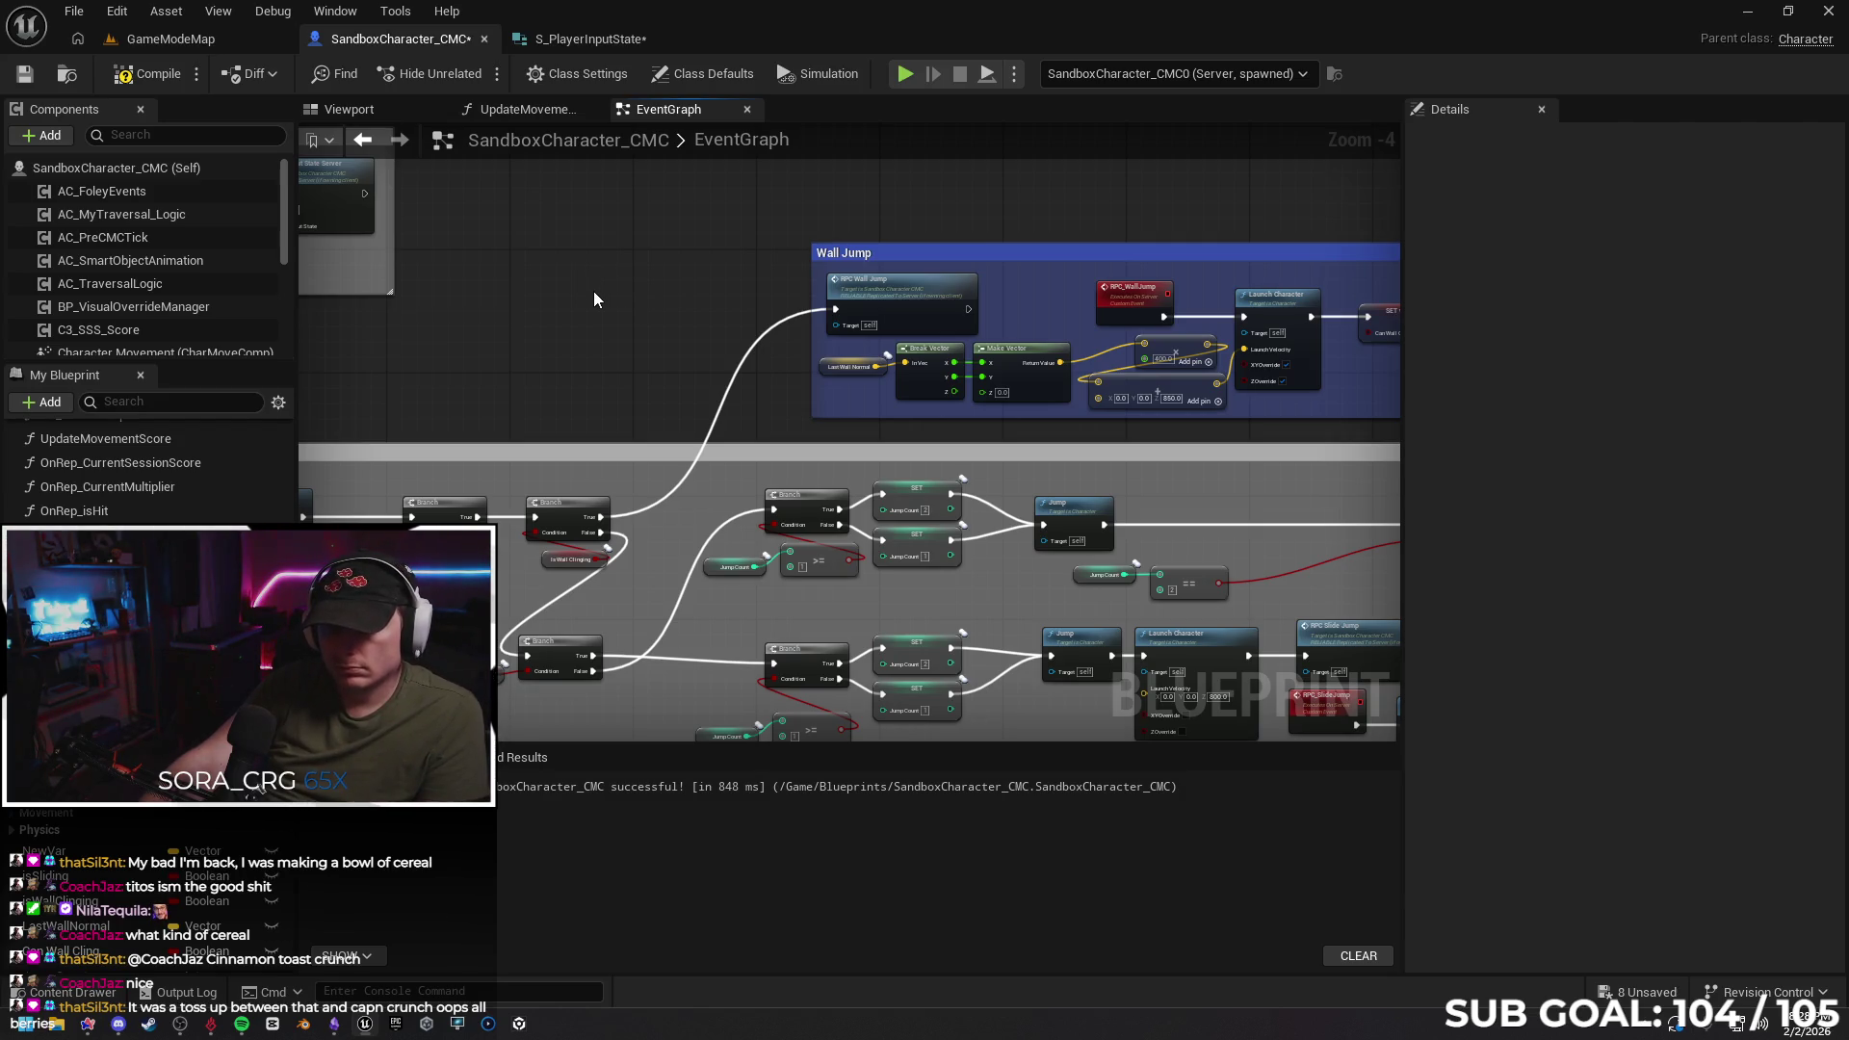
key("ctrl+v")
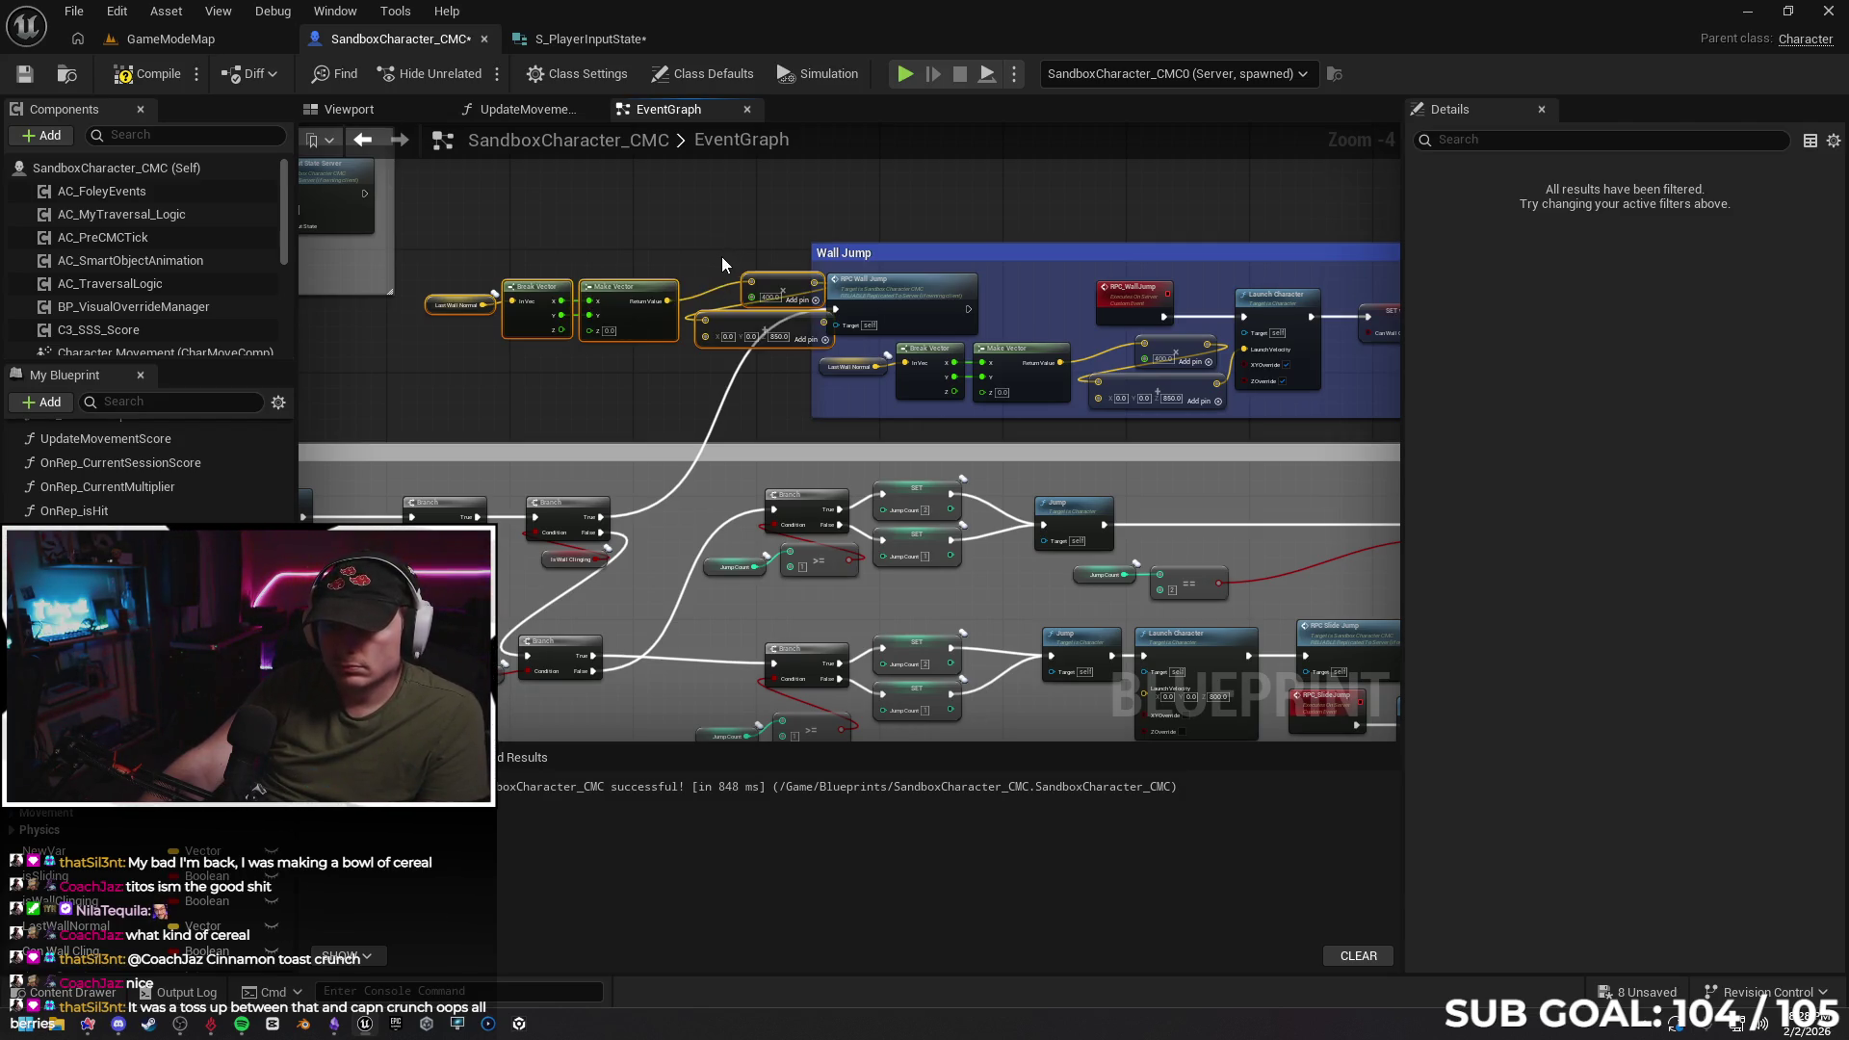
Undo the paste and wire a self reference into RPC Wall Jump's Target input
key("ctrl+z")
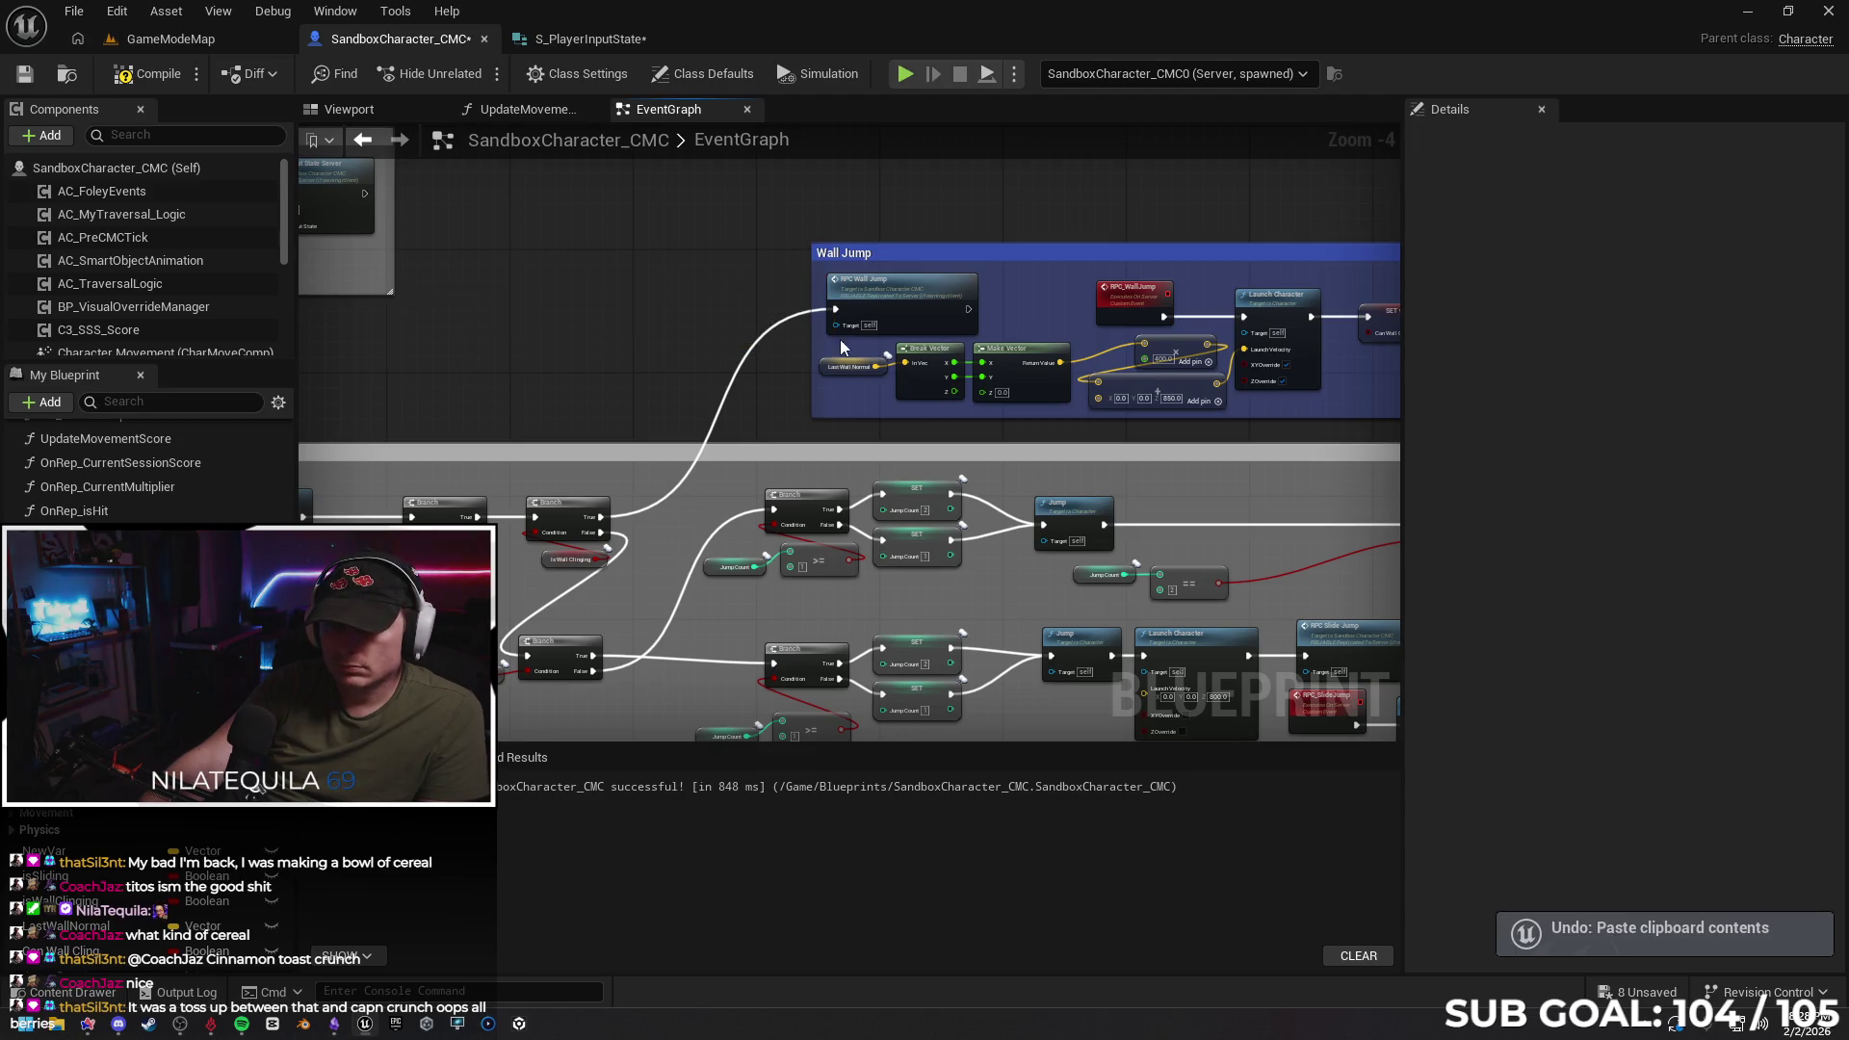
left_click_drag(836, 324, 659, 309)
type("get")
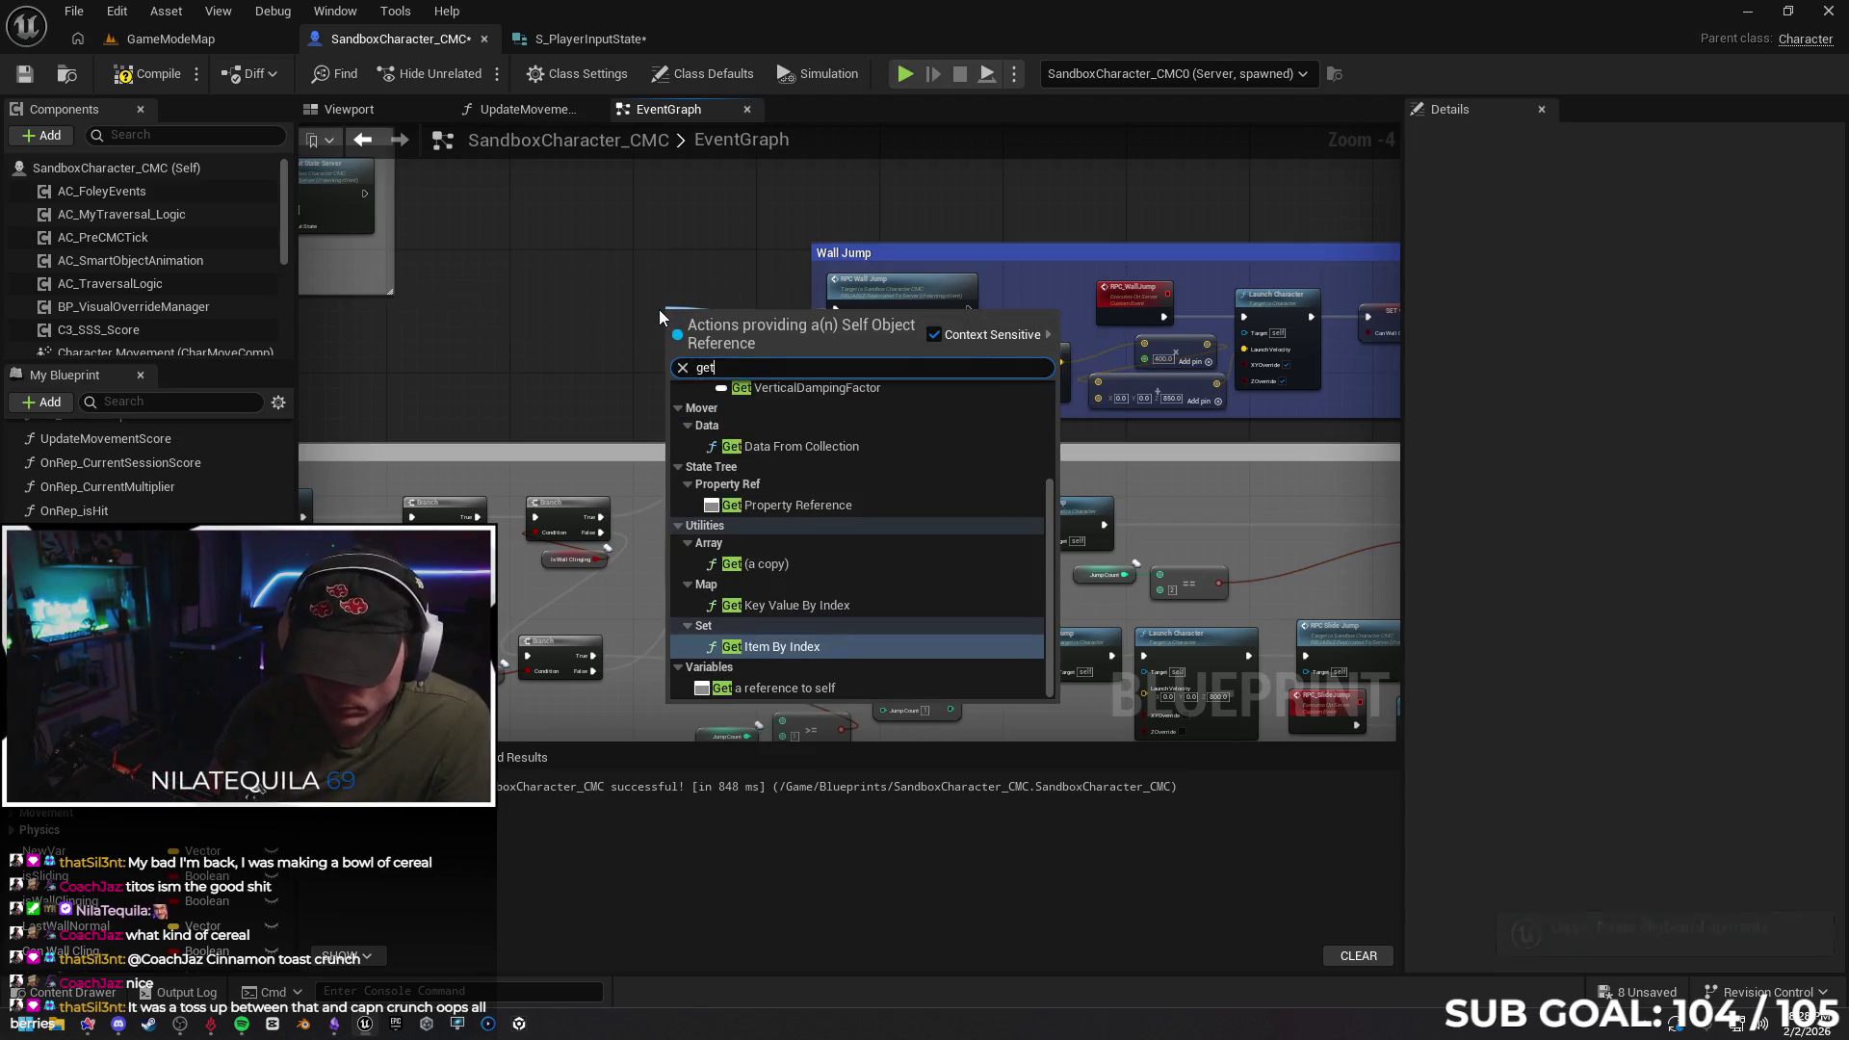
type(" owner")
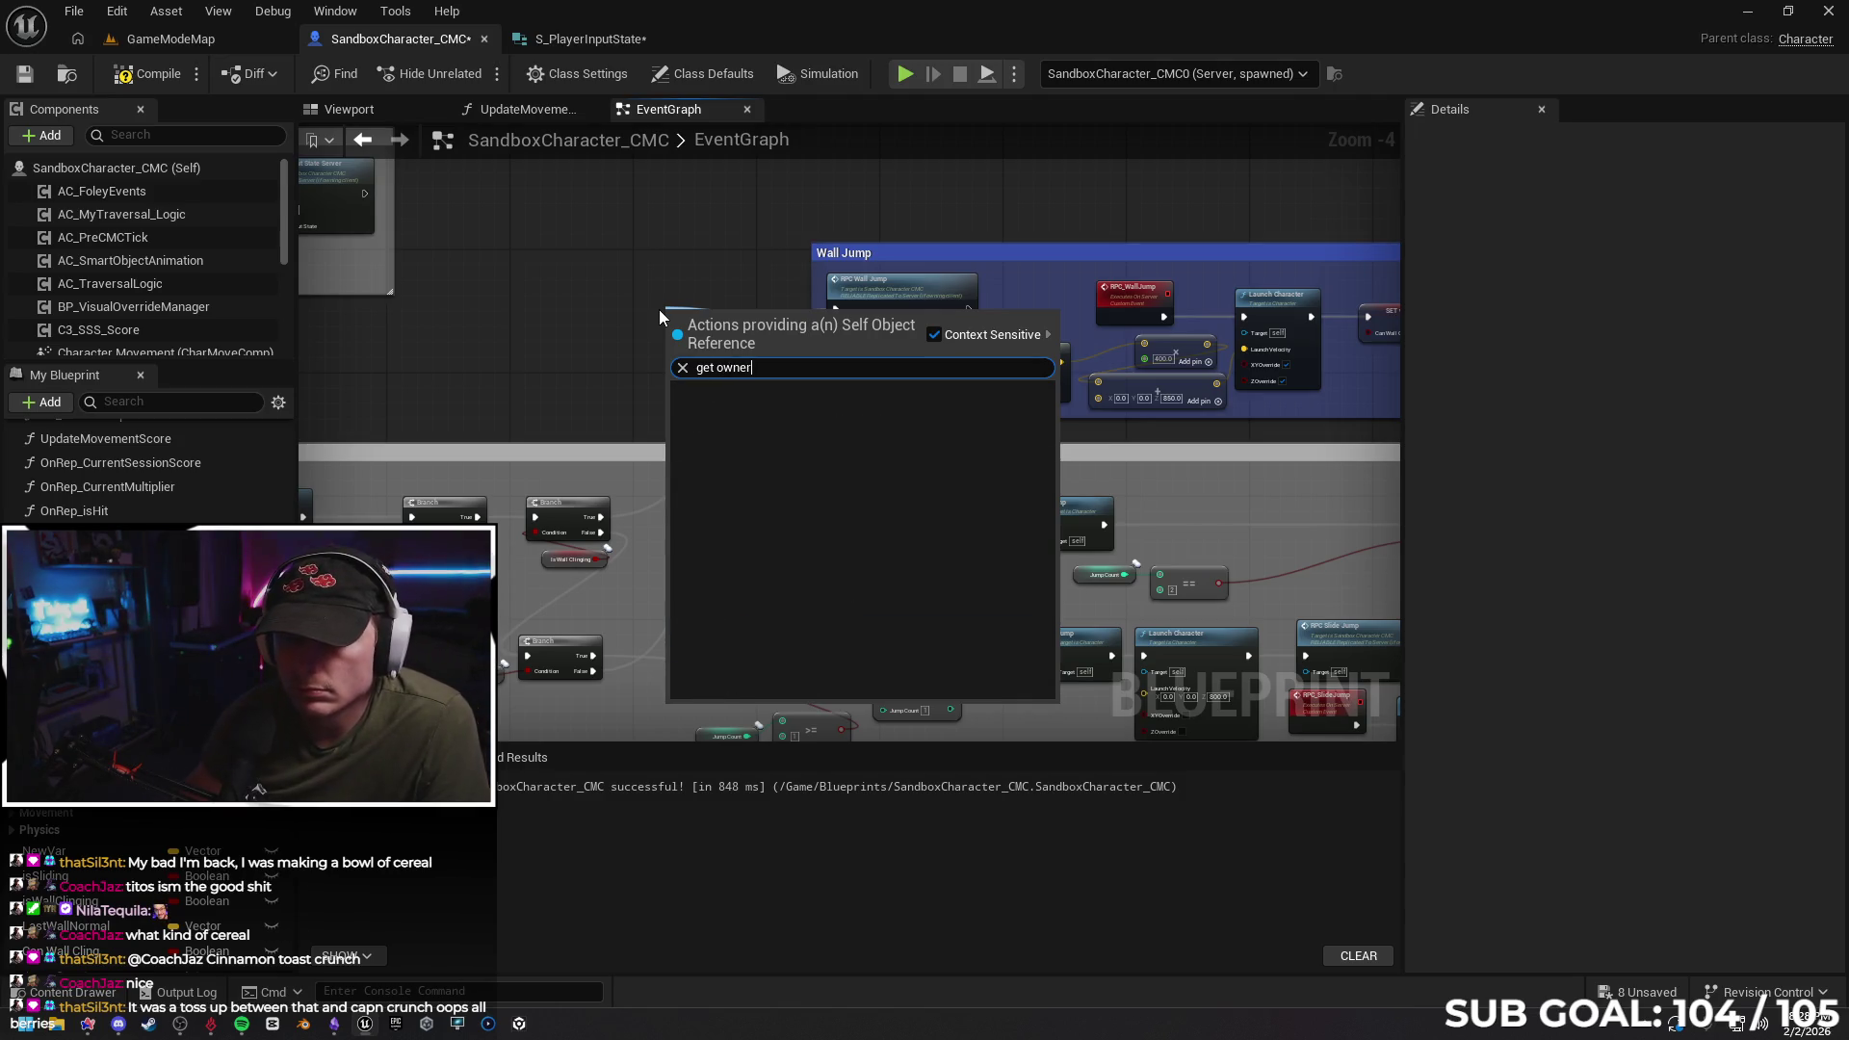
key("BackSpace")
key("BackSpace")
key("BackSpace")
type("ow")
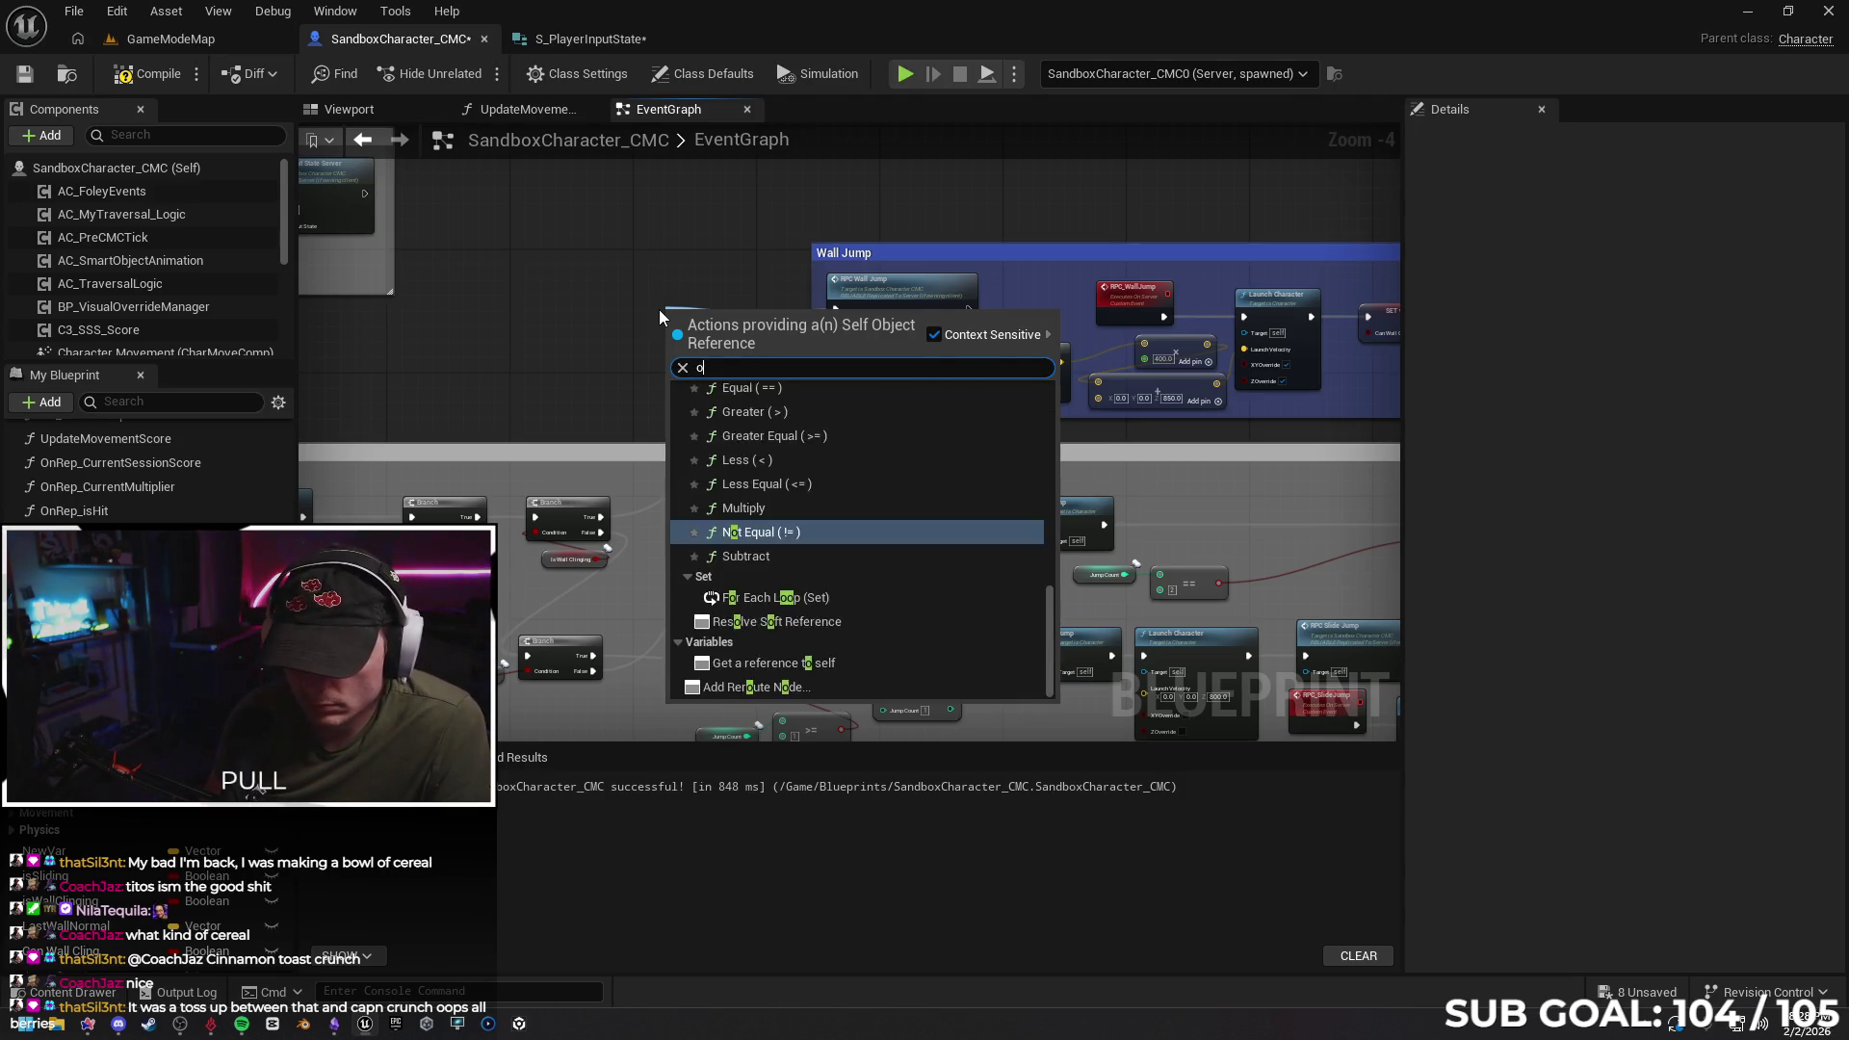
key("BackSpace")
key("BackSpace")
type("self")
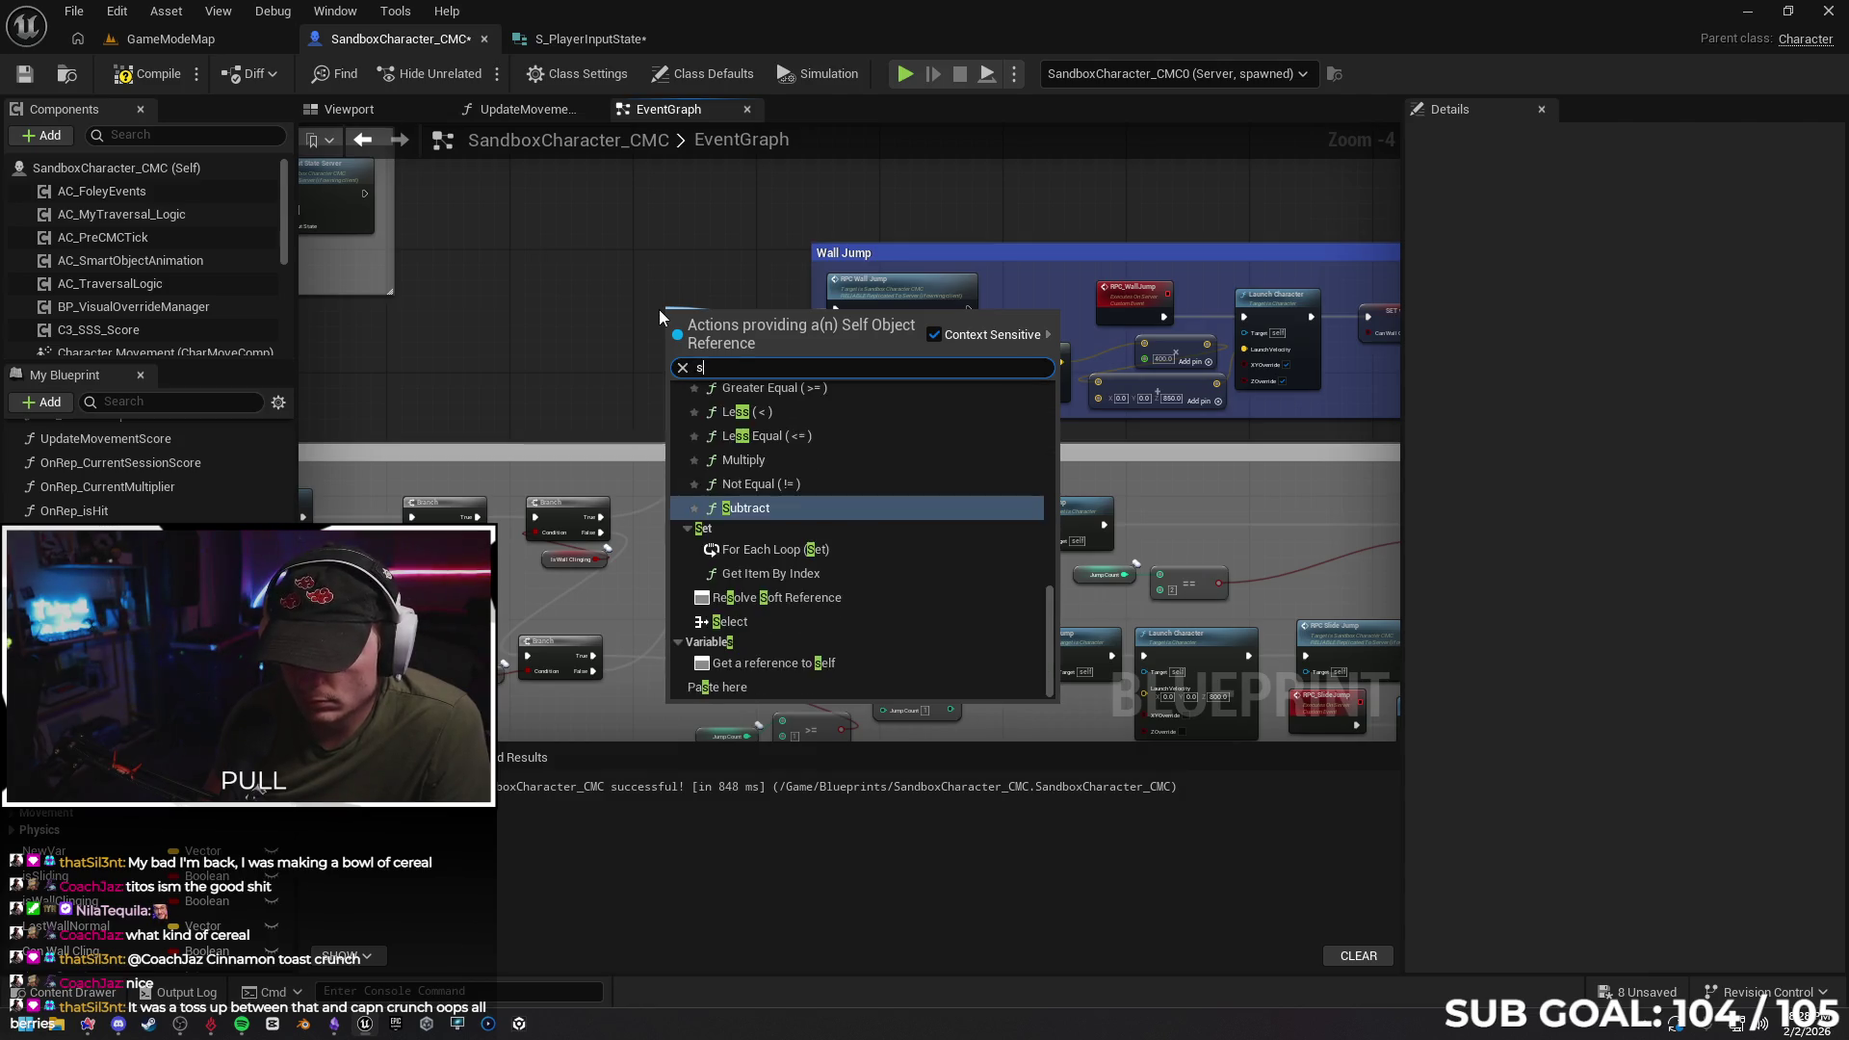
key("Return")
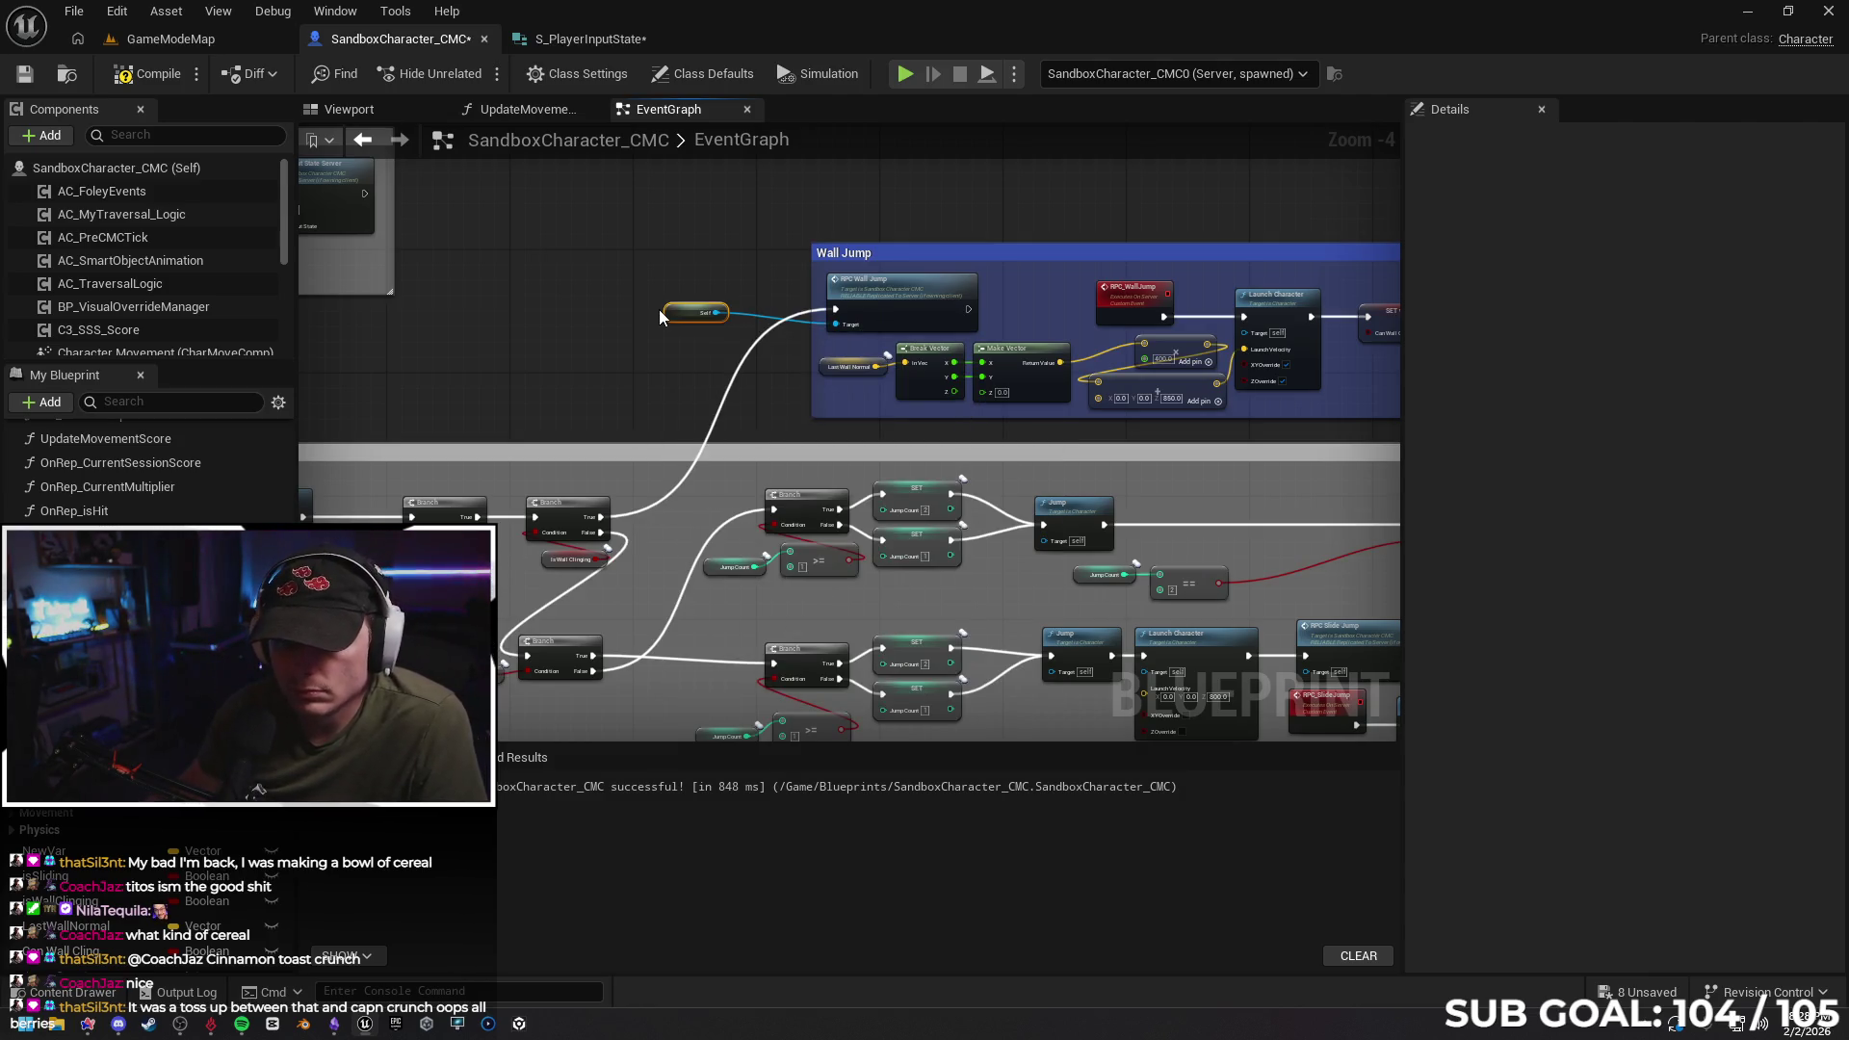
Compile, test the wall jump in a client-server session, then undo the self reference
left_click(147, 74)
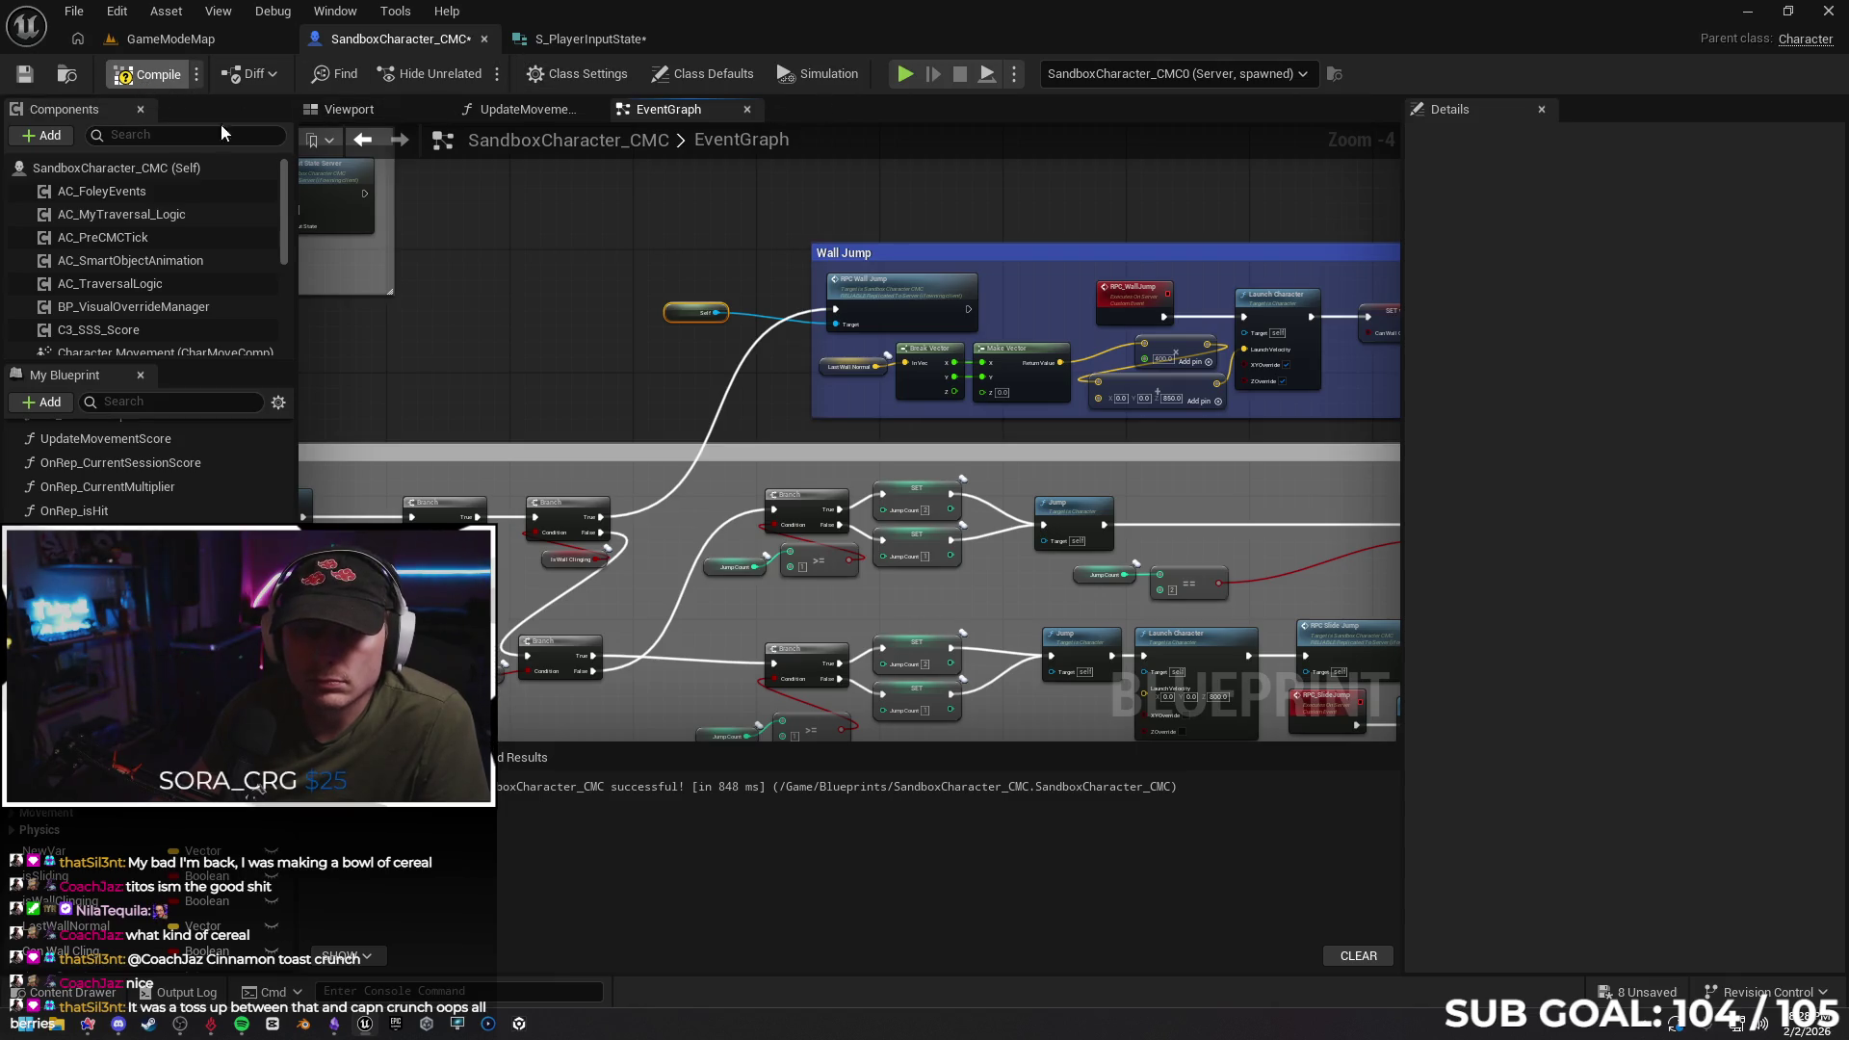
key("F7")
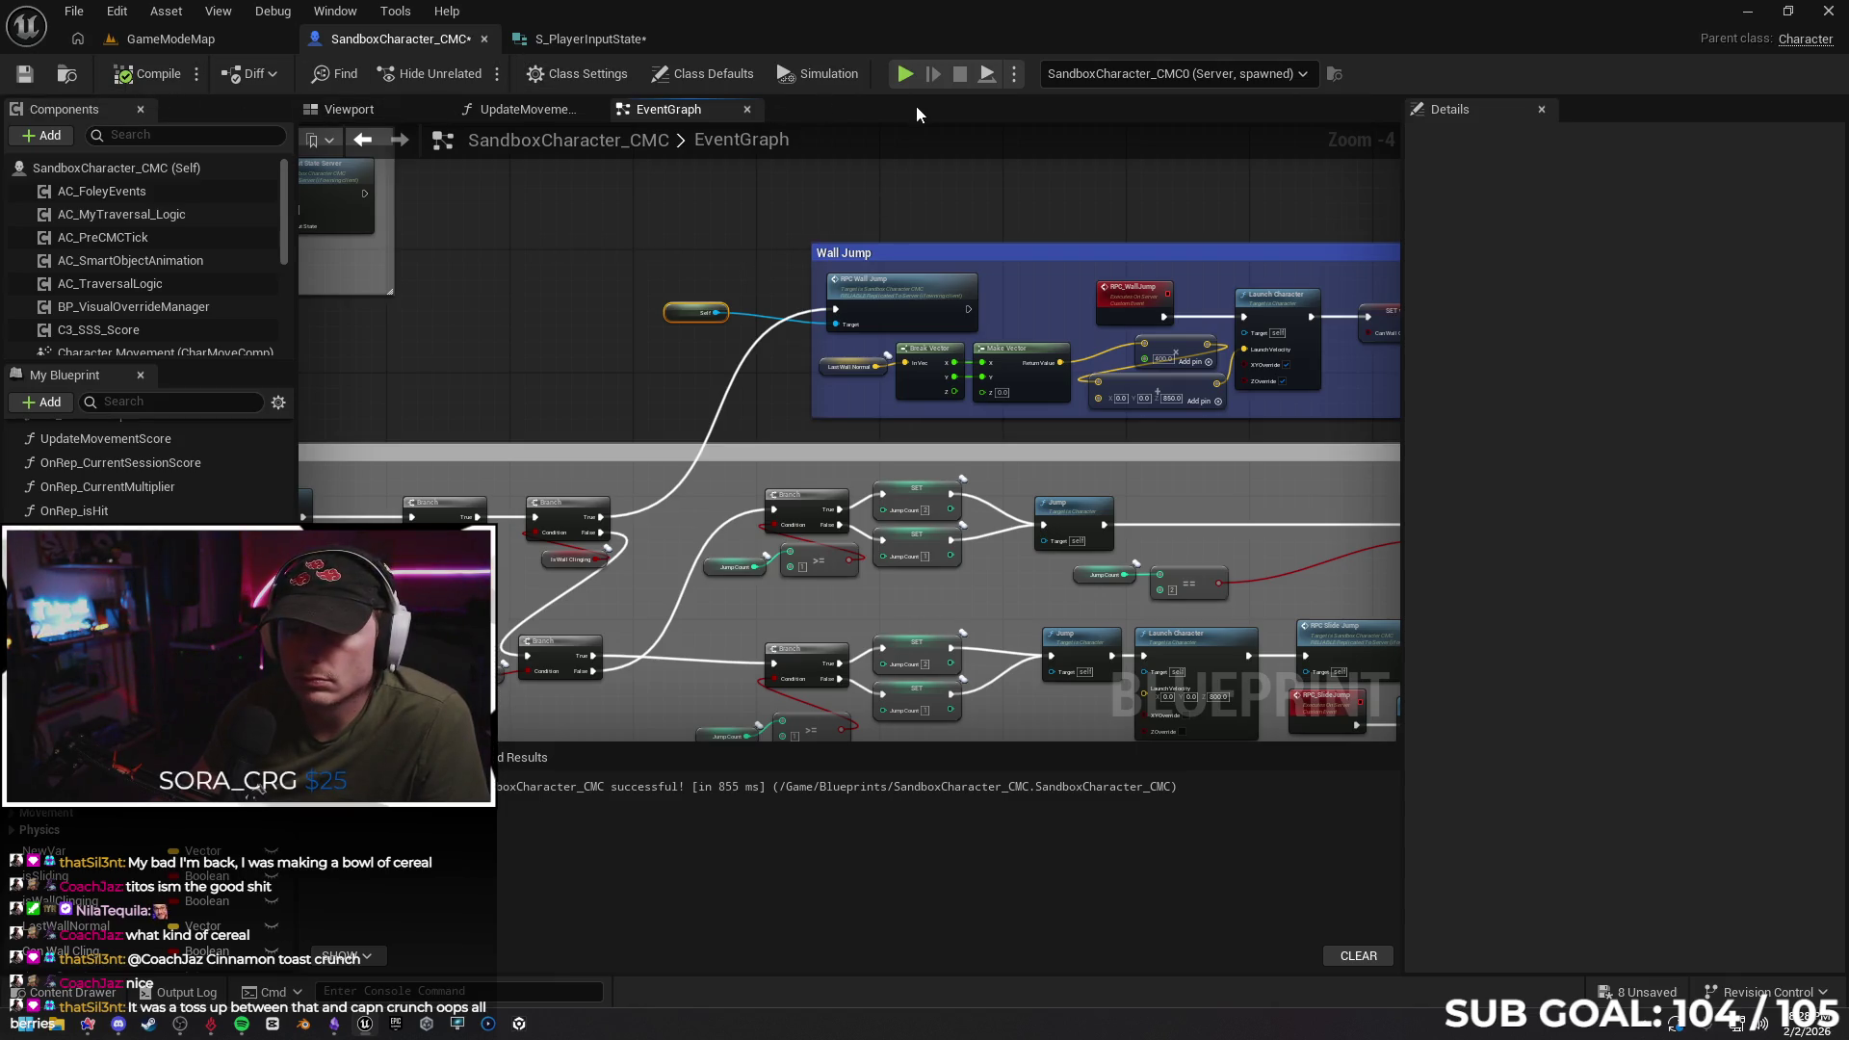
left_click(906, 73)
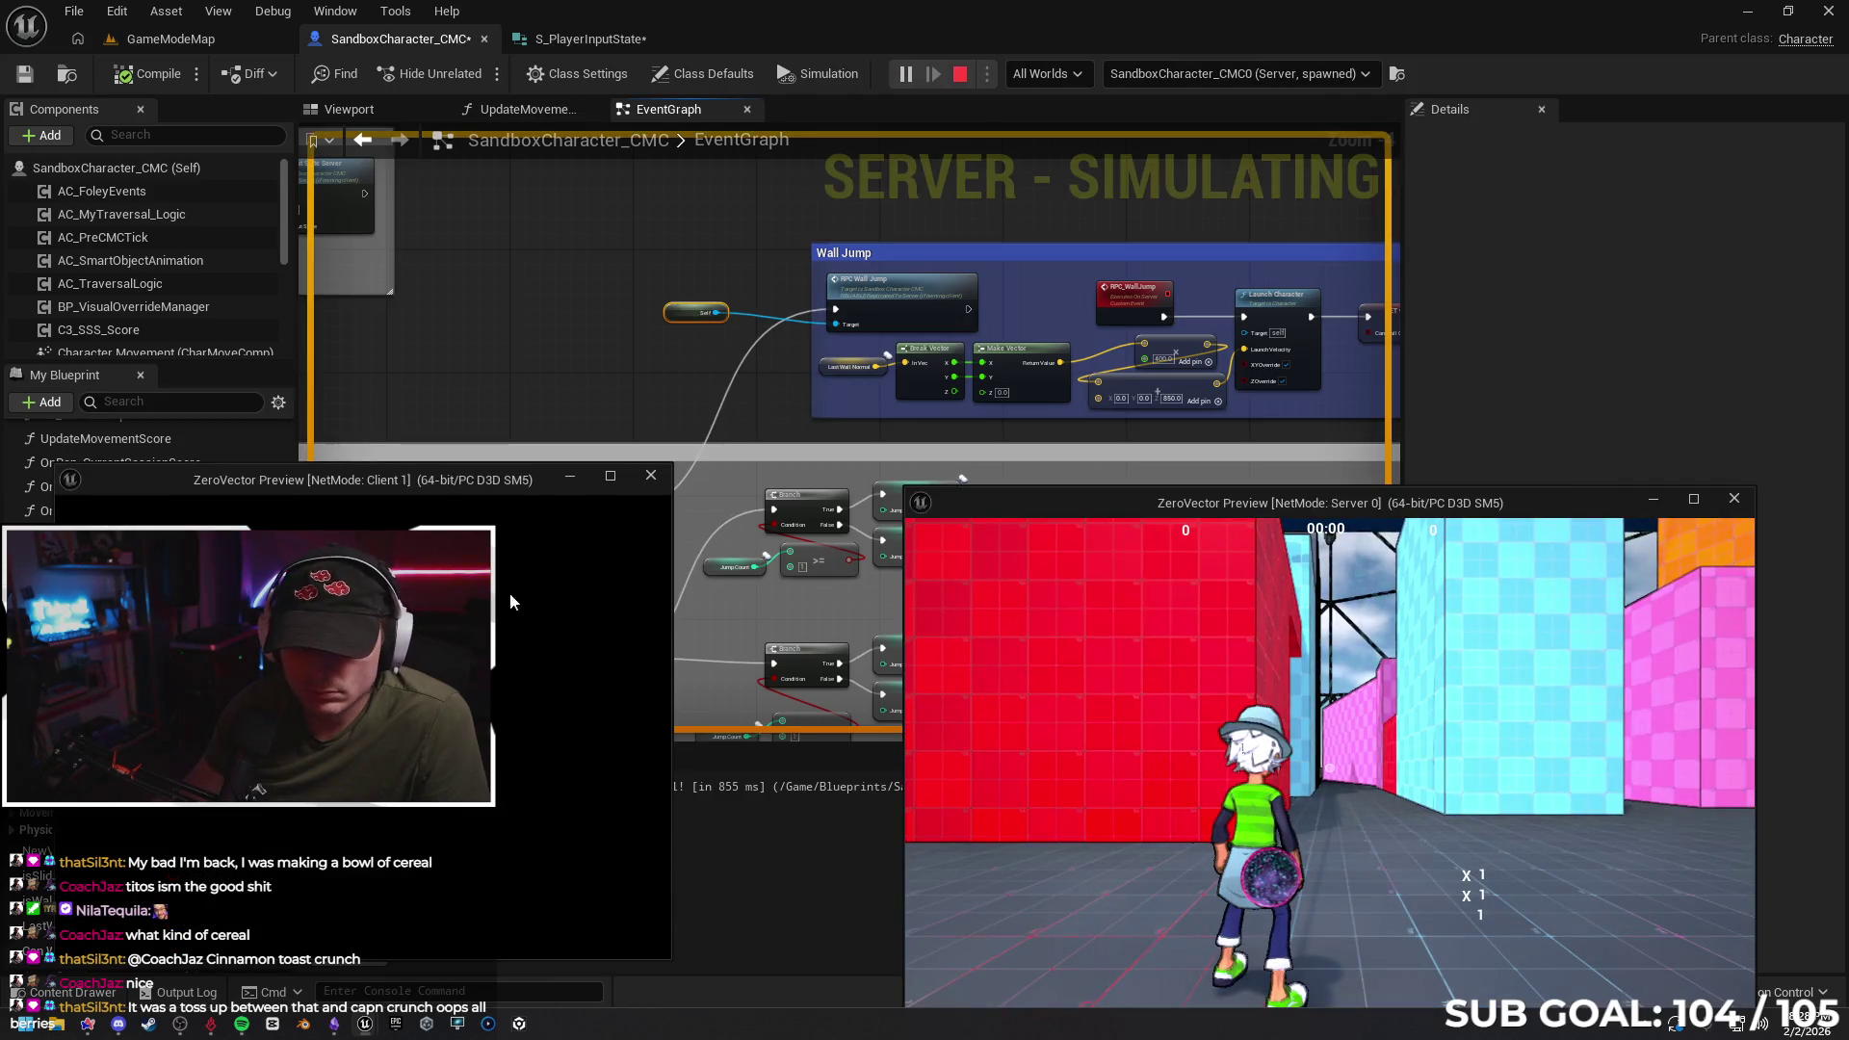
key("space")
key("space")
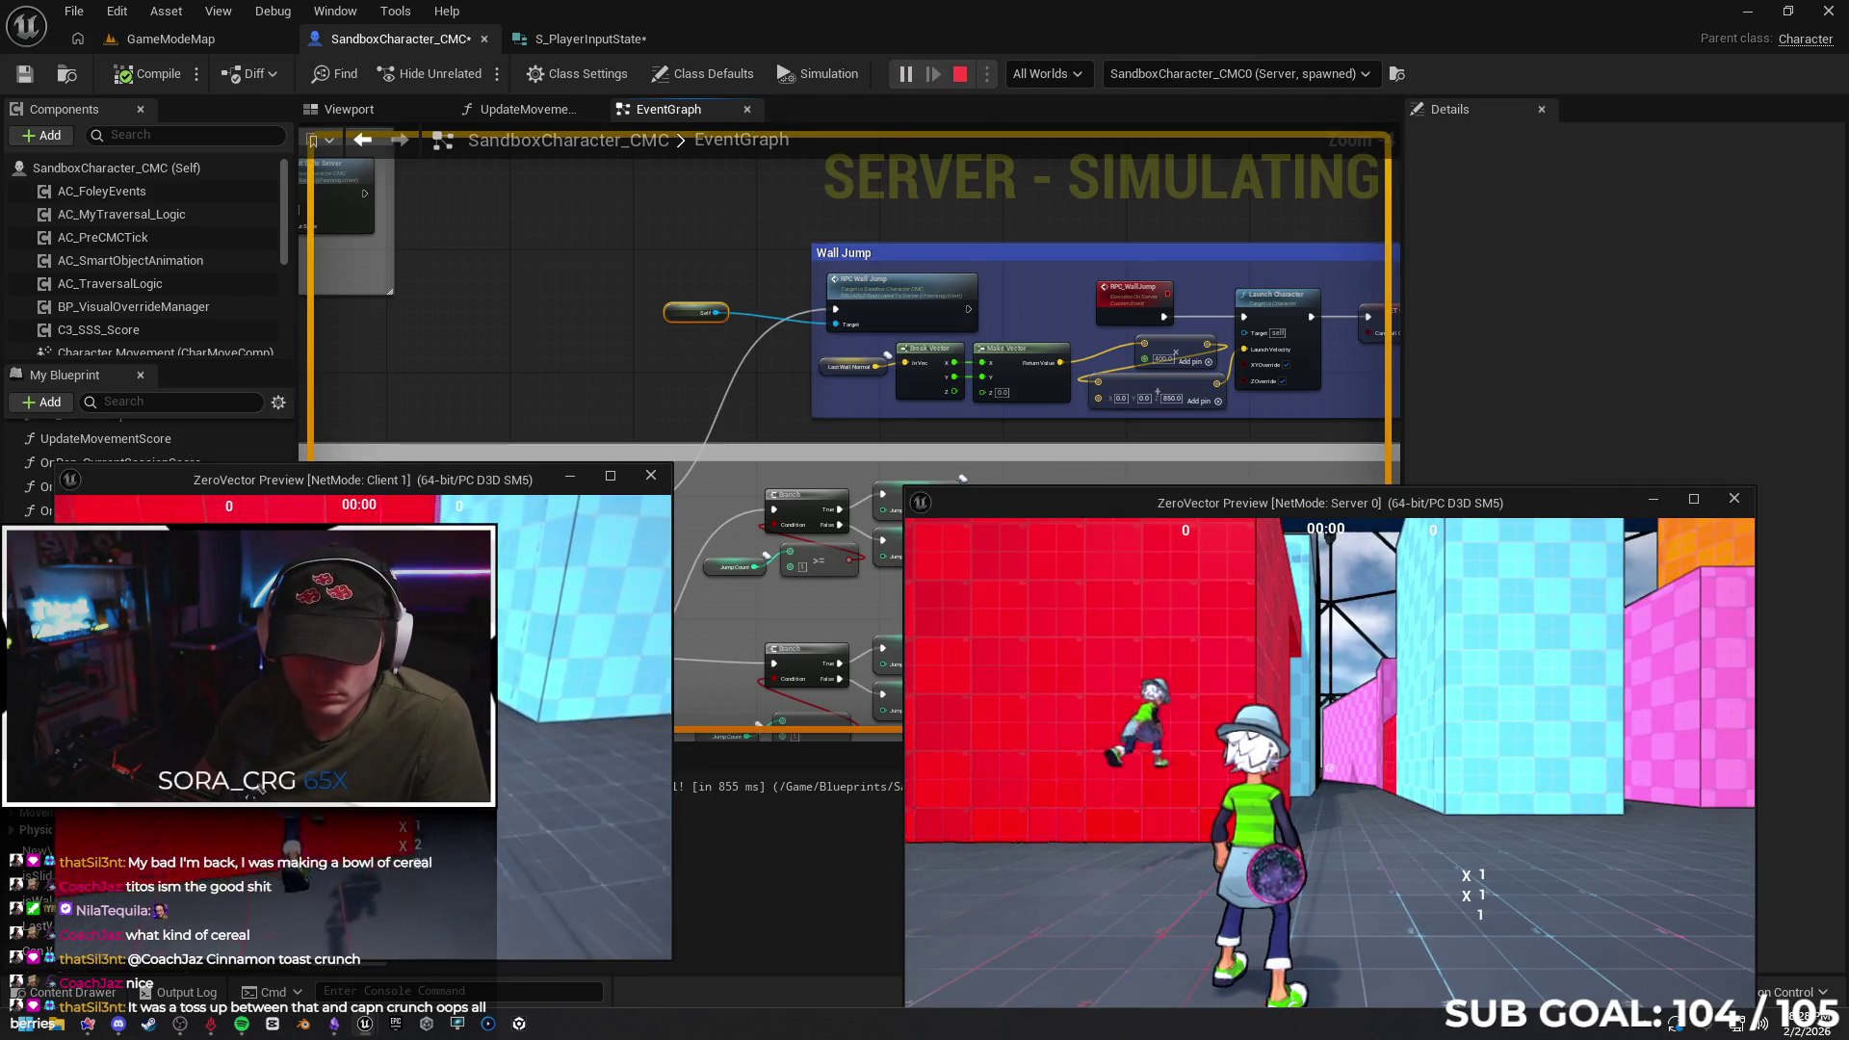
key("Escape")
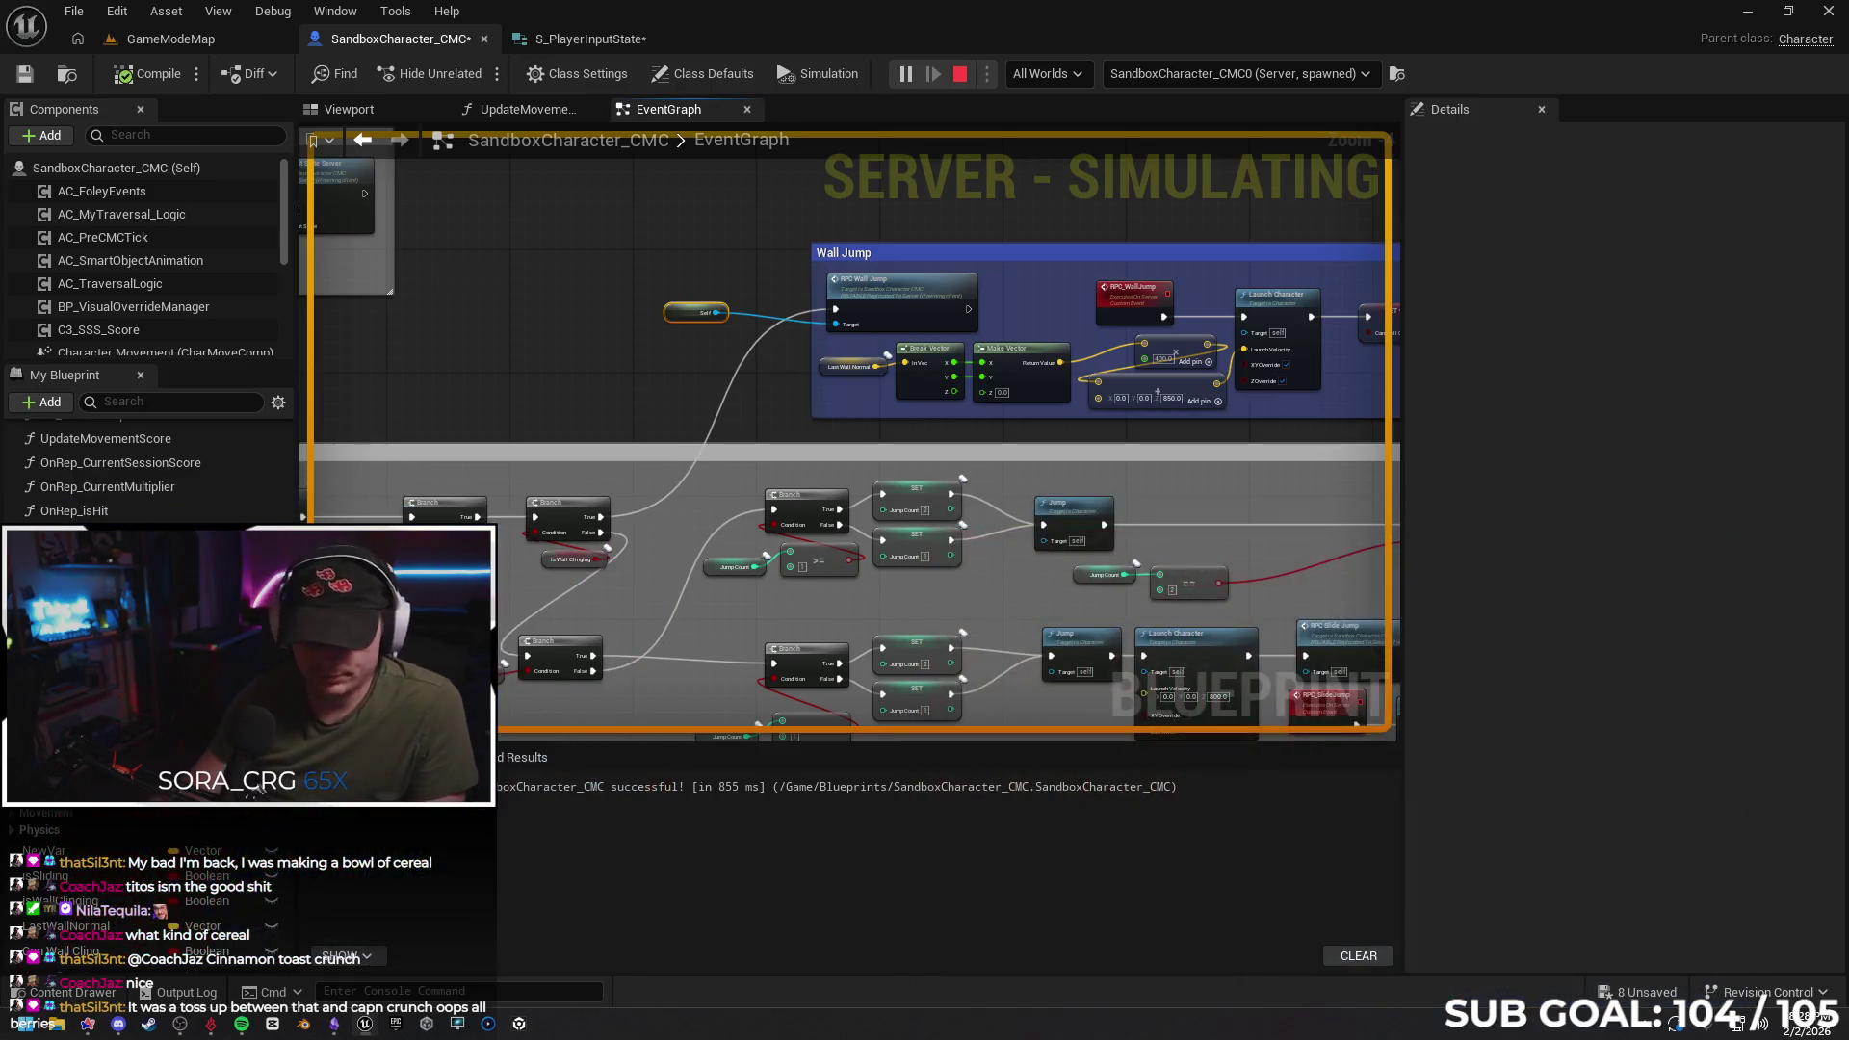
key("ctrl+z")
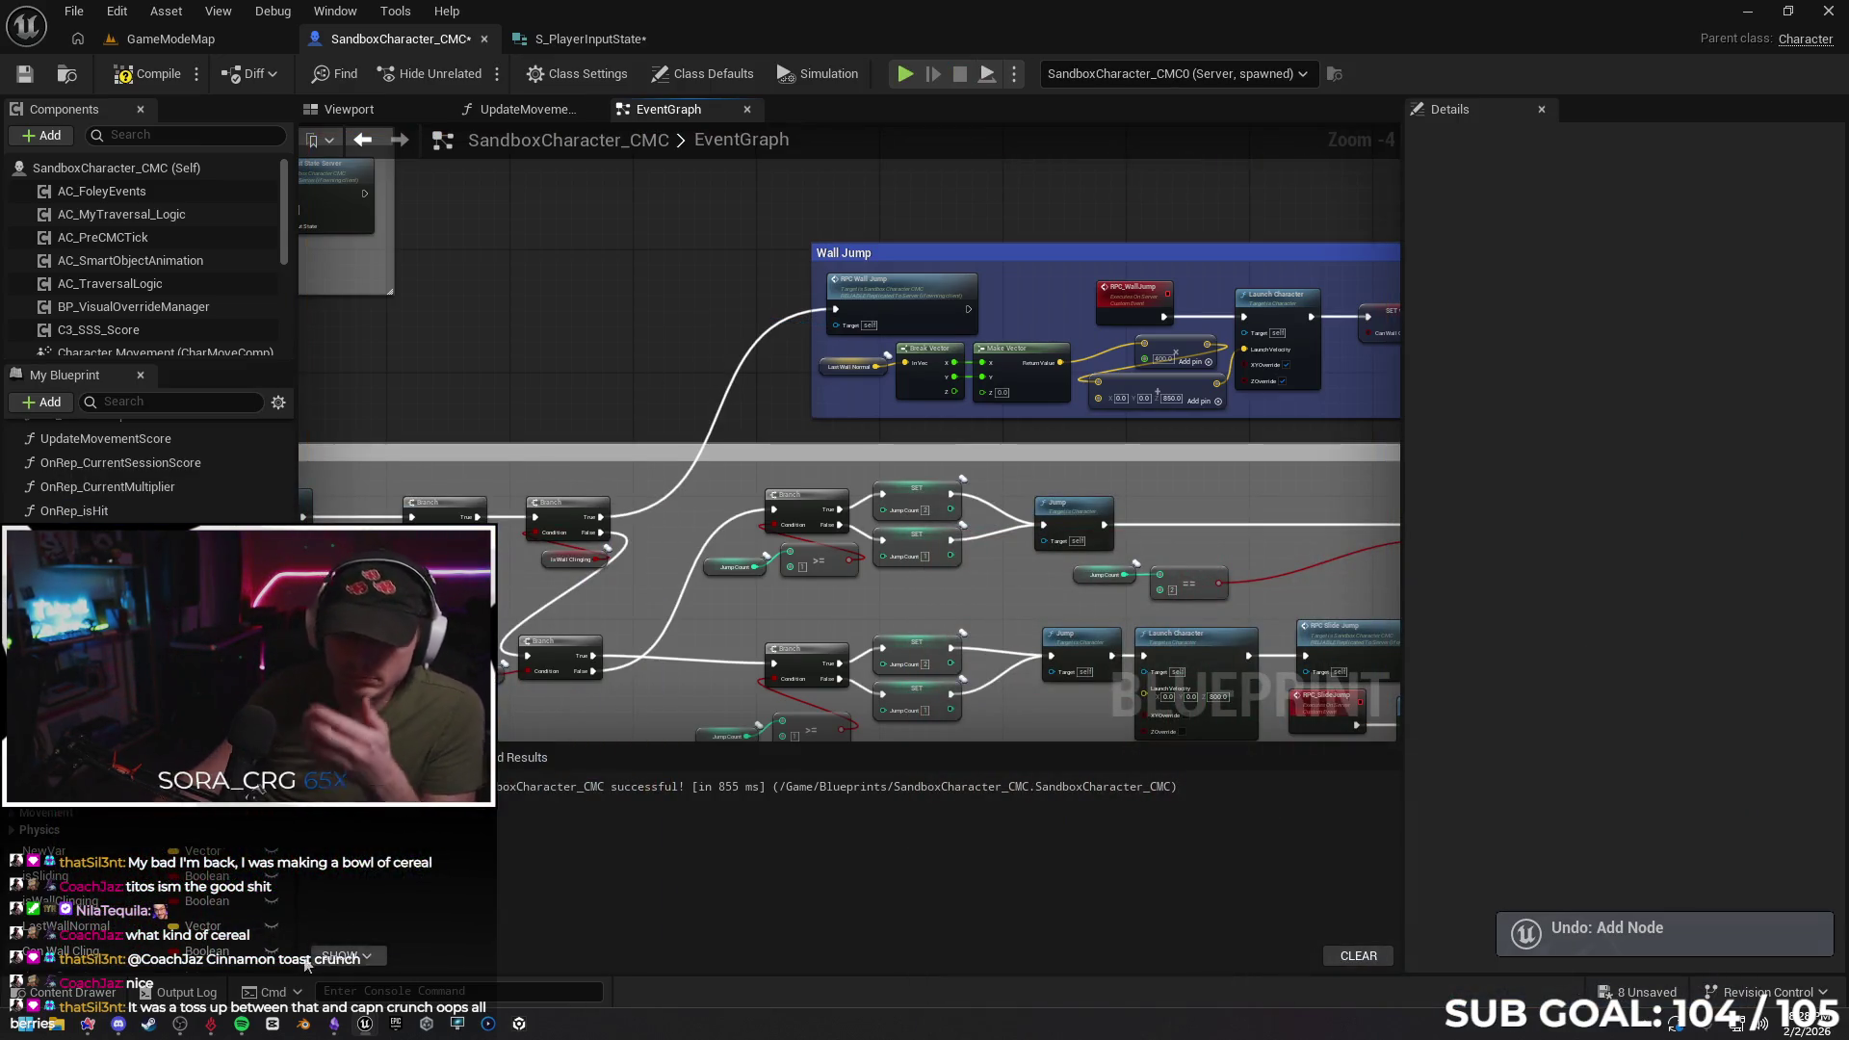
left_click(98, 1021)
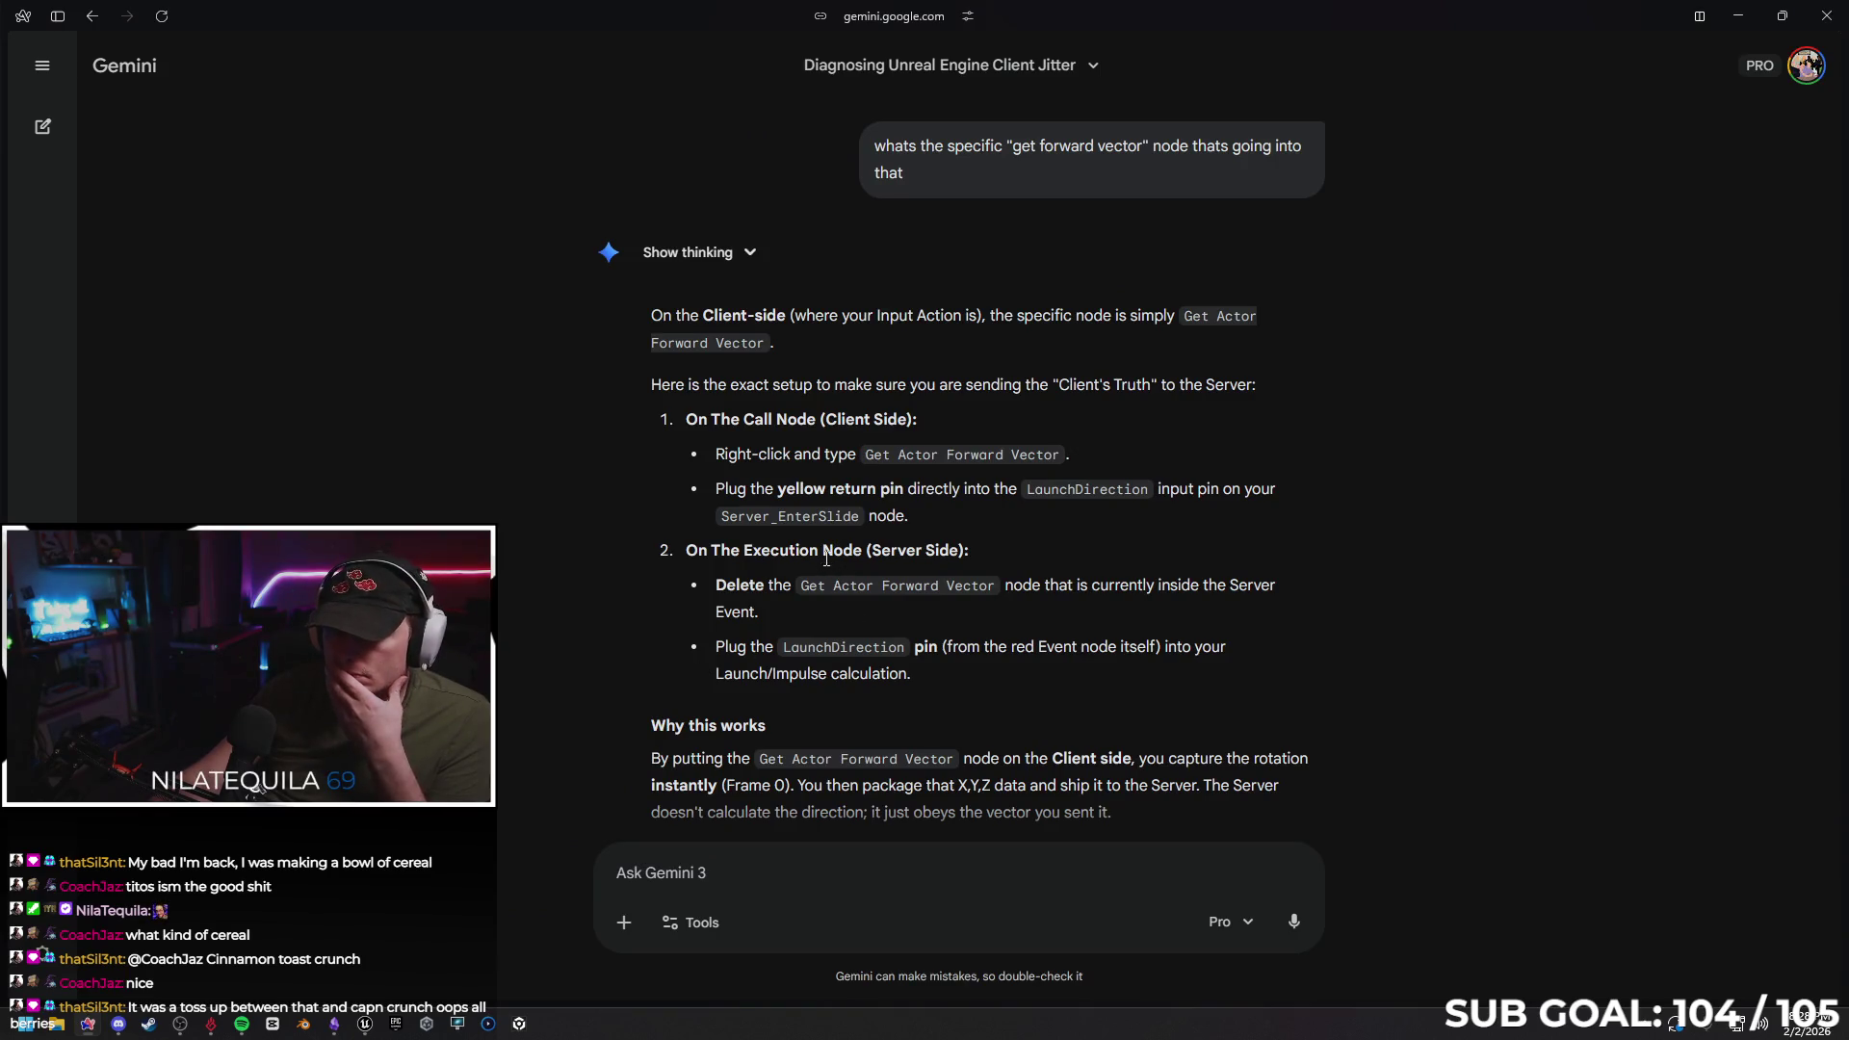
Tell Gemini the fix didn't work, most likely because of the 'self' character reference
scroll(858, 532, "down", 3)
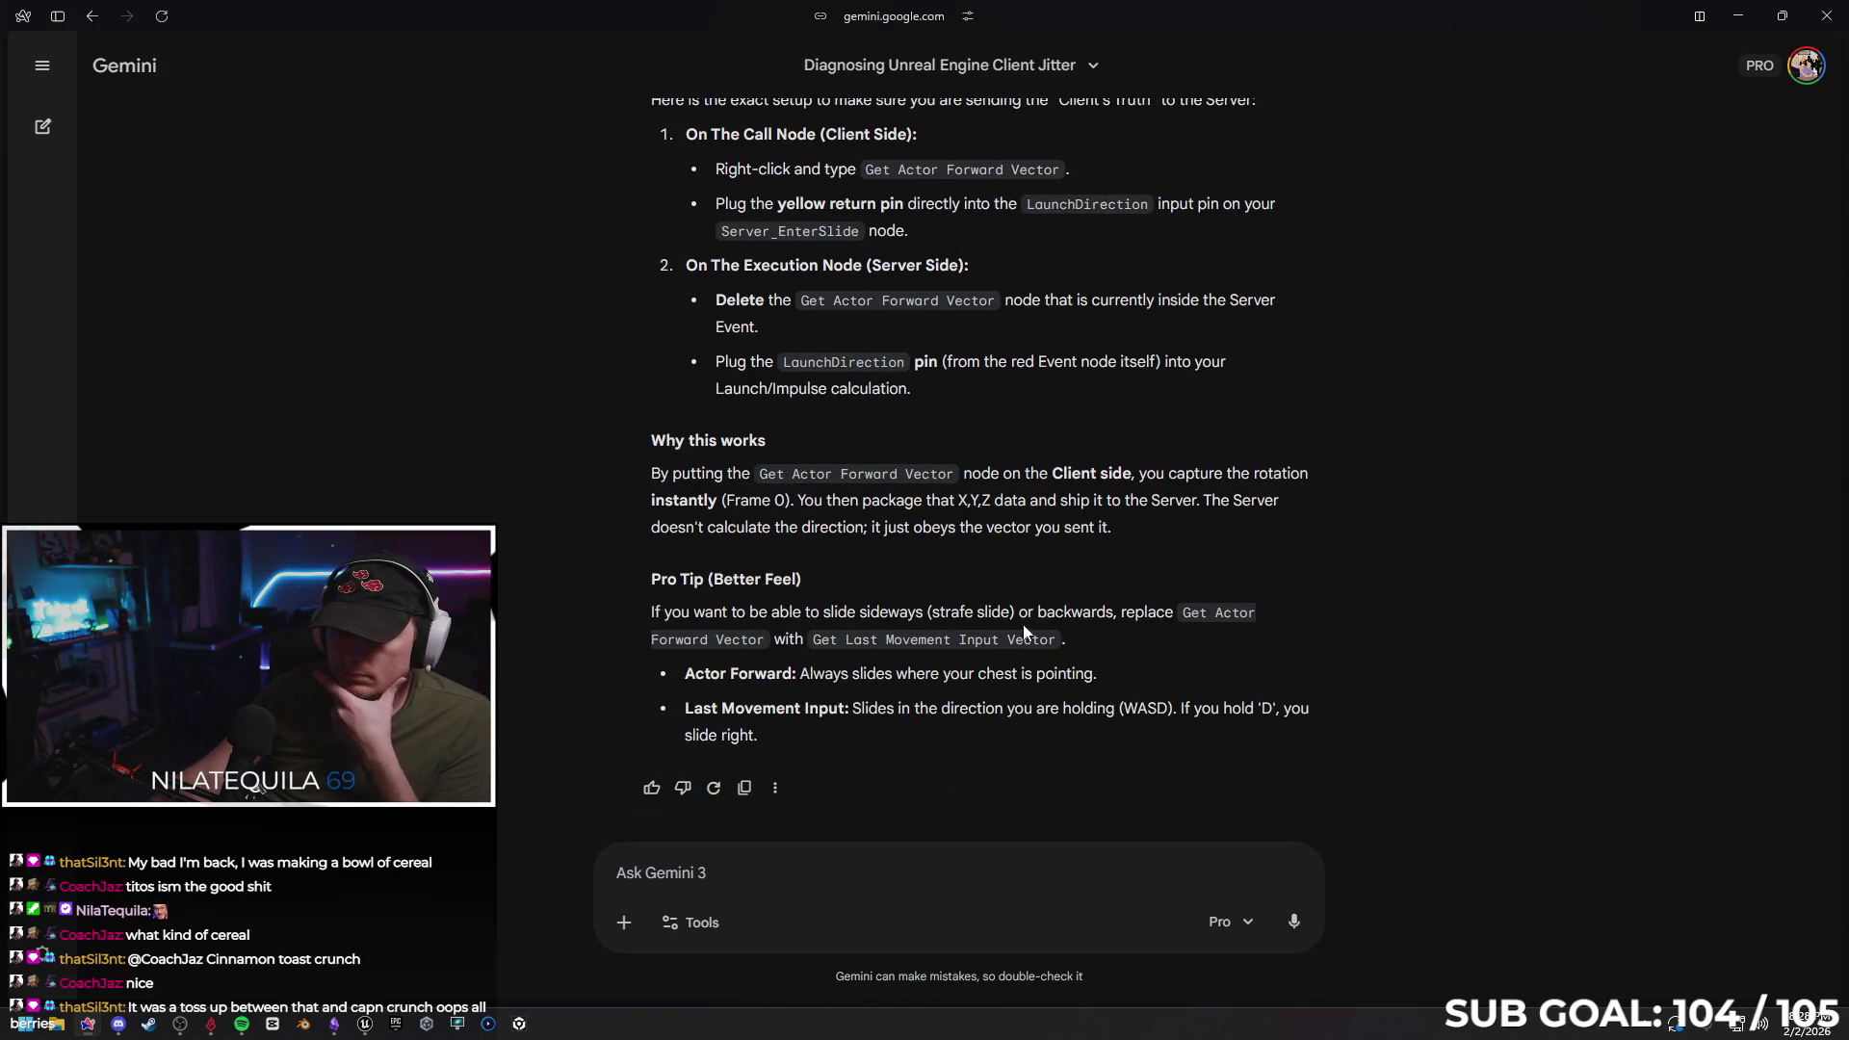
left_click(828, 870)
type("thi")
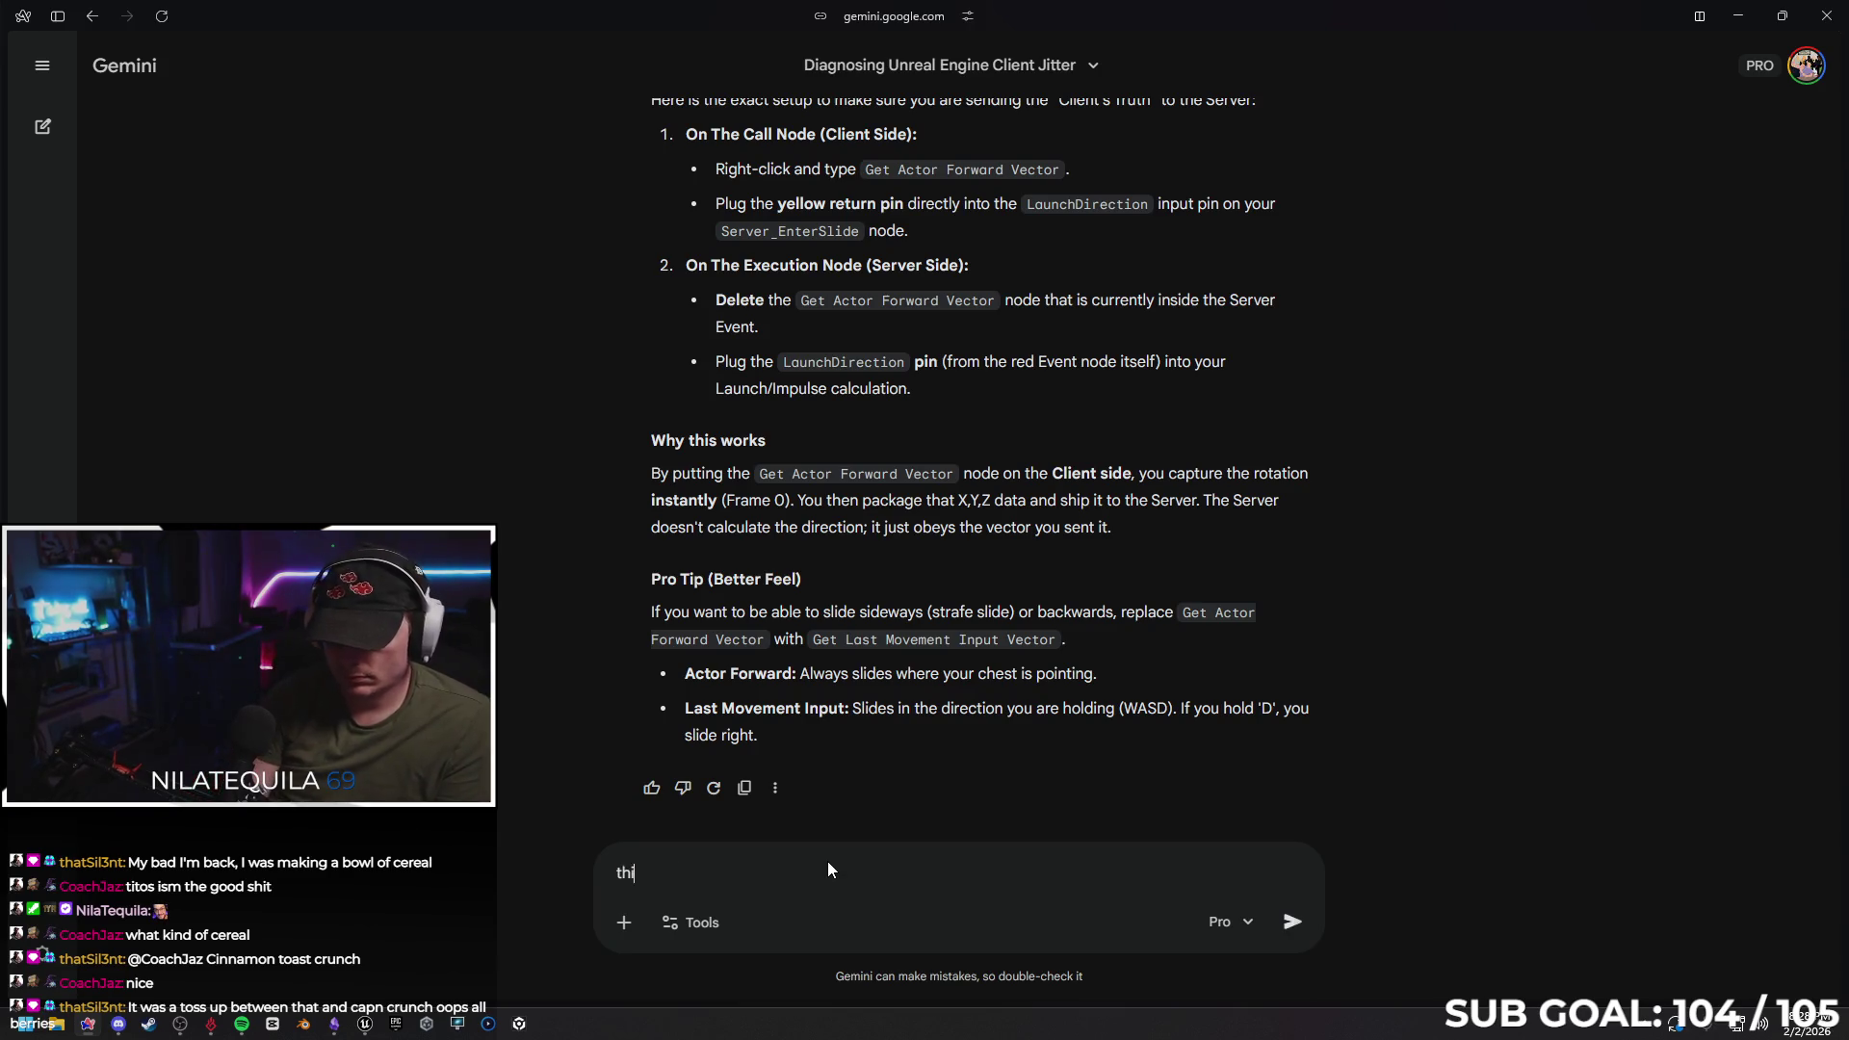
type("s. didn")
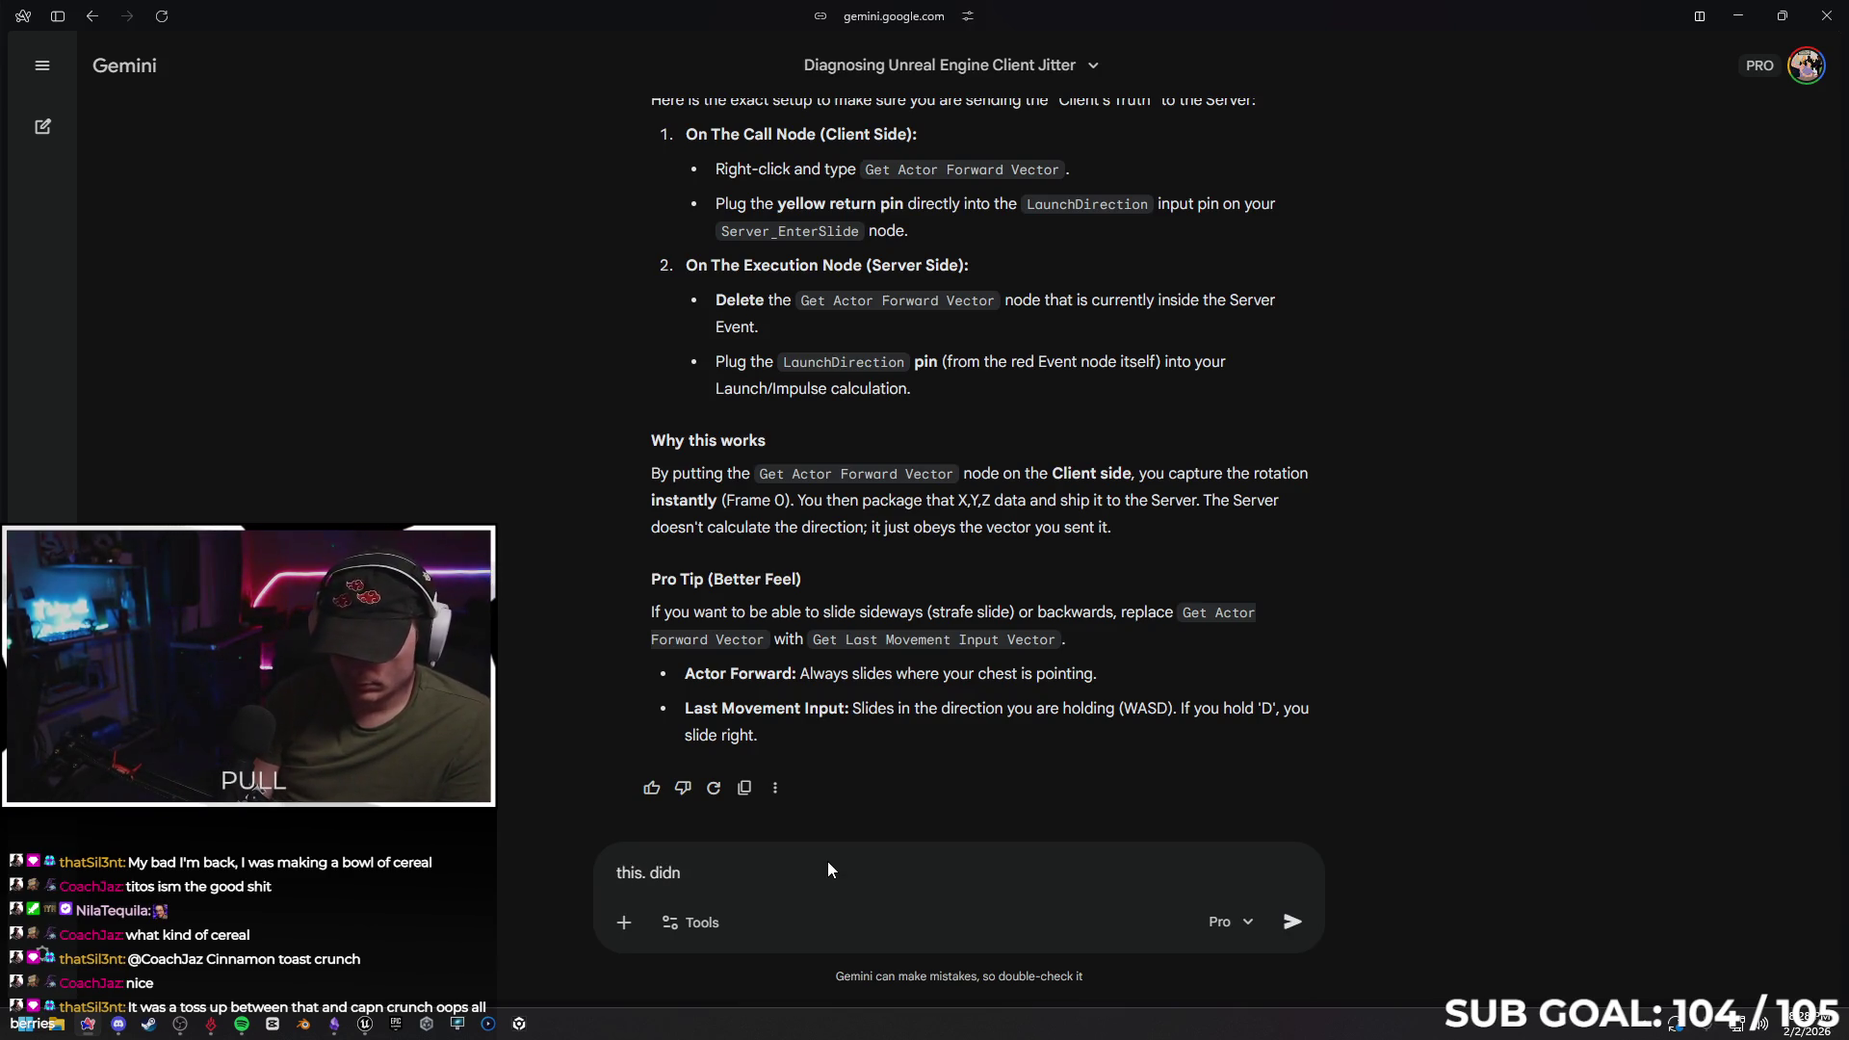
type("t. wor")
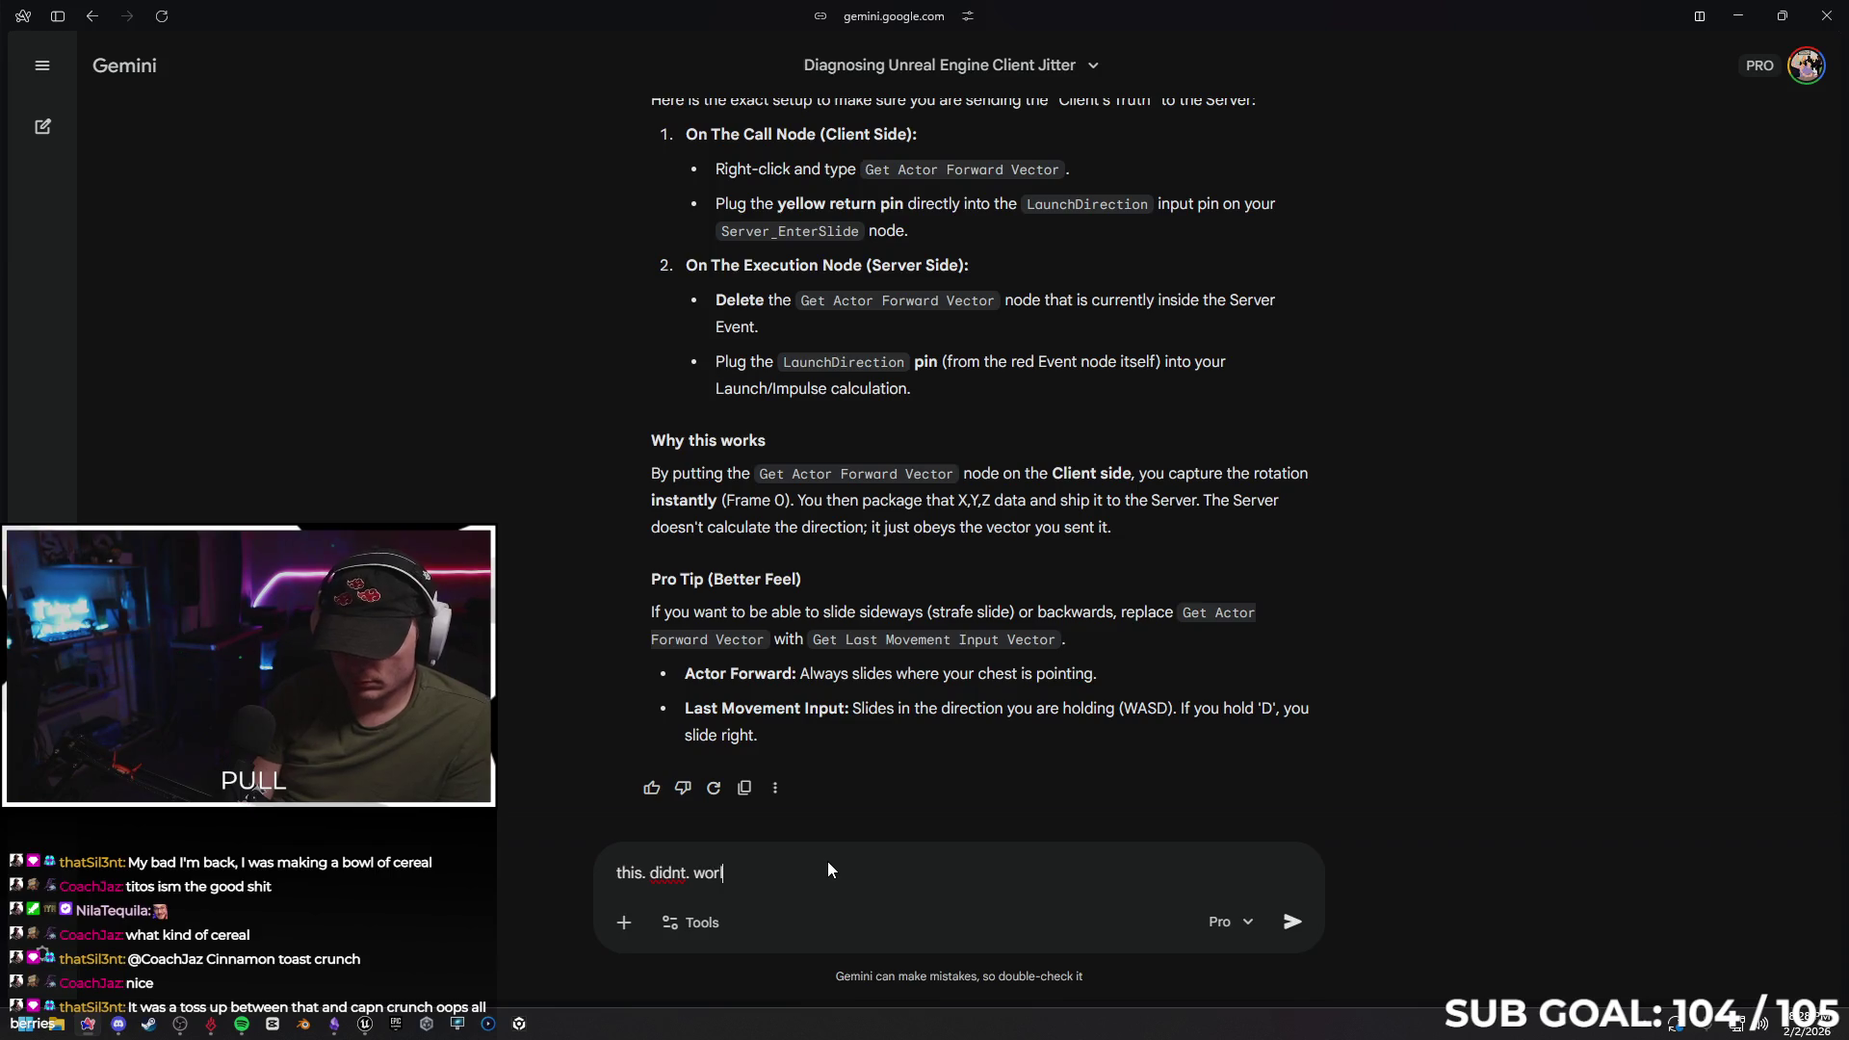
type("k. T")
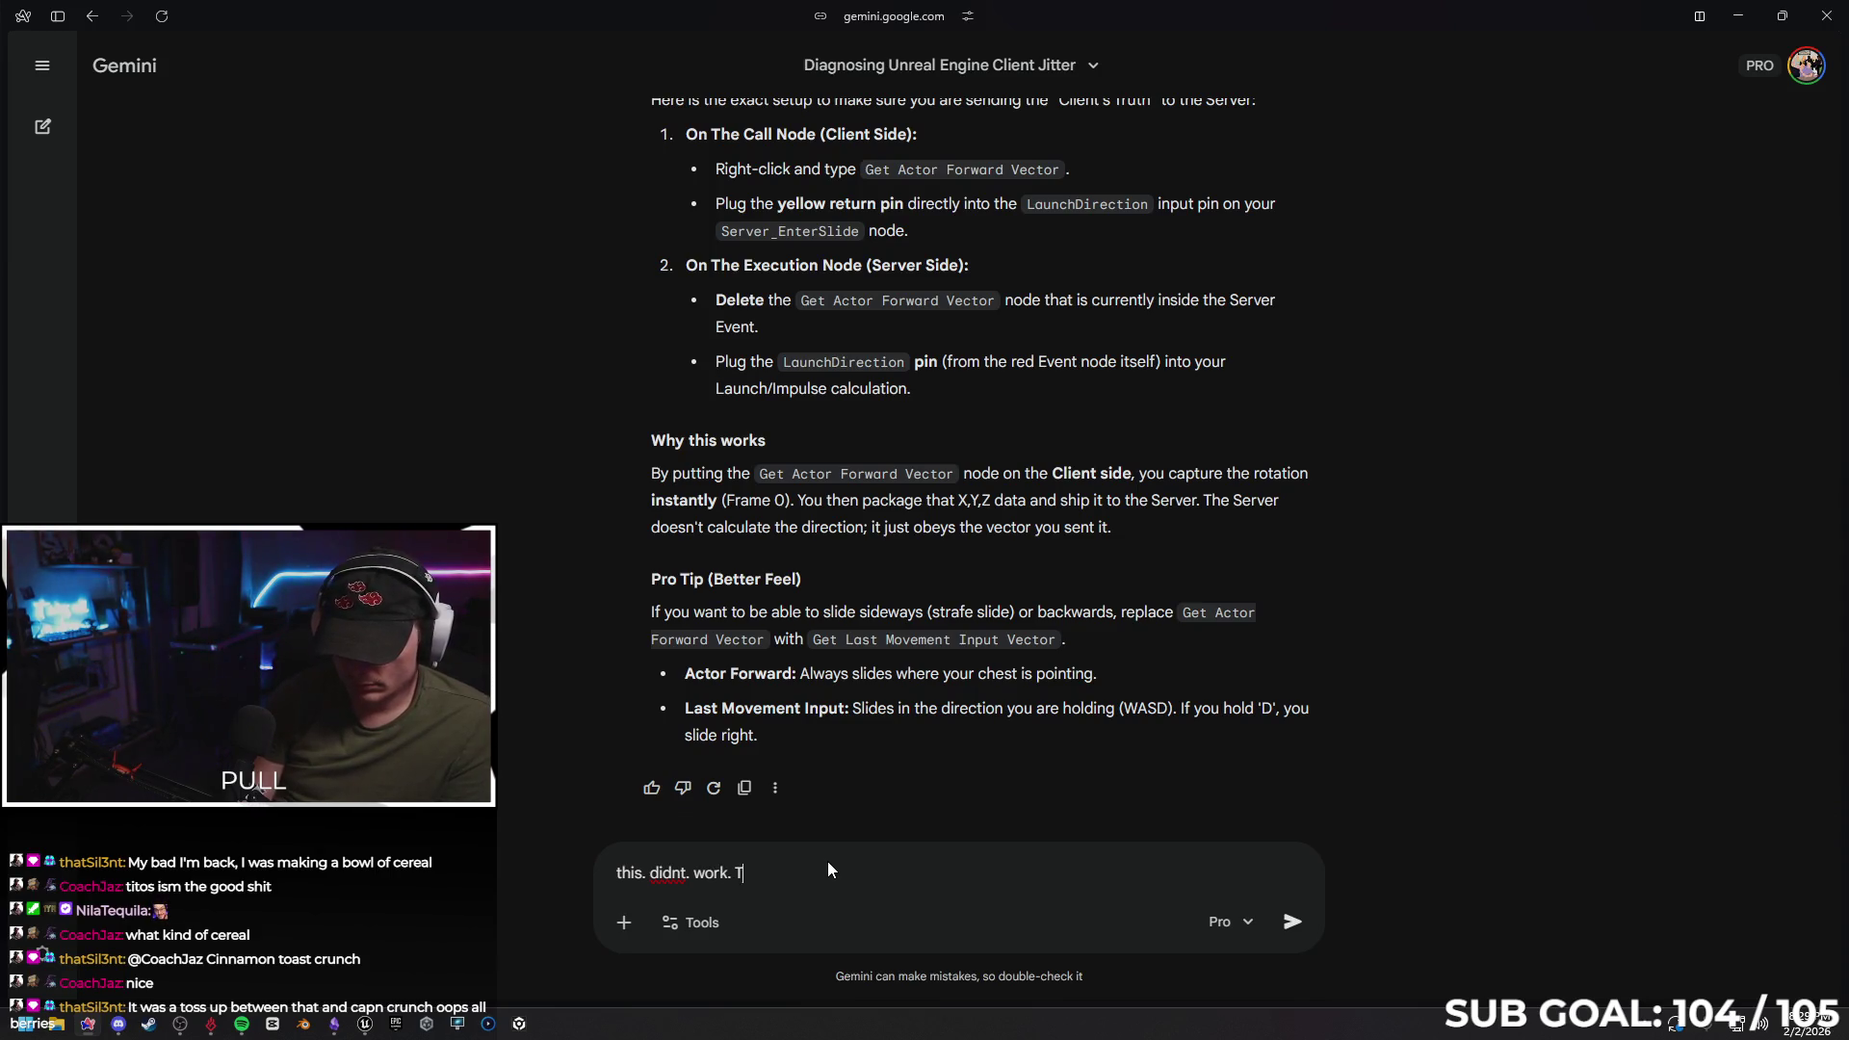
type("his is almost certainly an error with how it calls character information,")
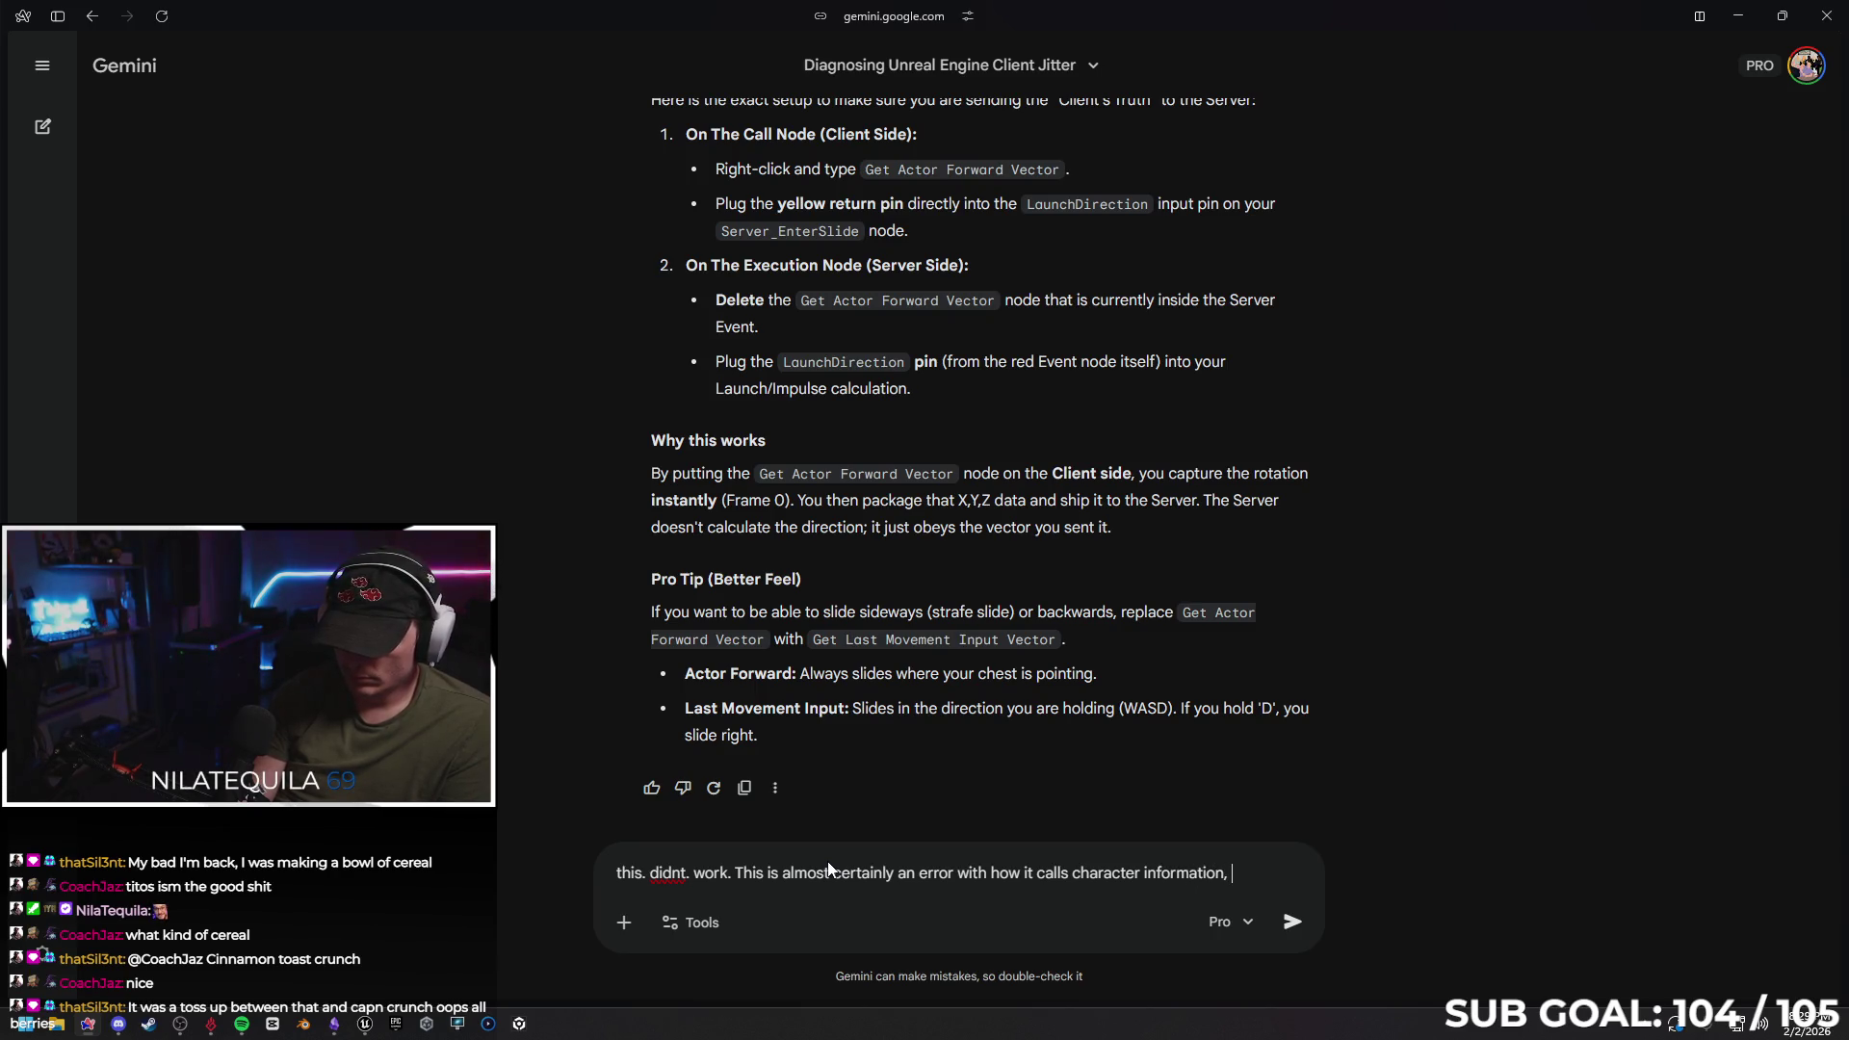
type("its always referenced to \"self")
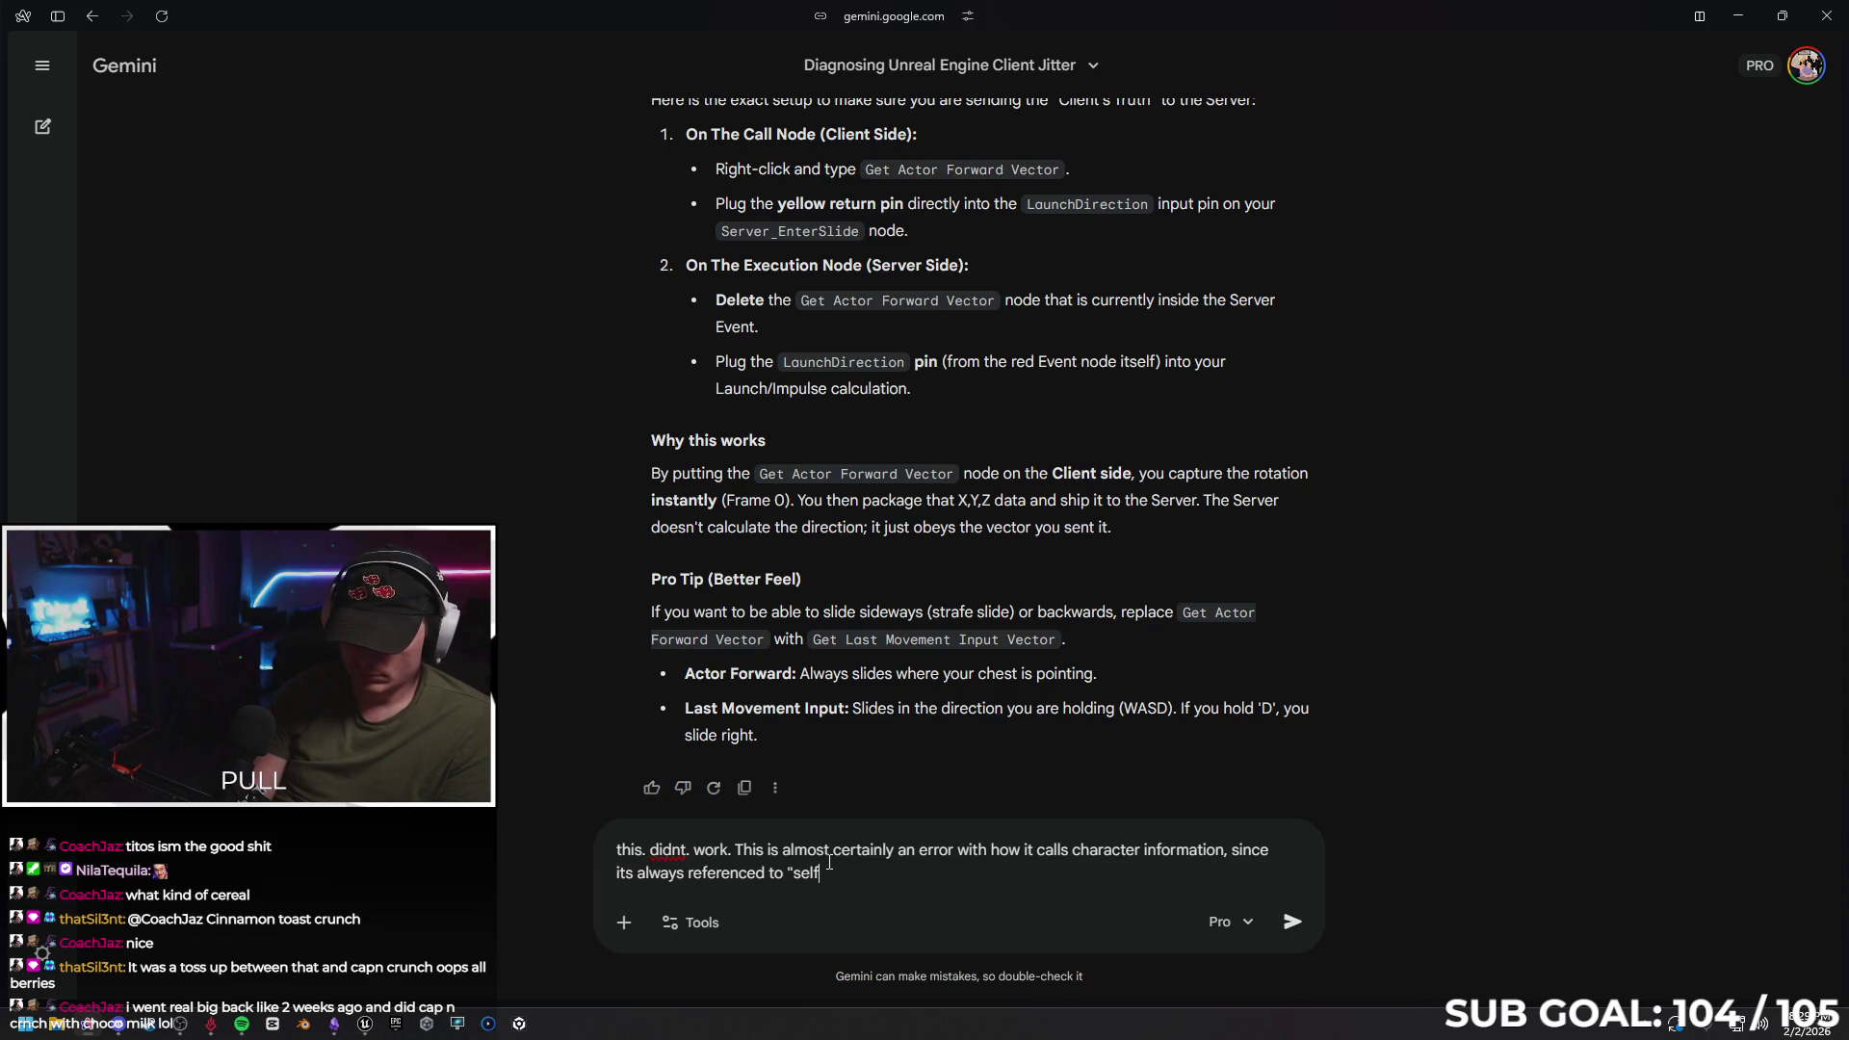
key("Return")
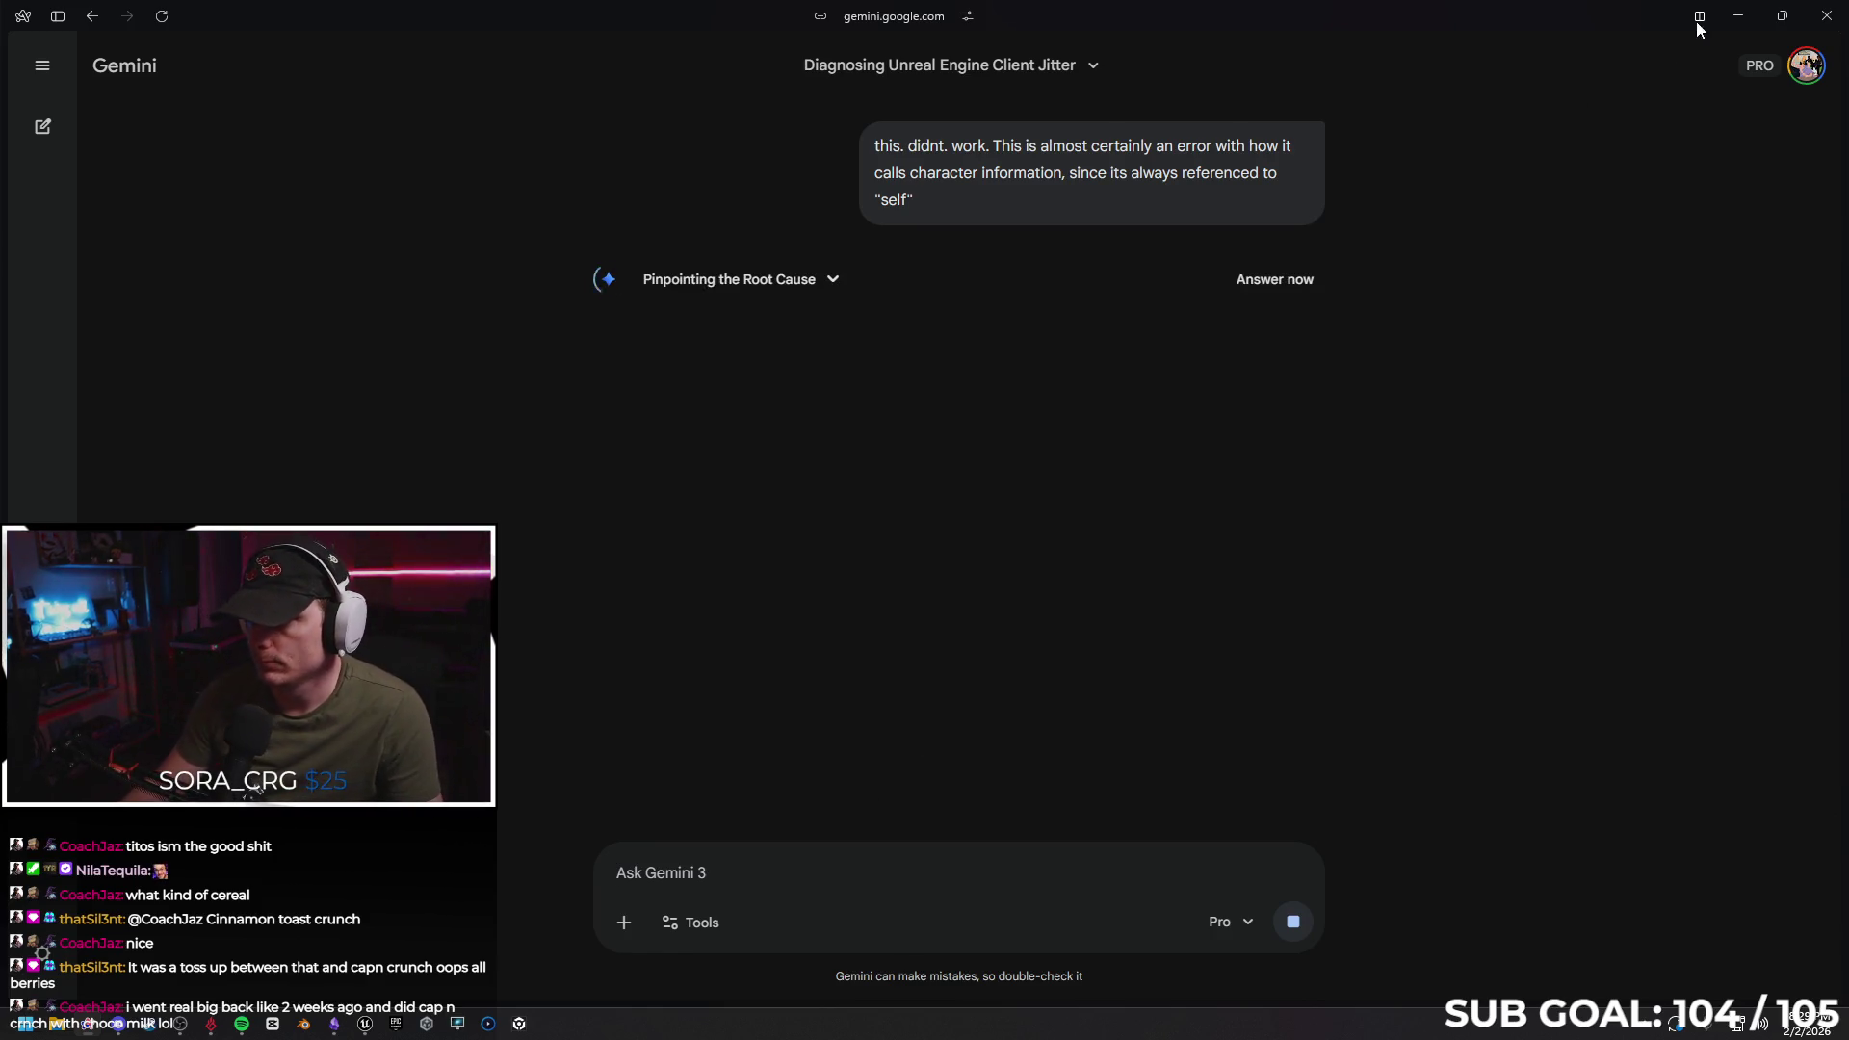
Return to Unreal Engine and pan the graph to the montage and Launch Character nodes
left_click(1736, 19)
mouse_move(776, 438)
left_mouse_down()
mouse_move(870, 591)
mouse_move(728, 344)
mouse_move(477, 446)
left_mouse_up()
left_click_drag(1169, 449, 392, 452)
Place a Character Movement reference below the dive montage and try, then remove, a Get Forward Vector node
mouse_move(1251, 470)
left_mouse_down()
mouse_move(1031, 470)
mouse_move(945, 438)
left_mouse_up()
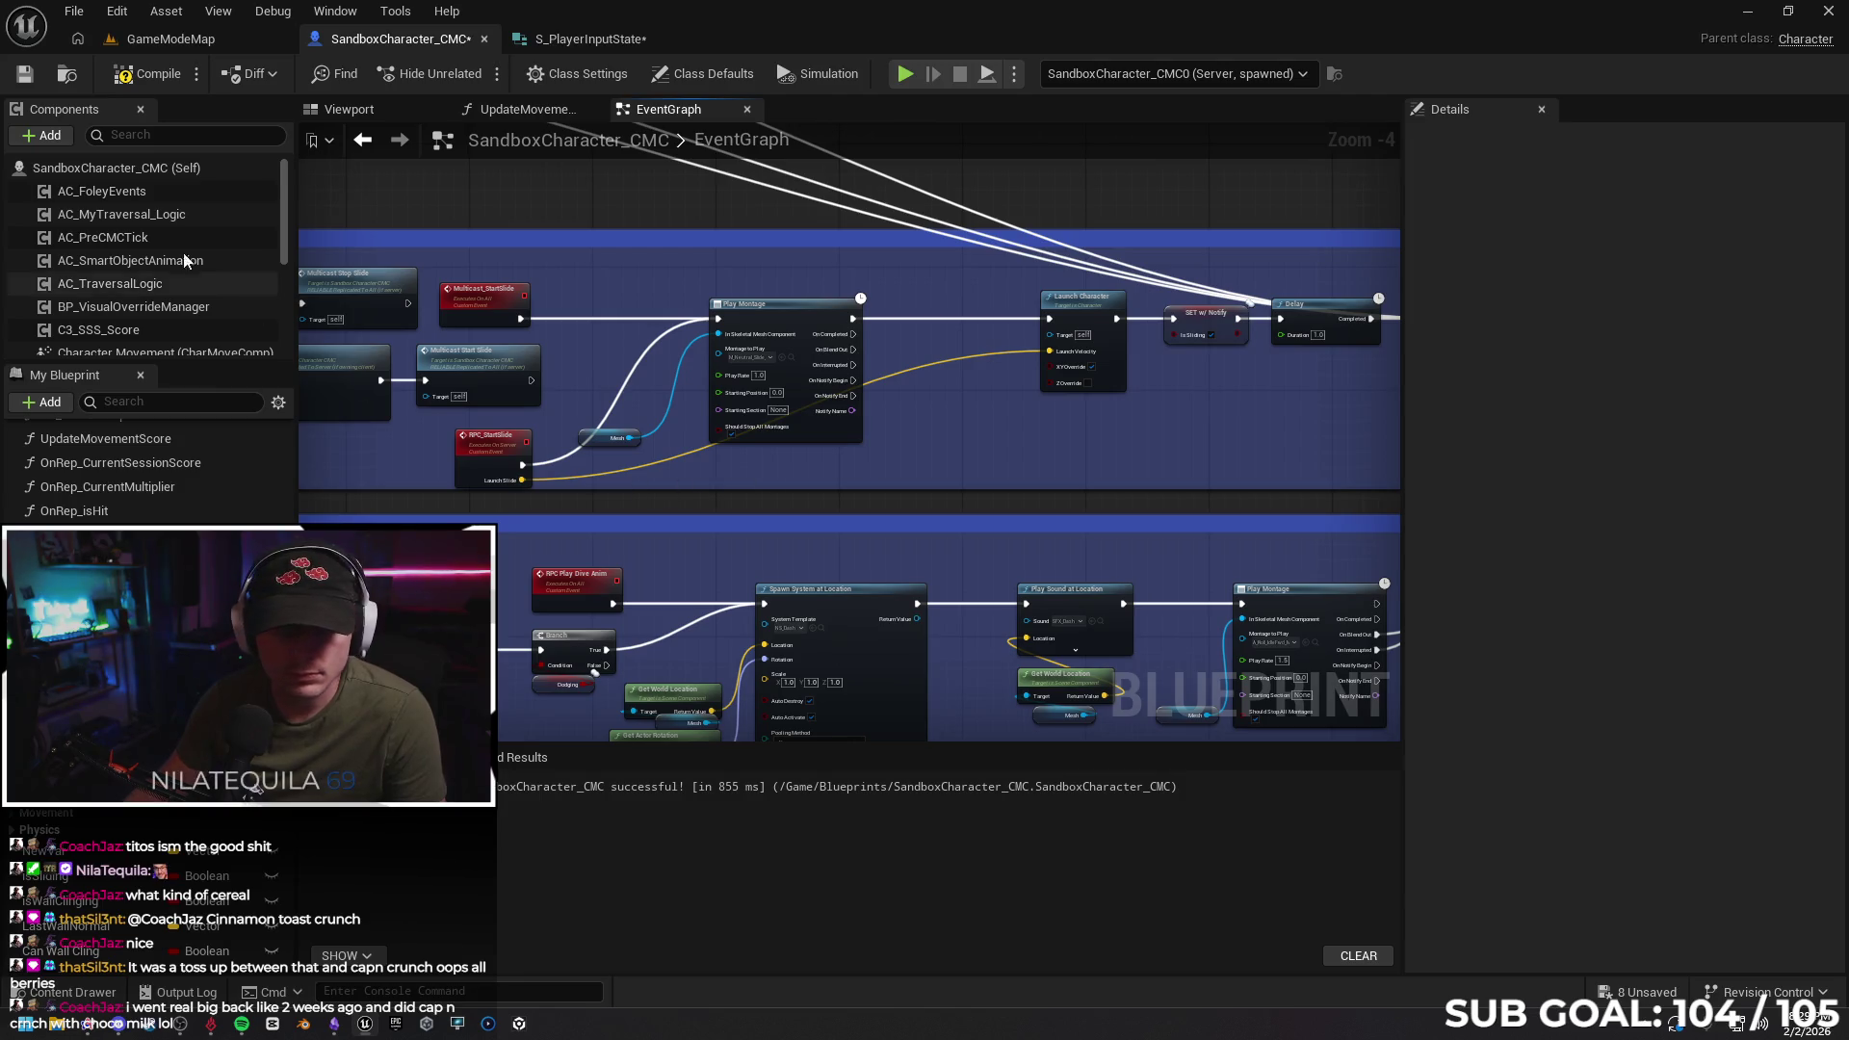
scroll(183, 252, "down", 3)
left_click(106, 231)
mouse_move(173, 231)
left_mouse_down()
mouse_move(736, 472)
mouse_move(924, 475)
left_mouse_up()
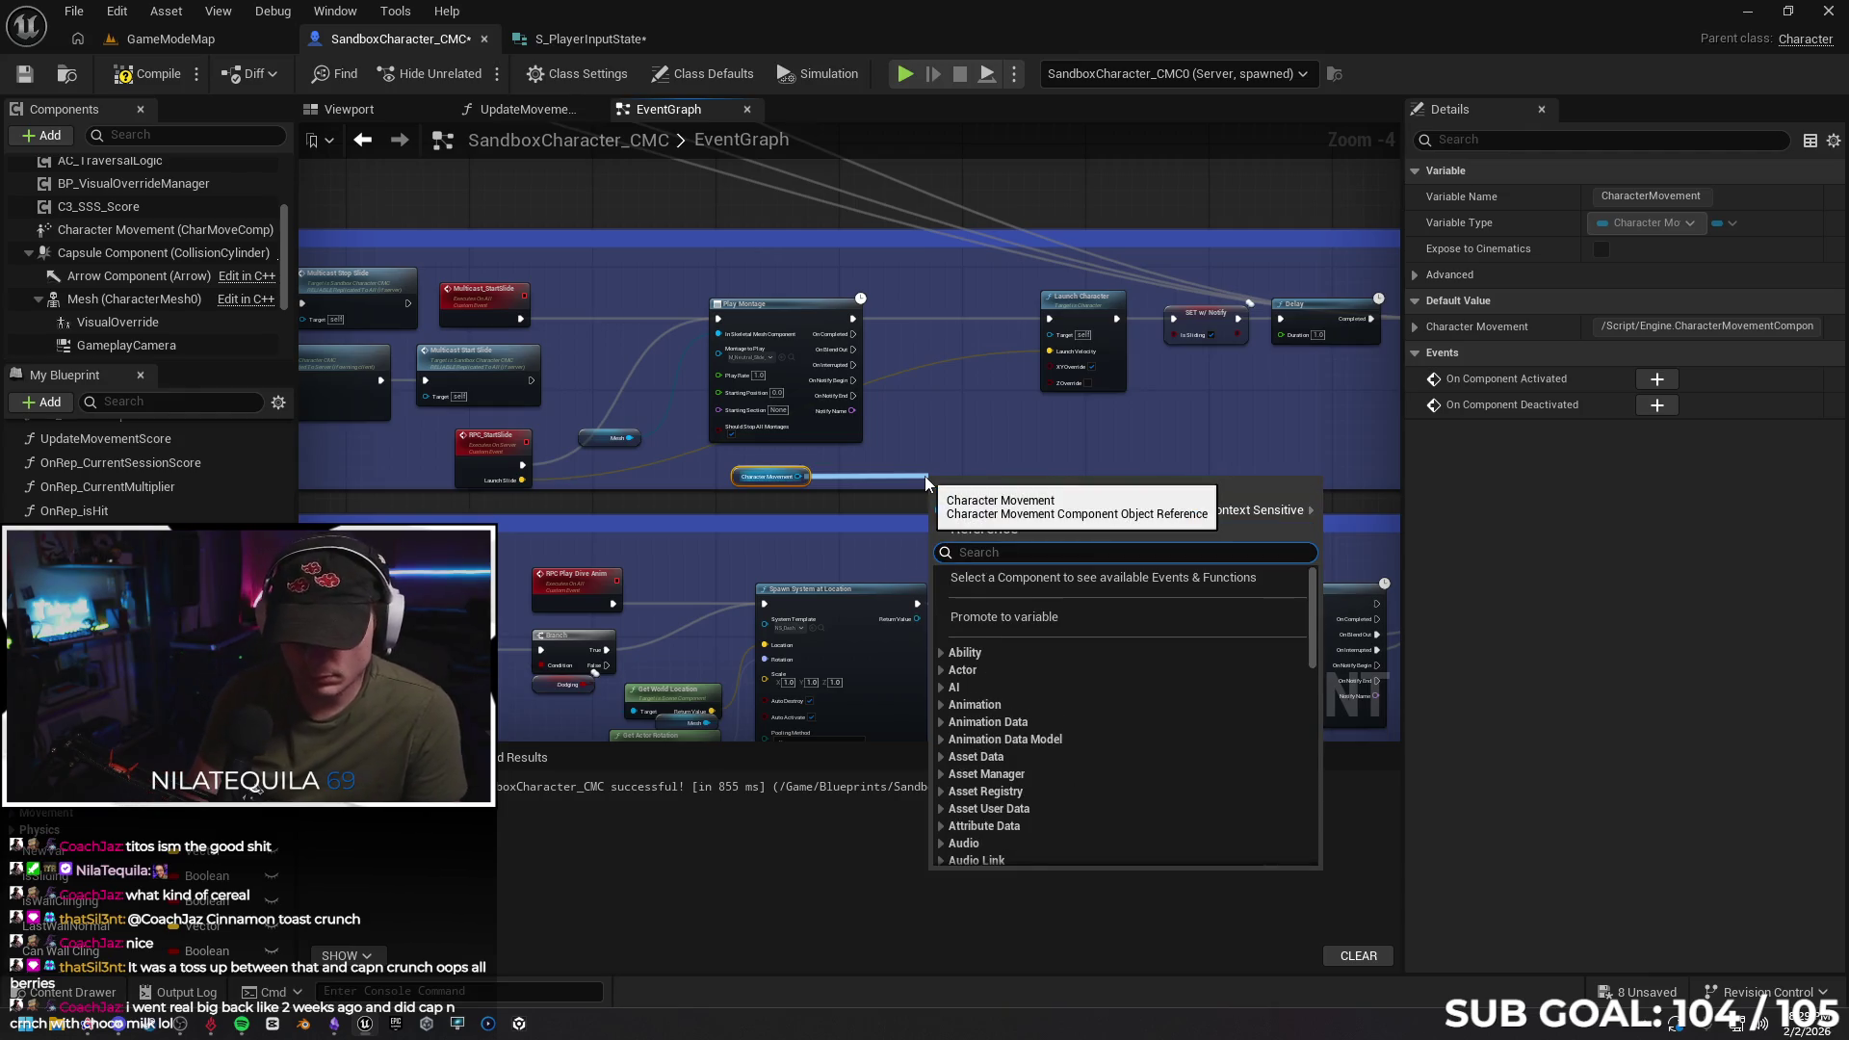
type("get forward v")
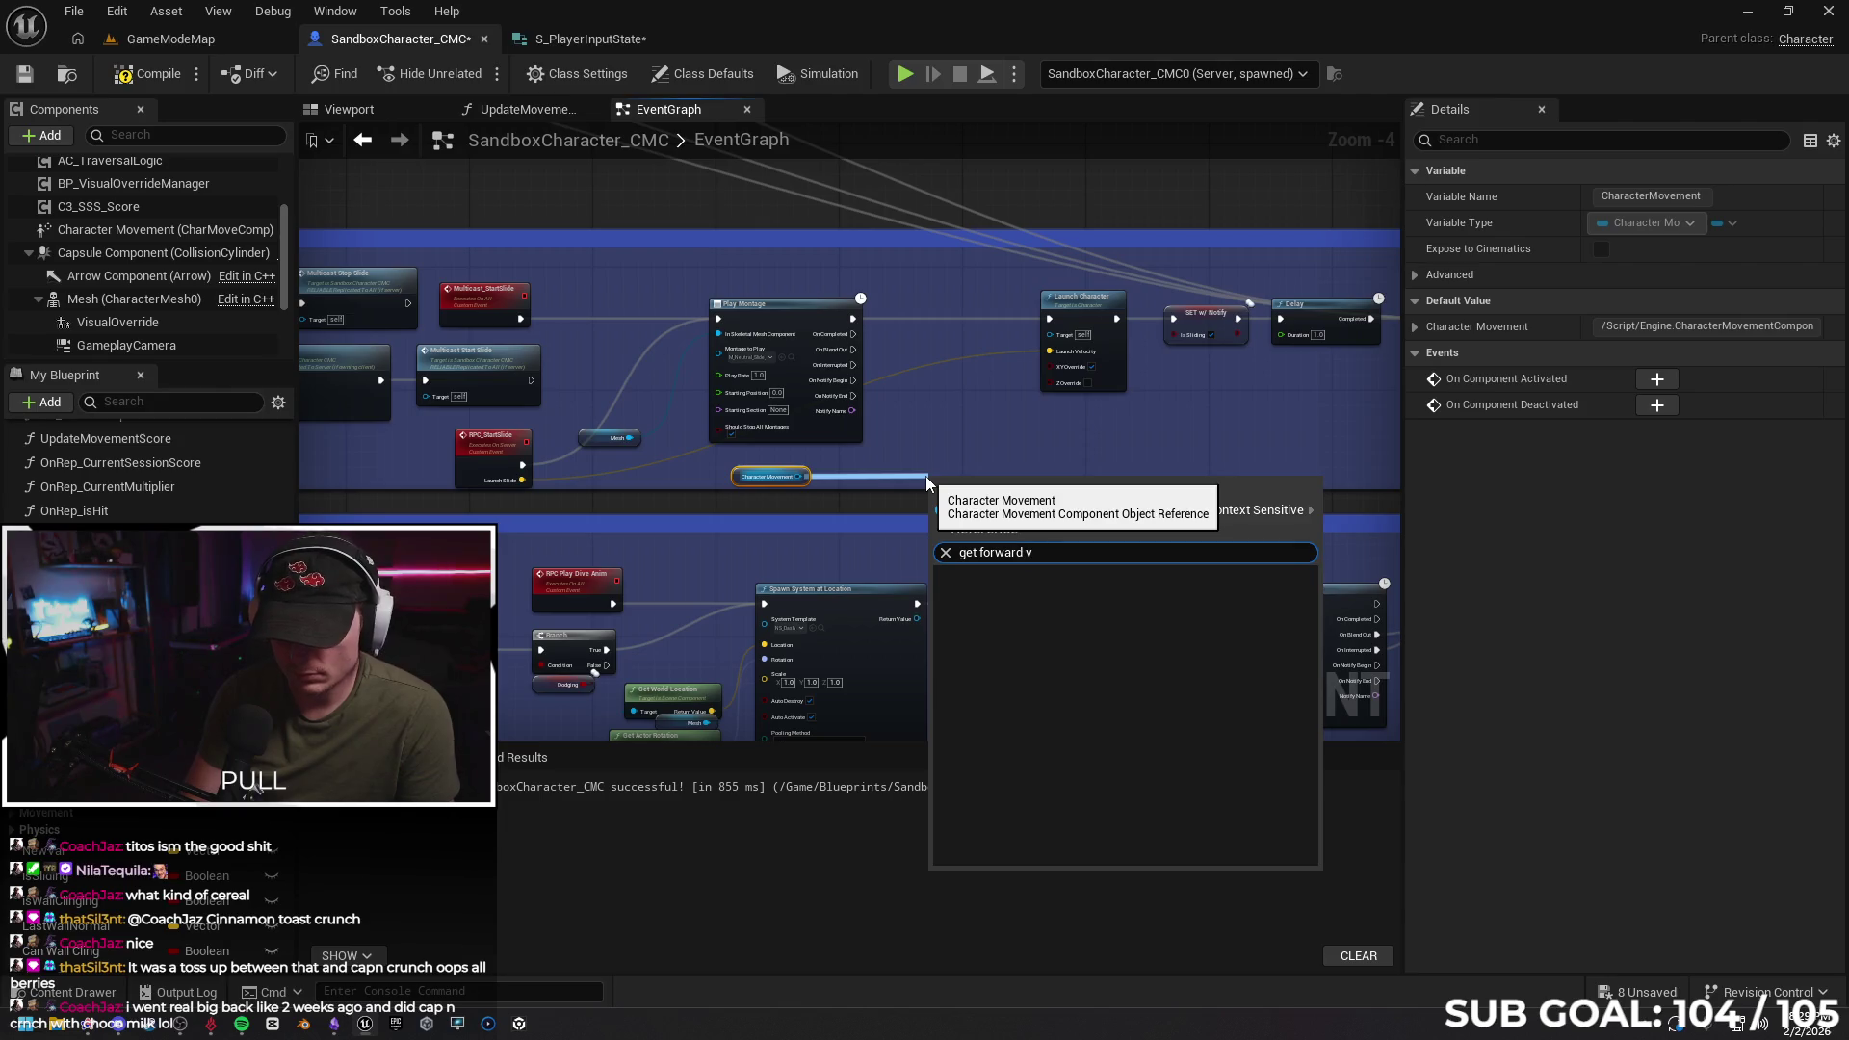
type("ectort")
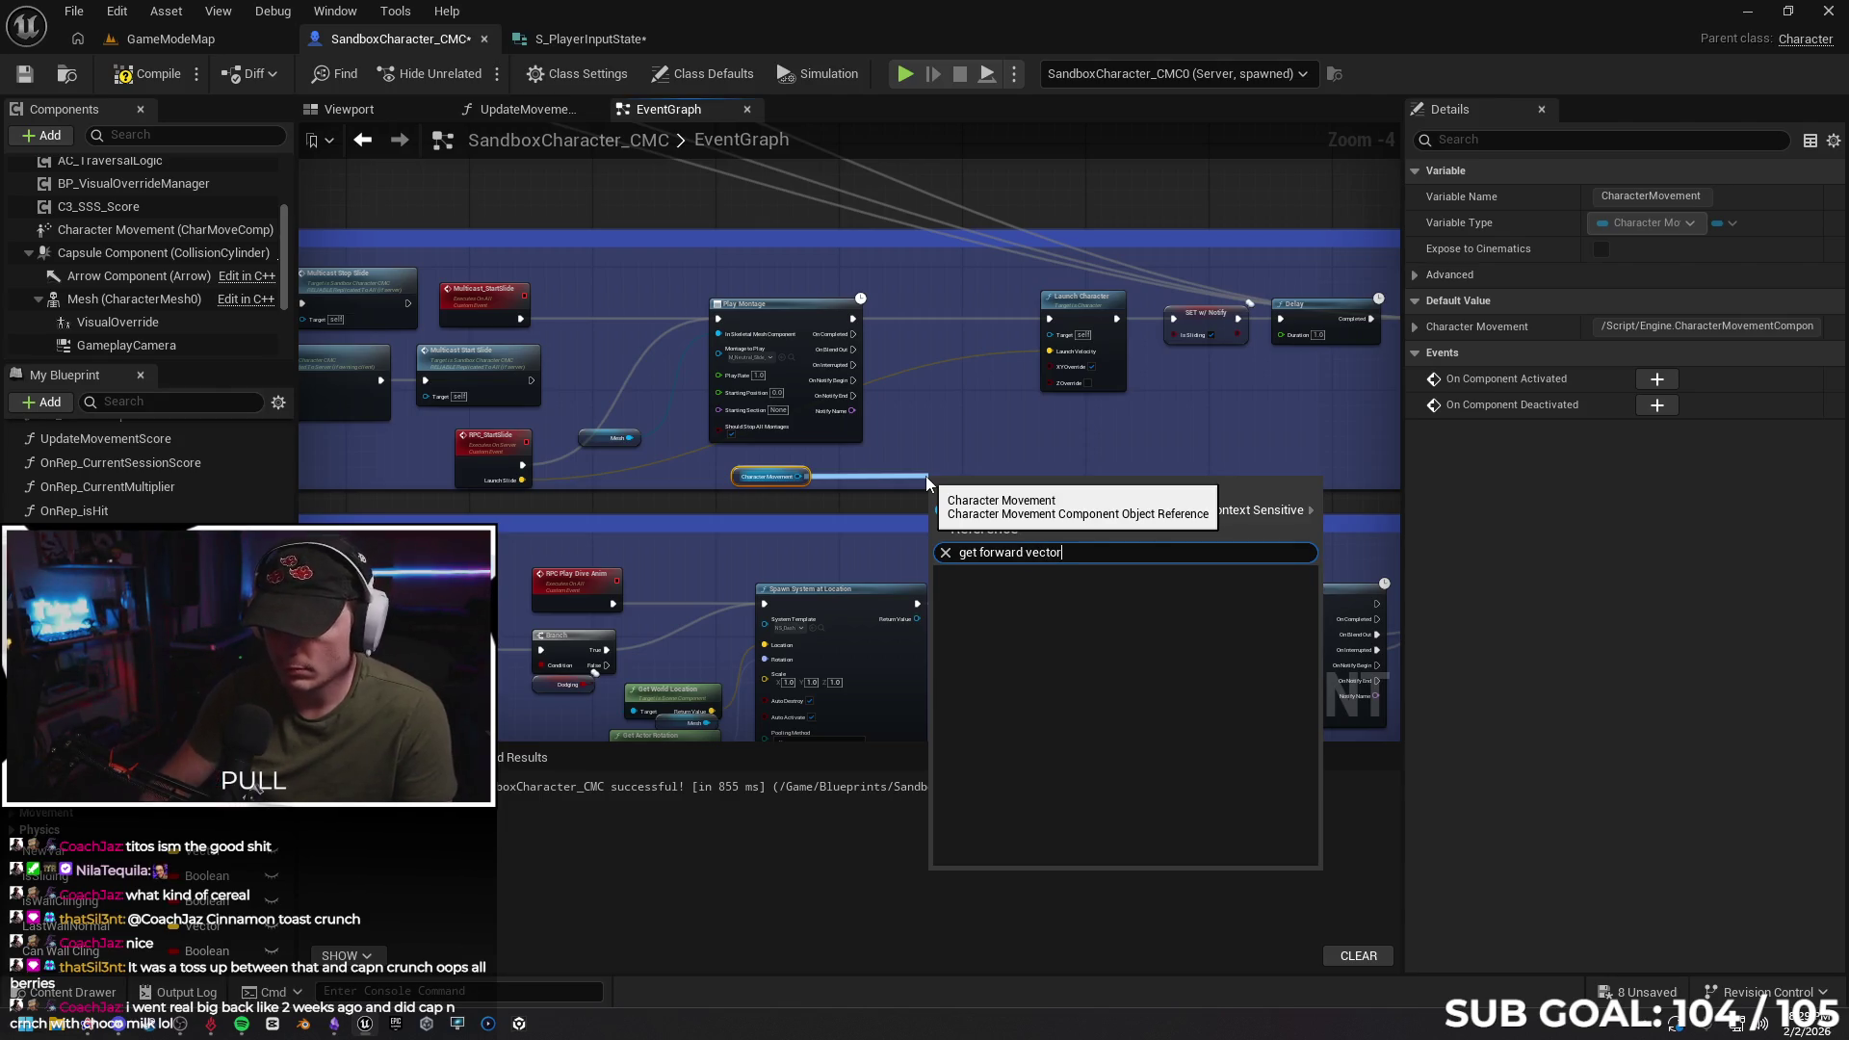
key("BackSpace")
left_click(1198, 512)
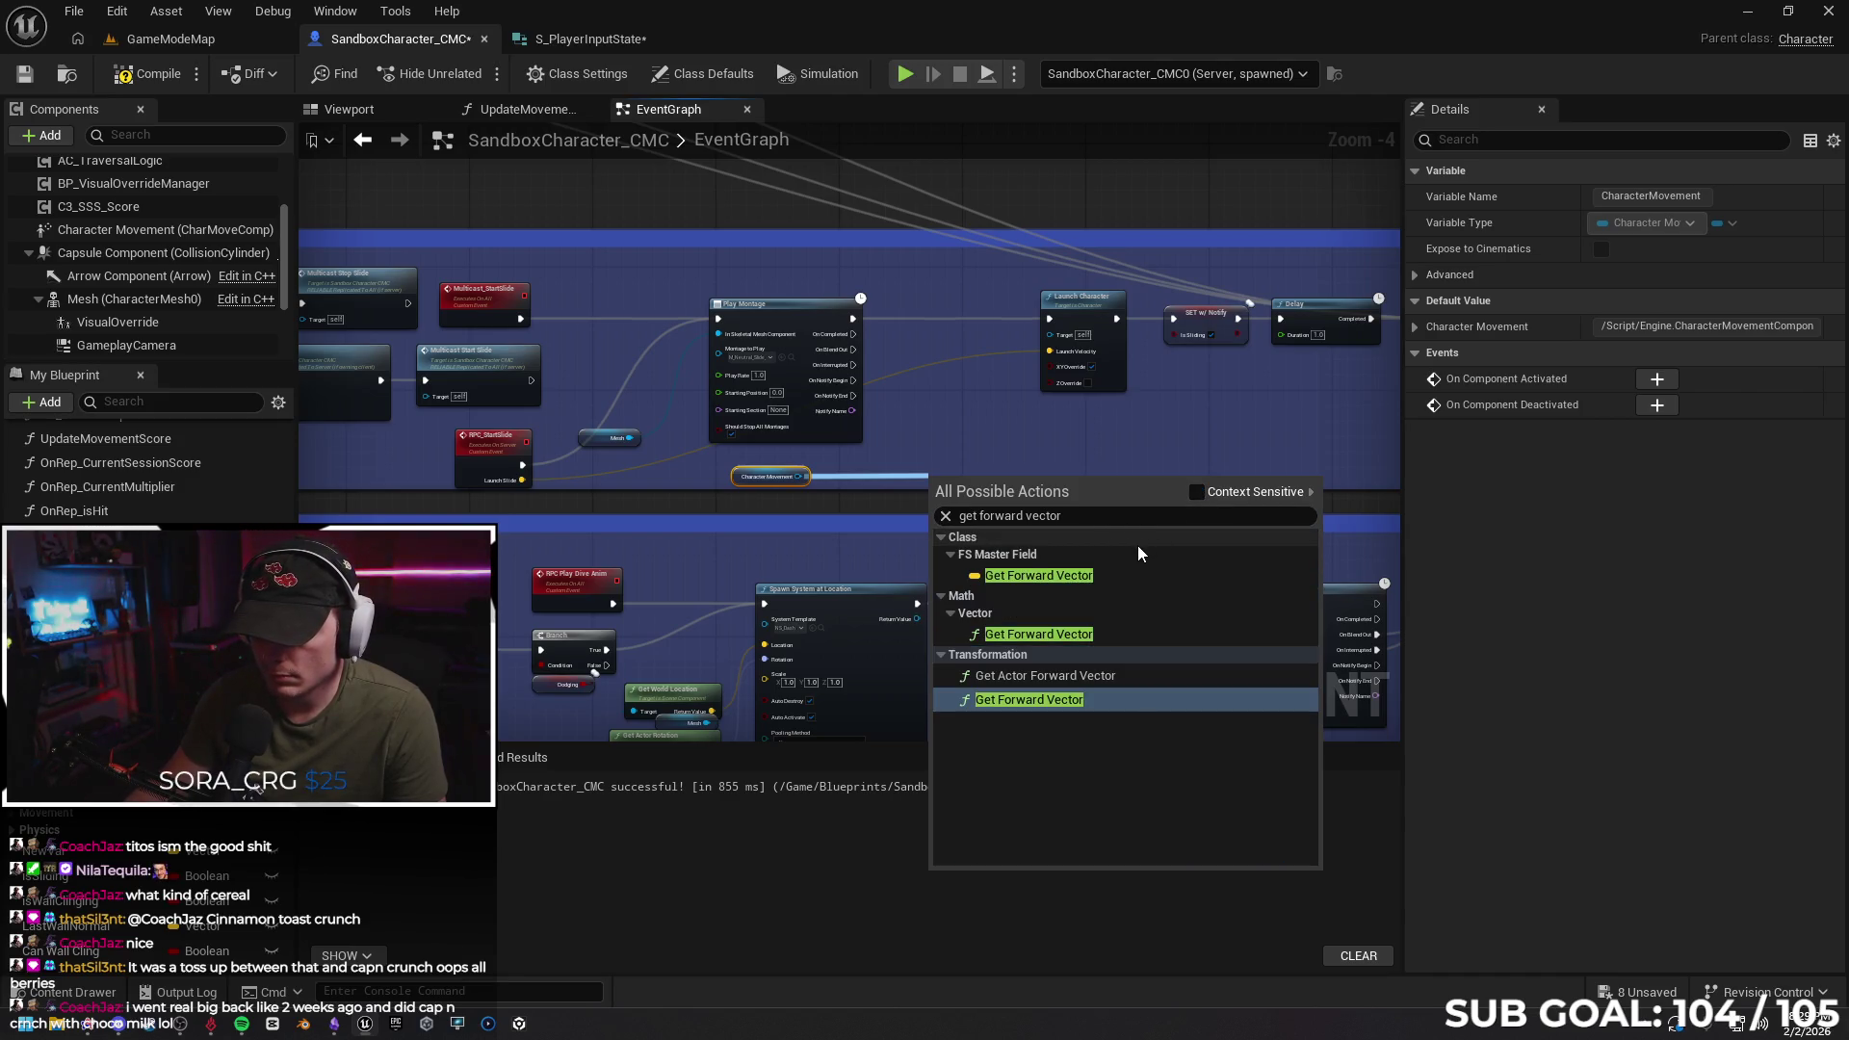
left_click(1094, 701)
mouse_move(977, 490)
left_mouse_down()
mouse_move(1008, 470)
mouse_move(998, 483)
left_mouse_up()
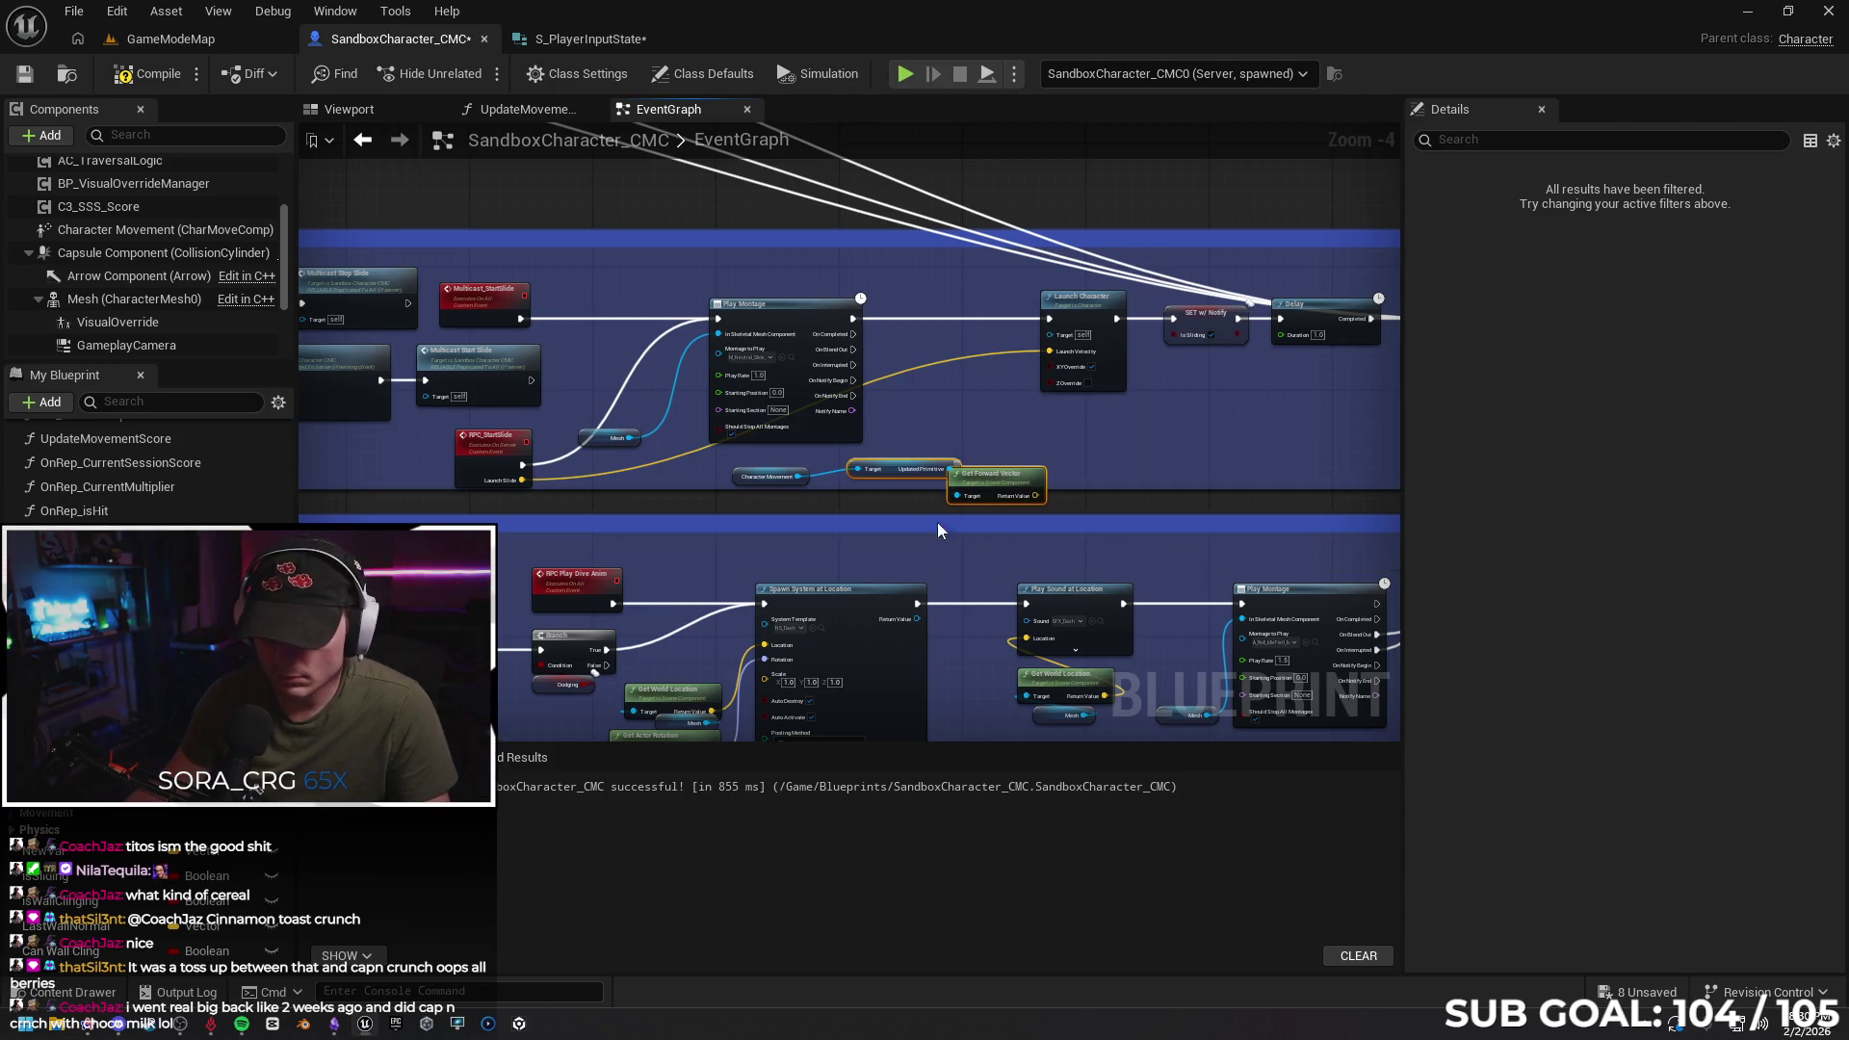
key("ctrl+z")
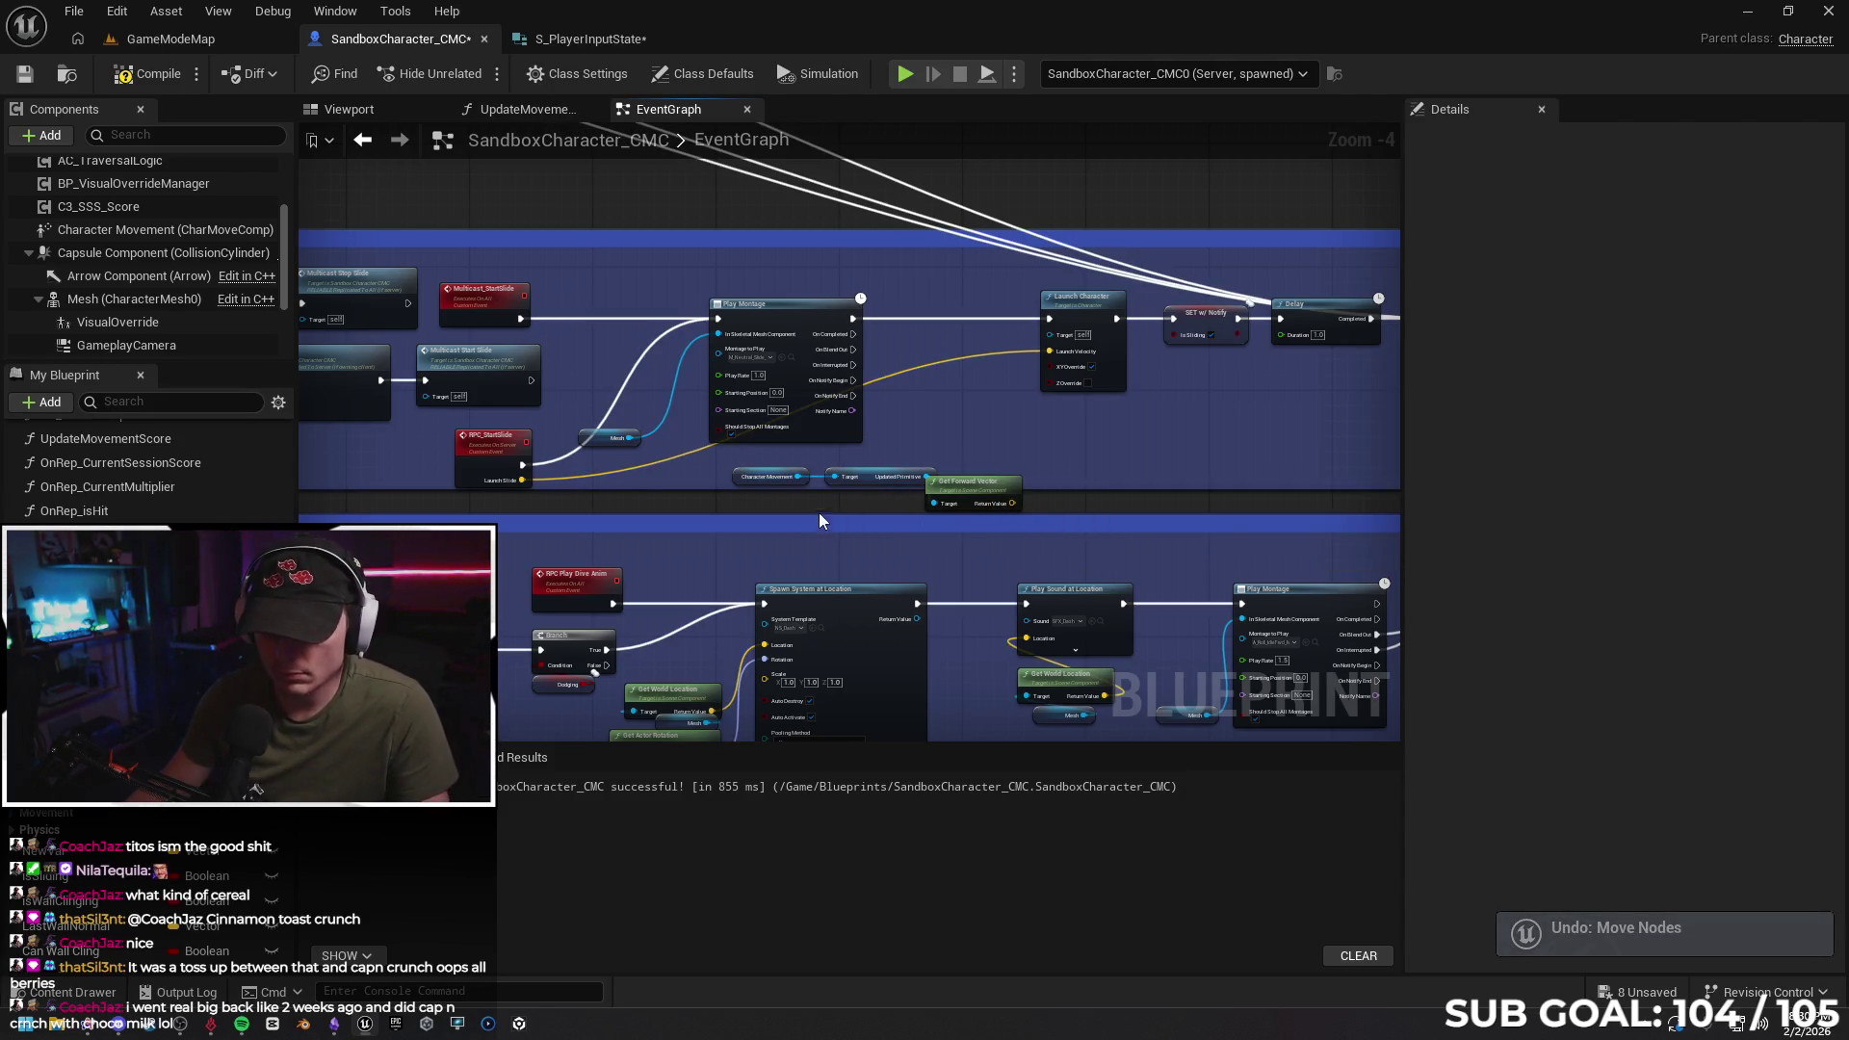
key("ctrl+z")
Add a Get Actor Forward Vector from Character Movement, delete it, and undo several earlier edits
left_click_drag(798, 477, 872, 483)
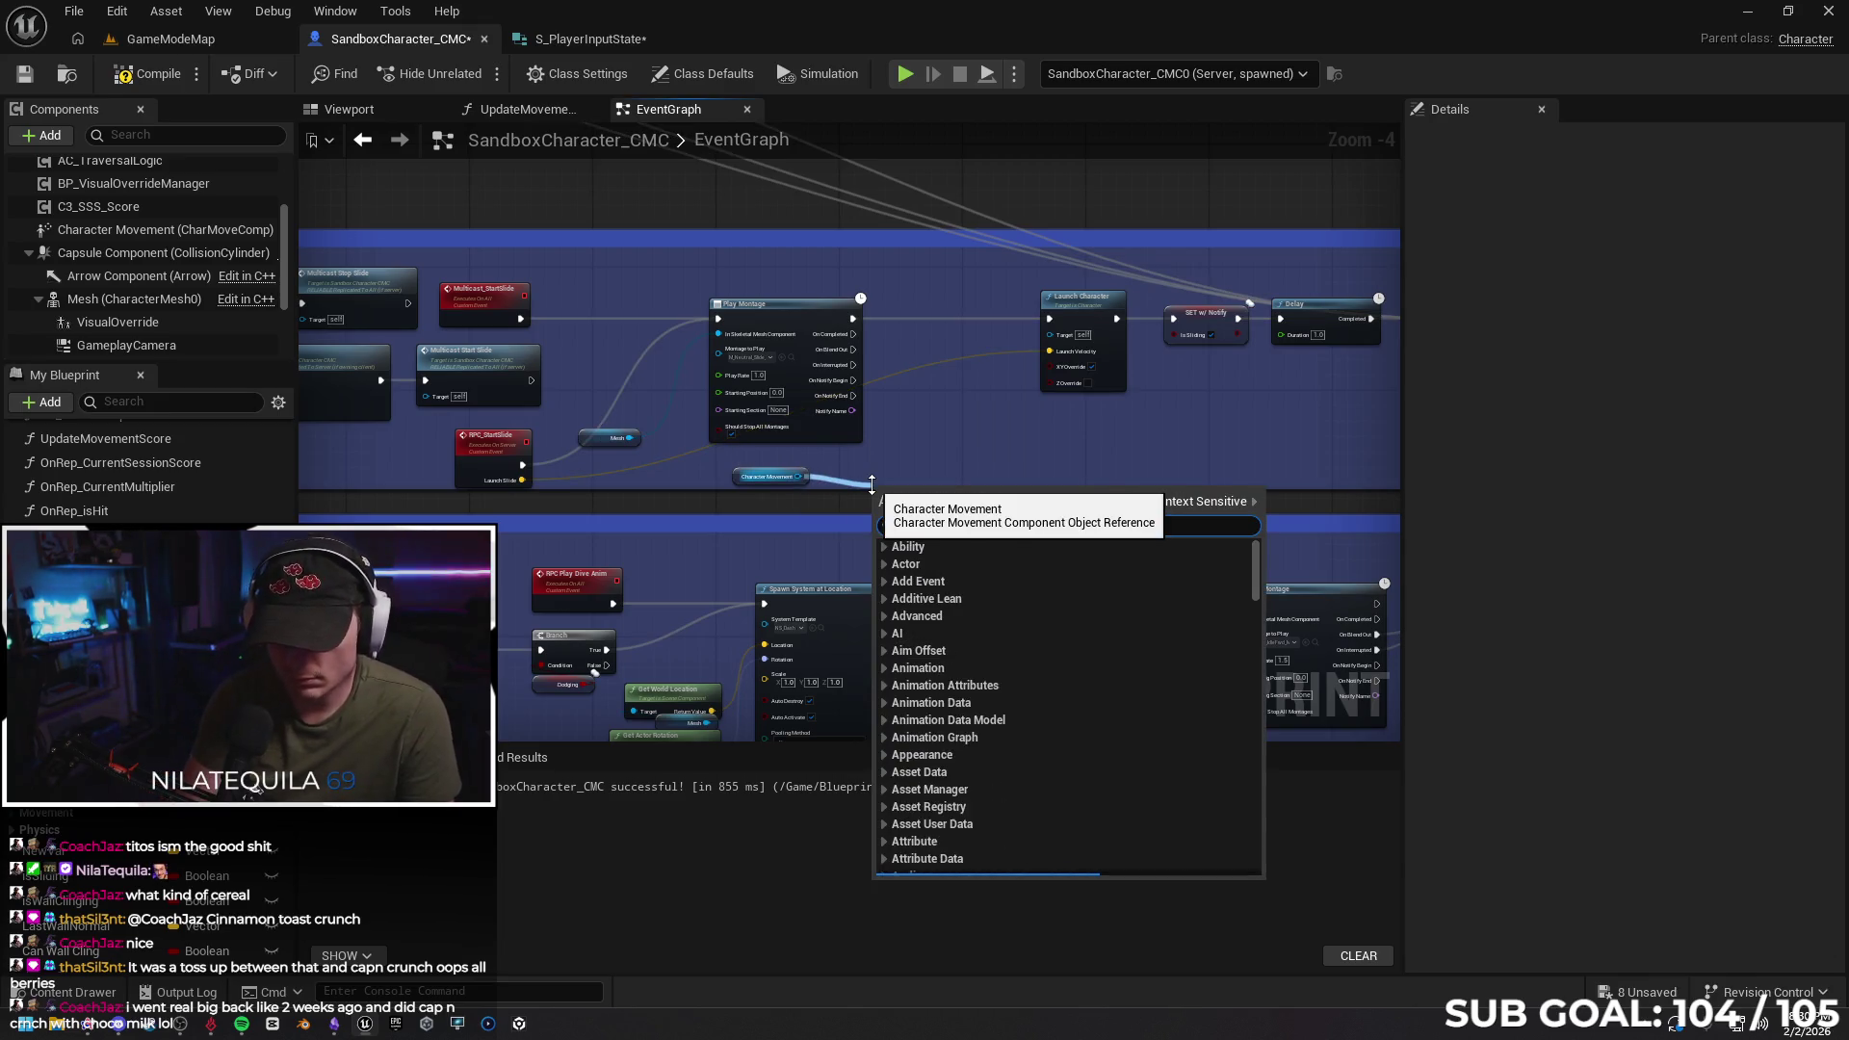
type("get forward")
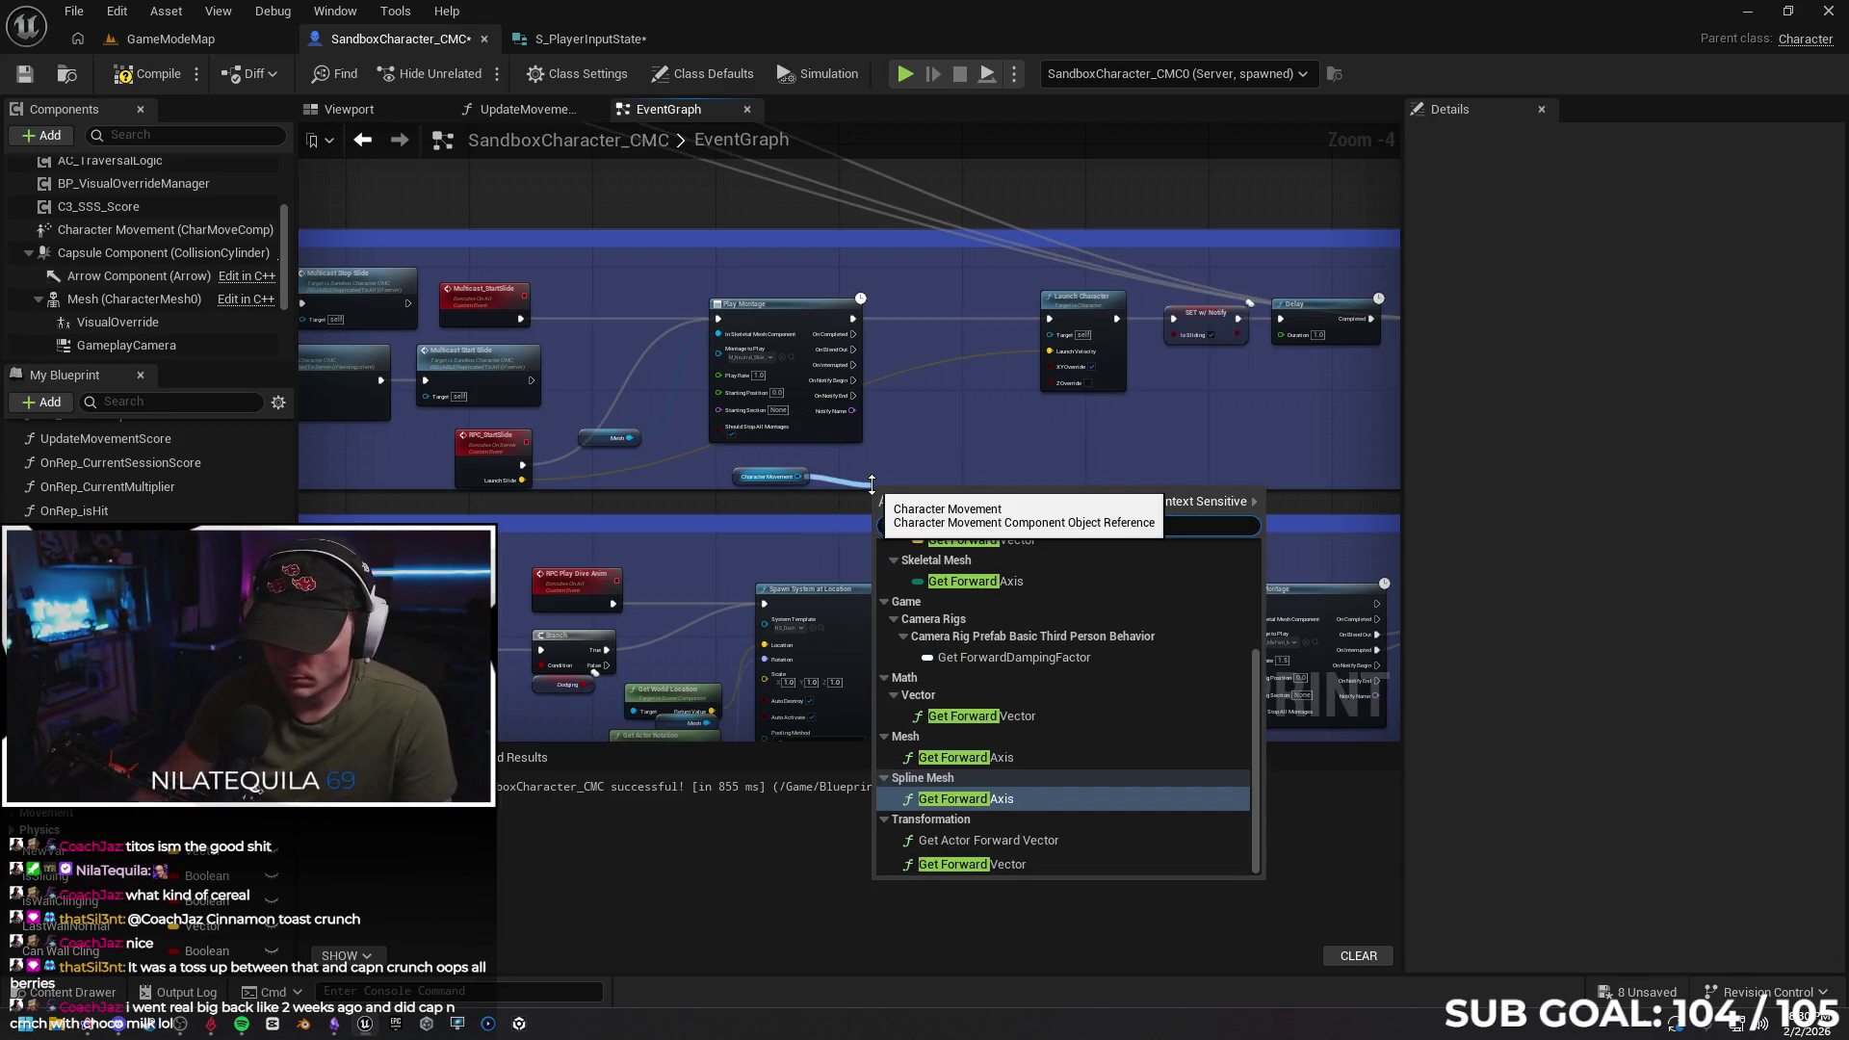
left_click(1063, 836)
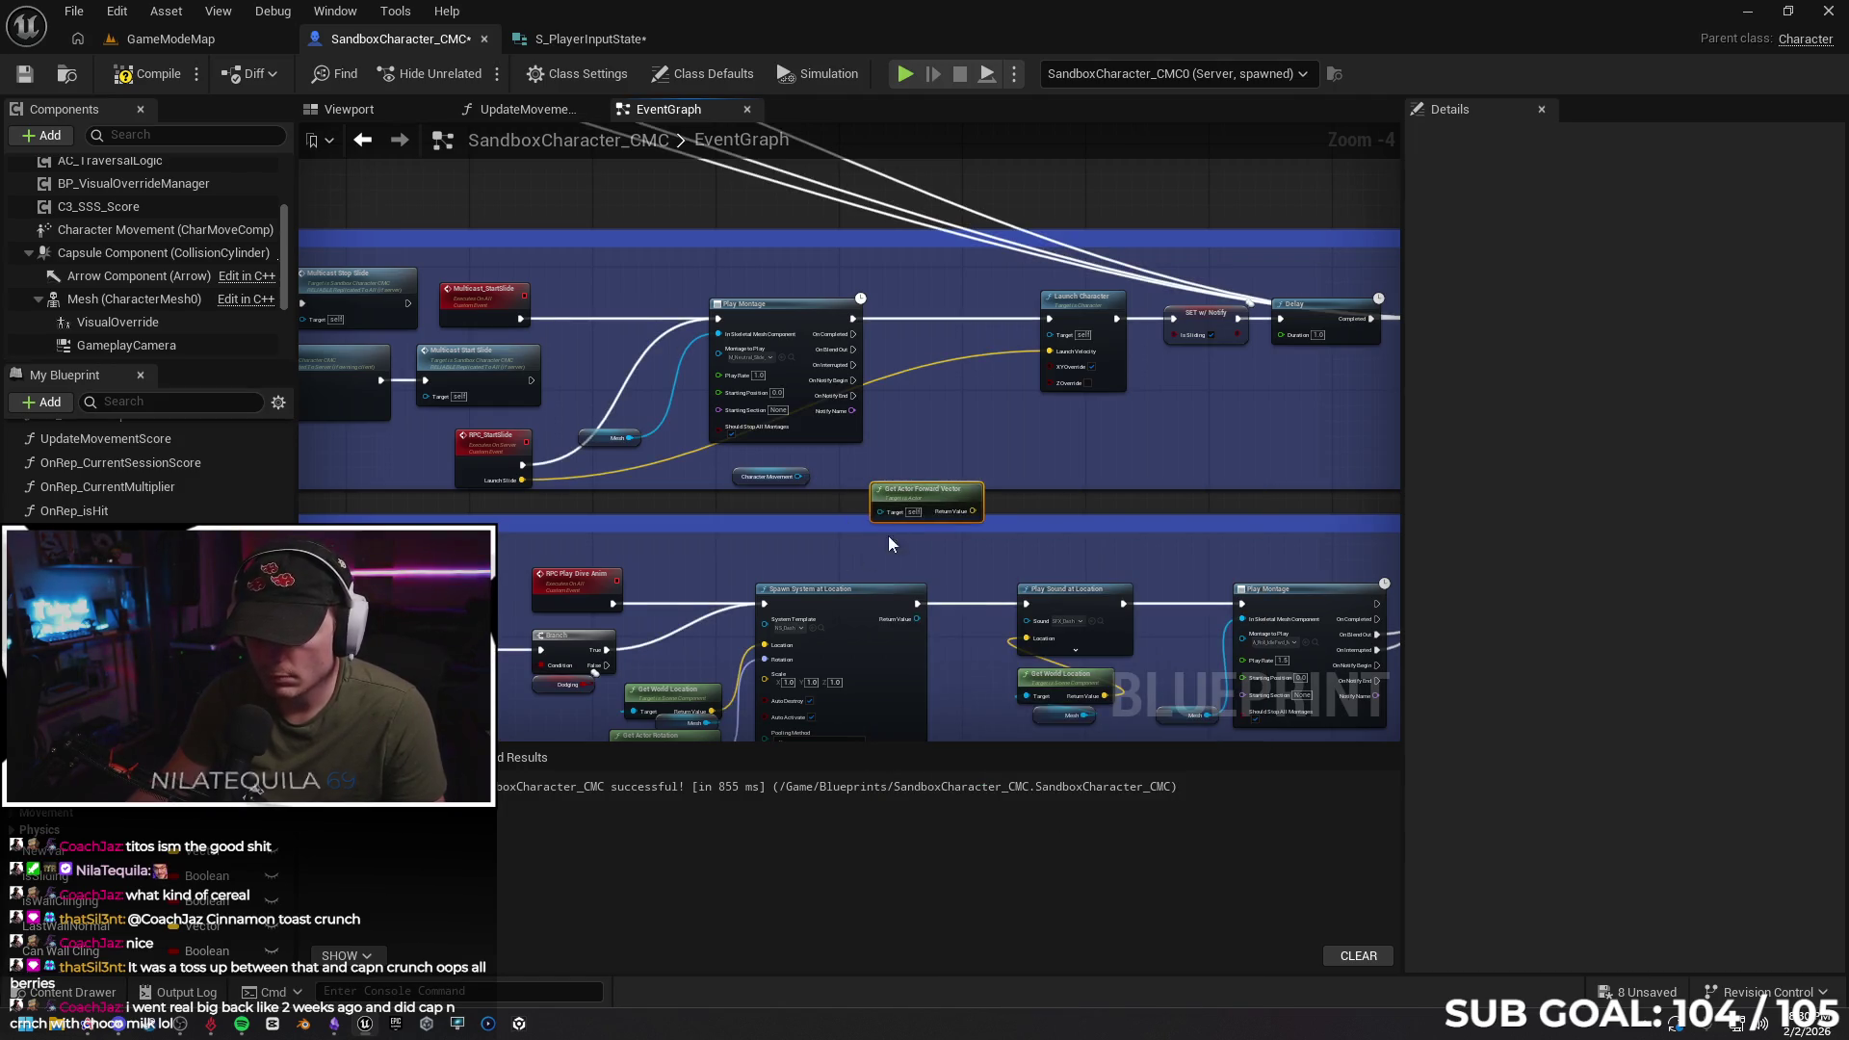
key("Delete")
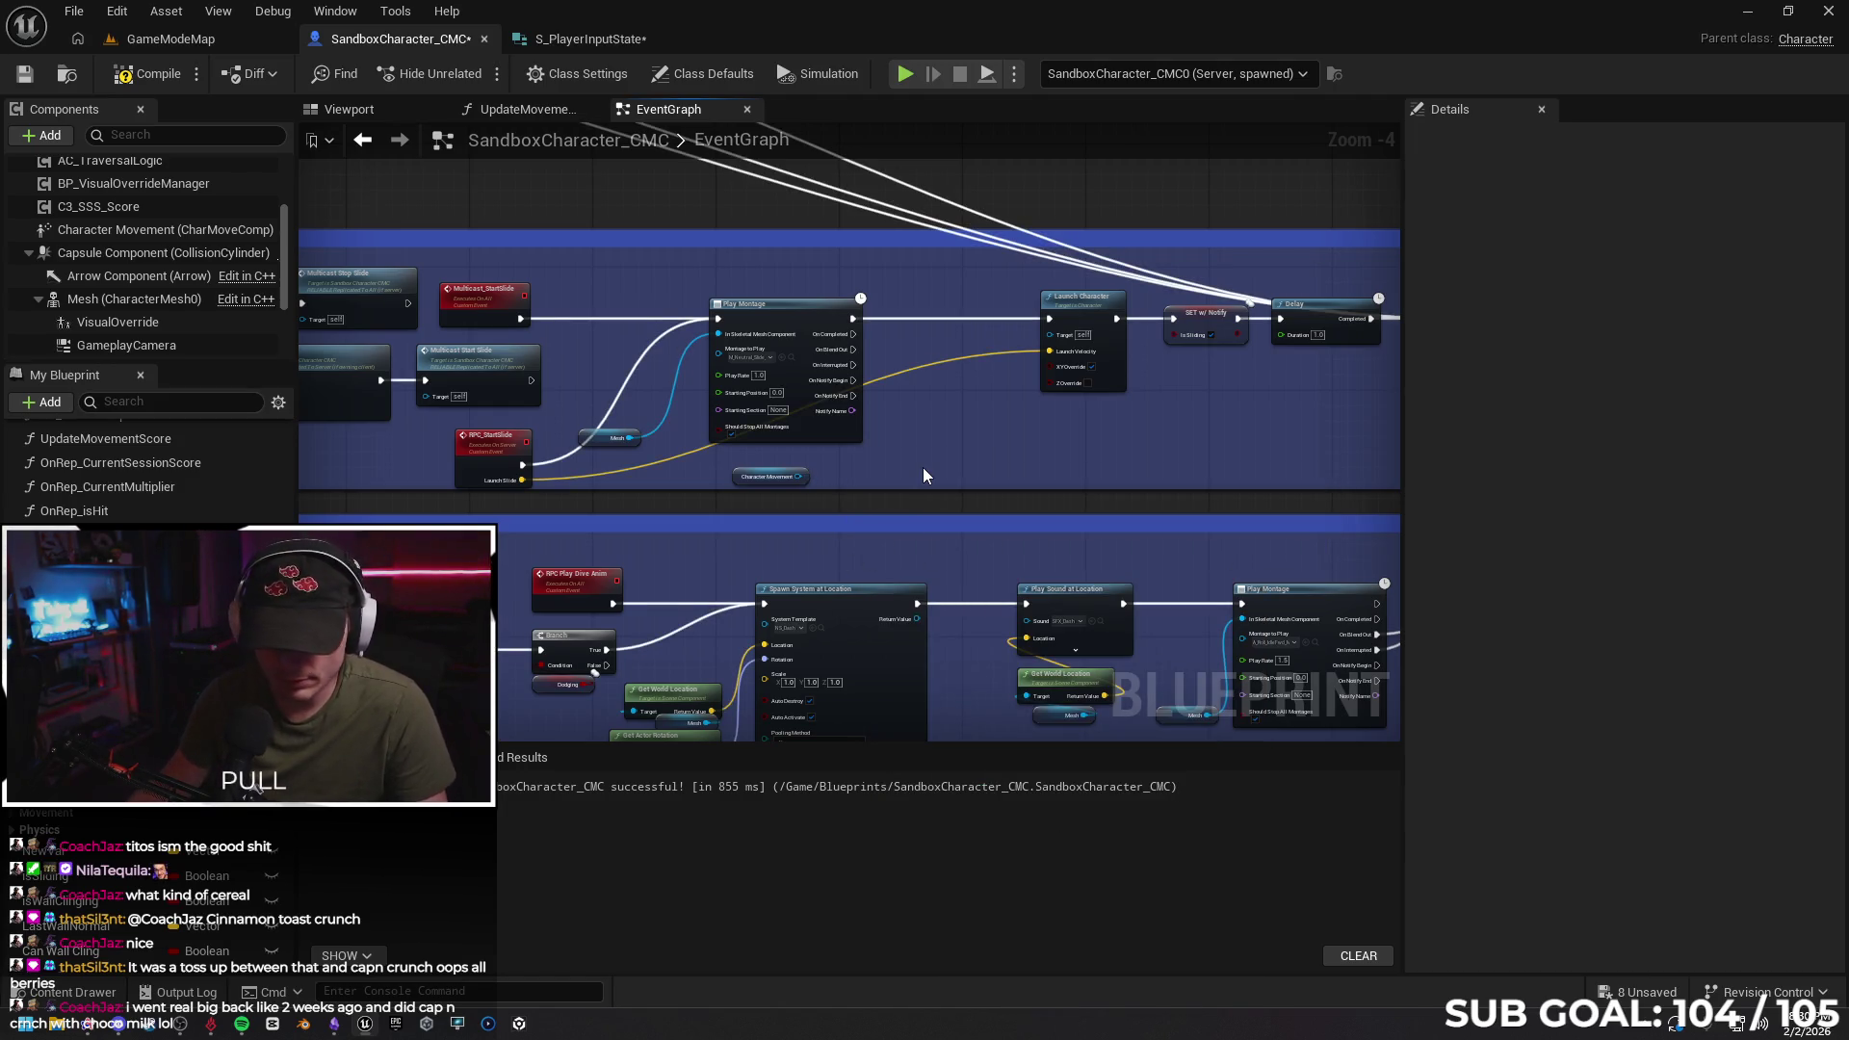
key("ctrl+z")
key("ctrl+z")
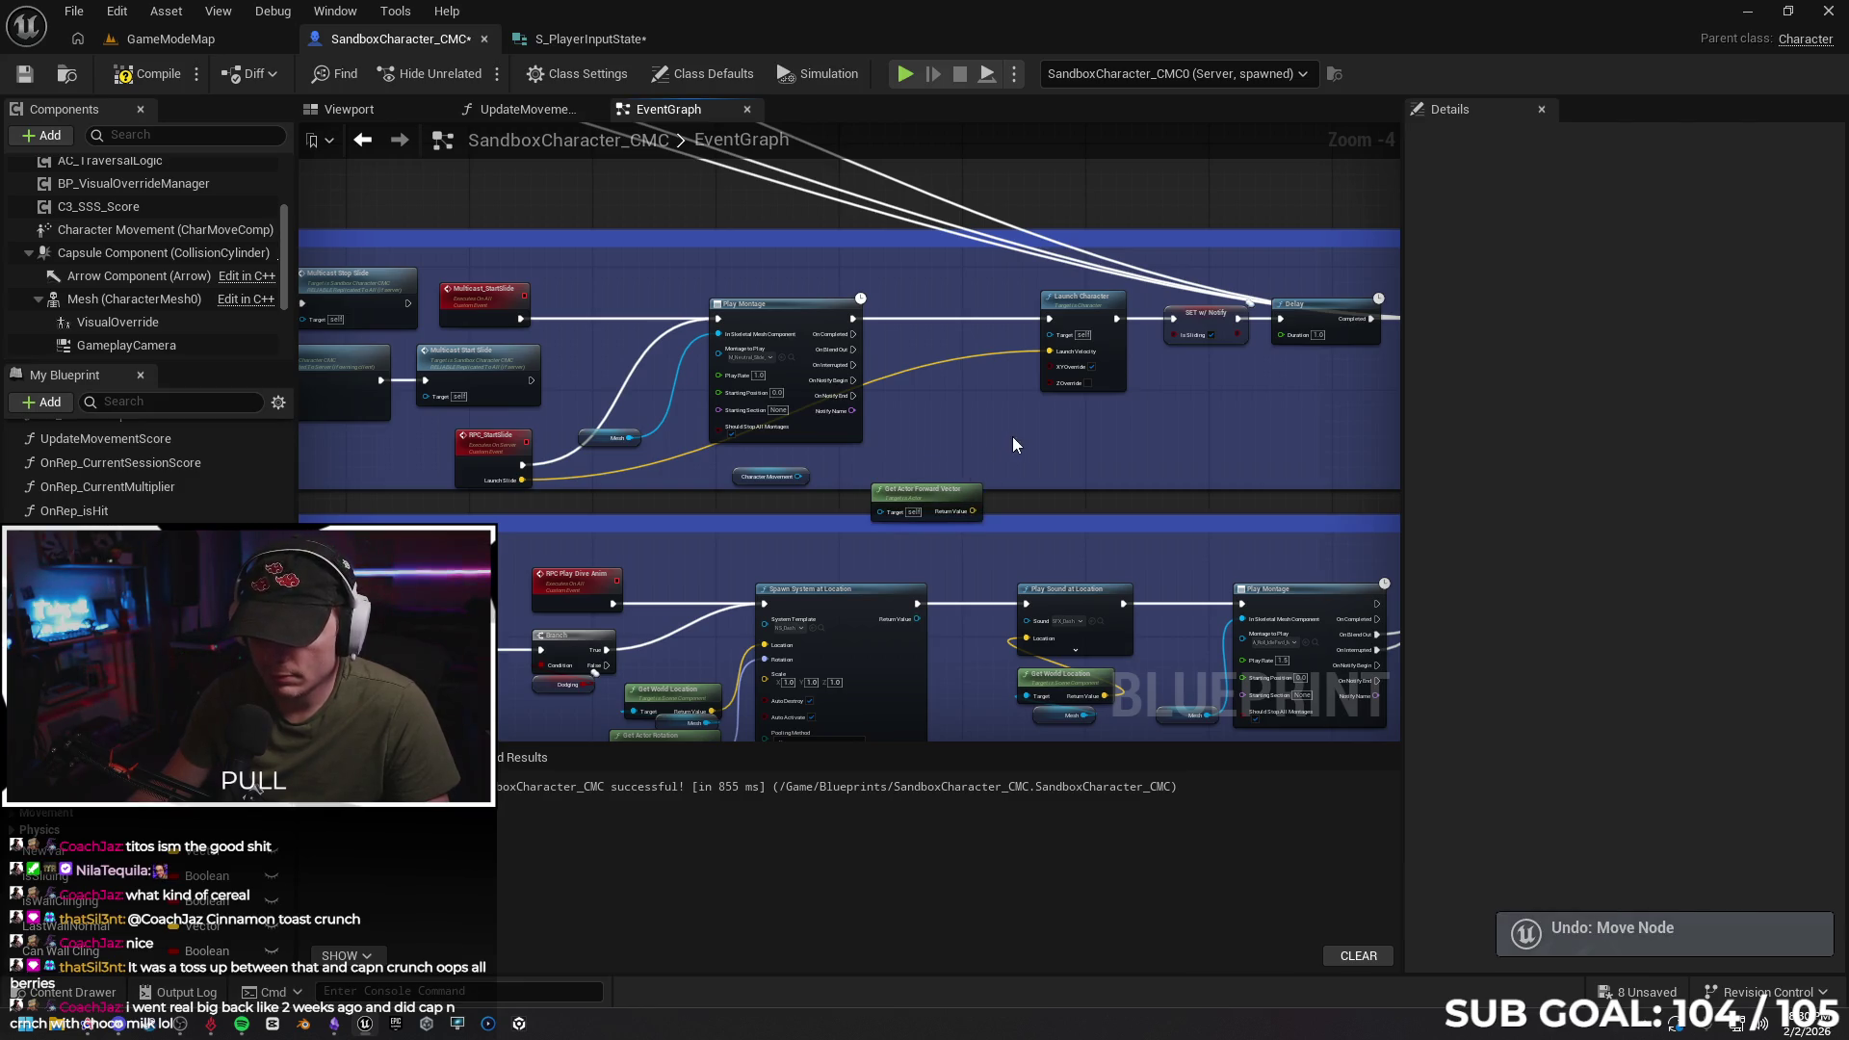
key("ctrl+z")
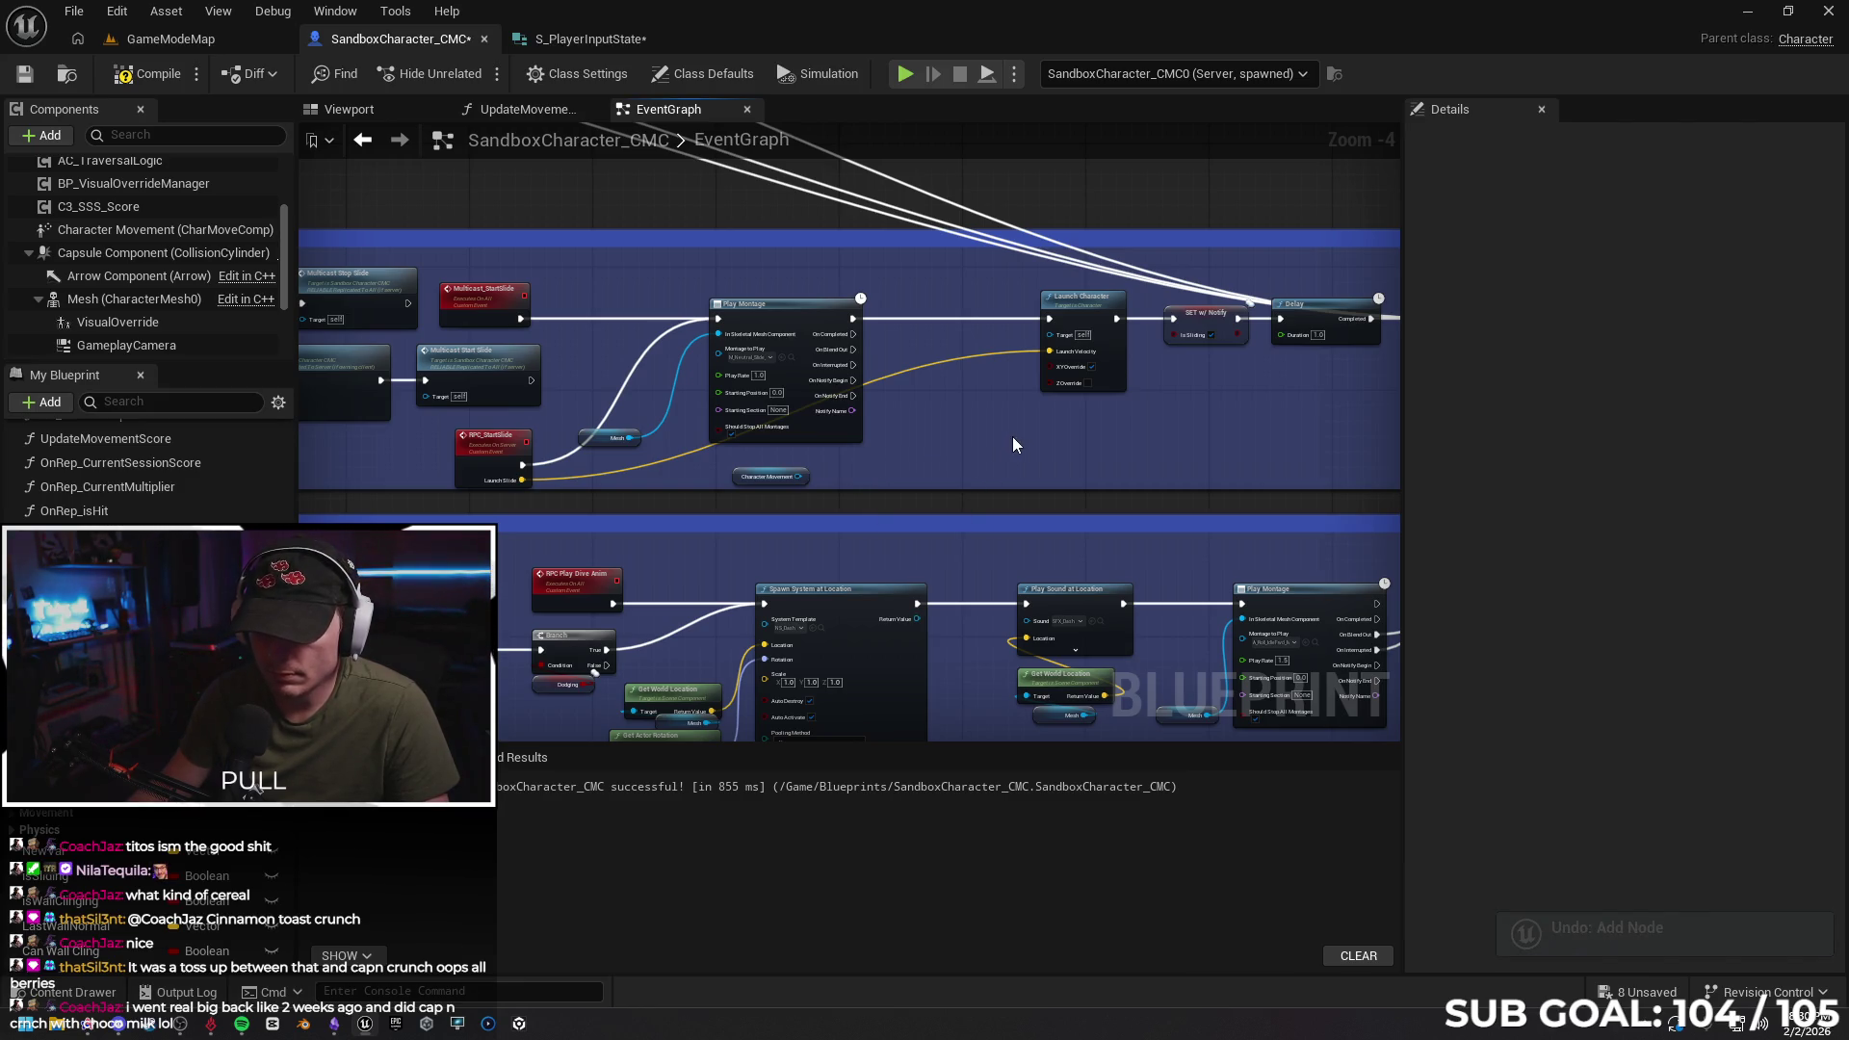
key("ctrl+z")
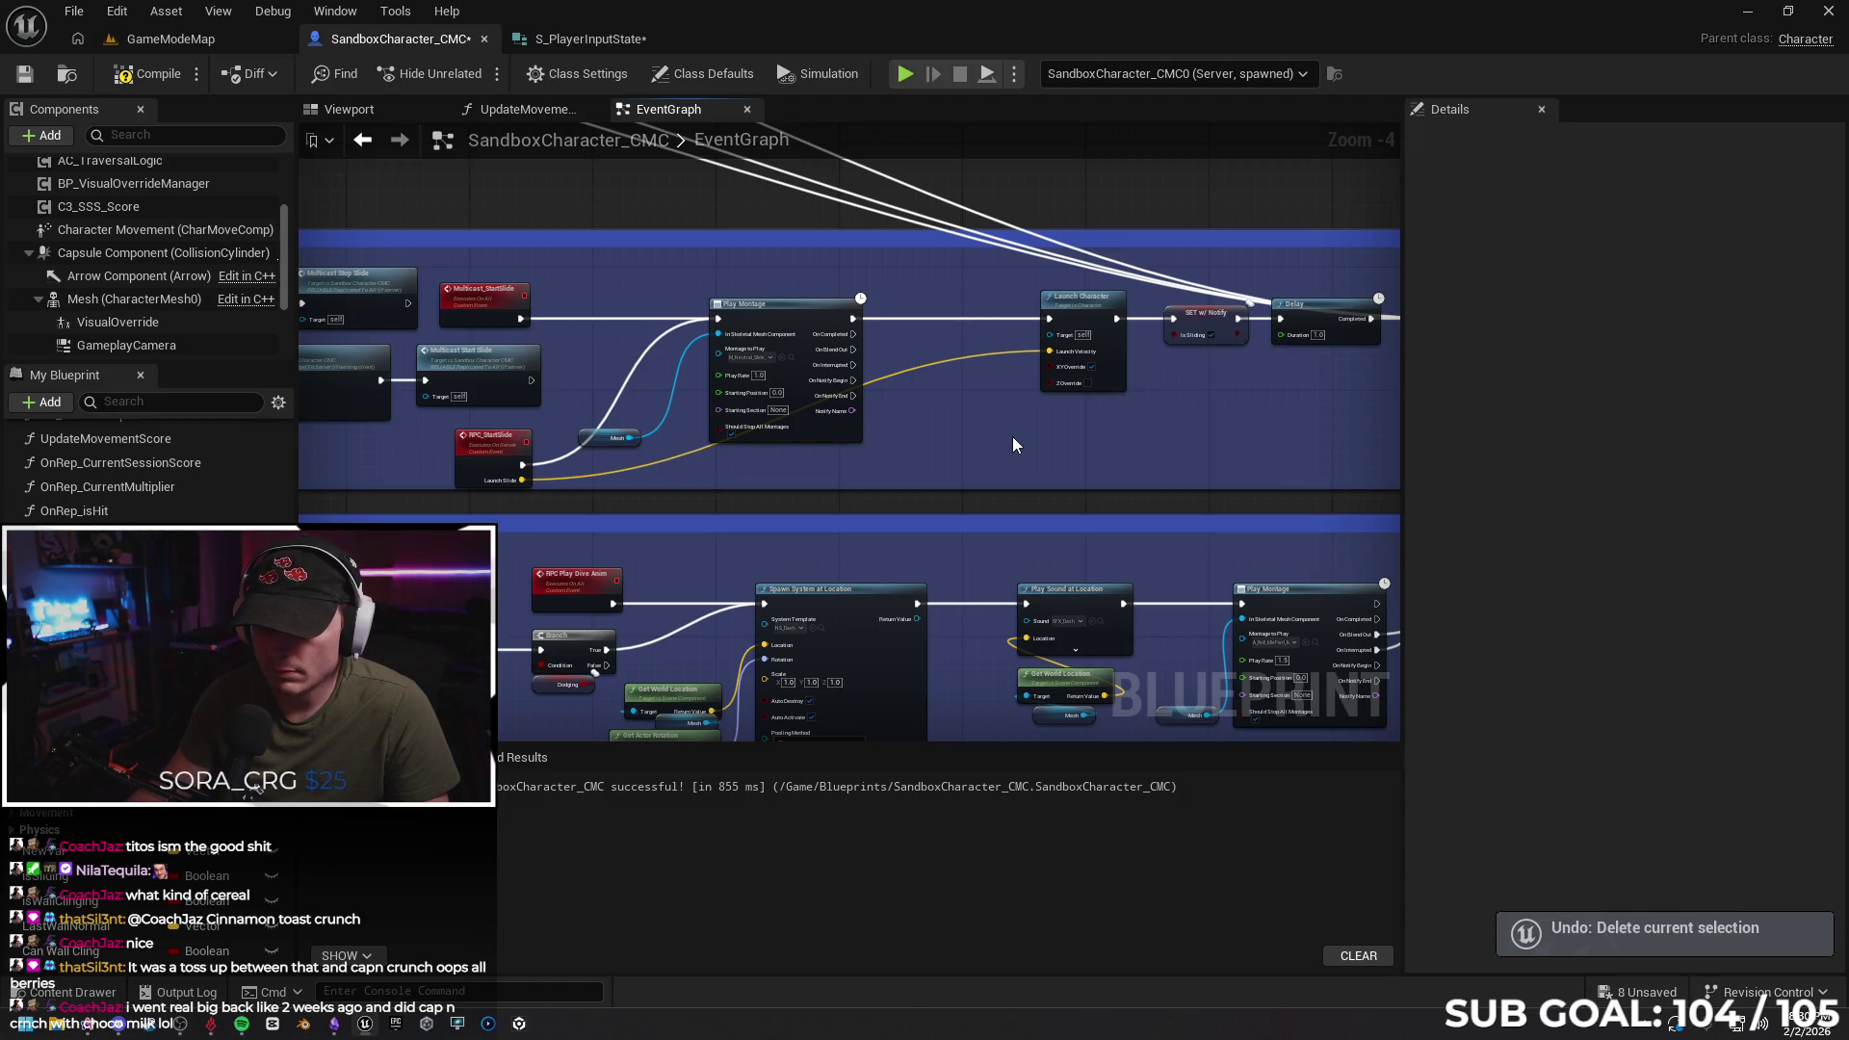
key("ctrl+z")
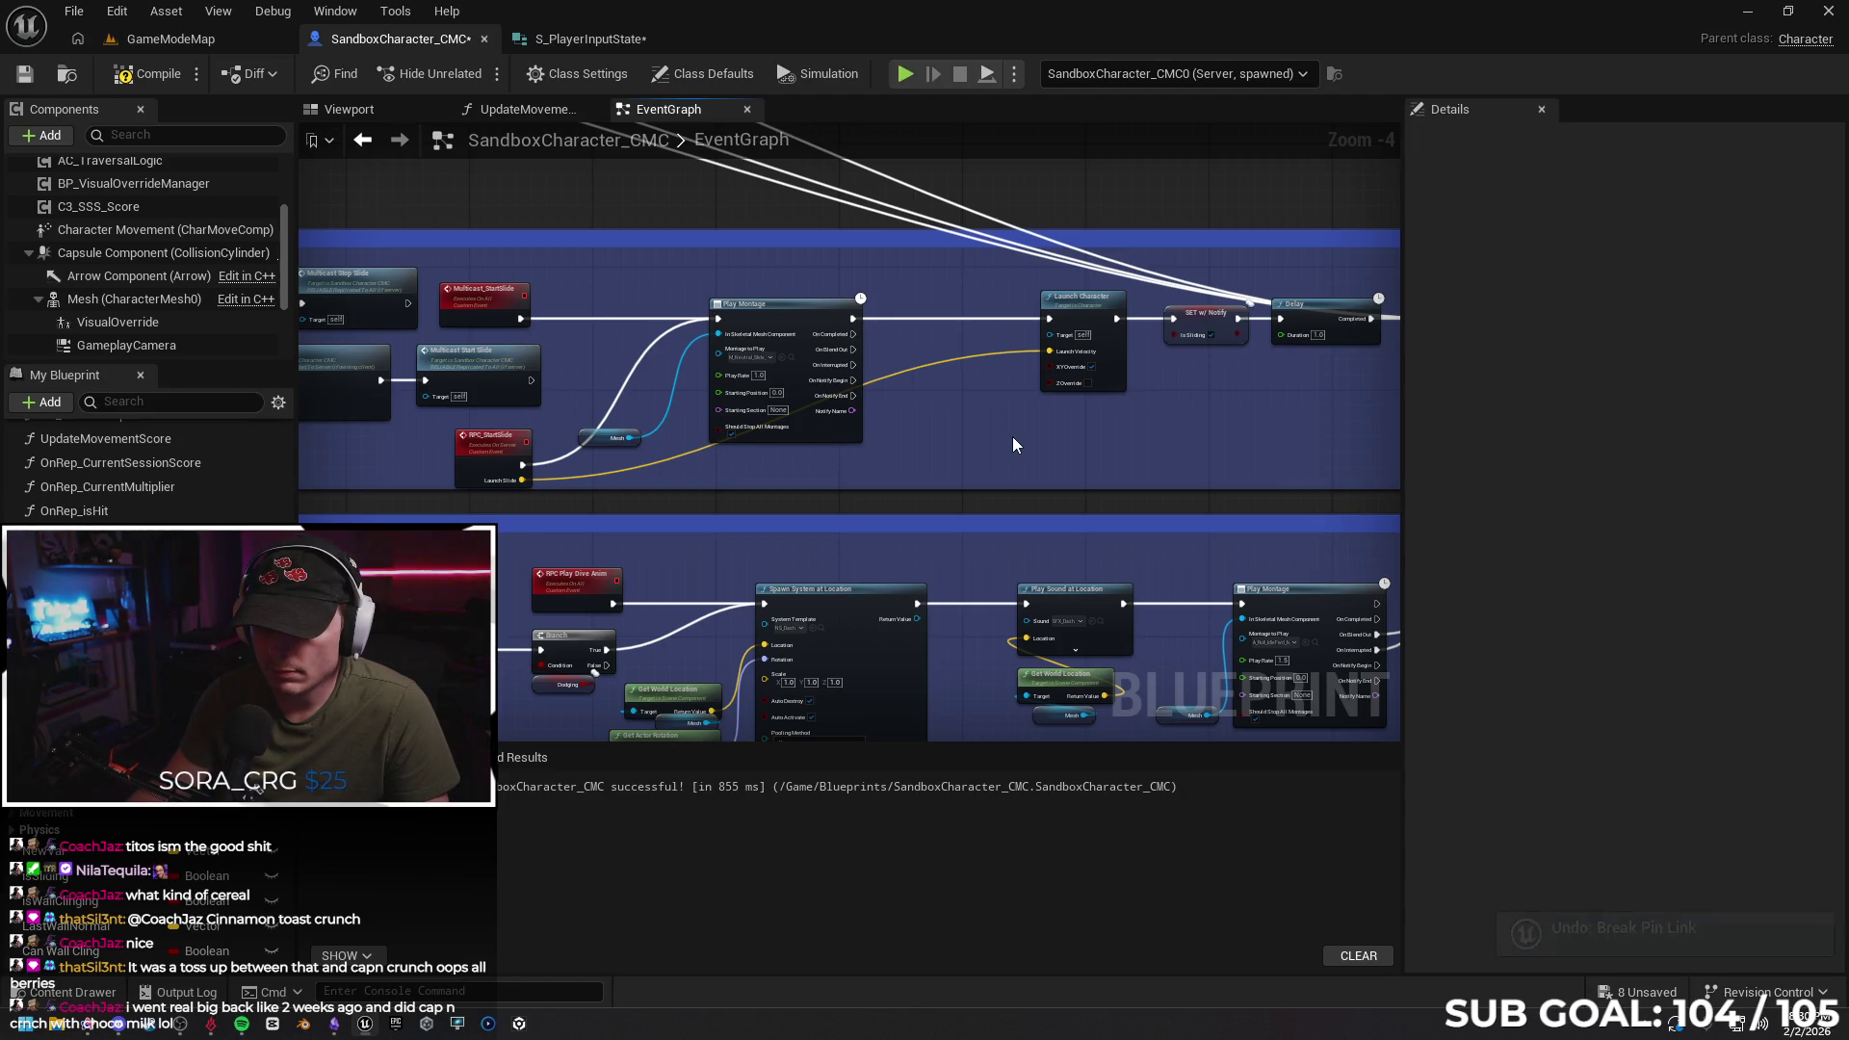
key("ctrl+z")
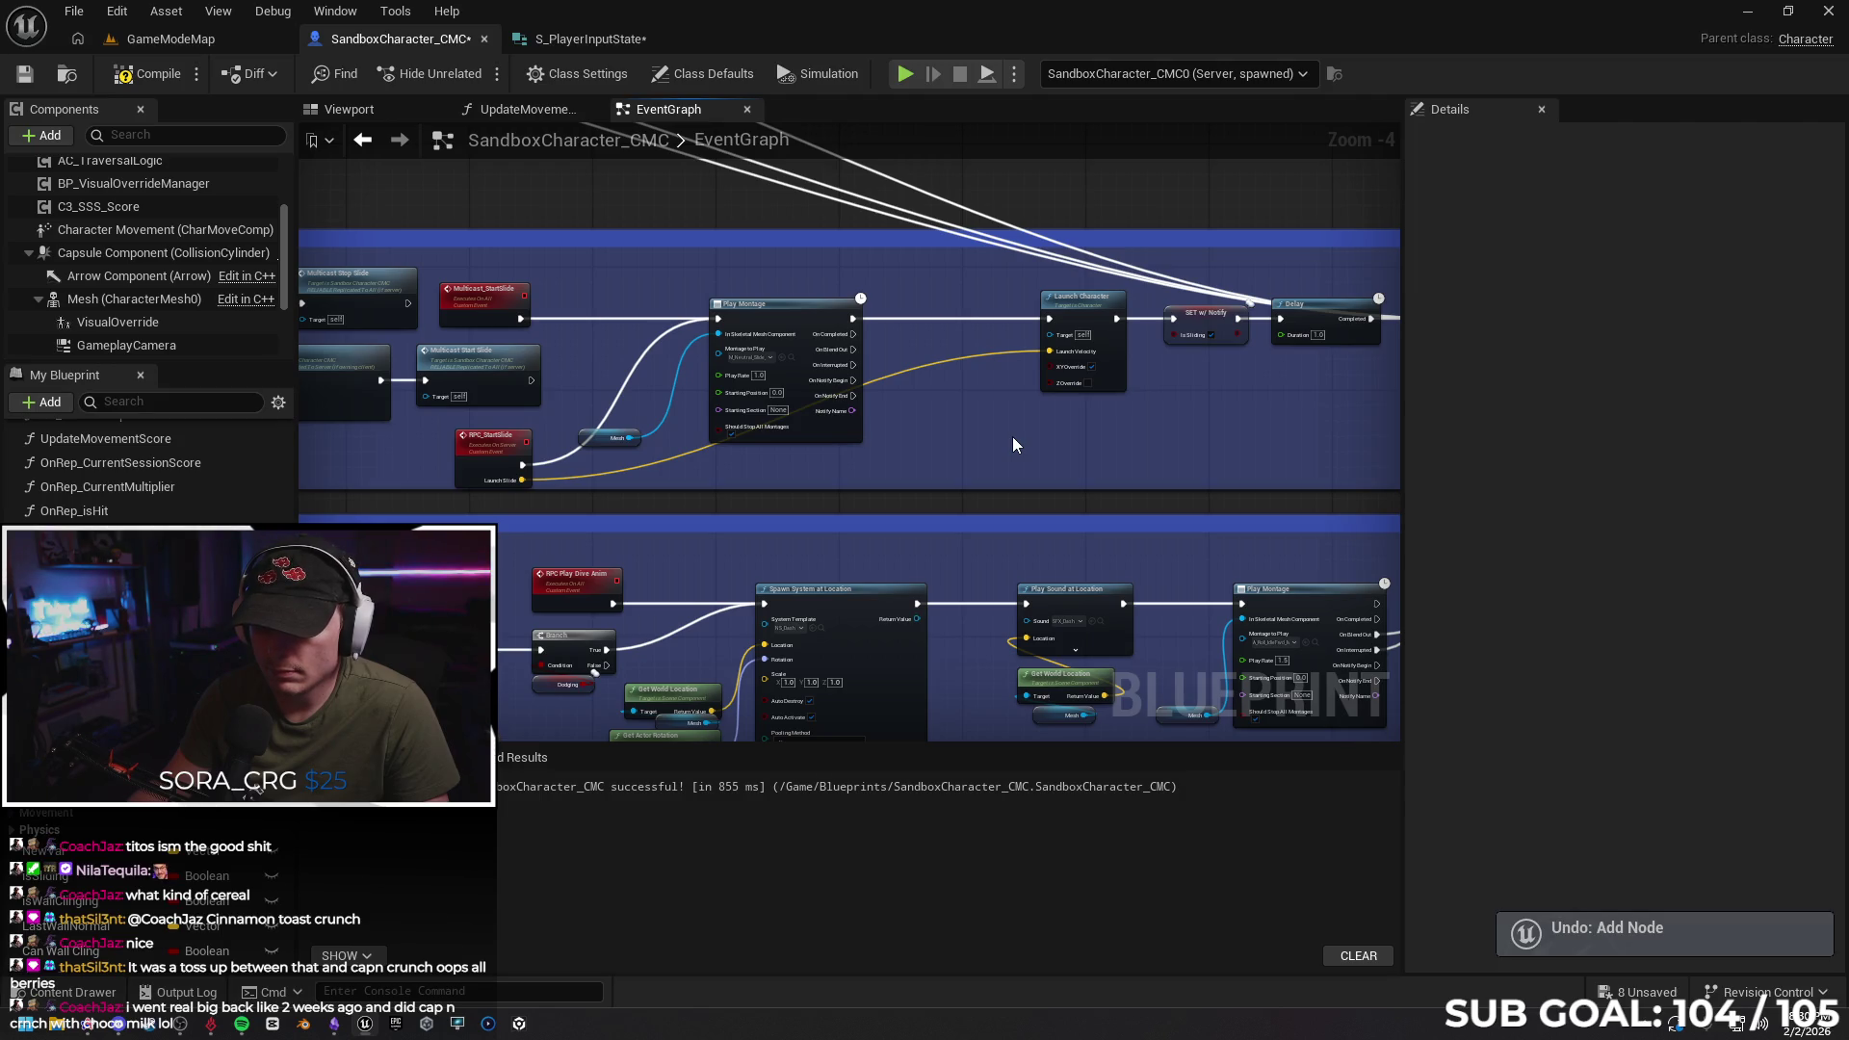
key("ctrl+z")
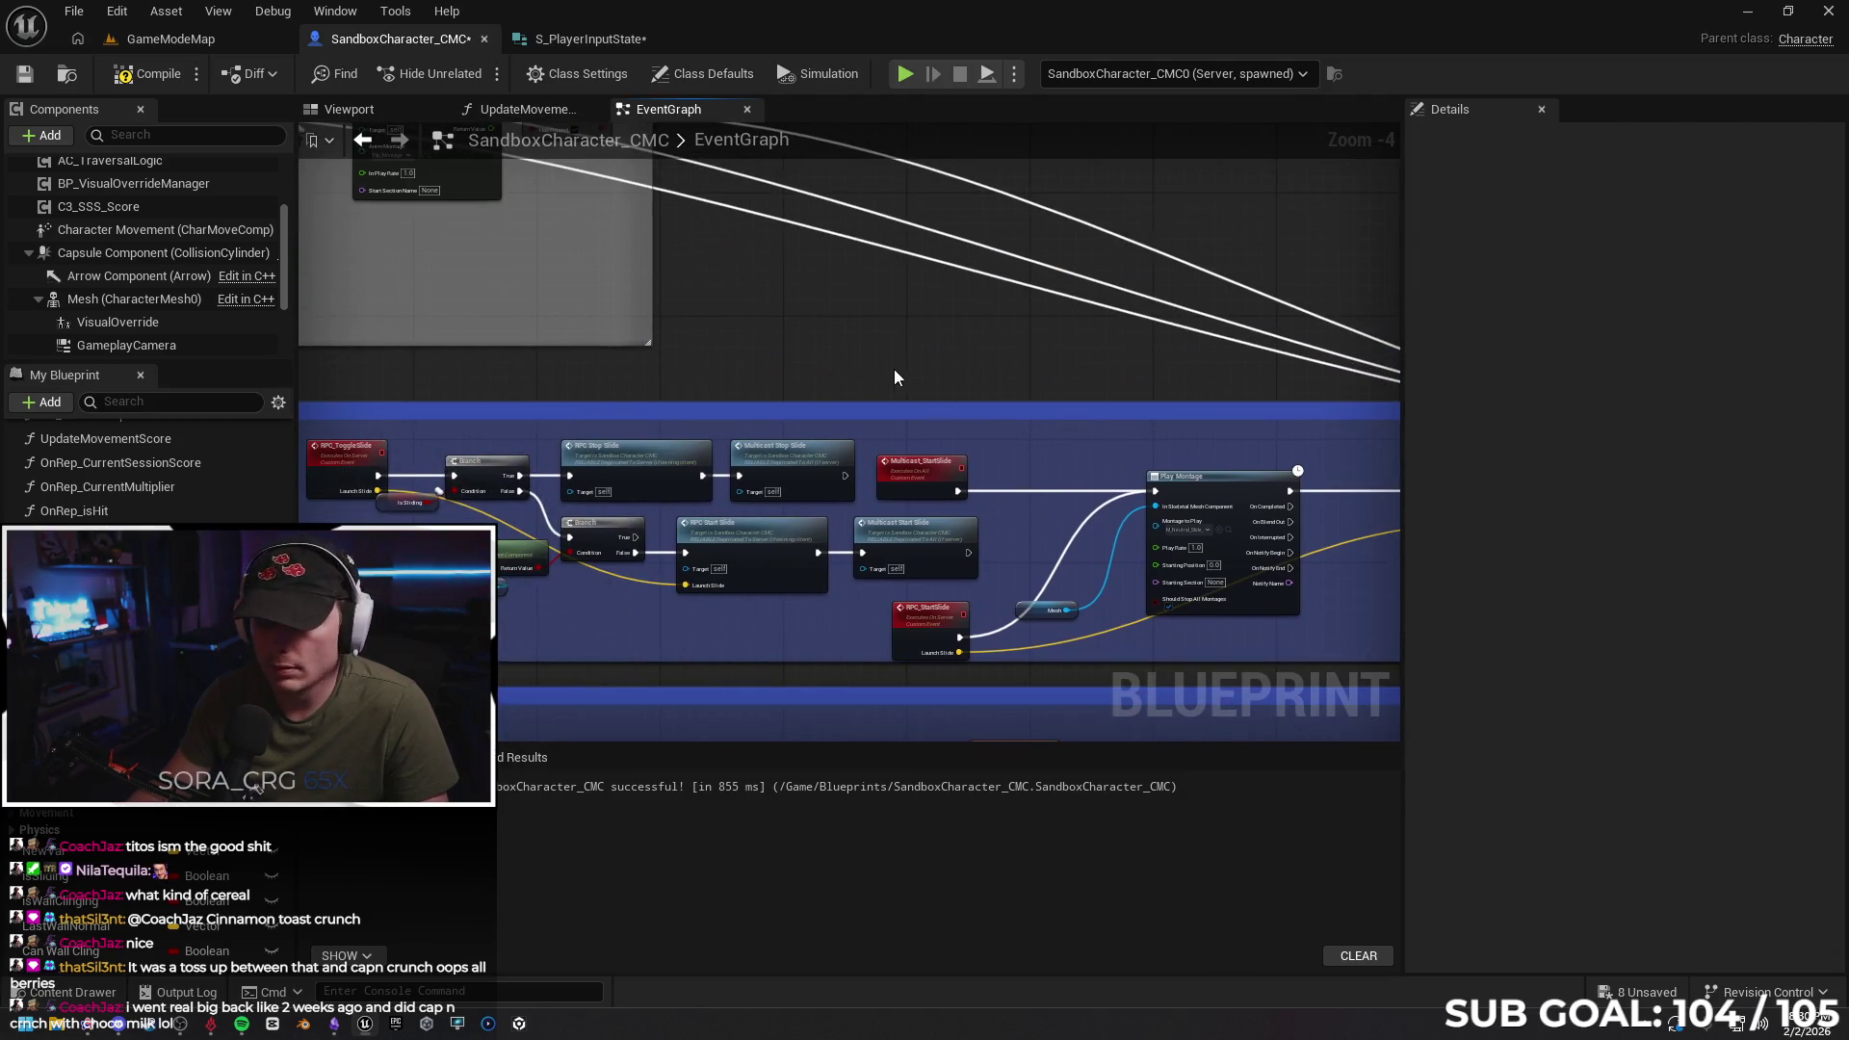
Redo the last undone node addition via the Edit menu near the Wall Jump section
scroll(894, 375, "down", 2)
mouse_move(969, 466)
left_mouse_down()
mouse_move(745, 297)
mouse_move(922, 309)
mouse_move(652, 207)
left_mouse_up()
scroll(746, 297, "up", 3)
left_click(116, 11)
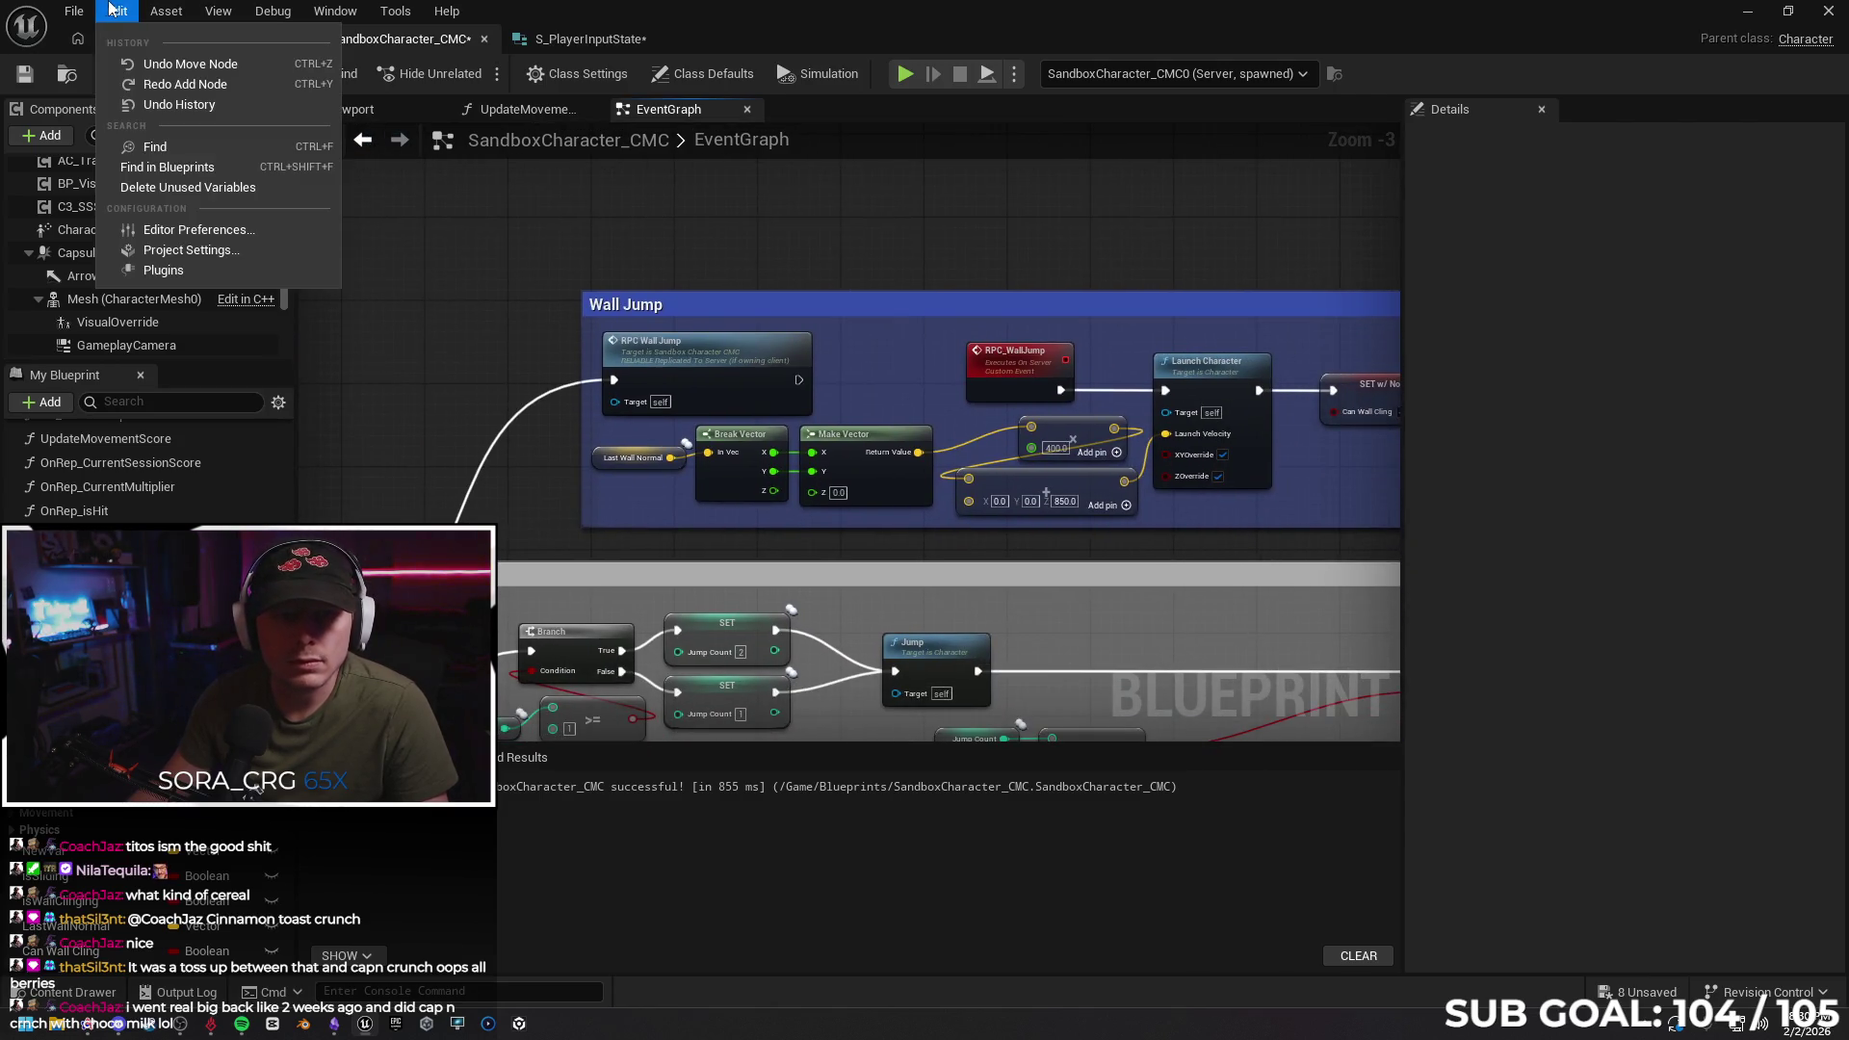
left_click(170, 81)
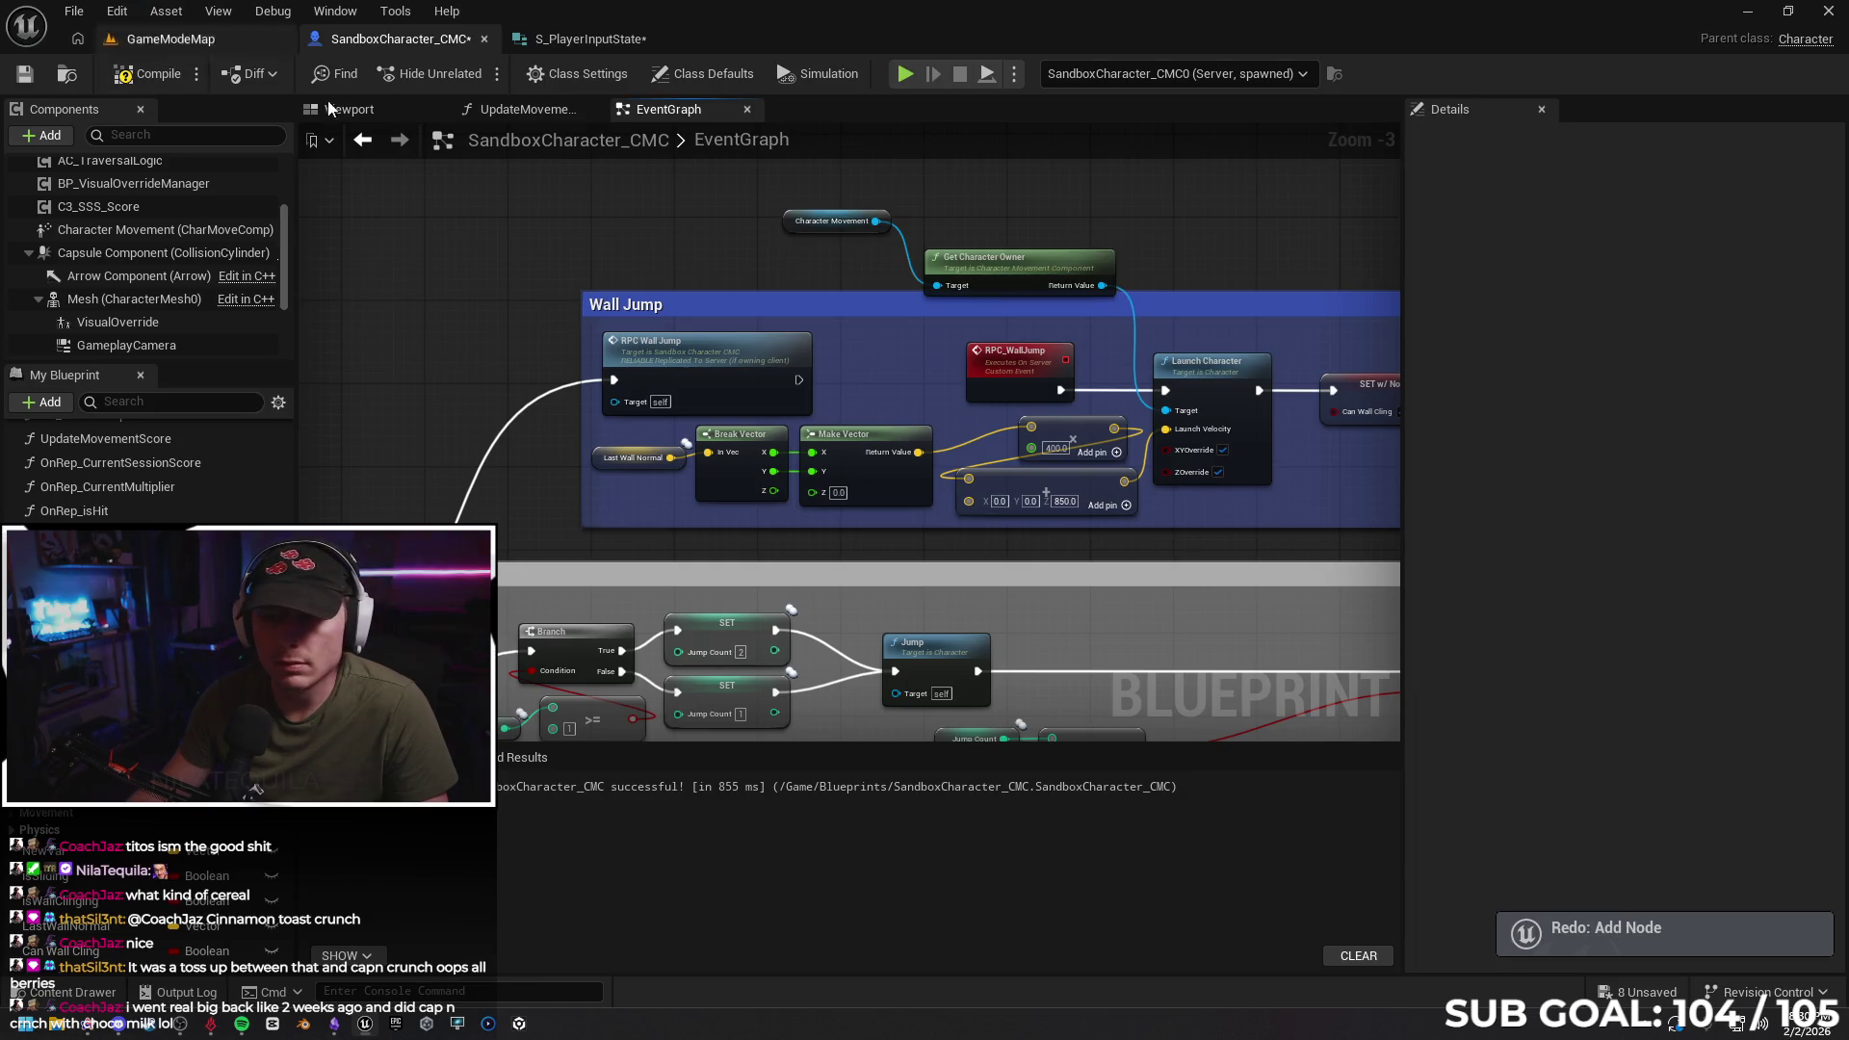
Delete the Character Movement and Get Character Owner nodes, recompile, and bring up Gemini's reply
mouse_move(1003, 193)
left_mouse_down()
mouse_move(524, 171)
mouse_move(809, 285)
left_mouse_up()
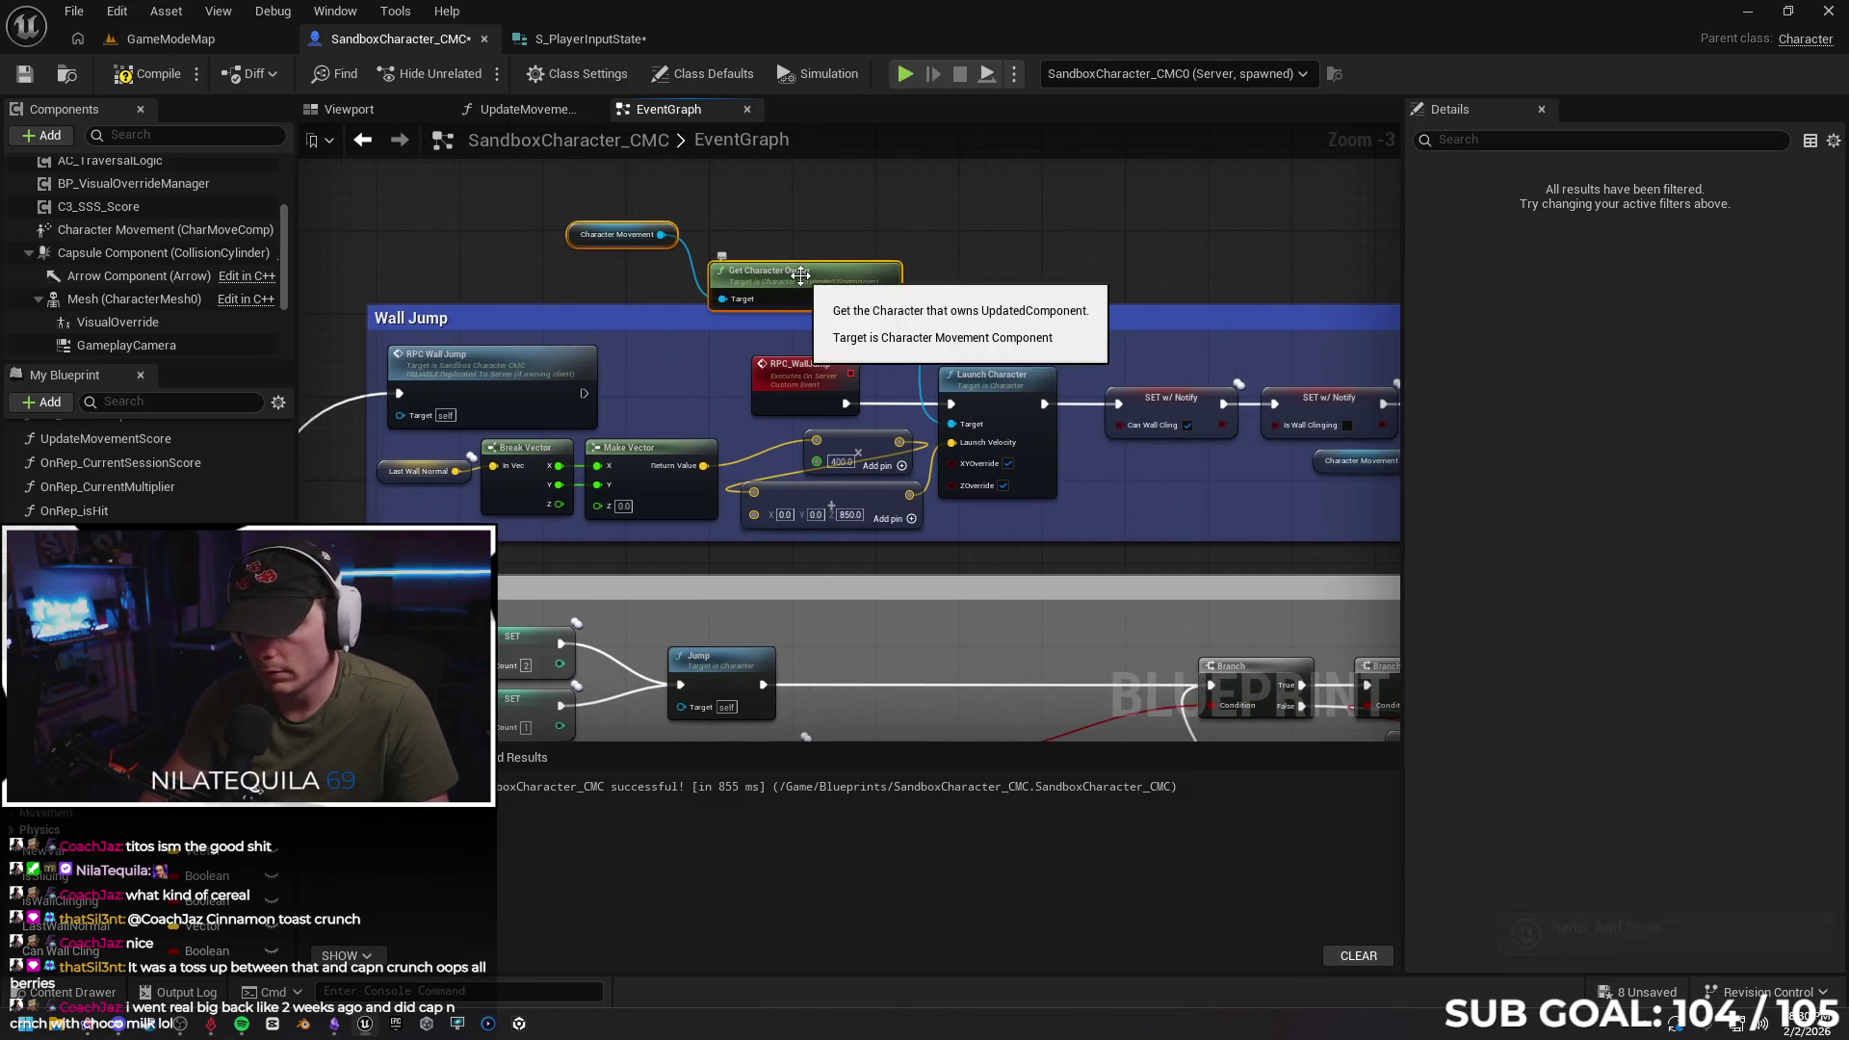
key("Delete")
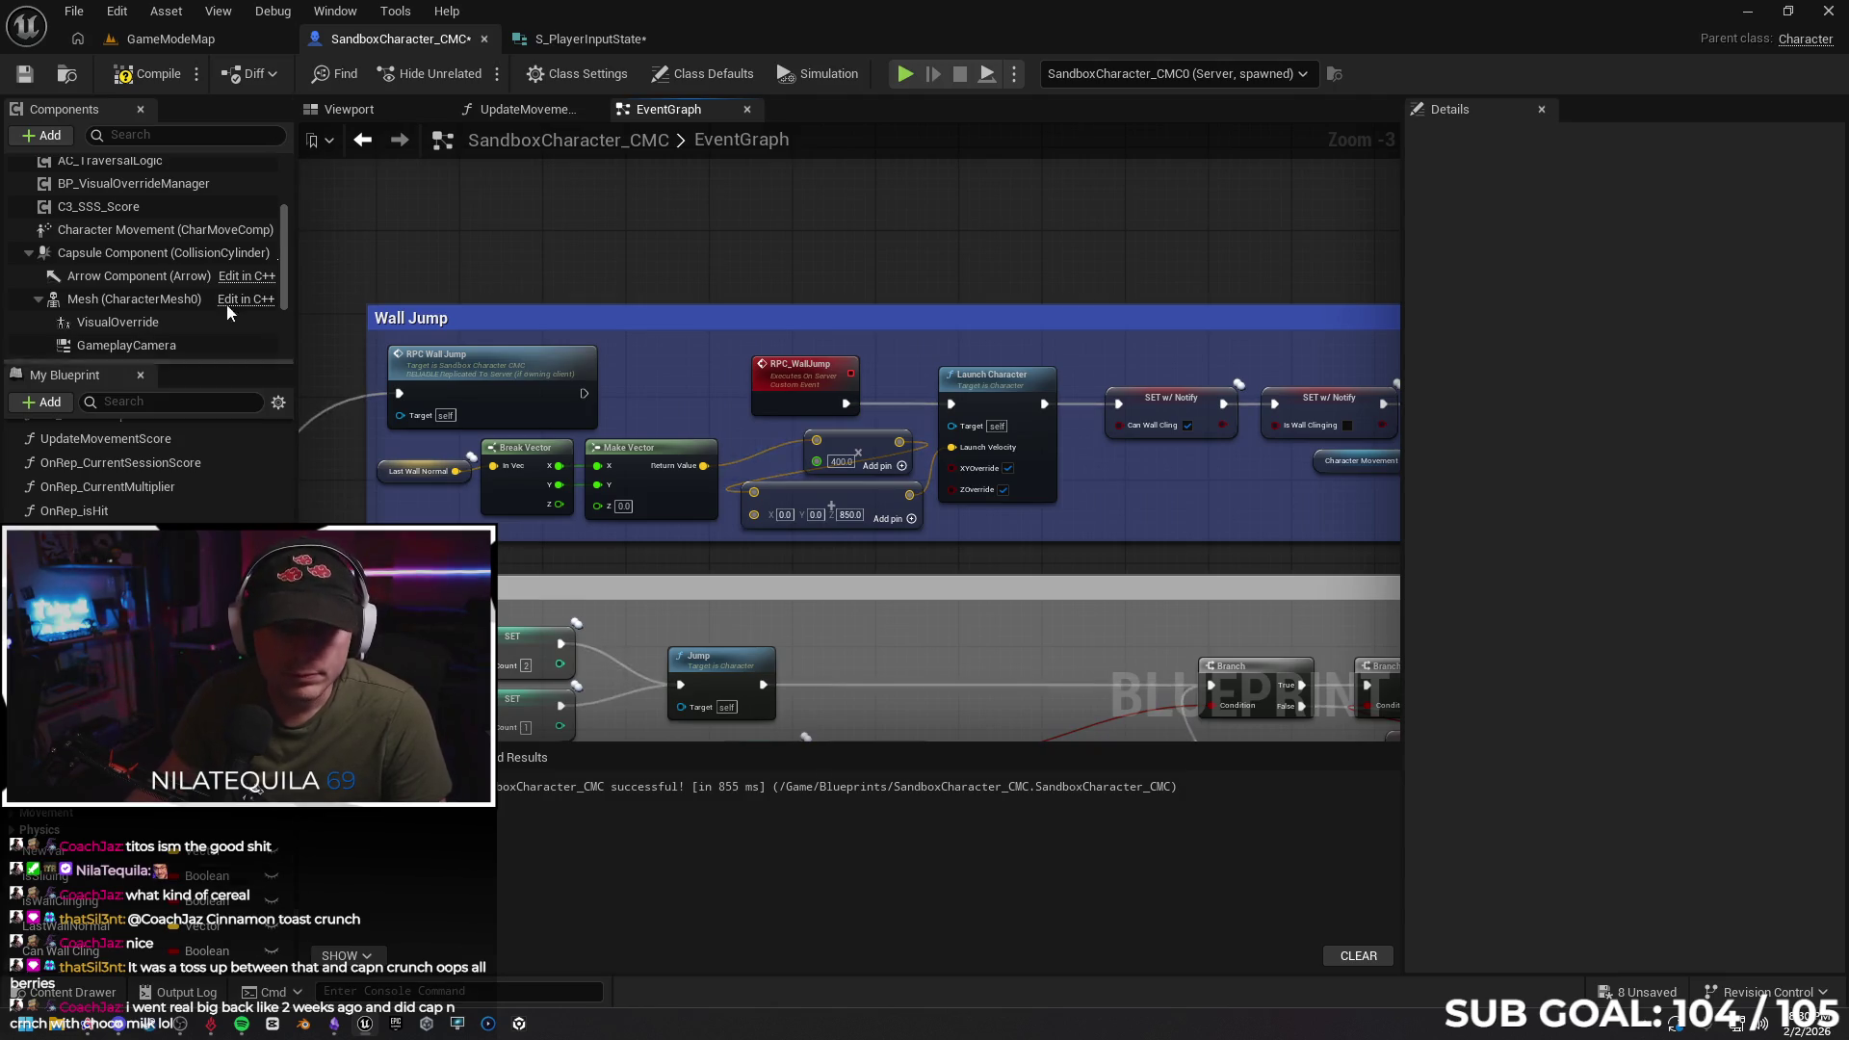
left_click(147, 75)
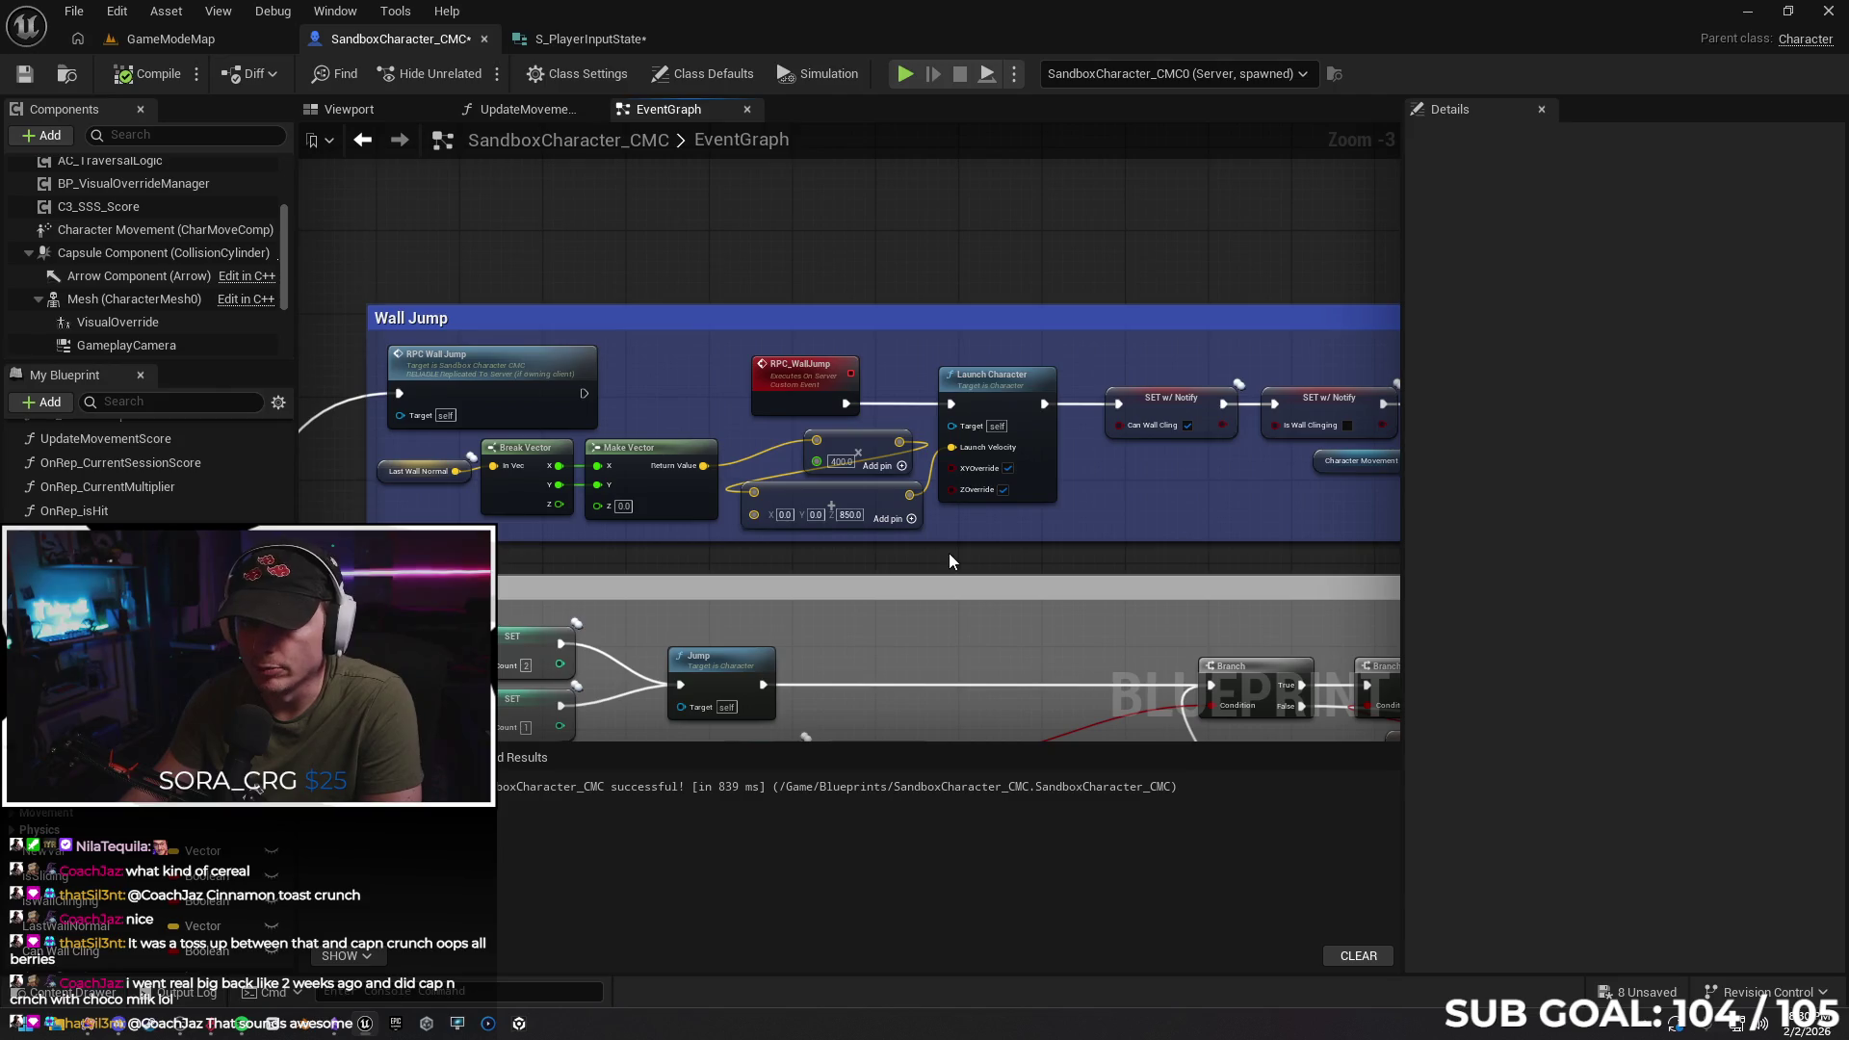
mouse_move(365, 1029)
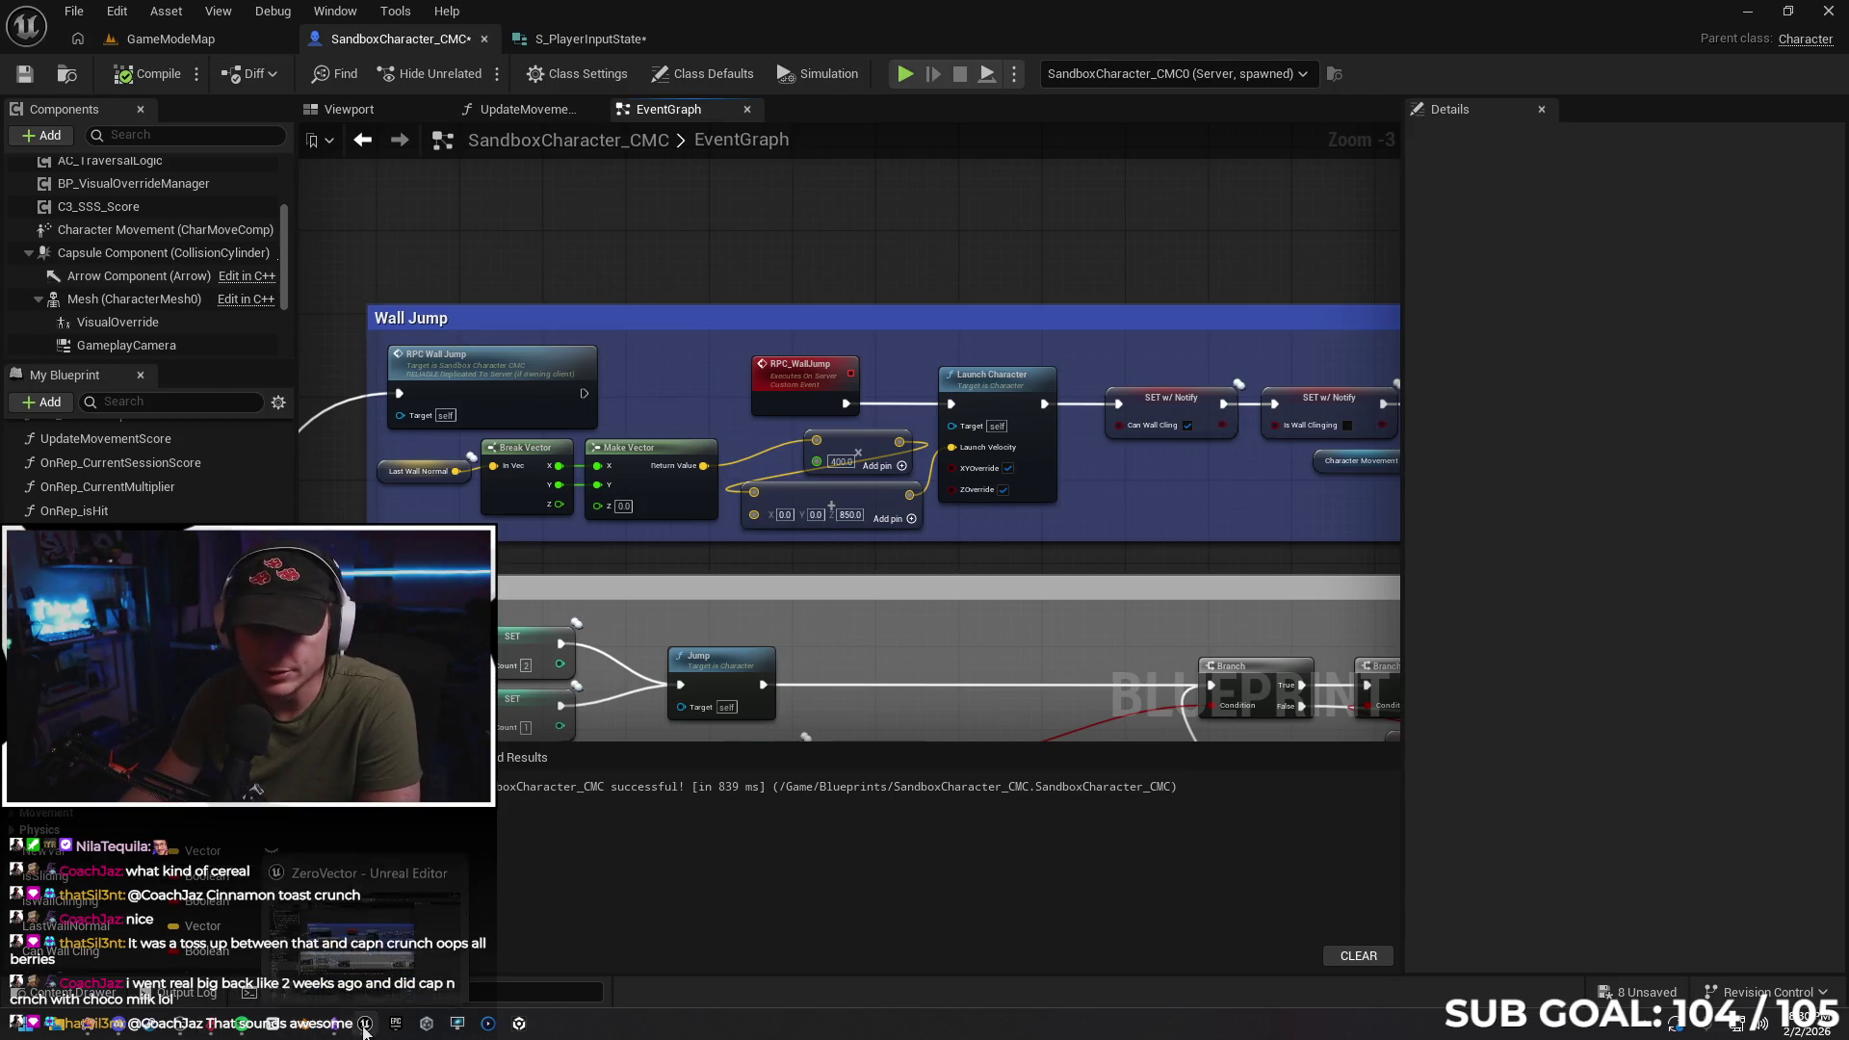
left_click(91, 1029)
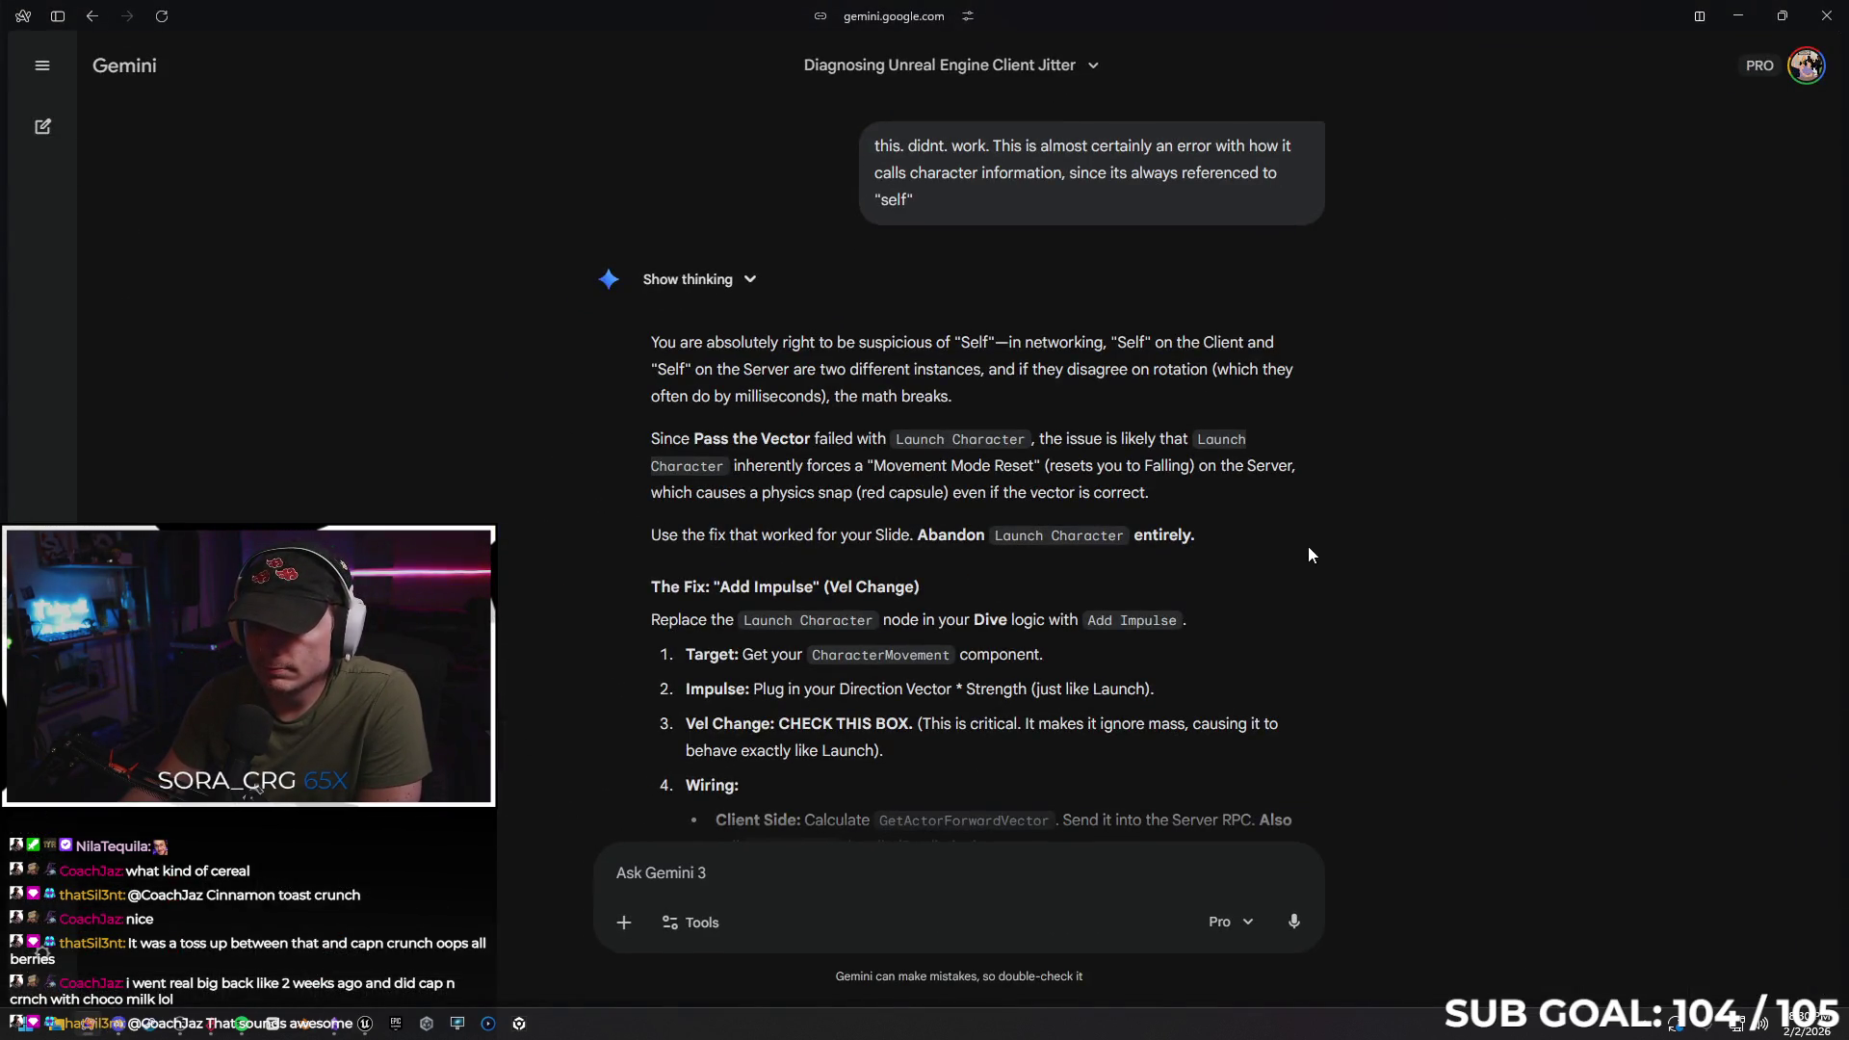
scroll(1308, 553, "down", 1)
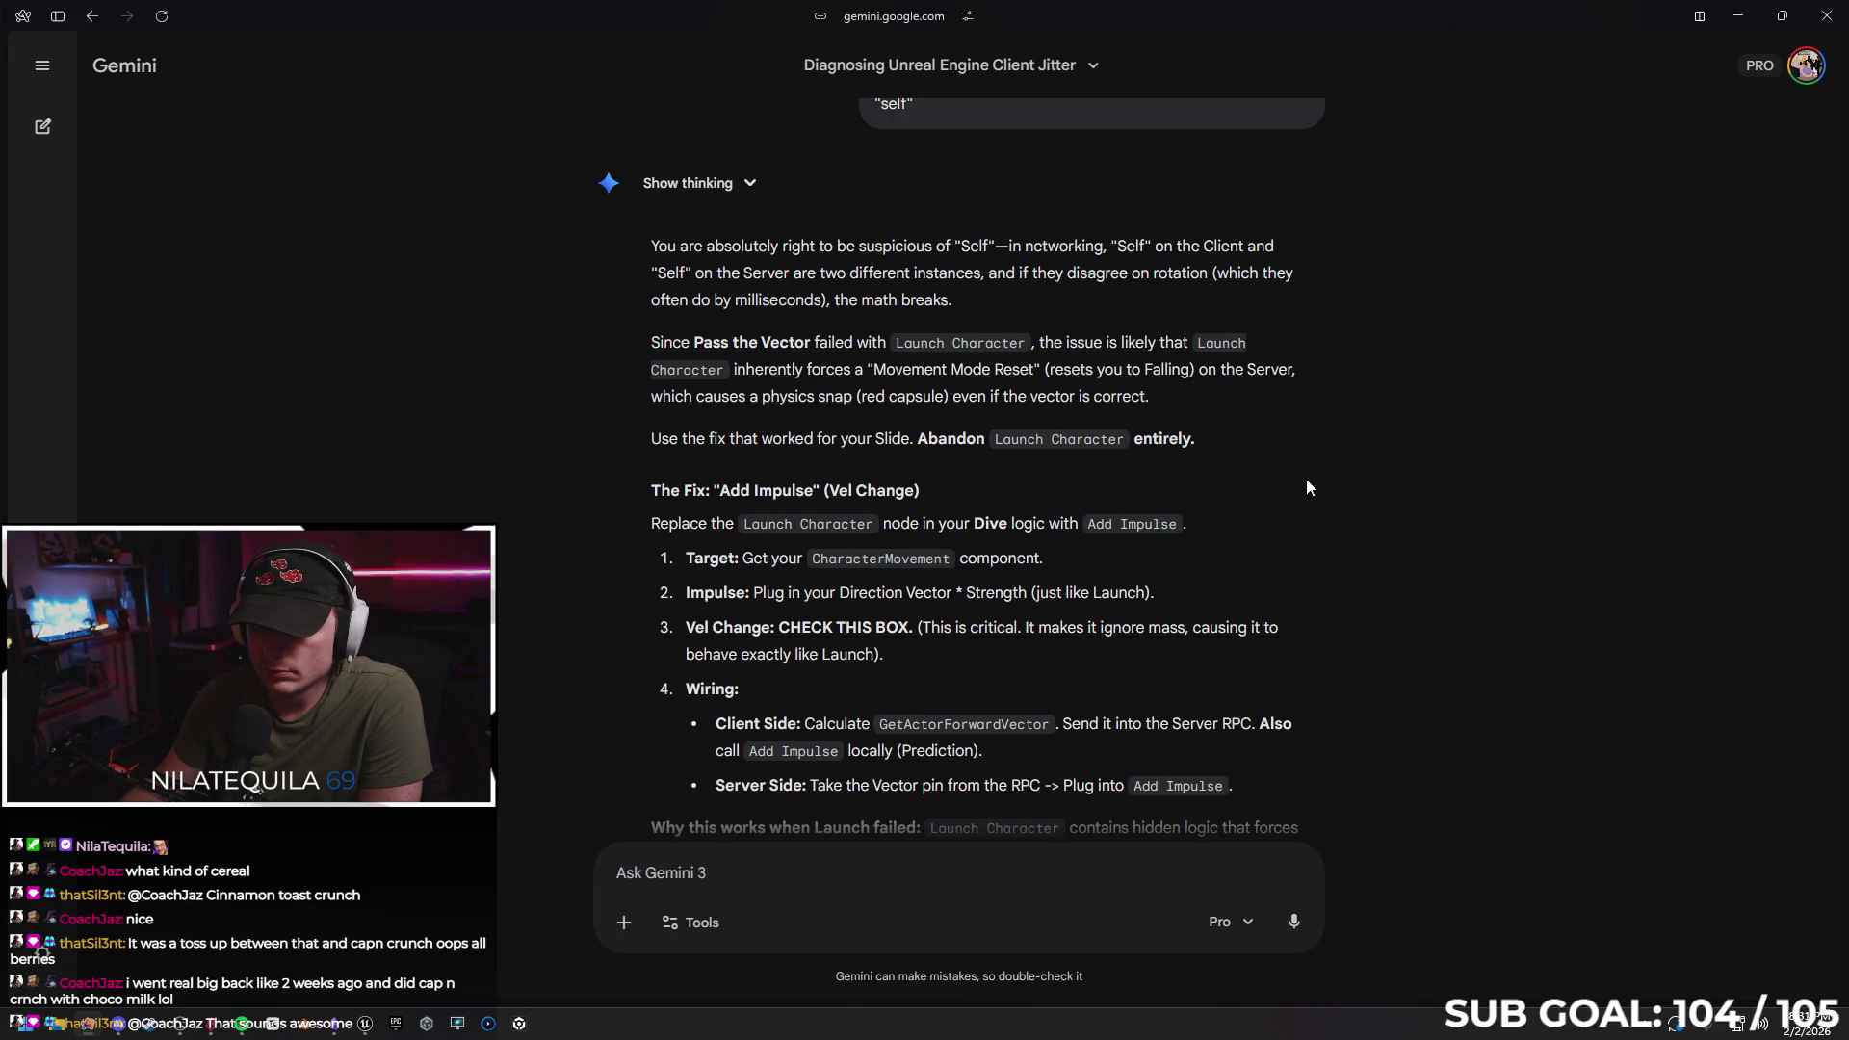
scroll(1306, 478, "down", 2)
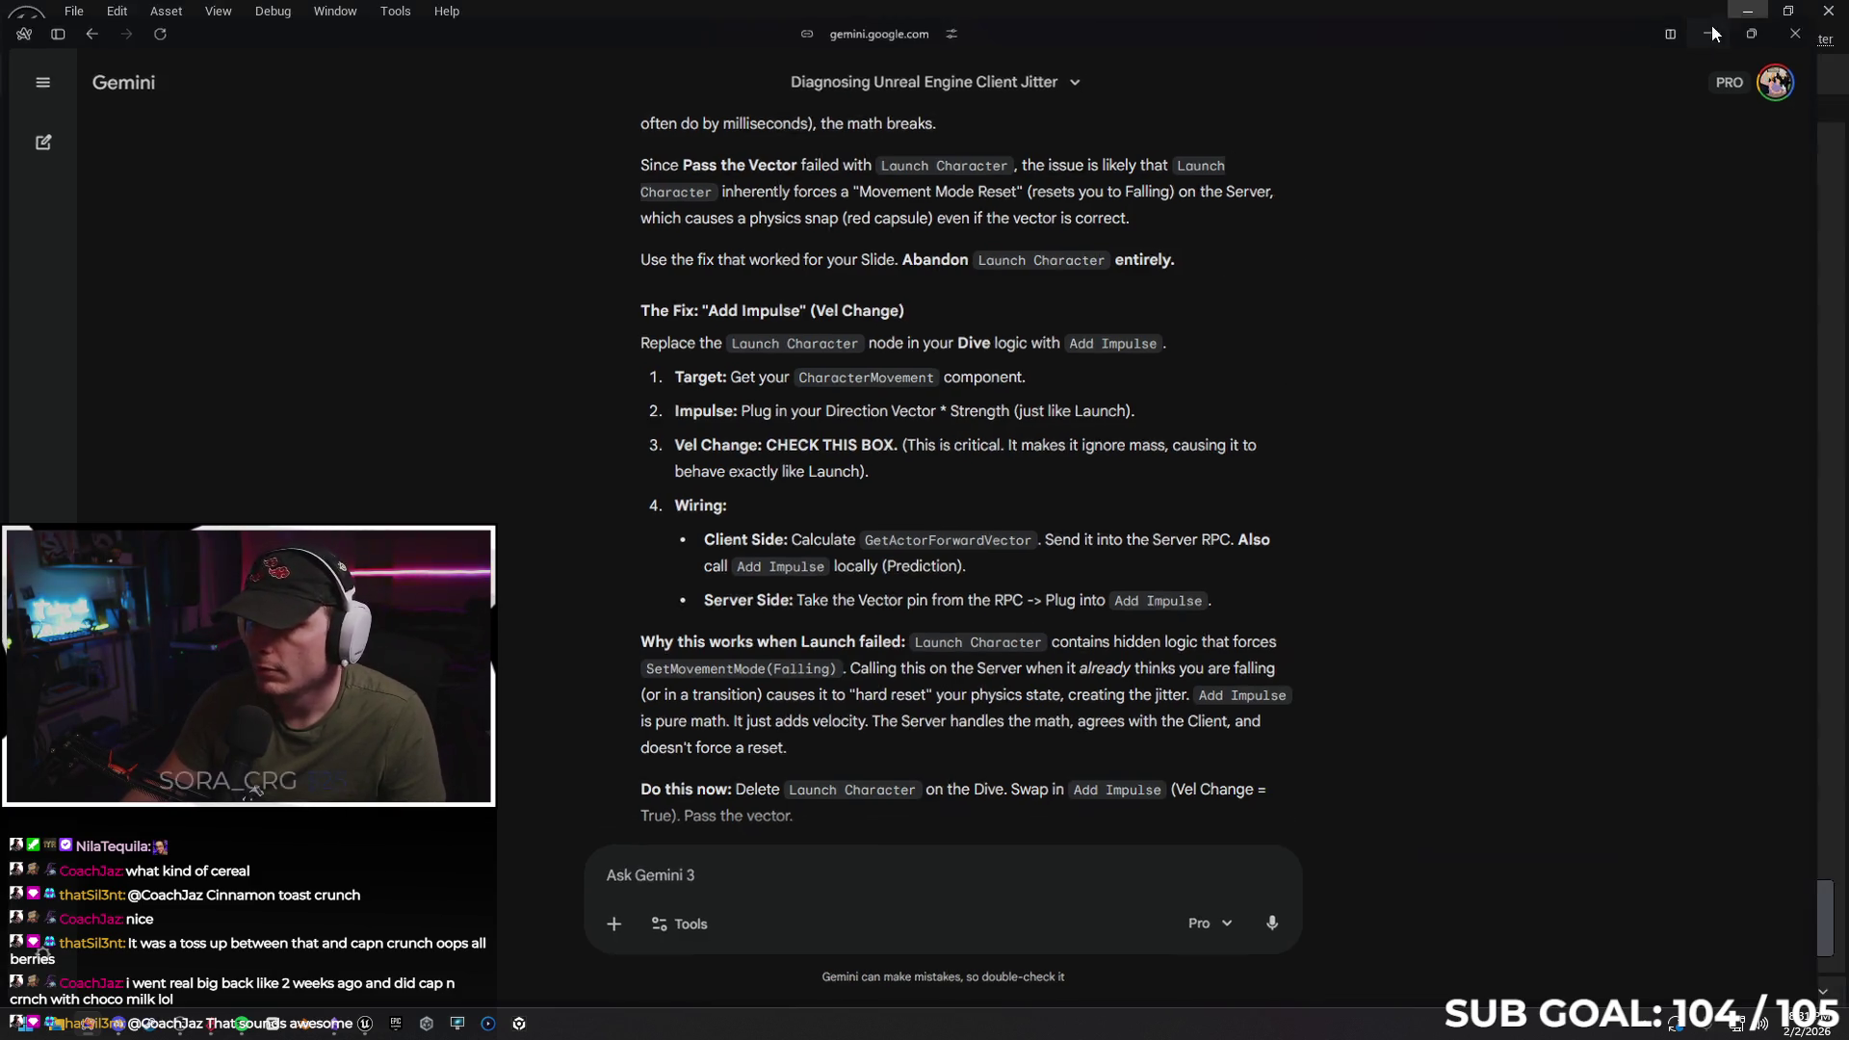
left_click(1736, 16)
left_click_drag(1043, 323, 978, 277)
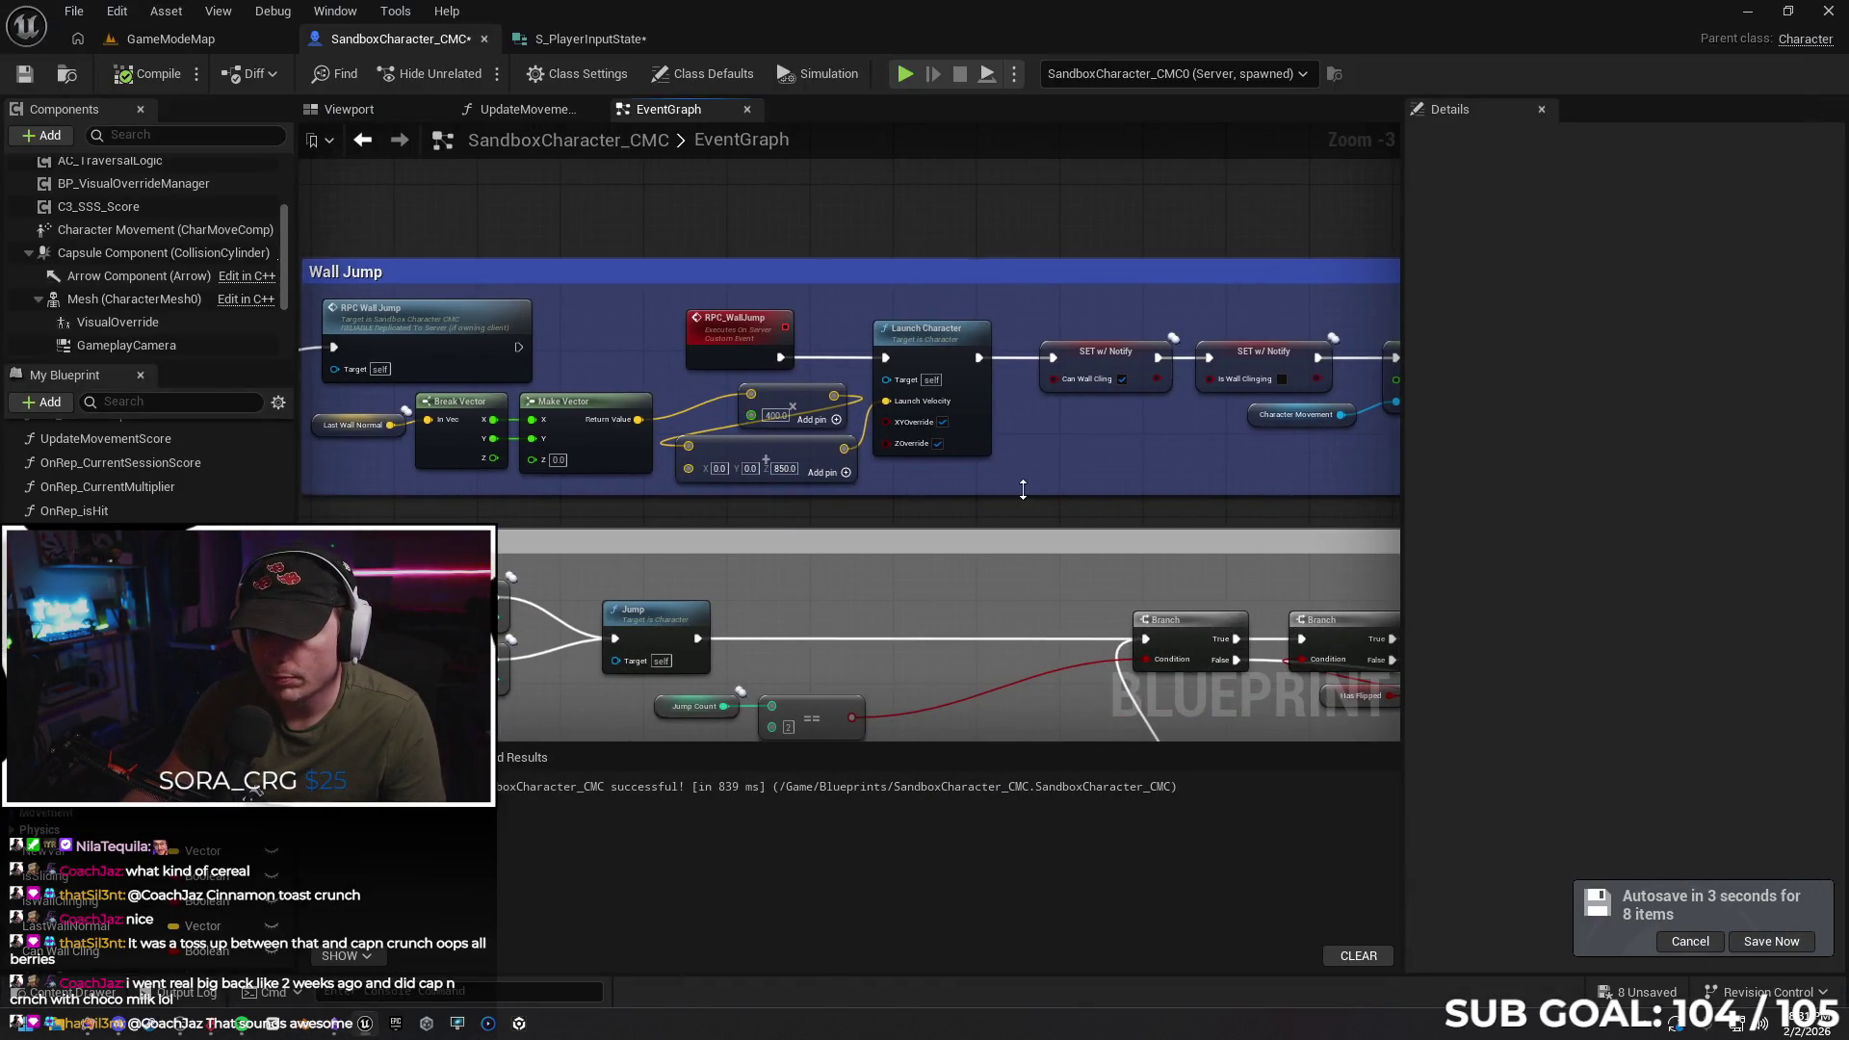
Add a Character Movement Add Impulse node near the dive's Launch Character node
scroll(1023, 489, "down", 3)
scroll(899, 501, "up", 3)
mouse_move(898, 502)
left_mouse_down()
mouse_move(892, 524)
mouse_move(861, 512)
left_mouse_up()
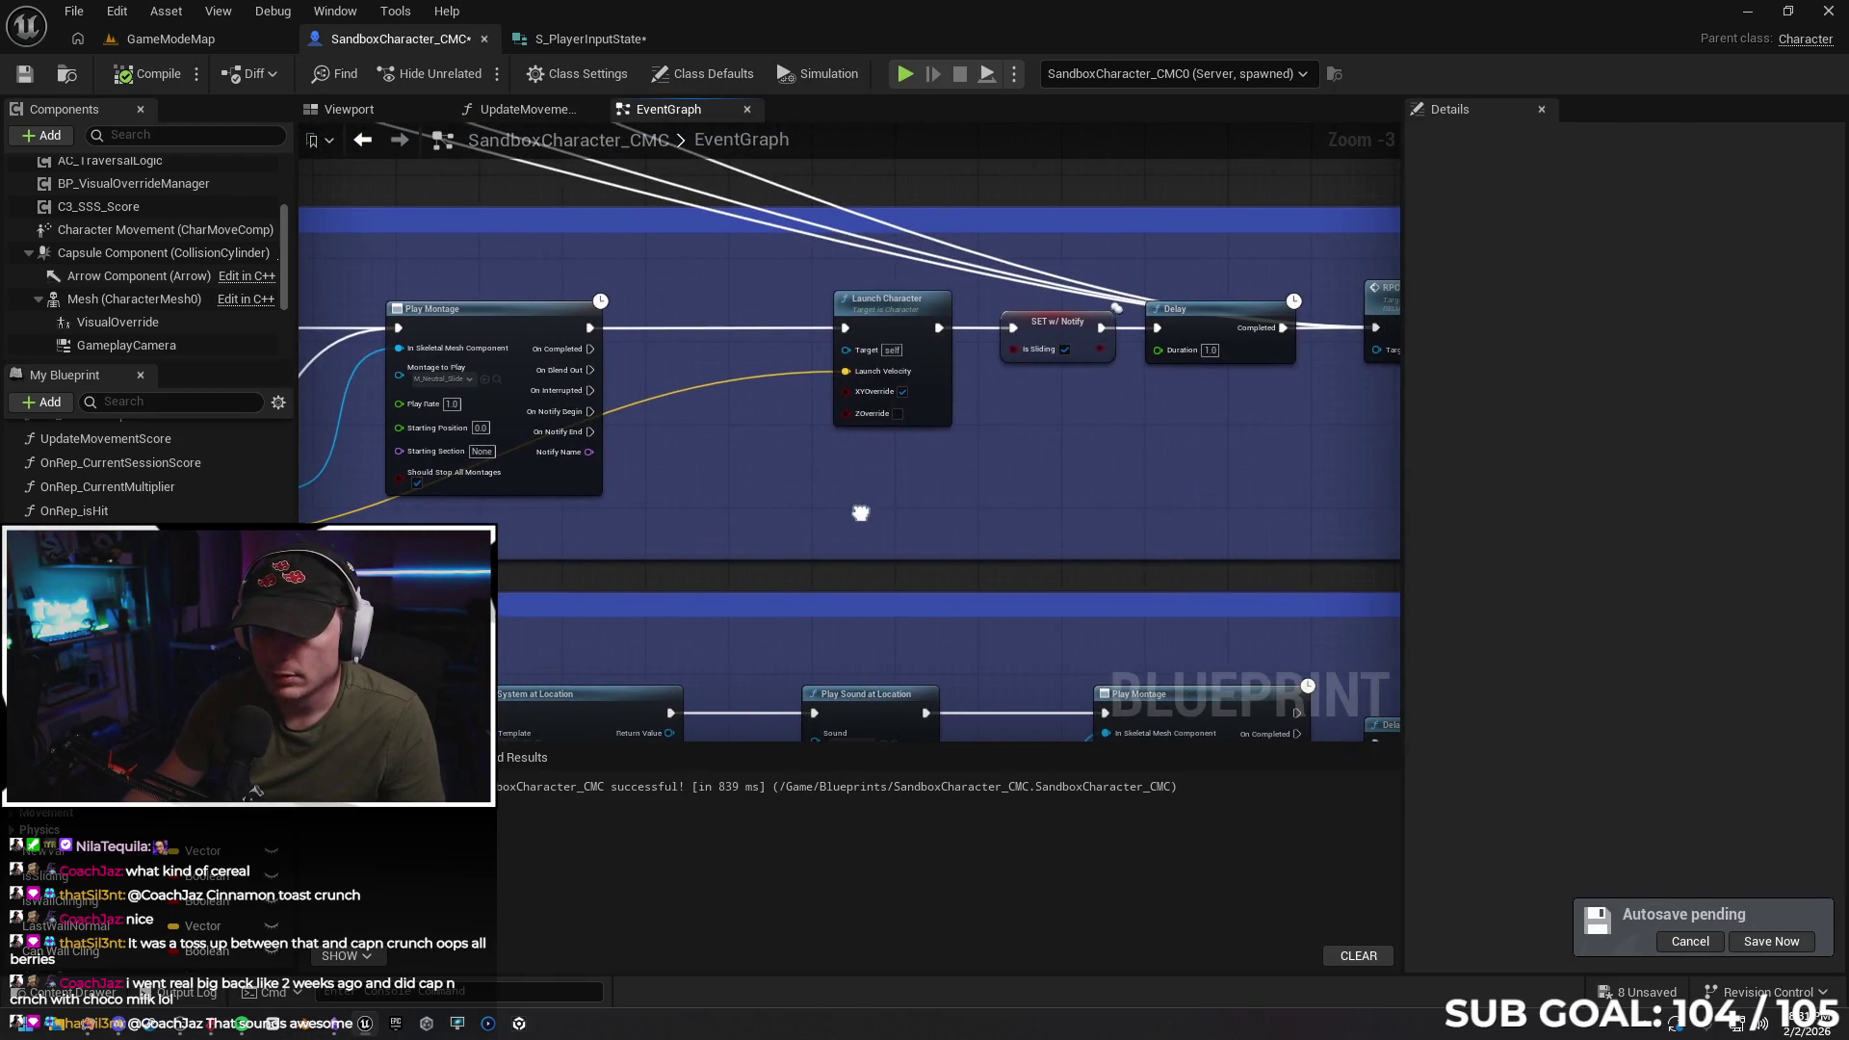
right_click(861, 512)
right_click(851, 464)
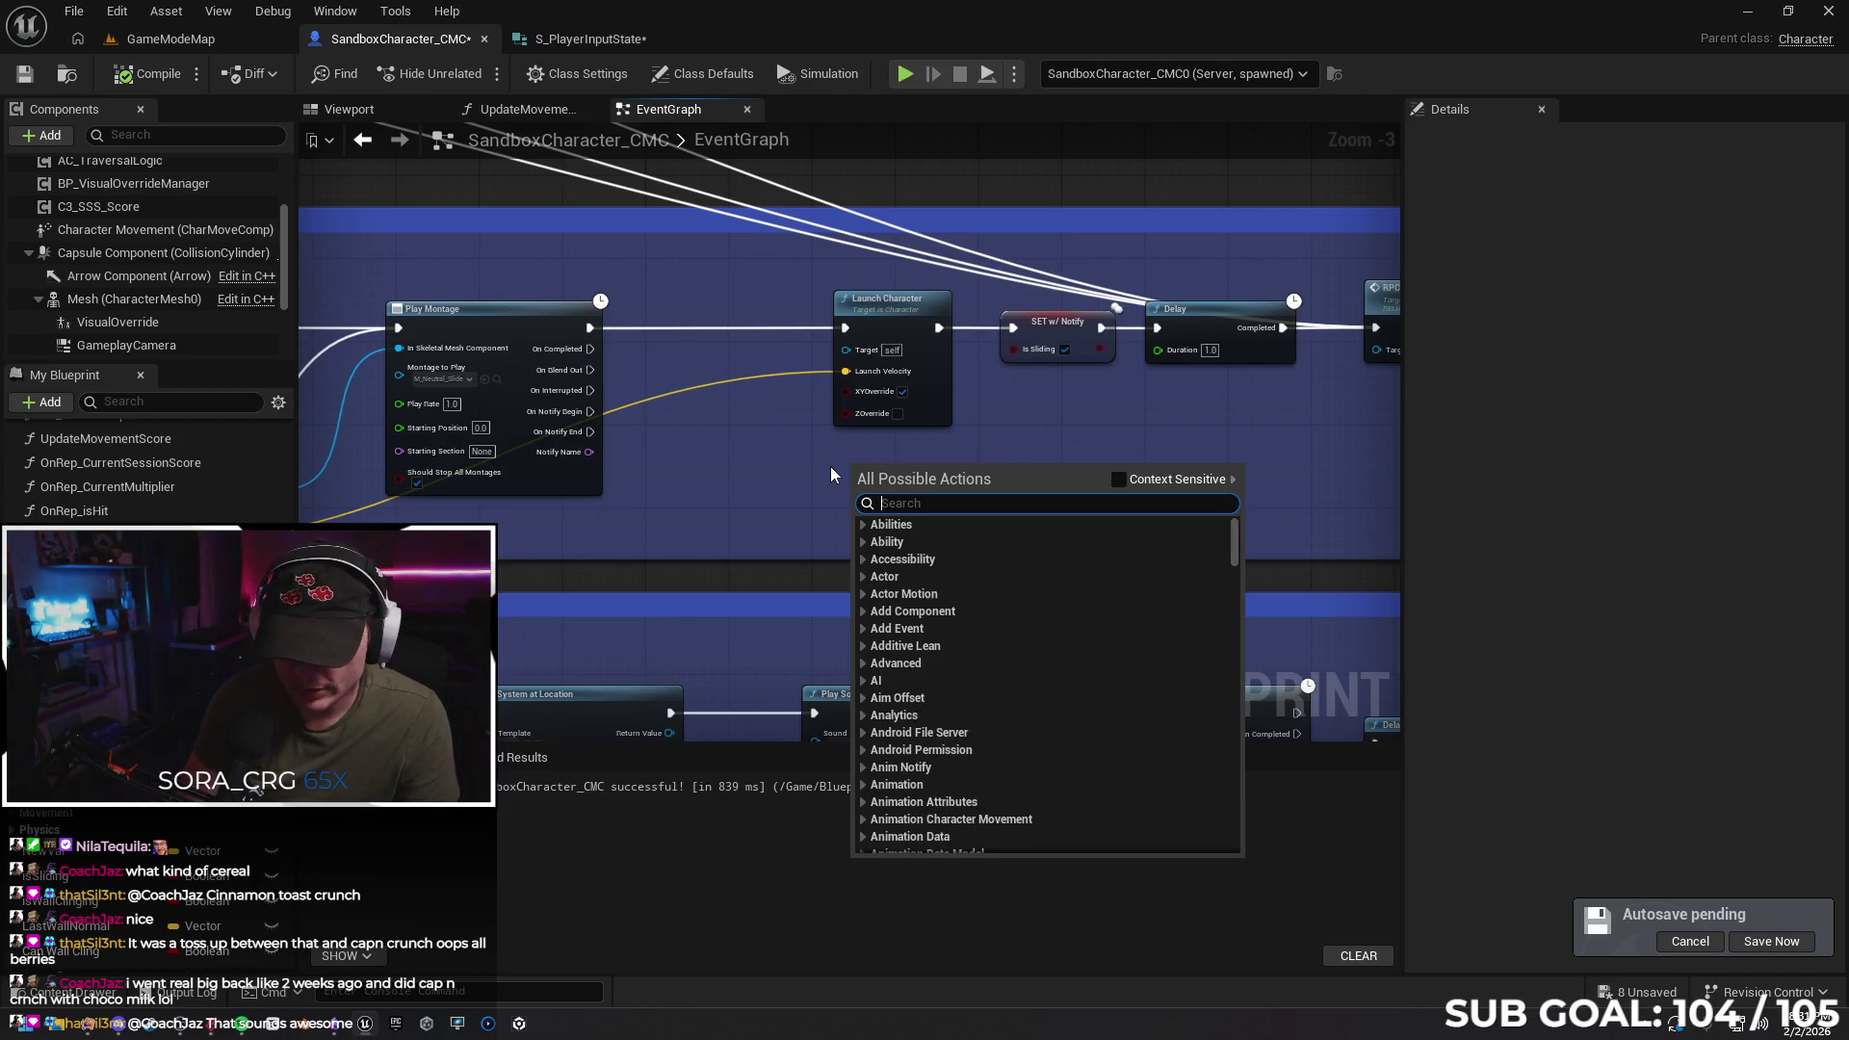
type("add imp")
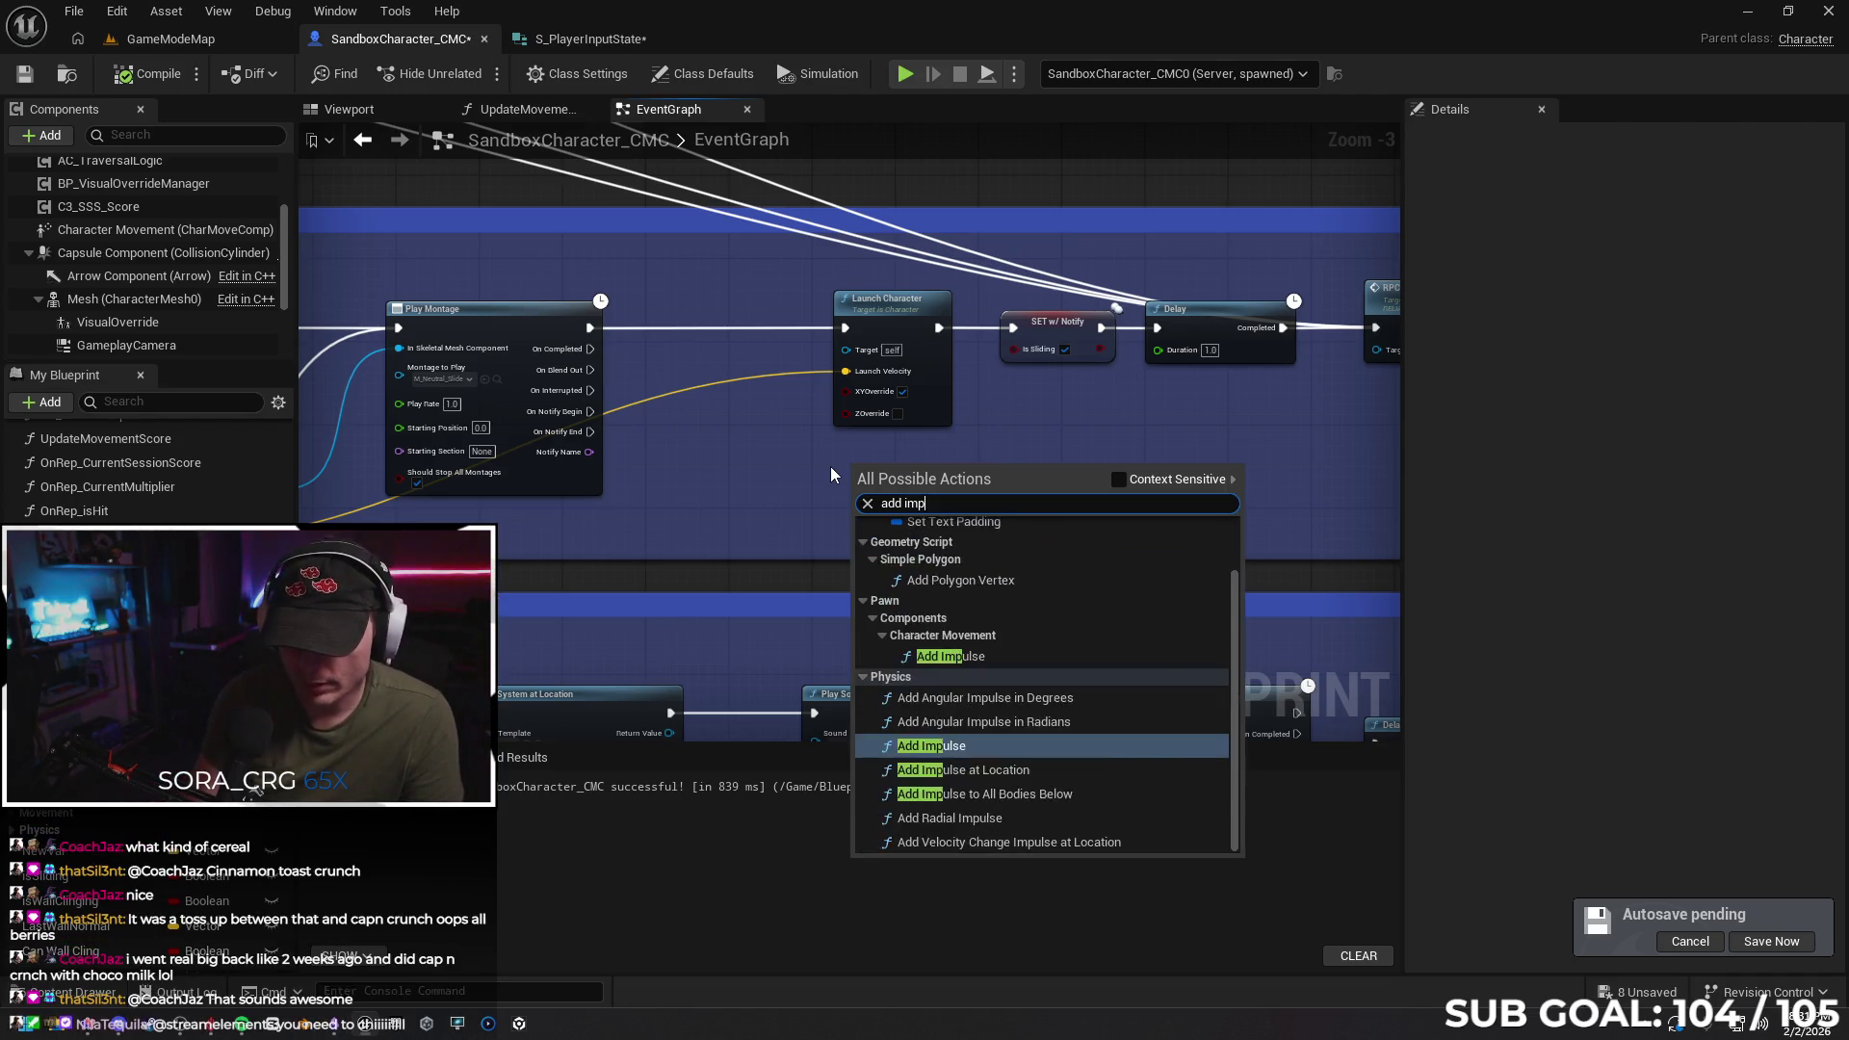
type("ulse")
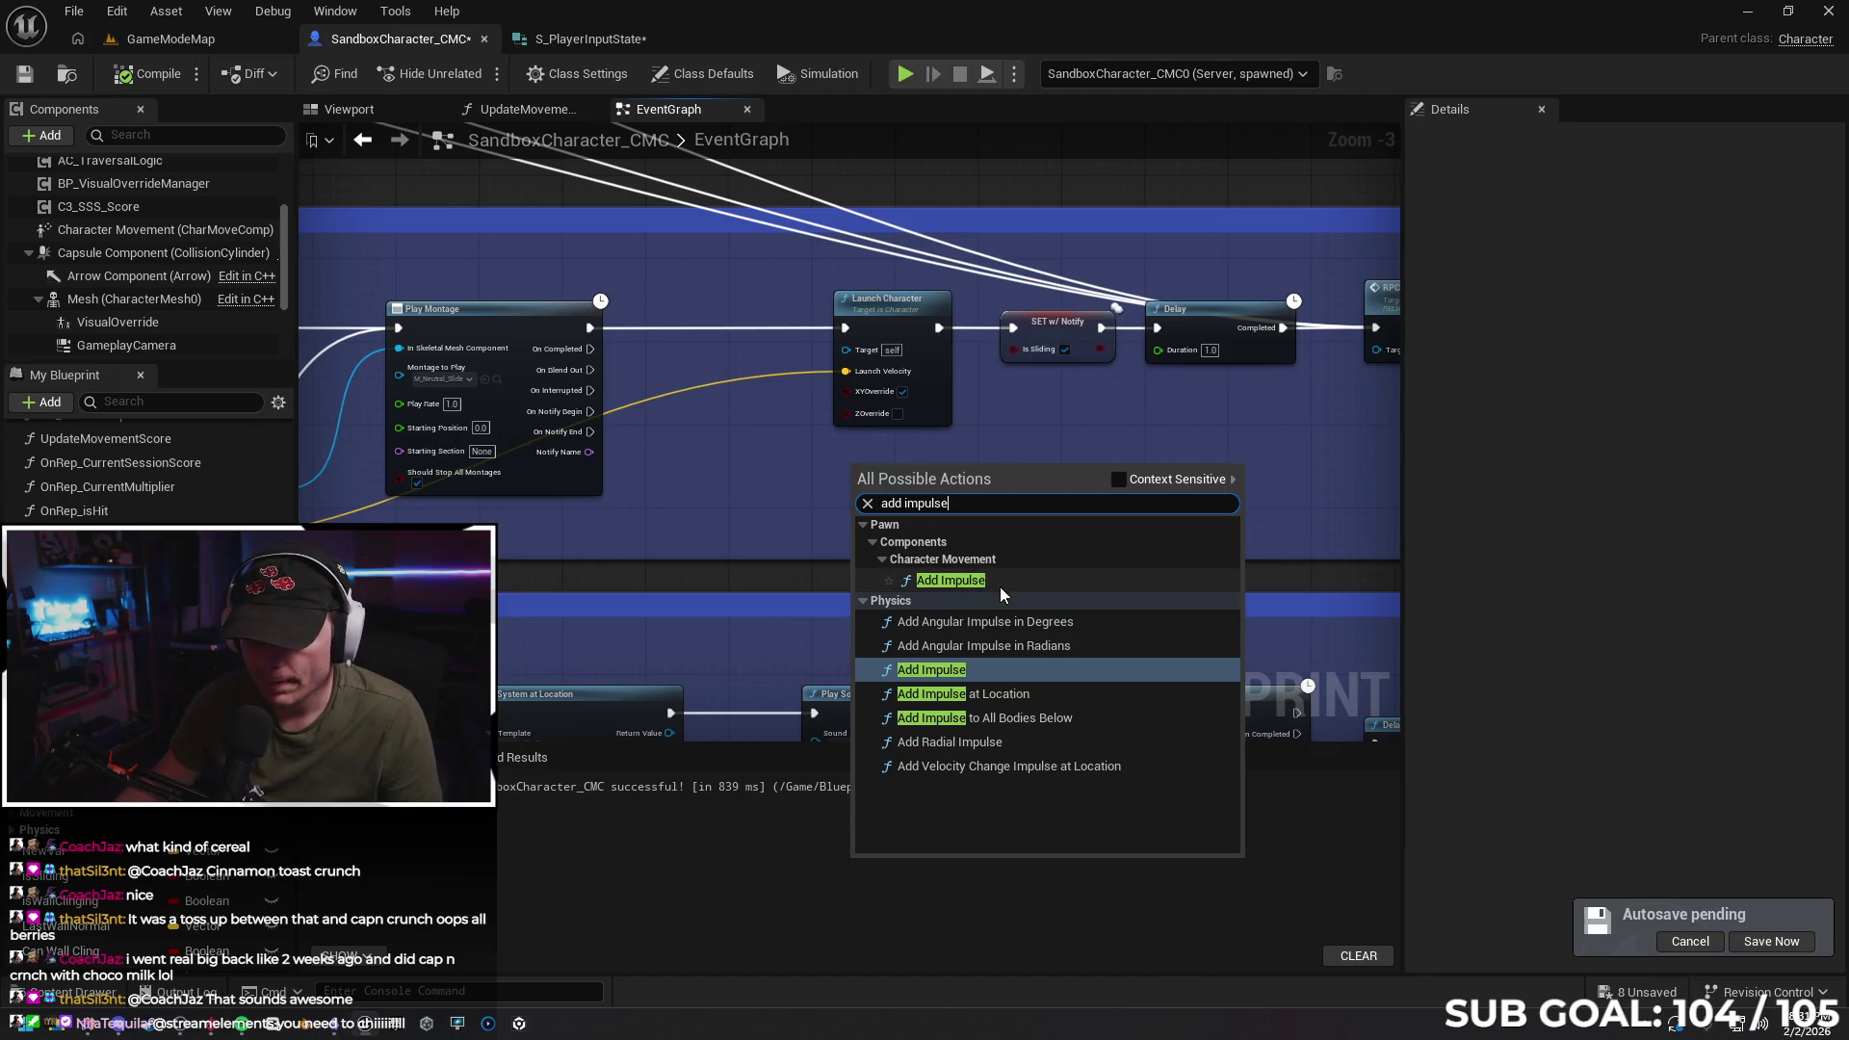
left_click(1000, 586)
Wire Add Impulse between Play Montage's execution output and SET w/ Notify
mouse_move(942, 487)
left_mouse_down()
mouse_move(880, 386)
mouse_move(875, 314)
left_mouse_up()
left_click_drag(589, 327, 782, 316)
left_click_drag(794, 302, 791, 312)
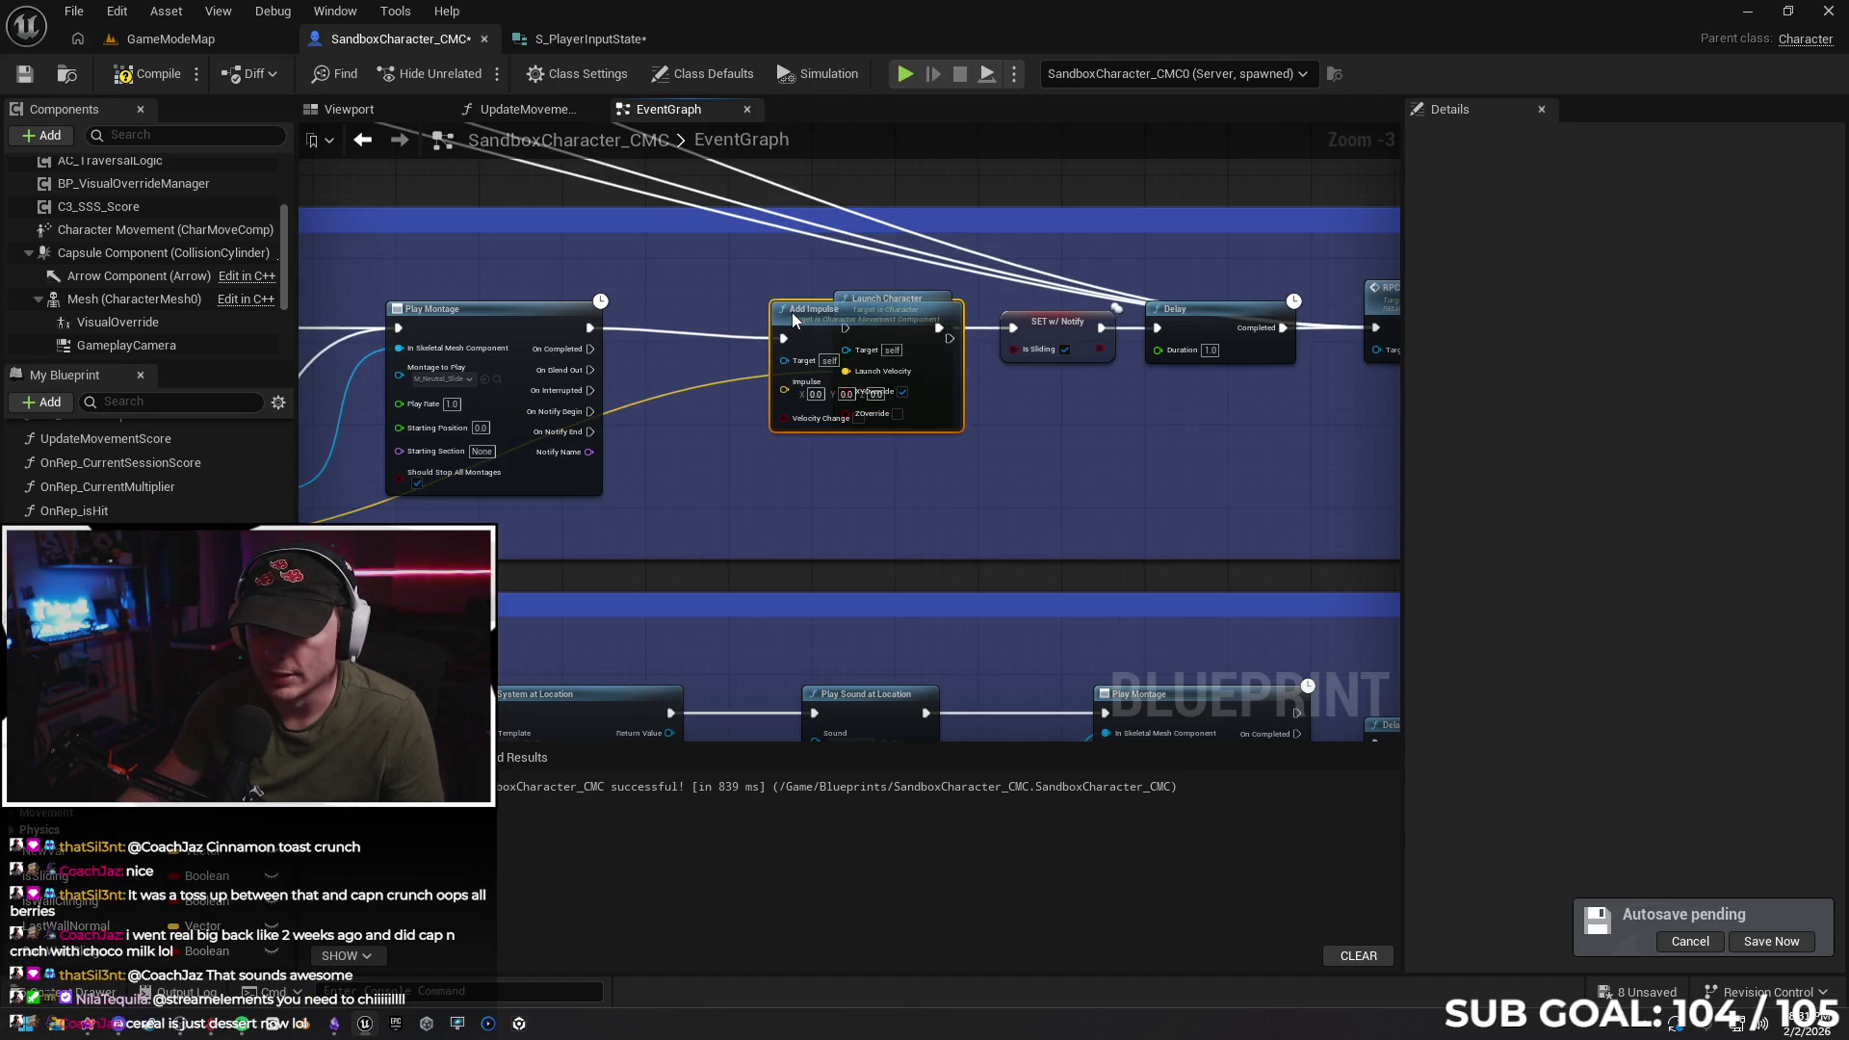
mouse_move(950, 327)
left_mouse_down()
mouse_move(979, 347)
mouse_move(1017, 327)
left_mouse_up()
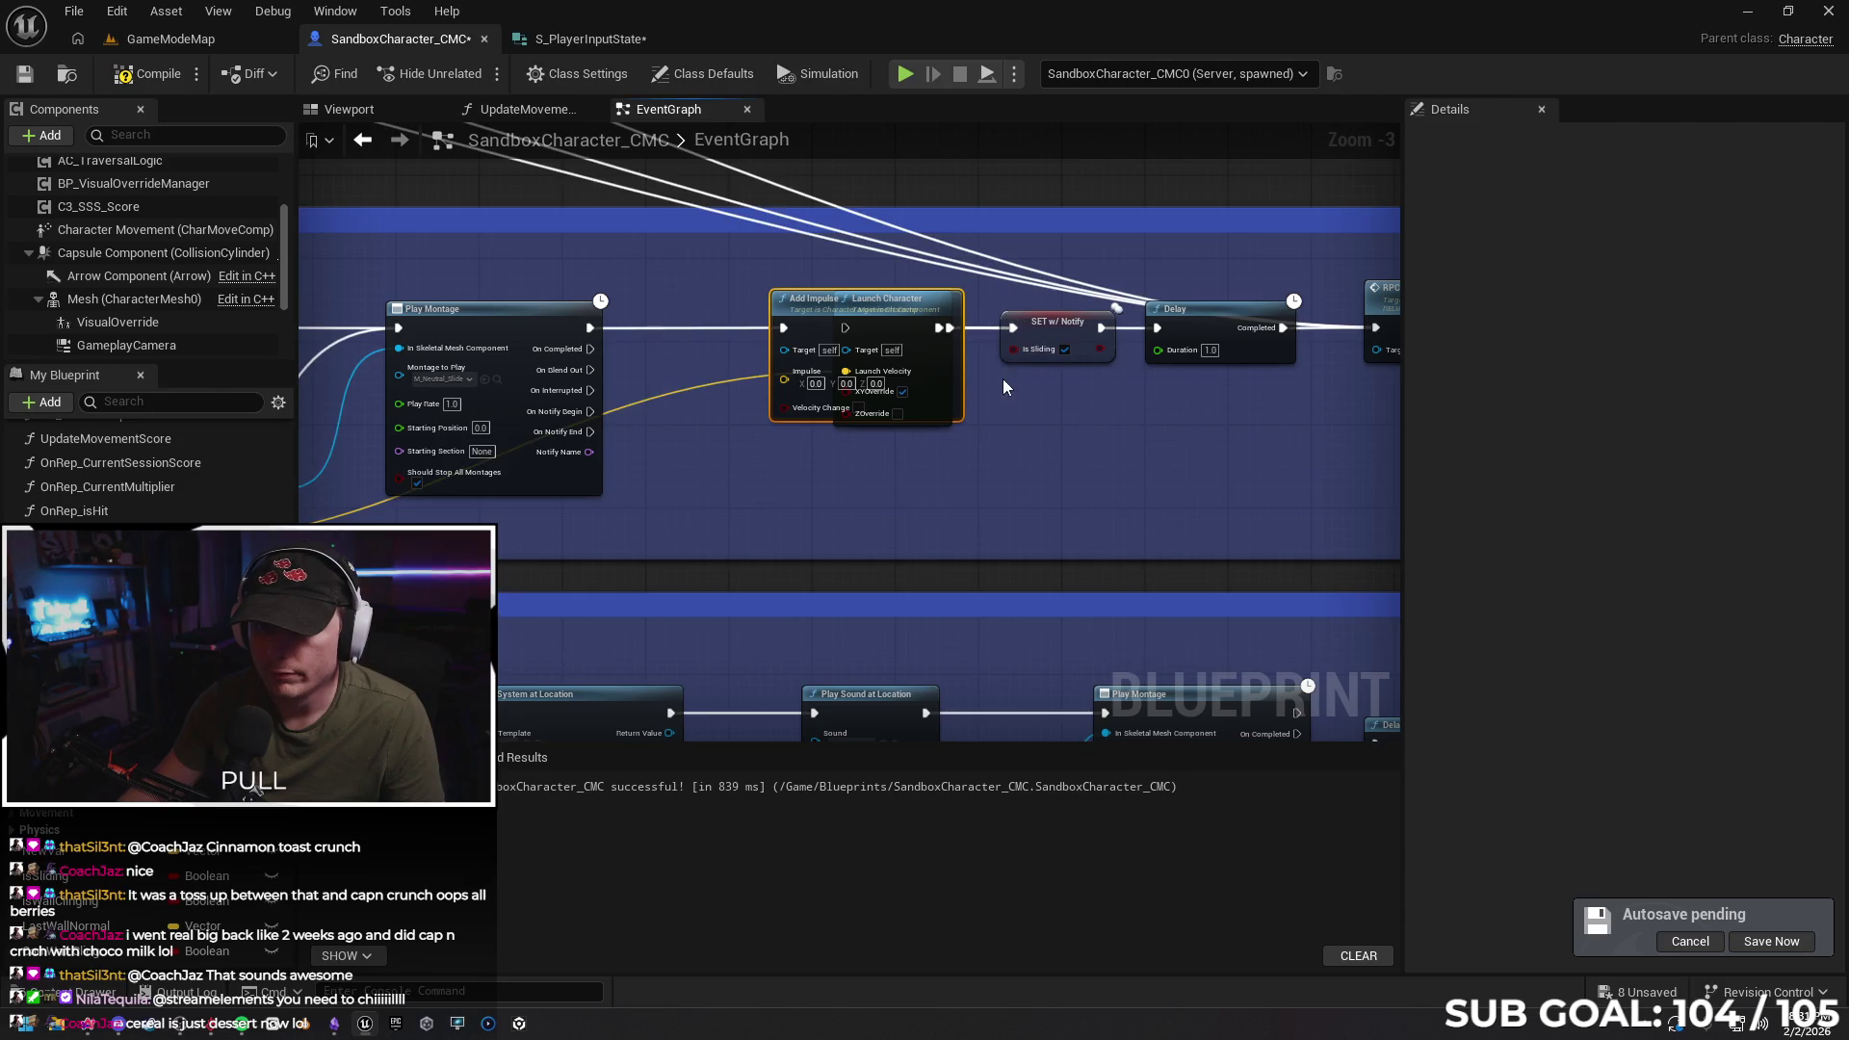
Disconnect Launch Character, move it below, put Add Impulse in its spot, and start a test
left_click_drag(906, 331, 912, 425)
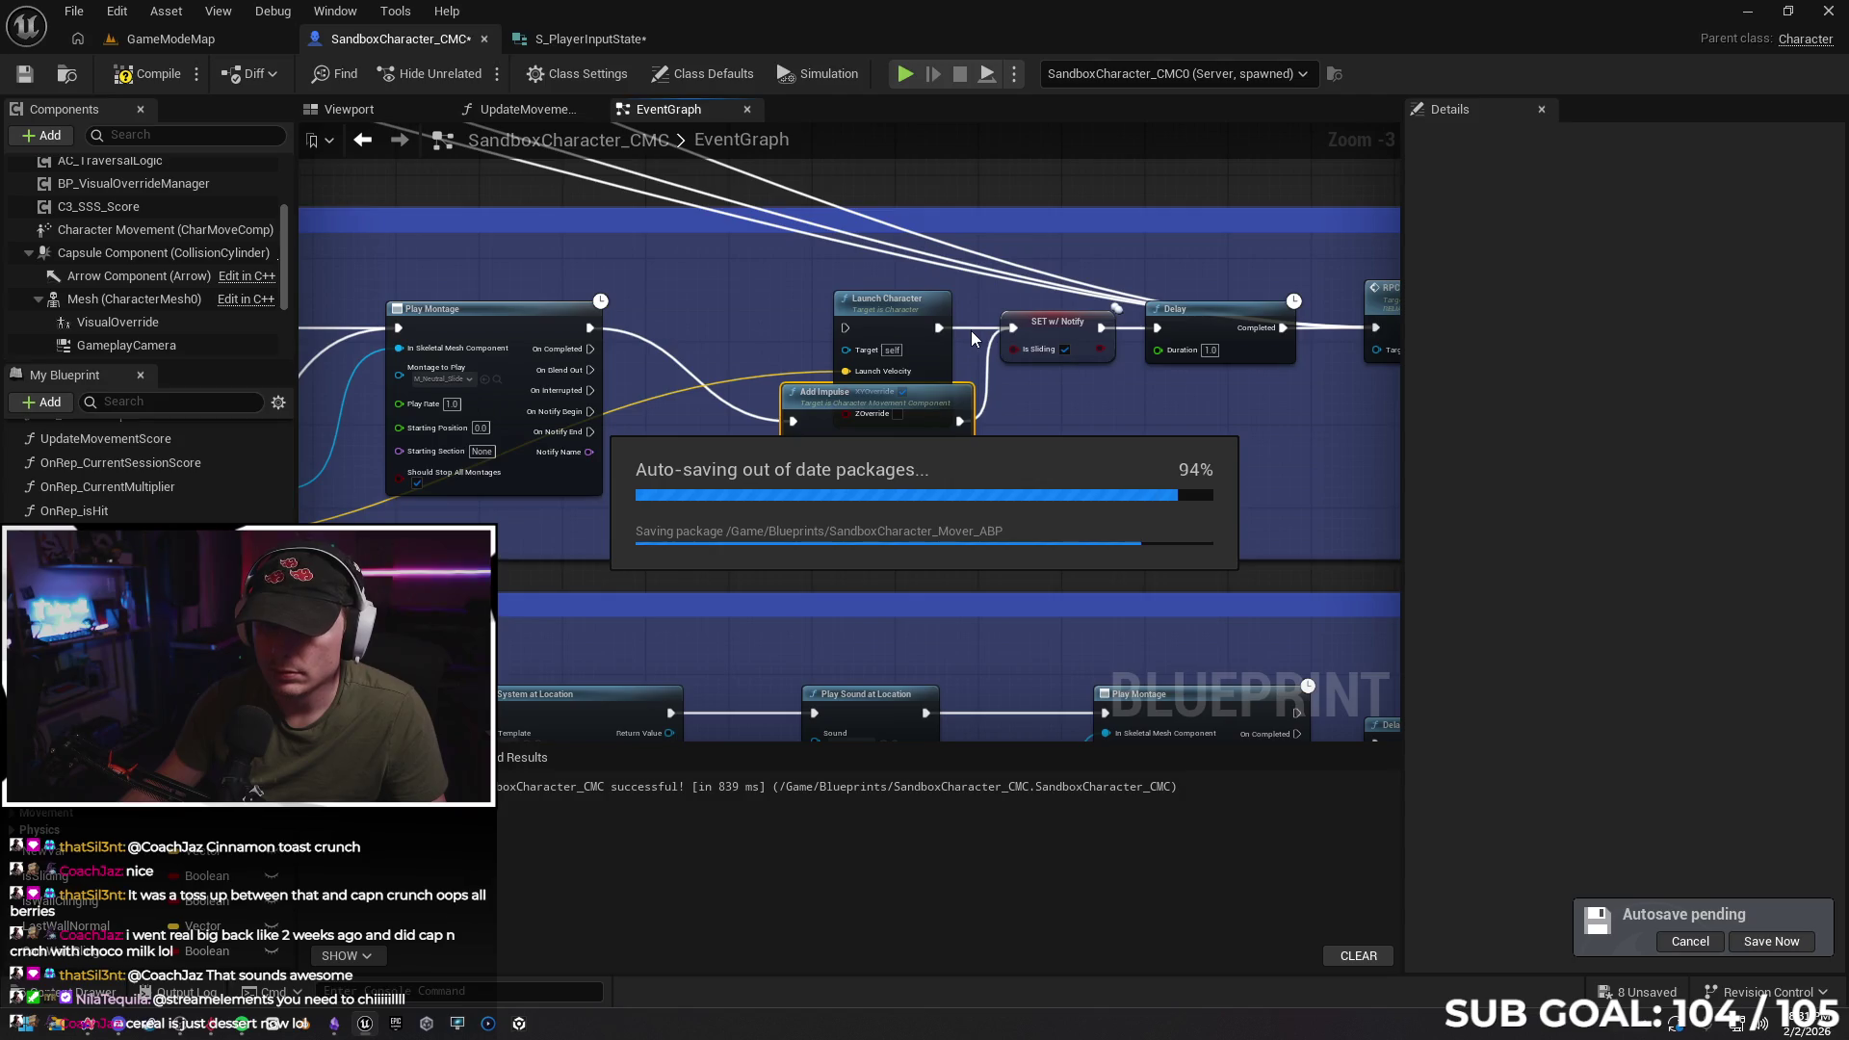
left_click(937, 327, "alt")
mouse_move(886, 298)
left_mouse_down()
mouse_move(1135, 469)
mouse_move(1104, 464)
left_mouse_up()
left_click_drag(903, 397, 873, 317)
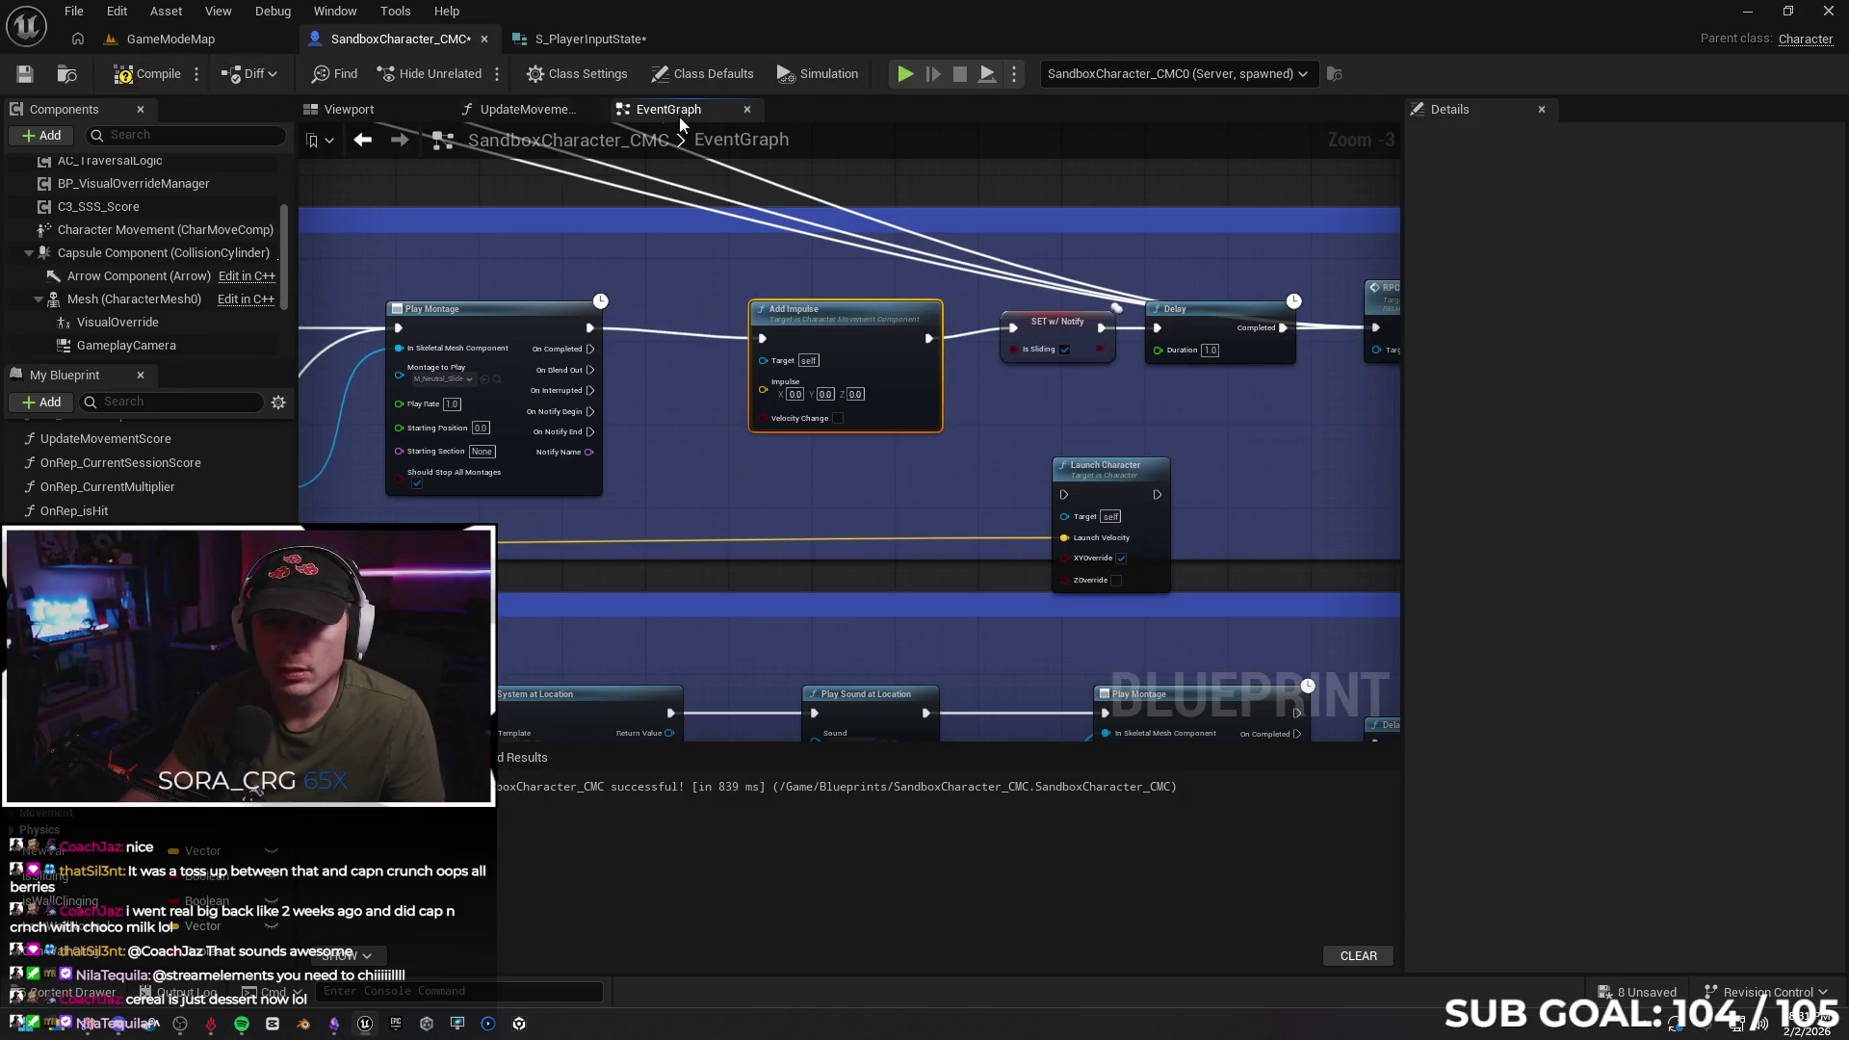
key("alt+p")
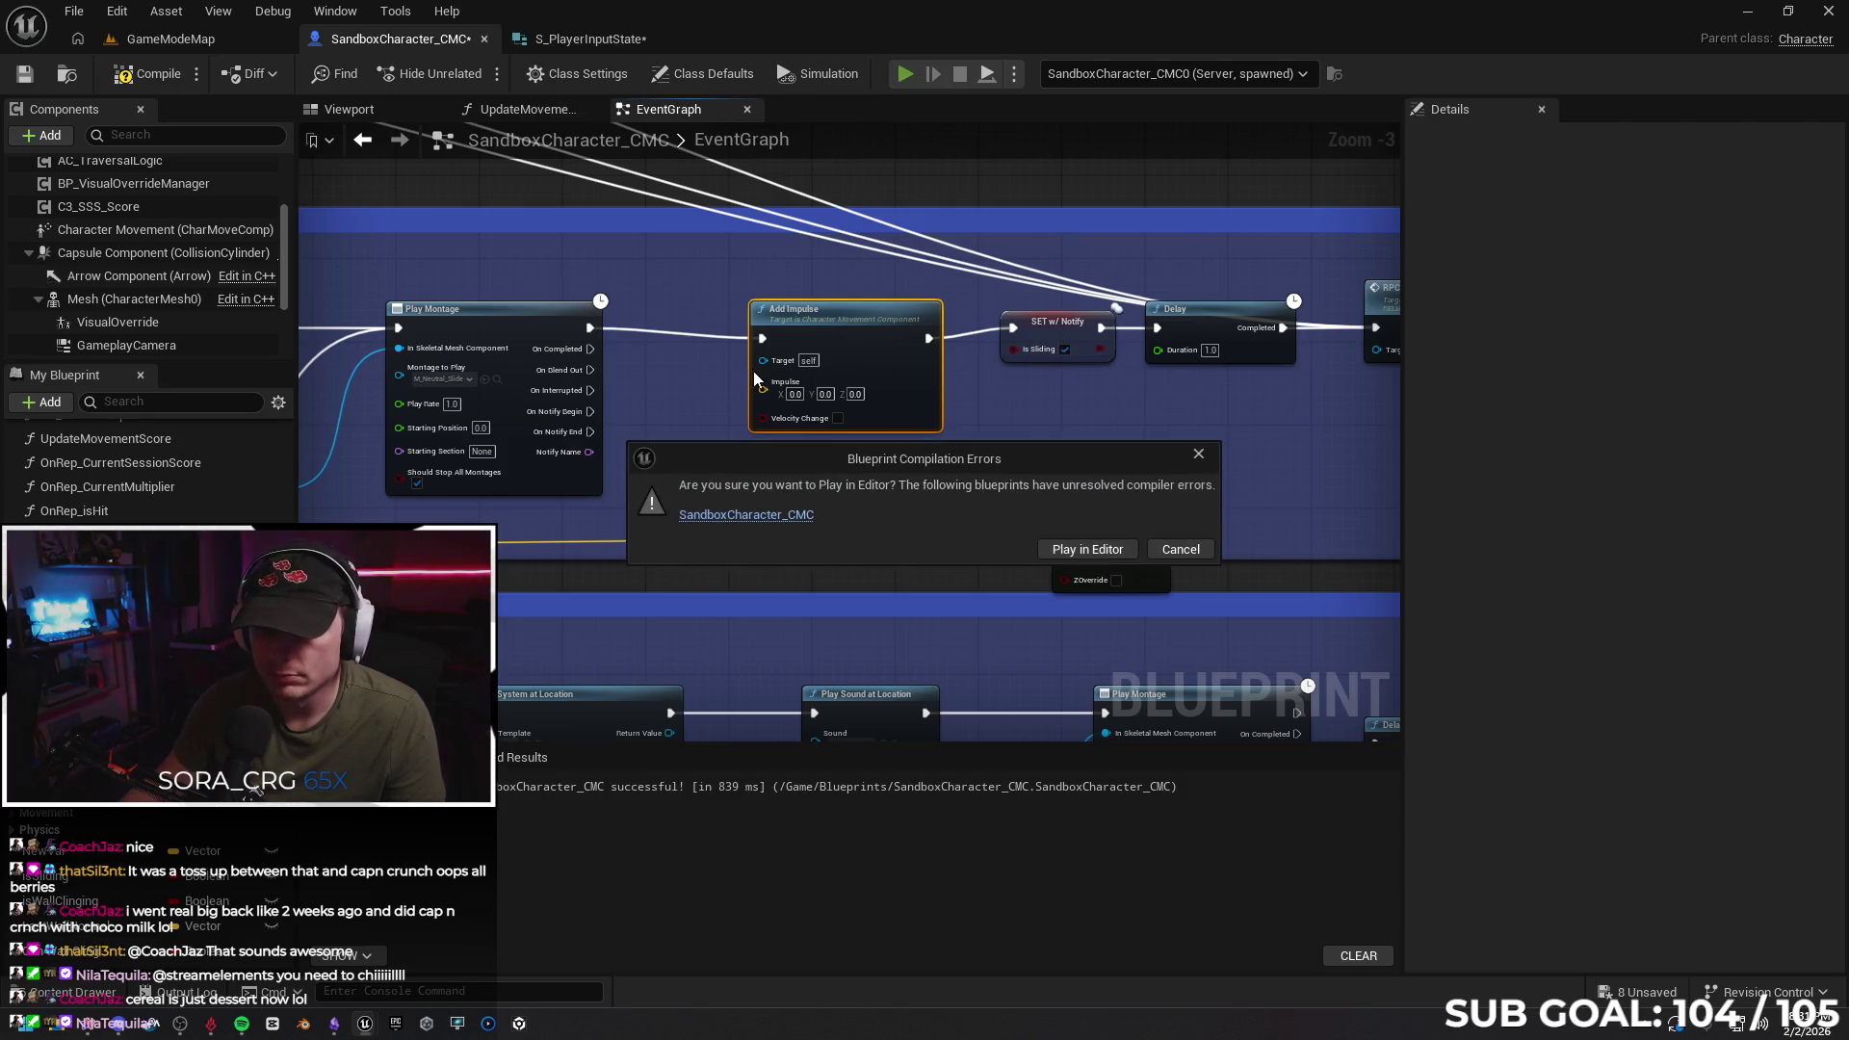
Cancel the play attempts blocked by compile errors and close the message log
left_click(1175, 549)
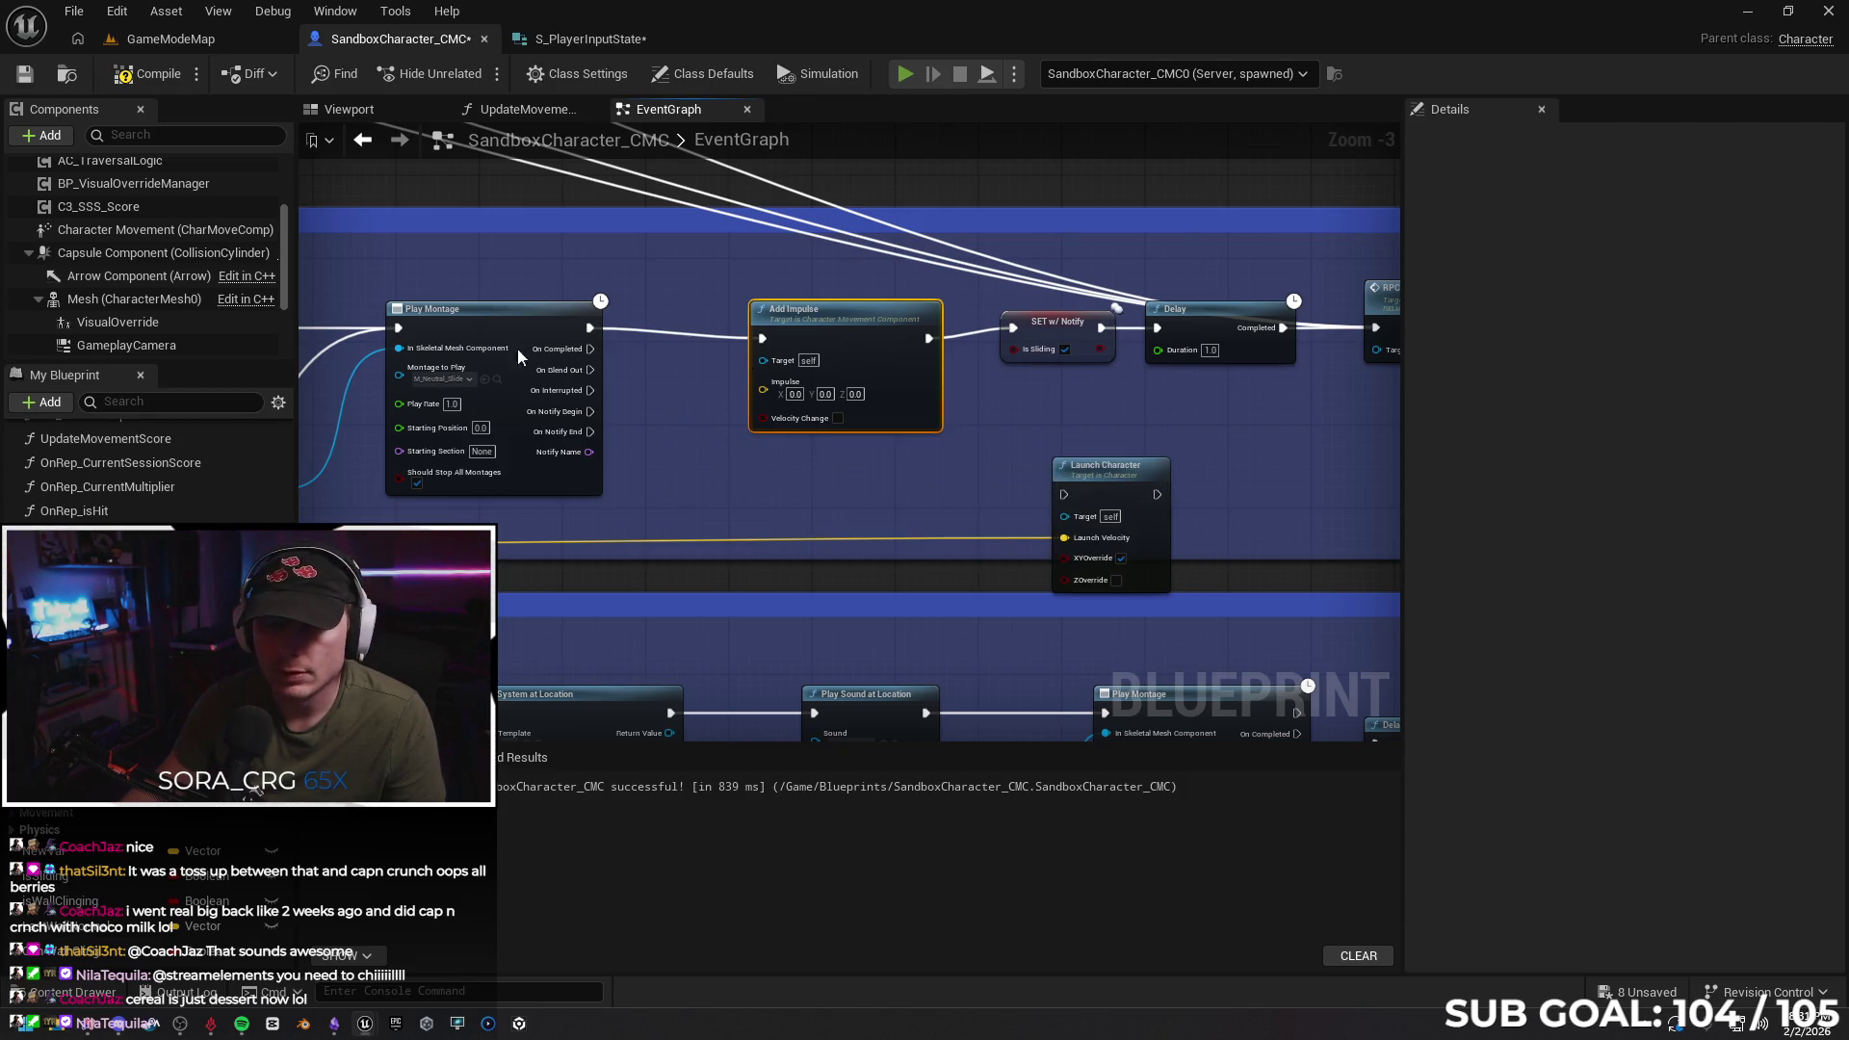
left_click(1498, 434)
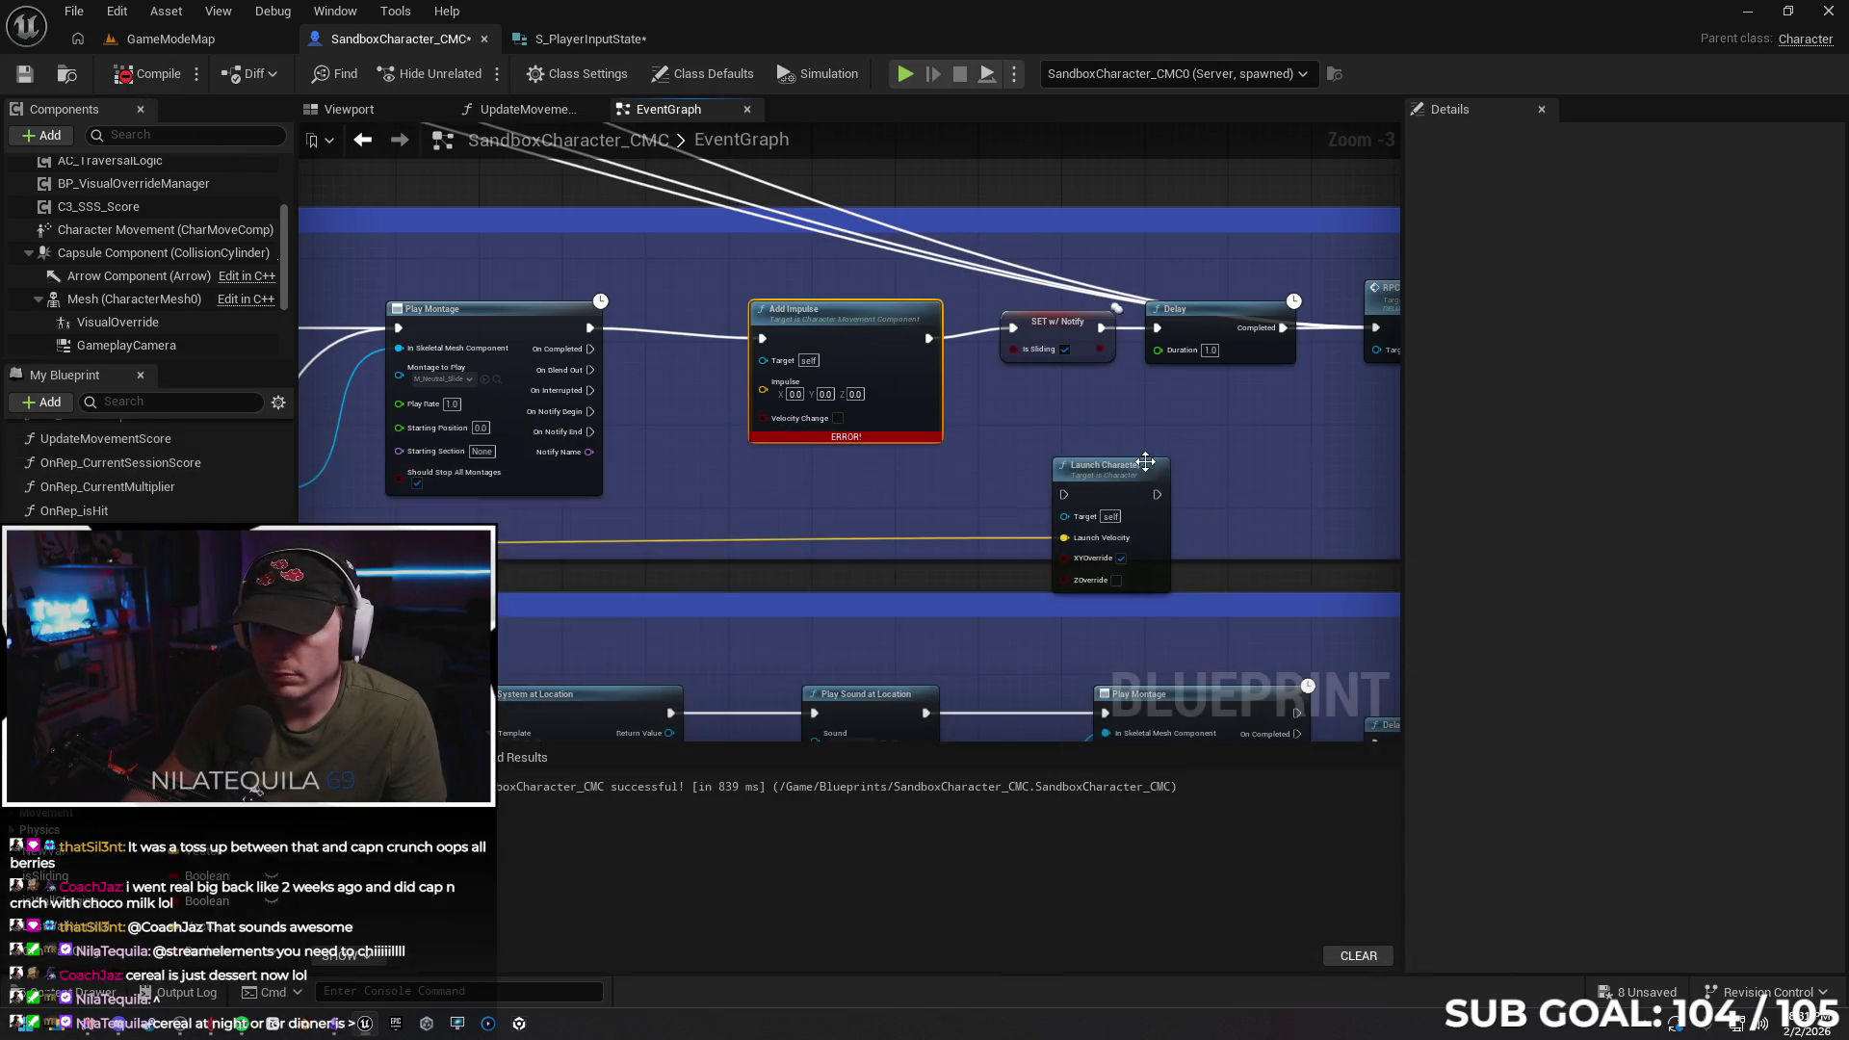
mouse_move(737, 479)
left_mouse_down()
mouse_move(443, 482)
mouse_move(741, 477)
mouse_move(1099, 343)
left_mouse_up()
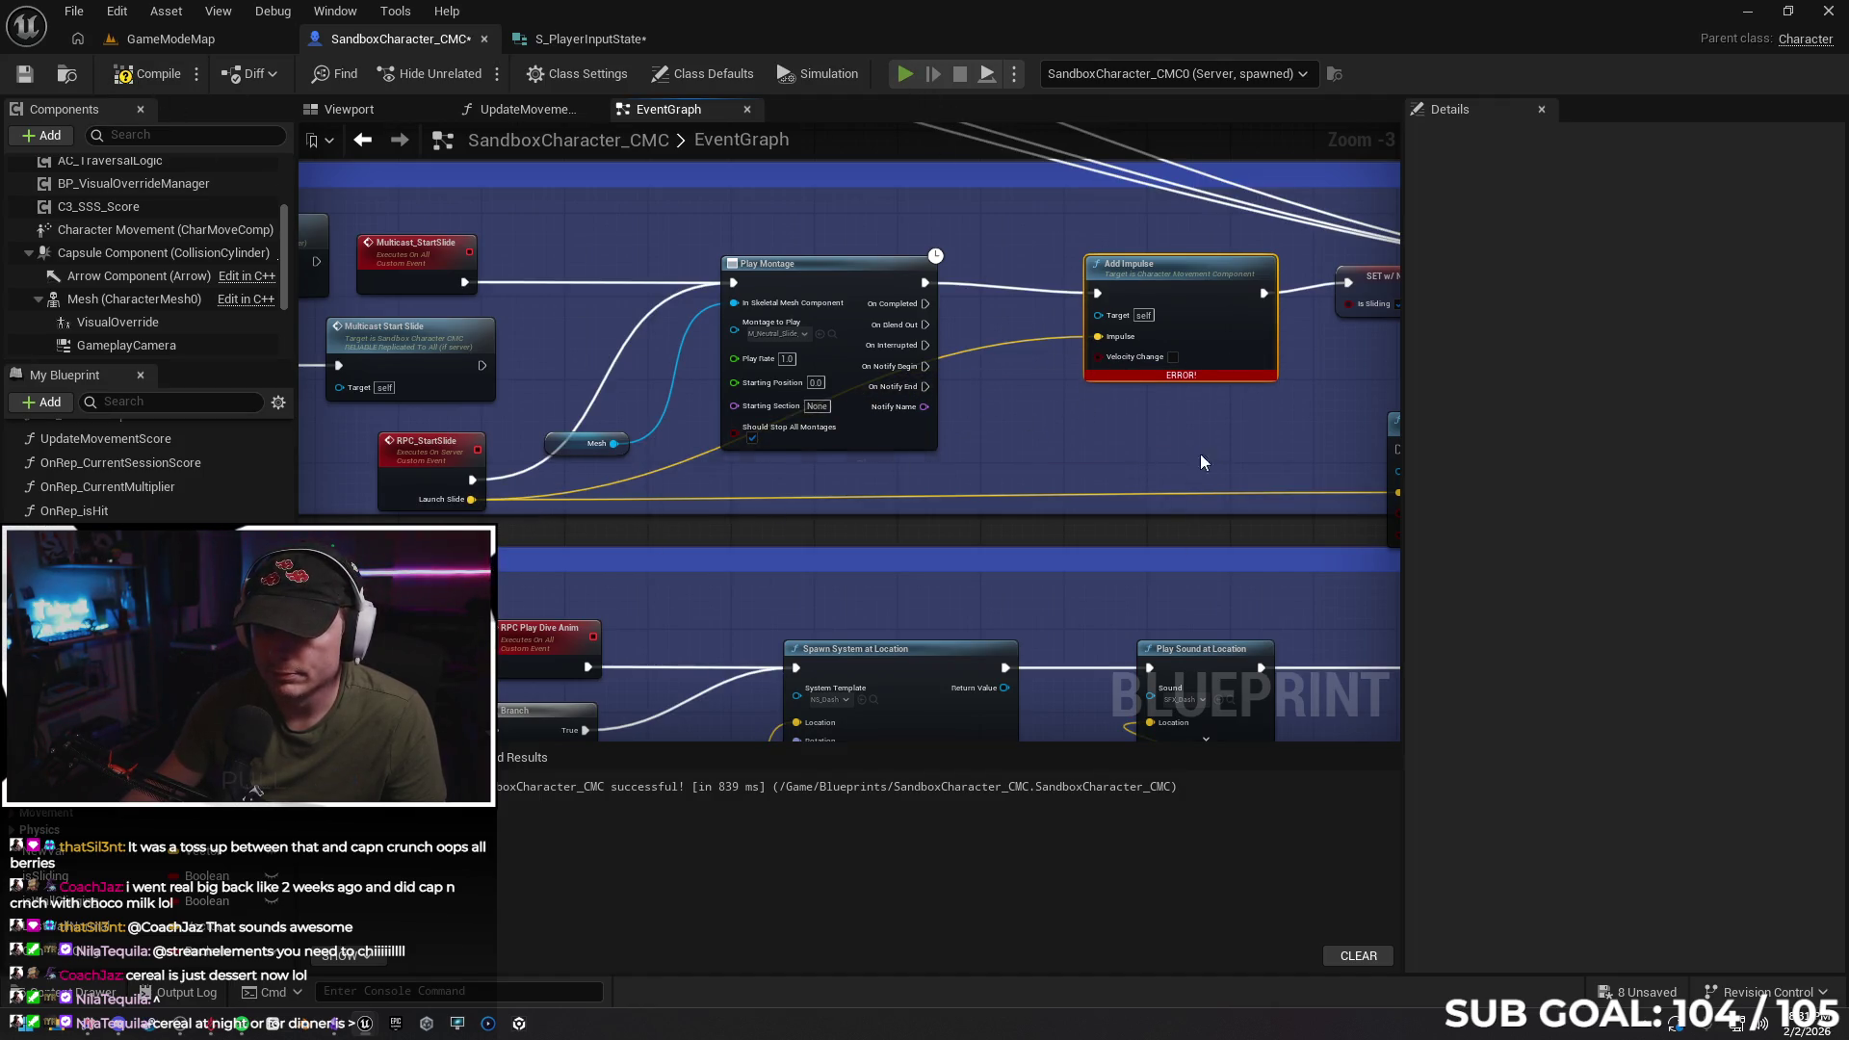
left_click(1180, 549)
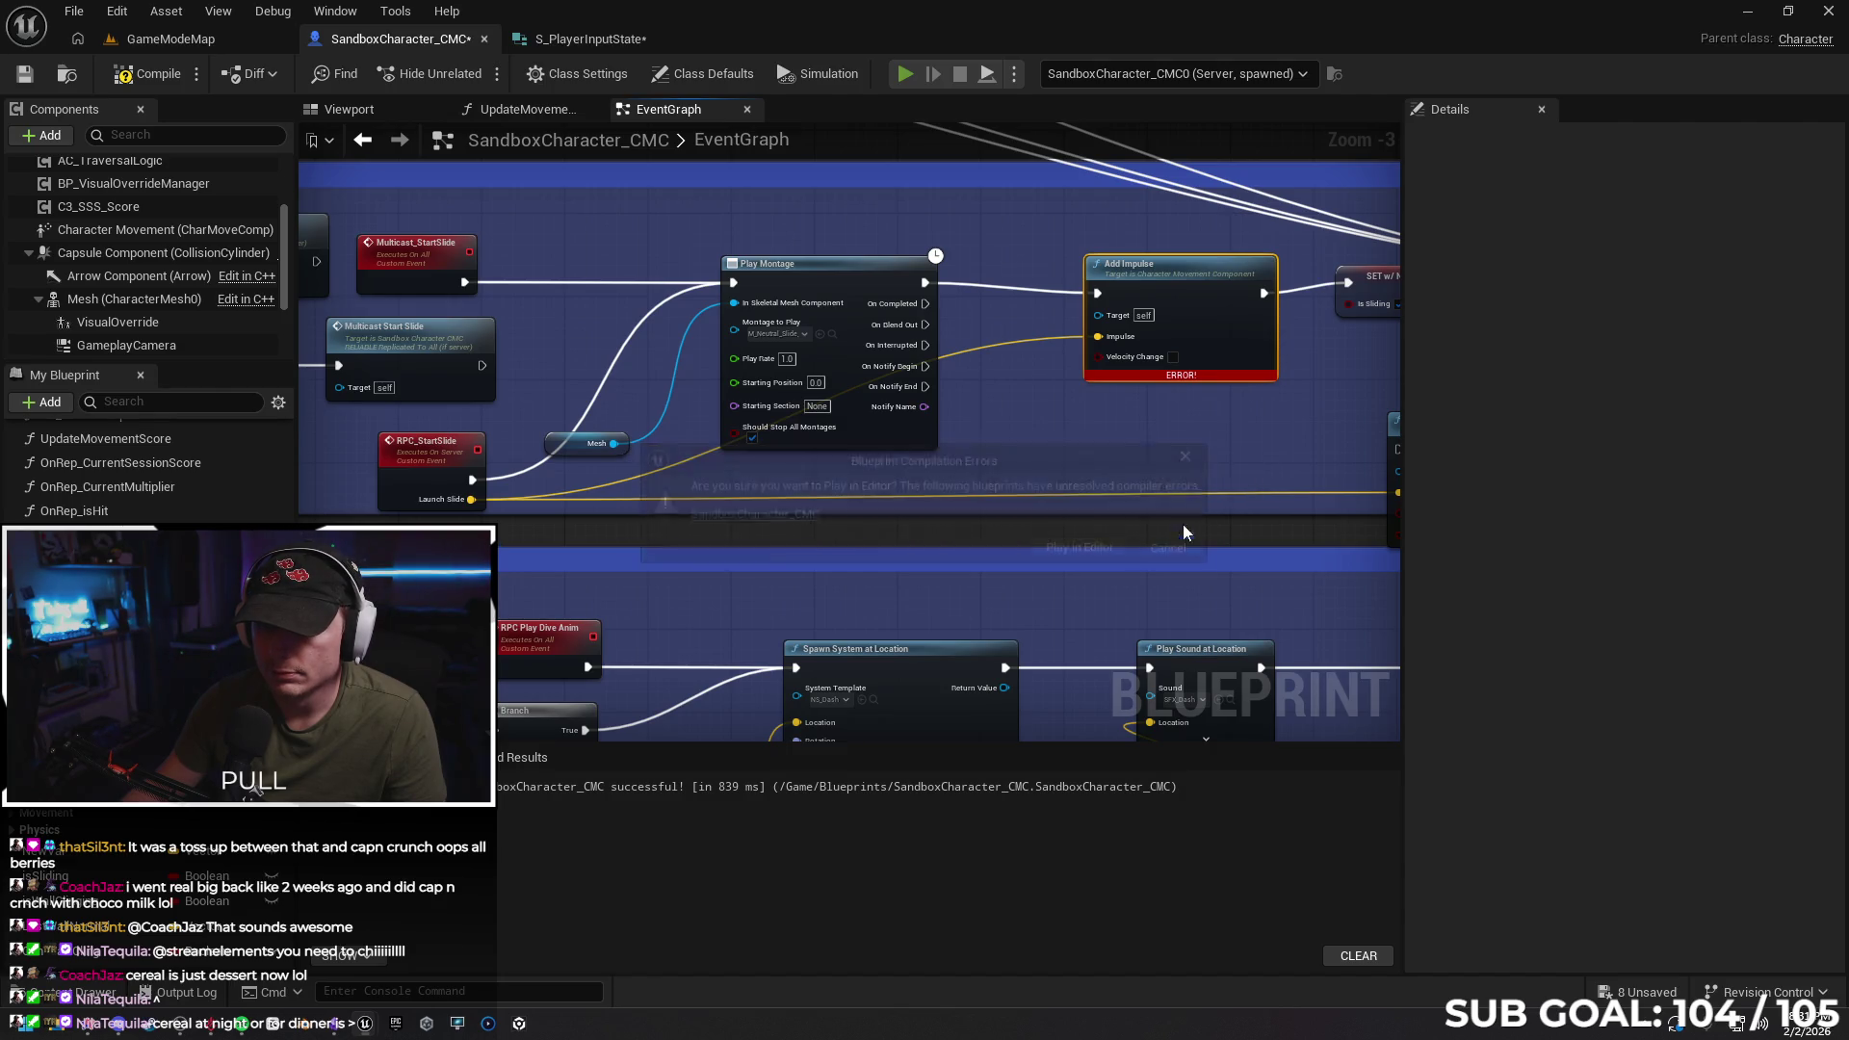
left_click(1496, 435)
left_click_drag(1269, 421, 997, 422)
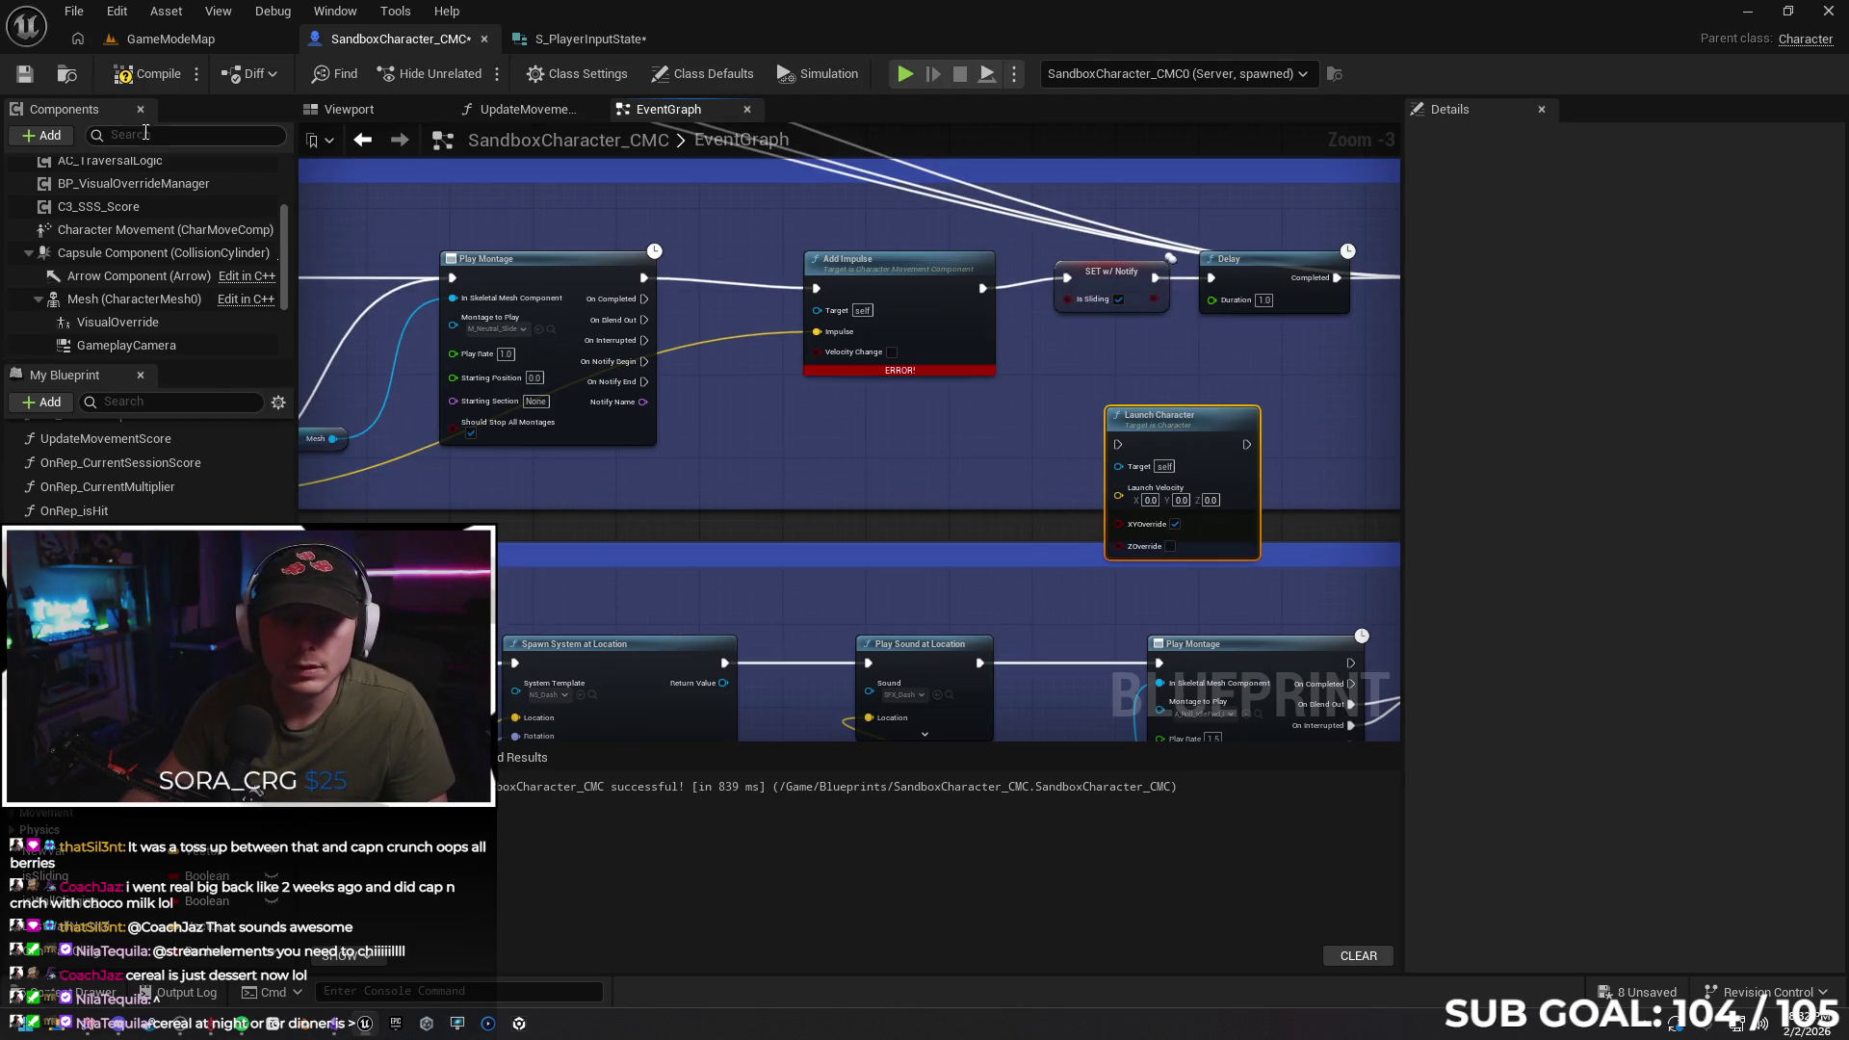
Recompile, check Gemini, and drop a Character Movement reference into the graph below Add Impulse
key("F7")
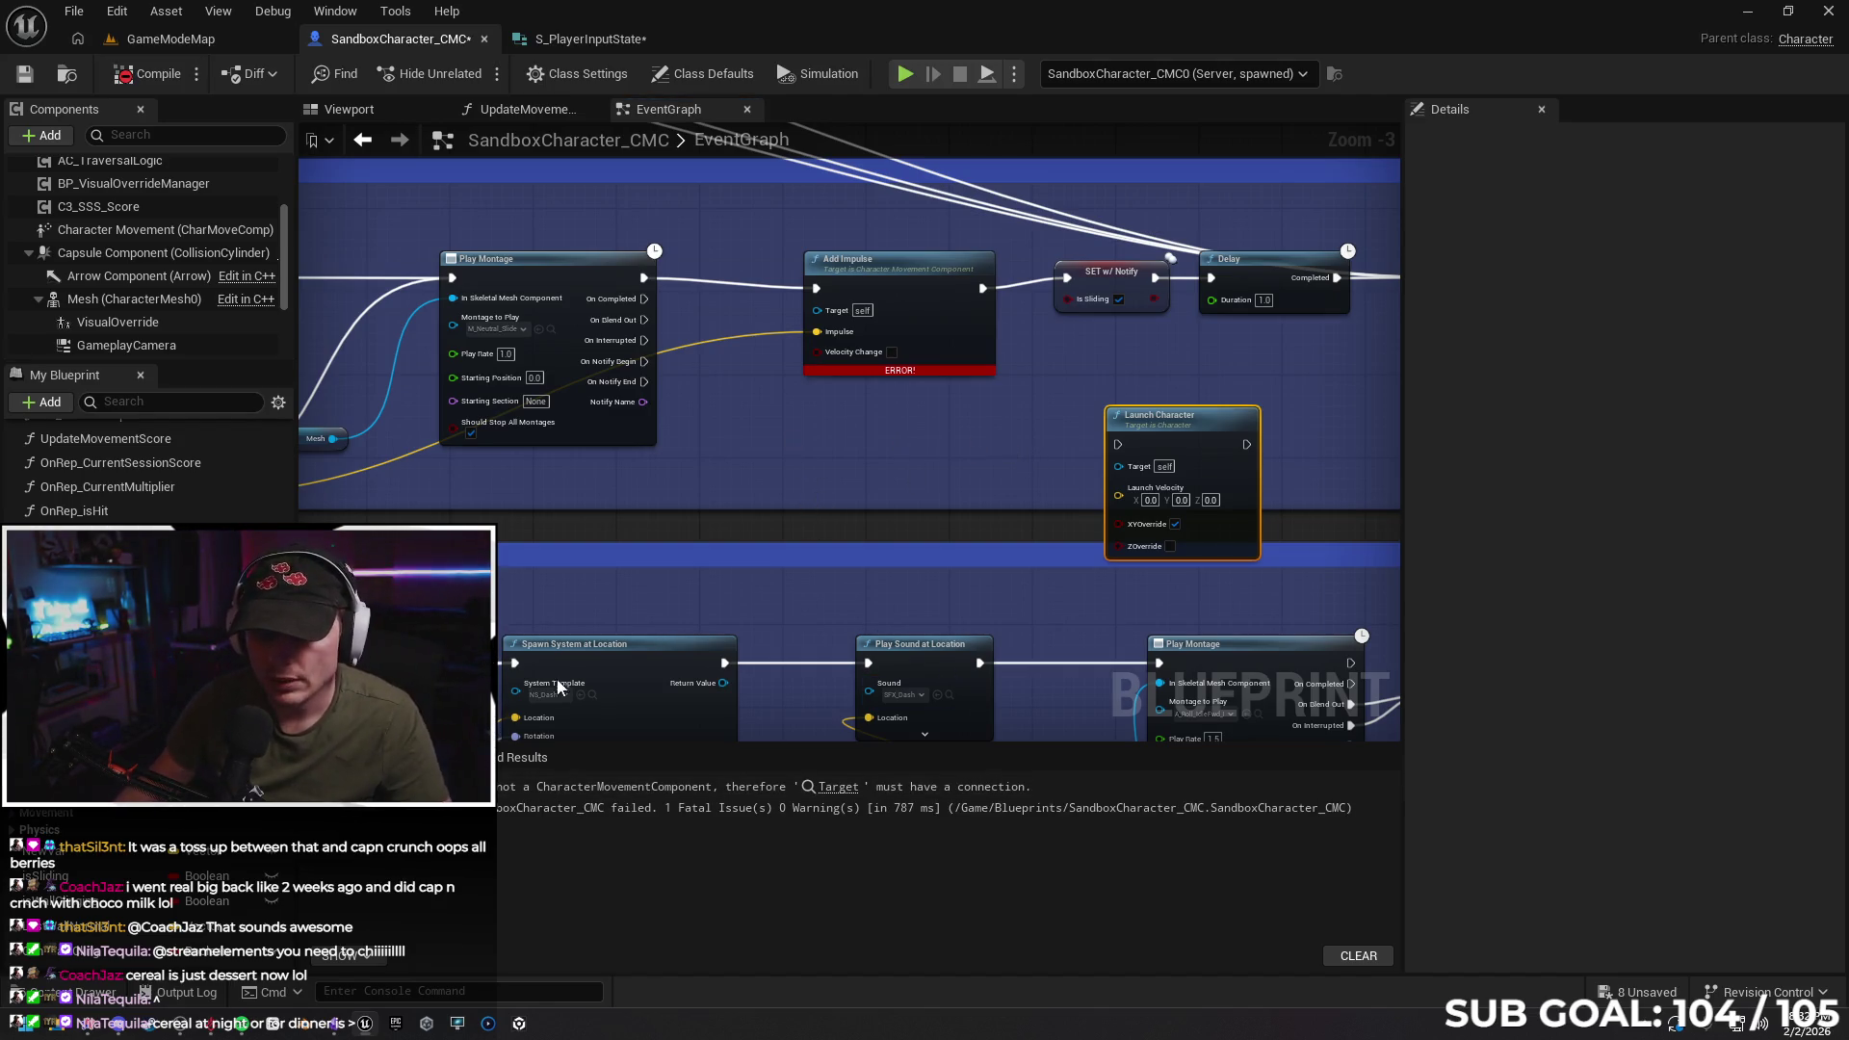
key("alt+Tab")
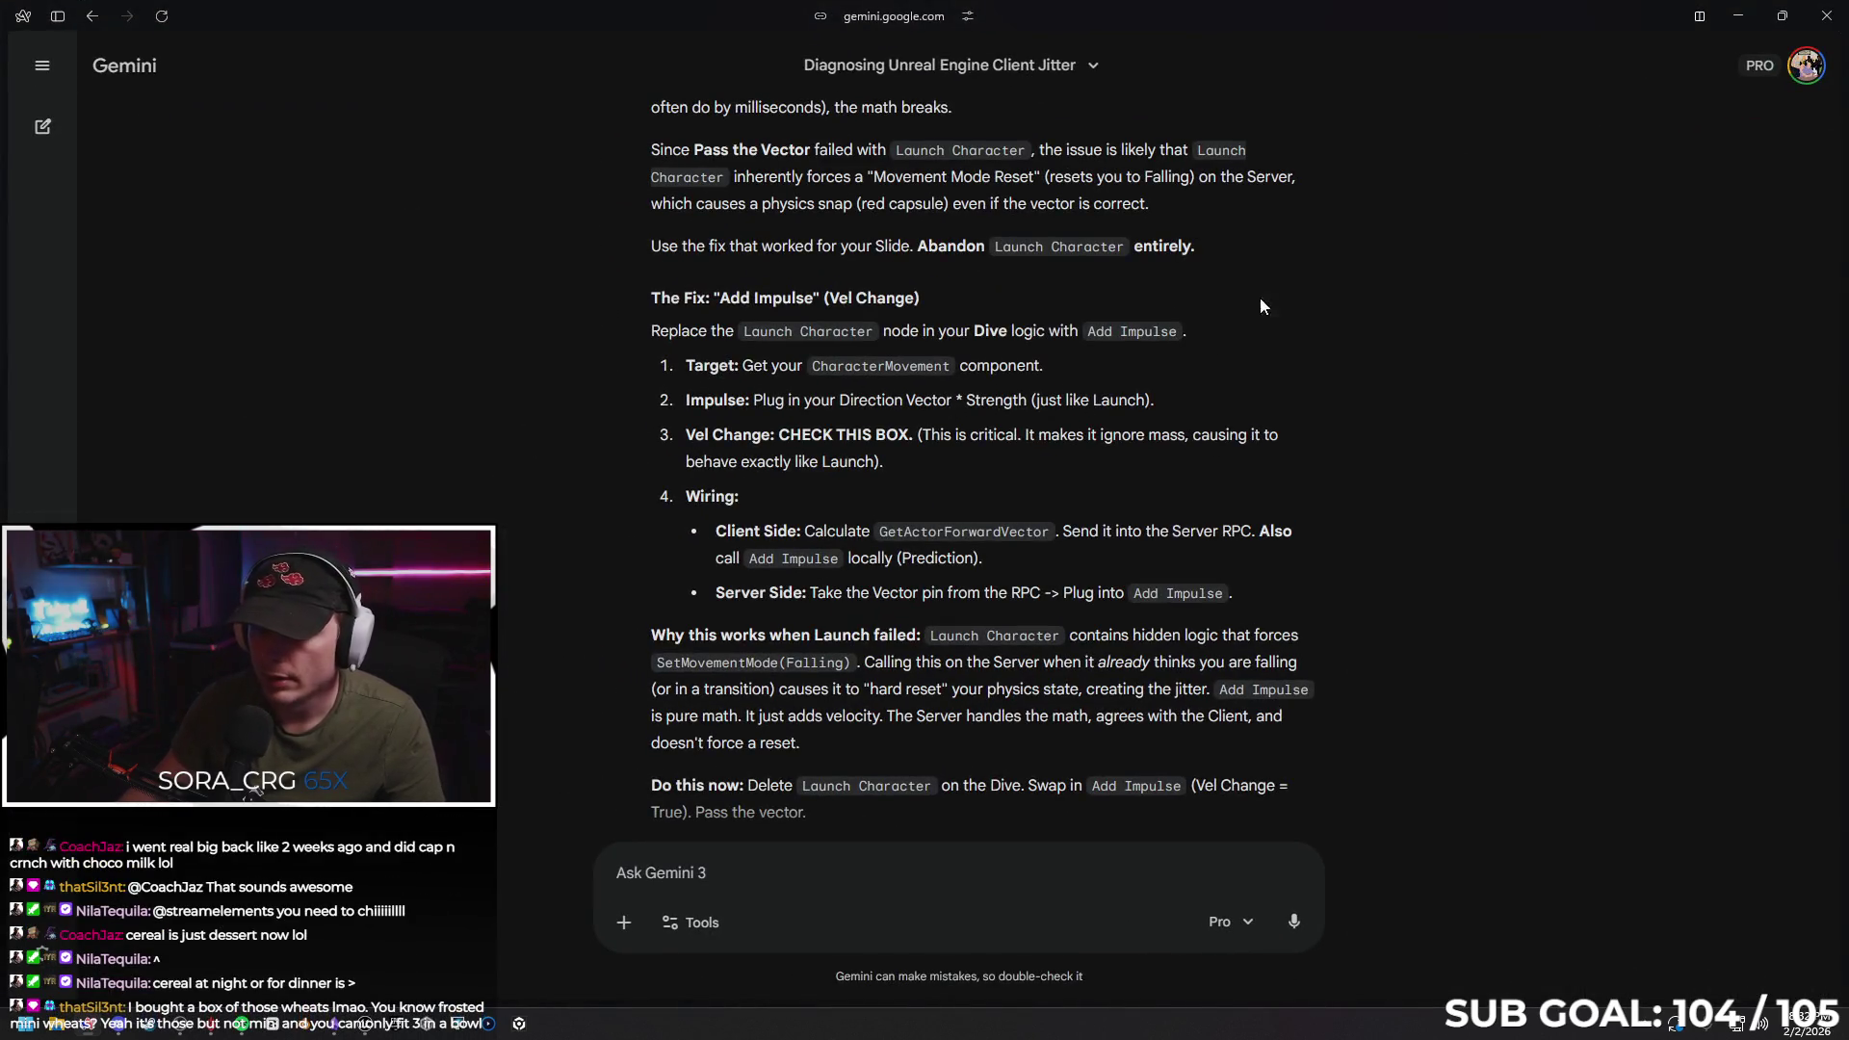
left_click(1733, 19)
mouse_move(787, 412)
left_mouse_down()
mouse_move(796, 445)
mouse_move(332, 425)
mouse_move(80, 474)
left_mouse_up()
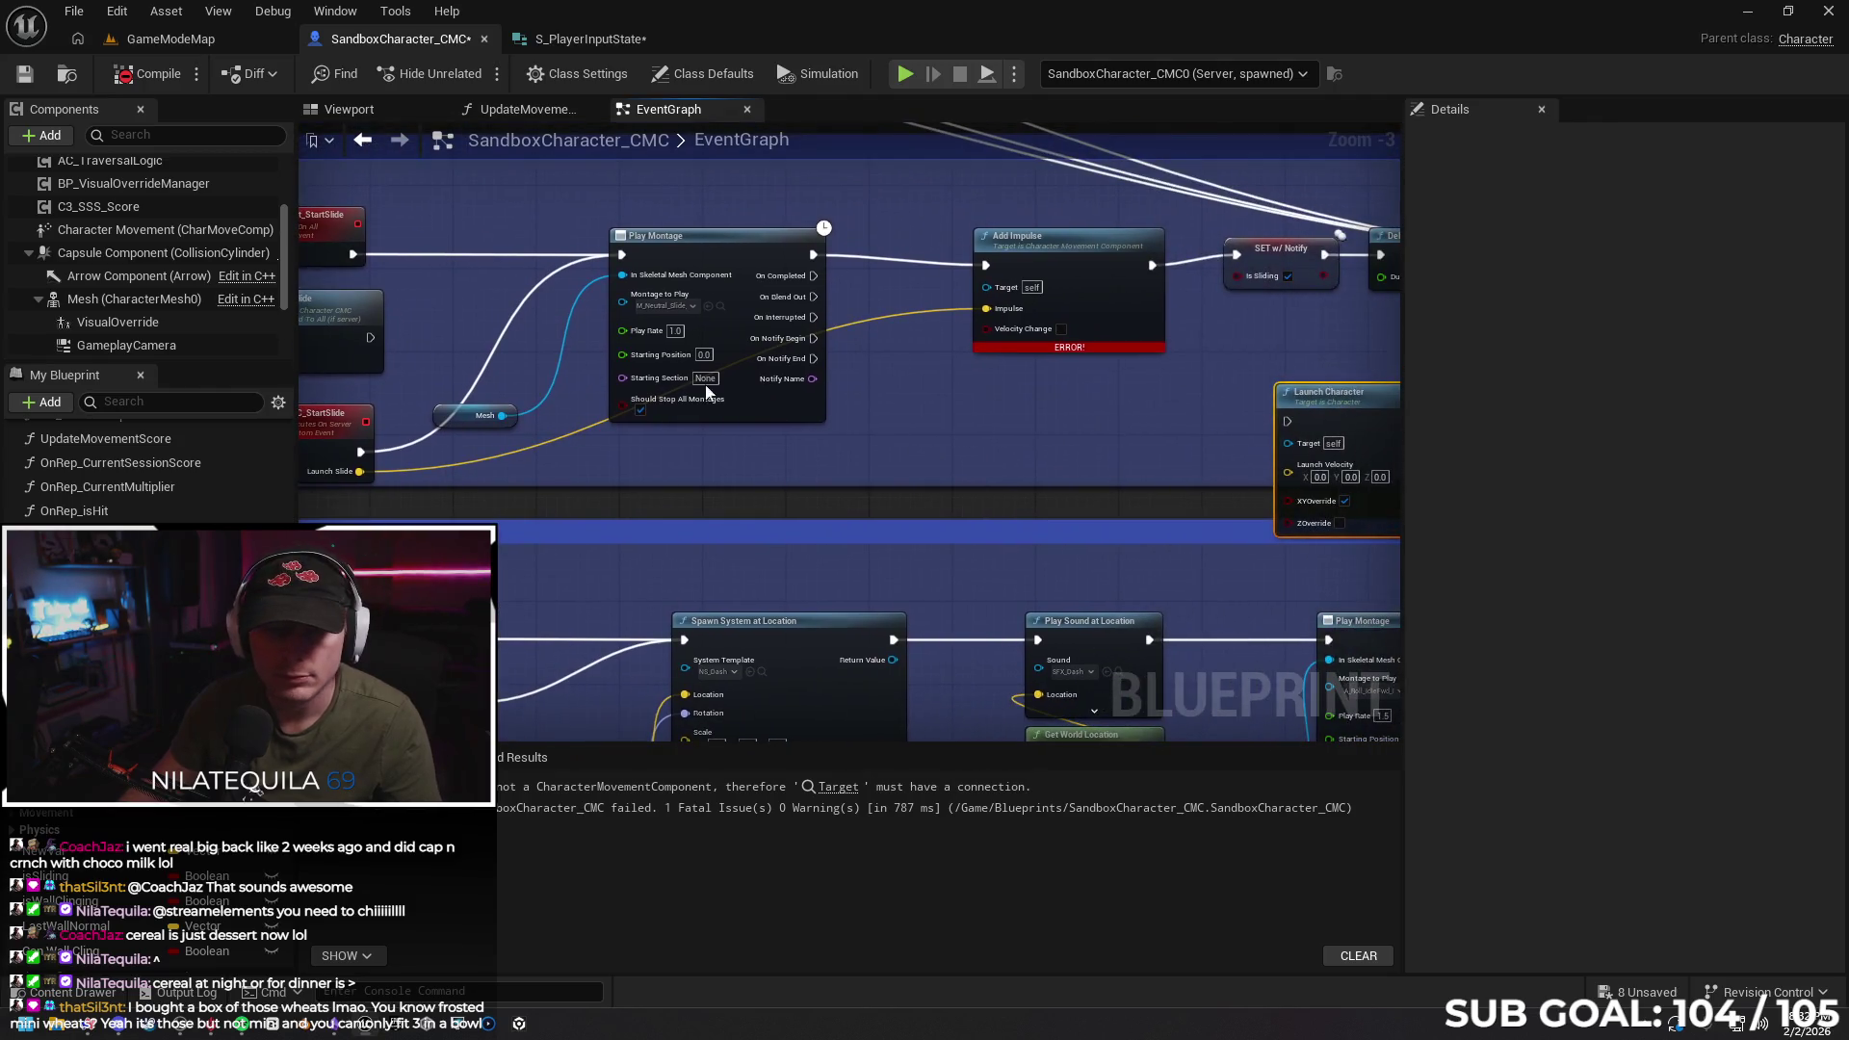
mouse_move(133, 229)
left_mouse_down()
mouse_move(898, 424)
mouse_move(988, 299)
left_mouse_up()
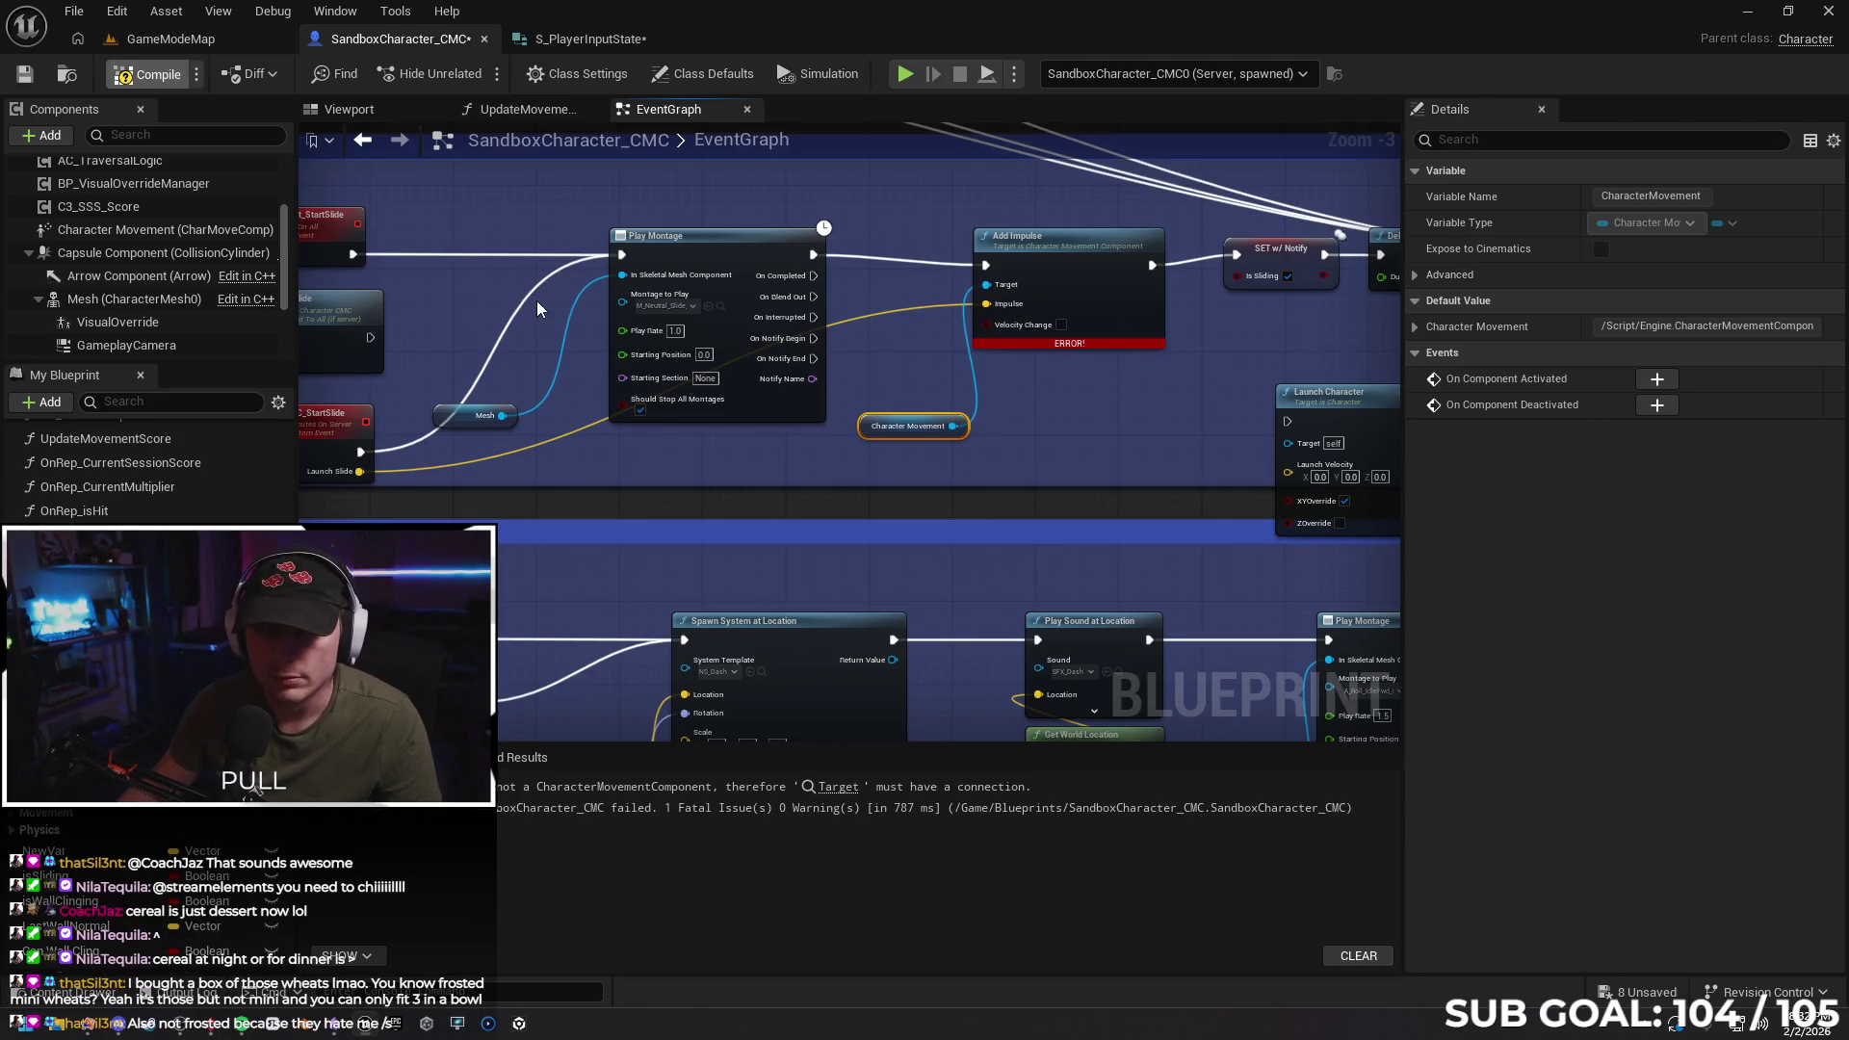
Compile the Blueprint and run a multiplayer test, moving the character to try the dive
key("F7")
left_click(910, 75)
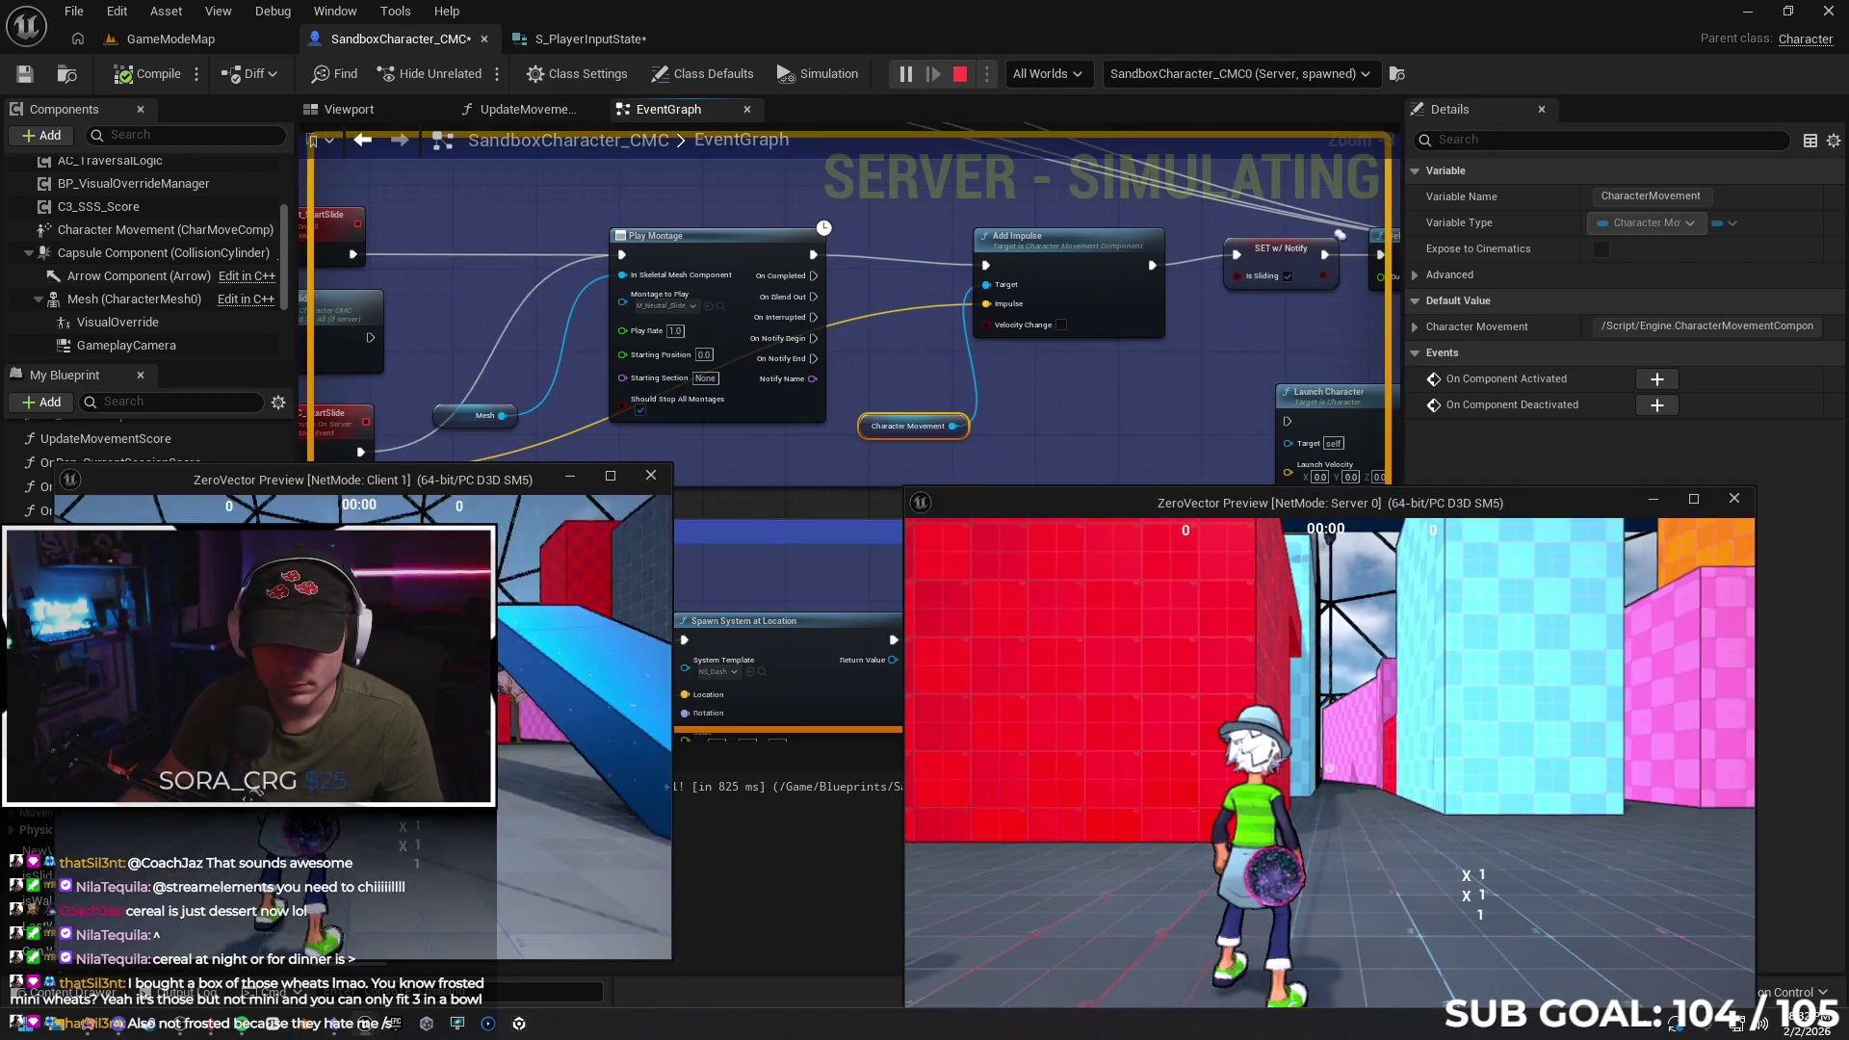
key("w")
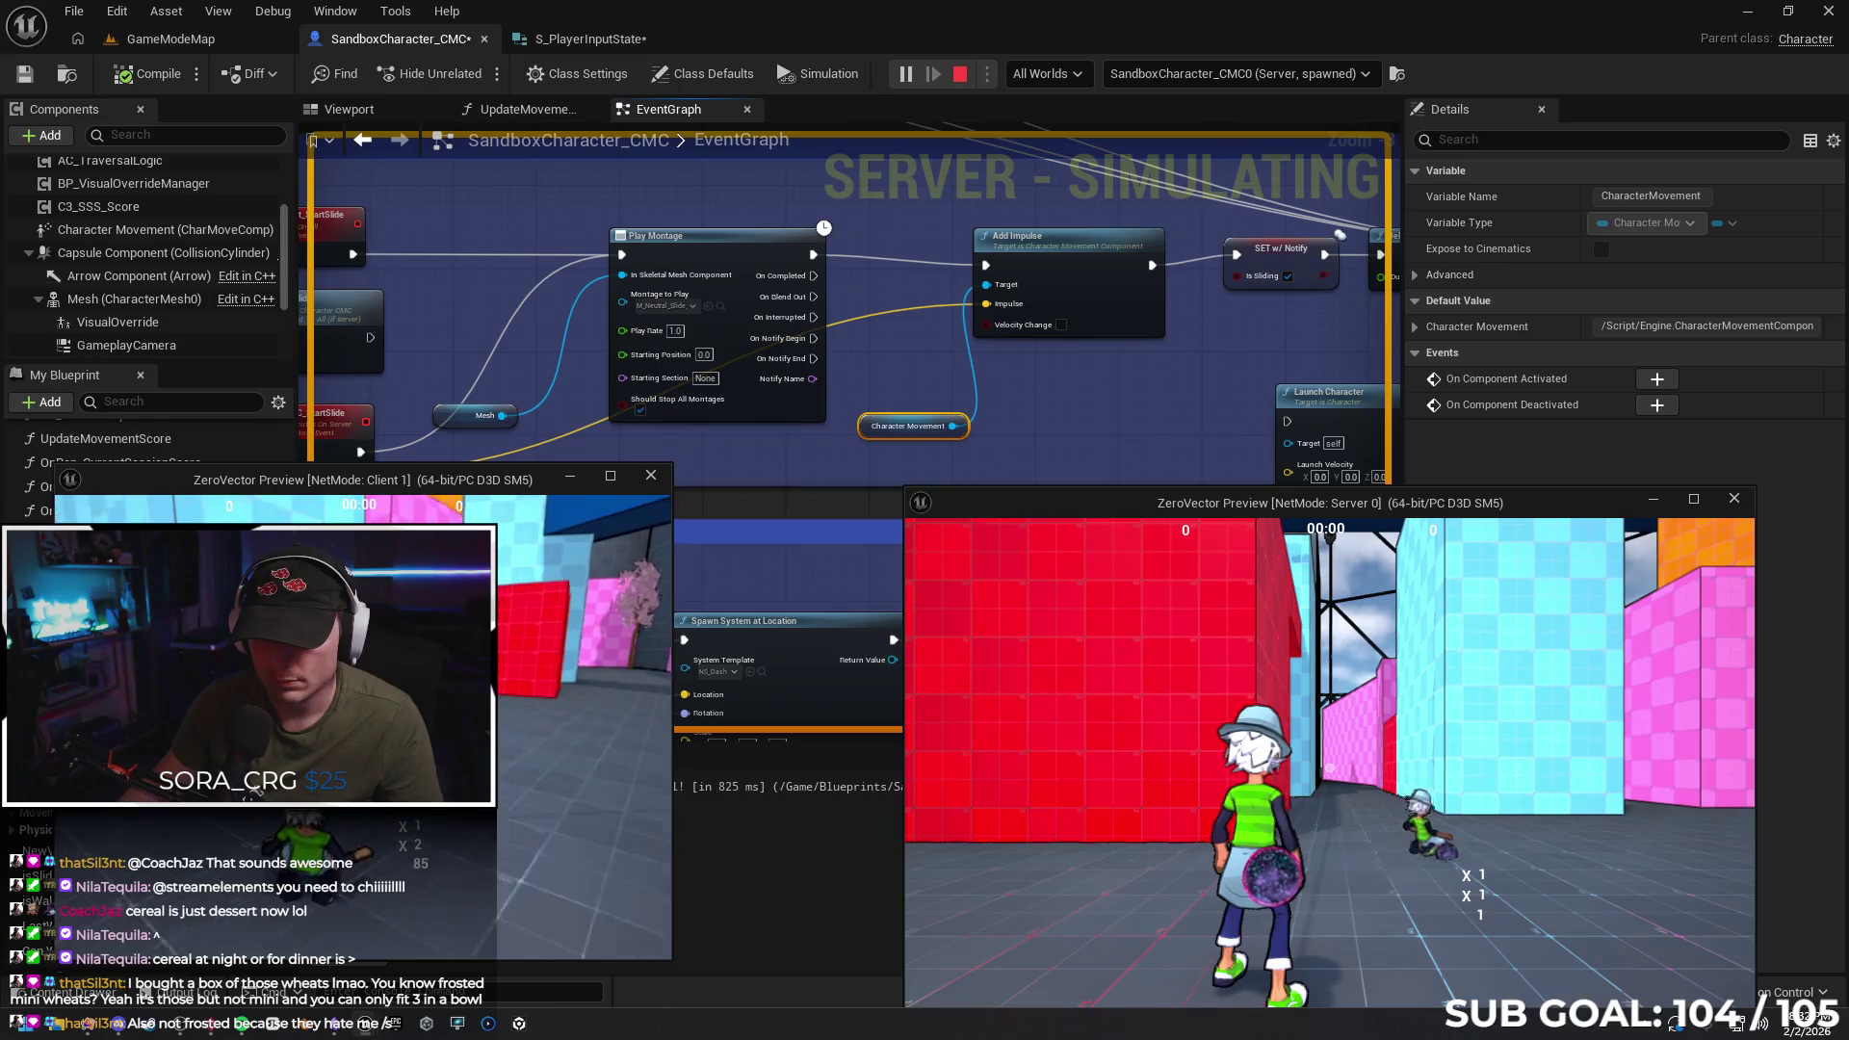
key("w")
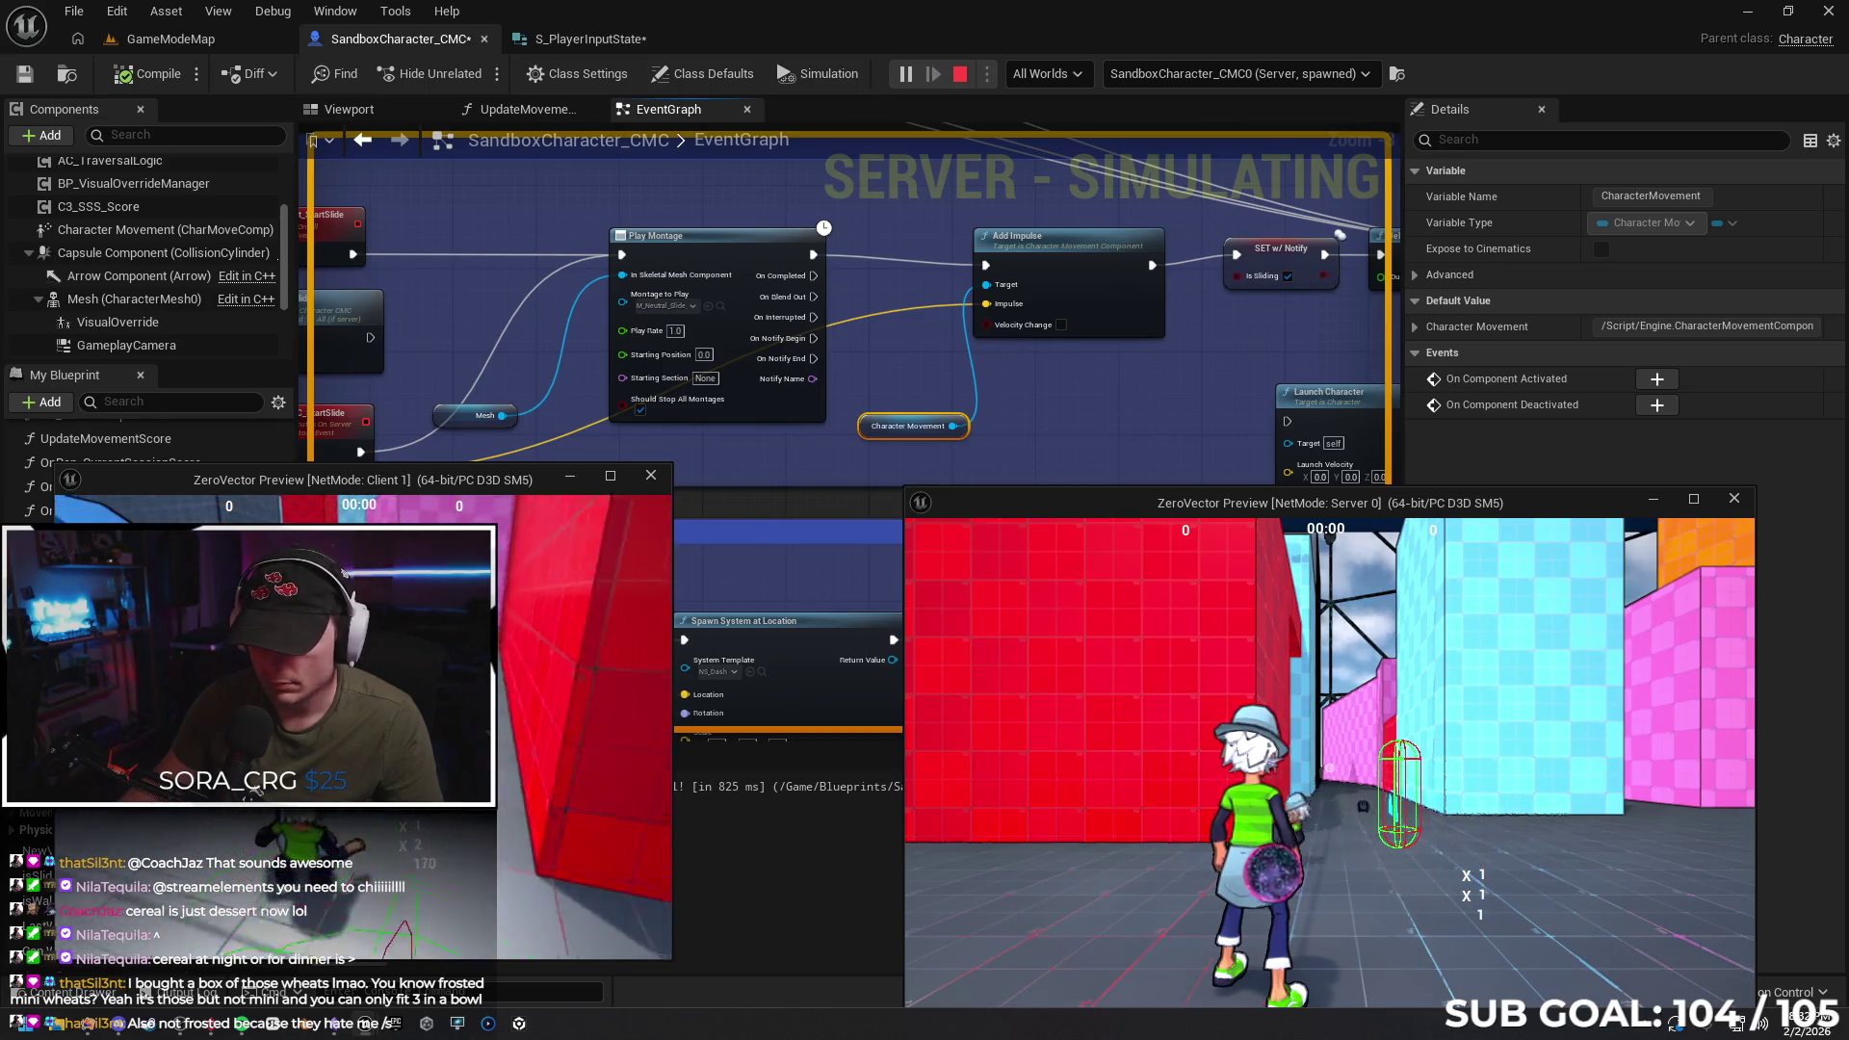
key("w")
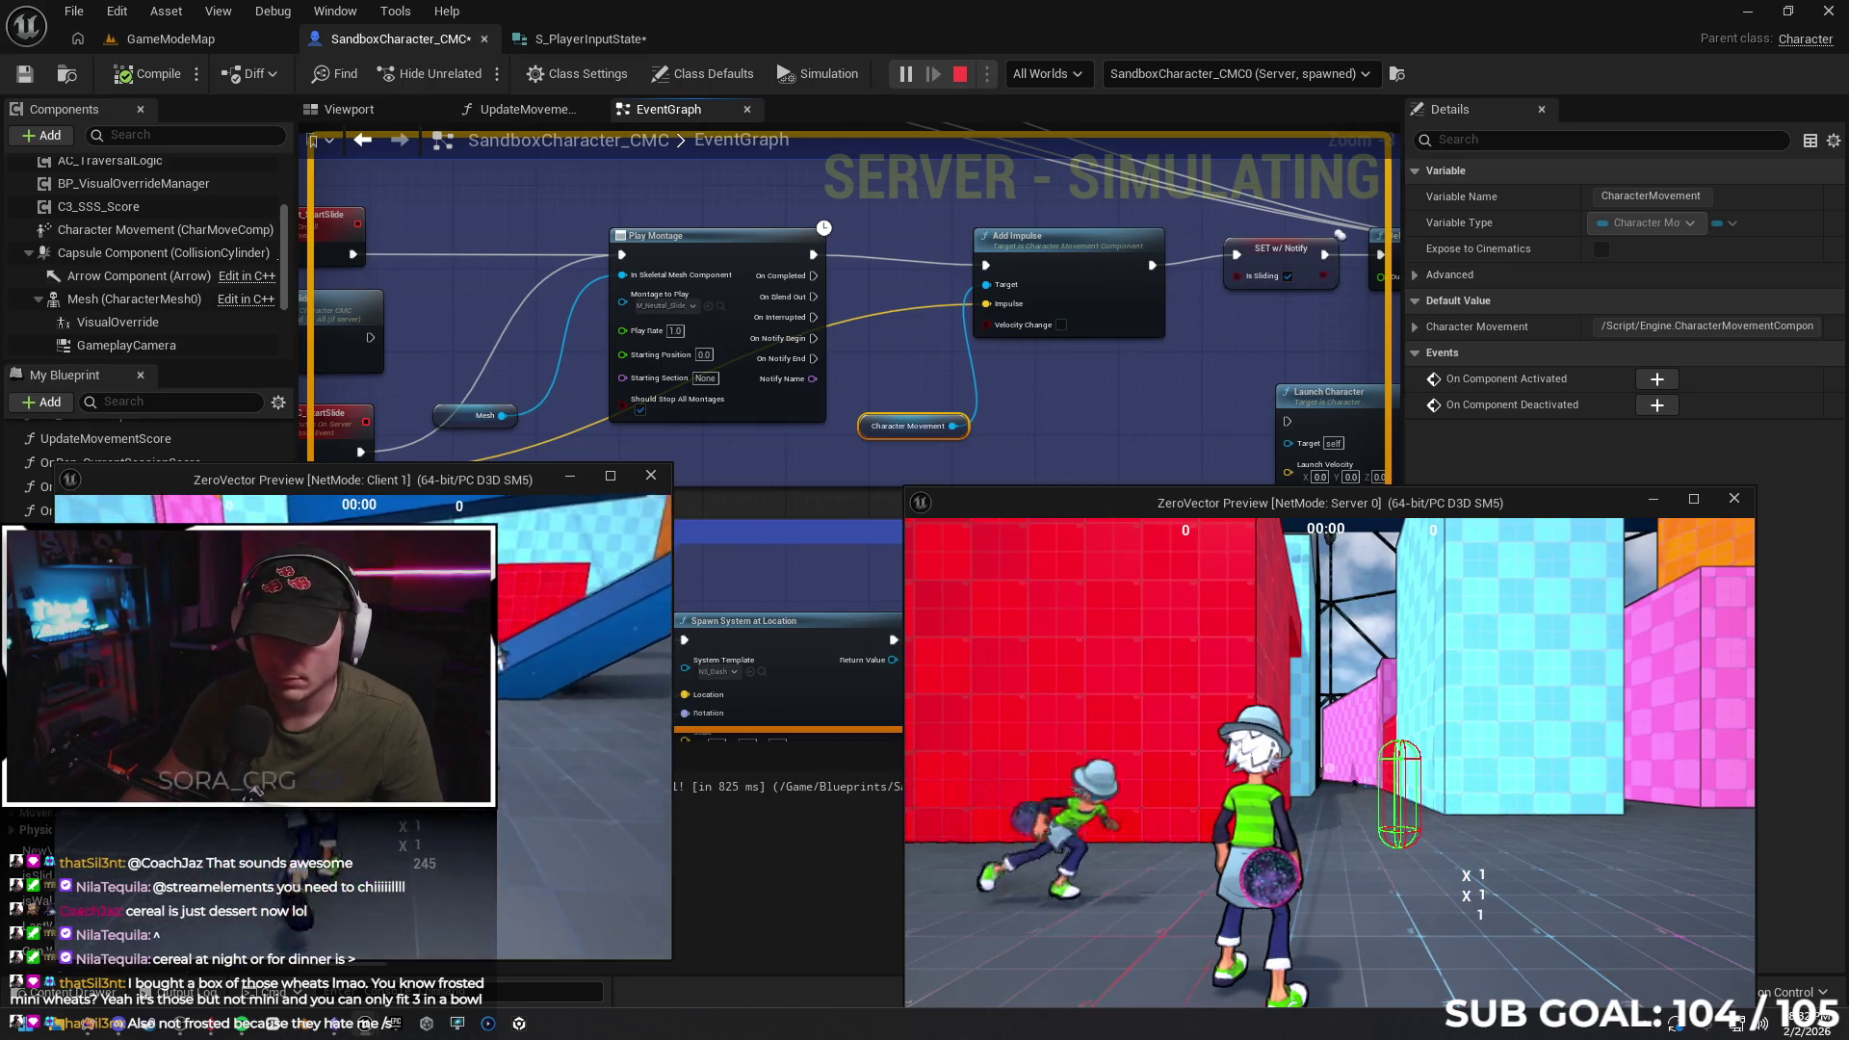
key("w")
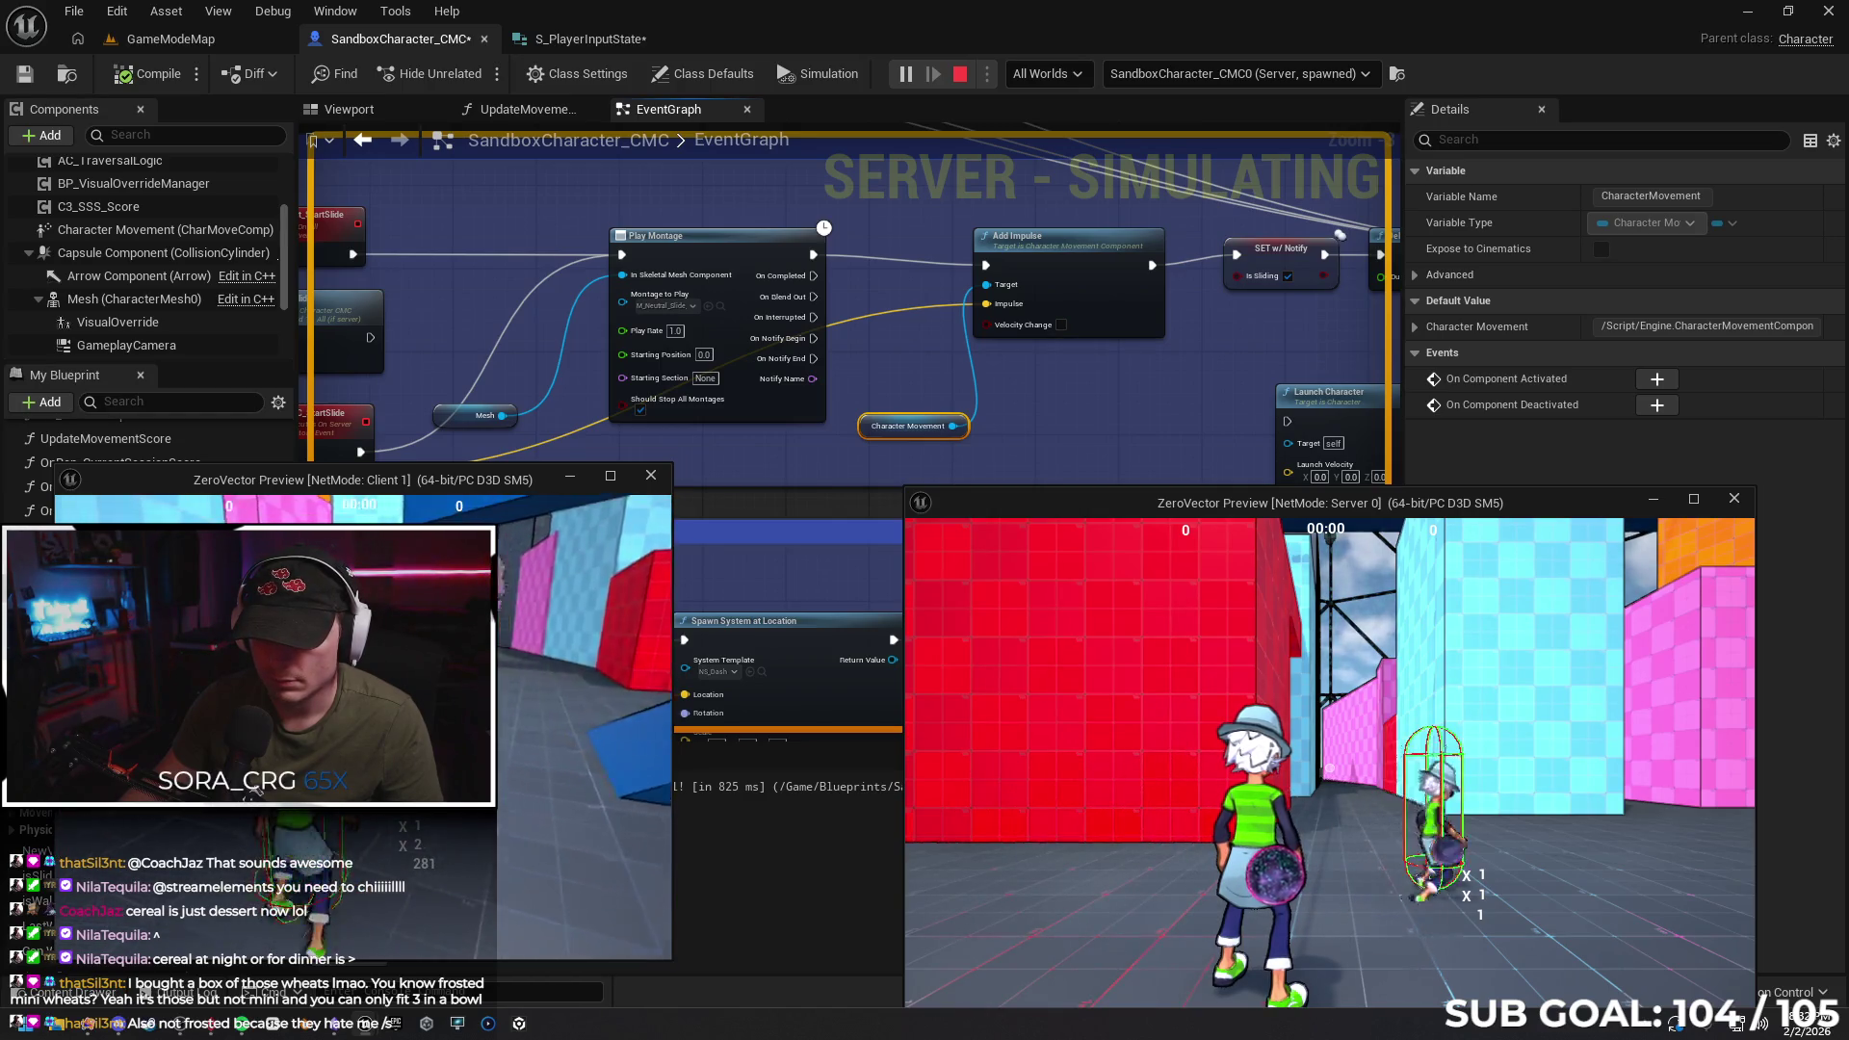
key("w")
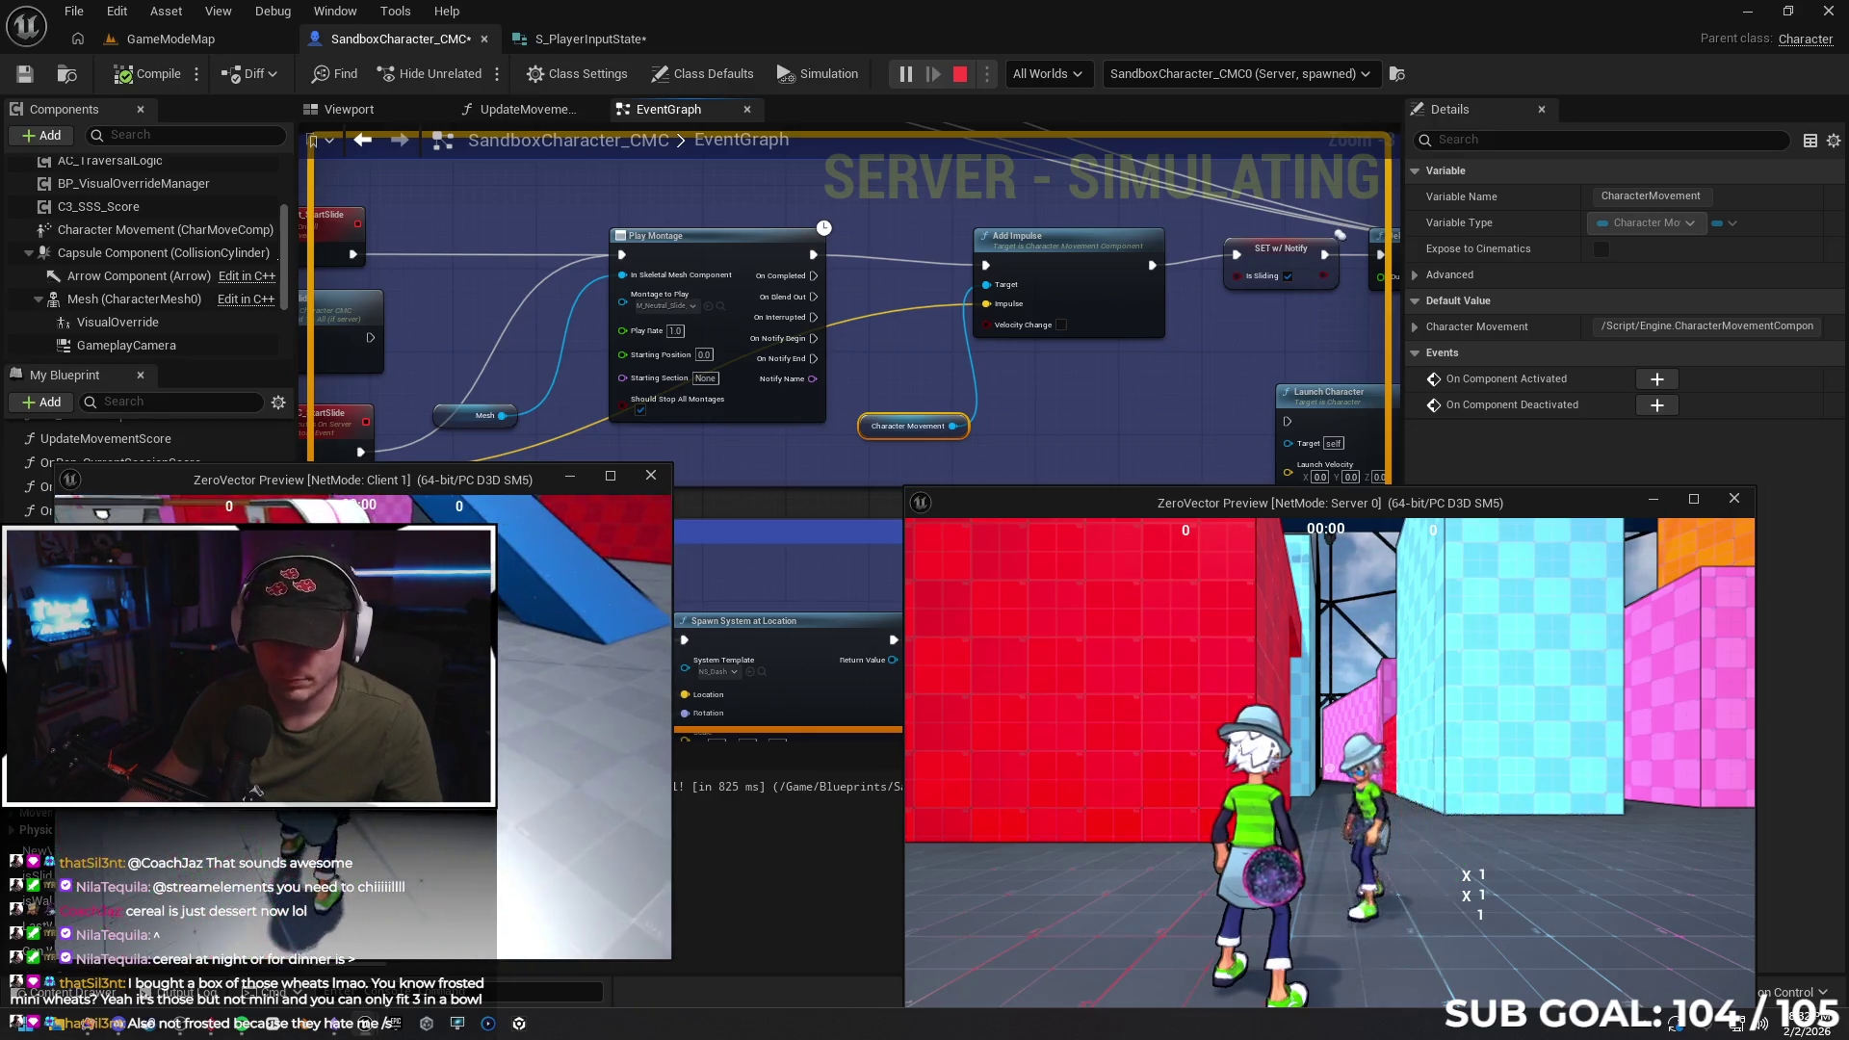
Stop the test and enable Velocity Change on Add Impulse
left_click(899, 633)
key("Escape")
left_click(1061, 324)
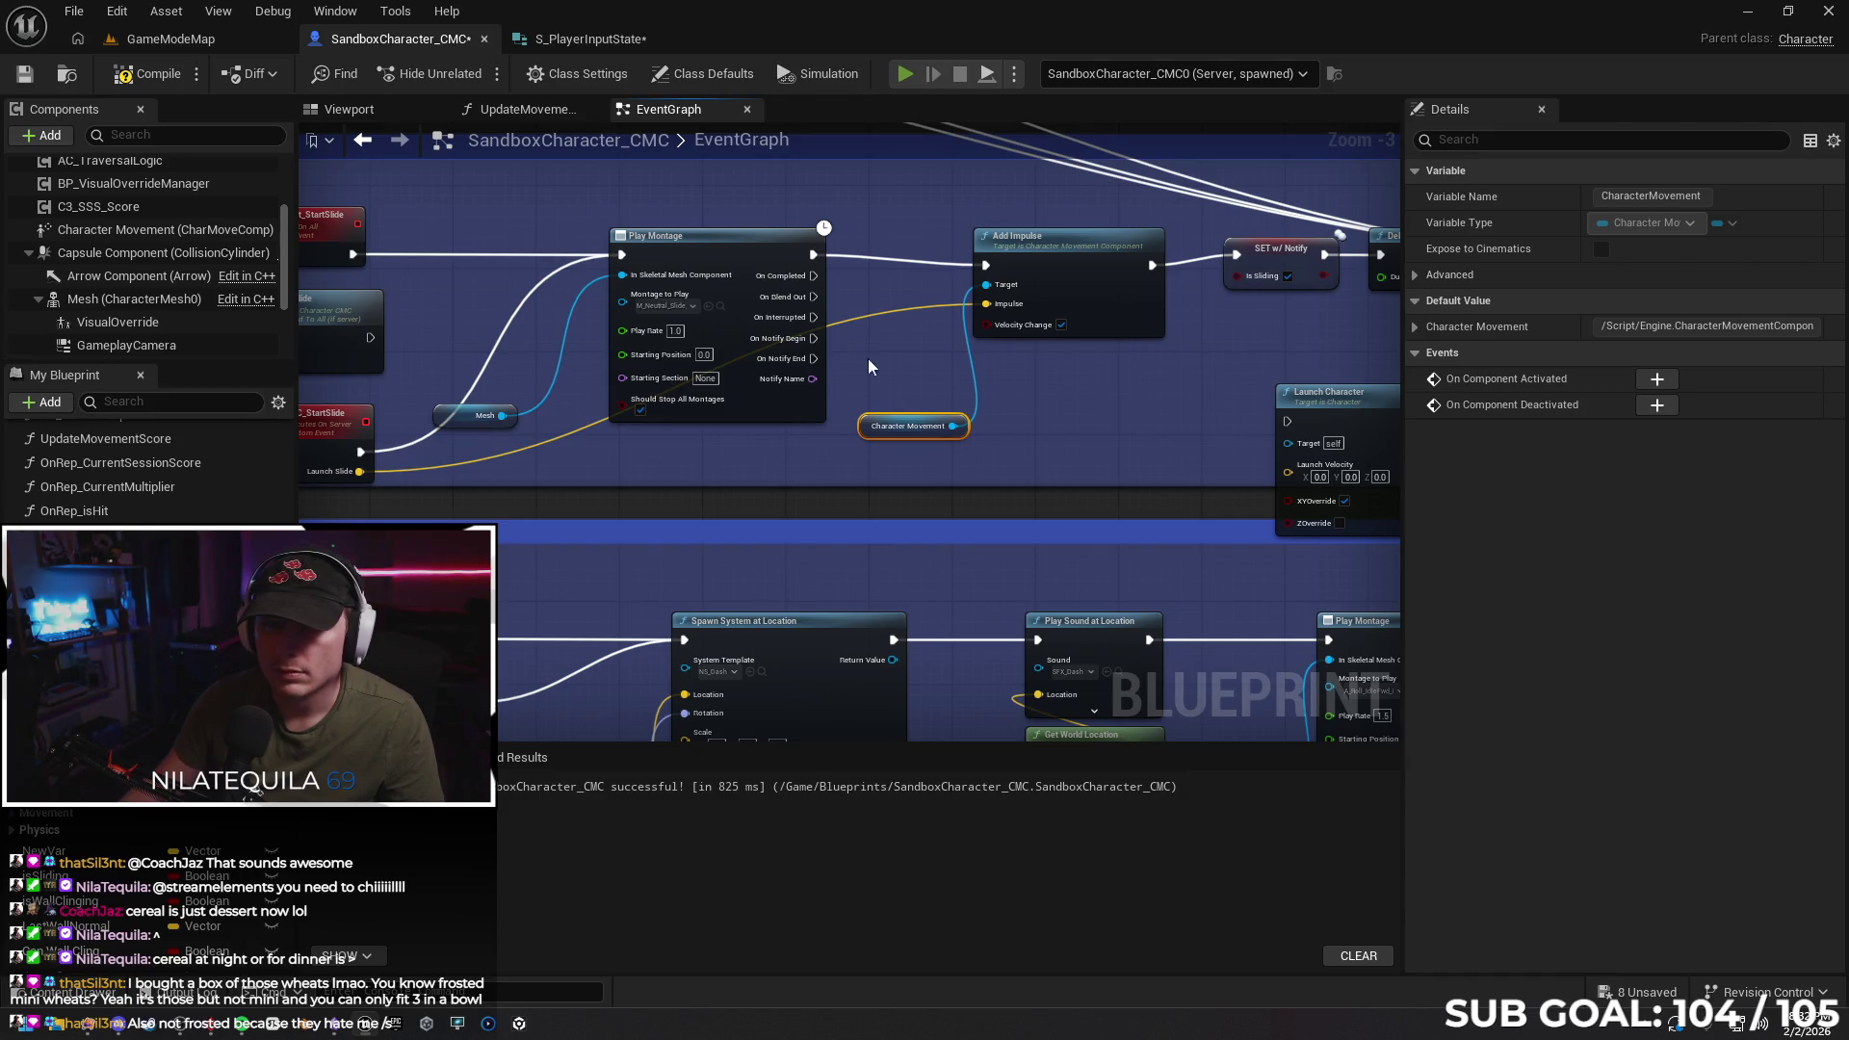
Run another server-and-client dive test, then bring the editor back to the front
key("alt+p")
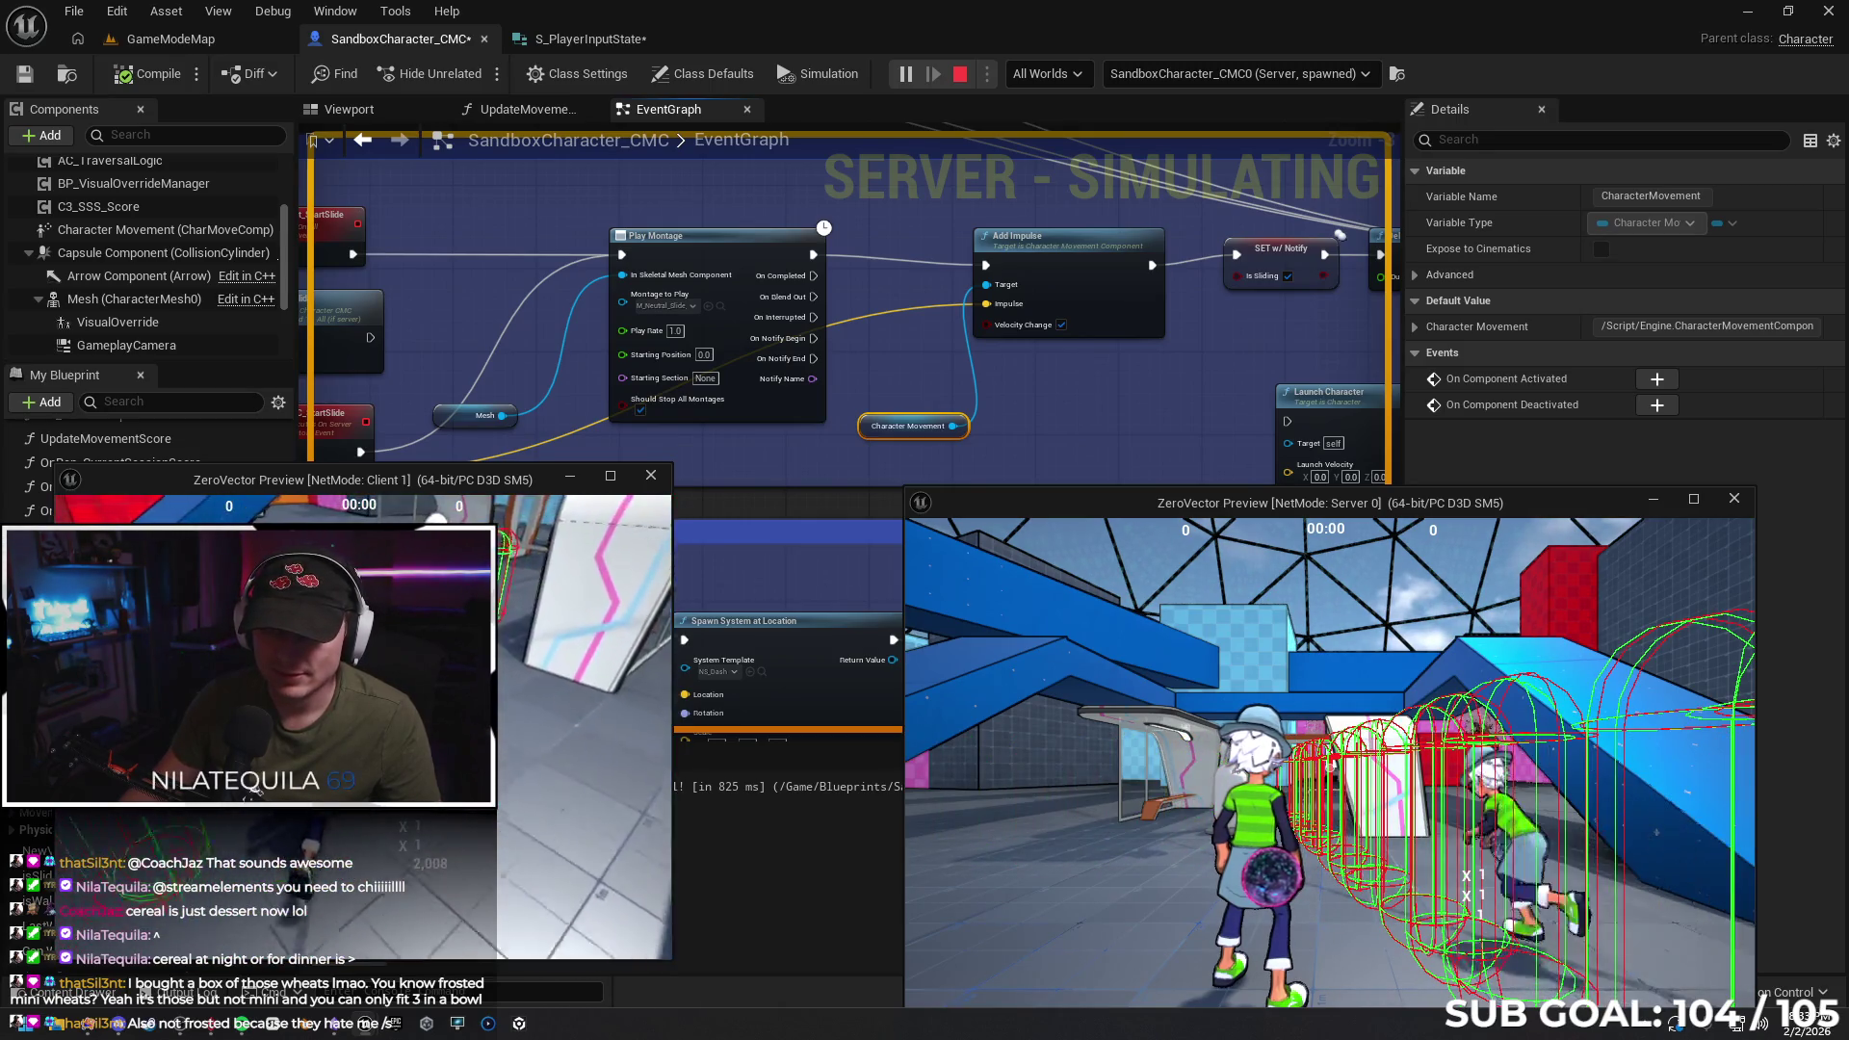
key("alt+Tab")
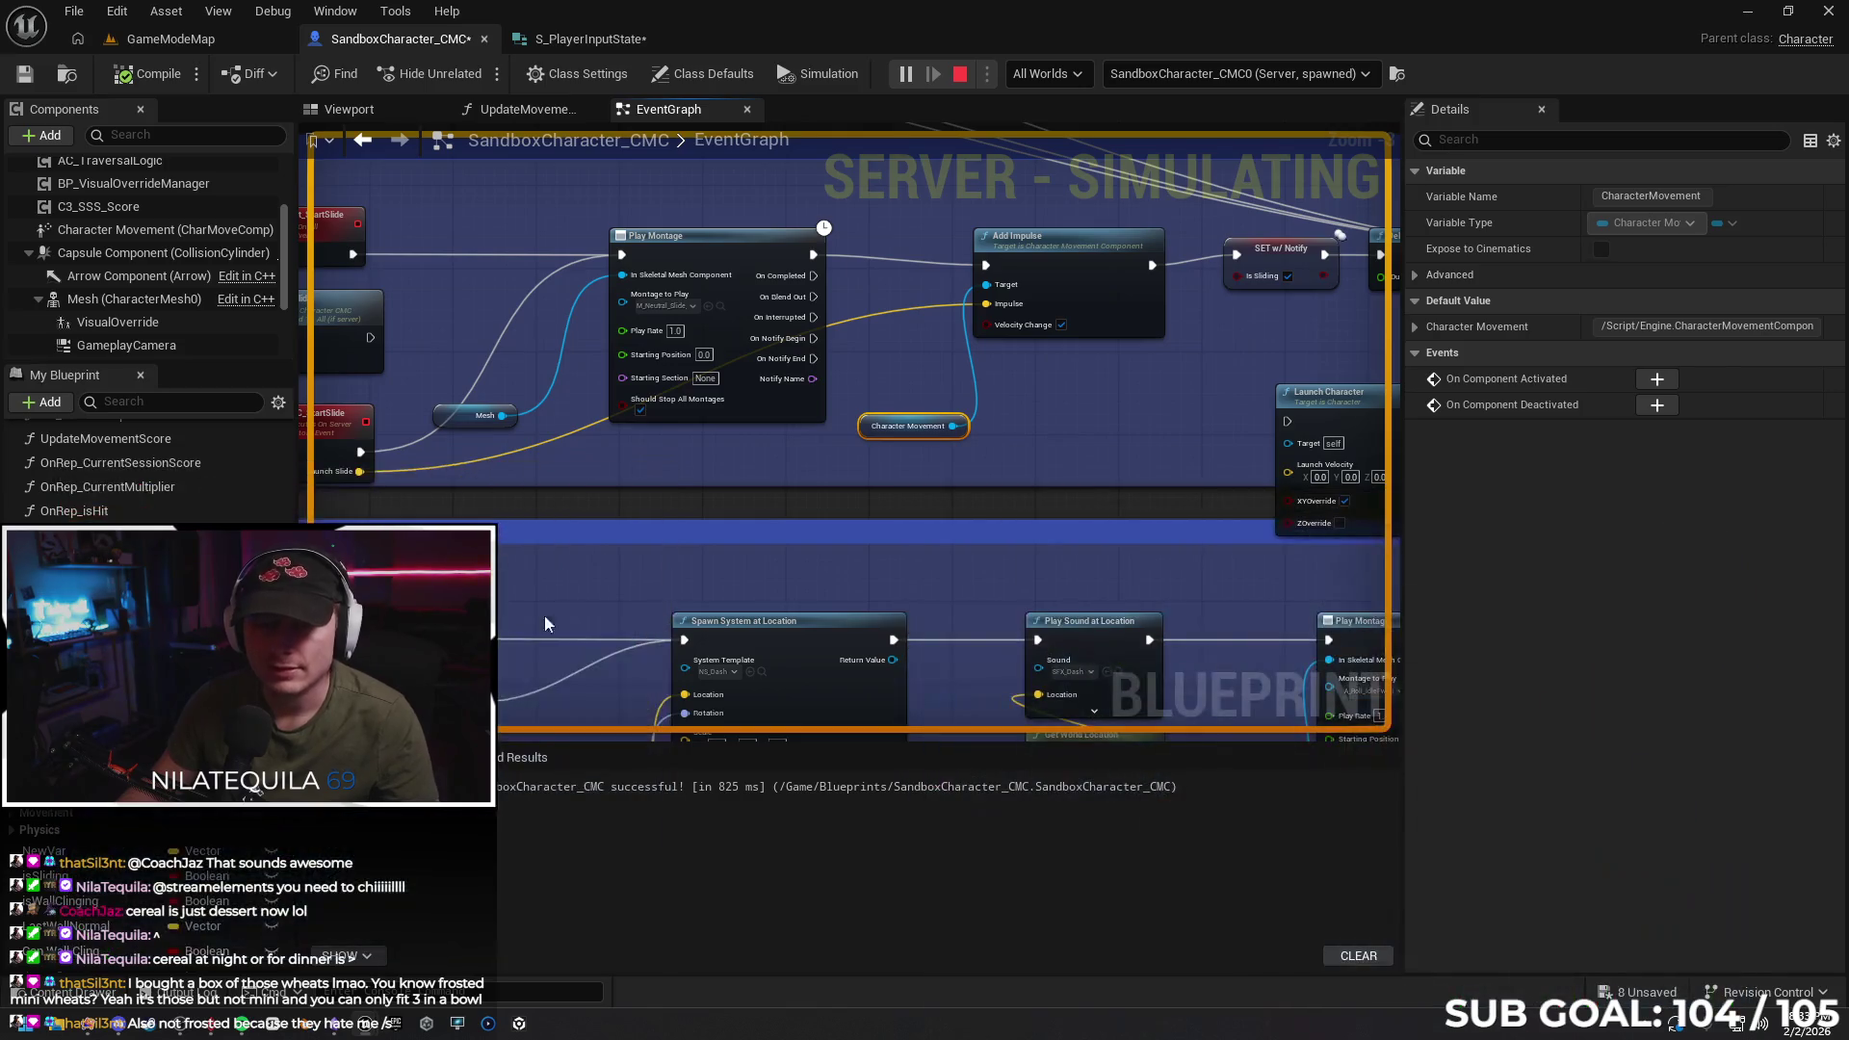
Stop the test and select the Crouch Sliding forward vector and multiply nodes
key("Escape")
mouse_move(545, 614)
left_mouse_down()
mouse_move(1052, 515)
mouse_move(772, 516)
mouse_move(631, 559)
mouse_move(863, 549)
left_mouse_up()
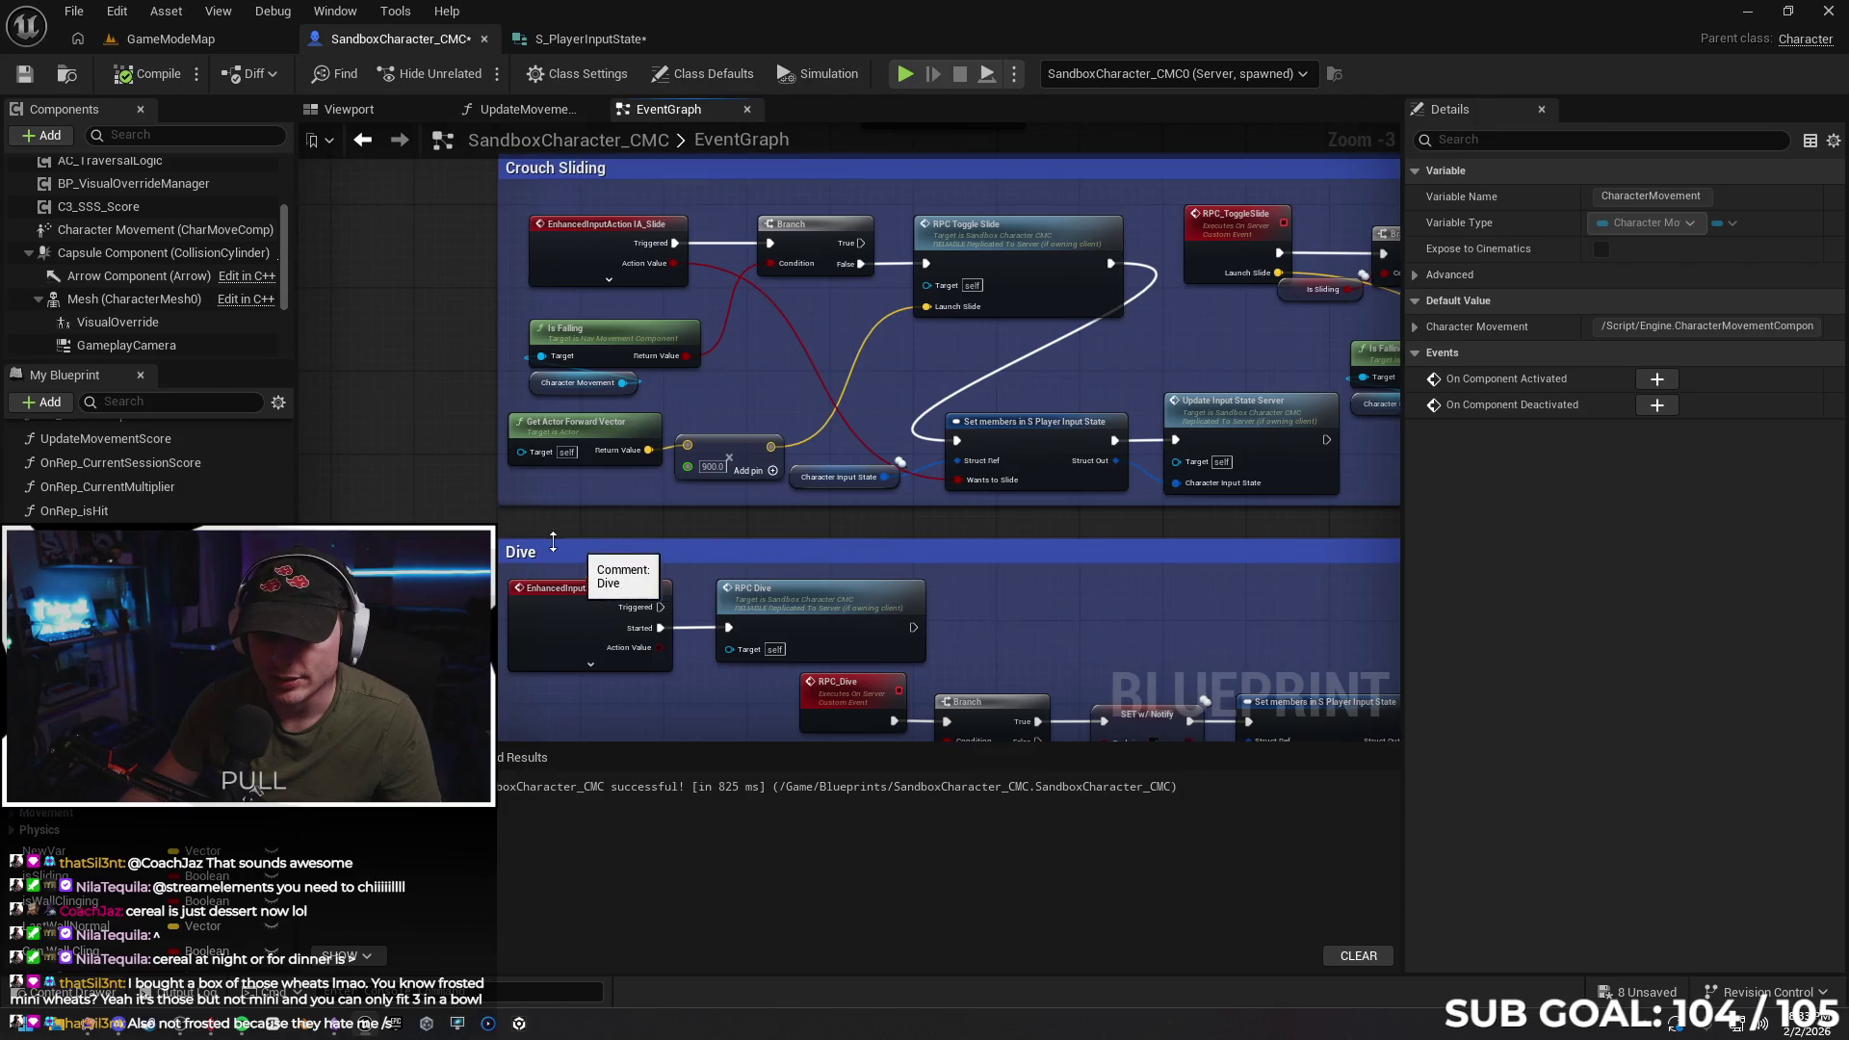
left_click_drag(713, 493, 605, 456)
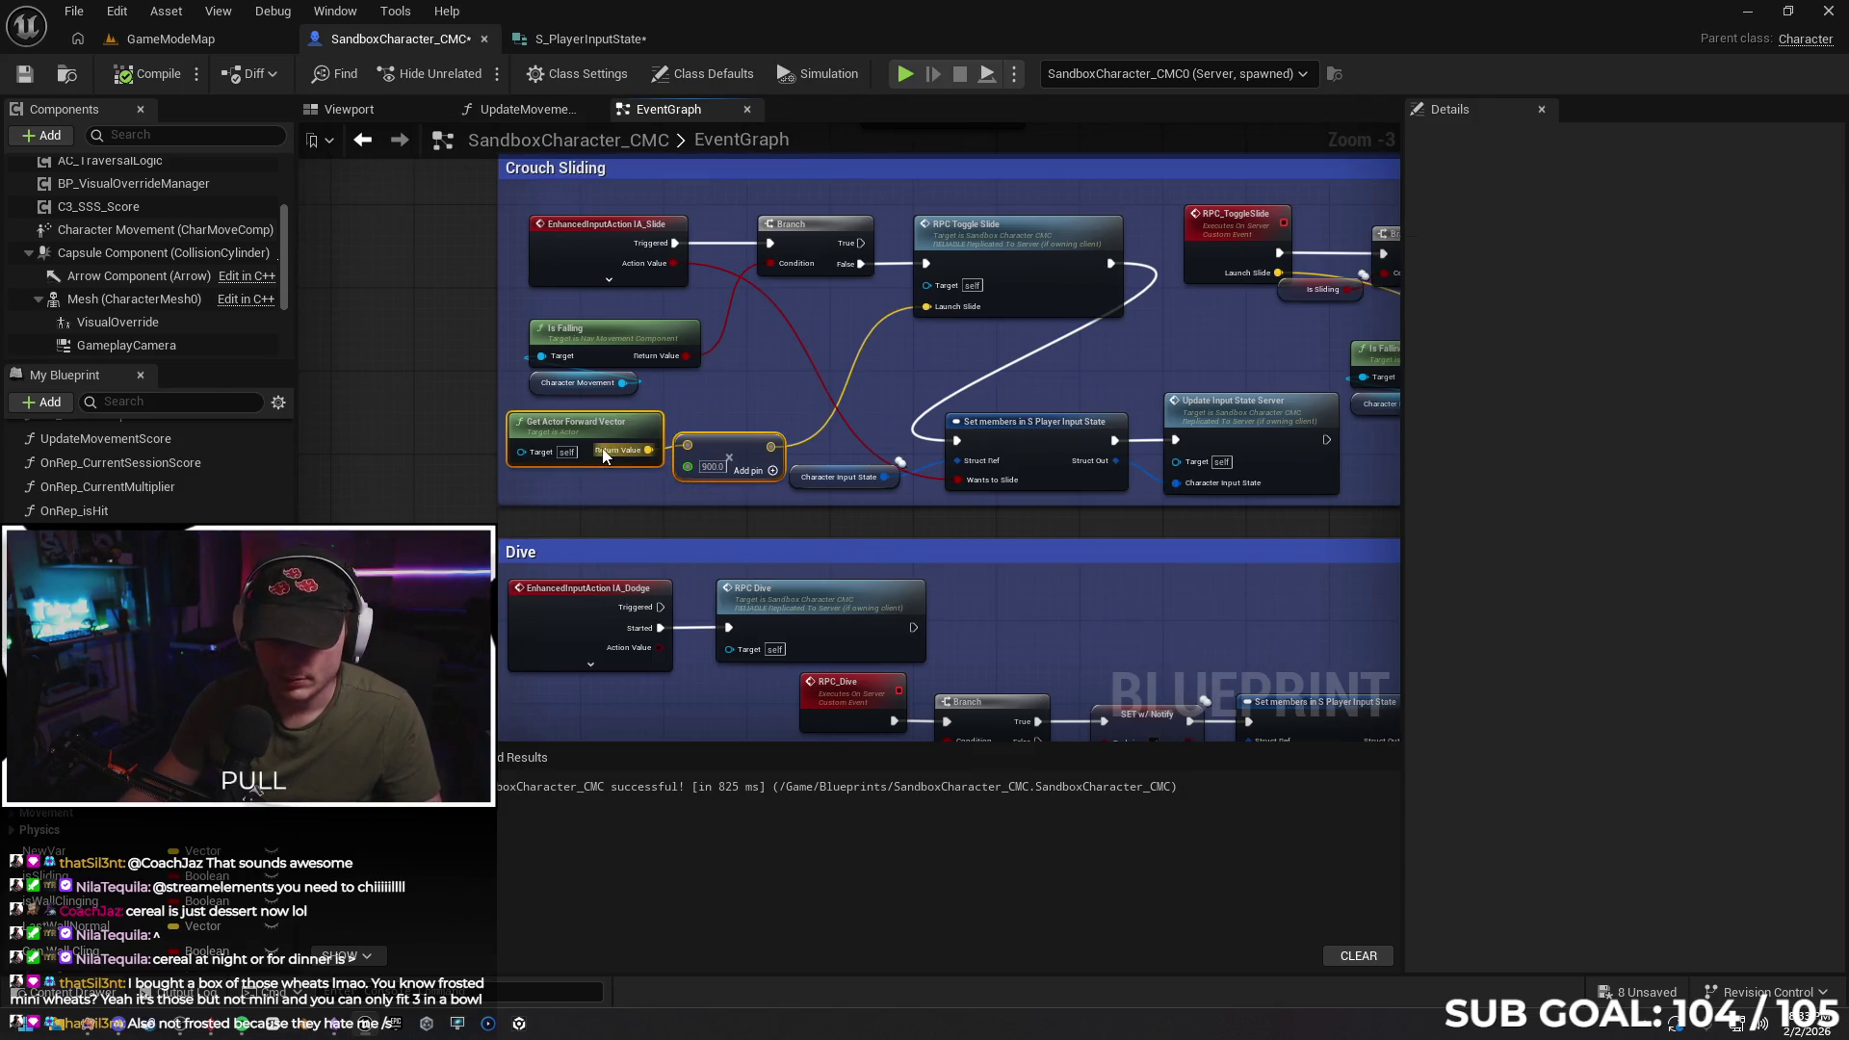
left_click(761, 517)
Paste the forward vector × 900 nodes by Add Impulse and feed them into Impulse
left_click_drag(1037, 524, 549, 508)
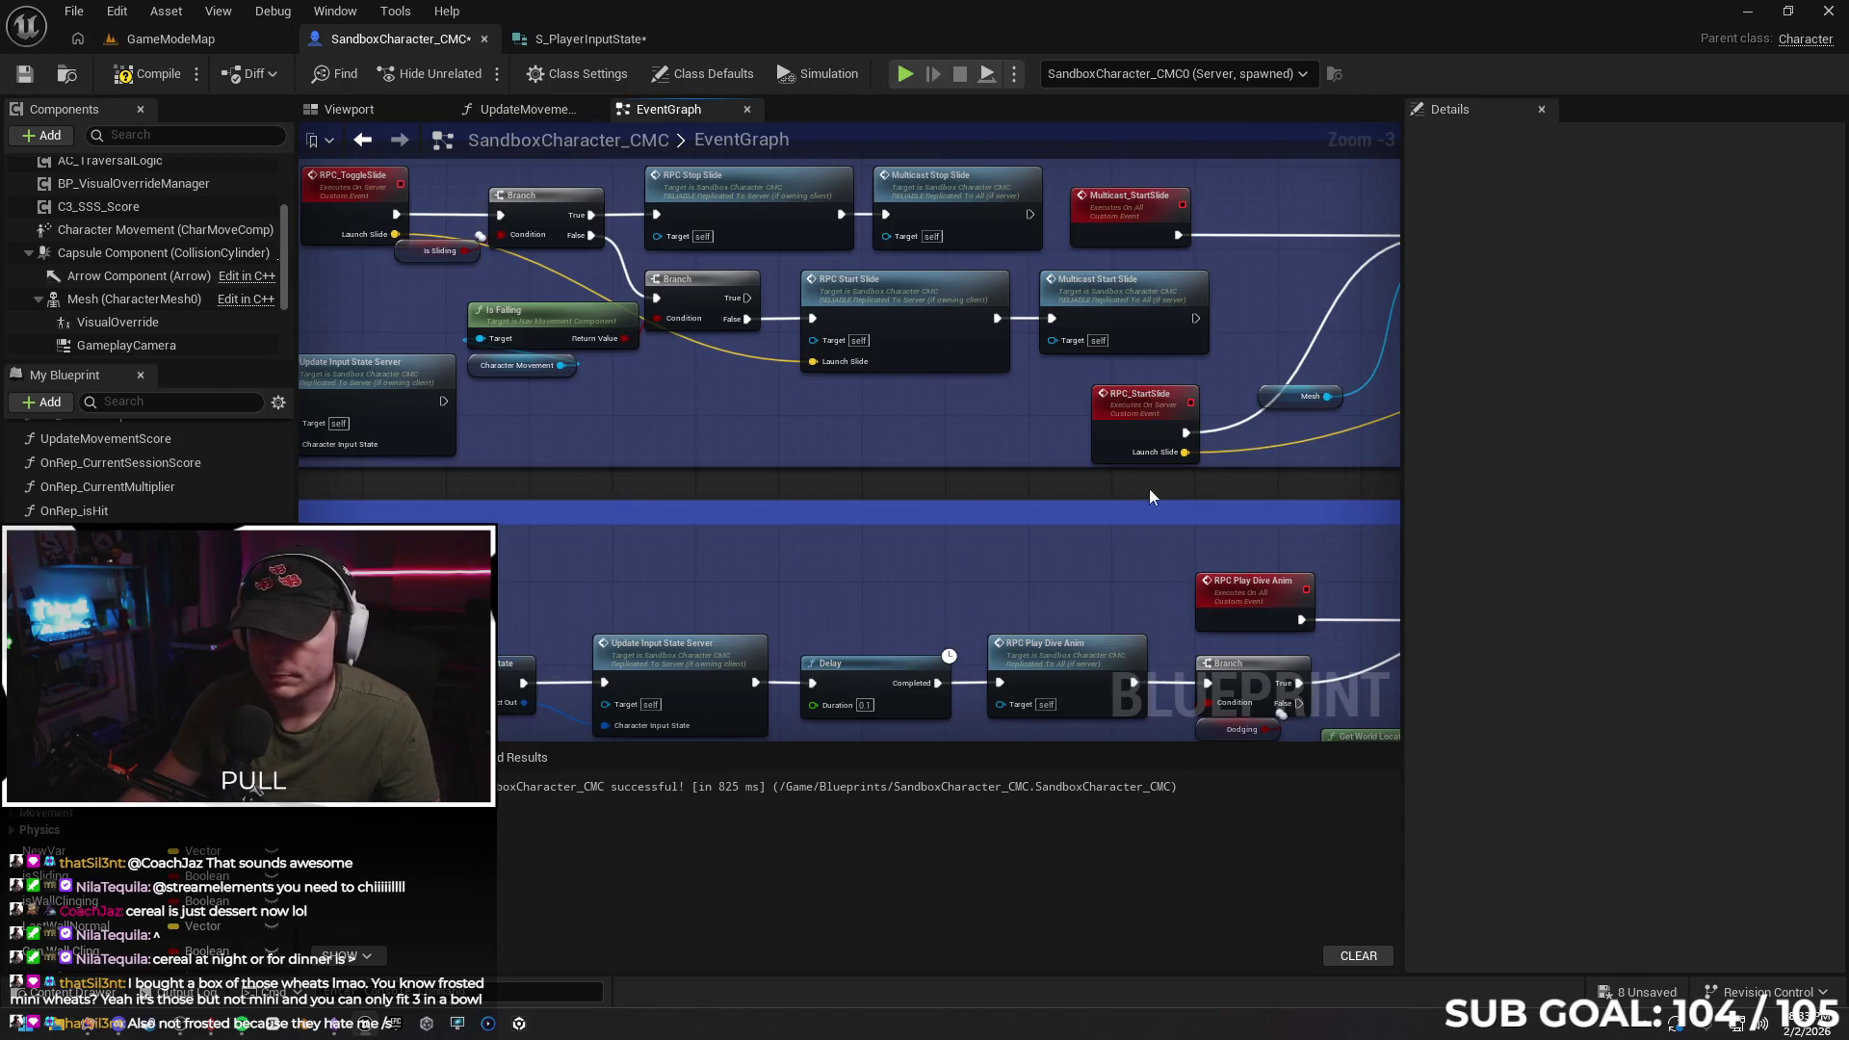
left_click_drag(1148, 489, 364, 514)
left_click_drag(1047, 472, 997, 475)
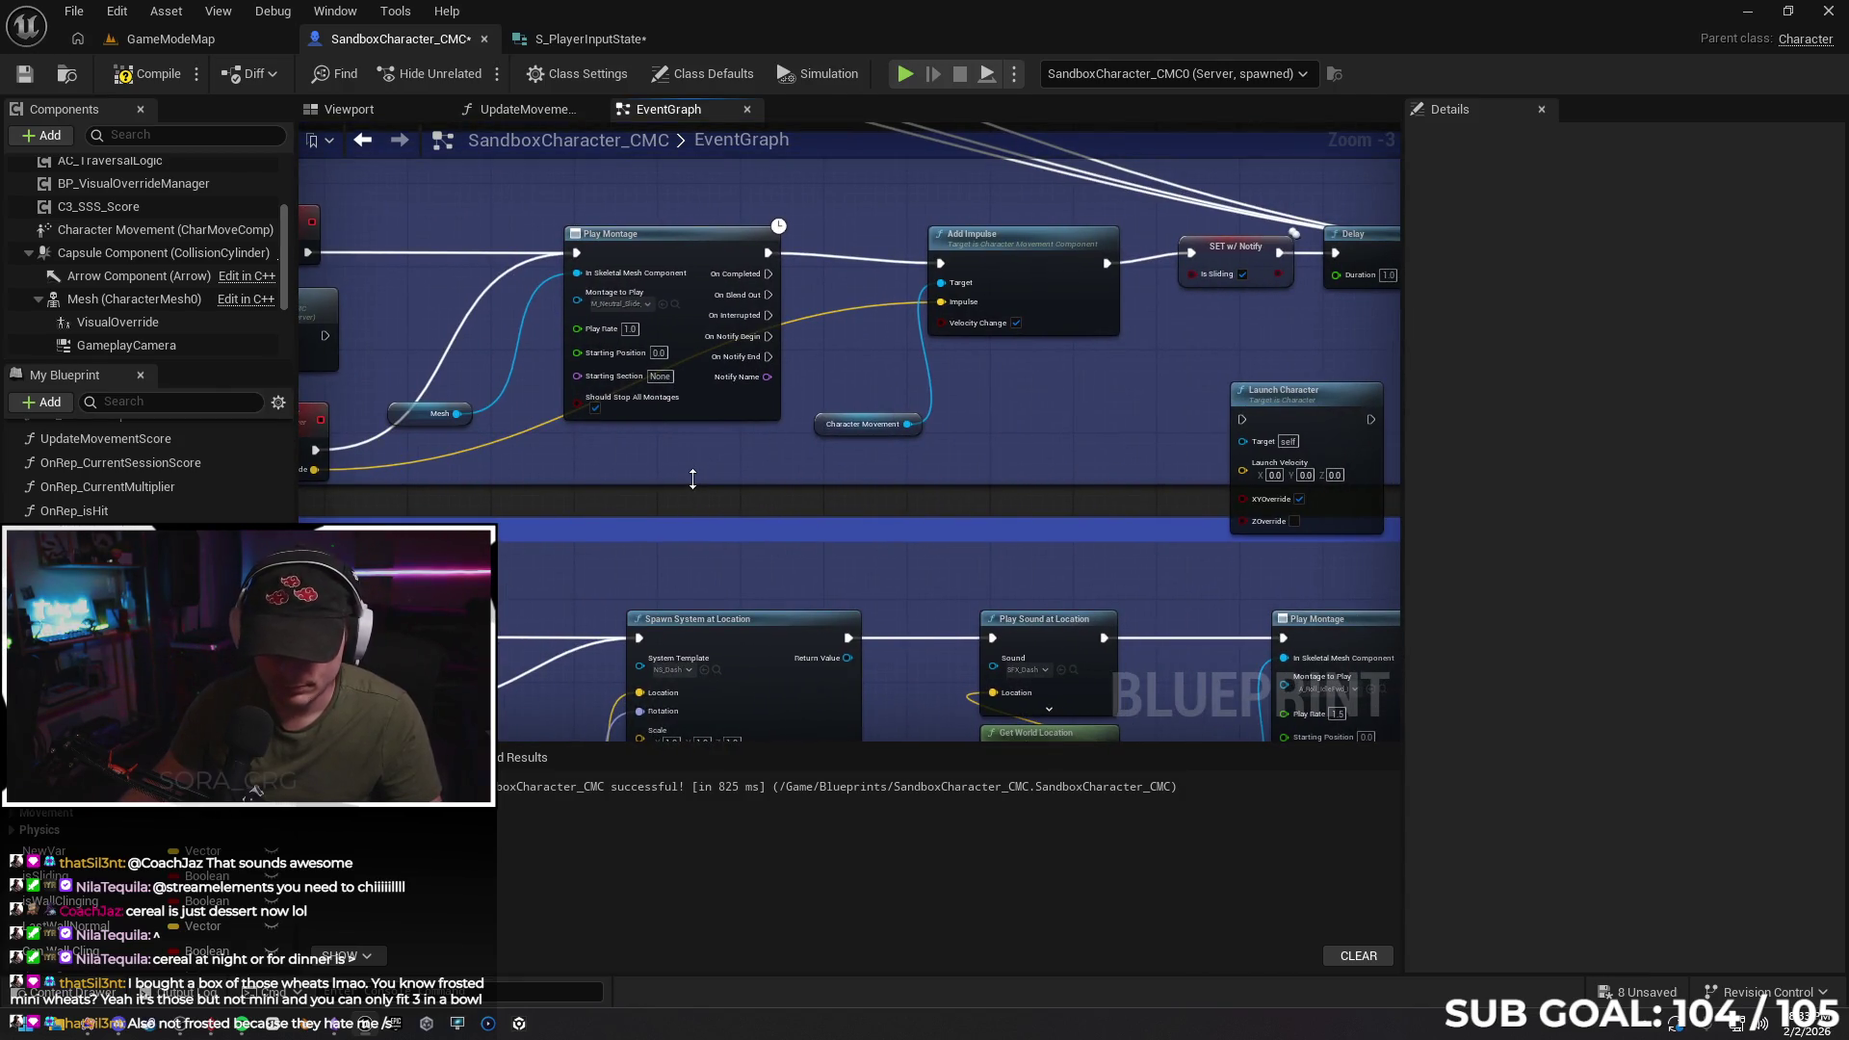
key("ctrl+v")
mouse_move(867, 499)
left_mouse_down()
mouse_move(874, 345)
mouse_move(940, 301)
left_mouse_up()
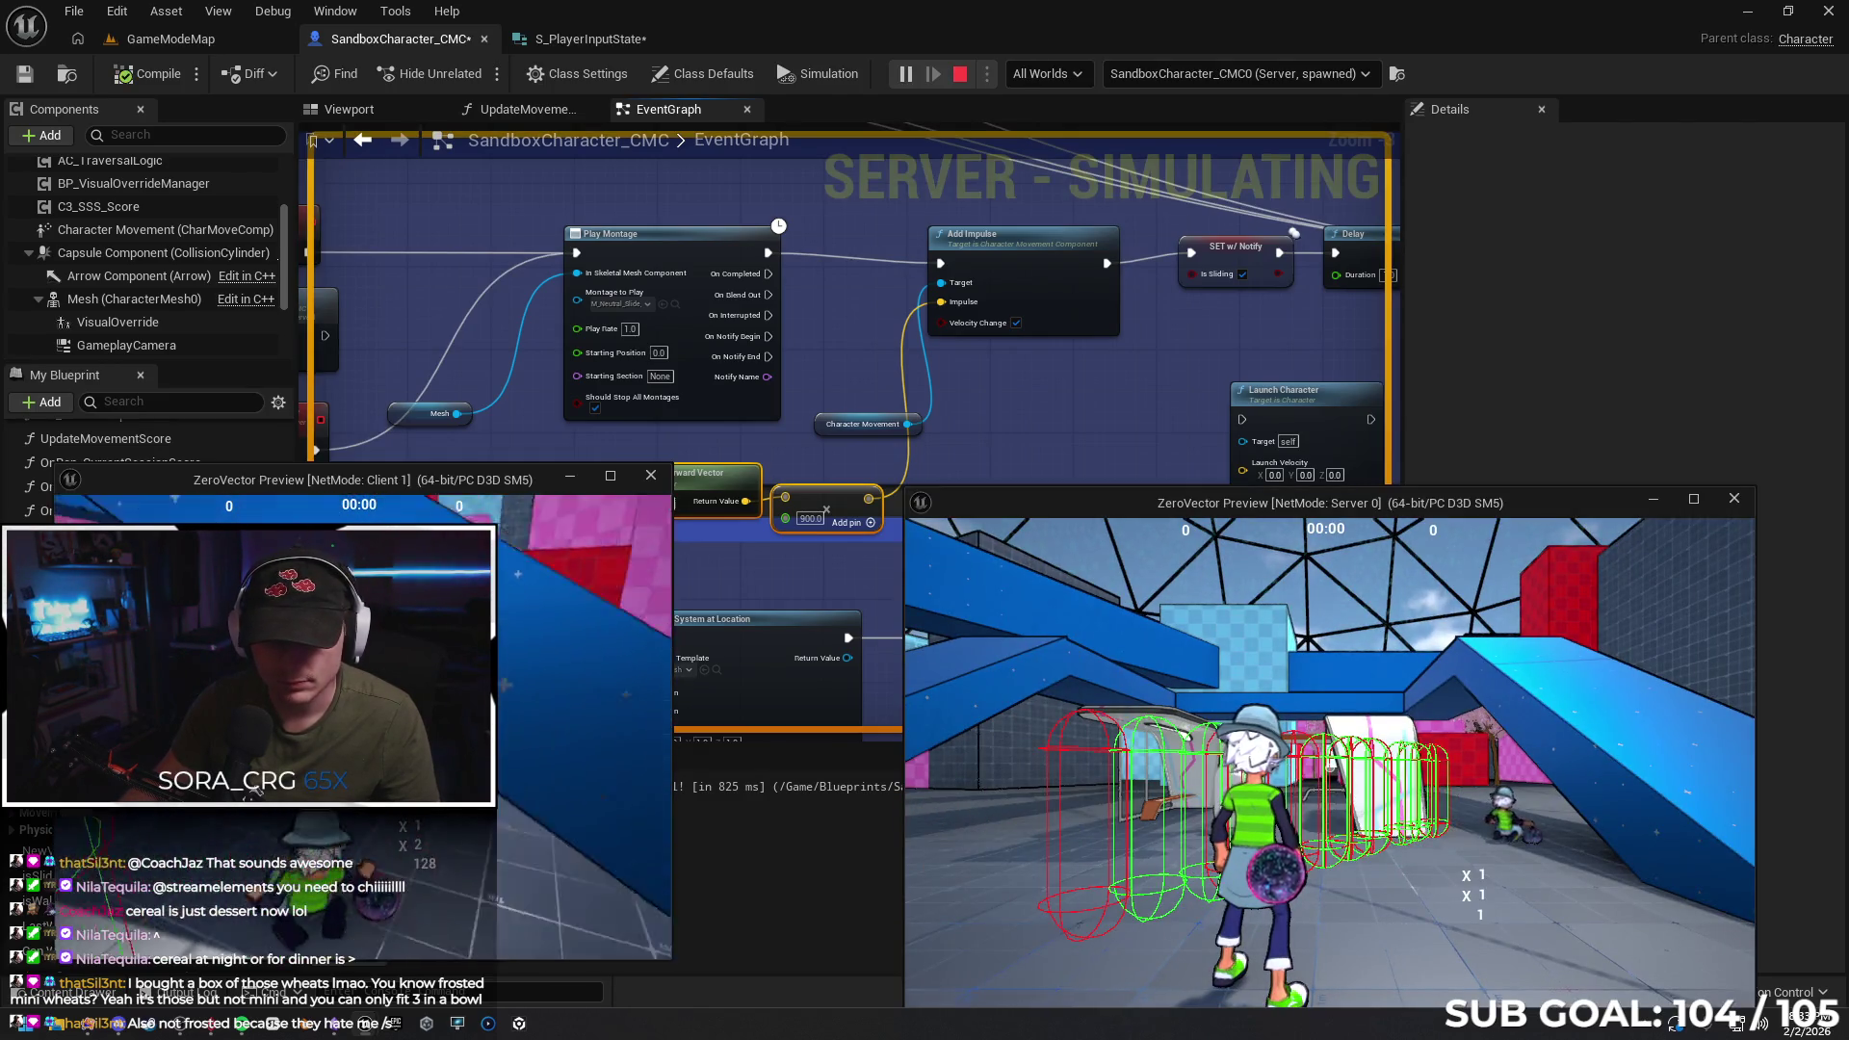
Change the impulse multiplier from 900 to 100 and run a multiplayer test
key("Escape")
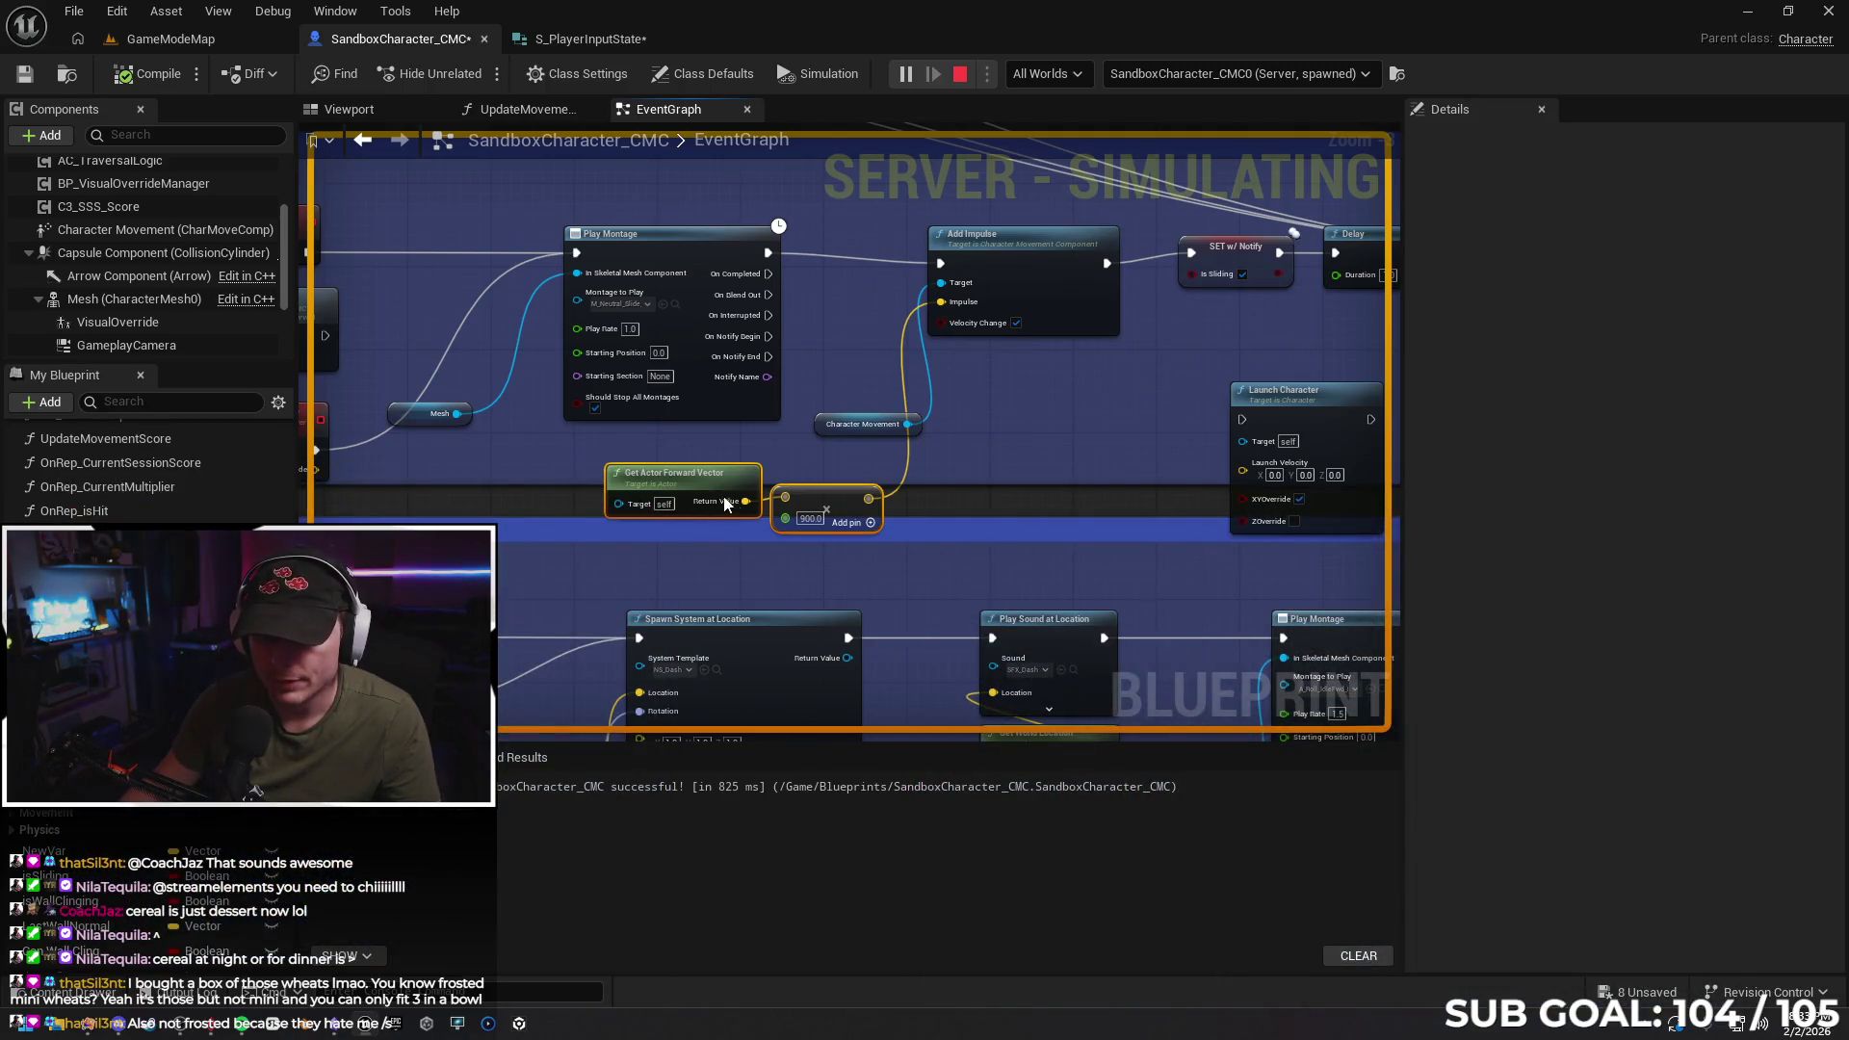
left_click(818, 520)
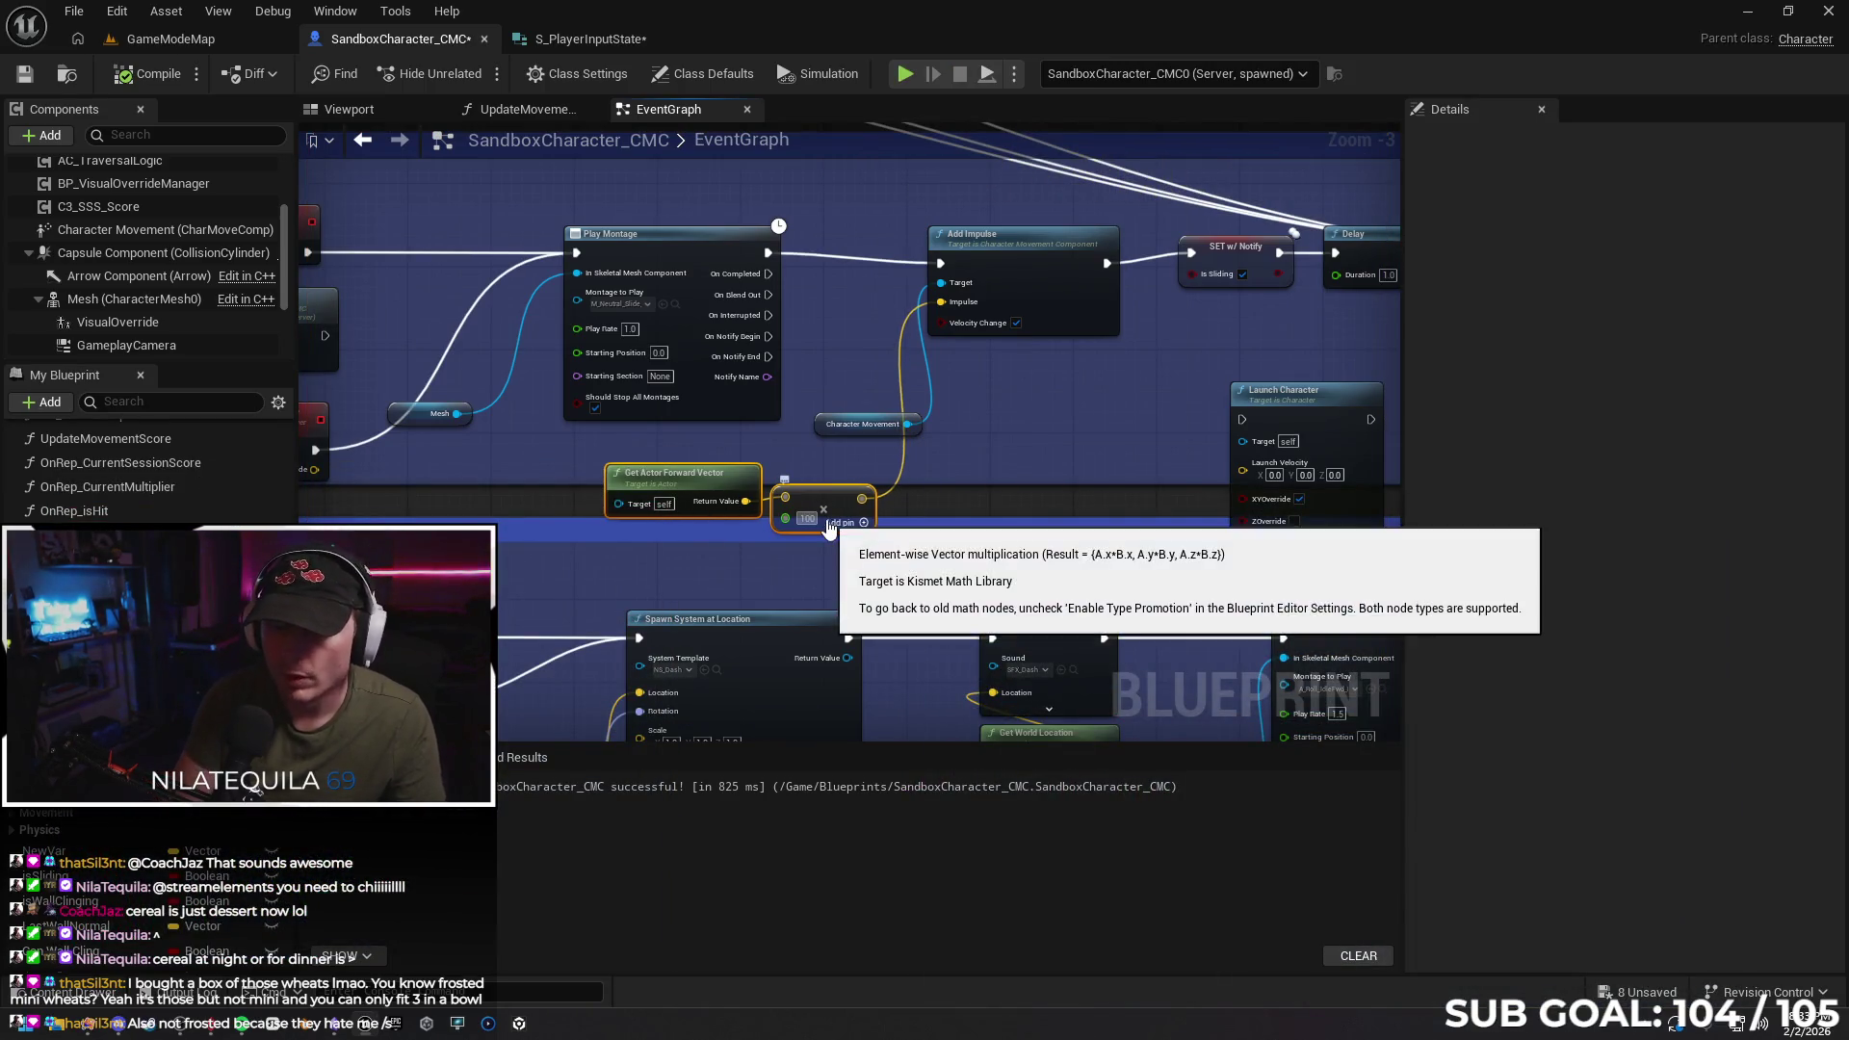
type("100")
key("Return")
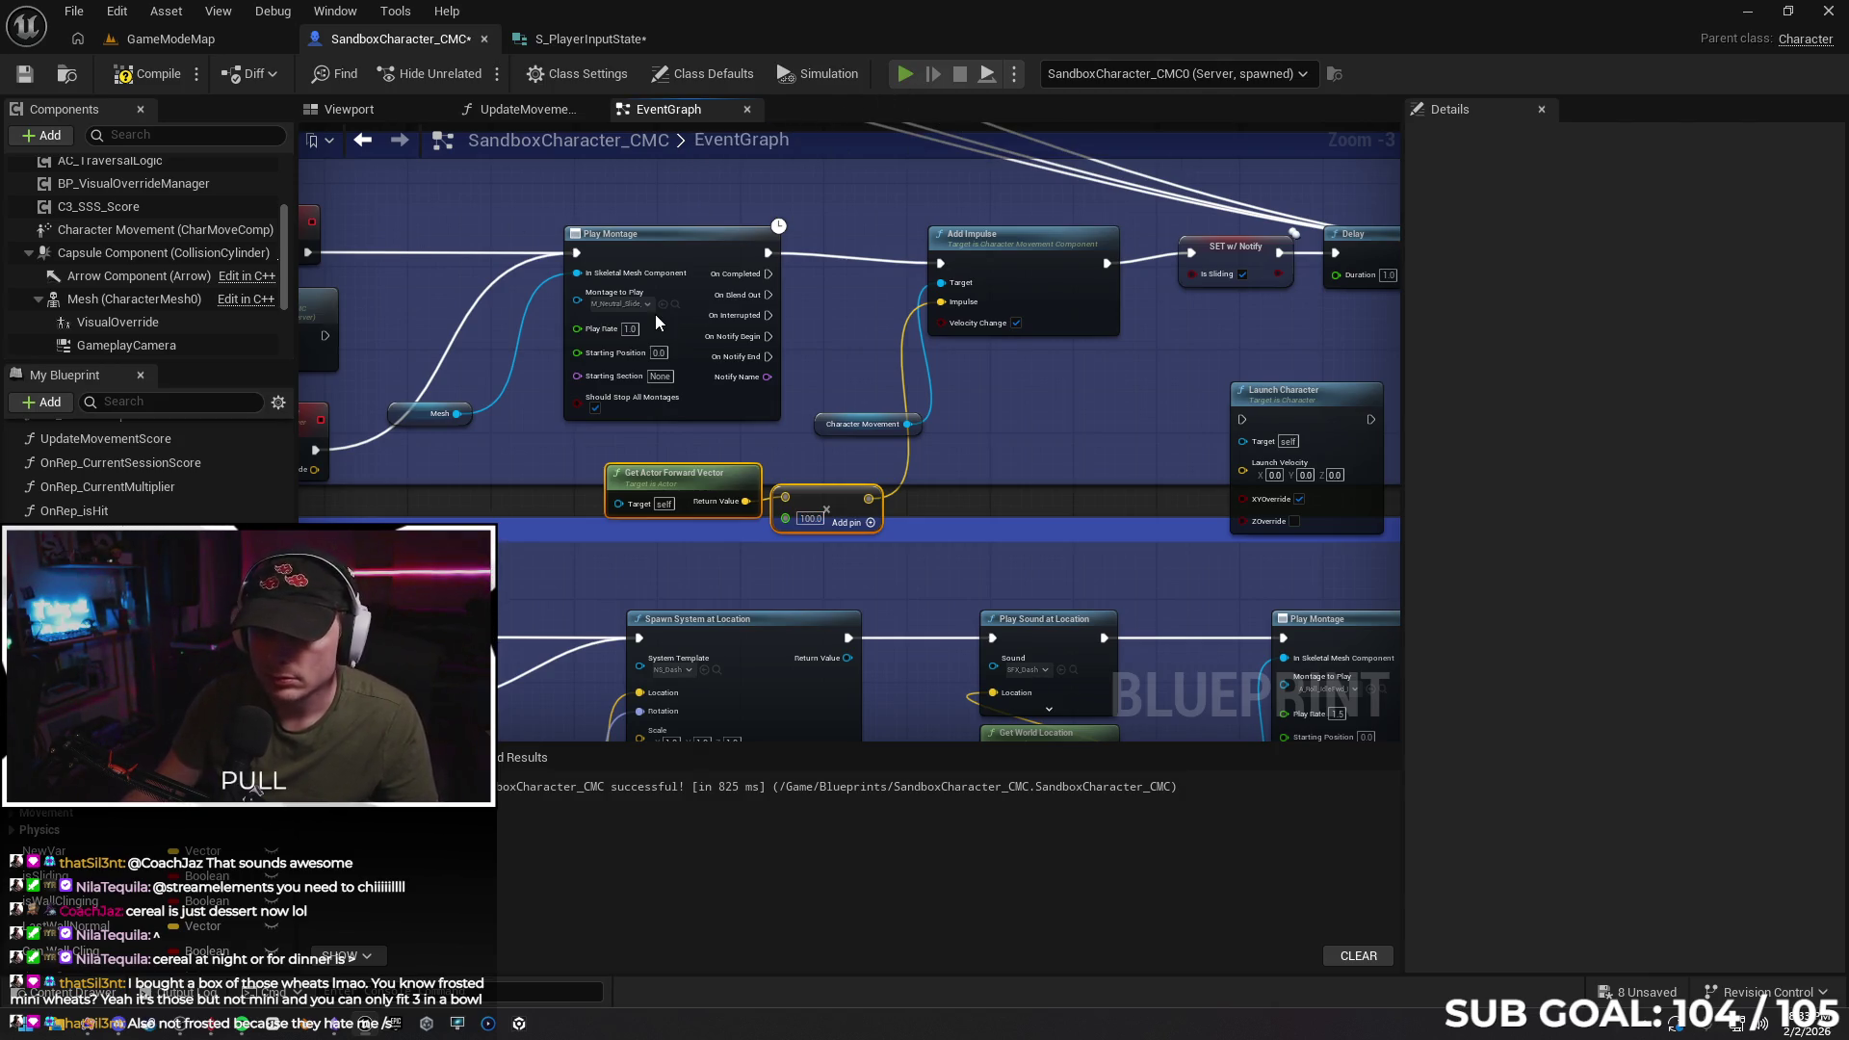
key("alt+p")
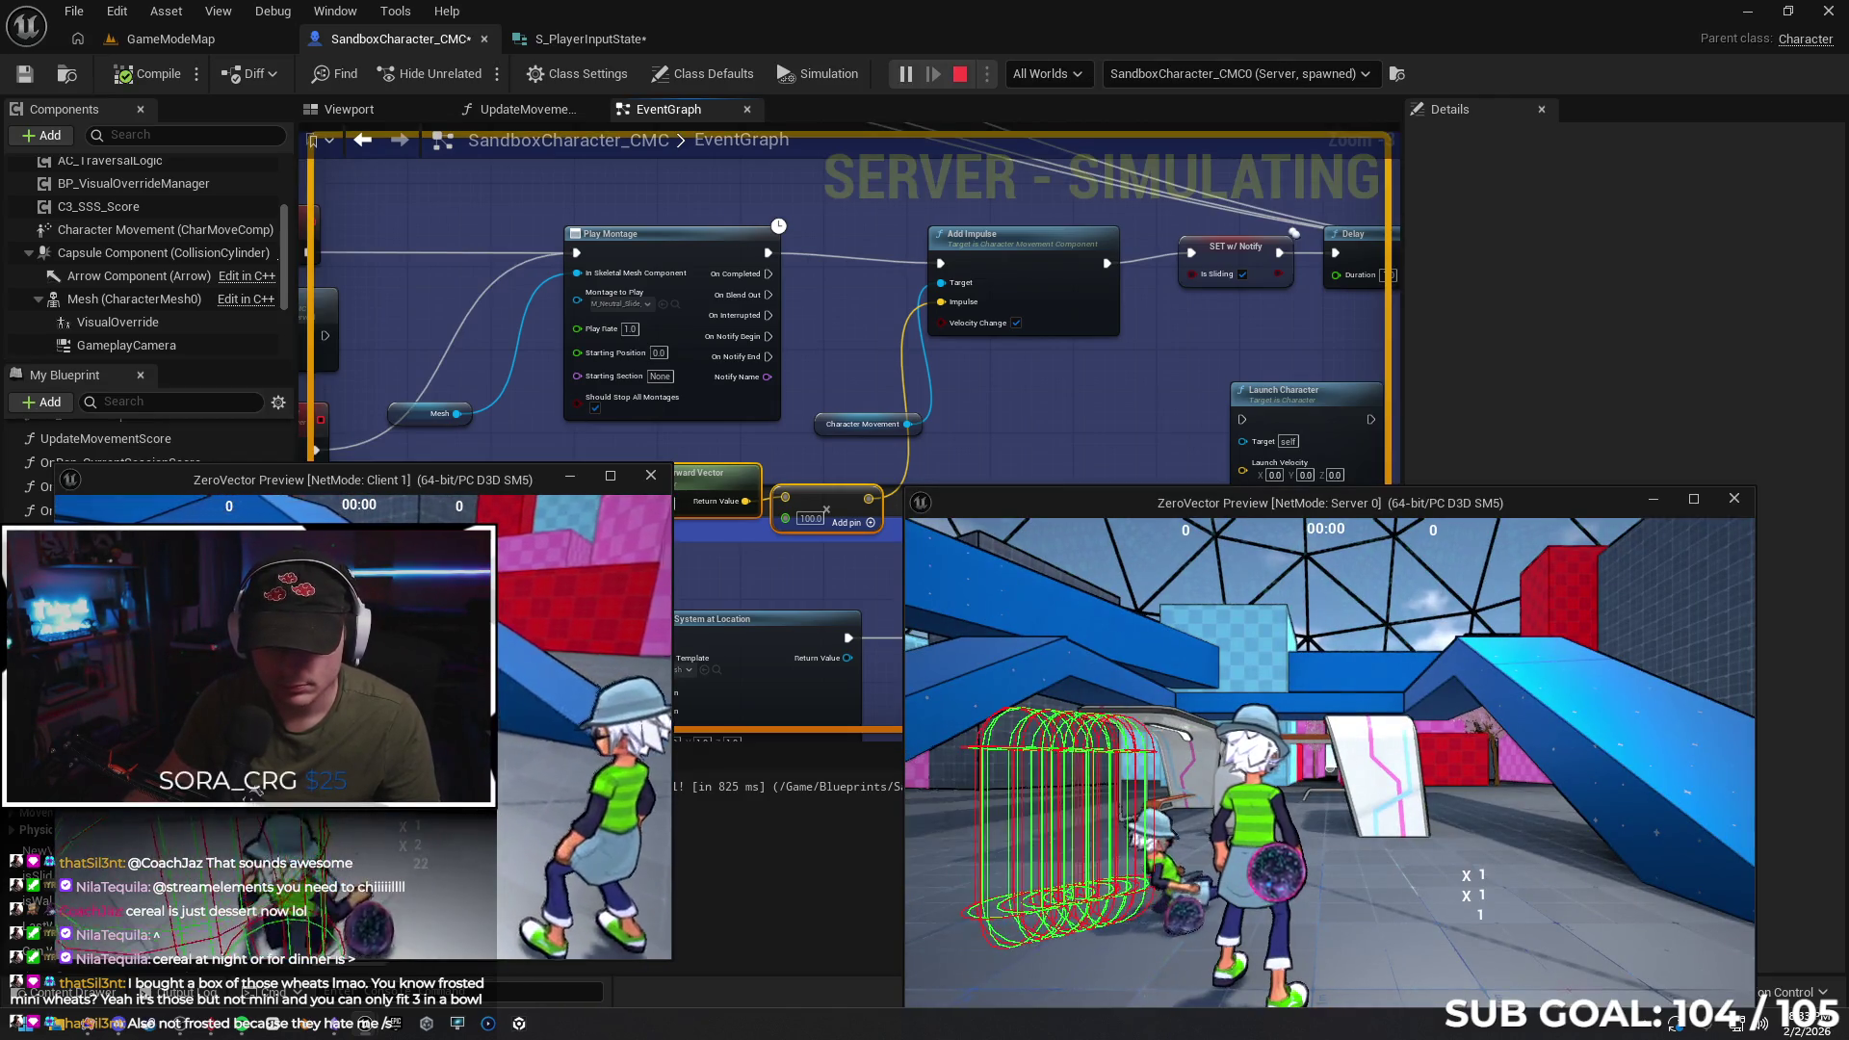
Stop the test, undo back to 900, rewire the multiply output into Impulse, and untick Velocity Change
key("Escape")
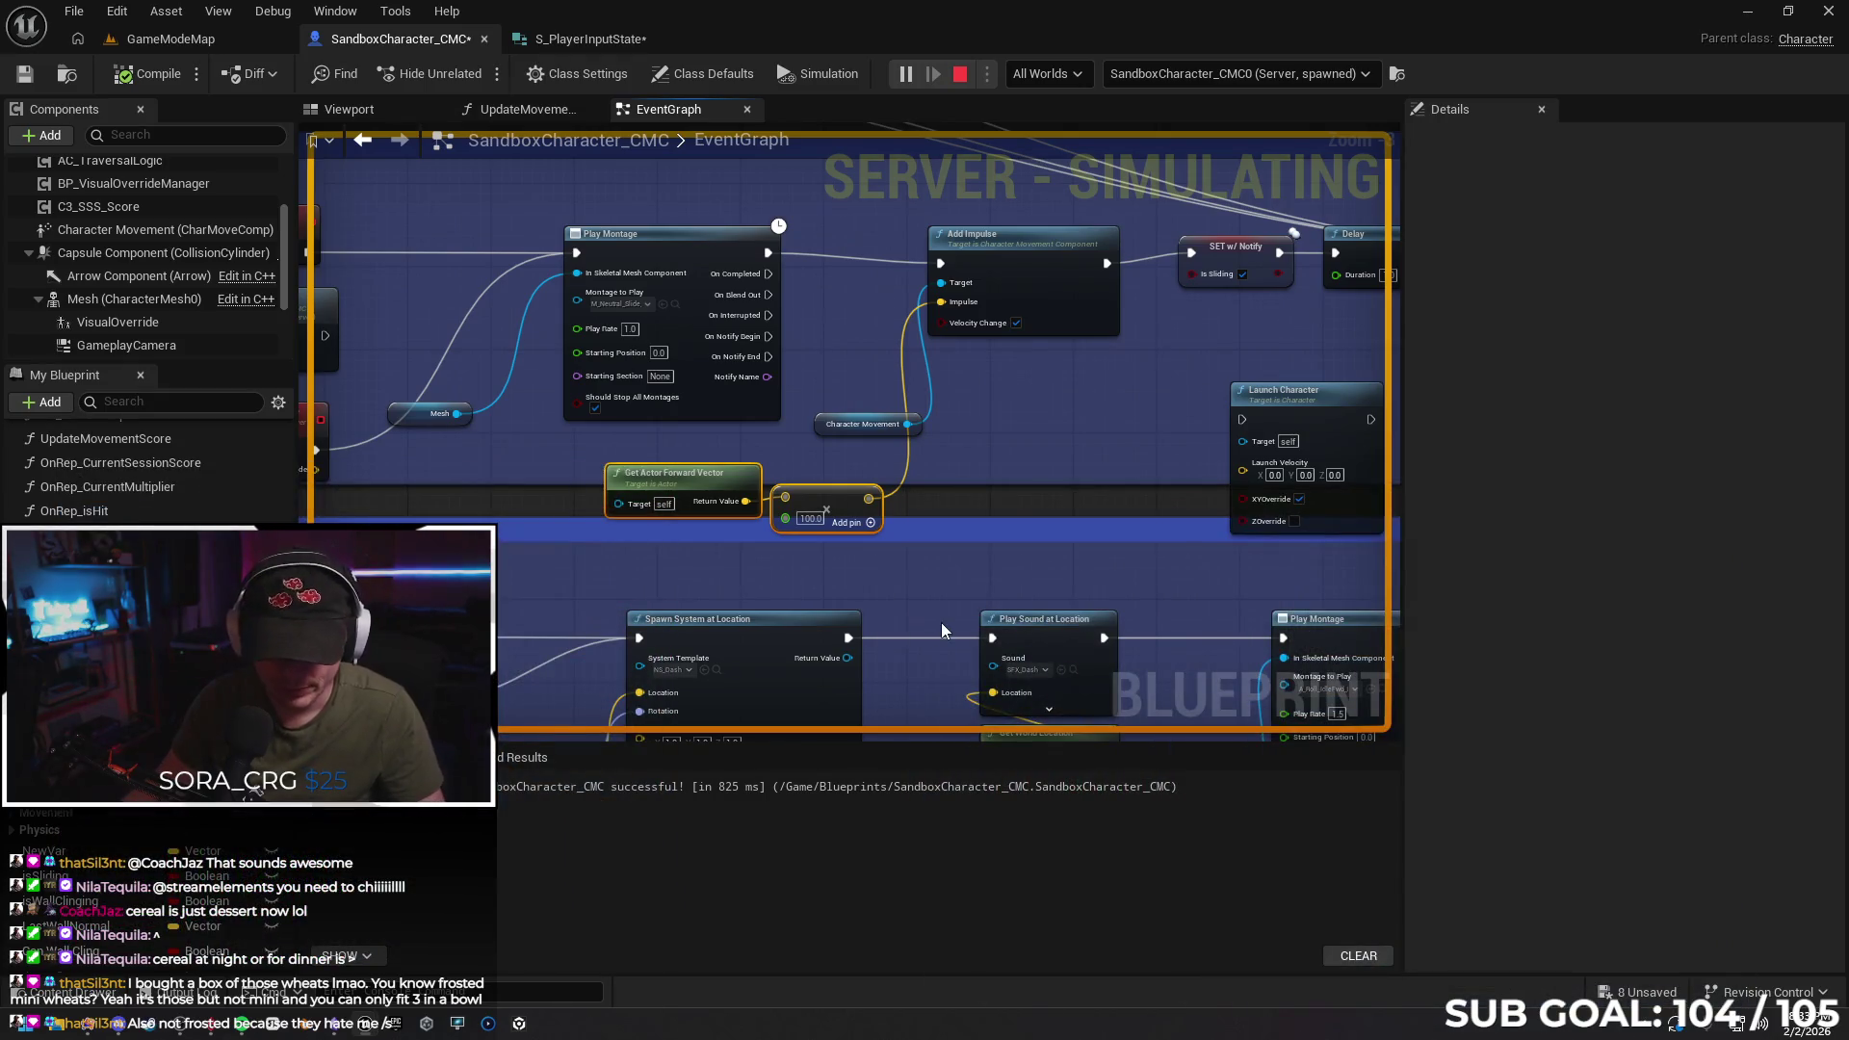
key("ctrl+z")
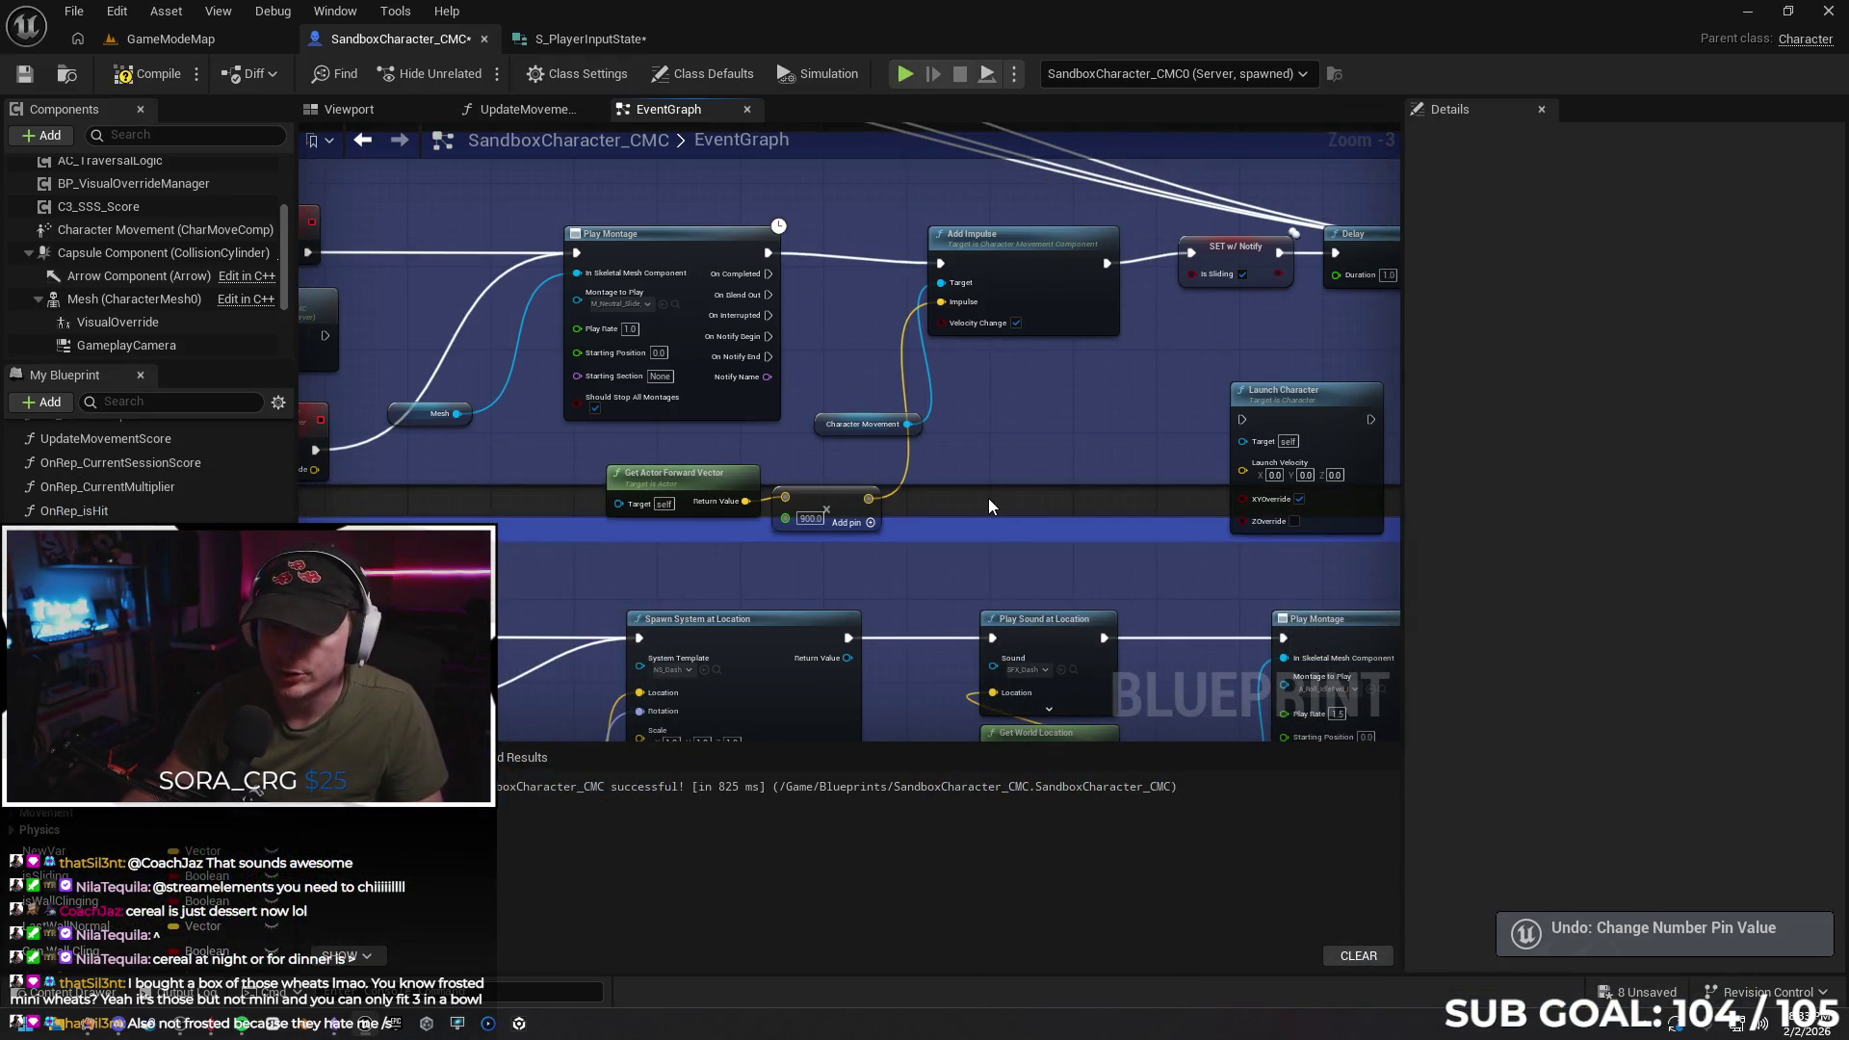
key("ctrl+z")
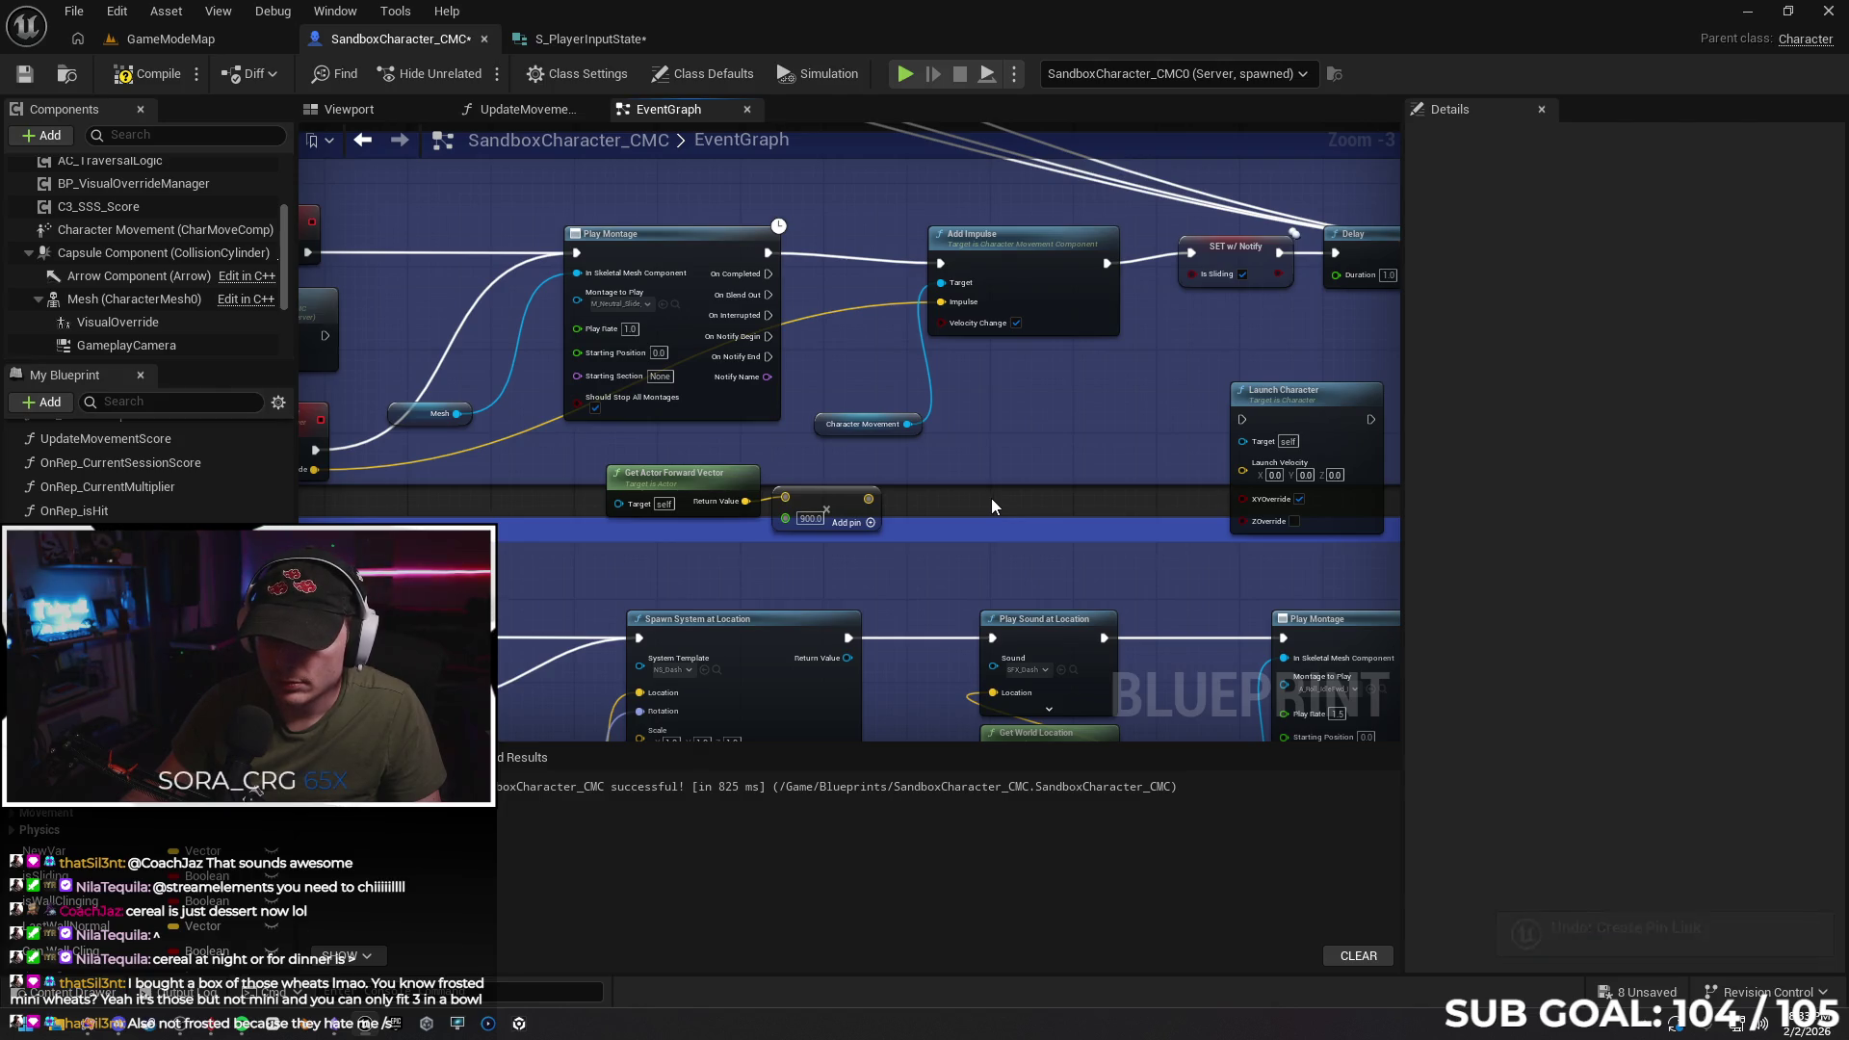
left_click_drag(869, 498, 942, 301)
left_click(1016, 323)
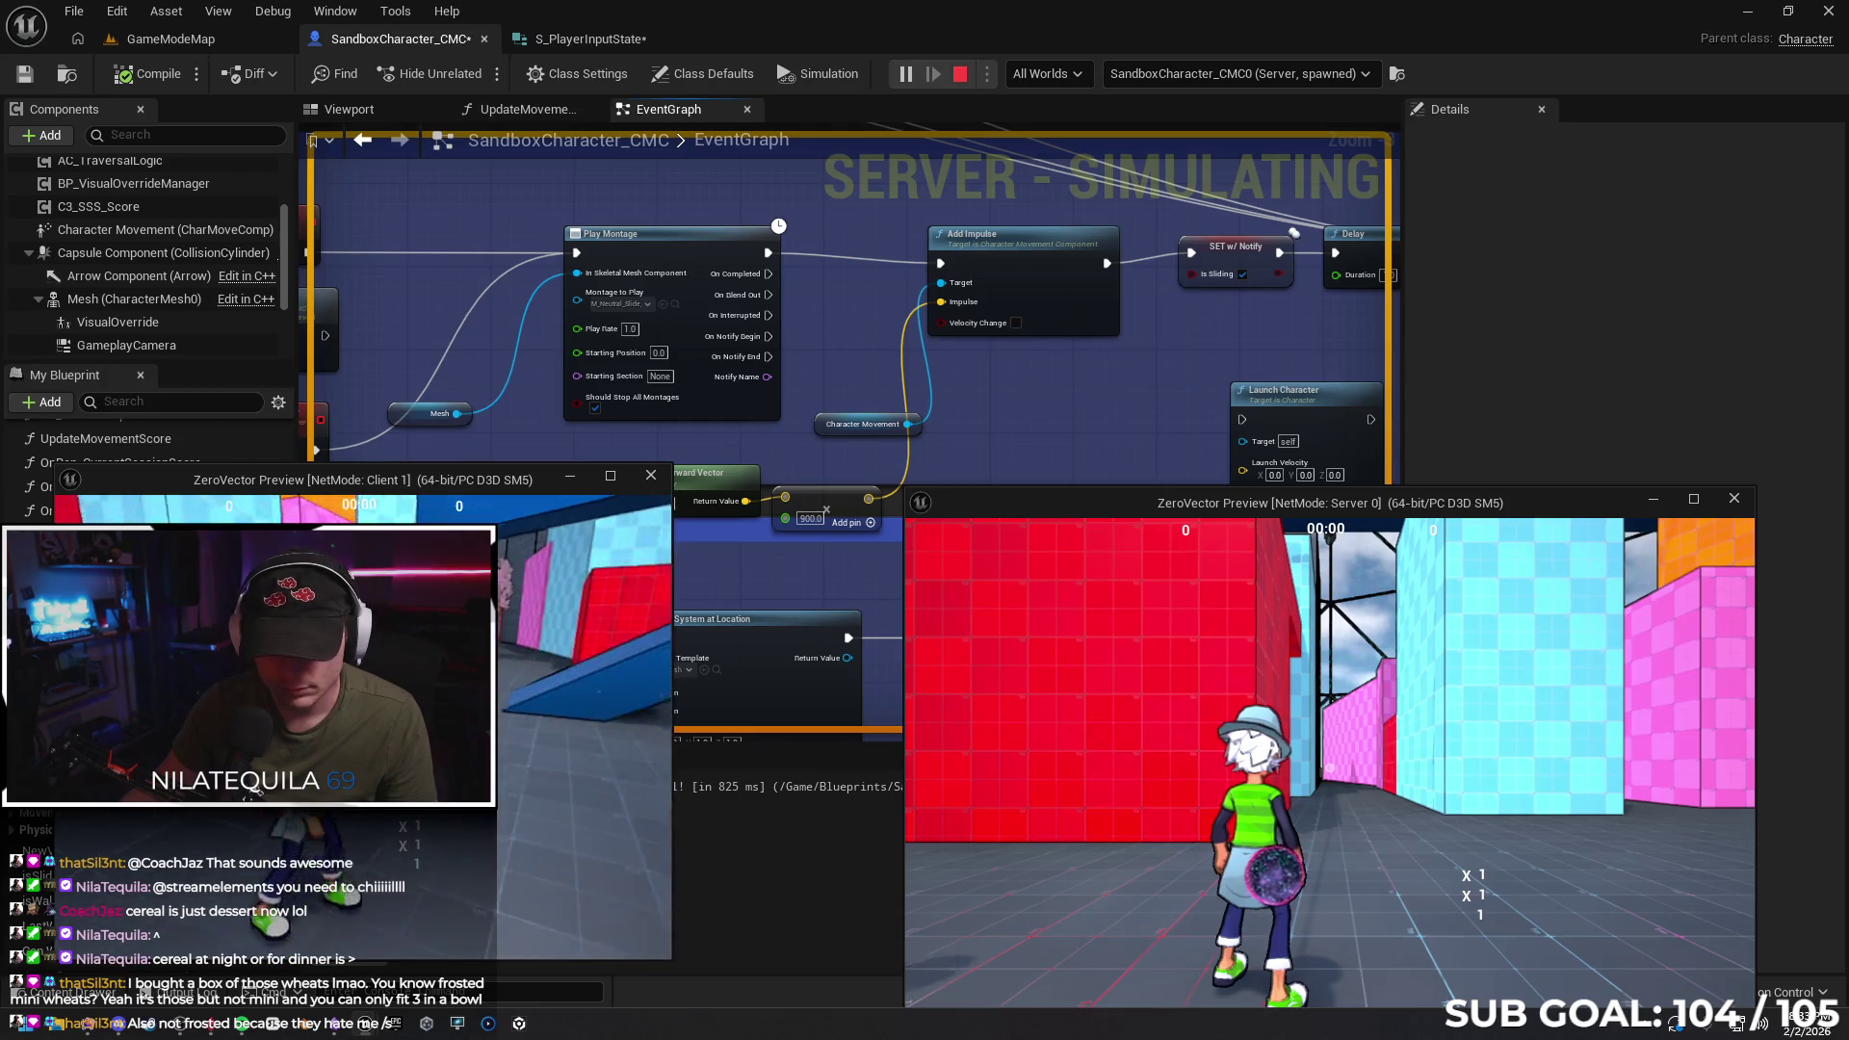
Move the client character to test the dive, then stop the test
key("w")
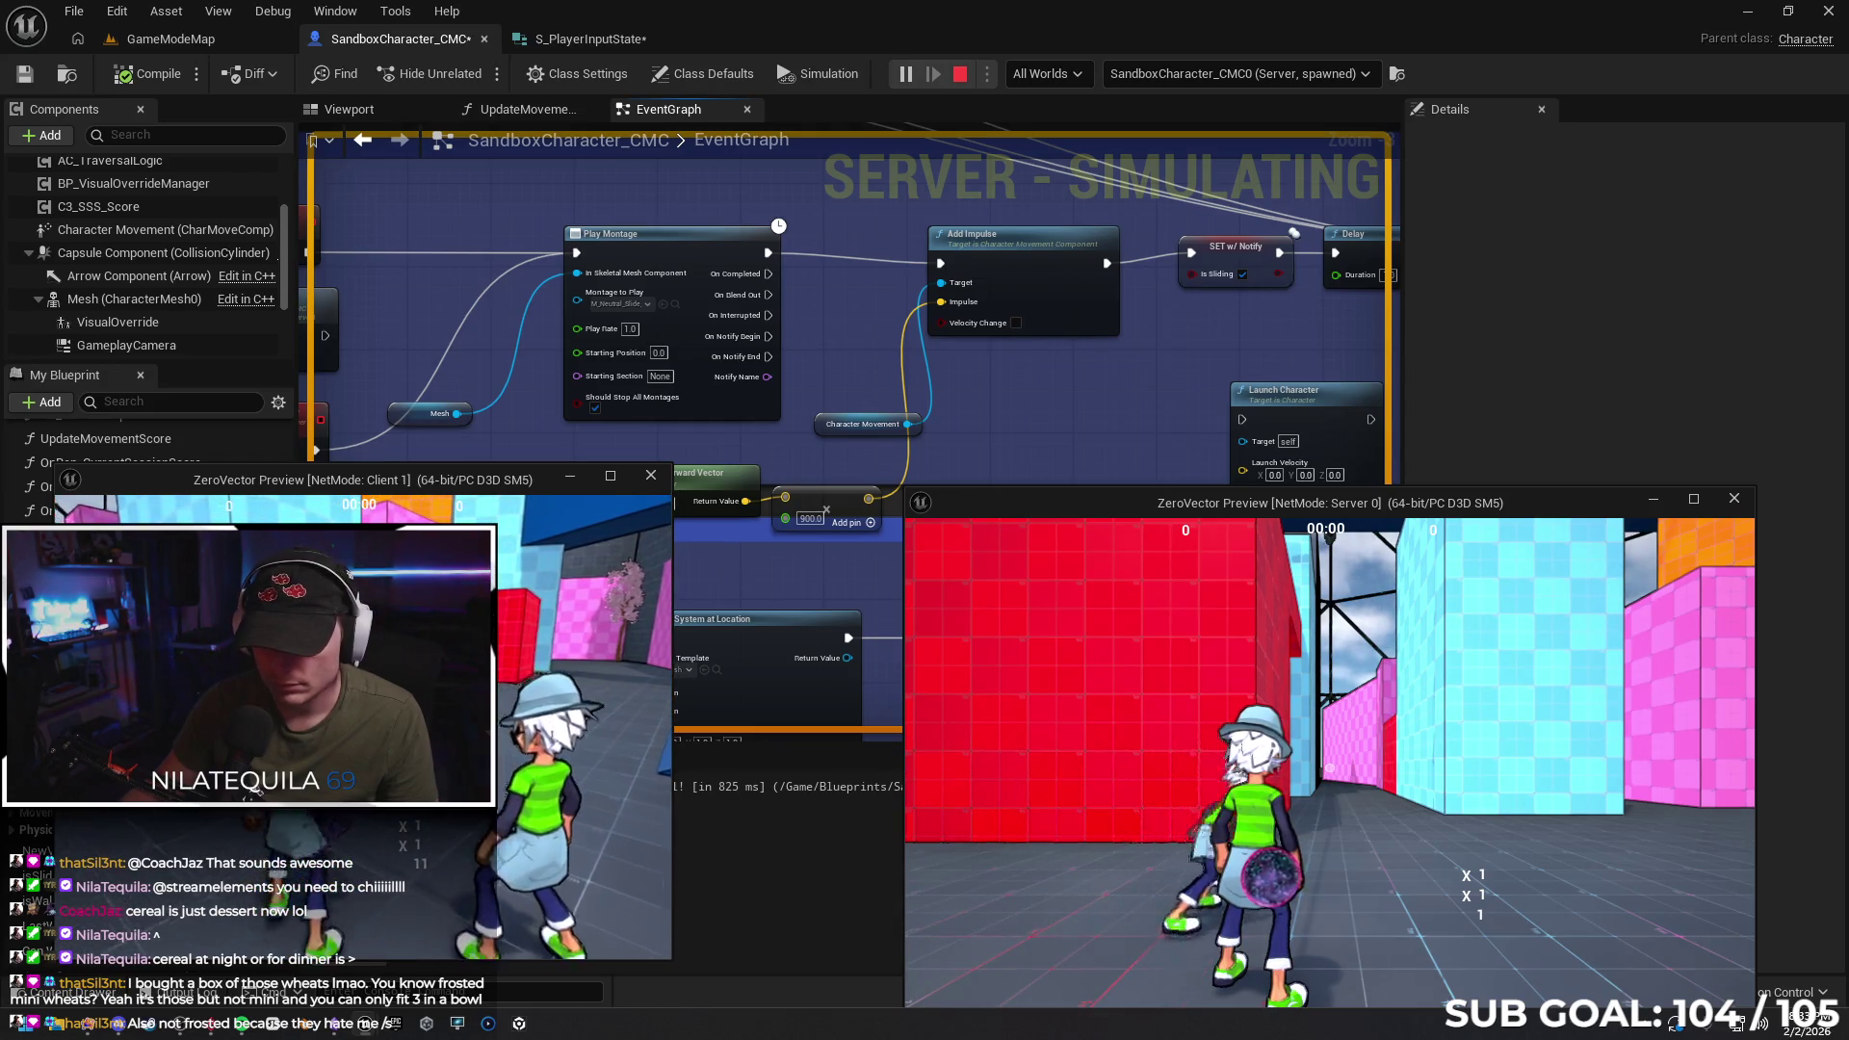
key("w")
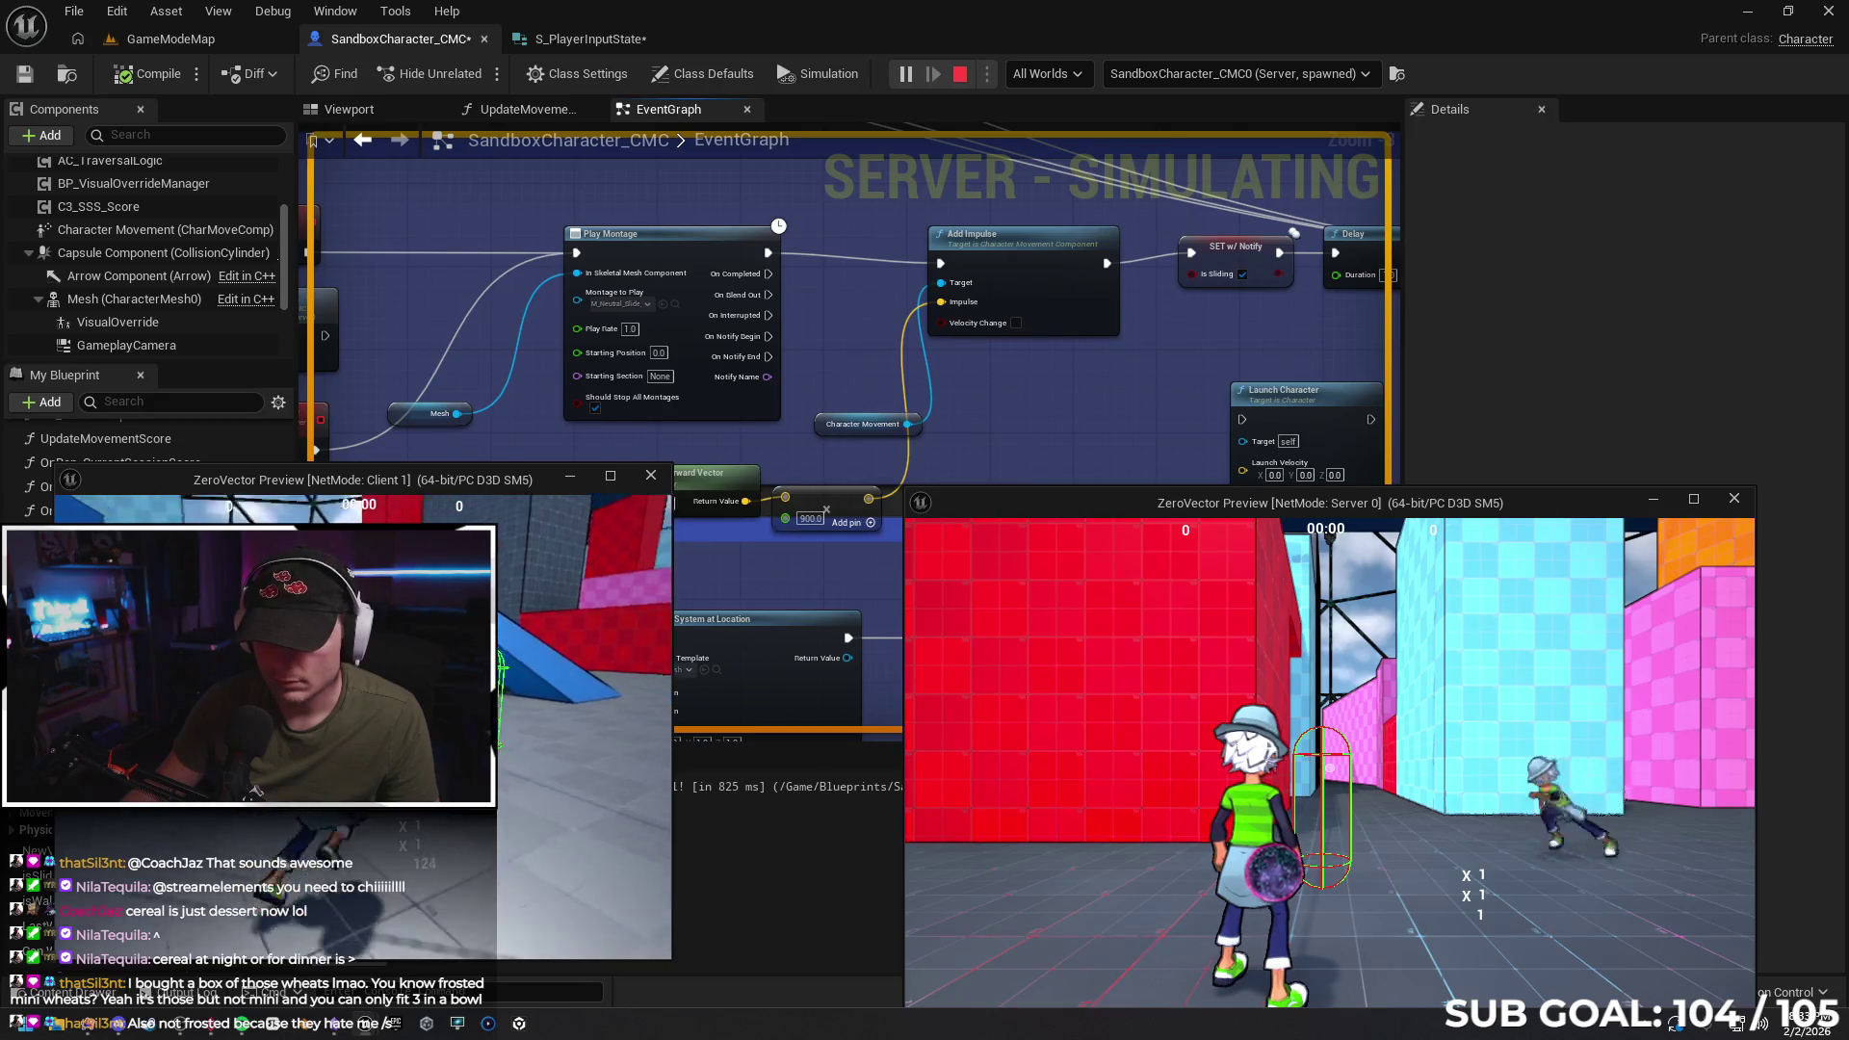
key("w")
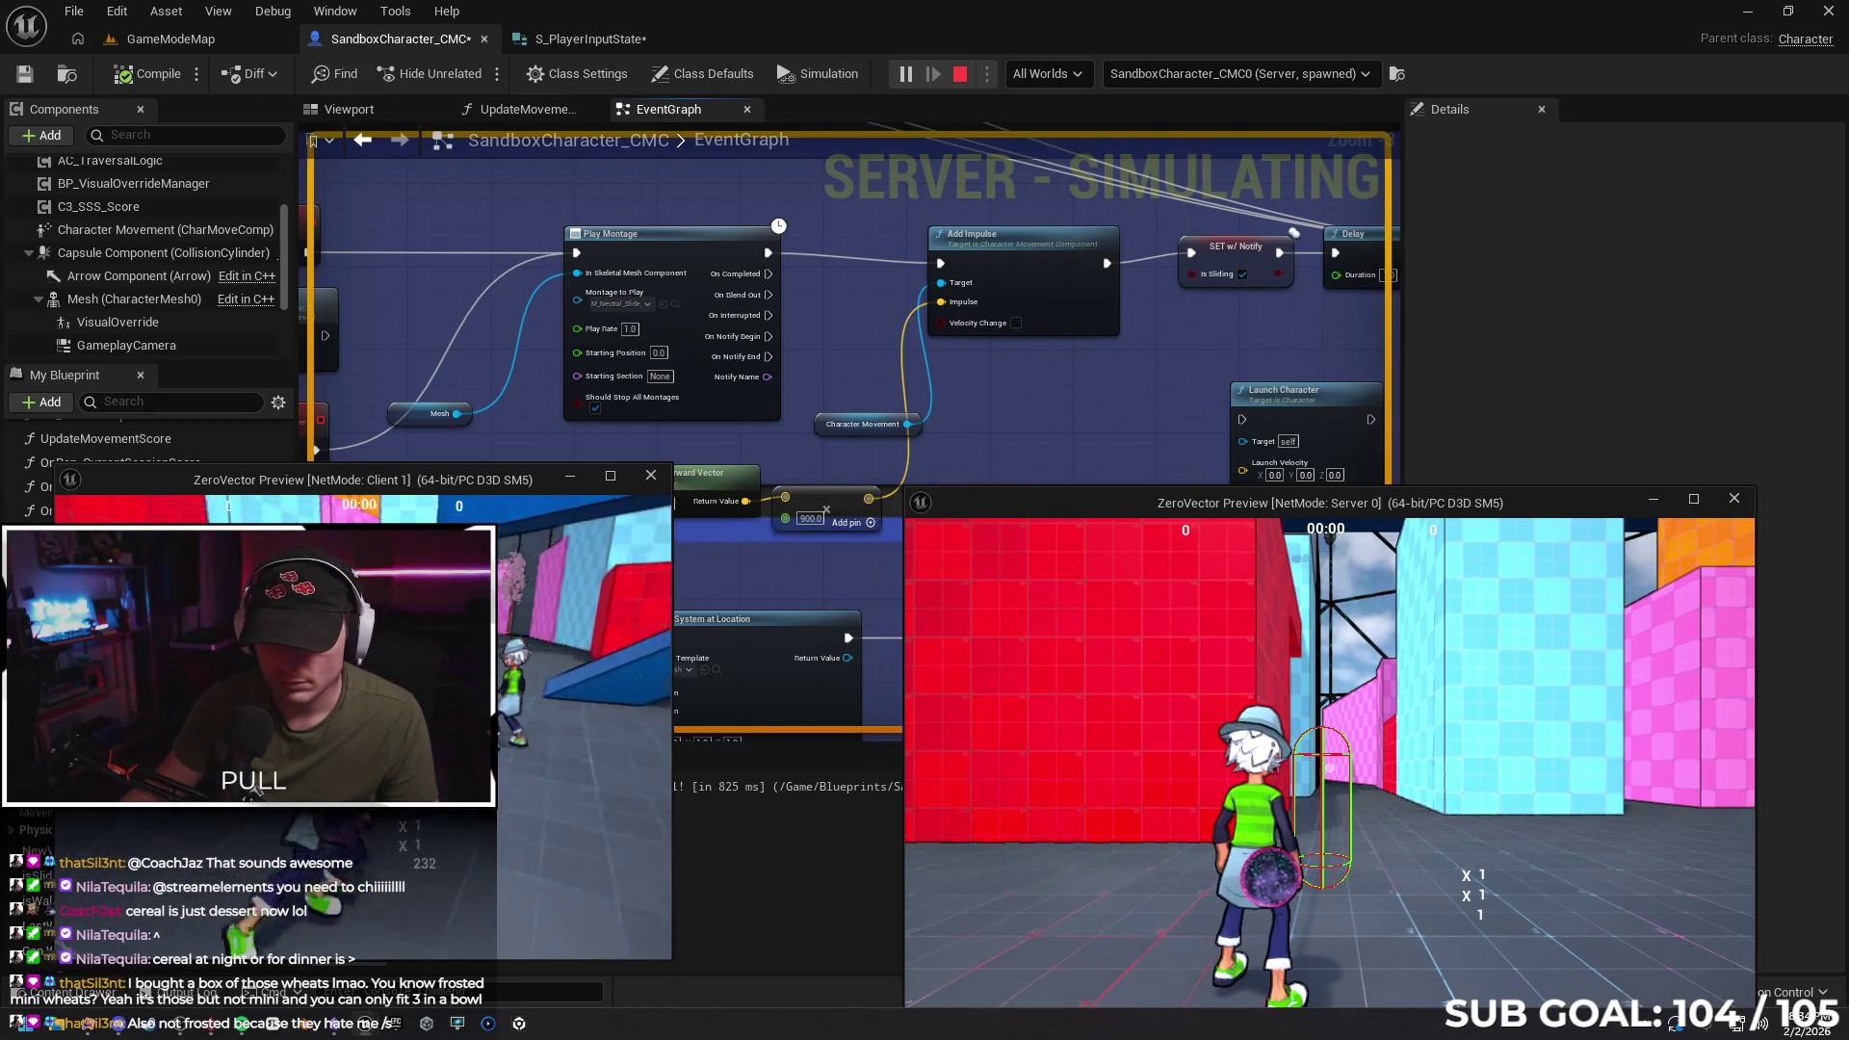
key("w")
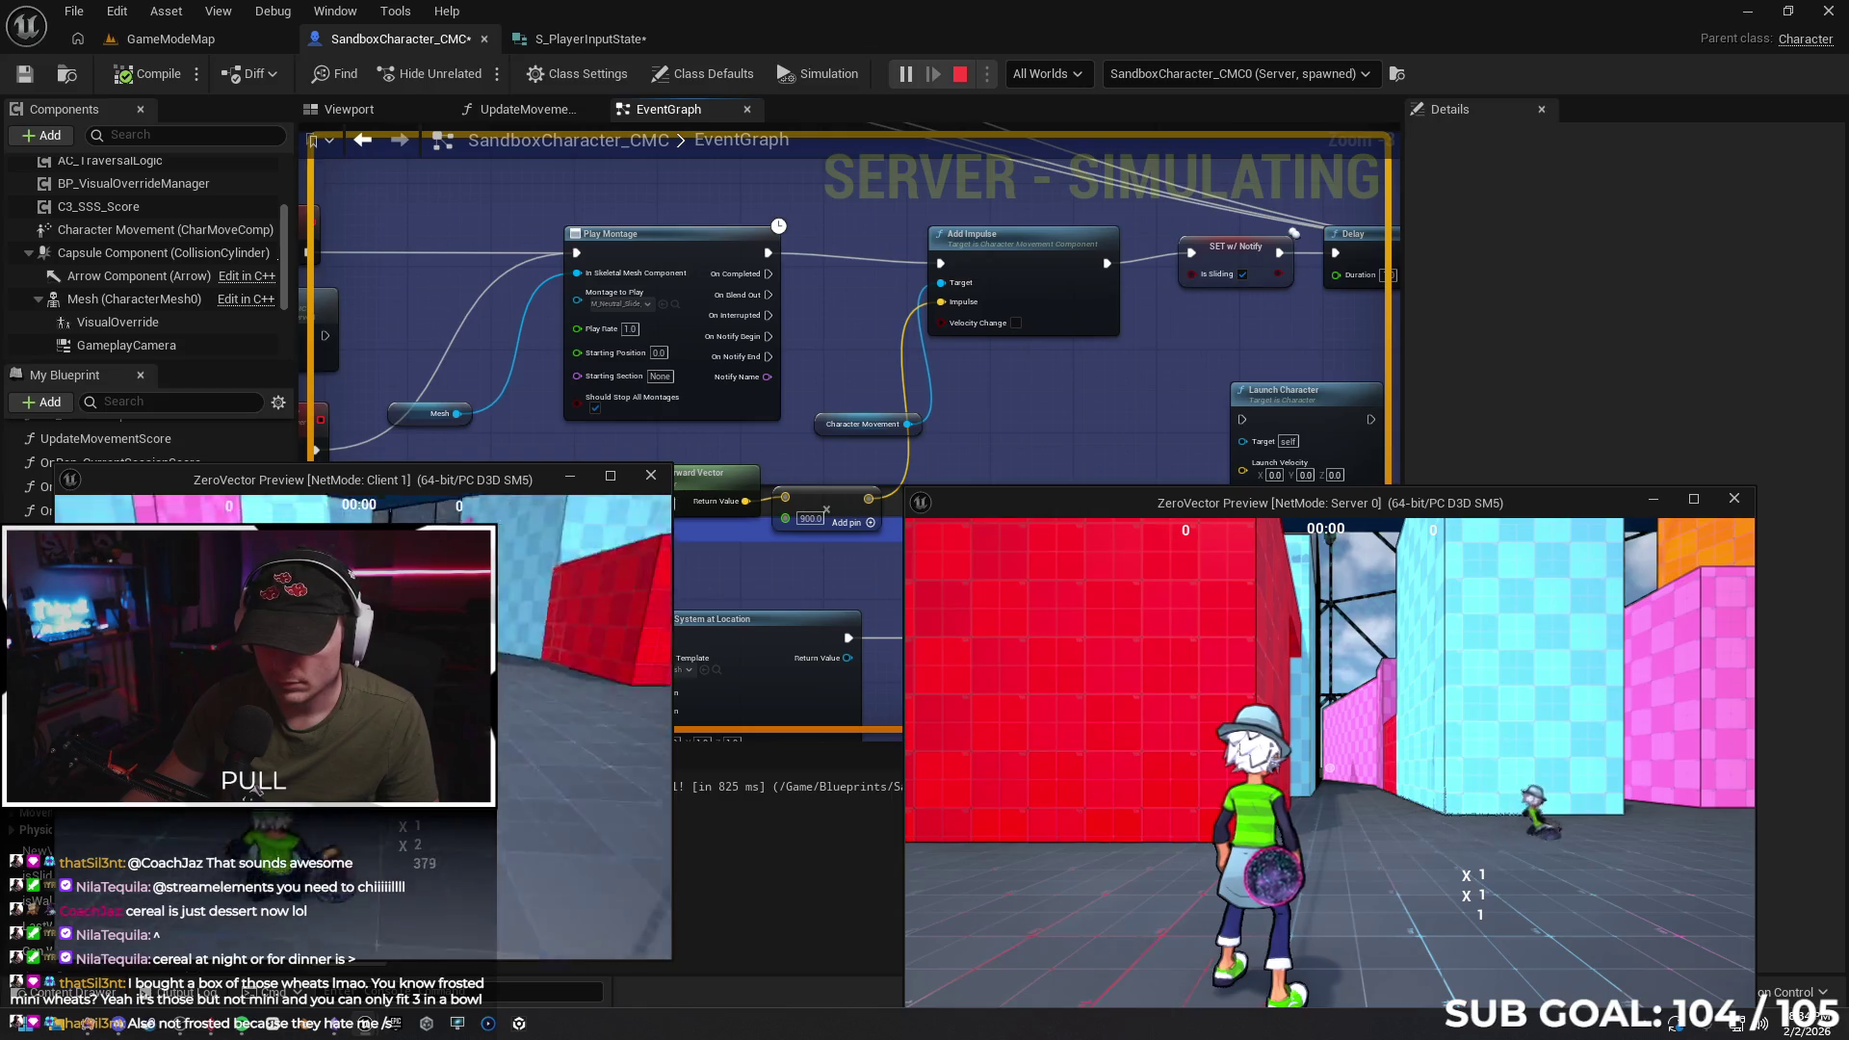
key("Escape")
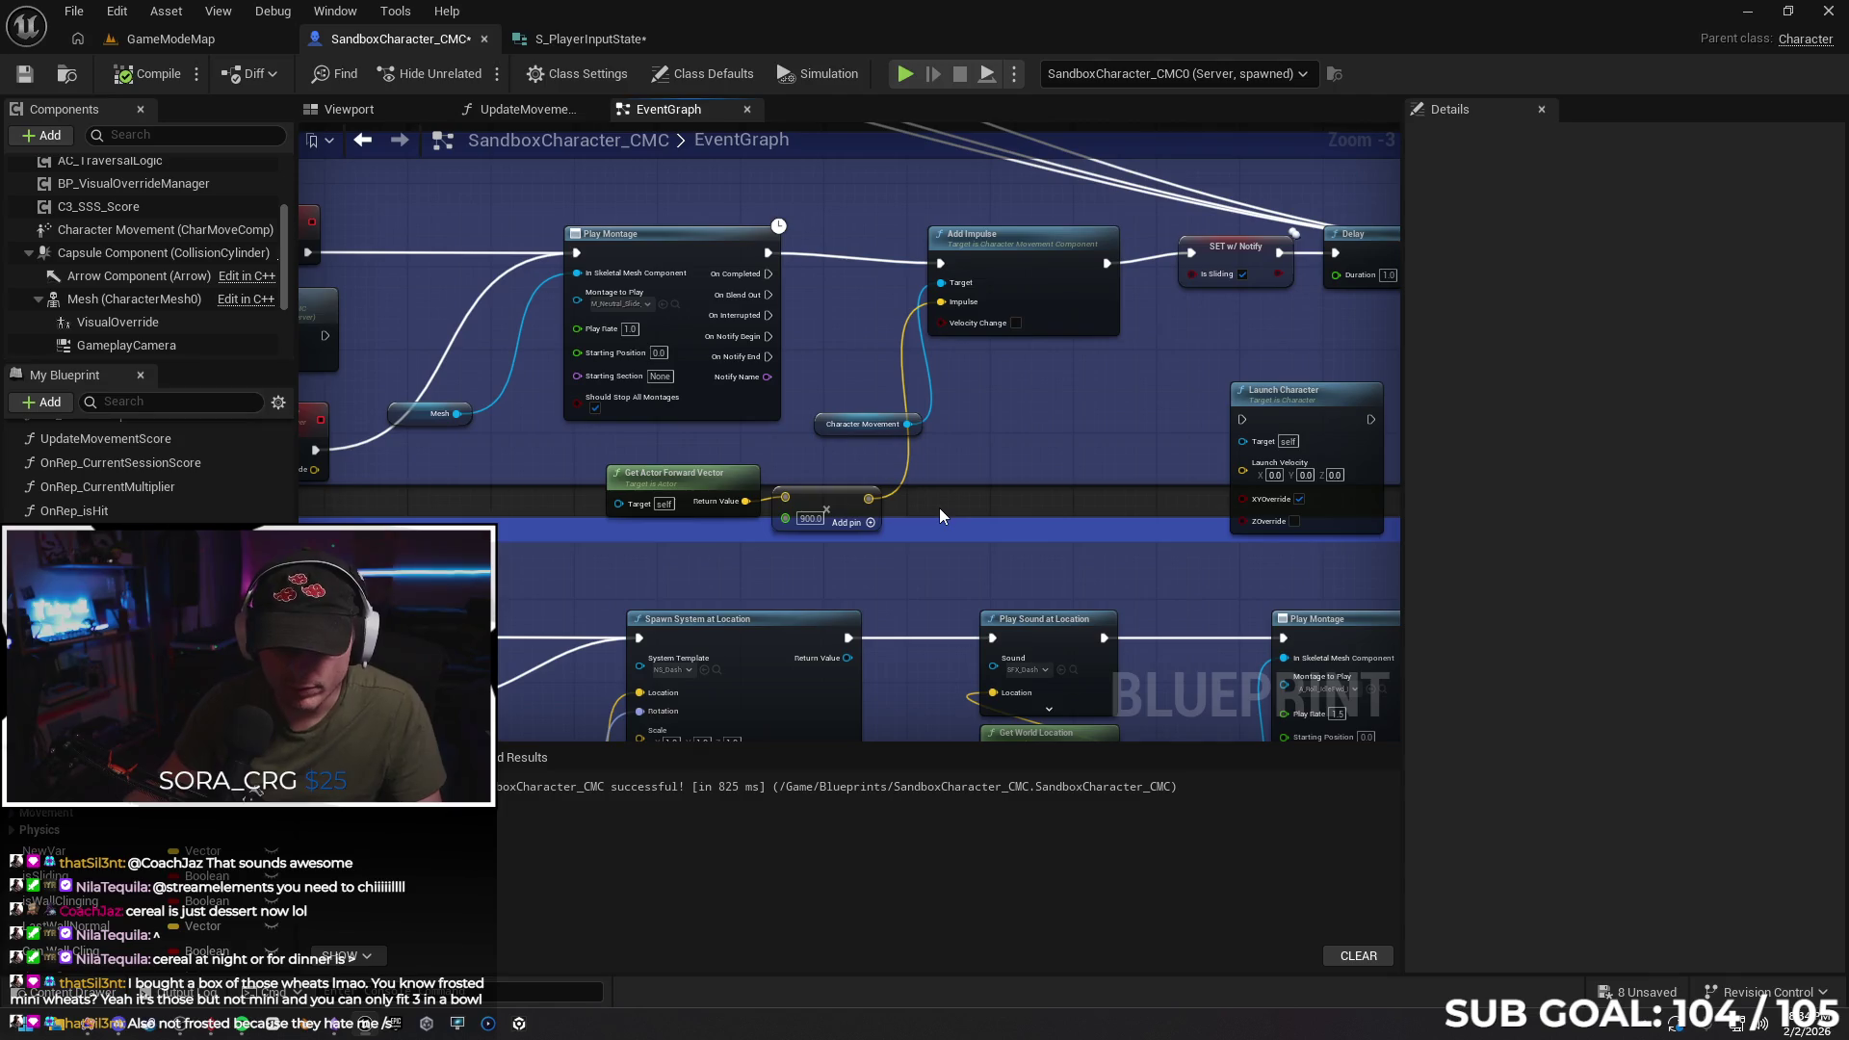
Re-enable Velocity Change, delete the forward-vector nodes, and feed Launch Slide's vector into Impulse
key("ctrl+z")
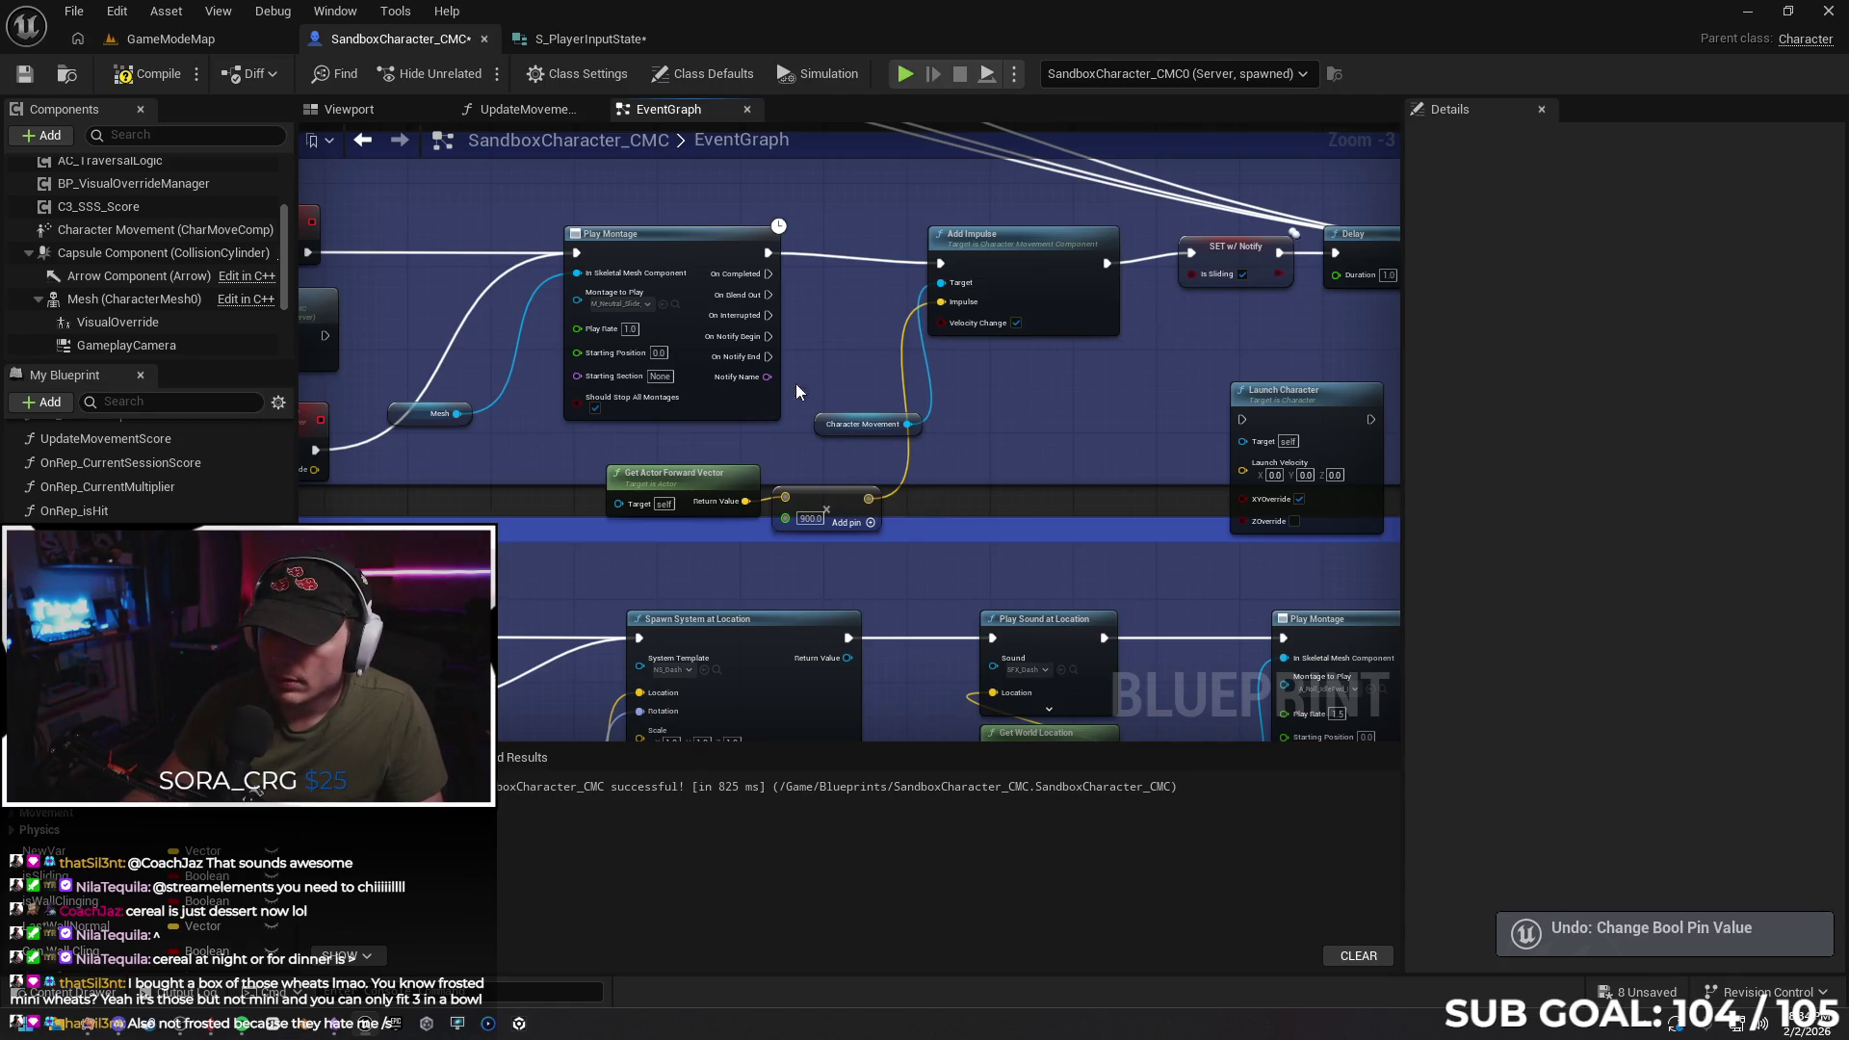
left_click_drag(647, 435, 873, 506)
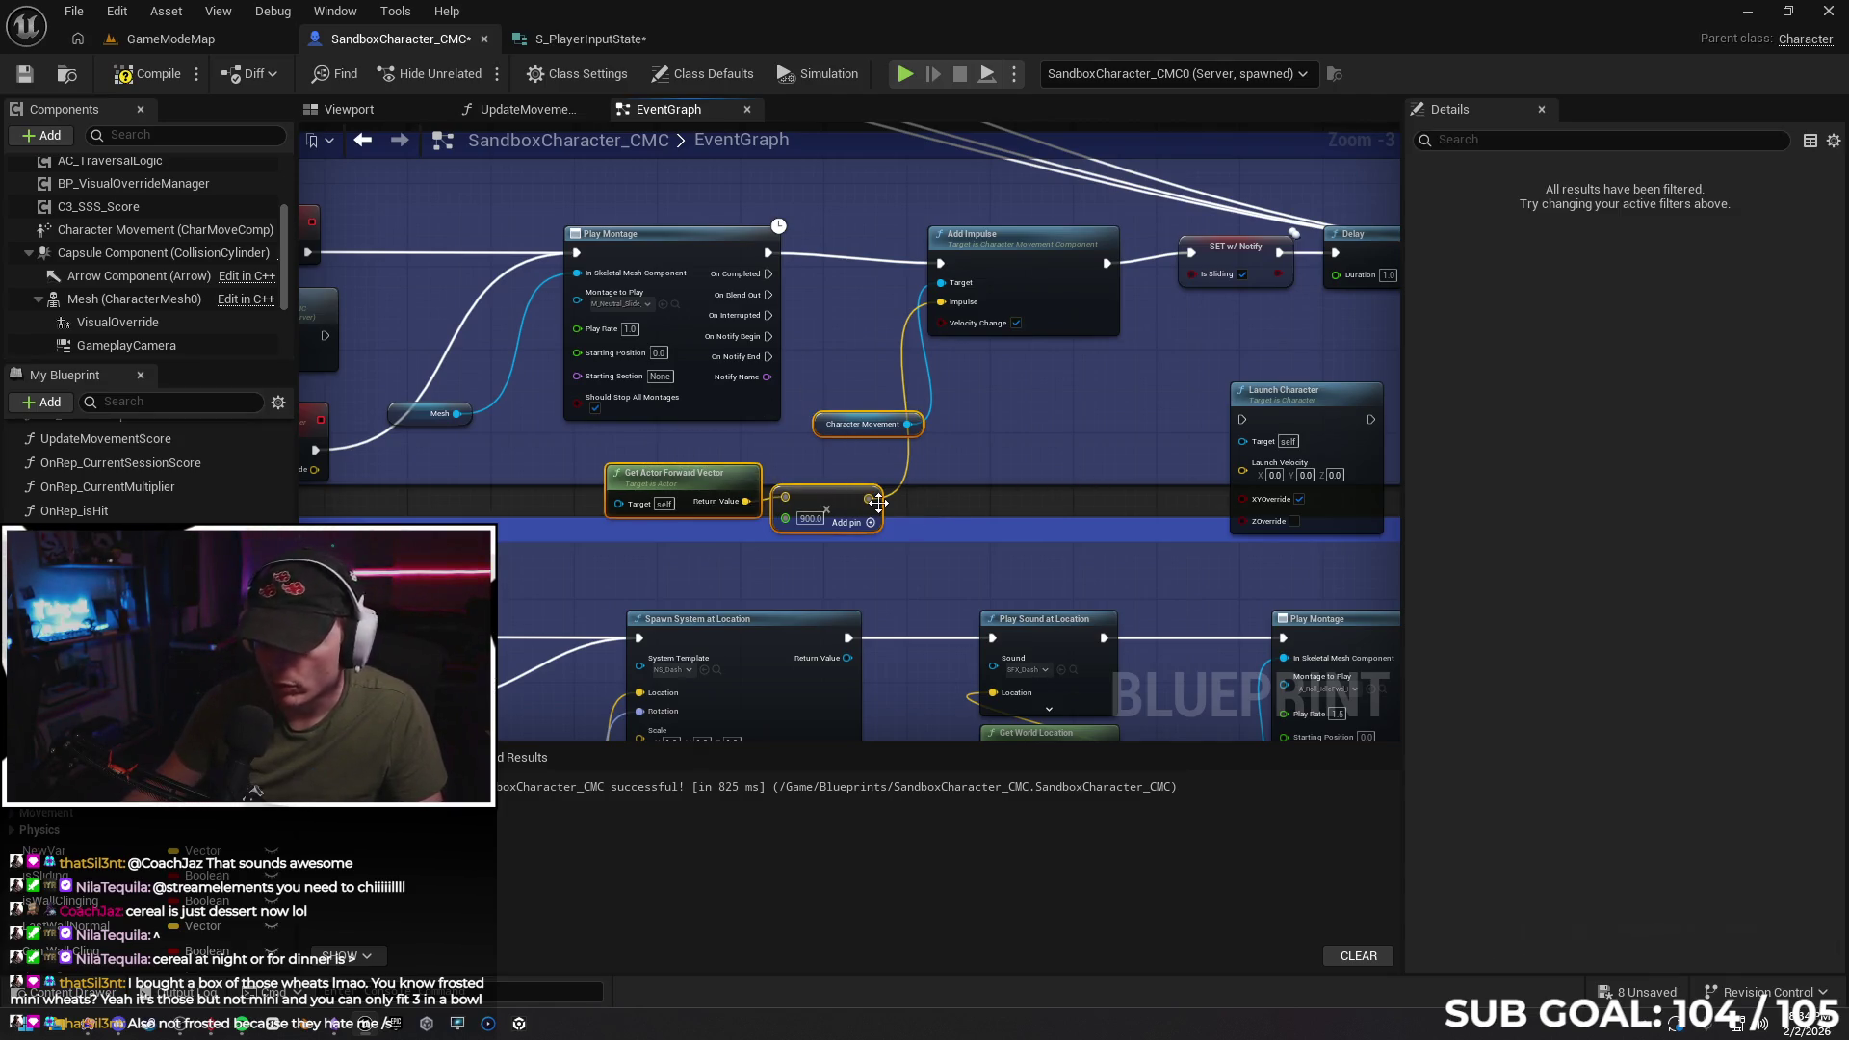
key("Delete")
left_click_drag(632, 443, 675, 417)
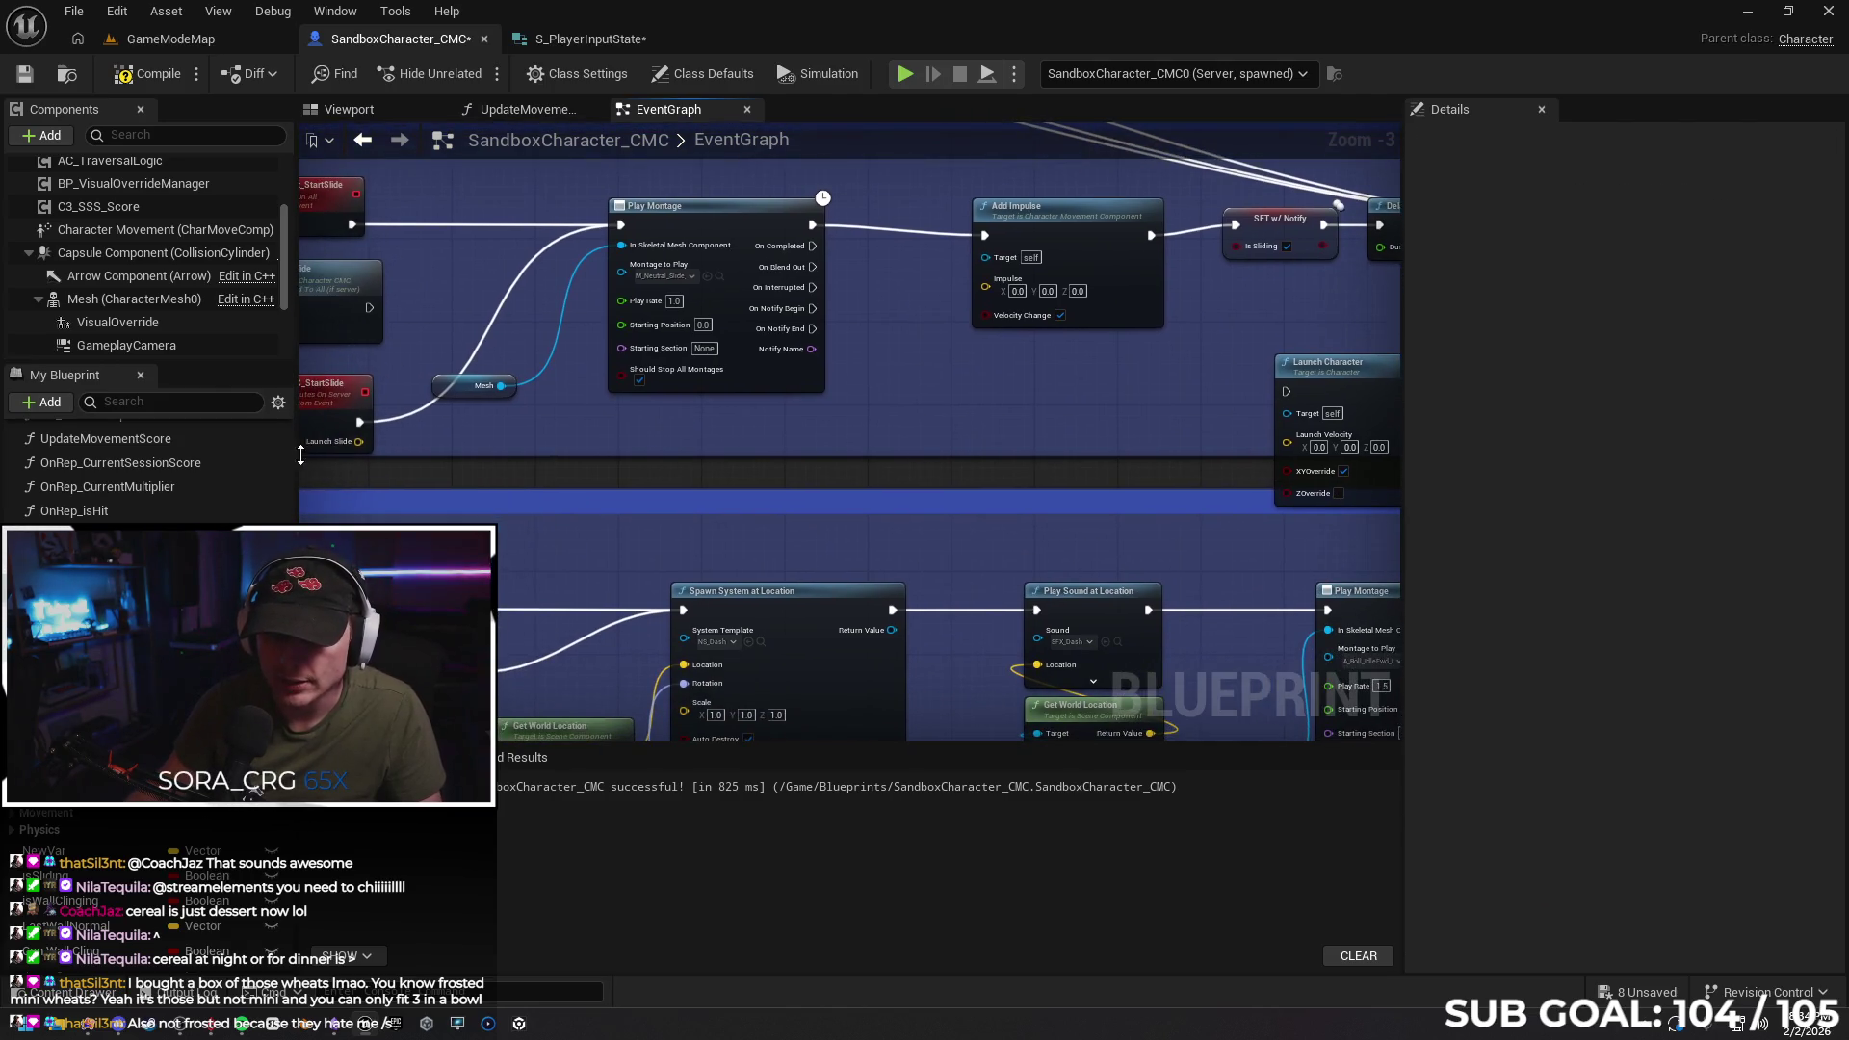
mouse_move(356, 441)
left_mouse_down()
mouse_move(990, 320)
mouse_move(992, 285)
left_mouse_up()
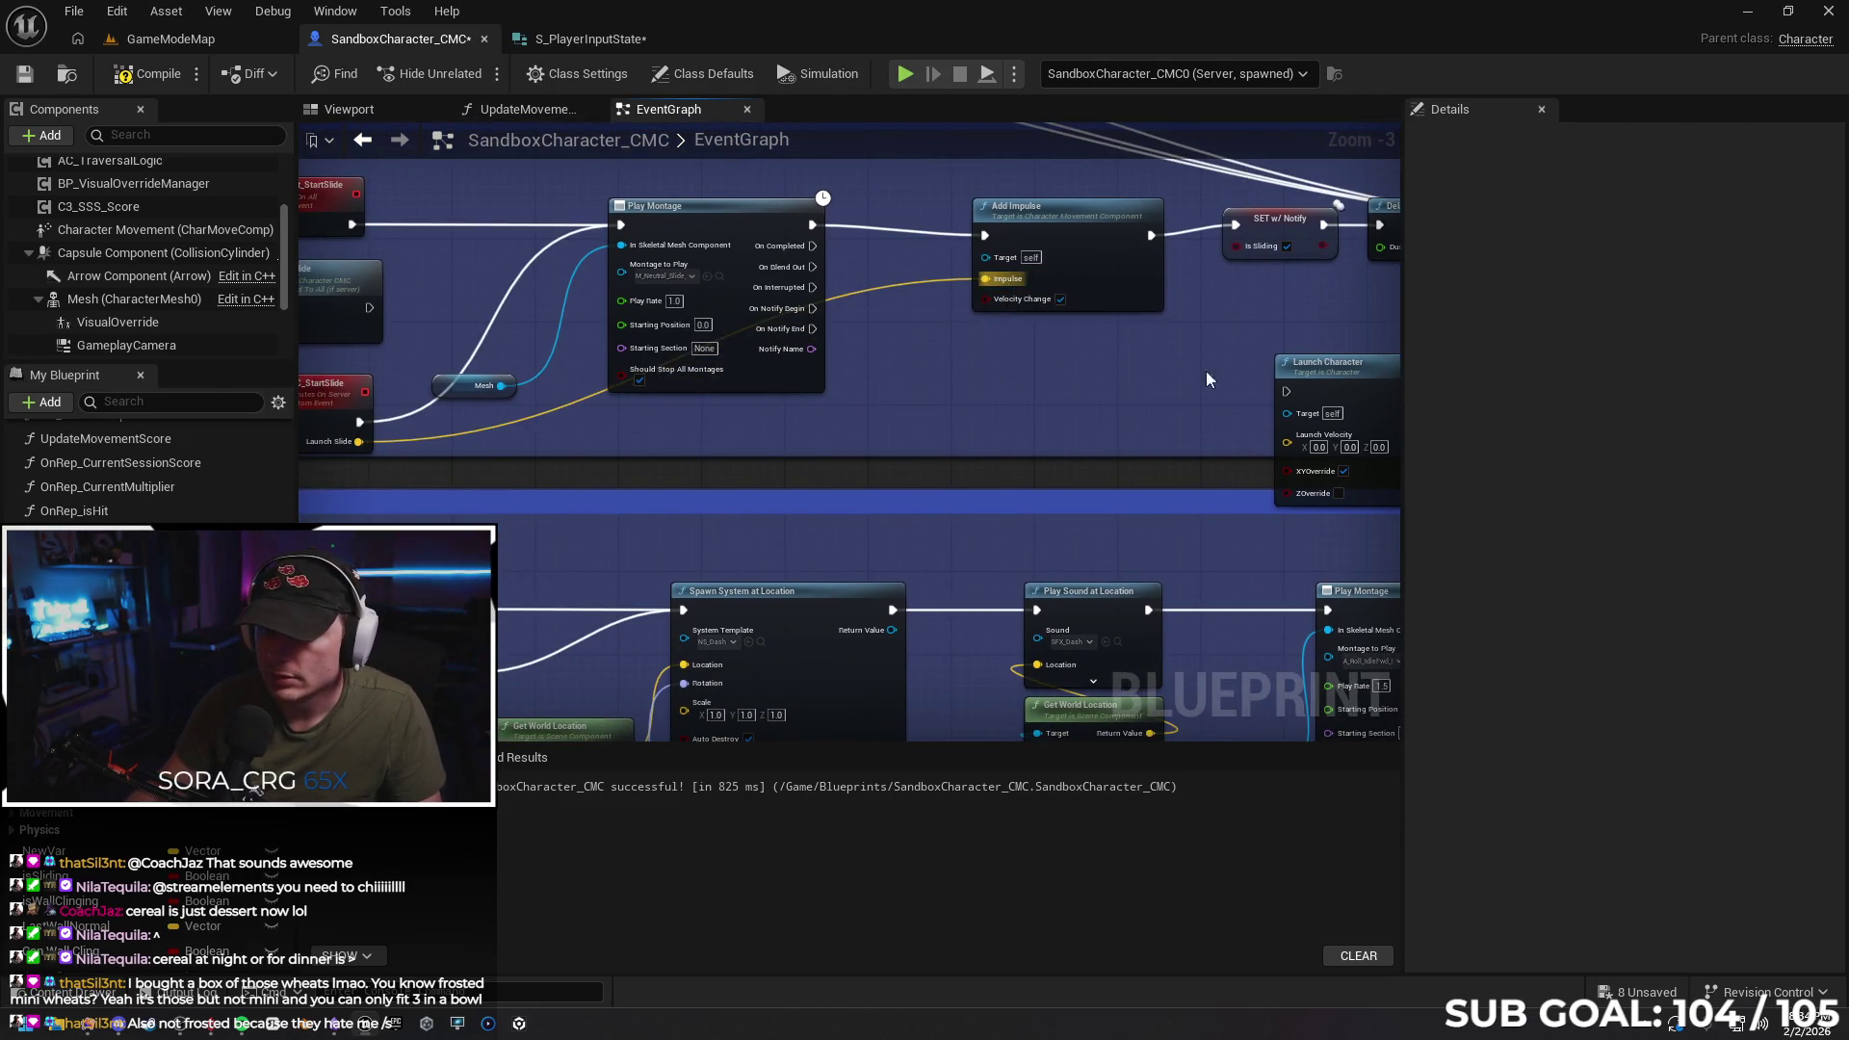
mouse_move(1350, 372)
left_mouse_down()
mouse_move(1020, 352)
mouse_move(1037, 350)
left_mouse_up()
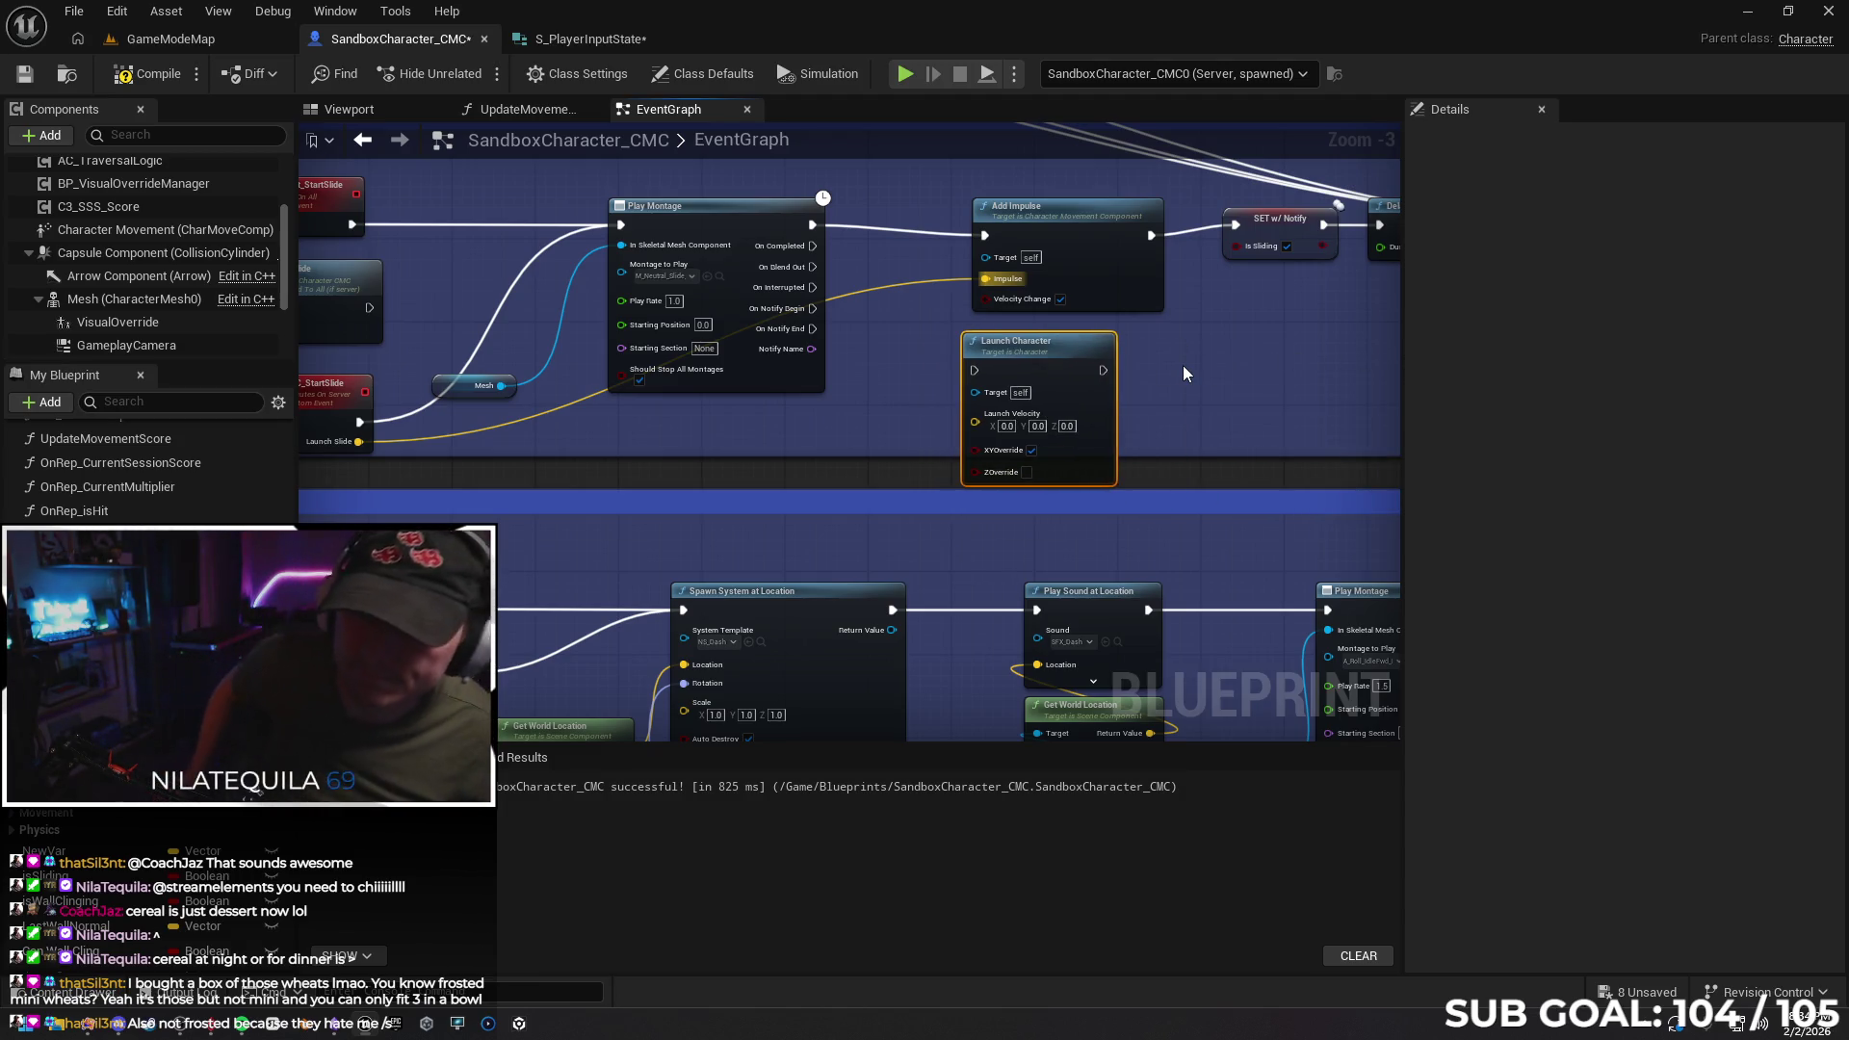
key("alt+Tab")
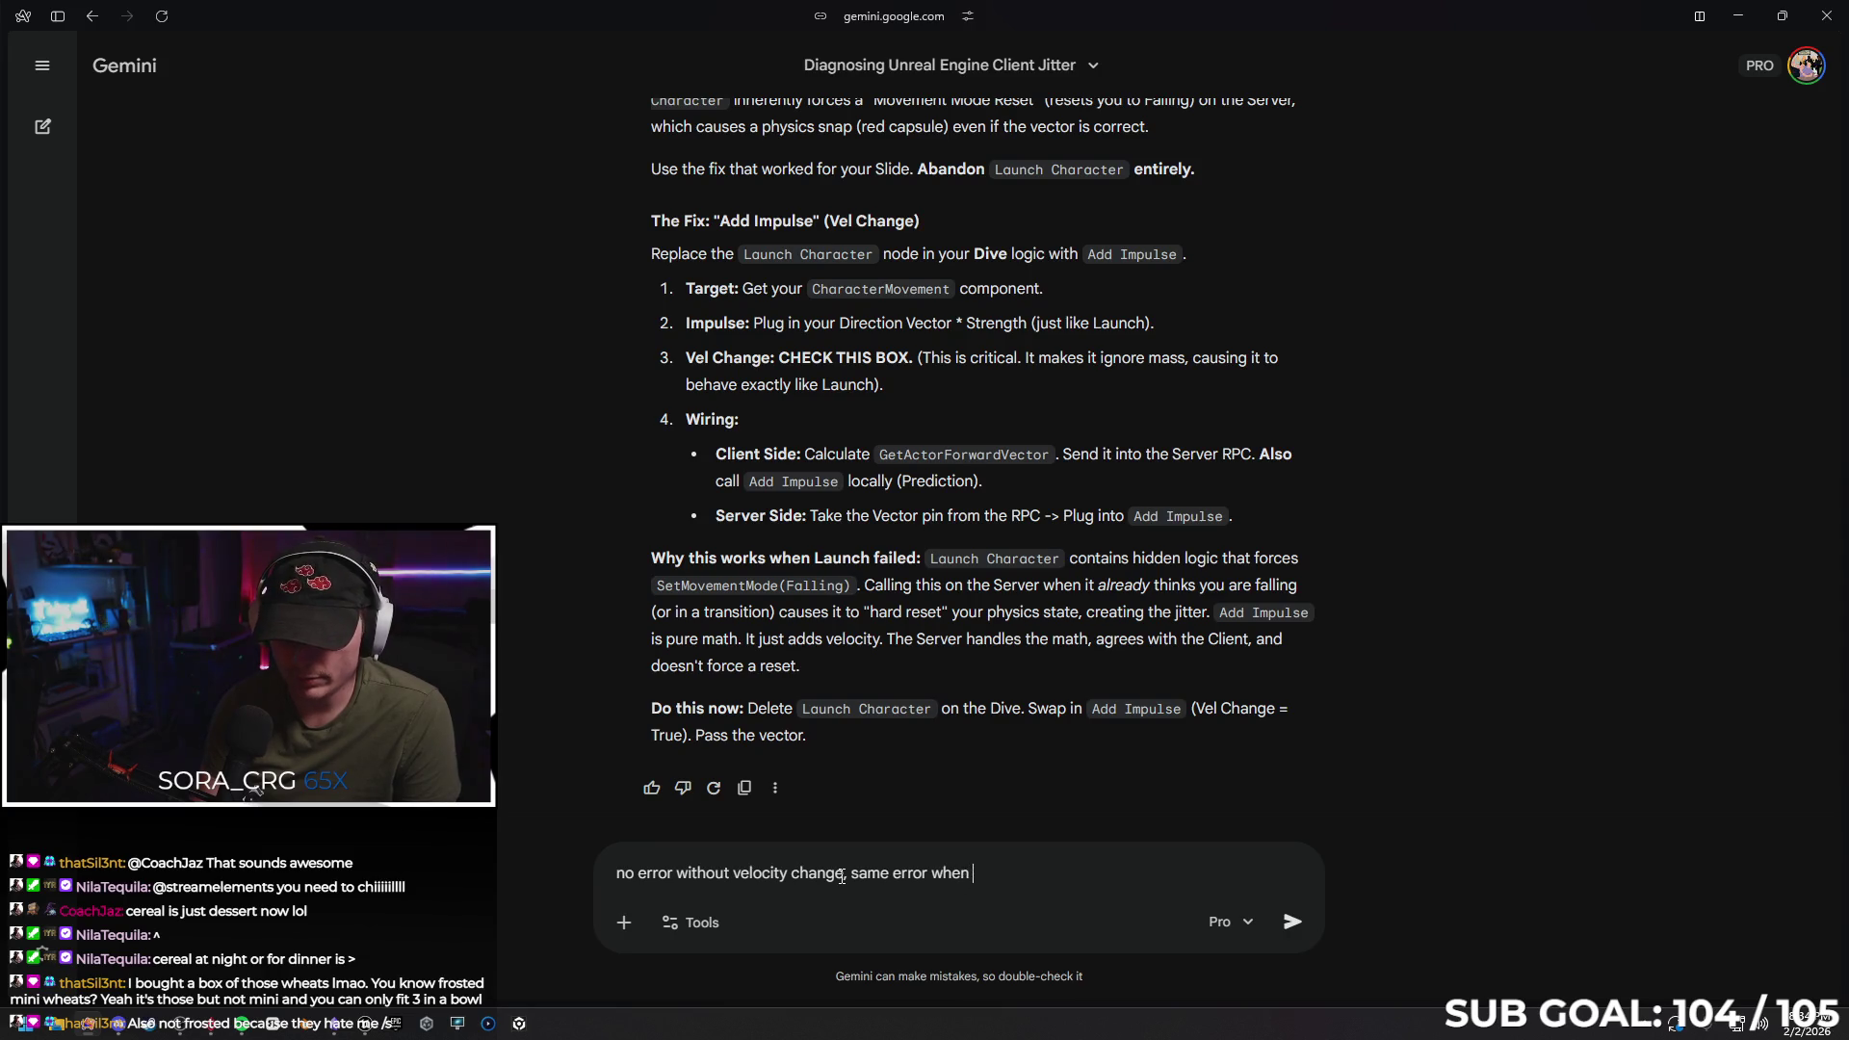
Send Gemini the follow-up 'no error without velocity change, same error when velocity change is checked'
type("velocity change is checked")
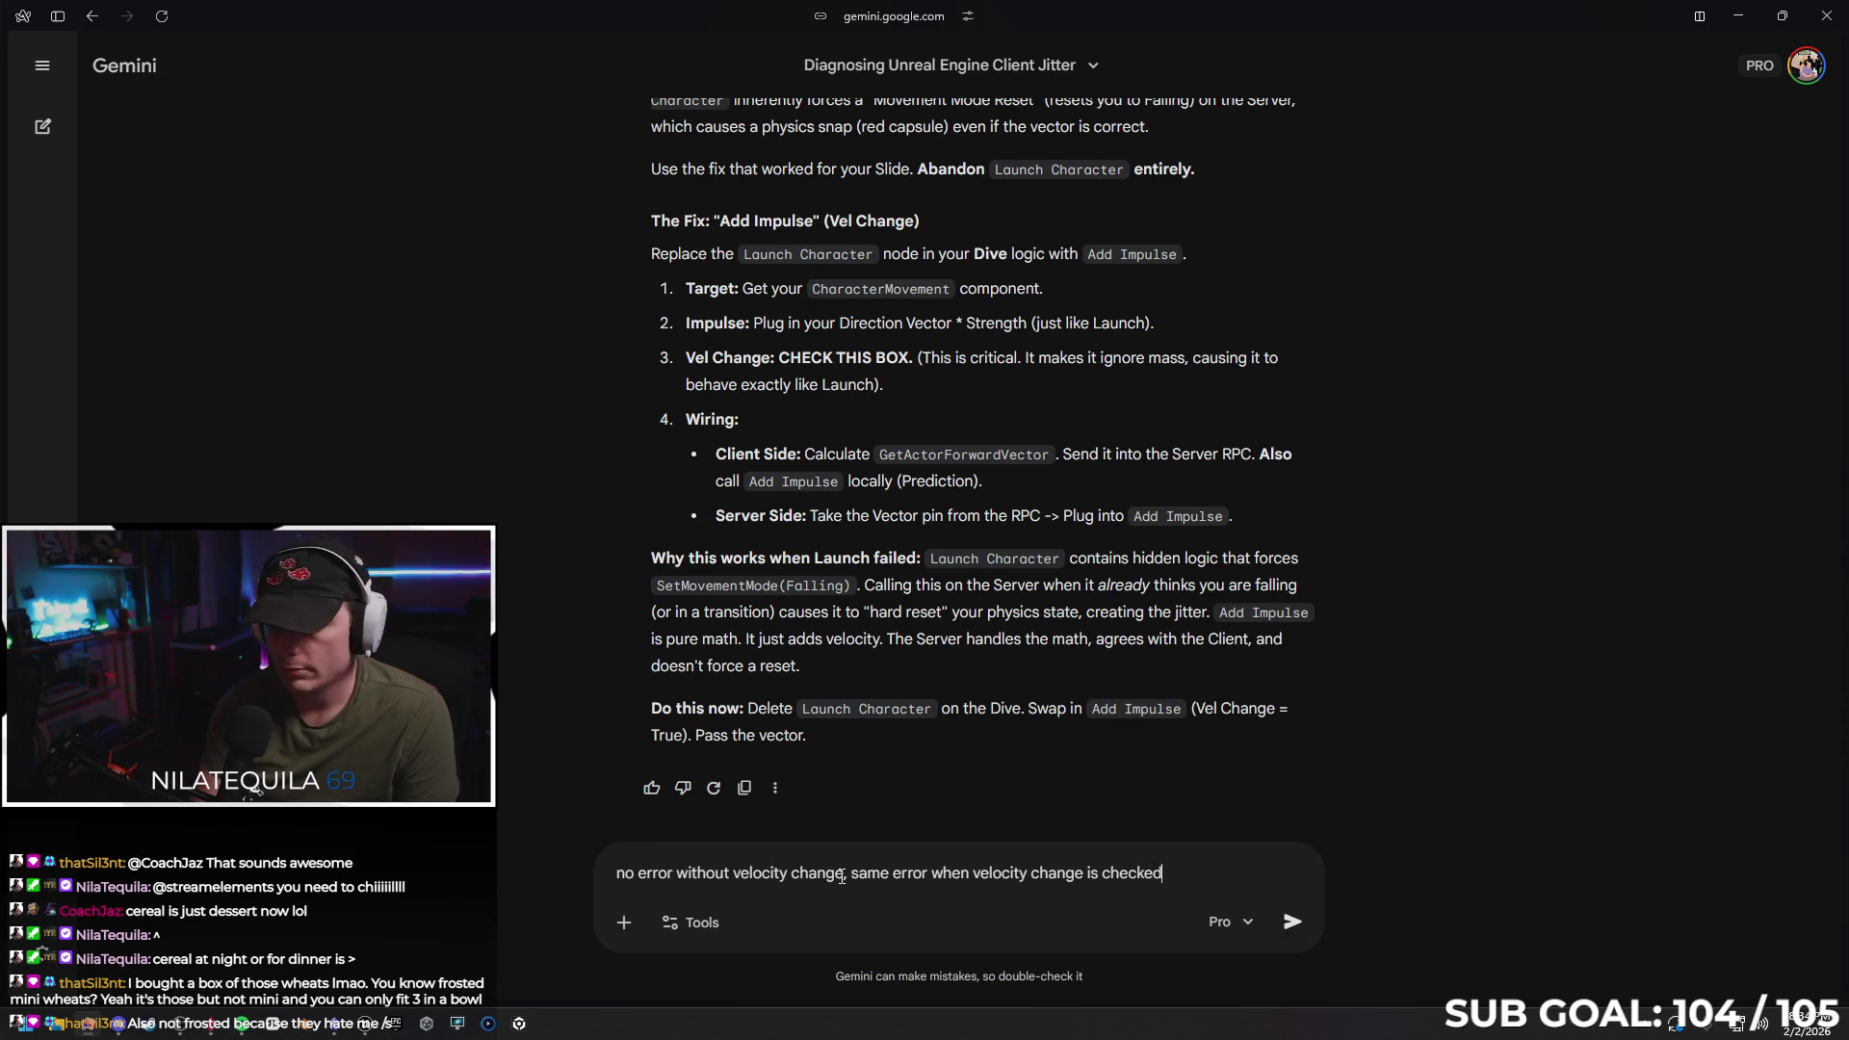
key("Return")
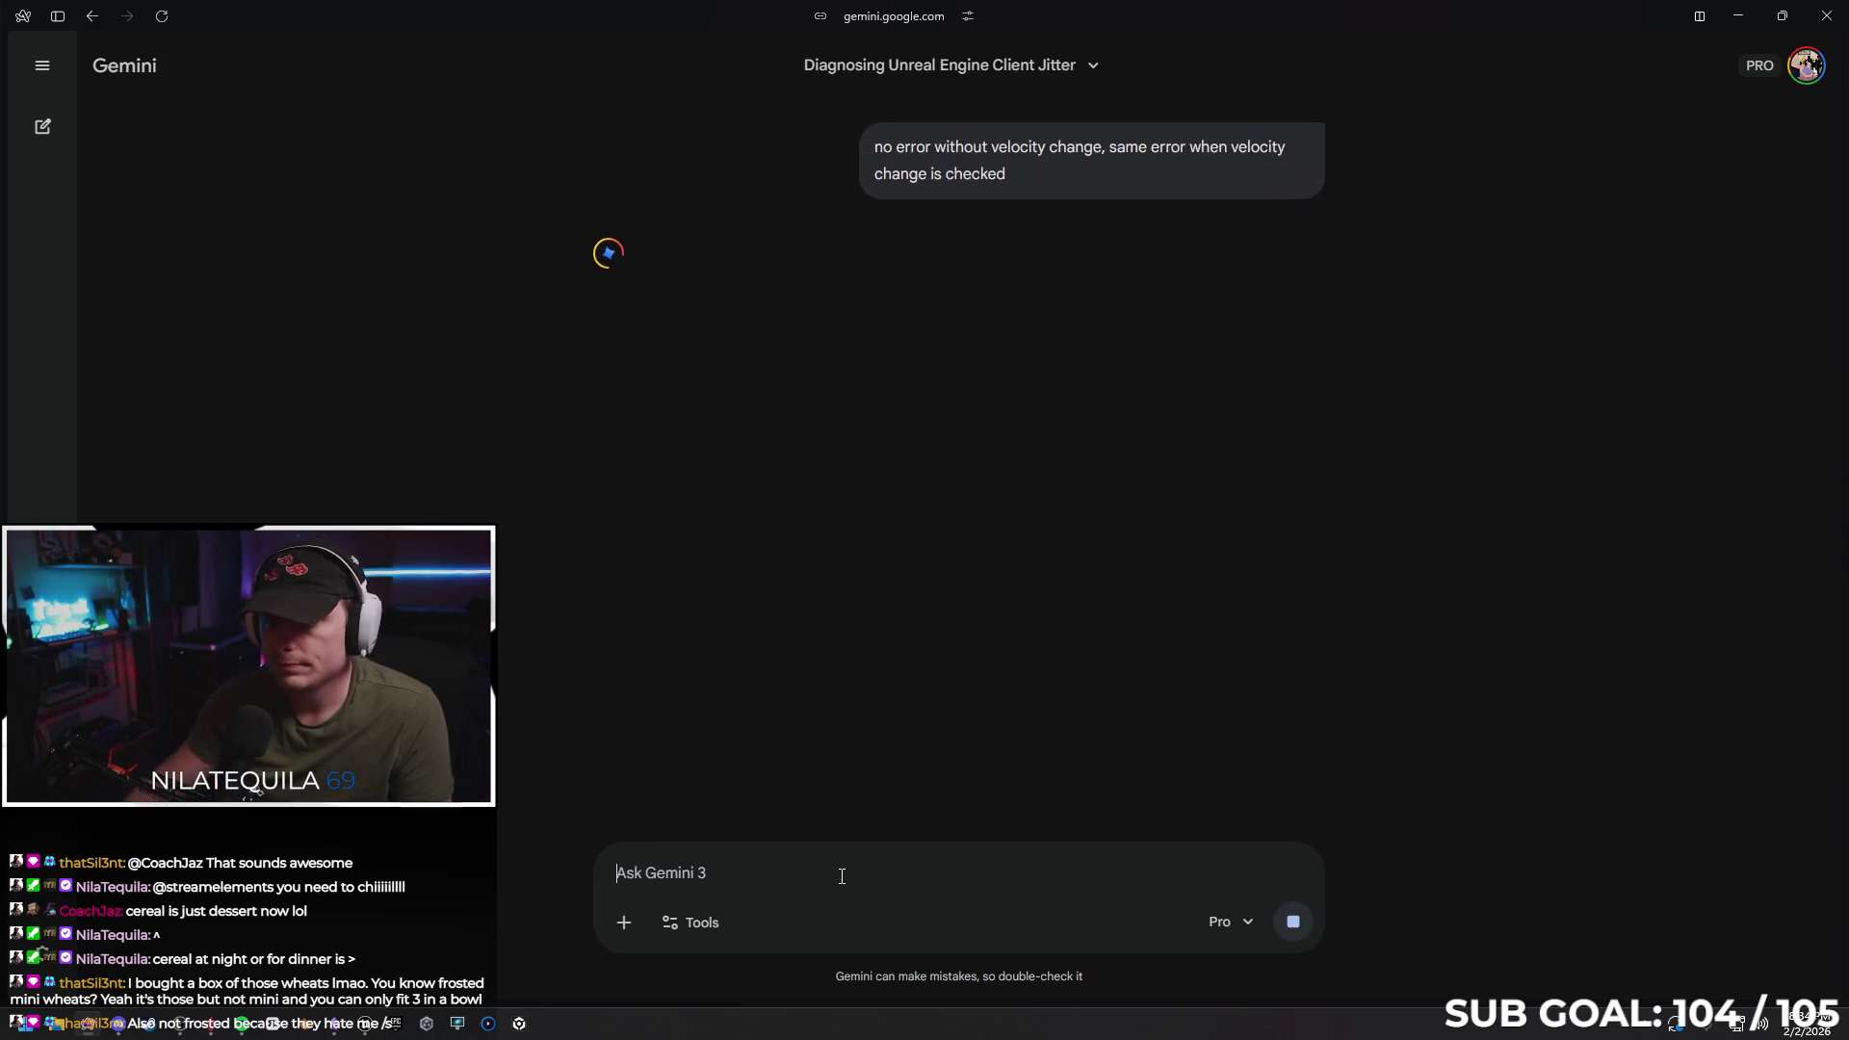
Search Google for 'replicate velocity change unreal' in a new tab
left_click(48, 69)
left_click(53, 75)
left_click(60, 16)
left_click(108, 248)
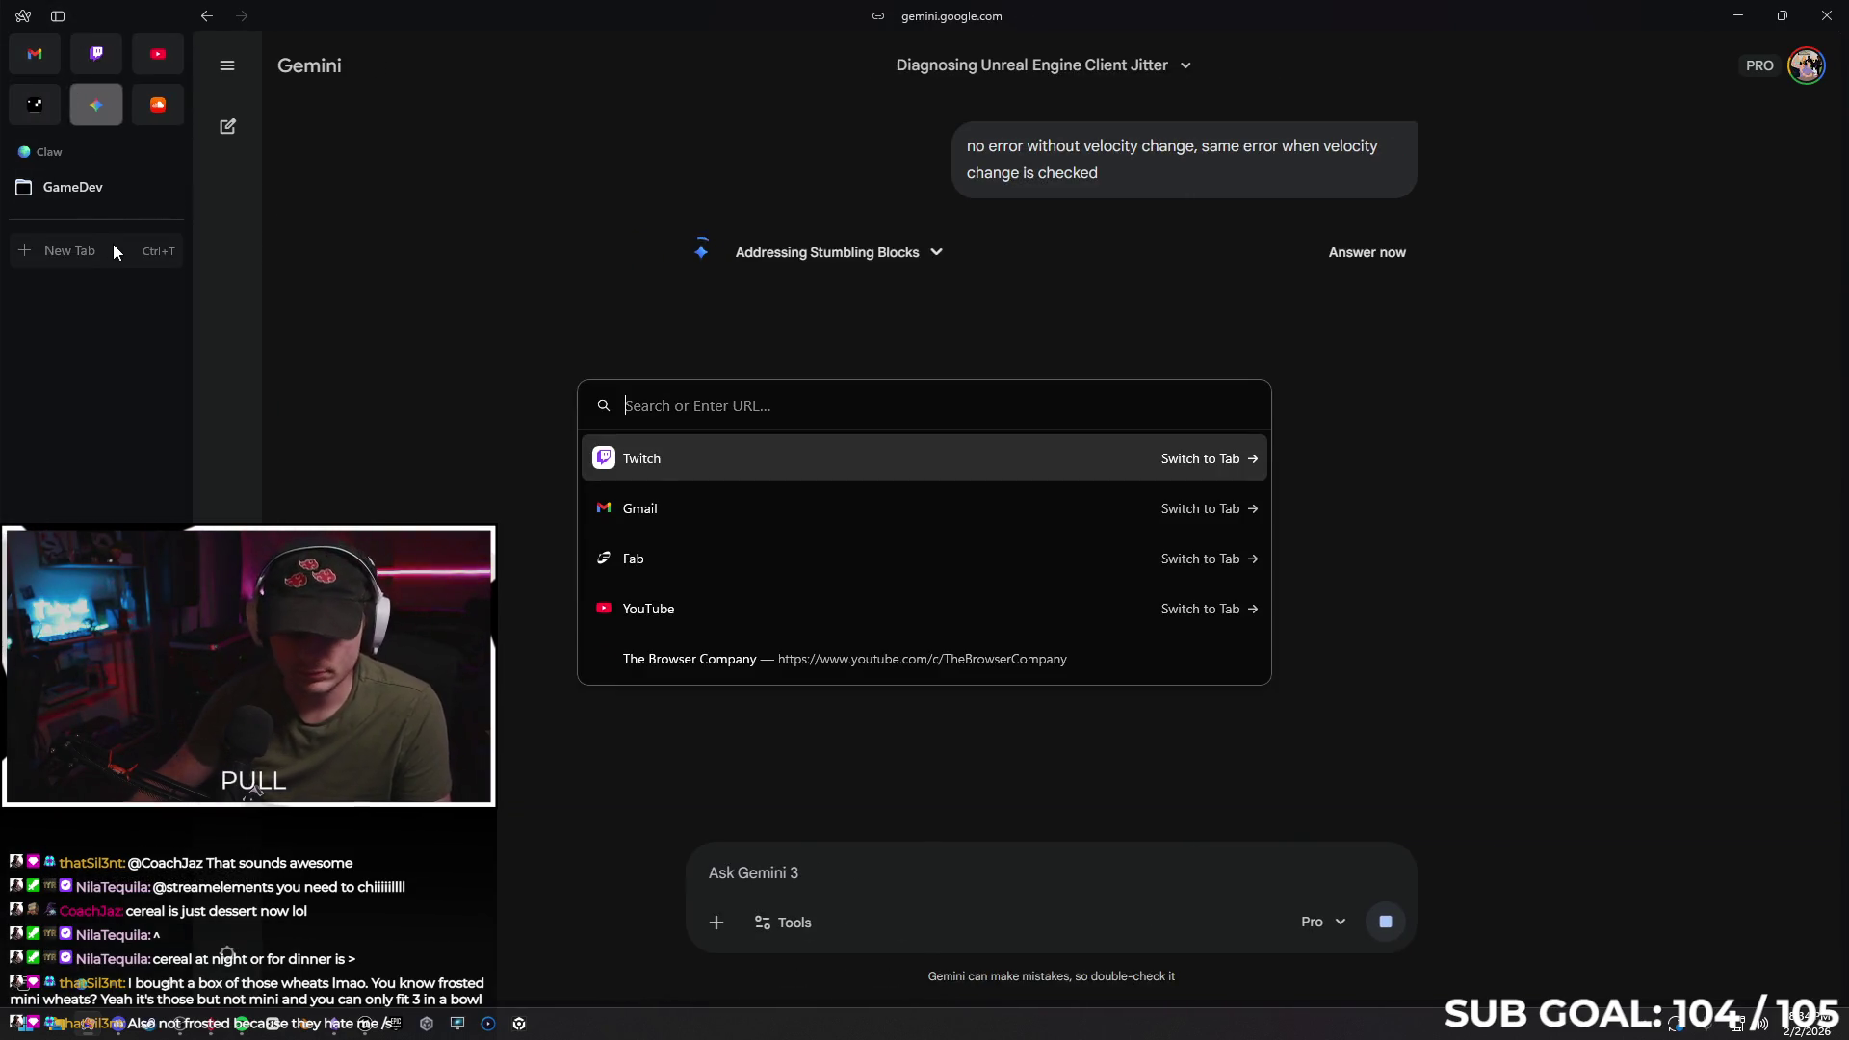
type("replicate vel")
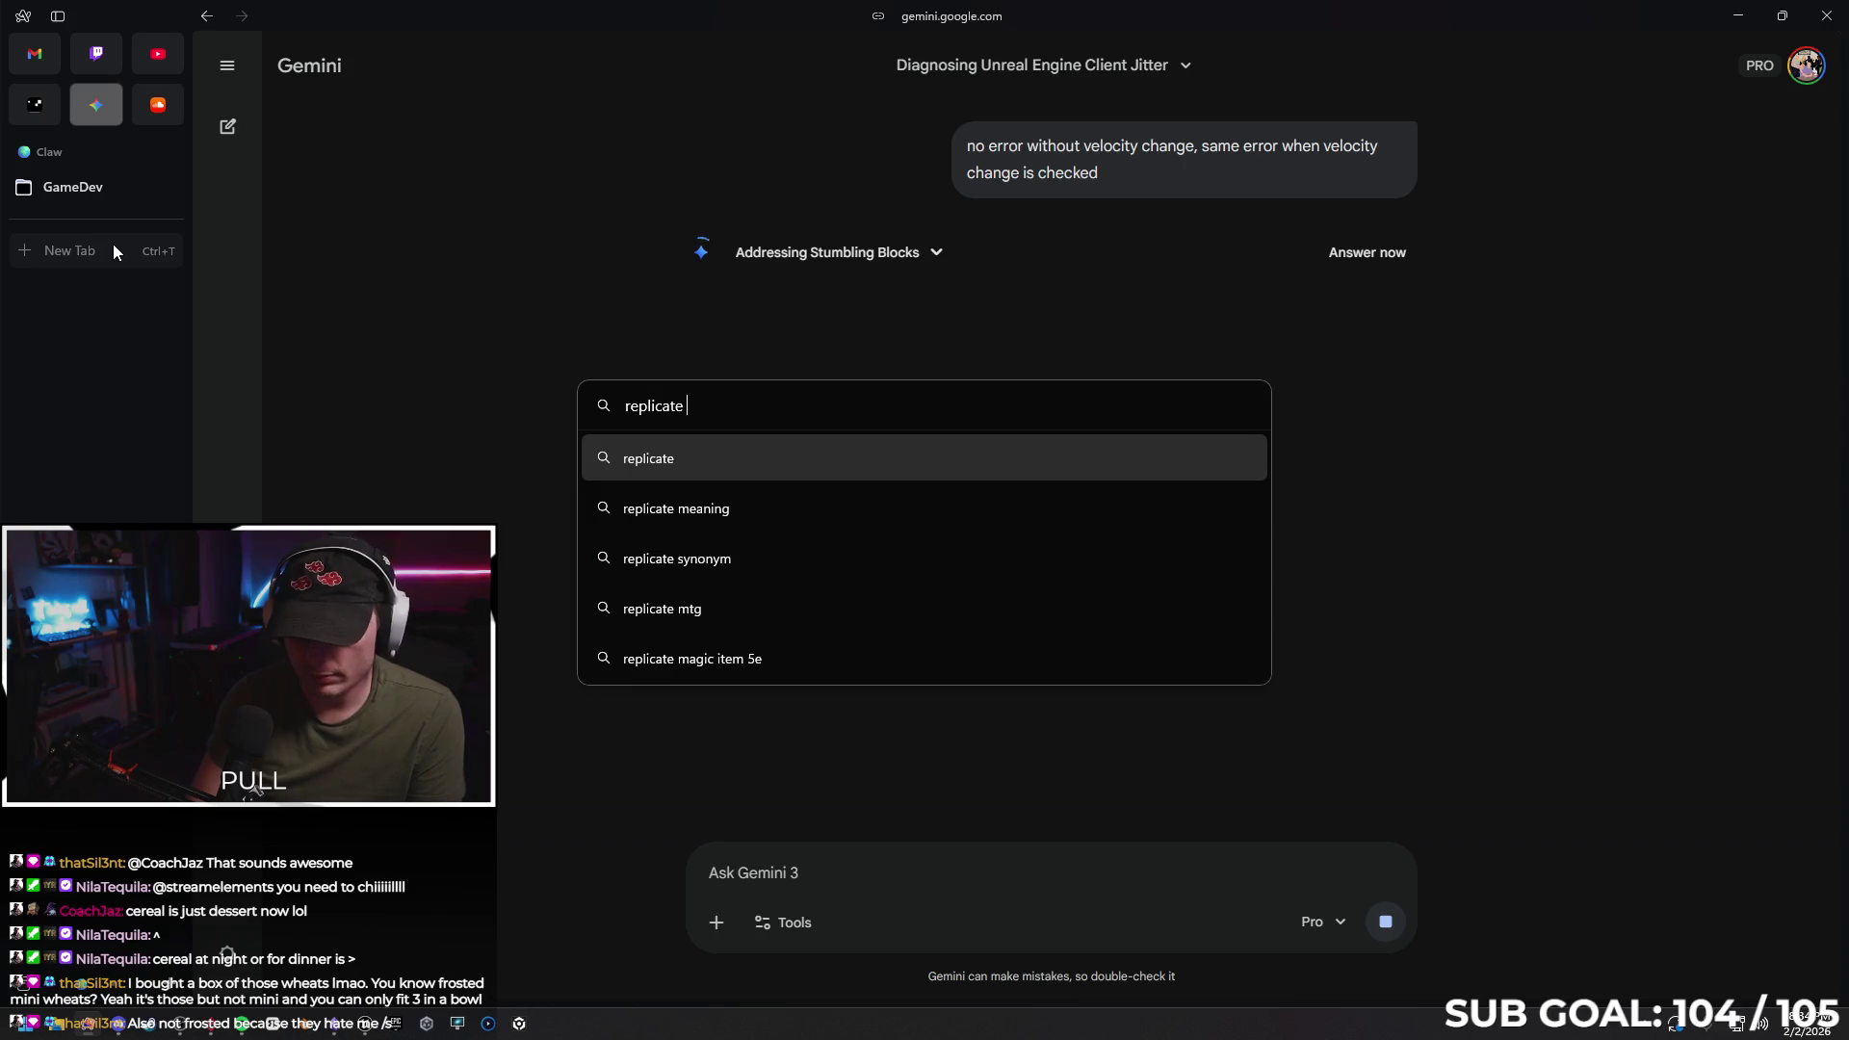
type("ocity c")
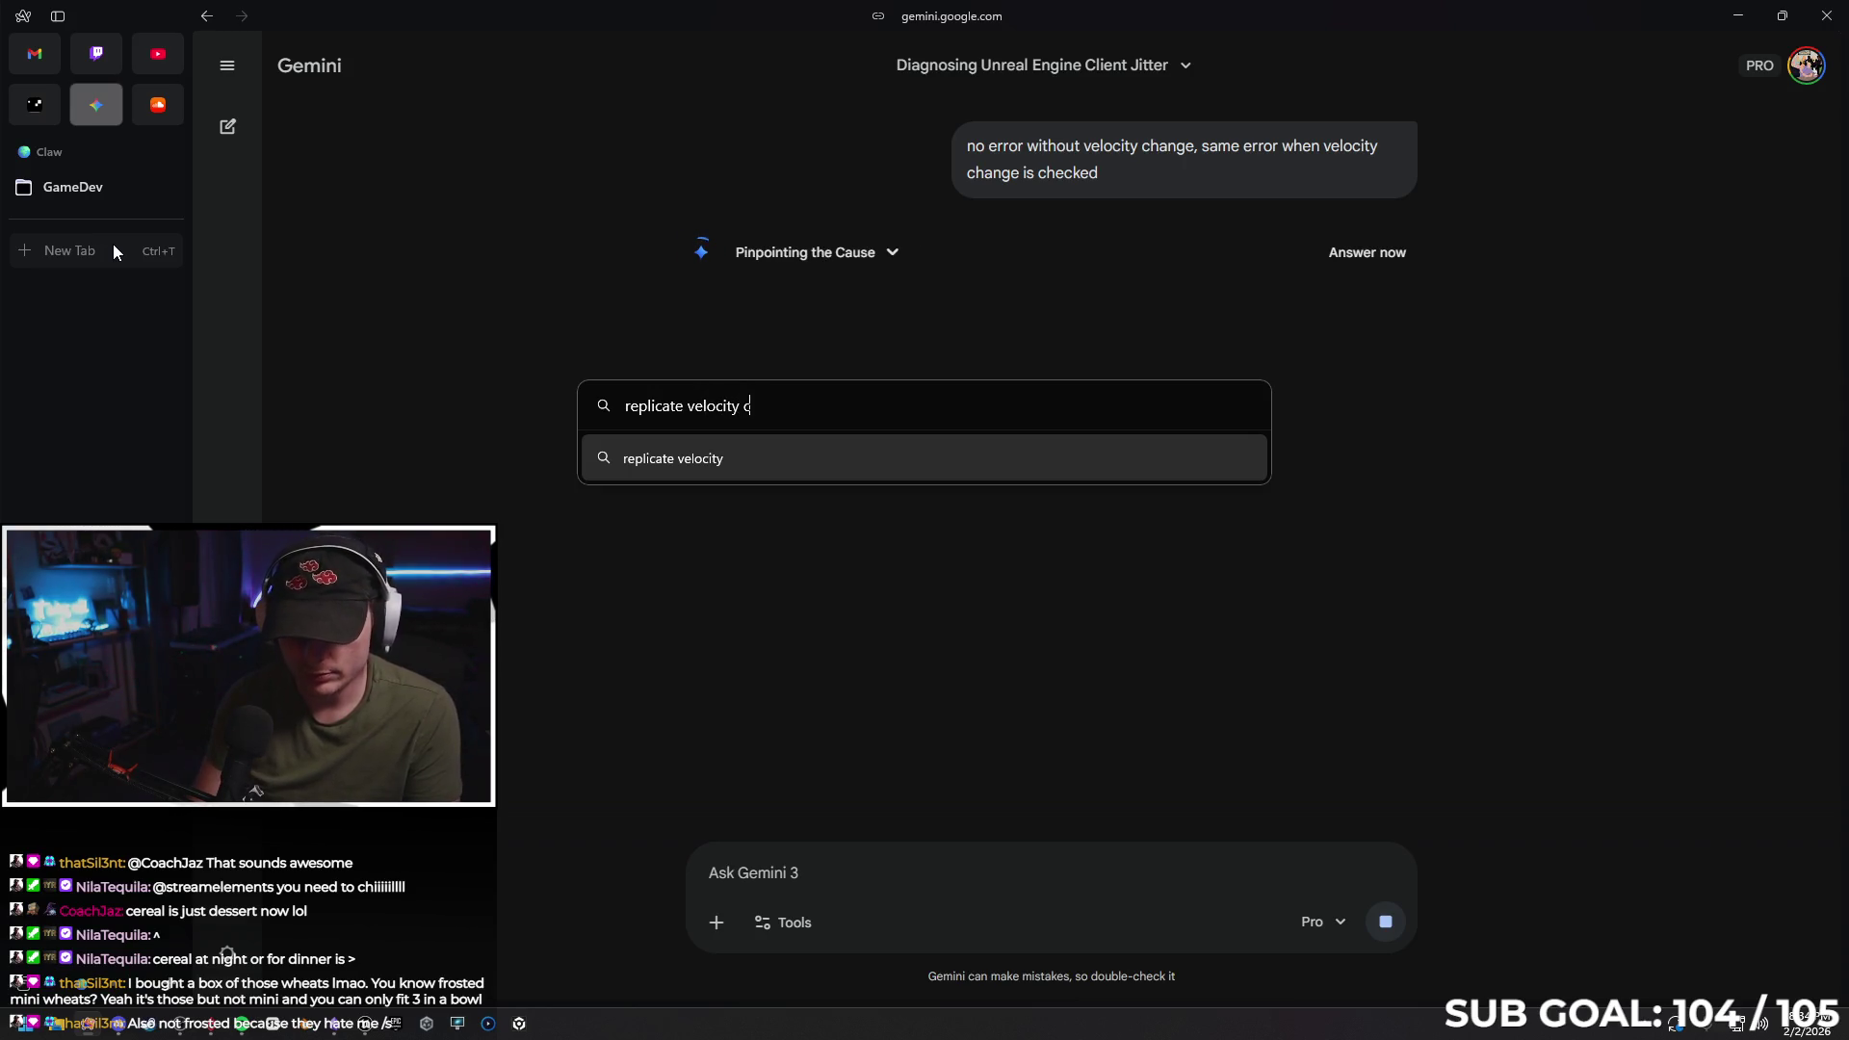
type("hange unreal")
key("Return")
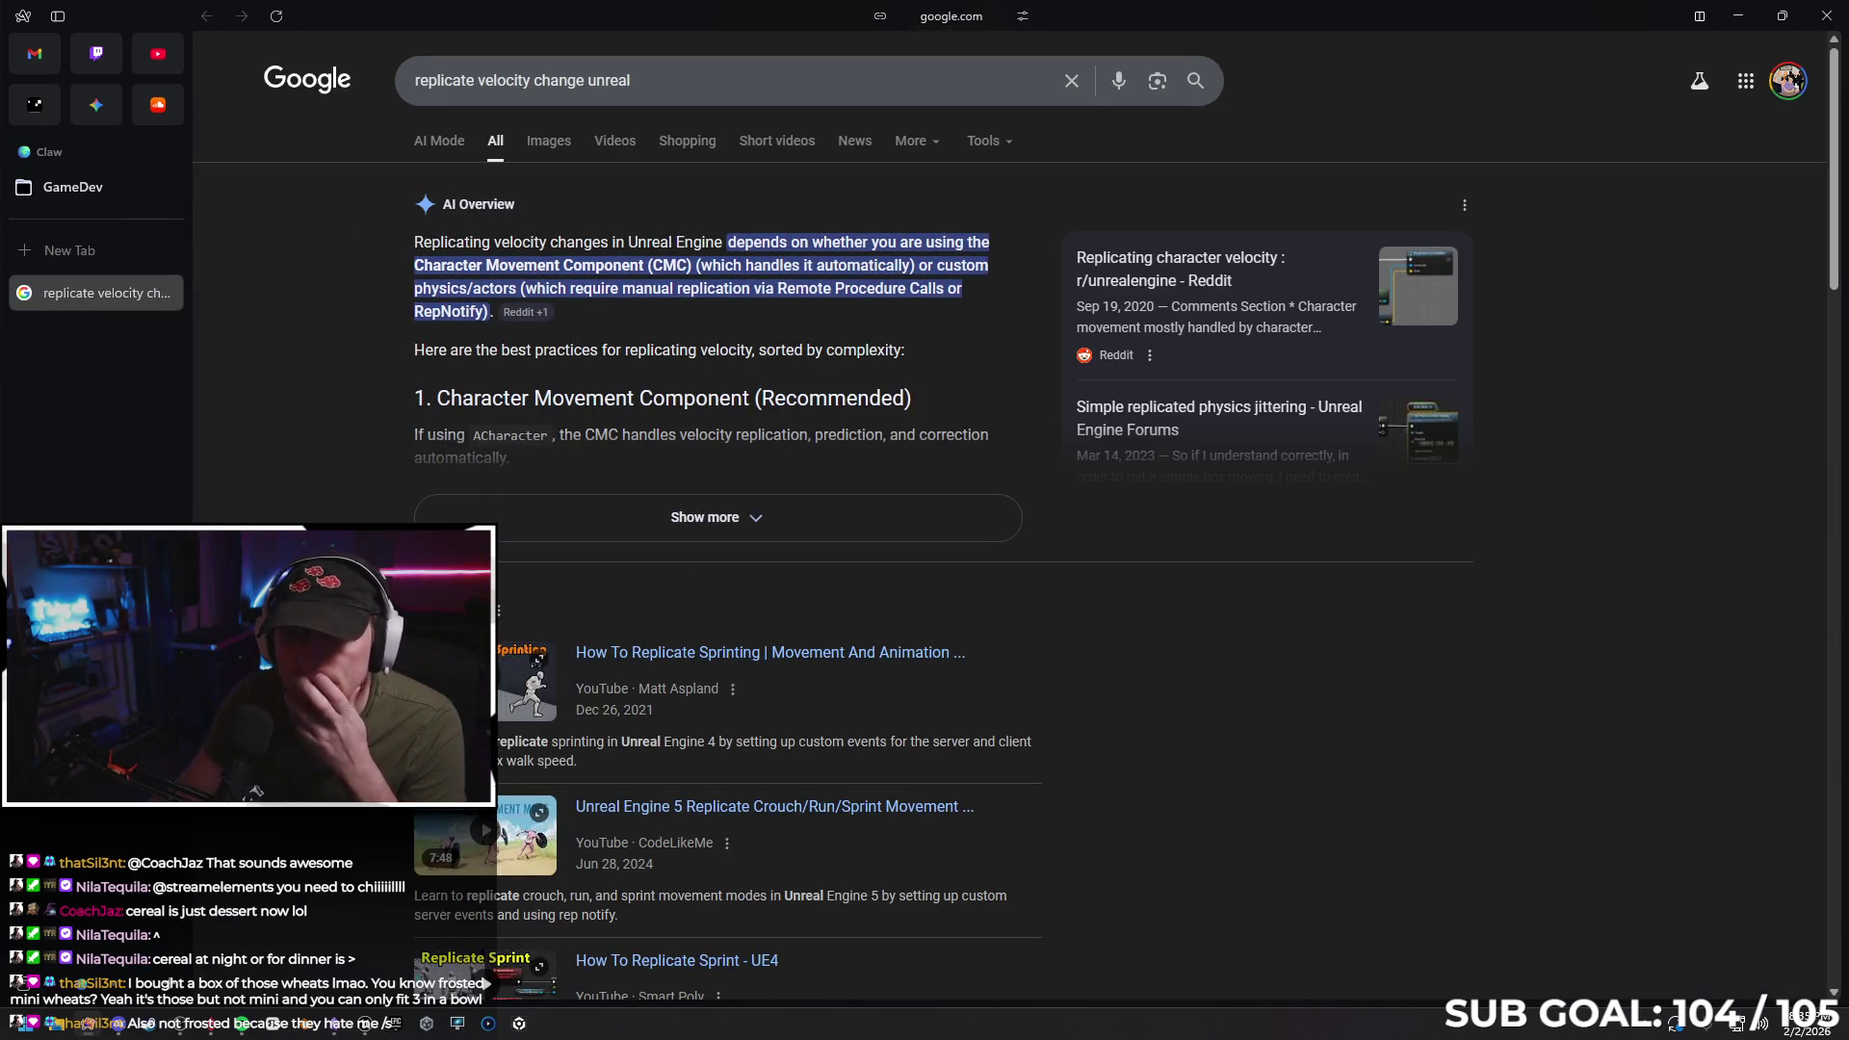
Expand the full AI Overview and scroll down to the Reddit and forum results
left_click(705, 517)
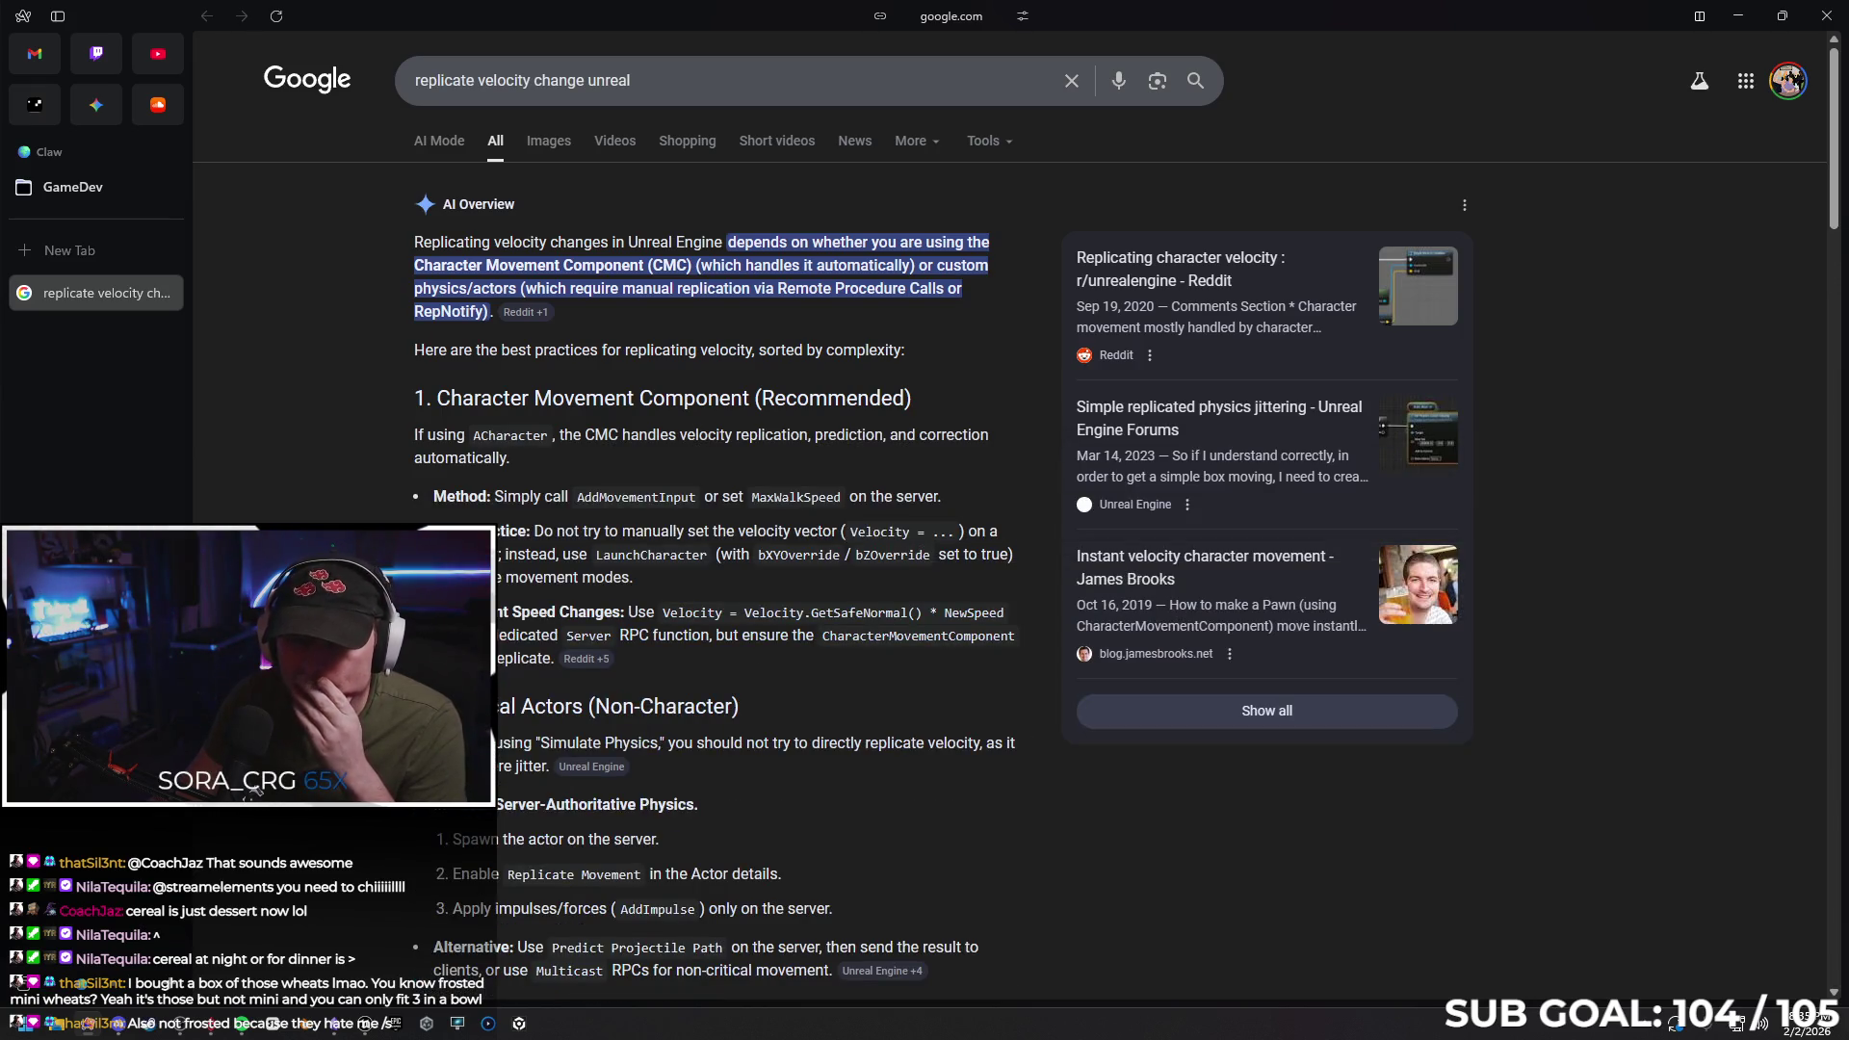
scroll(492, 732, "down", 1)
scroll(354, 521, "down", 1)
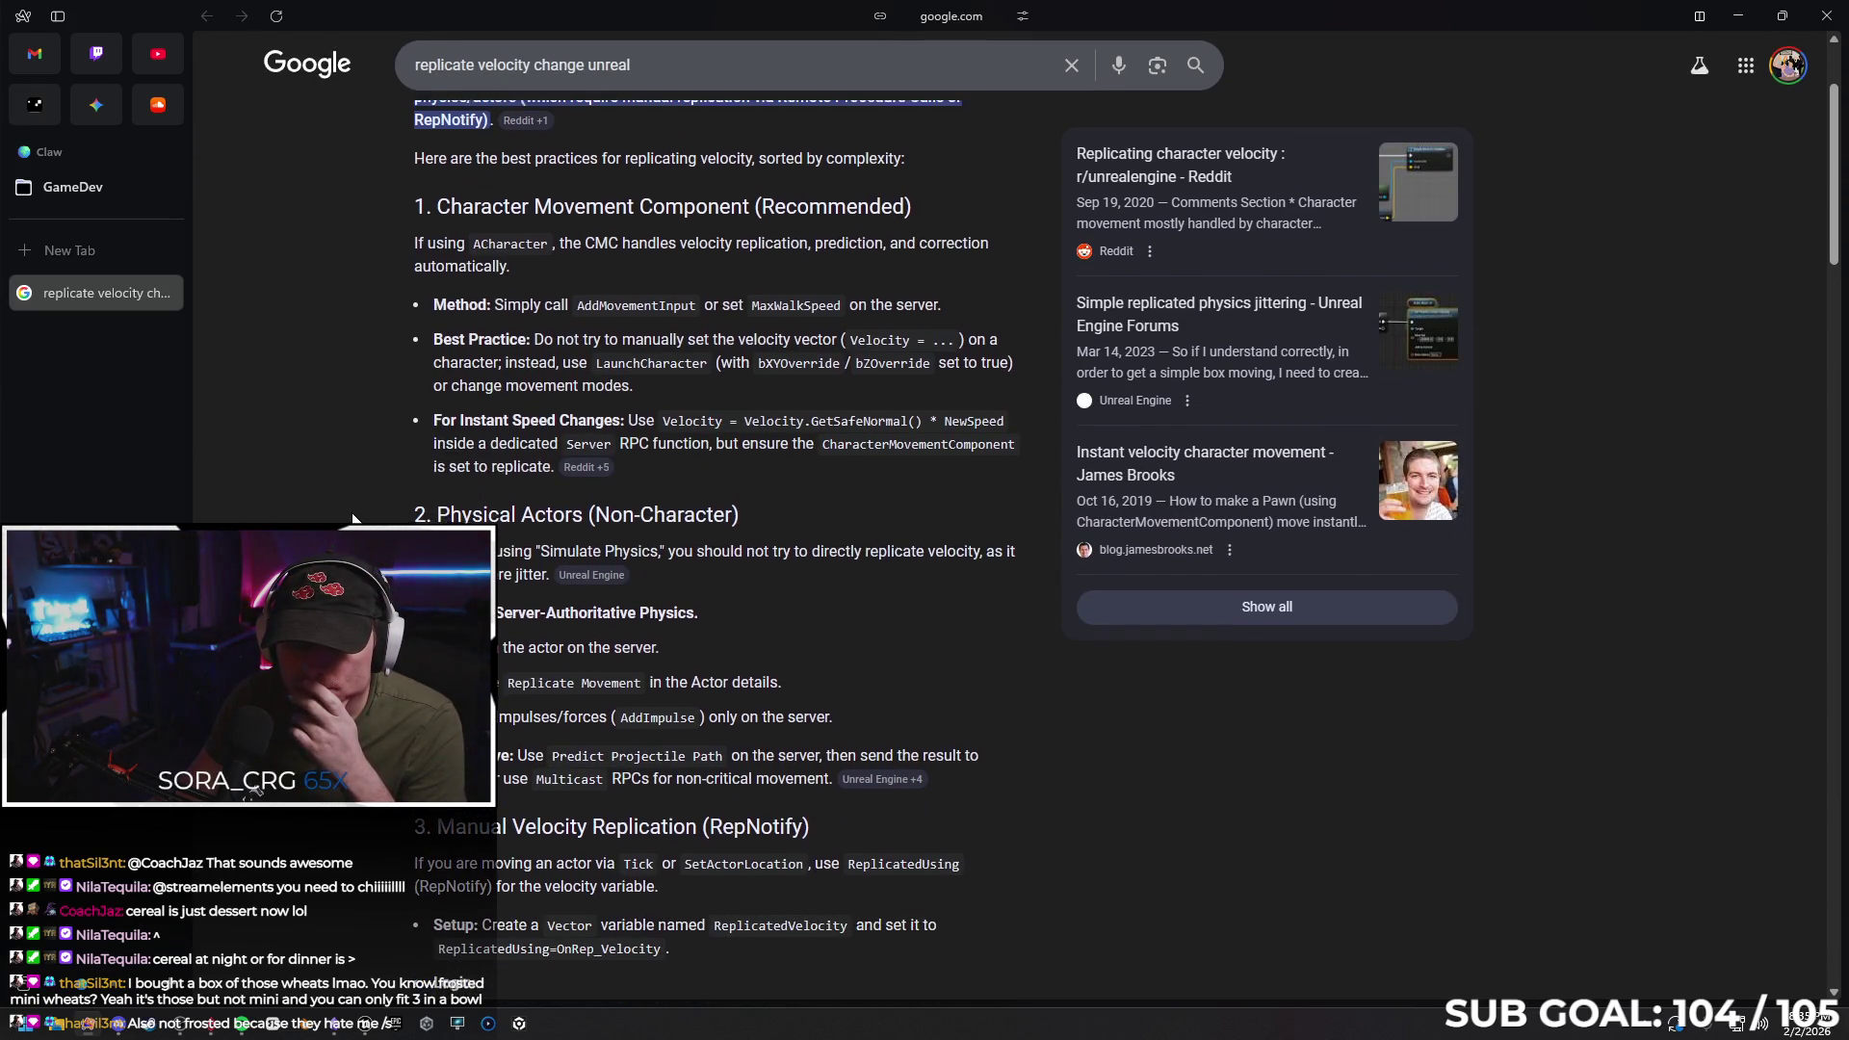
scroll(354, 521, "up", 2)
scroll(354, 521, "down", 10)
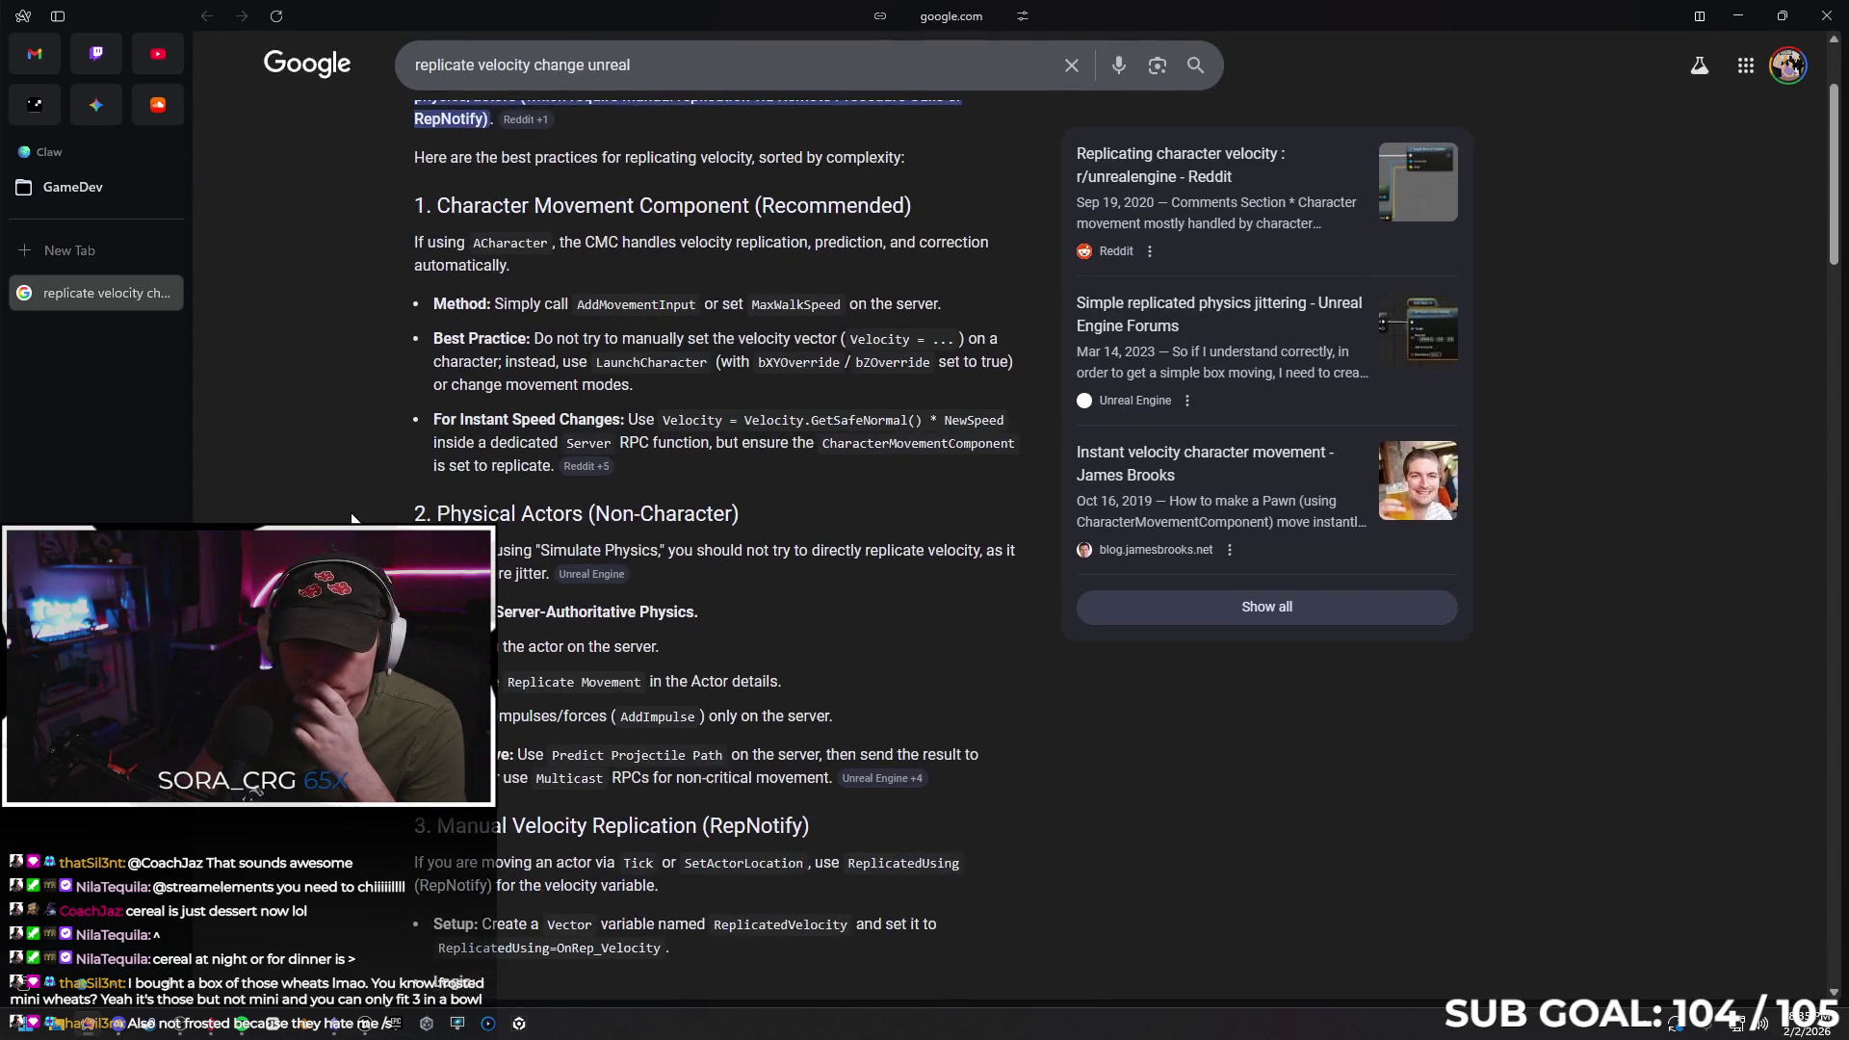
scroll(357, 519, "down", 7)
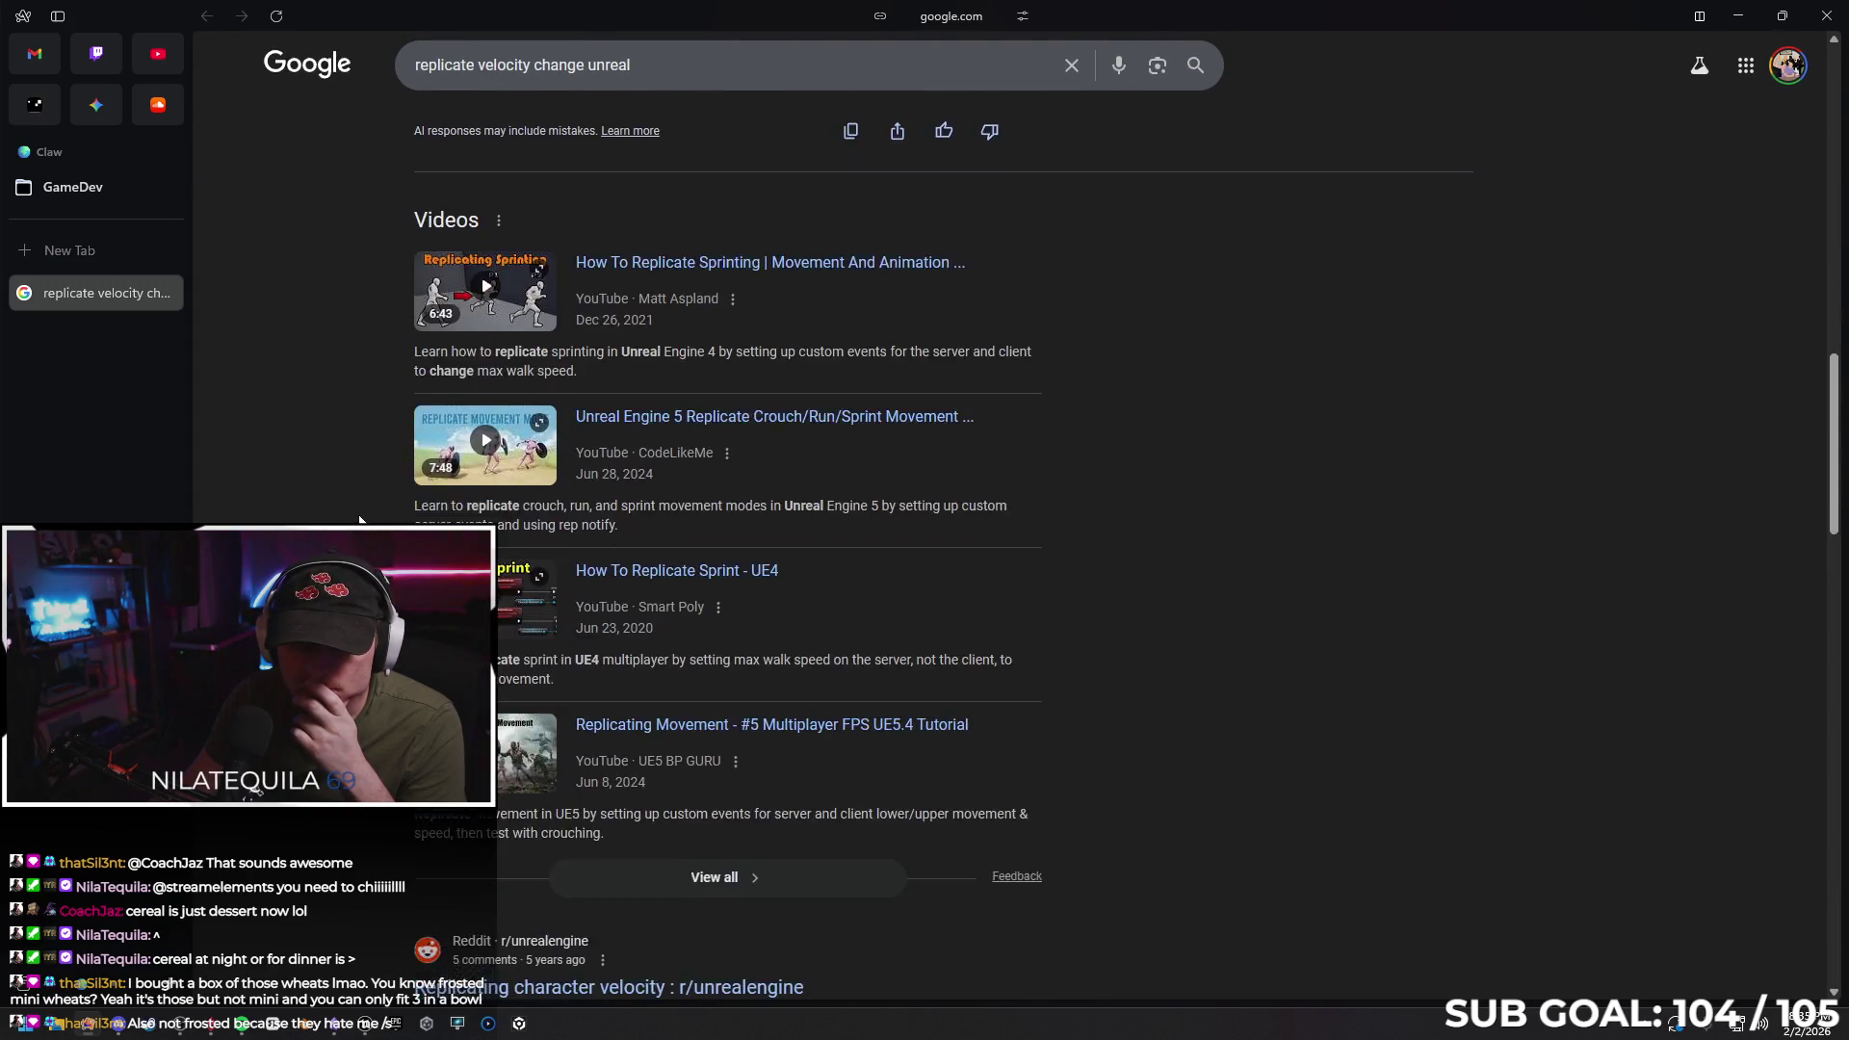
scroll(494, 515, "down", 2)
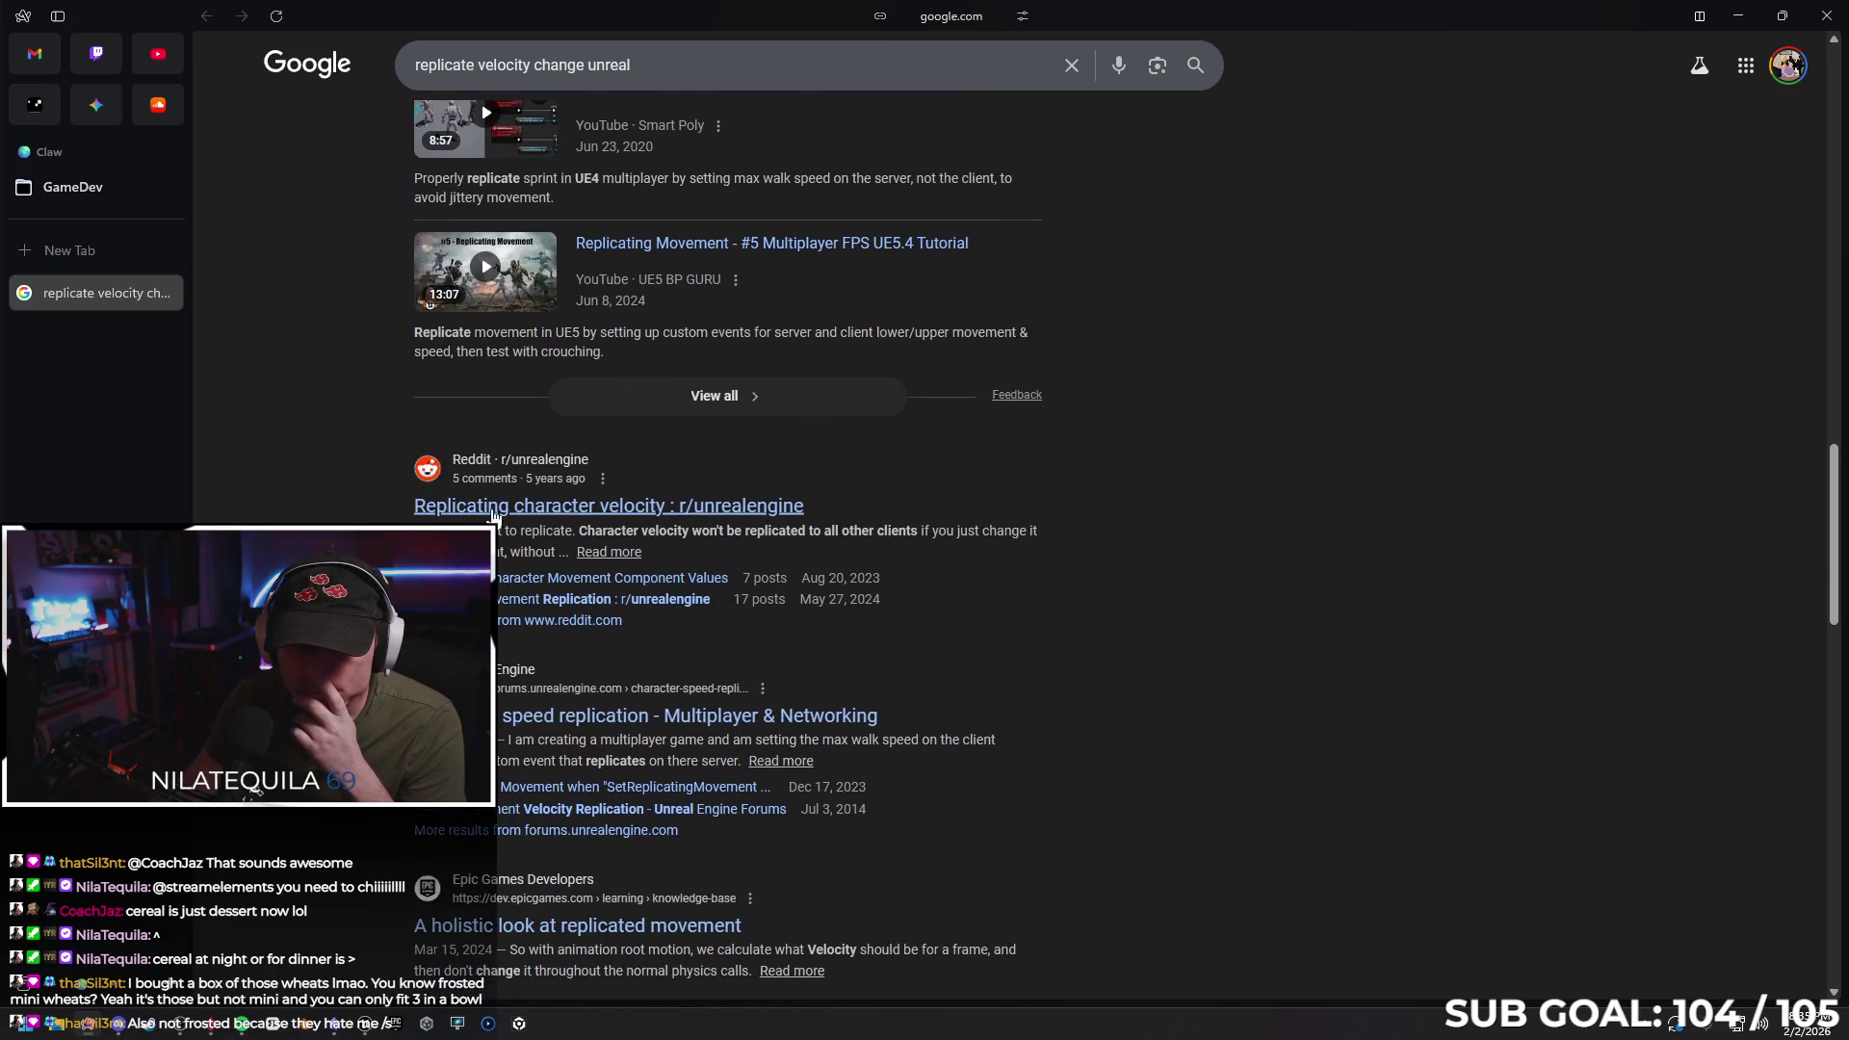
Read the r/unrealengine 'Replicating character velocity' thread, then minimize the browser
left_click(710, 505)
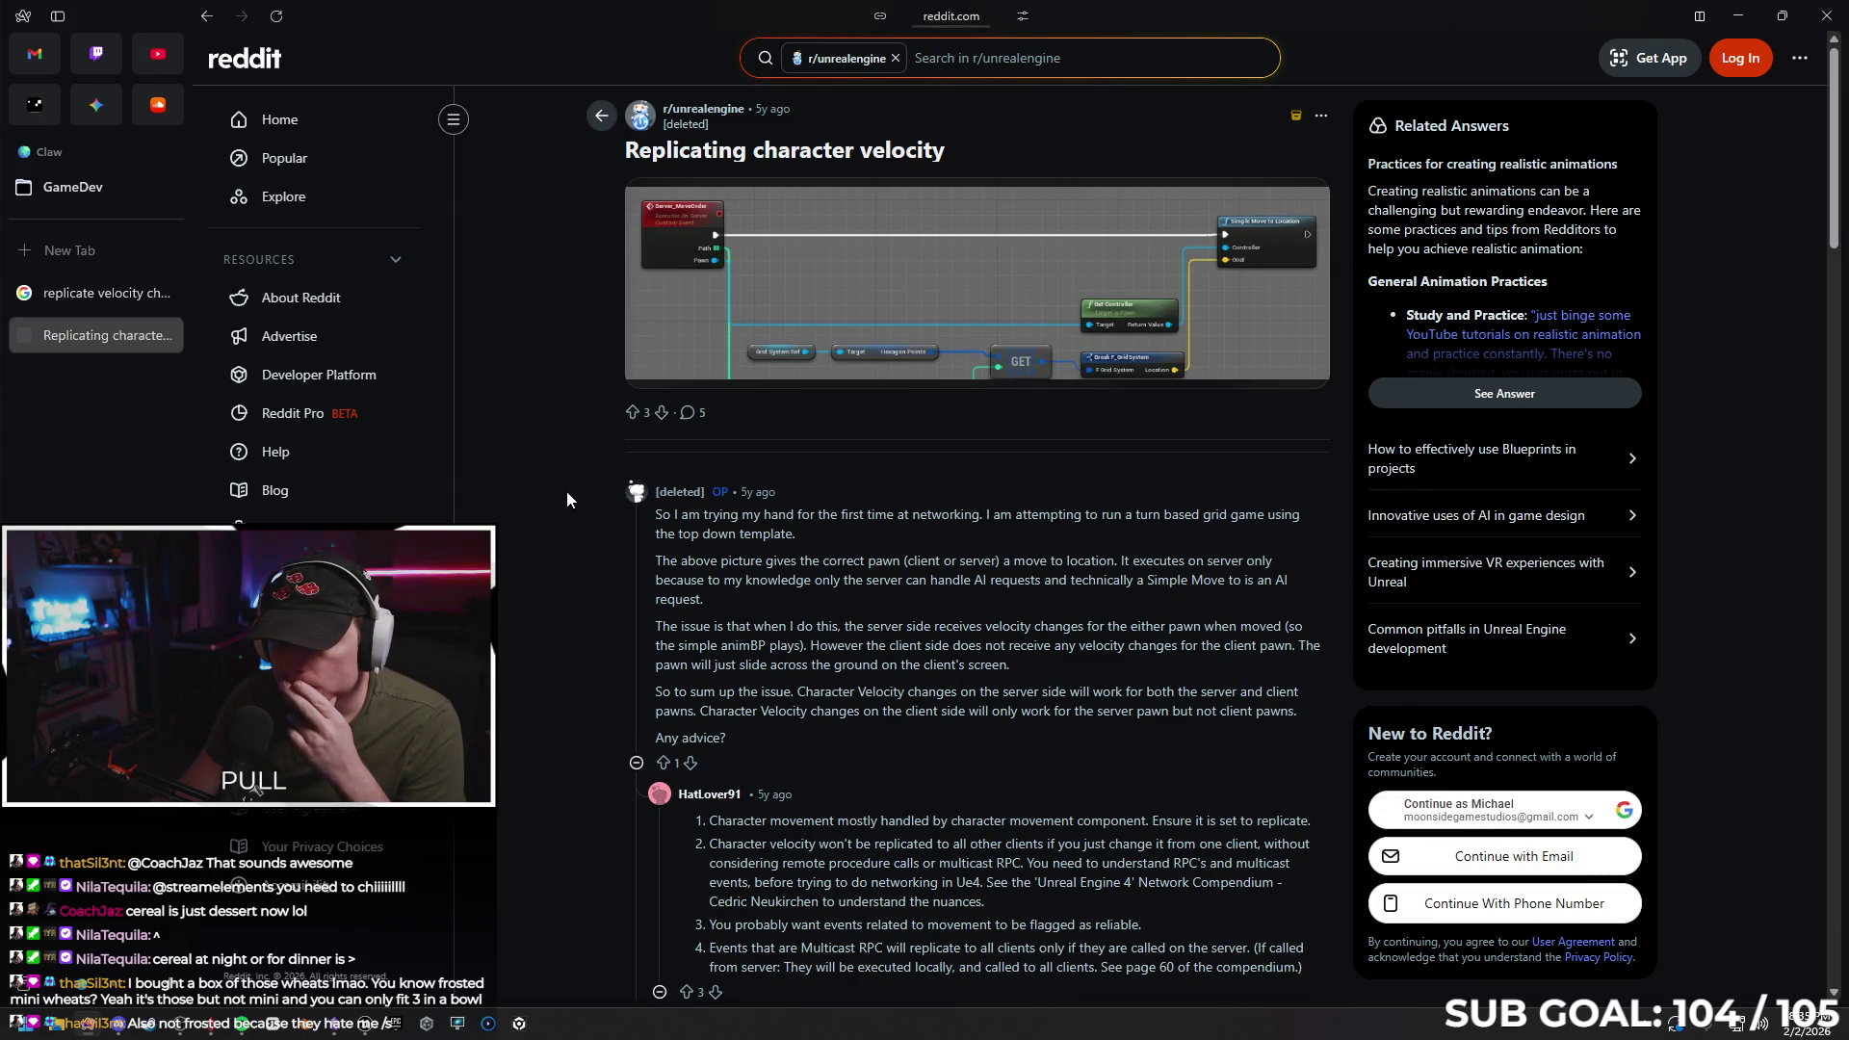
scroll(568, 498, "down", 3)
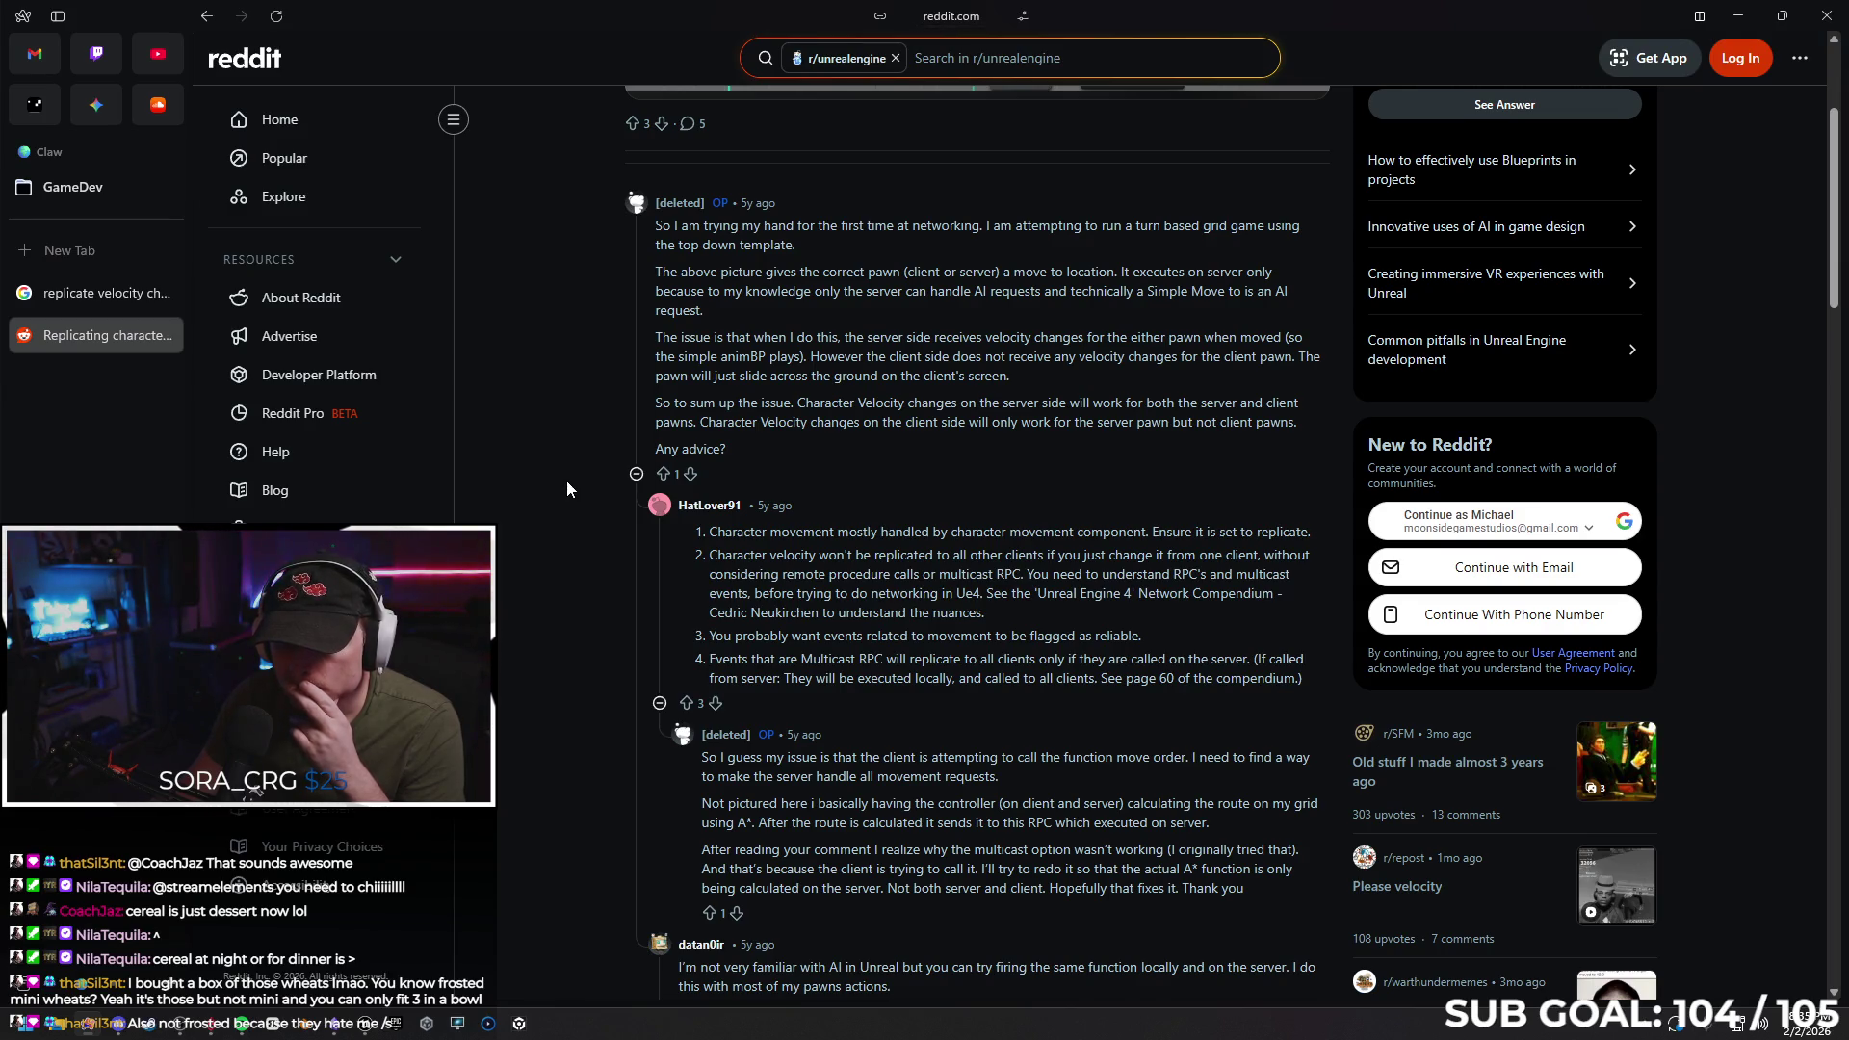
scroll(566, 481, "down", 2)
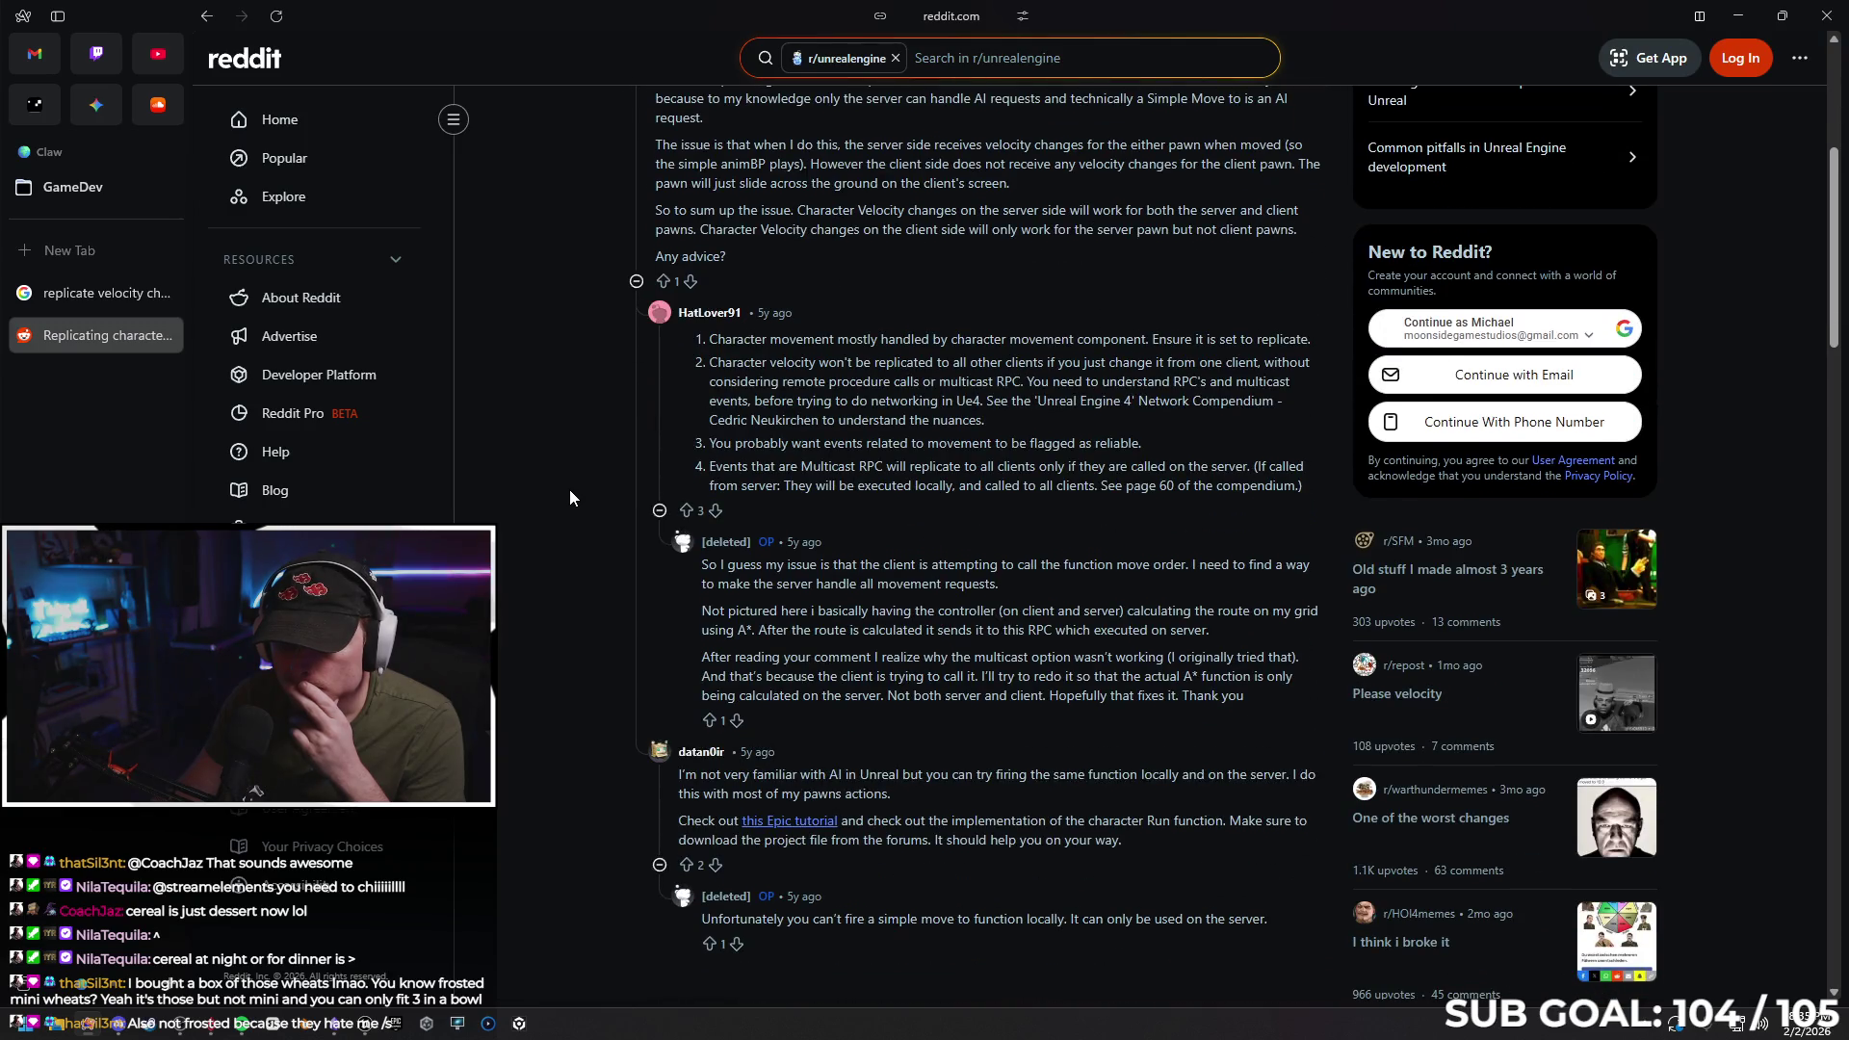
scroll(569, 493, "up", 4)
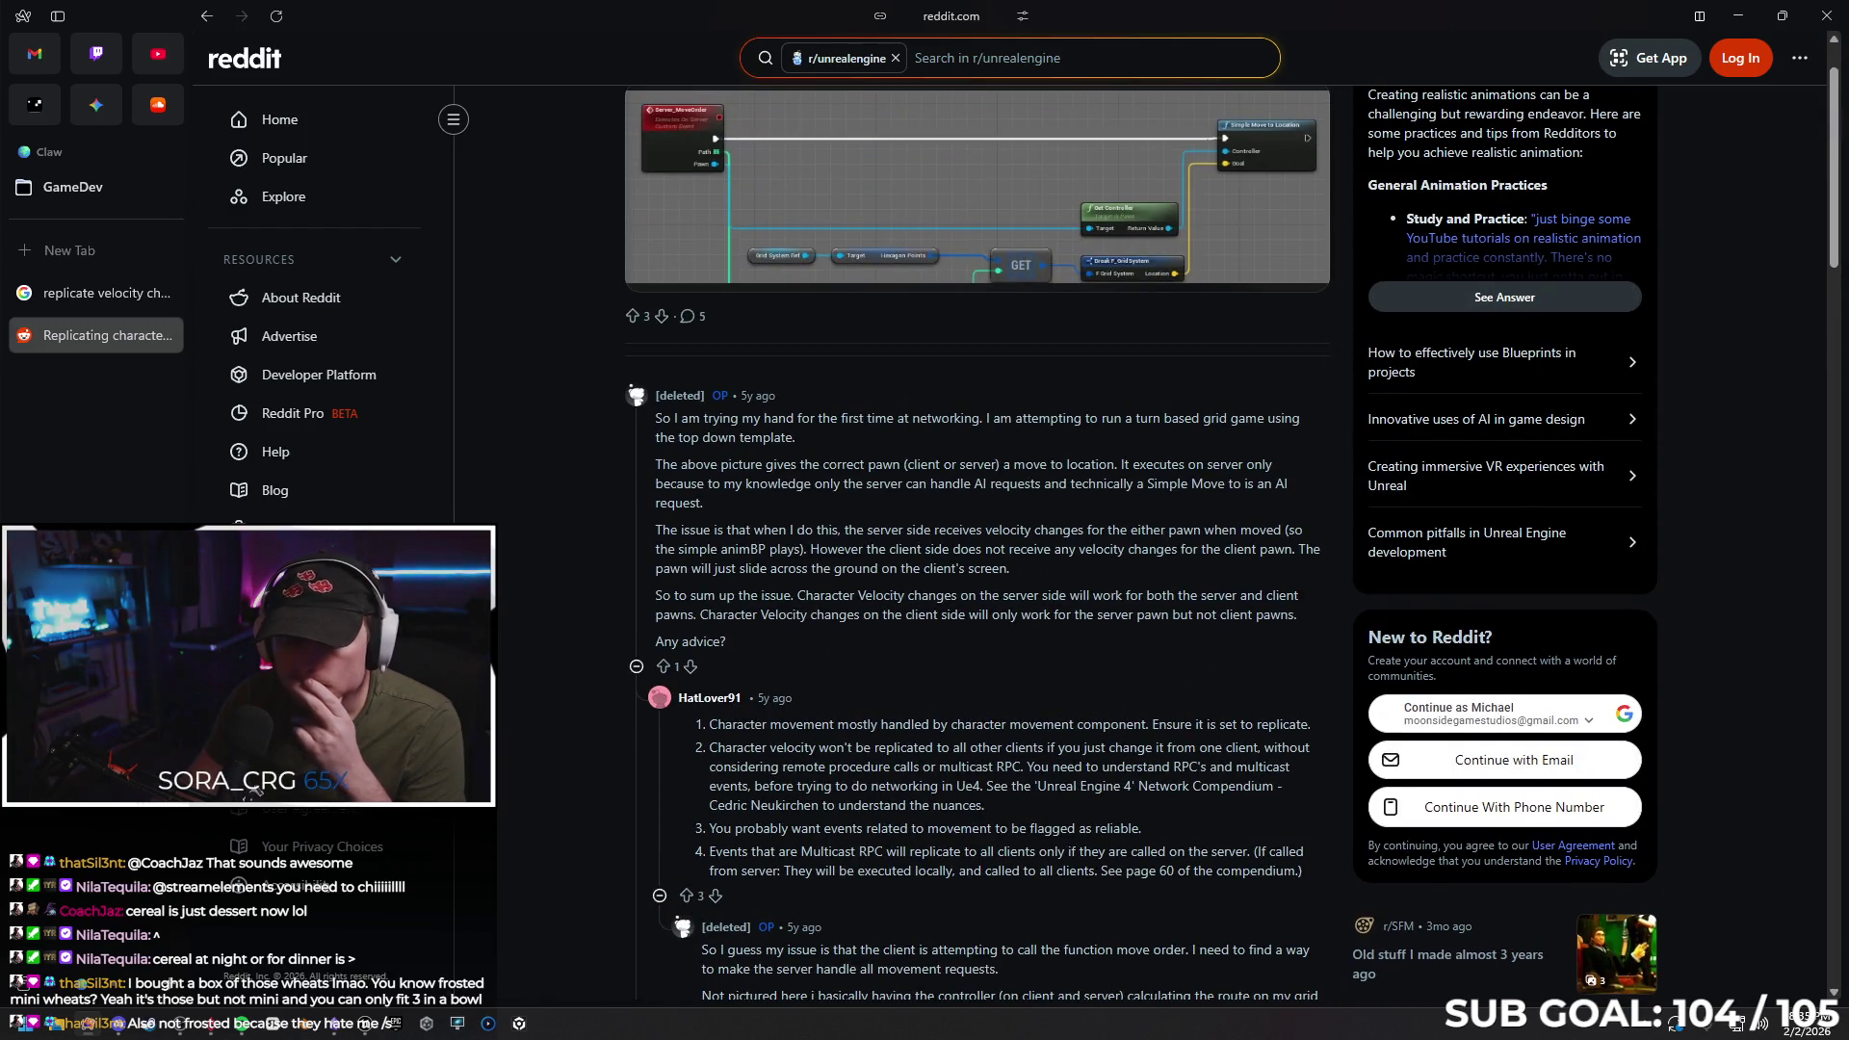
left_click(1736, 16)
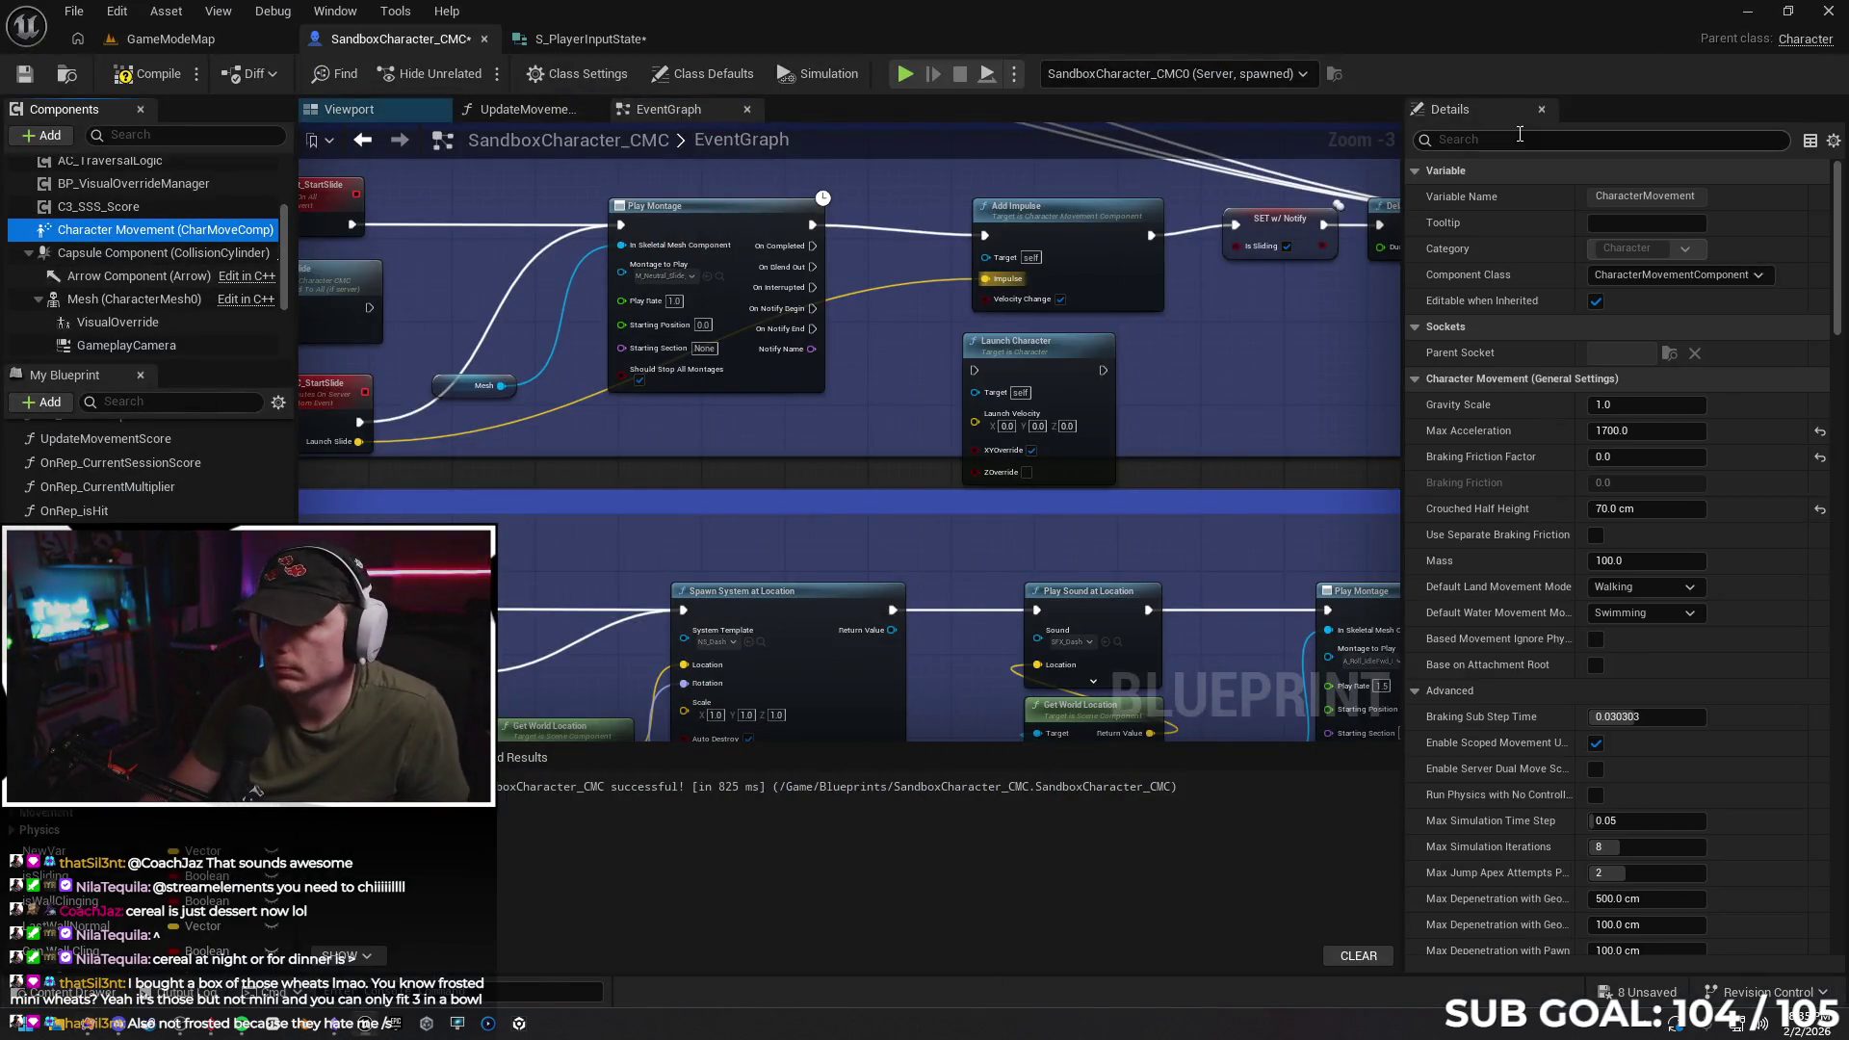
Enable Component Replicates on the Character Movement component via the 'rep' filter
left_click(1546, 134)
type("rep")
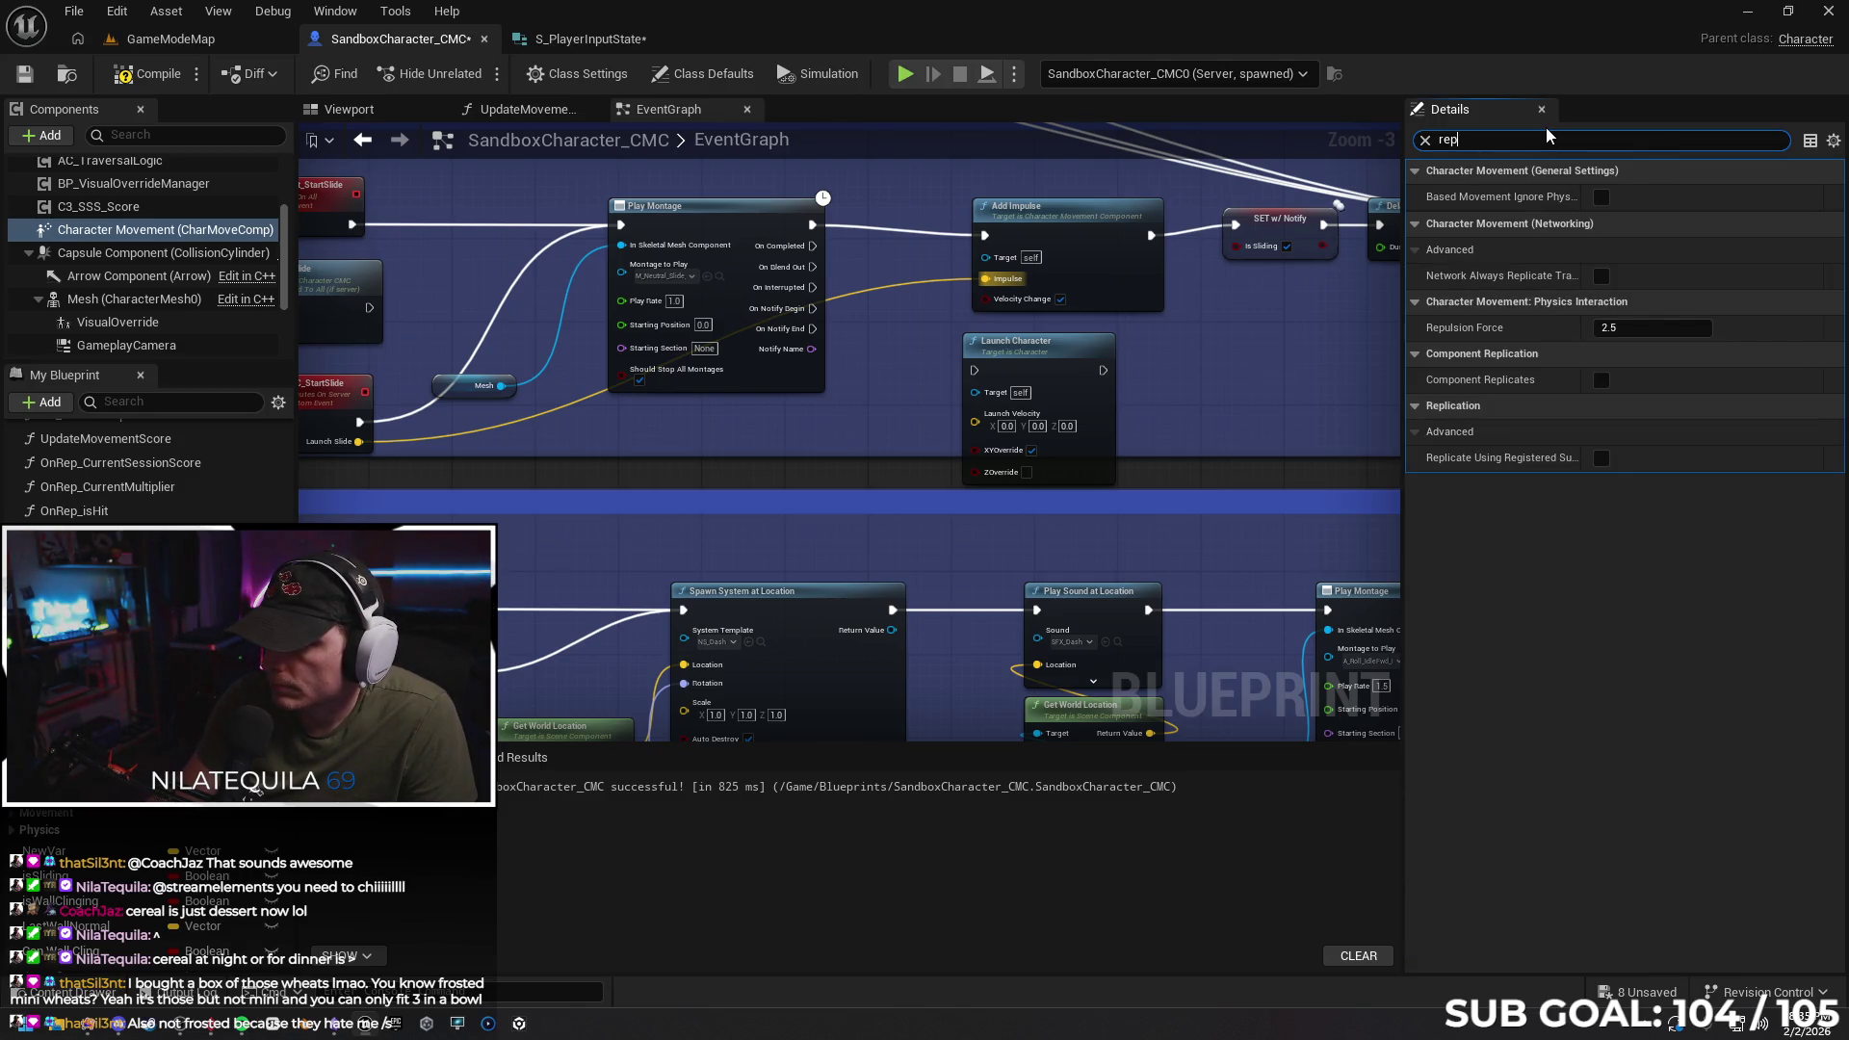
left_click(1601, 380)
left_click(1425, 140)
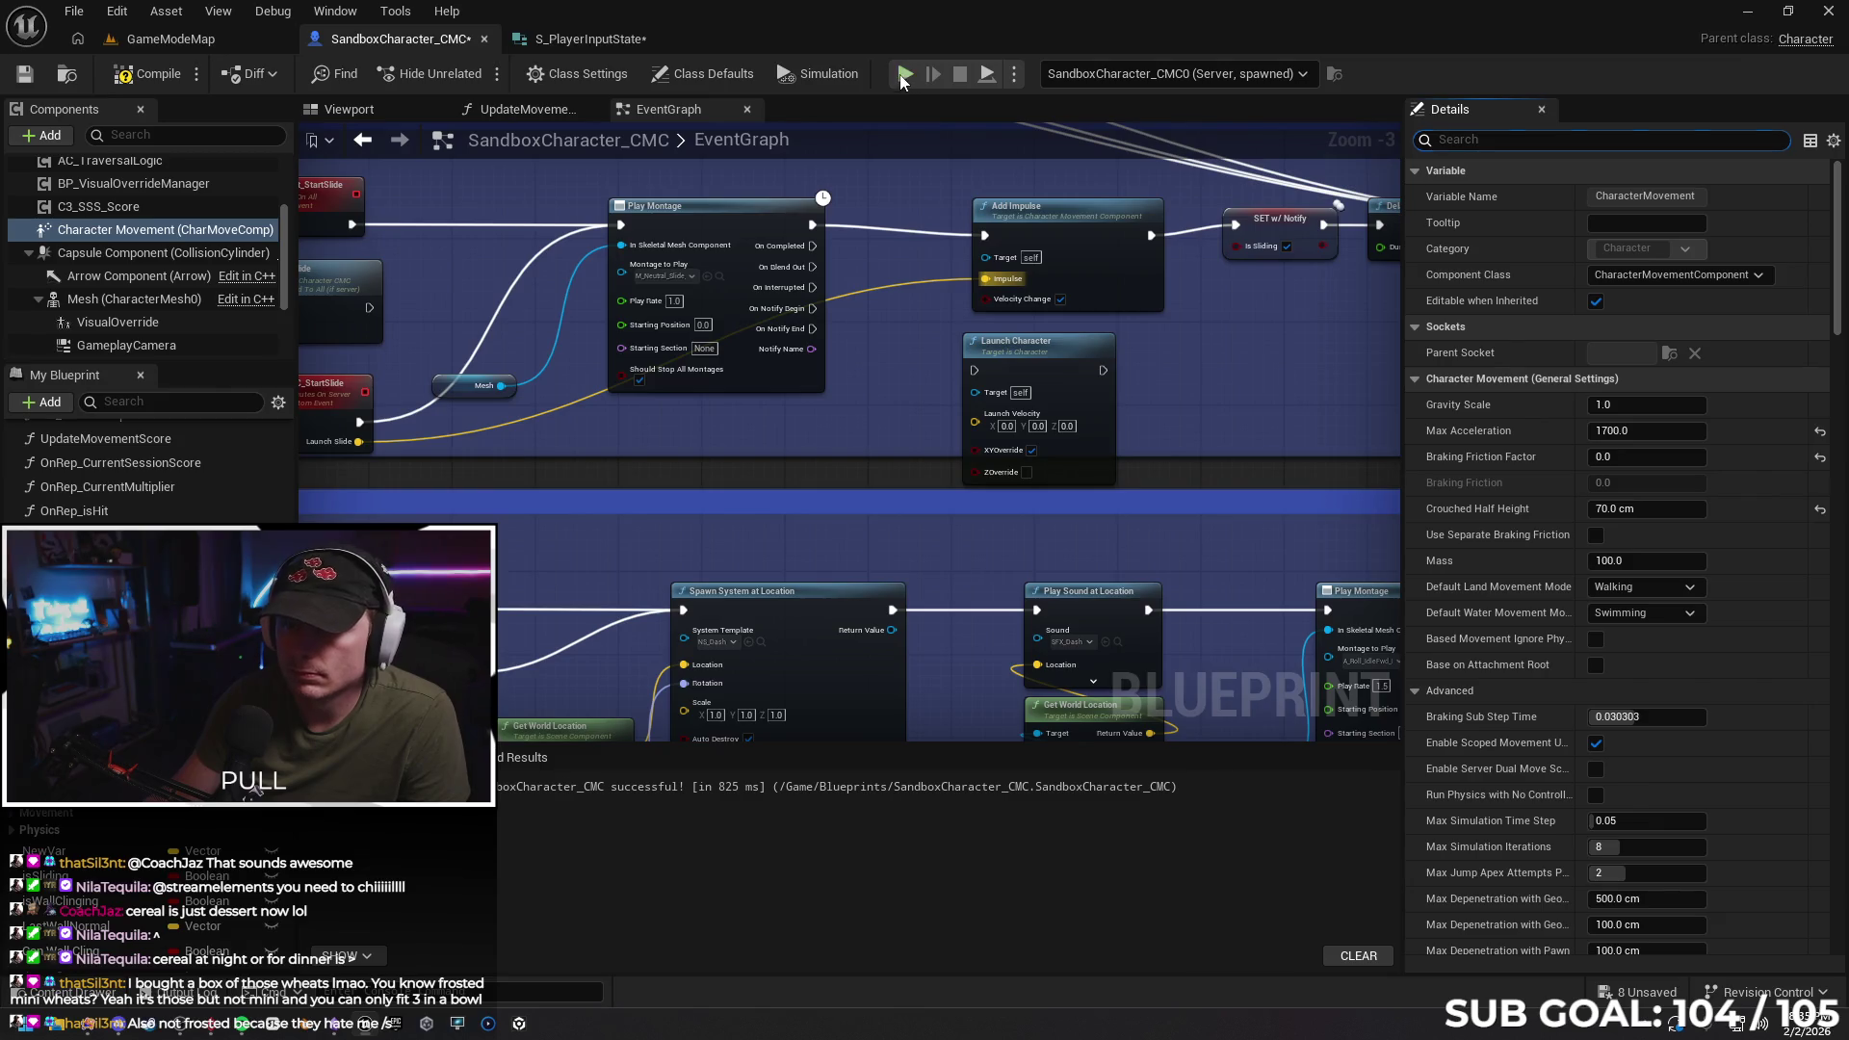
Dismiss the compile errors from a failed Play attempt and connect a Character Movement reference to Add Impulse's Target
key("alt+p")
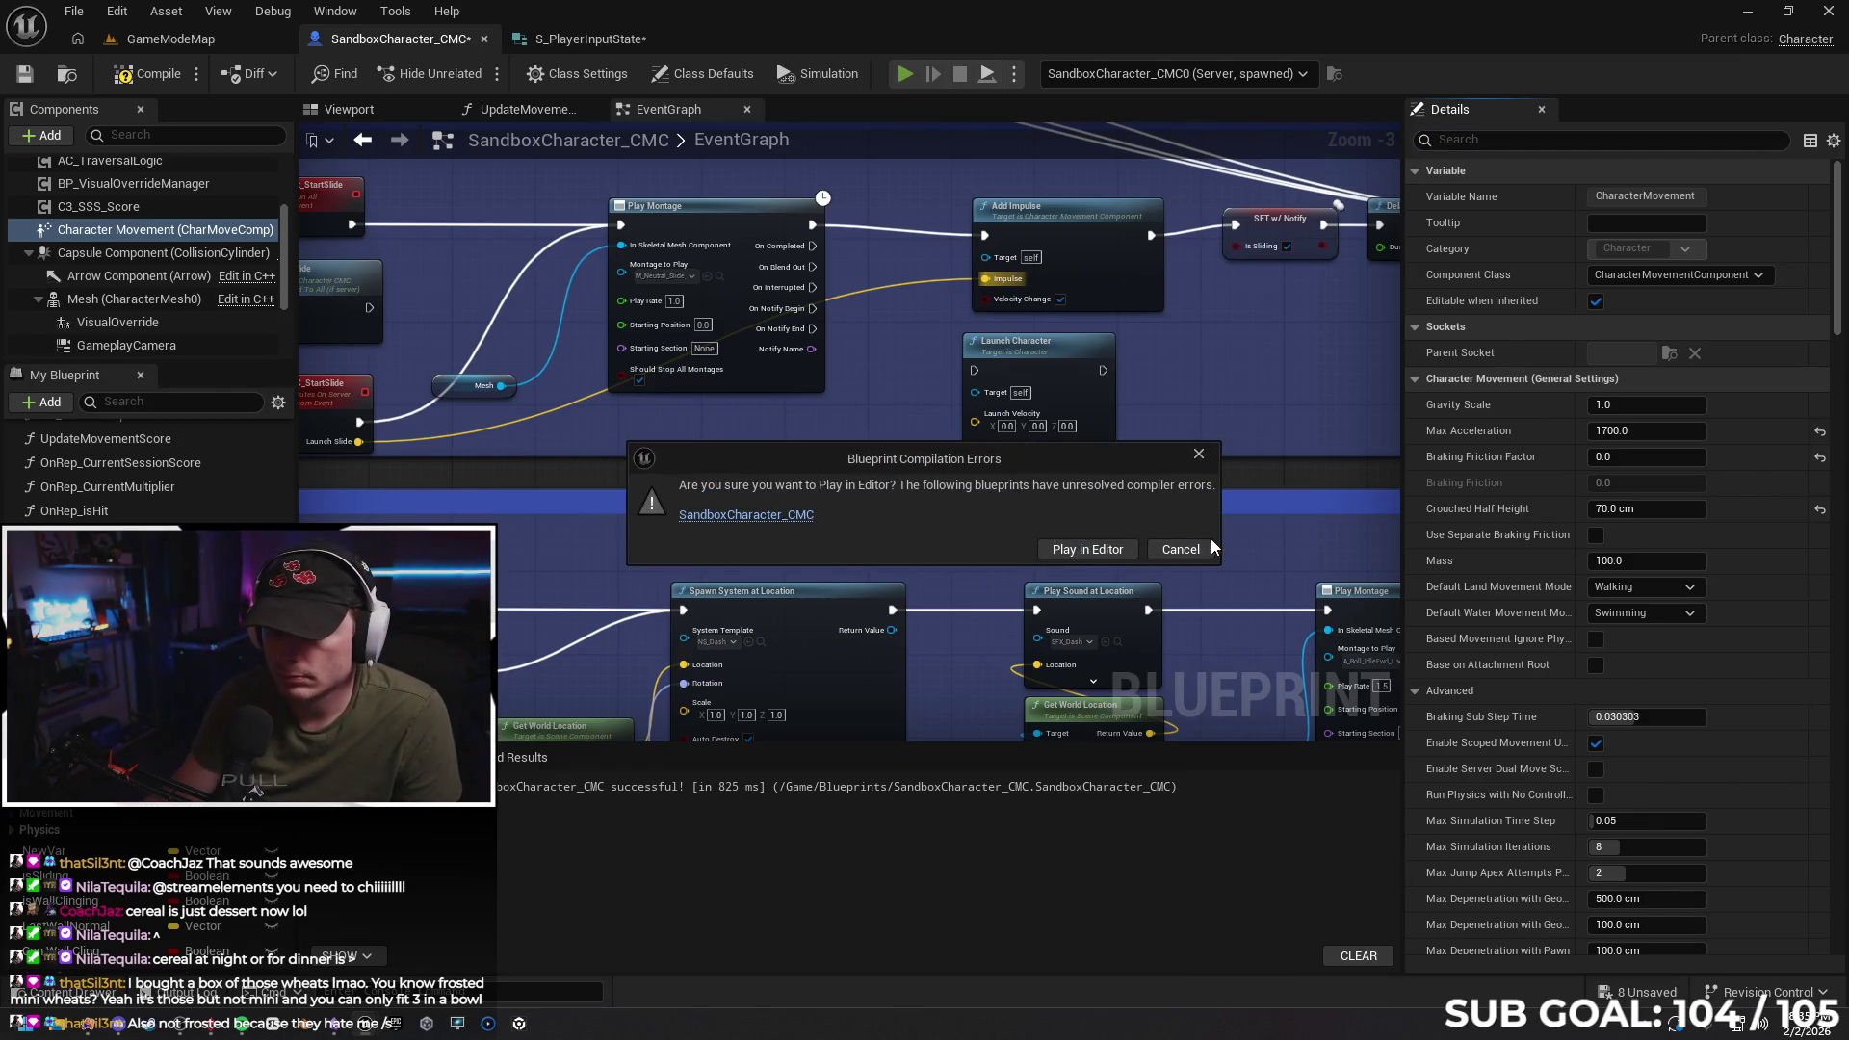
left_click(1209, 548)
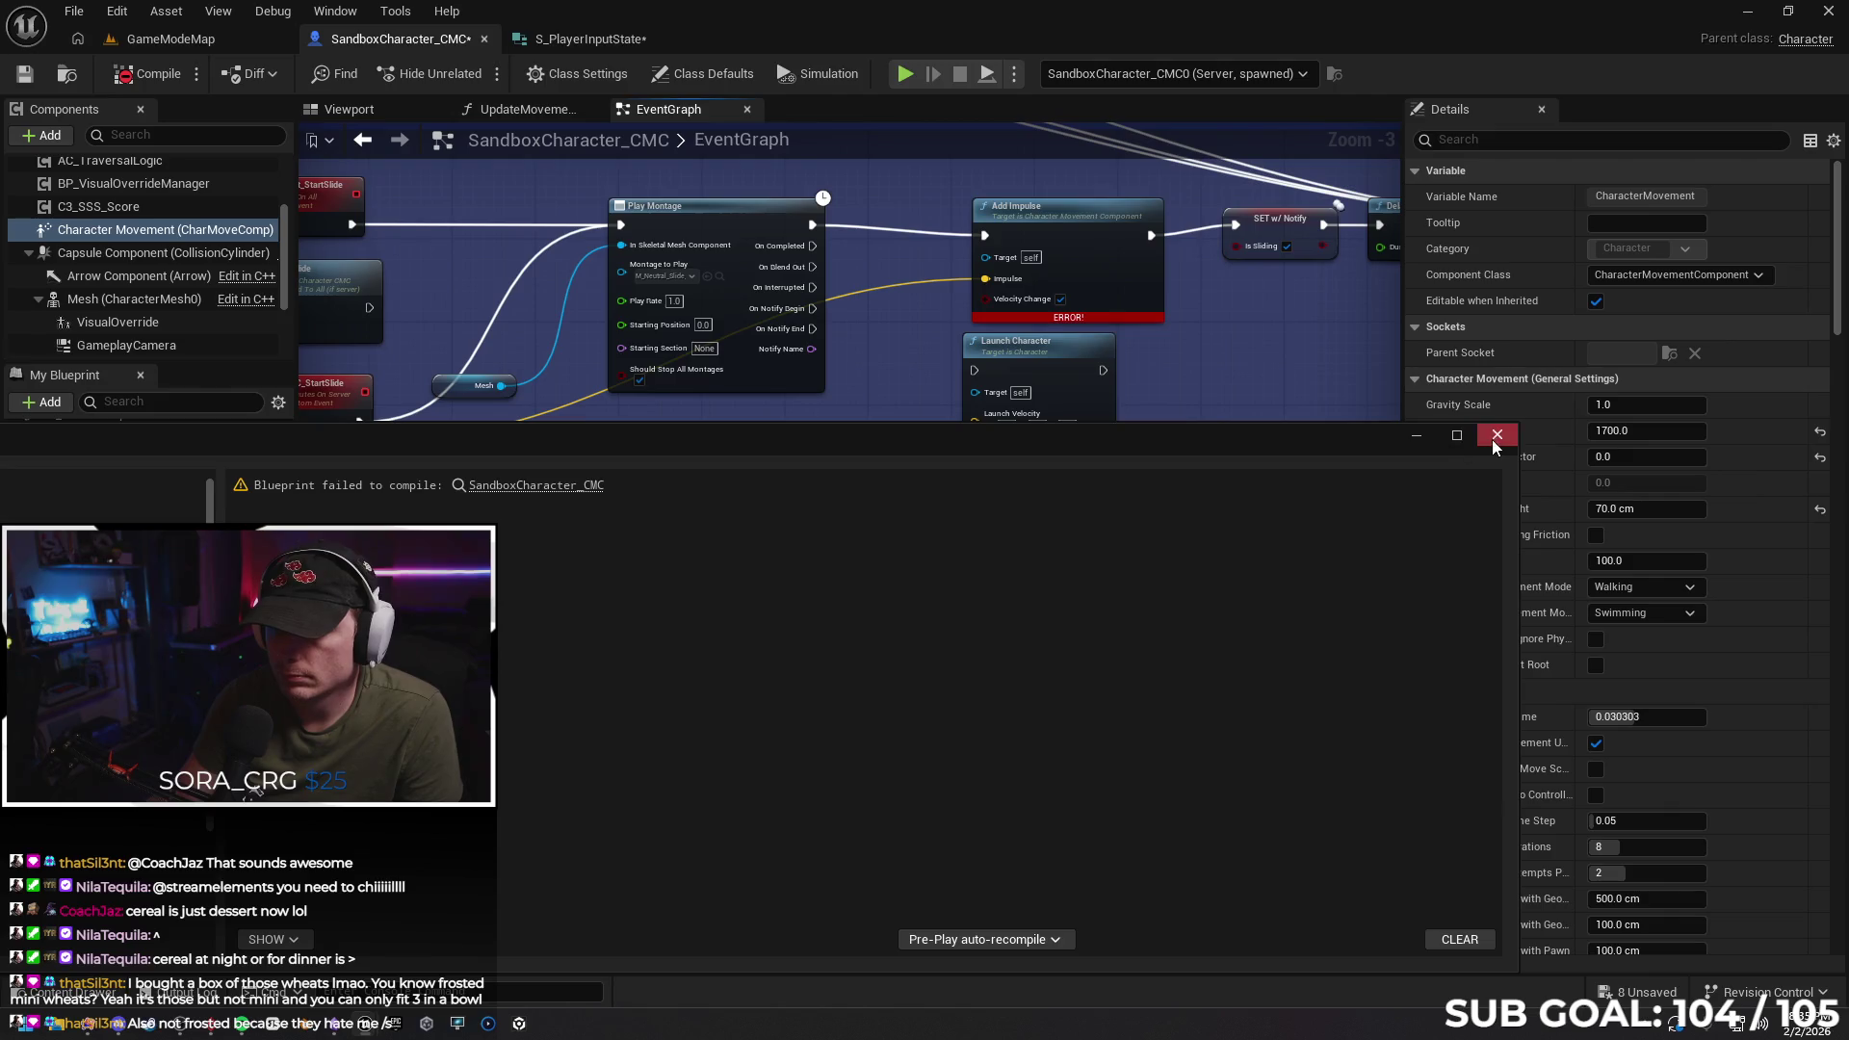
left_click(1495, 438)
mouse_move(136, 243)
left_mouse_down()
mouse_move(744, 430)
mouse_move(984, 255)
left_mouse_up()
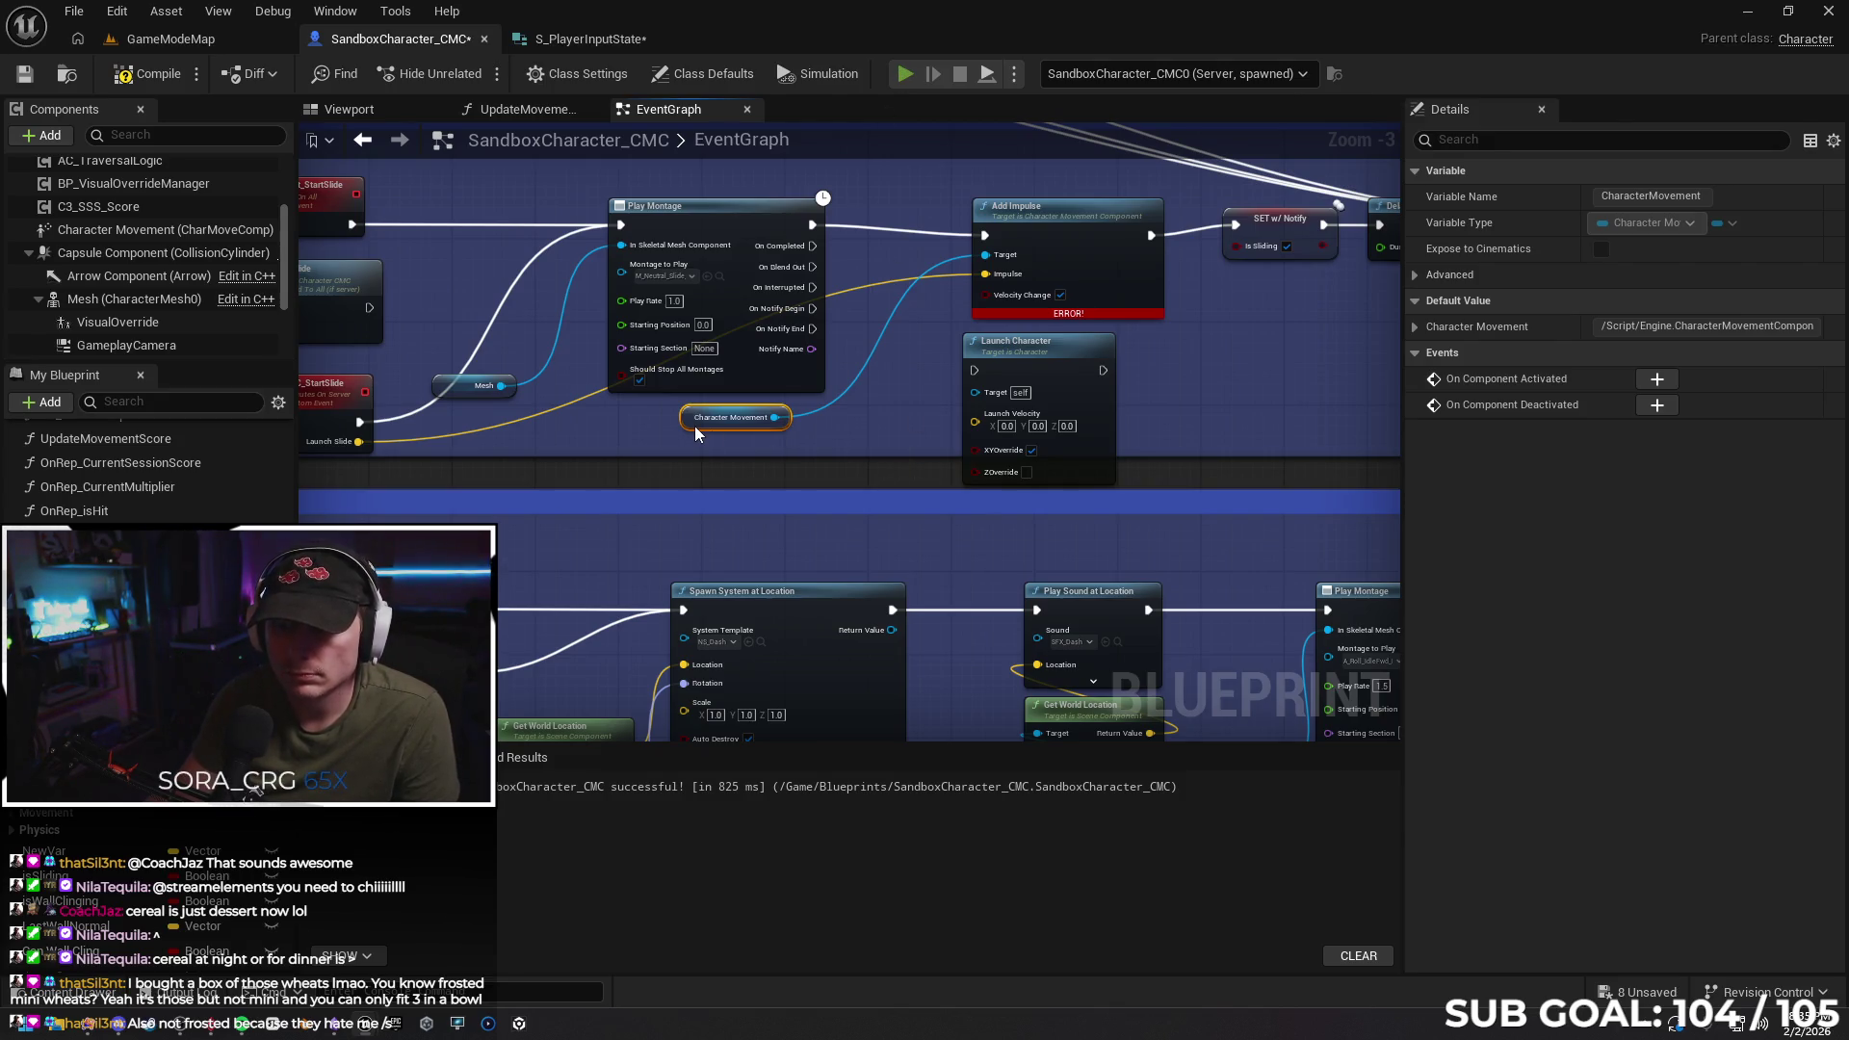
After a brief multiplayer test, paste the forward vector × 900 nodes beside RPC Toggle Slide
key("alt+p")
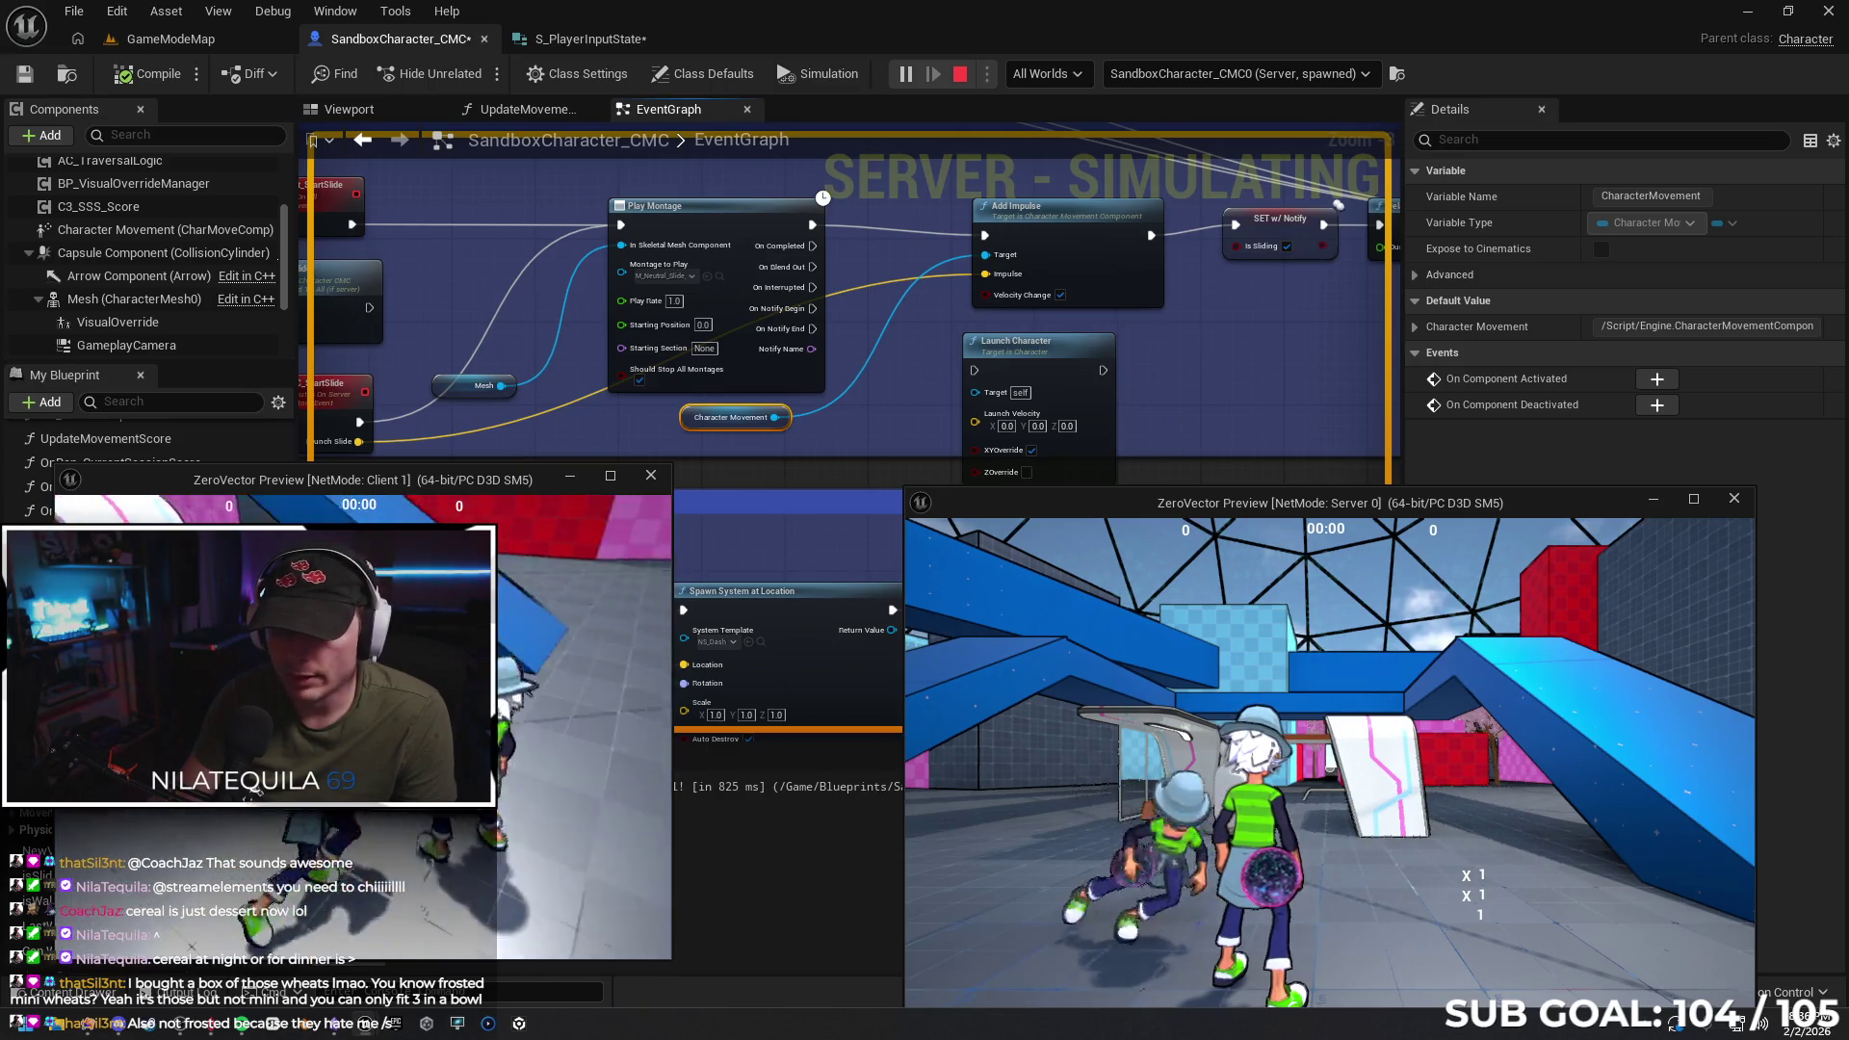
key("Escape")
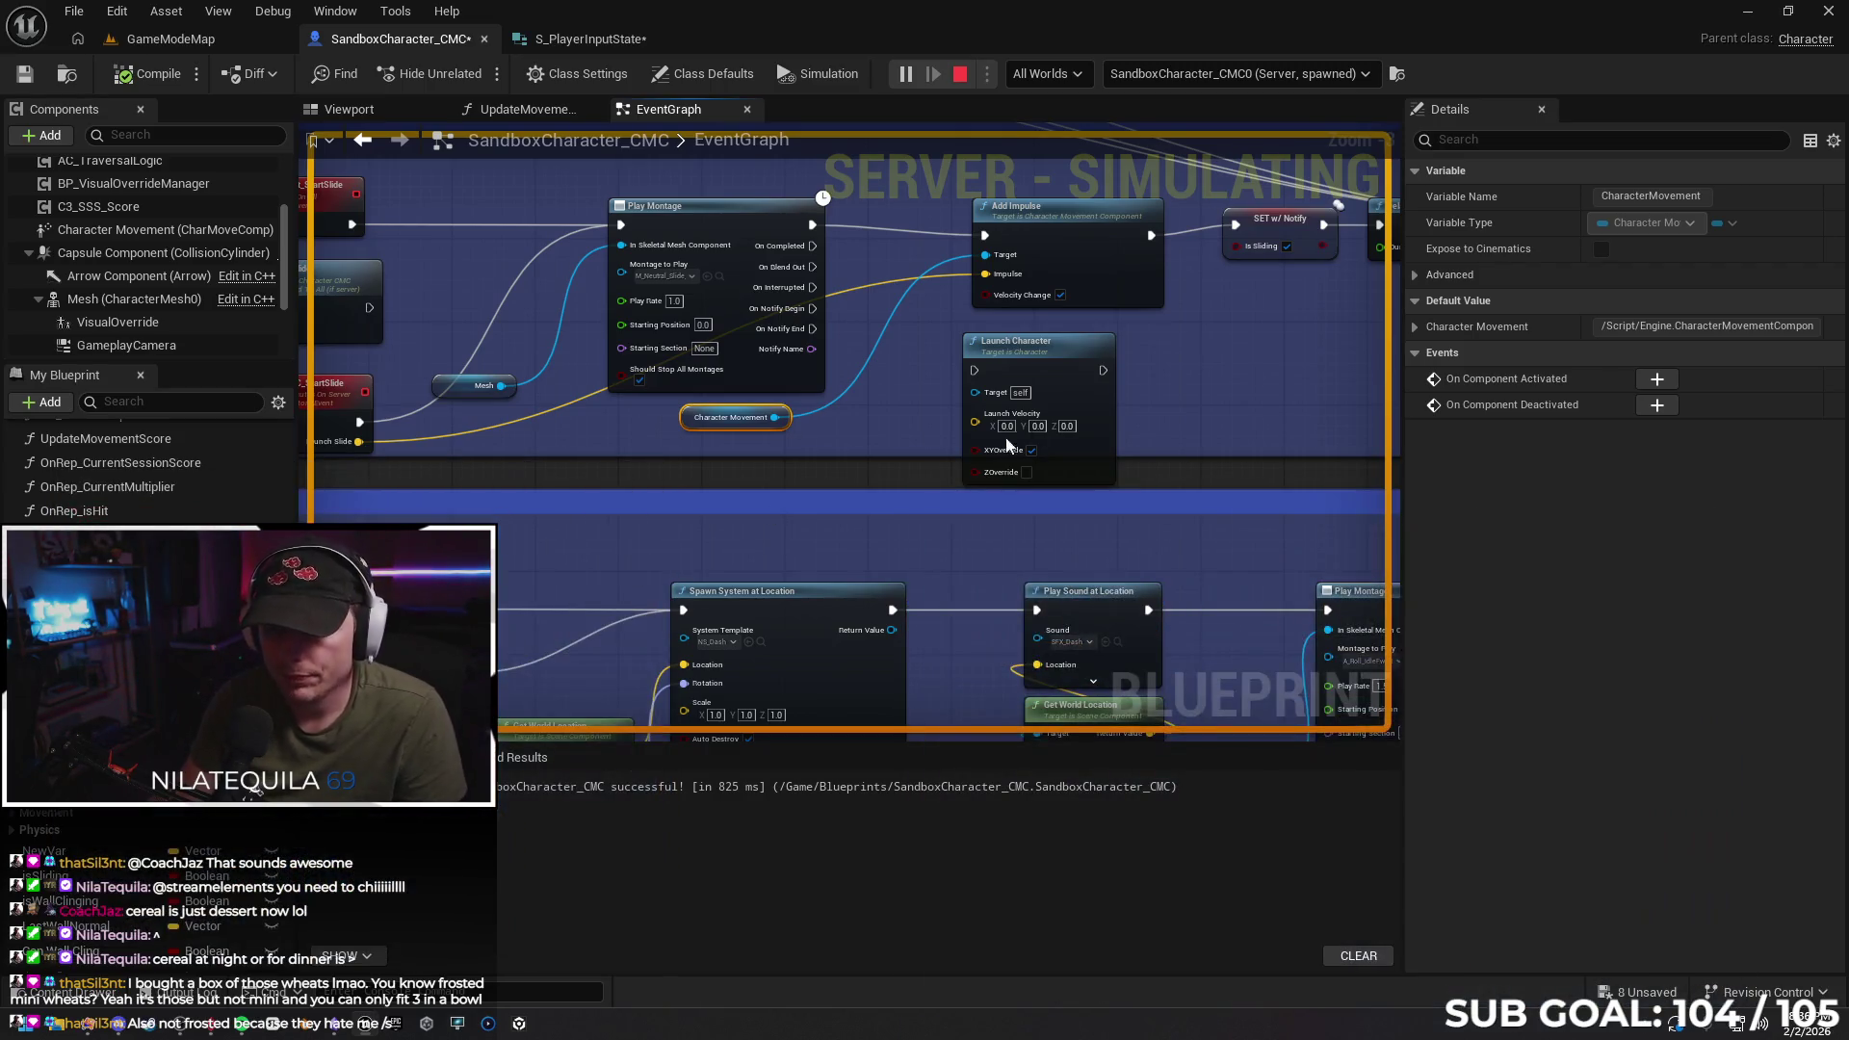
mouse_move(538, 495)
left_mouse_down()
mouse_move(722, 438)
mouse_move(646, 438)
mouse_move(688, 429)
mouse_move(547, 544)
mouse_move(488, 544)
left_mouse_up()
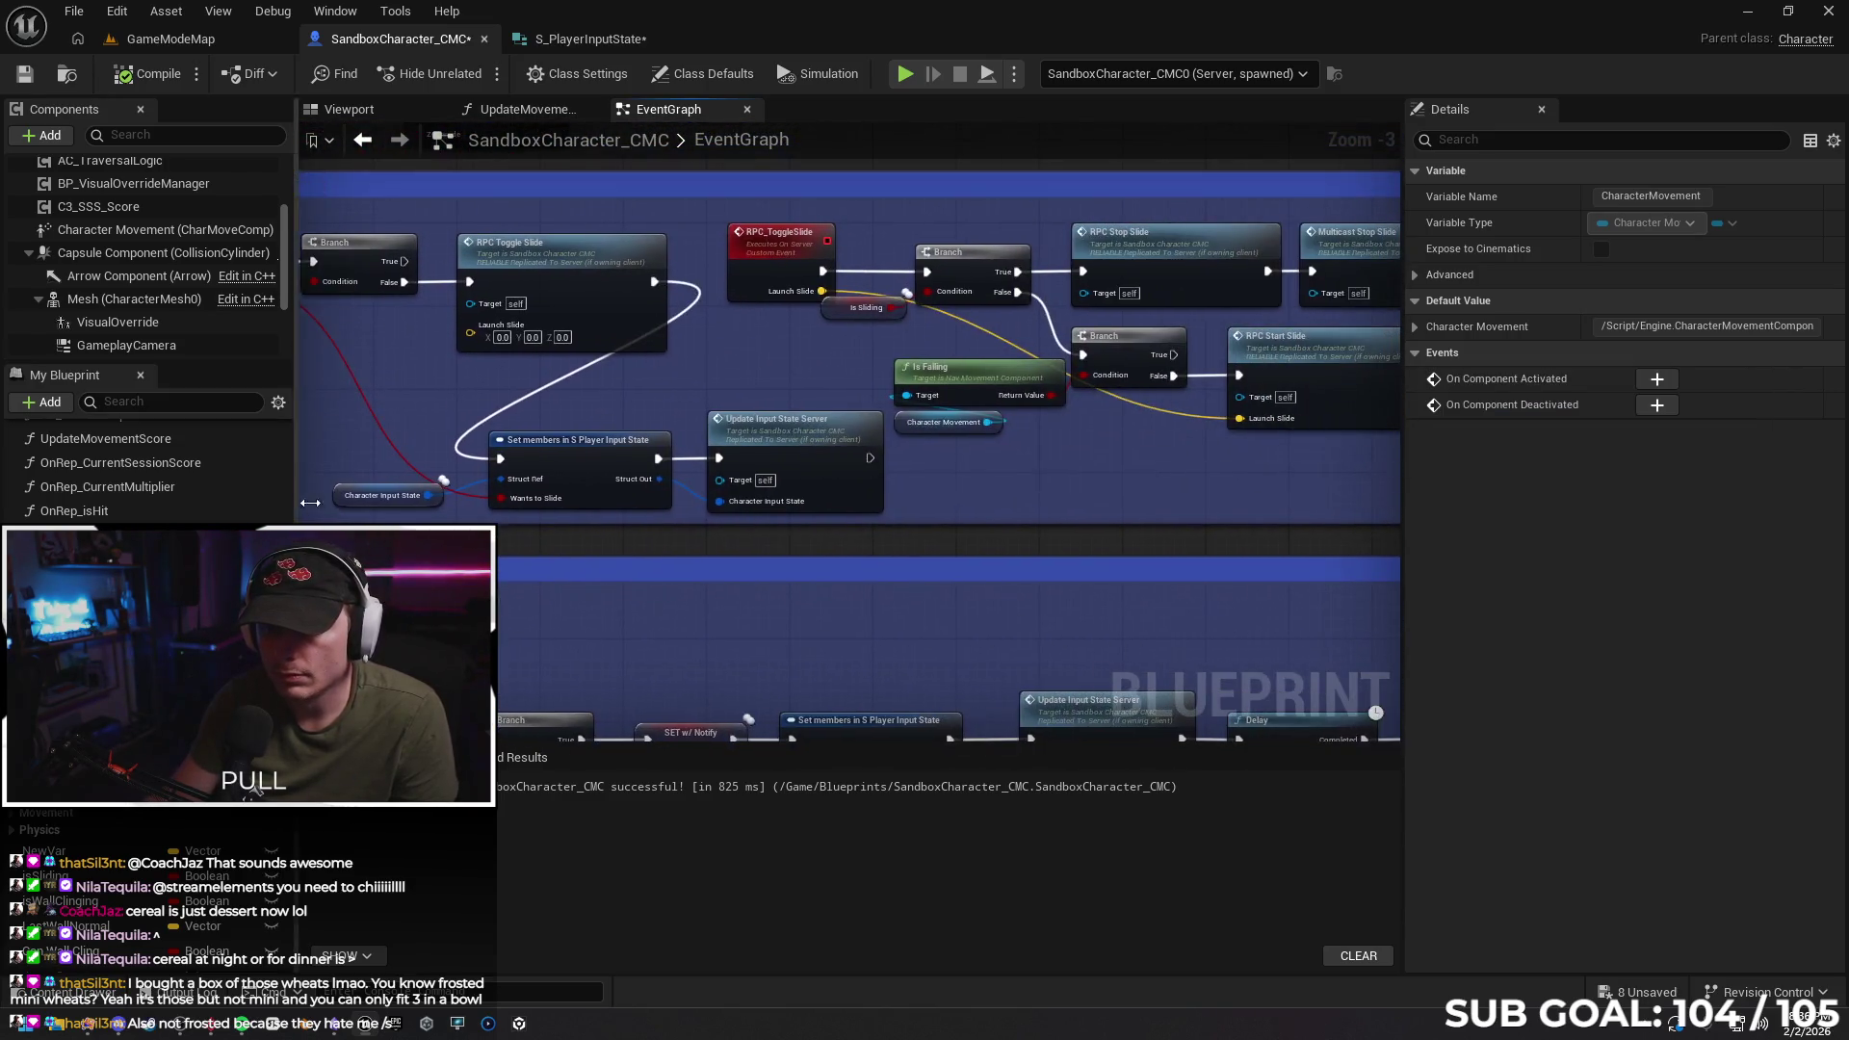
left_click_drag(981, 513, 481, 503)
mouse_move(785, 486)
left_mouse_down()
mouse_move(1205, 462)
mouse_move(610, 520)
mouse_move(611, 504)
mouse_move(524, 488)
mouse_move(951, 462)
mouse_move(514, 468)
mouse_move(988, 500)
mouse_move(531, 483)
mouse_move(732, 405)
mouse_move(384, 346)
mouse_move(548, 421)
left_mouse_up()
key("ctrl+v")
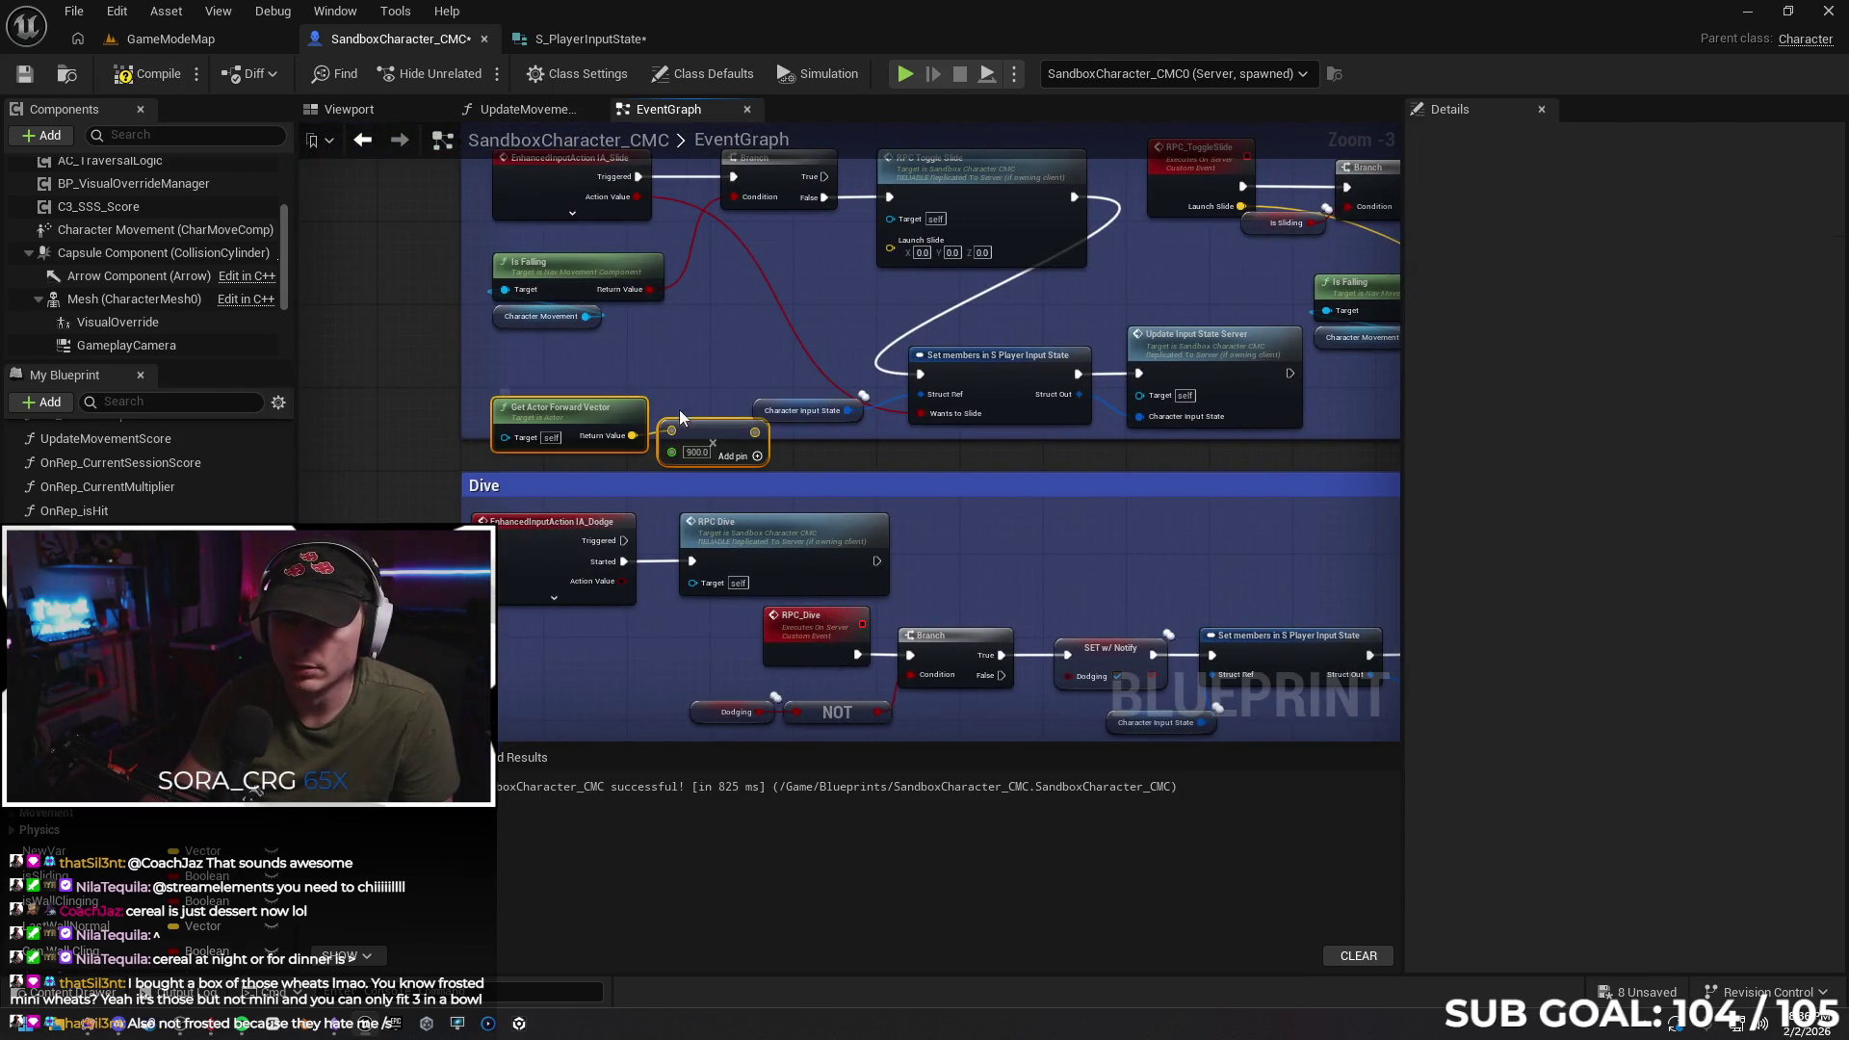
Wire forward vector × 900 into RPC Toggle Slide's Launch Slide, then test diving three times in multiplayer
left_click_drag(754, 431, 890, 247)
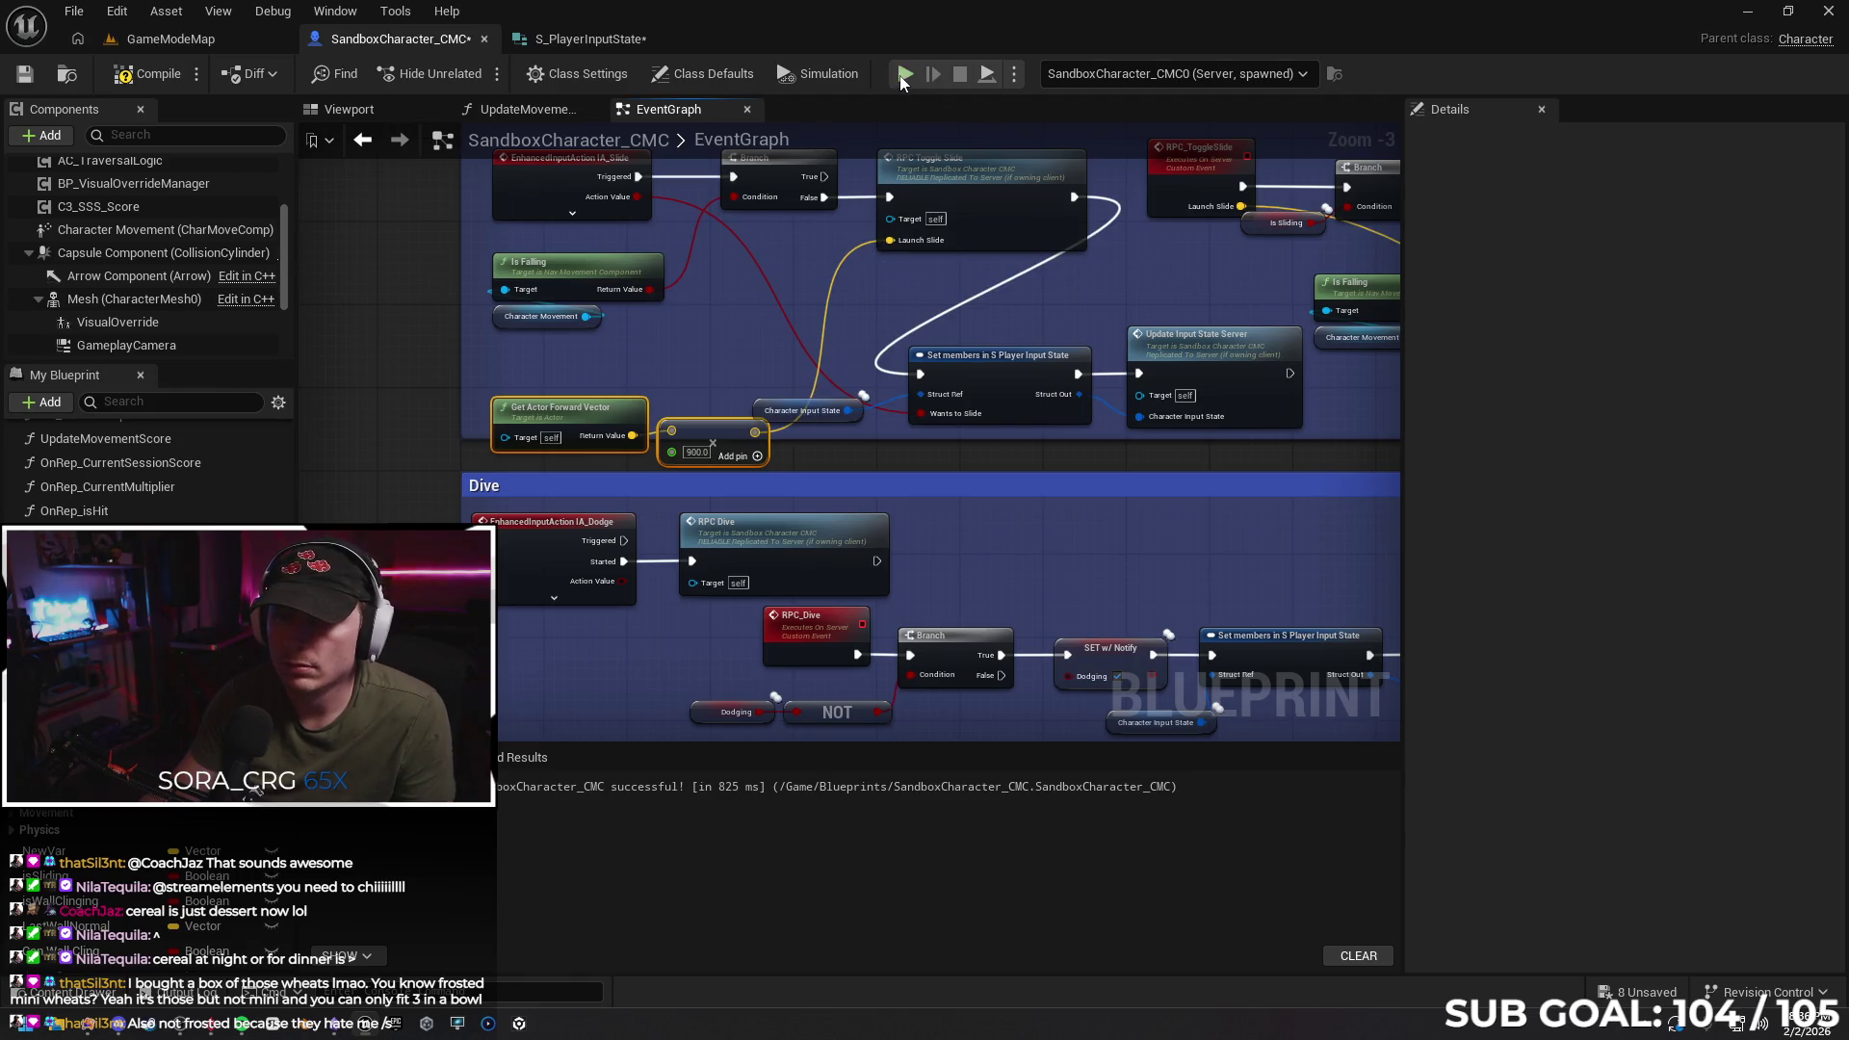
key("alt+p")
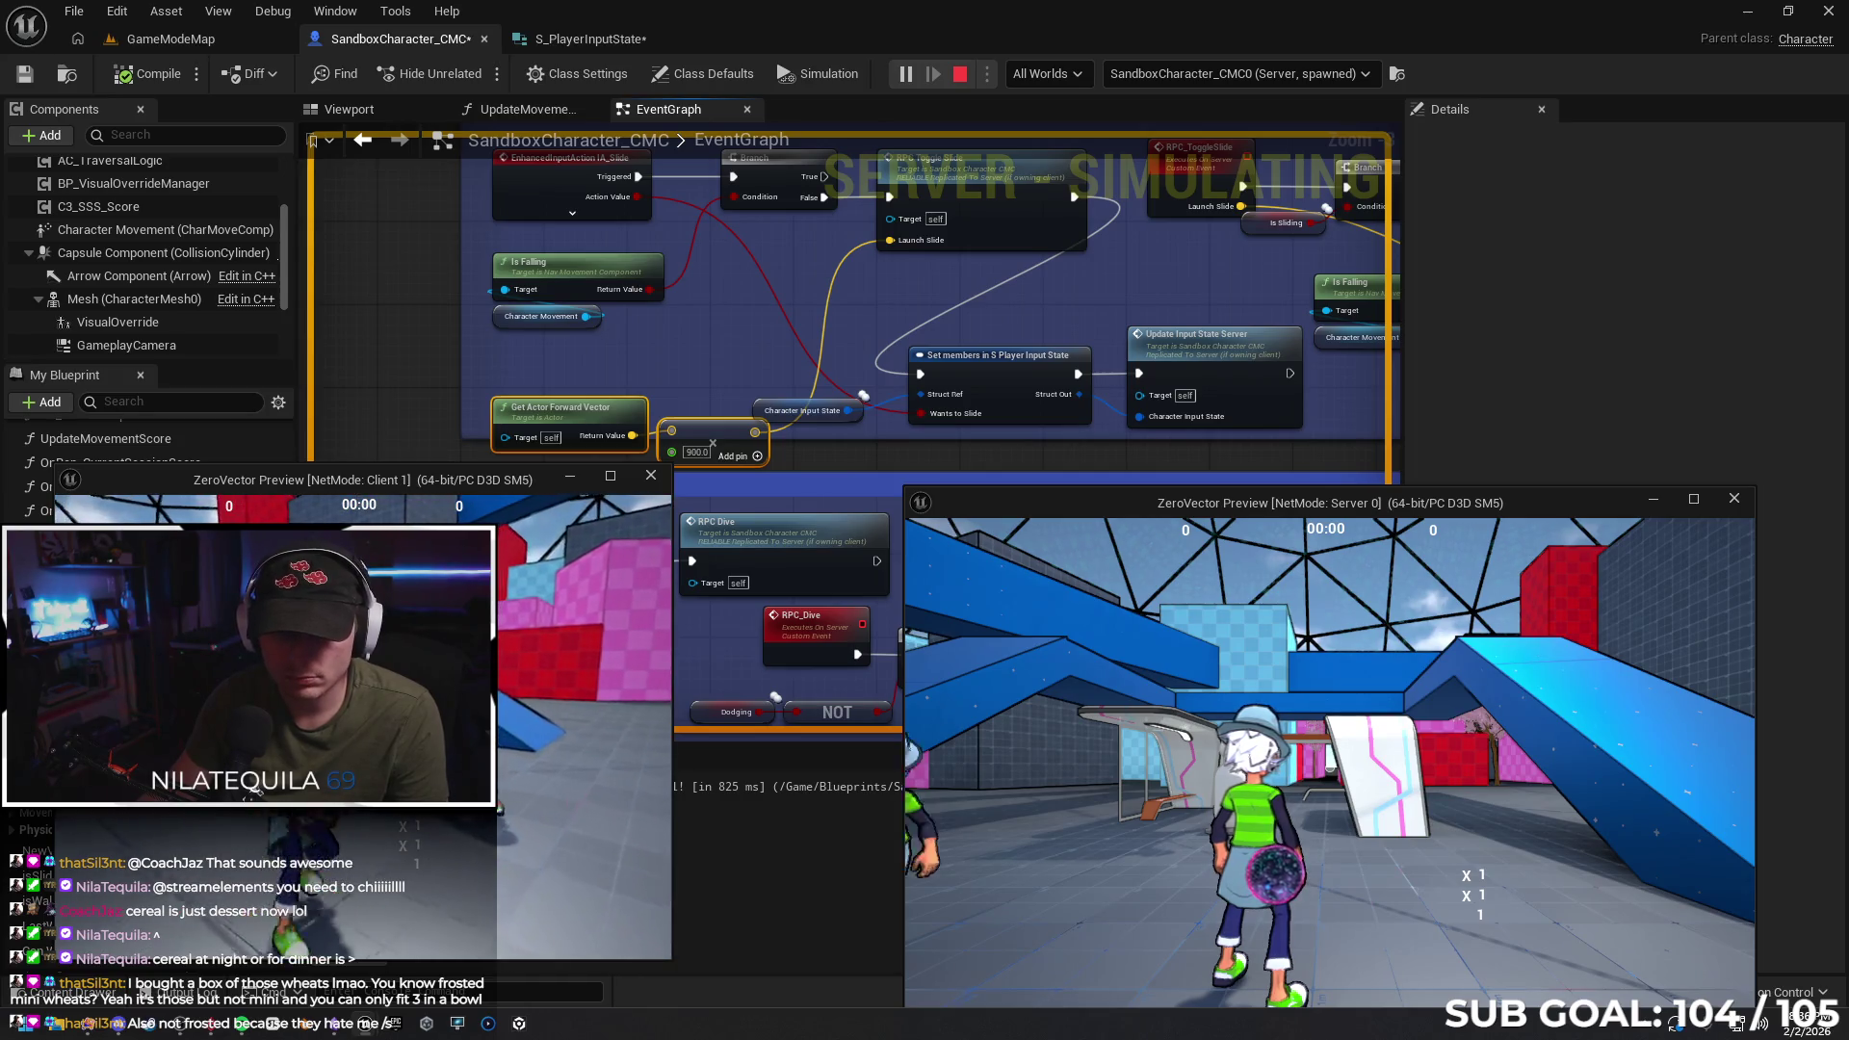
key("c")
key("c")
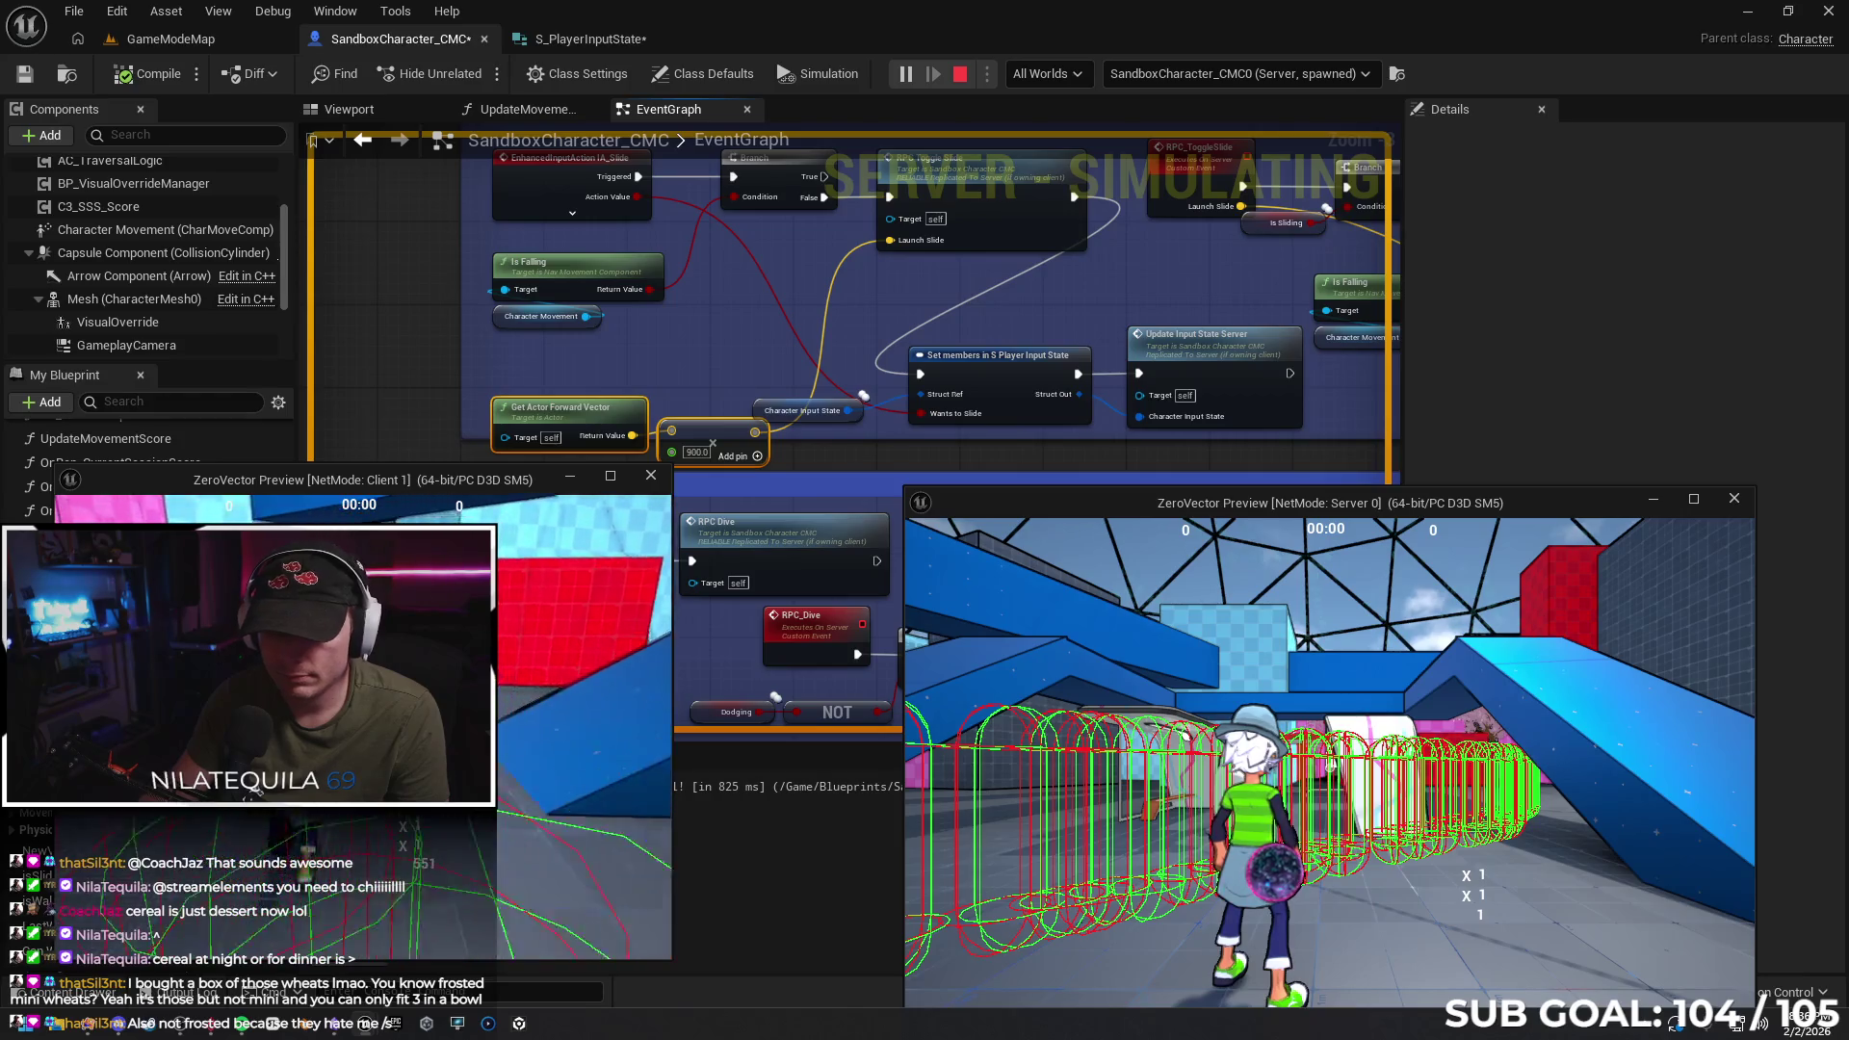
key("c")
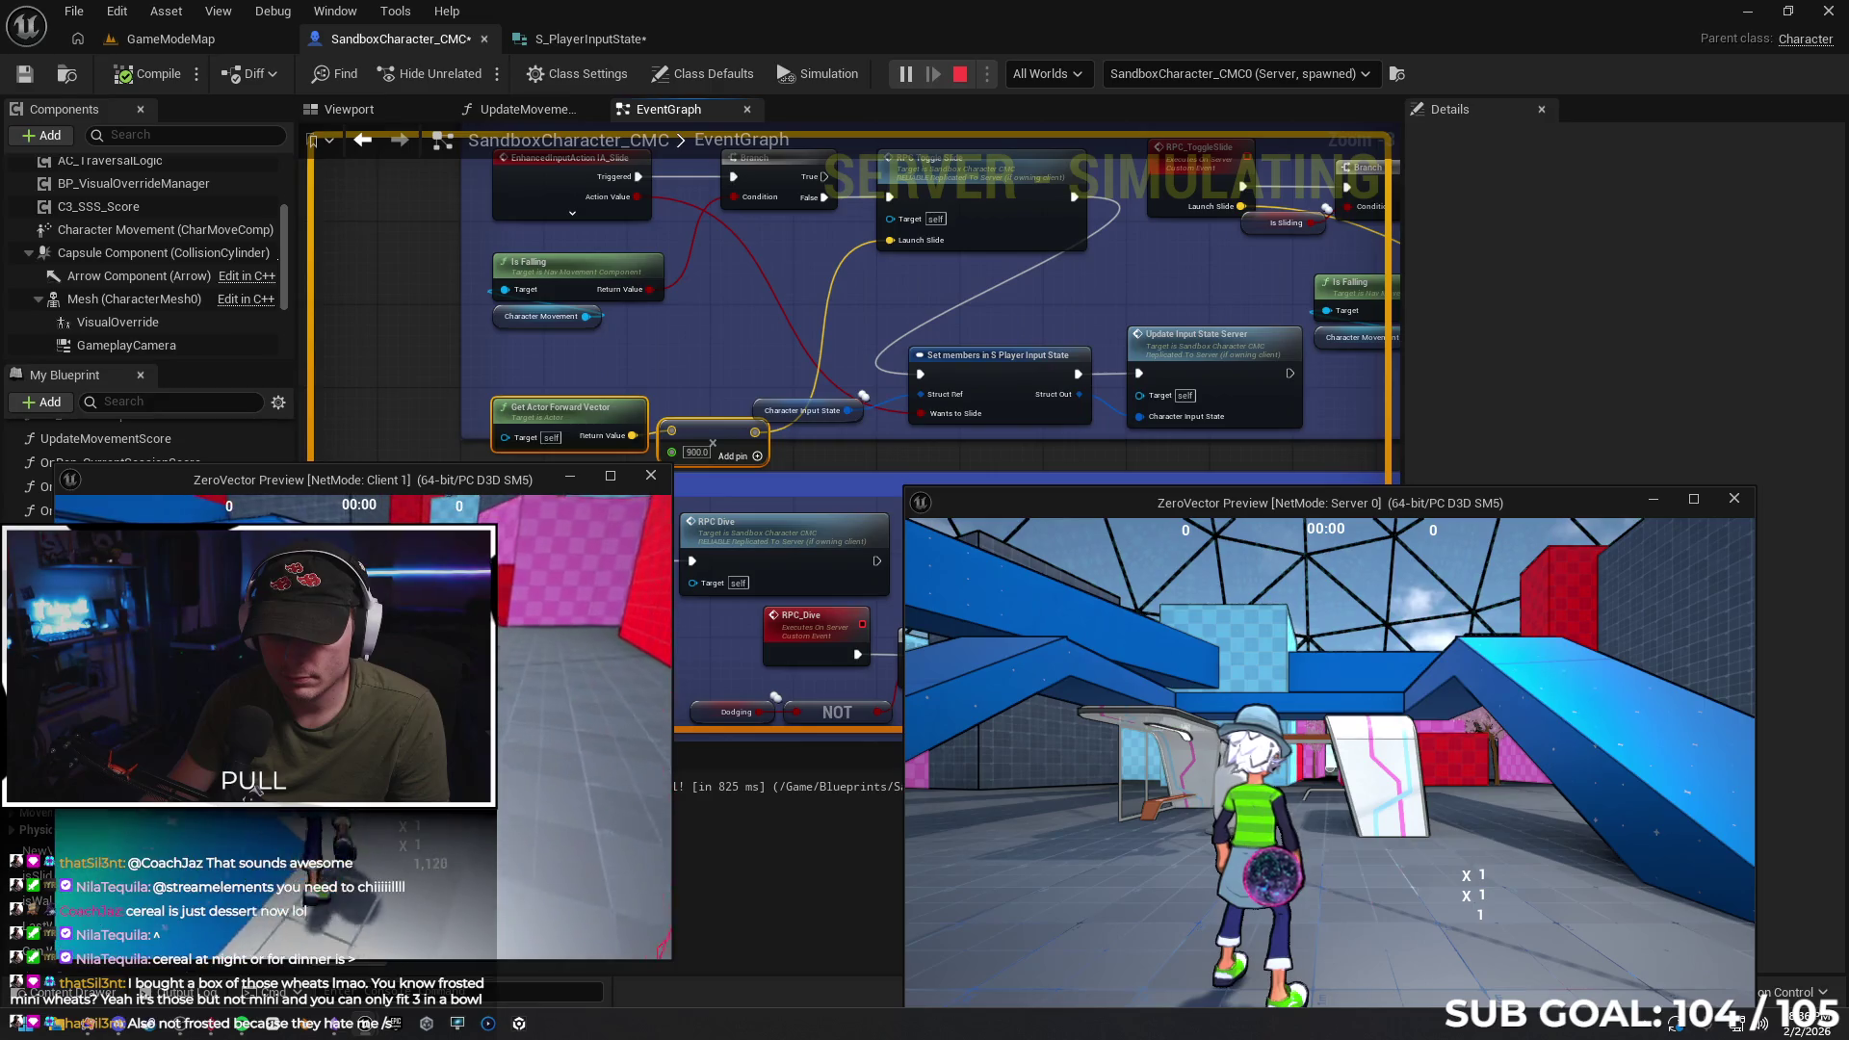
key("c")
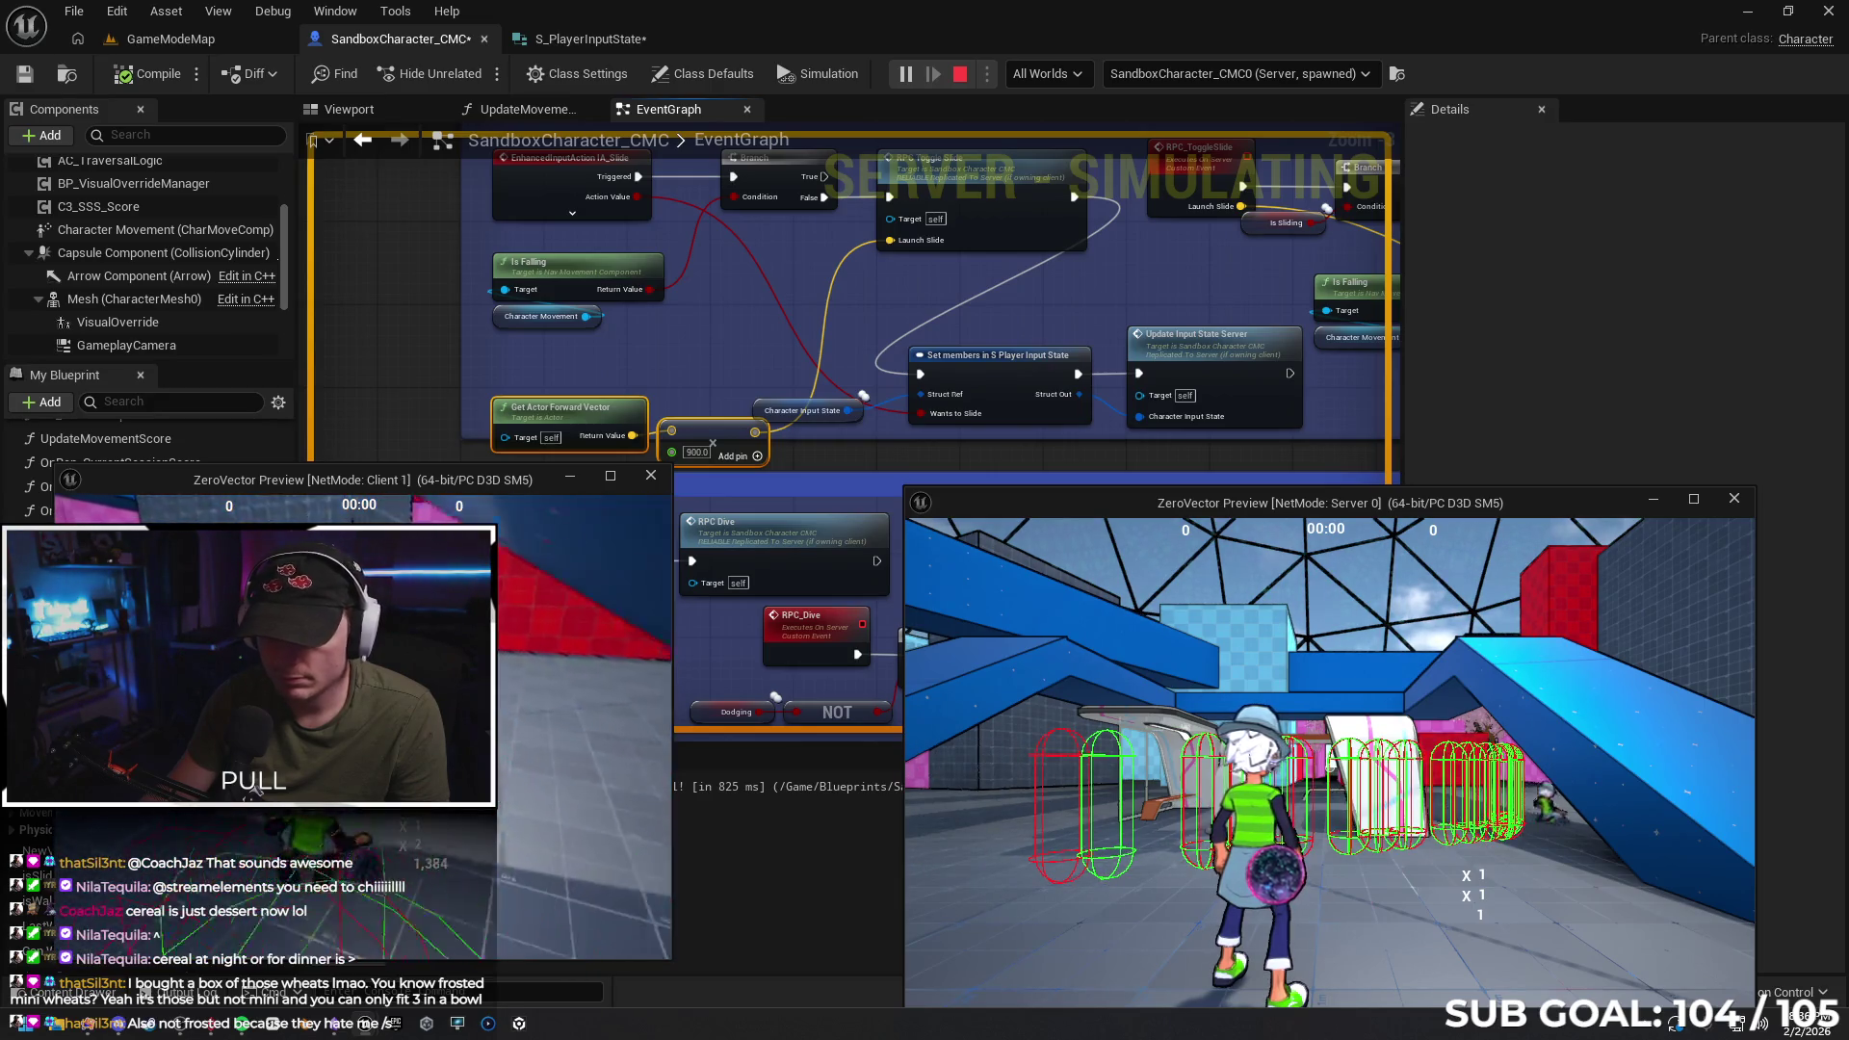
key("Escape")
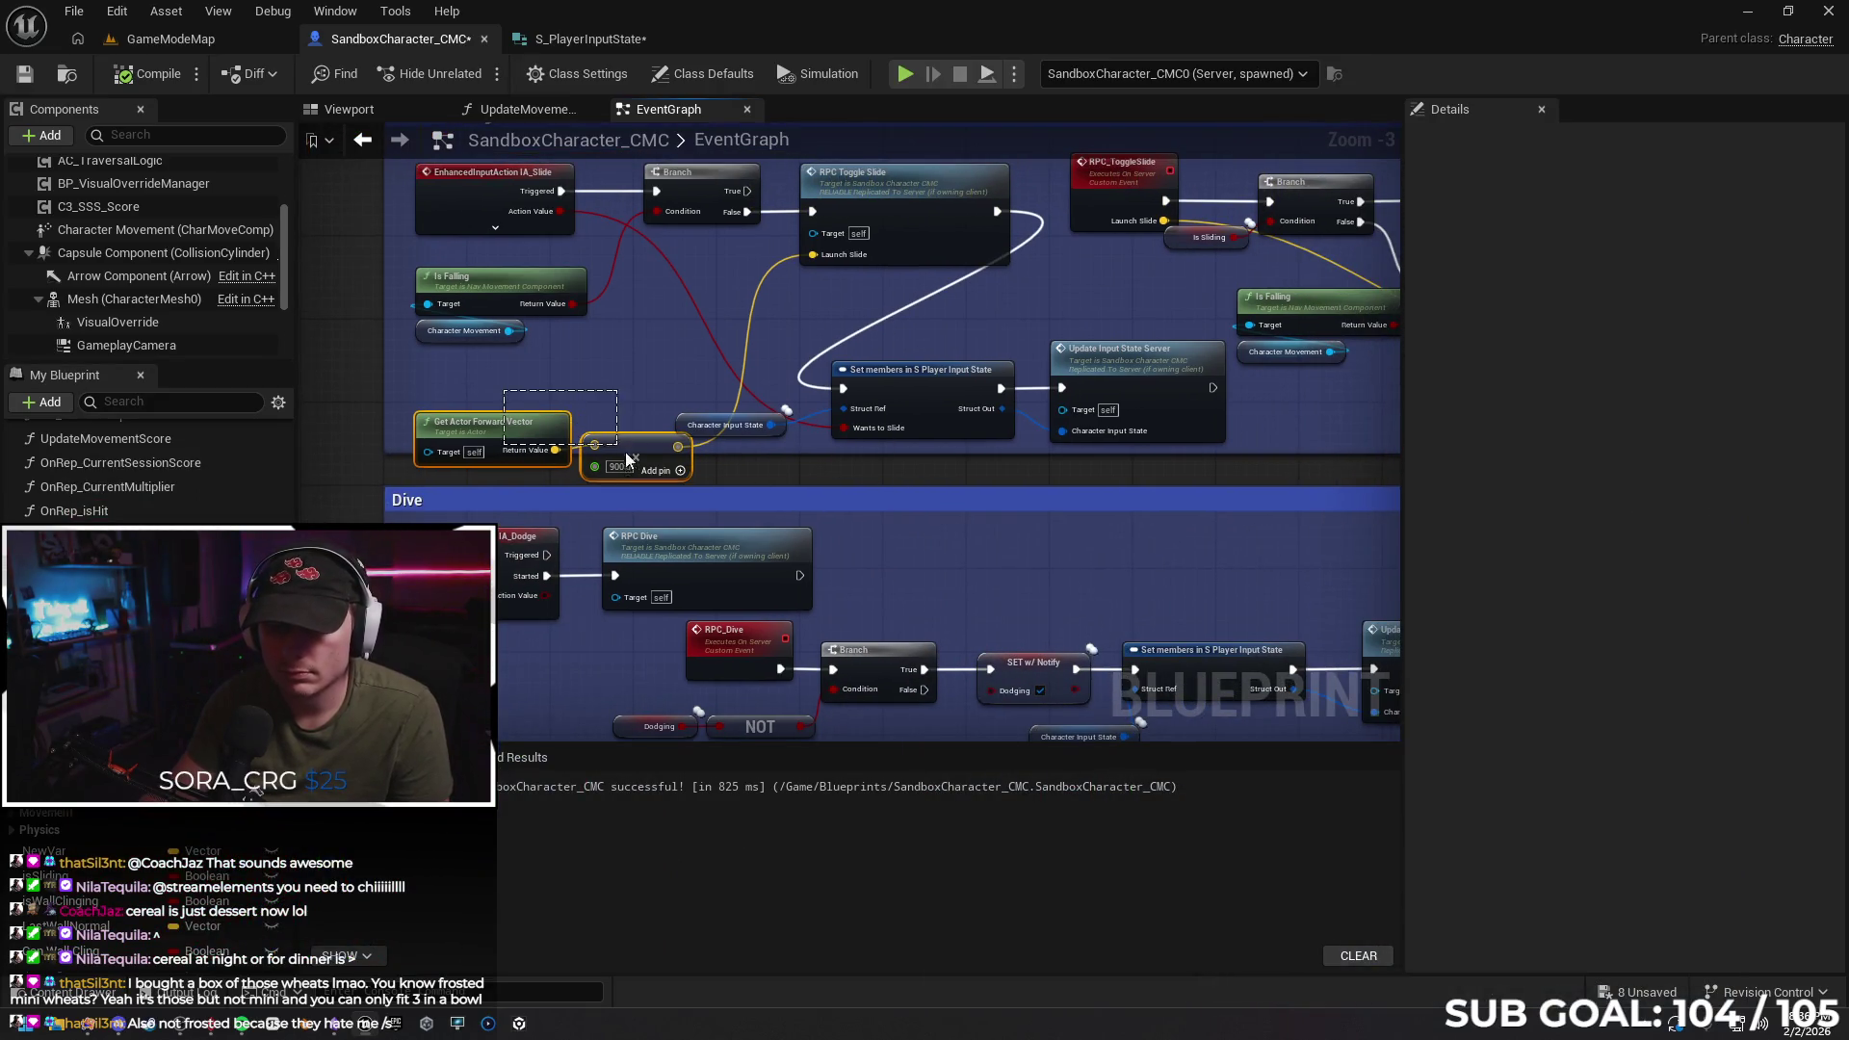
Move the forward vector × 900 nodes under Character Movement to feed Add Impulse's Impulse, then start a multiplayer test
key("Delete")
left_click_drag(1045, 470, 565, 480)
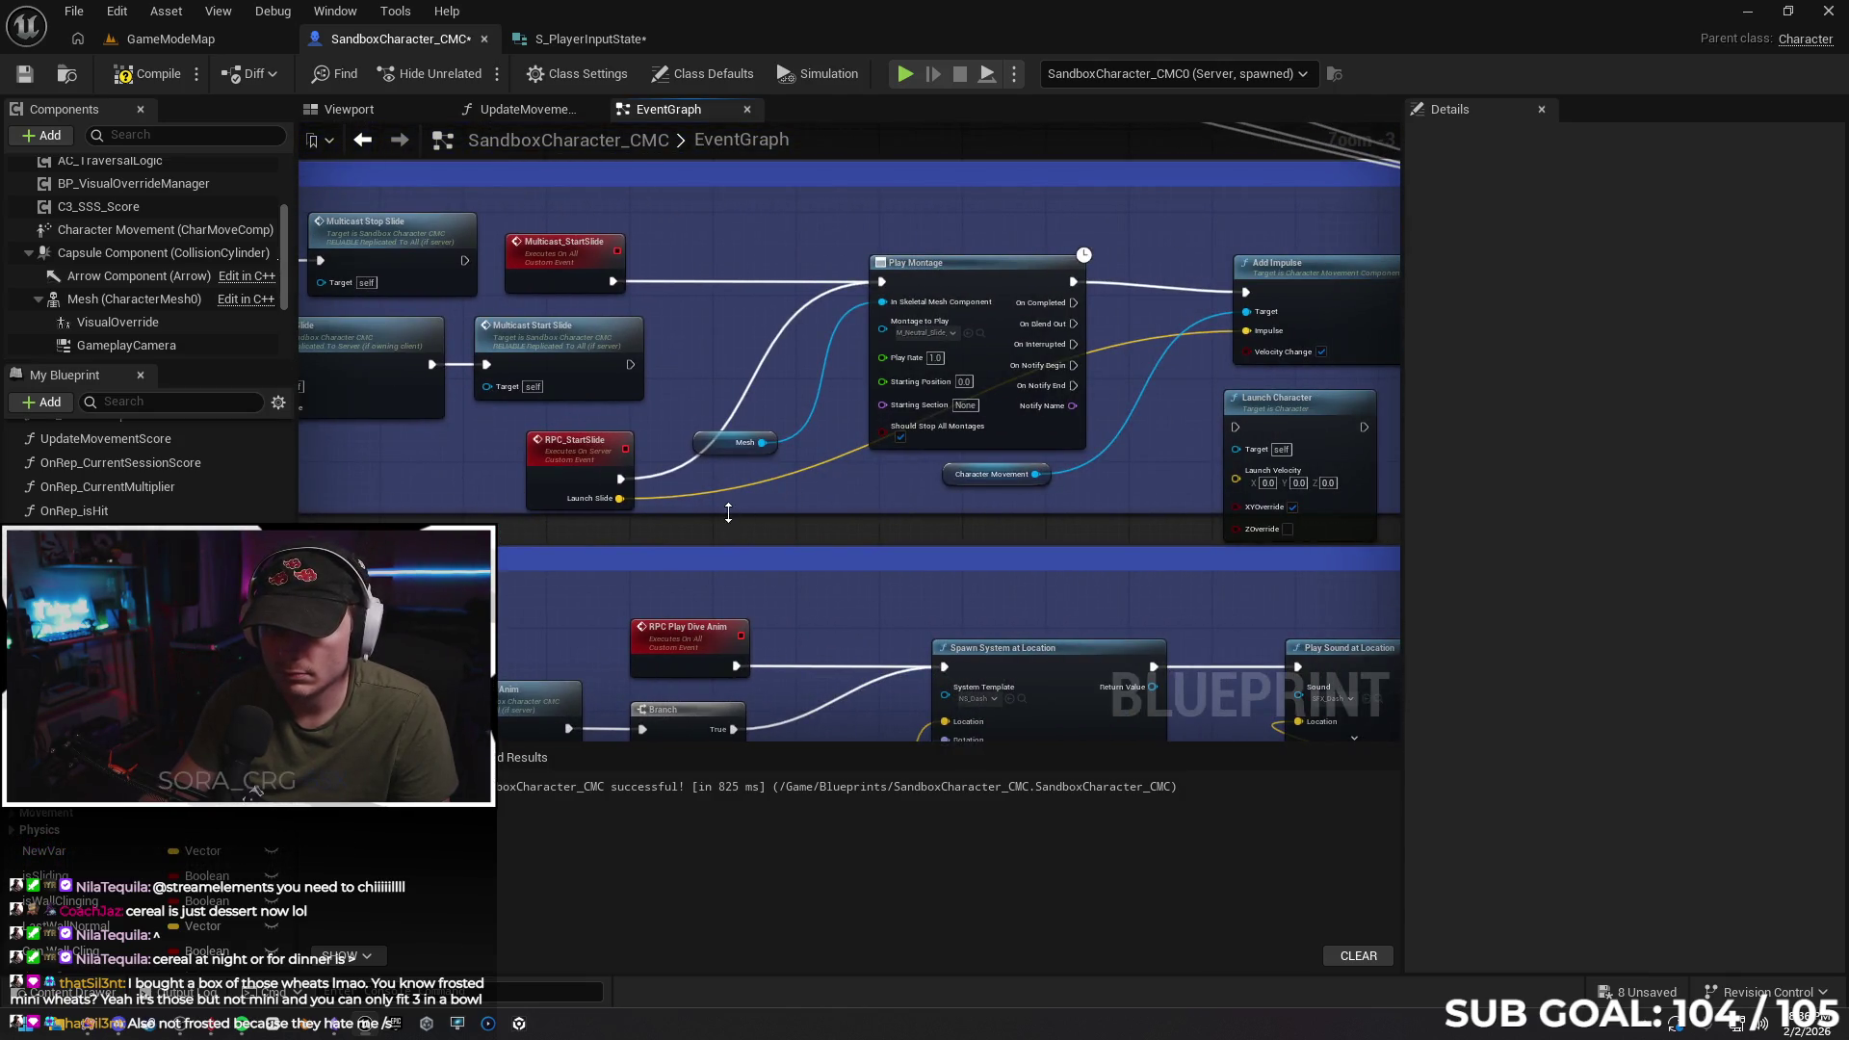
left_click_drag(869, 508, 689, 547)
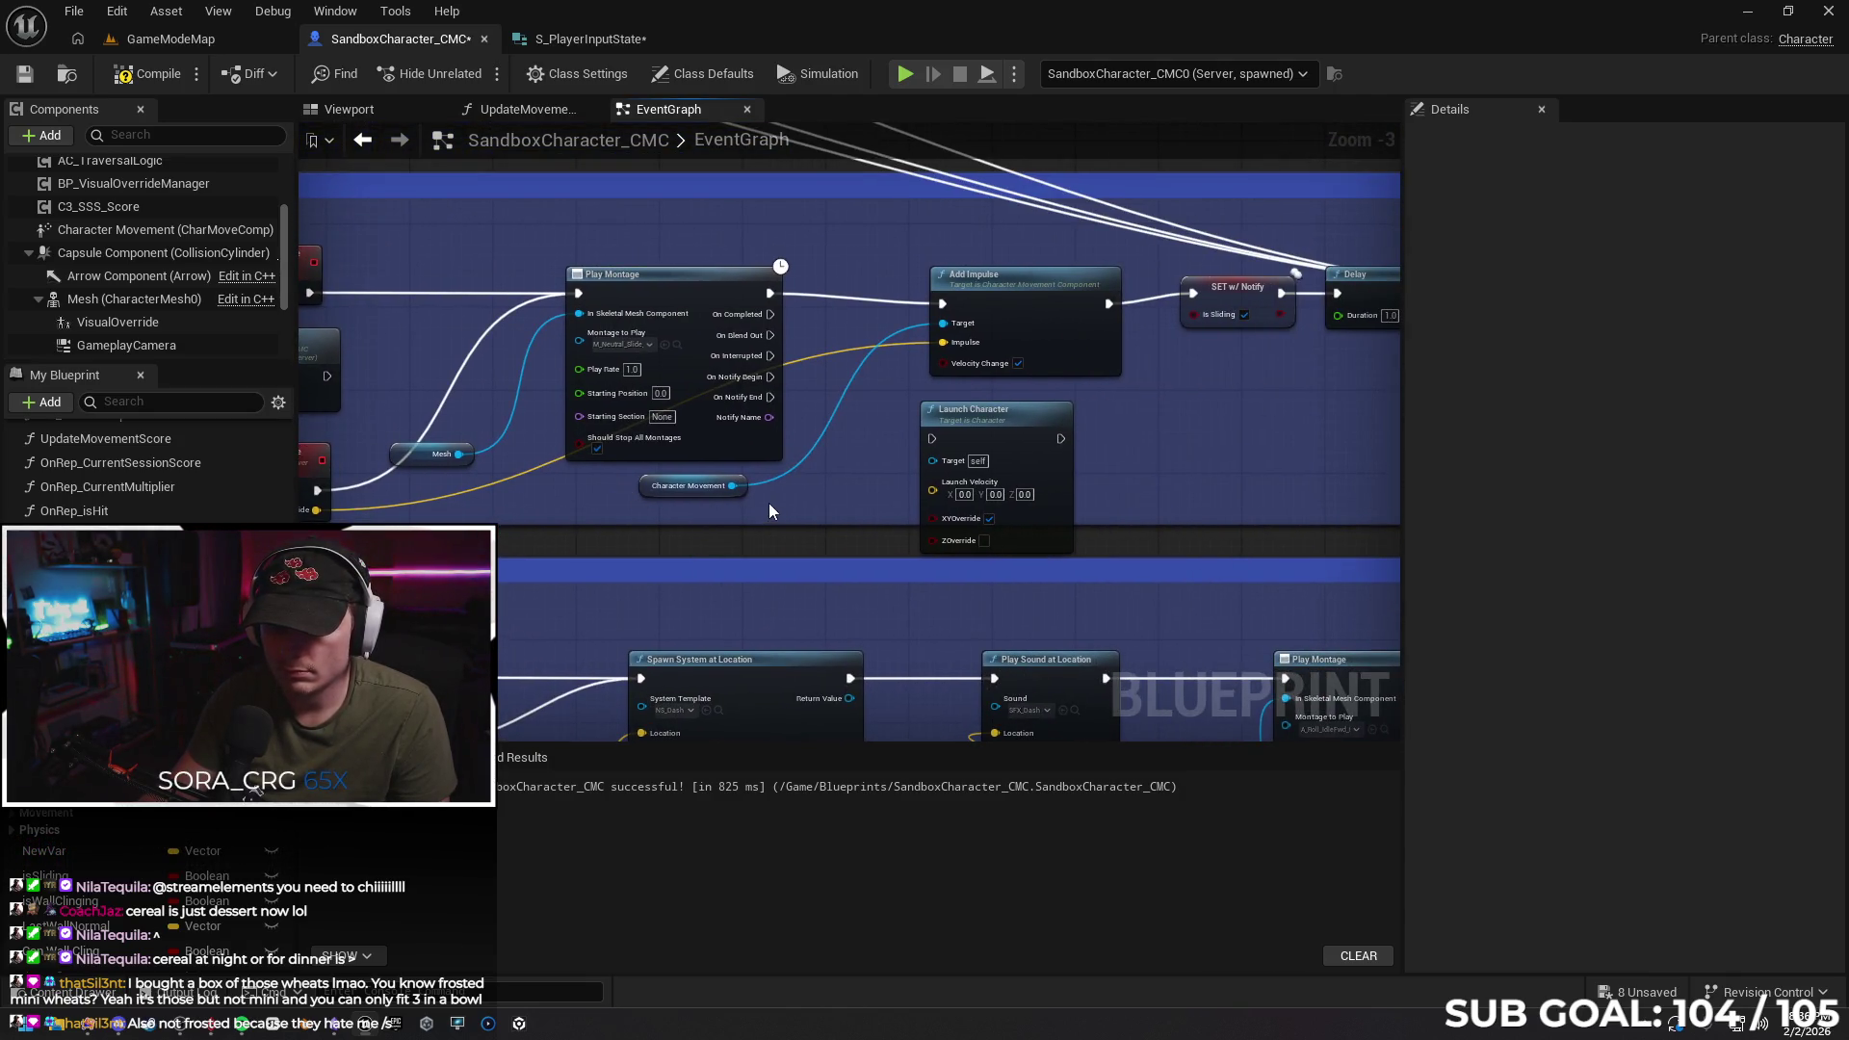
key("ctrl+v")
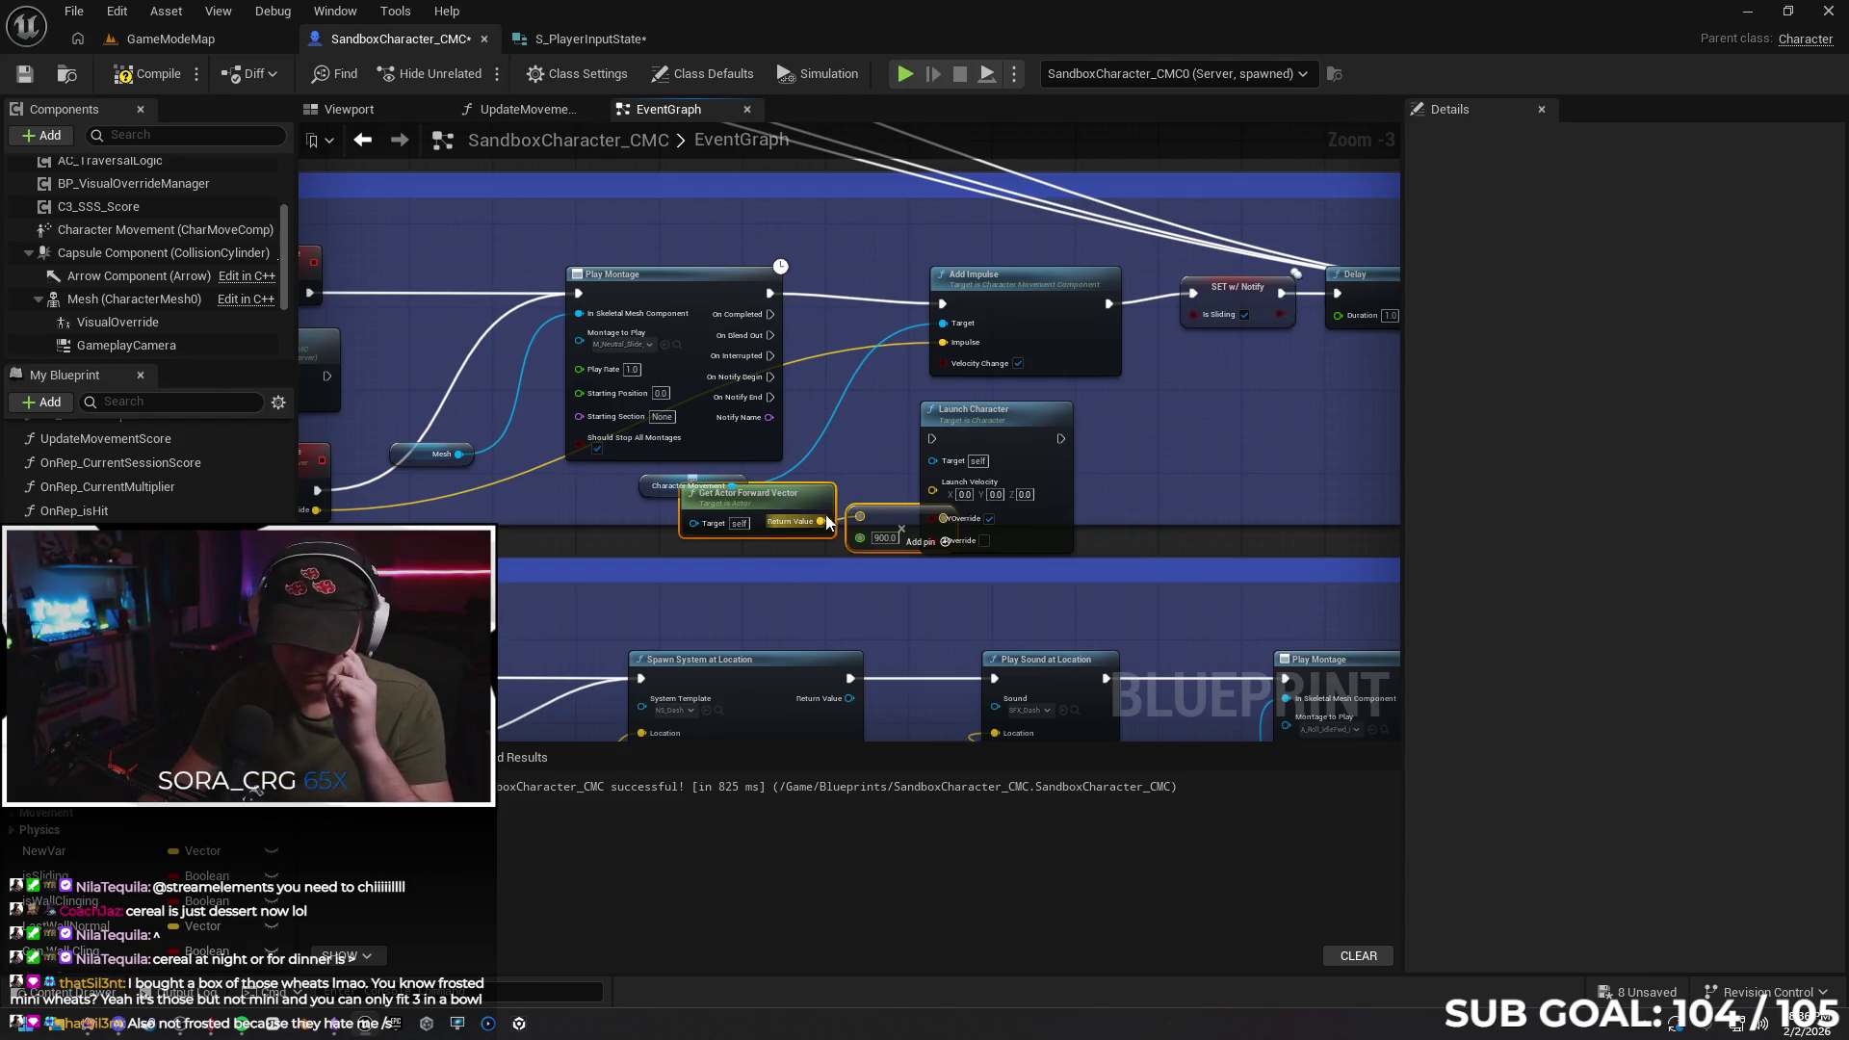
mouse_move(883, 523)
left_mouse_down()
mouse_move(742, 529)
mouse_move(899, 339)
mouse_move(943, 342)
left_mouse_up()
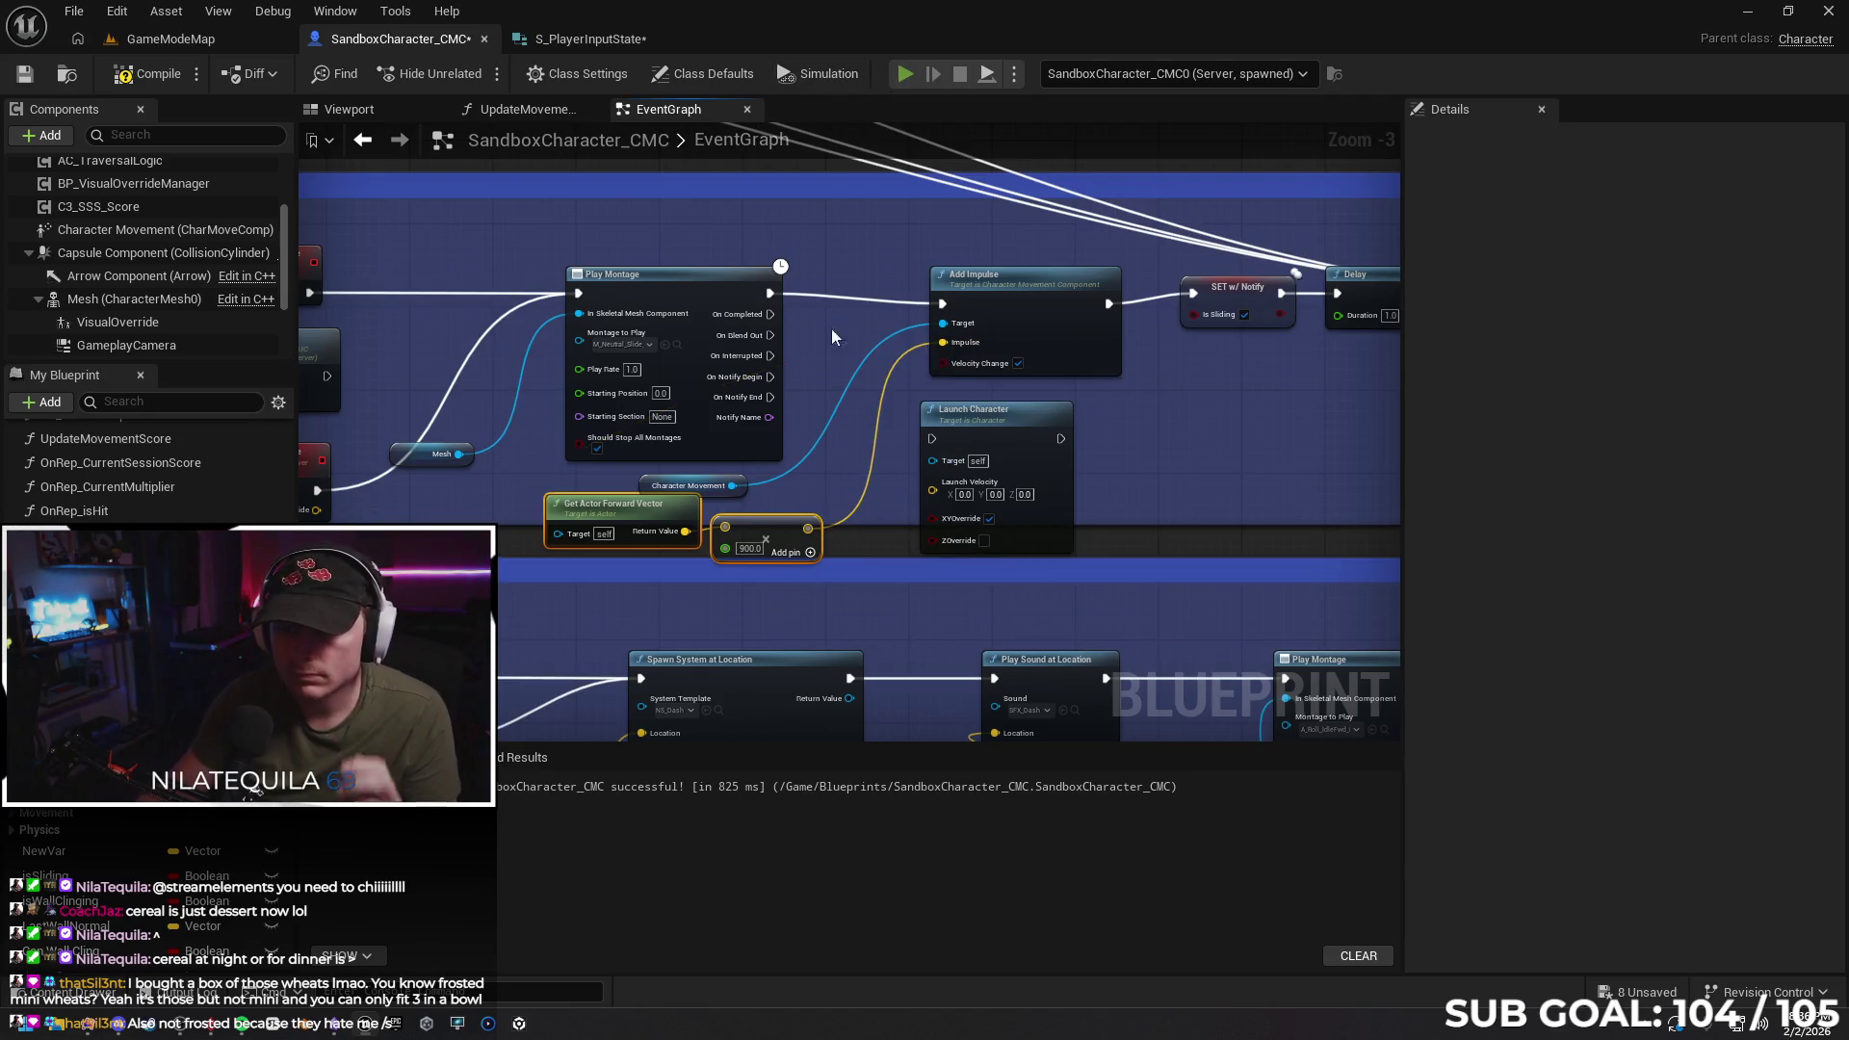
key("alt+p")
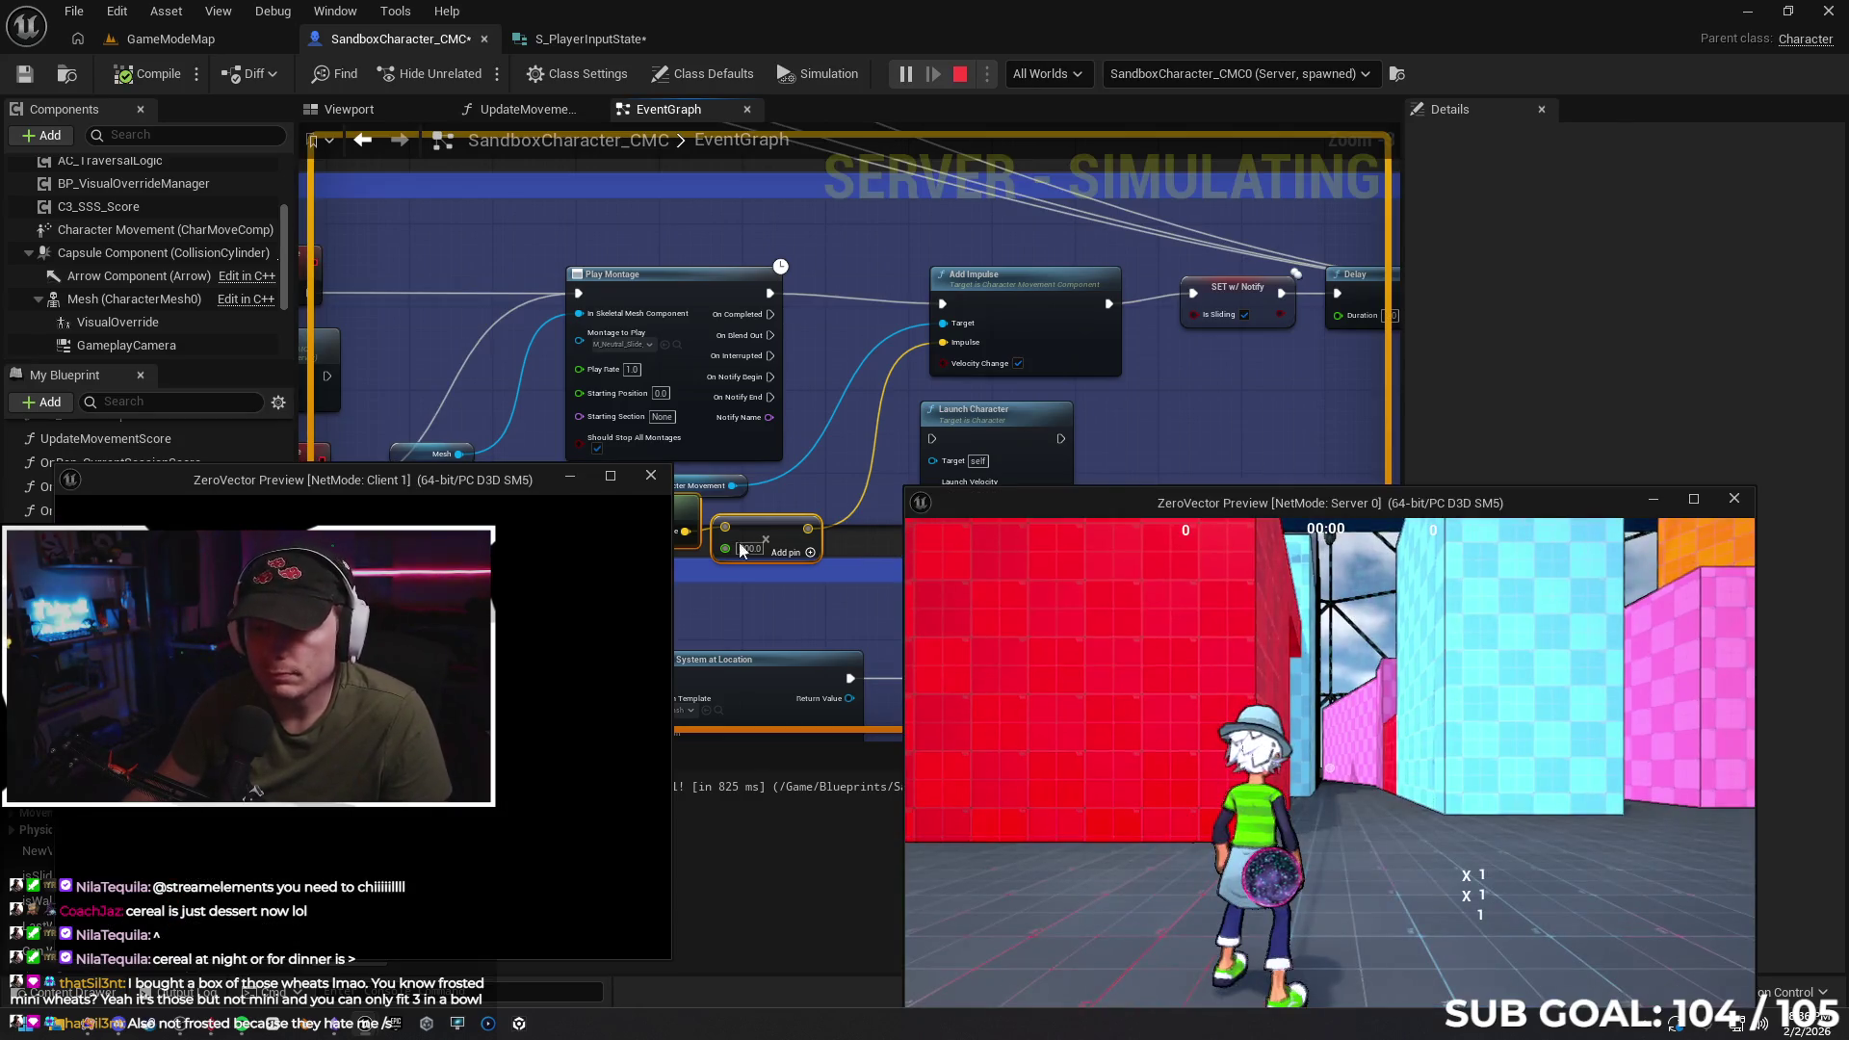
Dive the client character back and forth across the arena repeatedly, then stop the test
key("w")
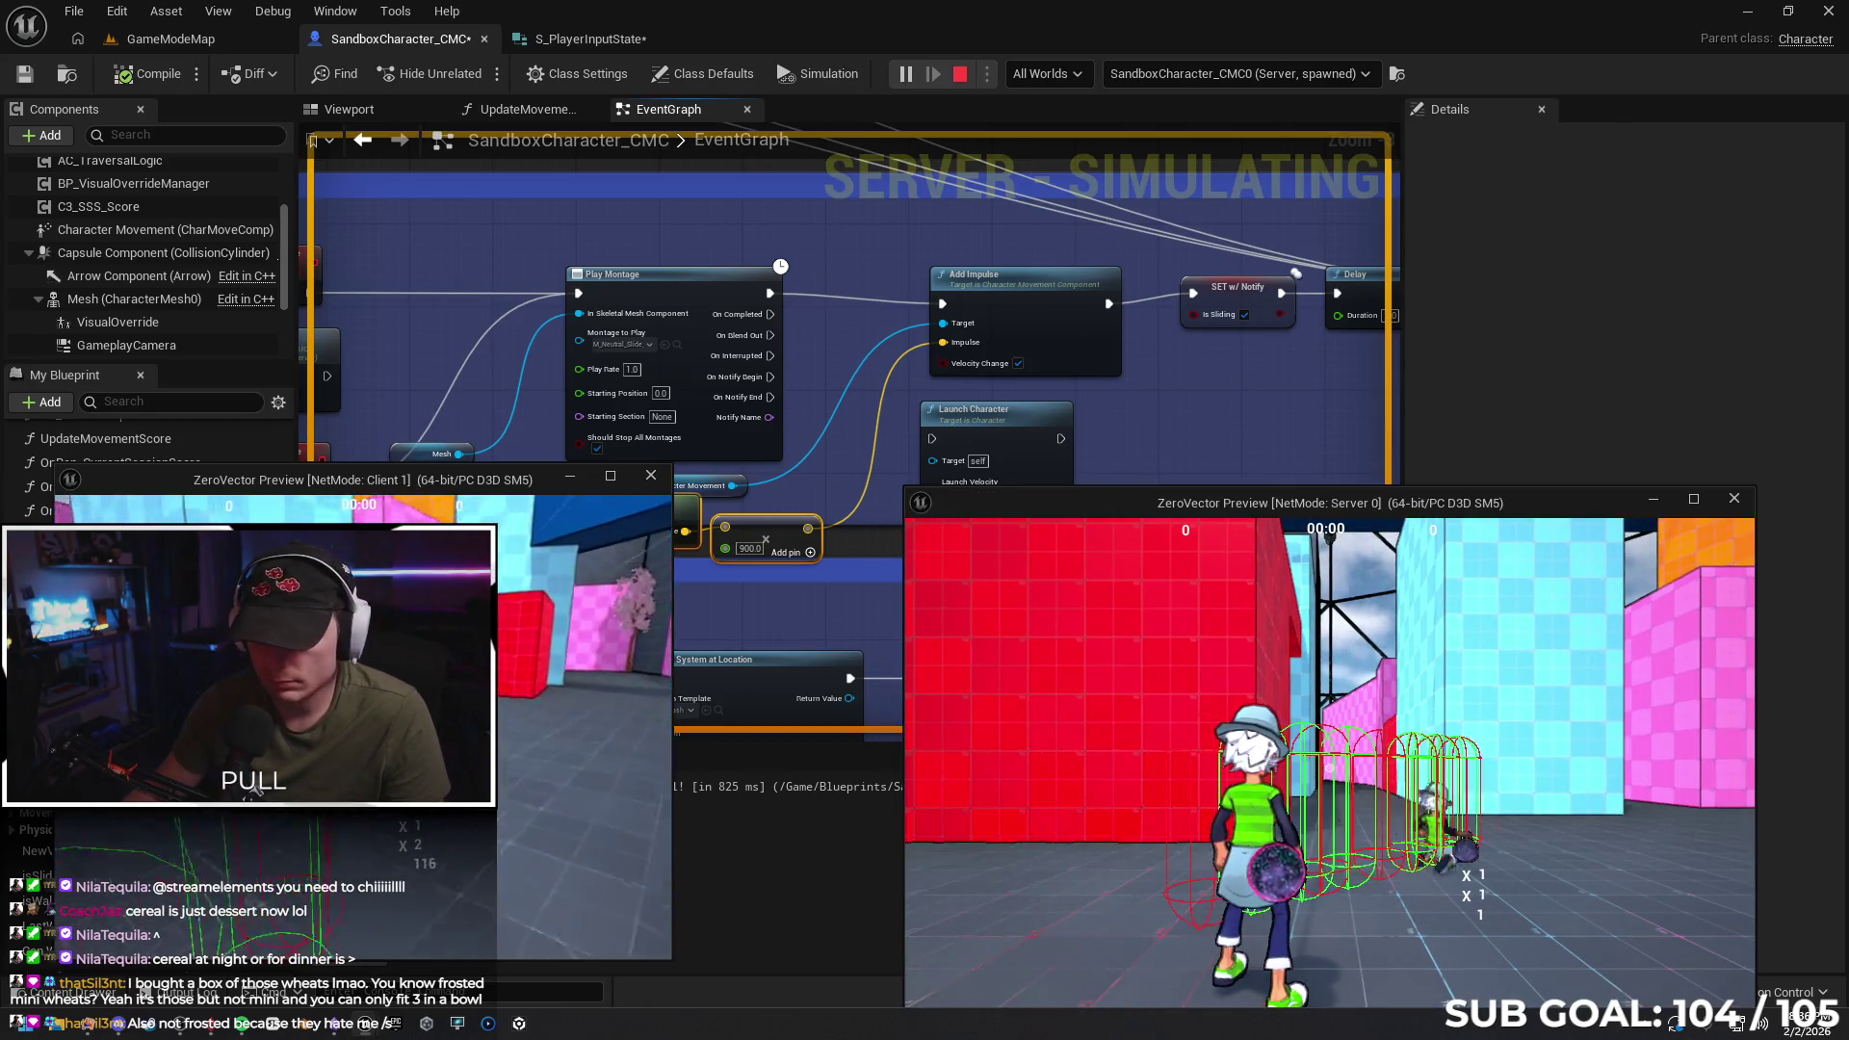
key("w")
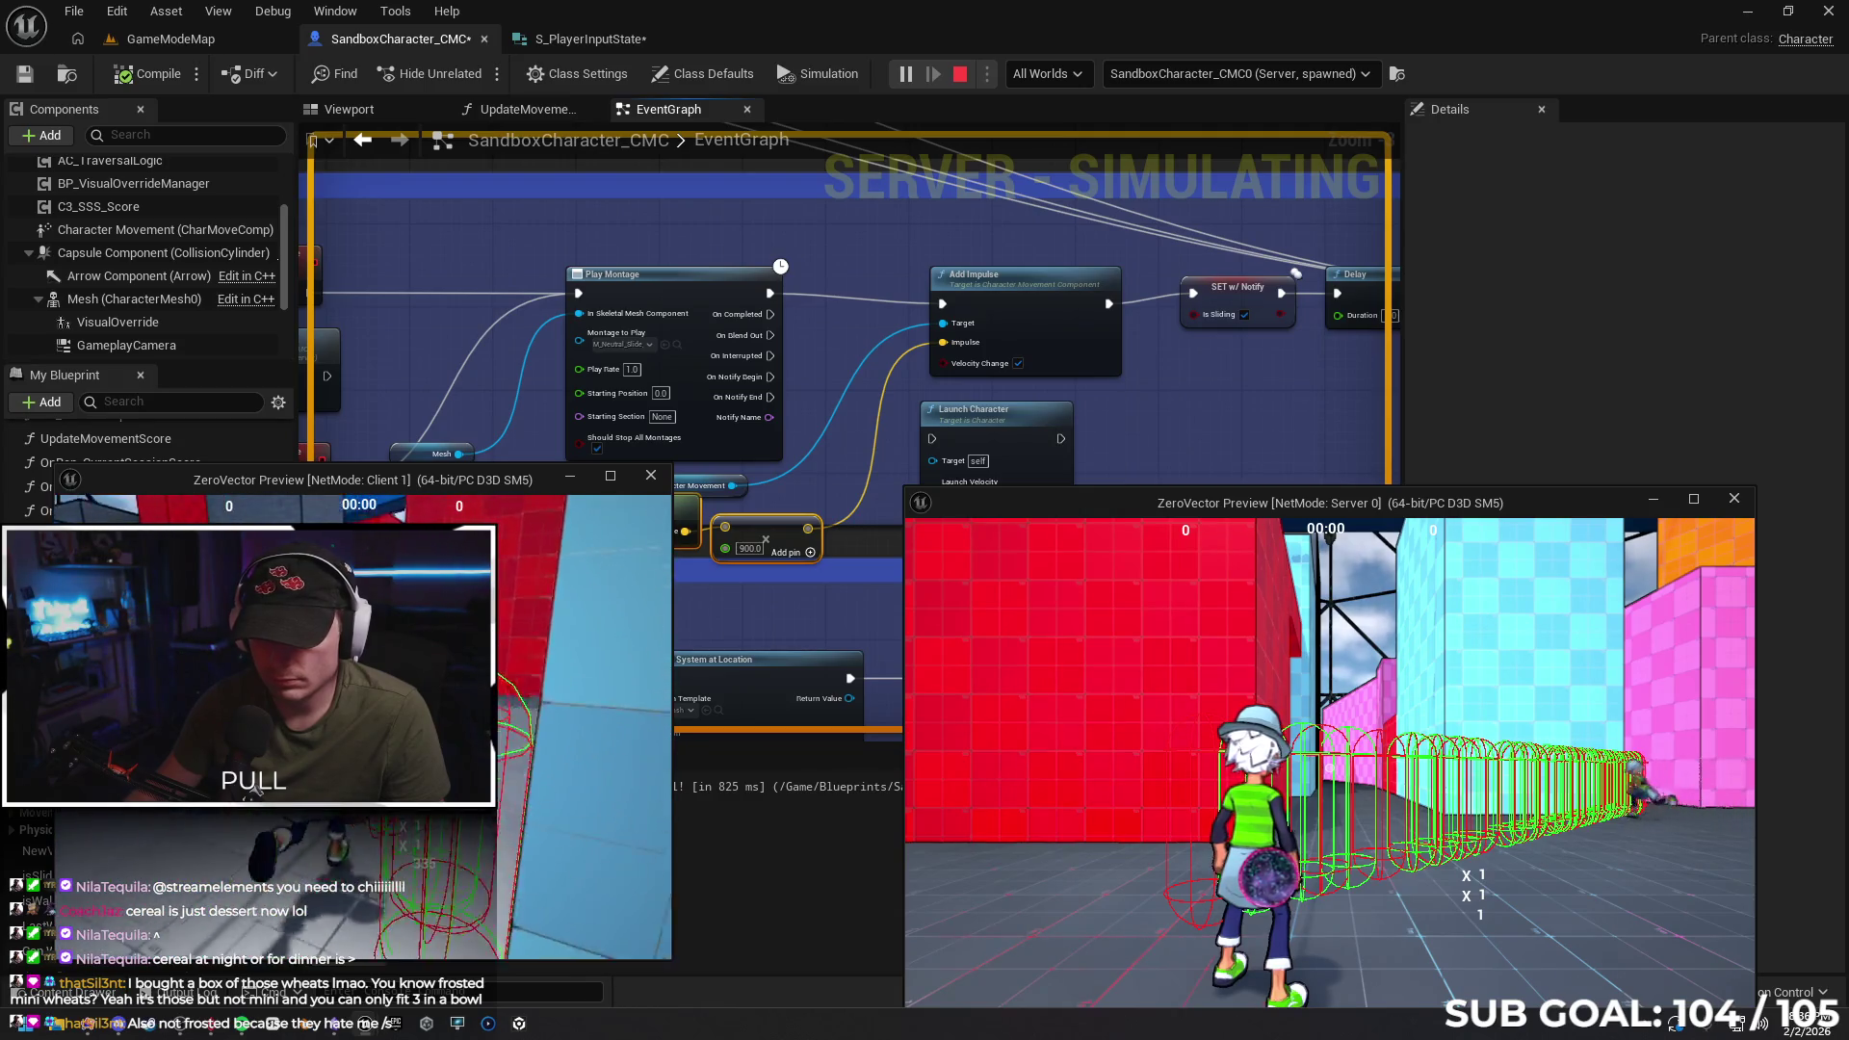
key("w")
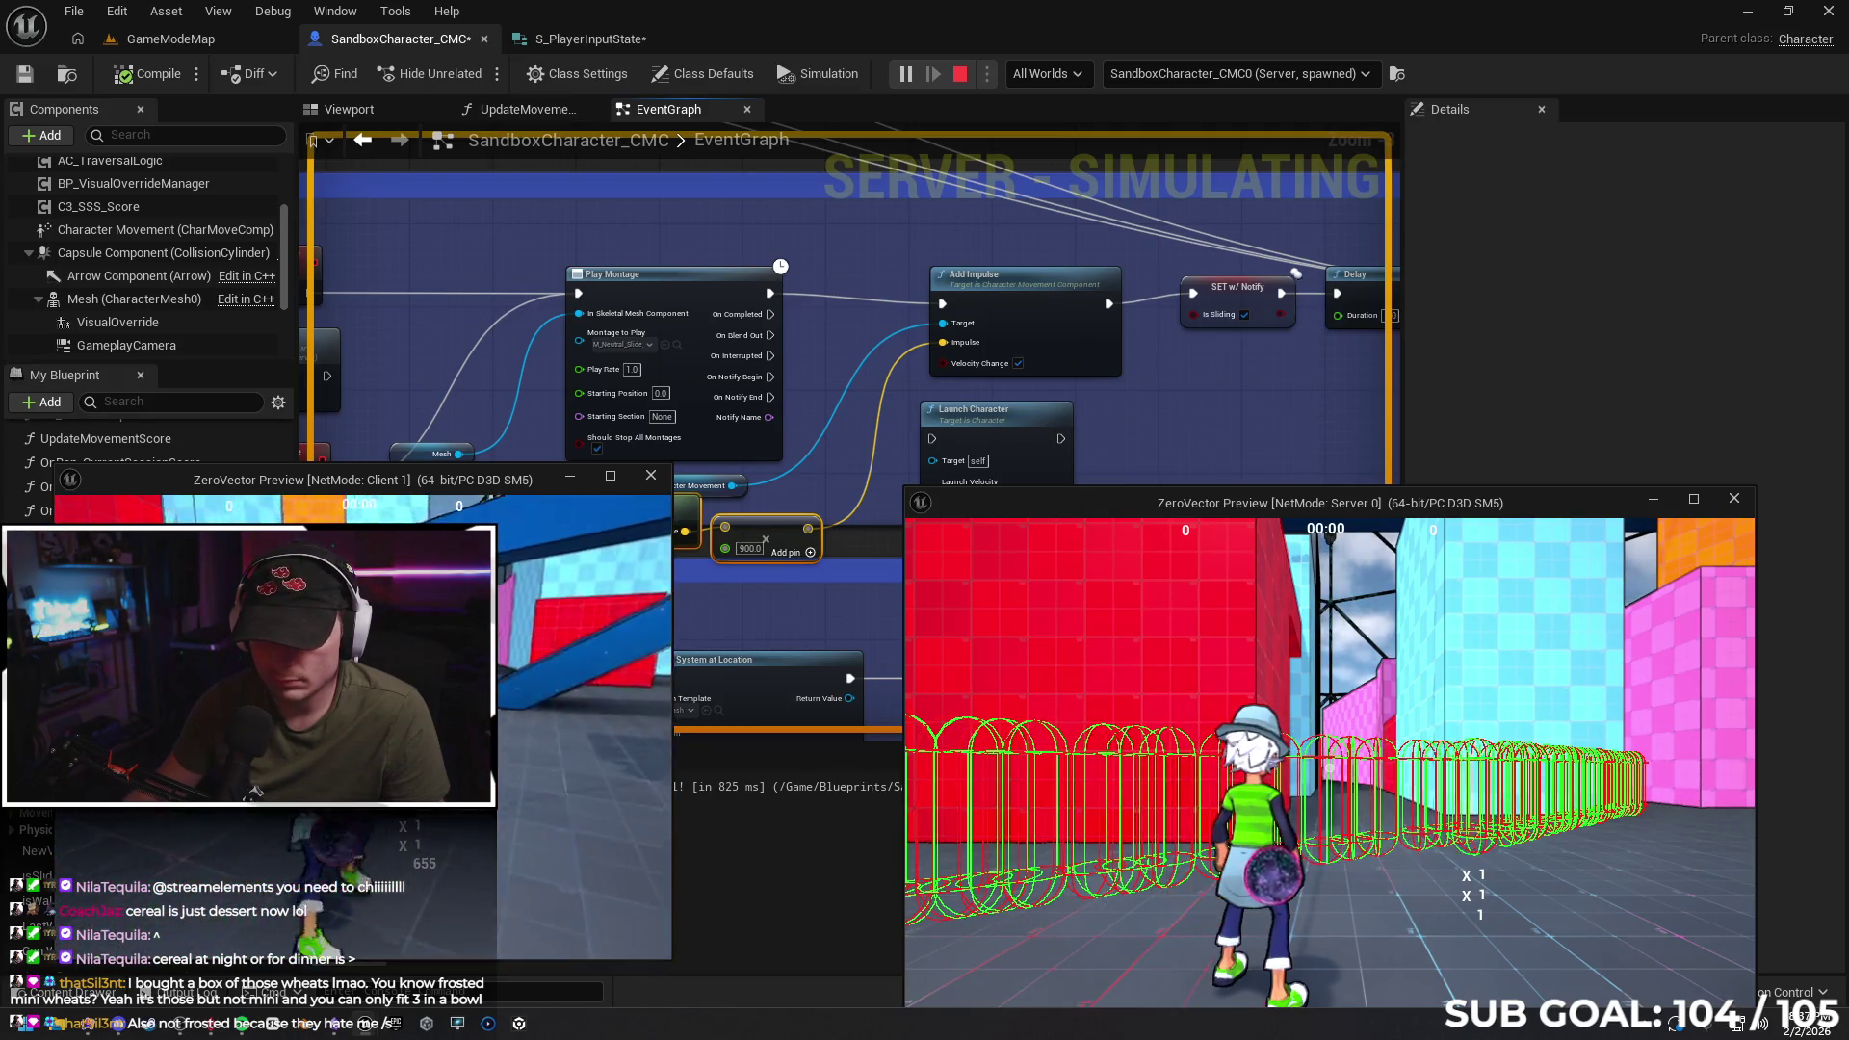
key("w")
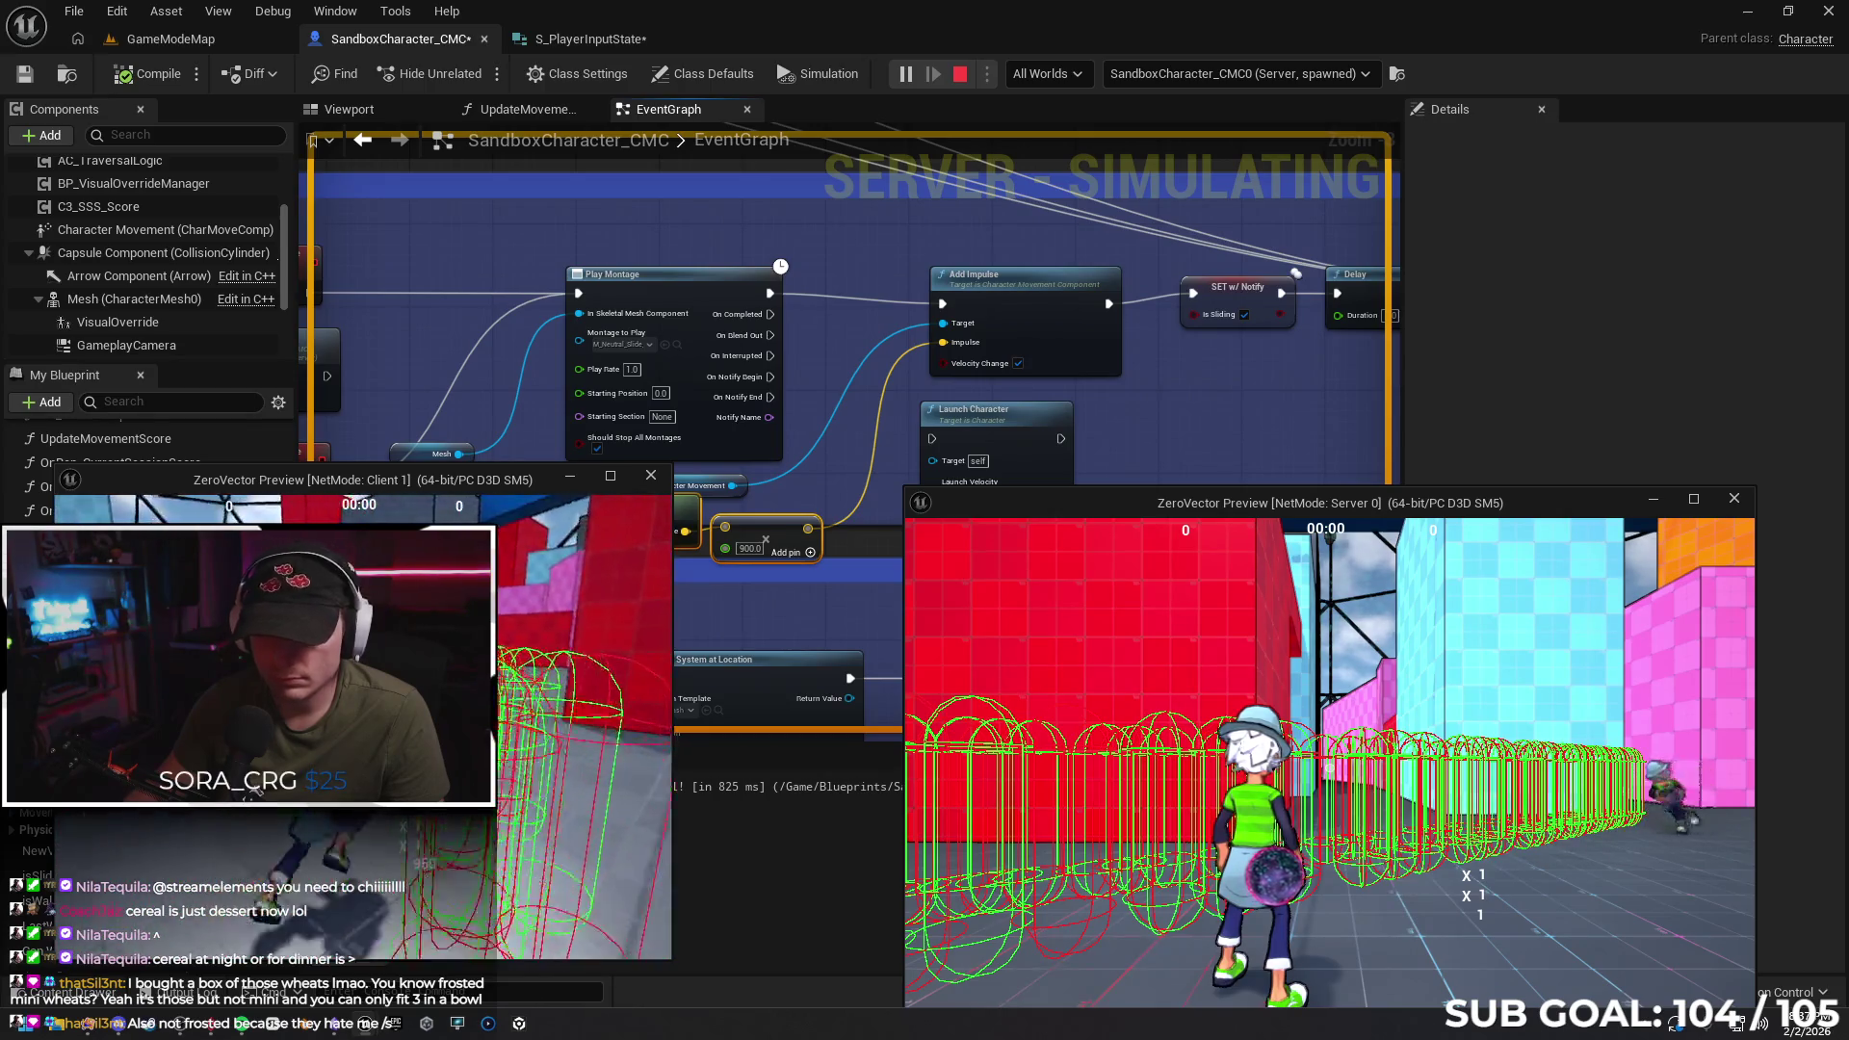
key("w")
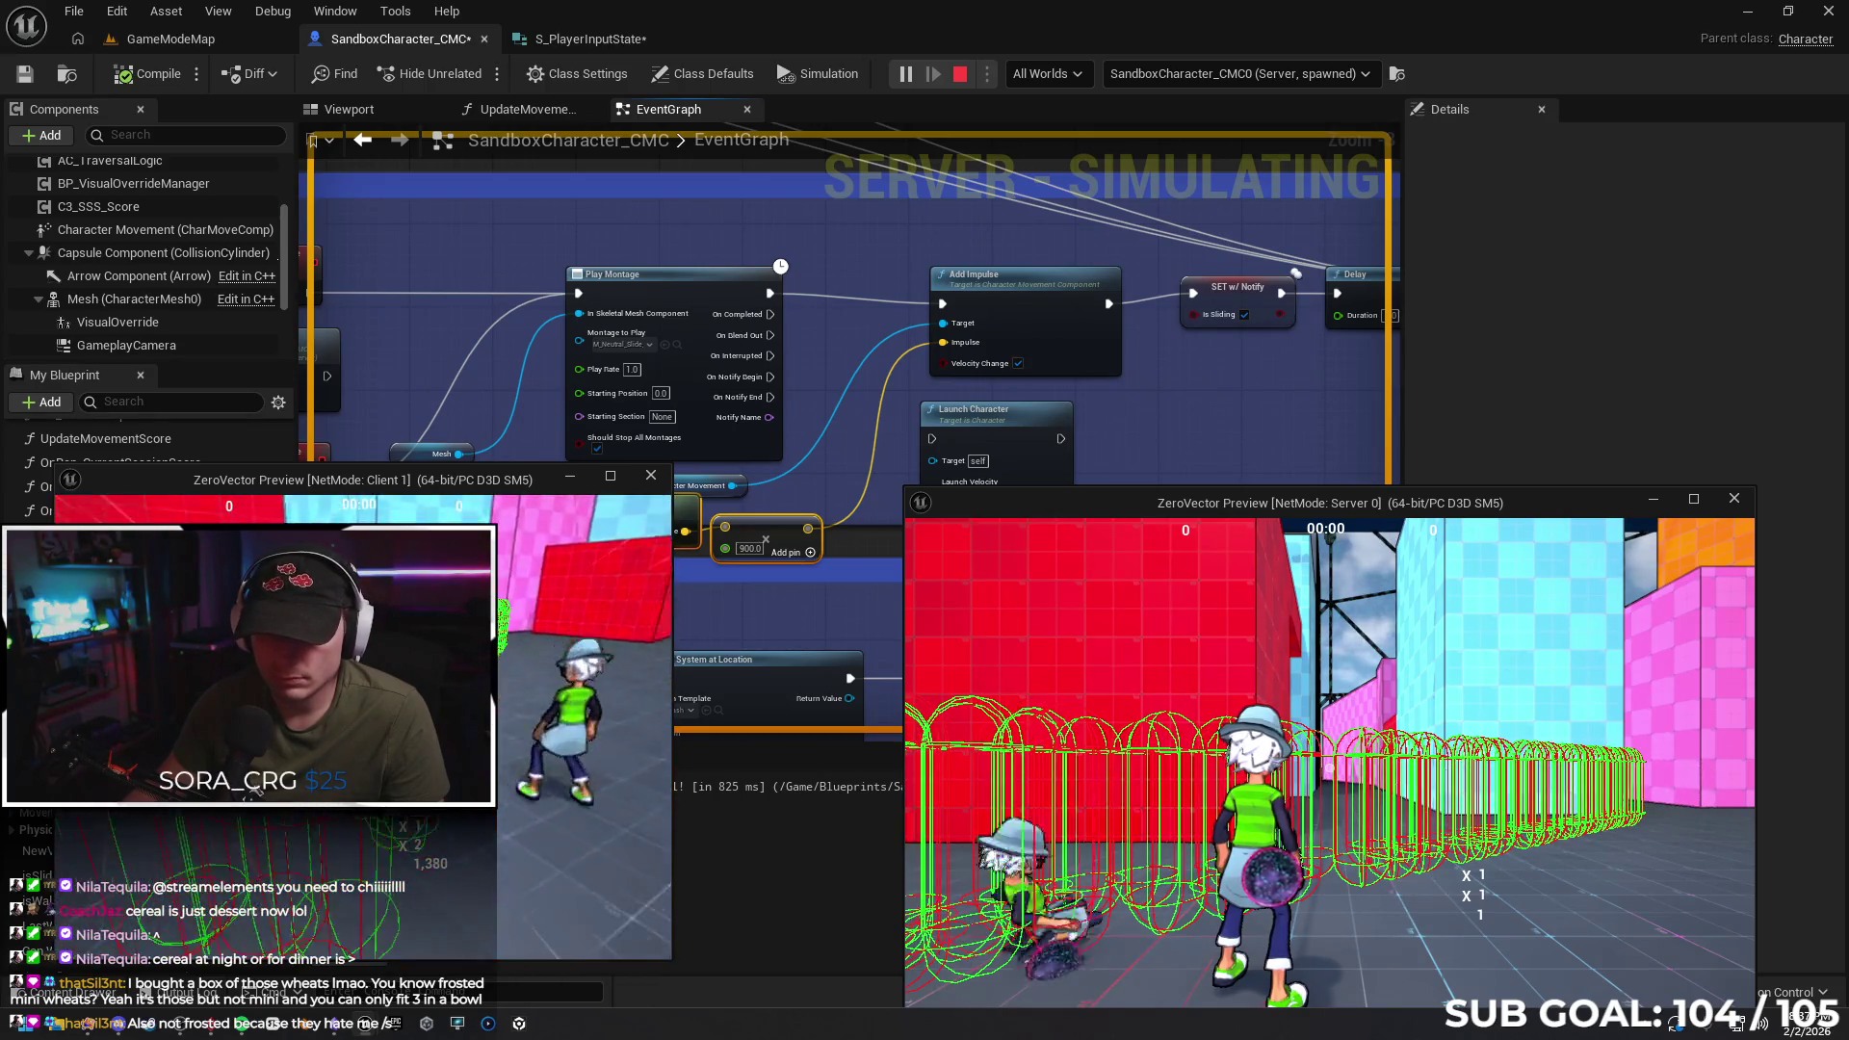
key("w")
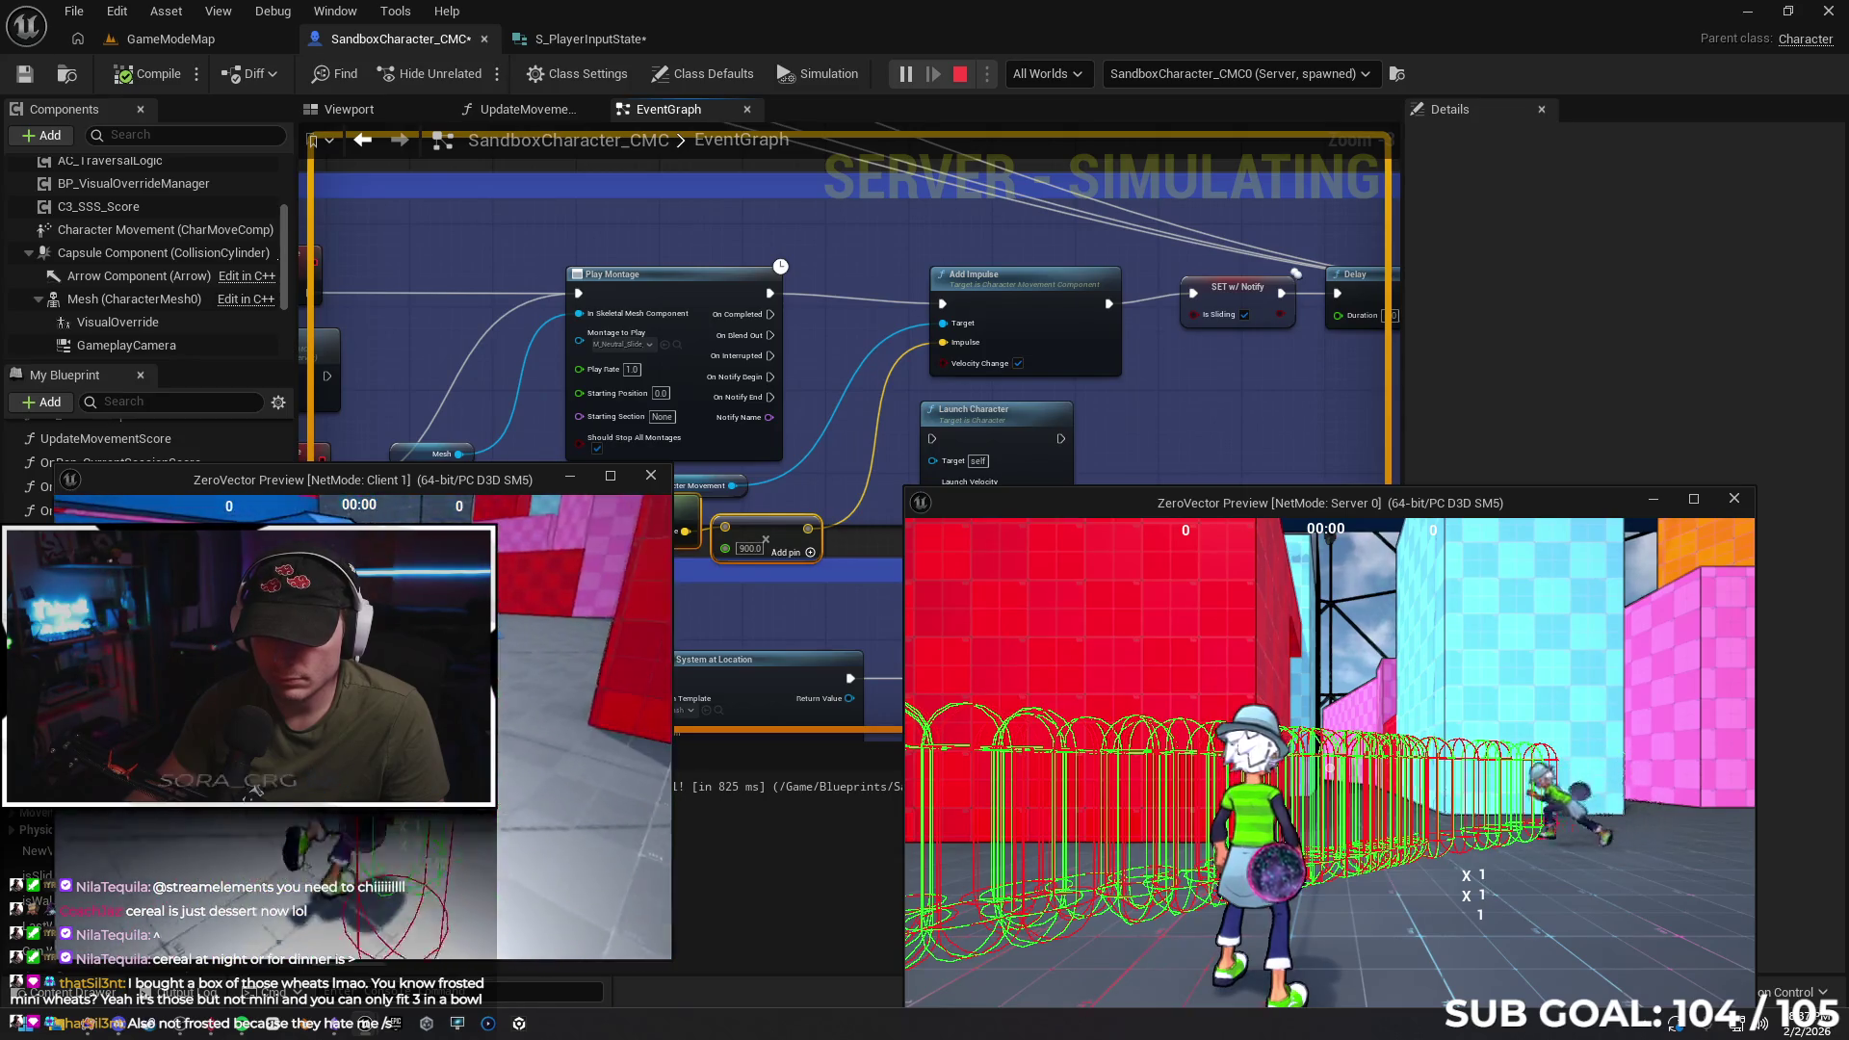
key("w")
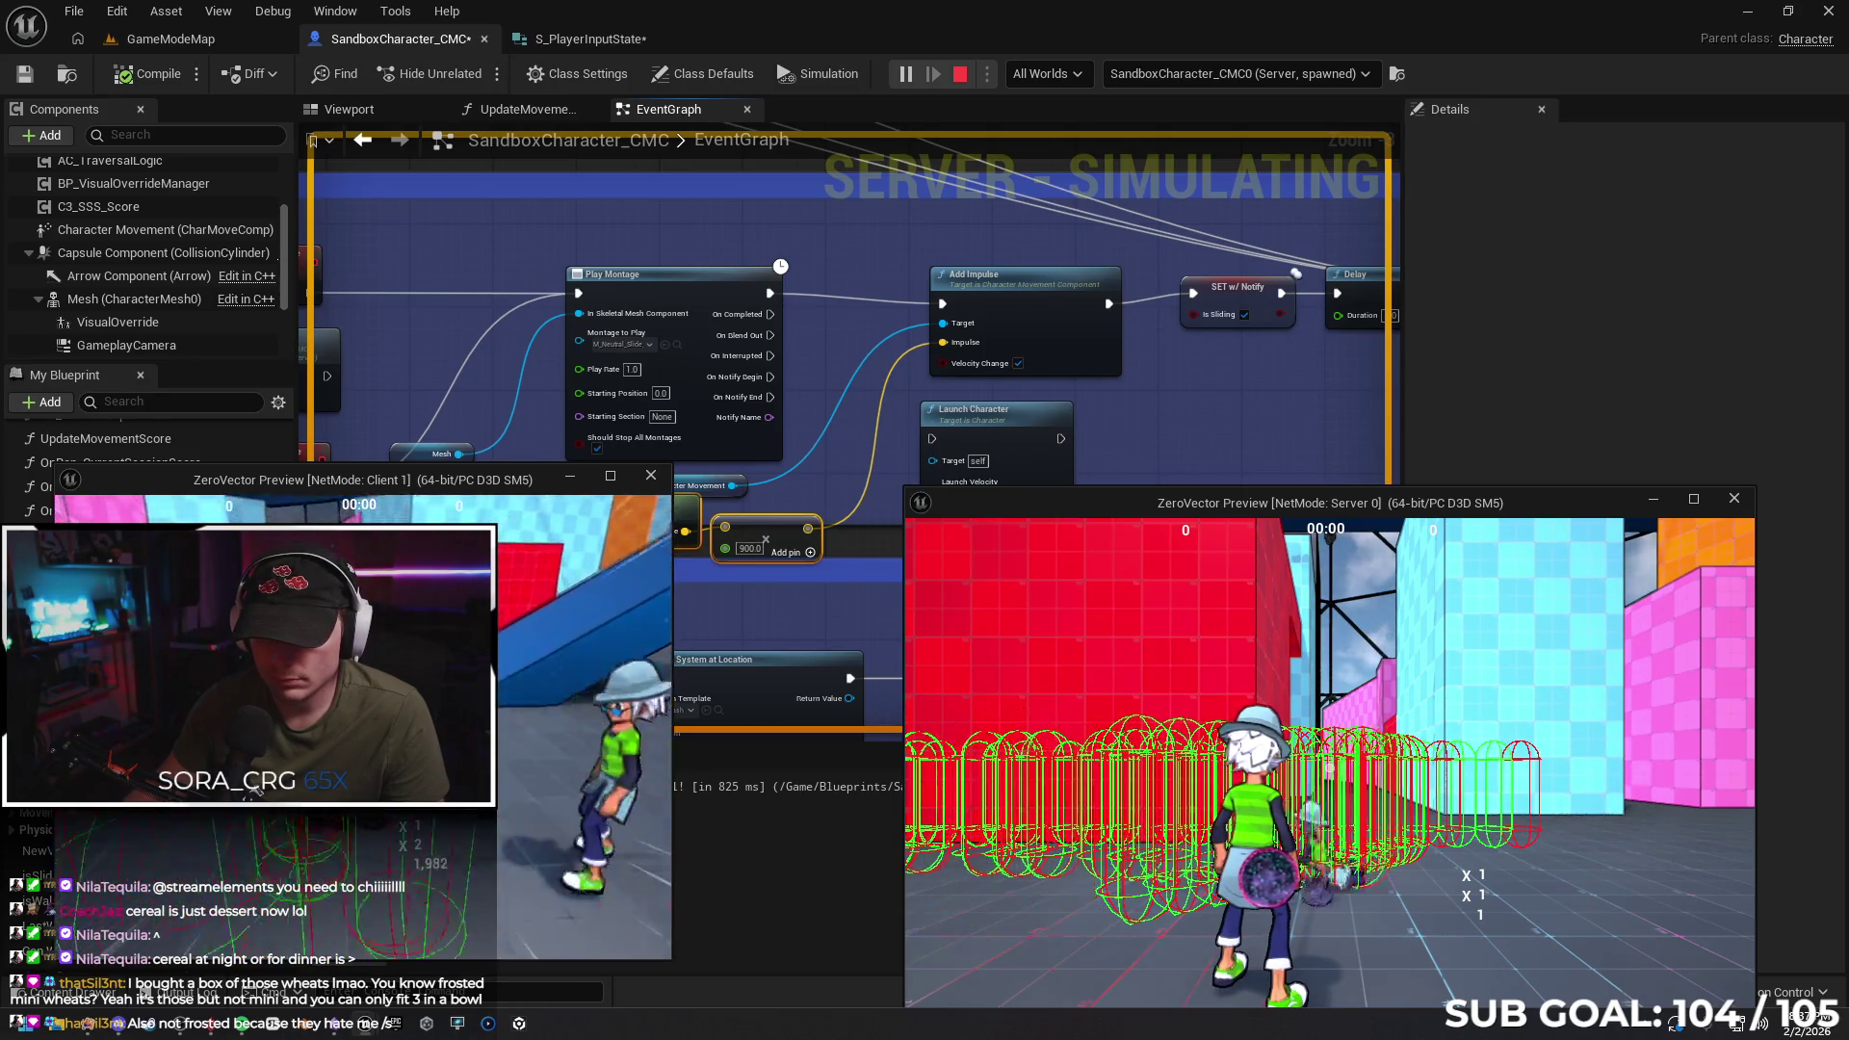
key("w")
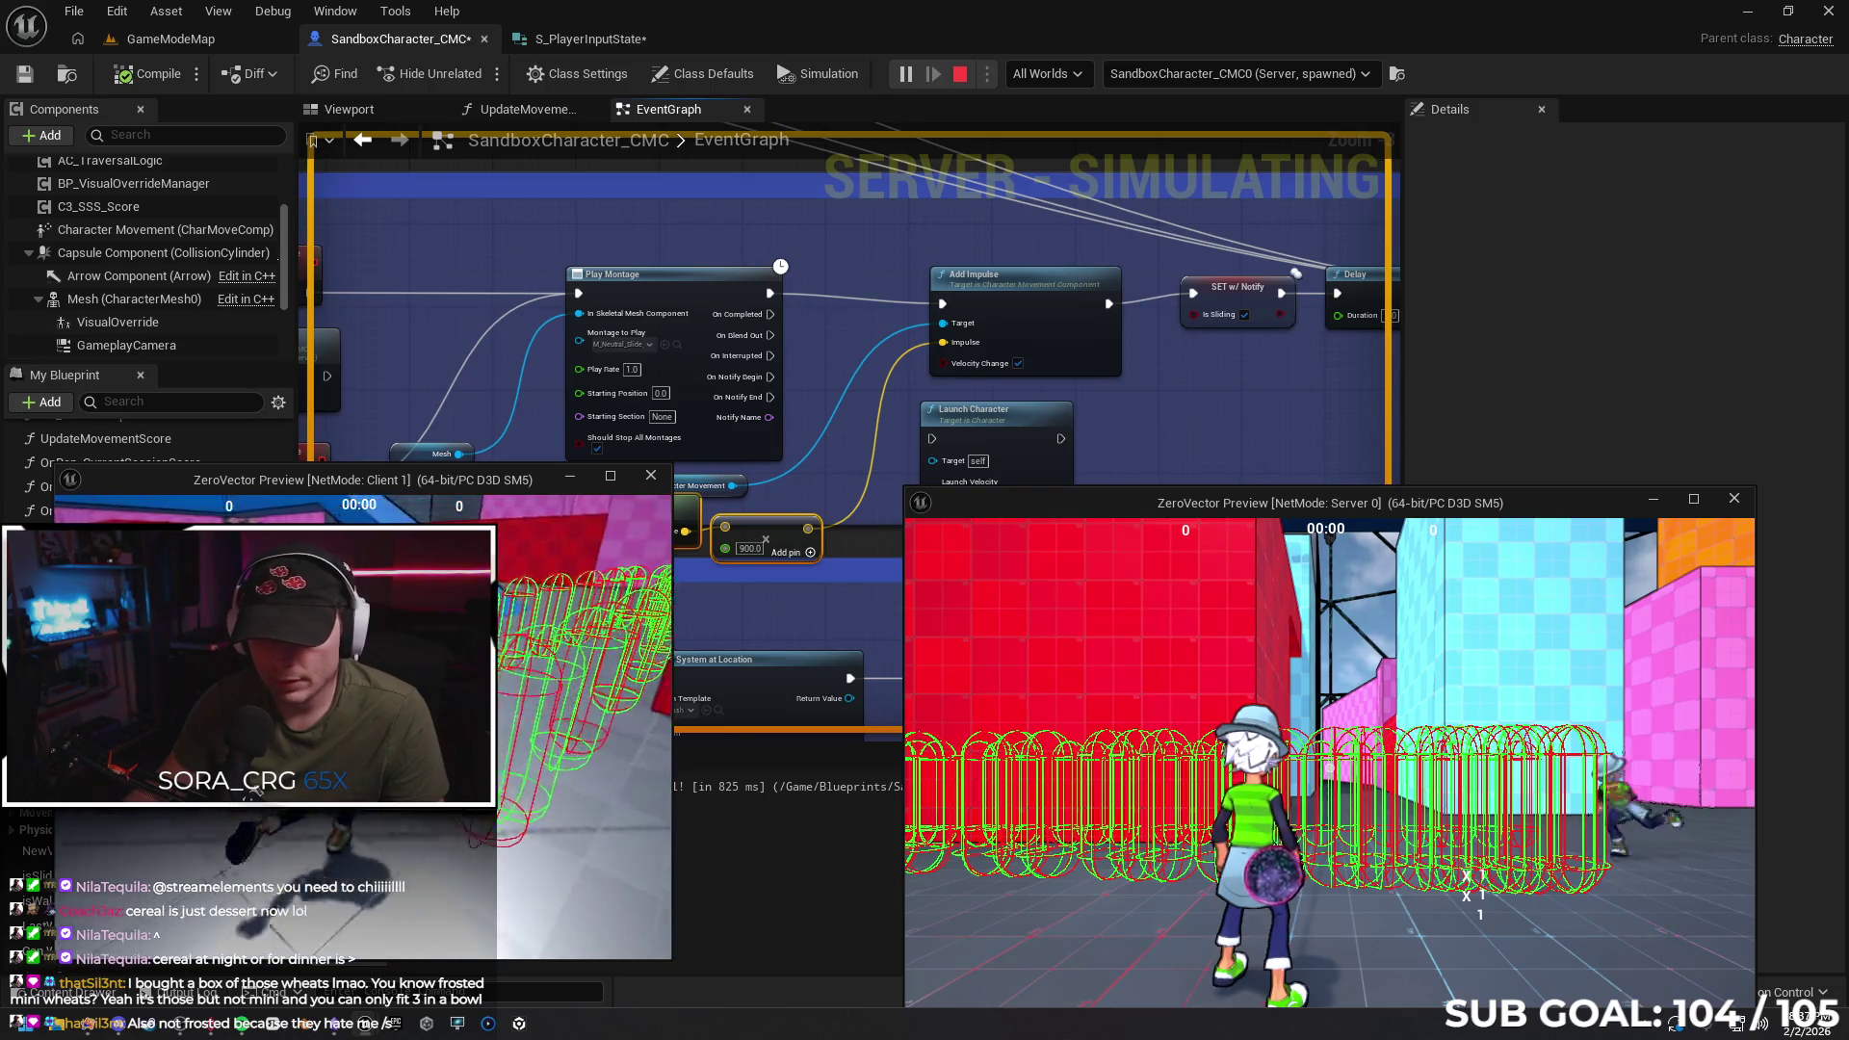
key("w")
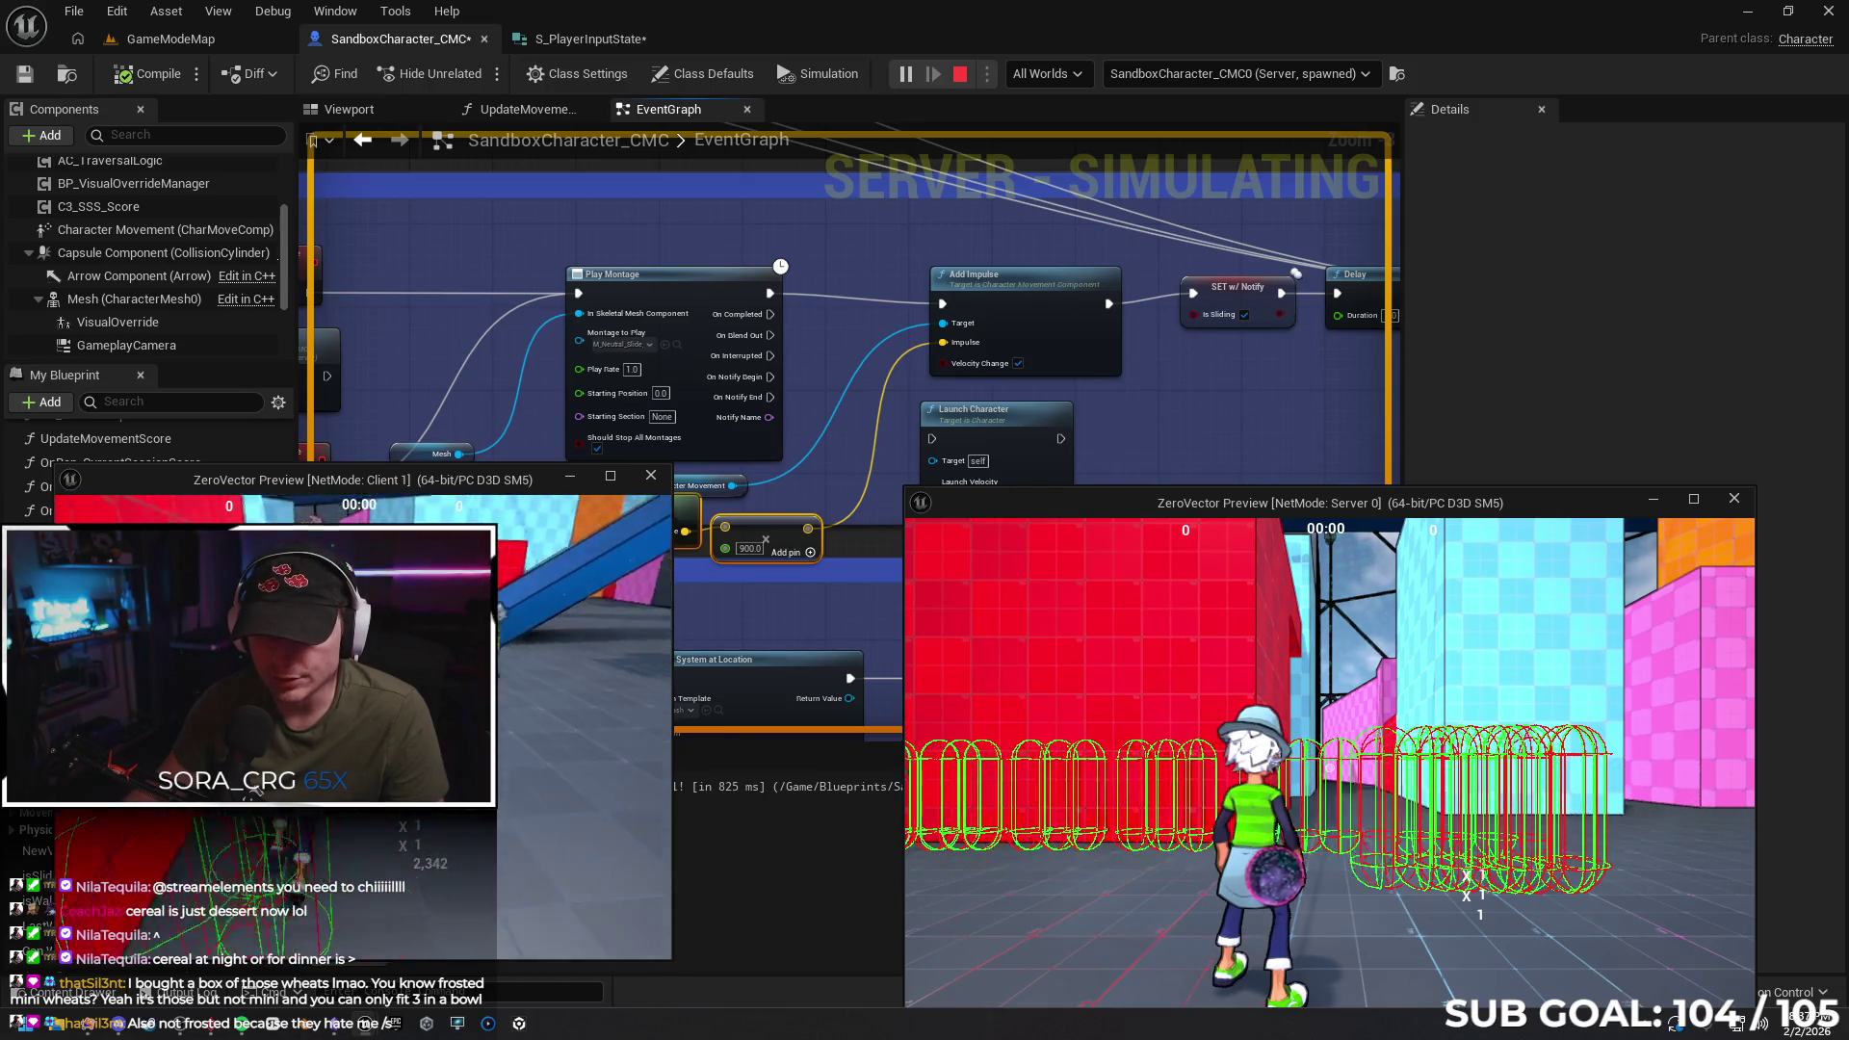
key("Escape")
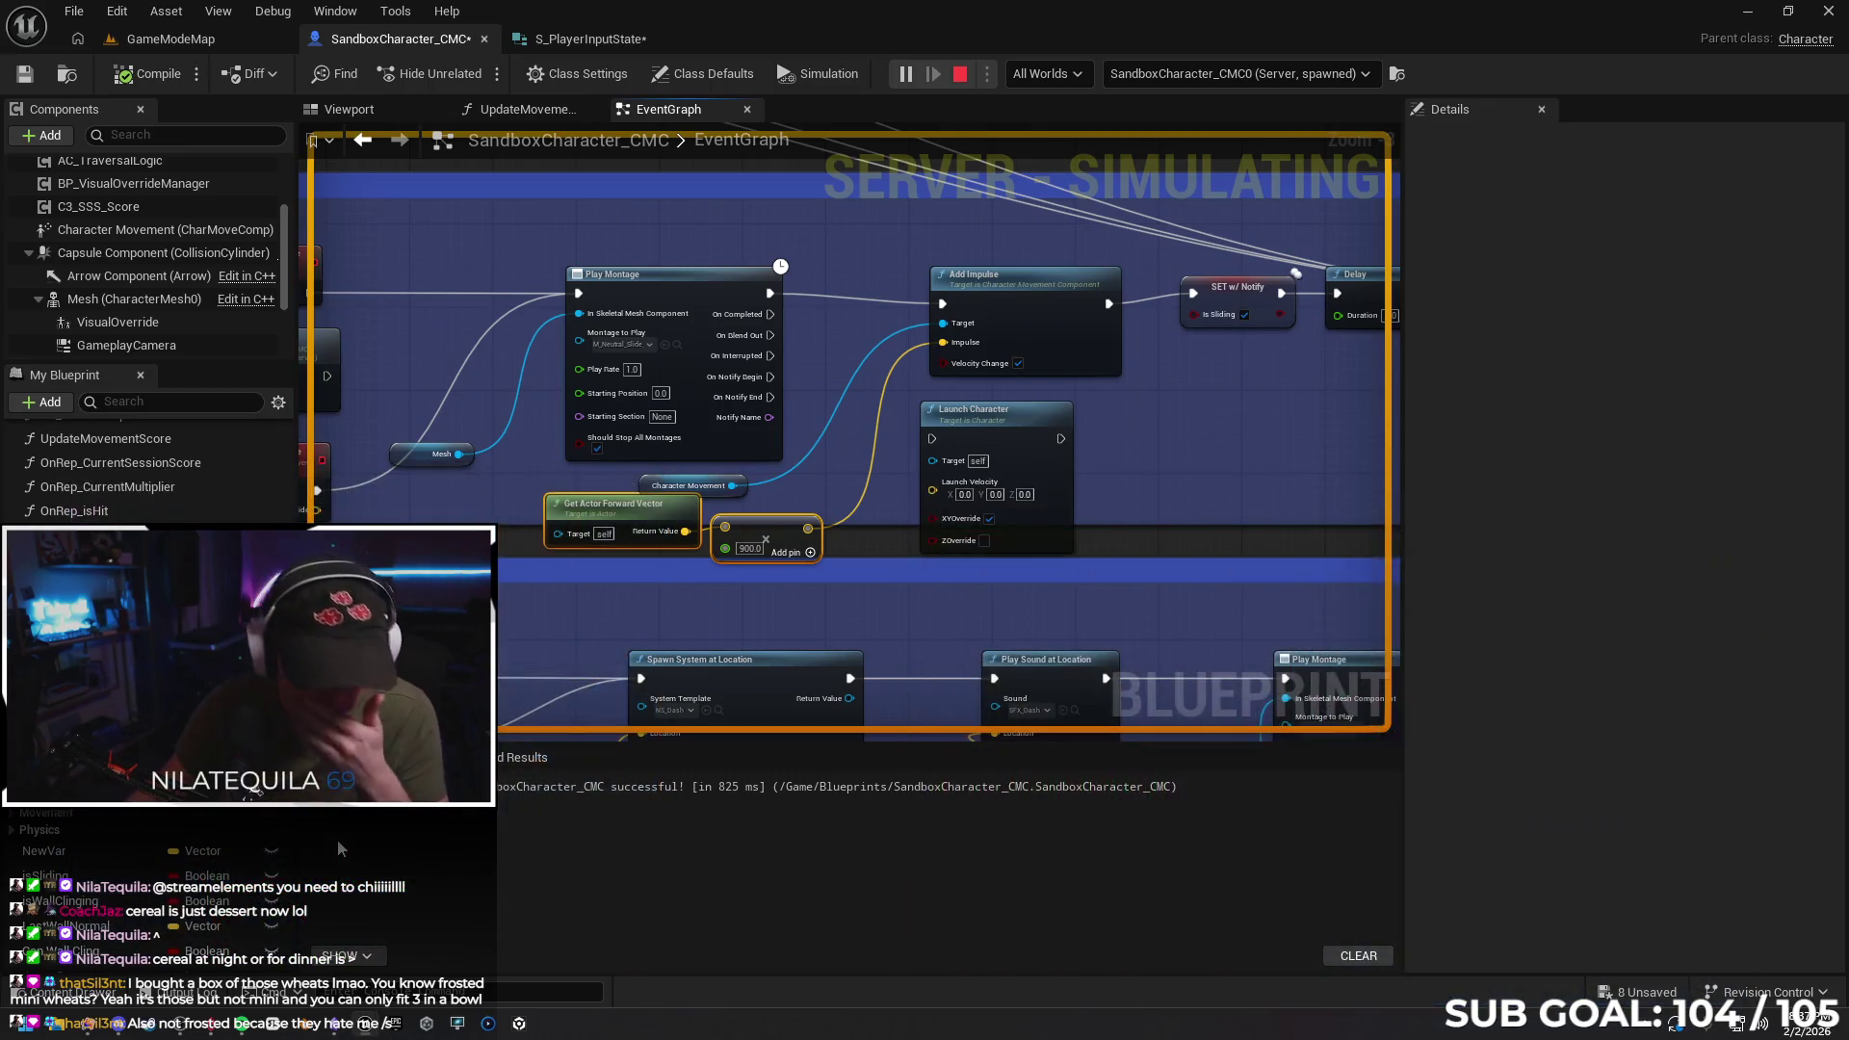
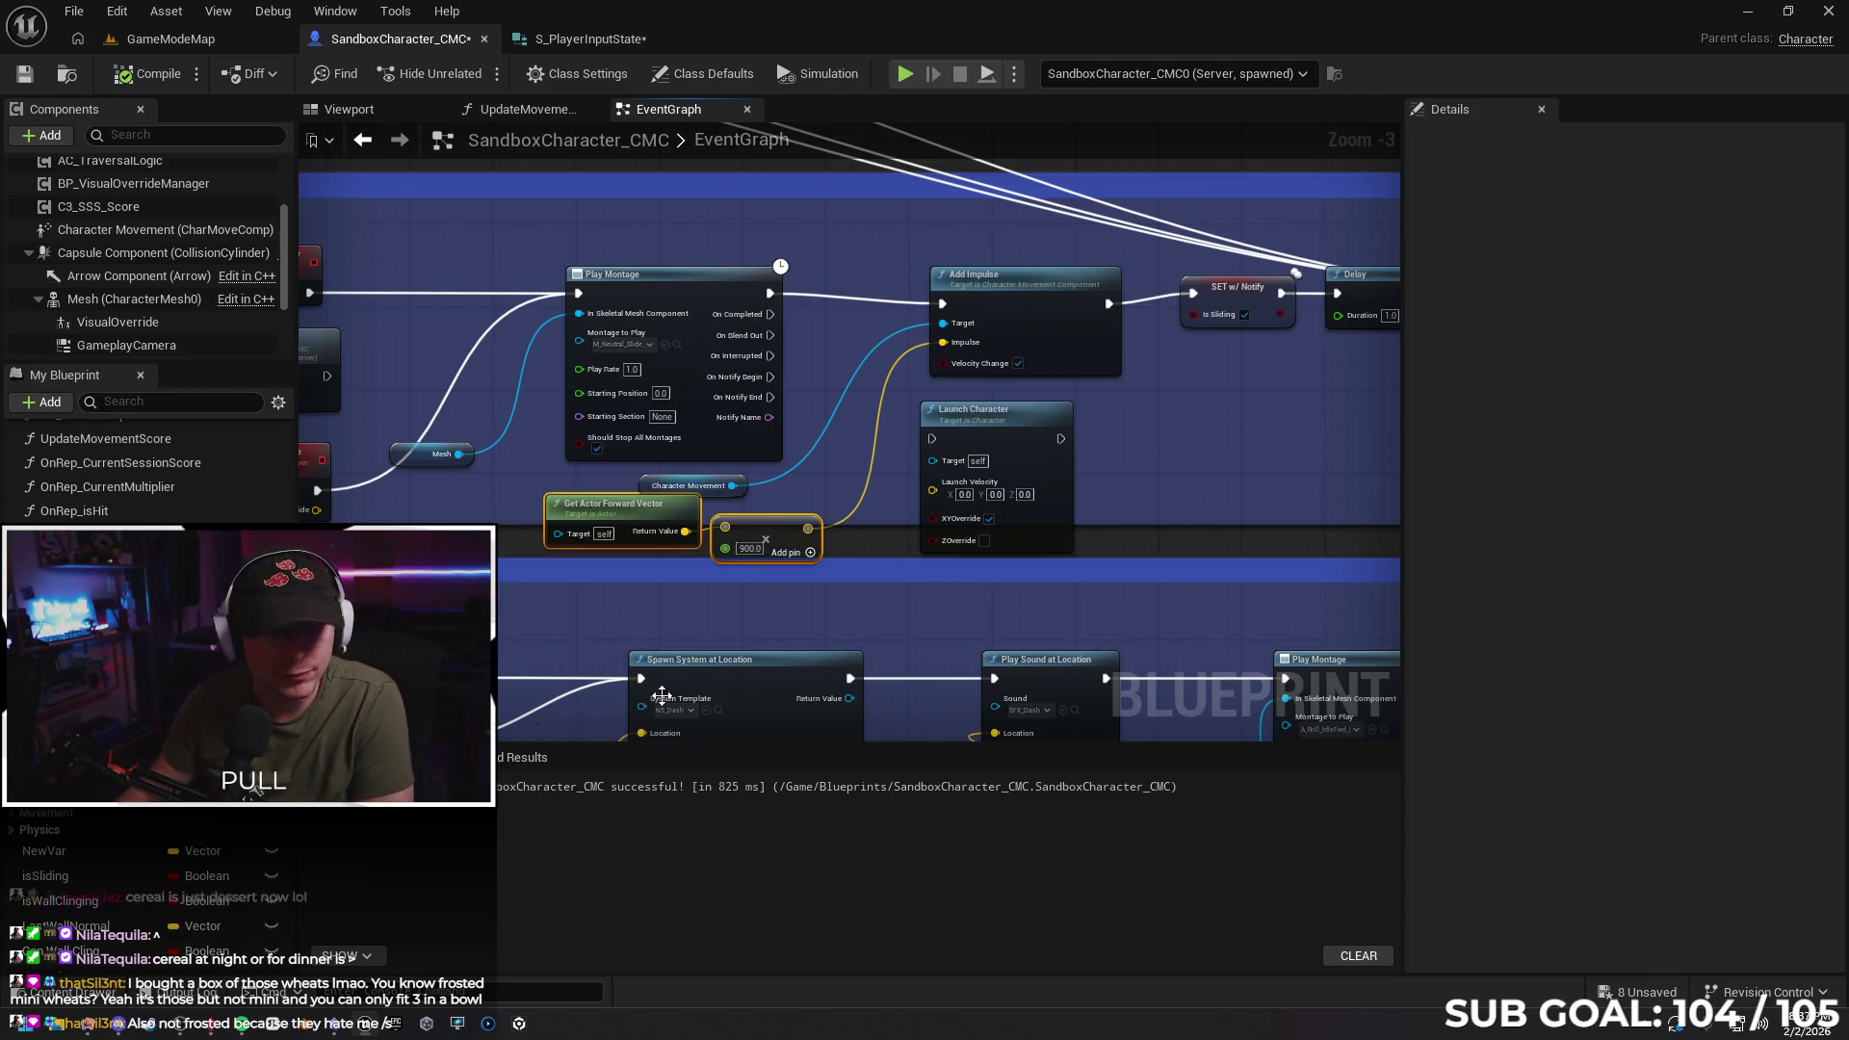
Close the Reddit and velocity-search tabs, read Gemini's speed-limit answer, then minimize the browser
left_click(109, 1027)
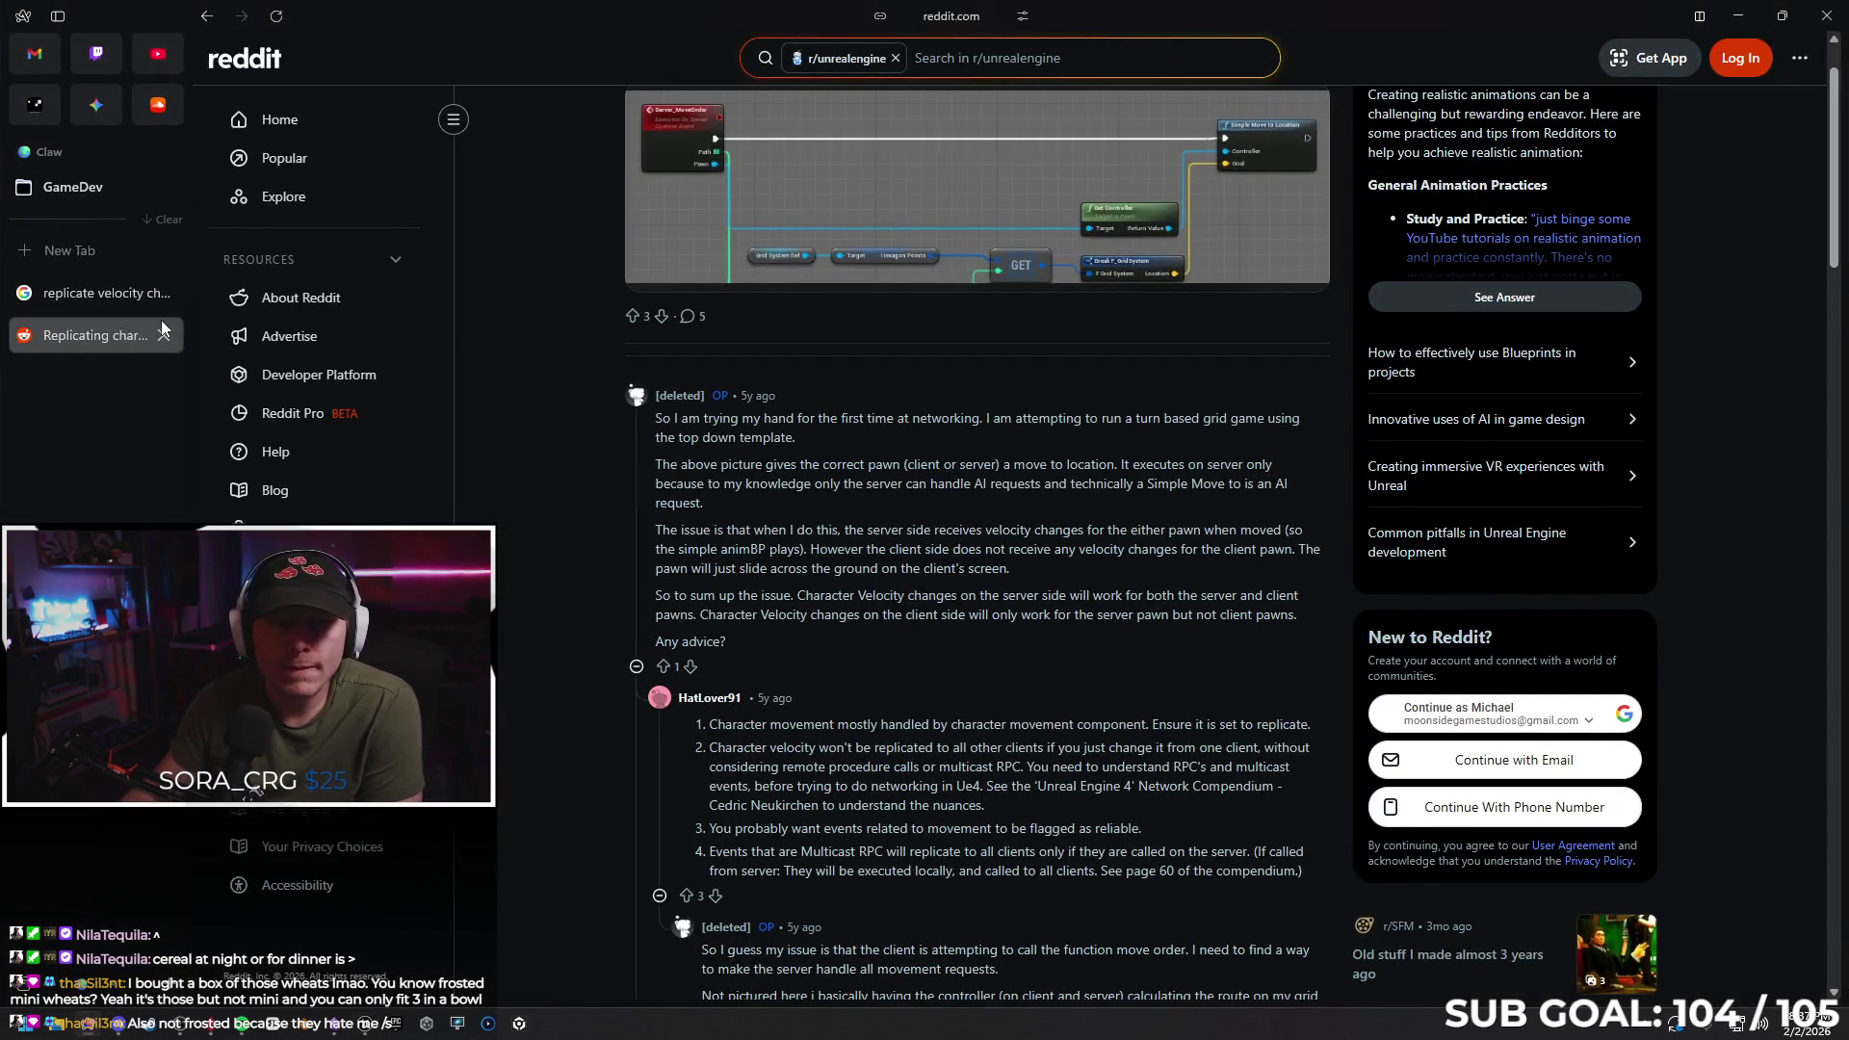
left_click(164, 337)
left_click(164, 293)
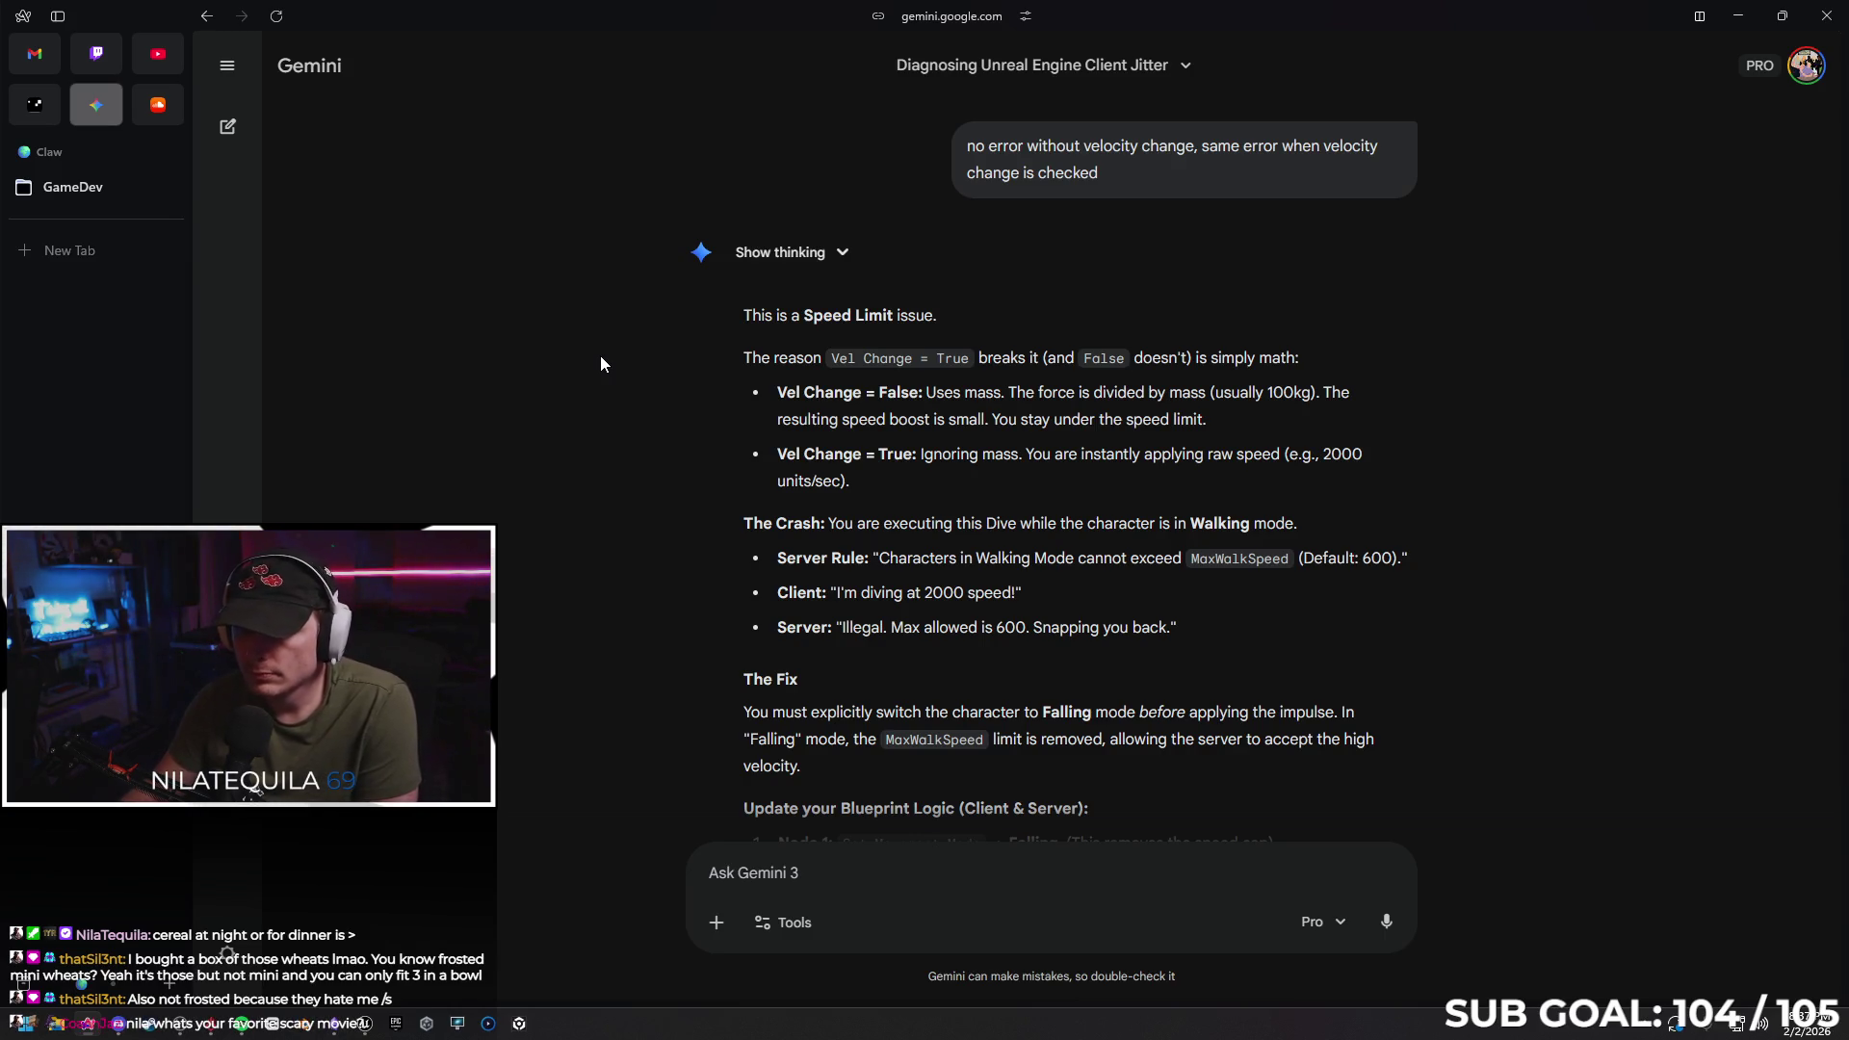
scroll(608, 371, "down", 1)
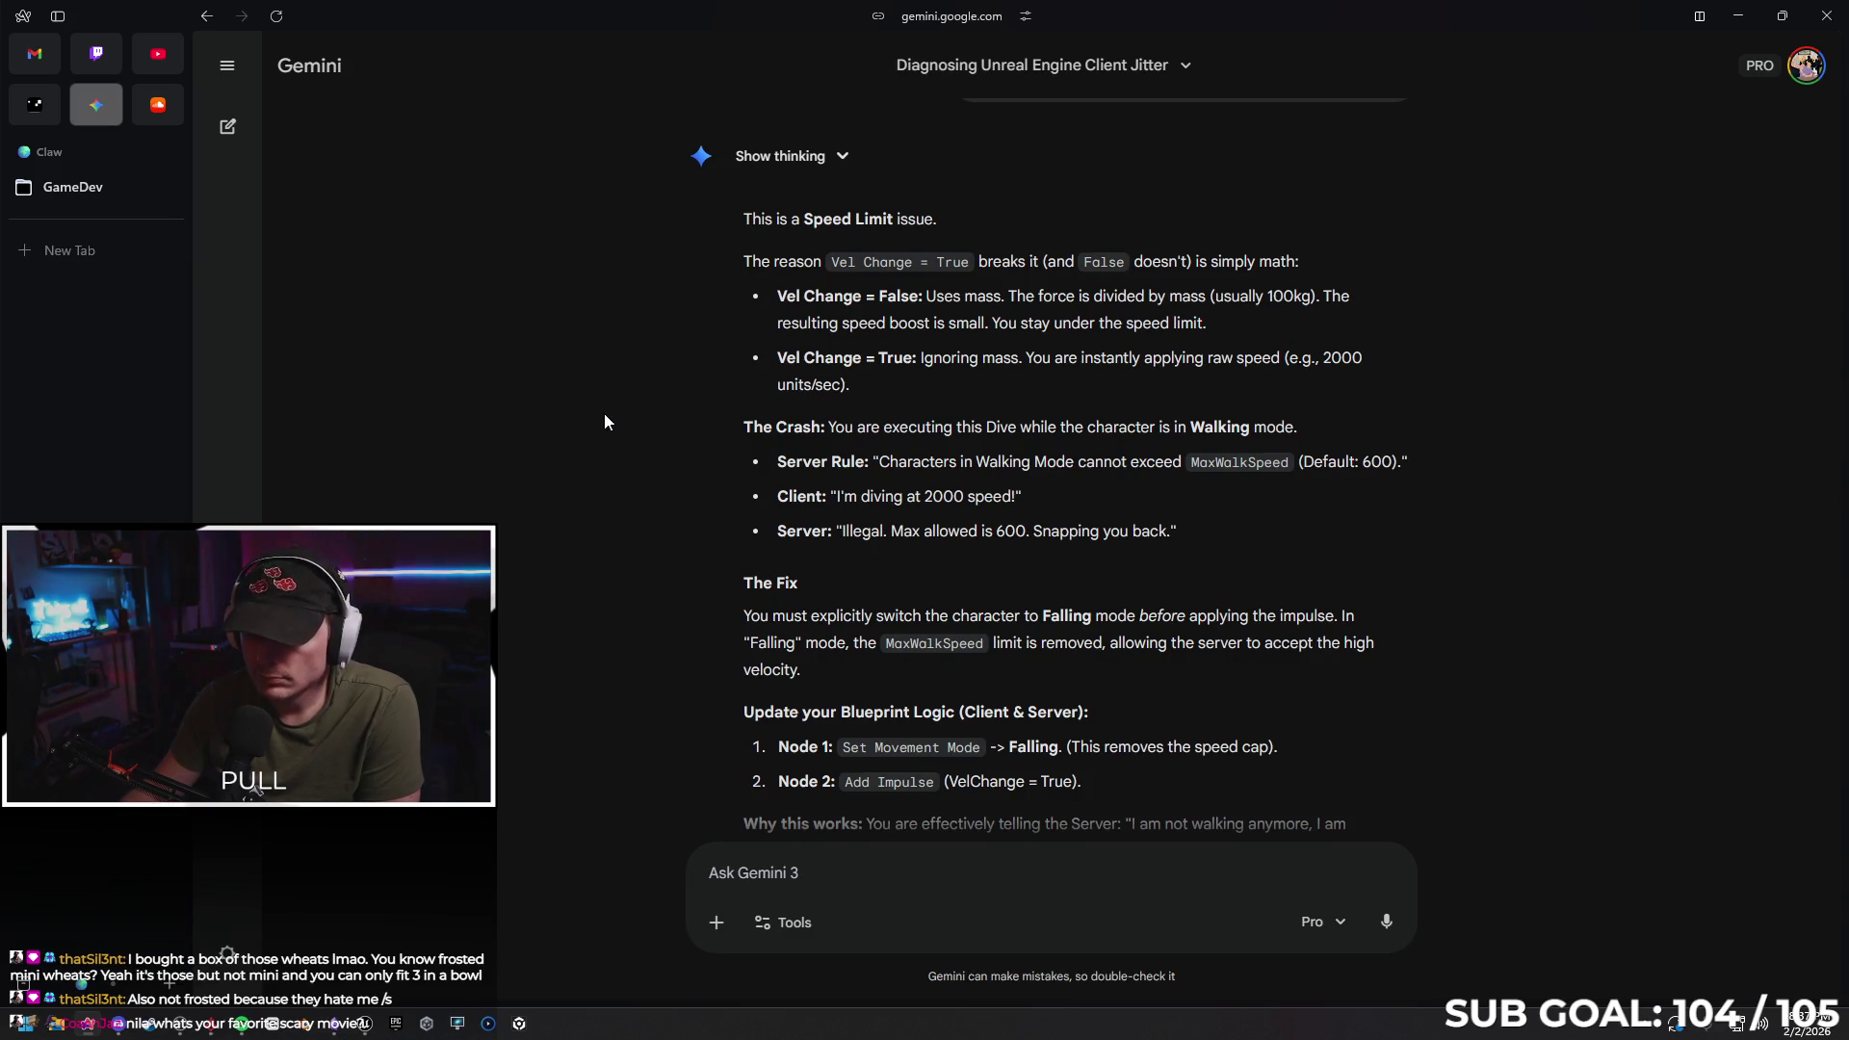
scroll(604, 421, "down", 1)
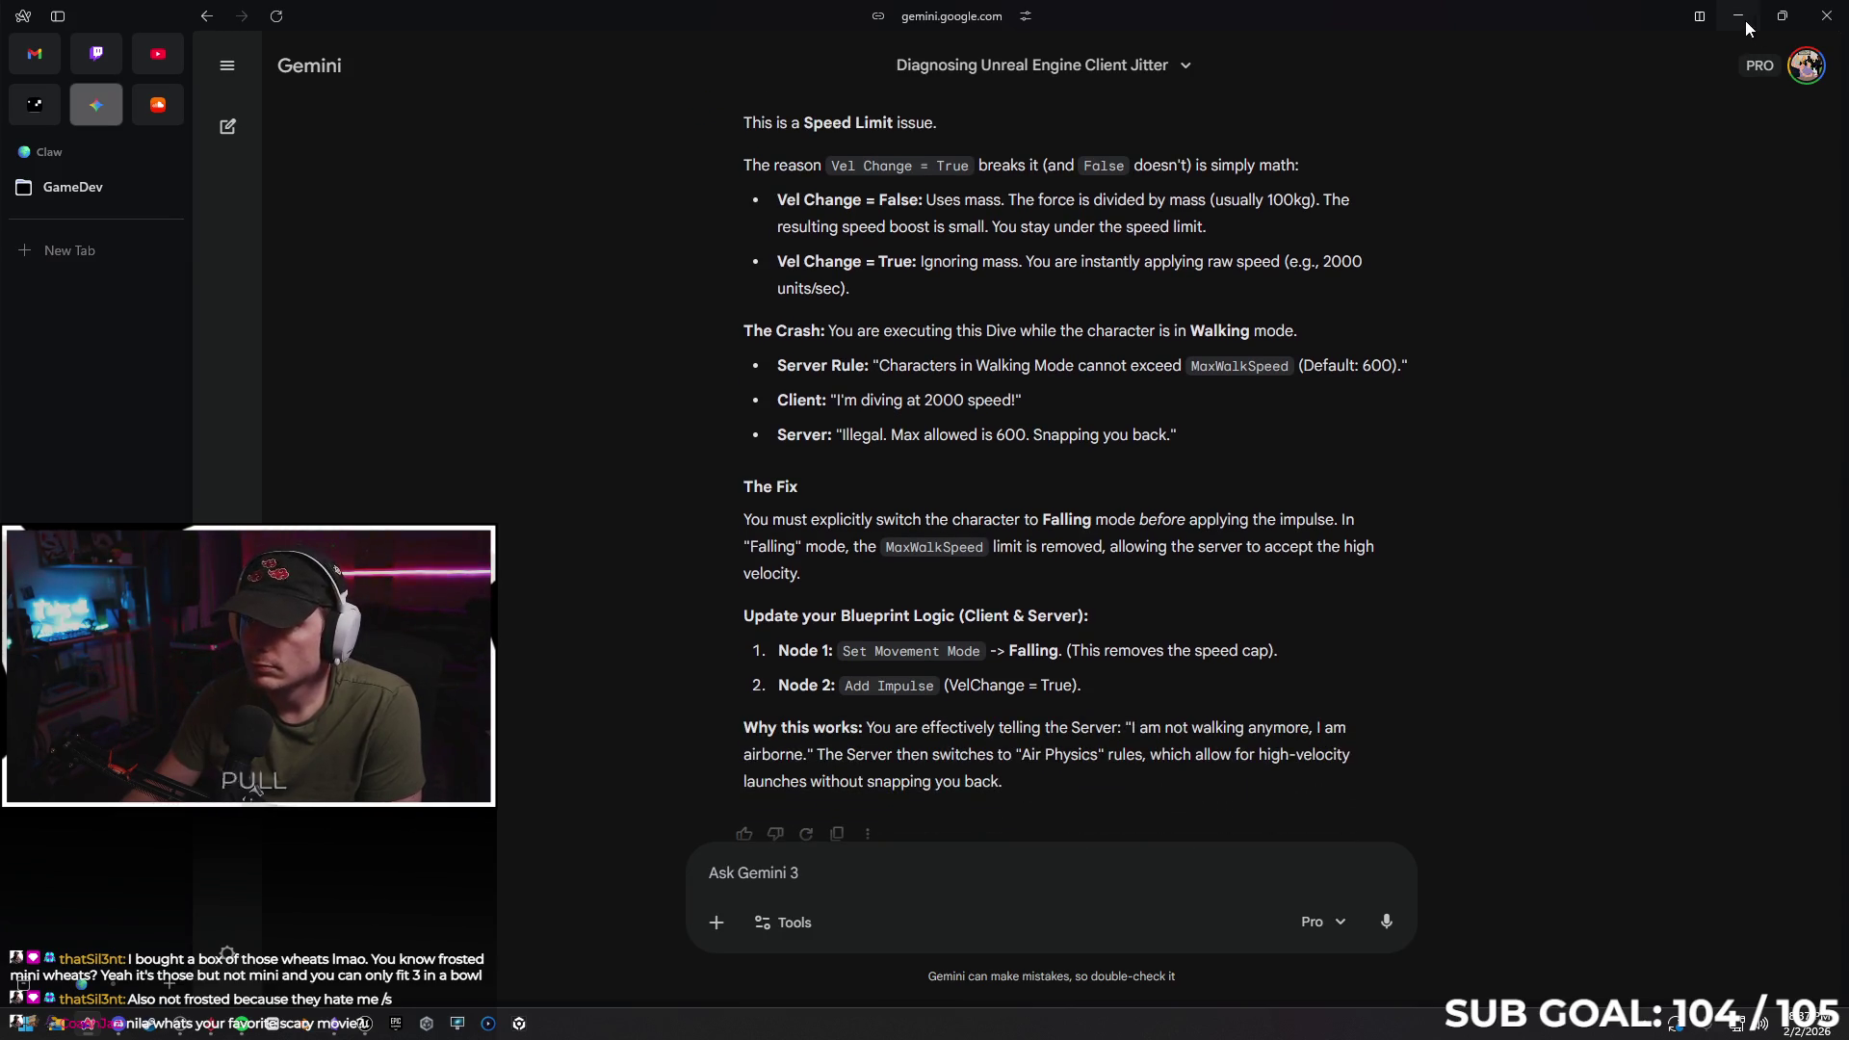
left_click(1740, 16)
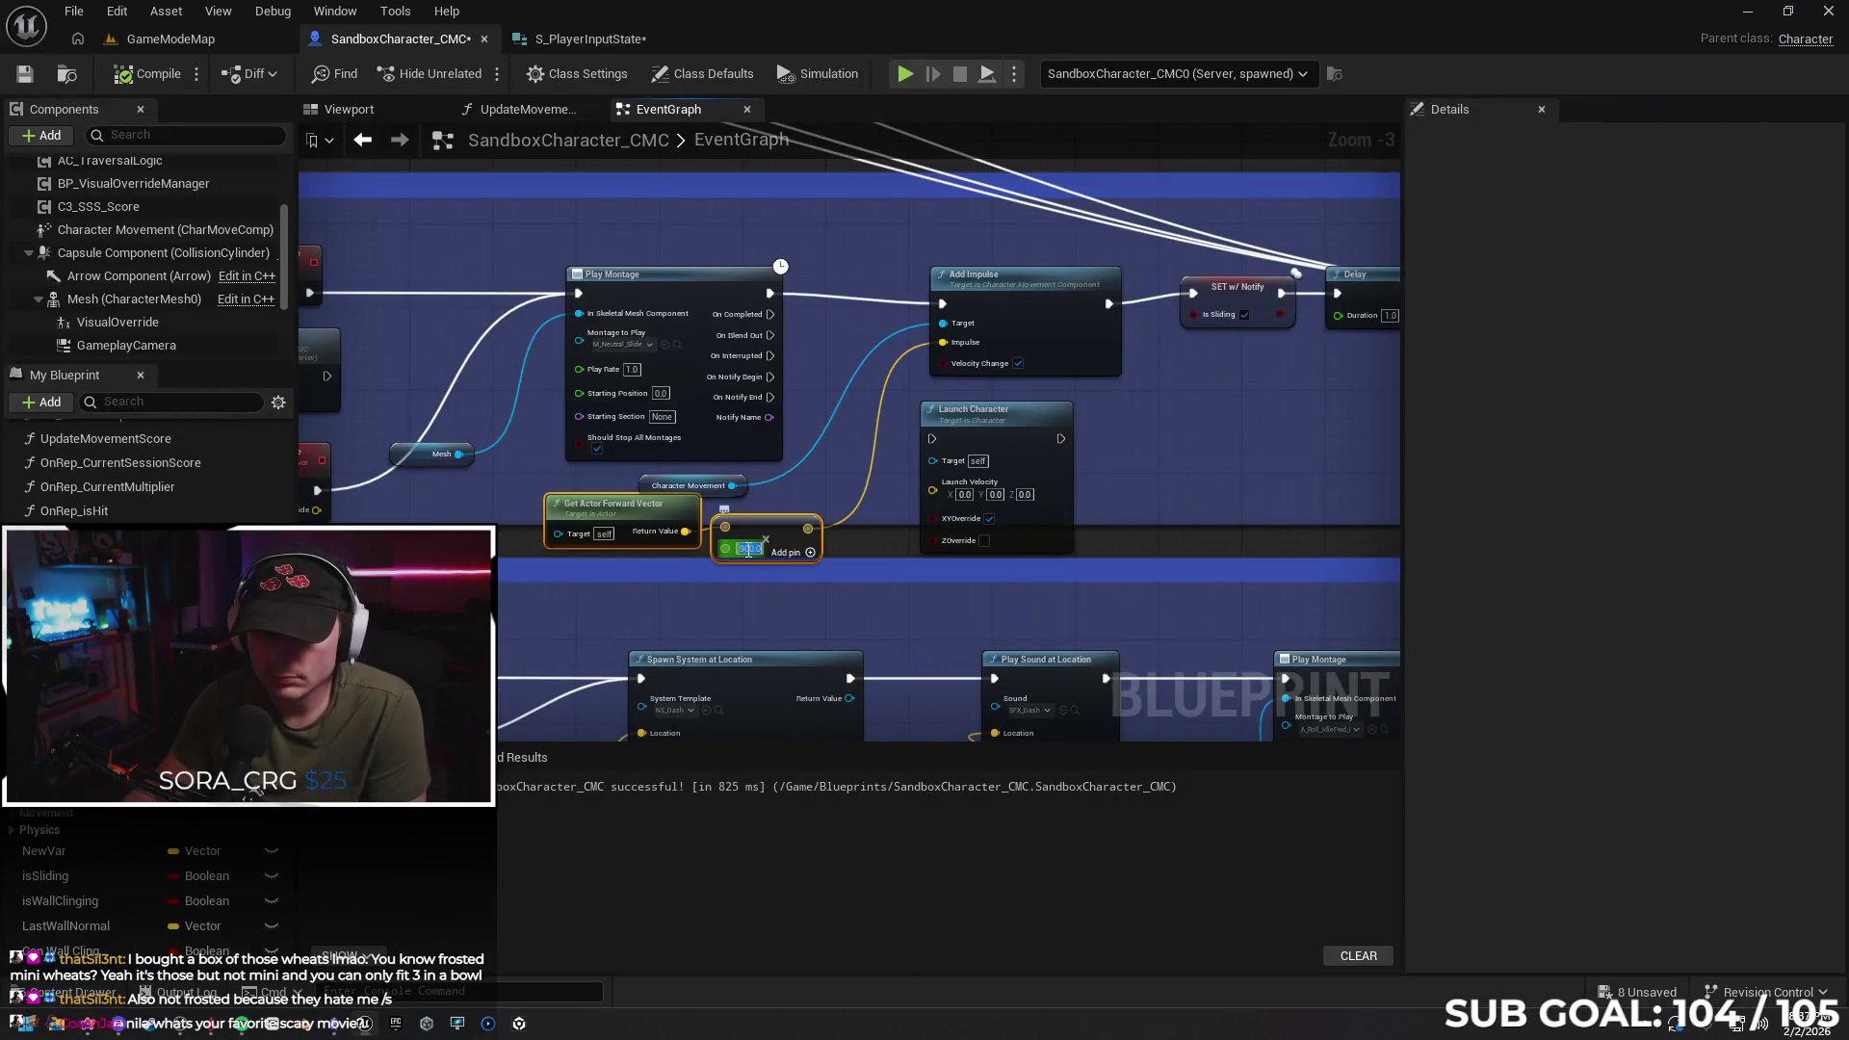
Set the dive multiplier to 2.0 and test the dive in play-in-editor
type("2")
key("Return")
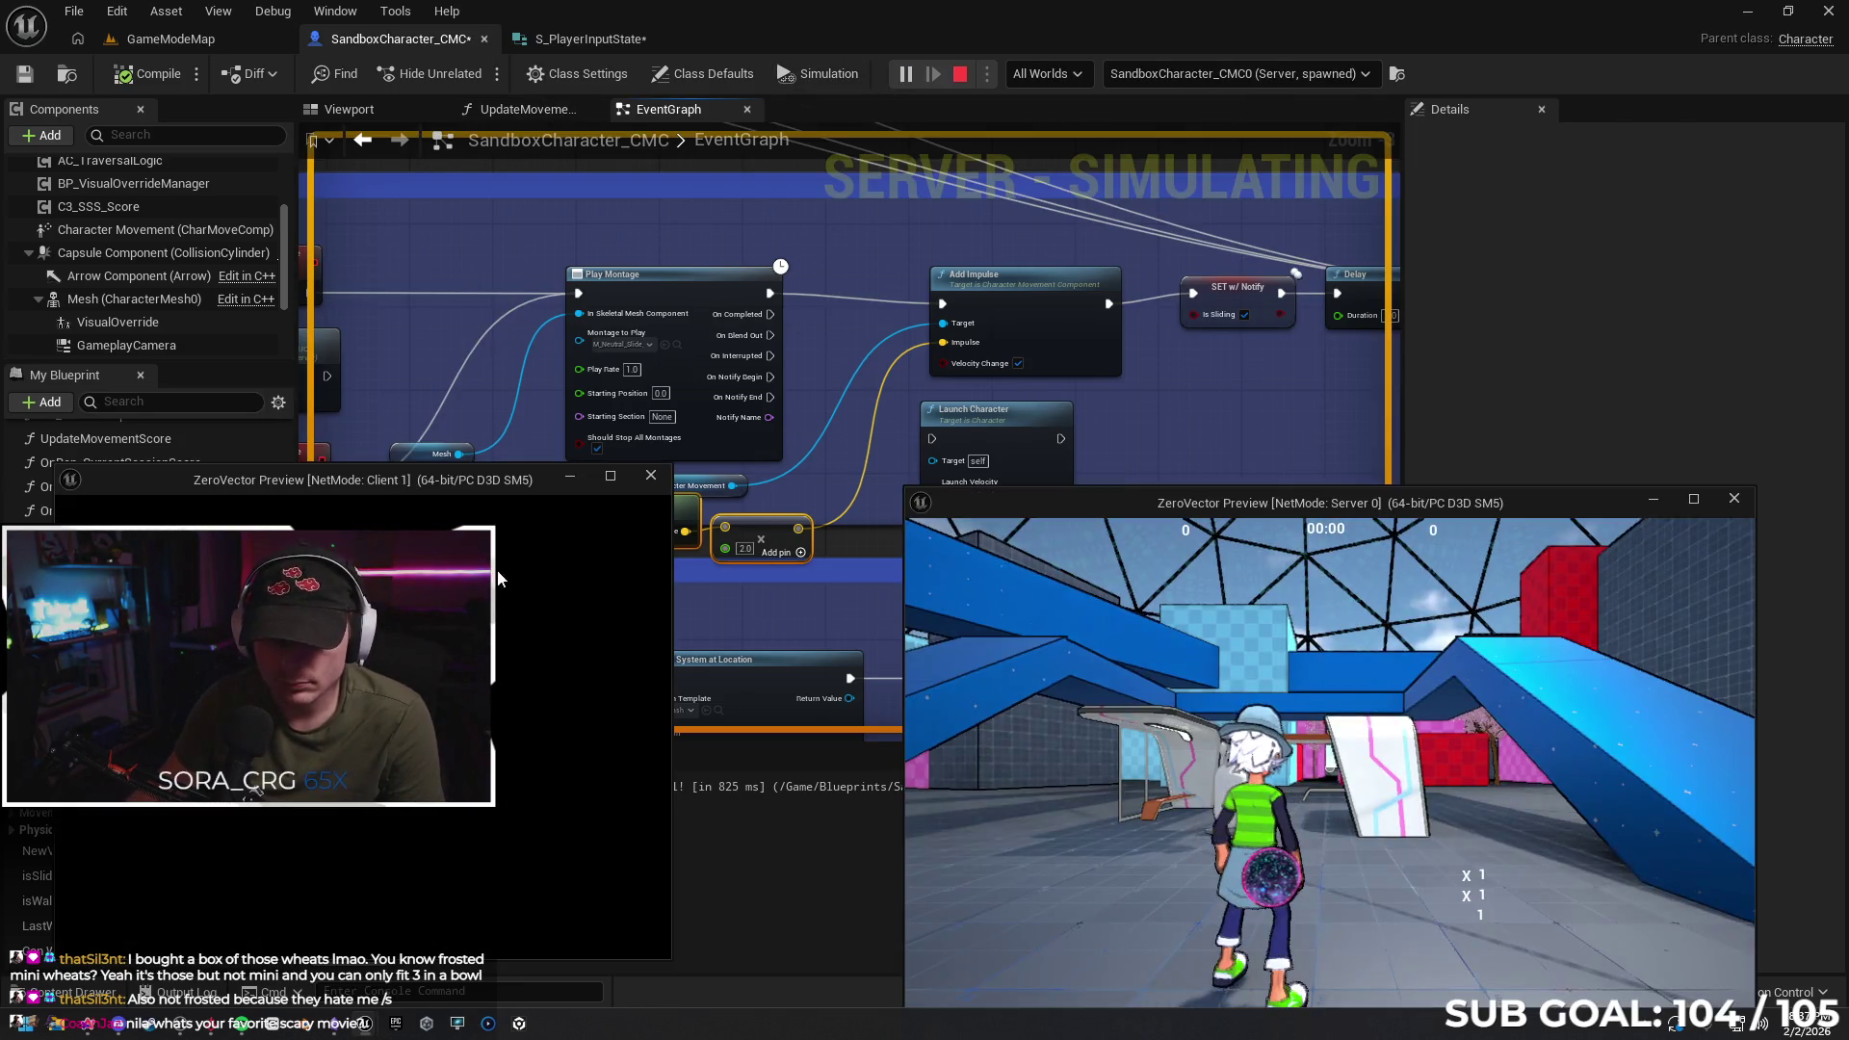
key("w")
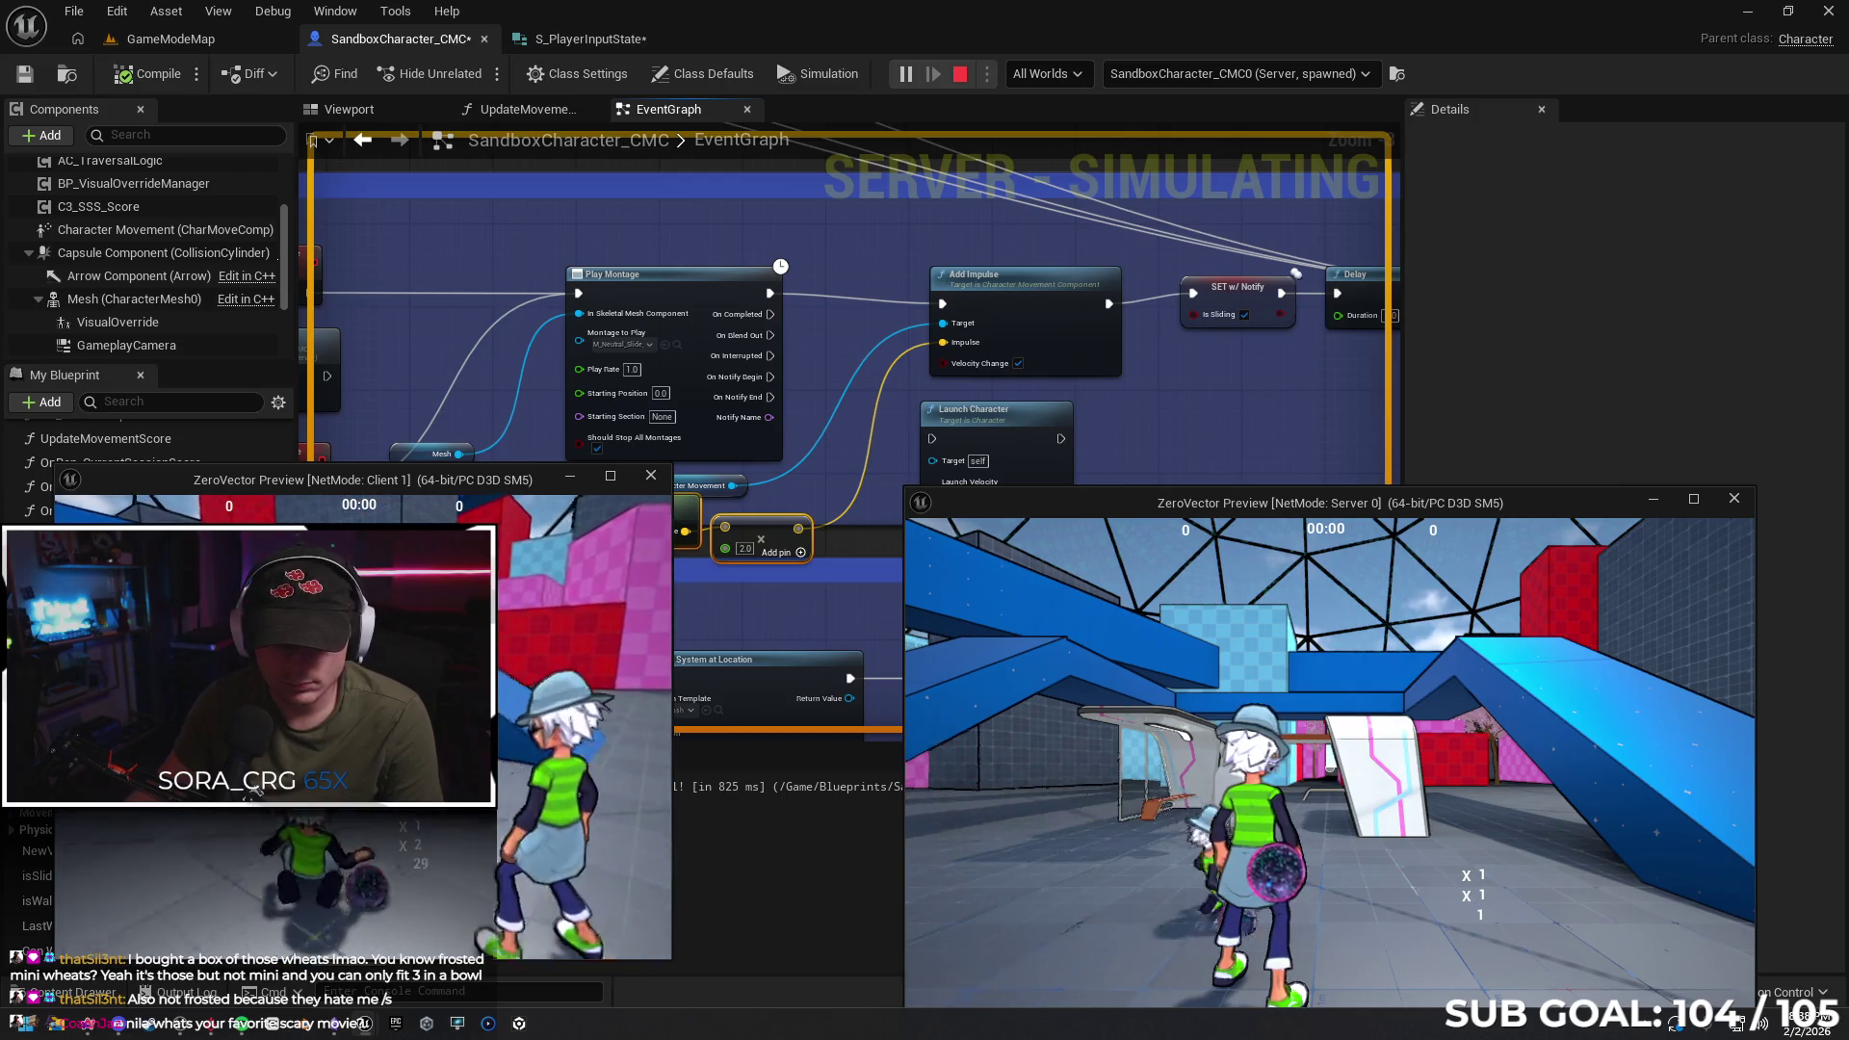
key("w")
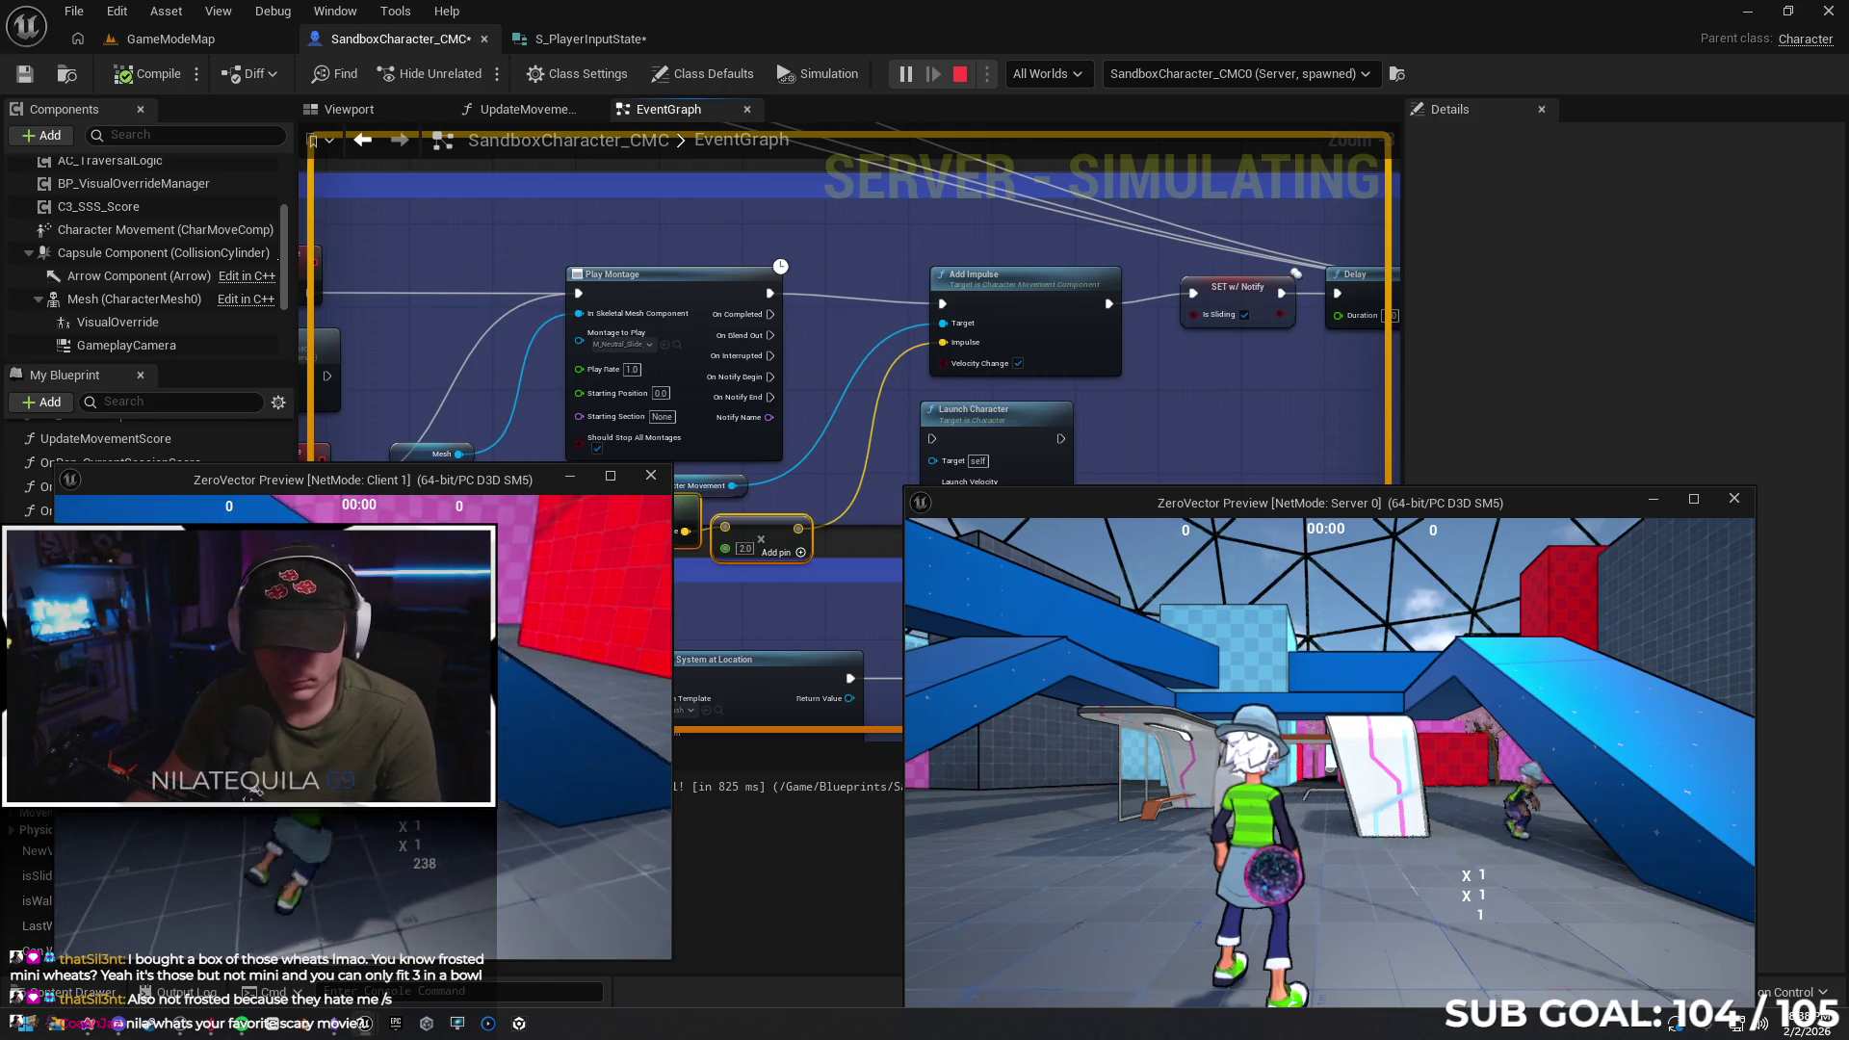
key("Escape")
key("Return")
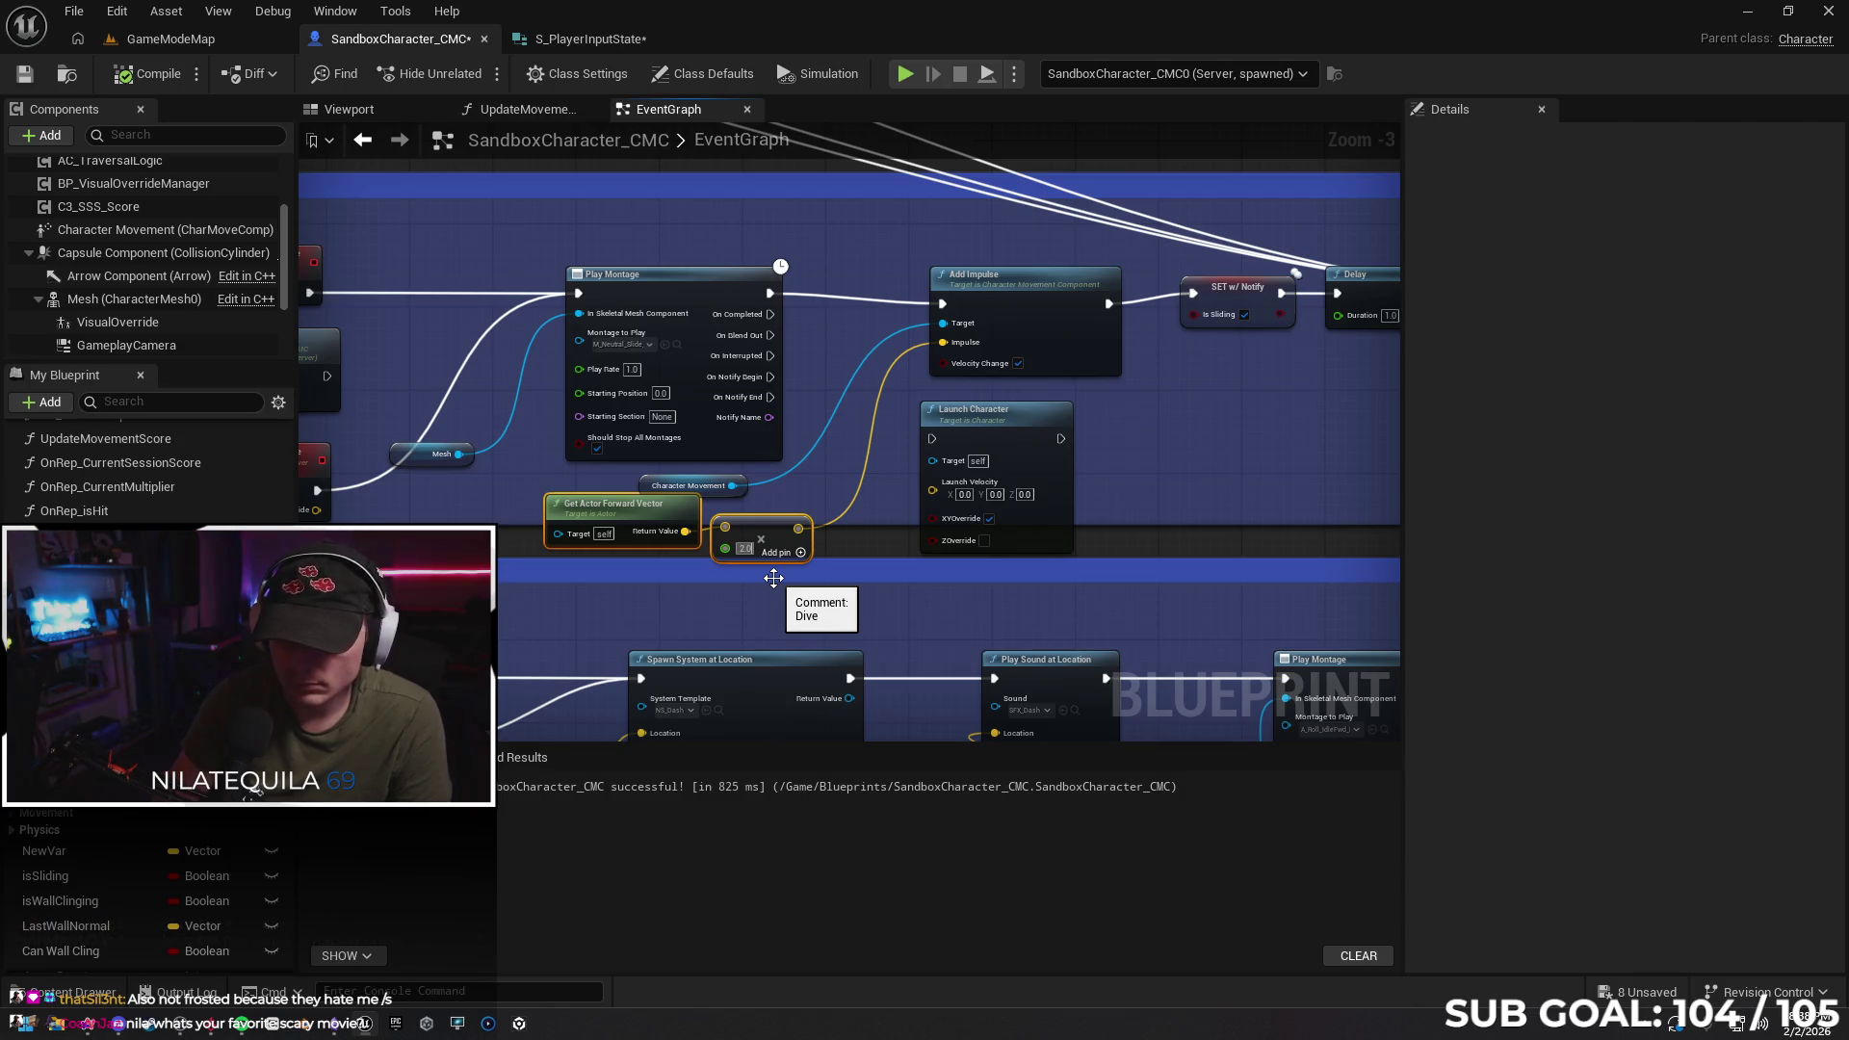
Change the dive multiplier to 10.0 and run a multiplayer test
left_click(743, 548)
type("10")
key("Return")
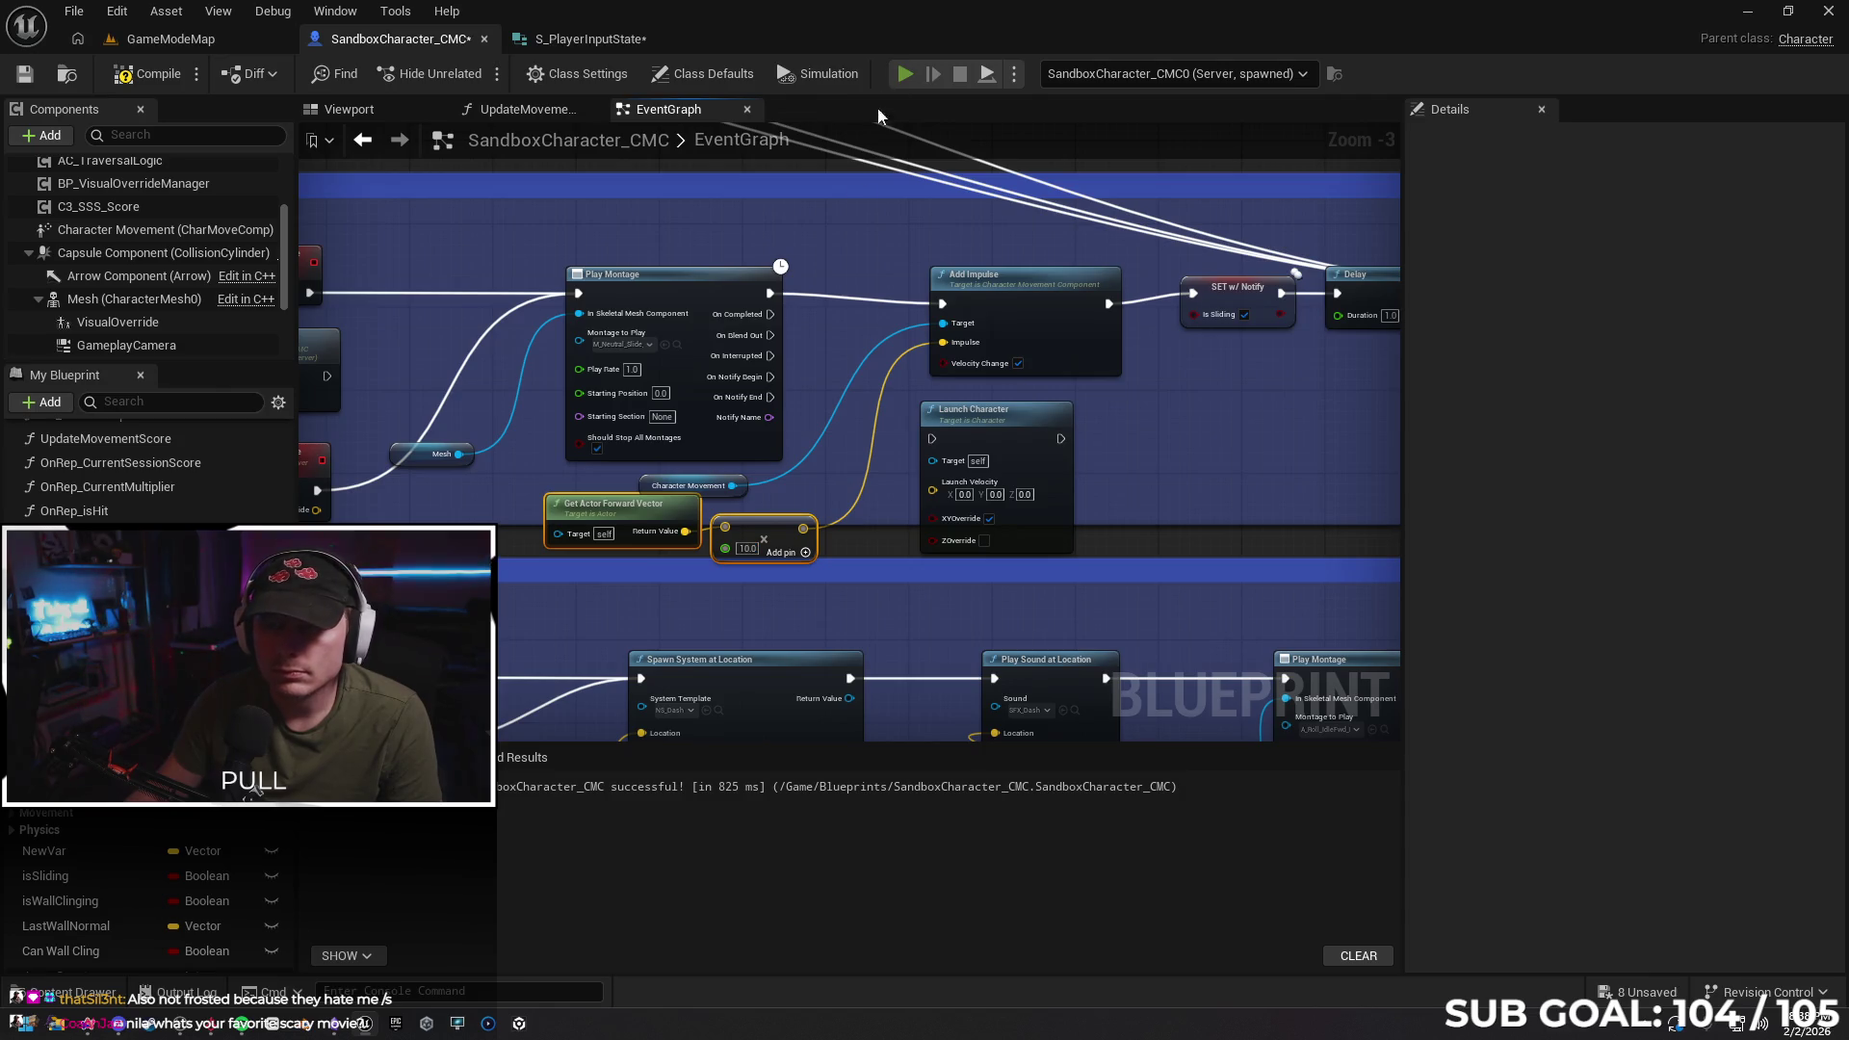
key("alt+p")
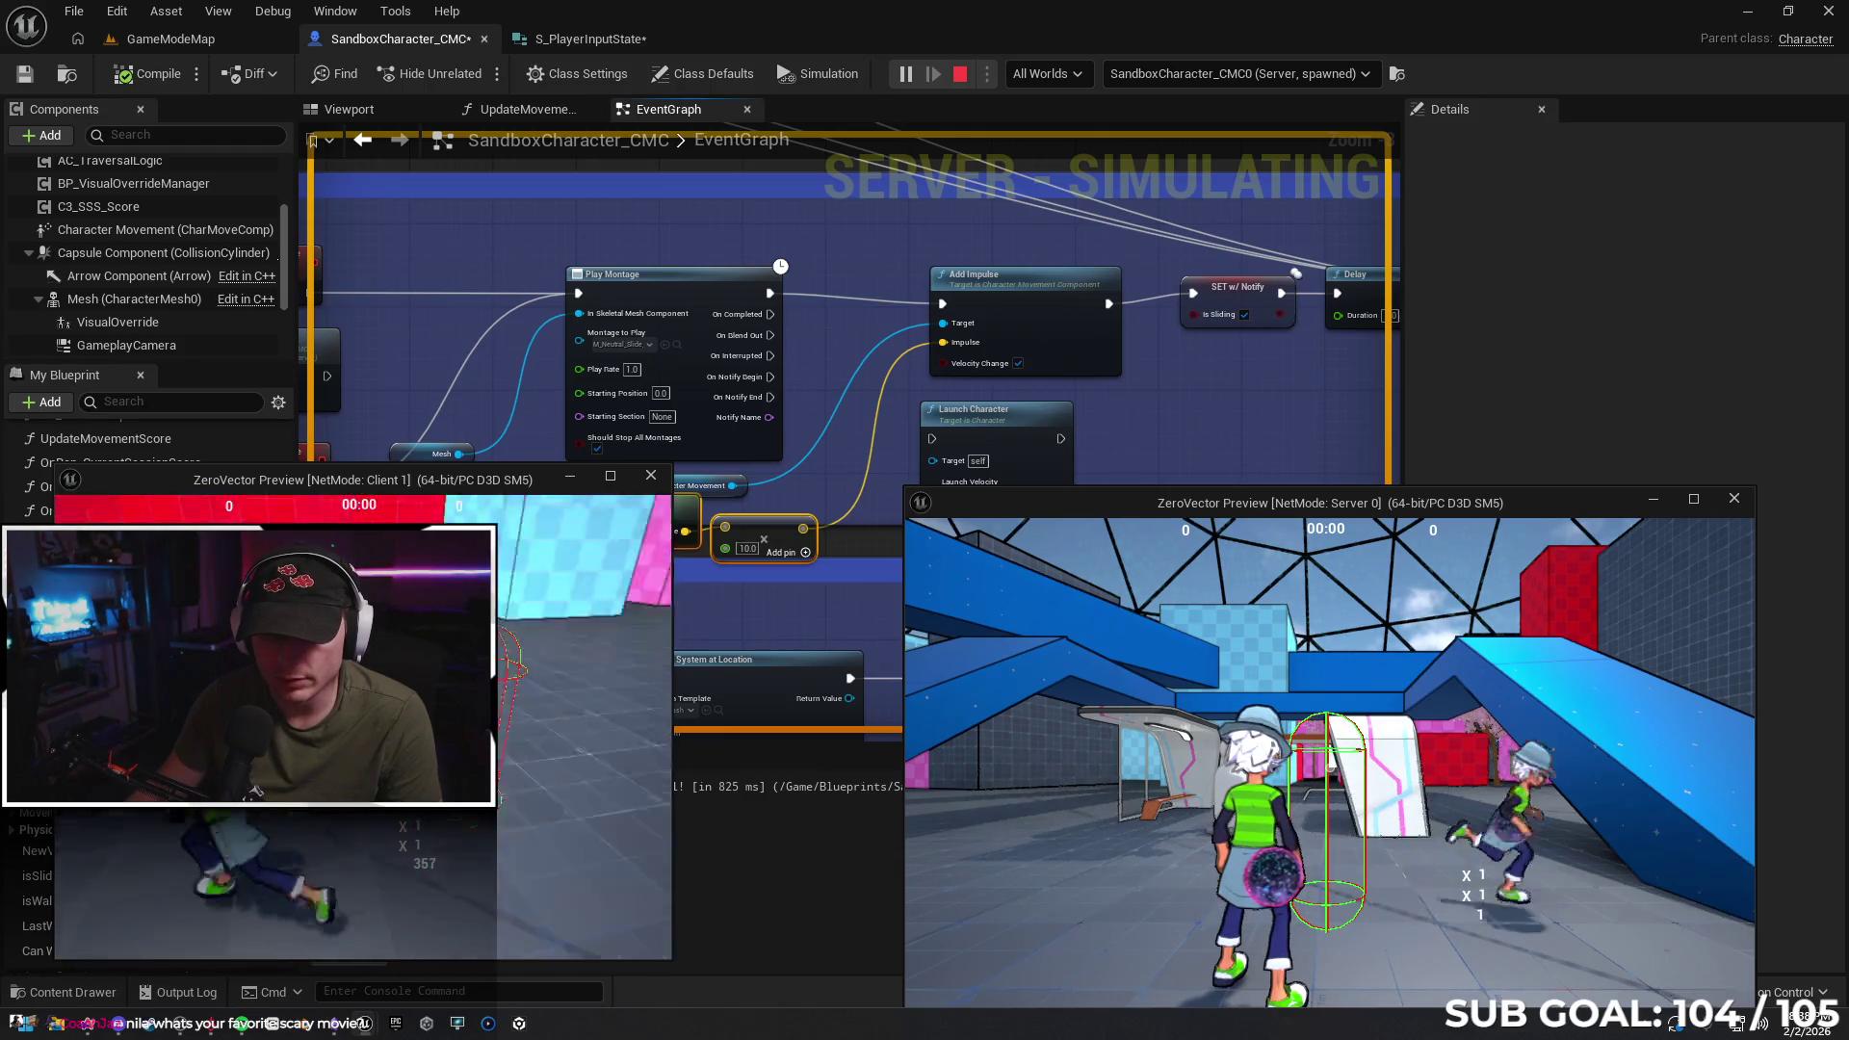
key("Escape")
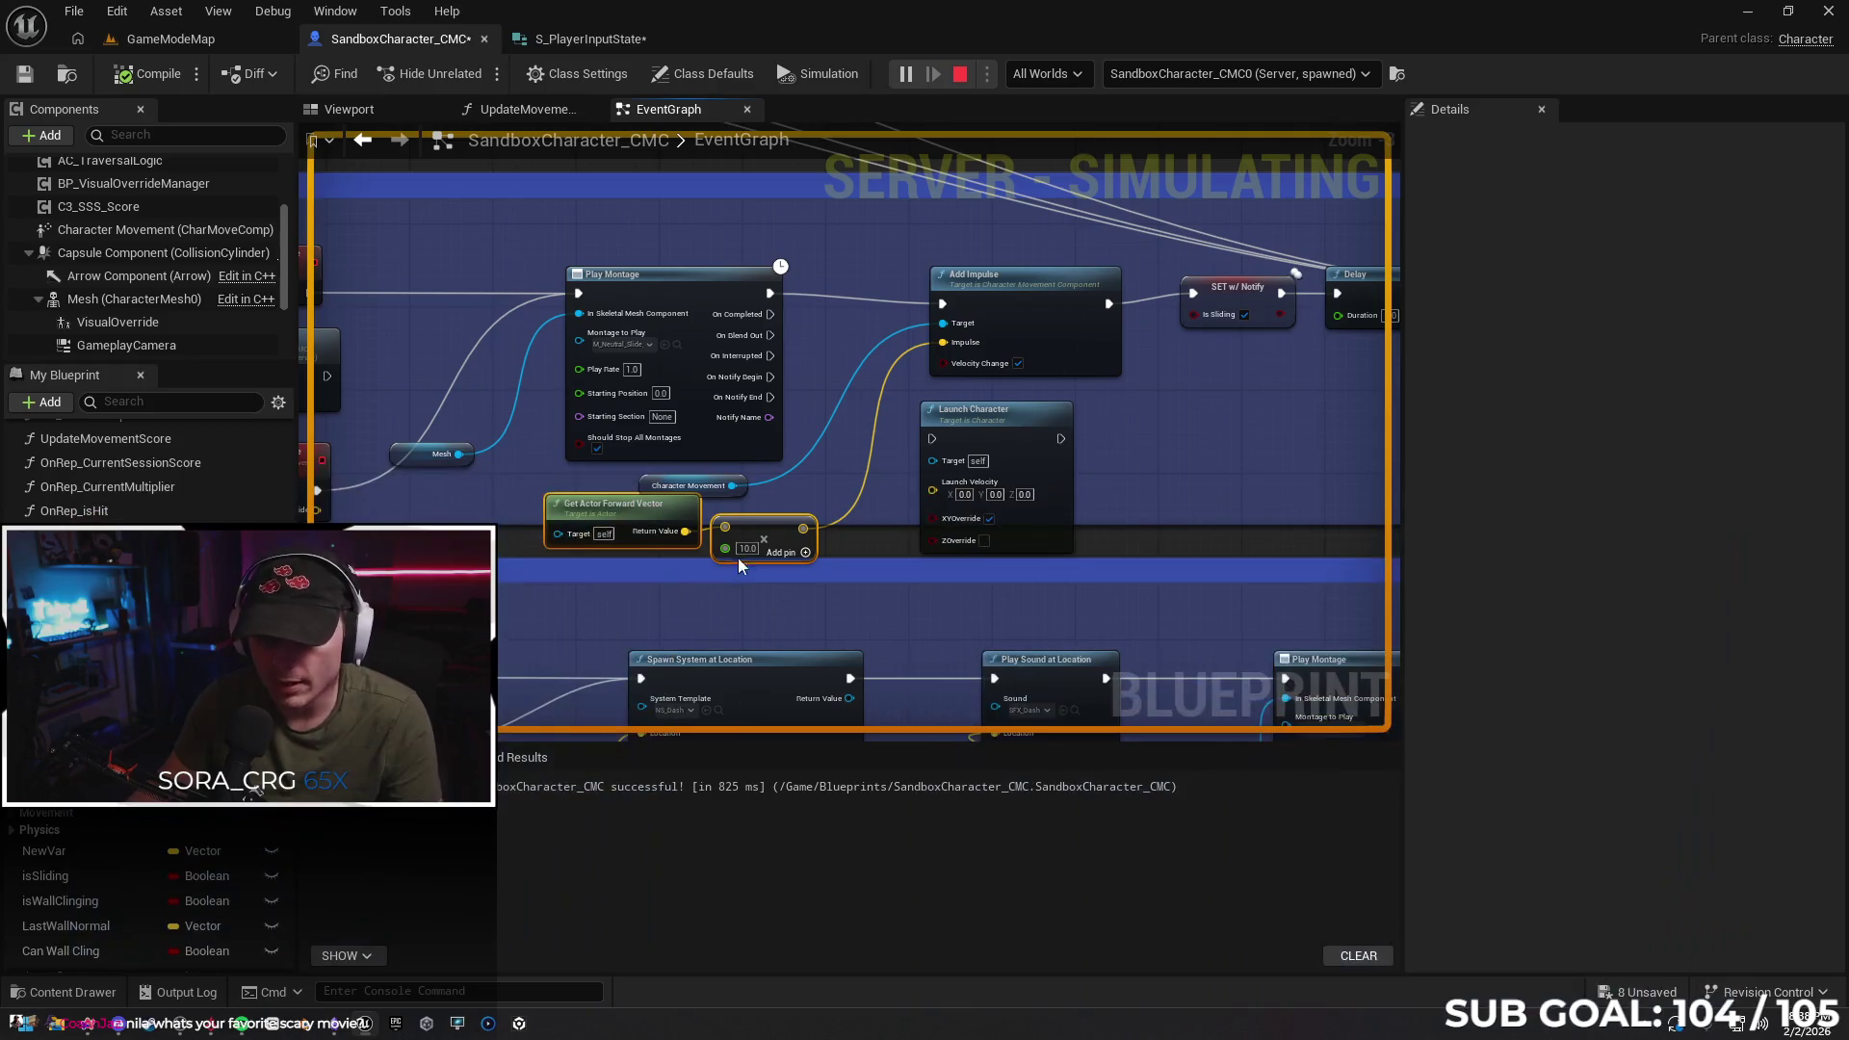
Raise the dive multiplier to 100.0 and run another multiplayer test
type("100")
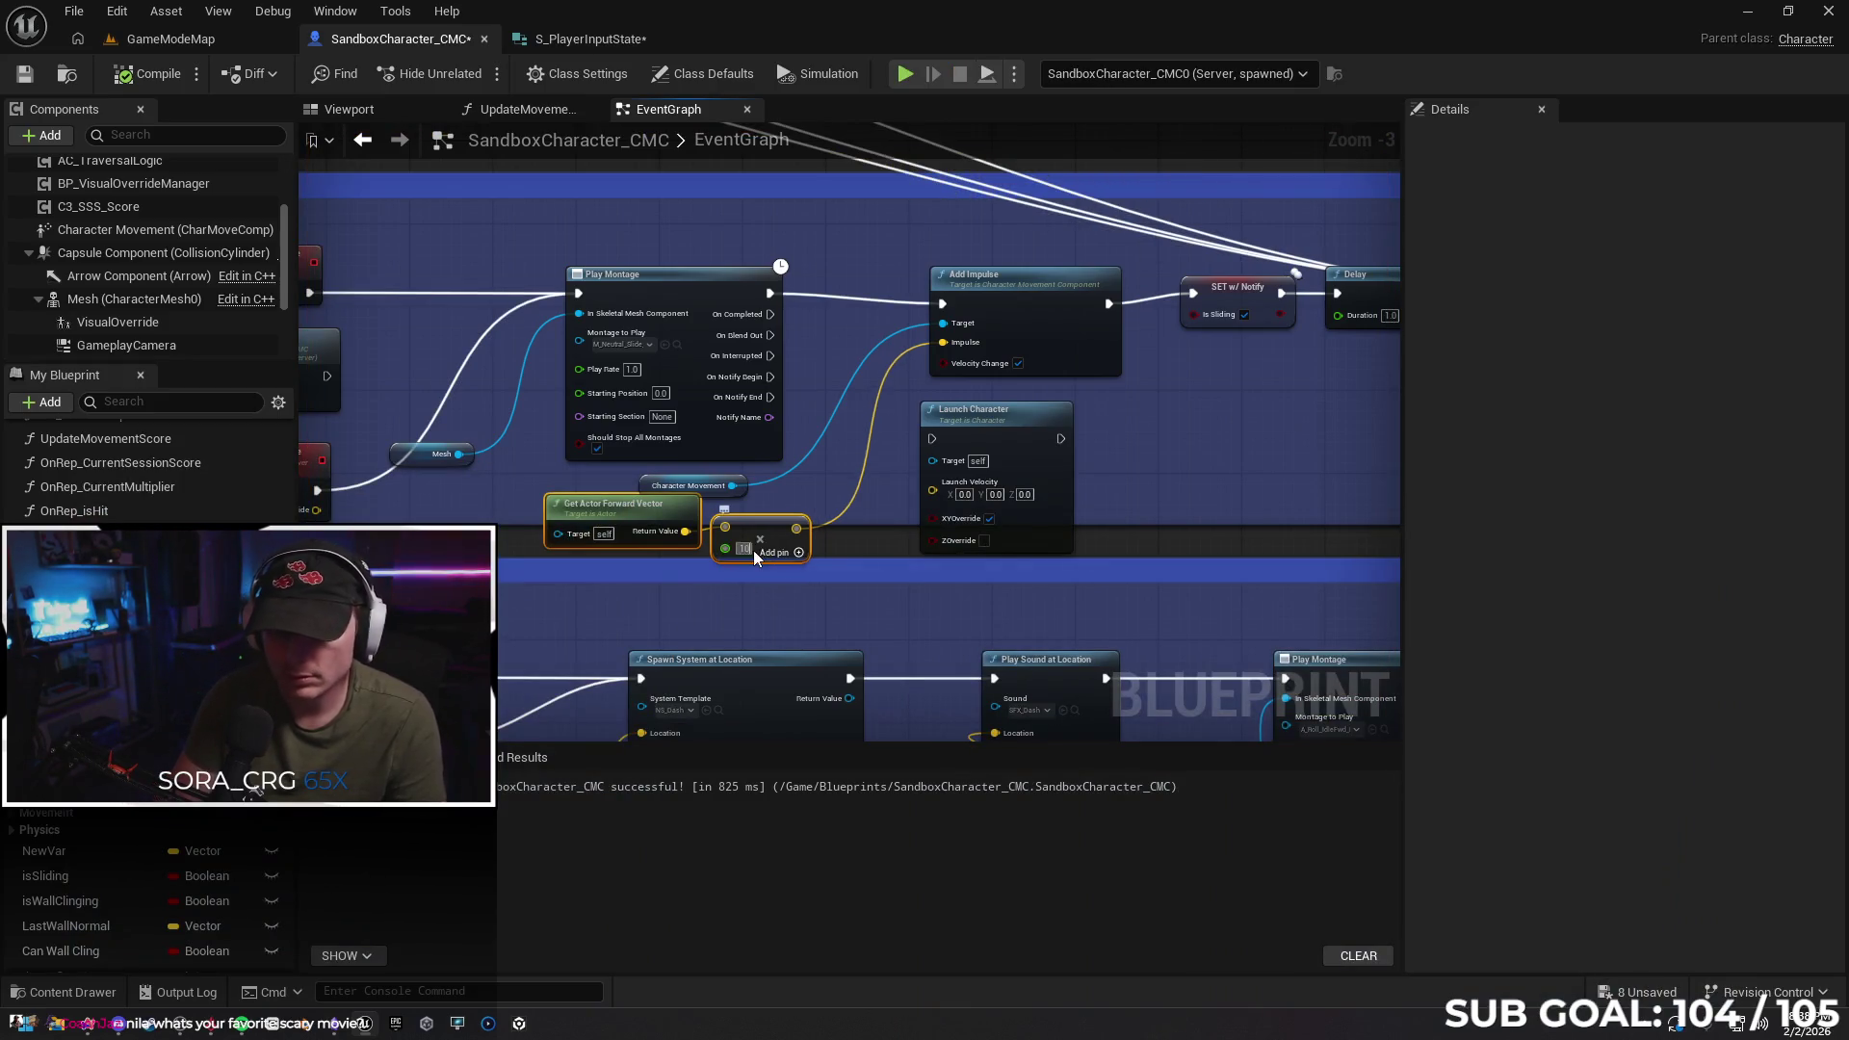
key("Return")
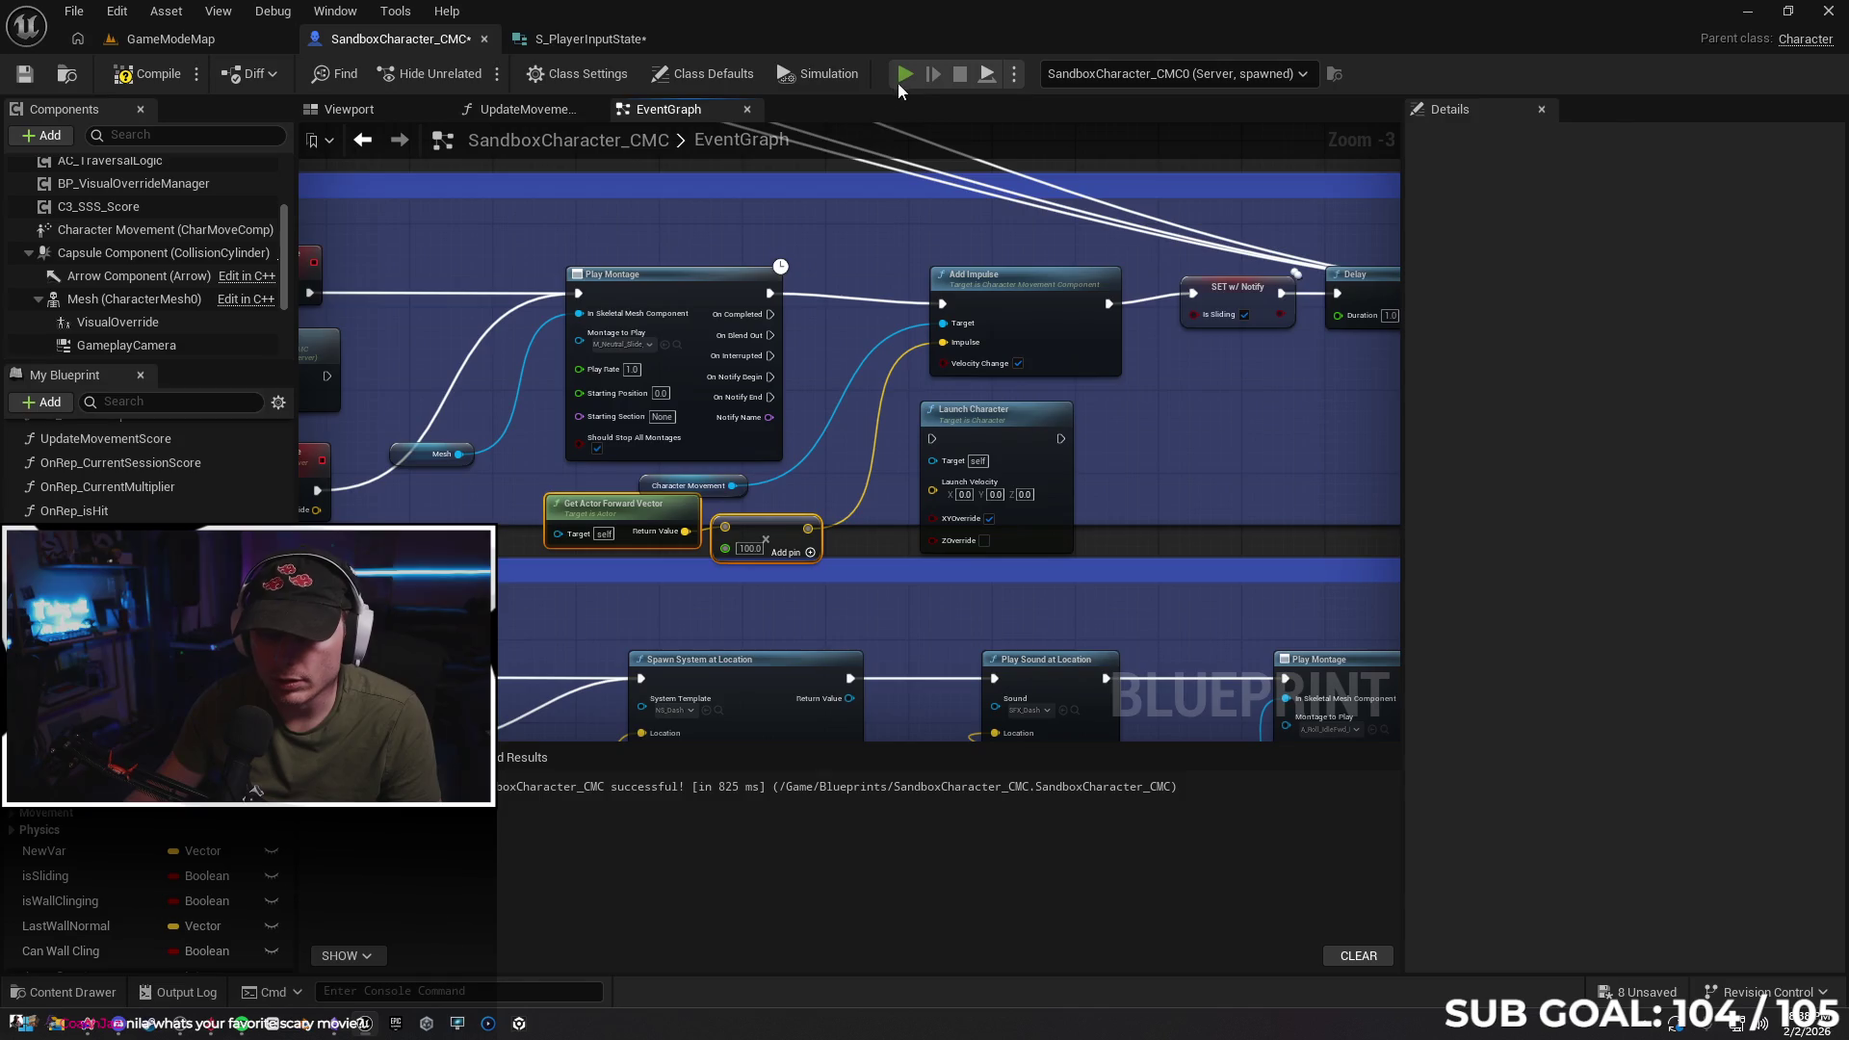
key("alt+p")
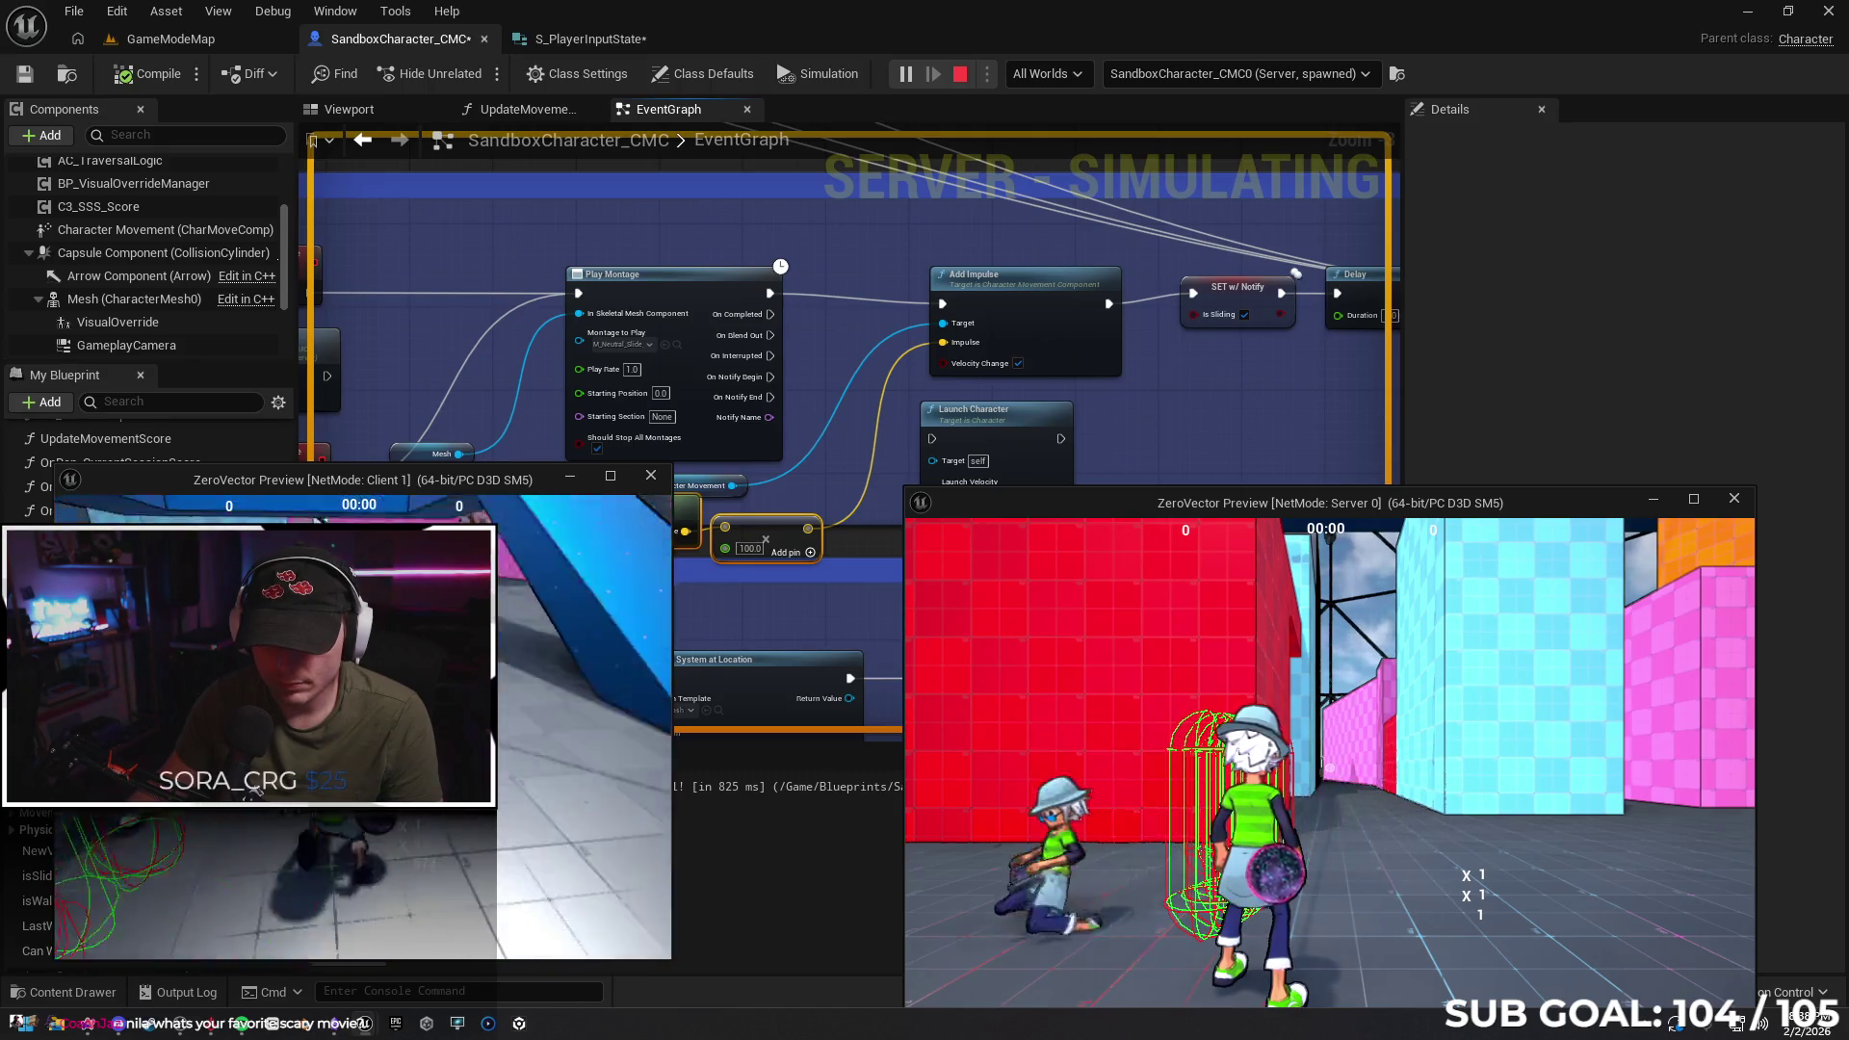
key("Escape")
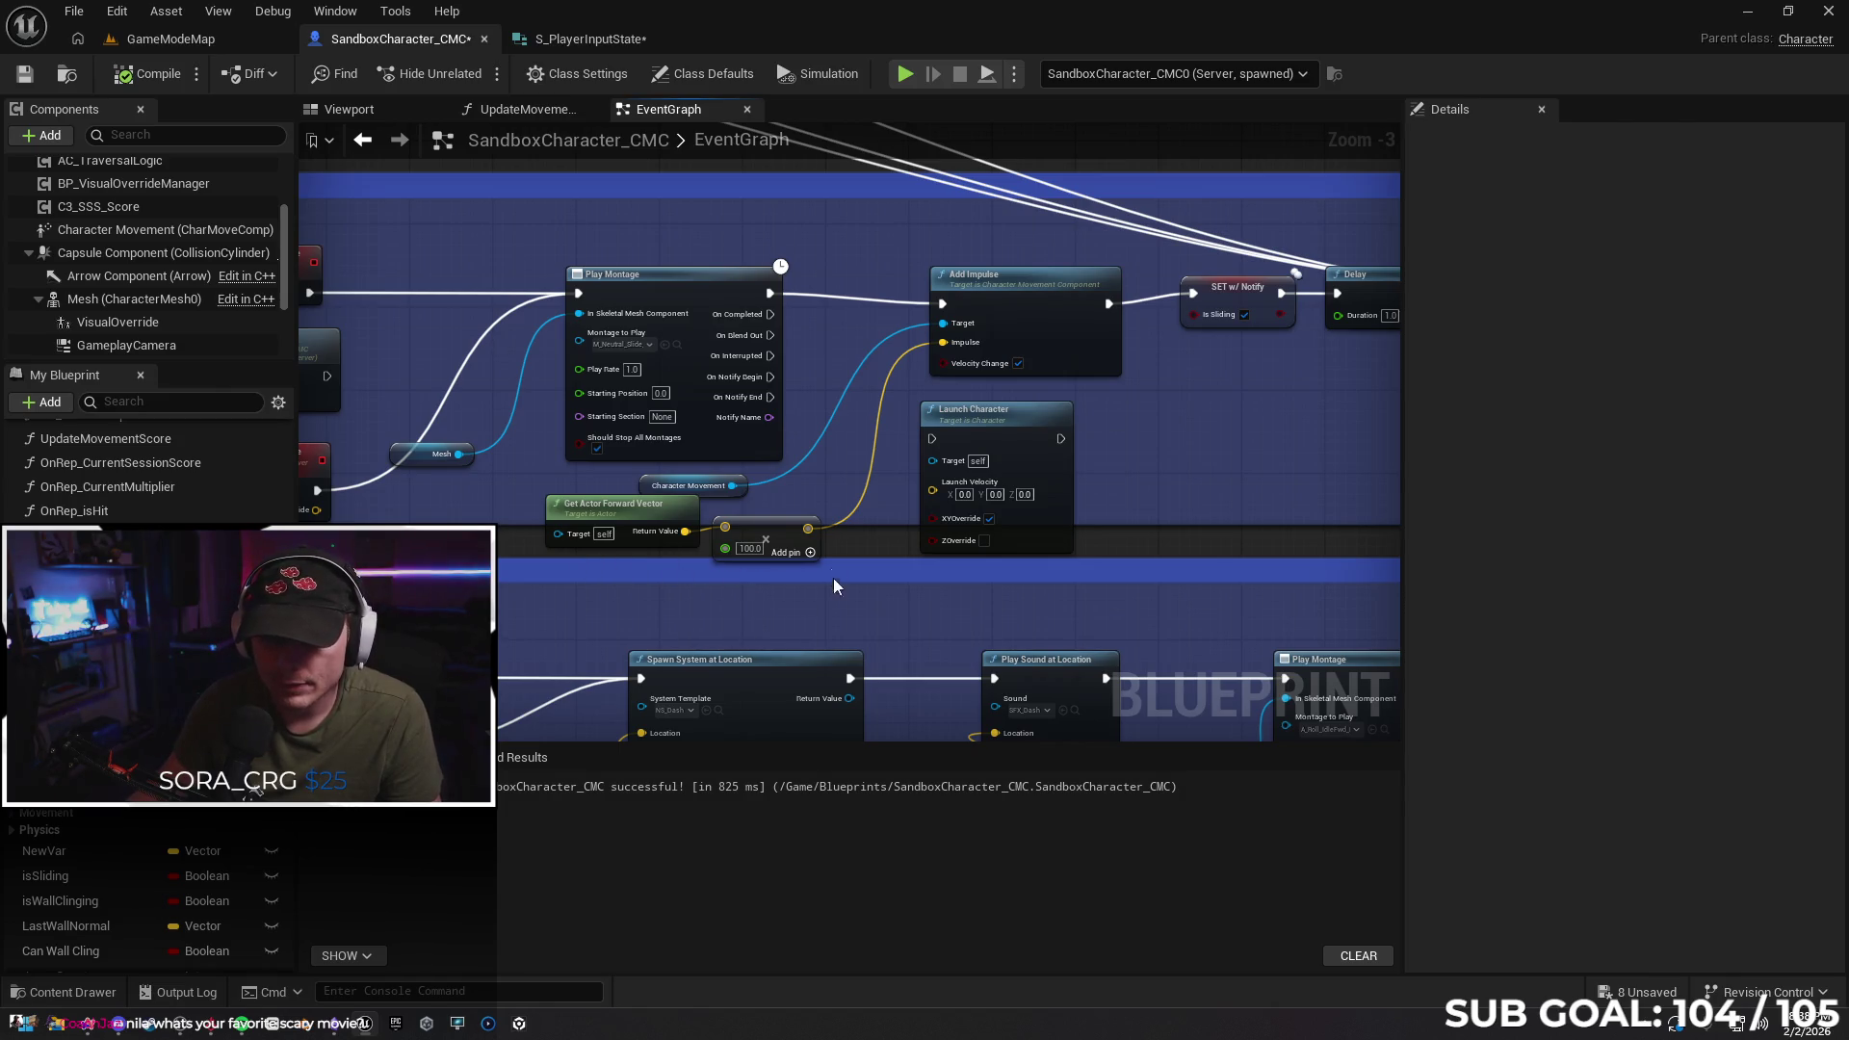
Undo the multiplier edits so the dive multiplier is back to 900.0
key("ctrl+z")
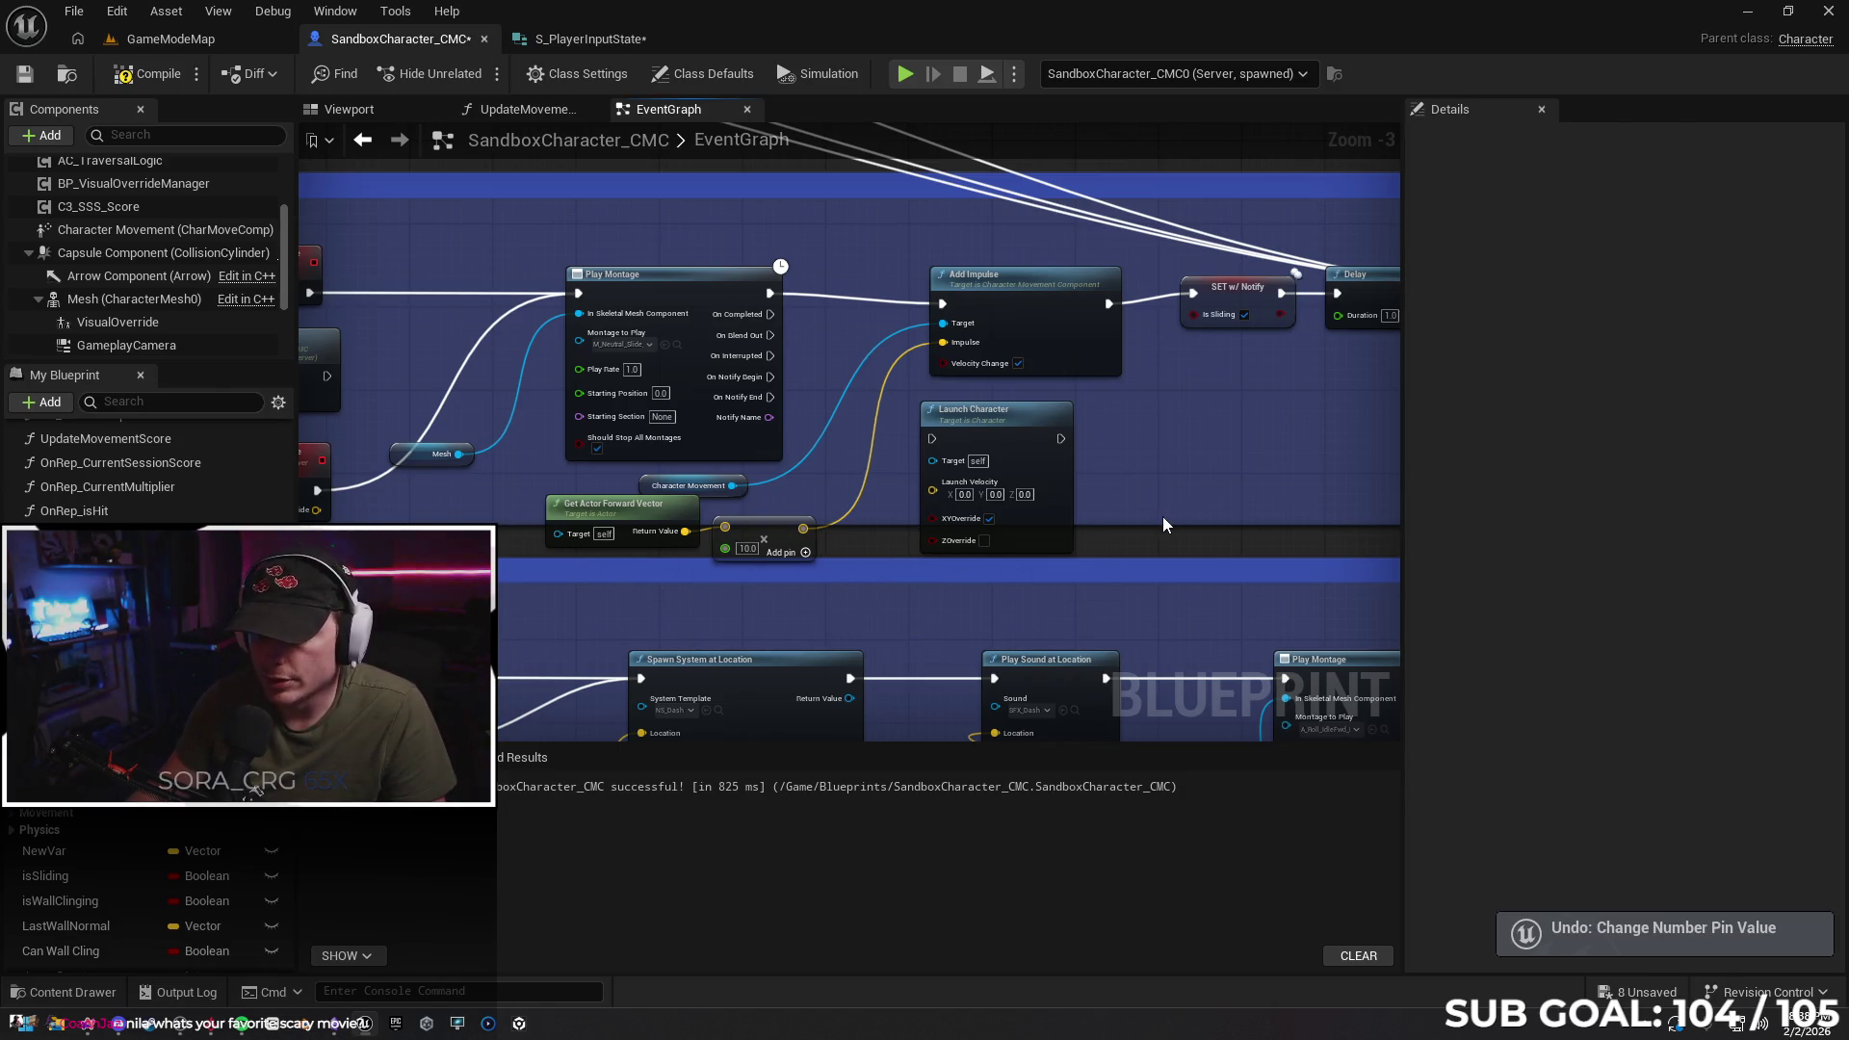
key("ctrl+z")
key("ctrl+z")
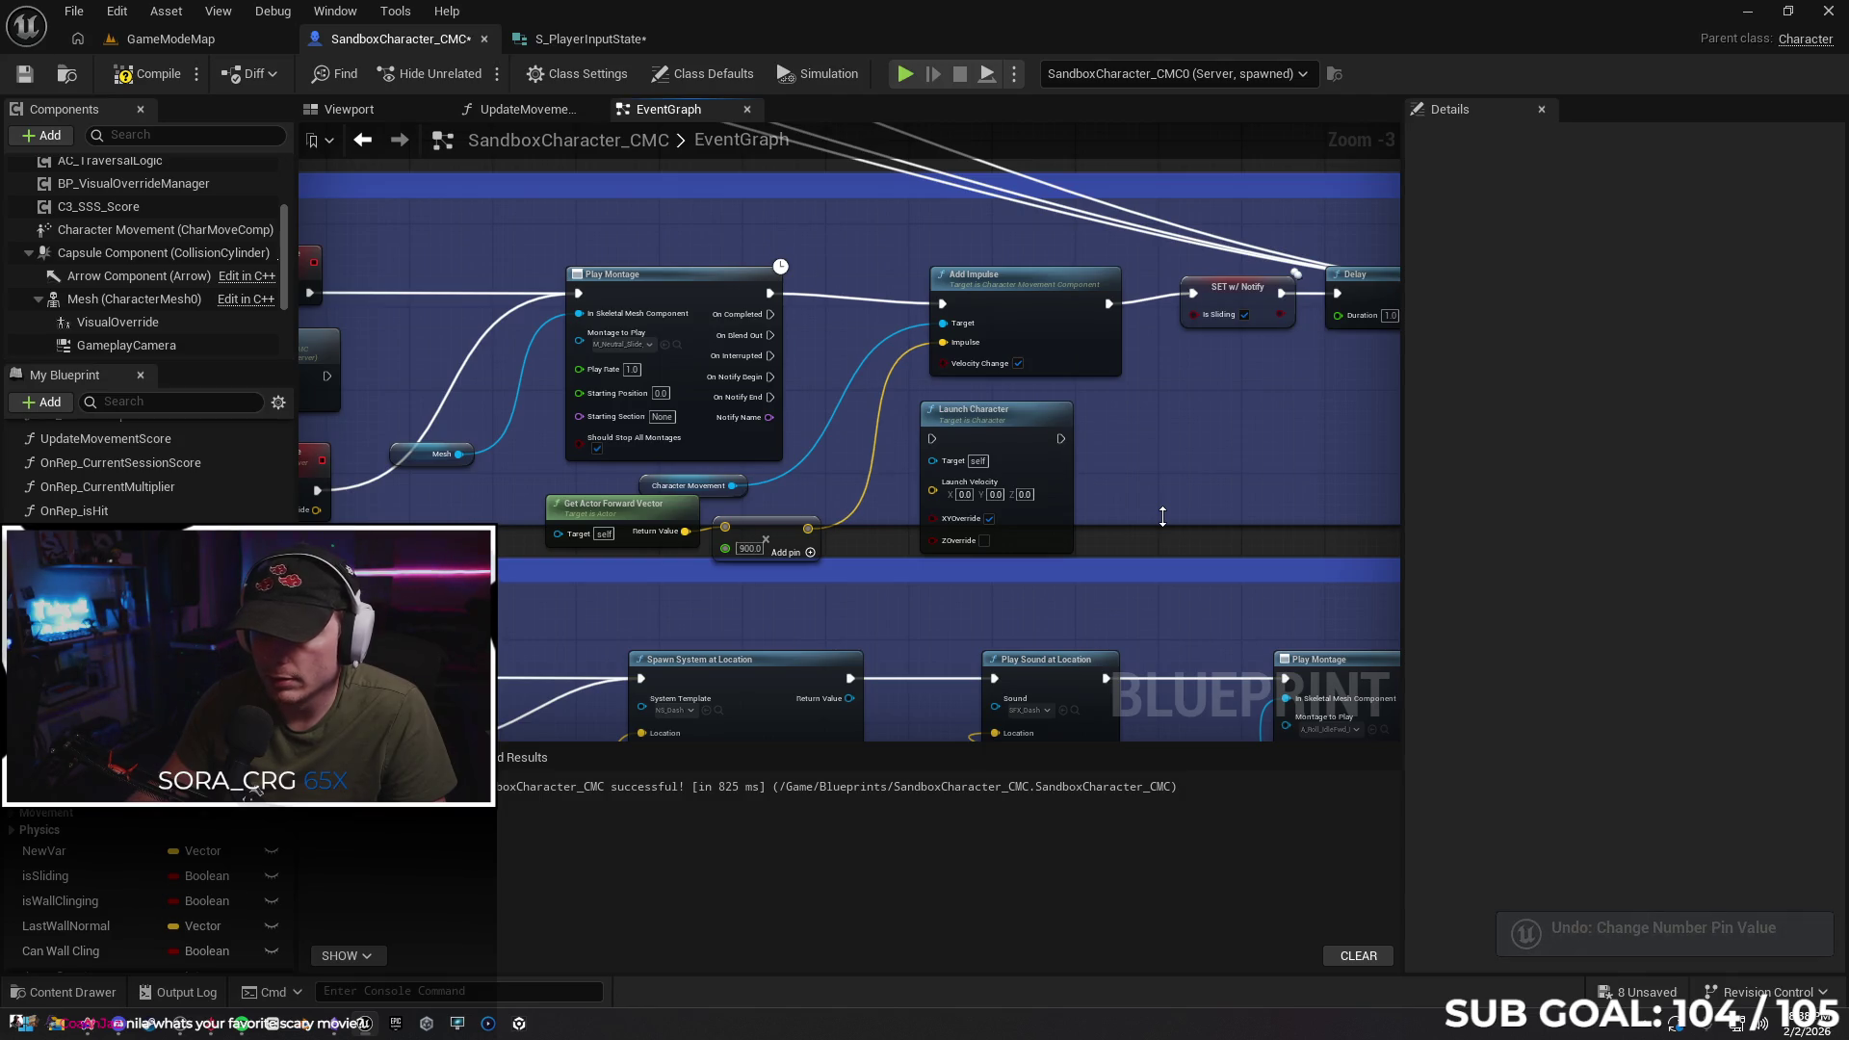
key("ctrl+z")
key("ctrl+z")
key("ctrl+z")
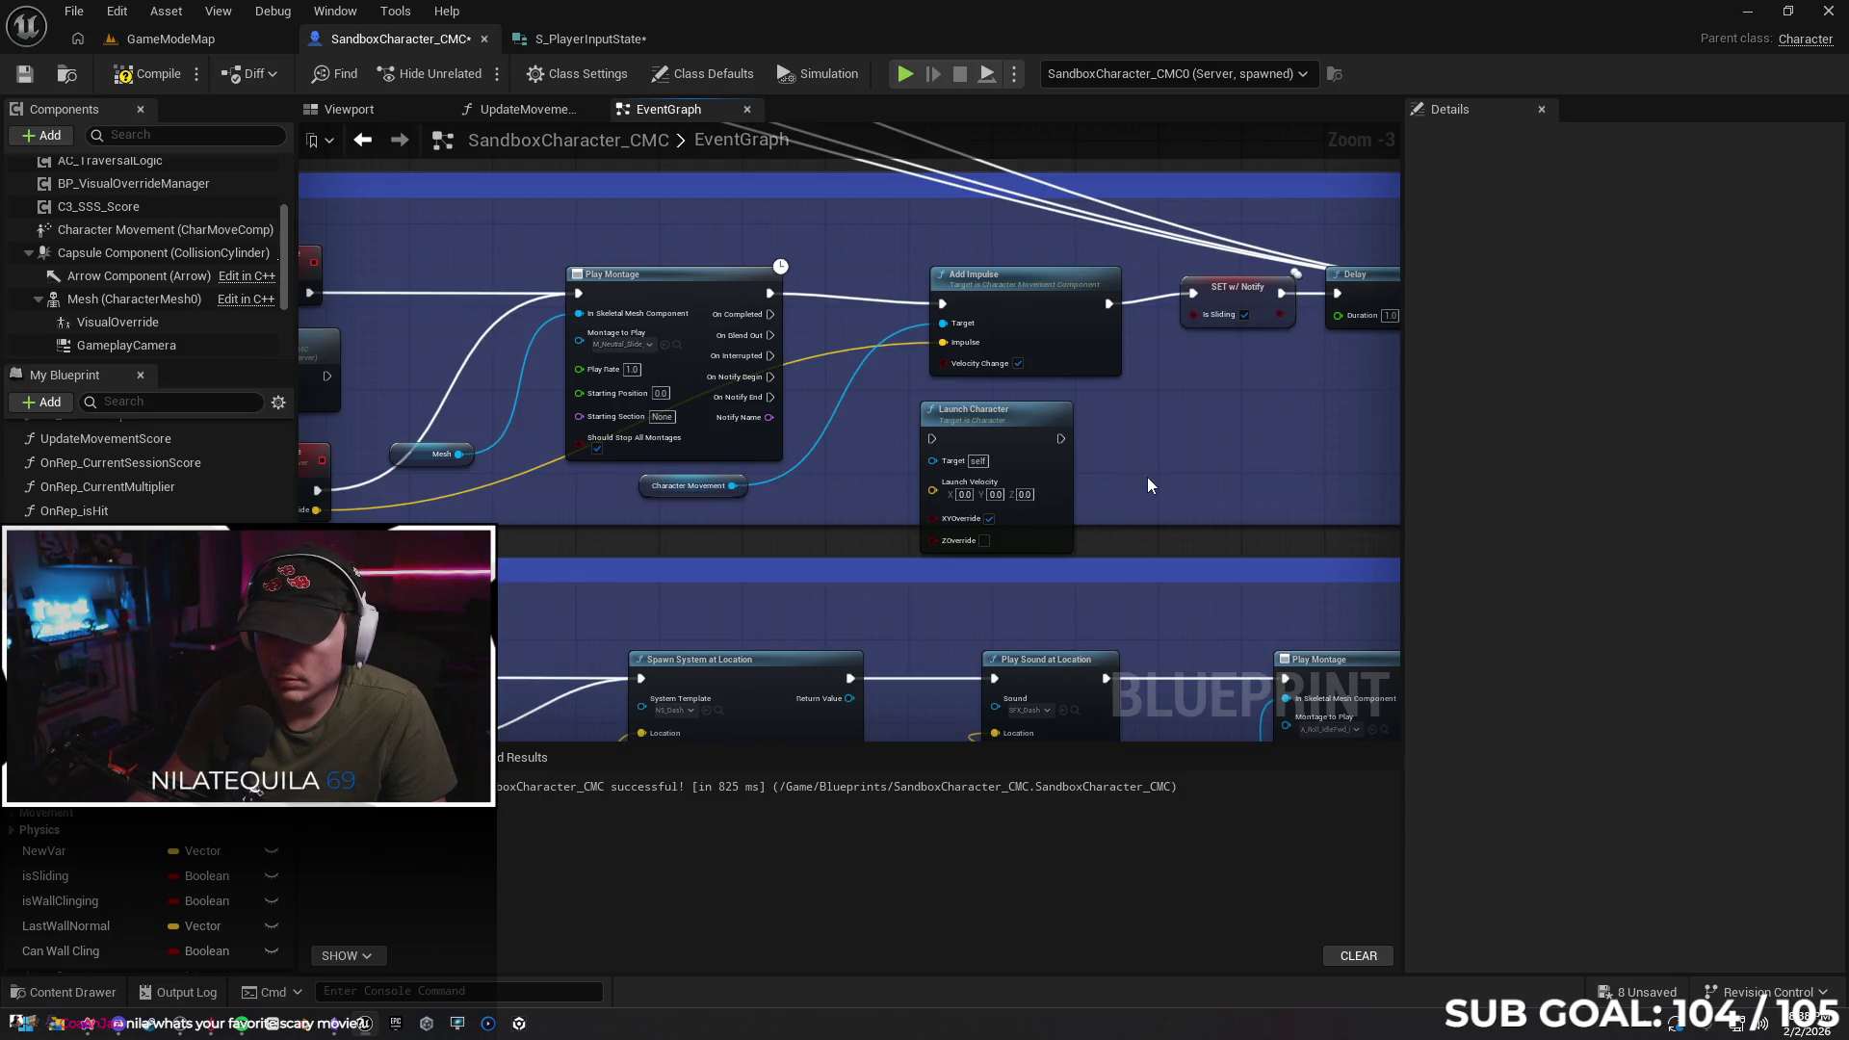
Undo the Character Movement node, its Add Impulse link and the Launch Character move
key("ctrl+z")
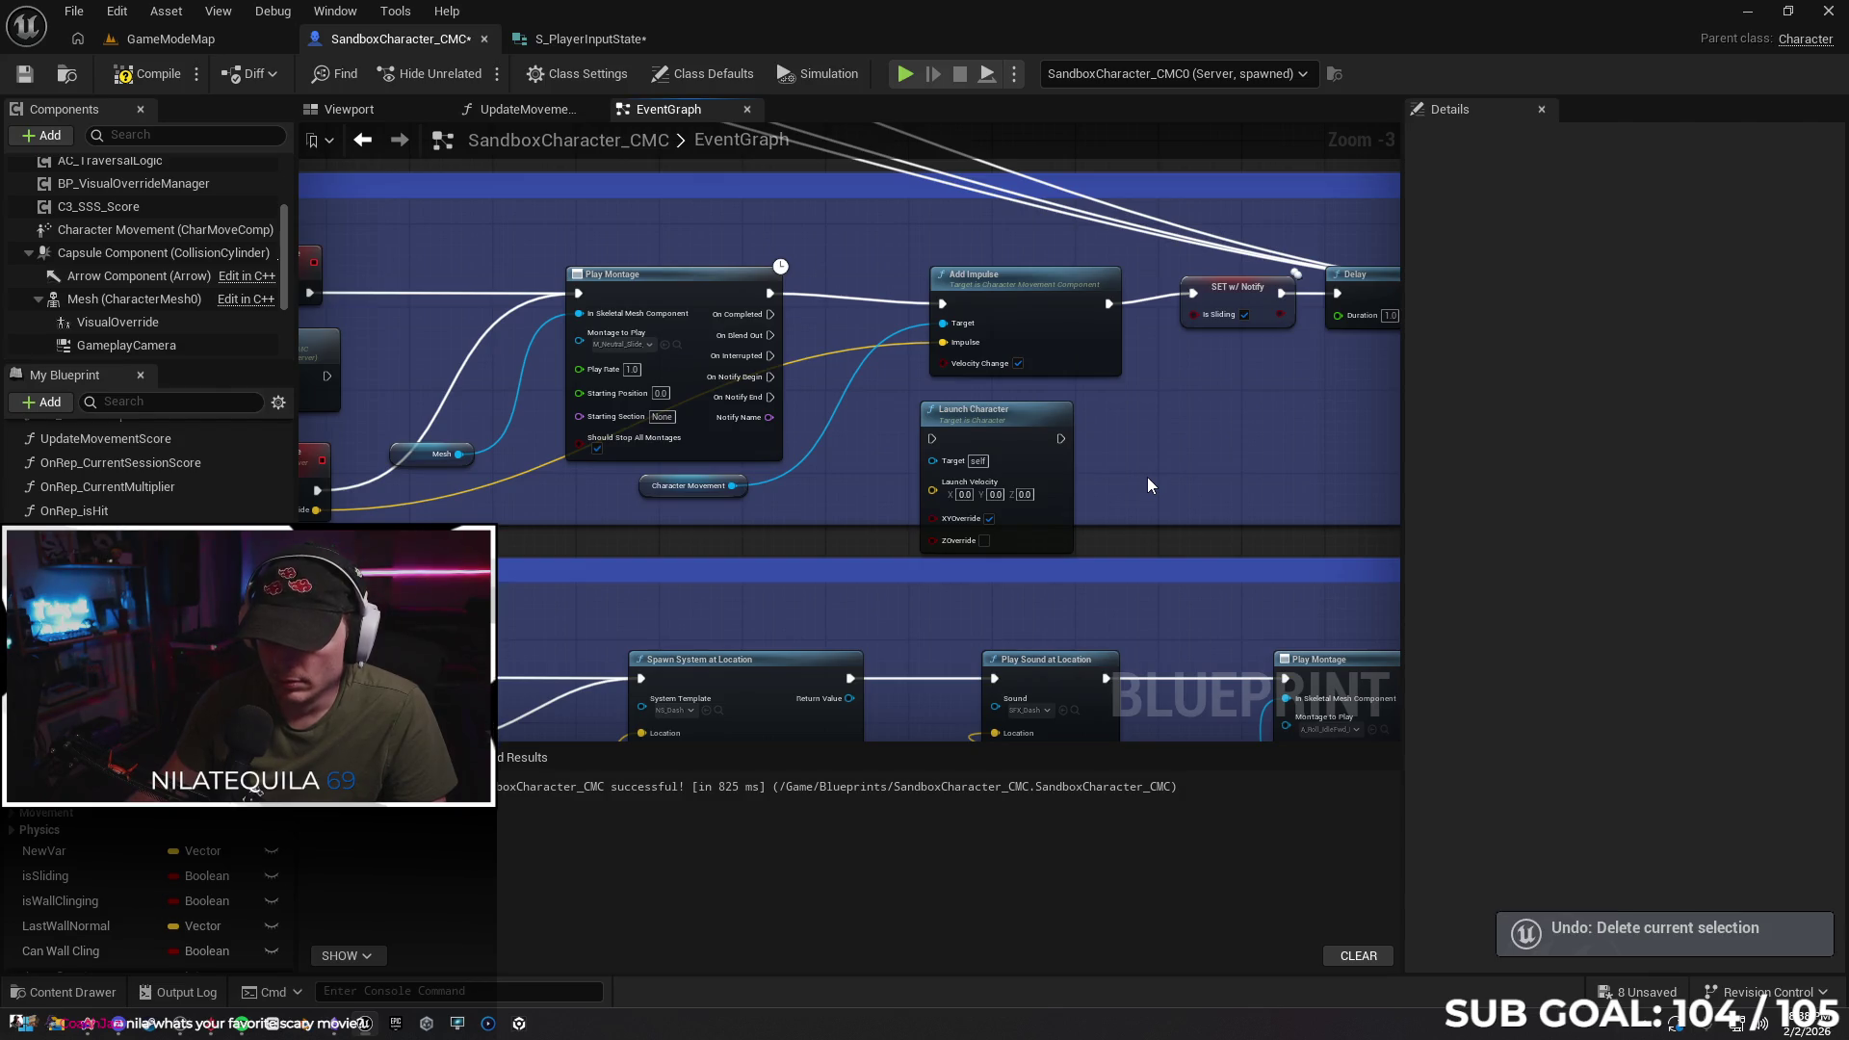
key("ctrl+z")
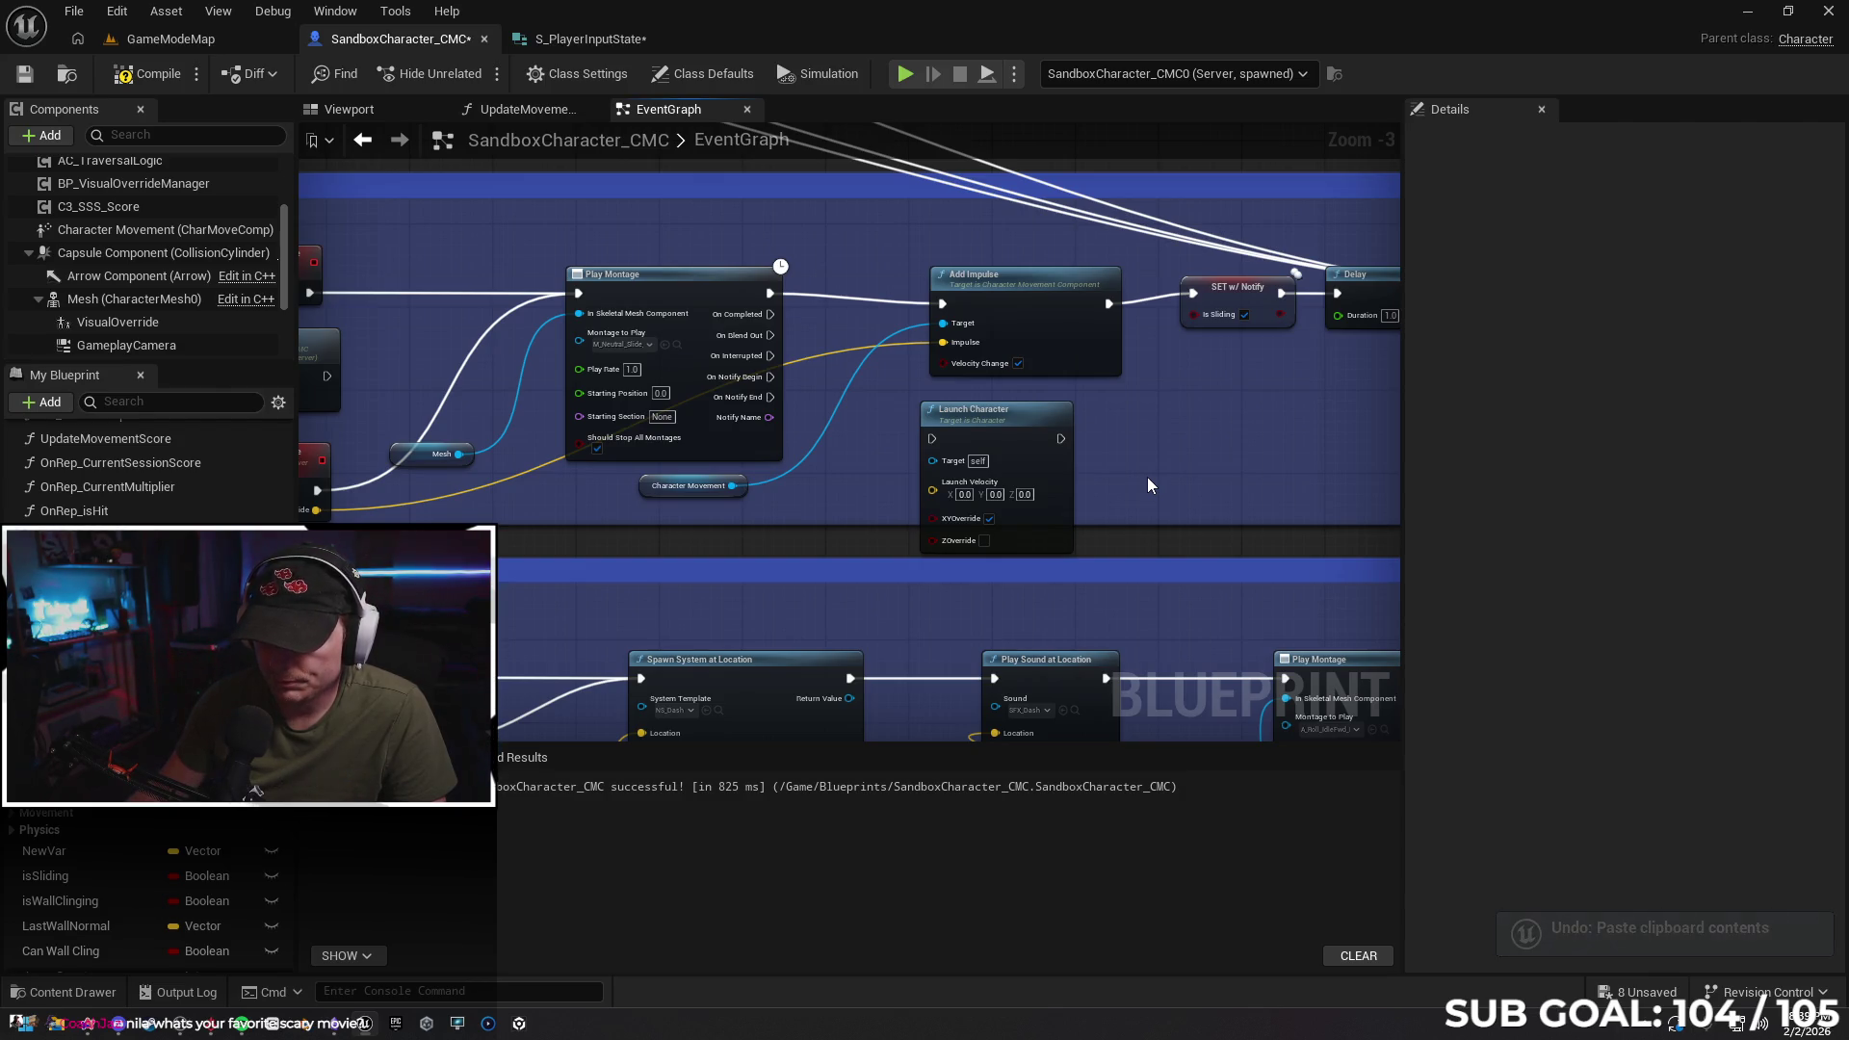
key("ctrl+z")
key("ctrl+z")
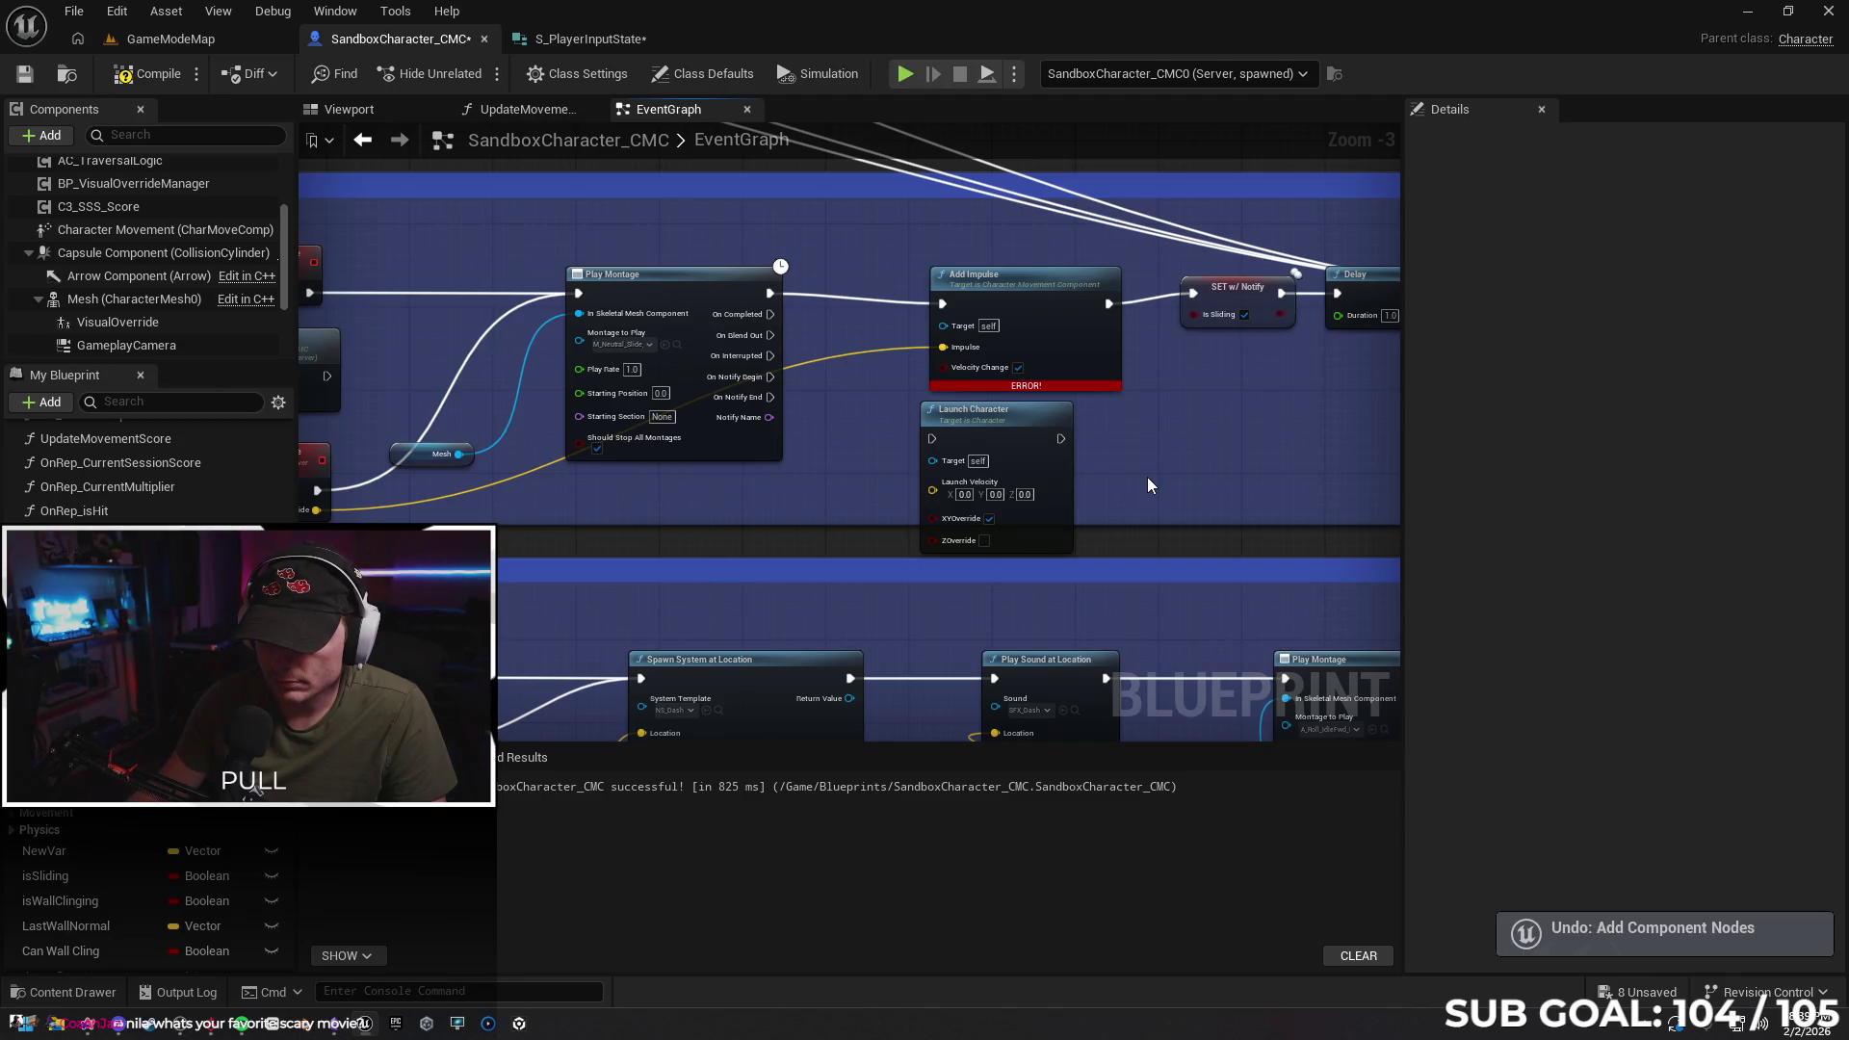
key("ctrl+z")
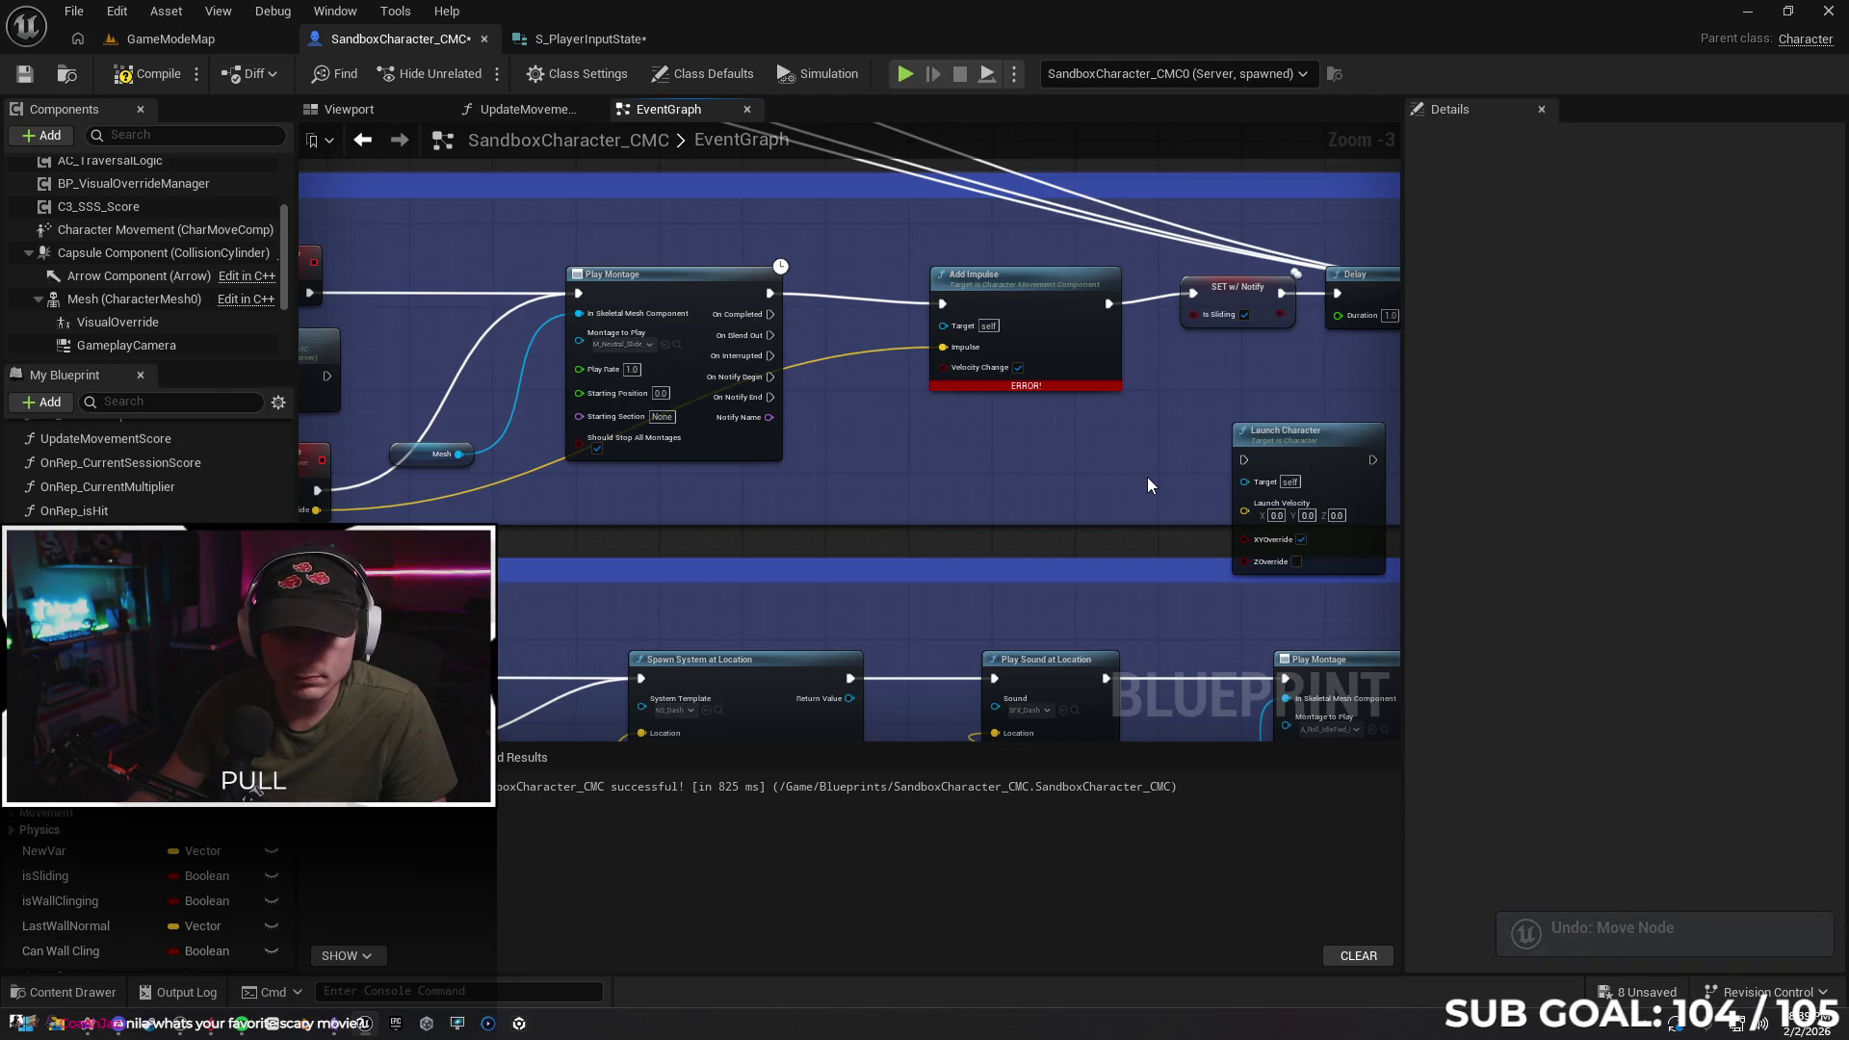
key("ctrl+z")
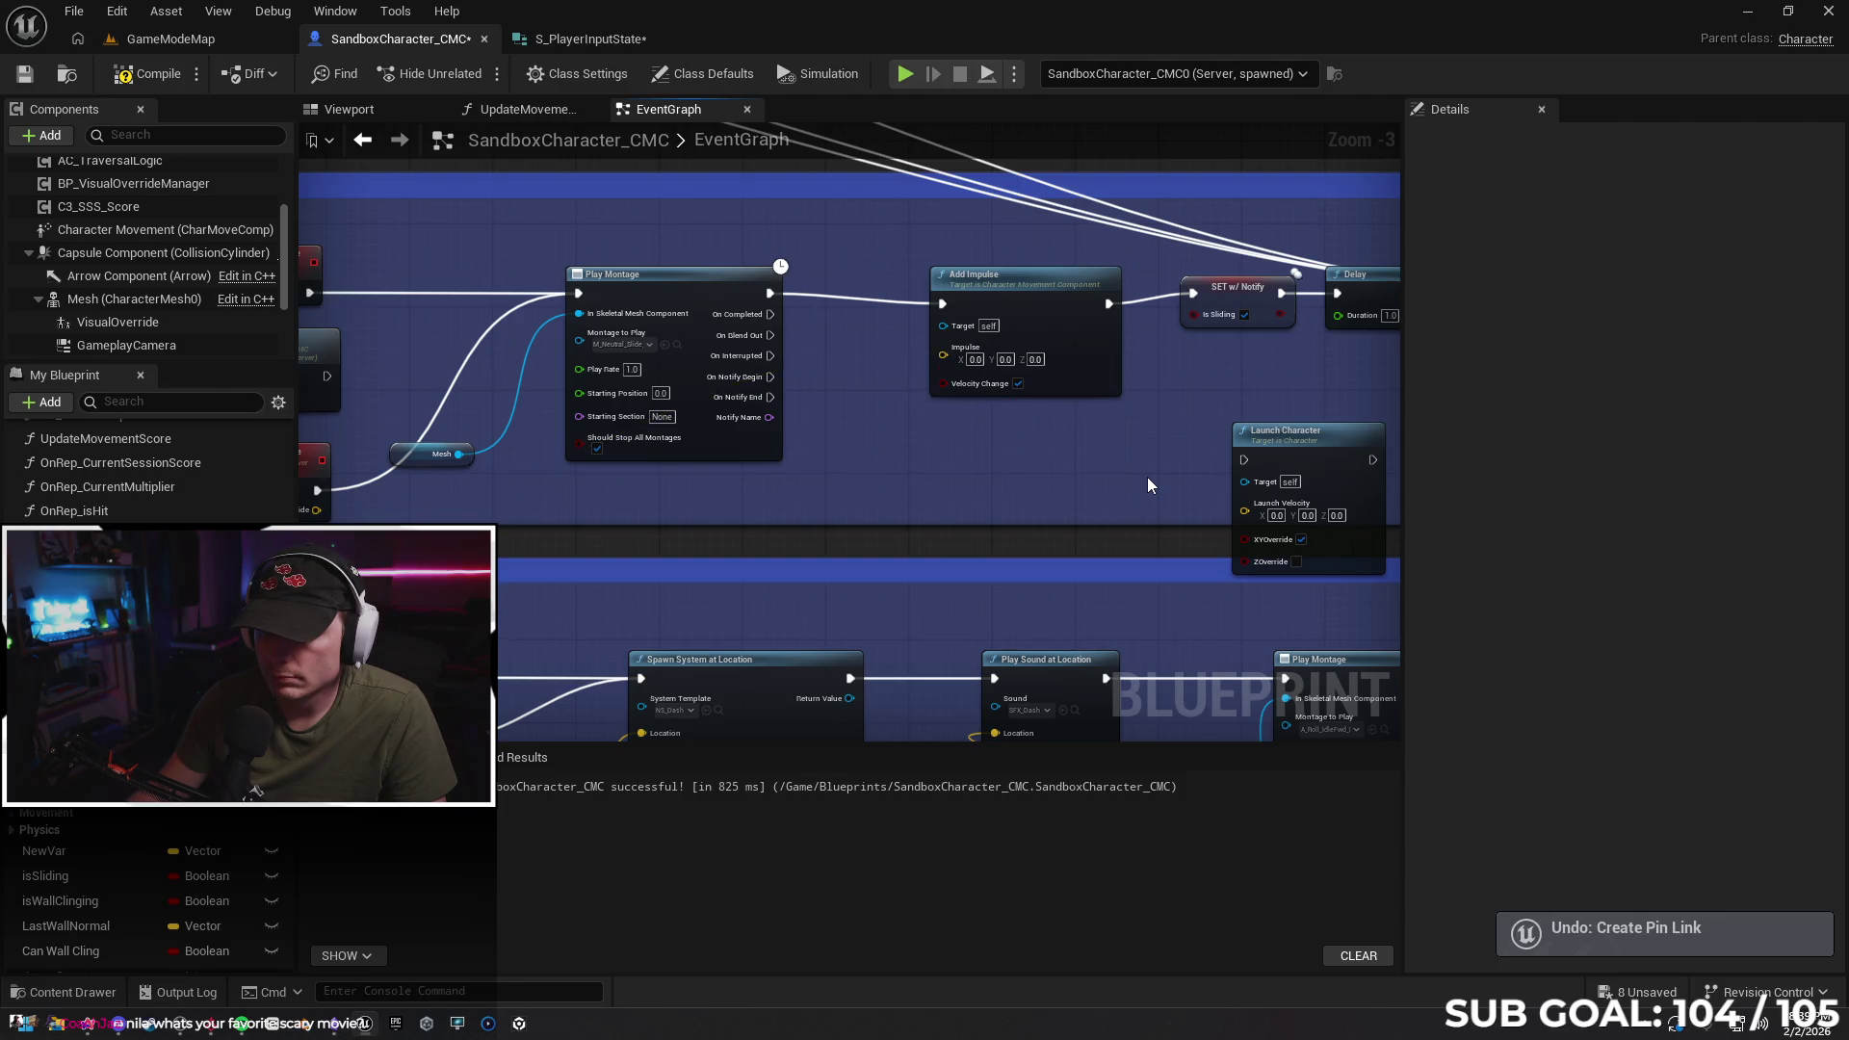
key("ctrl+y")
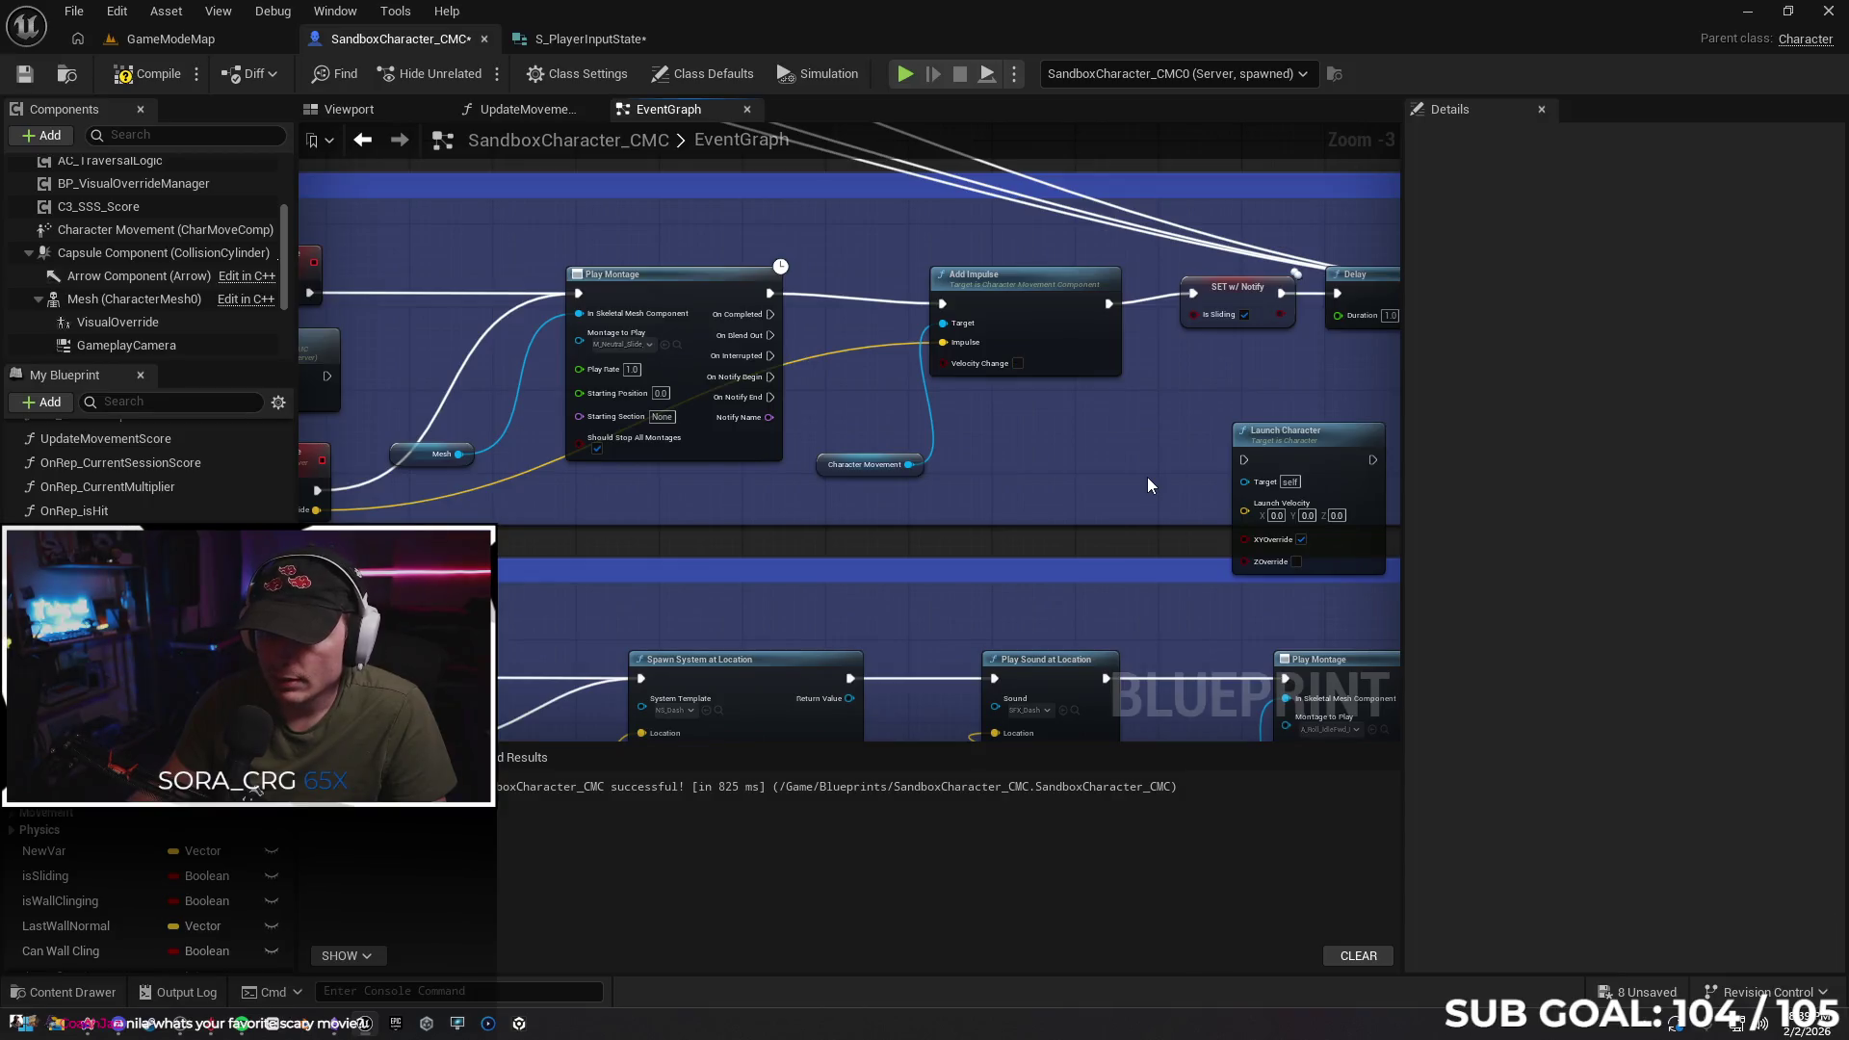
key("ctrl+z")
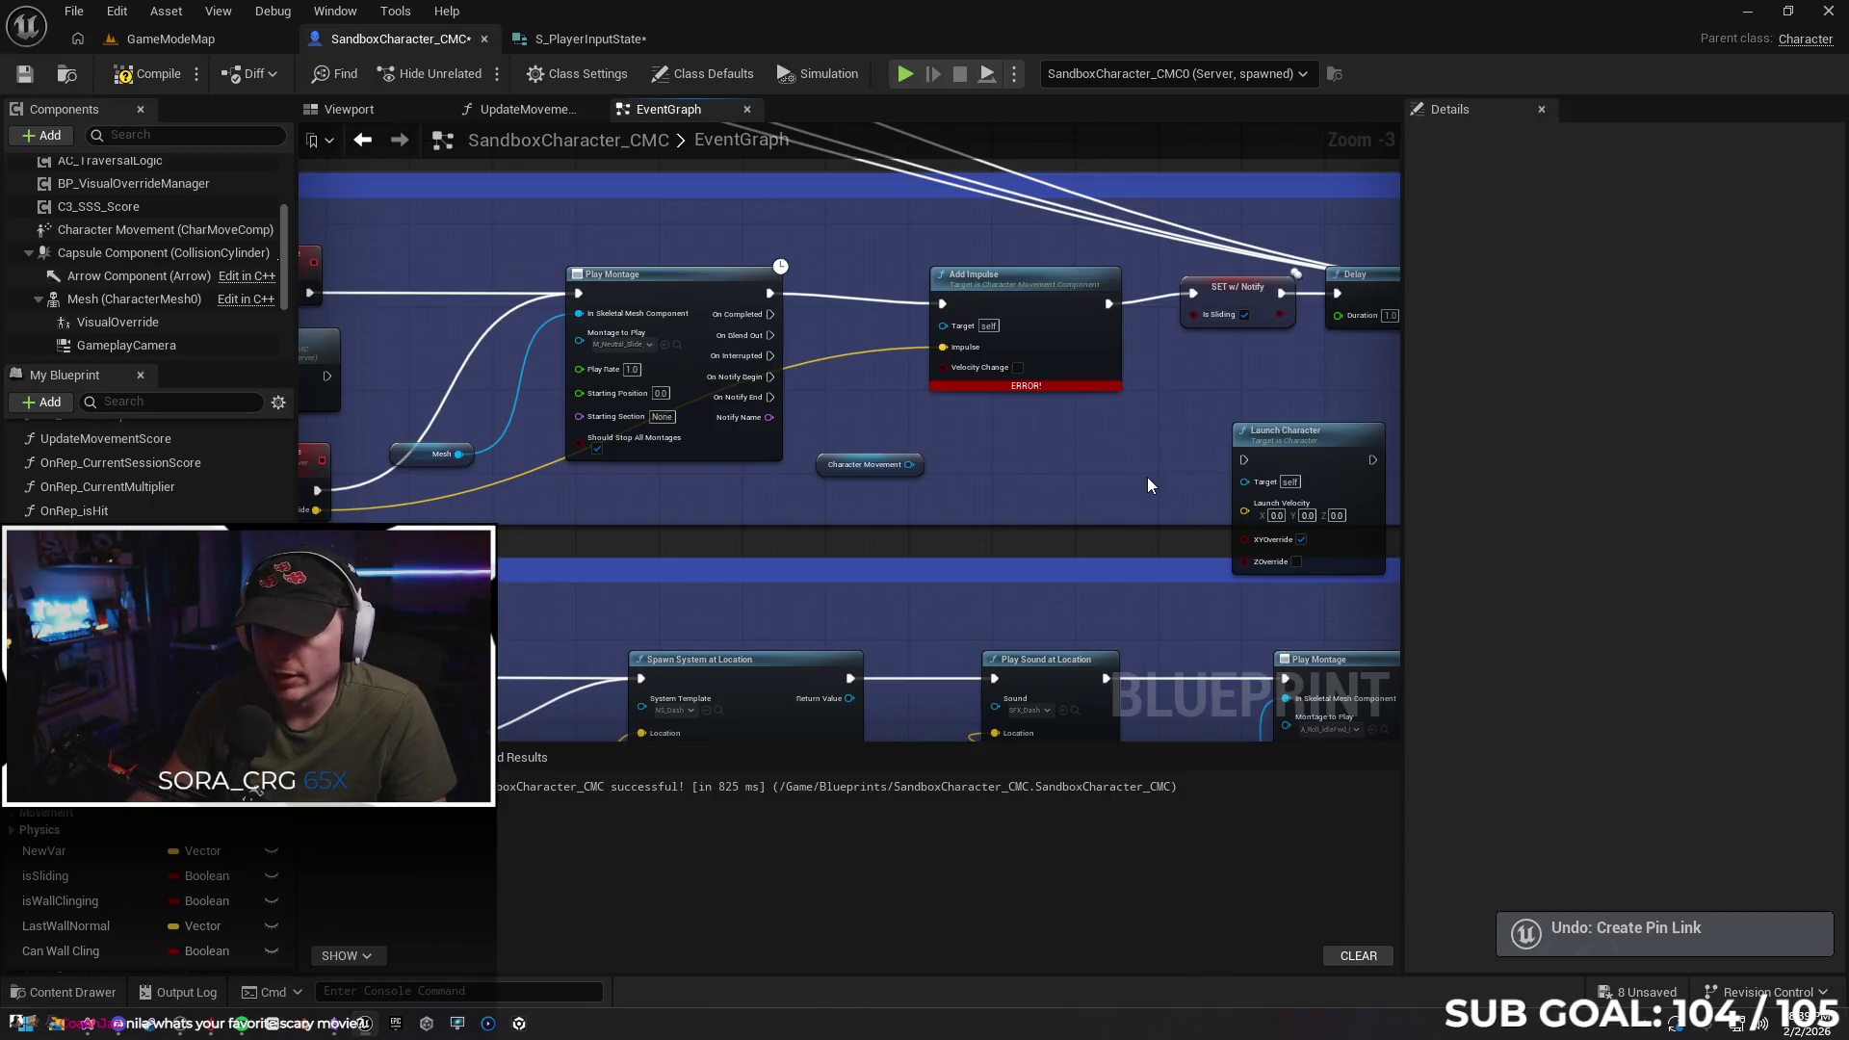
key("ctrl+z")
Undo the Add Impulse edits so Play Montage wires straight into Launch Character
key("ctrl+z")
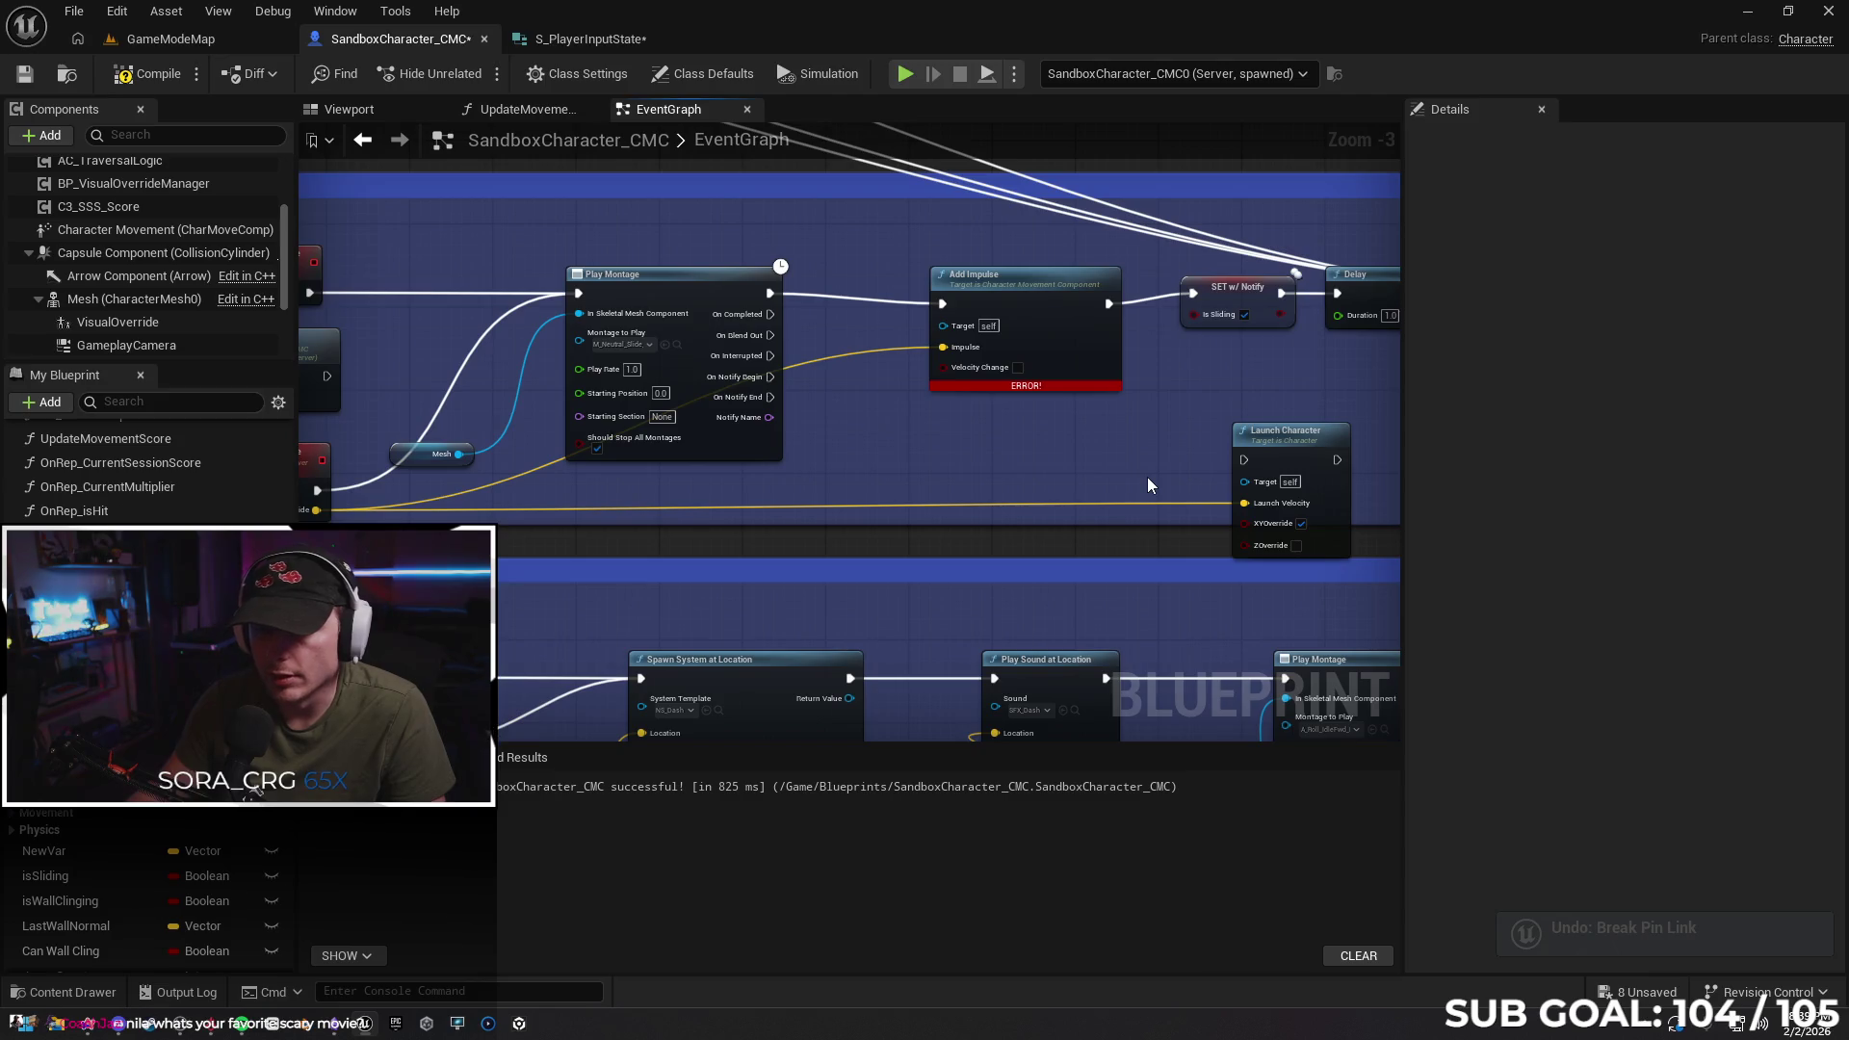
key("ctrl+z")
key("ctrl+z")
key("ctrl+z")
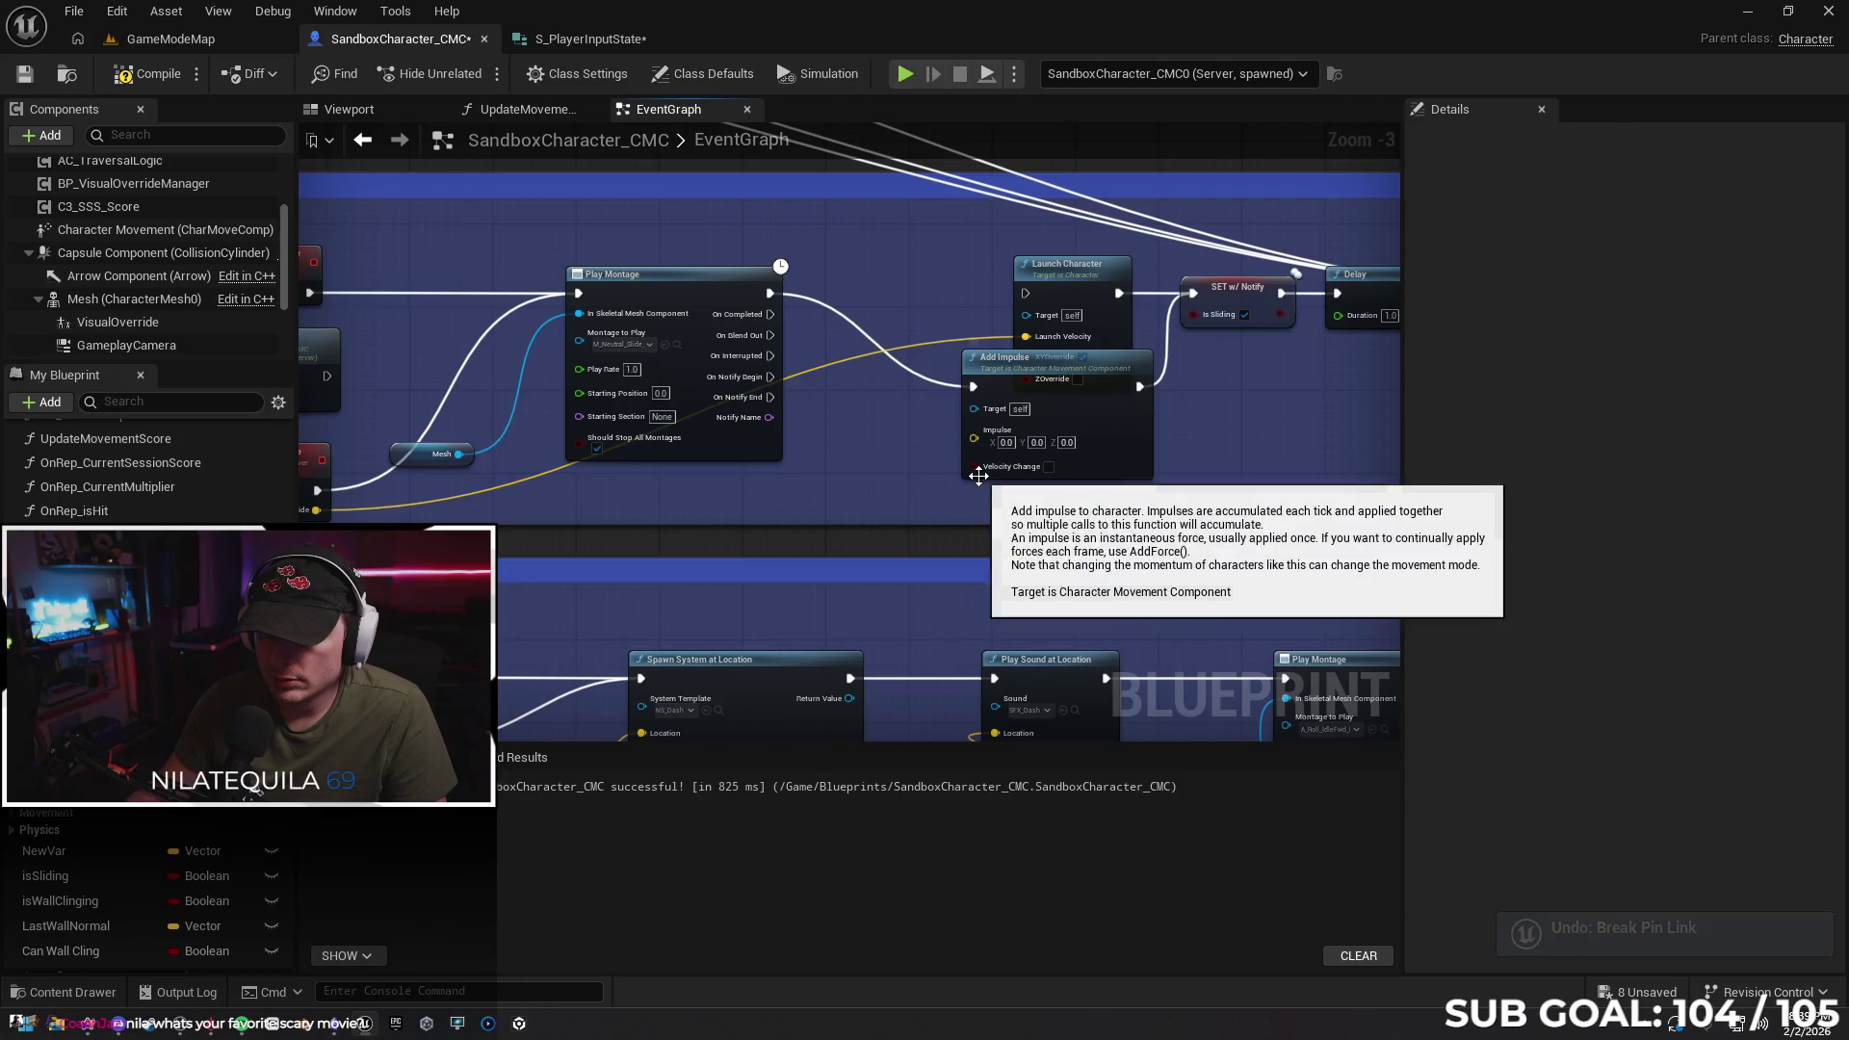
key("ctrl+z")
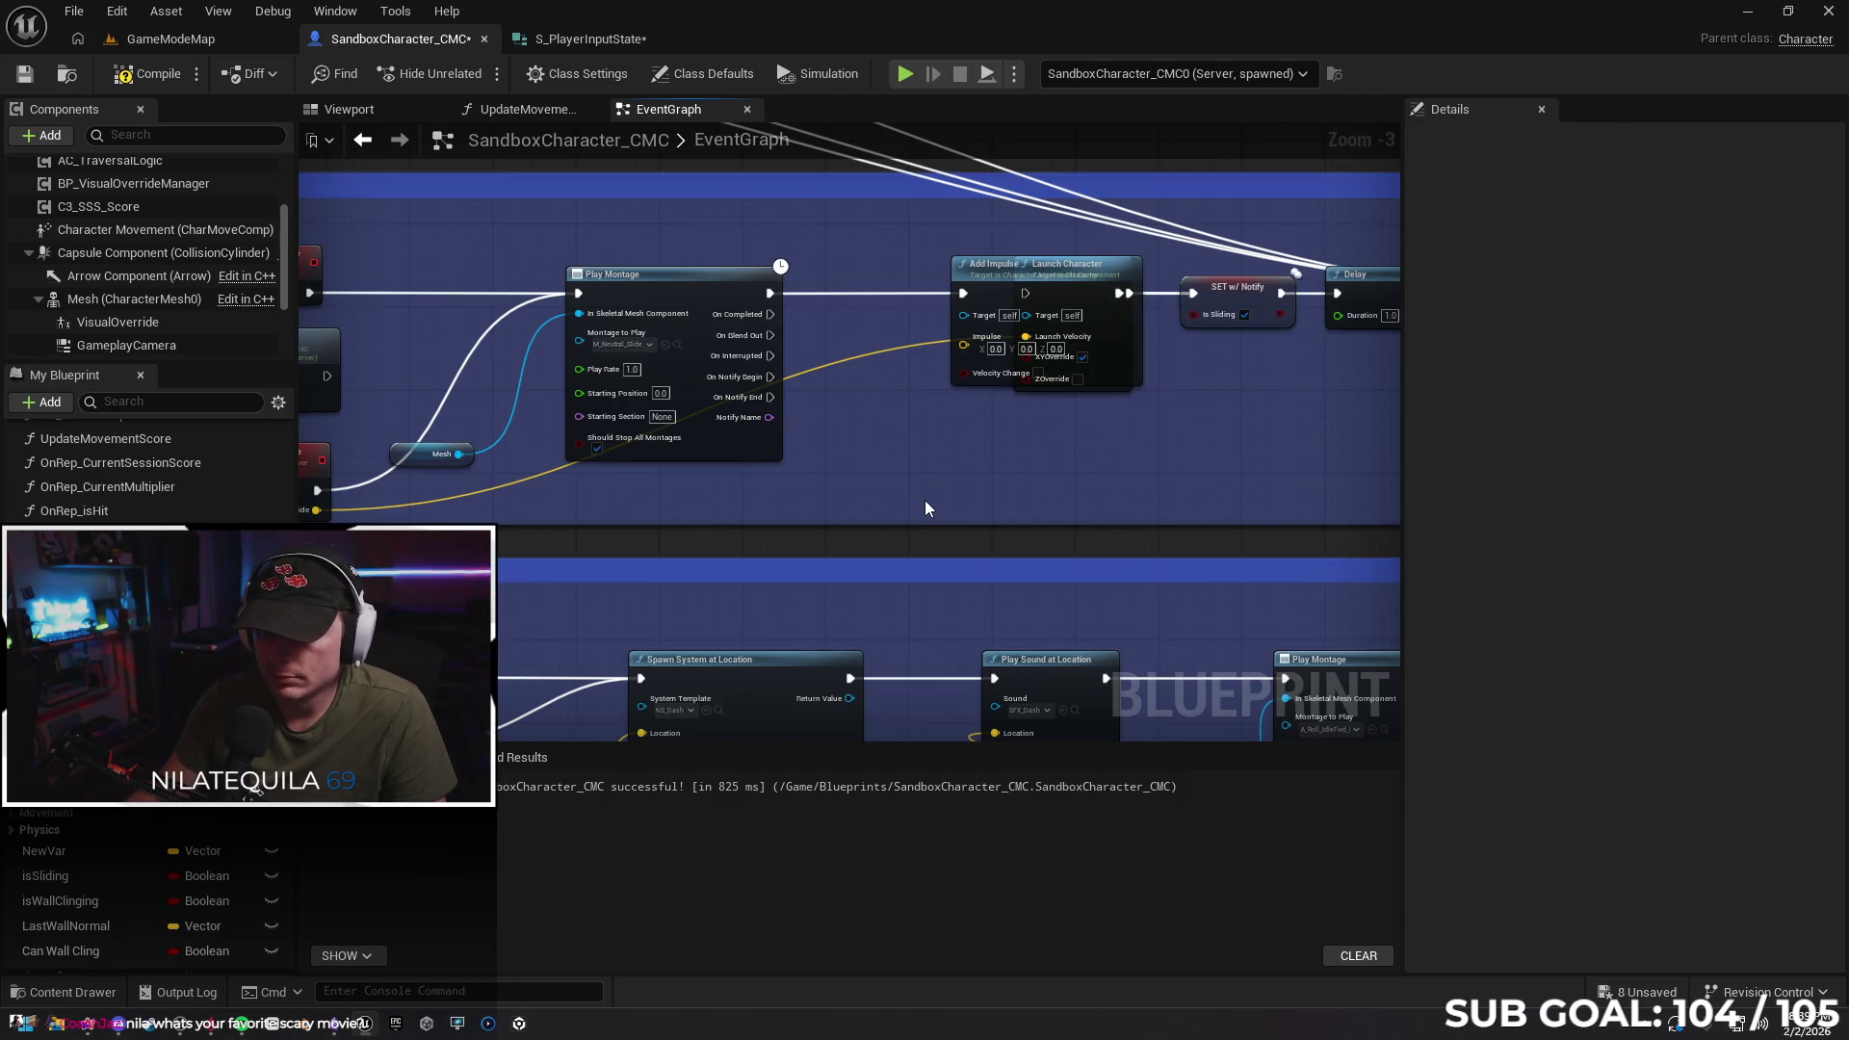
key("ctrl+z")
key("ctrl+z")
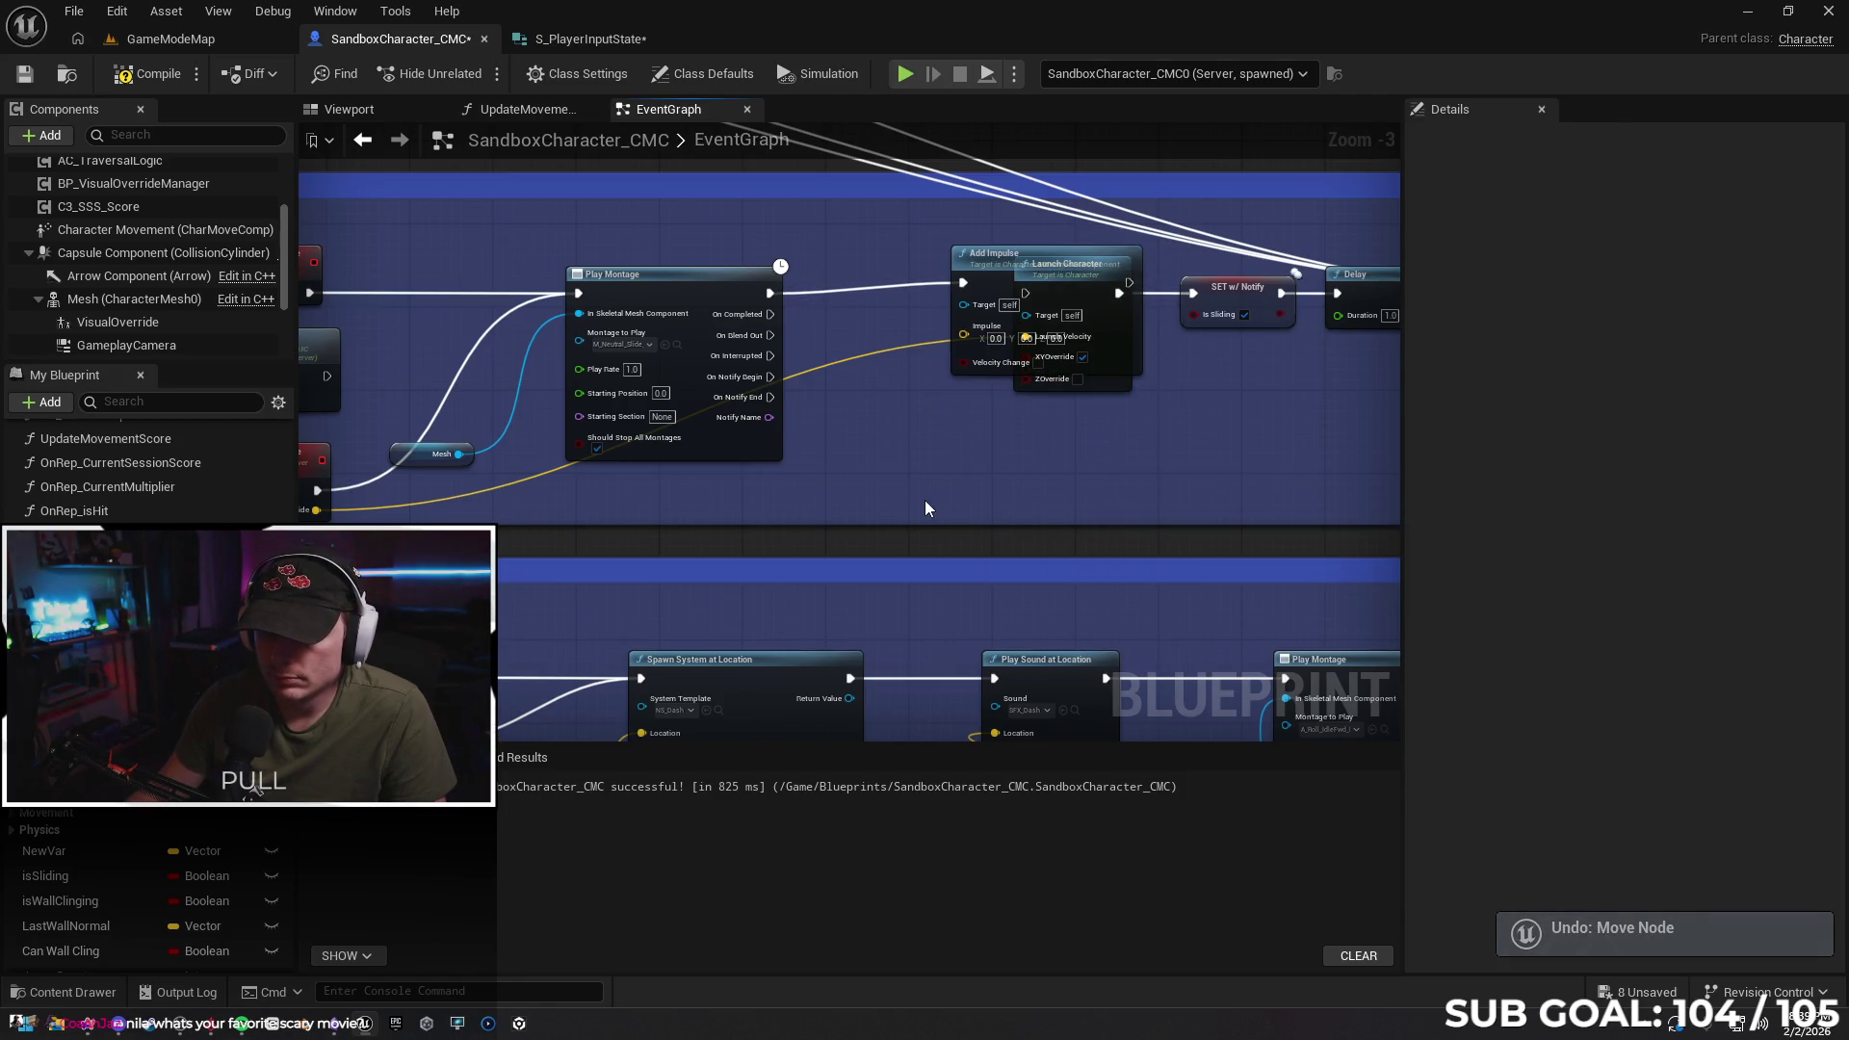
key("ctrl+z")
key("ctrl+z")
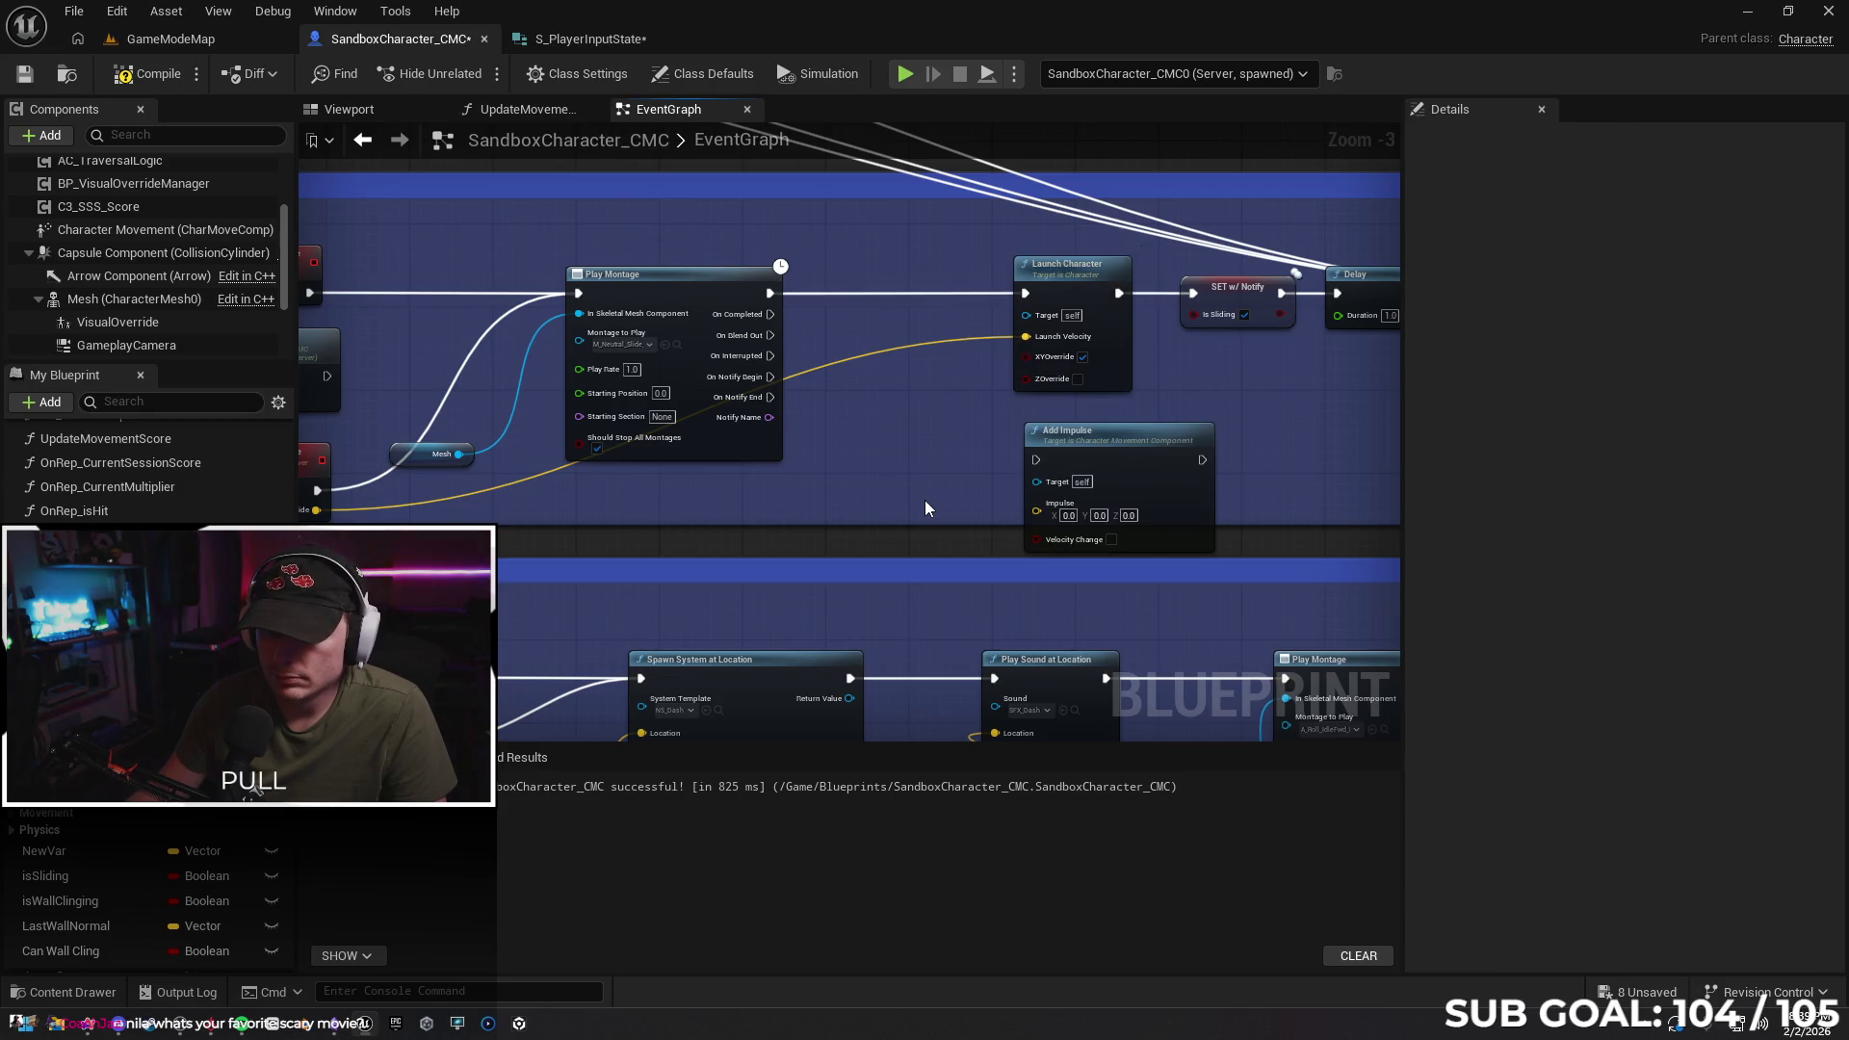
key("ctrl+z")
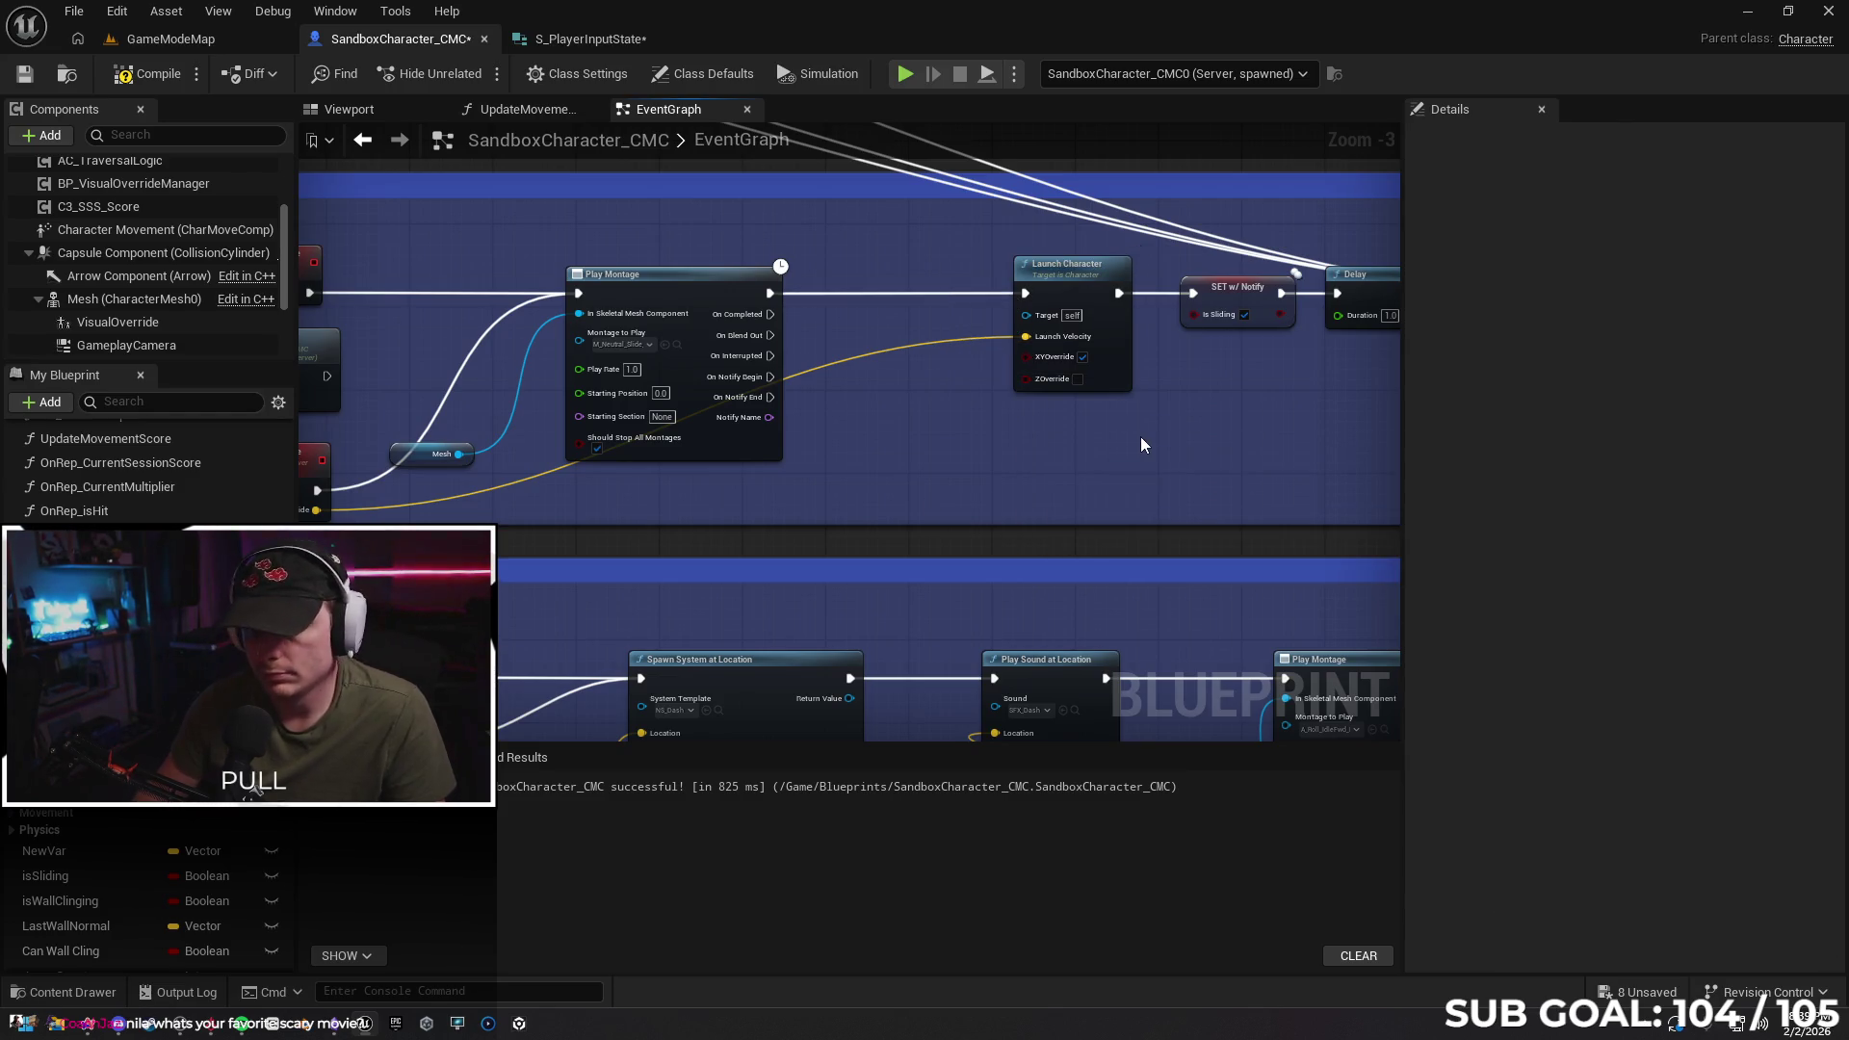
mouse_move(1065, 456)
left_mouse_down()
mouse_move(955, 457)
mouse_move(1166, 503)
left_mouse_up()
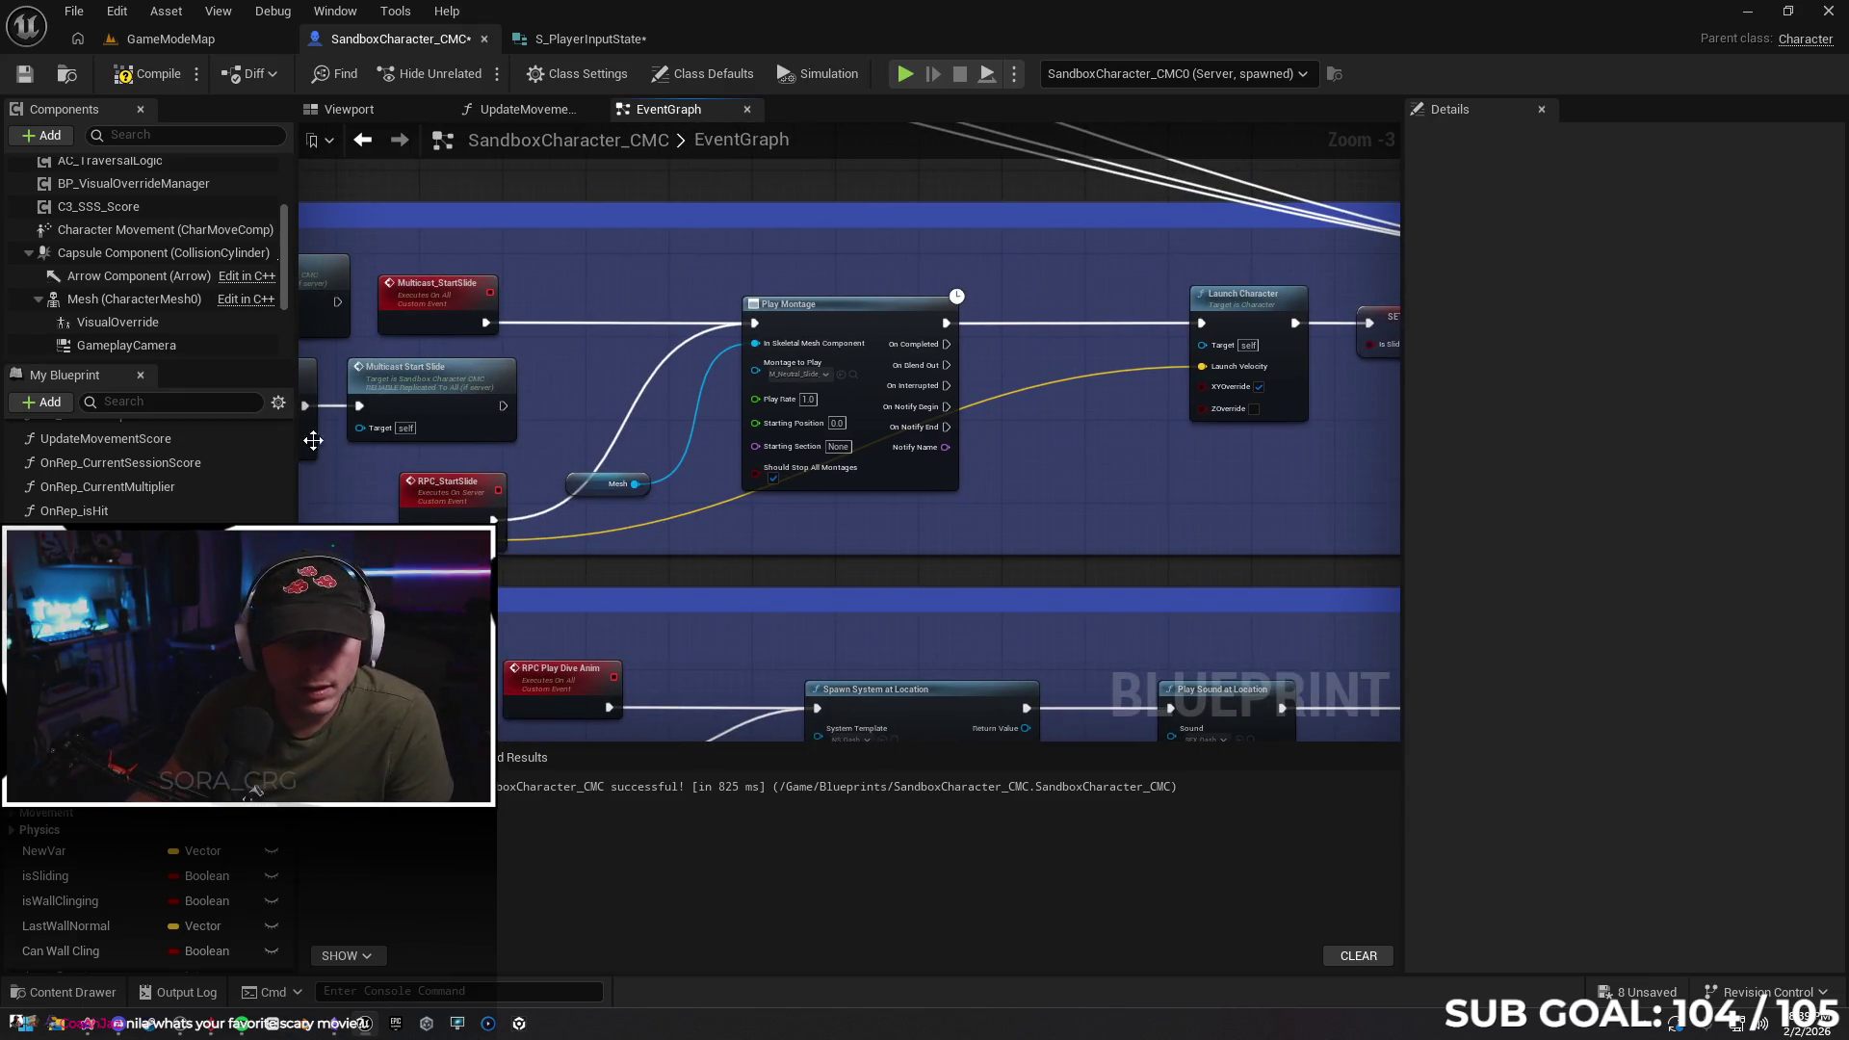
Turn on Component Replicates for Mesh, CharacterMovement and CapsuleComponent, then compile
scroll(179, 241, "up", 3)
left_click(130, 169)
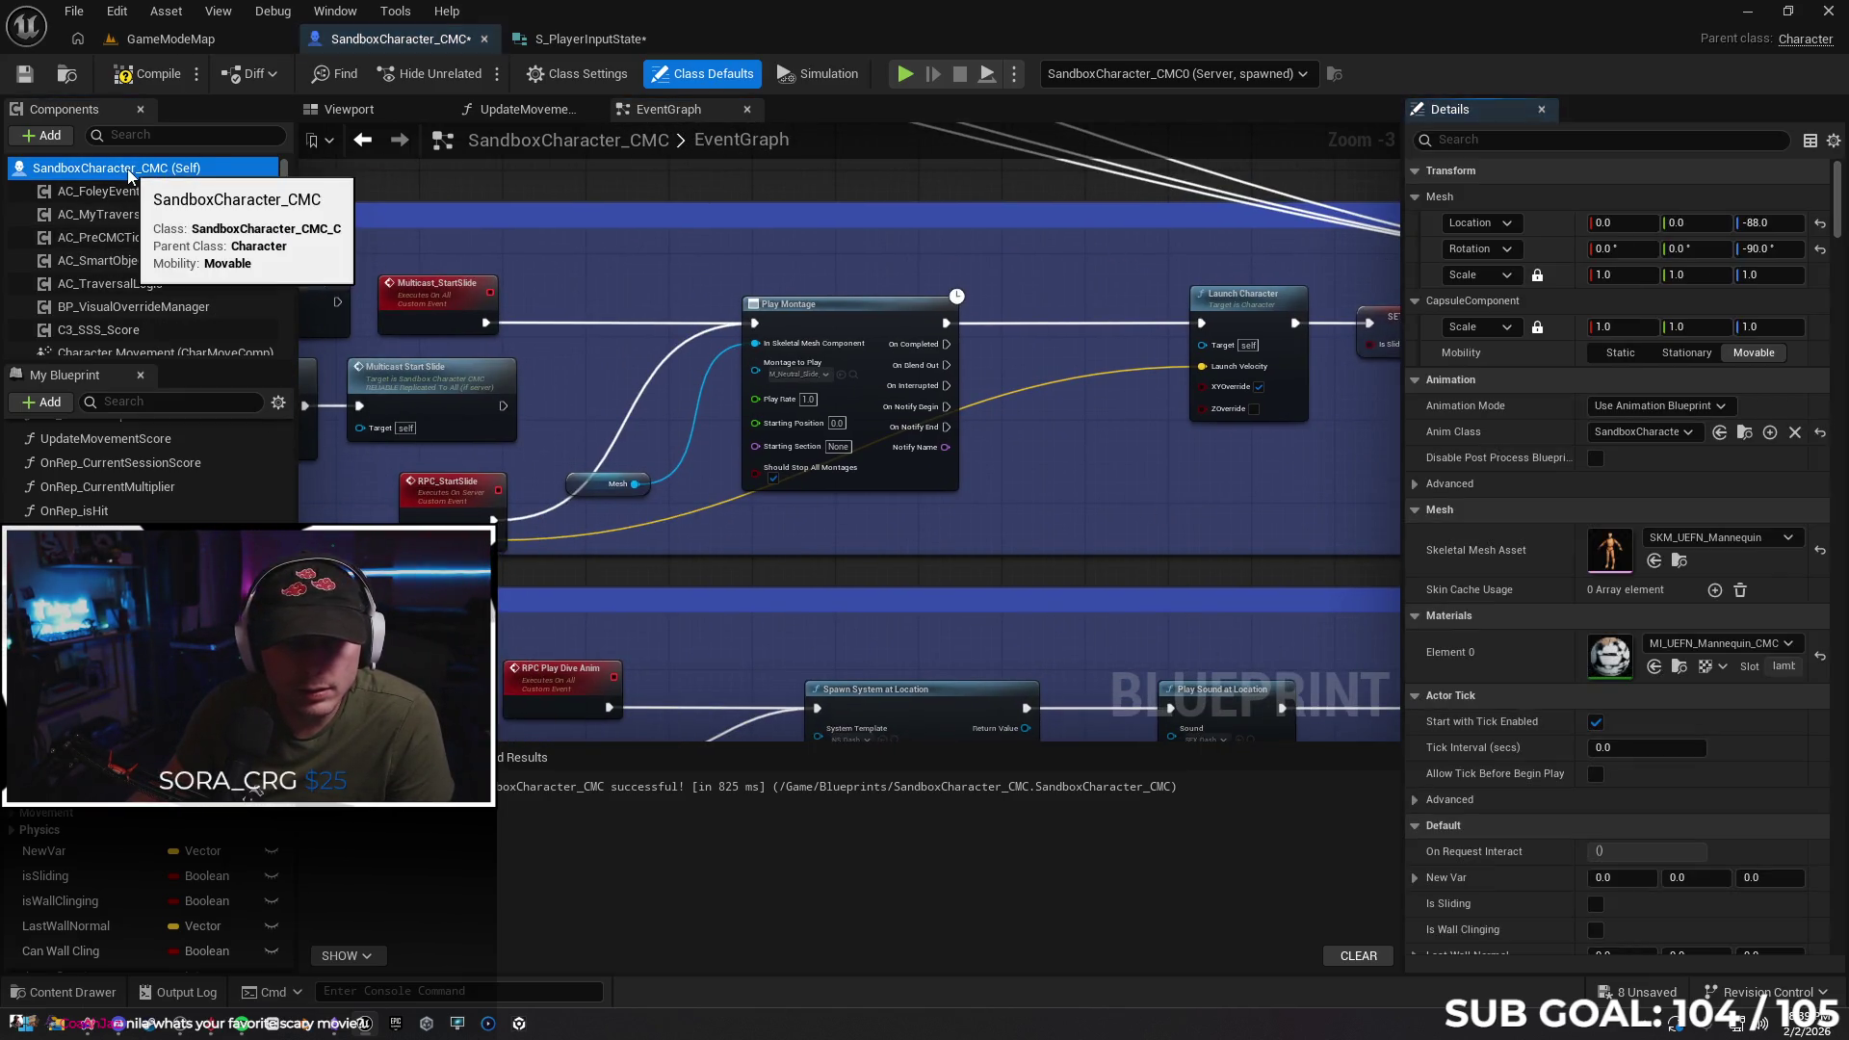
left_click(1462, 140)
type("rep")
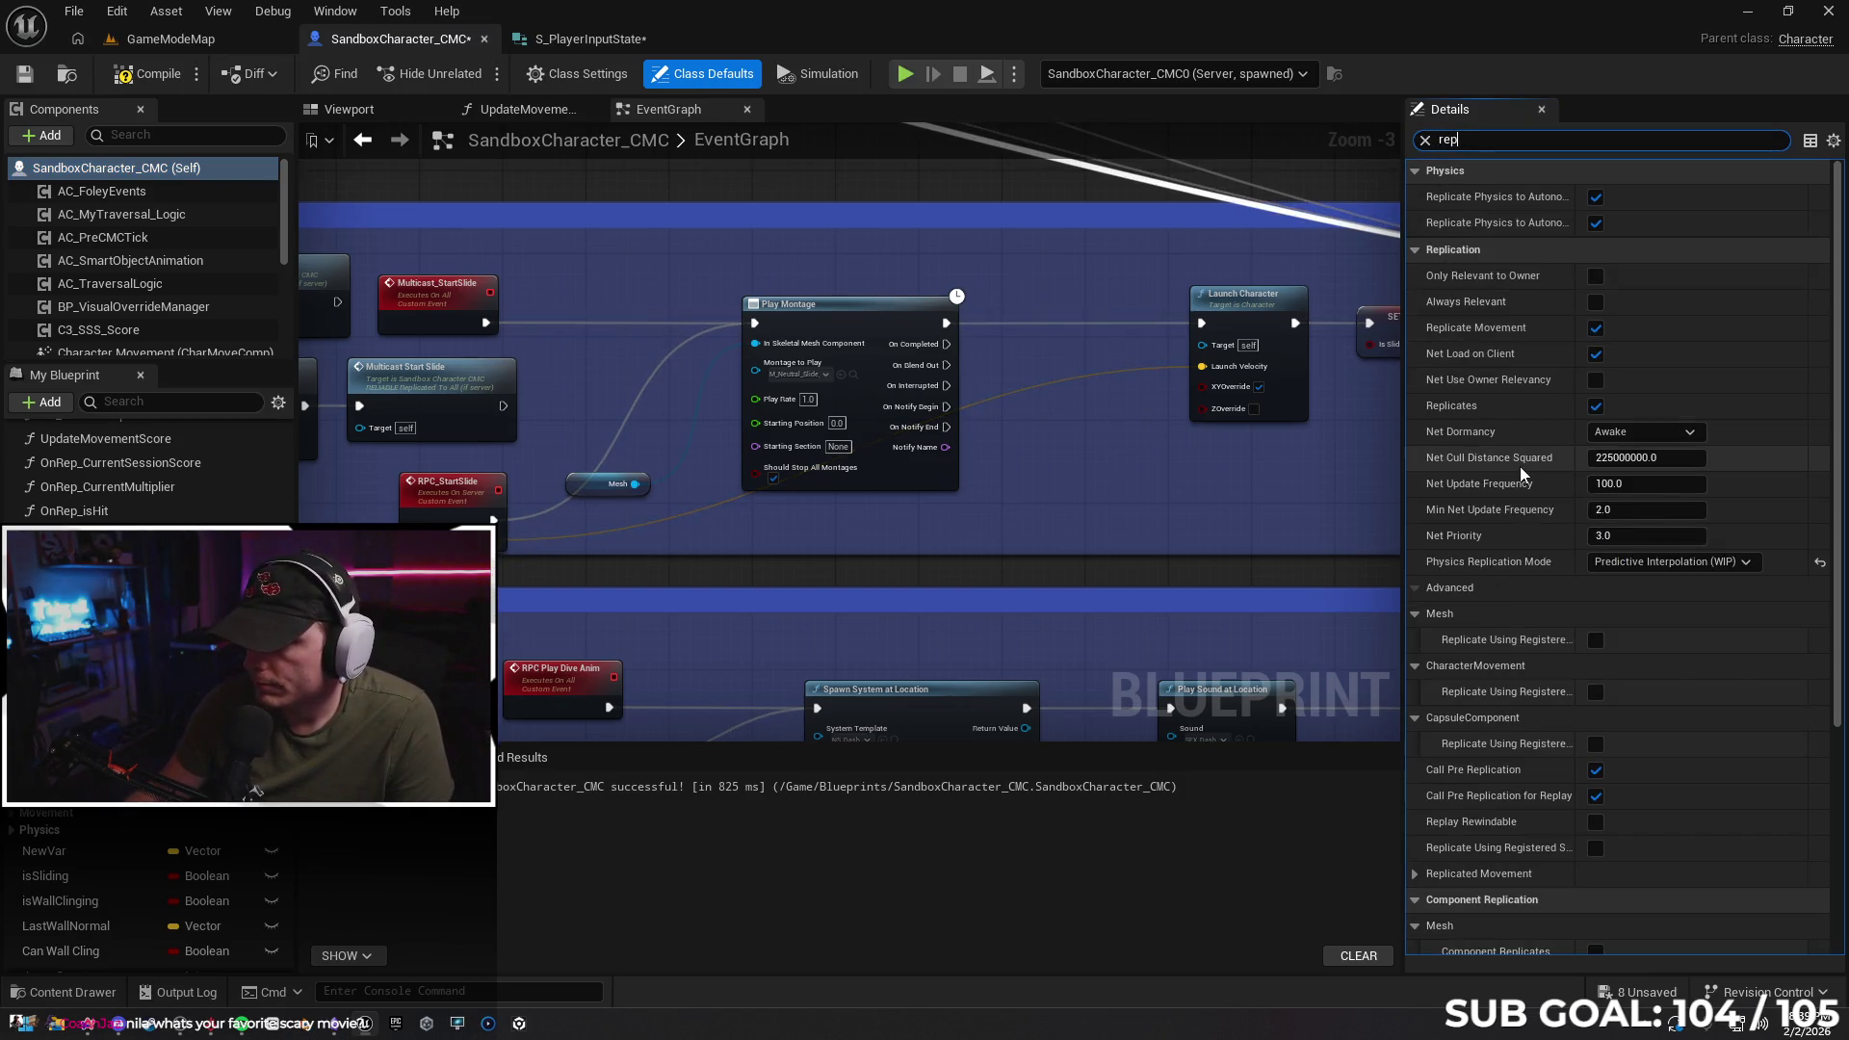
scroll(1432, 594, "down", 3)
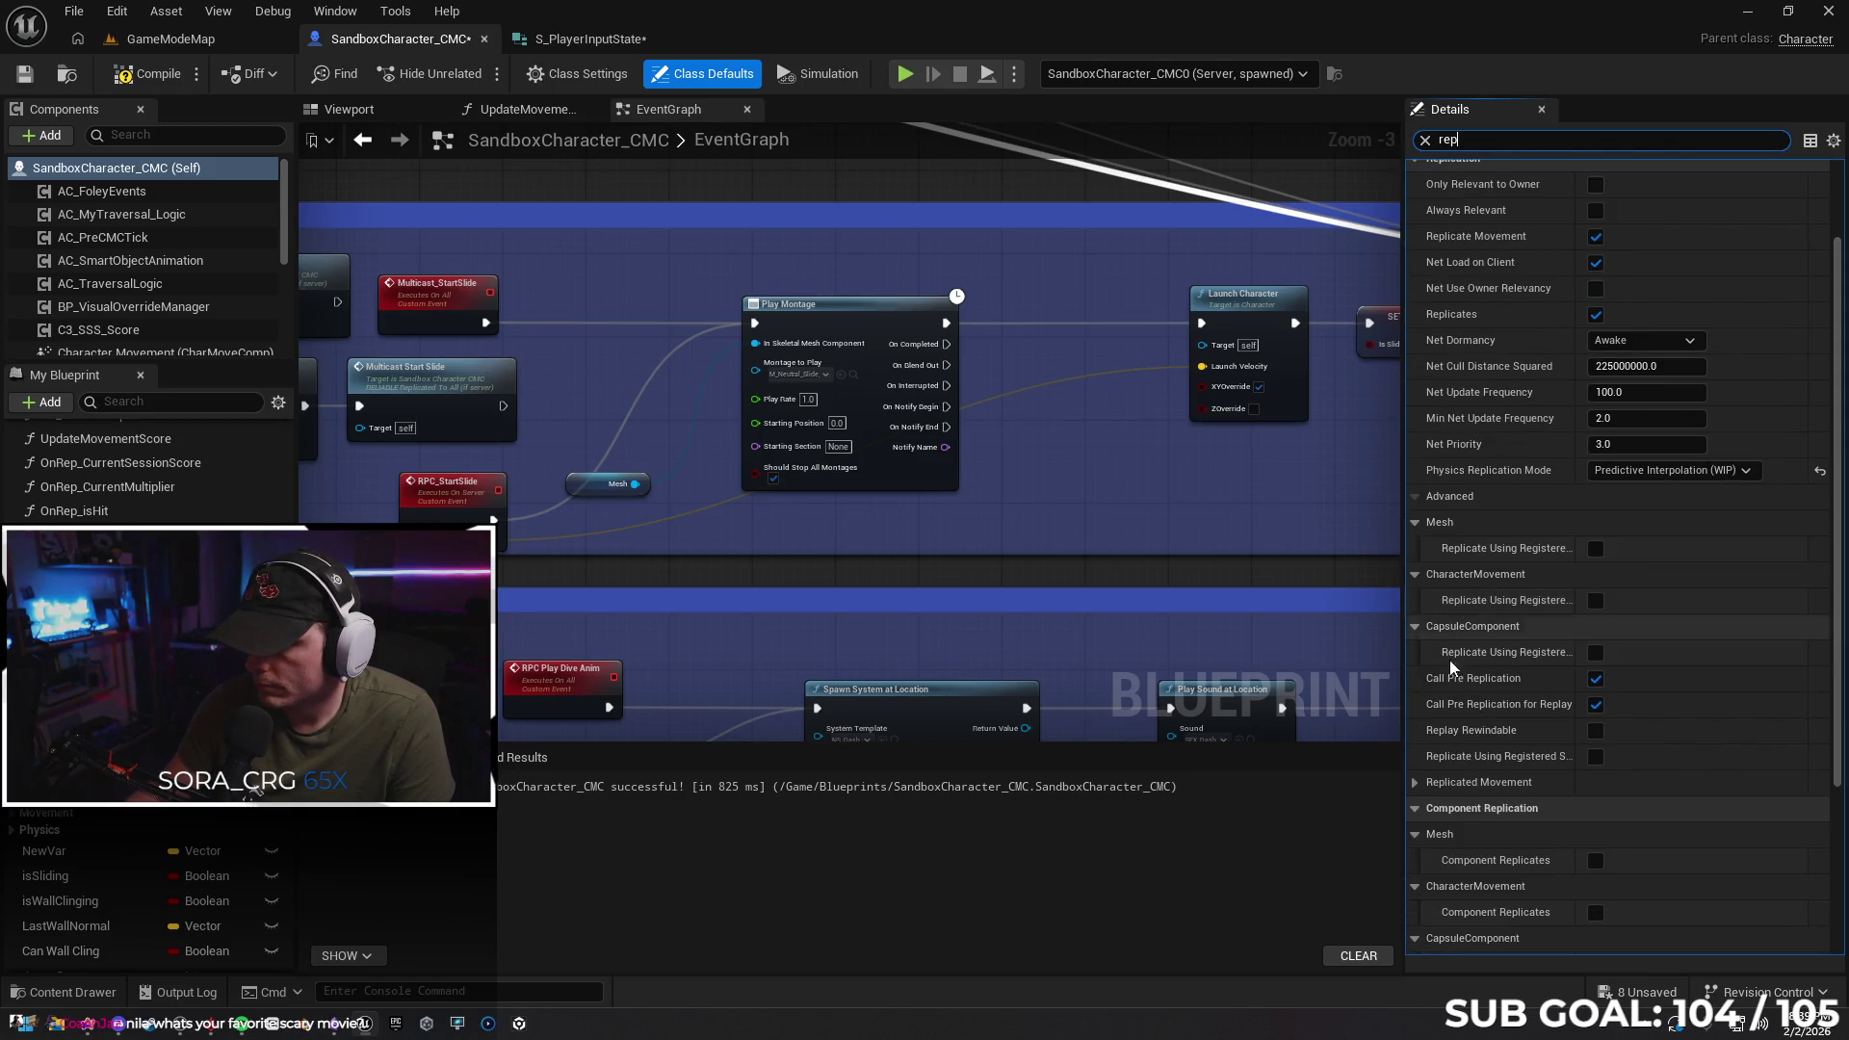
scroll(1580, 839, "down", 3)
left_click(1595, 769)
left_click(1595, 819)
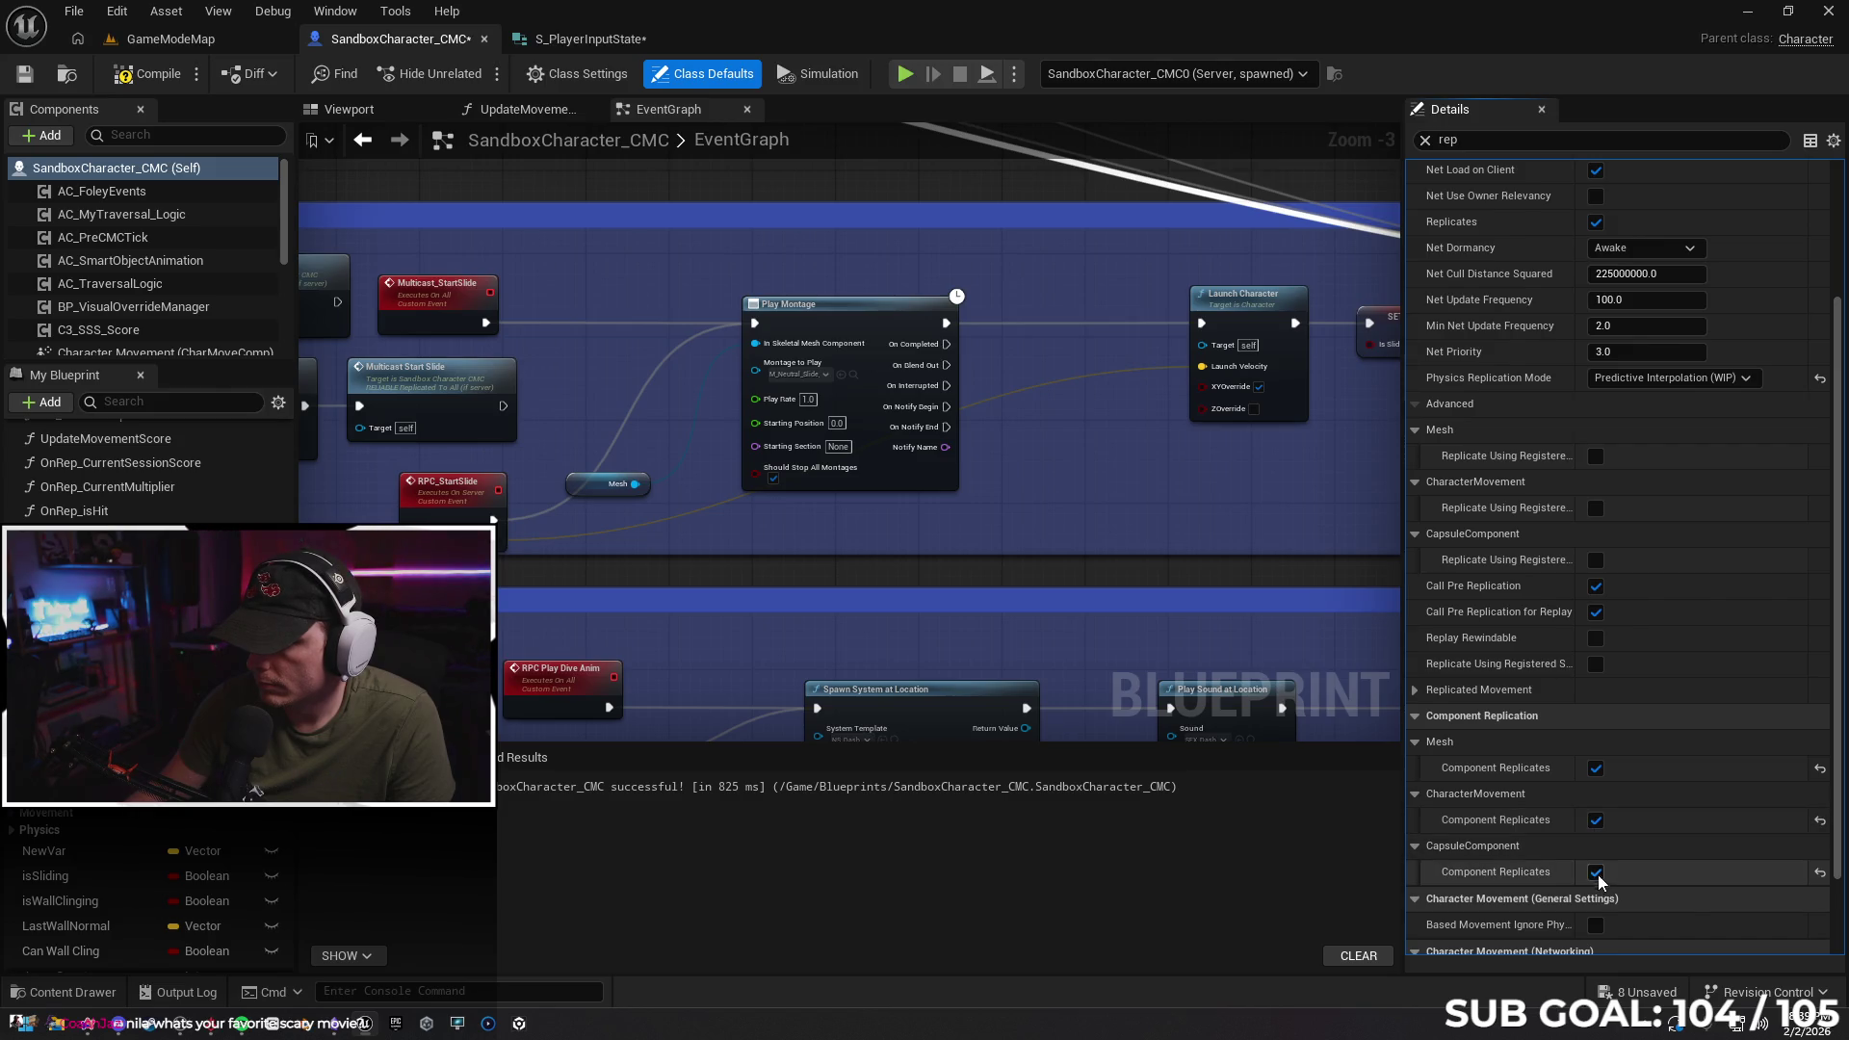
left_click(1597, 872)
left_click(171, 75)
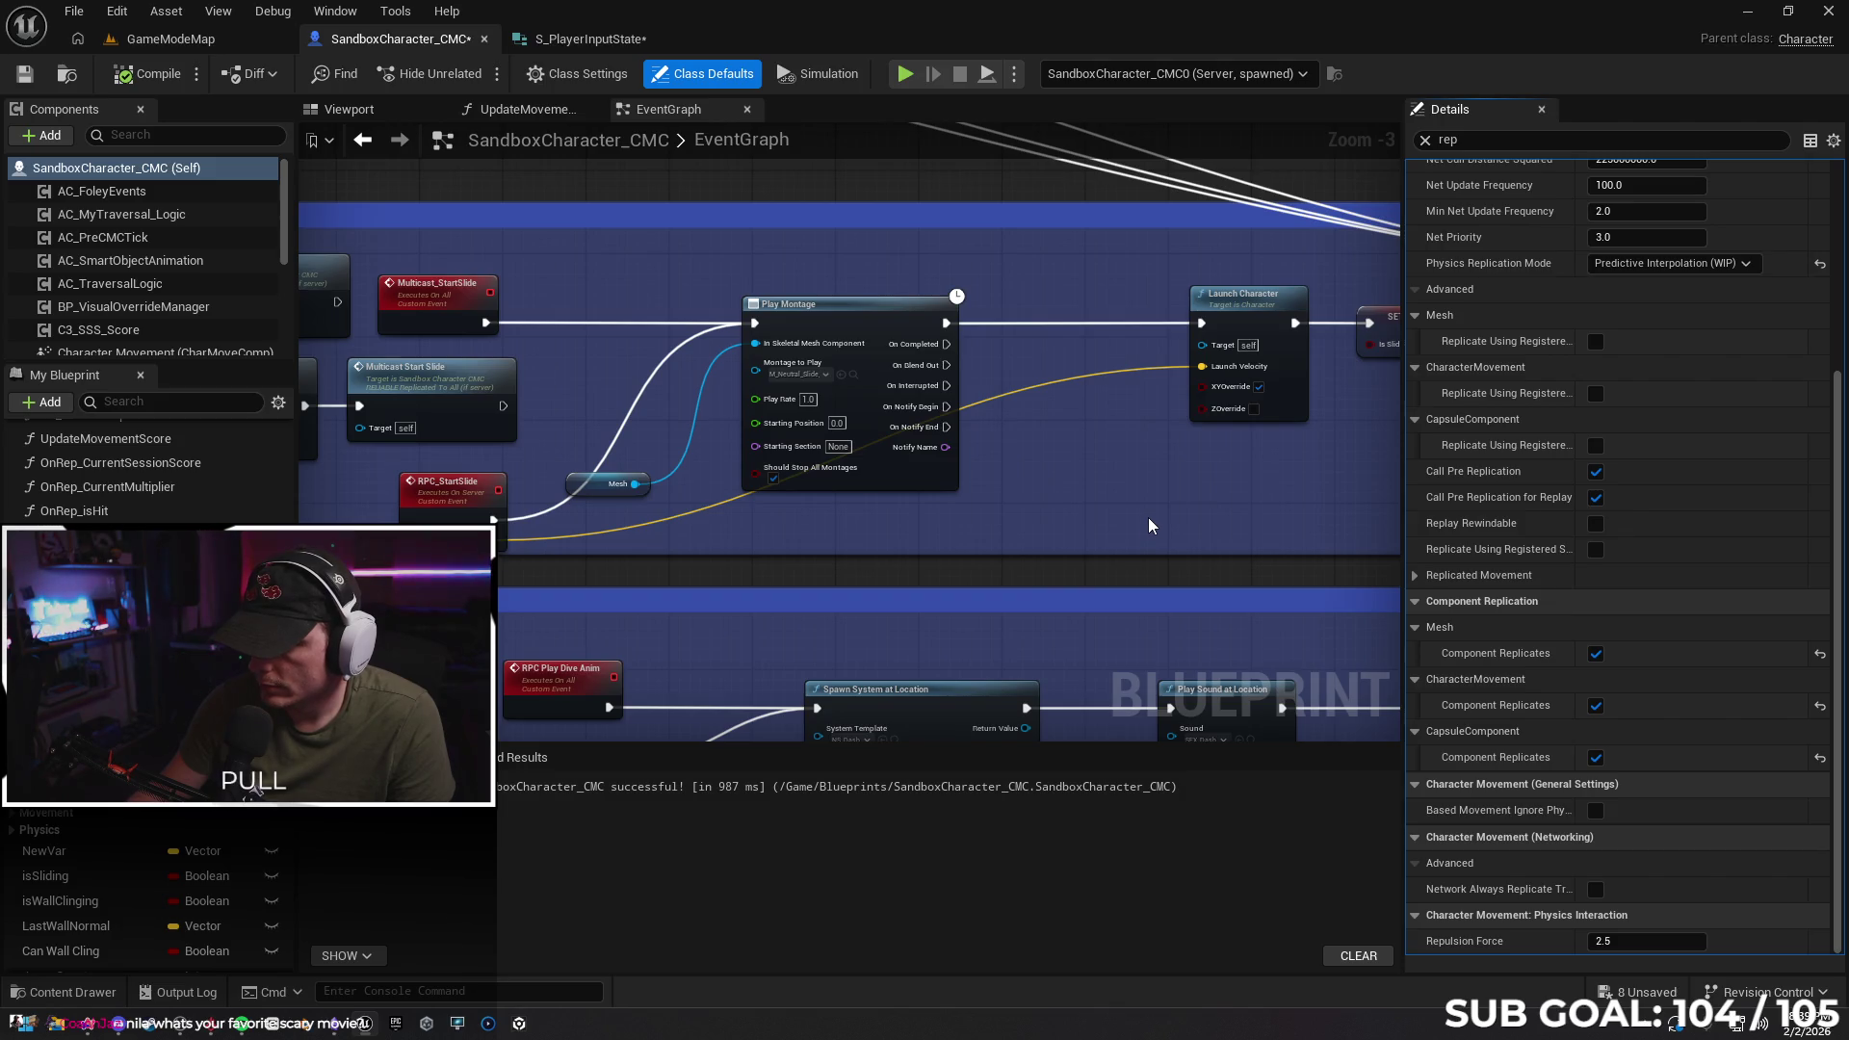
Clear the 'rep' details filter and bring the Crouch Sliding input logic into view
mouse_move(1481, 898)
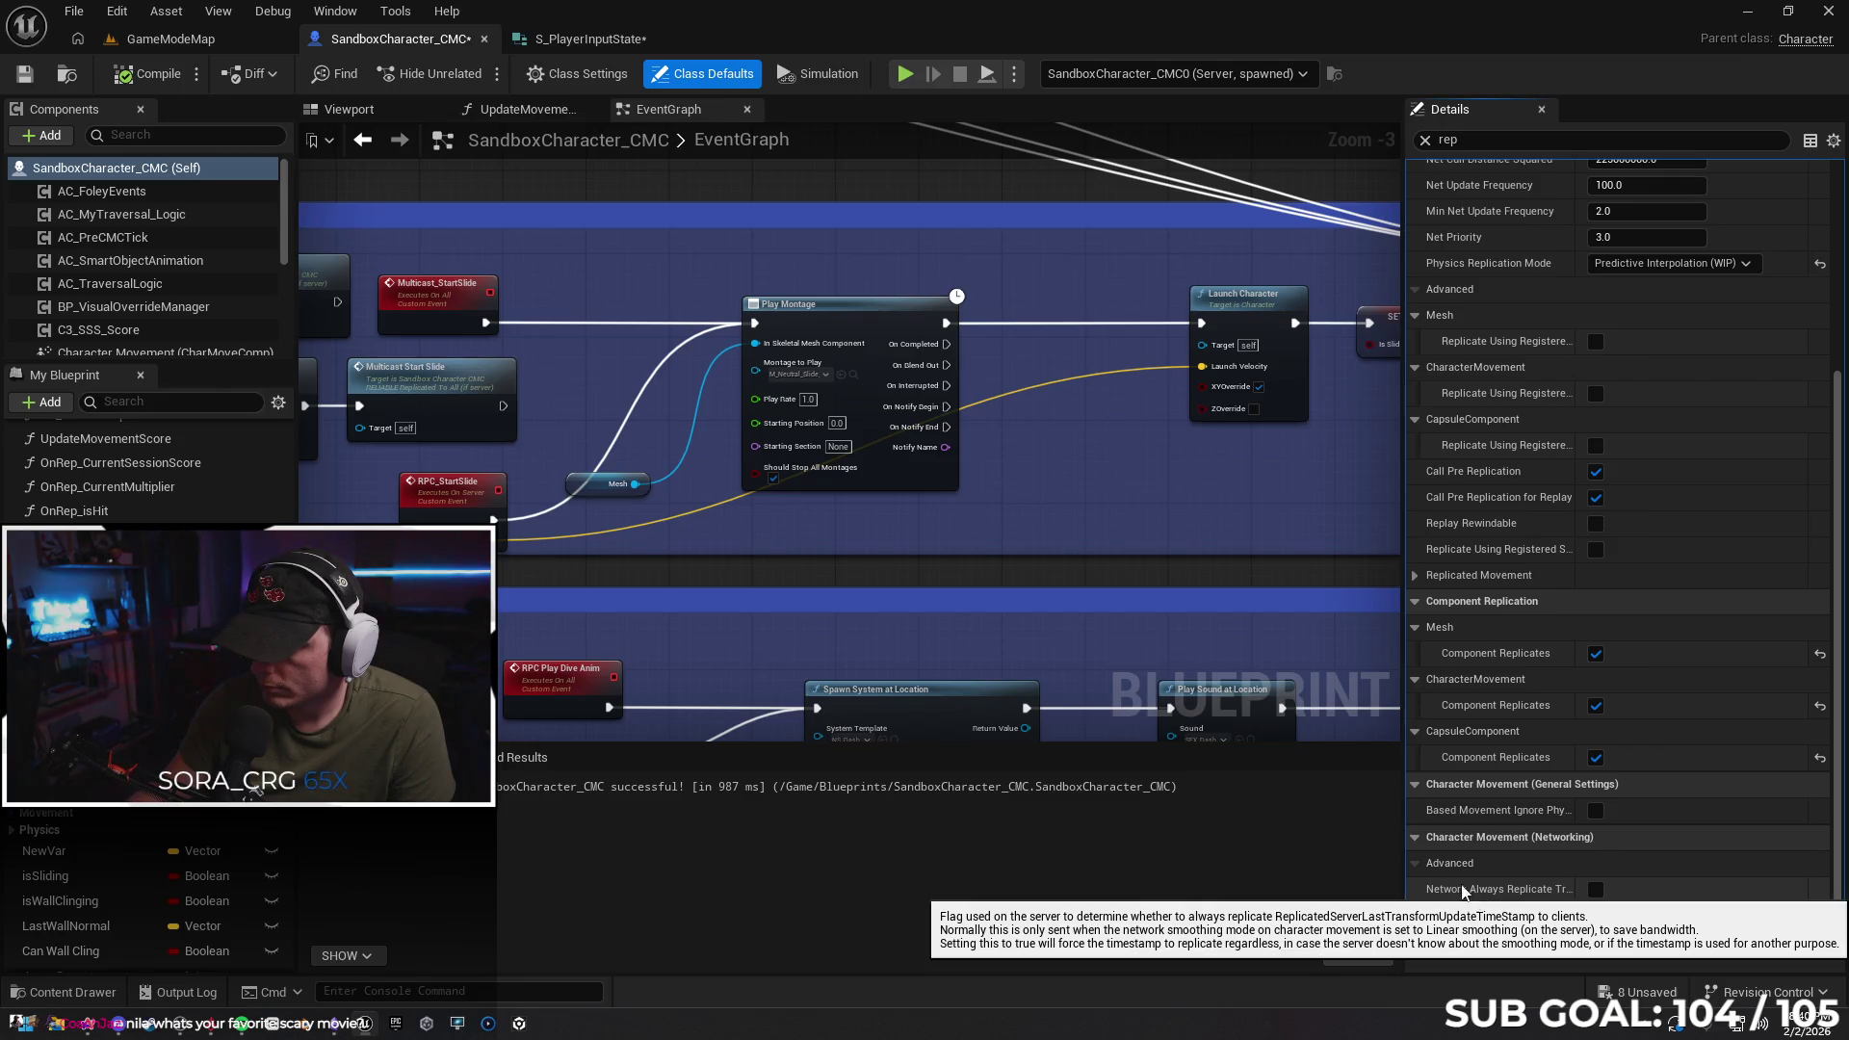
left_click(1426, 140)
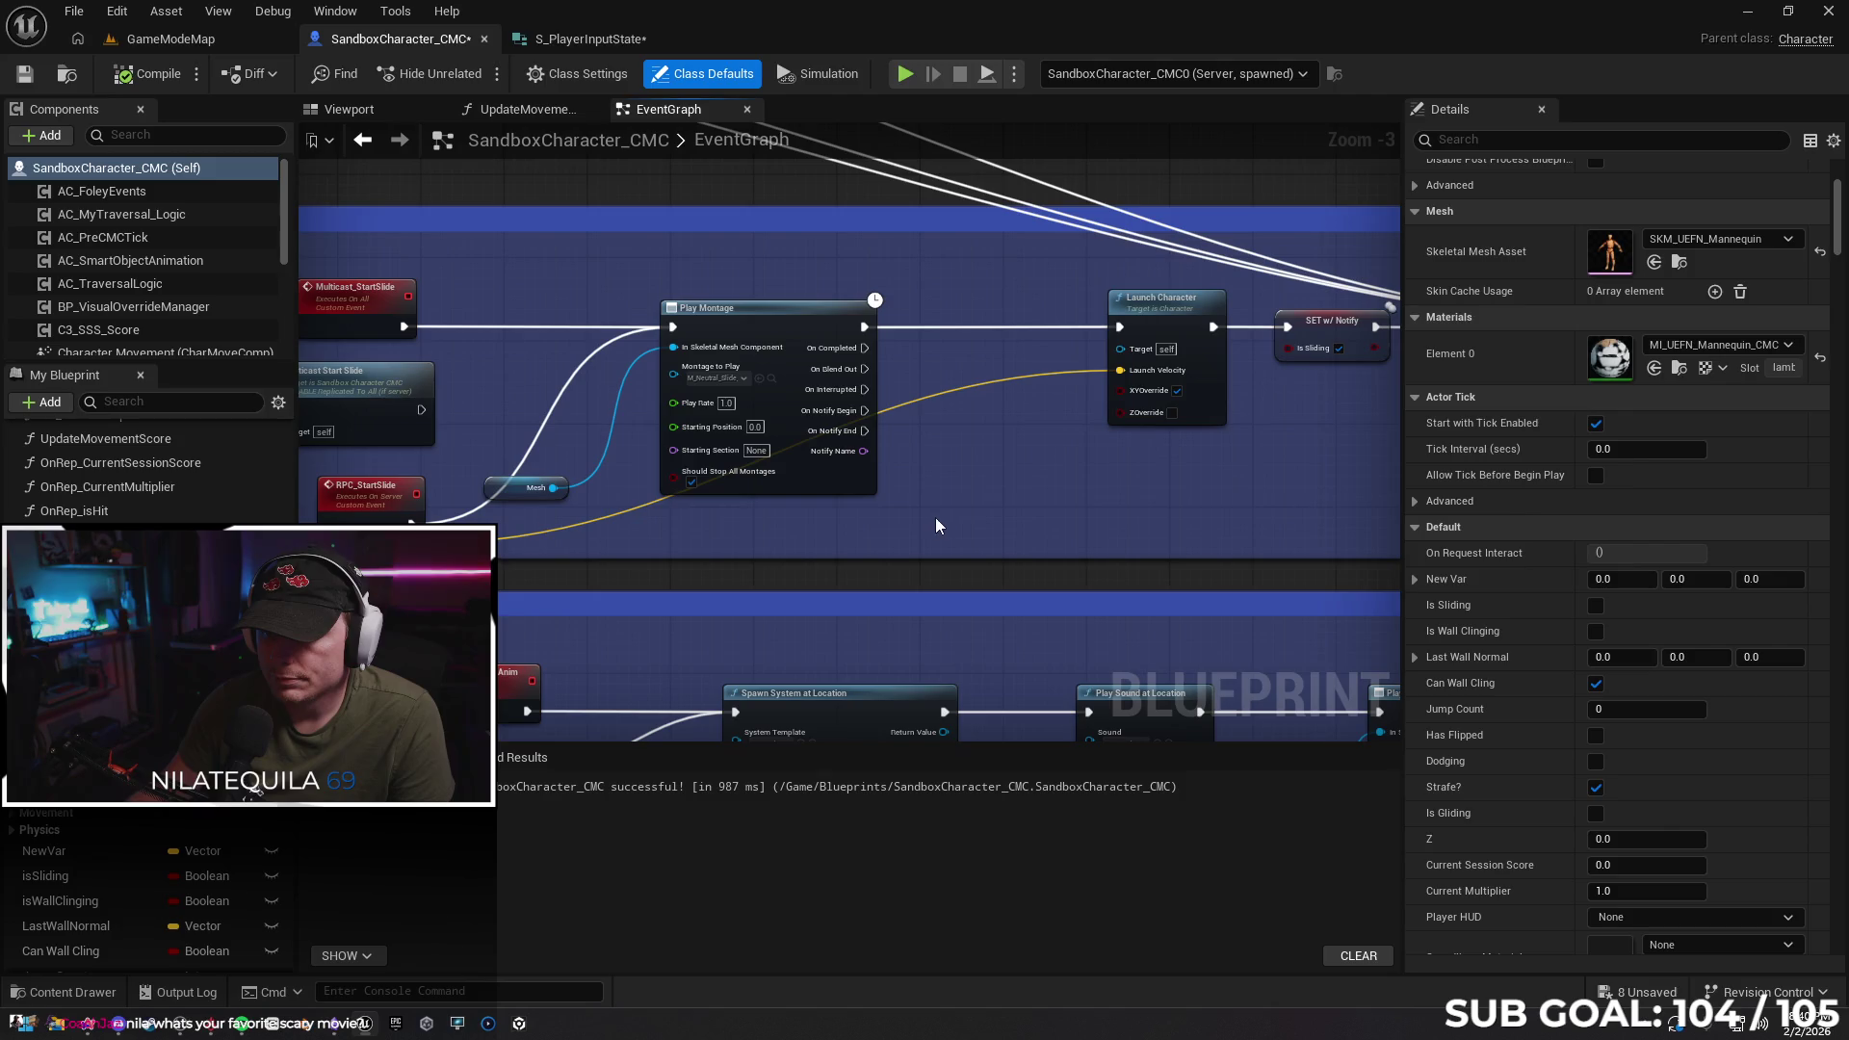
left_click_drag(988, 506, 1335, 458)
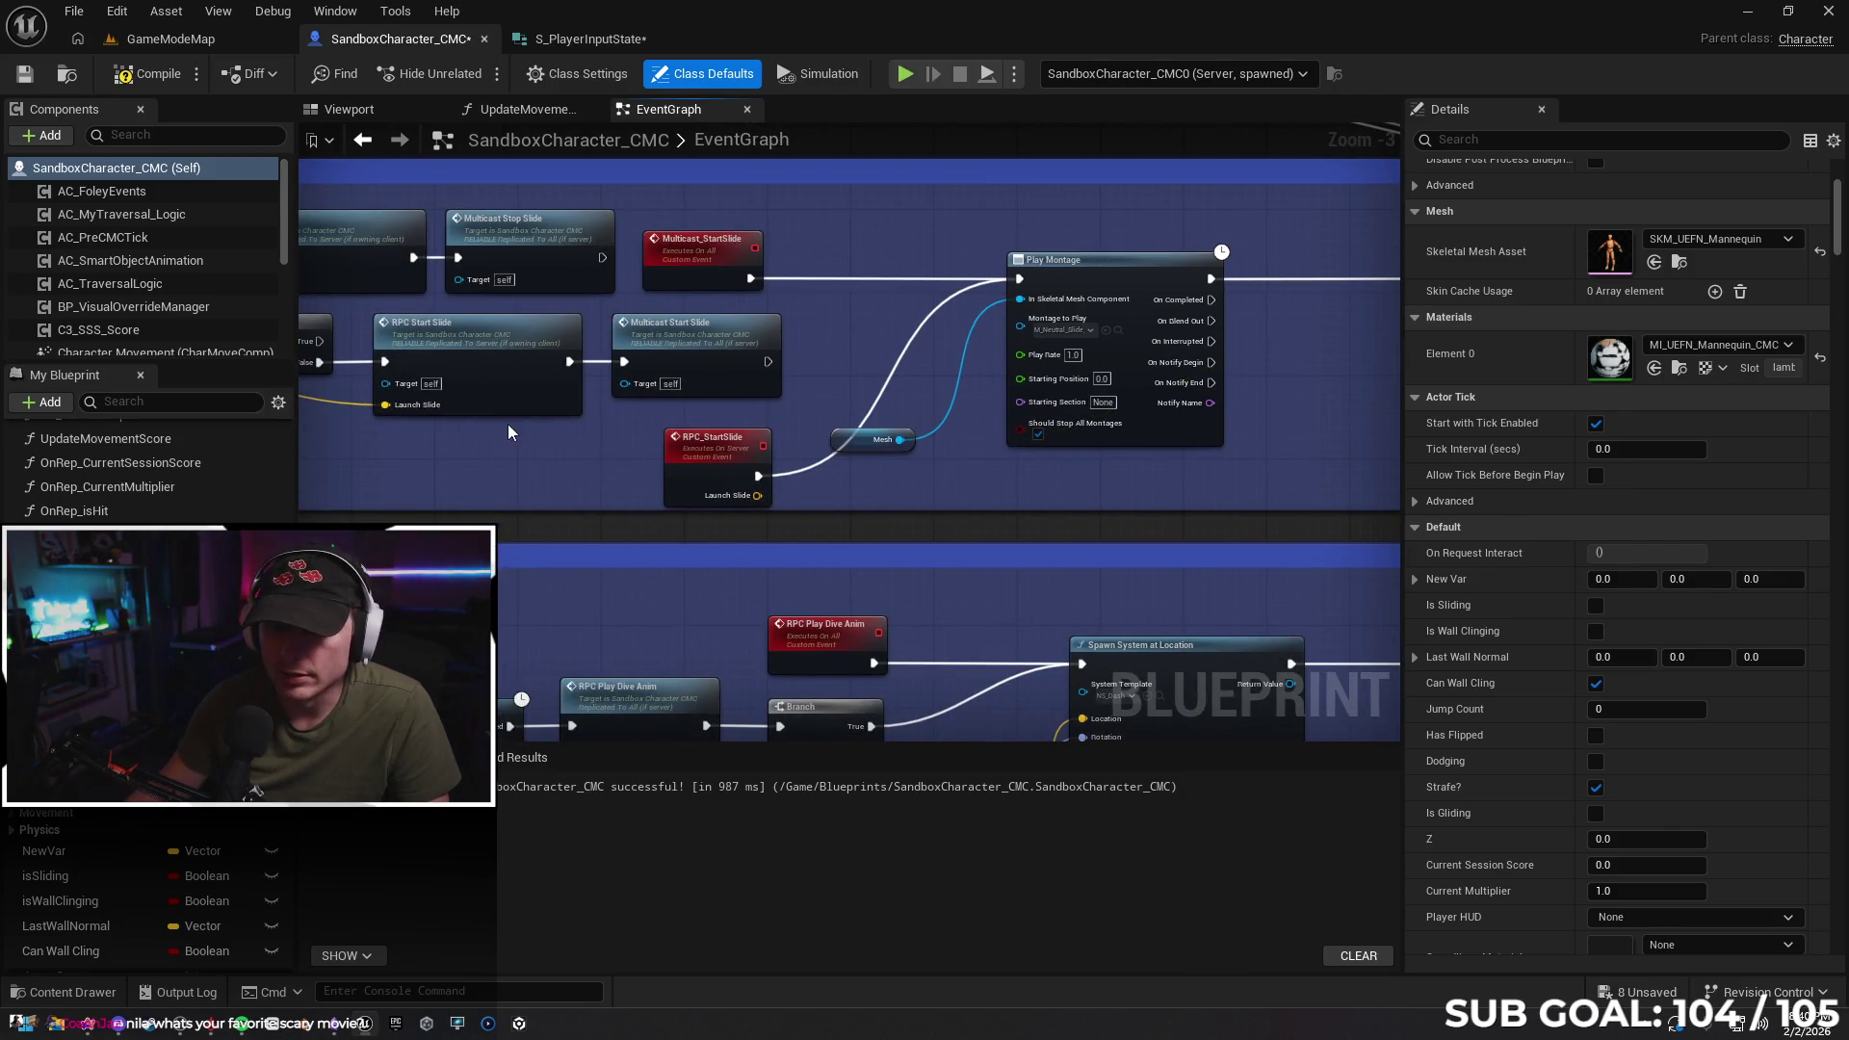
left_click_drag(506, 424, 1171, 470)
left_click_drag(434, 434, 742, 430)
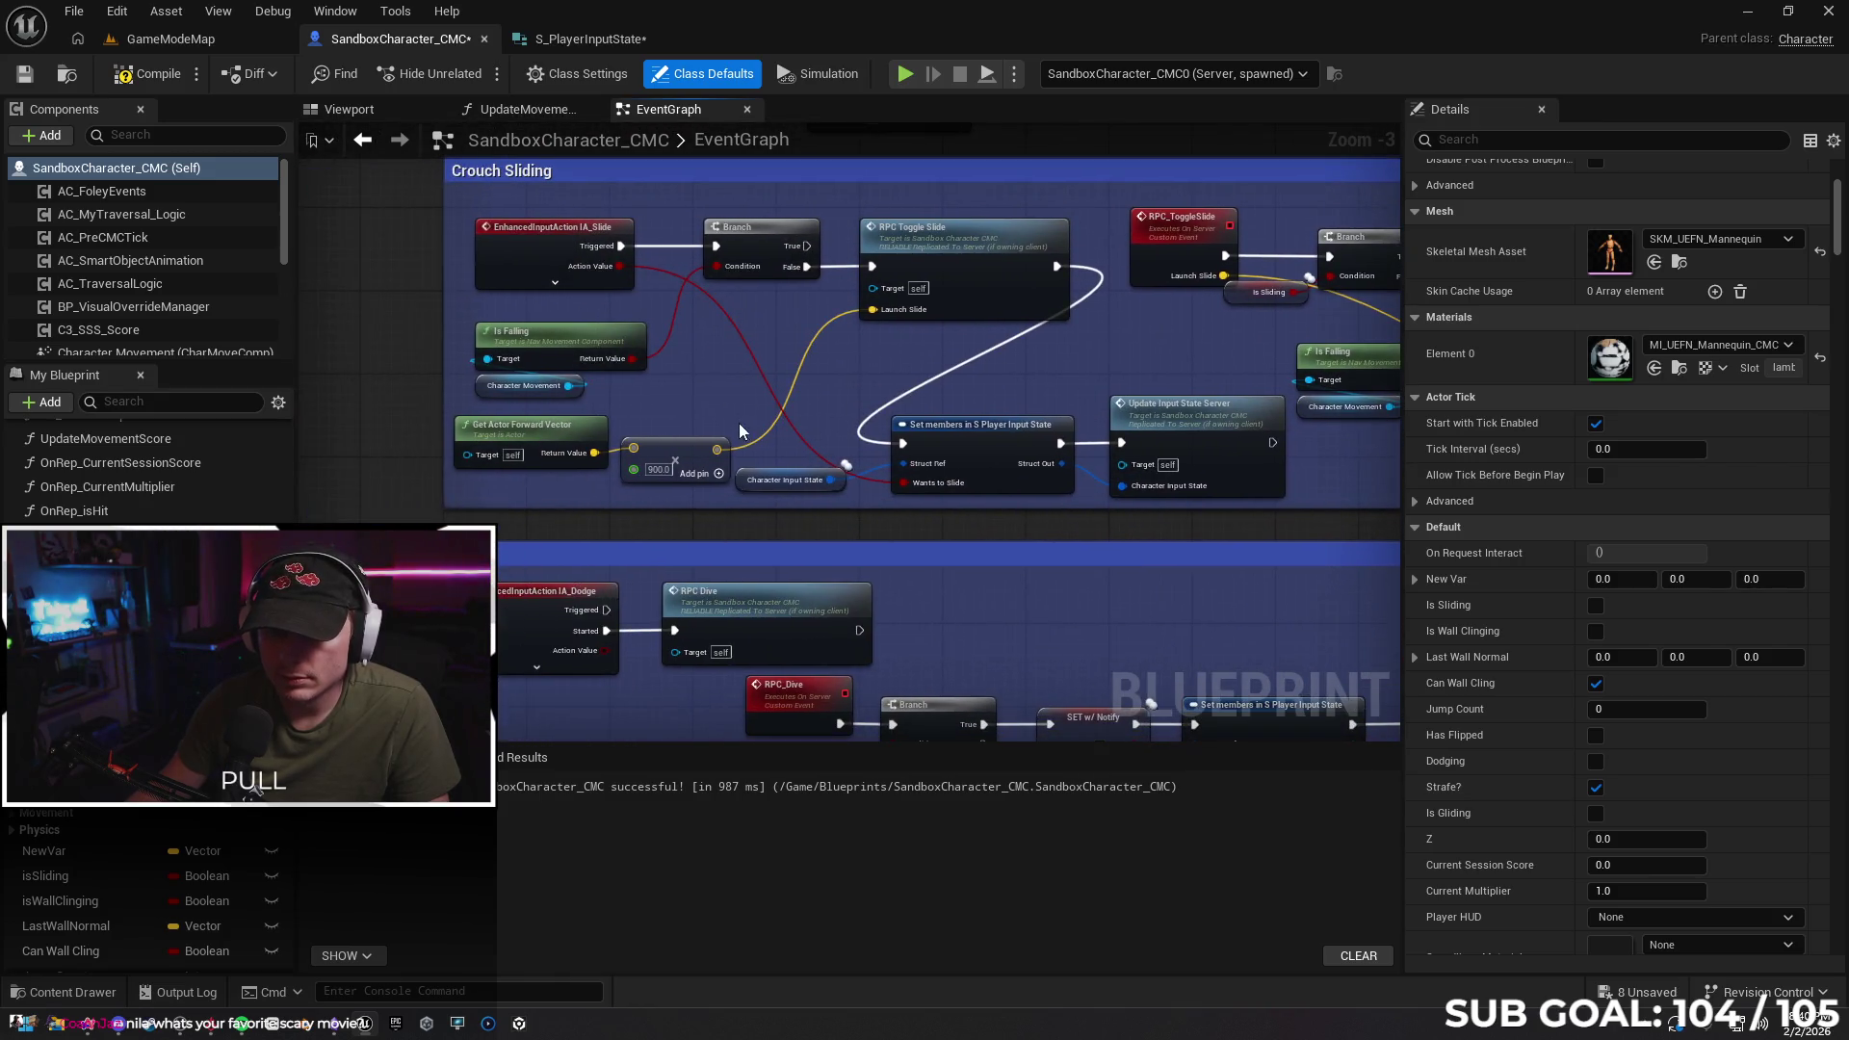
Move the forward vector × 900 multiply from the slide RPC into Launch Character's Launch Velocity
left_click(800, 374, "alt")
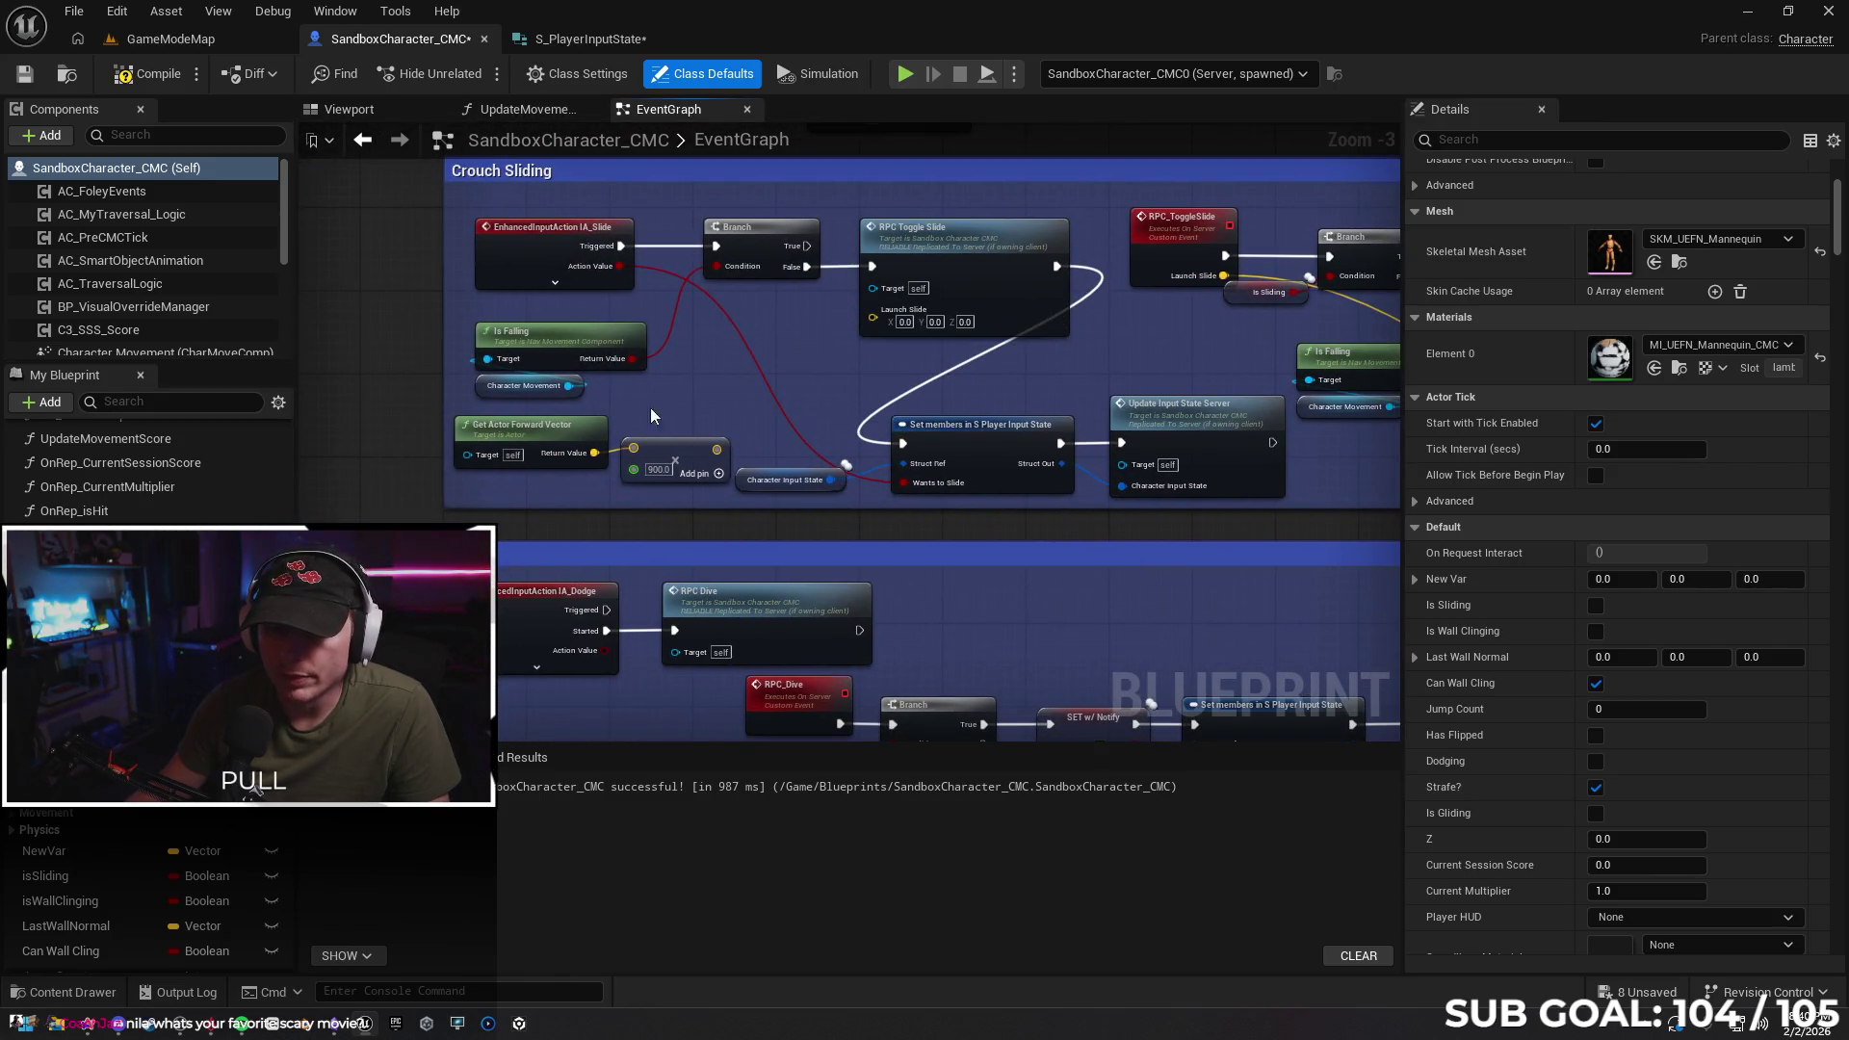
left_click(676, 450)
mouse_move(676, 451)
left_mouse_down()
mouse_move(328, 428)
mouse_move(1272, 462)
left_mouse_up()
mouse_move(1258, 399)
left_mouse_down()
mouse_move(402, 357)
mouse_move(1268, 463)
mouse_move(688, 435)
mouse_move(932, 448)
mouse_move(1001, 426)
mouse_move(1002, 287)
left_mouse_up()
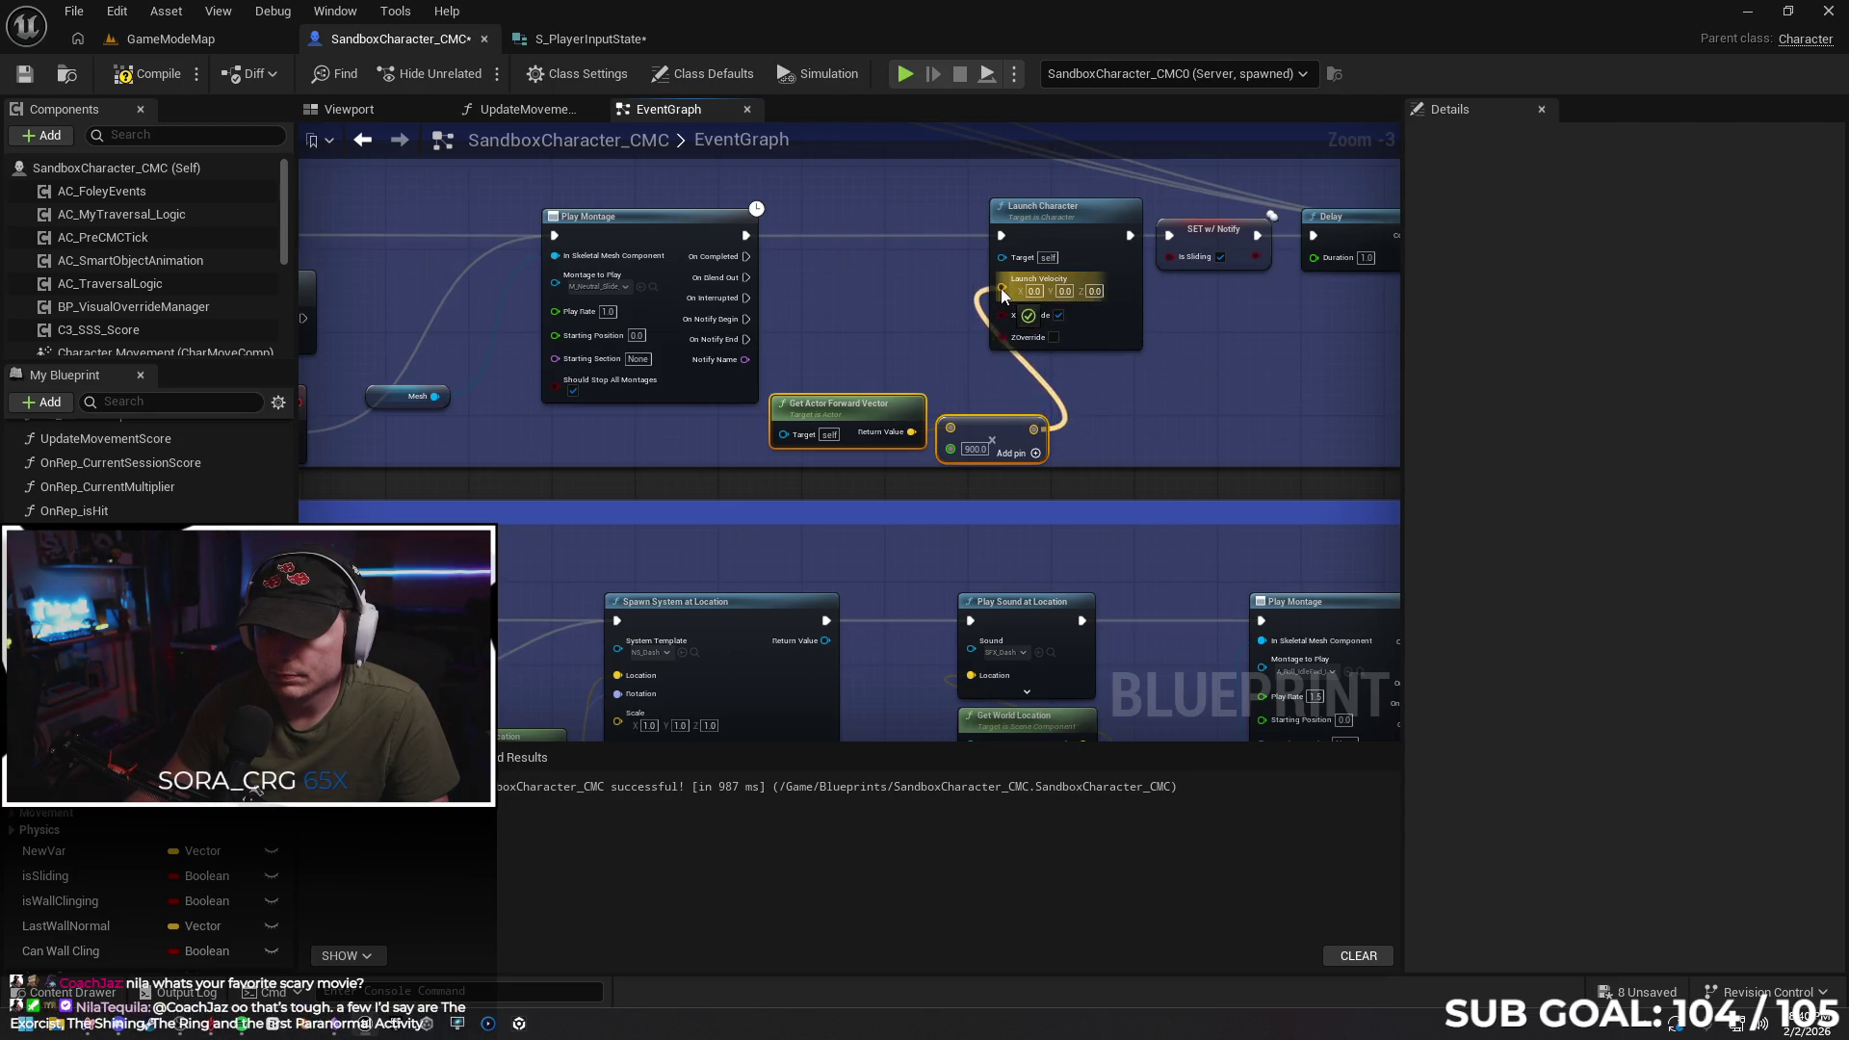
left_click_drag(744, 235, 816, 242)
Search for an Is Falling / falling node, cancel it, and switch to the Gemini chat
type("is fall")
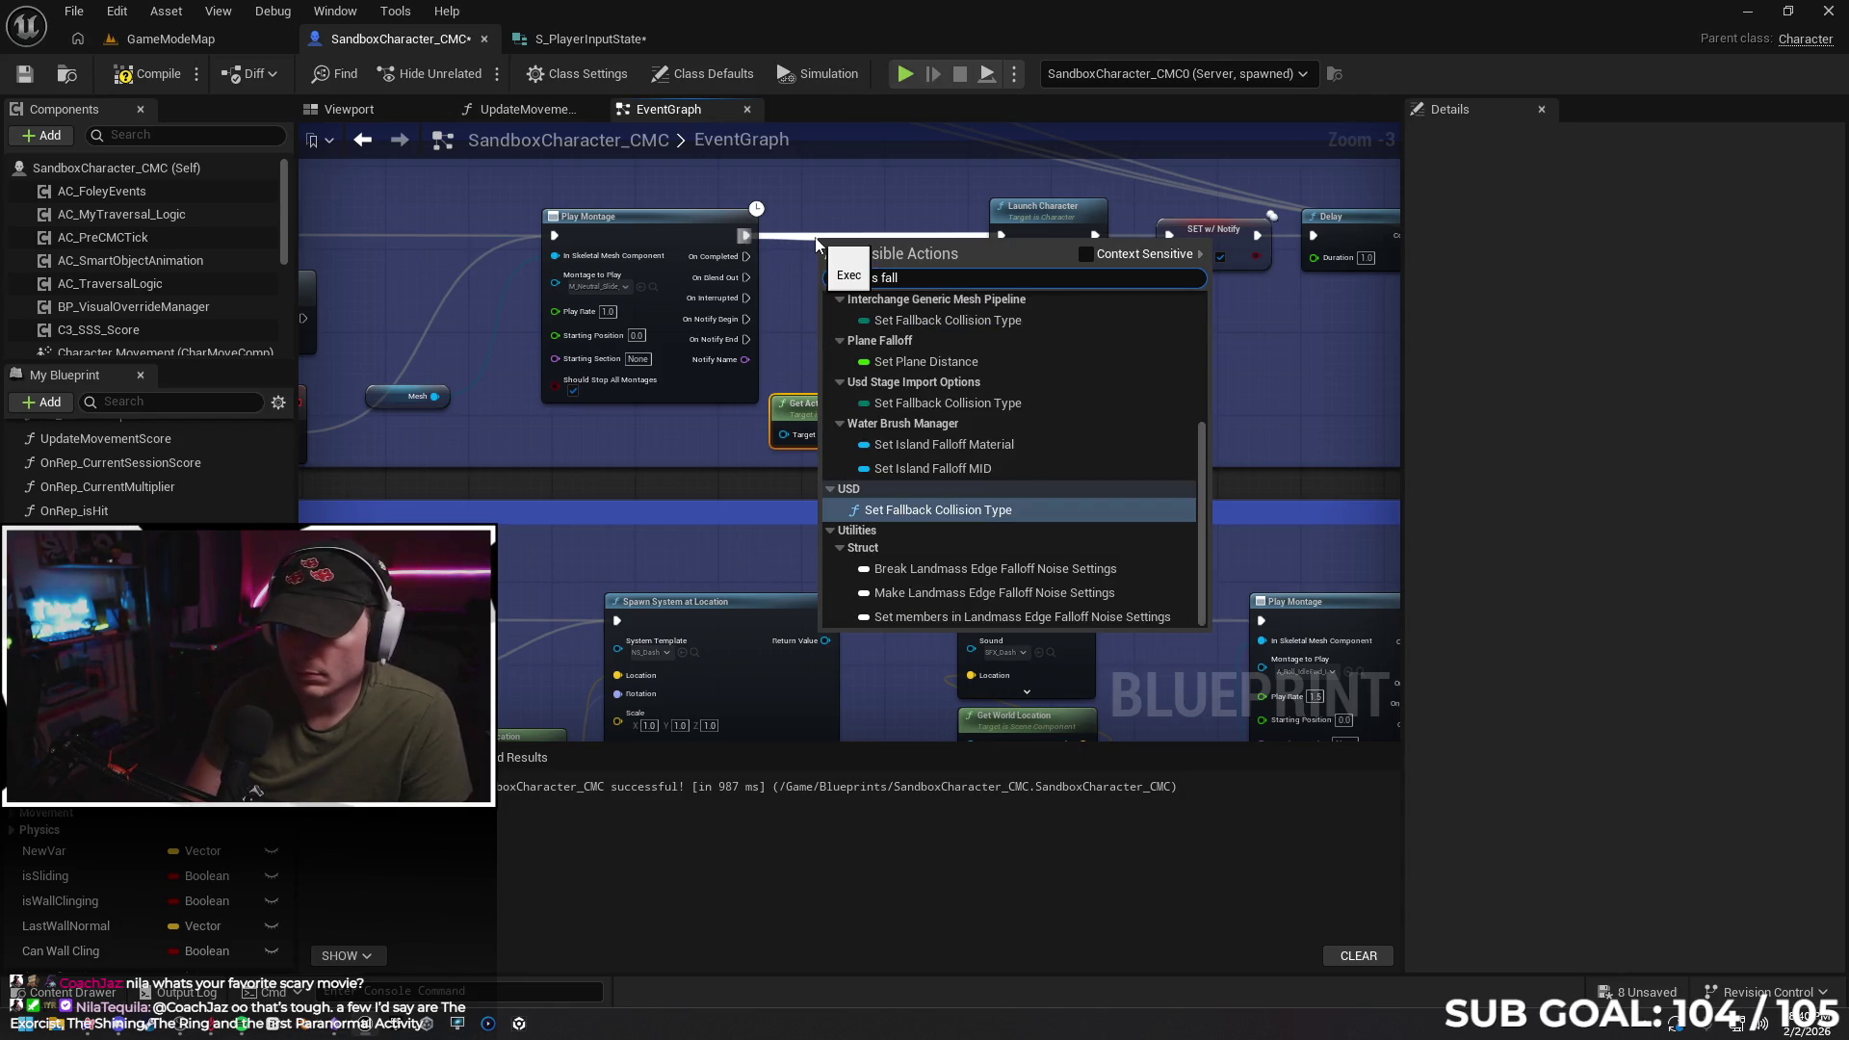
type("ing")
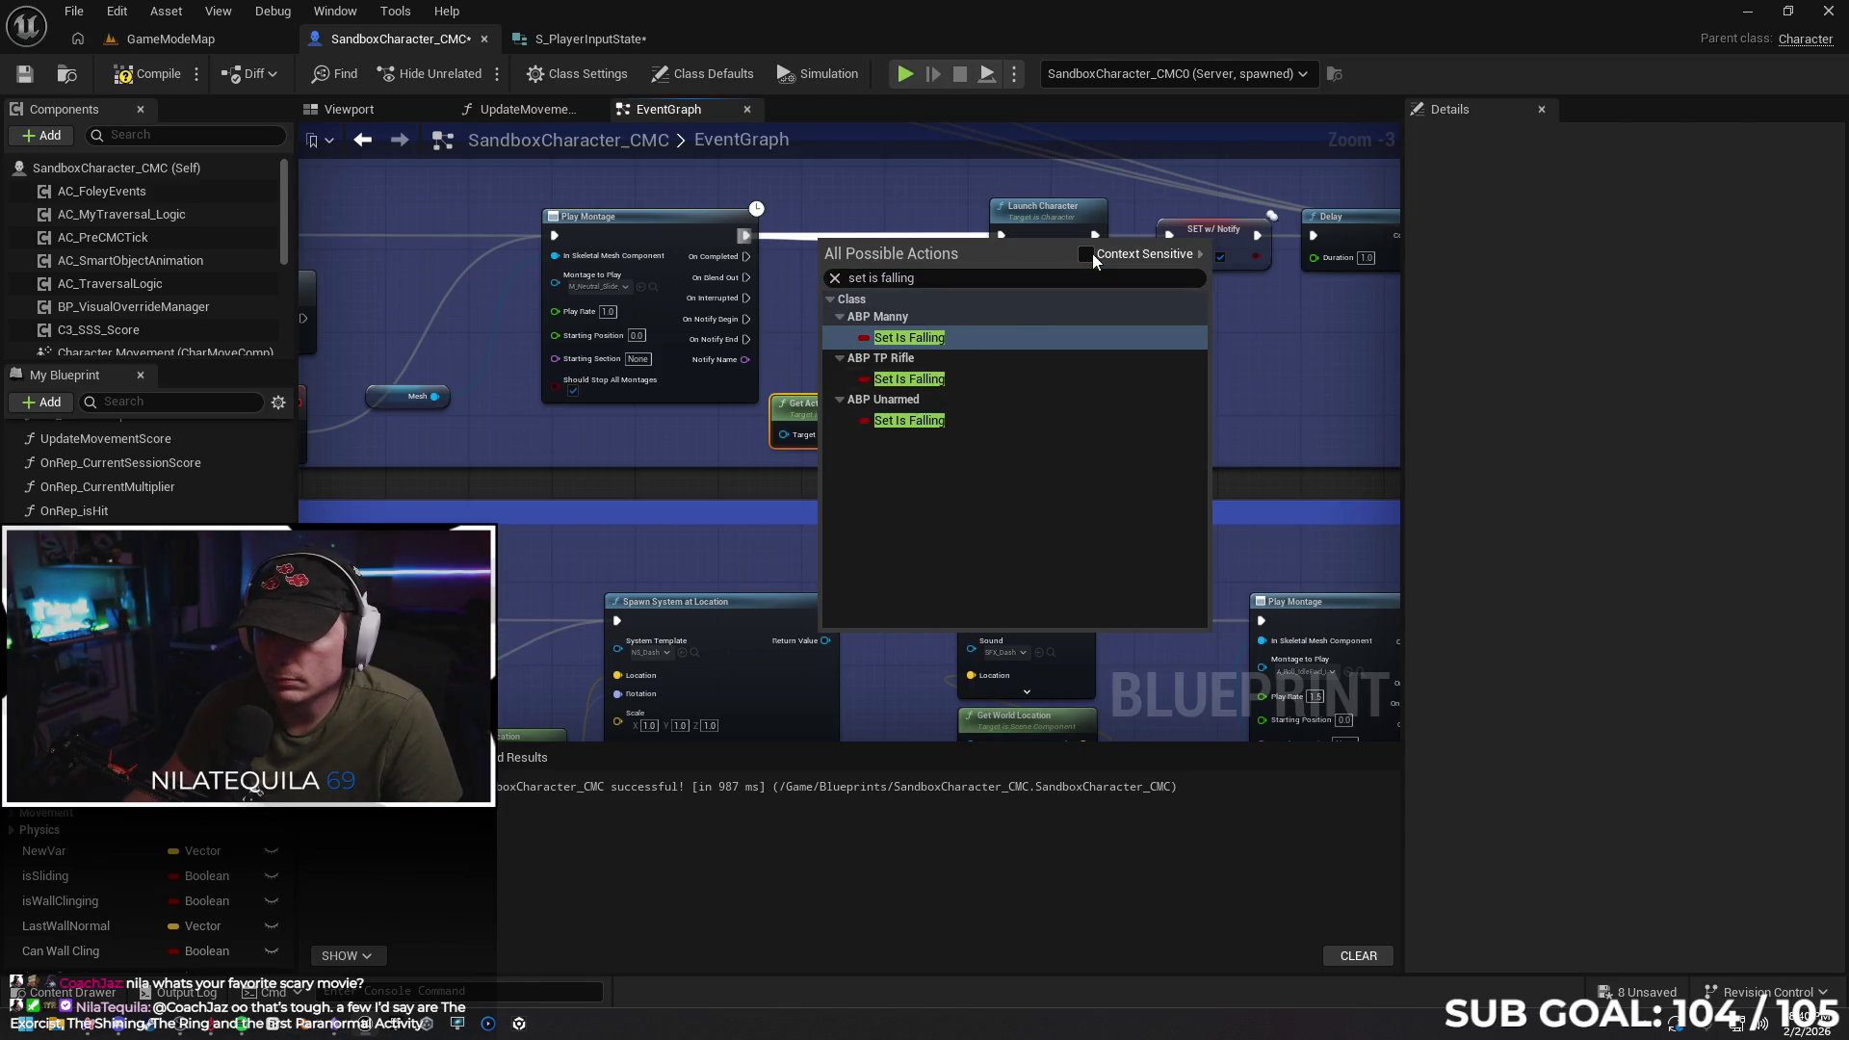
left_click(1089, 253)
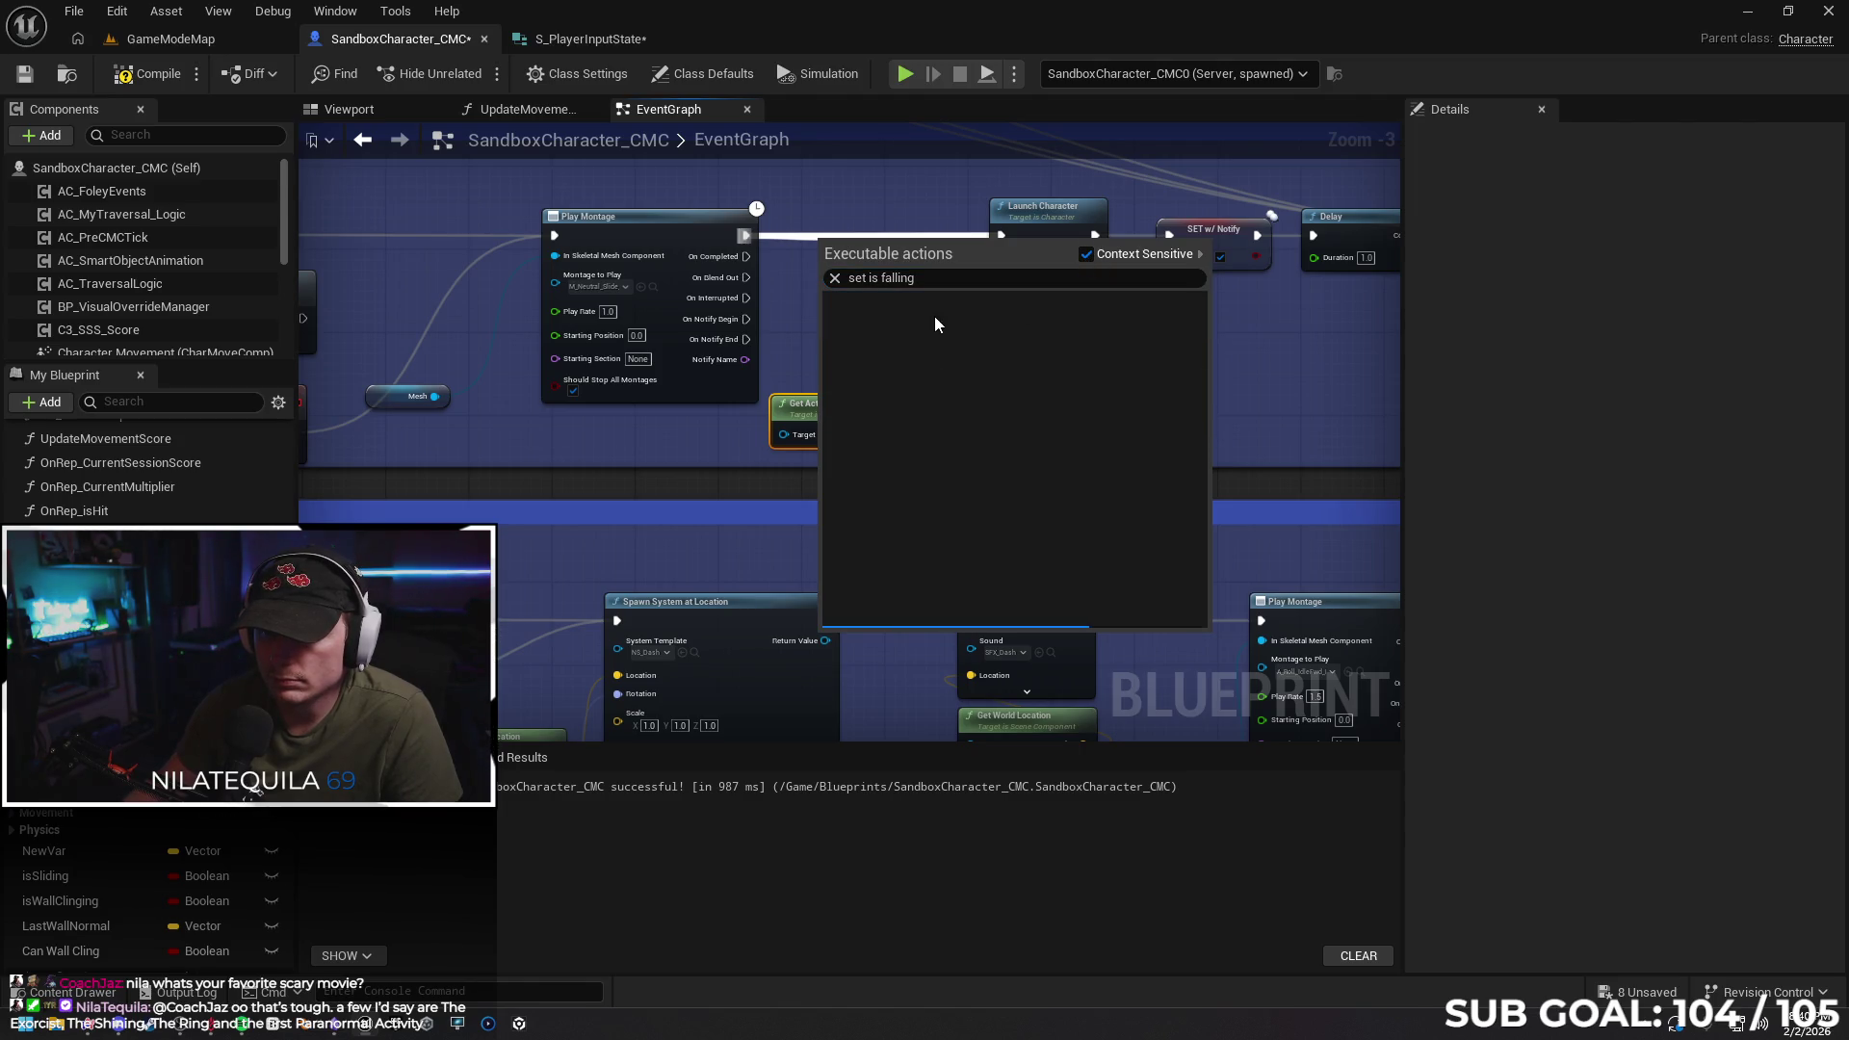
left_click(834, 278)
left_click(786, 282)
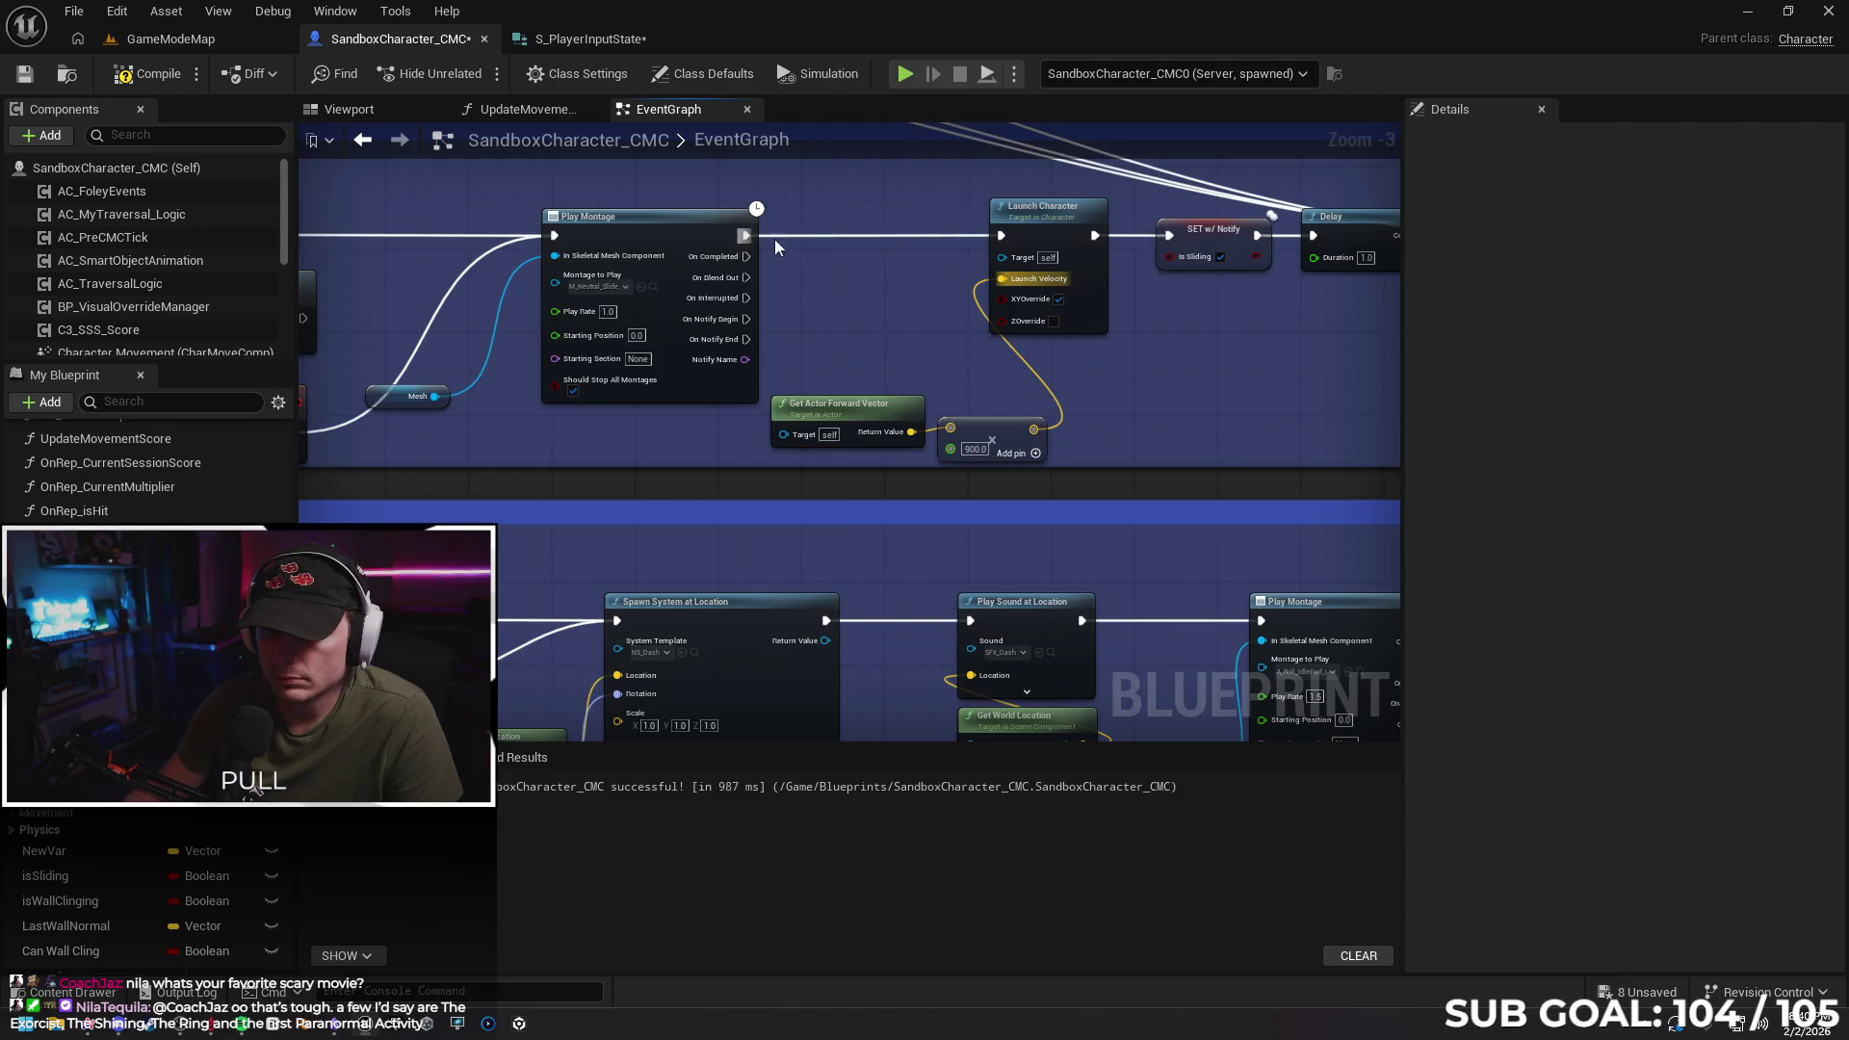
left_click_drag(745, 235, 807, 239)
type("set is fall")
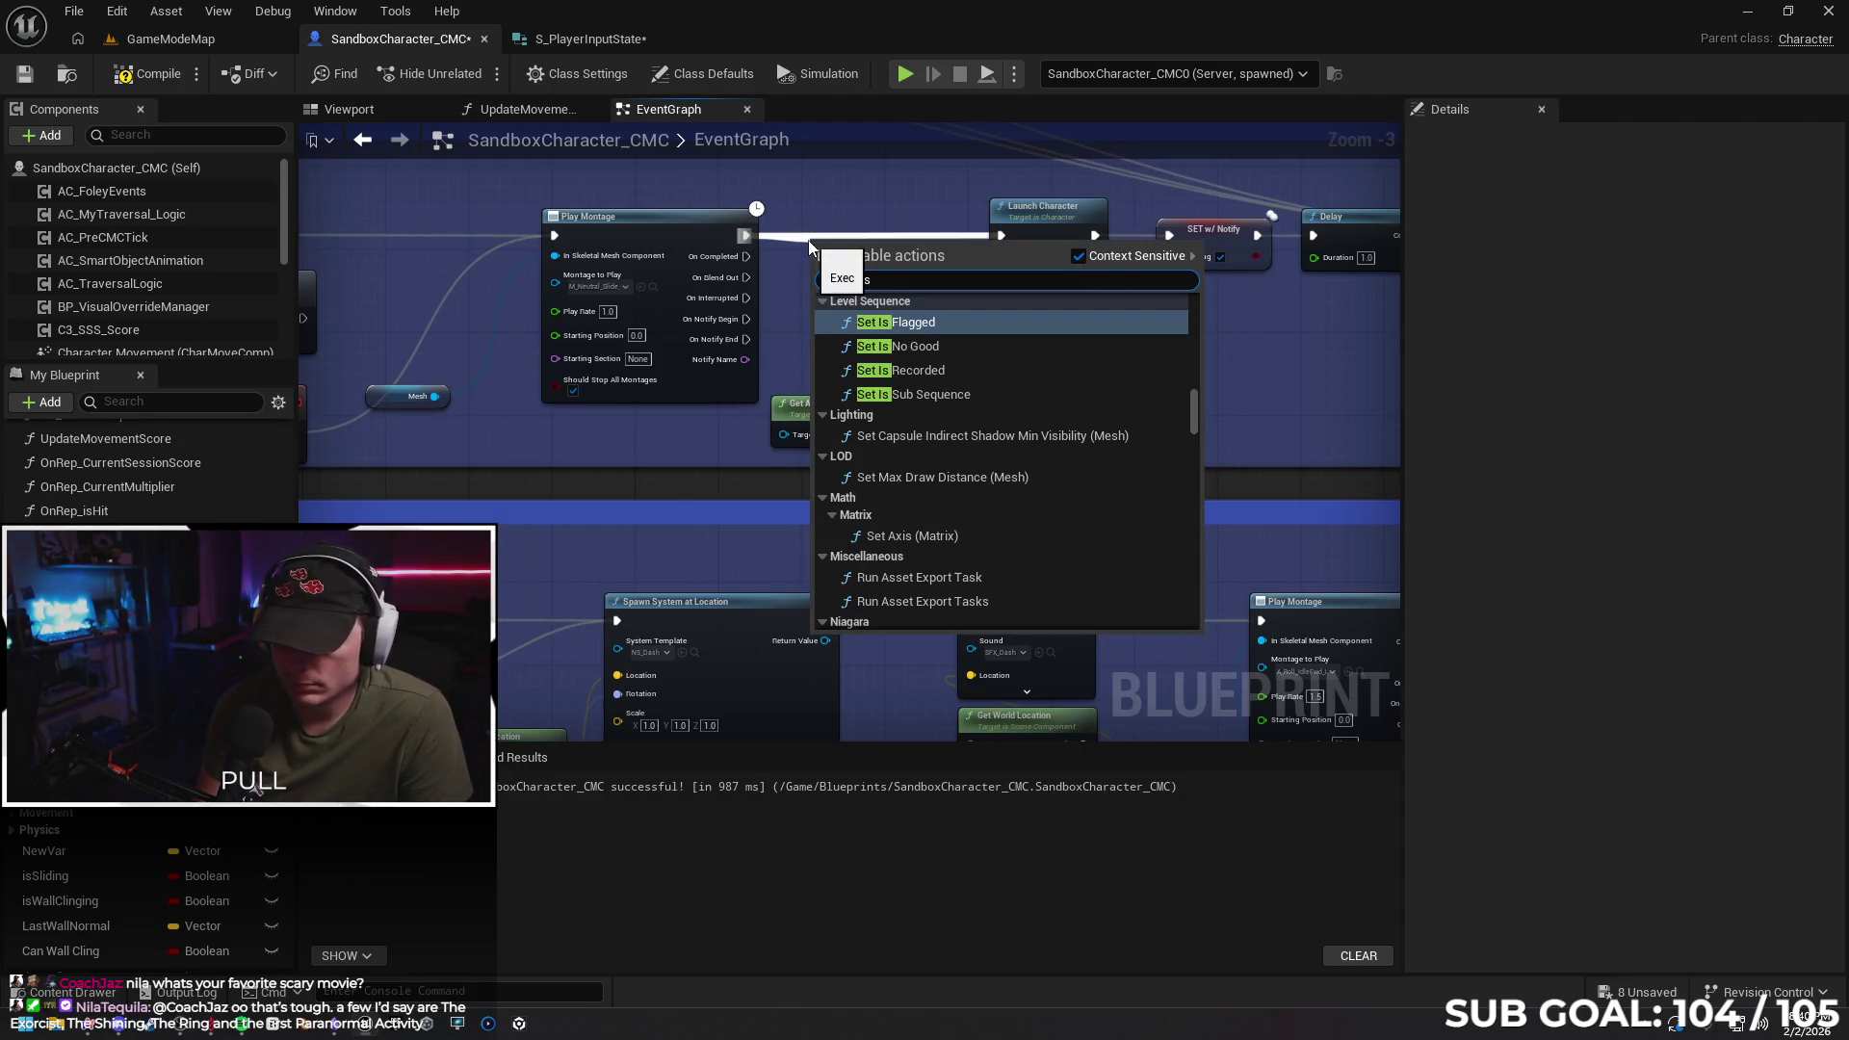
key("BackSpace")
key("BackSpace")
key("BackSpace")
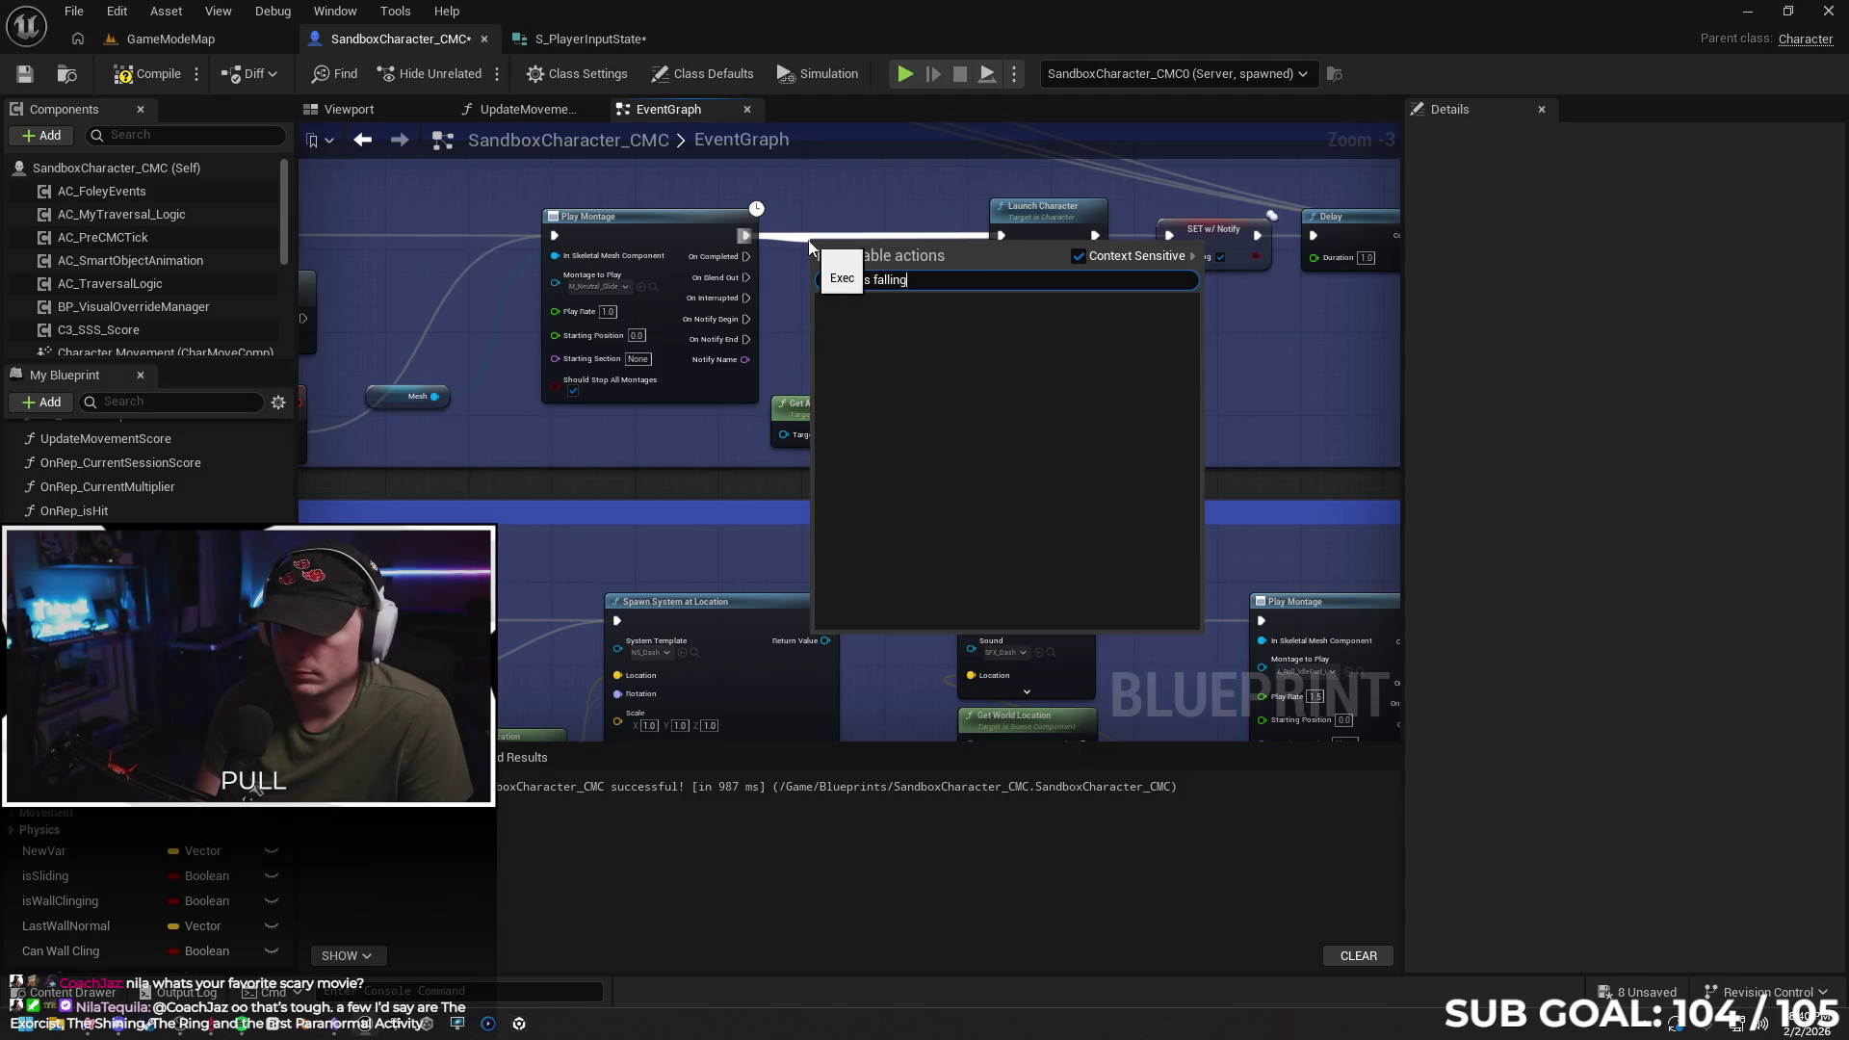
key("BackSpace")
key("BackSpace")
key("BackSpace")
type("falling")
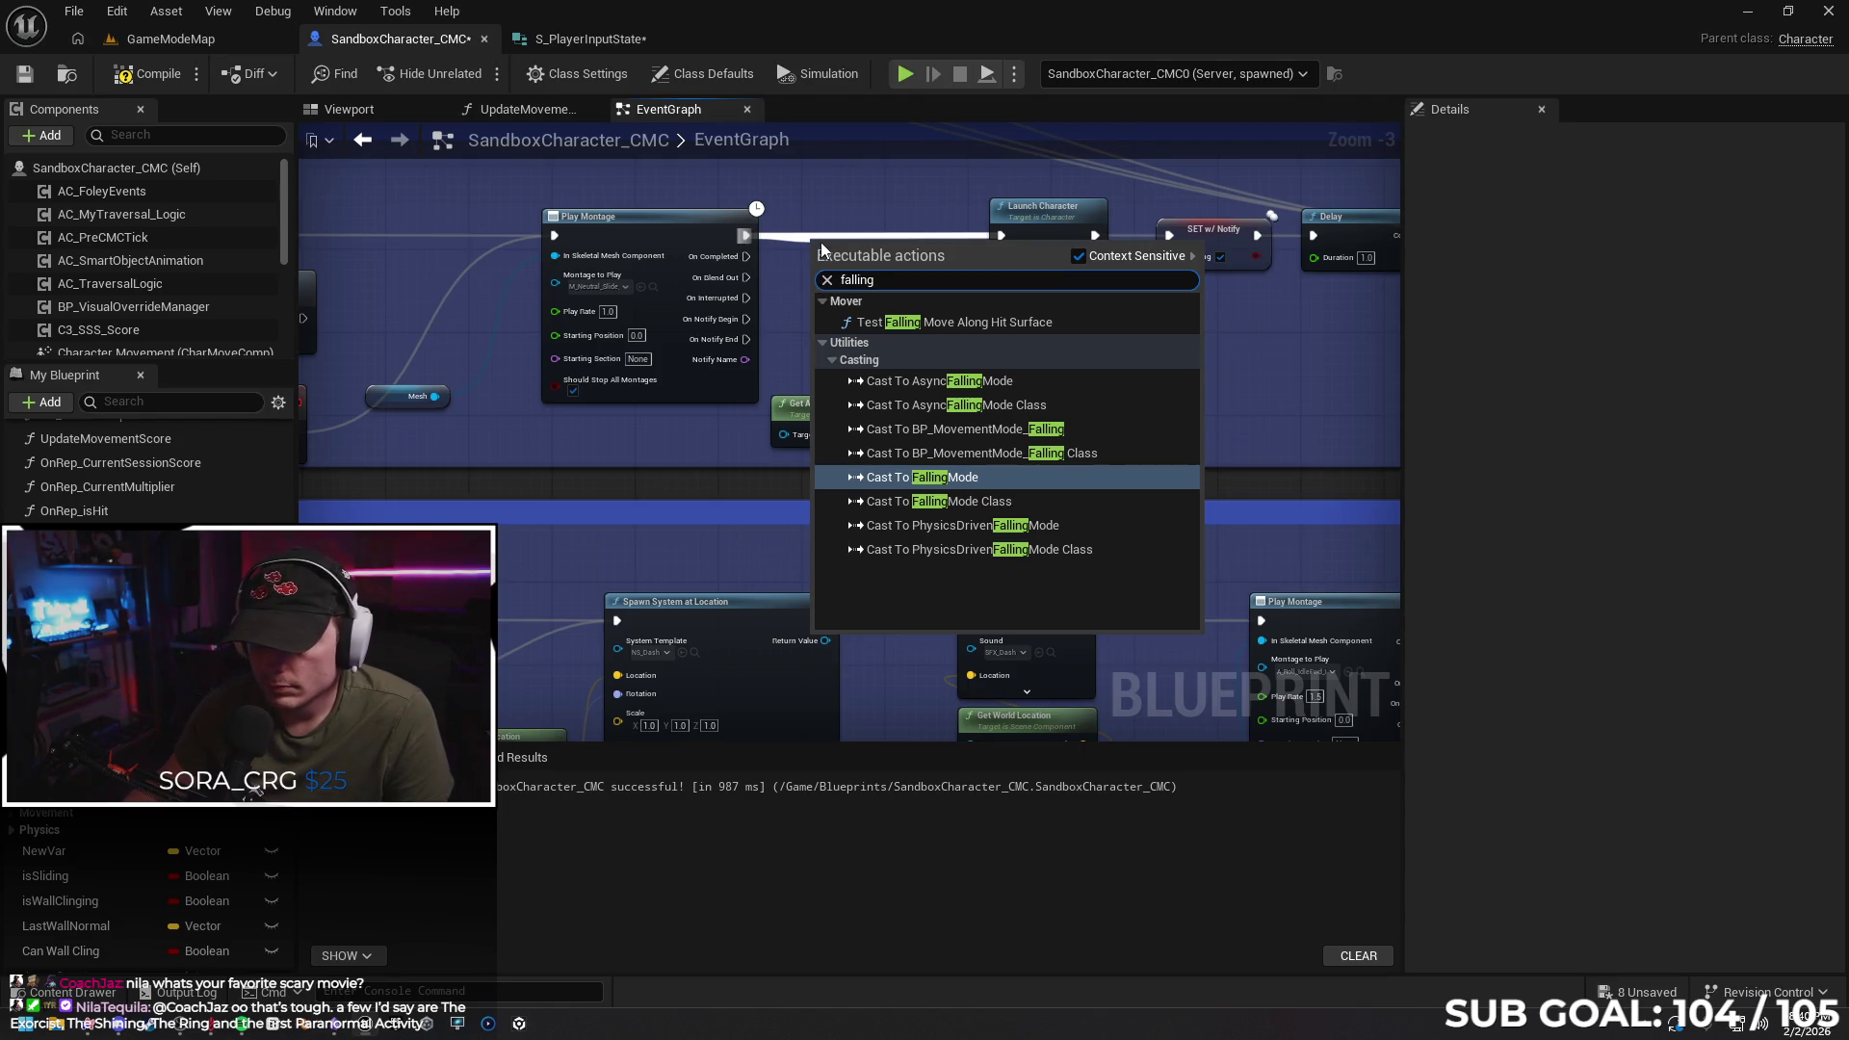
left_click(1268, 371)
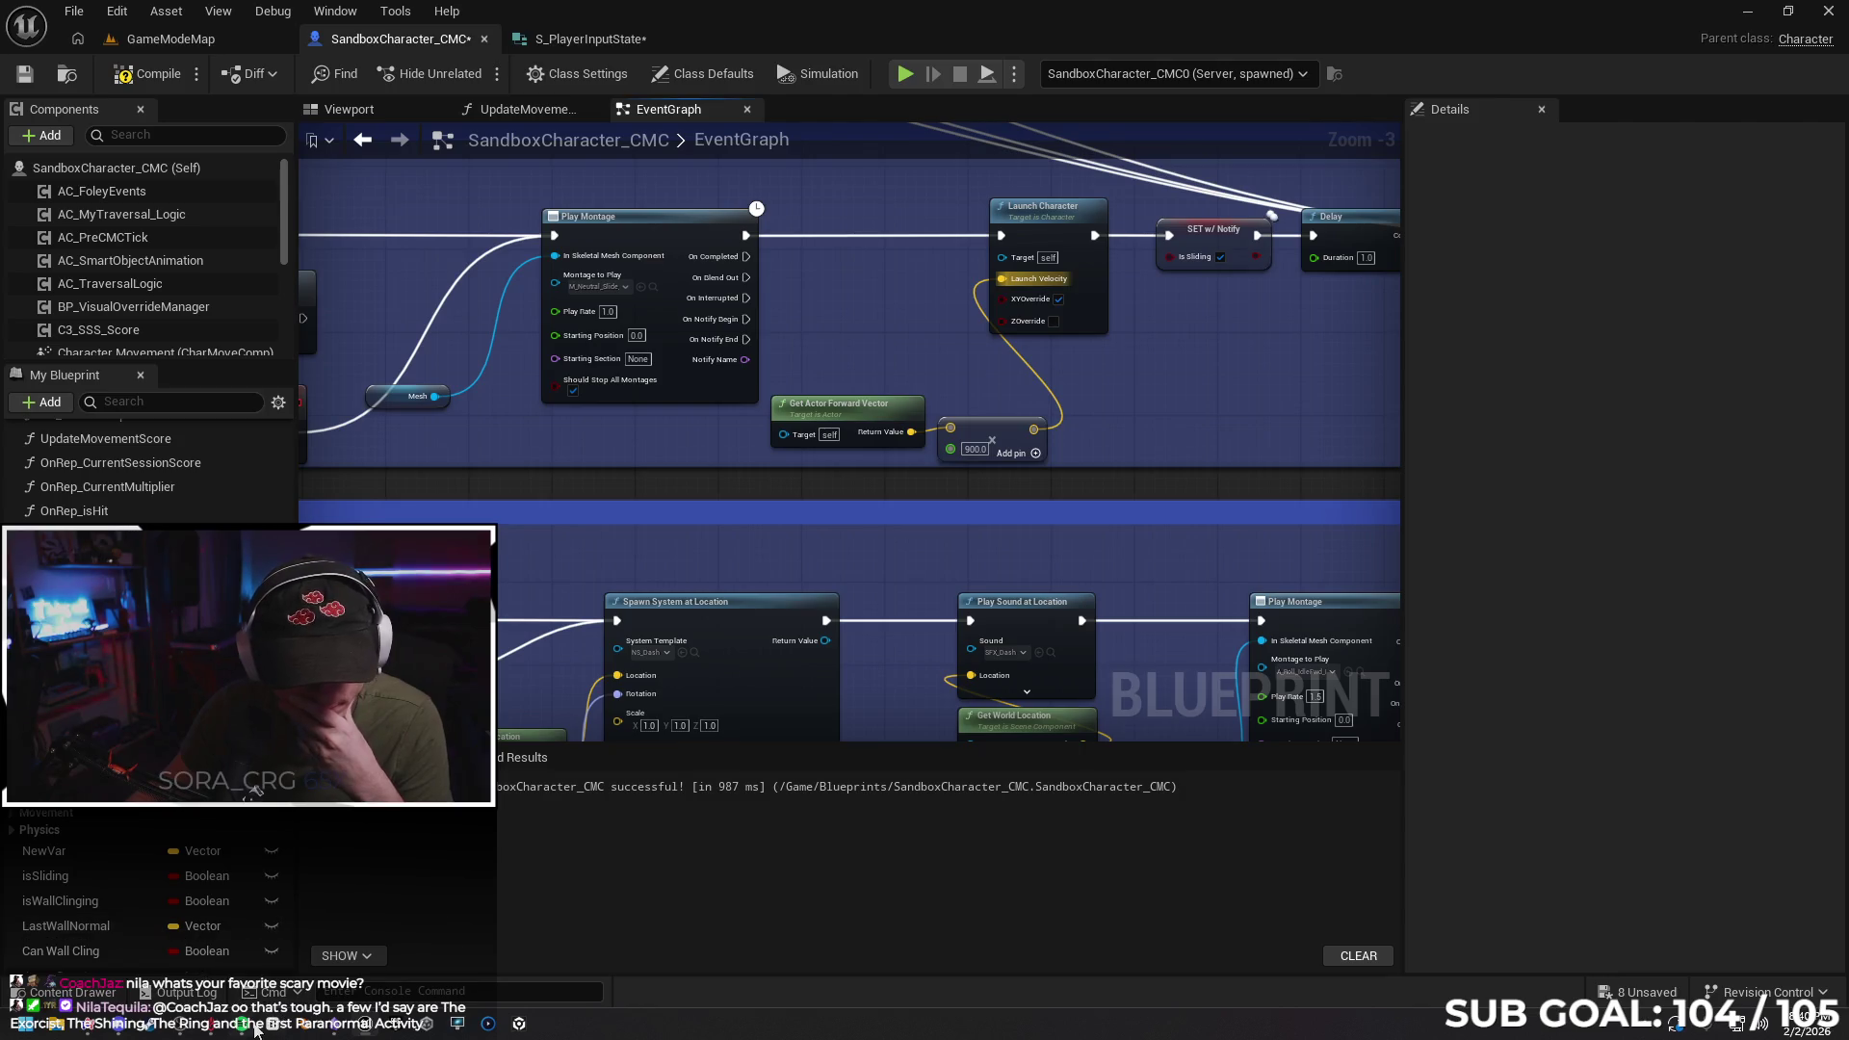
left_click(96, 1025)
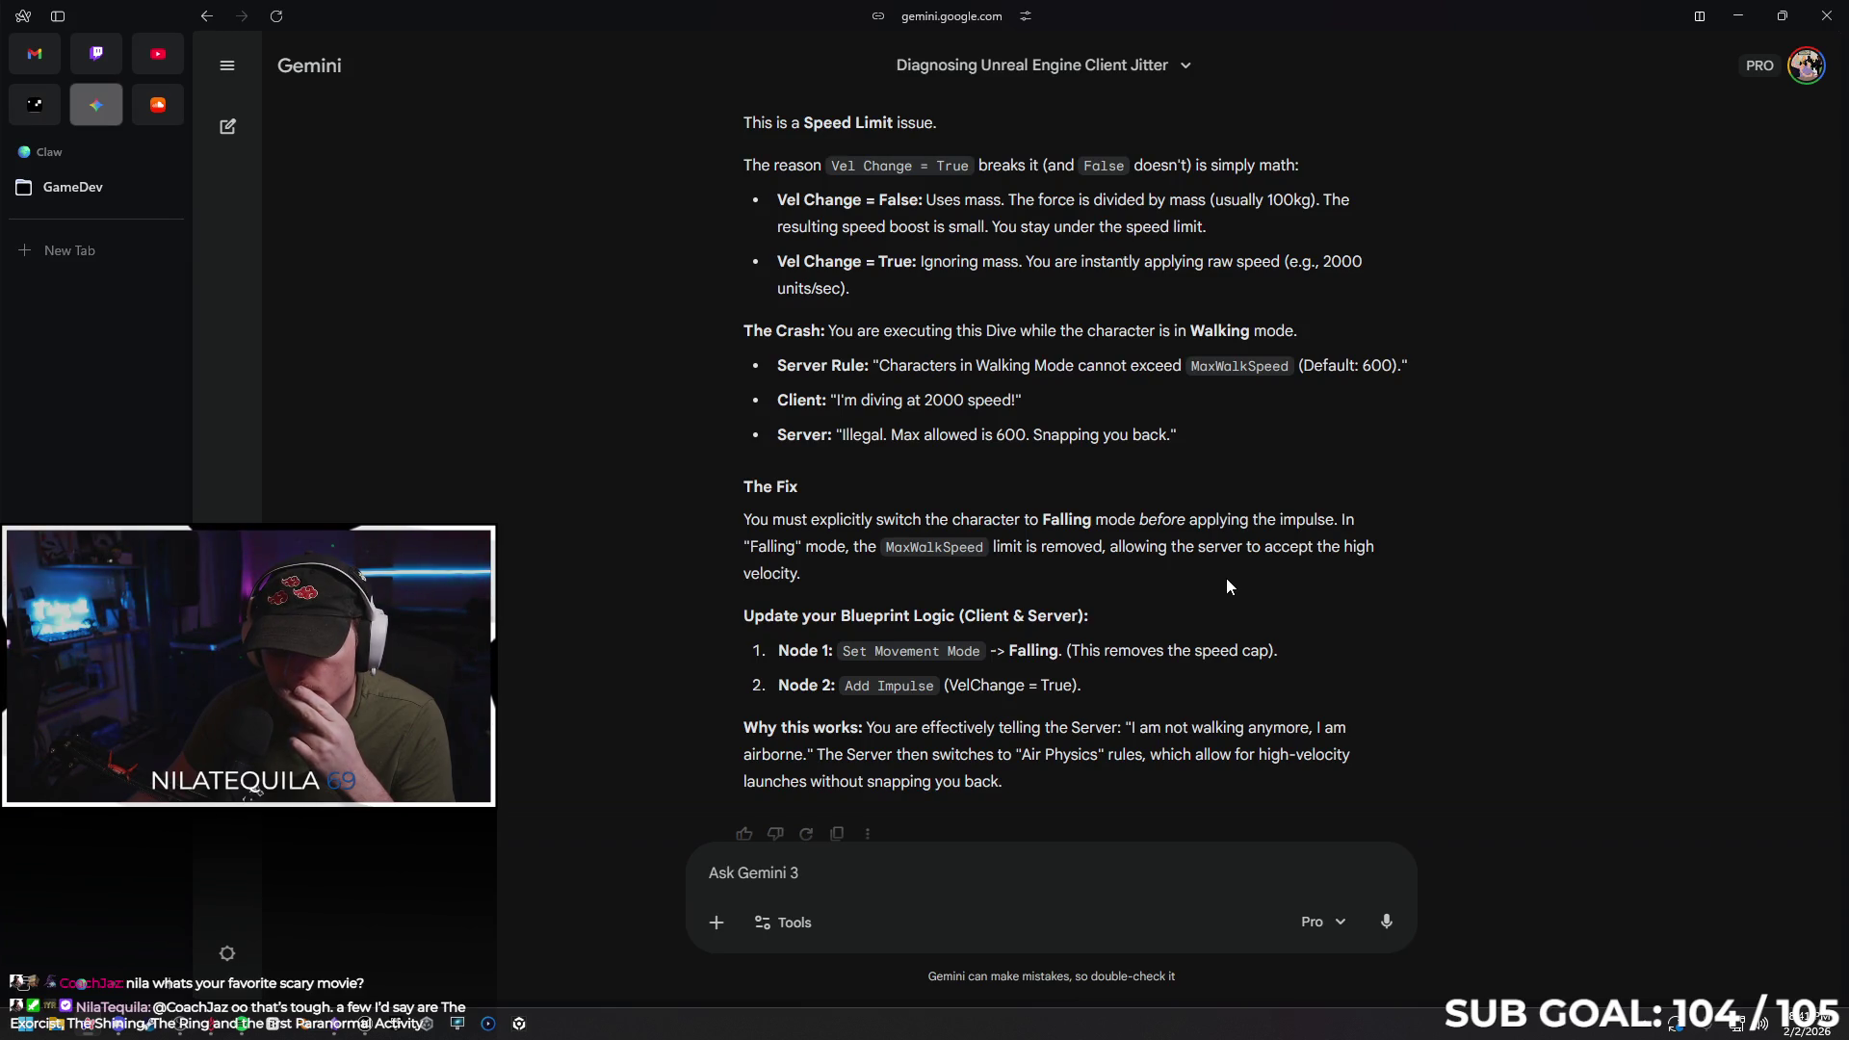
Read the rest of Gemini's jitter-fix answer and minimize Chrome back to the EventGraph
scroll(1229, 574, "down", 1)
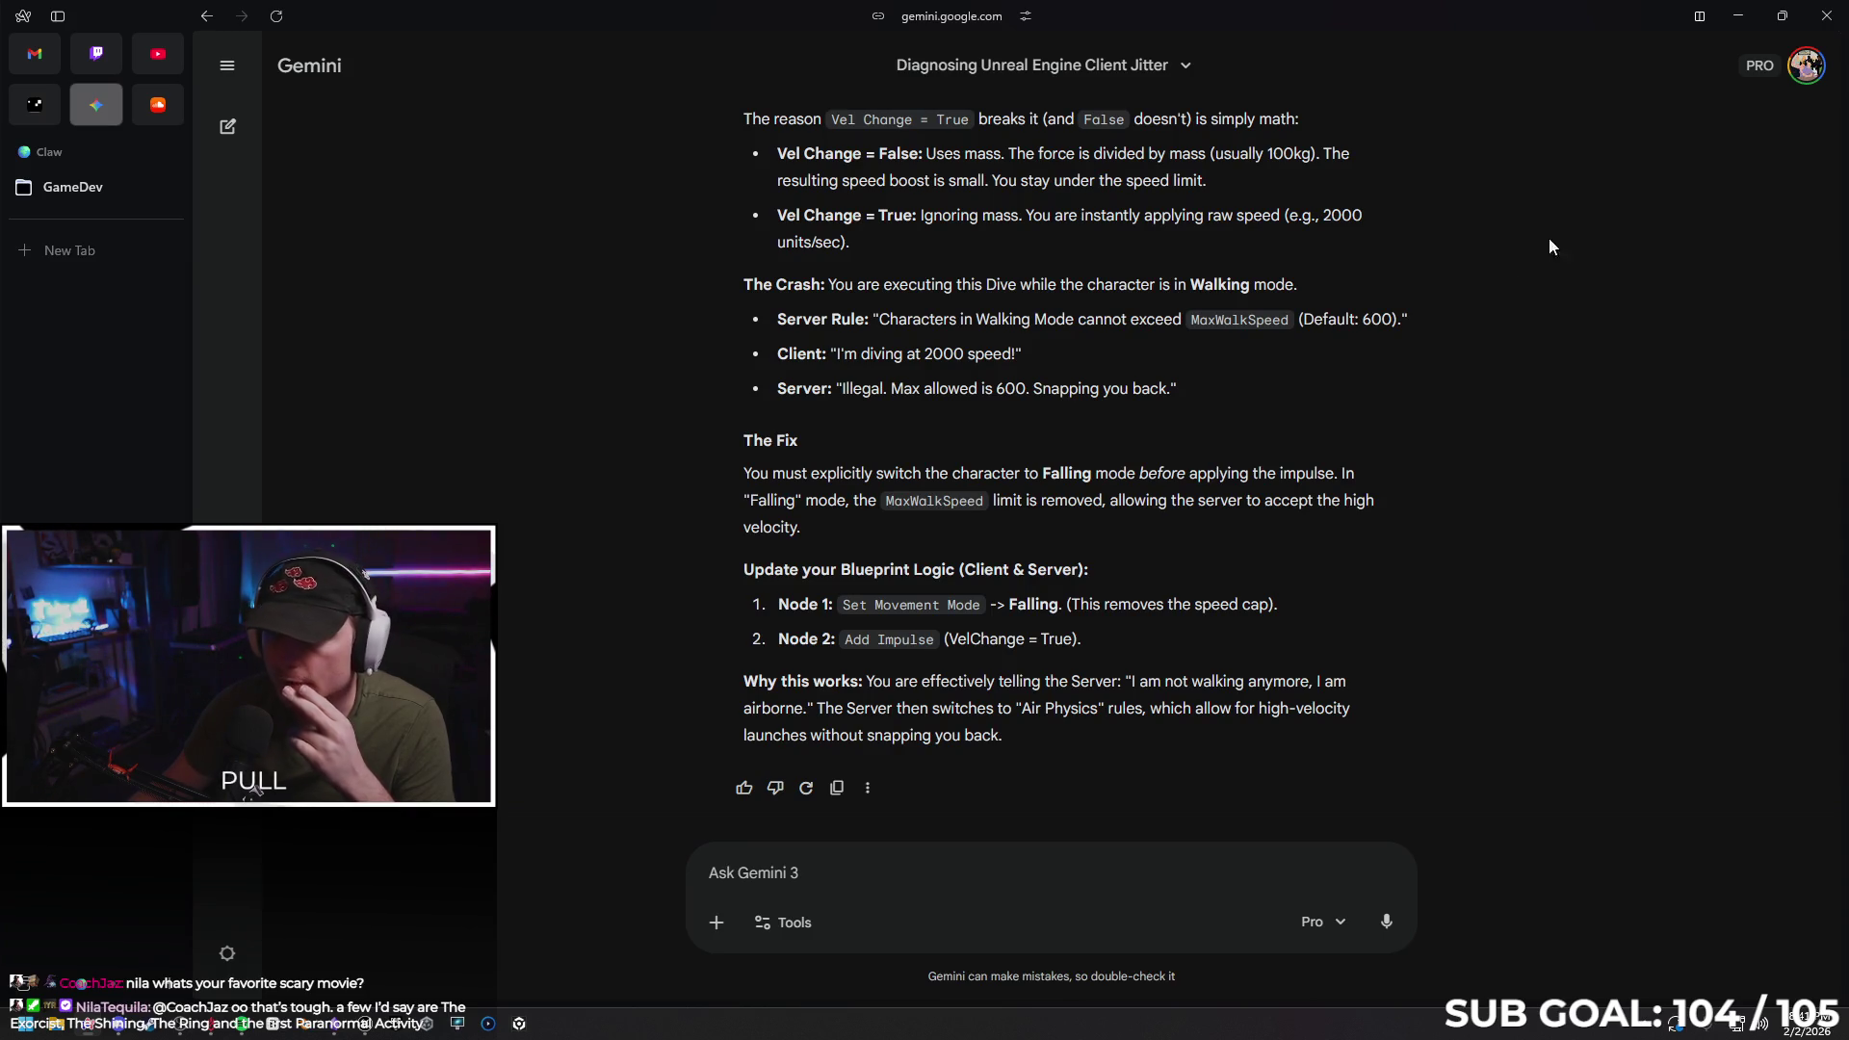
left_click(1741, 16)
scroll(717, 371, "up", 2)
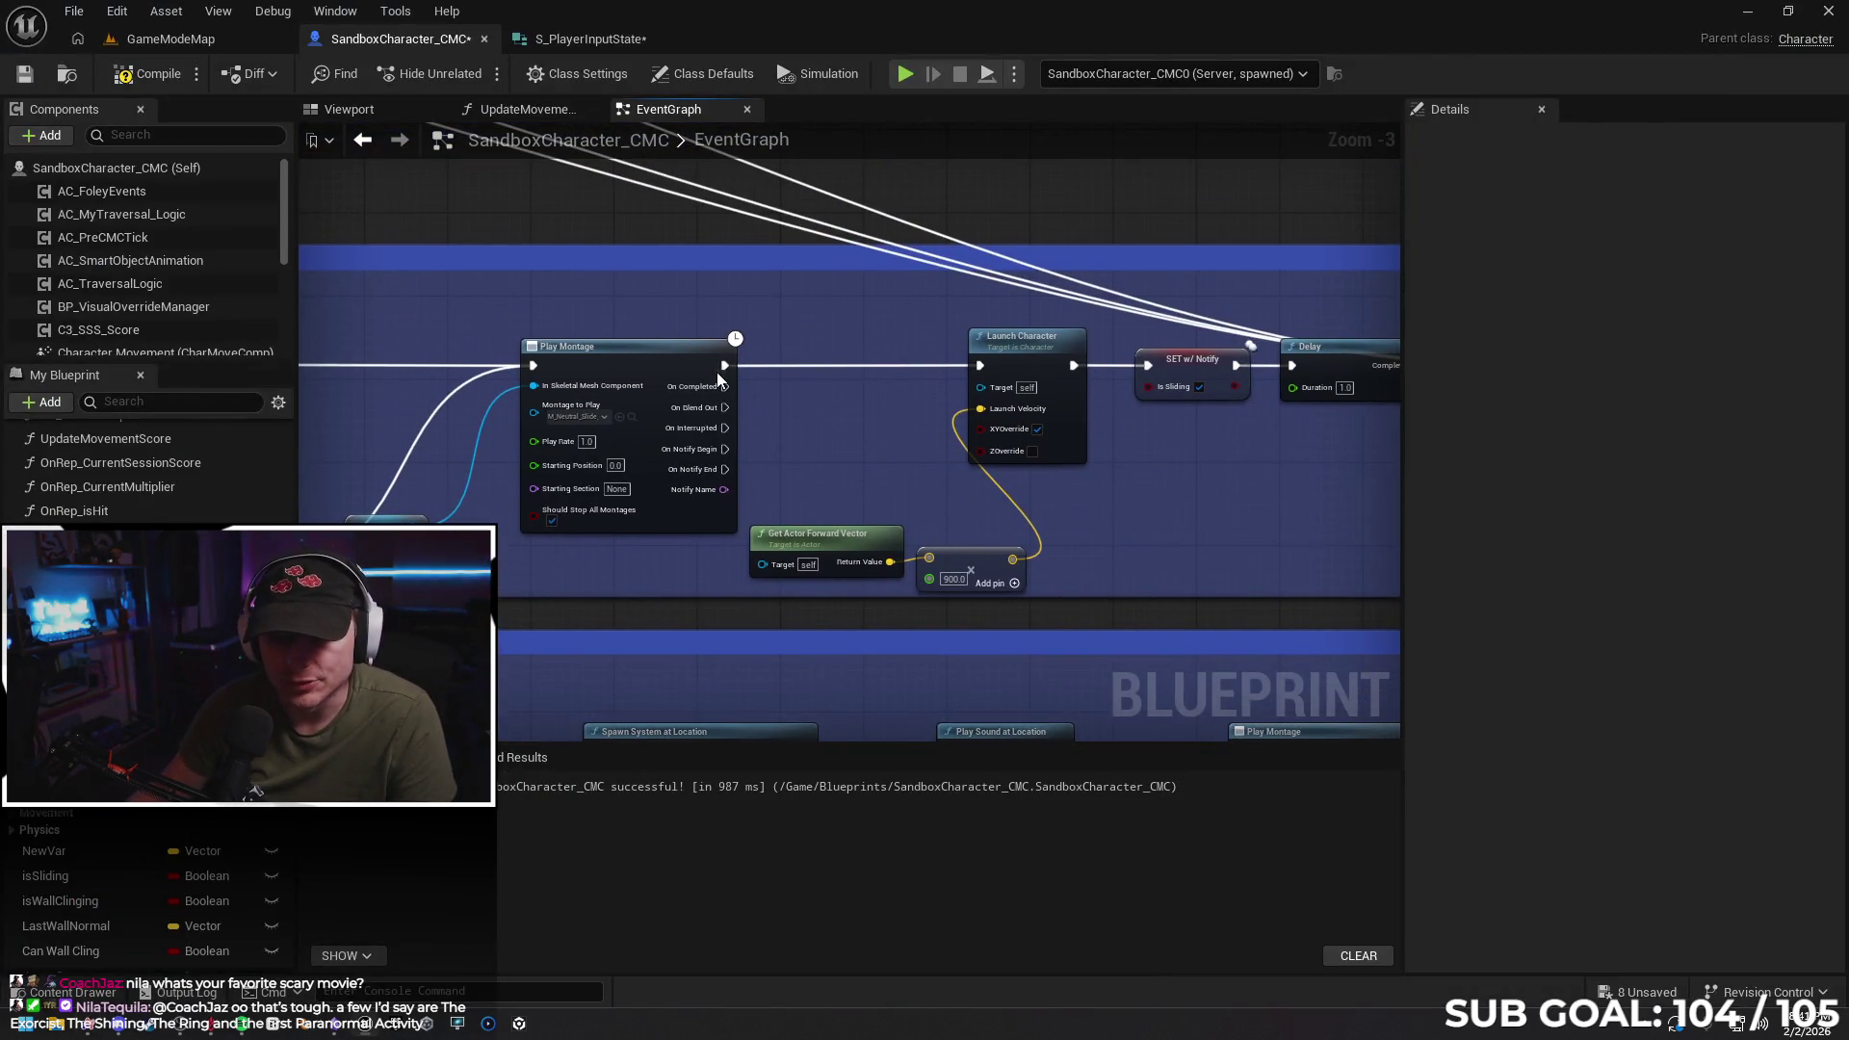
Insert Set Movement Mode set to Falling after Play Montage, then start a multiplayer test
left_click_drag(749, 372, 765, 368)
type("set m")
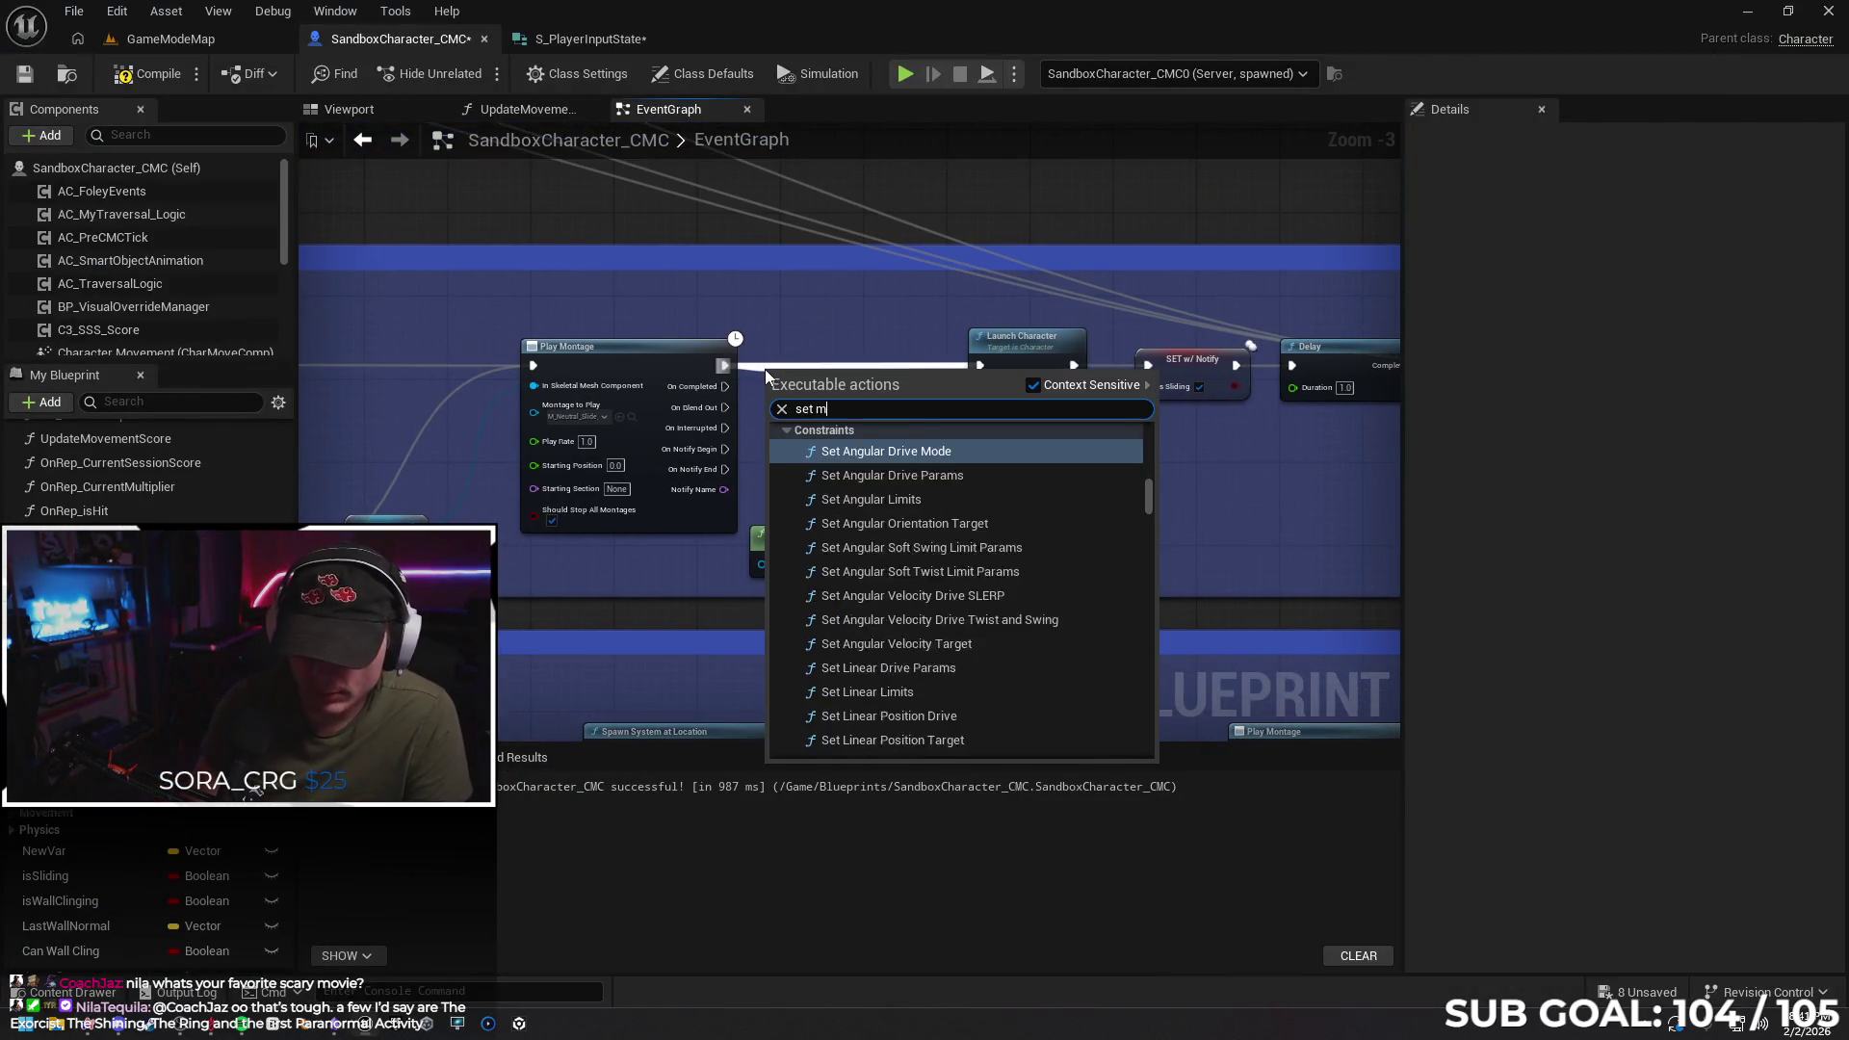
type("ovement mode")
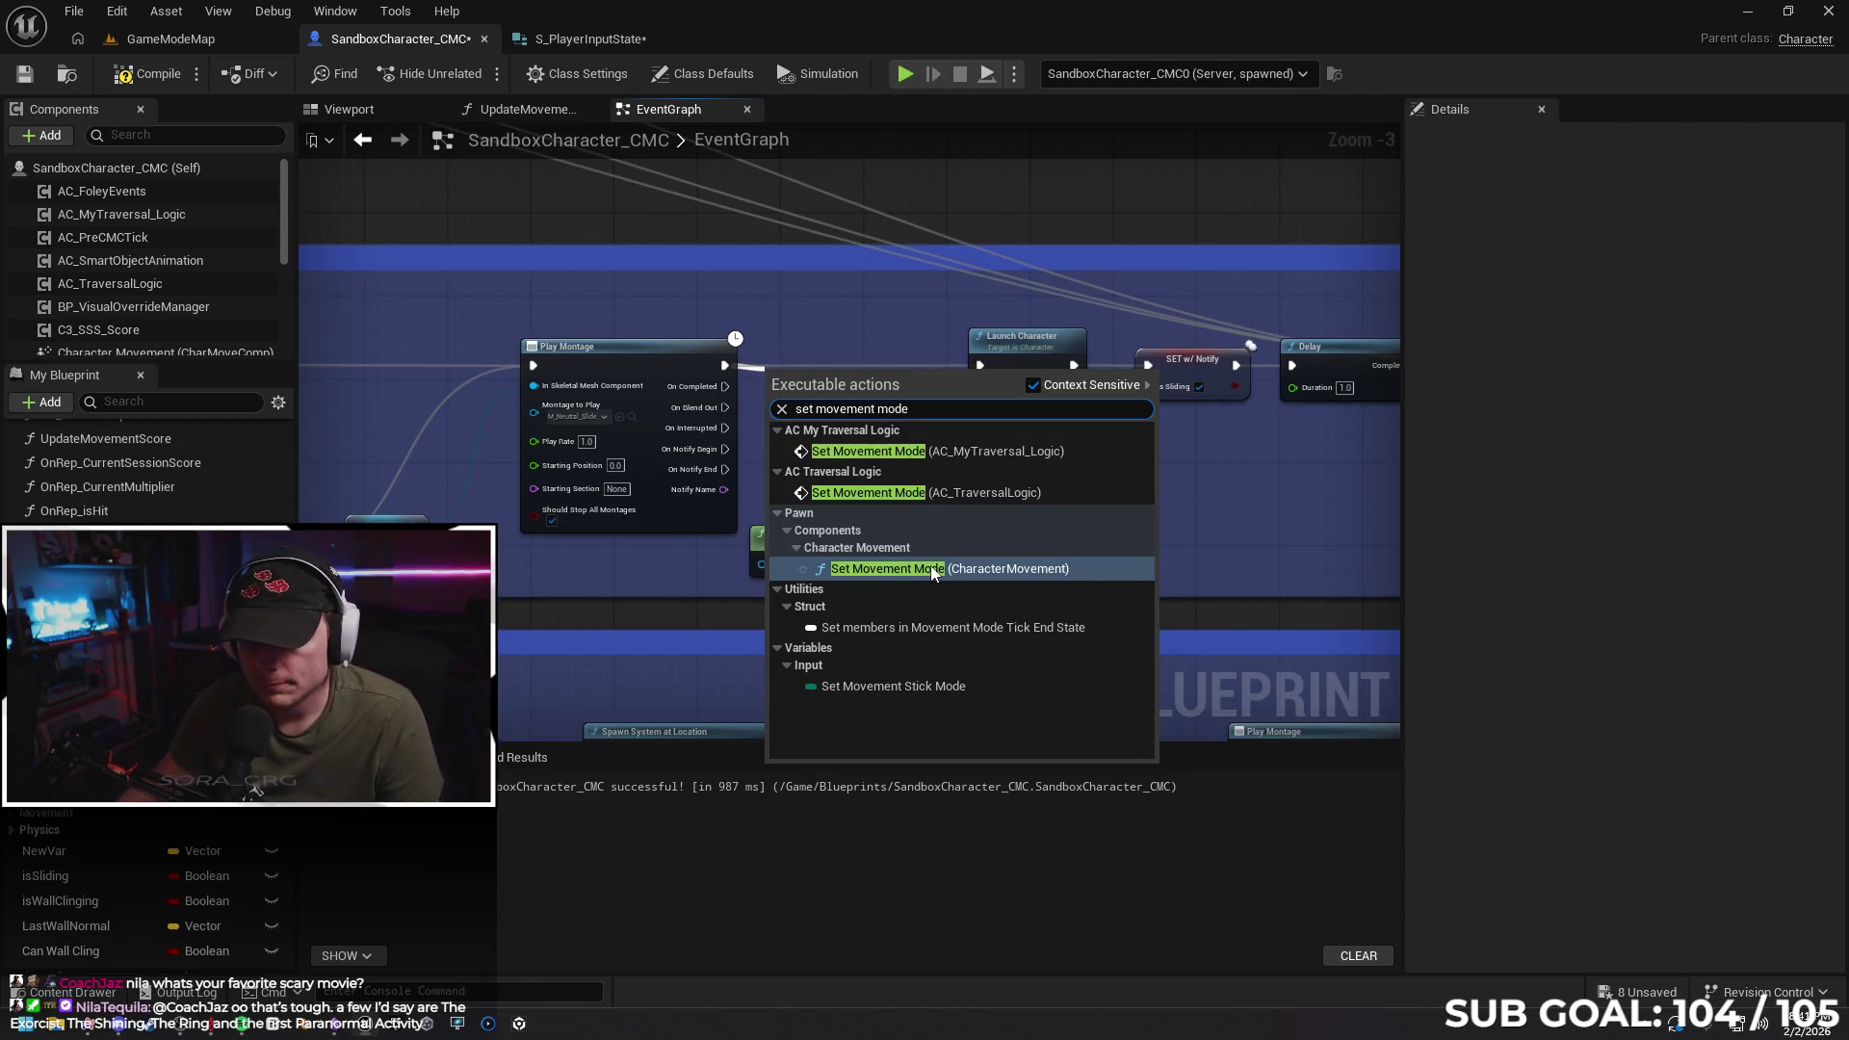
key("Return")
left_click_drag(867, 390, 867, 356)
left_click(825, 420)
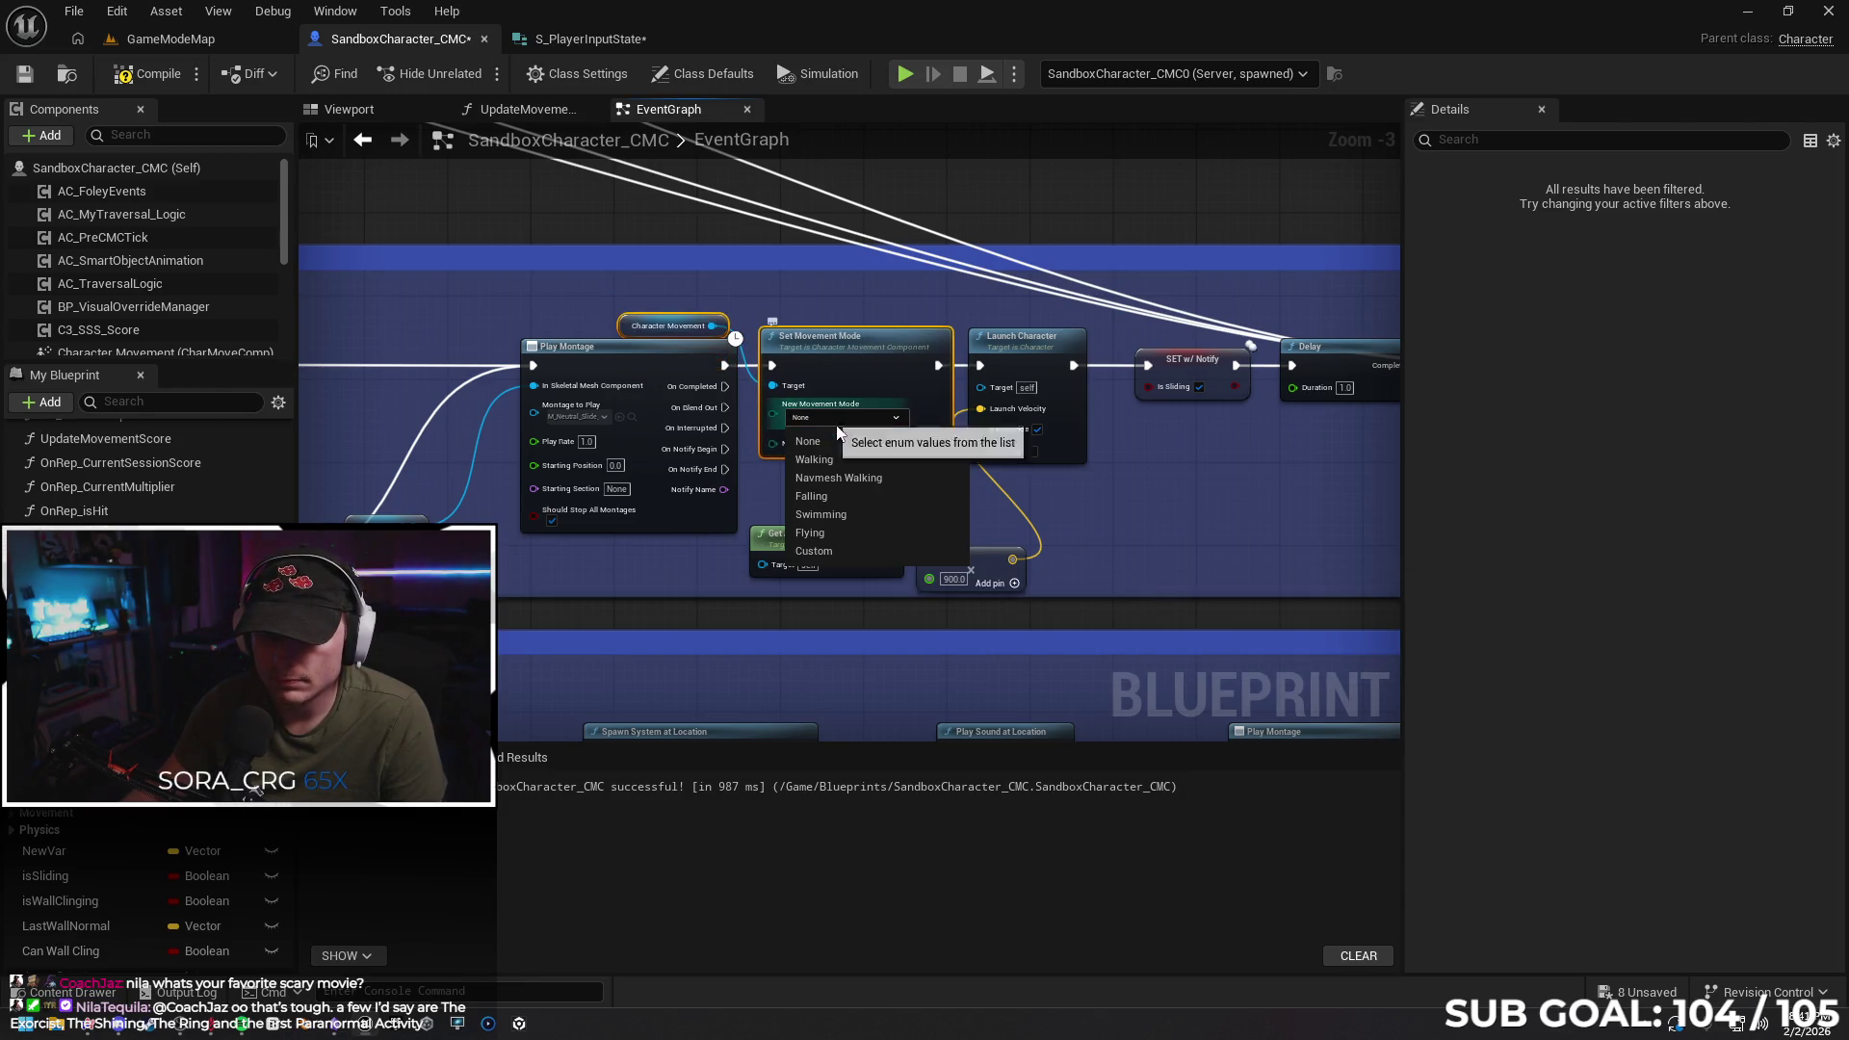
left_click(835, 495)
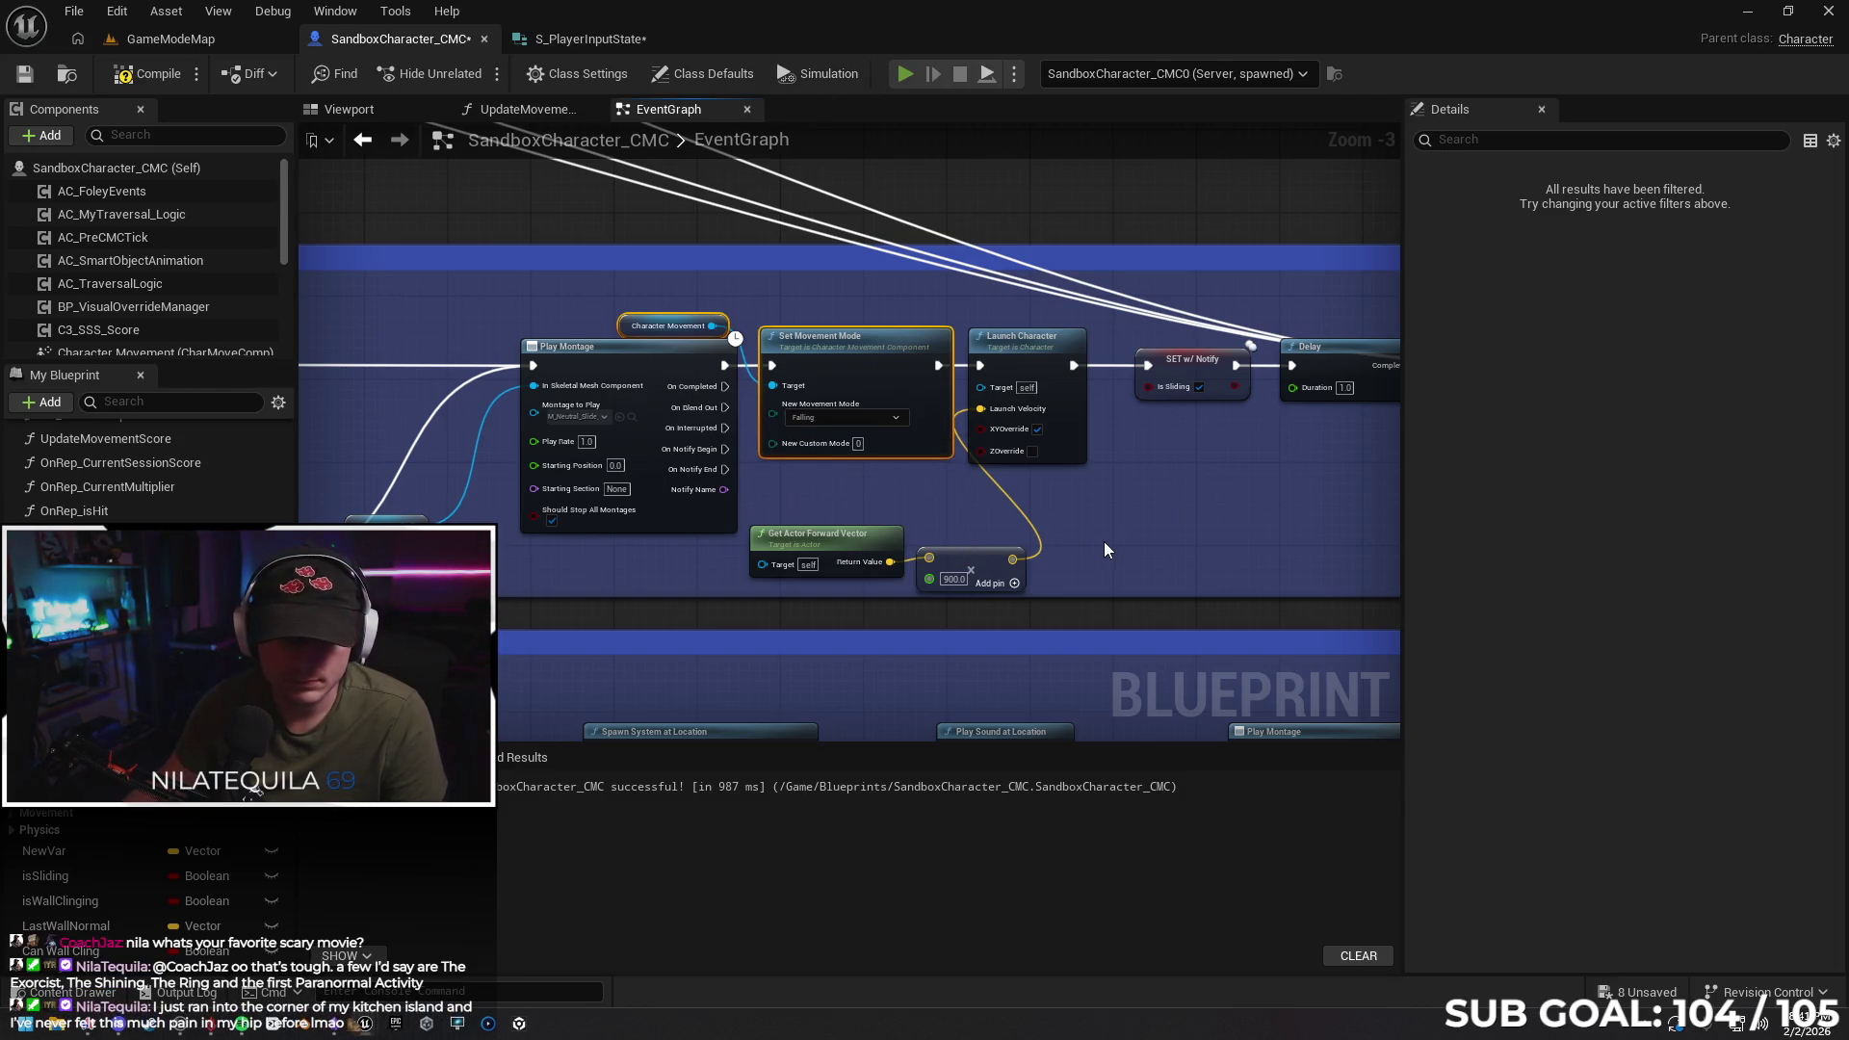
key("alt+p")
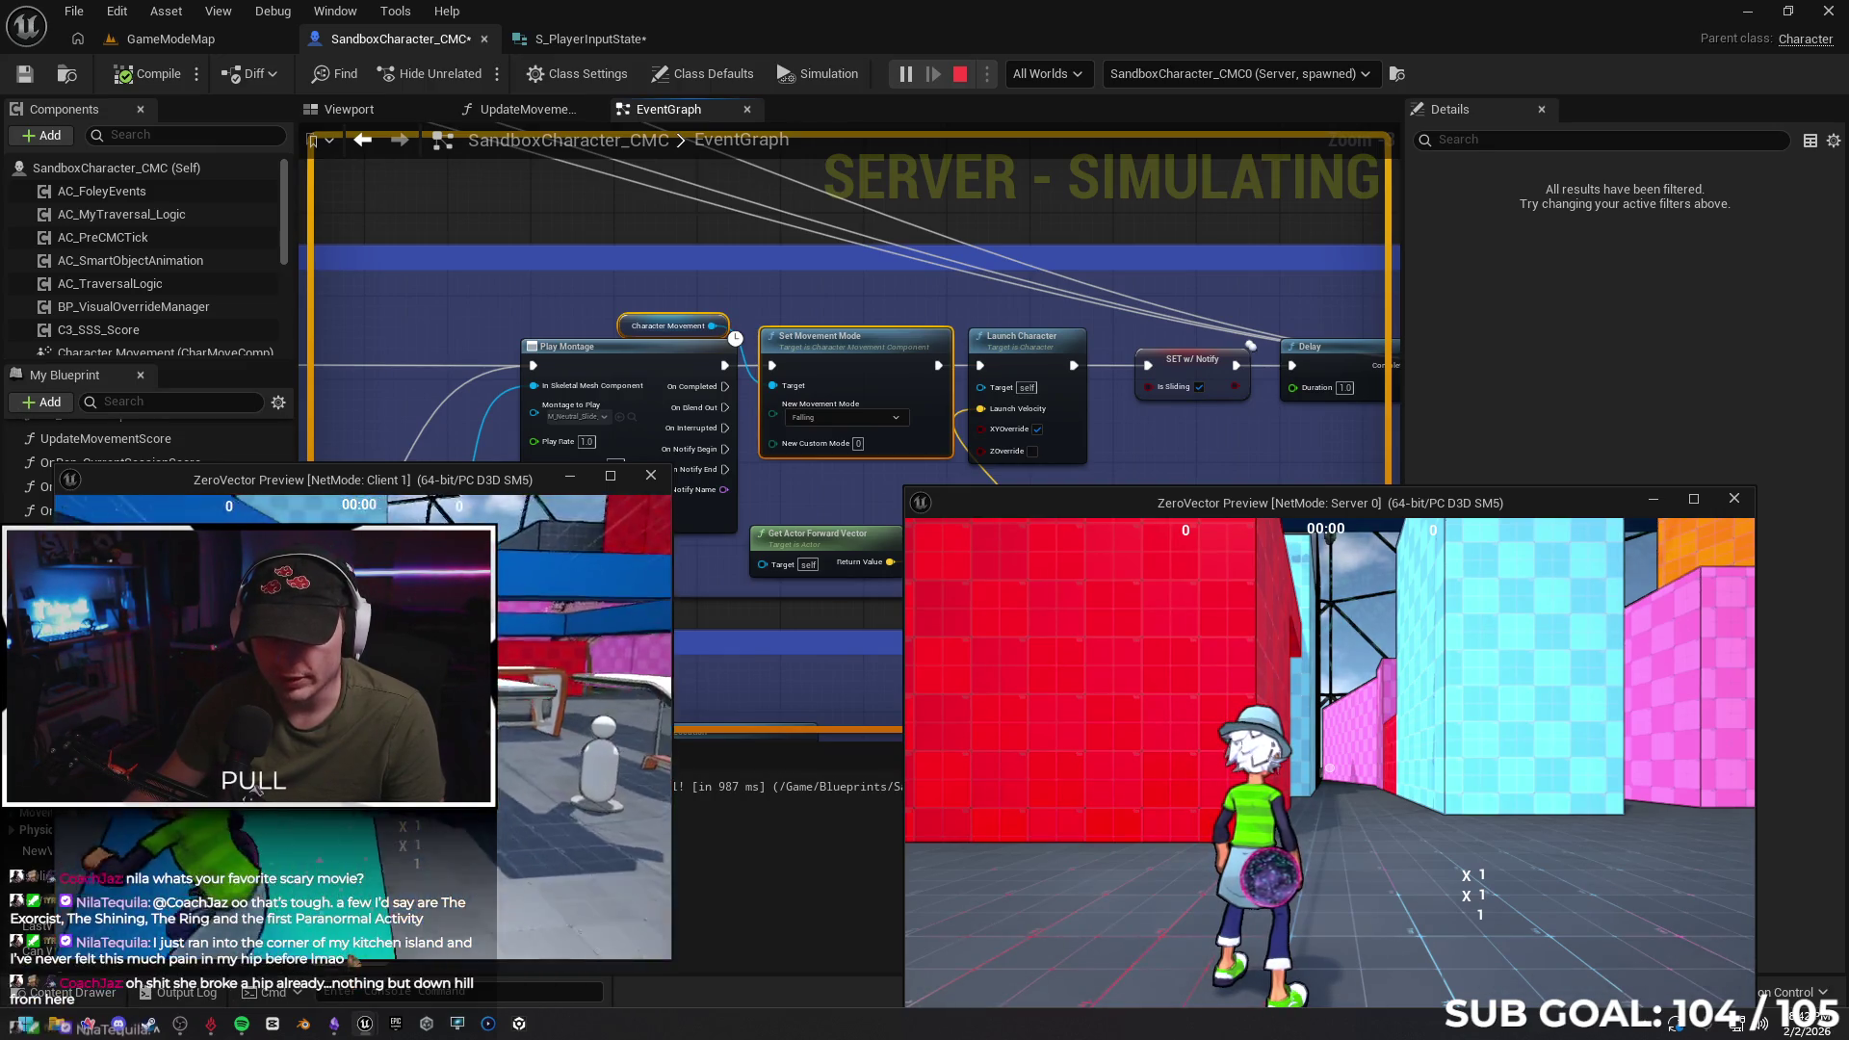
Stop the multiplayer test of the Falling-mode slide launch
key("Escape")
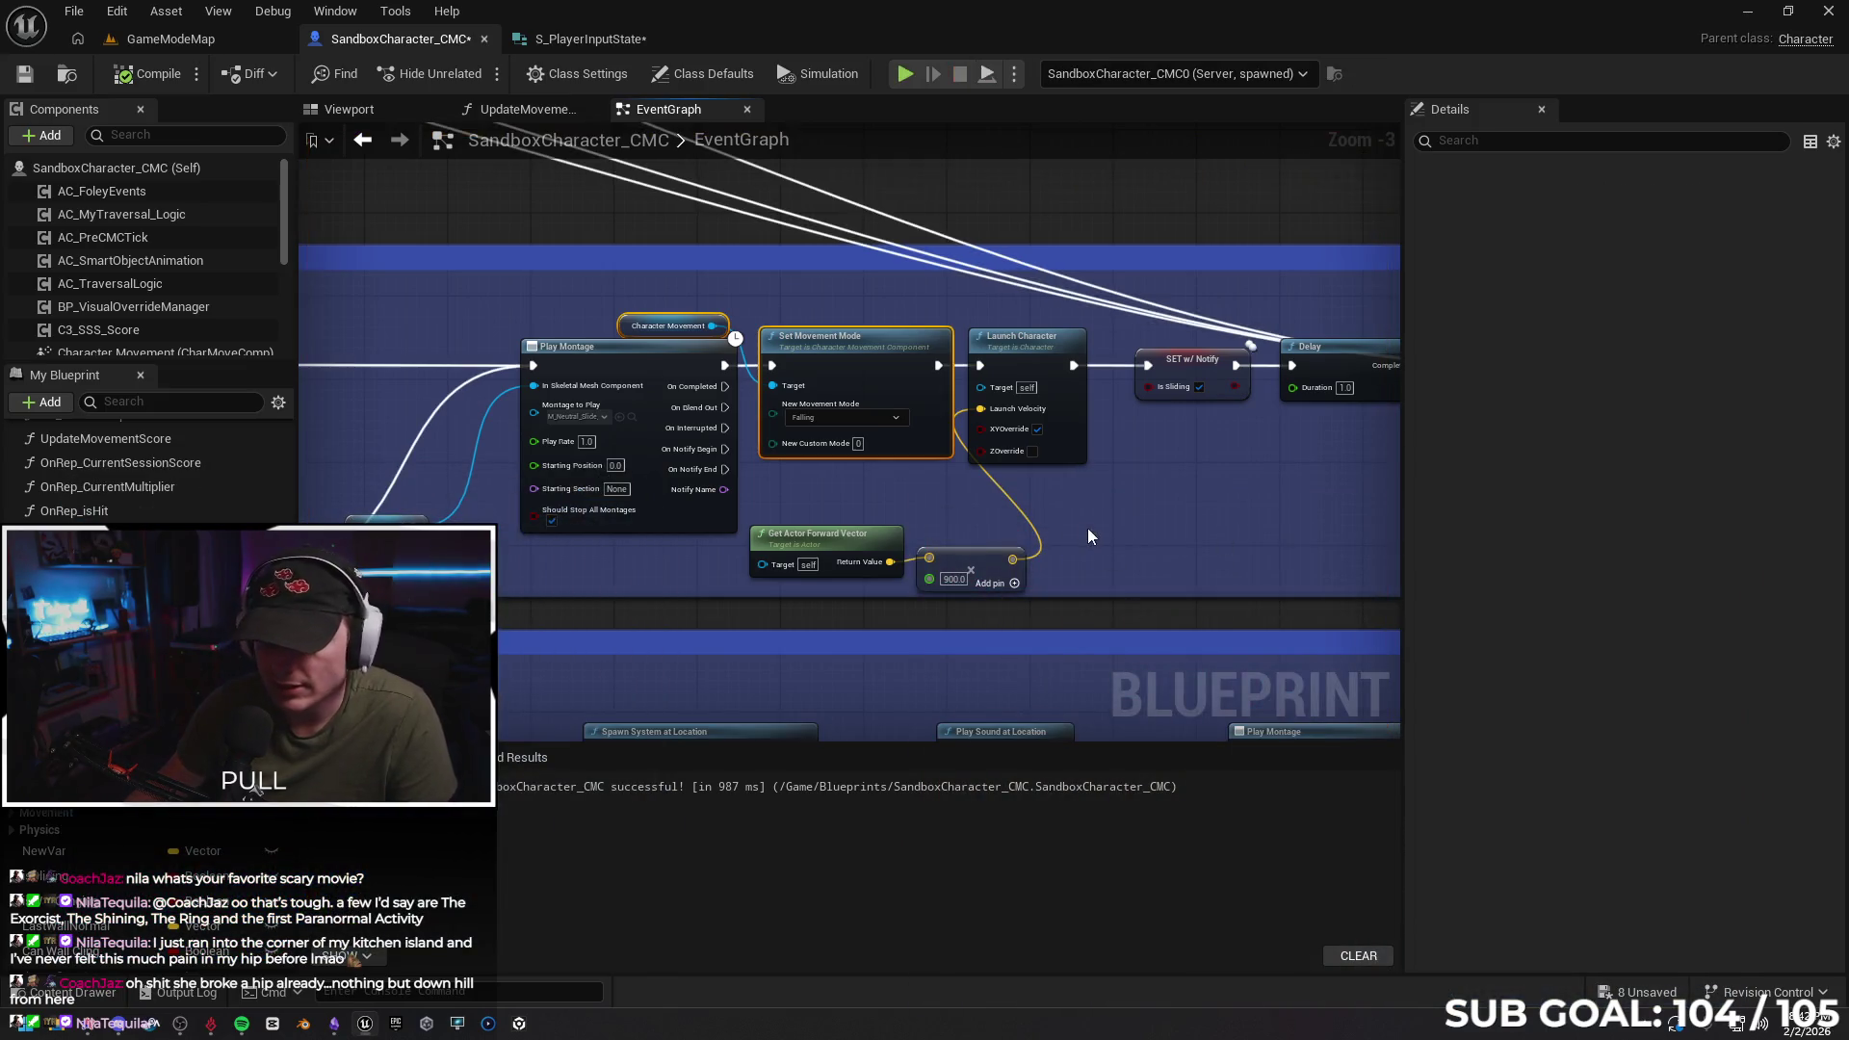
Delete Set Movement Mode and its Character Movement getter, wiring Play Montage to Launch Character
left_click(846, 362)
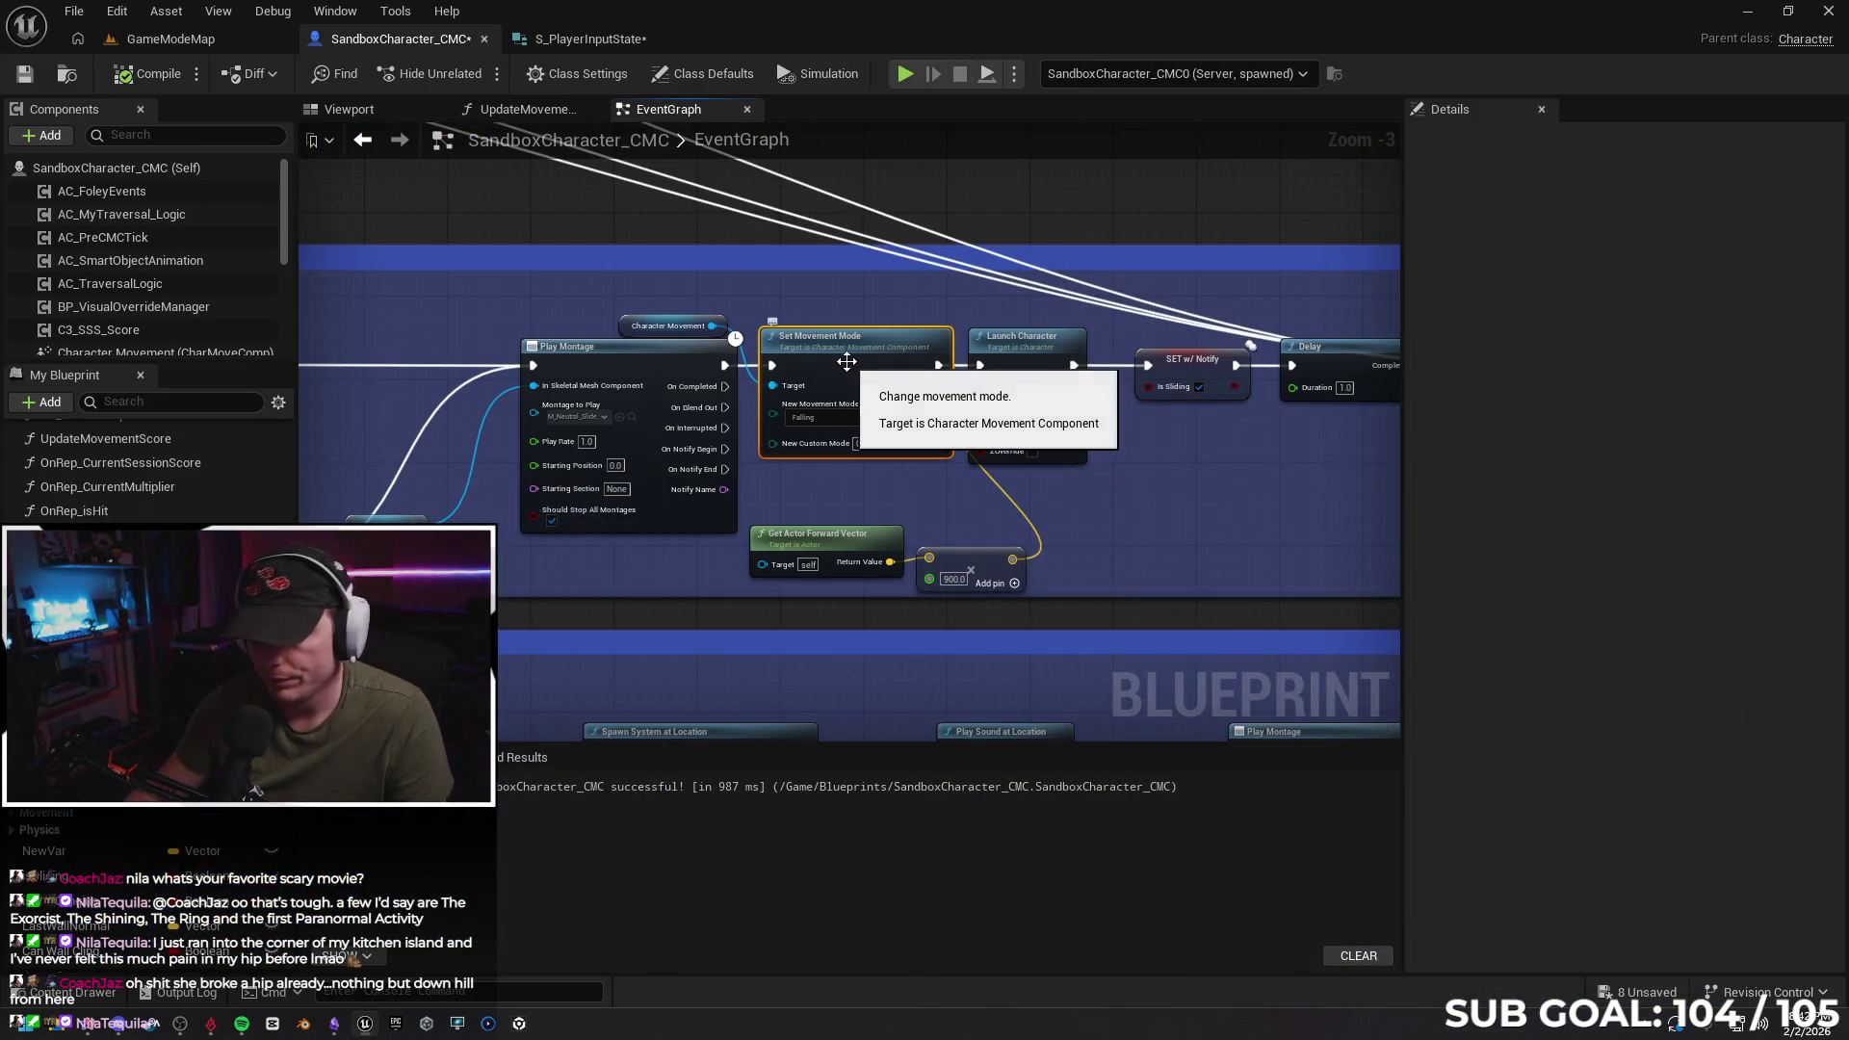
key("Delete")
left_click(665, 327)
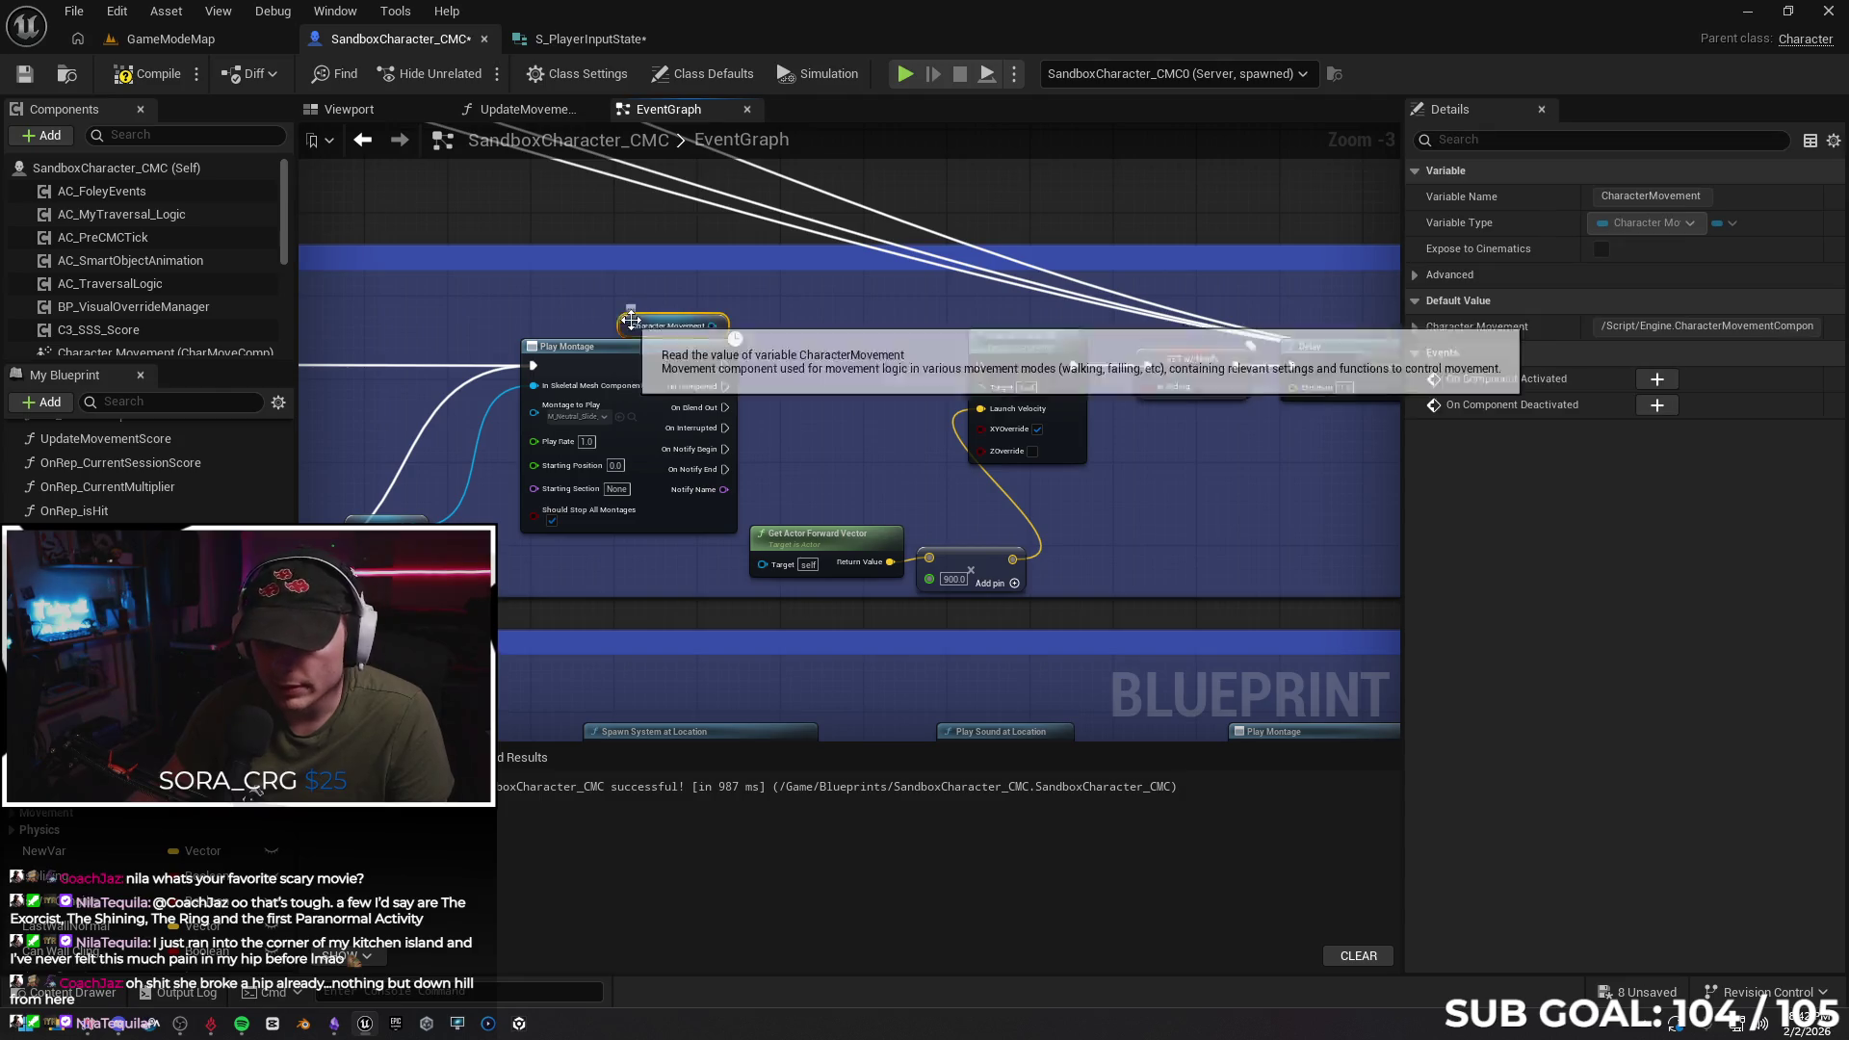
key("Delete")
left_click_drag(723, 364, 980, 365)
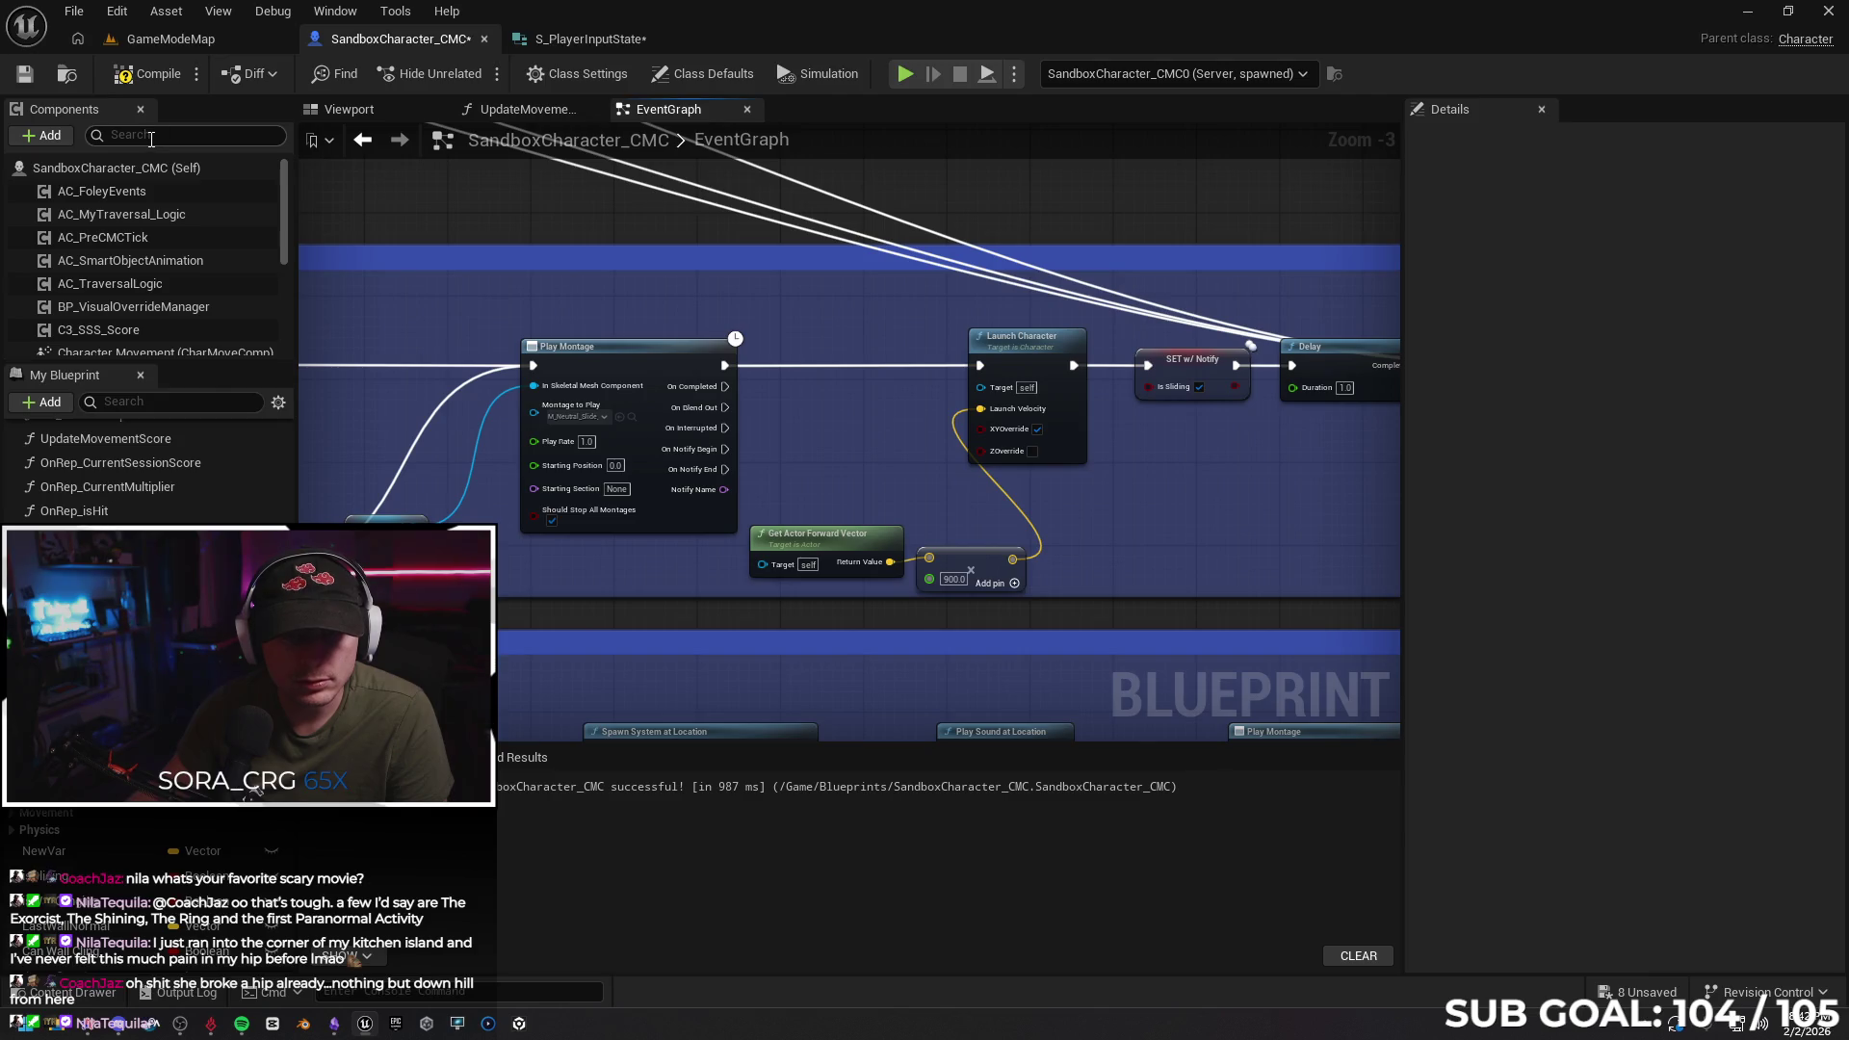
Search the whole blueprint for 'falling' and list every matching entry
left_click(154, 165)
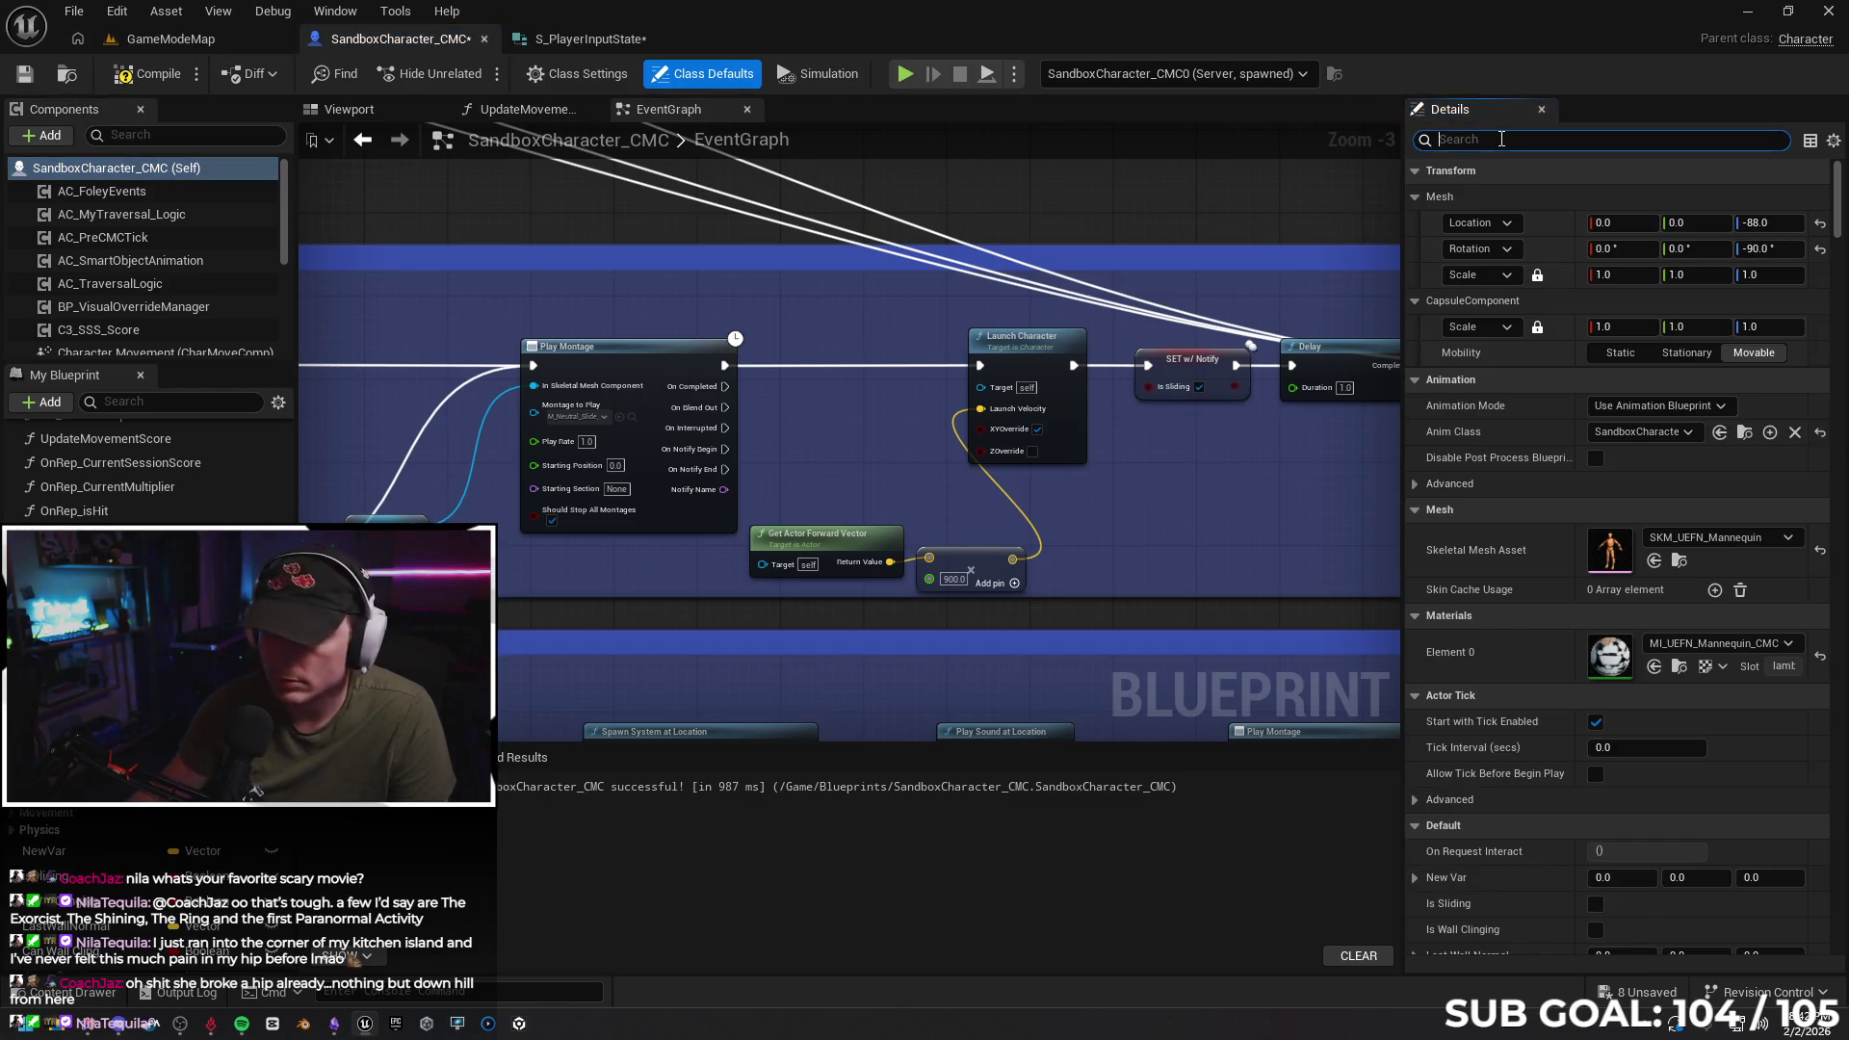
type("falling")
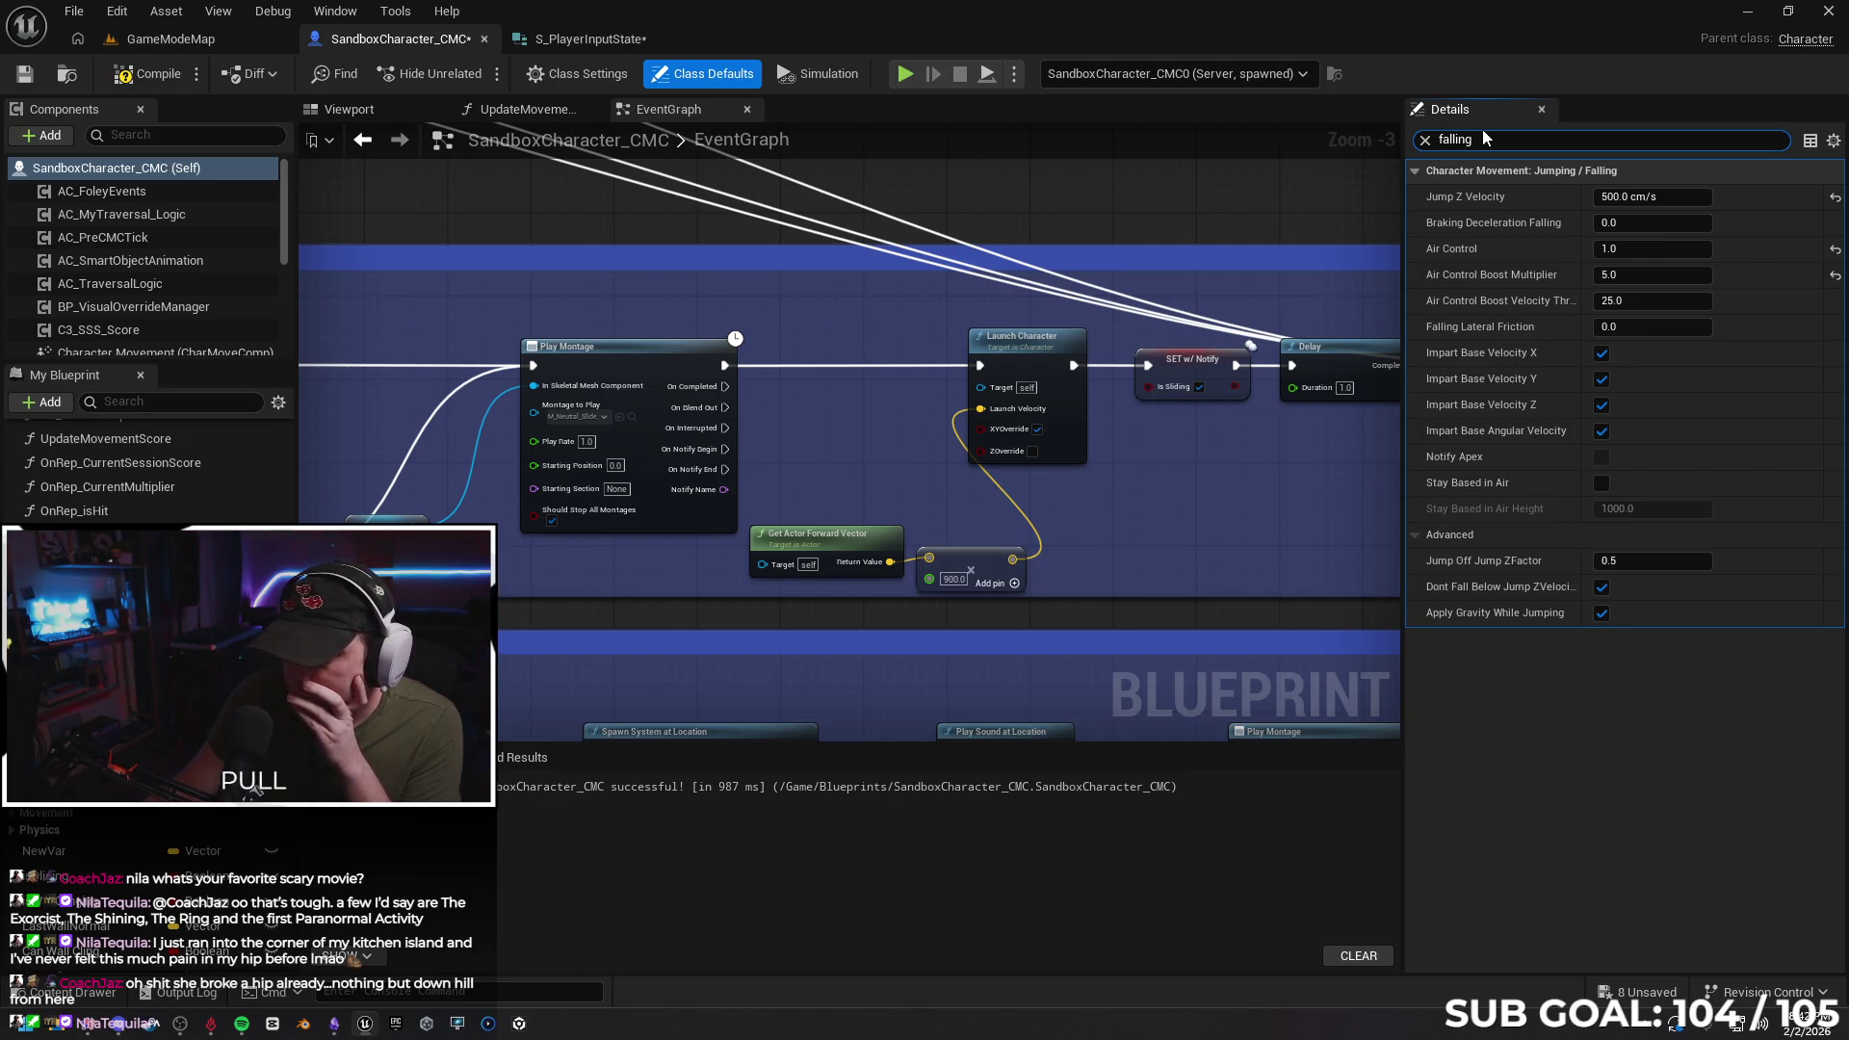
key("ctrl+f")
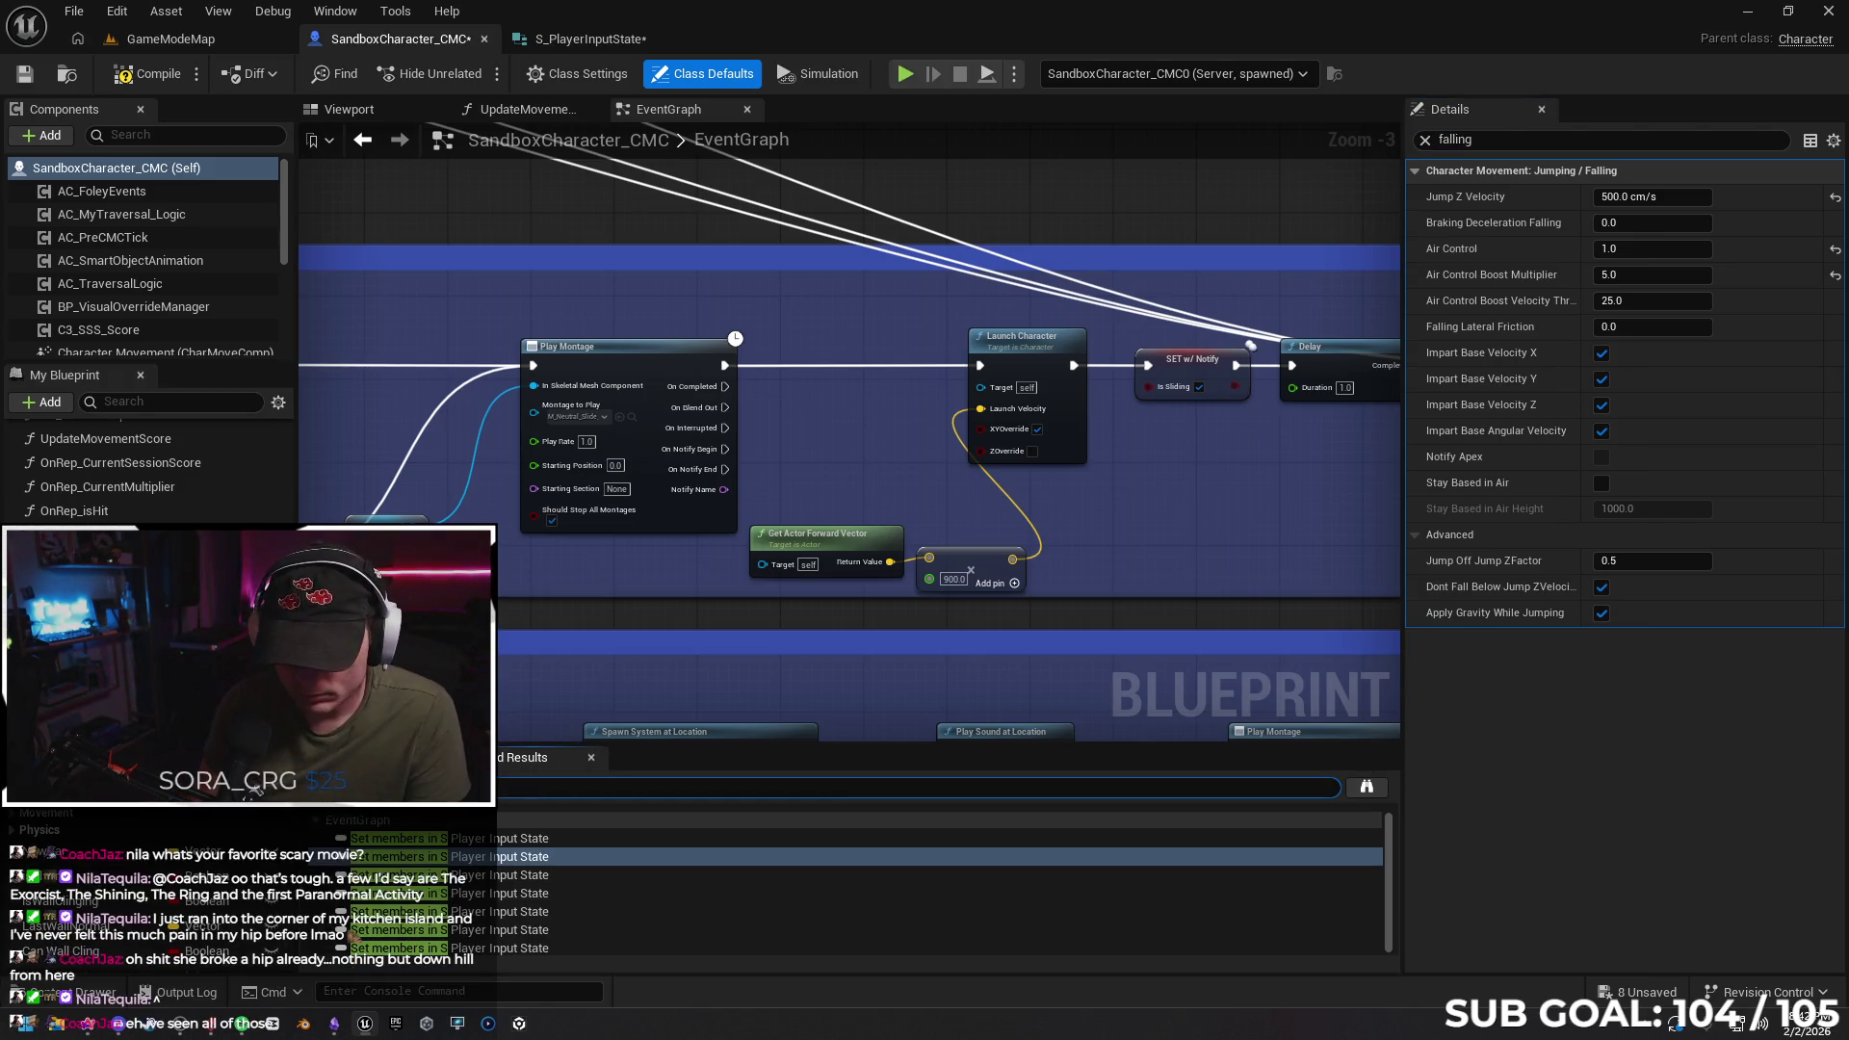
key("Return")
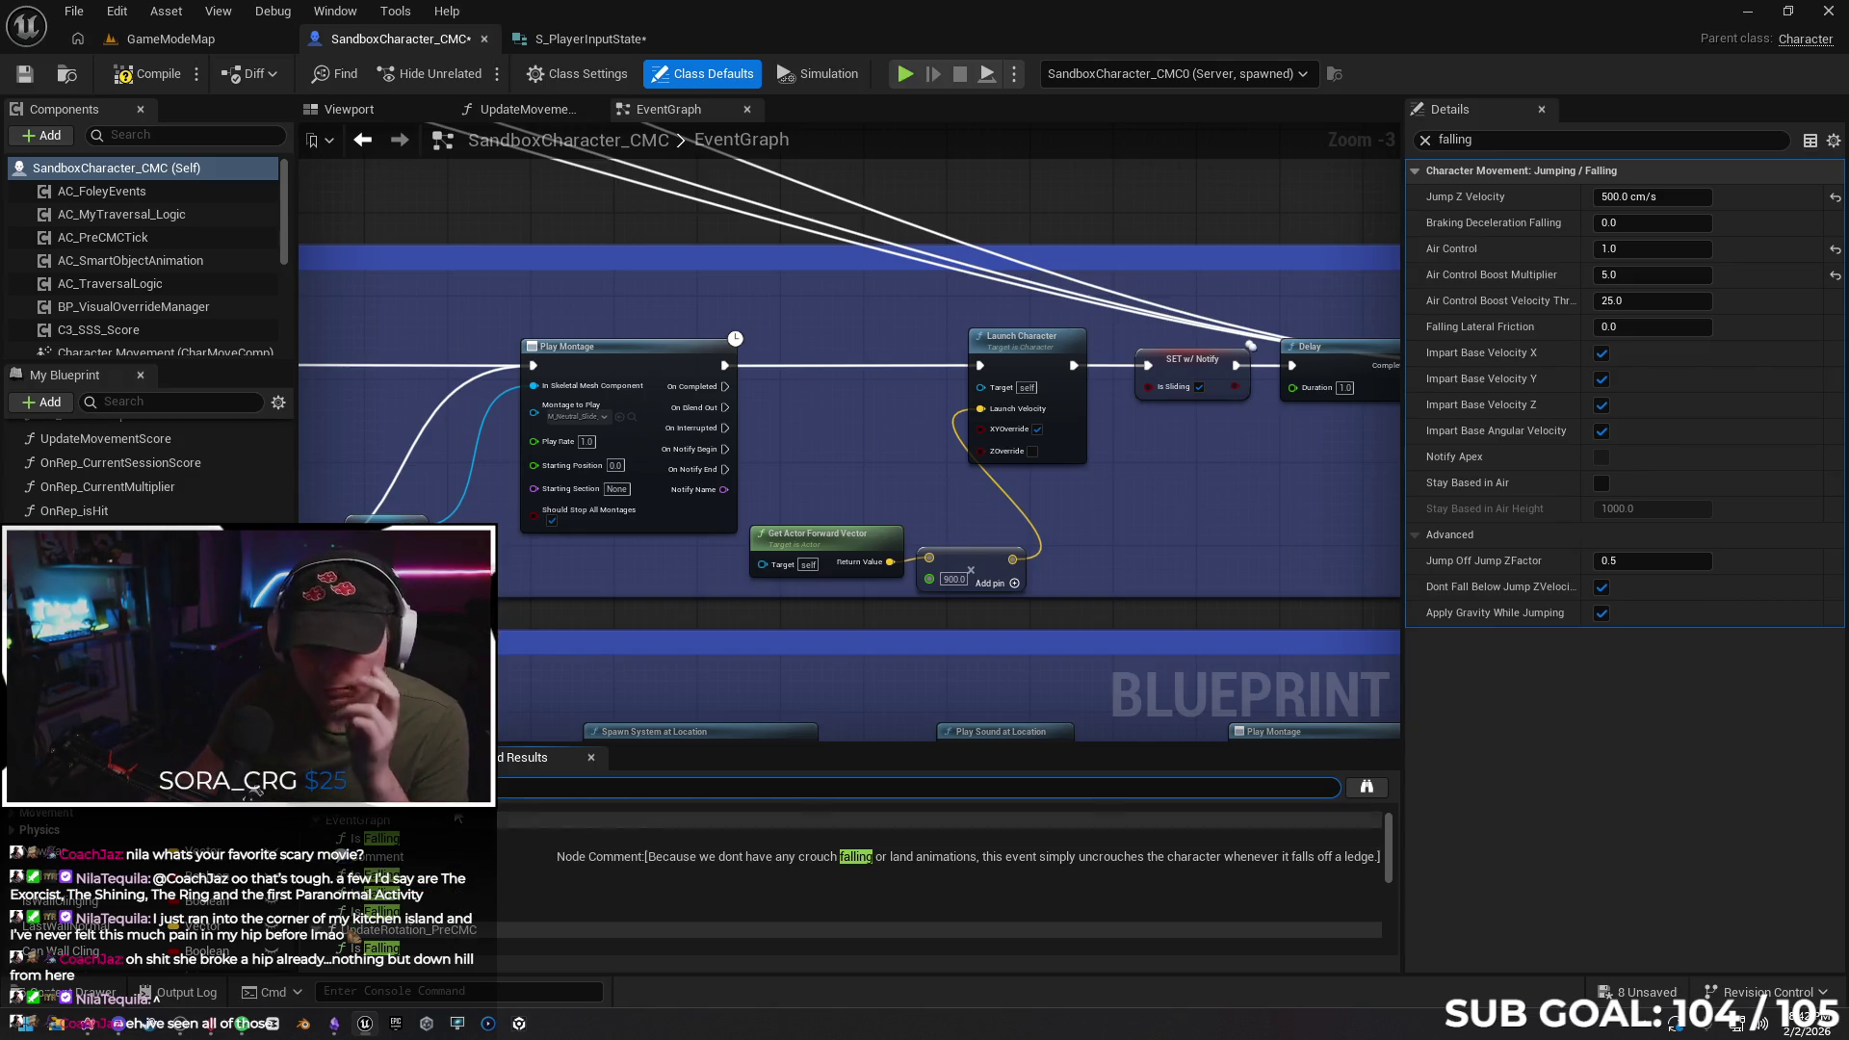
left_click(470, 840)
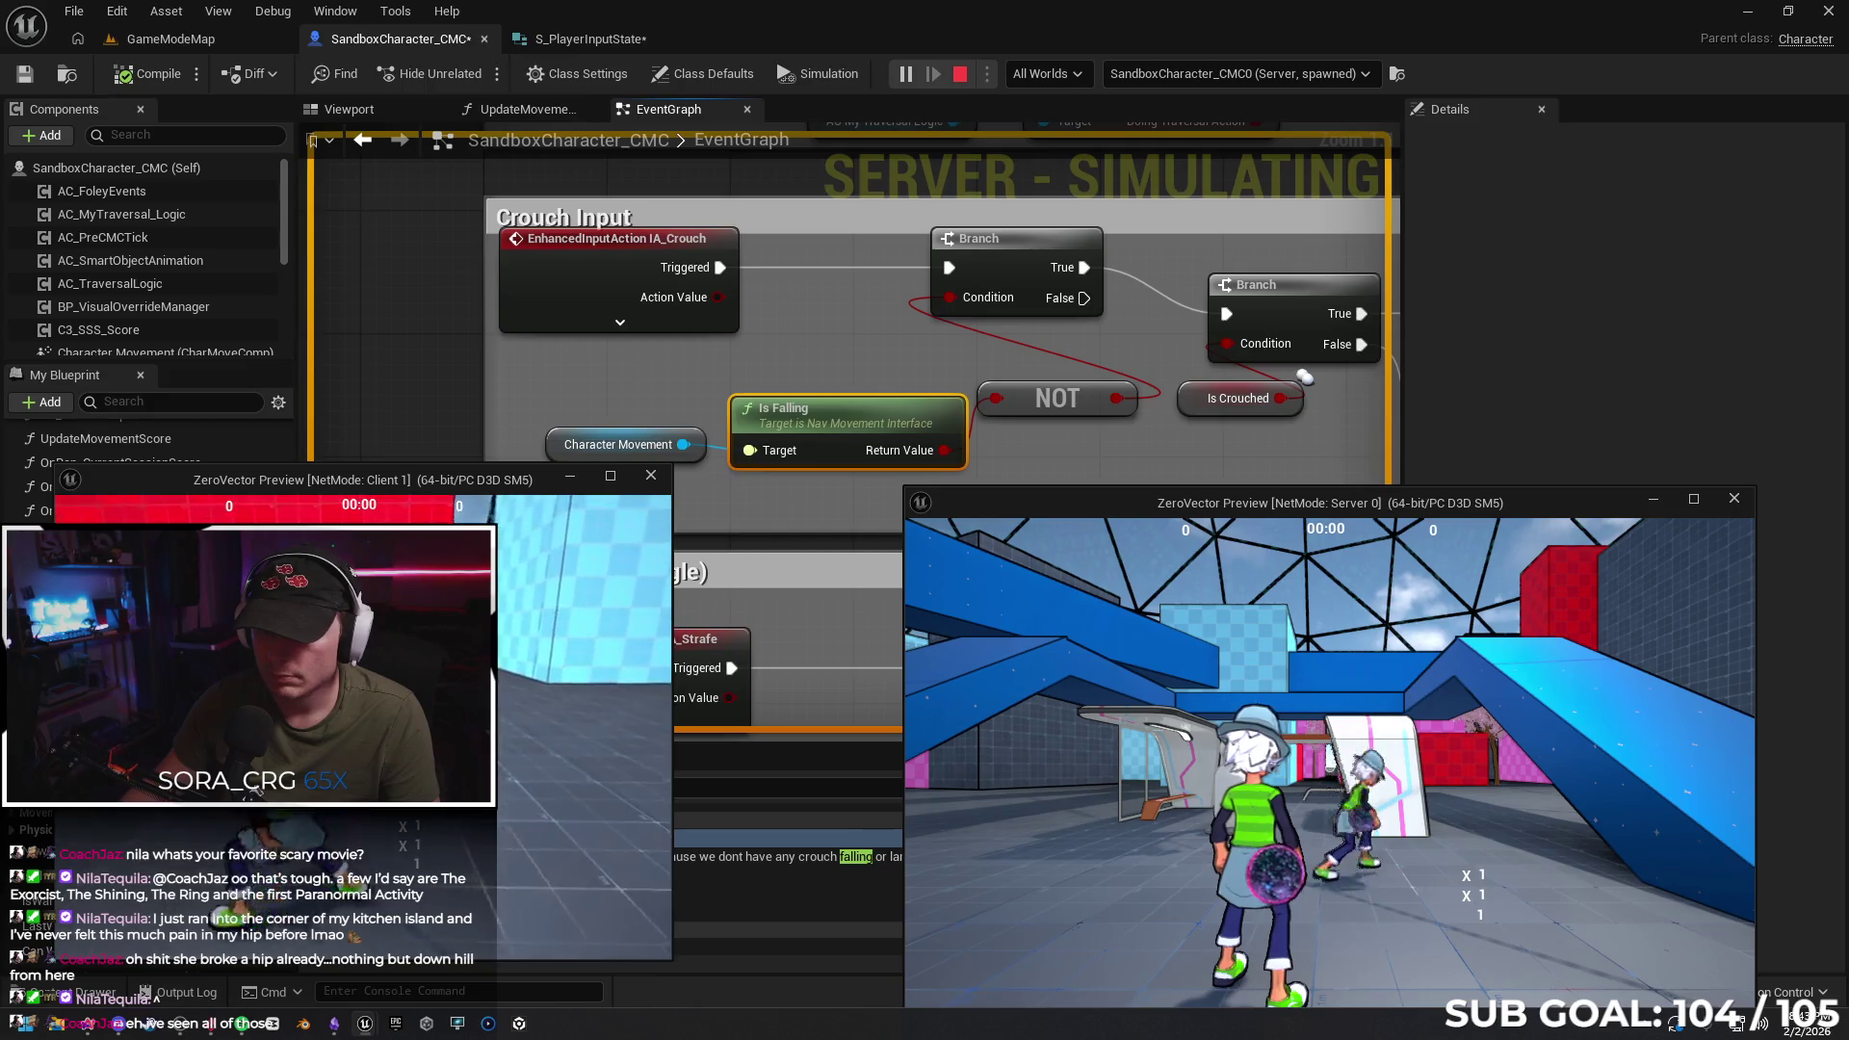
Stop the server-and-client play session while the Crouch Input logic is shown
key("Escape")
Inspect the Is Crouched variable's properties in the Crouch Input graph
mouse_move(1228, 453)
left_mouse_down()
mouse_move(1175, 474)
mouse_move(758, 507)
left_mouse_up()
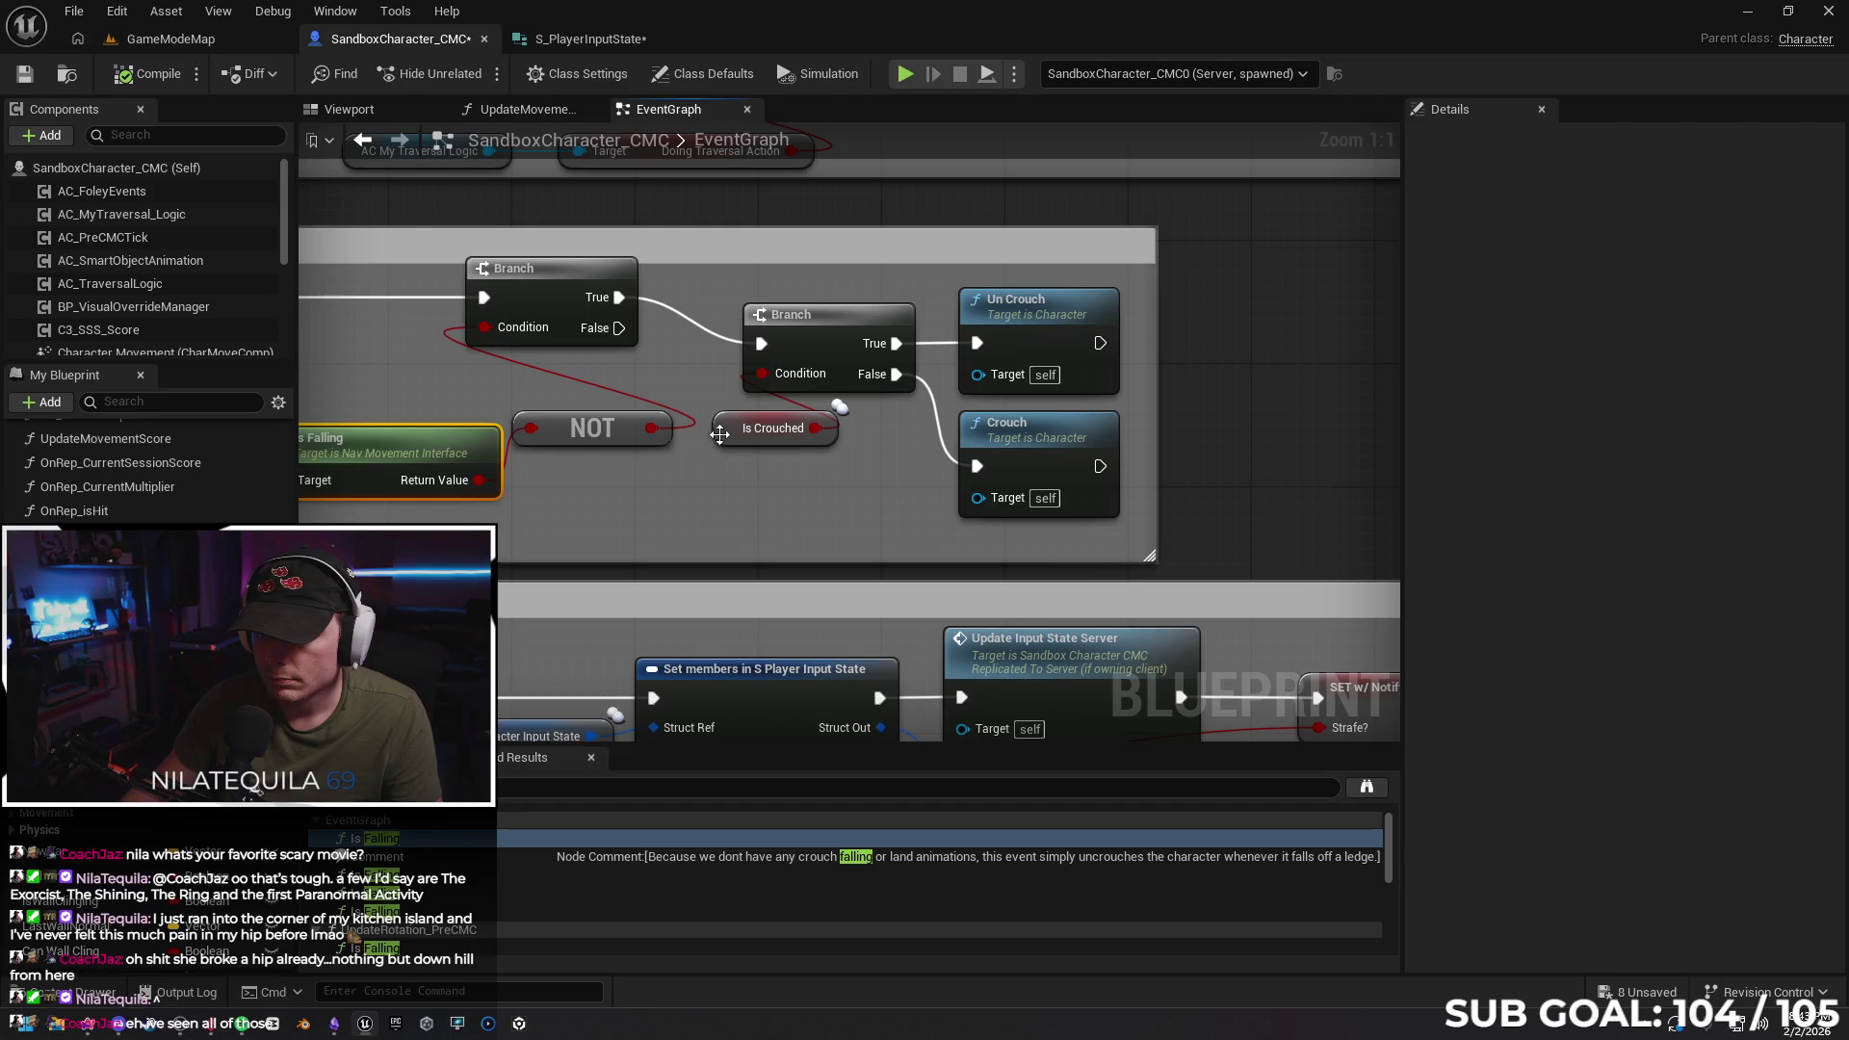
left_click(723, 432)
left_click(1423, 141)
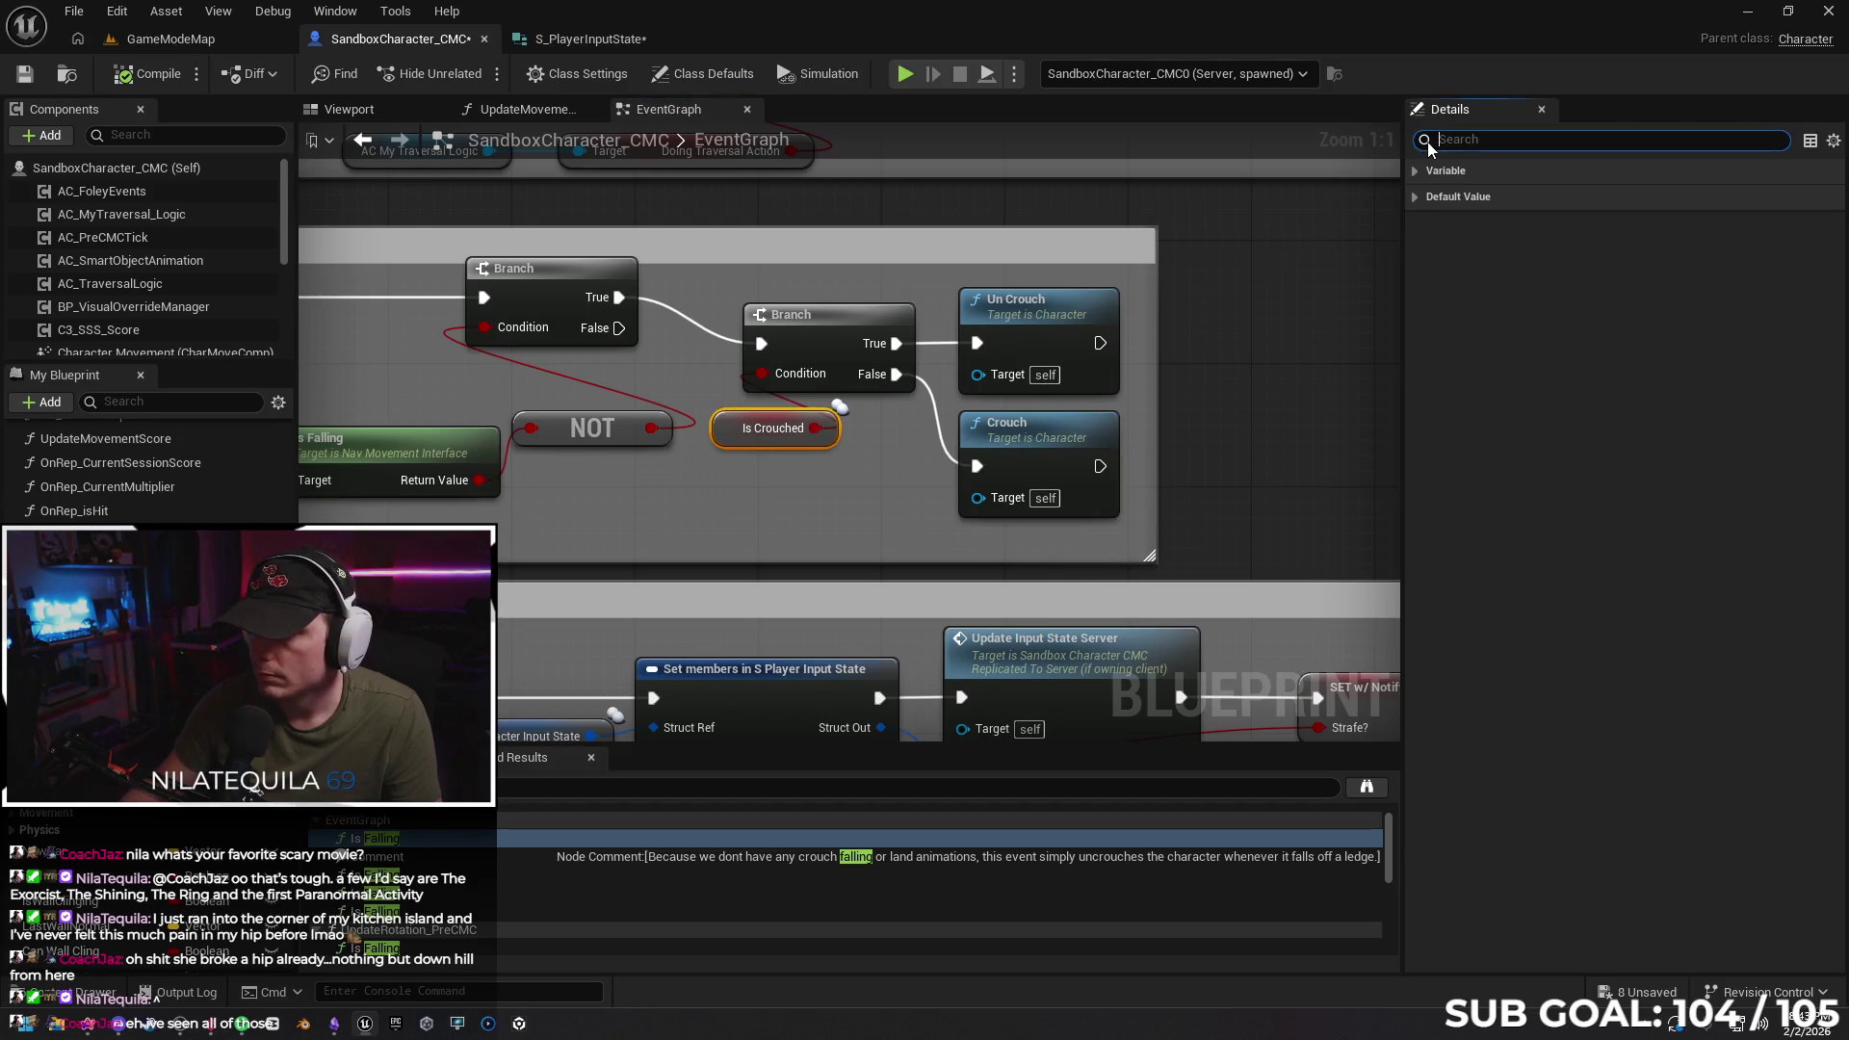
left_click(1419, 170)
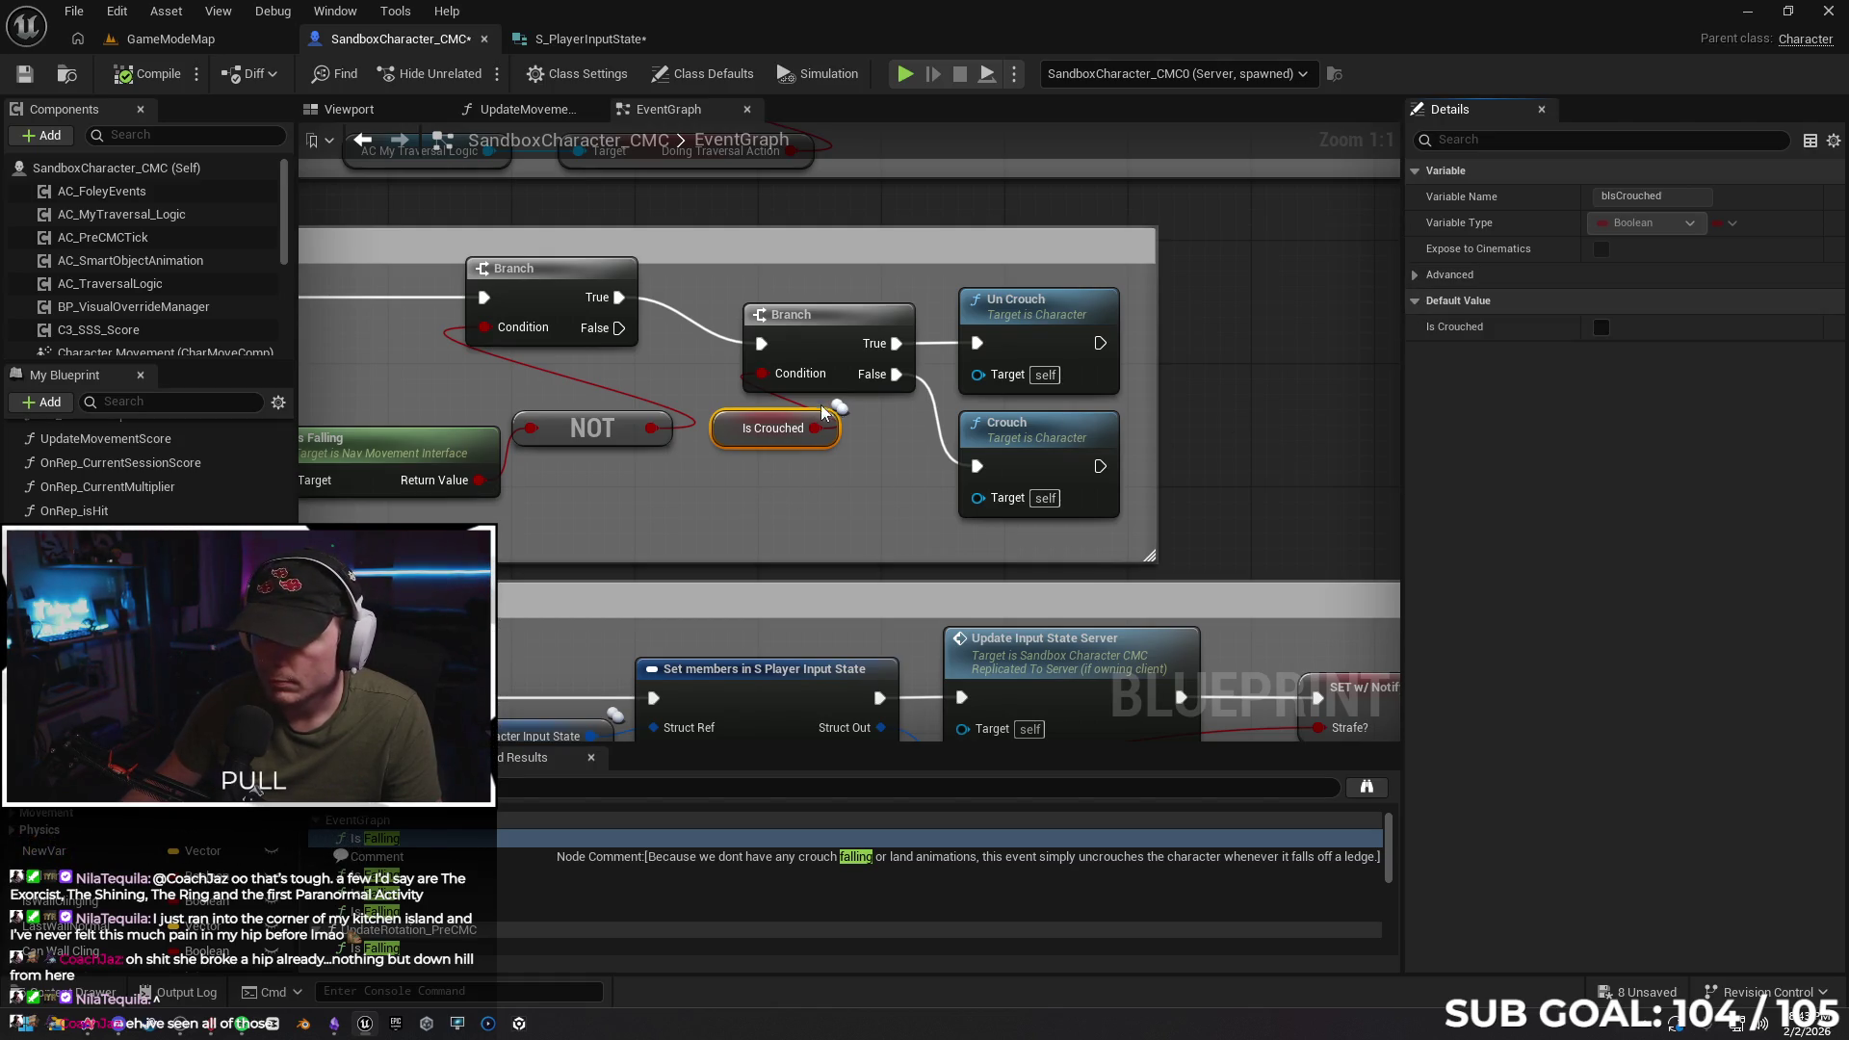
left_click(847, 412)
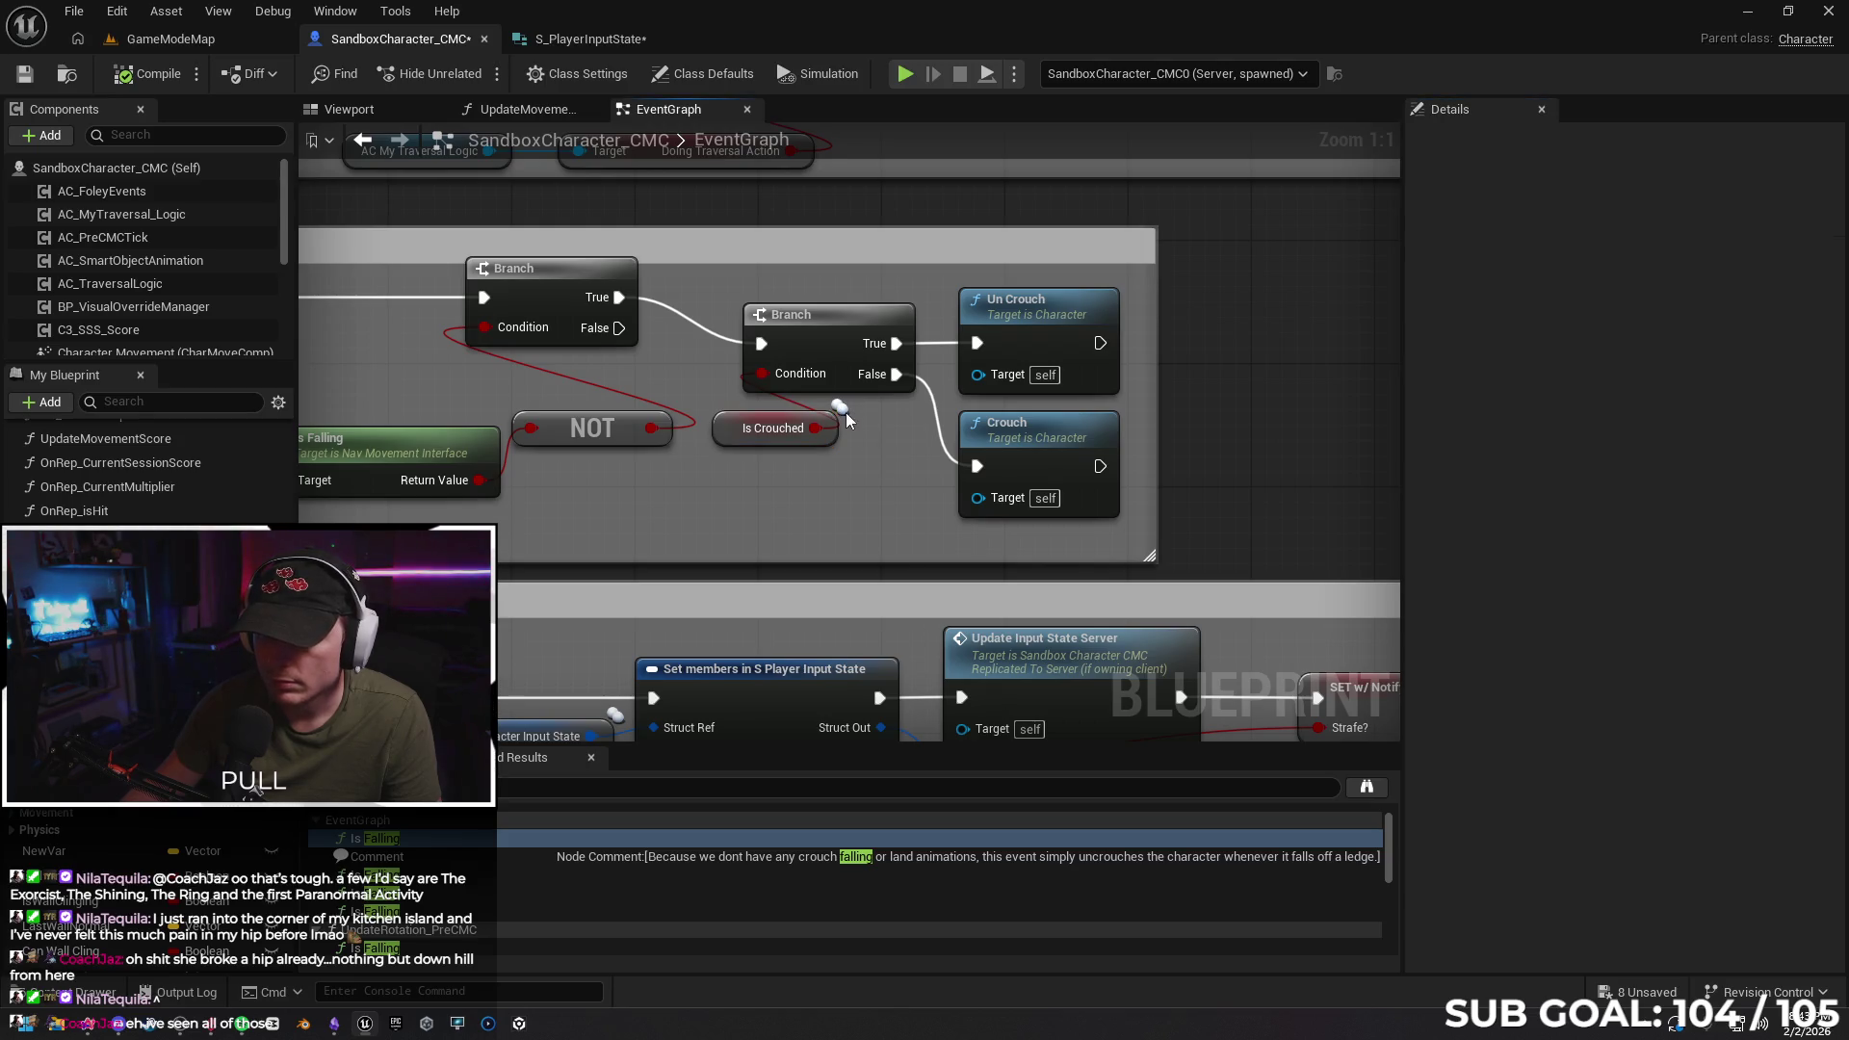
left_click(770, 427)
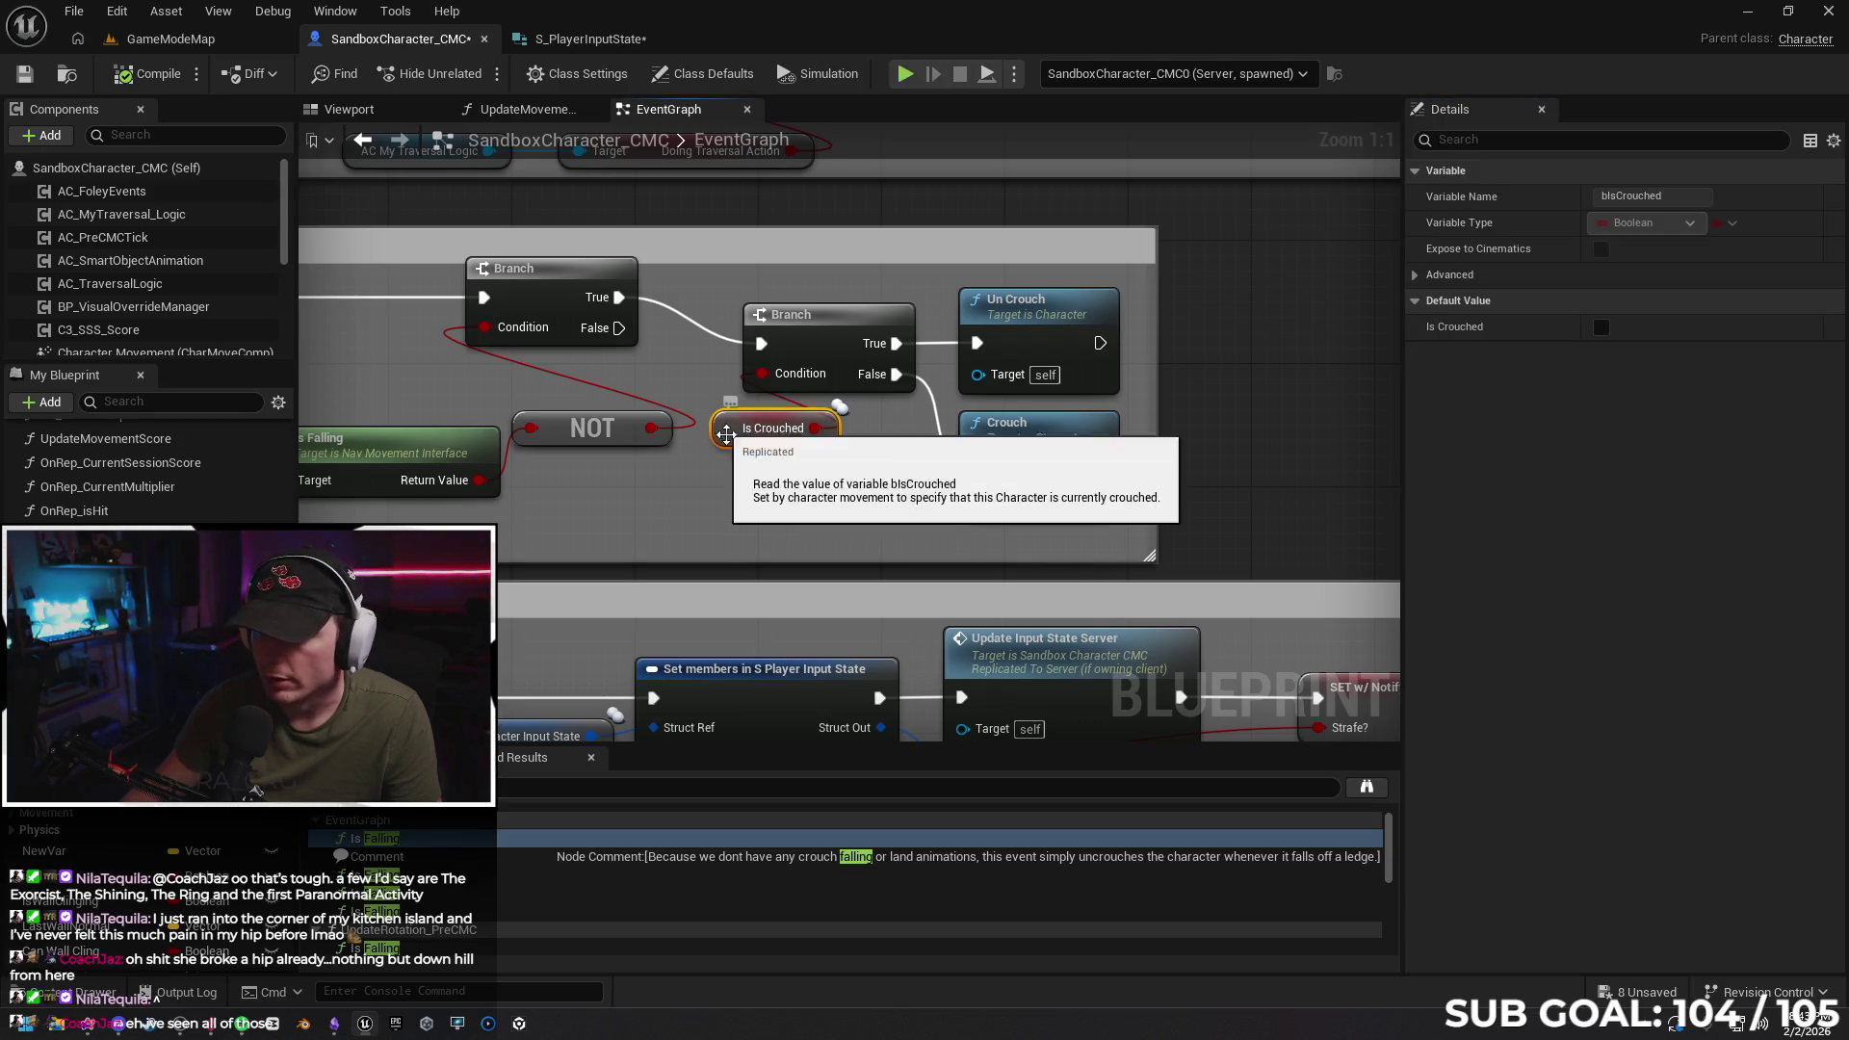
Inspect the Is Falling check and the CharacterMovement variable settings
left_click_drag(777, 508, 1144, 495)
left_click(814, 439)
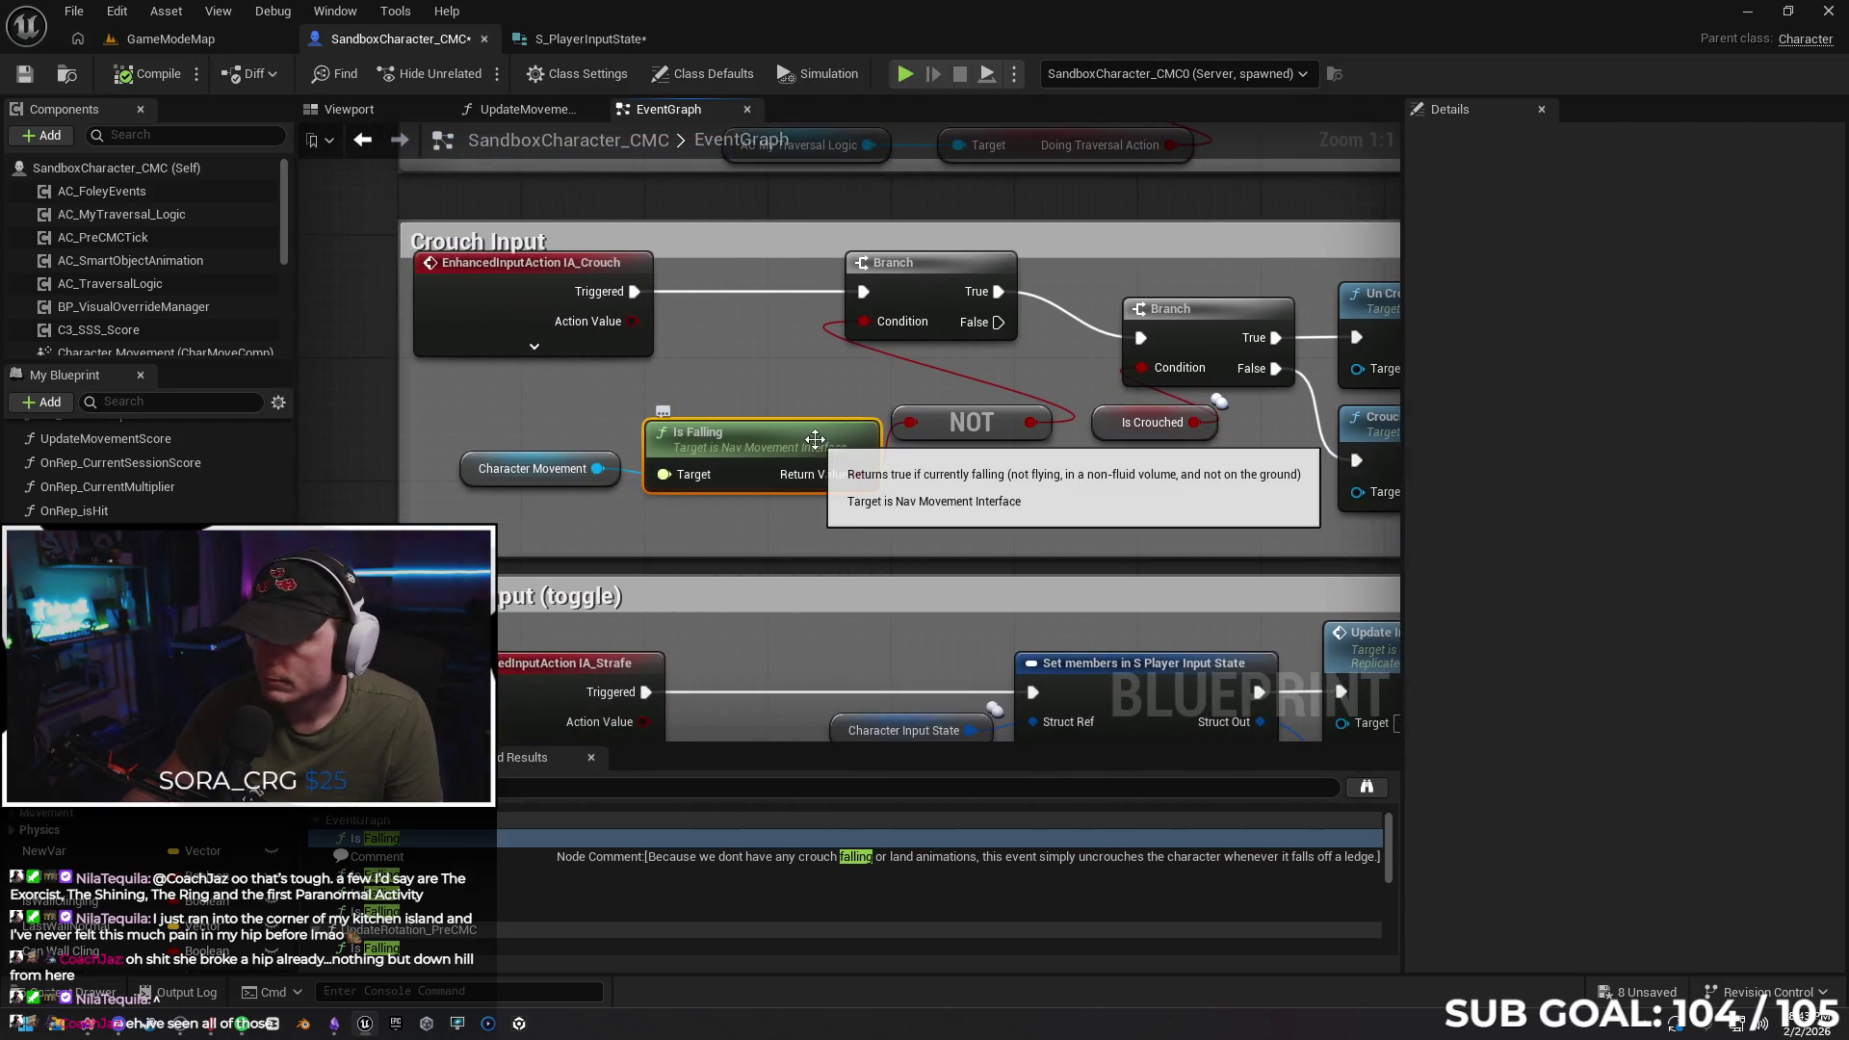
left_click(472, 472)
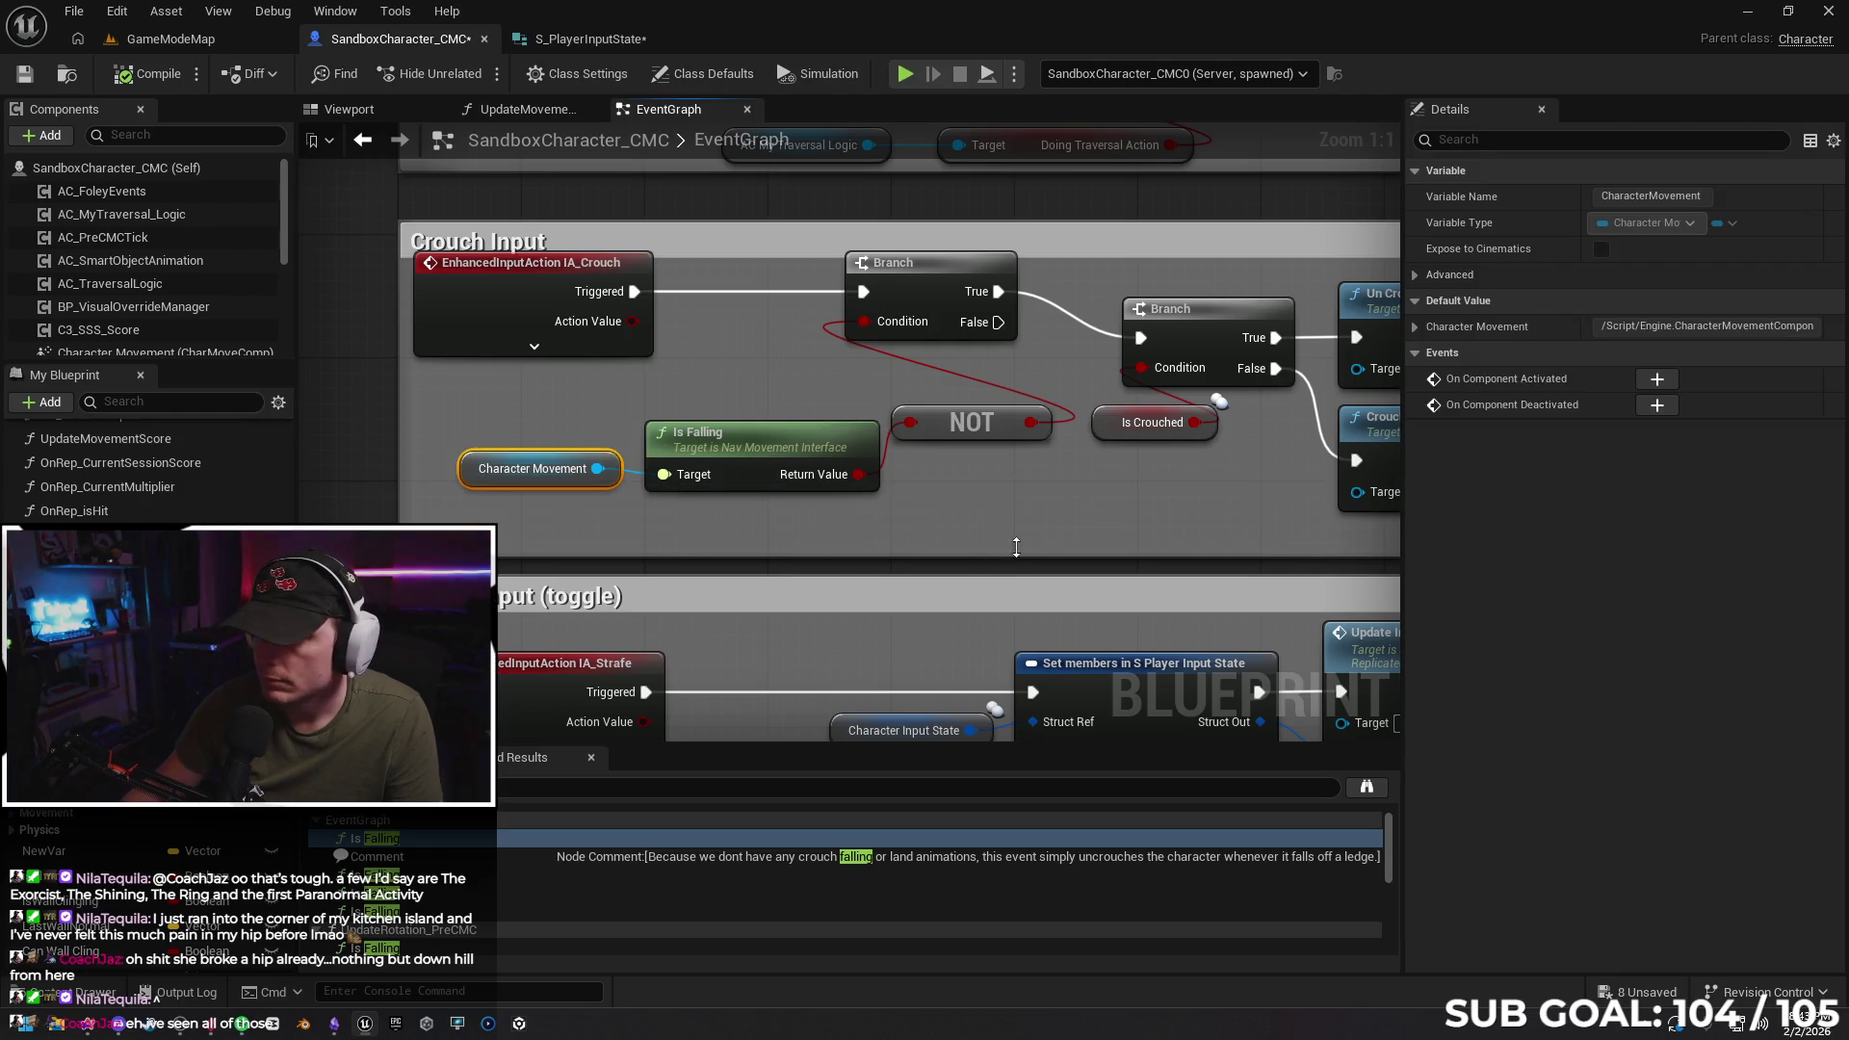
Enable Network Always Replicate Transform Update Timestamp on CharacterMovement and start a multiplayer test
left_click(1416, 326)
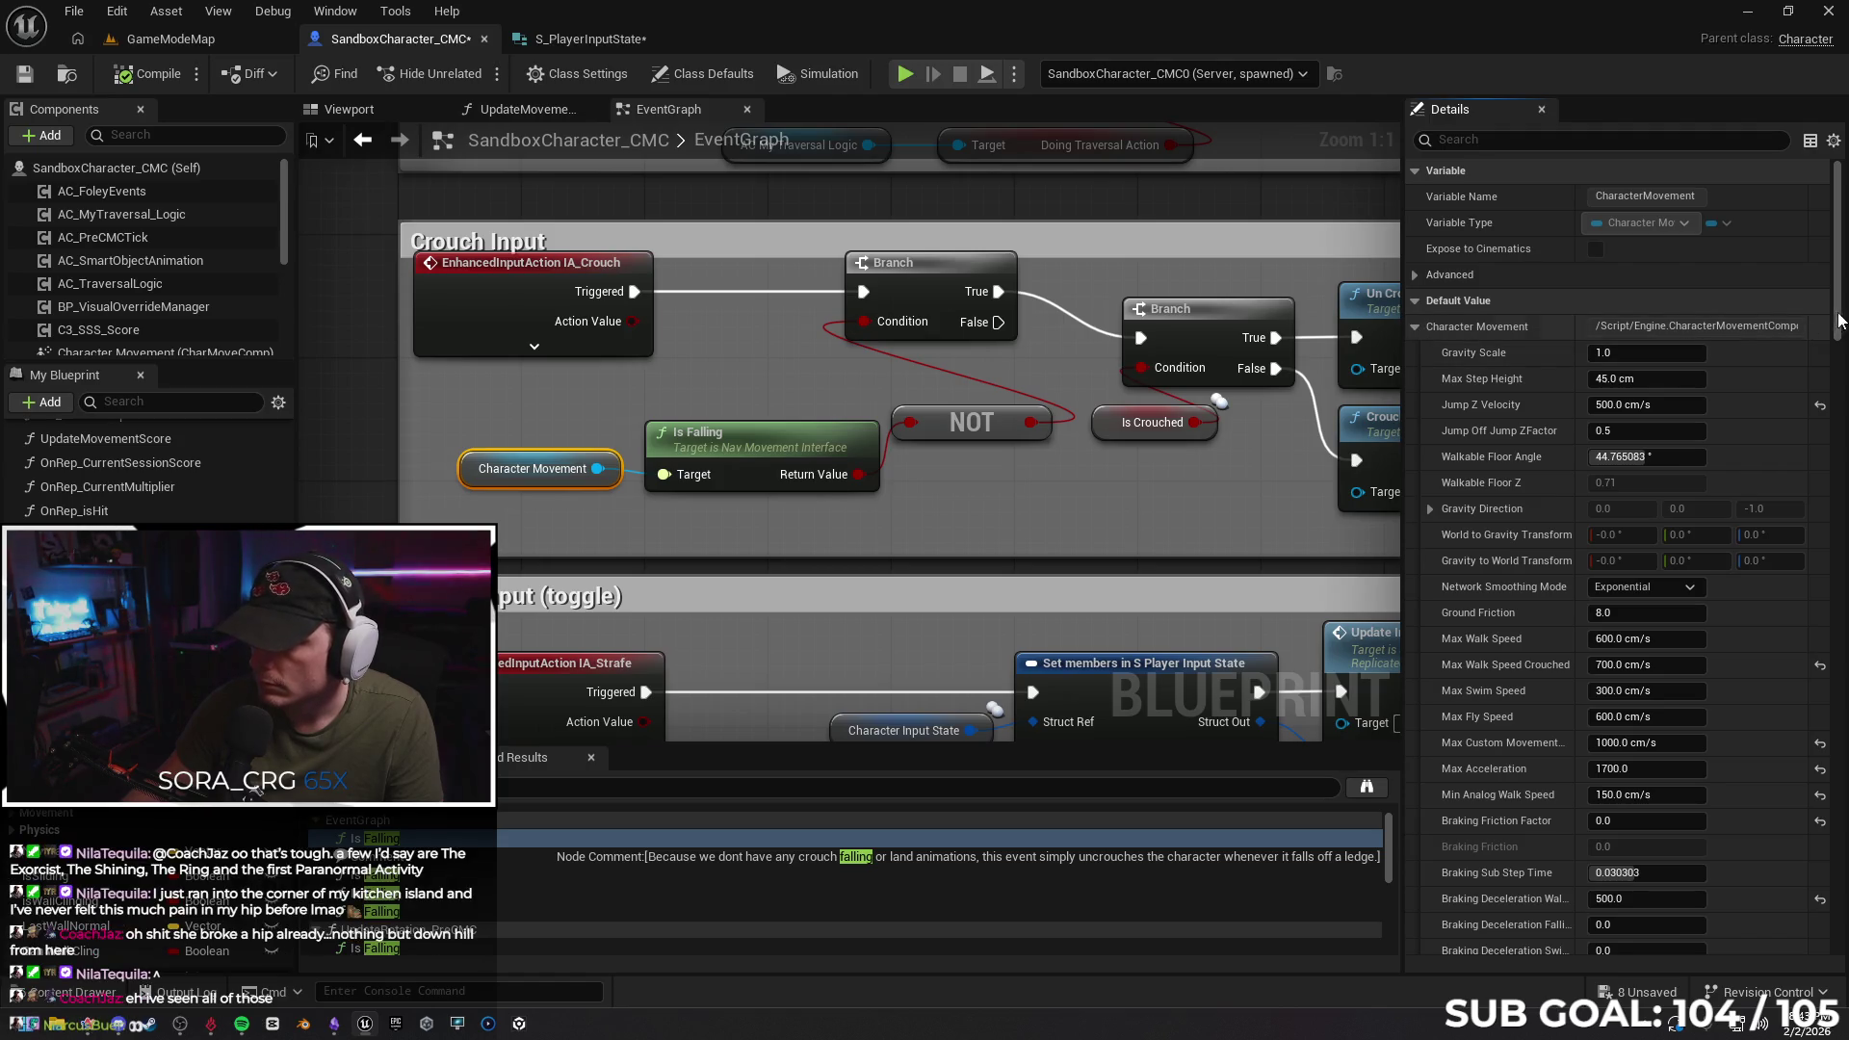
left_click(1563, 139)
type("rep")
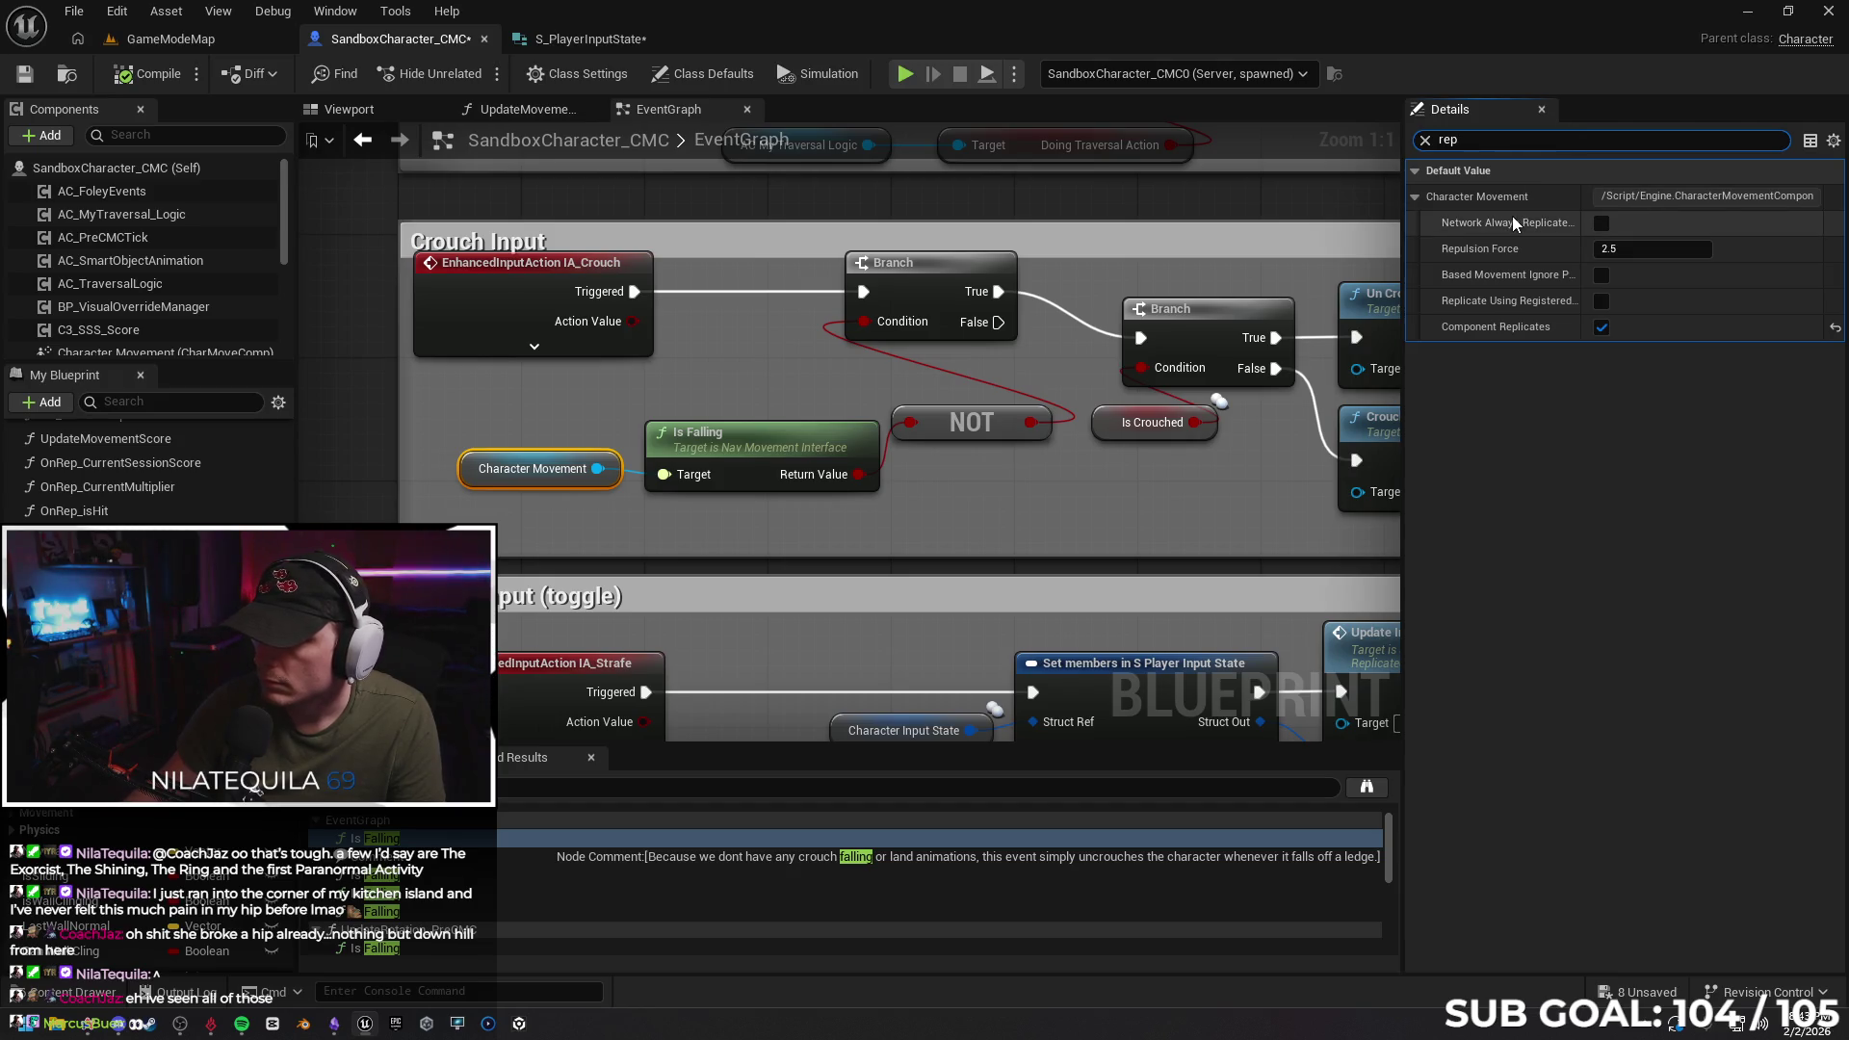
mouse_move(1488, 308)
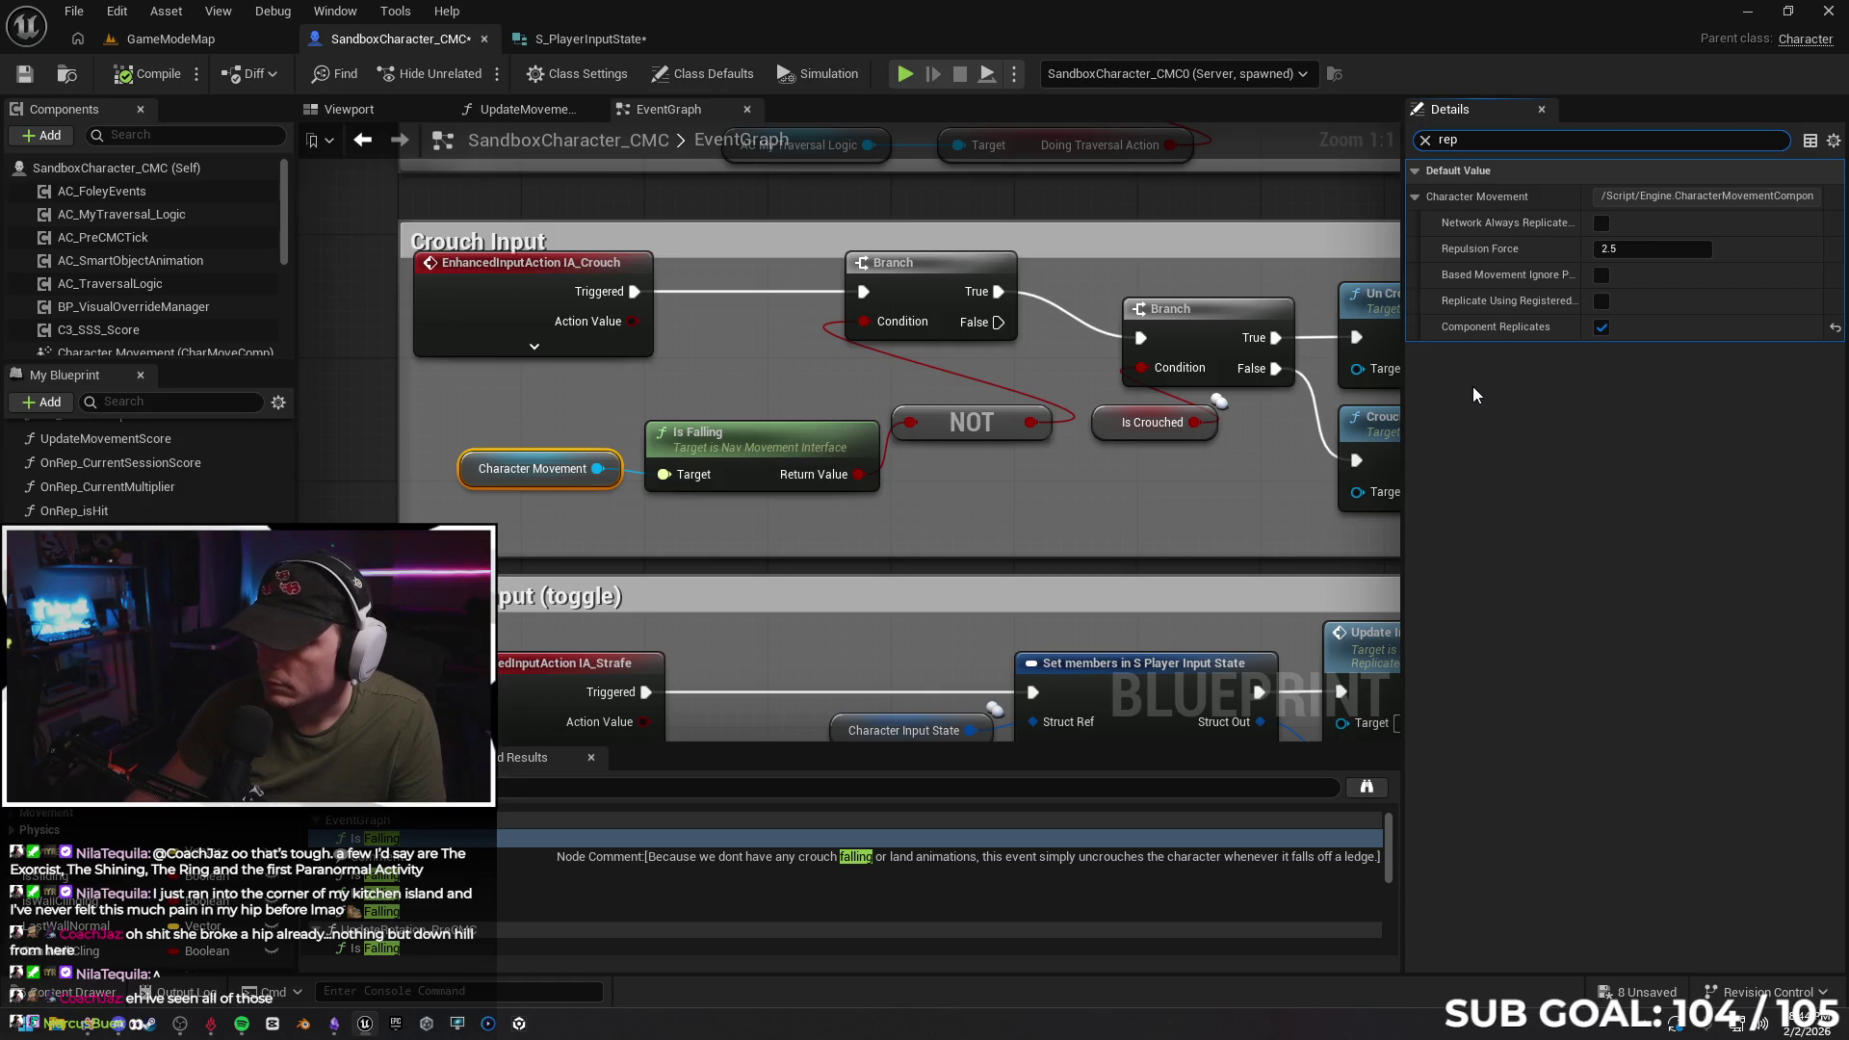
mouse_move(1475, 228)
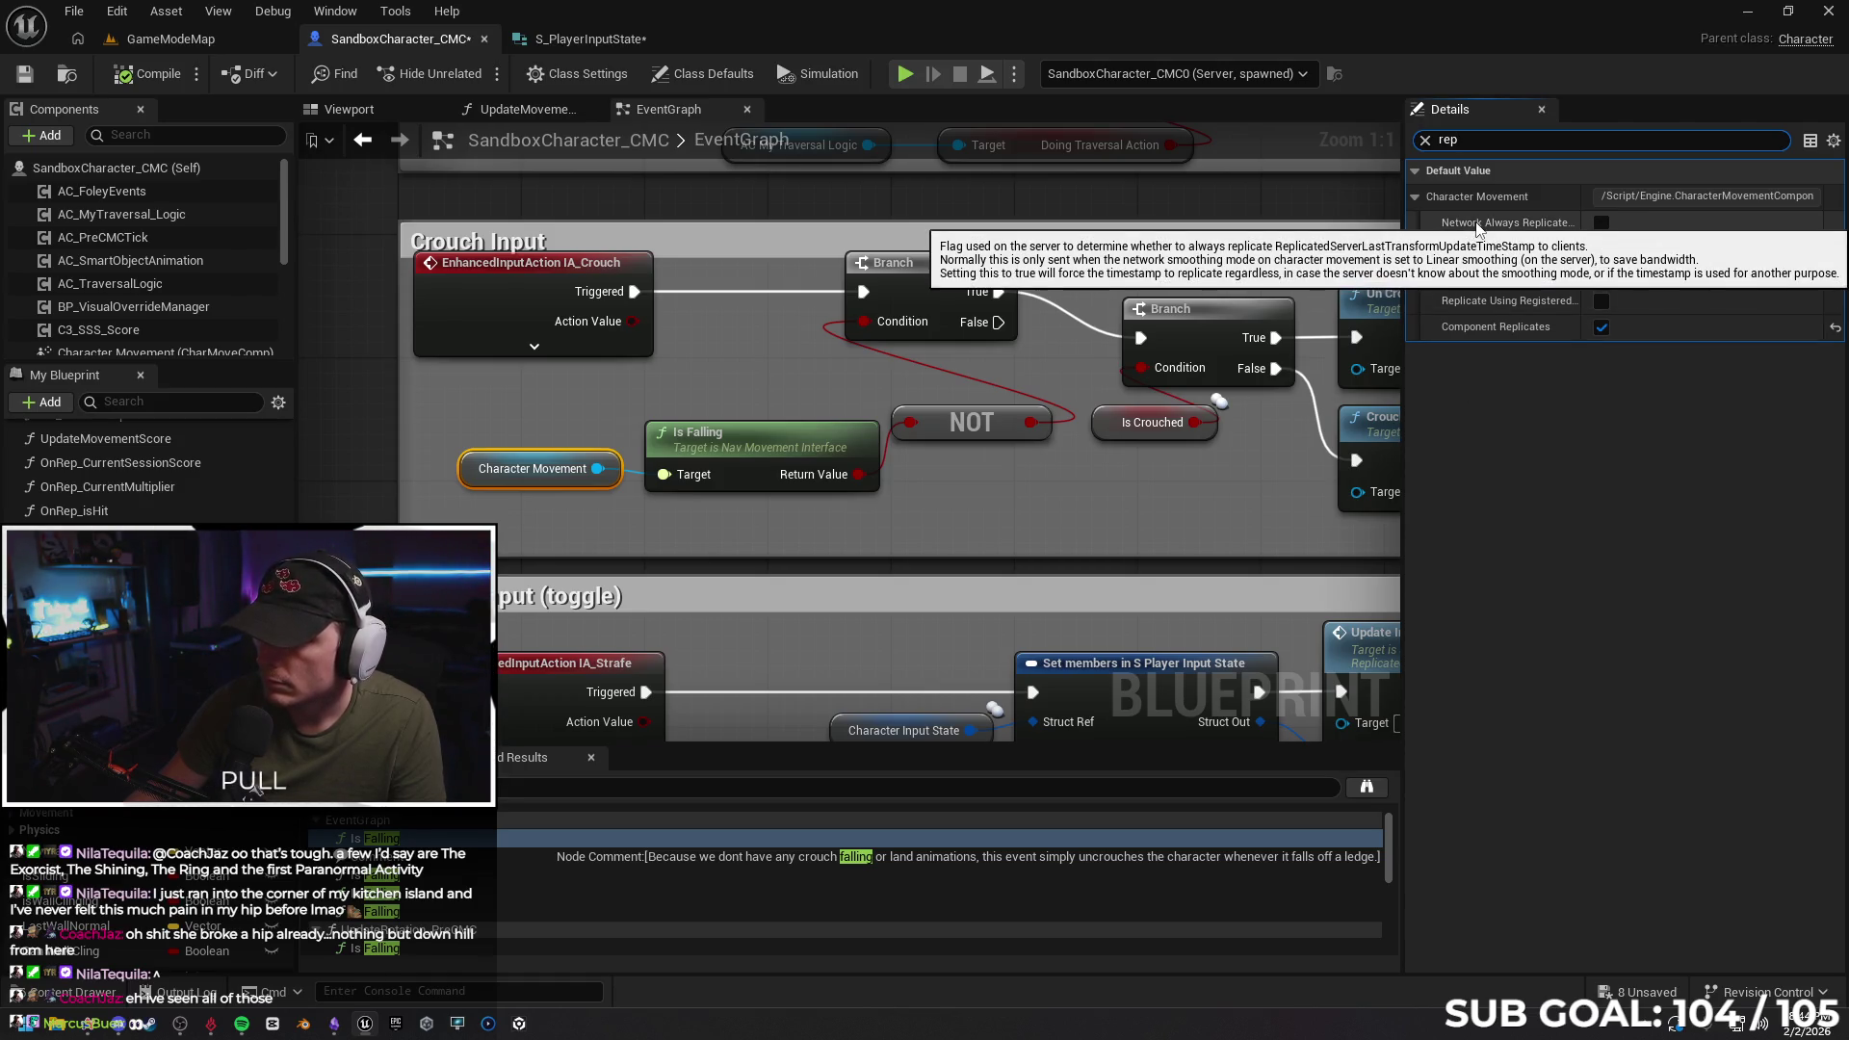
left_click(1600, 224)
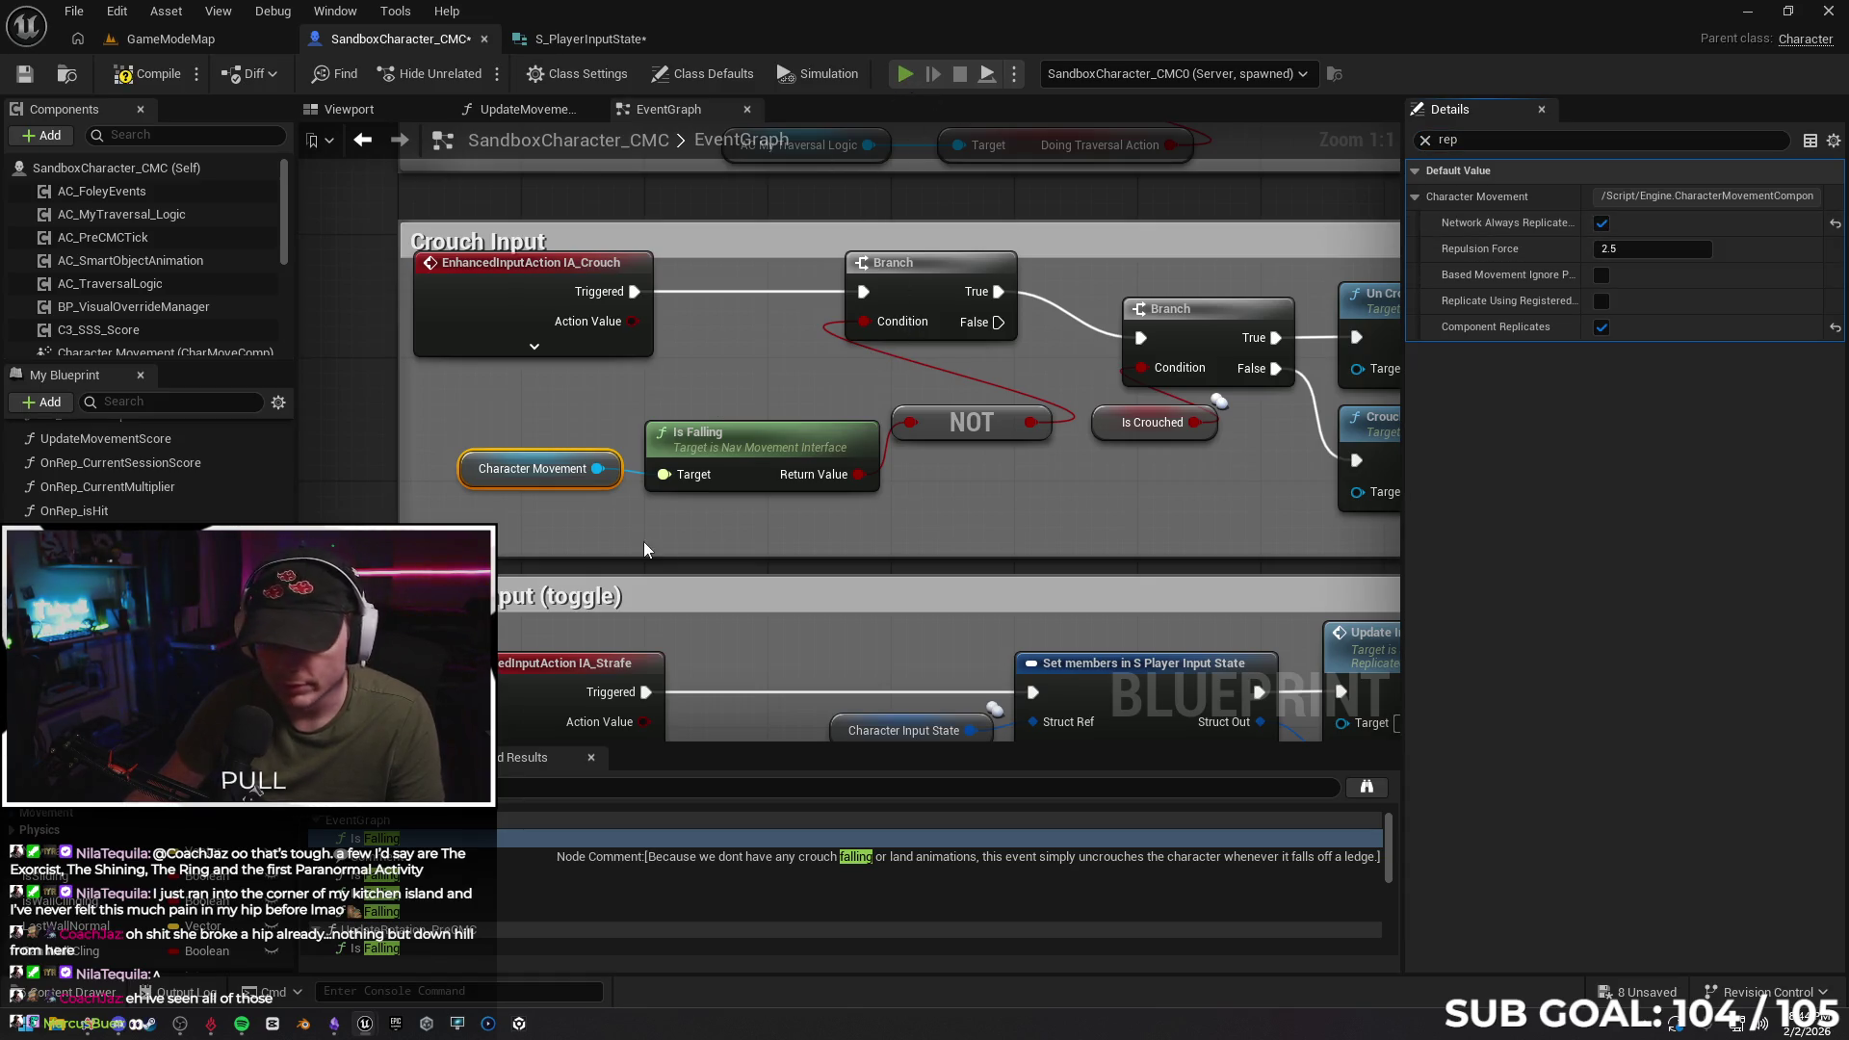
key("alt+p")
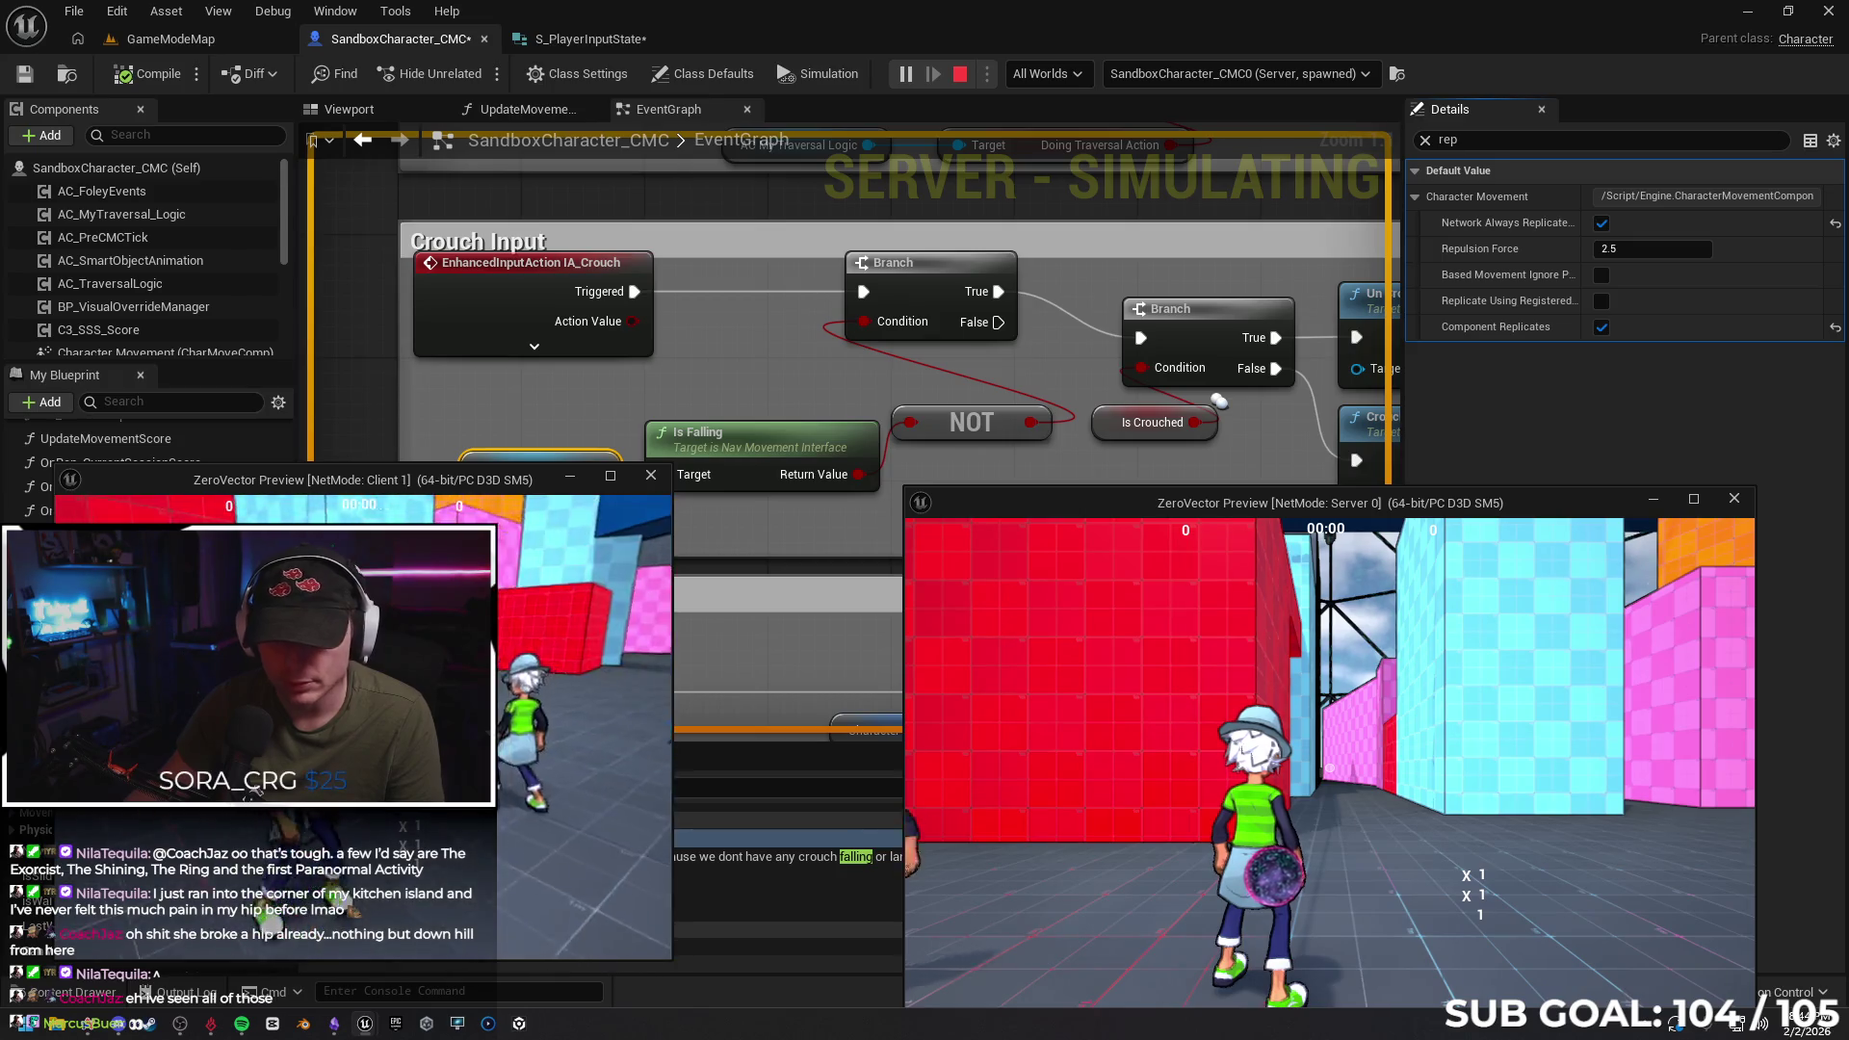
Stop the multiplayer test and clear the 'rep' filter from CharacterMovement's details
key("Escape")
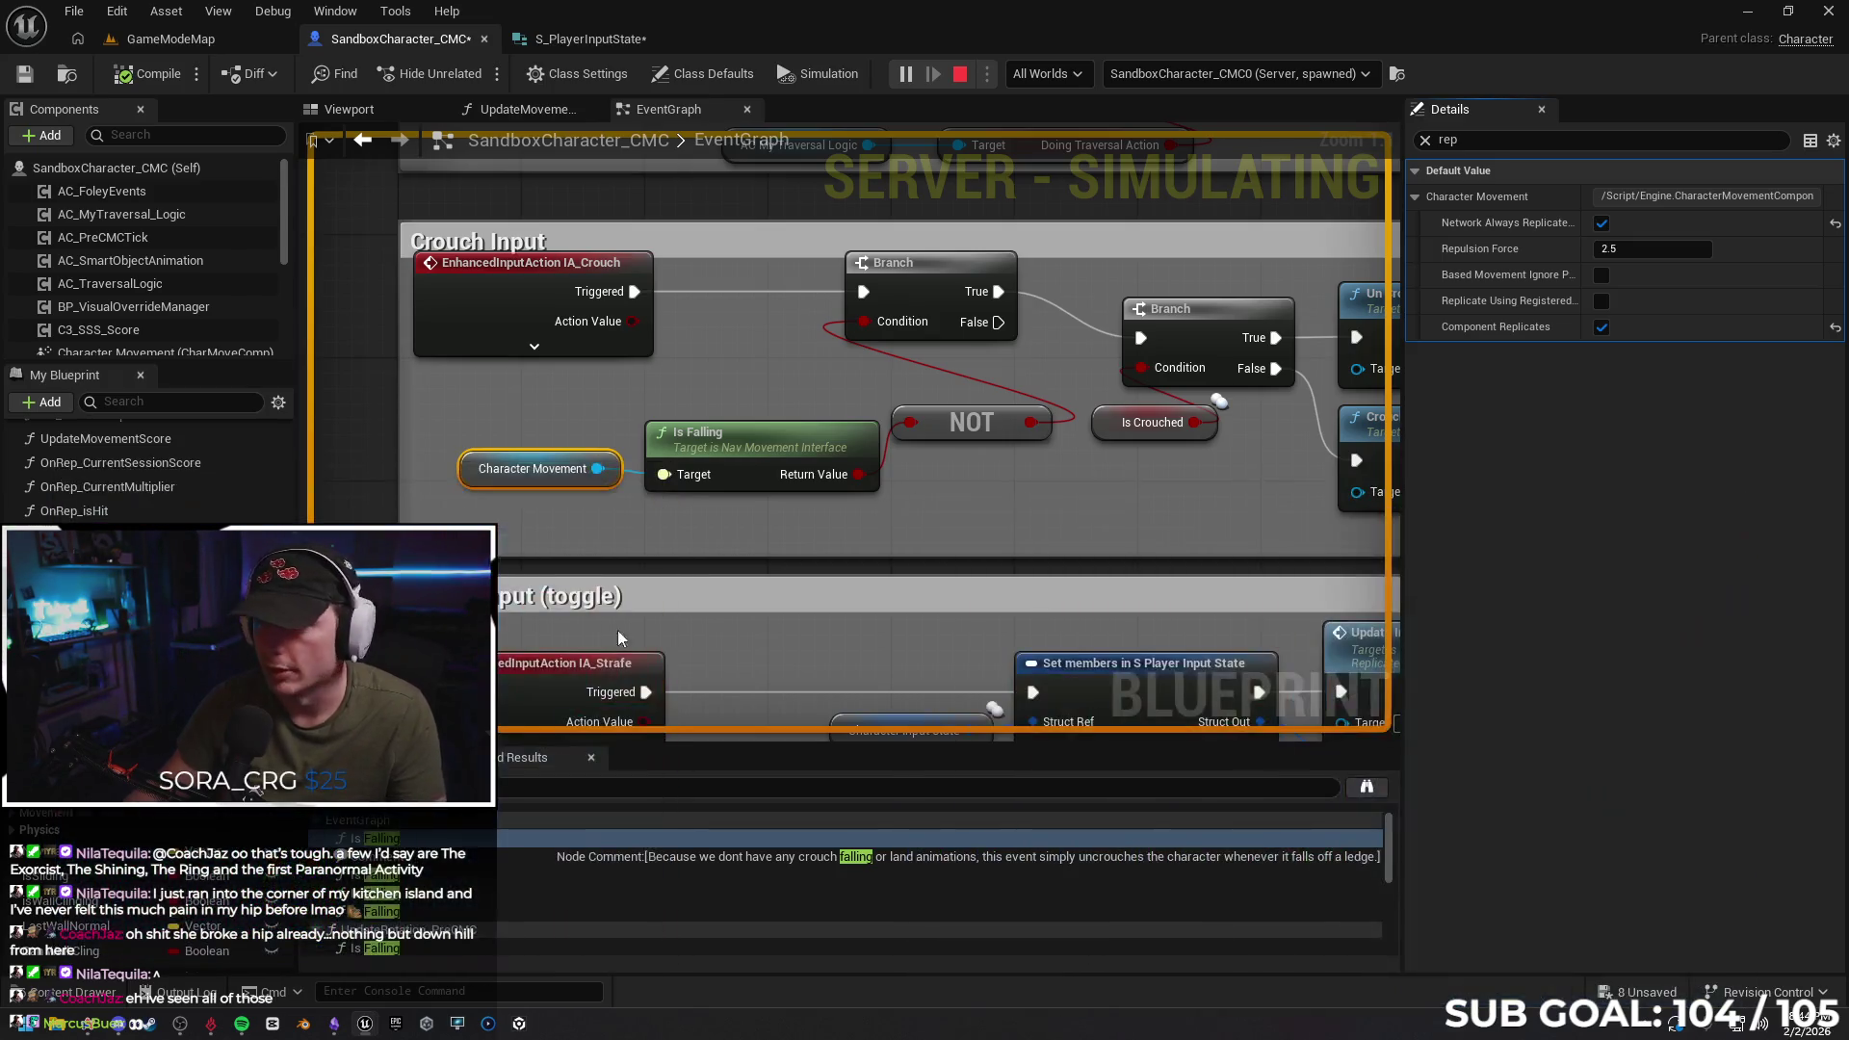
left_click(1424, 140)
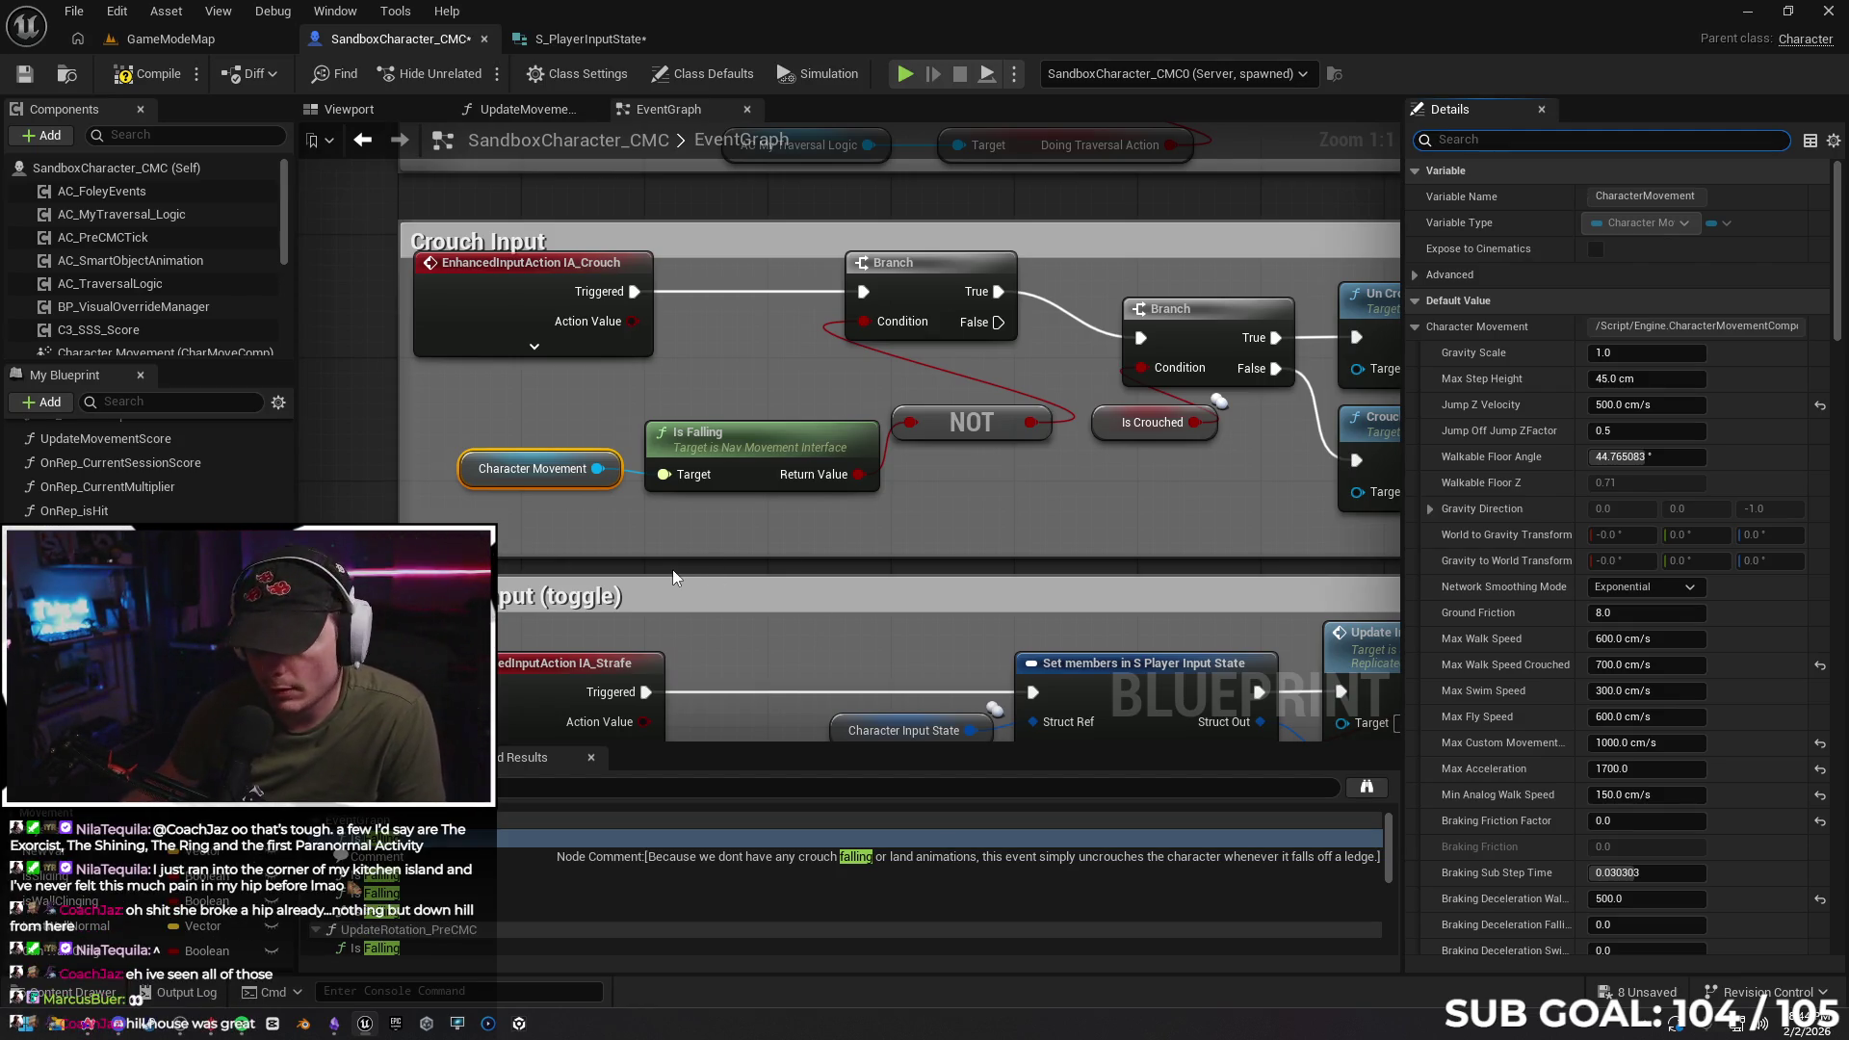
Review the Strafe and Crouch Input sections, then jump to the walking-off-ledge uncrouch comment
mouse_move(771, 556)
left_mouse_down()
mouse_move(714, 497)
mouse_move(701, 567)
mouse_move(674, 592)
left_mouse_up()
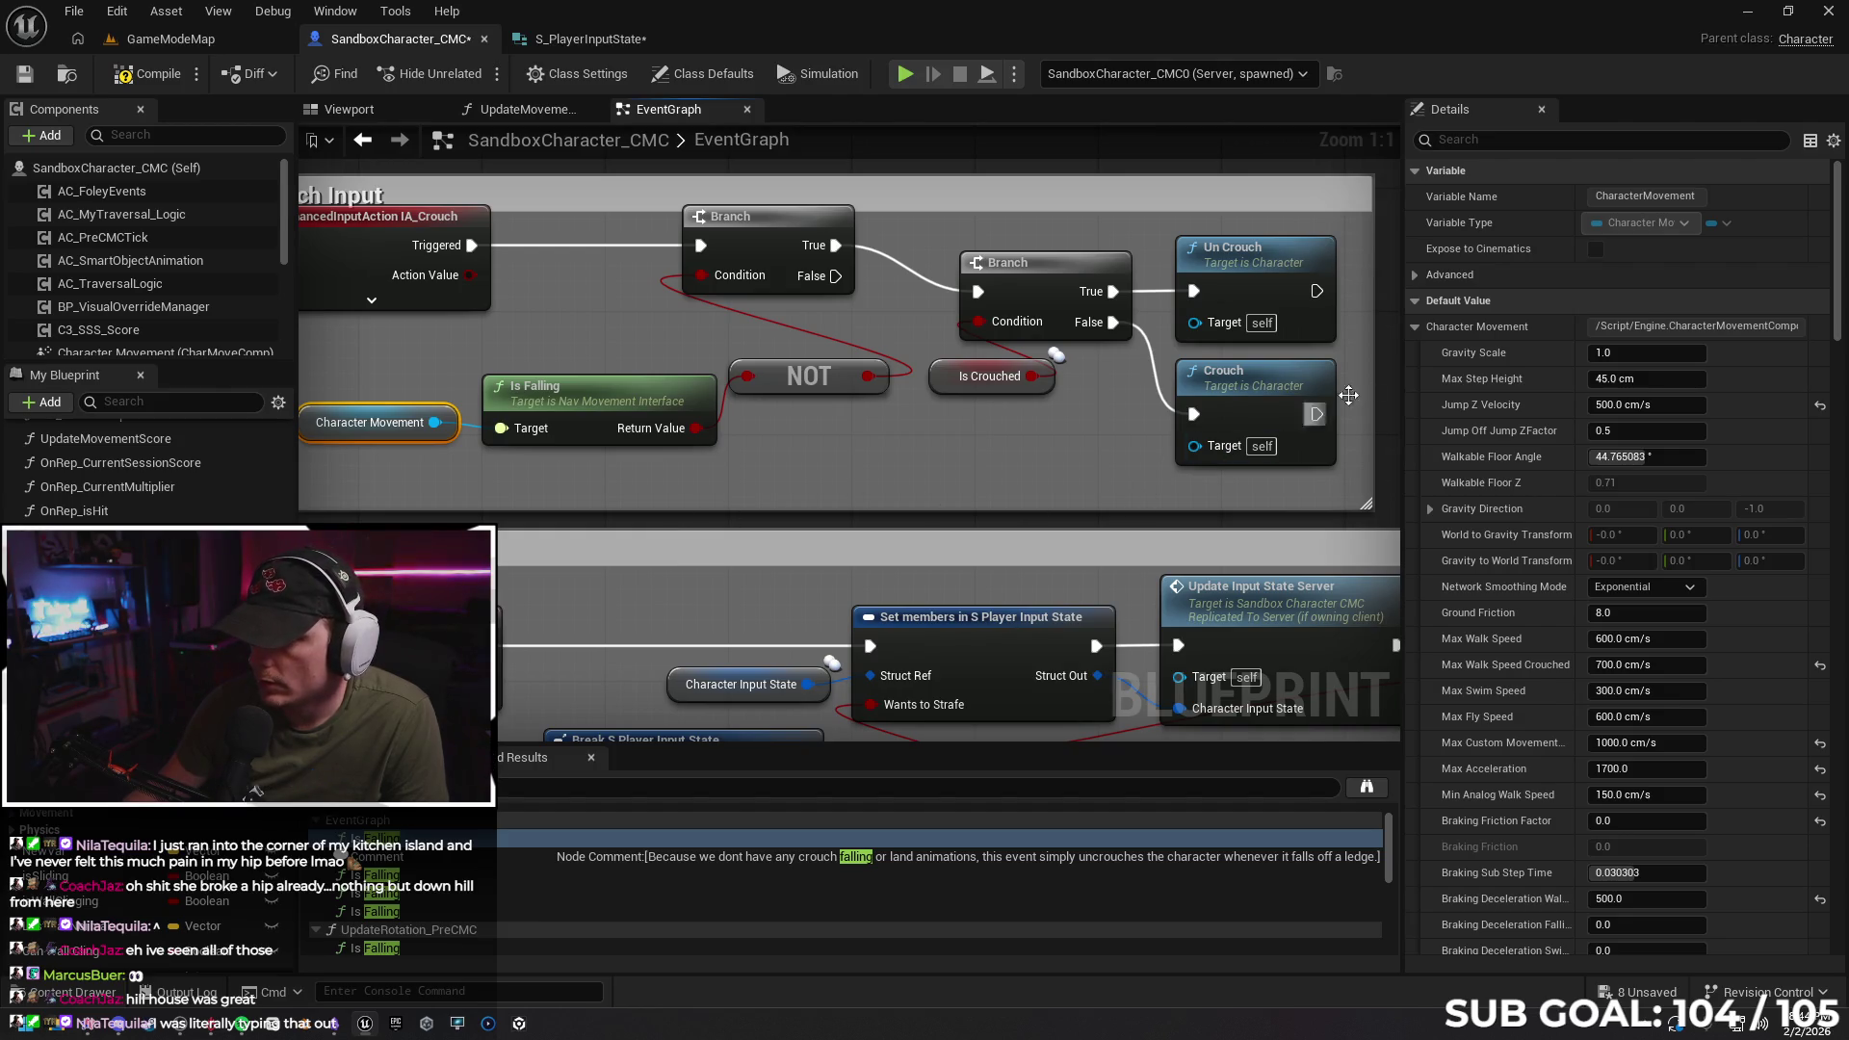
left_click(1414, 274)
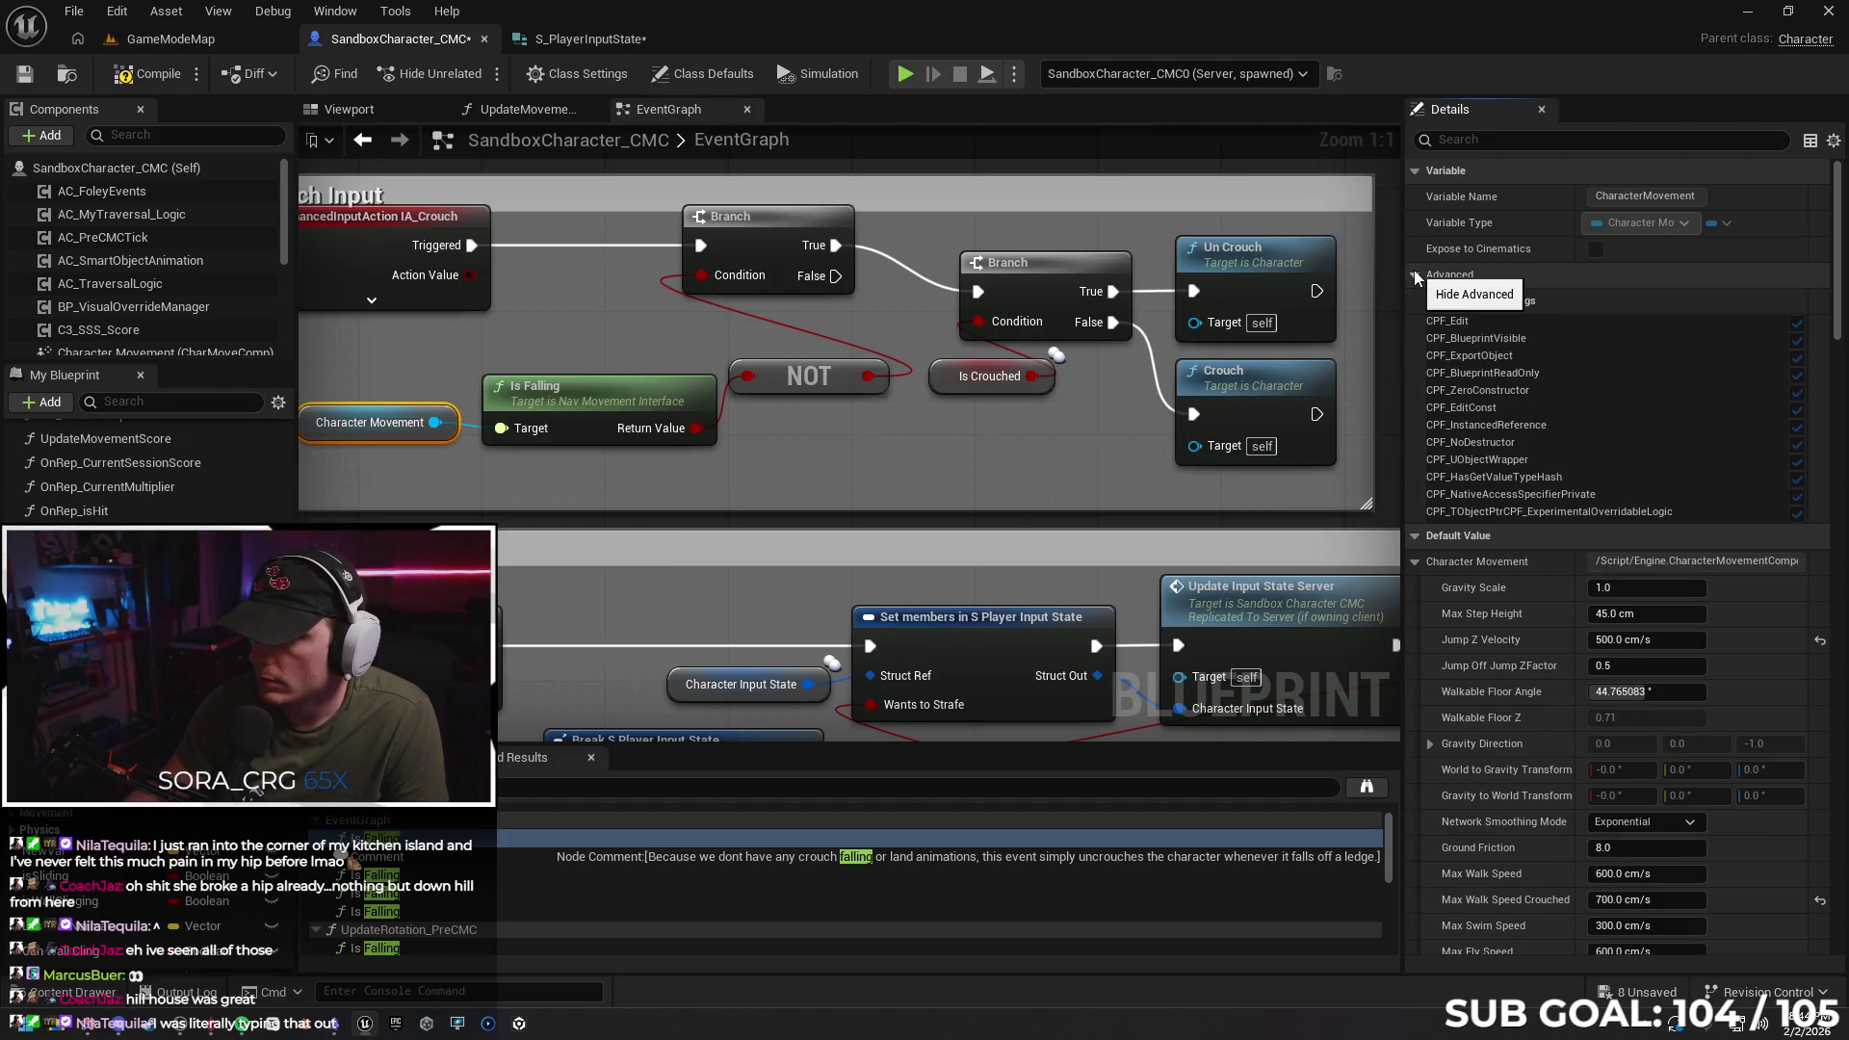
left_click(1414, 274)
left_click_drag(876, 464, 1045, 526)
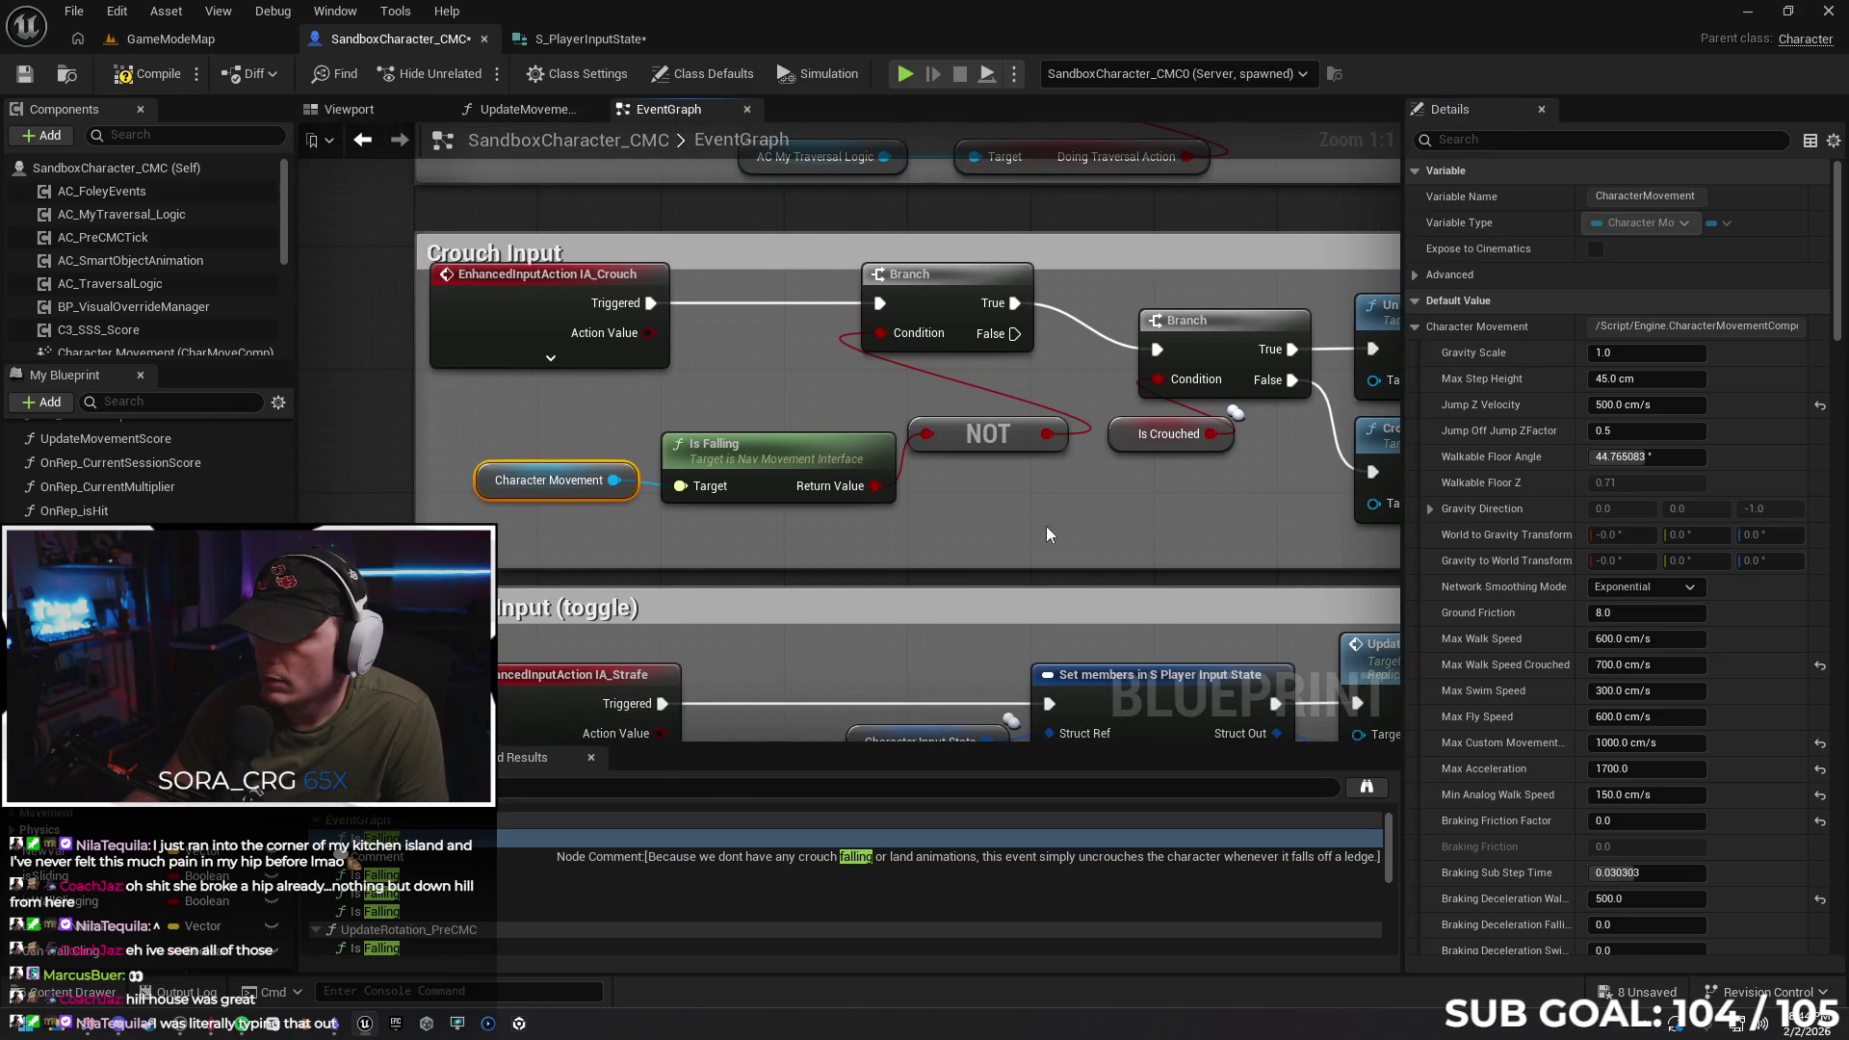
left_click(464, 857)
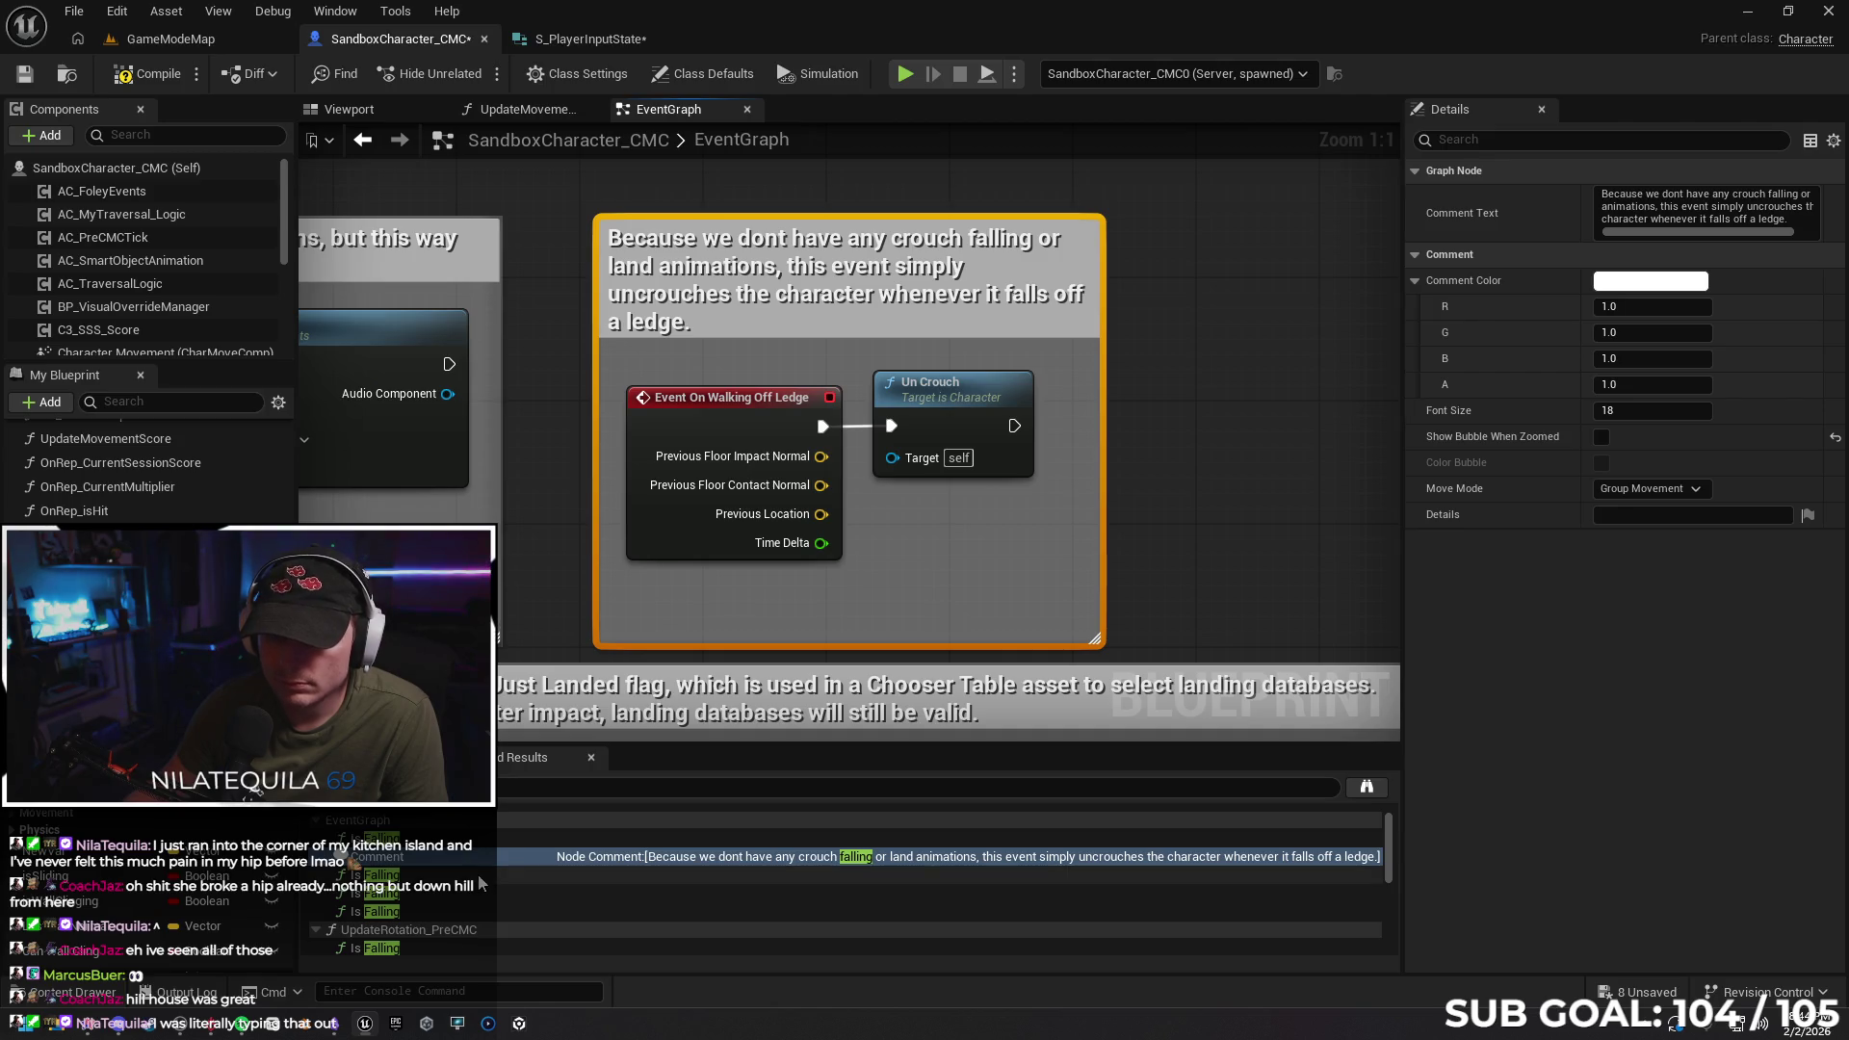
Step through the Is Falling checks in Crouch Sliding and beside RPC_ToggleSlide
left_click(468, 875)
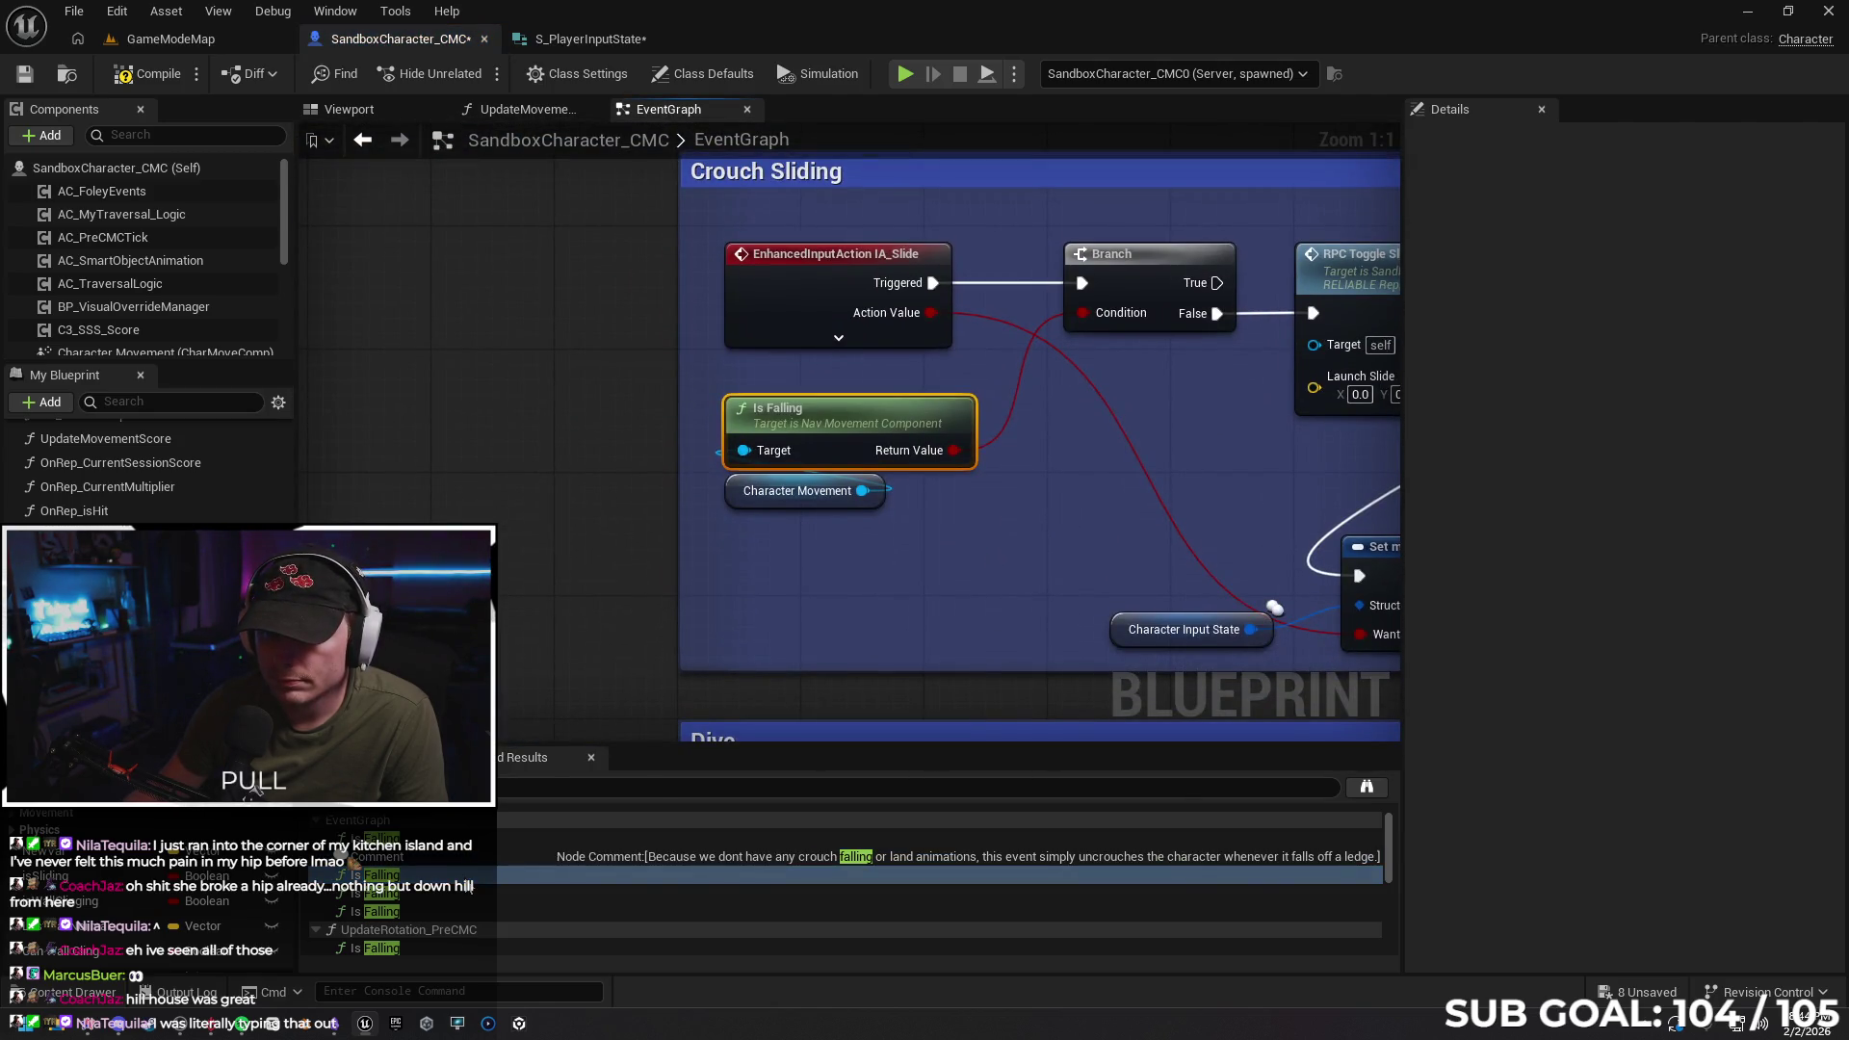
left_click(474, 896)
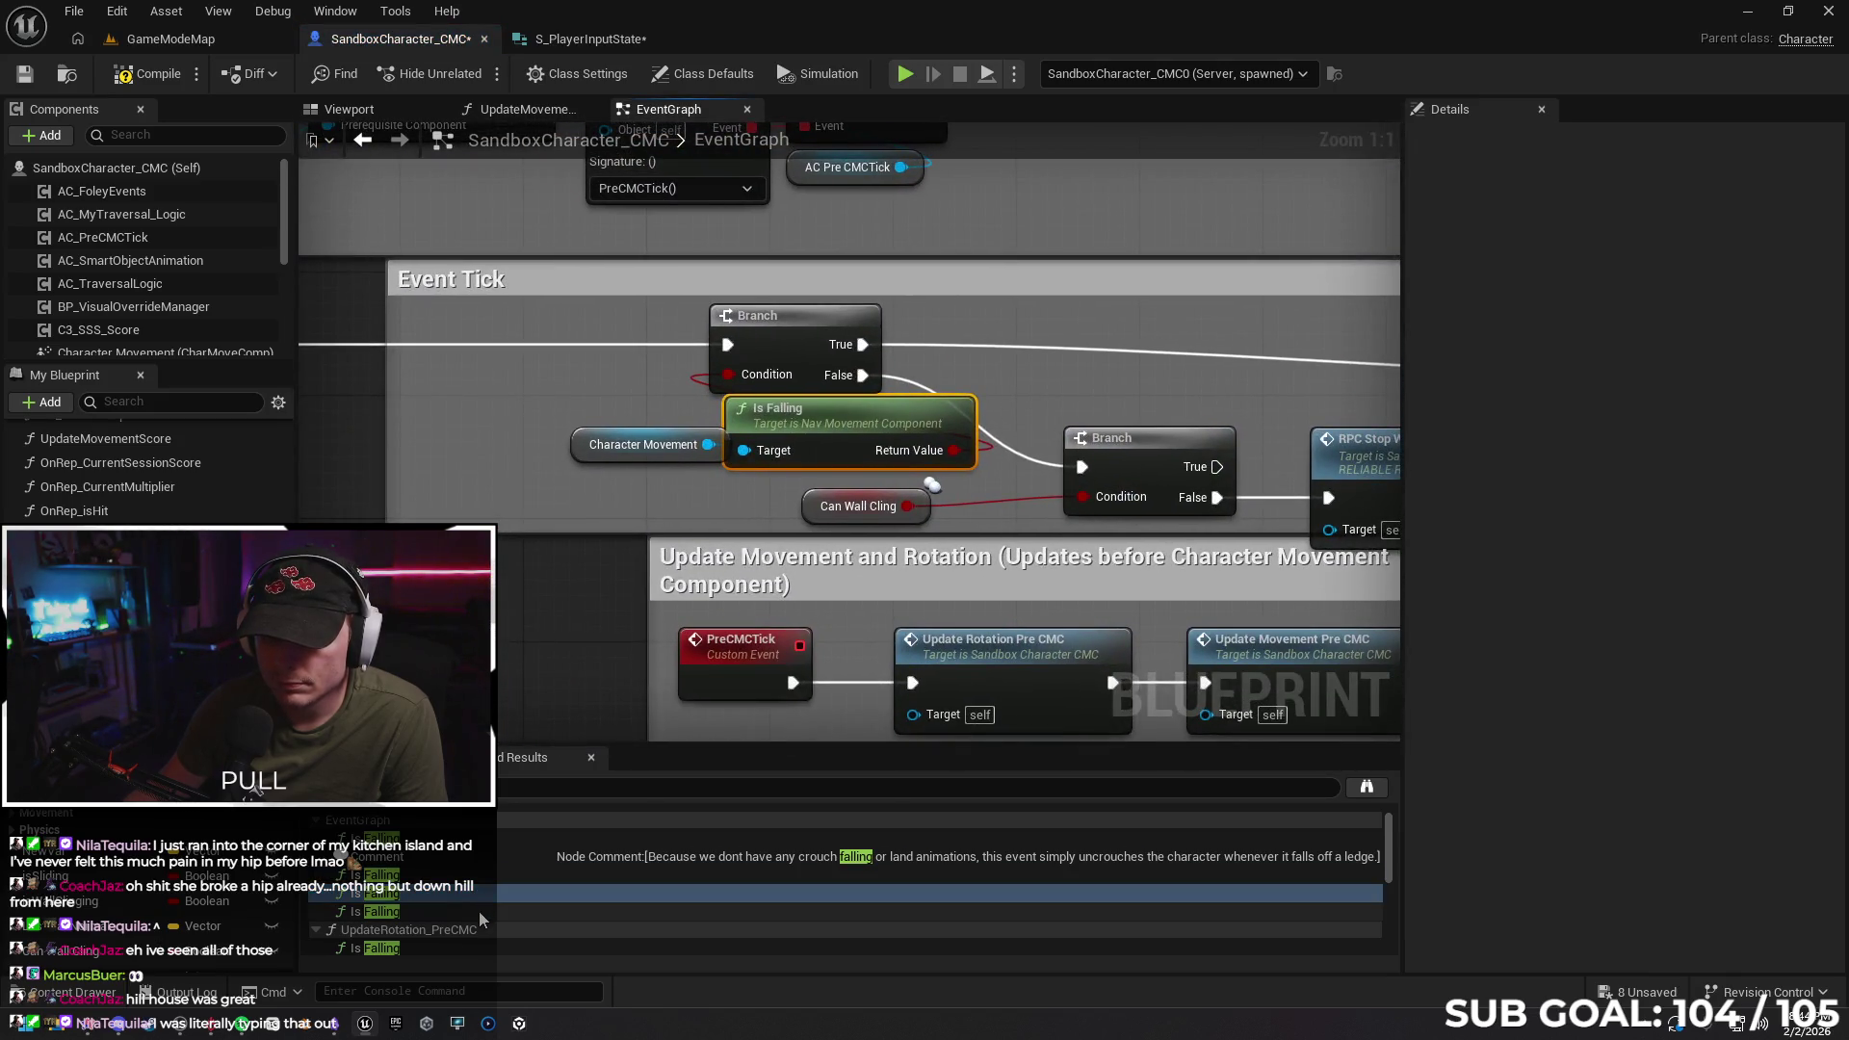
left_click(478, 911)
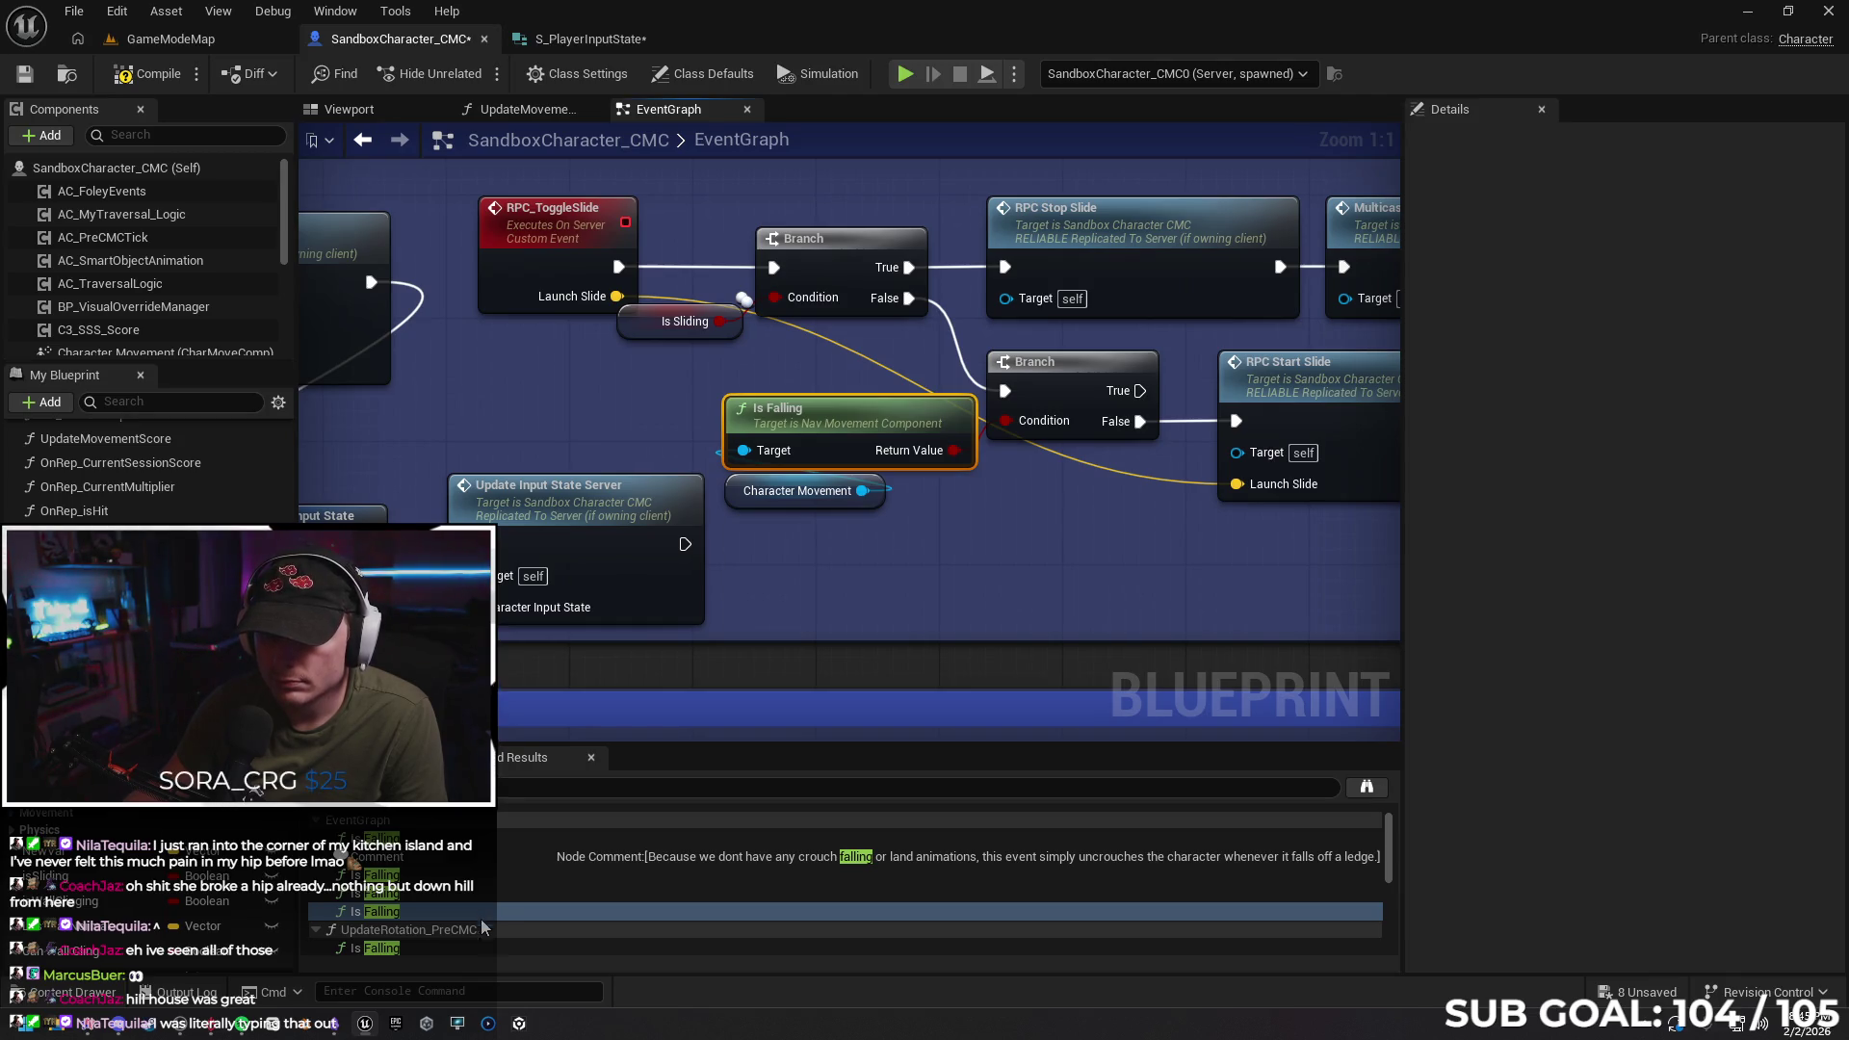
Review UpdateRotation_PreCMC's Is Falling rotation-rate logic, then return to Crouch Input's Is Falling check
left_click(475, 931)
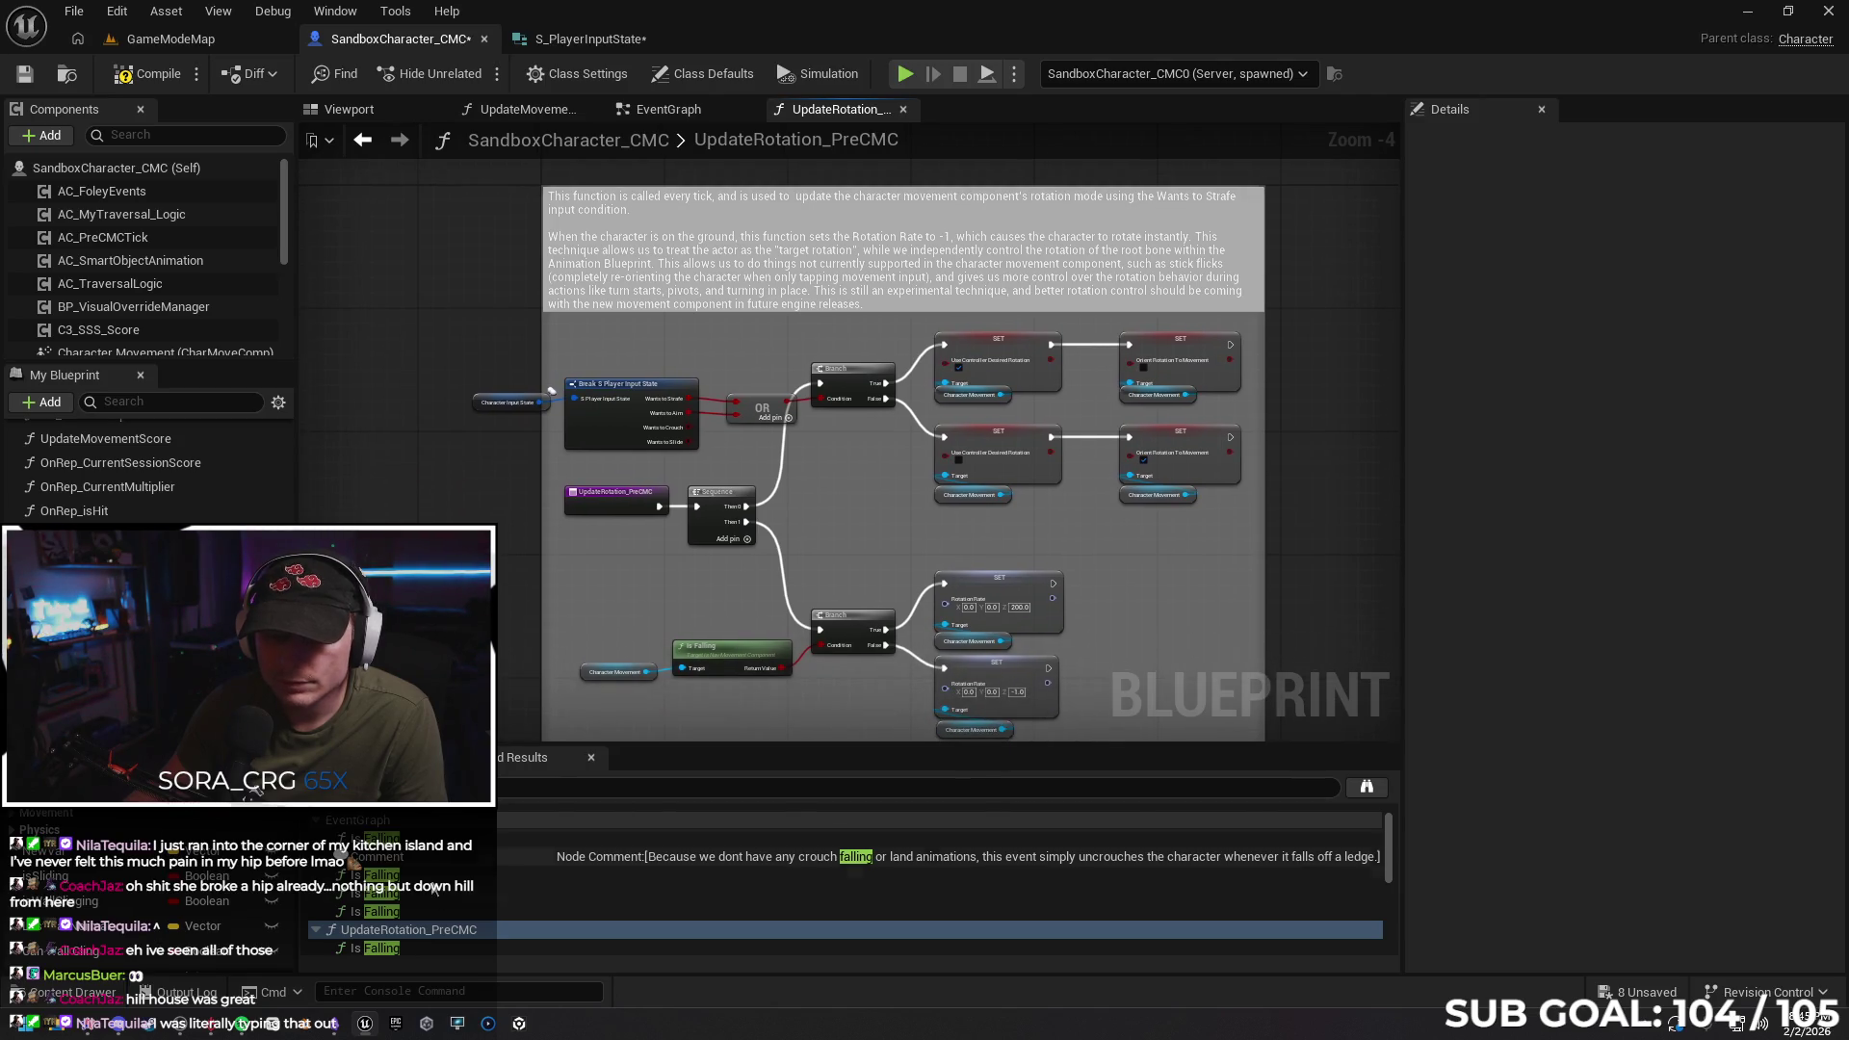
left_click(445, 948)
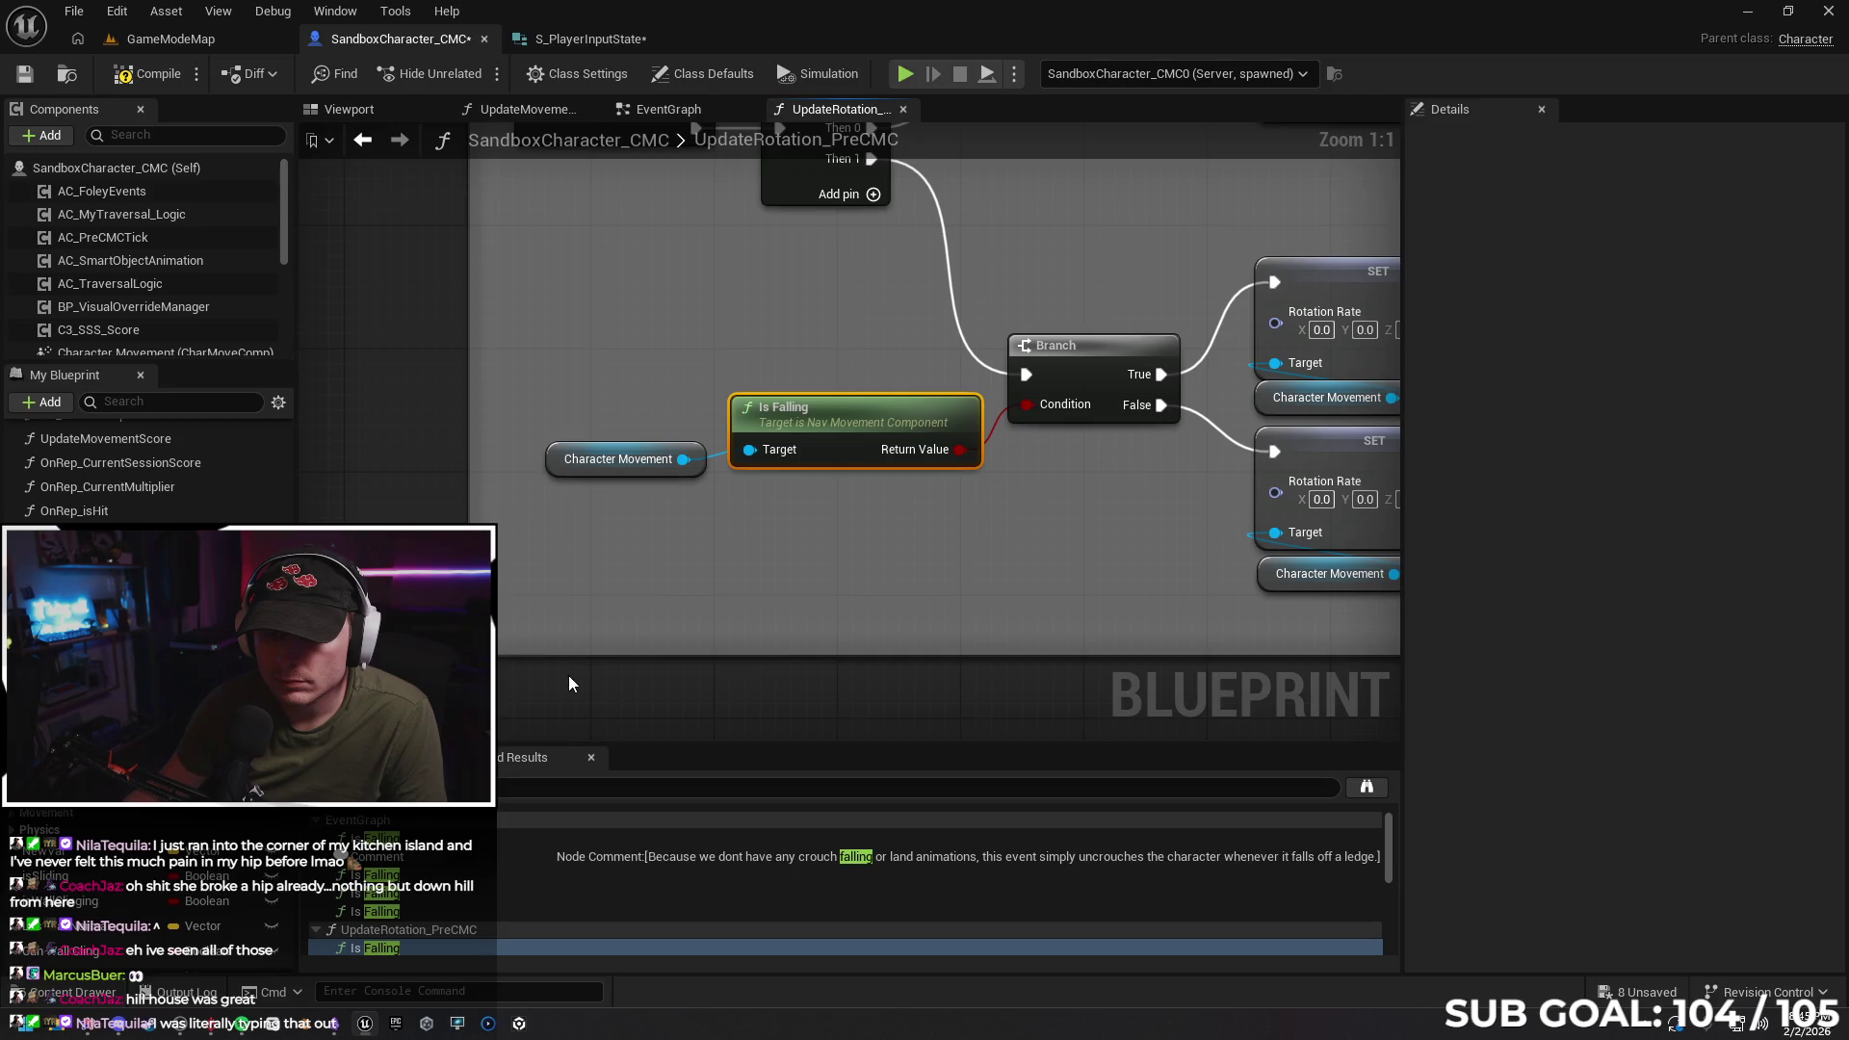
mouse_move(632, 697)
left_mouse_down()
mouse_move(610, 652)
mouse_move(549, 666)
left_mouse_up()
scroll(549, 667, "down", 4)
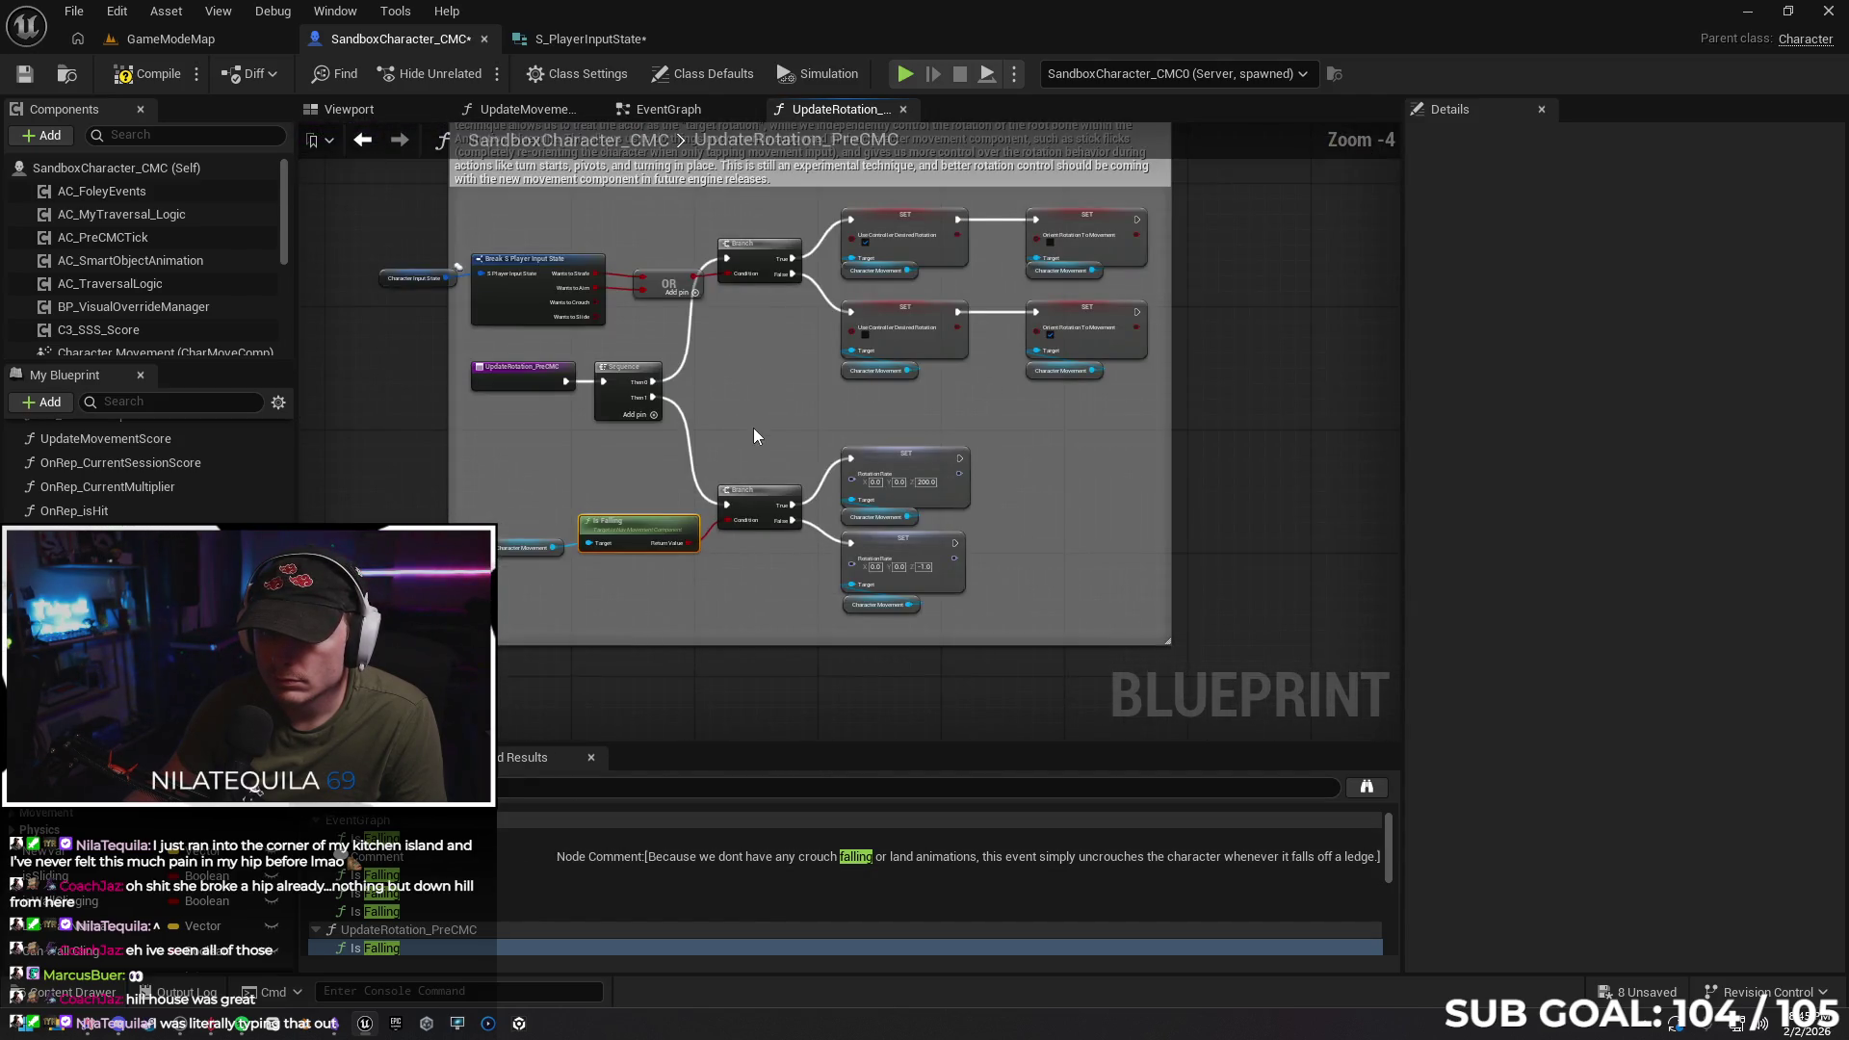
left_click_drag(762, 511, 760, 530)
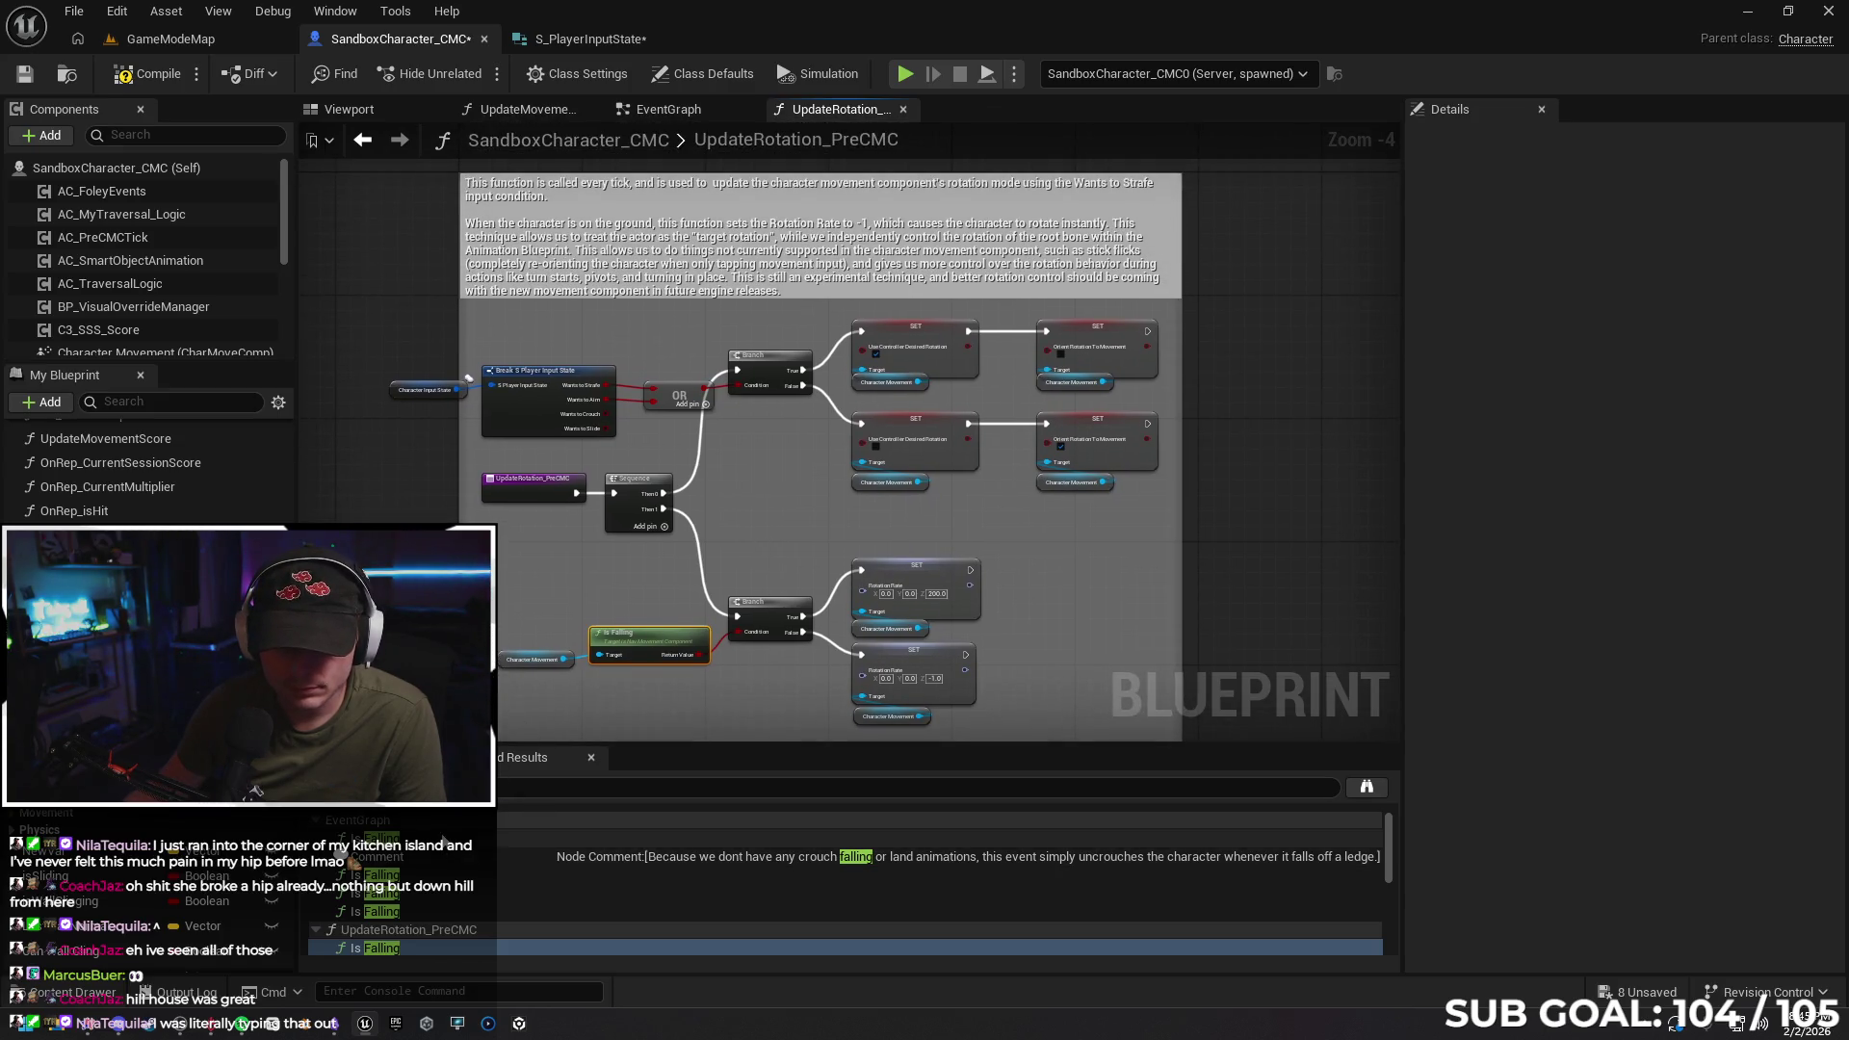
left_click(424, 838)
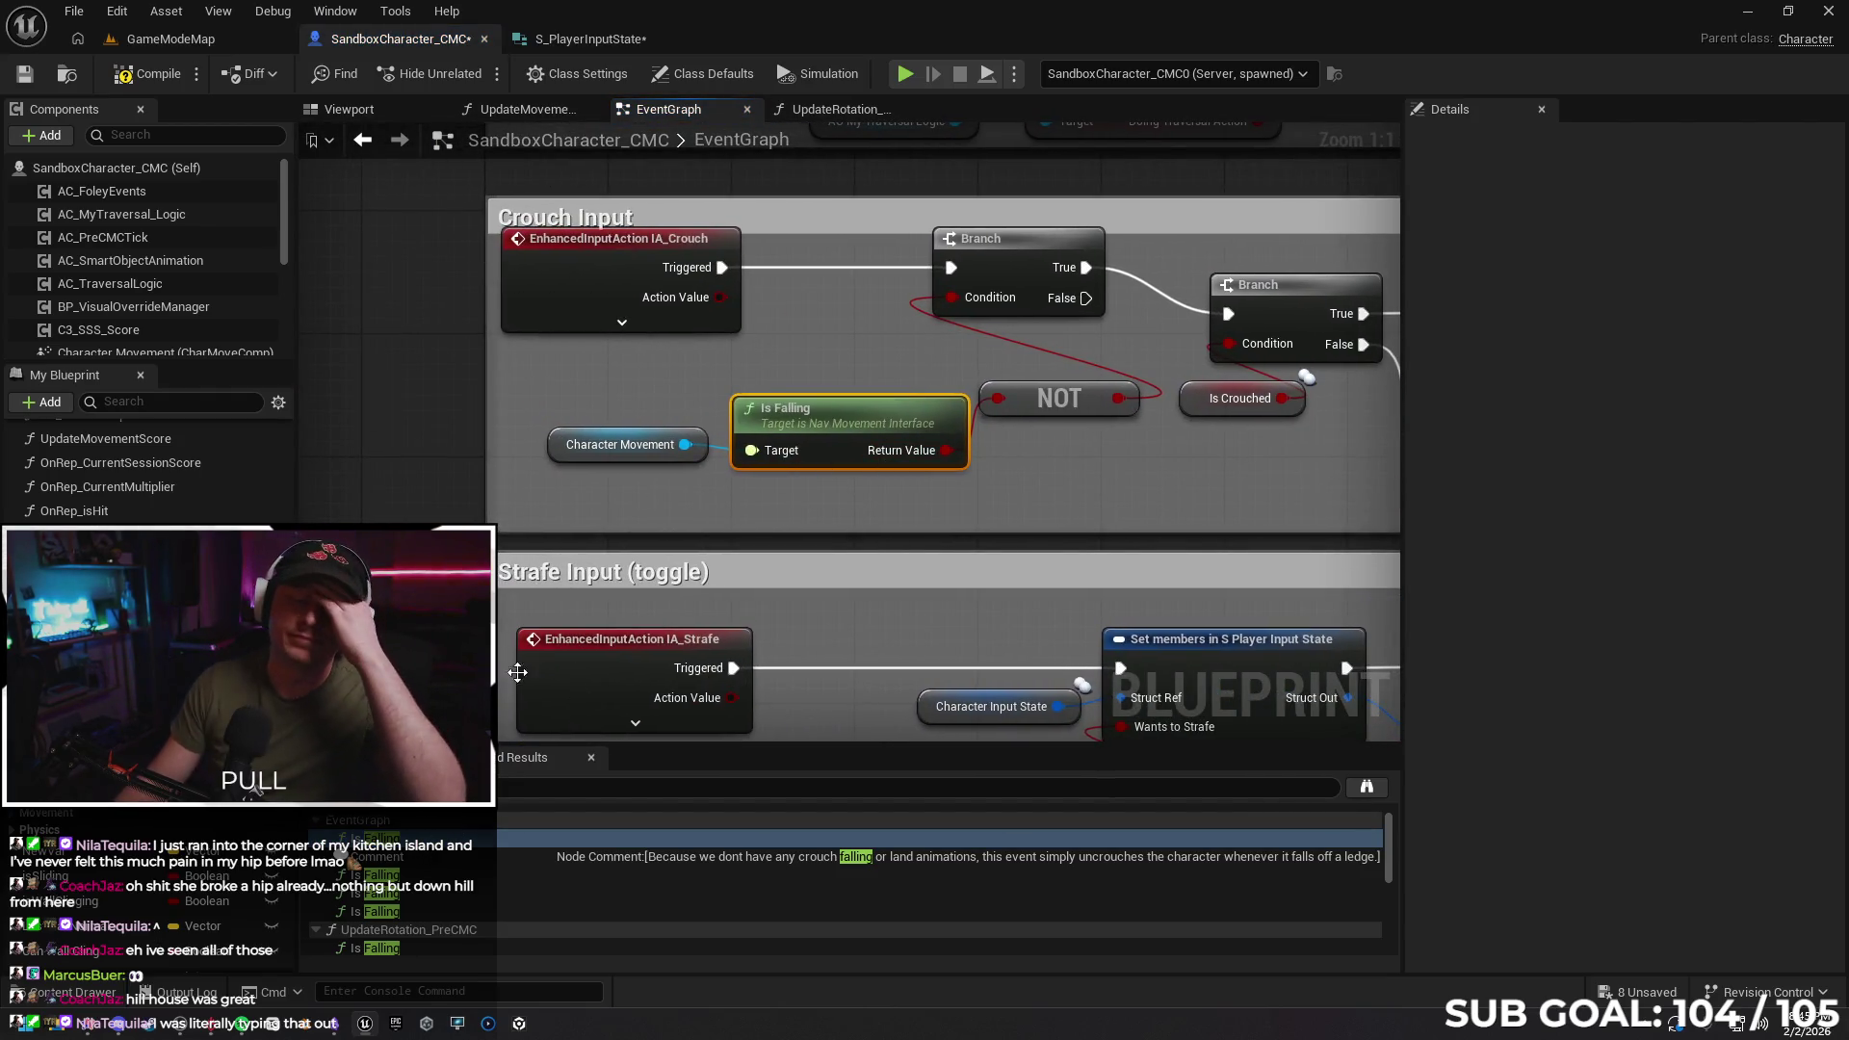
left_click(421, 877)
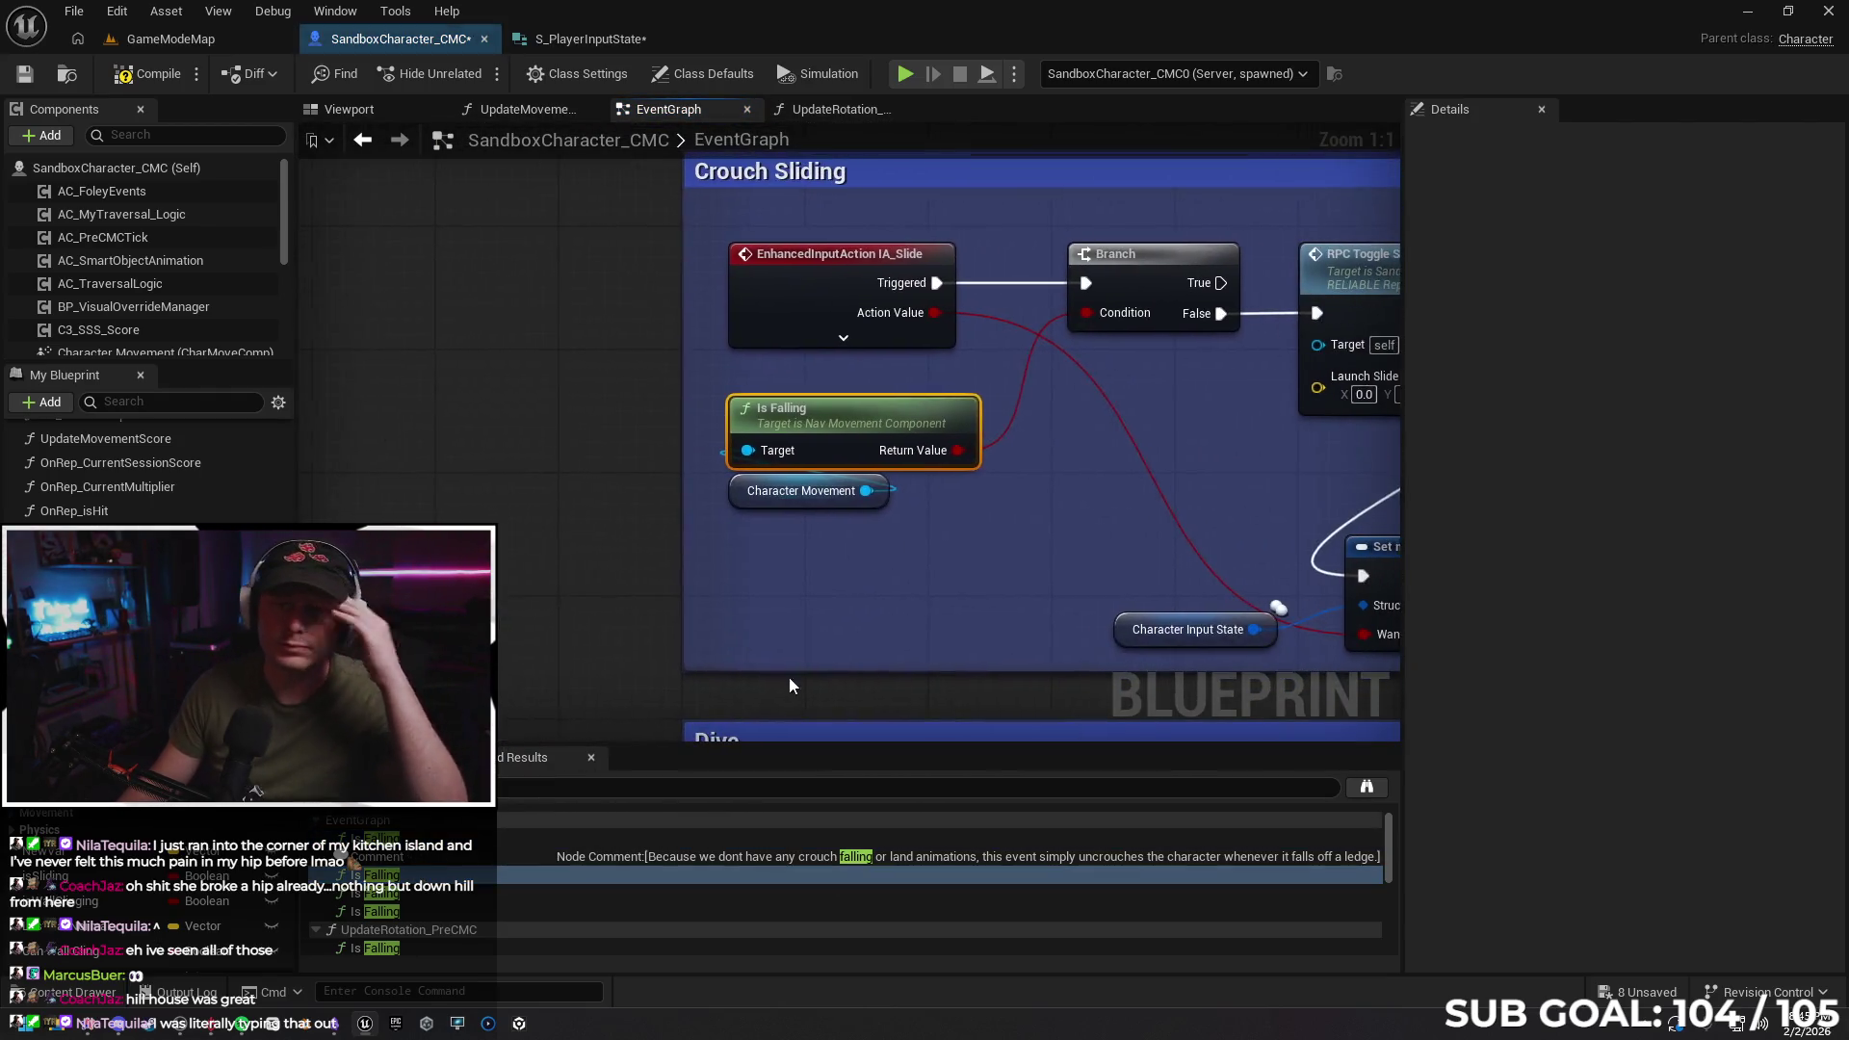
left_click_drag(933, 646, 655, 553)
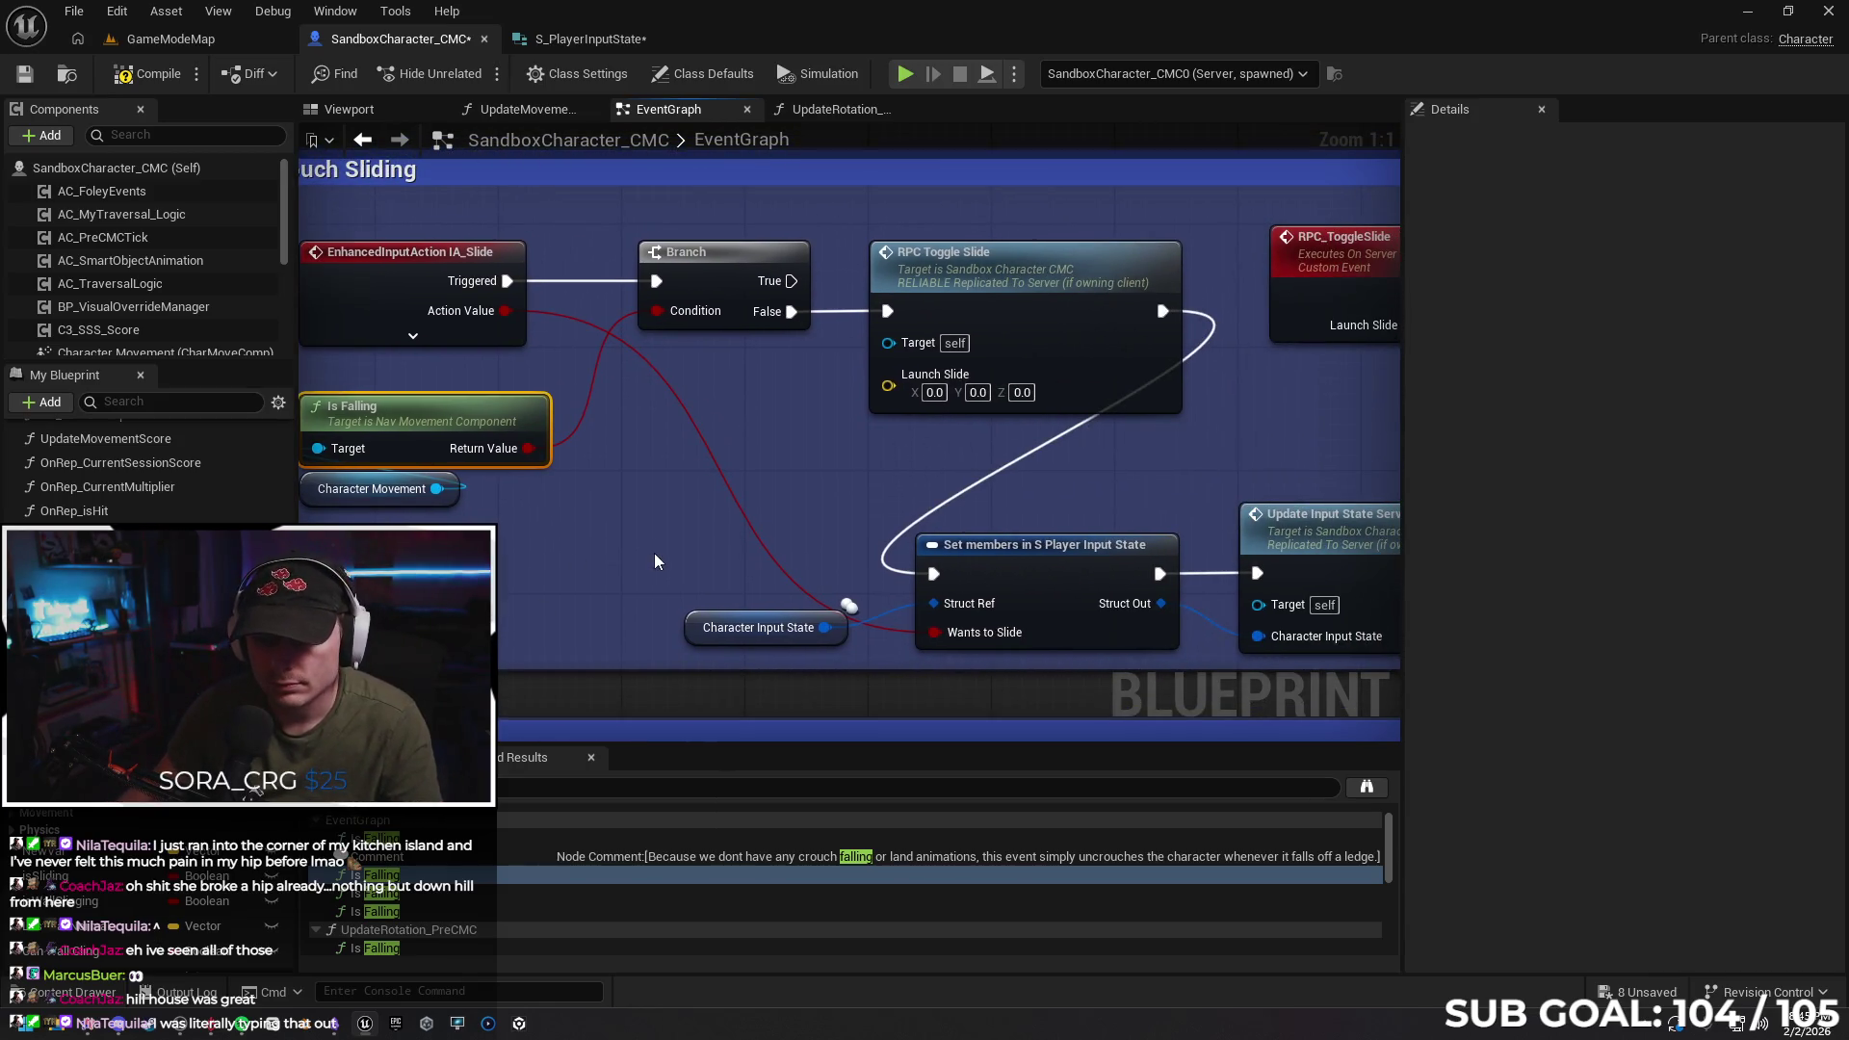
scroll(781, 404, "down", 1)
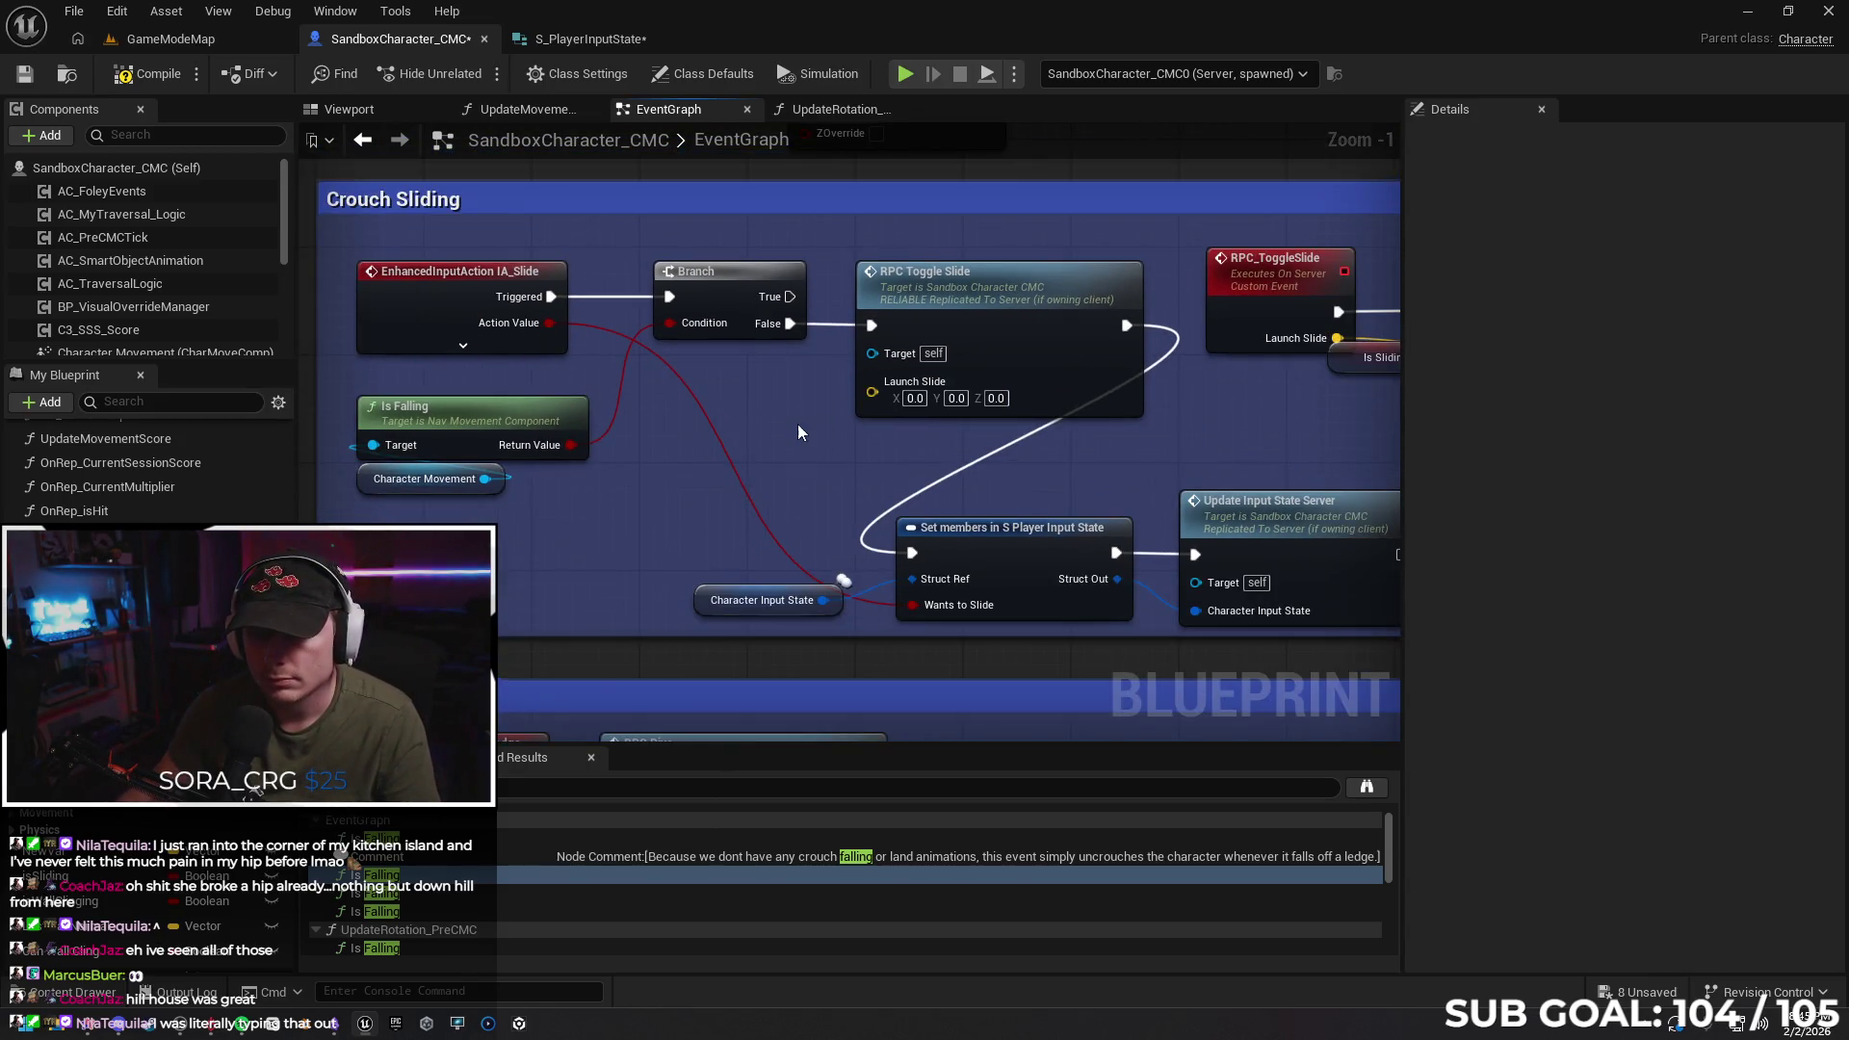
scroll(798, 424, "down", 1)
left_click_drag(777, 430, 645, 473)
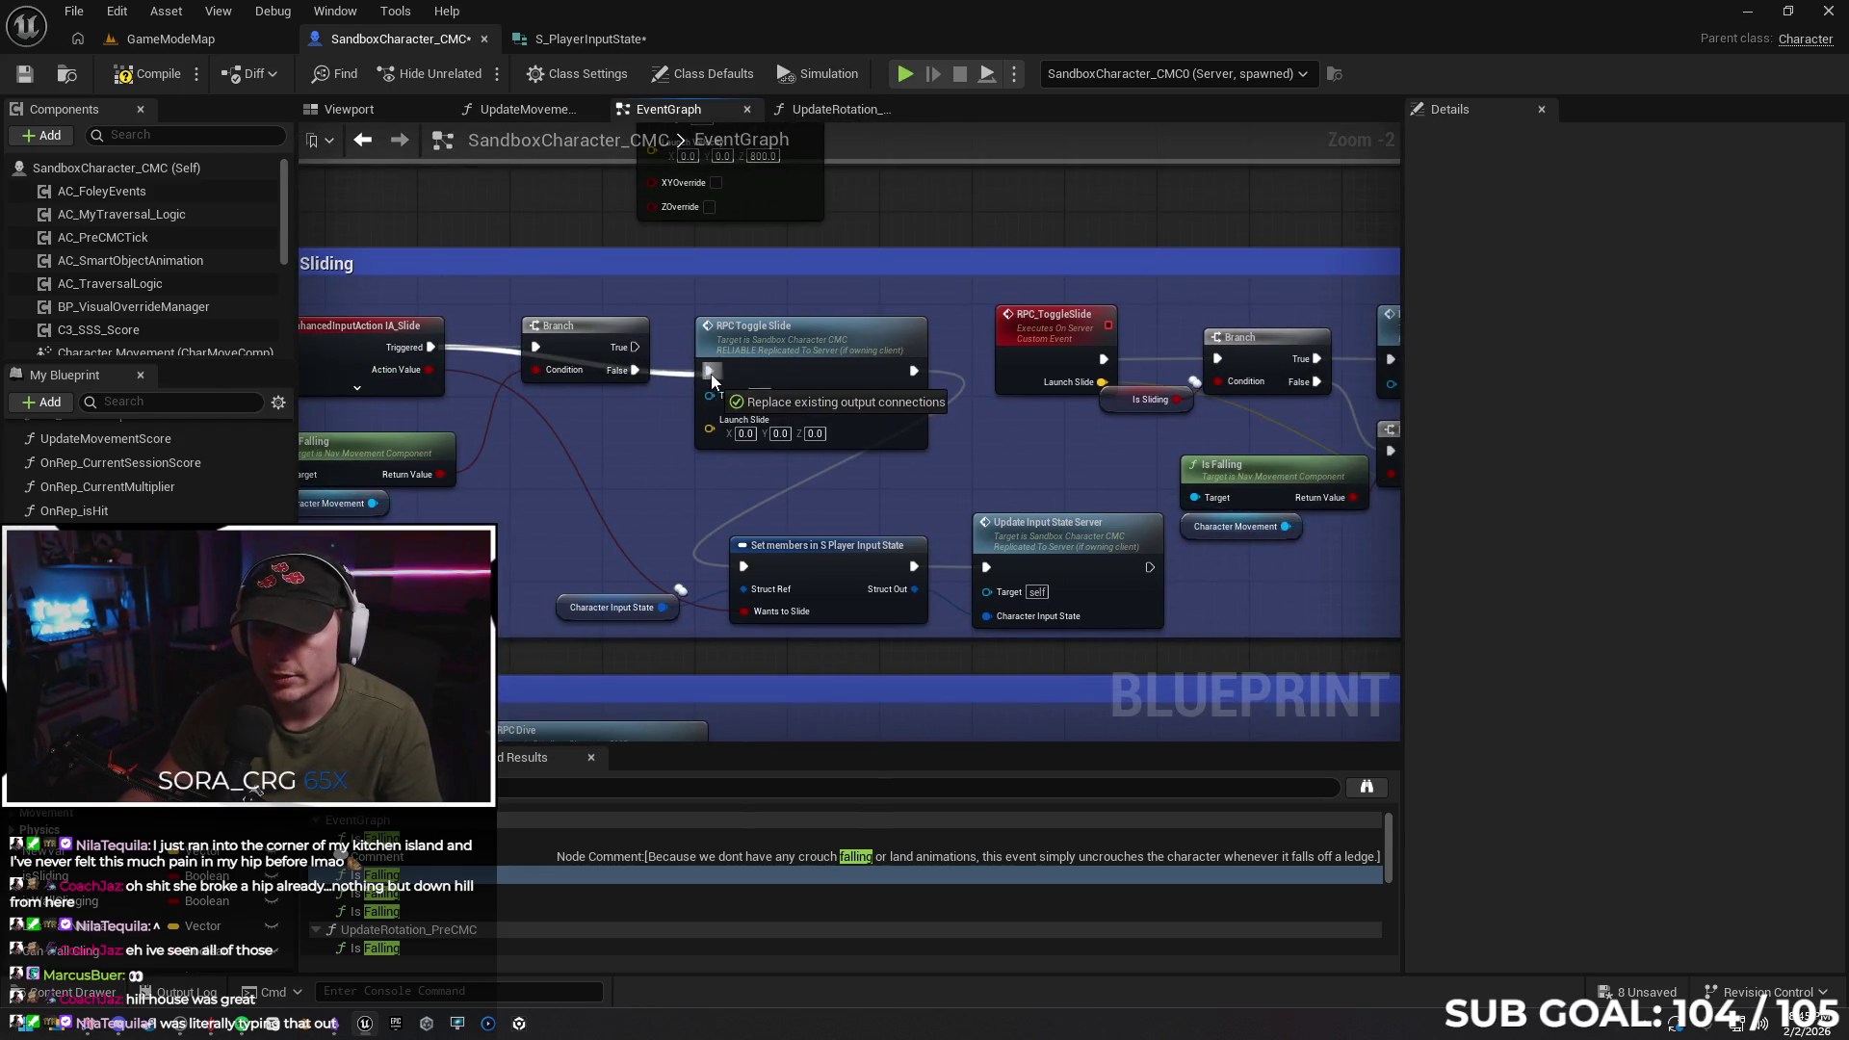
left_click_drag(631, 334, 631, 300)
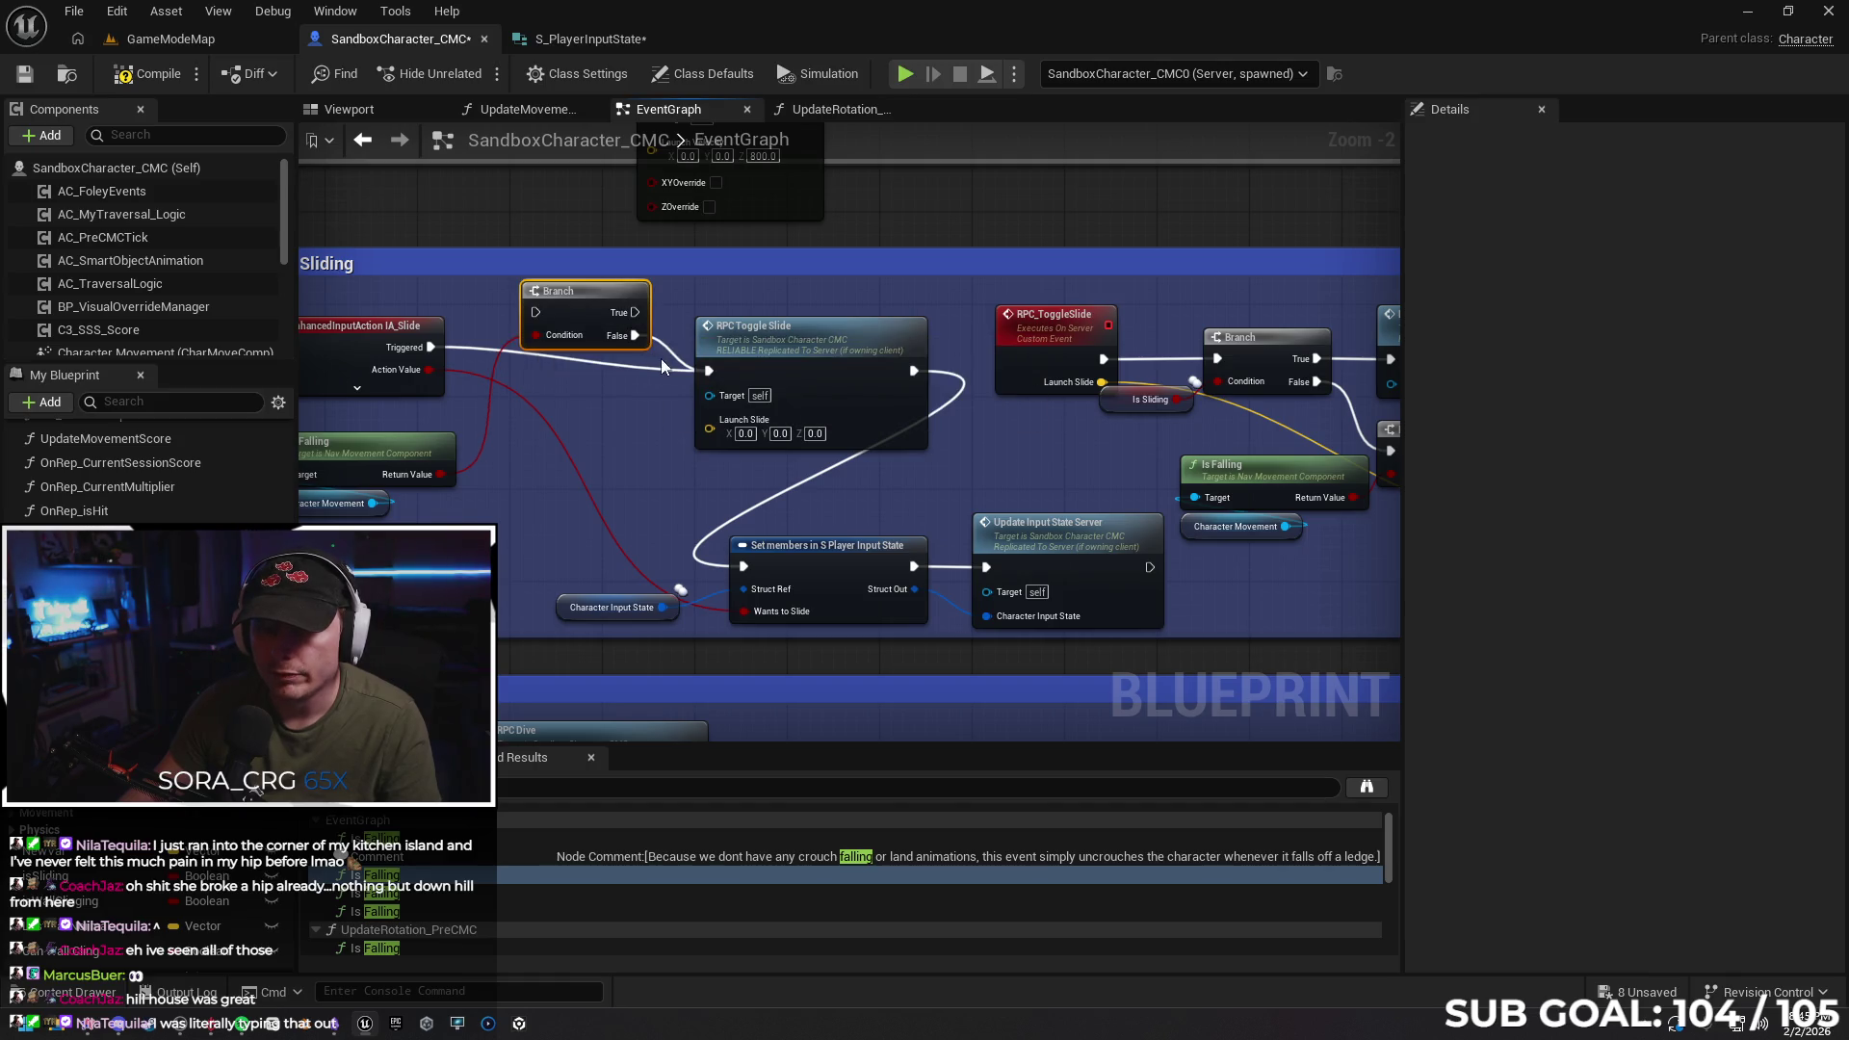
mouse_move(674, 359)
left_mouse_down()
mouse_move(703, 385)
mouse_move(636, 400)
left_mouse_up()
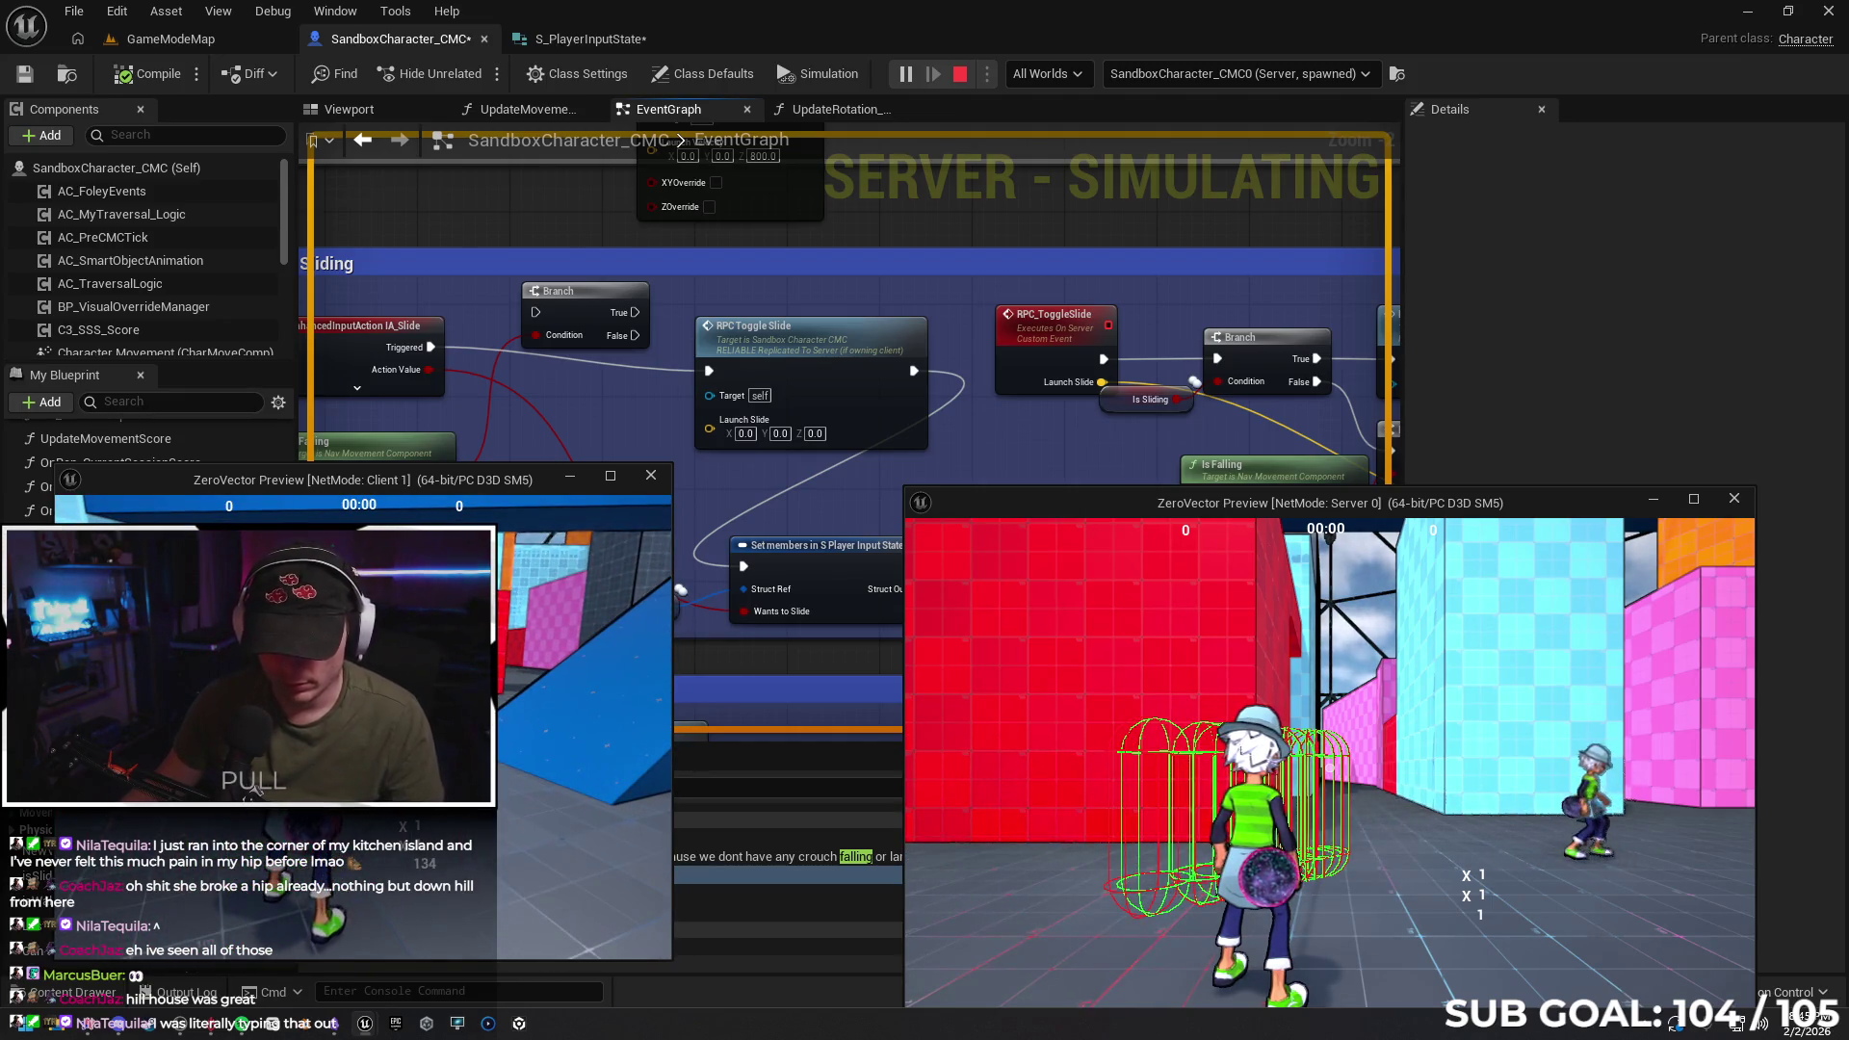
key("Escape")
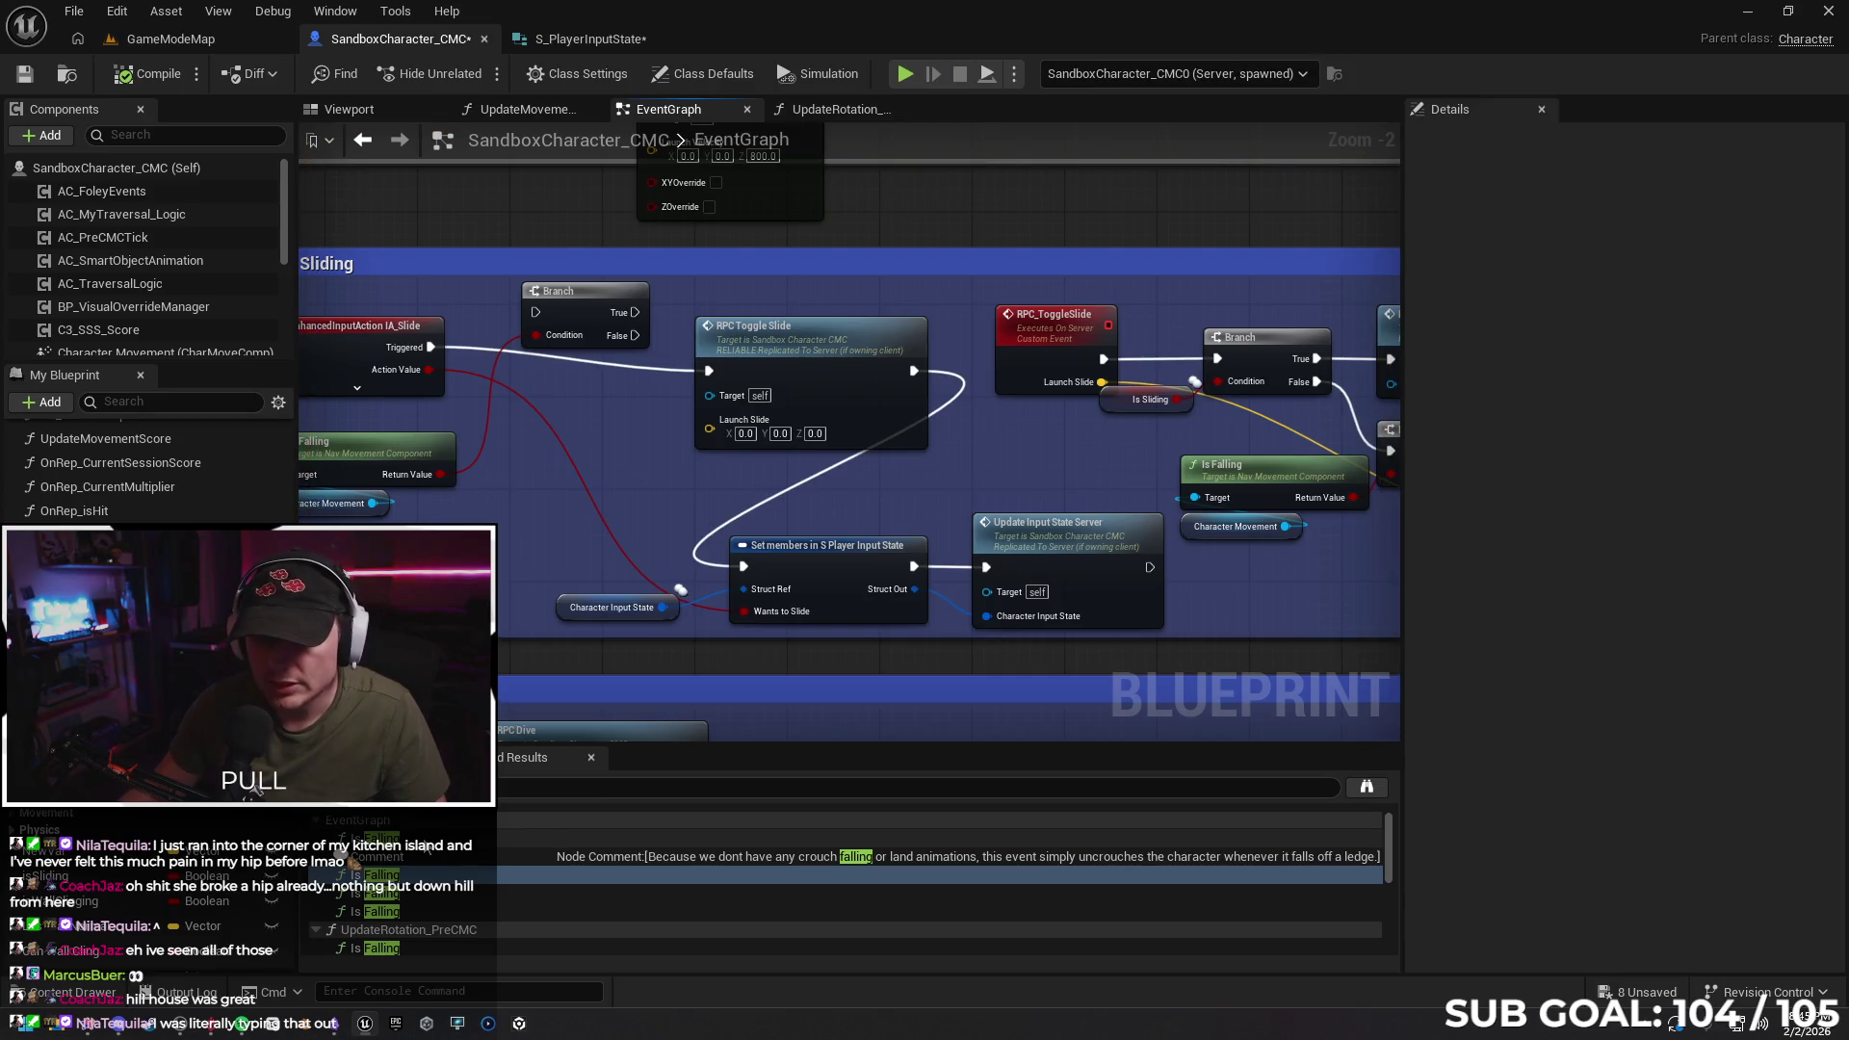
key("ctrl+z")
key("ctrl+z")
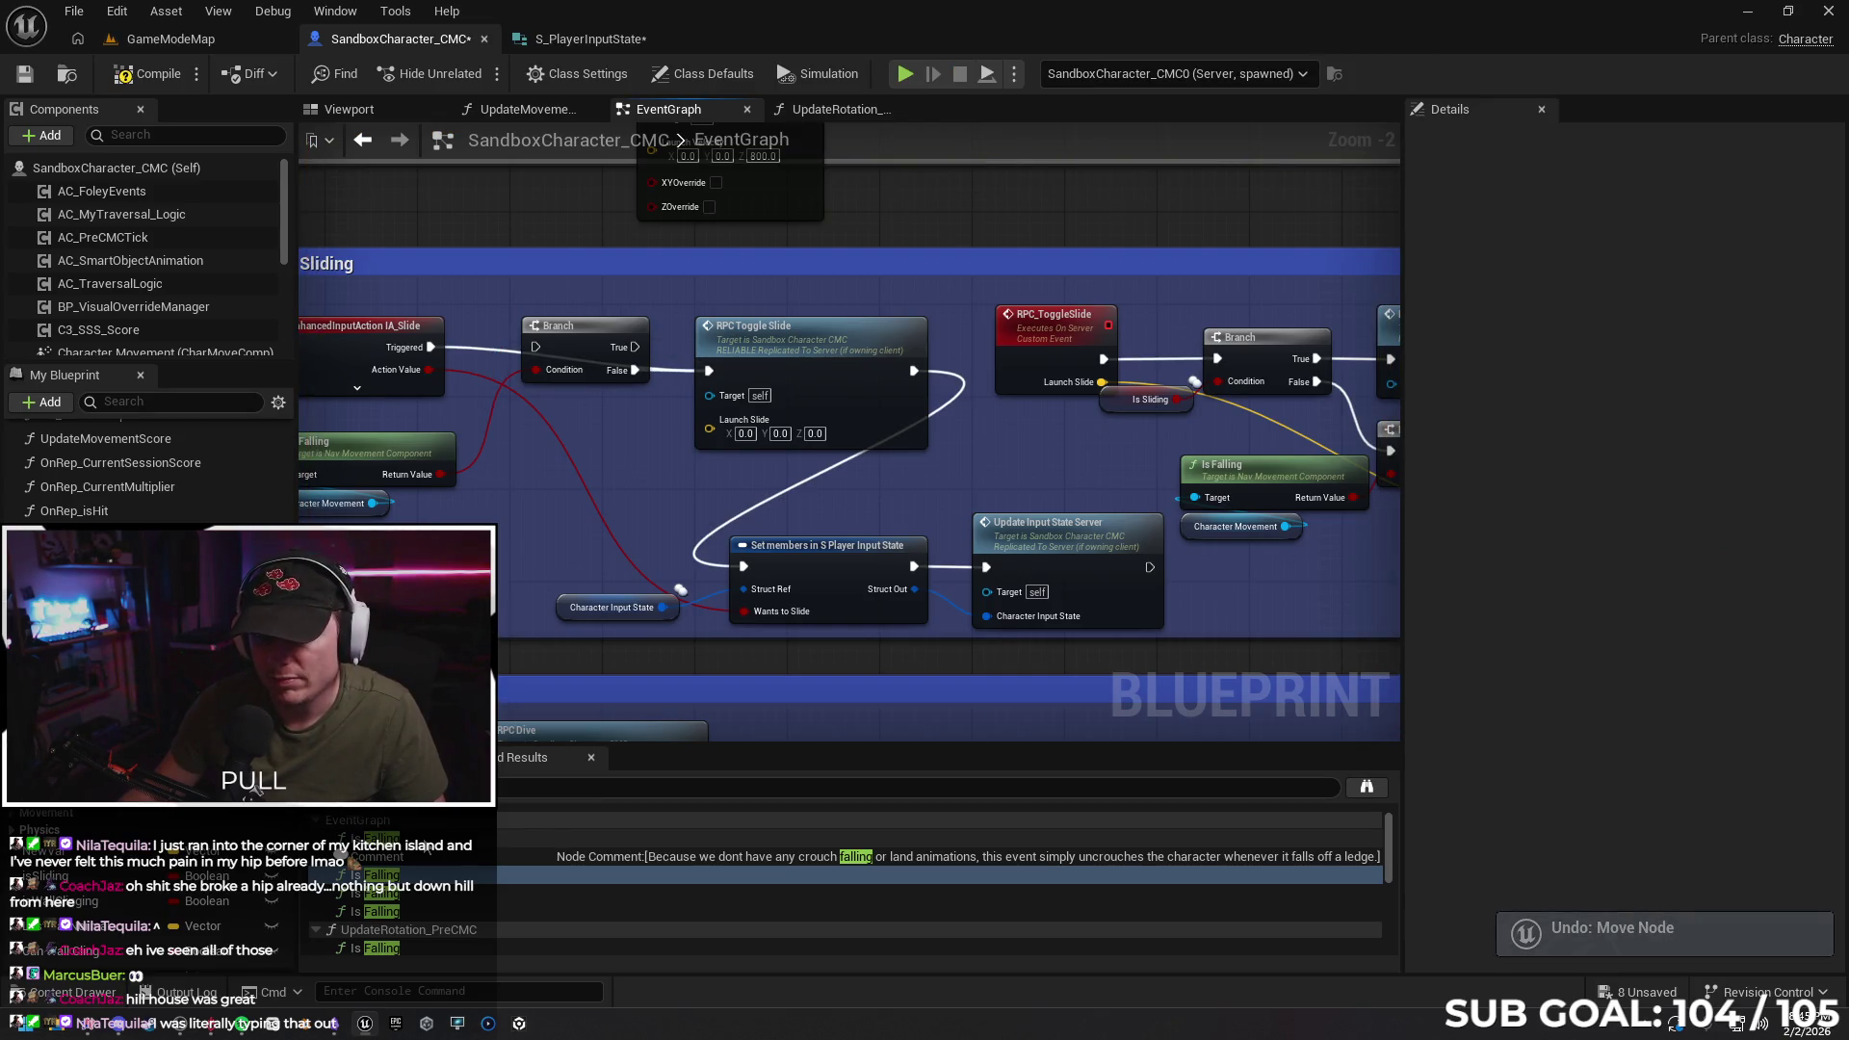
key("ctrl+z")
left_click_drag(766, 512, 1007, 490)
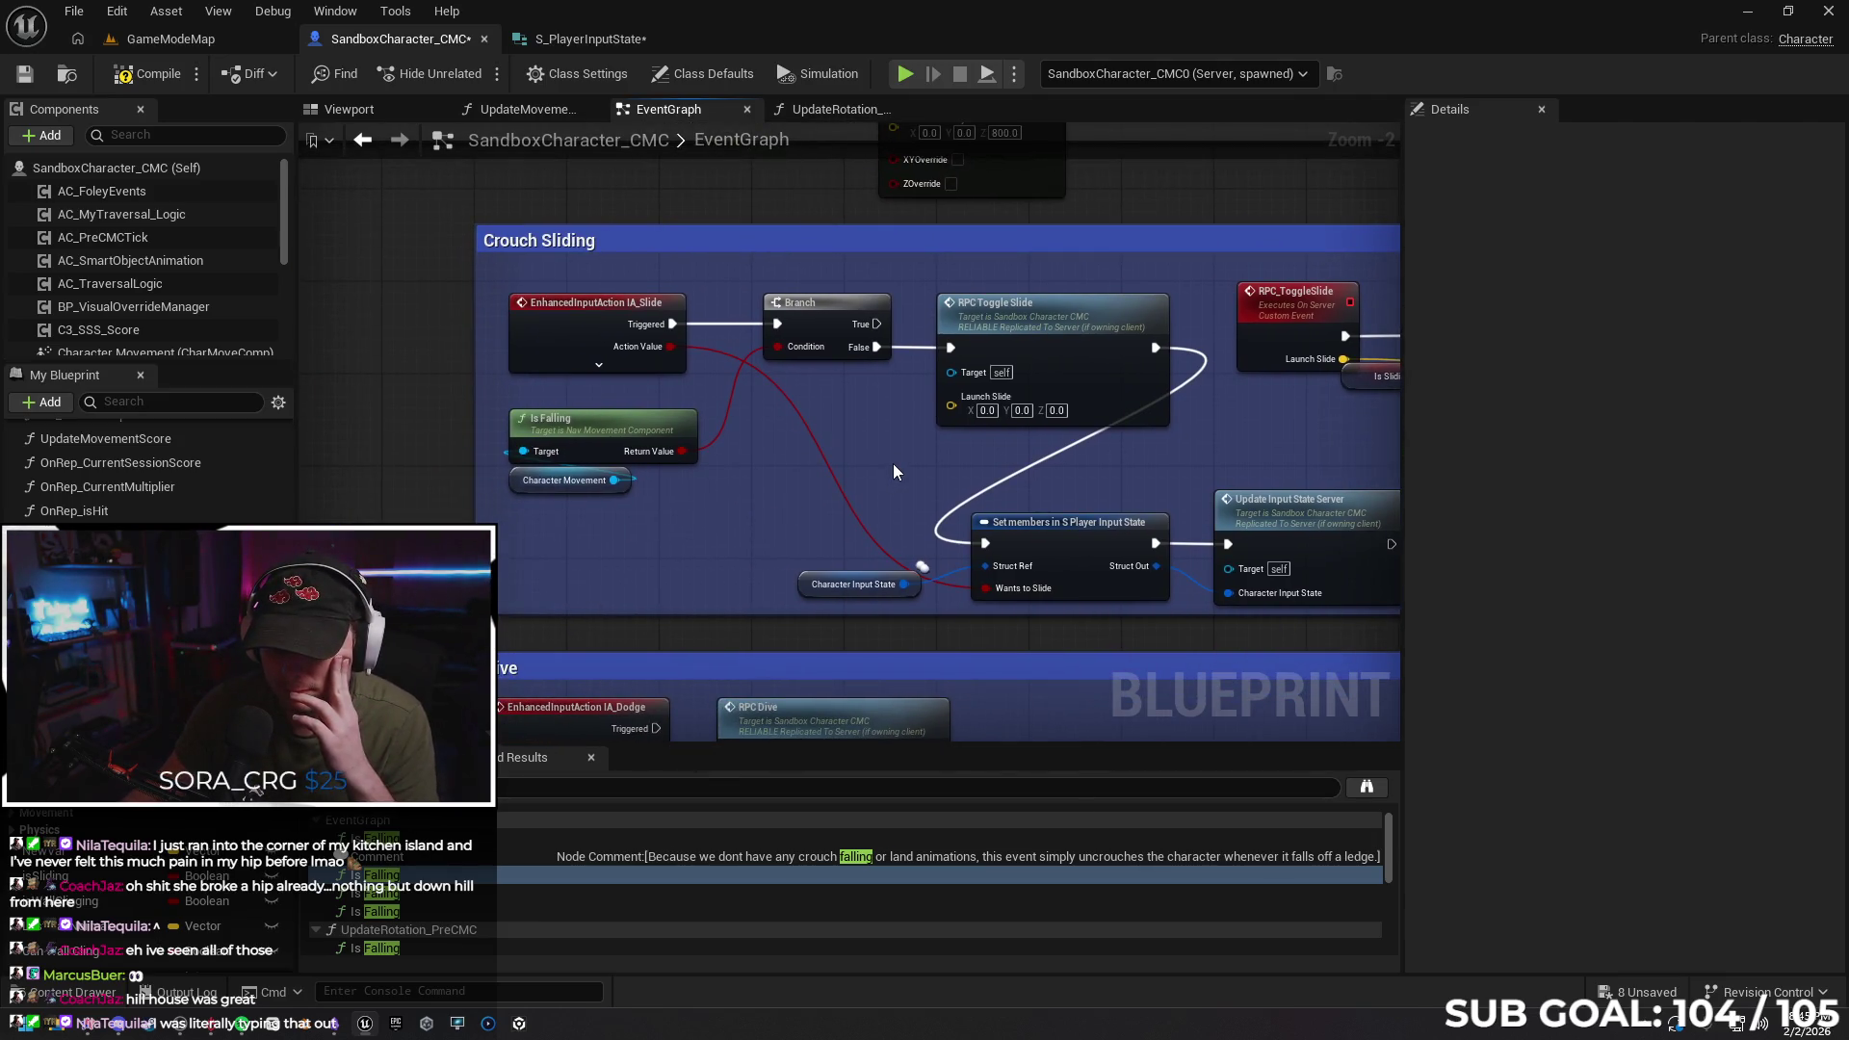
Review the RPC_ToggleSlide branch logic and compile the character blueprint
left_click_drag(893, 464, 317, 453)
left_click_drag(777, 466, 502, 447)
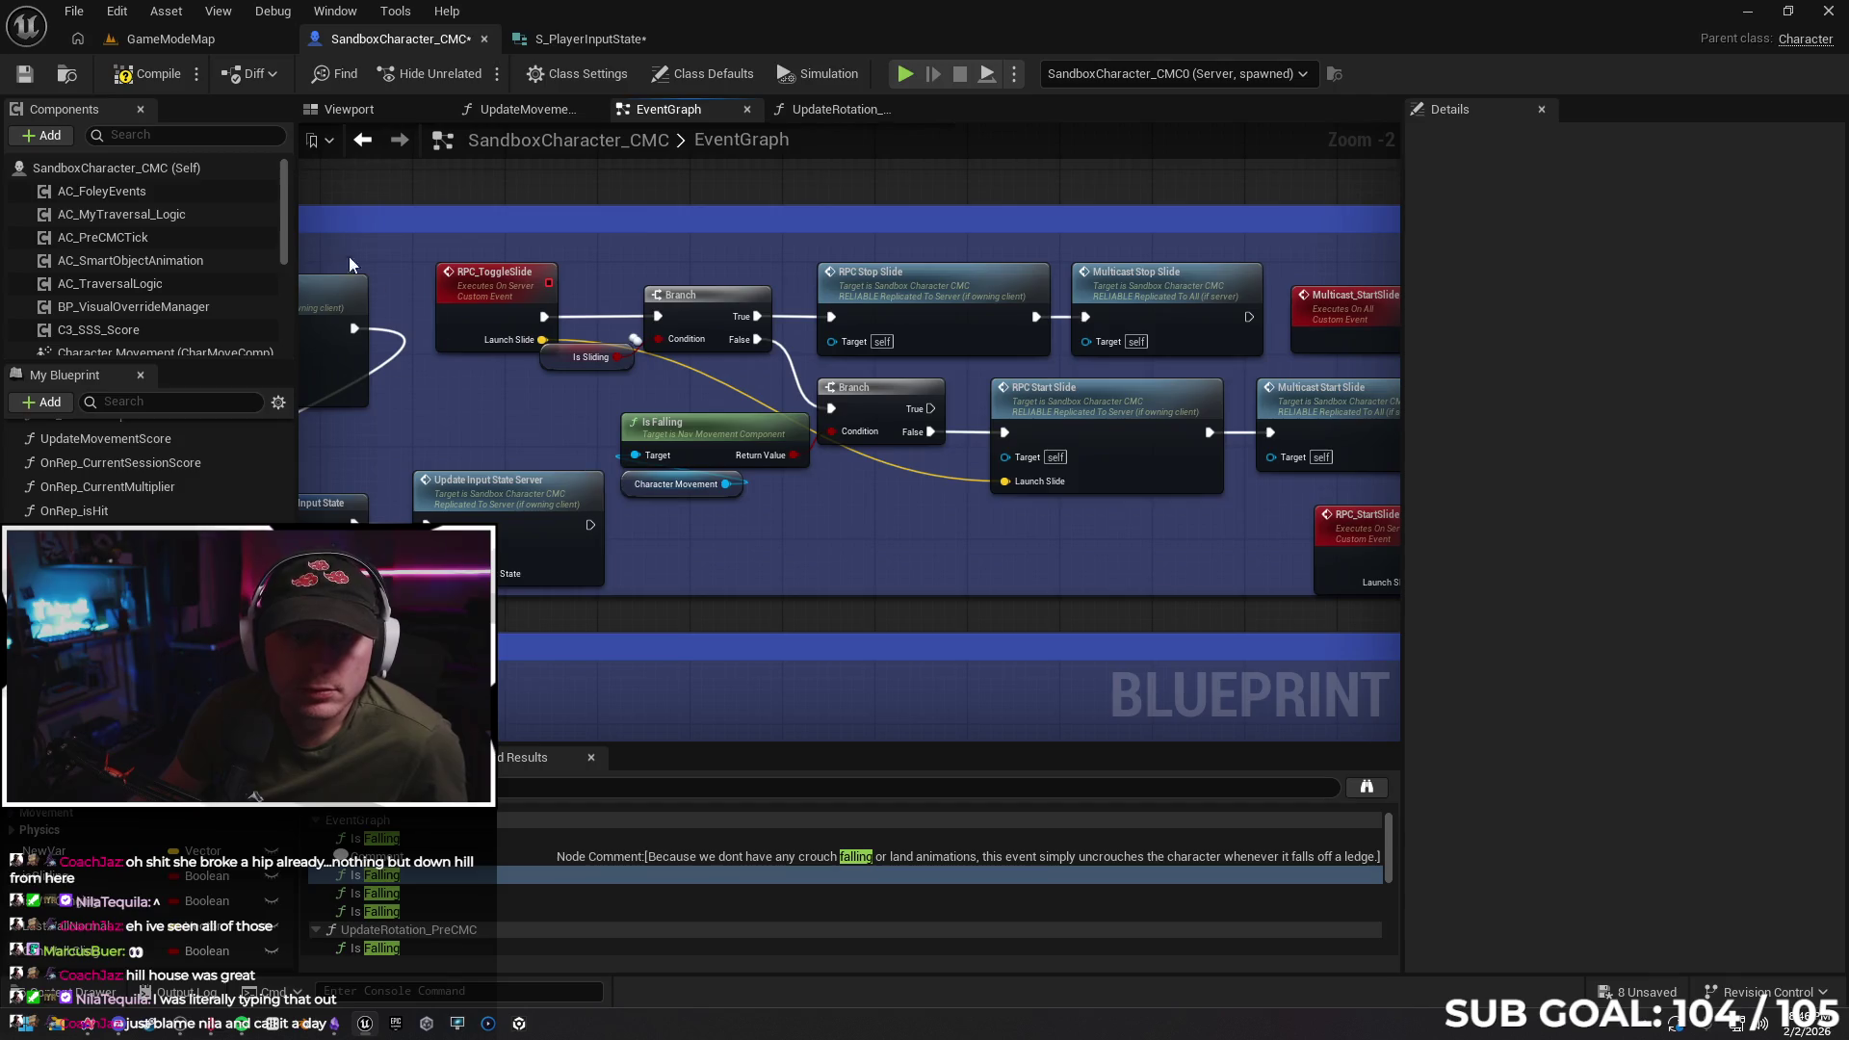
key("F7")
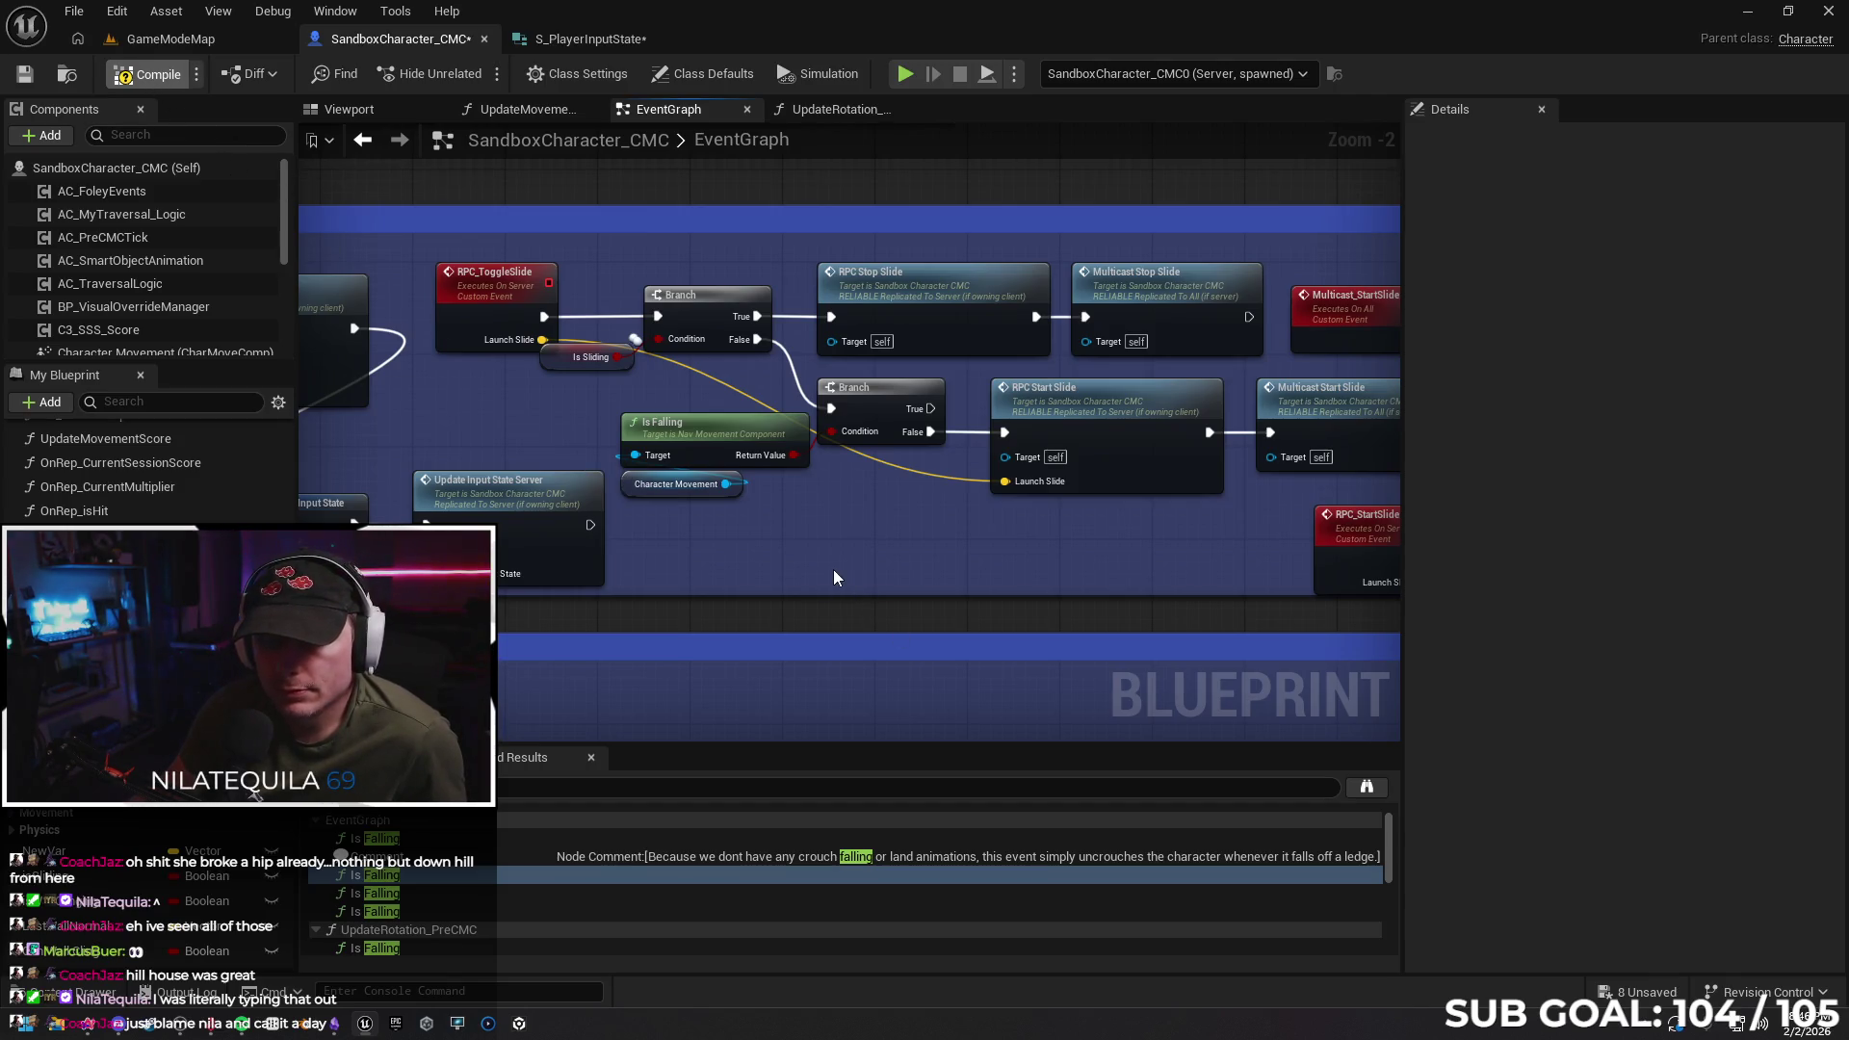
Delete RPC_StartSlide's LaunchSlide input, review Launch Character and Delay, then return to Gemini
scroll(848, 587, "down", 1)
scroll(847, 588, "down", 1)
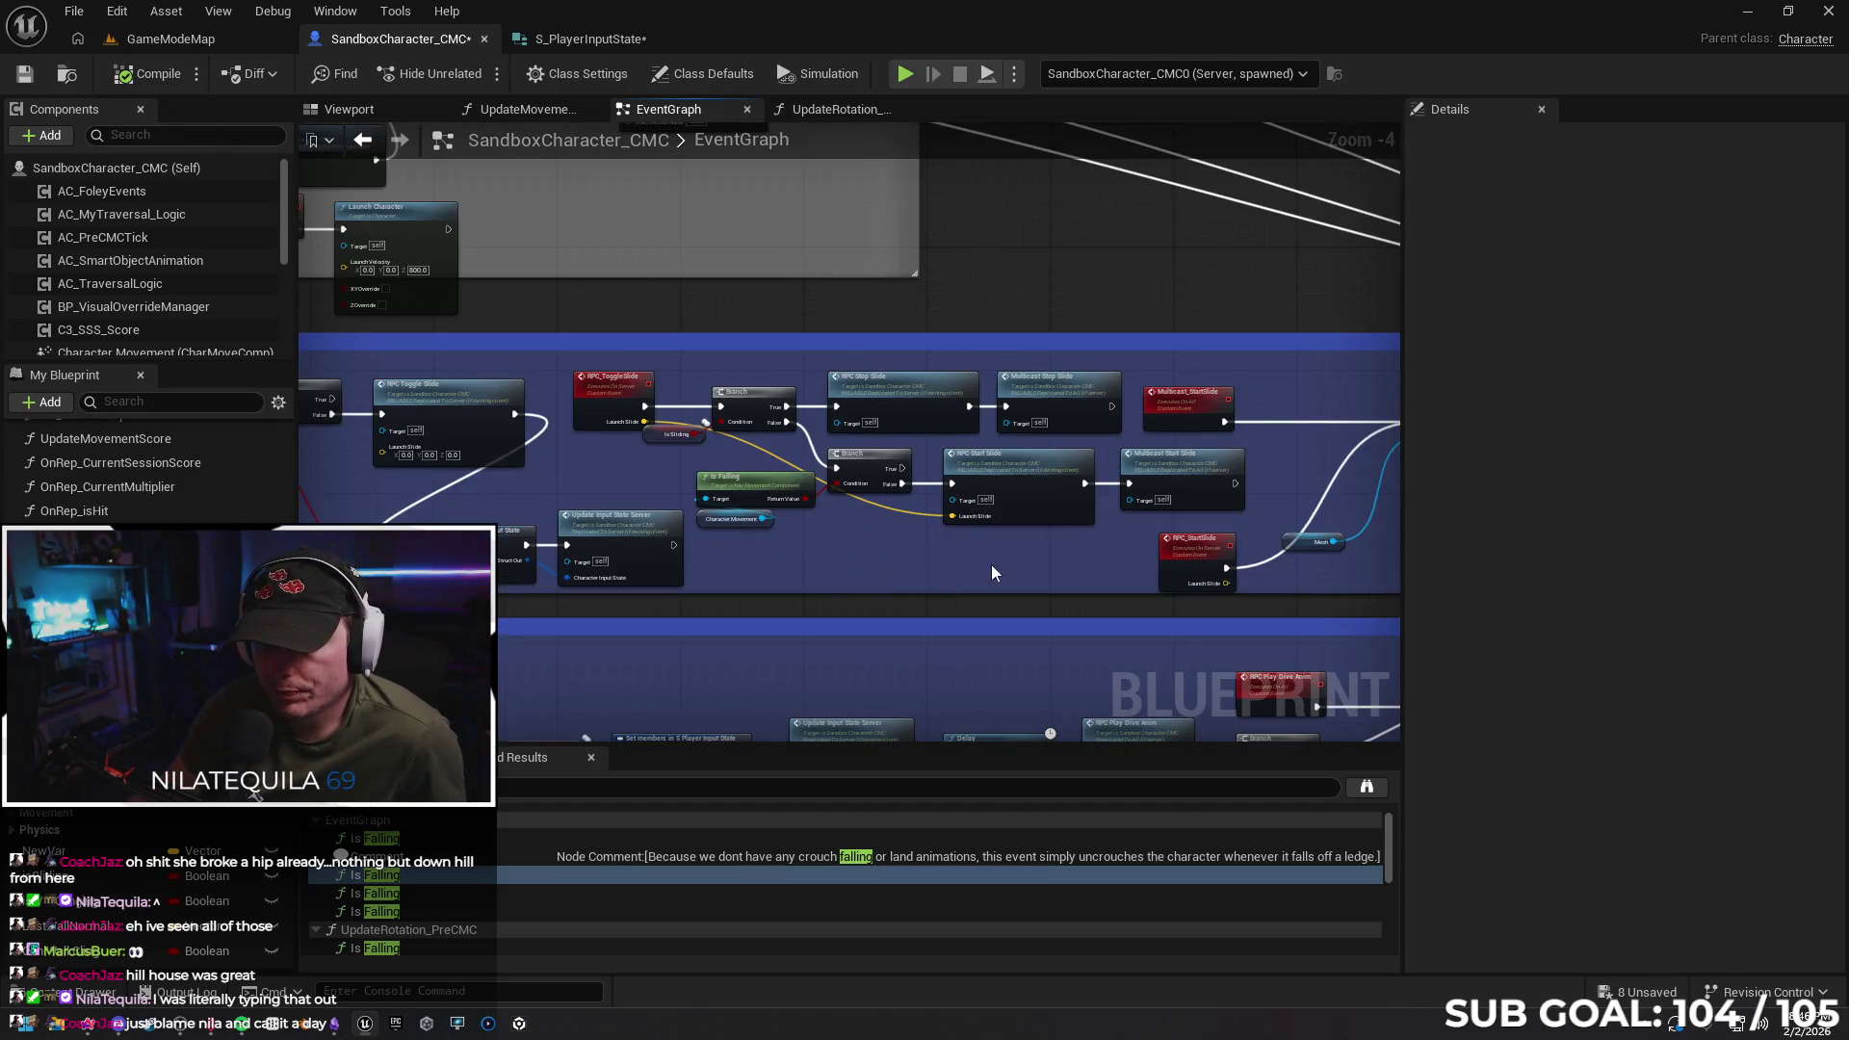
left_click_drag(991, 564, 553, 536)
scroll(866, 561, "up", 2)
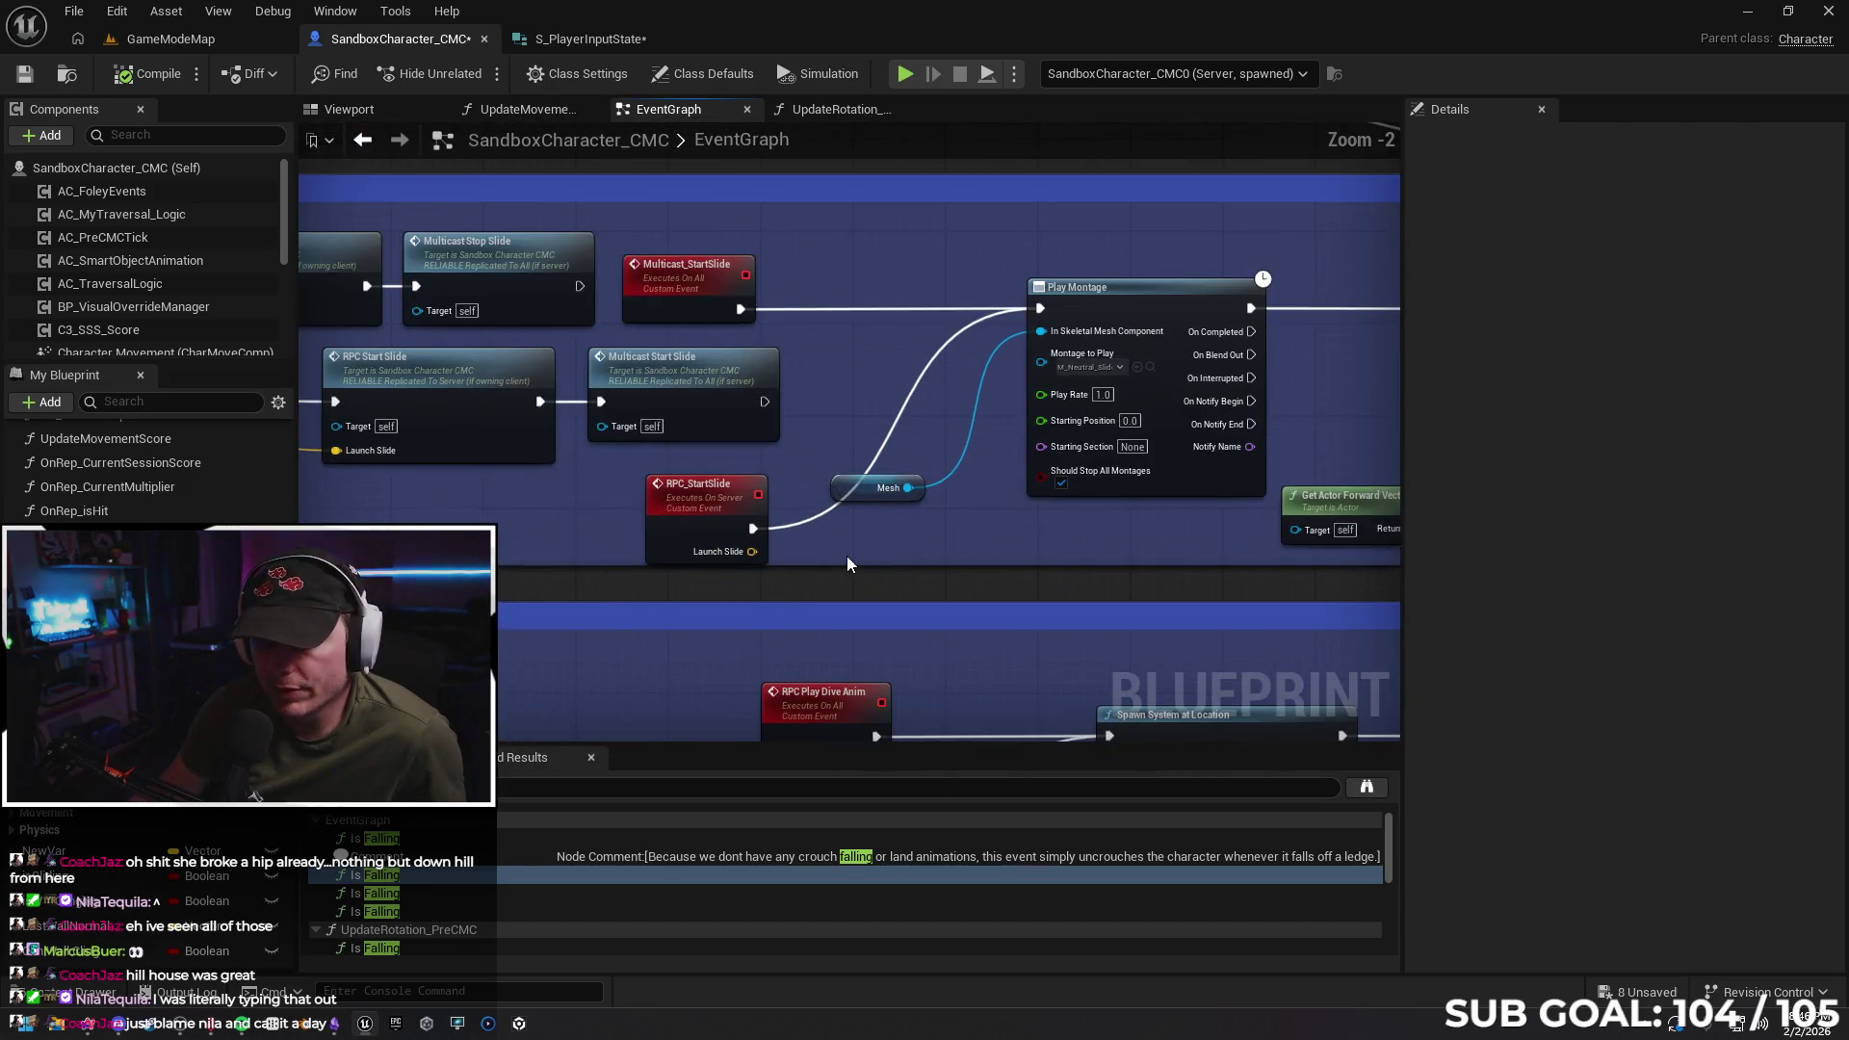
left_click(708, 520)
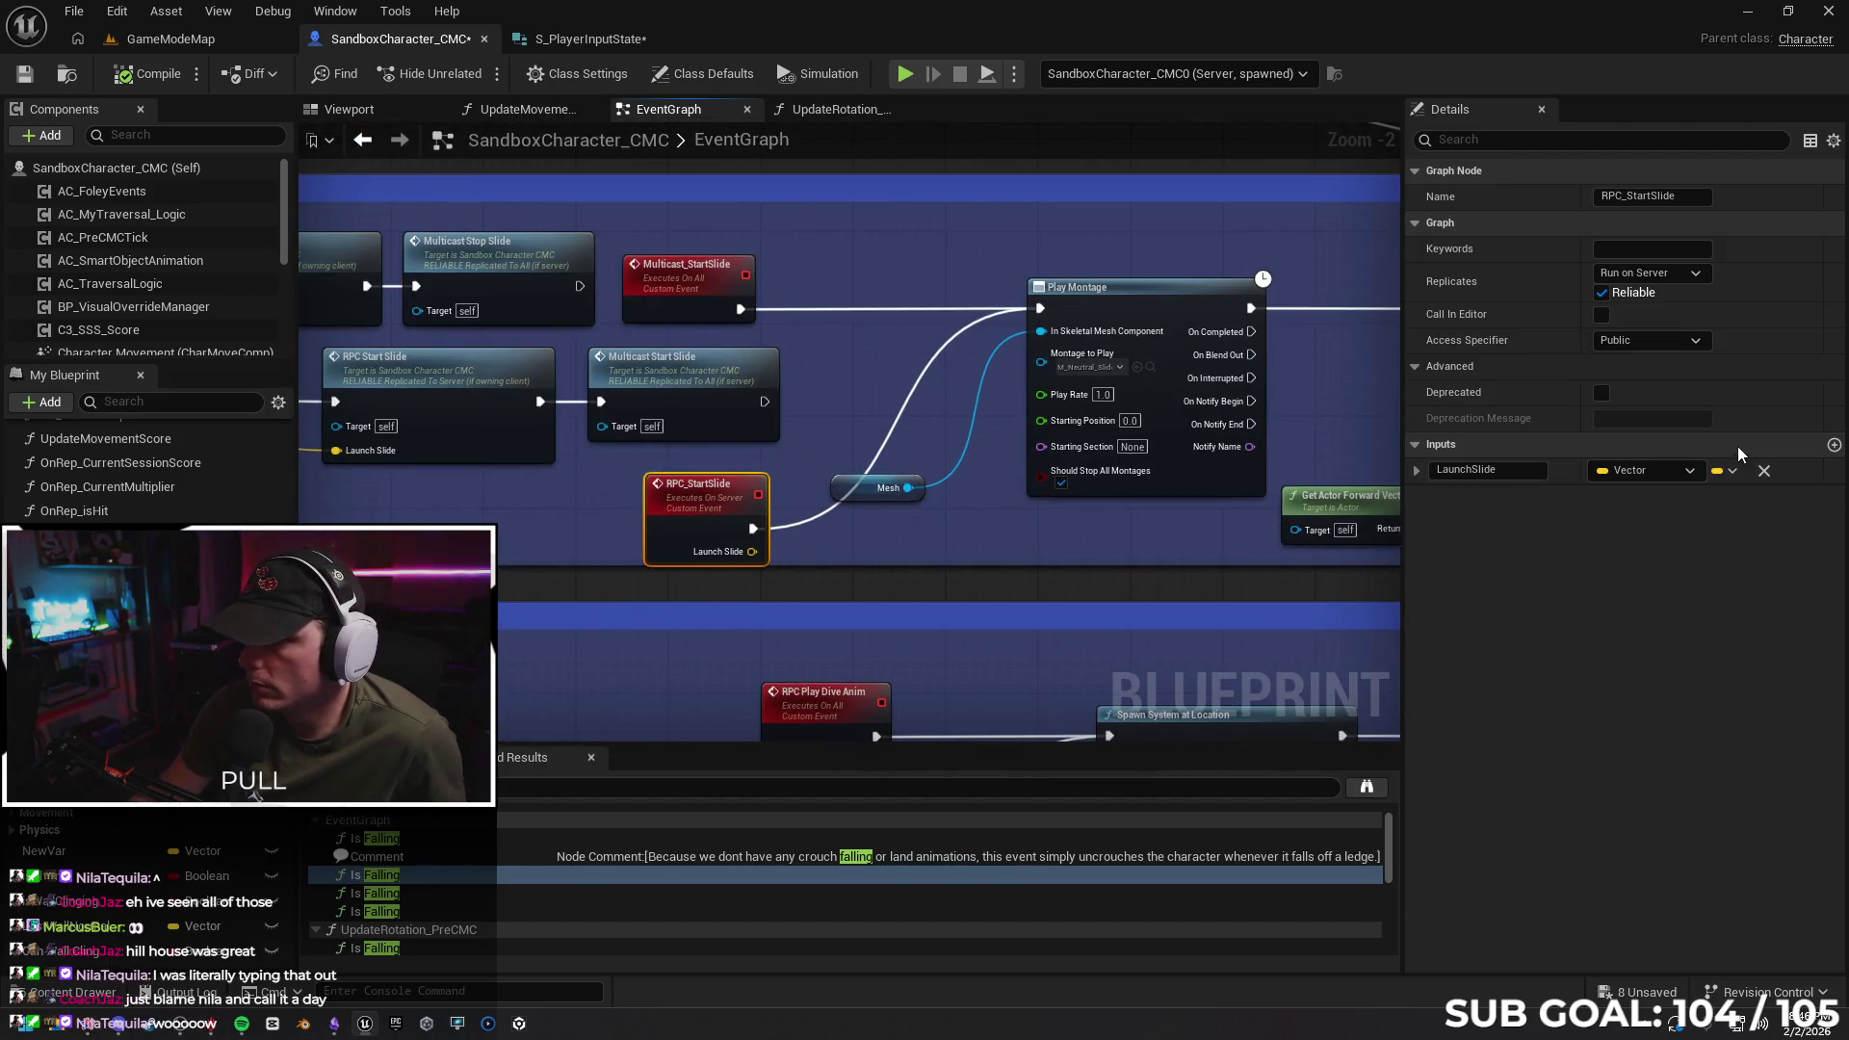
left_click(1763, 471)
left_click_drag(992, 539, 542, 530)
left_click_drag(1206, 448, 982, 460)
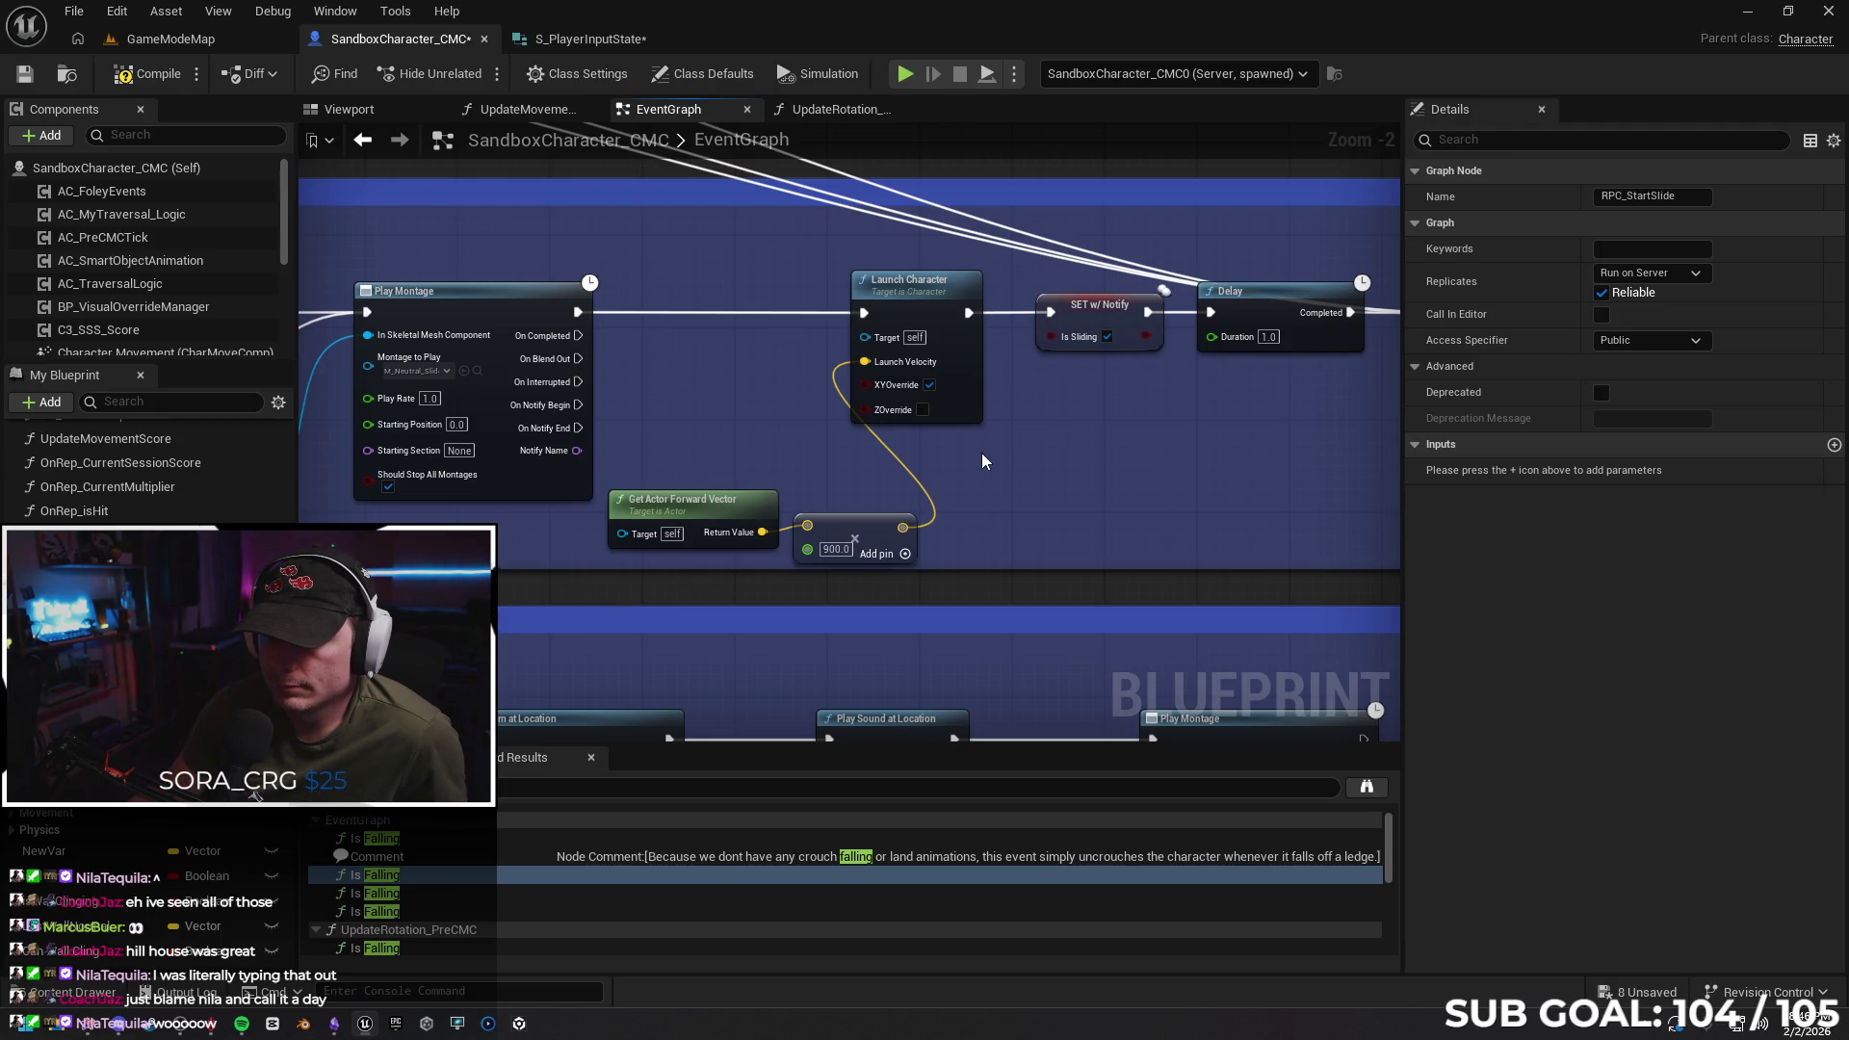
left_click_drag(967, 471, 1011, 477)
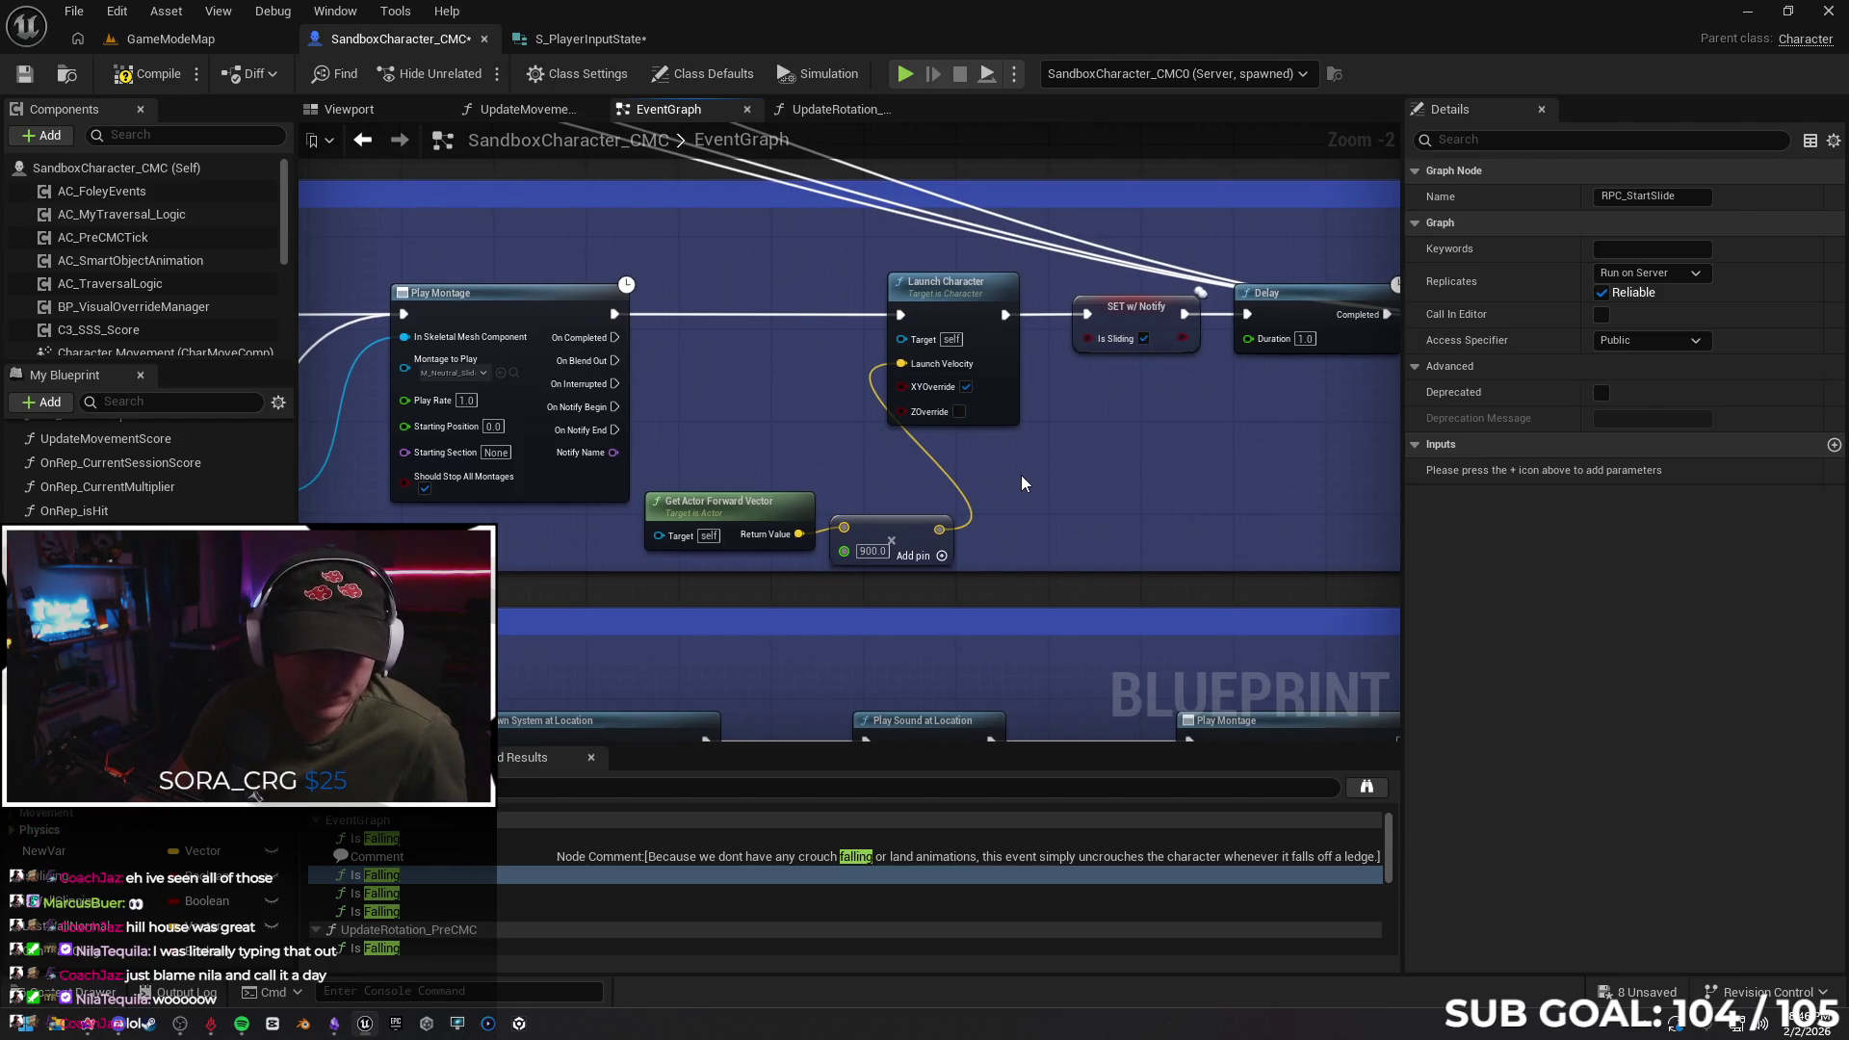
left_click(90, 1027)
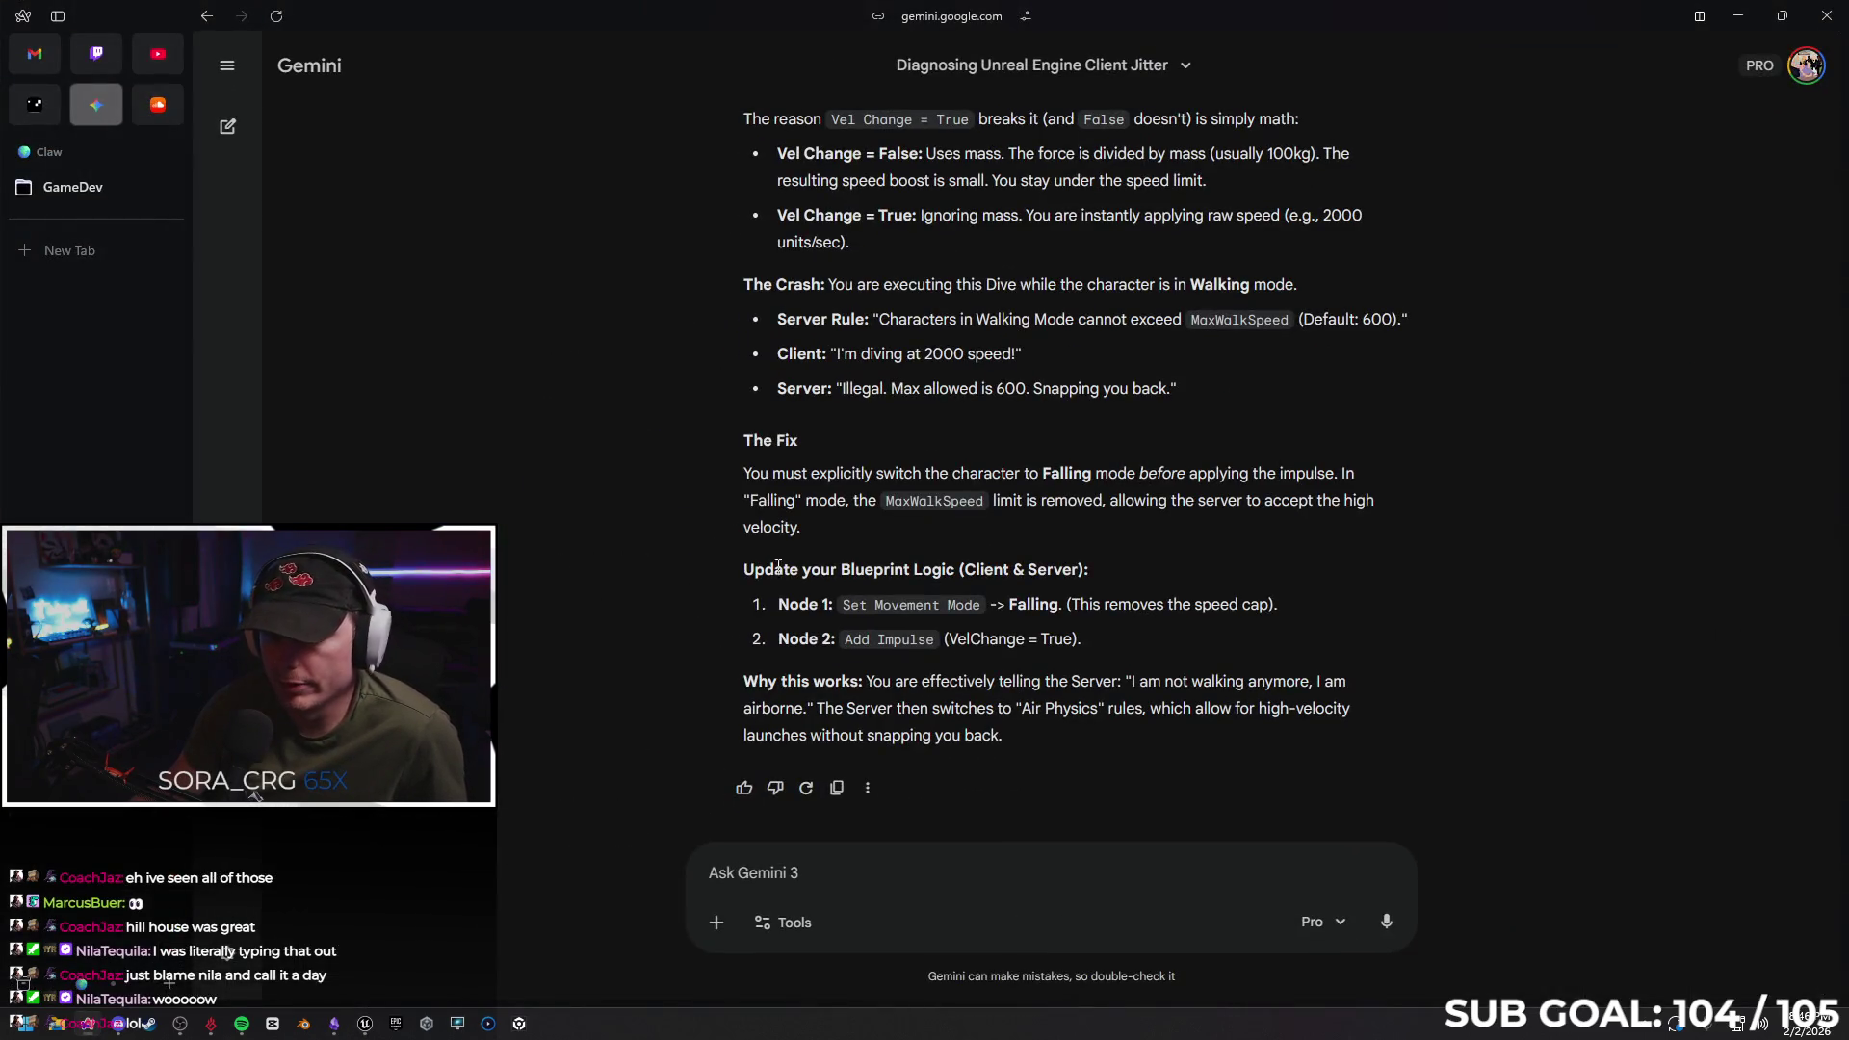
Tell Gemini the Falling-mode fix didn't work, then return to Unreal Engine
left_click(900, 868)
type("thiu")
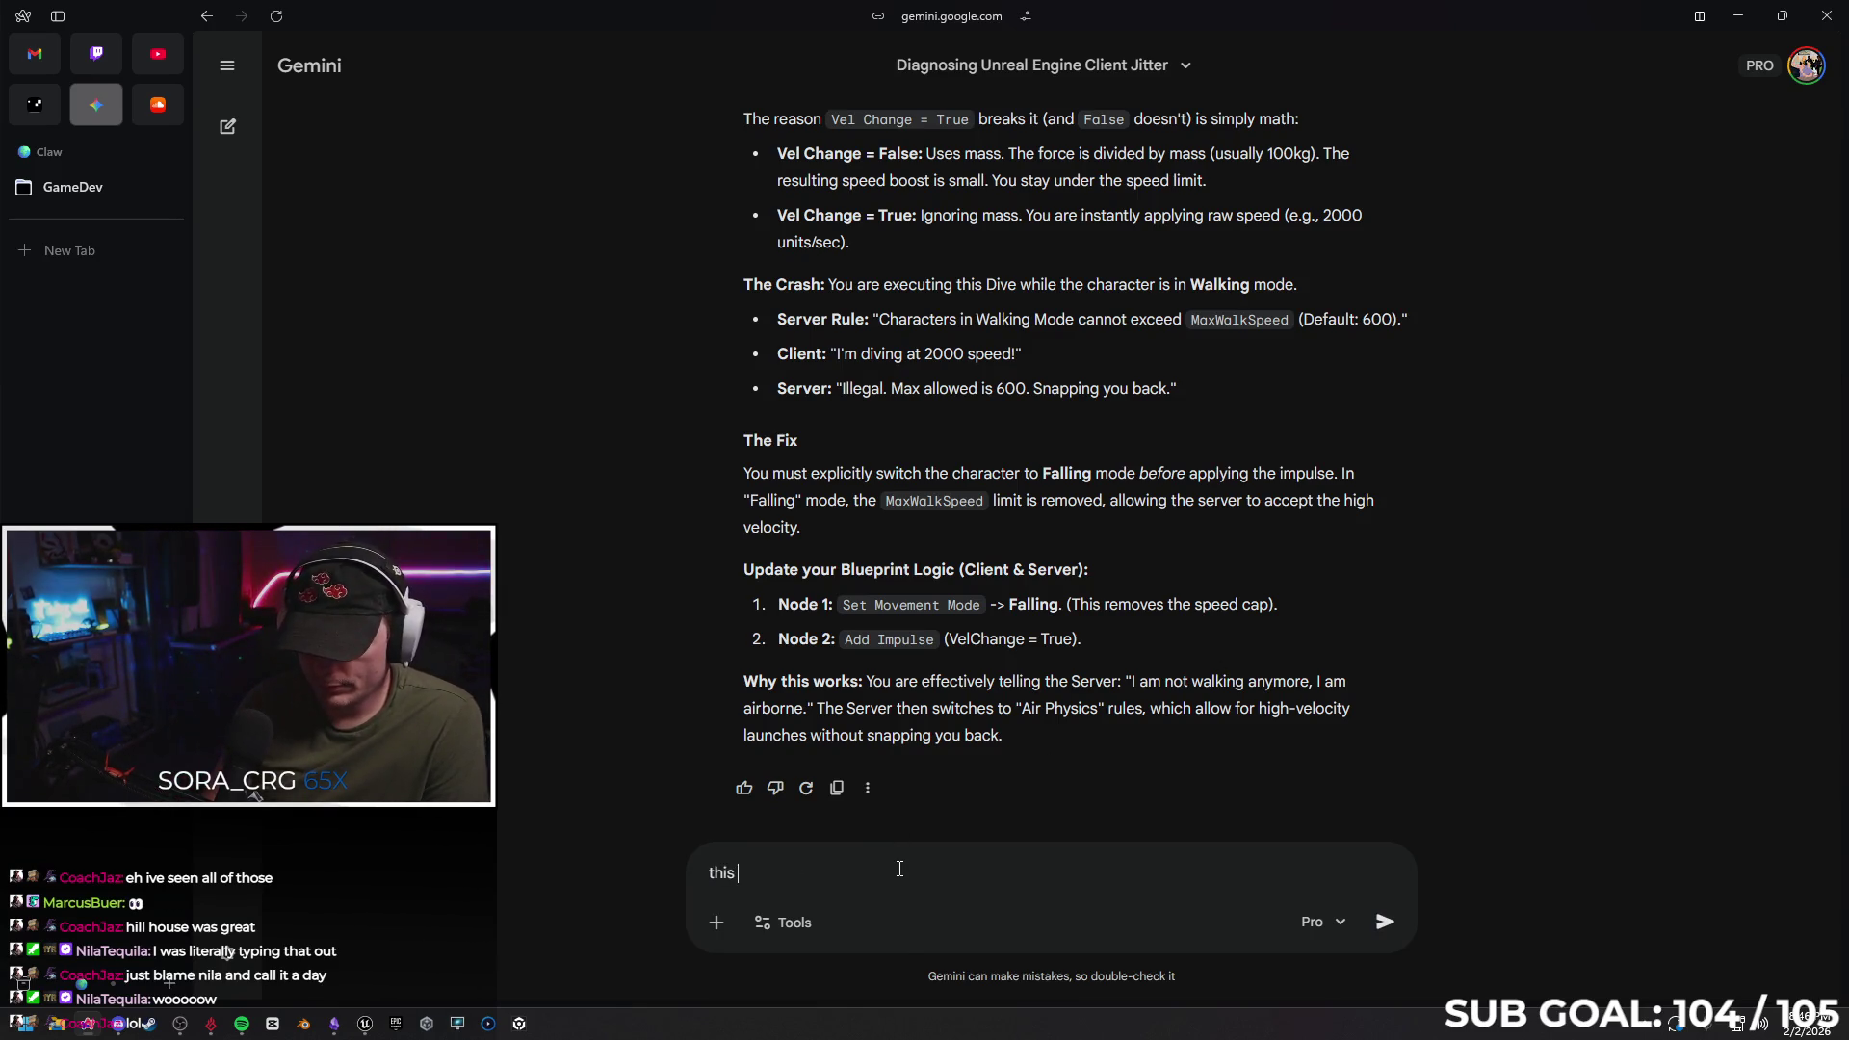
type("nt work, in case you were wod")
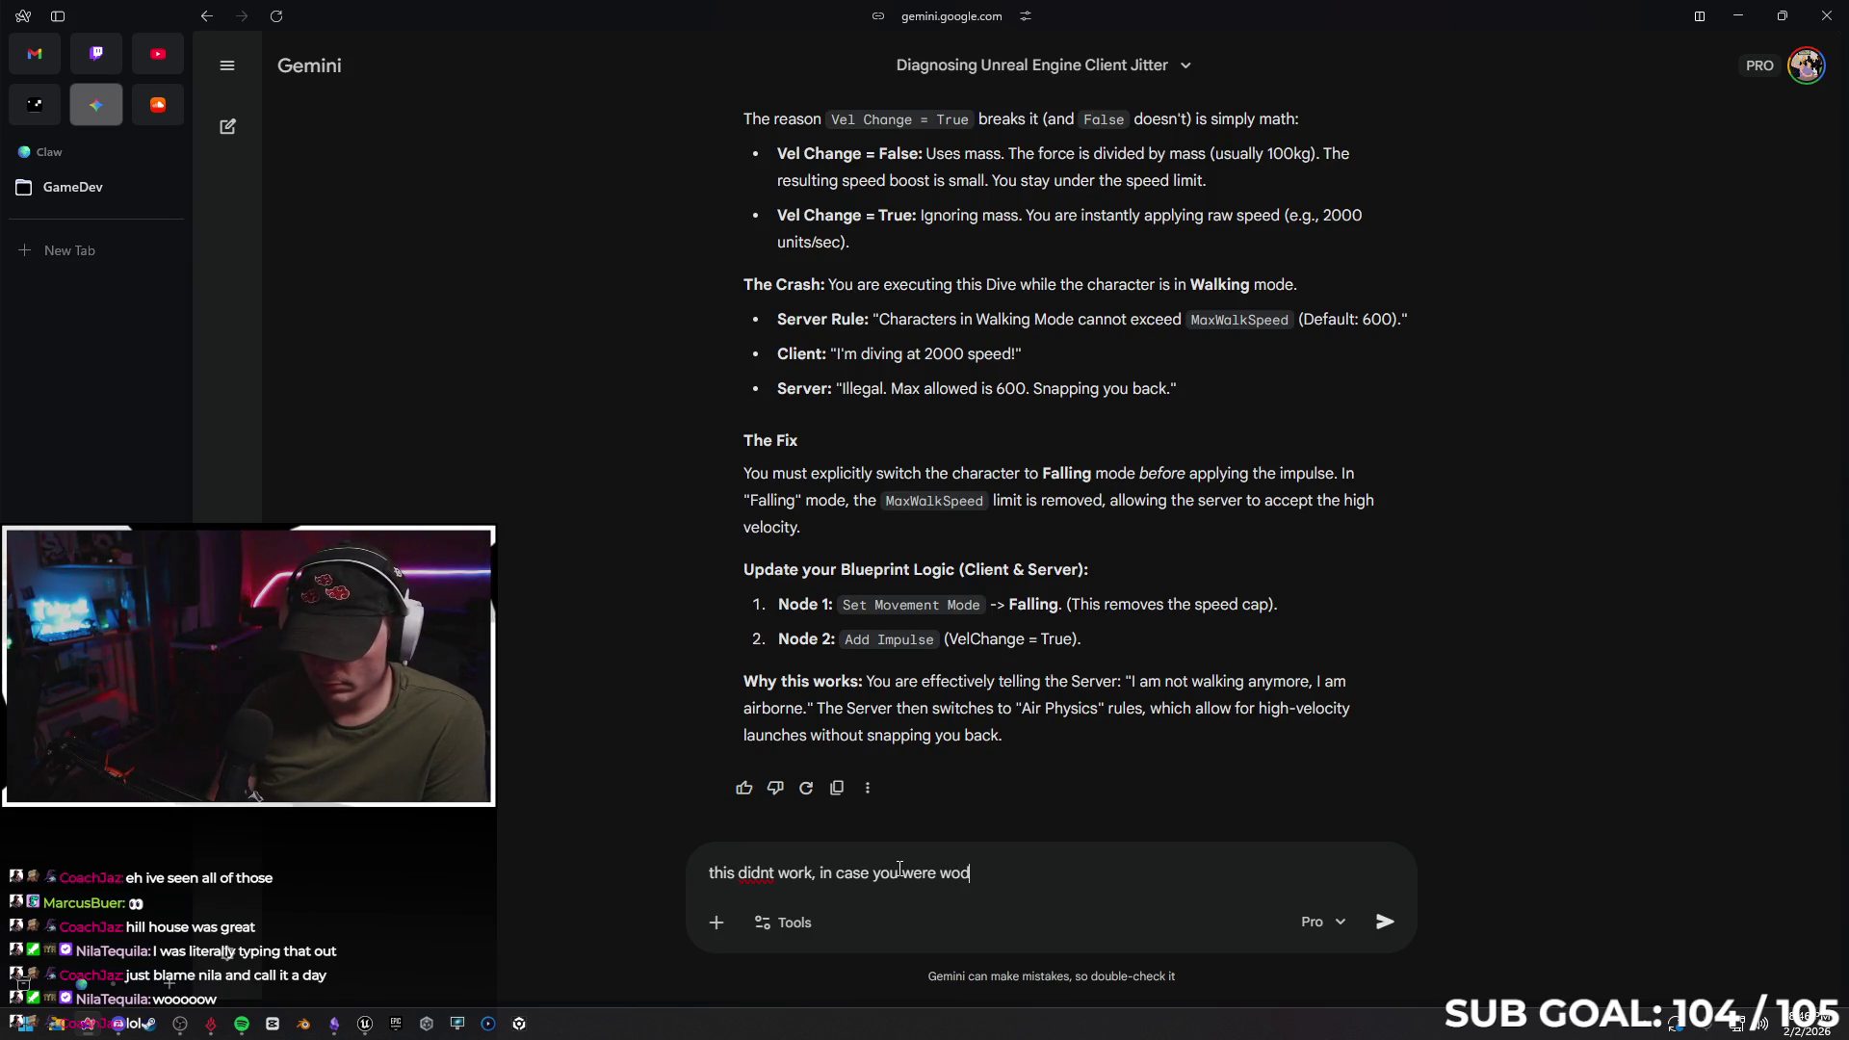
type("ng")
key("Return")
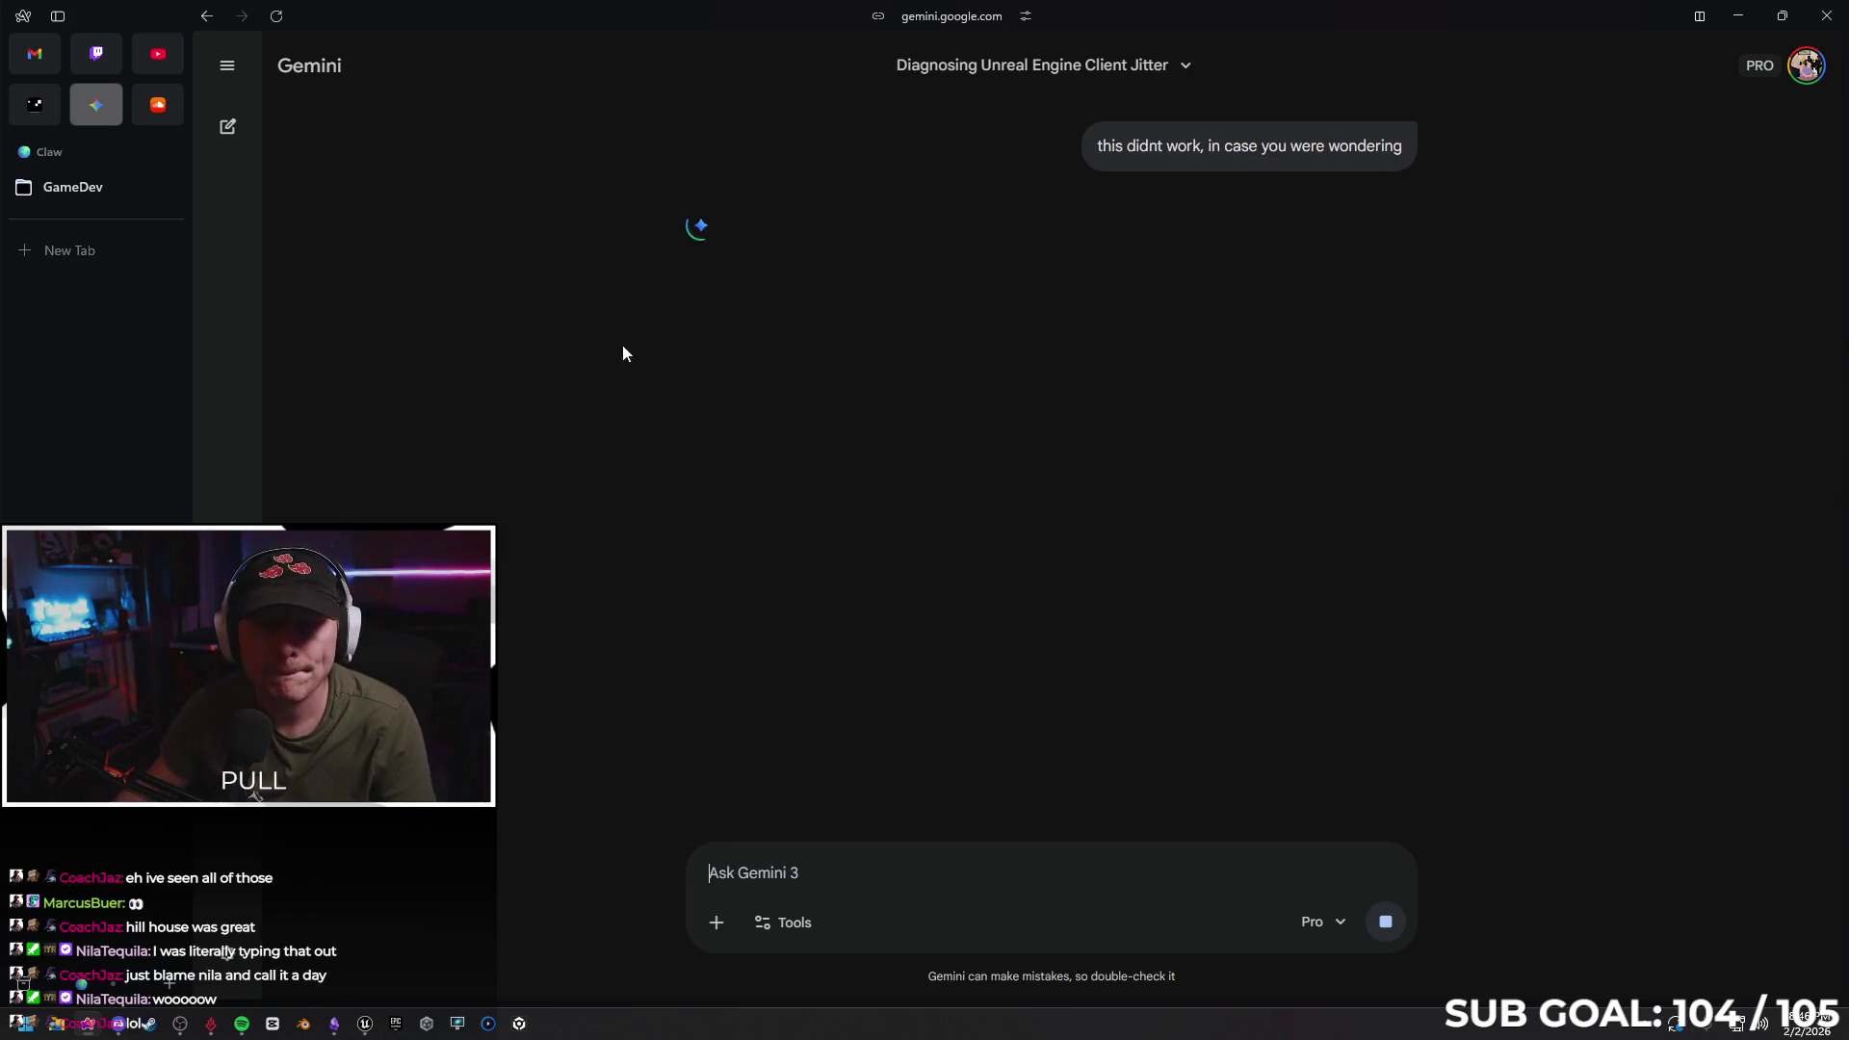
key("alt+Tab")
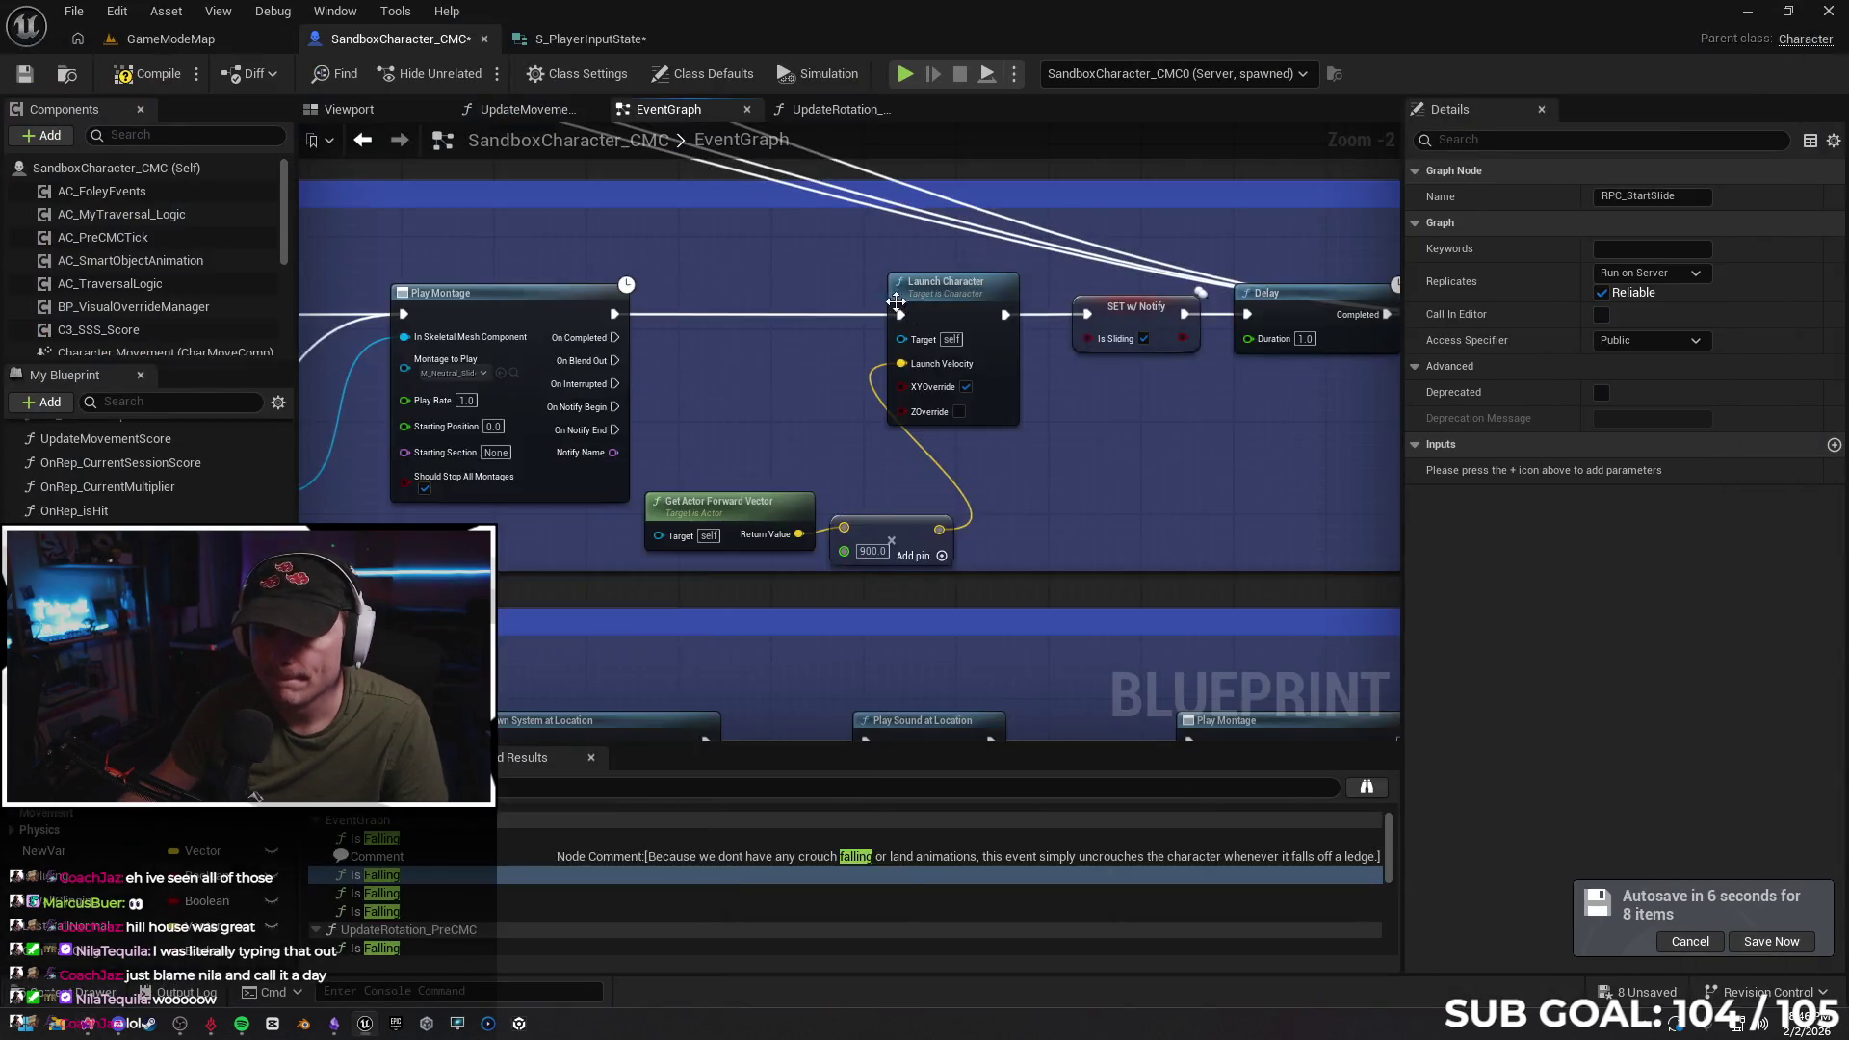
Add a Print String after Event Tick that prints the Is Falling return value
scroll(735, 506, "down", 4)
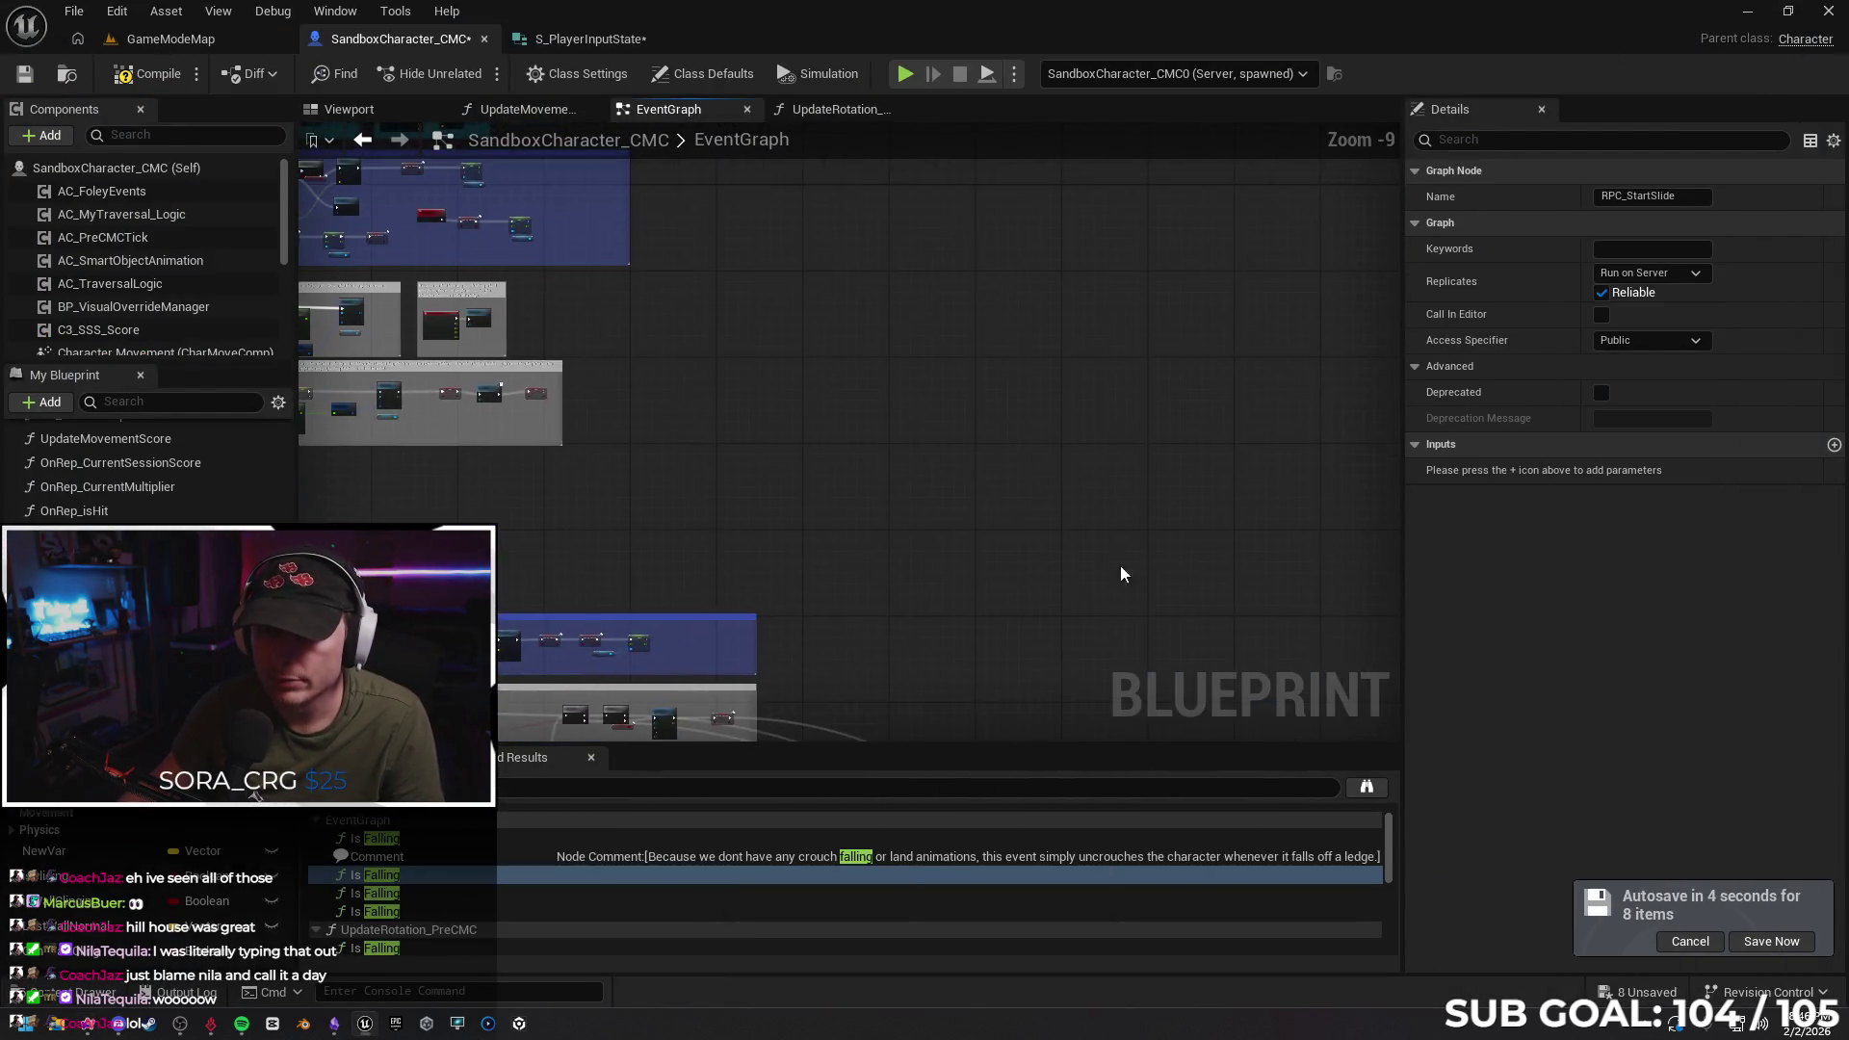
scroll(717, 414, "up", 3)
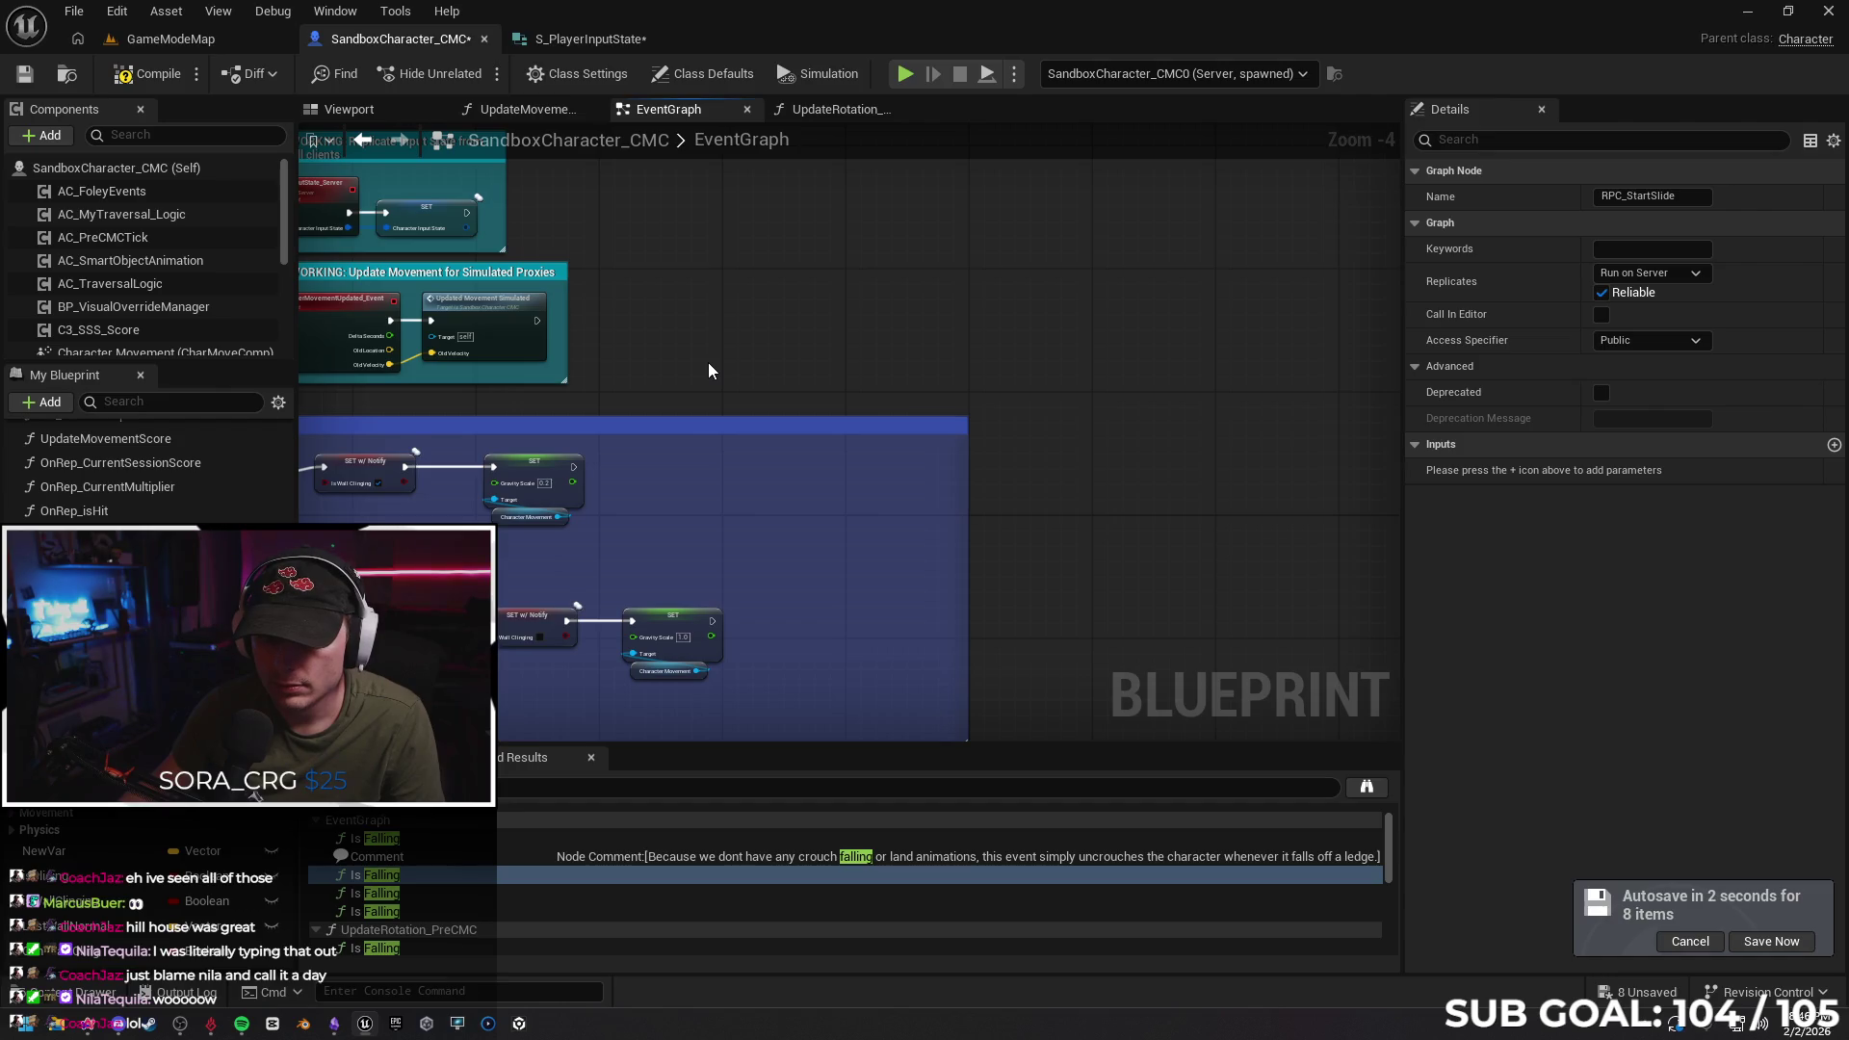
scroll(938, 333, "up", 2)
left_click_drag(643, 360, 1014, 350)
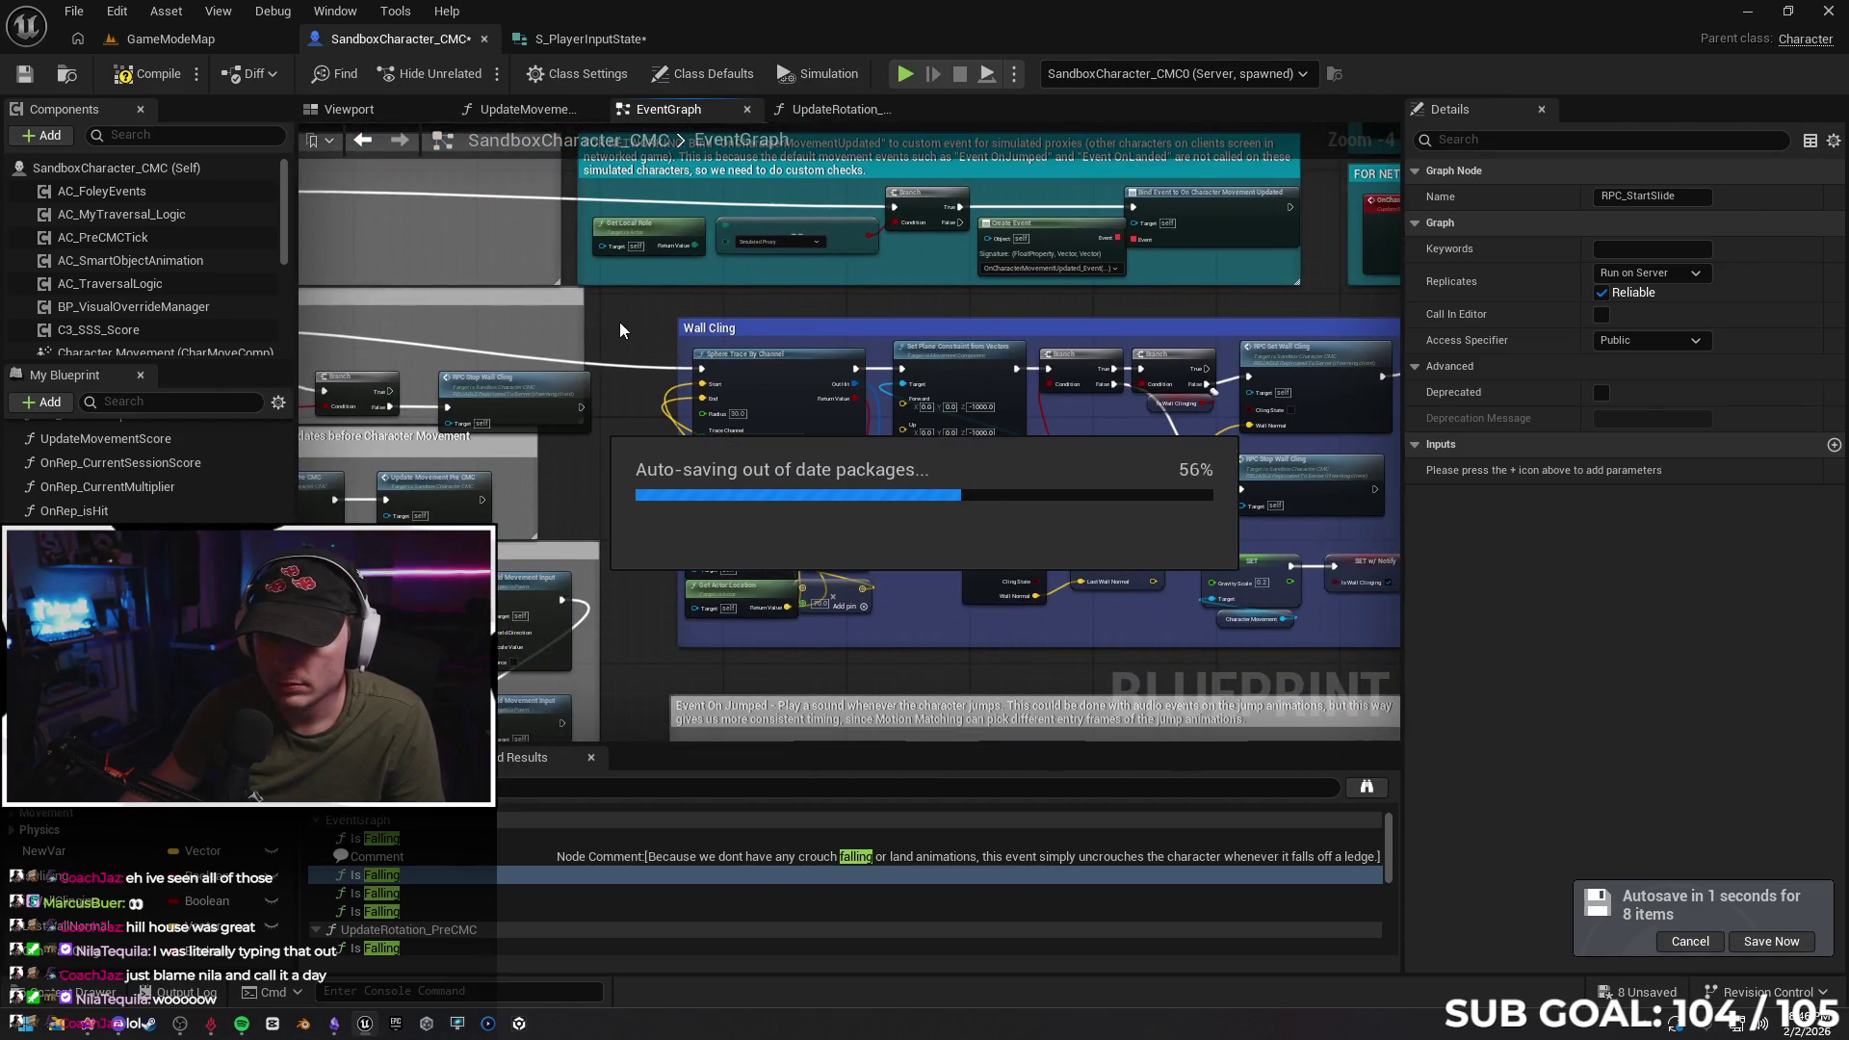
left_click_drag(636, 333, 633, 370)
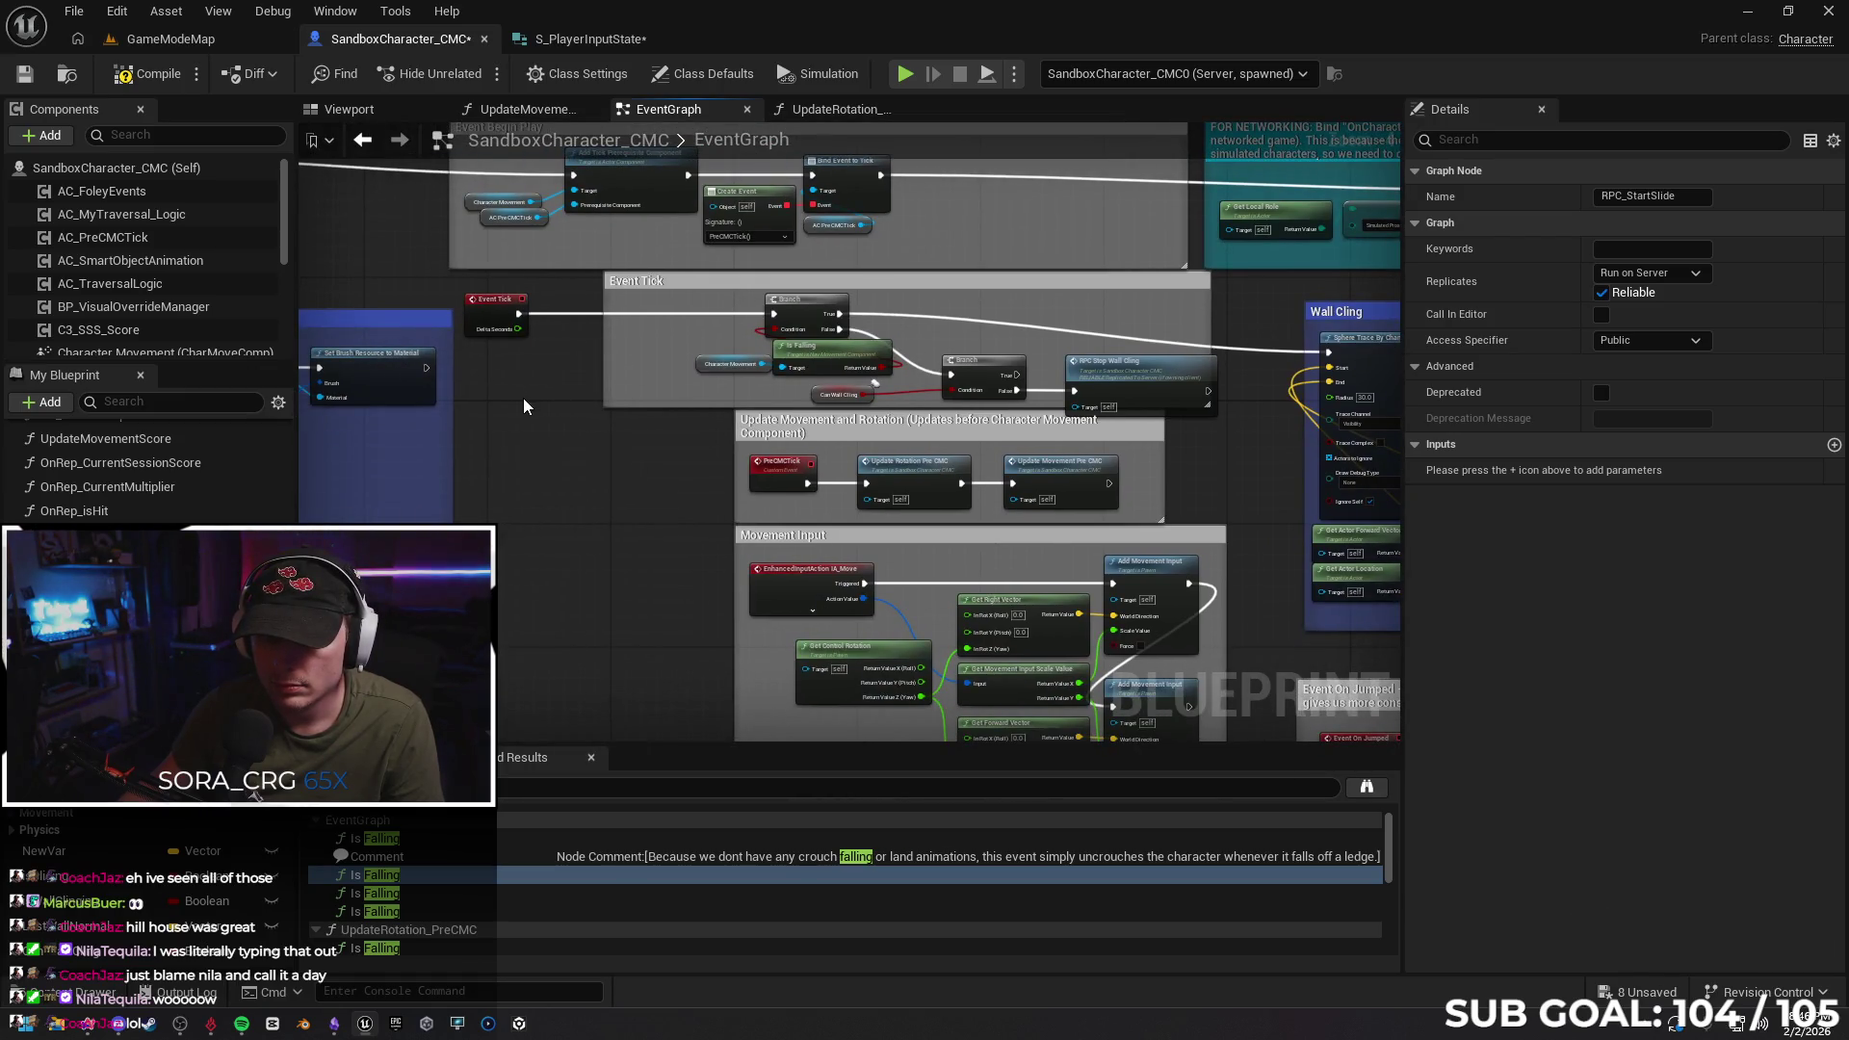
right_click(540, 422)
type("print")
key("Return")
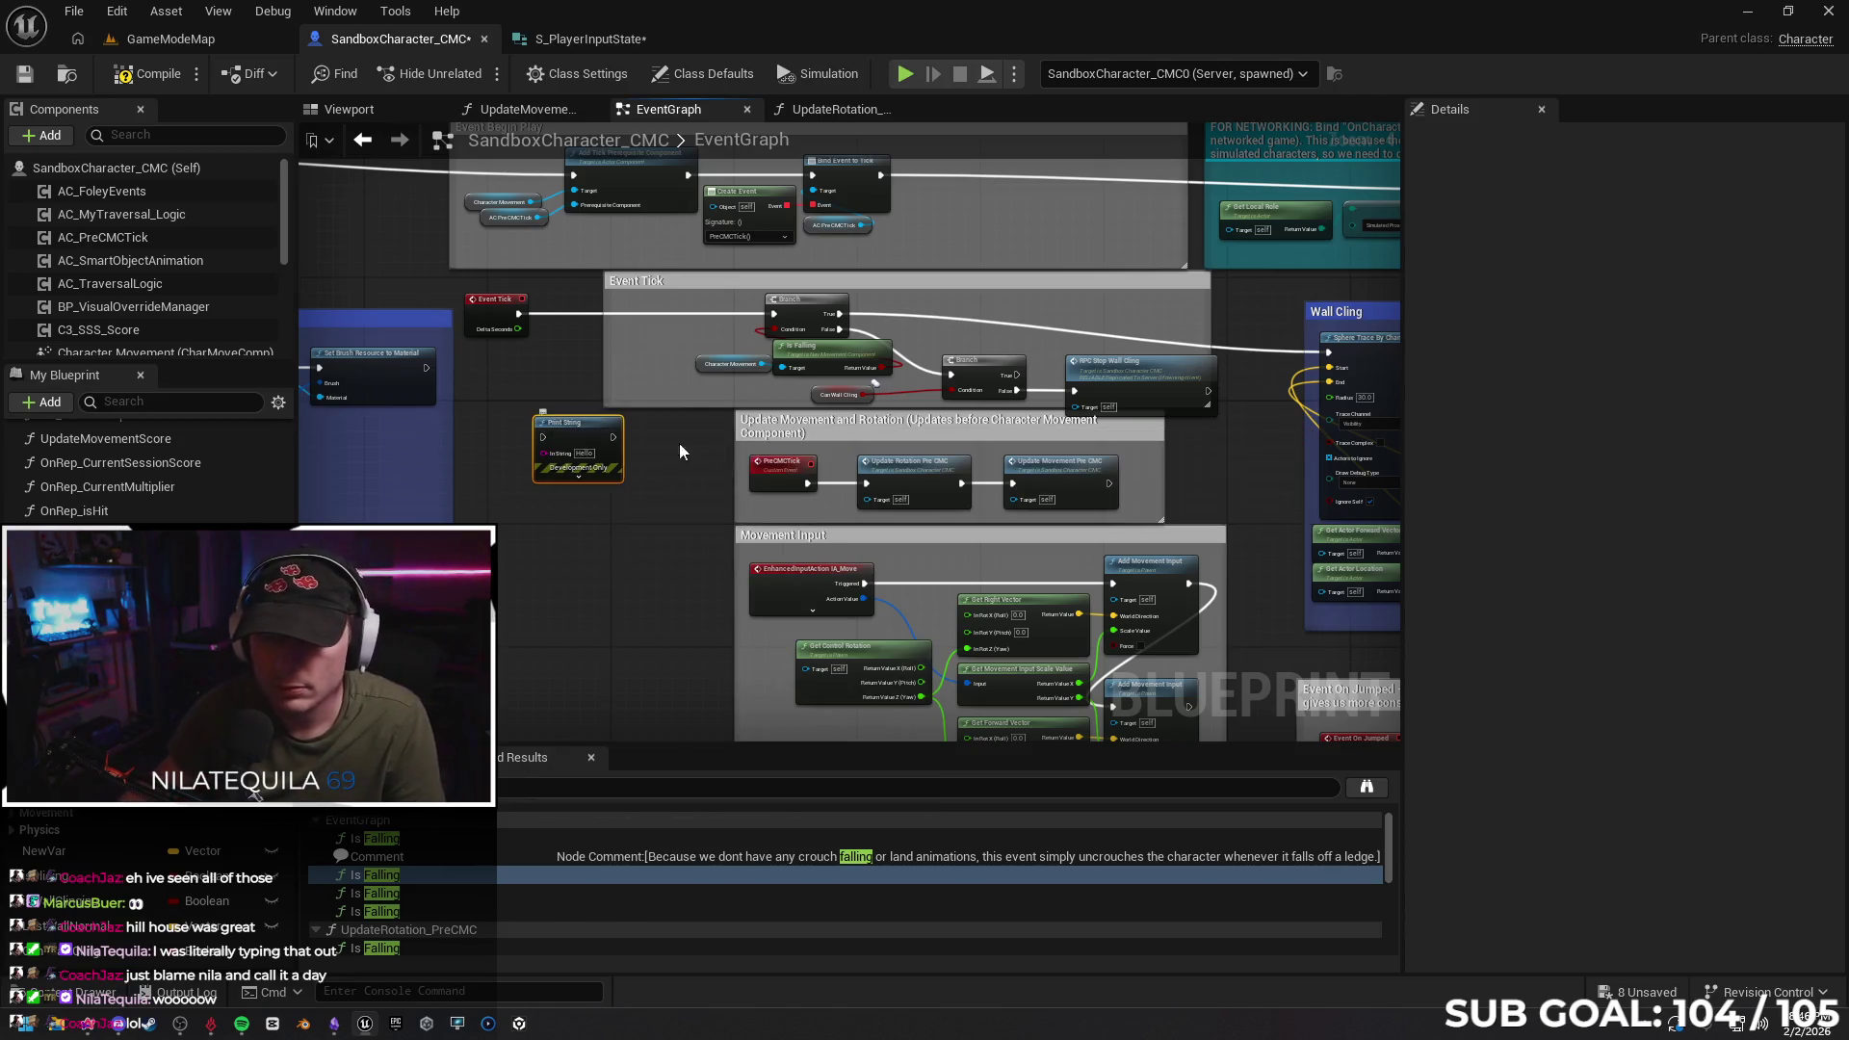
mouse_move(879, 374)
left_mouse_down()
mouse_move(545, 453)
mouse_move(597, 320)
mouse_move(566, 322)
mouse_move(773, 314)
left_mouse_up()
left_click_drag(592, 307, 634, 310)
Cancel playing with compile errors, recompile, and locate the erroring RPC Start Slide node
left_click(903, 75)
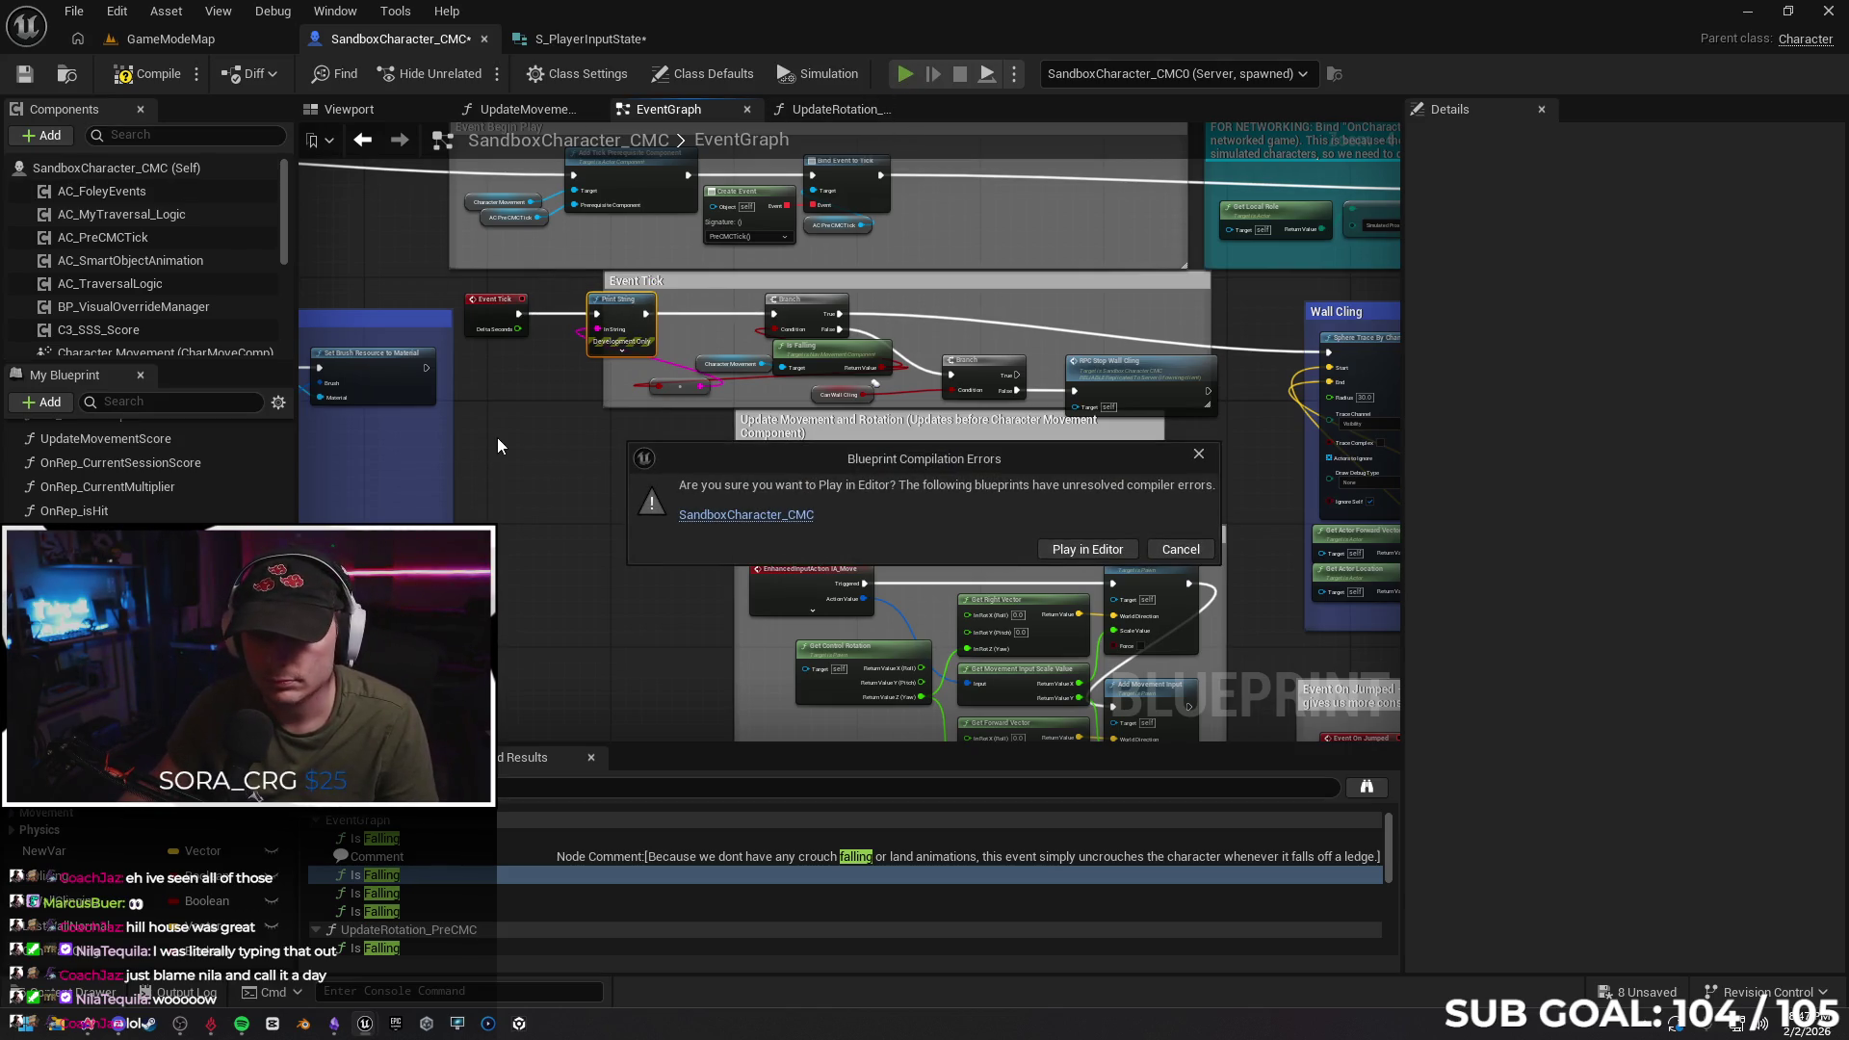
left_click(1193, 551)
left_click(154, 73)
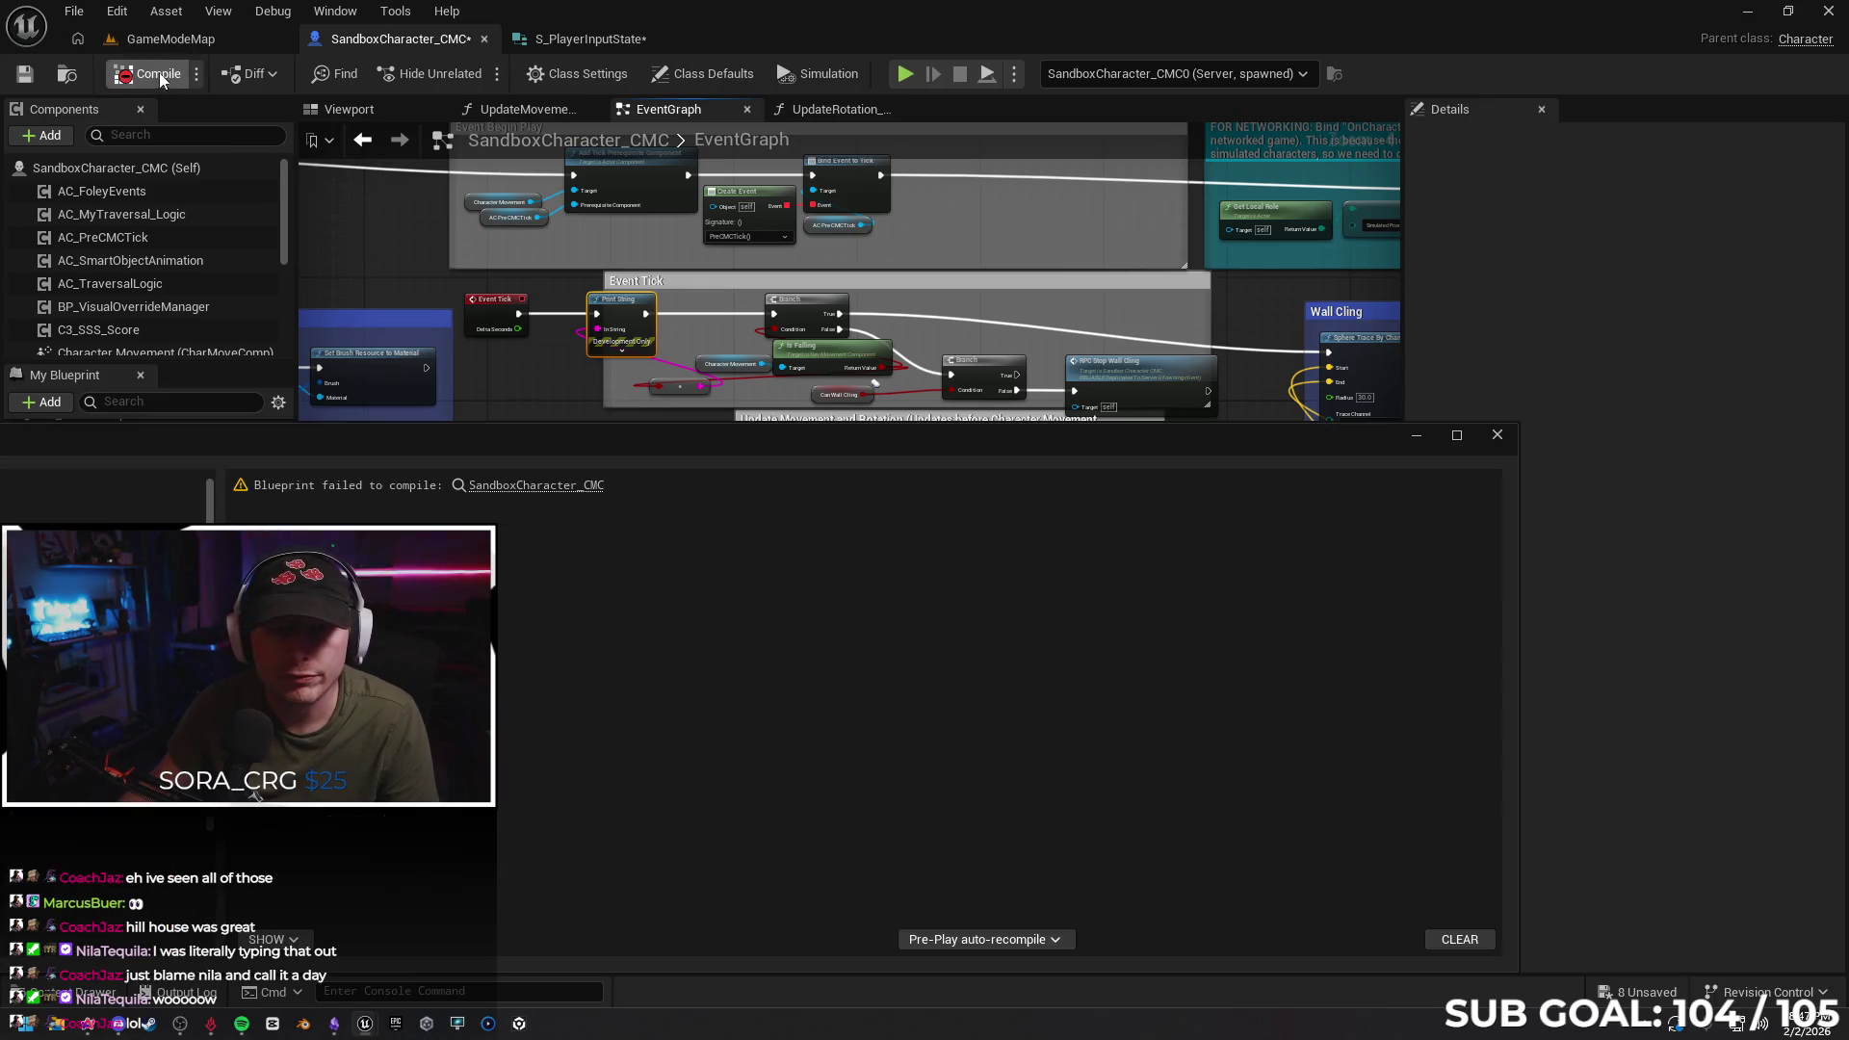
key("Escape")
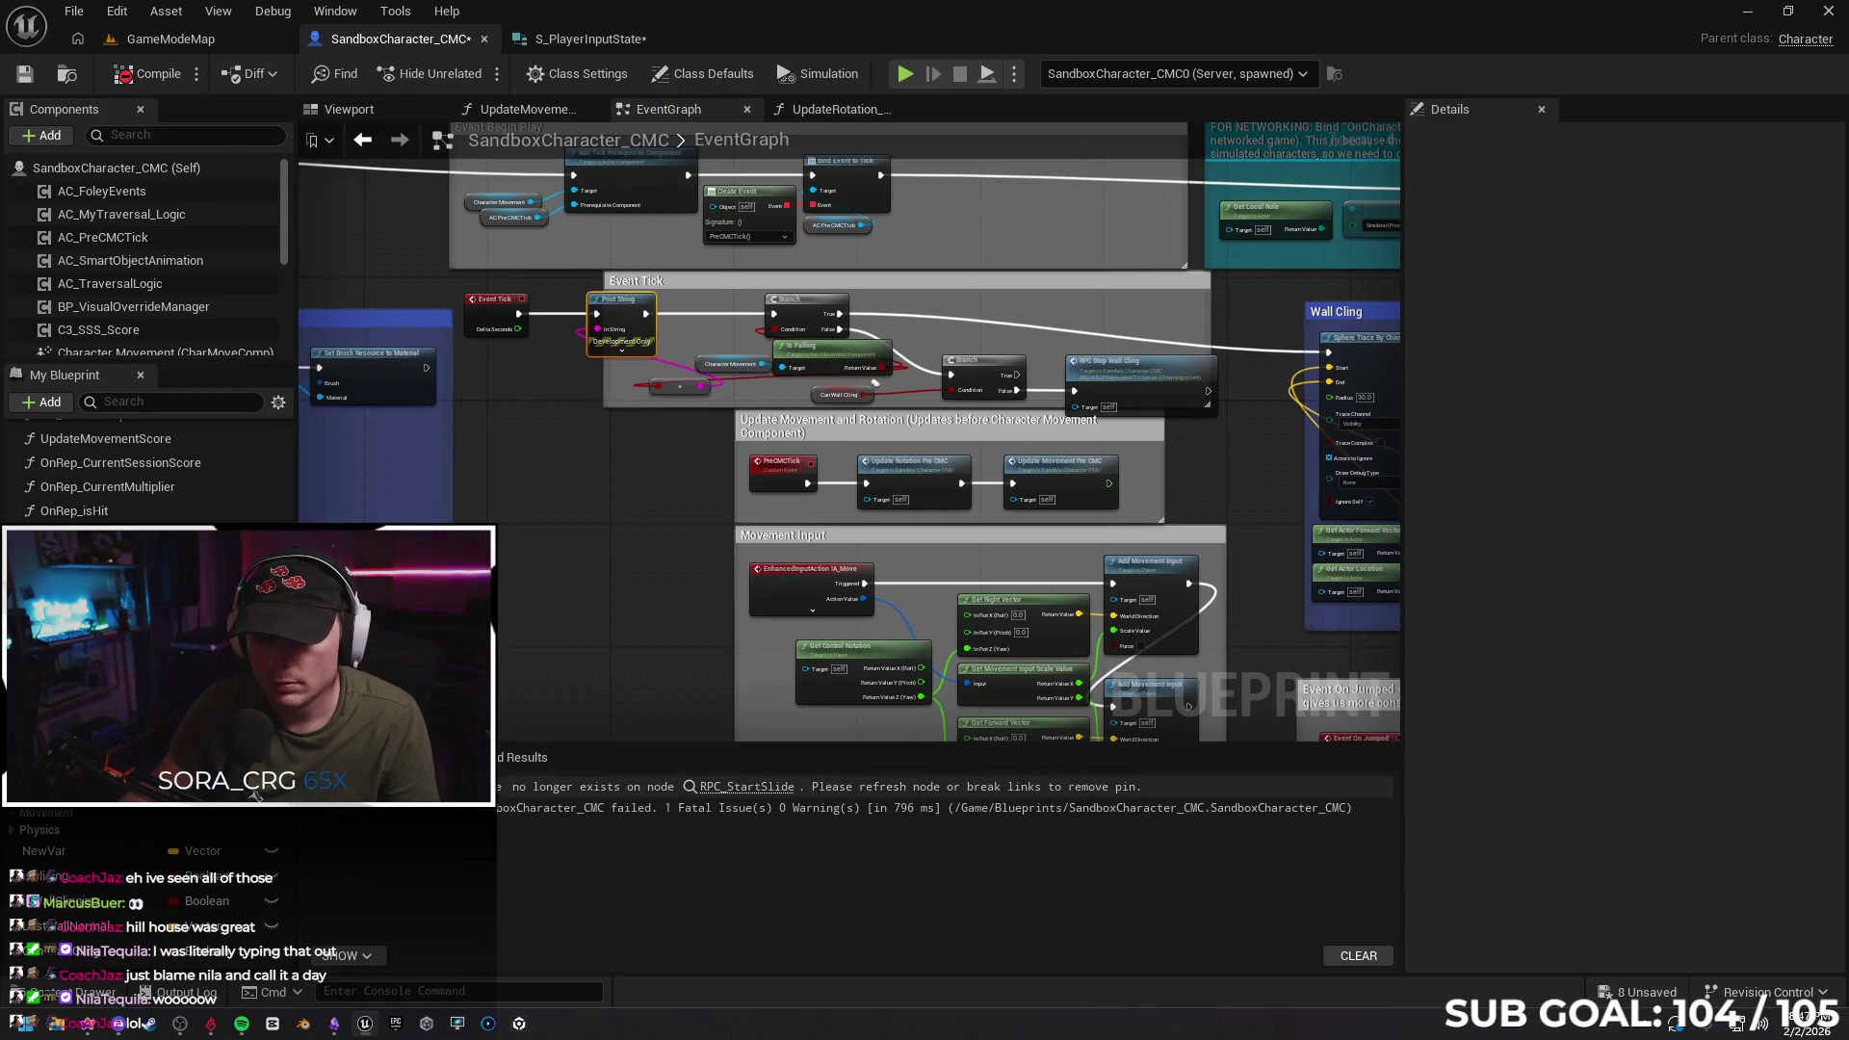
left_click(742, 787)
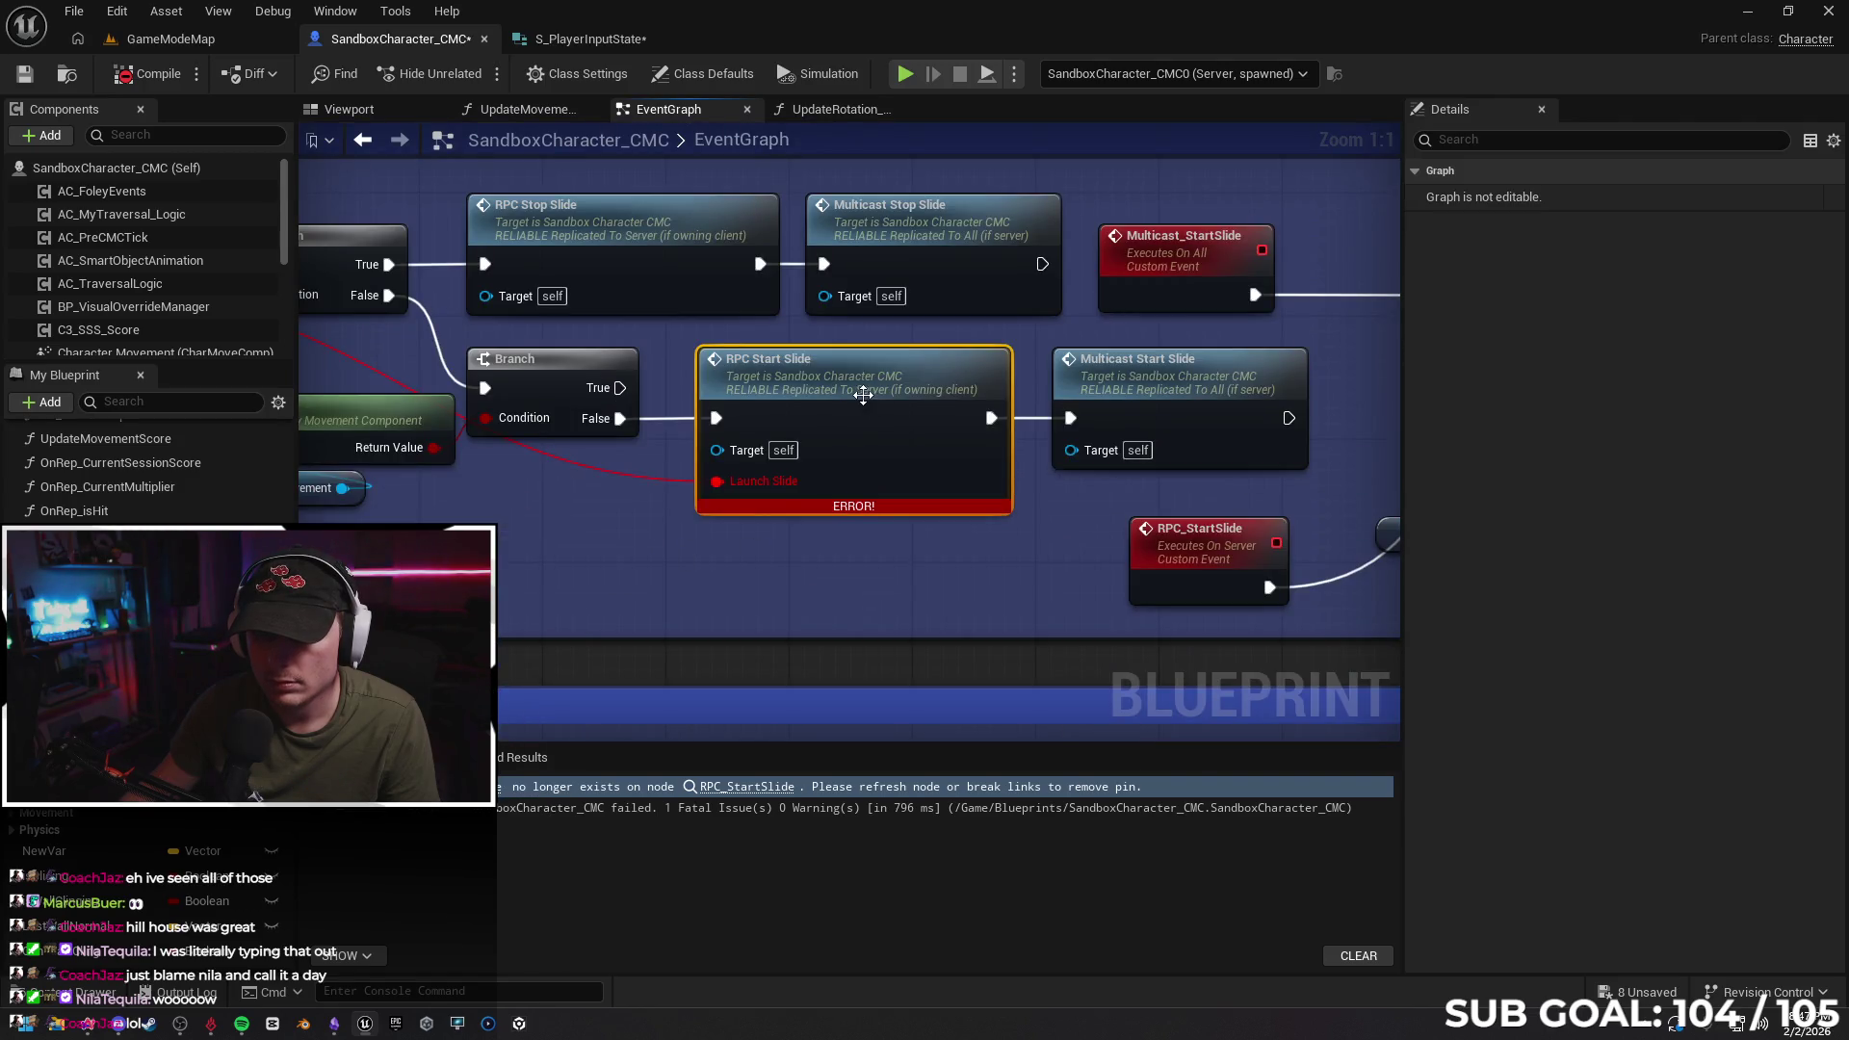
Refresh the RPC Start Slide node to remove its stale Launch Slide pin
right_click(793, 590)
right_click(871, 382)
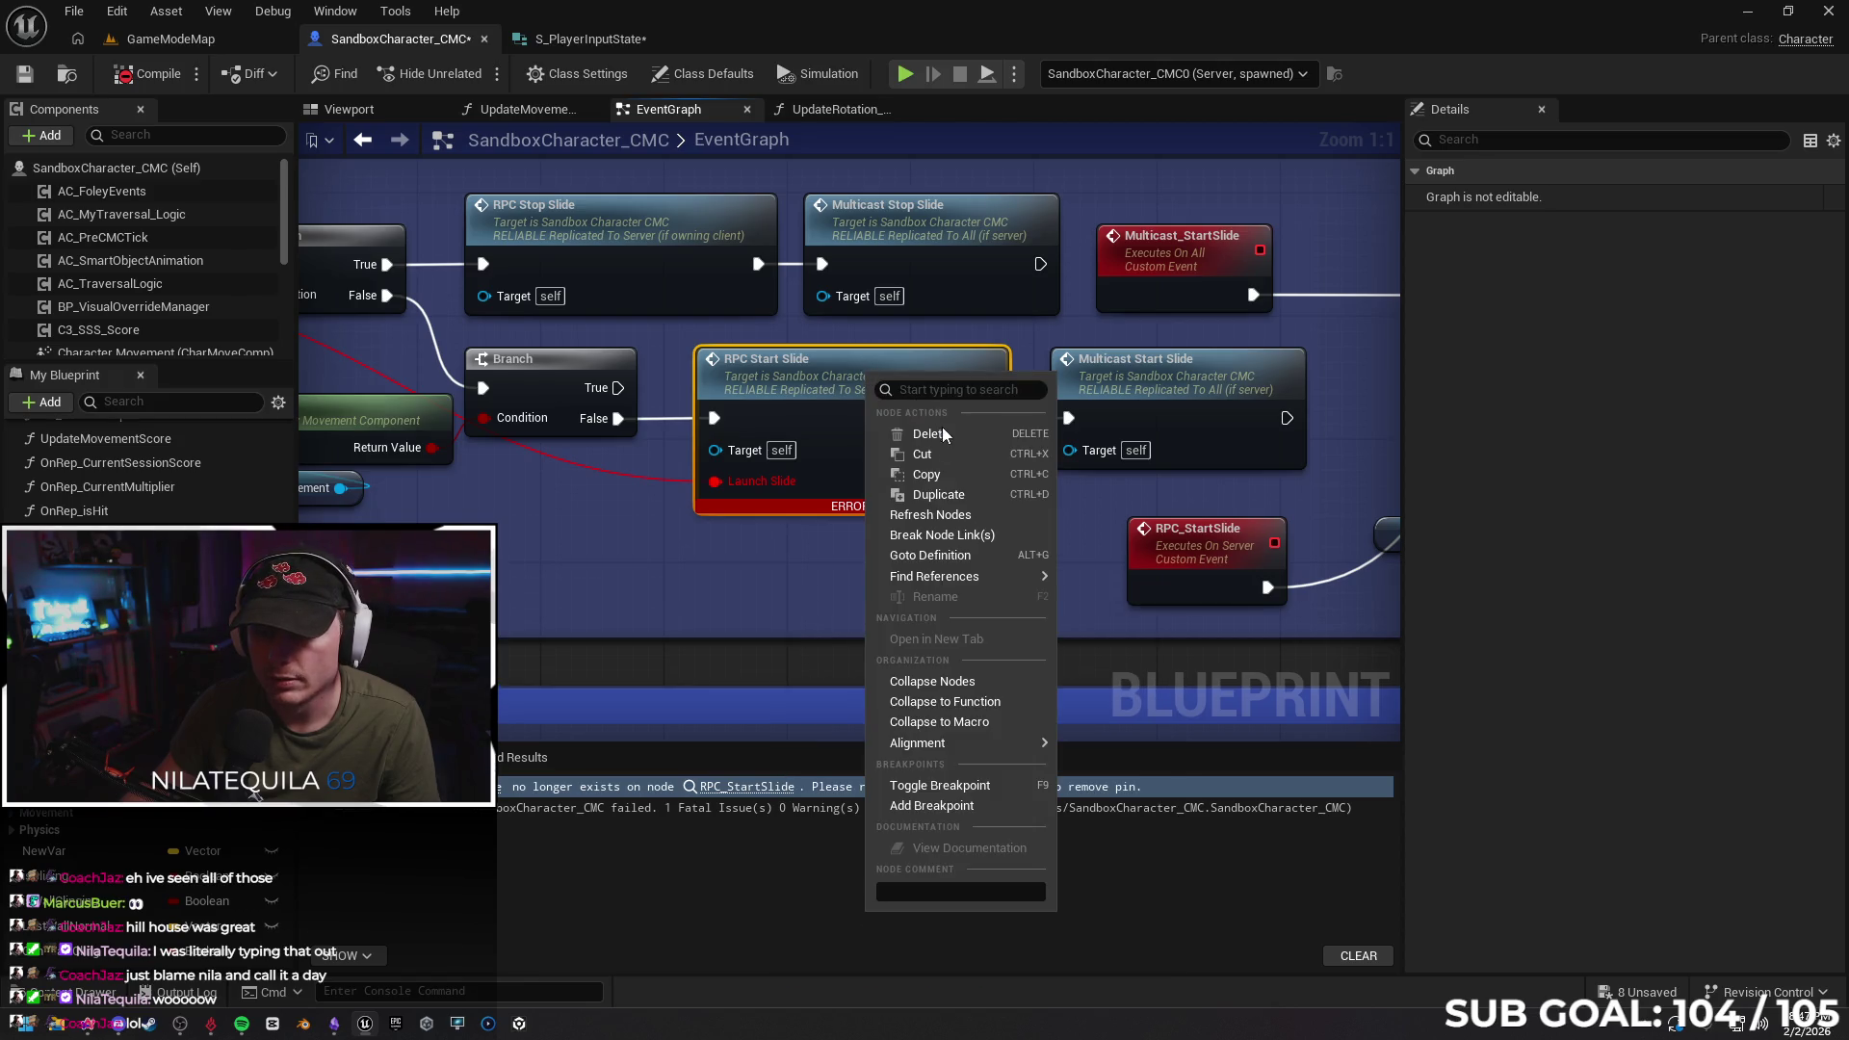
left_click(931, 515)
mouse_move(695, 569)
left_mouse_down()
mouse_move(724, 419)
mouse_move(962, 423)
left_mouse_up()
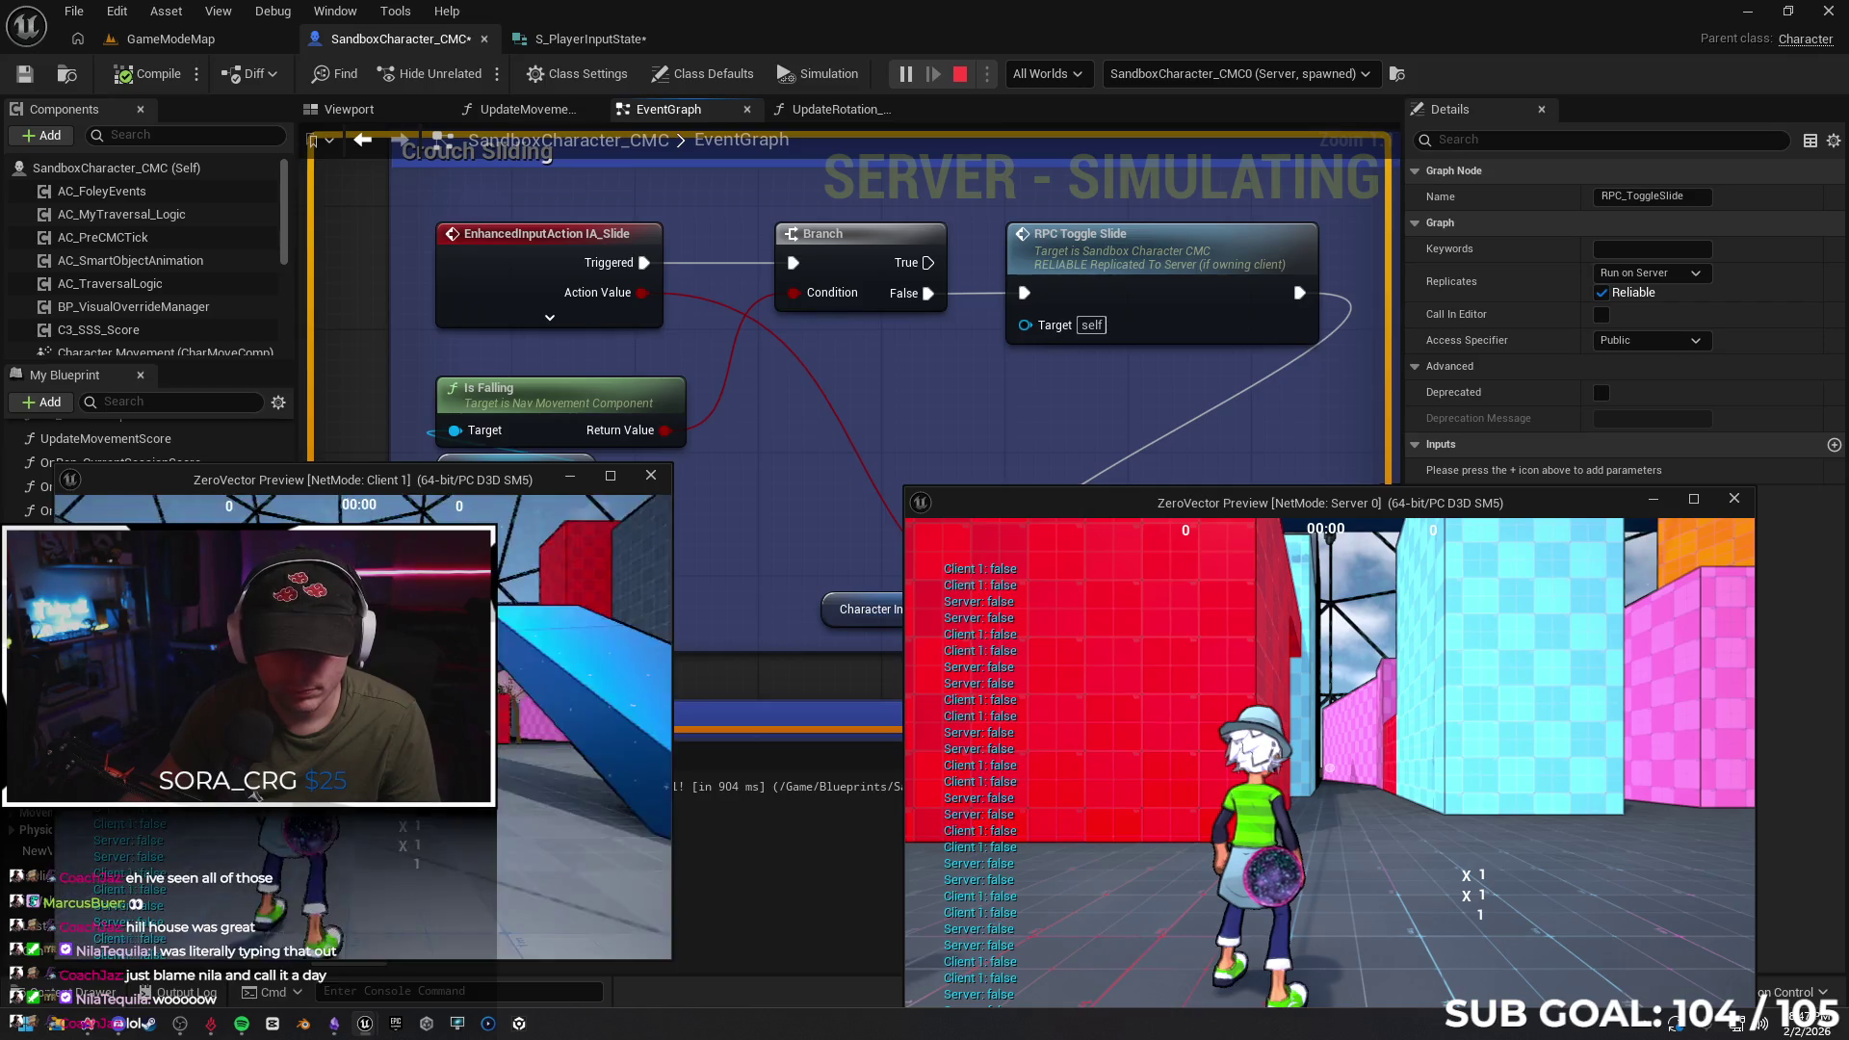
Slide the client character repeatedly with C while watching the Is Falling printout
key("c")
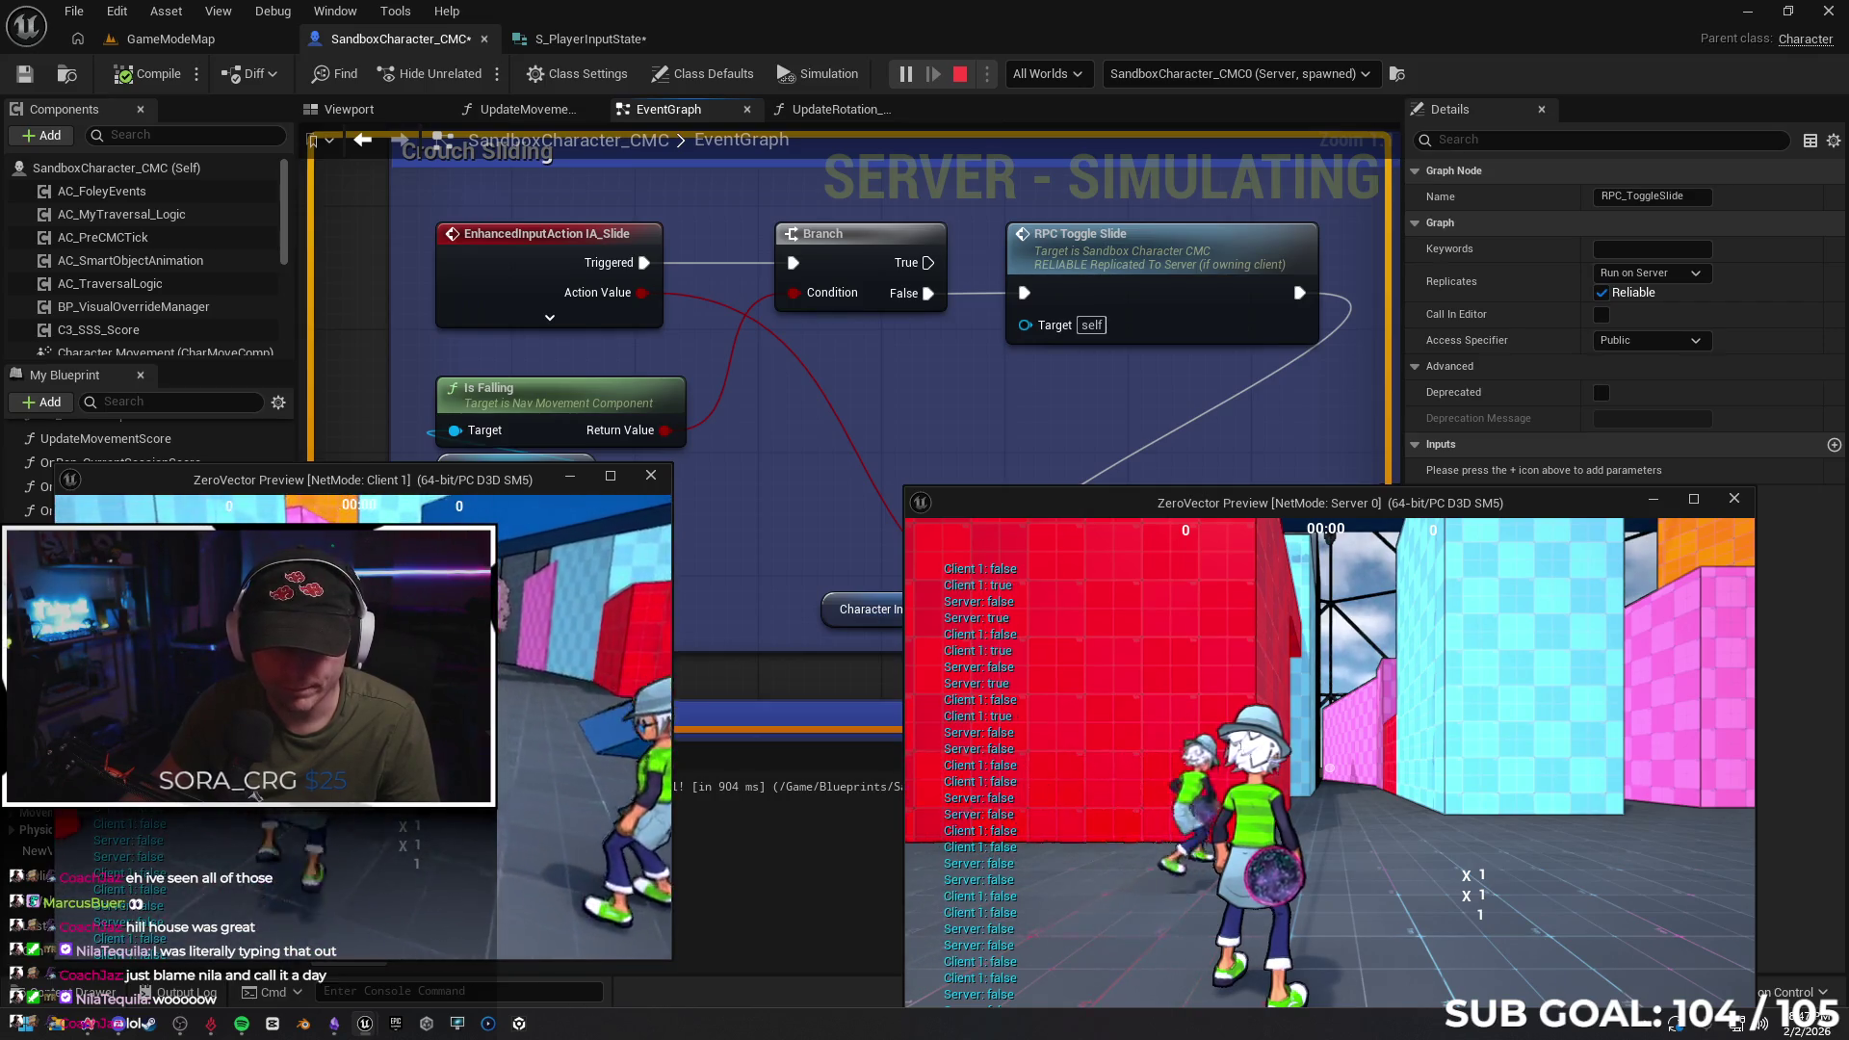
key("c")
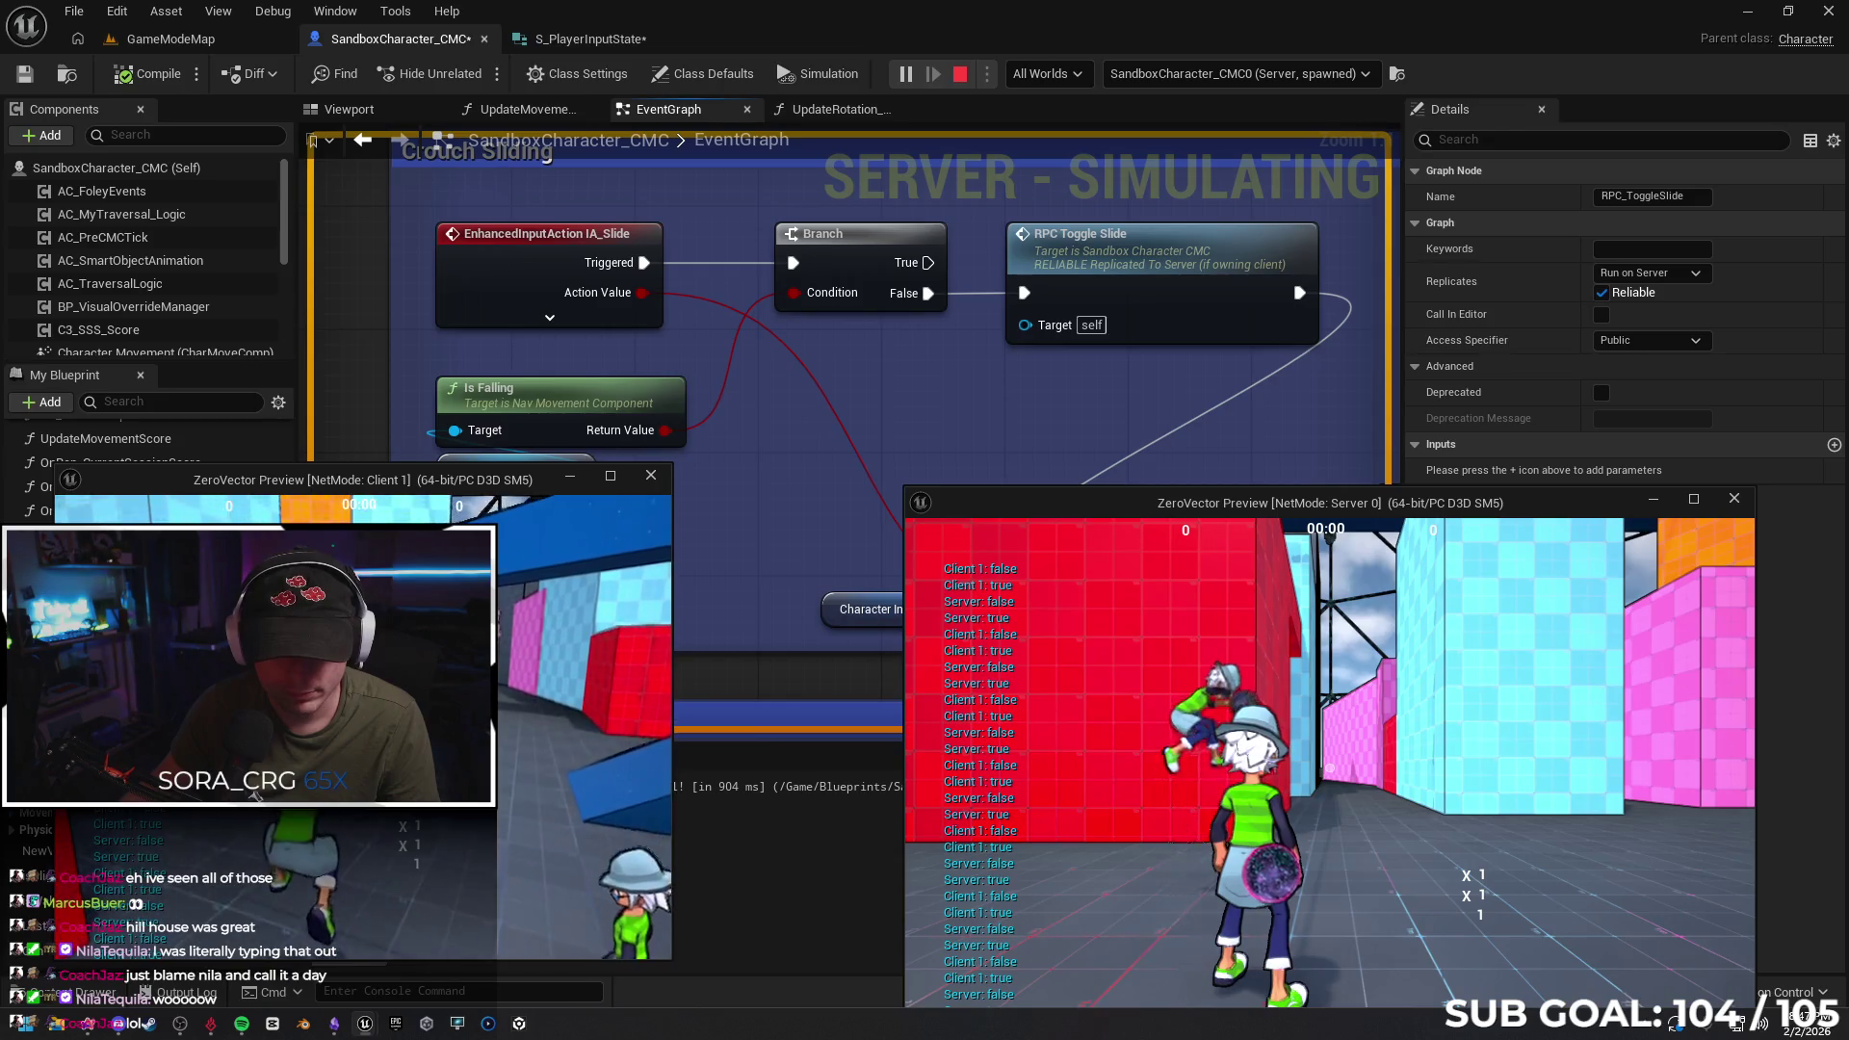
key("c")
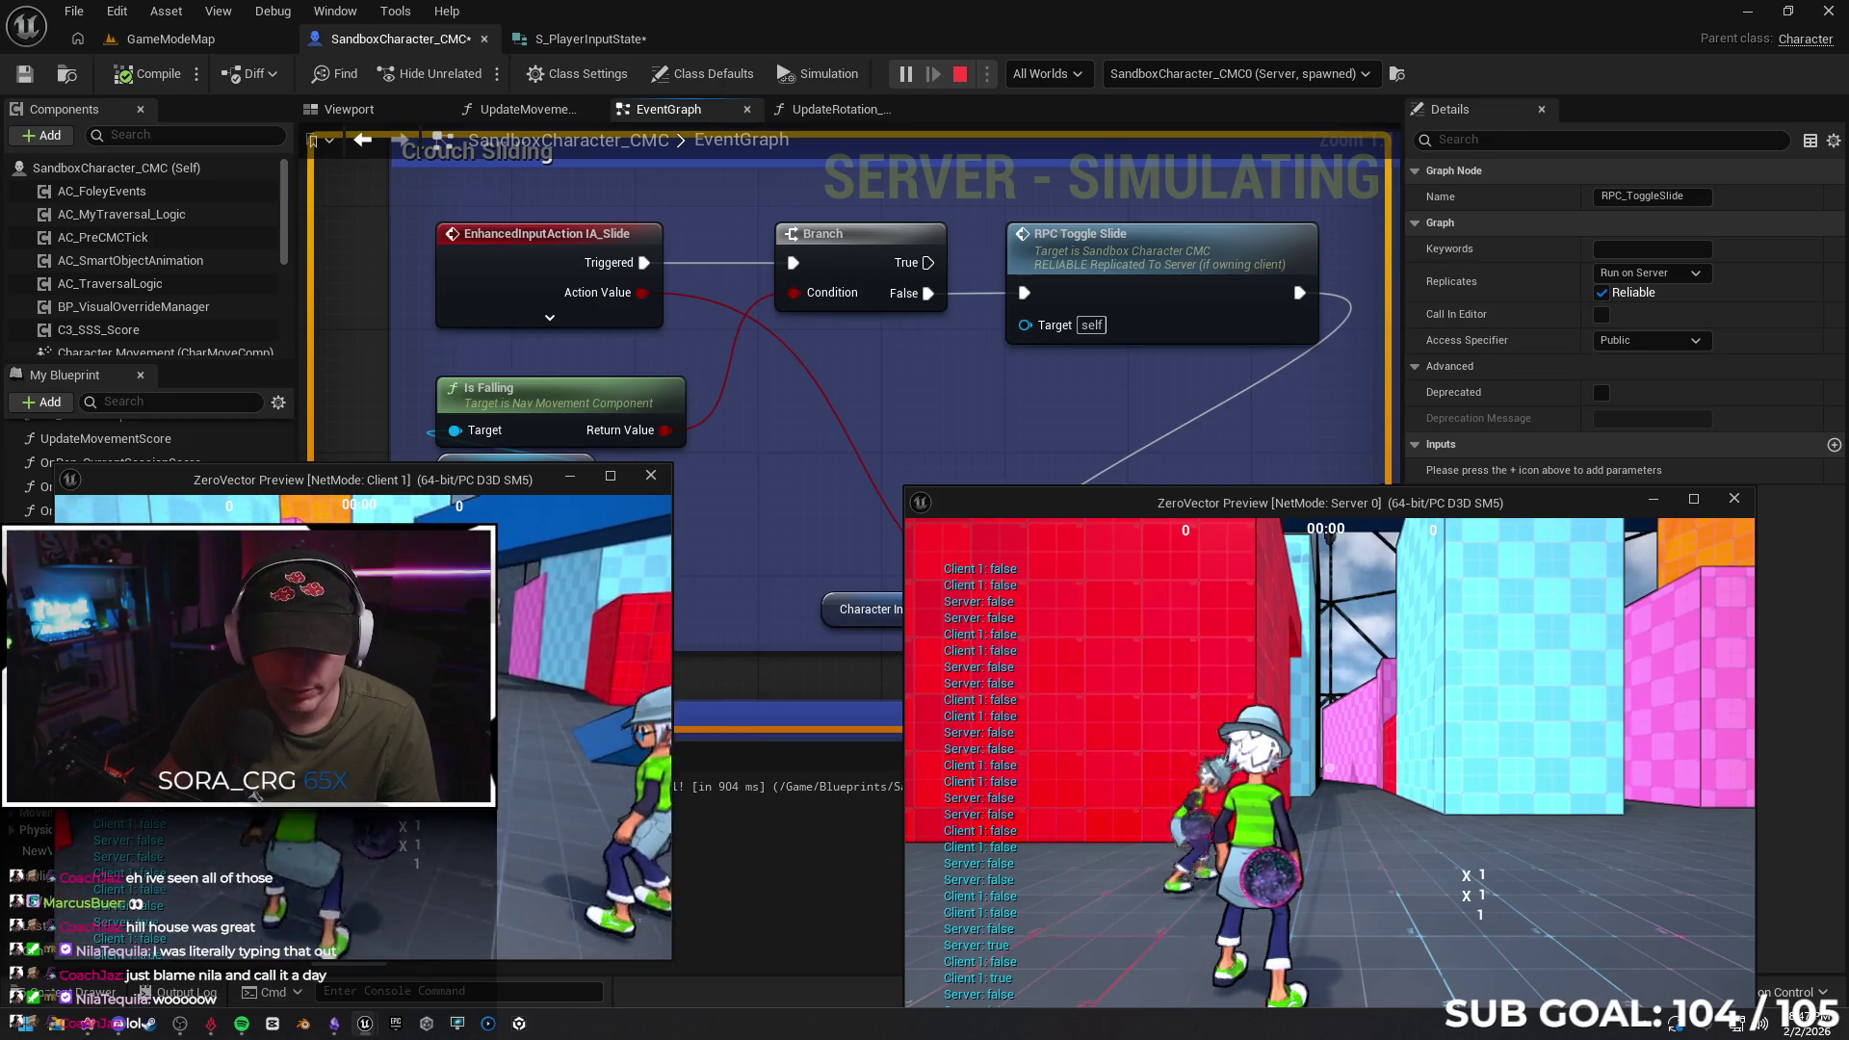
key("c")
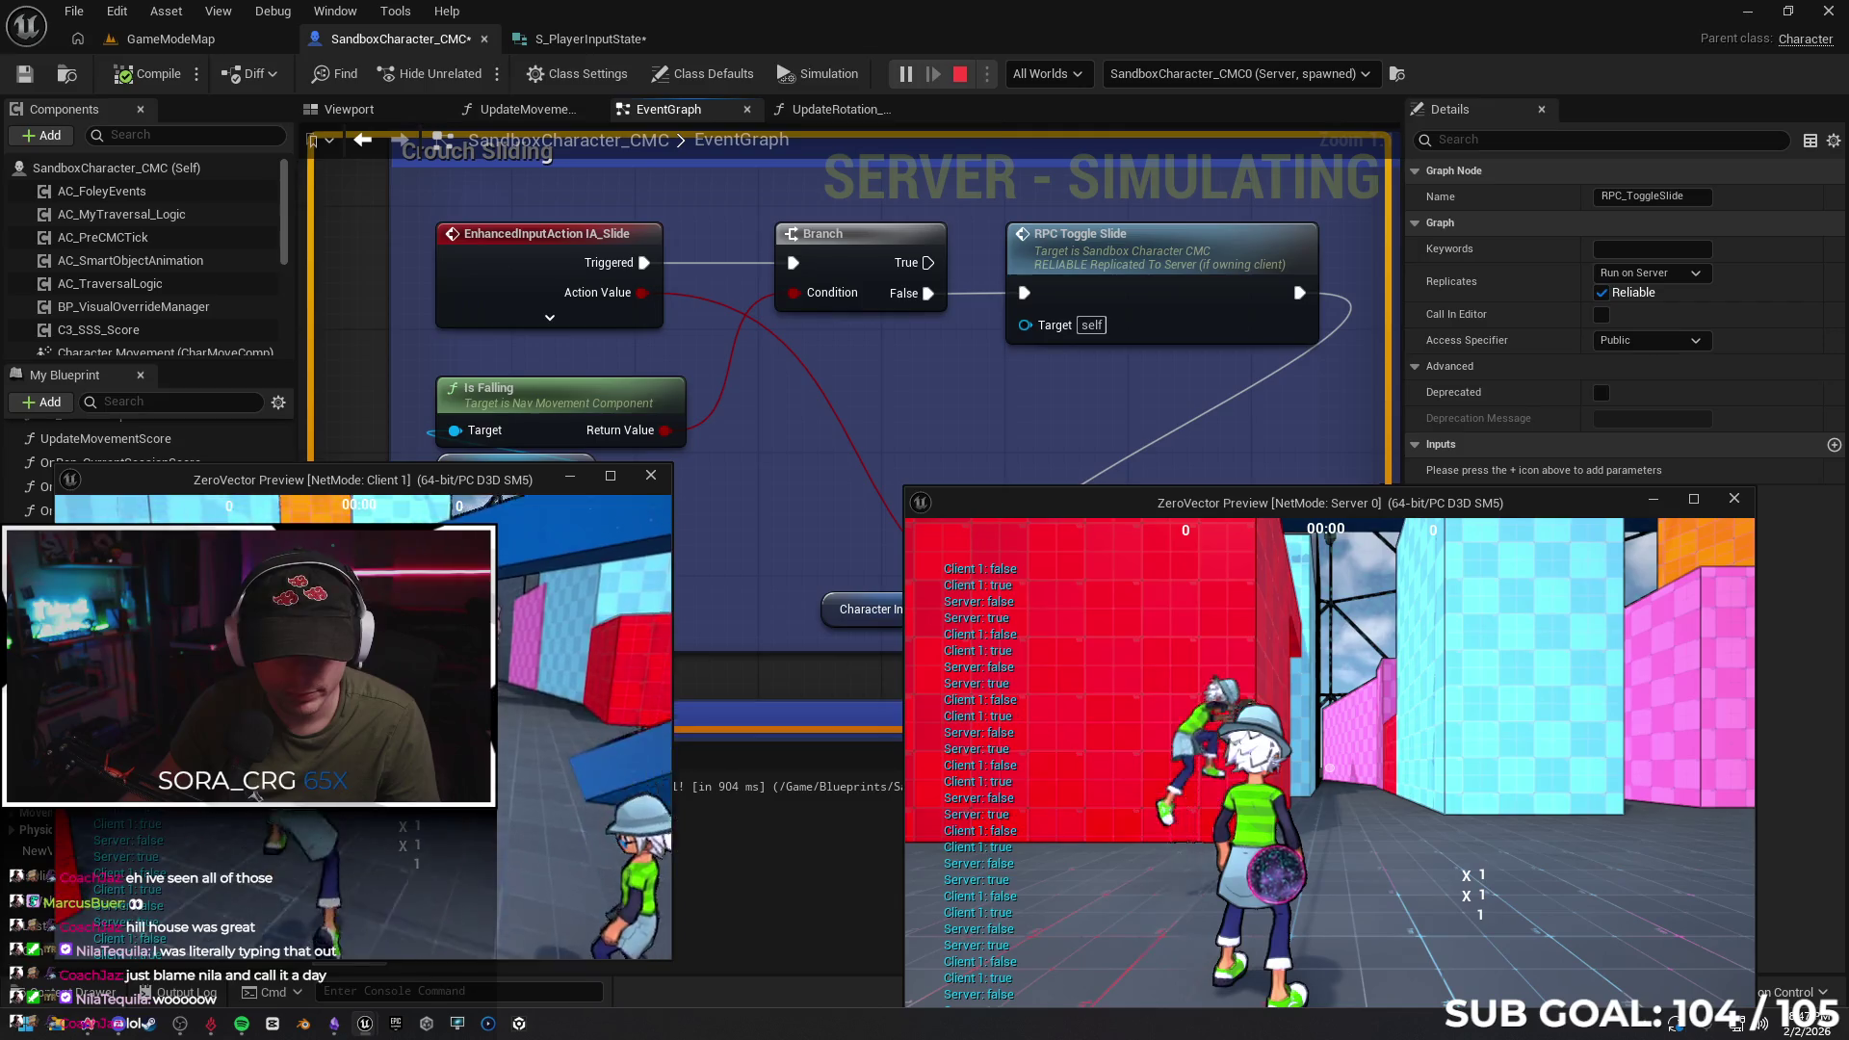
key("c")
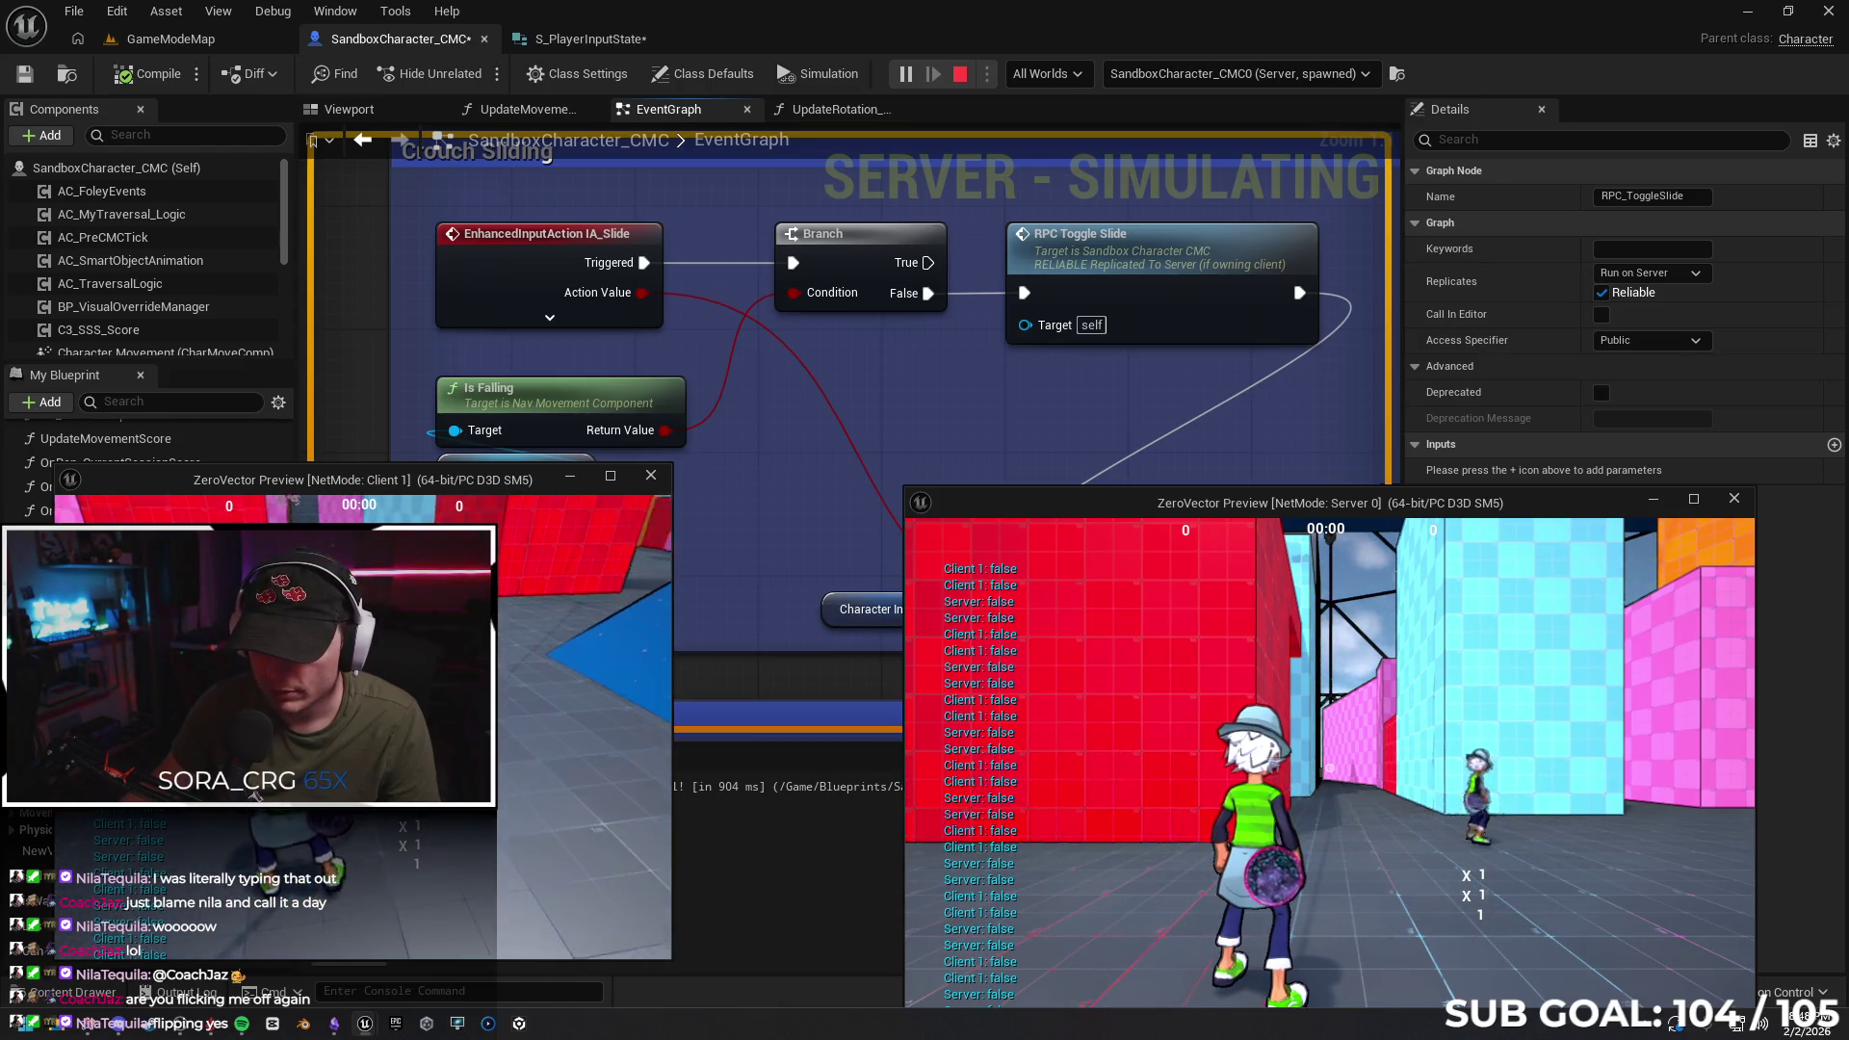
Slide the client character repeatedly, comparing the client and server prints
key("c")
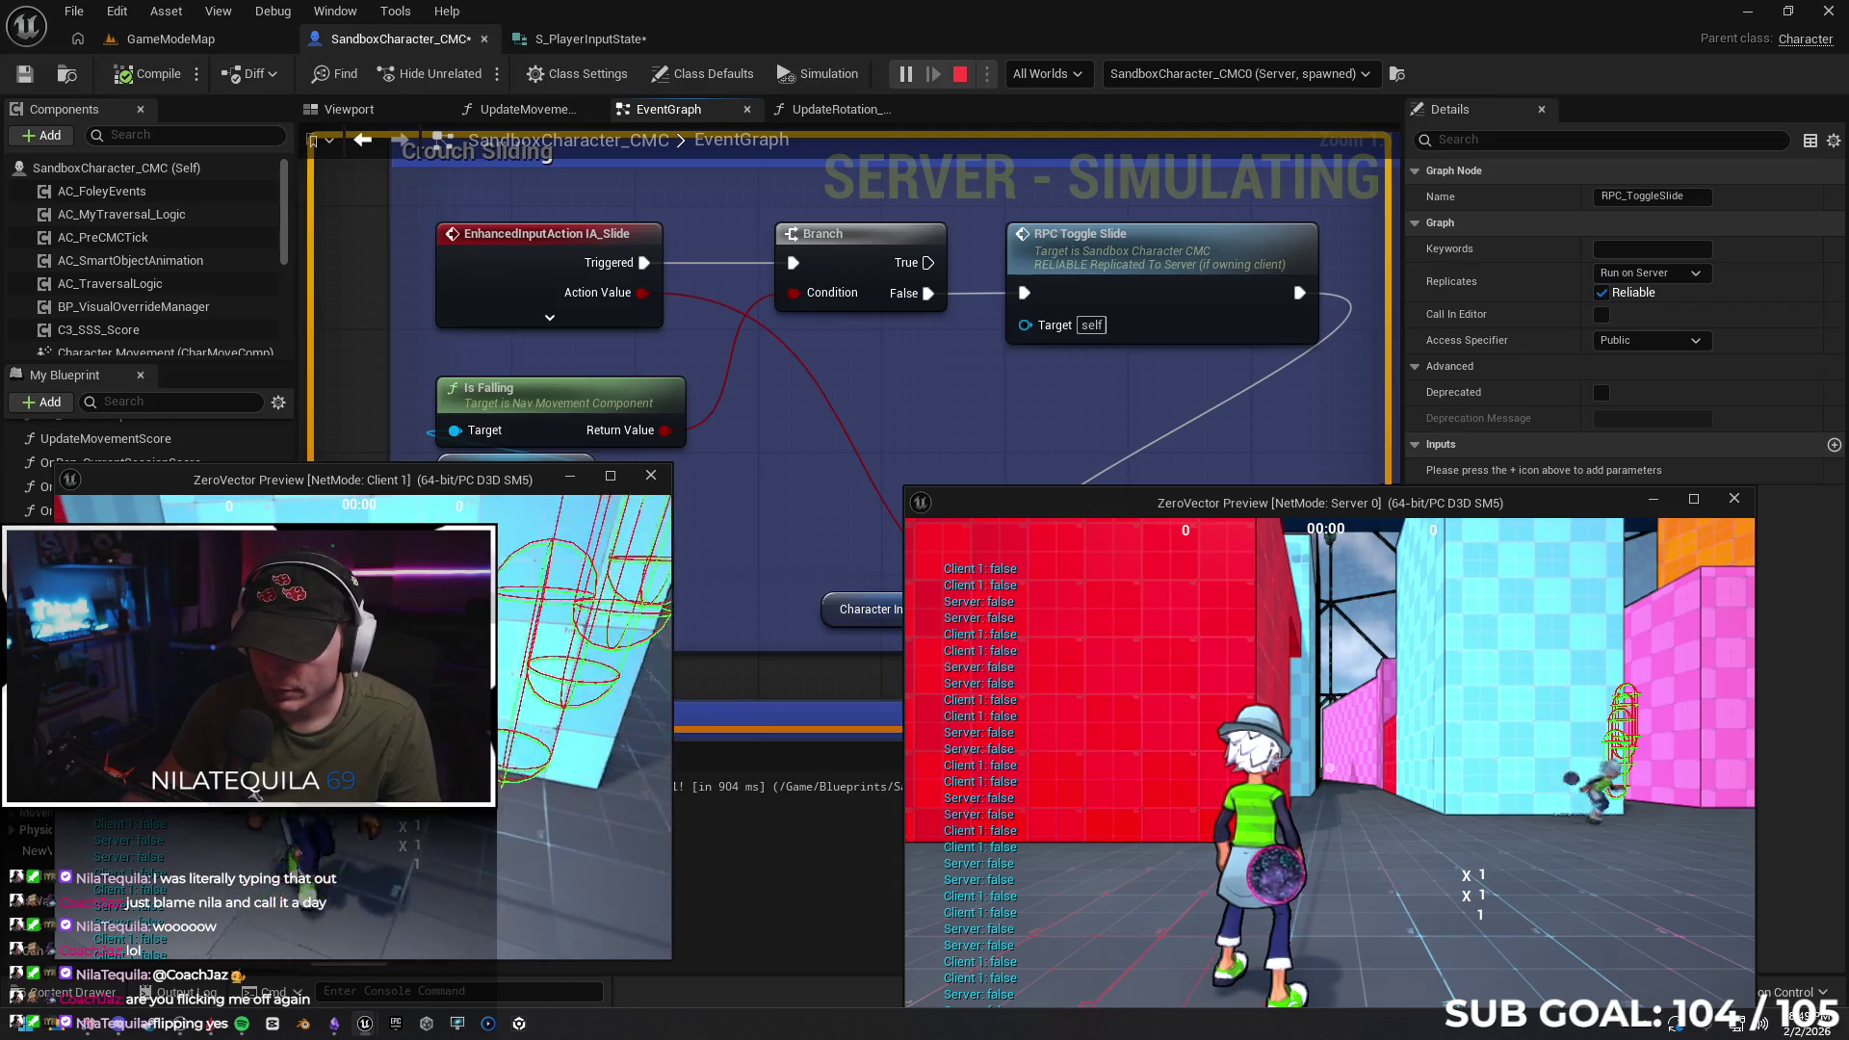
key("c")
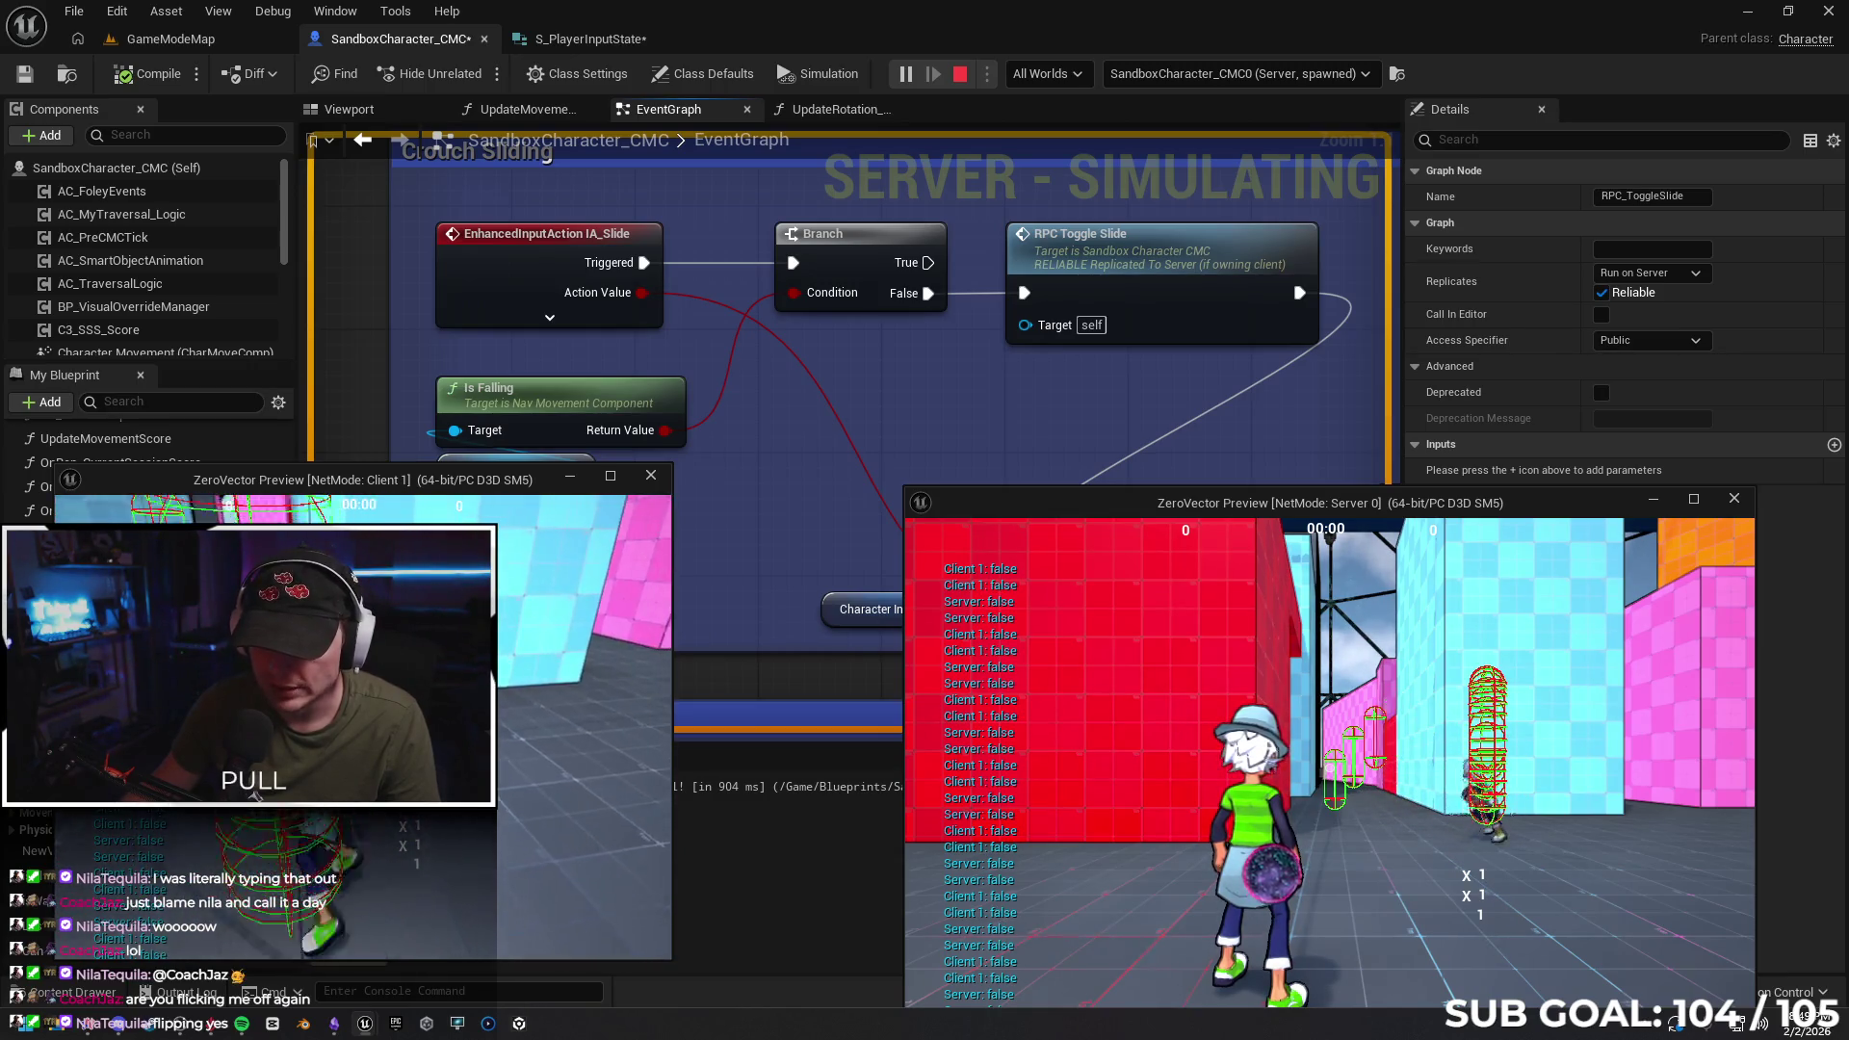
key("c")
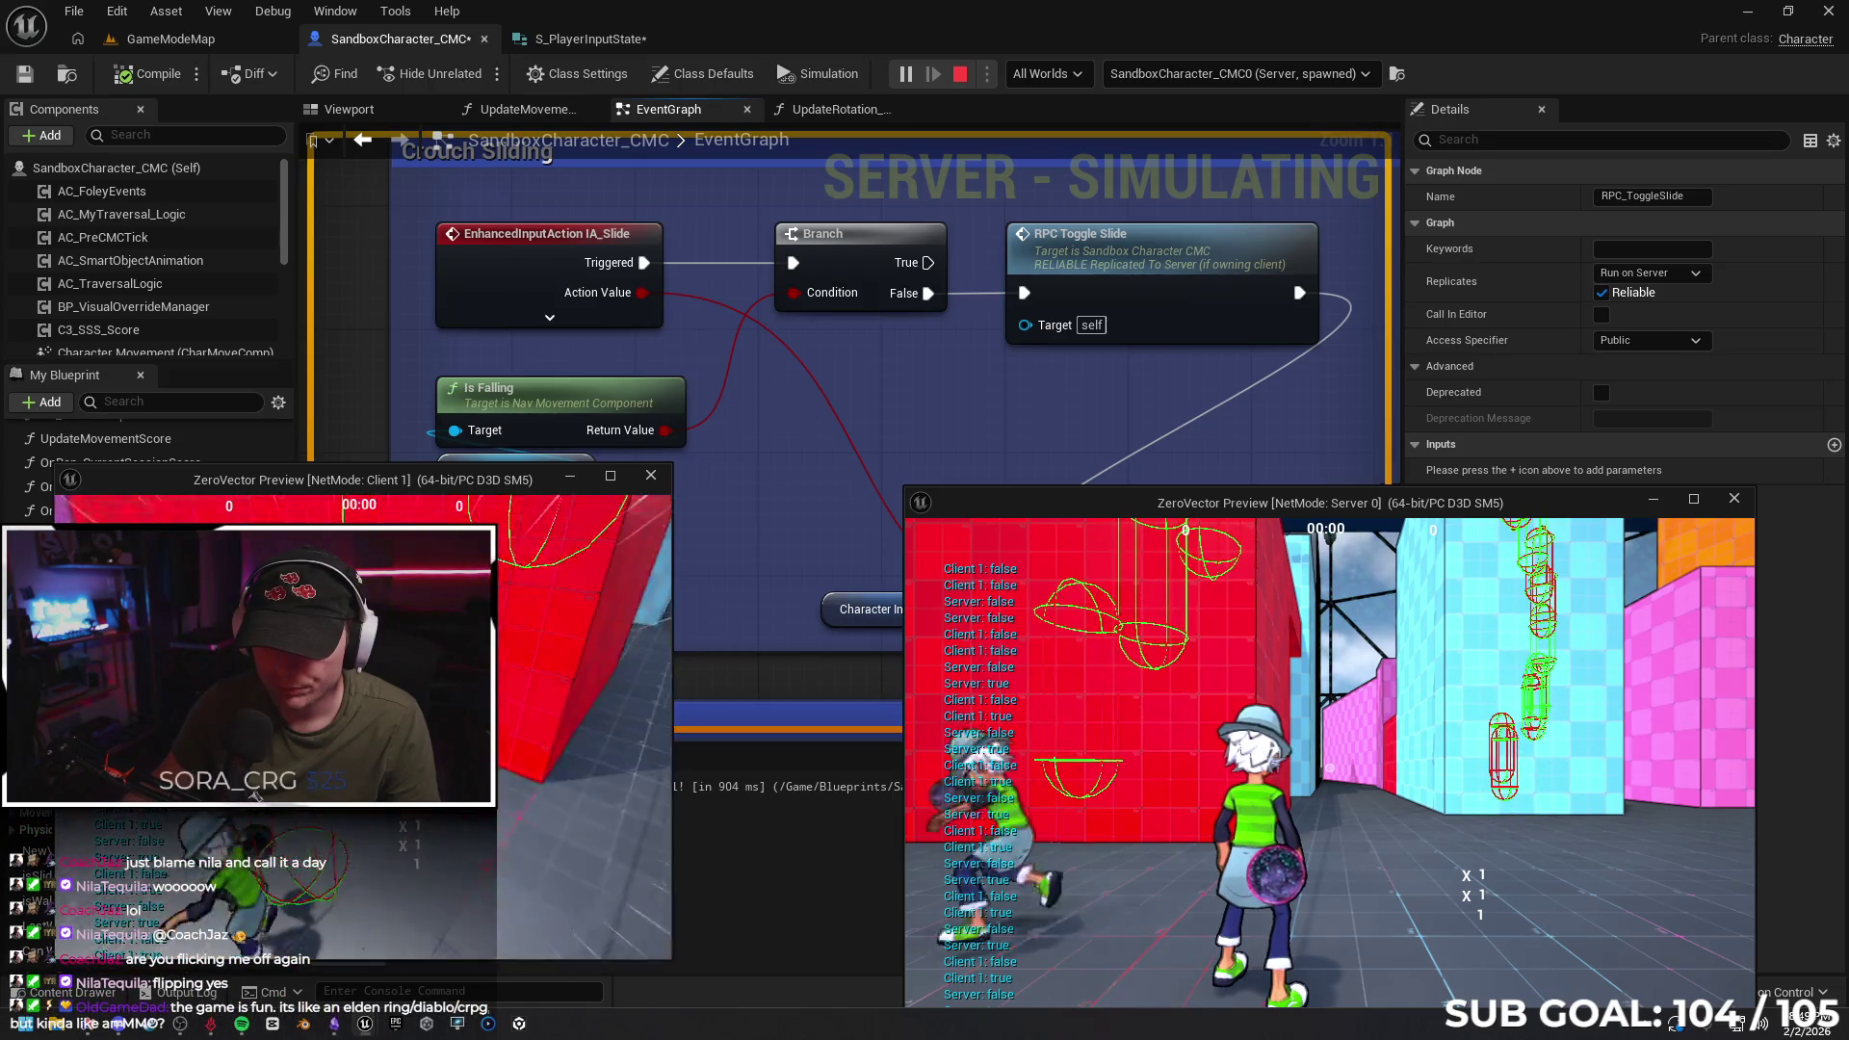
key("c")
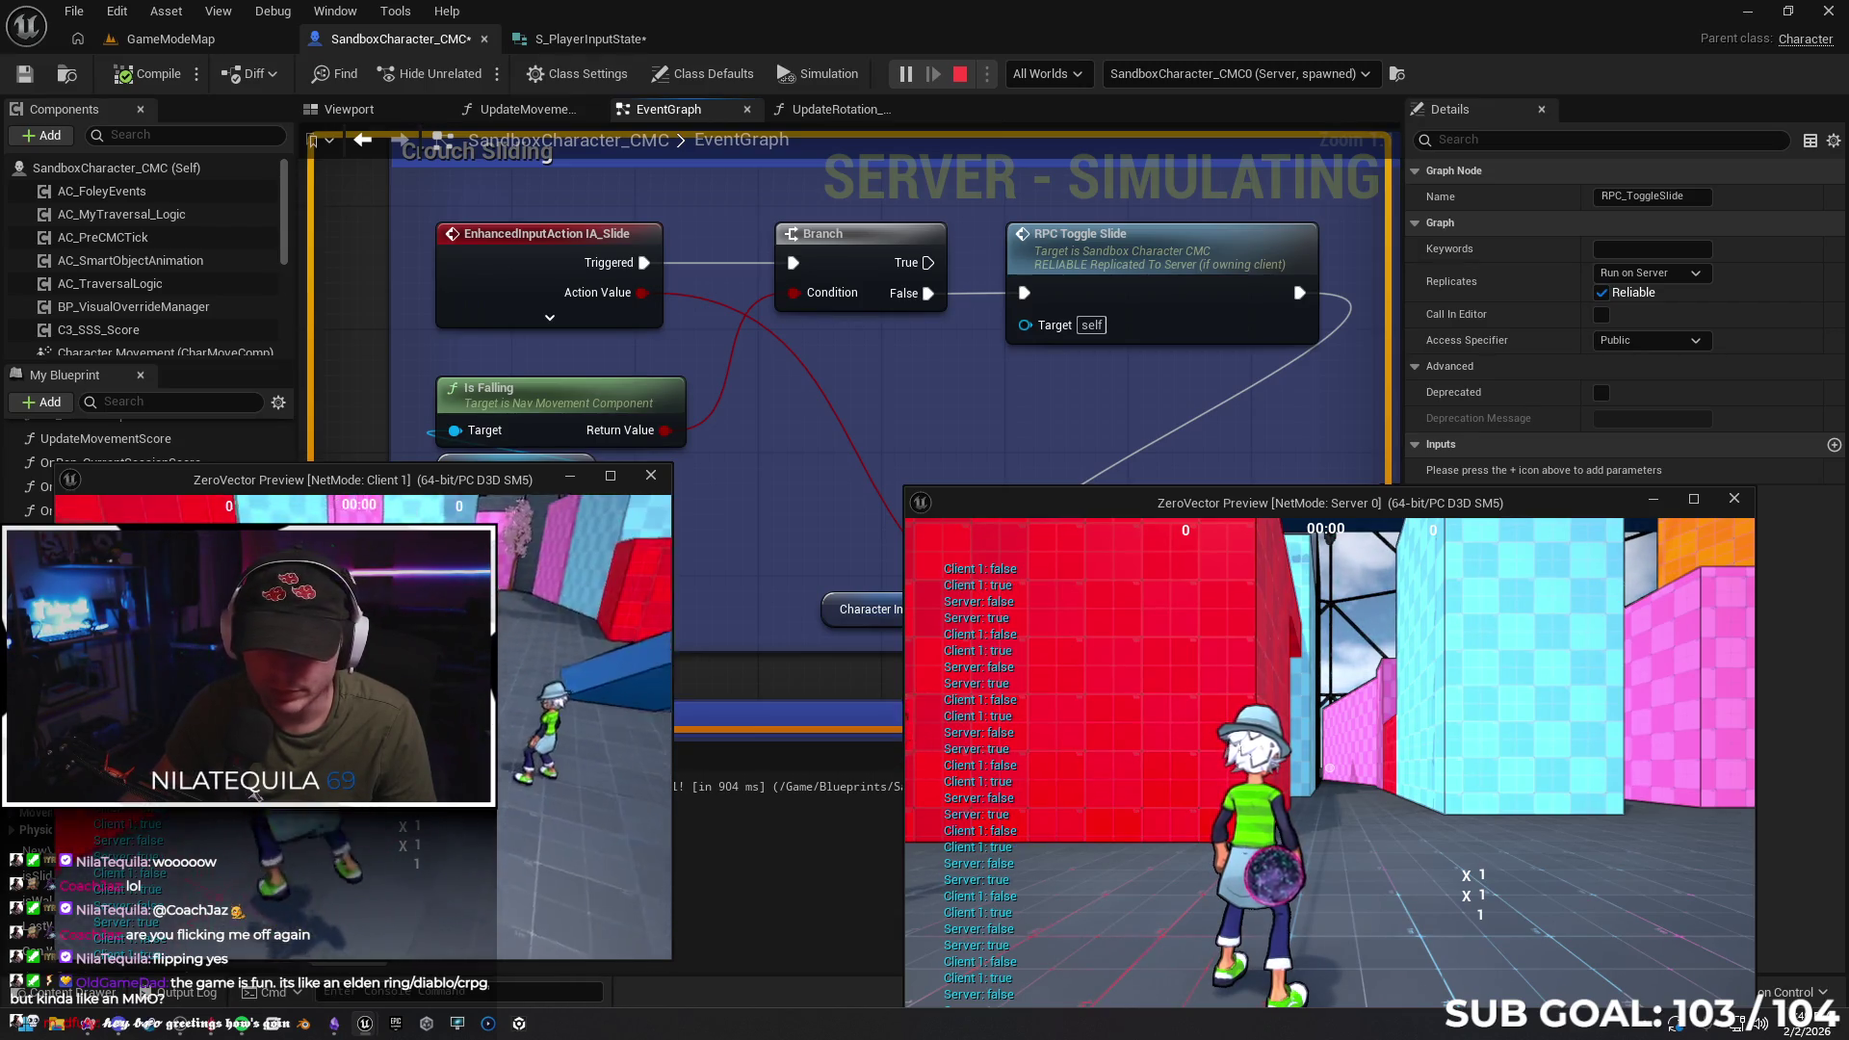
Run forward, slide, wall-jump off the red wall, slide again, then stop Play In Editor
key("w")
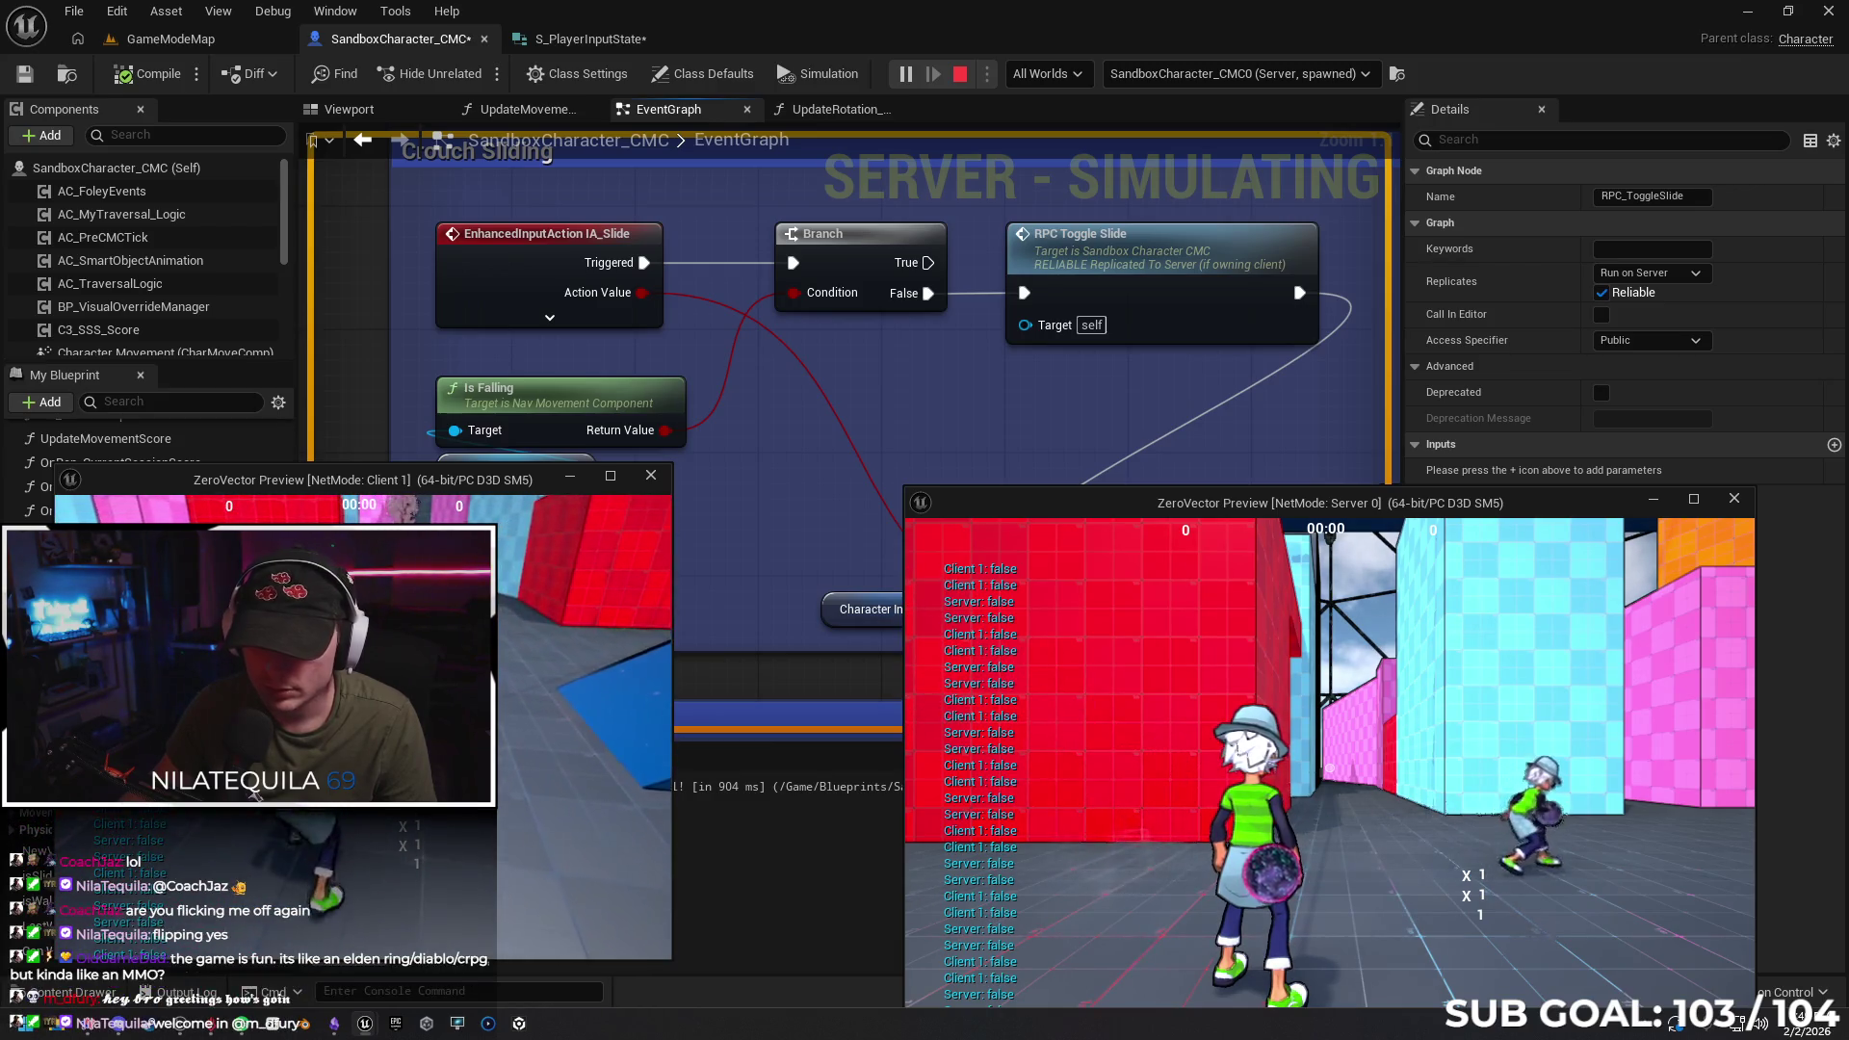
key("c")
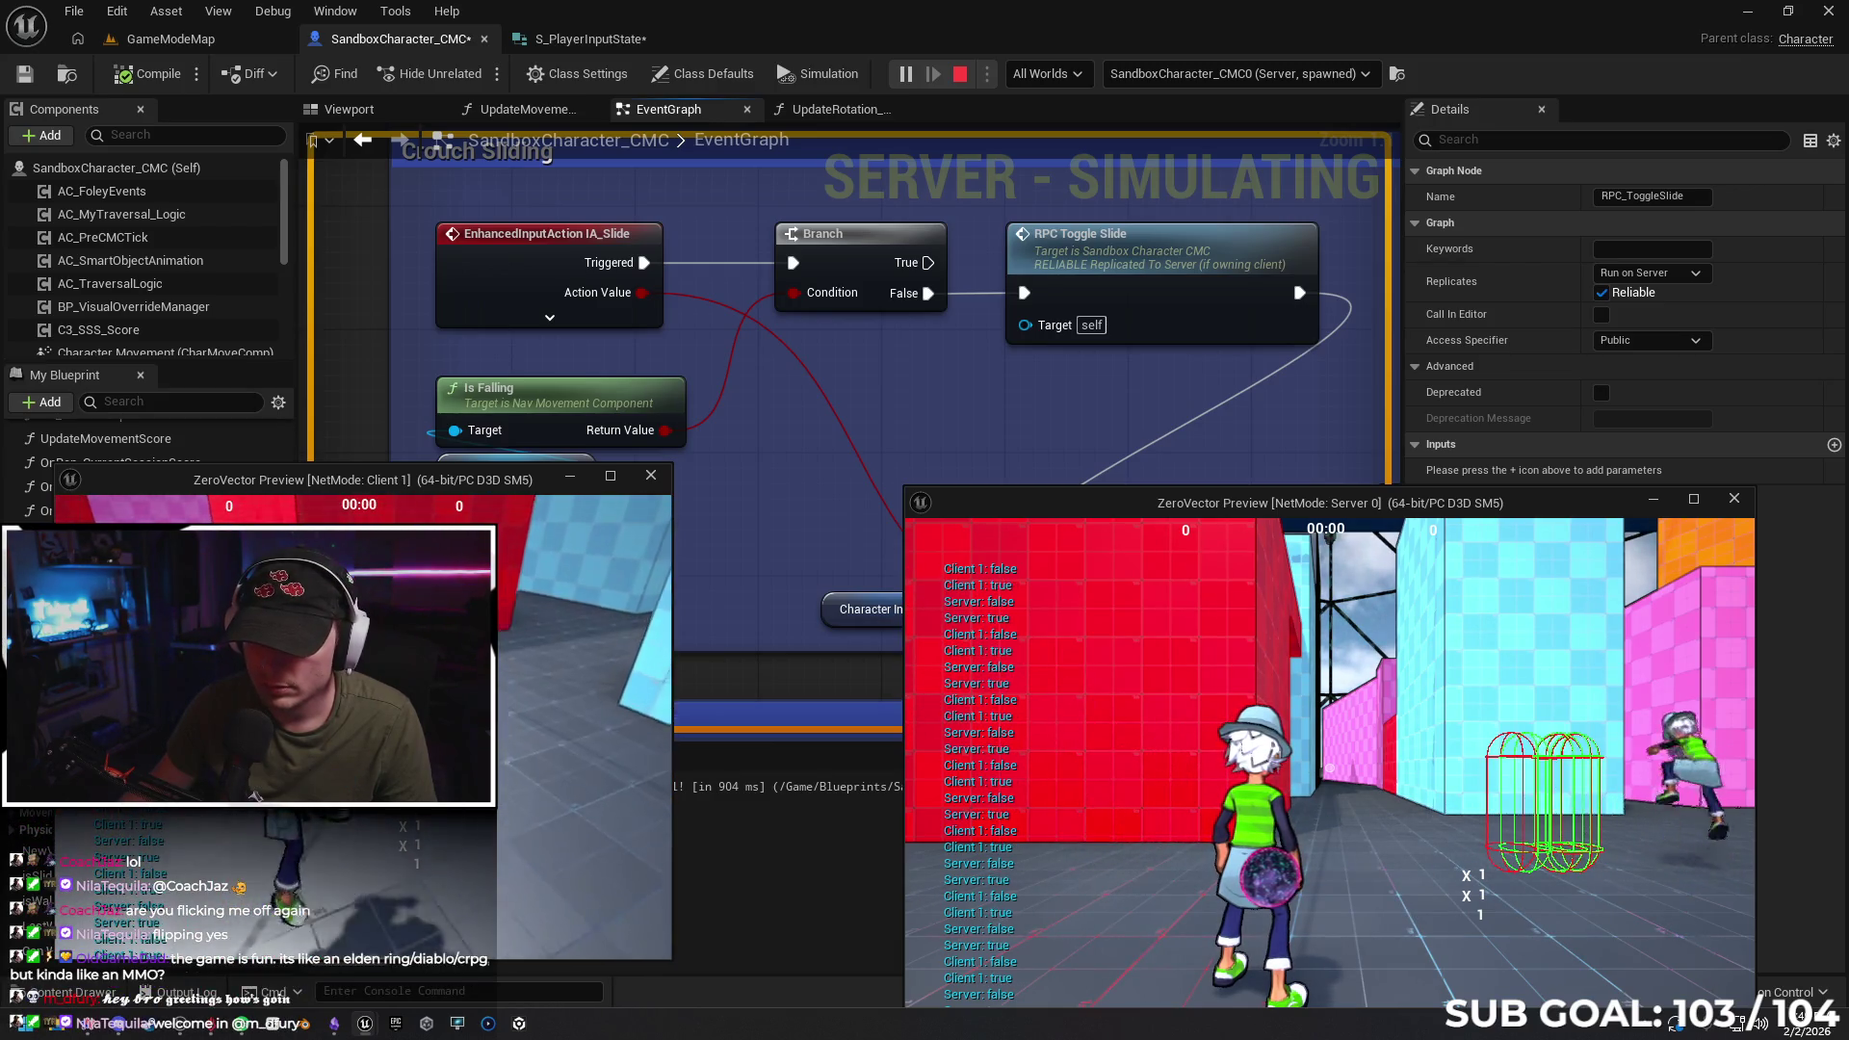
key("space")
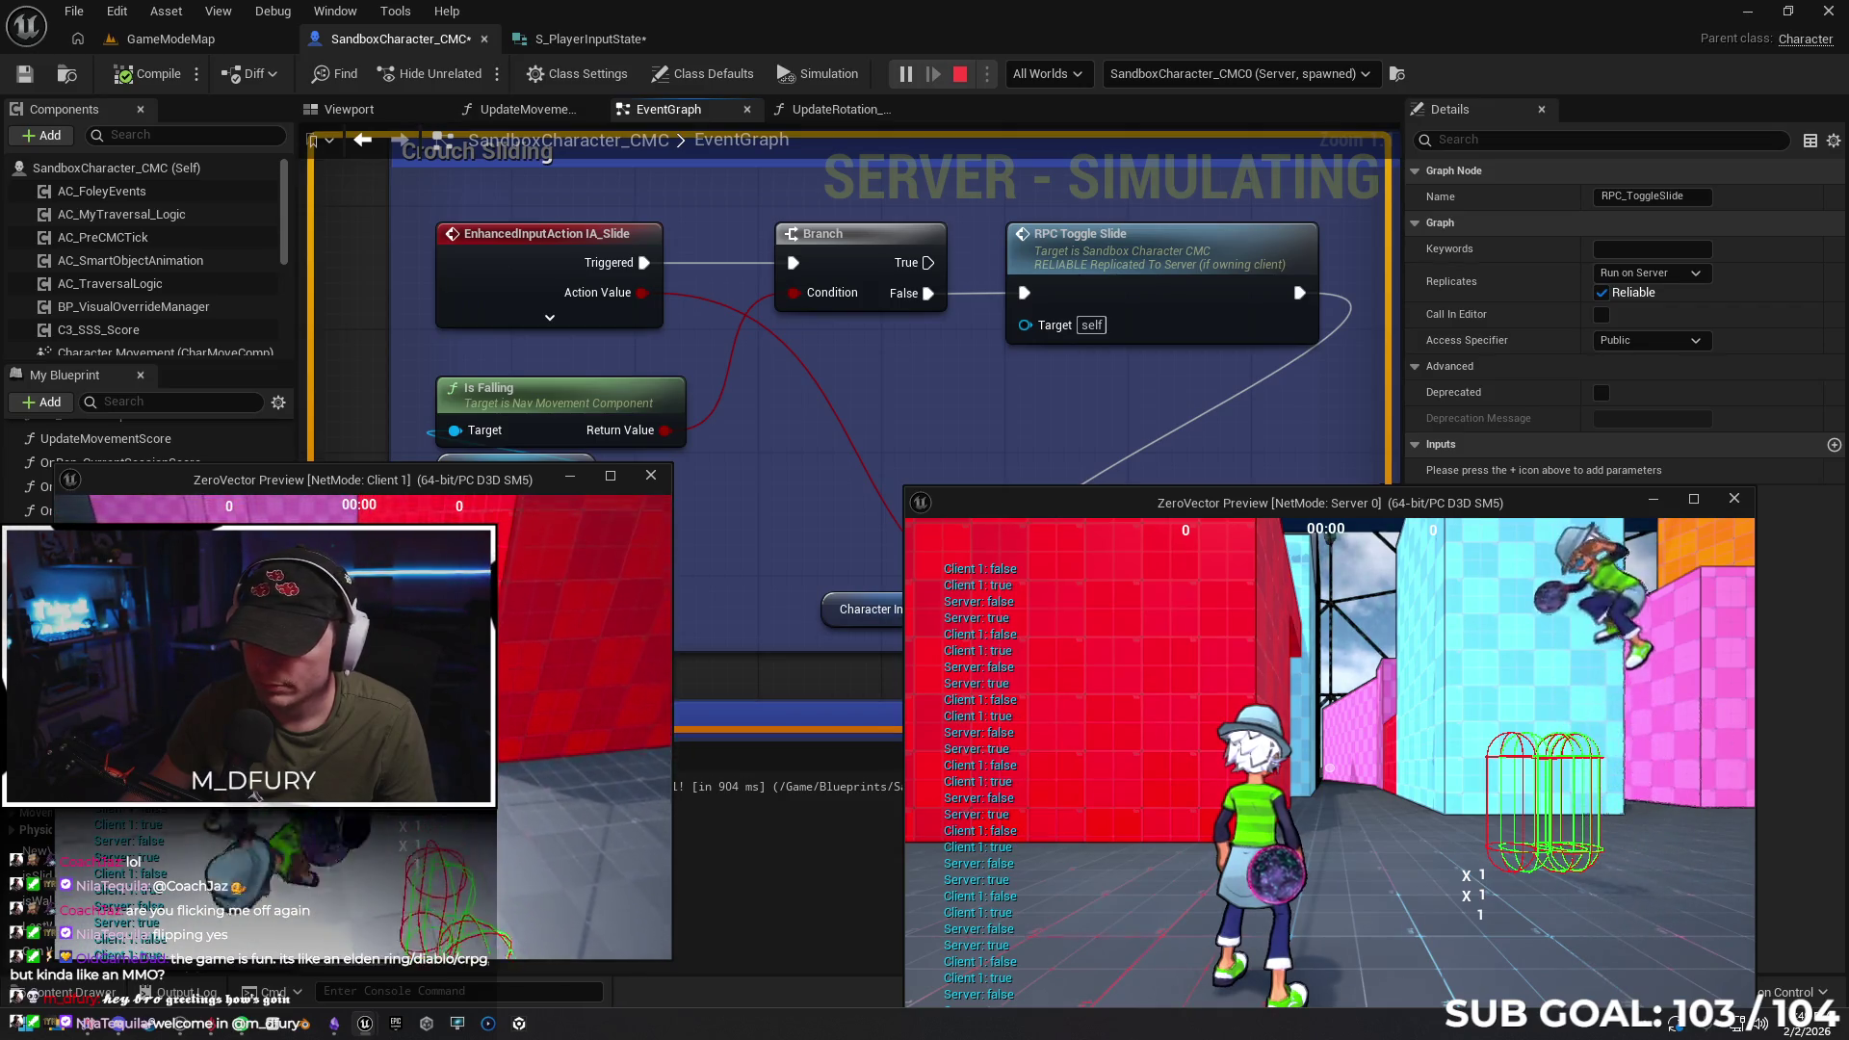
key("a")
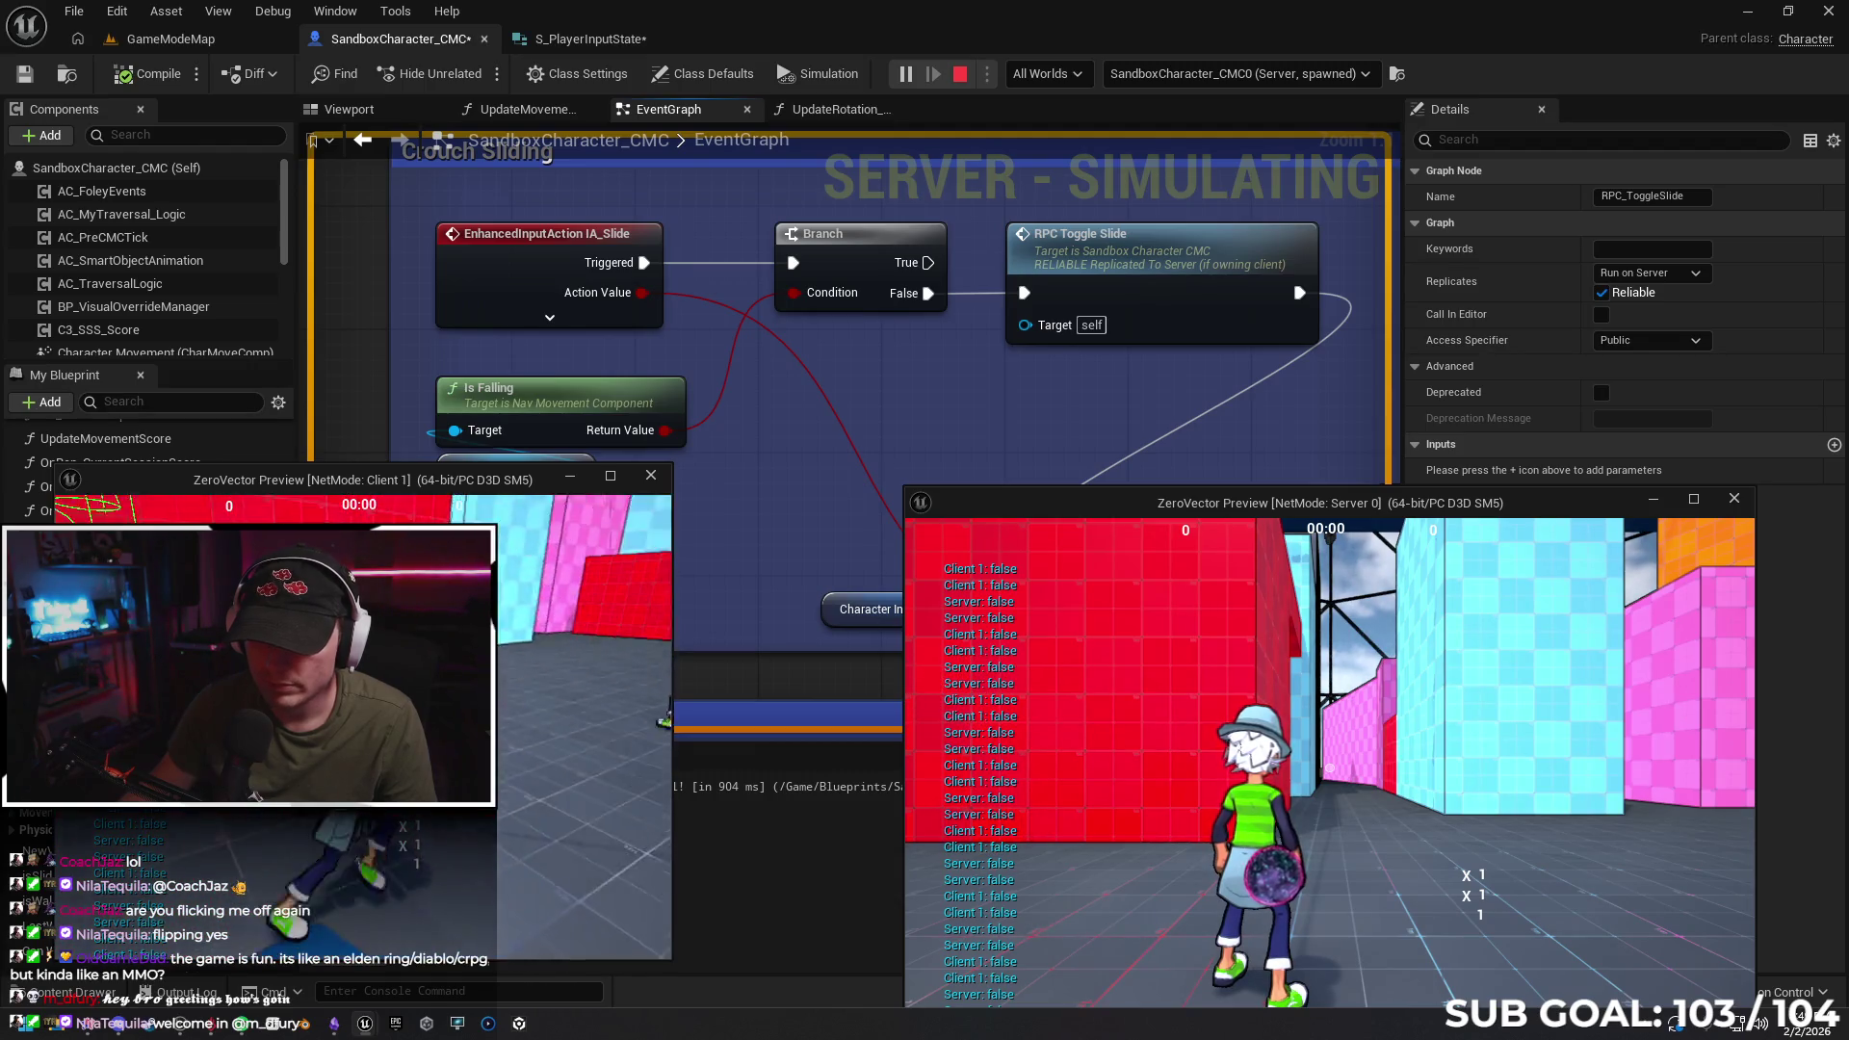
key("c")
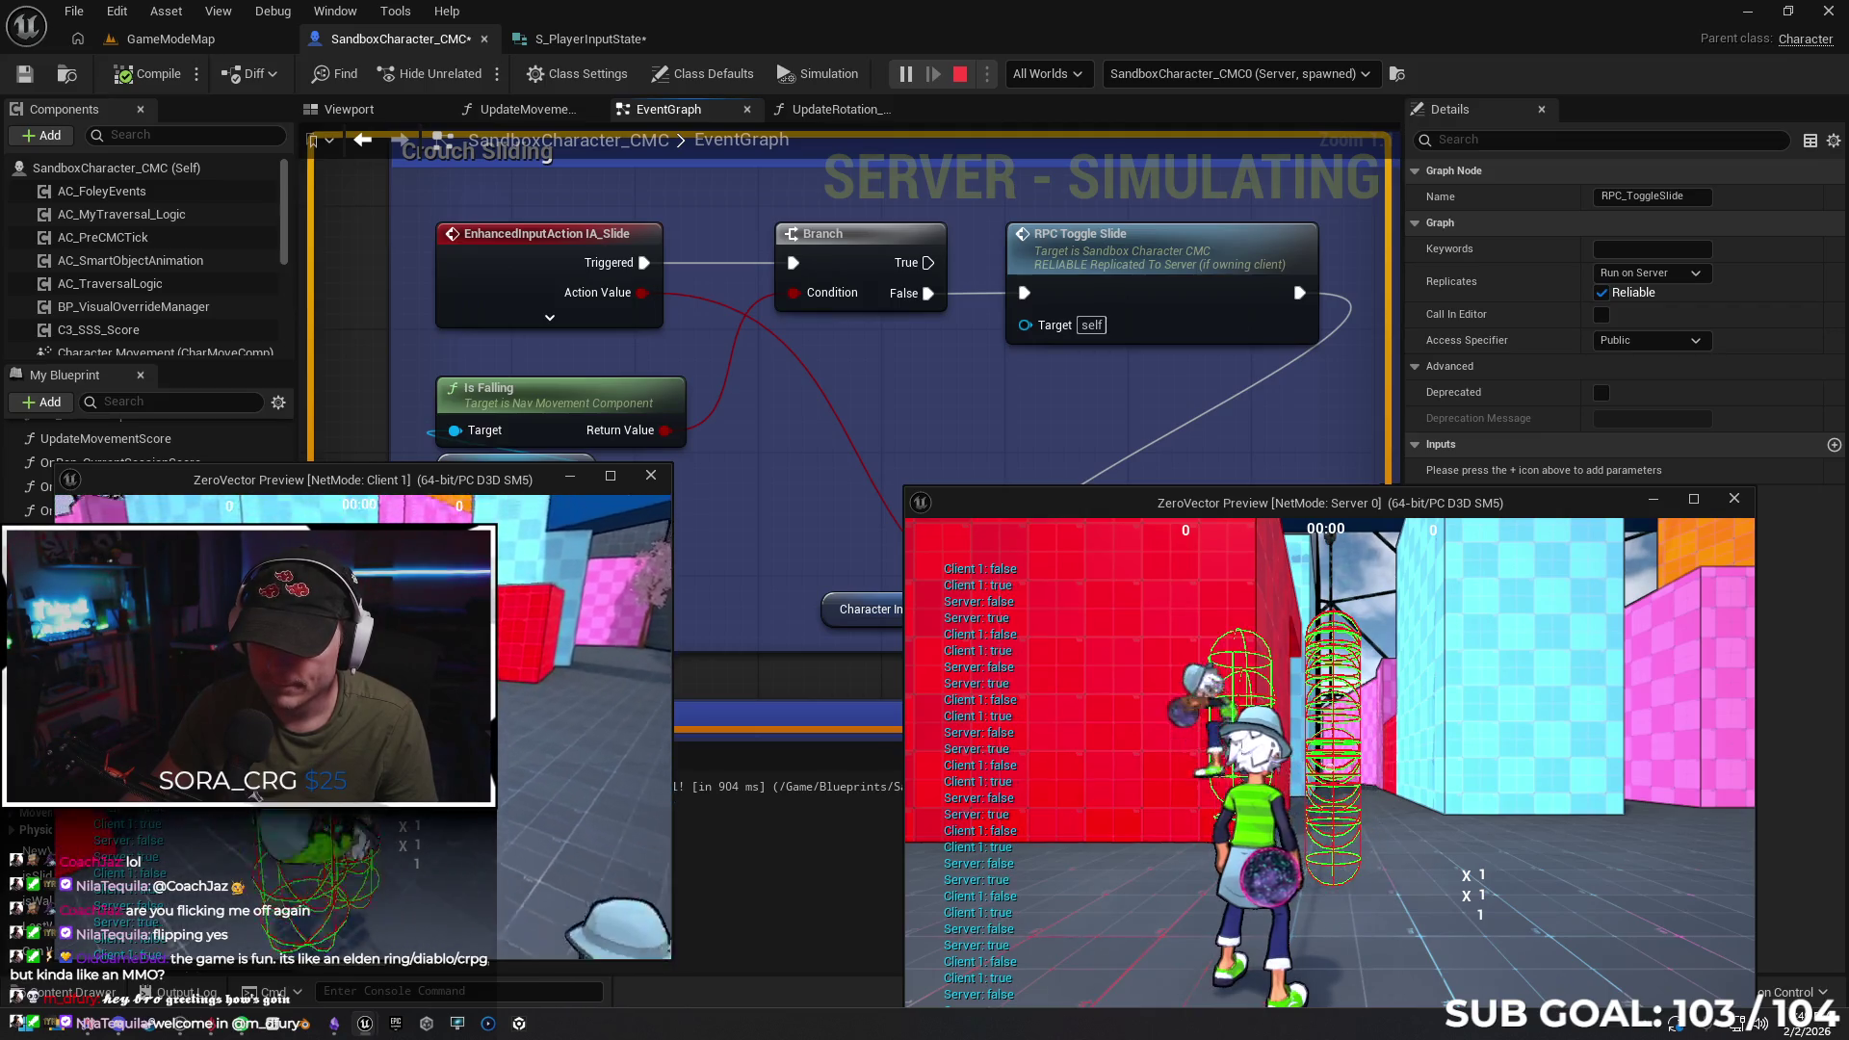
key("c")
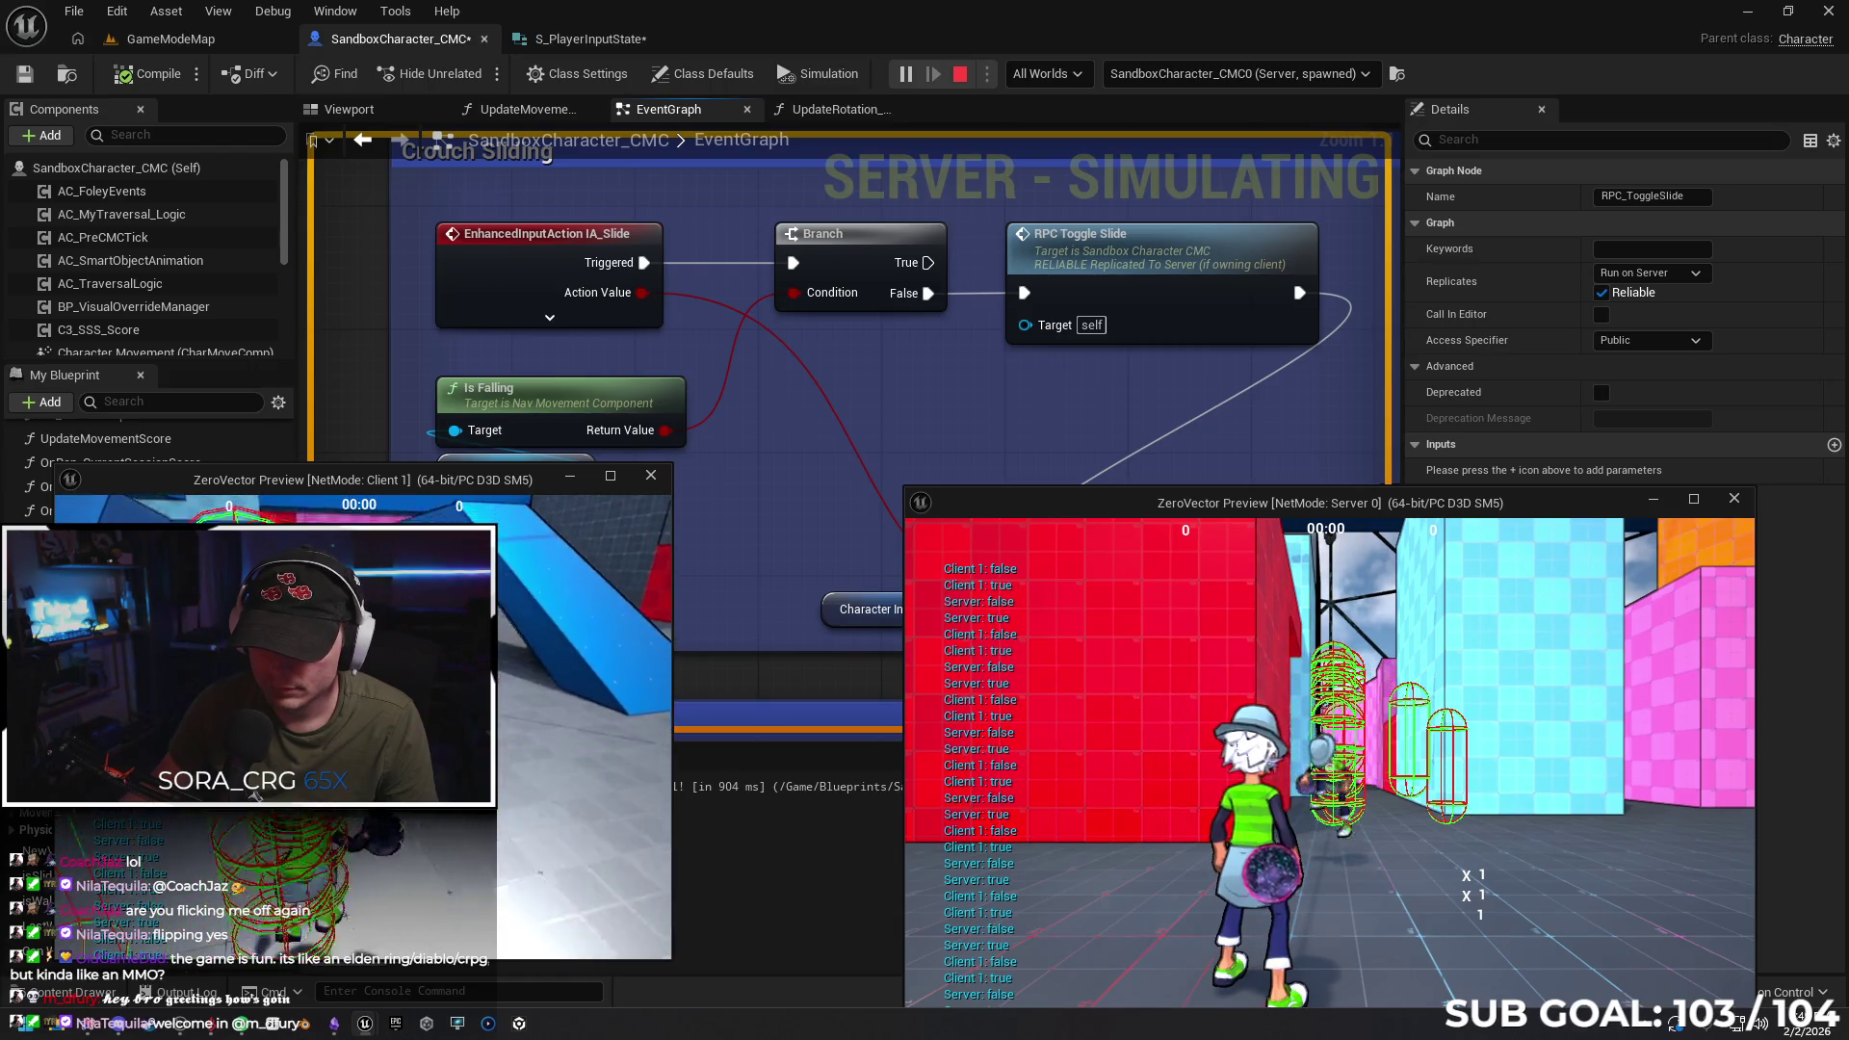
key("Escape")
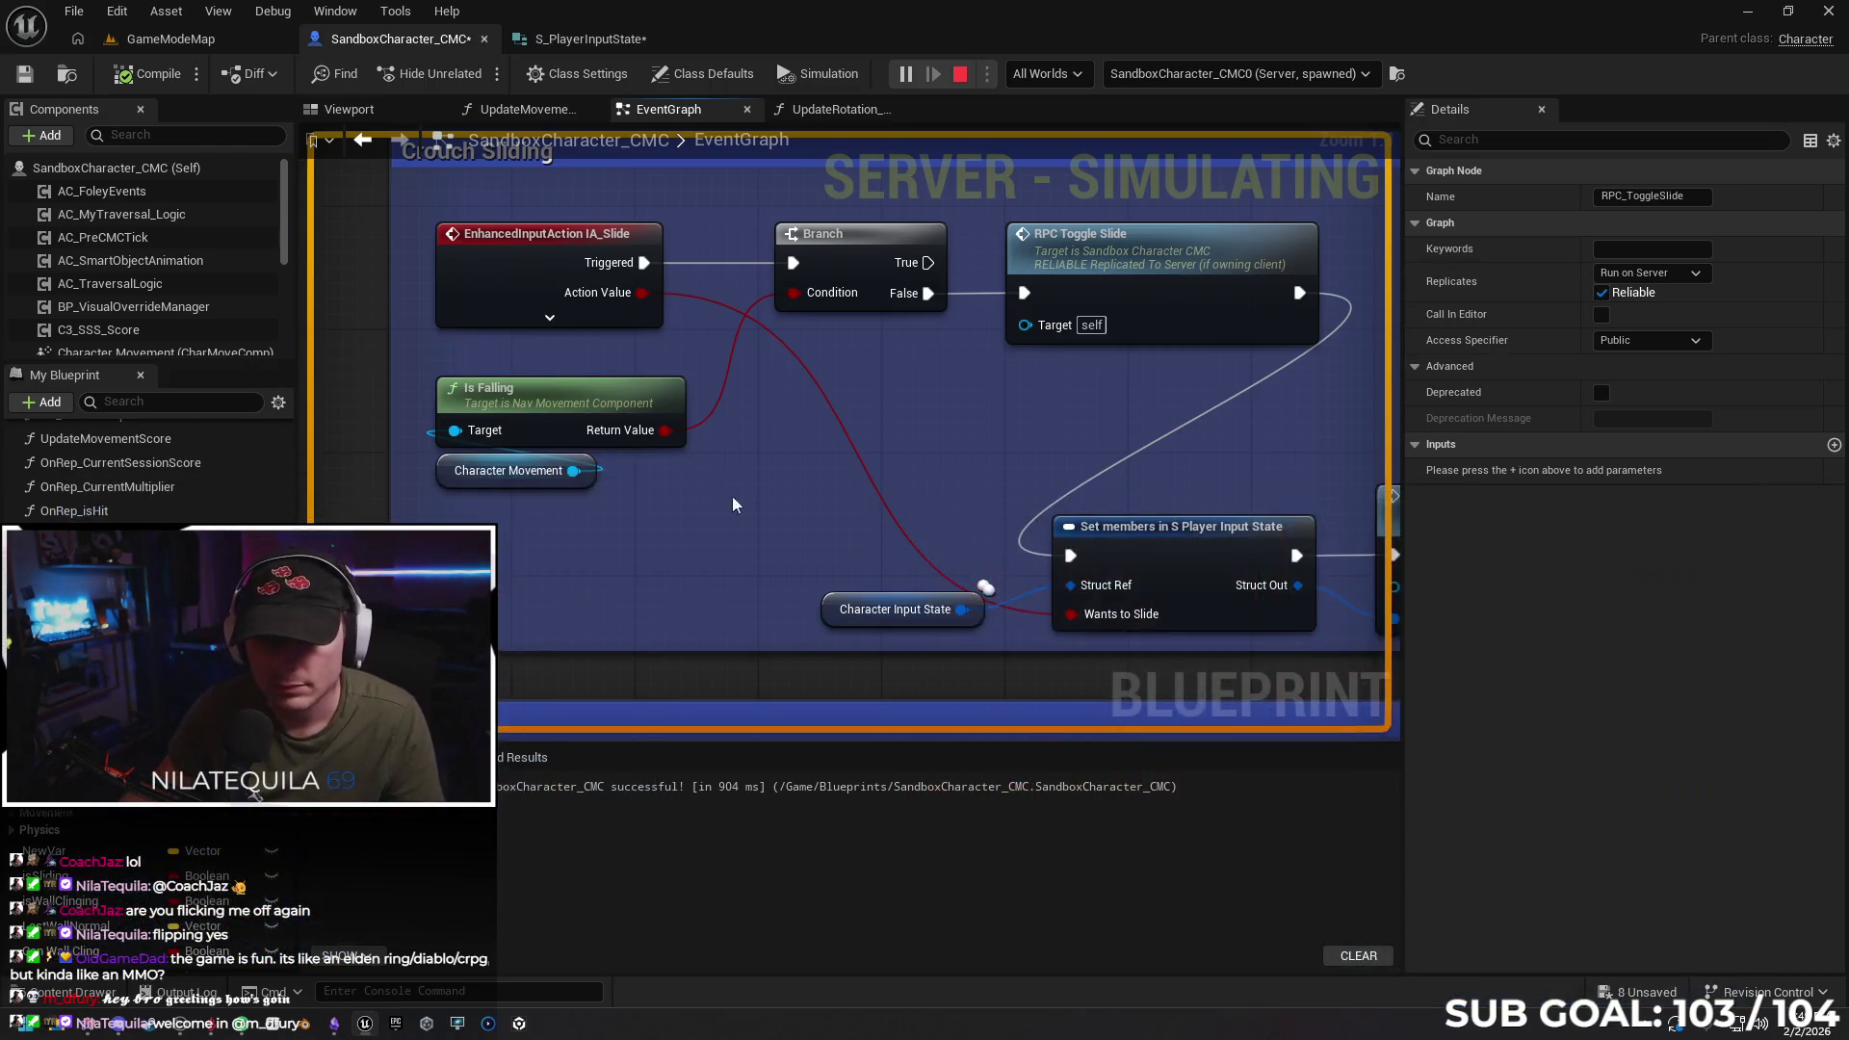
Zoom out of the EventGraph and search the blueprint for 'falling'
scroll(674, 525, "down", 4)
scroll(702, 435, "down", 3)
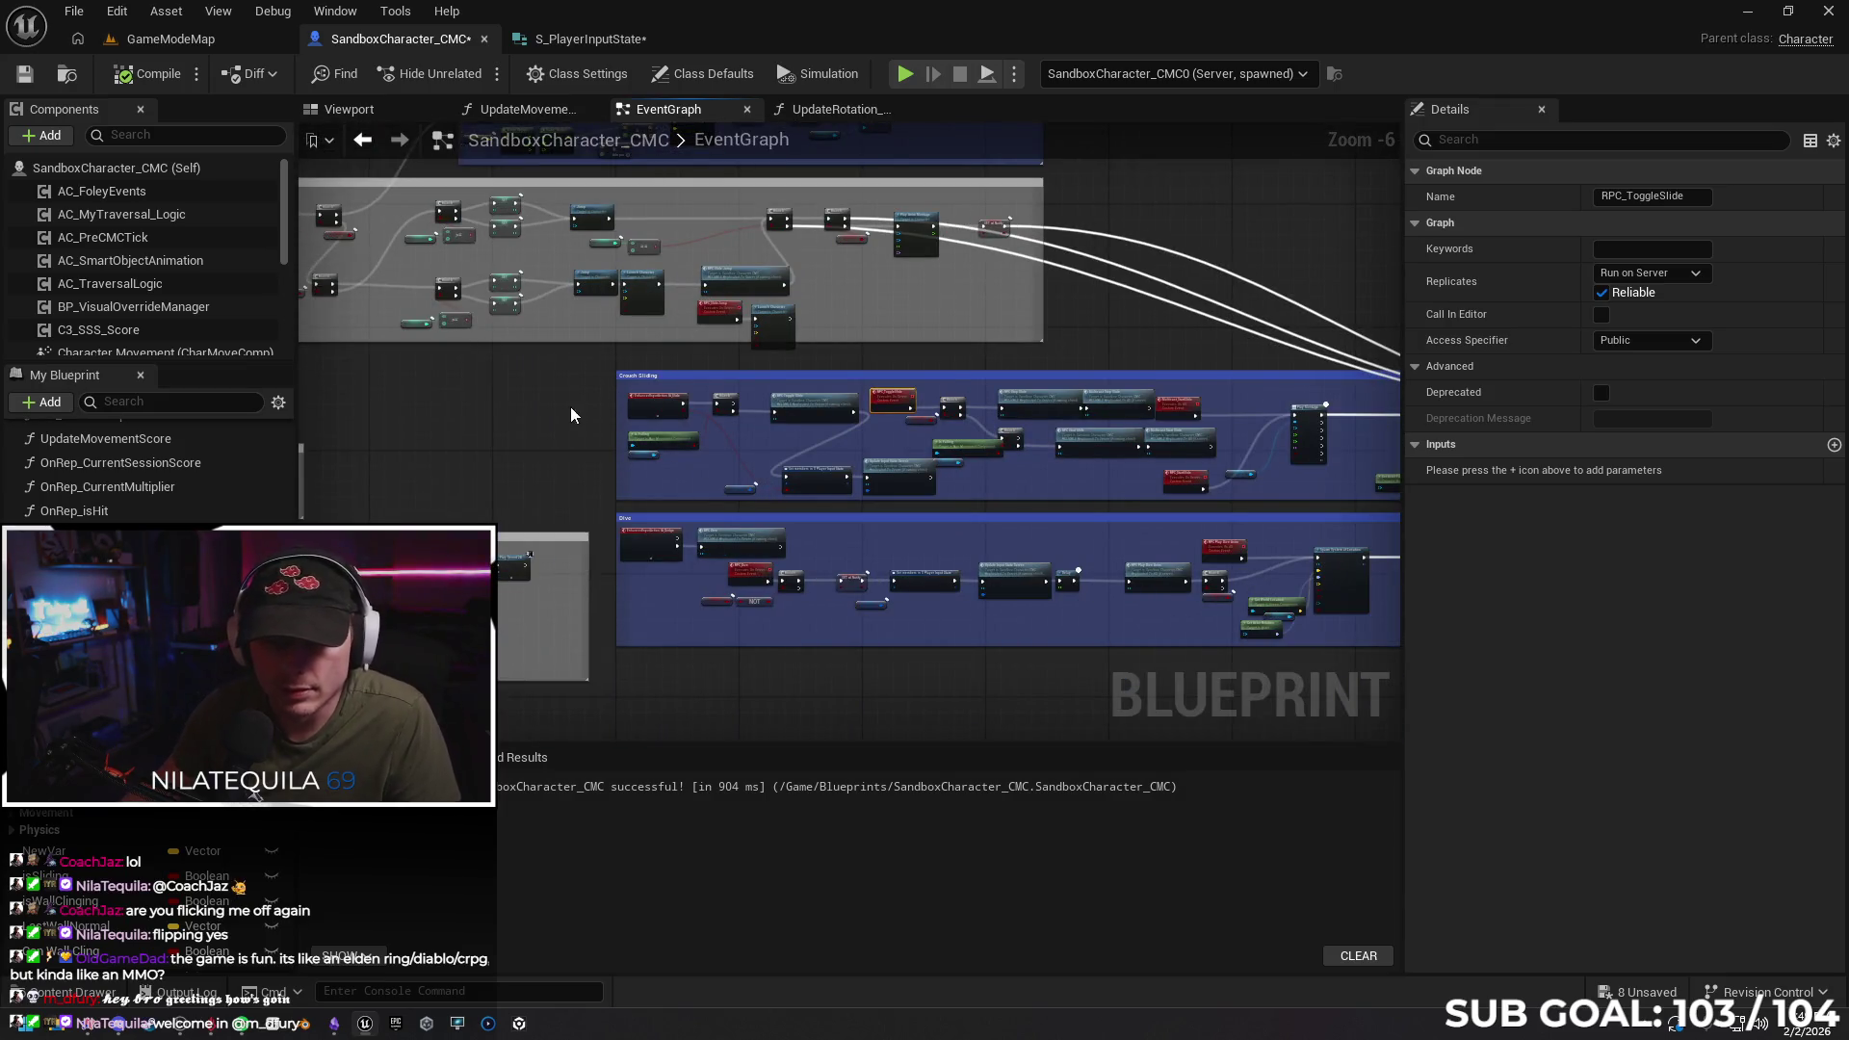
scroll(572, 424, "up", 3)
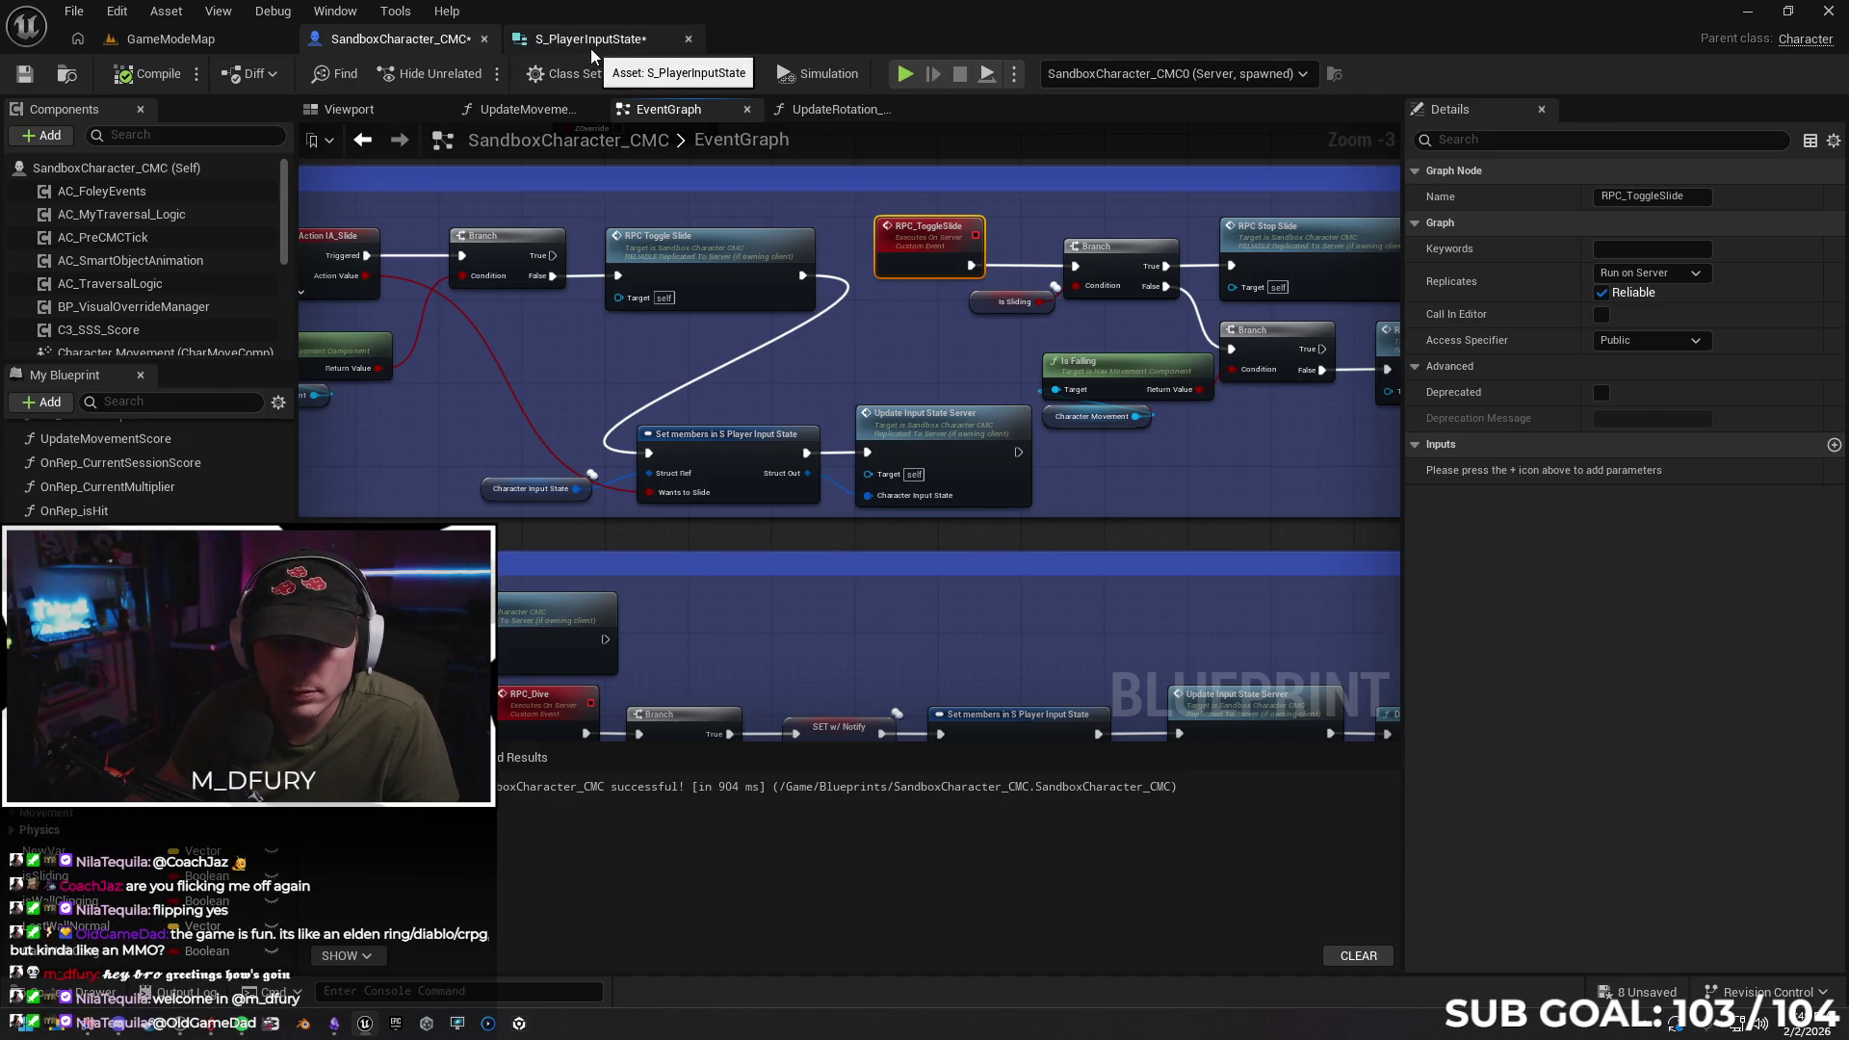
scroll(472, 481, "down", 3)
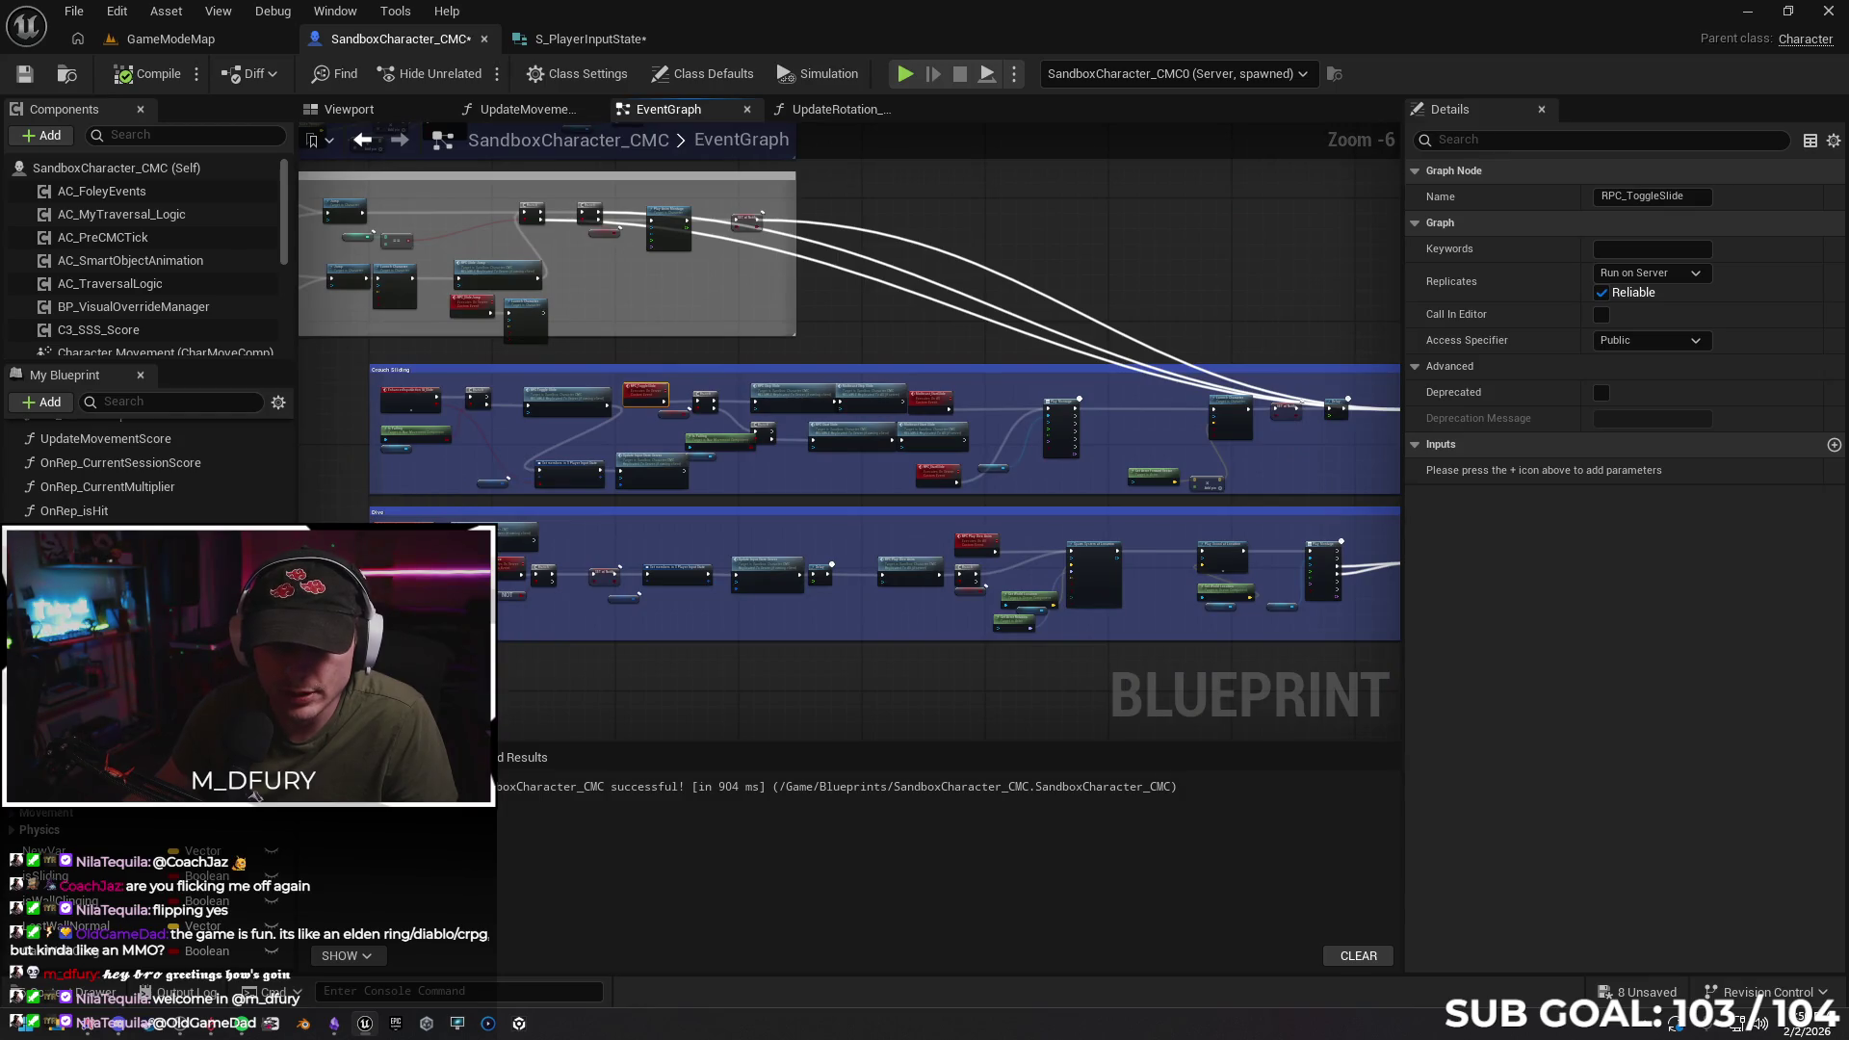
key("ctrl+f")
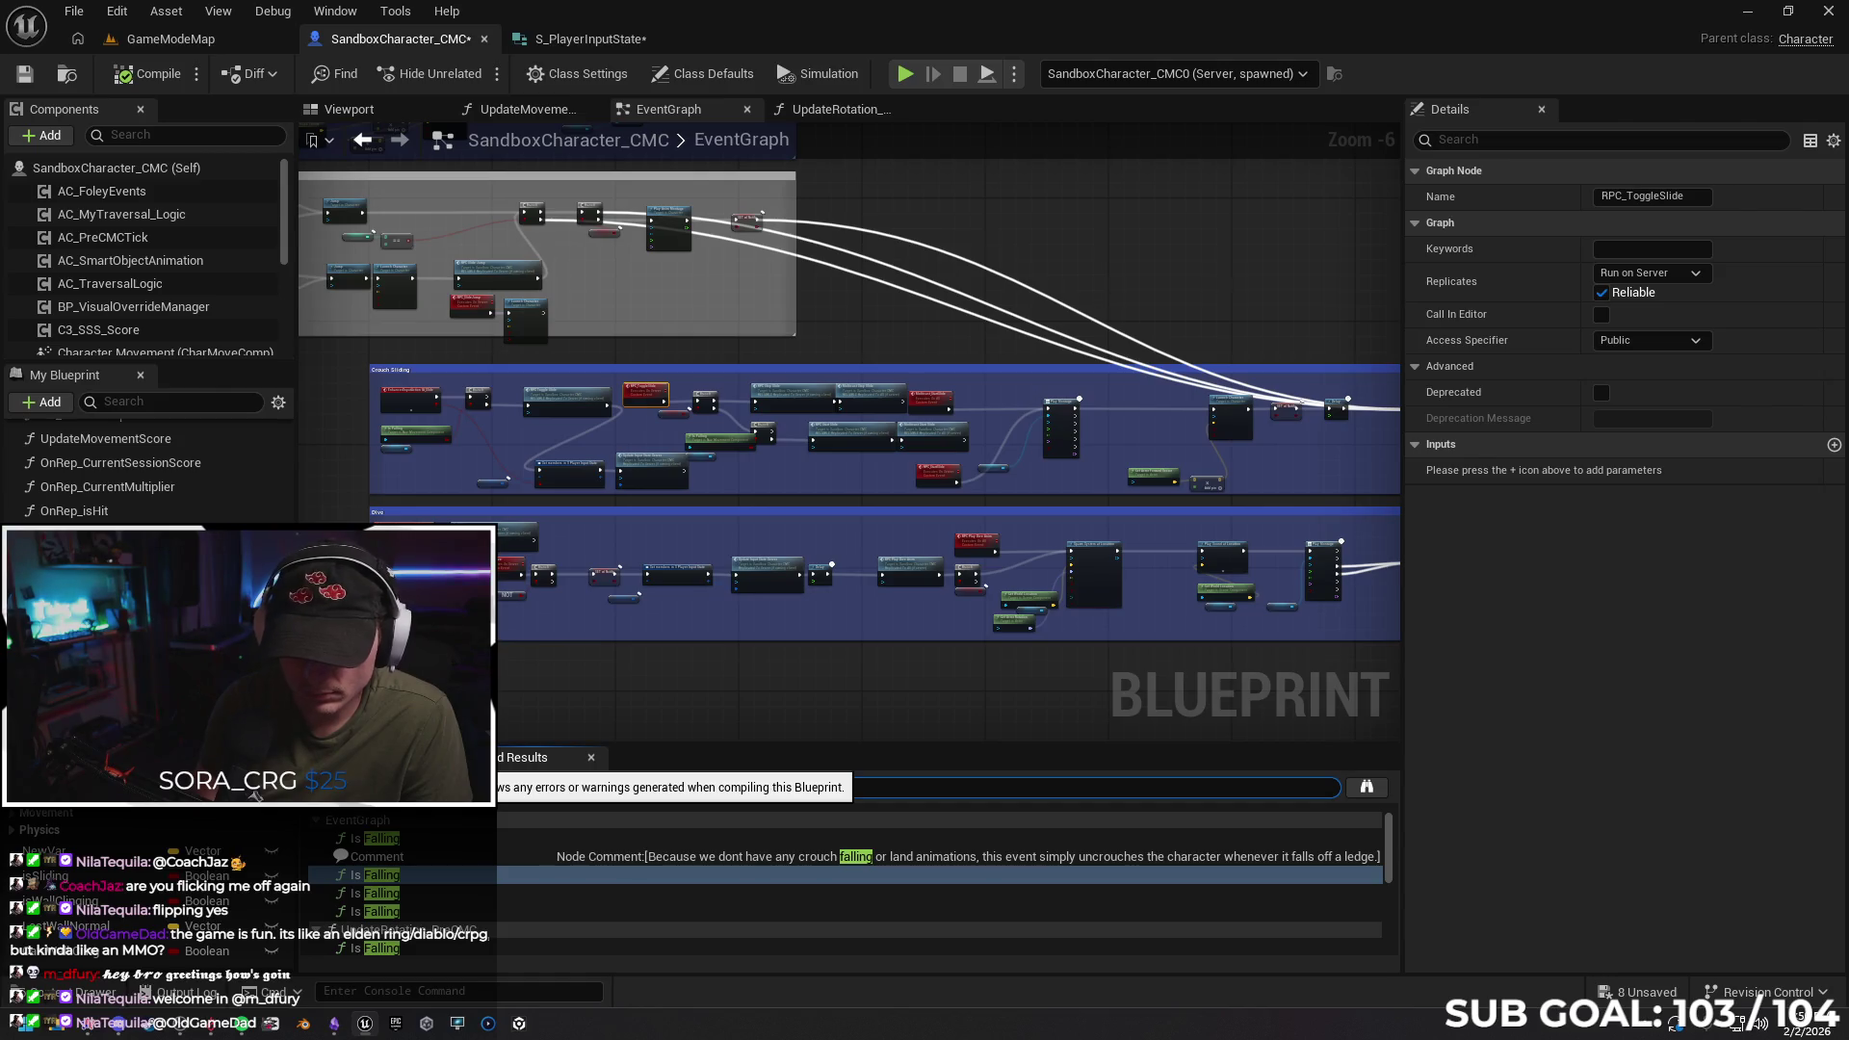
Search for 'input state' and step through the Character Input State references to inspect the Walk Input nodes
type("input state")
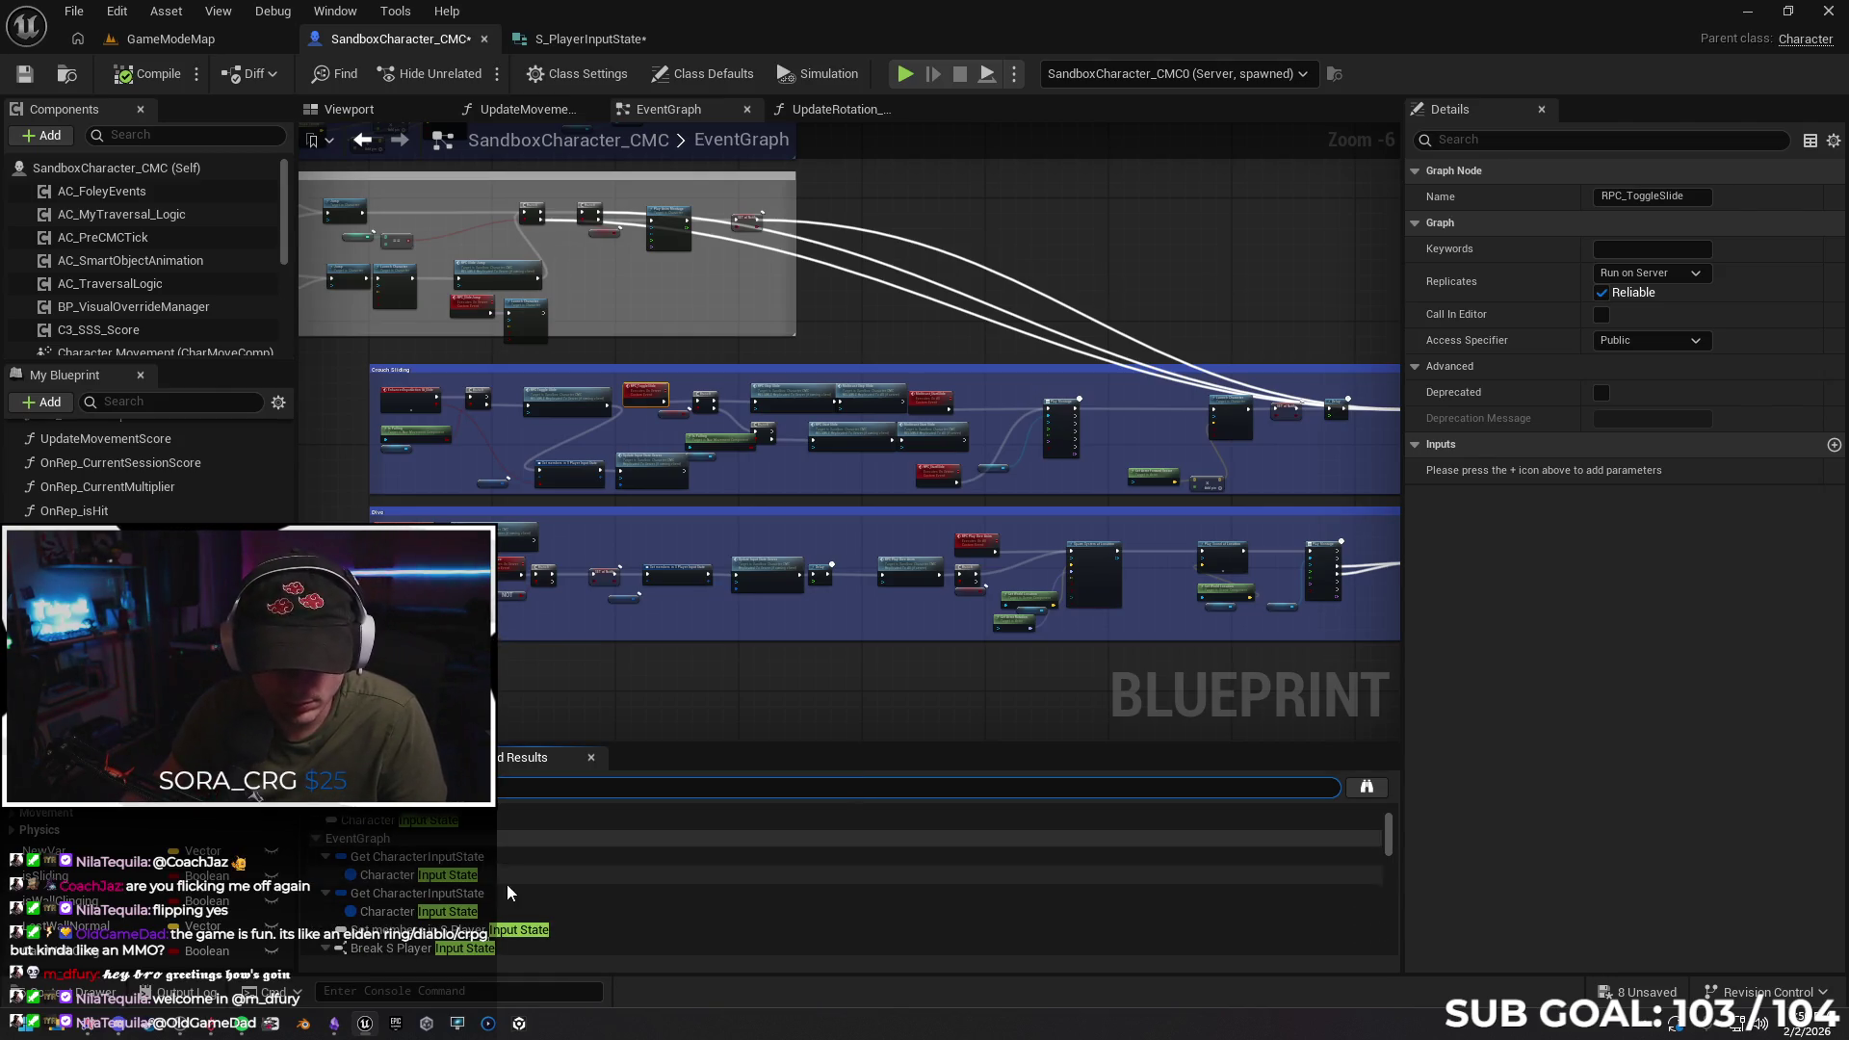
left_click(506, 819)
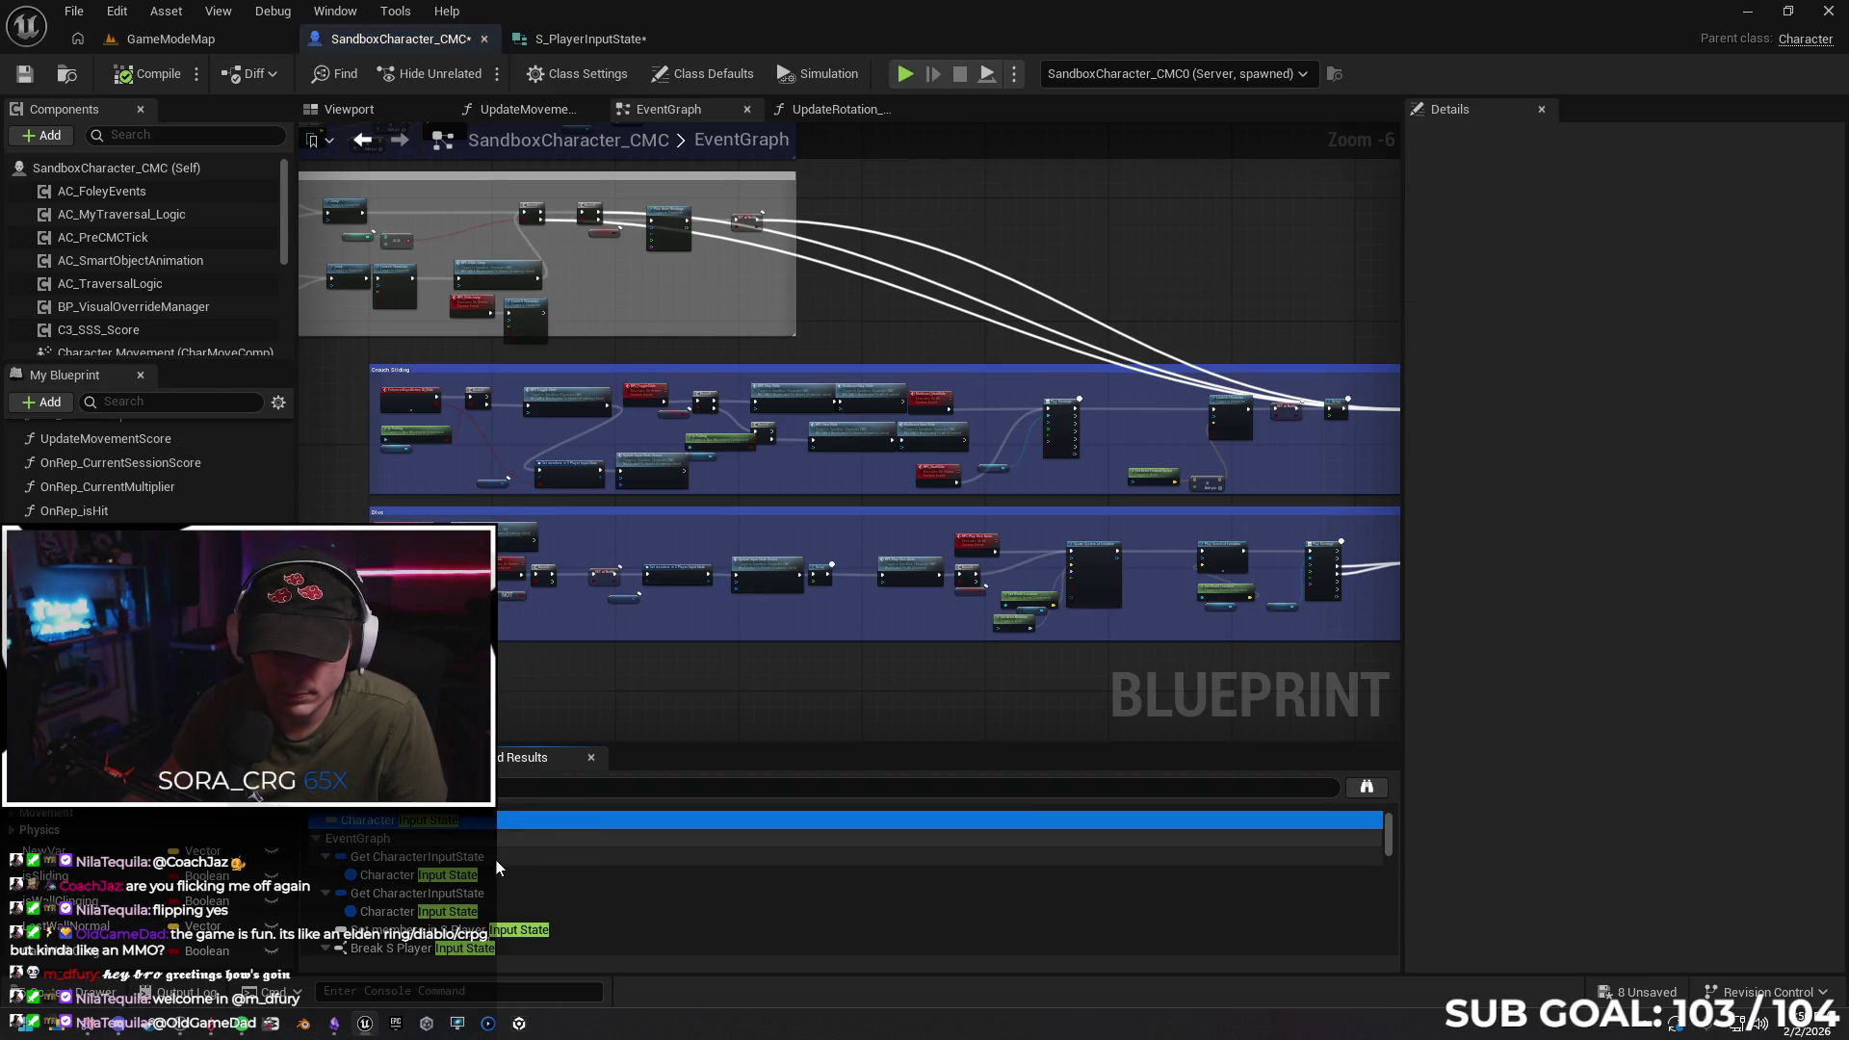
left_click(485, 859)
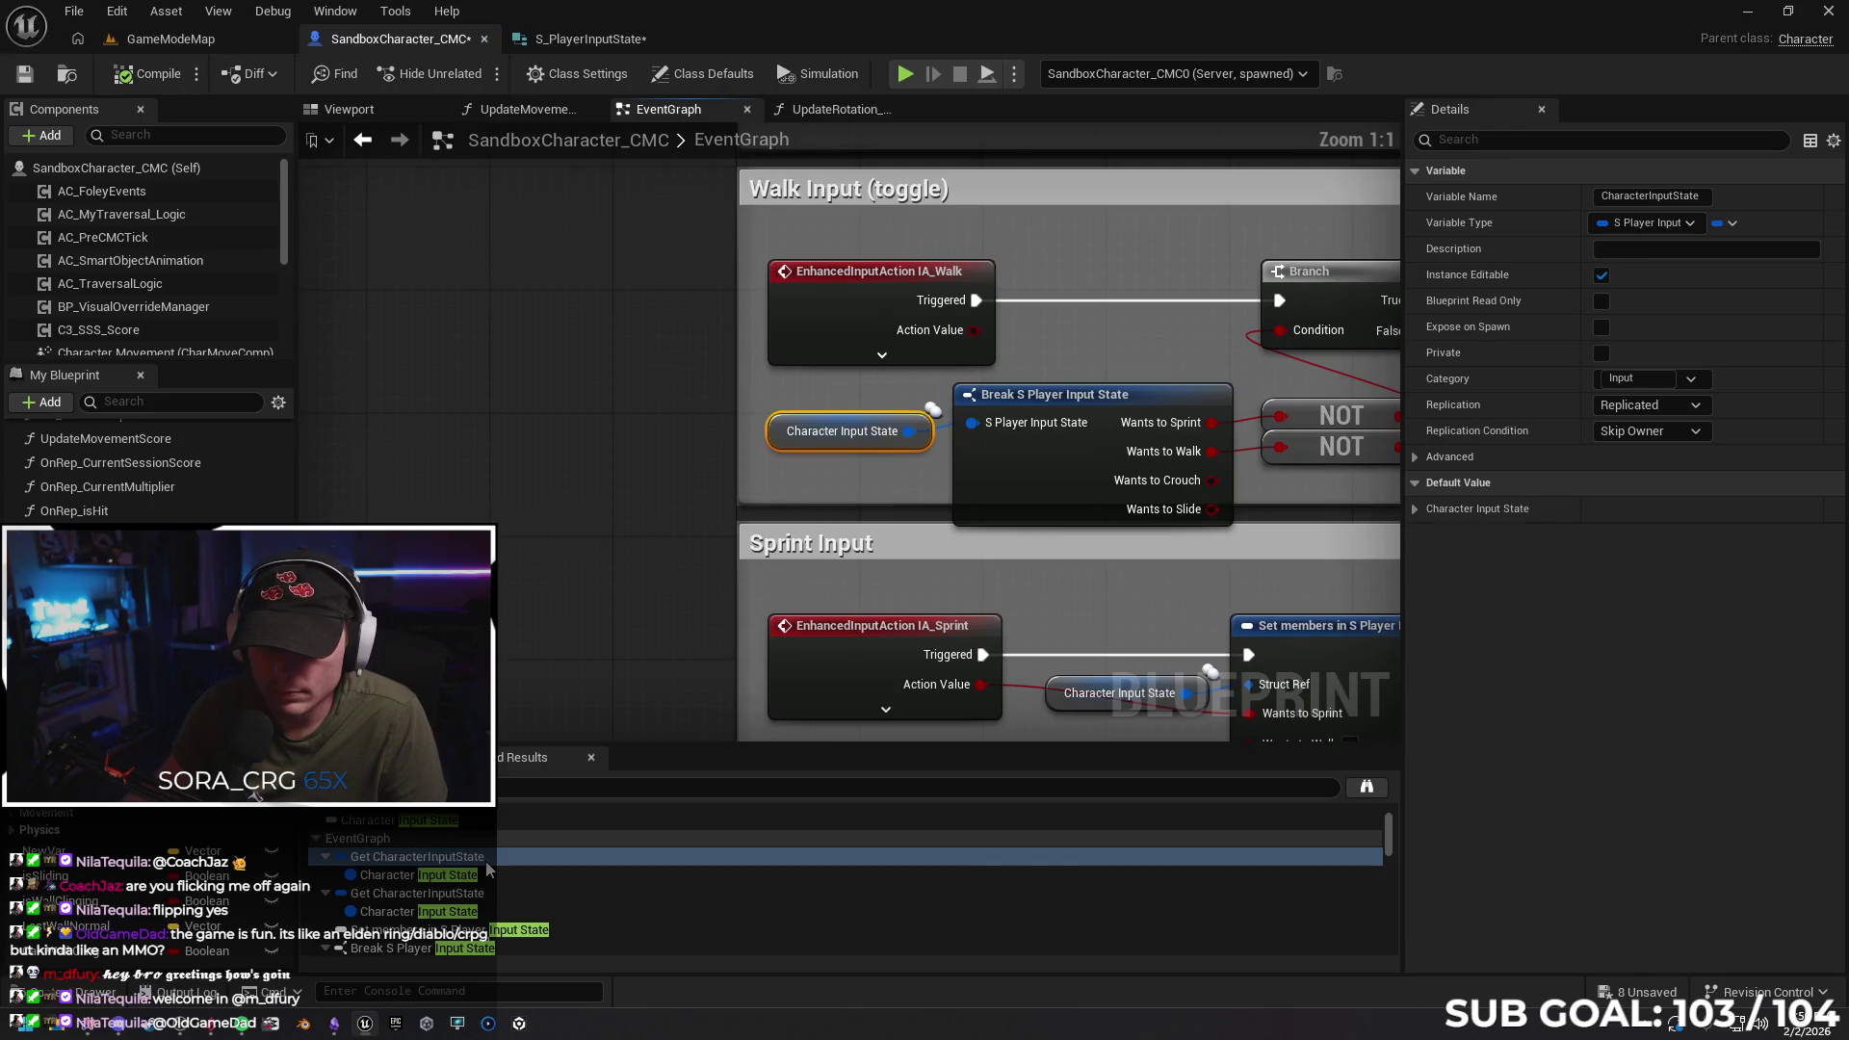
left_click_drag(589, 622, 428, 643)
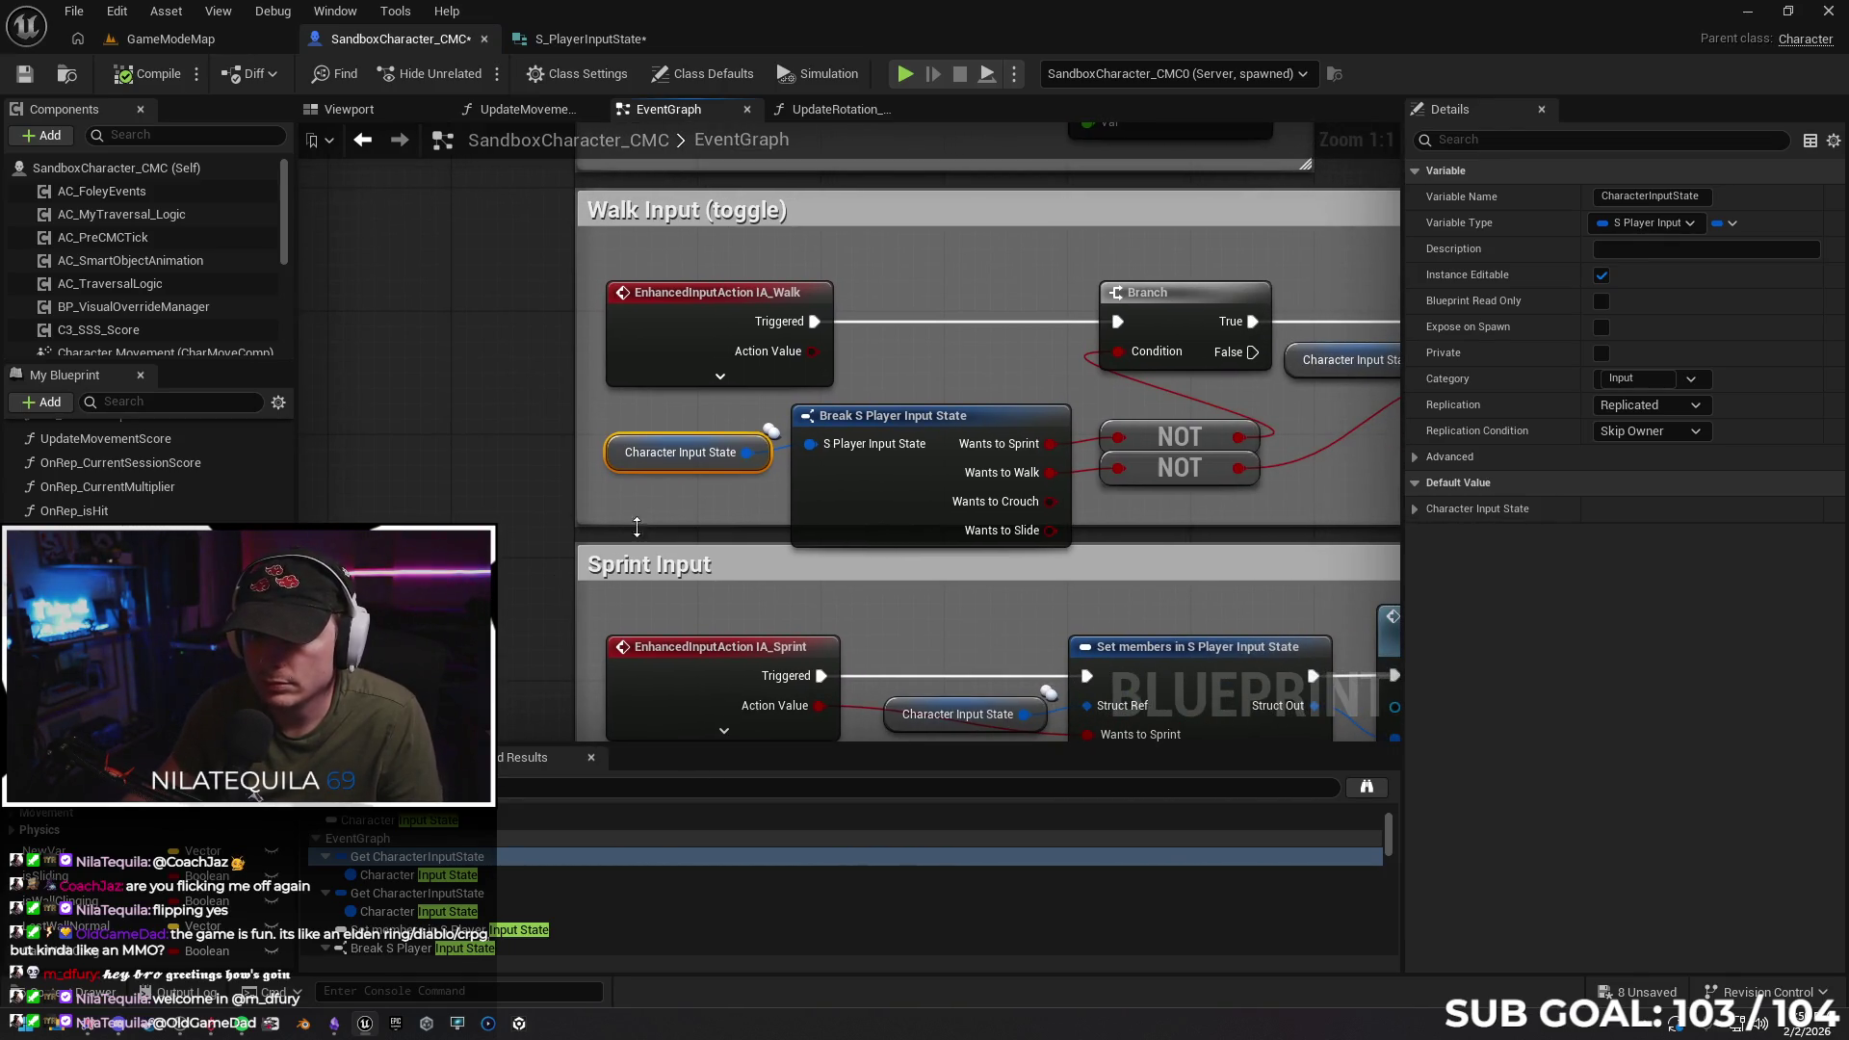
left_click(511, 876)
left_click(508, 896)
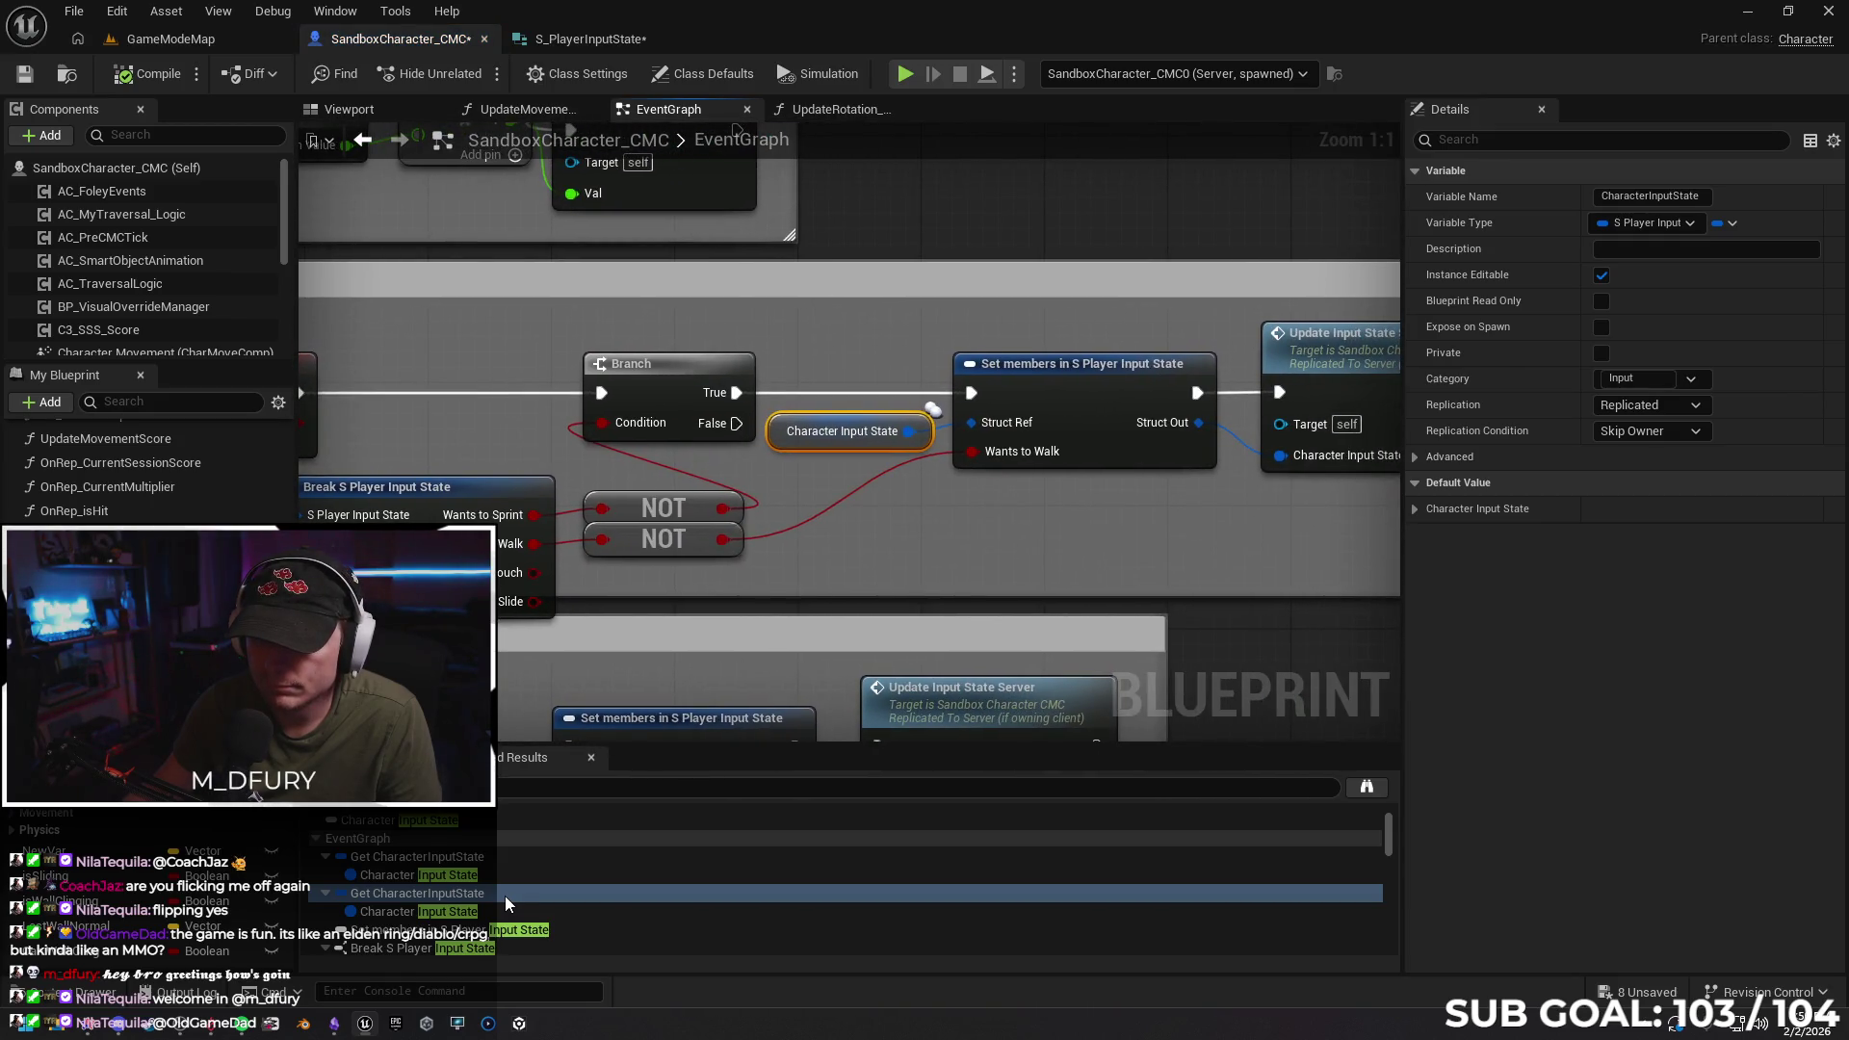
left_click_drag(851, 559, 628, 565)
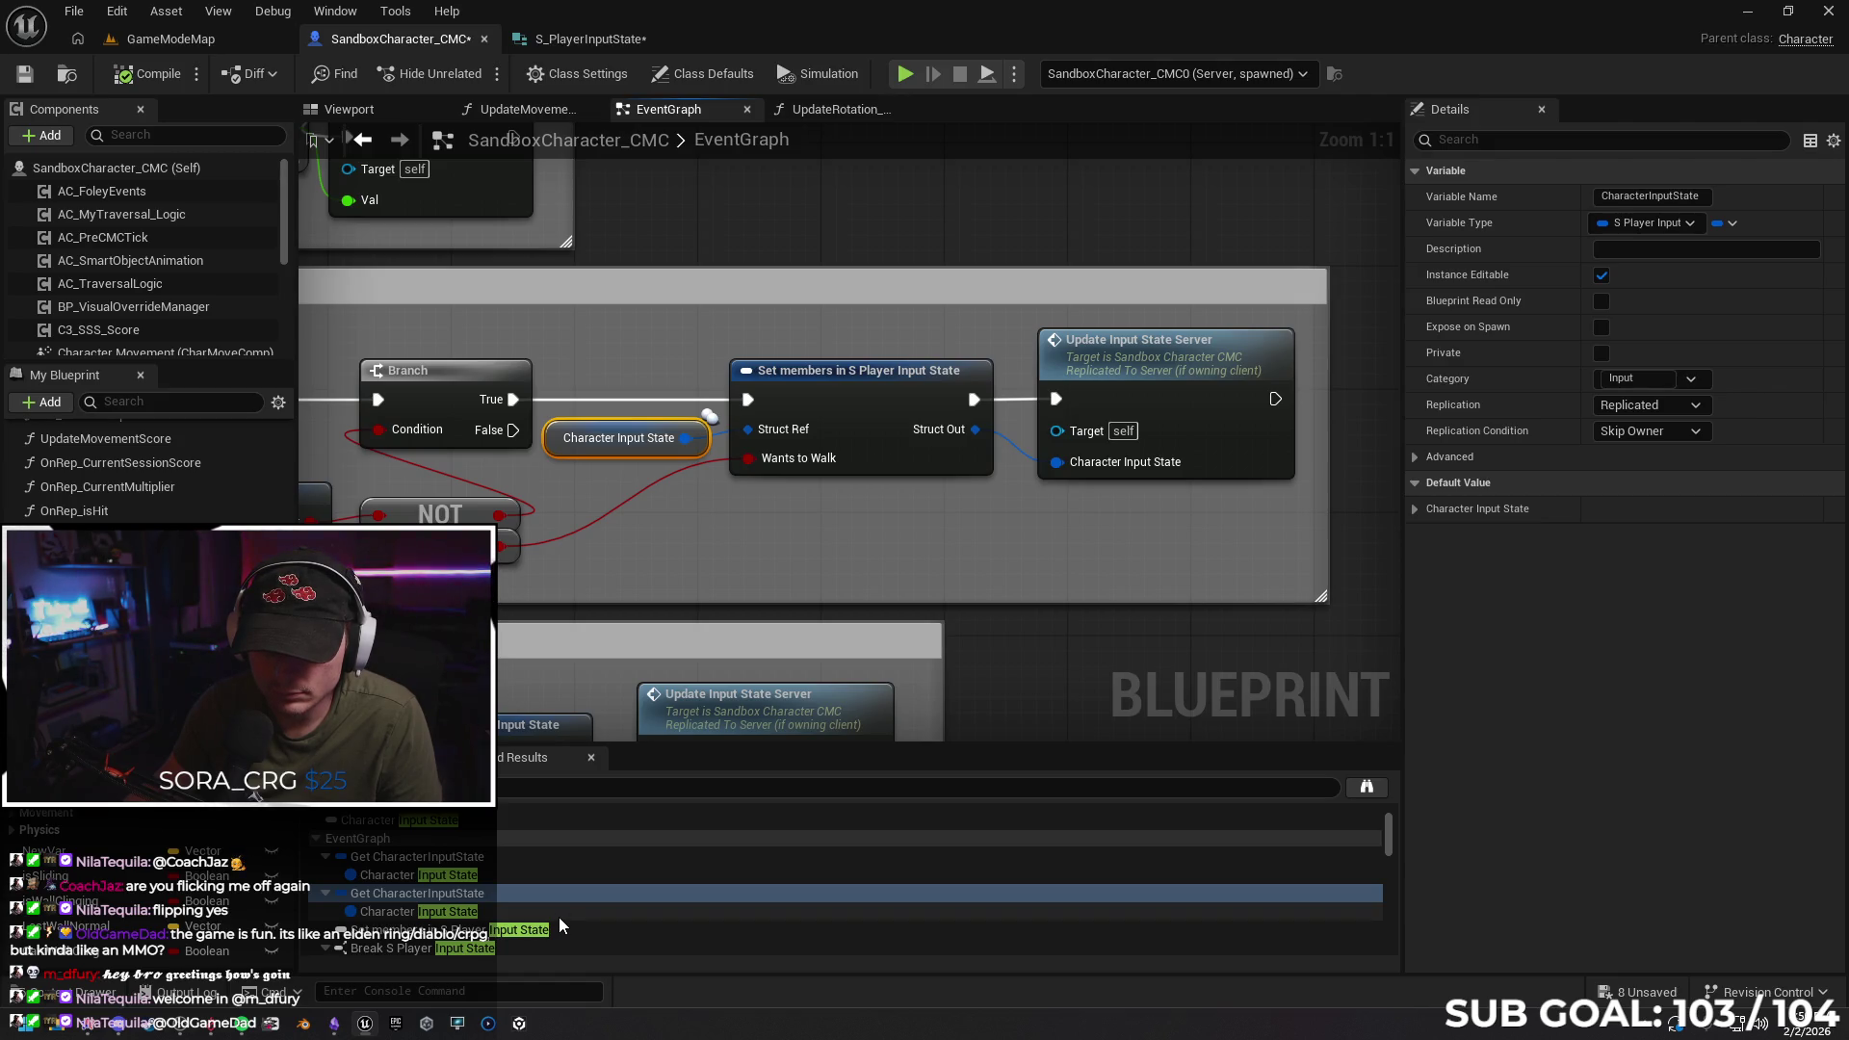
left_click(674, 524)
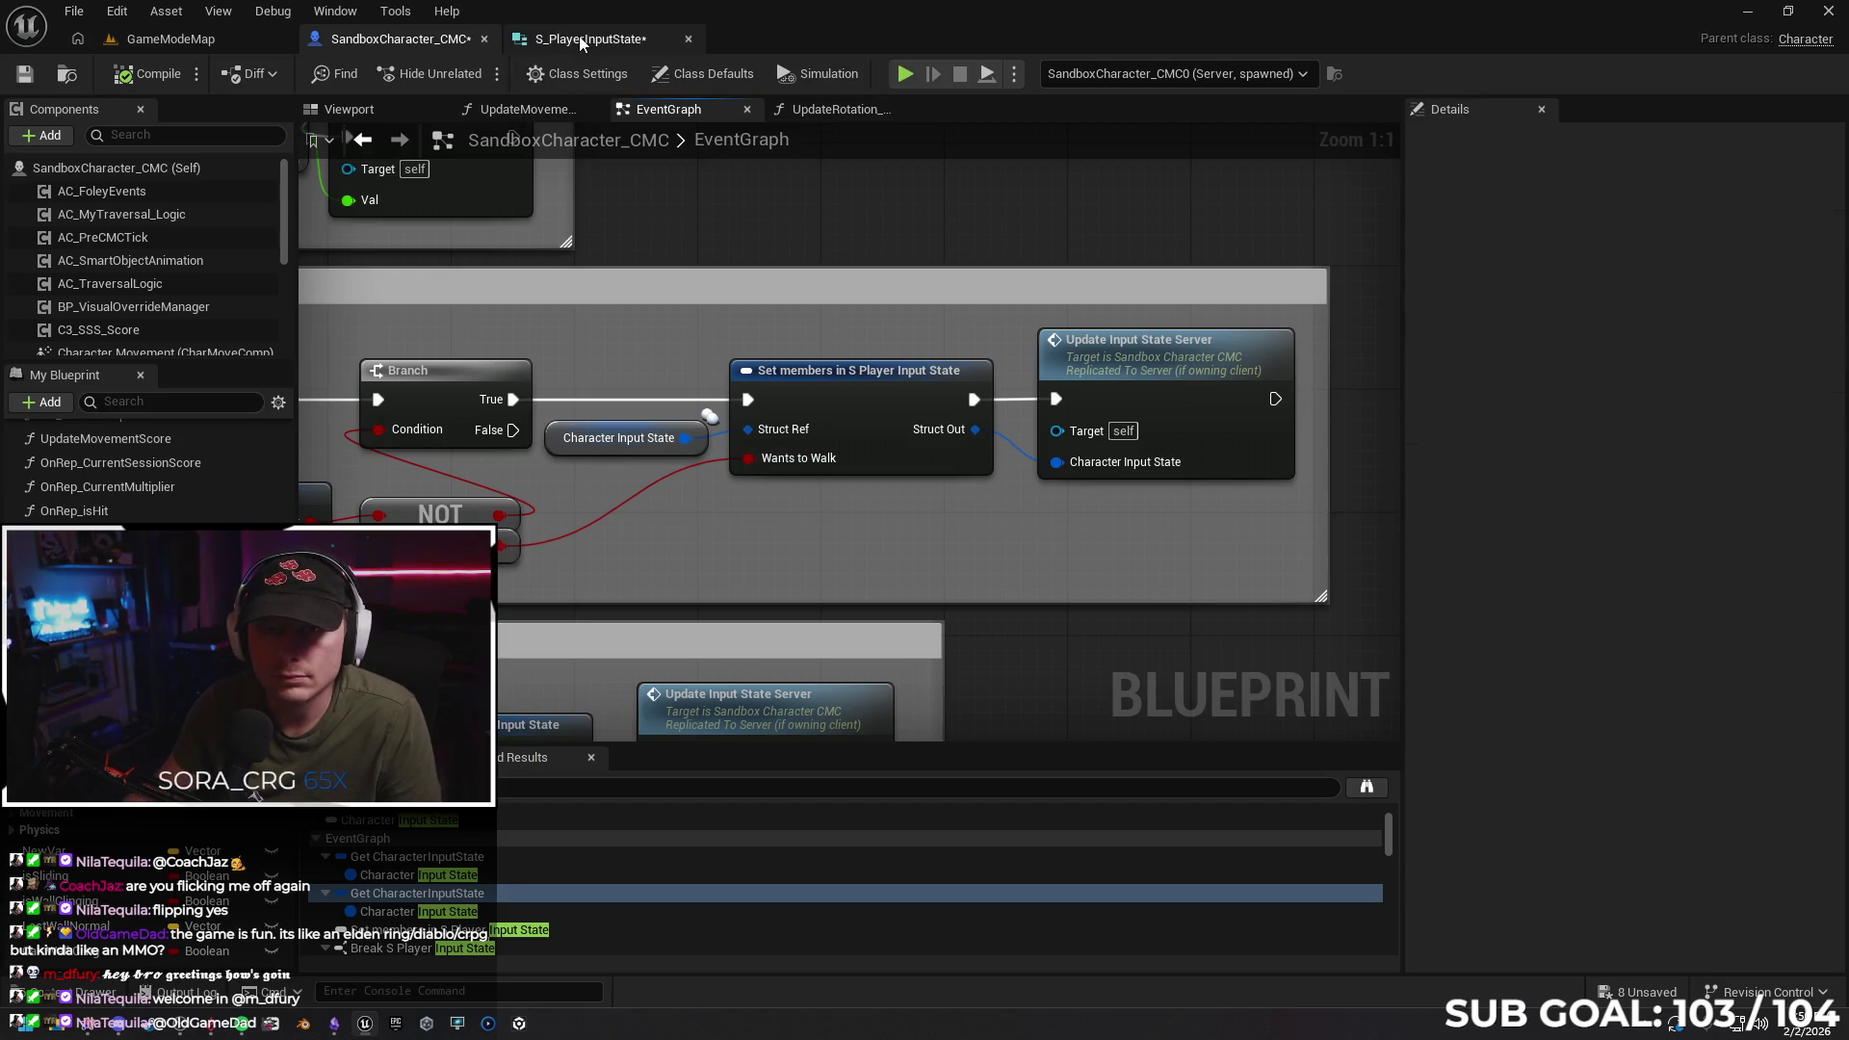
Review the Boolean fields of S_PlayerInputState and save the structure
left_click(580, 38)
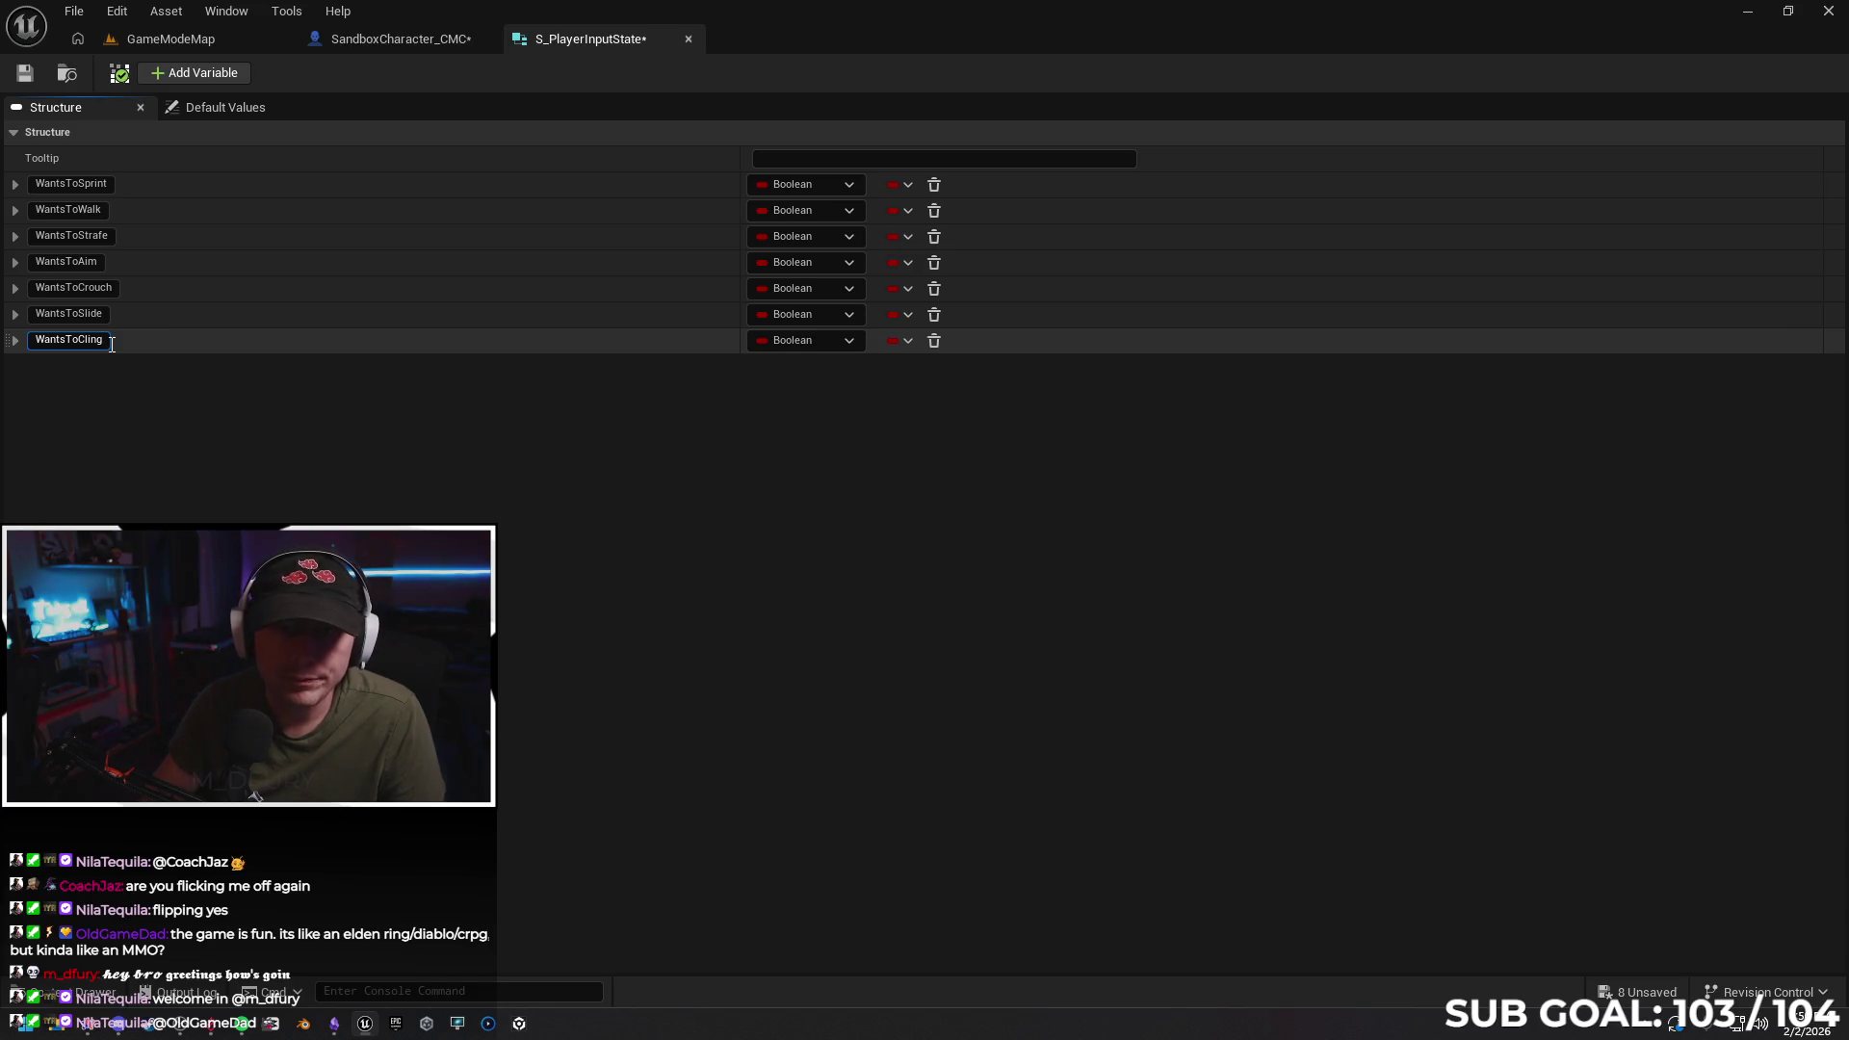
left_click(32, 81)
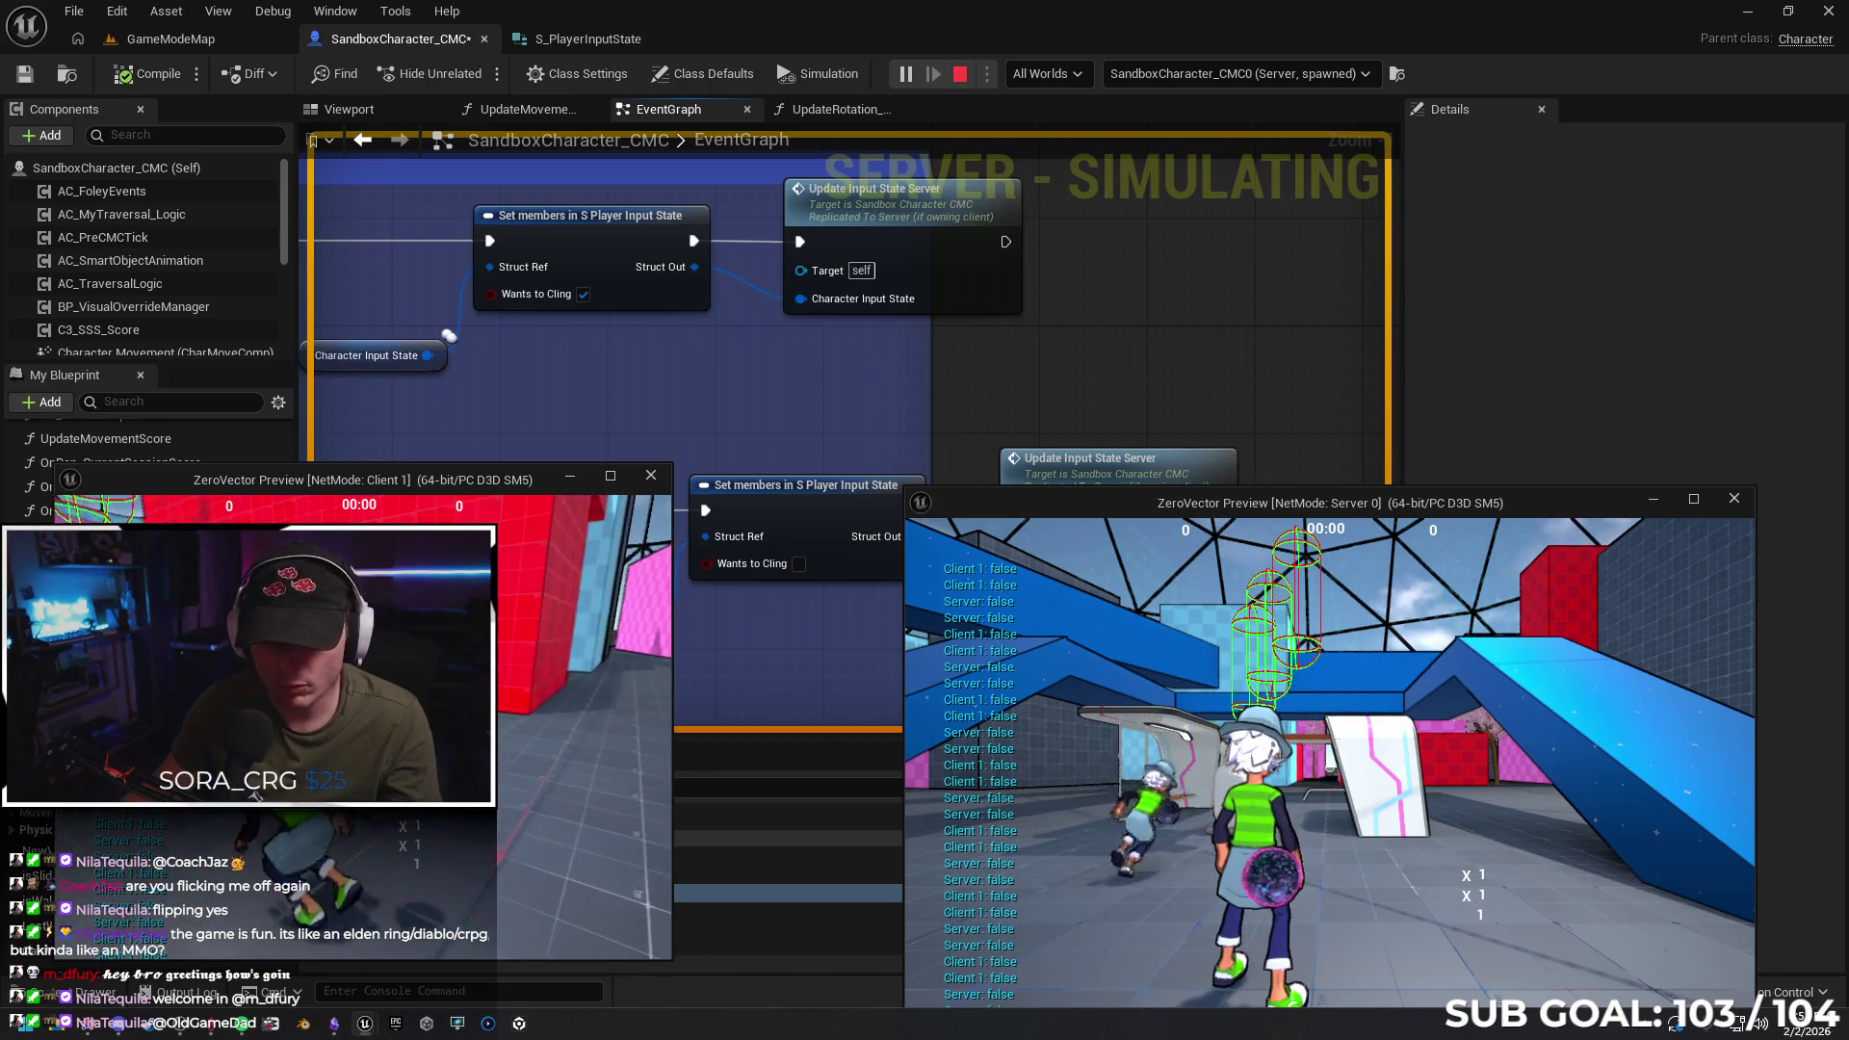
Stop the multiplayer session and bring the Walk and Sprint Input groups into view
key("Escape")
scroll(617, 443, "down", 6)
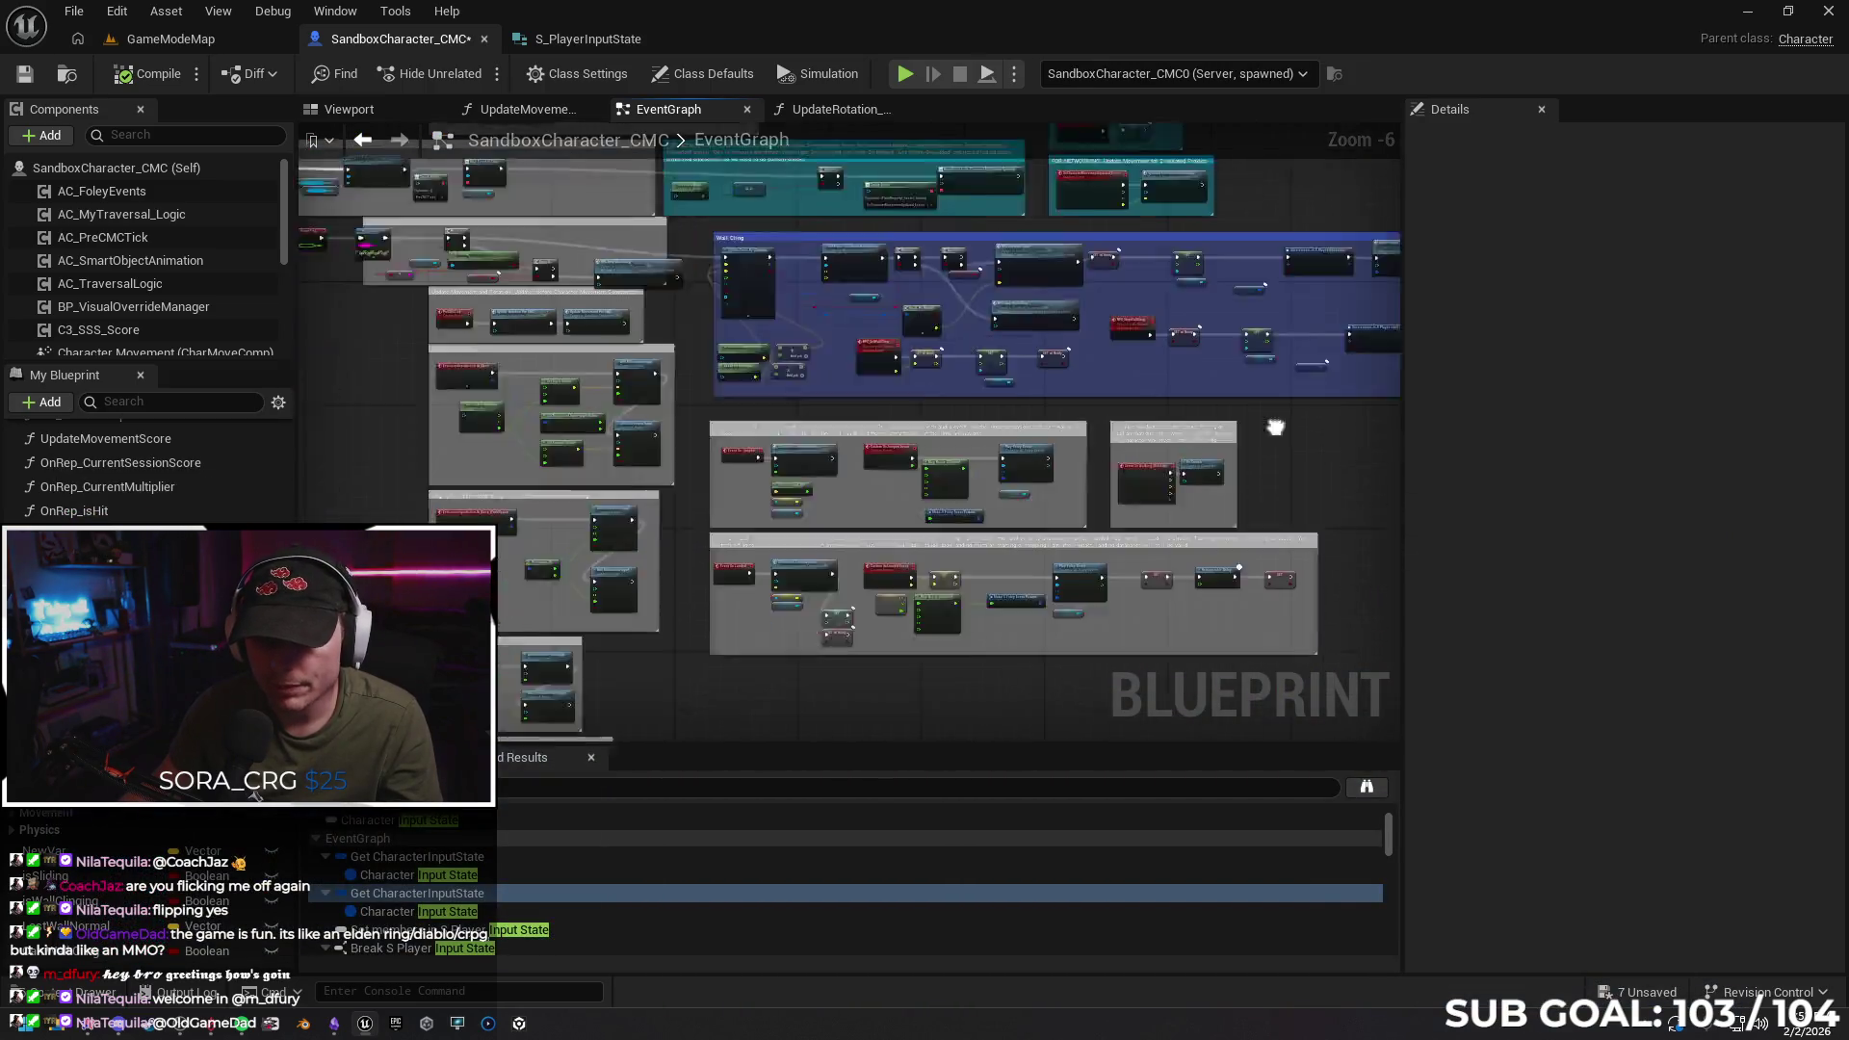
scroll(661, 611, "up", 4)
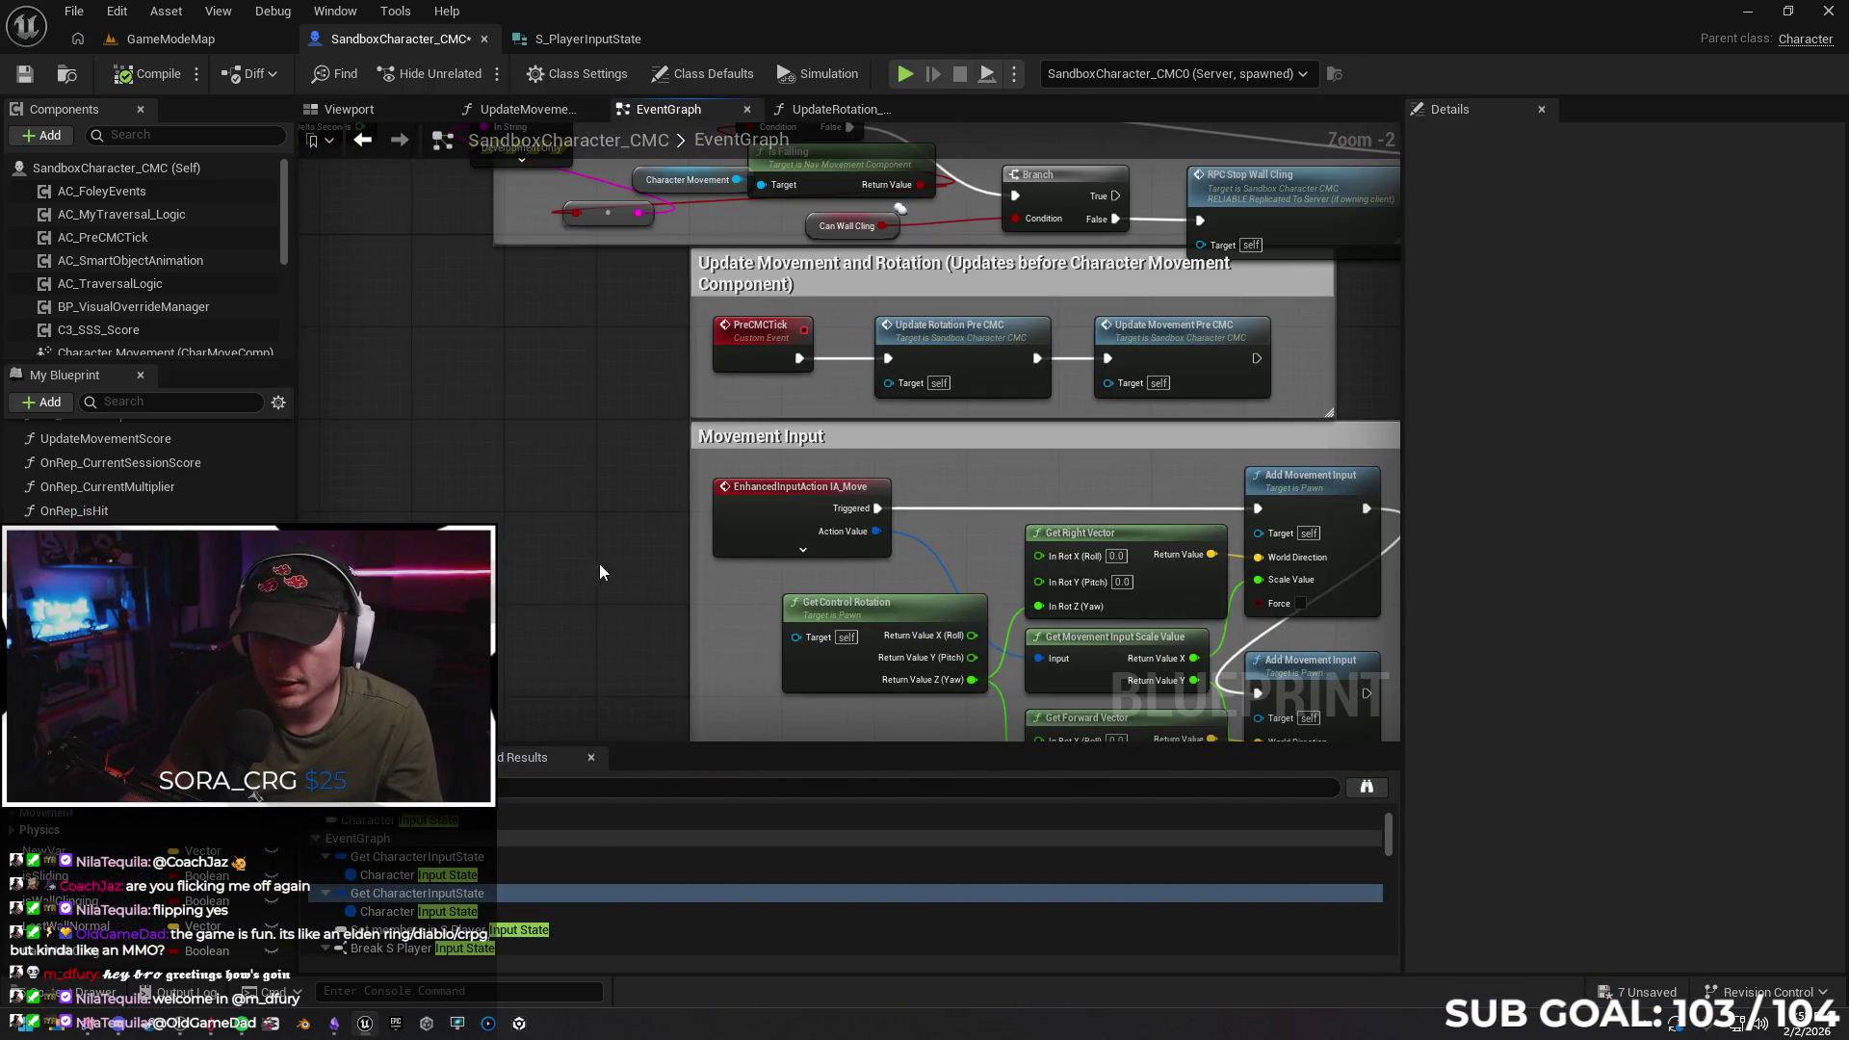
scroll(599, 564, "down", 2)
scroll(581, 408, "up", 2)
mouse_move(524, 166)
left_mouse_down()
mouse_move(483, 256)
mouse_move(529, 482)
mouse_move(501, 505)
mouse_move(493, 315)
mouse_move(877, 281)
mouse_move(460, 299)
mouse_move(875, 240)
left_mouse_up()
scroll(452, 294, "down", 2)
scroll(460, 300, "up", 2)
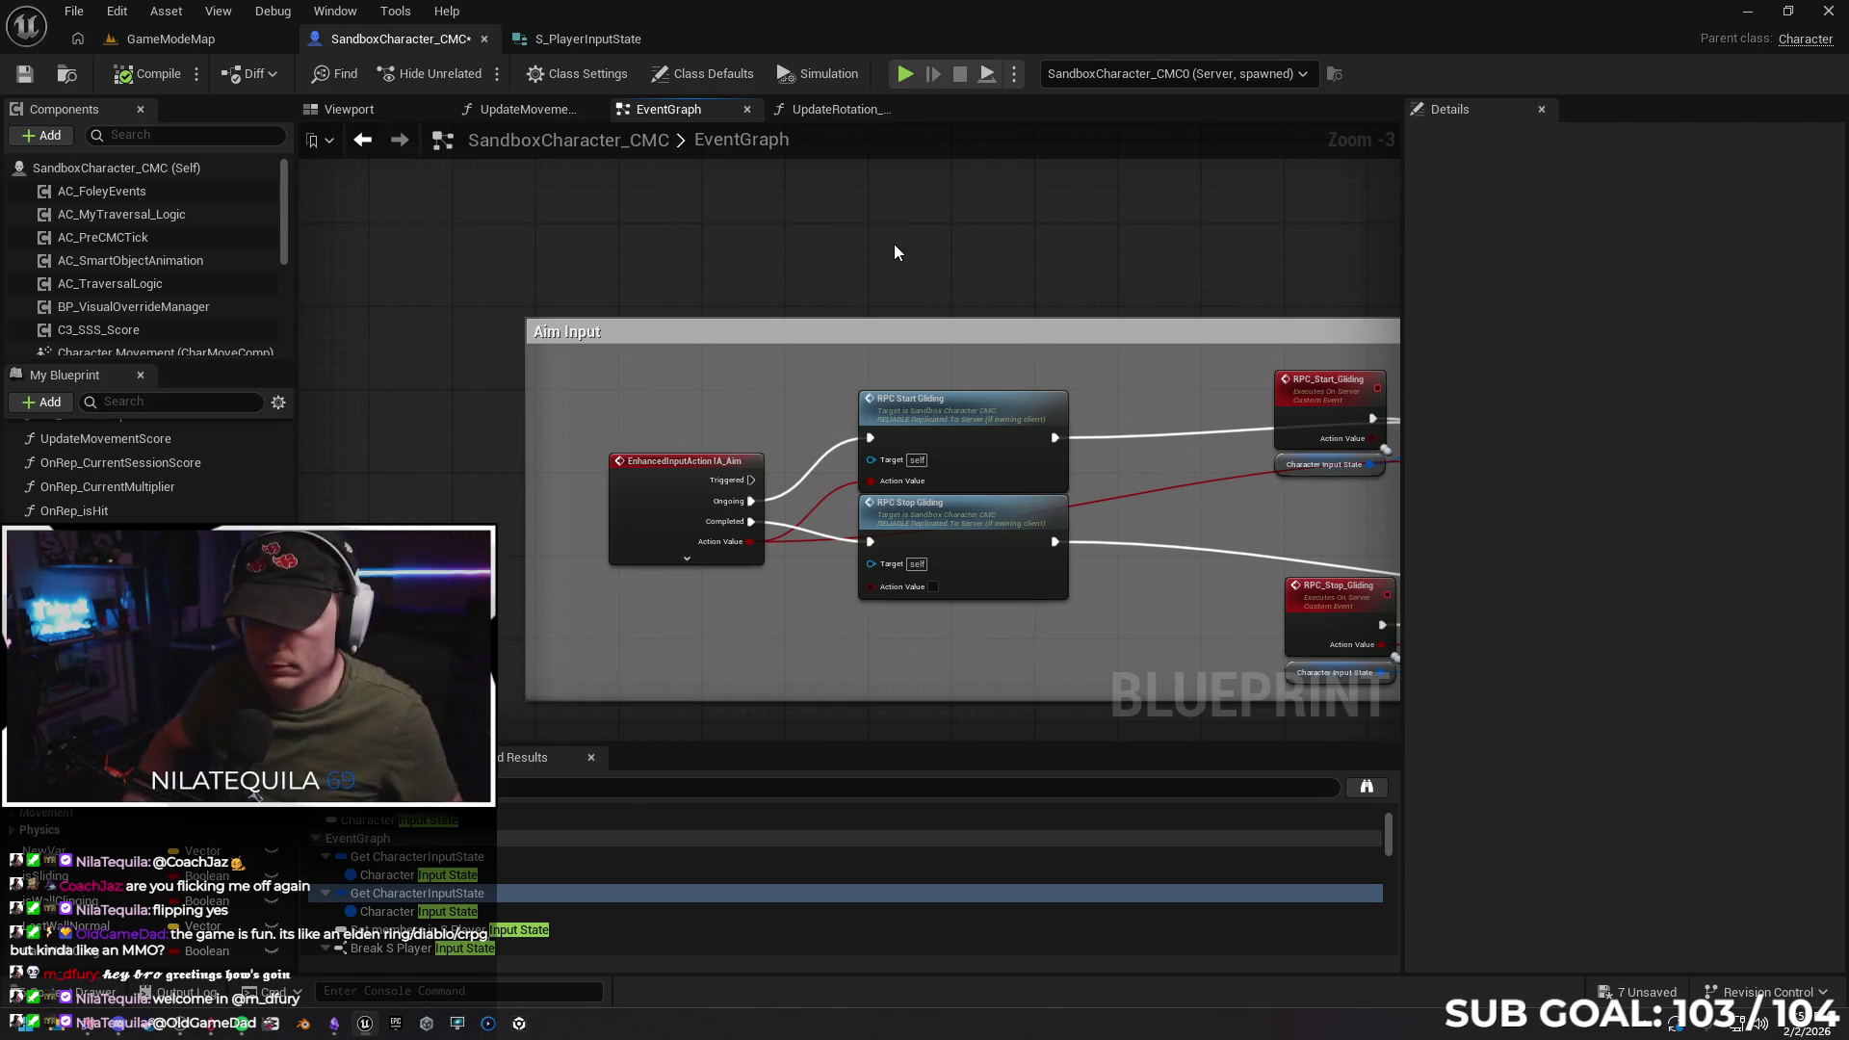
Follow the gliding RPC and Set members chain to its SET w/ Notify node
left_click_drag(945, 230, 693, 231)
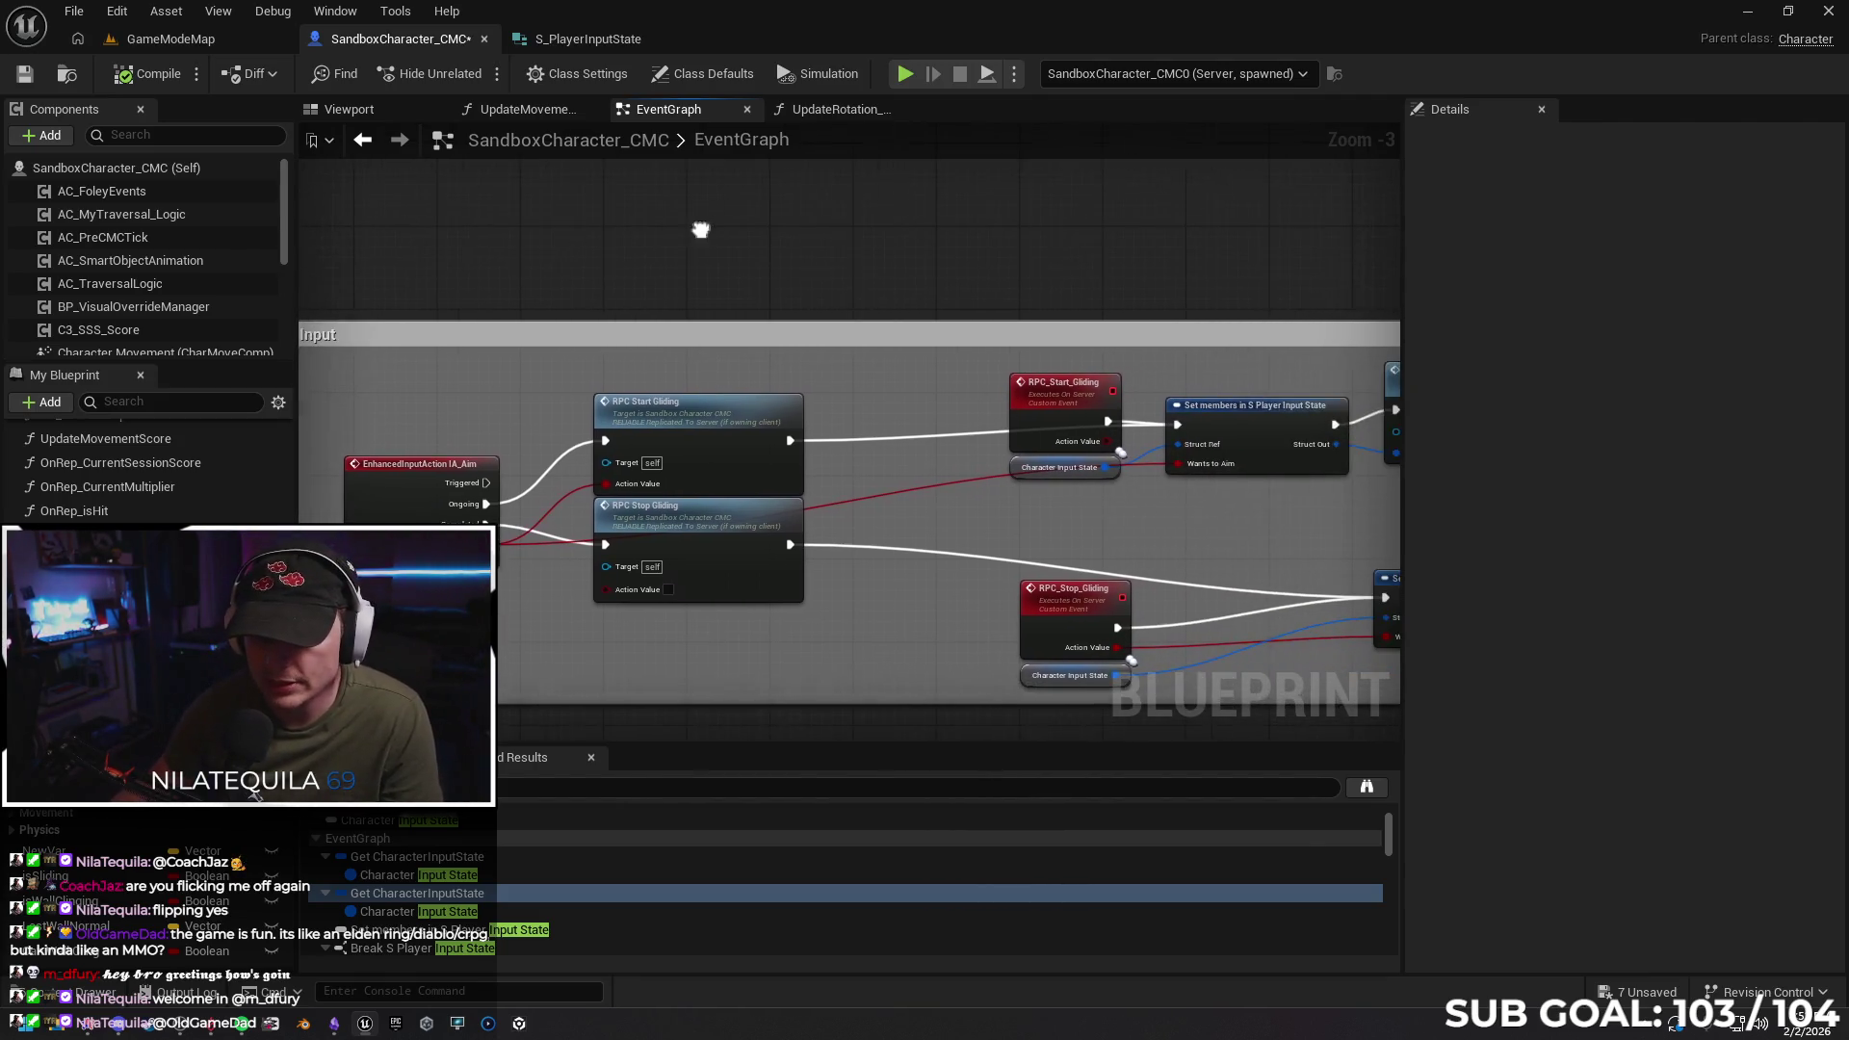
left_click_drag(807, 278, 634, 287)
mouse_move(793, 309)
left_mouse_down()
mouse_move(706, 289)
mouse_move(541, 295)
left_mouse_up()
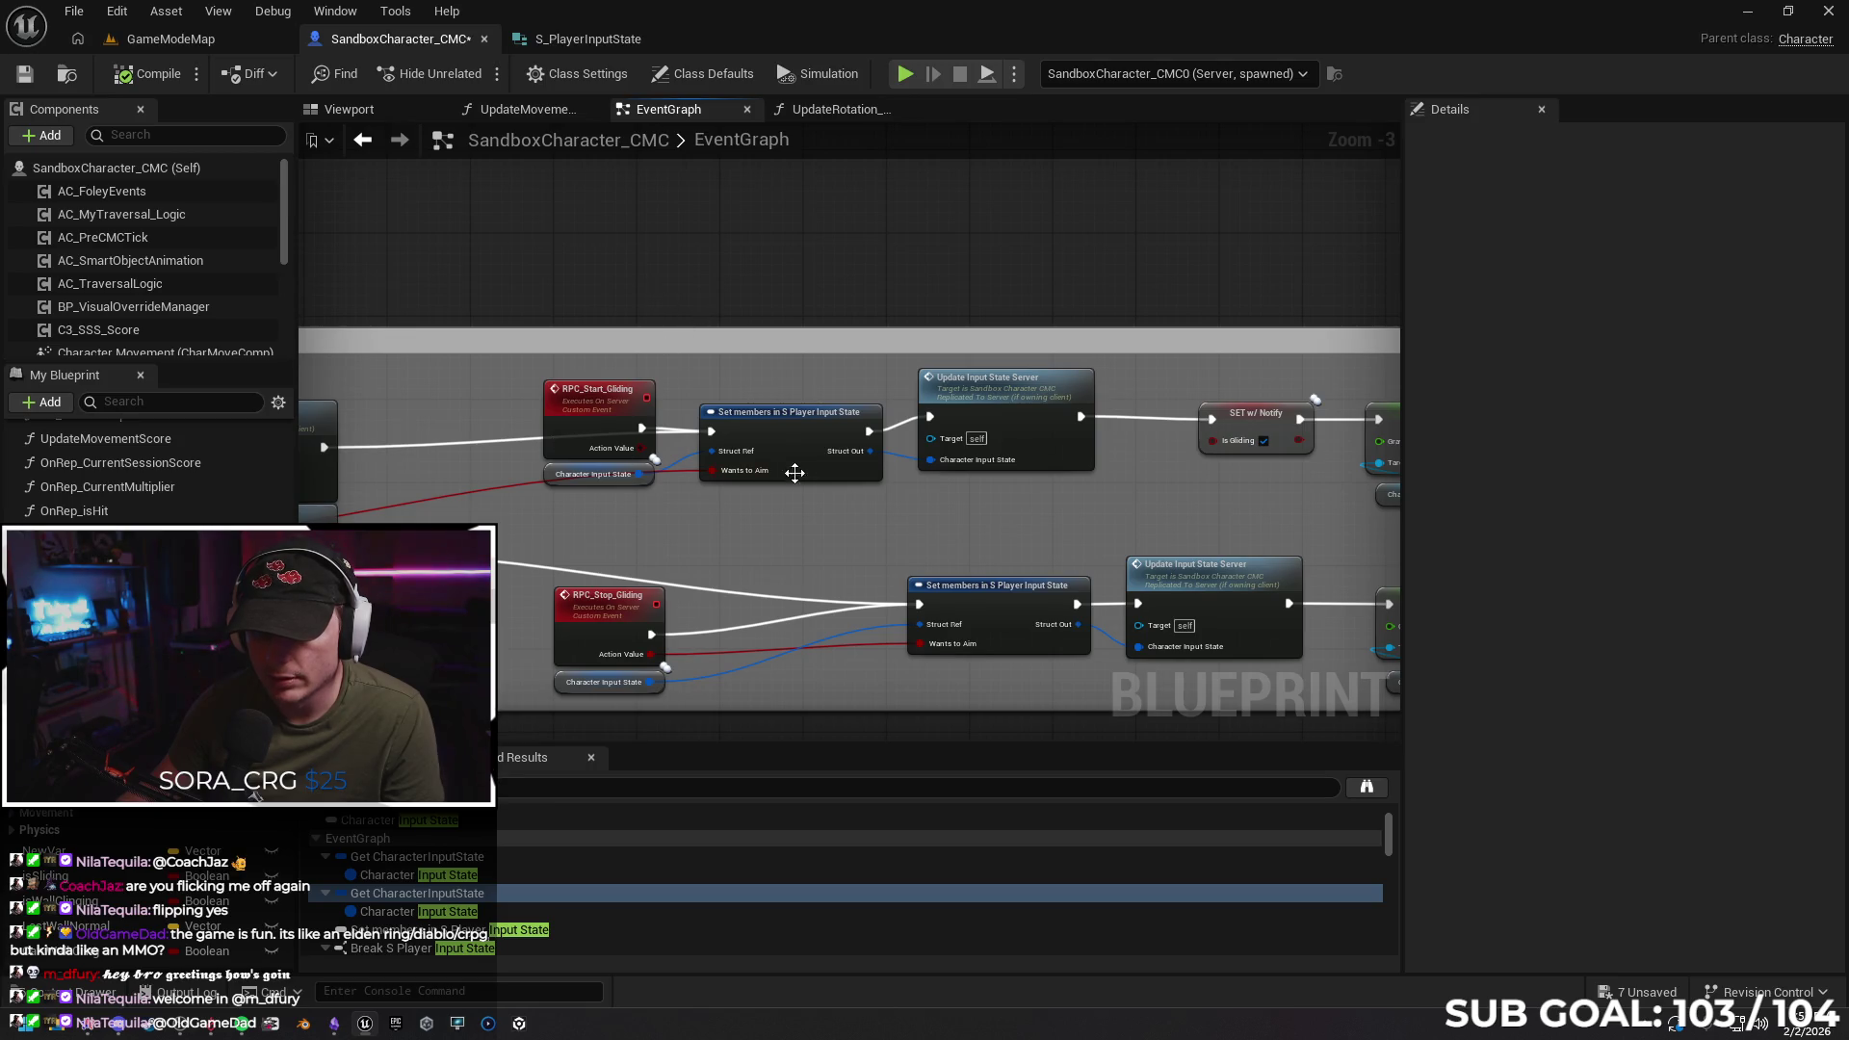
scroll(873, 284, "down", 3)
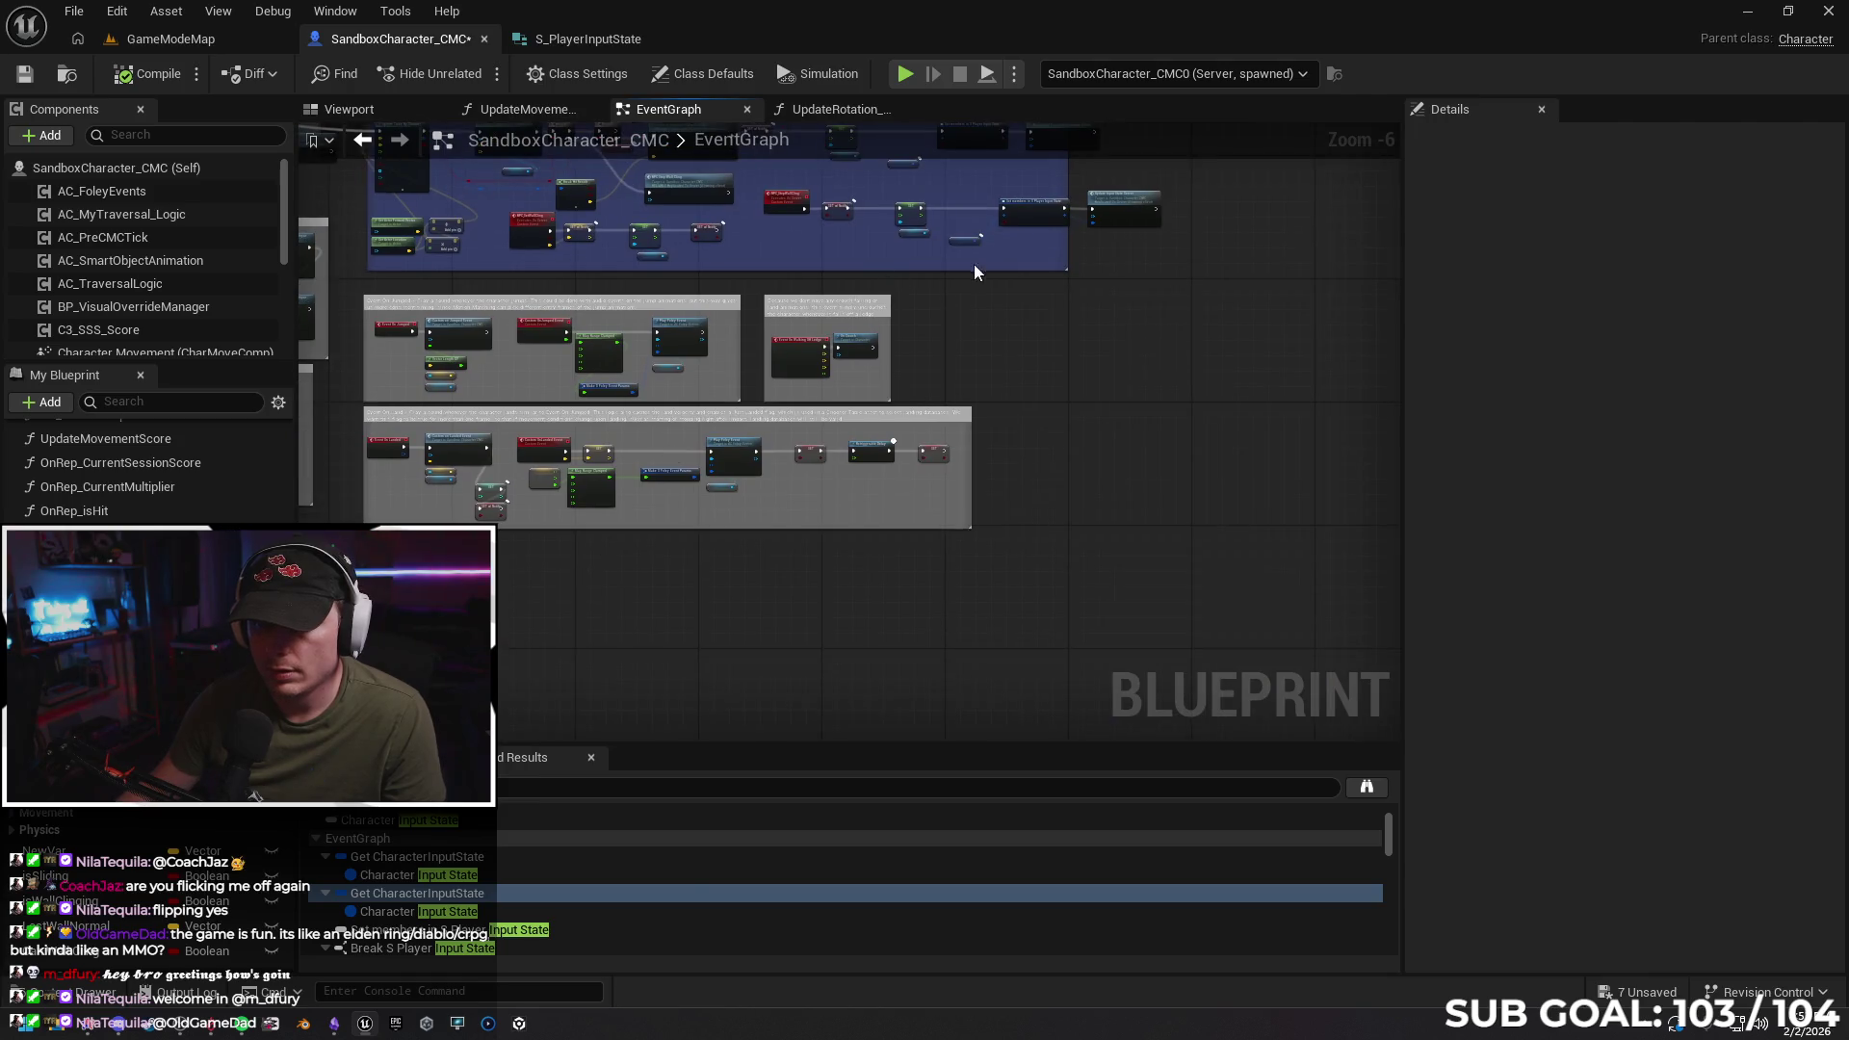
scroll(720, 359, "up", 1)
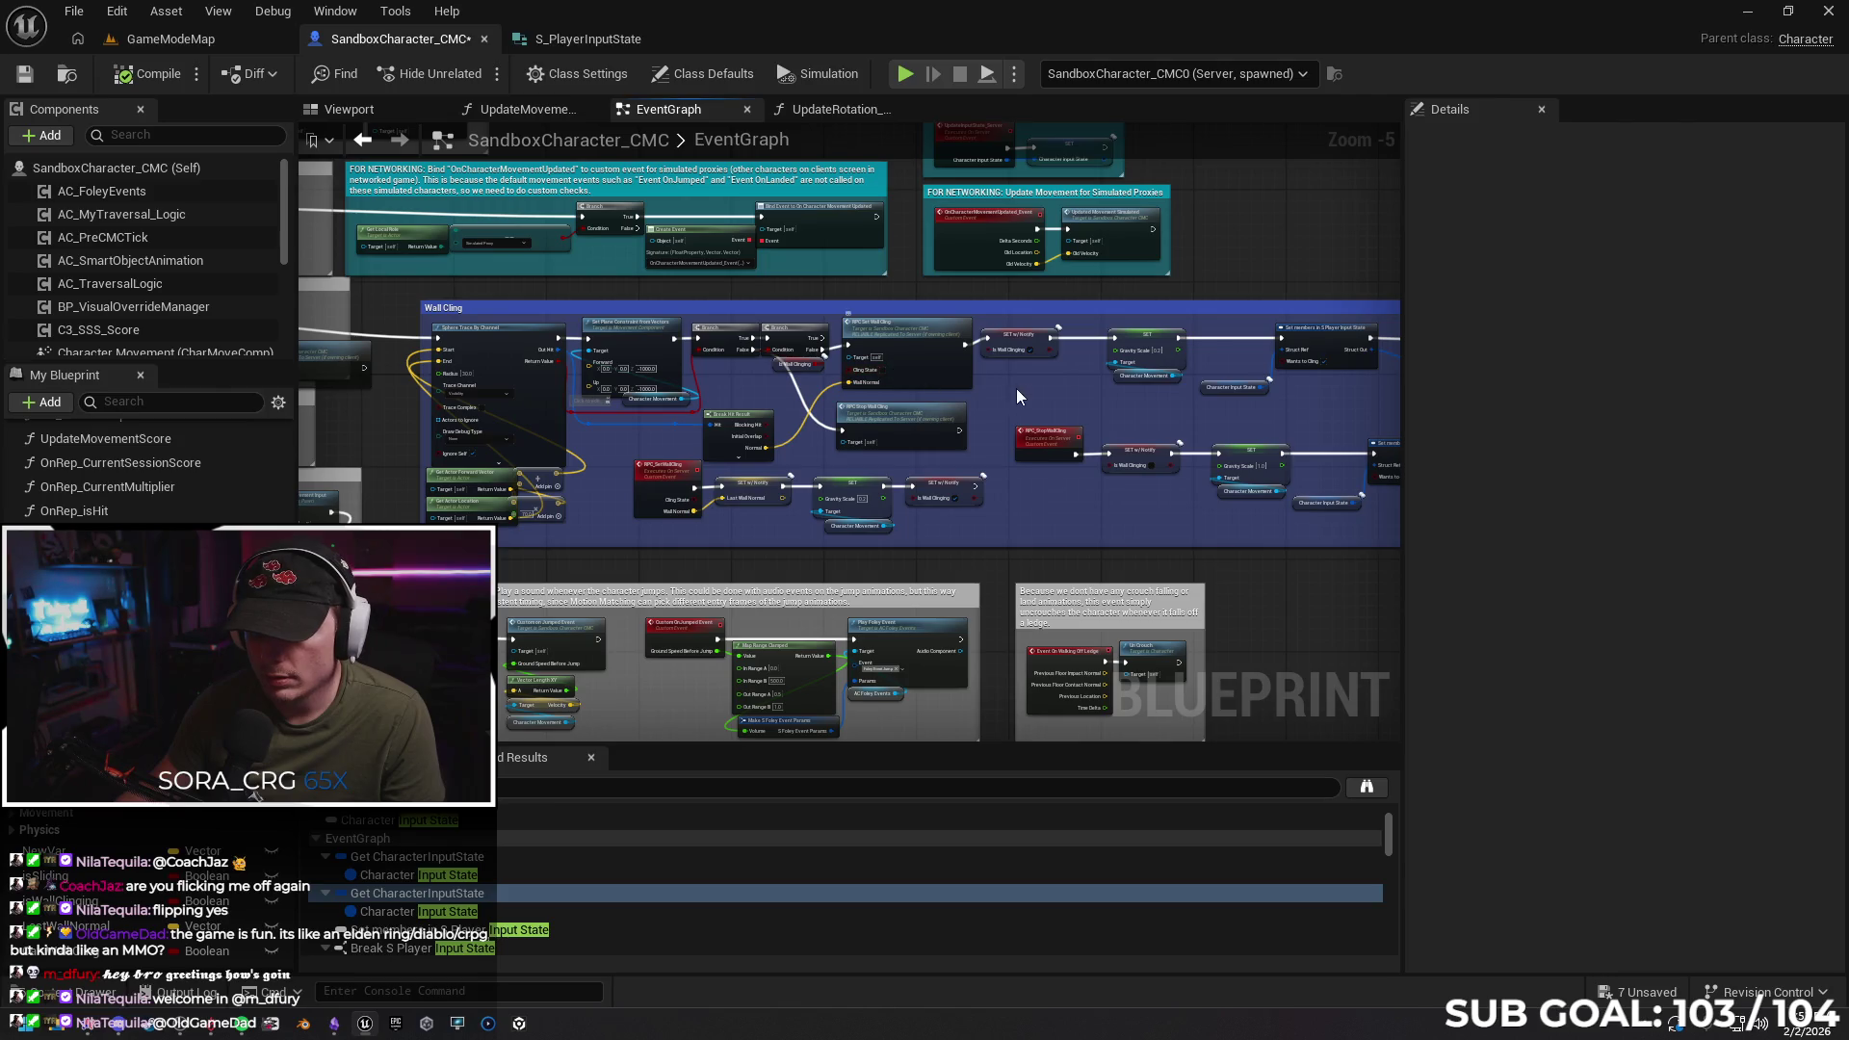
Wire RPC_SetWallCling's boolean value into the Wants to Cling pin of Set members
scroll(1059, 389, "up", 1)
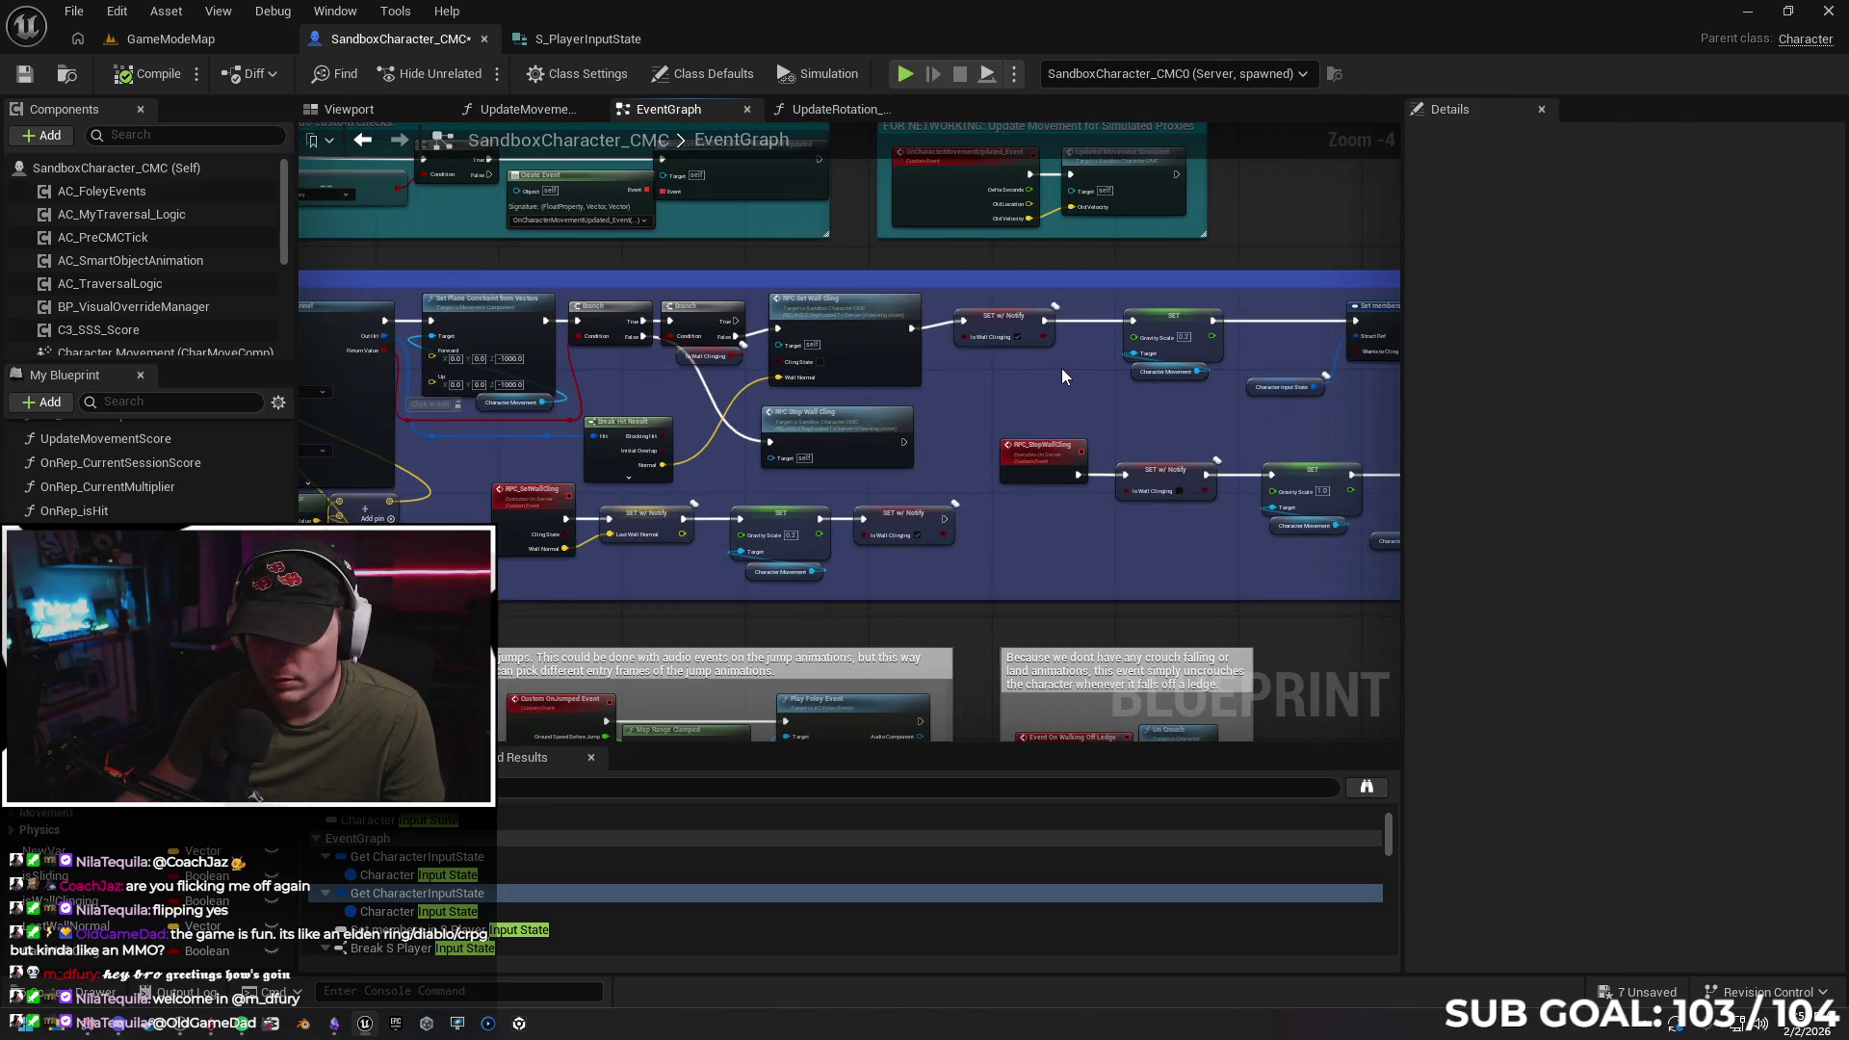
left_click_drag(1065, 367, 918, 369)
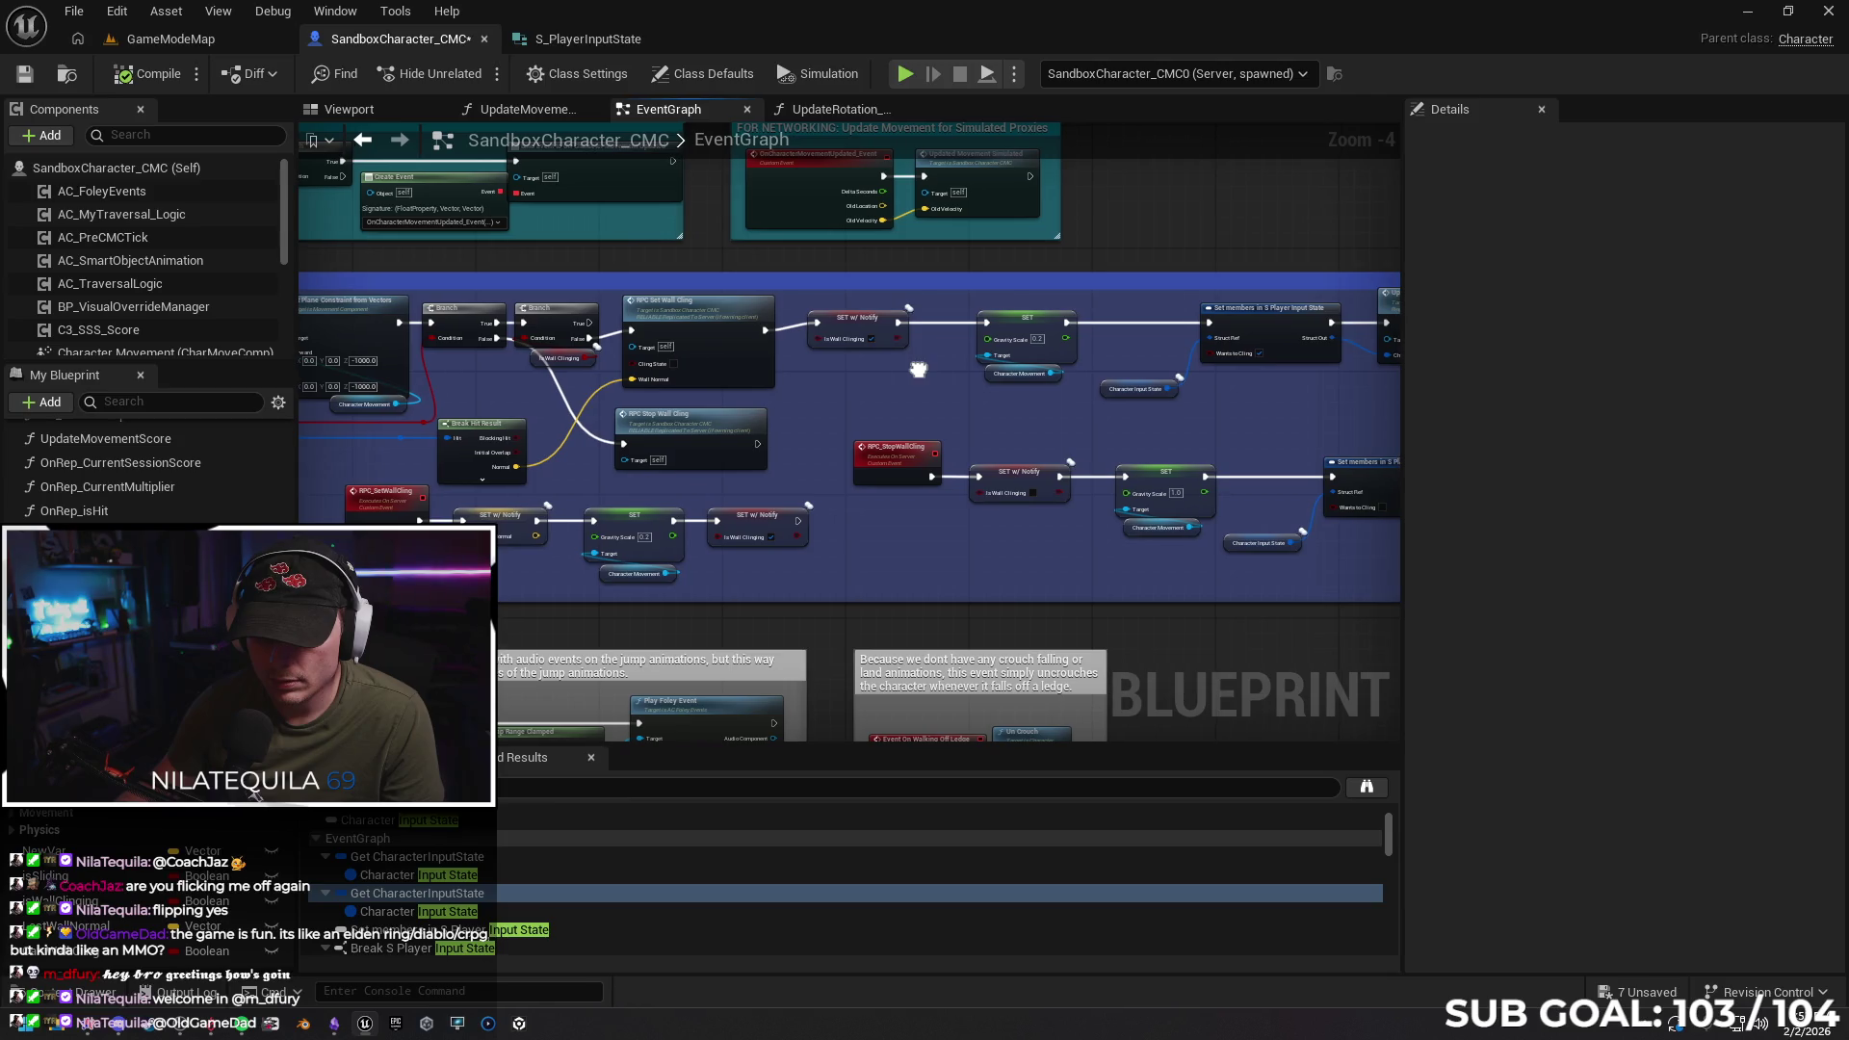
scroll(366, 534, "up", 1)
left_click_drag(1077, 371, 874, 405)
scroll(928, 390, "down", 1)
left_click_drag(422, 486, 1212, 342)
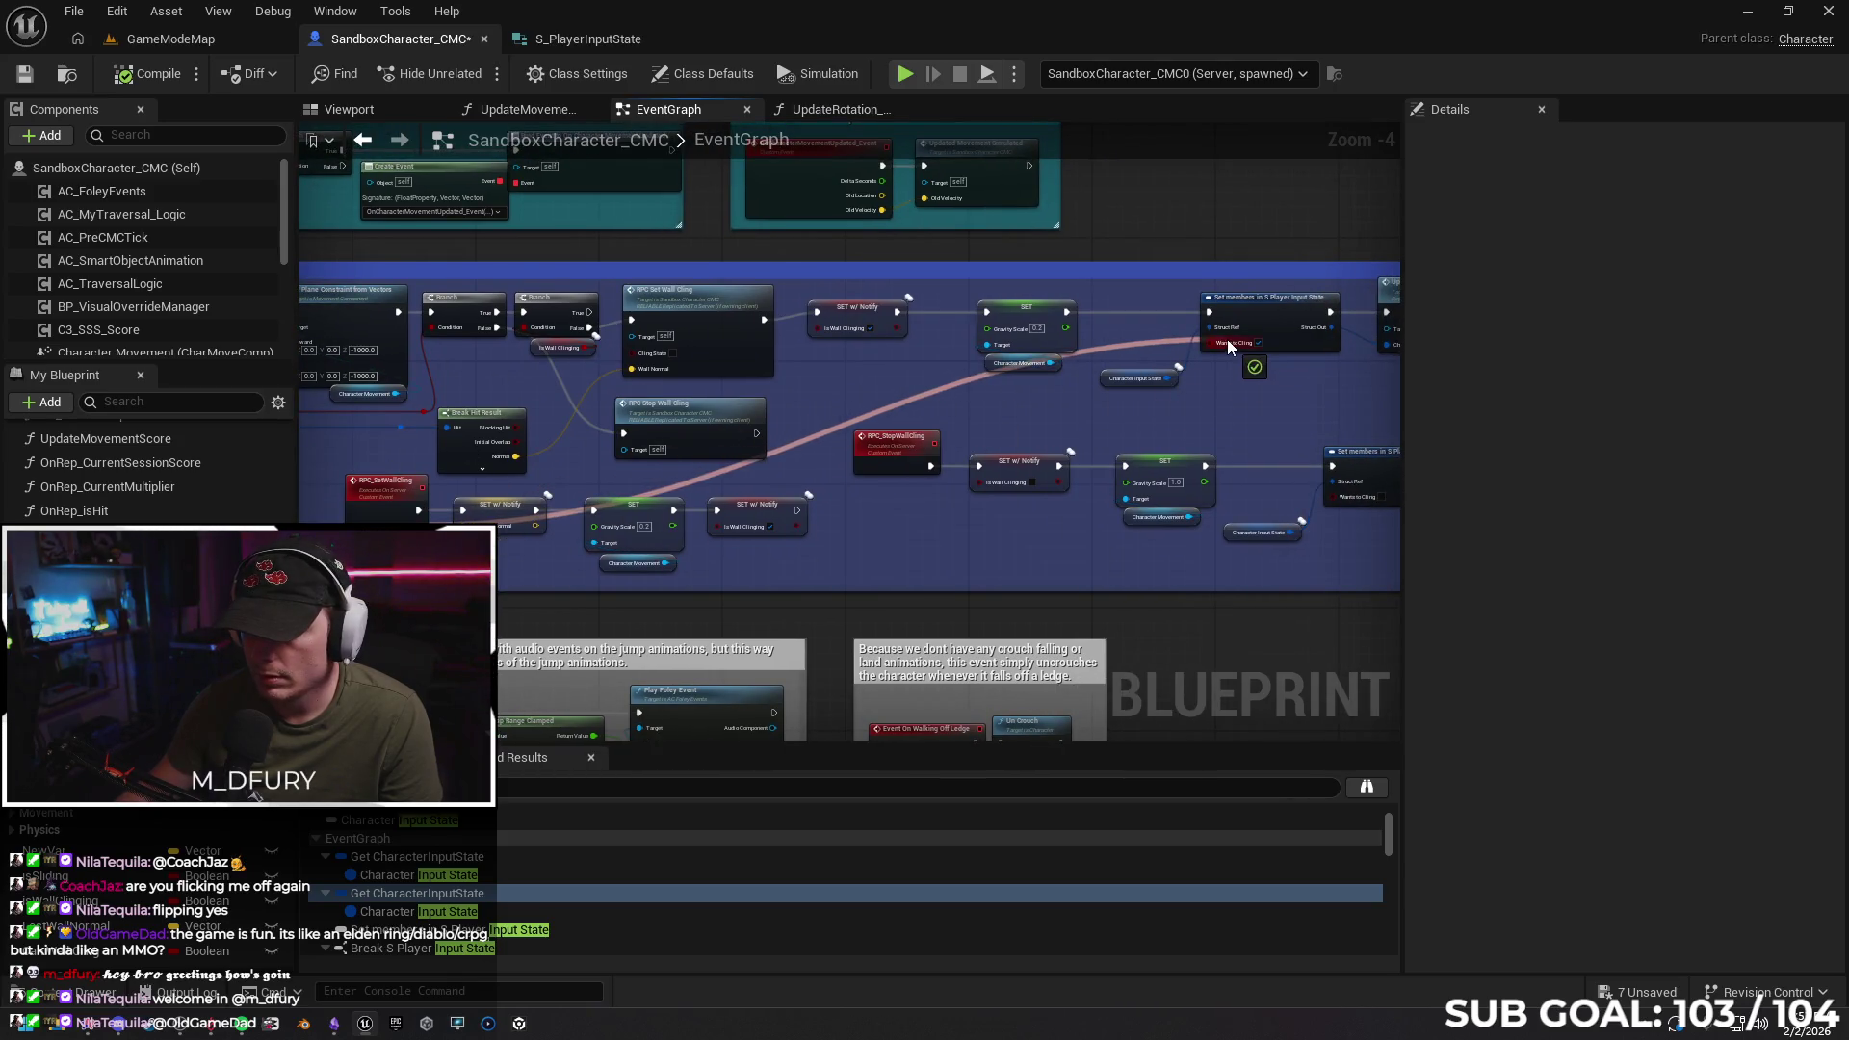
Open the action menus of the Set members node and the RPC_StopWallCling event, closing them without changes
mouse_move(786, 412)
left_mouse_down()
mouse_move(695, 389)
mouse_move(788, 370)
left_mouse_up()
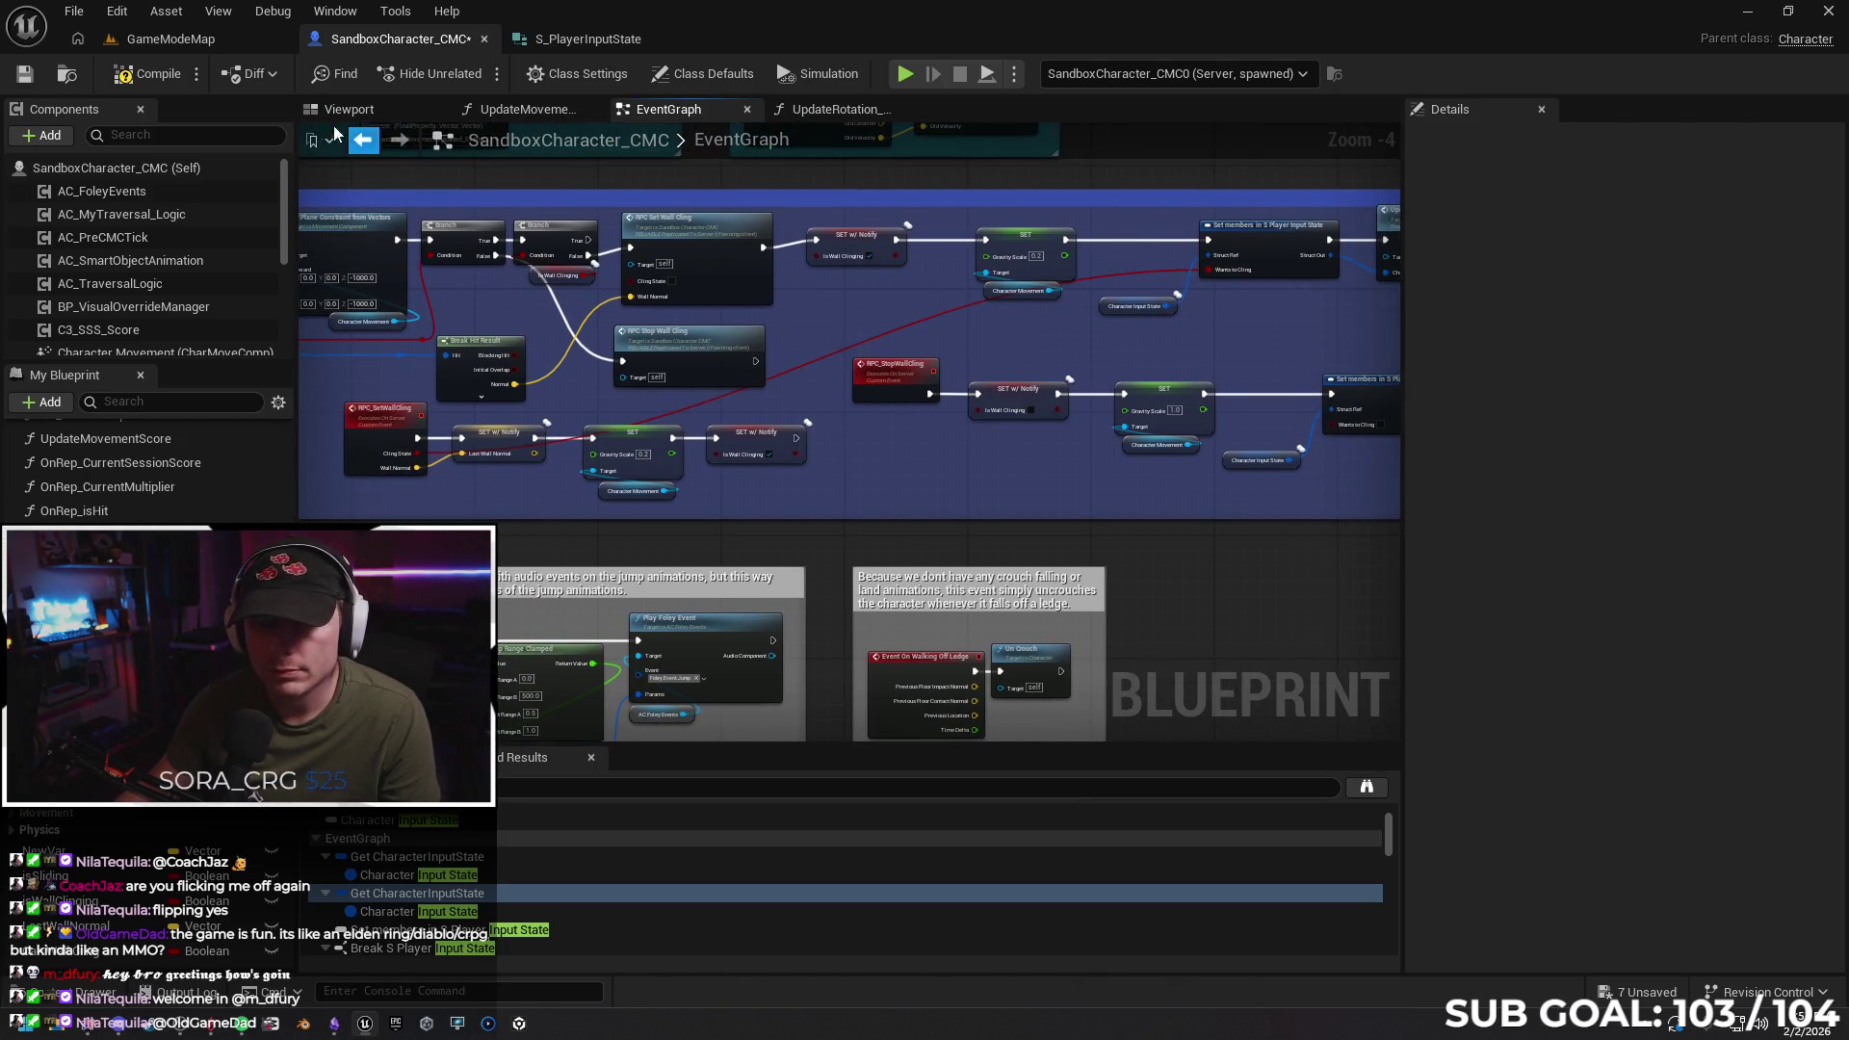
right_click(1248, 244)
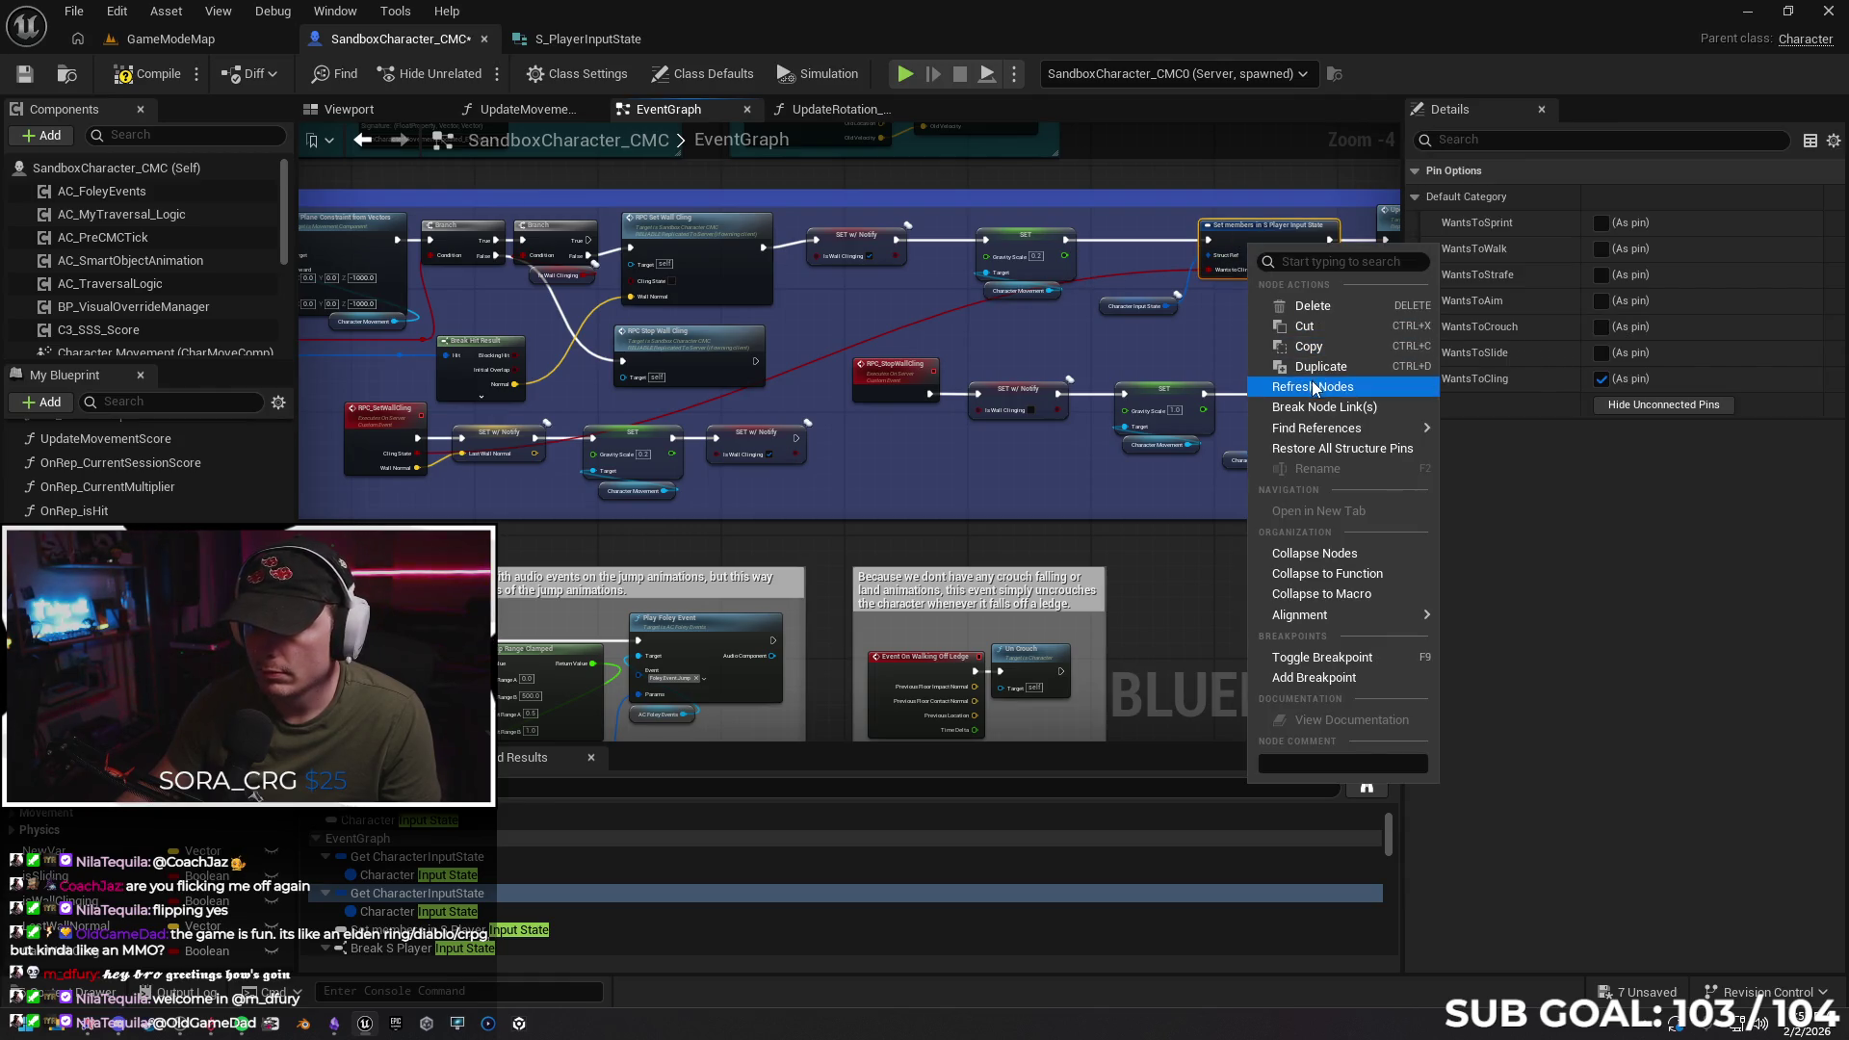
key("Escape")
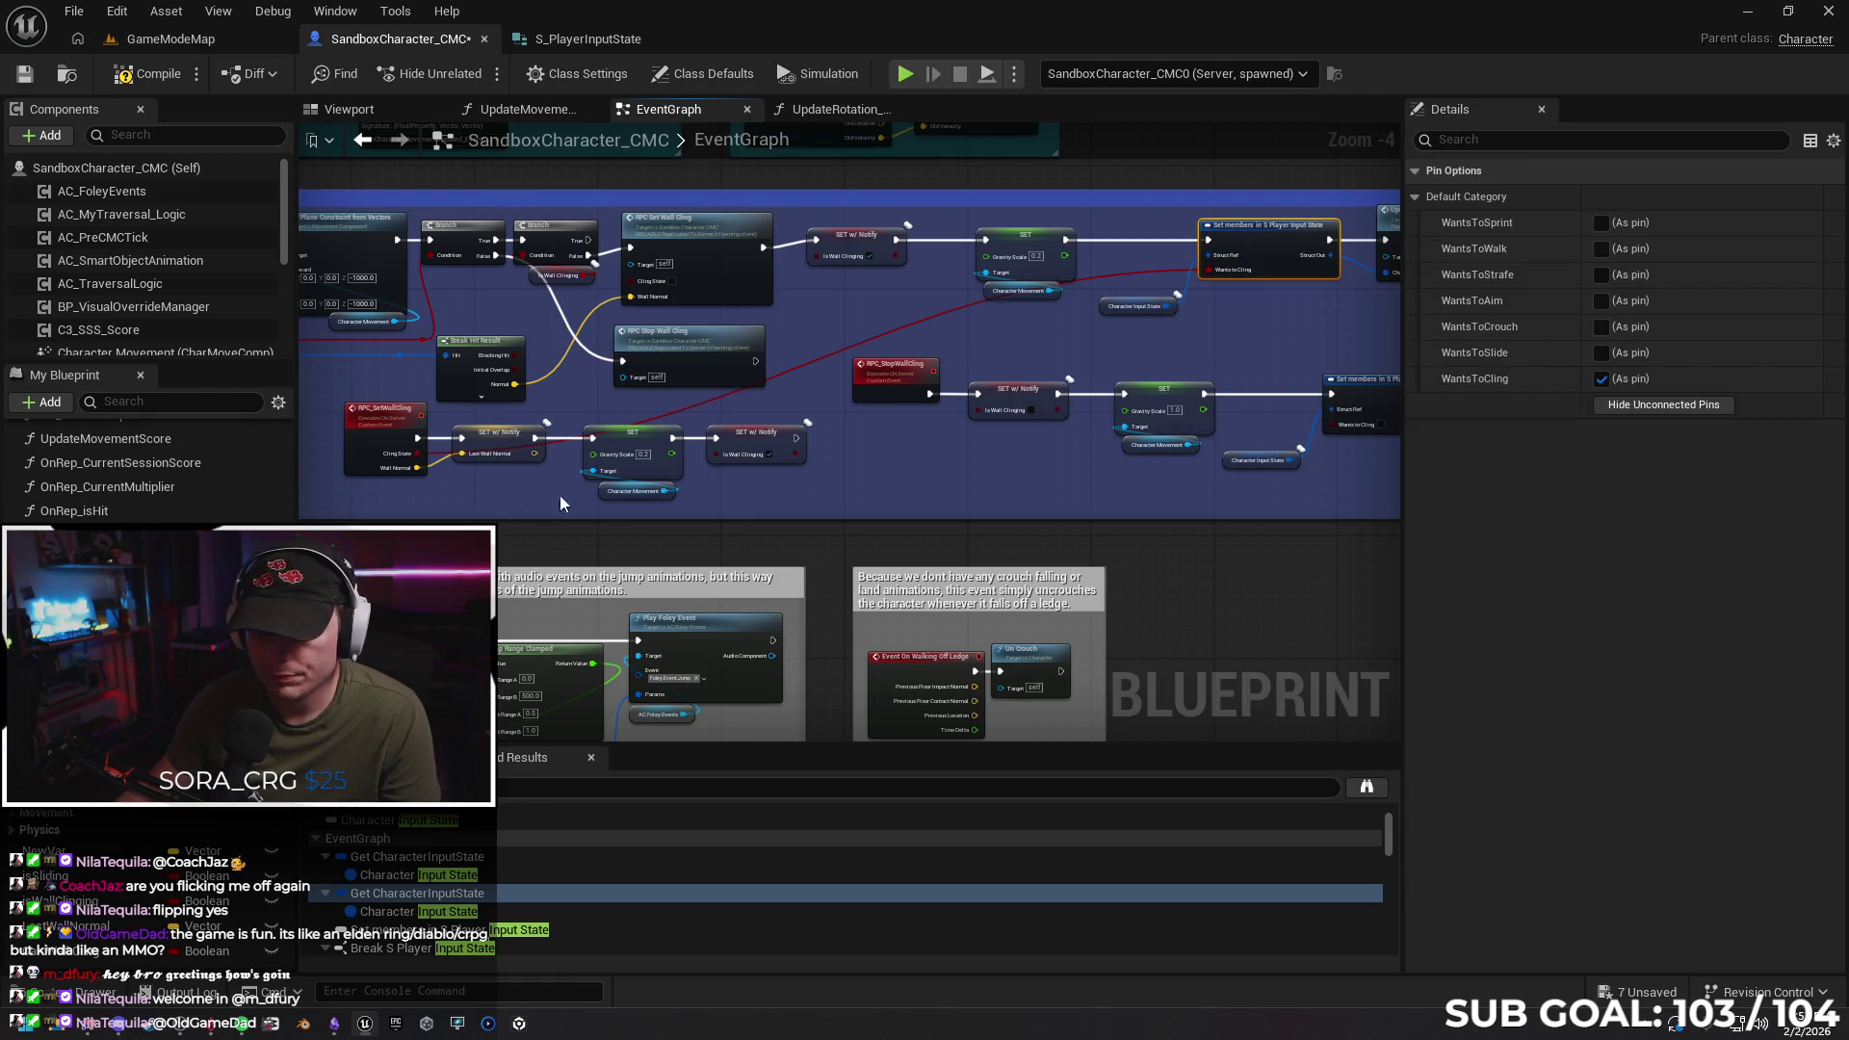
left_click(884, 389)
right_click(882, 387)
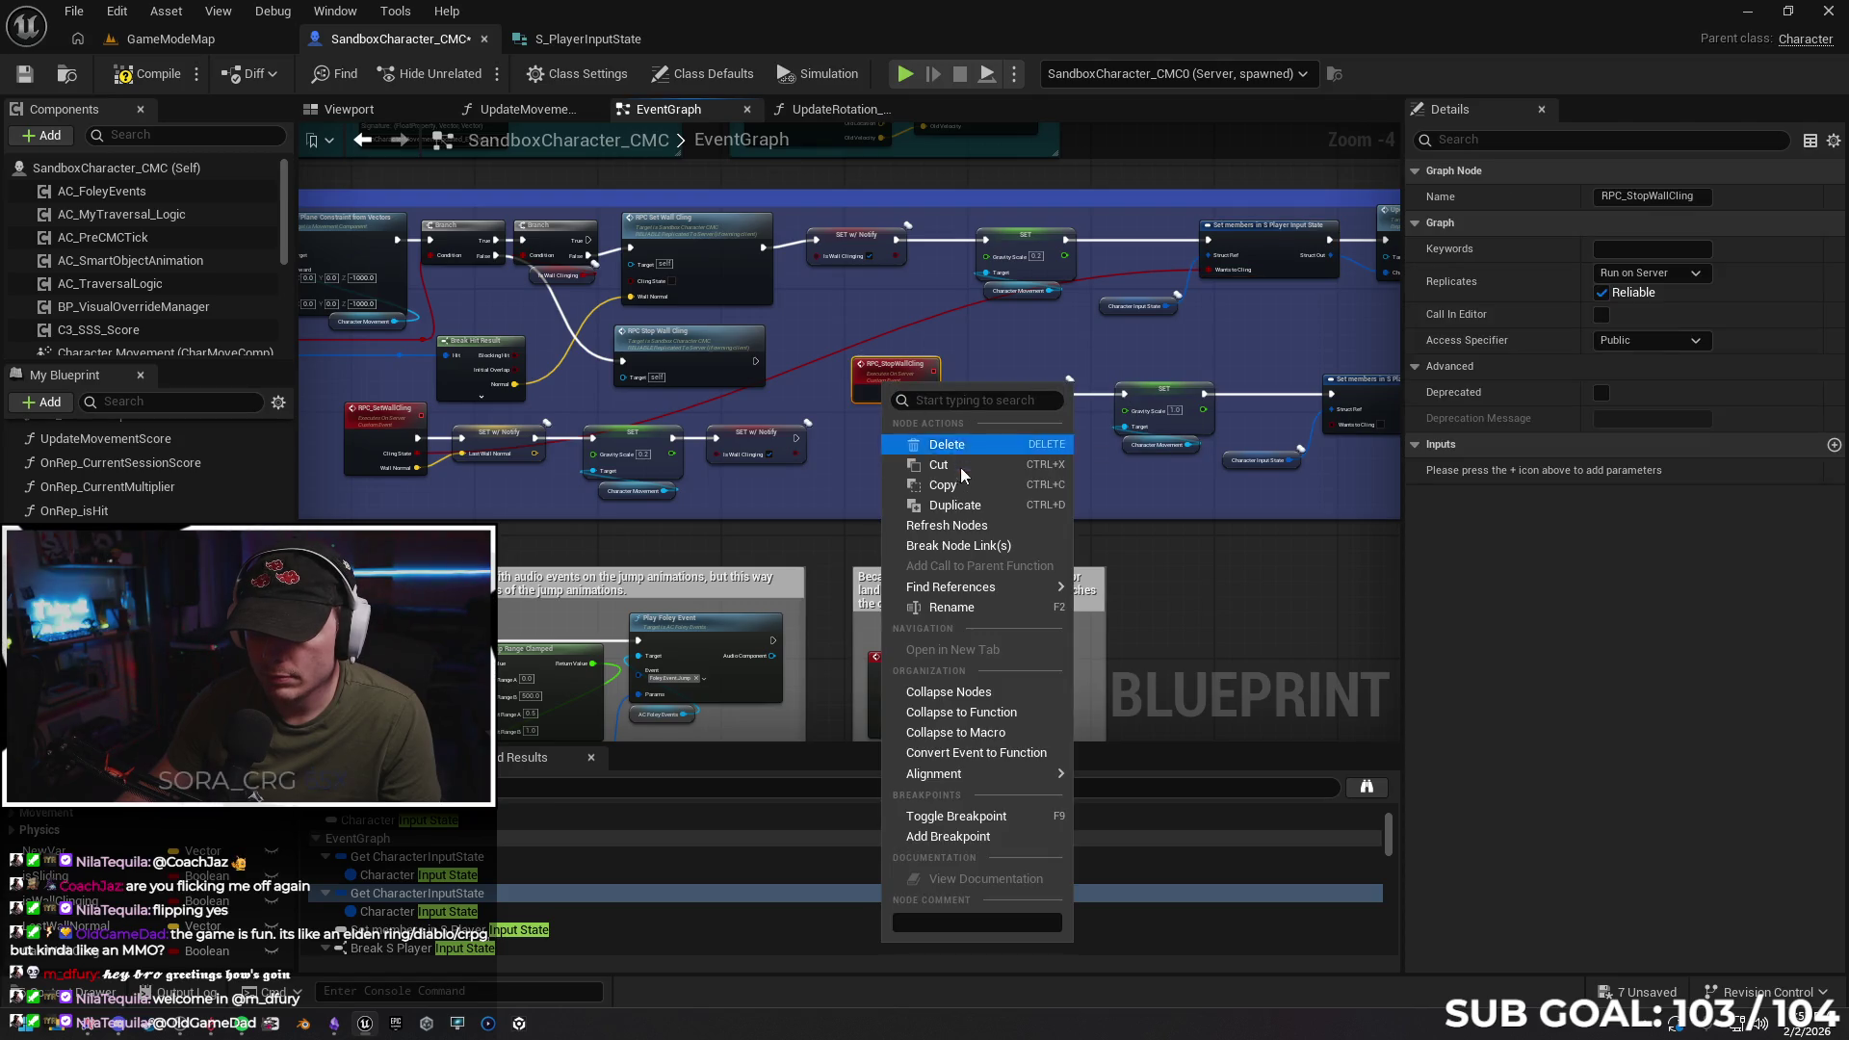
key("Escape")
left_click_drag(940, 457, 894, 460)
scroll(894, 461, "down", 2)
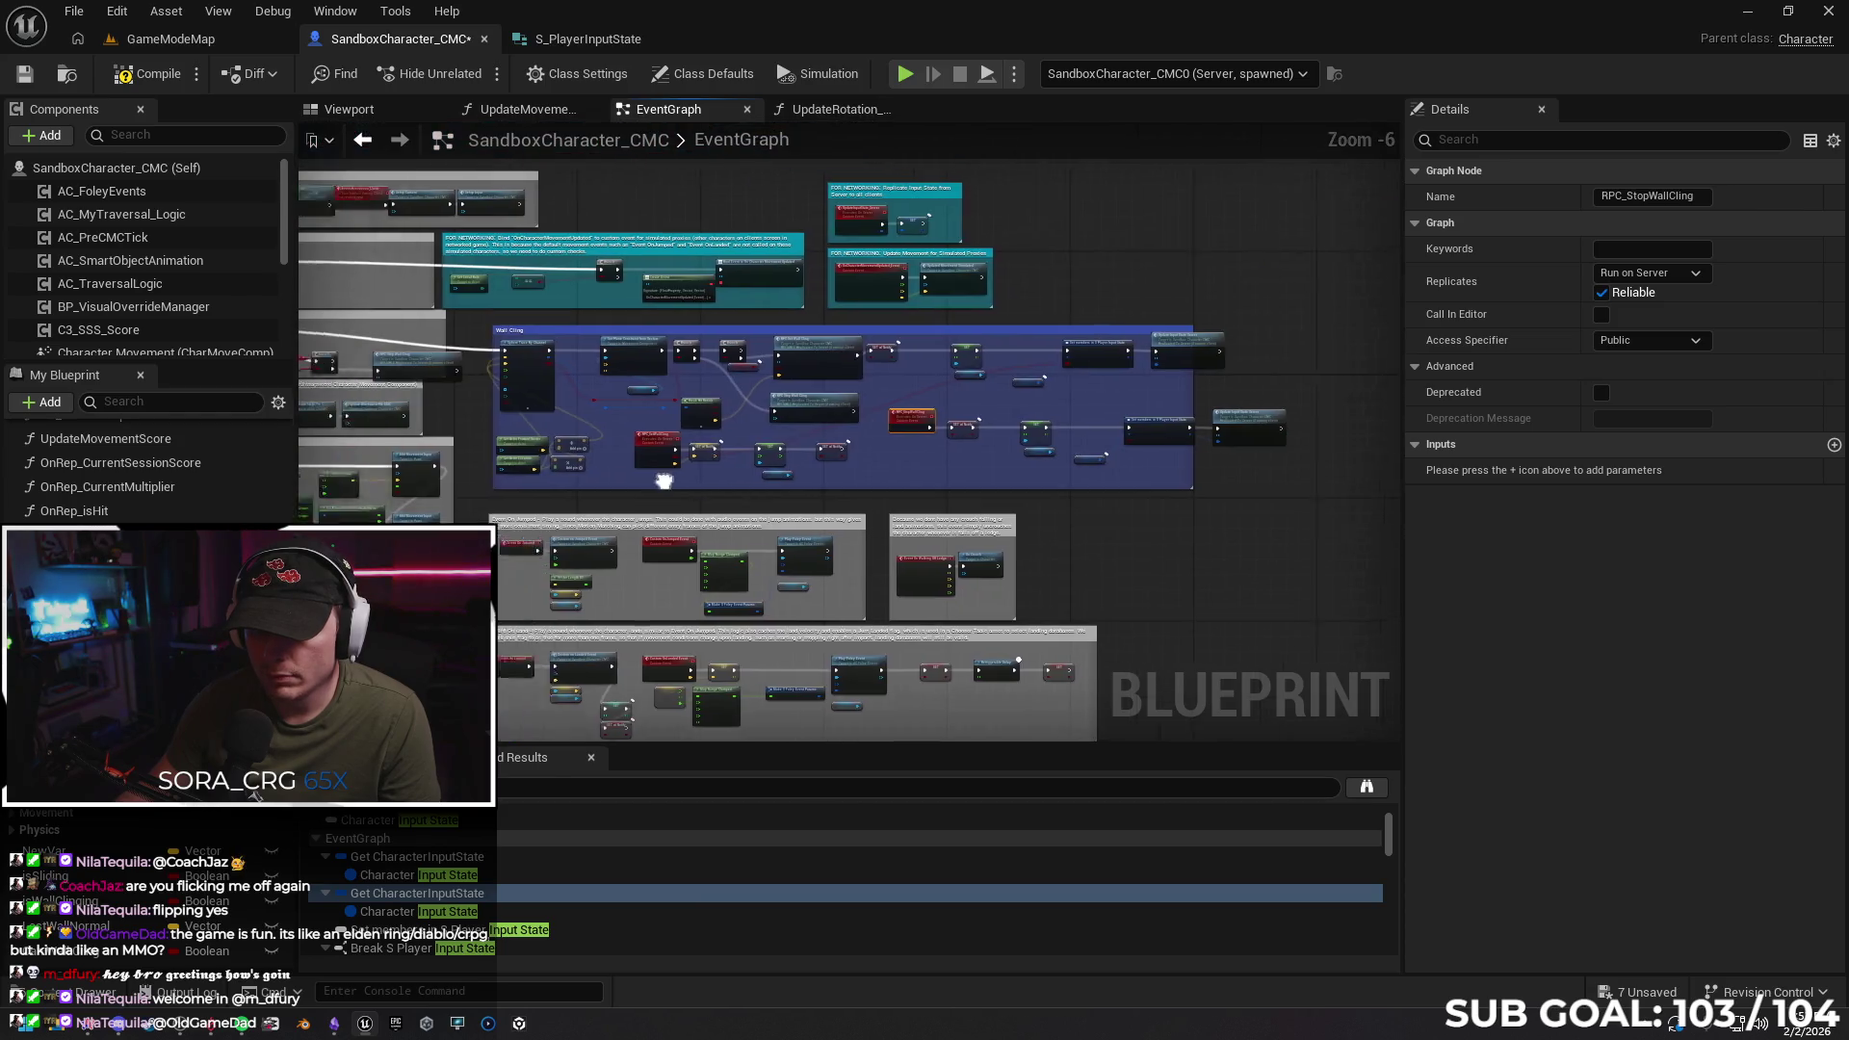
Connect IA_Aim's Action Value to the Action Value input of RPC Stop Gliding
mouse_move(576, 470)
left_mouse_down()
mouse_move(1058, 306)
mouse_move(872, 702)
mouse_move(690, 417)
mouse_move(564, 451)
left_mouse_up()
scroll(565, 451, "up", 4)
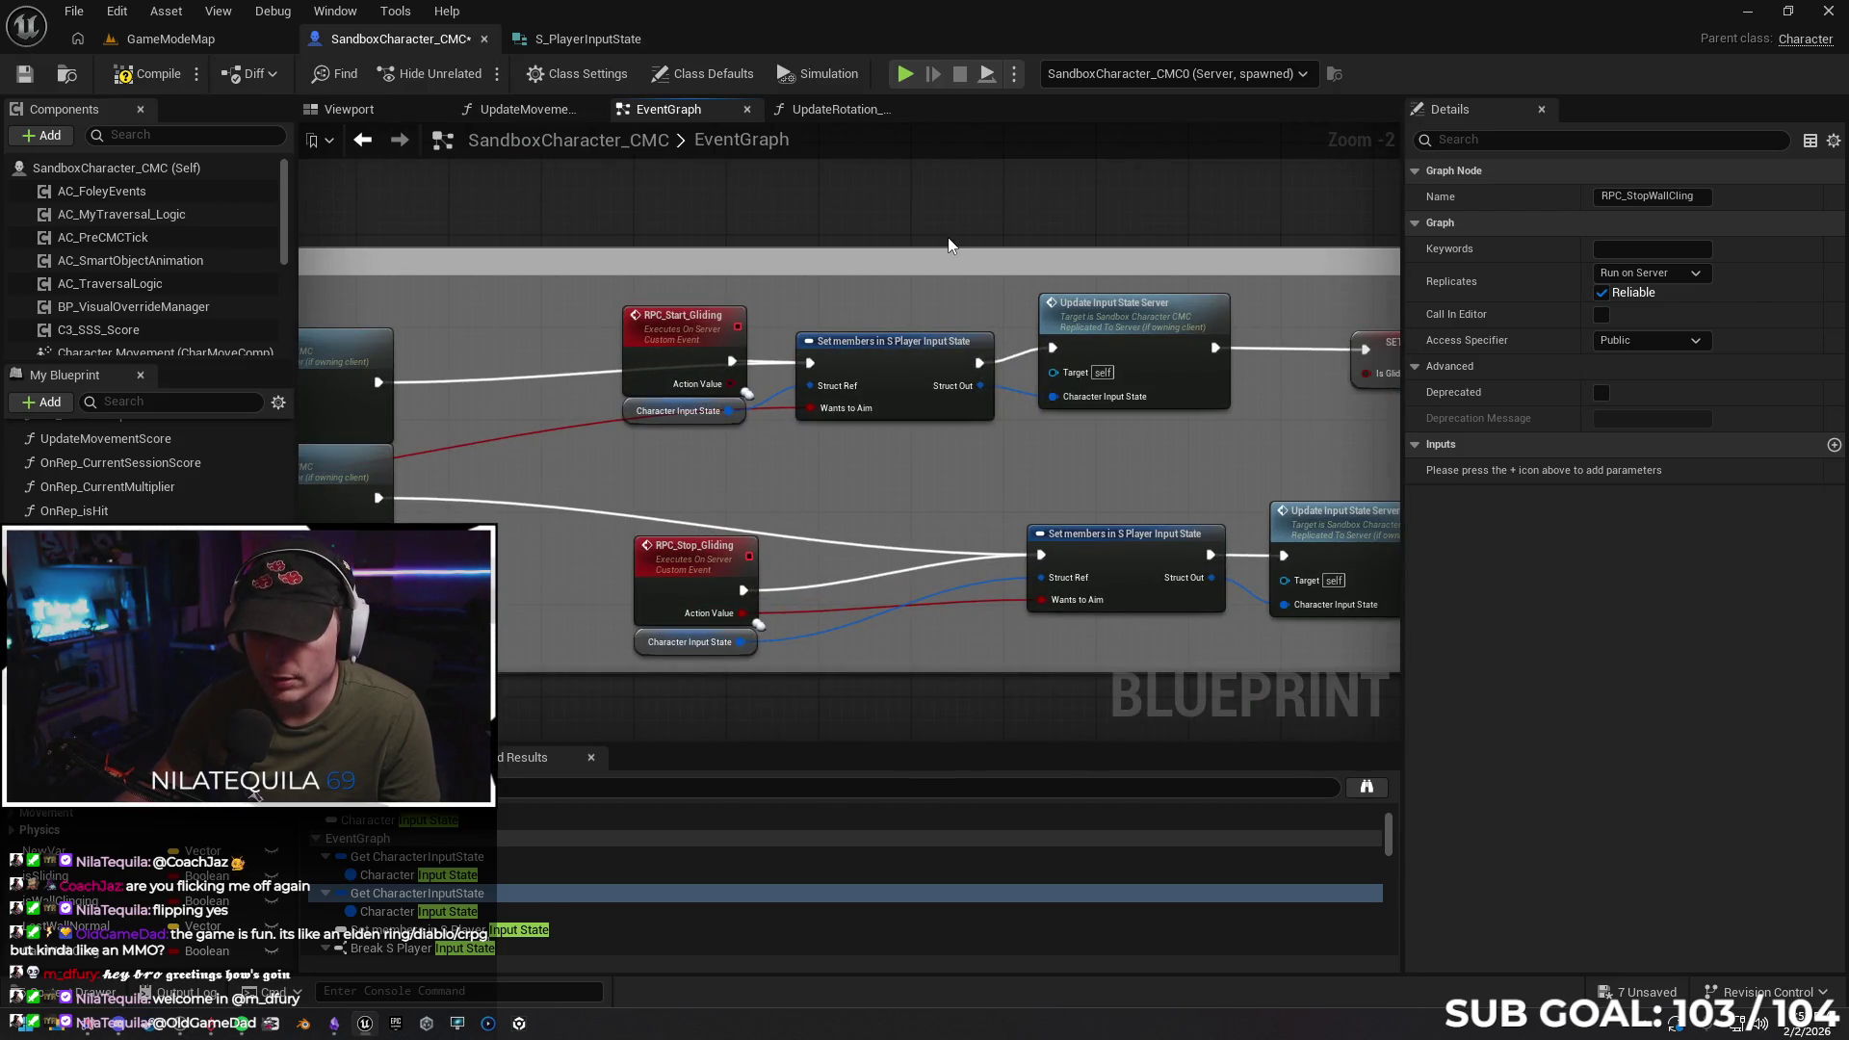
left_click_drag(722, 478, 1206, 393)
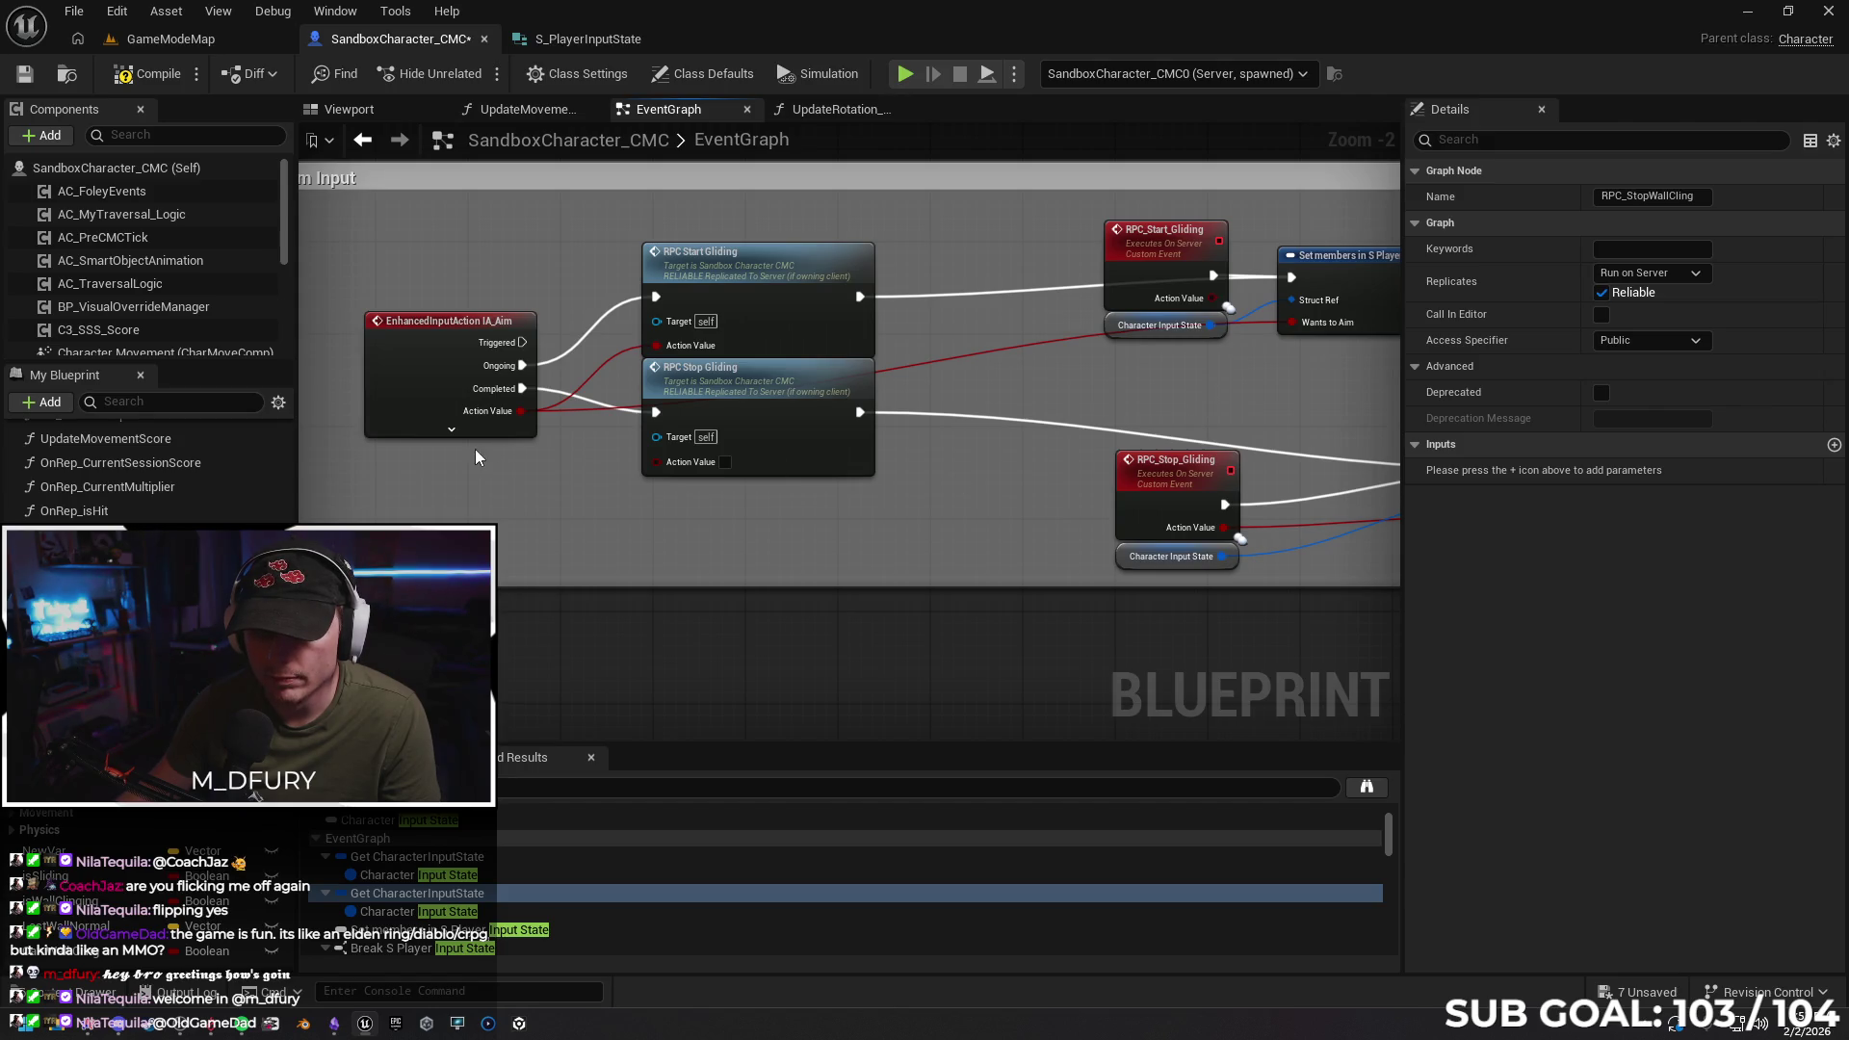
mouse_move(1084, 387)
left_mouse_down()
mouse_move(1007, 401)
mouse_move(1039, 414)
mouse_move(887, 424)
mouse_move(1067, 391)
left_mouse_up()
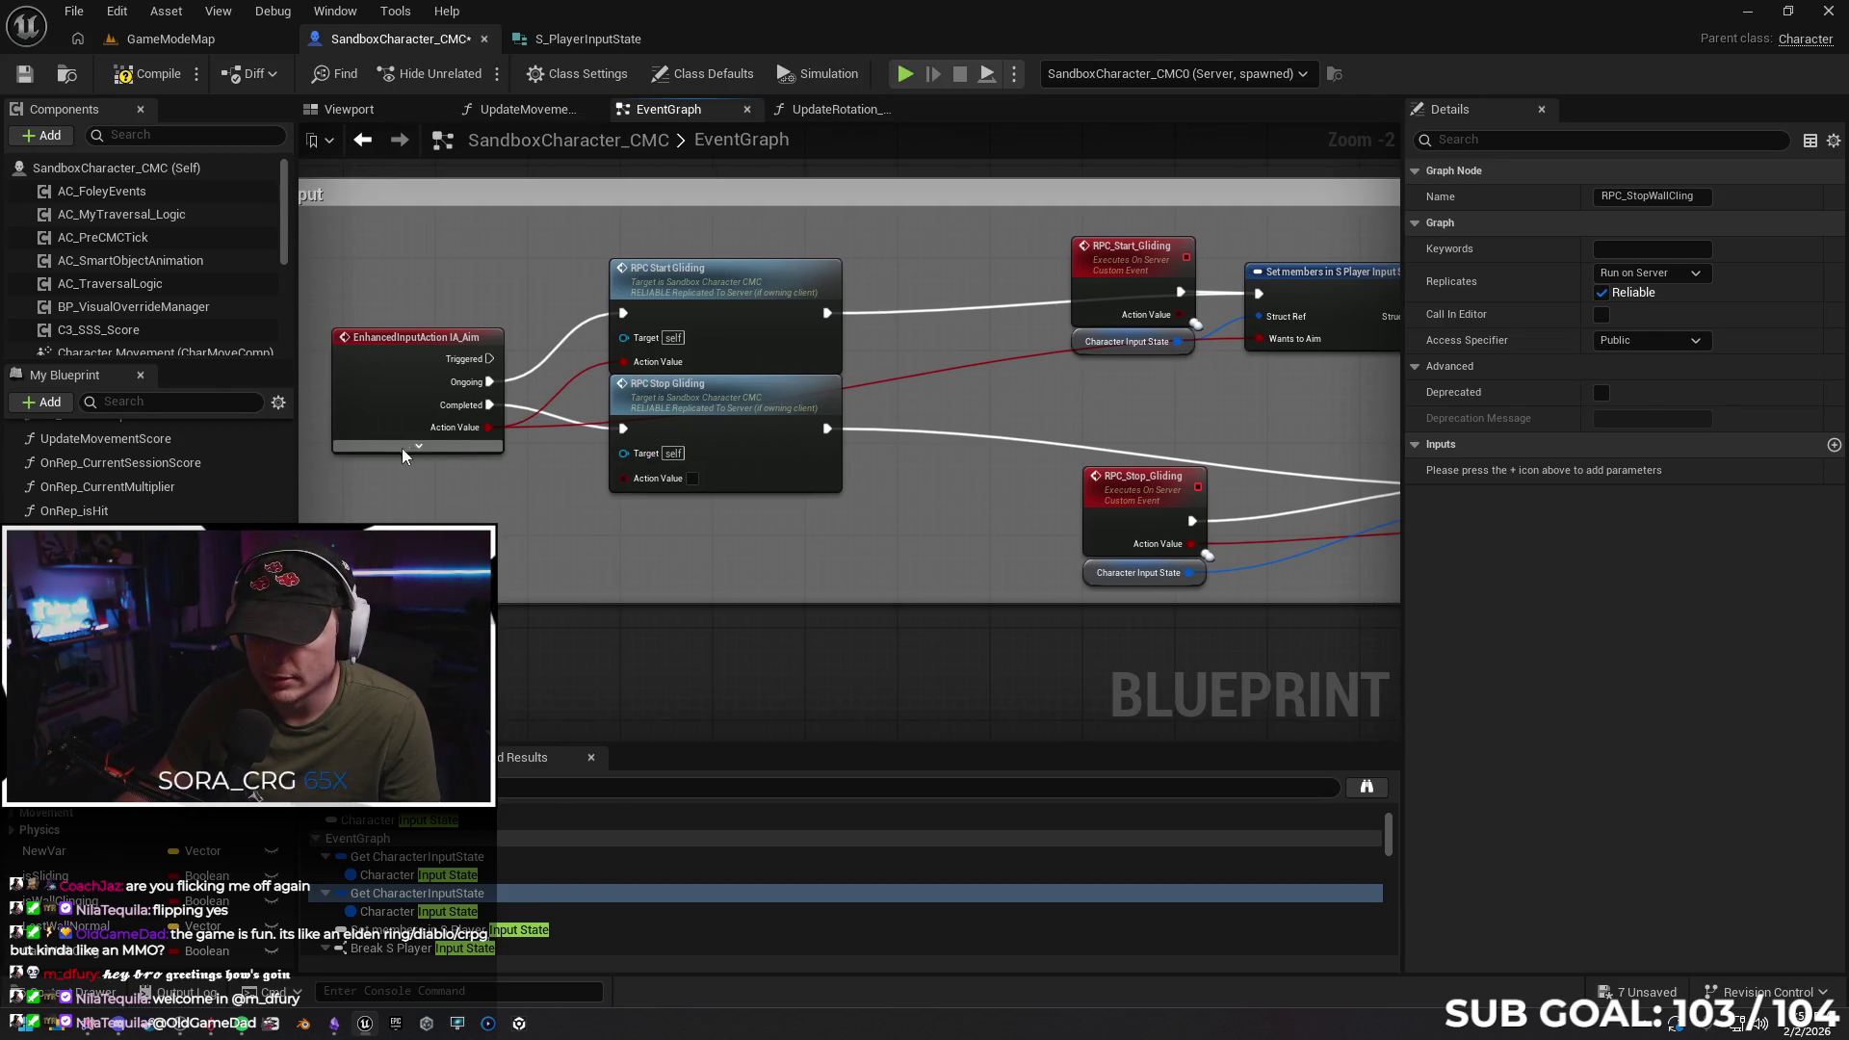
left_click_drag(879, 498, 848, 489)
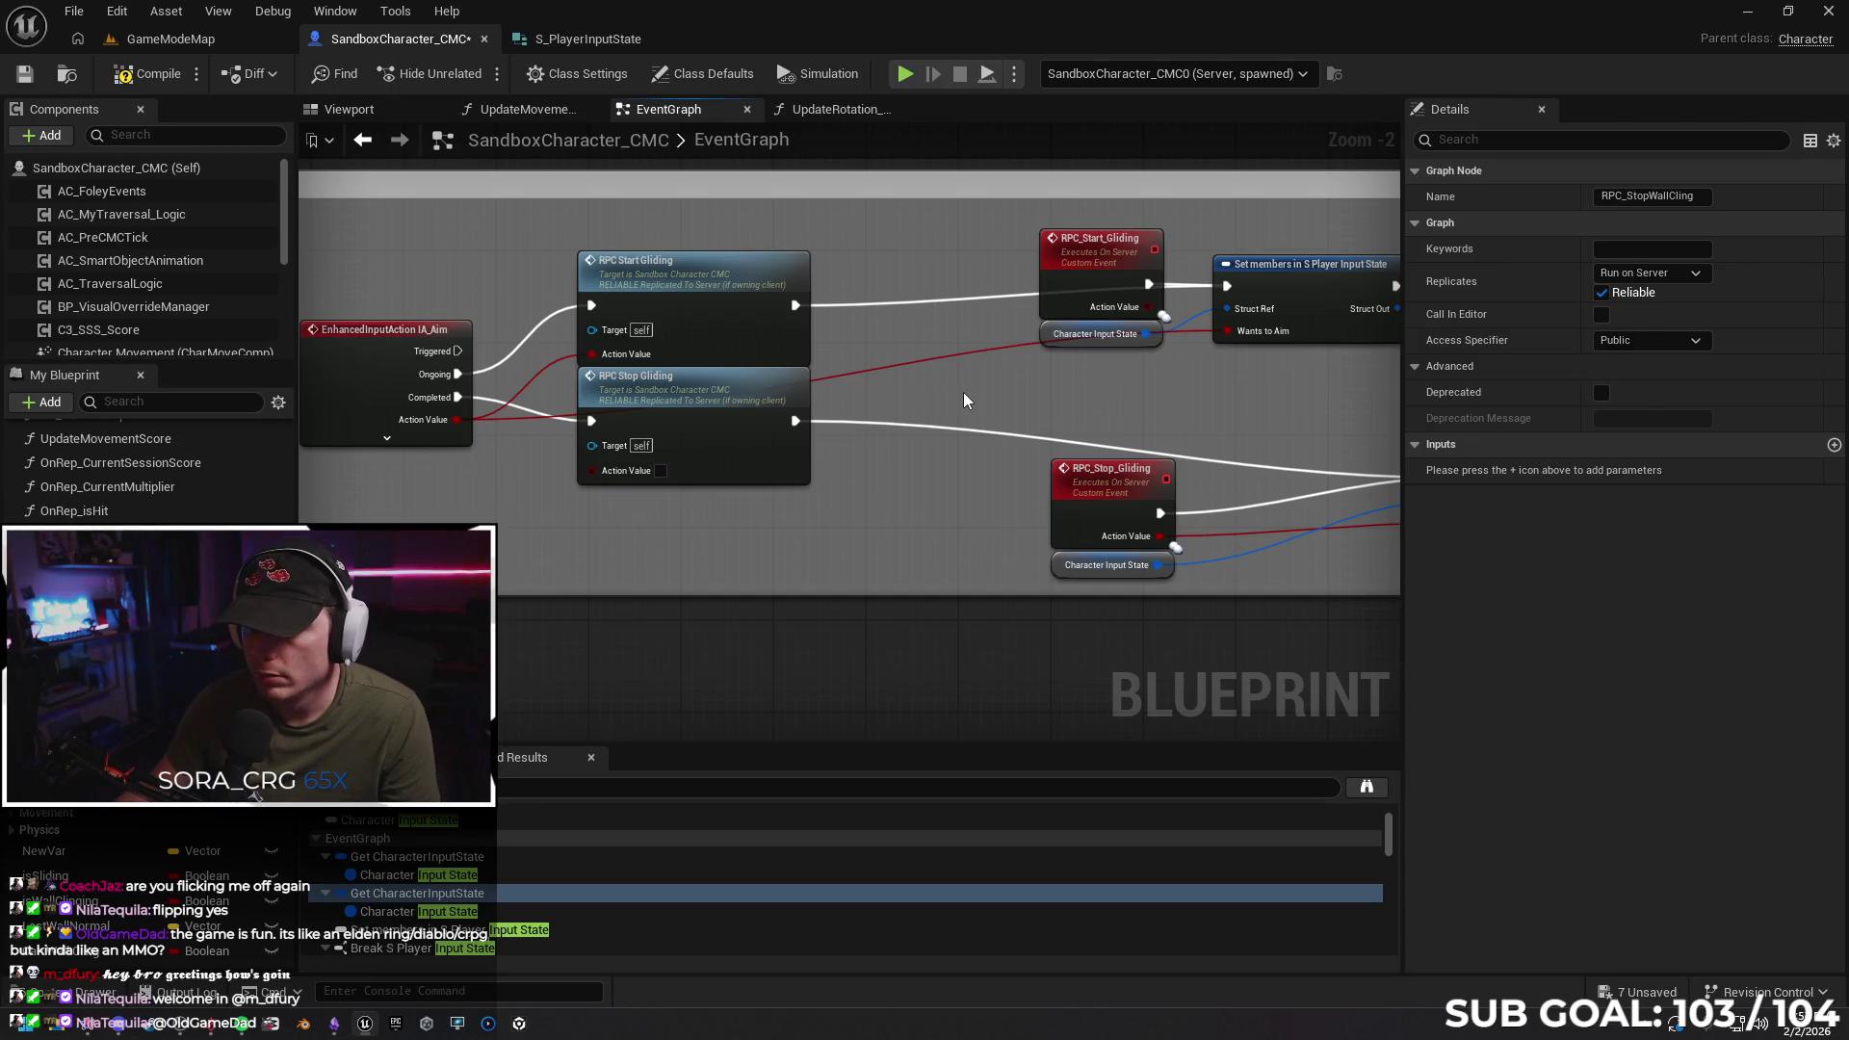
mouse_move(965, 398)
left_mouse_down()
mouse_move(941, 392)
mouse_move(977, 384)
left_mouse_up()
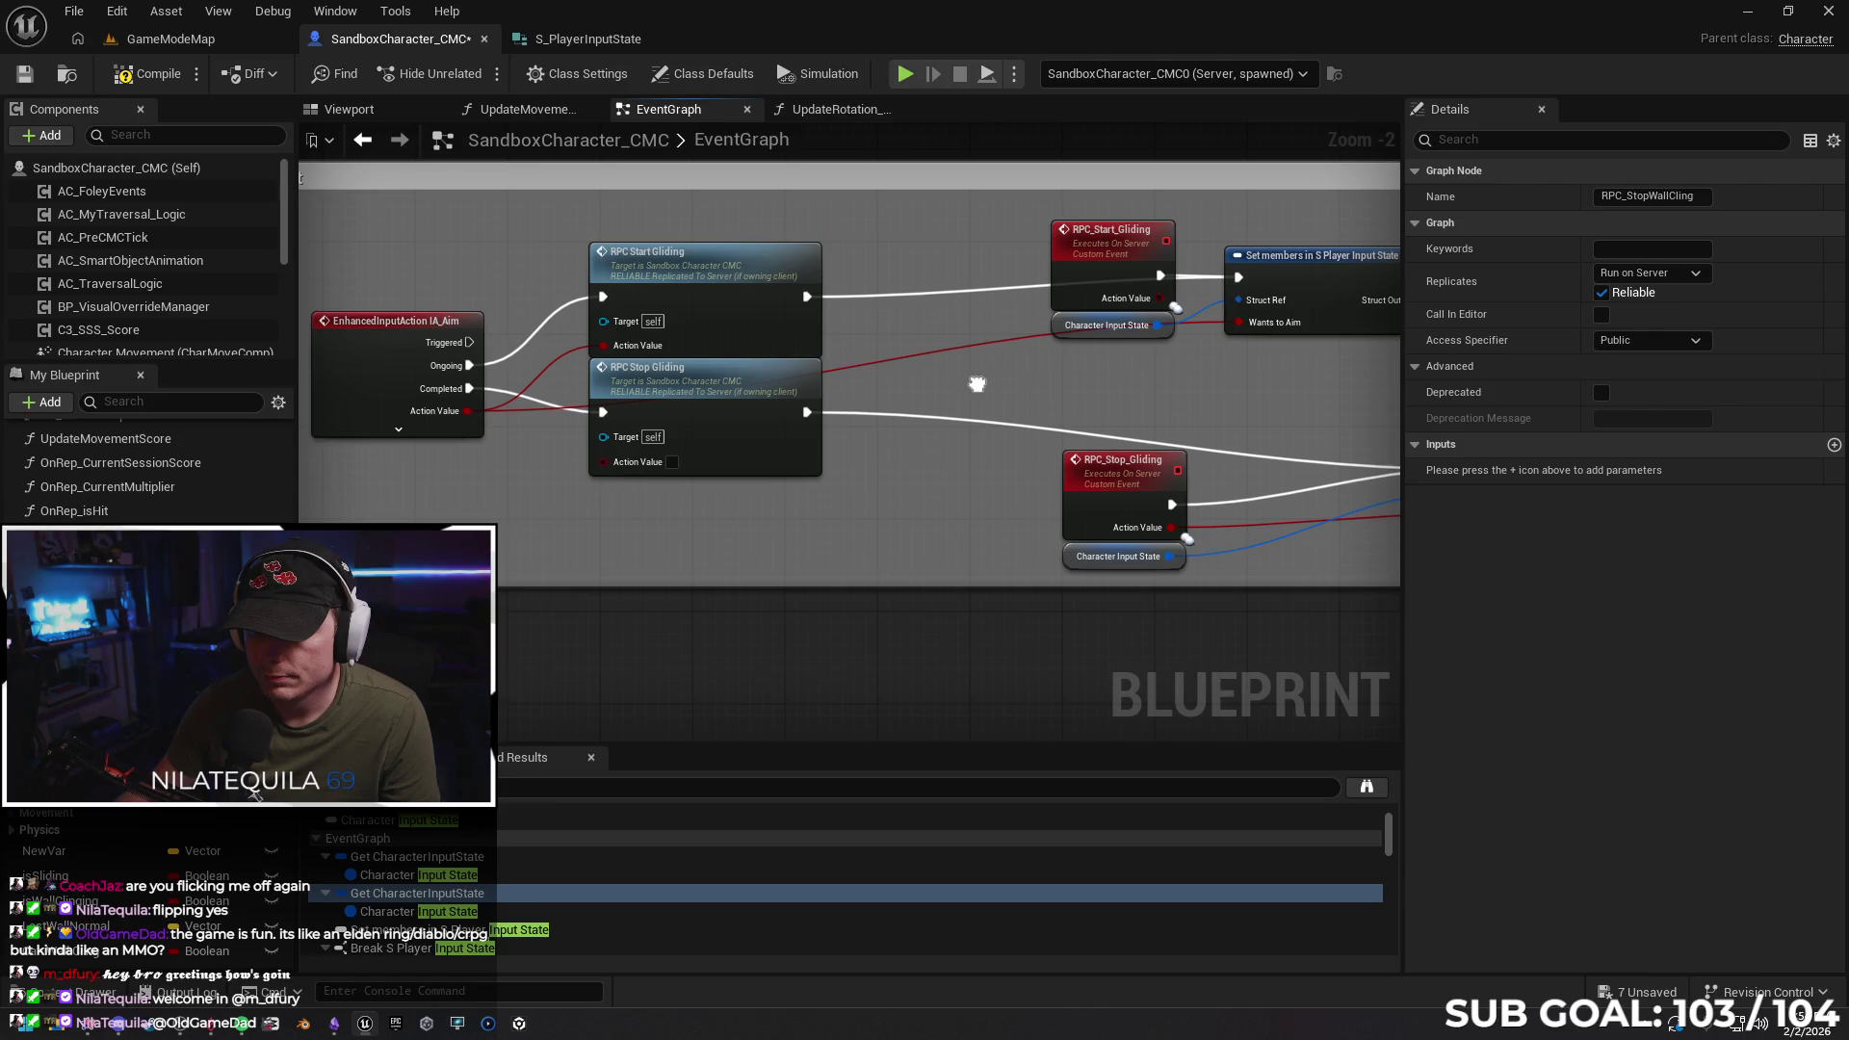
mouse_move(468, 411)
left_mouse_down()
mouse_move(572, 466)
mouse_move(563, 449)
mouse_move(602, 461)
mouse_move(603, 442)
mouse_move(302, 409)
mouse_move(980, 477)
left_mouse_up()
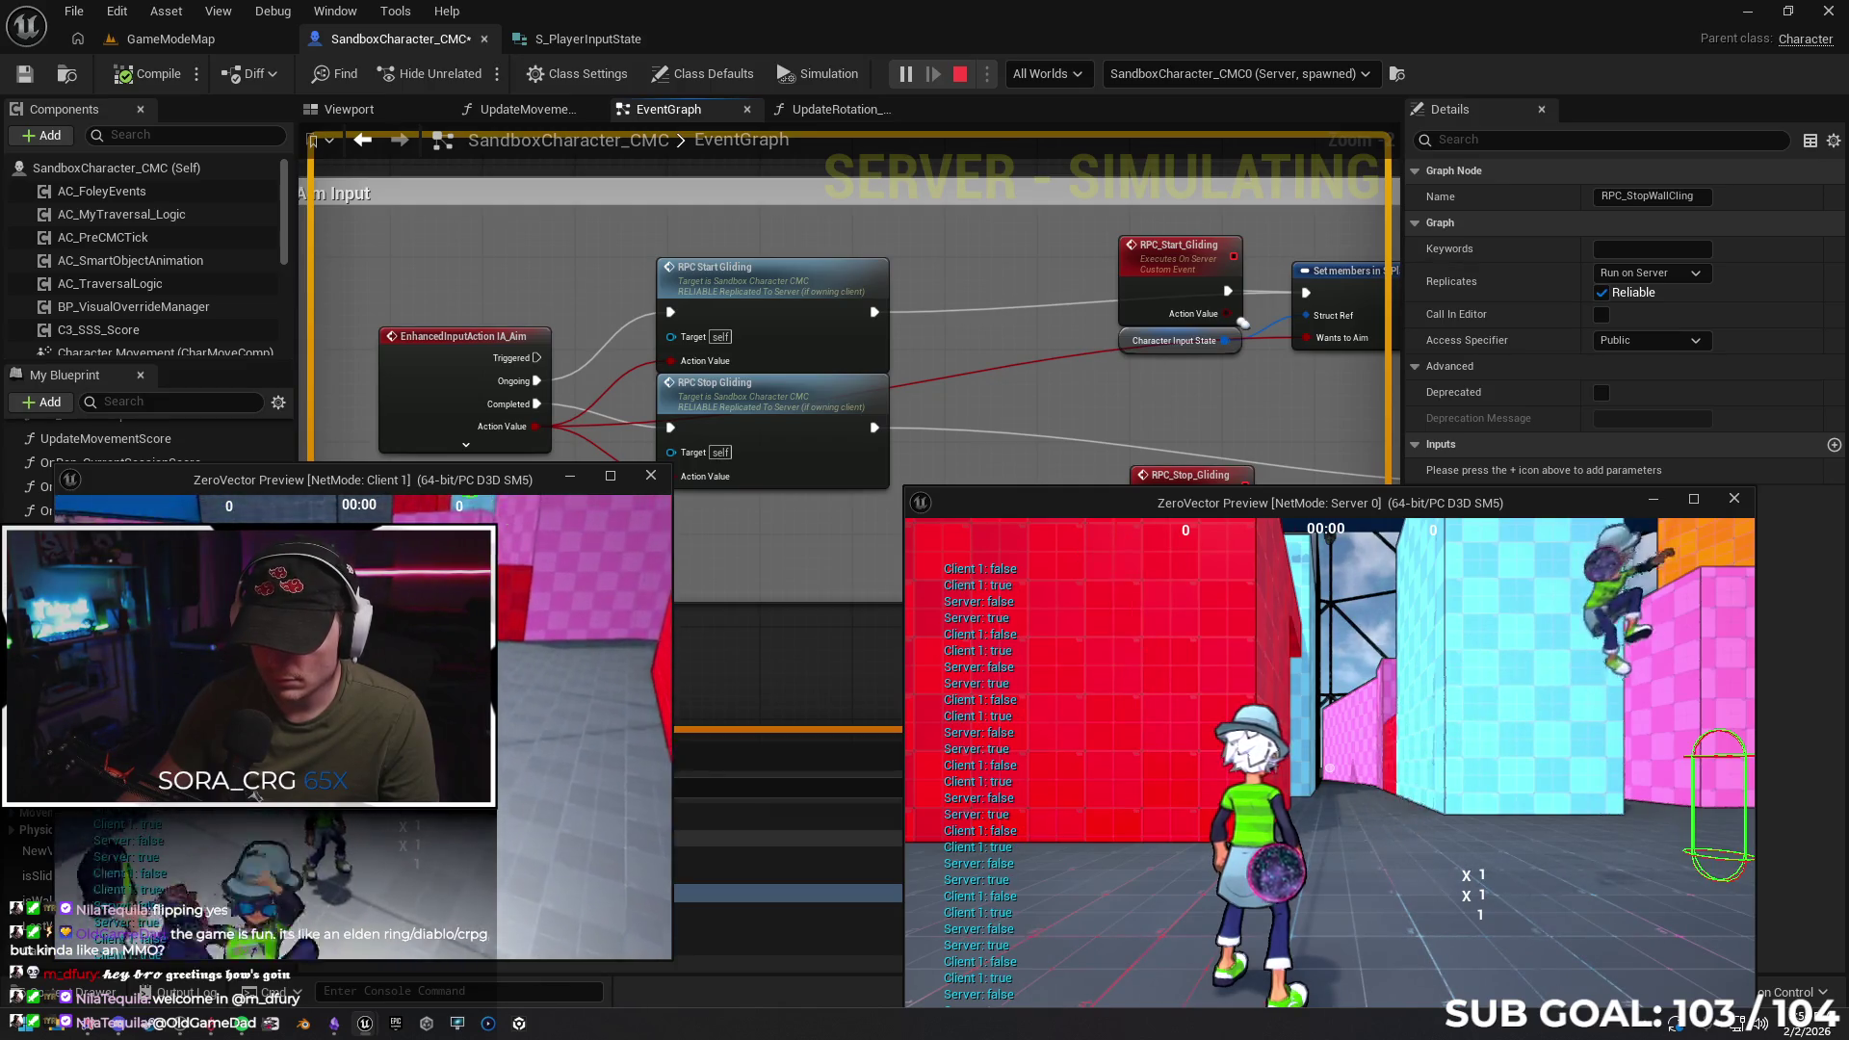
Return from the client and server preview windows and stop the multiplayer test
left_click(219, 816)
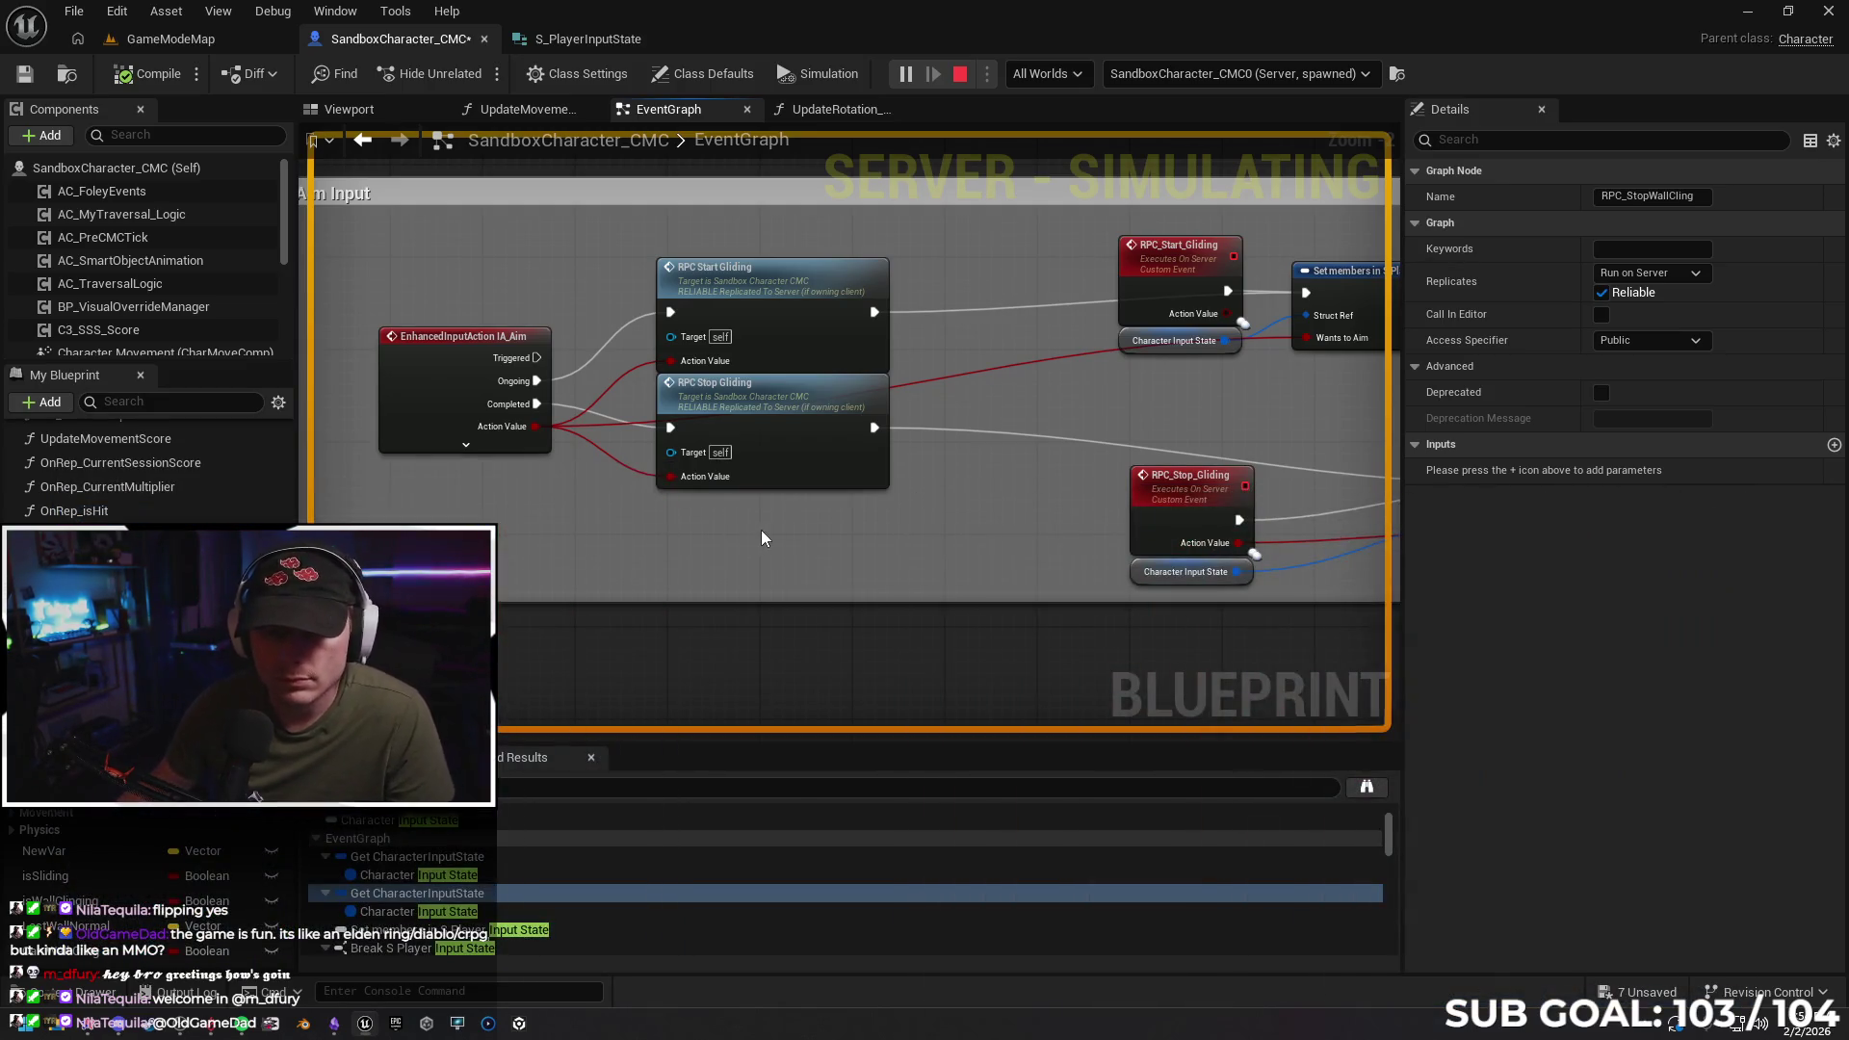
key("Escape")
scroll(772, 551, "down", 5)
scroll(1168, 524, "down", 1)
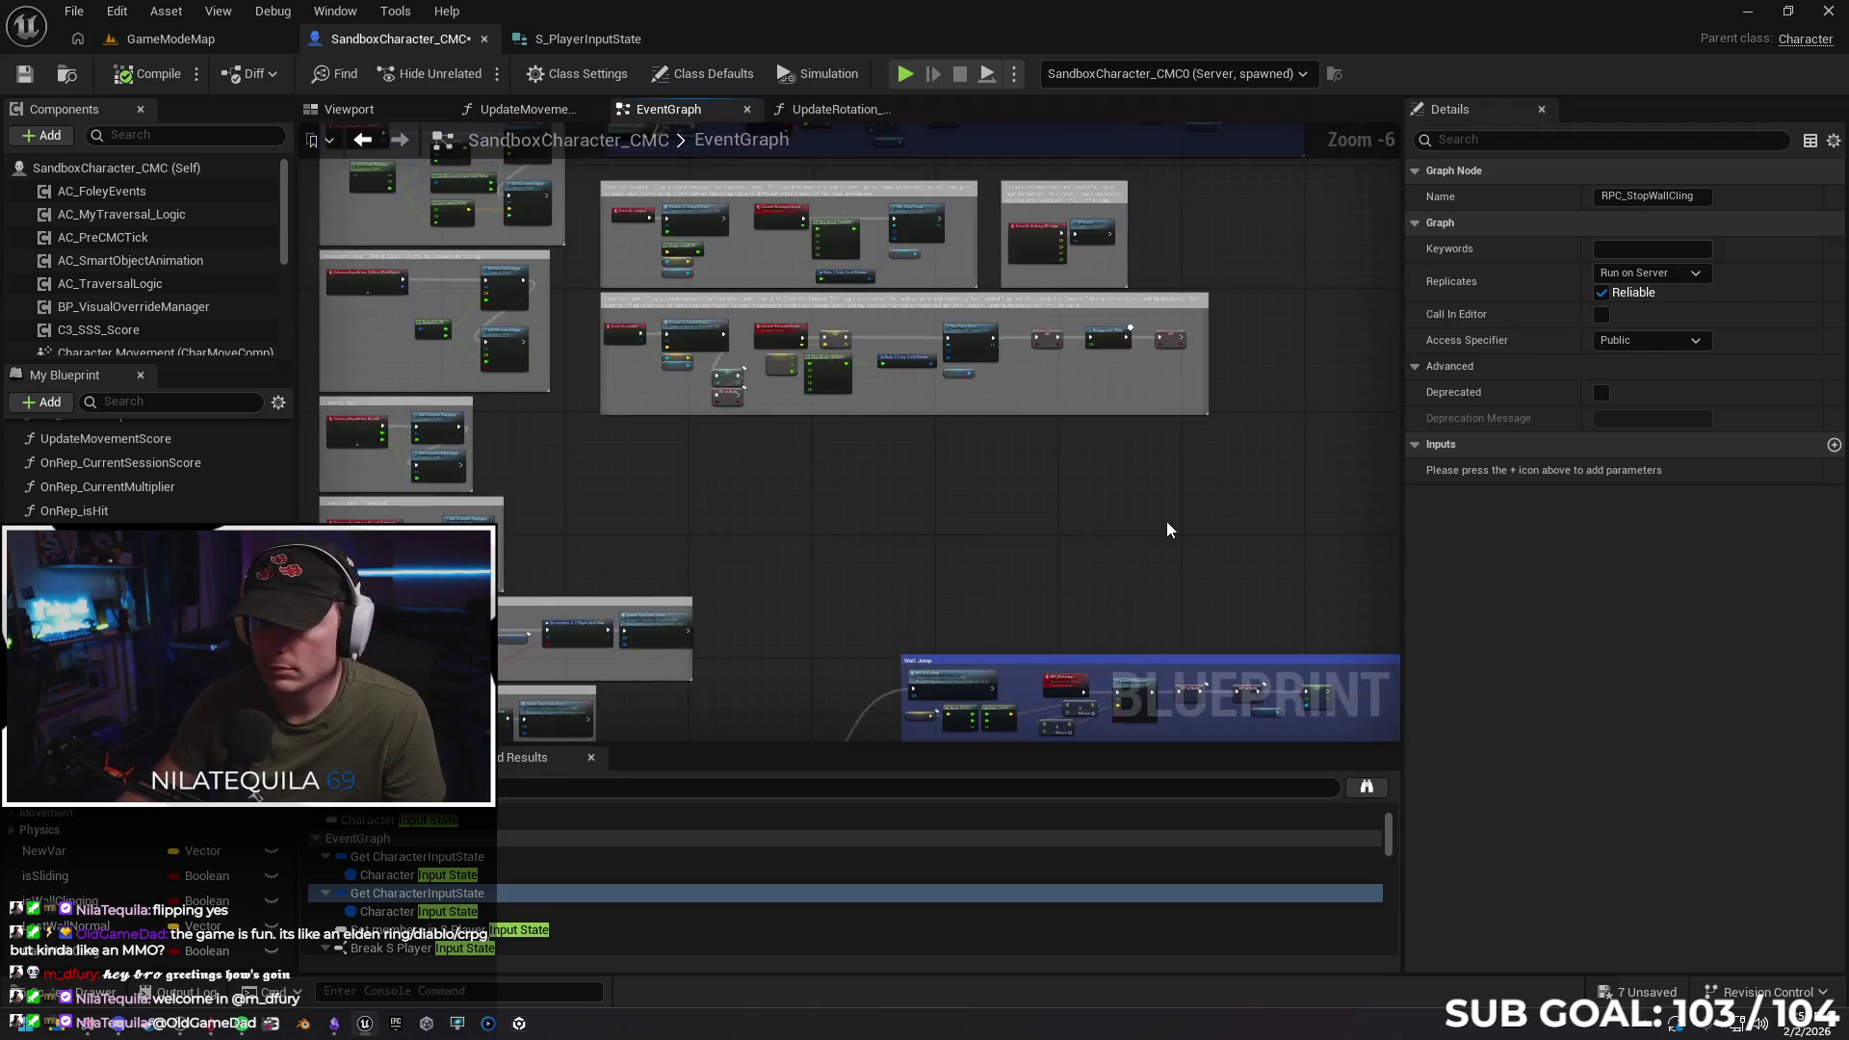
Survey the Wall Cling group, the RPC_StopWallCling branch and the Event Tick nodes
scroll(1001, 511, "up", 4)
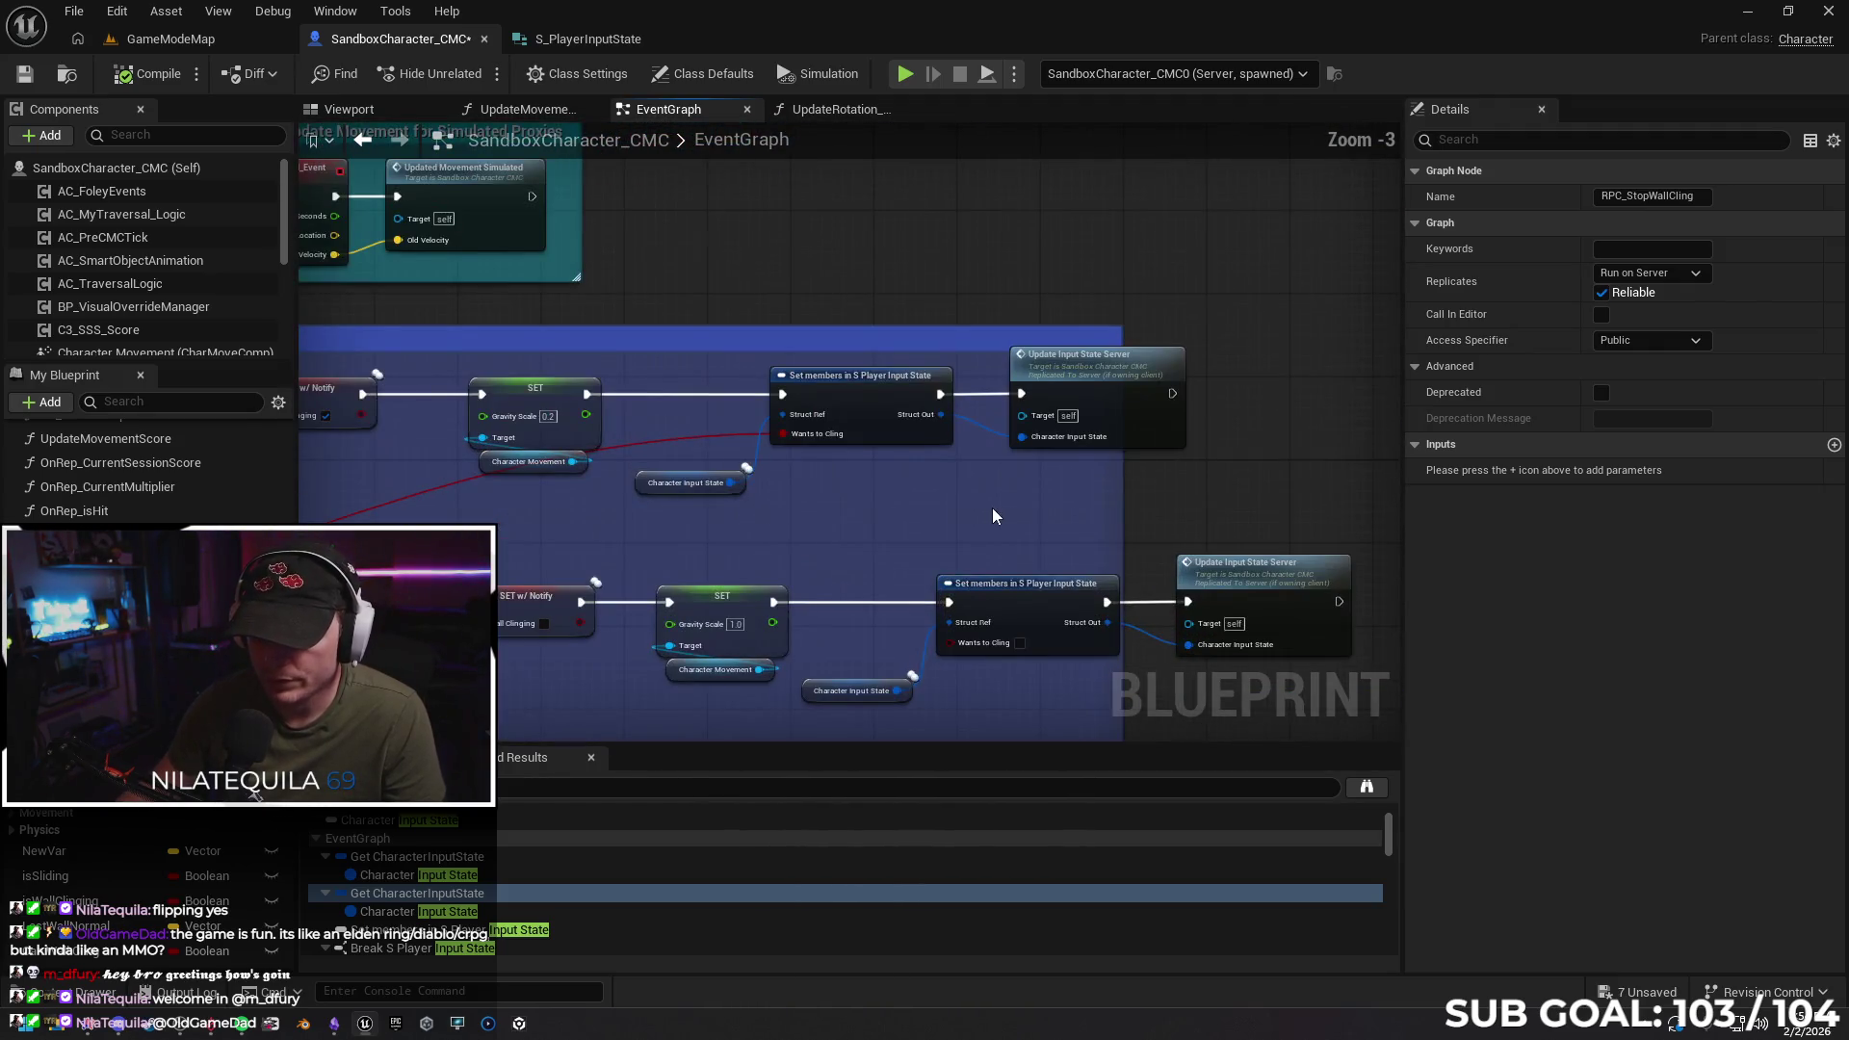
left_click_drag(1112, 519, 1264, 520)
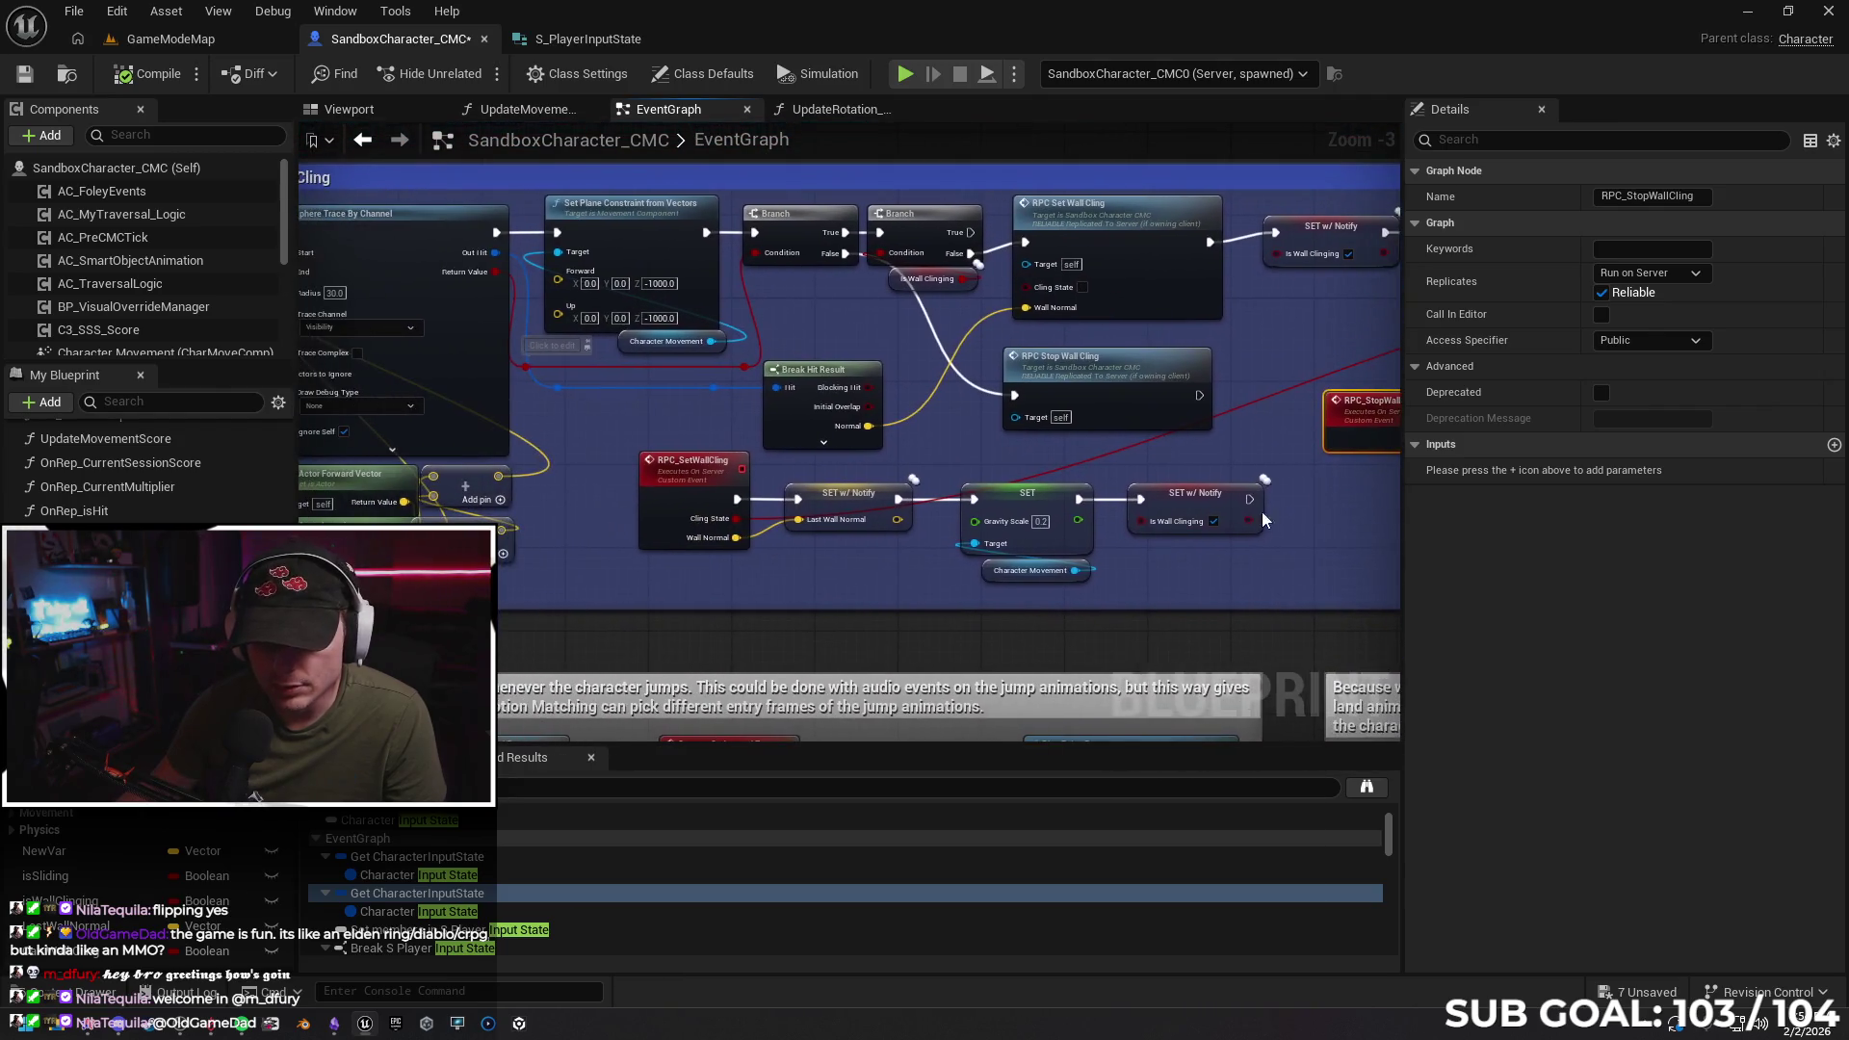
mouse_move(608, 593)
left_mouse_down()
mouse_move(909, 656)
mouse_move(592, 620)
left_mouse_up()
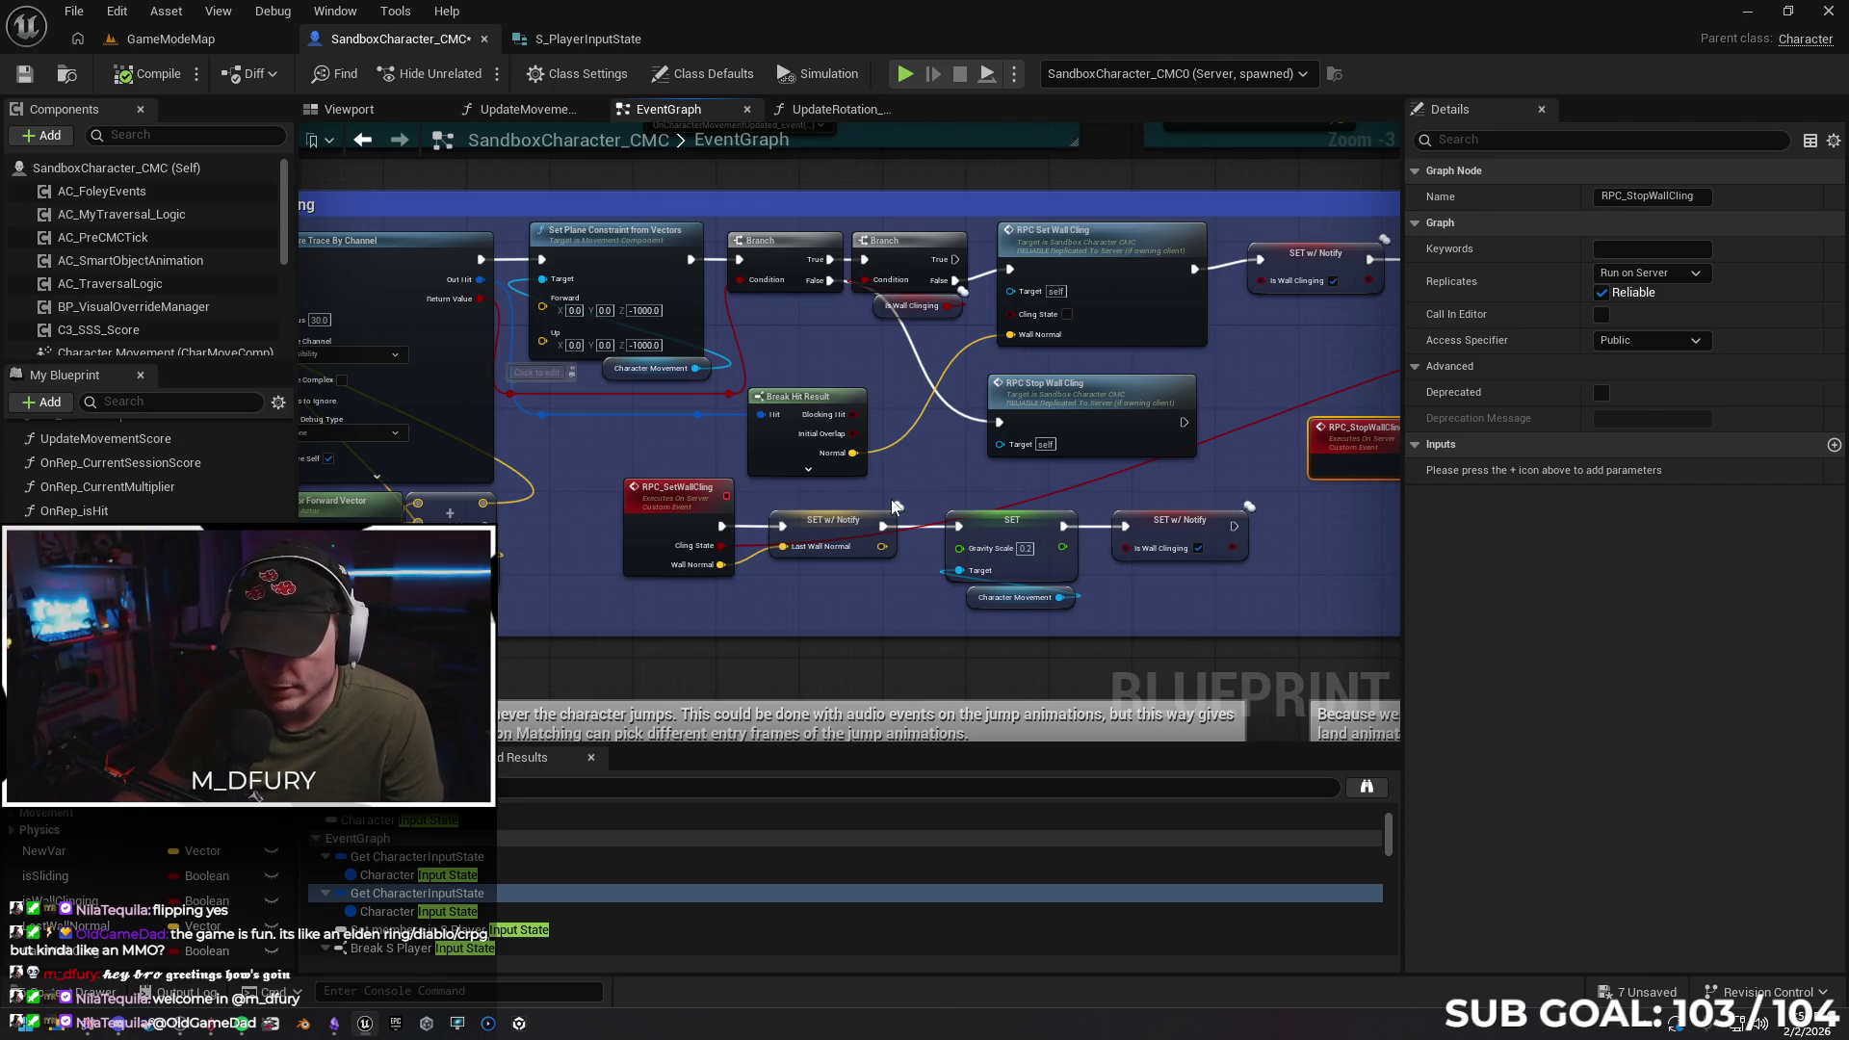
left_click_drag(939, 486, 738, 473)
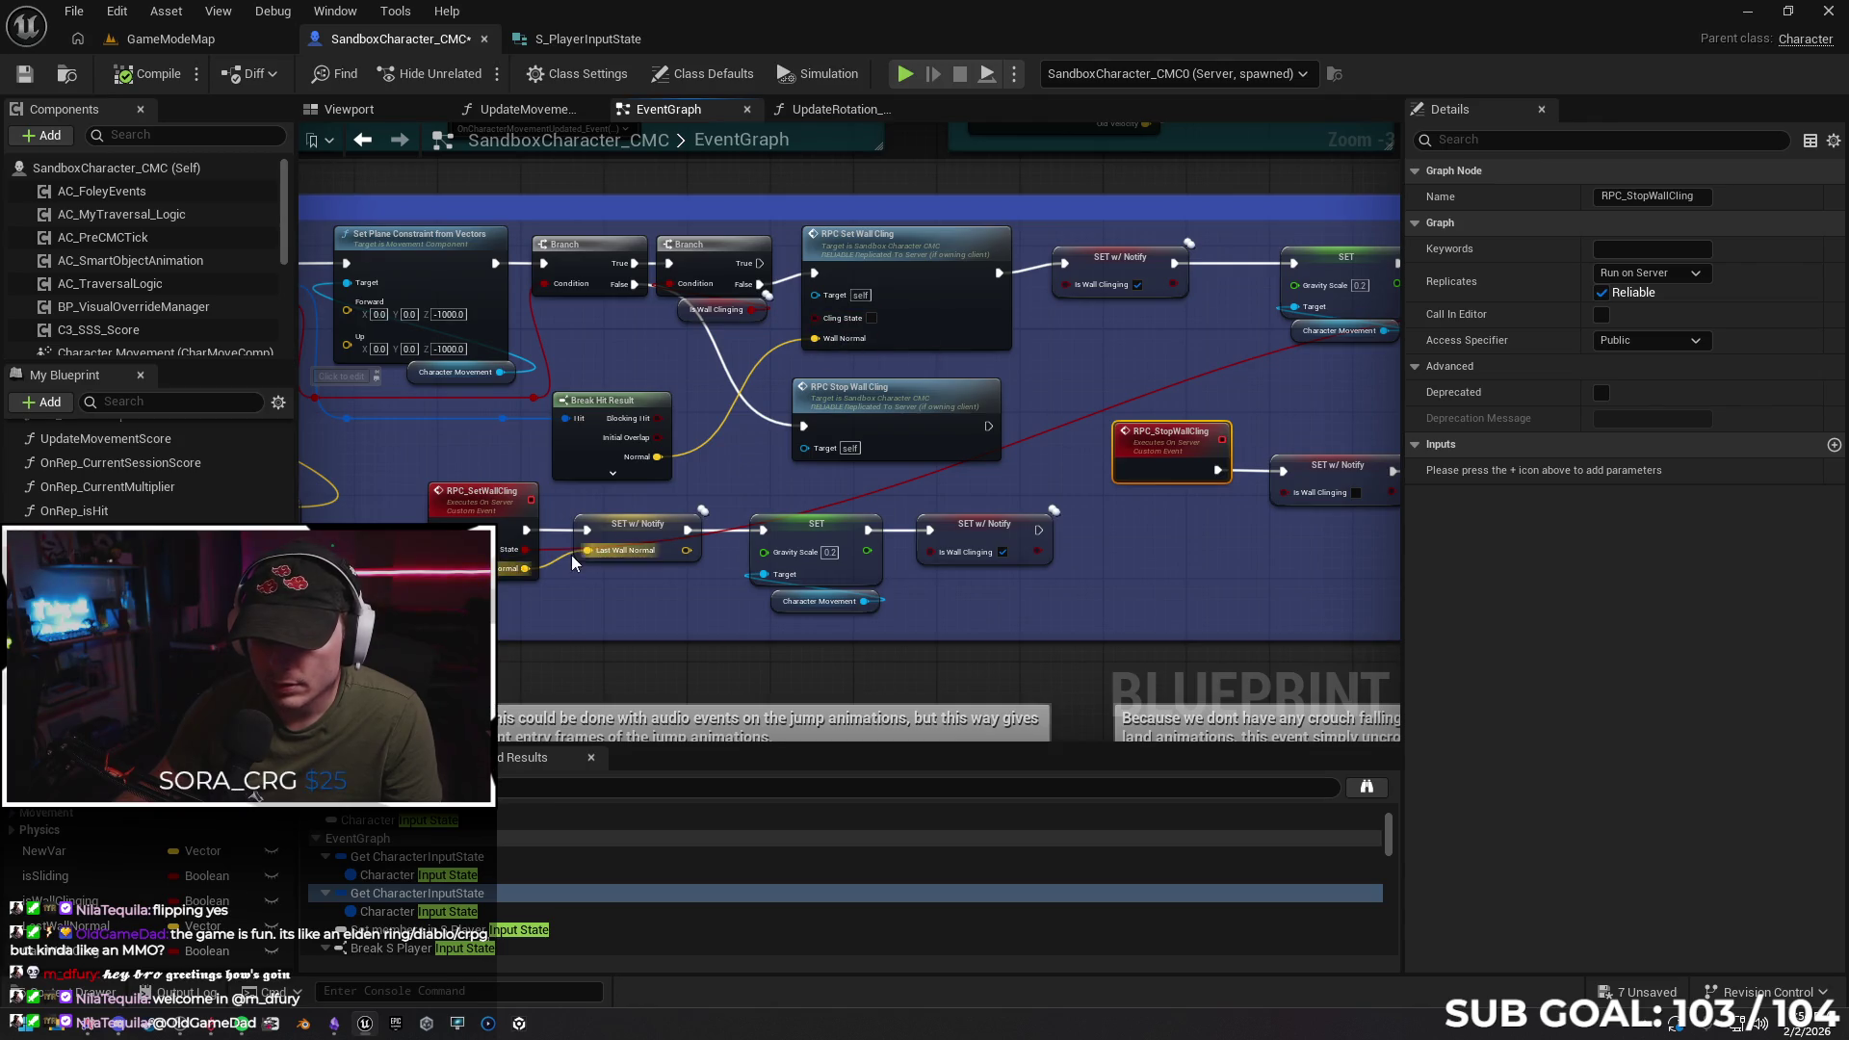
left_click_drag(831, 400, 779, 412)
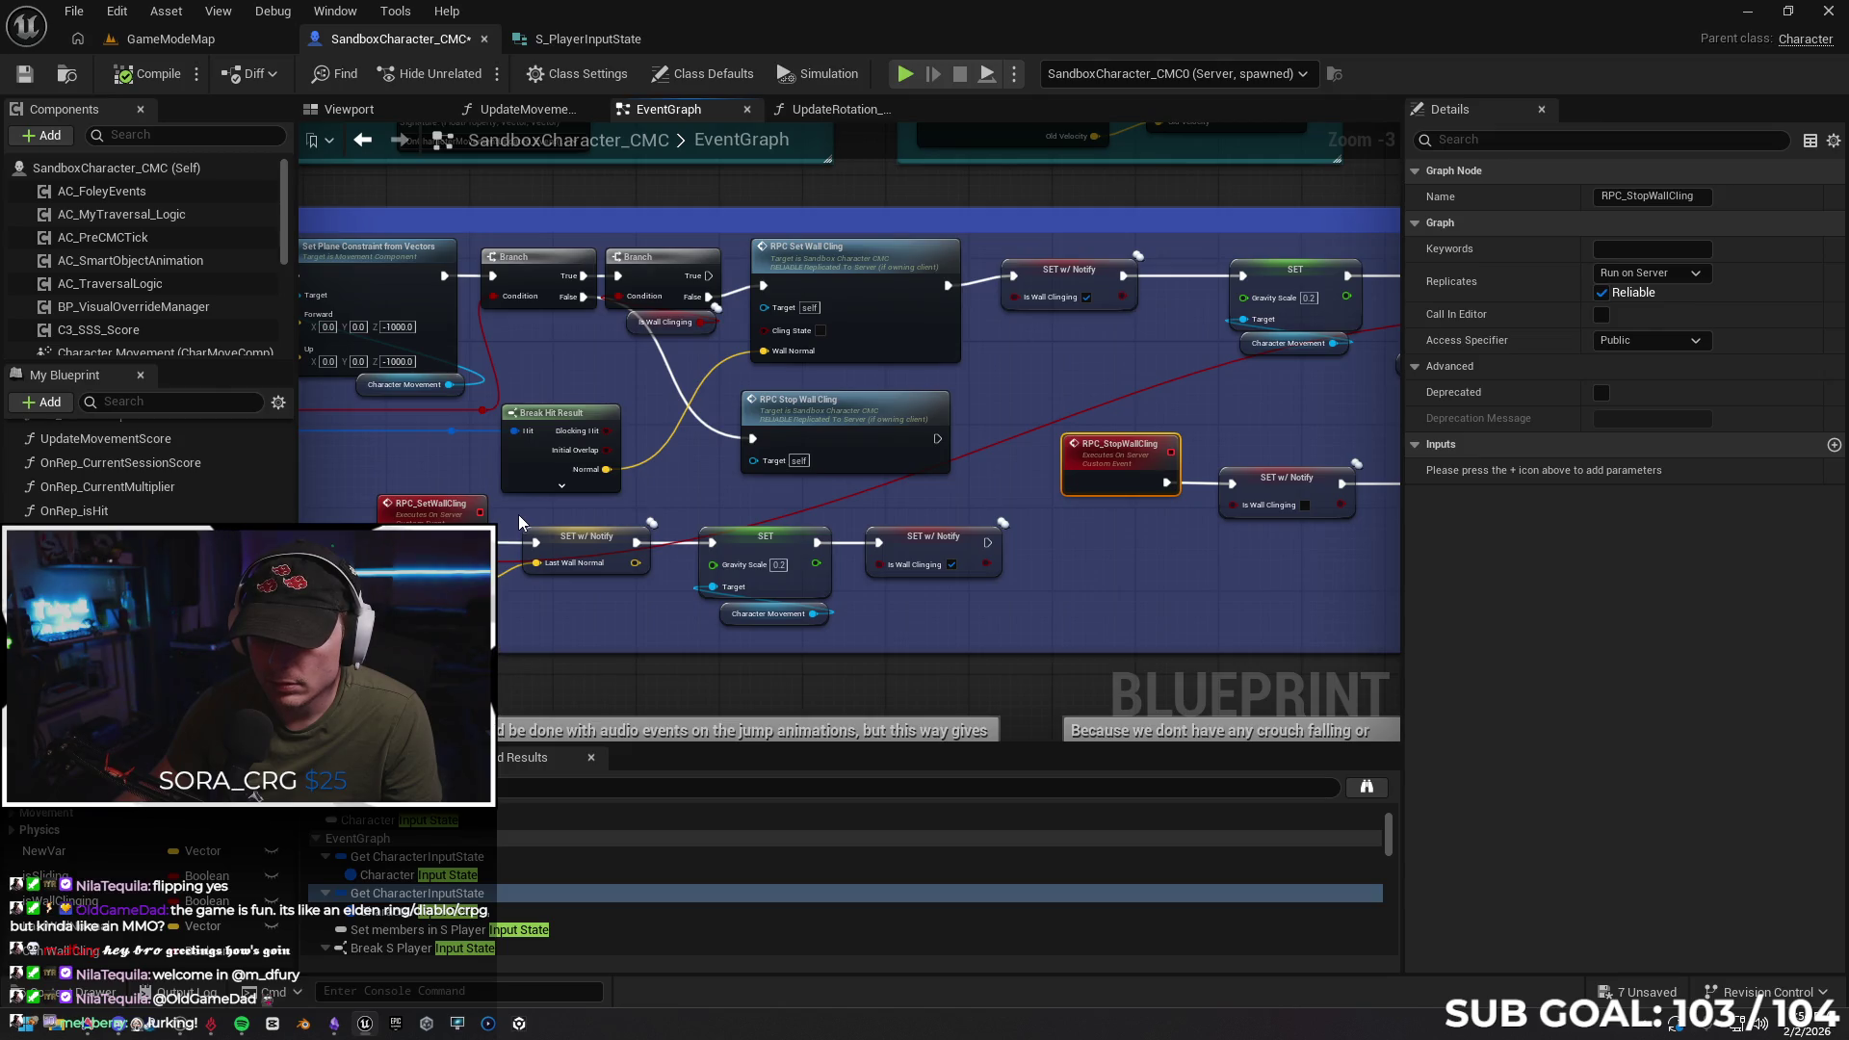
left_click_drag(528, 521, 1106, 484)
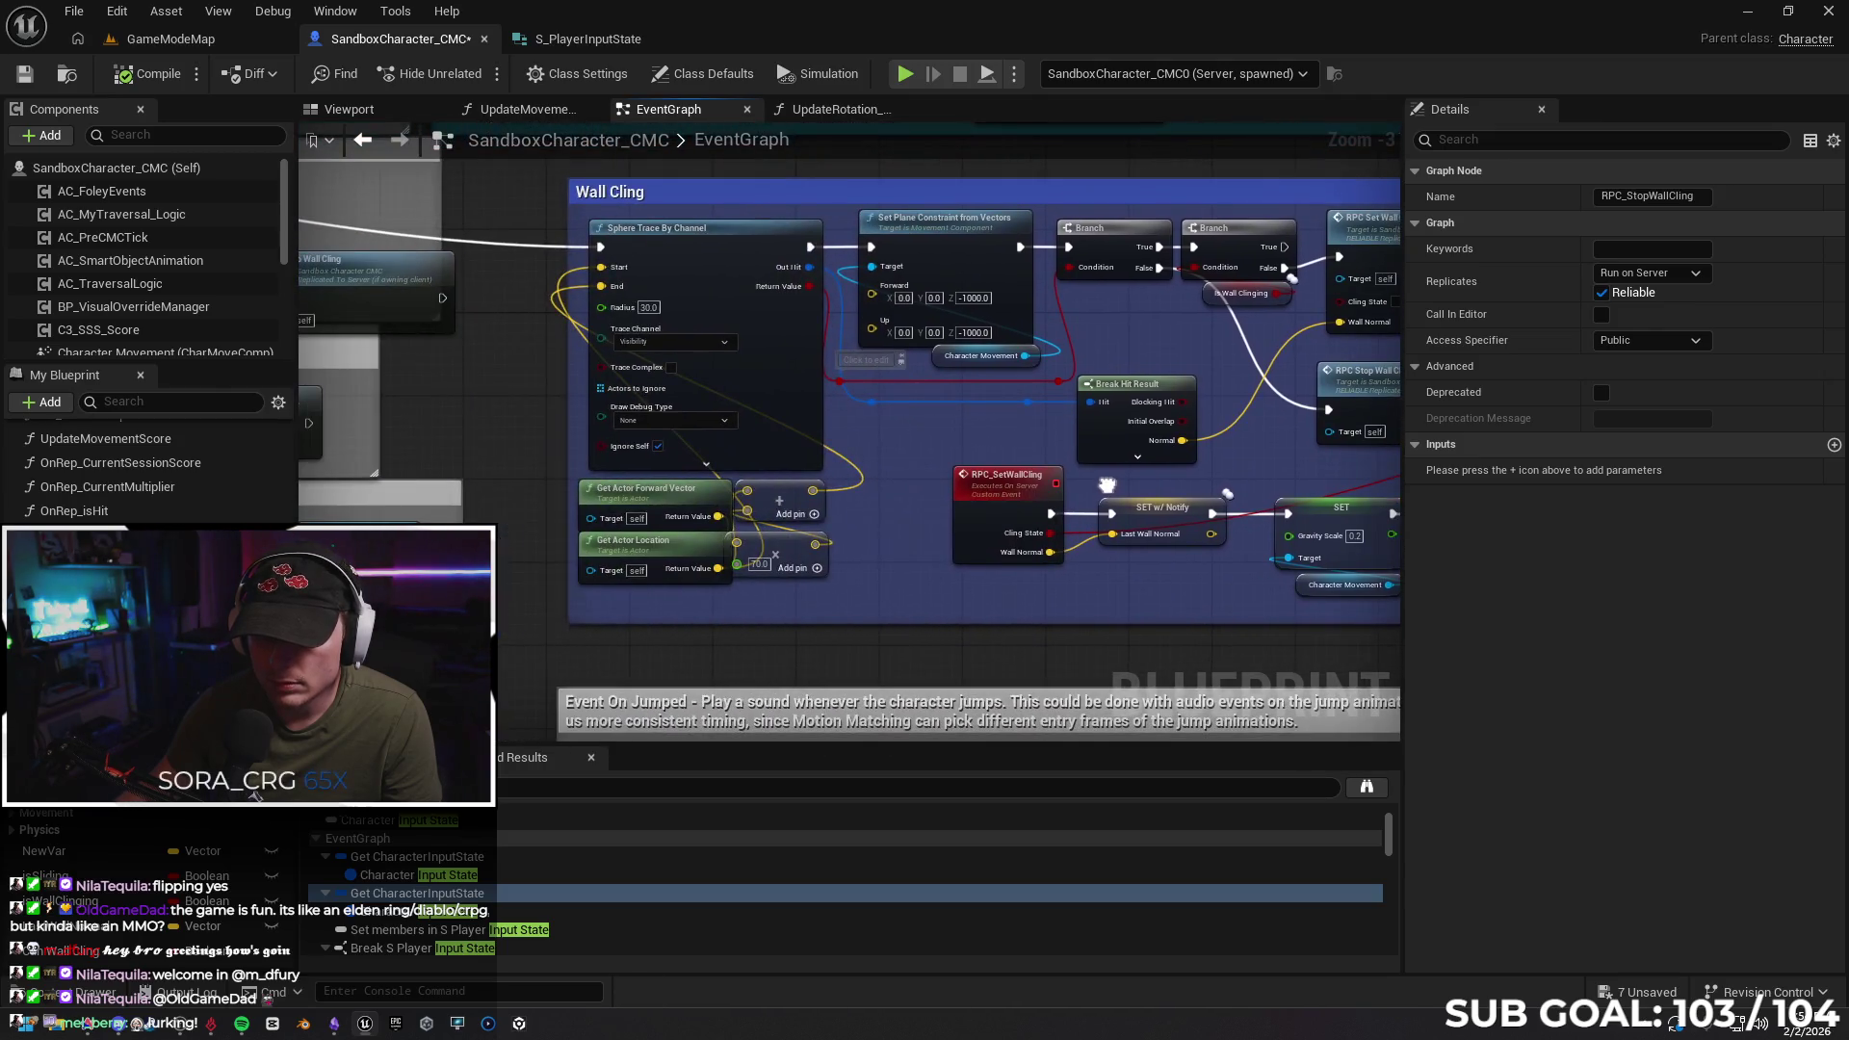
scroll(809, 525, "down", 1)
left_click_drag(809, 525, 1396, 469)
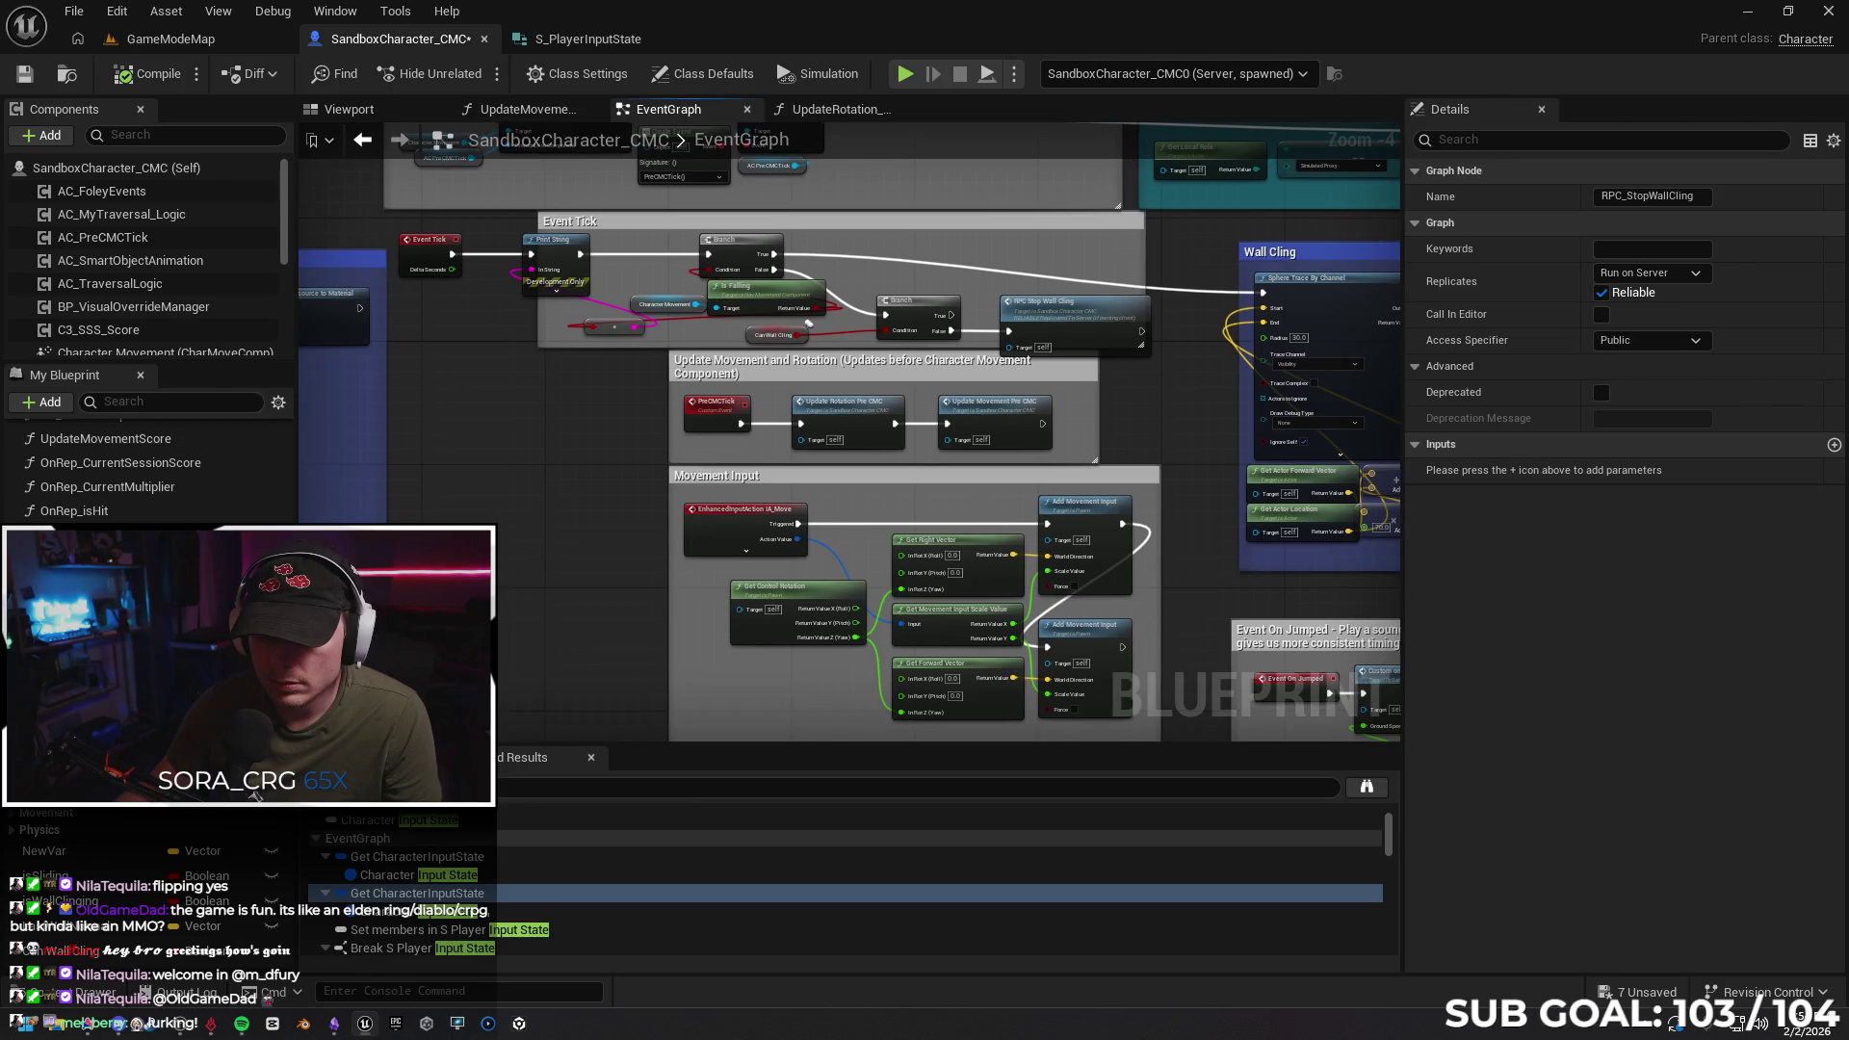
left_click_drag(837, 405, 836, 407)
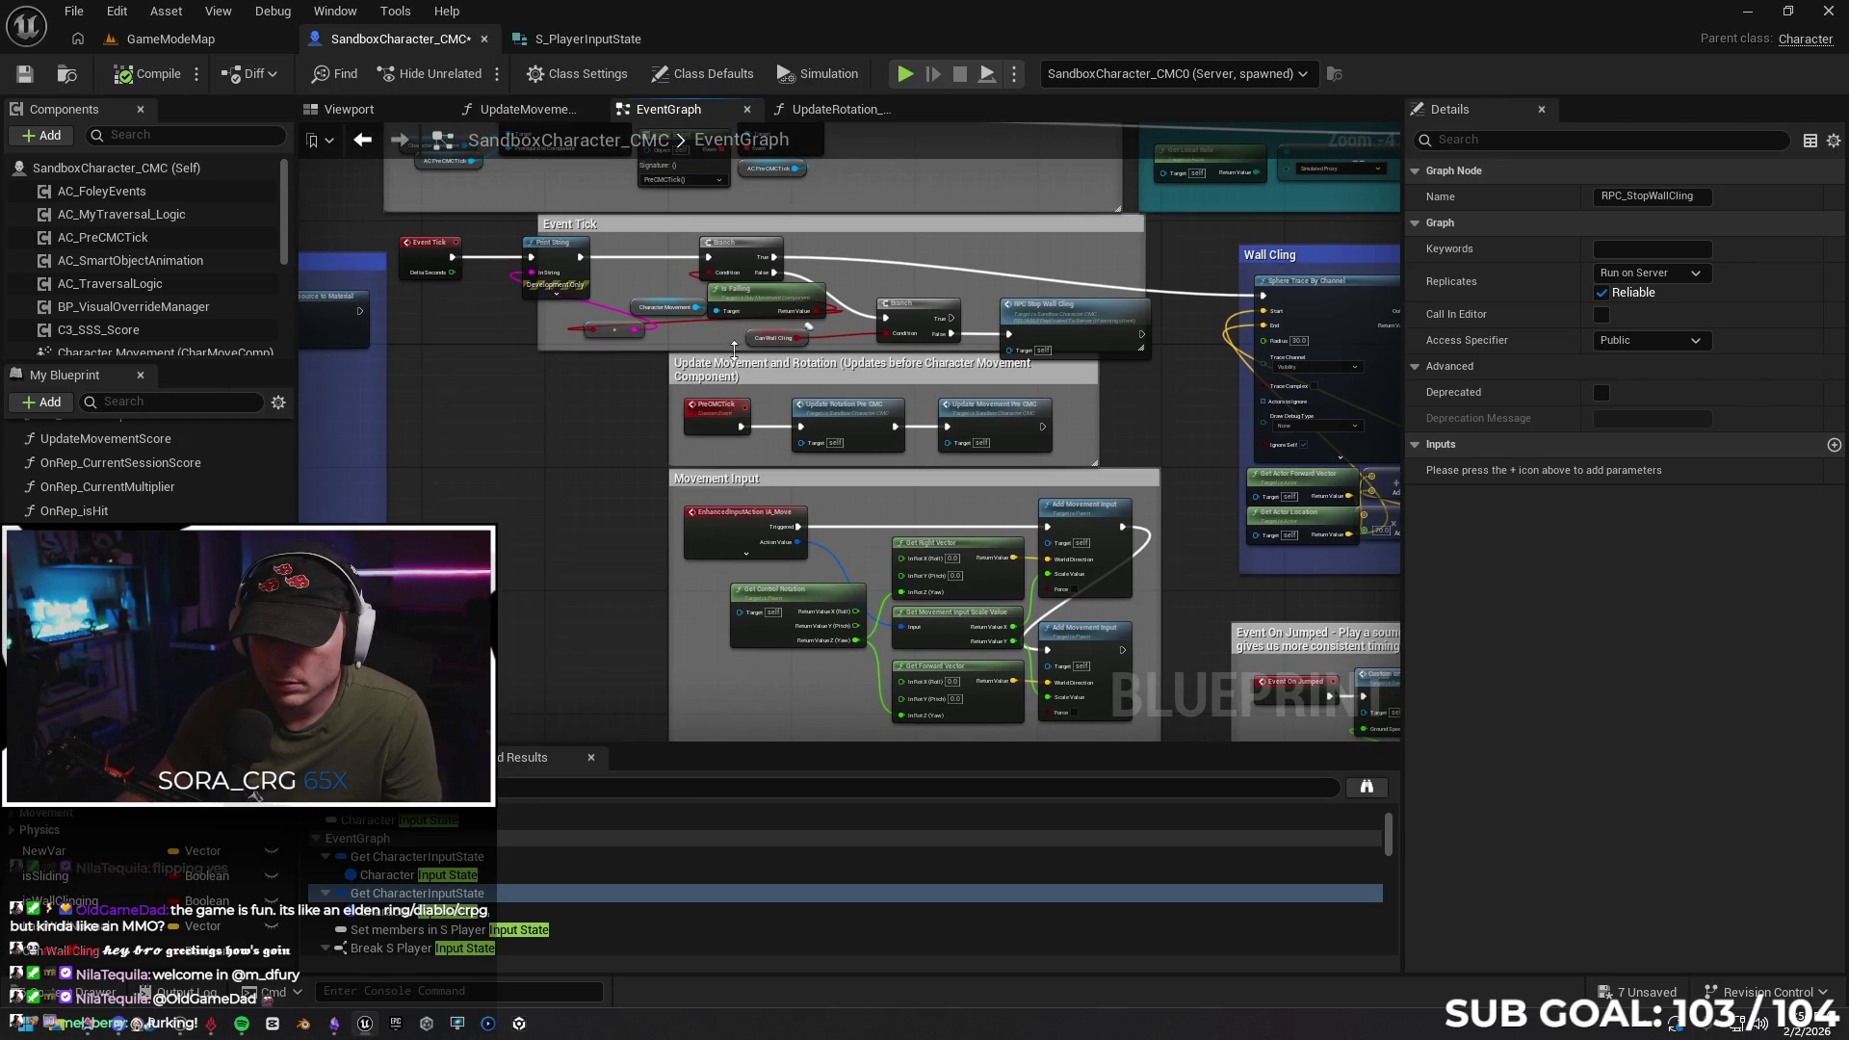
mouse_move(1183, 436)
left_mouse_down()
mouse_move(1112, 477)
mouse_move(934, 510)
left_mouse_up()
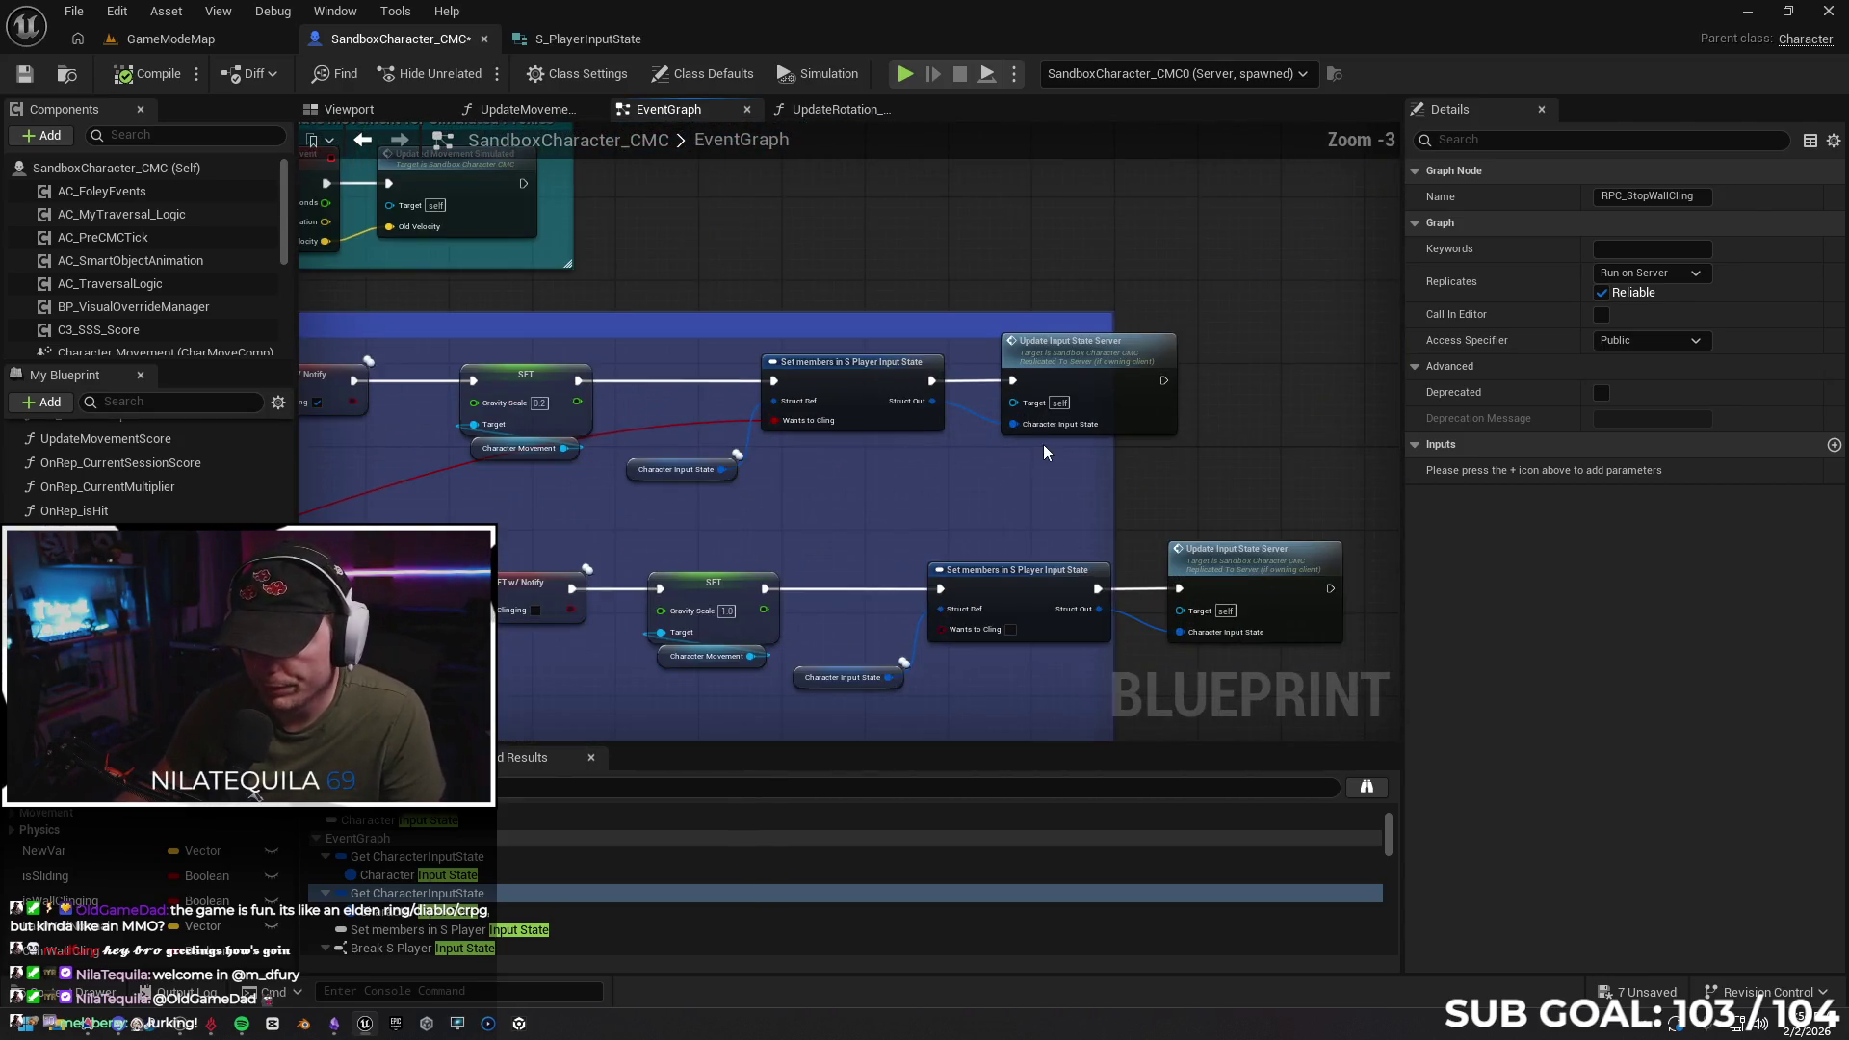
Wire Cling State into the set-wall-cling call
scroll(1043, 444, "up", 1)
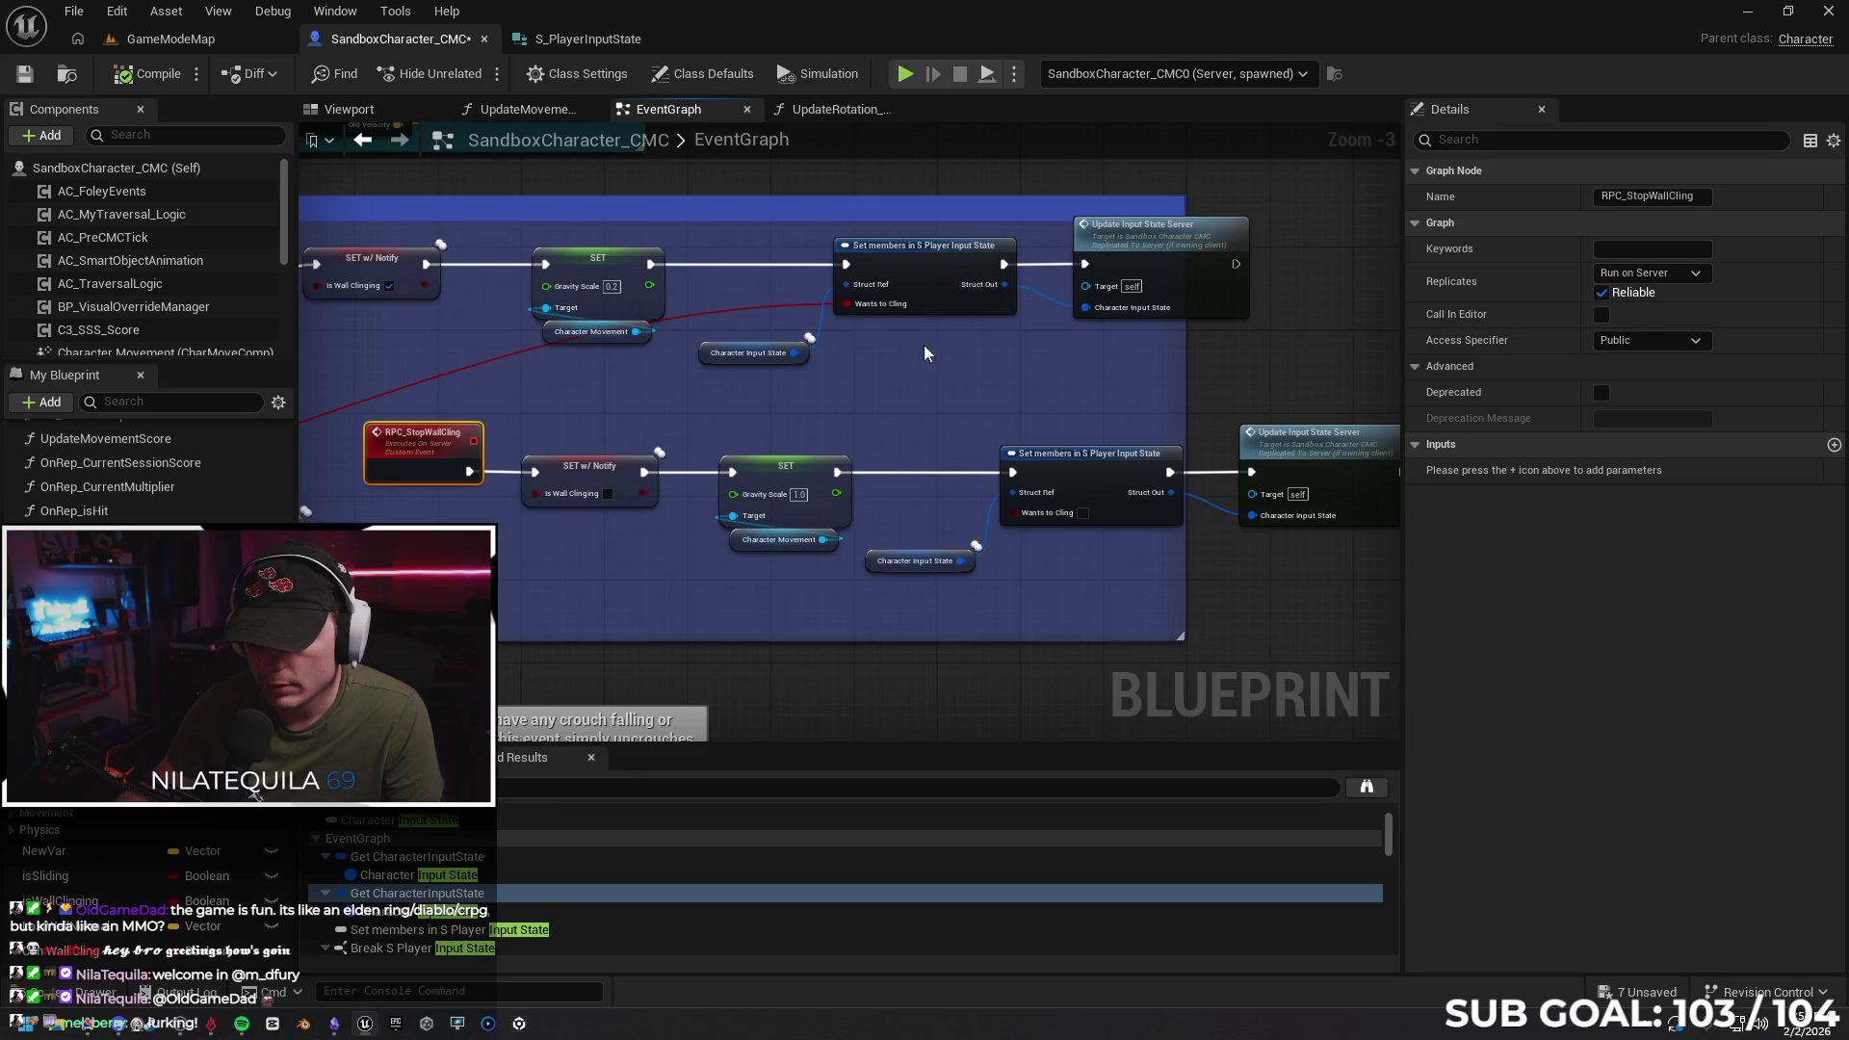
left_click_drag(925, 397, 1075, 388)
mouse_move(721, 402)
left_mouse_down()
mouse_move(1056, 350)
mouse_move(890, 433)
mouse_move(1282, 322)
mouse_move(938, 380)
mouse_move(966, 437)
mouse_move(1232, 406)
left_mouse_up()
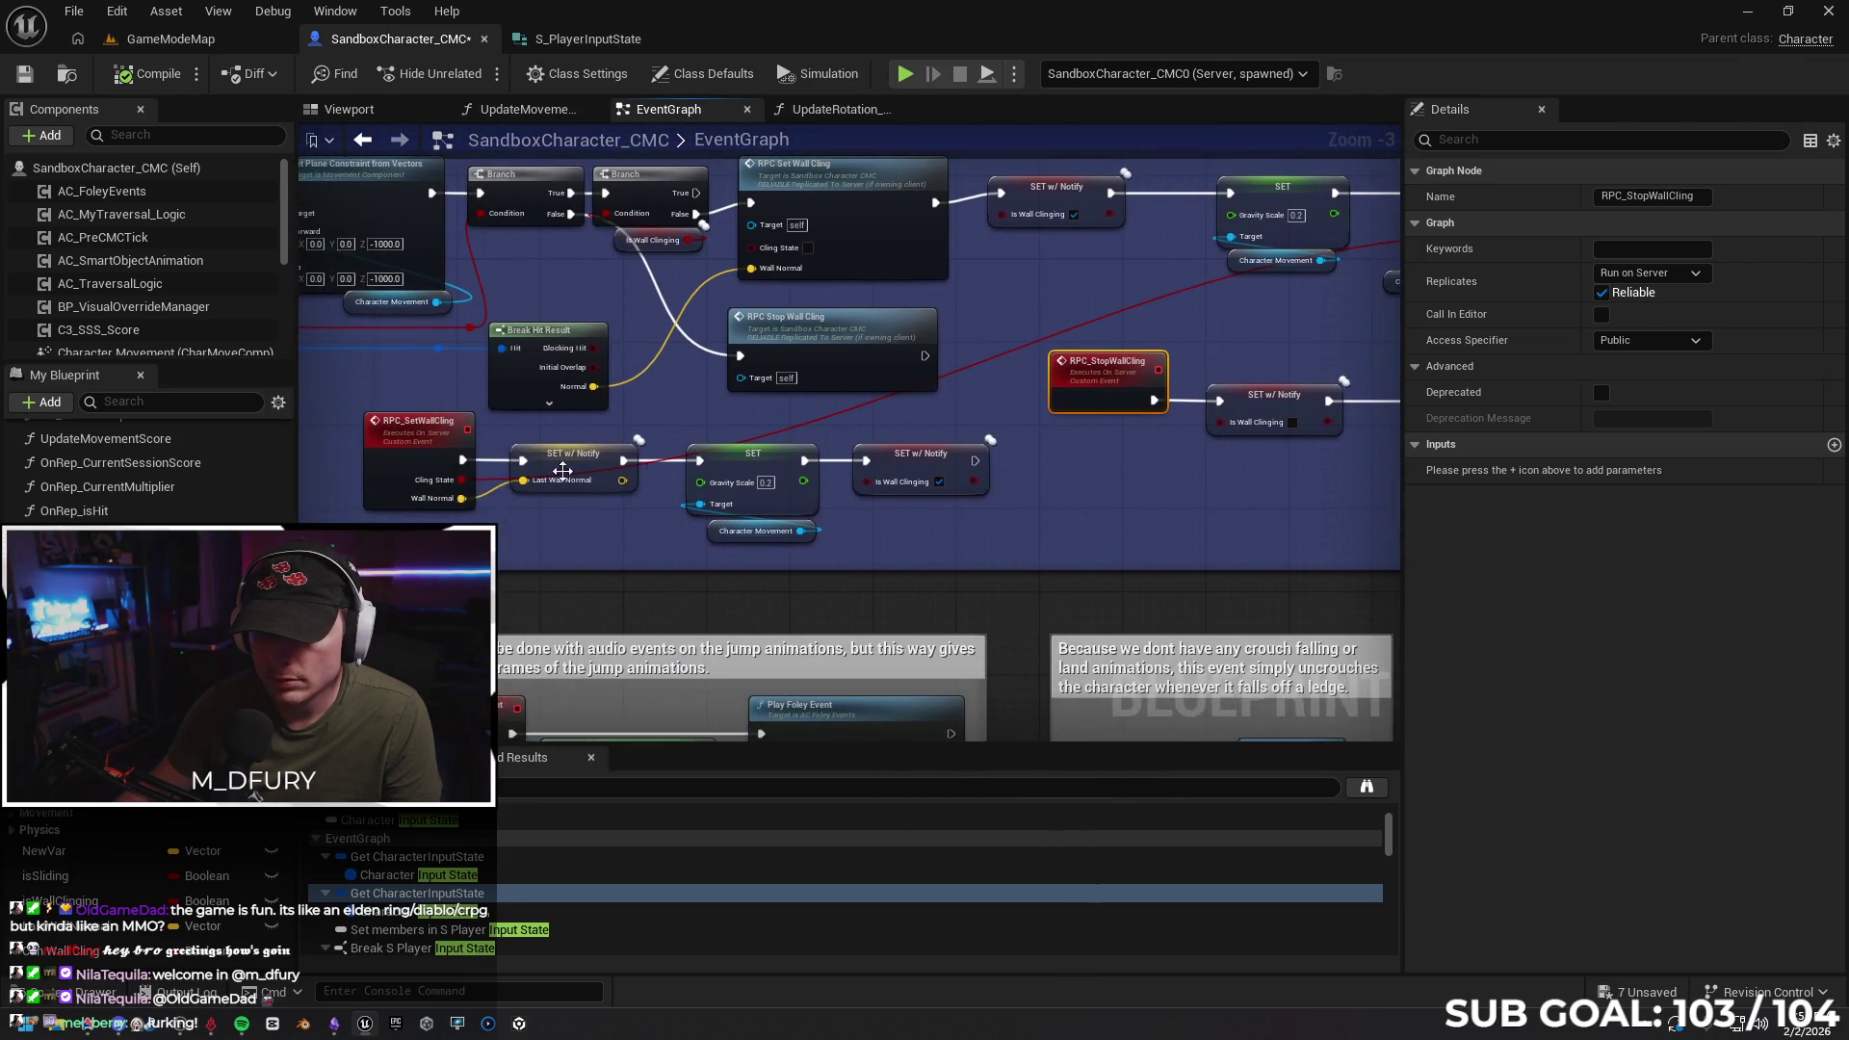
mouse_move(462, 480)
left_mouse_down()
mouse_move(655, 474)
mouse_move(790, 279)
mouse_move(752, 247)
left_mouse_up()
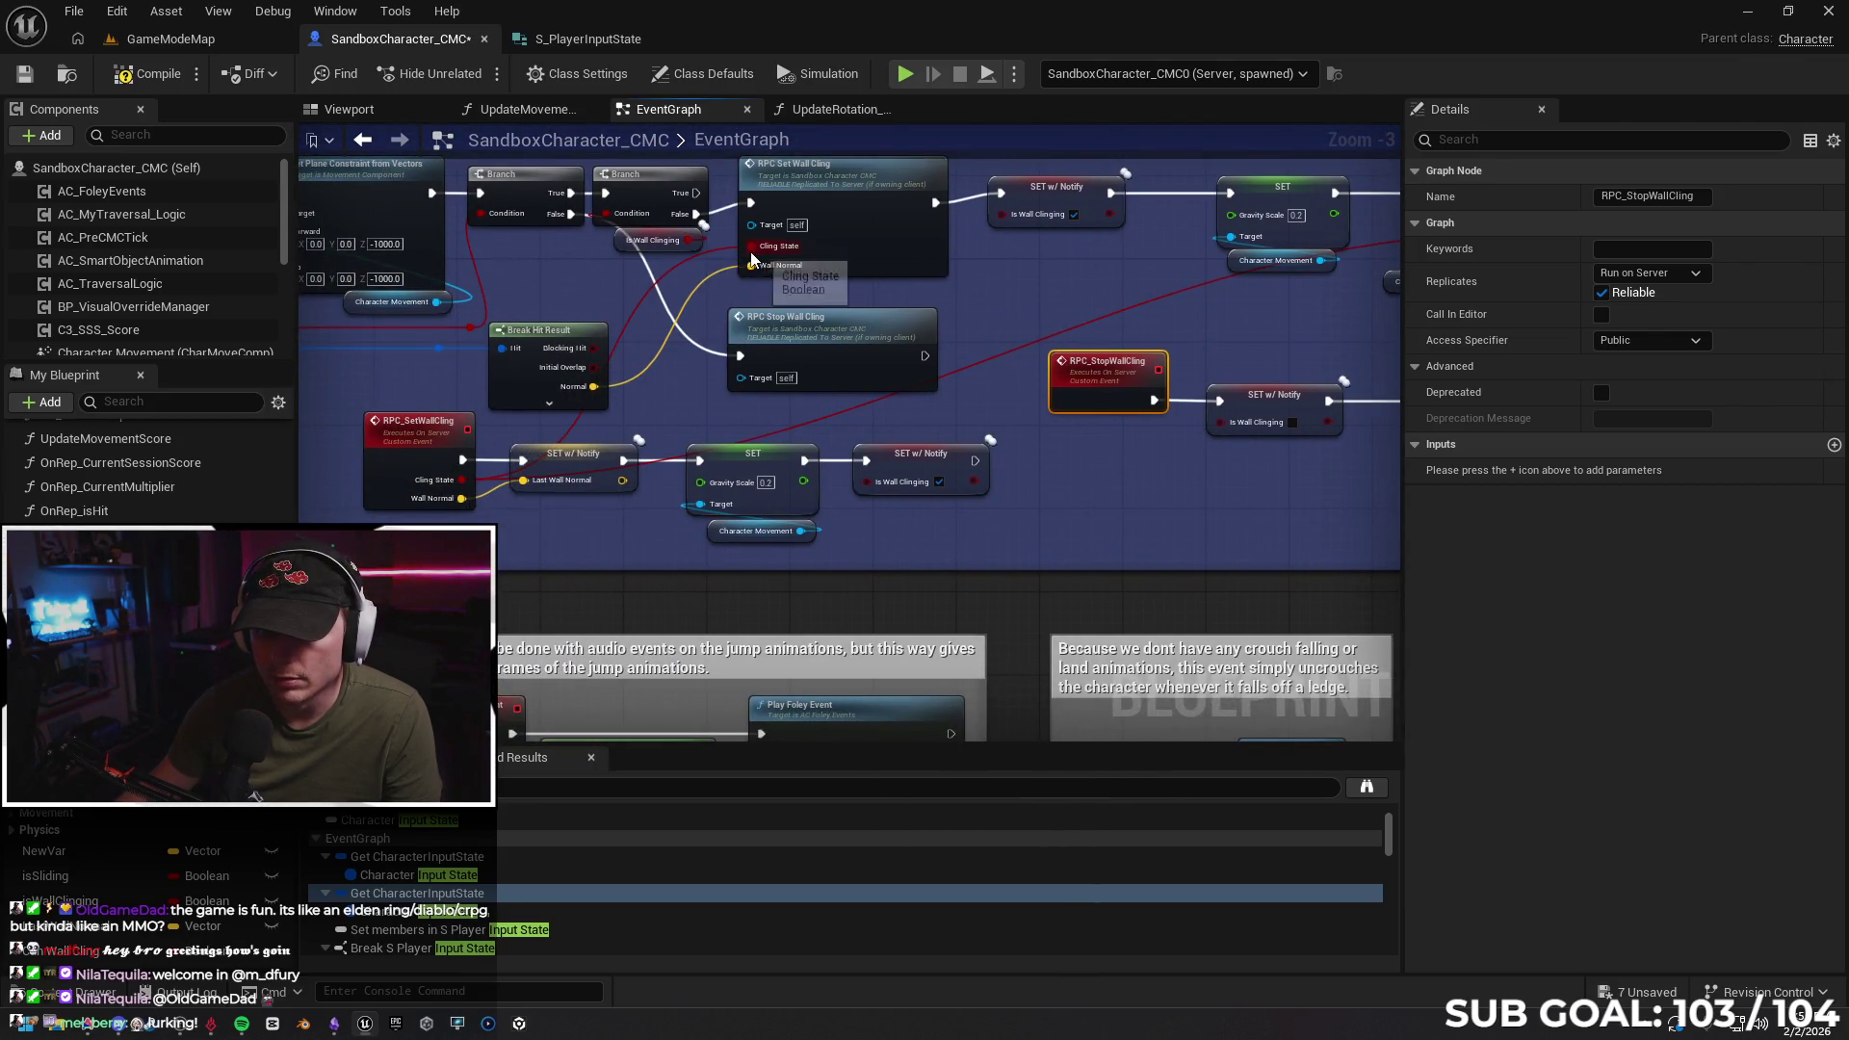
Connect Cling State to the Wants to Cling member of the S Player Input State Set node
mouse_move(1041, 404)
left_mouse_down()
mouse_move(676, 506)
mouse_move(1134, 465)
mouse_move(616, 443)
left_mouse_up()
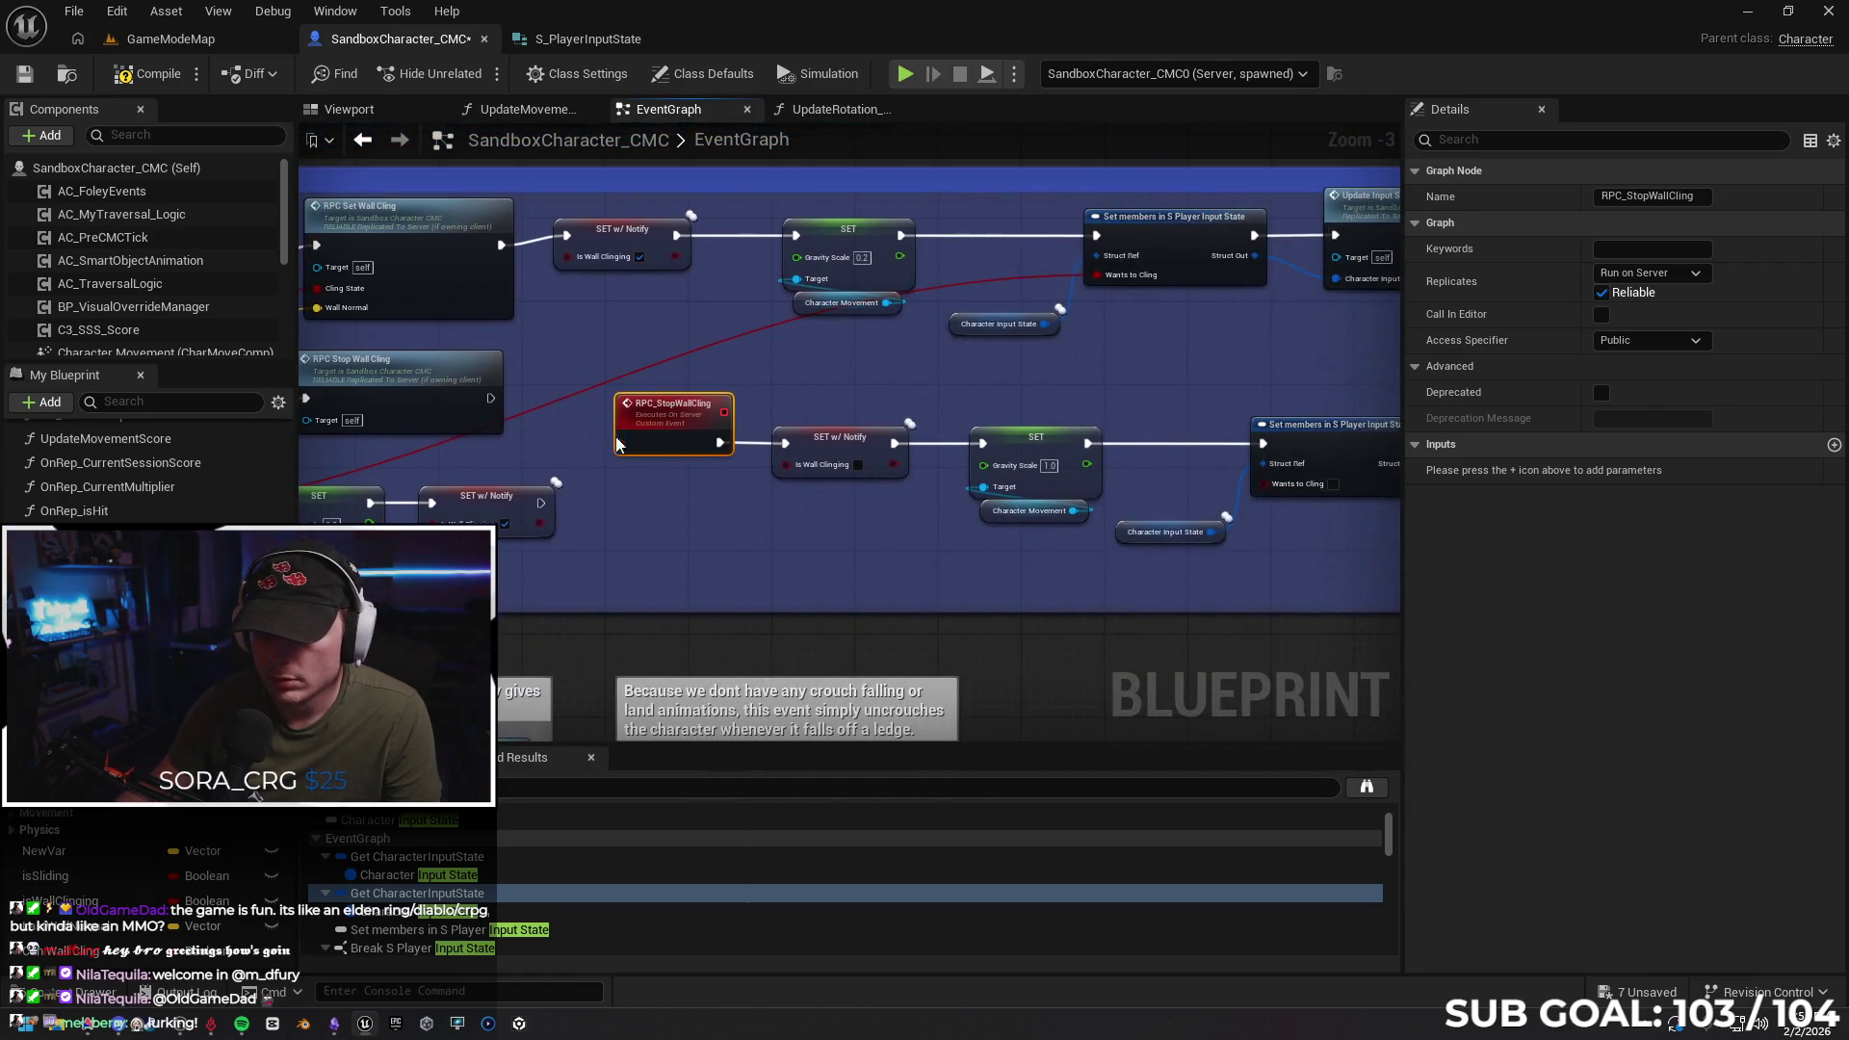
mouse_move(948, 390)
left_mouse_down()
mouse_move(606, 363)
mouse_move(1269, 299)
left_mouse_up()
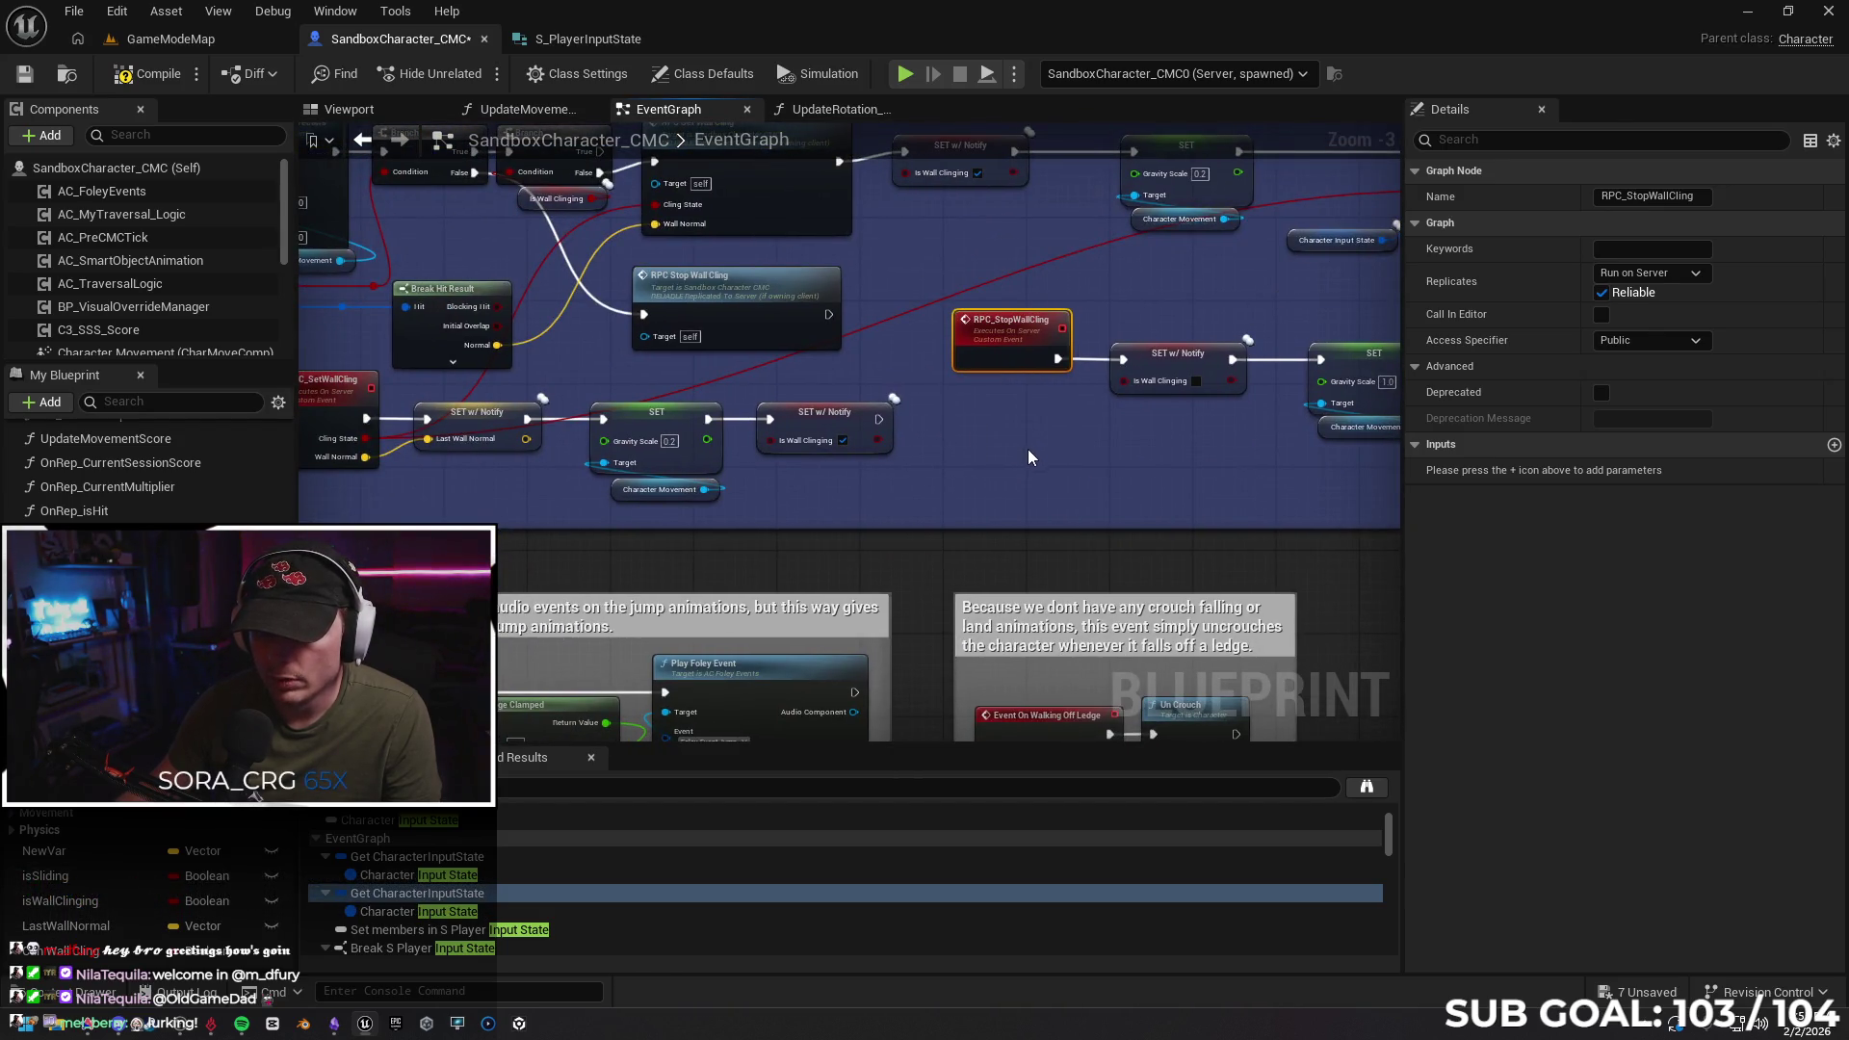
scroll(1027, 454, "down", 1)
mouse_move(1013, 460)
left_mouse_down()
mouse_move(809, 441)
mouse_move(826, 429)
left_mouse_up()
left_click_drag(324, 412, 1251, 384)
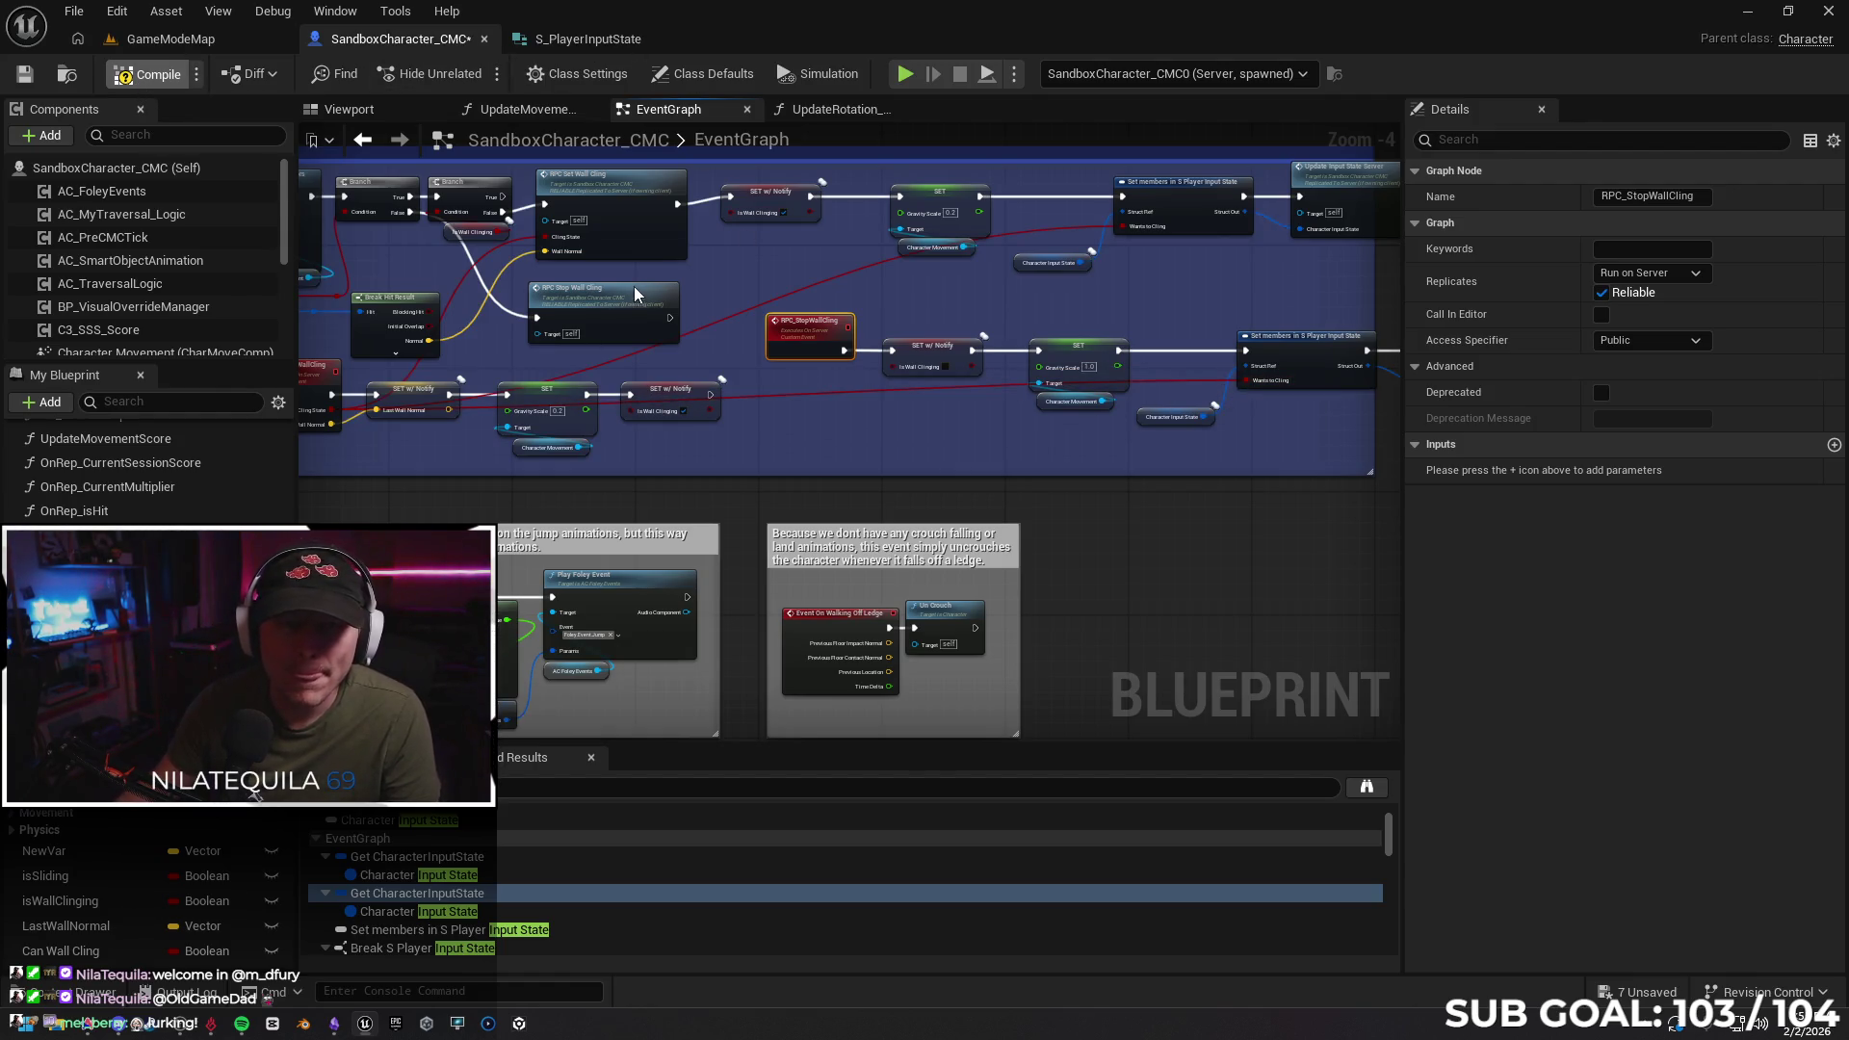
Compile, then test clinging to and dropping off the red wall in a client–server session before stopping
key("F7")
key("alt+p")
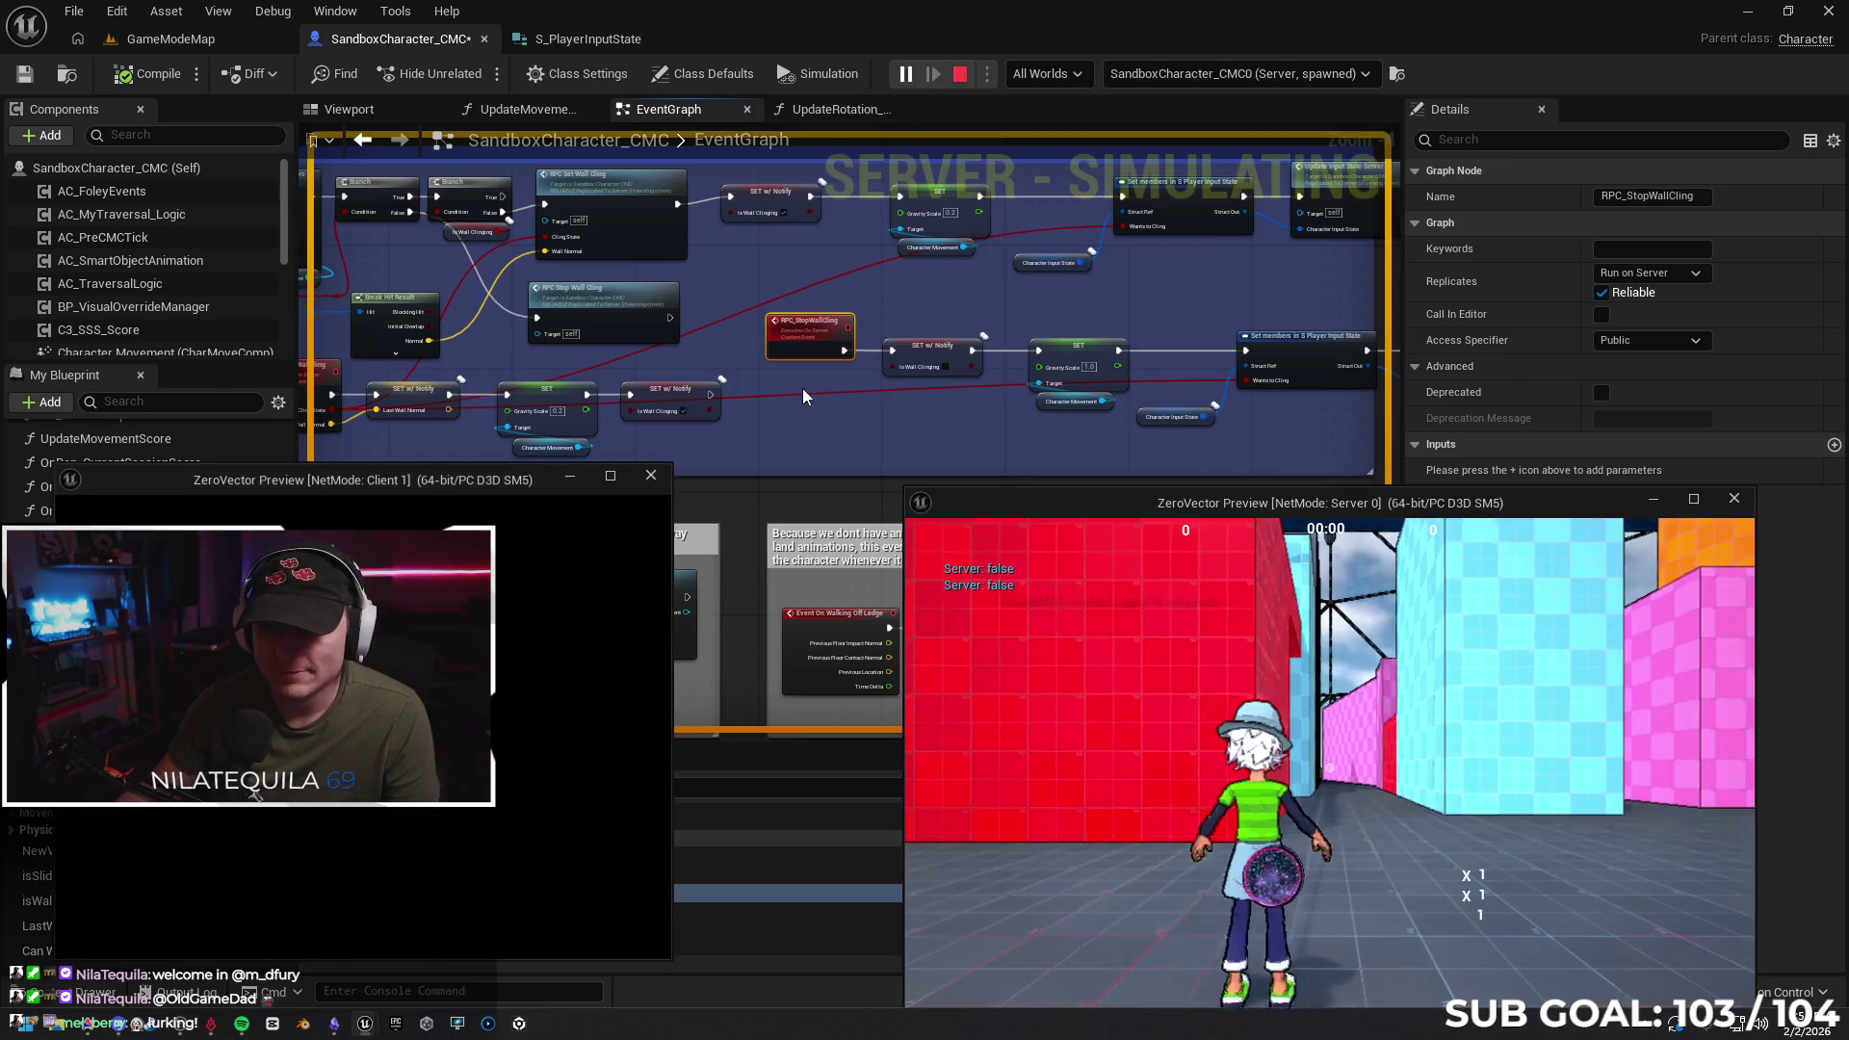
key("space")
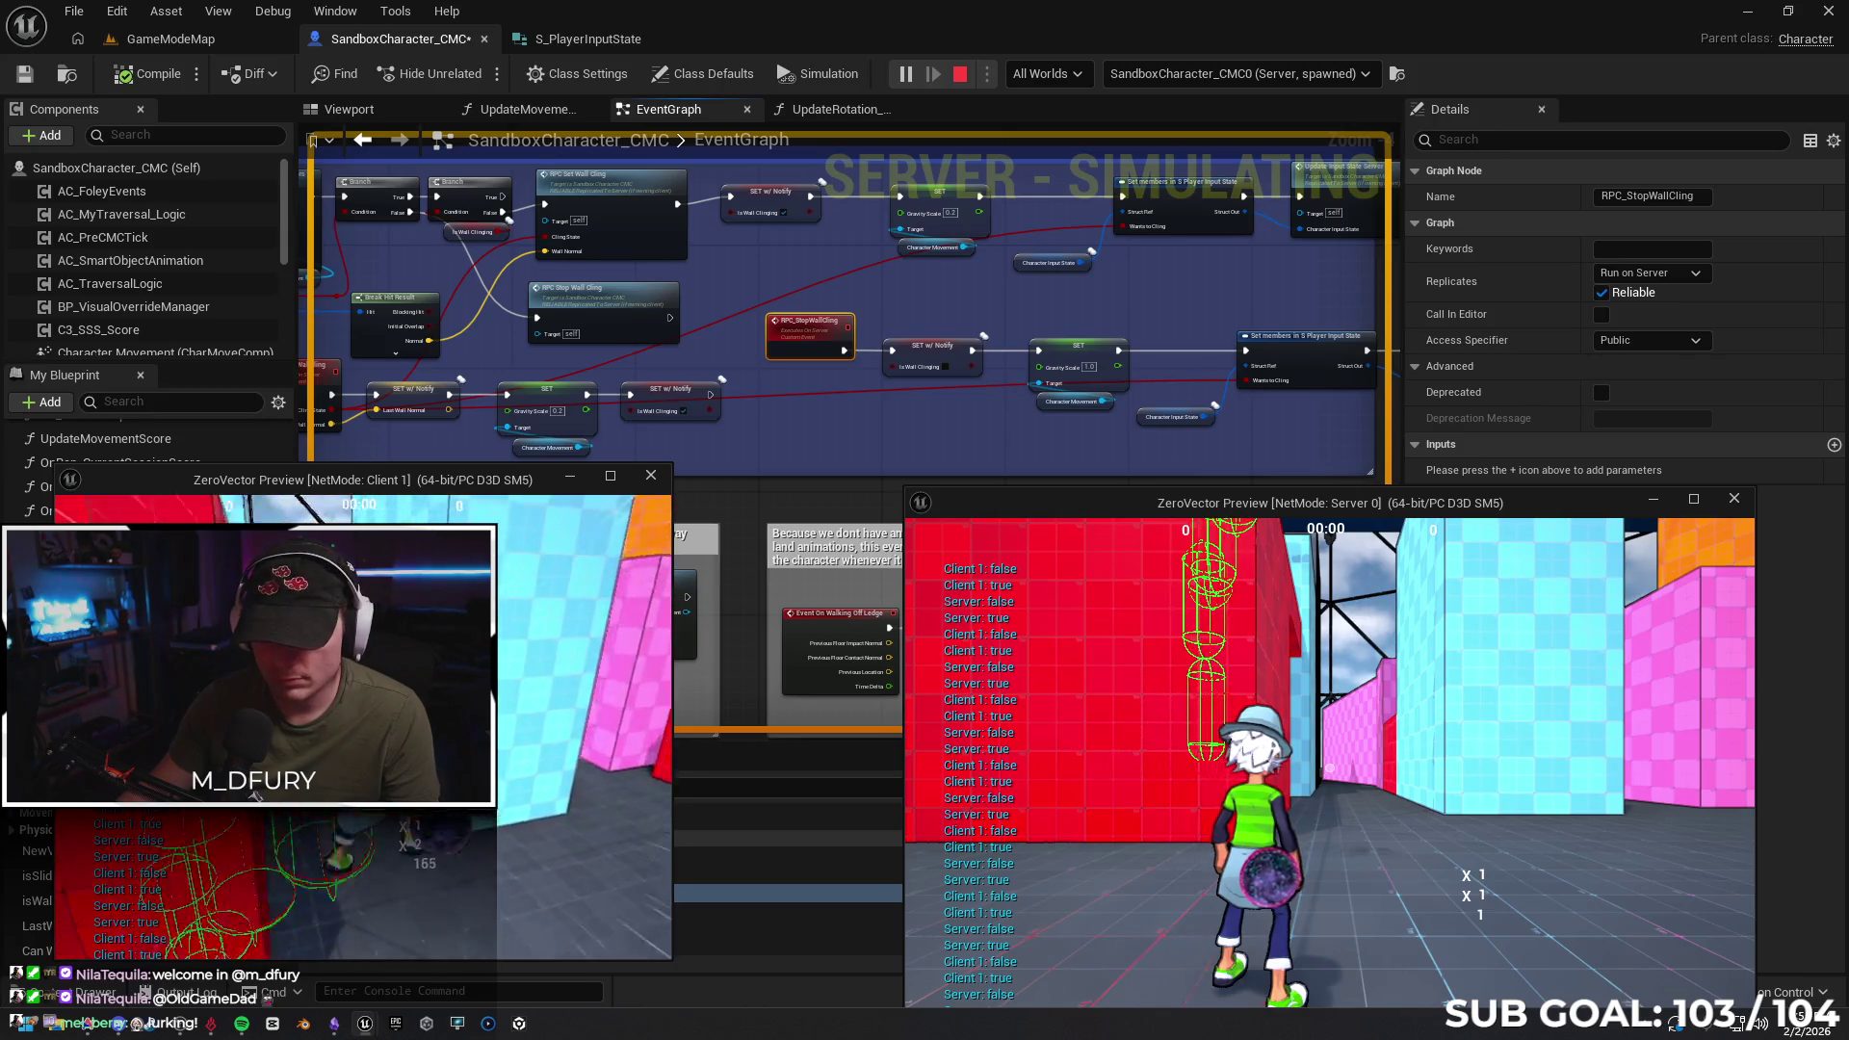
key("space")
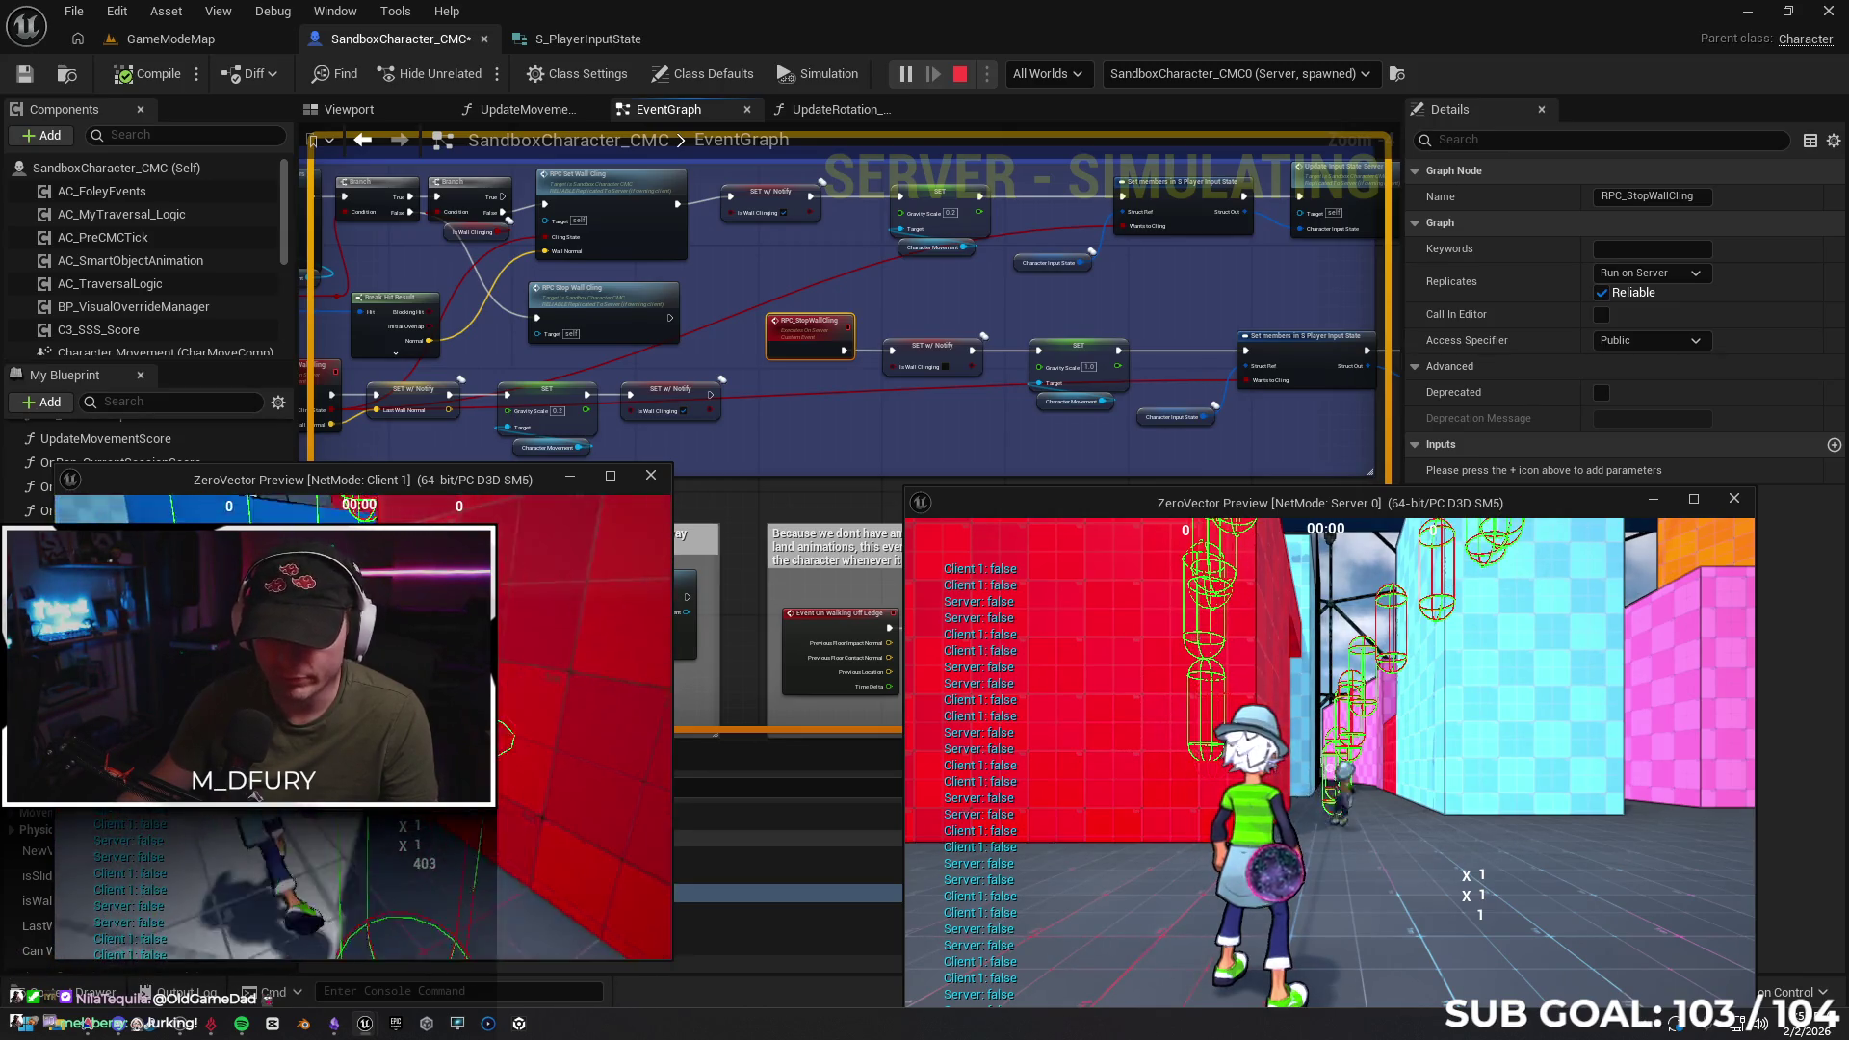
key("space")
key("space")
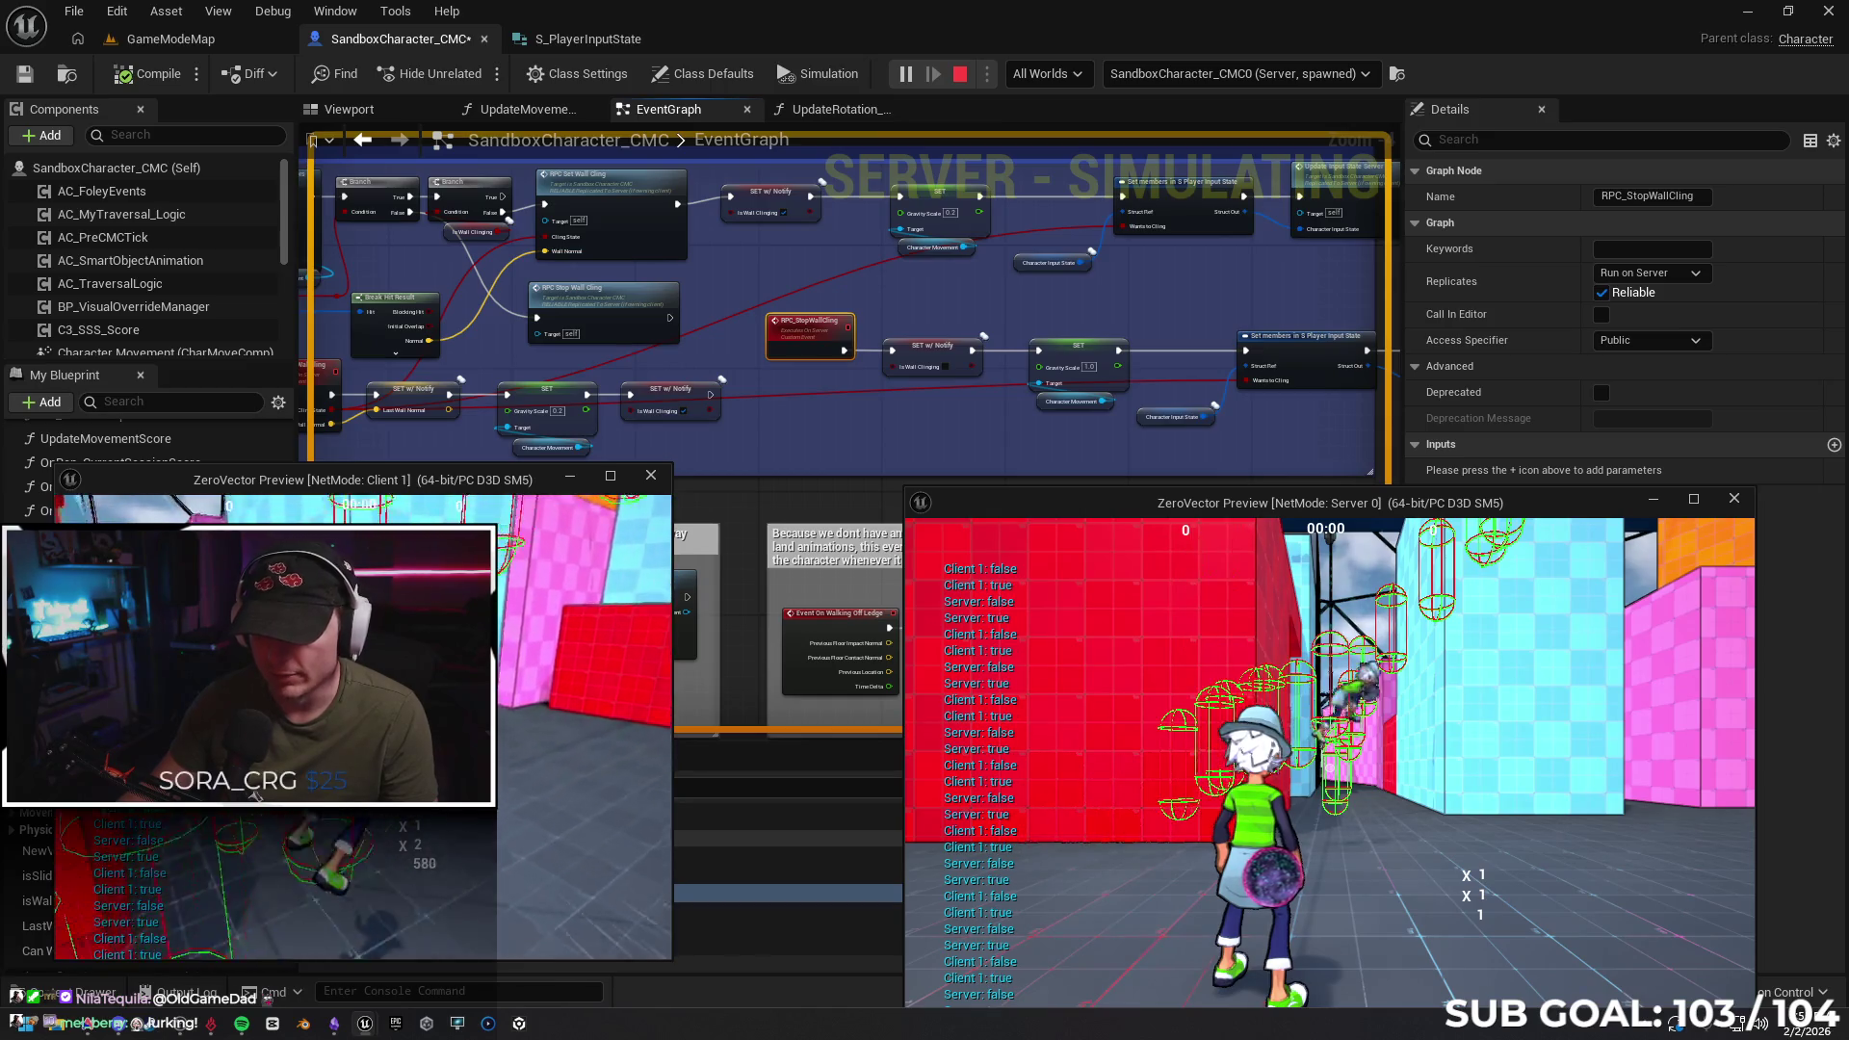
key("Escape")
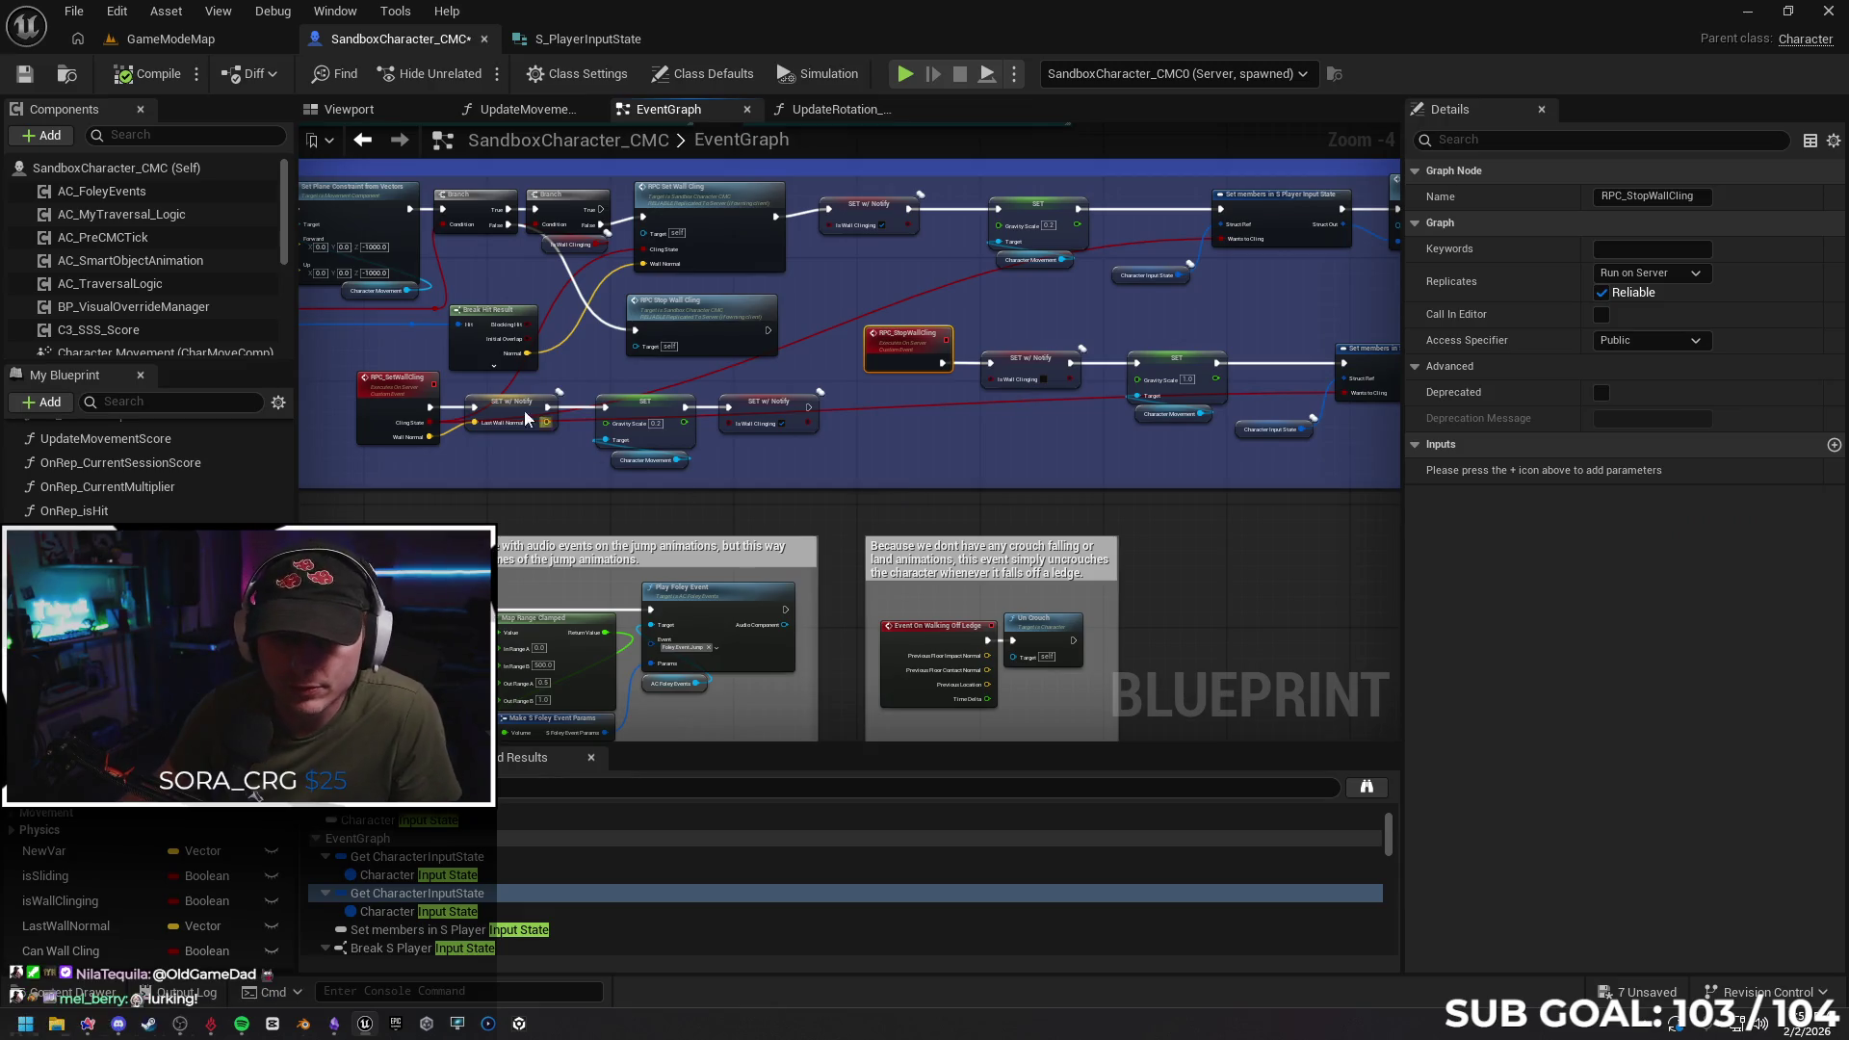
Undo the last wire and node refresh, then inspect the RPC_SetWallCling and RPC_StopWallCling event settings
left_click_drag(593, 373, 295, 355)
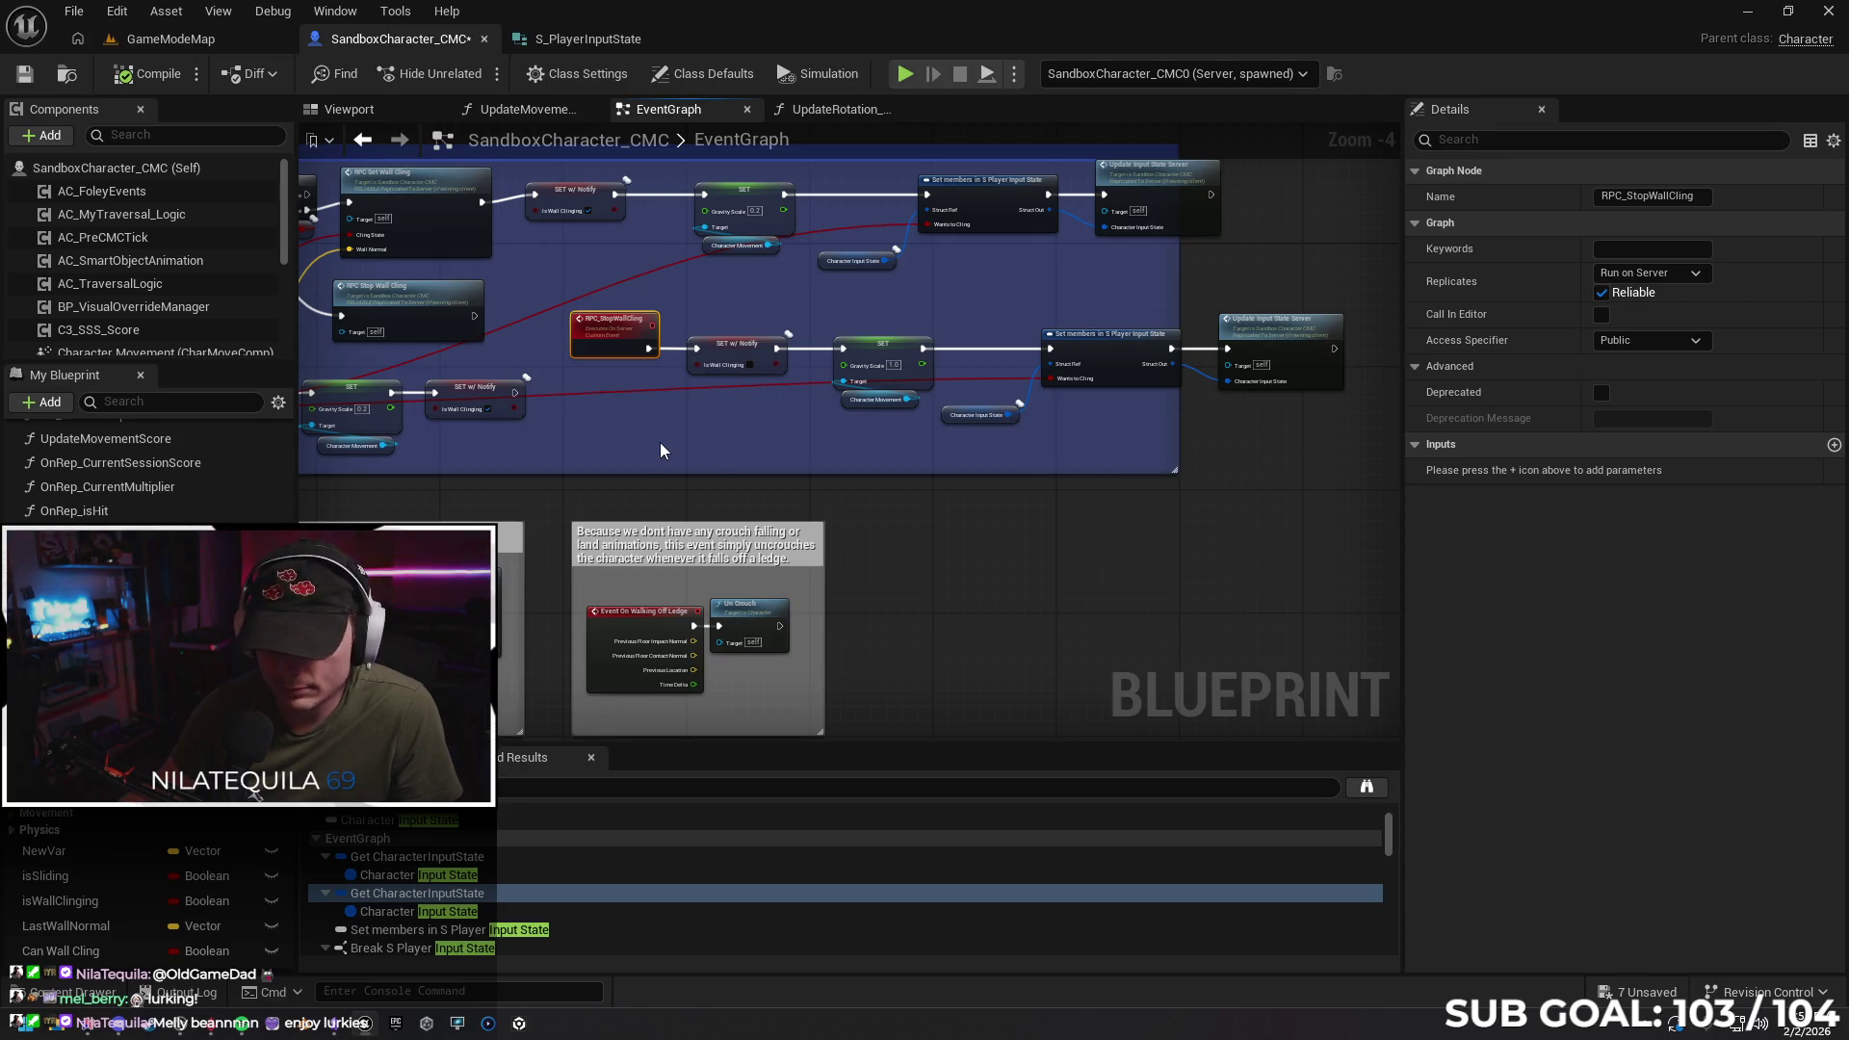
left_click_drag(696, 447, 1056, 448)
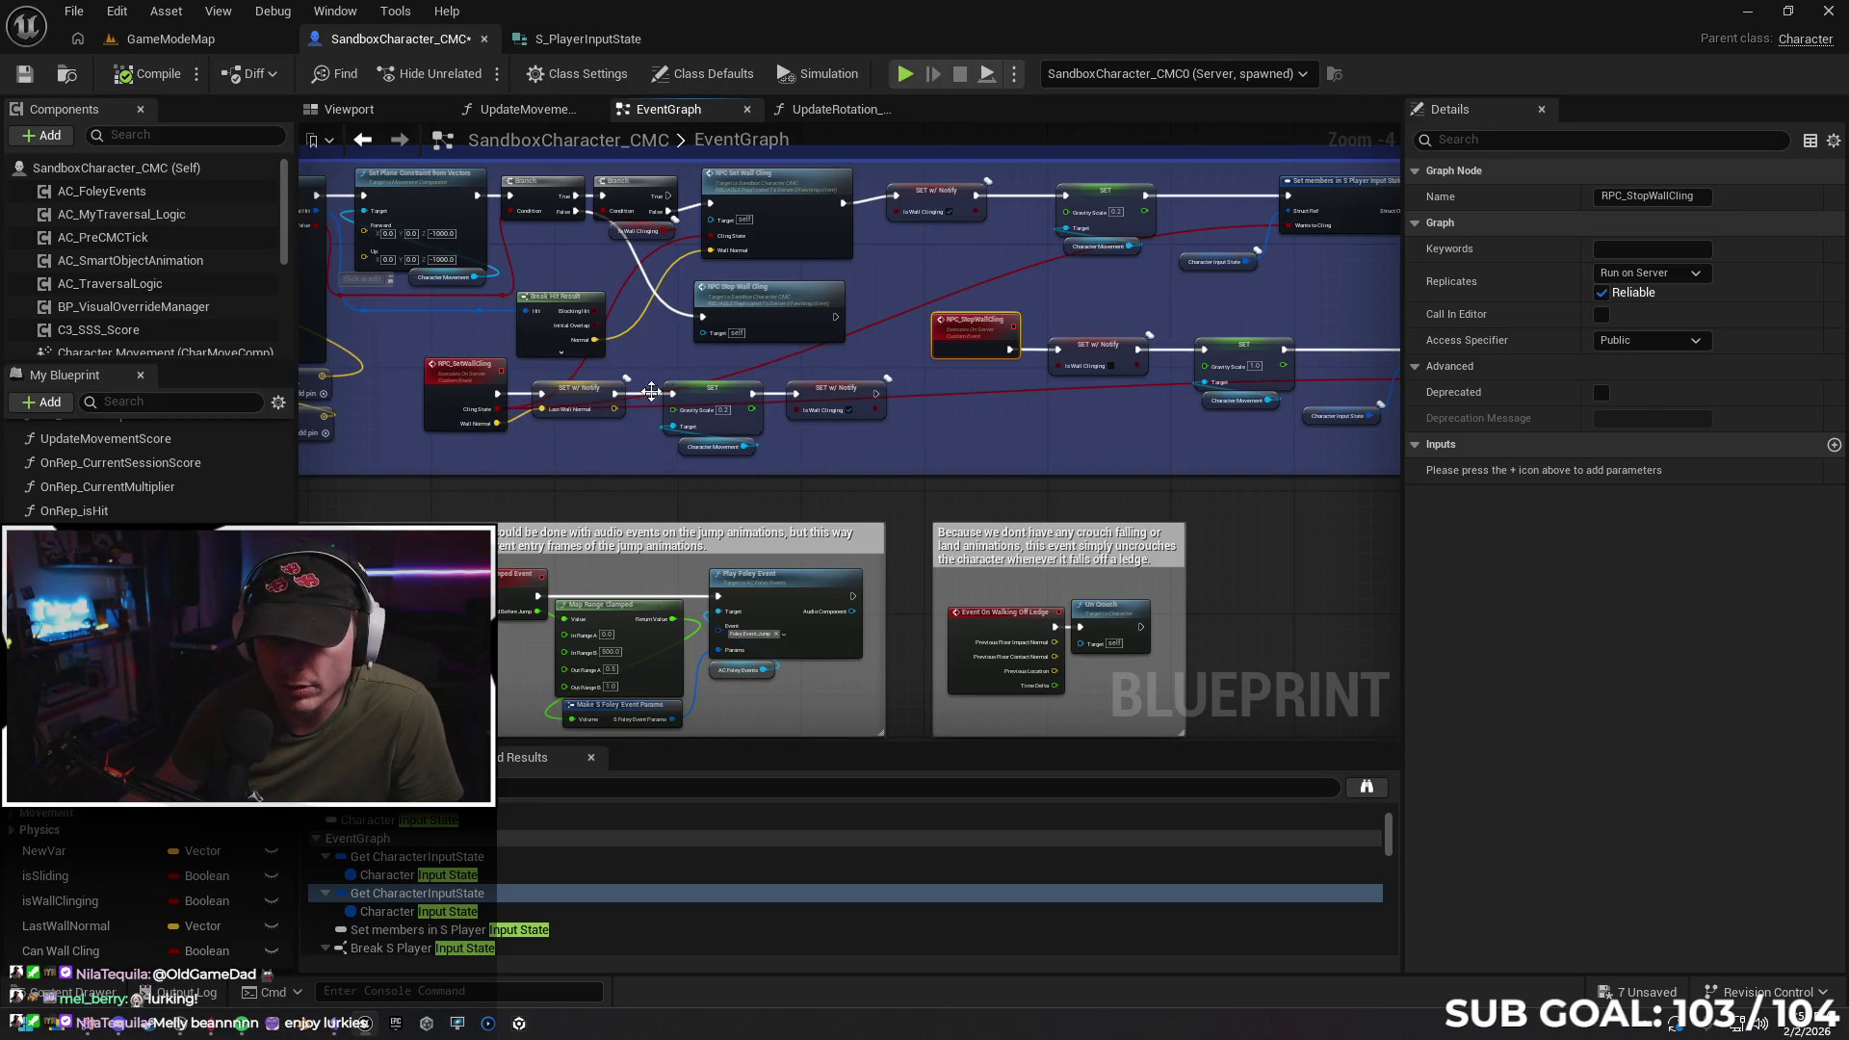
key("ctrl+z")
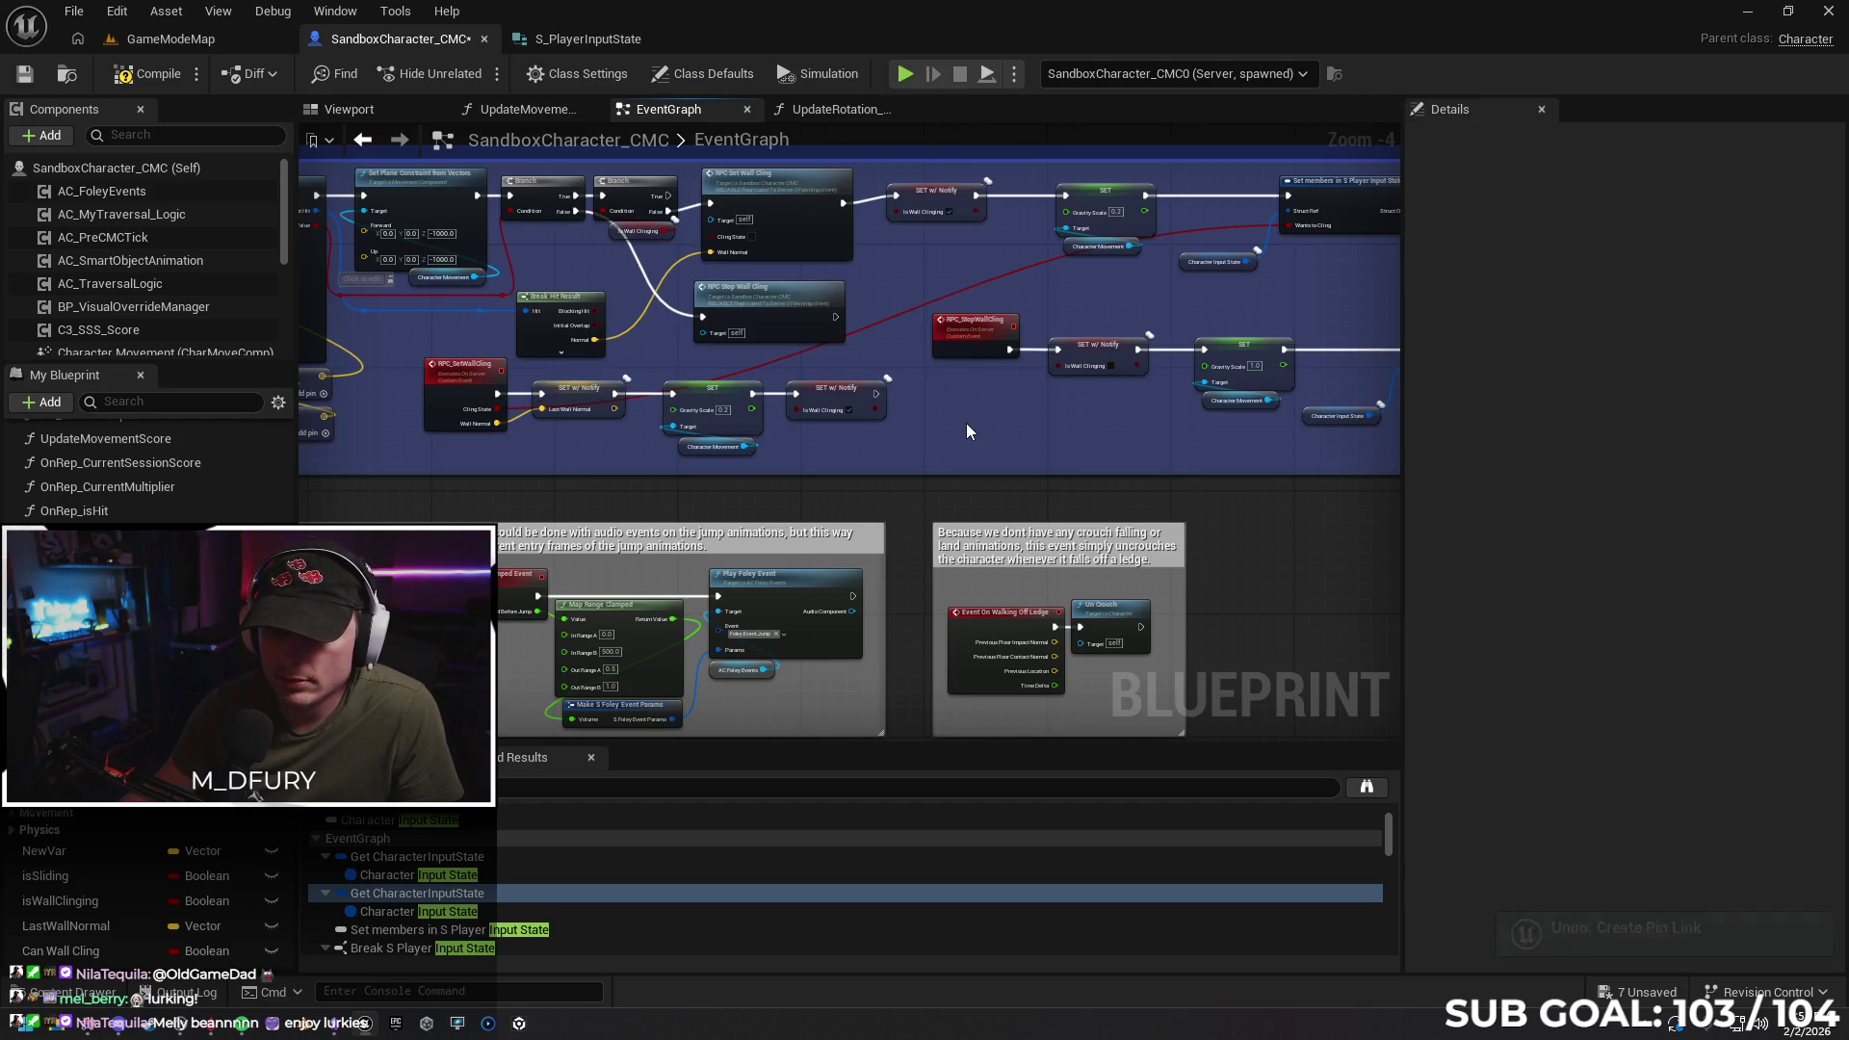
key("ctrl+z")
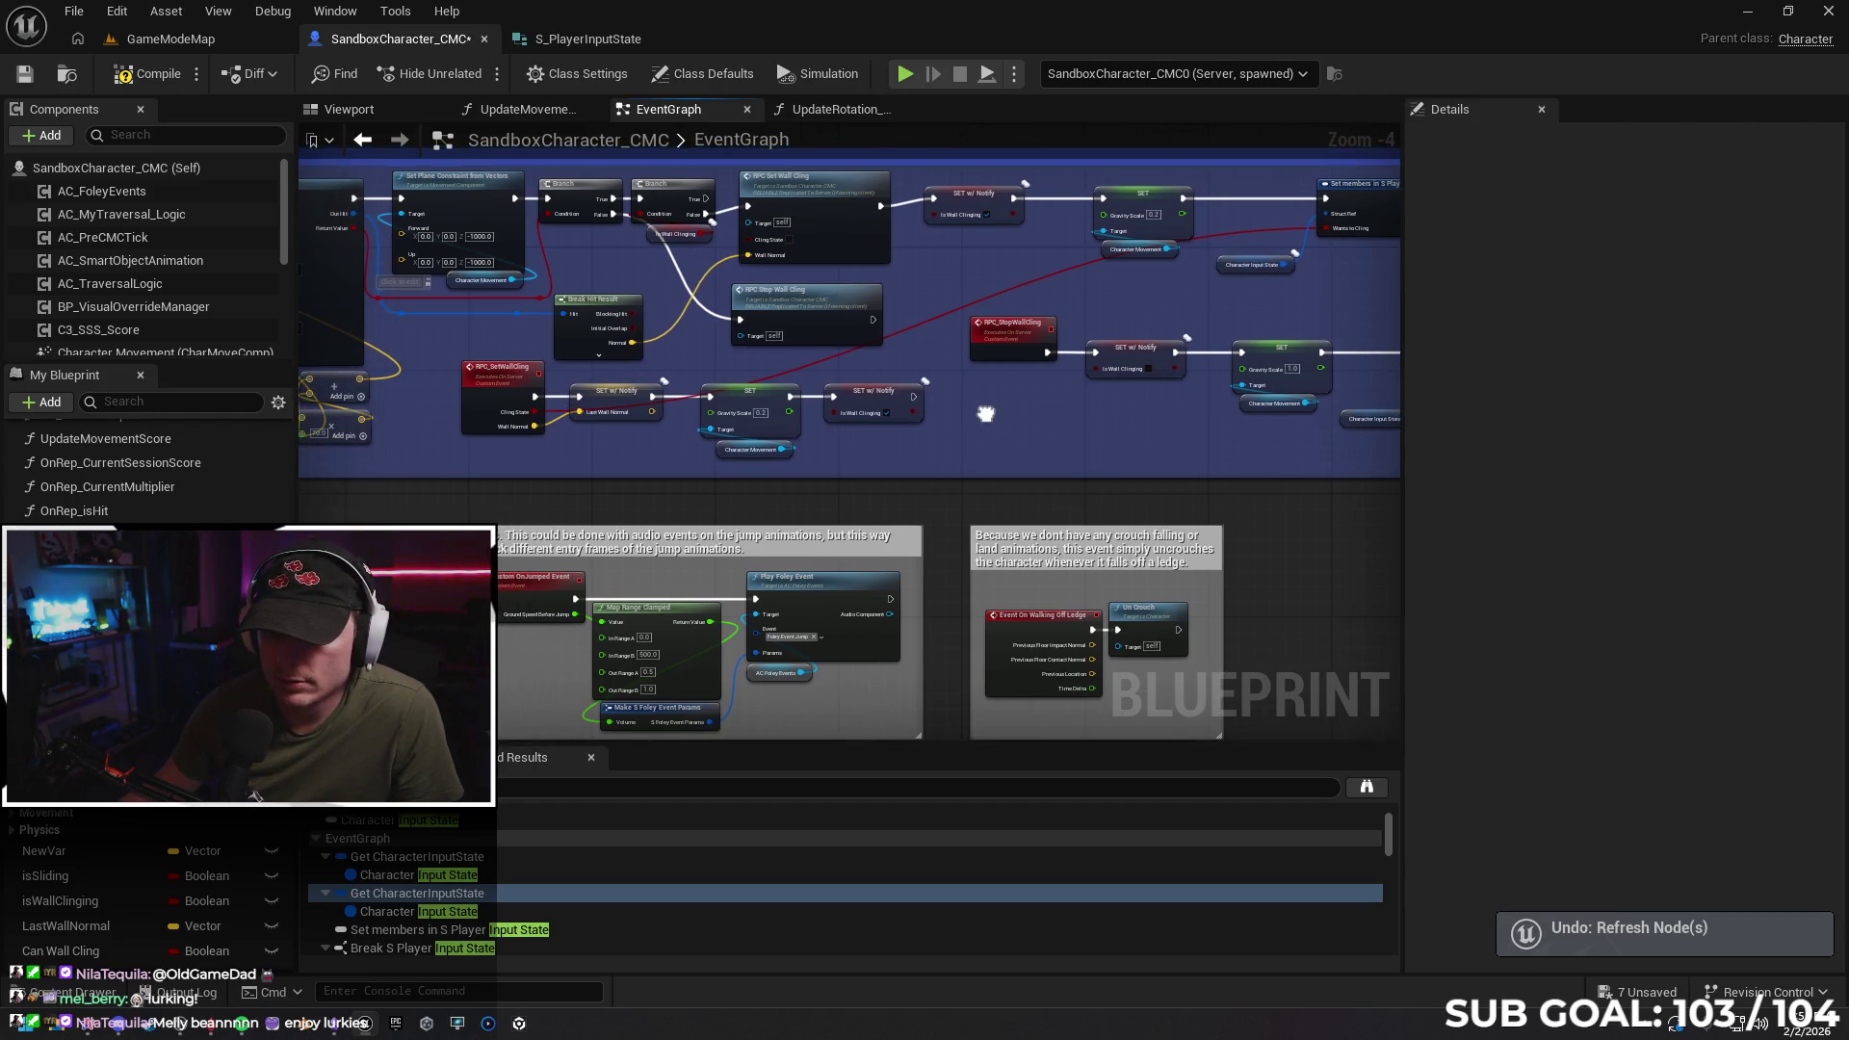
left_click_drag(907, 328, 909, 330)
left_click(859, 457)
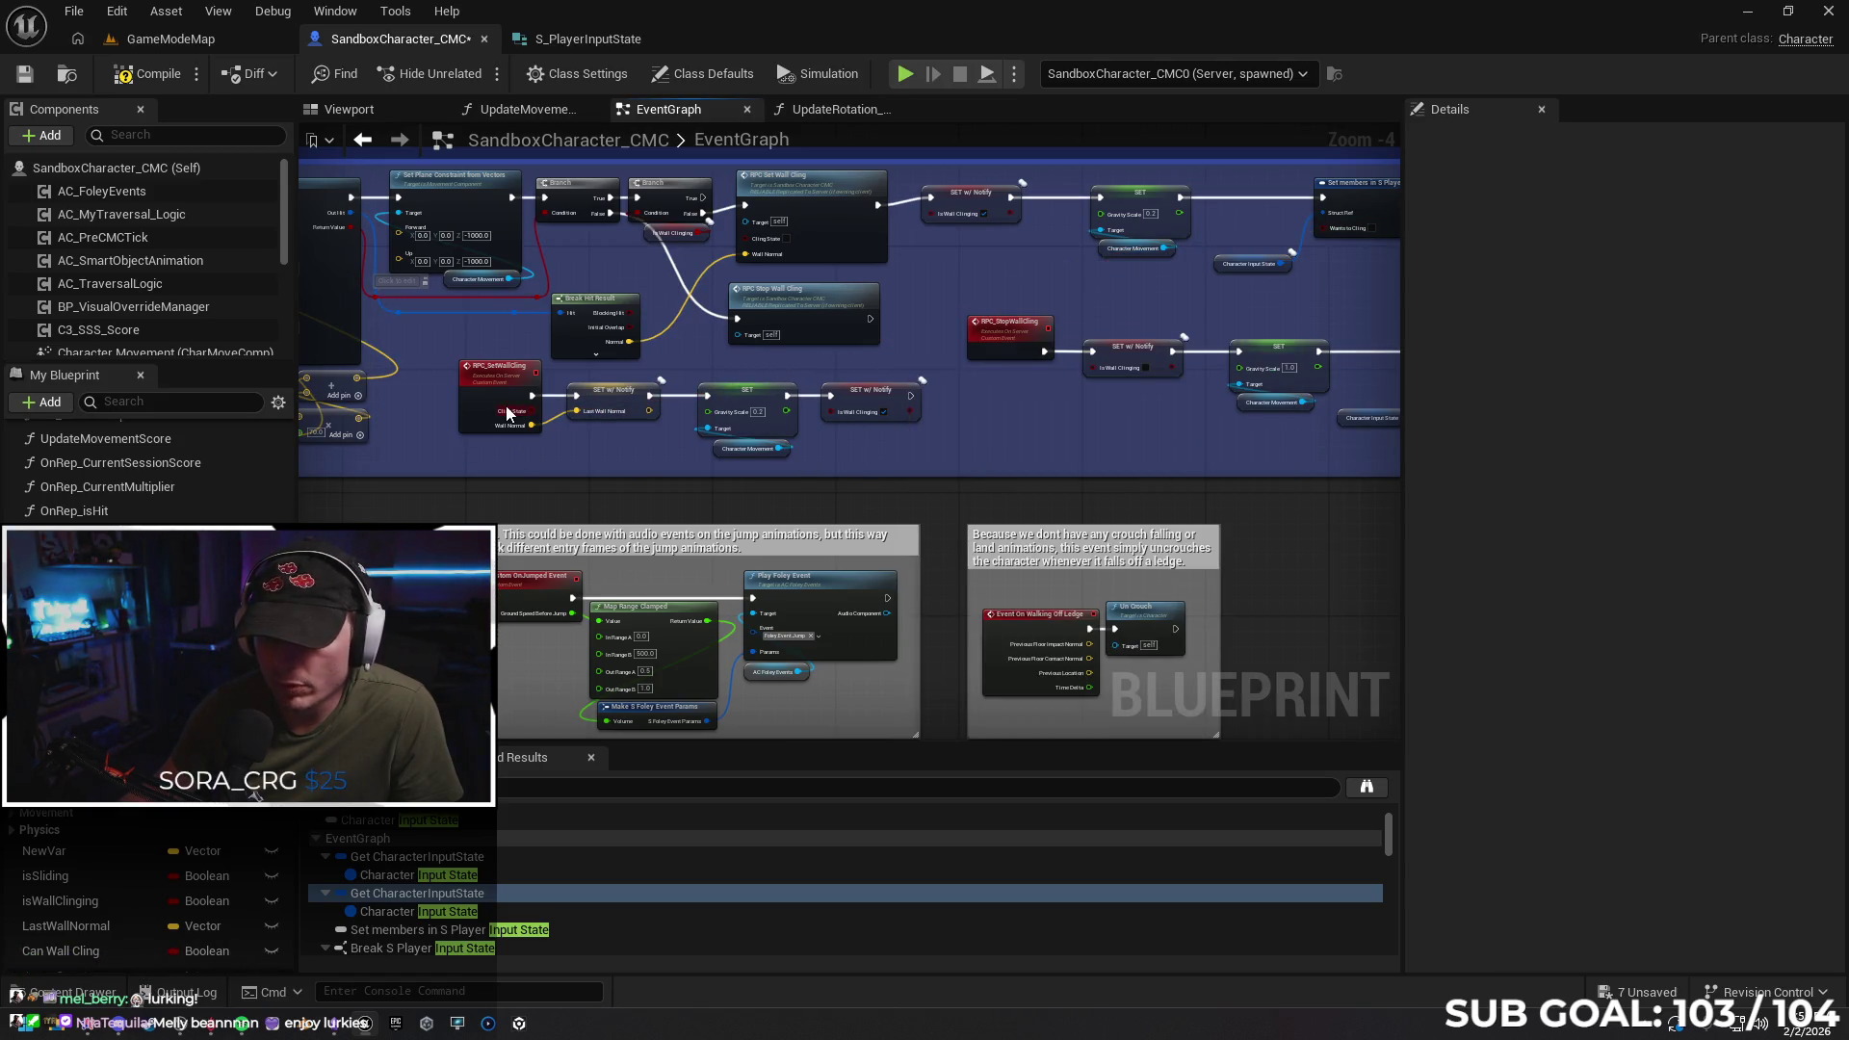
left_click(508, 414)
left_click_drag(893, 432, 905, 442)
left_click(892, 344)
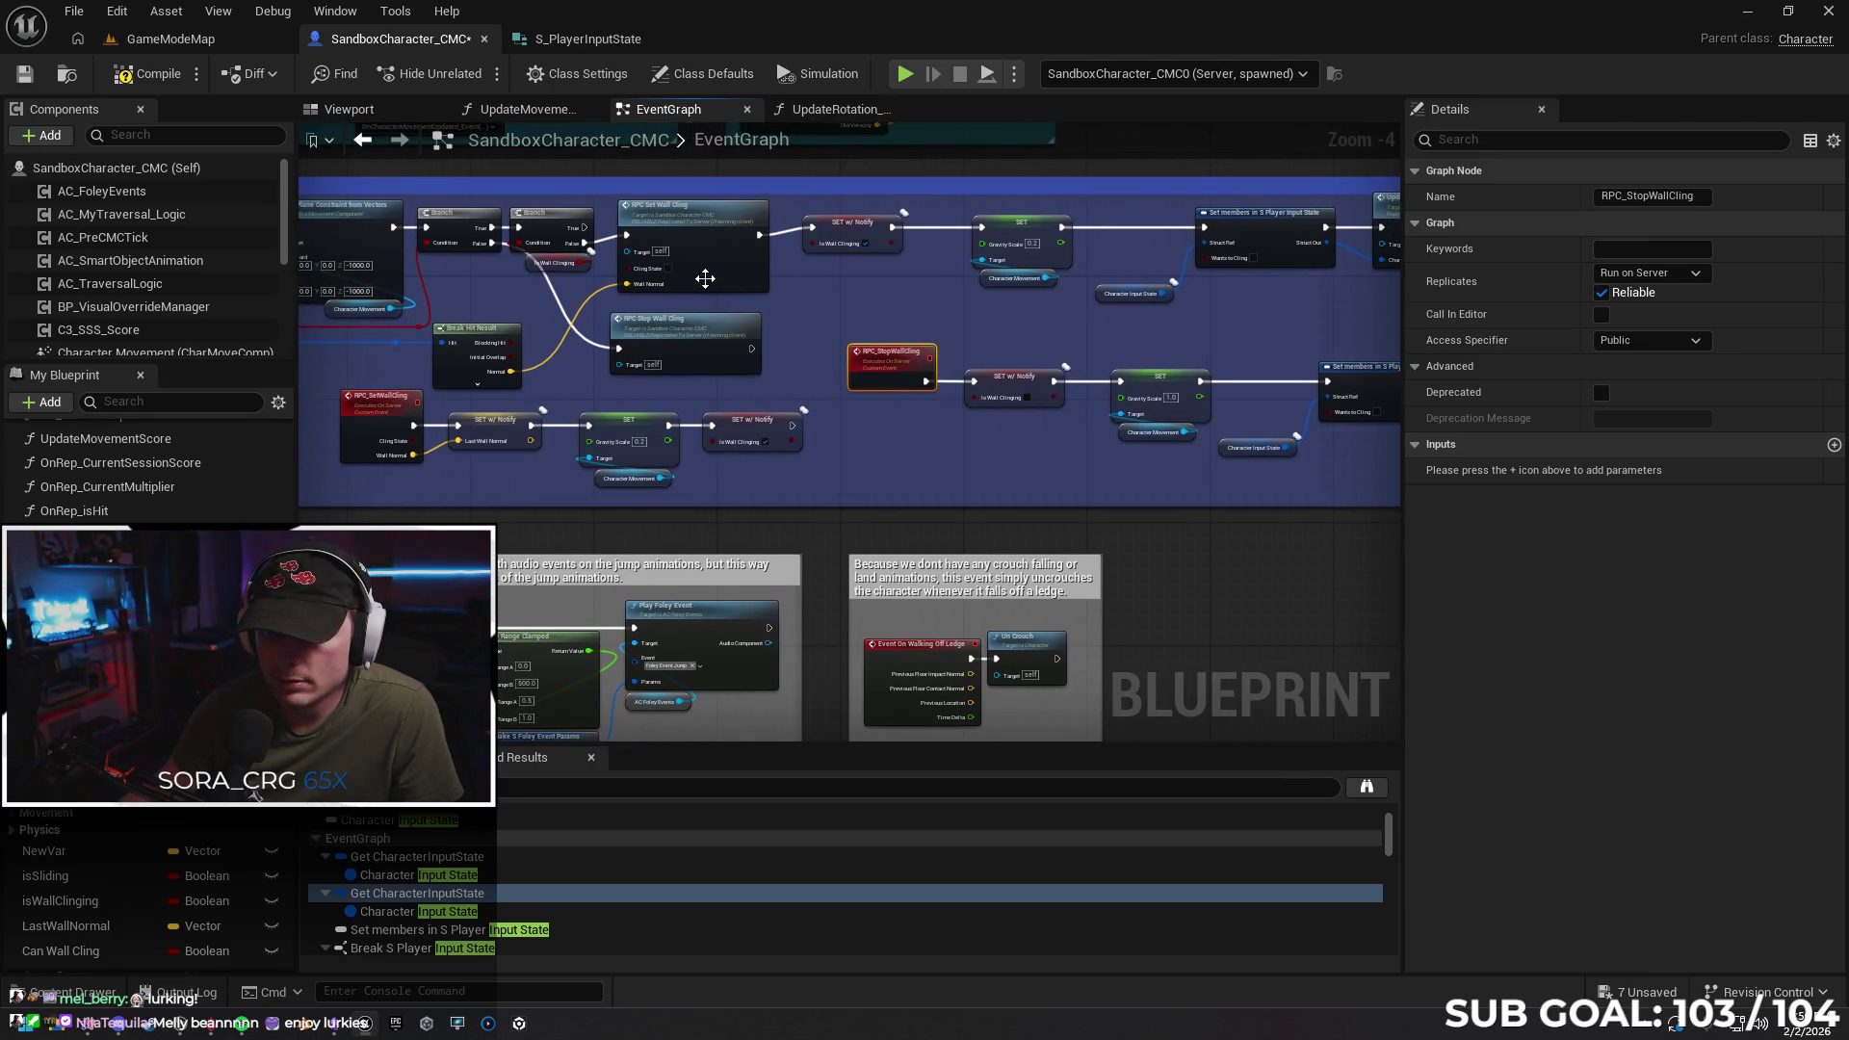
Reconnect Cling State to Wants to Cling in the Wall Cling group
mouse_move(784, 294)
left_mouse_down()
mouse_move(1169, 289)
mouse_move(1015, 410)
left_mouse_up()
mouse_move(851, 389)
left_mouse_down()
mouse_move(661, 432)
mouse_move(299, 427)
left_mouse_up()
left_click_drag(860, 422, 695, 507)
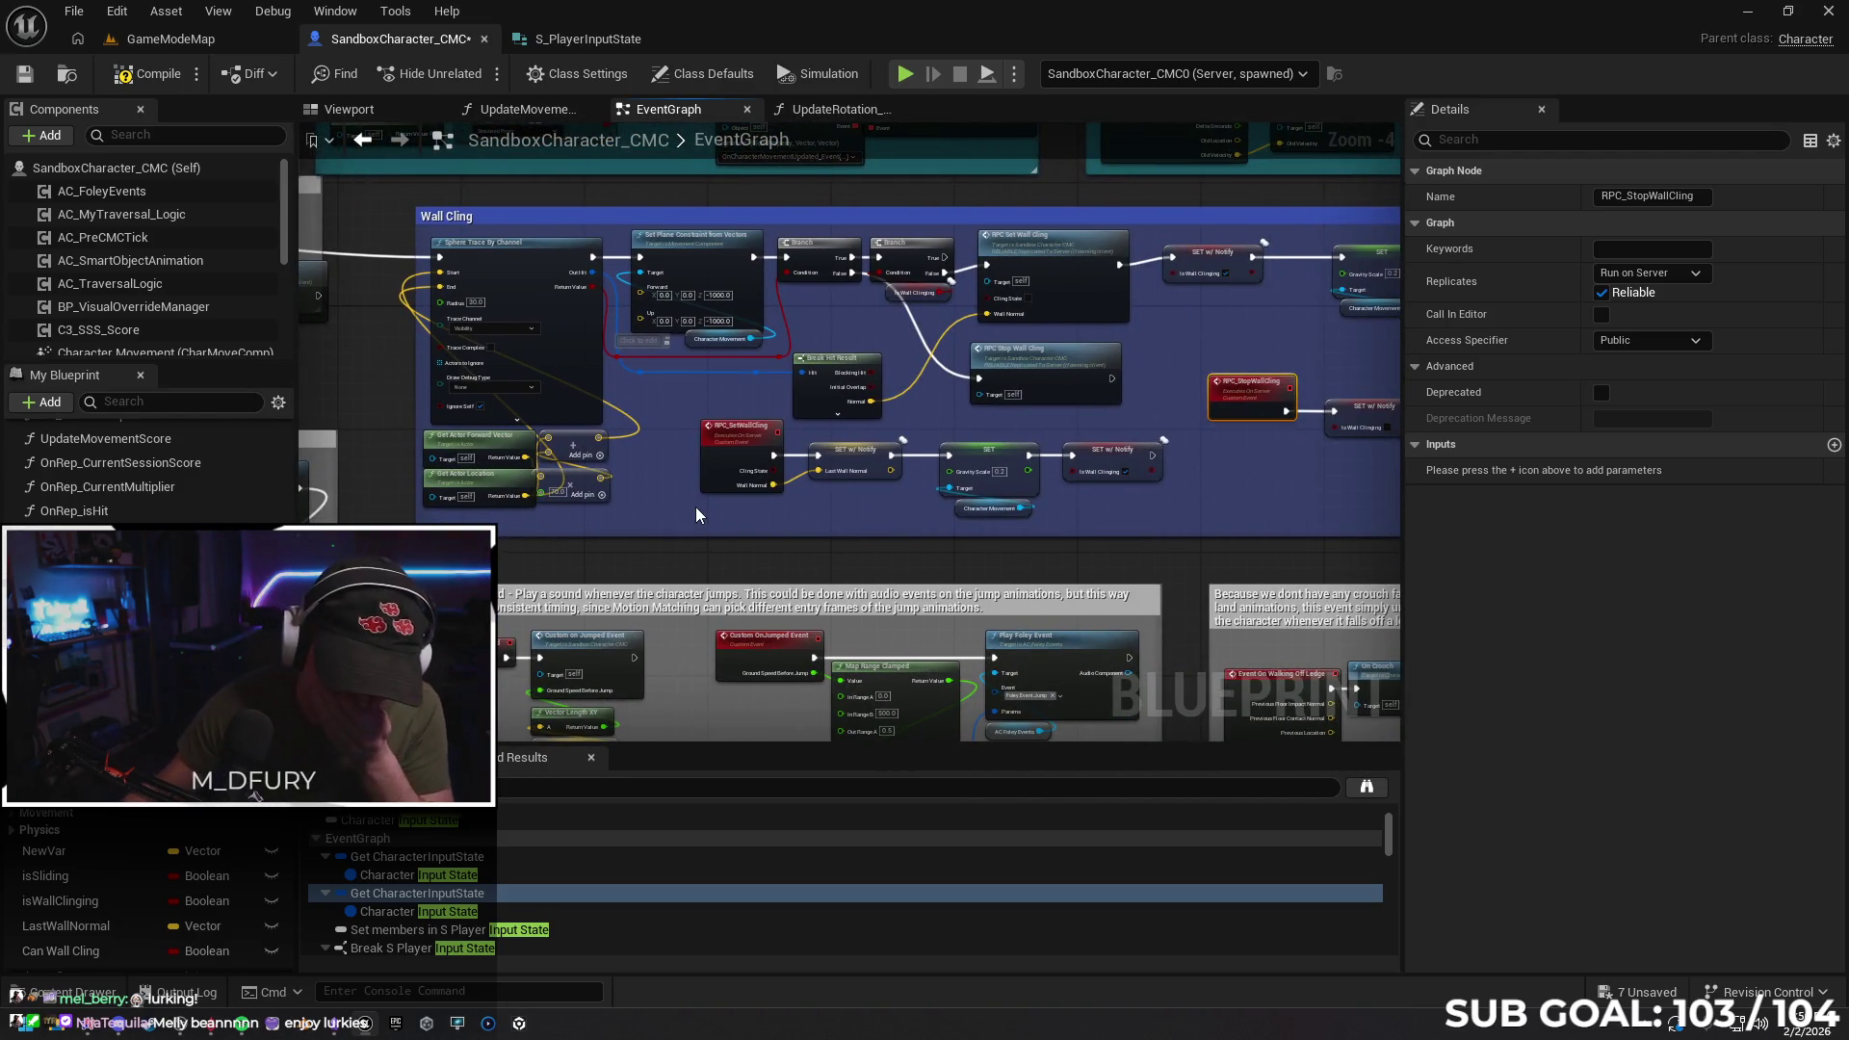
left_click_drag(806, 529, 615, 522)
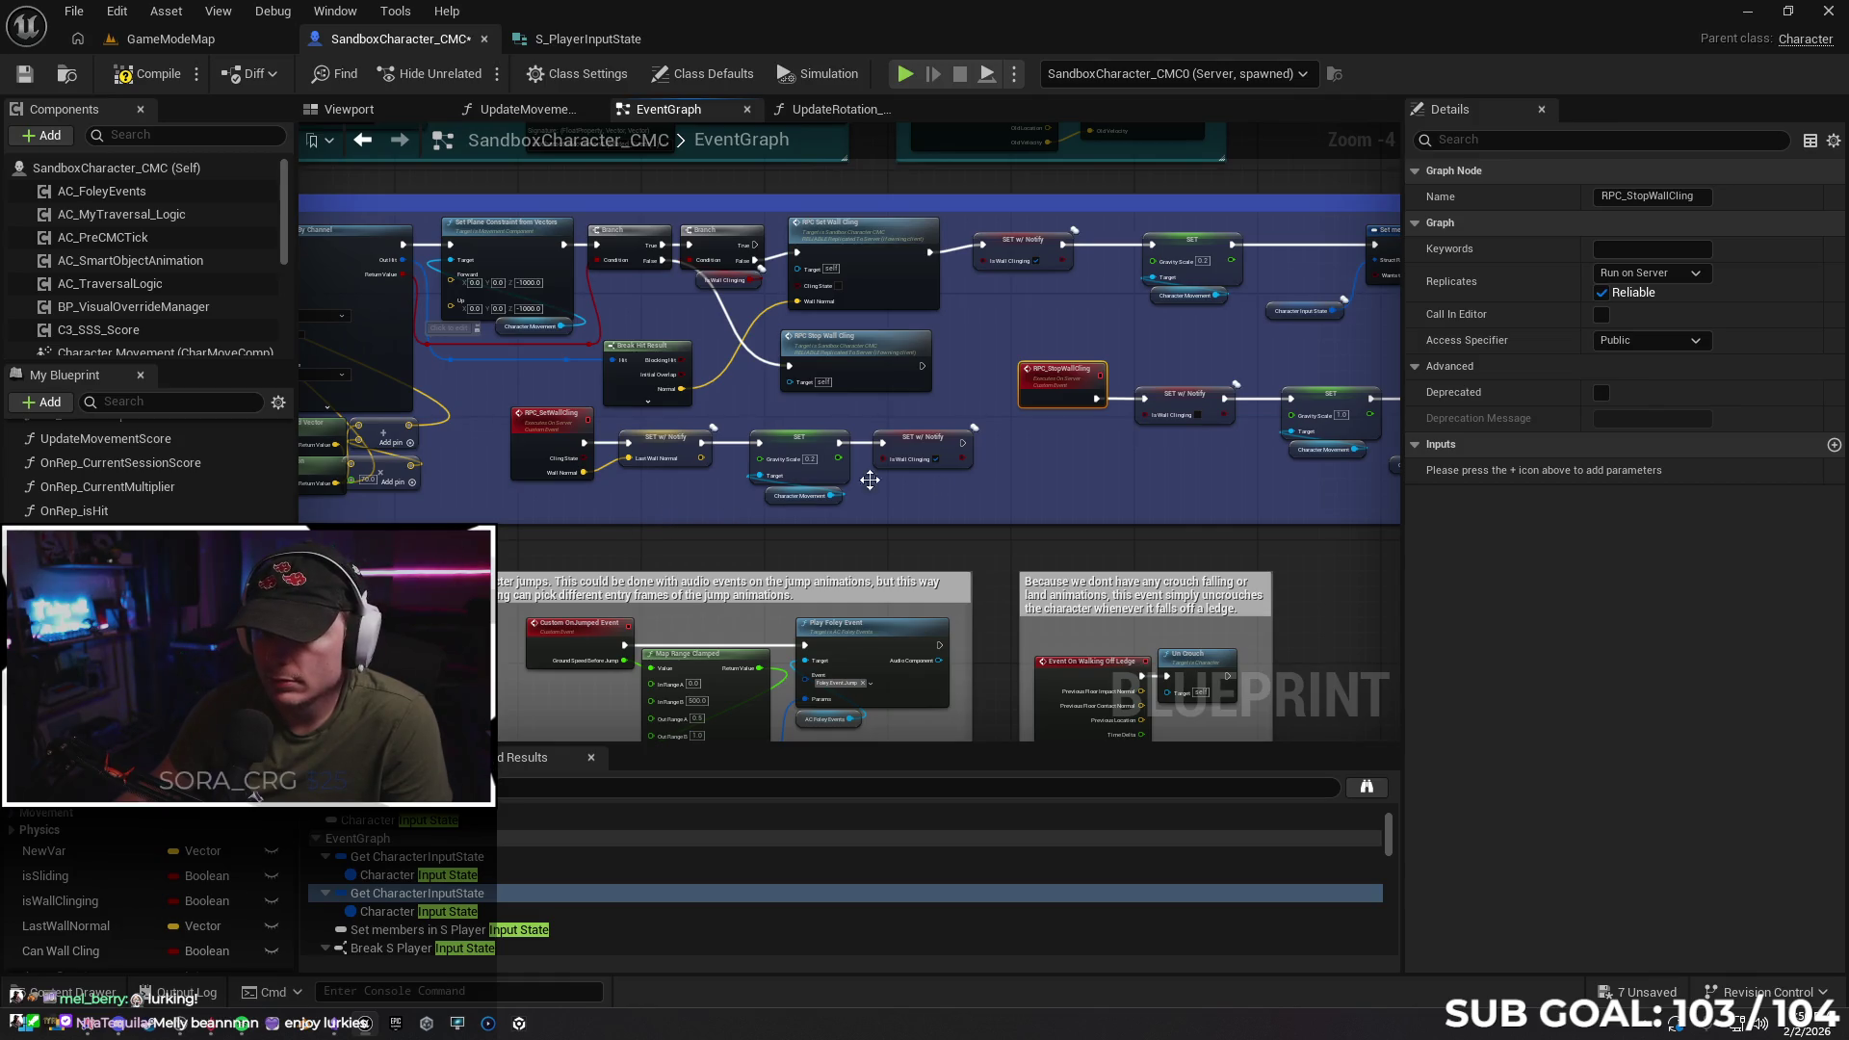
left_click_drag(1003, 476, 876, 484)
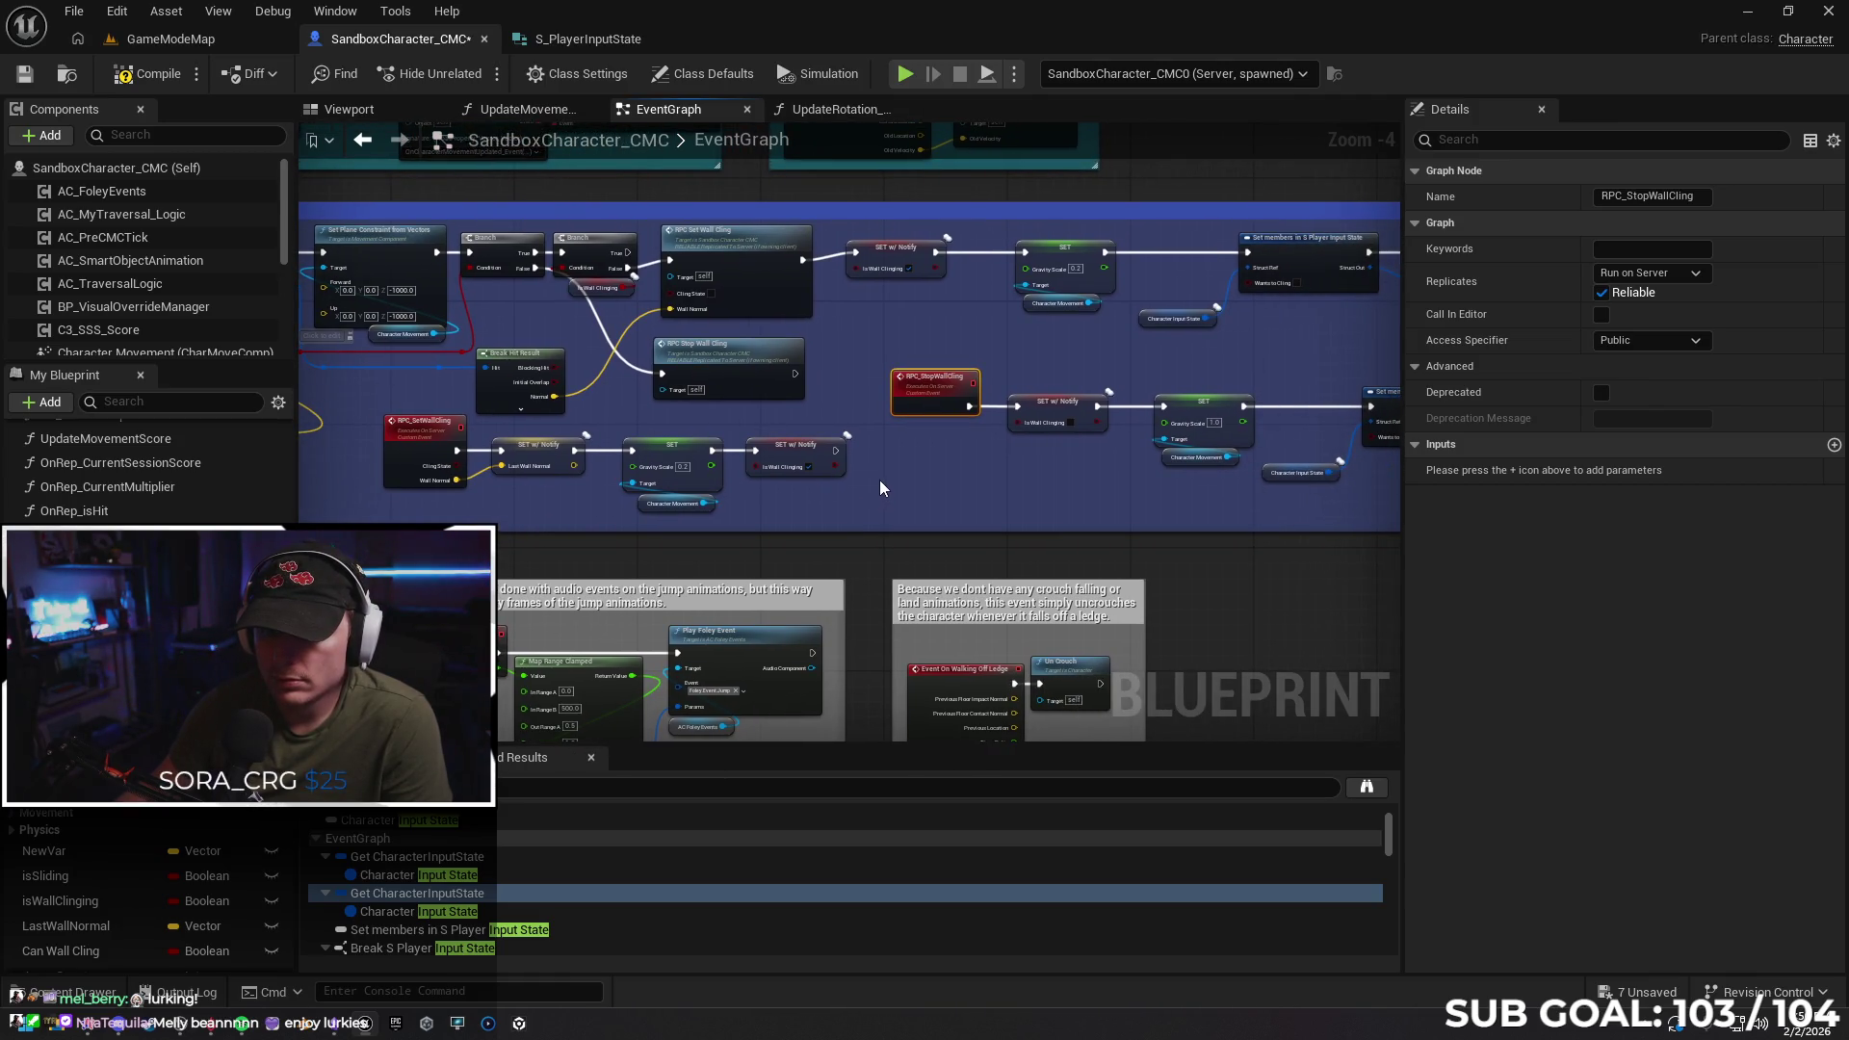
left_click_drag(965, 487, 846, 500)
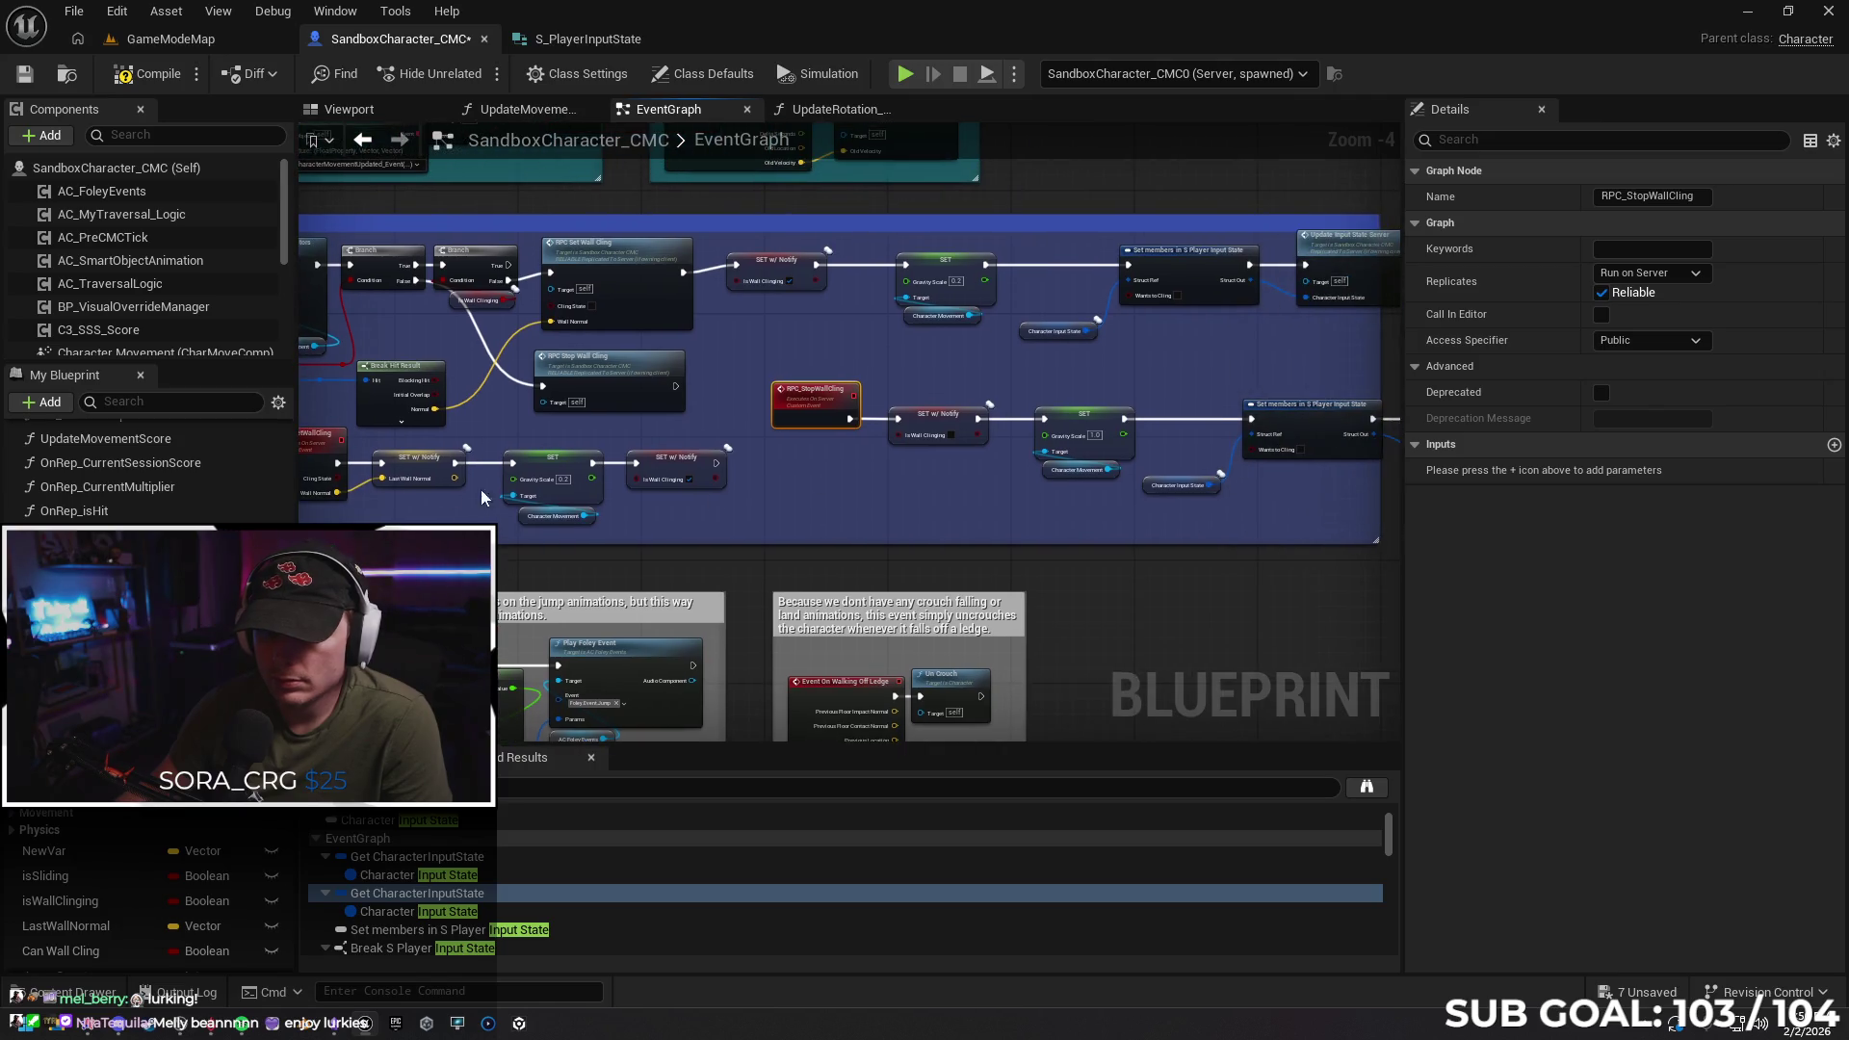
mouse_move(339, 484)
left_mouse_down()
mouse_move(934, 370)
mouse_move(1135, 300)
mouse_move(1002, 350)
mouse_move(927, 345)
left_mouse_up()
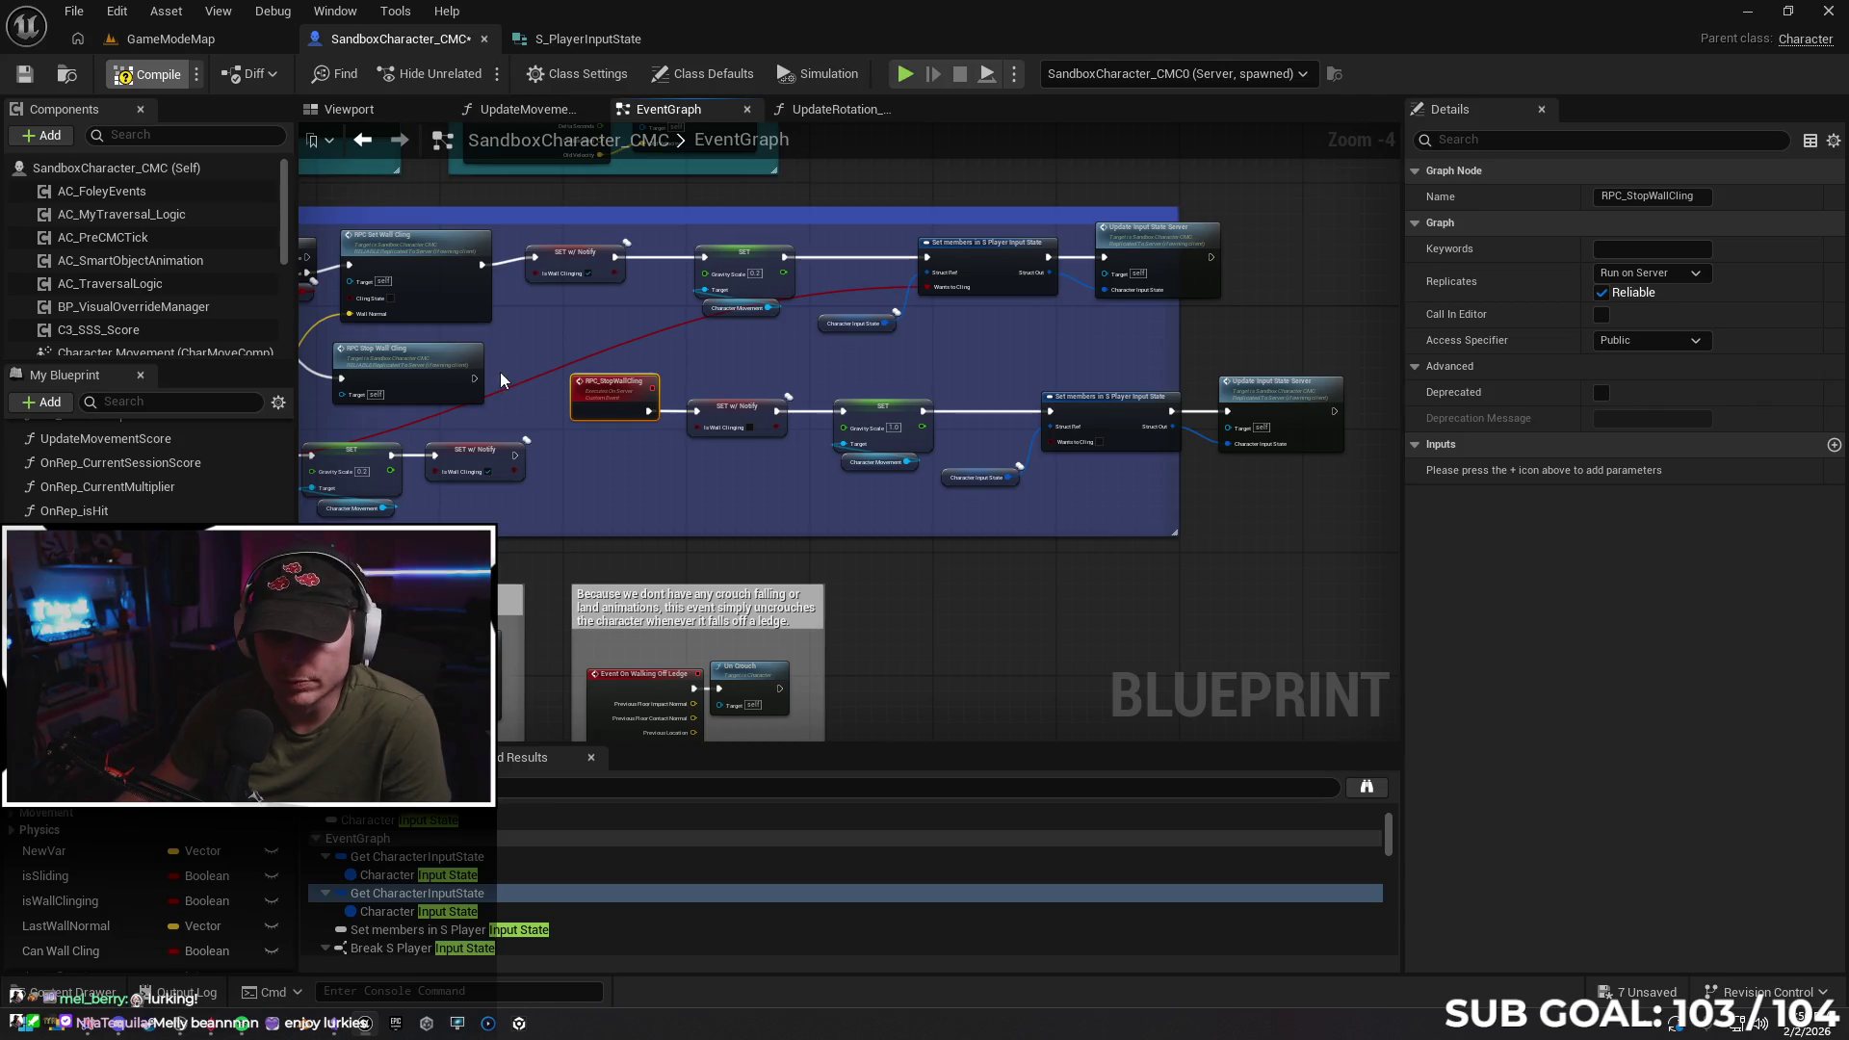
Box-select the three input-state update nodes, Set members and Update Input State Server
scroll(524, 336, "down", 3)
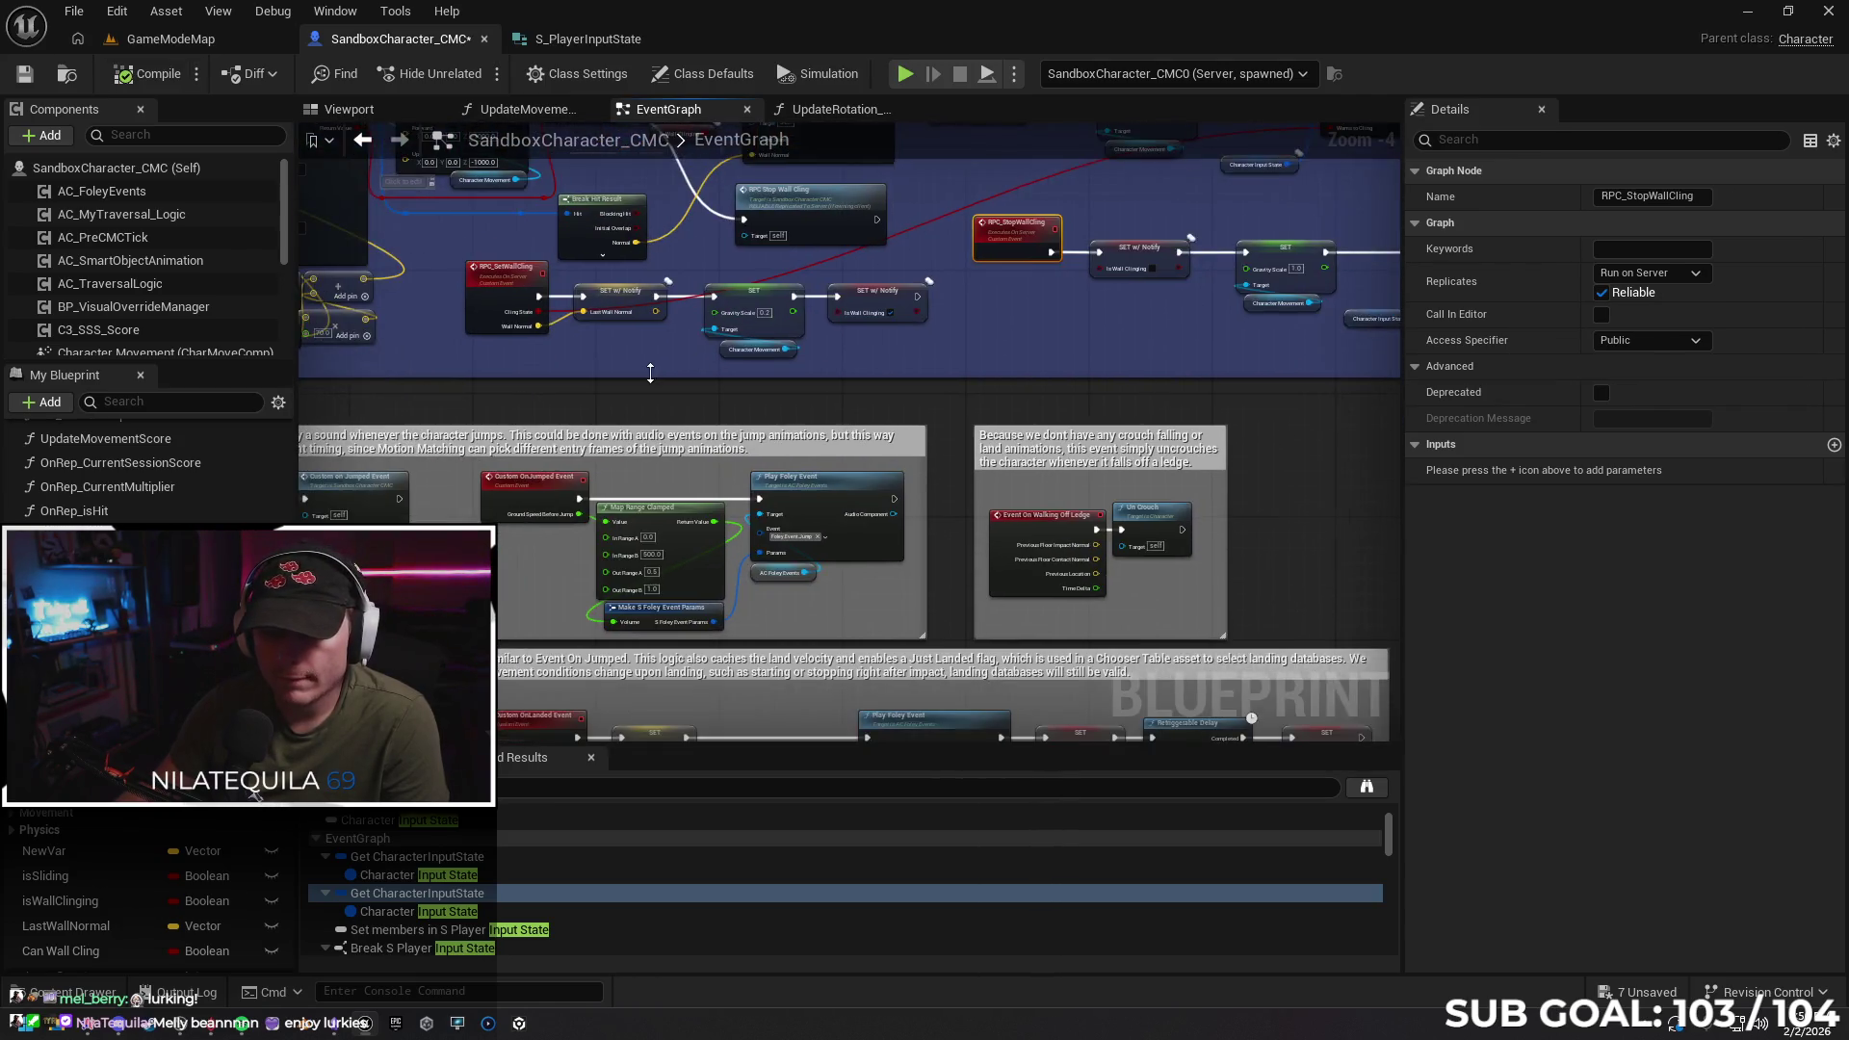
mouse_move(655, 525)
left_mouse_down()
mouse_move(763, 363)
mouse_move(839, 441)
mouse_move(780, 380)
mouse_move(594, 321)
left_mouse_up()
scroll(840, 449, "up", 3)
mouse_move(877, 327)
left_mouse_down()
mouse_move(751, 327)
mouse_move(697, 351)
left_mouse_up()
scroll(771, 351, "down", 3)
scroll(975, 279, "up", 4)
mouse_move(789, 576)
left_mouse_down()
mouse_move(830, 472)
mouse_move(782, 435)
mouse_move(1055, 373)
left_mouse_up()
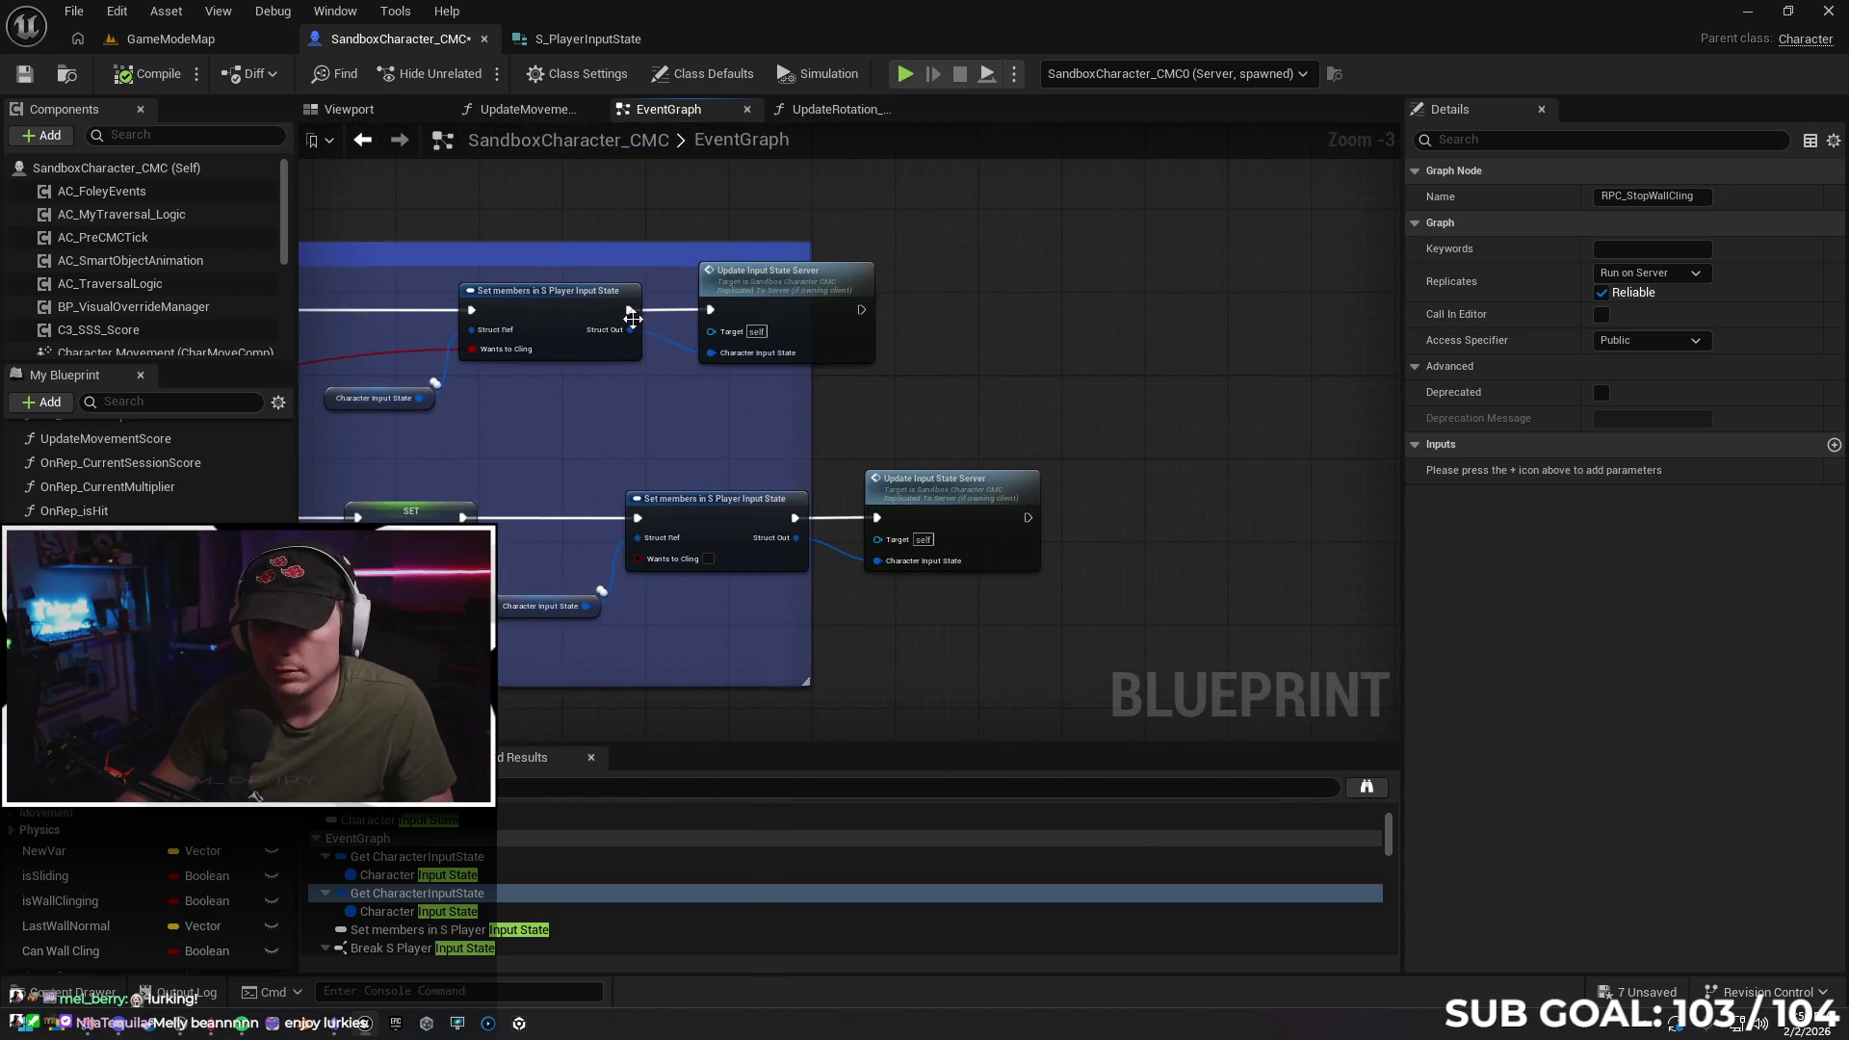
left_click(343, 251)
mouse_move(343, 250)
left_mouse_down()
mouse_move(825, 378)
mouse_move(803, 429)
left_mouse_up()
left_click(990, 343)
mouse_move(372, 280)
left_mouse_down()
mouse_move(691, 426)
mouse_move(753, 428)
left_mouse_up()
Paste the input-state update nodes beside Wall Jump and bring up S_PlayerInputState
scroll(878, 461, "down", 2)
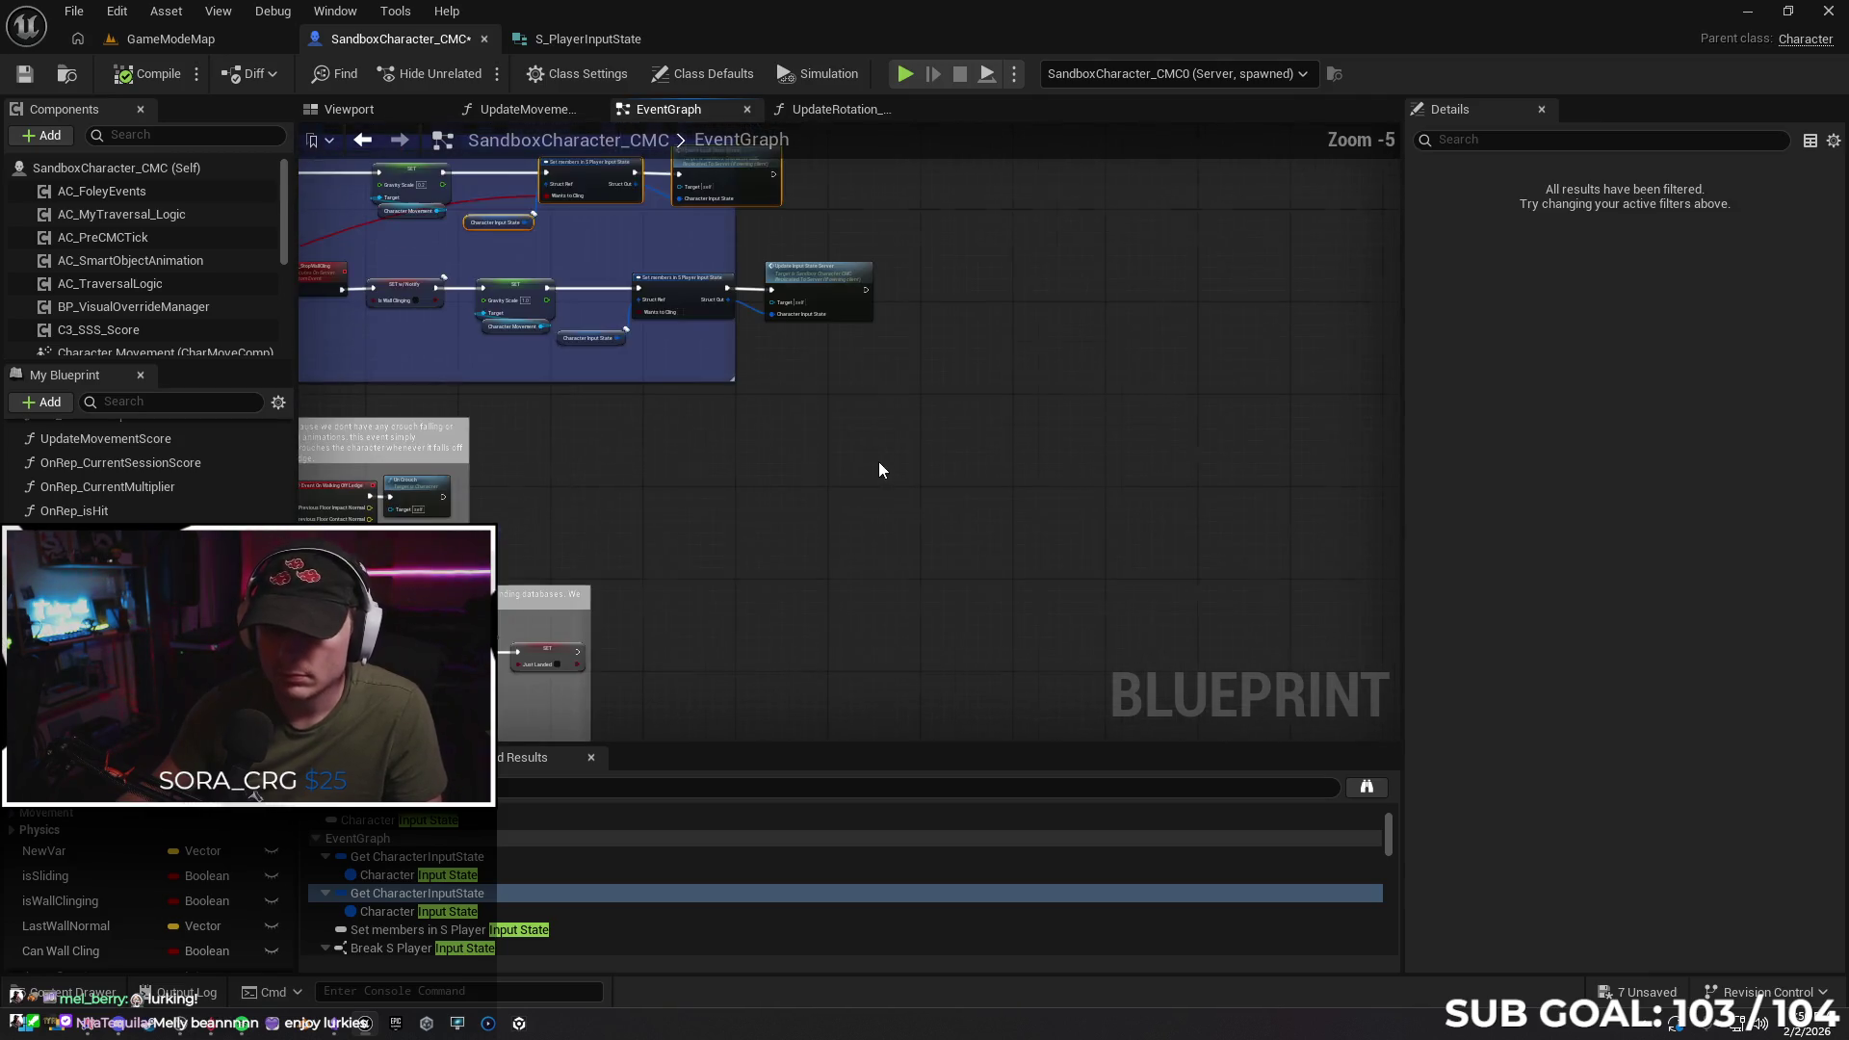
left_click(892, 438)
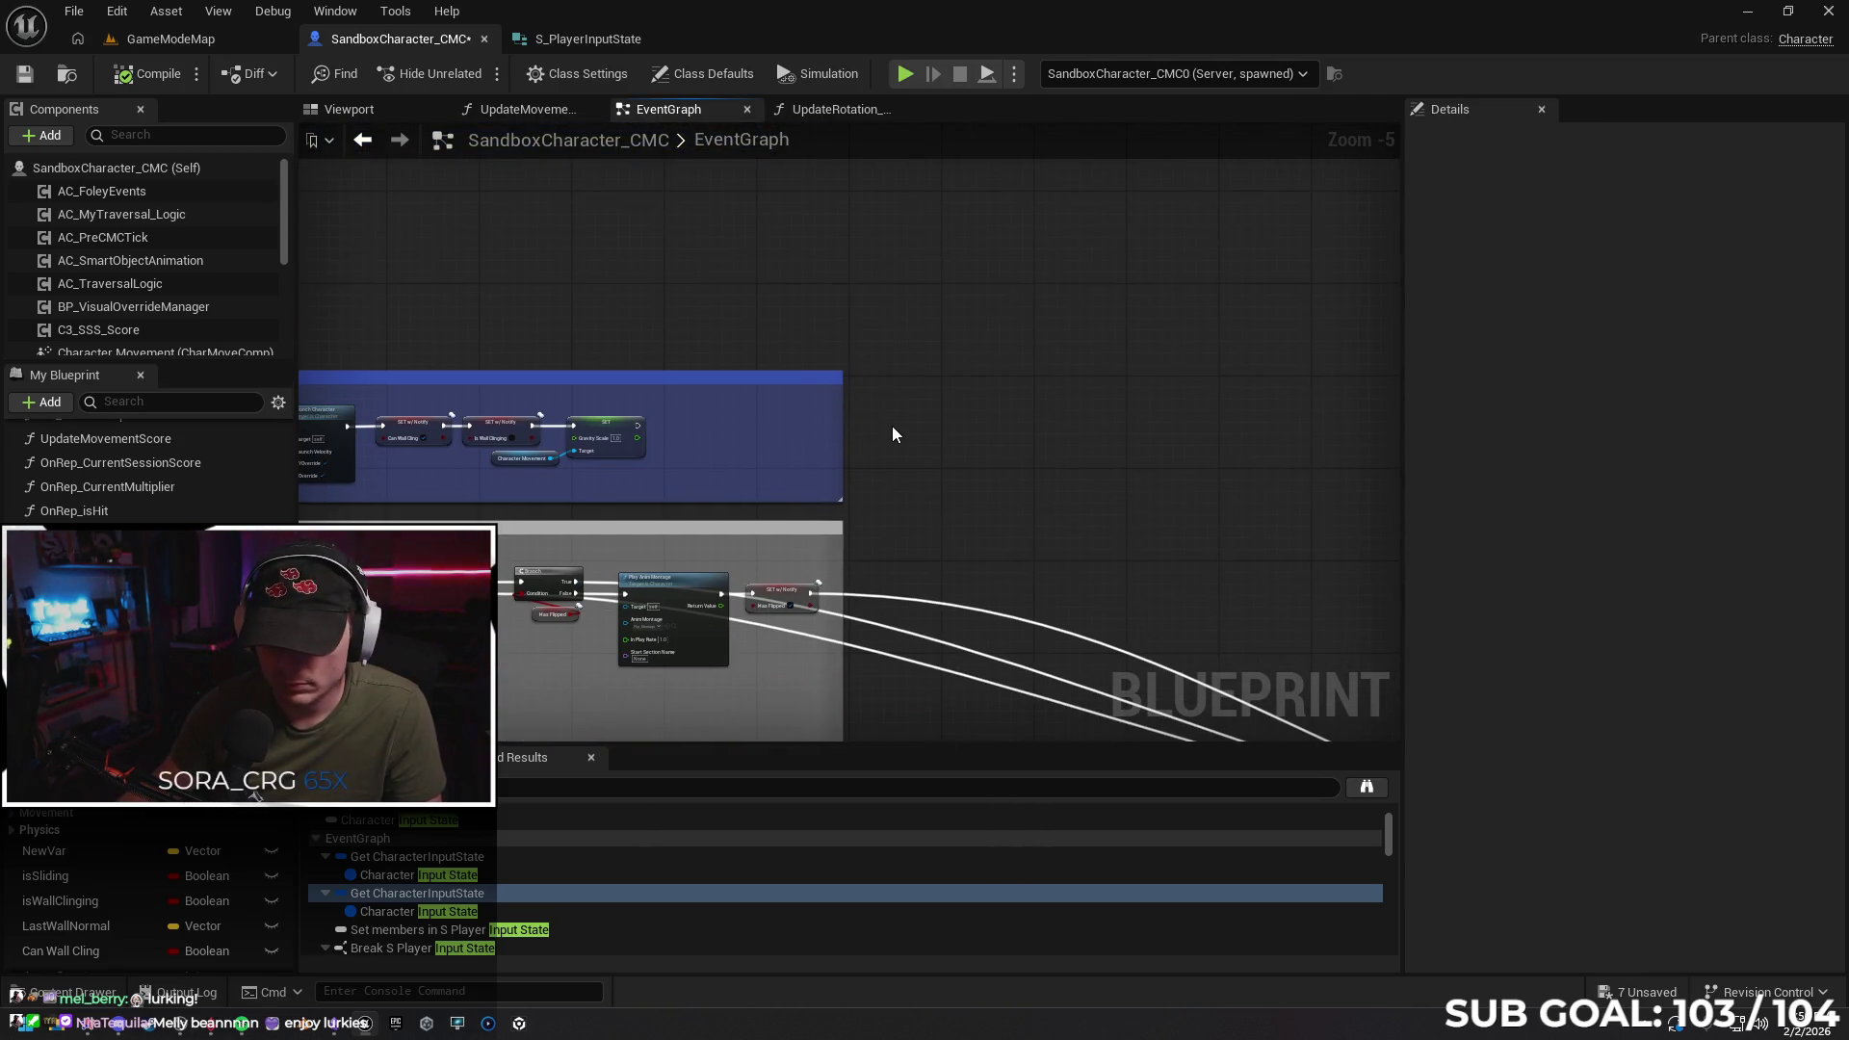
key("ctrl+v")
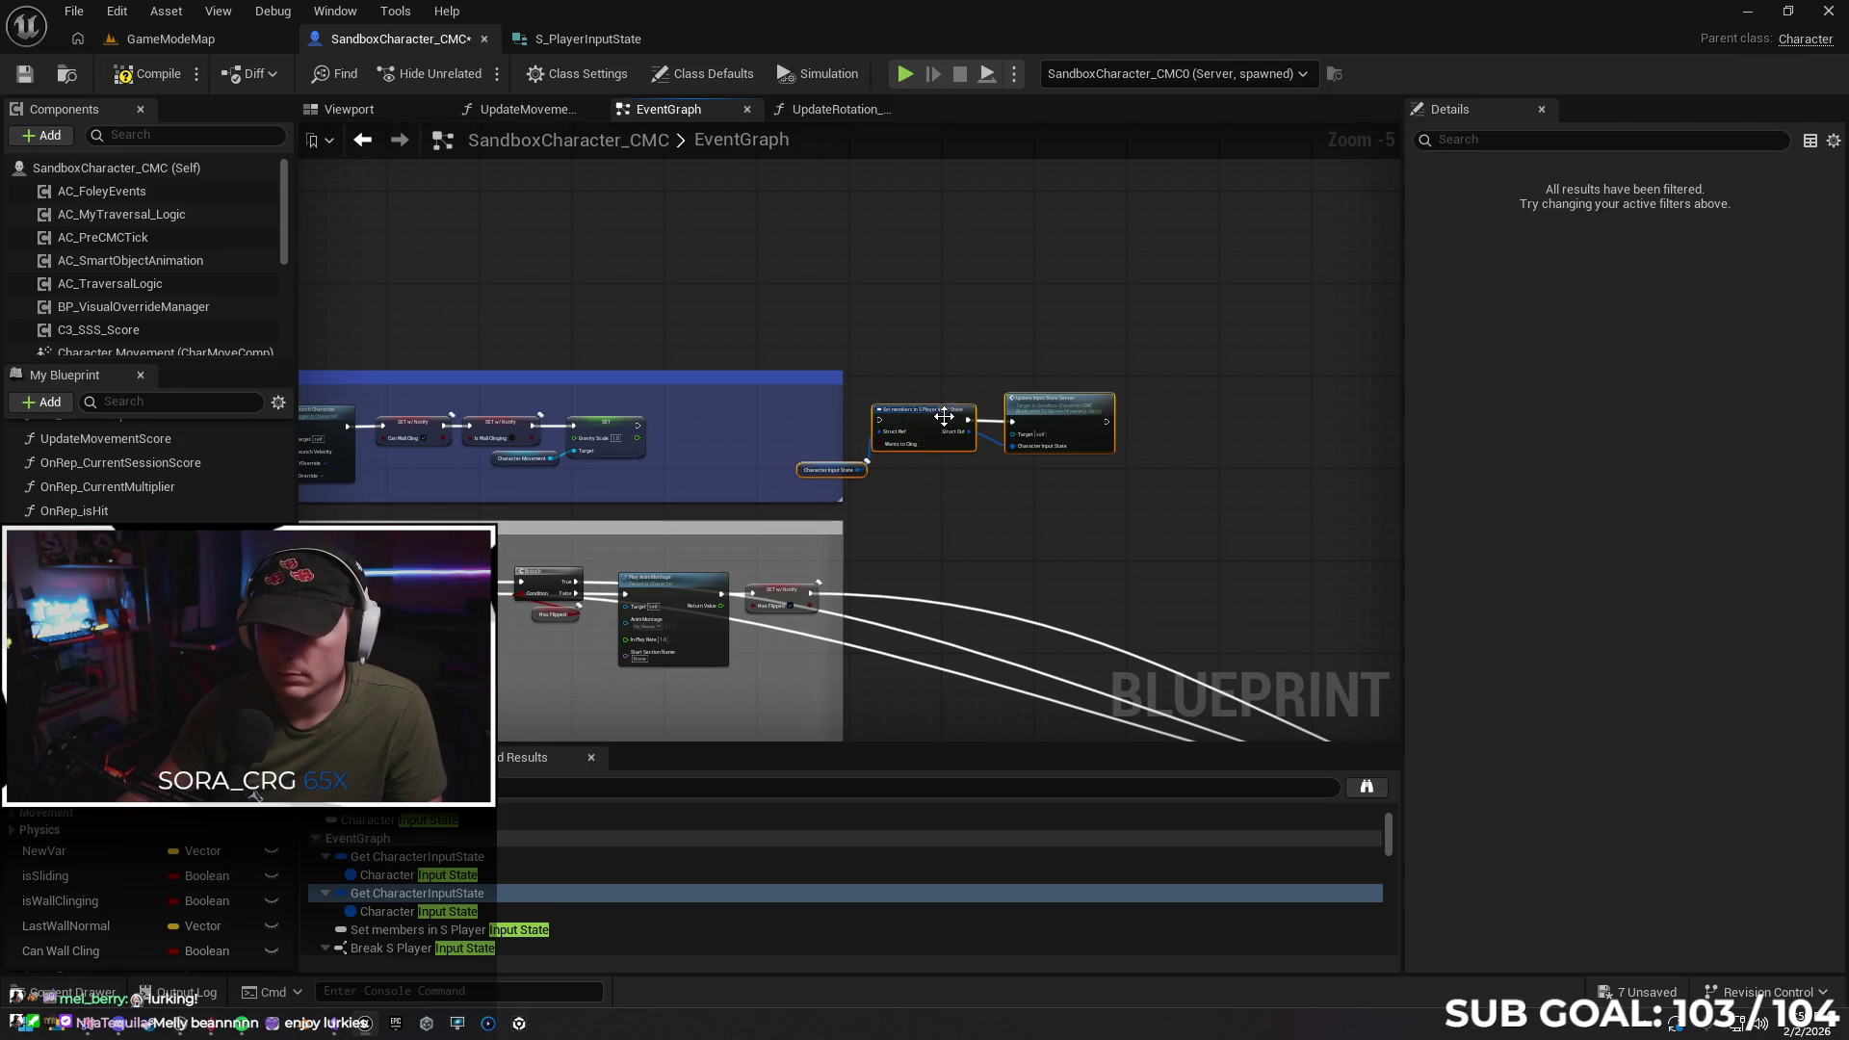
left_click(587, 39)
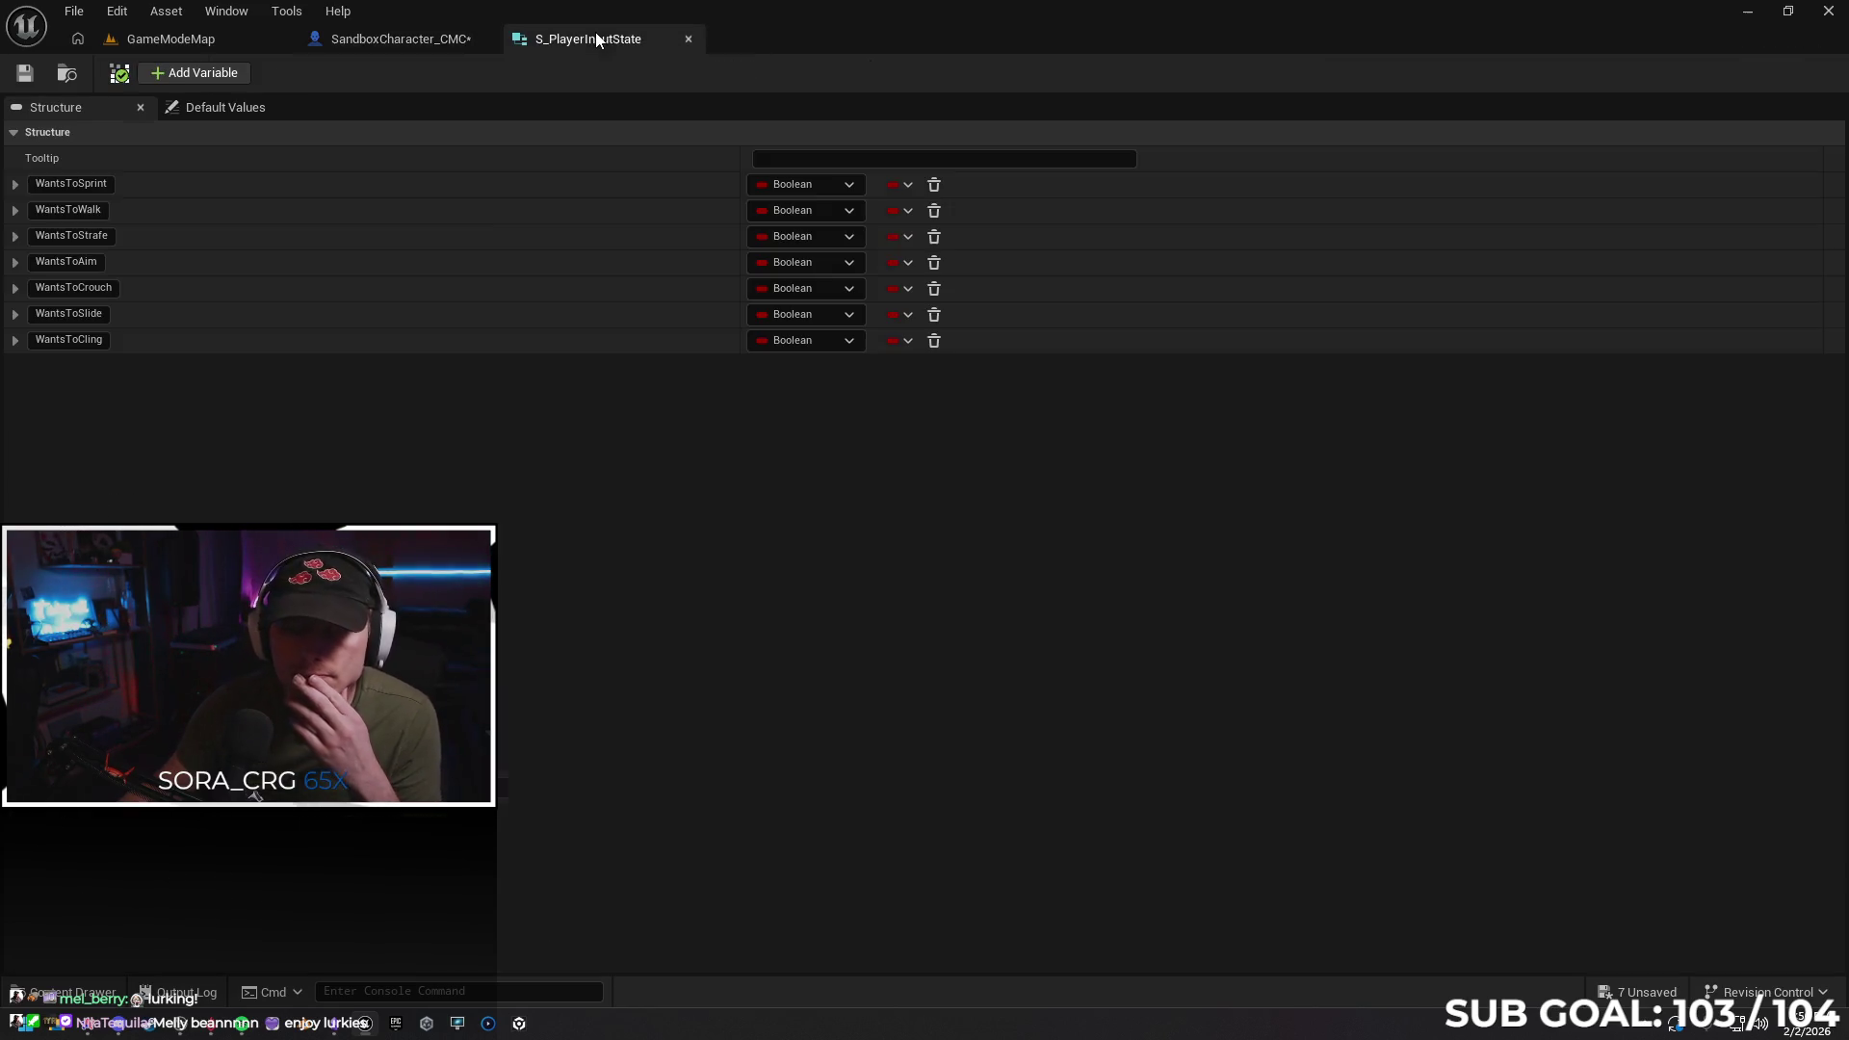
Add a Boolean member named WantsToWall to S_PlayerInputState and save the struct
left_click(206, 75)
left_click(67, 366)
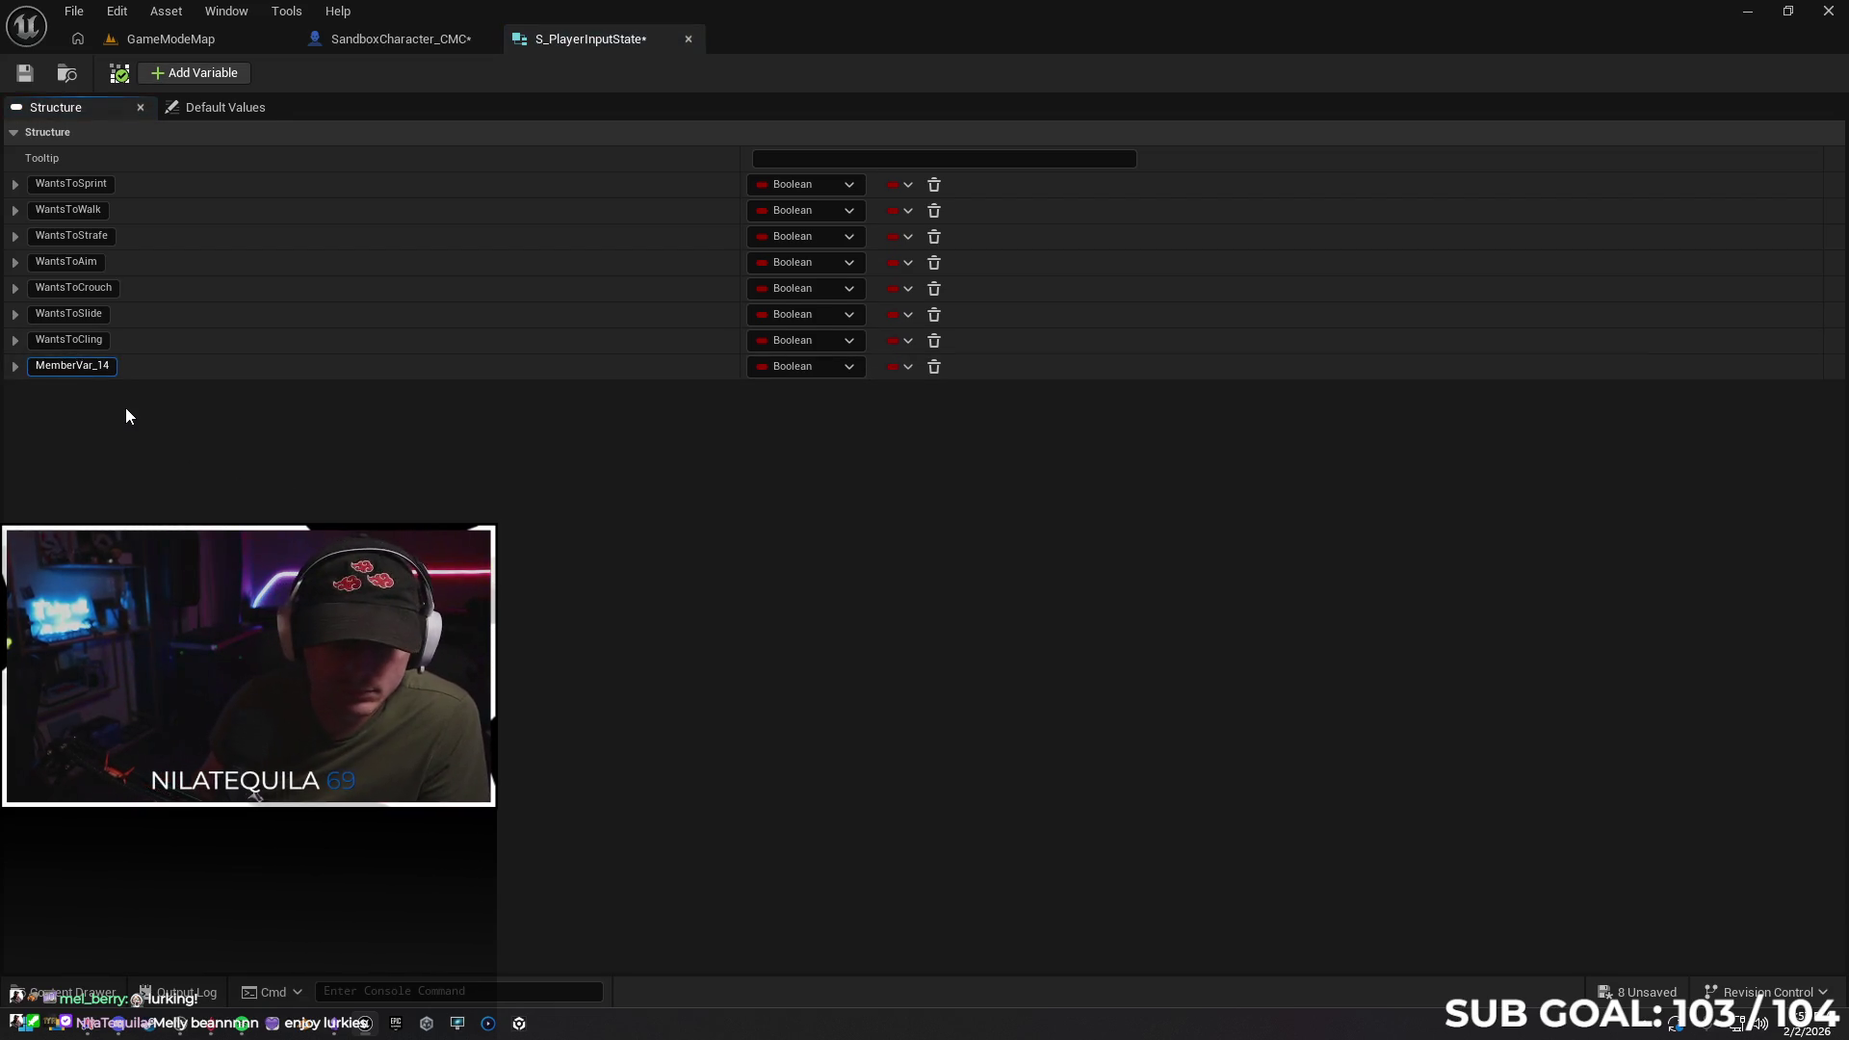
key("BackSpace")
key("BackSpace")
key("BackSpace")
key("BackSpace")
type("Wants")
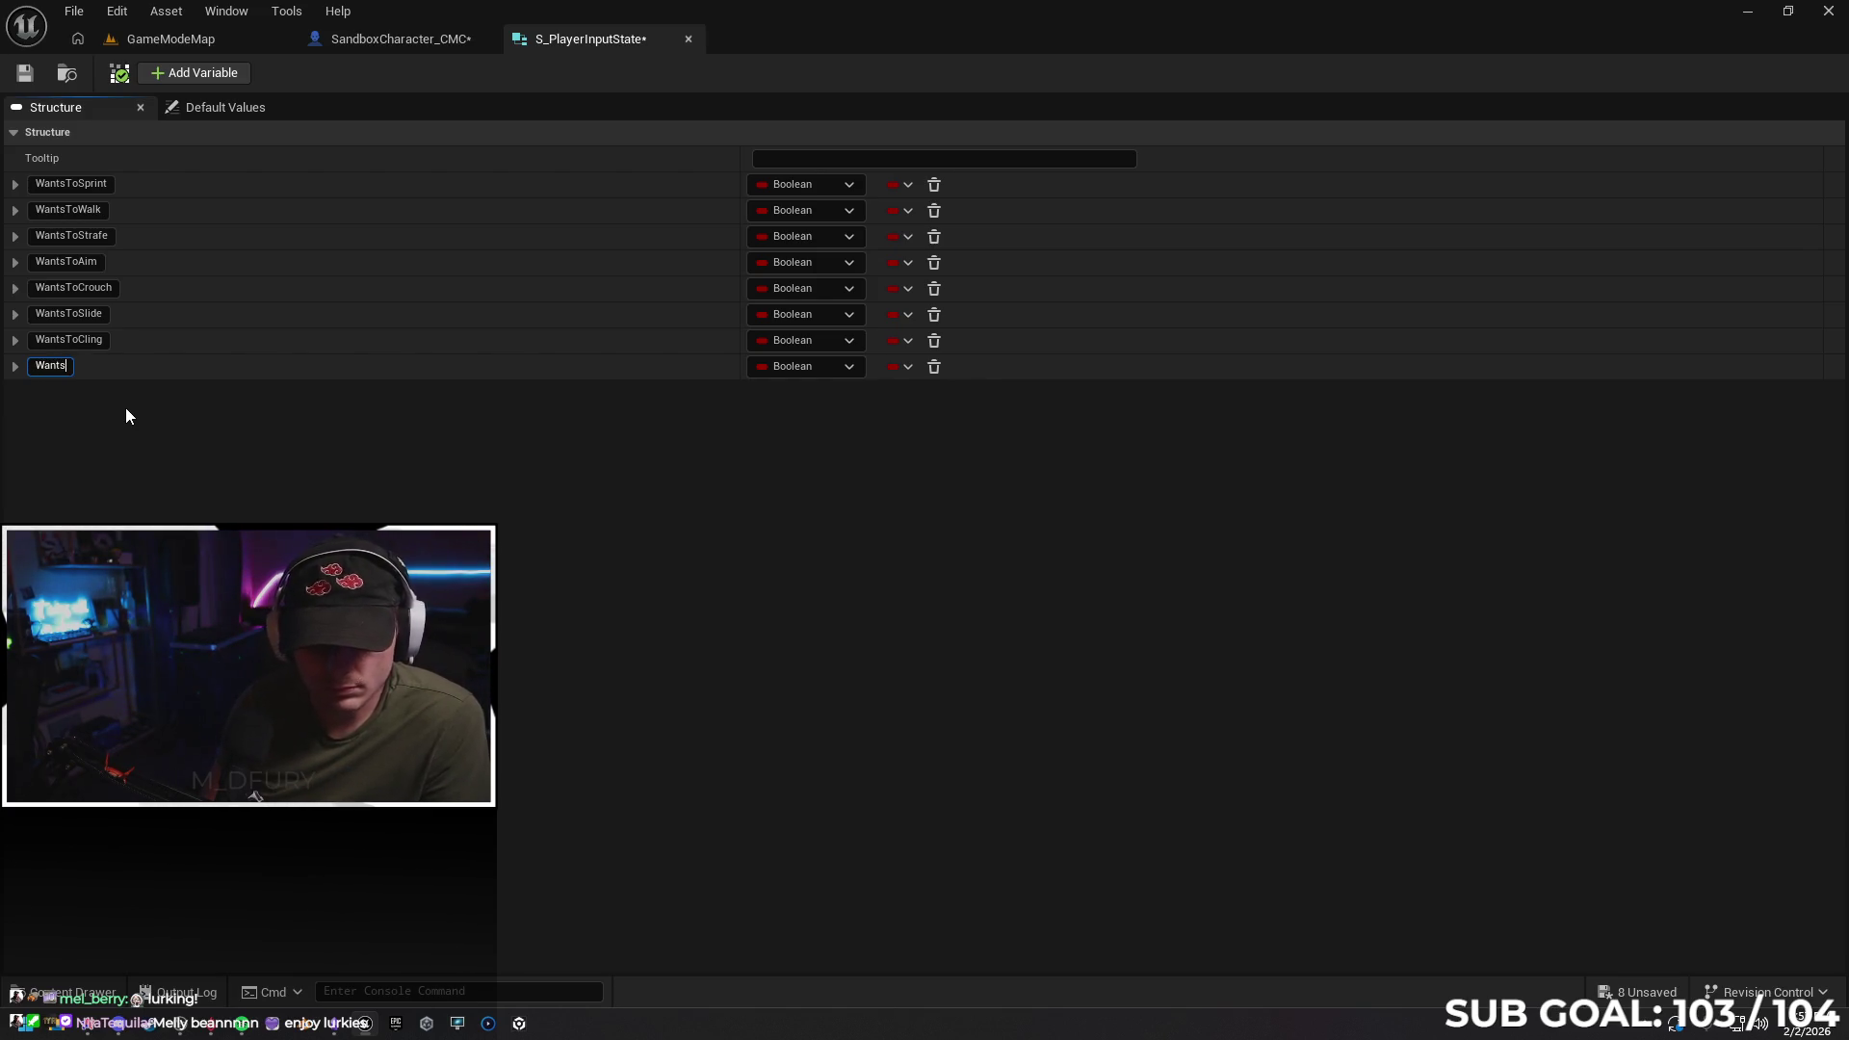
type("ToWa")
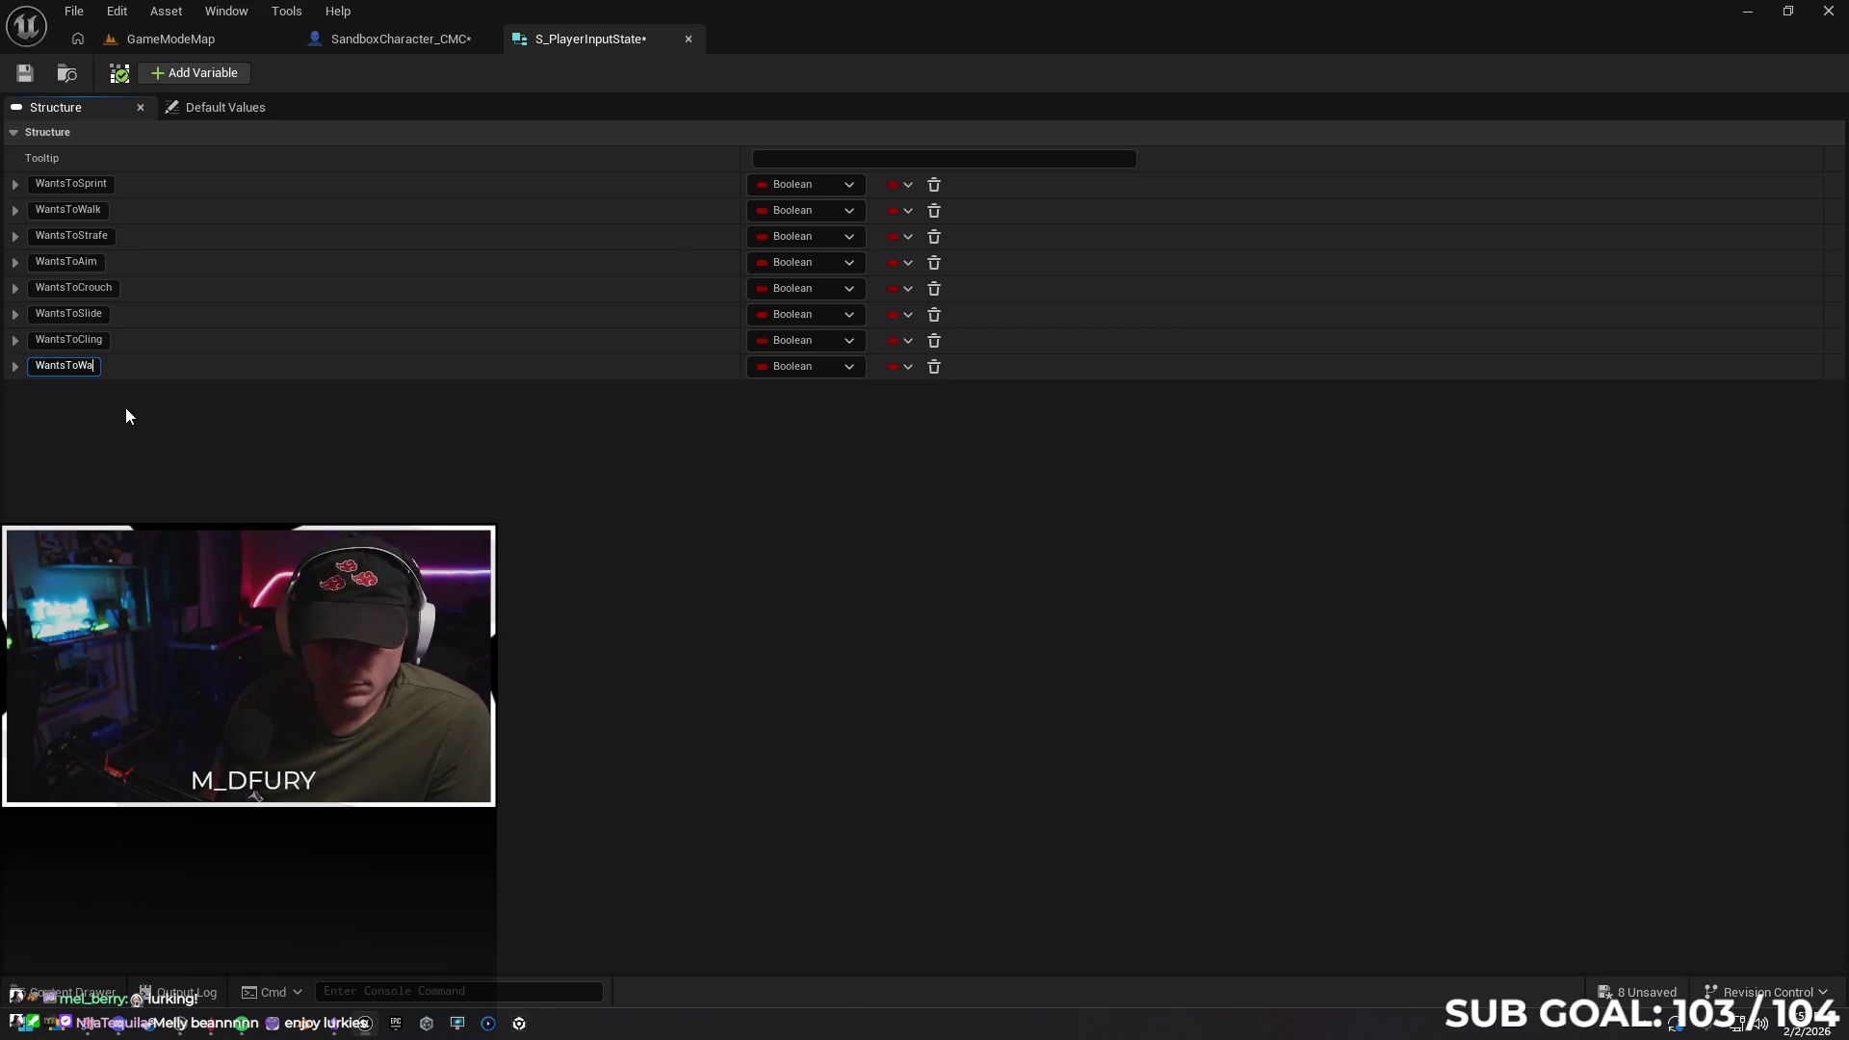
type("ll")
key("Return")
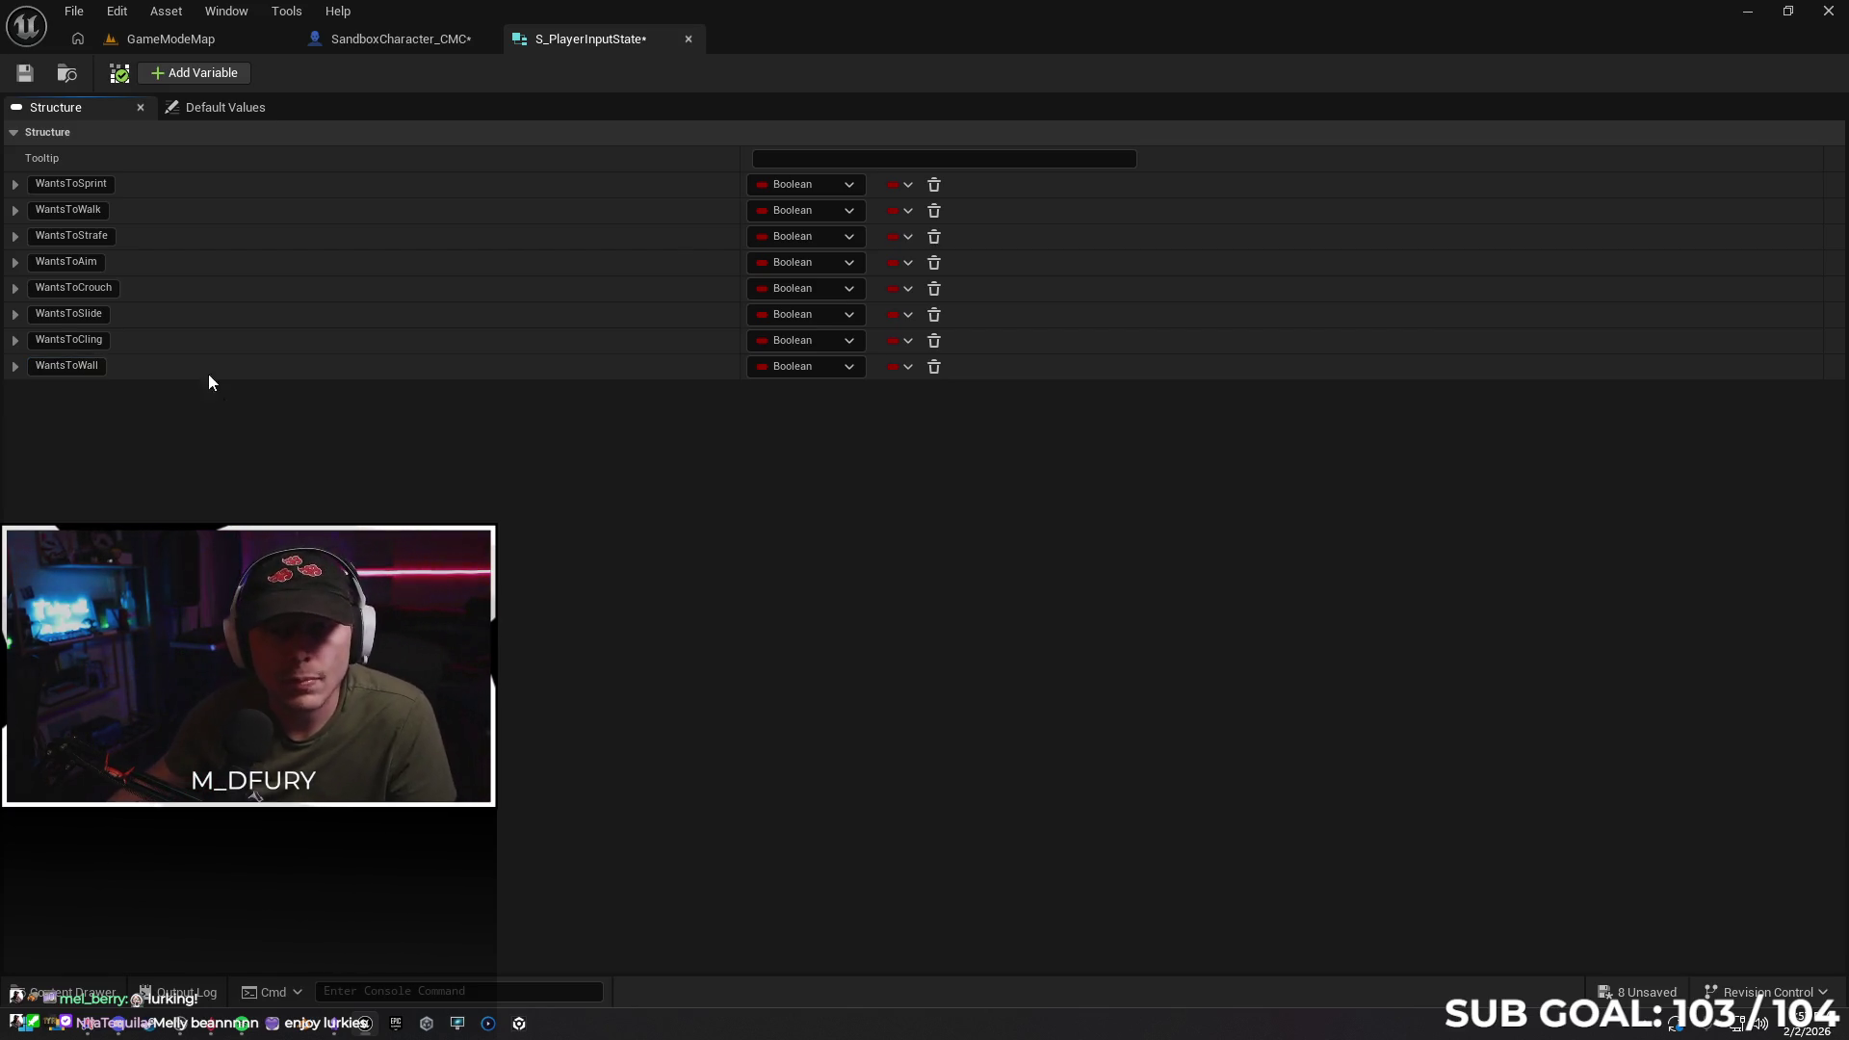
left_click(23, 77)
left_click(385, 39)
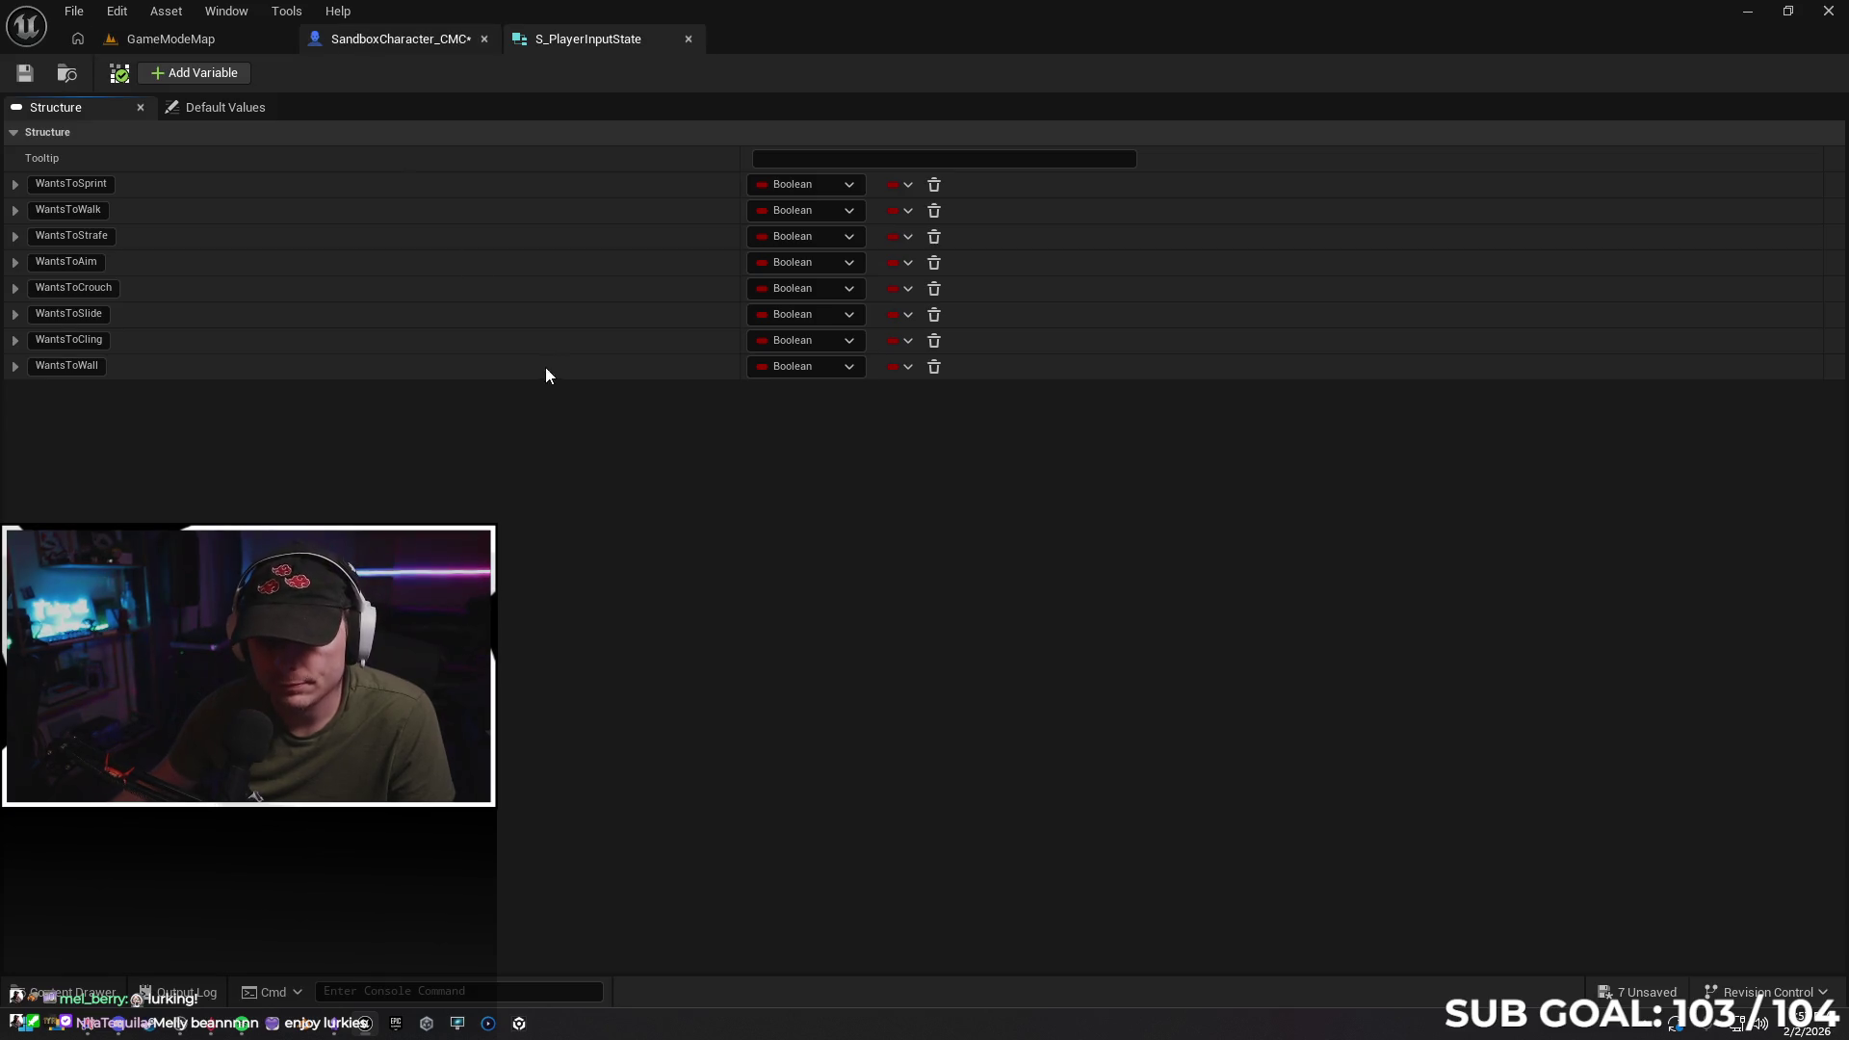
scroll(980, 511, "up", 3)
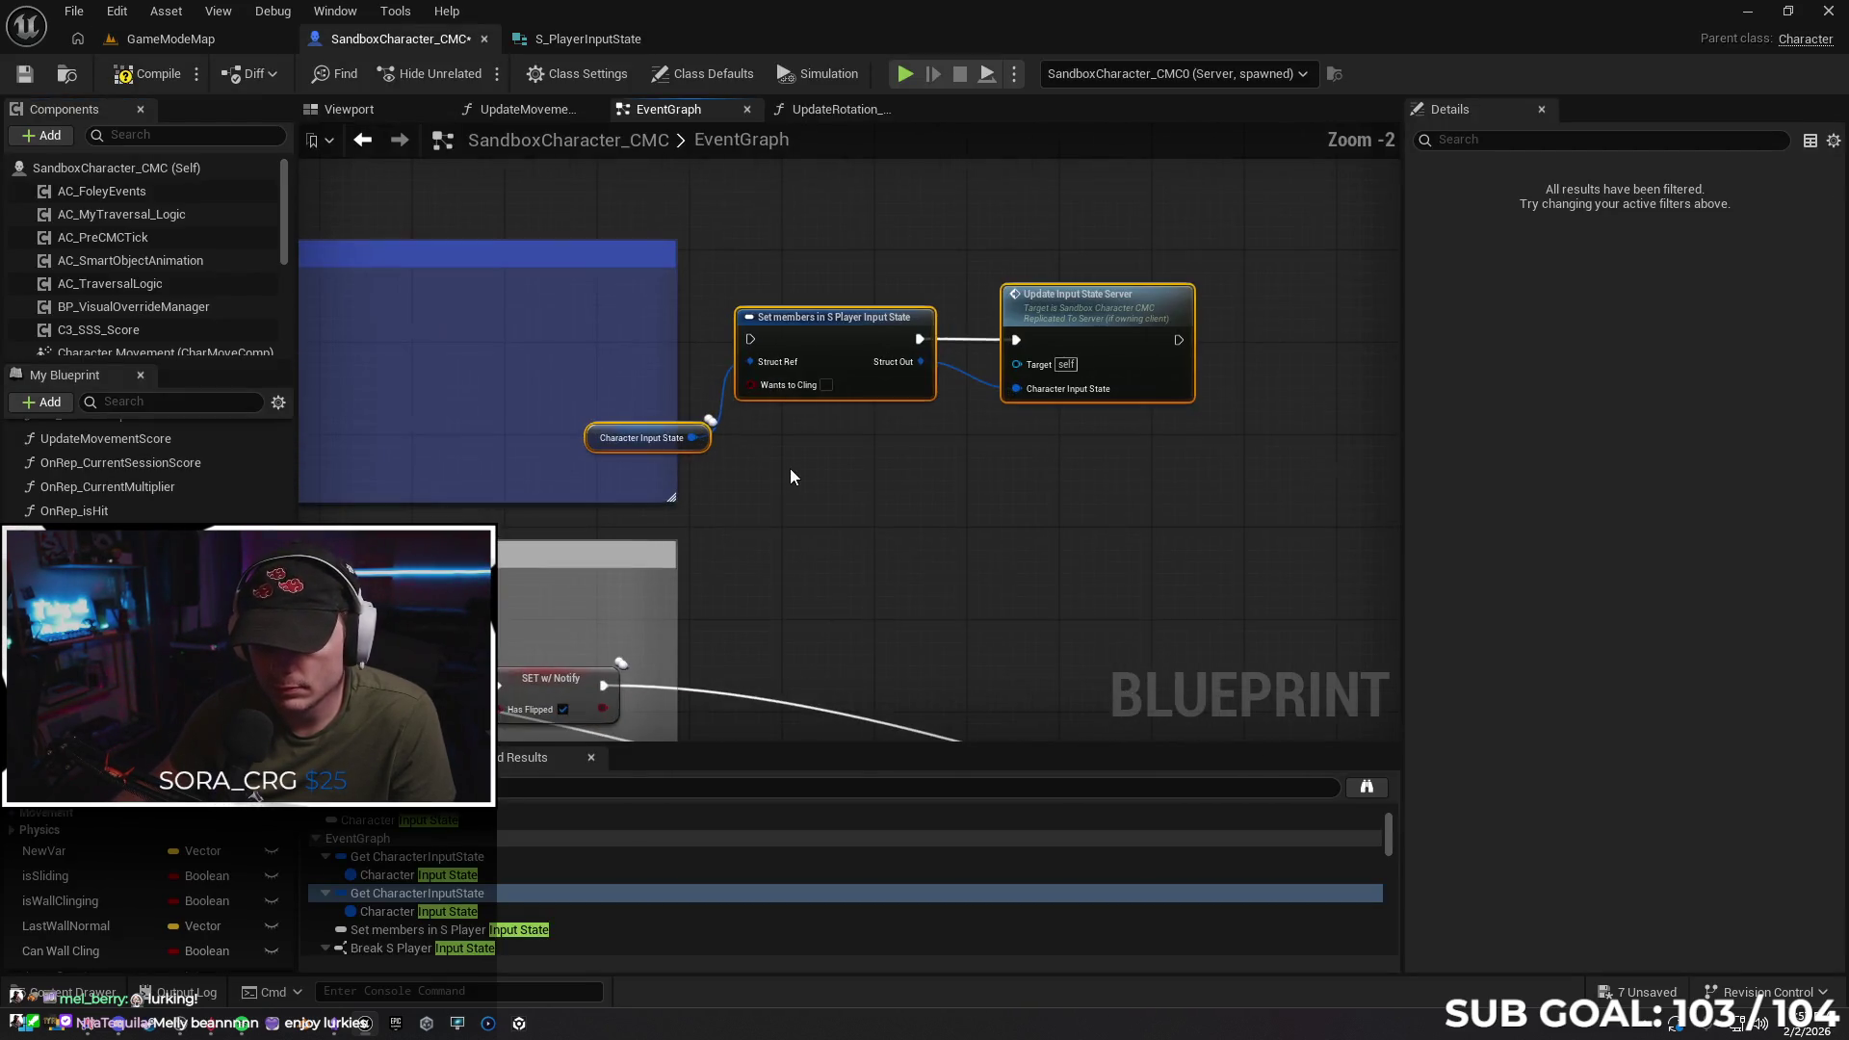
Make the pasted Set members node expose WantsToWall instead of WantsToCling, set to true
left_click_drag(919, 553, 956, 558)
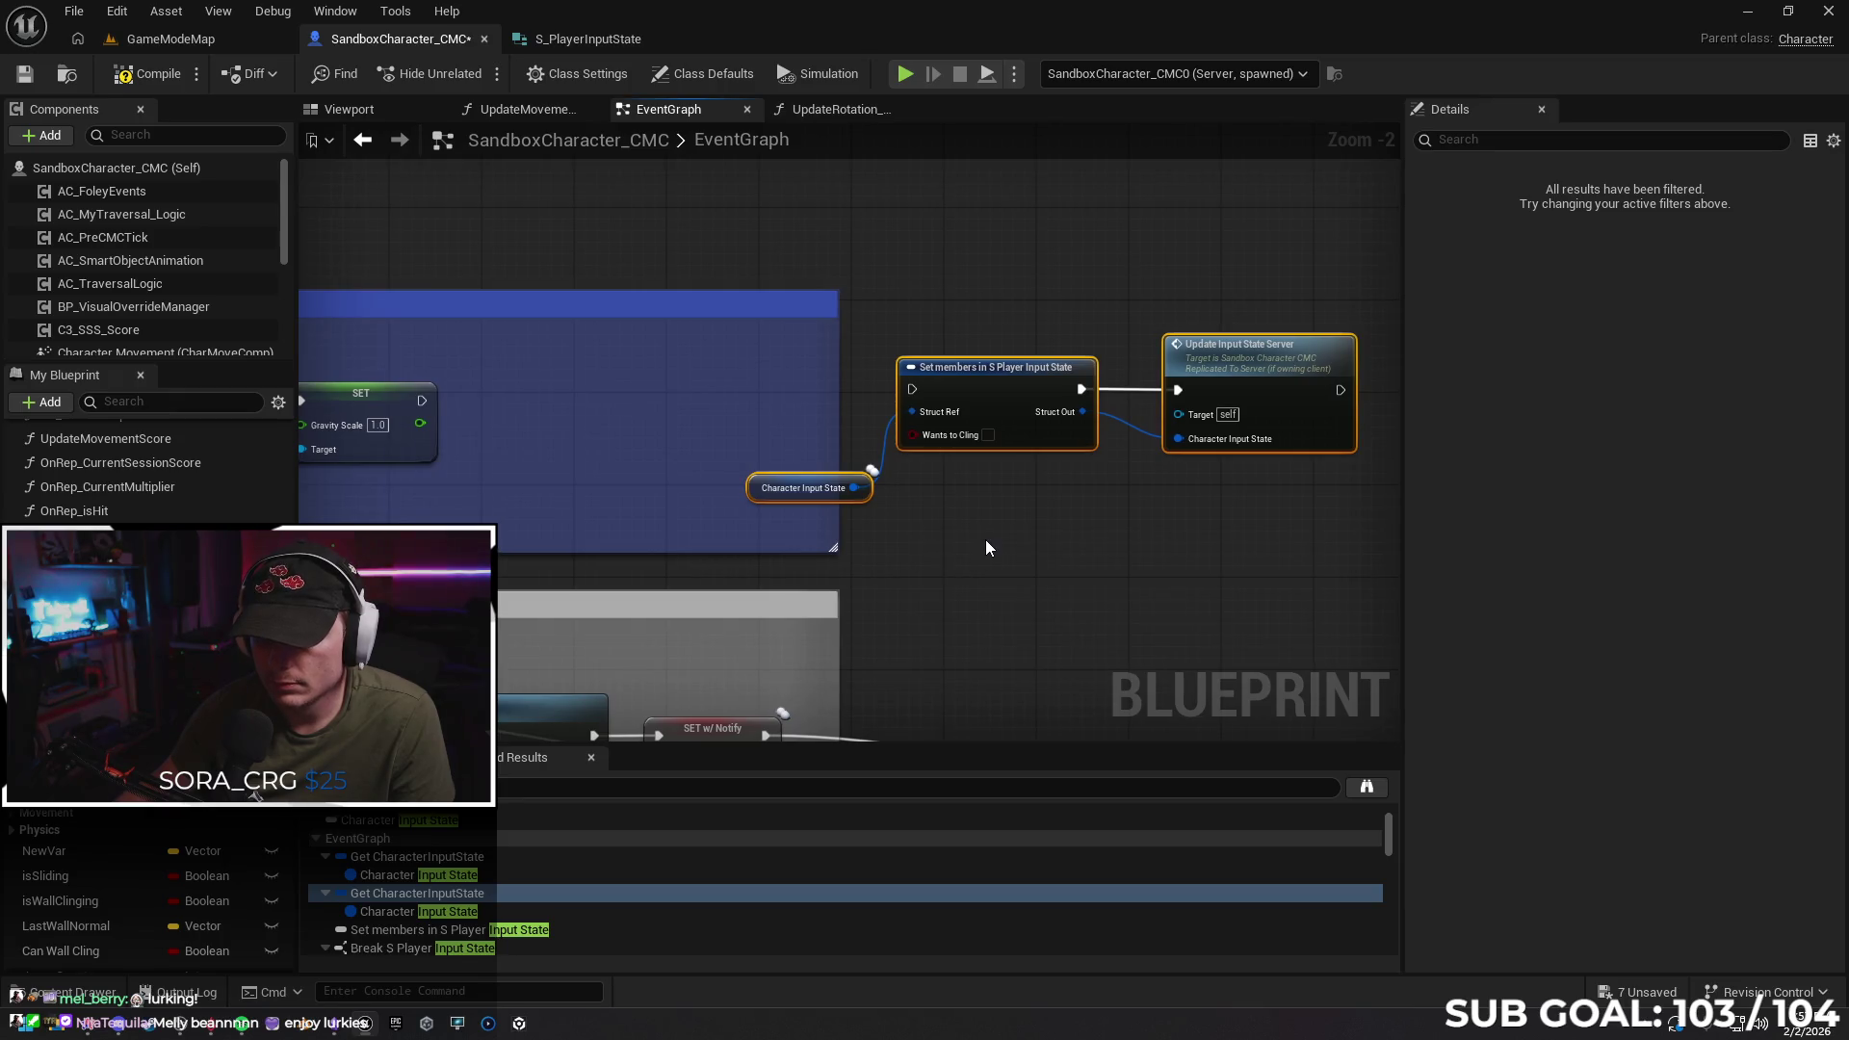
left_click(986, 540)
left_click(969, 390)
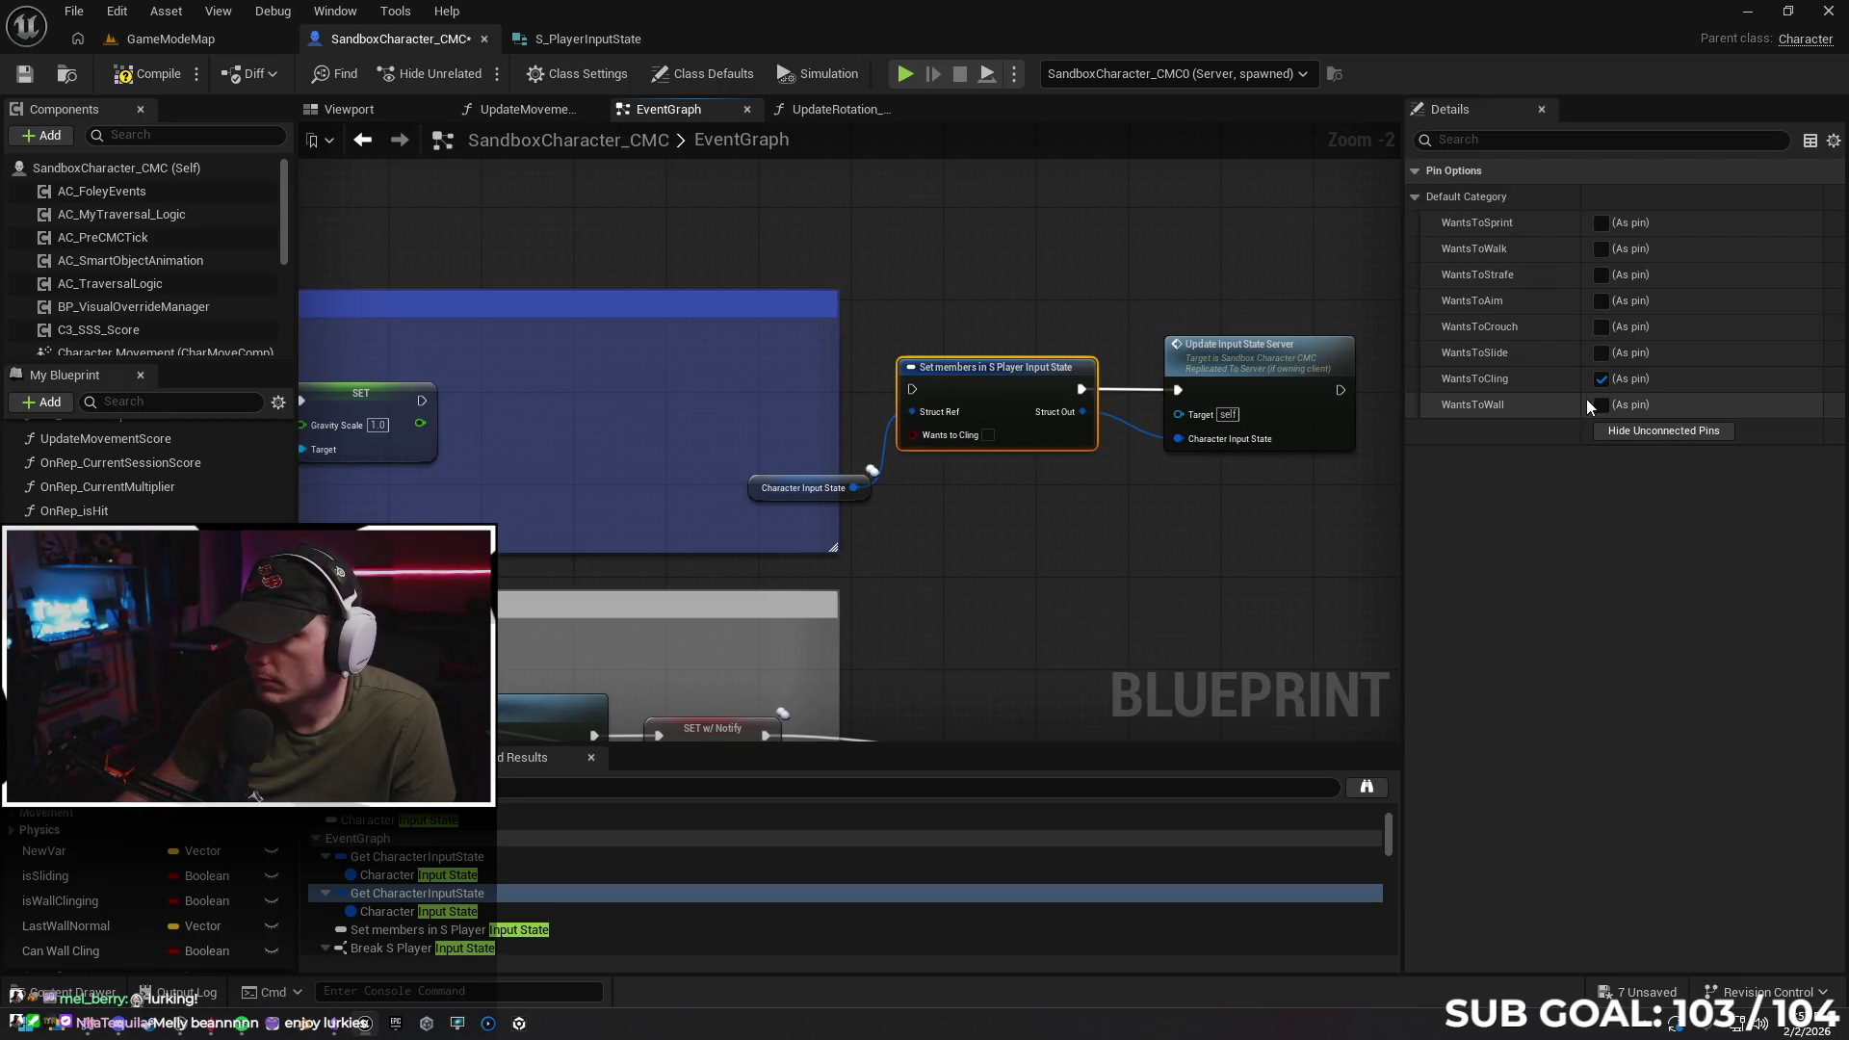
left_click(1601, 379)
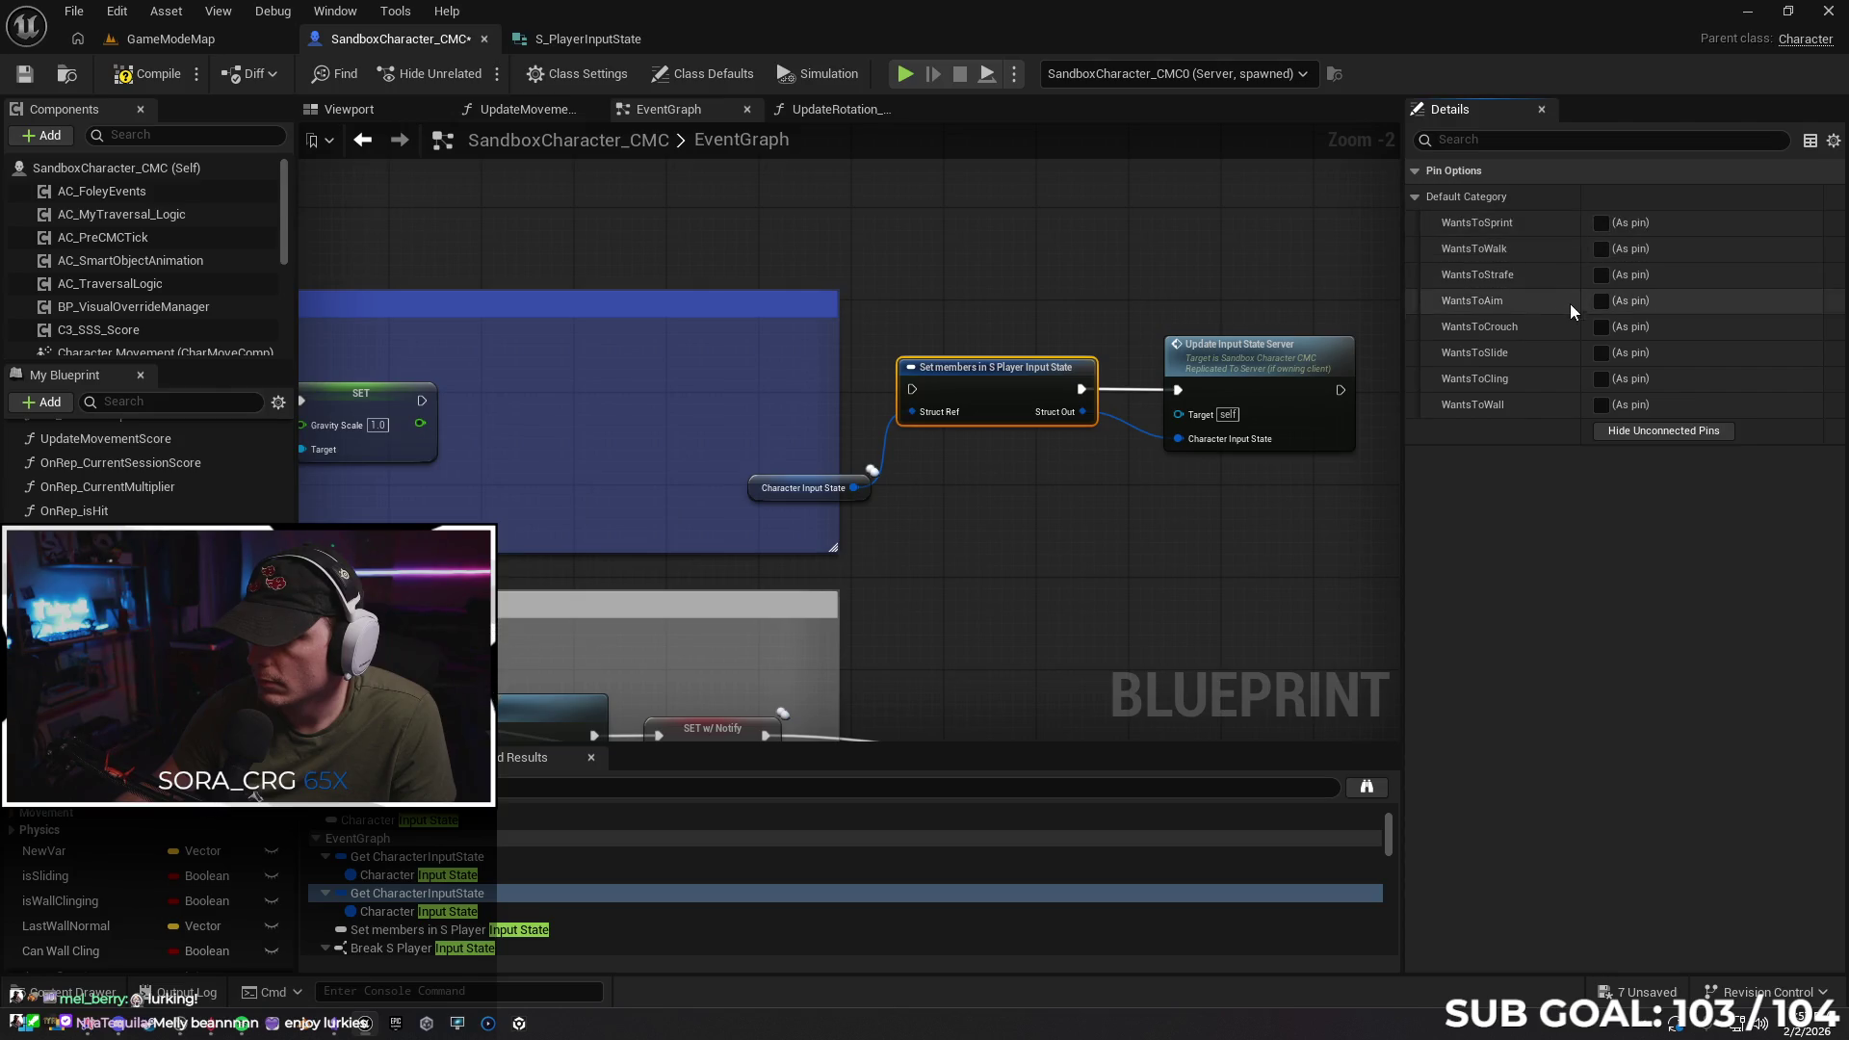
left_click(1600, 404)
mouse_move(1065, 498)
left_mouse_down()
mouse_move(1192, 516)
mouse_move(973, 495)
mouse_move(942, 416)
left_mouse_up()
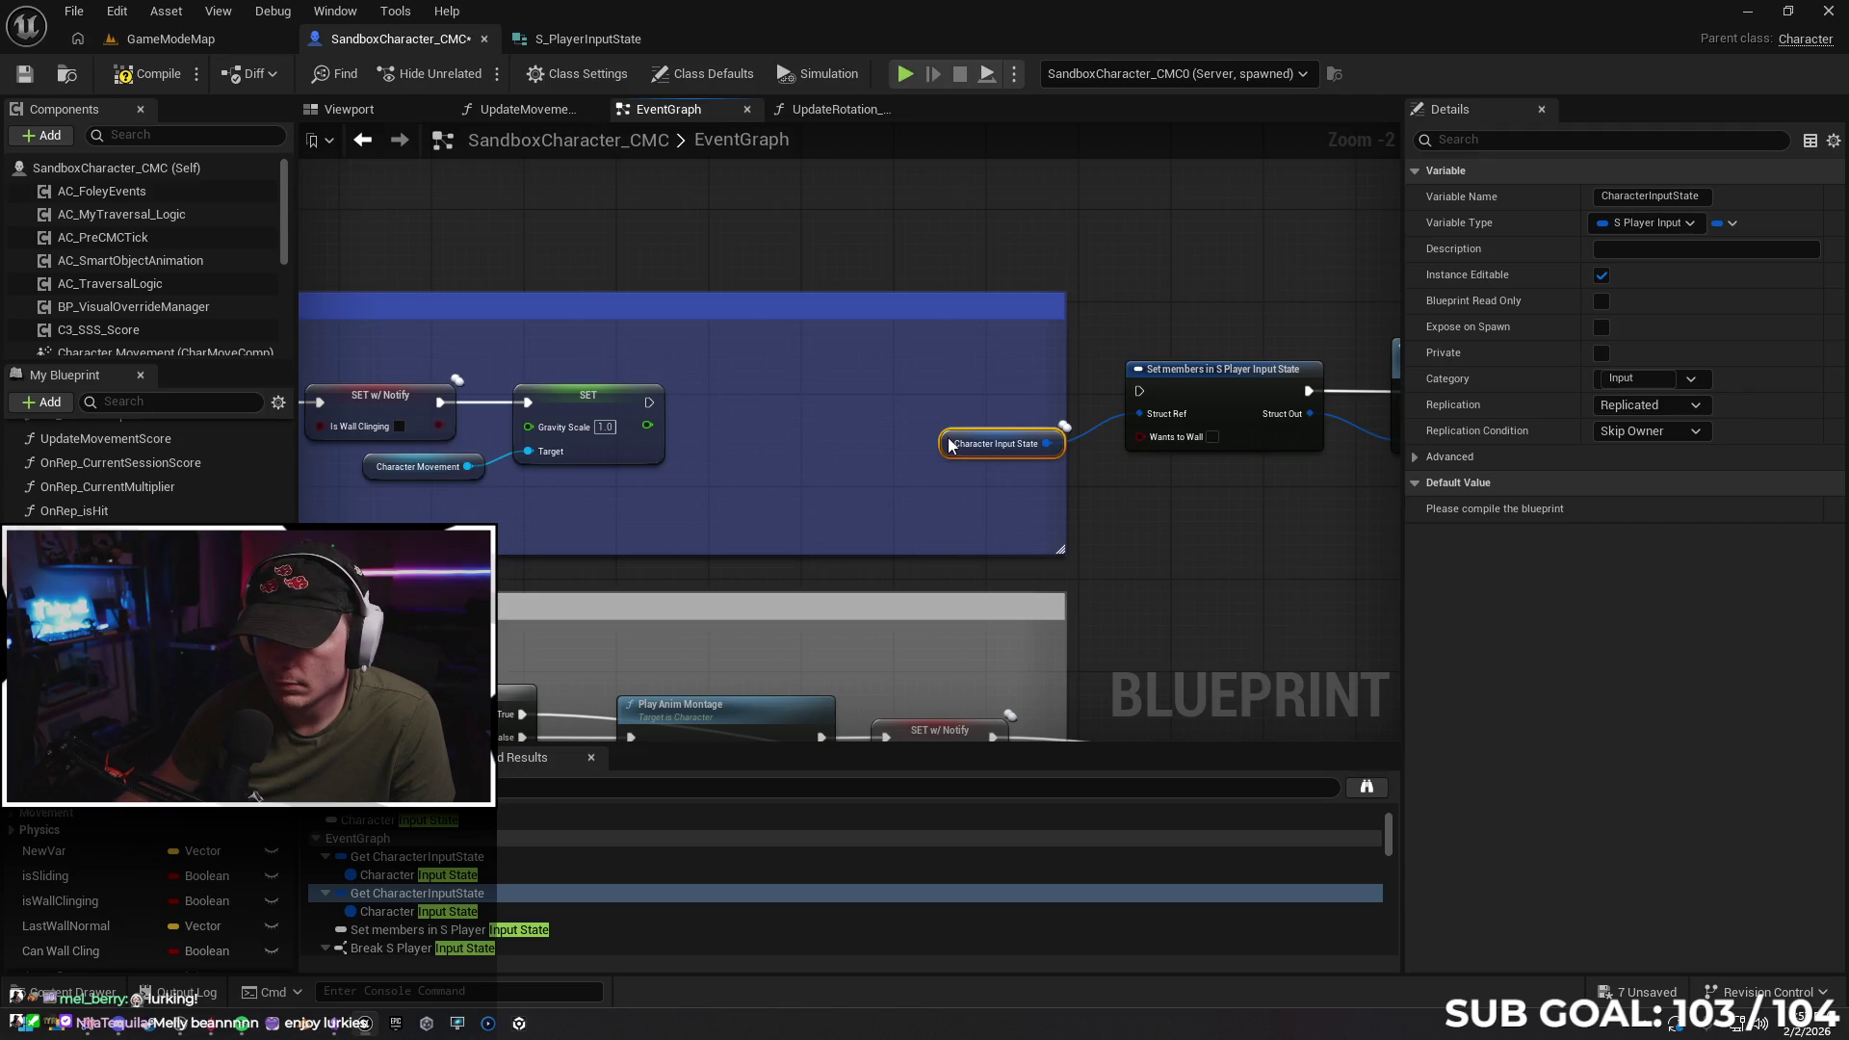
left_click_drag(820, 449, 1246, 402)
scroll(701, 453, "down", 1)
mouse_move(701, 453)
left_mouse_down()
mouse_move(1242, 404)
mouse_move(1023, 449)
mouse_move(918, 430)
mouse_move(754, 447)
left_mouse_up()
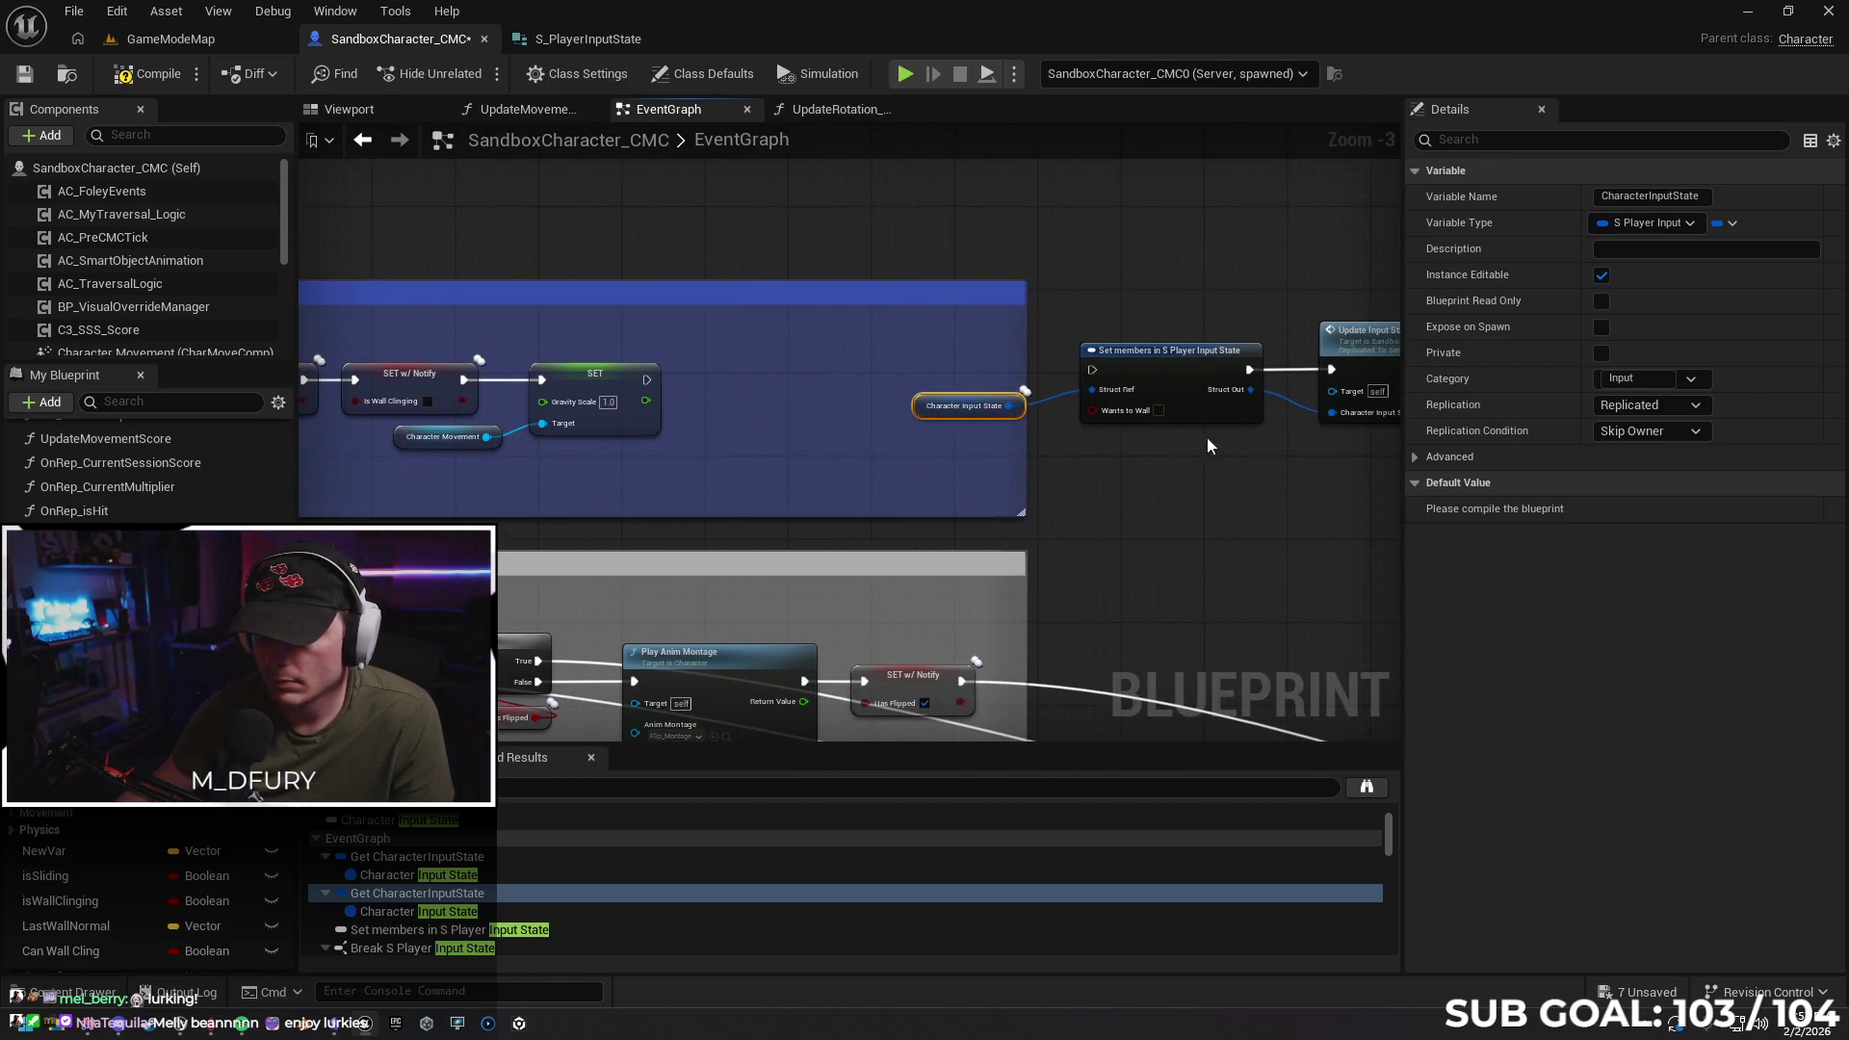
left_click(1158, 410)
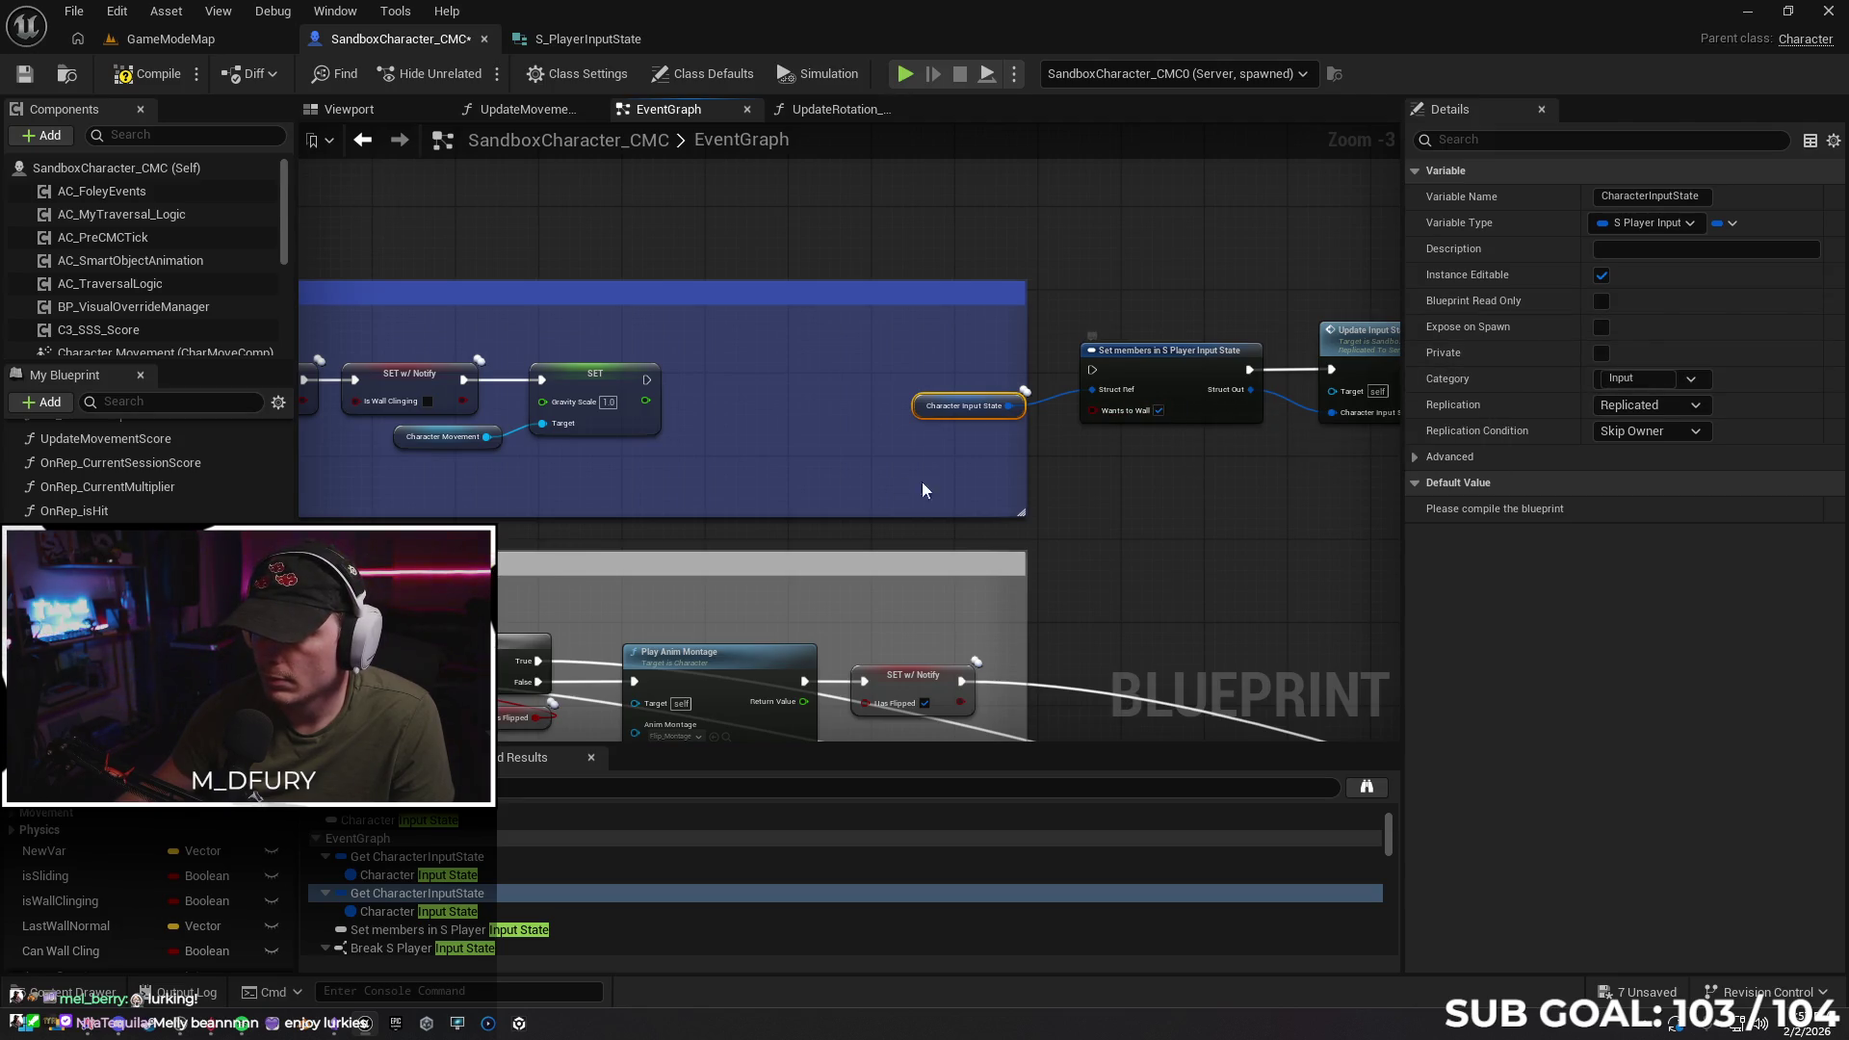
Run Set members after the wall jump's gravity SET node and compile the blueprint
key("alt+Left")
mouse_move(372, 458)
left_mouse_down()
mouse_move(1063, 419)
mouse_move(1222, 372)
mouse_move(618, 601)
mouse_move(674, 484)
left_mouse_up()
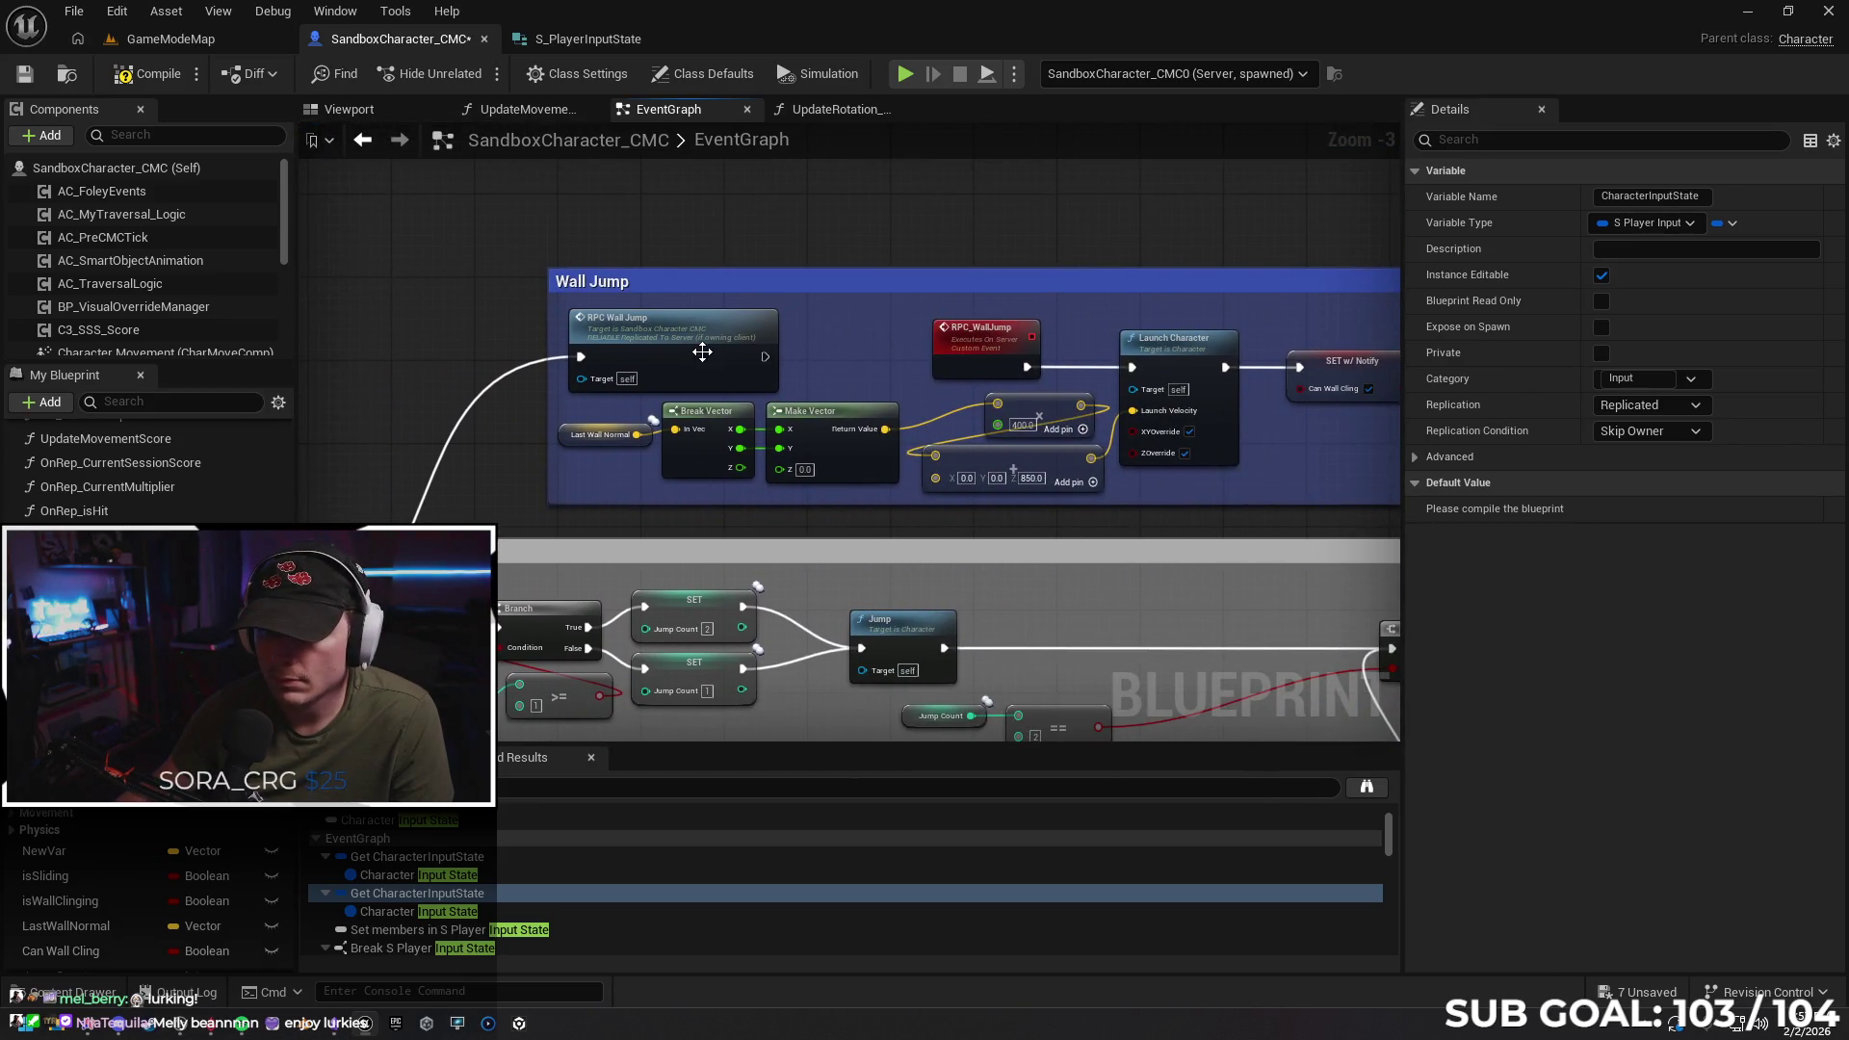
key("alt+Right")
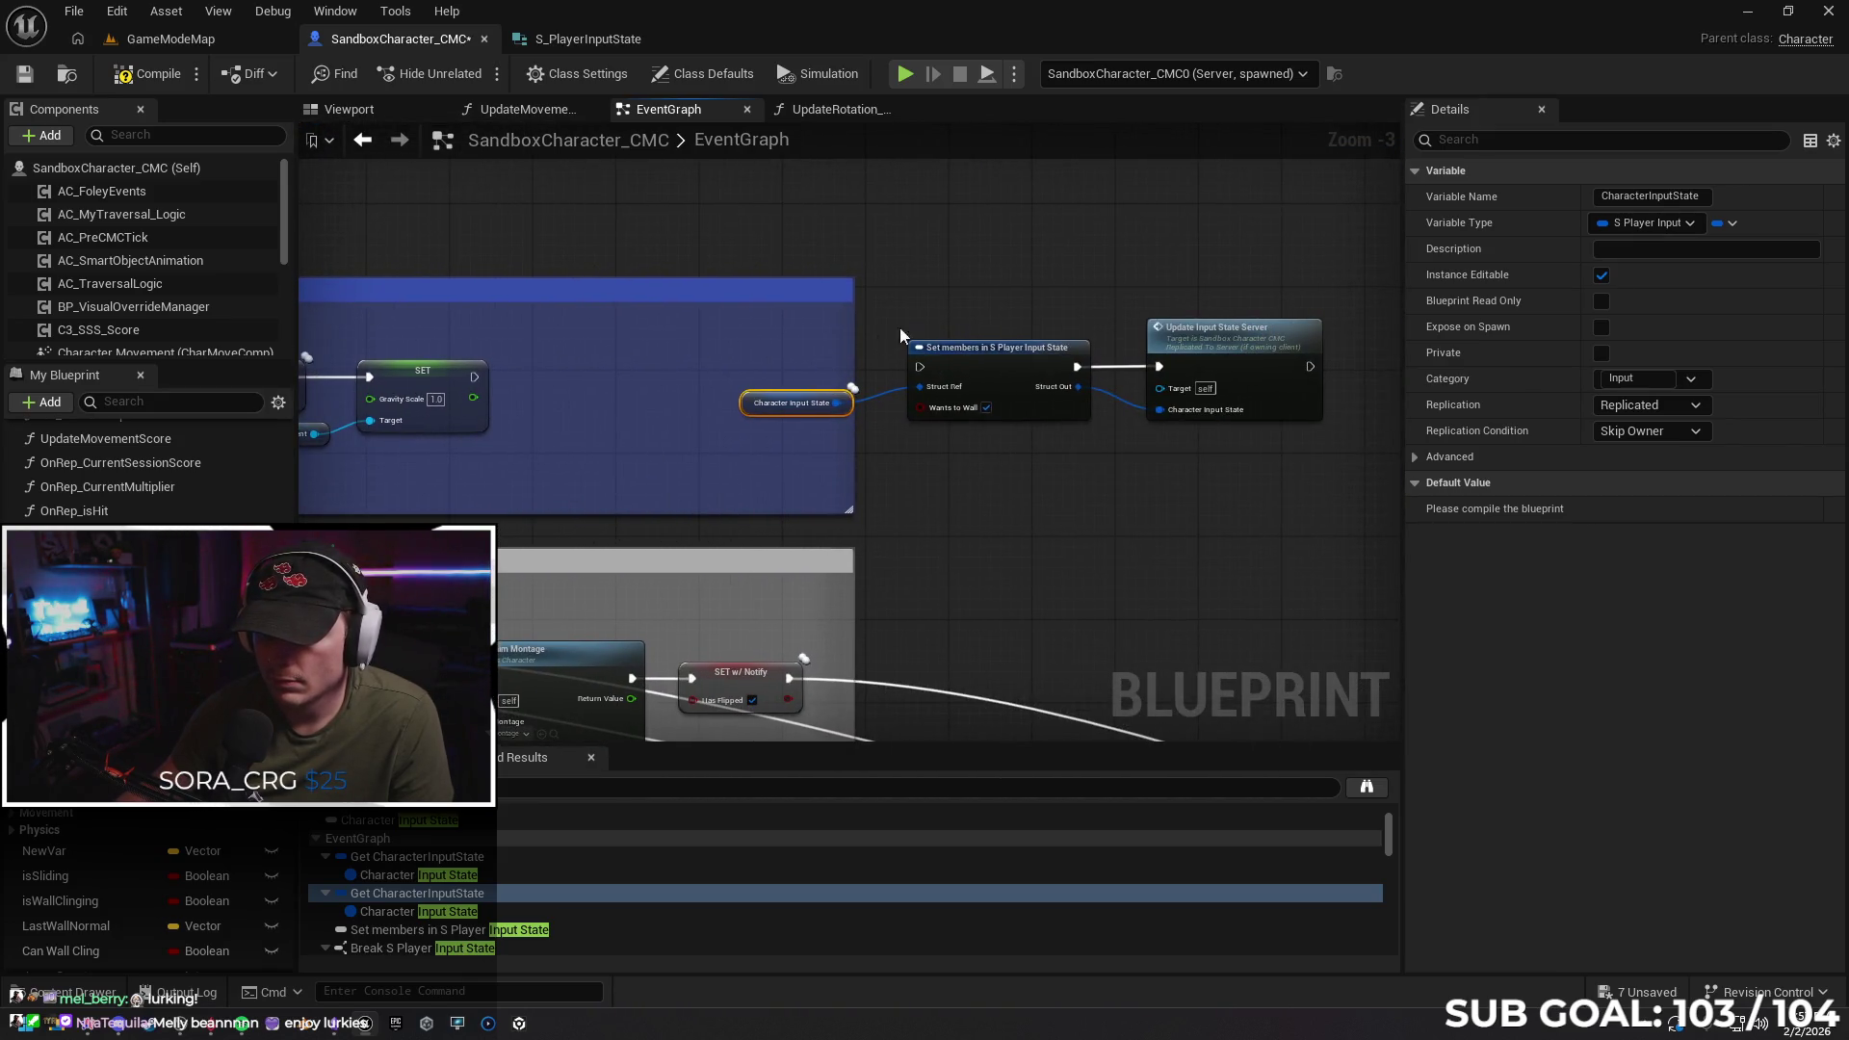
left_click_drag(474, 376, 921, 366)
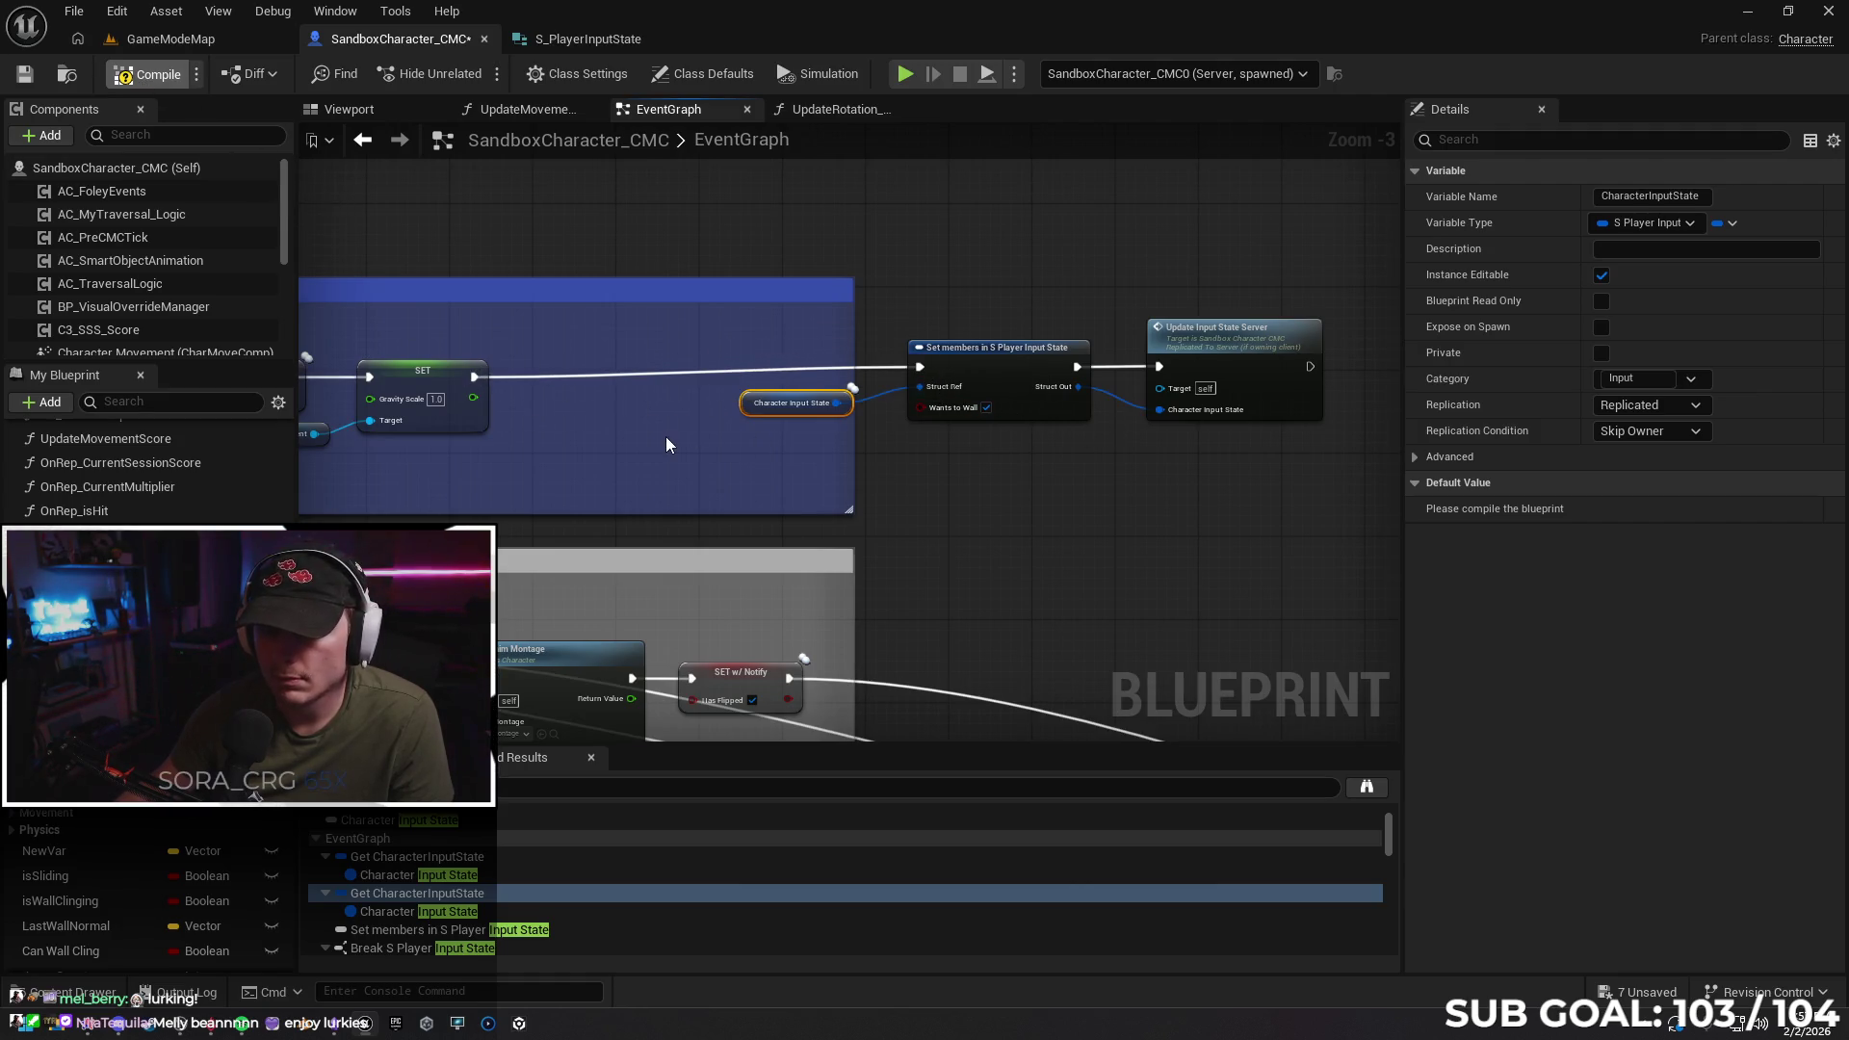
key("F7")
key("alt+Left")
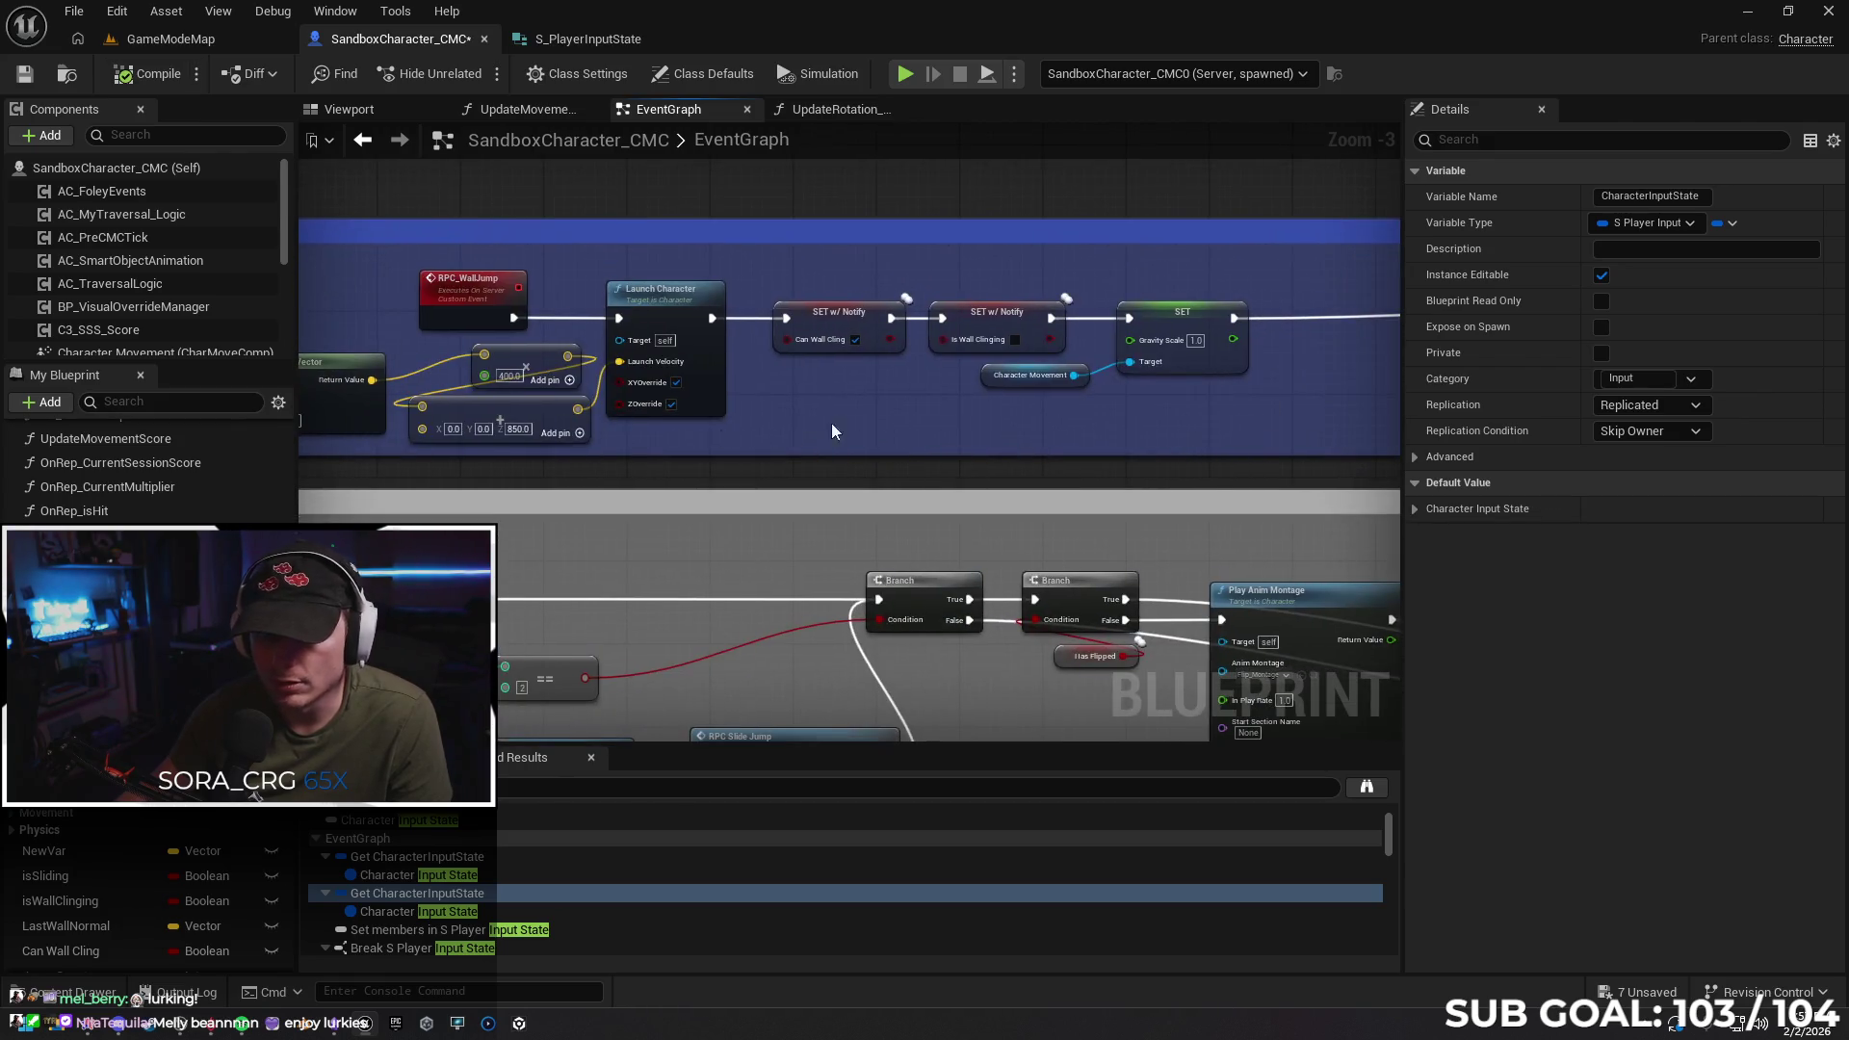
key("alt+Right")
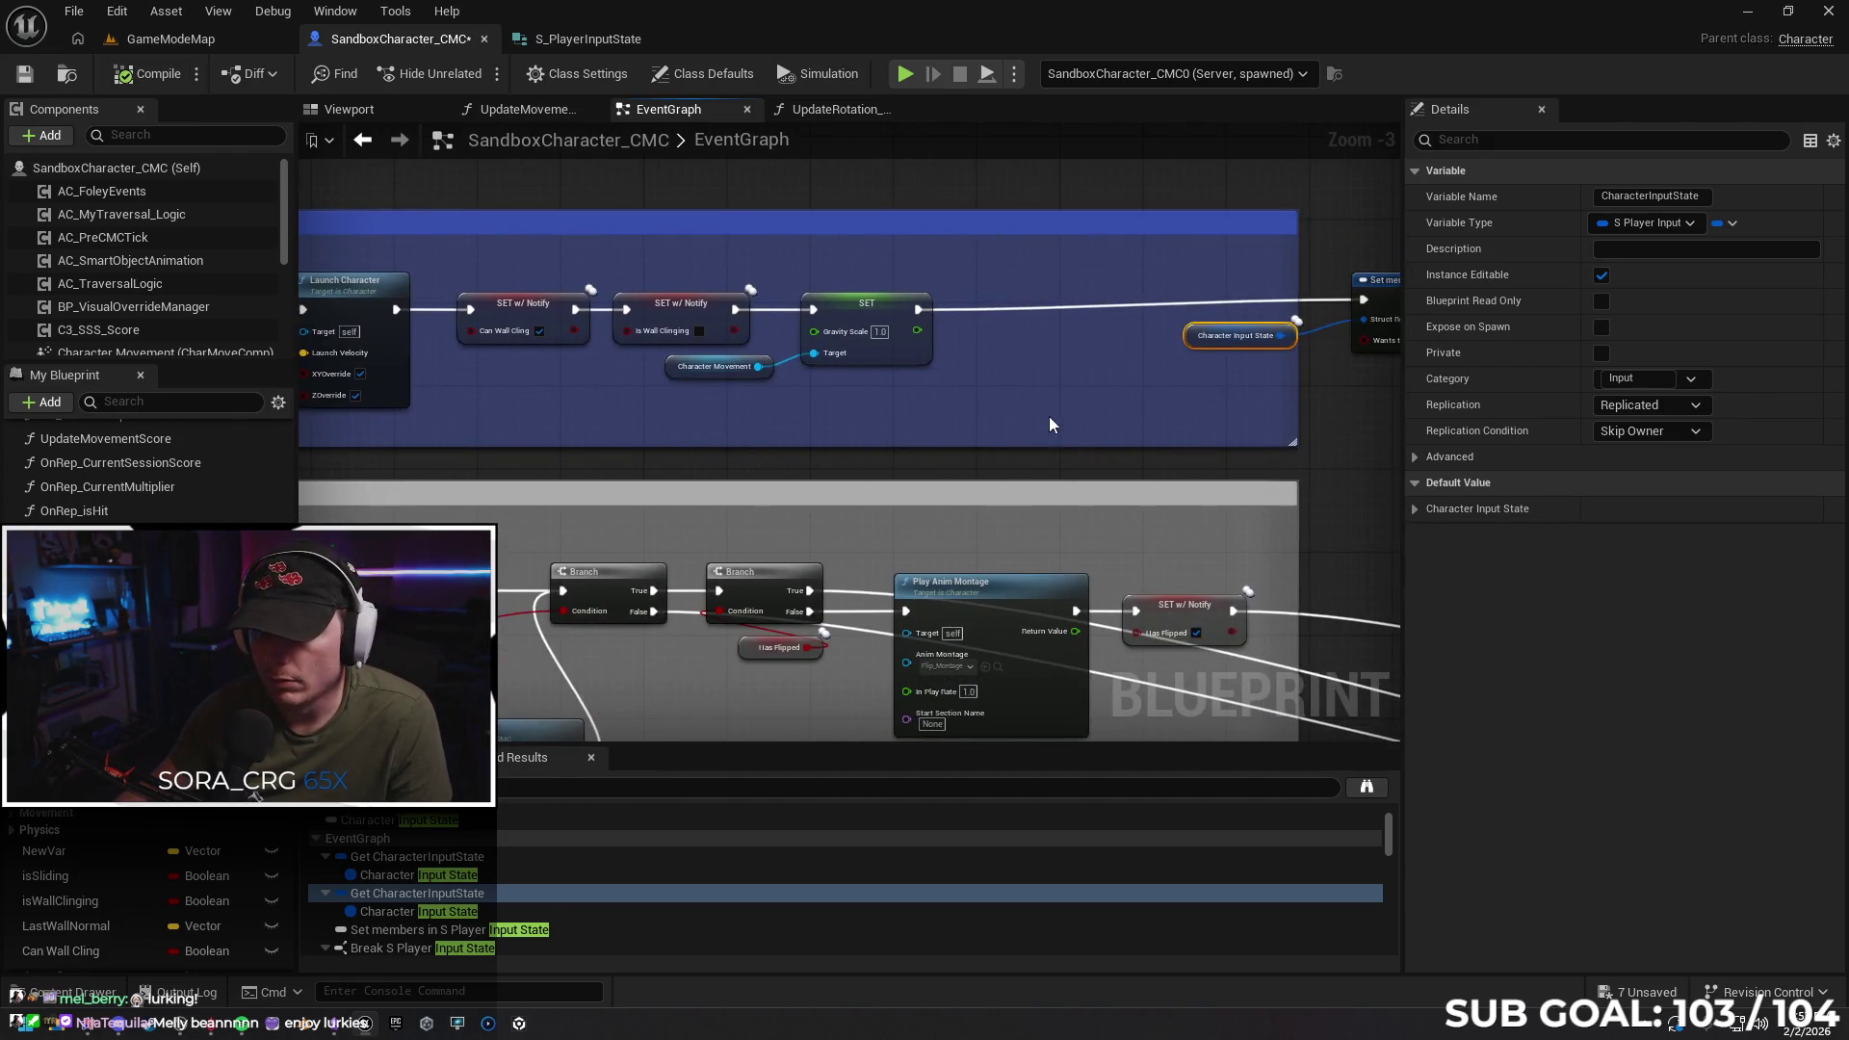
left_click_drag(1050, 418, 509, 436)
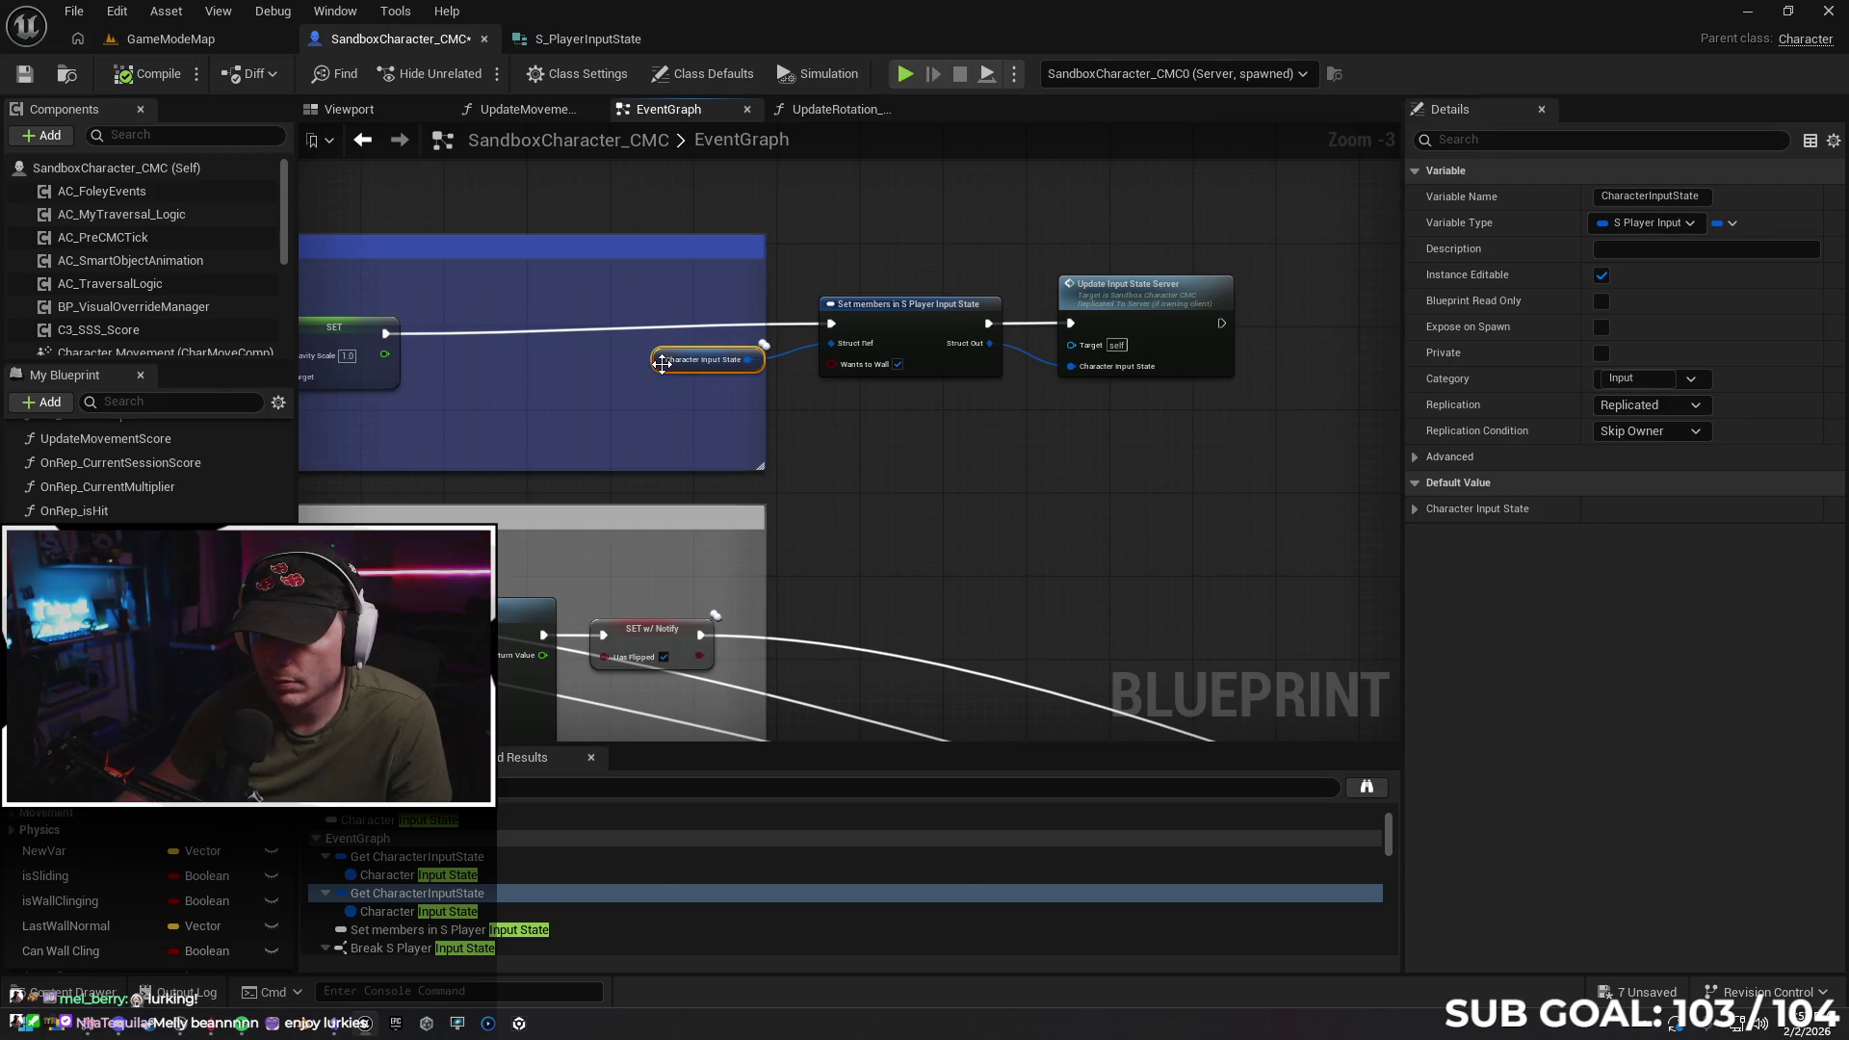
right_click(1144, 299)
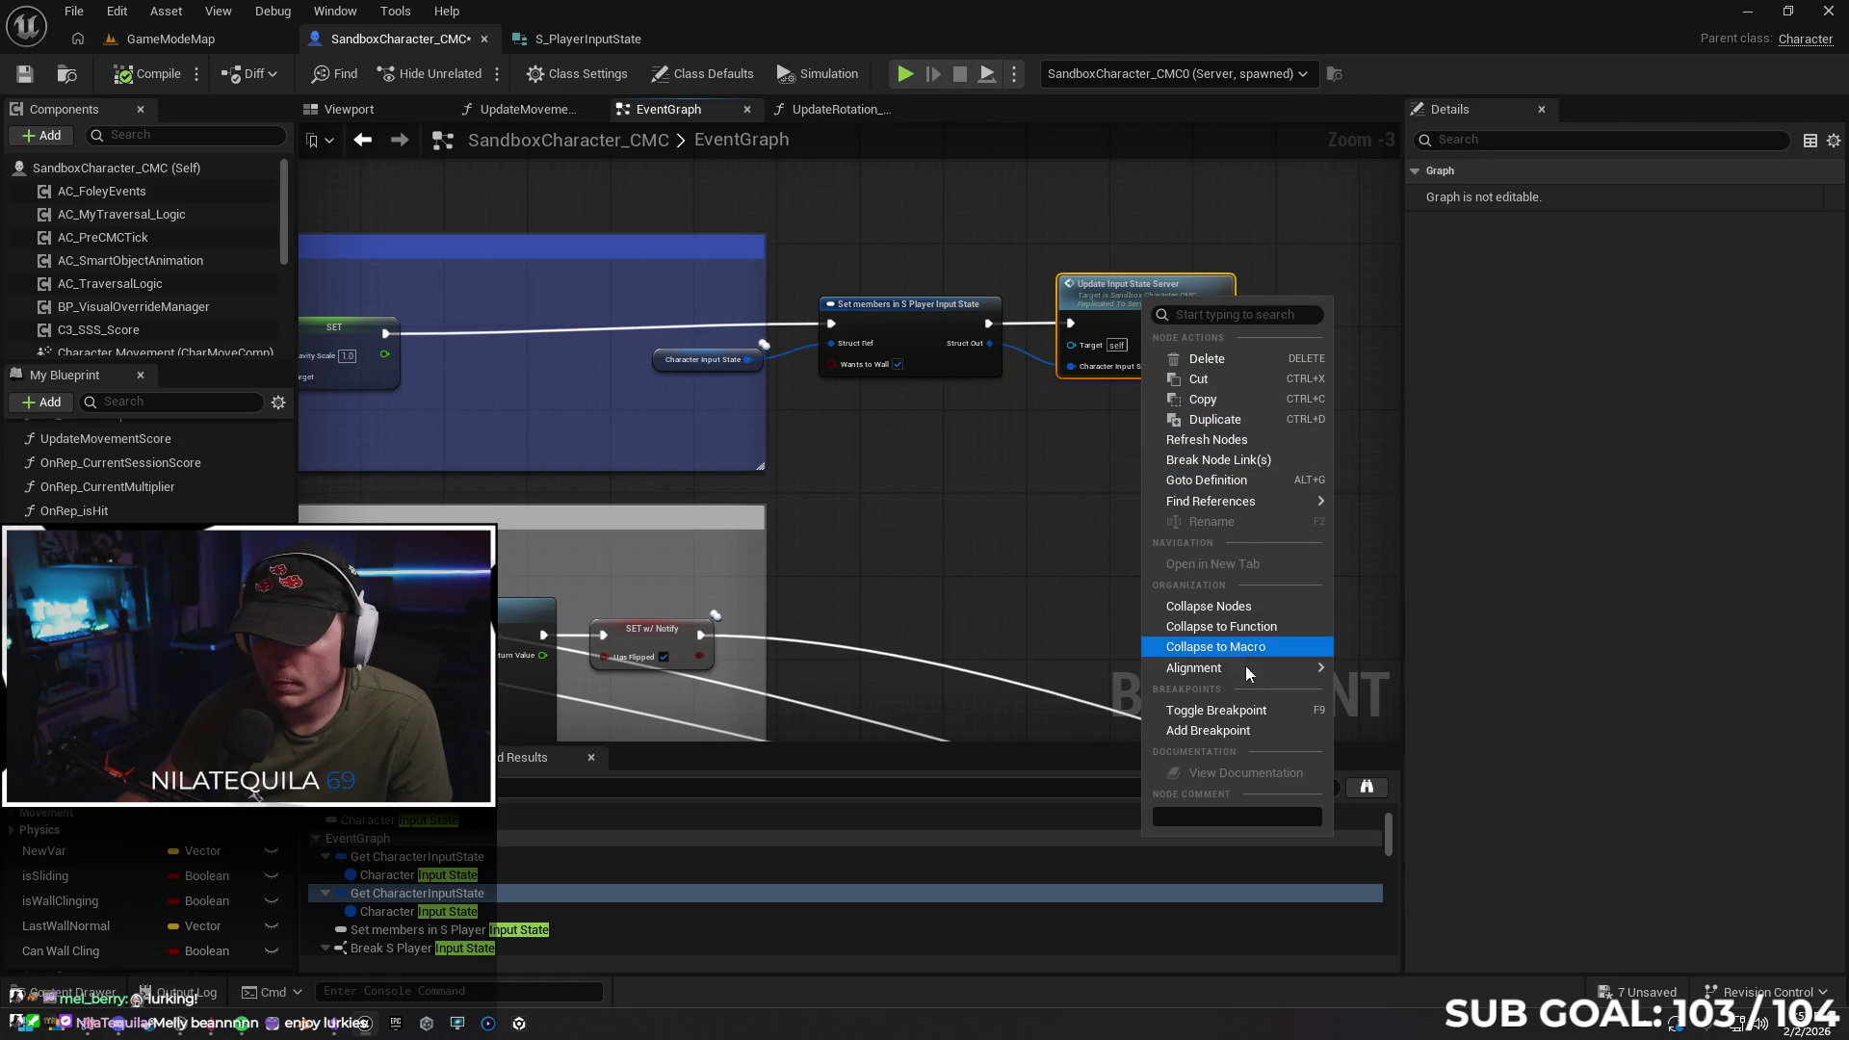
Move the three input-state nodes left alongside the Wall Jump group
left_click(1206, 439)
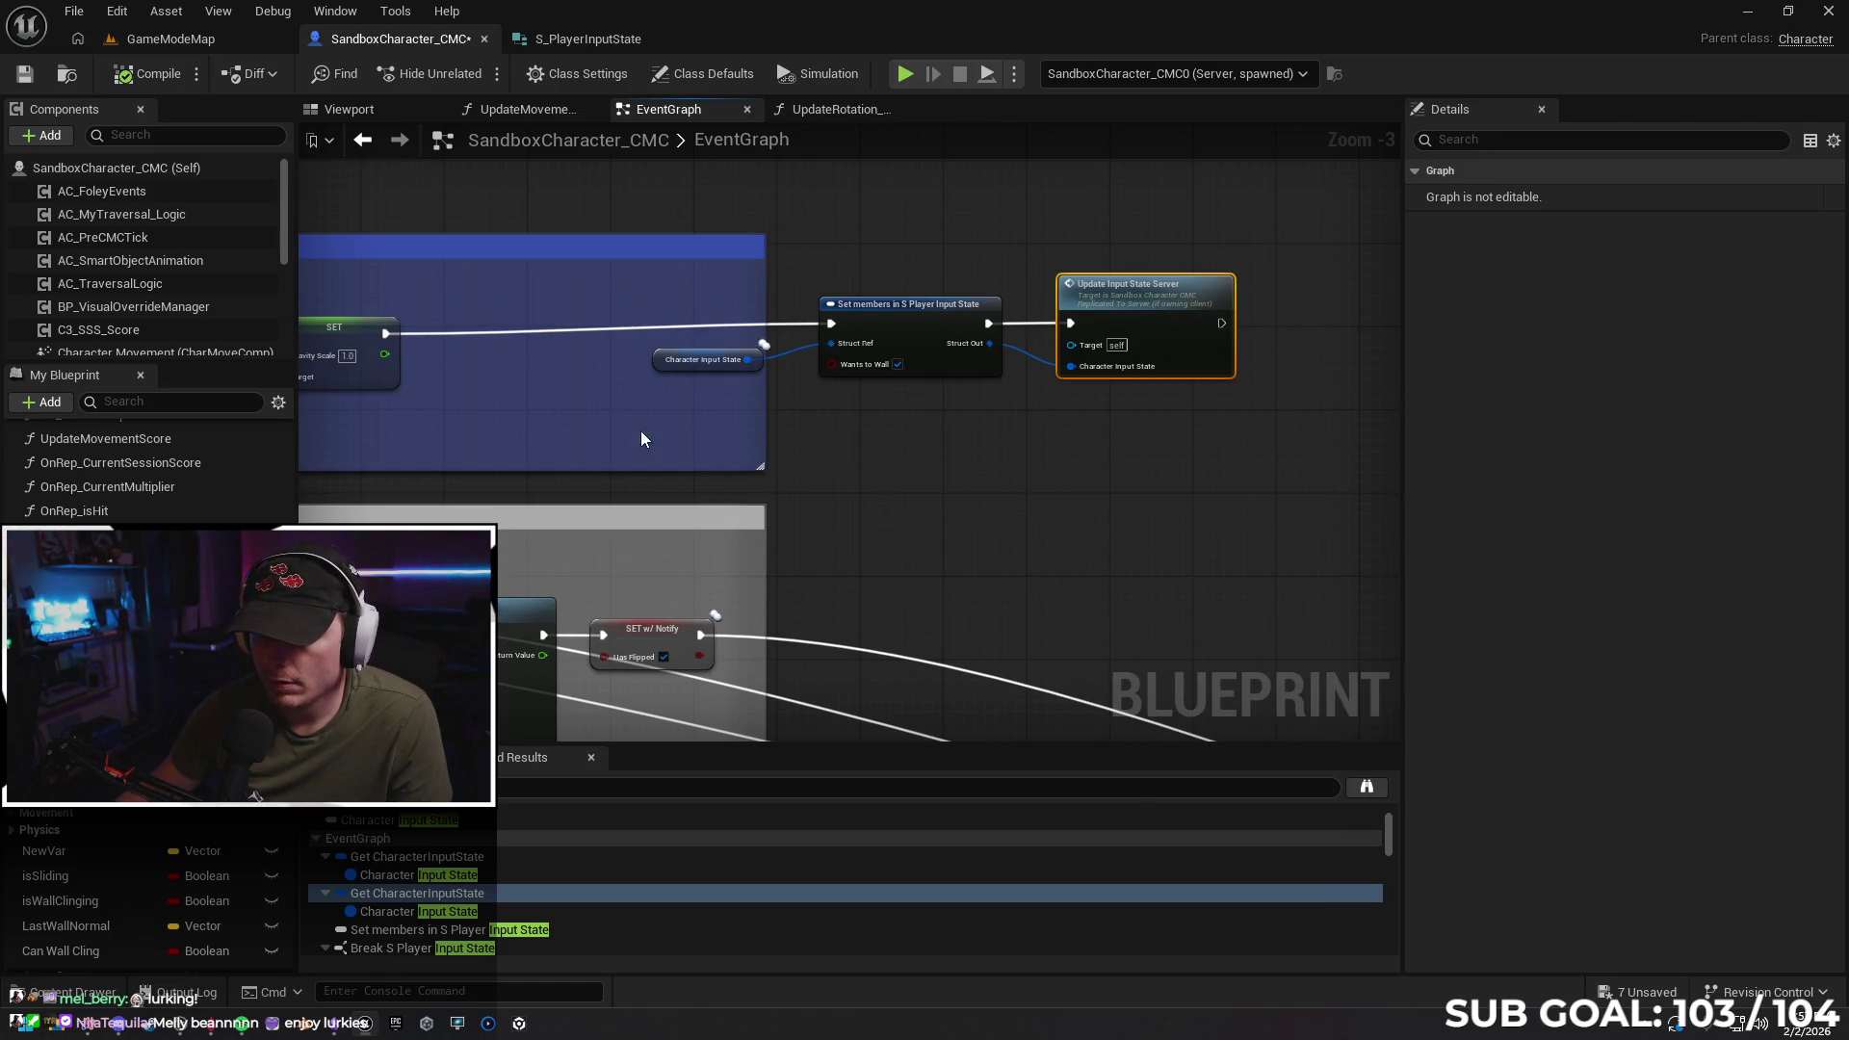
mouse_move(557, 425)
left_mouse_down()
mouse_move(1079, 378)
mouse_move(712, 263)
left_mouse_up()
left_click(725, 281)
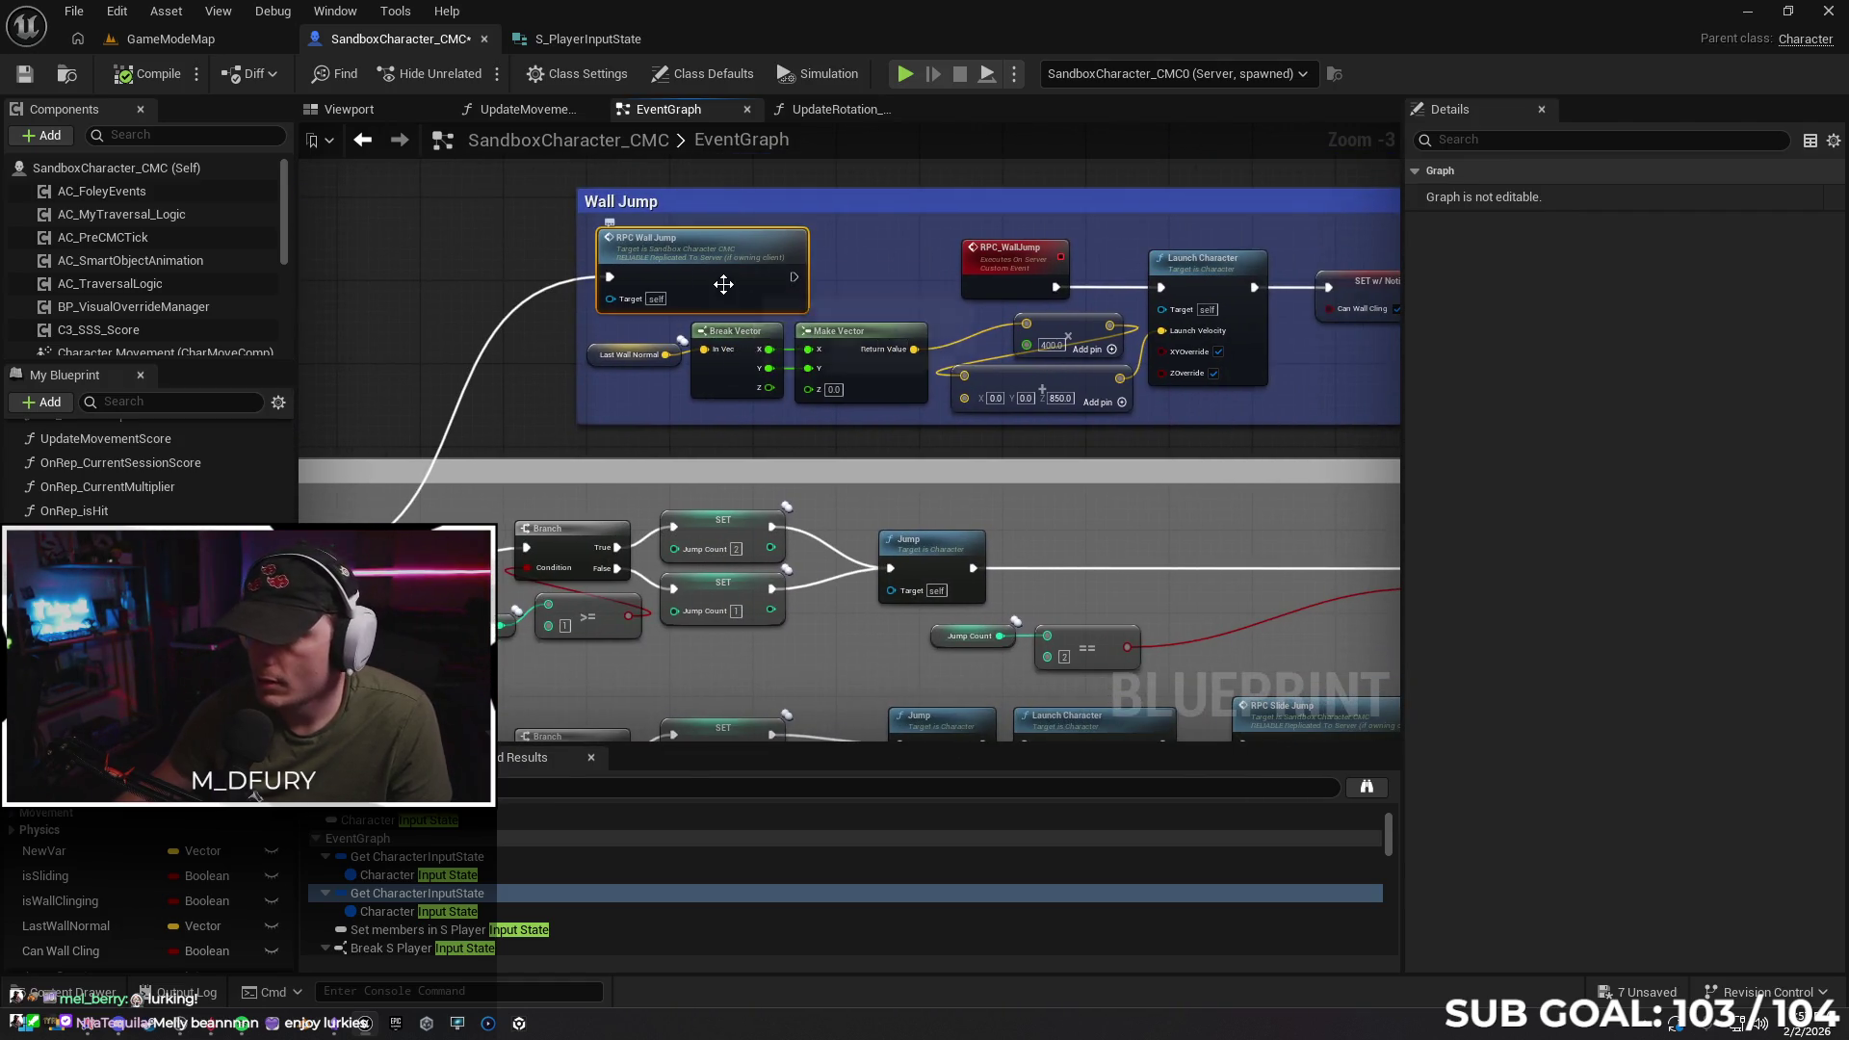
left_click_drag(998, 271, 799, 299)
left_click(799, 299)
mouse_move(1186, 396)
left_mouse_down()
mouse_move(1179, 378)
mouse_move(1074, 372)
mouse_move(1248, 386)
mouse_move(1204, 482)
mouse_move(614, 487)
left_mouse_up()
left_click_drag(736, 383, 1169, 499)
mouse_move(1183, 395)
left_mouse_down()
mouse_move(1032, 429)
mouse_move(952, 403)
left_mouse_up()
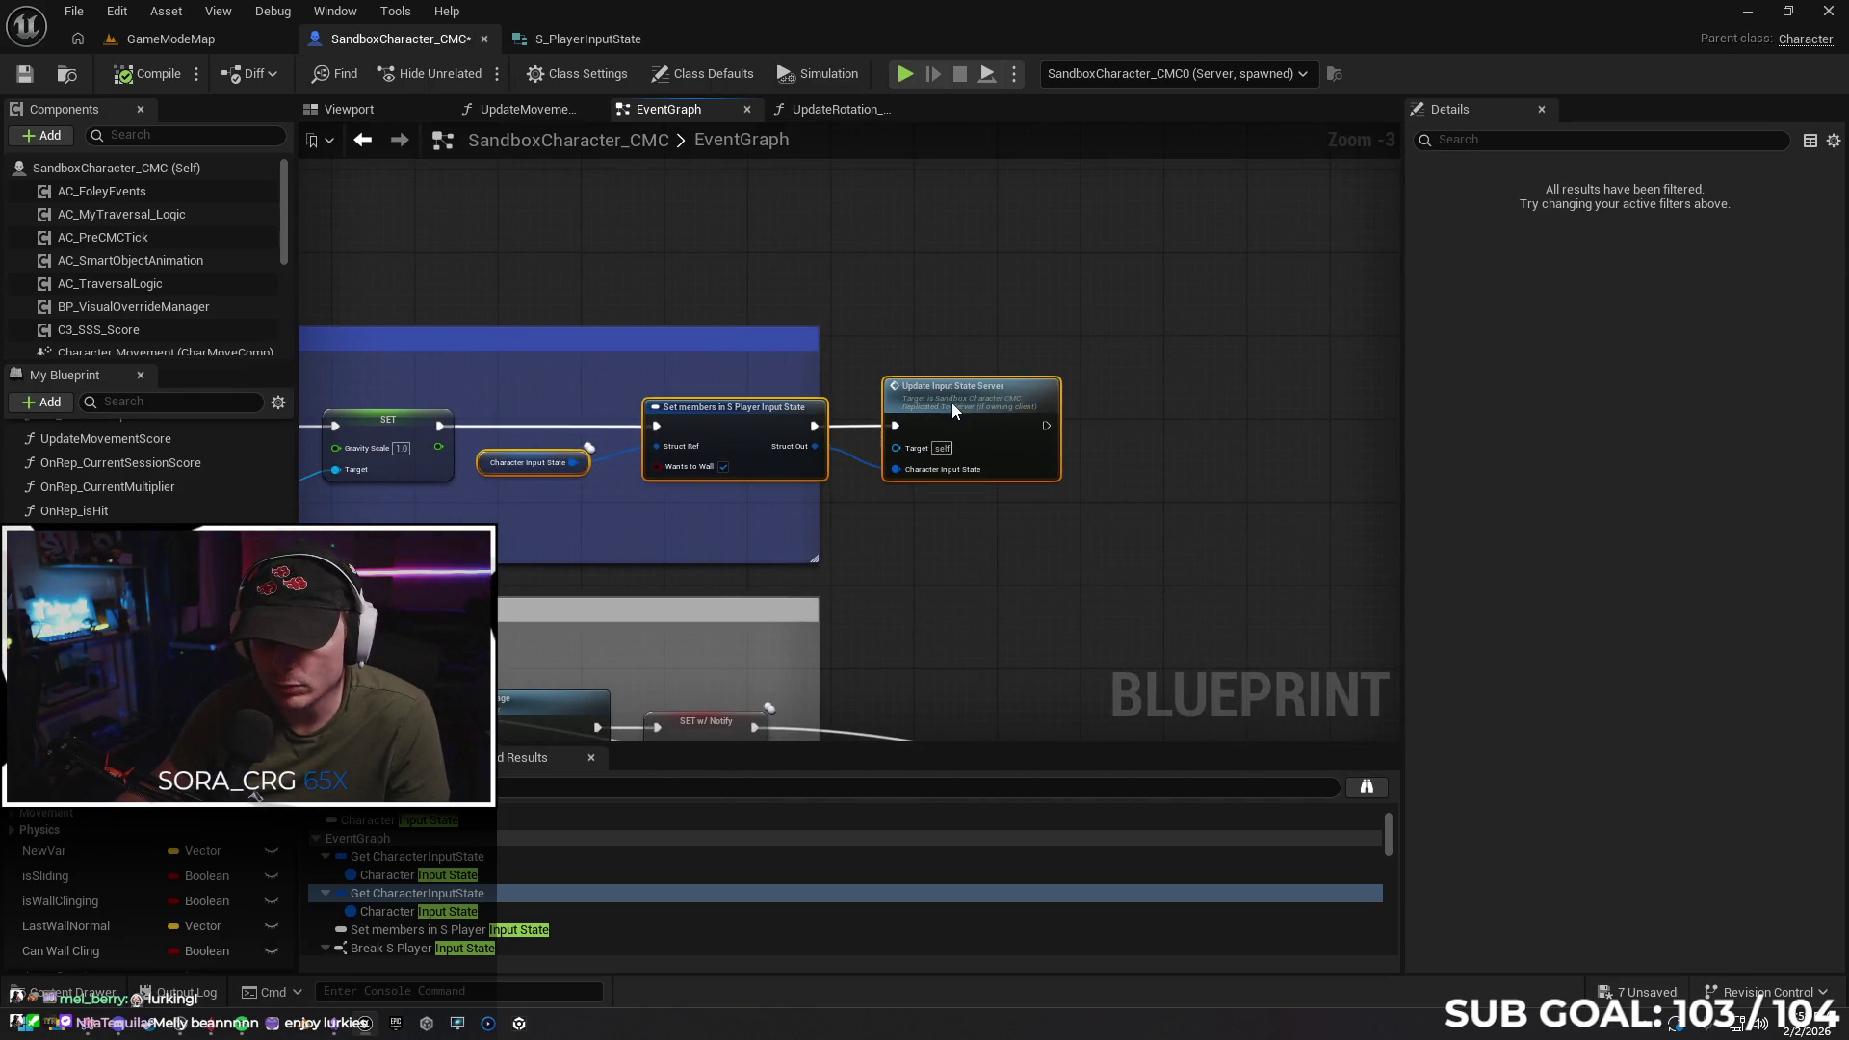
left_click(744, 508)
Paste the input-state nodes above Wall Jump, wire them between RPC_WallJump and Launch Character, and start a multiplayer test
left_click_drag(614, 517, 900, 472)
scroll(811, 479, "down", 1)
mouse_move(734, 493)
left_mouse_down()
mouse_move(1088, 459)
mouse_move(1071, 455)
left_mouse_up()
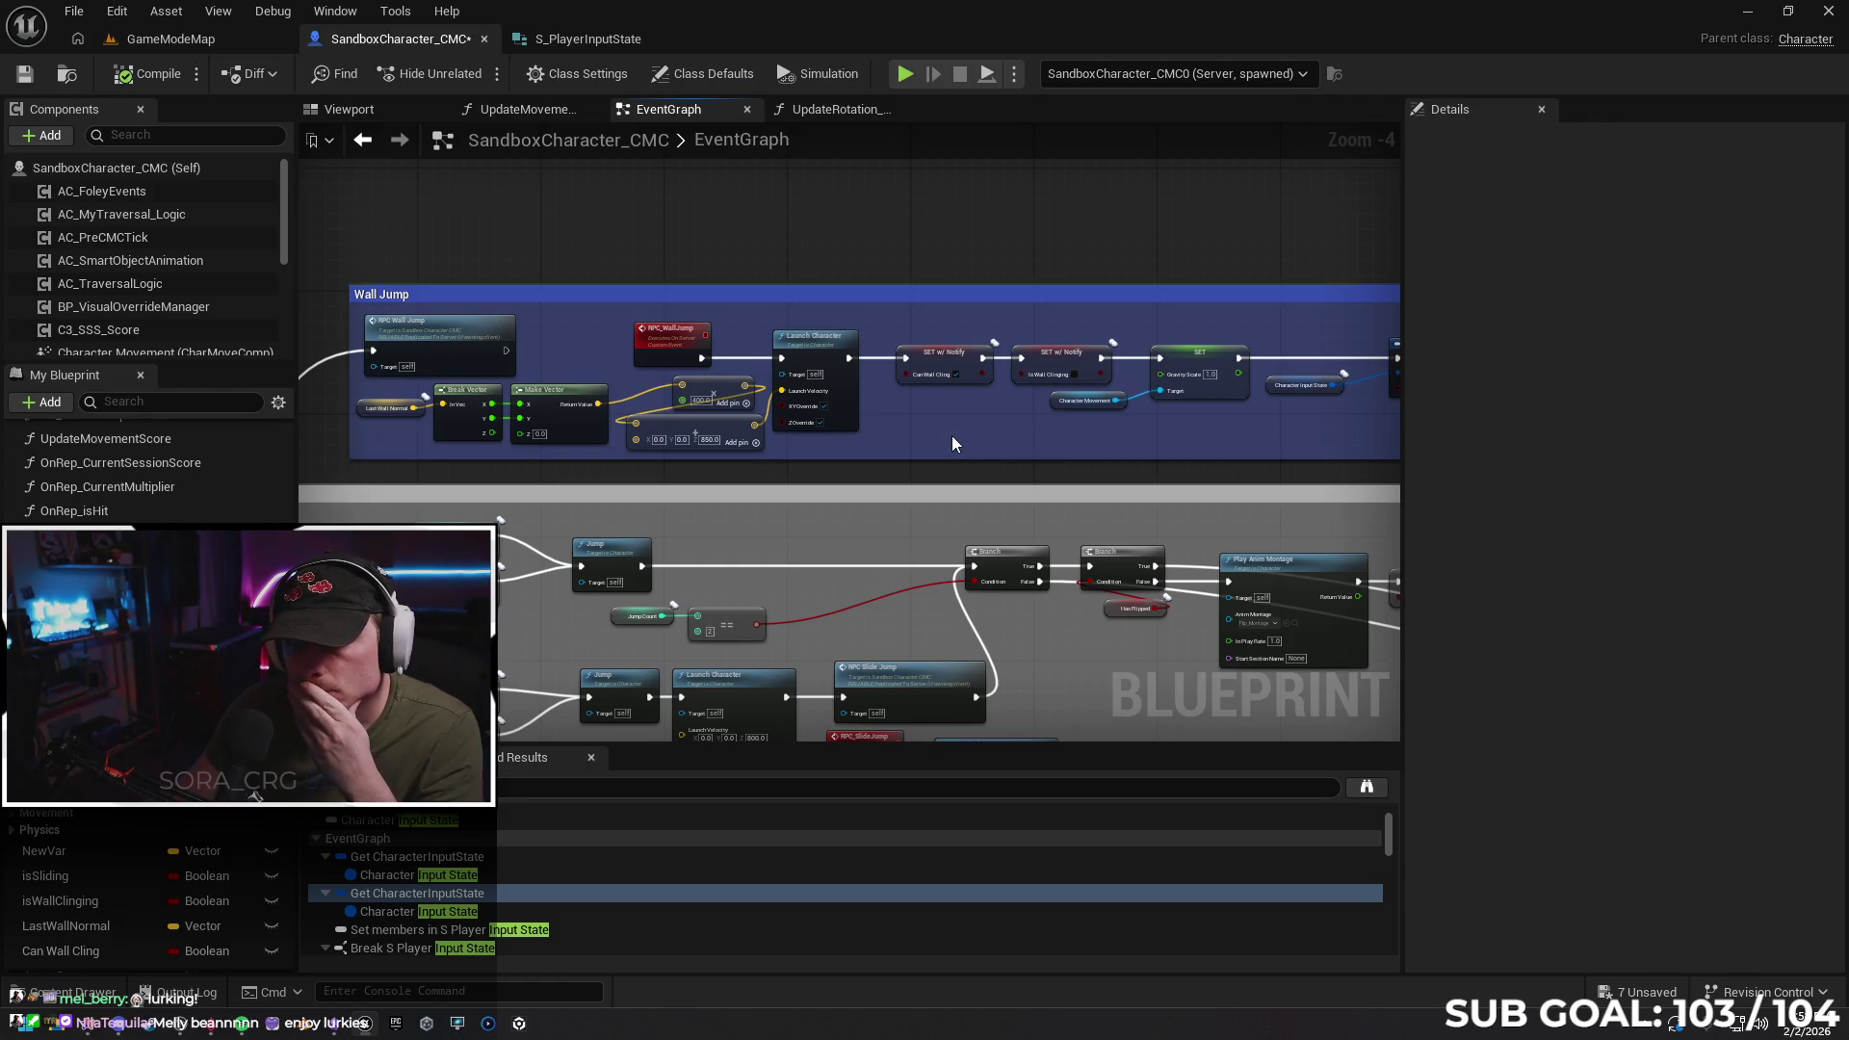
mouse_move(946, 437)
left_mouse_down()
mouse_move(1028, 444)
mouse_move(757, 443)
mouse_move(920, 432)
mouse_move(896, 428)
left_mouse_up()
left_click_drag(1141, 313, 1031, 329)
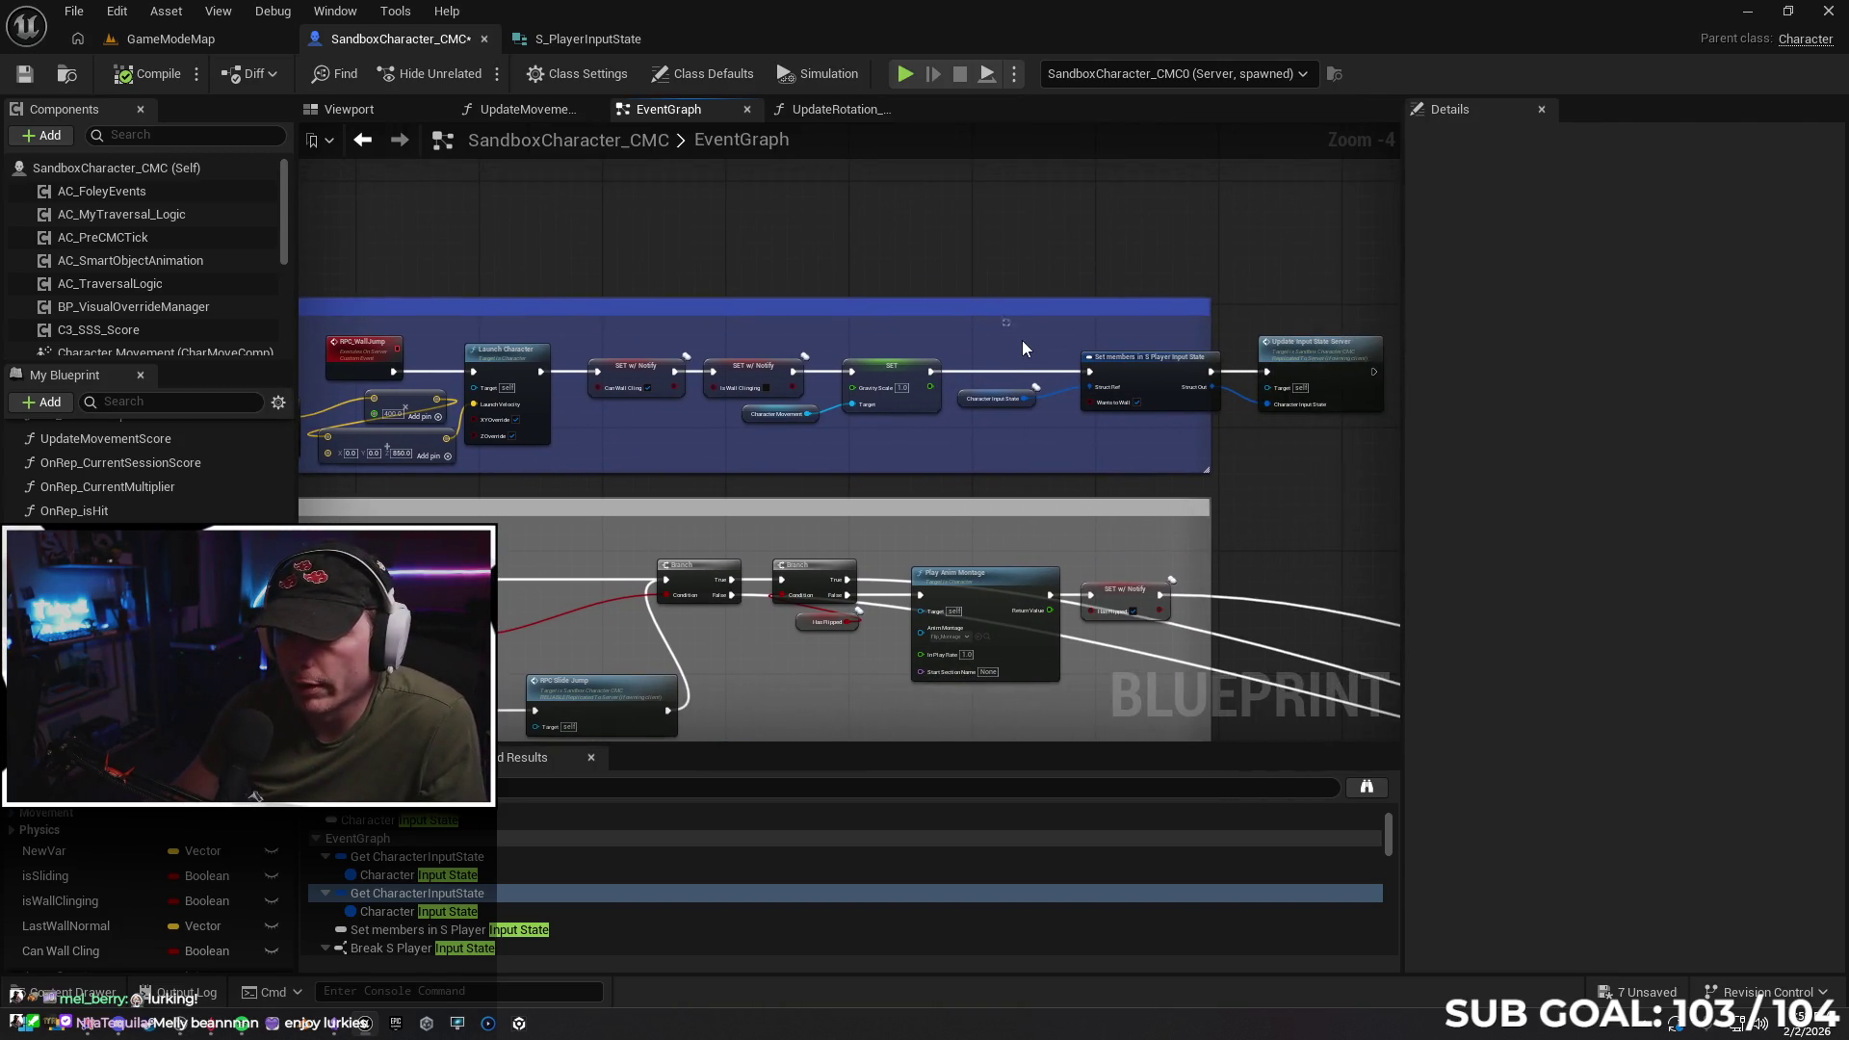
left_click_drag(1291, 445, 1292, 446)
left_click(898, 458)
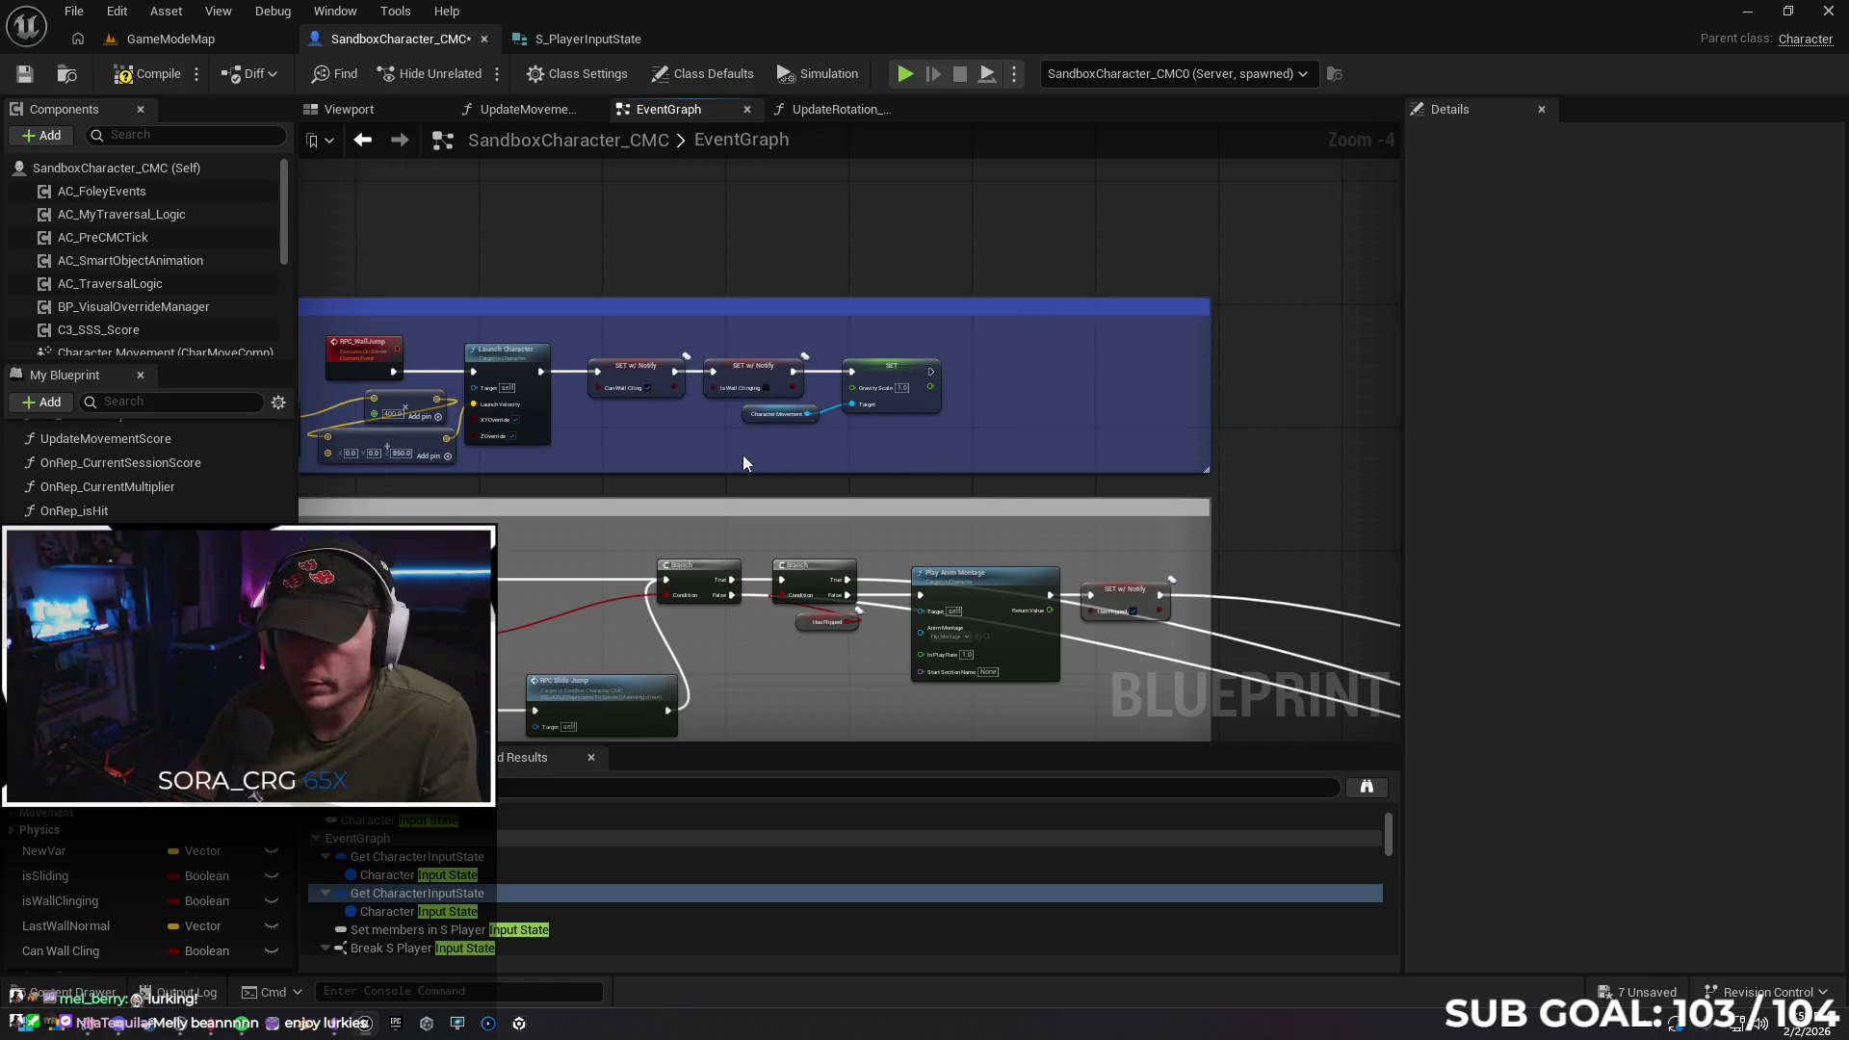
left_click_drag(743, 455, 1120, 483)
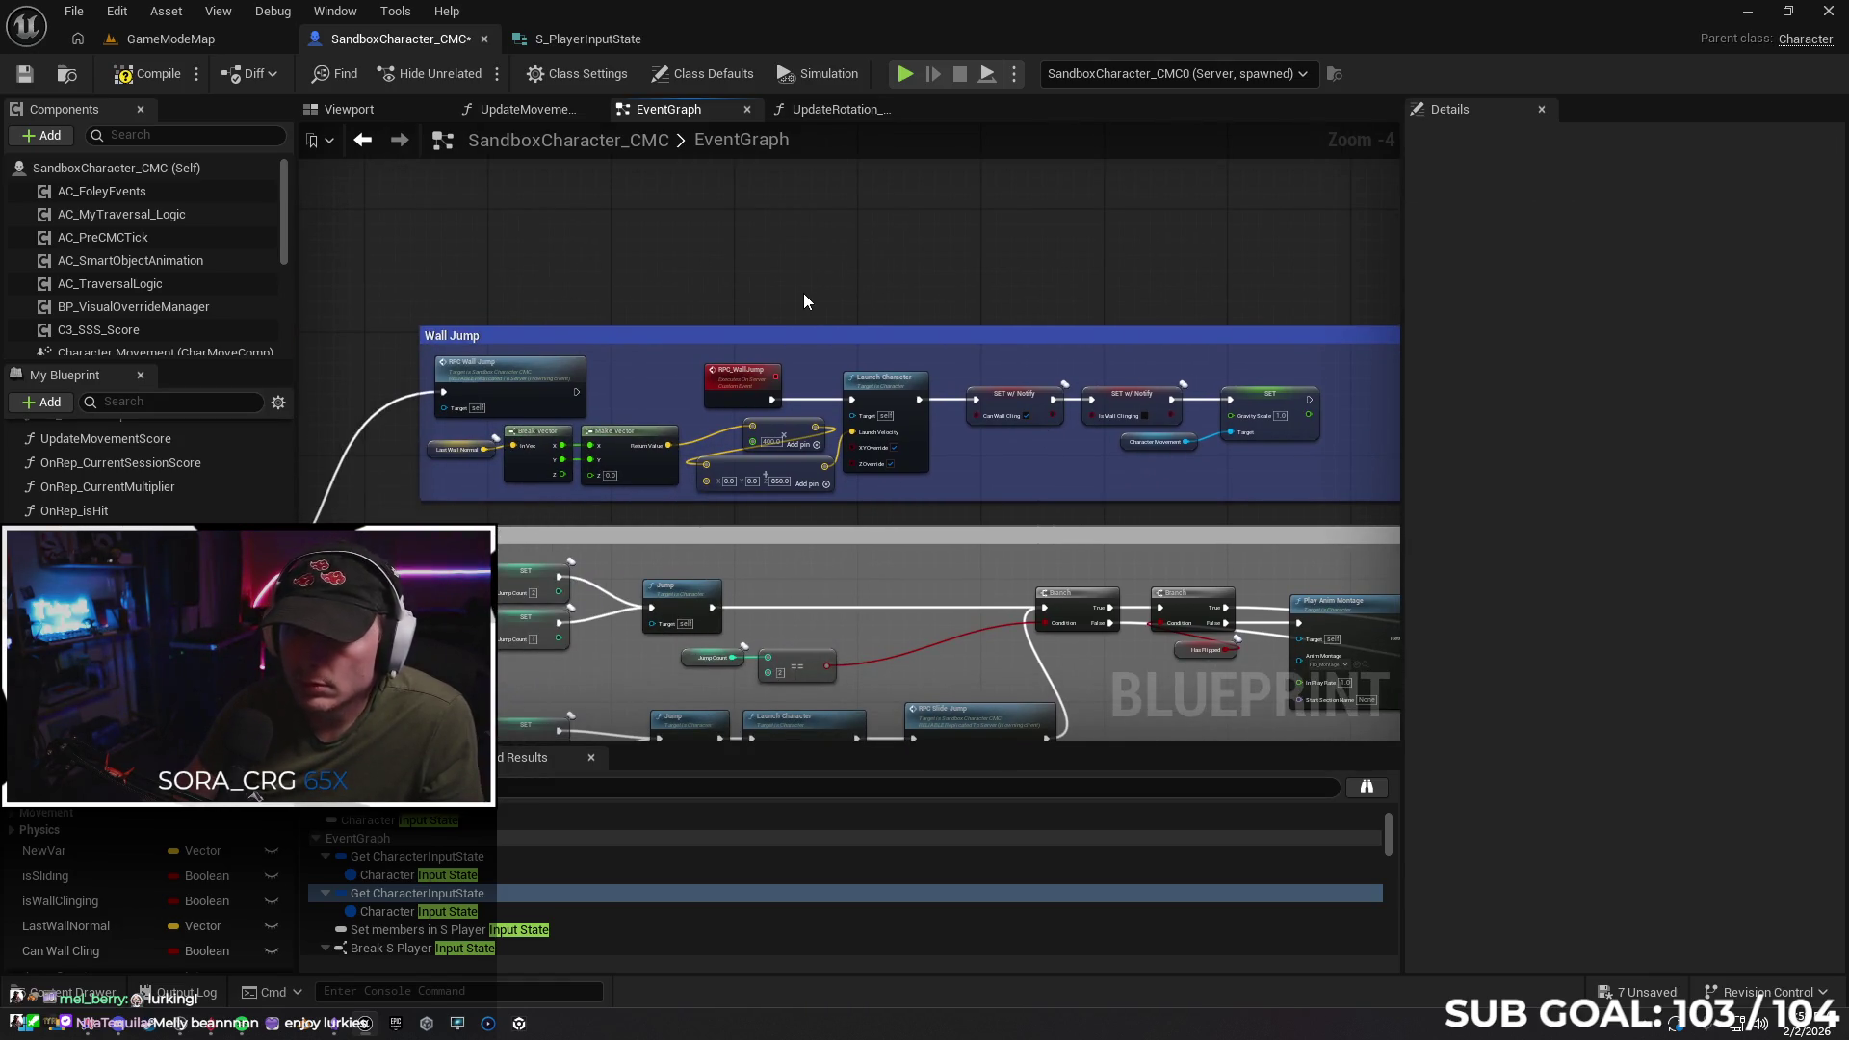
key("ctrl+v")
left_click_drag(773, 402, 790, 300)
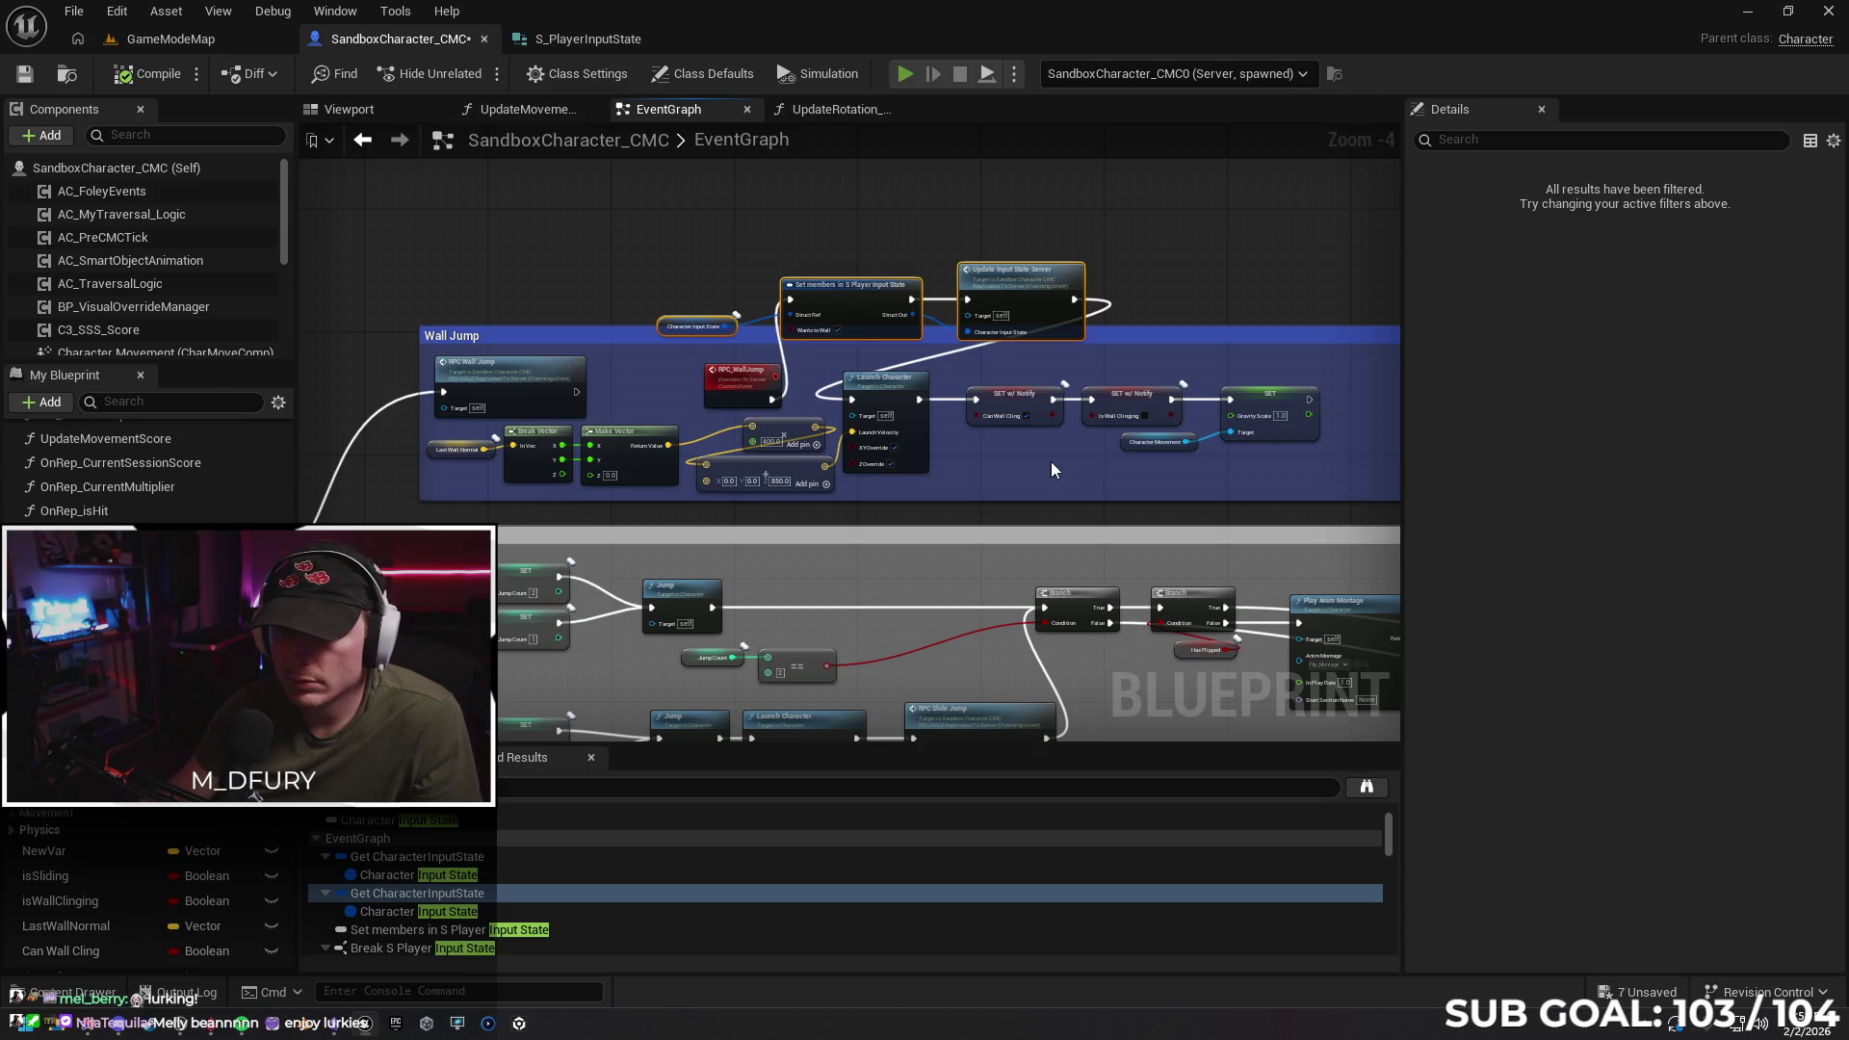
key("alt+p")
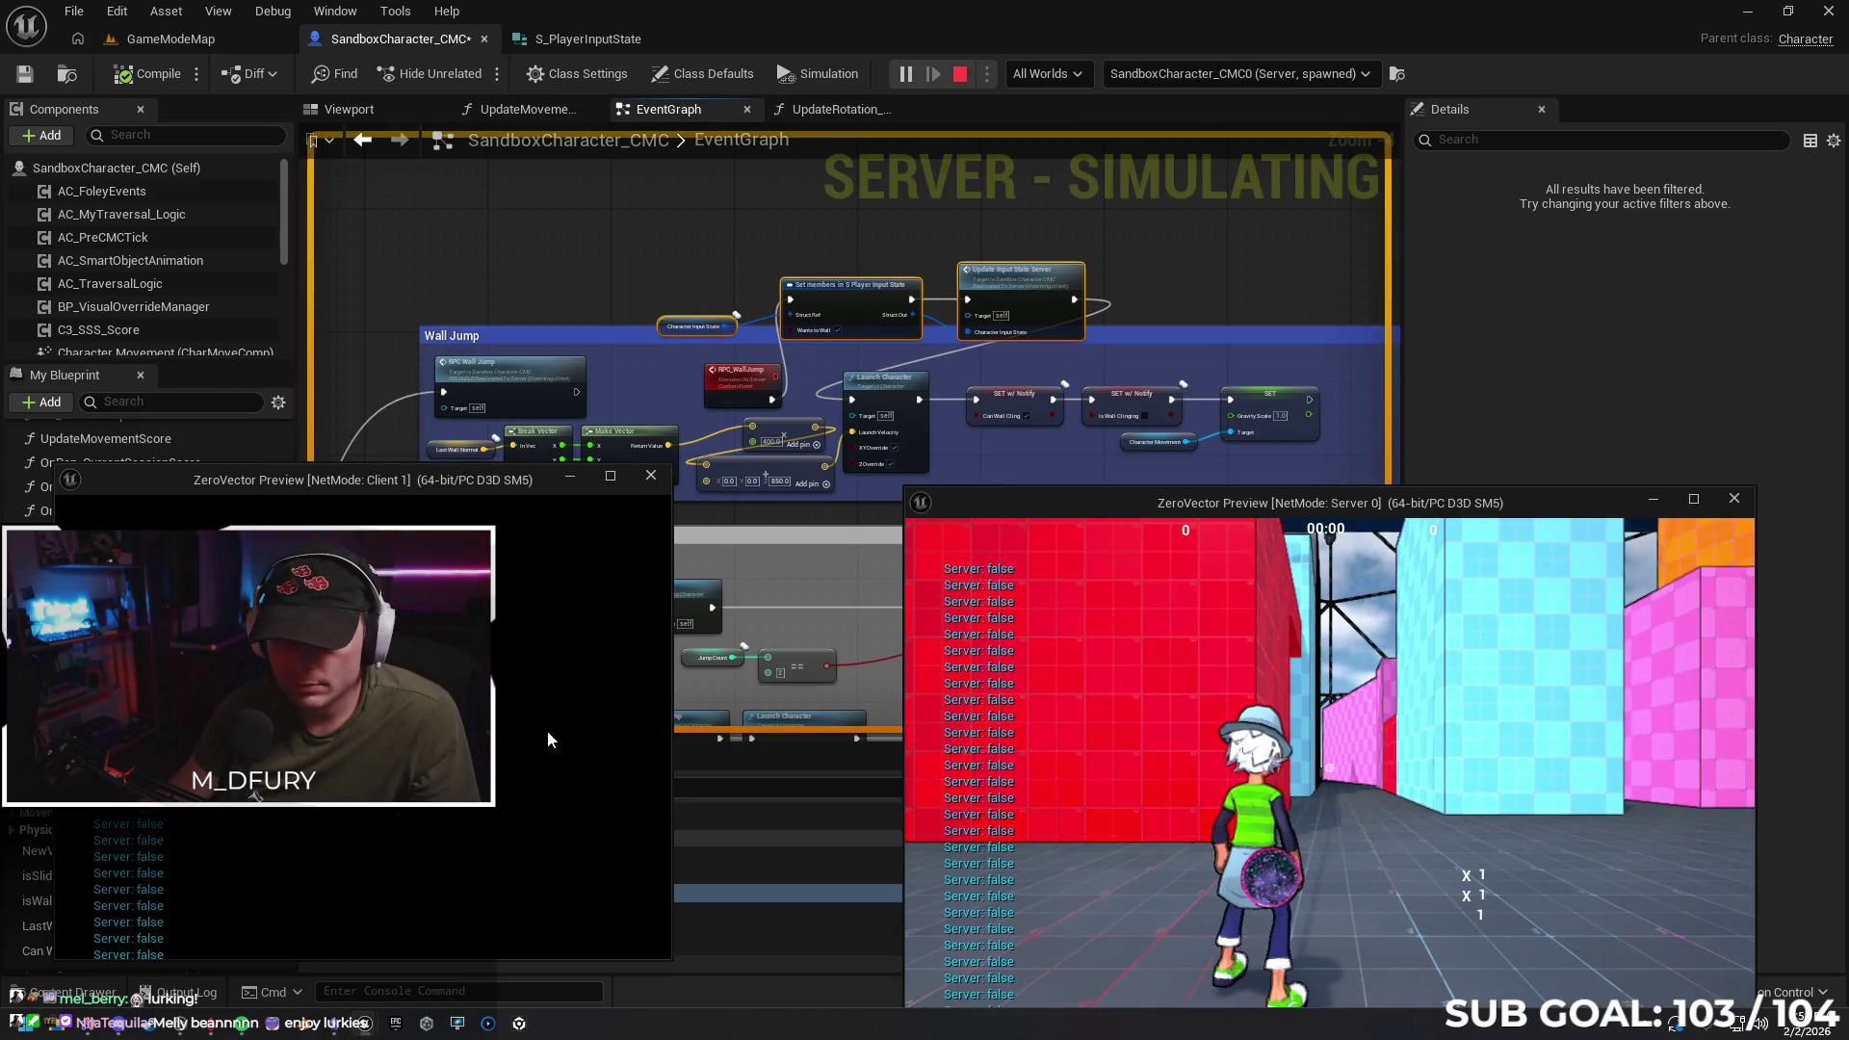
Run the client character at the red wall, wall-jump off it, and stop the session
left_click(503, 730)
key("w")
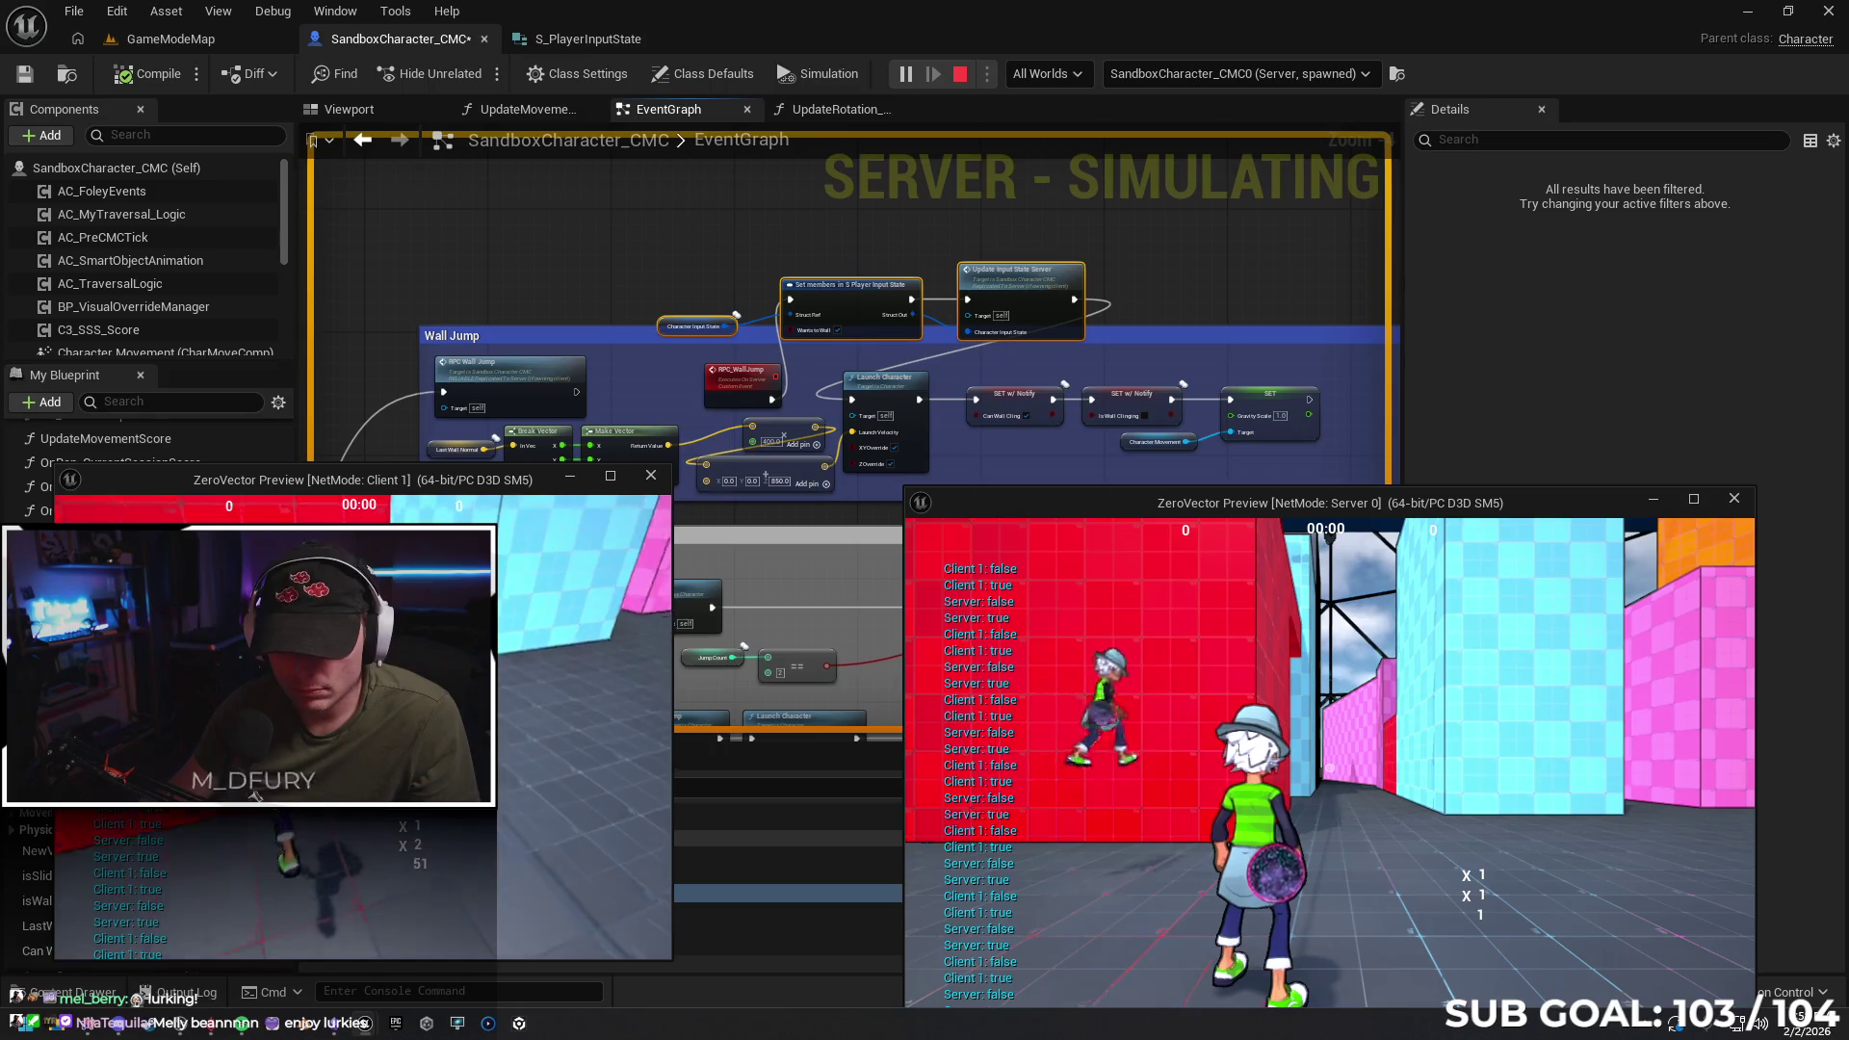
key("space")
key("space")
key("space")
key("space")
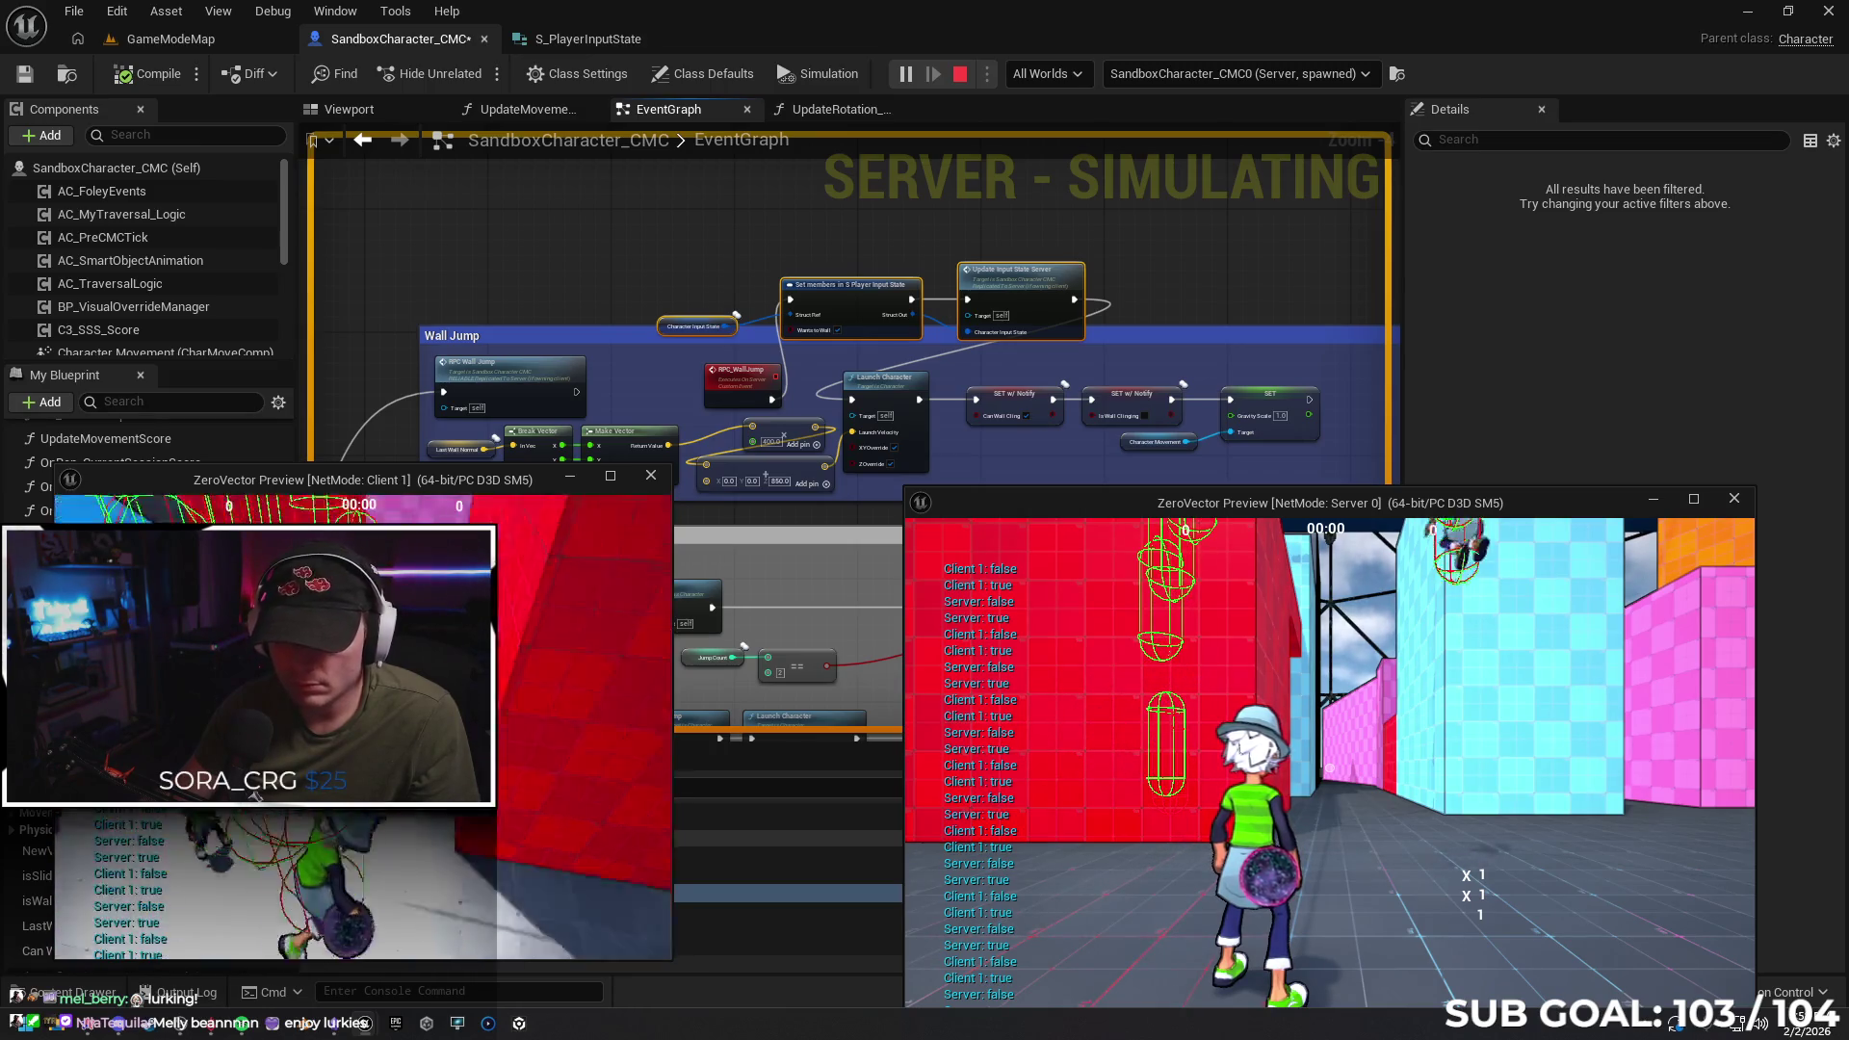
key("space")
key("space")
key("space")
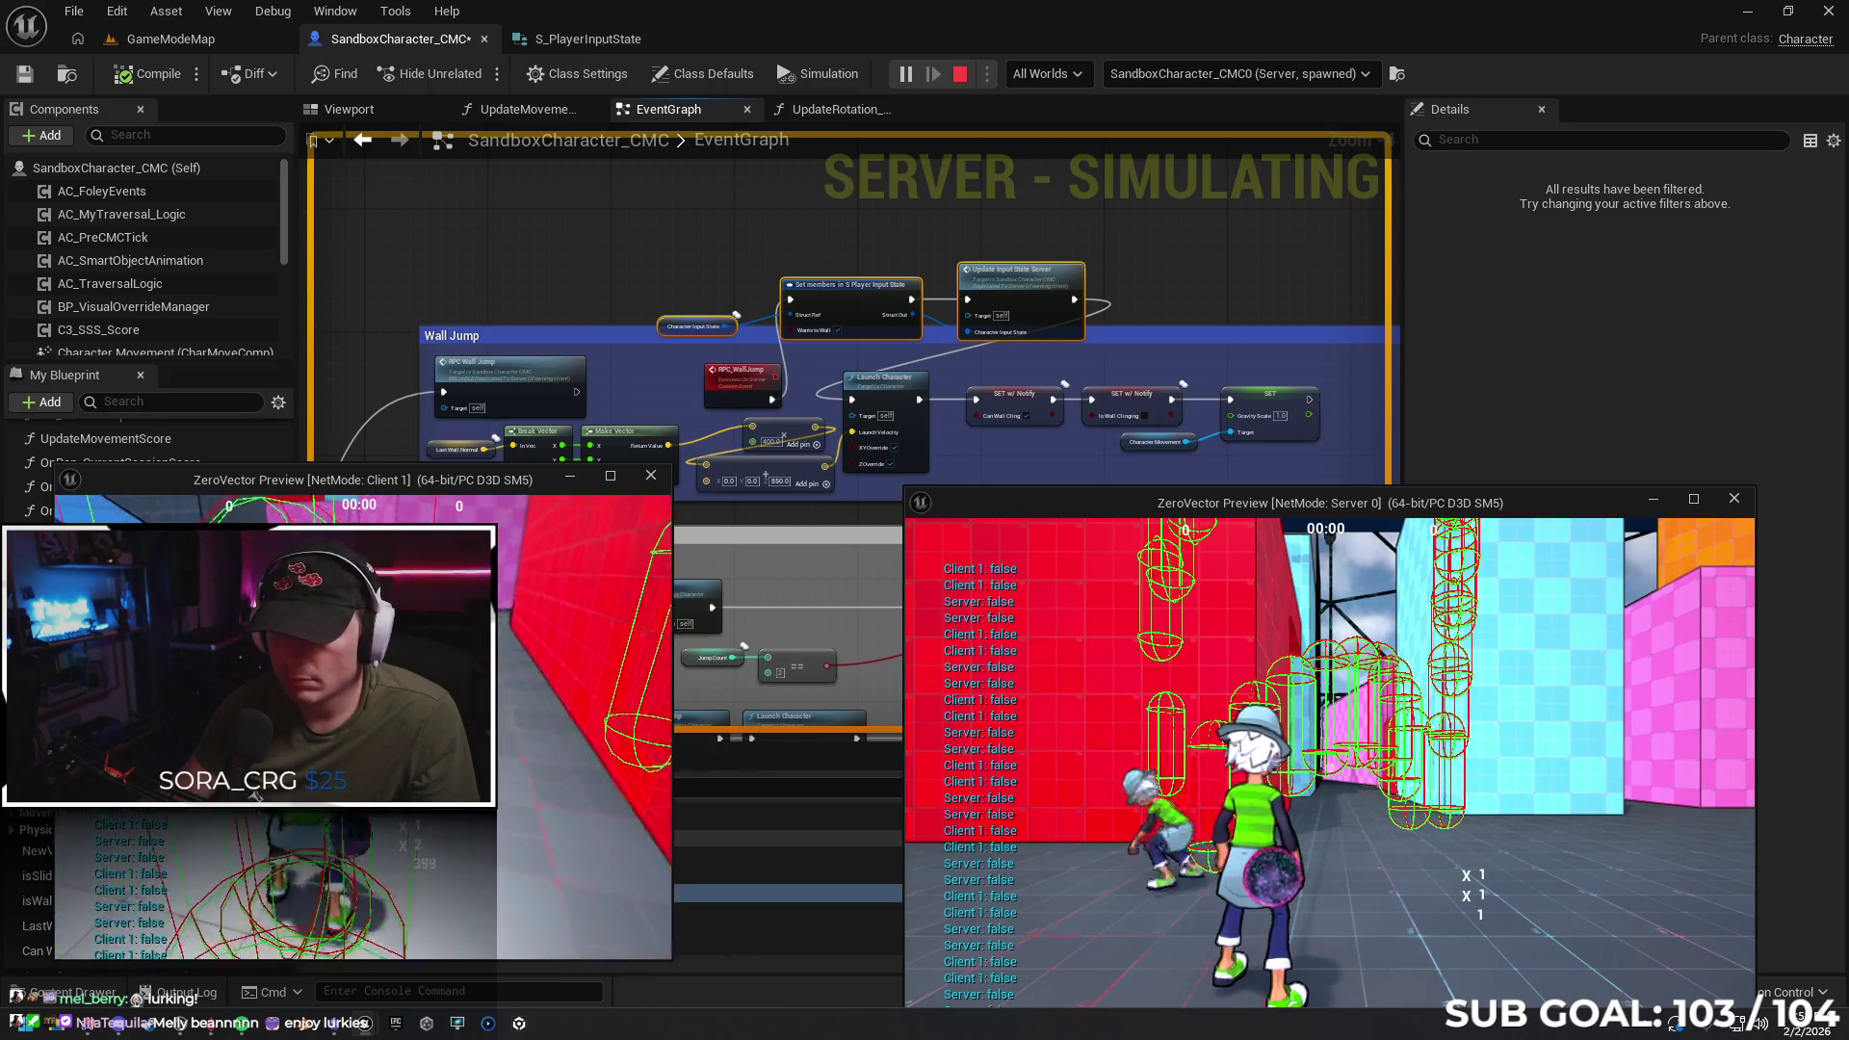
key("Escape")
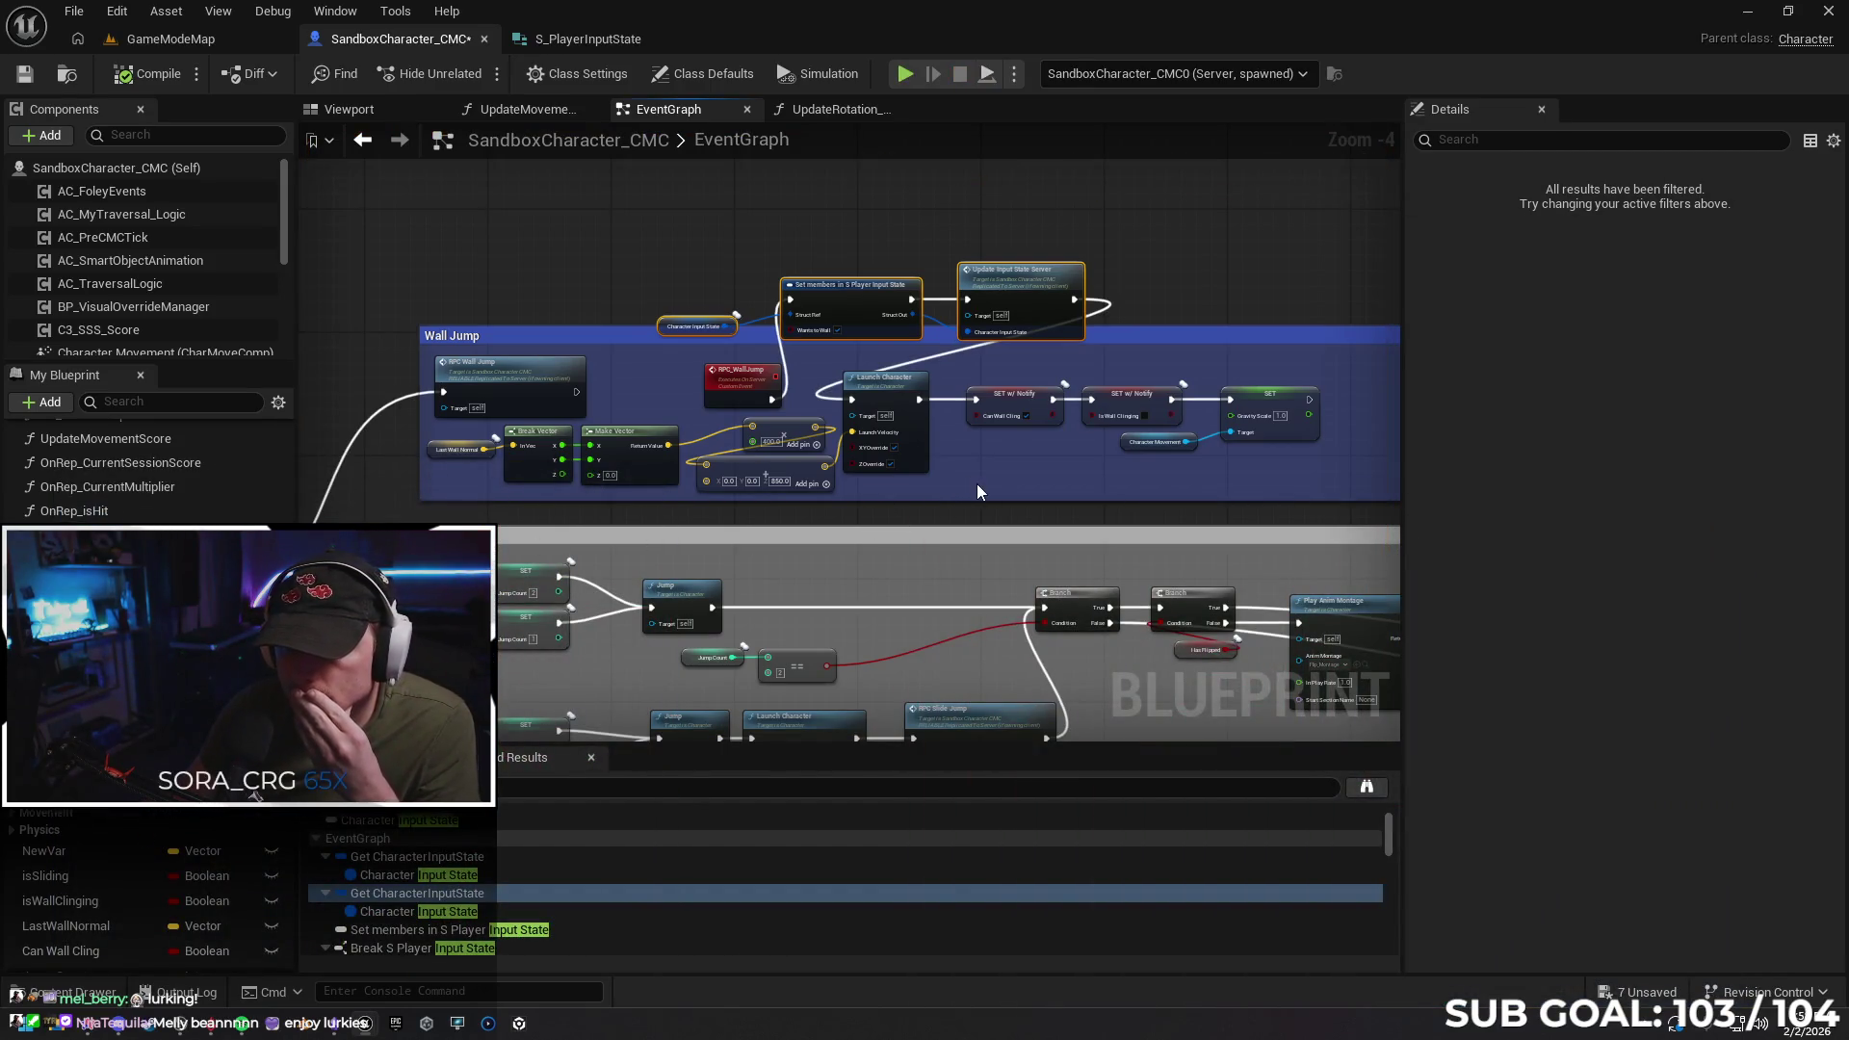
Give RPC_WallJump a Boolean WantsToWall input fed by the Wants to Wall pin
left_click(723, 385)
mouse_move(638, 391)
left_mouse_down()
mouse_move(694, 381)
mouse_move(641, 391)
left_mouse_up()
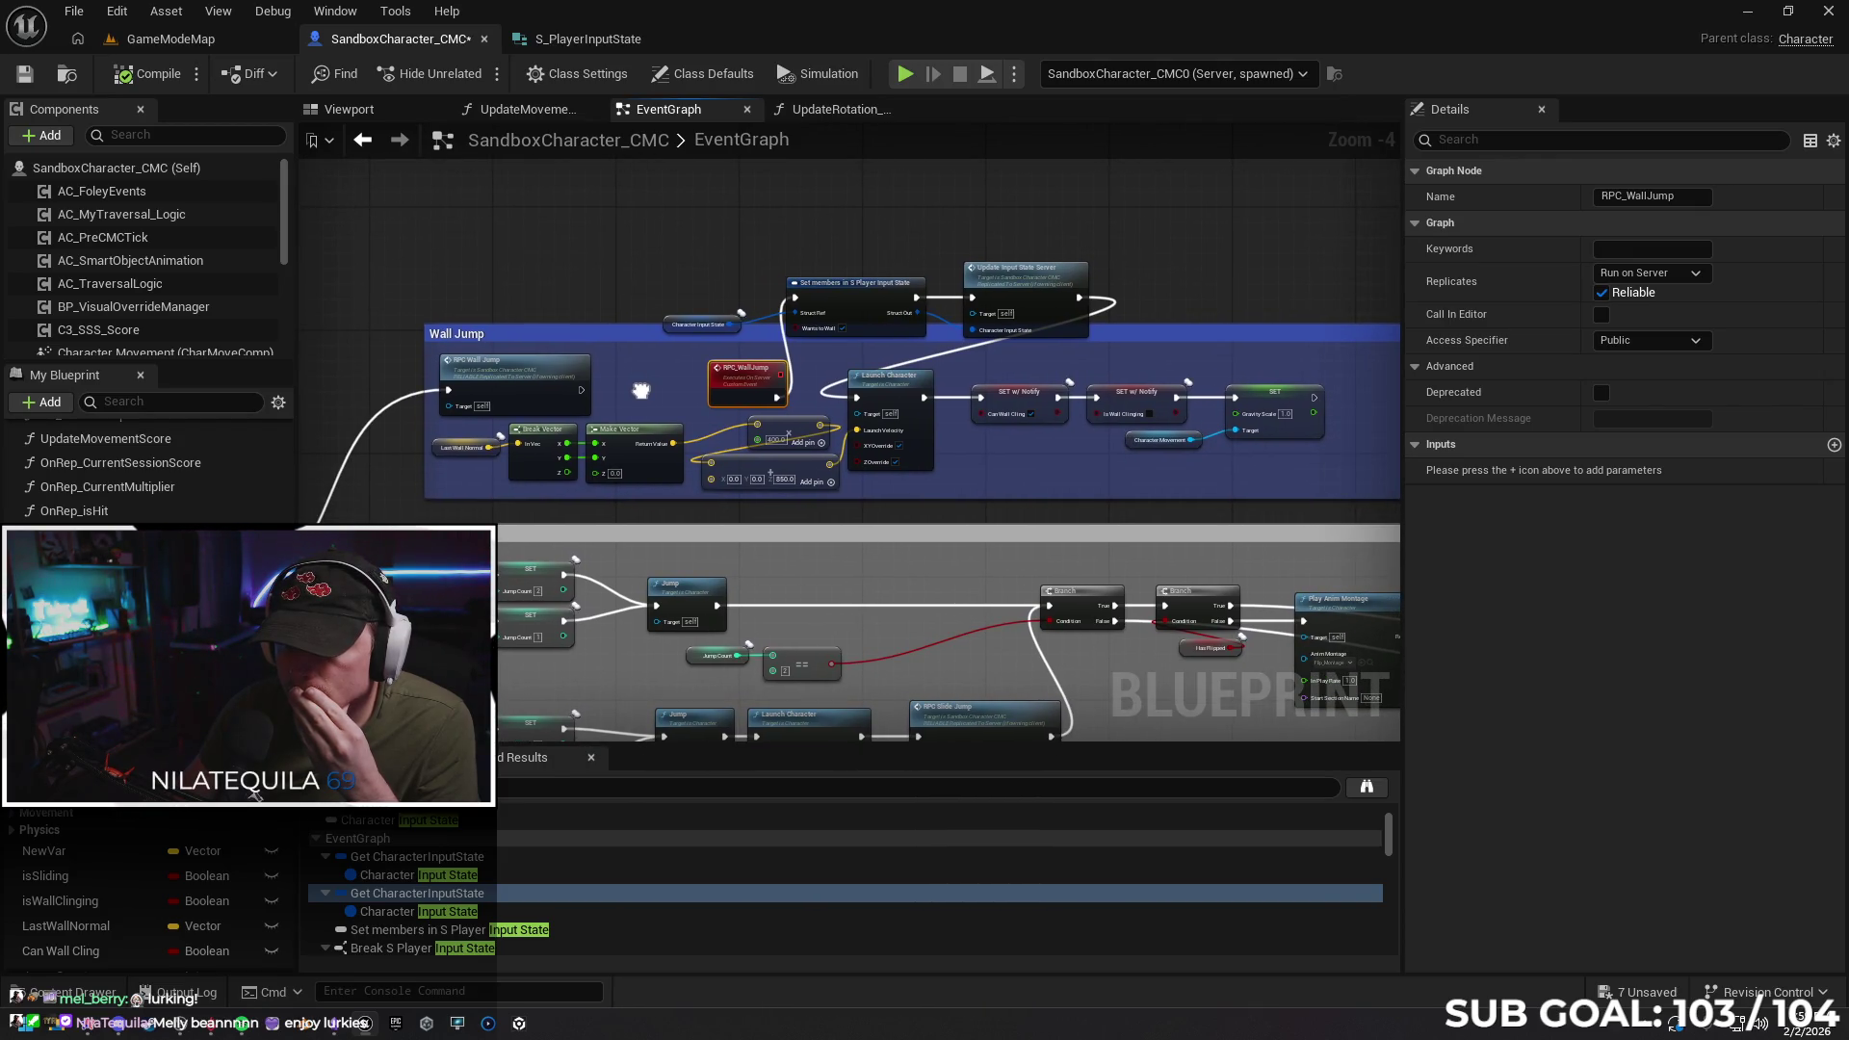
mouse_move(797, 327)
left_mouse_down()
mouse_move(775, 389)
mouse_move(725, 398)
left_mouse_up()
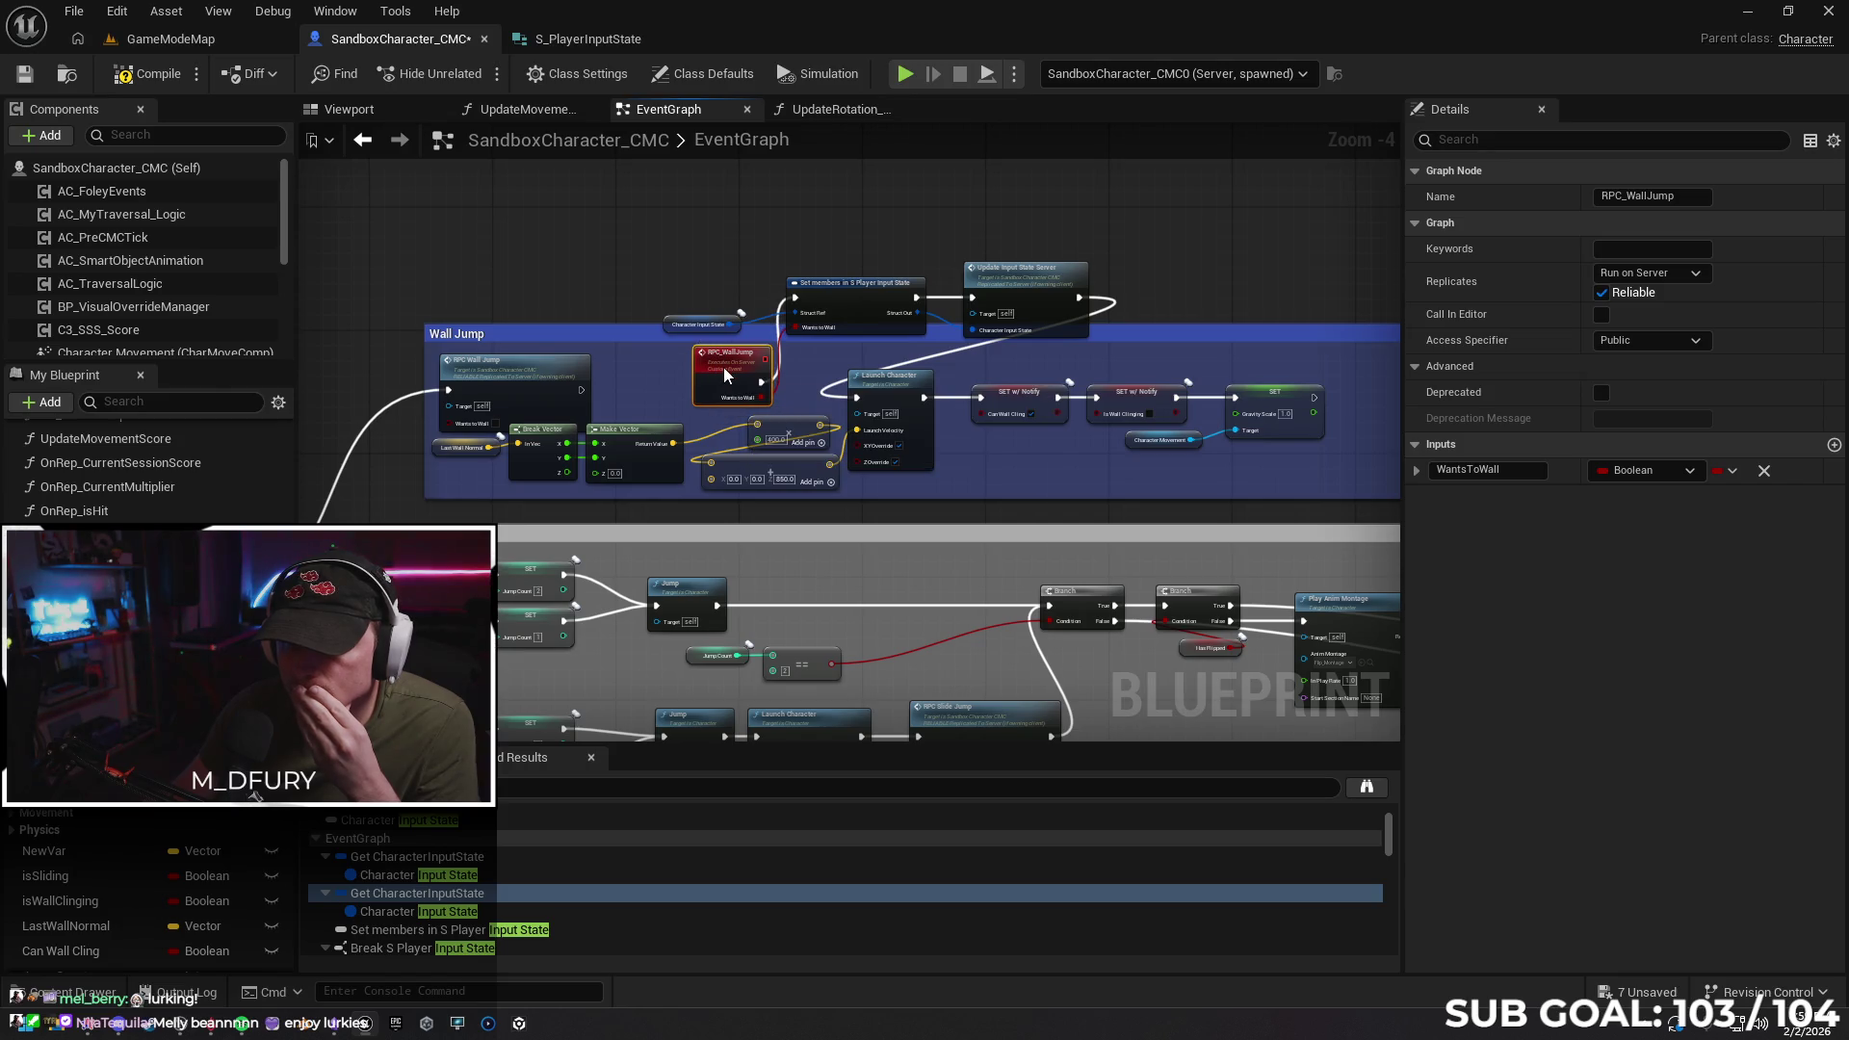
mouse_move(410, 459)
left_mouse_down()
mouse_move(1011, 313)
mouse_move(1213, 304)
mouse_move(1093, 309)
mouse_move(1042, 335)
left_mouse_up()
scroll(1158, 298, "down", 1)
Connect IA_Jump's Action Value to Wall Jump's Wants to Wall and test wall jumping in multiplayer
left_click_drag(1215, 290, 411, 438)
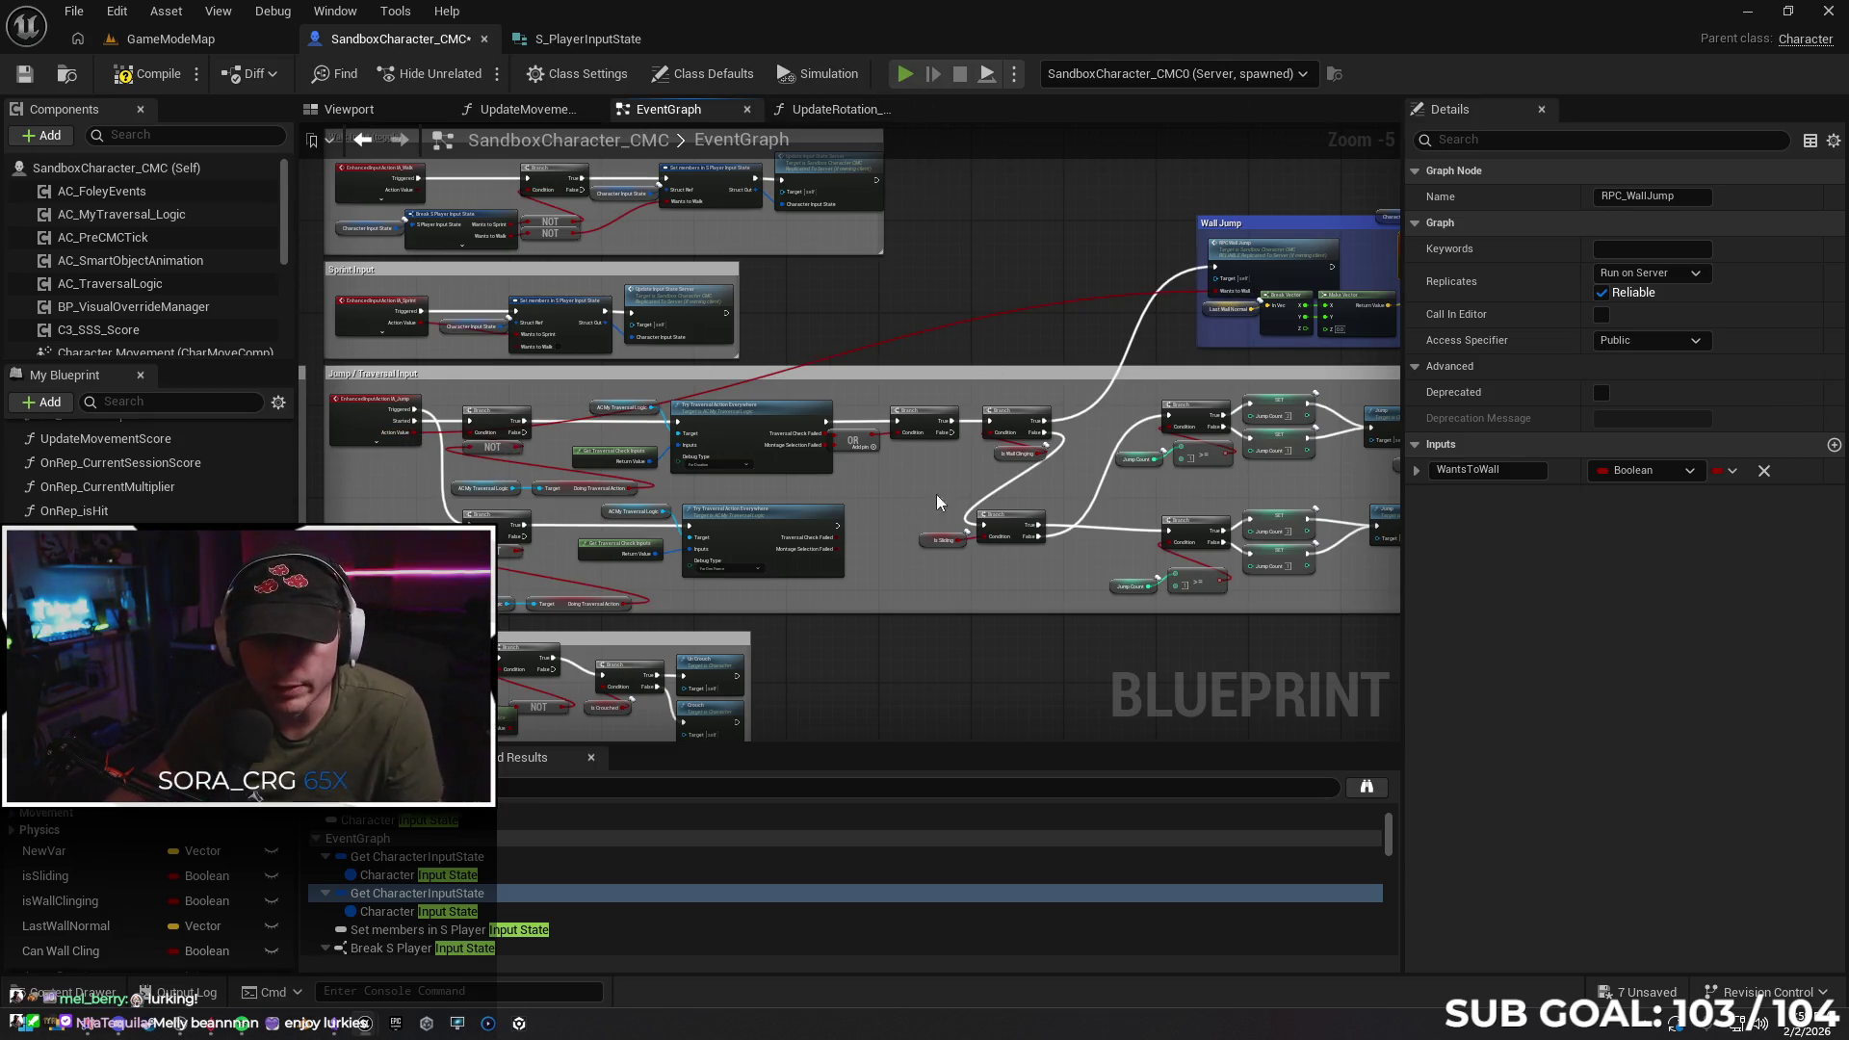
key("alt+p")
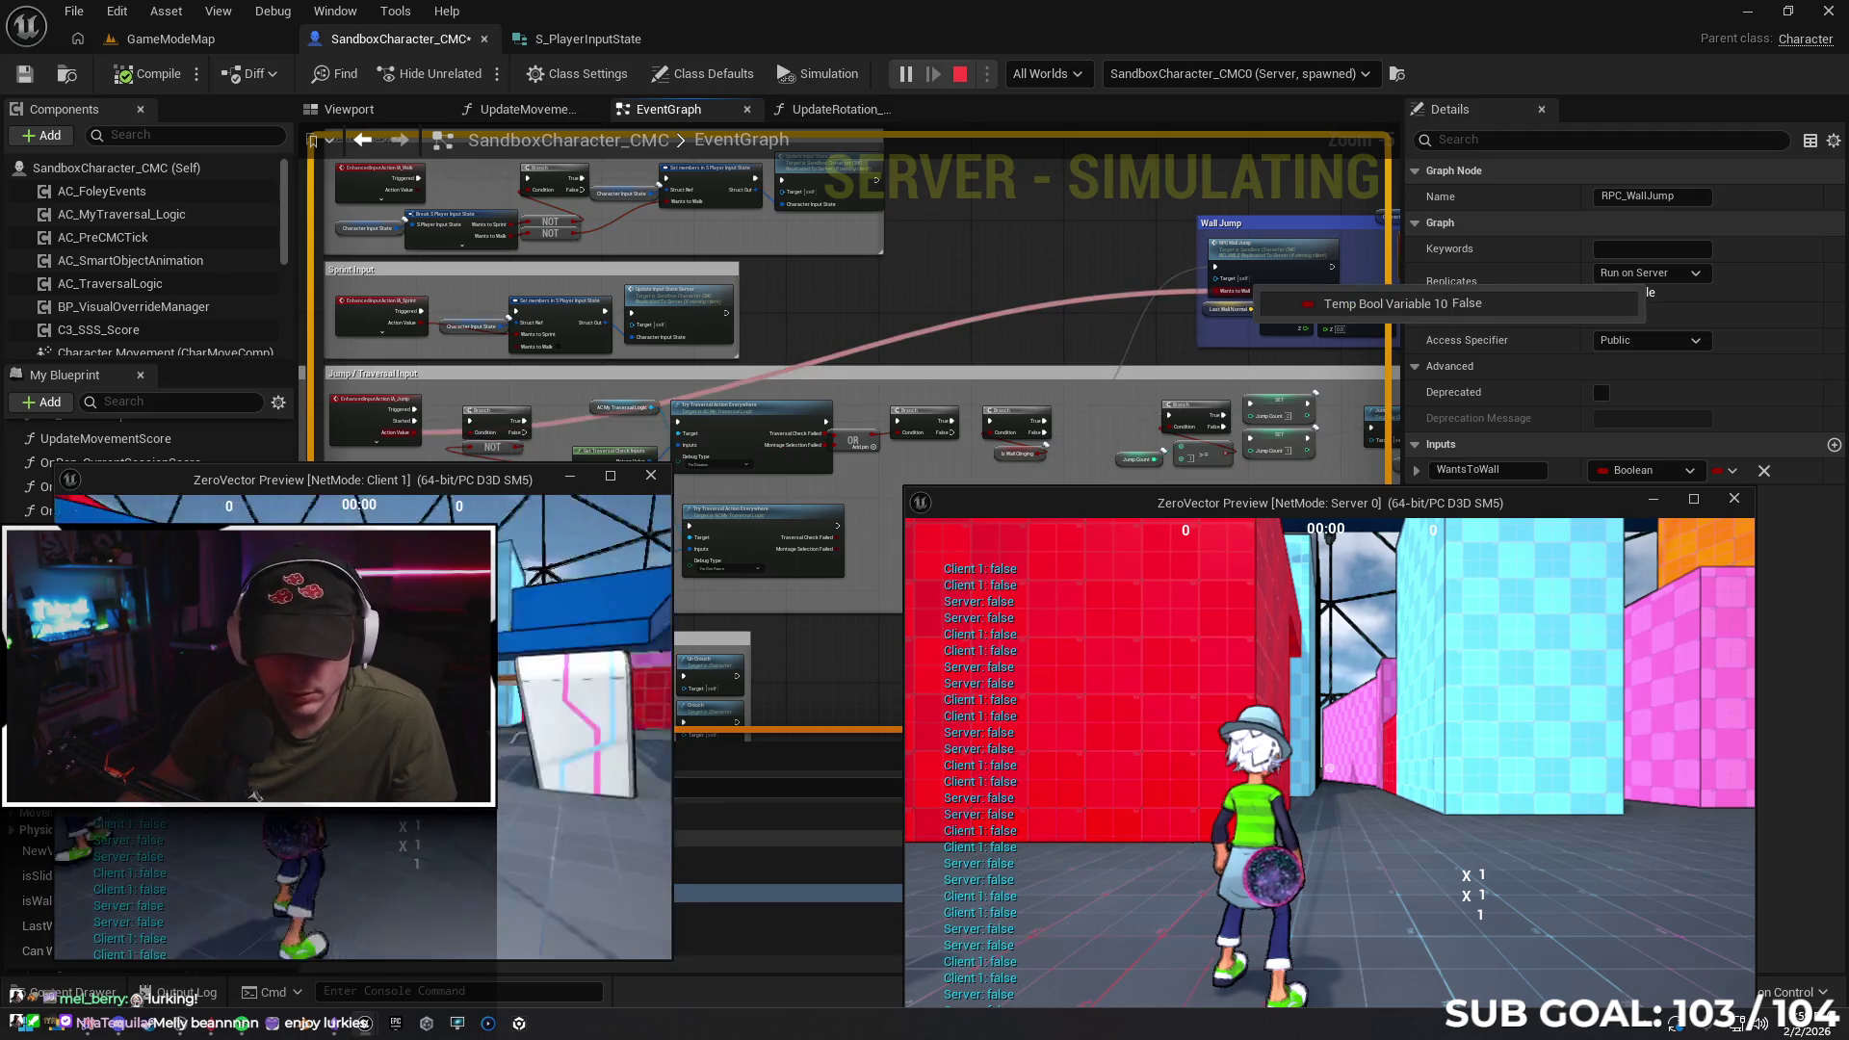
key("space")
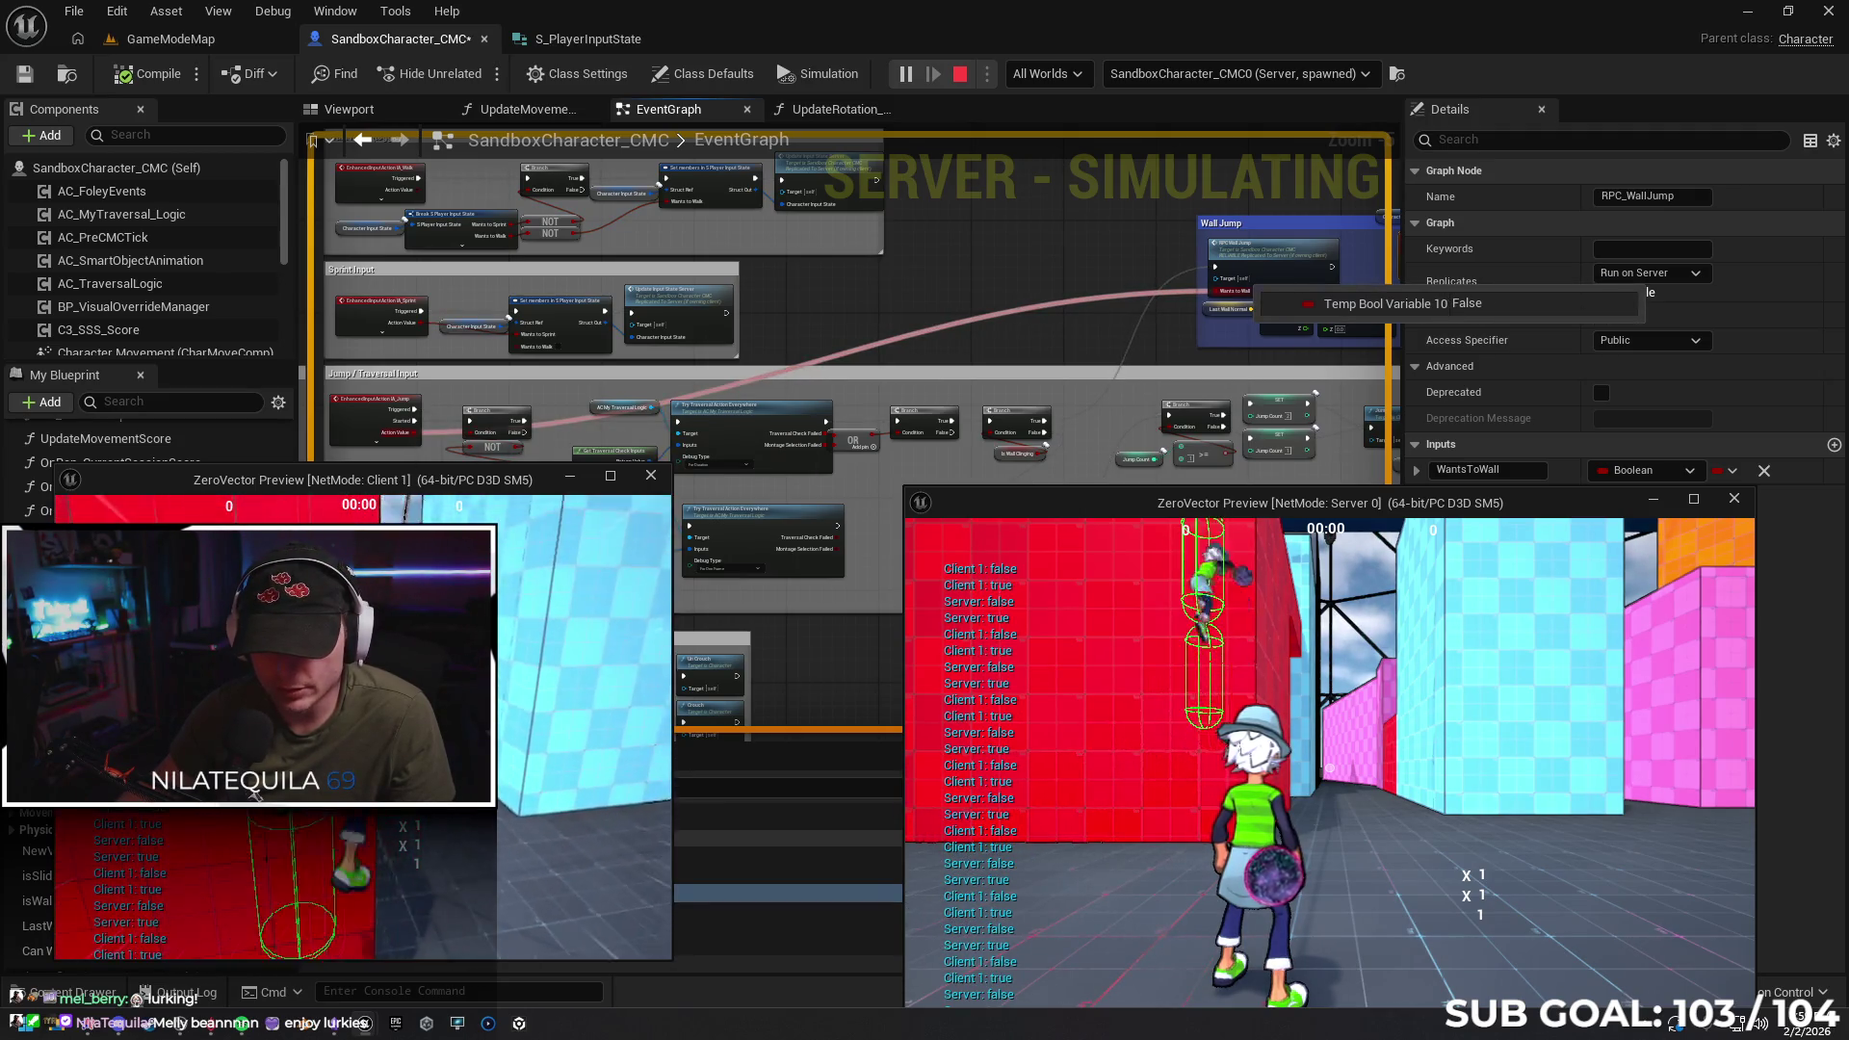
key("space")
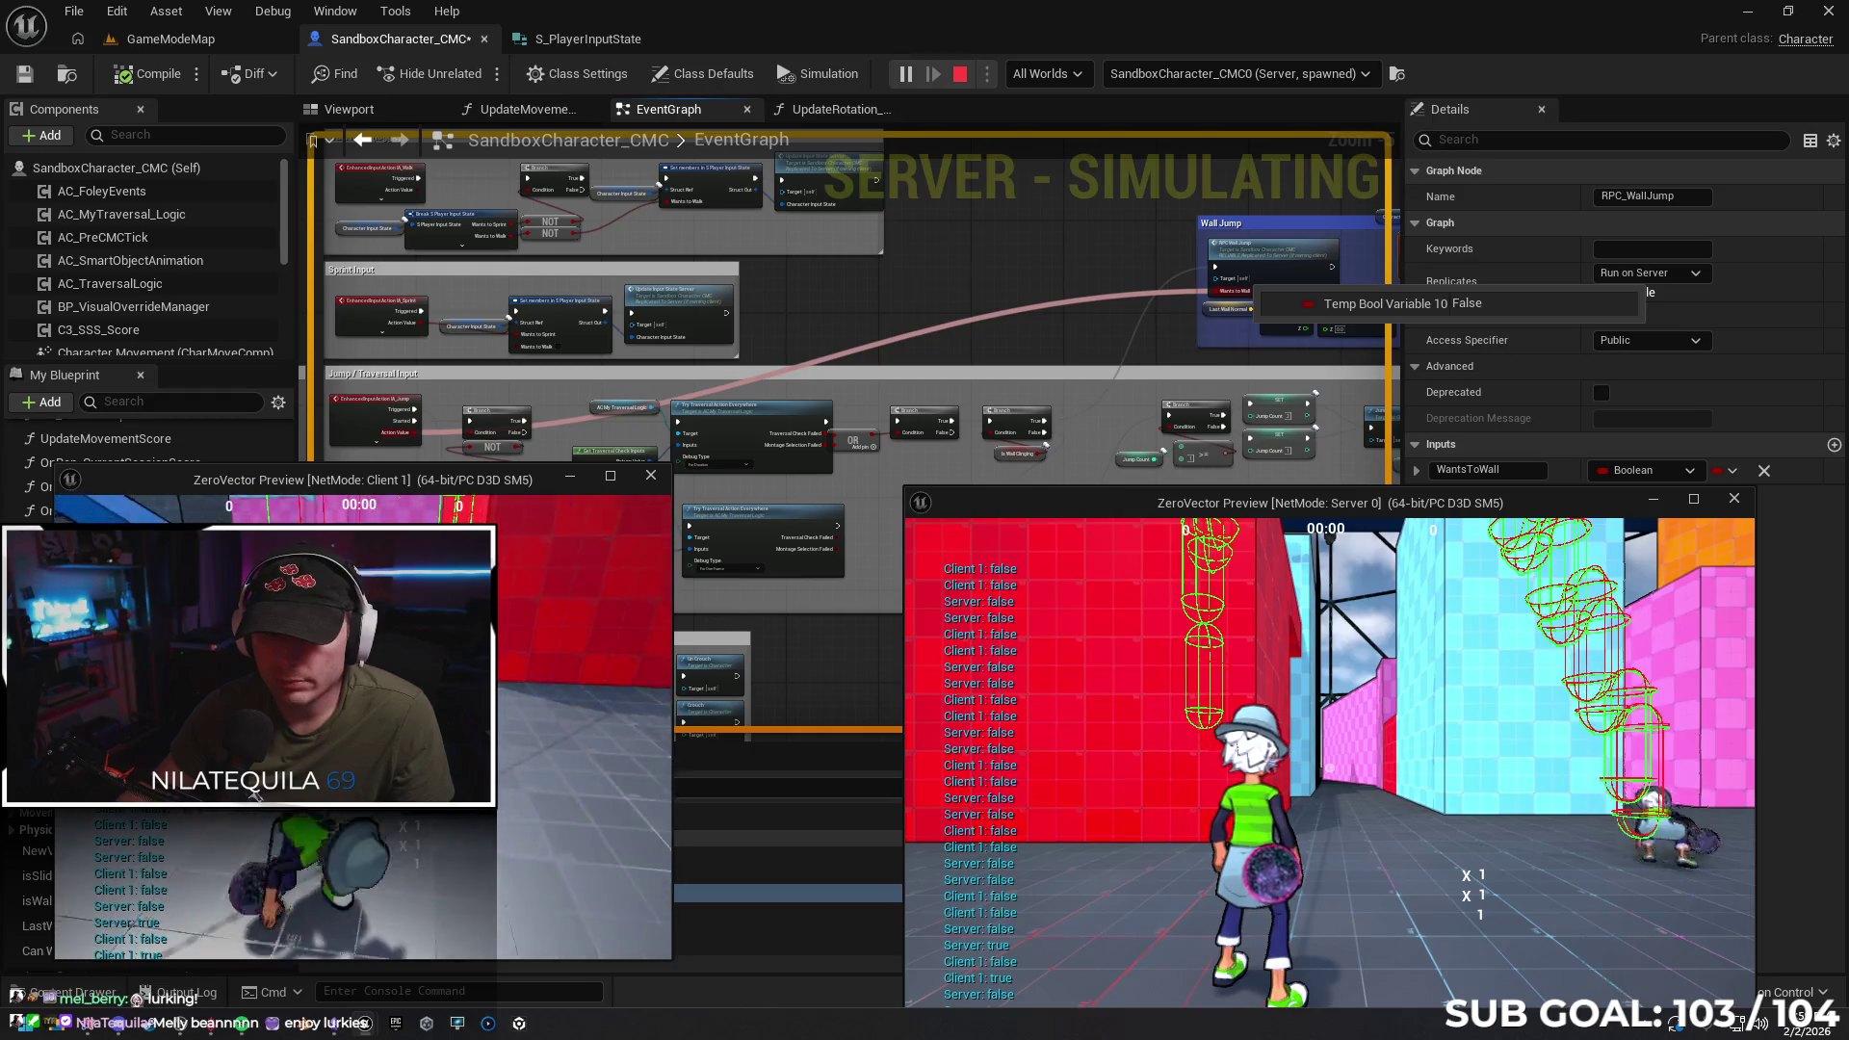
key("space")
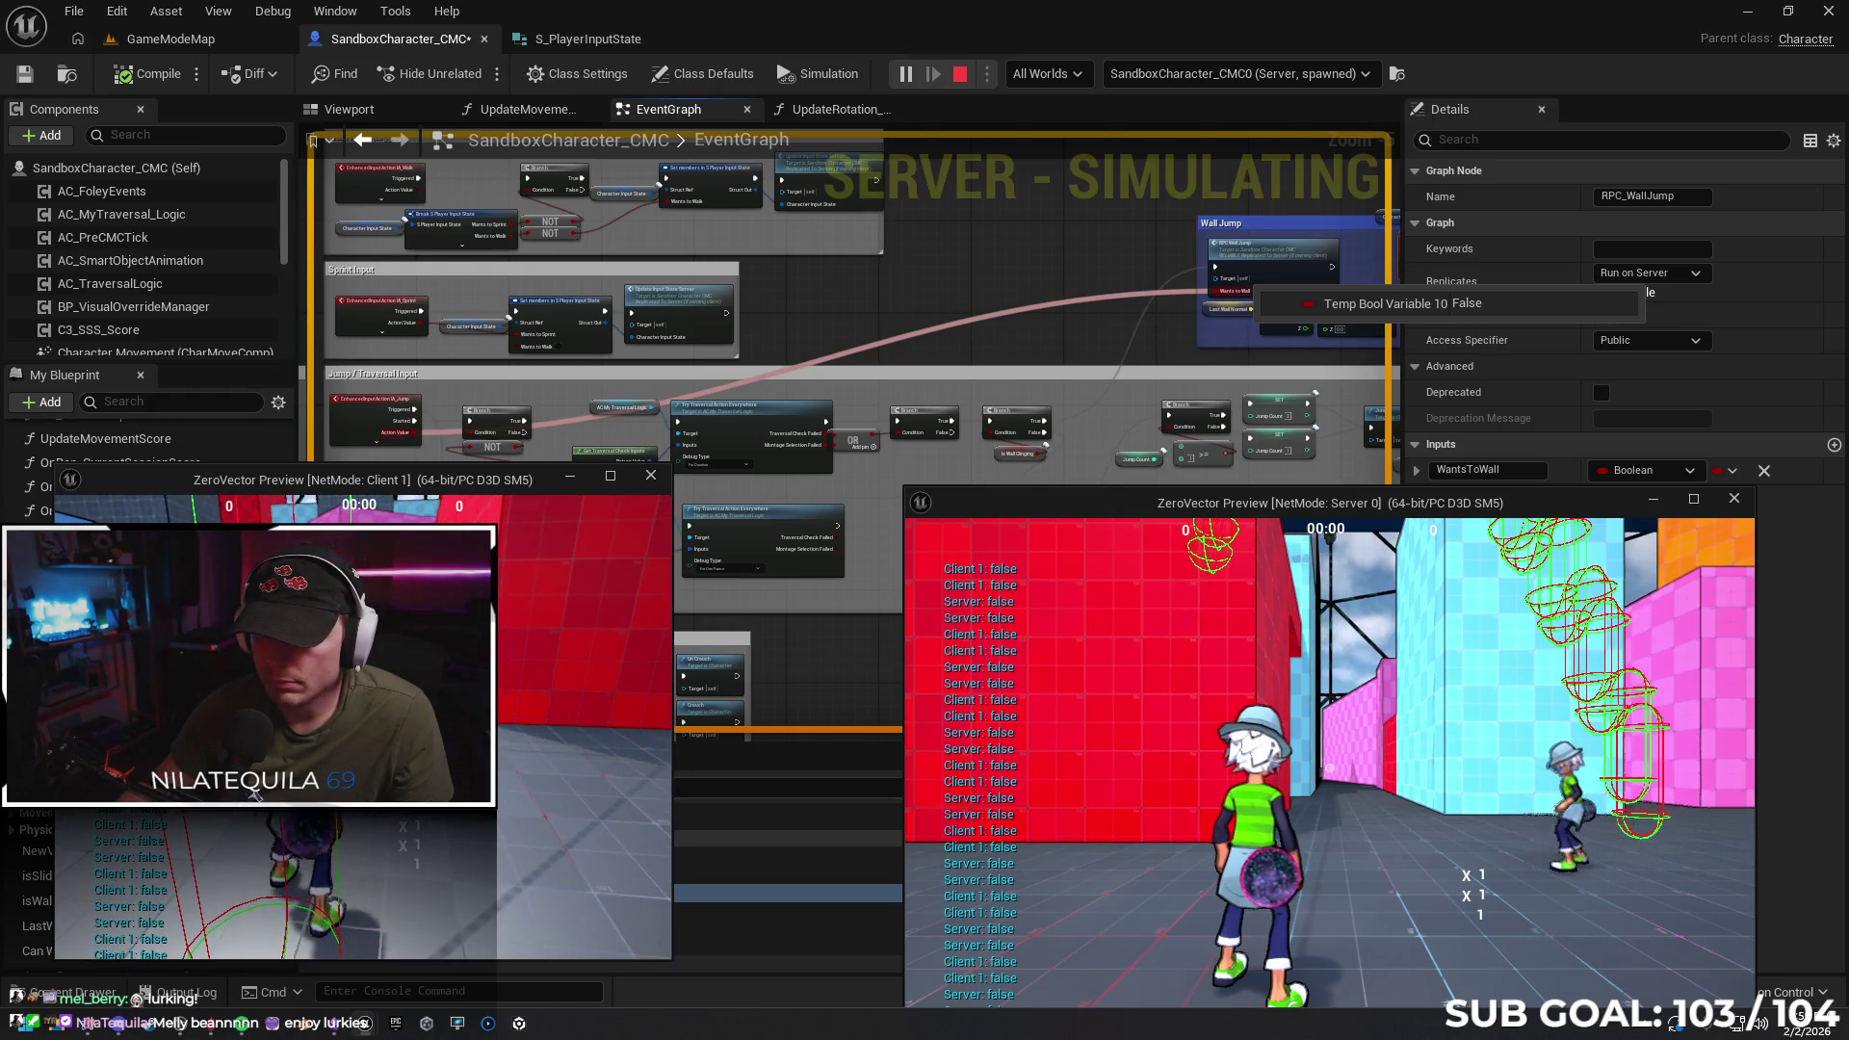
key("space")
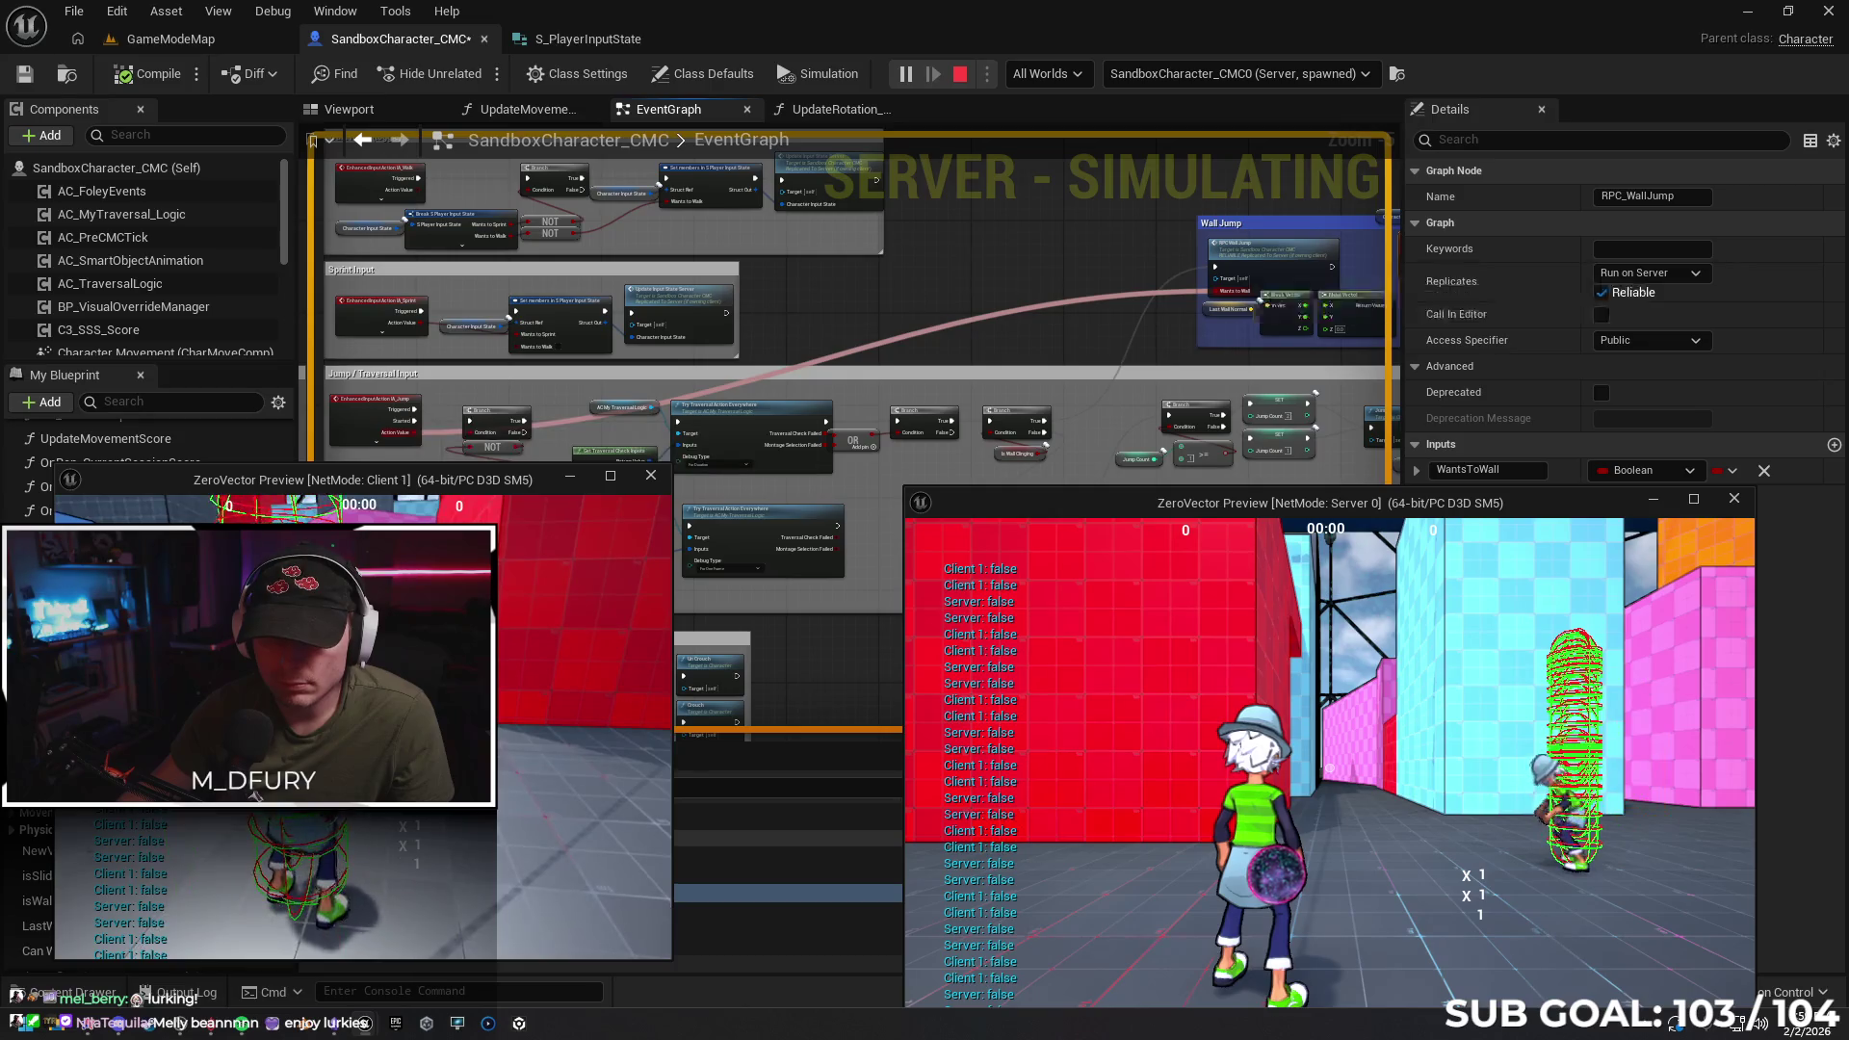
key("Escape")
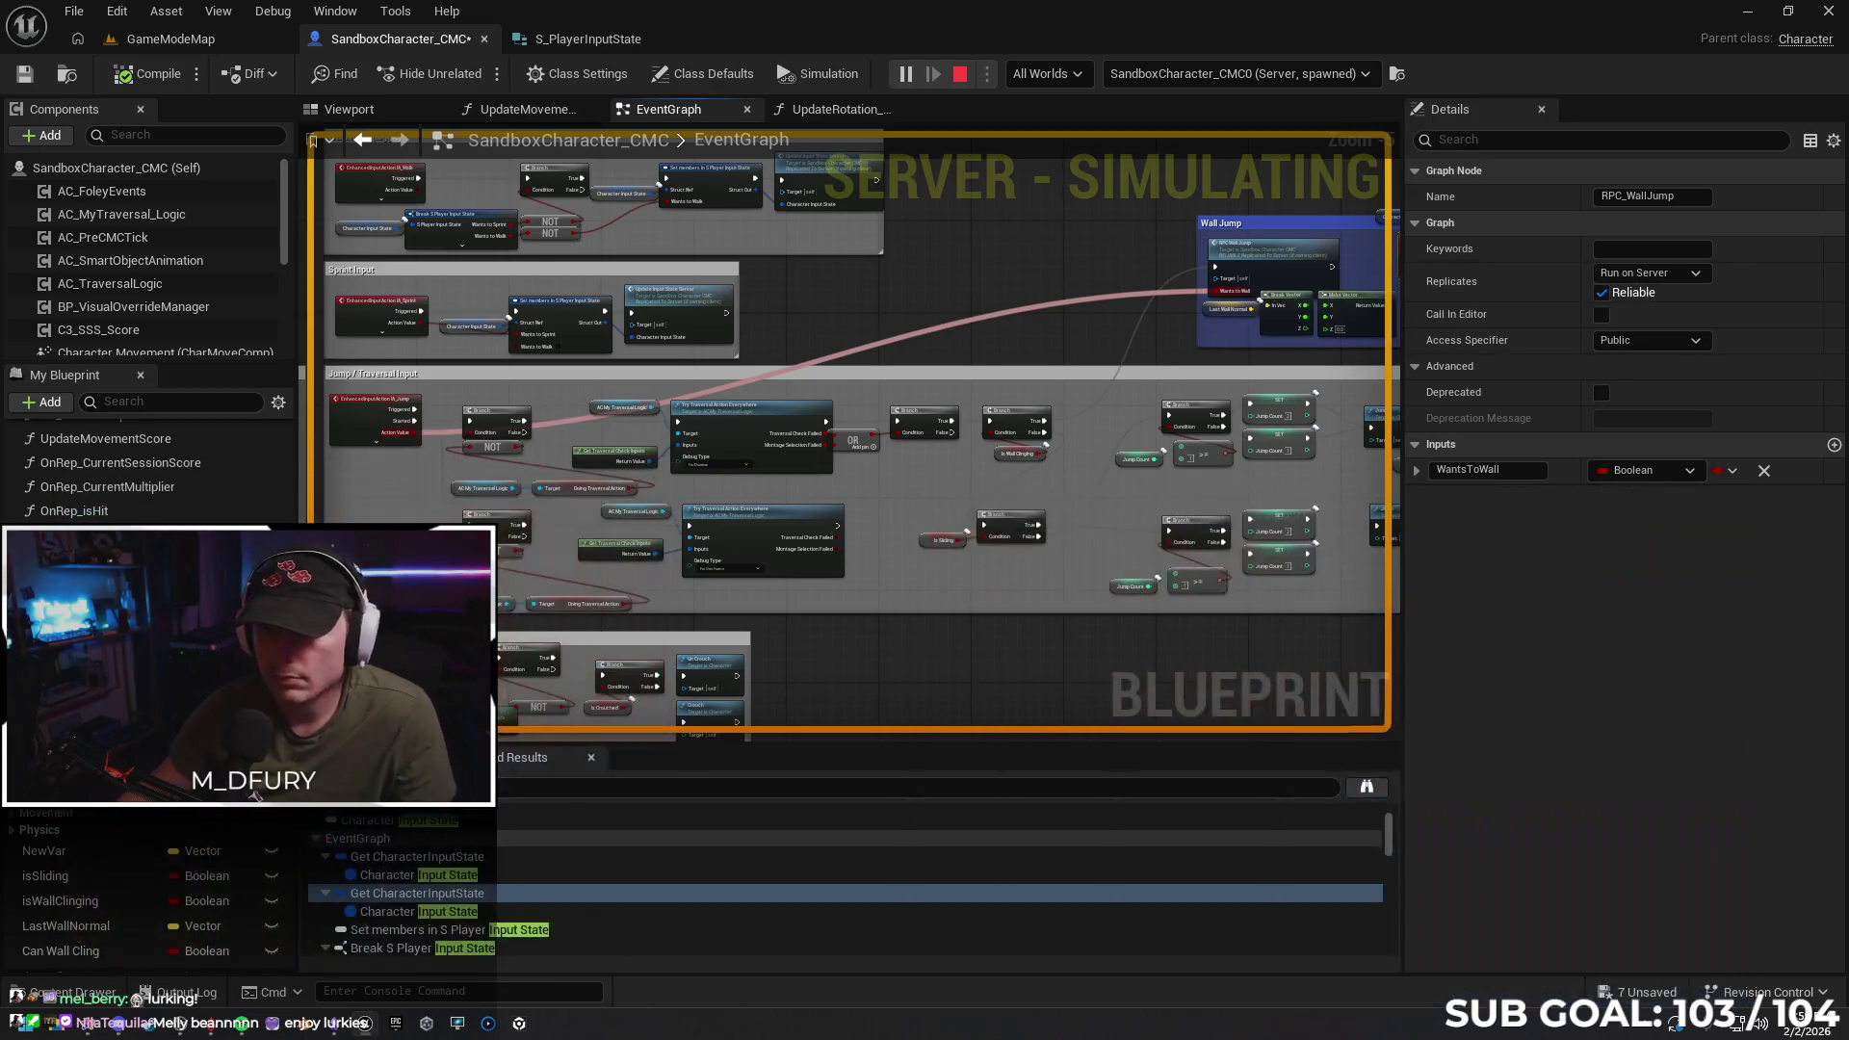
Run a second multiplayer wall-jump test, stop it, and undo the last wire connection
left_click_drag(898, 322, 906, 258)
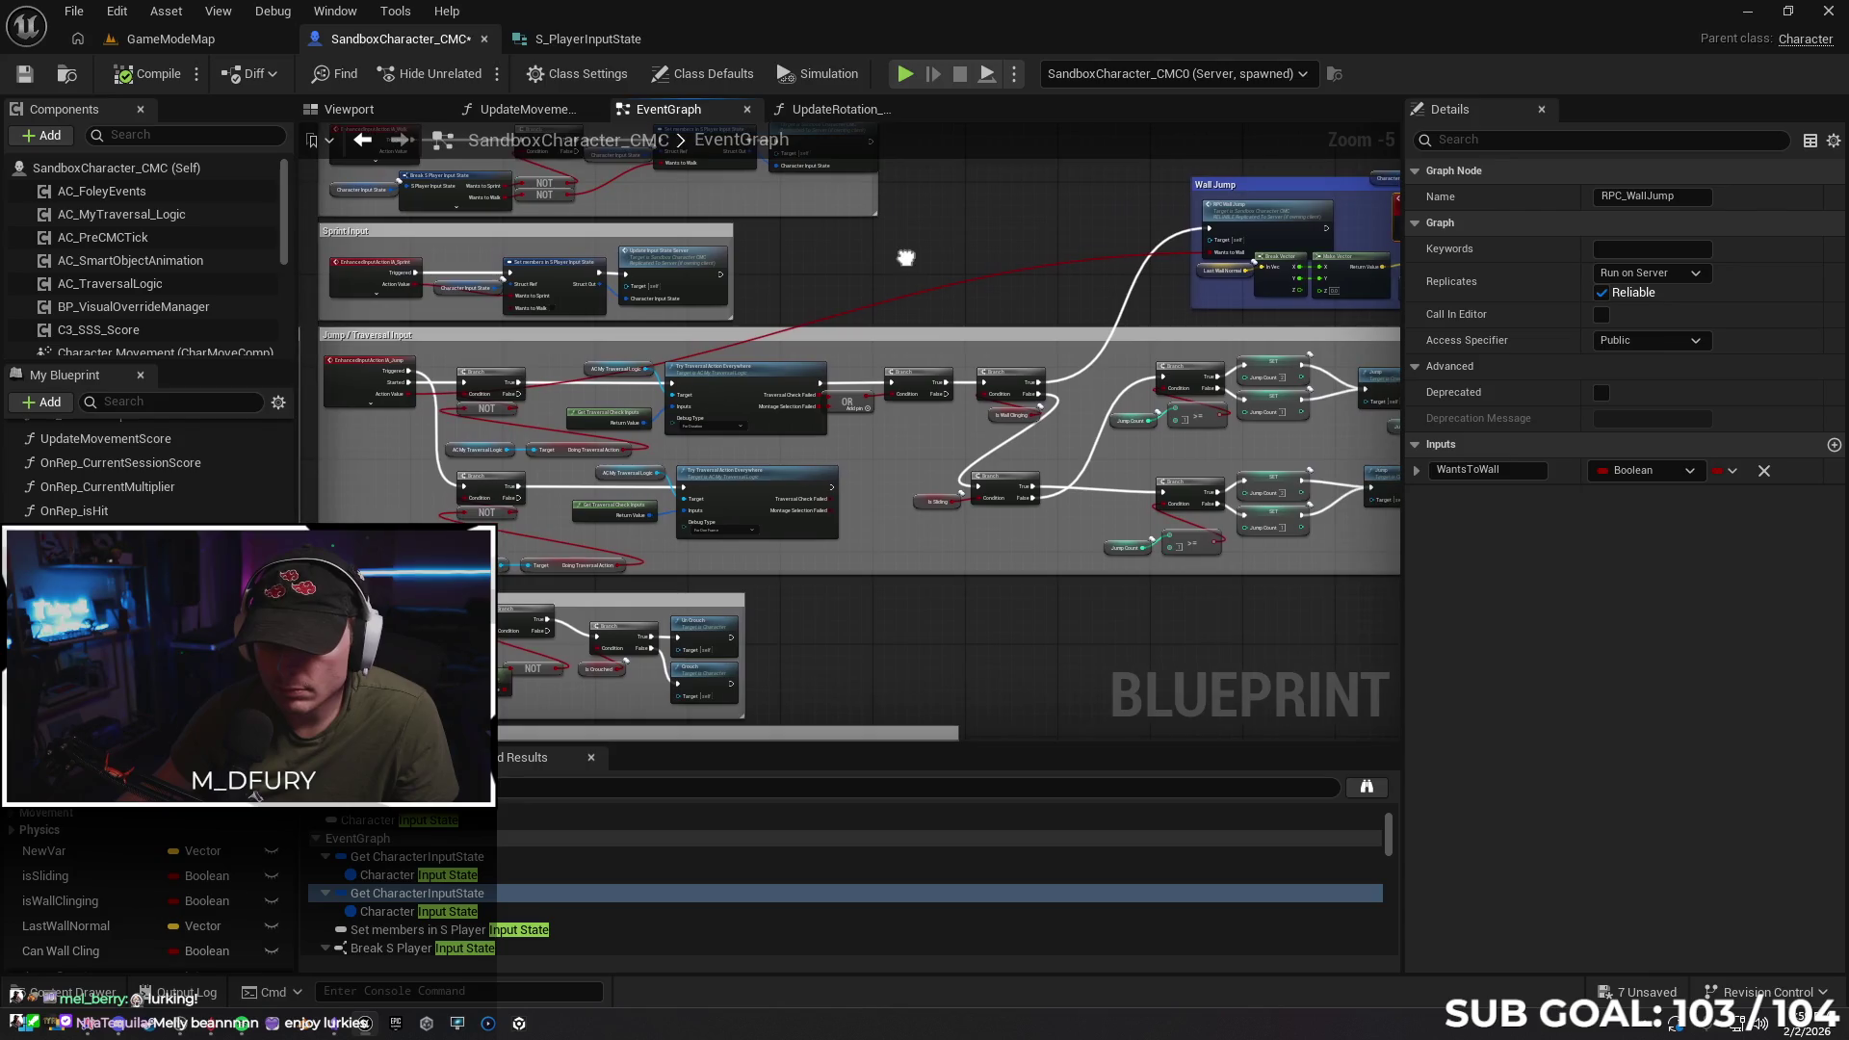
key("alt+p")
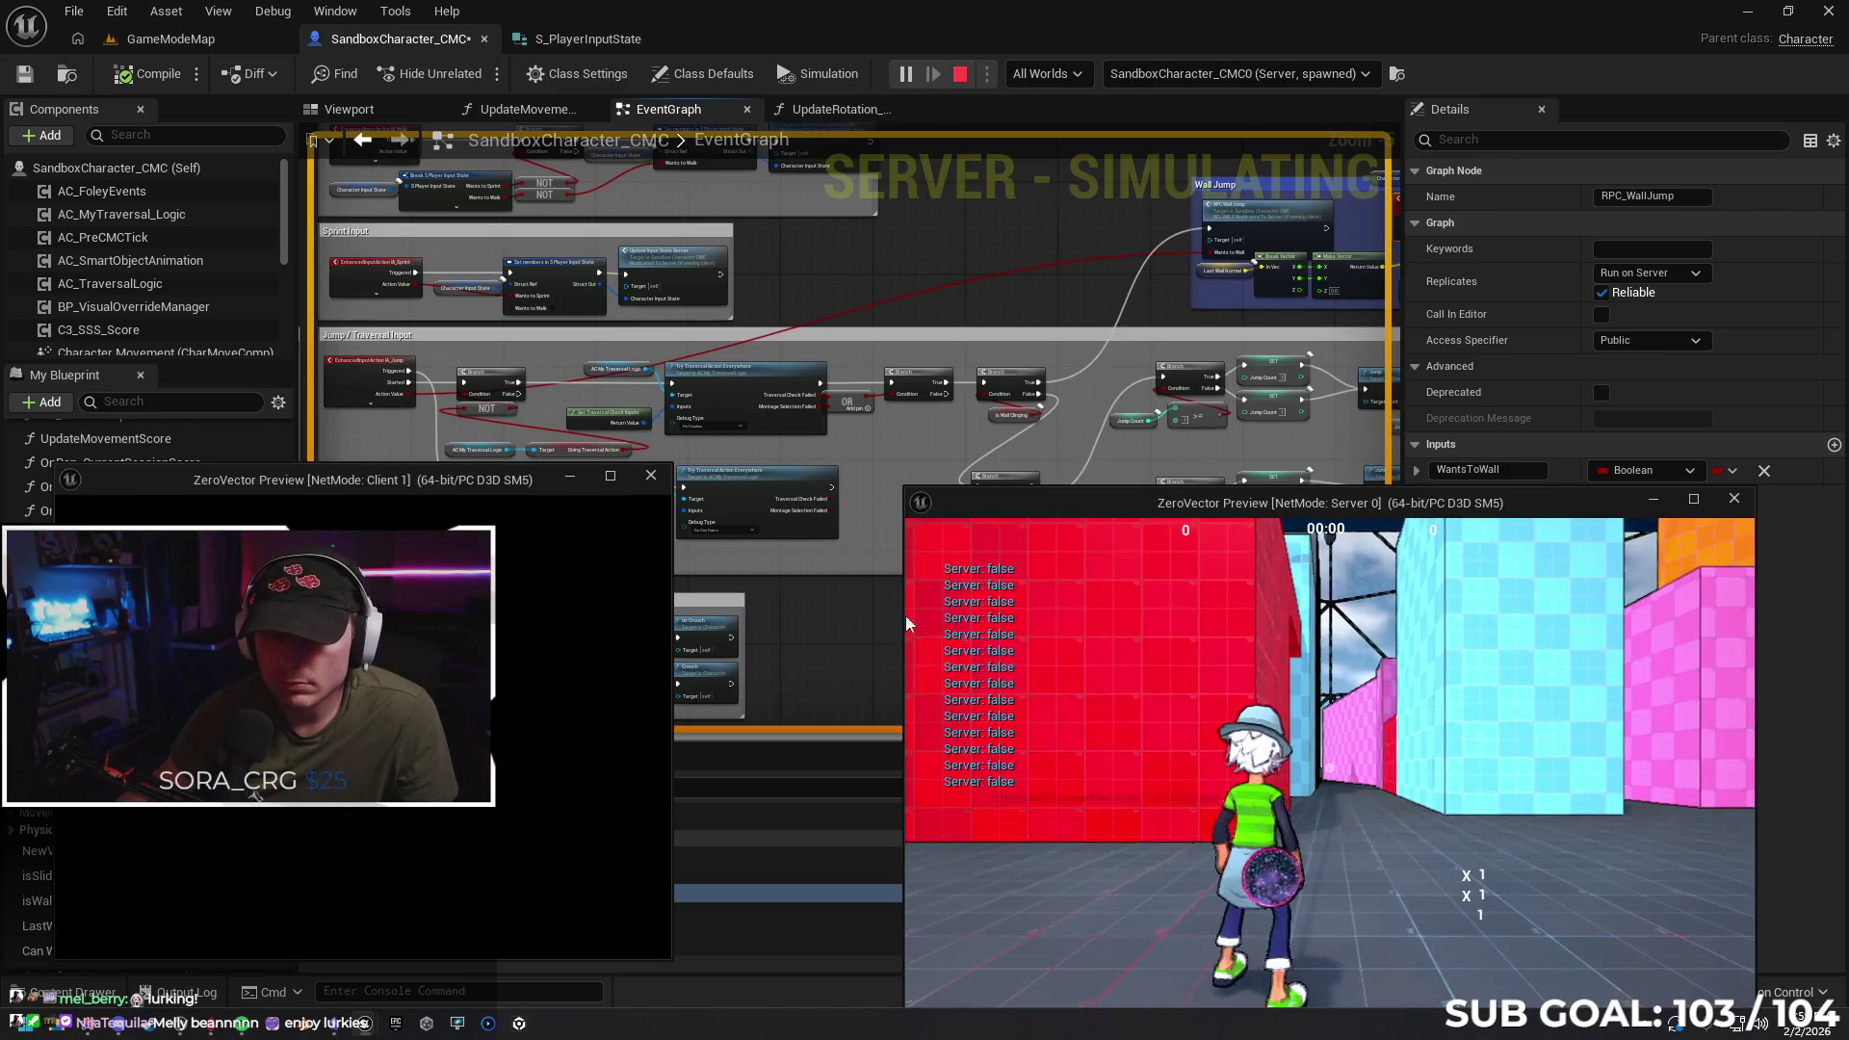
key("space")
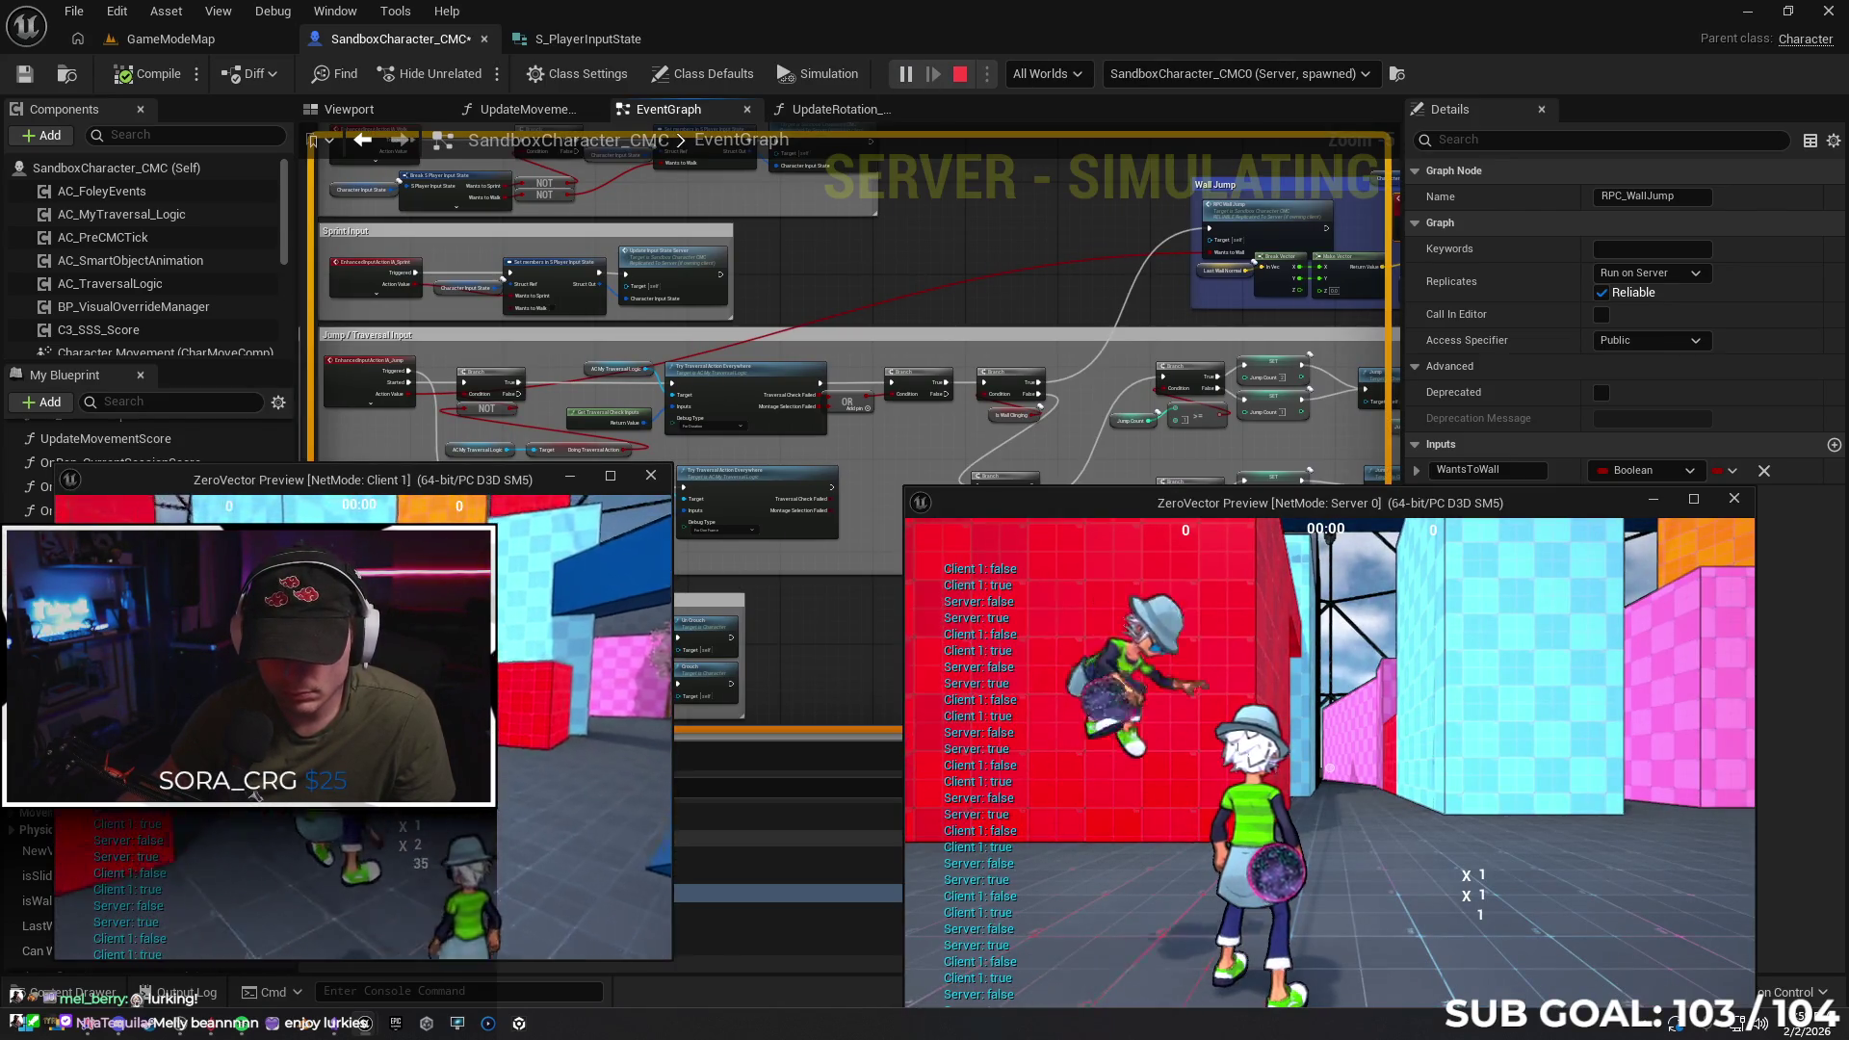
key("w")
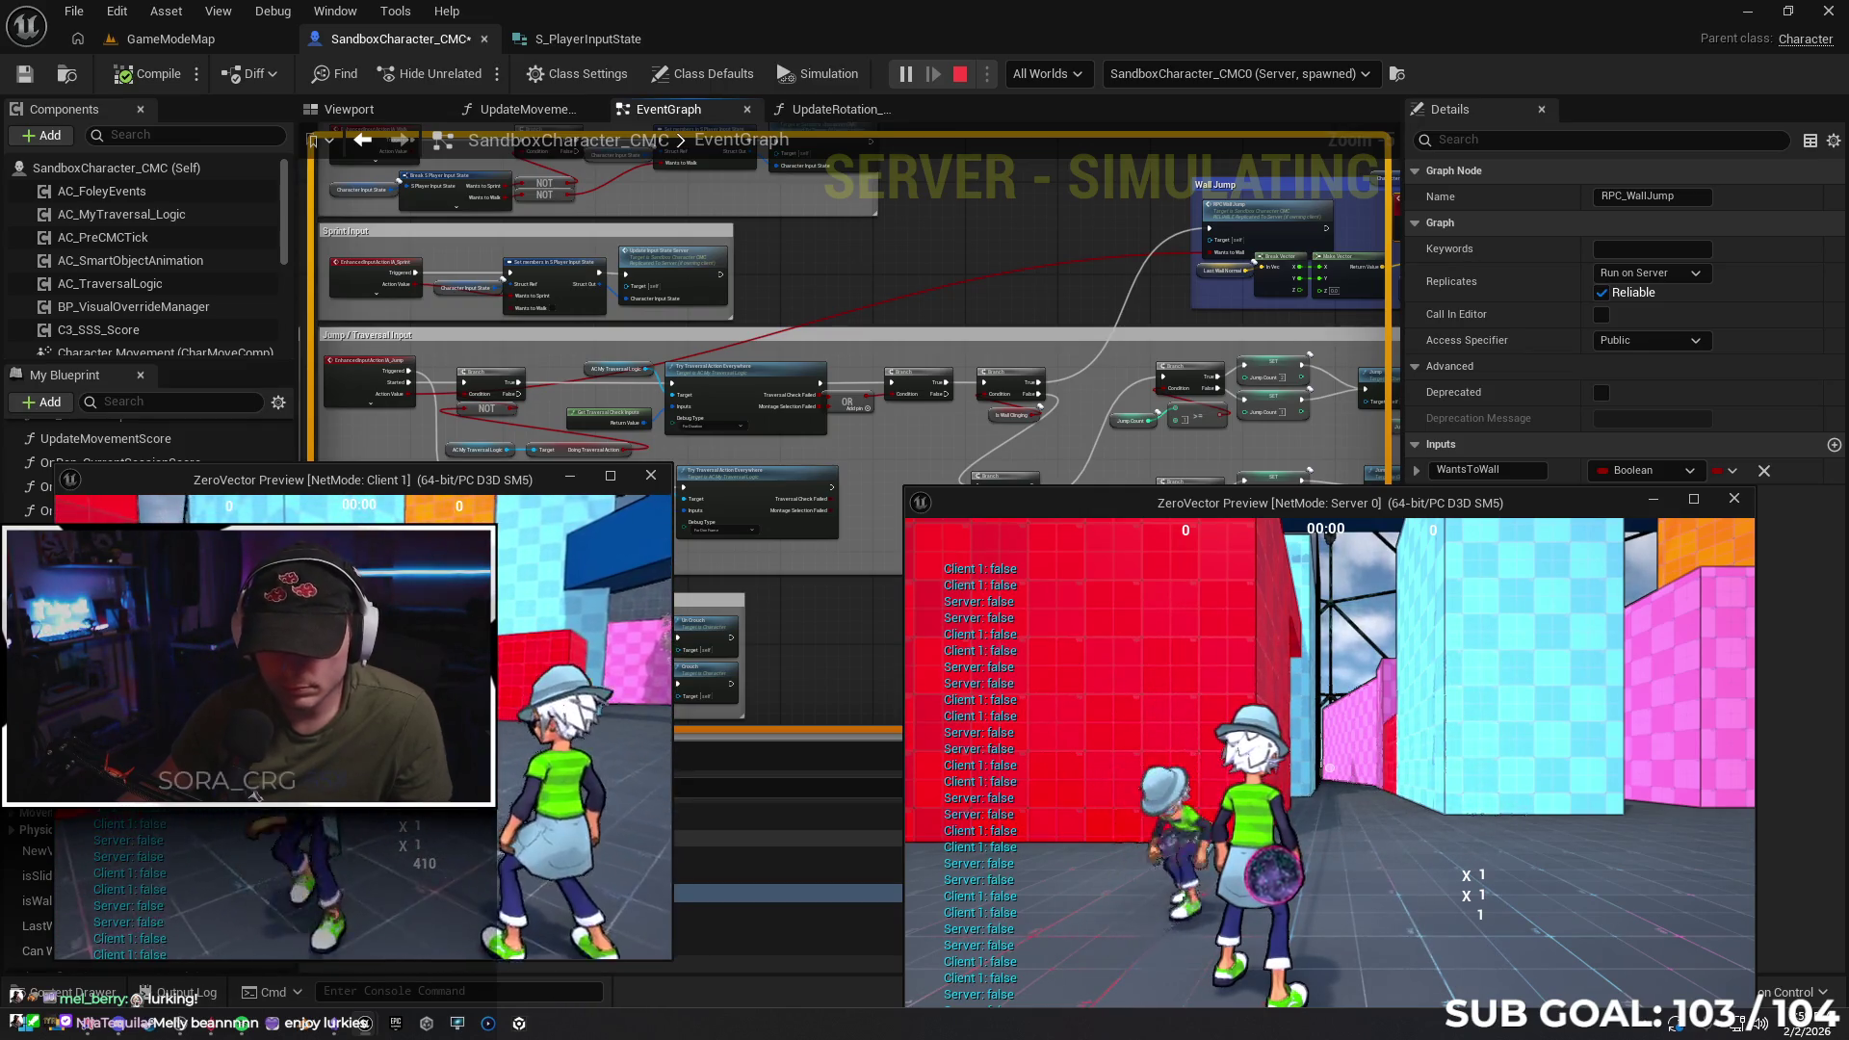
key("alt+Tab")
key("Escape")
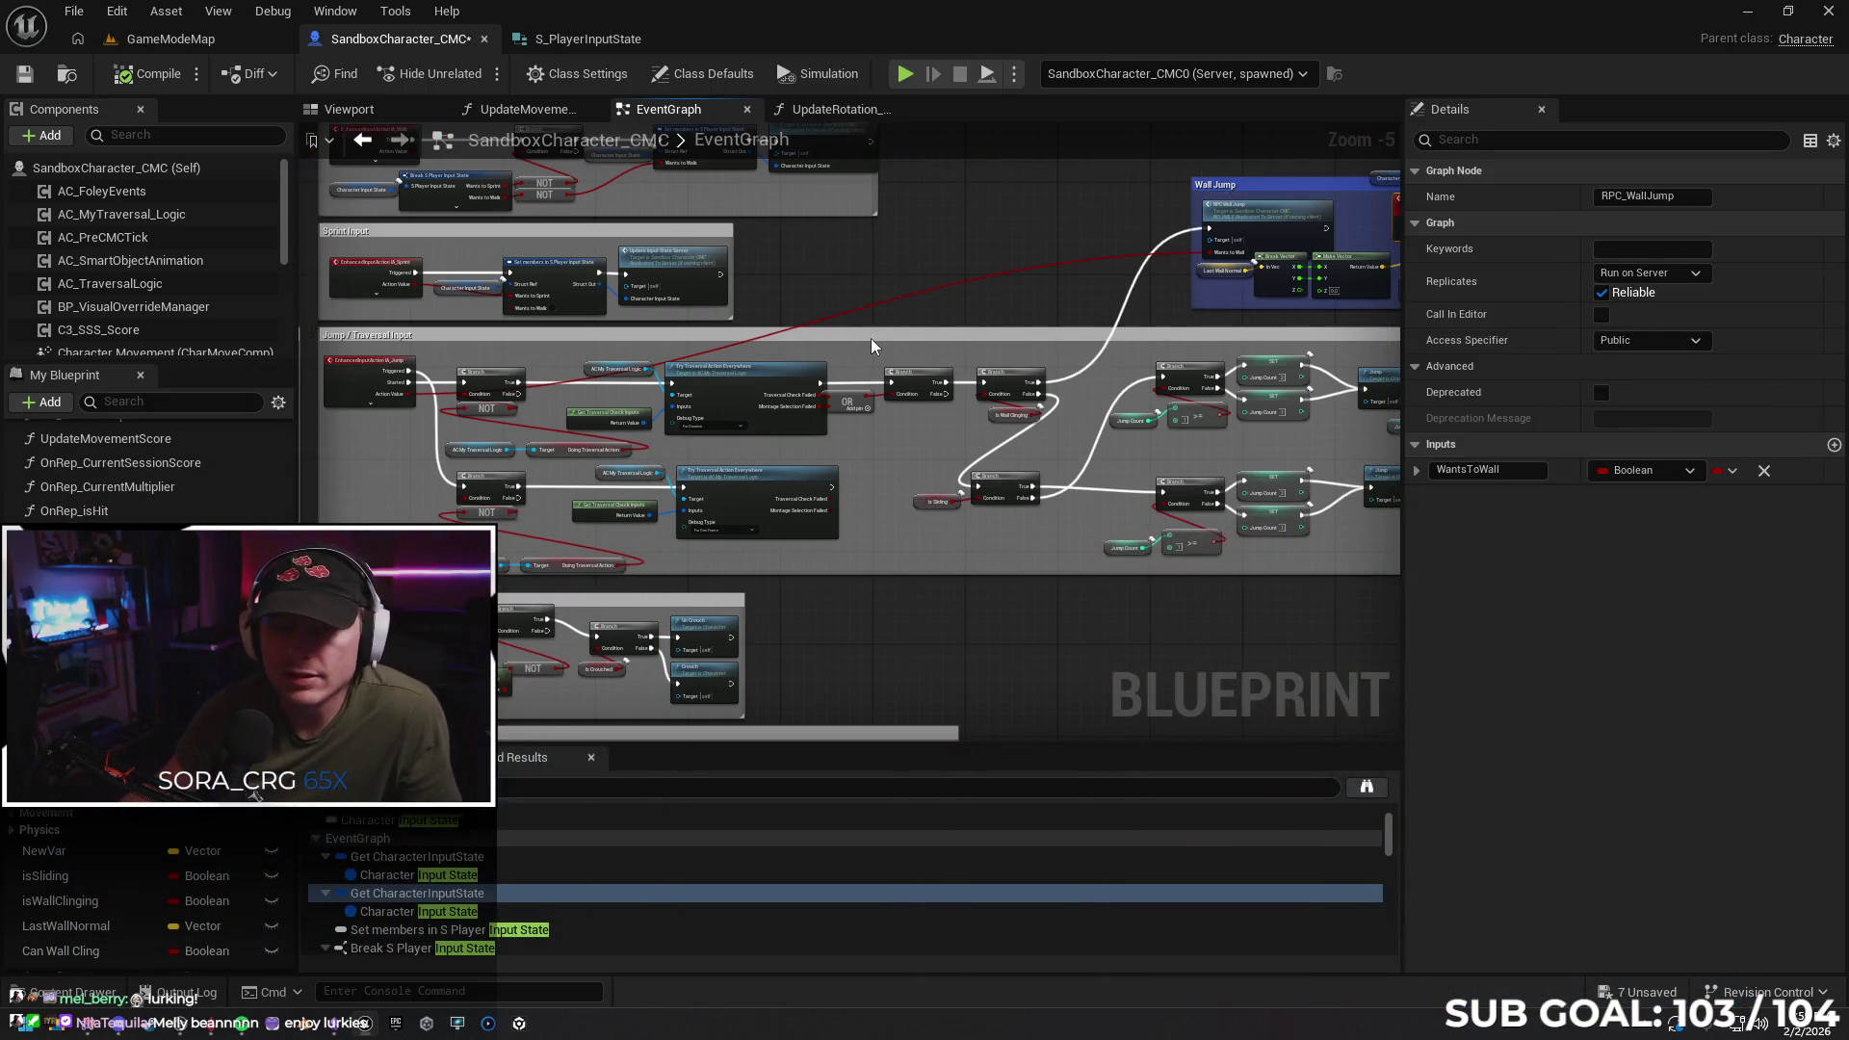
key("ctrl+z")
Undo the node move, recompile the blueprint, and test a client wall jump in multiplayer
key("ctrl+z")
left_click_drag(955, 274, 554, 349)
left_click_drag(955, 232, 703, 280)
mouse_move(1161, 239)
left_mouse_down()
mouse_move(957, 276)
mouse_move(982, 279)
left_mouse_up()
key("ctrl+z")
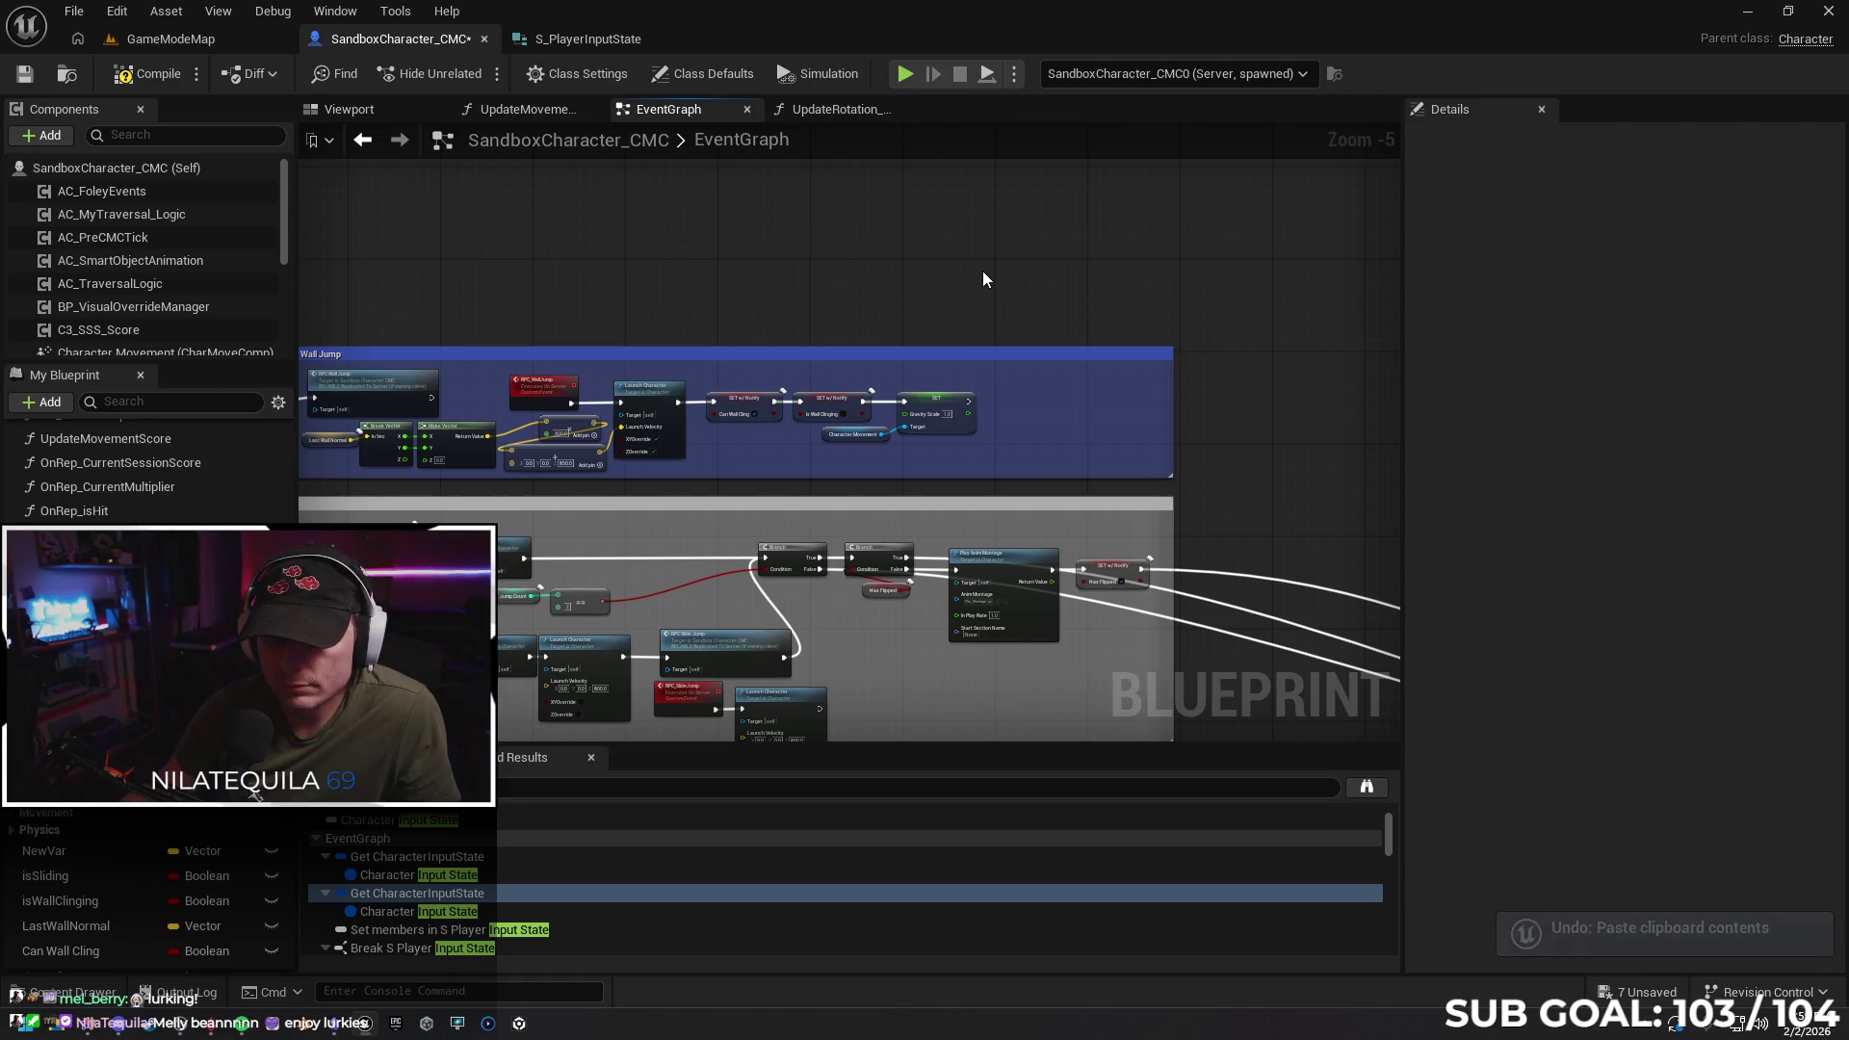
mouse_move(805, 269)
left_mouse_down()
mouse_move(846, 256)
mouse_move(876, 278)
mouse_move(1047, 283)
left_mouse_up()
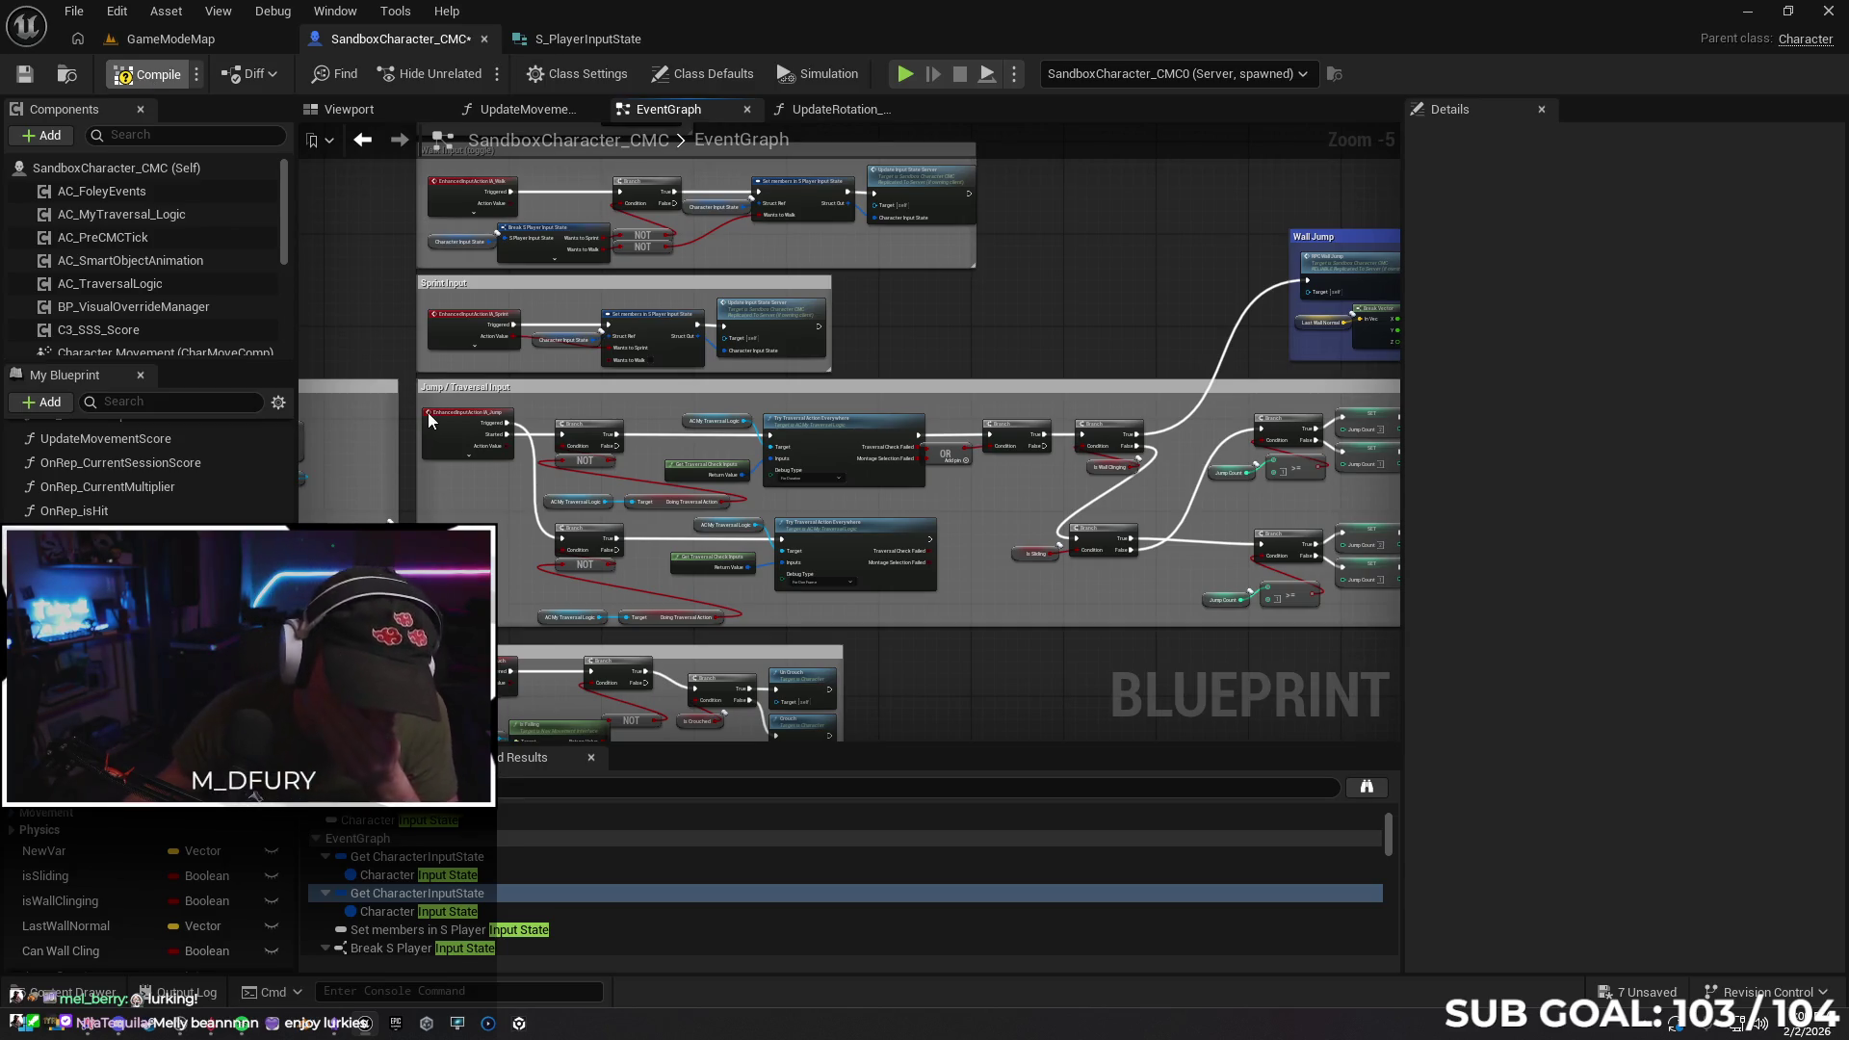
key("F7")
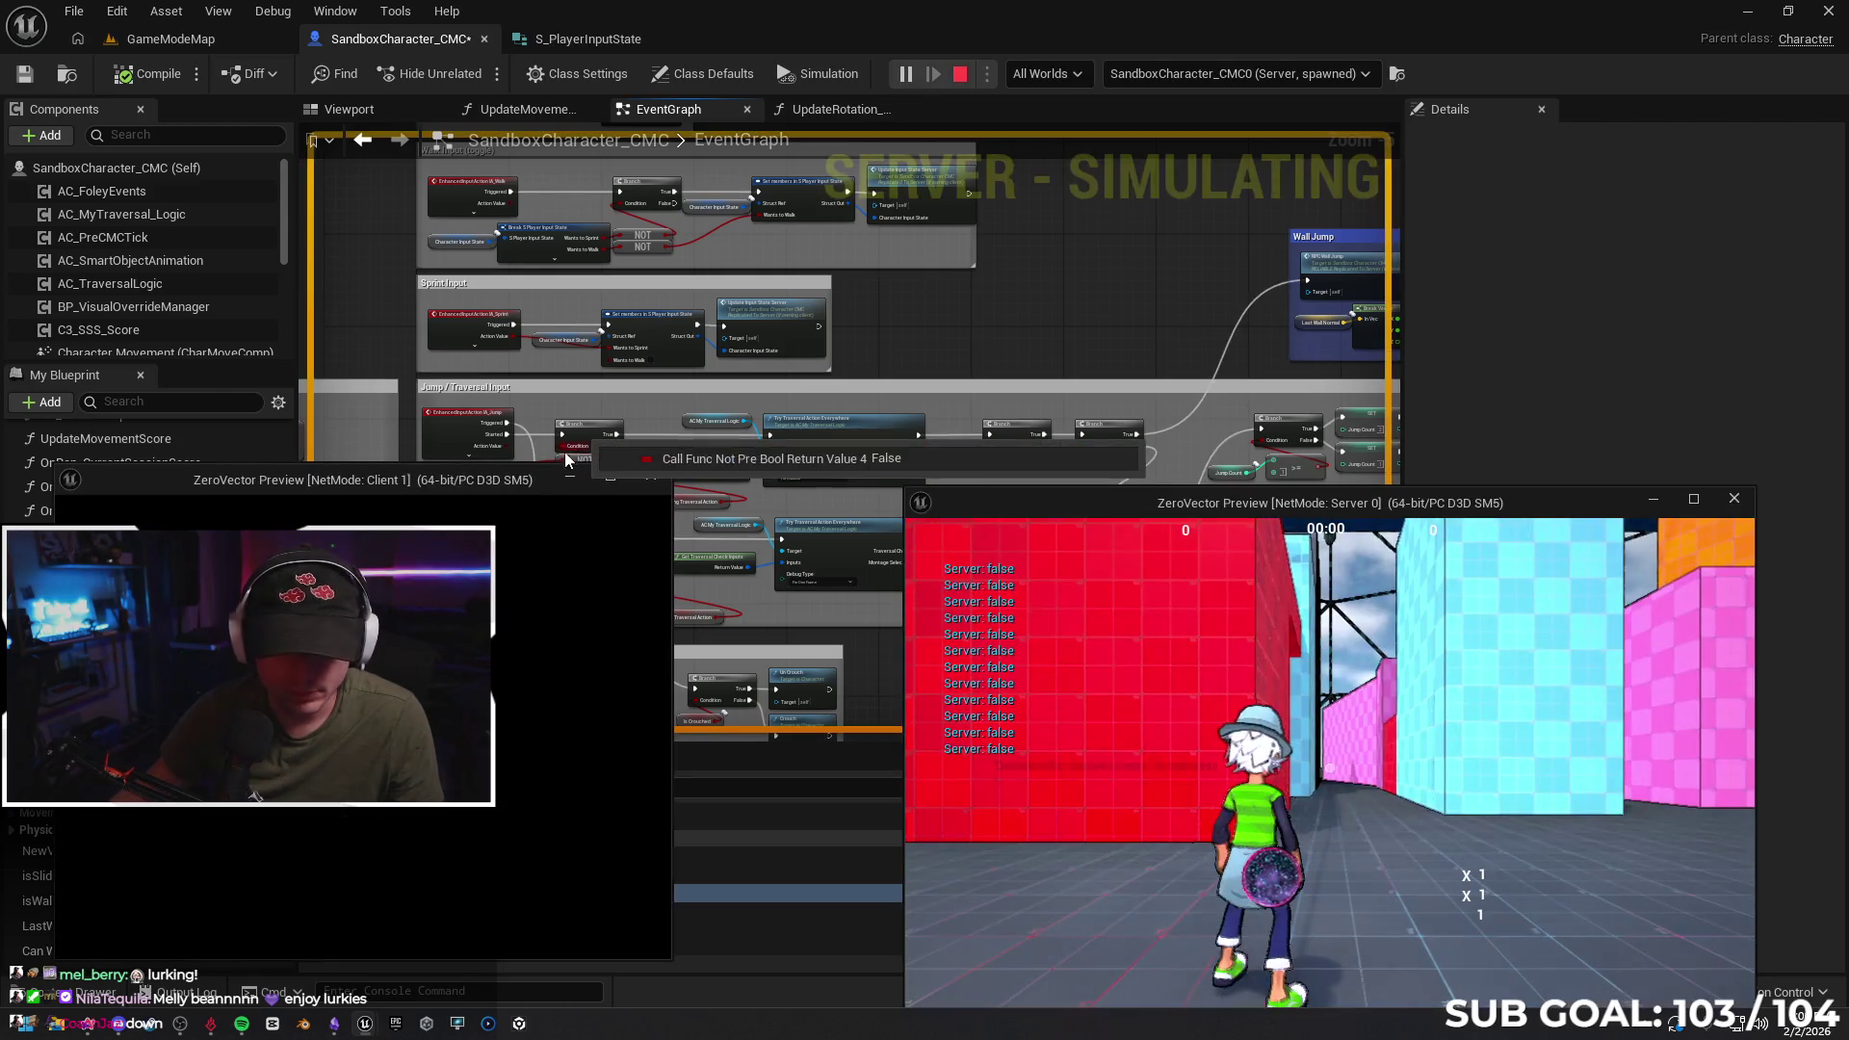
key("space")
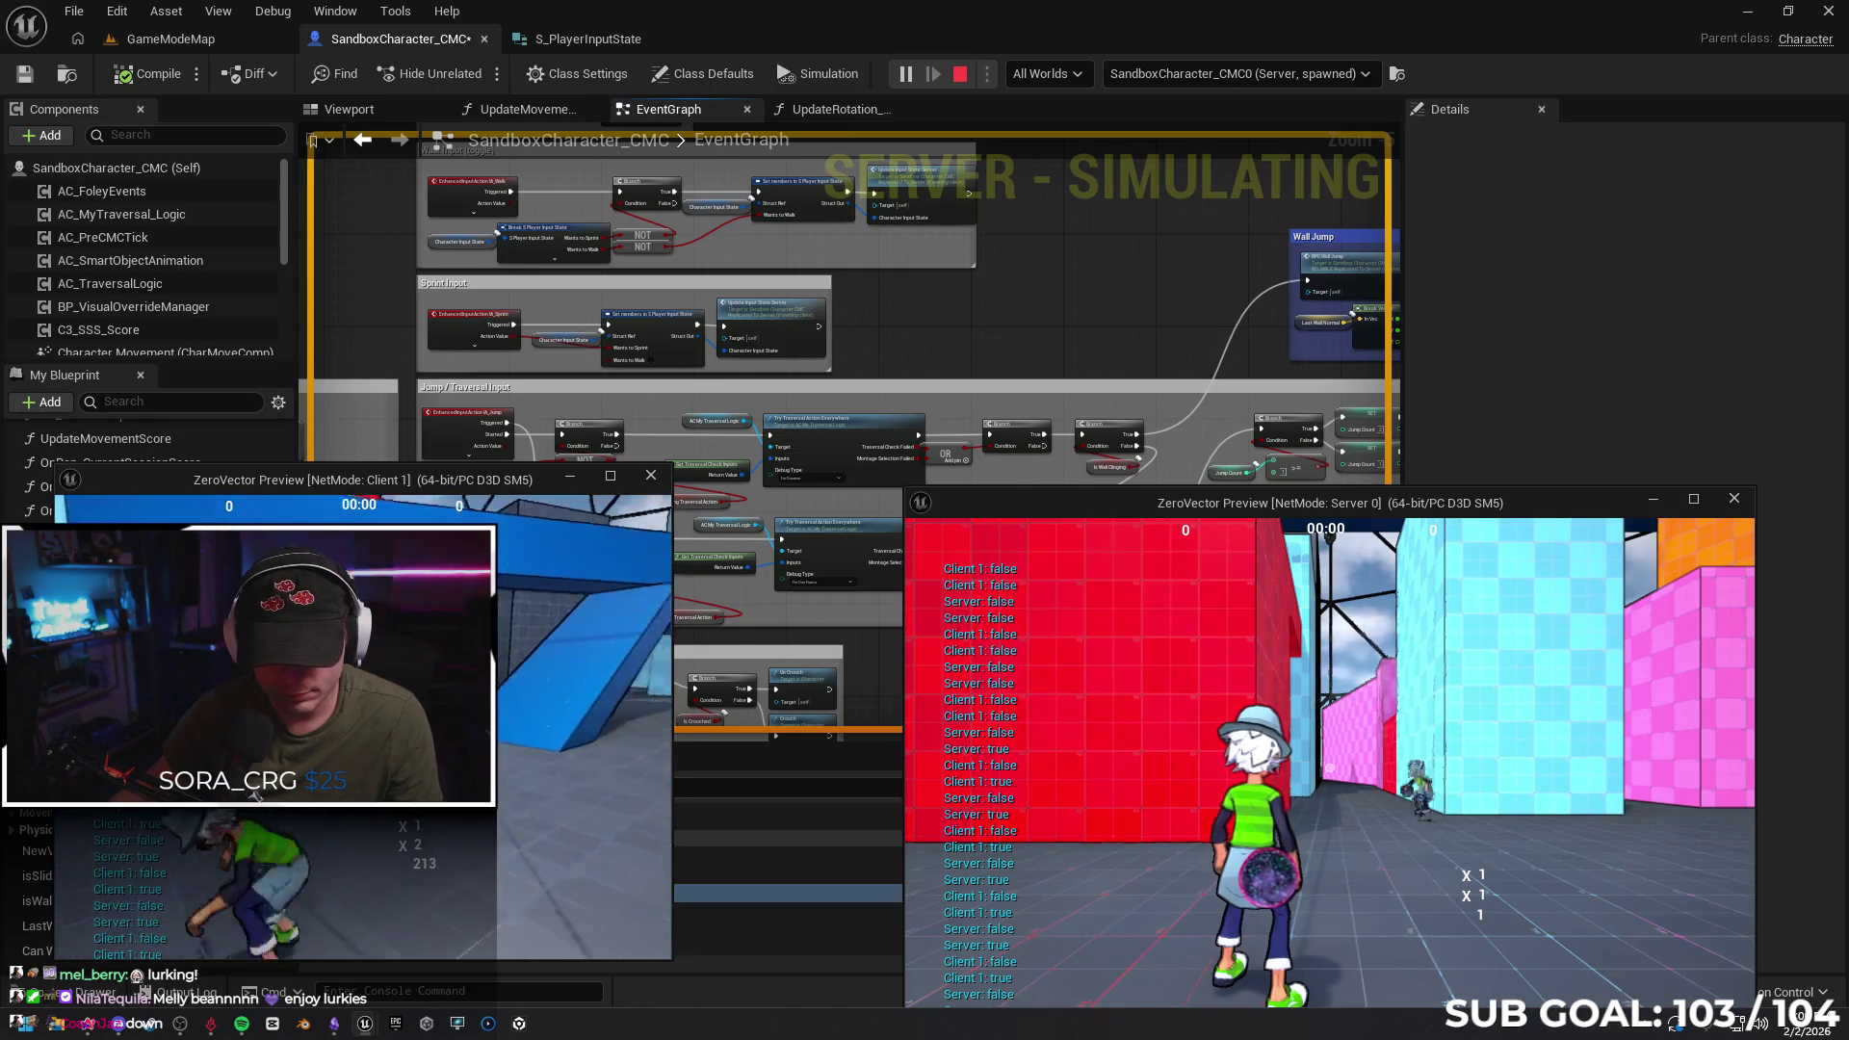
key("Escape")
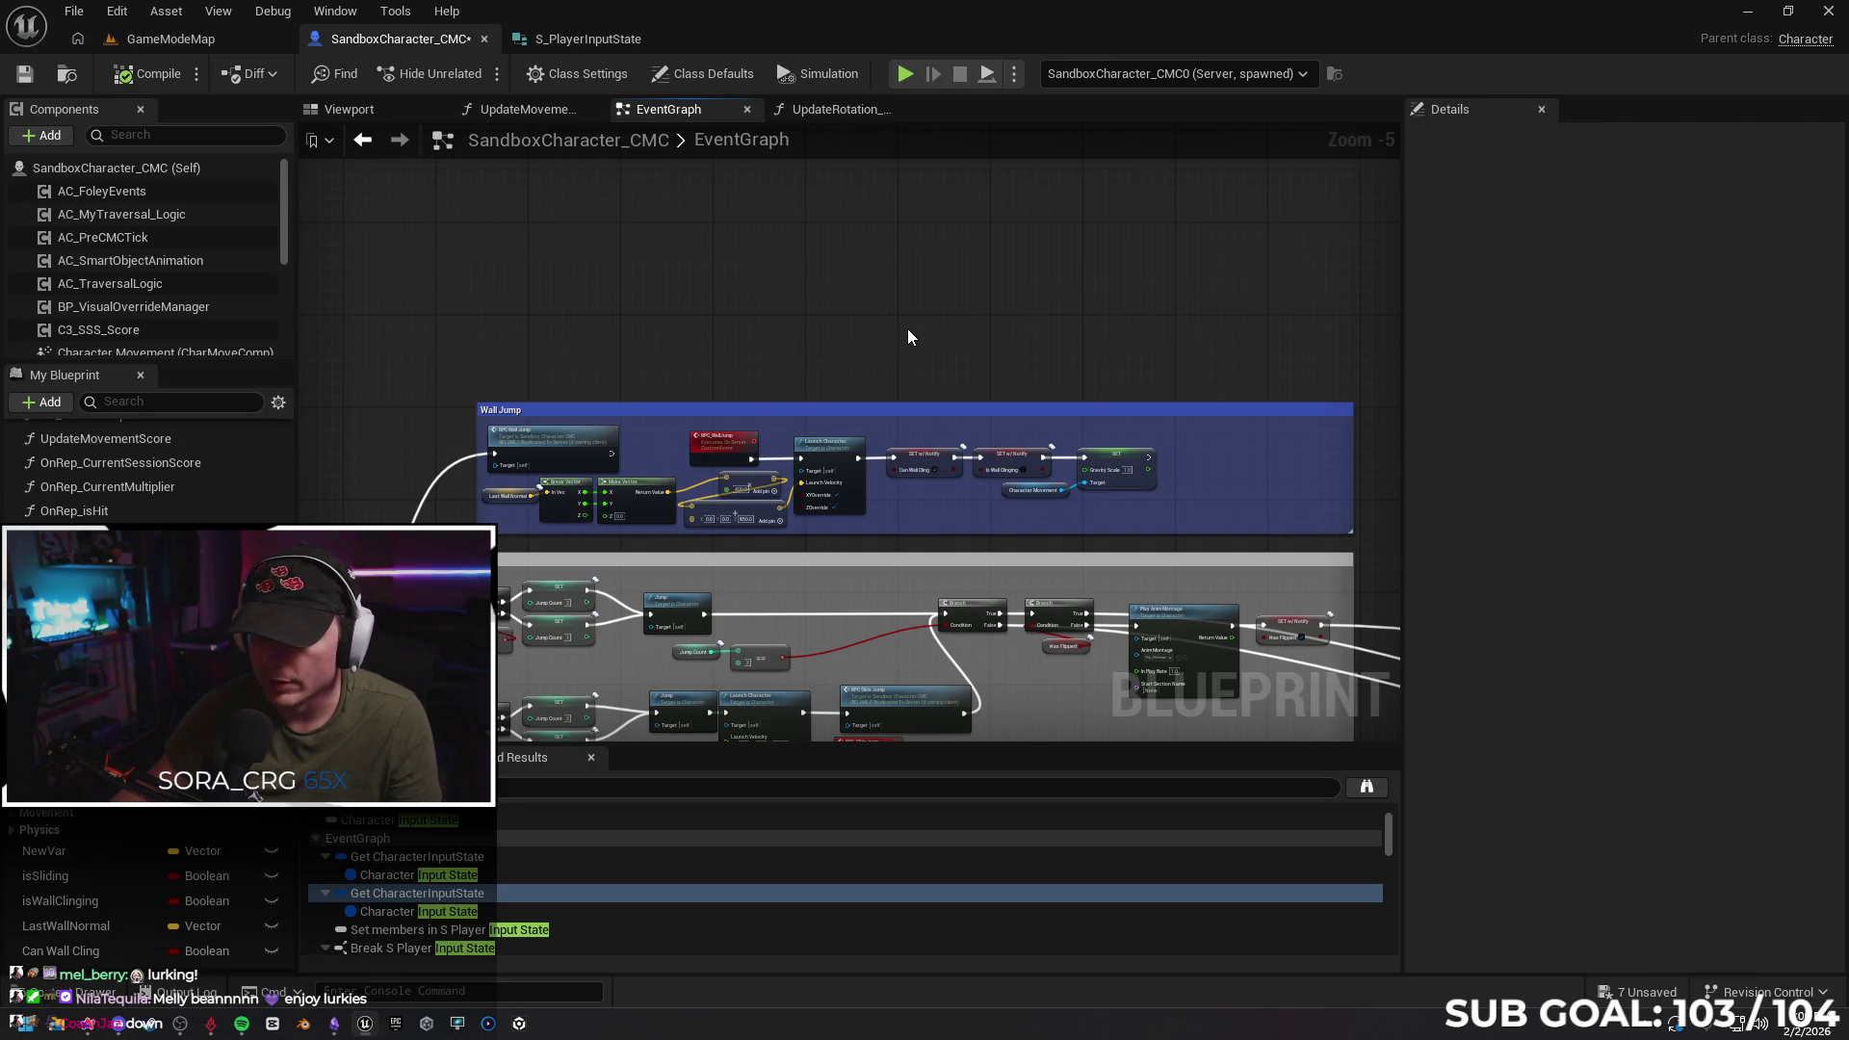
Delete every Character Input State, Set members and Update Input State Server node from the wall logic
scroll(907, 328, "down", 2)
left_click_drag(973, 421, 1050, 513)
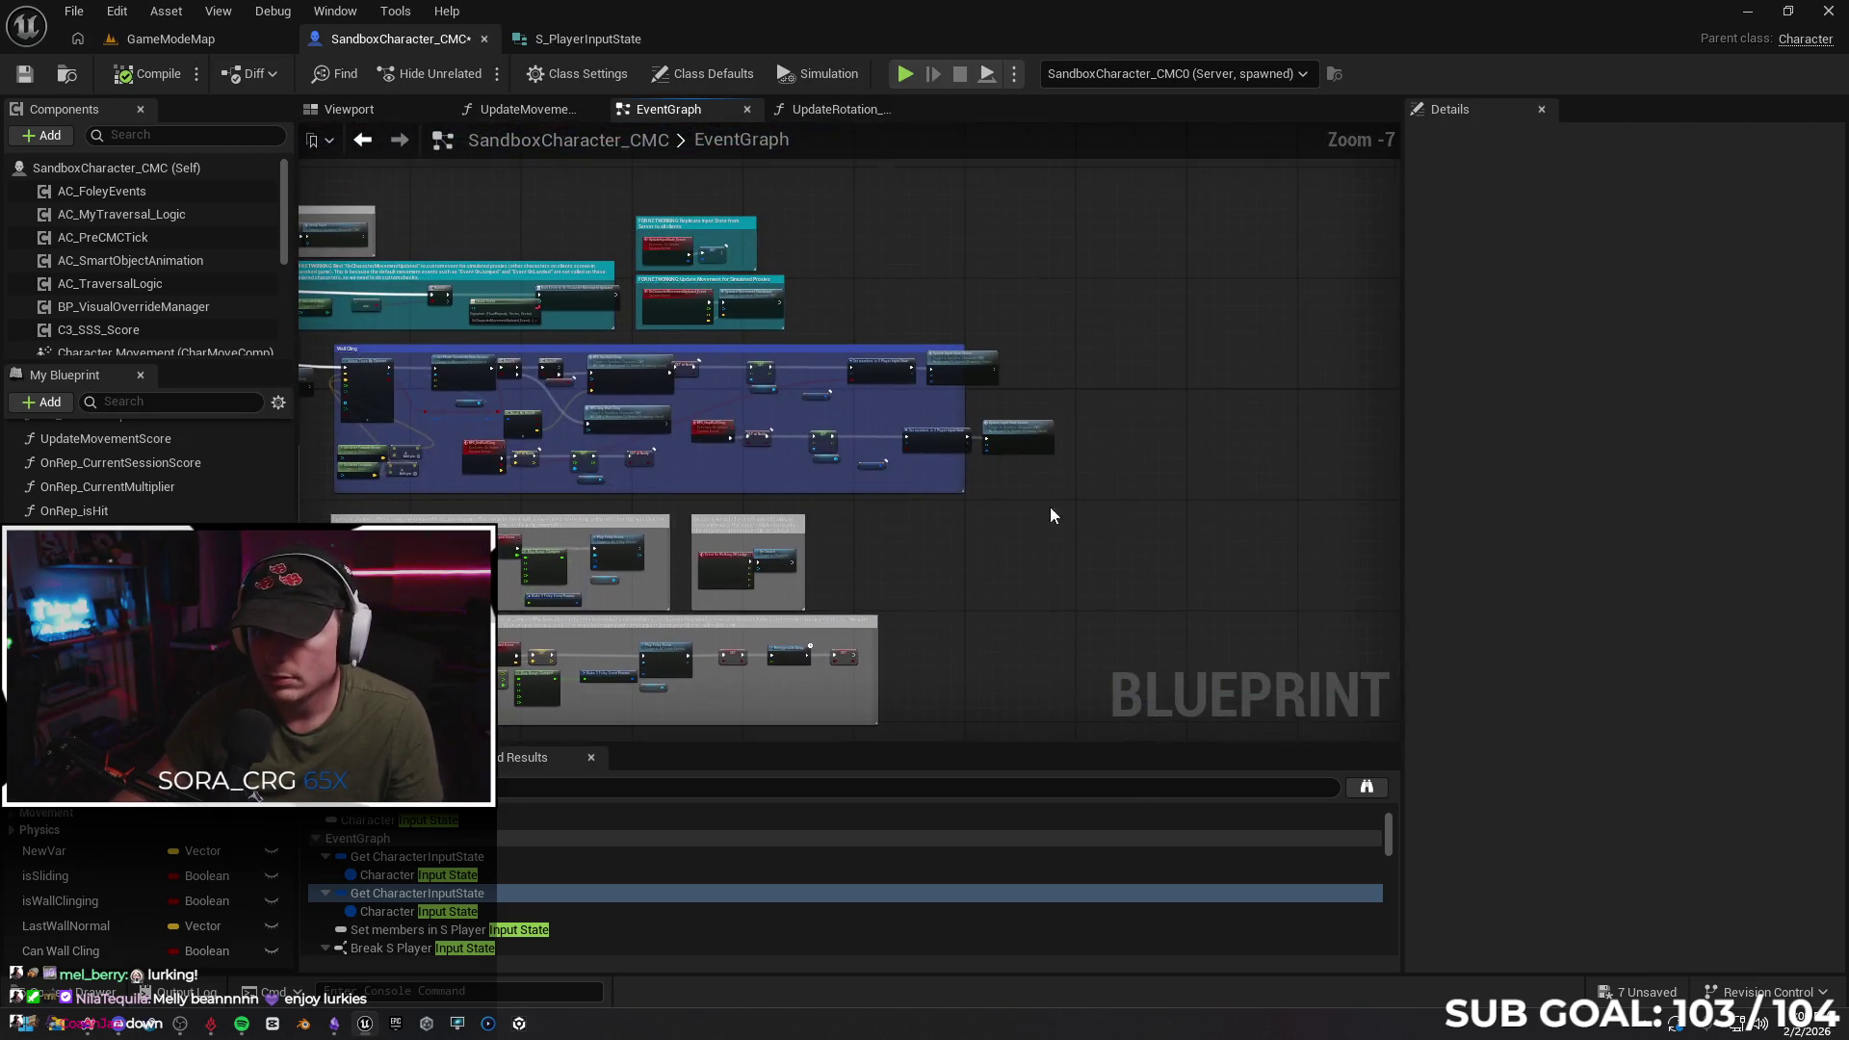
scroll(1002, 274, "up", 3)
mouse_move(789, 231)
left_mouse_down()
mouse_move(1049, 651)
mouse_move(1192, 609)
left_mouse_up()
left_click(836, 352)
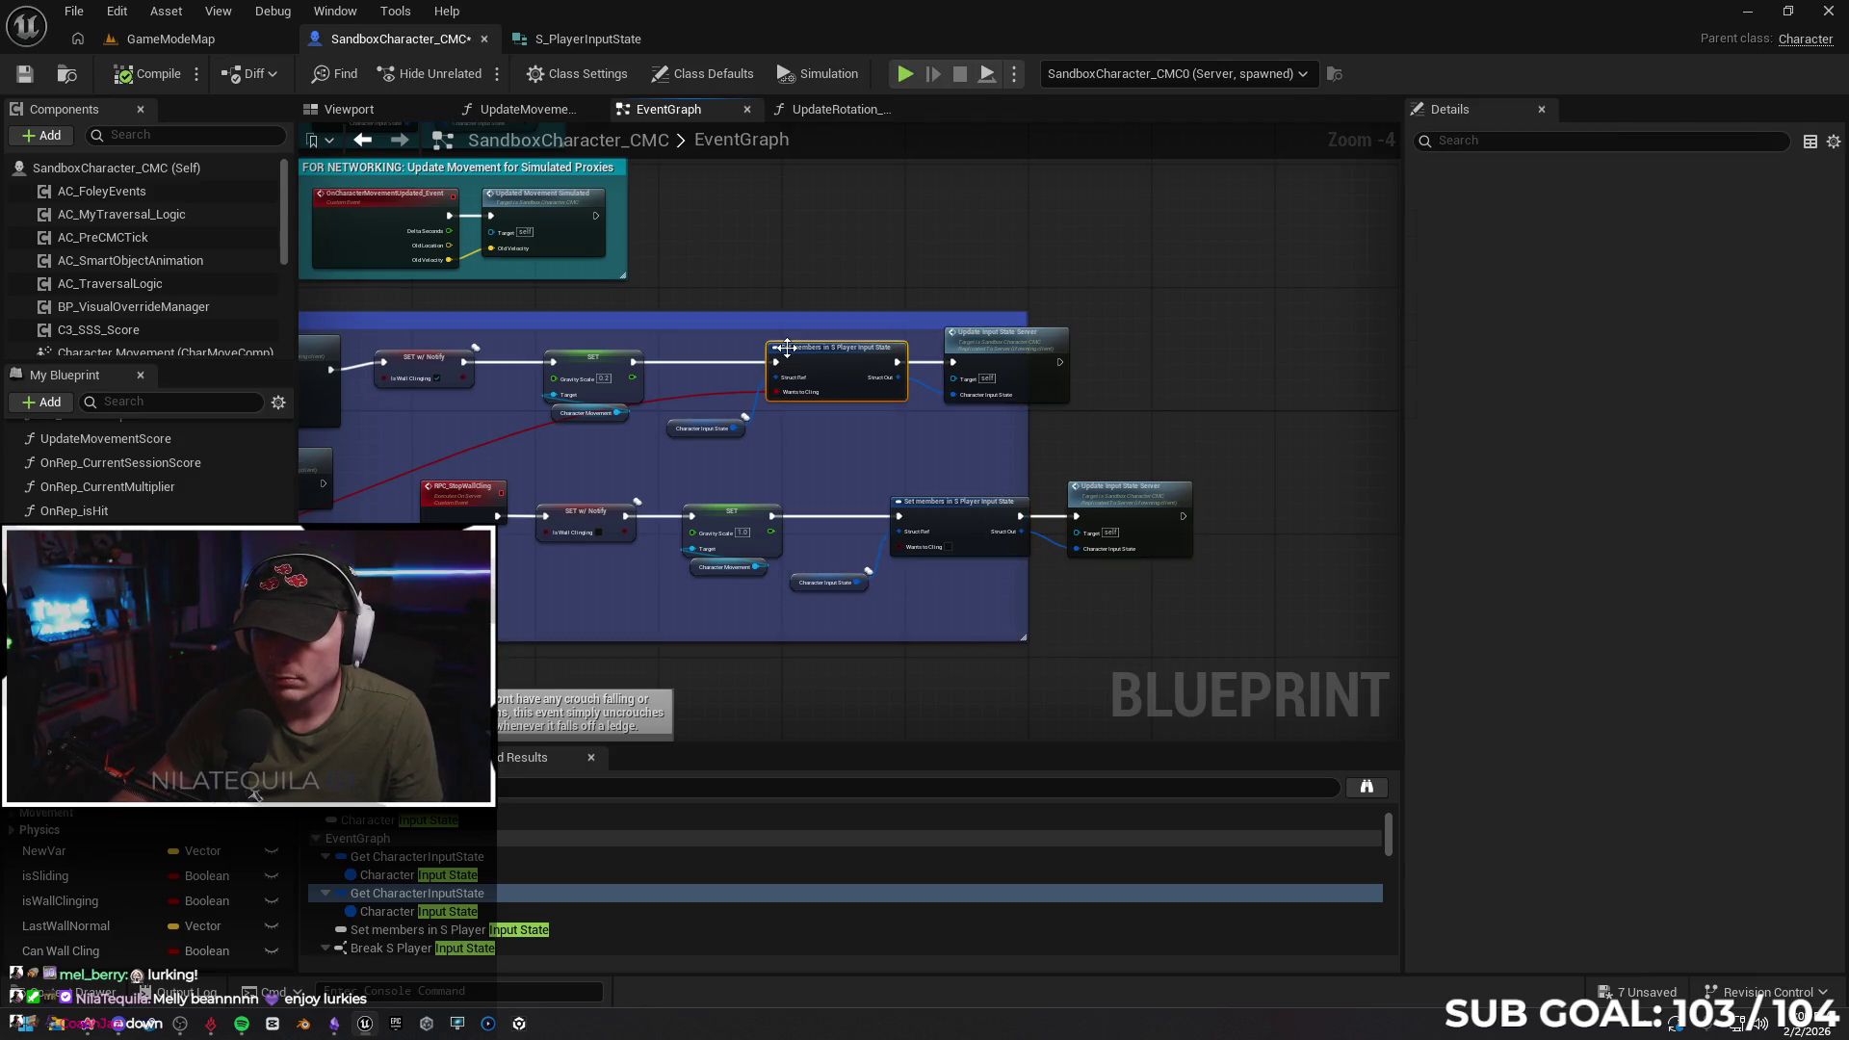
left_click(674, 428)
key("Delete")
left_click(836, 358)
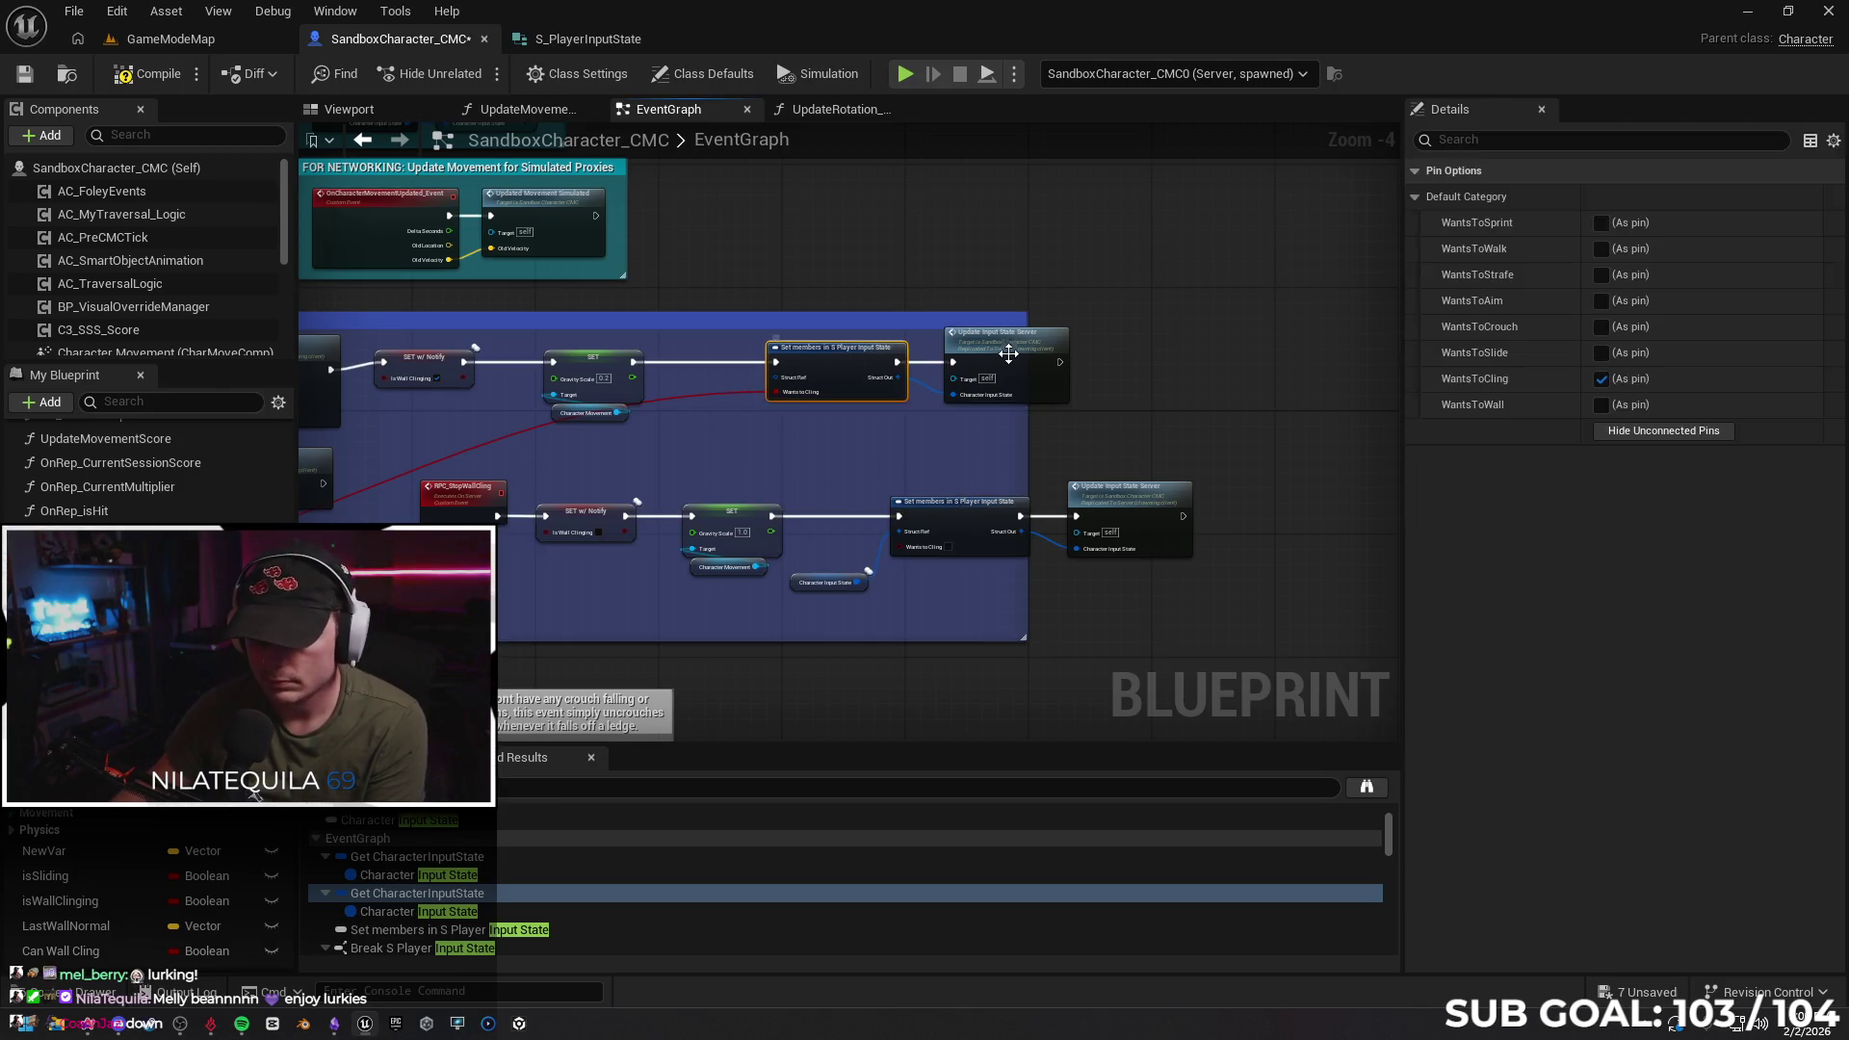
key("Delete")
left_click(1003, 361)
key("Delete")
left_click(957, 524)
key("Delete")
left_click(1127, 501)
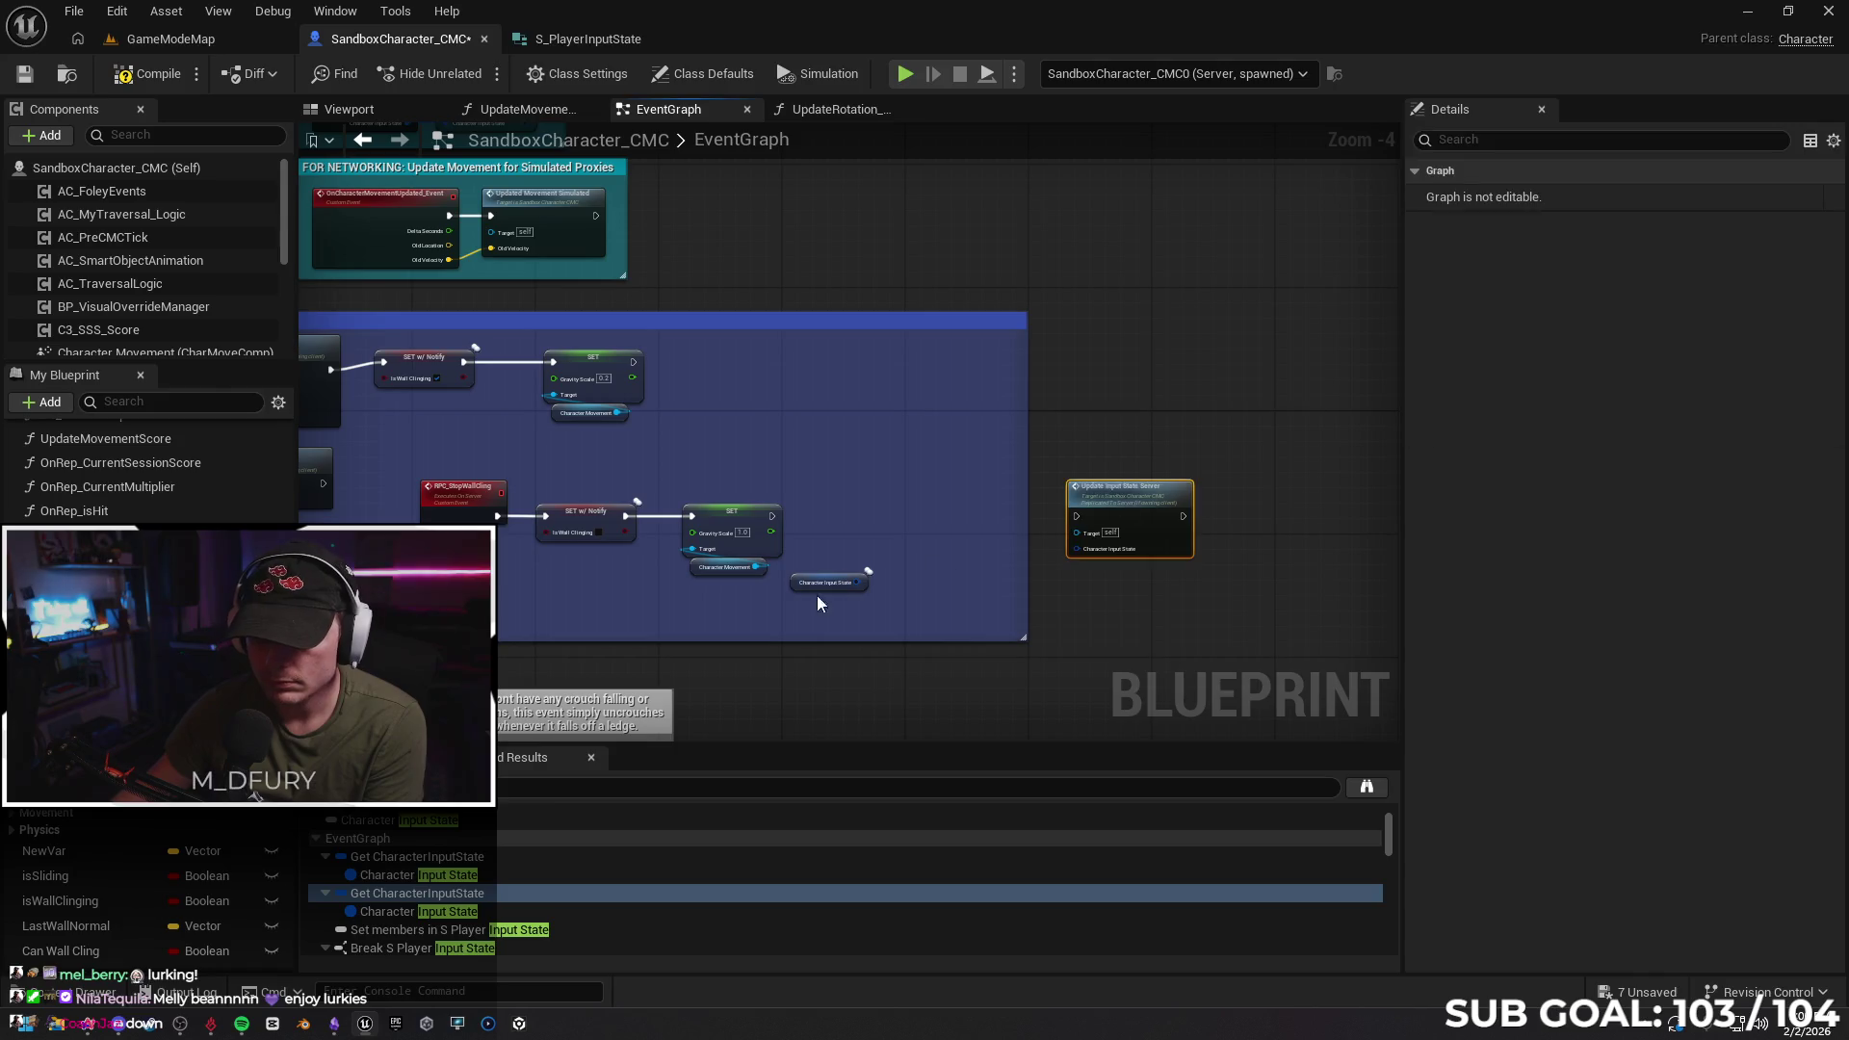
key("Delete")
left_click(791, 582)
key("Delete")
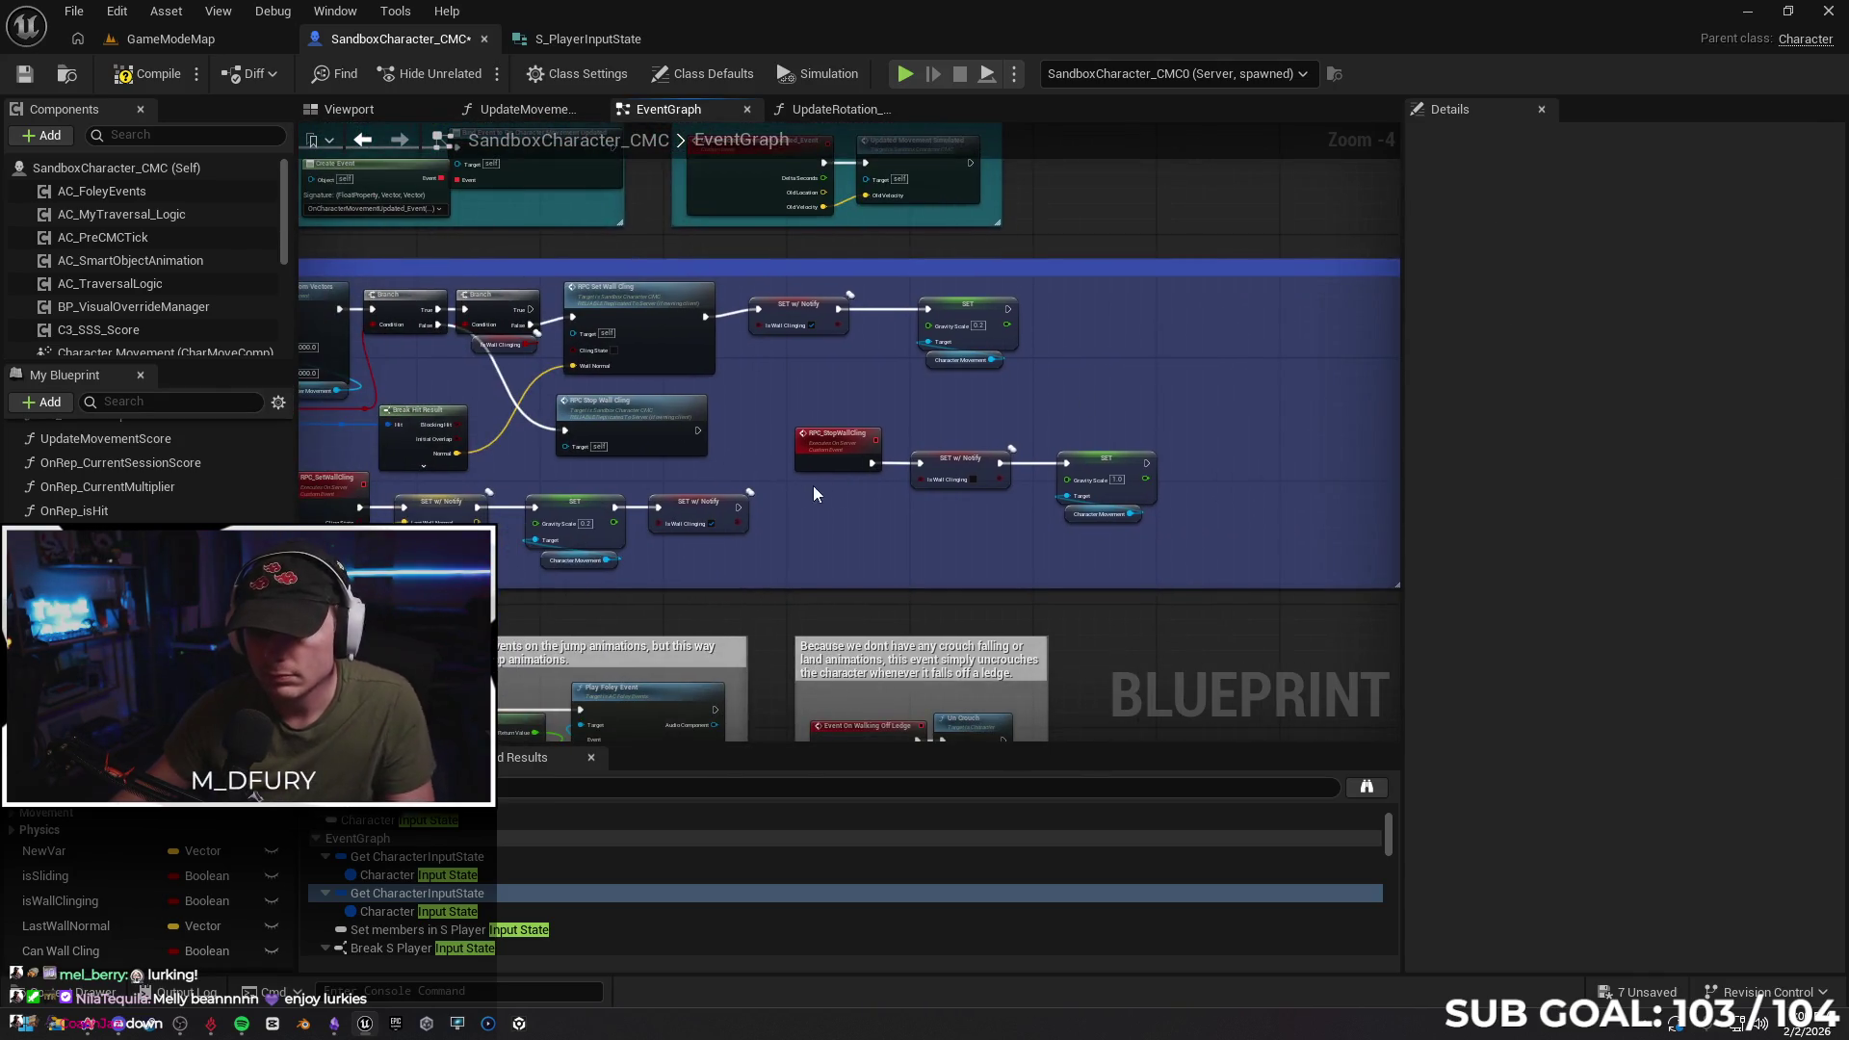
Remove the ClingState input from RPC_SetWallCling, leaving only WallNormal
mouse_move(784, 545)
left_mouse_down()
mouse_move(842, 545)
mouse_move(919, 502)
left_mouse_up()
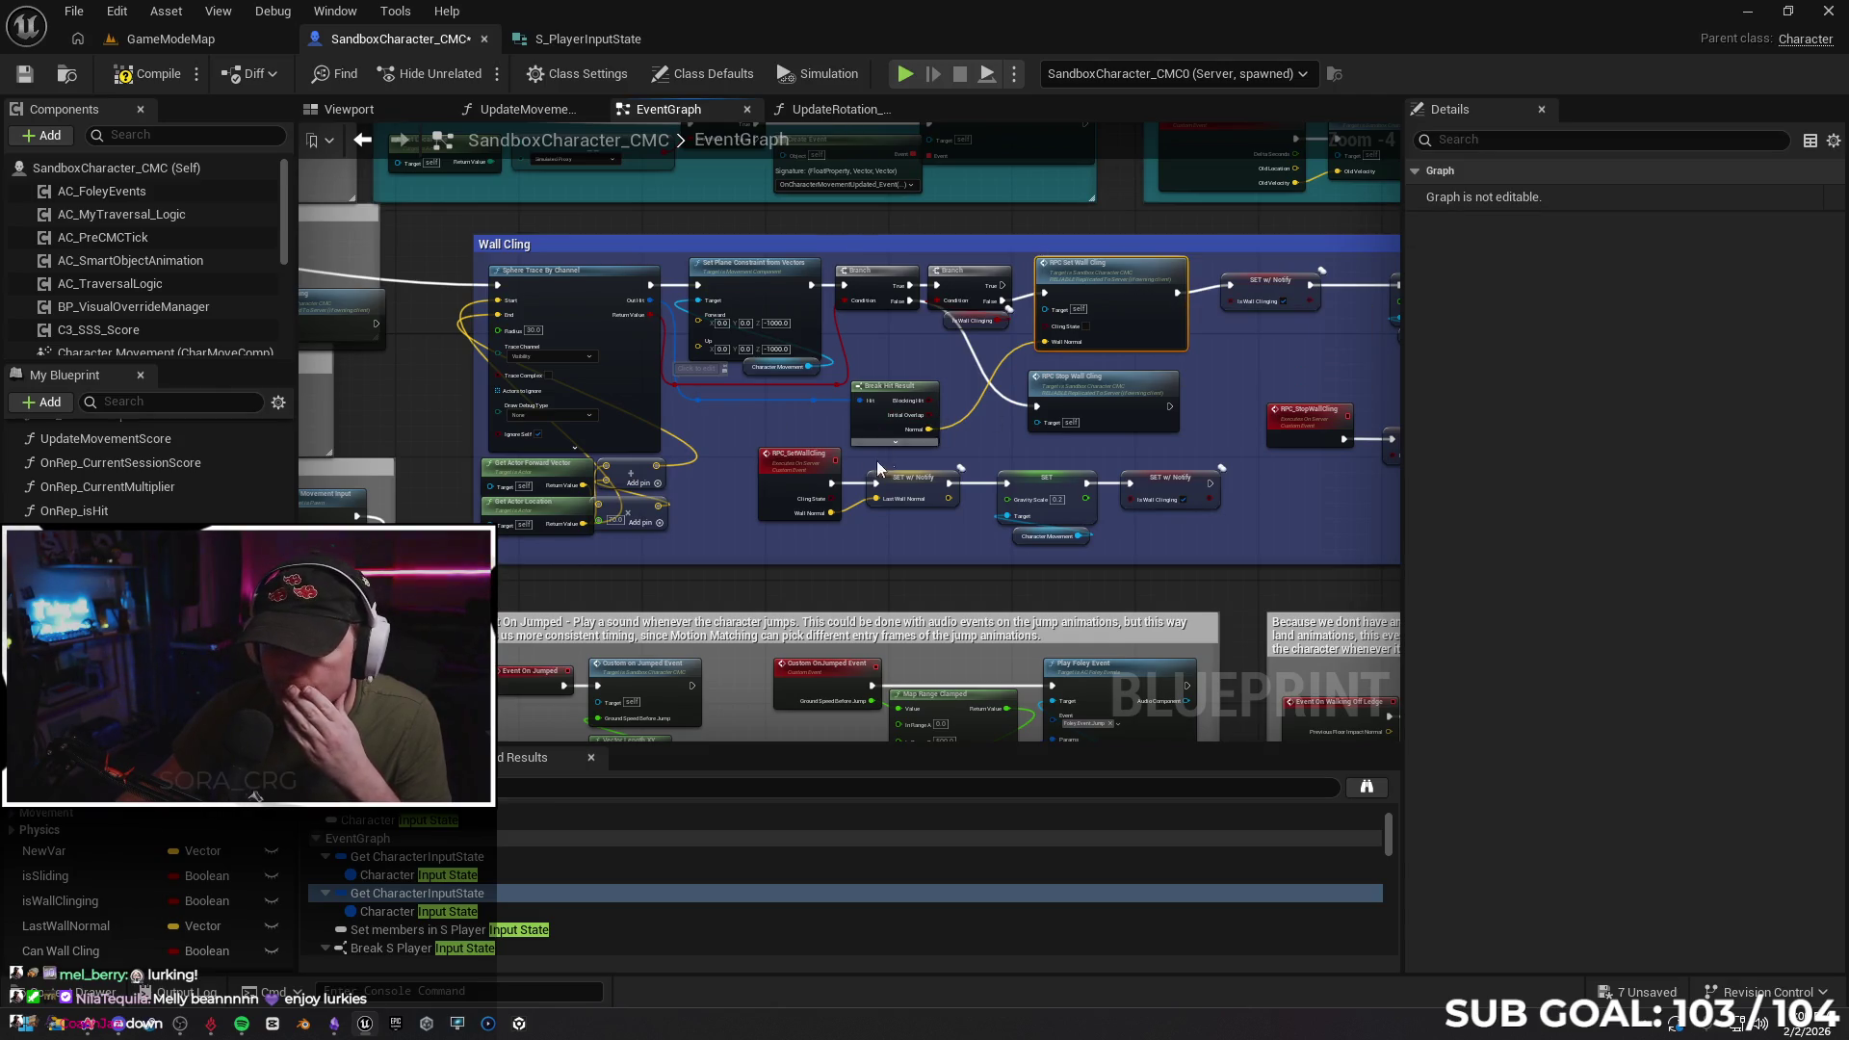
left_click(784, 470)
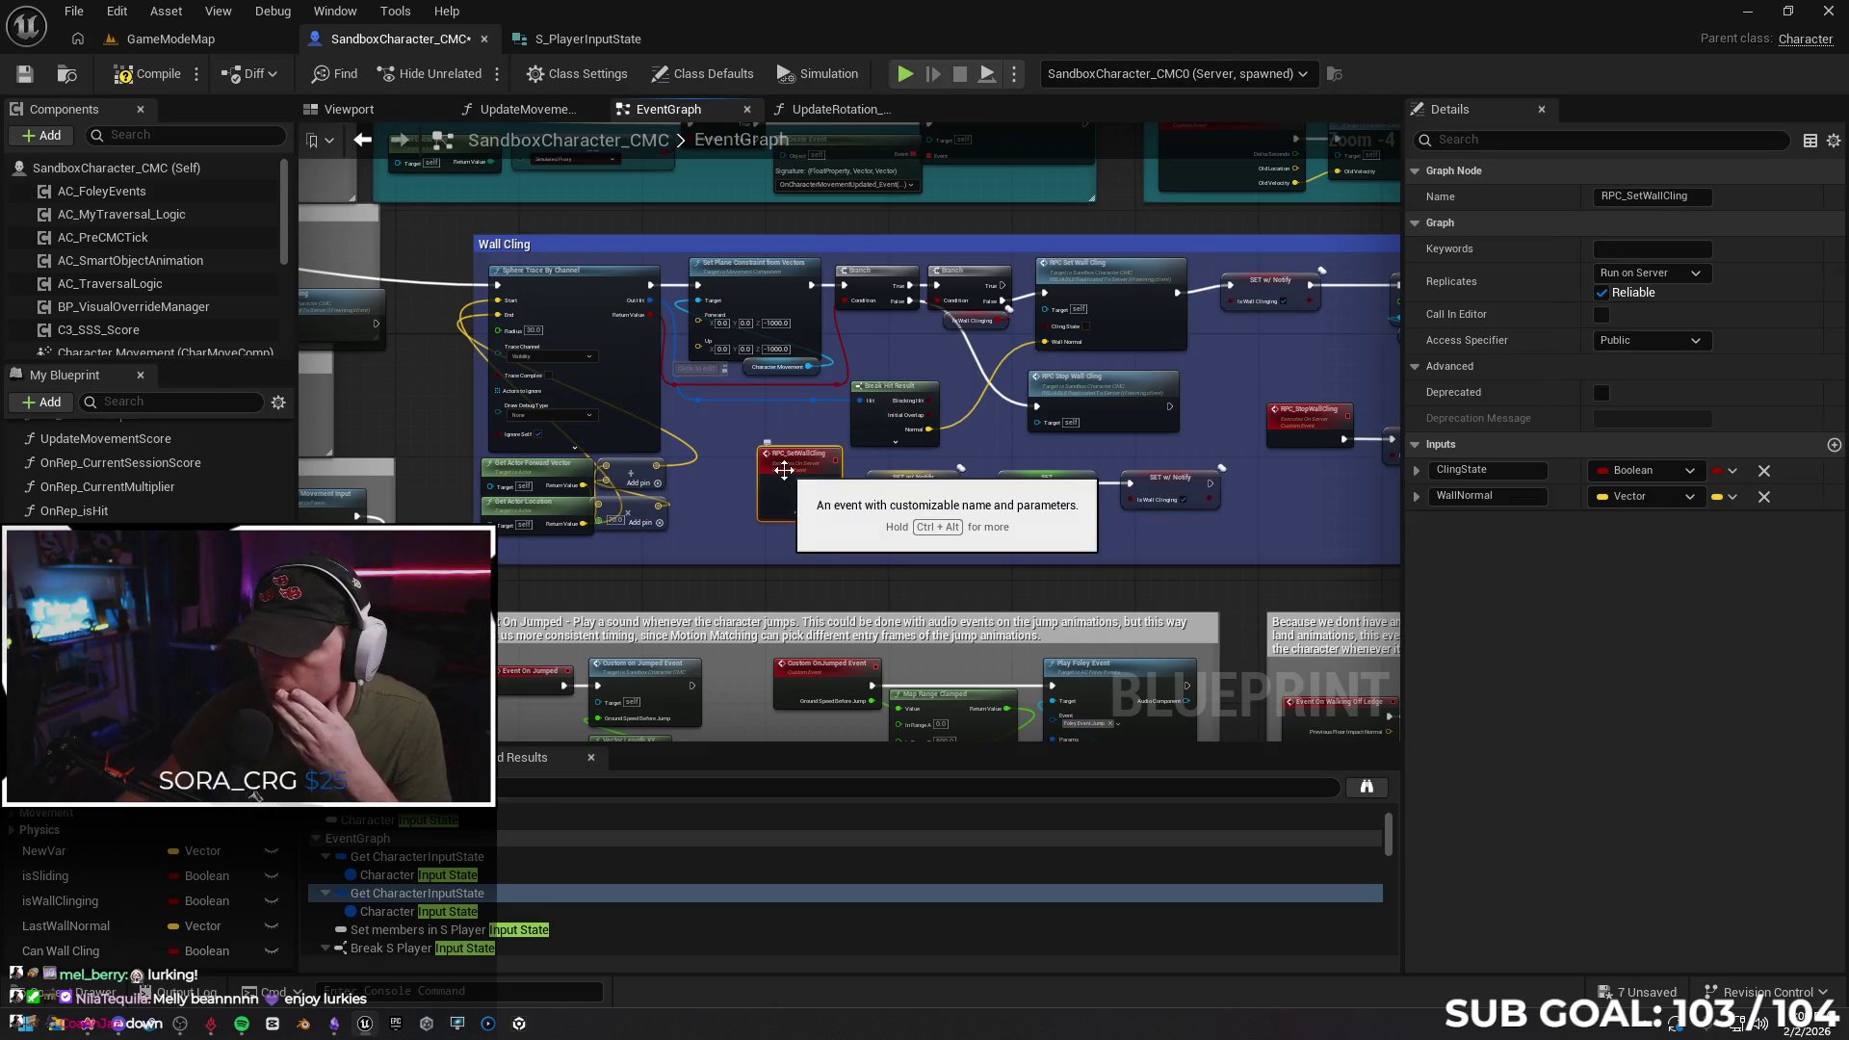
left_click(1764, 471)
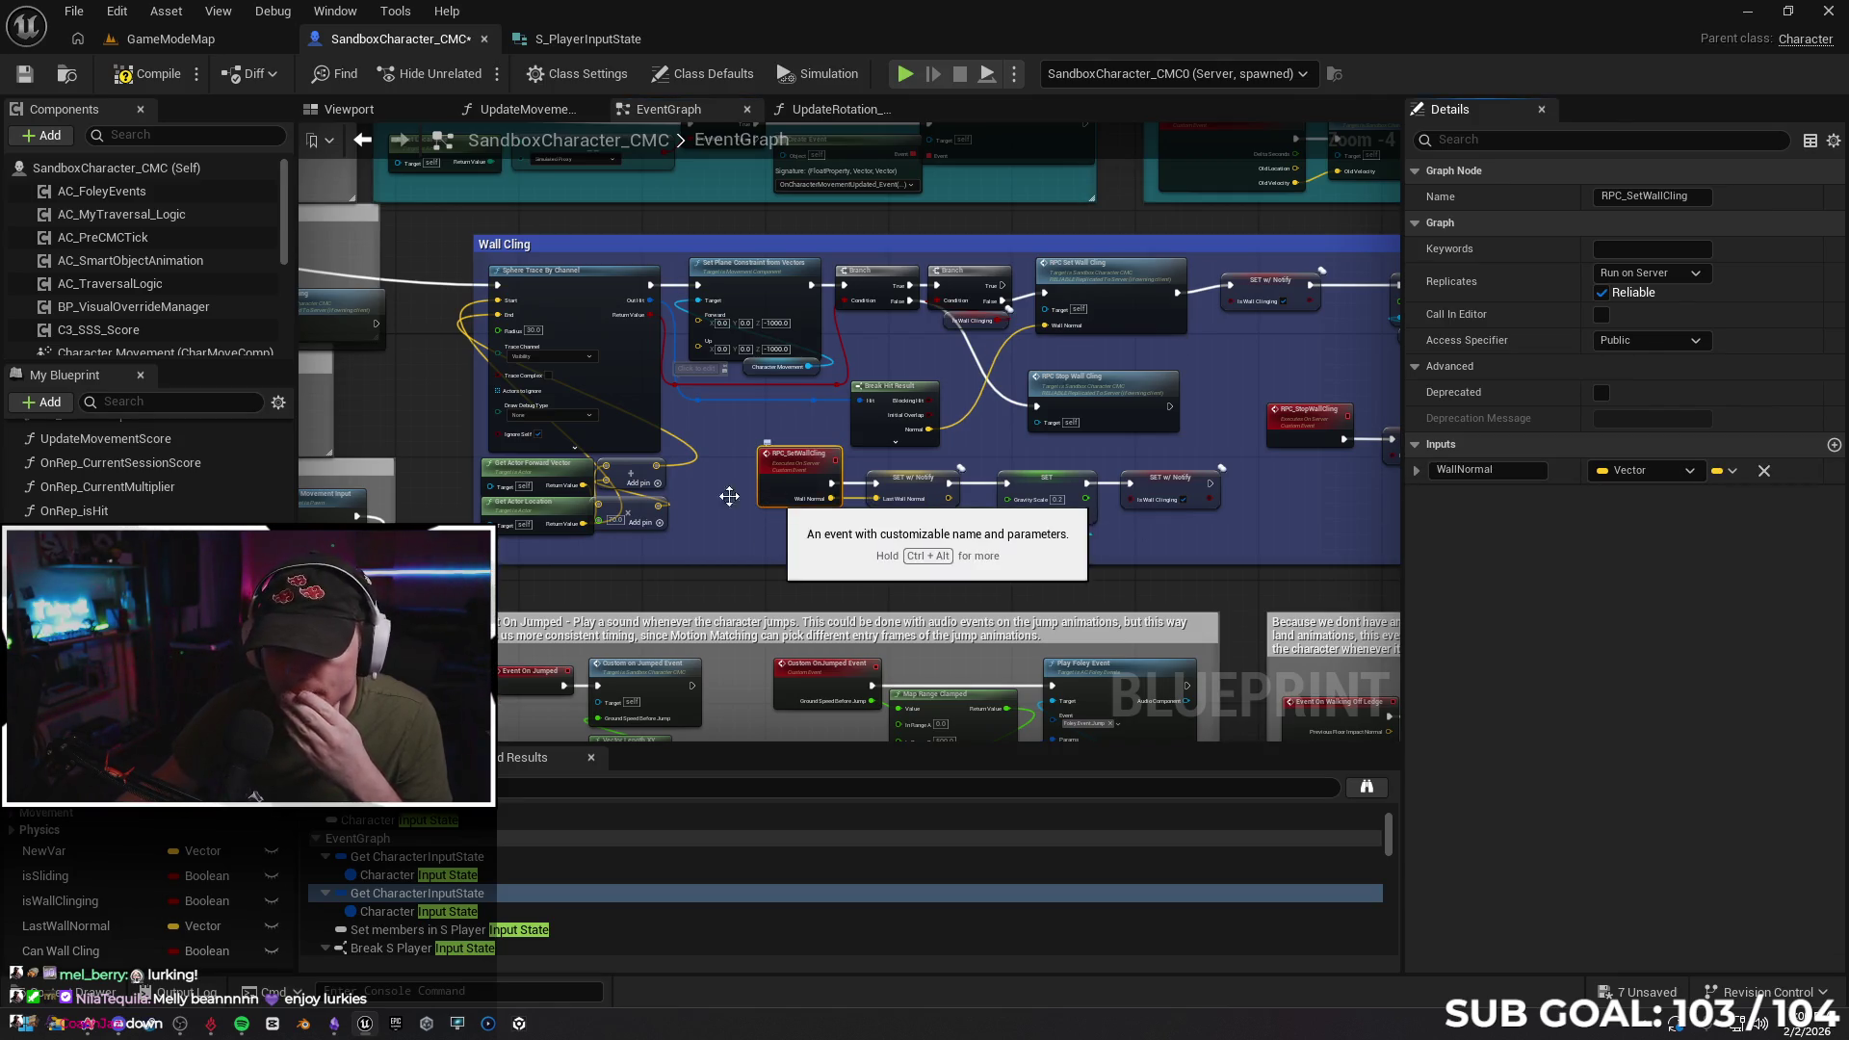
mouse_move(713, 533)
left_mouse_down()
mouse_move(1257, 532)
mouse_move(771, 530)
left_mouse_up()
left_click_drag(985, 538, 798, 516)
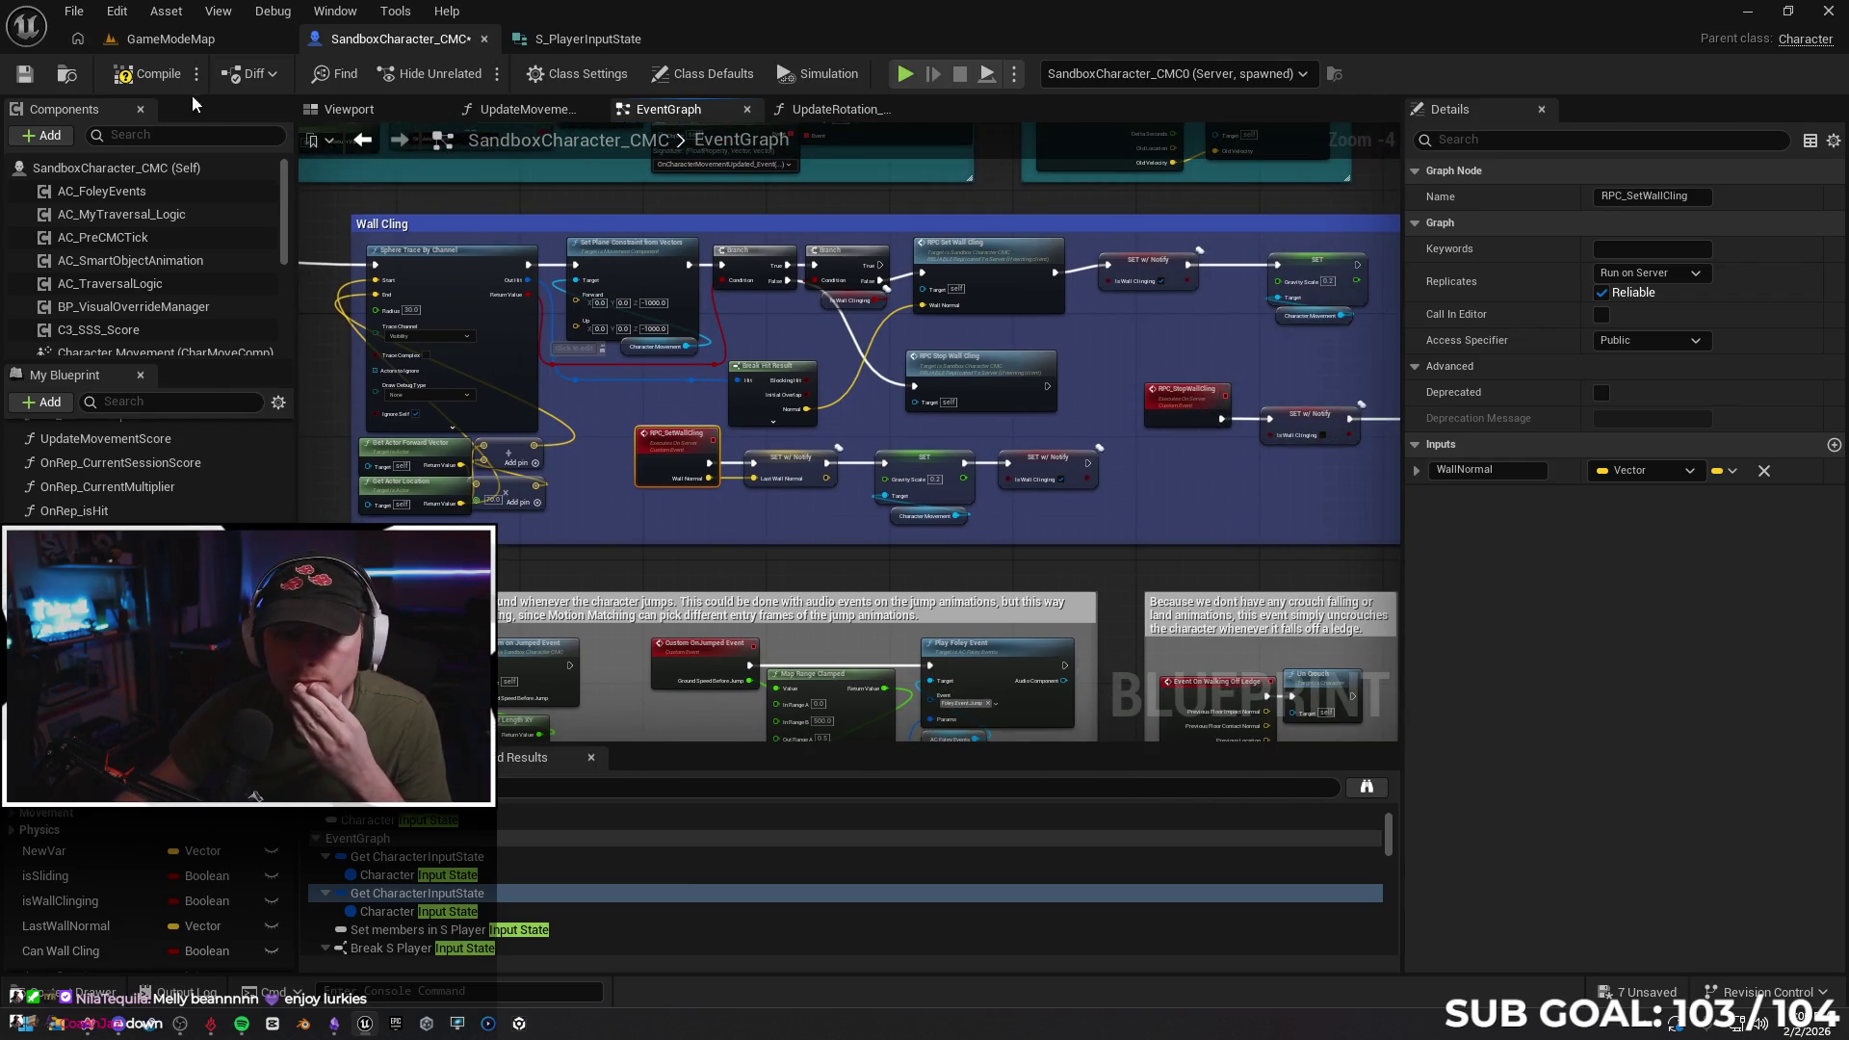
Compile, then test wall cling by running the client into the red wall in a server-plus-client session
left_click(154, 74)
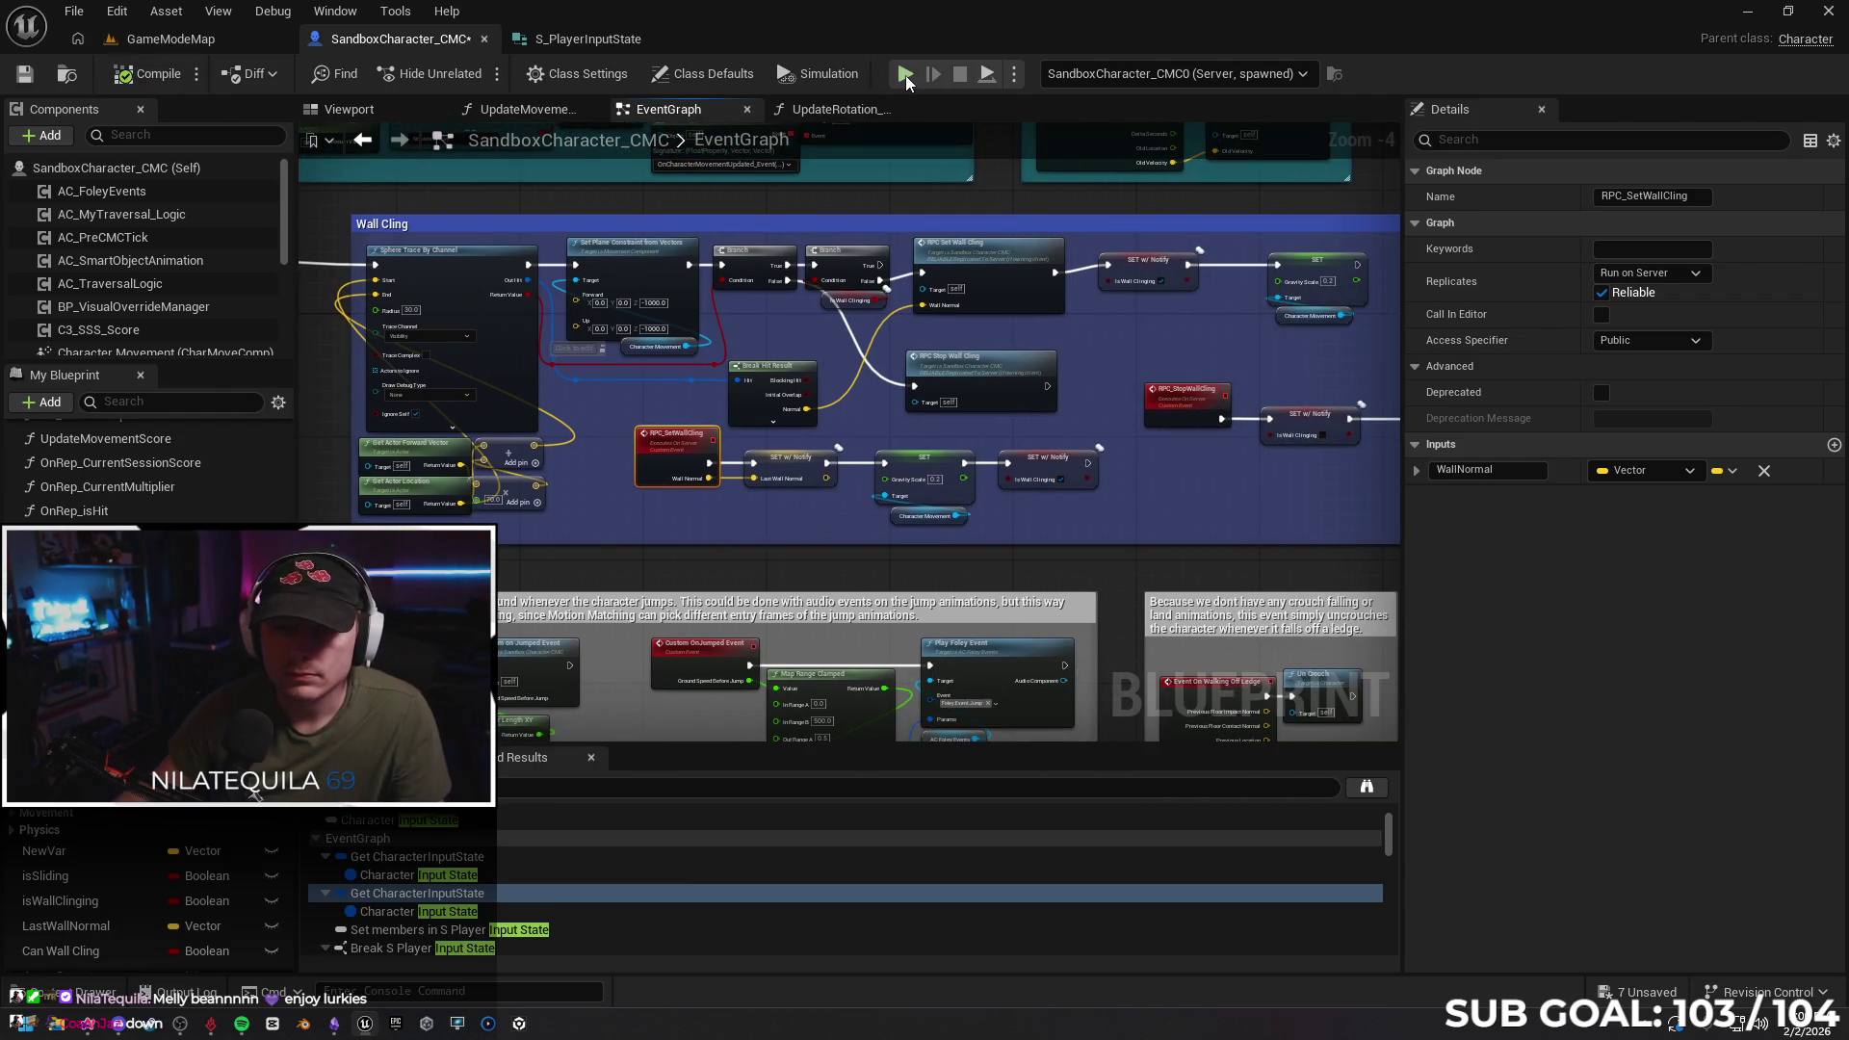
key("alt+p")
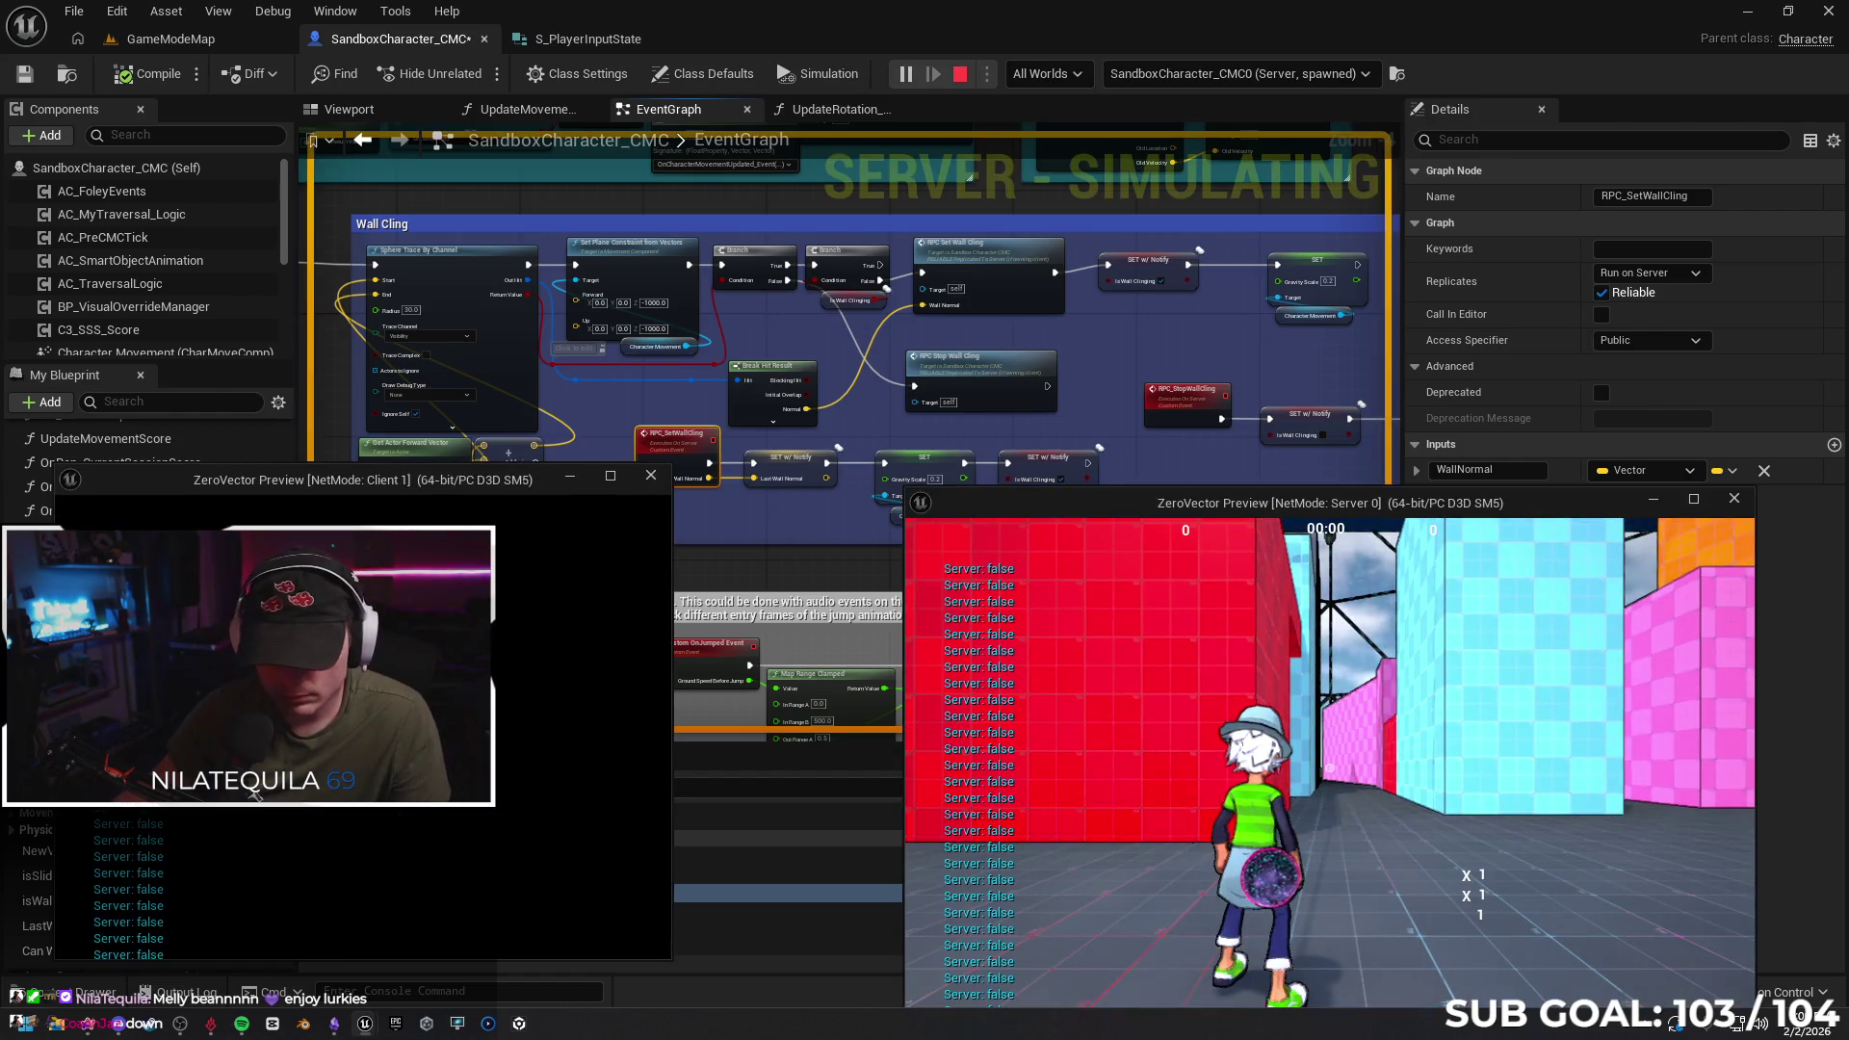
key("w")
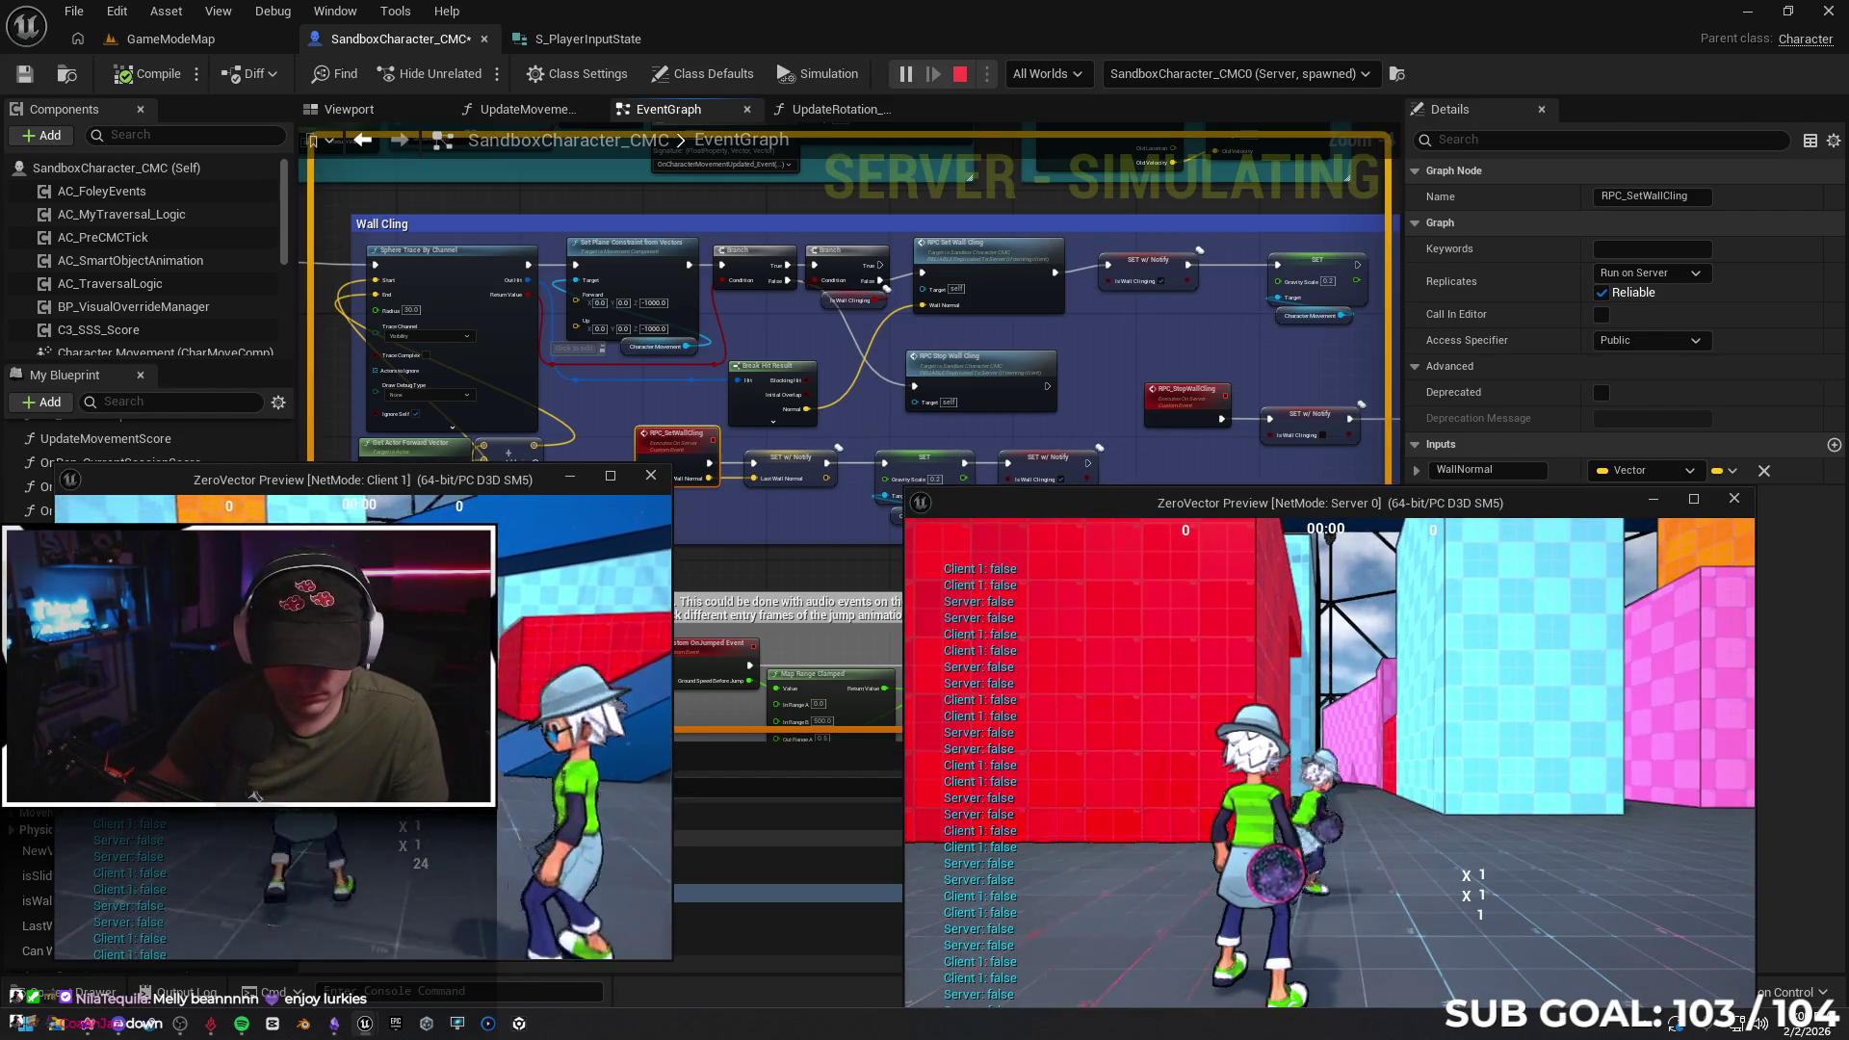
key("space")
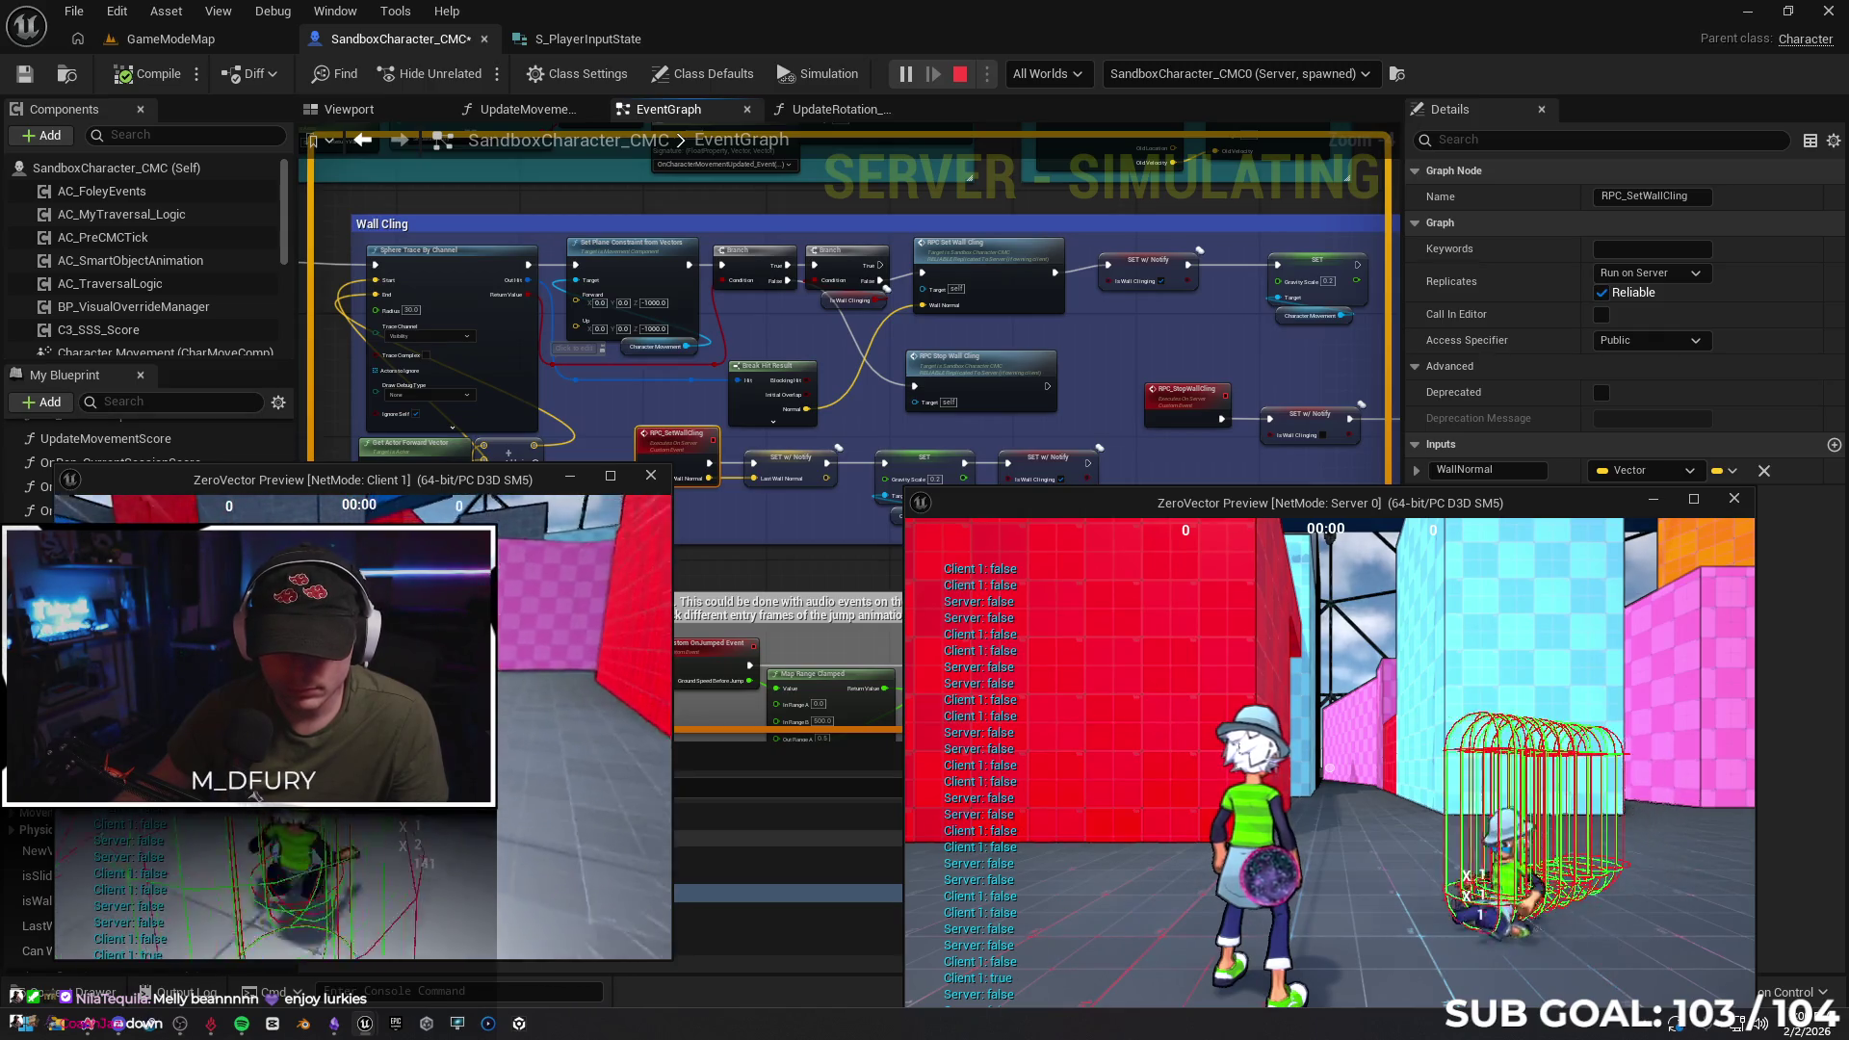
key("Escape")
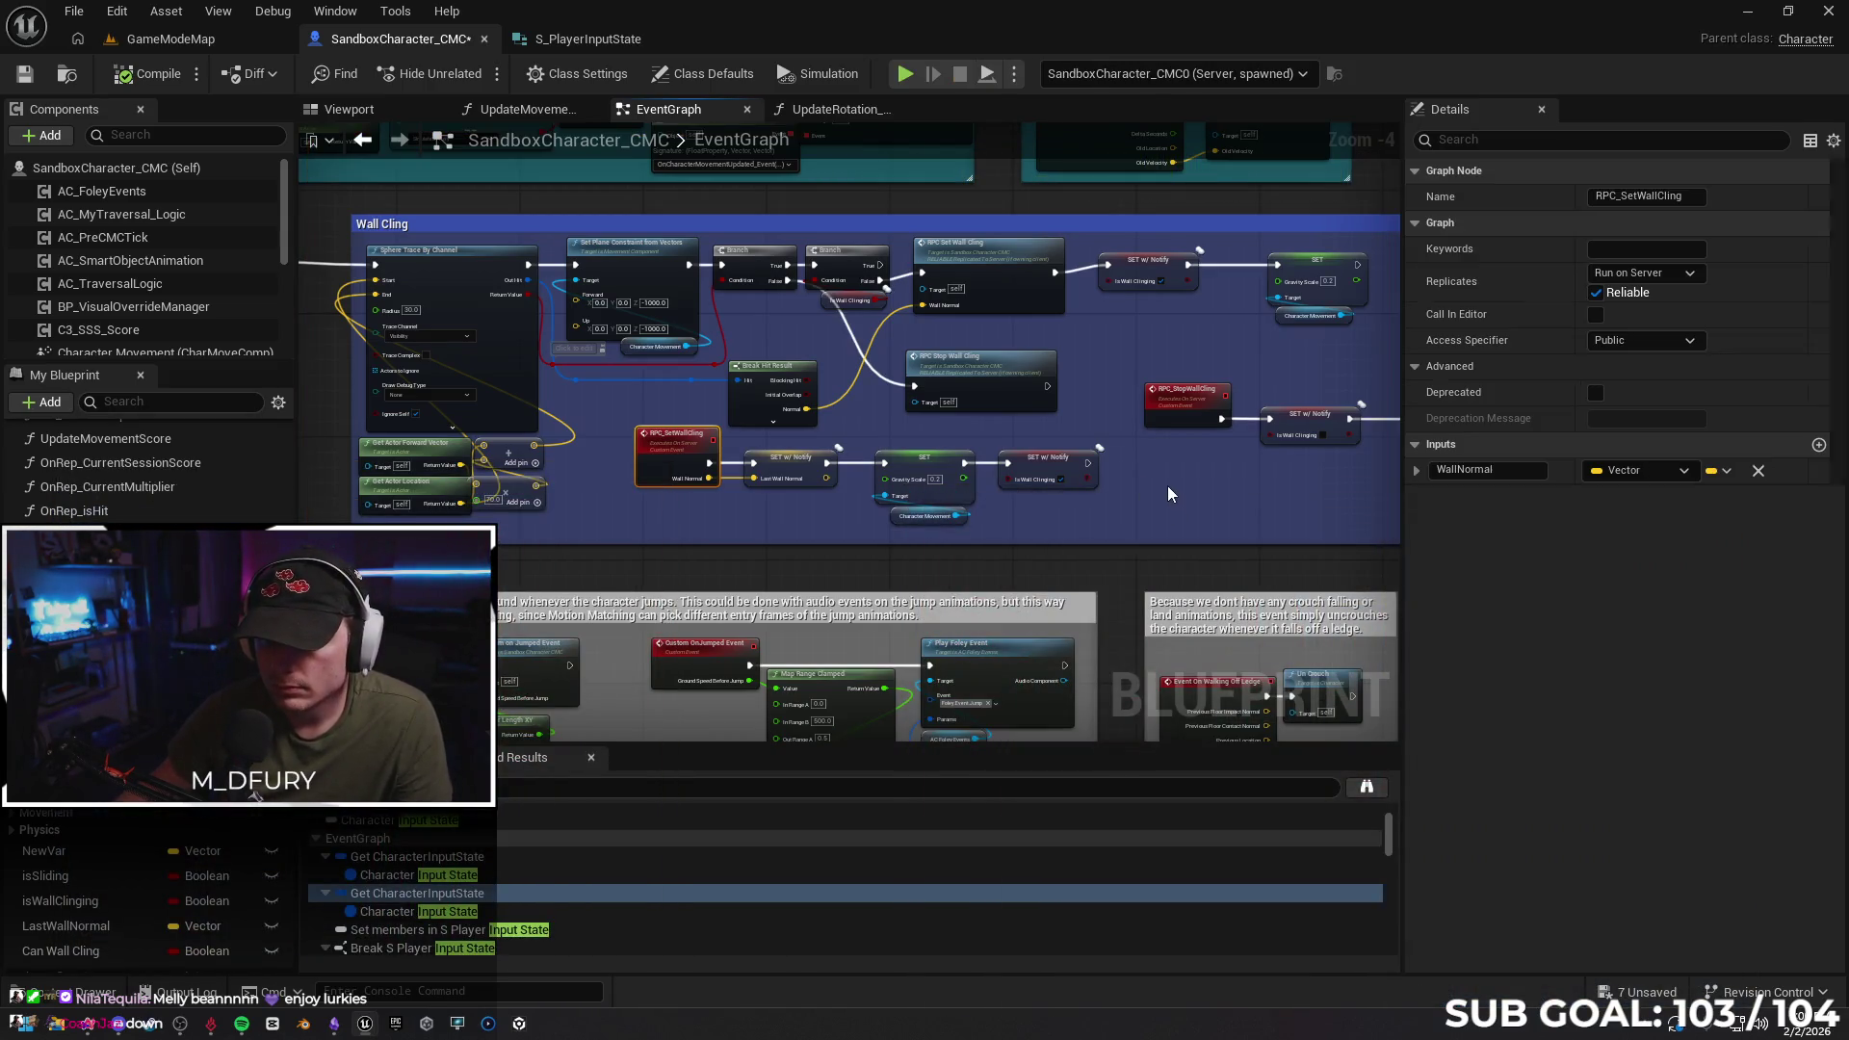
scroll(1168, 485, "down", 2)
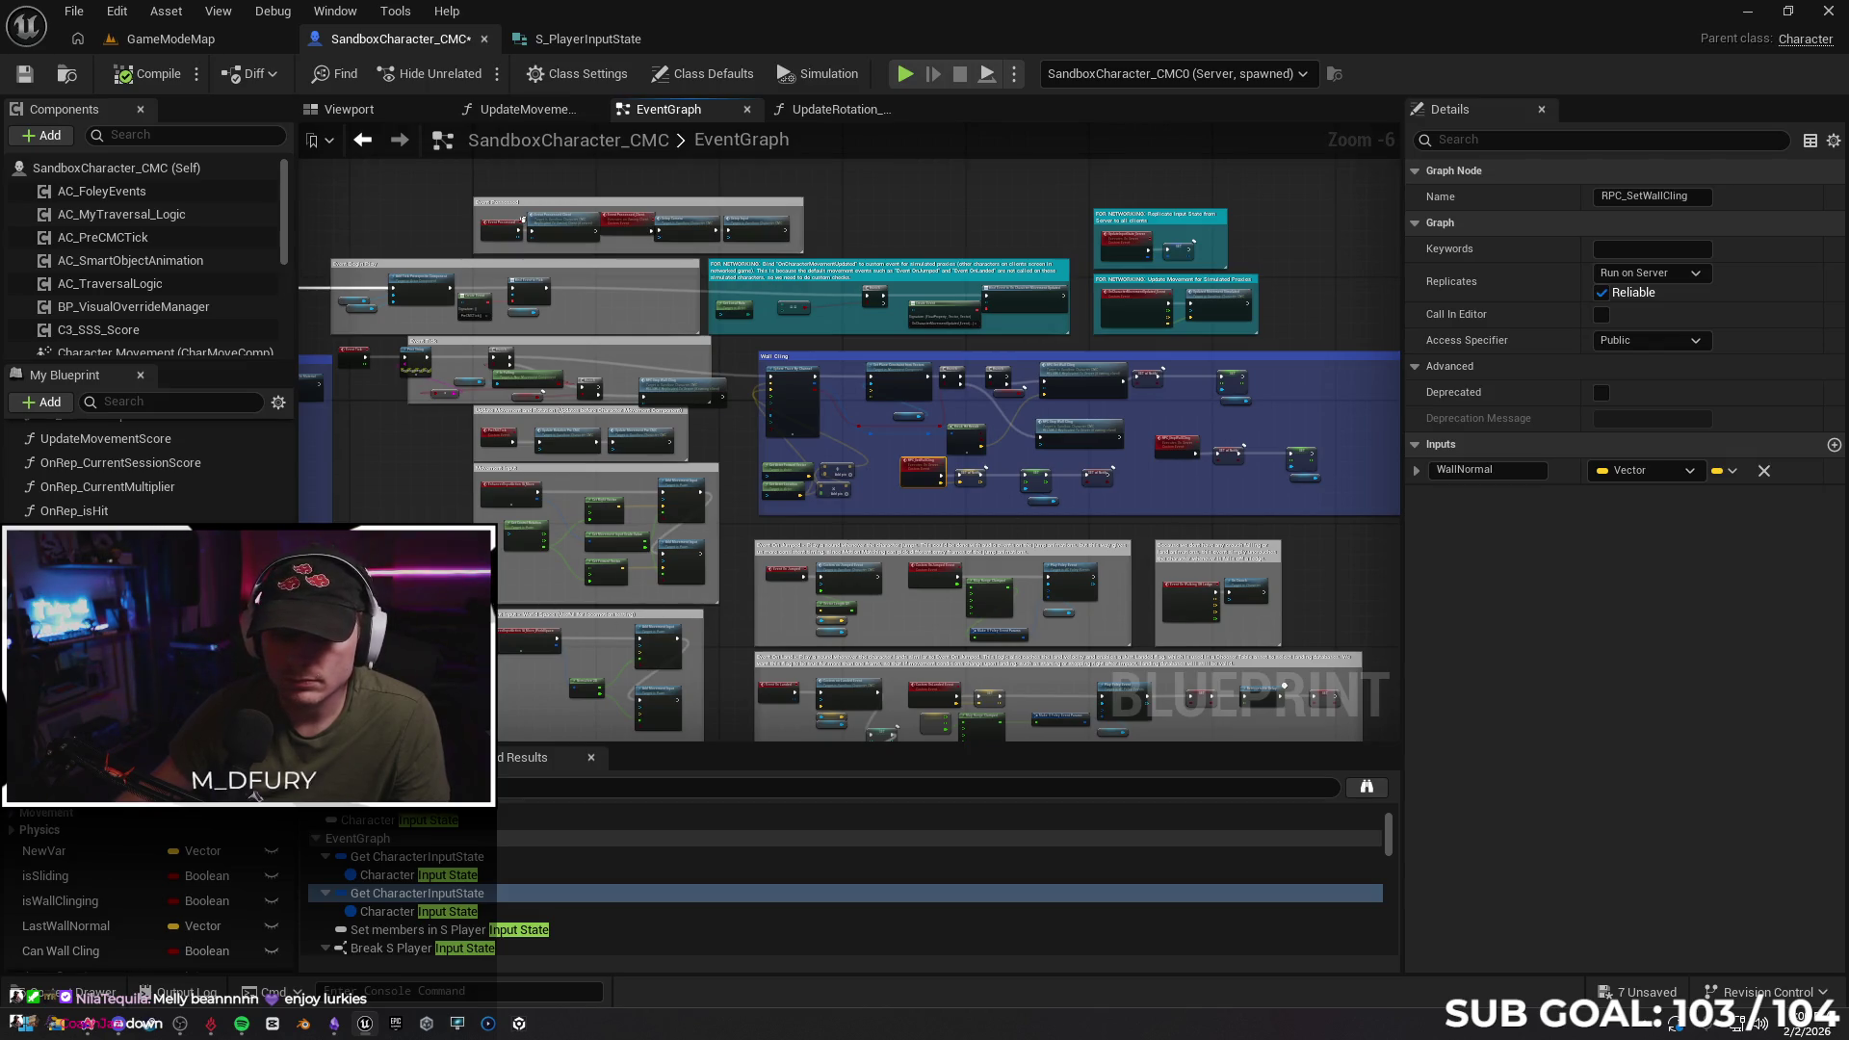
Save the character blueprint, then remove WantsToCling and WantsToWall from S_PlayerInputState and save it
left_click(24, 73)
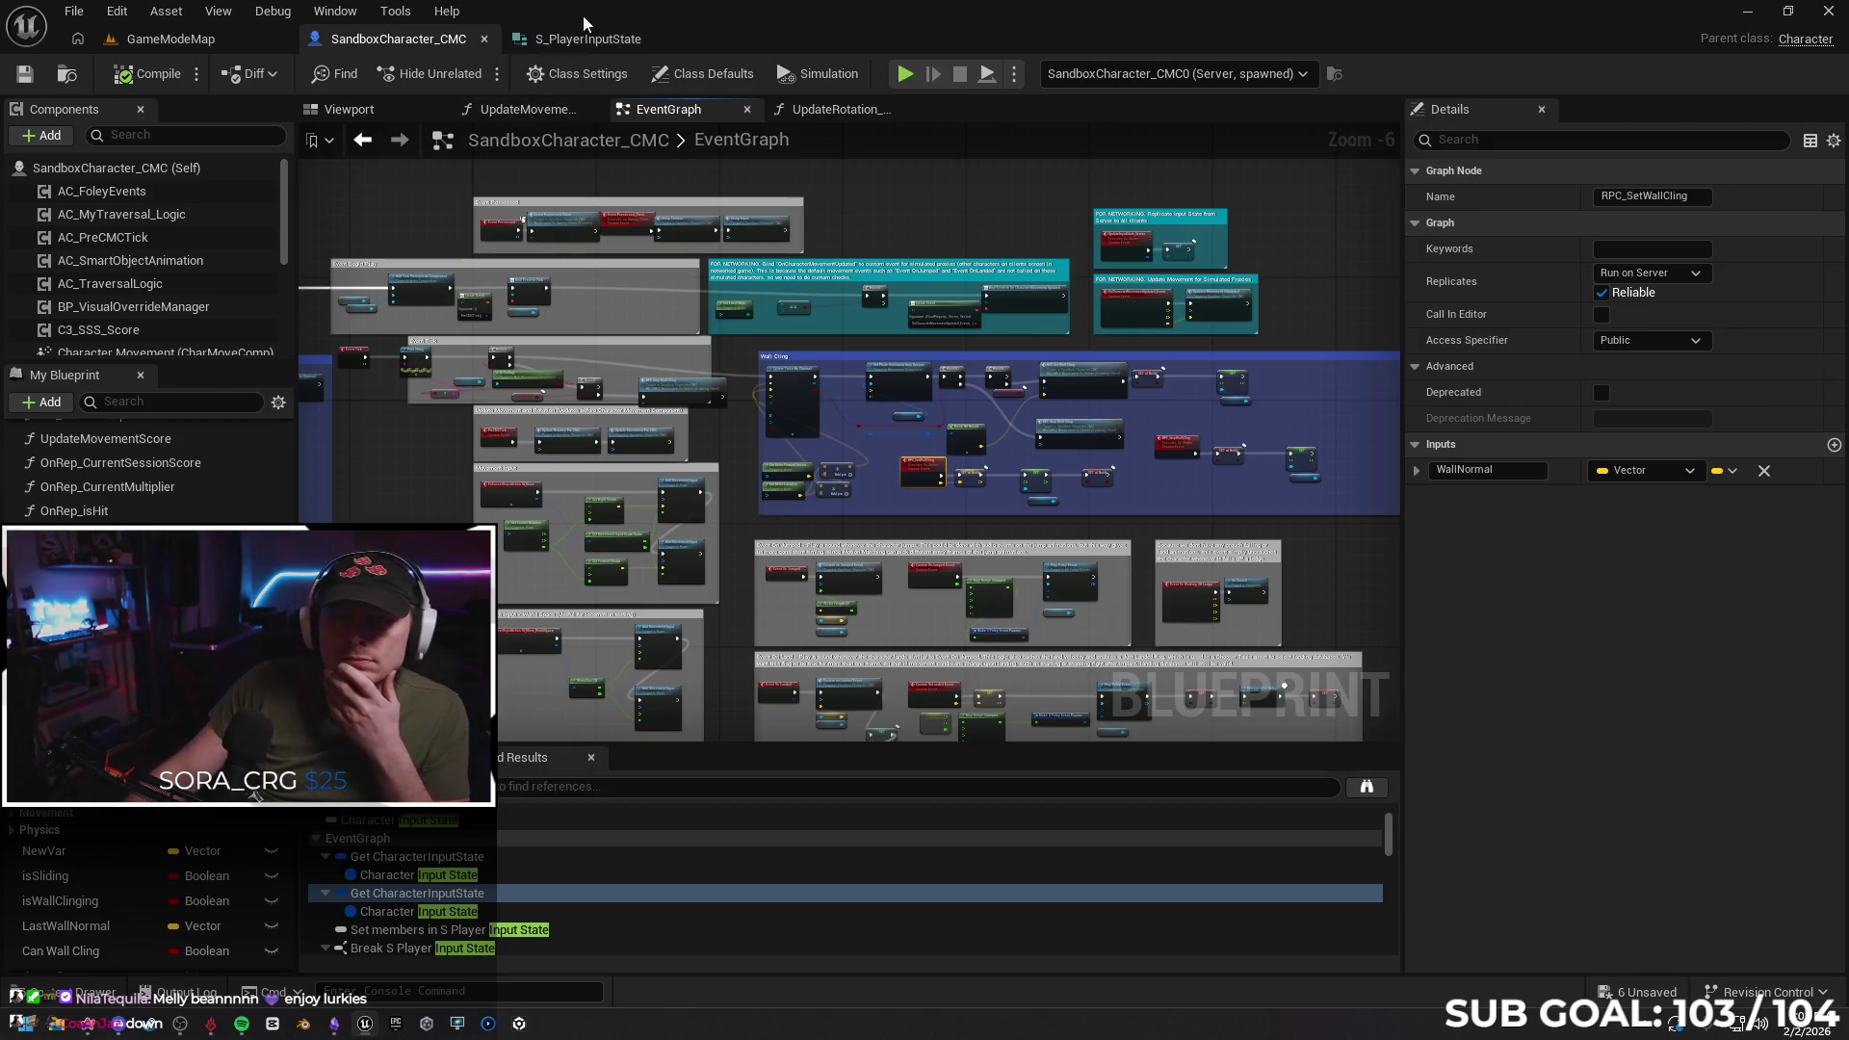
left_click(584, 36)
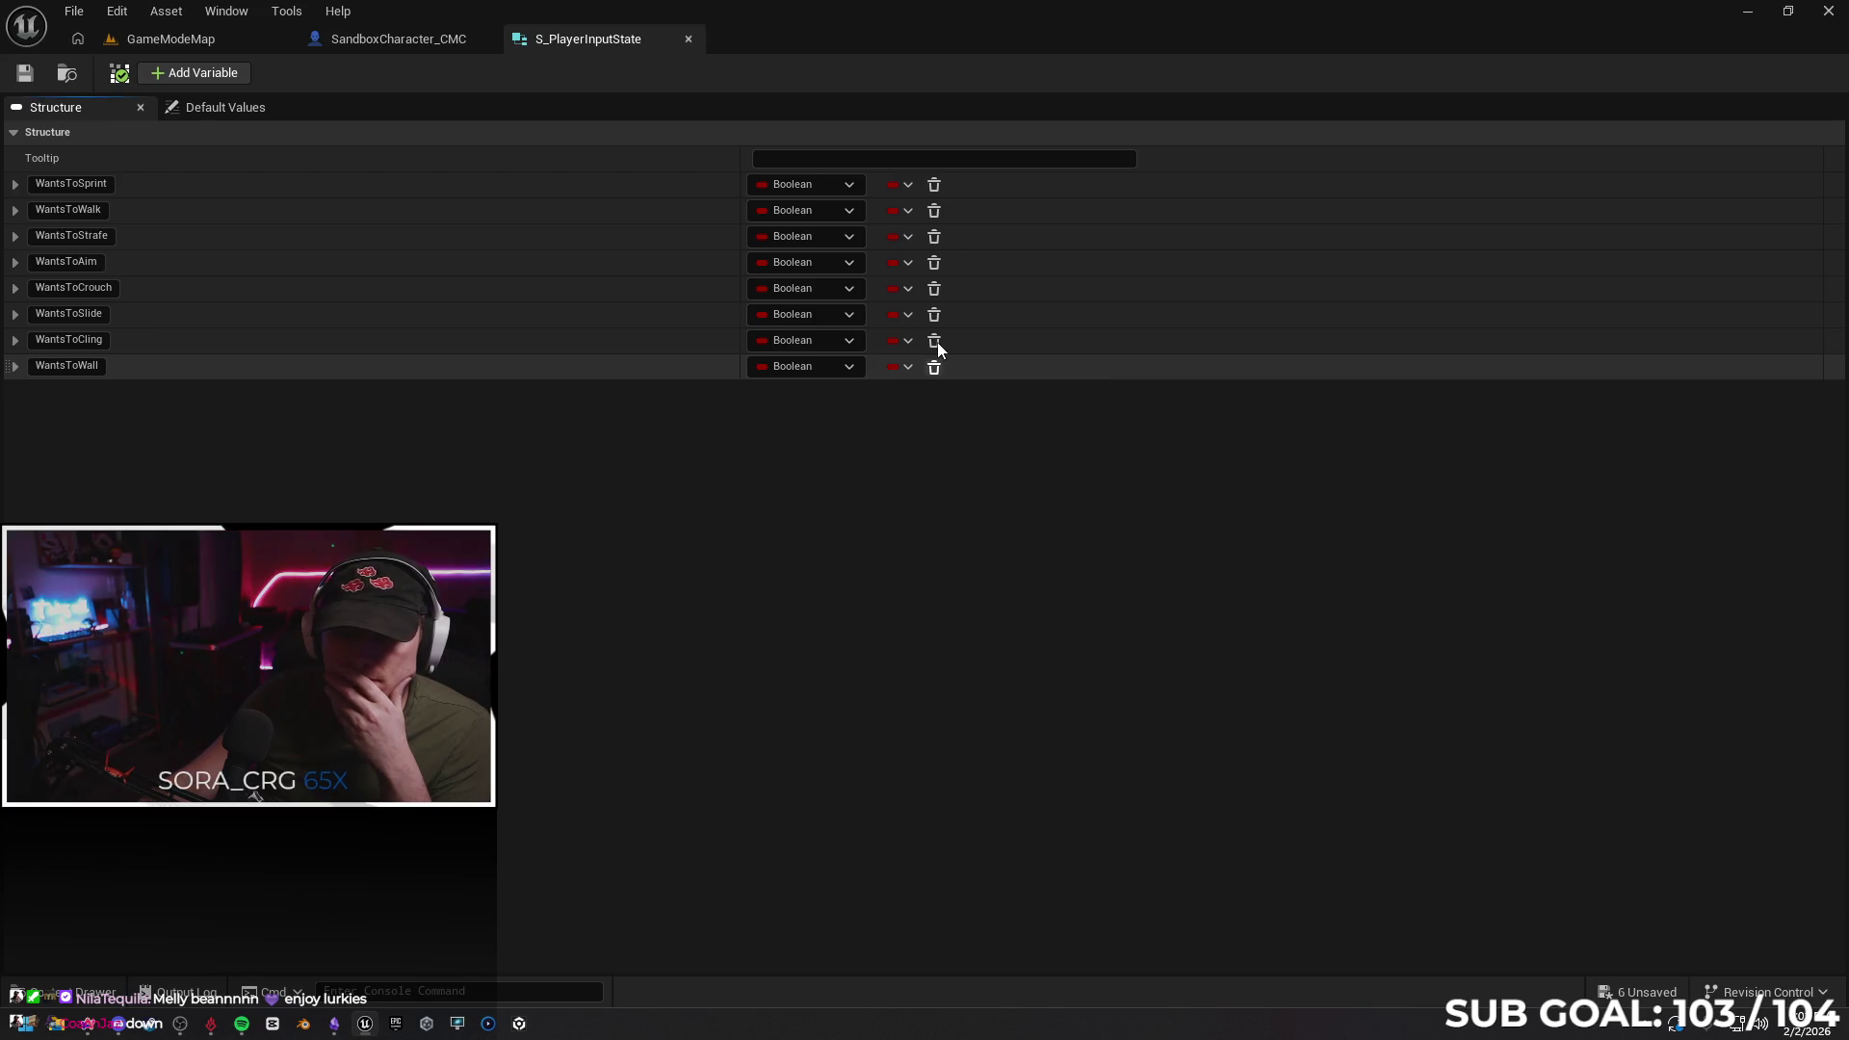
left_click(938, 317)
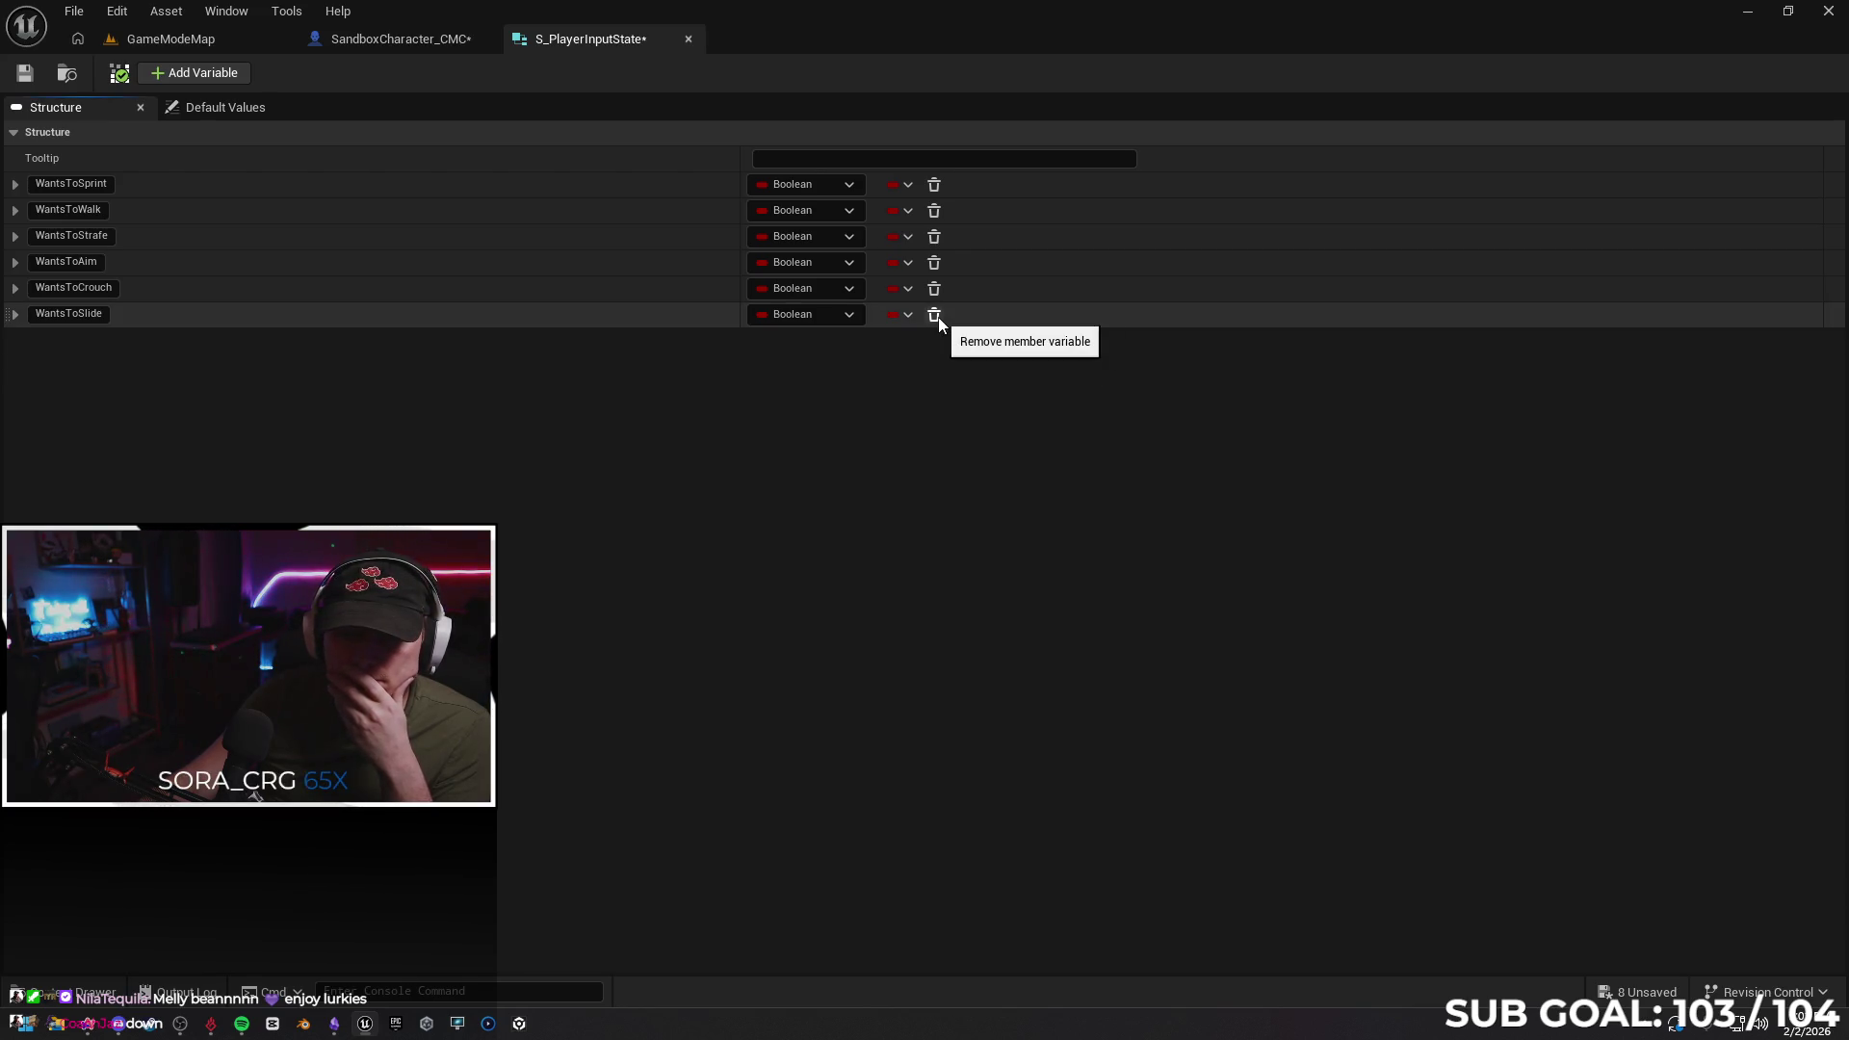
left_click(25, 74)
left_click(373, 39)
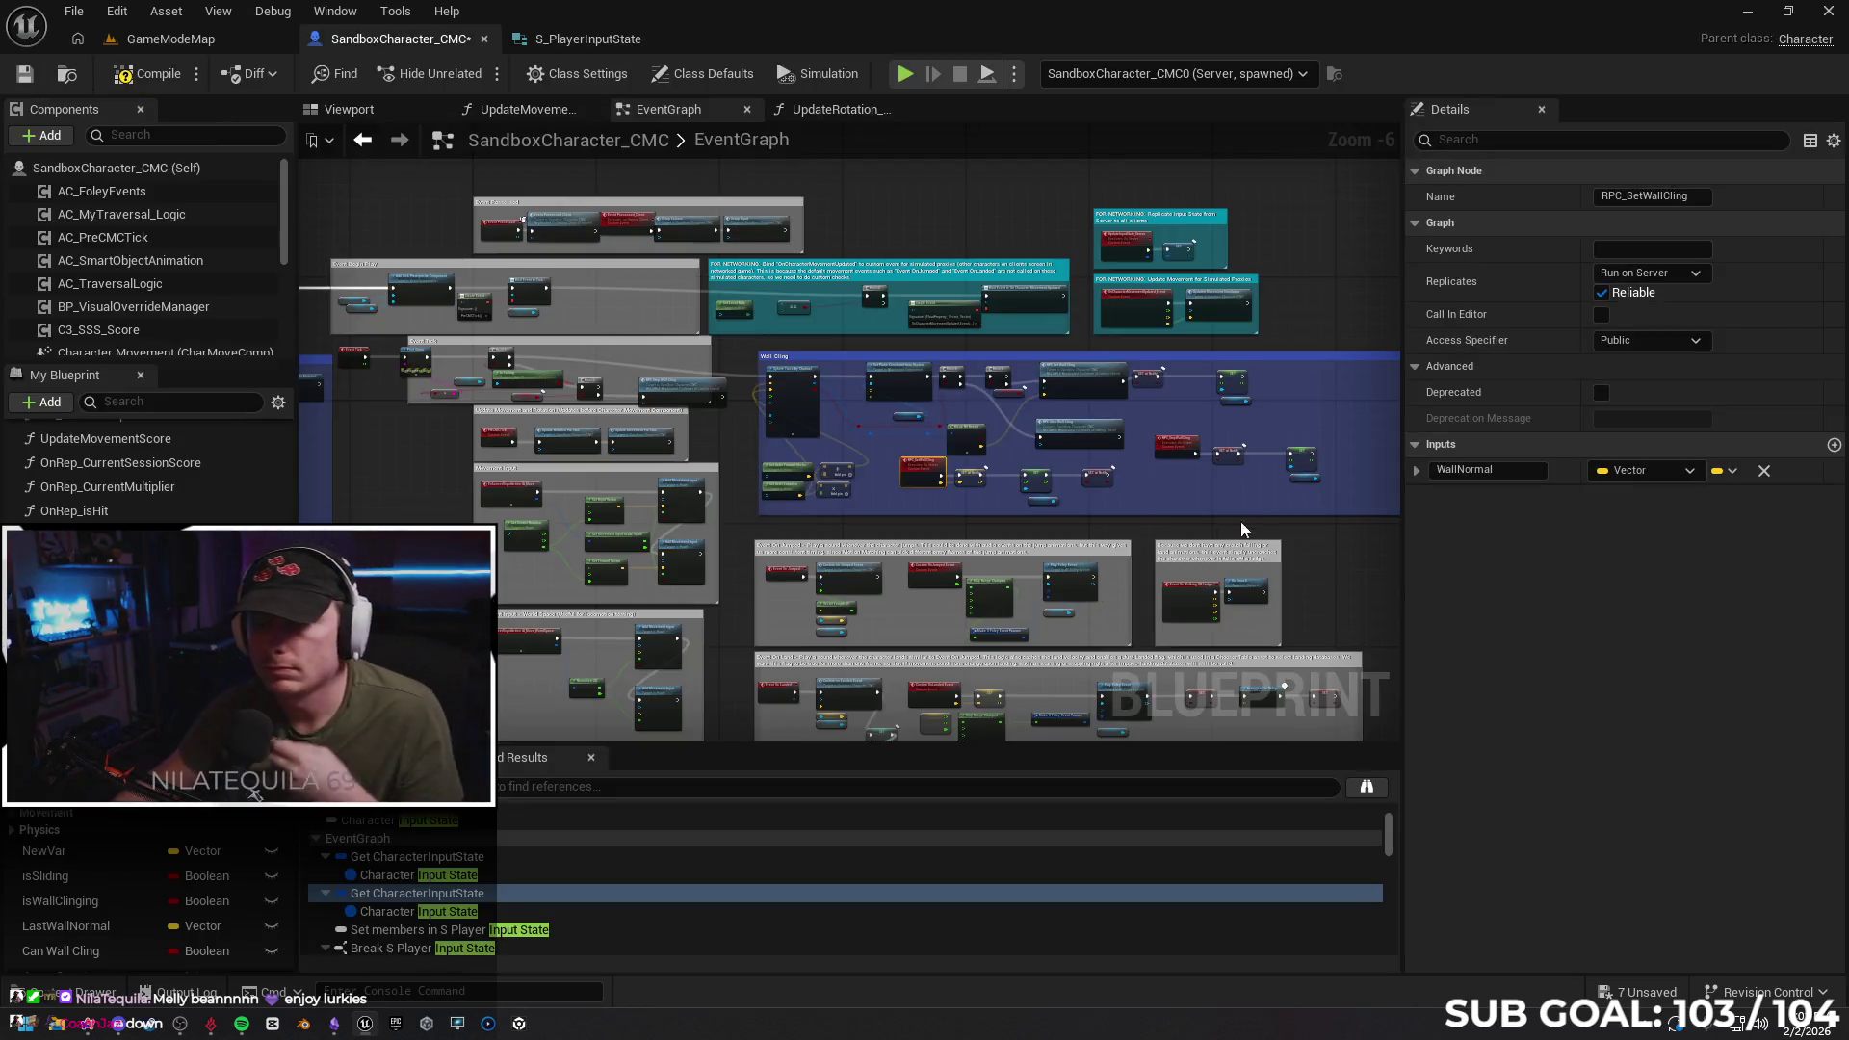
Delete the three input-state nodes following Multicast Stop Slide in the slide group
scroll(1241, 522, "down", 1)
mouse_move(1291, 570)
left_mouse_down()
mouse_move(656, 270)
mouse_move(1055, 179)
mouse_move(1076, 362)
mouse_move(710, 256)
mouse_move(610, 251)
mouse_move(954, 228)
left_mouse_up()
scroll(1076, 361, "up", 2)
mouse_move(1064, 575)
left_mouse_down()
mouse_move(640, 489)
mouse_move(677, 463)
left_mouse_up()
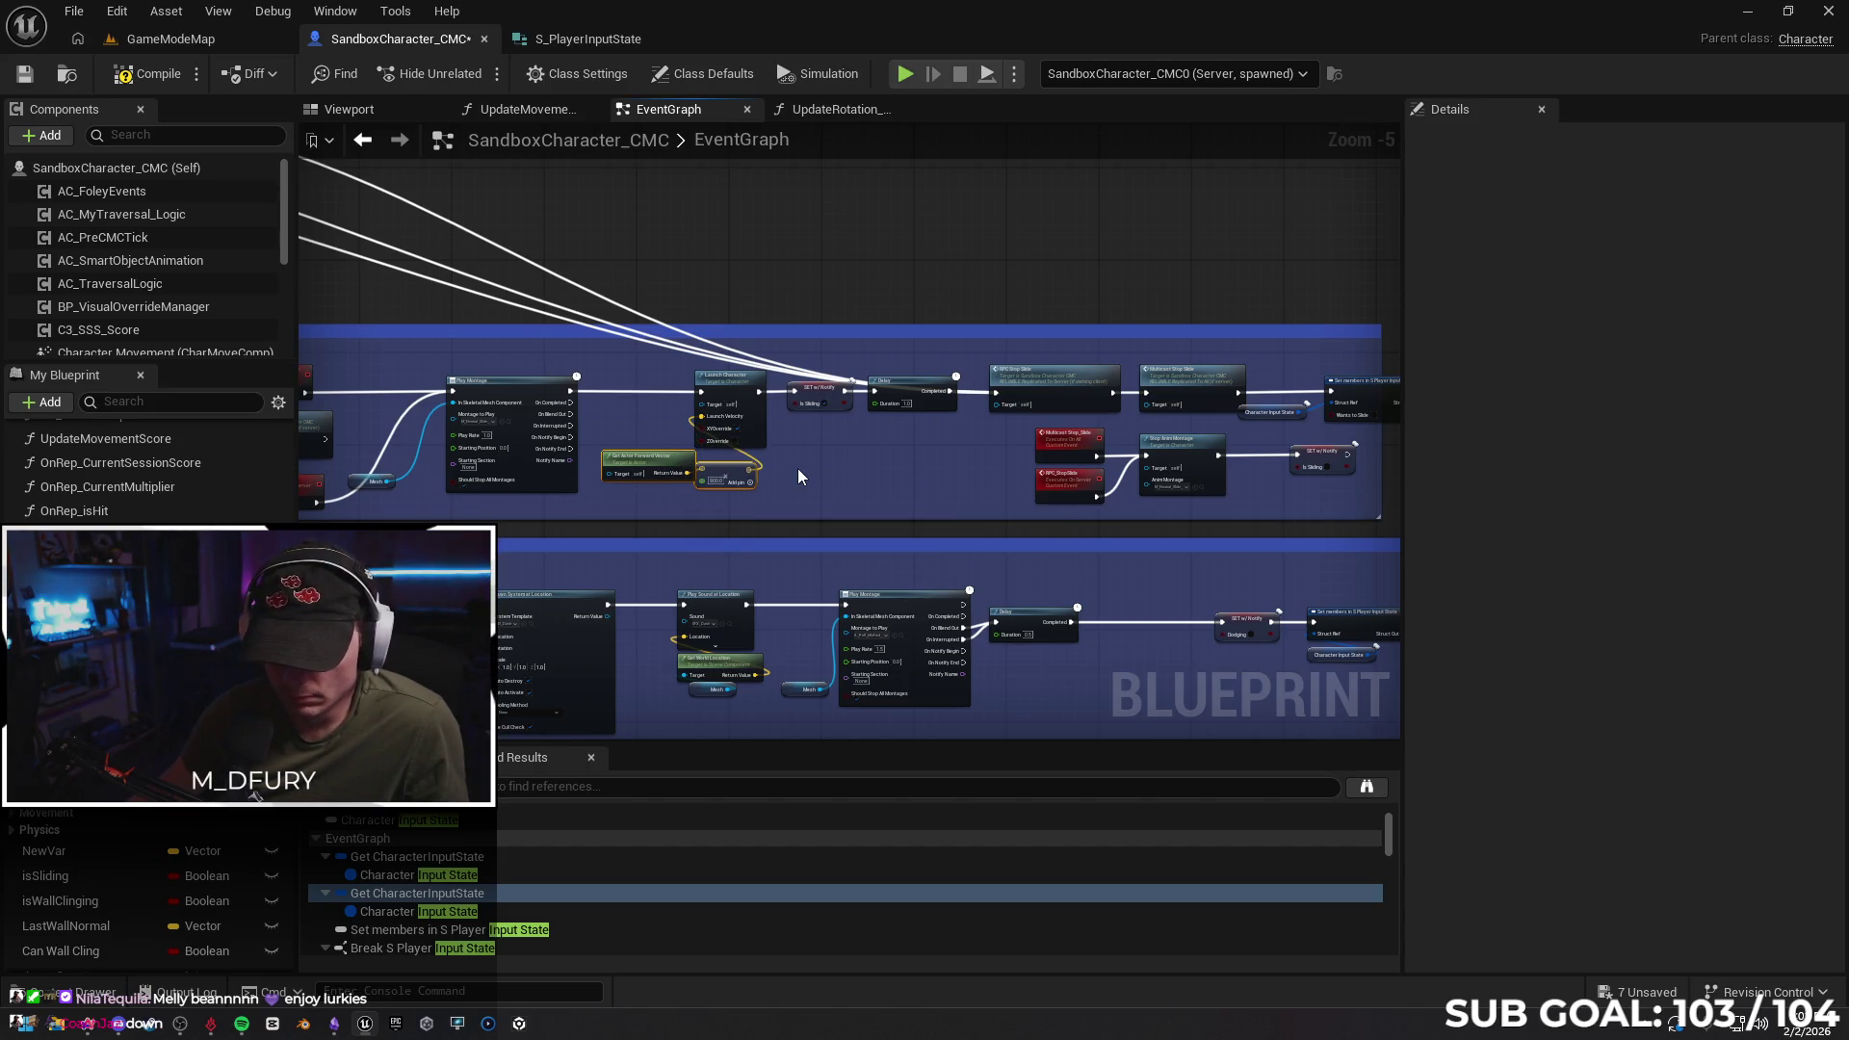
scroll(870, 454, "up", 1)
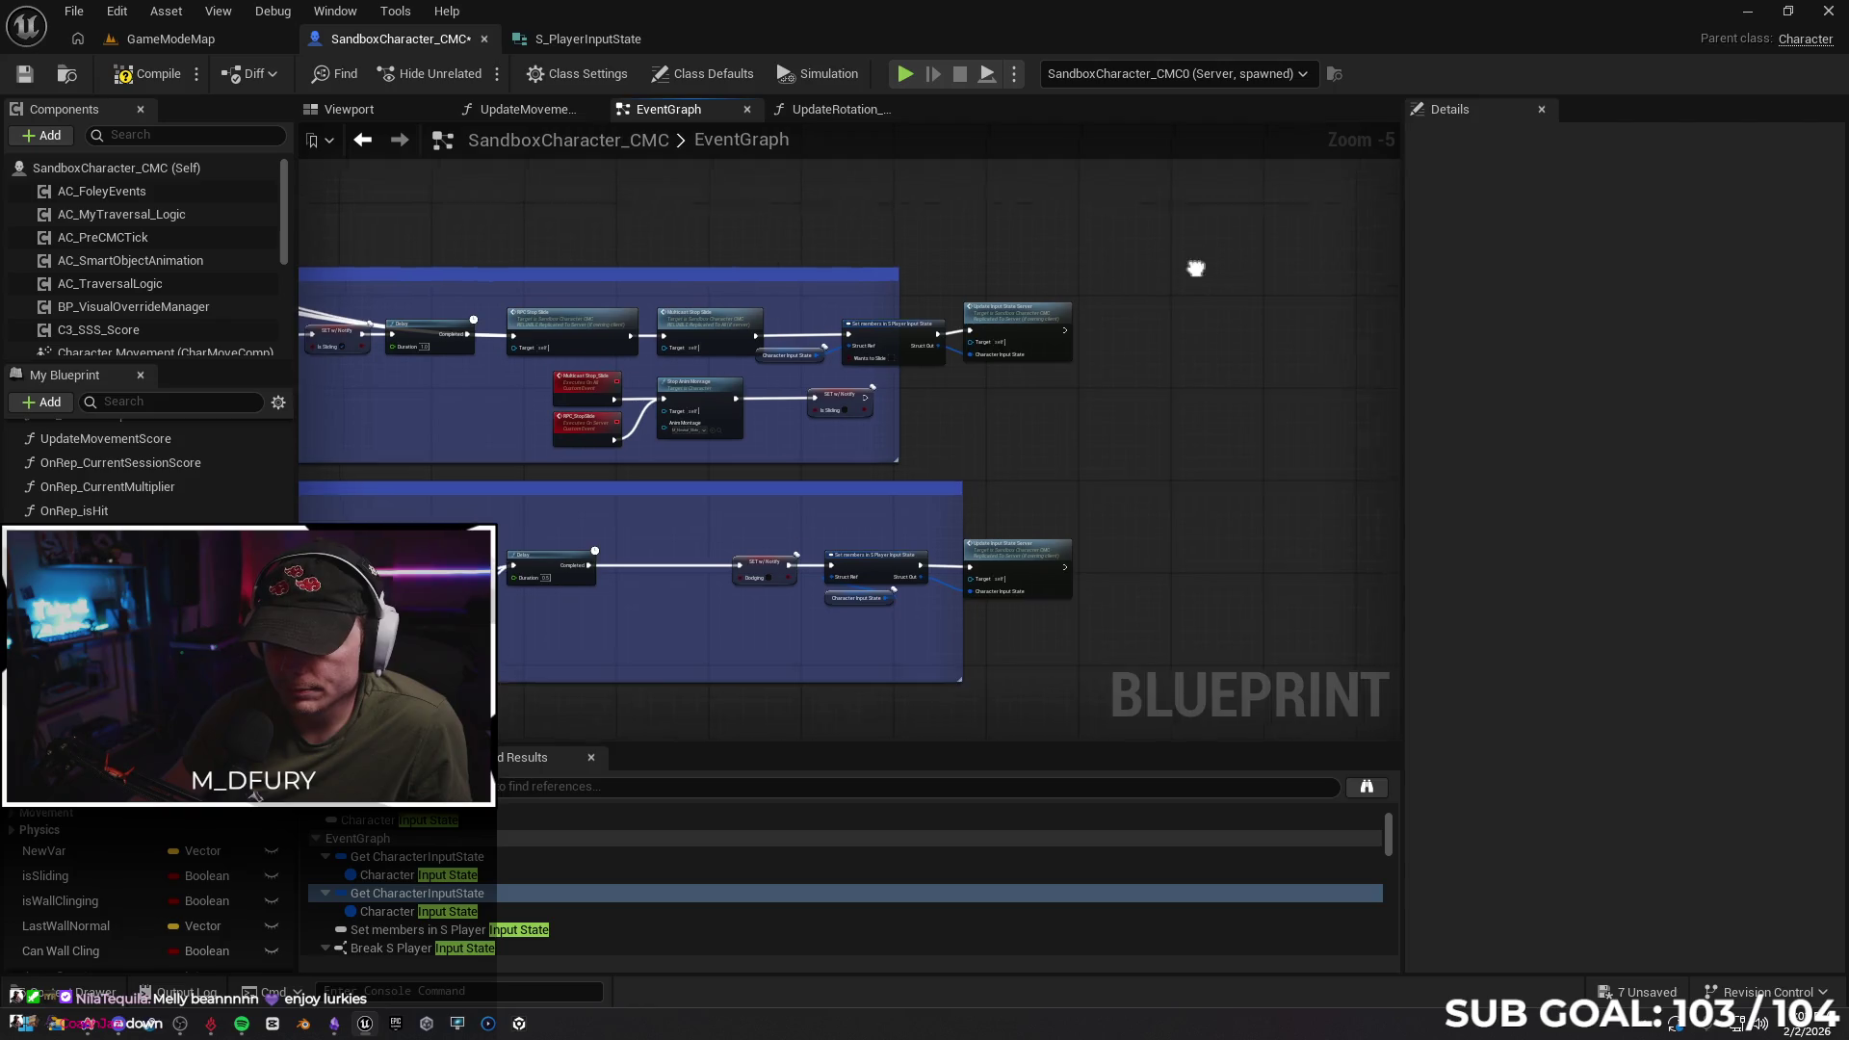
scroll(1008, 345, "up", 1)
mouse_move(604, 323)
left_mouse_down()
mouse_move(721, 418)
mouse_move(1025, 445)
left_mouse_up()
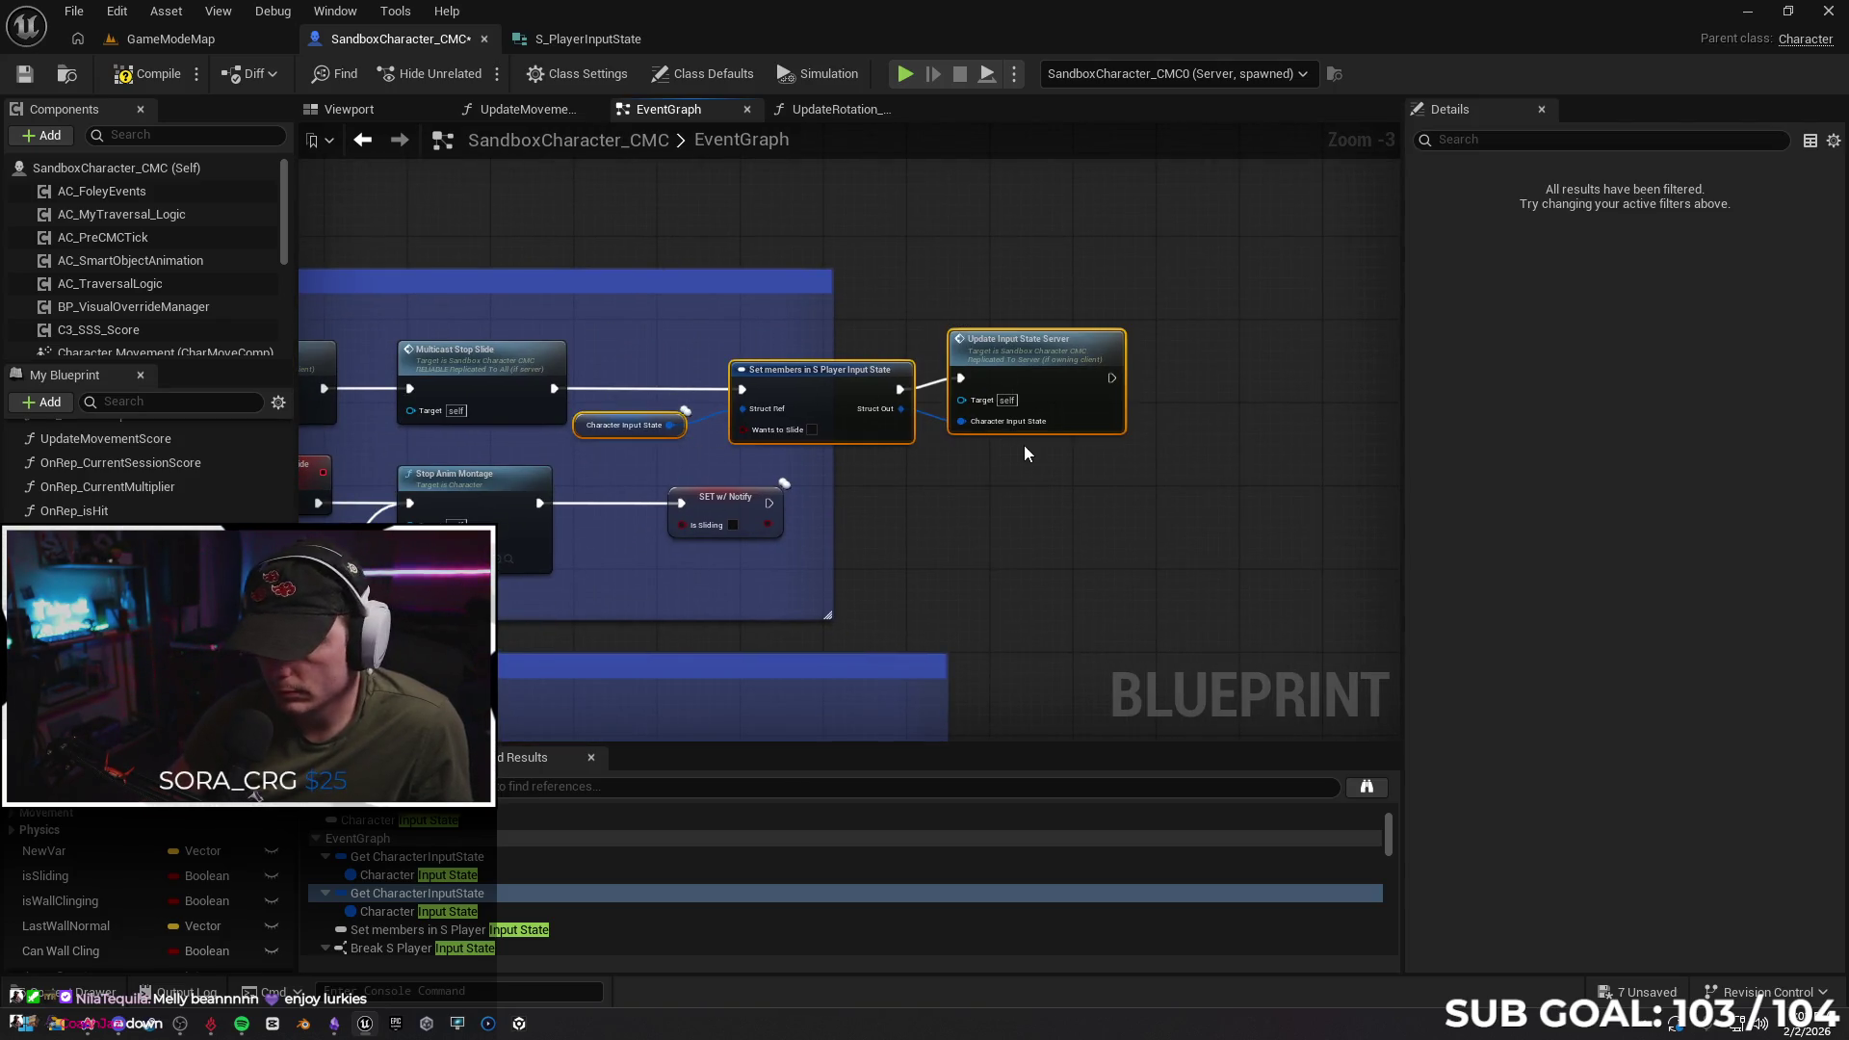
key("Delete")
Pan back along the slide chain to the Delay, SET, Play Montage and Launch Character nodes
mouse_move(594, 285)
left_mouse_down()
mouse_move(856, 271)
mouse_move(972, 308)
left_mouse_up()
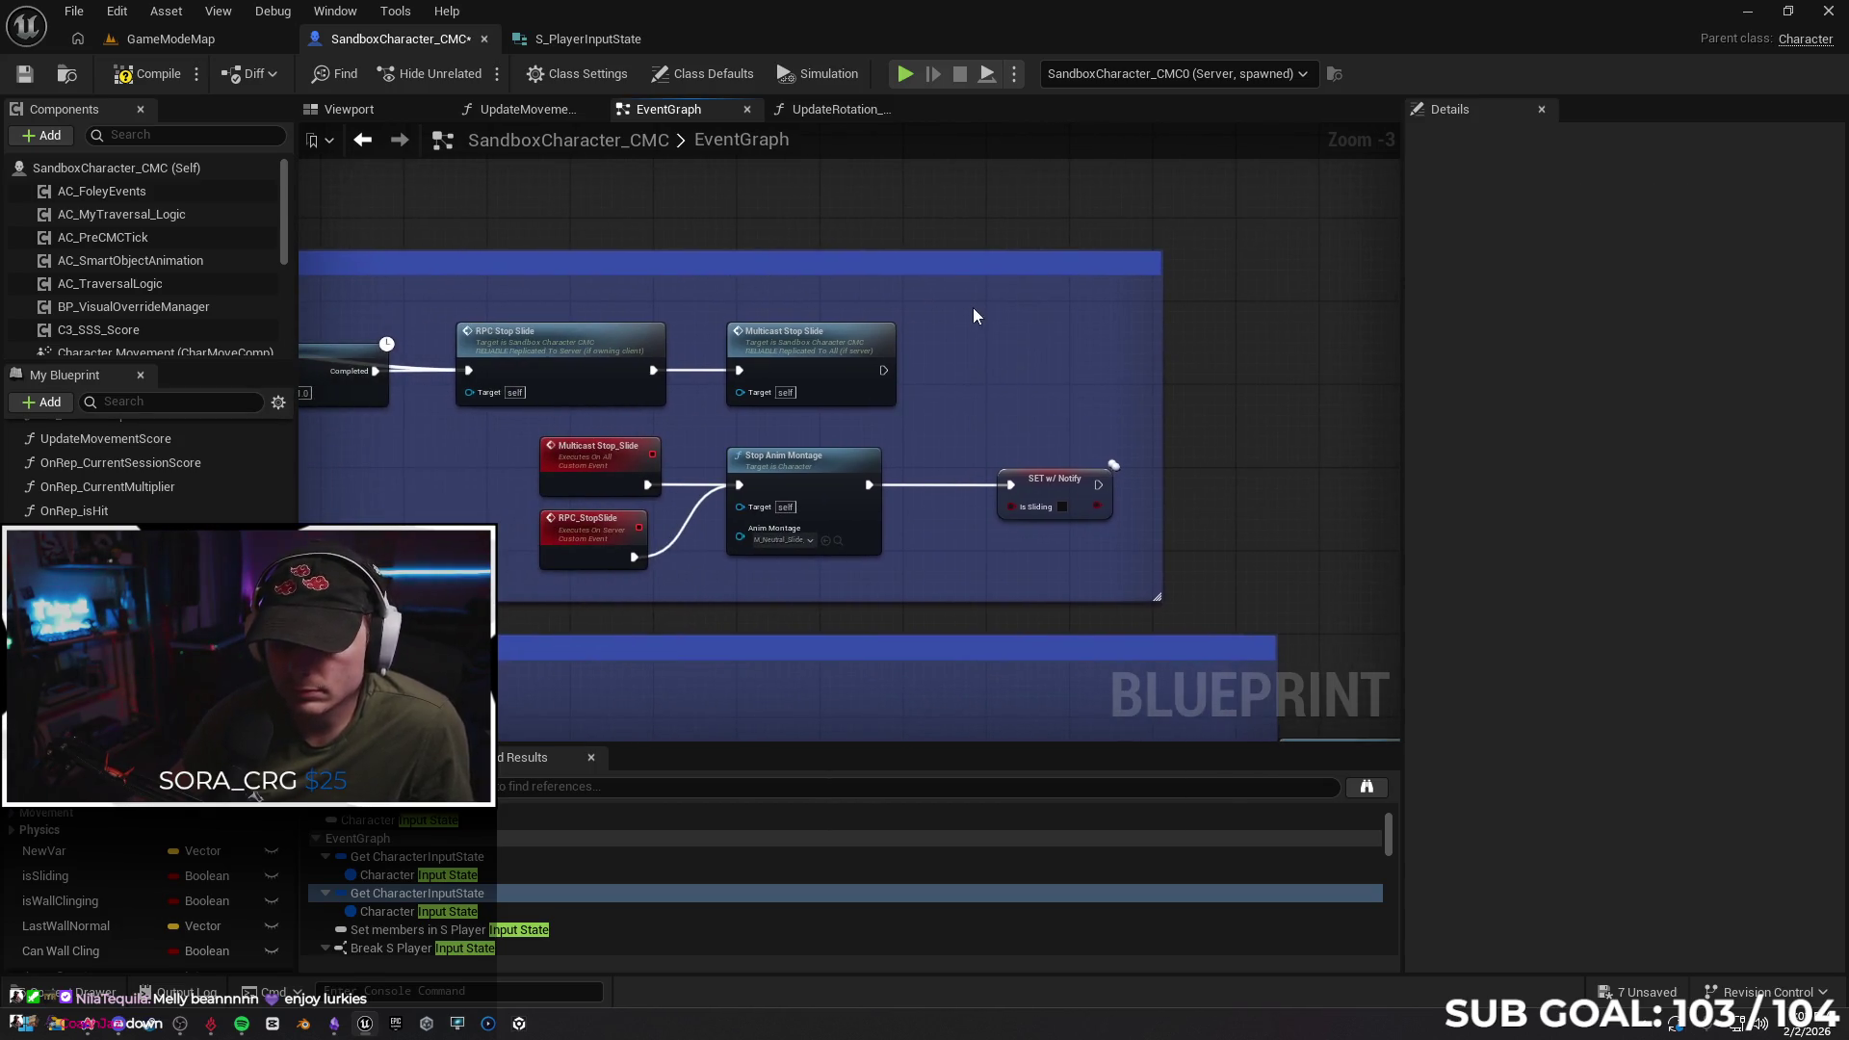
left_click_drag(687, 385, 1166, 337)
left_click_drag(866, 433, 595, 416)
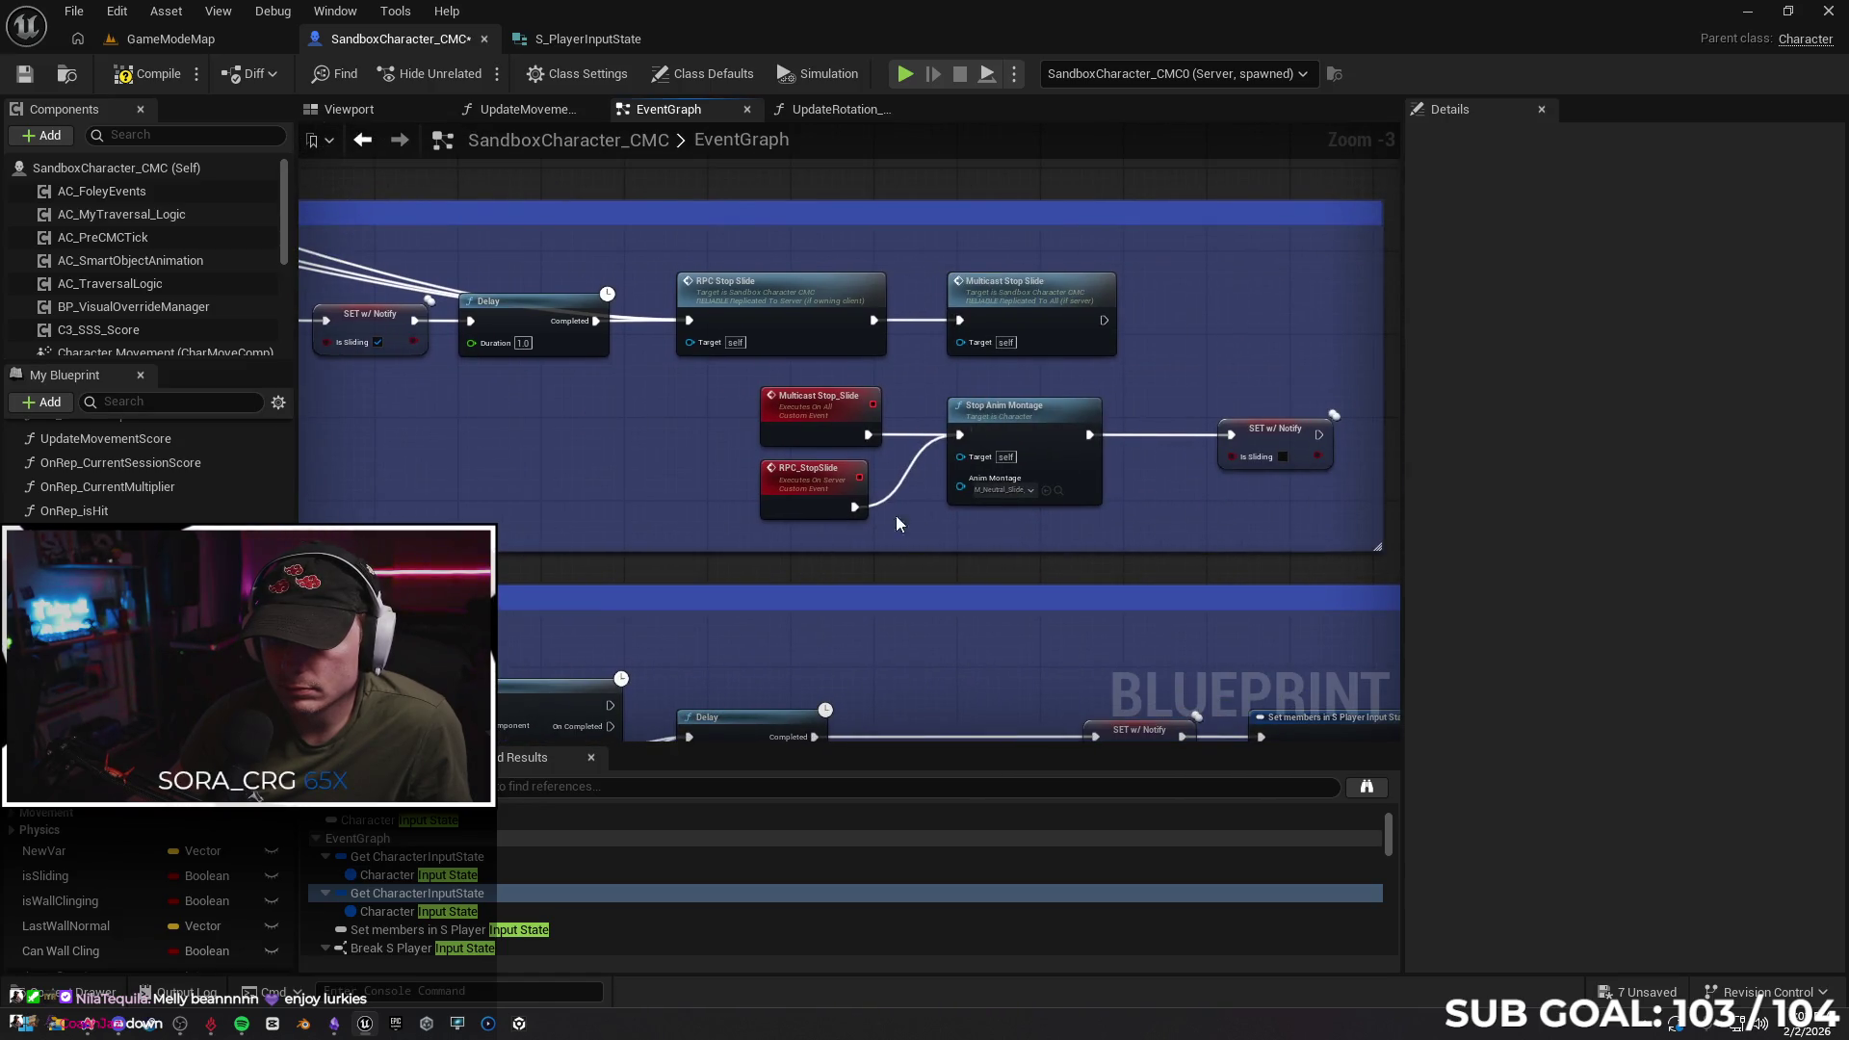
mouse_move(574, 453)
left_mouse_down()
mouse_move(1023, 469)
mouse_move(488, 476)
left_mouse_up()
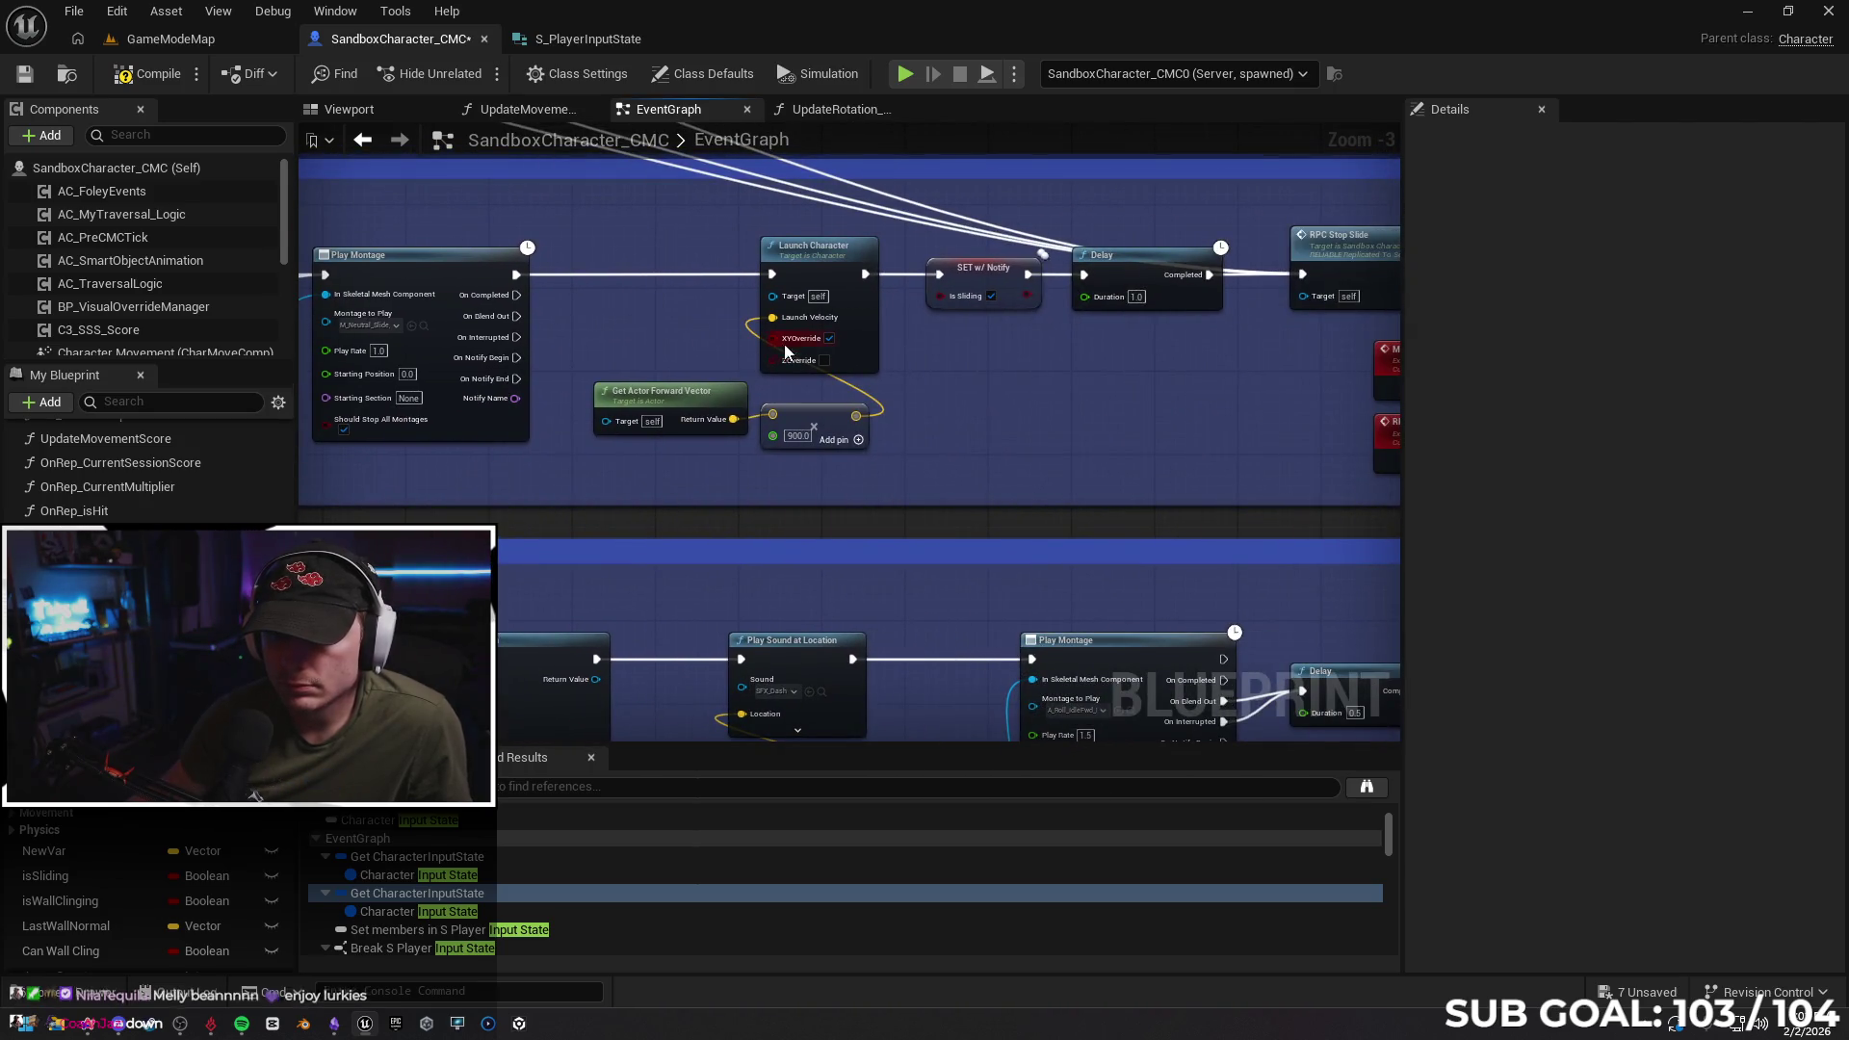
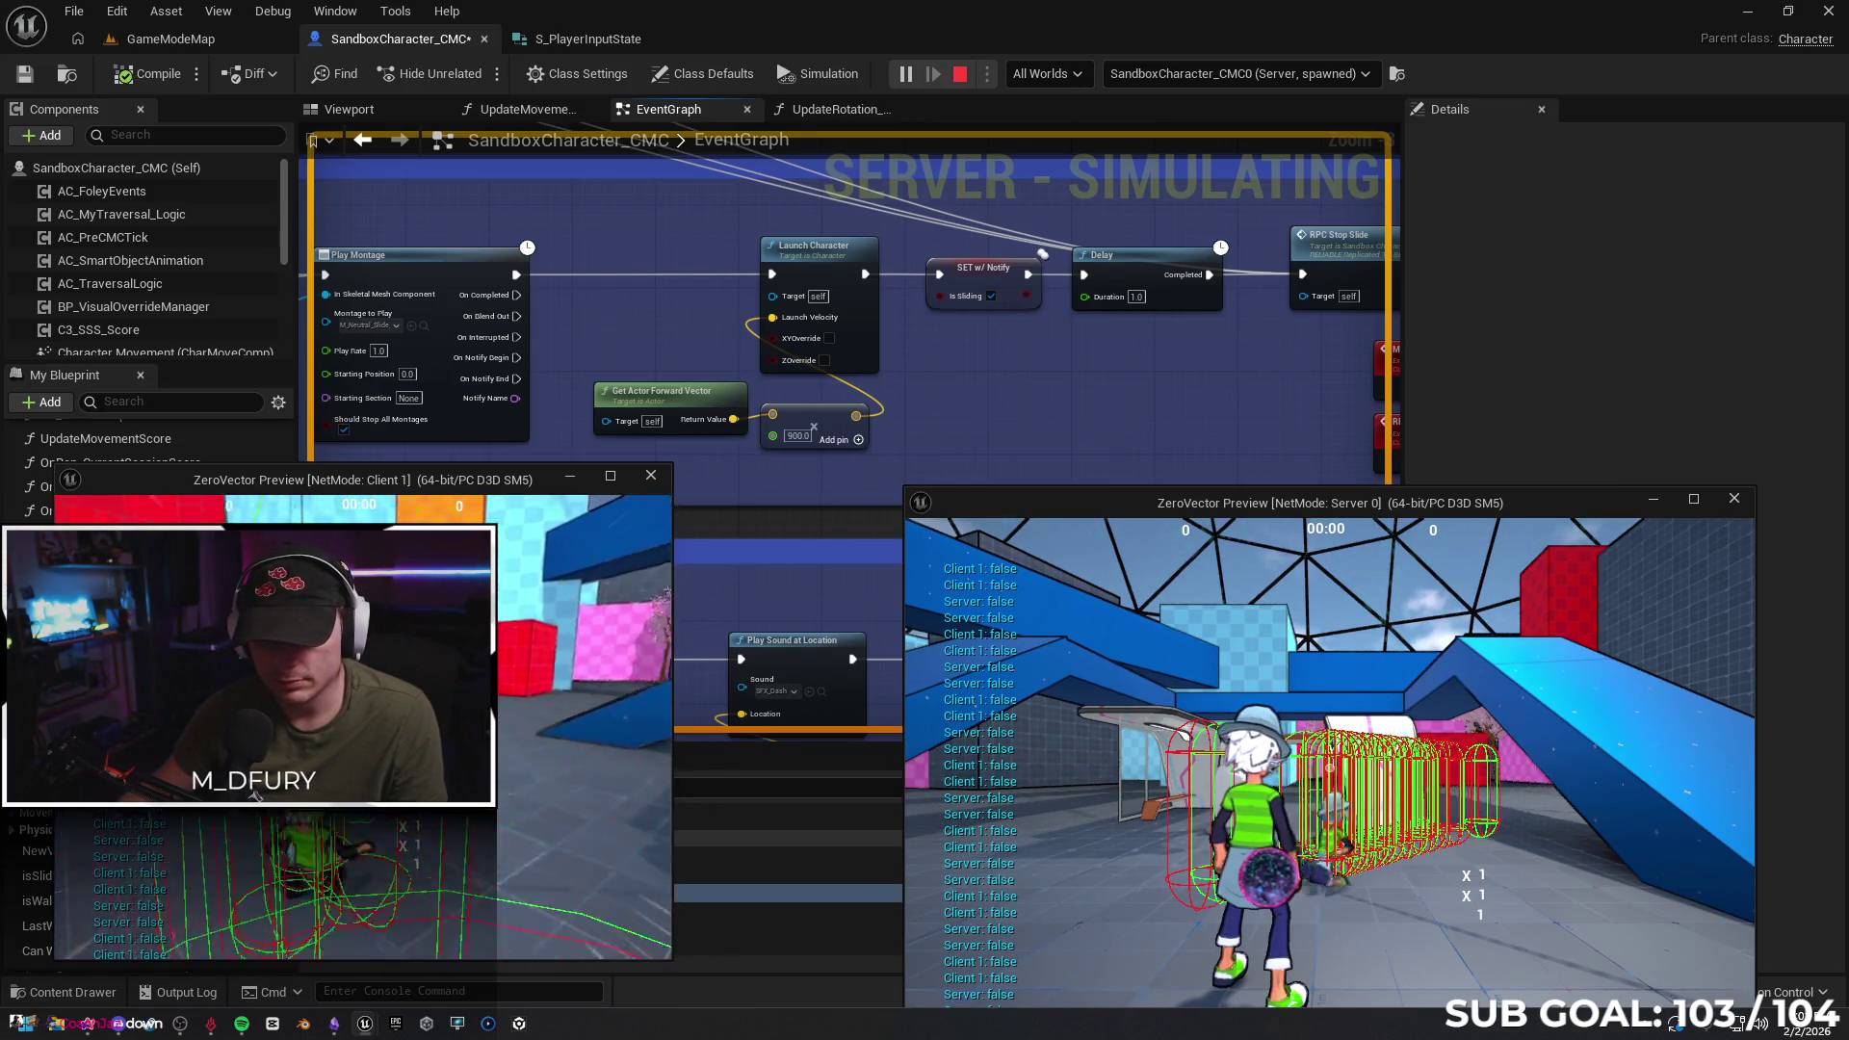
Stop the multiplayer test, enable XYOverride on Launch Character, and compile the blueprint
key("Escape")
left_click(830, 338)
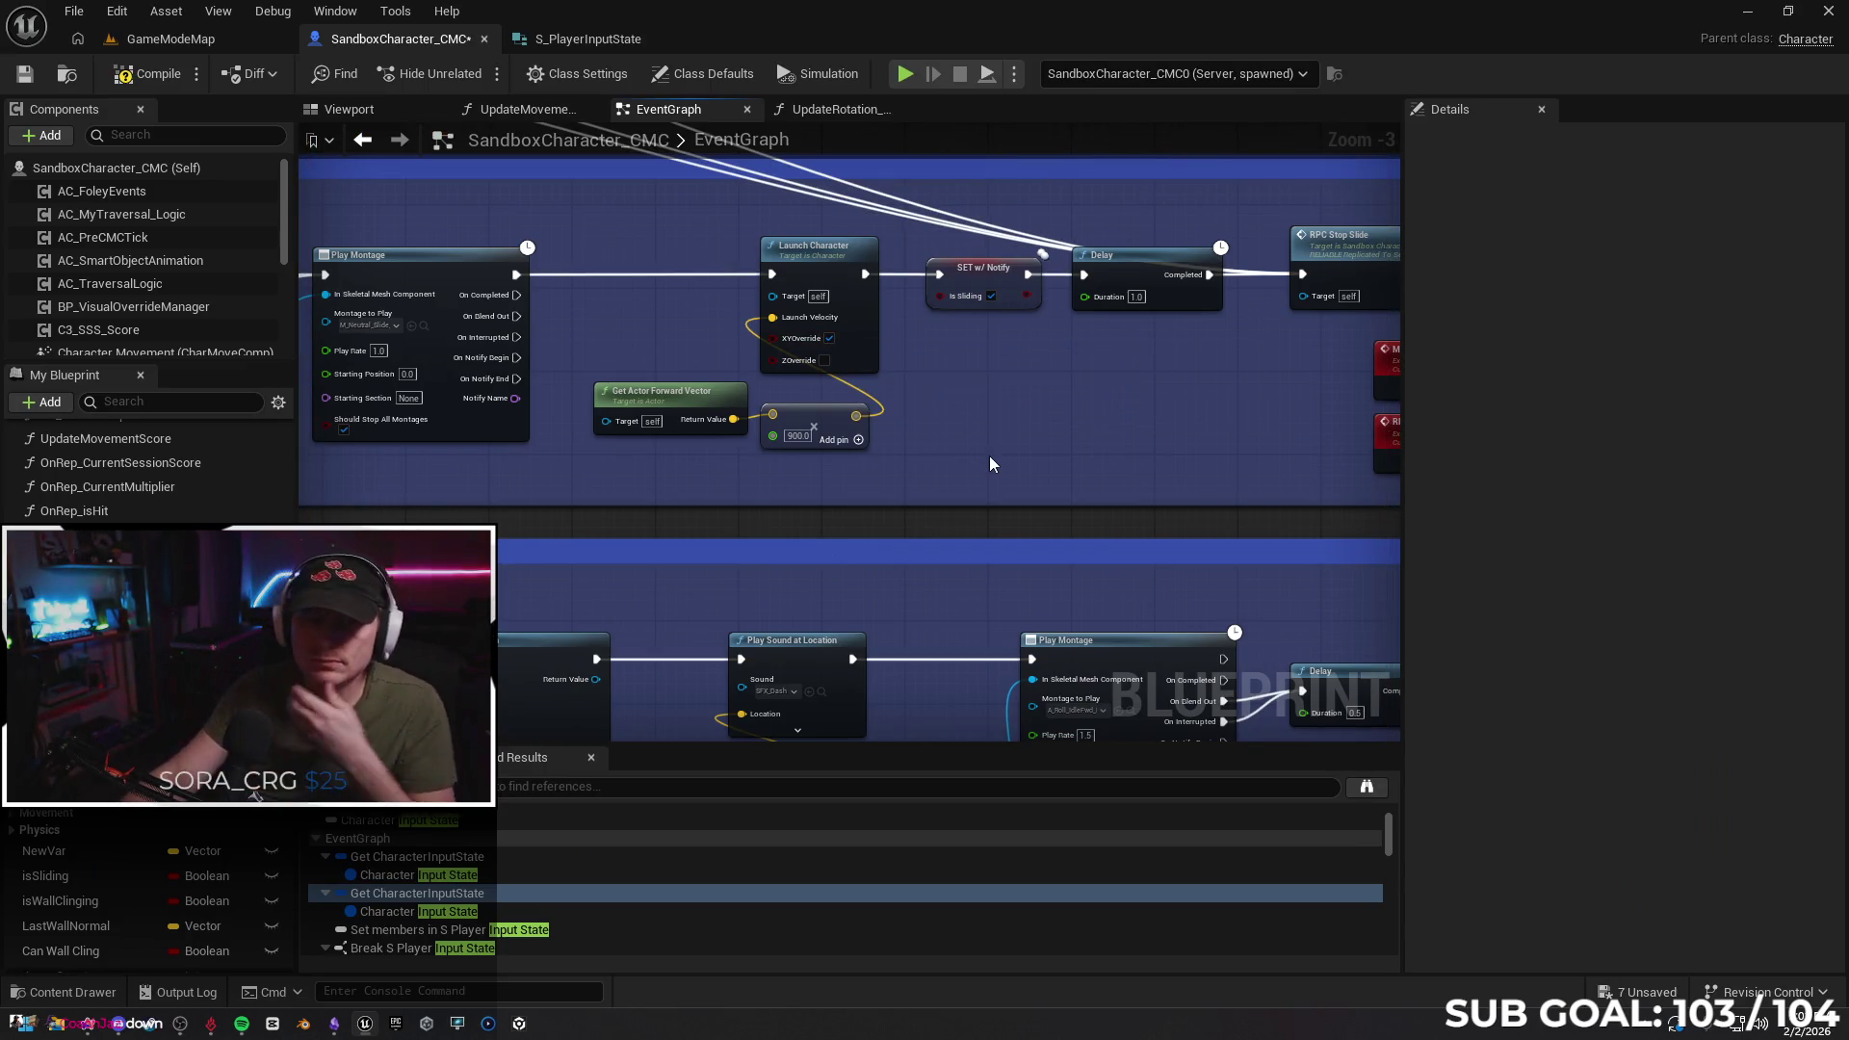
left_click(146, 74)
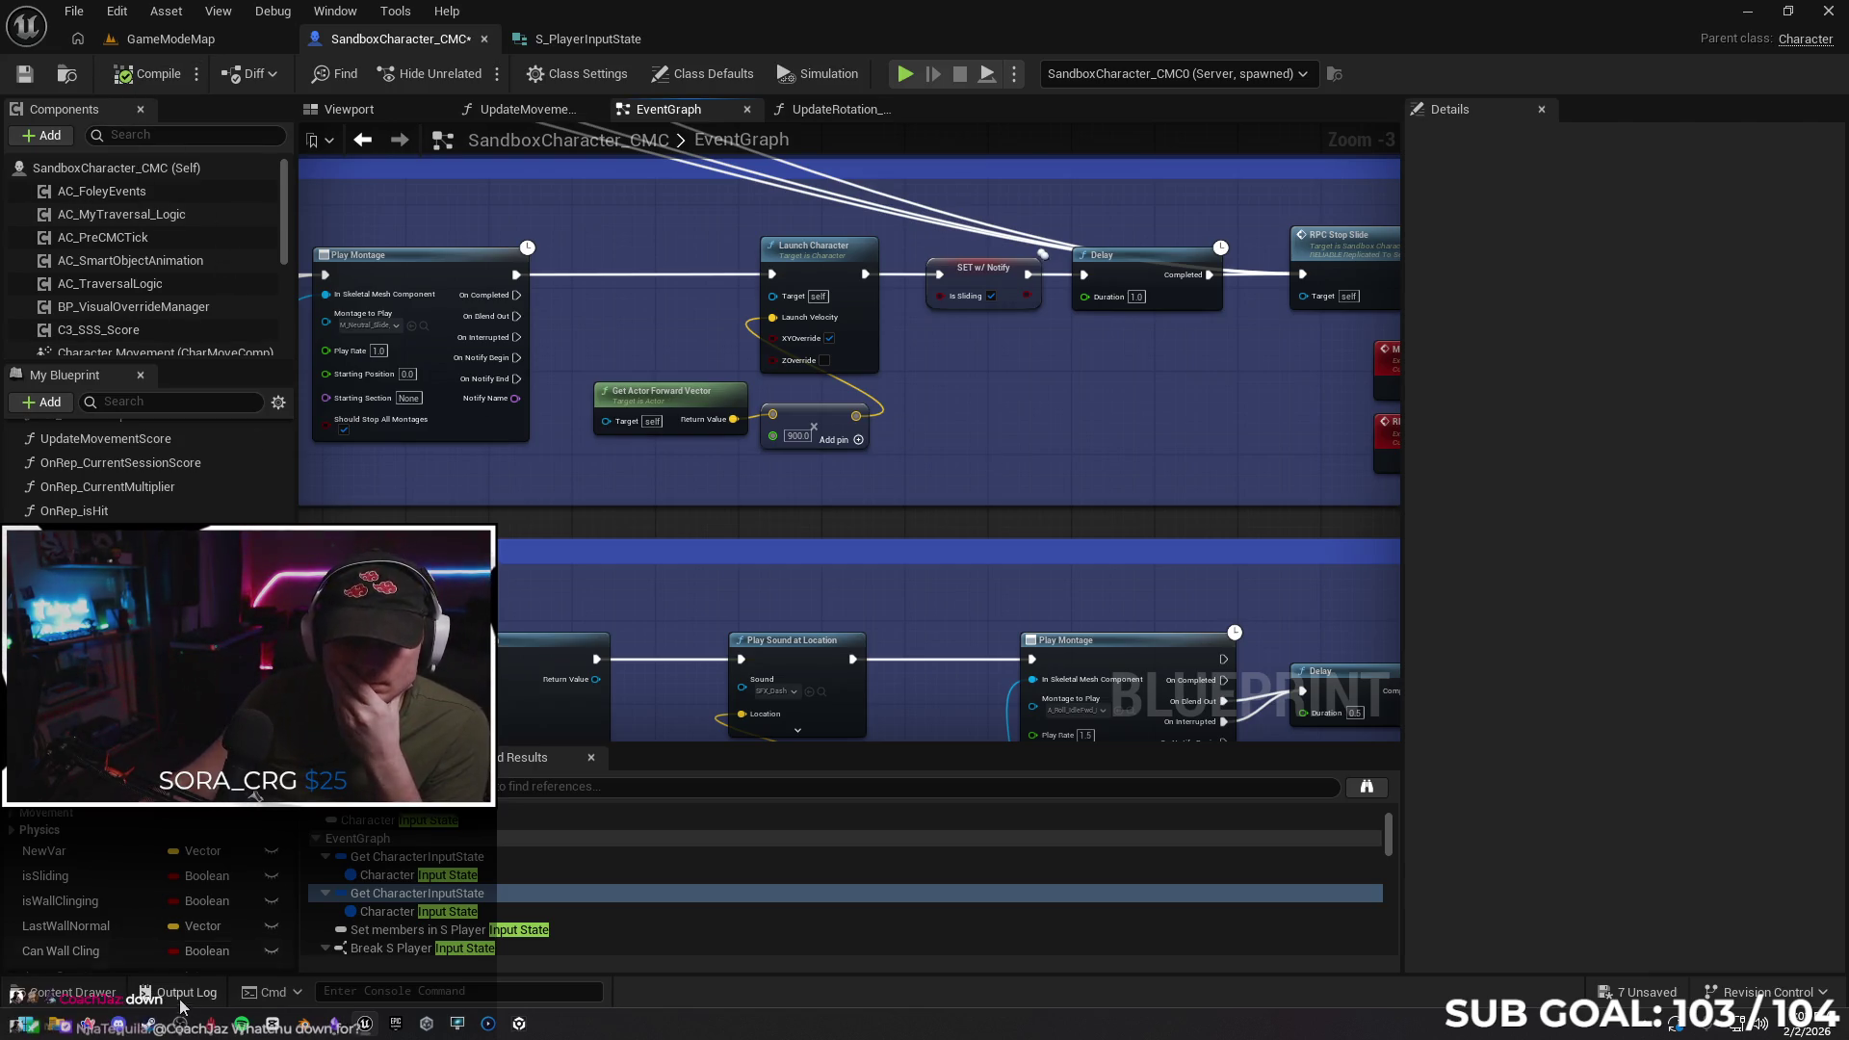
Ask Gemini 'nothing is working. where do I increase server tick again?'
left_click(96, 1026)
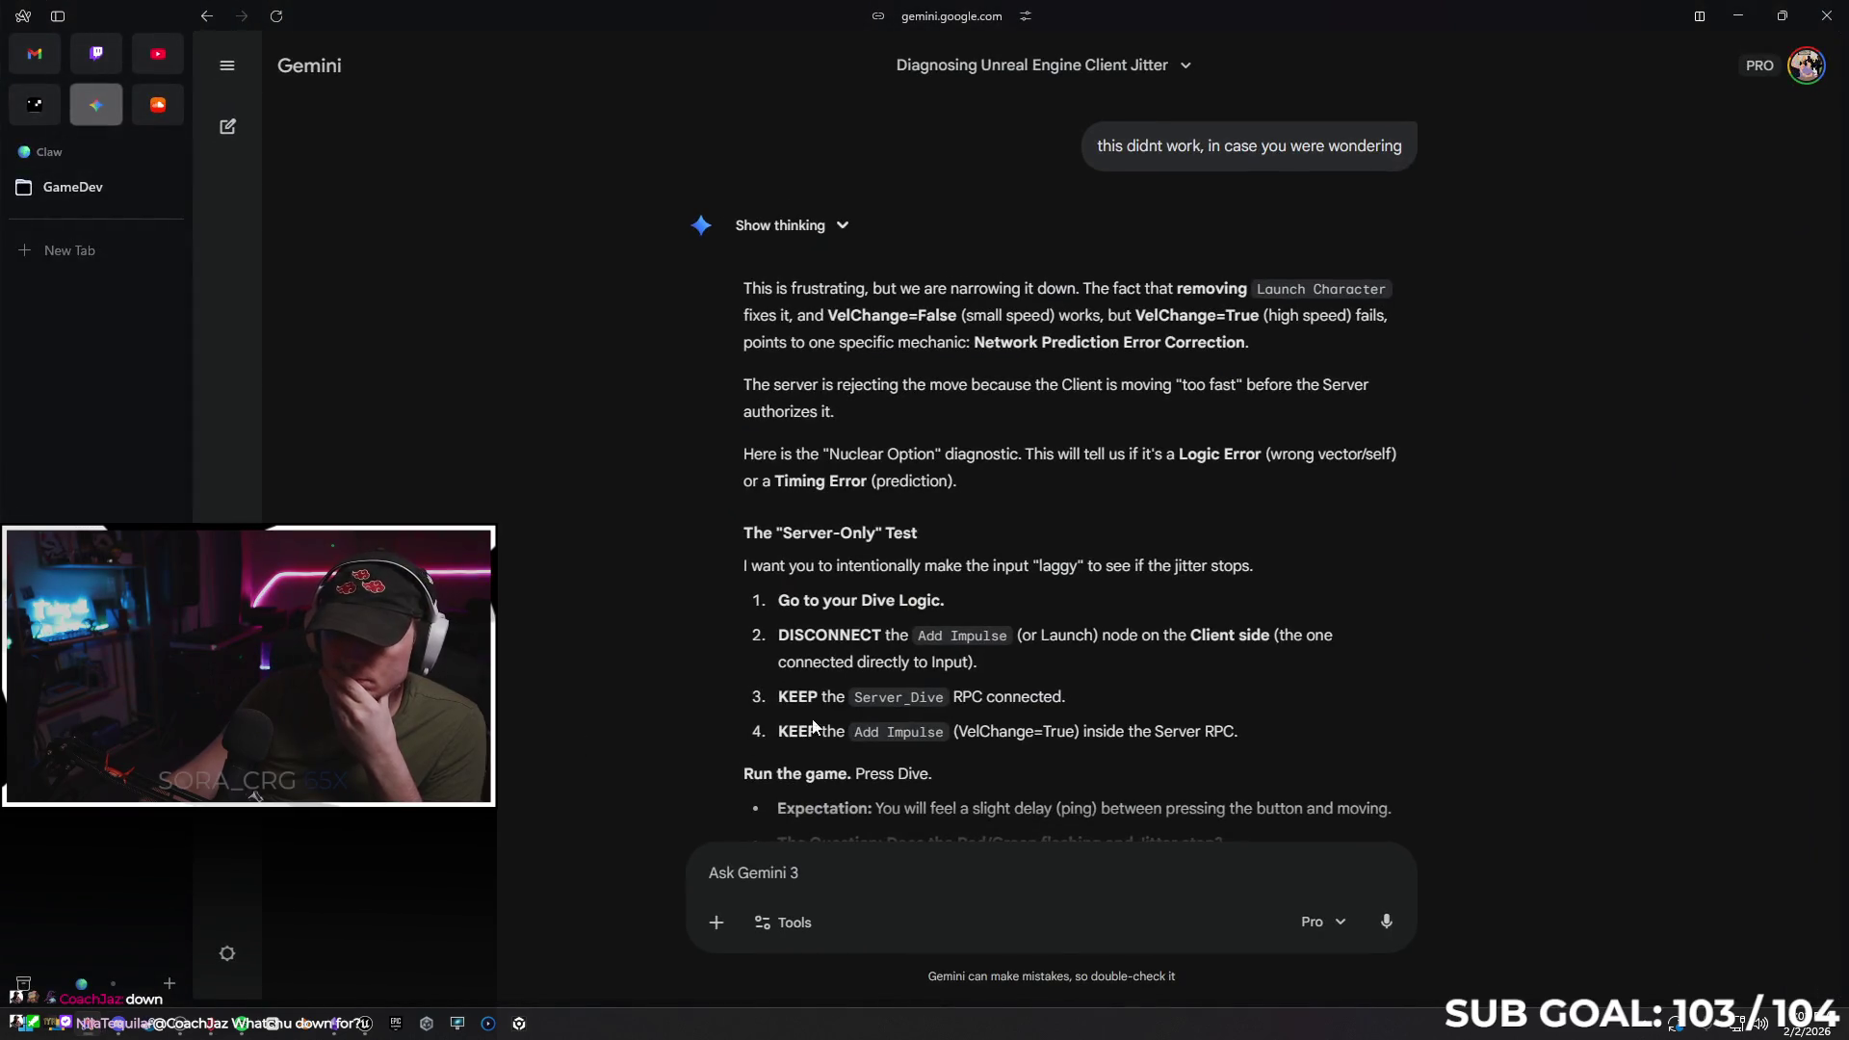
scroll(1175, 682, "down", 1)
scroll(1175, 674, "down", 6)
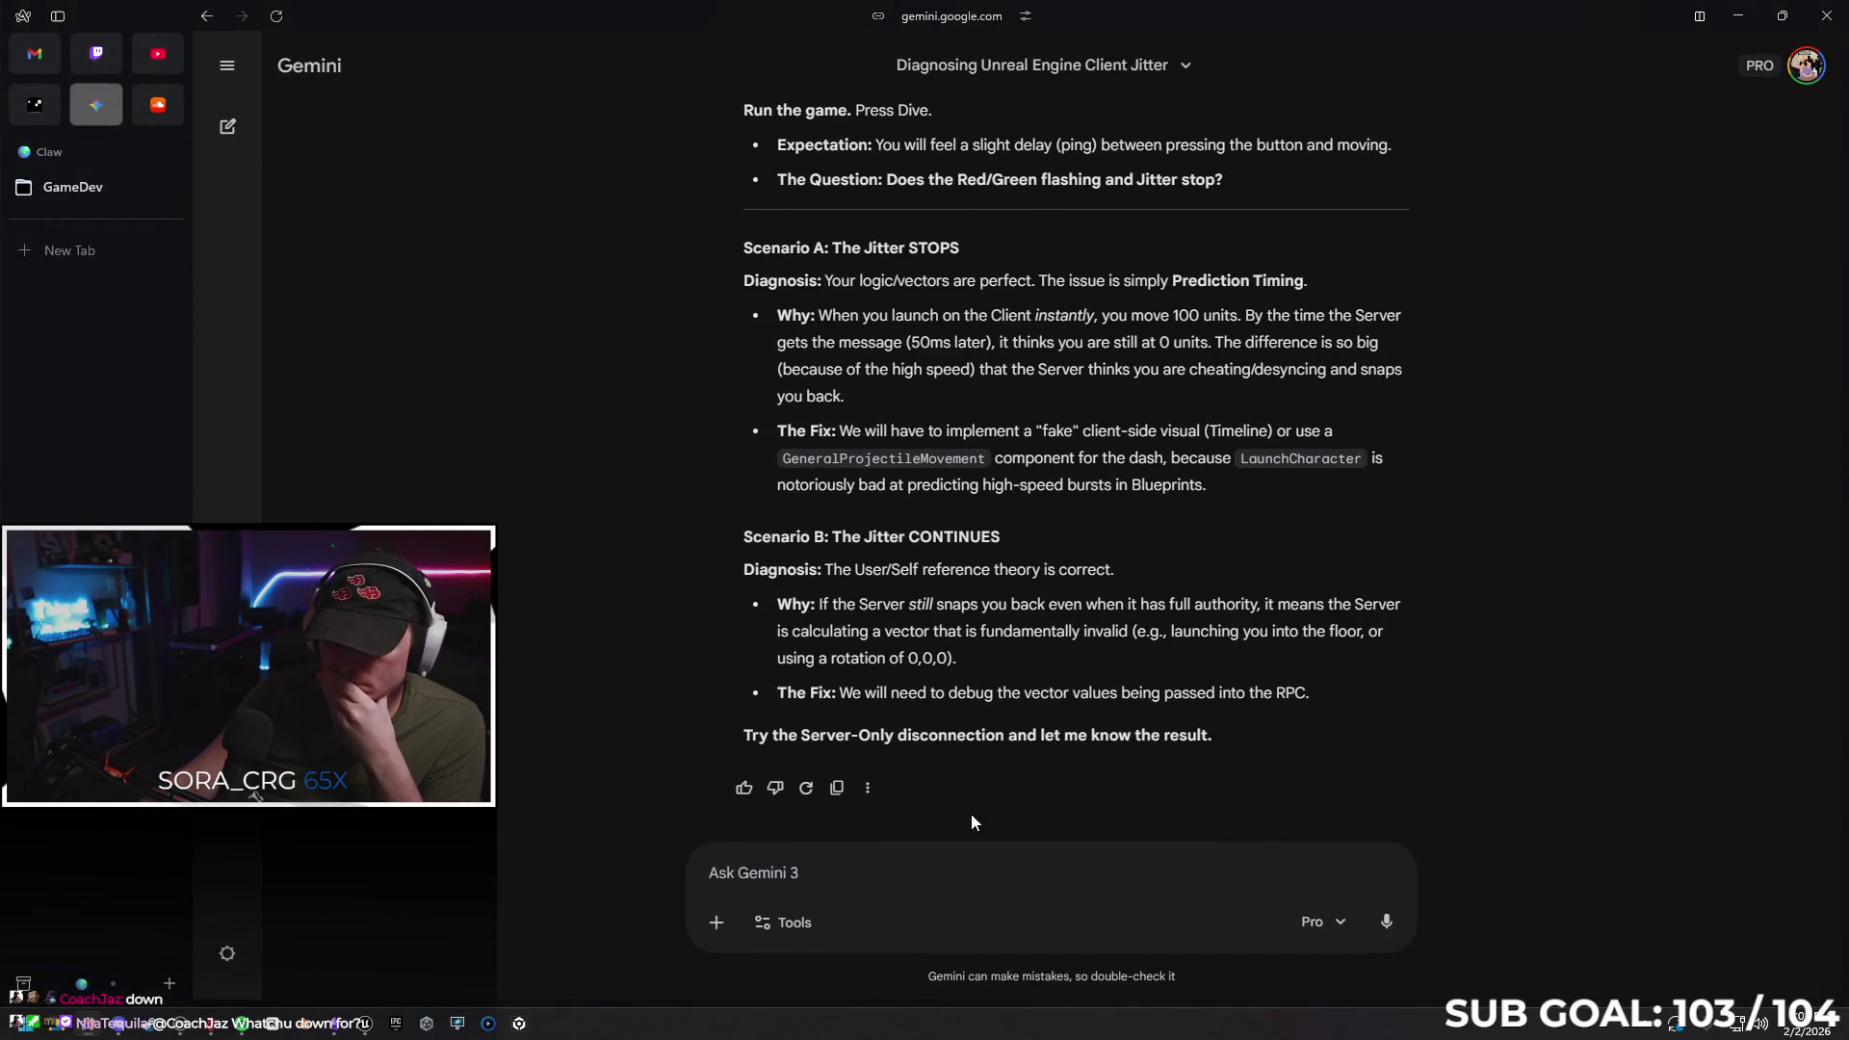
type("nothing is working")
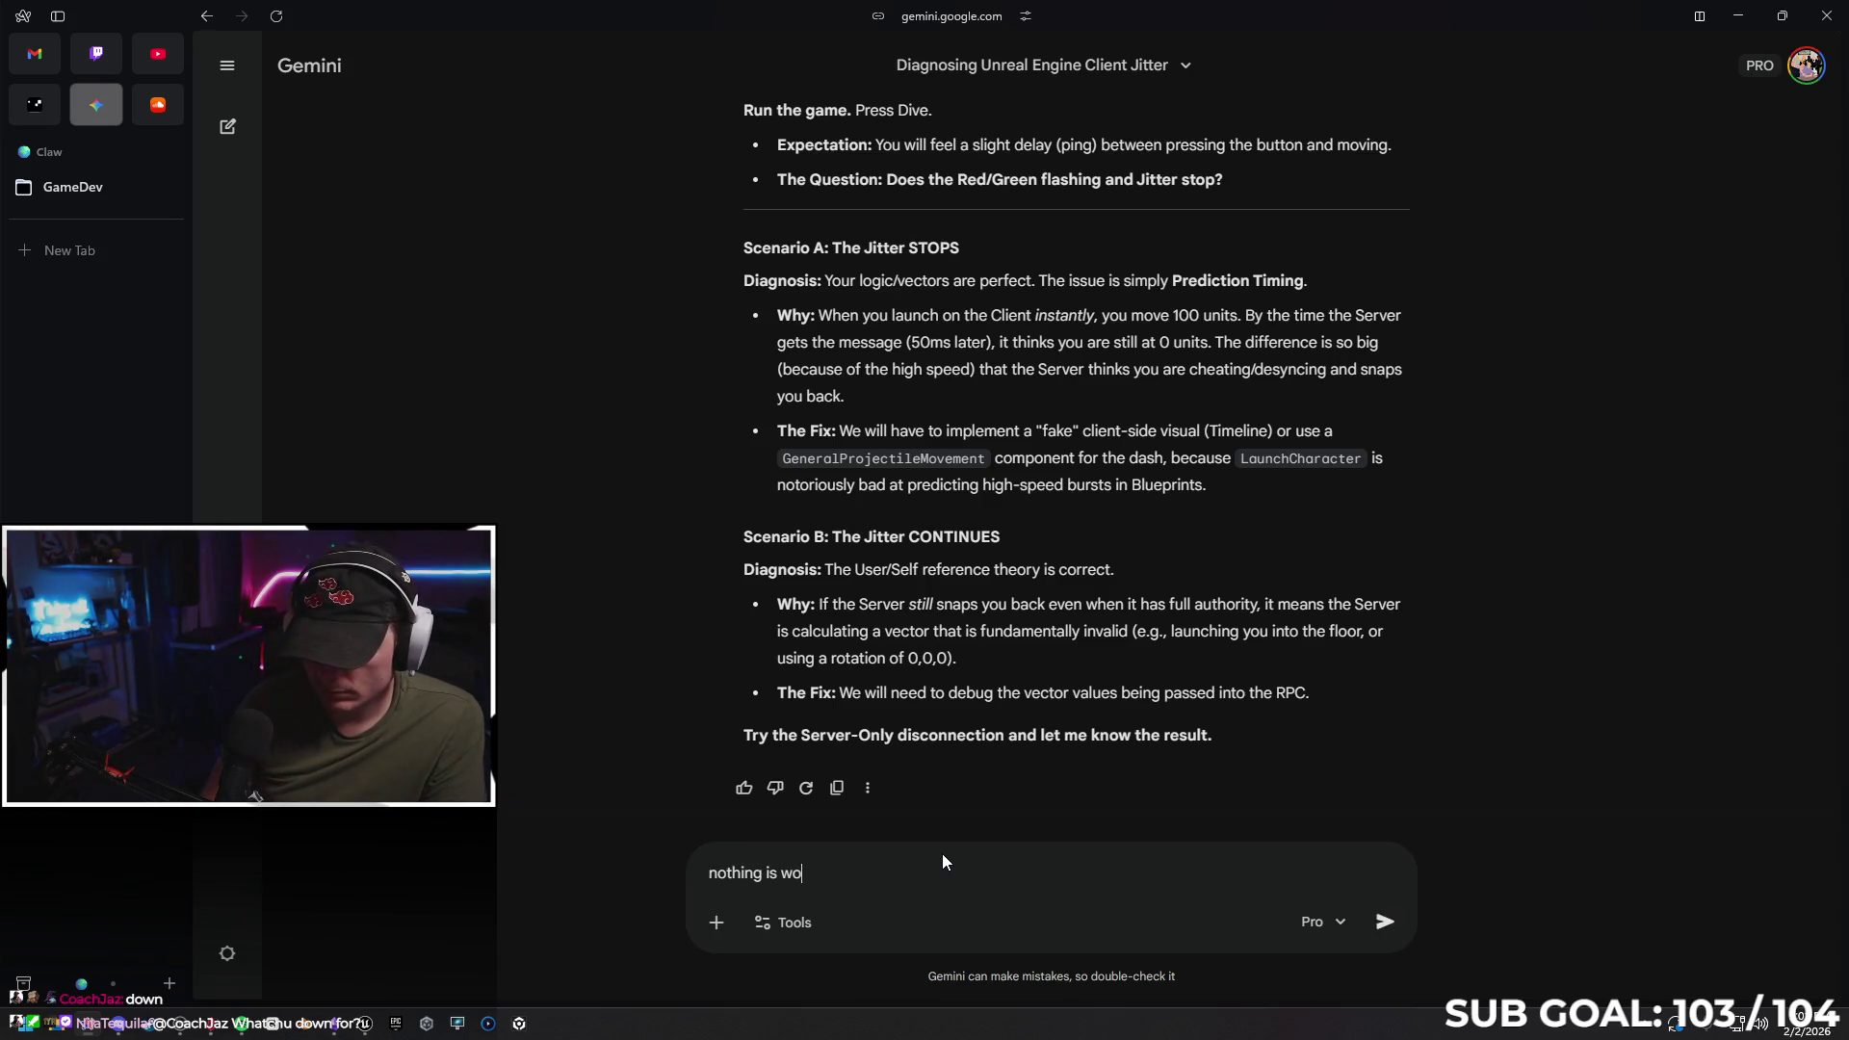
type(". where ")
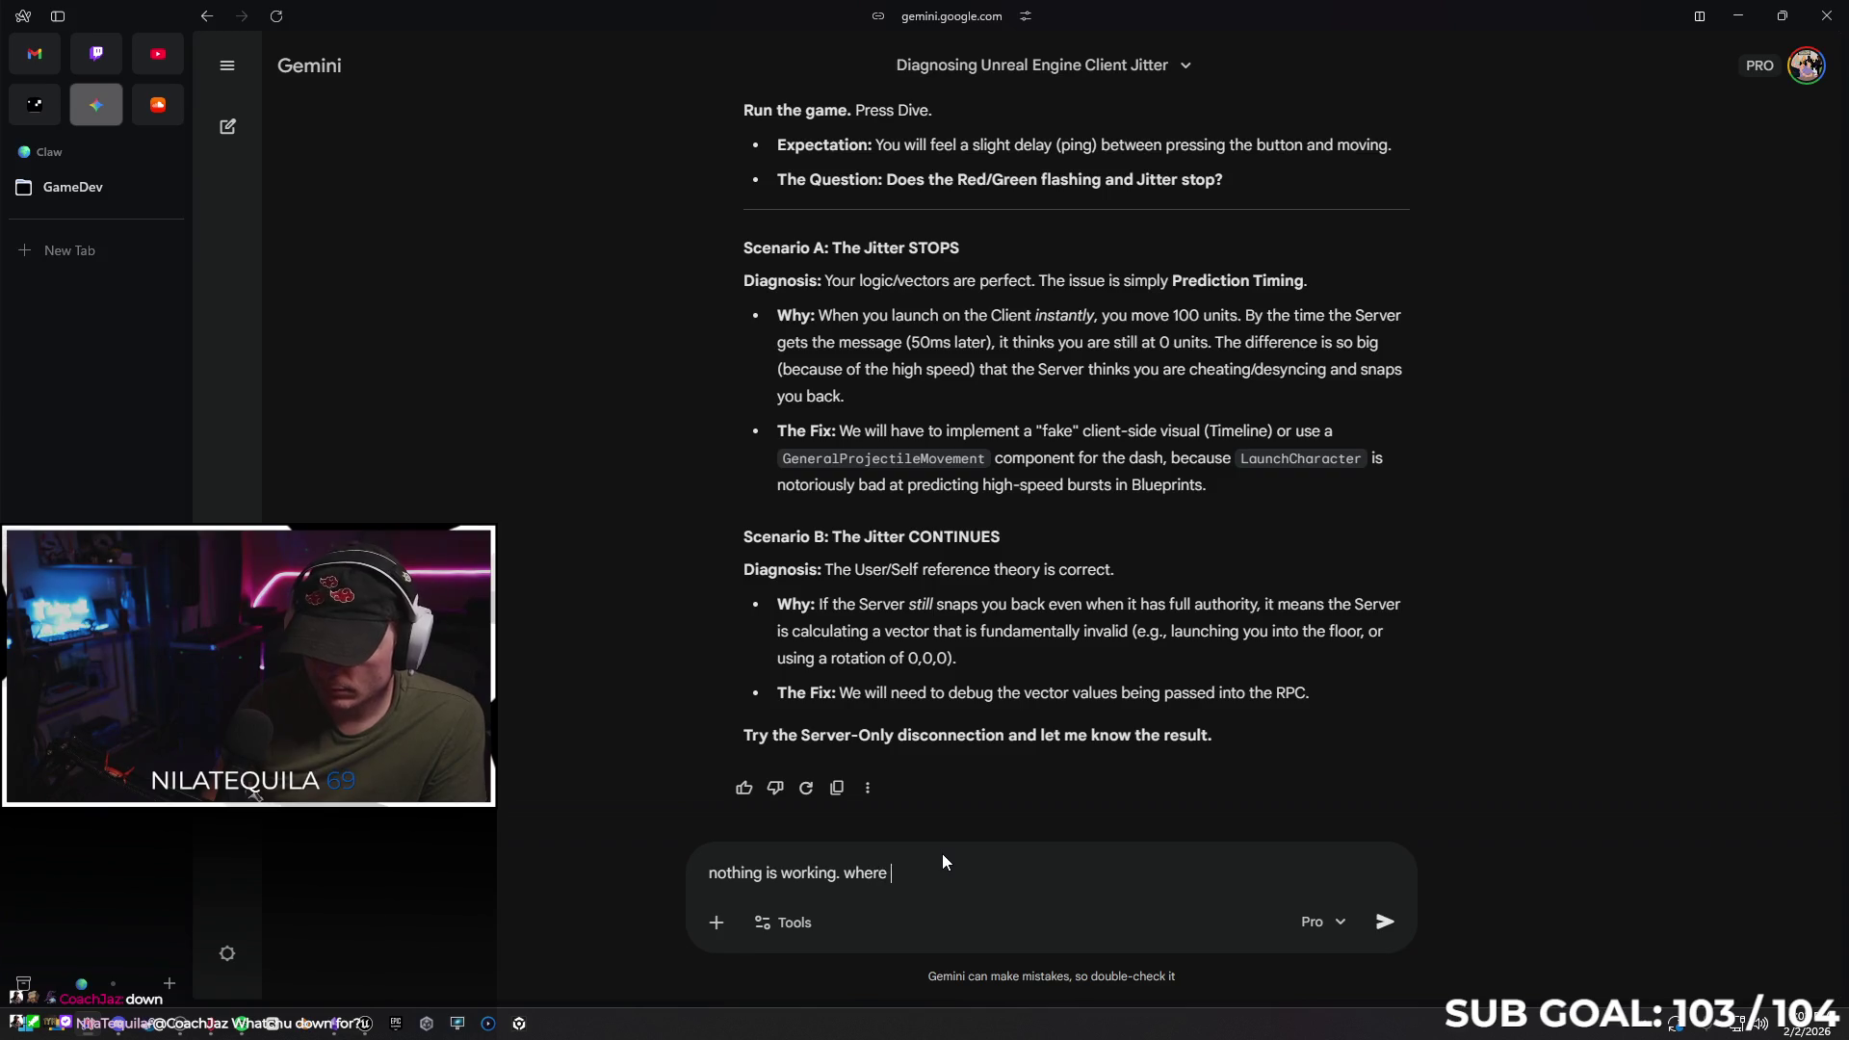
type("do I increase ")
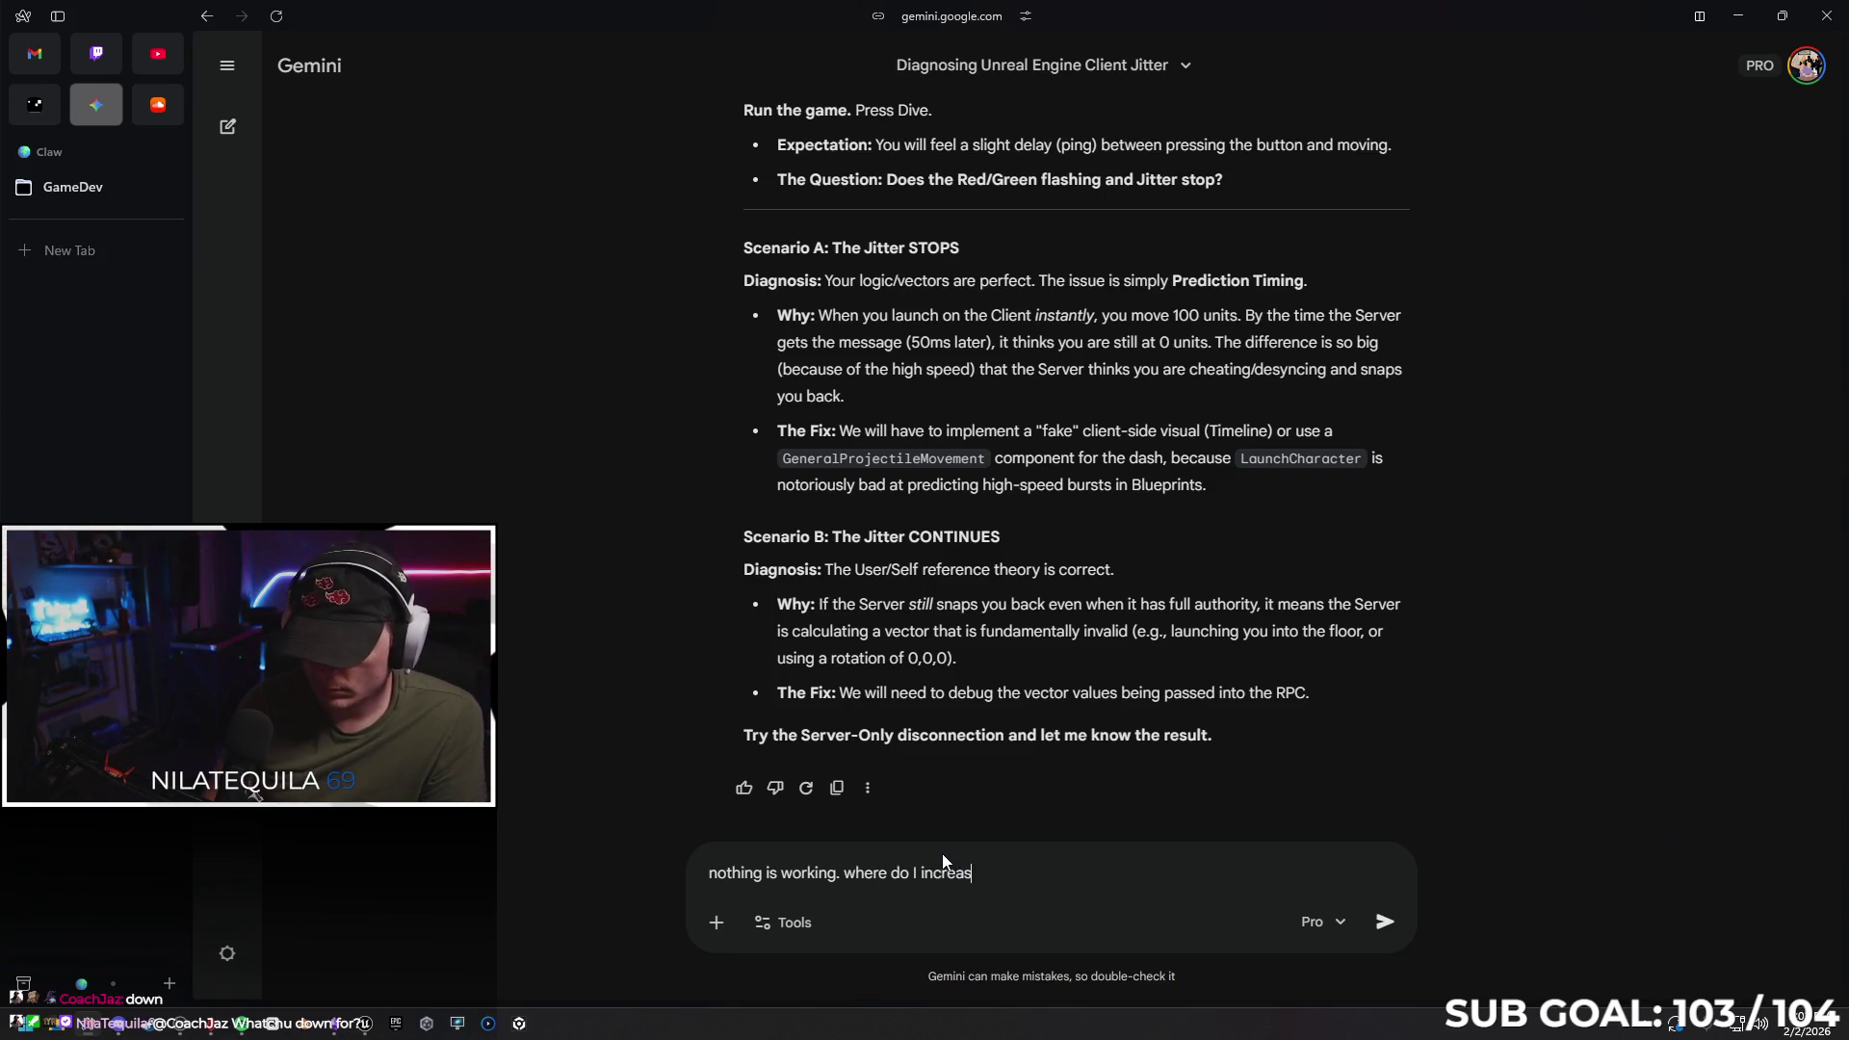
type("server t")
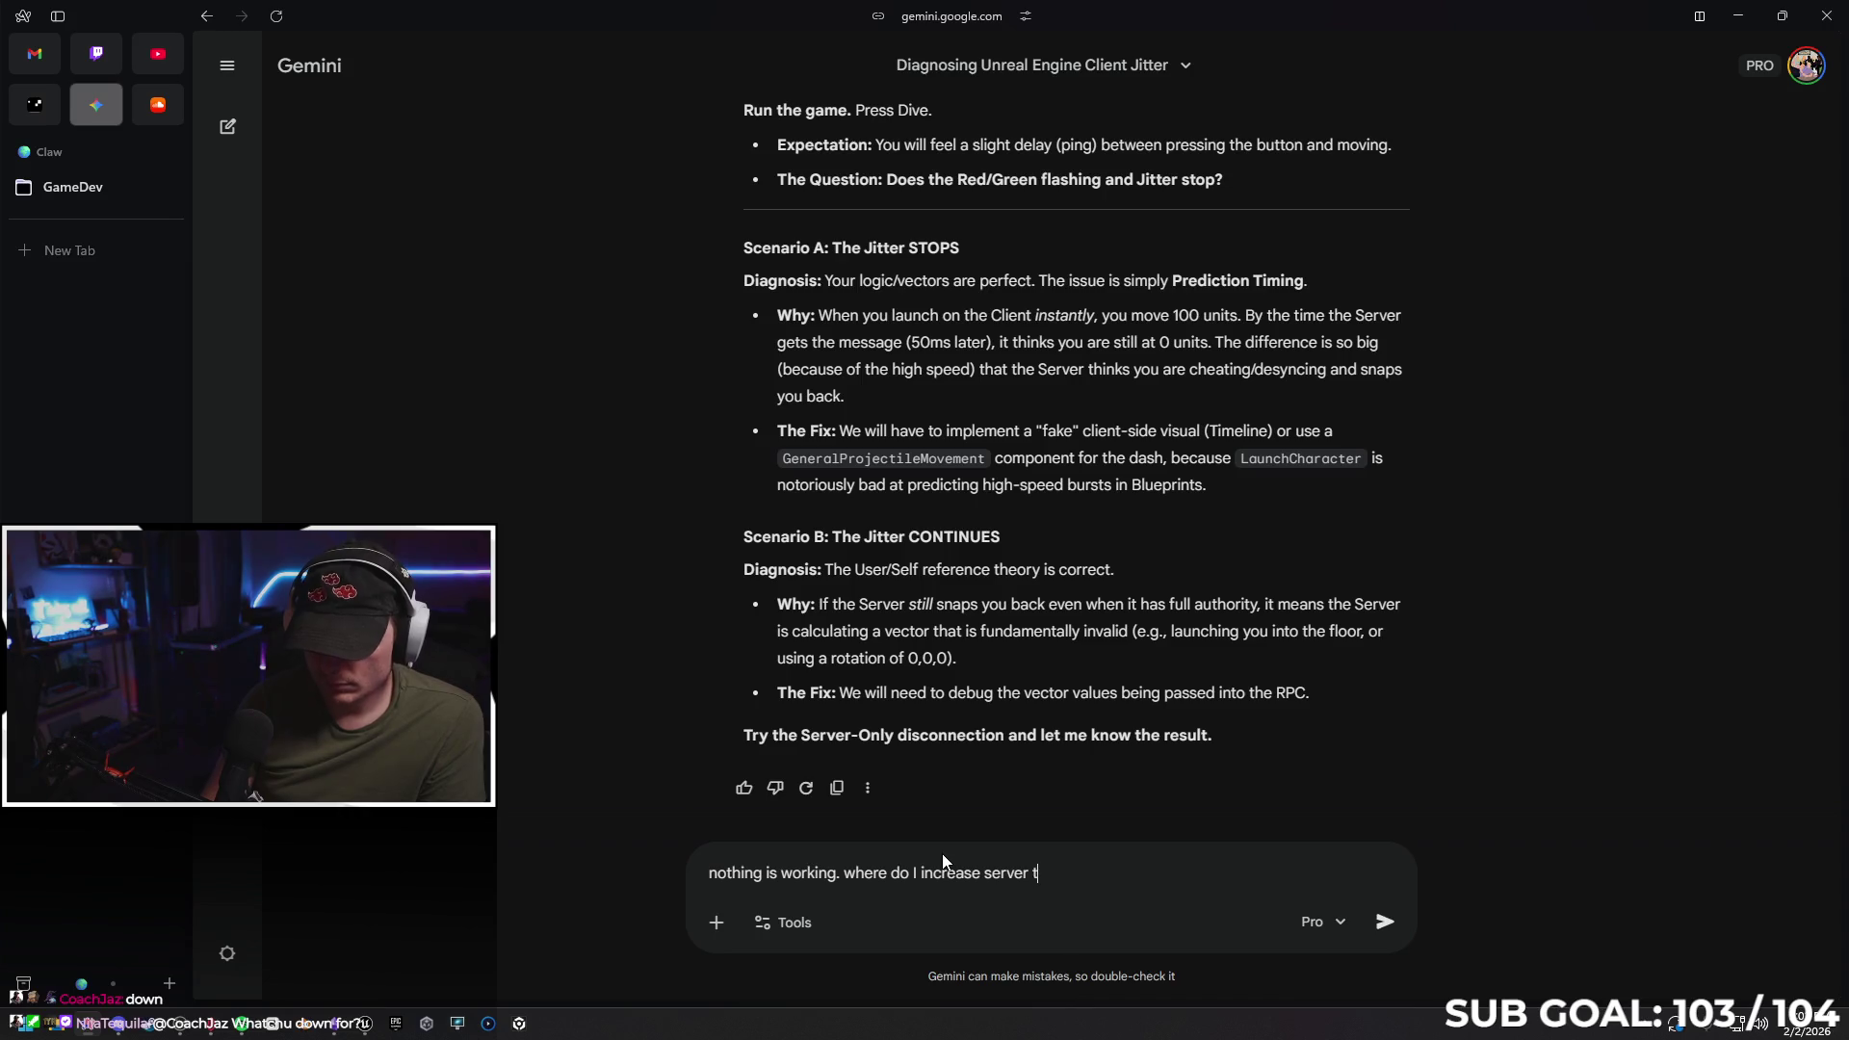
type("ick again?")
key("Return")
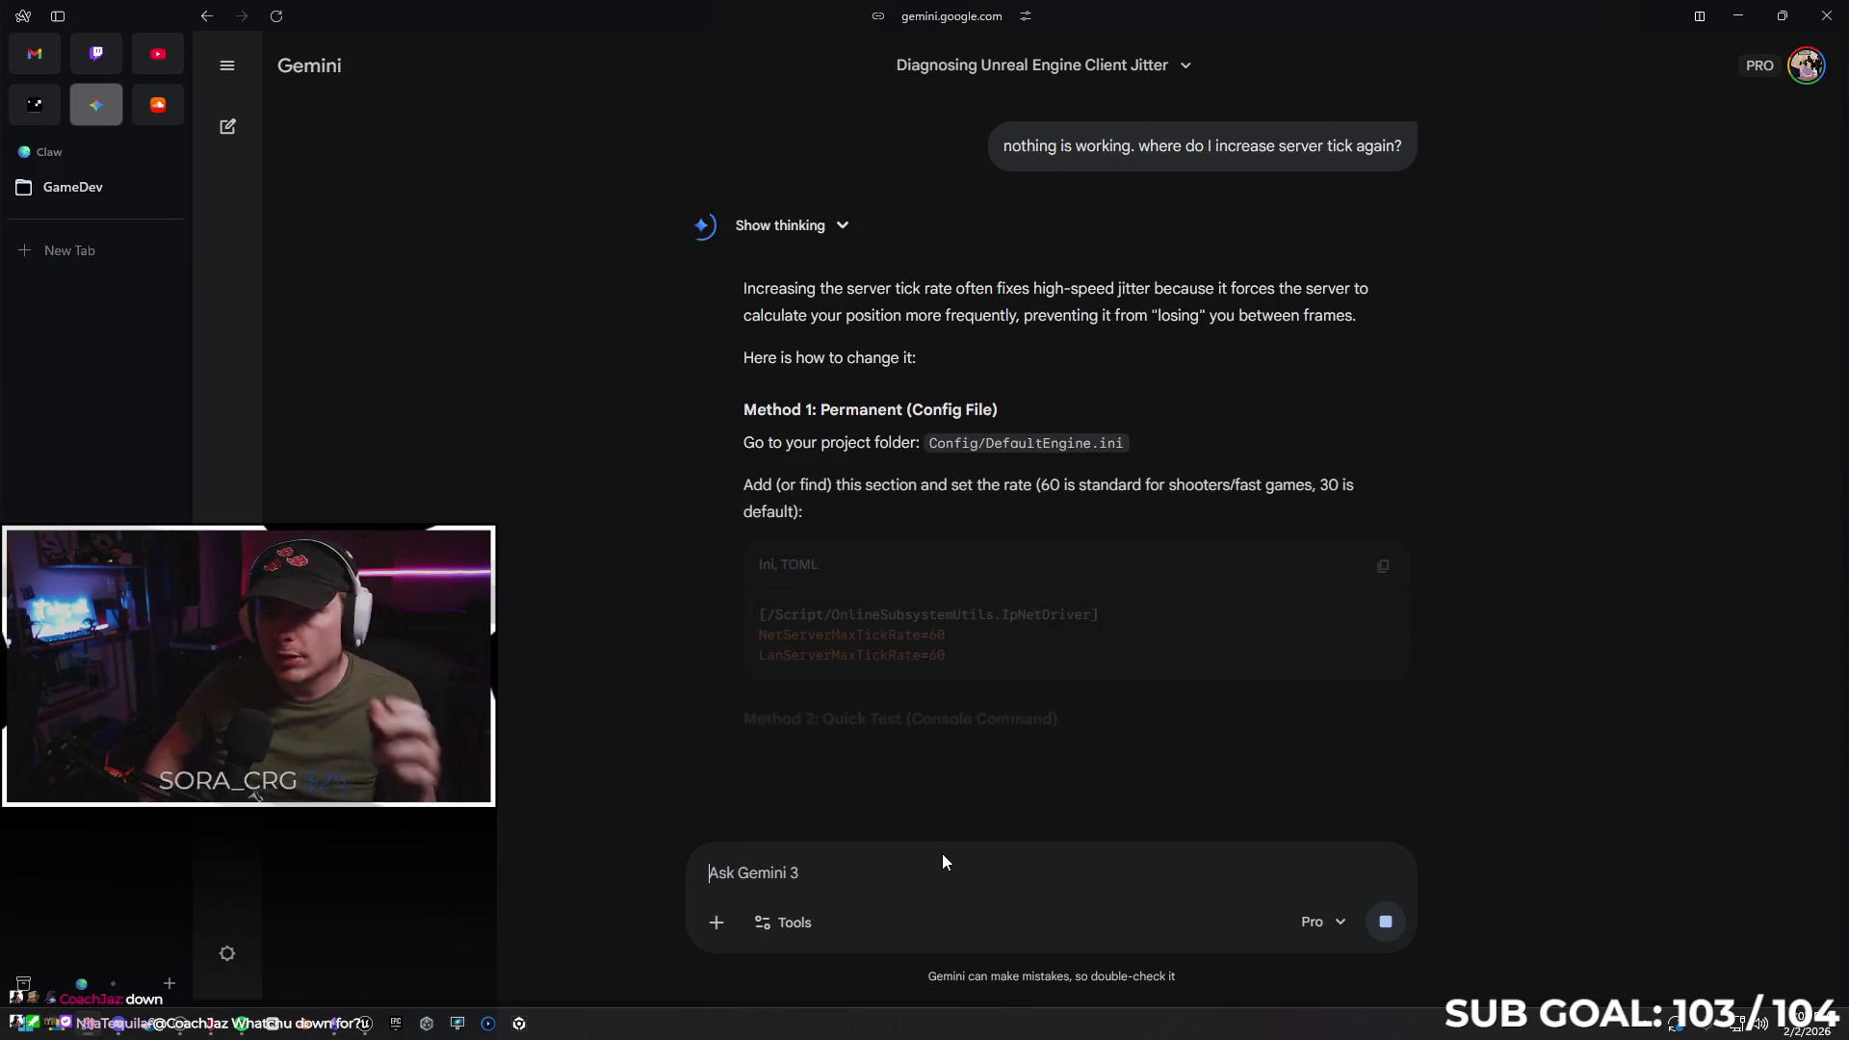
Read the reply and follow up asking for a Blueprint-based way, then return to the editor
scroll(1139, 679, "down", 1)
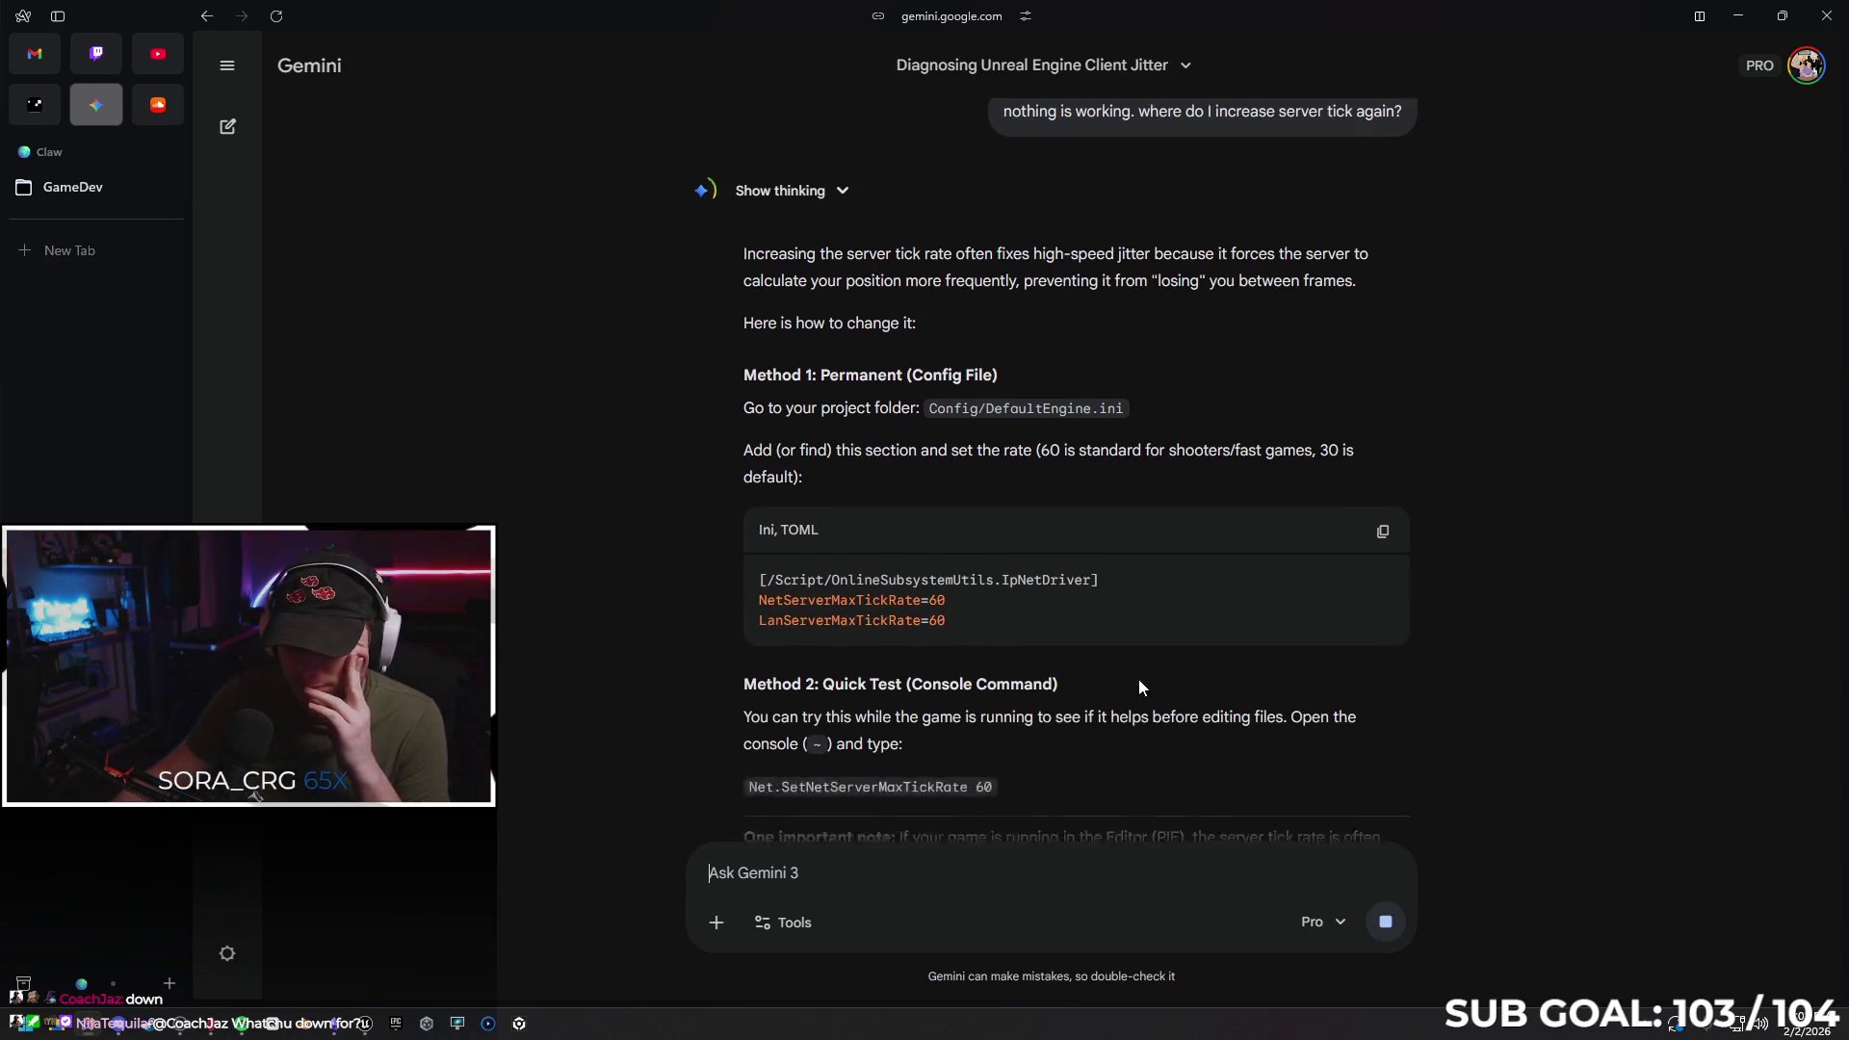
scroll(1139, 679, "down", 3)
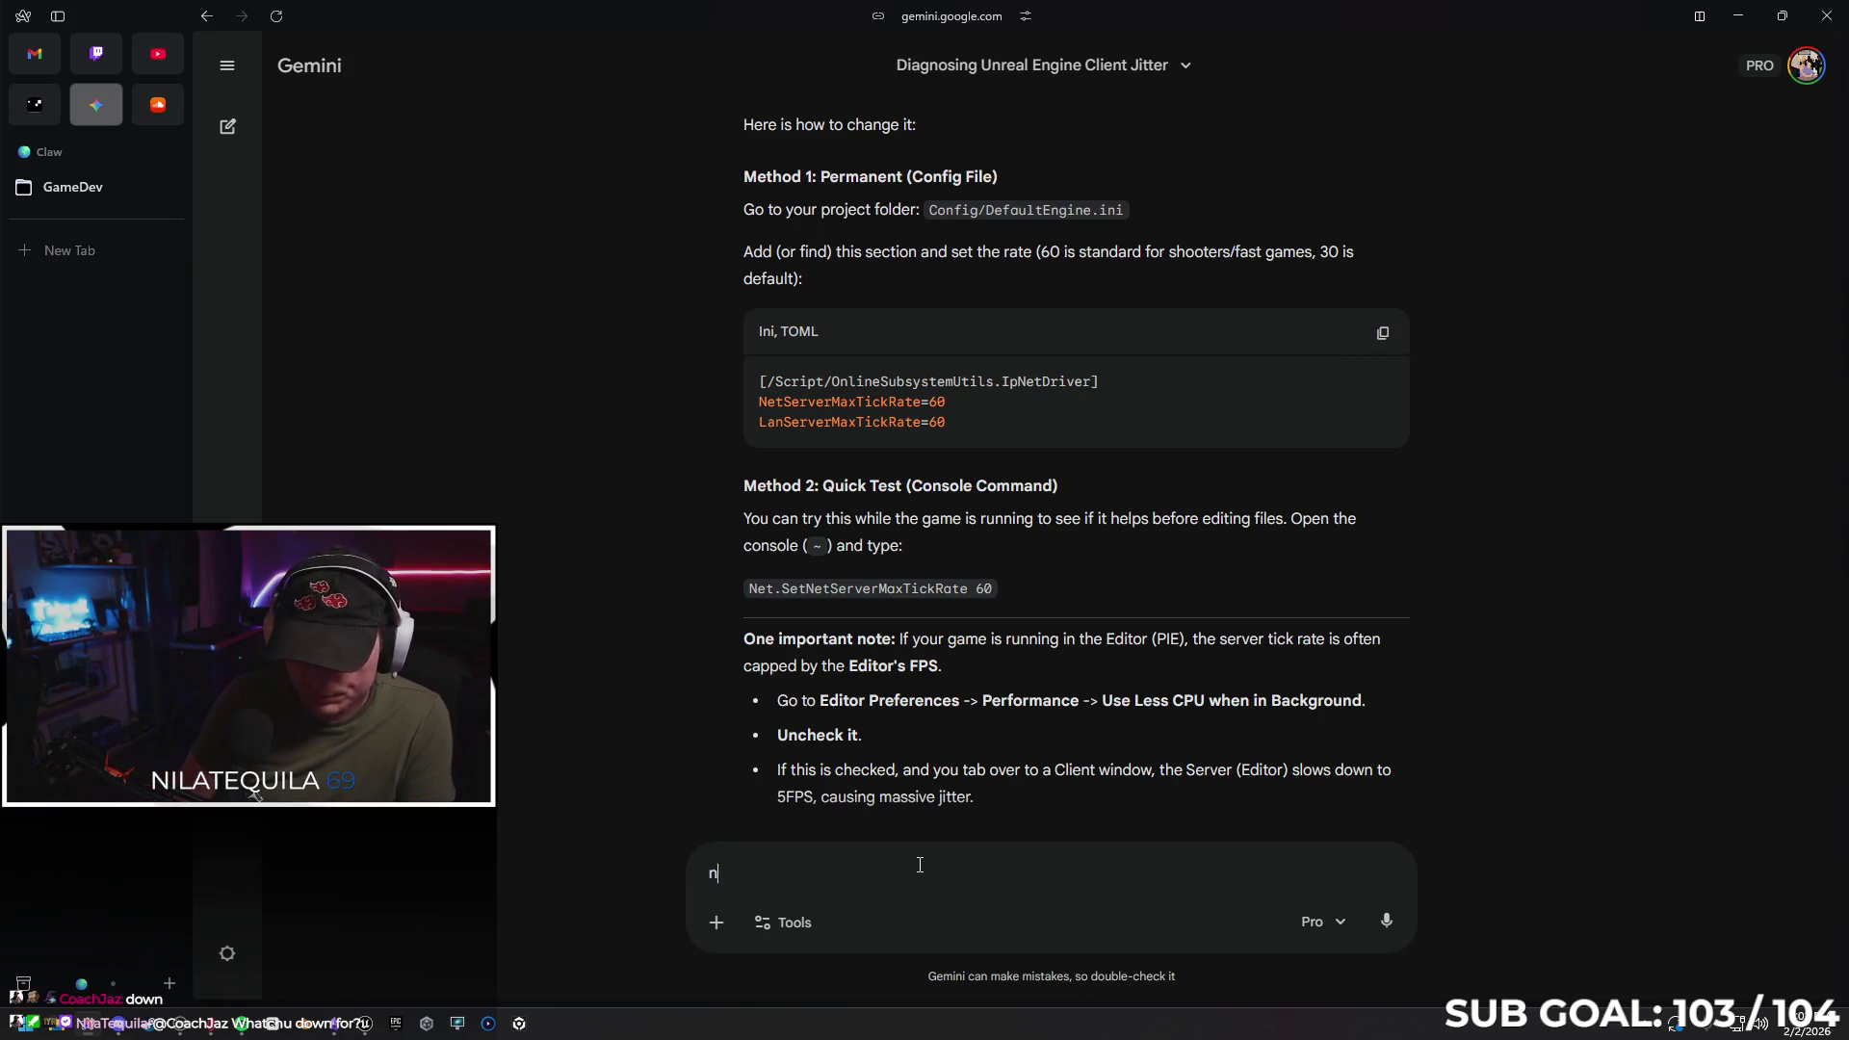
type("no there was a way in a")
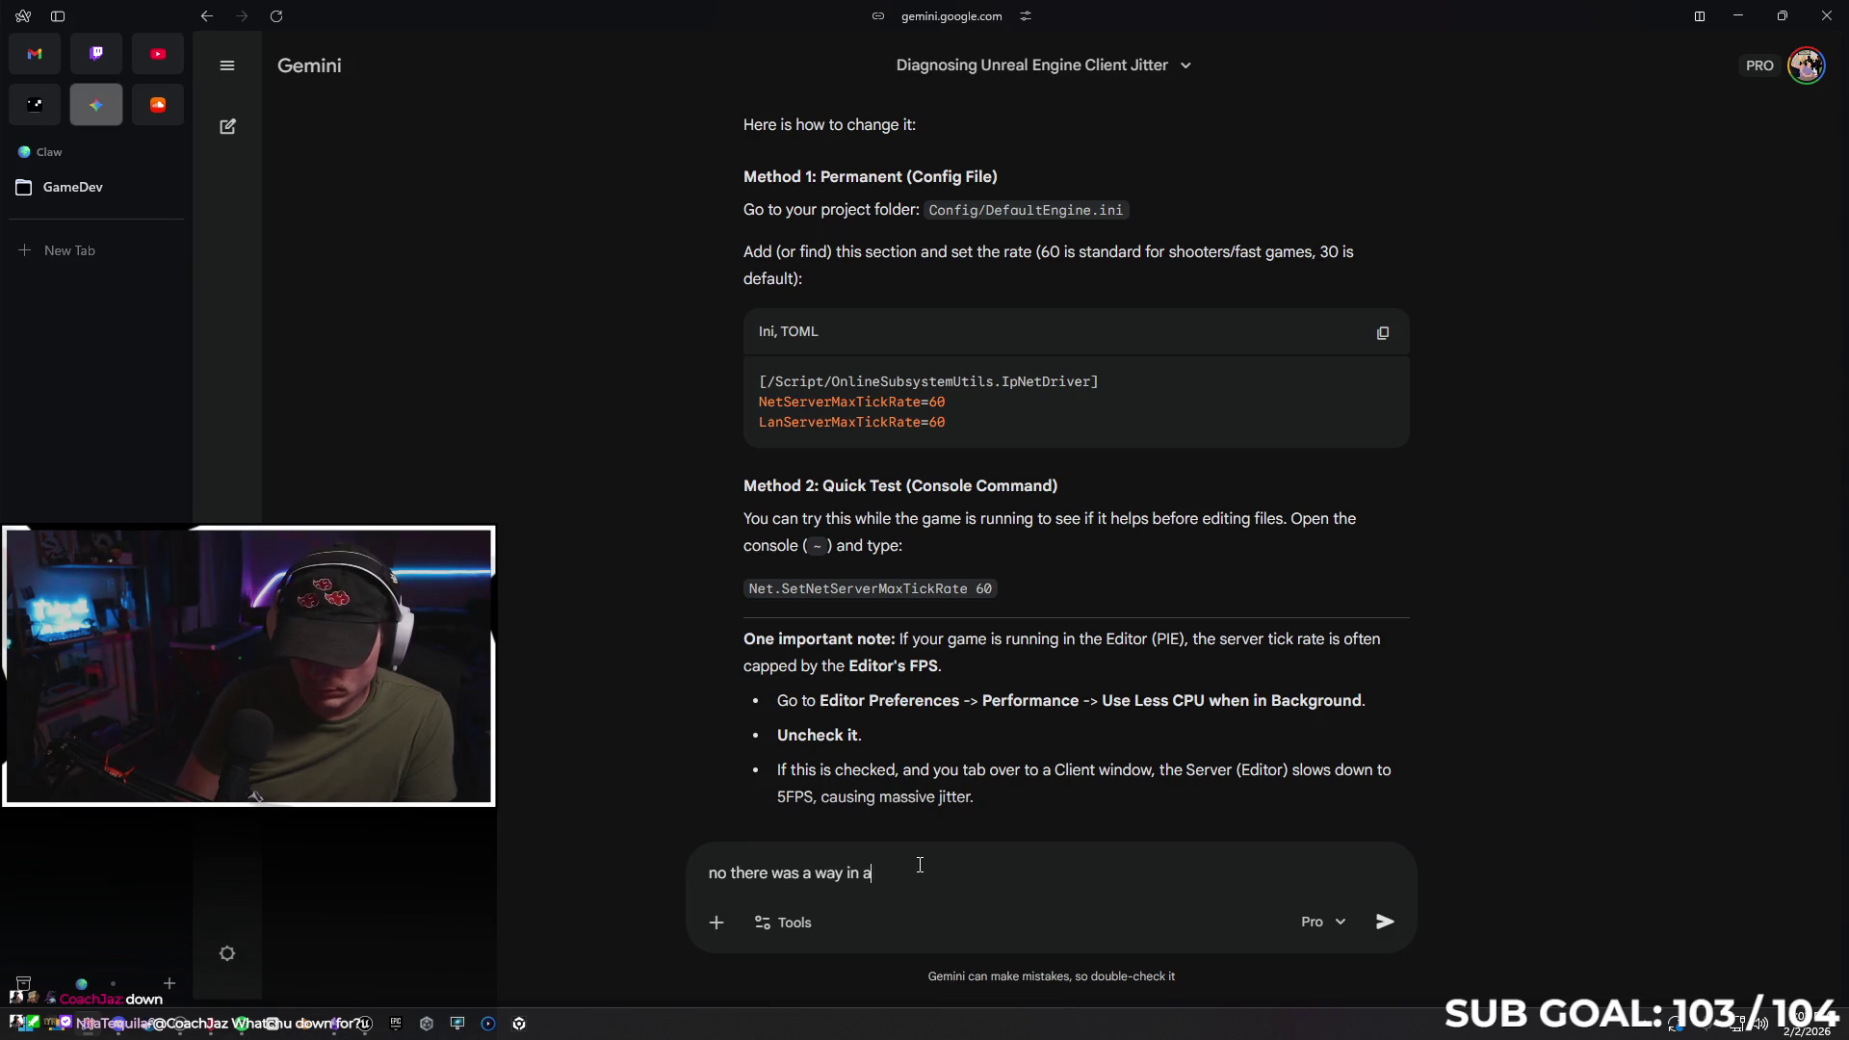
type("bp, i just forget")
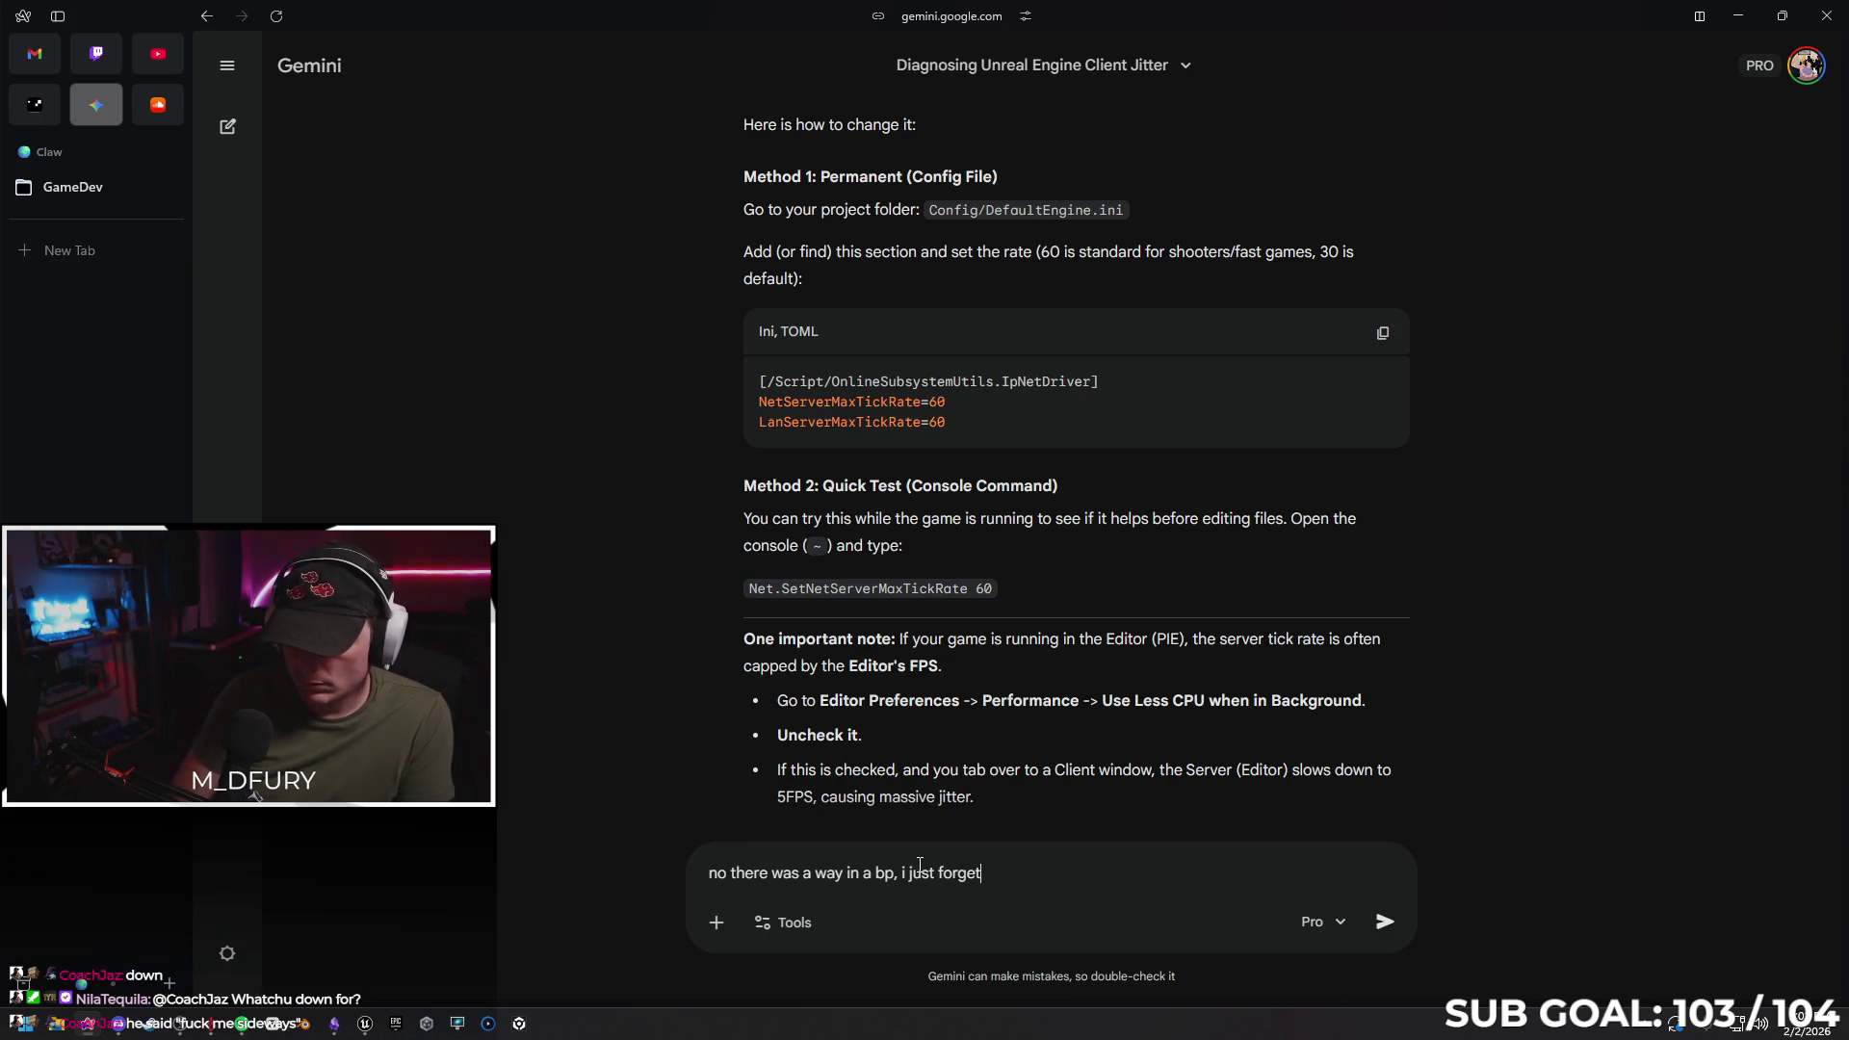
key("Return")
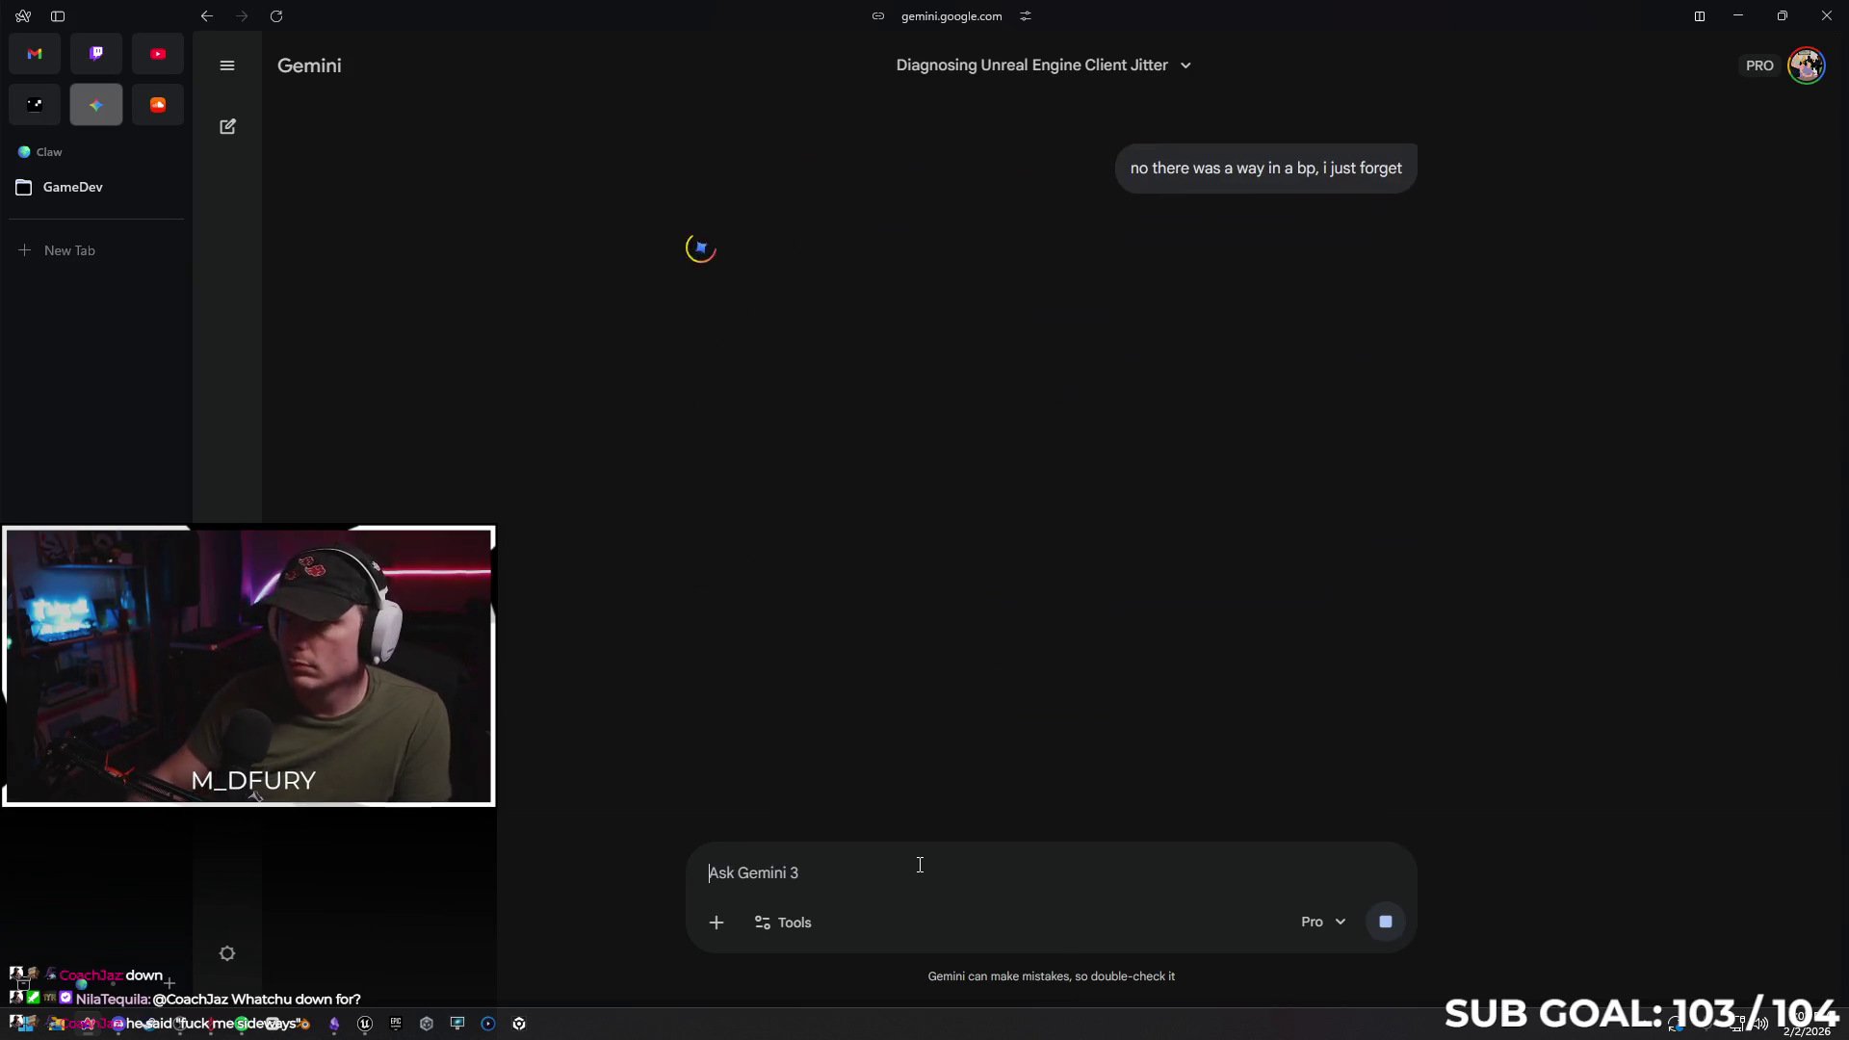
left_click(1746, 11)
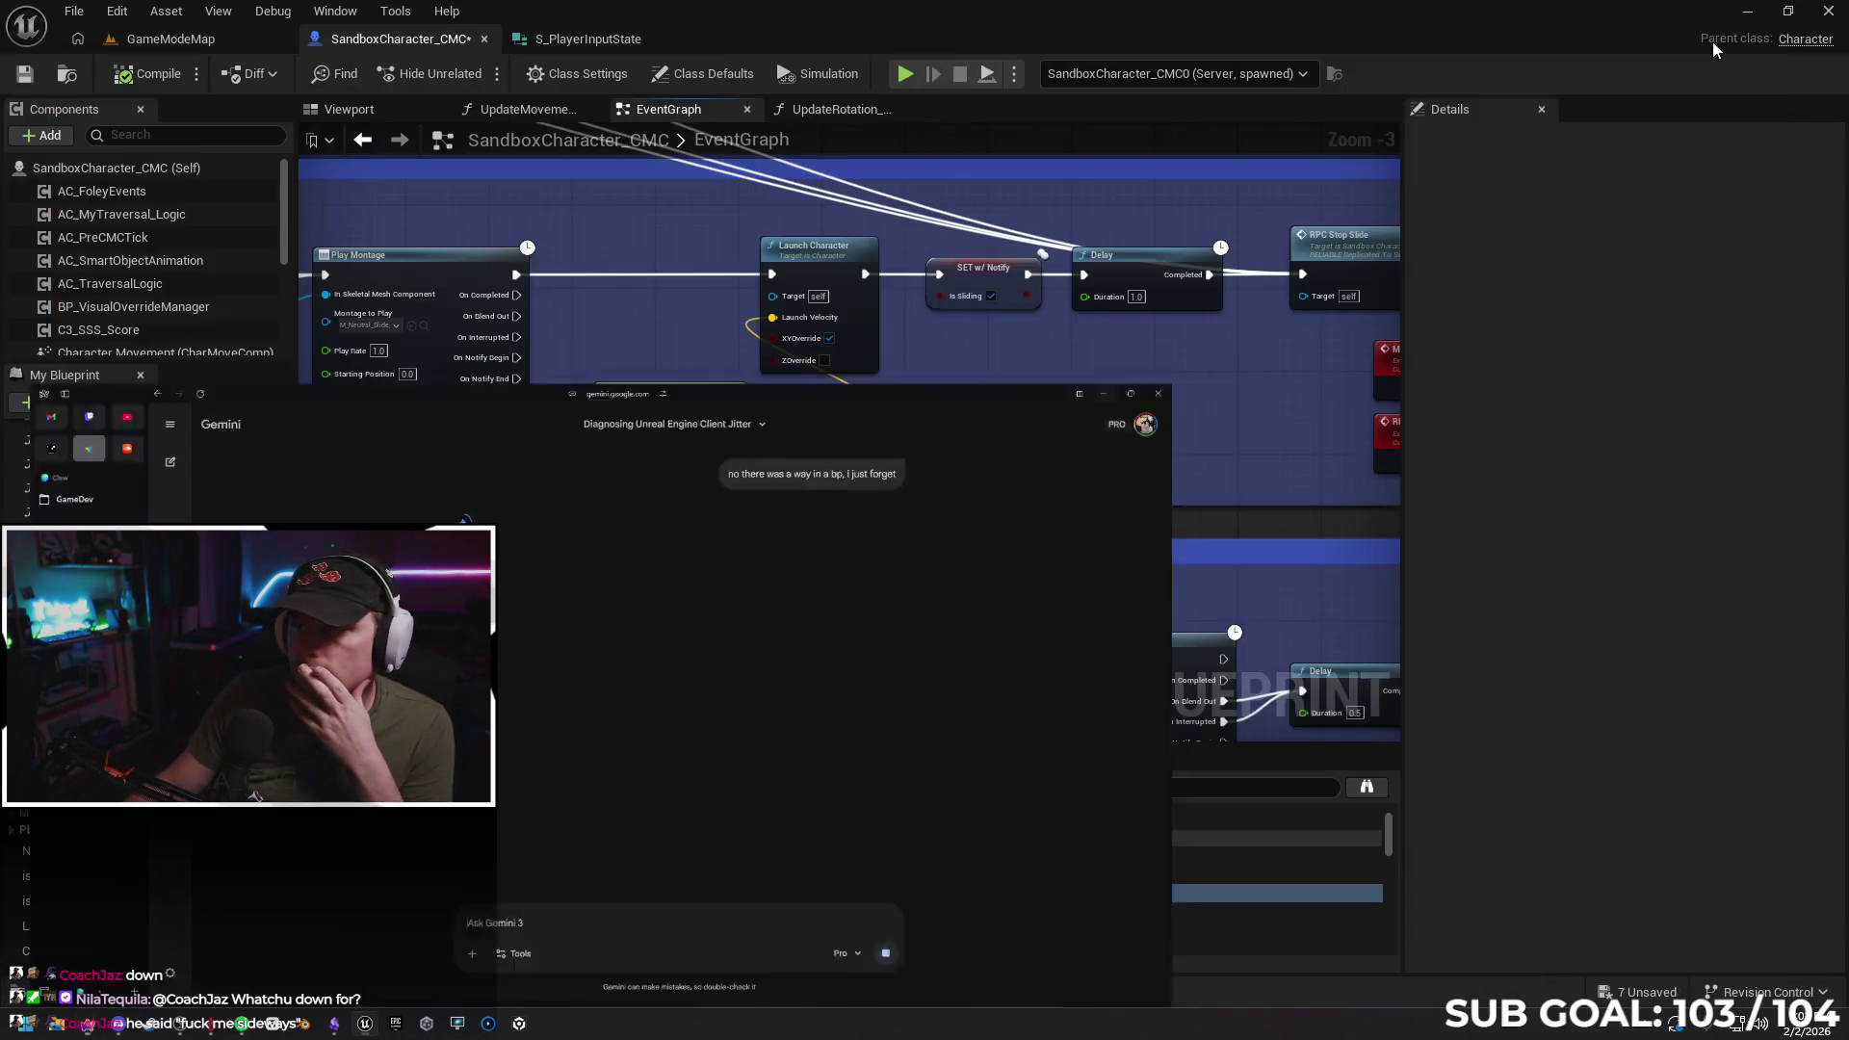
Filter the character's class defaults by 'tick' and scroll through the matching settings
left_click(1489, 142)
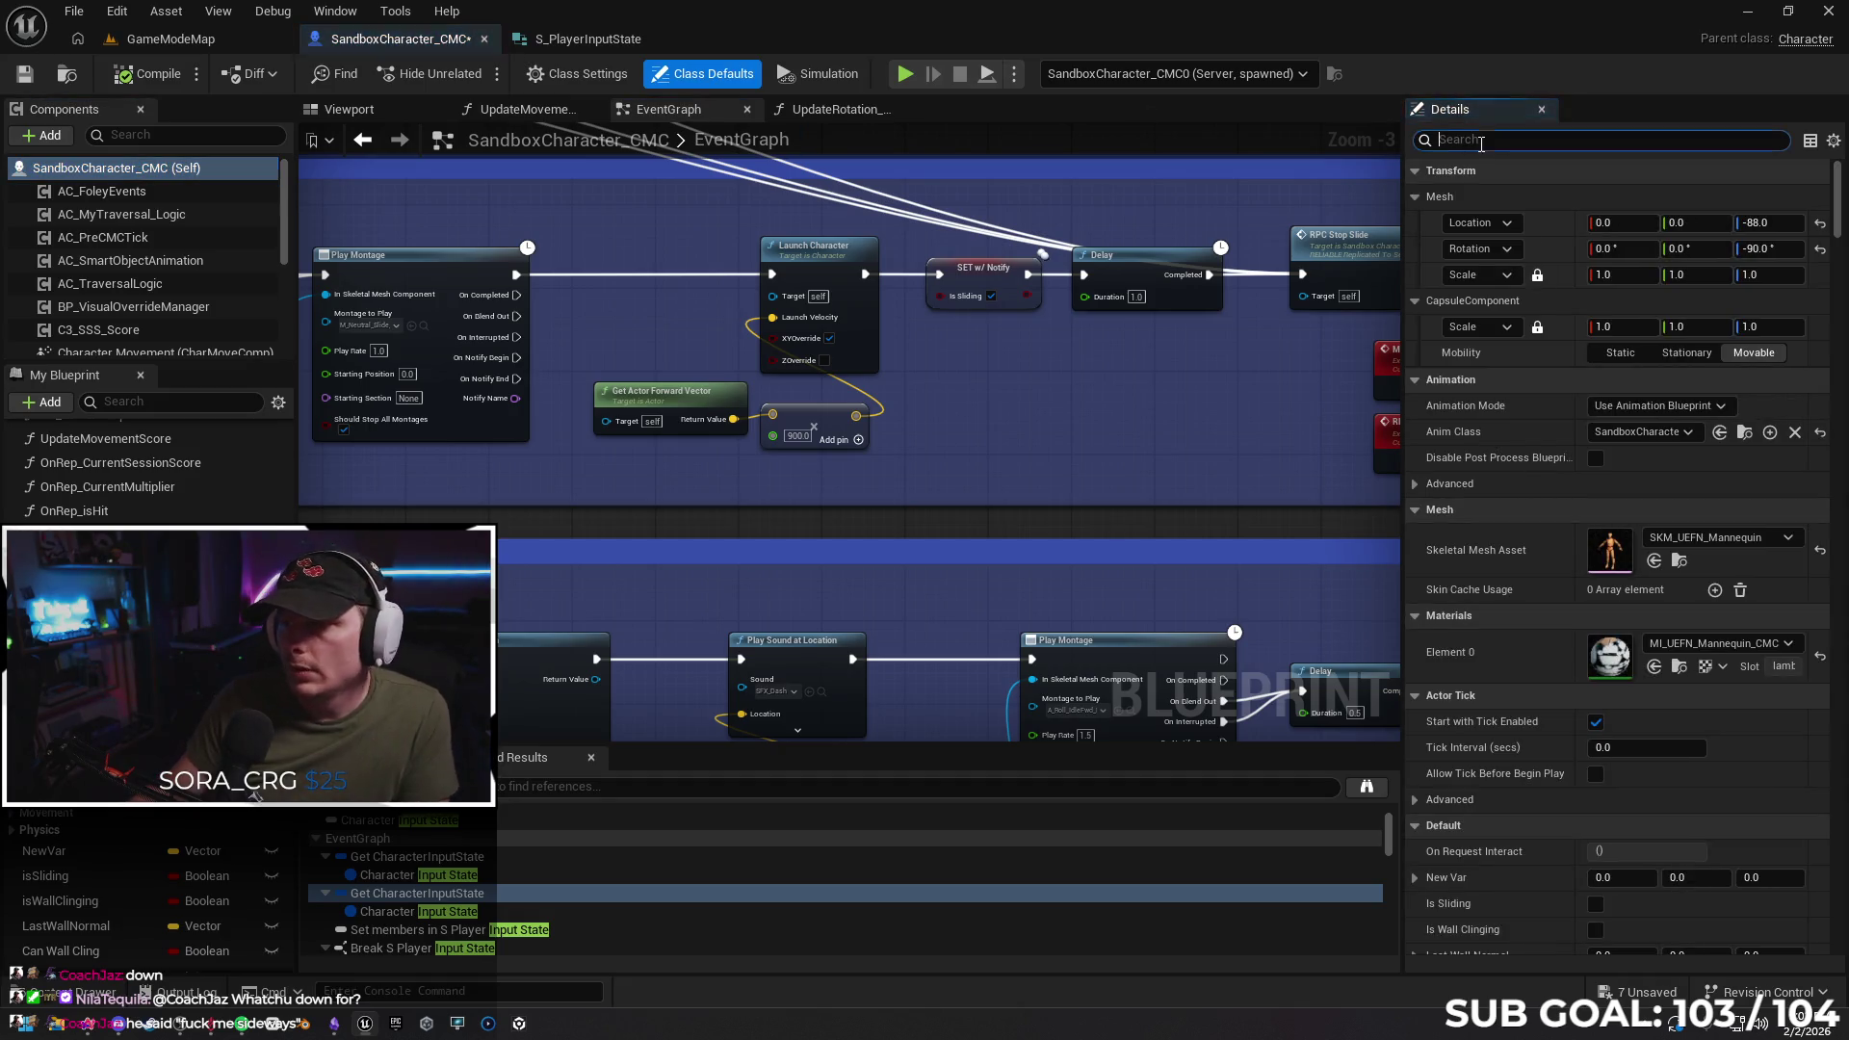
type("tick")
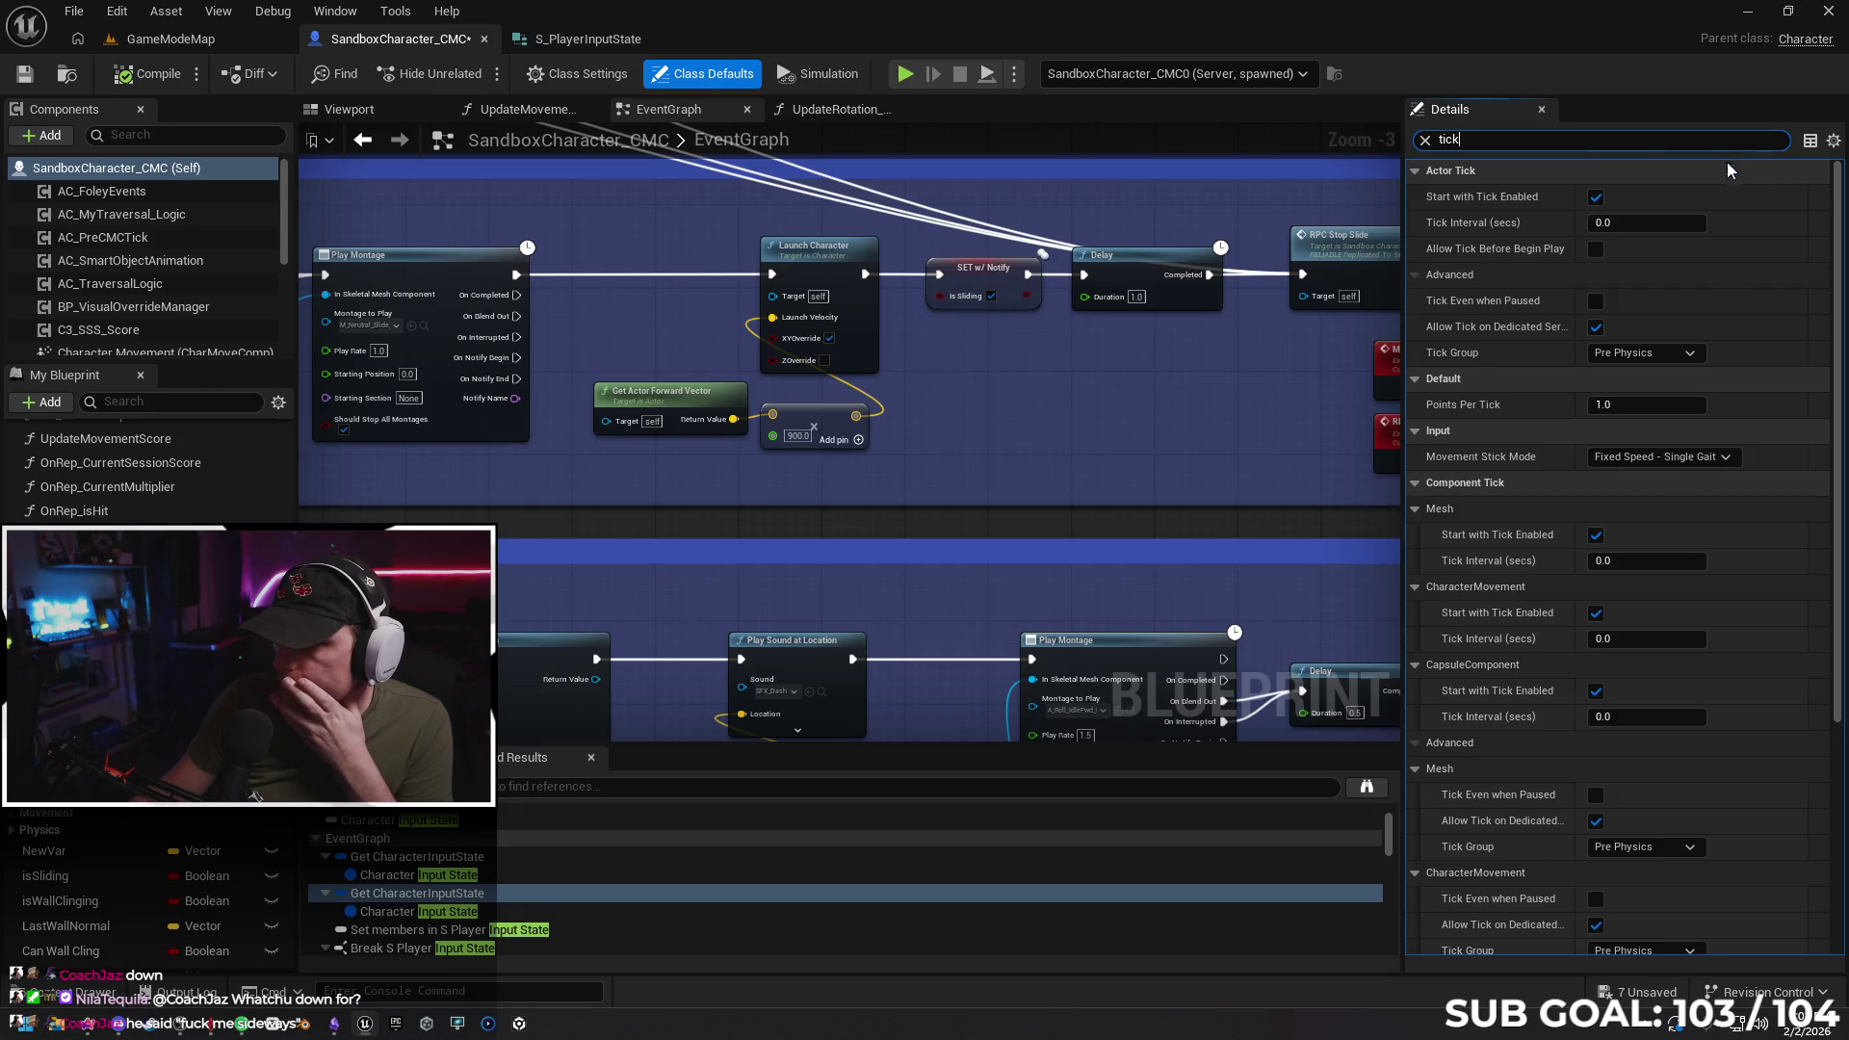
scroll(1836, 292, "down", 2)
left_click_drag(1837, 292, 1840, 569)
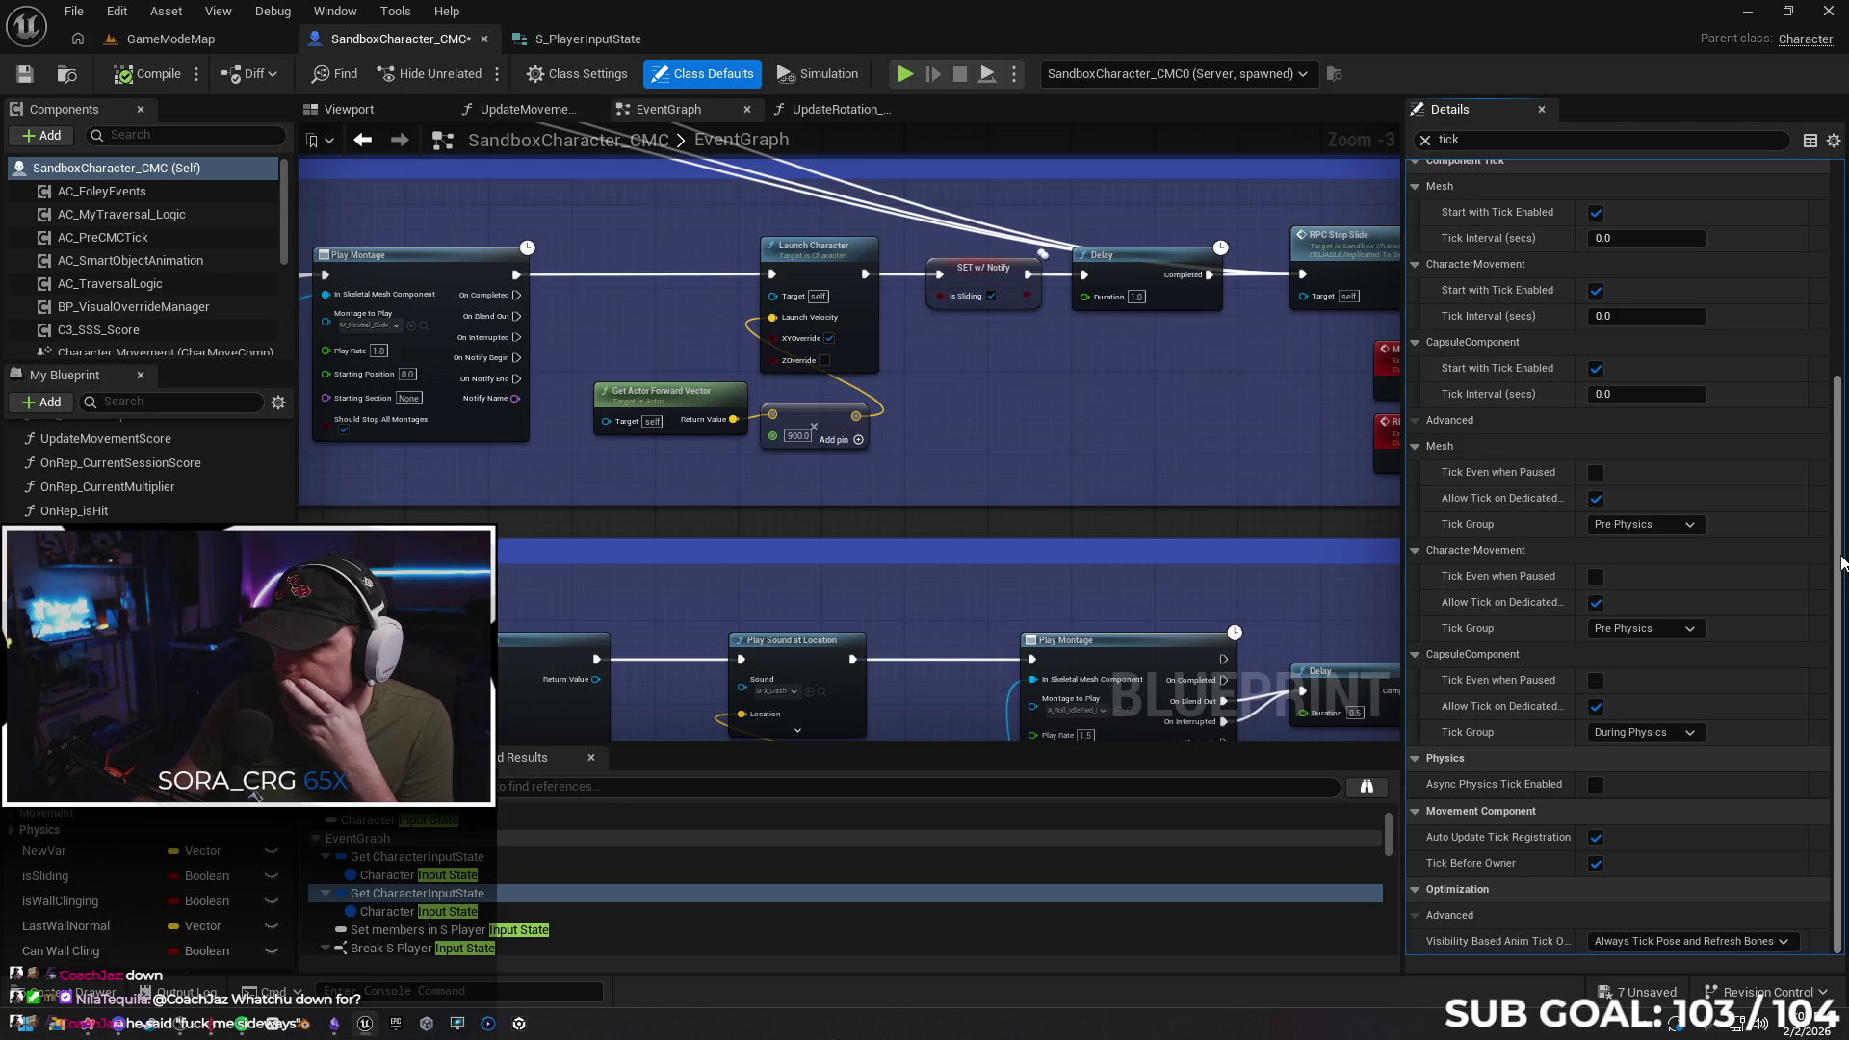
left_click_drag(1832, 460, 1812, 235)
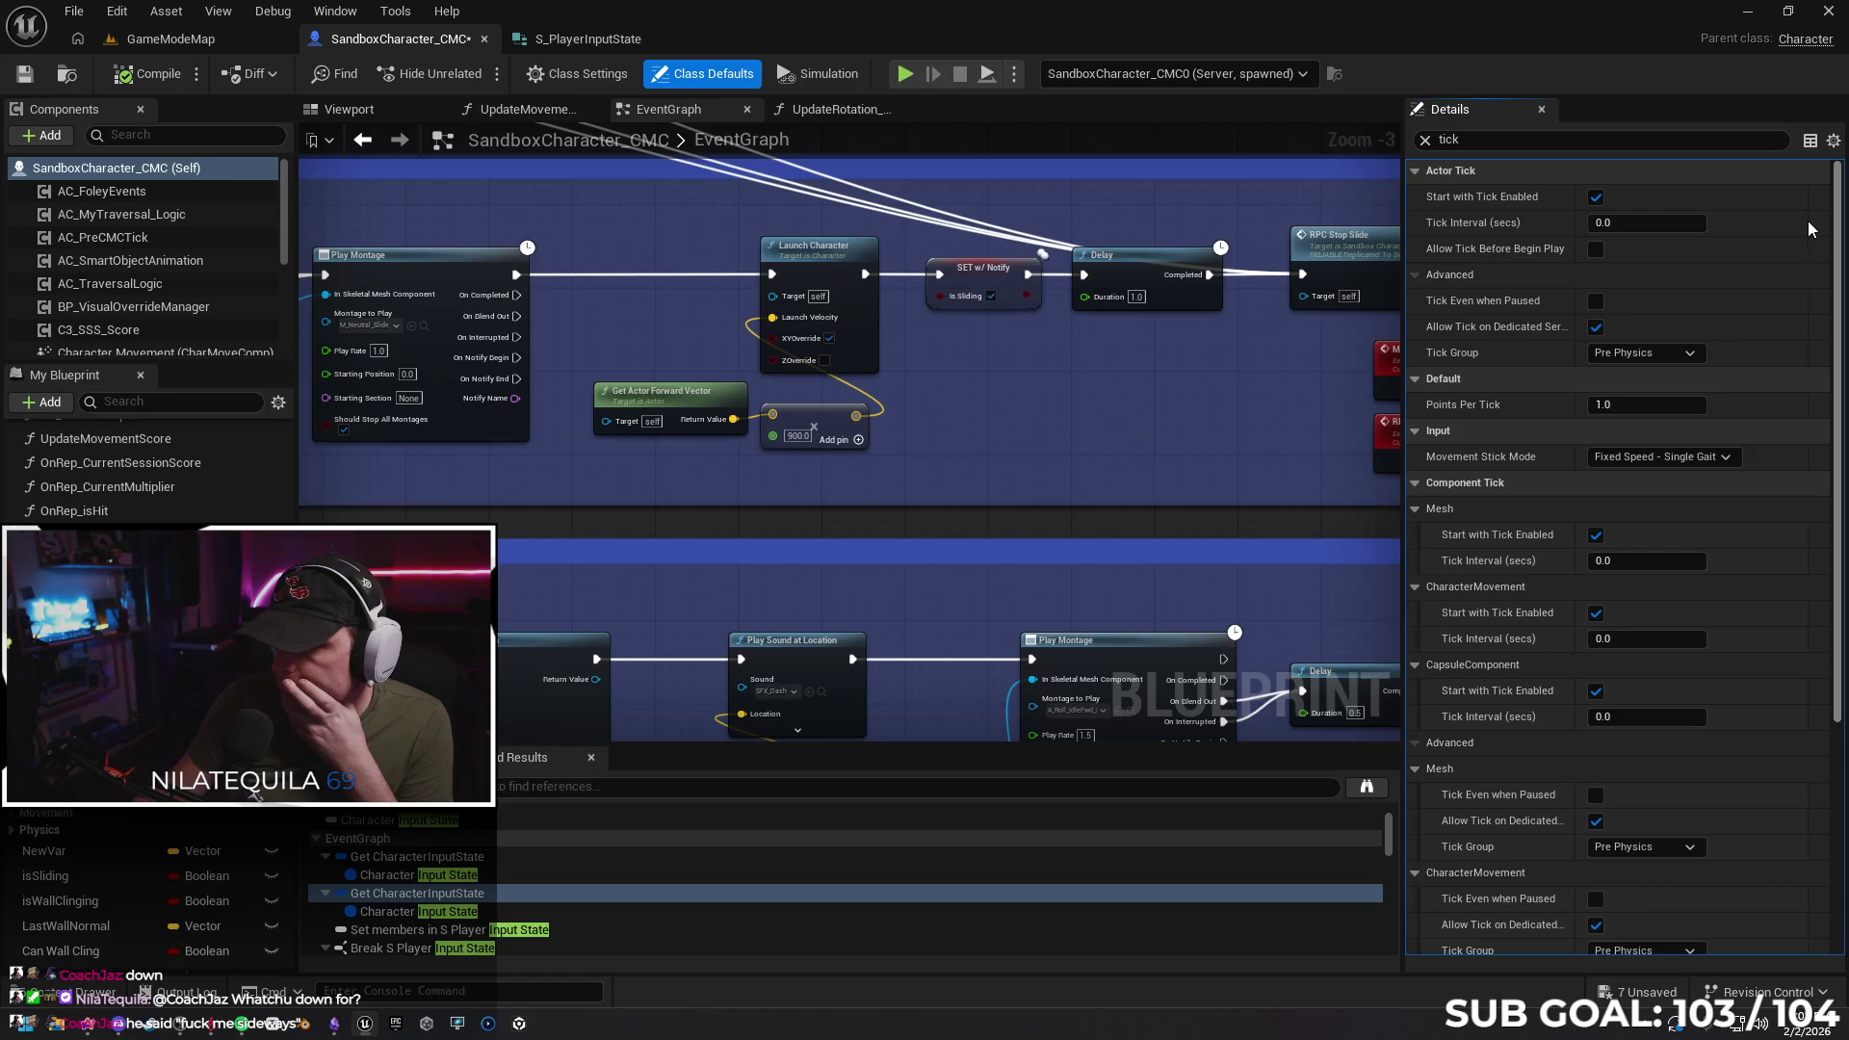
left_click_drag(1838, 236, 1841, 465)
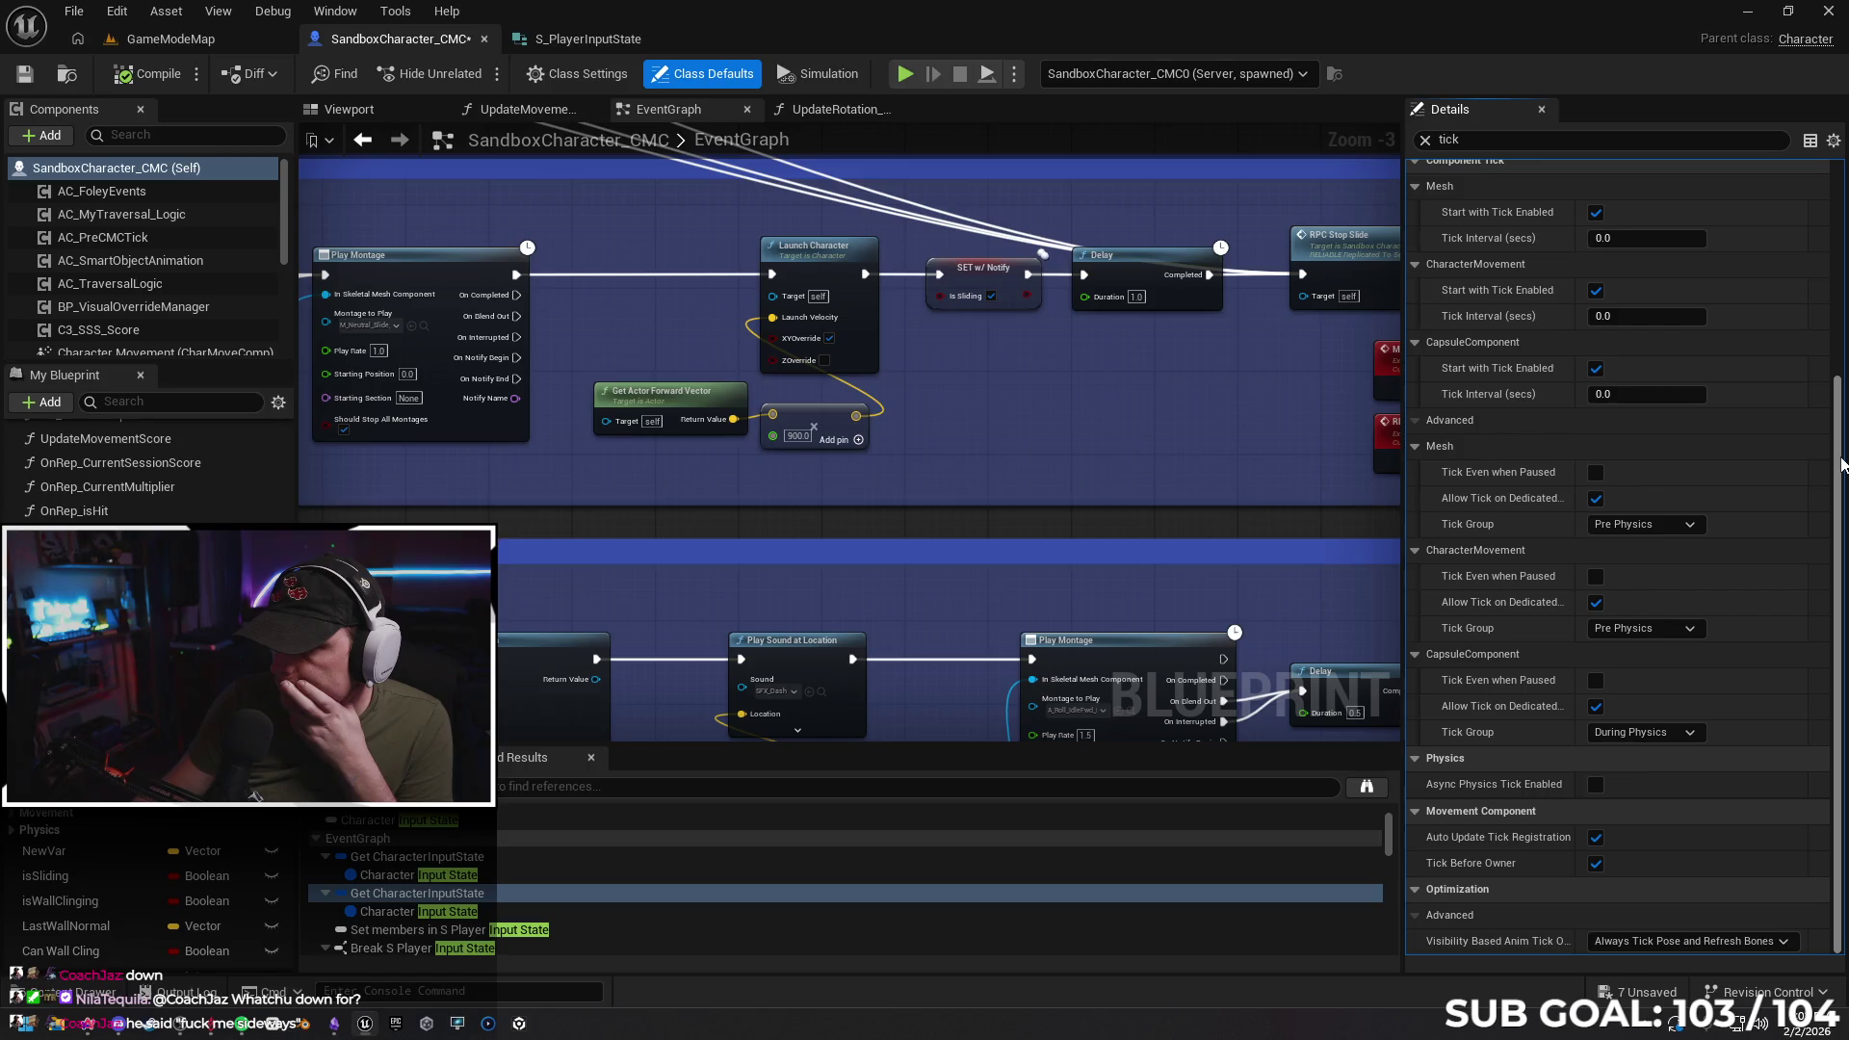
mouse_move(1508, 599)
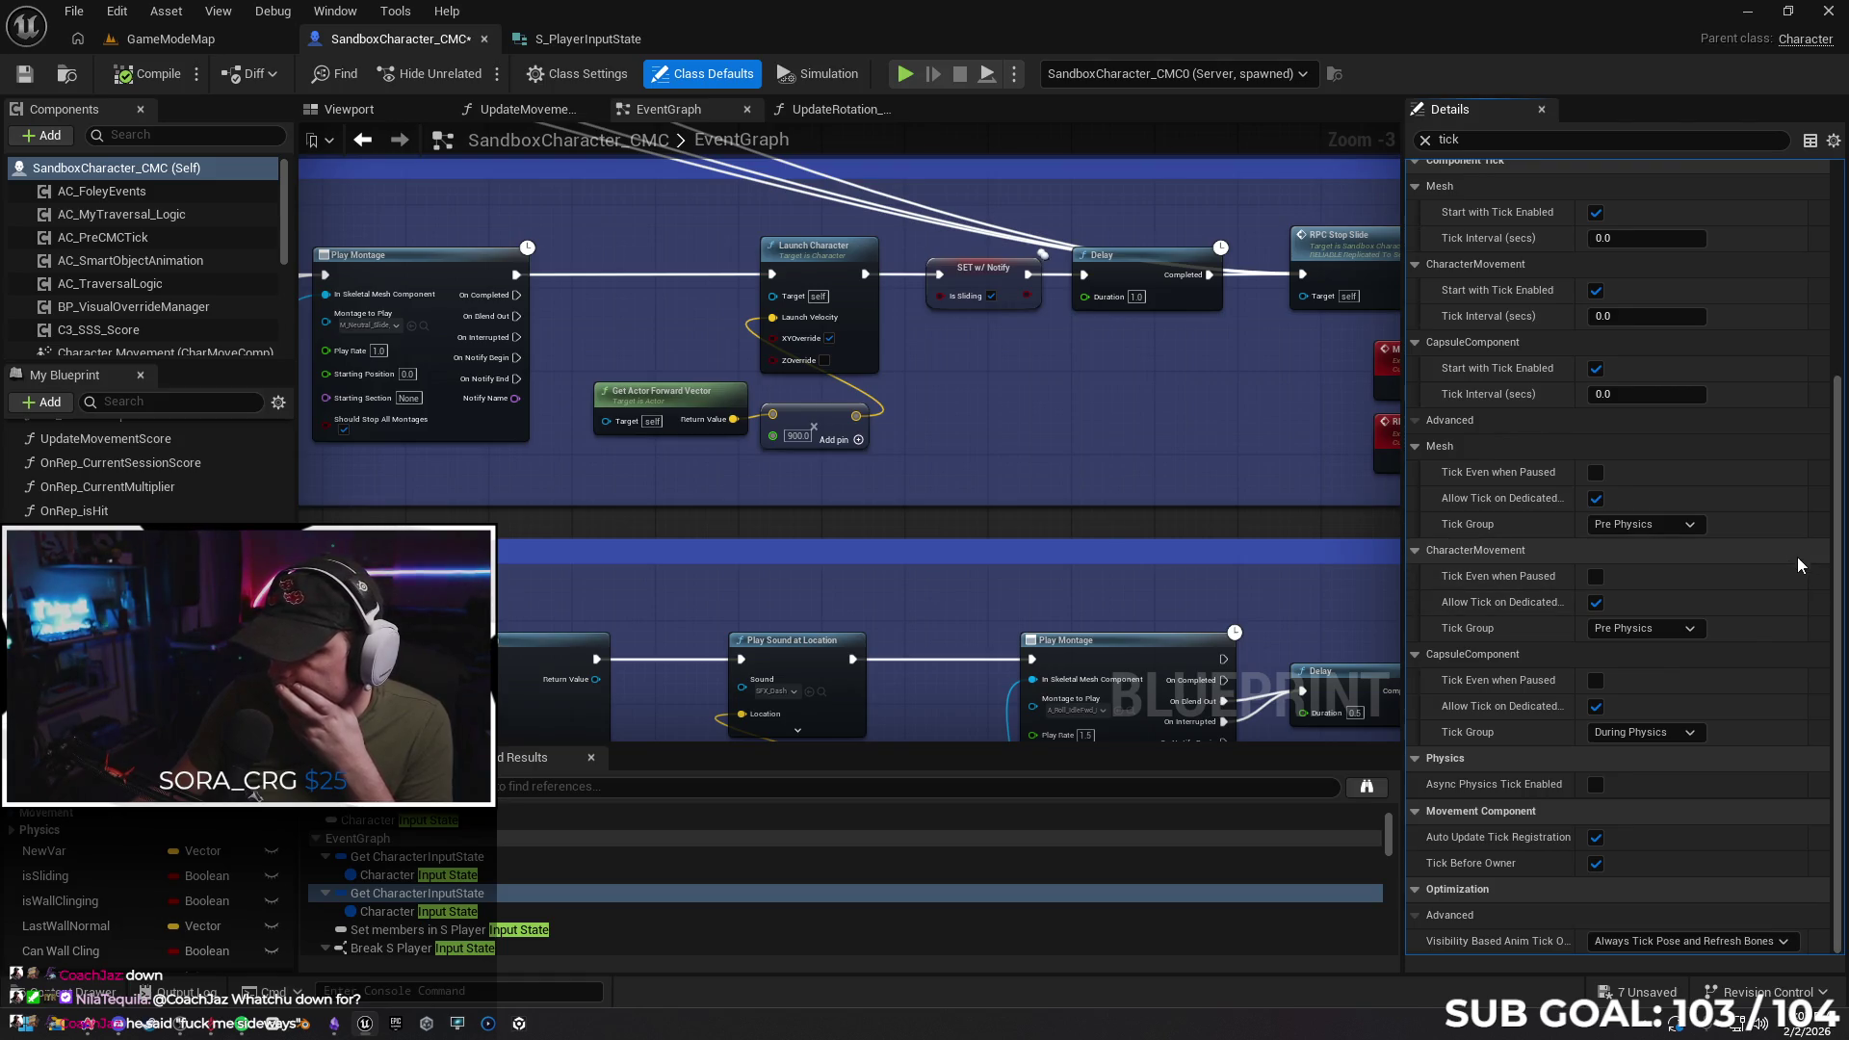
left_click_drag(1839, 525, 1841, 289)
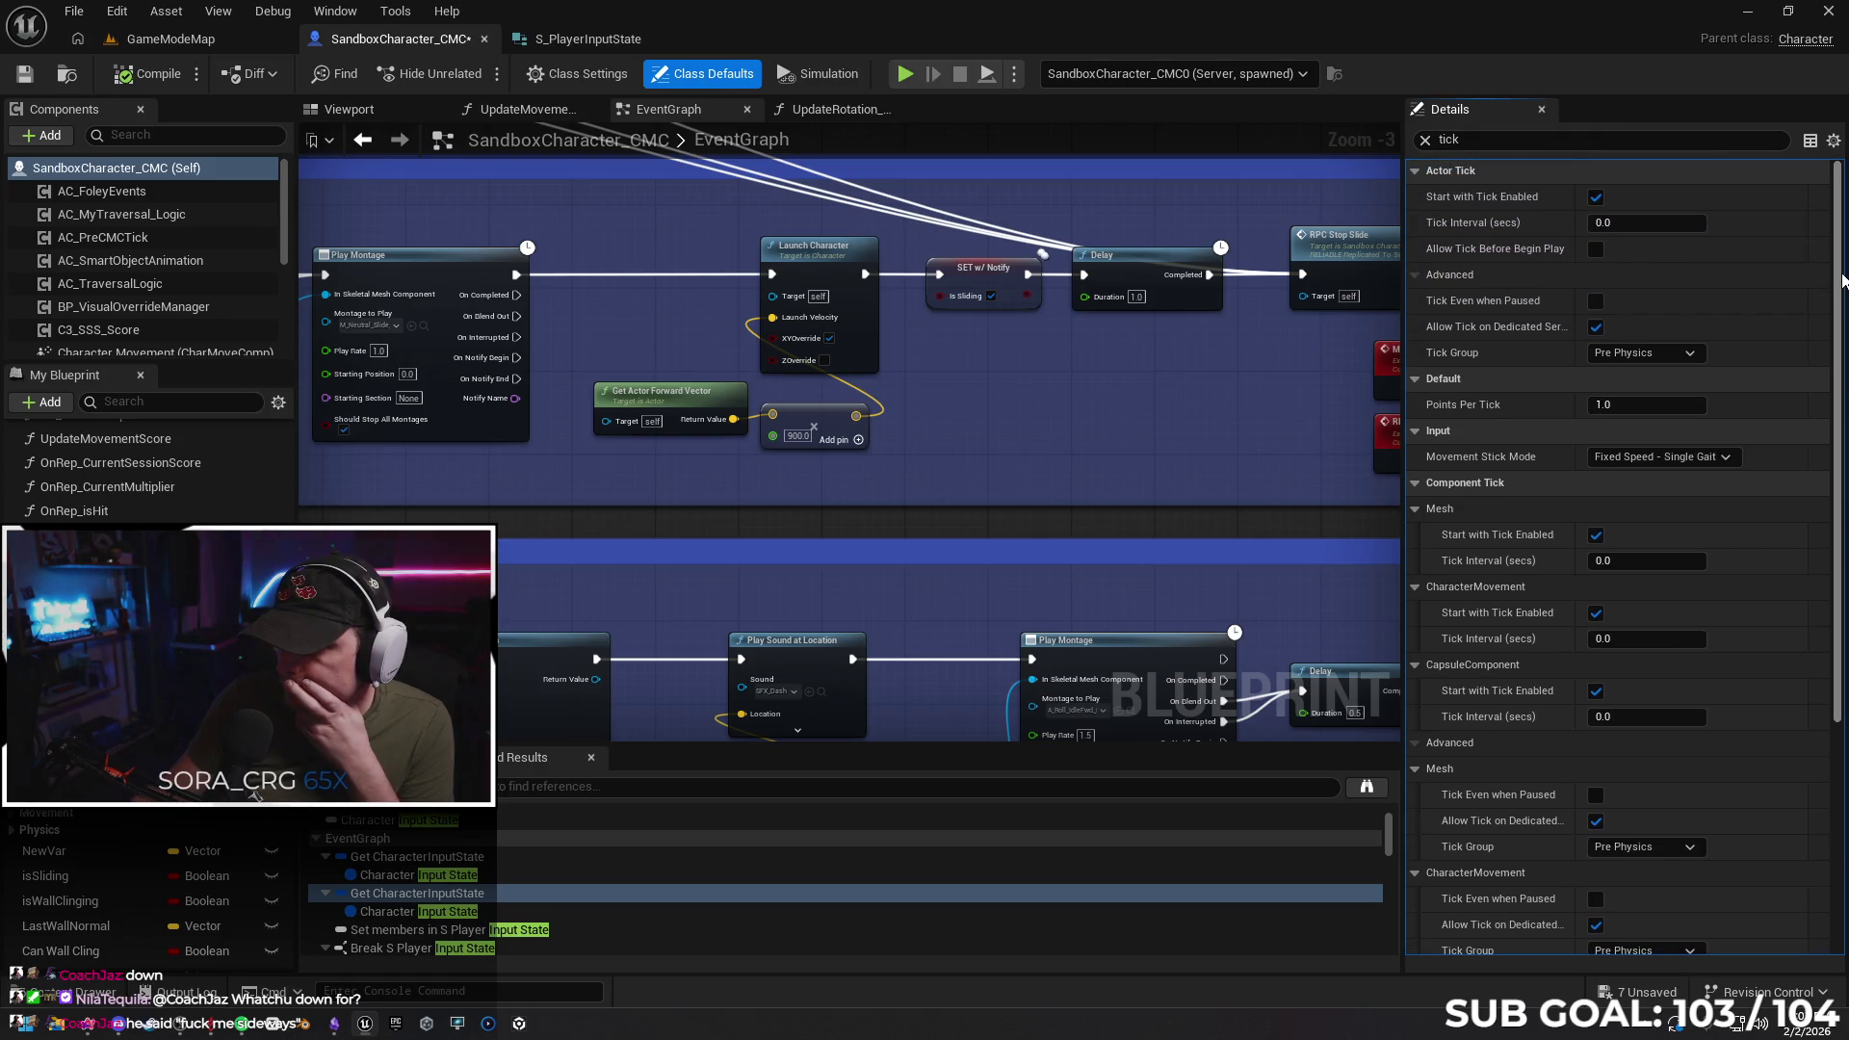
Review the Movement Stick Mode and Tick Group options without changing them, then clear the filter
left_click(1724, 456)
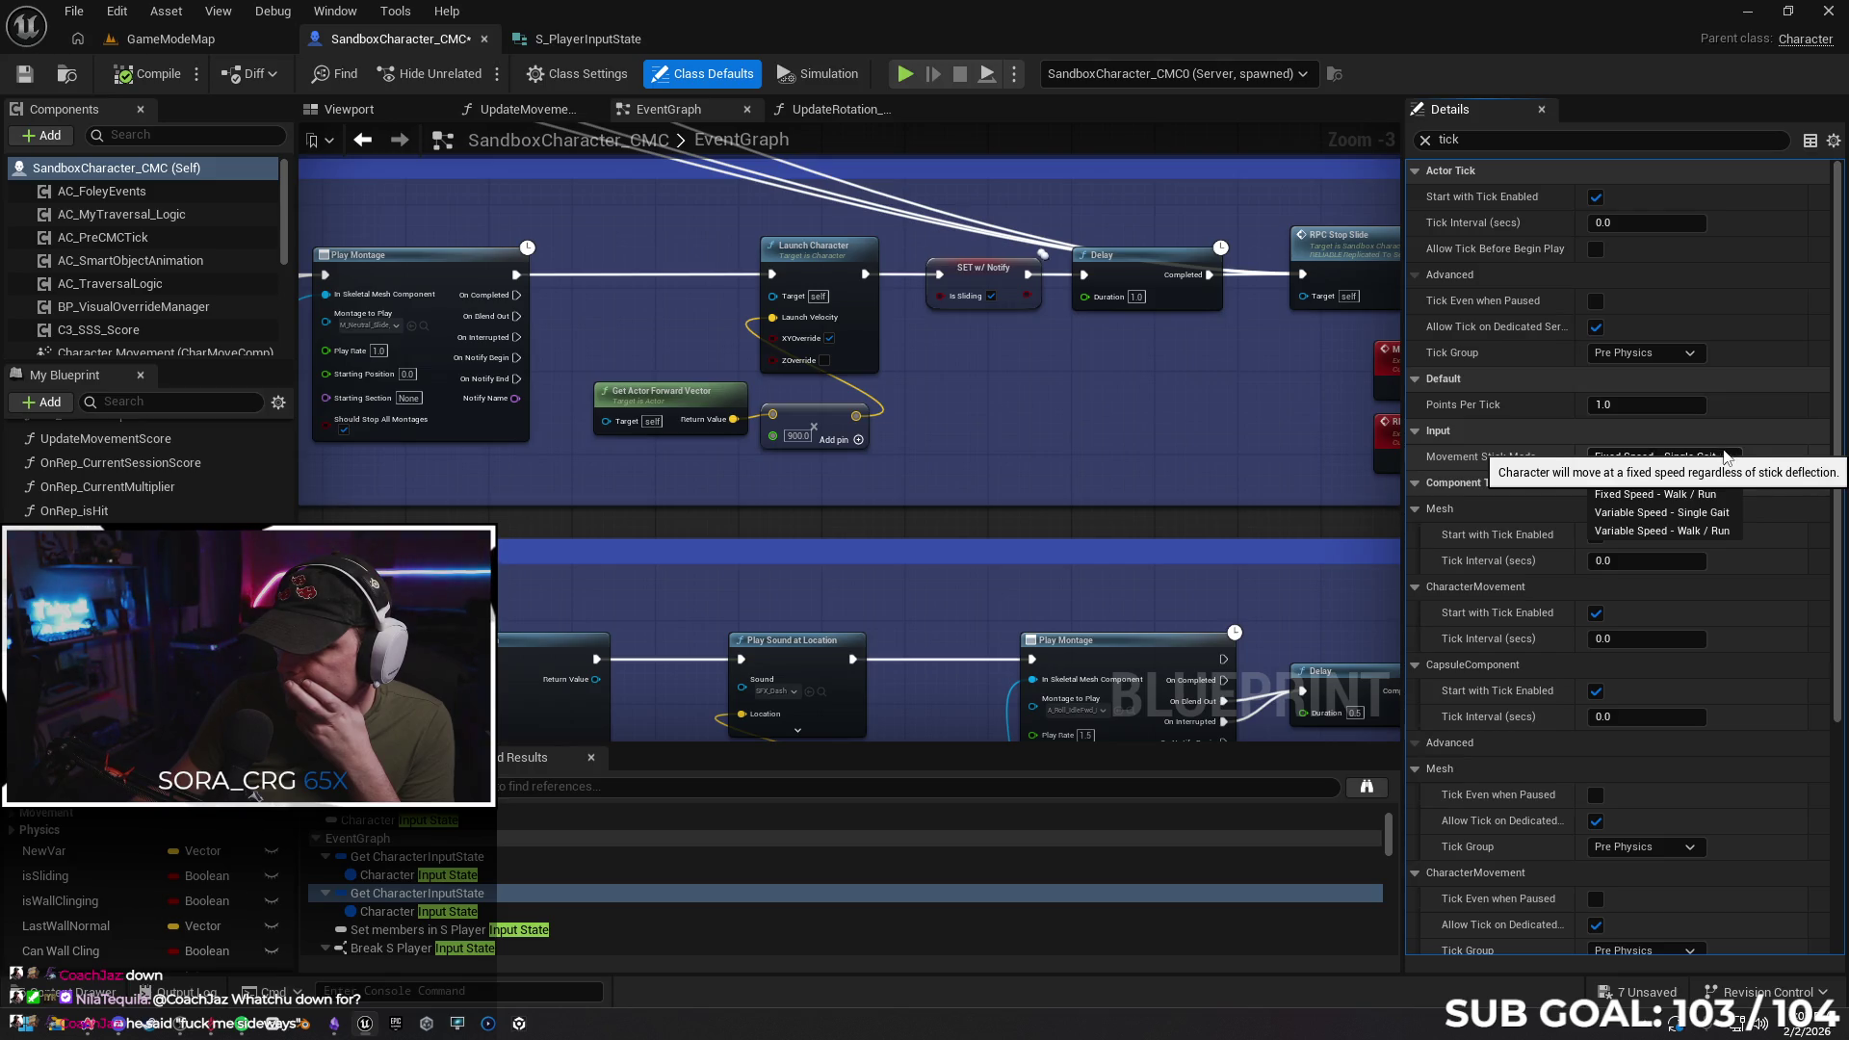
left_click(1724, 456)
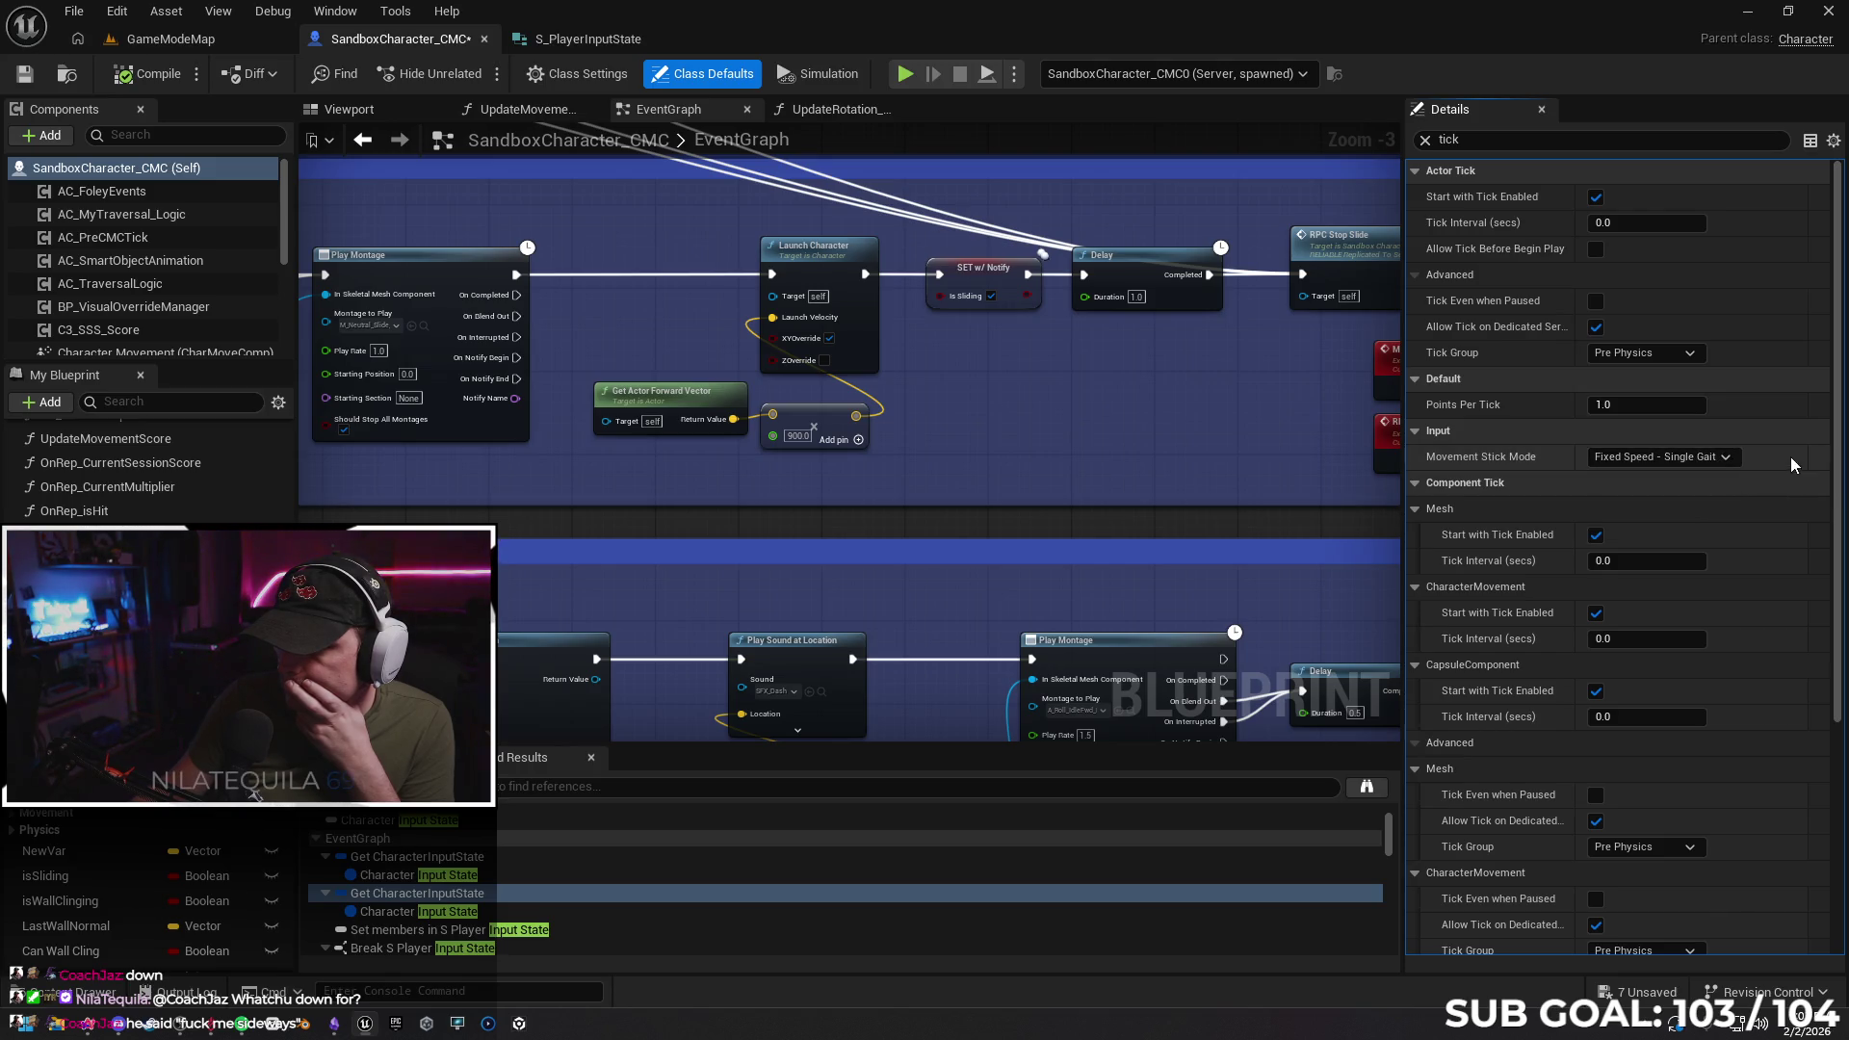
left_click(1690, 354)
left_click(1694, 353)
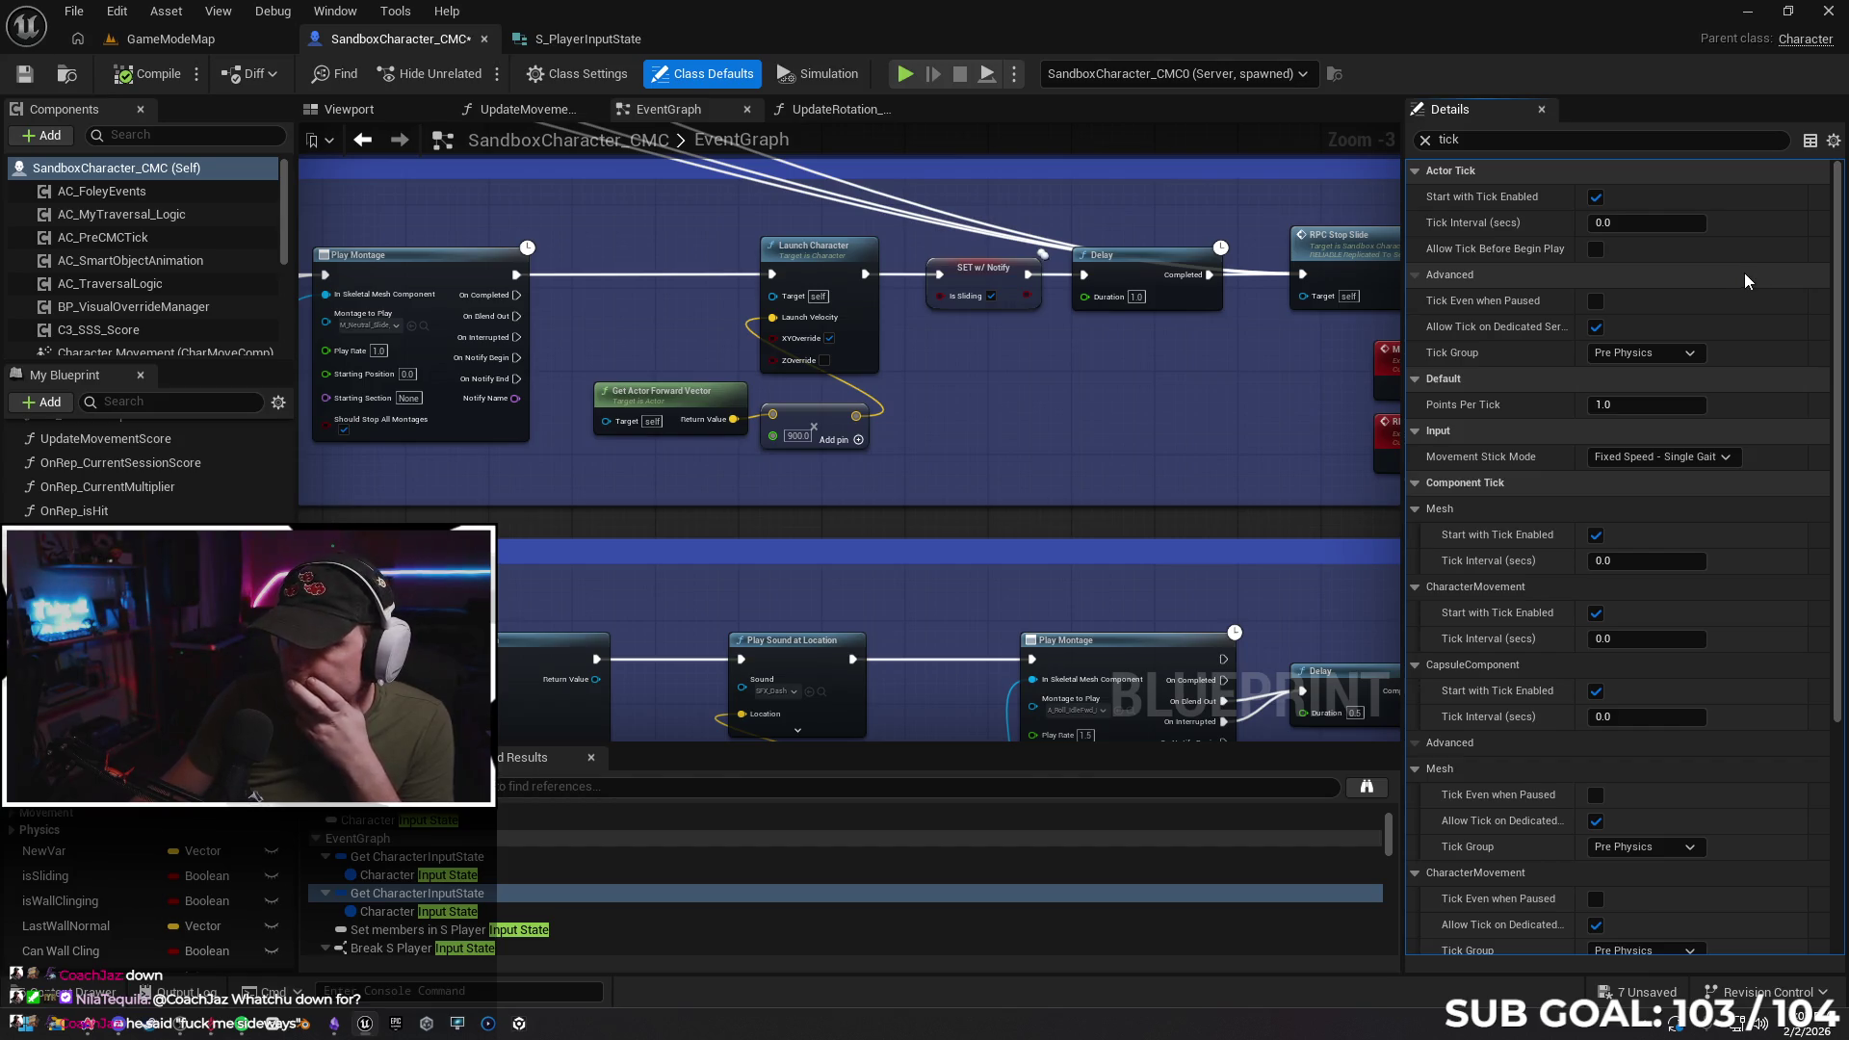
left_click(1426, 146)
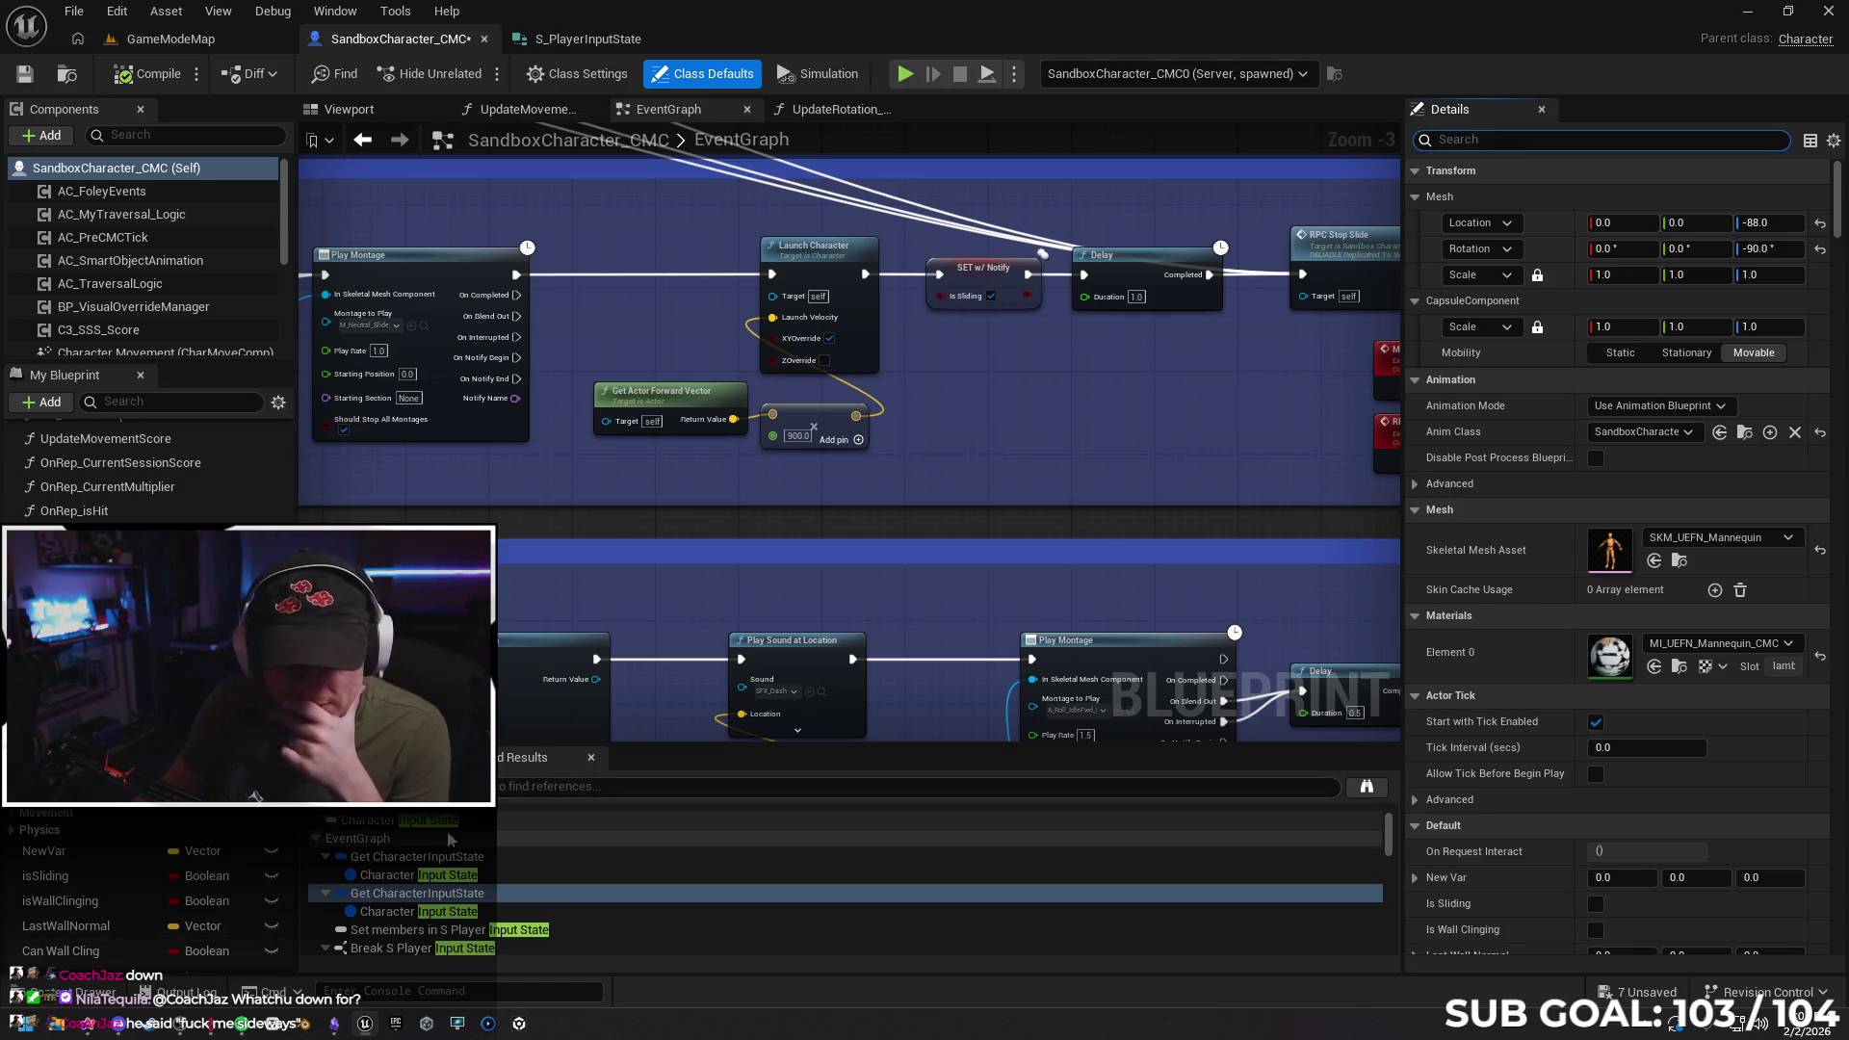
left_click(254, 1021)
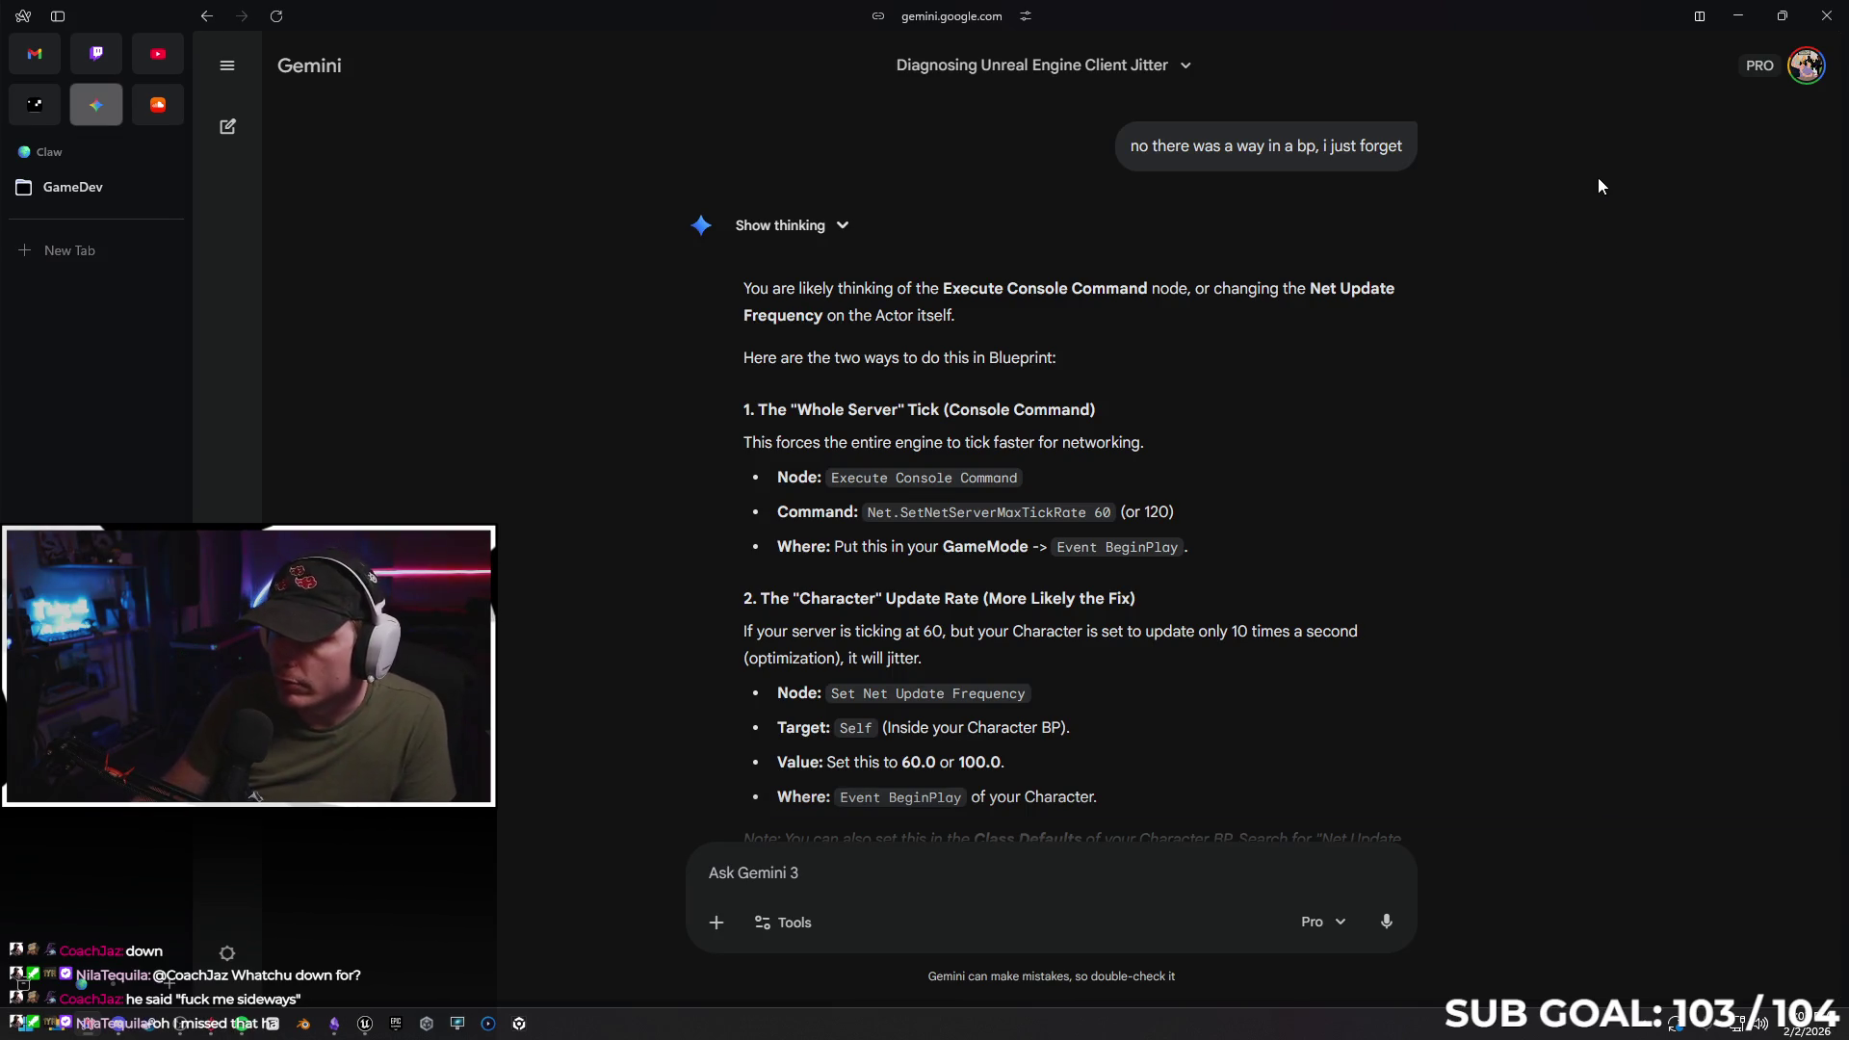
left_click(1737, 15)
left_click(1469, 141)
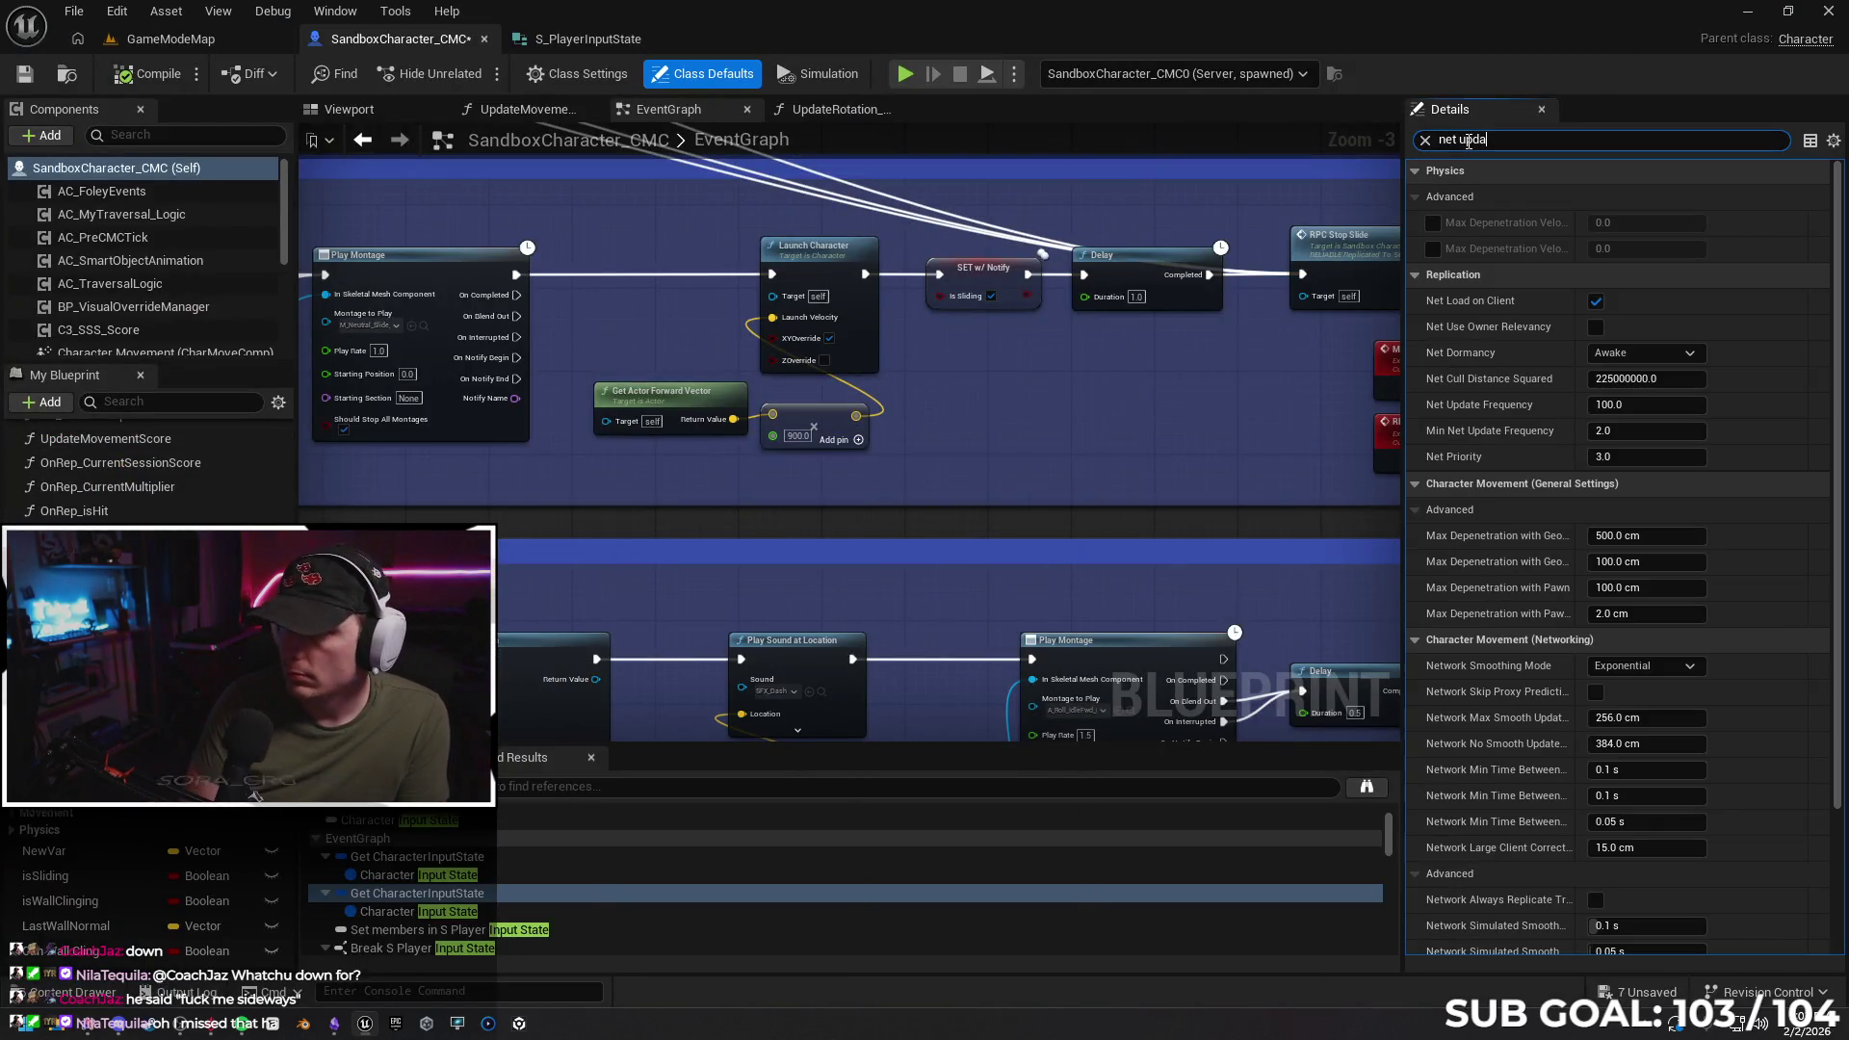
Run a multiplayer PIE test sliding the client character, then stop it
type("t")
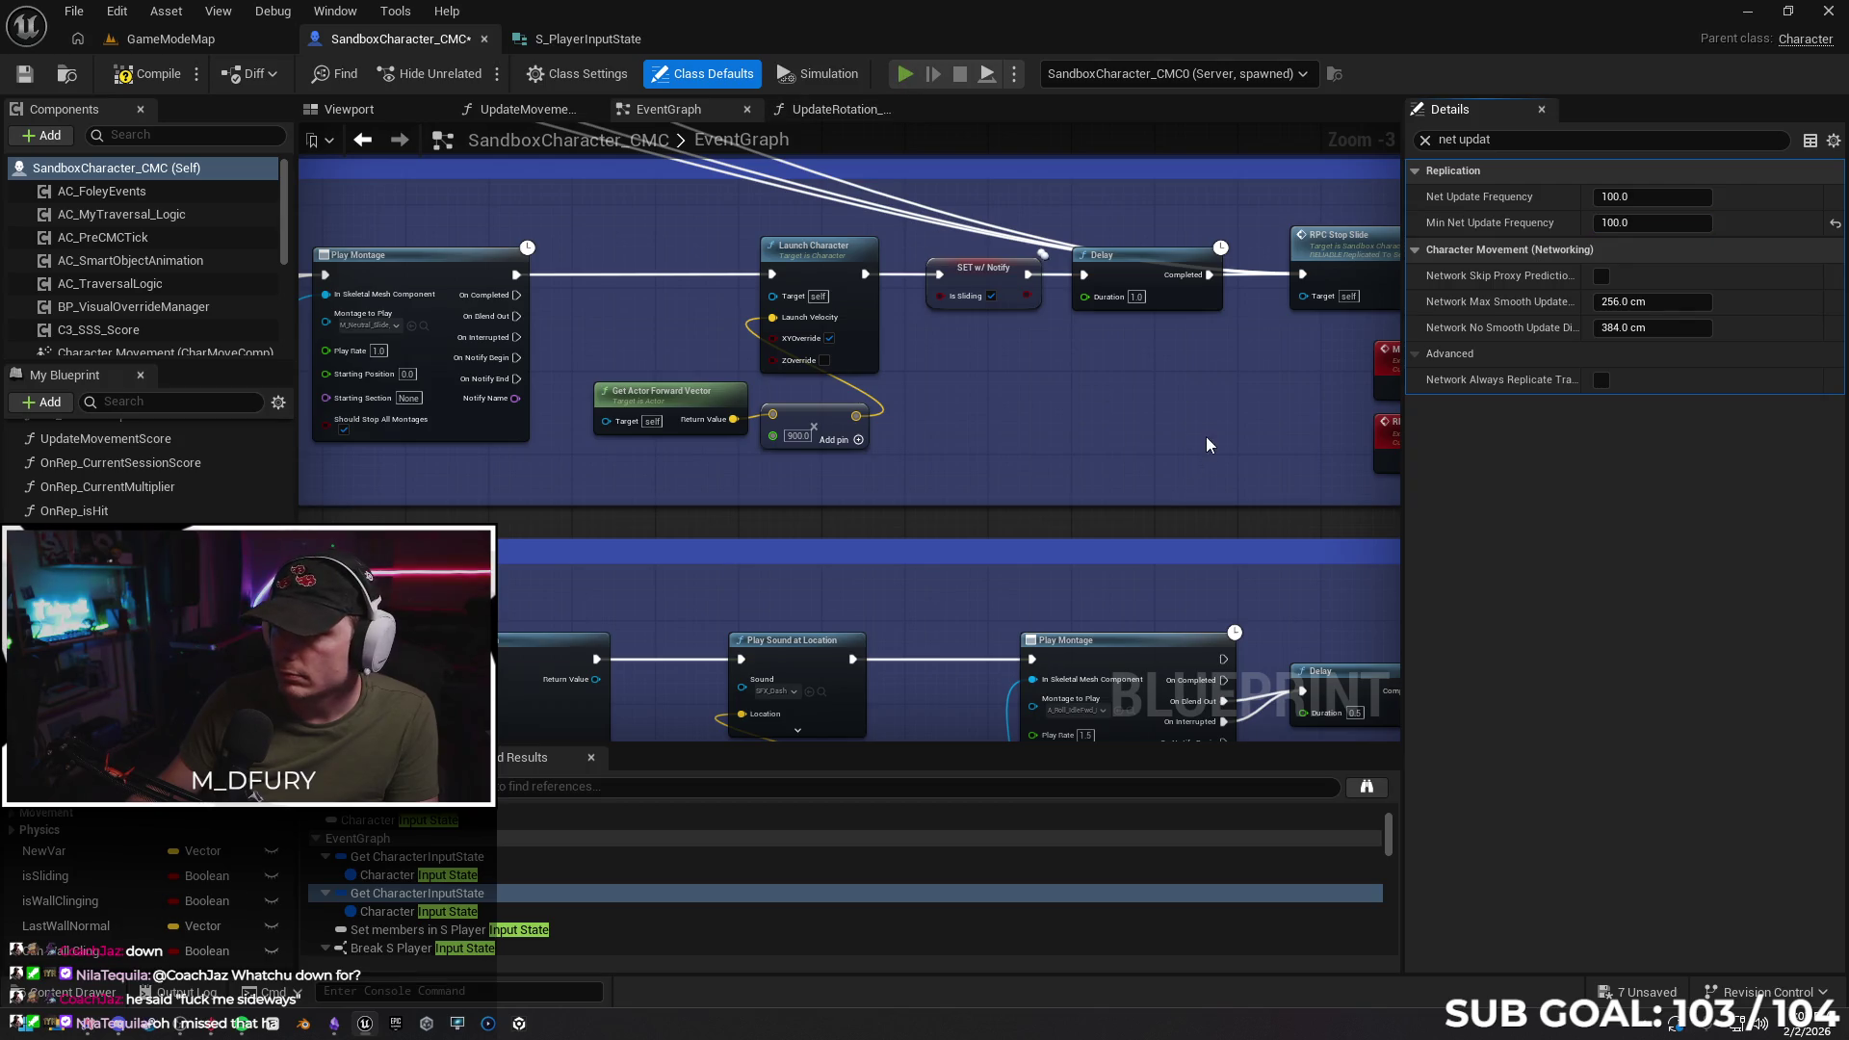
key("alt+p")
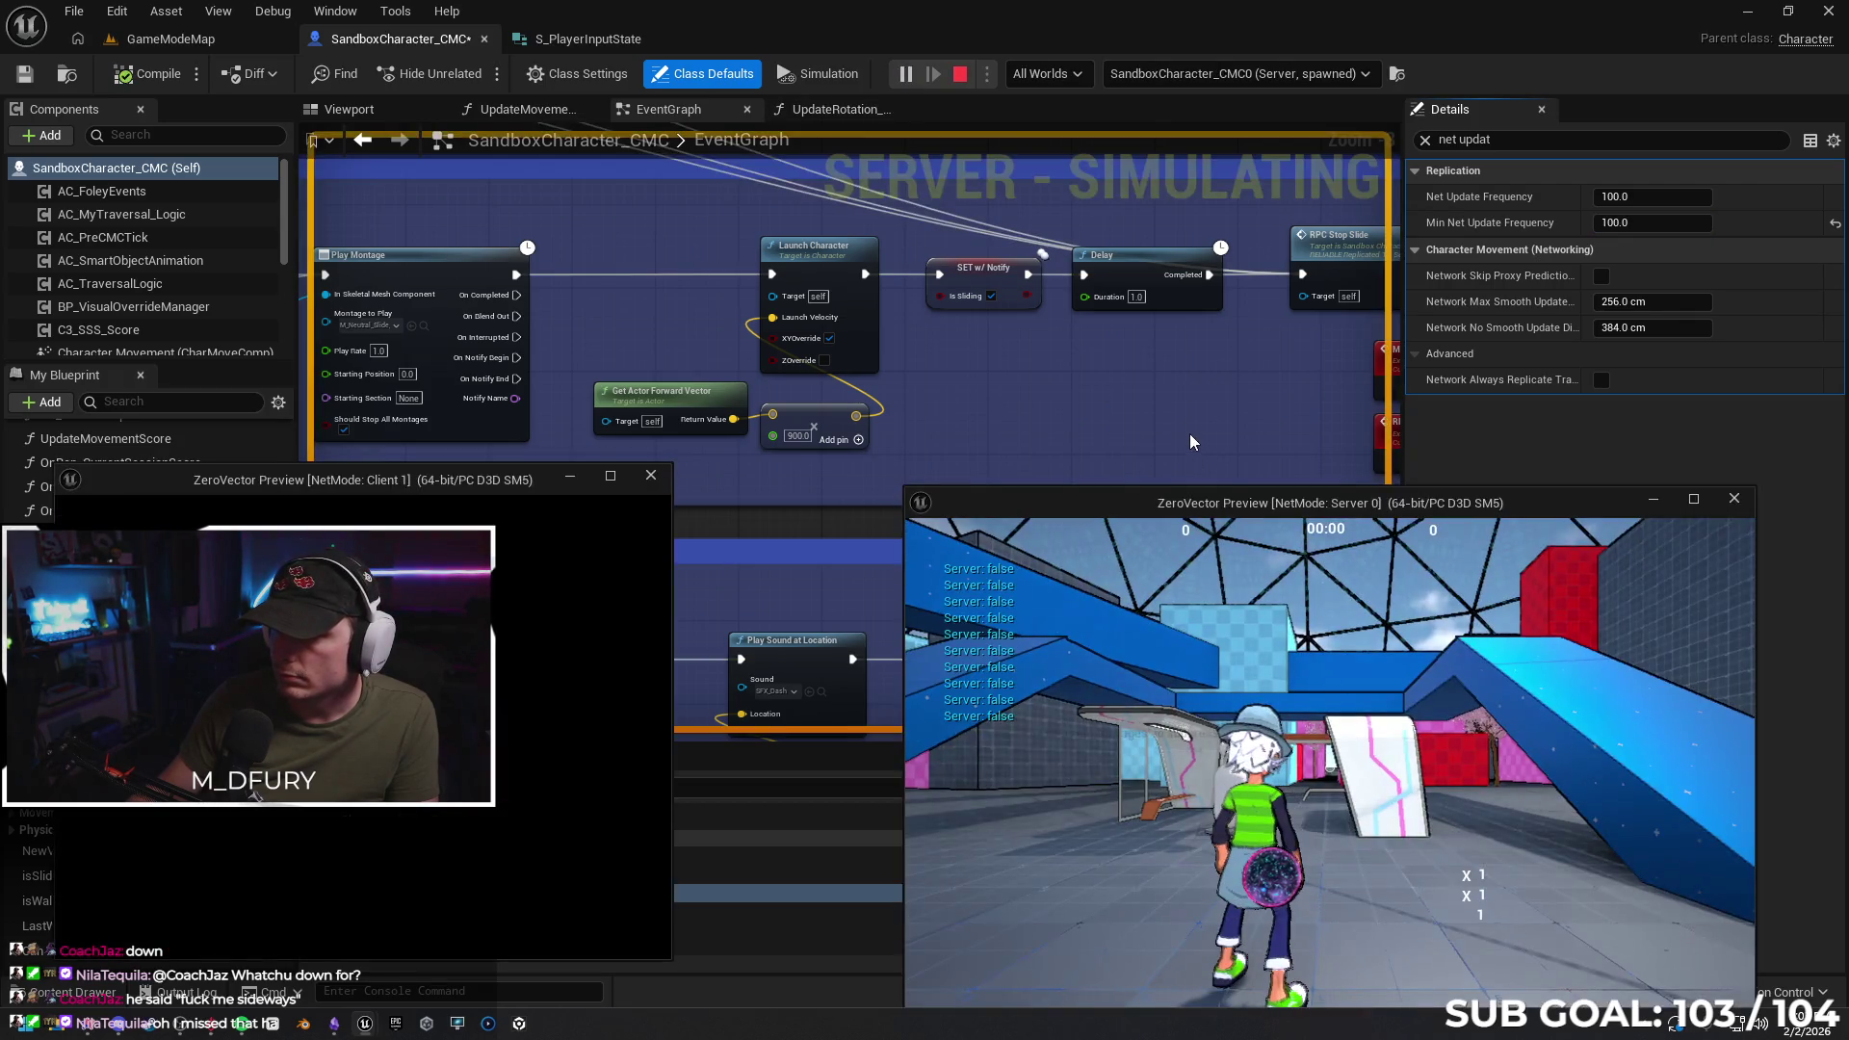
key("w")
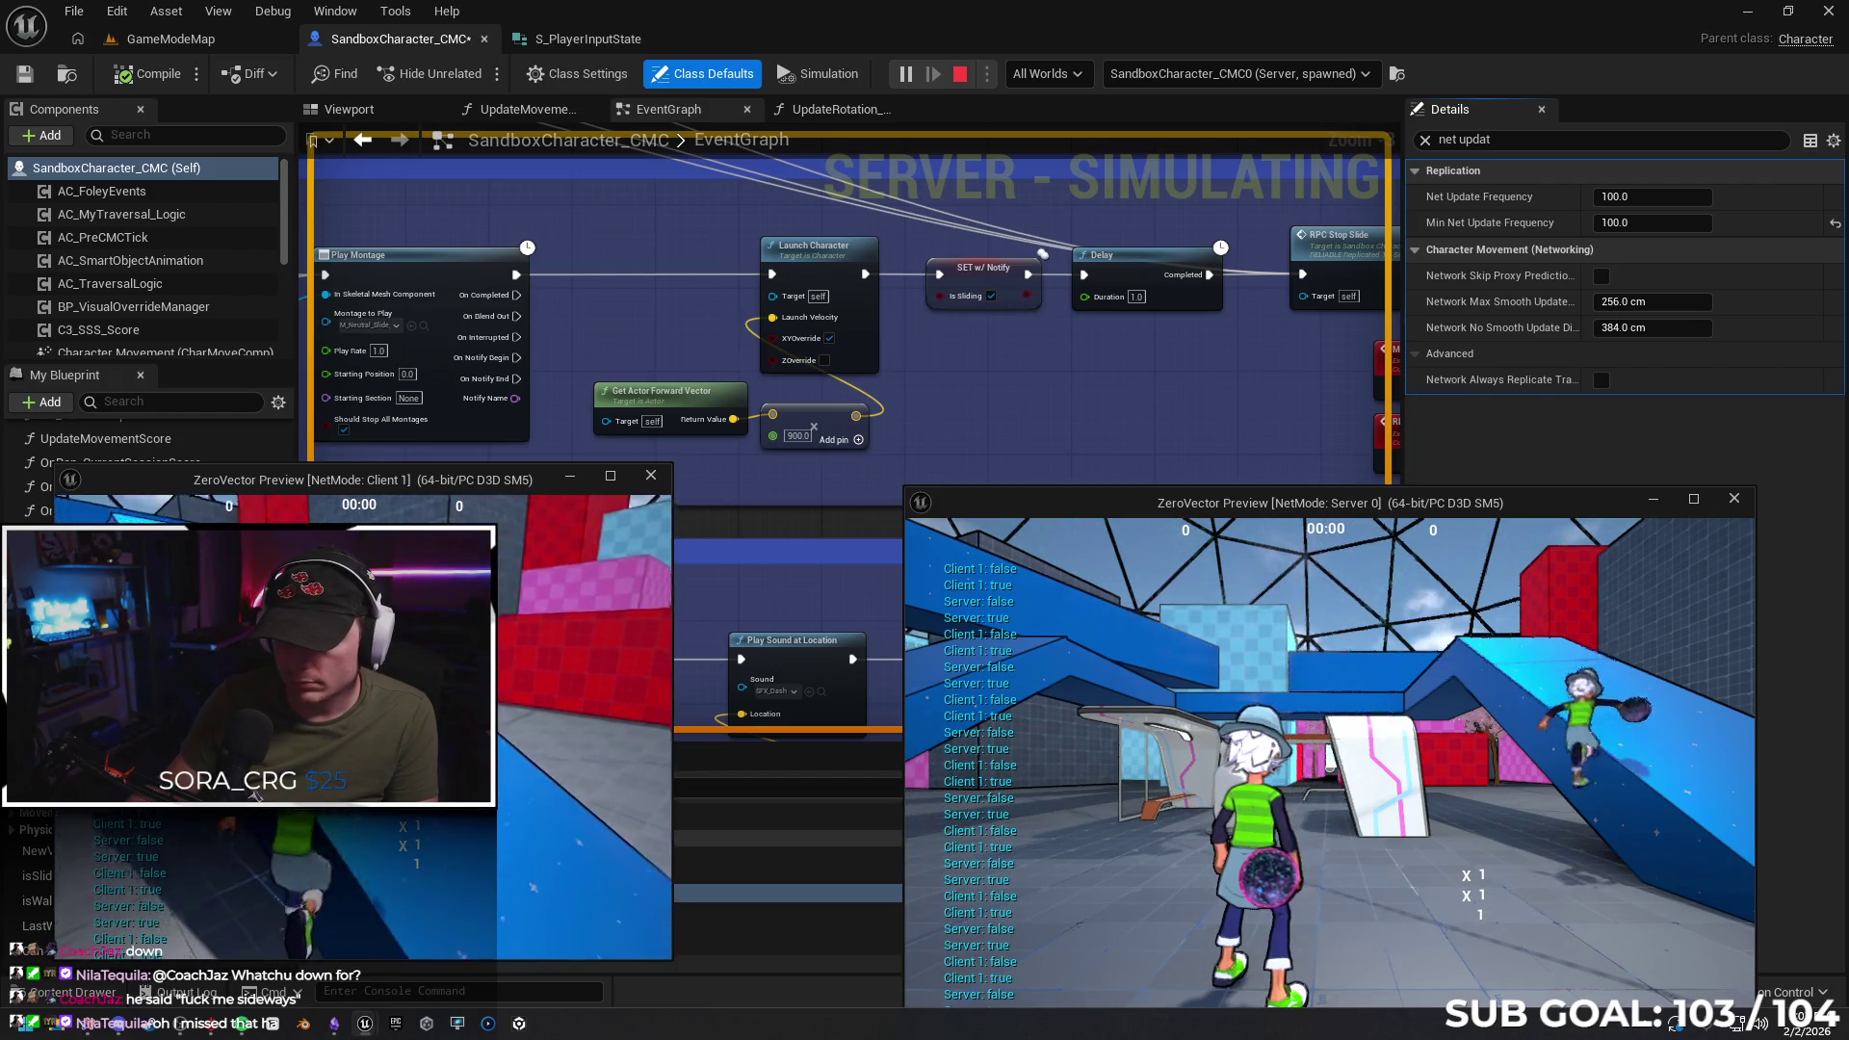
key("ctrl")
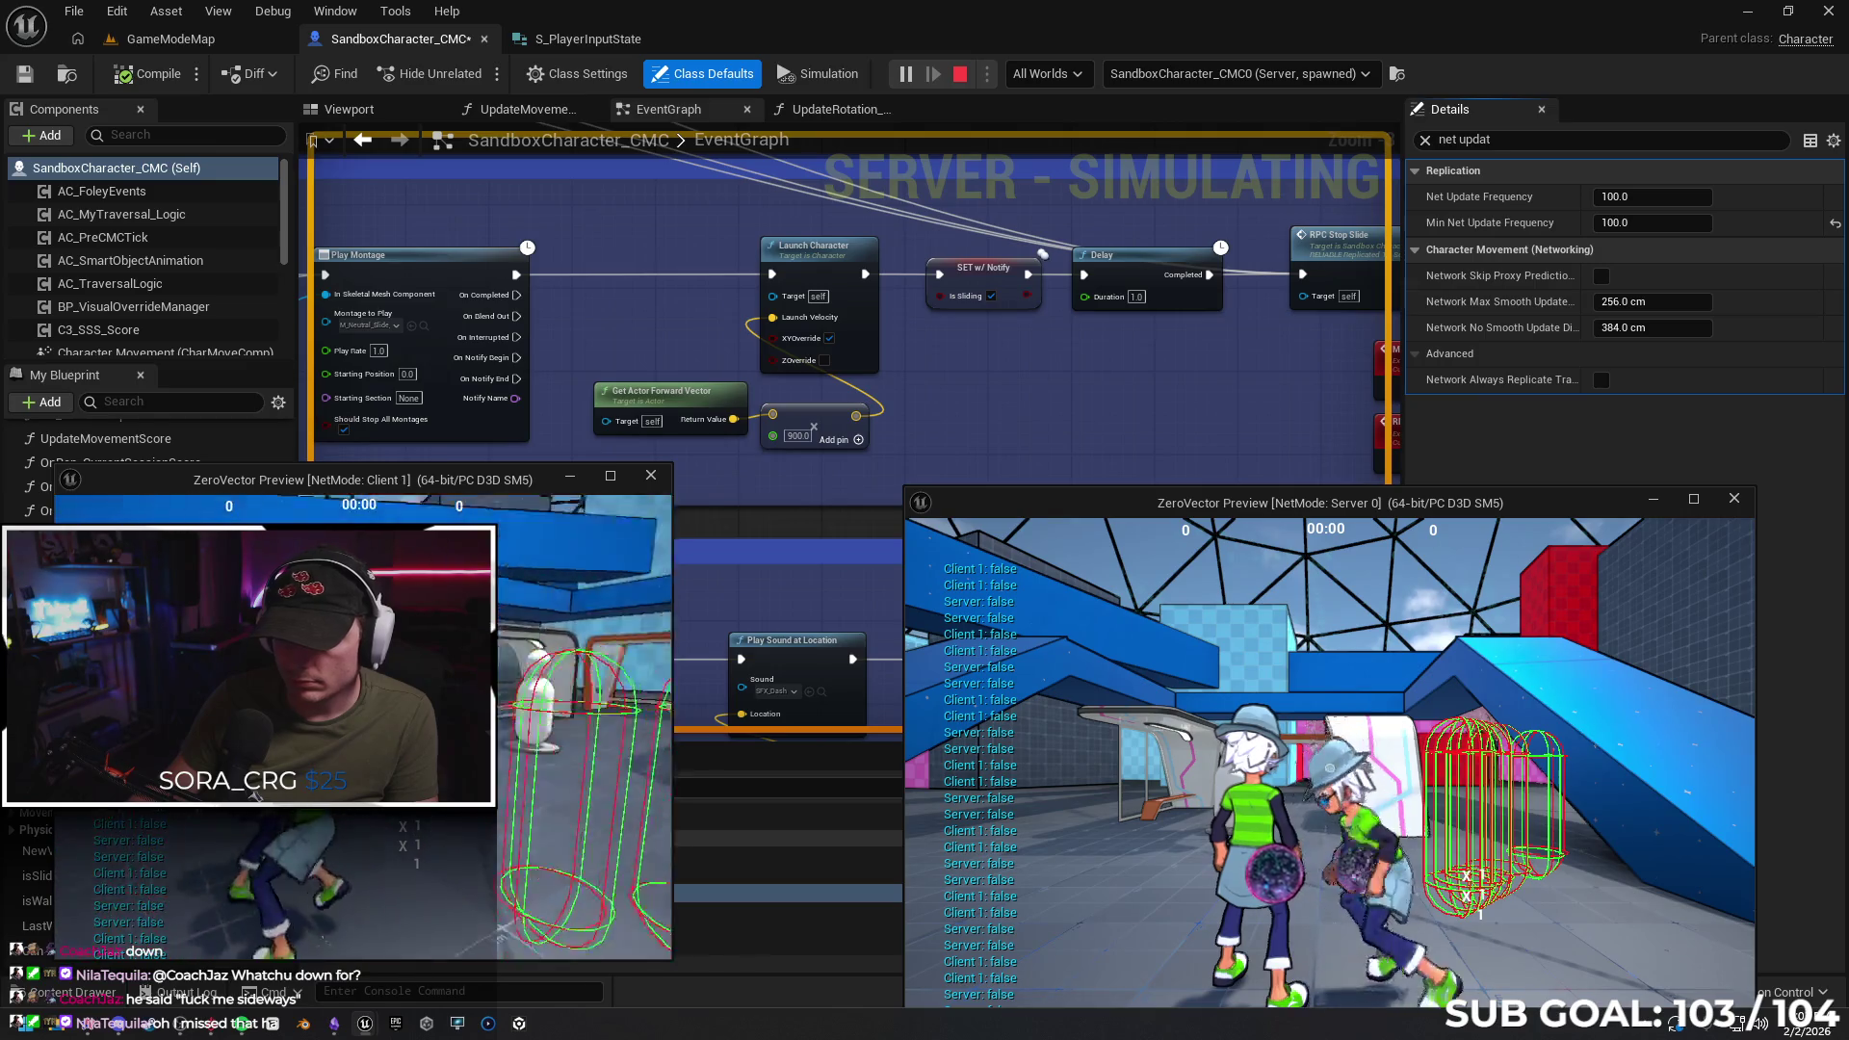
key("Escape")
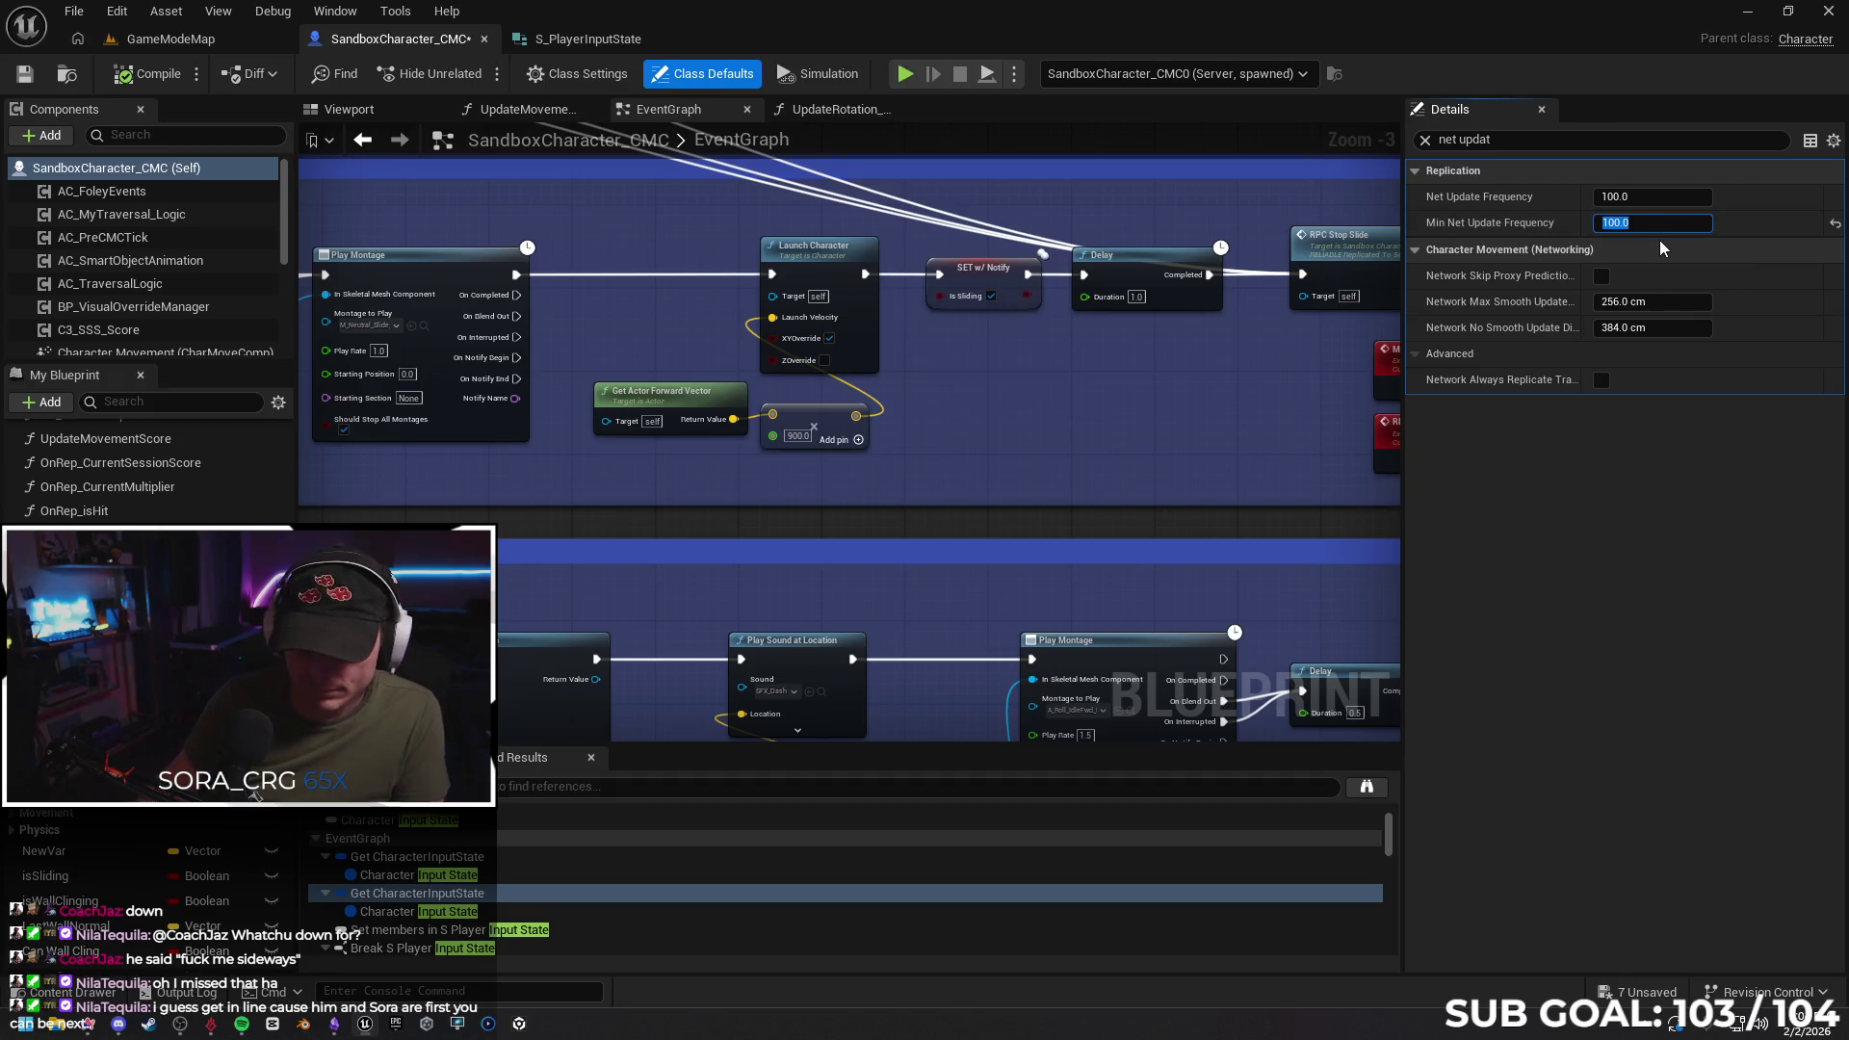
type("2")
Change the Net Update Frequency value, then leave the preview windows and stop the test
left_click(1638, 197)
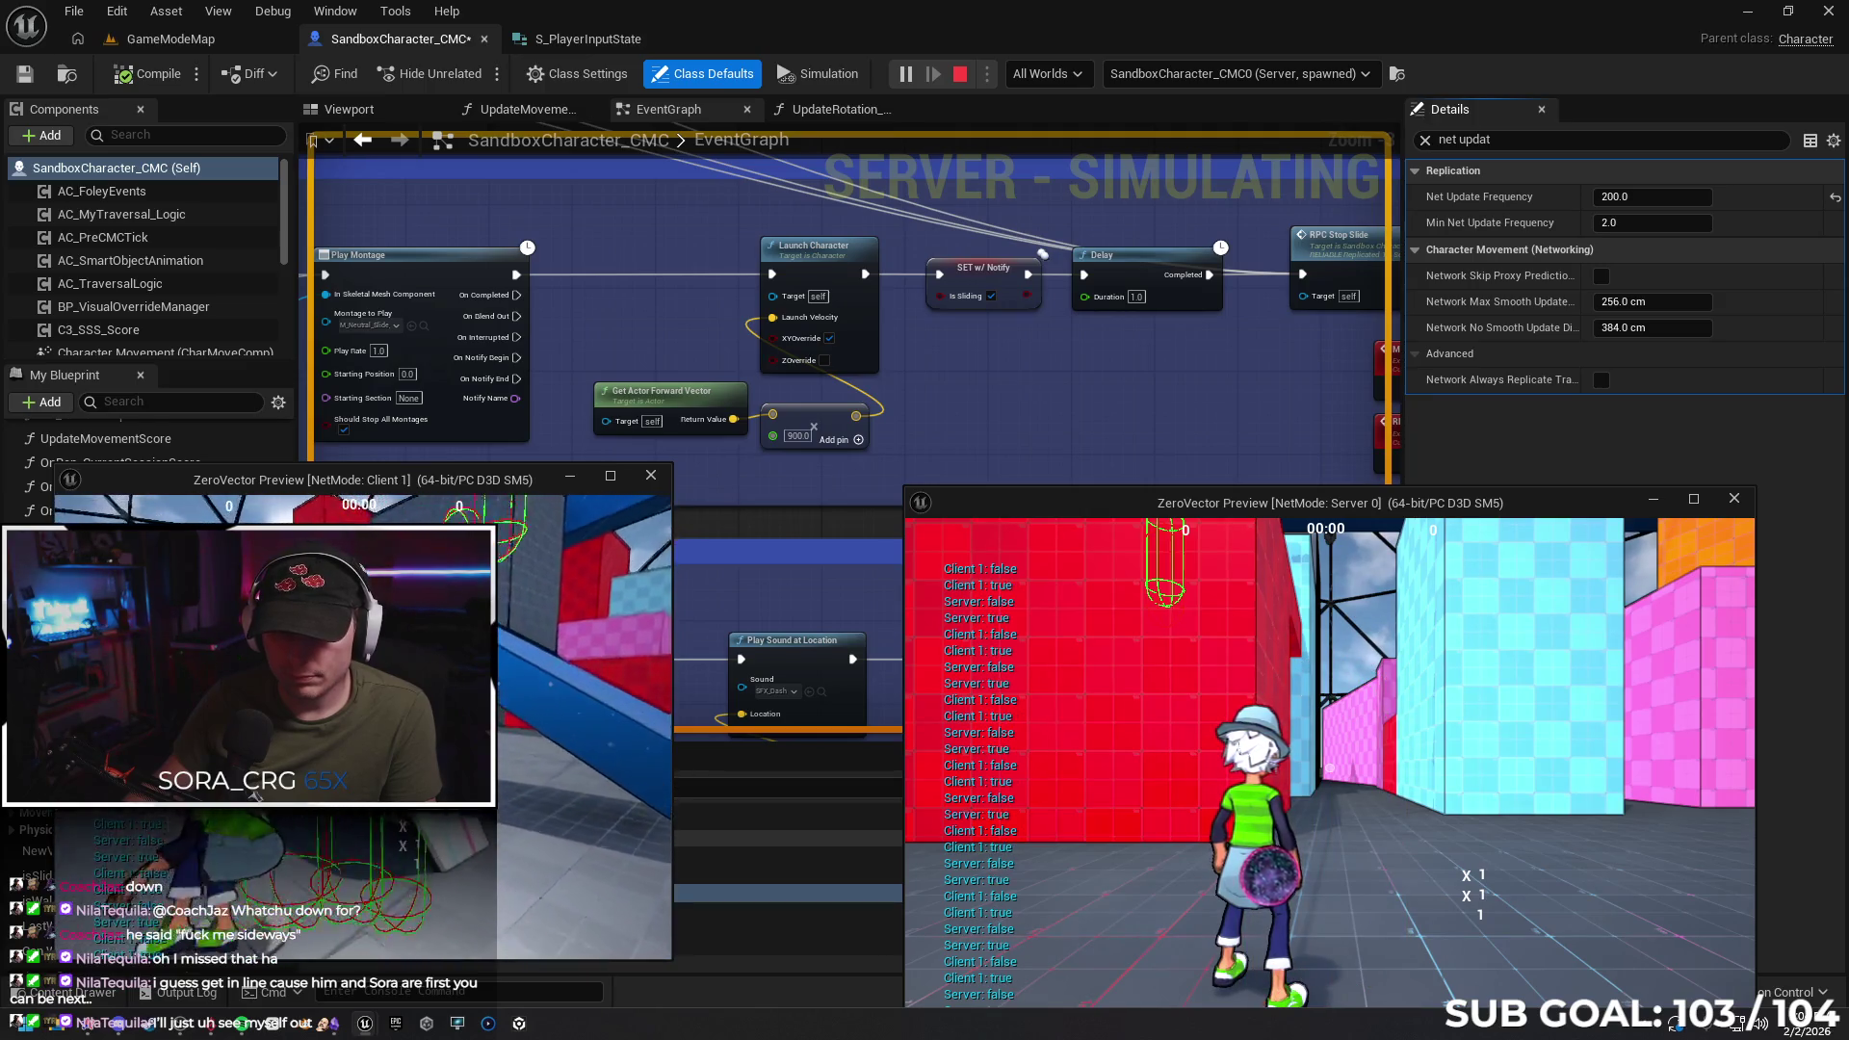
key("alt+Tab")
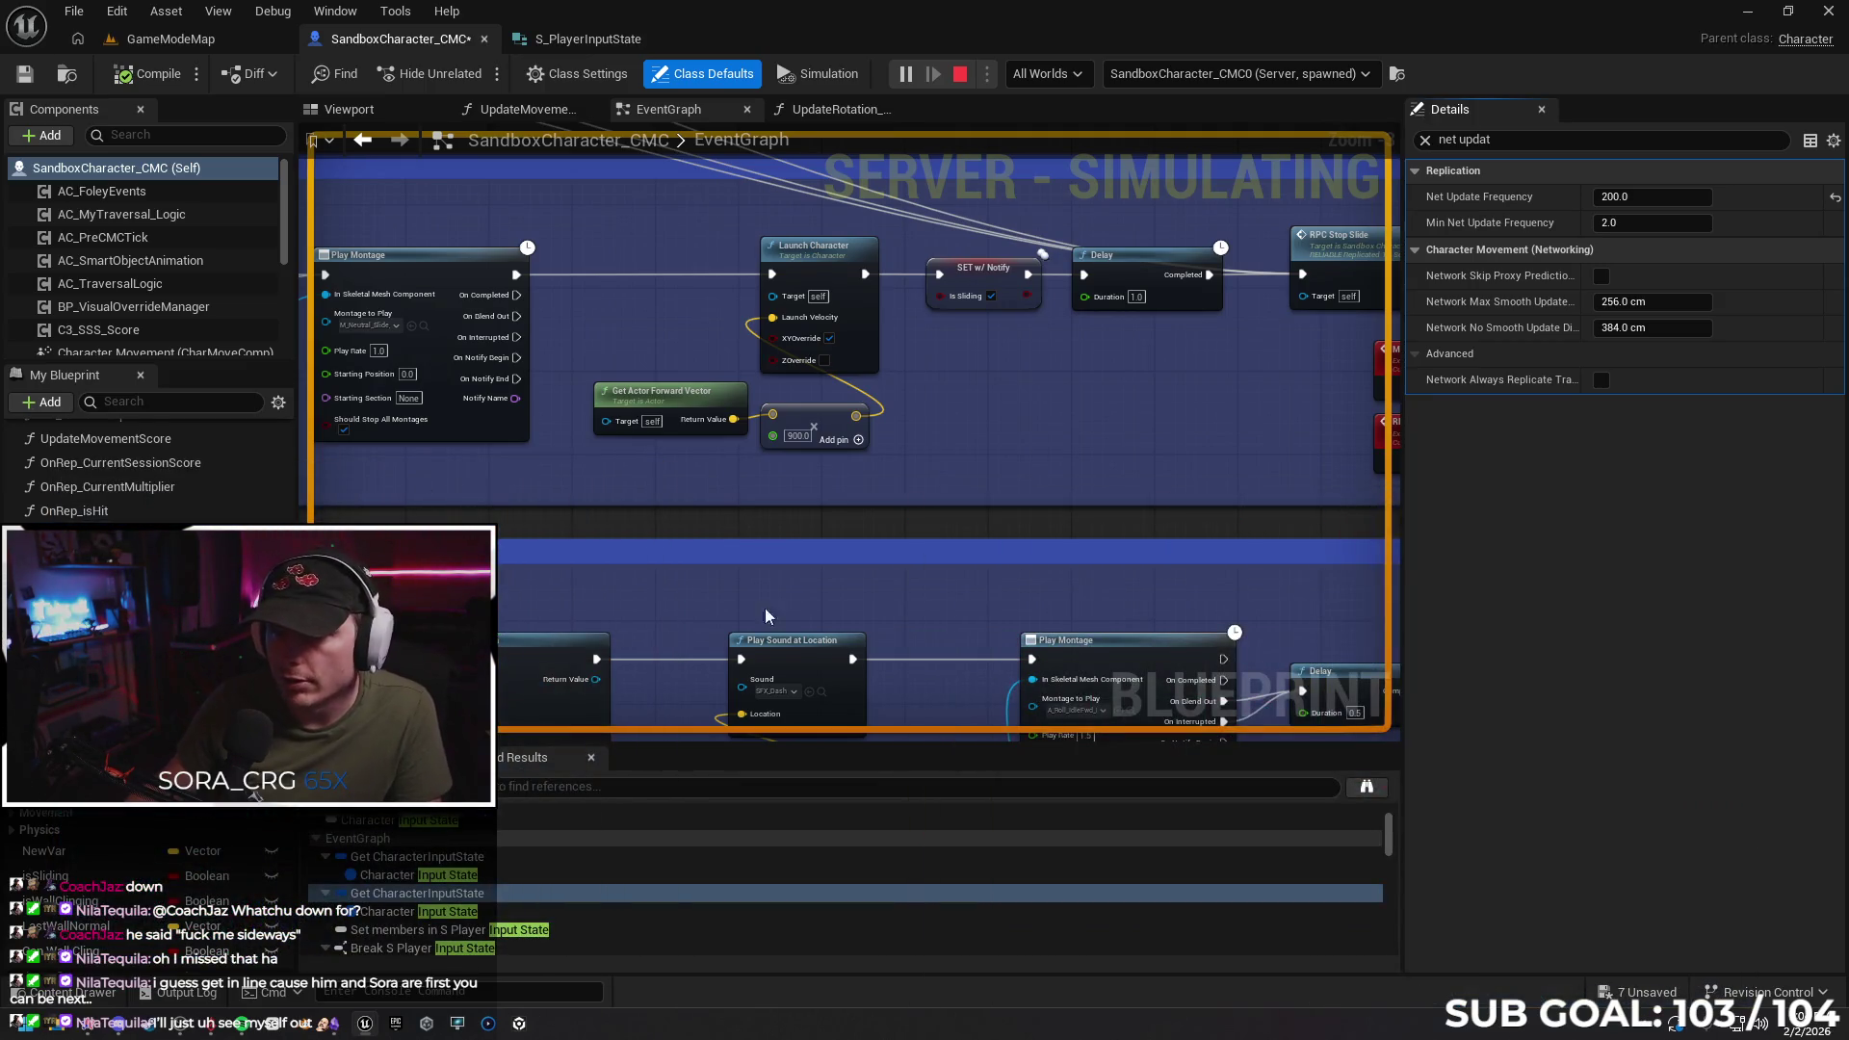
key("Escape")
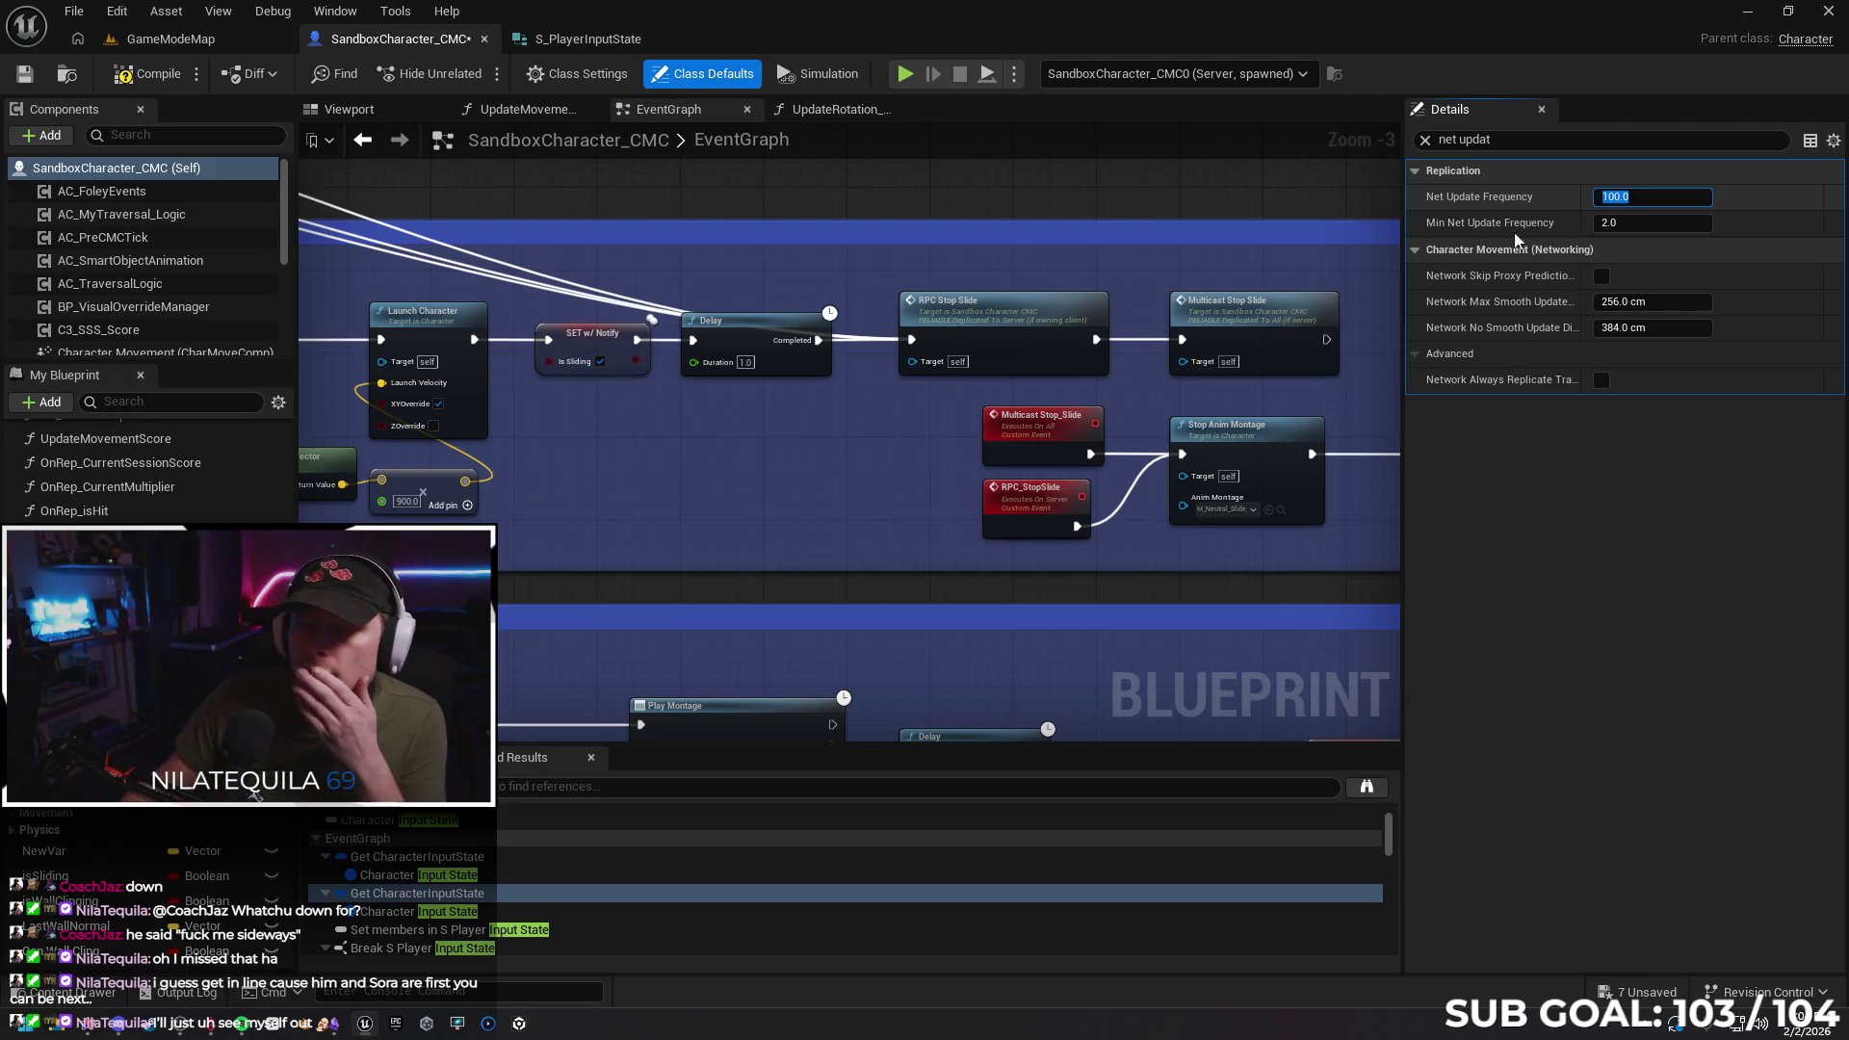
Delete the Print String and stray Is Falling reroute, wiring Event Tick straight into the Branch
scroll(1243, 476, "down", 3)
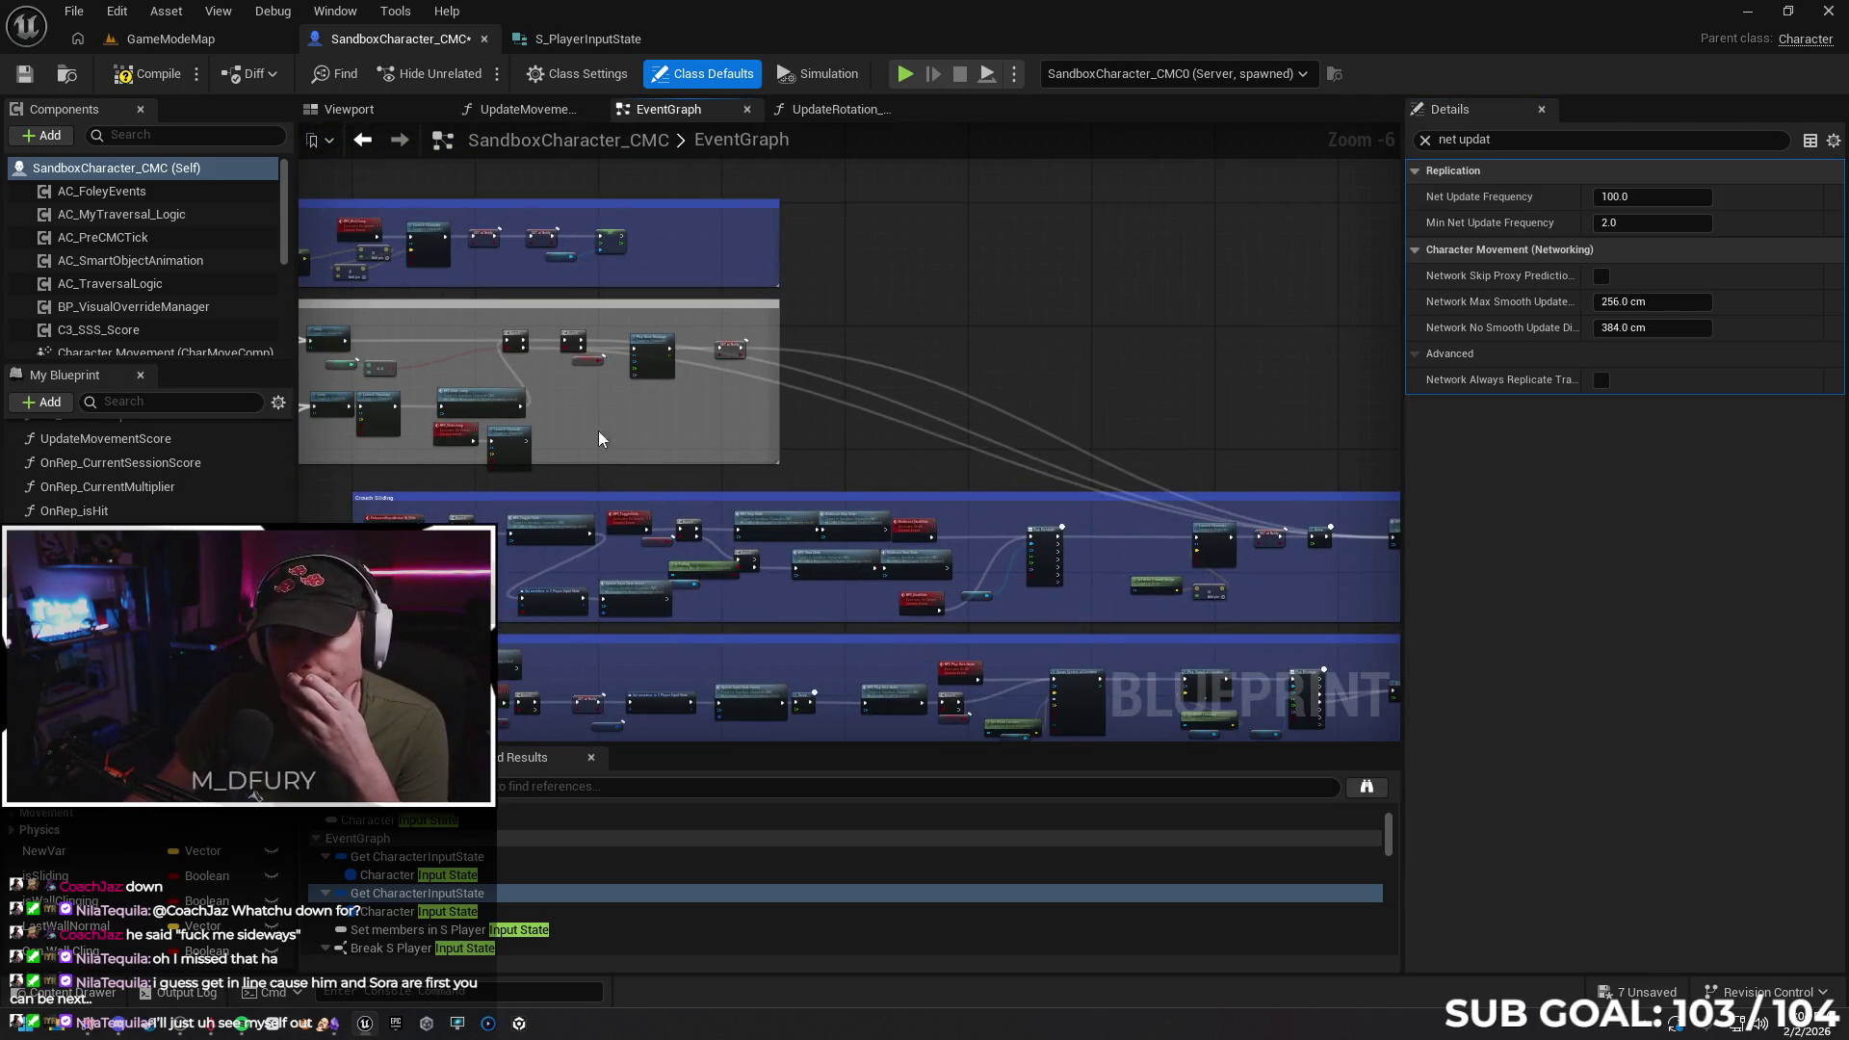
scroll(857, 386, "up", 2)
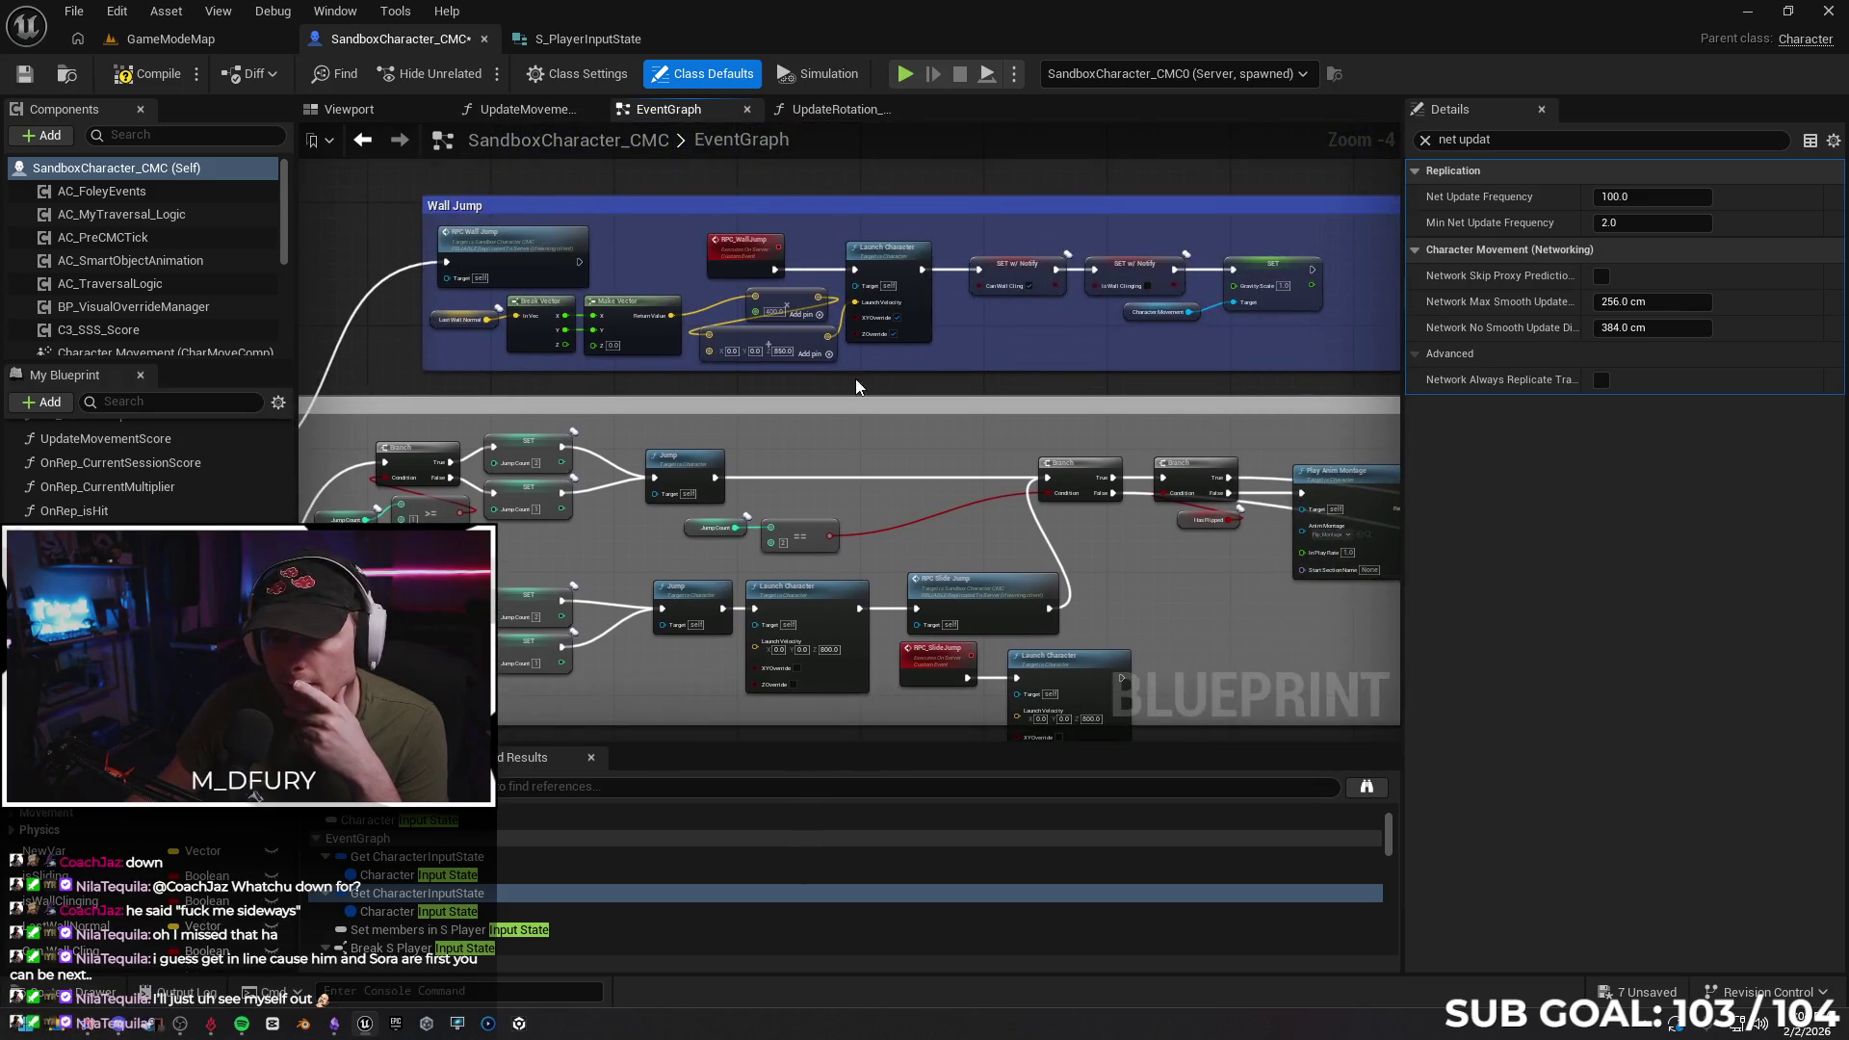
mouse_move(829, 406)
left_mouse_down()
mouse_move(872, 301)
mouse_move(1028, 483)
mouse_move(970, 379)
mouse_move(1055, 726)
mouse_move(902, 704)
mouse_move(656, 467)
mouse_move(710, 477)
left_mouse_up()
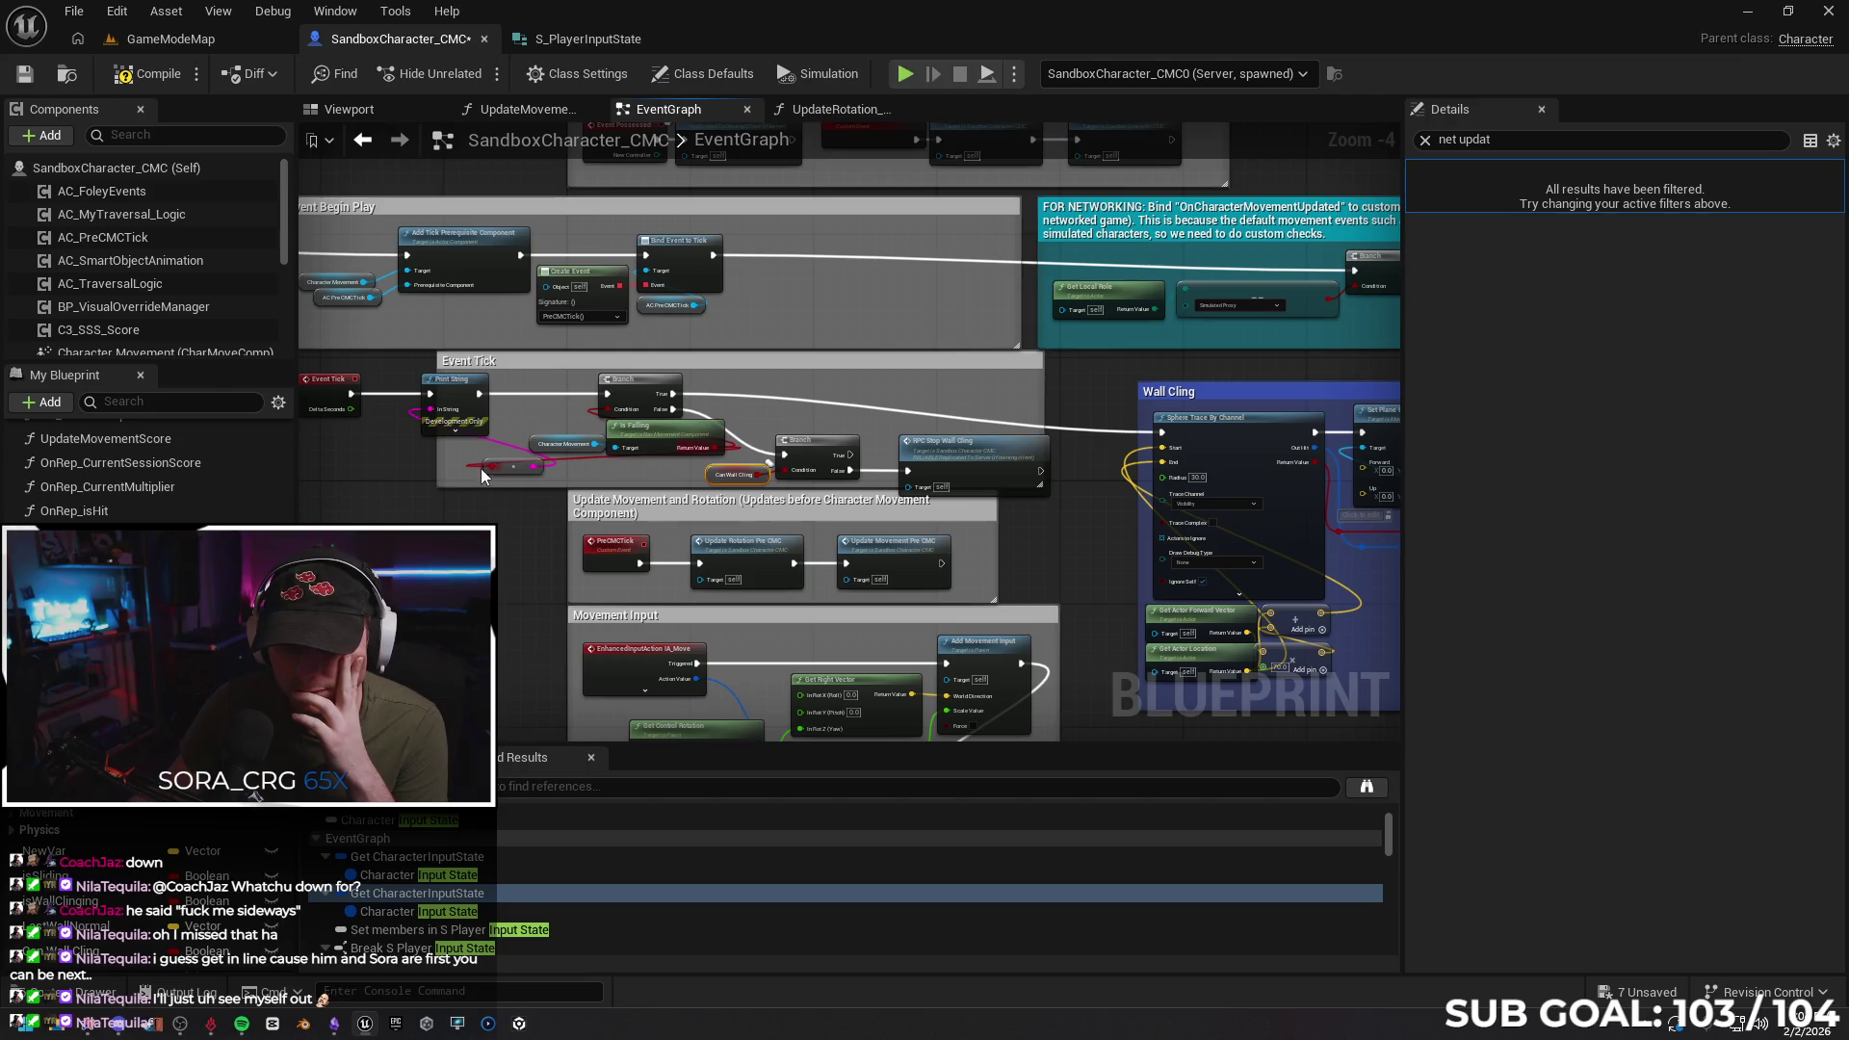
right_click(445, 493)
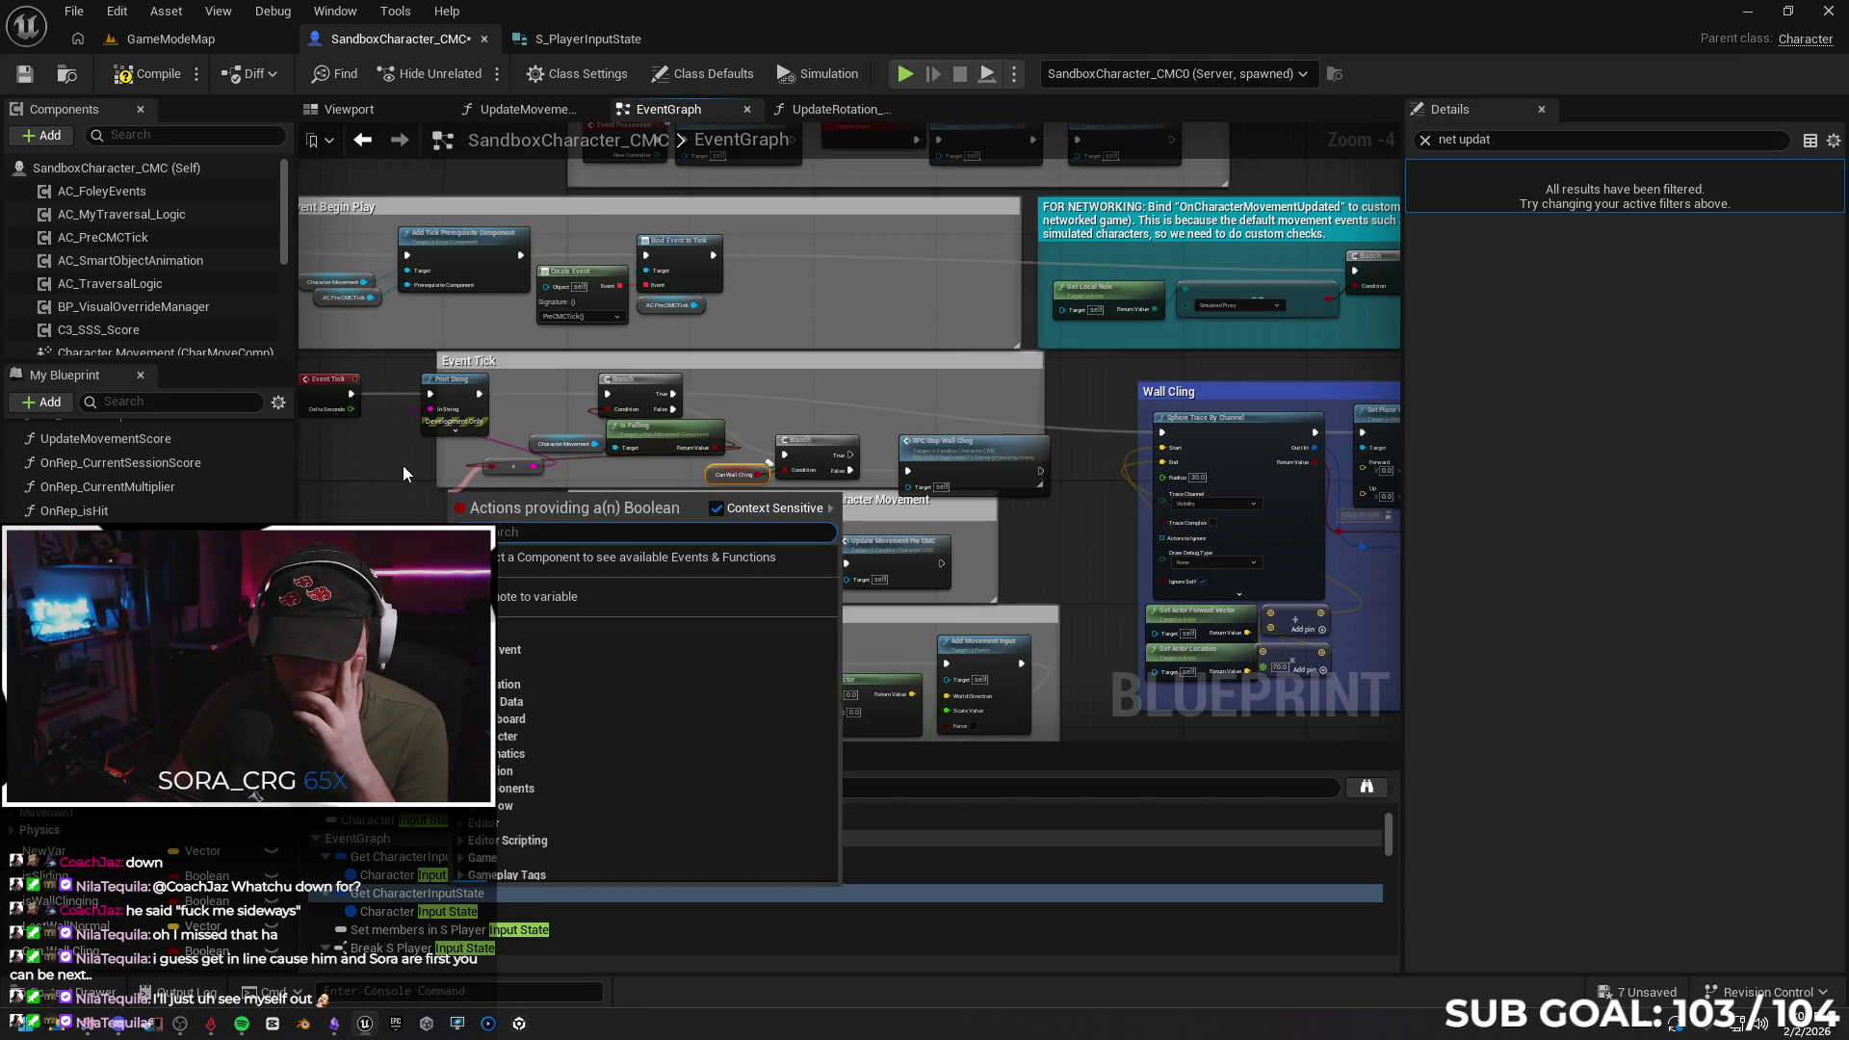
left_click(488, 469)
mouse_move(489, 469)
left_mouse_down()
mouse_move(505, 493)
mouse_move(426, 487)
left_mouse_up()
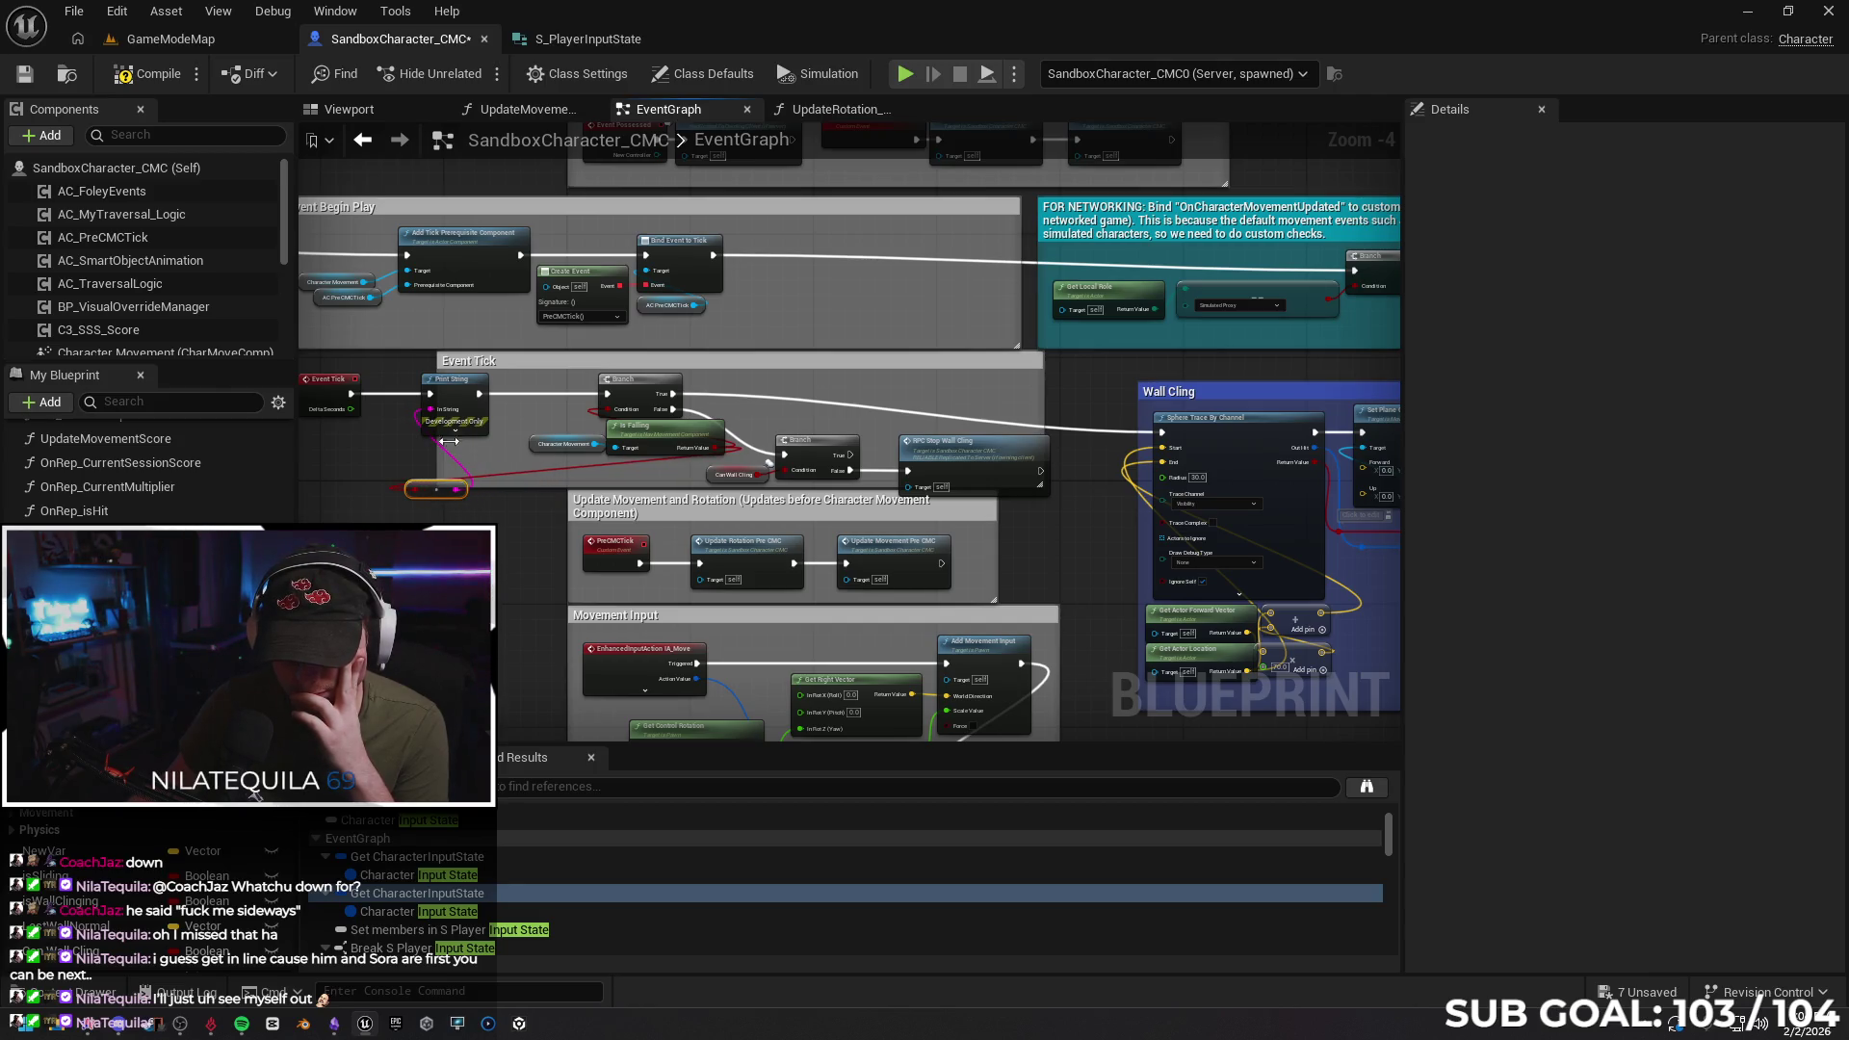
left_click(455, 409)
key("Delete")
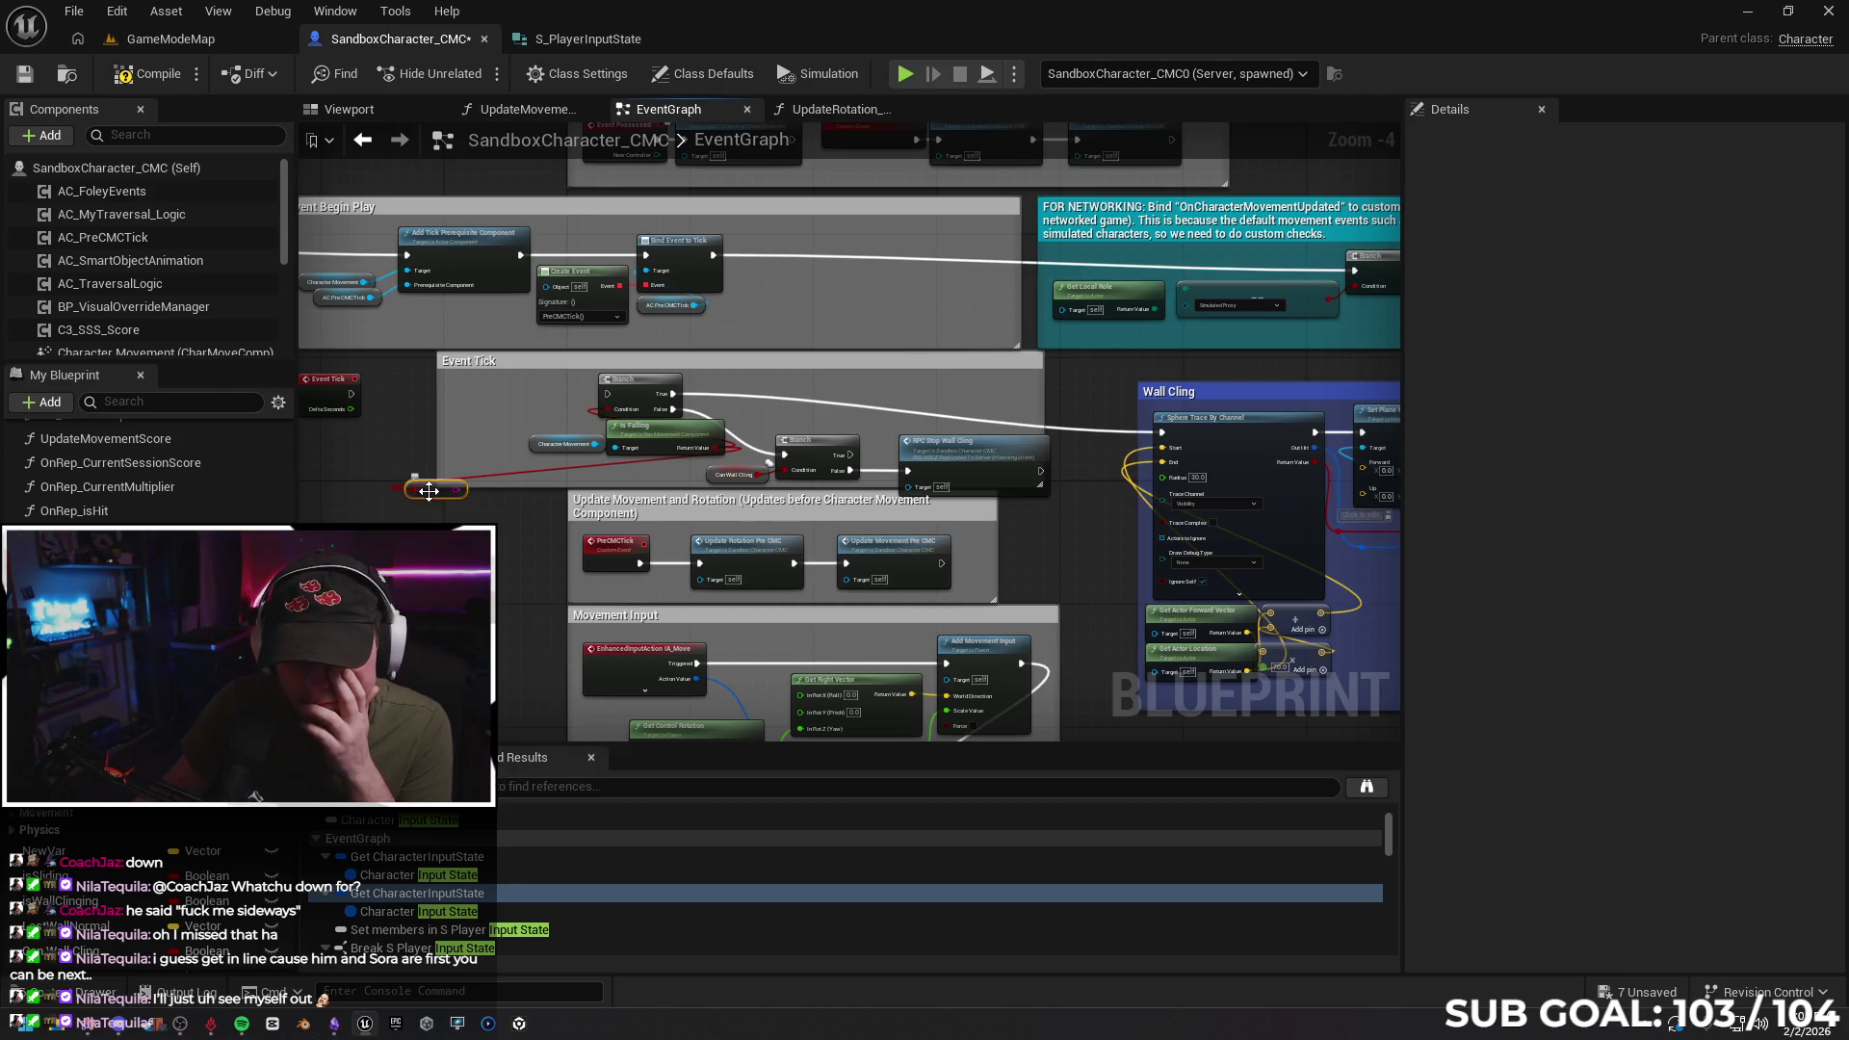
key("Delete")
mouse_move(353, 395)
left_mouse_down()
mouse_move(607, 394)
mouse_move(530, 384)
mouse_move(592, 388)
left_mouse_up()
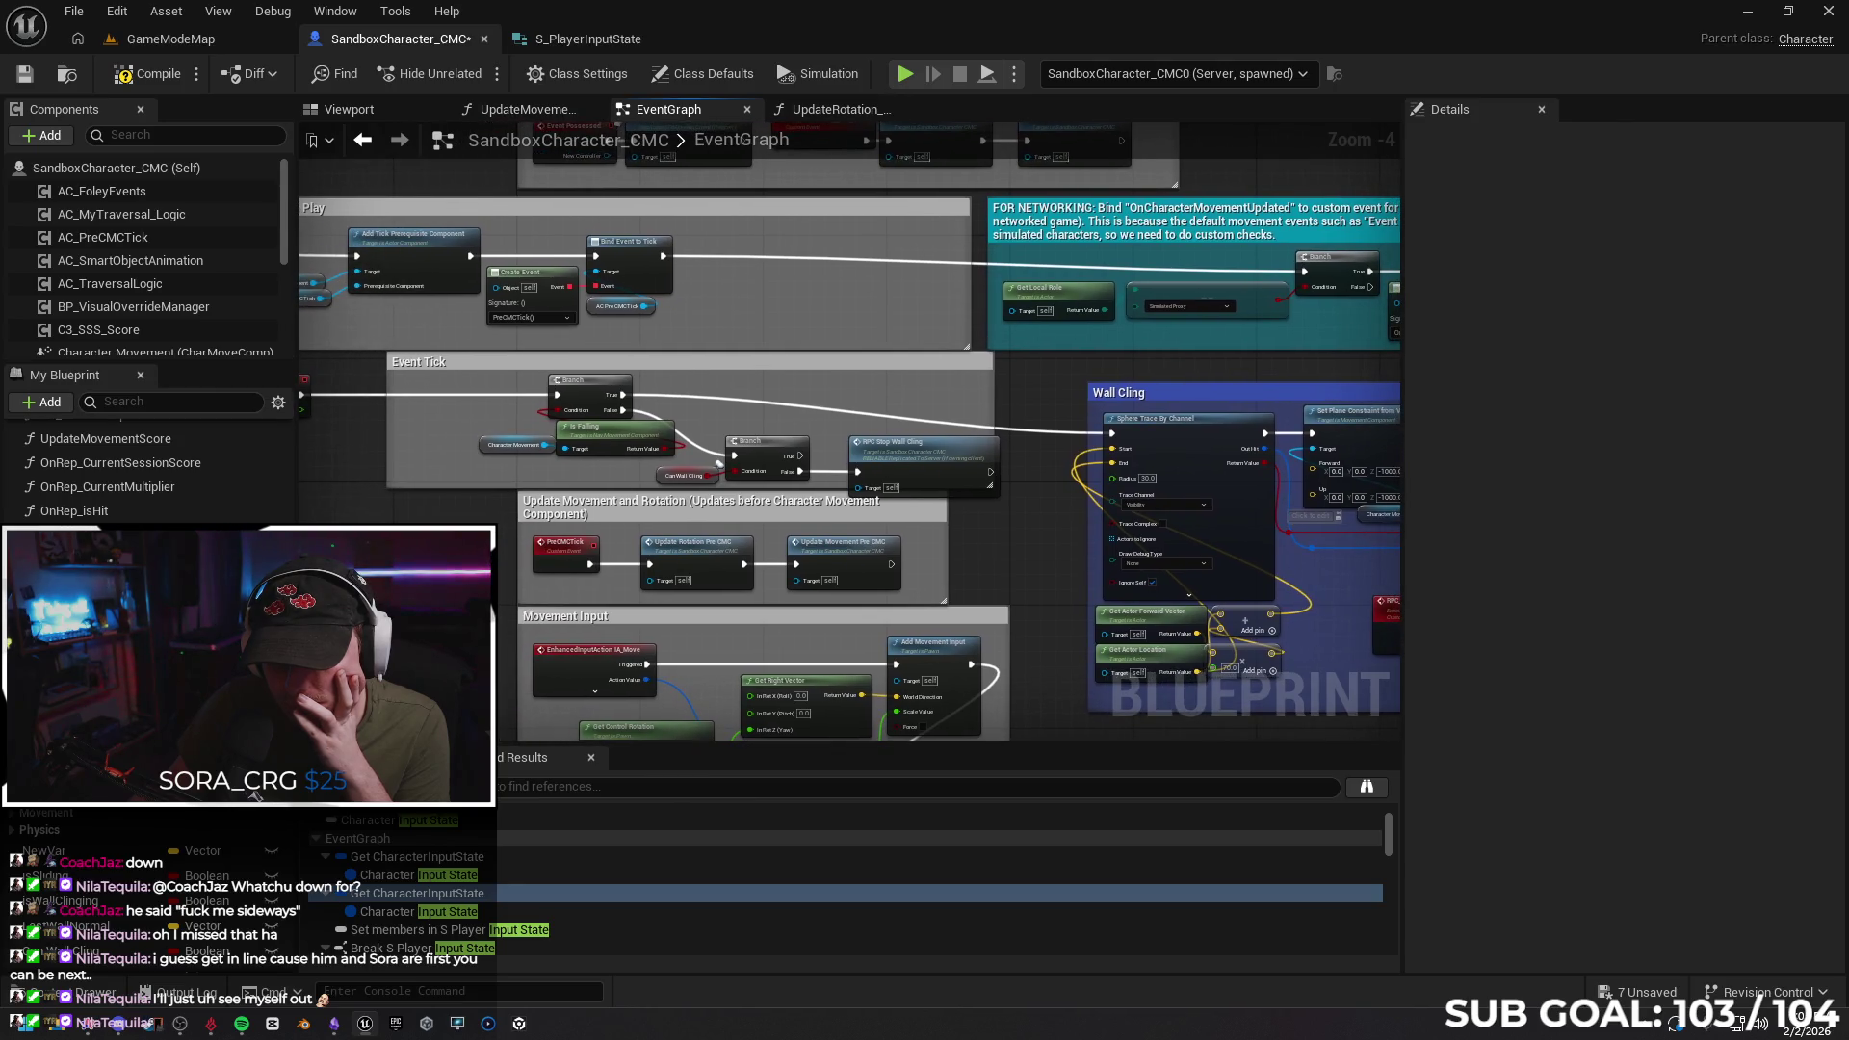
Centre the Wall Cling nodes and inspect the Character Movement getter's network properties
left_click_drag(478, 554, 522, 550)
mouse_move(643, 463)
left_mouse_down()
mouse_move(536, 441)
mouse_move(612, 426)
left_mouse_up()
left_click(811, 411)
left_click_drag(968, 479, 214, 460)
left_click_drag(1160, 502, 814, 466)
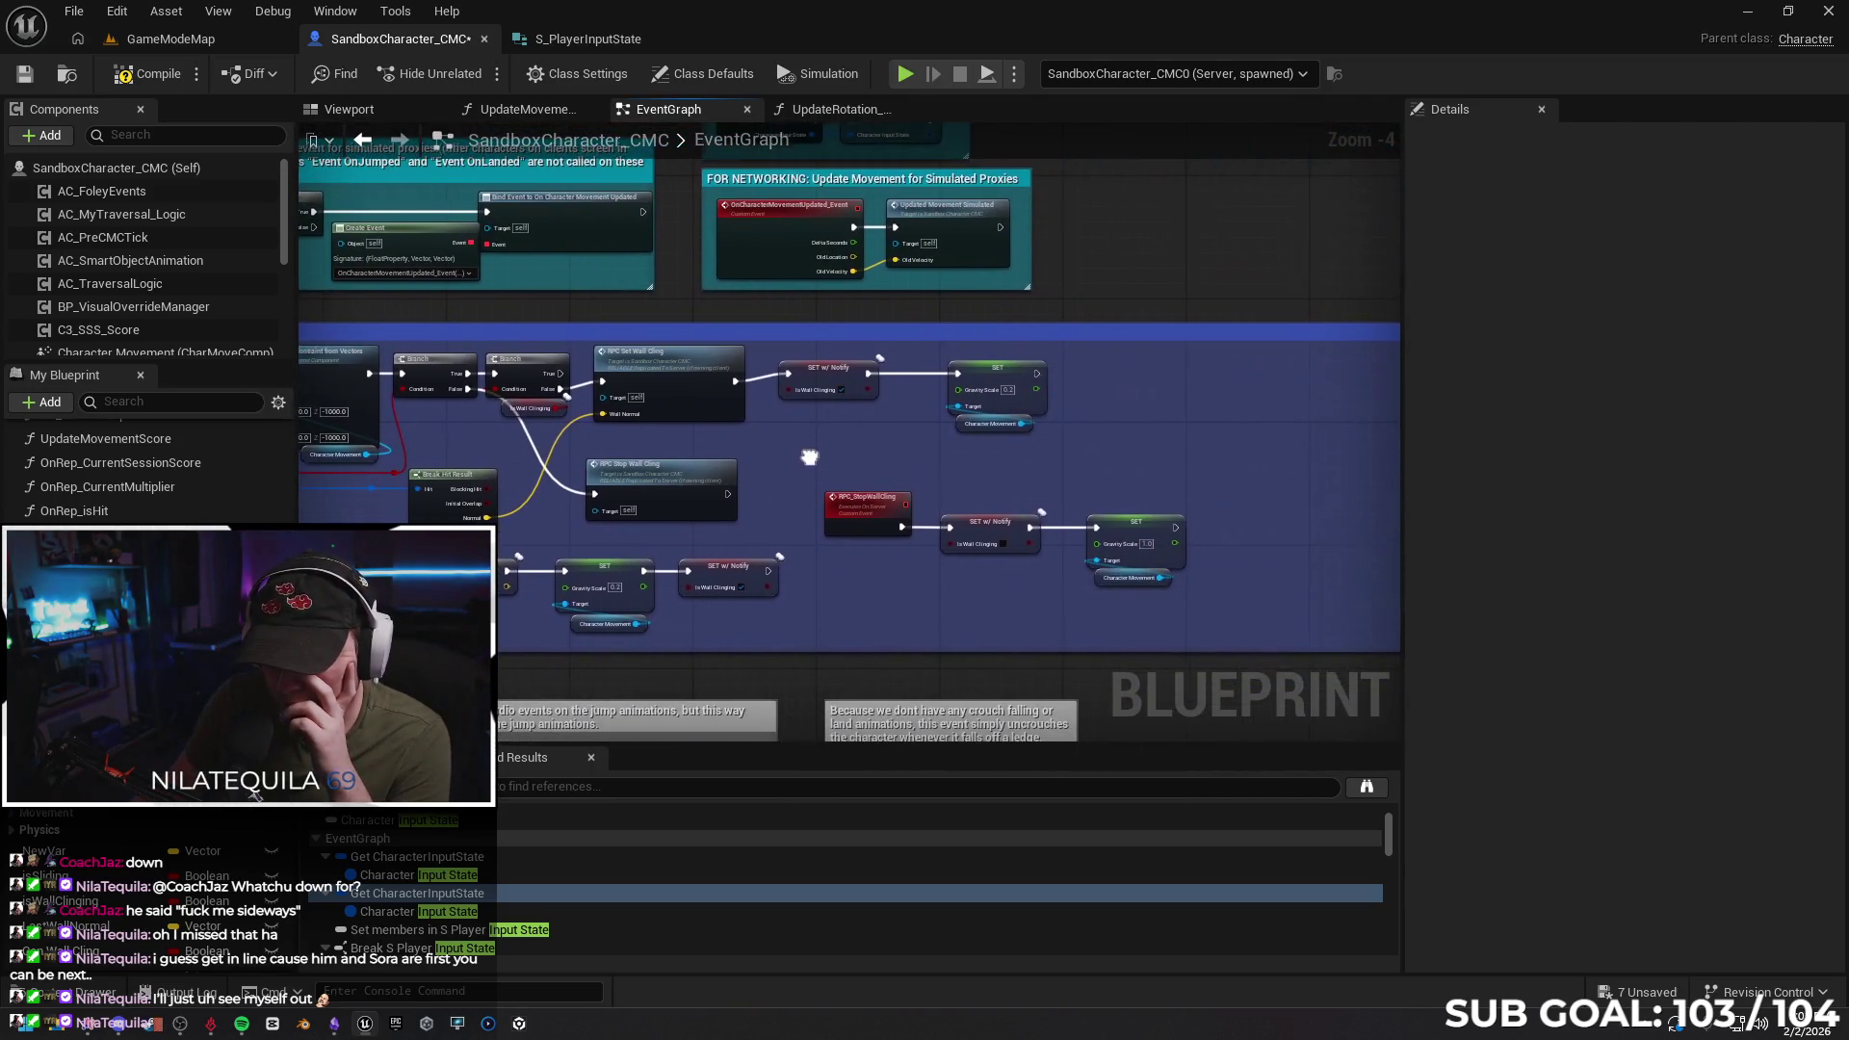
mouse_move(1022, 466)
left_mouse_down()
mouse_move(1038, 472)
mouse_move(737, 424)
mouse_move(945, 474)
mouse_move(1024, 482)
mouse_move(980, 436)
mouse_move(1033, 461)
left_mouse_up()
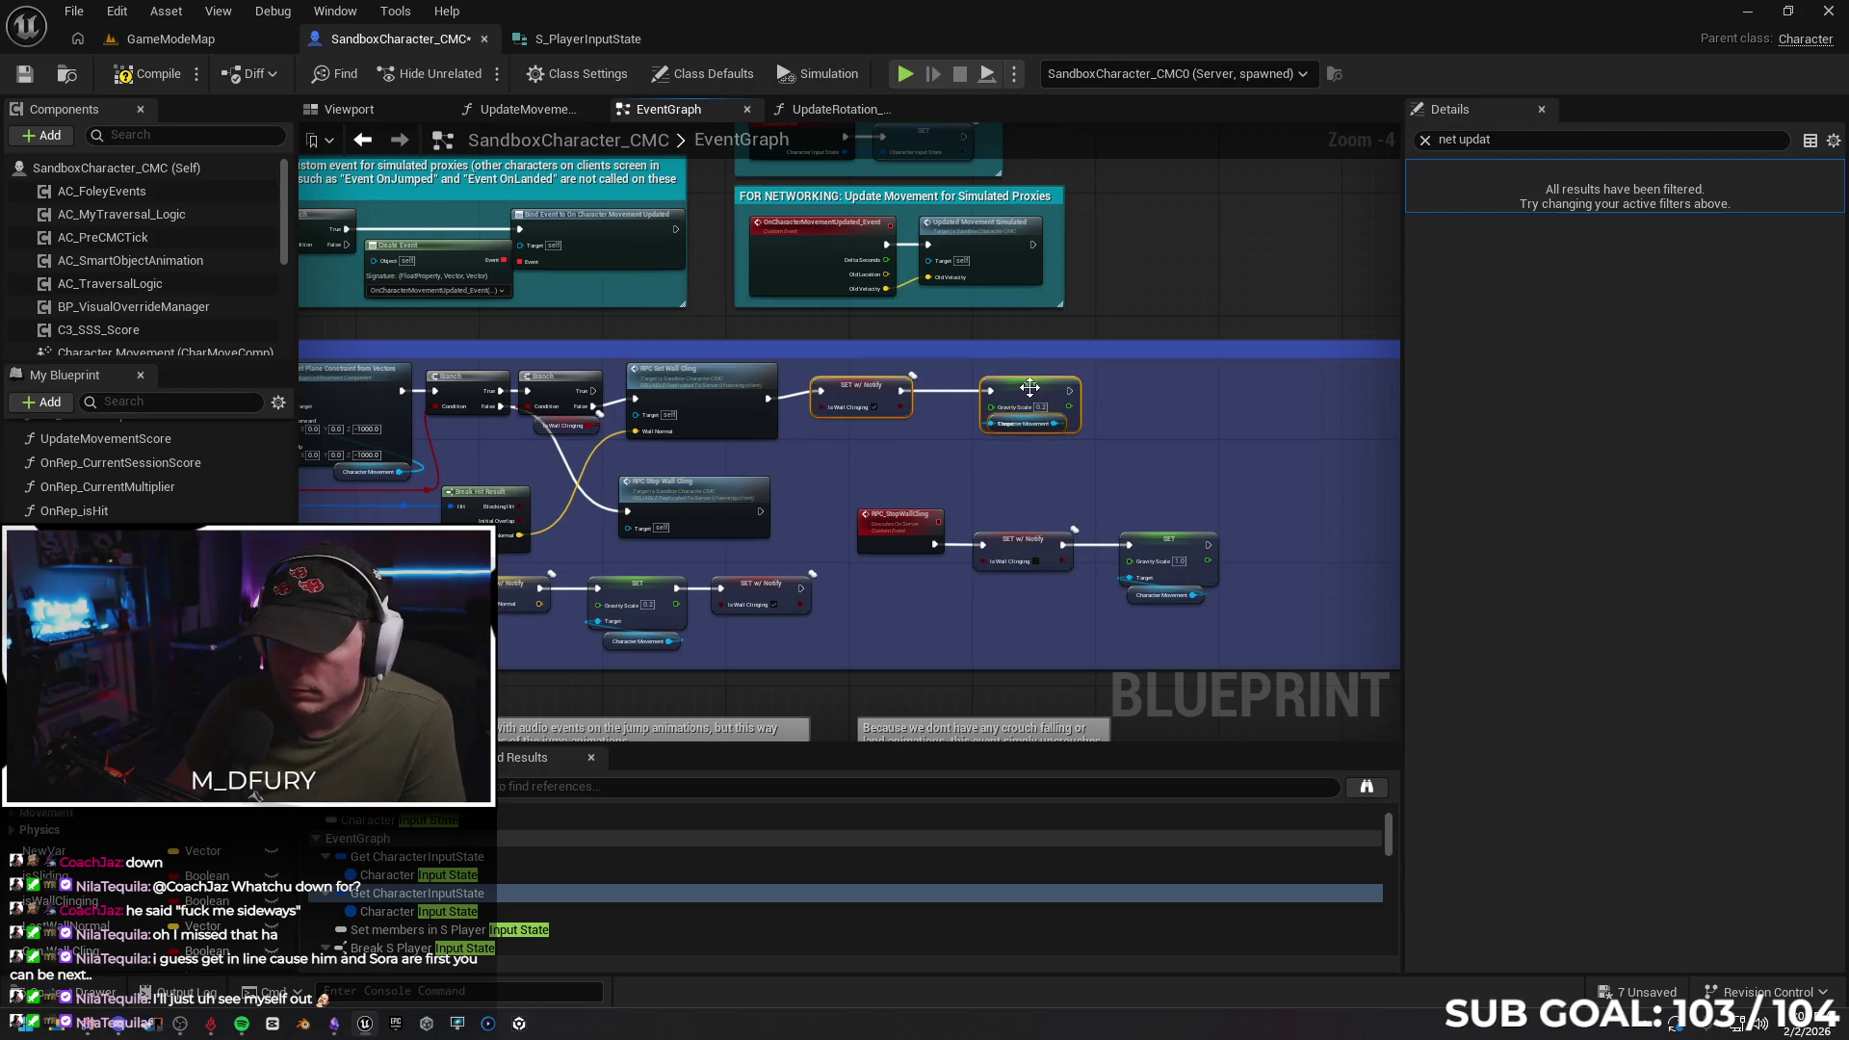
left_click_drag(1013, 390, 1018, 406)
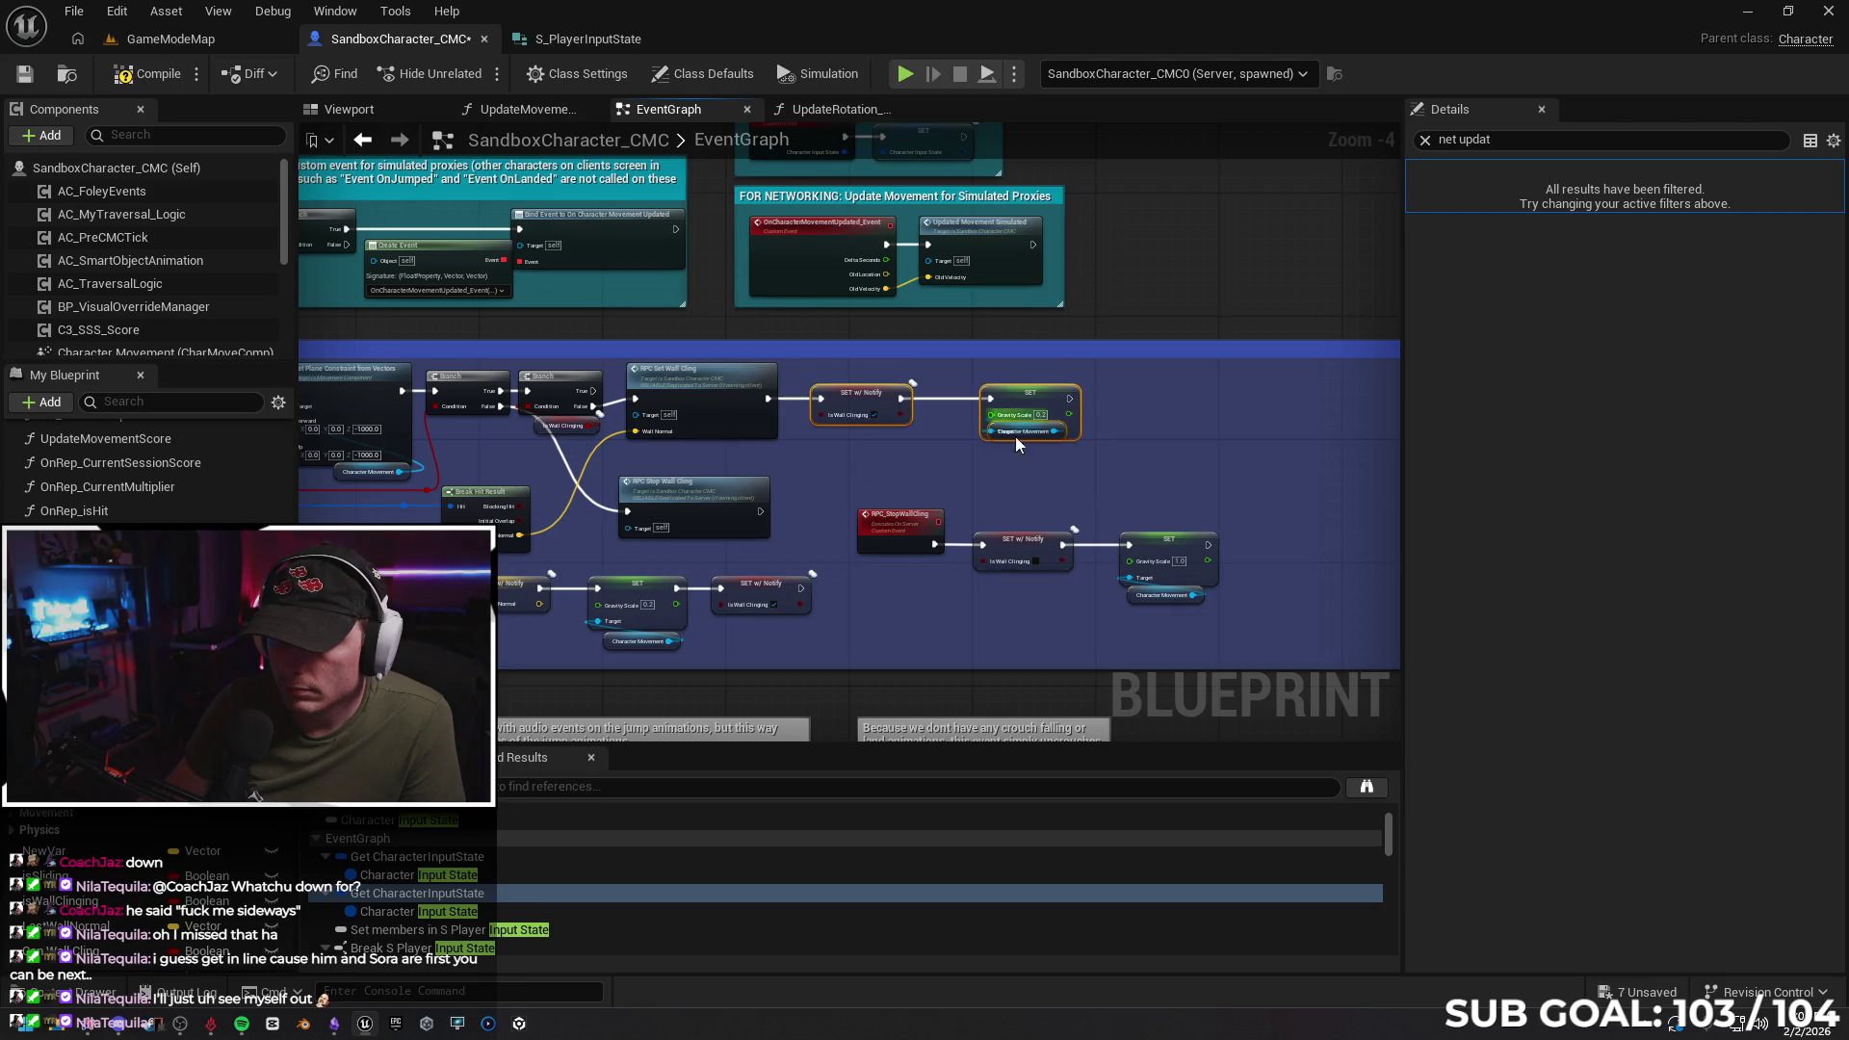
left_click(1020, 434)
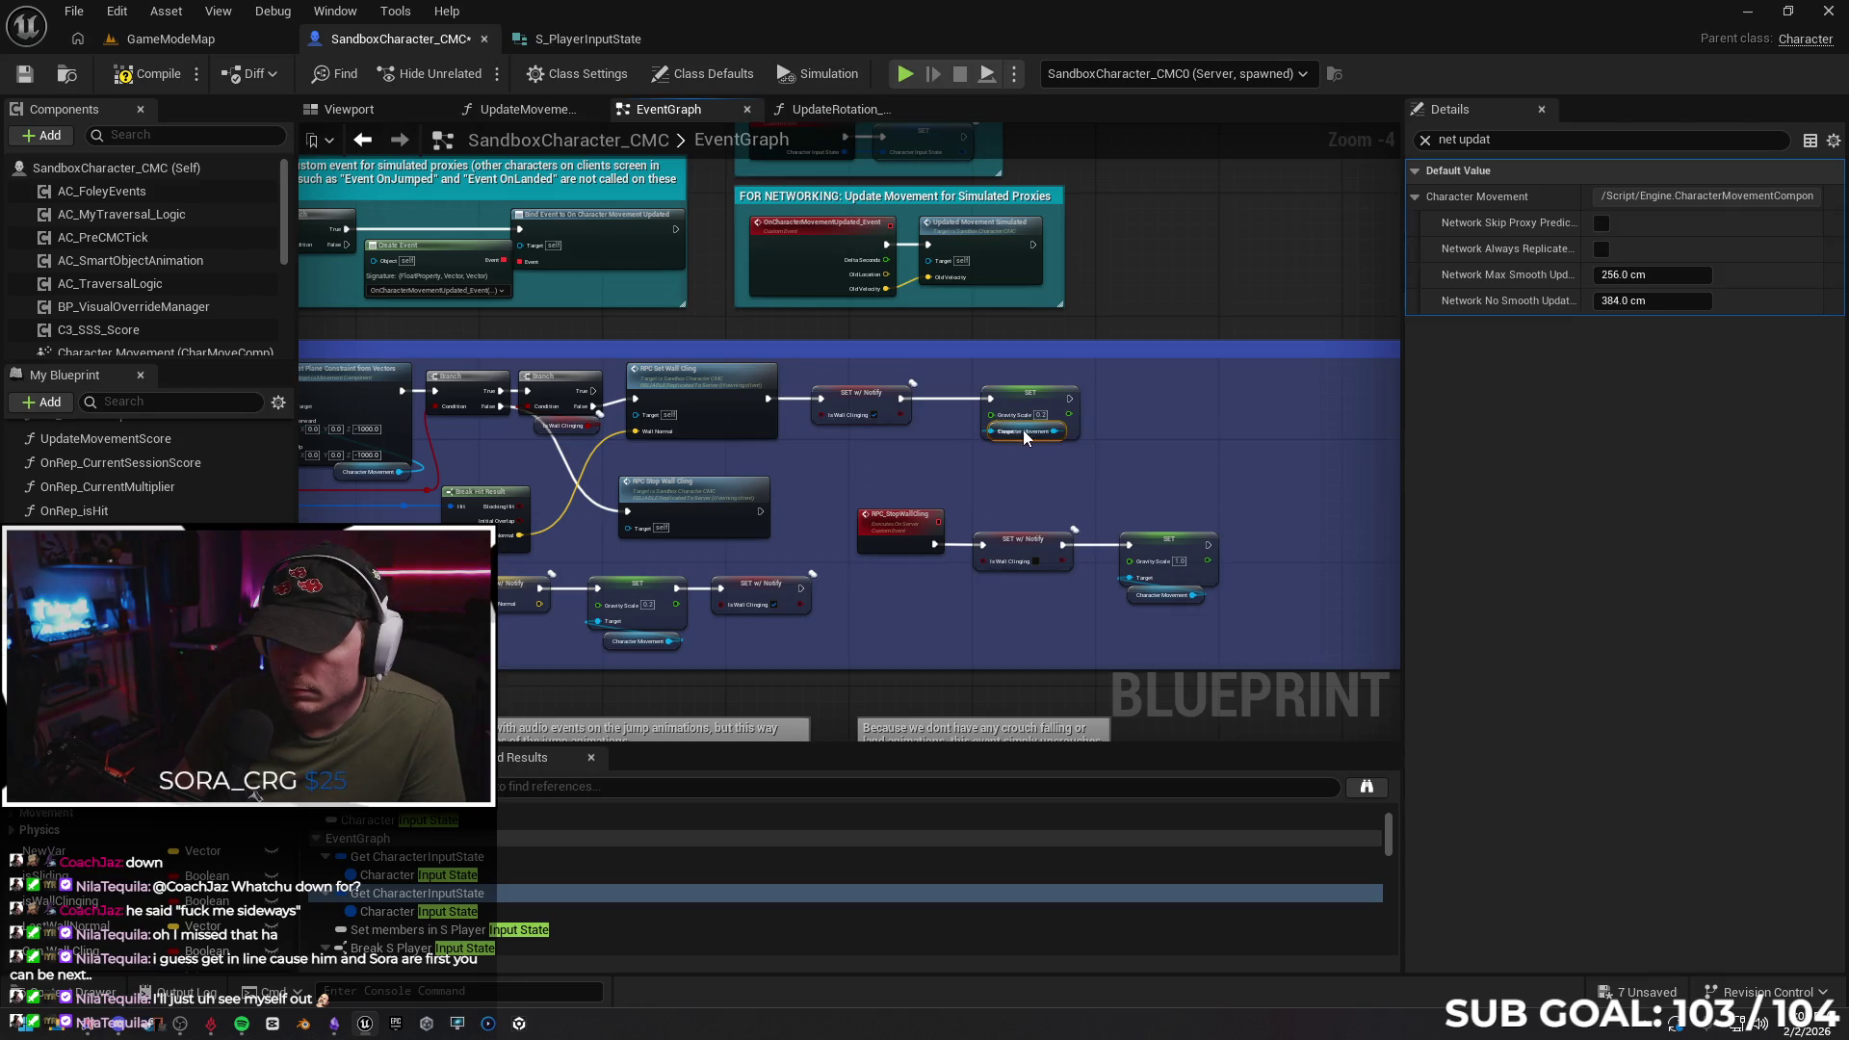
mouse_move(977, 501)
left_mouse_down()
mouse_move(1091, 462)
mouse_move(981, 455)
left_mouse_up()
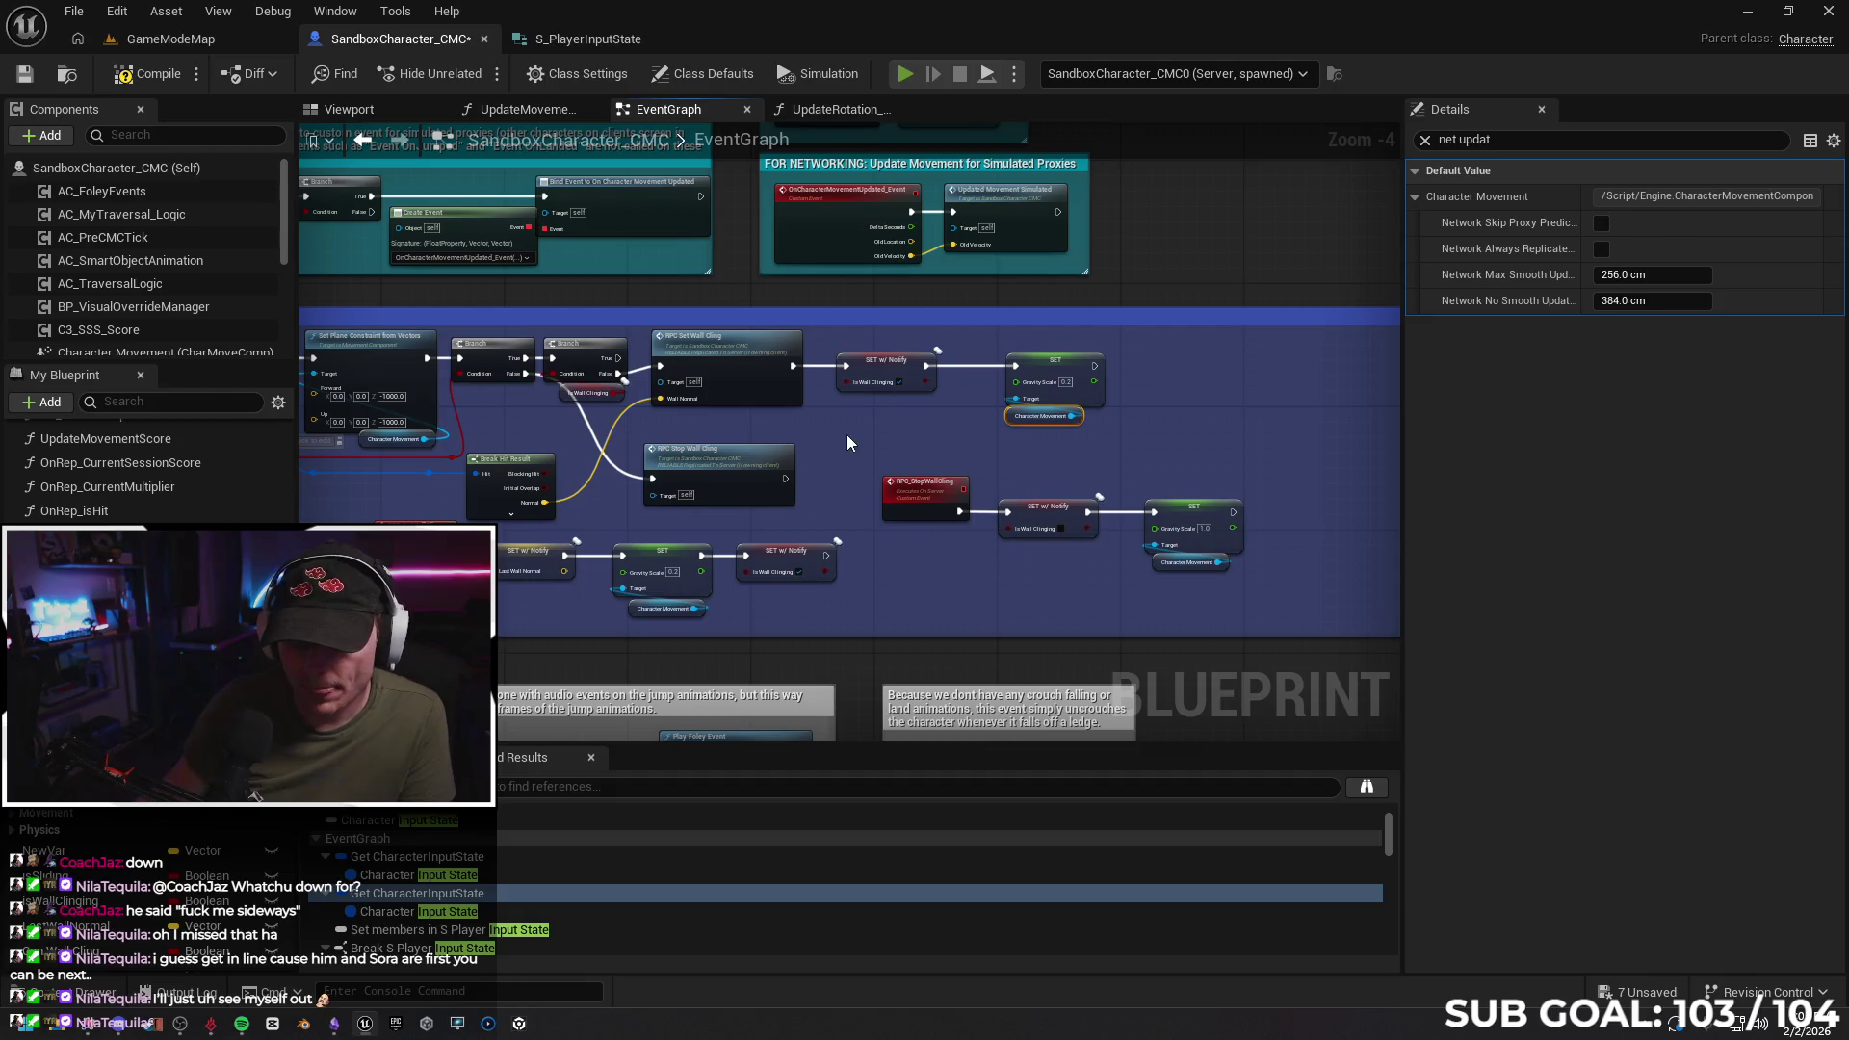
Run a quick multiplayer PIE test and end it
key("alt+p")
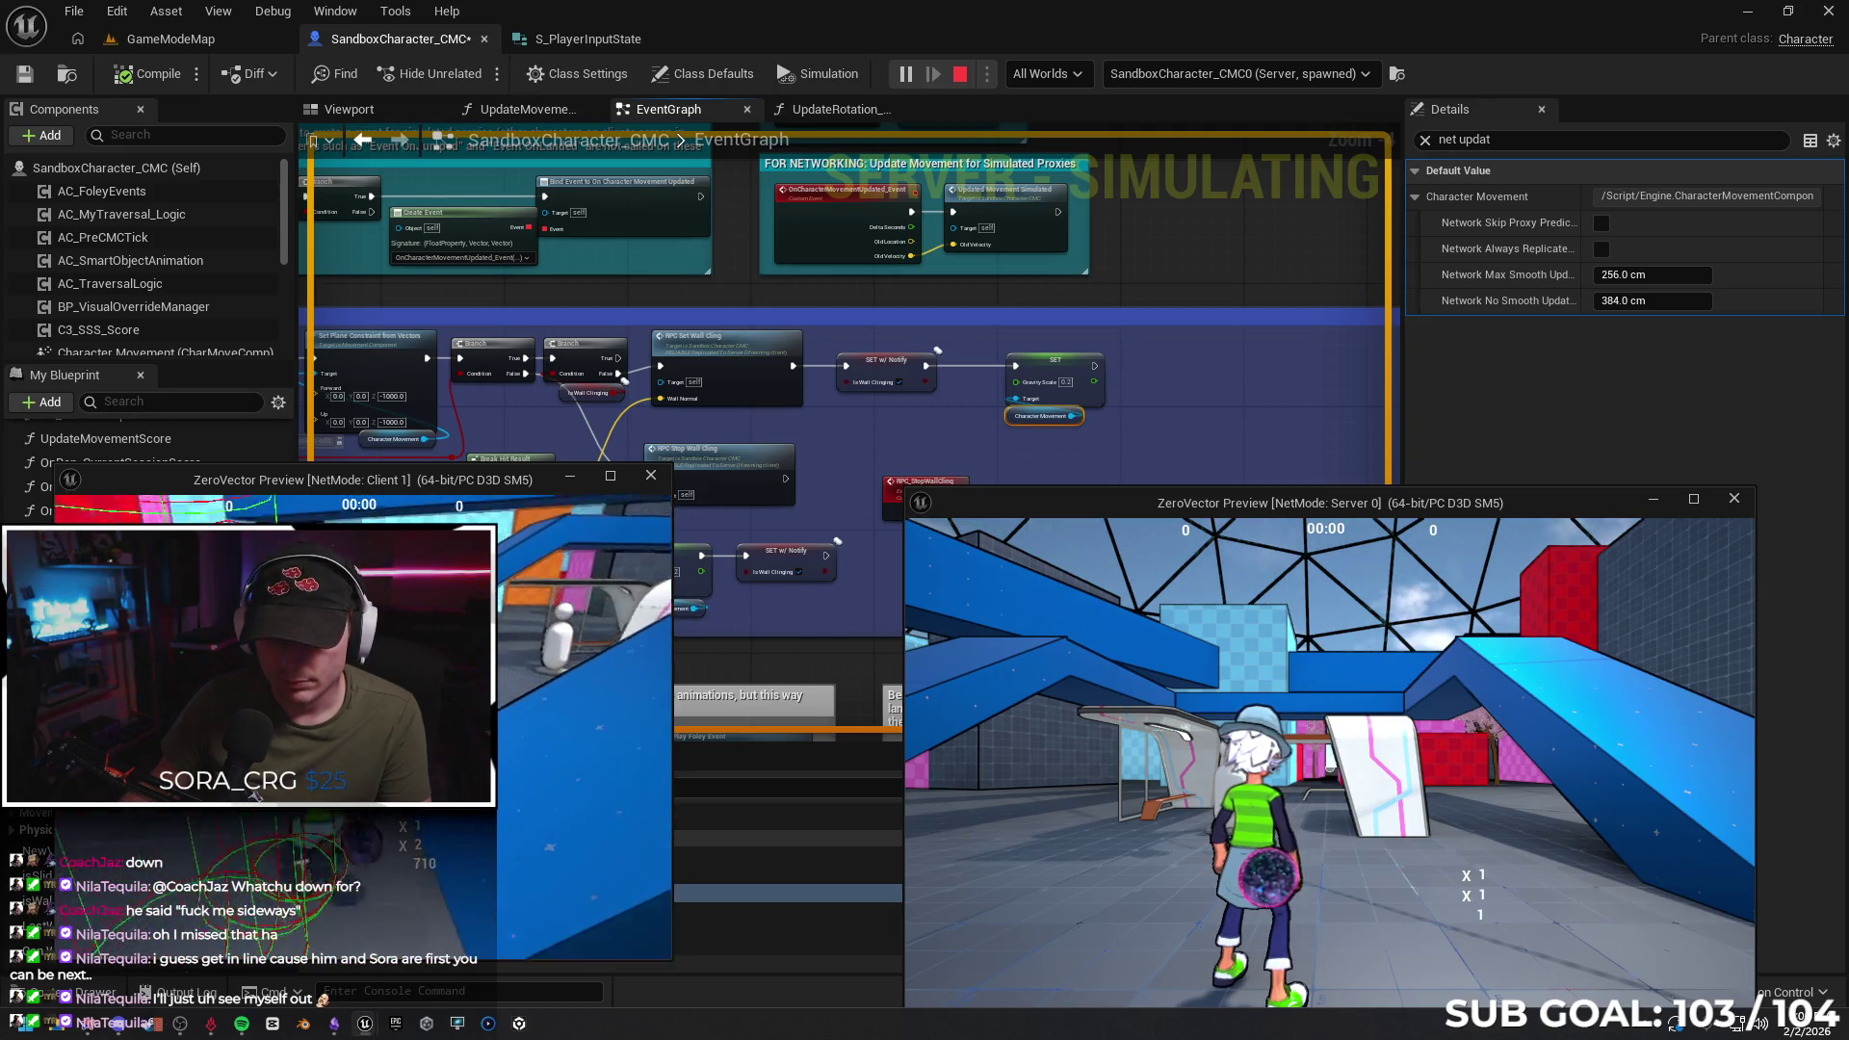
key("Escape")
mouse_move(892, 595)
left_mouse_down()
mouse_move(1075, 586)
mouse_move(1048, 578)
left_mouse_up()
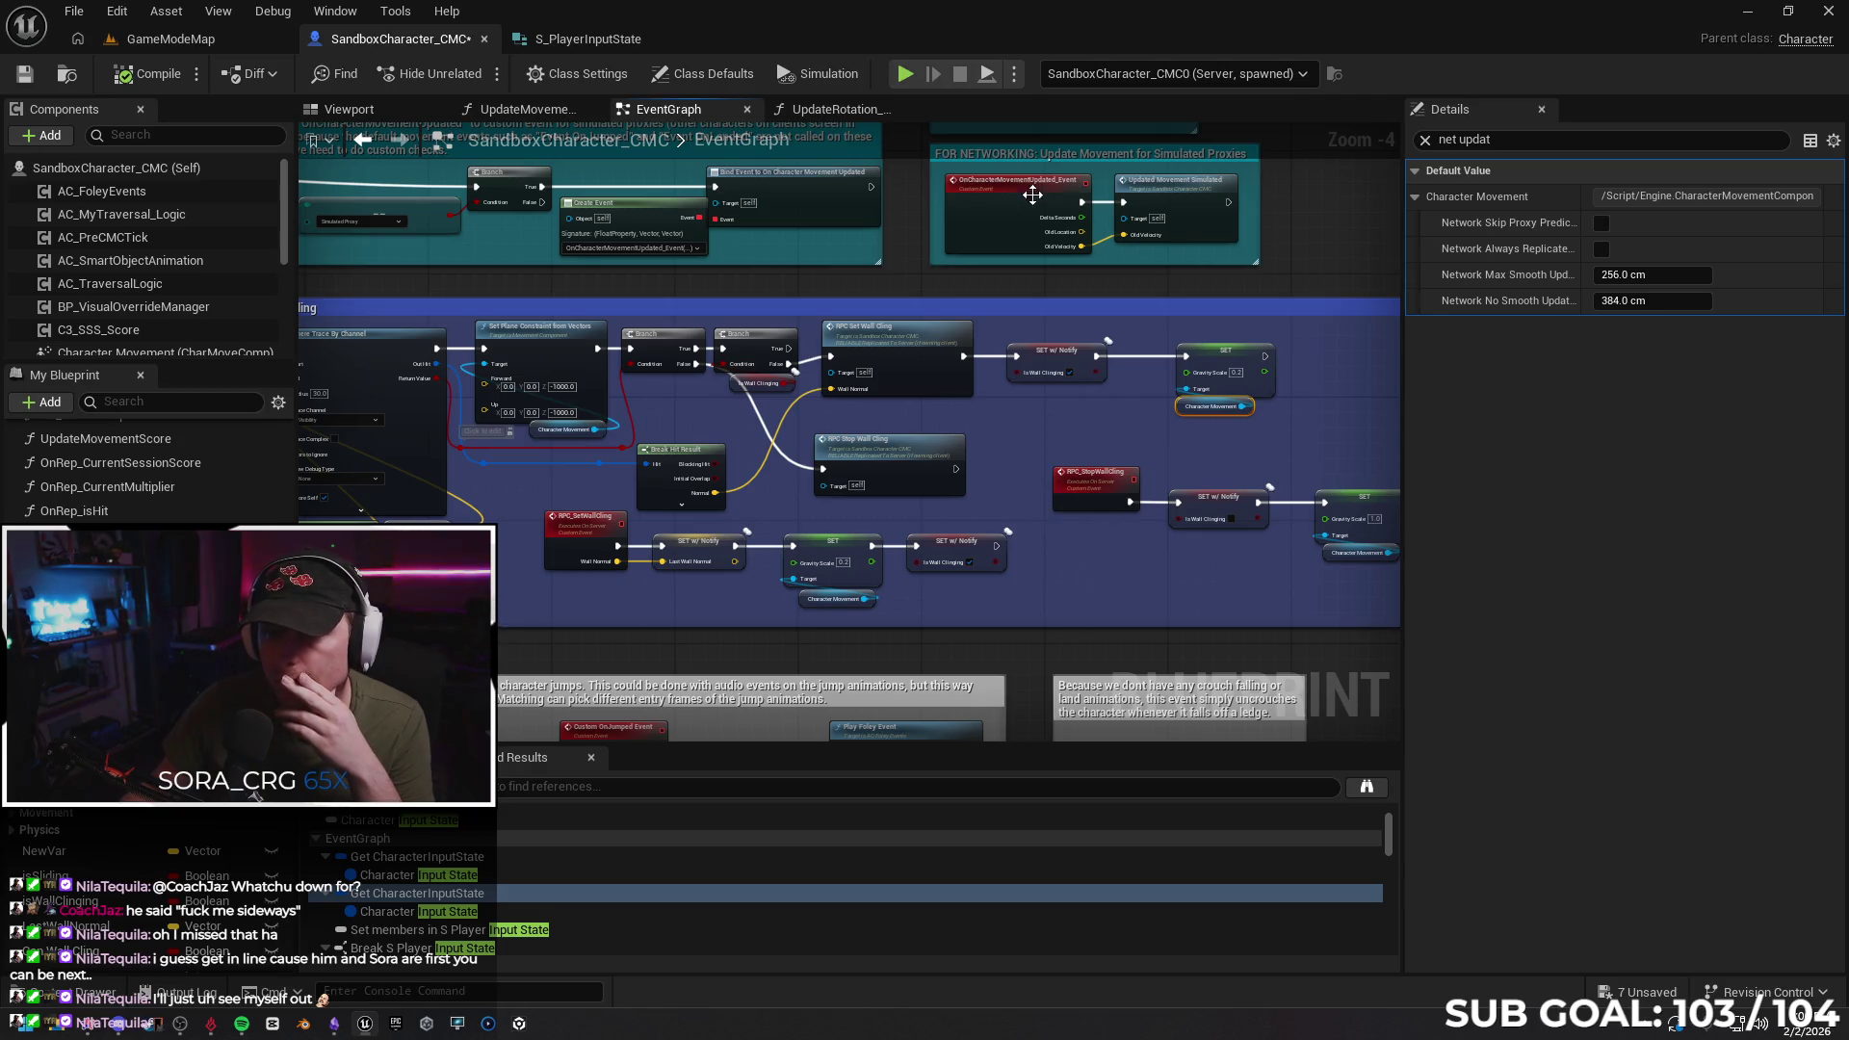
Start another multiplayer session and debug SandboxCharacter_CMC0 (Client, spawned)
left_click(905, 73)
left_click(1166, 73)
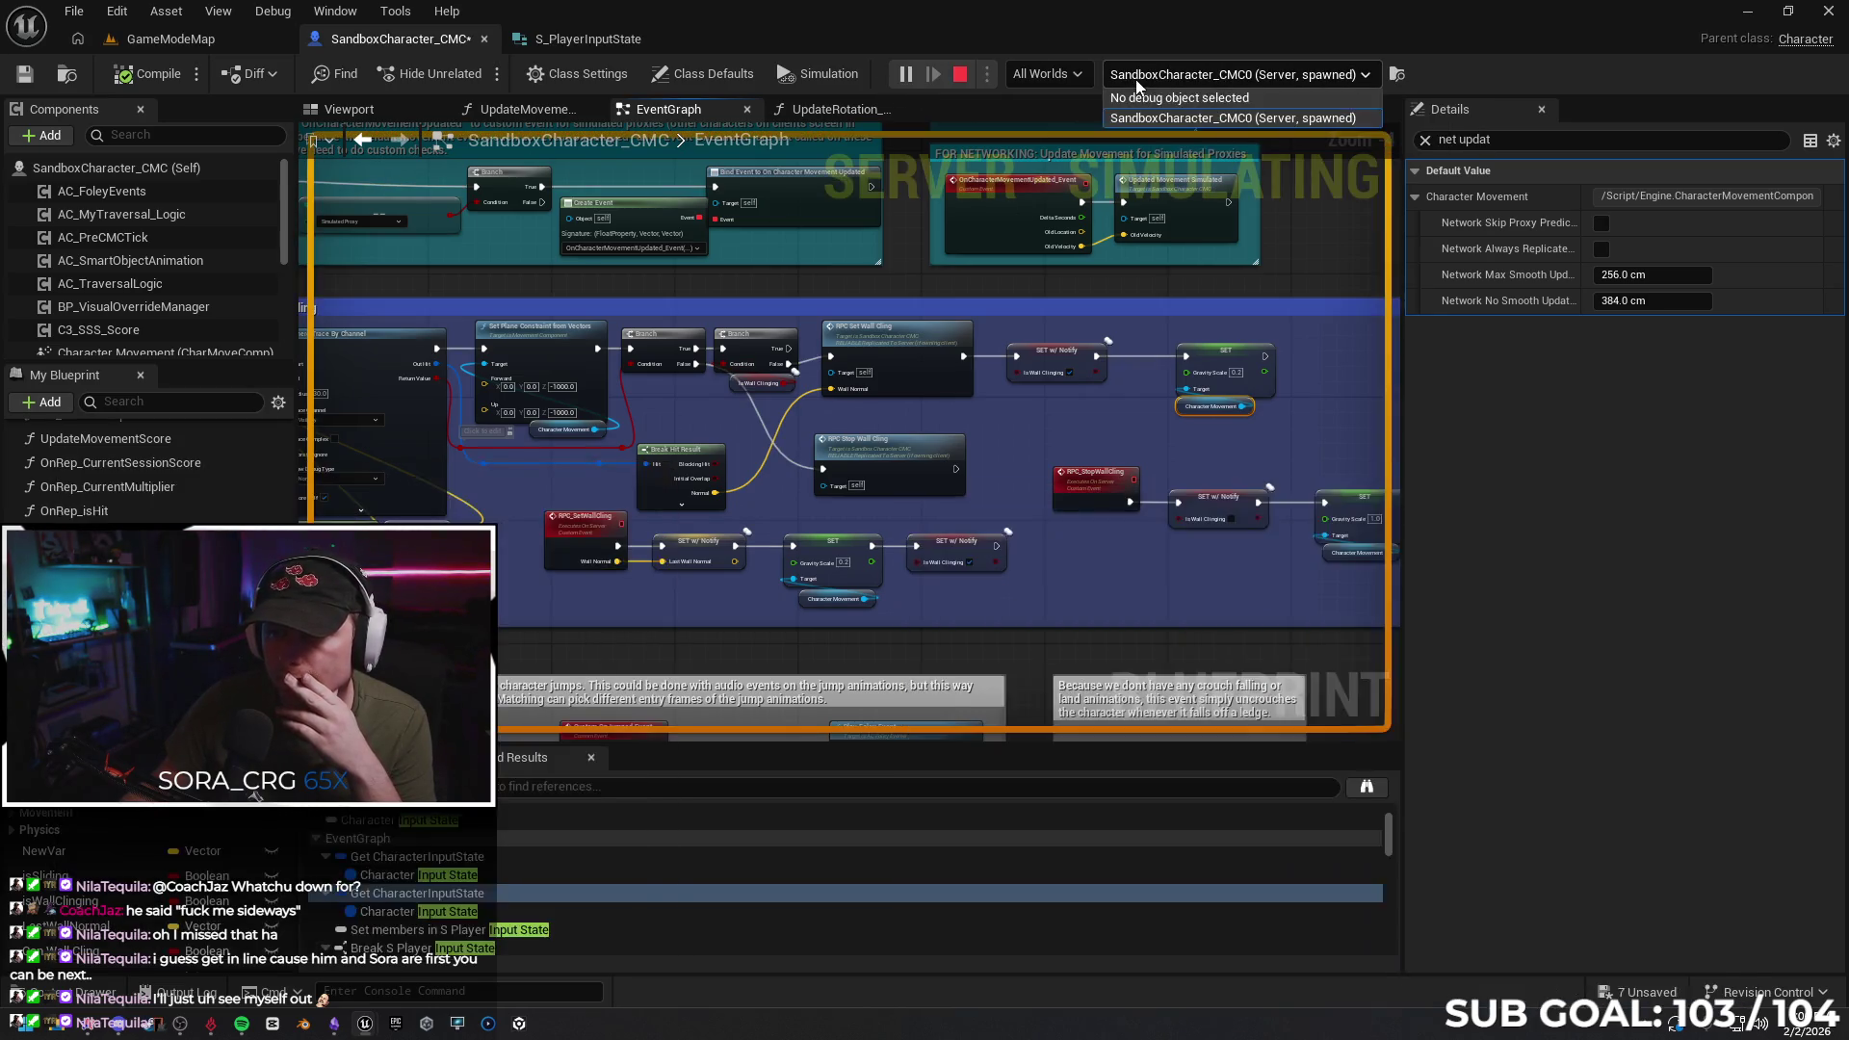
left_click(1167, 73)
left_click(1168, 71)
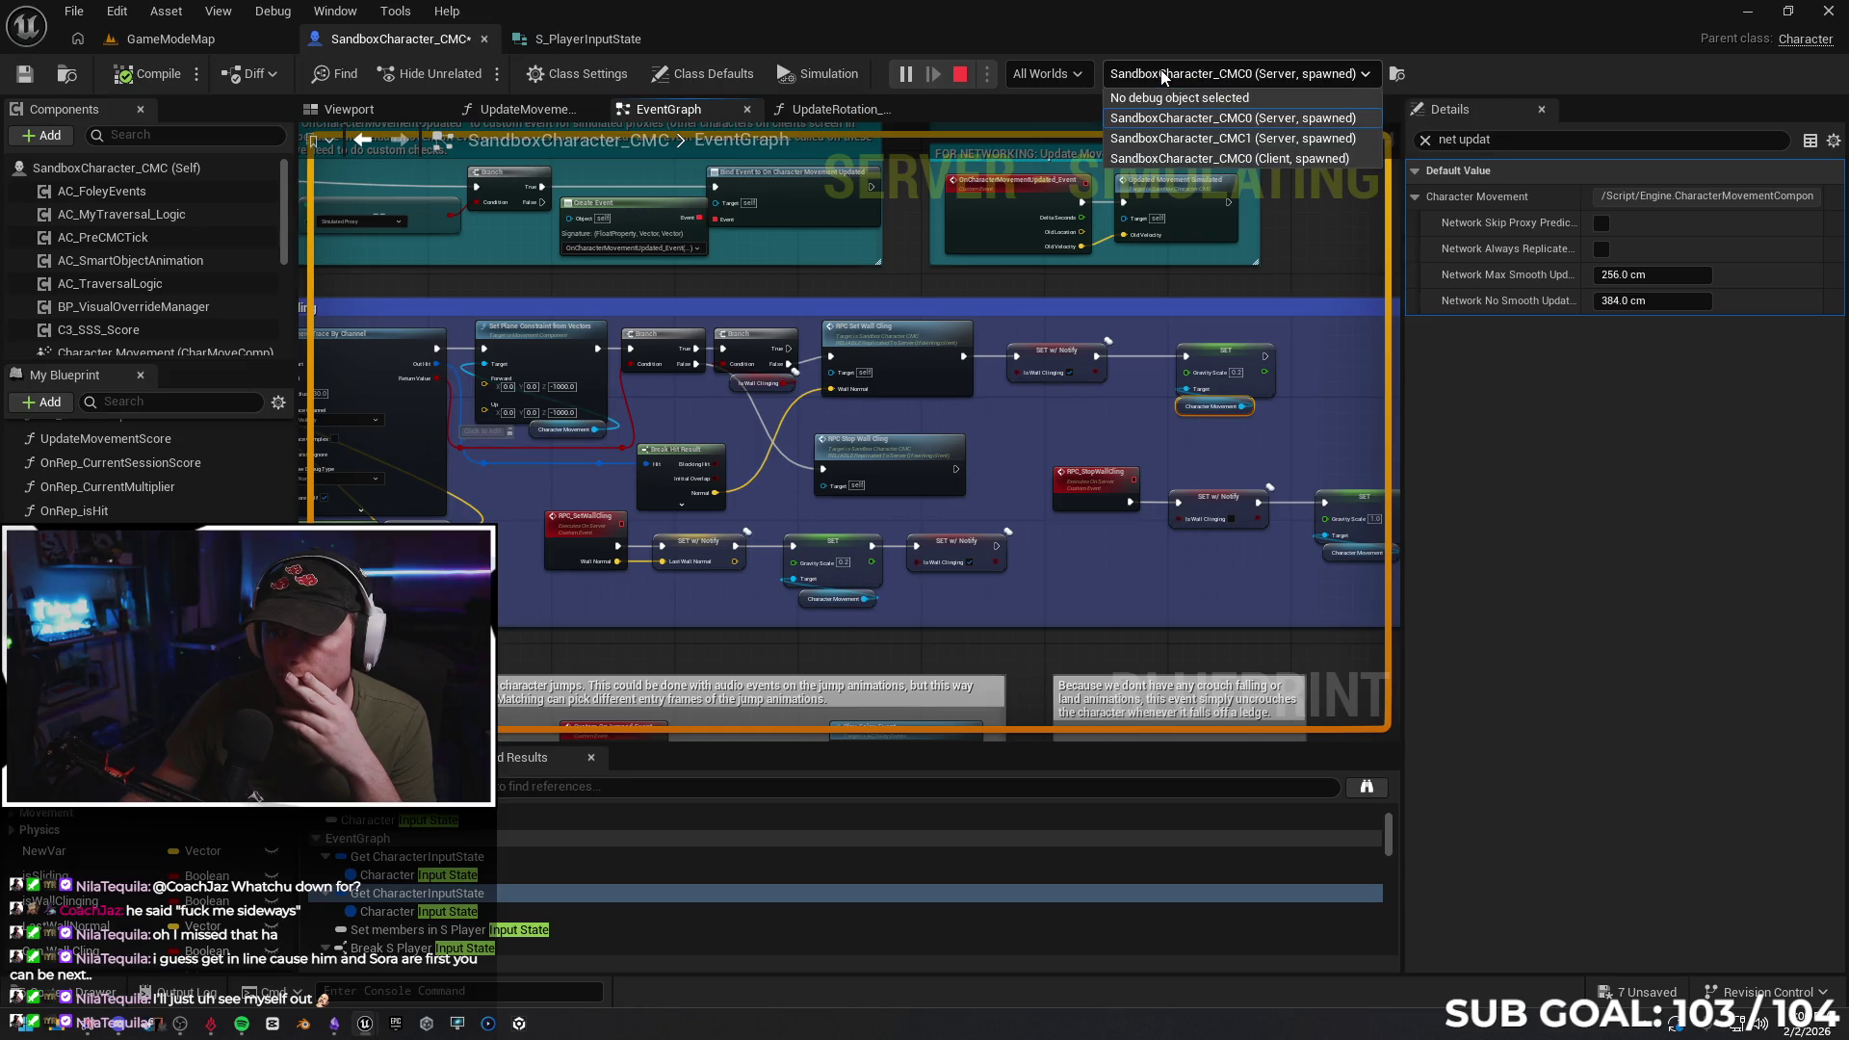
left_click(1184, 158)
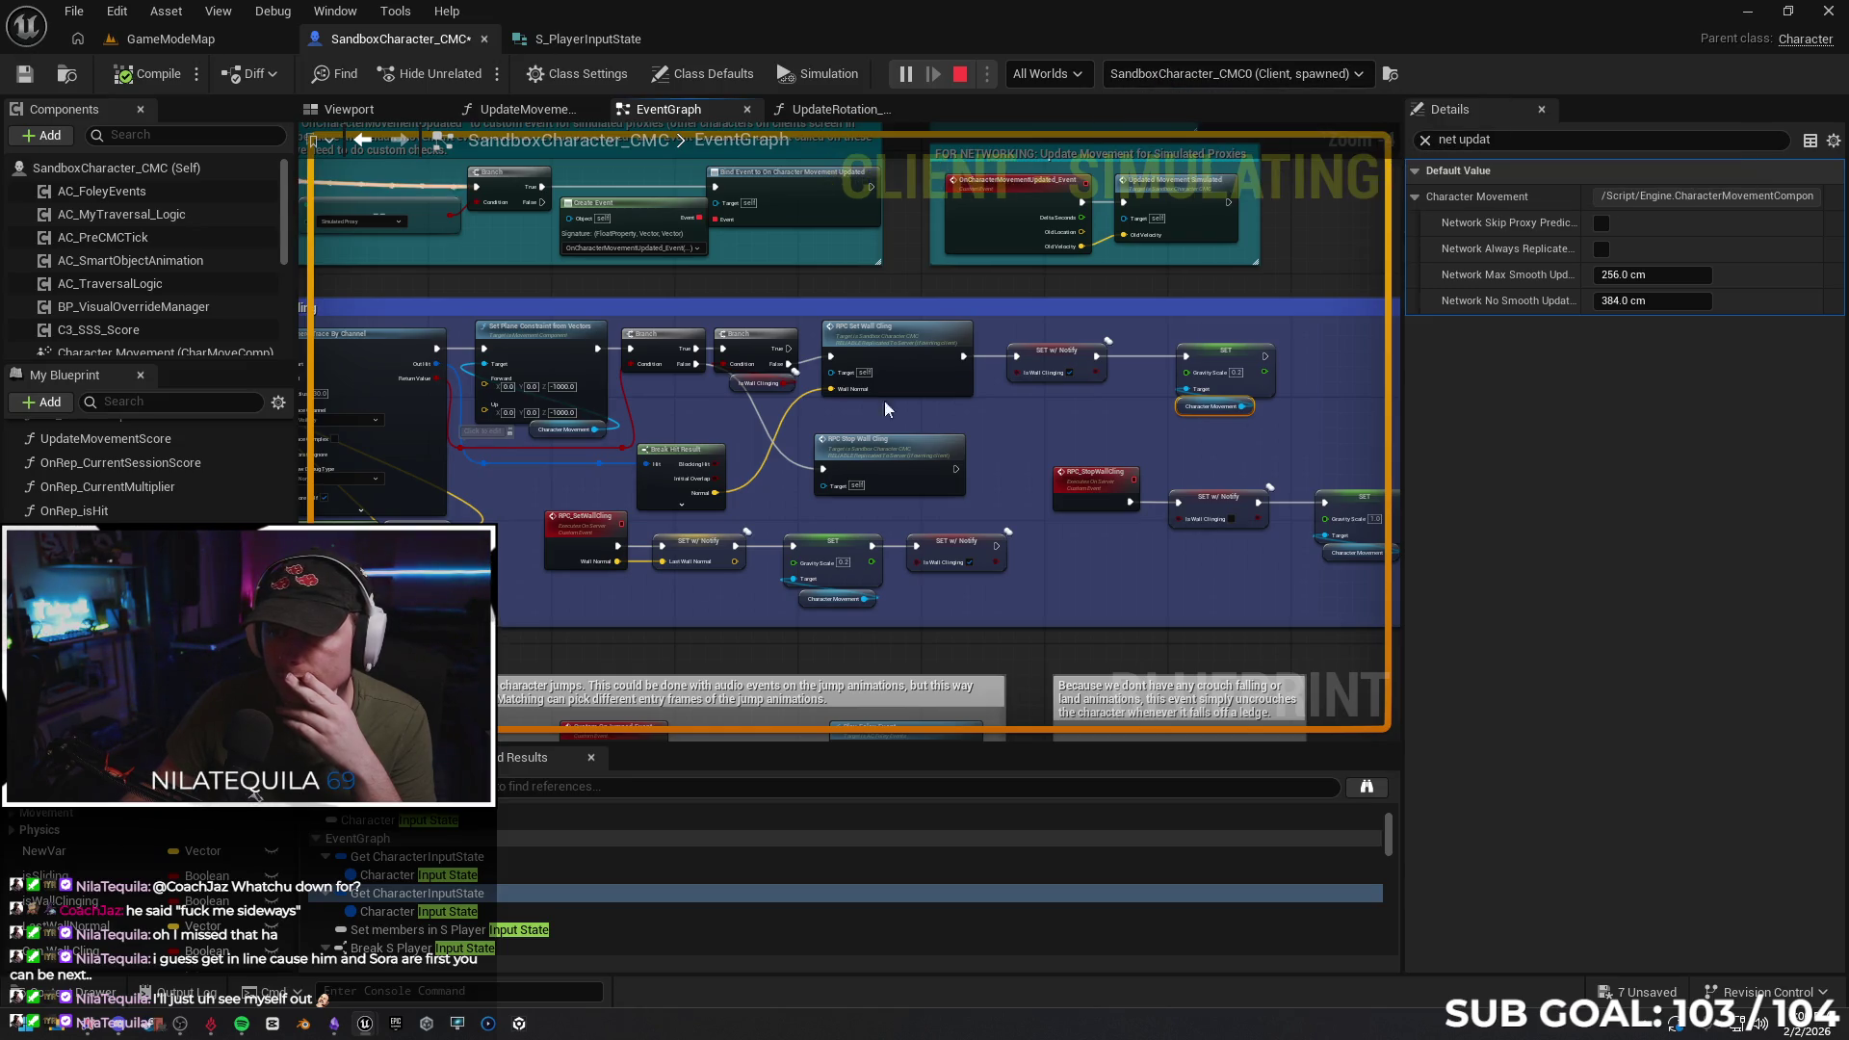
Take control in the Client 1 window and walk the character toward the pink wall
mouse_move(368, 1028)
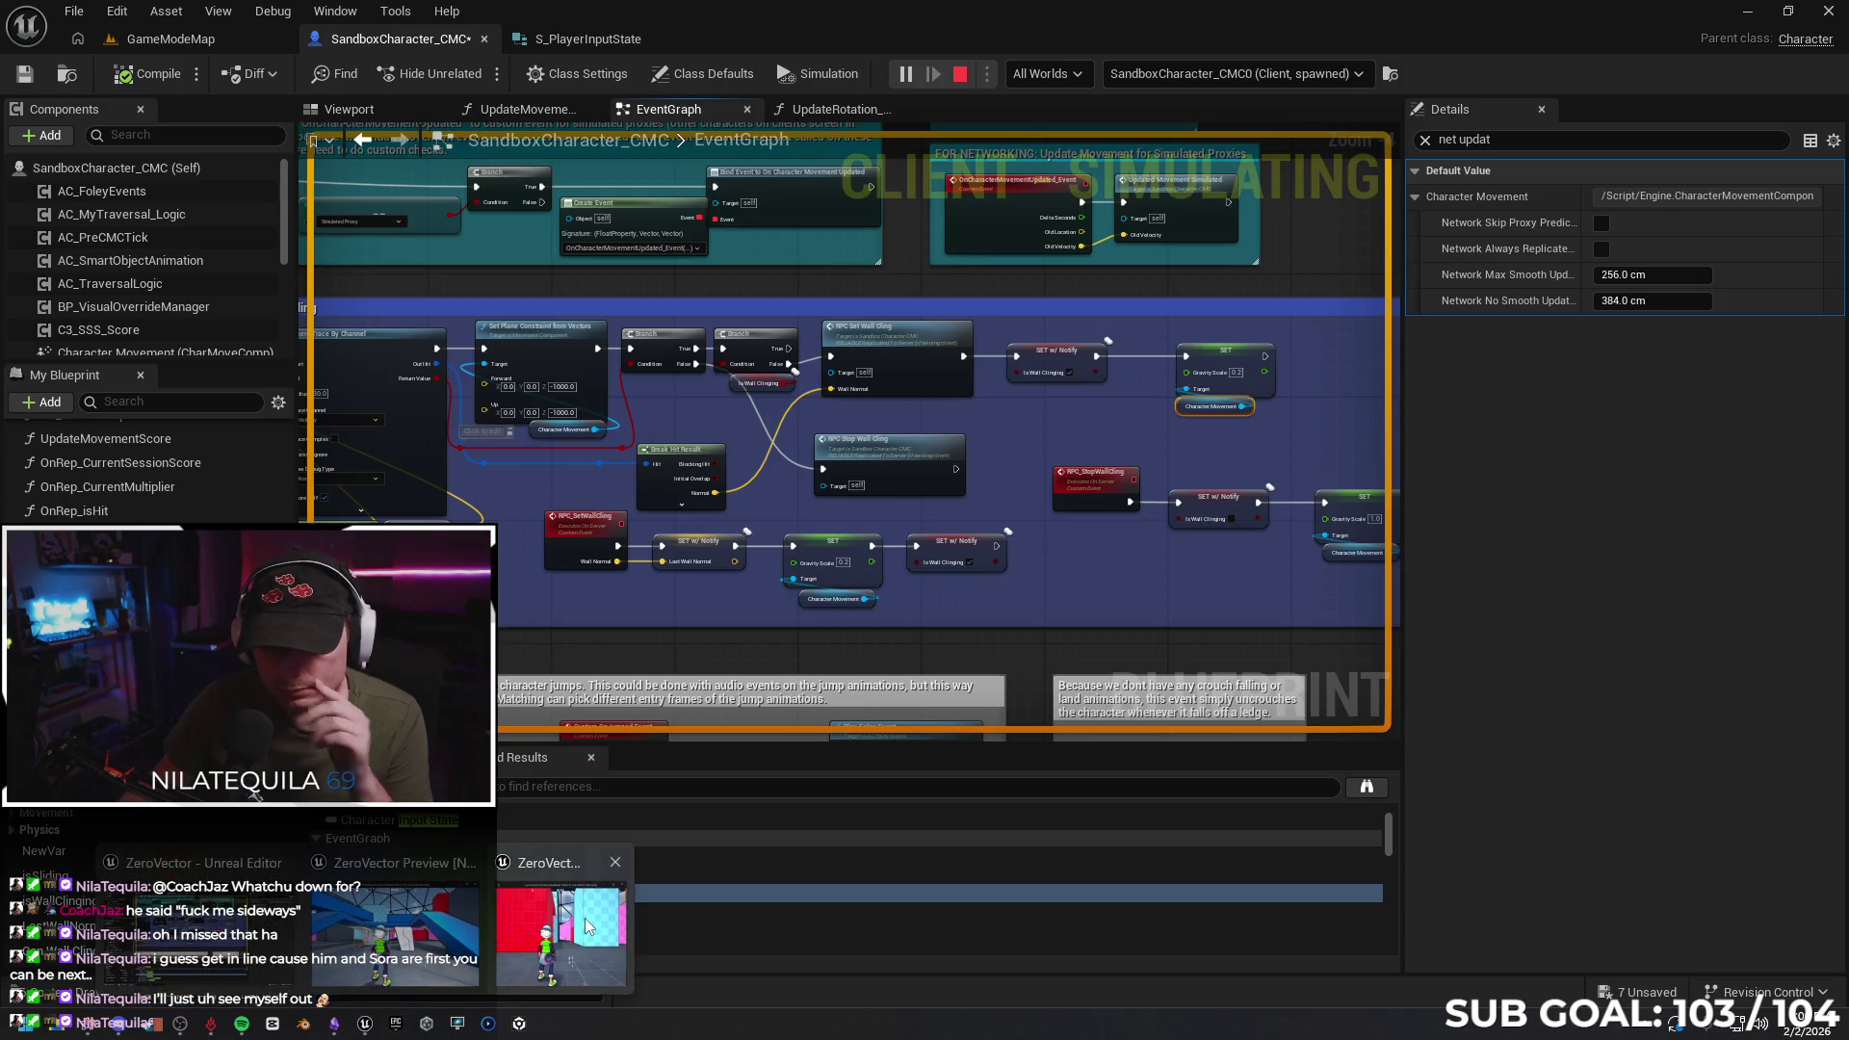
left_click(590, 925)
left_click(564, 671)
key("w")
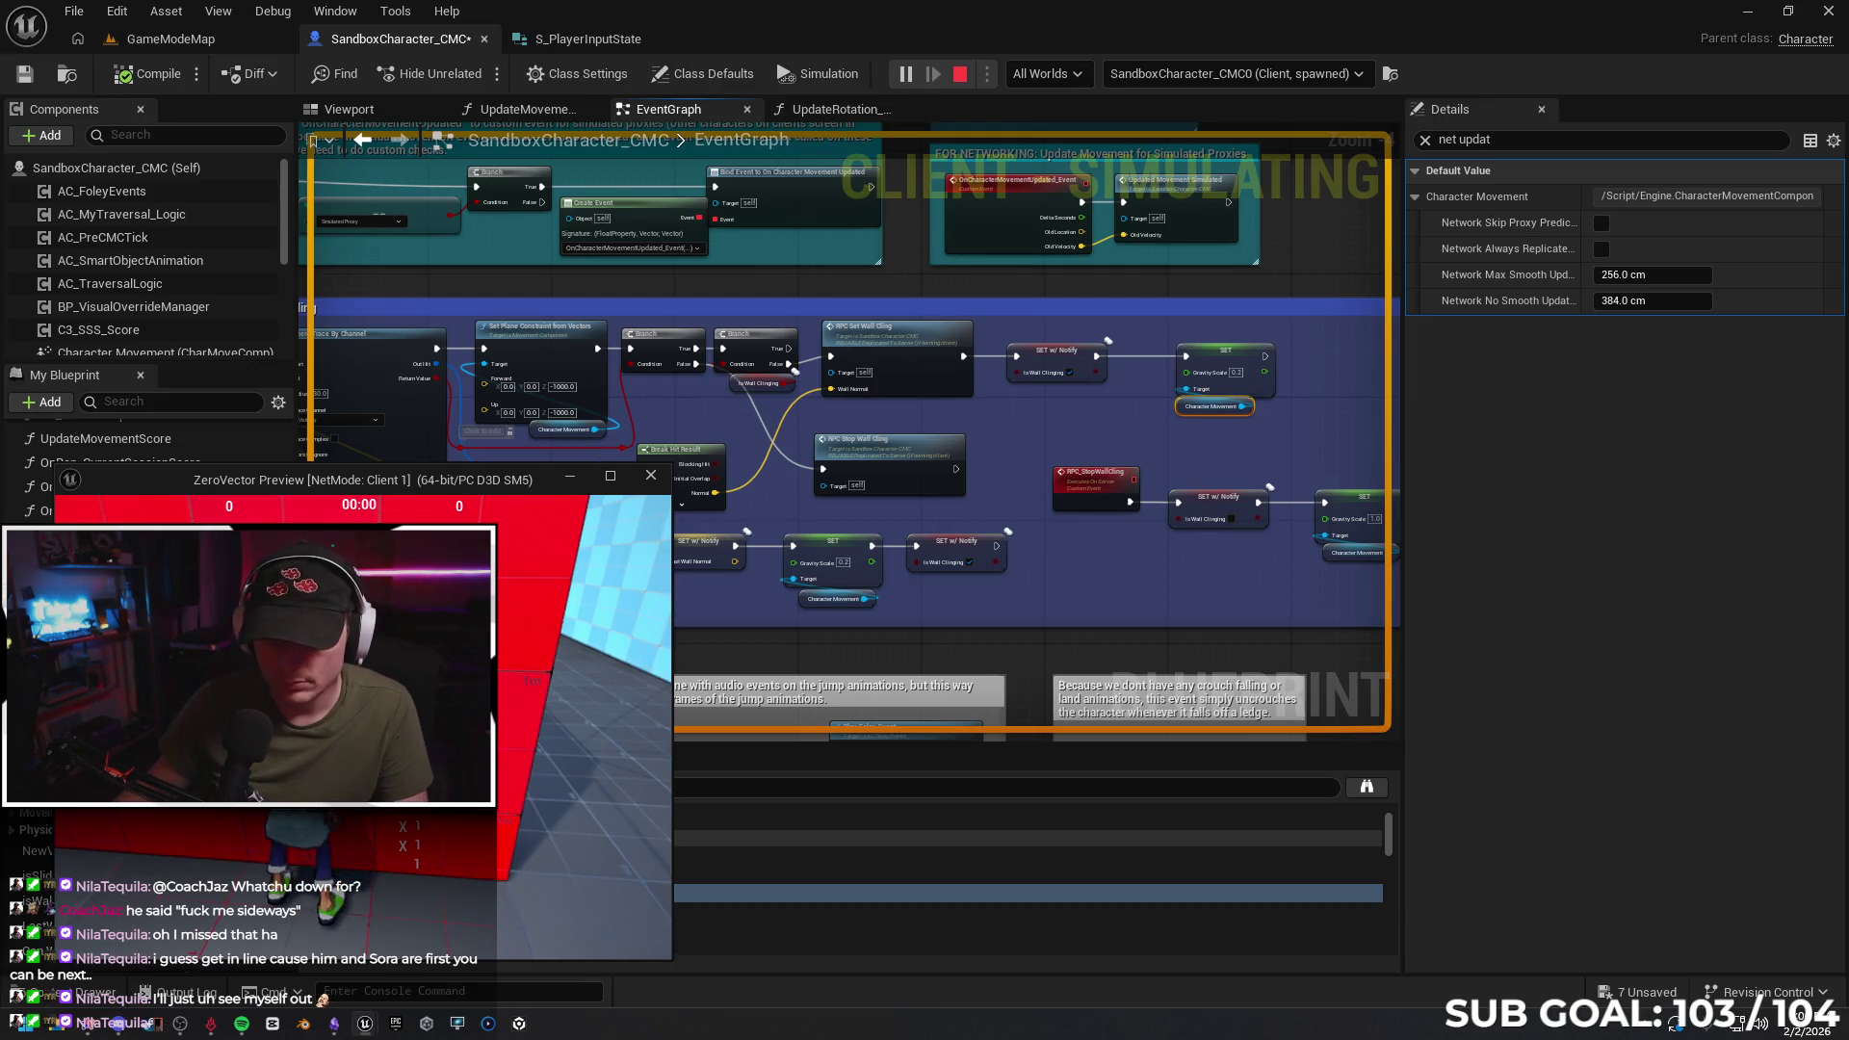
key("super")
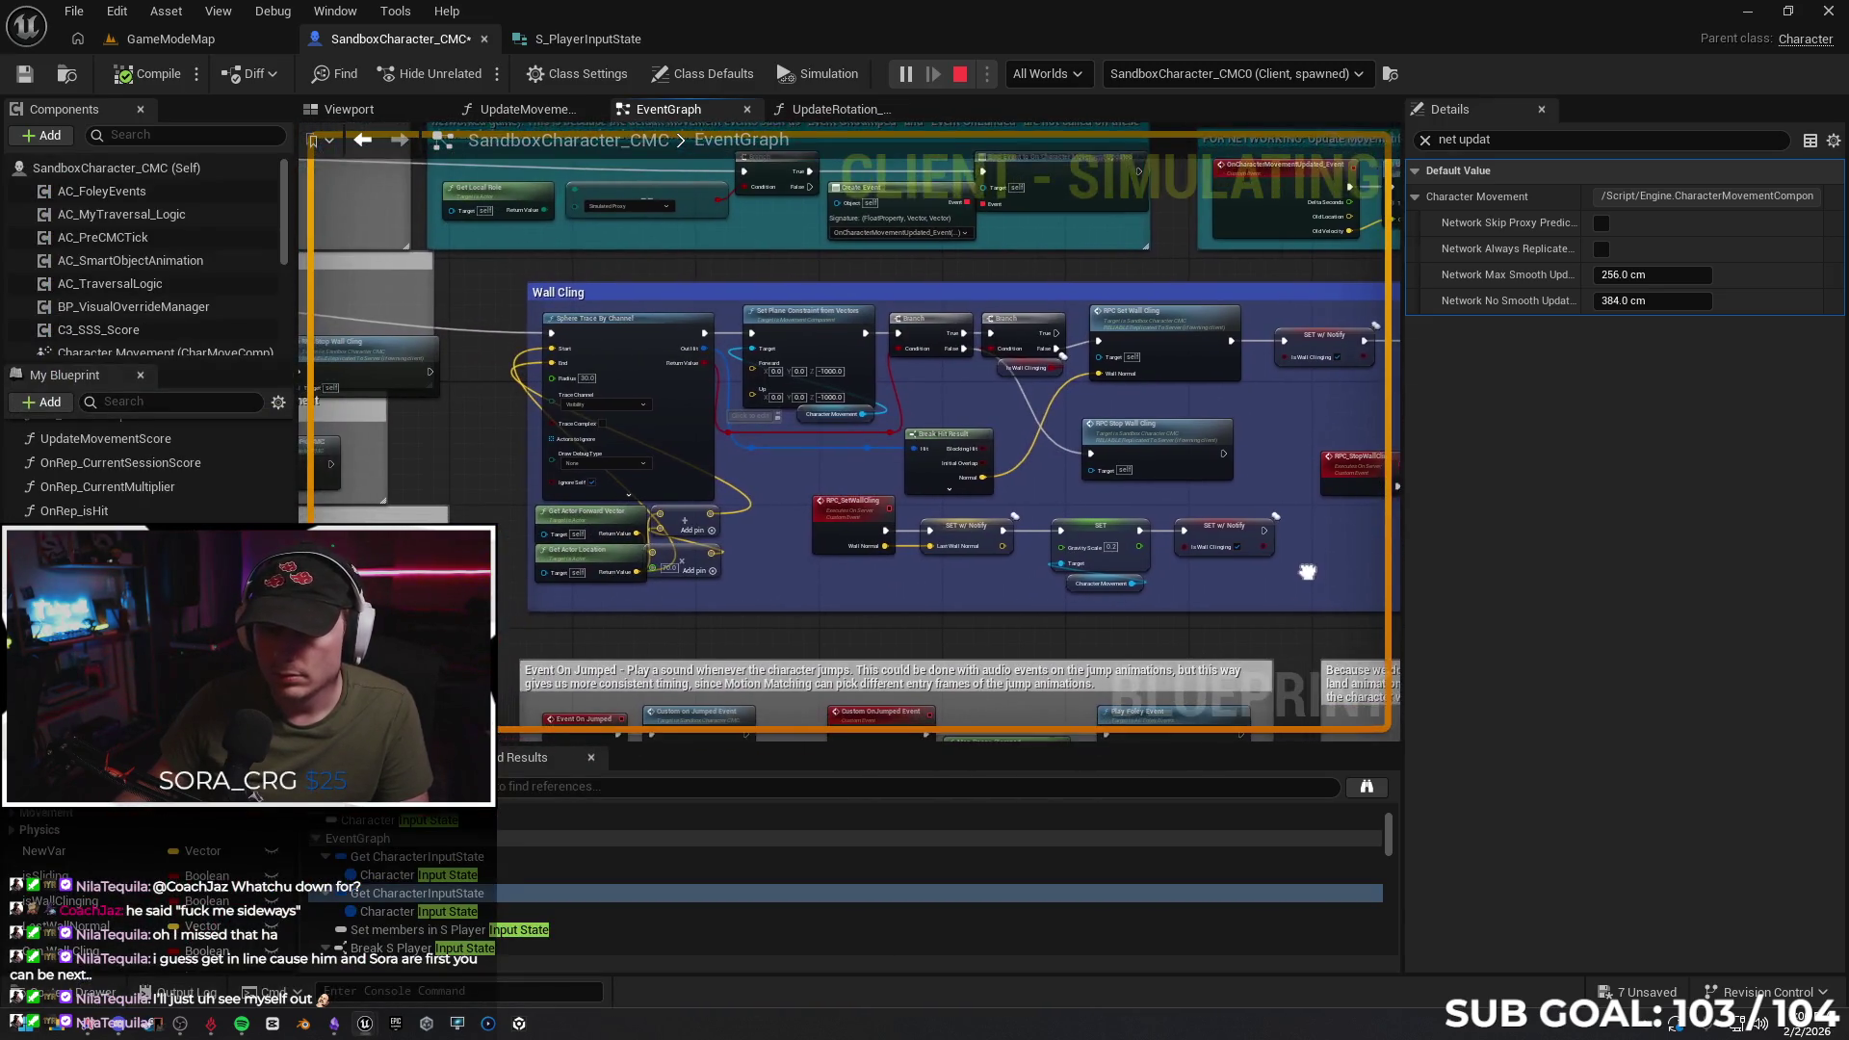
Test wall cling in the Client 1 window, then return to the graph and stop the session
scroll(987, 596, "down", 2)
mouse_move(988, 596)
left_mouse_down()
mouse_move(1065, 574)
mouse_move(1026, 591)
left_mouse_up()
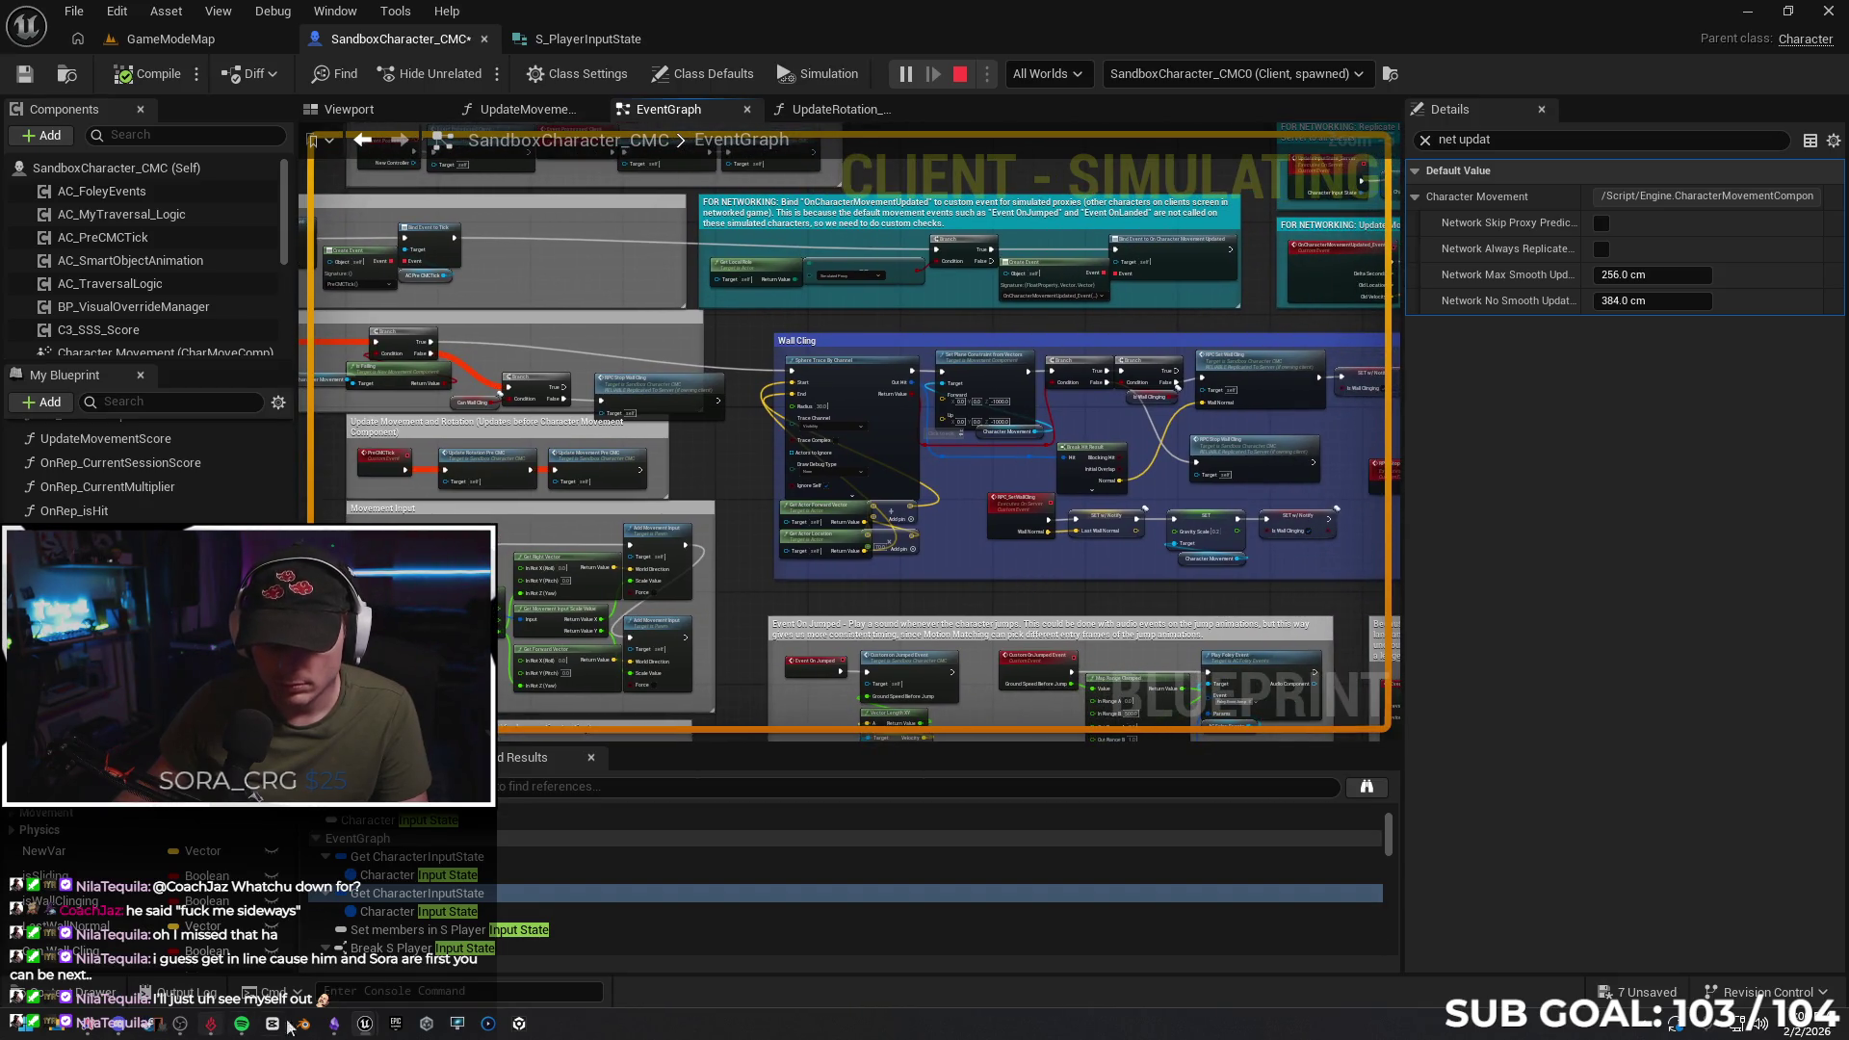
left_click(364, 1020)
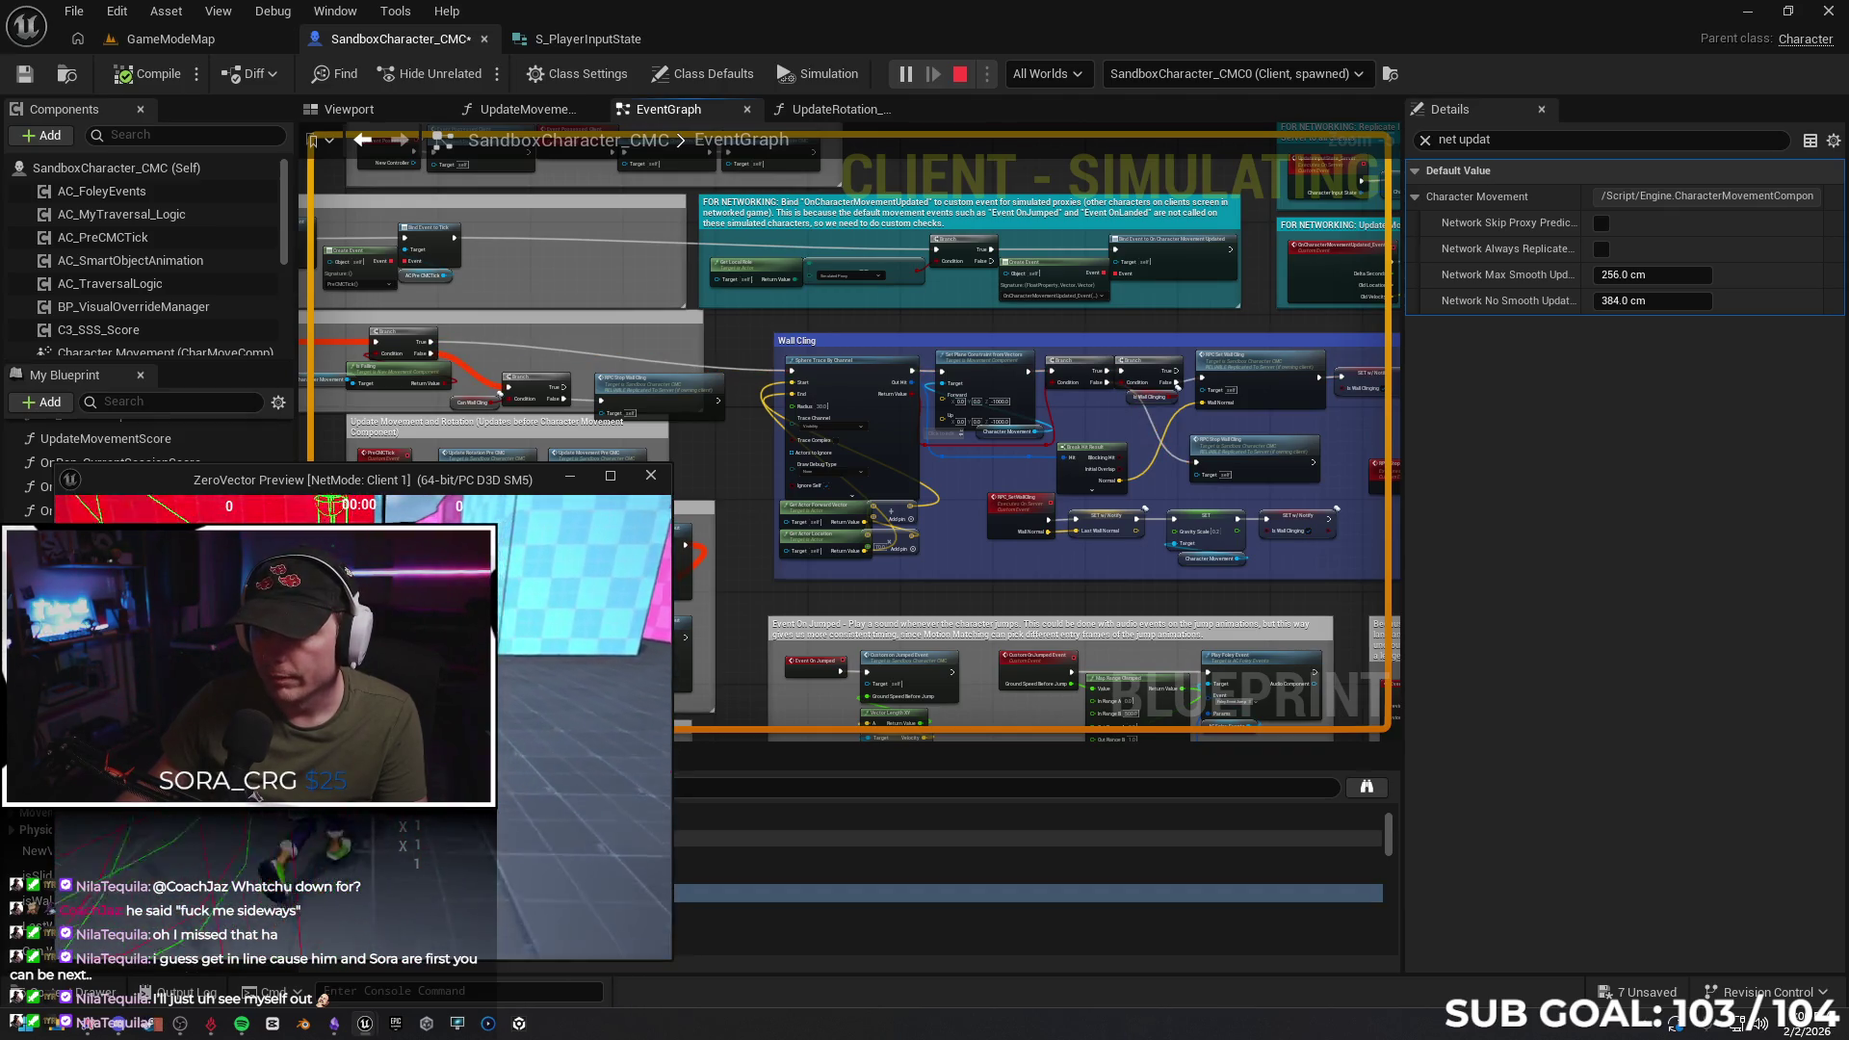
left_click(999, 624)
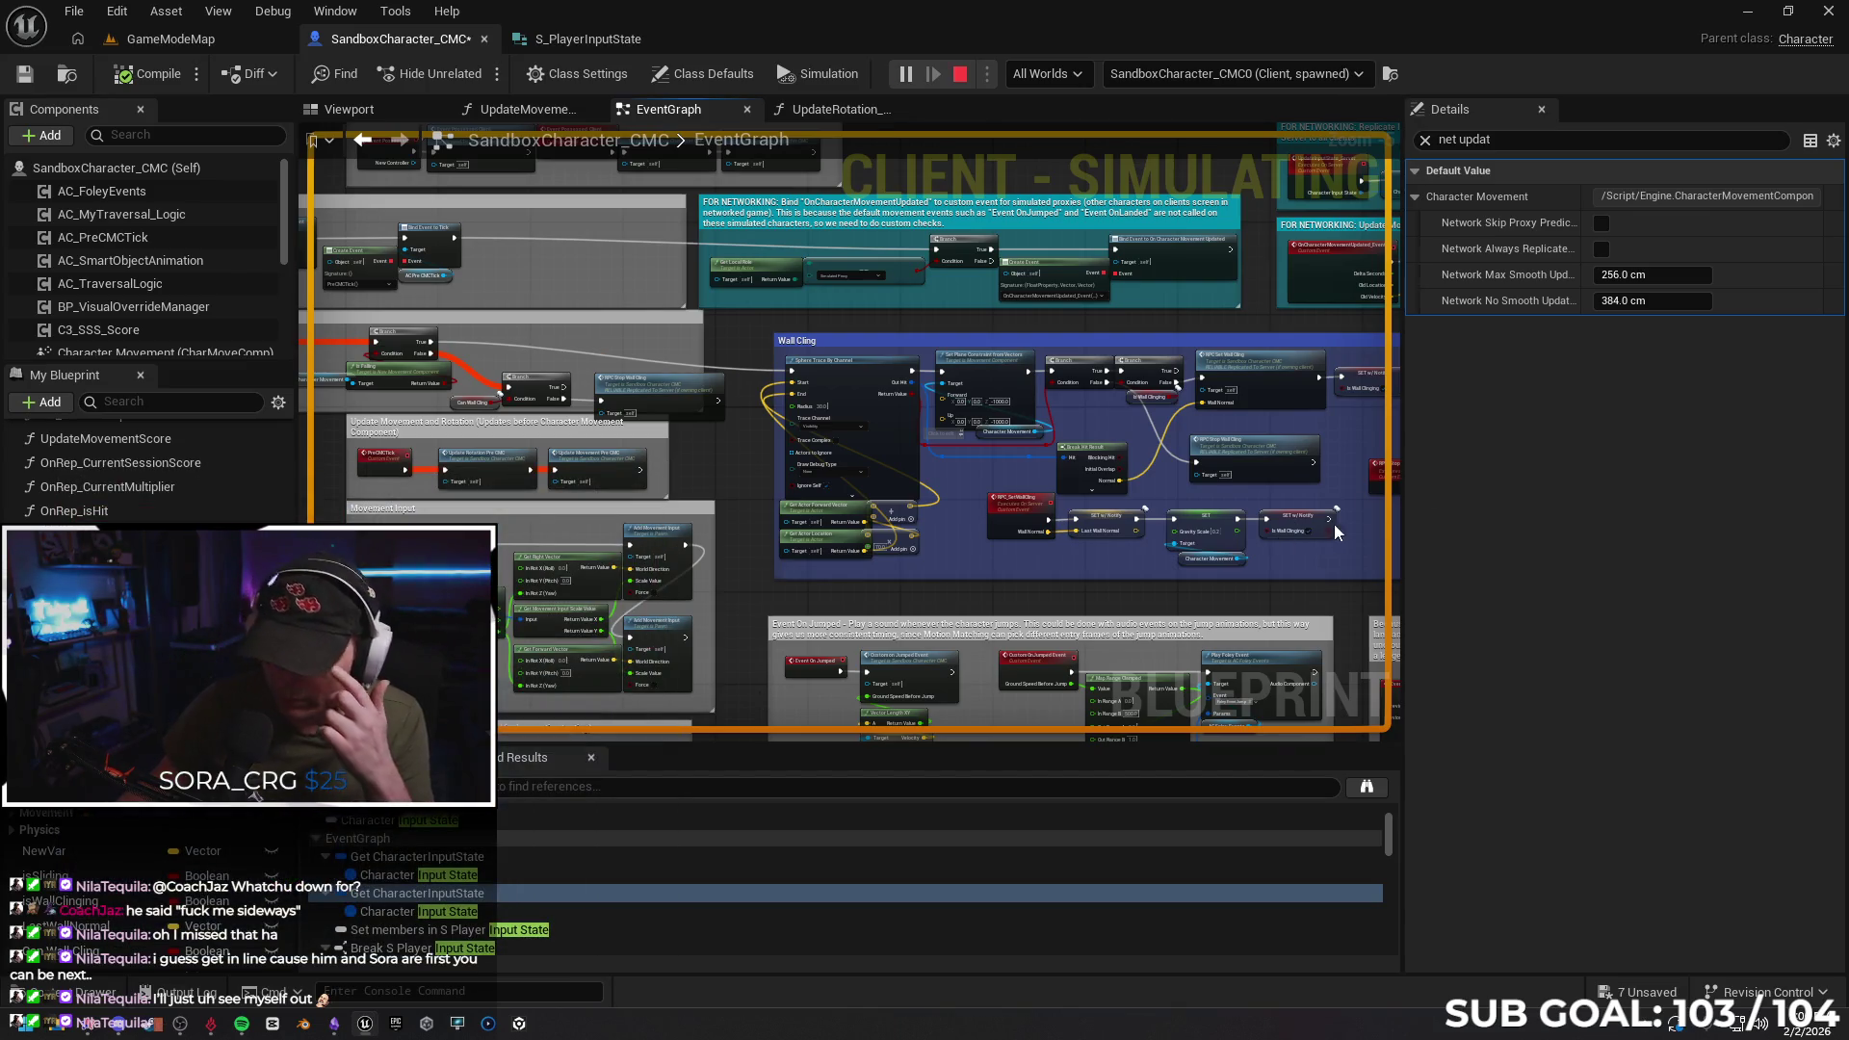
key("Escape")
scroll(848, 601, "up", 2)
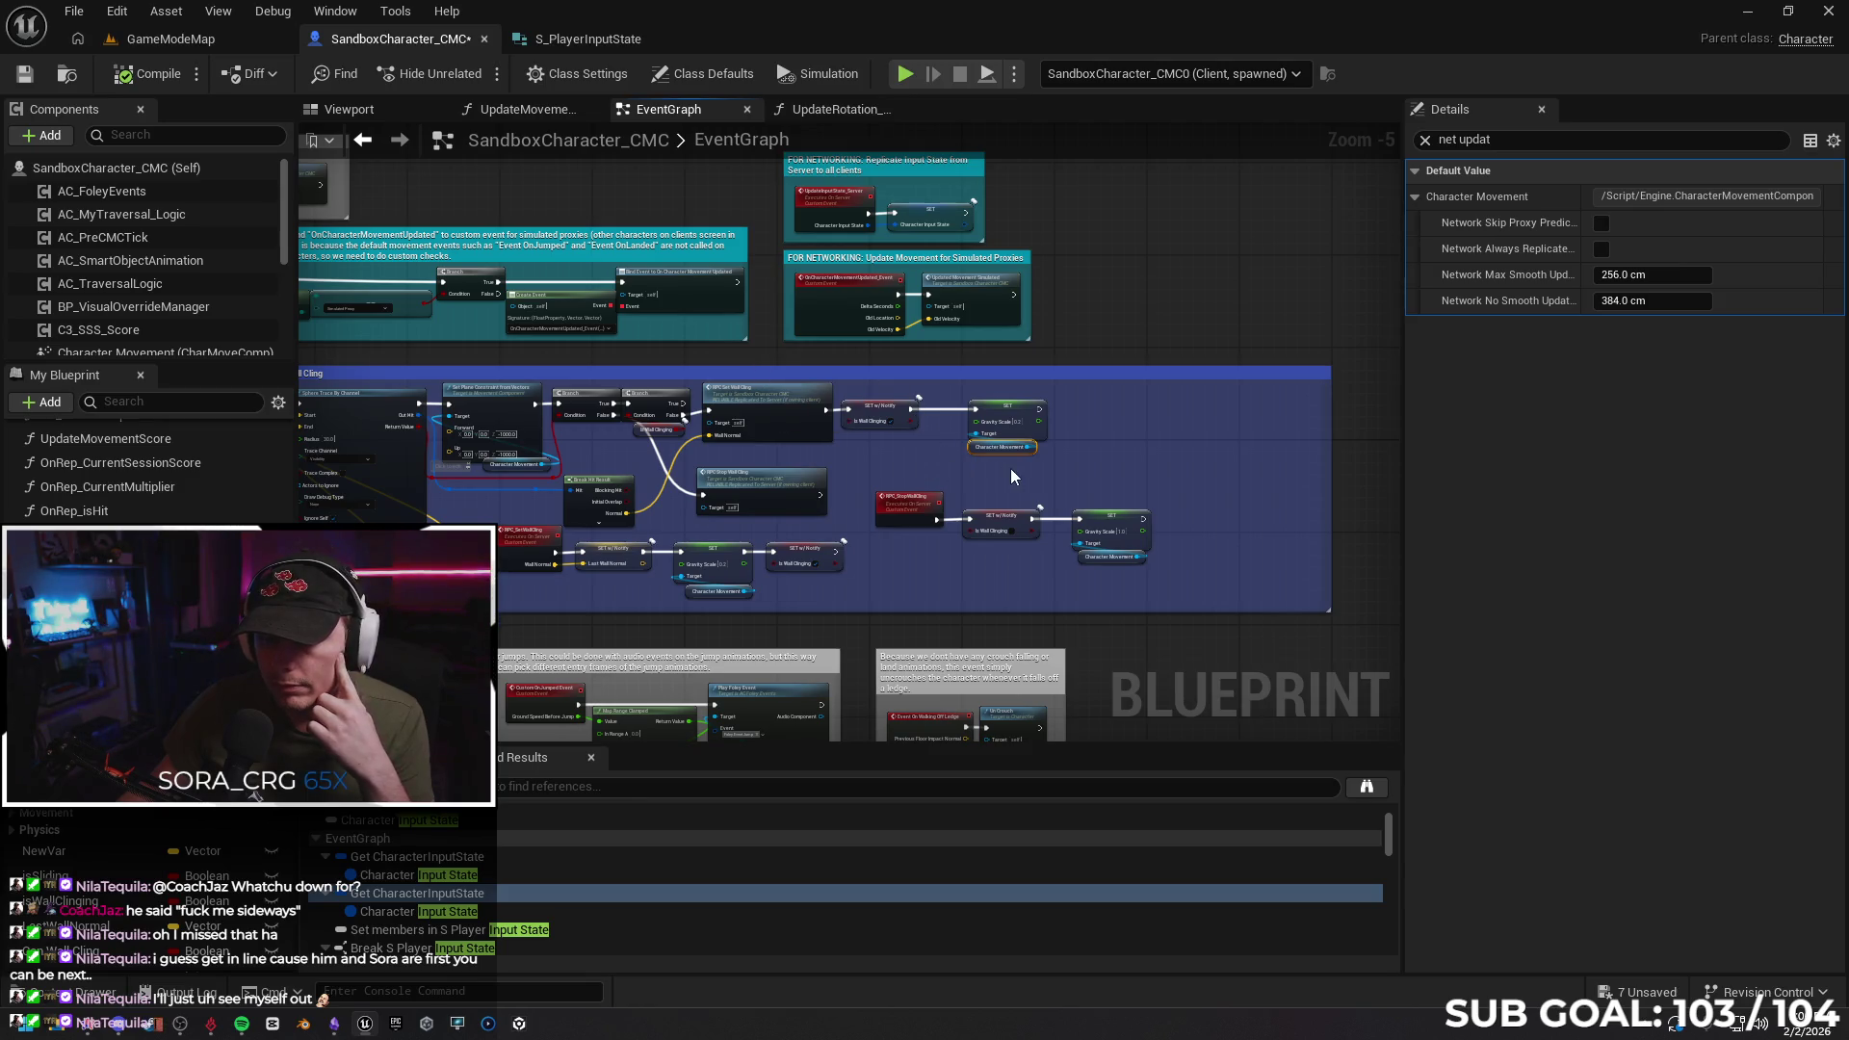
Pan to Event Tick and add a Print String node after it
mouse_move(799, 415)
left_mouse_down()
mouse_move(927, 472)
mouse_move(809, 399)
left_mouse_up()
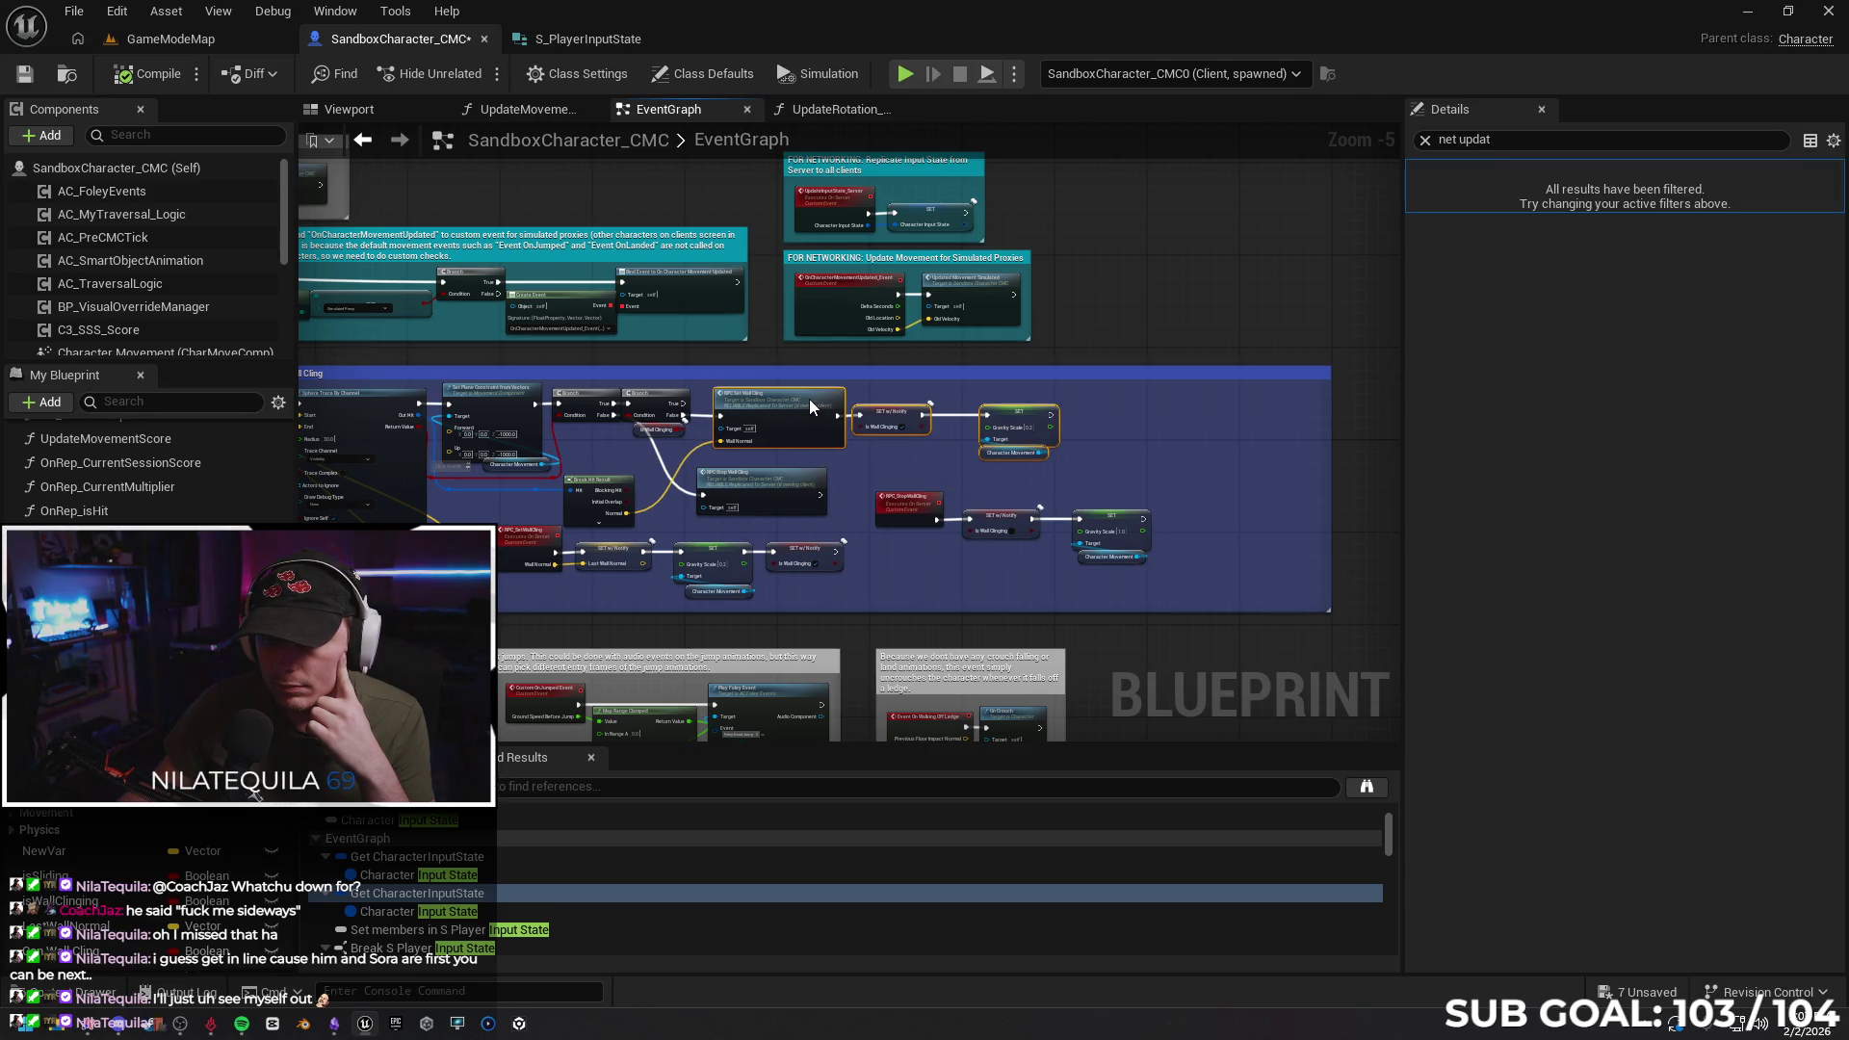
left_click(894, 459)
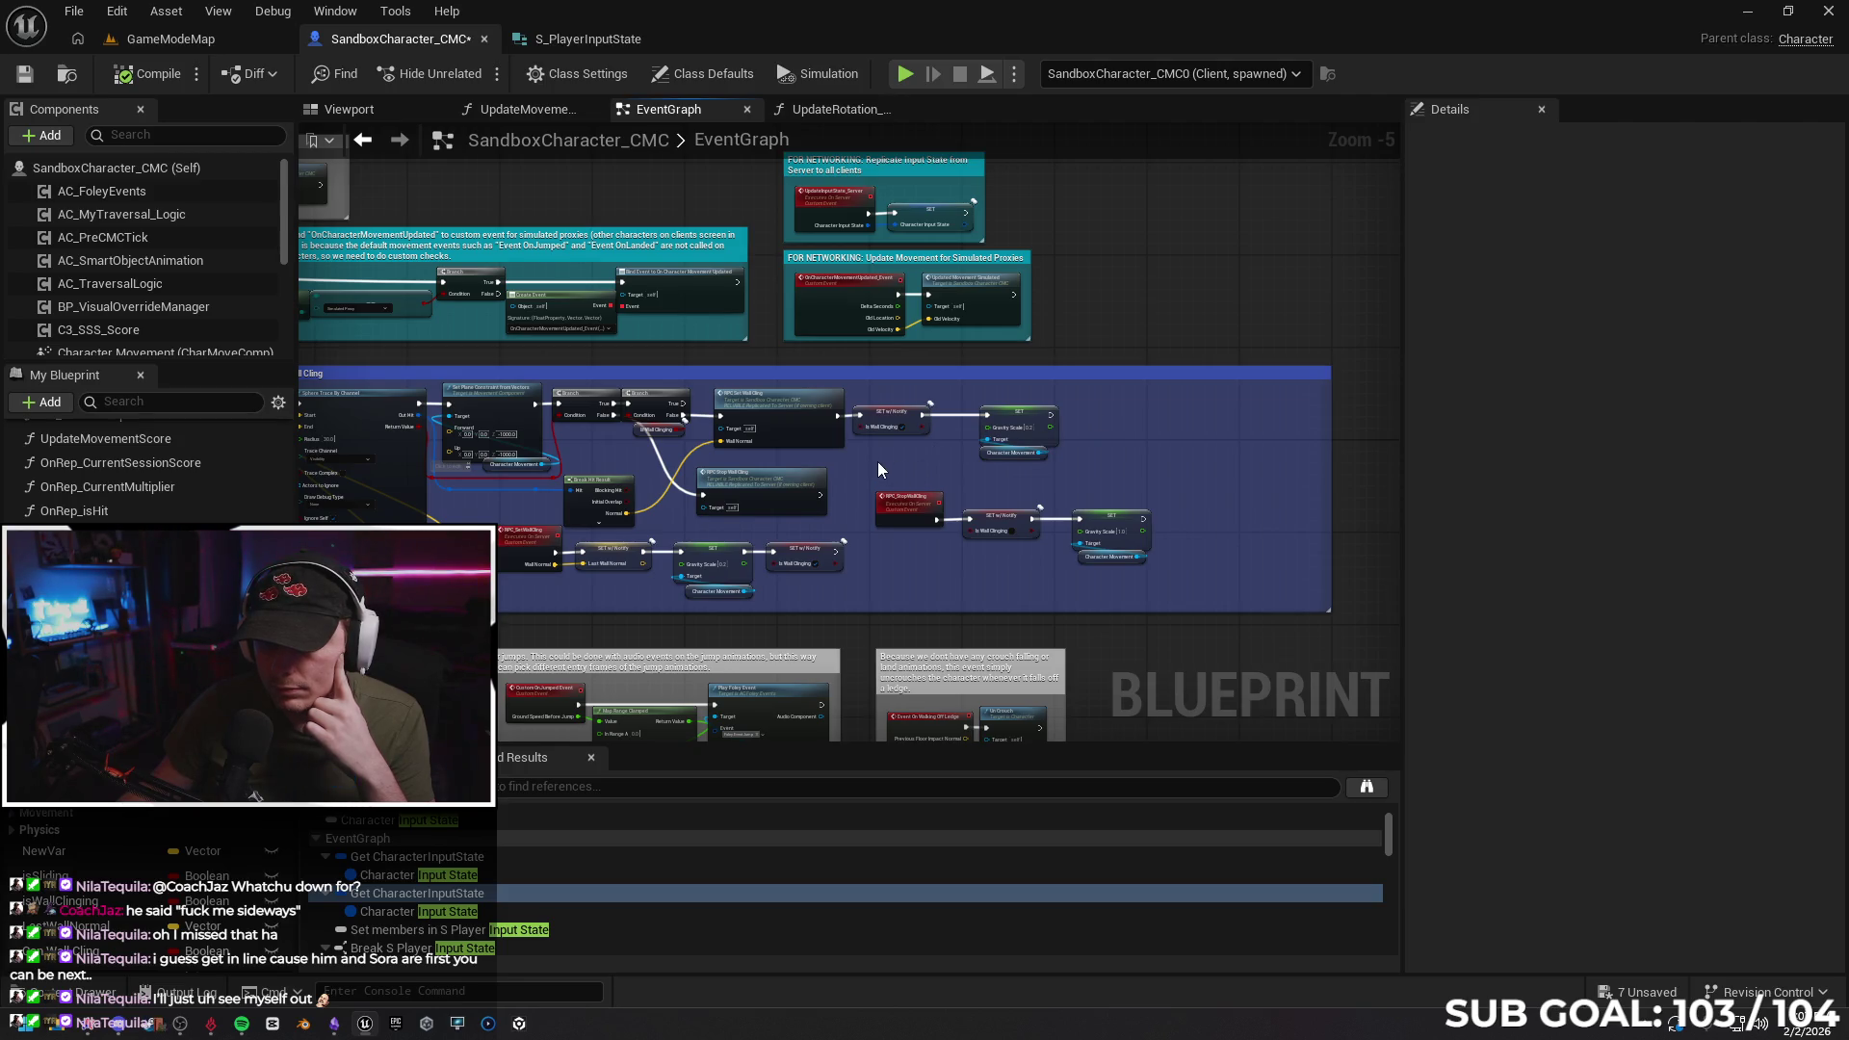
left_click_drag(867, 459, 1285, 410)
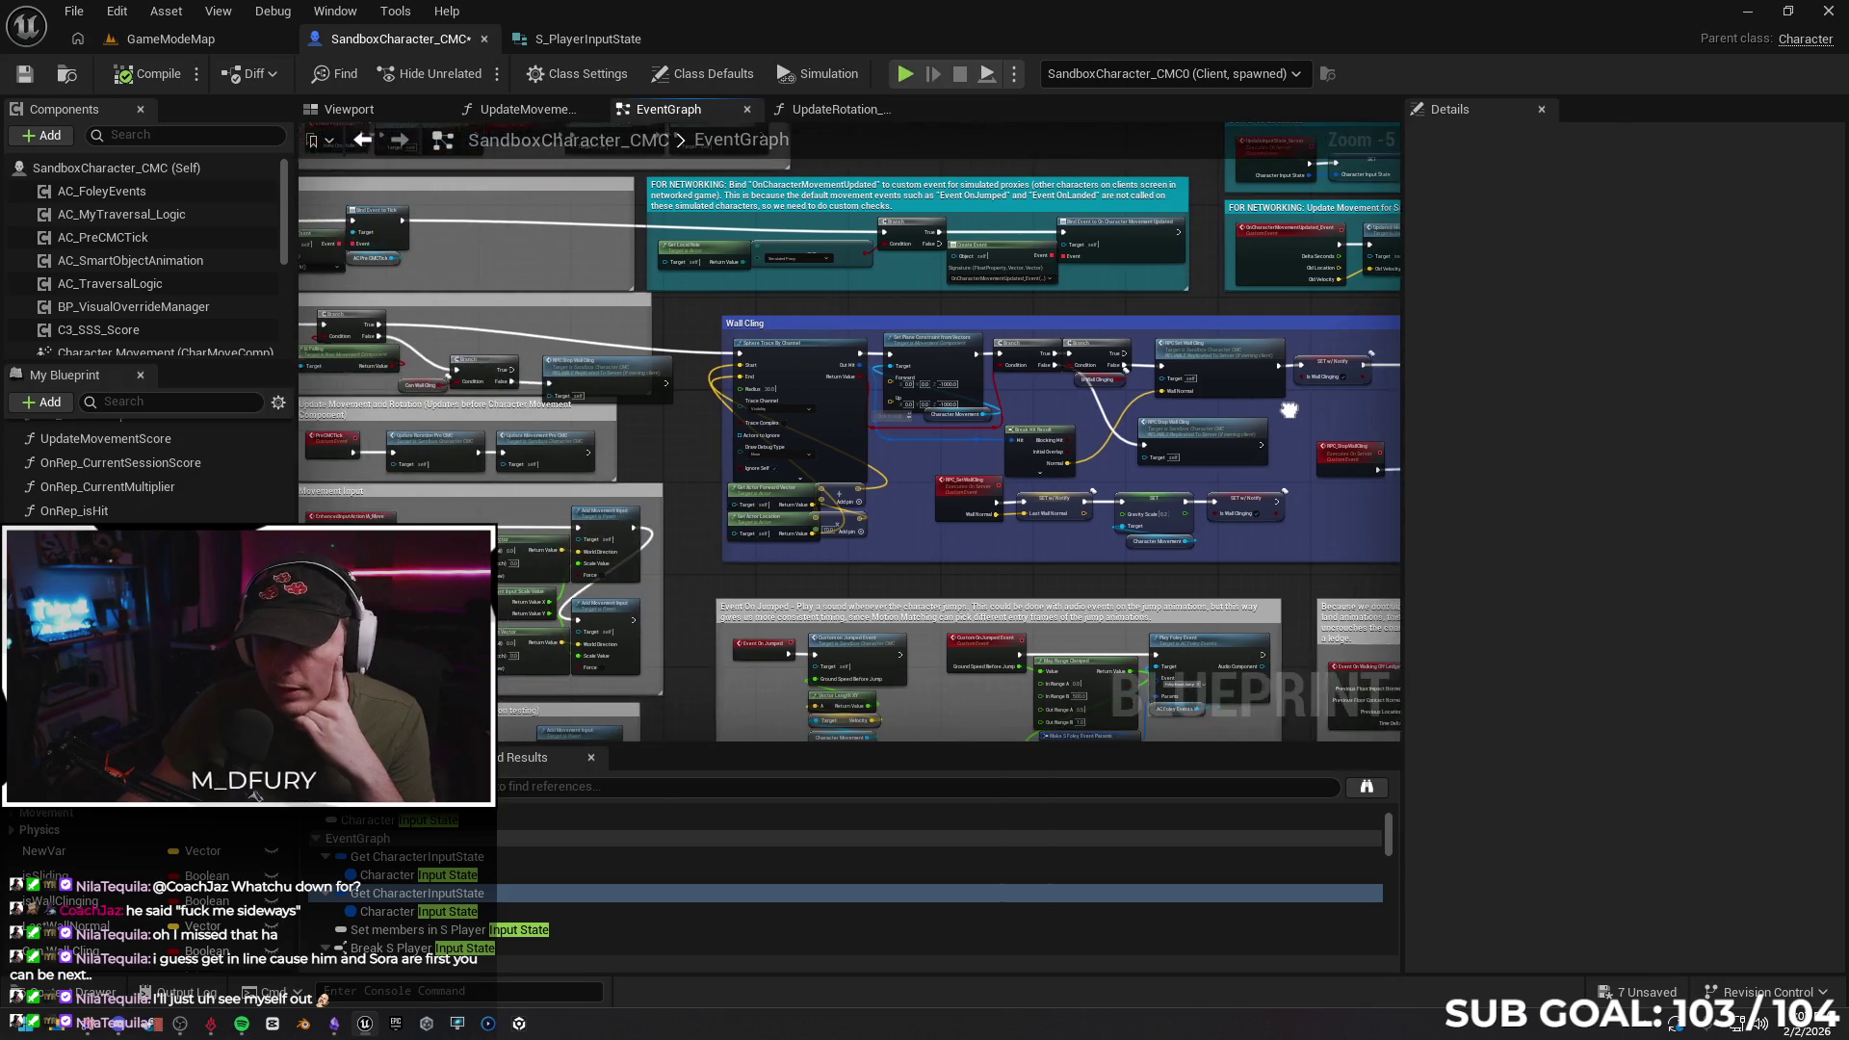
mouse_move(805, 580)
left_mouse_down()
mouse_move(924, 565)
mouse_move(576, 554)
mouse_move(1154, 578)
left_mouse_up()
mouse_move(509, 316)
left_mouse_down()
mouse_move(584, 397)
mouse_move(602, 388)
left_mouse_up()
type("print")
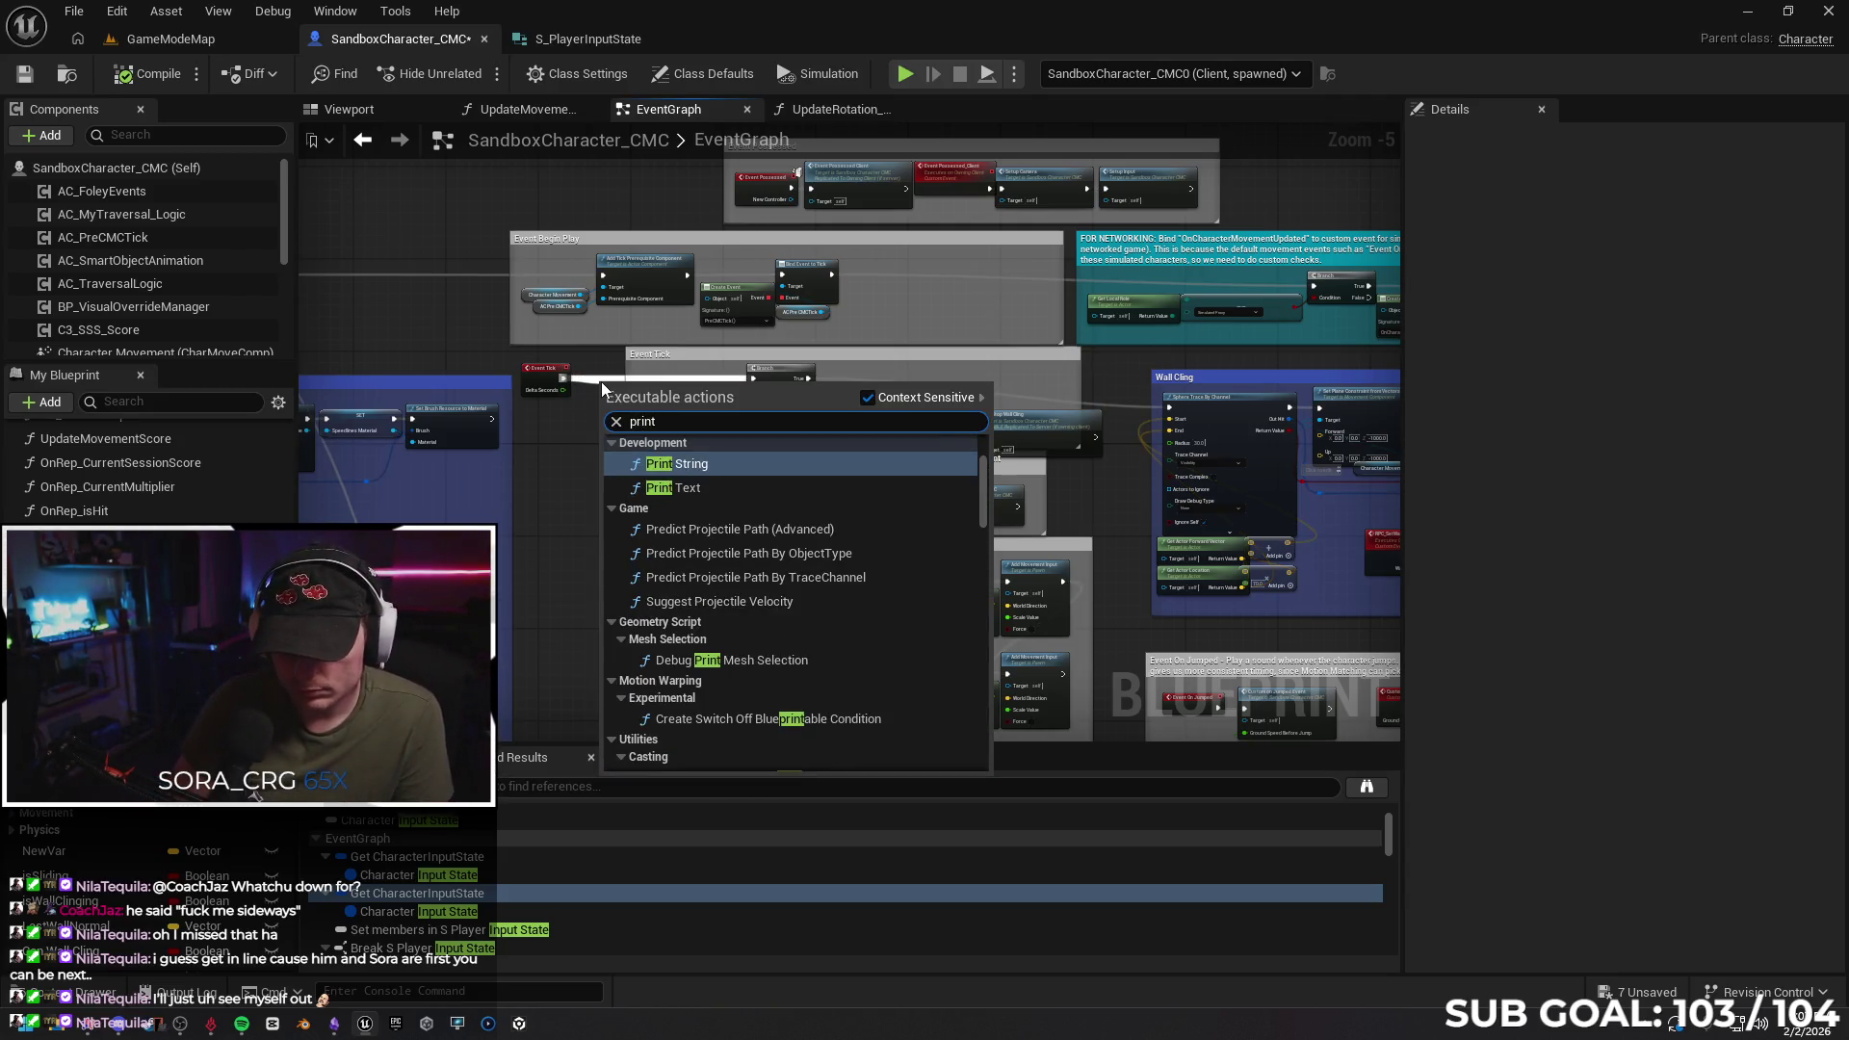
key("Return")
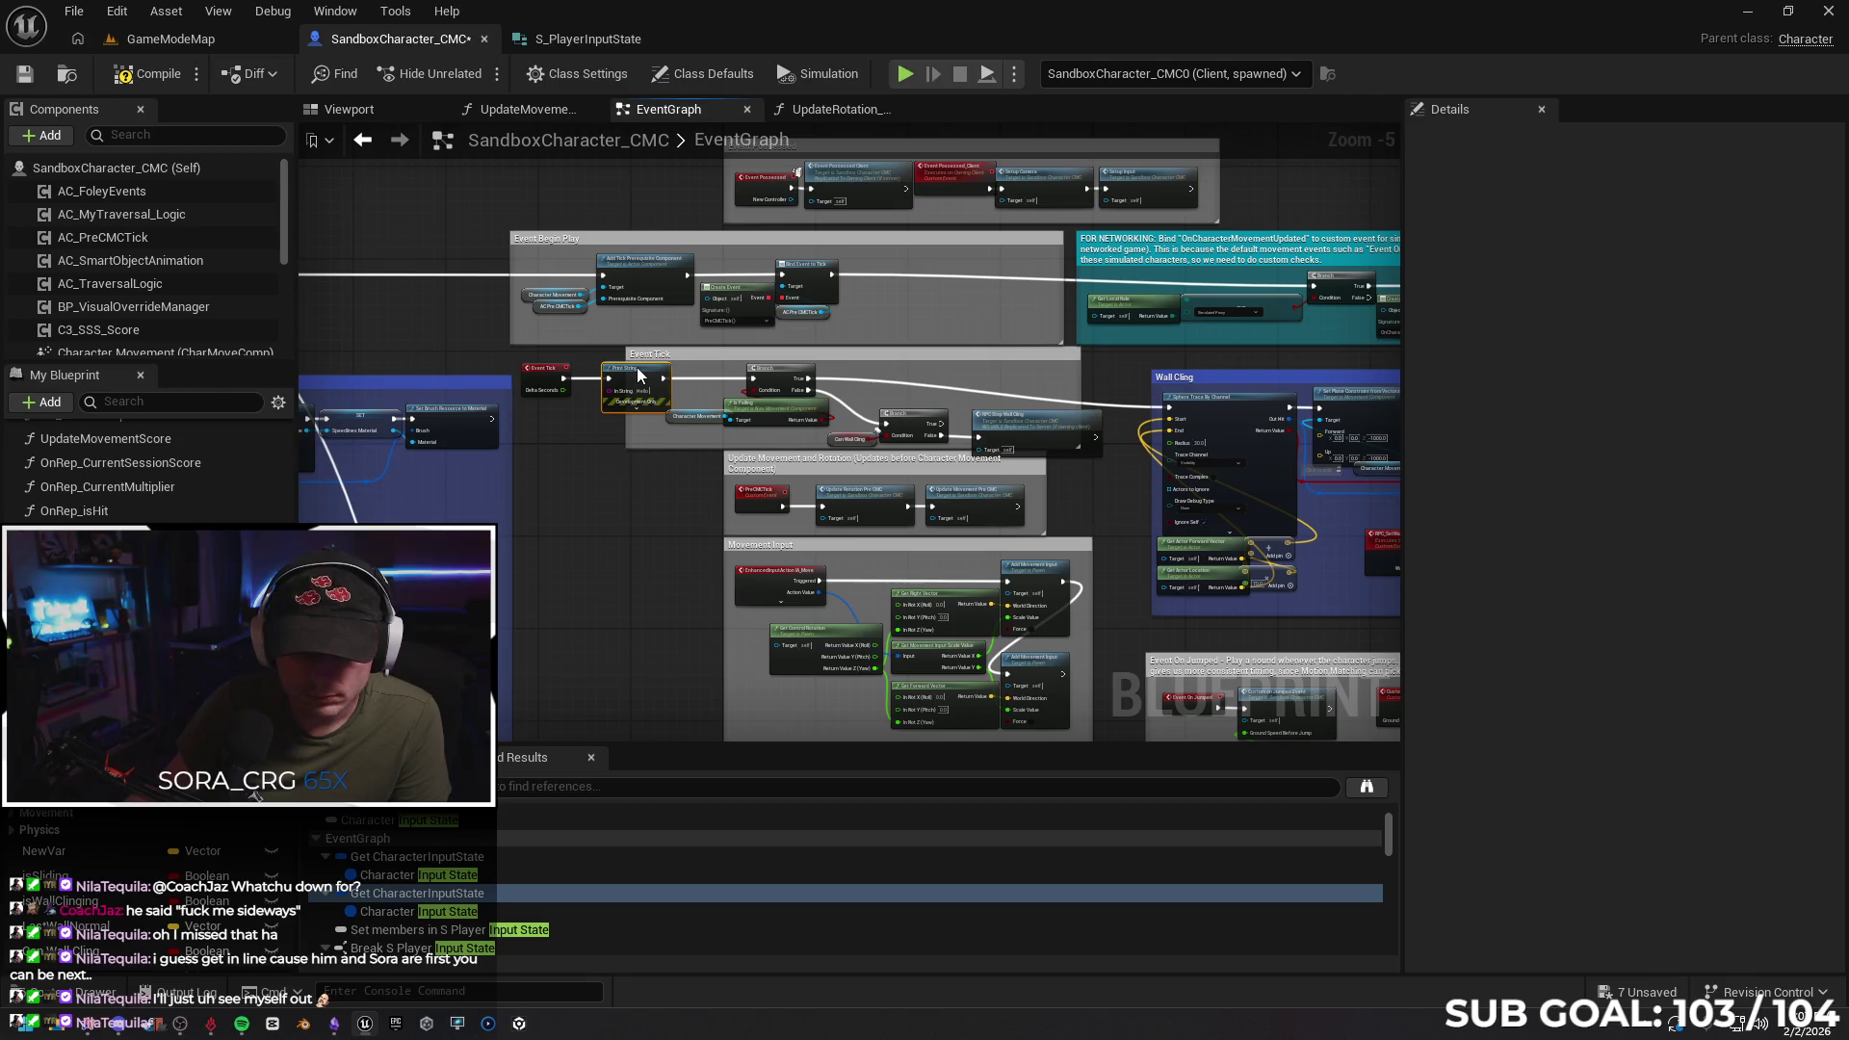
Place an isWallClinging Get node to feed the print, and launch a multiplayer test
mouse_move(83, 910)
left_mouse_down()
mouse_move(539, 493)
mouse_move(616, 392)
left_mouse_up()
left_click(554, 505)
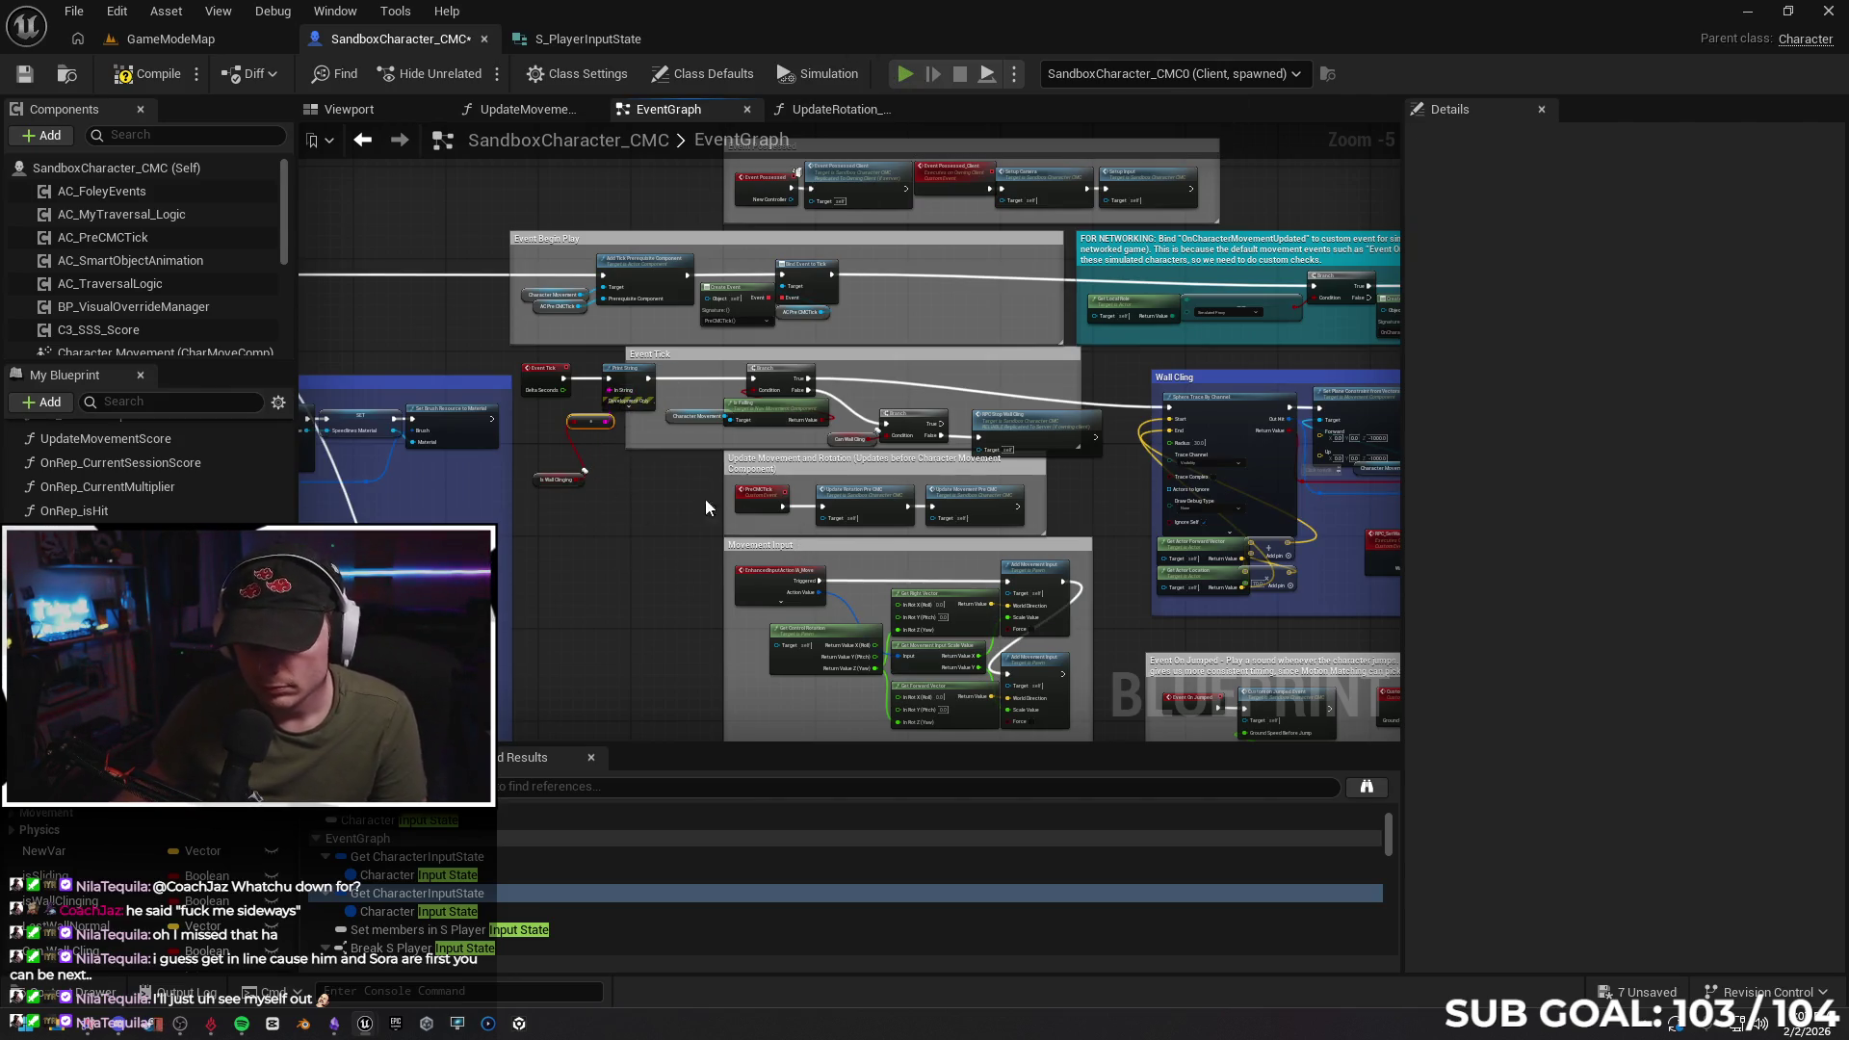
key("alt+p")
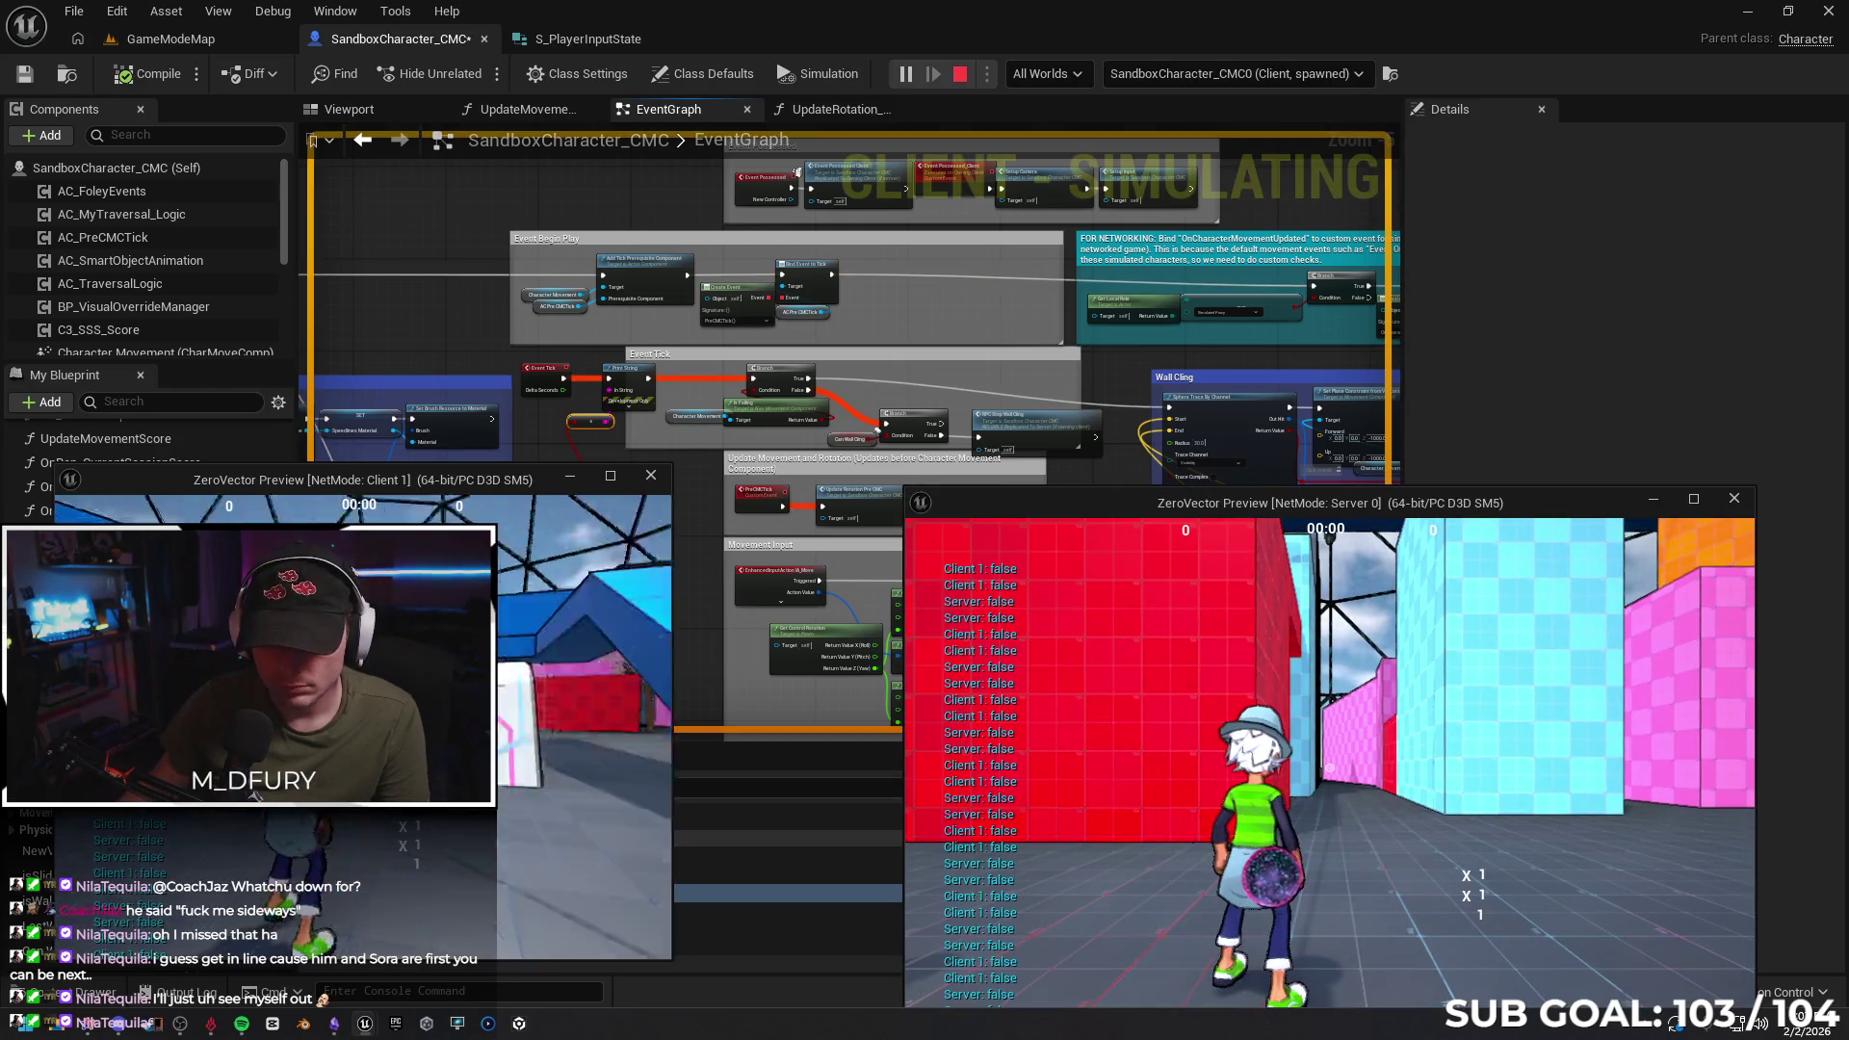
Run the client at the red wall, jump to cling, climb it, then stop the test
key("w")
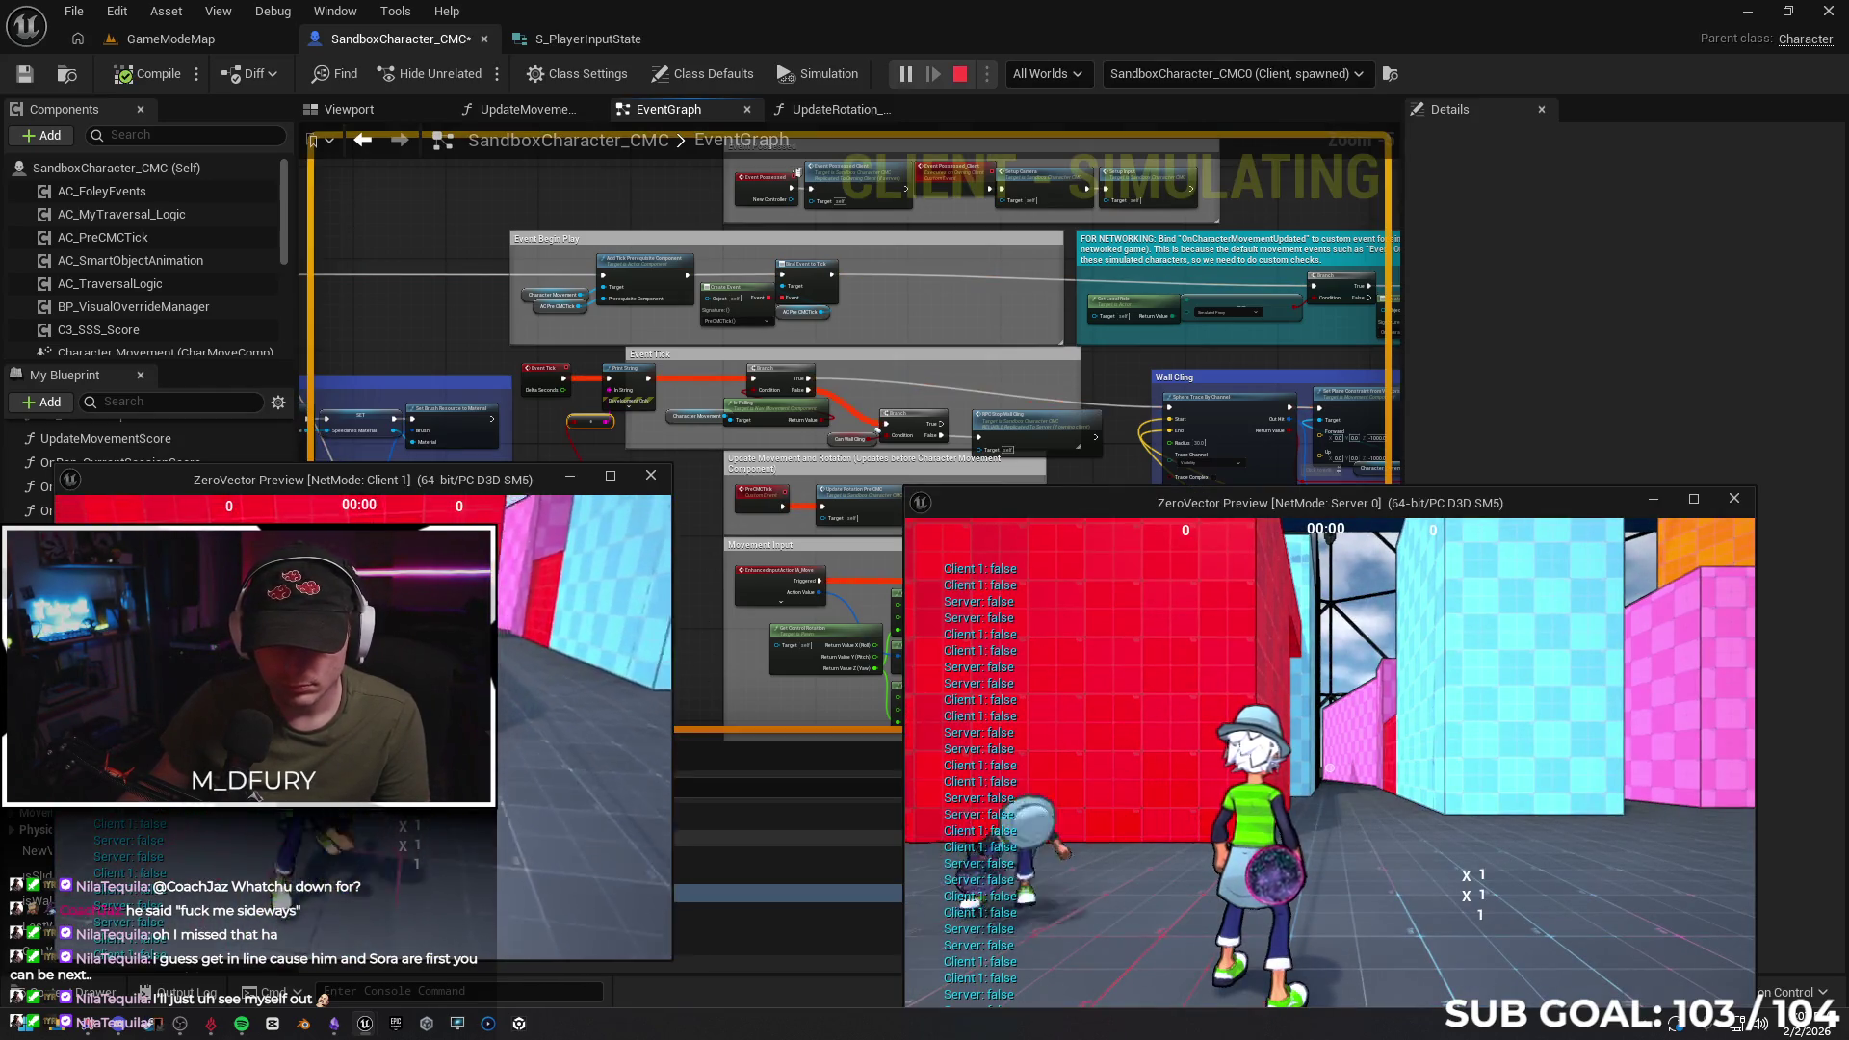
key("space")
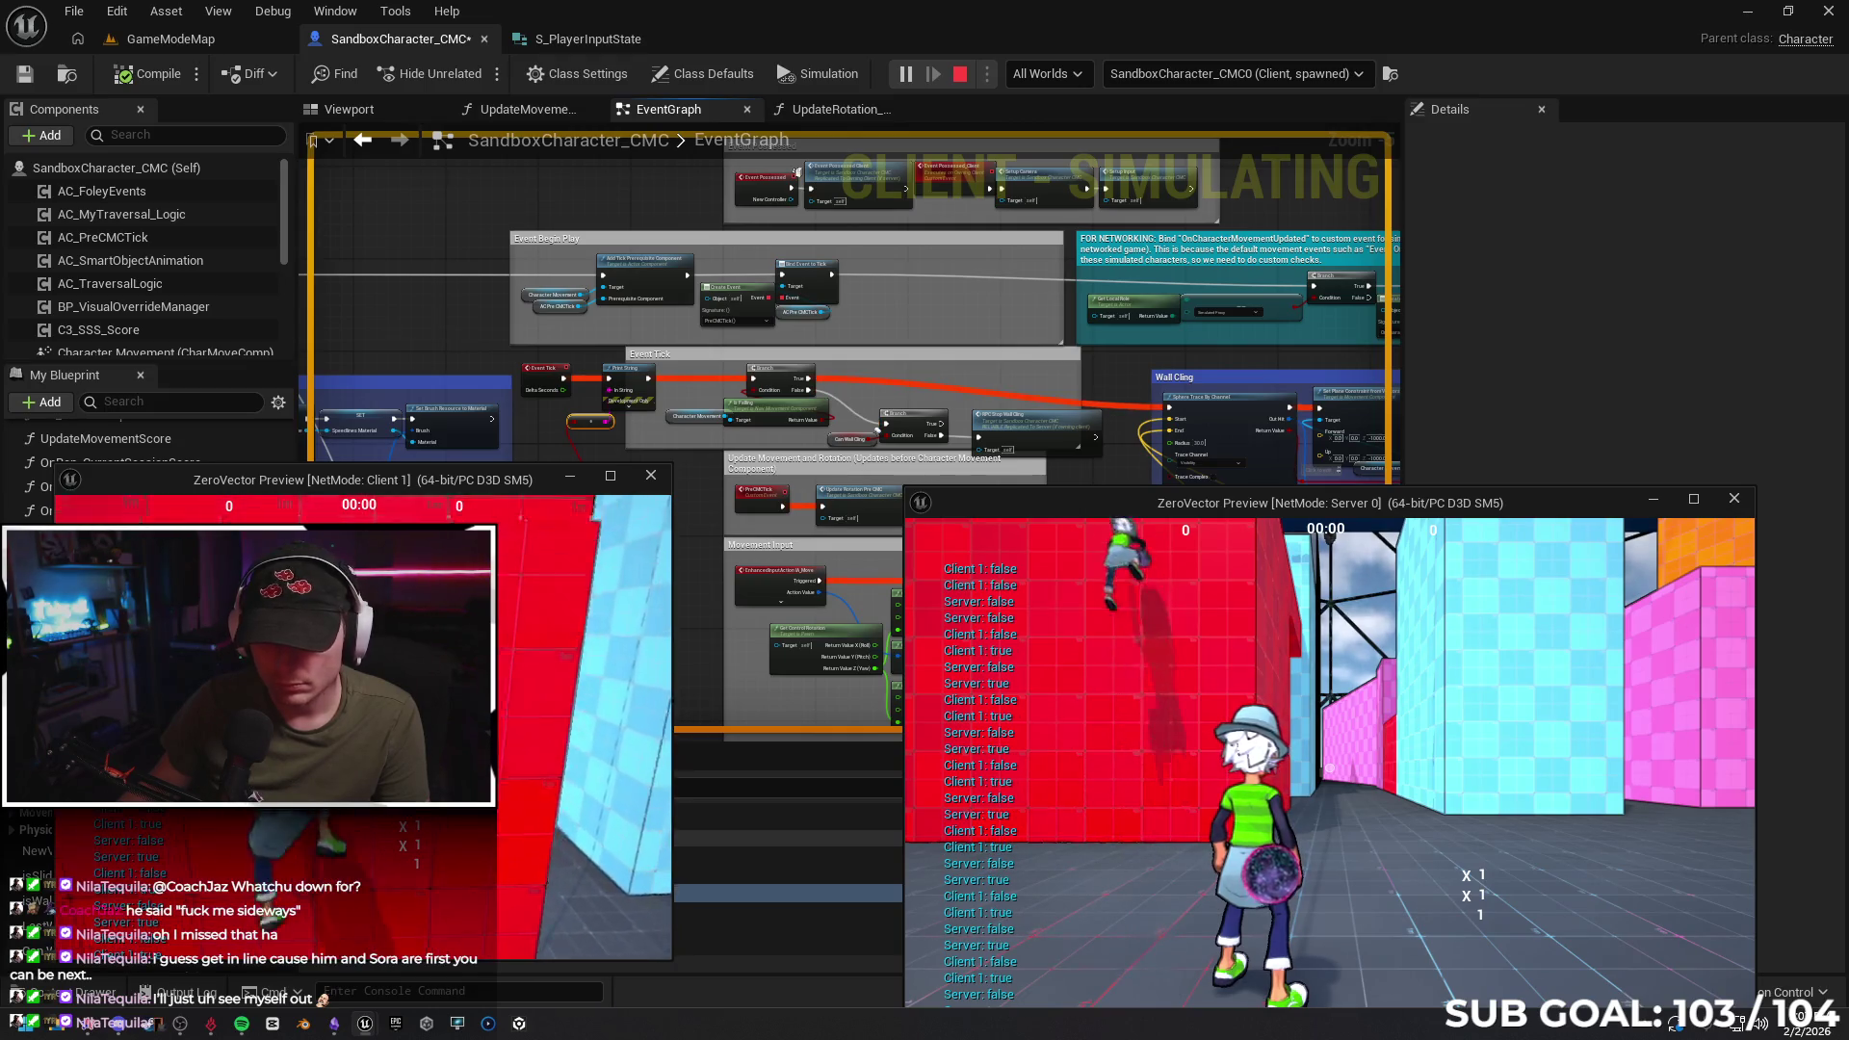
key("space")
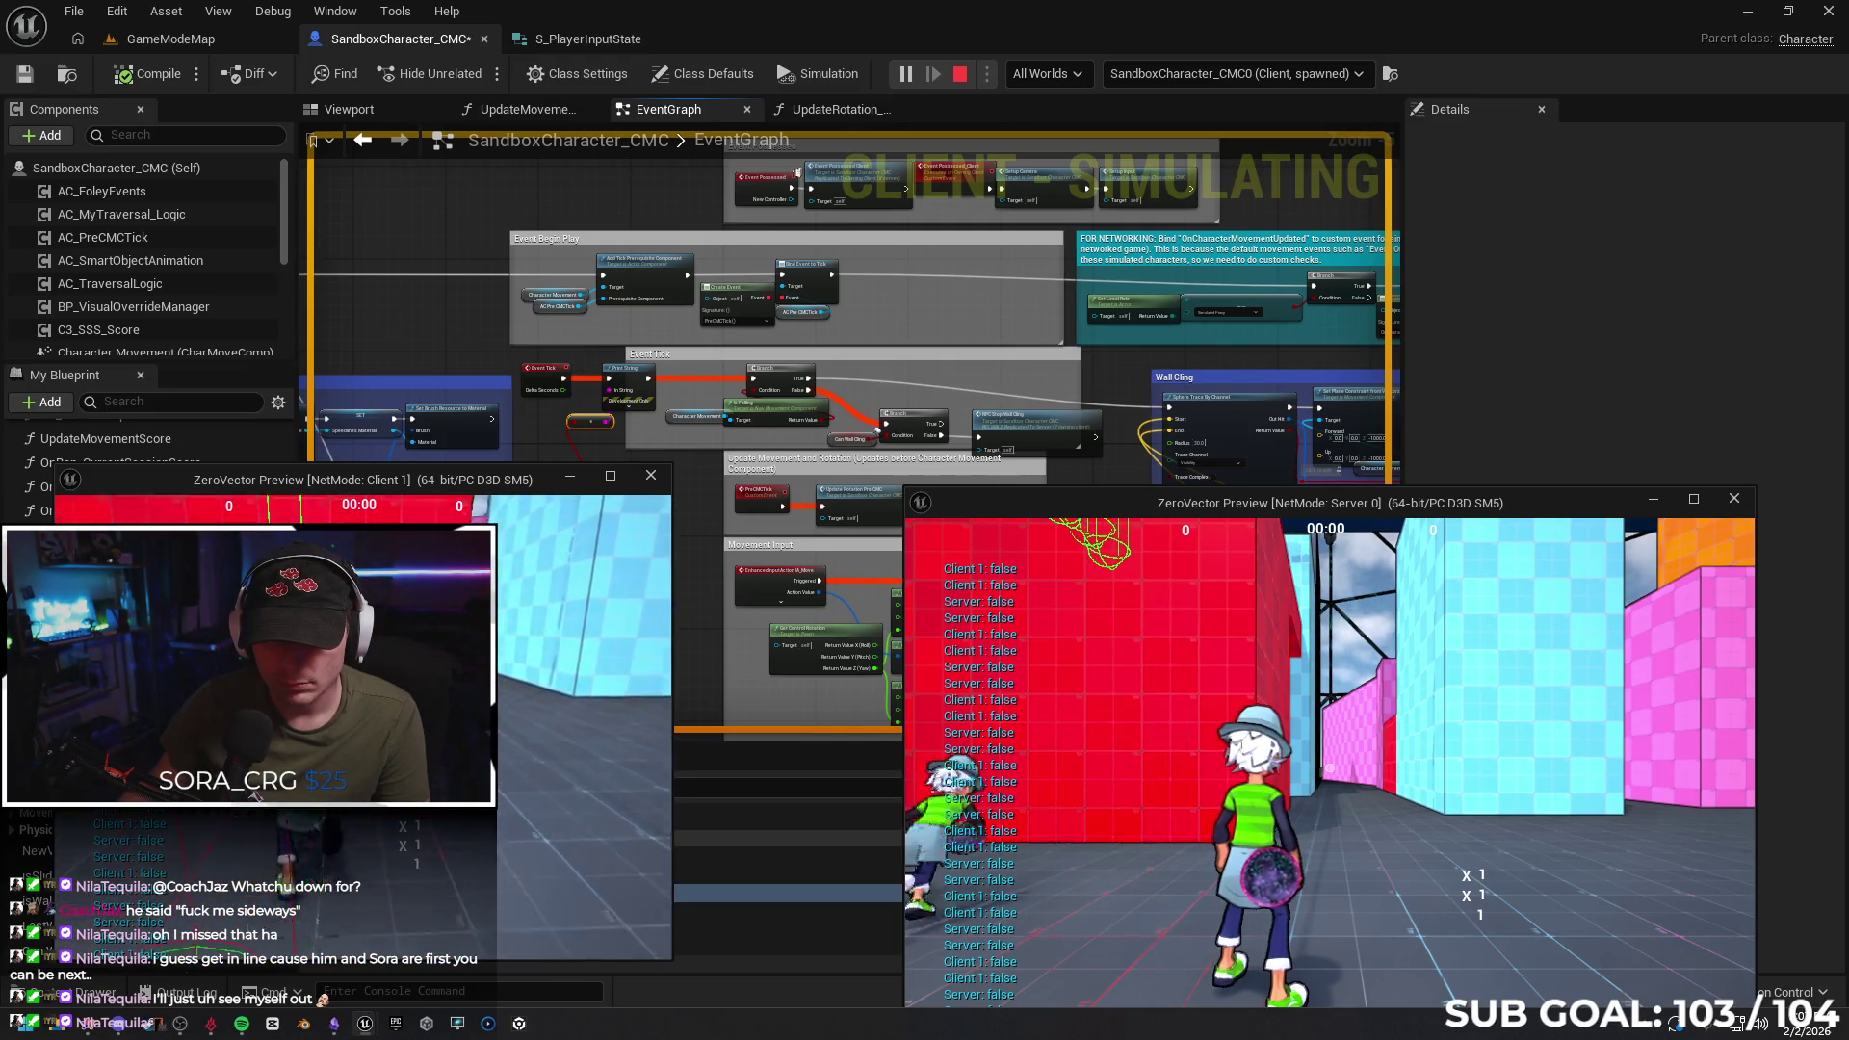
key("w")
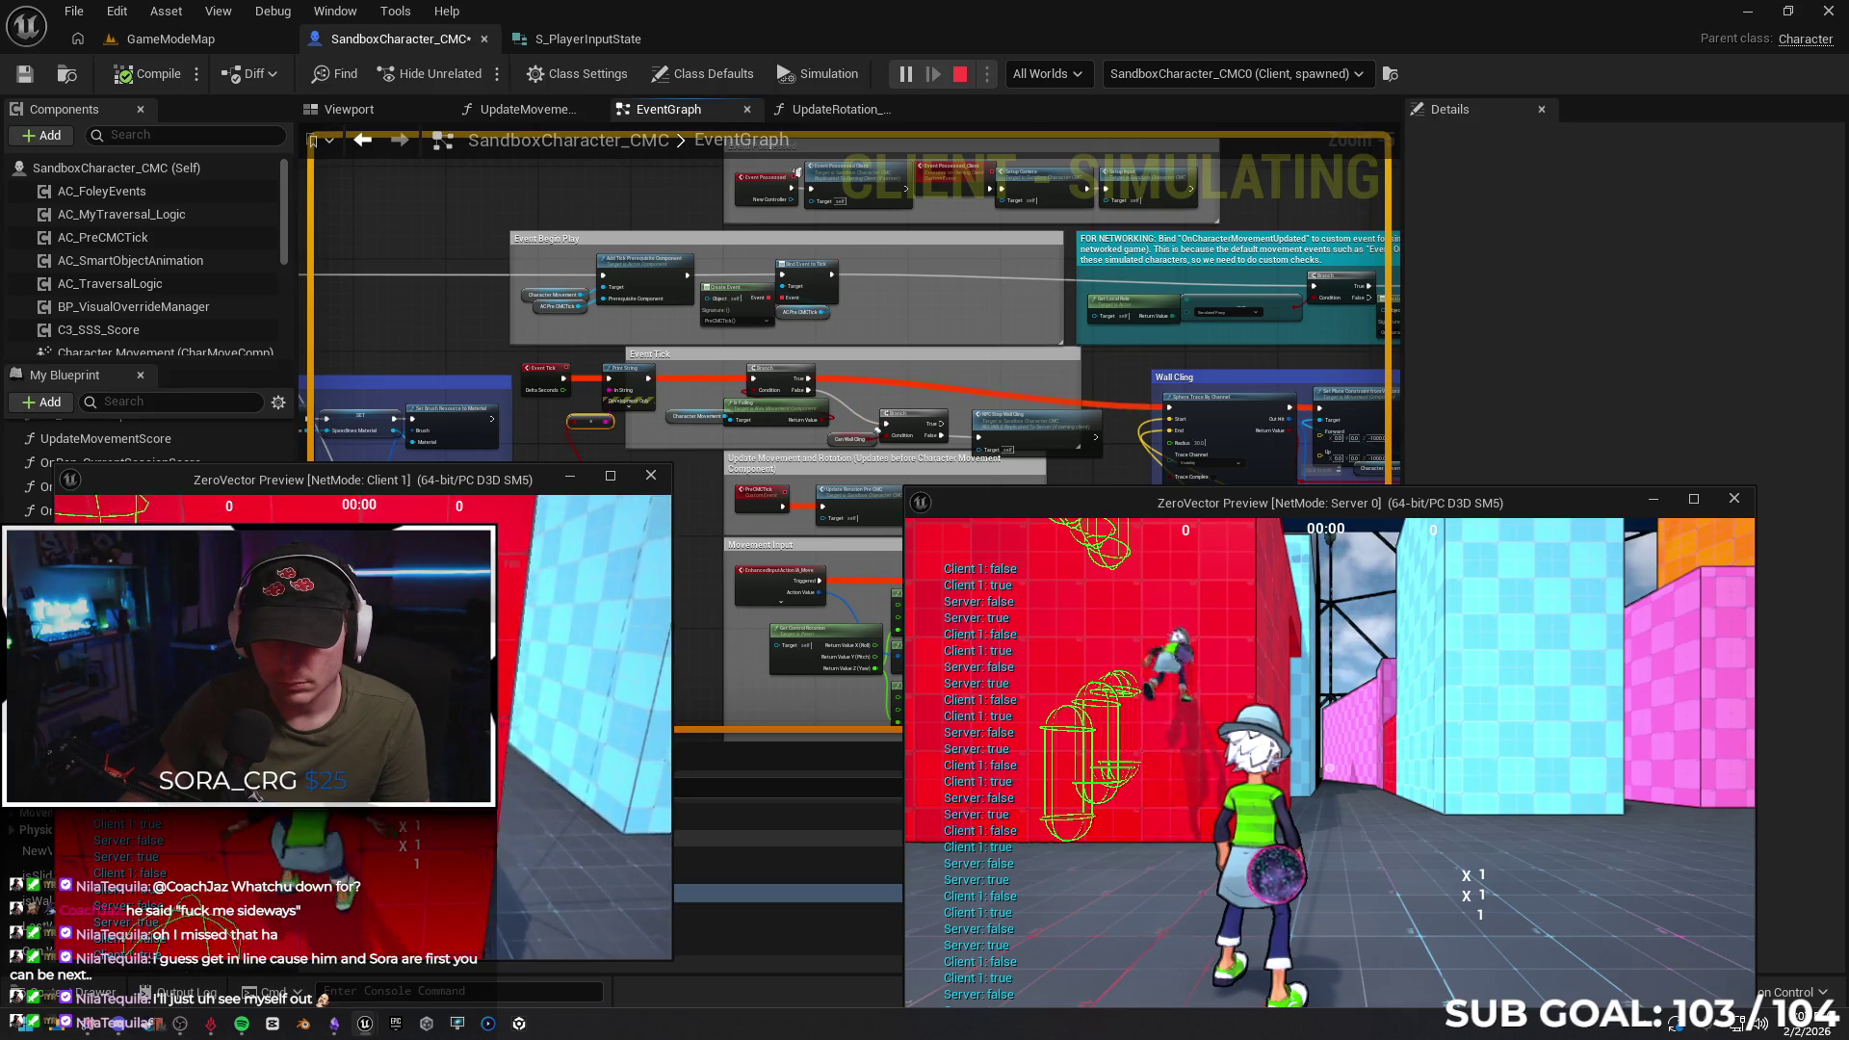
key("w")
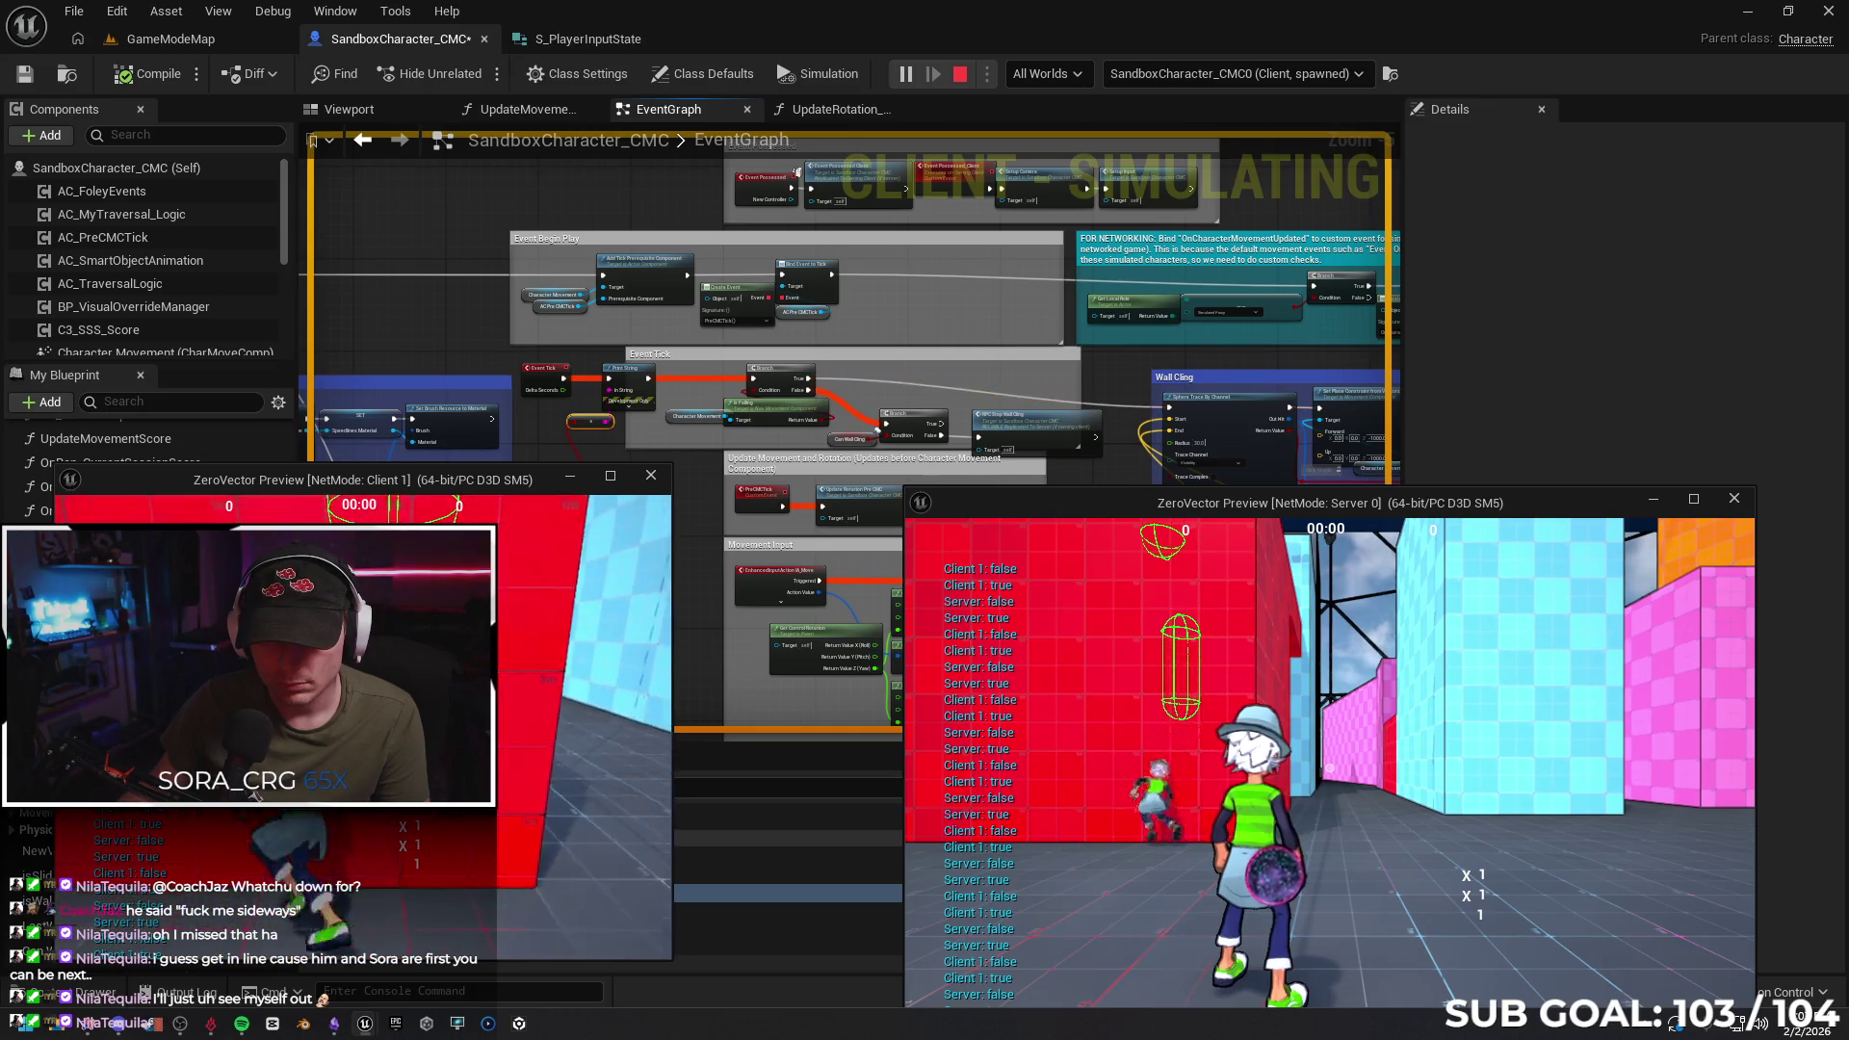
key("w")
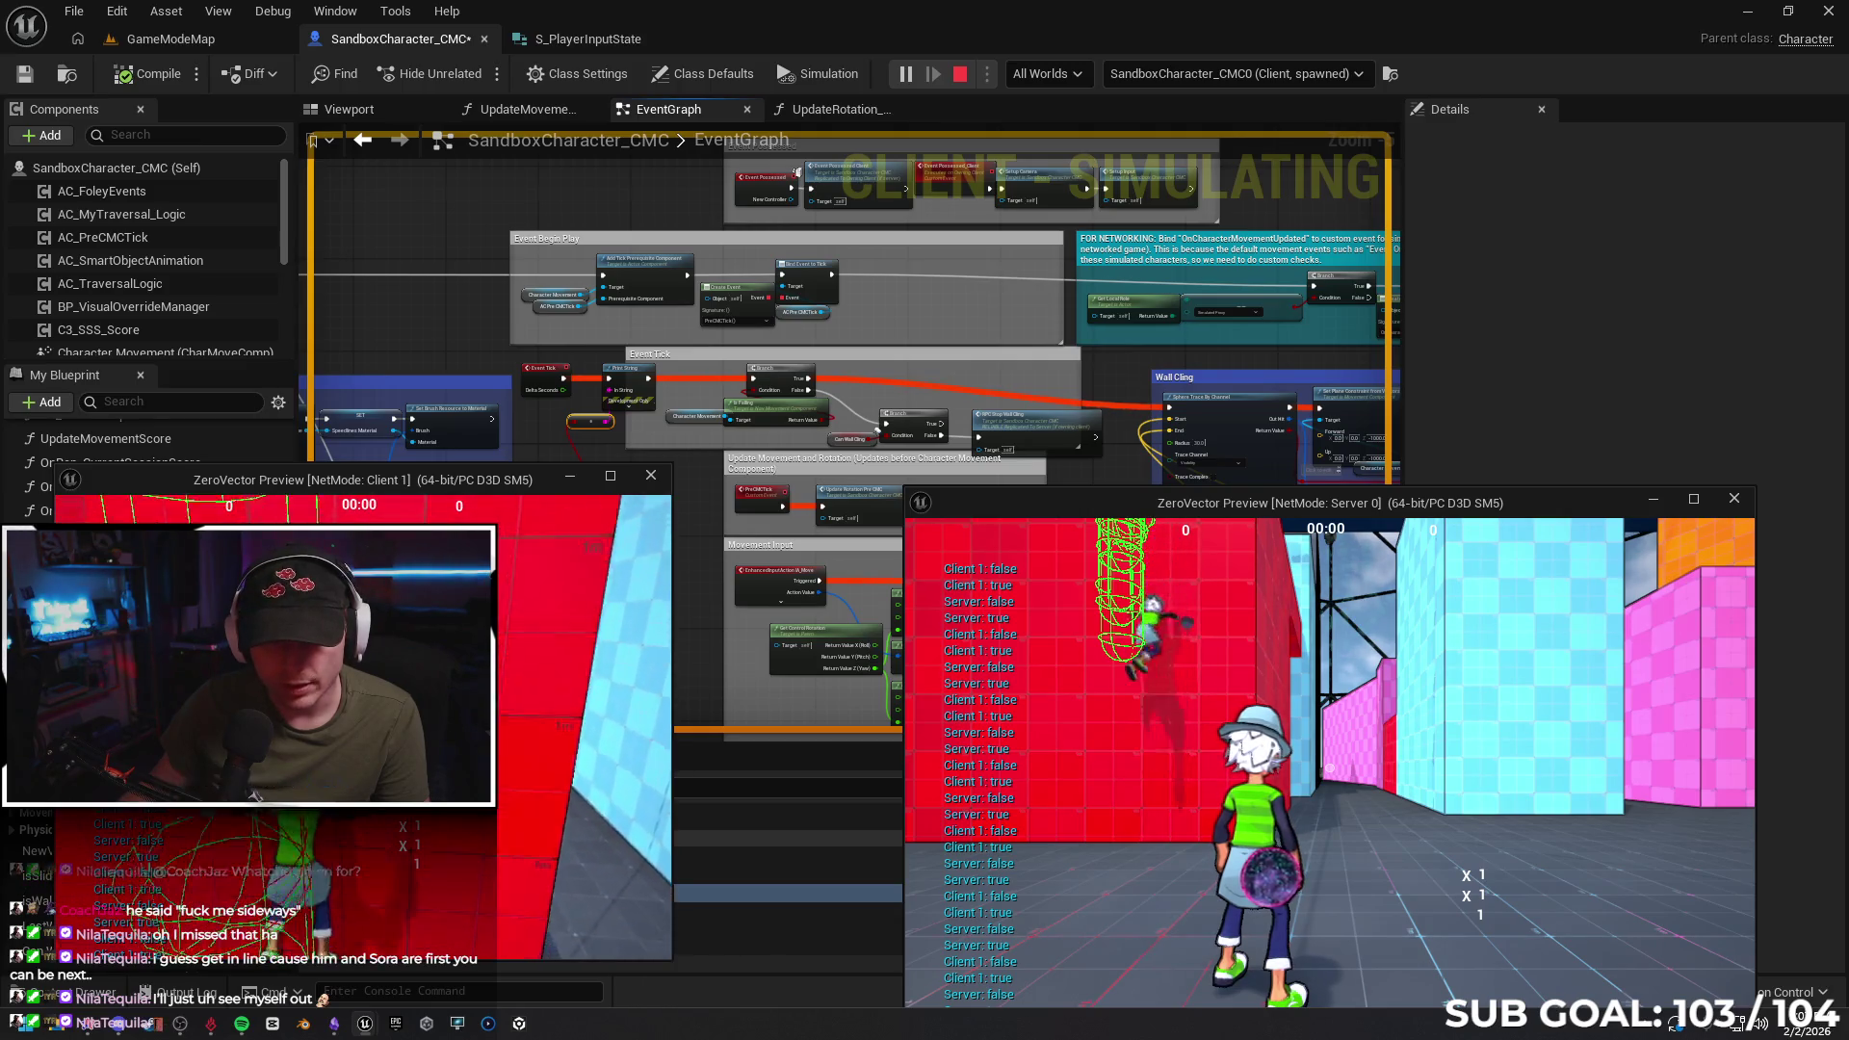
key("Escape")
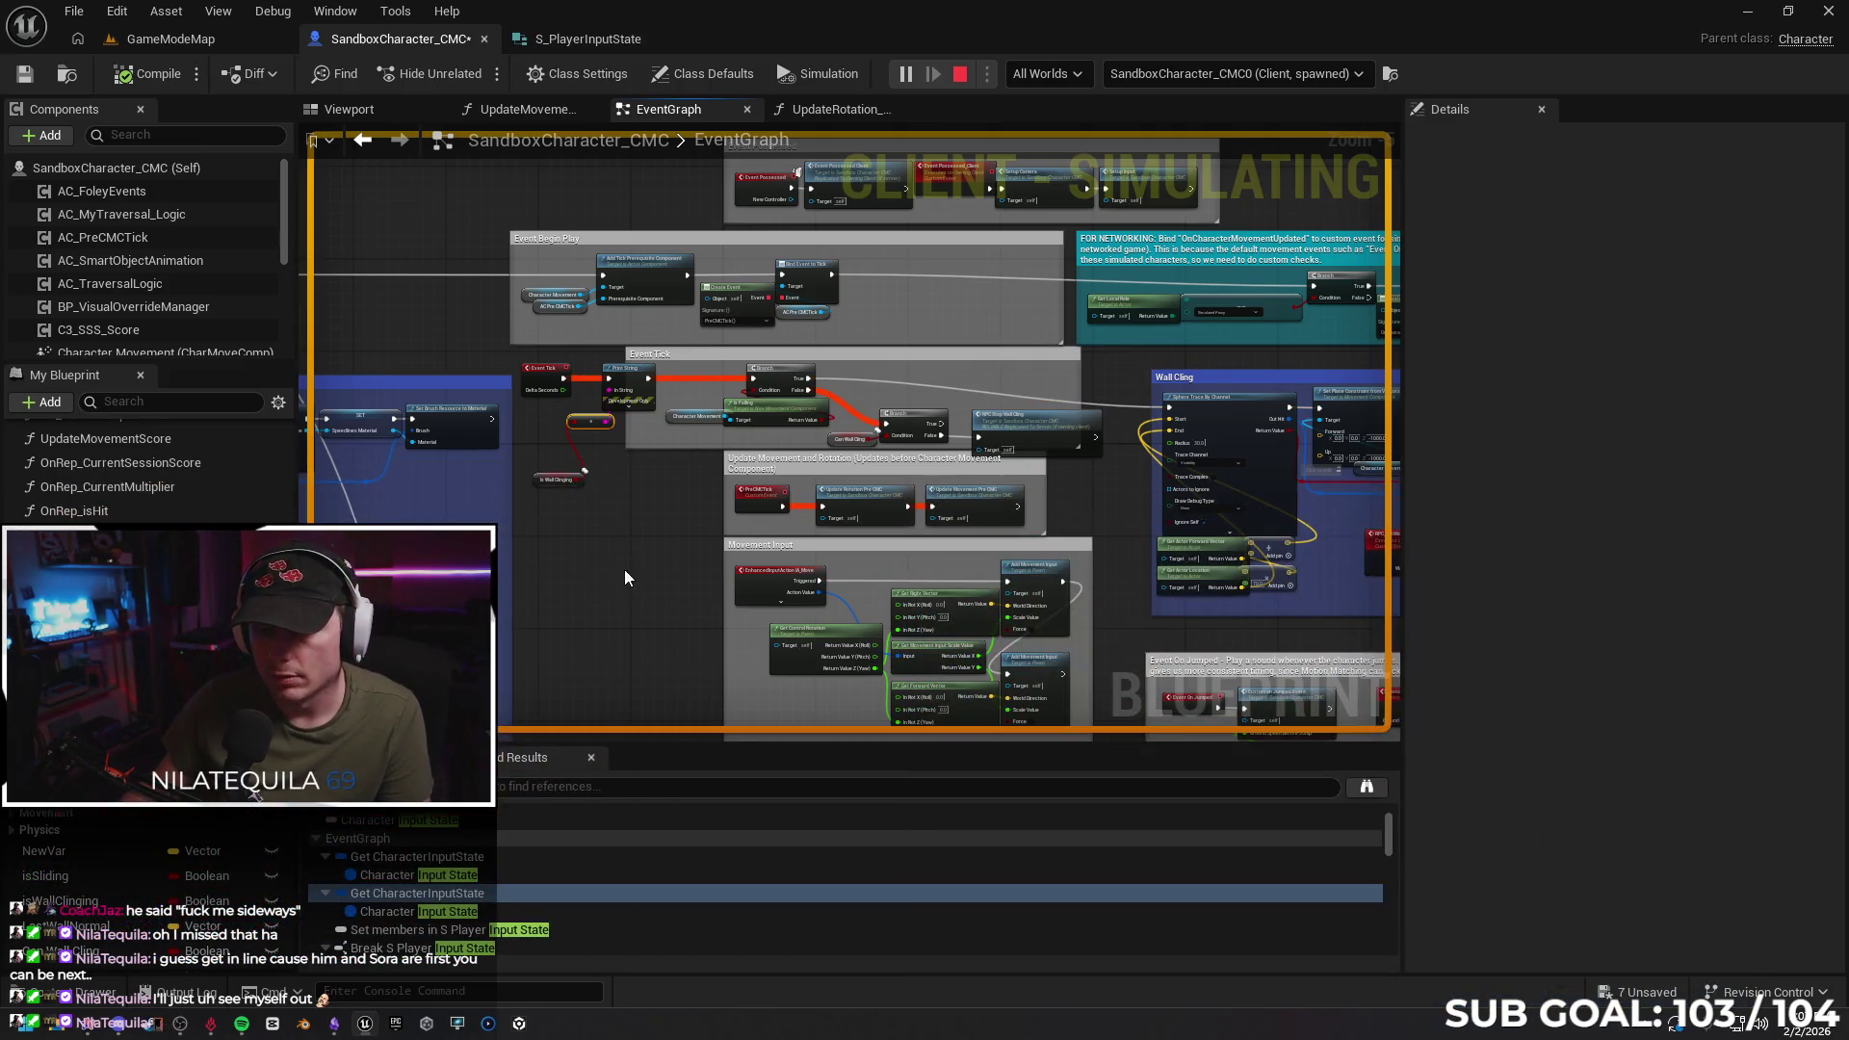
scroll(921, 538, "up", 2)
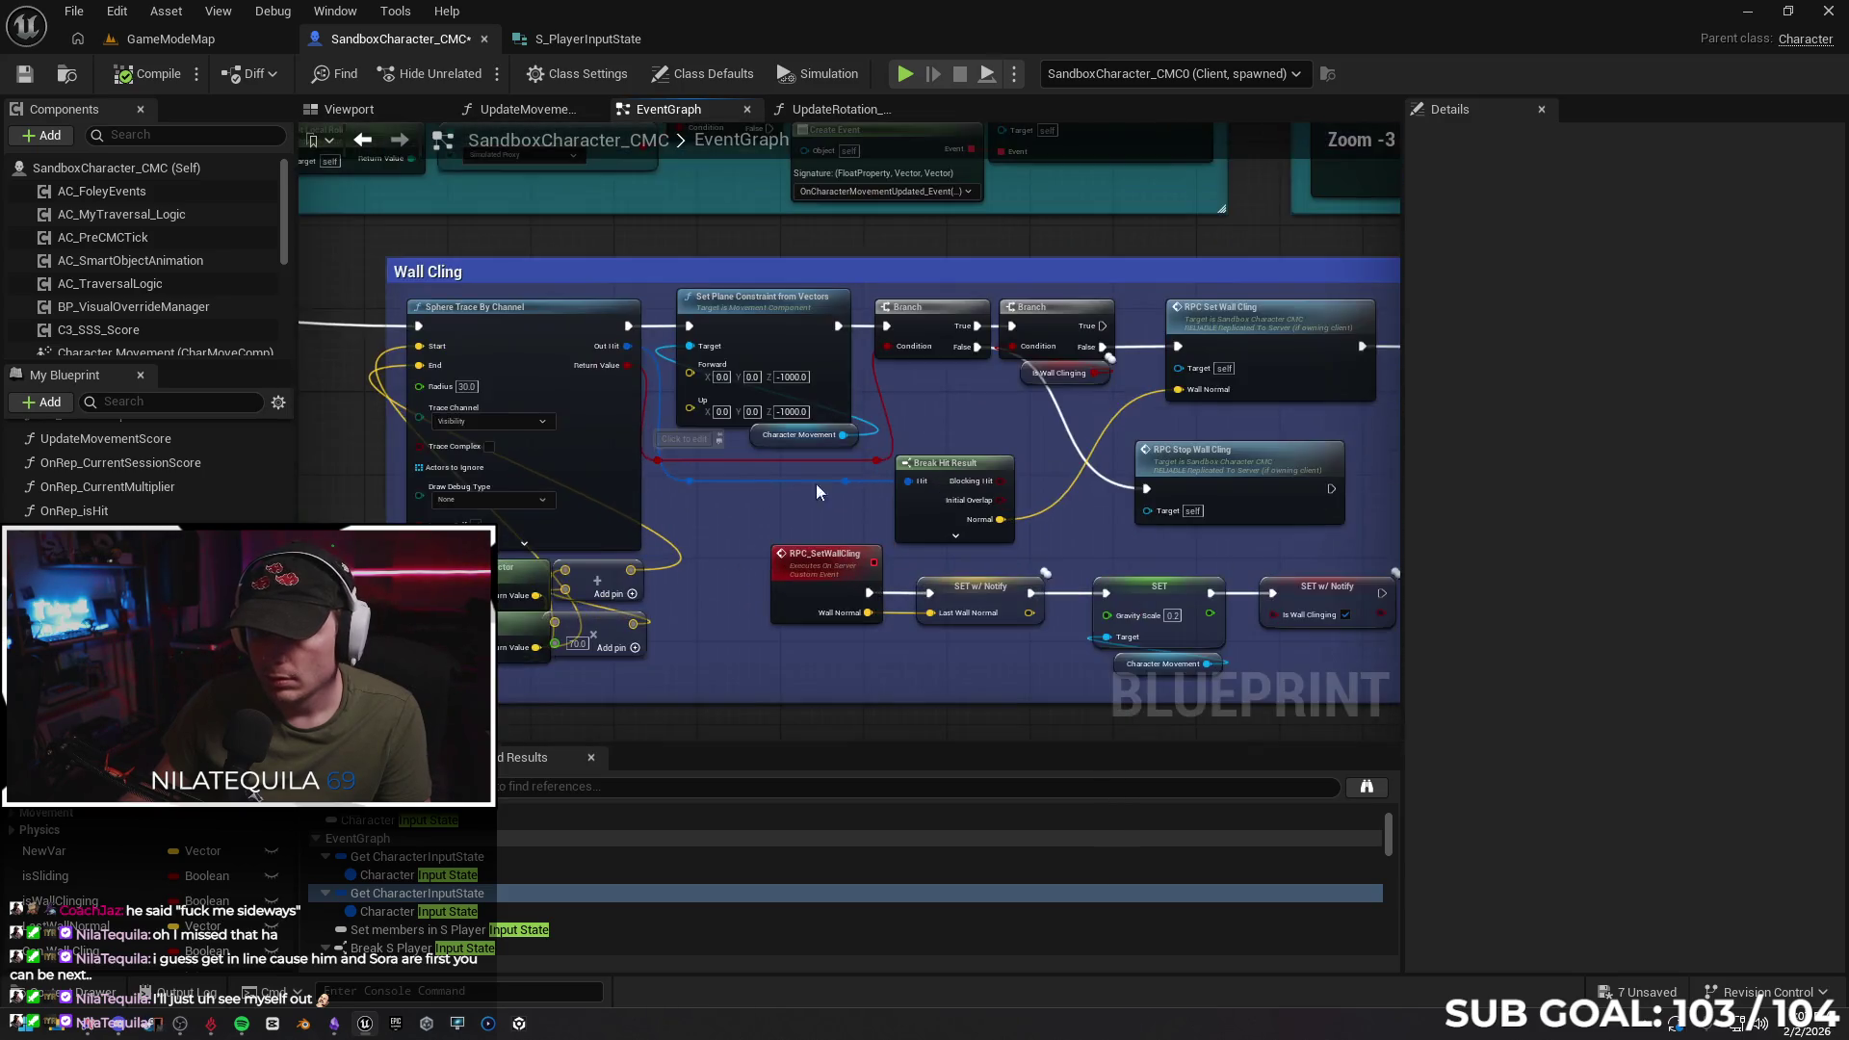
Clear the Details filter and inspect RPC_SetWallCling's Run on Server and Reliable settings
left_click_drag(767, 448, 656, 466)
left_click(963, 380)
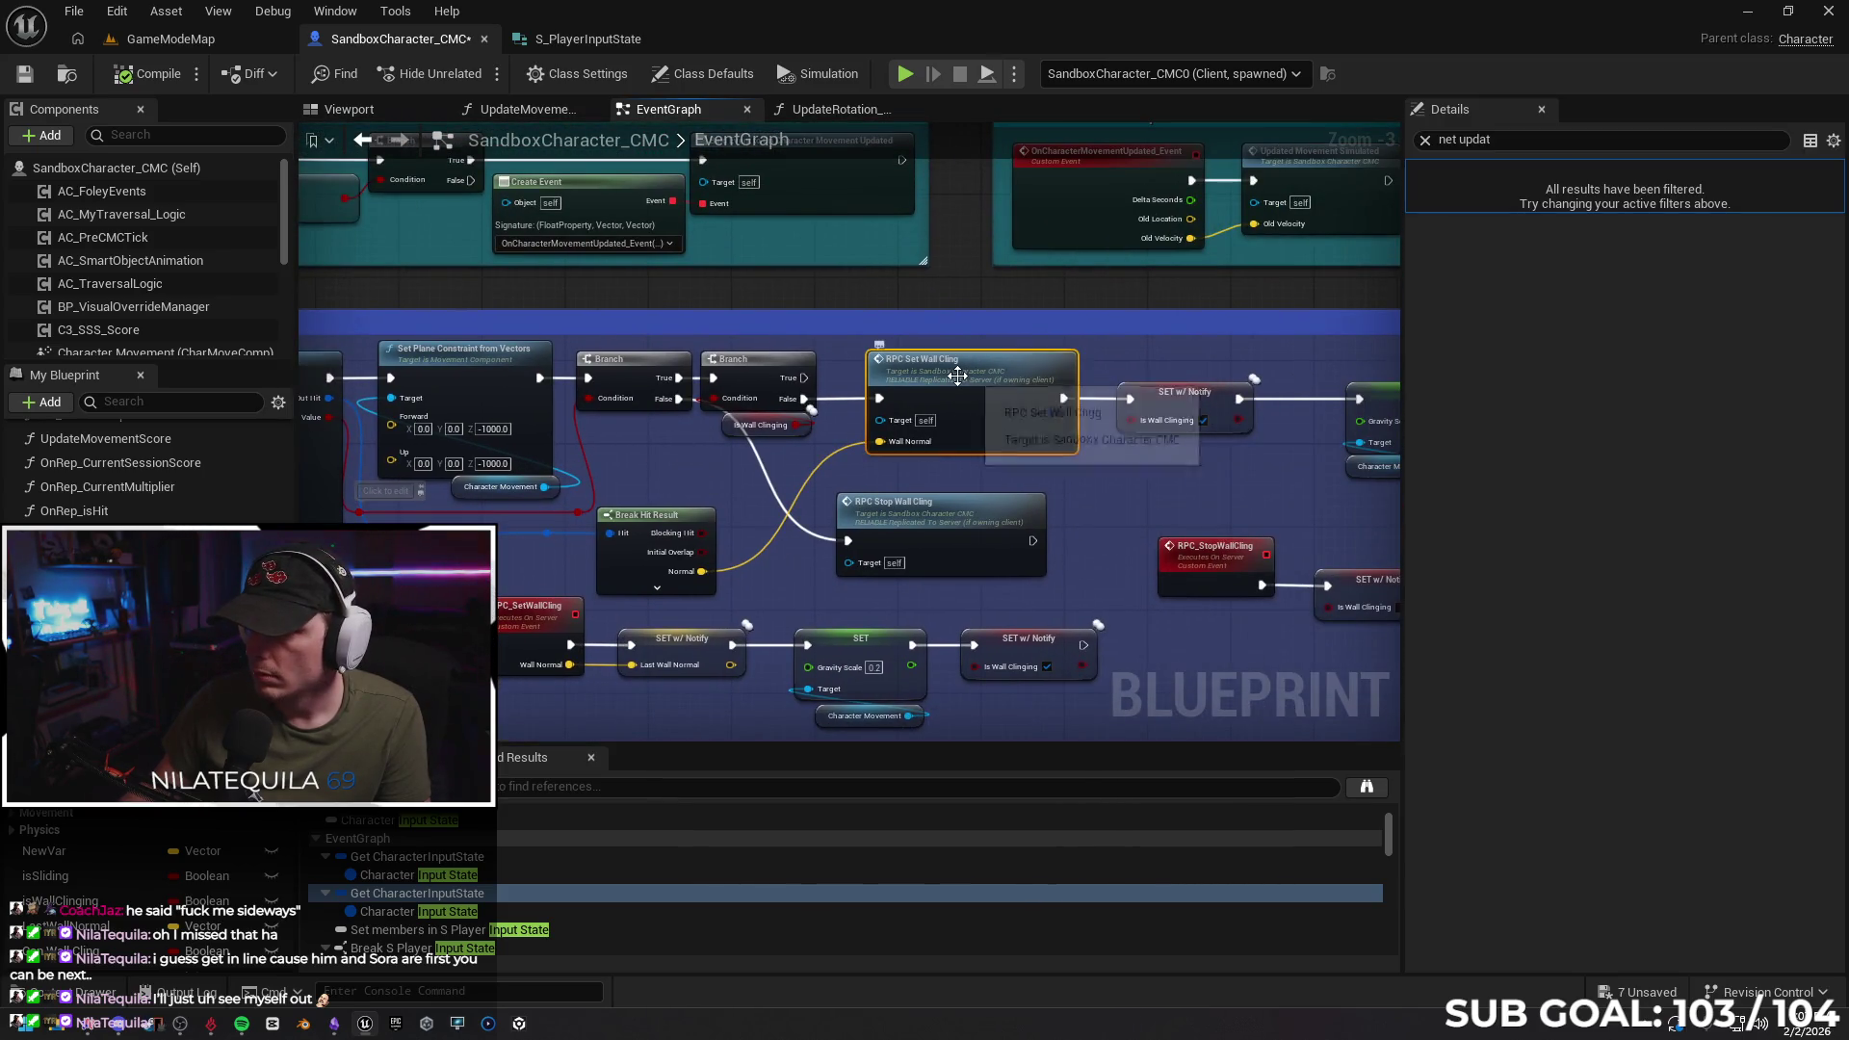
left_click(1426, 140)
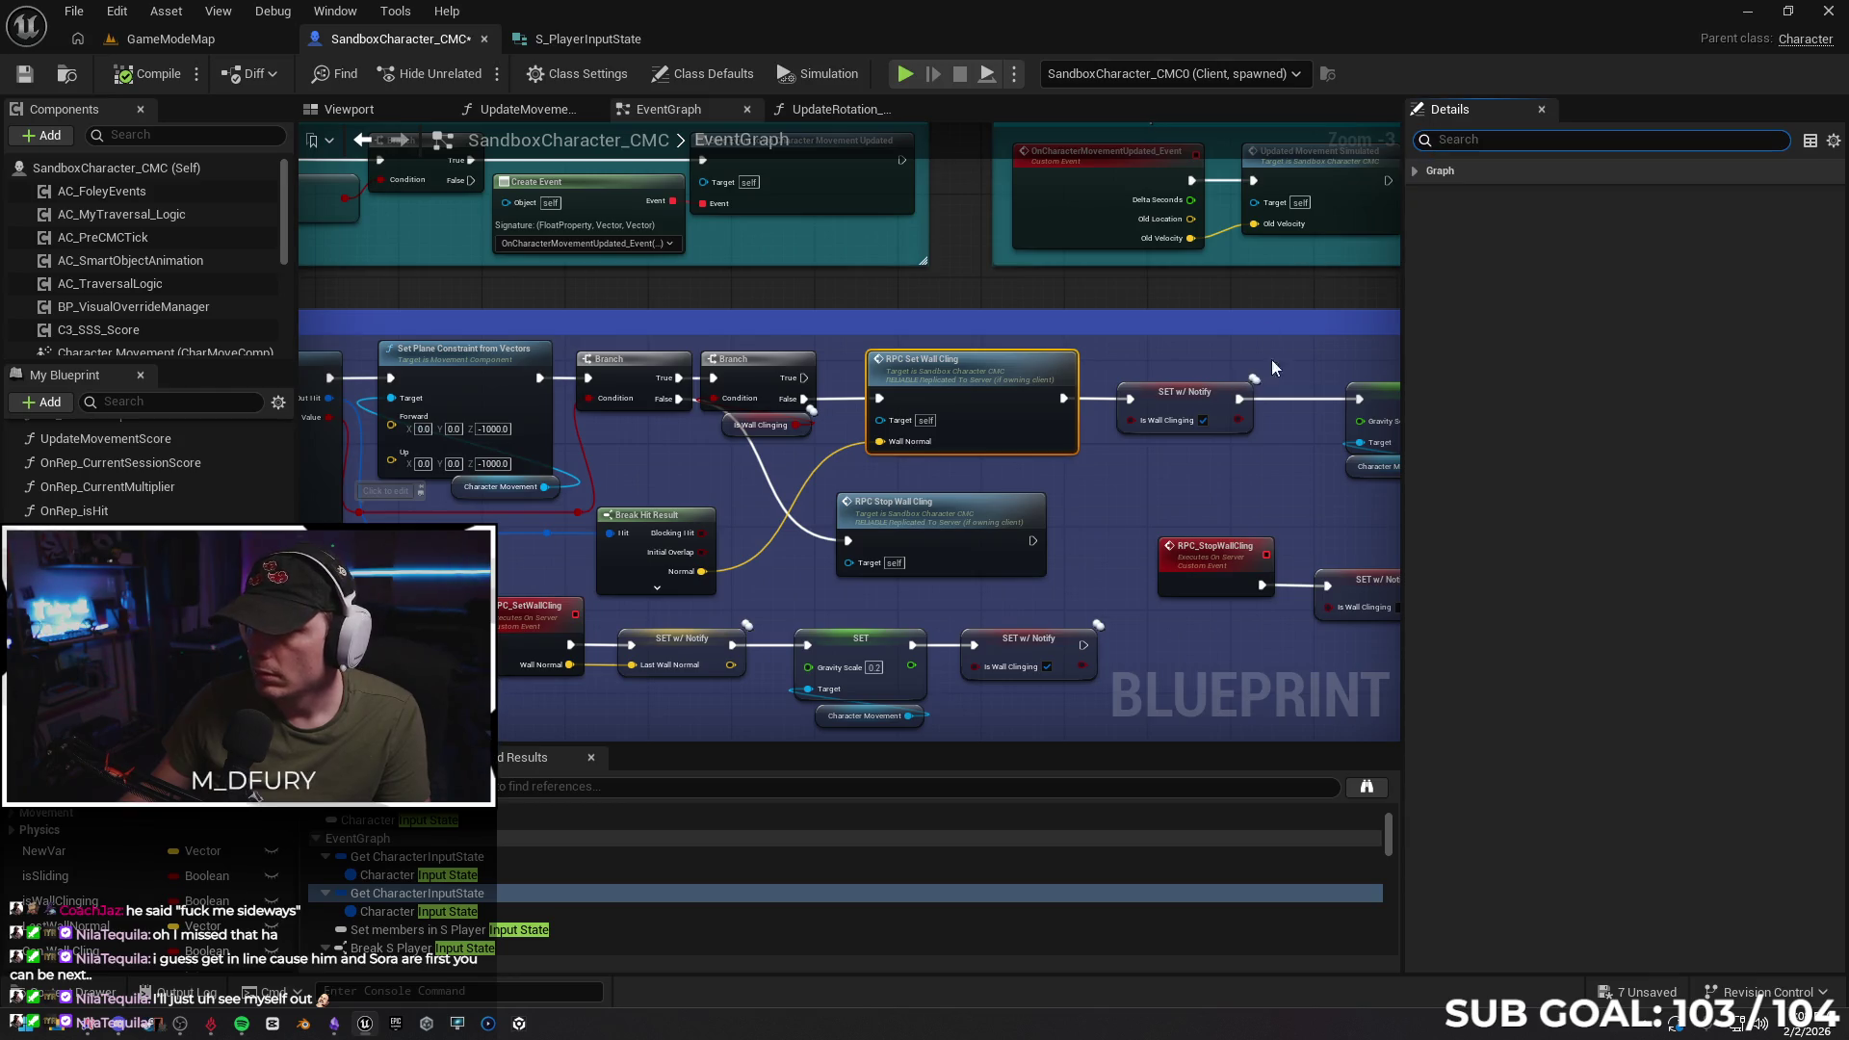
mouse_move(1109, 476)
left_mouse_down()
mouse_move(933, 397)
mouse_move(1102, 383)
left_mouse_up()
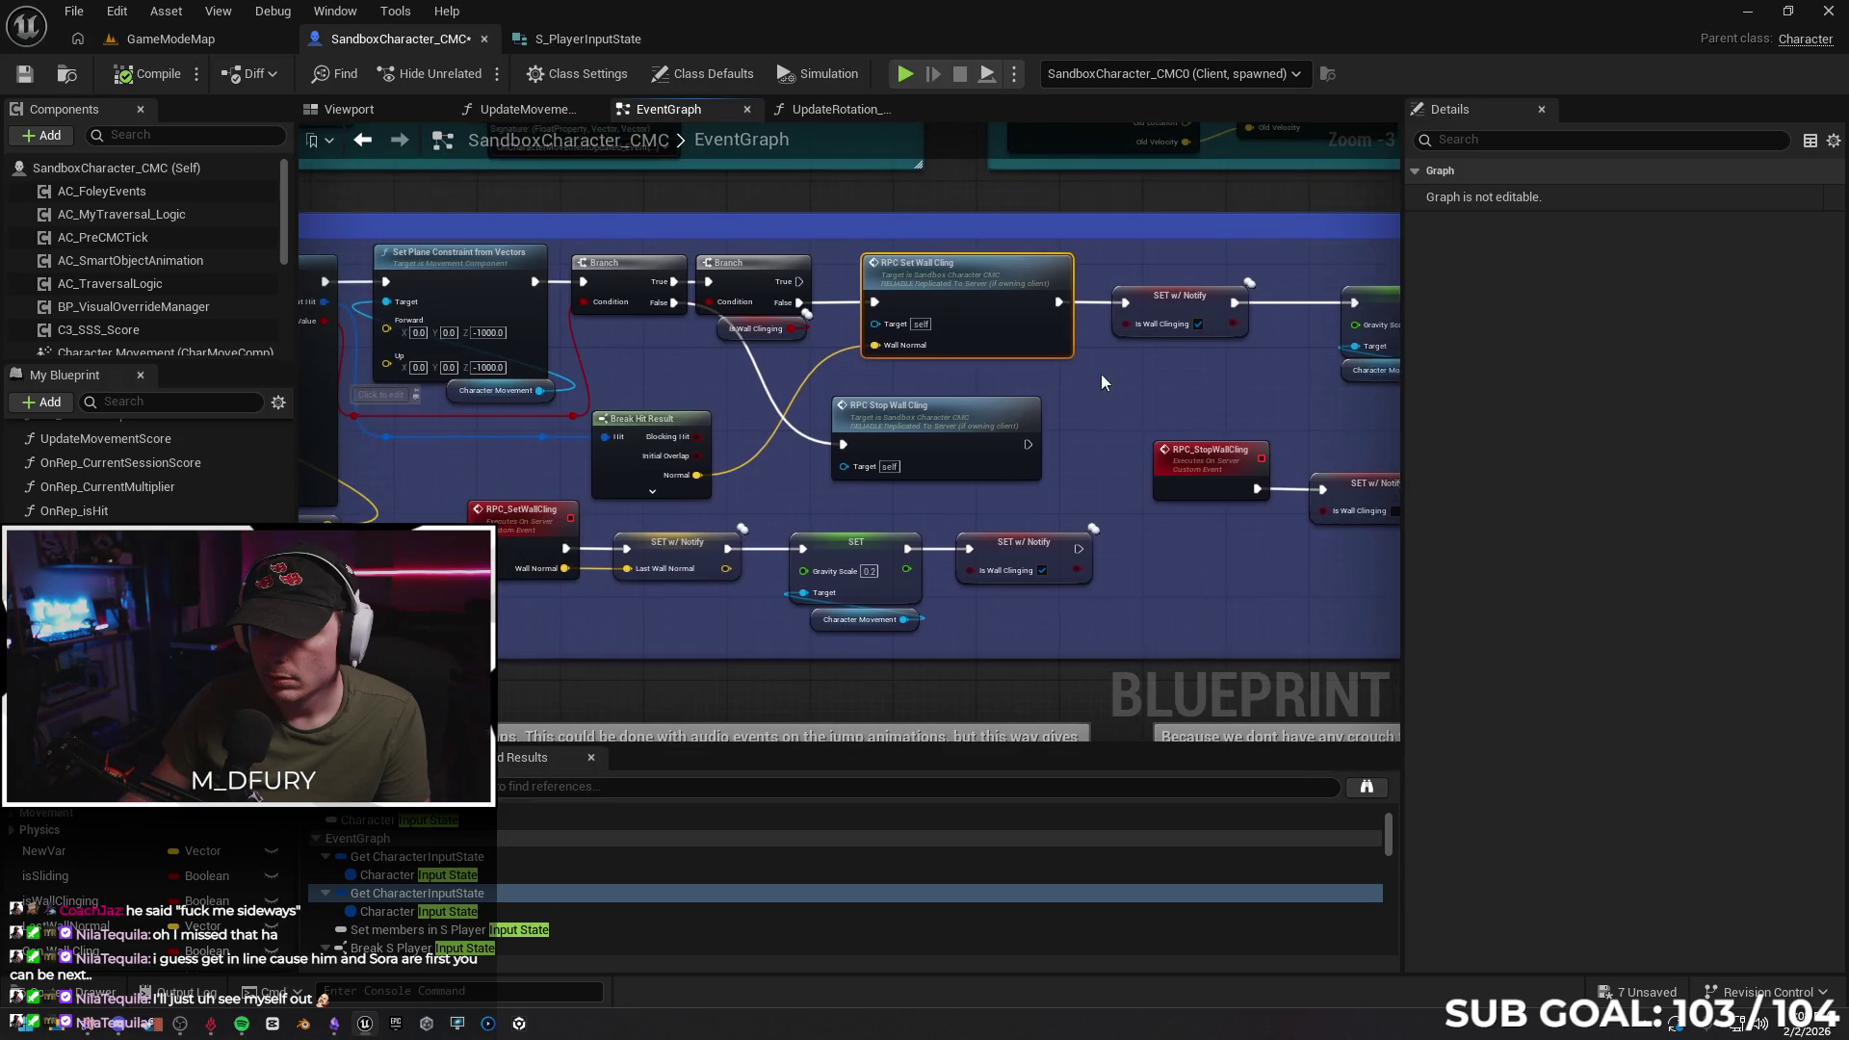
left_click(516, 528)
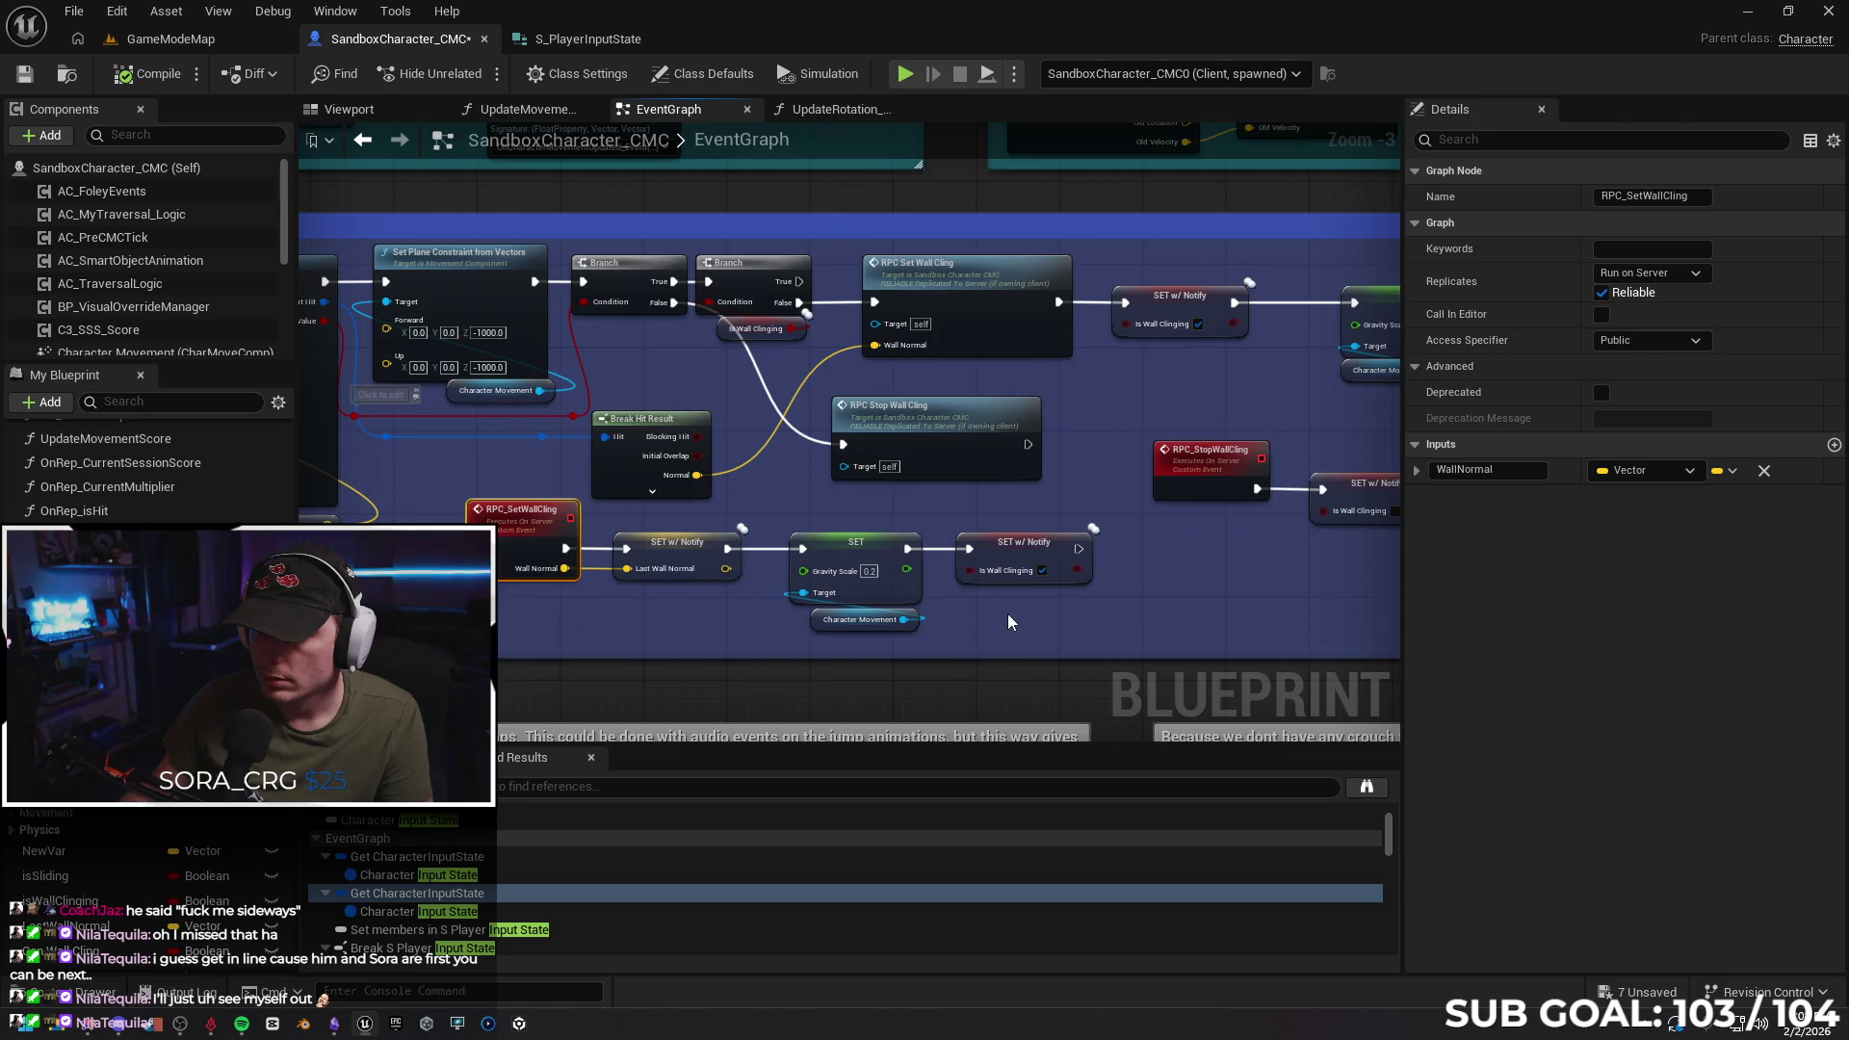
Check LastWallNormal's replication, review the Sphere Trace nodes, and start a multiplayer session
left_click_drag(1008, 614, 970, 613)
left_click(660, 554)
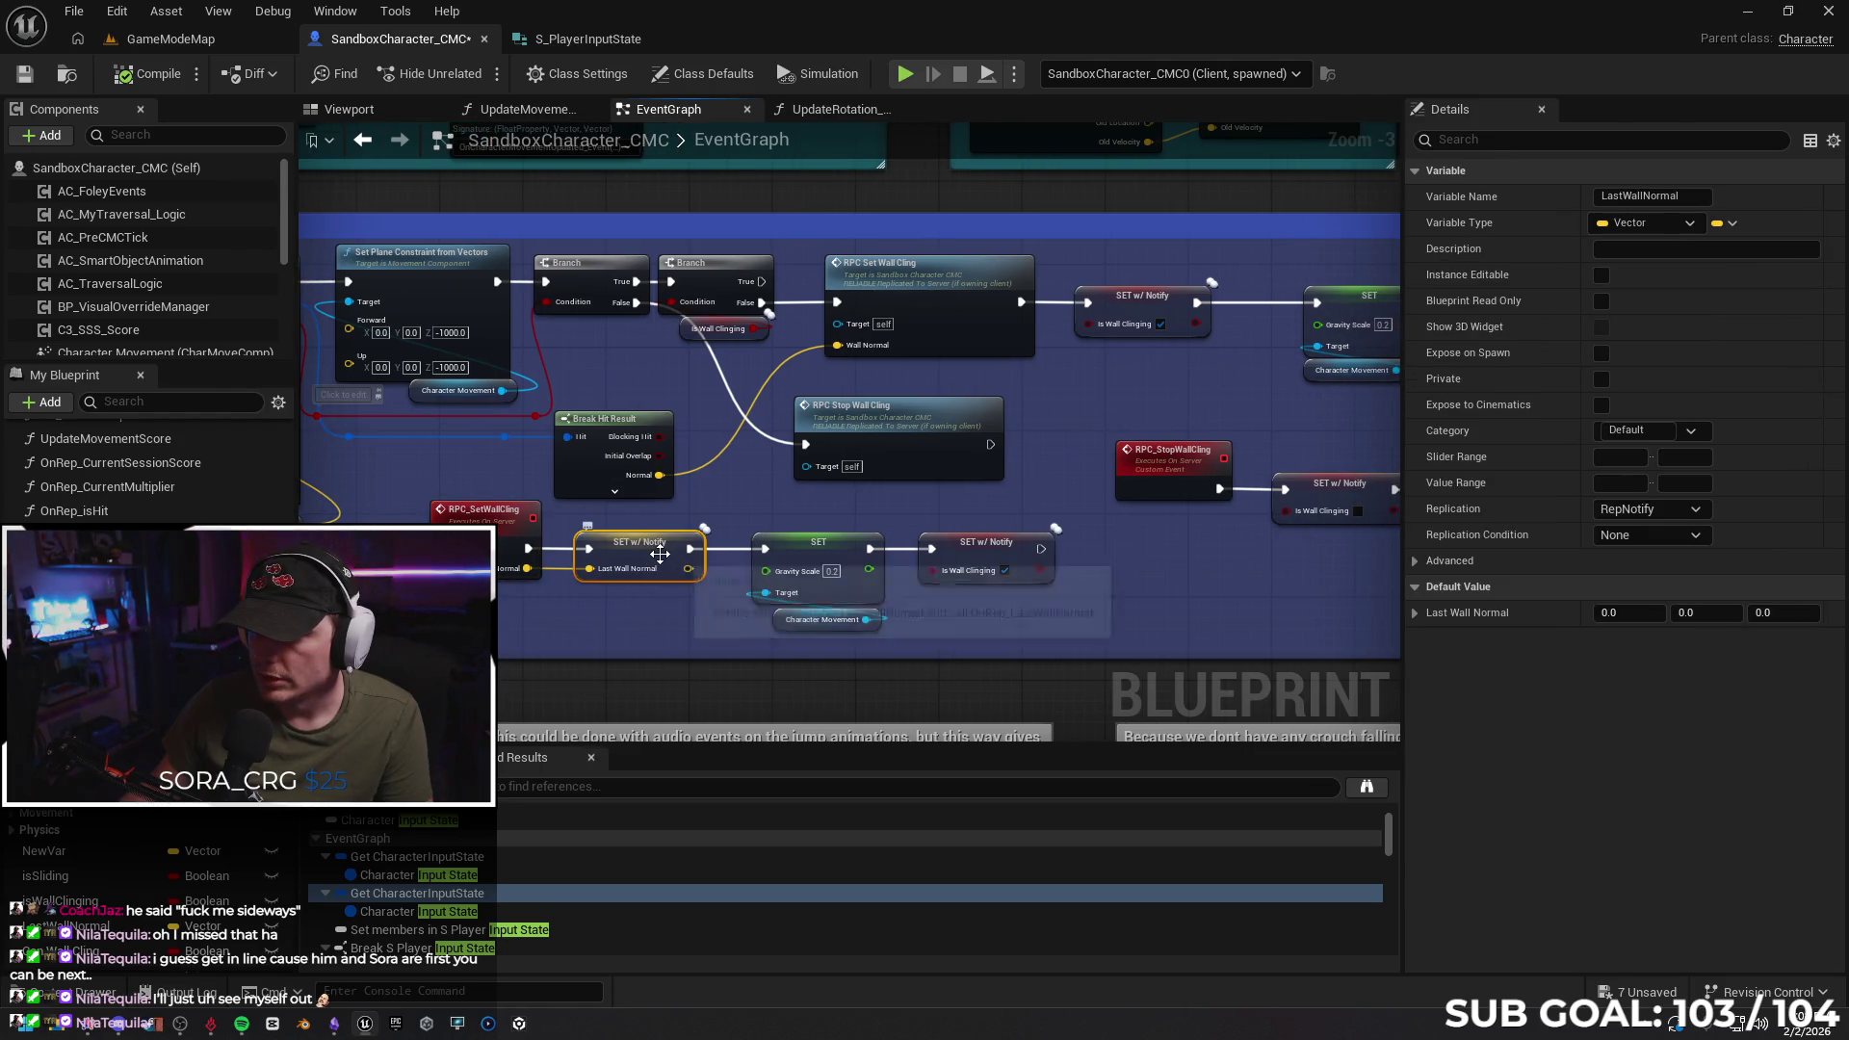
left_click(502, 518)
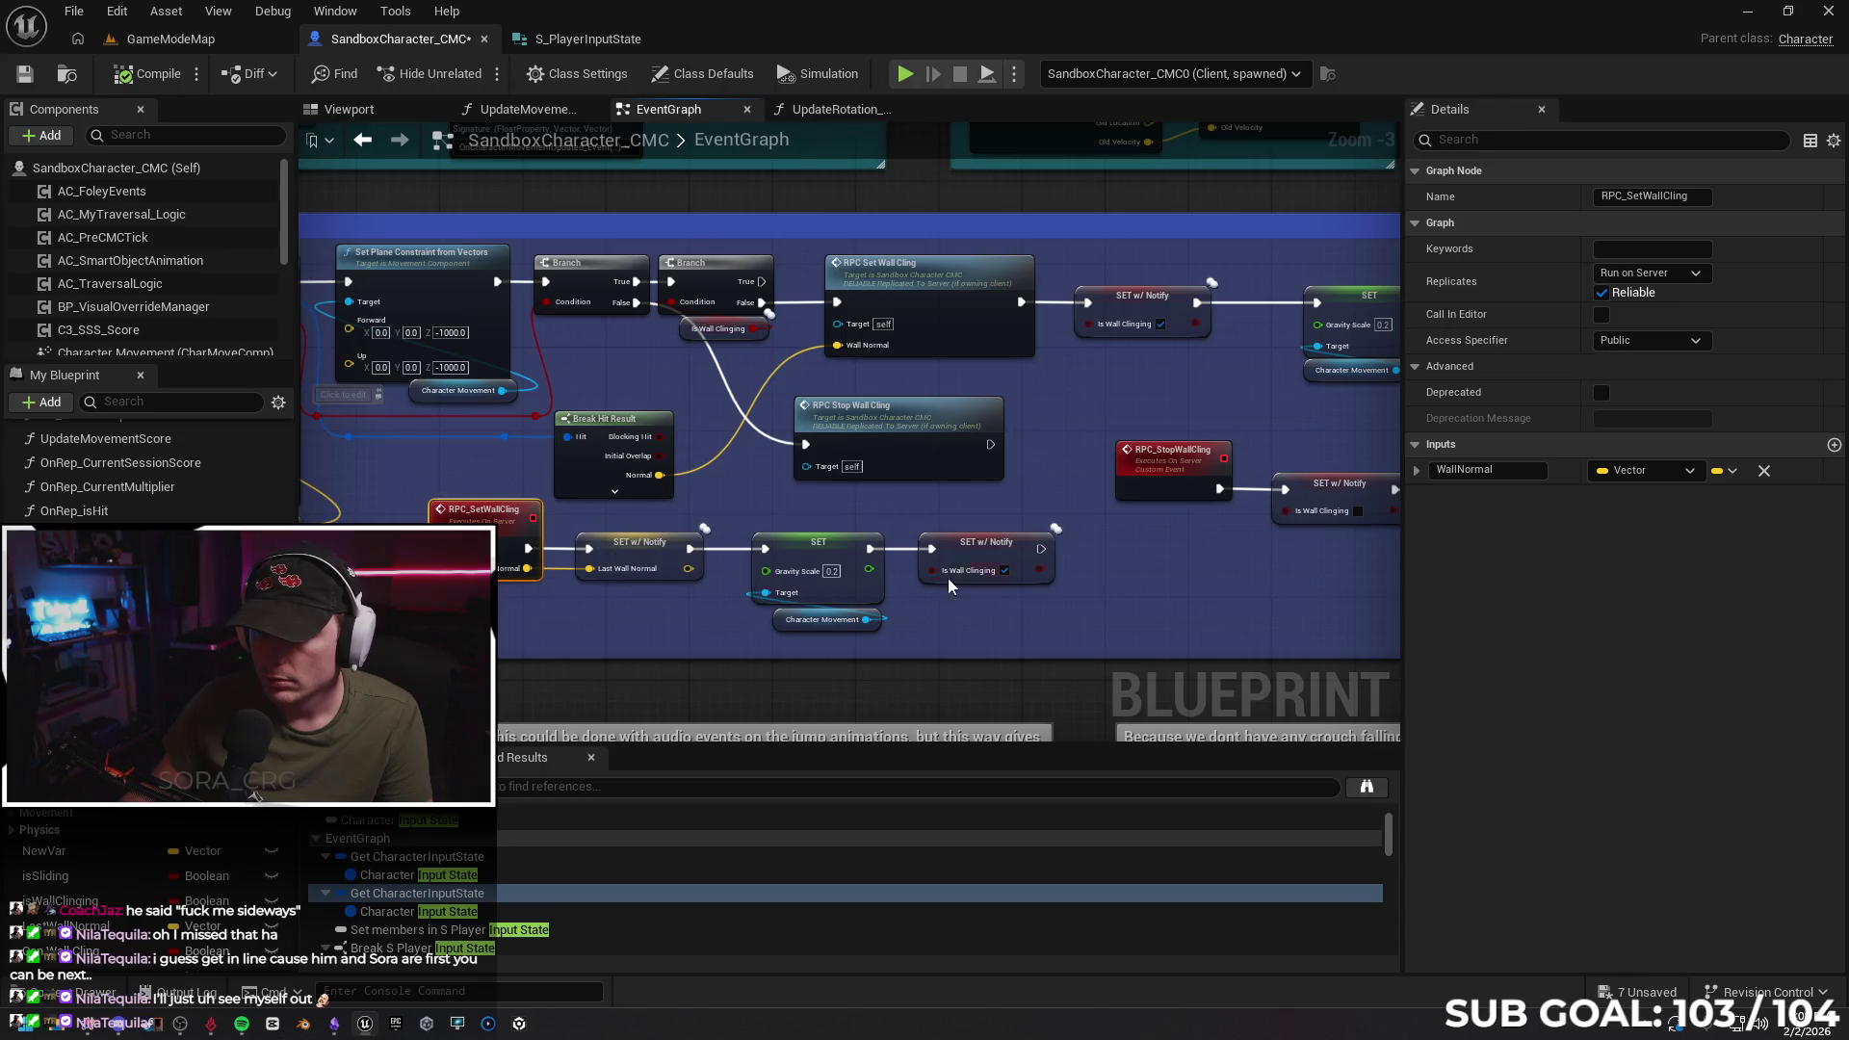
mouse_move(1116, 604)
left_mouse_down()
mouse_move(876, 593)
mouse_move(1274, 558)
left_mouse_up()
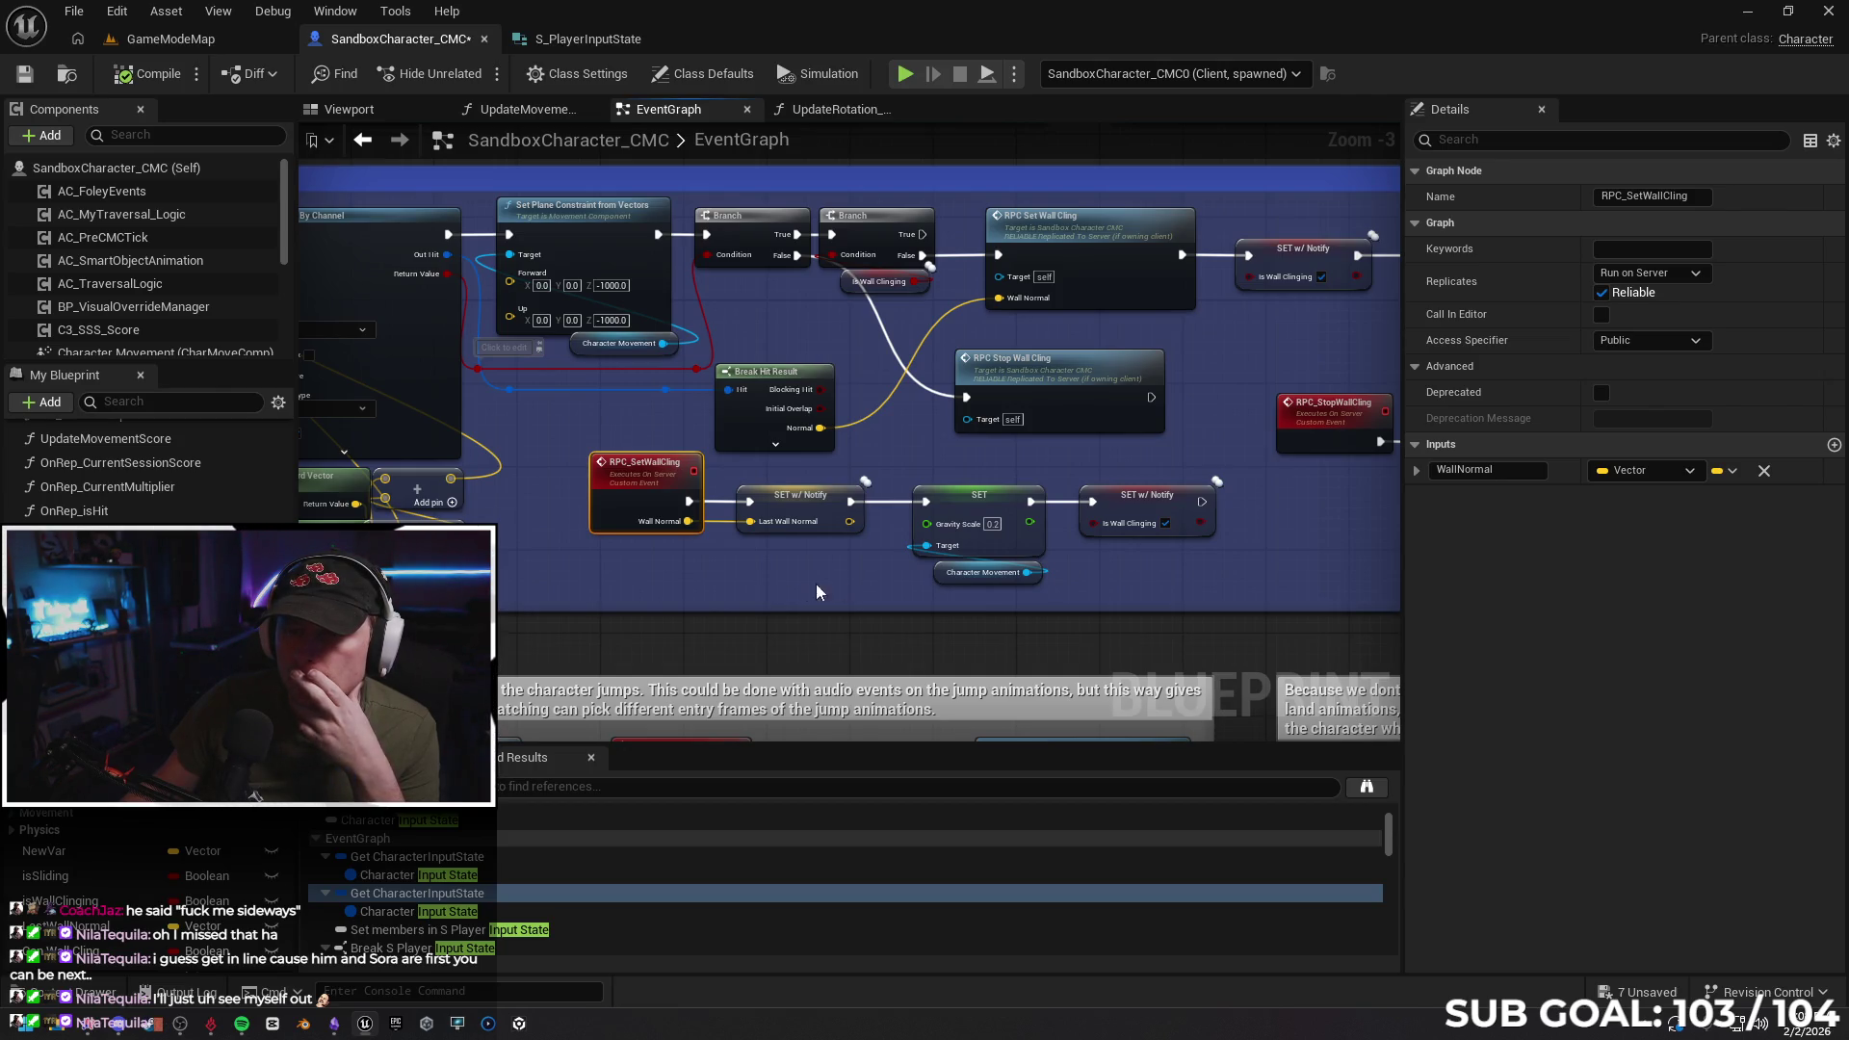
mouse_move(742, 580)
left_mouse_down()
mouse_move(1066, 558)
mouse_move(680, 581)
left_mouse_up()
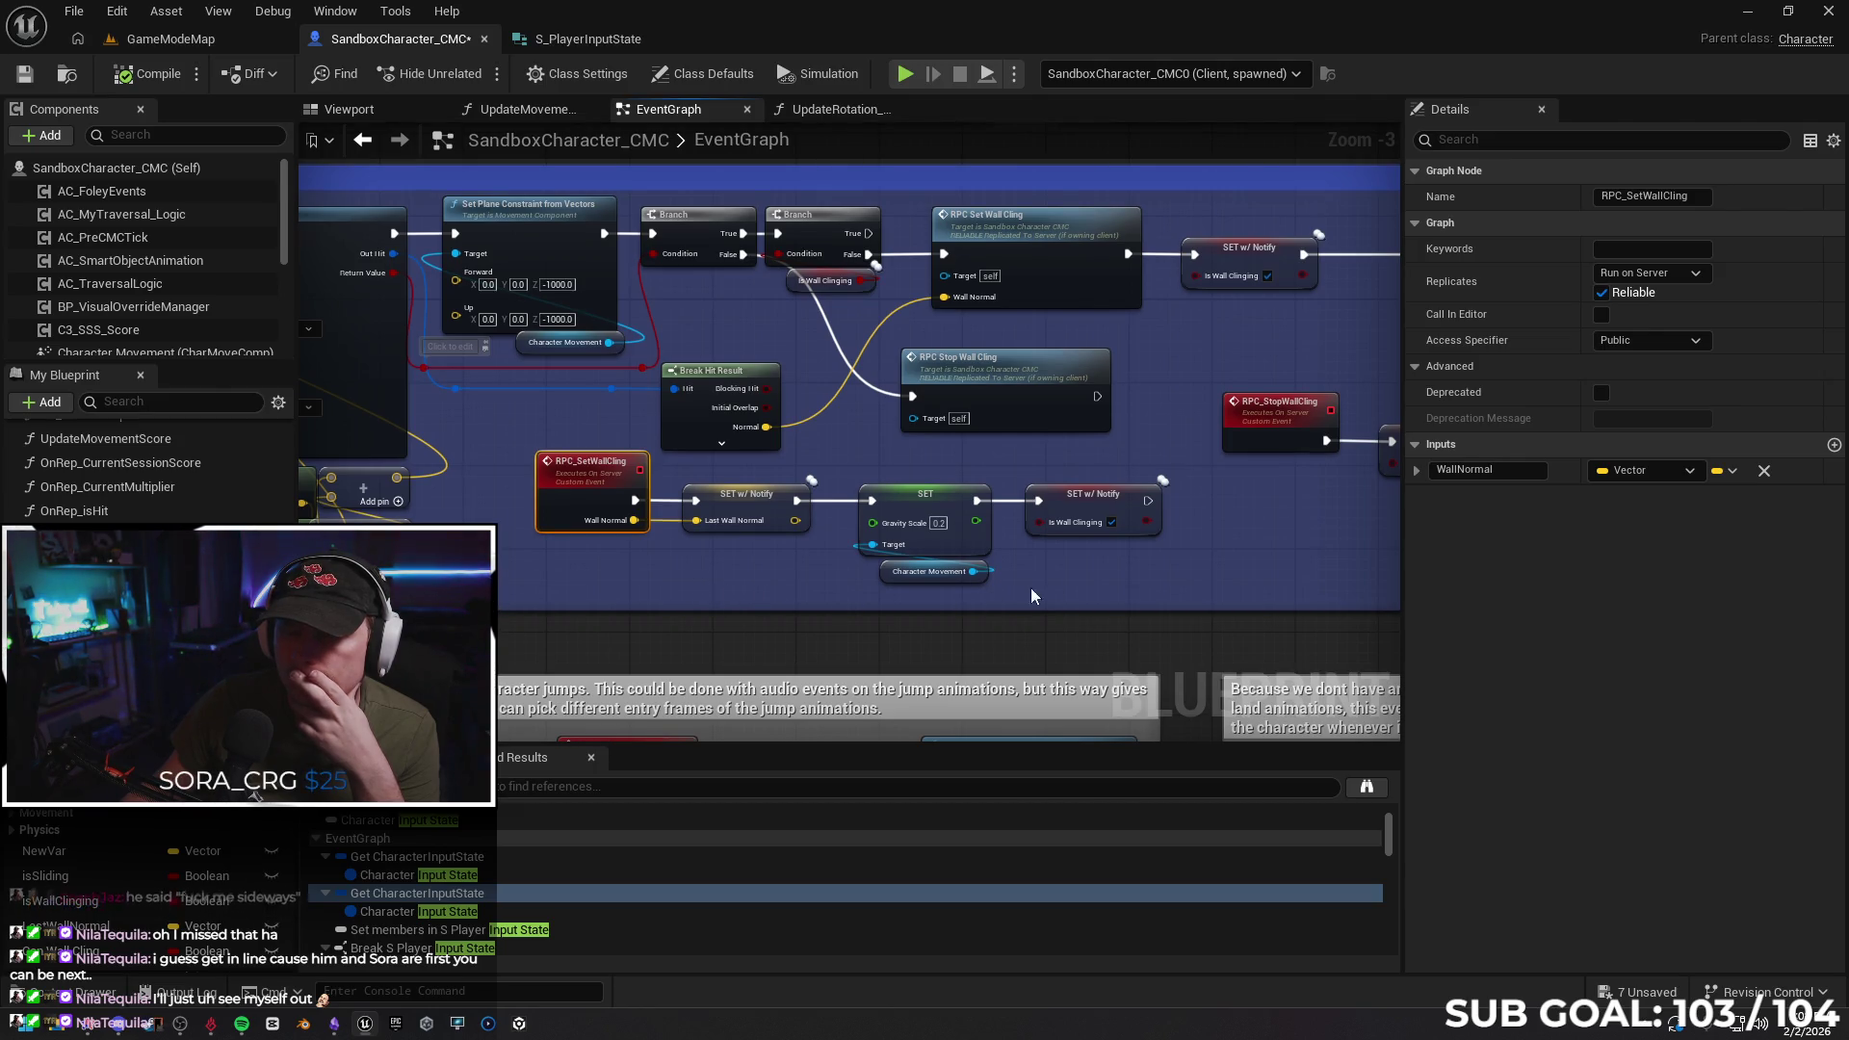
left_click_drag(1083, 575, 971, 573)
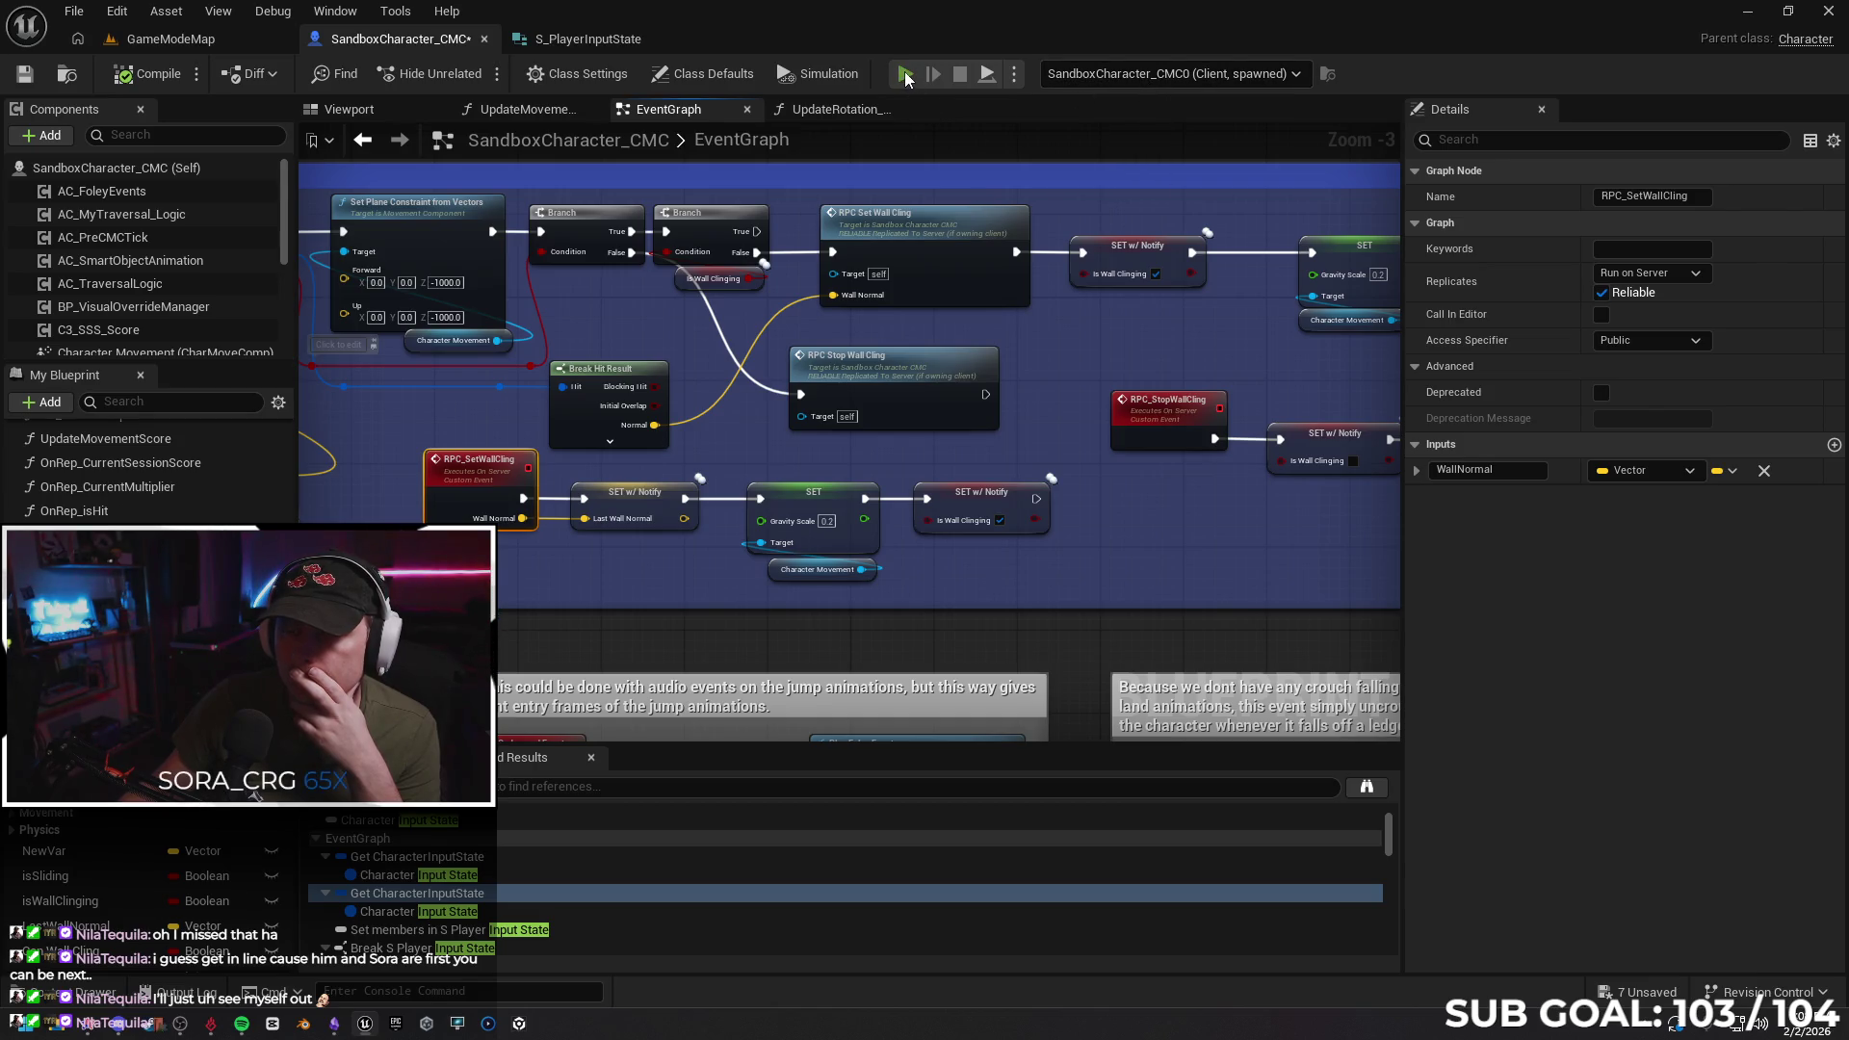
key("alt+p")
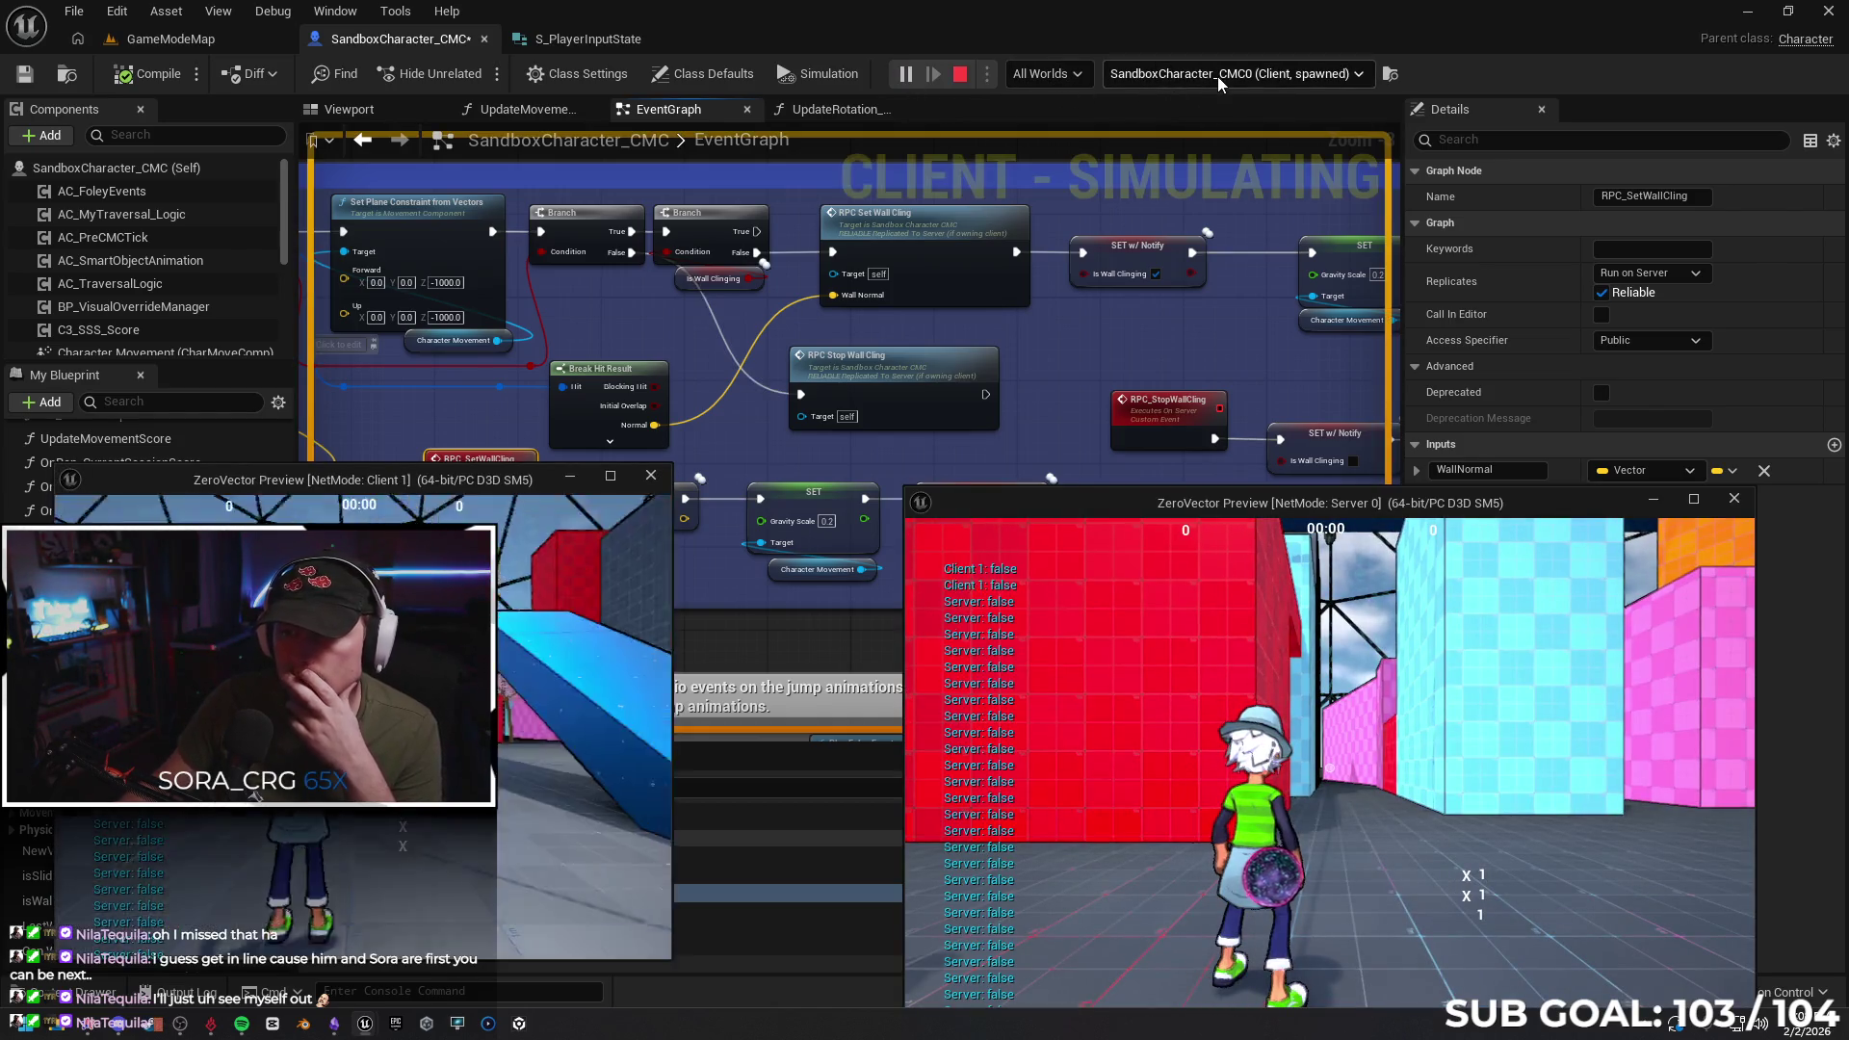
Debug the server's SandboxCharacter_CMC1 instance and take control in the Client 1 game window
left_click(1217, 77)
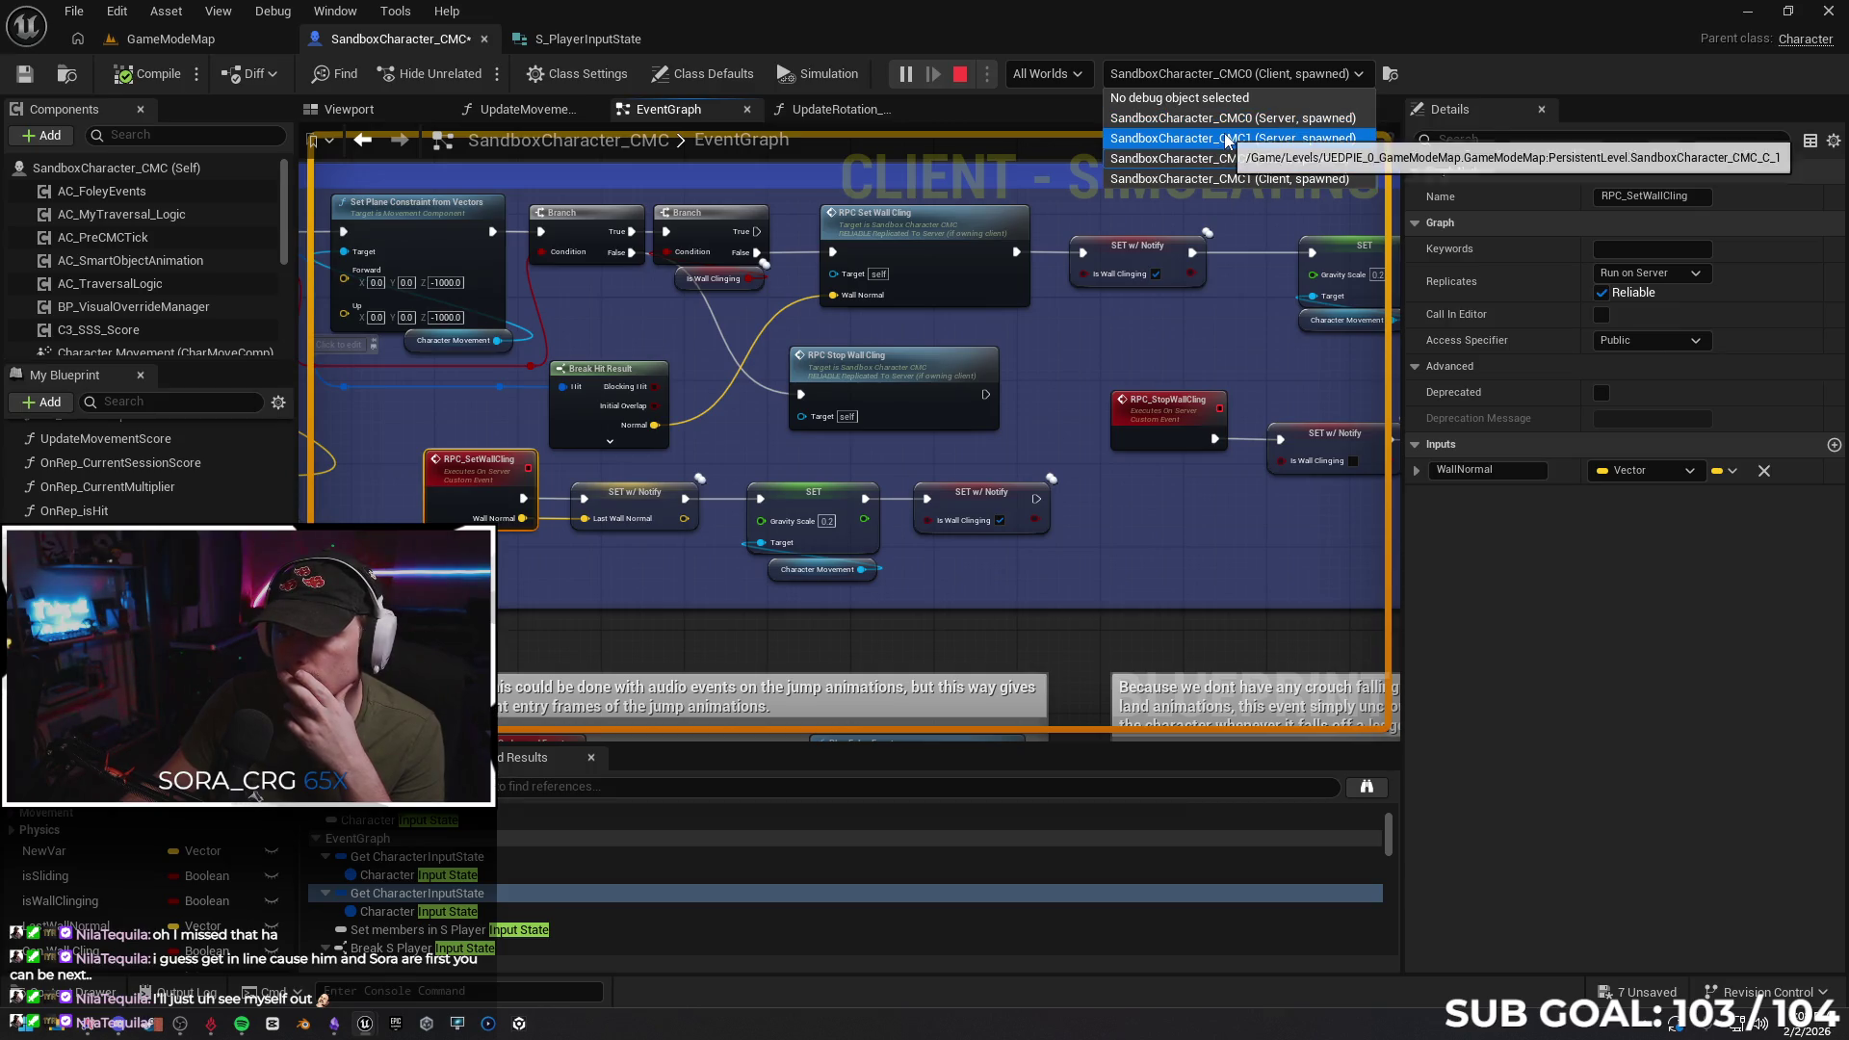
left_click(1219, 138)
mouse_move(365, 1024)
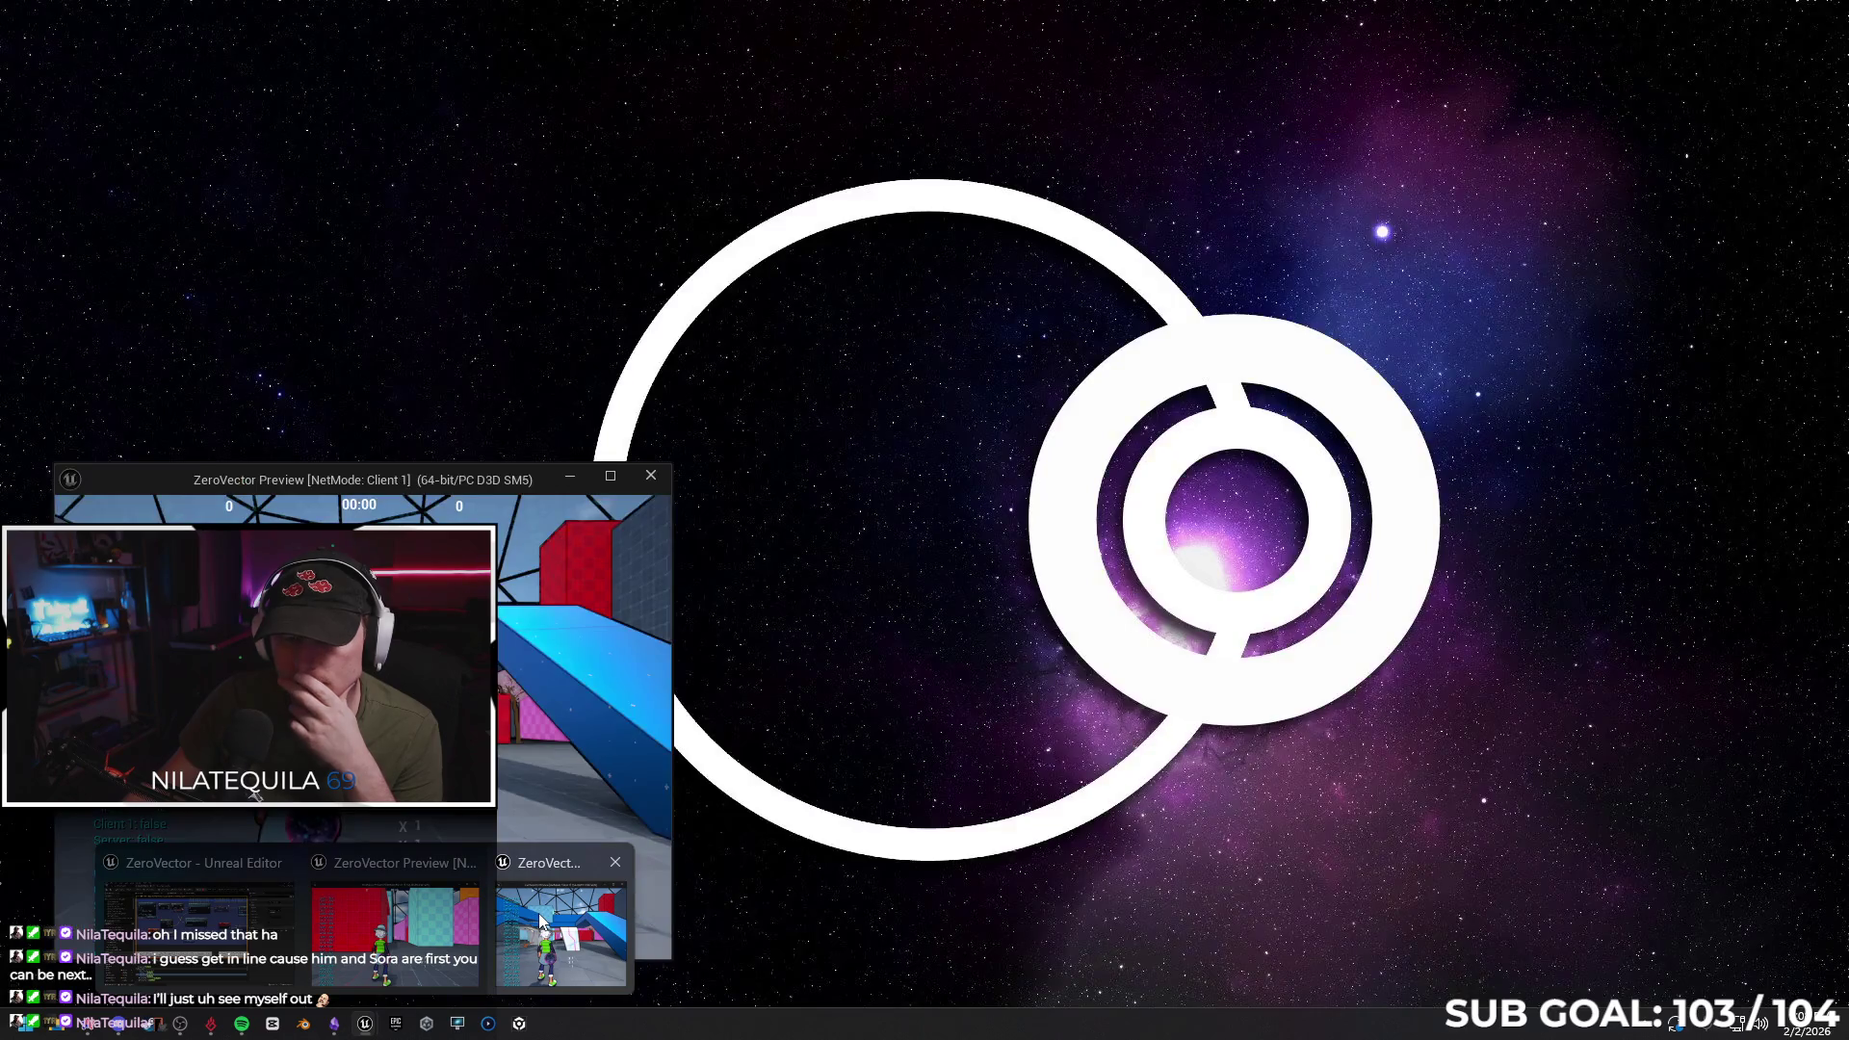
left_click(539, 911)
left_click(565, 622)
Cling to the blue wall, then the red wall, jump off, and end the play session
key("space")
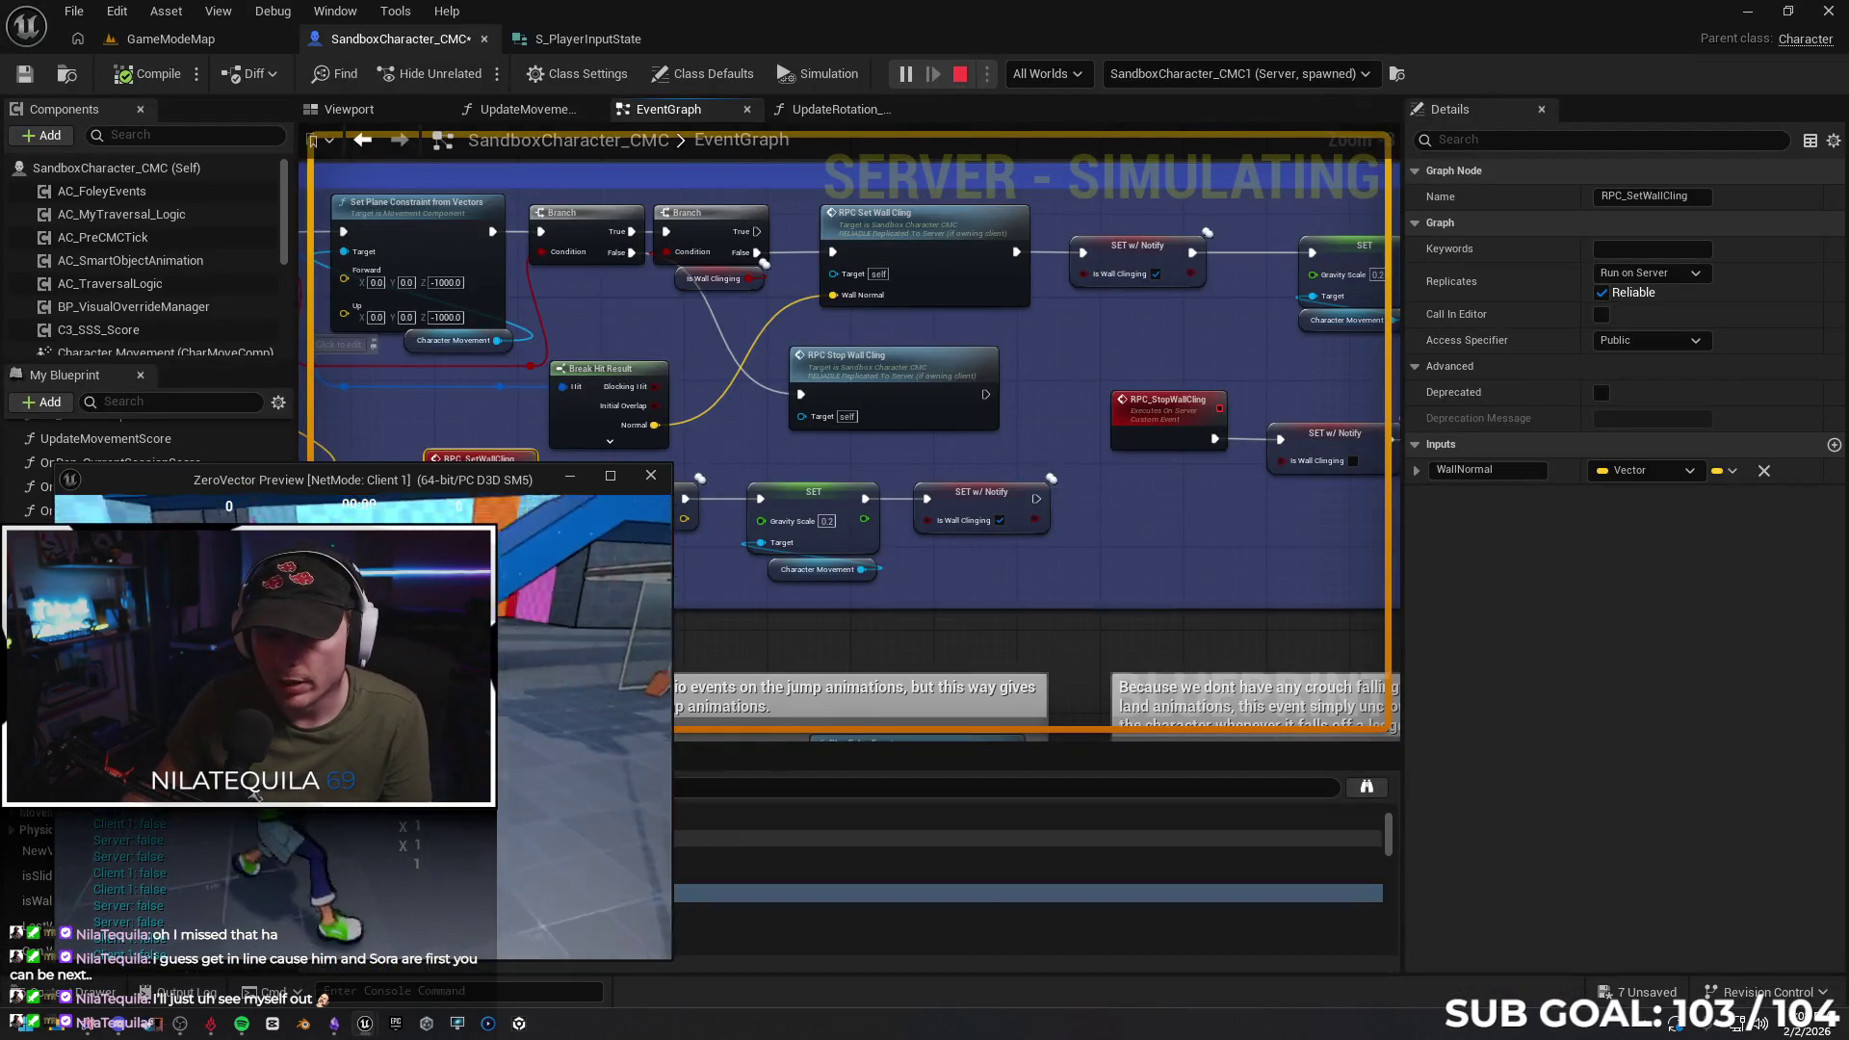
key("w")
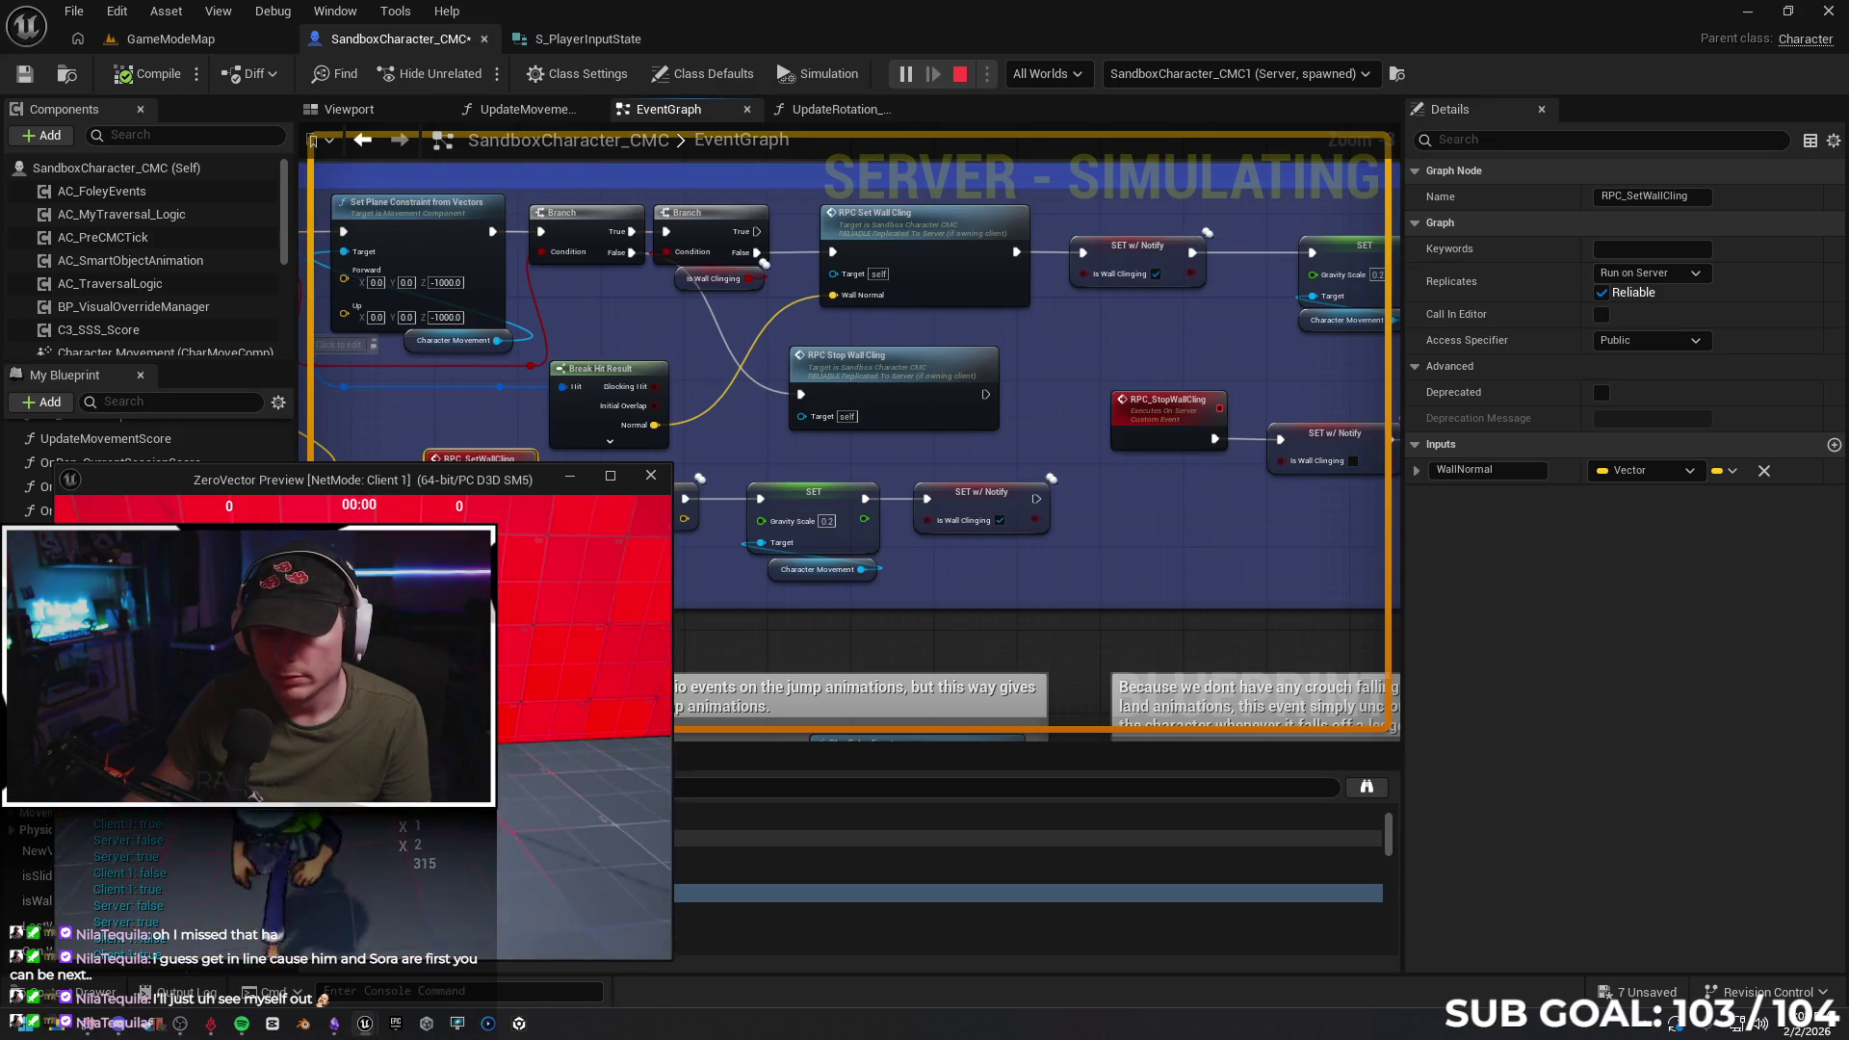
key("space")
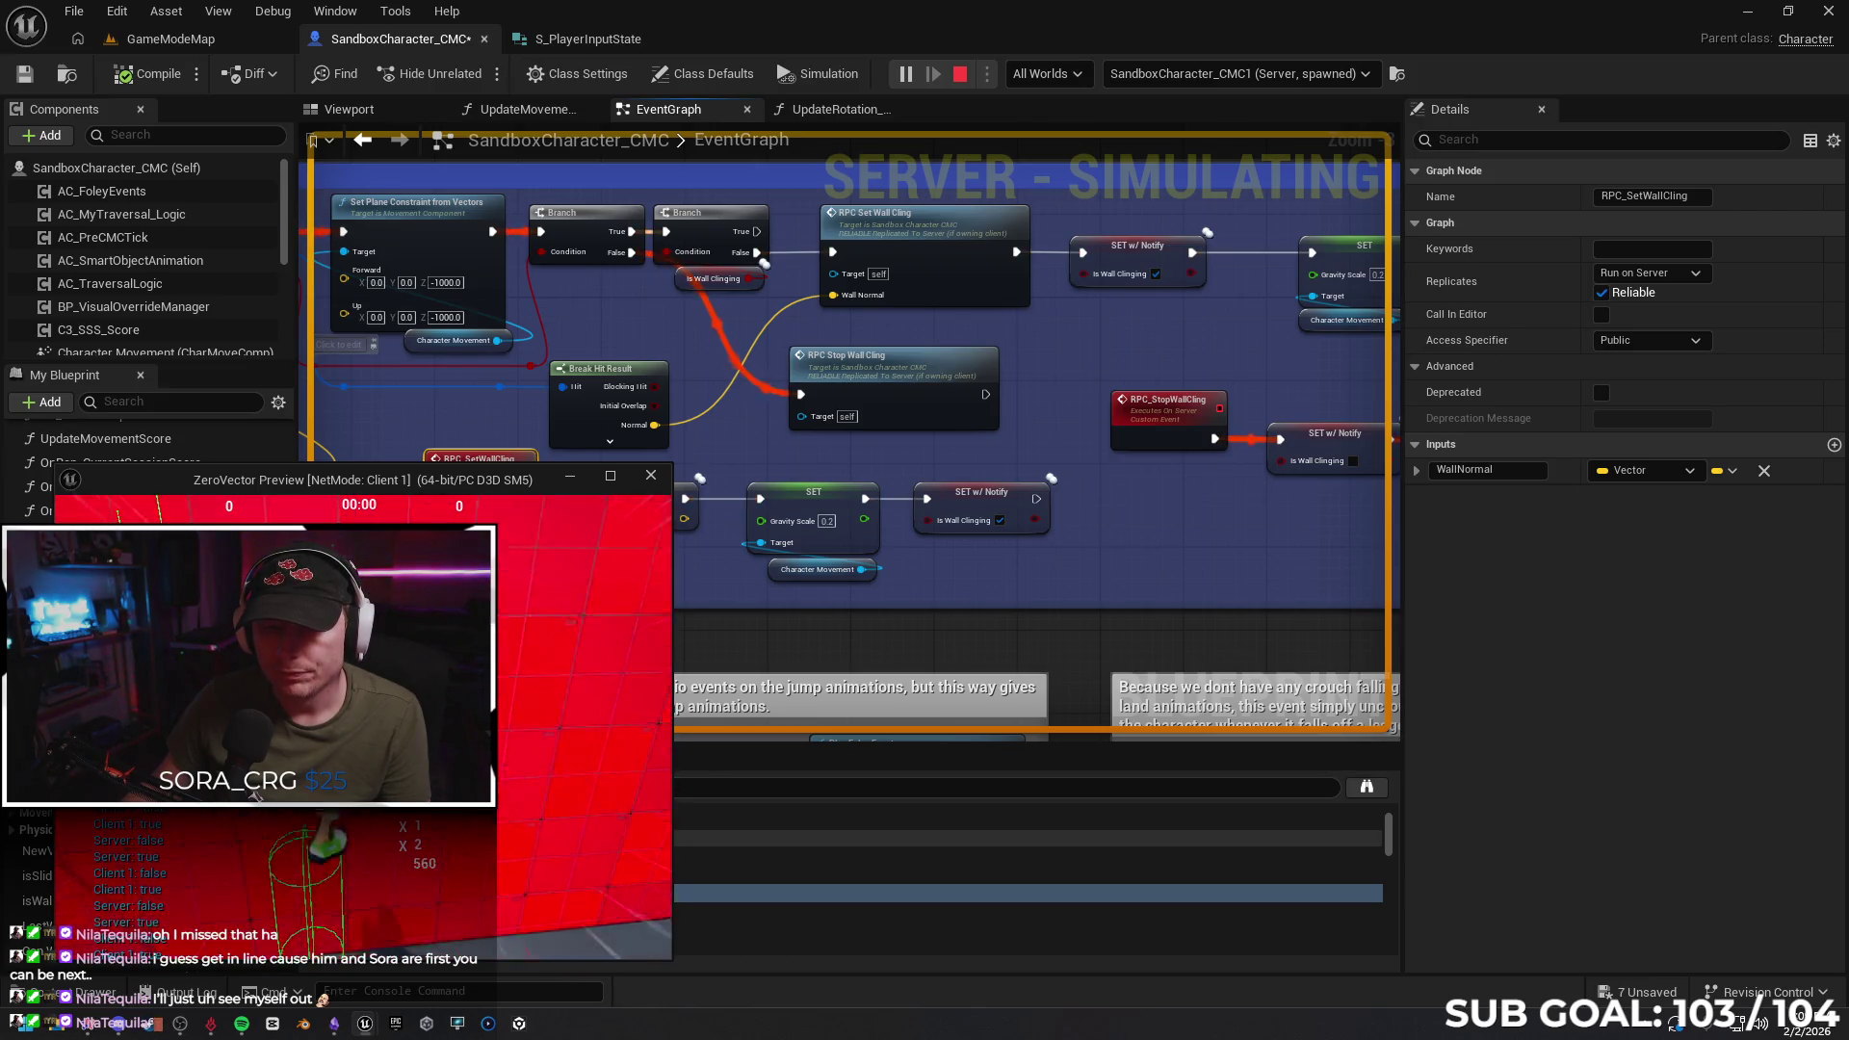
key("space")
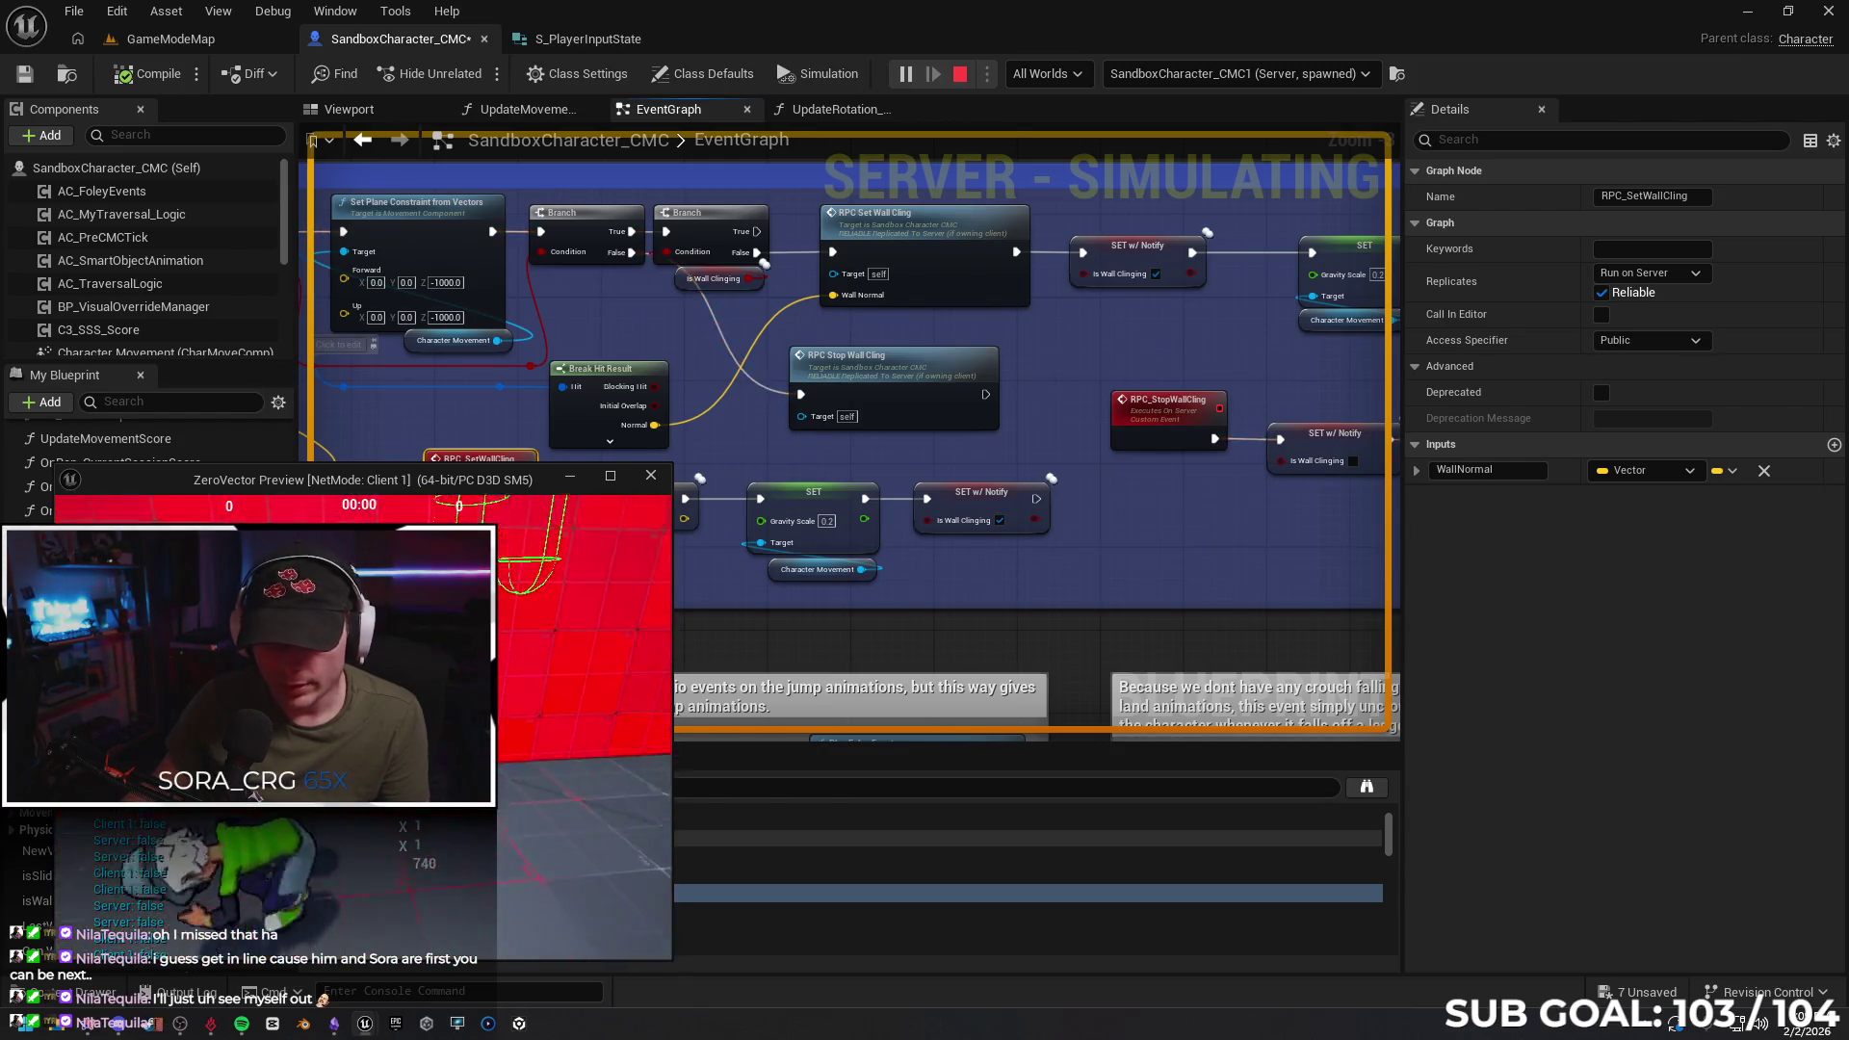
key("alt+Tab")
key("Escape")
mouse_move(626, 622)
left_mouse_down()
mouse_move(960, 612)
mouse_move(990, 652)
mouse_move(1252, 635)
mouse_move(858, 496)
mouse_move(867, 539)
left_mouse_up()
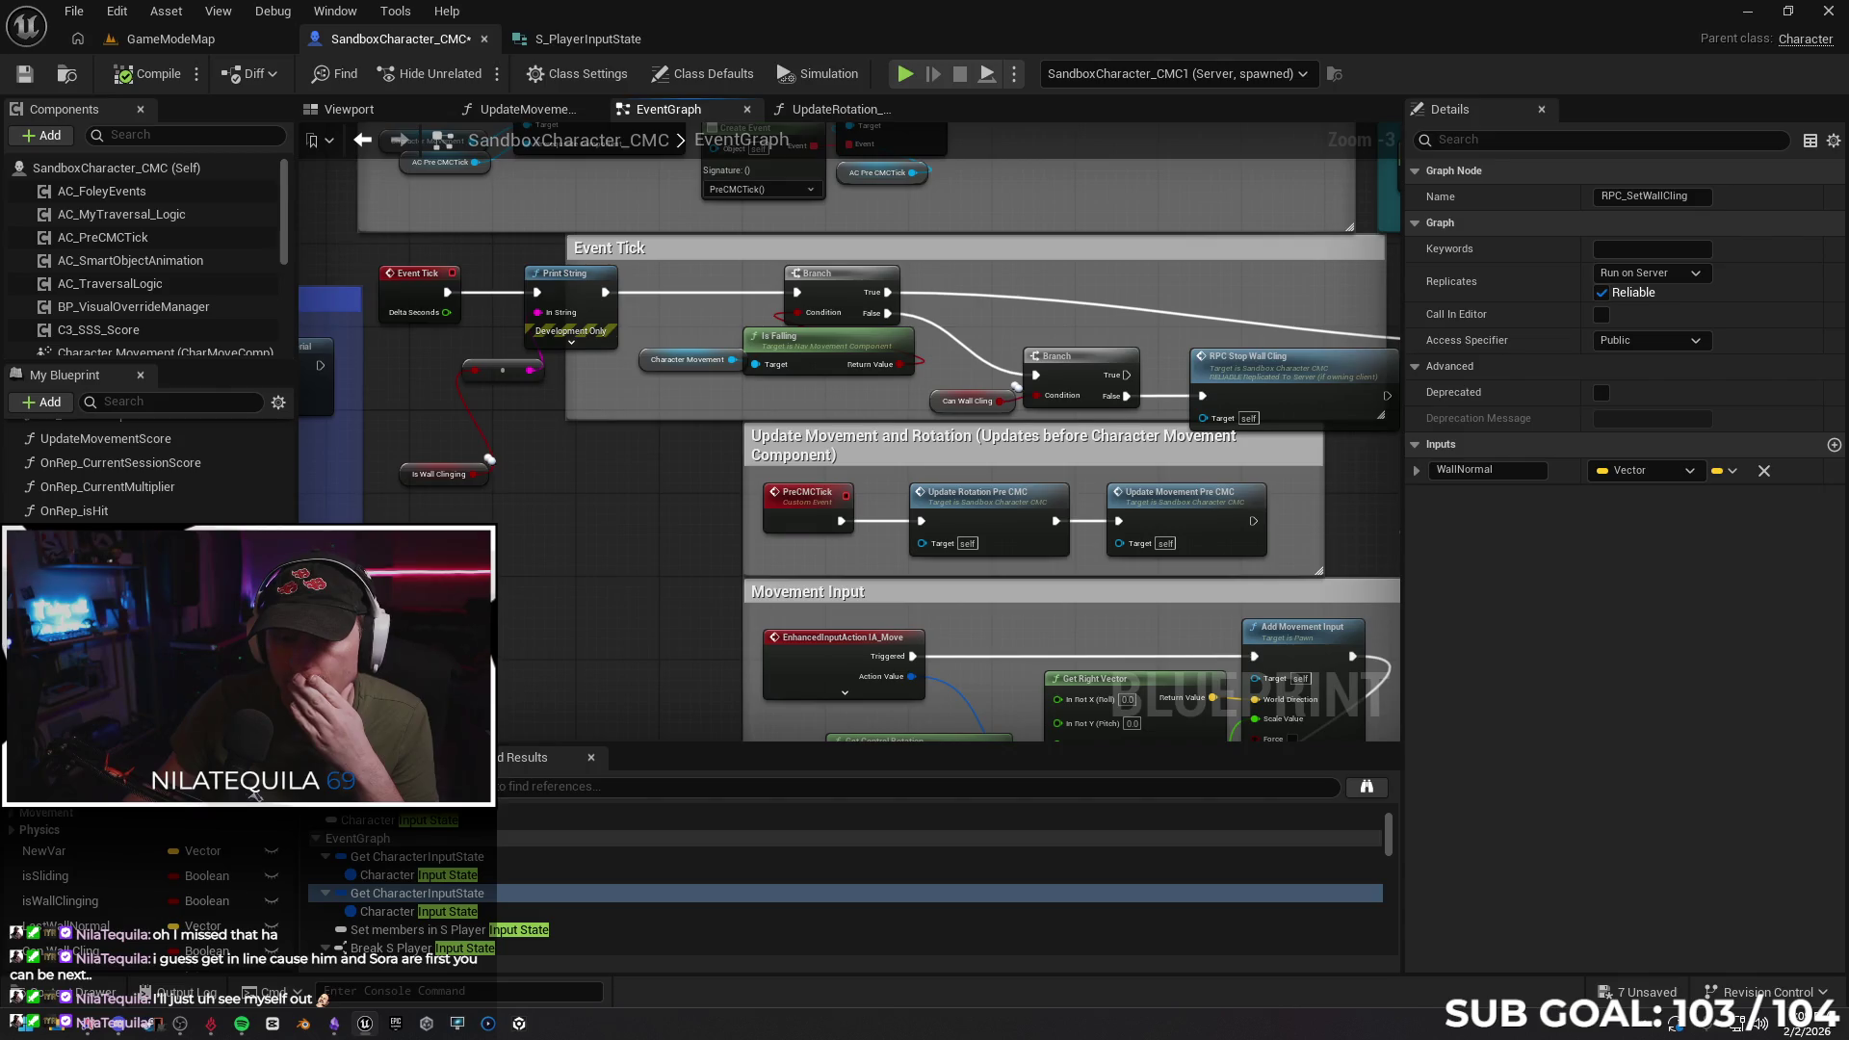
Delete the debug Print String and wall-cling getter nodes
scroll(916, 511, "up", 4)
scroll(1060, 511, "down", 4)
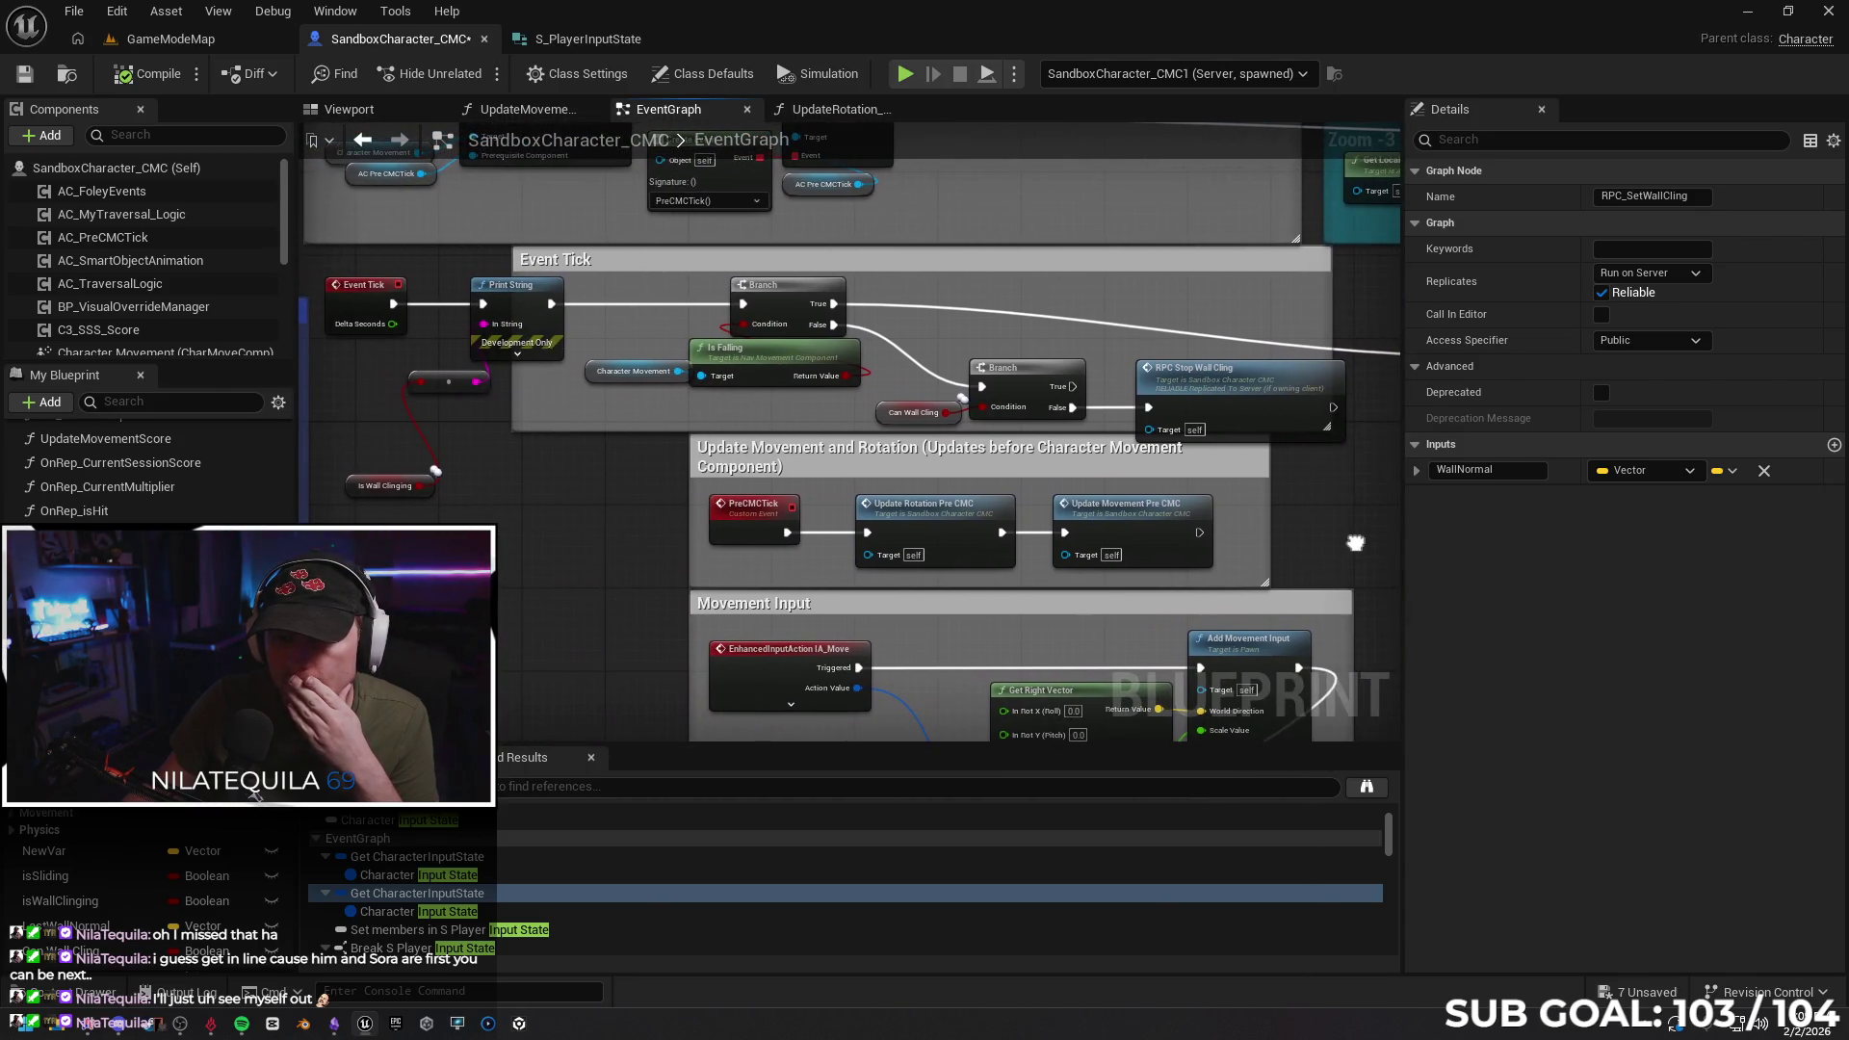
right_click(622, 513)
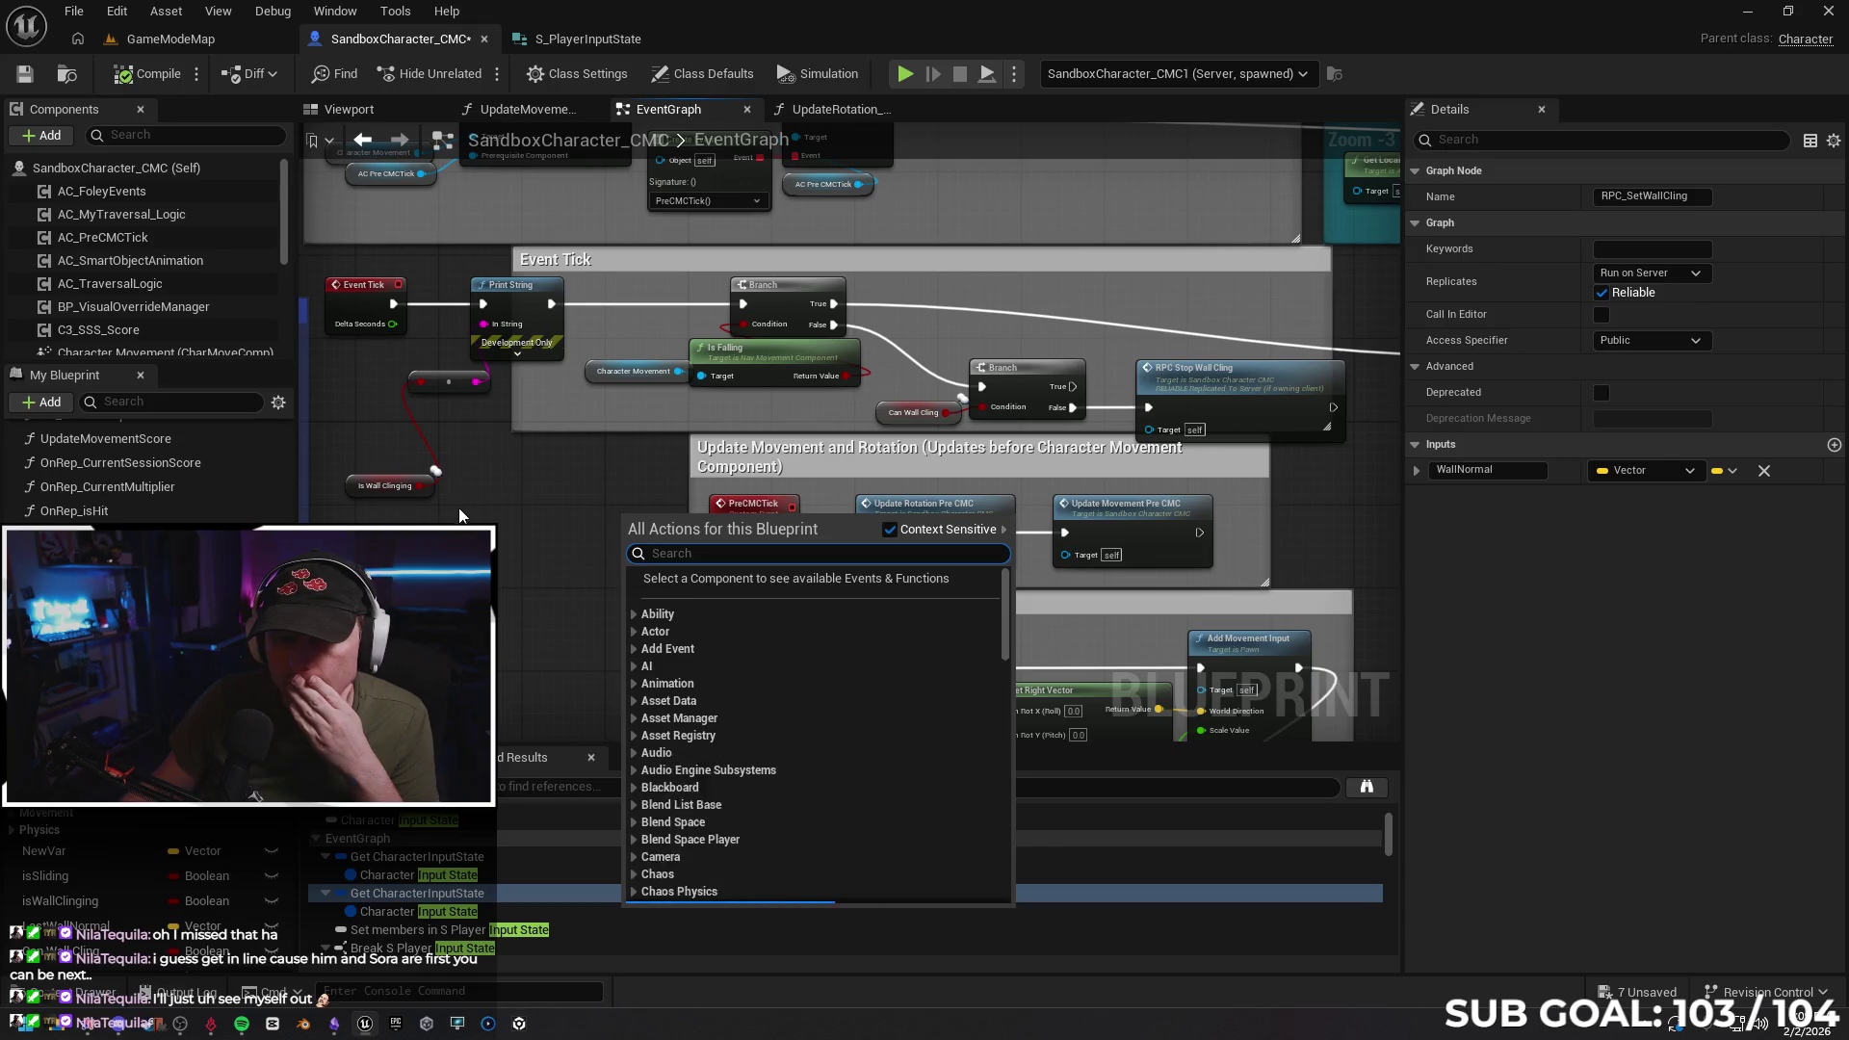
left_click_drag(364, 554, 438, 414)
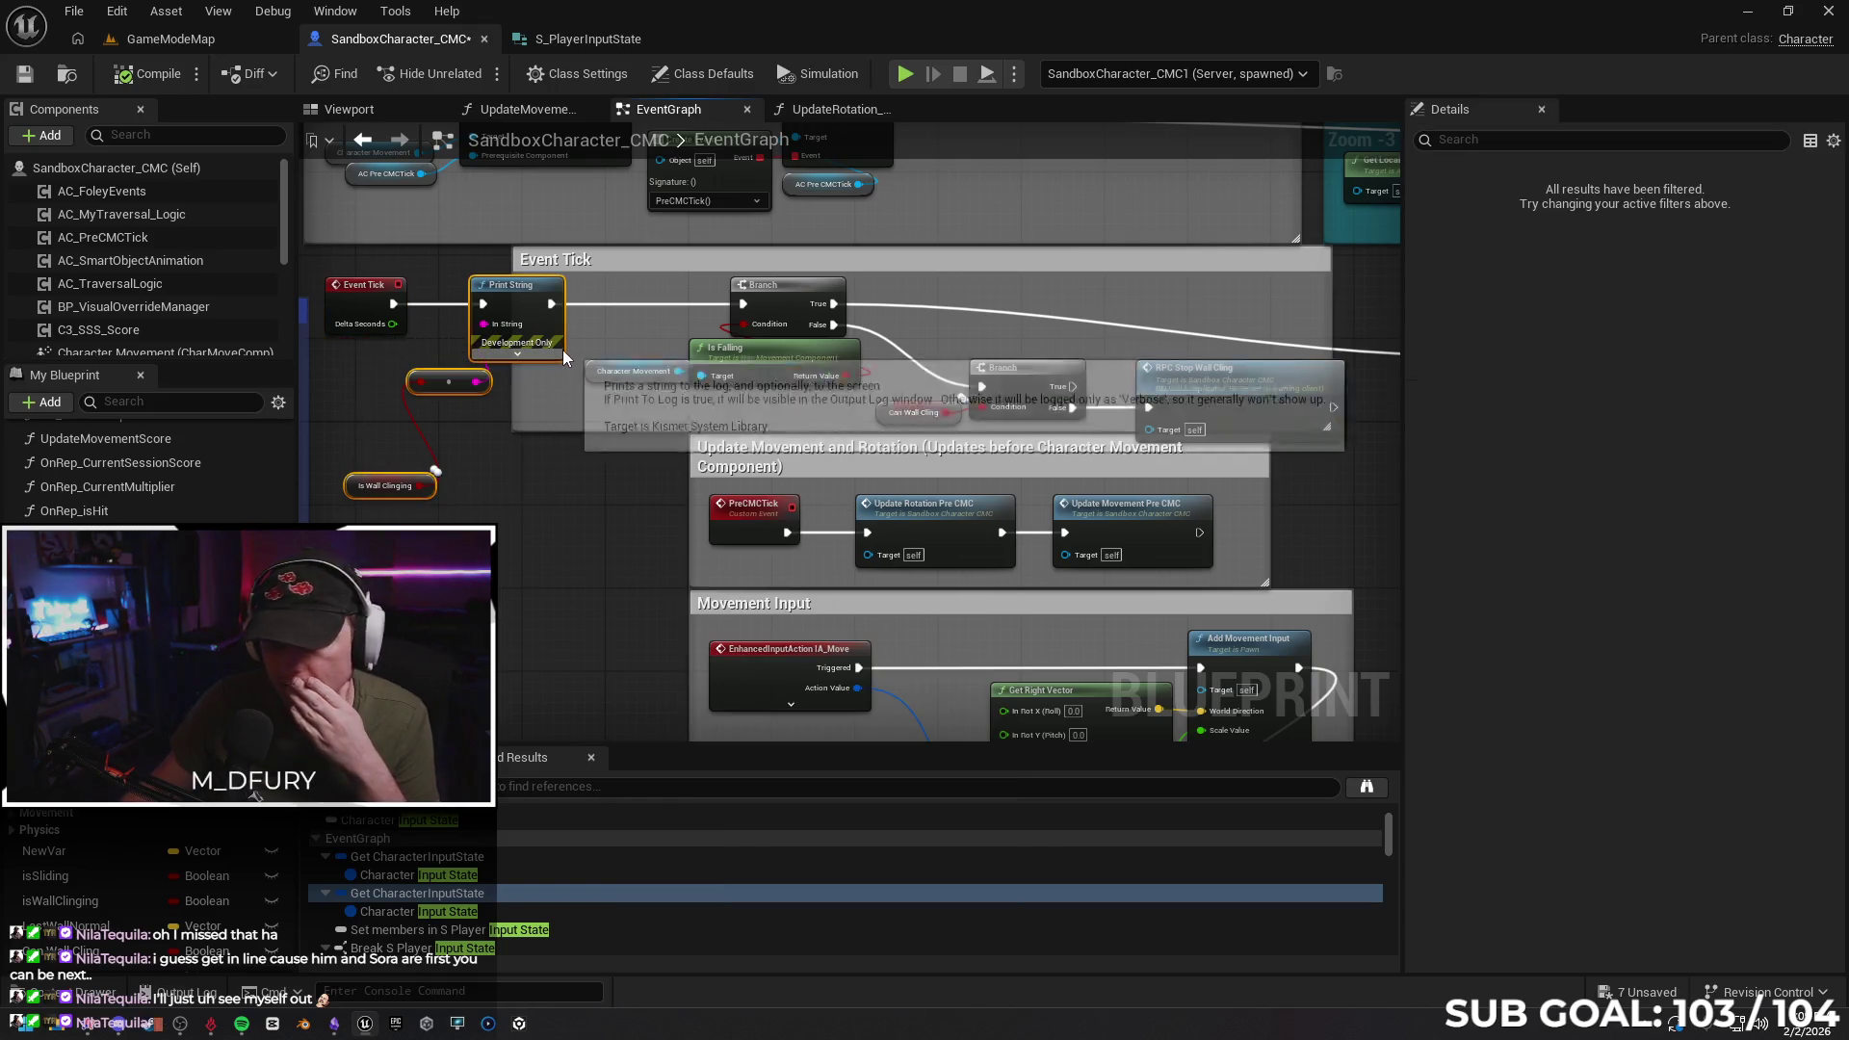
key("Delete")
Move the Wall Cling comment box further to the right
left_click_drag(530, 337, 388, 339)
left_click_drag(1421, 475, 1117, 493)
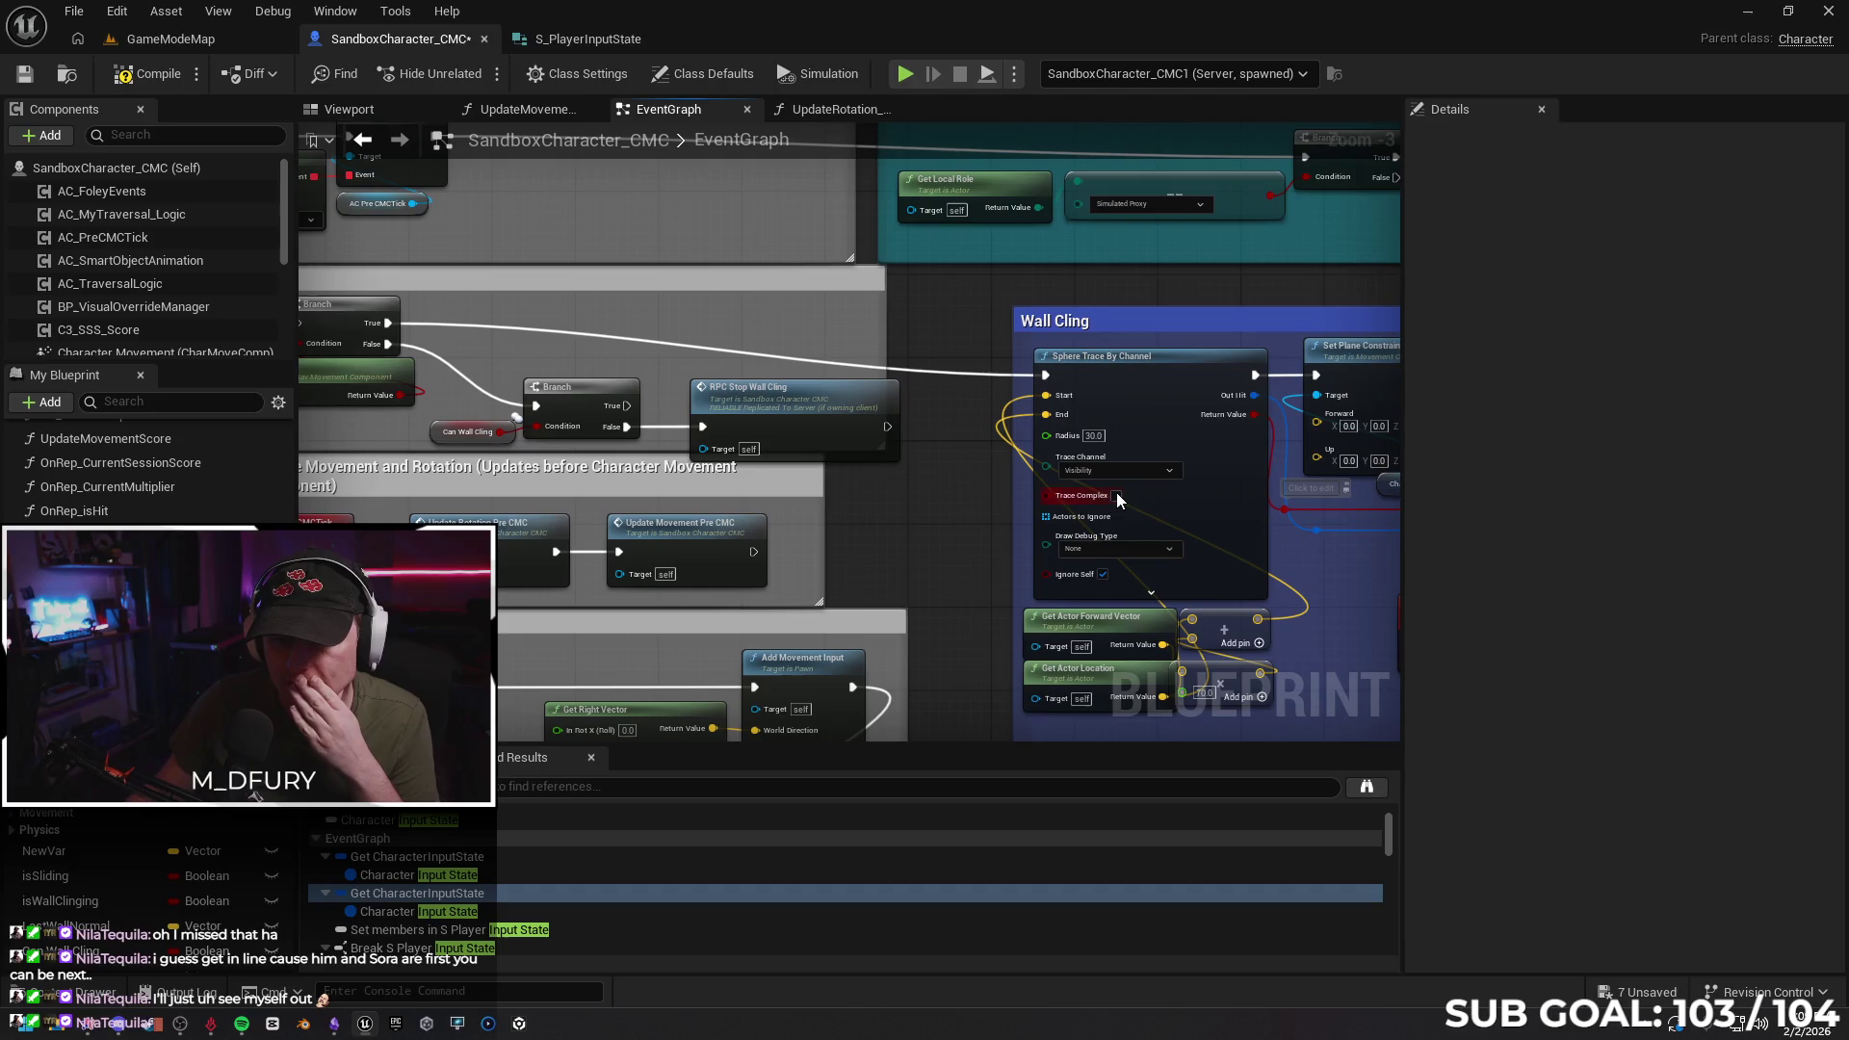
scroll(932, 505, "down", 1)
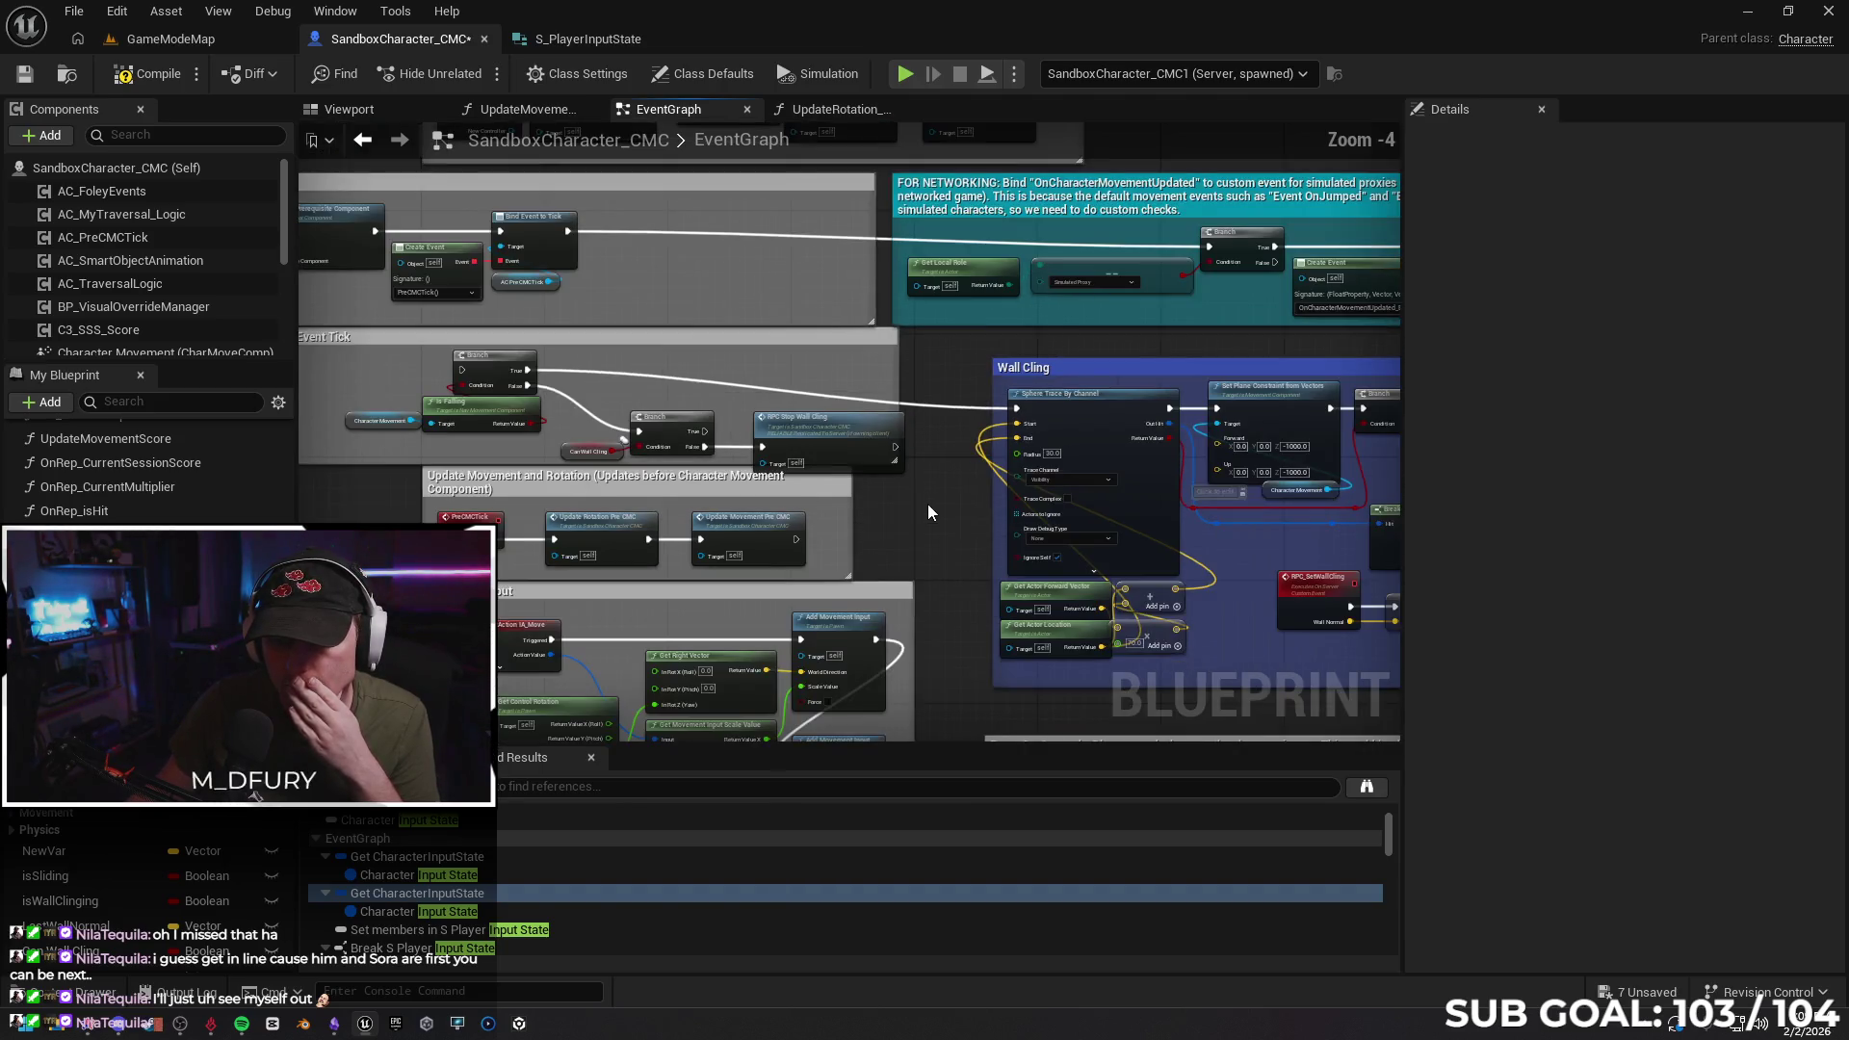
scroll(922, 504, "down", 1)
left_click_drag(946, 526, 857, 519)
scroll(368, 512, "down", 1)
mouse_move(712, 521)
left_mouse_down()
mouse_move(553, 486)
mouse_move(570, 499)
left_mouse_up()
scroll(573, 487, "down", 1)
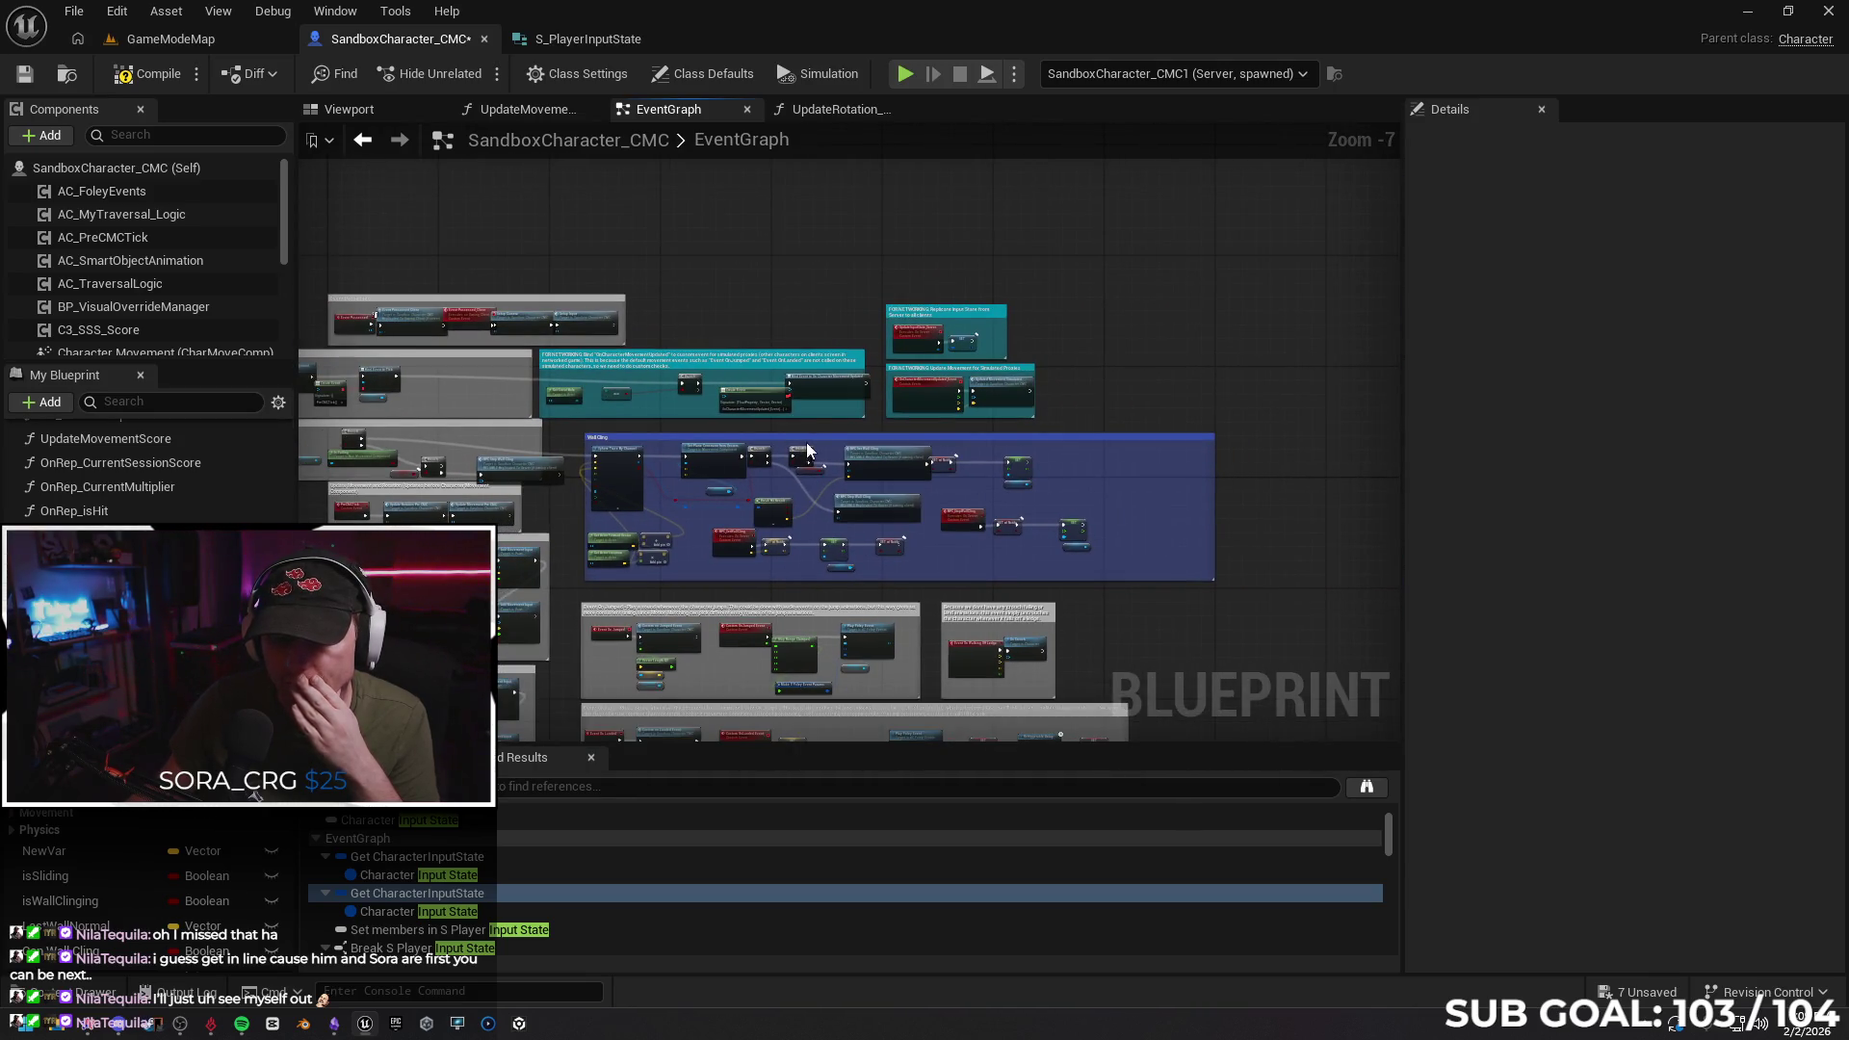
mouse_move(822, 446)
left_mouse_down()
mouse_move(1065, 428)
mouse_move(1122, 443)
left_mouse_up()
left_click(669, 507)
Drag the Event Tick Branch, Is Falling and Print String nodes out into open space
scroll(668, 506, "up", 2)
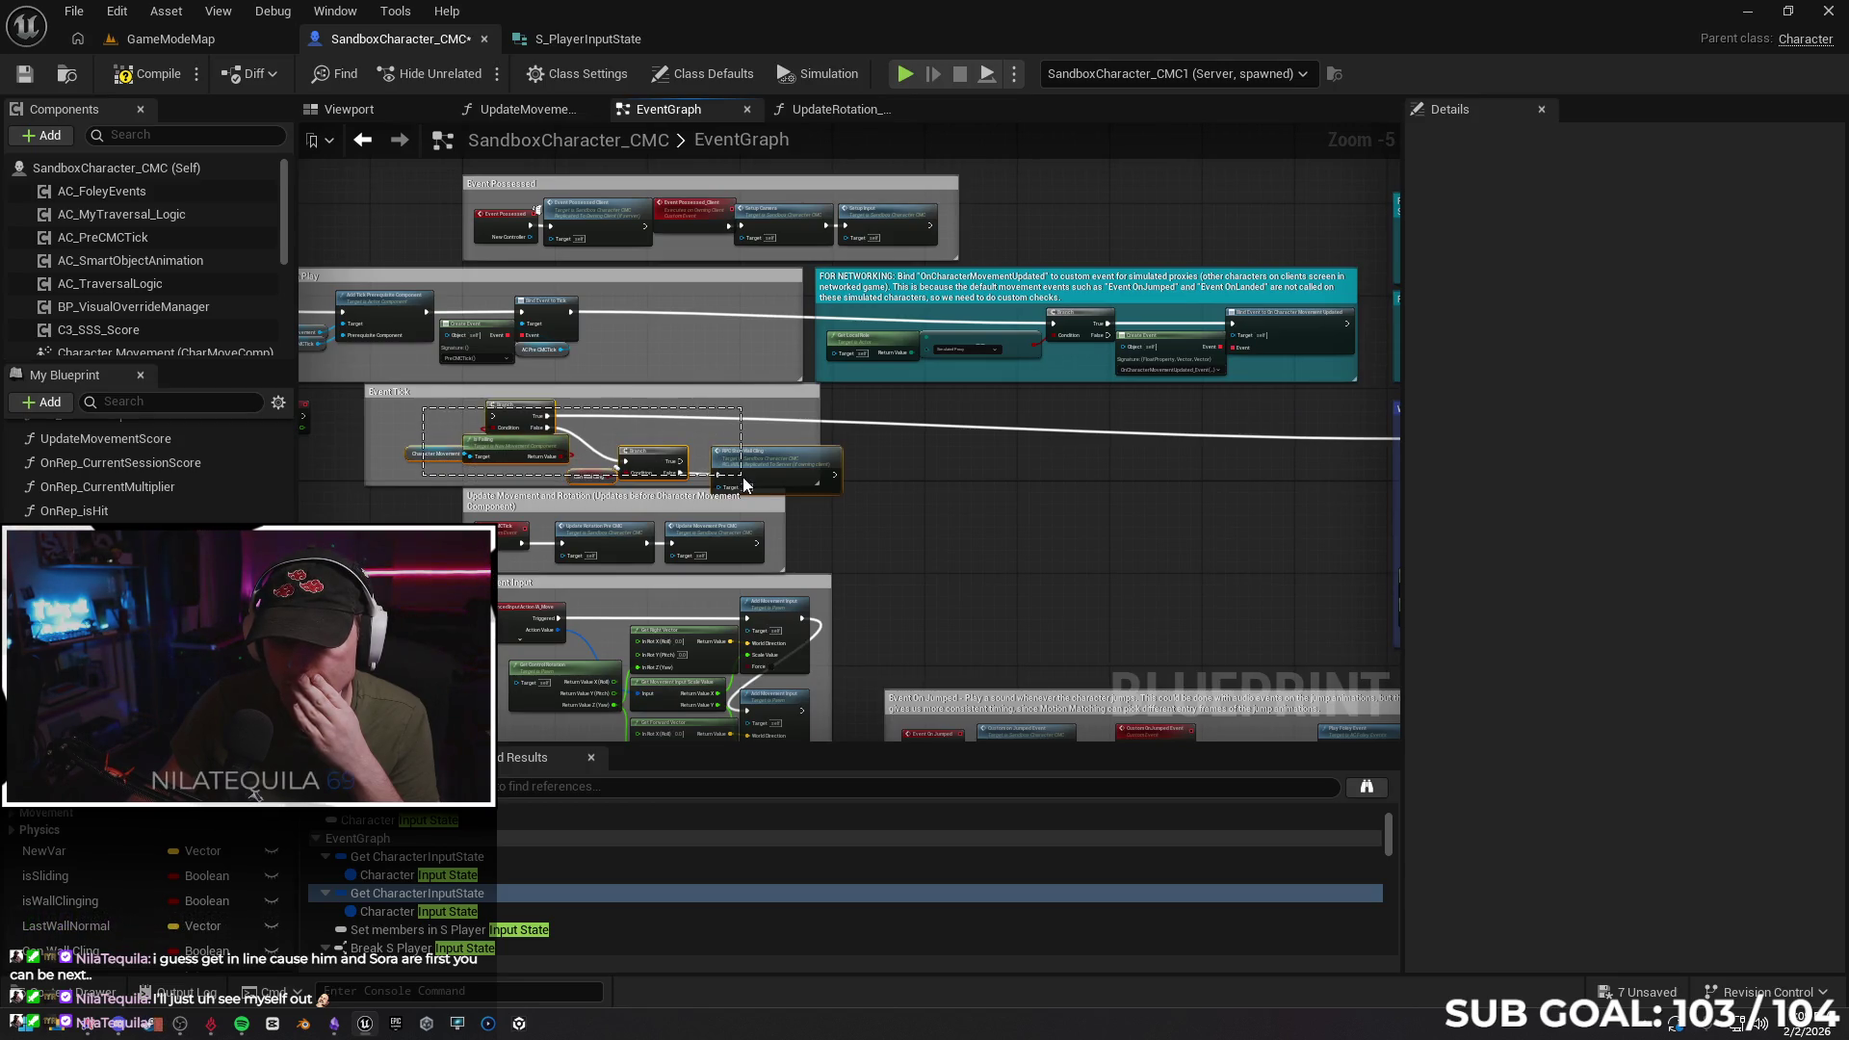
left_click_drag(743, 484, 743, 484)
left_click_drag(516, 416, 992, 462)
left_click(978, 554)
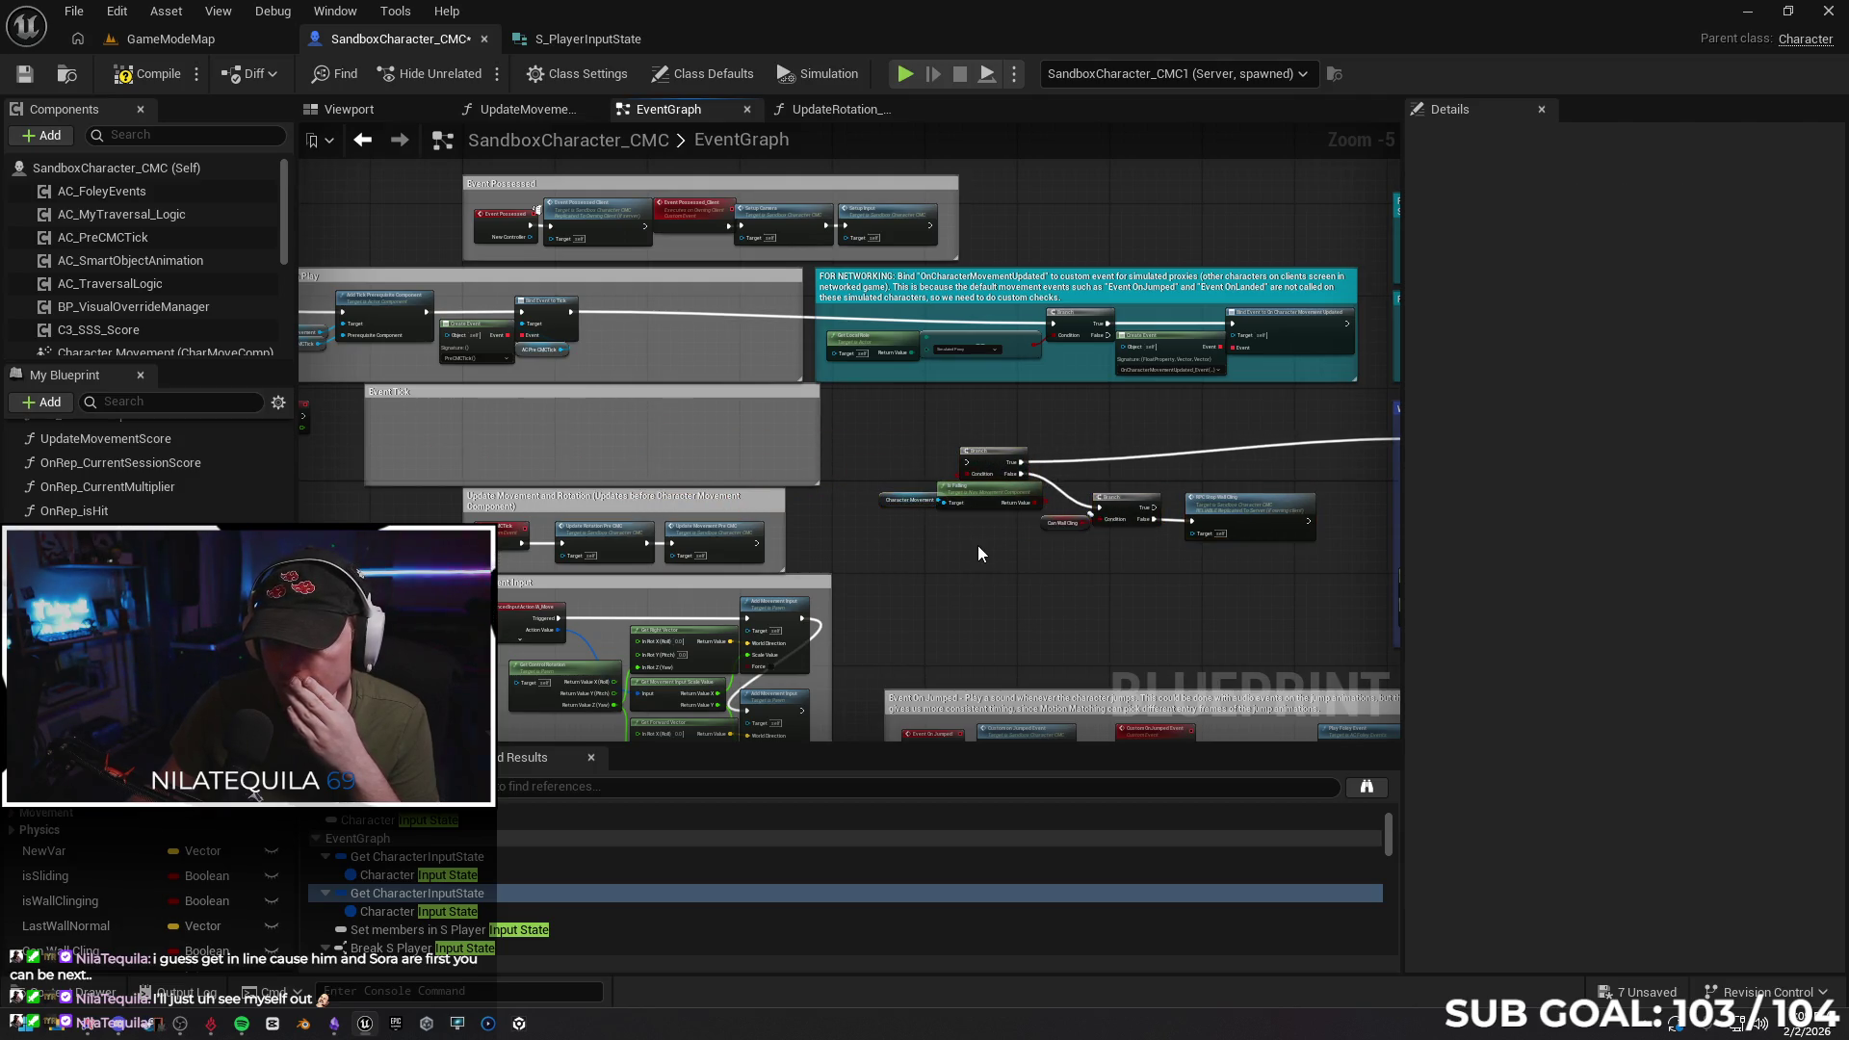
right_click(956, 607)
Add a Set Timer by Event node and position it right of the Event Tick nodes
type("set event")
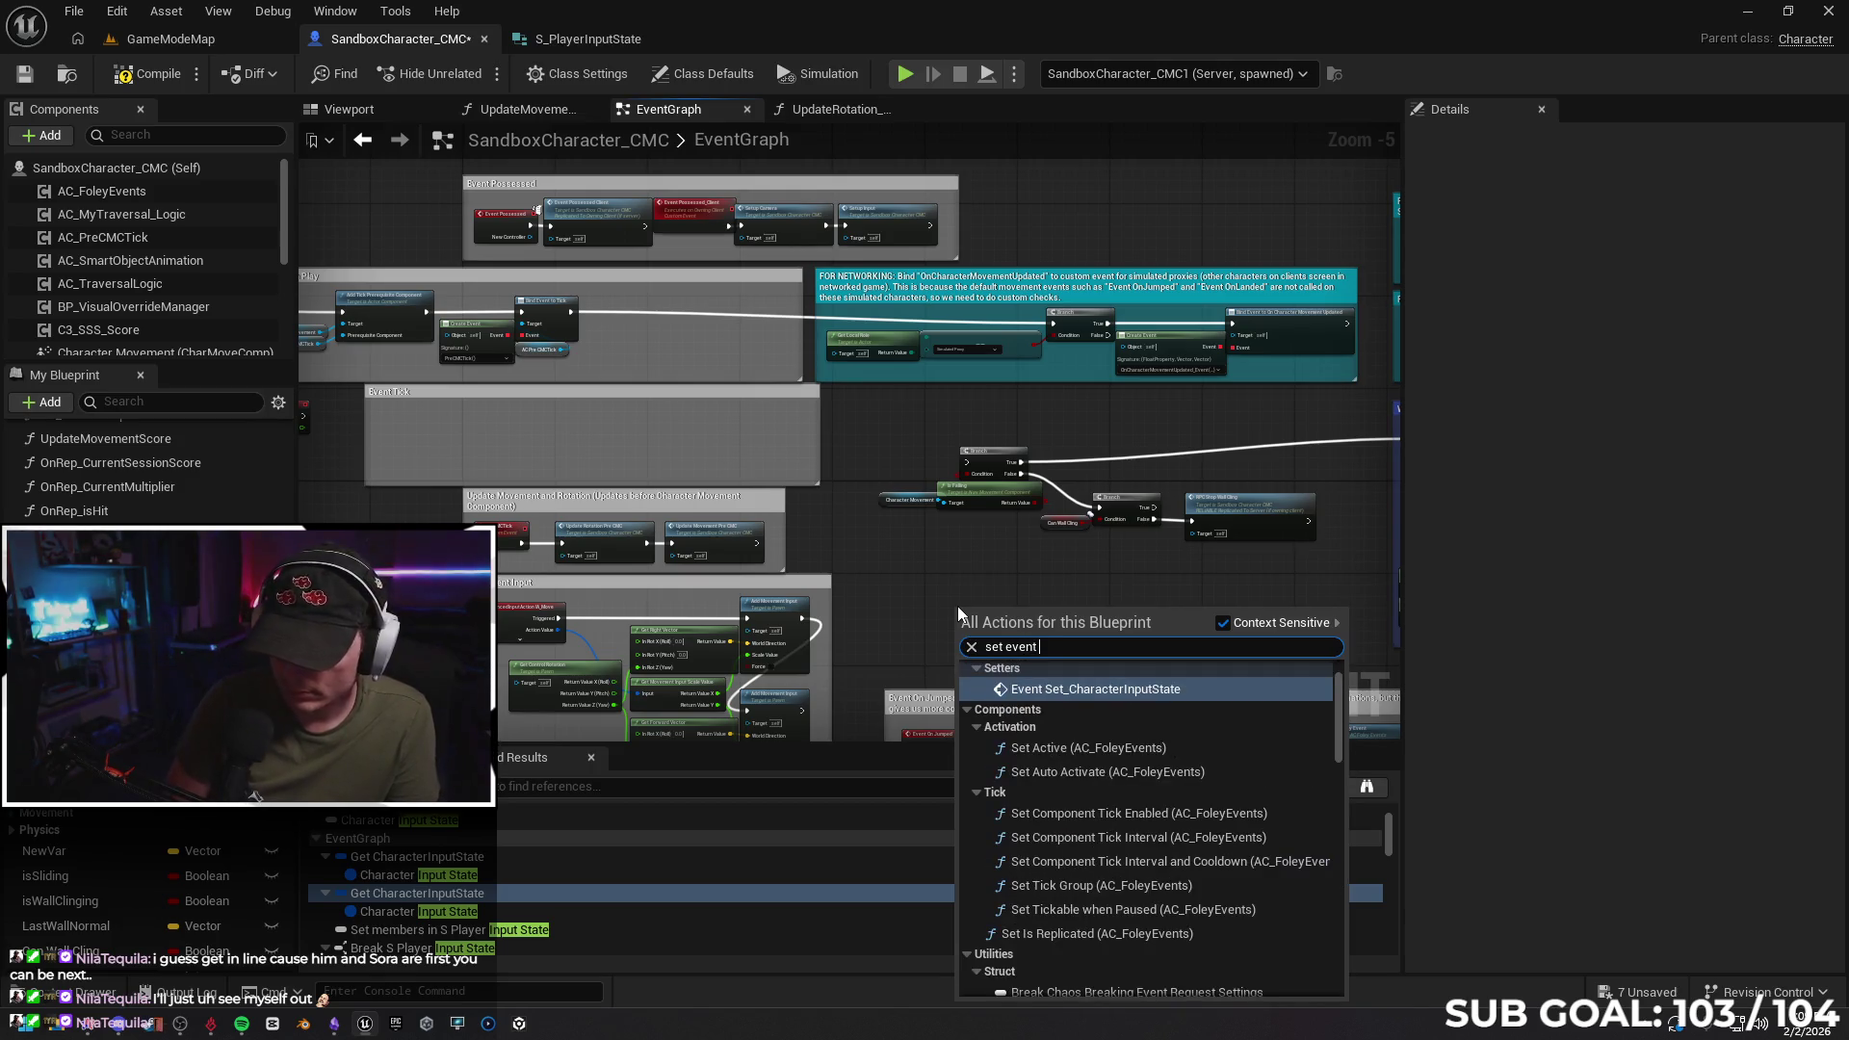
type("by t")
key("Return")
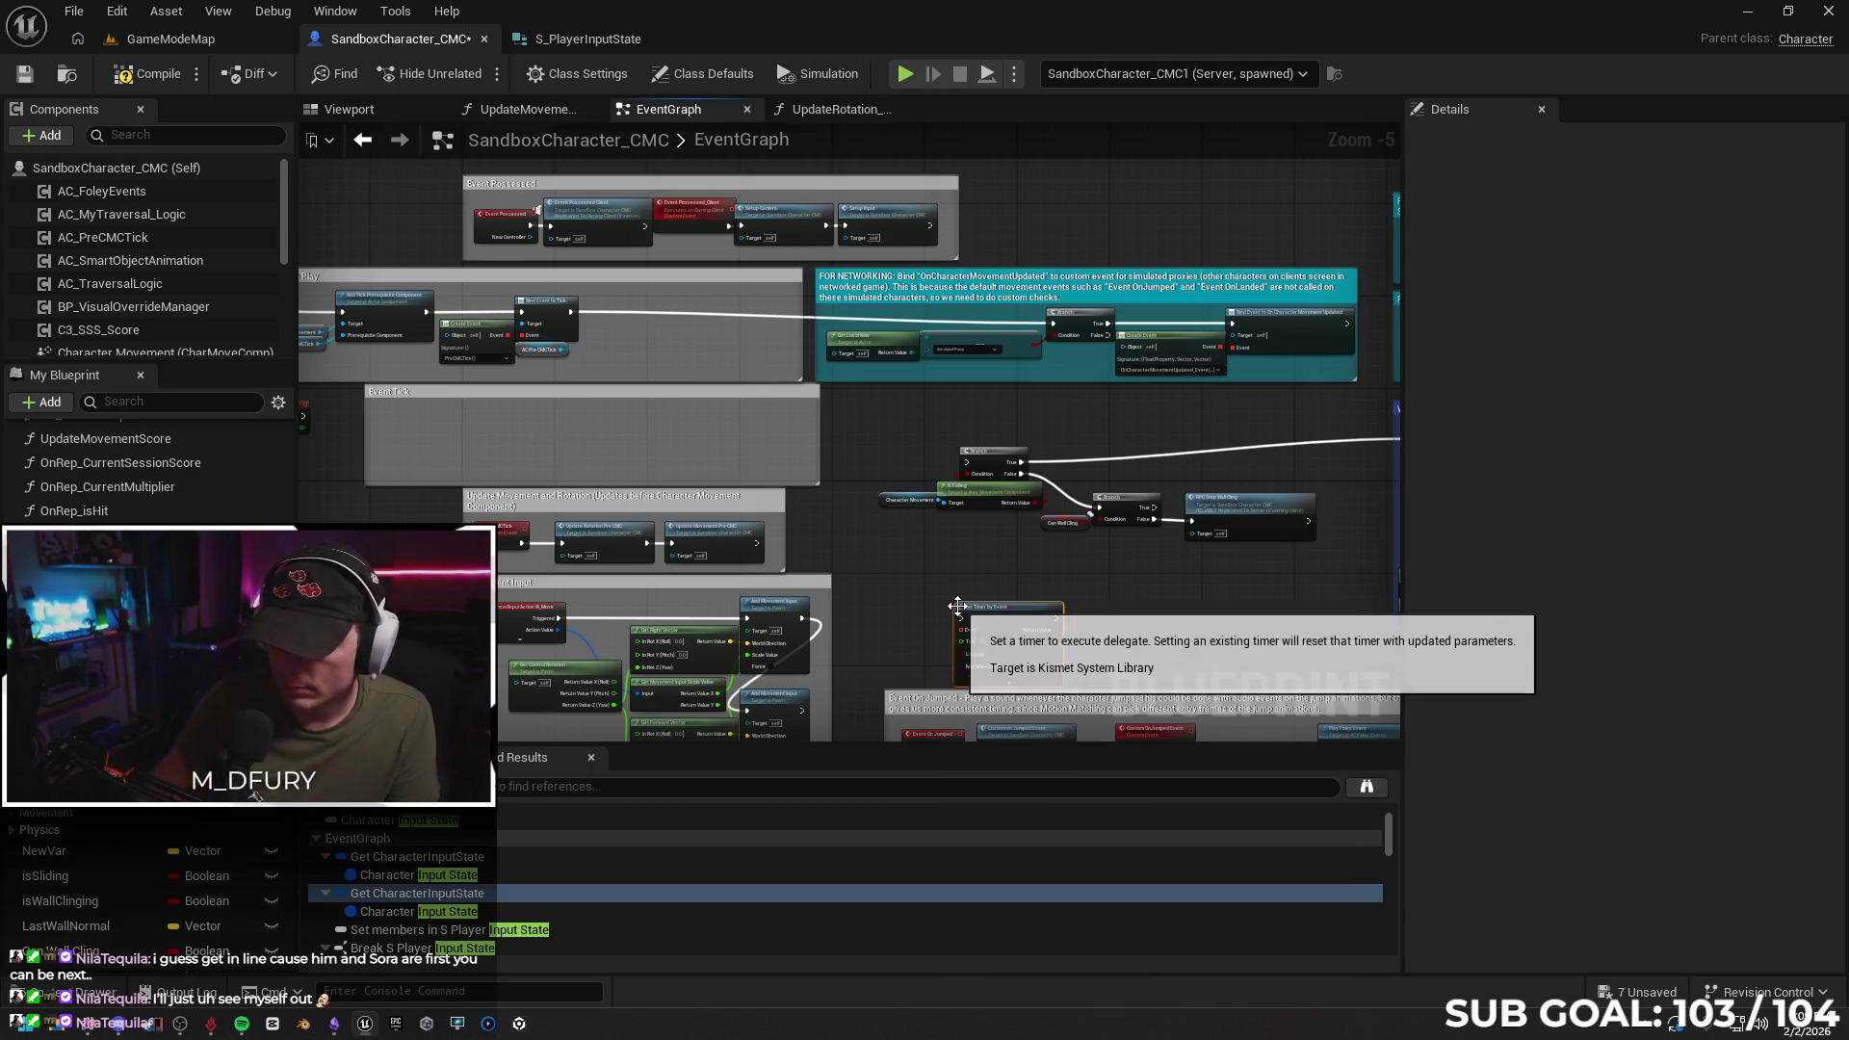
scroll(957, 604, "up", 2)
left_click_drag(978, 585, 1063, 521)
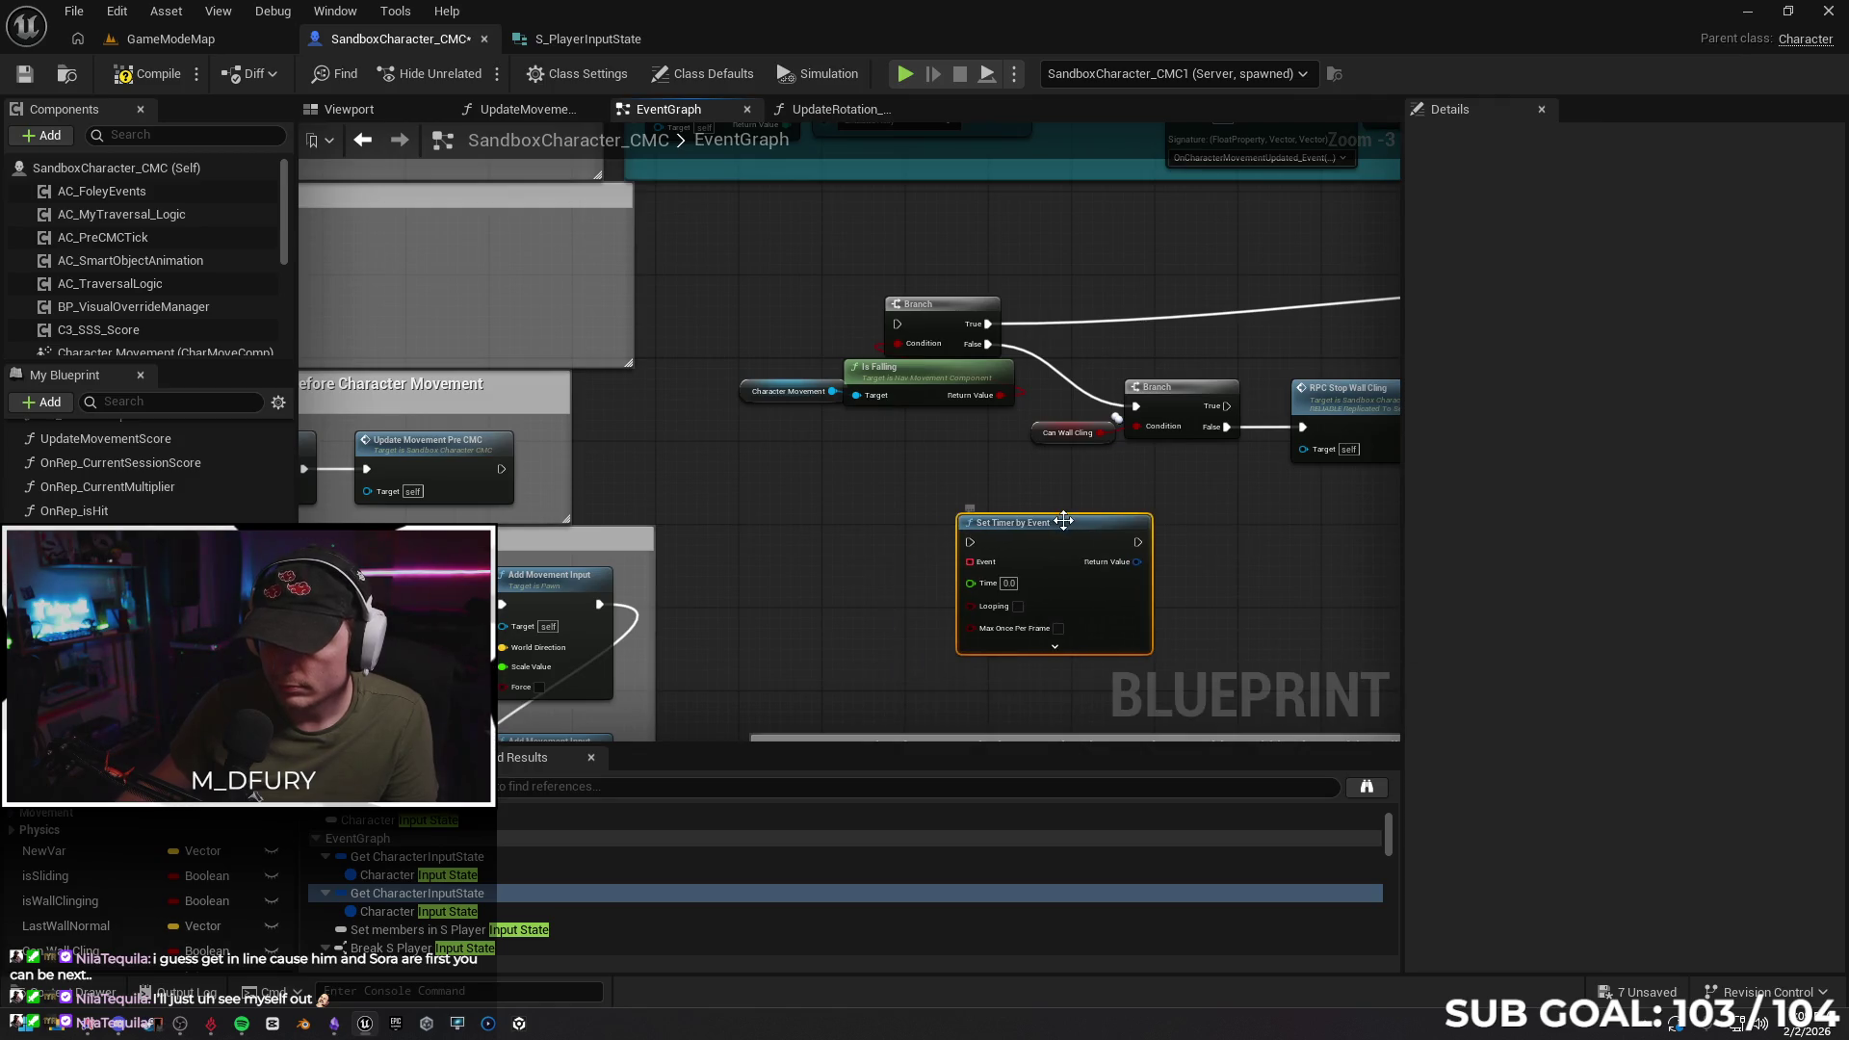
left_click_drag(1270, 515, 1136, 490)
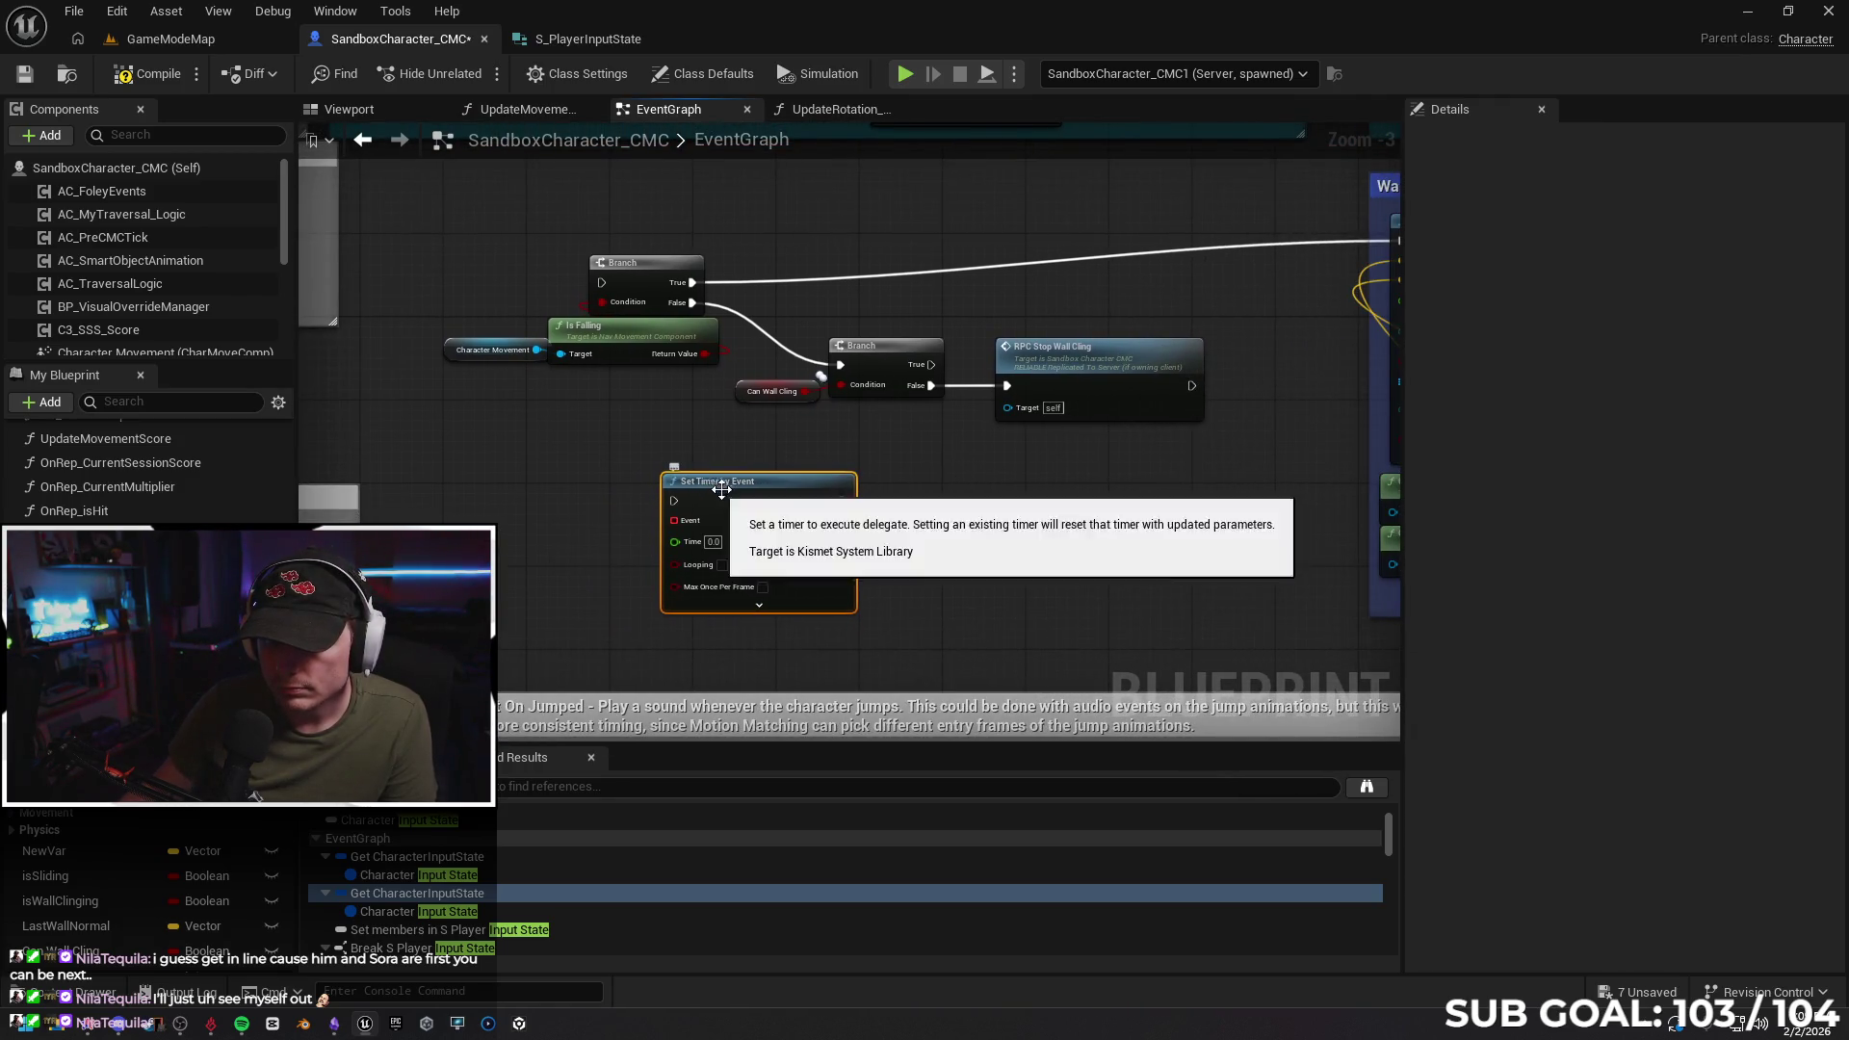
left_click_drag(753, 487, 1023, 478)
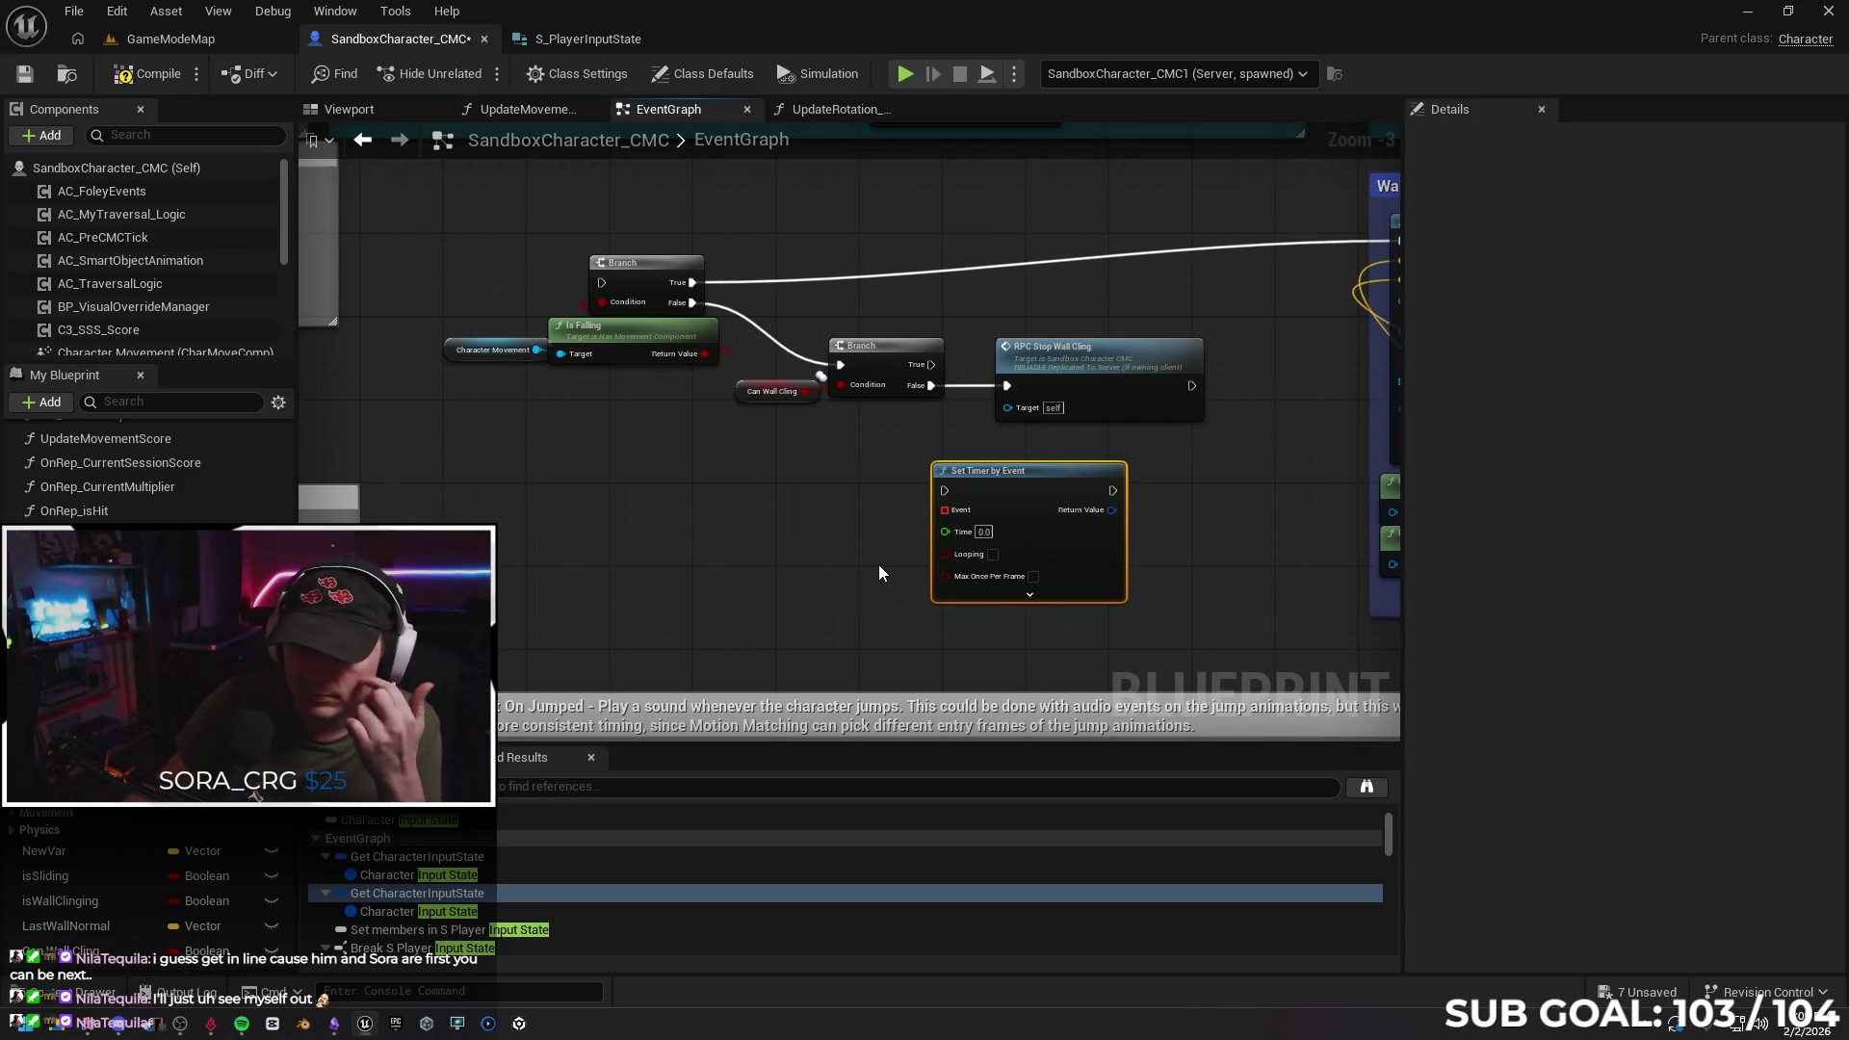
mouse_move(701, 358)
left_mouse_down()
mouse_move(846, 501)
mouse_move(943, 514)
left_mouse_up()
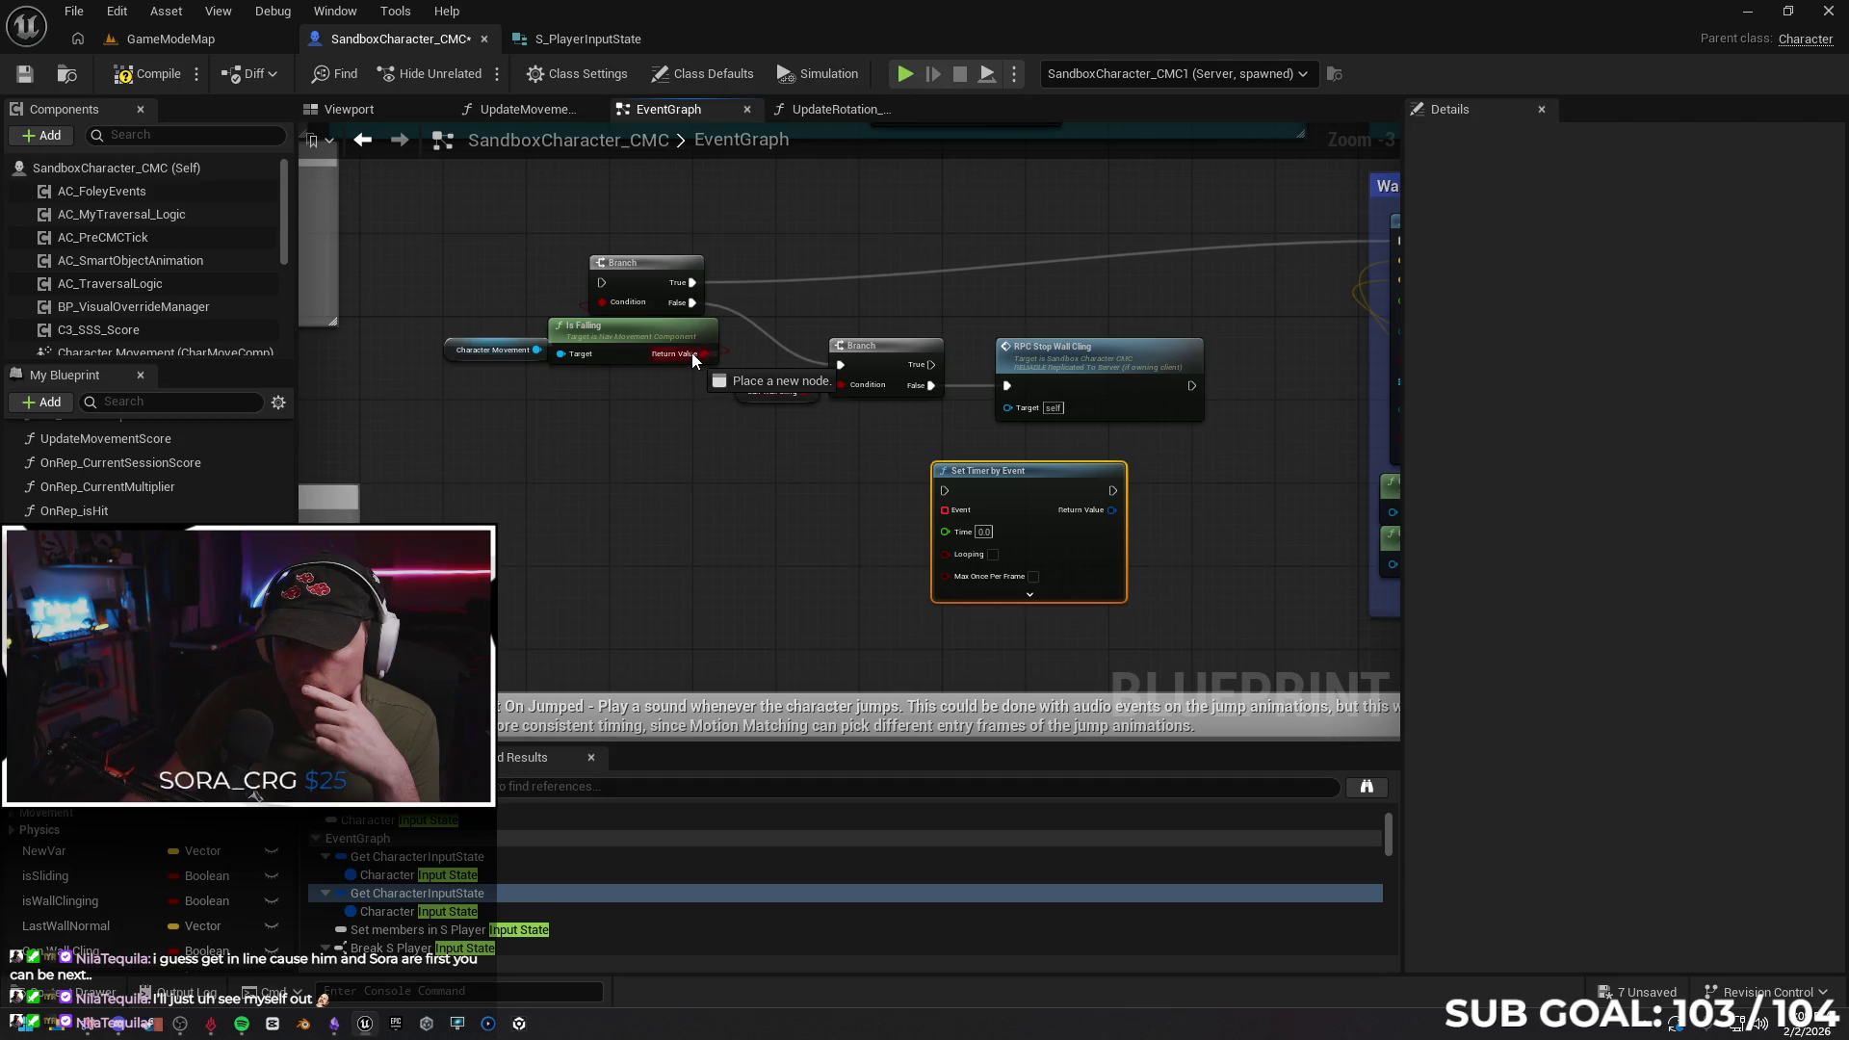
left_click(690, 488)
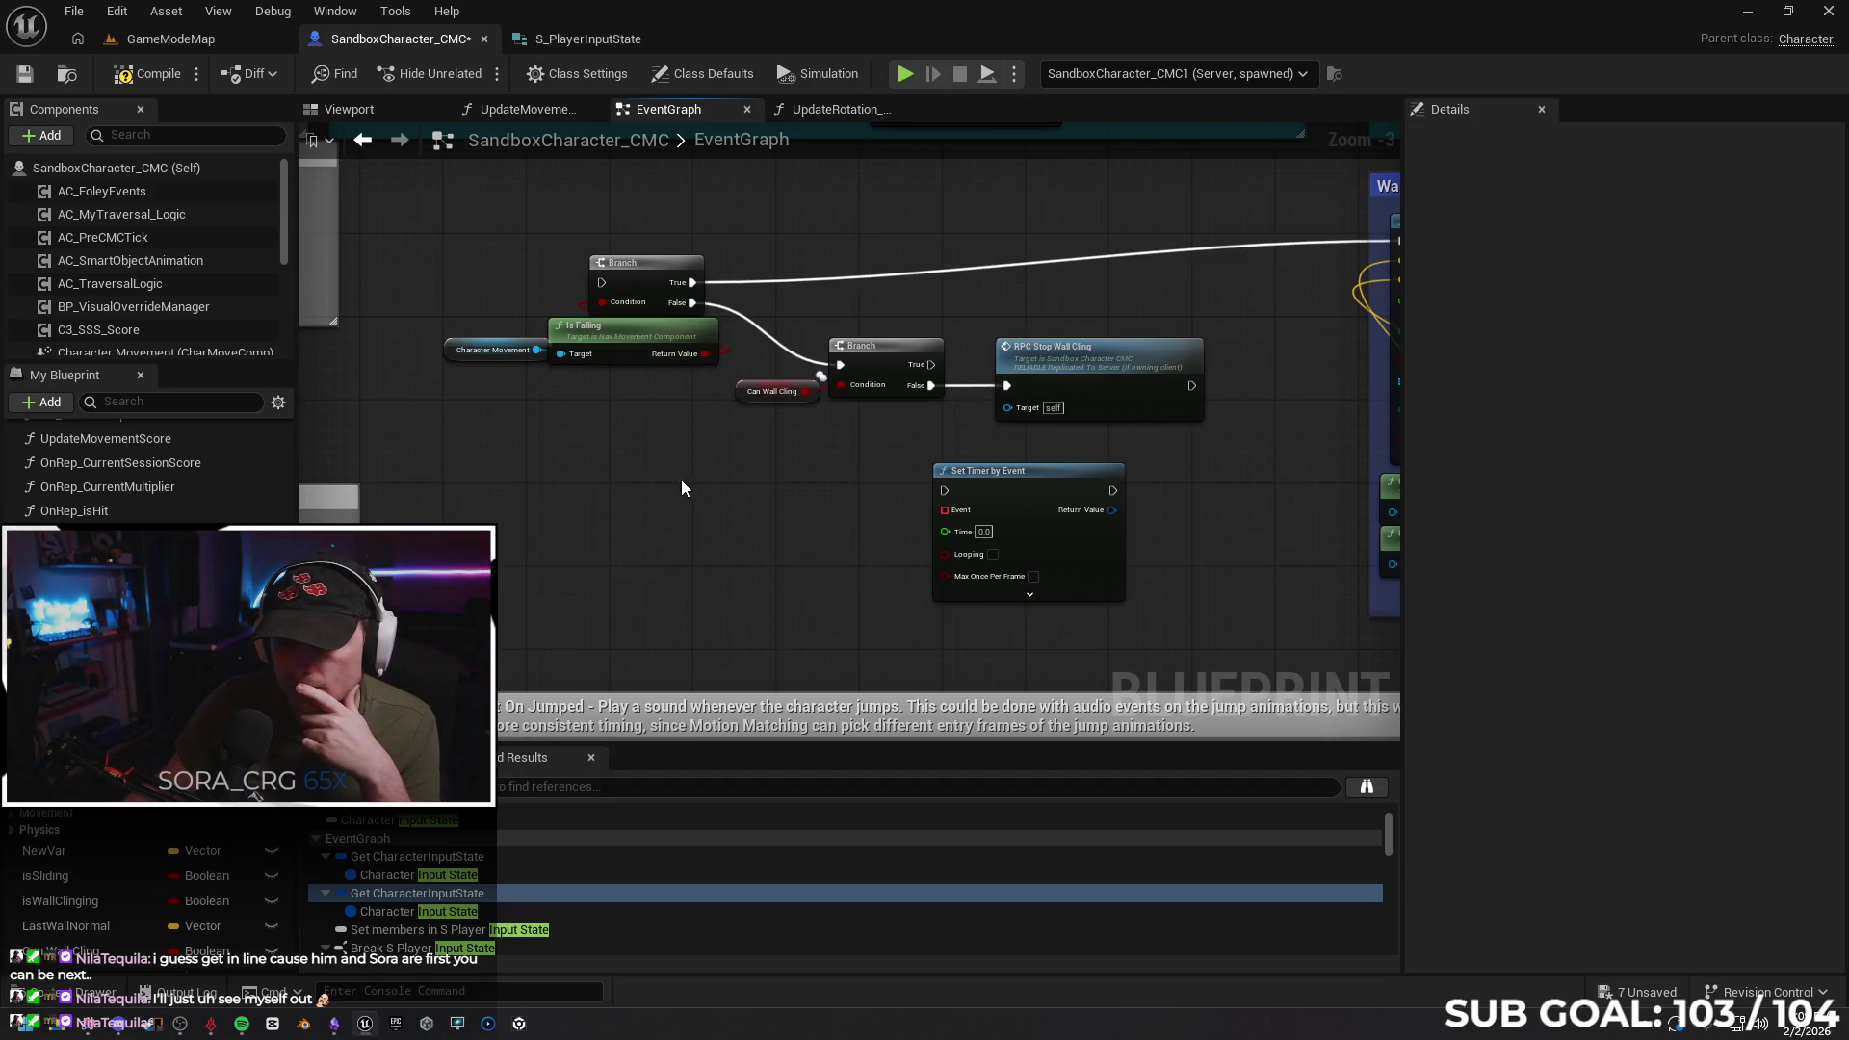
Add a custom event named Falling and place it beside the timer
right_click(626, 535)
type("event")
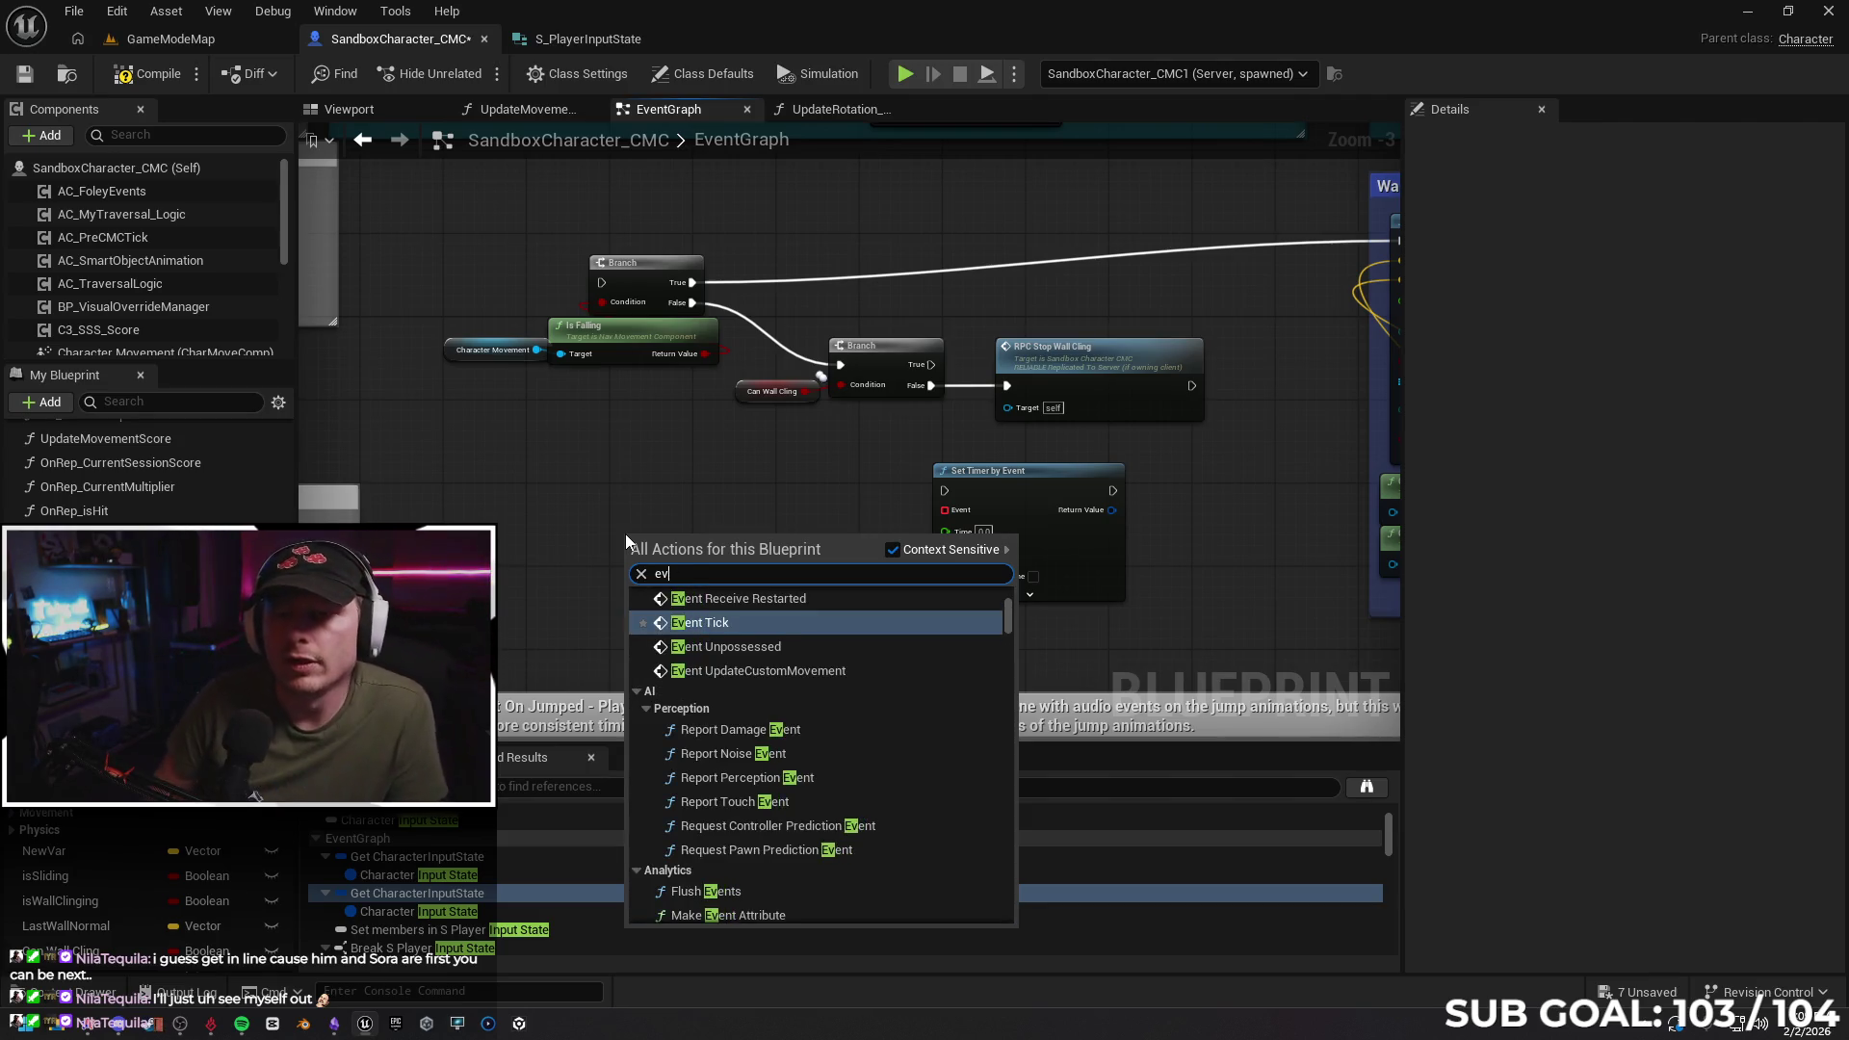
key("BackSpace")
key("BackSpace")
key("BackSpace")
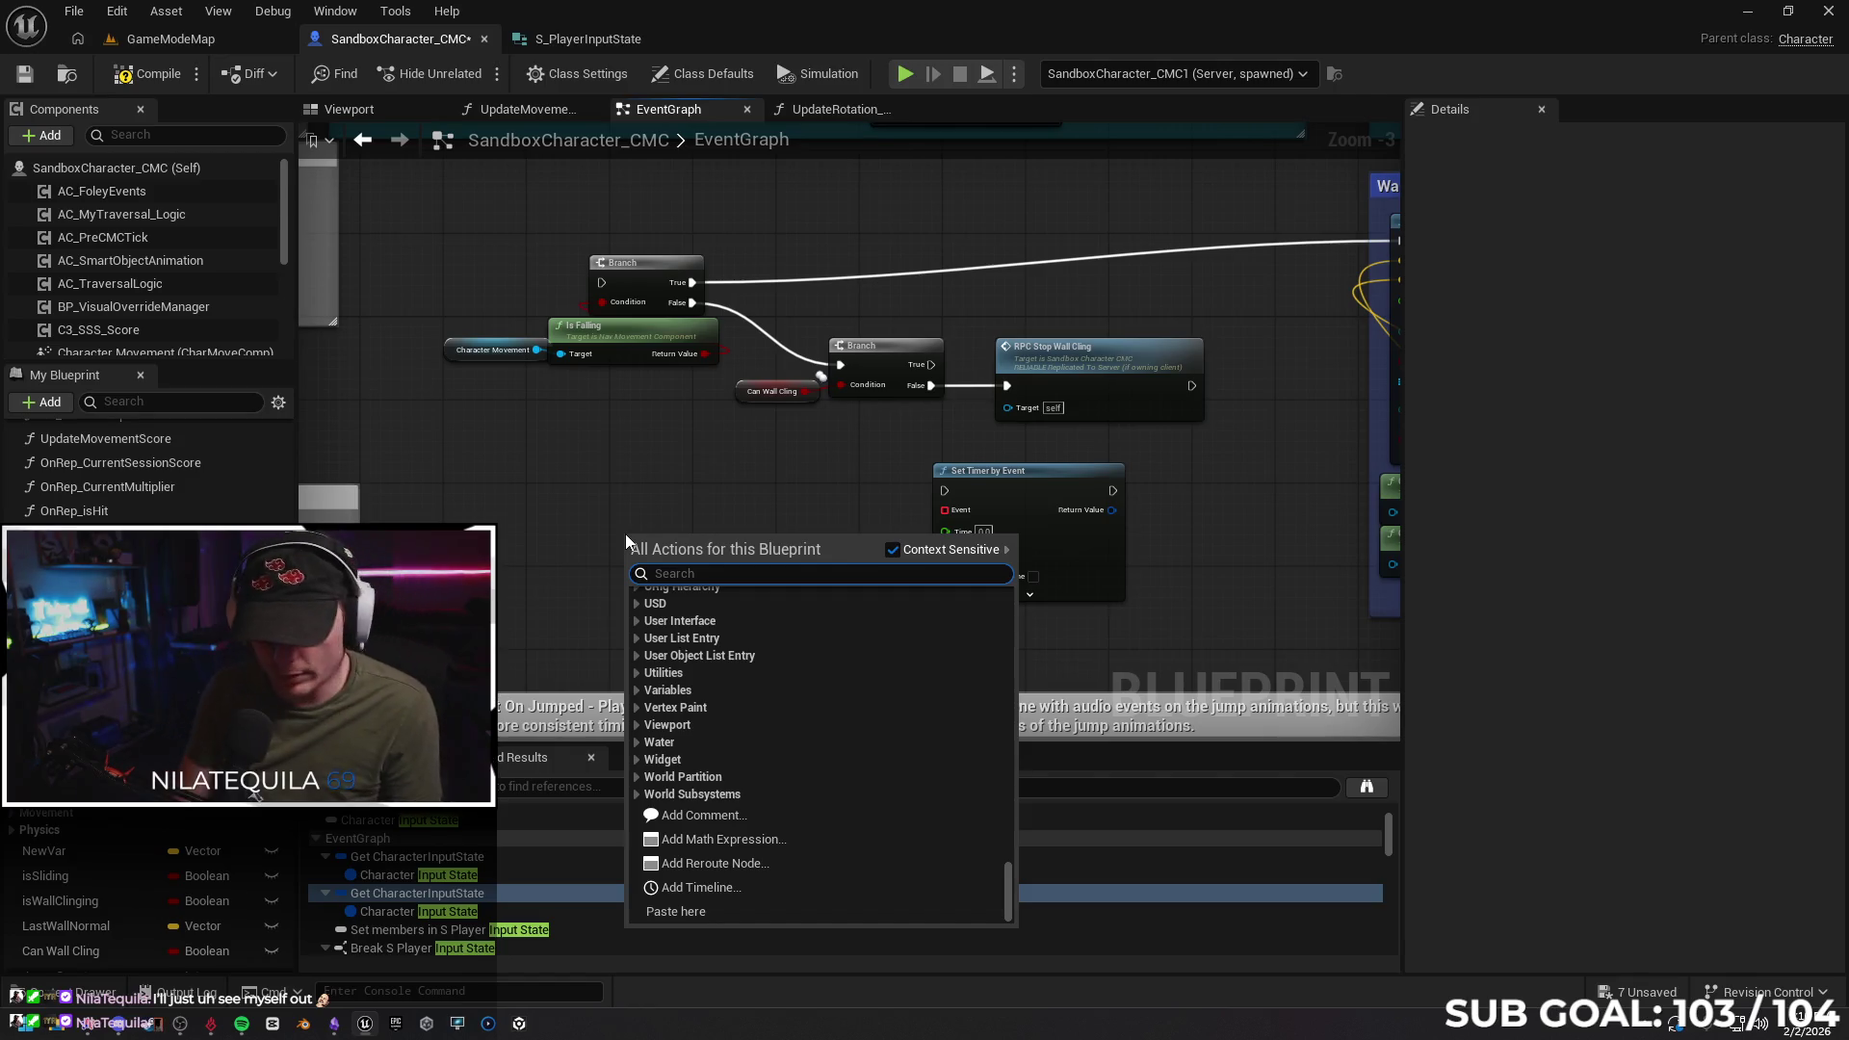
type("custom")
key("Return")
type("Falling")
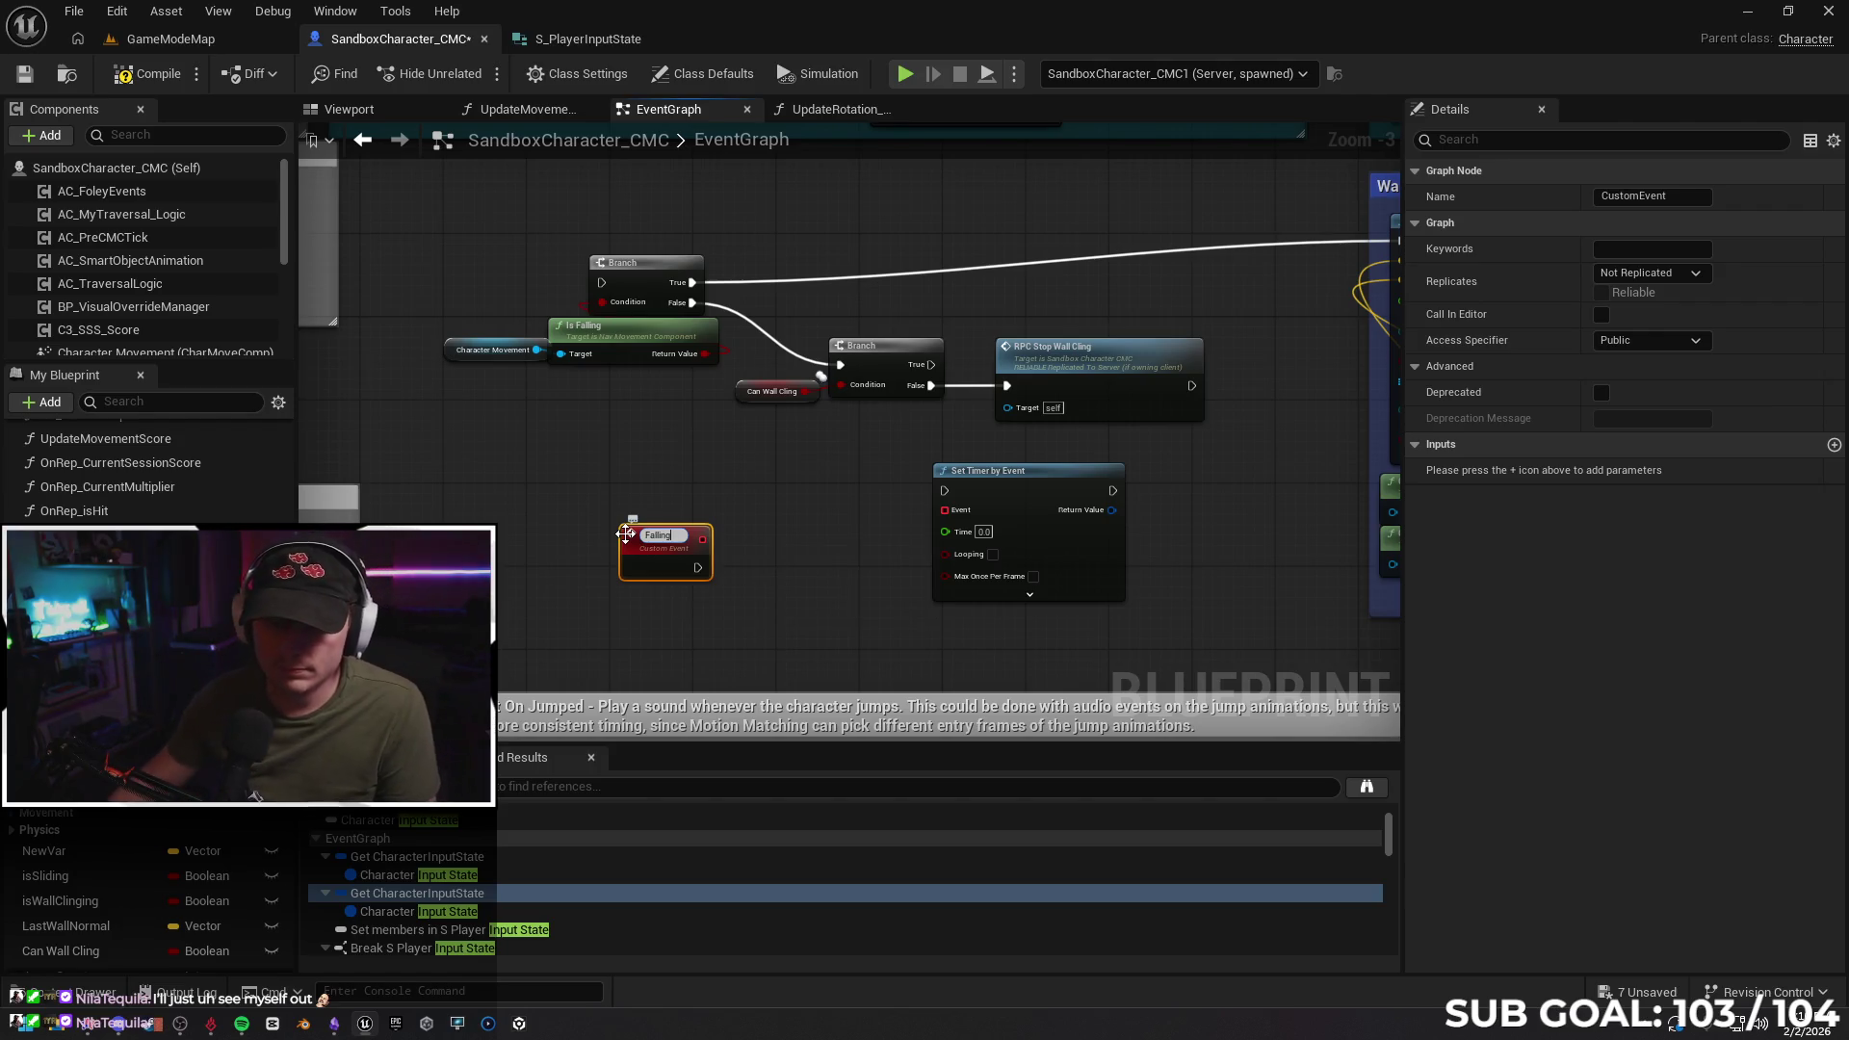
key("Return")
mouse_move(678, 528)
left_mouse_down()
mouse_move(784, 470)
mouse_move(945, 510)
left_mouse_up()
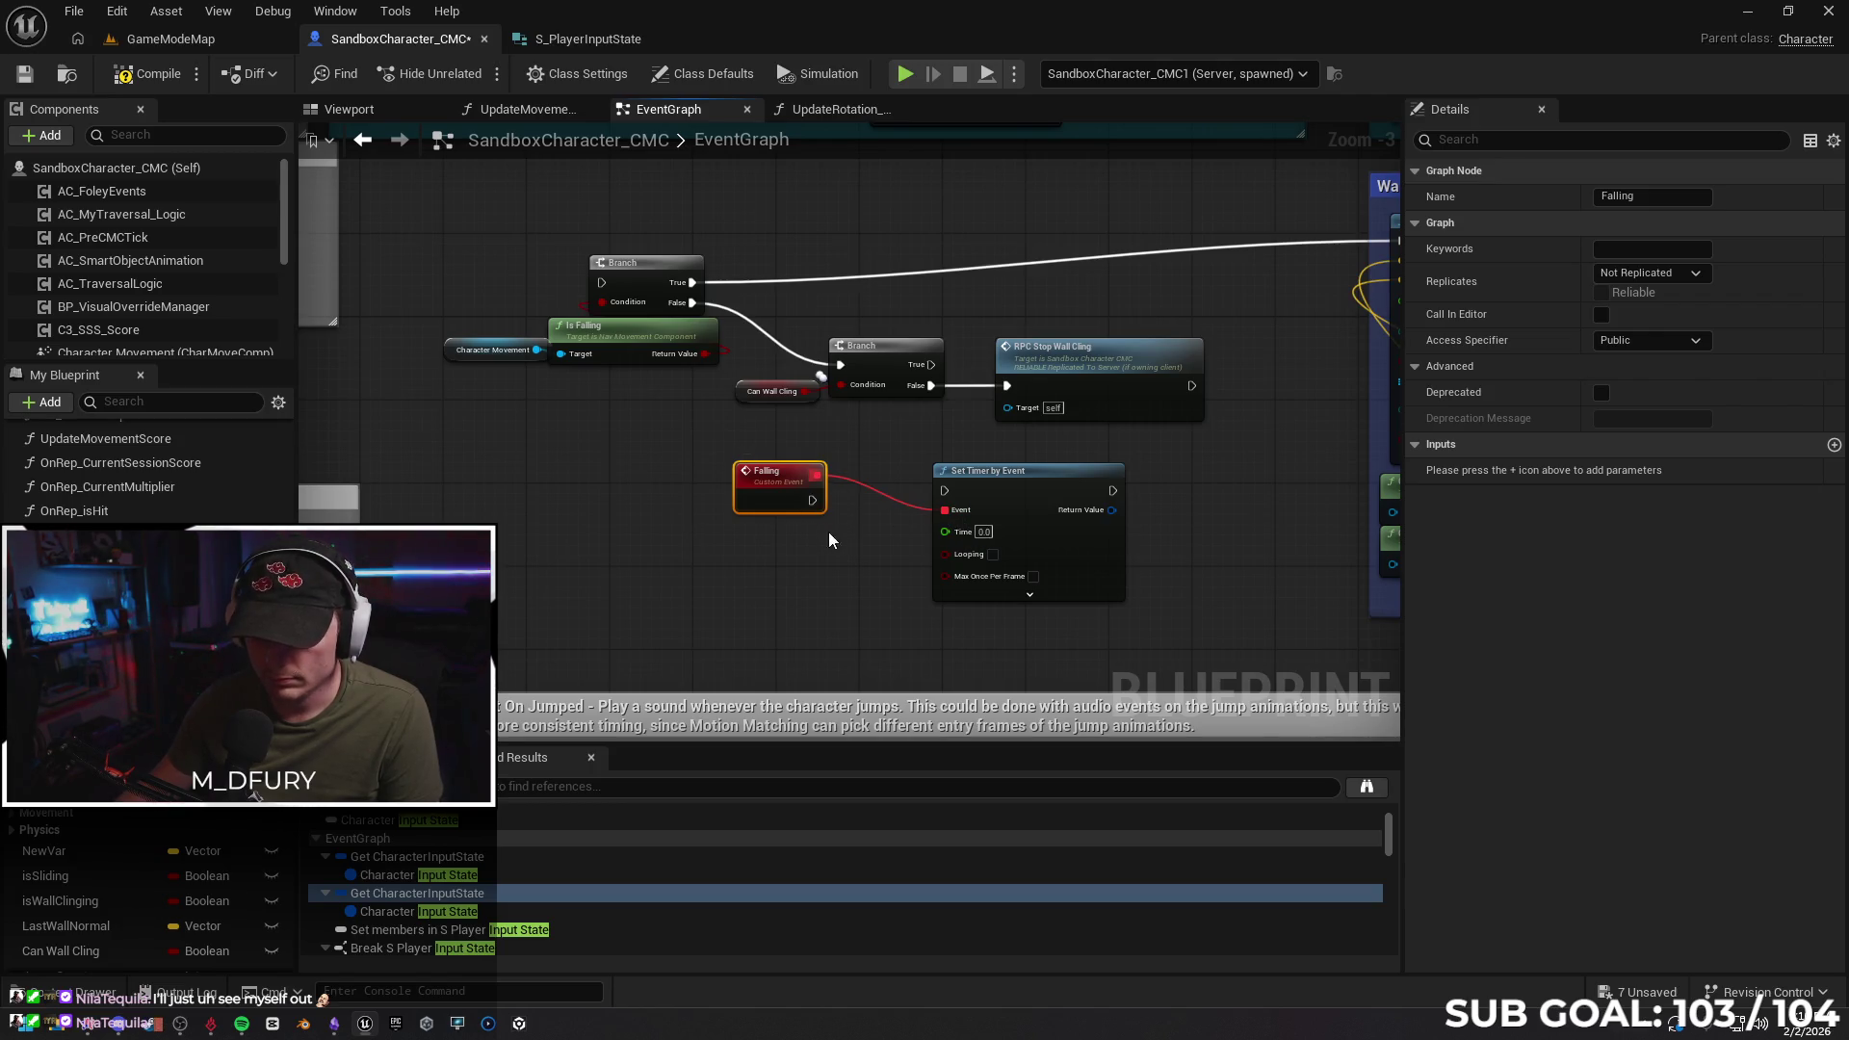
mouse_move(773, 483)
left_mouse_down()
mouse_move(776, 533)
mouse_move(775, 513)
left_mouse_up()
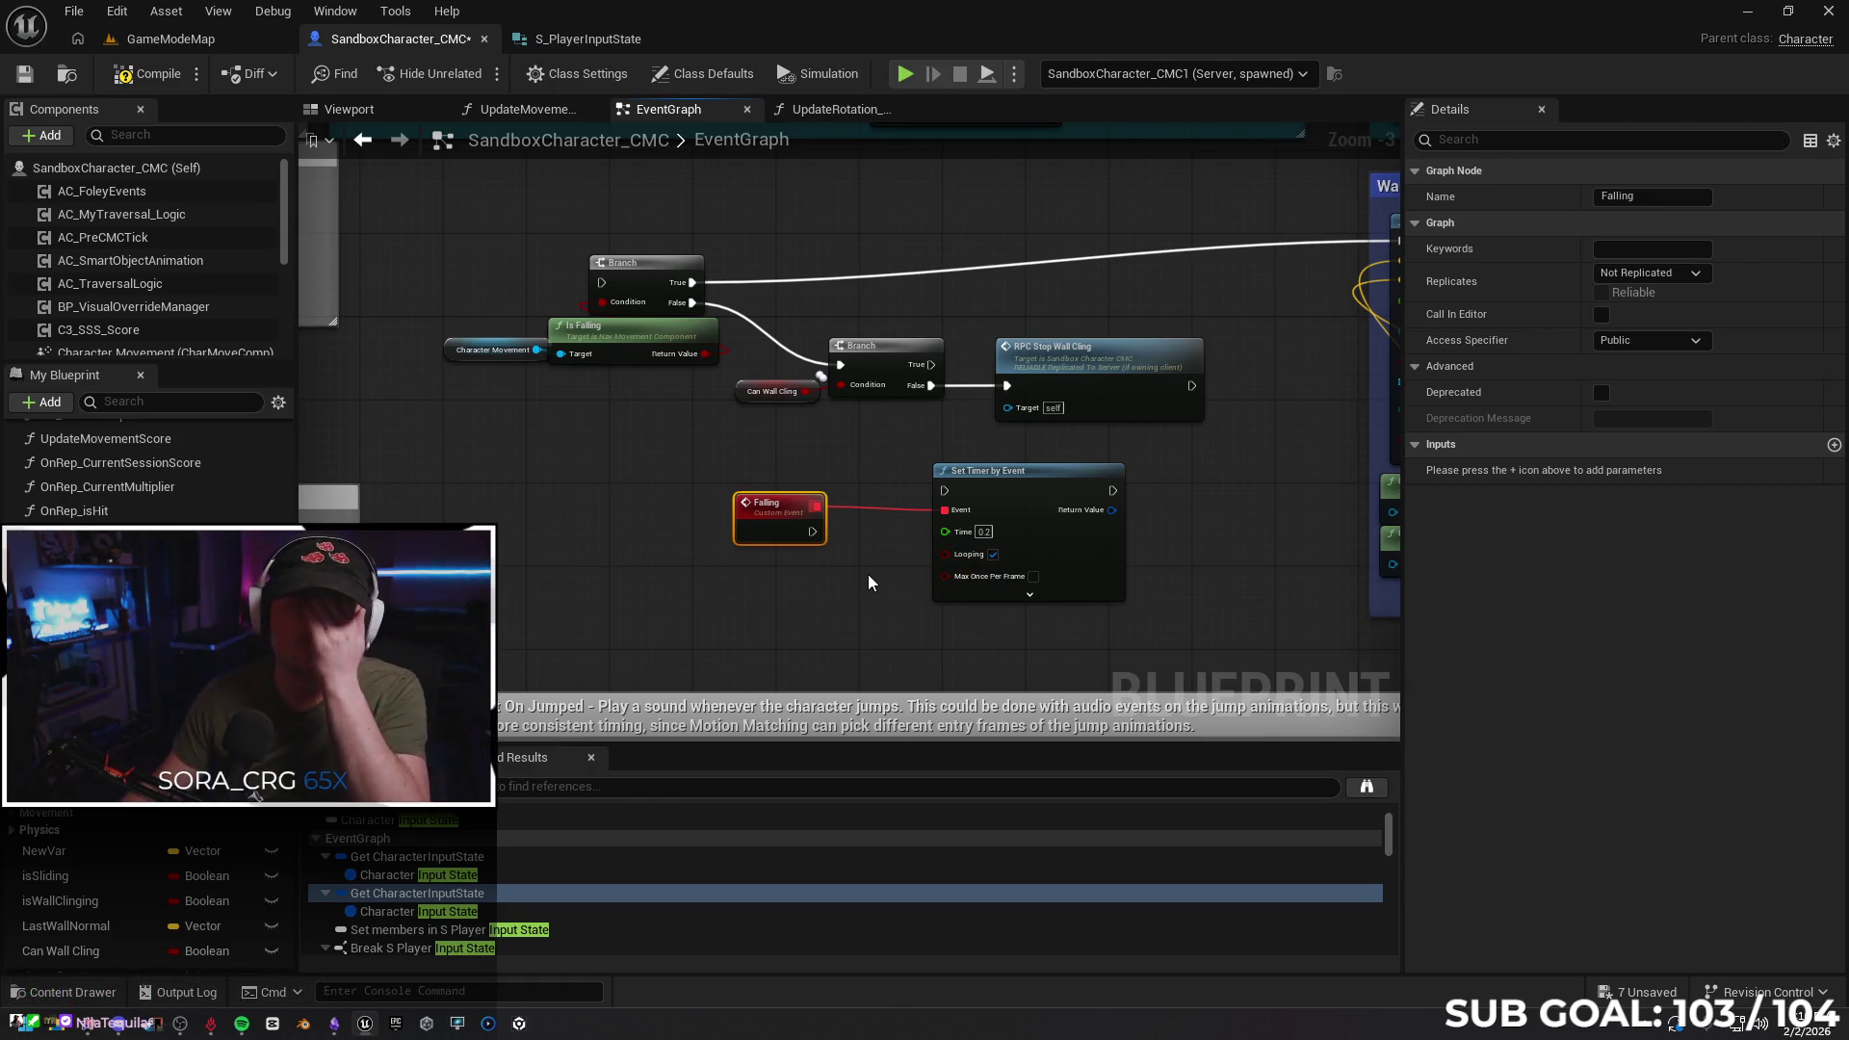
Paste the Branch and Is Falling nodes into Event Tick and wire Event Tick to the Branch
scroll(569, 533, "down", 1)
left_click_drag(569, 534, 1060, 523)
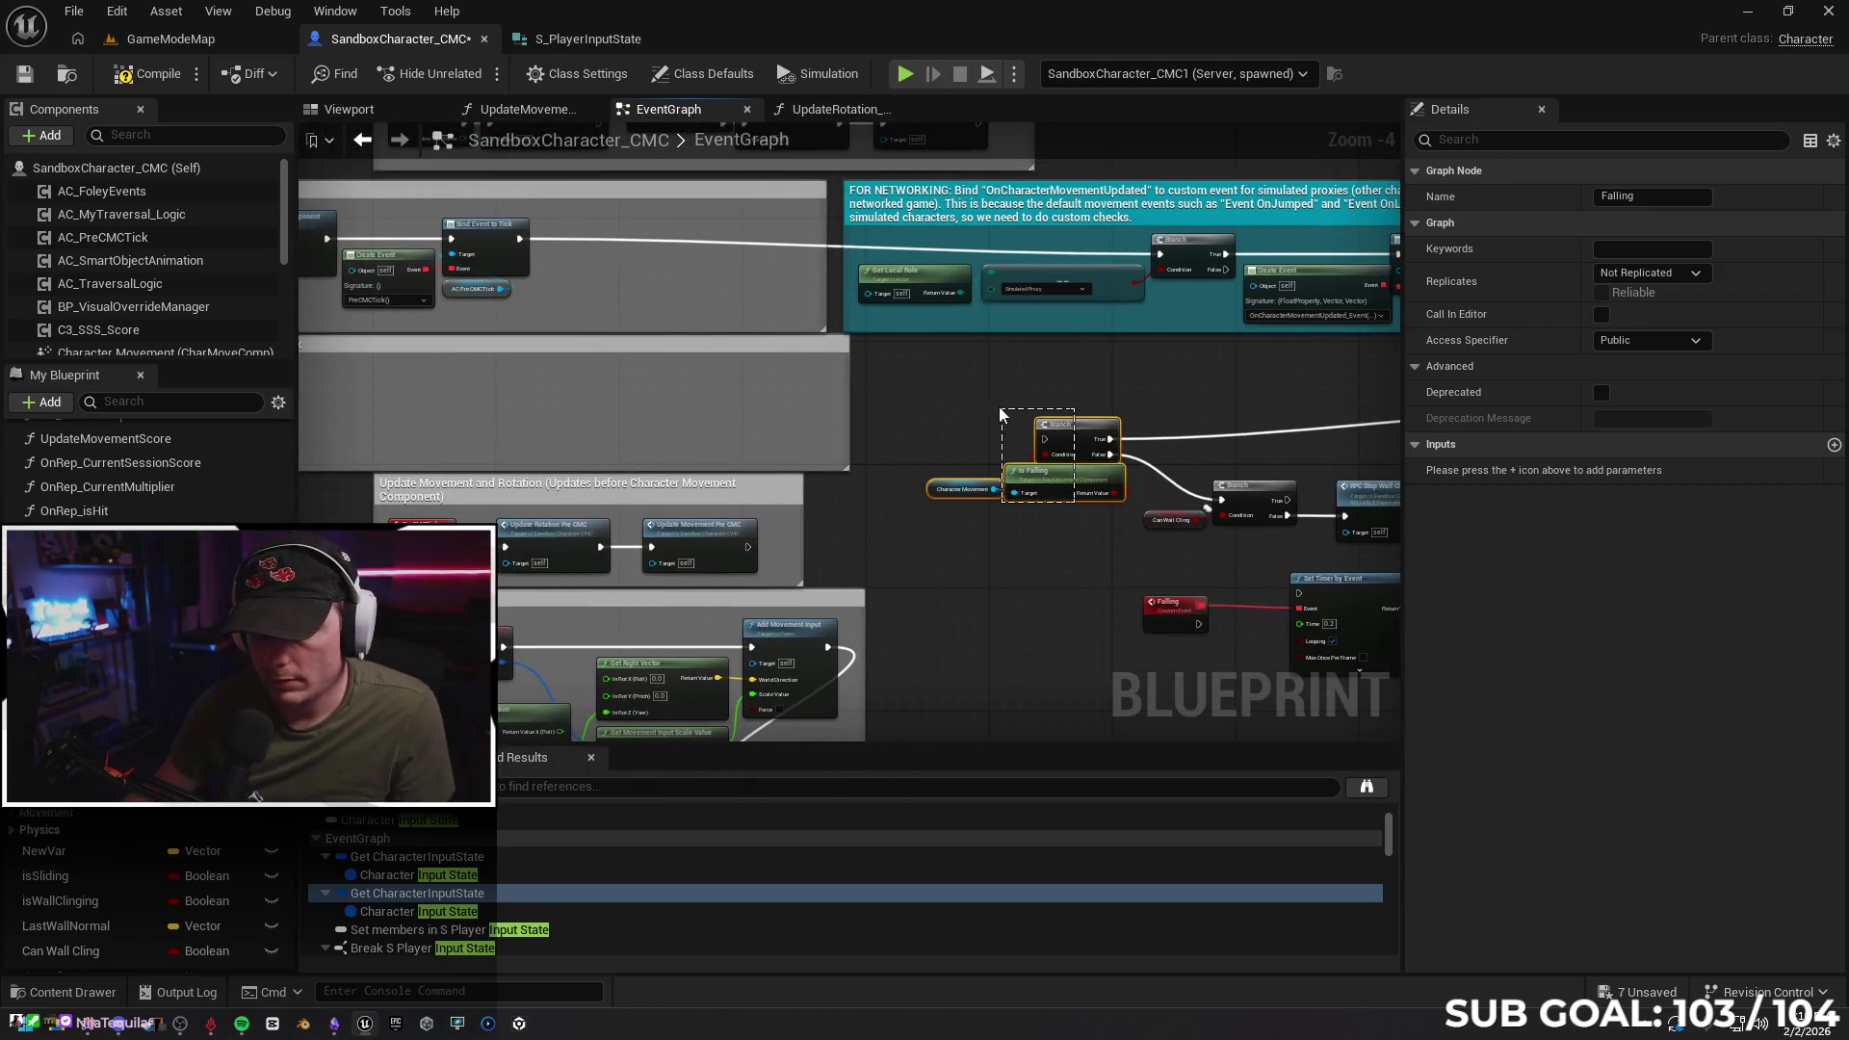
left_click_drag(999, 412, 998, 414)
left_click(1015, 529)
left_click_drag(911, 520, 886, 524)
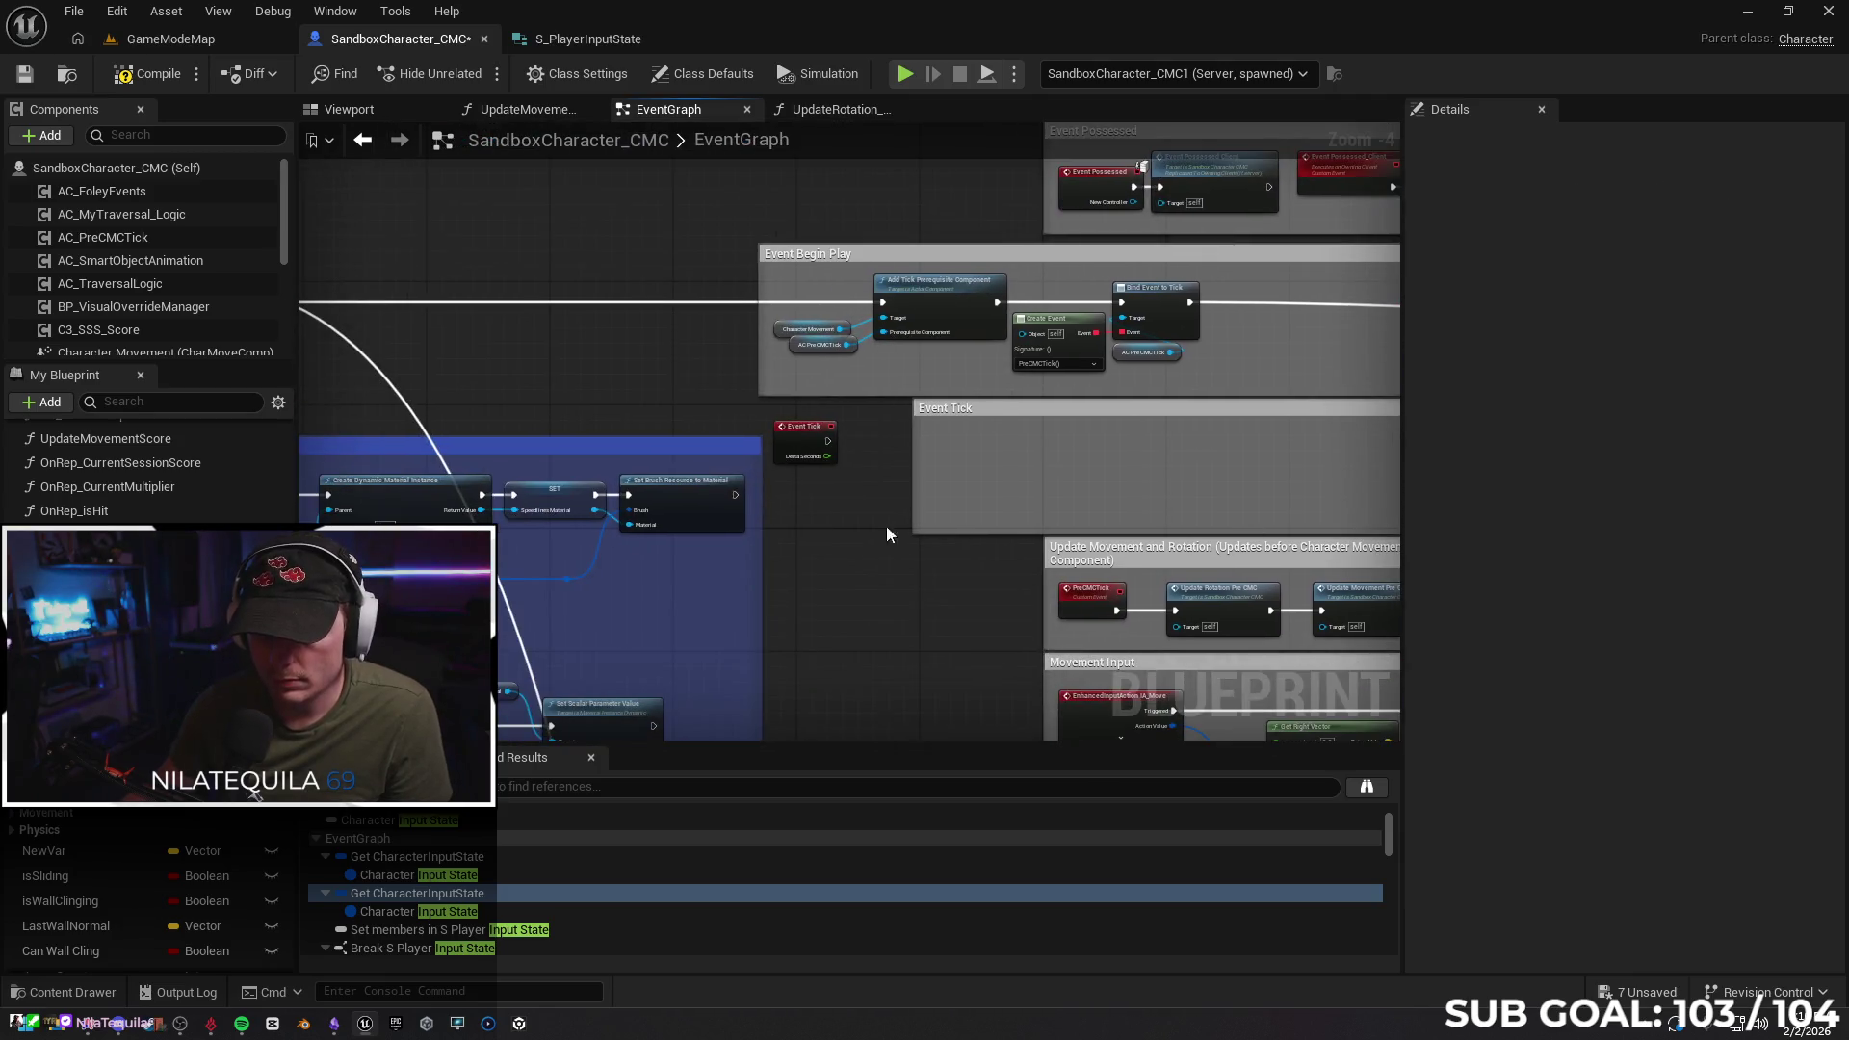
key("ctrl+v")
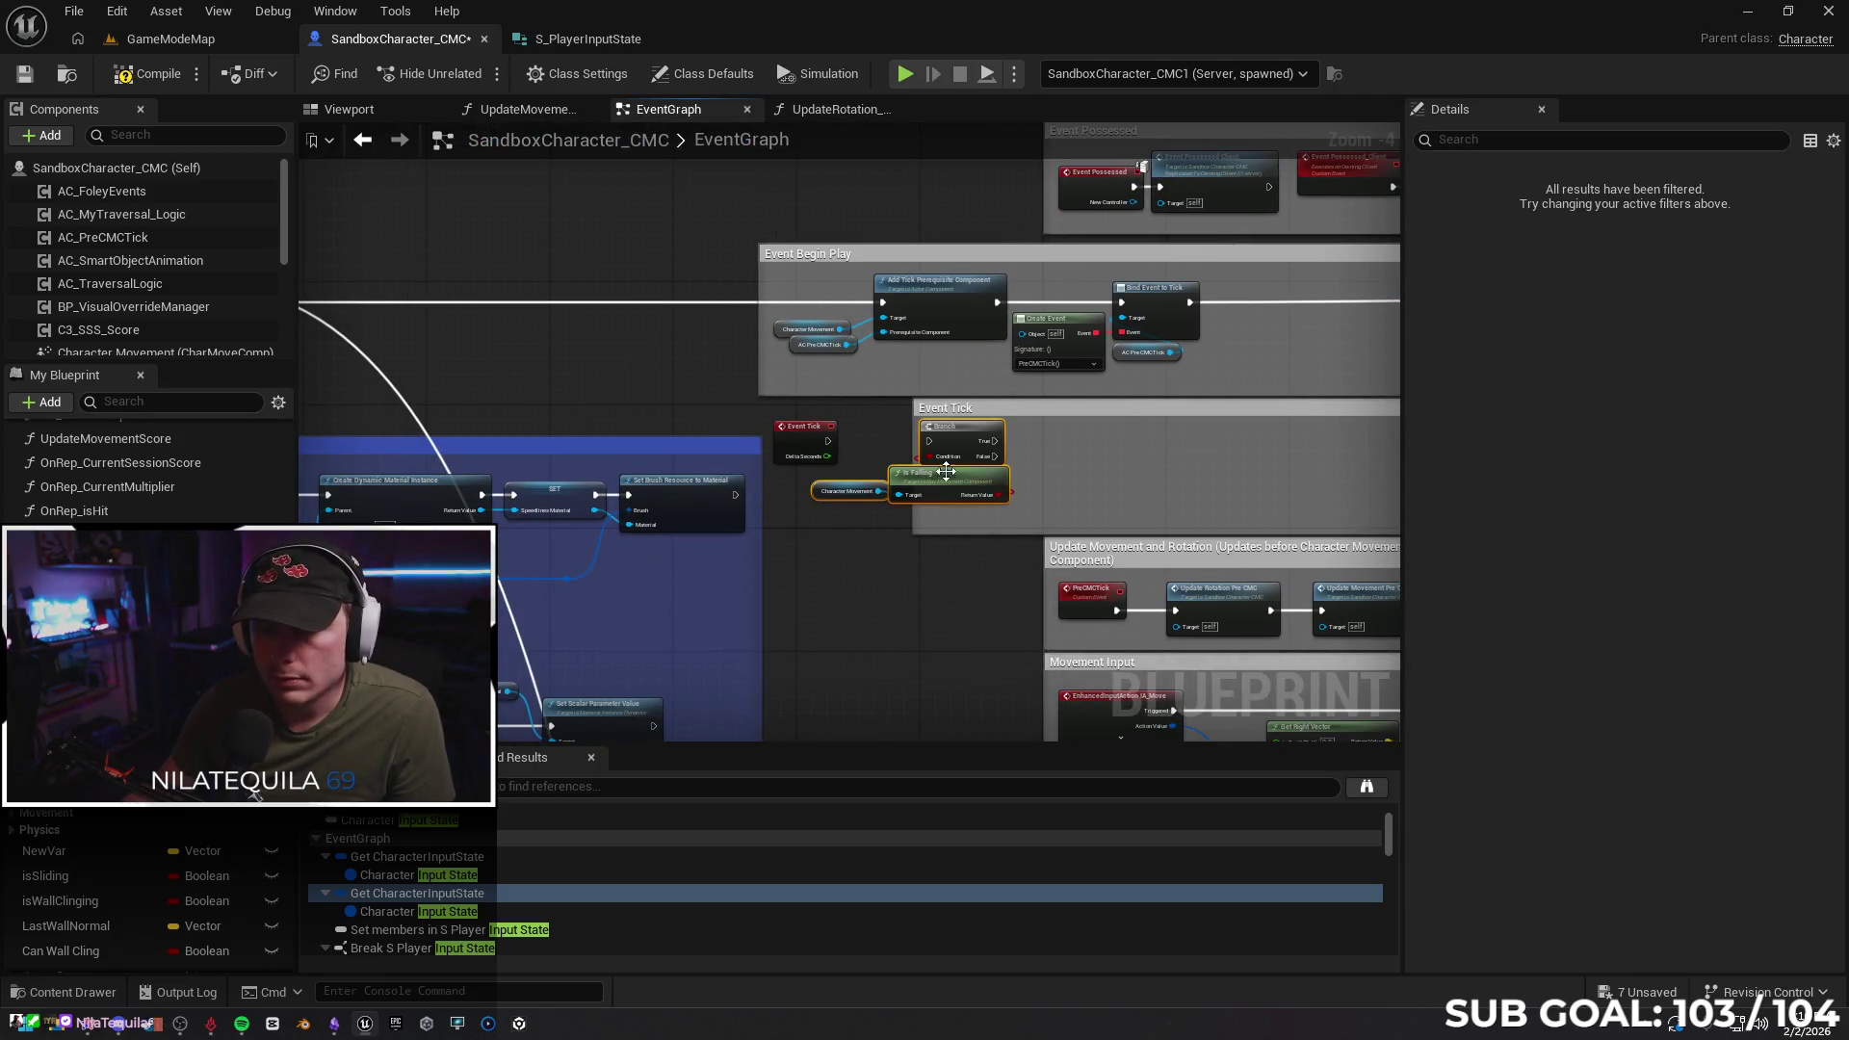
left_click_drag(828, 441, 929, 441)
Call the Falling event from the Branch's True output
left_click_drag(989, 566, 507, 529)
mouse_move(1124, 515)
left_mouse_down()
mouse_move(863, 486)
mouse_move(916, 536)
mouse_move(994, 561)
left_mouse_up()
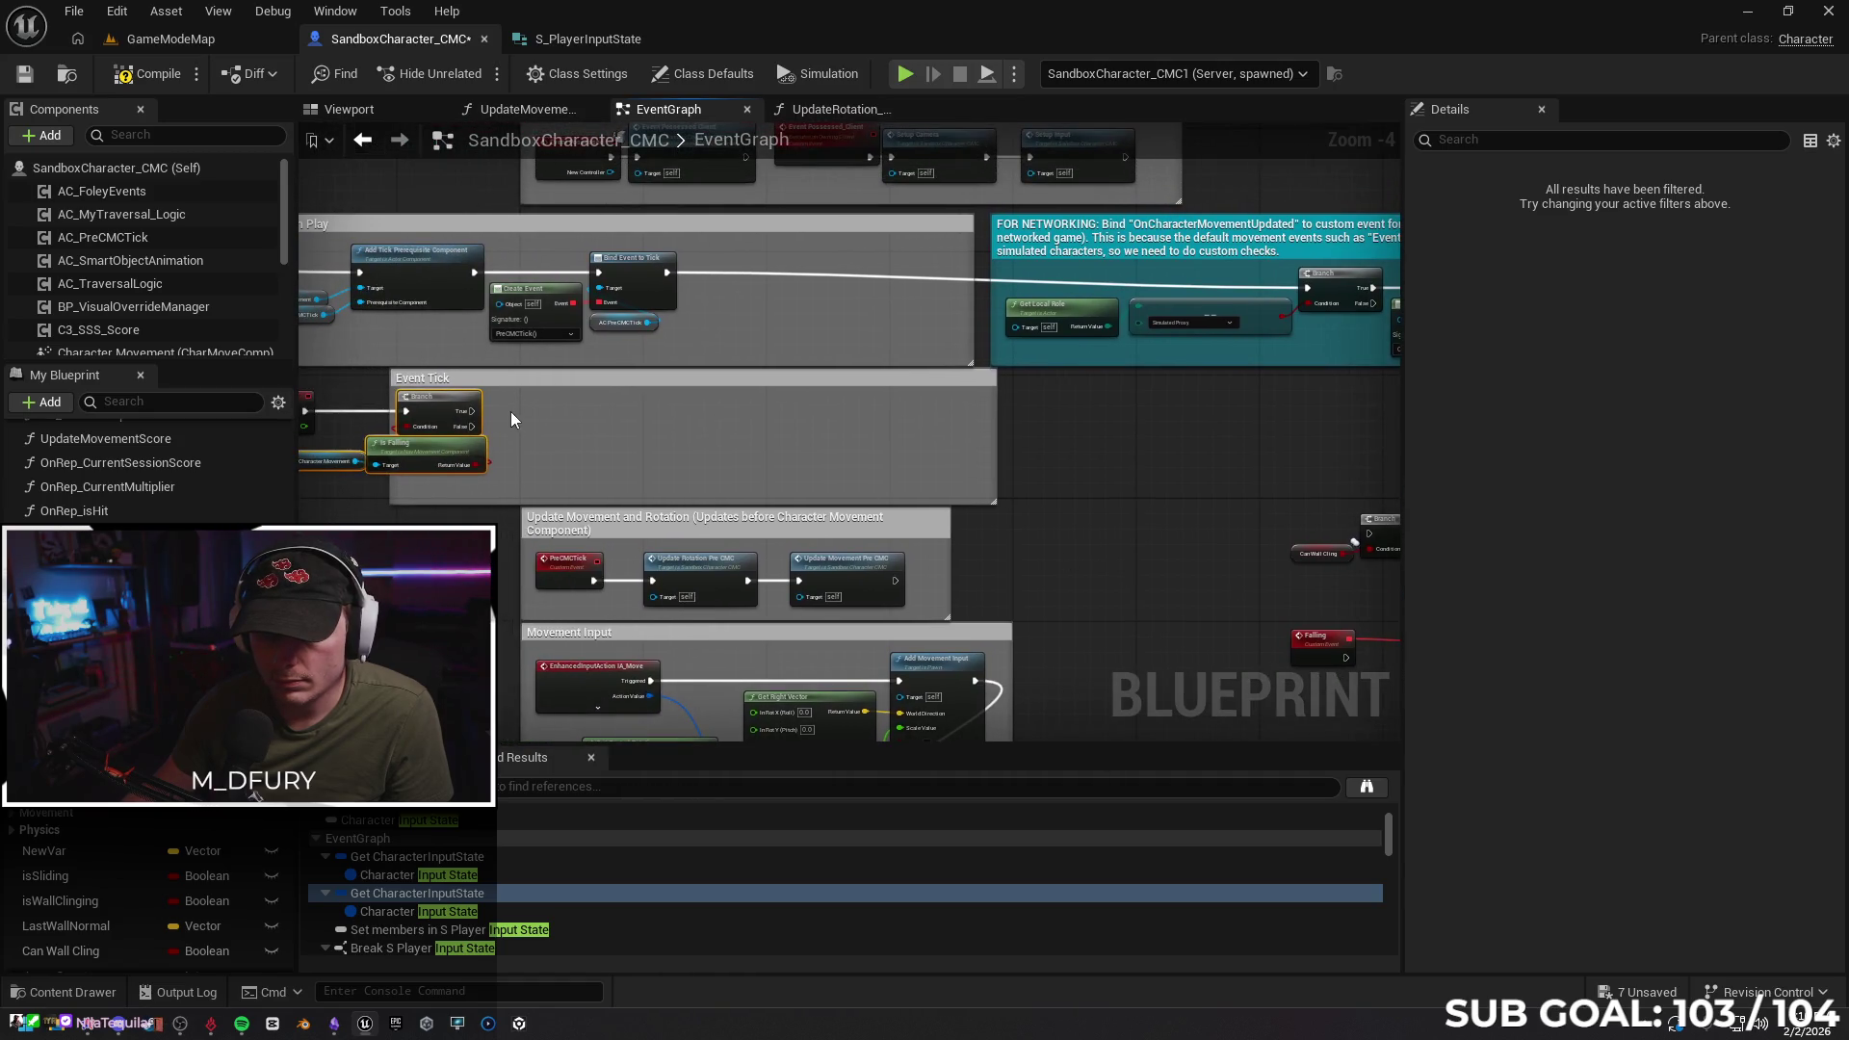
left_click_drag(475, 411, 553, 409)
type("falling")
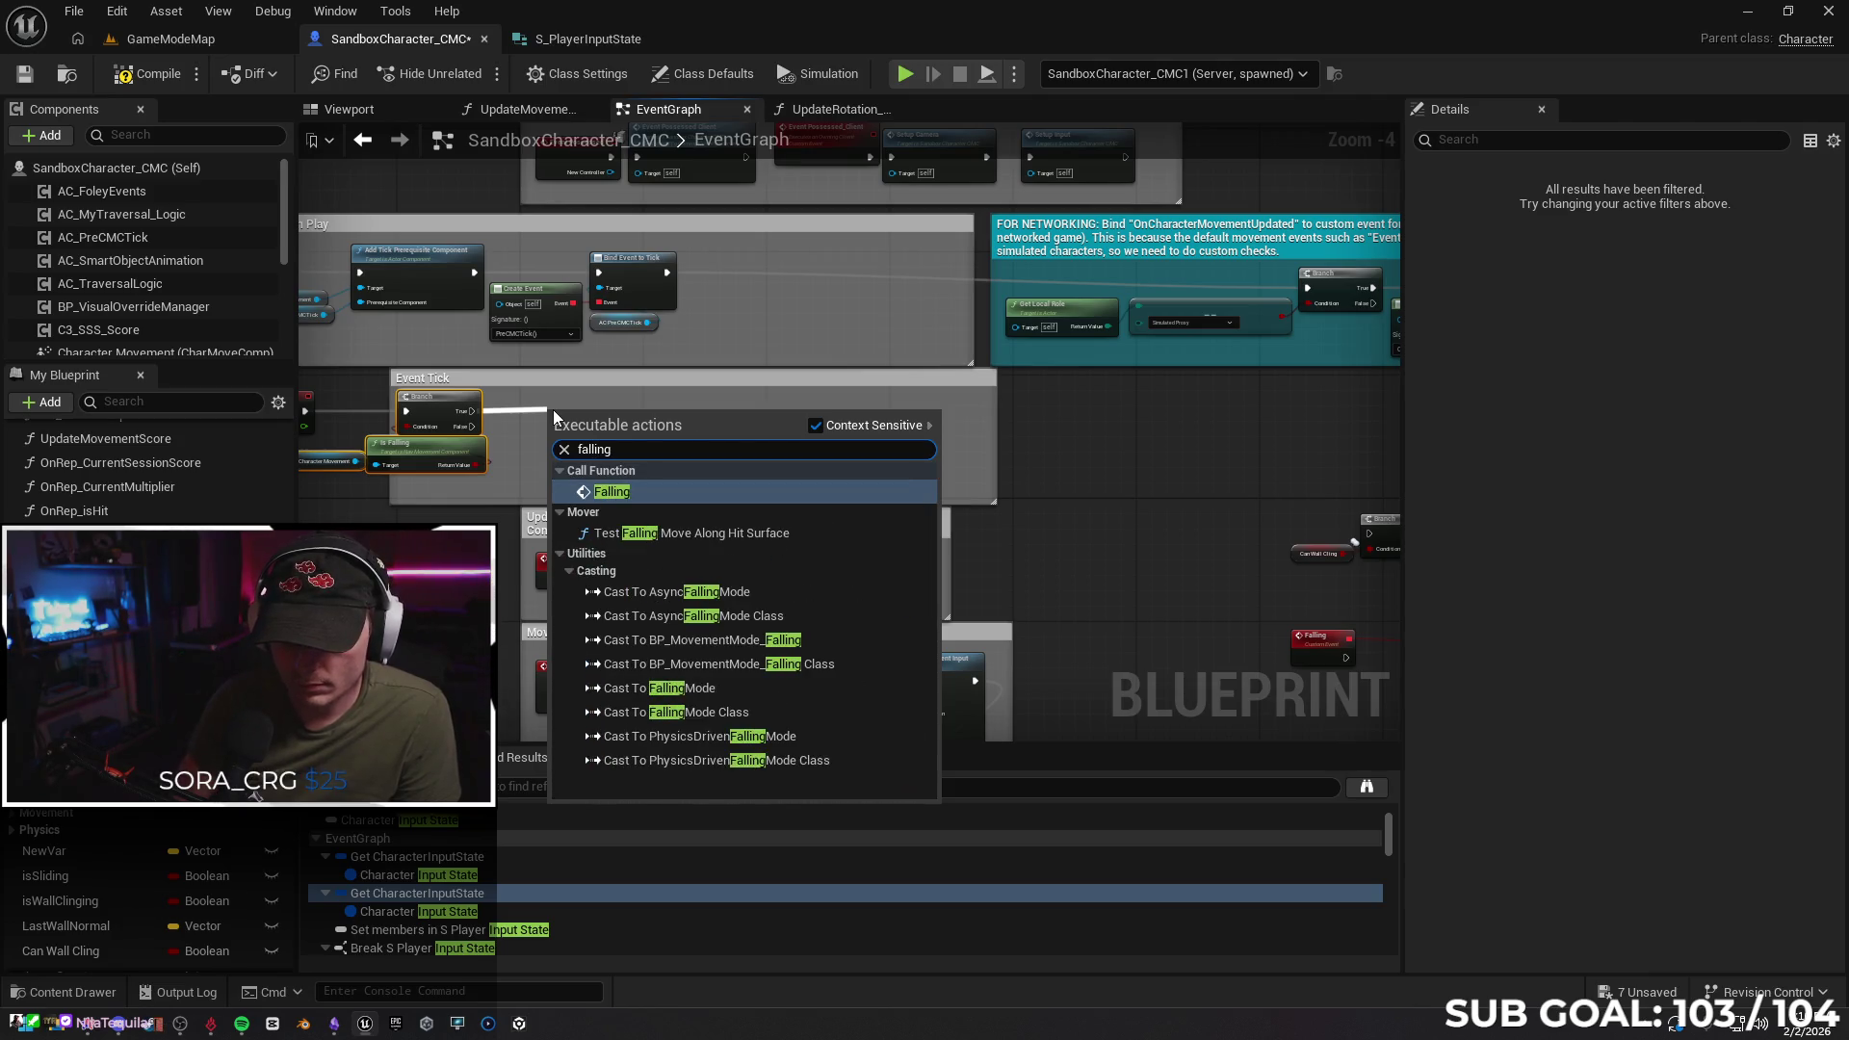
key("Return")
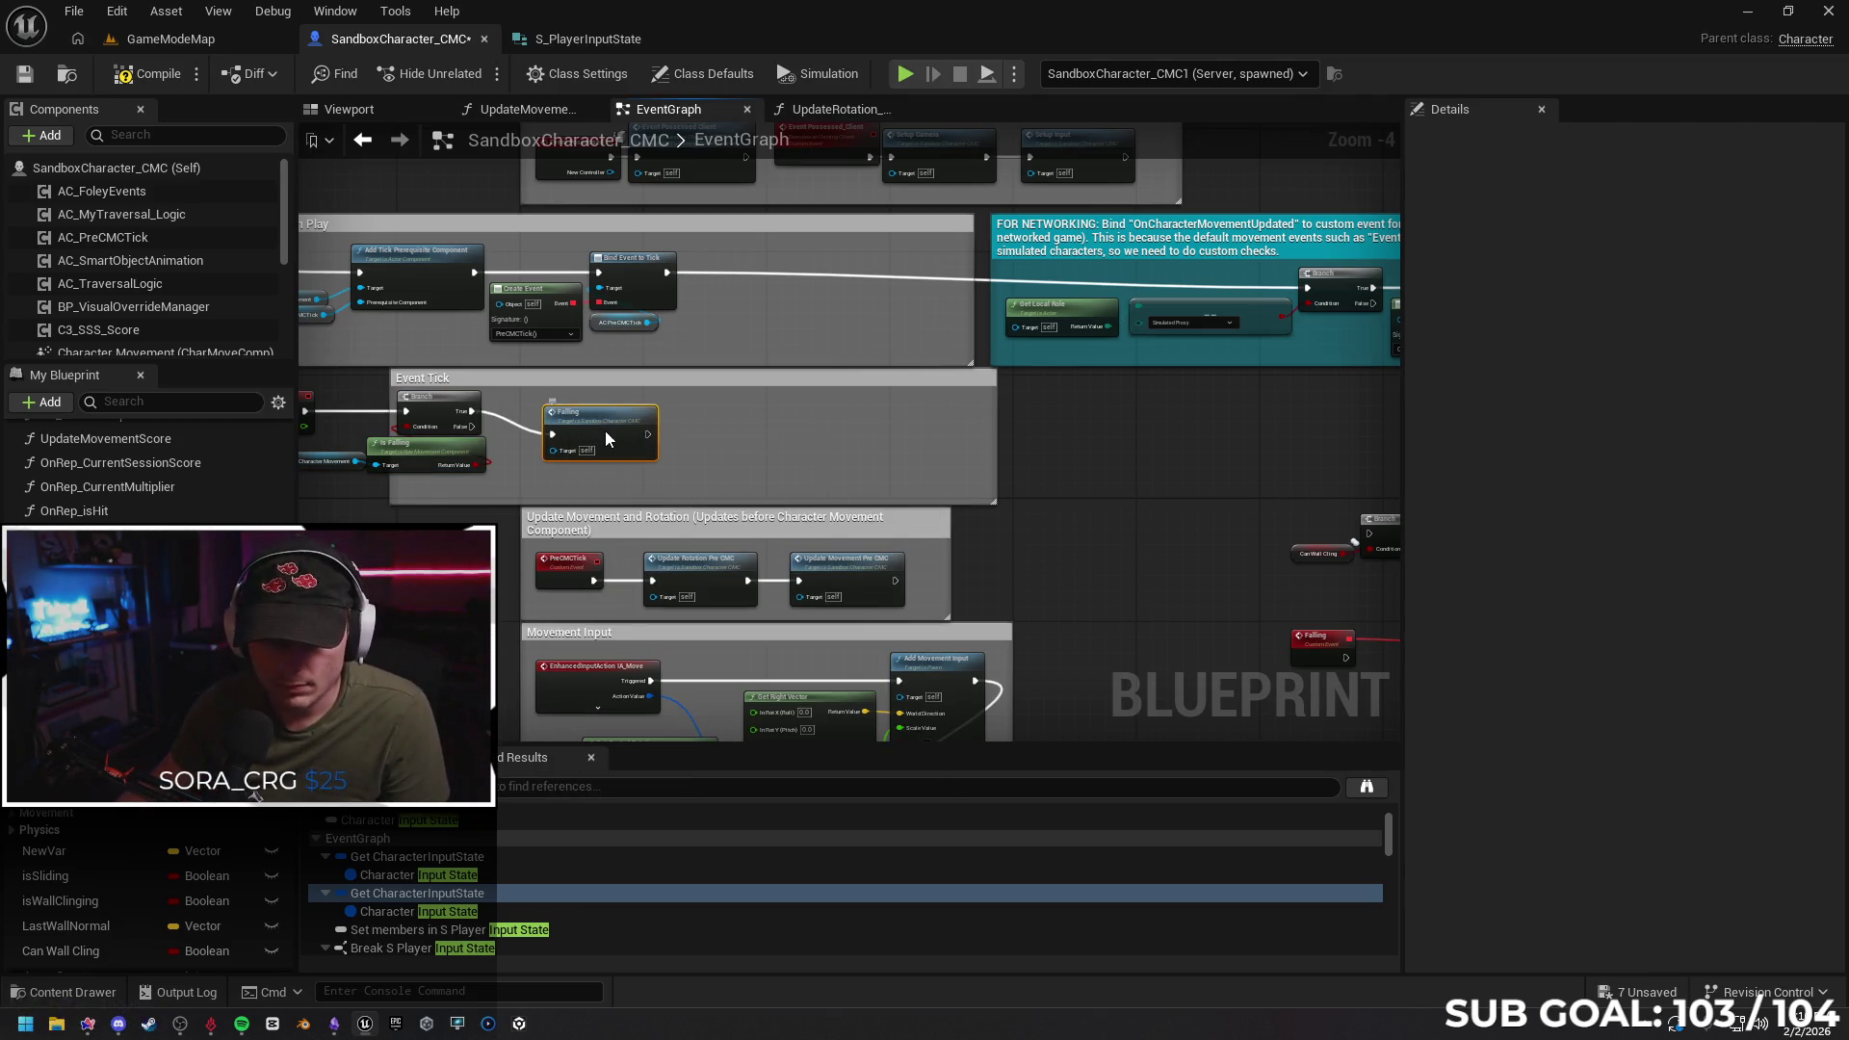
Move the Falling event and looping timer nodes up and to the left
mouse_move(900, 472)
left_mouse_down()
mouse_move(370, 399)
mouse_move(628, 464)
left_mouse_up()
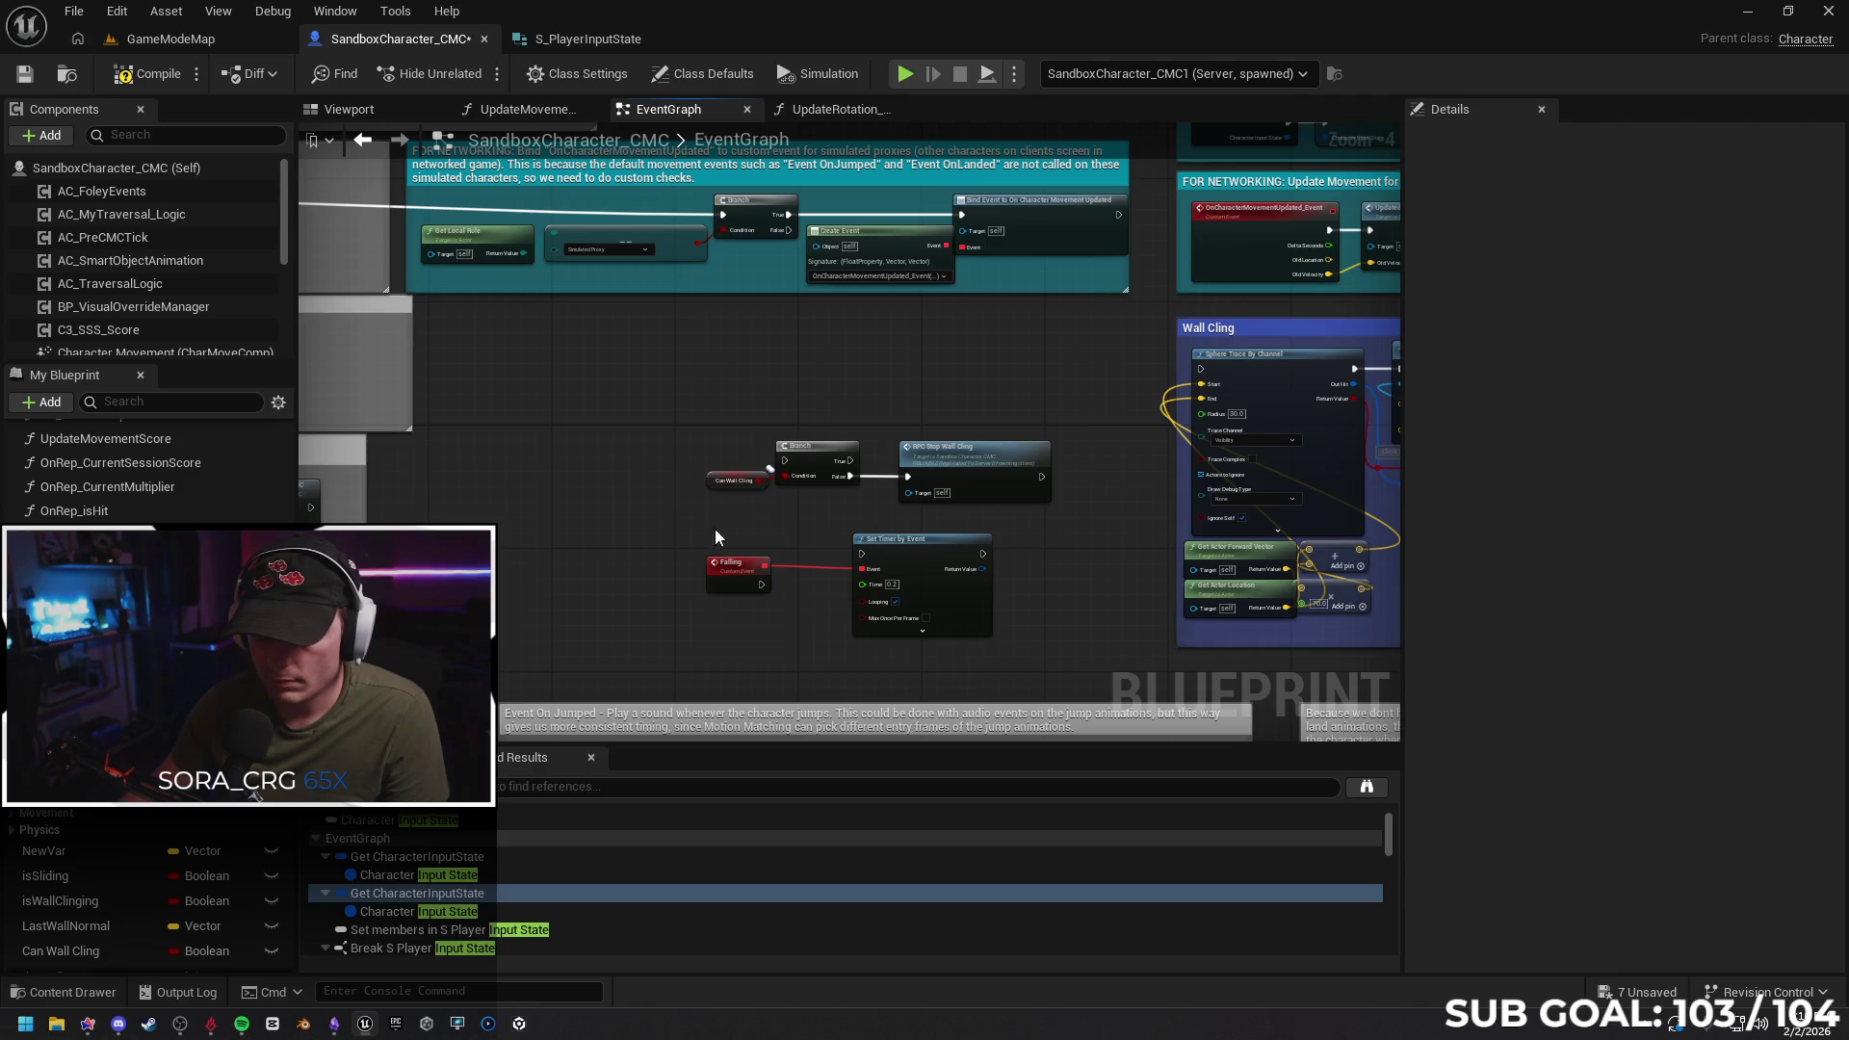
mouse_move(914, 558)
left_mouse_down()
mouse_move(674, 428)
mouse_move(656, 361)
mouse_move(677, 358)
left_mouse_up()
left_click(585, 472)
left_click_drag(585, 471, 1107, 485)
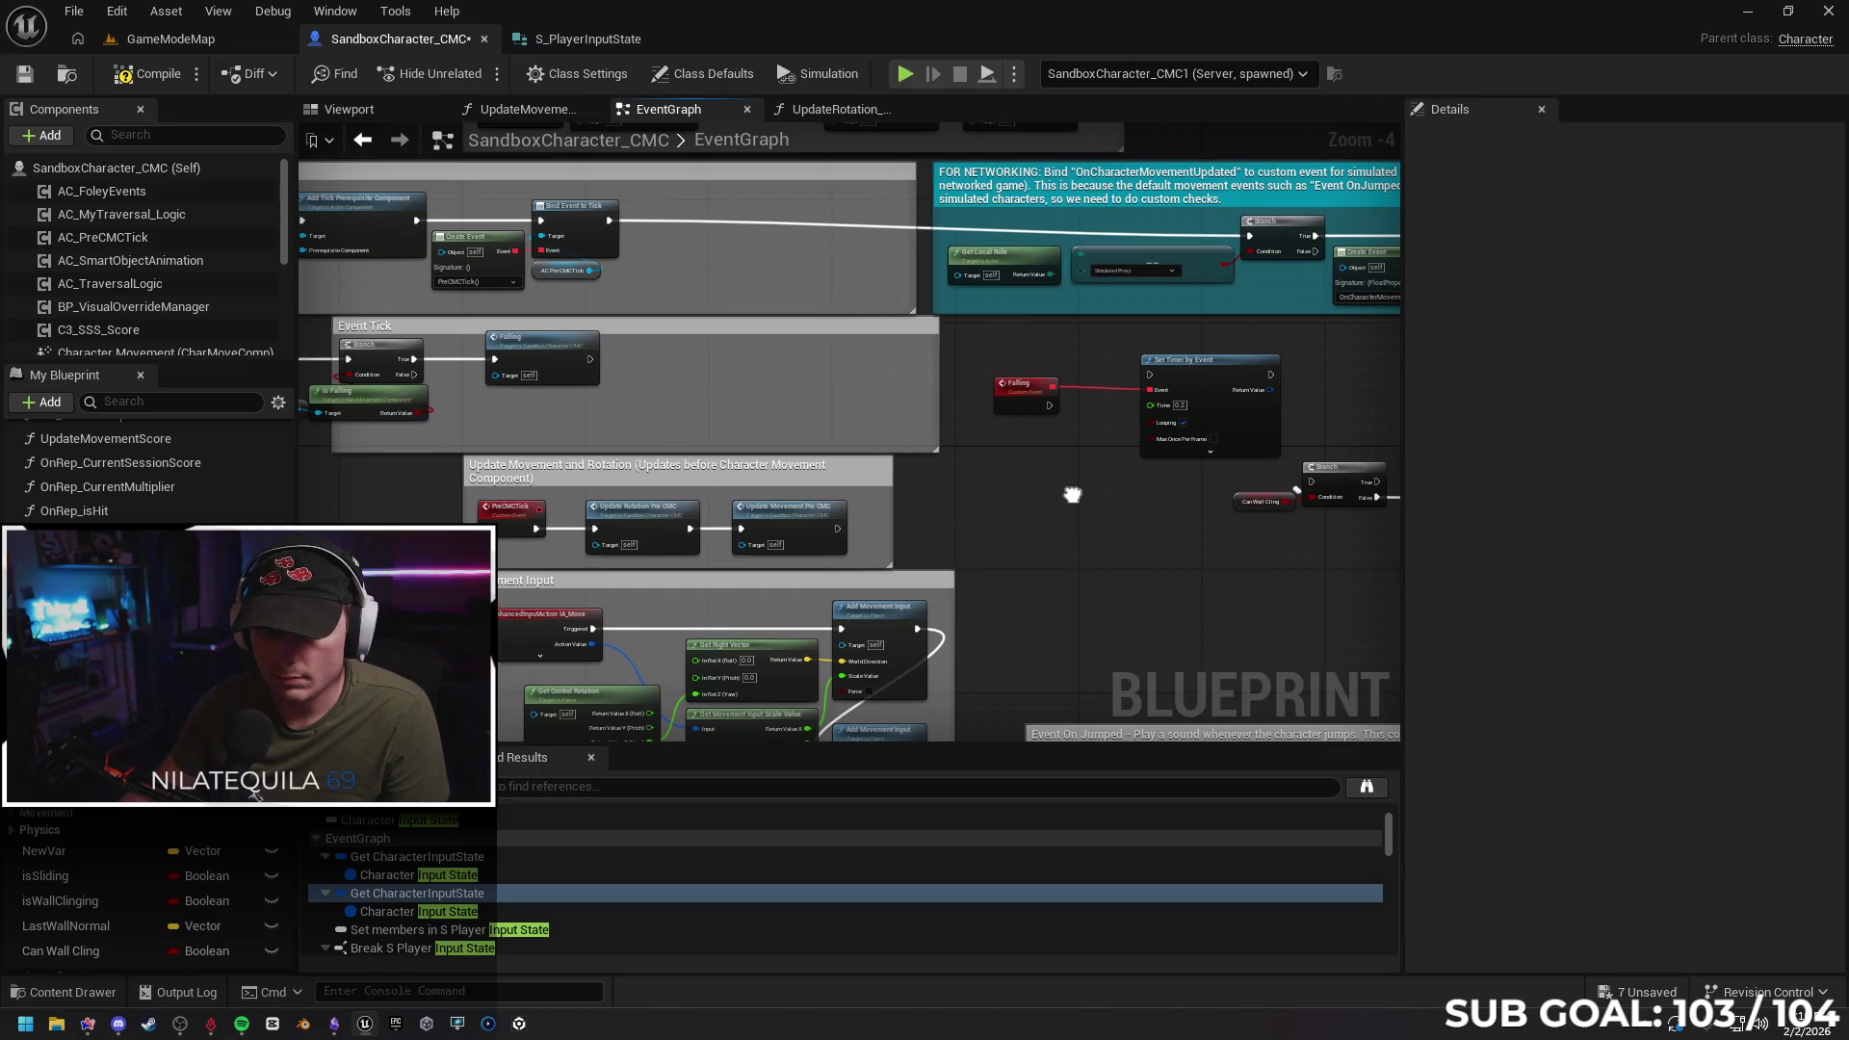
left_click(1019, 378)
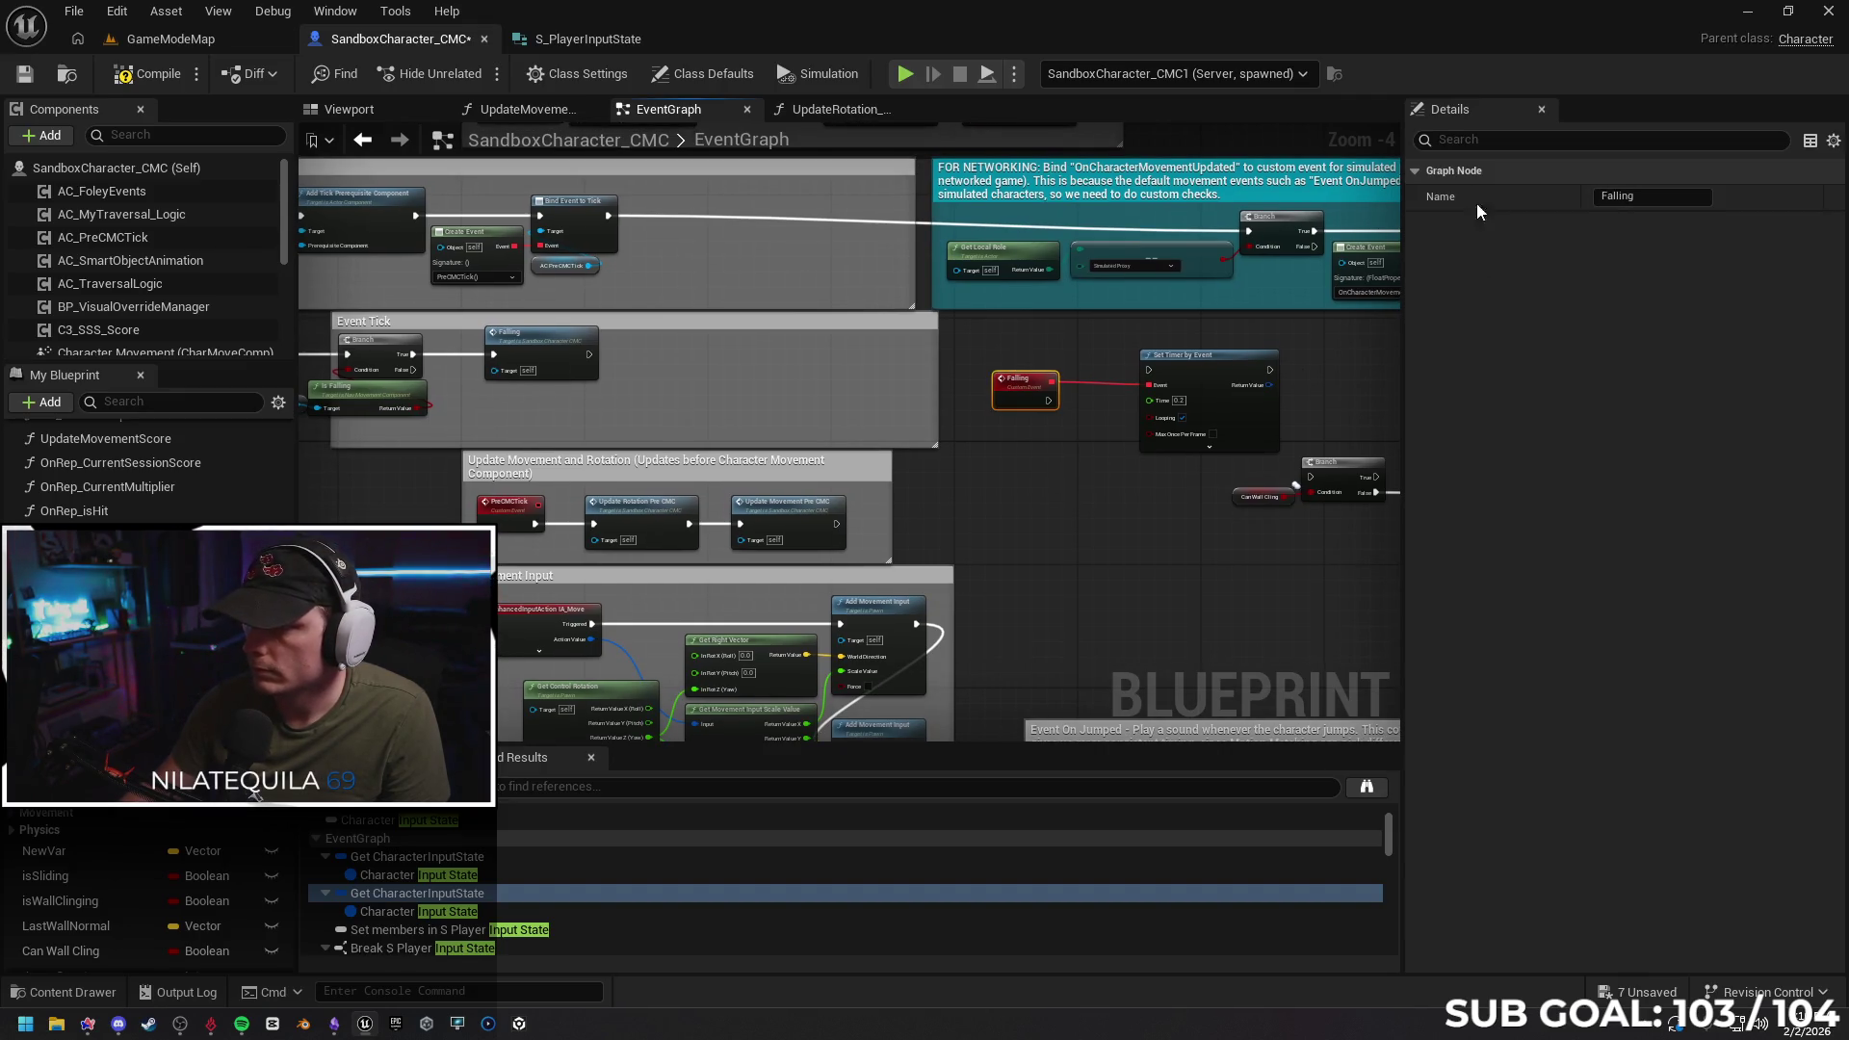
Set the Falling custom event to replicate Run on Server and reconnect it to the timer
mouse_move(643, 425)
left_mouse_down()
mouse_move(955, 371)
mouse_move(672, 359)
left_mouse_up()
left_click_drag(1073, 414, 944, 429)
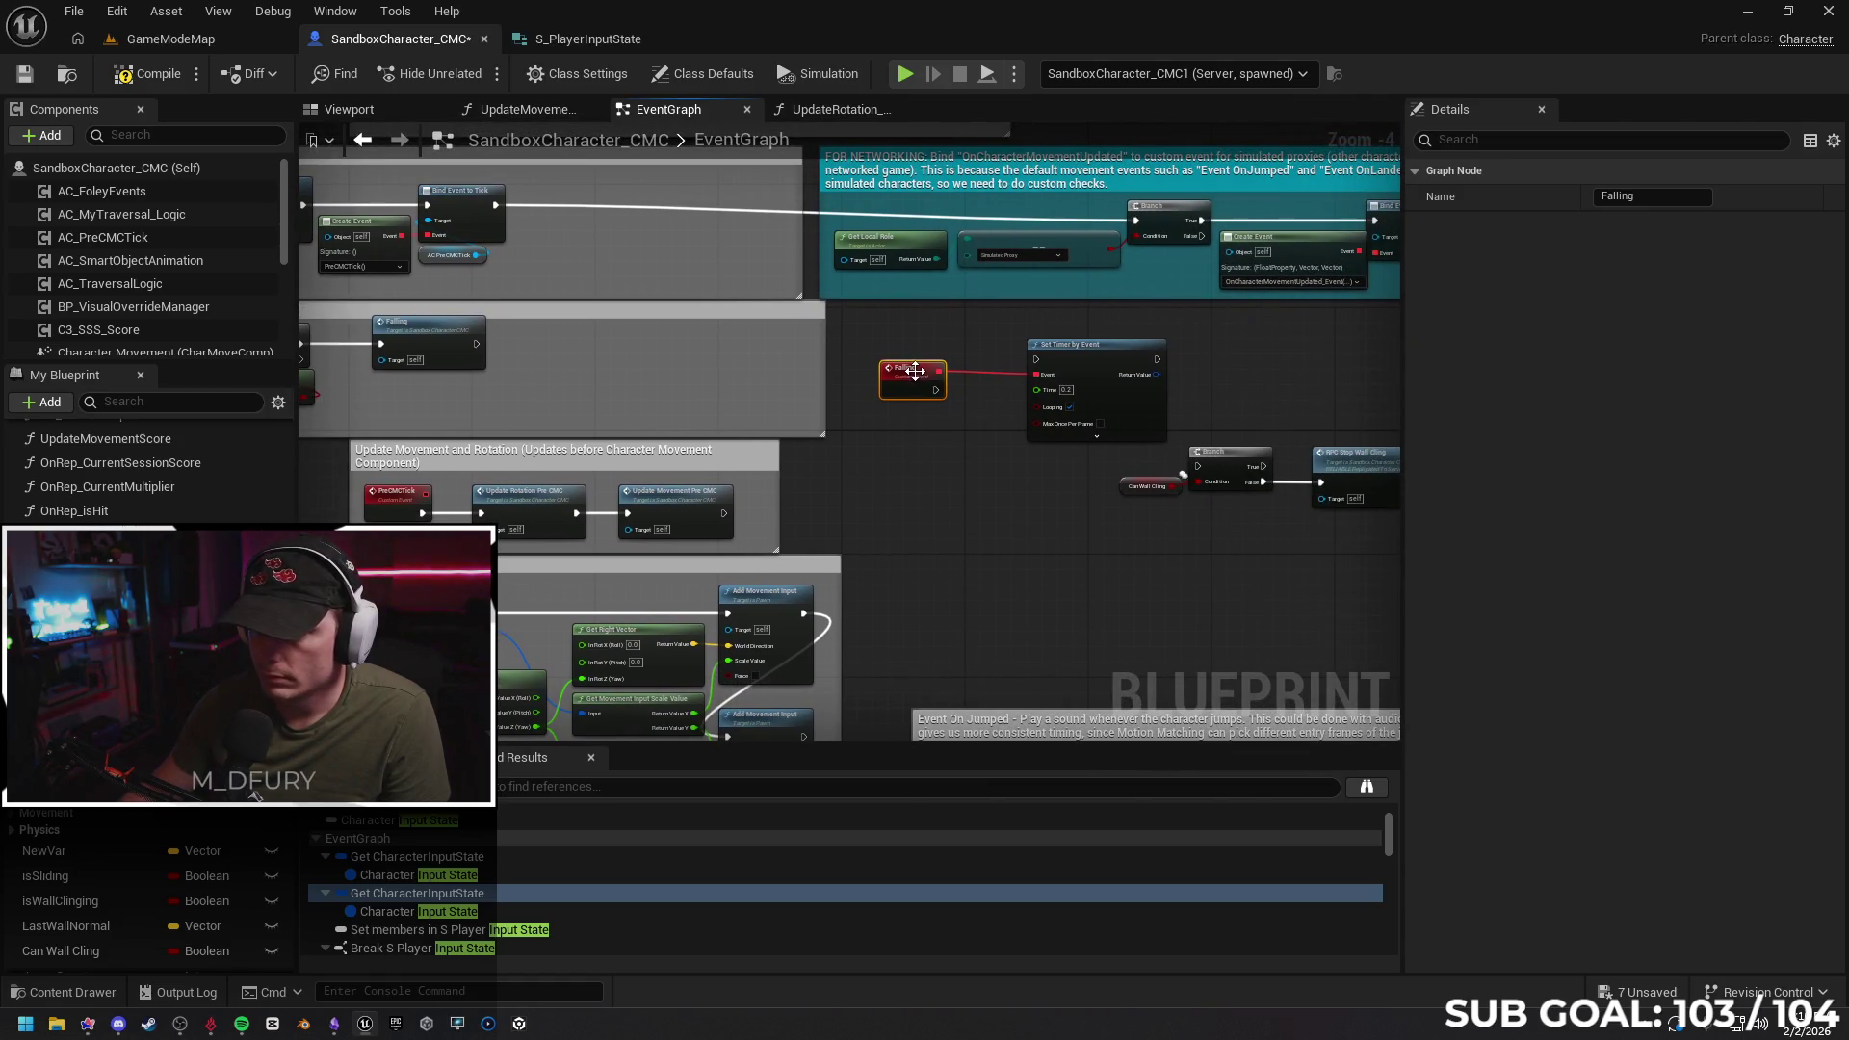
left_click(987, 459)
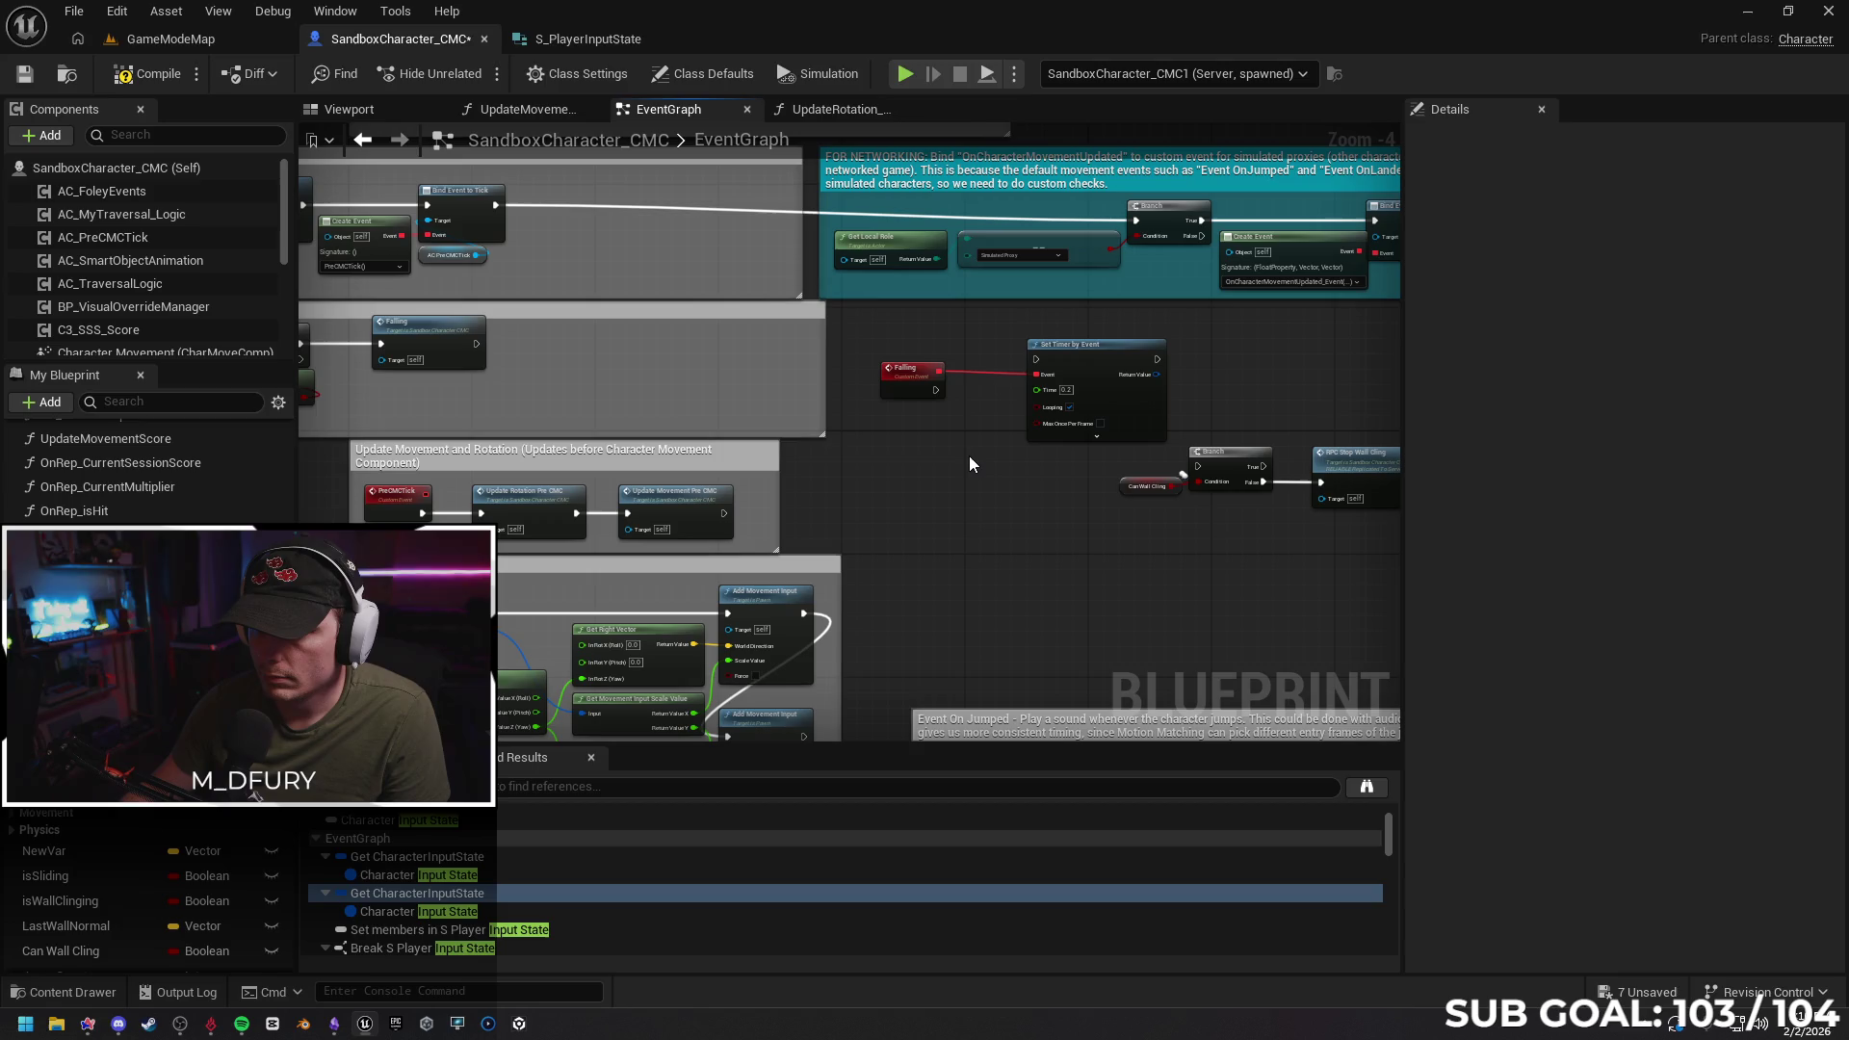
left_click(939, 369, "alt")
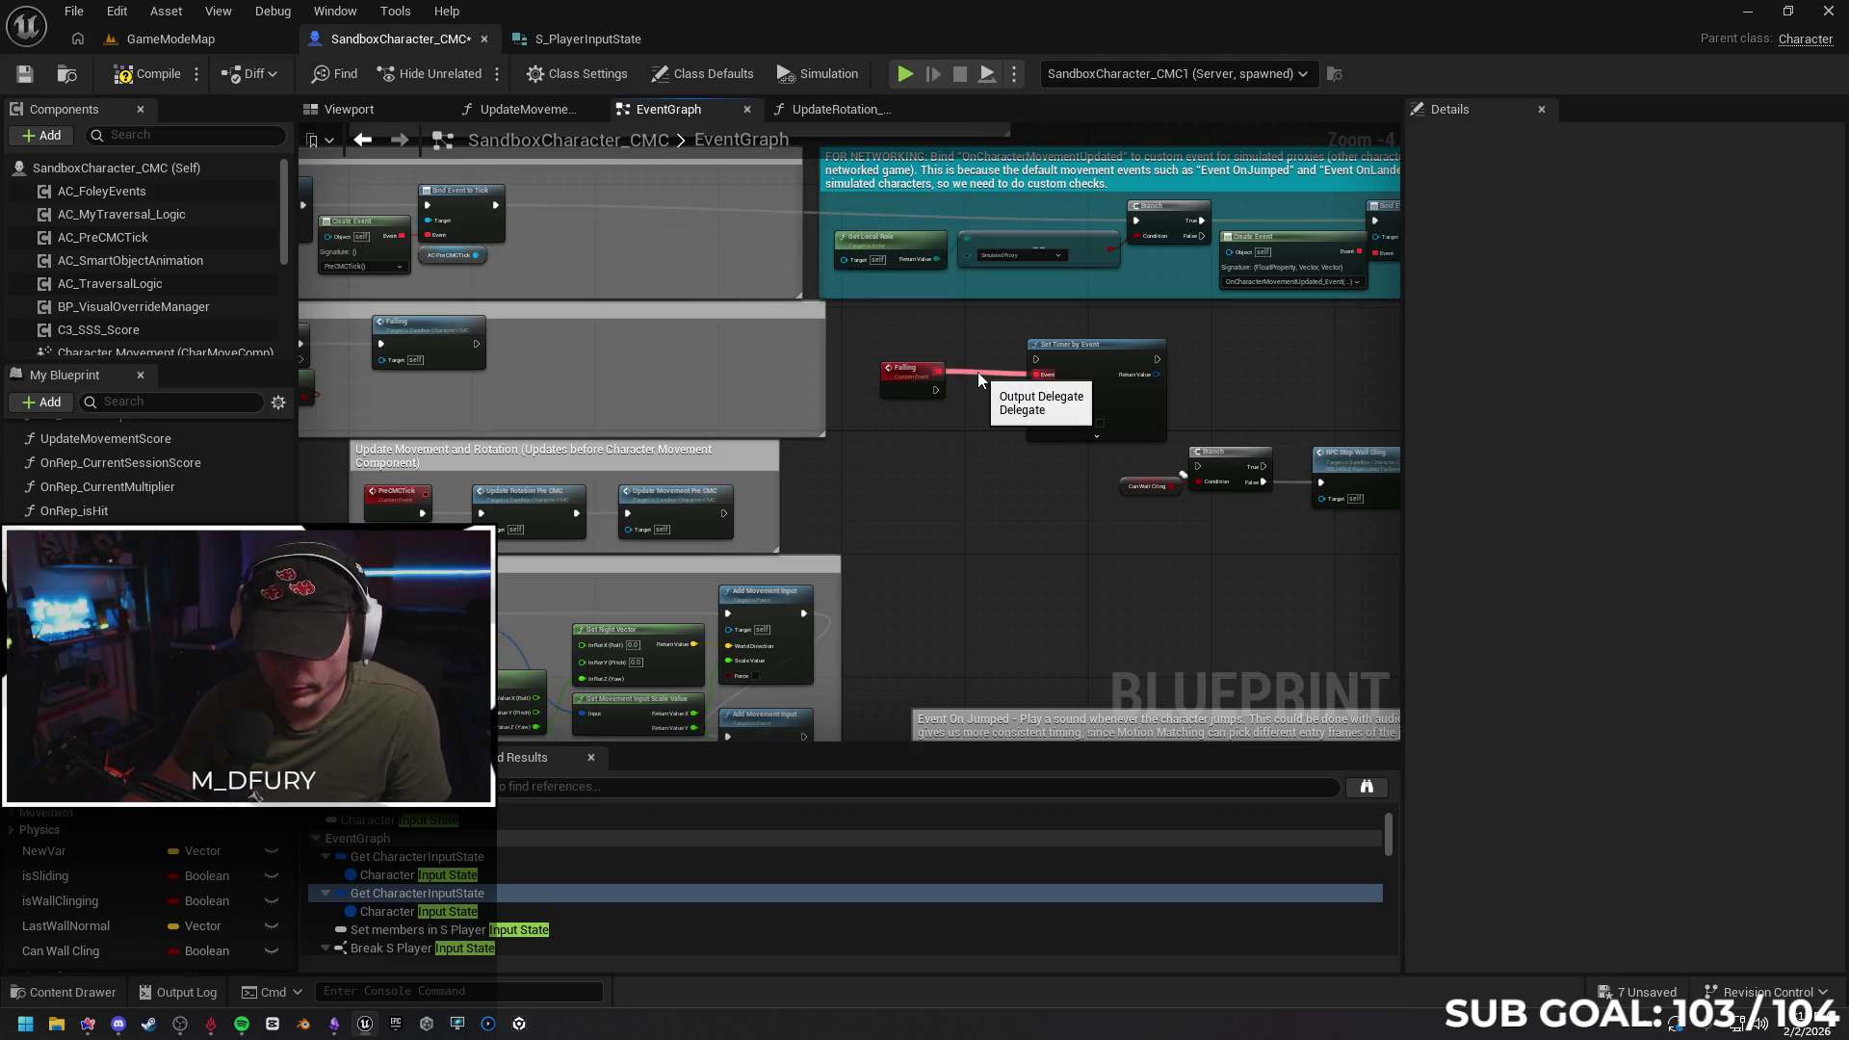
left_click(910, 370)
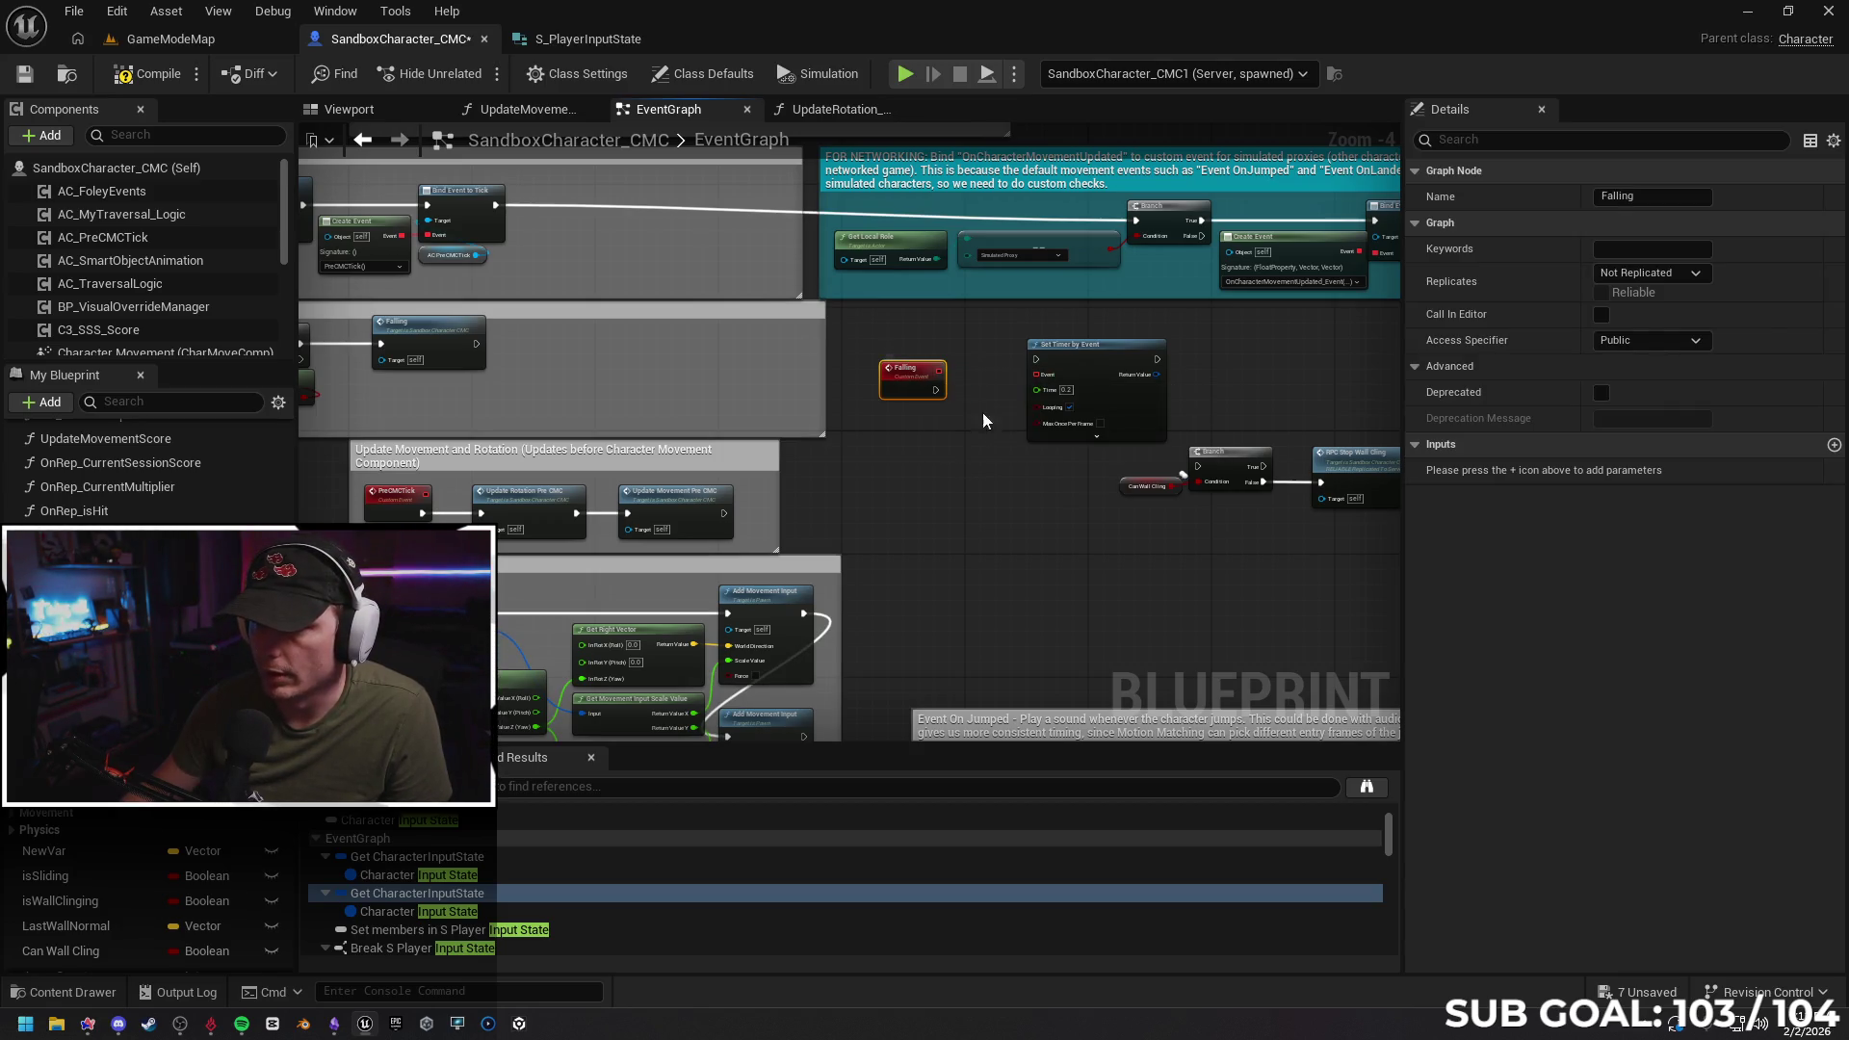
left_click(1638, 275)
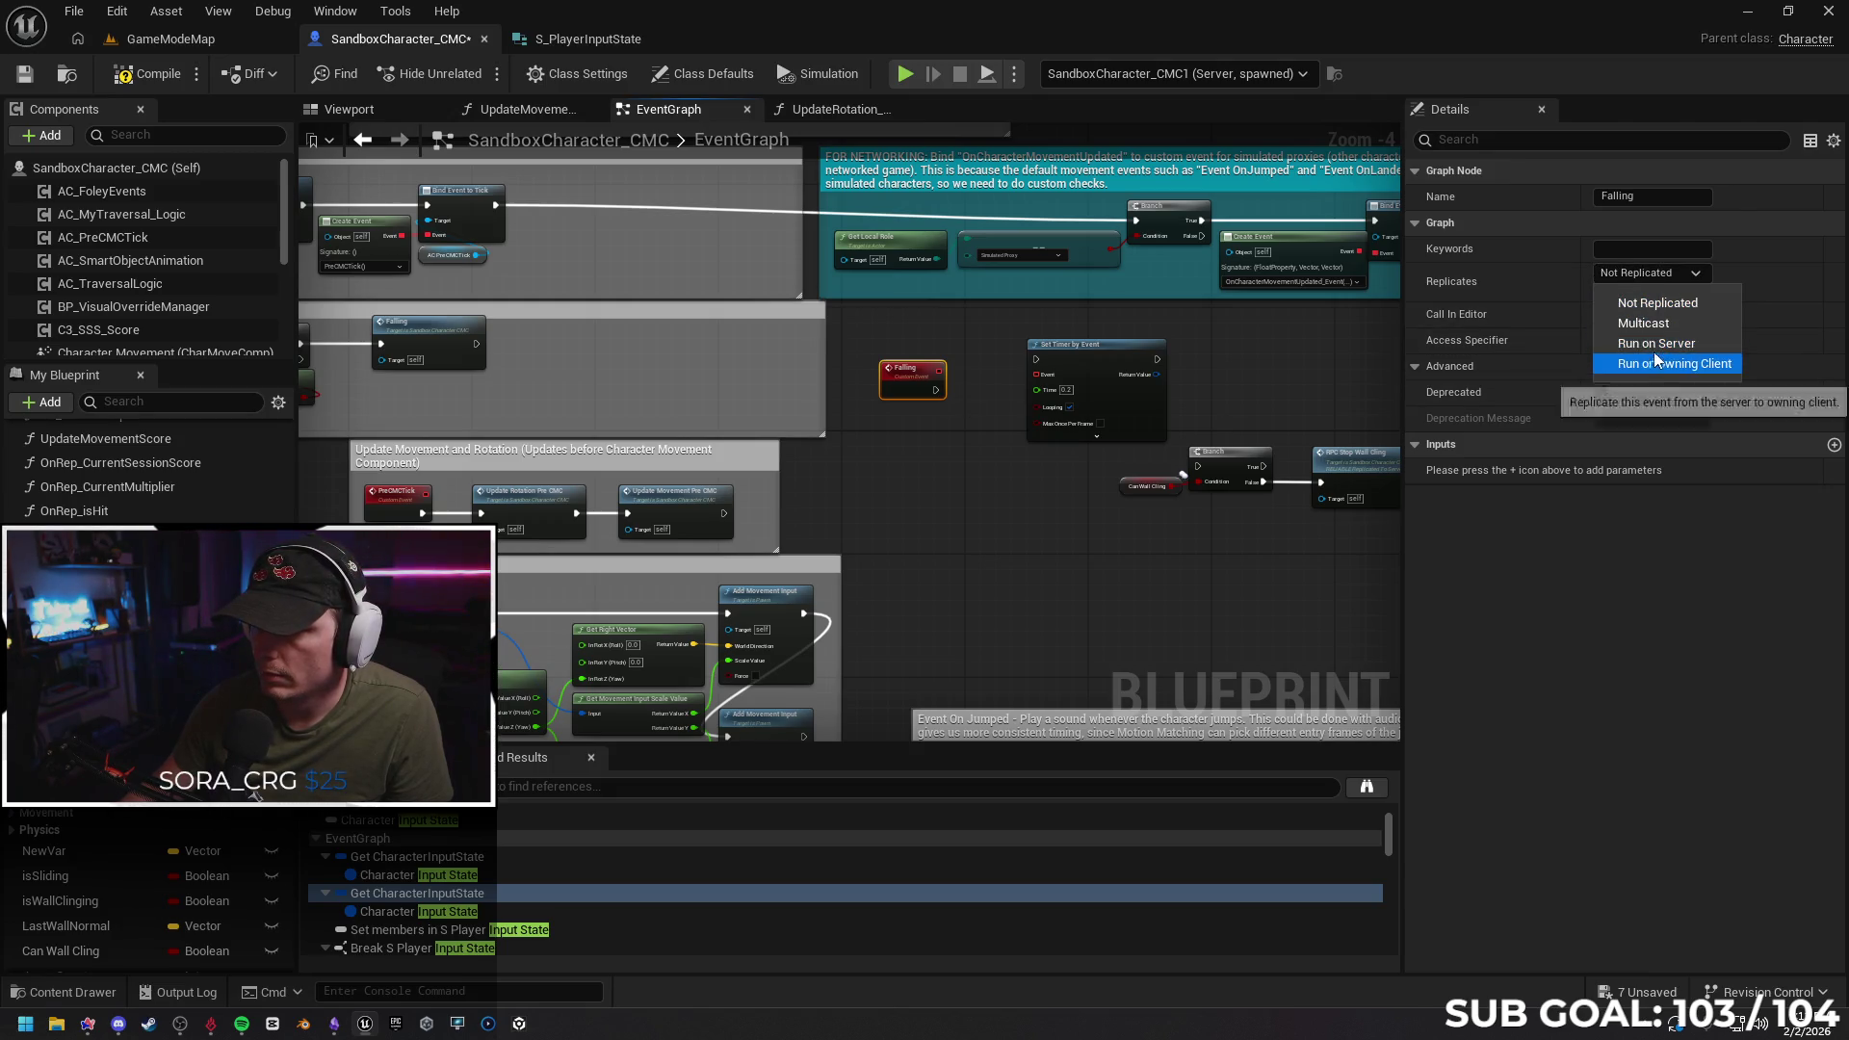
left_click(1225, 375)
mouse_move(952, 374)
left_mouse_down()
mouse_move(1001, 397)
mouse_move(1041, 388)
left_mouse_up()
Select the Branch and RPC Stop Wall Cling nodes in the Wall Cling section
mouse_move(918, 372)
left_mouse_down()
mouse_move(924, 466)
mouse_move(1147, 492)
mouse_move(727, 505)
mouse_move(694, 536)
left_mouse_up()
scroll(694, 535, "down", 2)
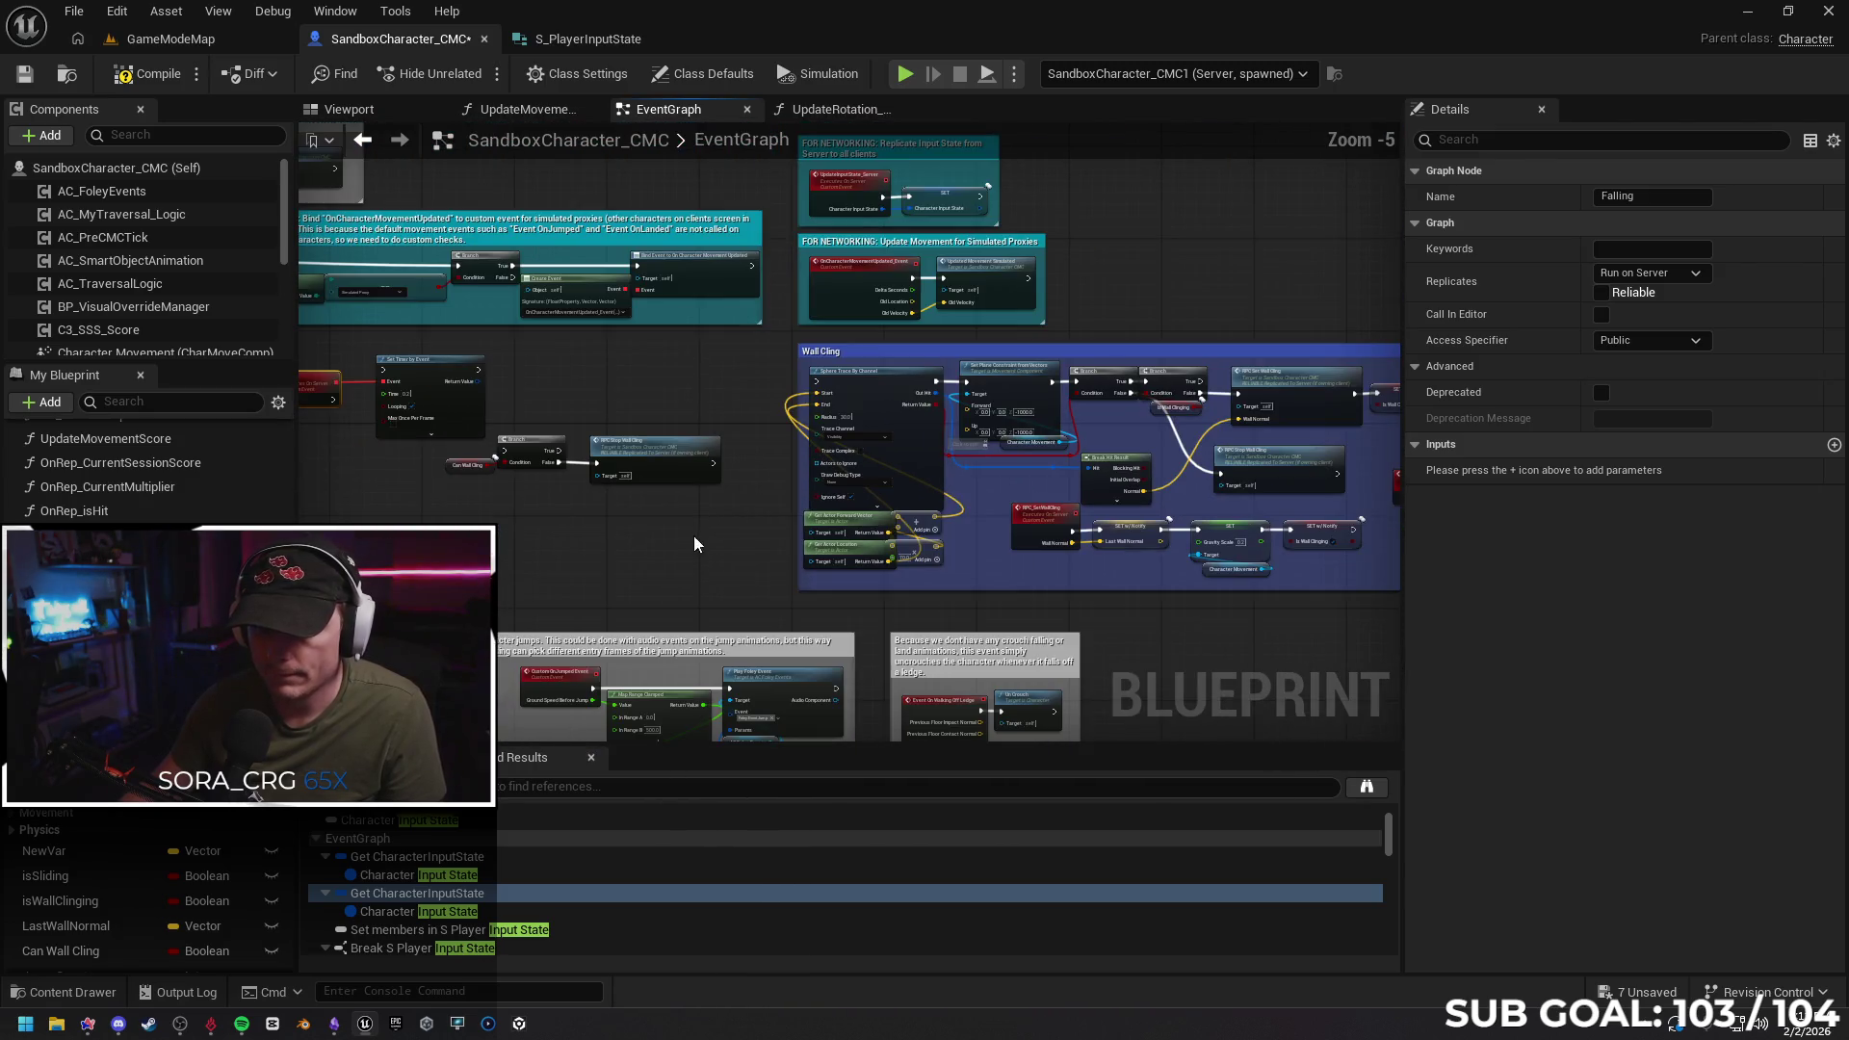
mouse_move(533, 466)
left_mouse_down()
mouse_move(586, 536)
mouse_move(529, 470)
mouse_move(841, 526)
mouse_move(1117, 534)
left_mouse_up()
scroll(518, 550, "down", 1)
scroll(1117, 533, "up", 3)
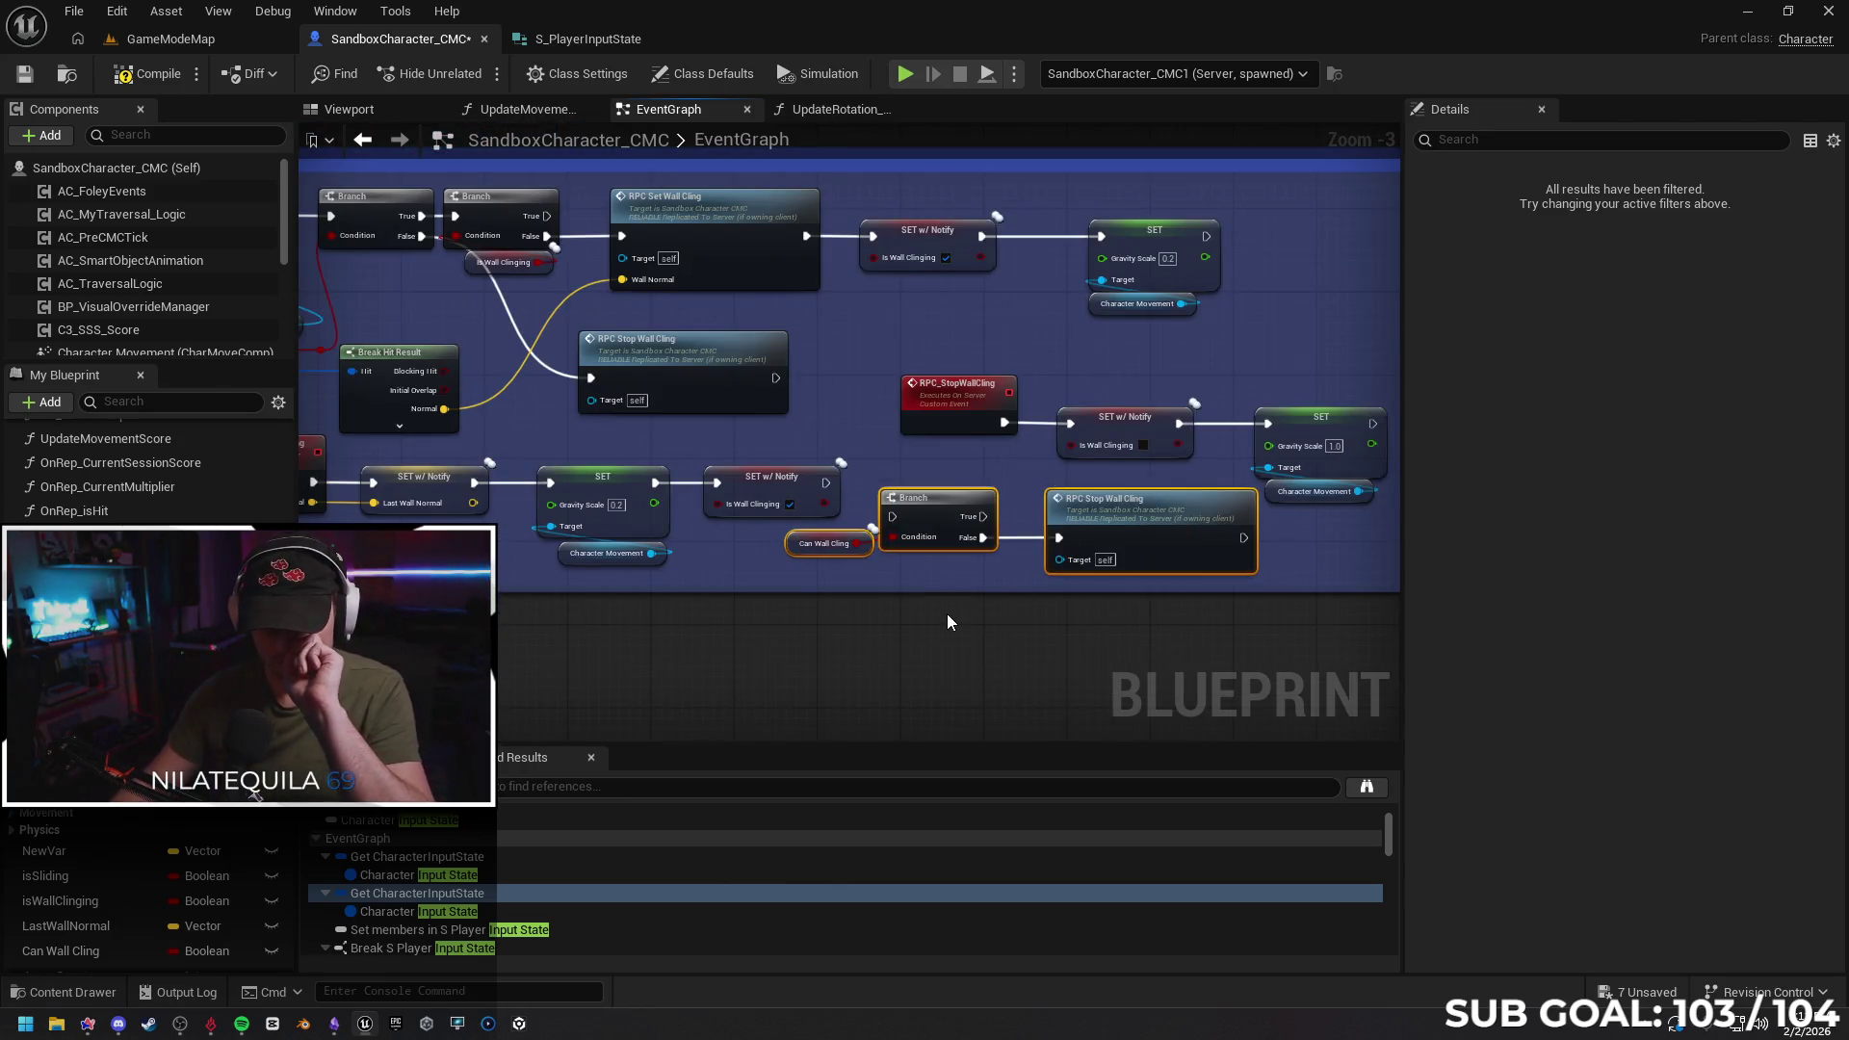
Undo the last move and shift Can Wall Cling, Branch and RPC Stop Wall Cling into Event Tick
left_click_drag(1023, 624, 1148, 628)
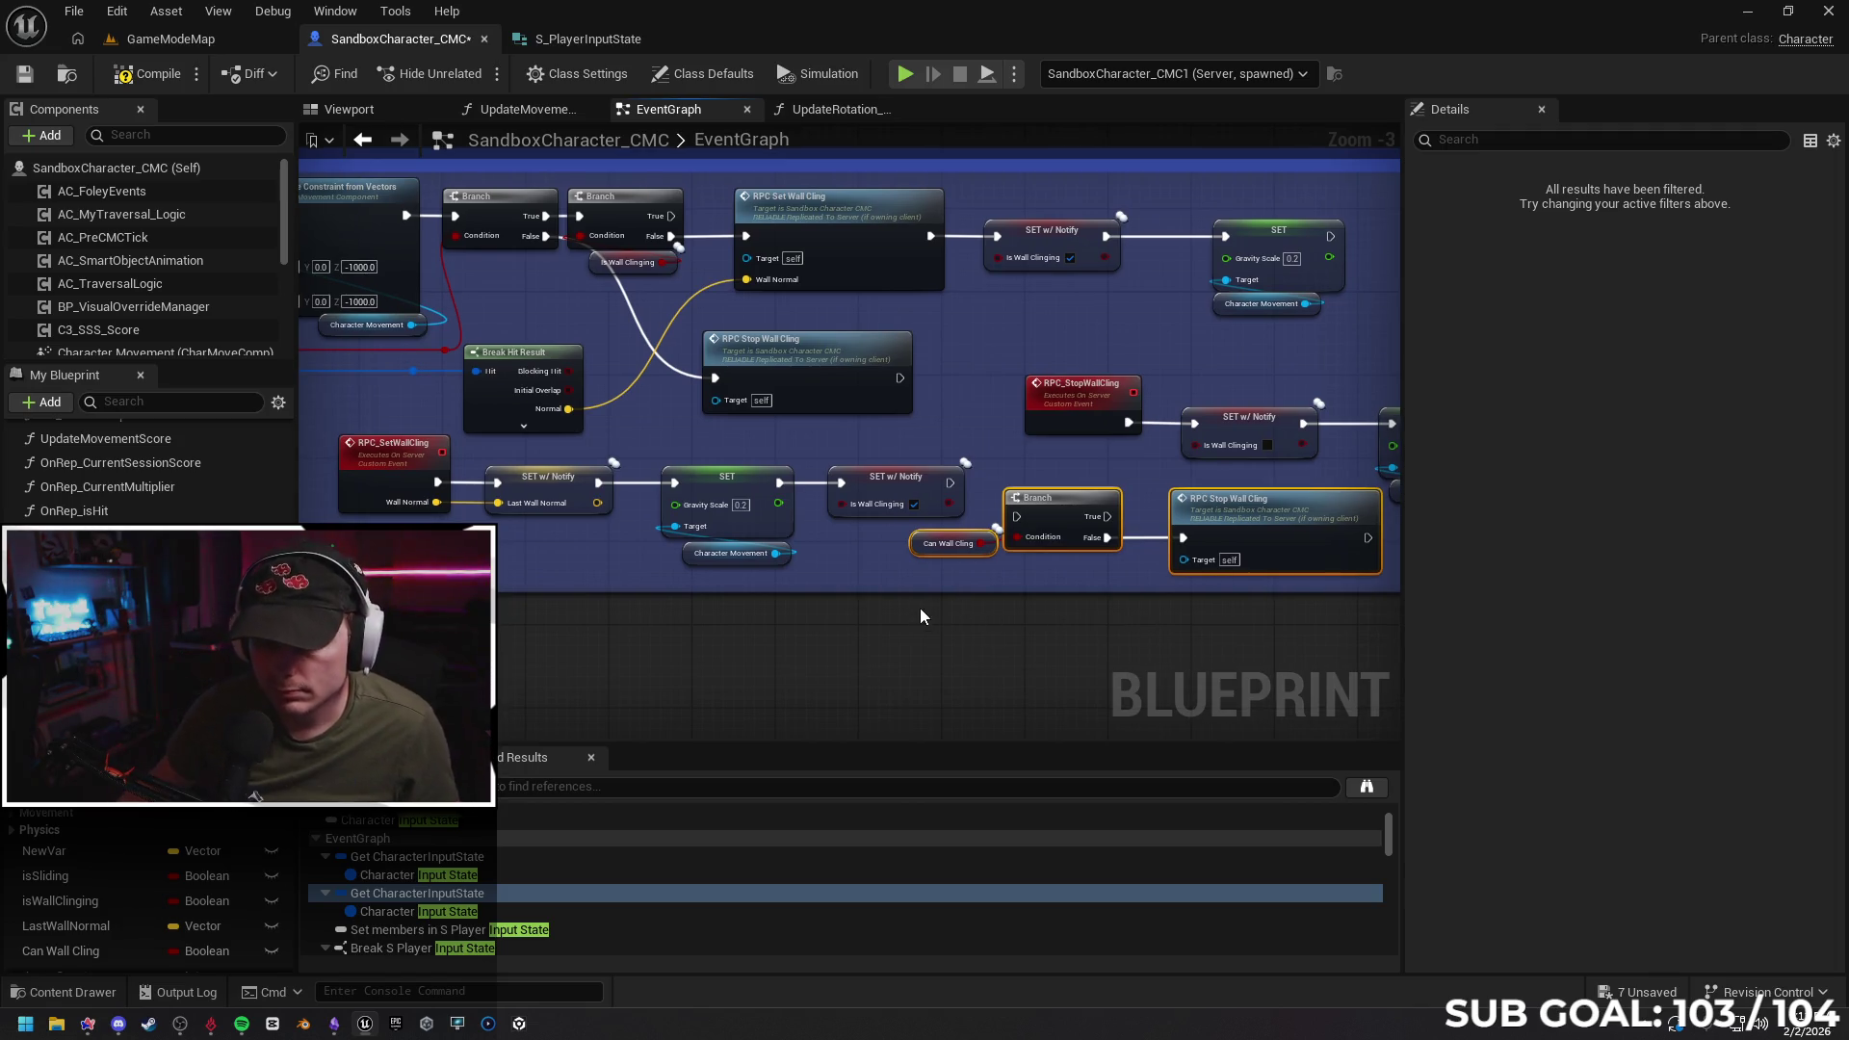
key("ctrl+z")
scroll(800, 622, "down", 2)
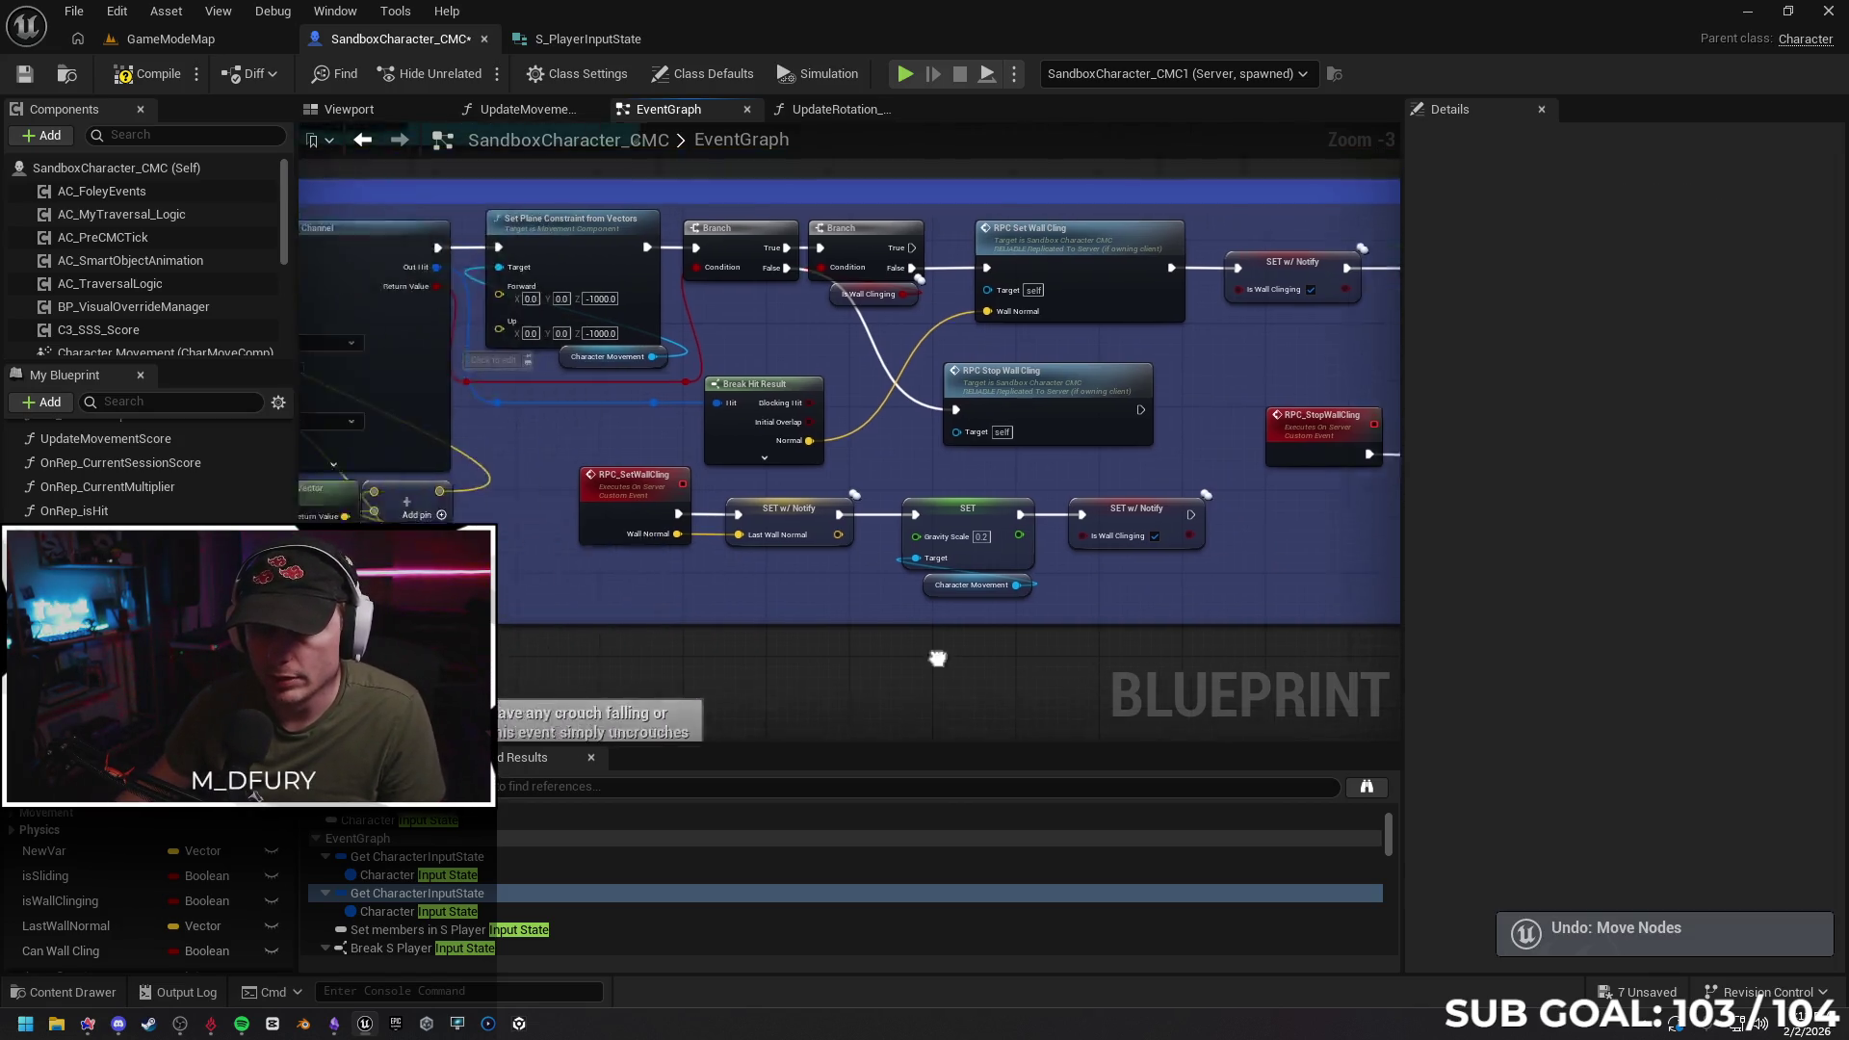
scroll(511, 476, "up", 2)
scroll(1390, 551, "down", 2)
scroll(1360, 489, "up", 2)
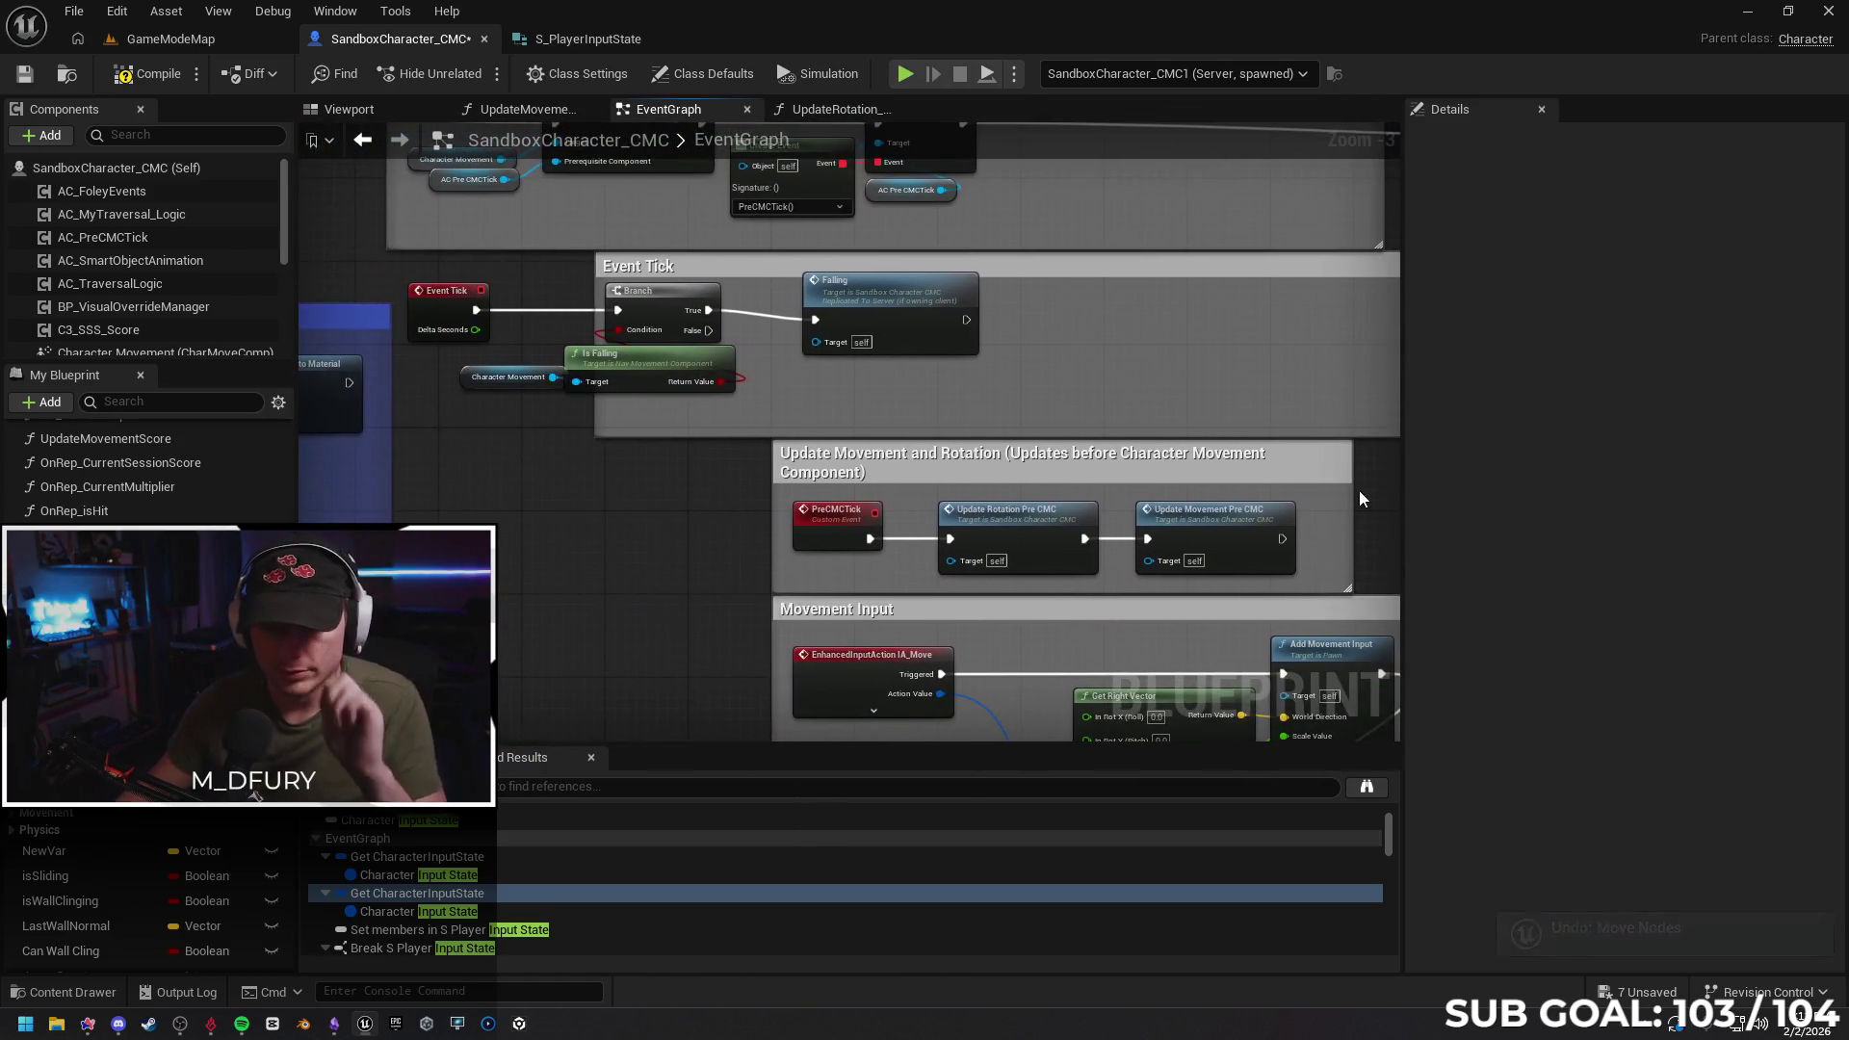
left_click(875, 303)
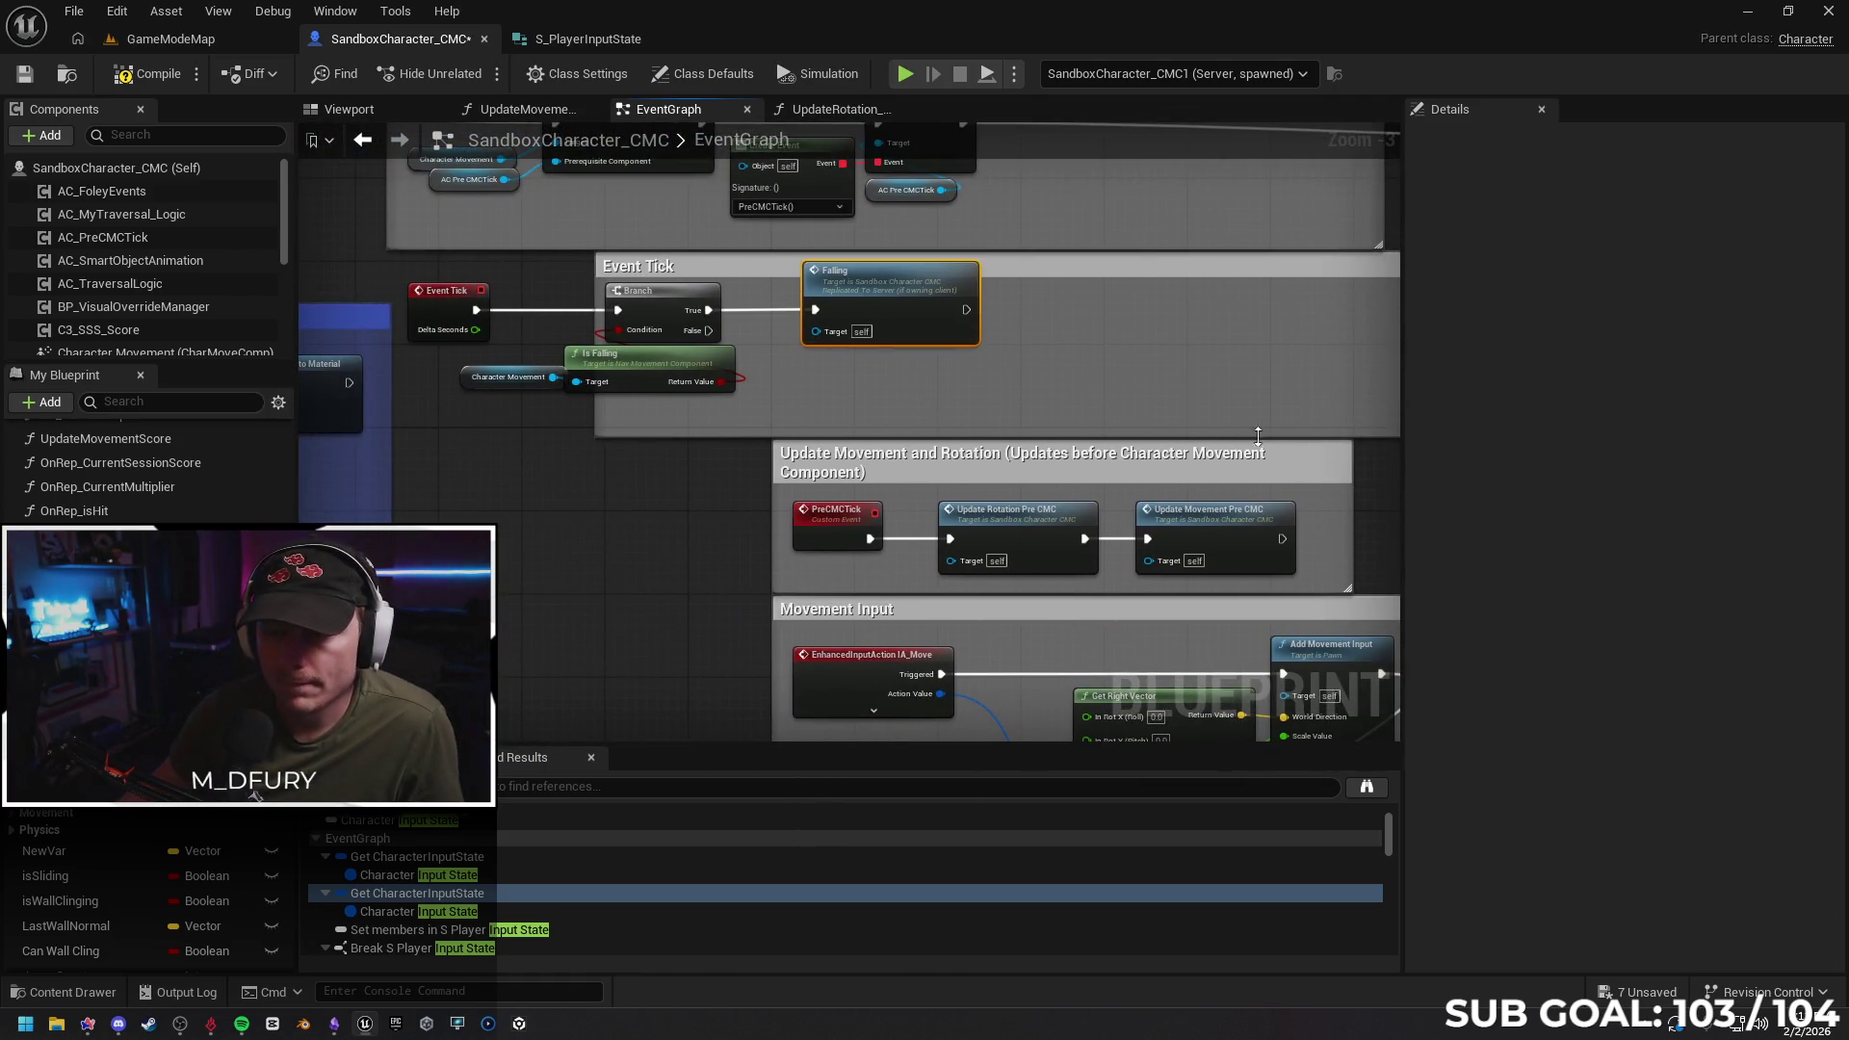
scroll(878, 297, "down", 1)
left_click_drag(1363, 466, 766, 418)
scroll(766, 418, "down", 2)
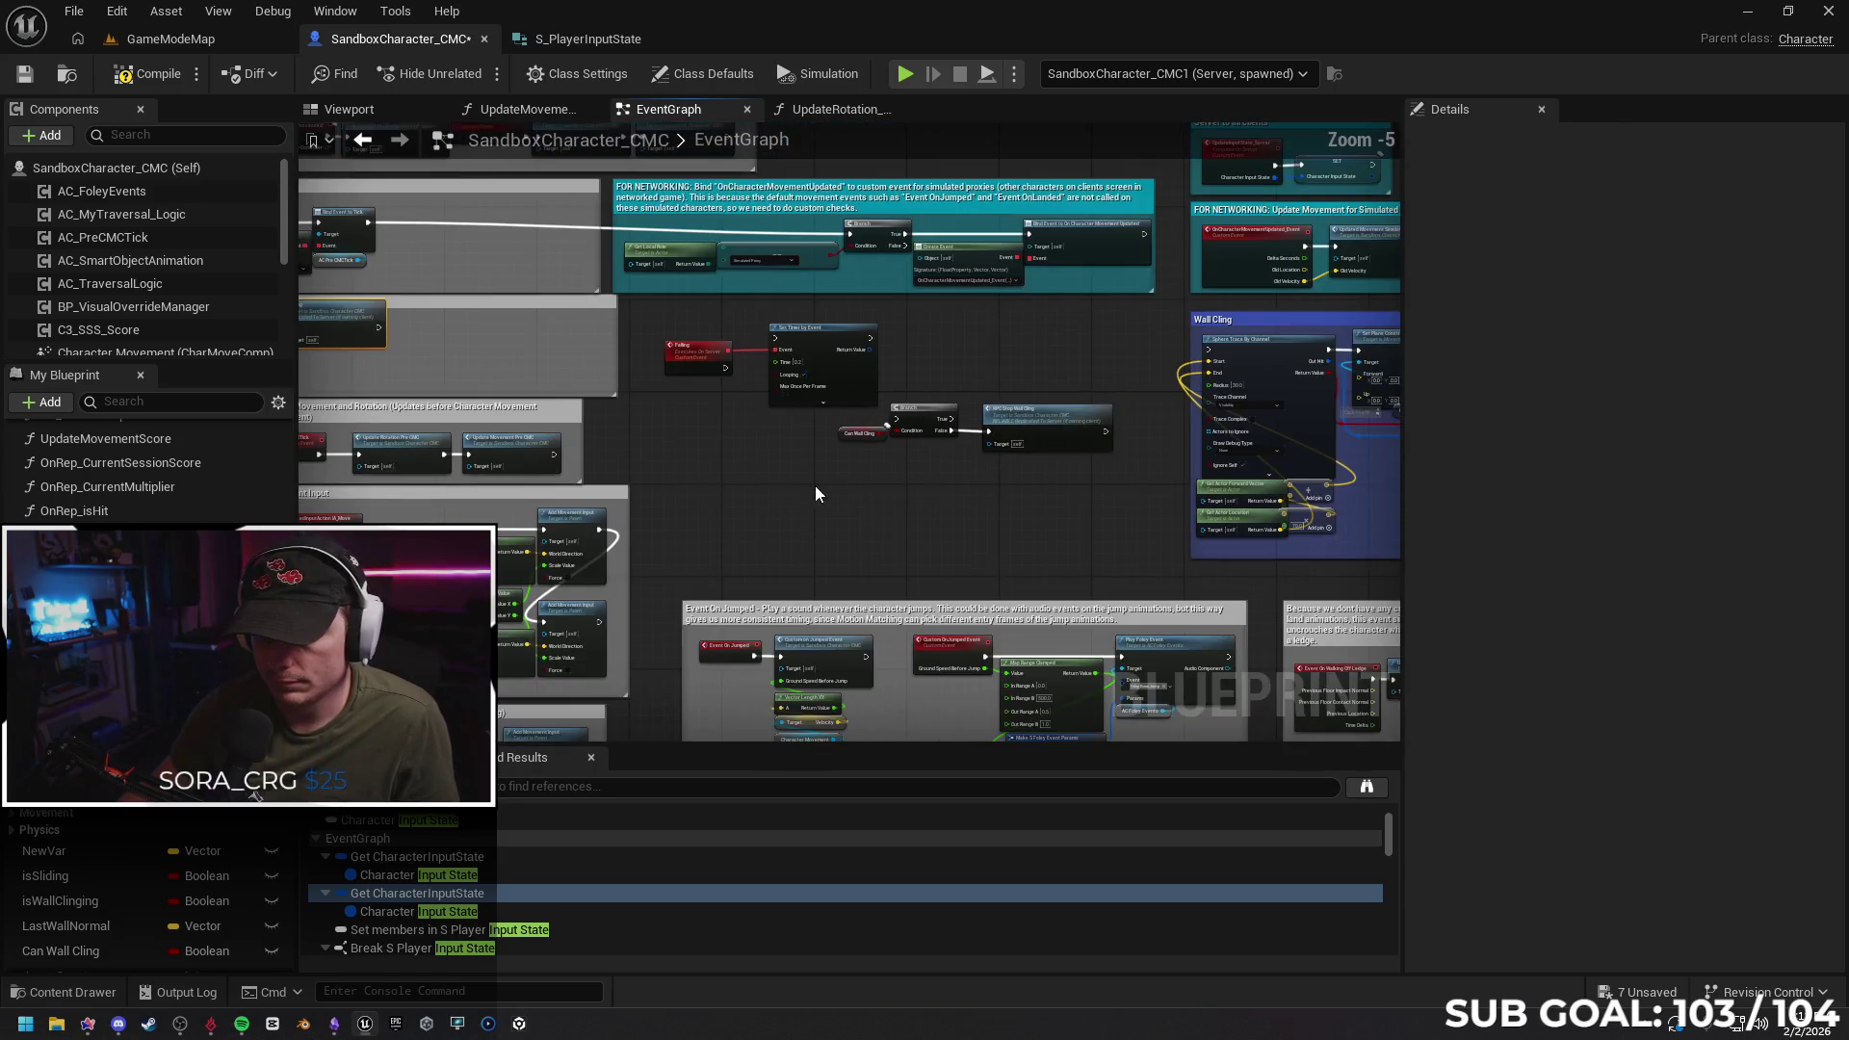
scroll(963, 511, "up", 1)
left_click_drag(981, 448, 981, 448)
mouse_move(1133, 424)
left_mouse_down()
mouse_move(899, 426)
mouse_move(593, 377)
mouse_move(621, 373)
left_mouse_up()
Move the Falling and Set Timer by Event nodes beside the Wall Cling trace logic
left_click_drag(325, 377, 659, 402)
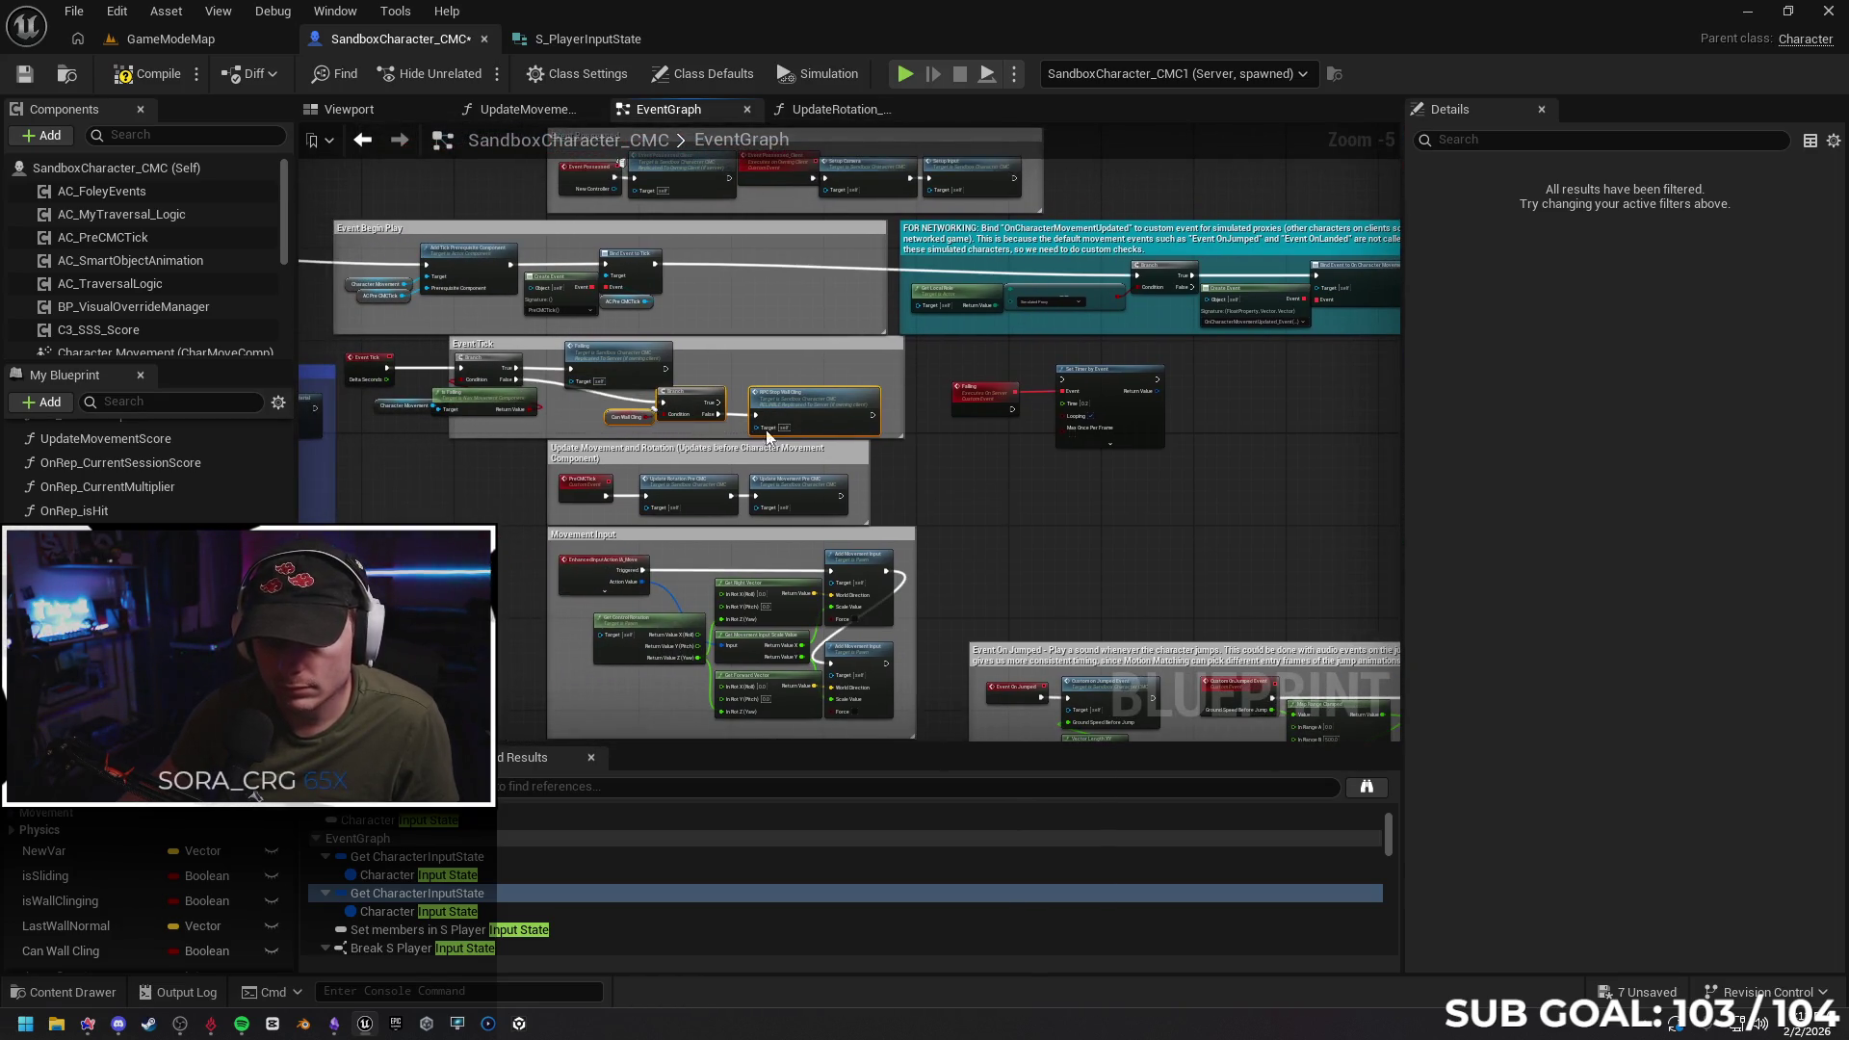
left_click_drag(1075, 505, 572, 504)
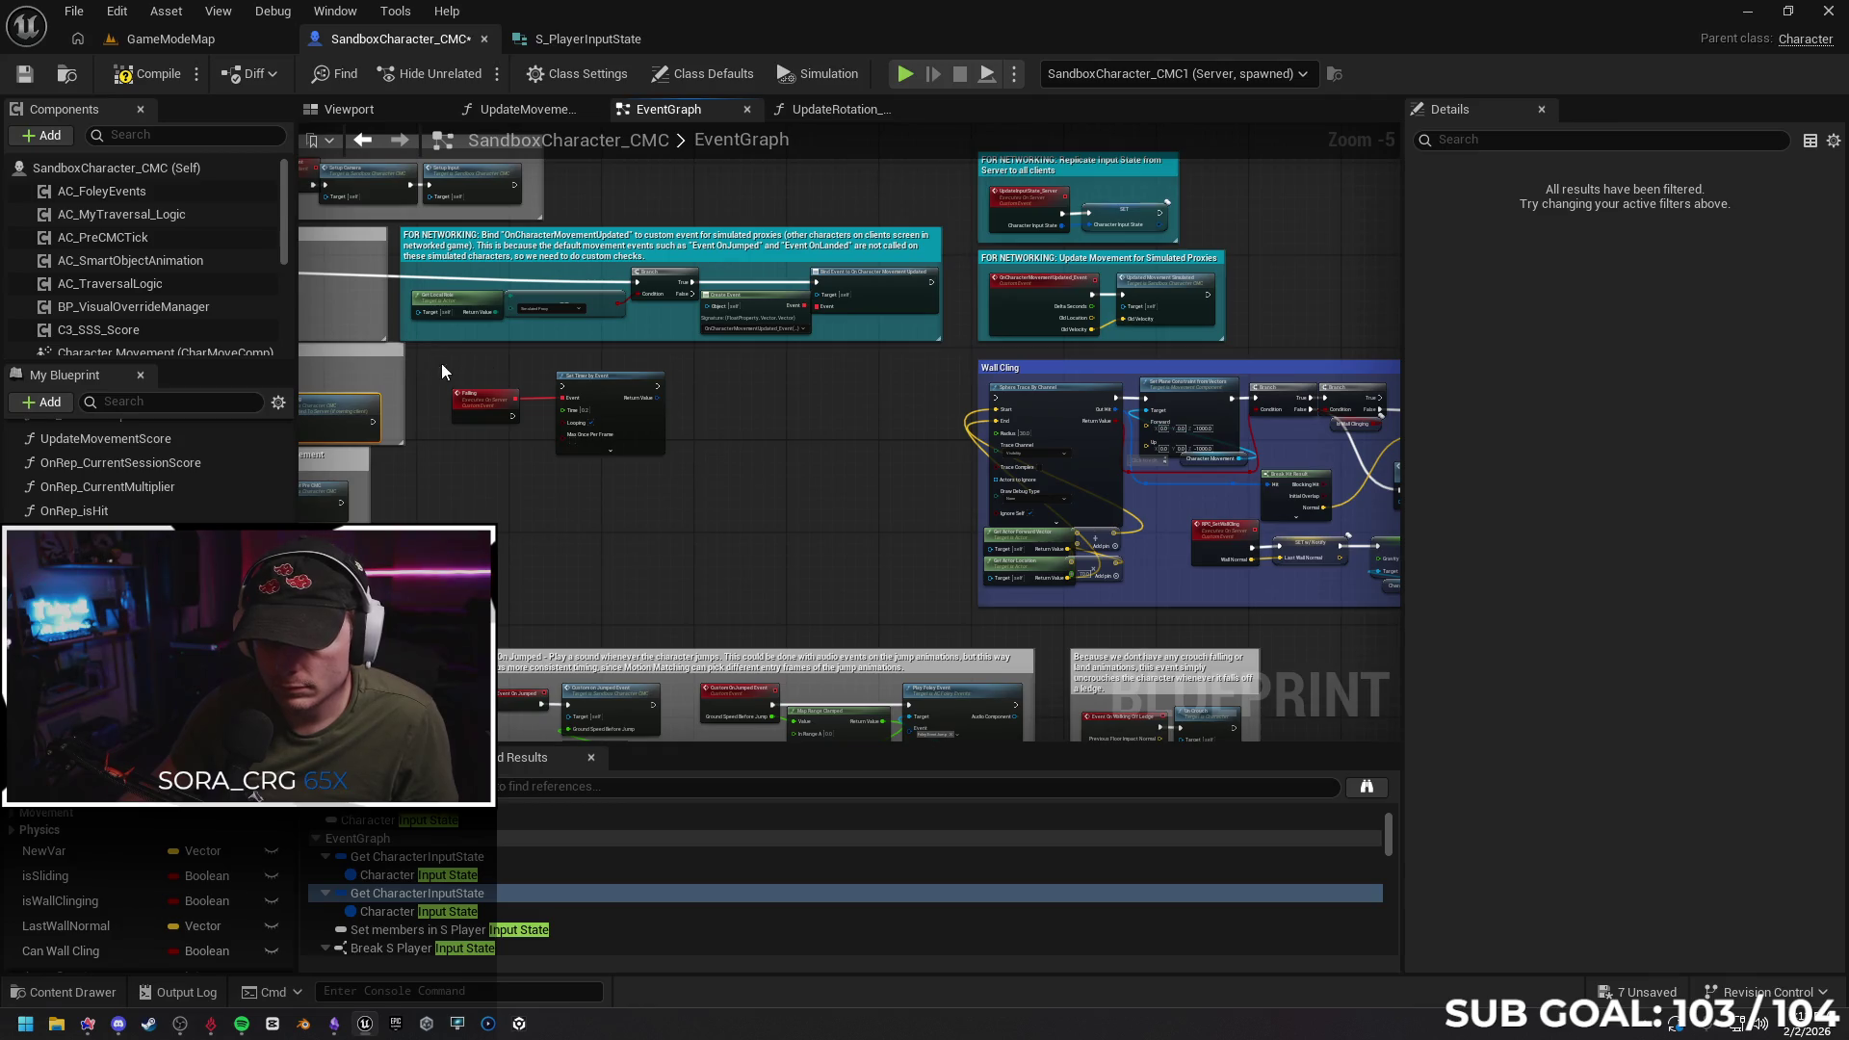
left_click_drag(441, 362, 676, 466)
mouse_move(604, 383)
left_mouse_down()
mouse_move(790, 437)
mouse_move(828, 410)
mouse_move(770, 418)
mouse_move(785, 409)
mouse_move(995, 408)
left_mouse_up()
scroll(522, 435, "down", 1)
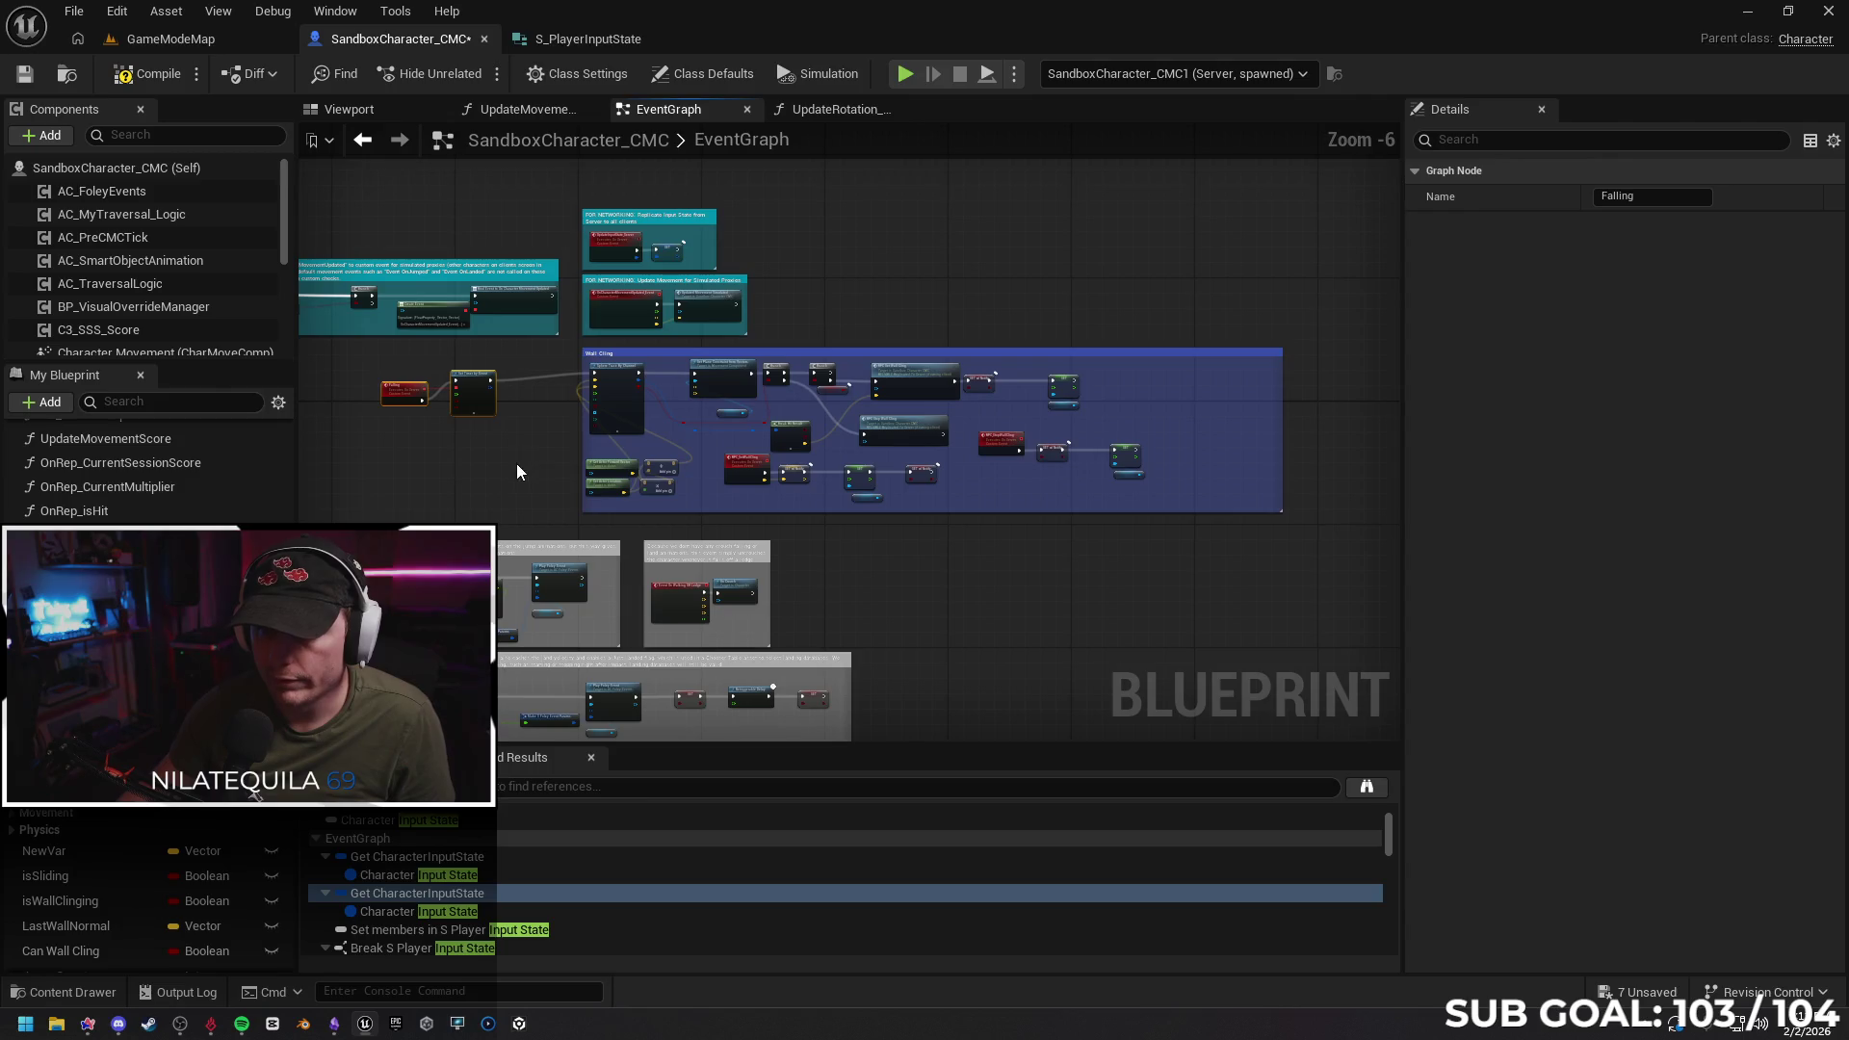
left_click_drag(430, 476, 513, 475)
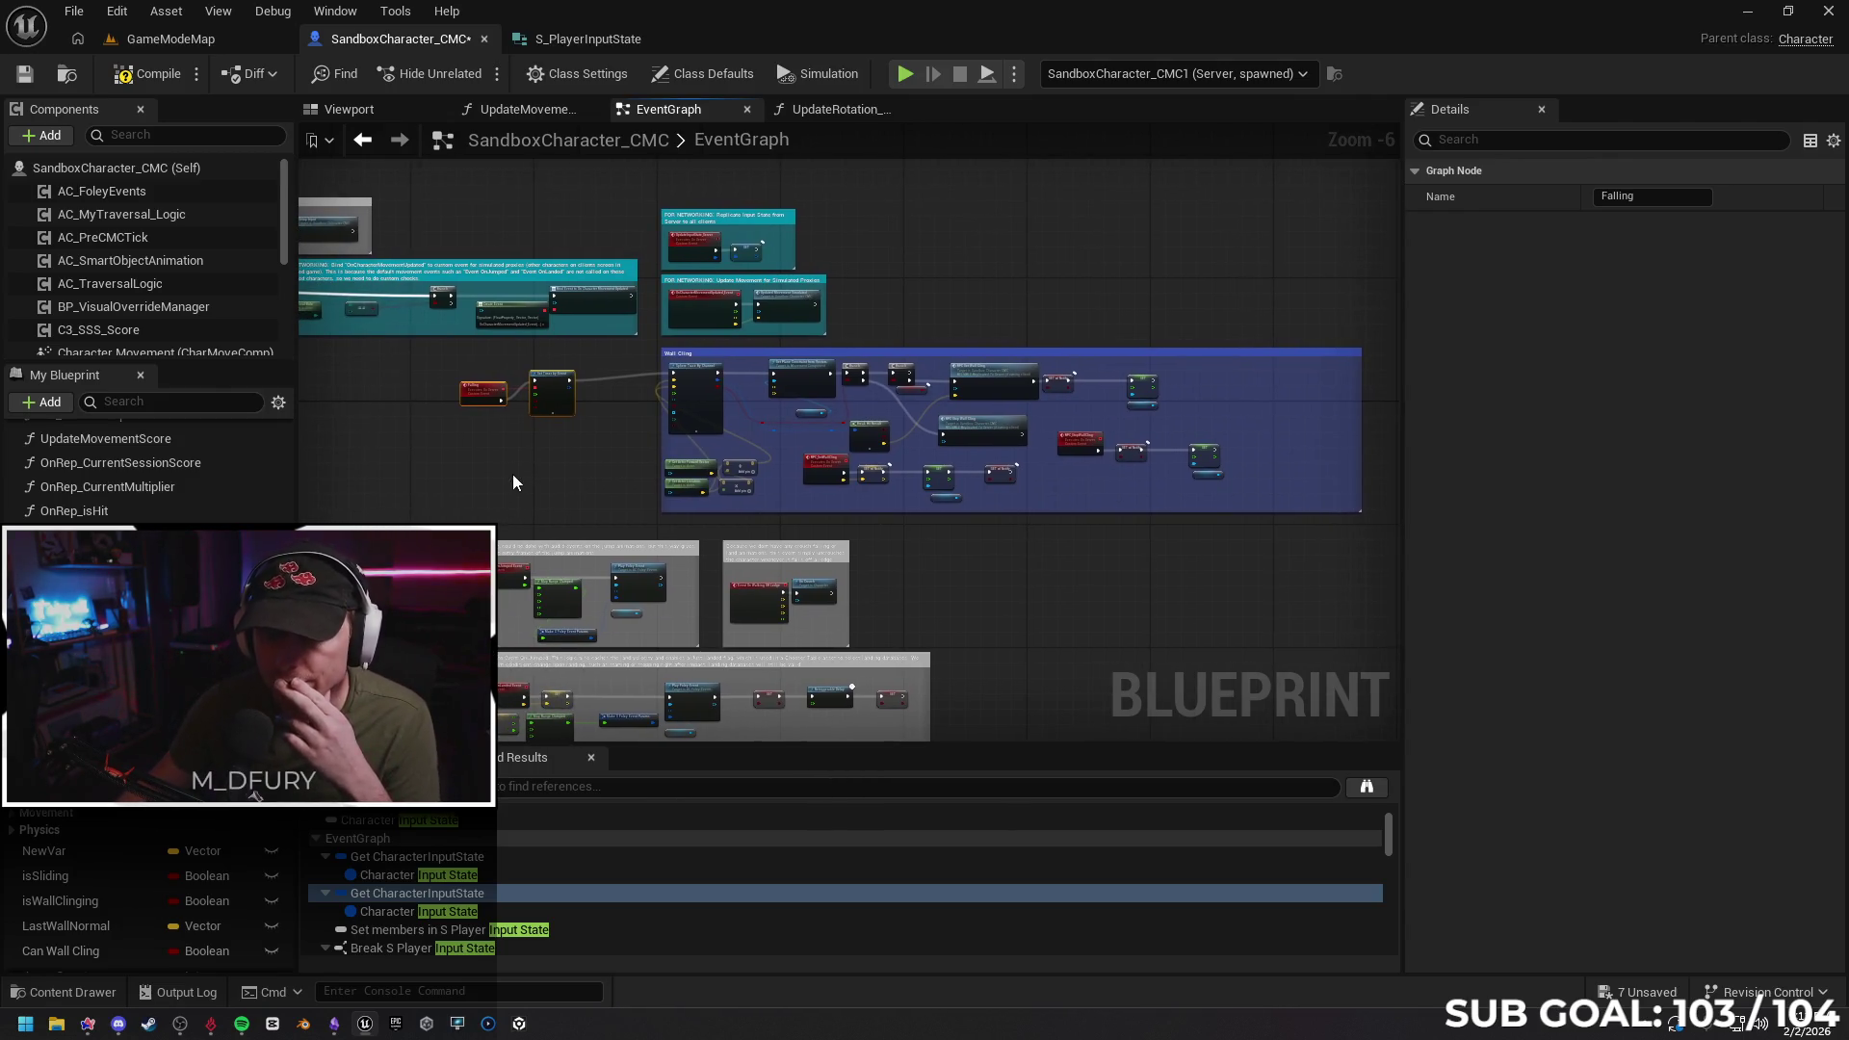
Run a multiplayer test debugging client SandboxCharacter_CMC0, then stop it
left_click(904, 73)
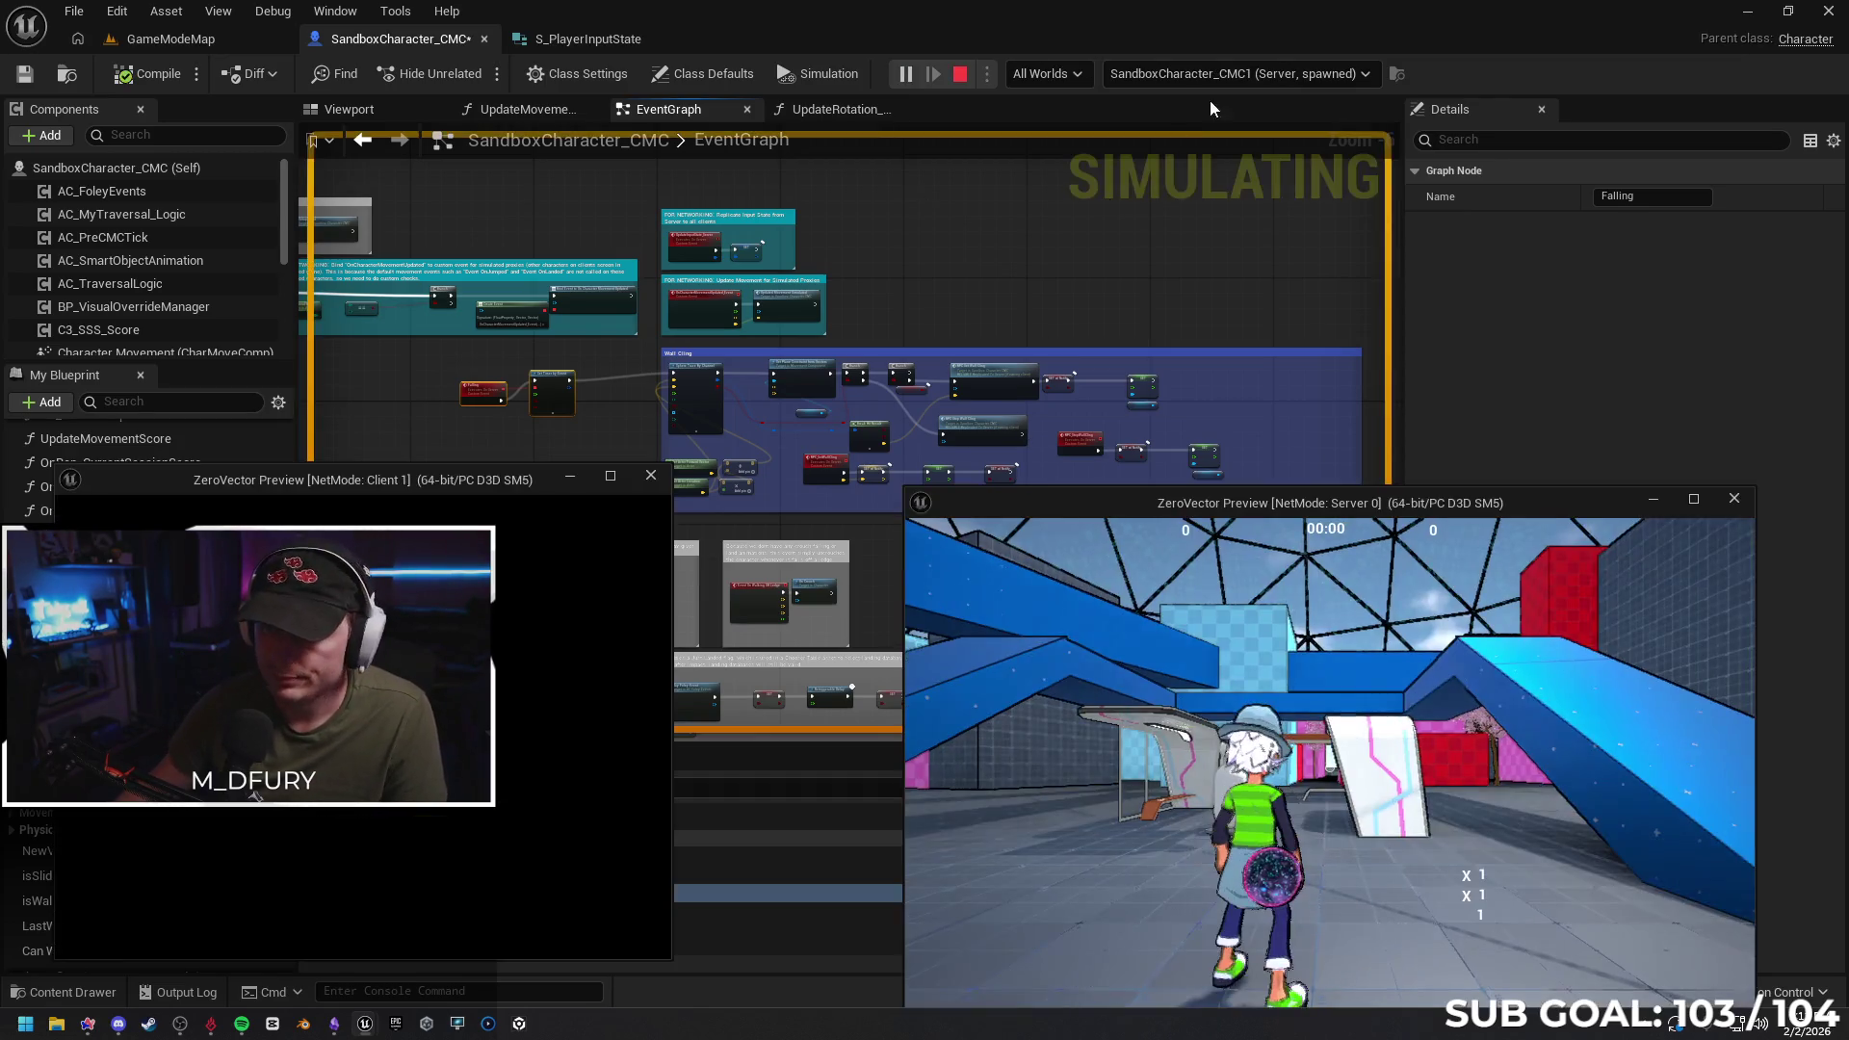
left_click(1211, 77)
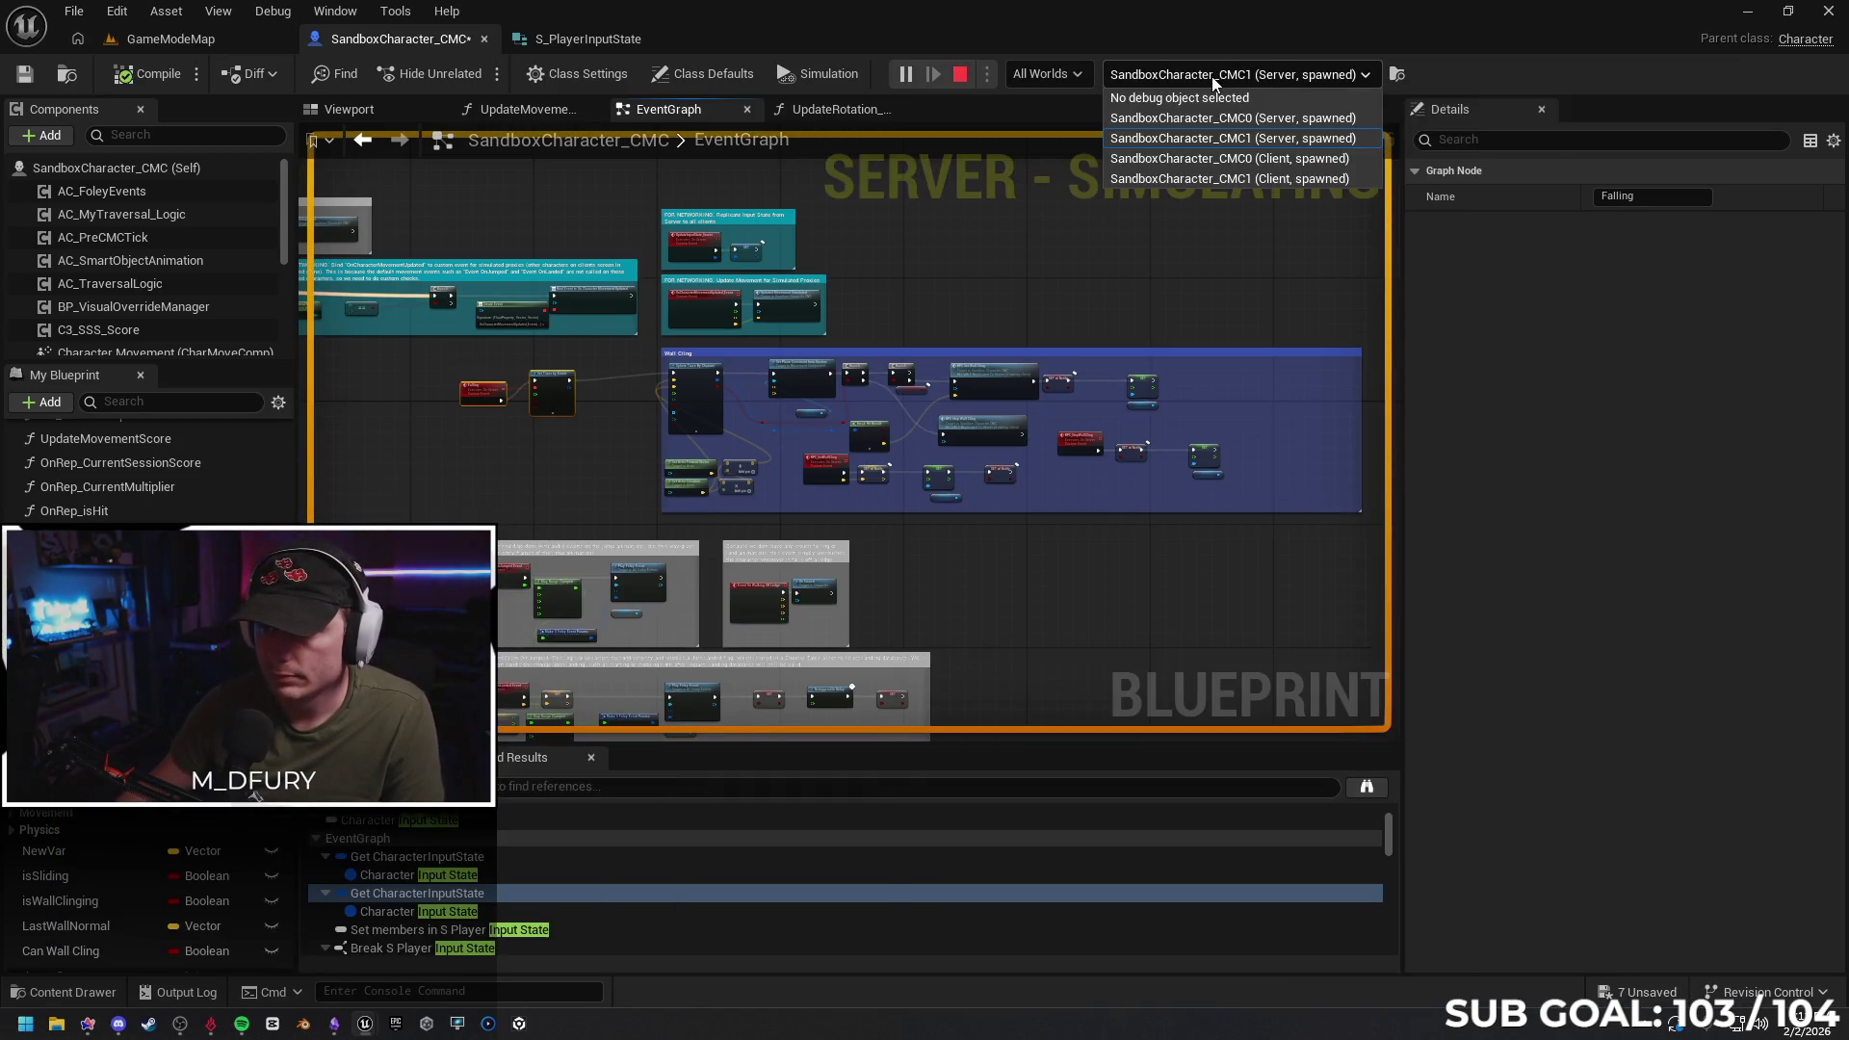
left_click(1227, 160)
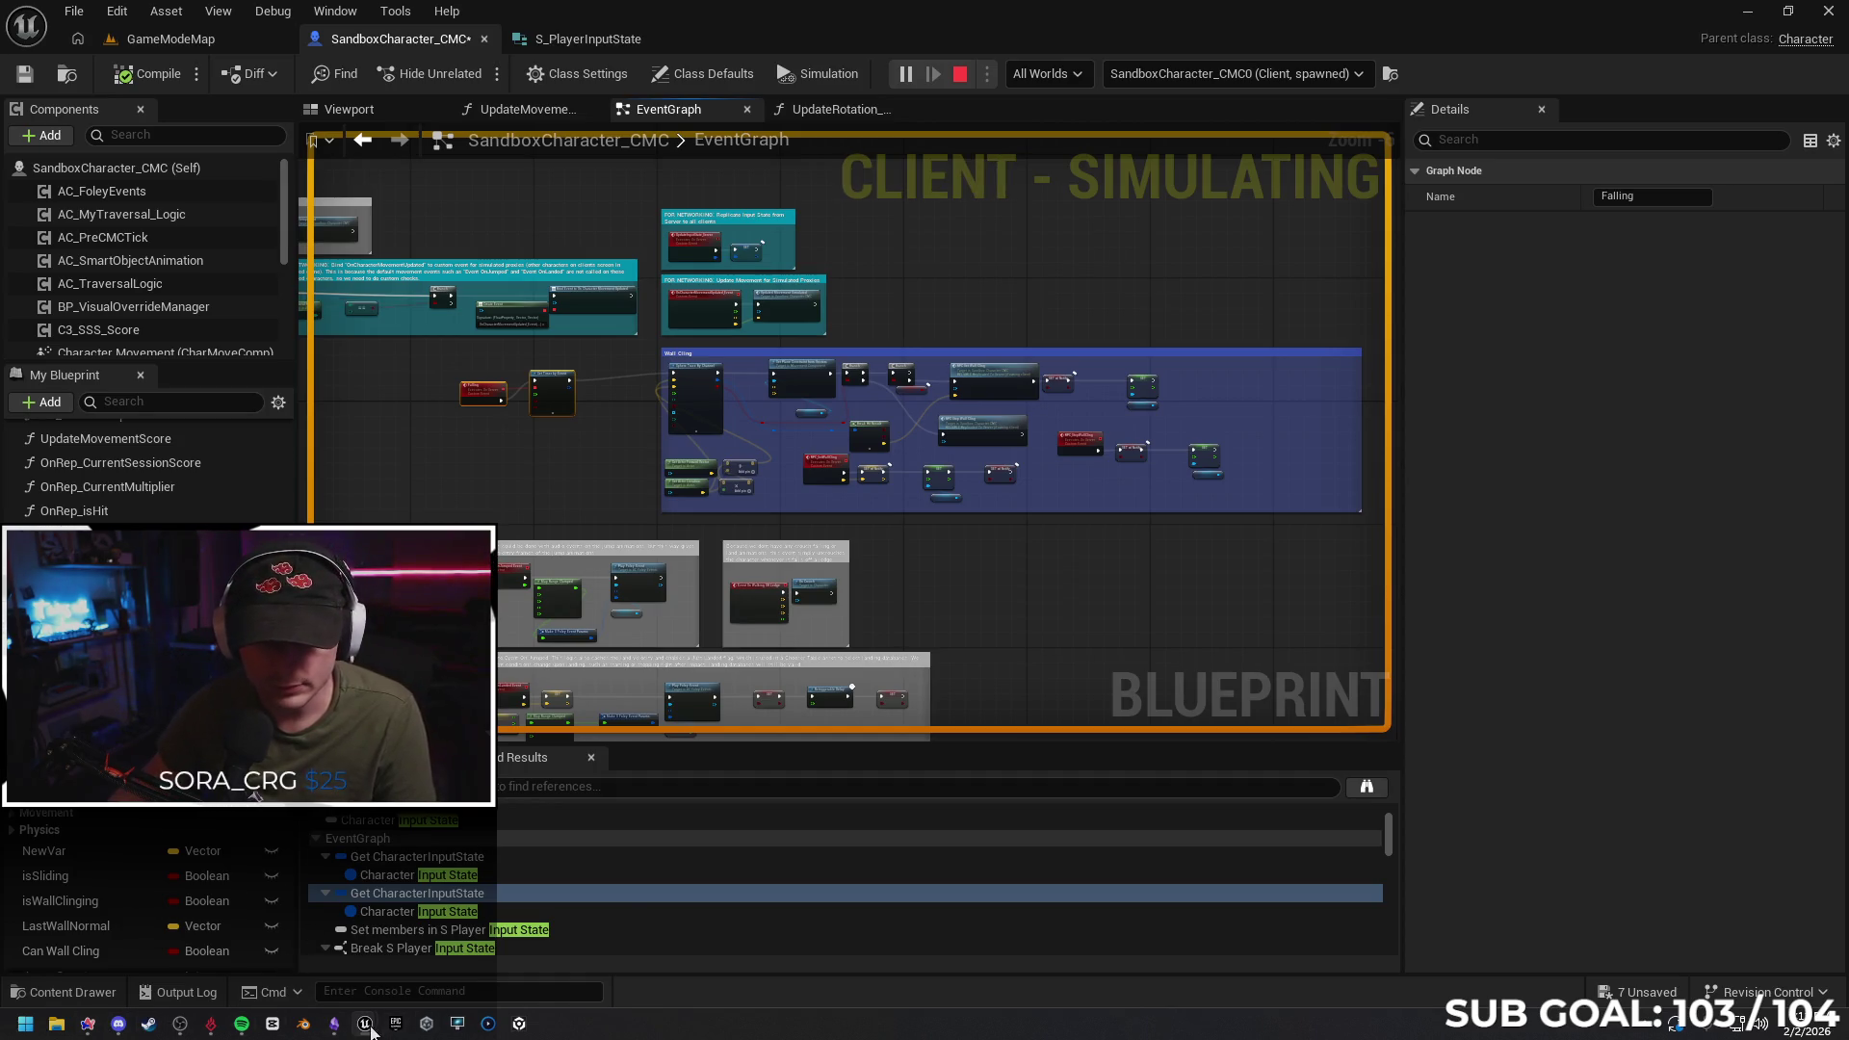
mouse_move(366, 1029)
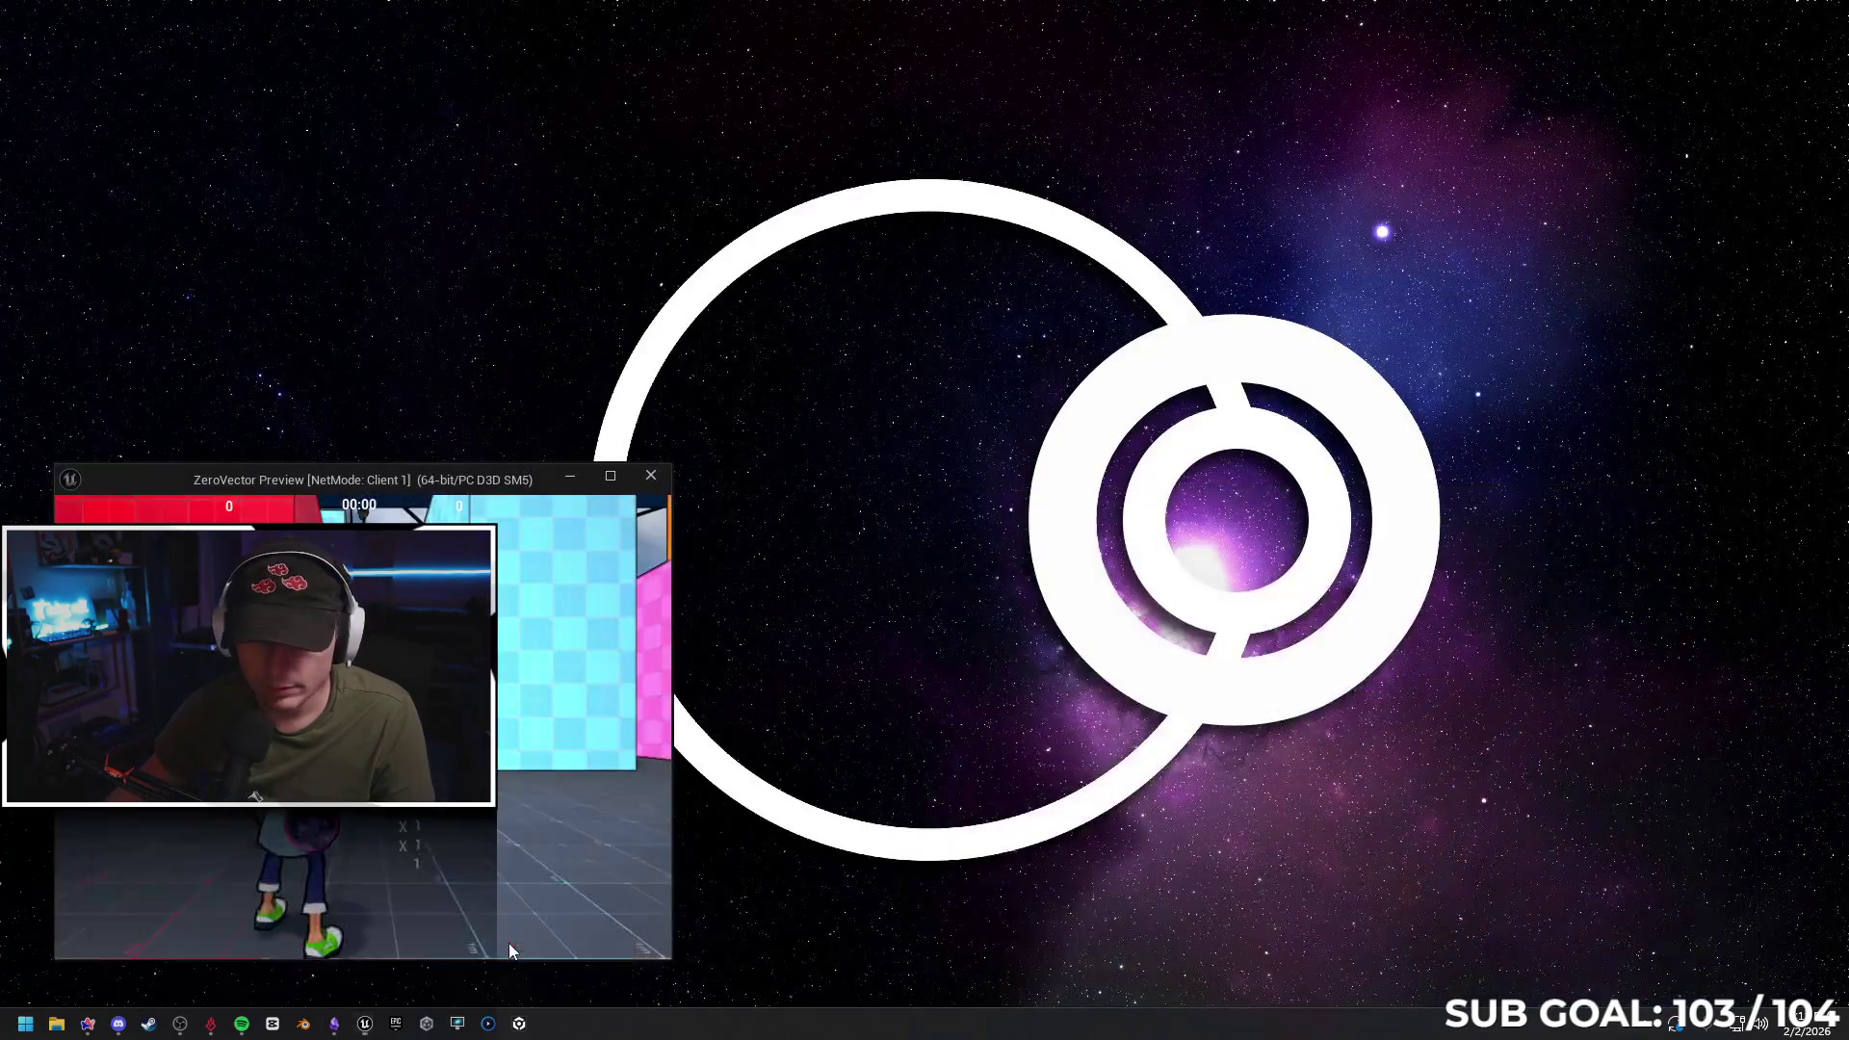
left_click(508, 943)
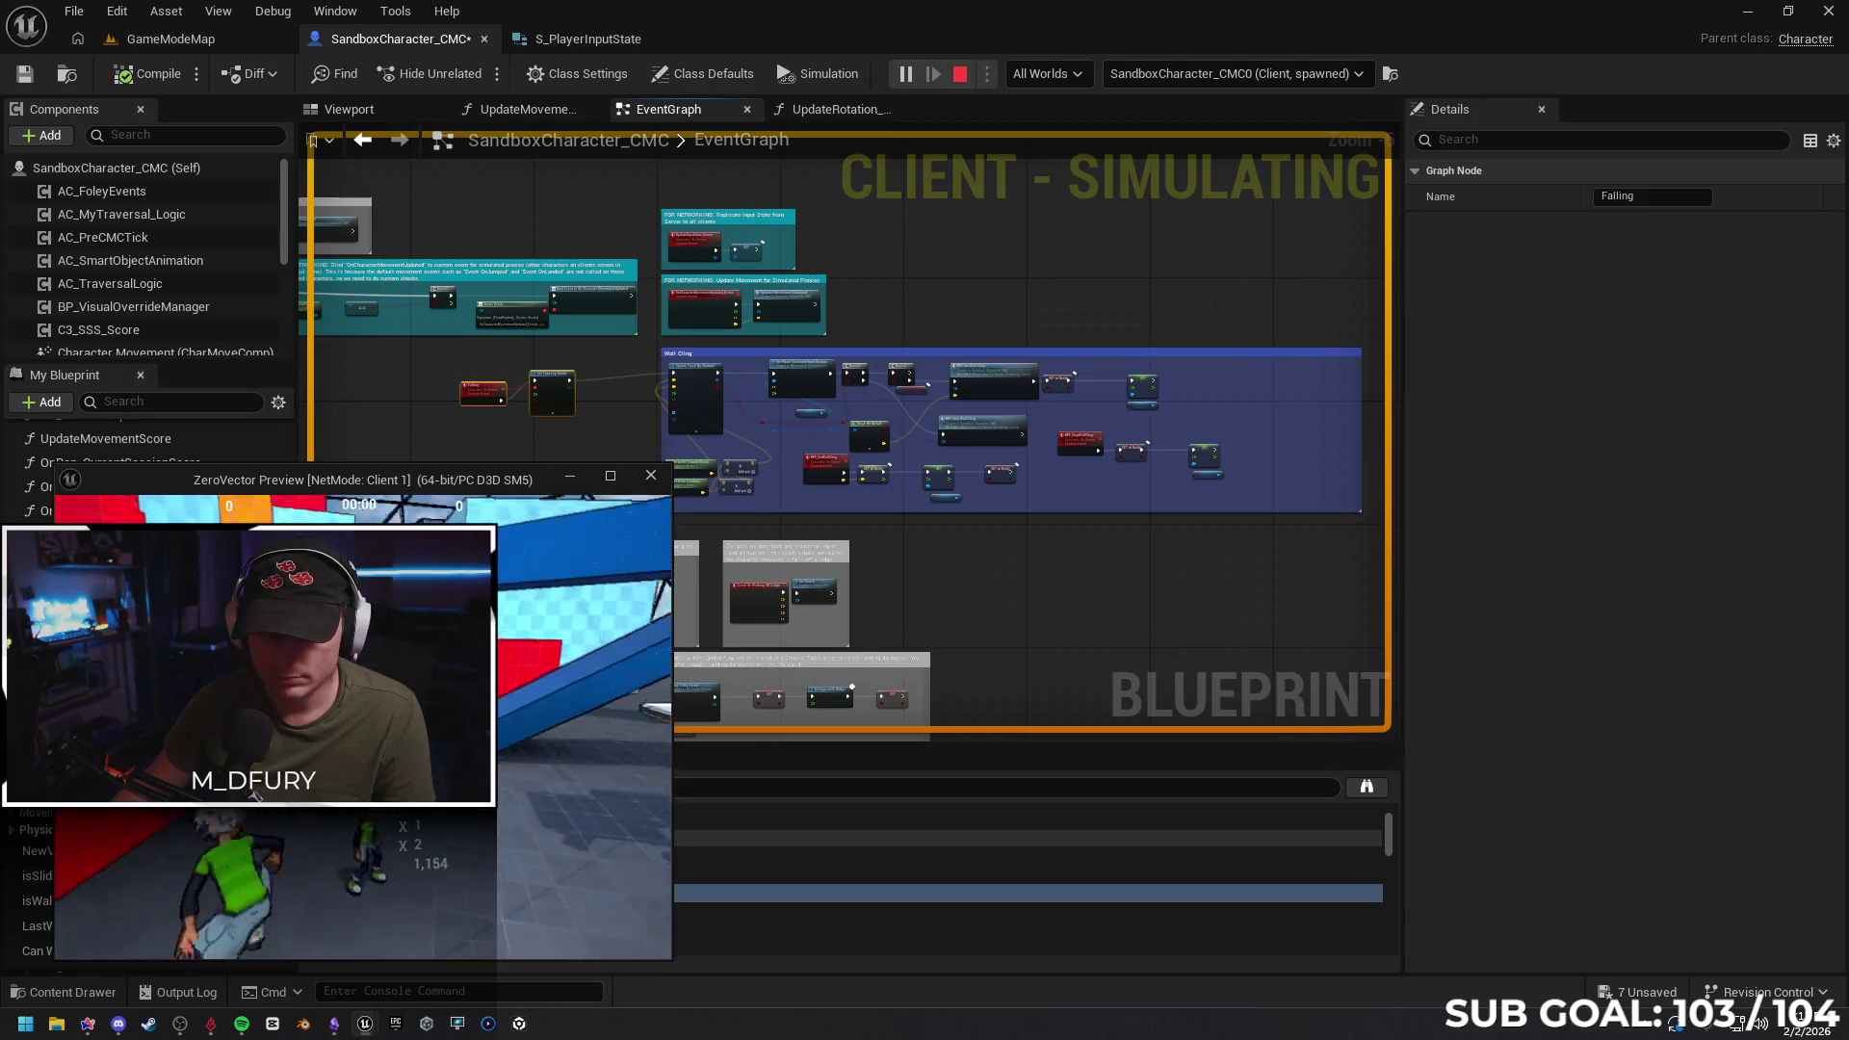
left_click(814, 513)
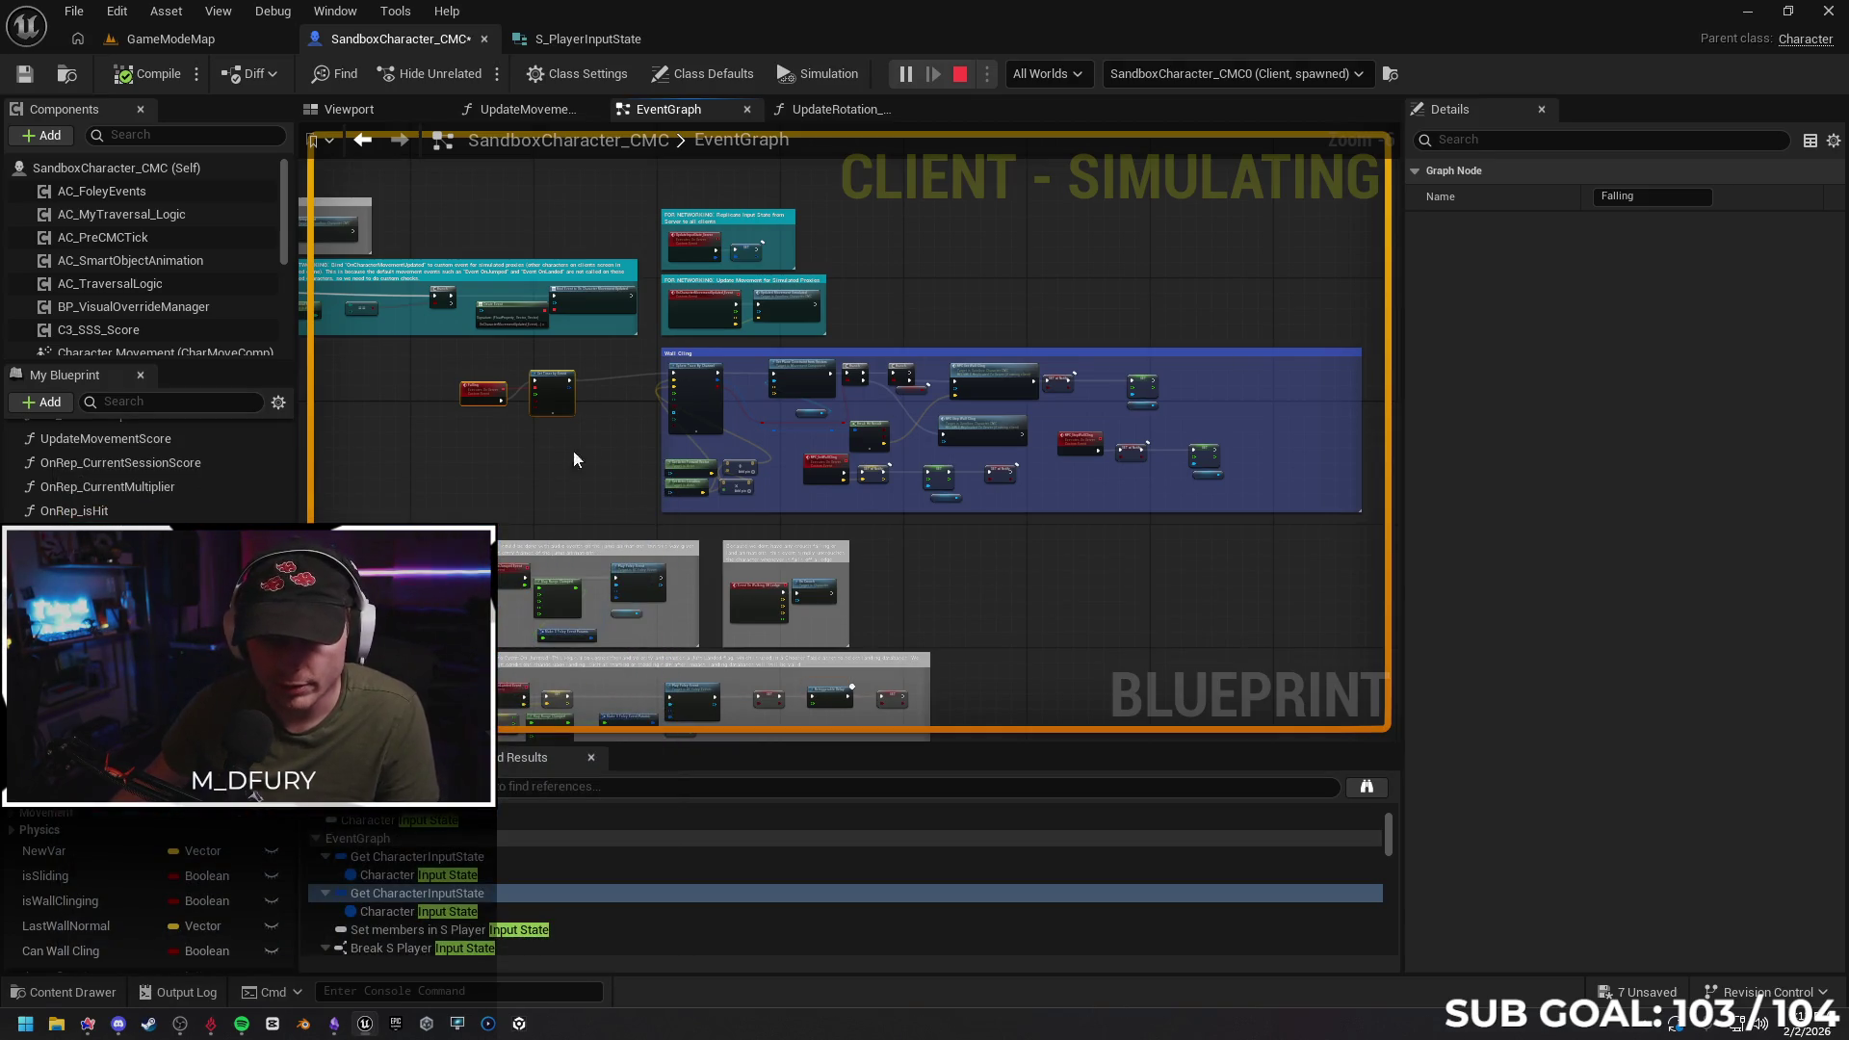
key("Escape")
Nudge the Falling and Set Timer nodes down and reposition the Falling event
scroll(574, 460, "up", 5)
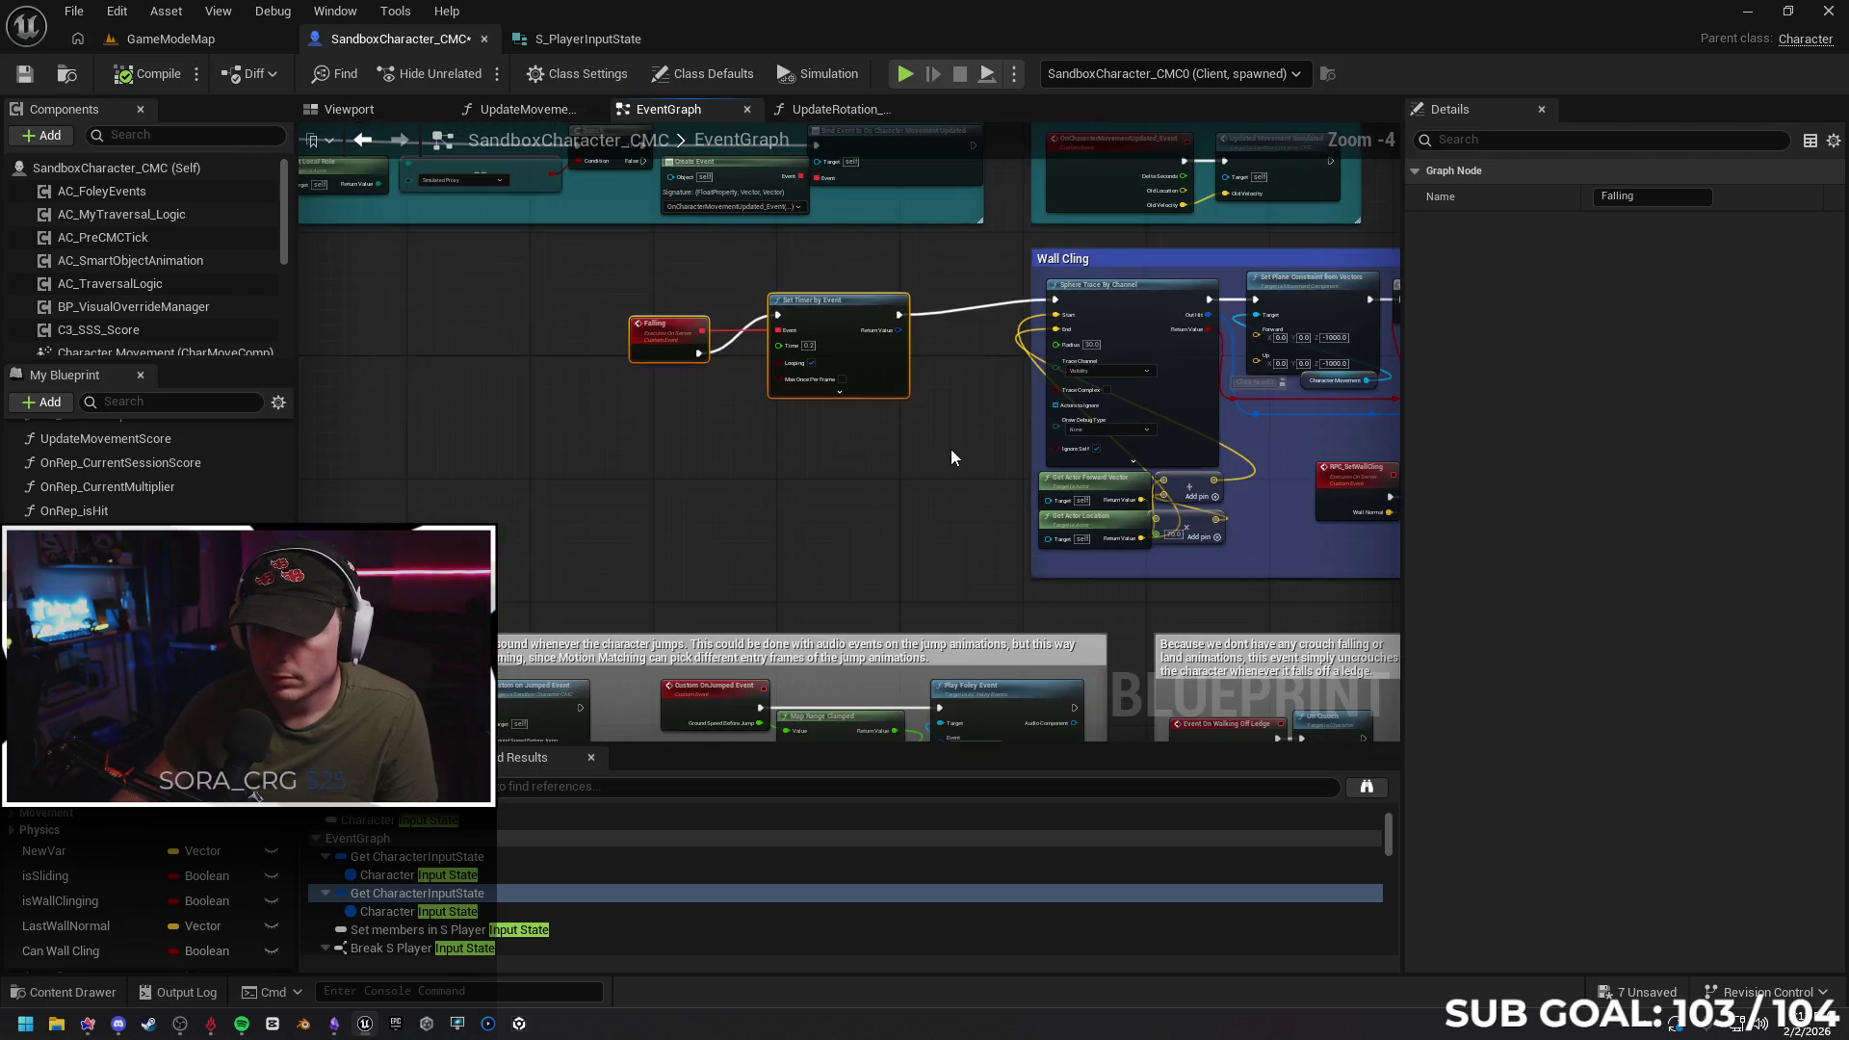
left_click_drag(981, 447, 935, 444)
mouse_move(616, 334)
left_mouse_down()
mouse_move(622, 308)
mouse_move(614, 355)
mouse_move(607, 314)
left_mouse_up()
left_click(699, 451)
Move the Falling and Set Timer nodes up-right and shift the Falling call node right
left_click(668, 431)
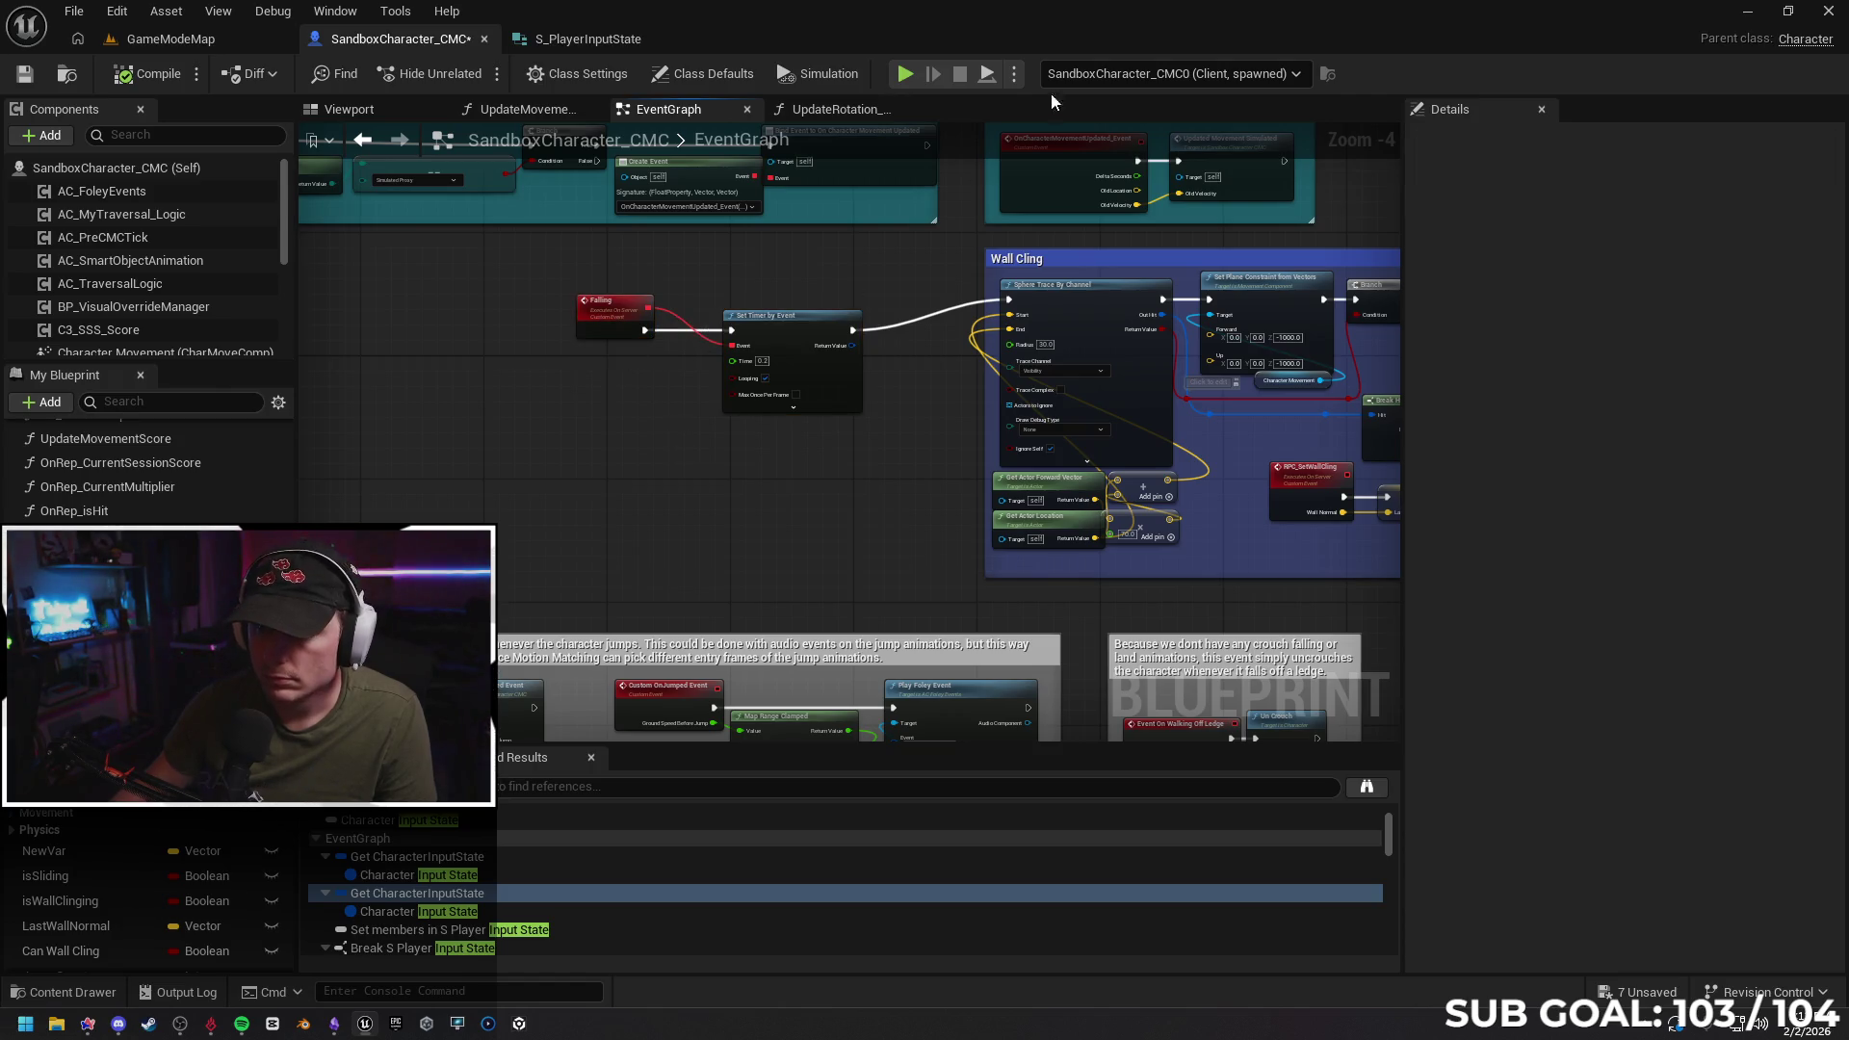
mouse_move(611, 408)
left_mouse_down()
mouse_move(784, 408)
mouse_move(678, 431)
left_mouse_up()
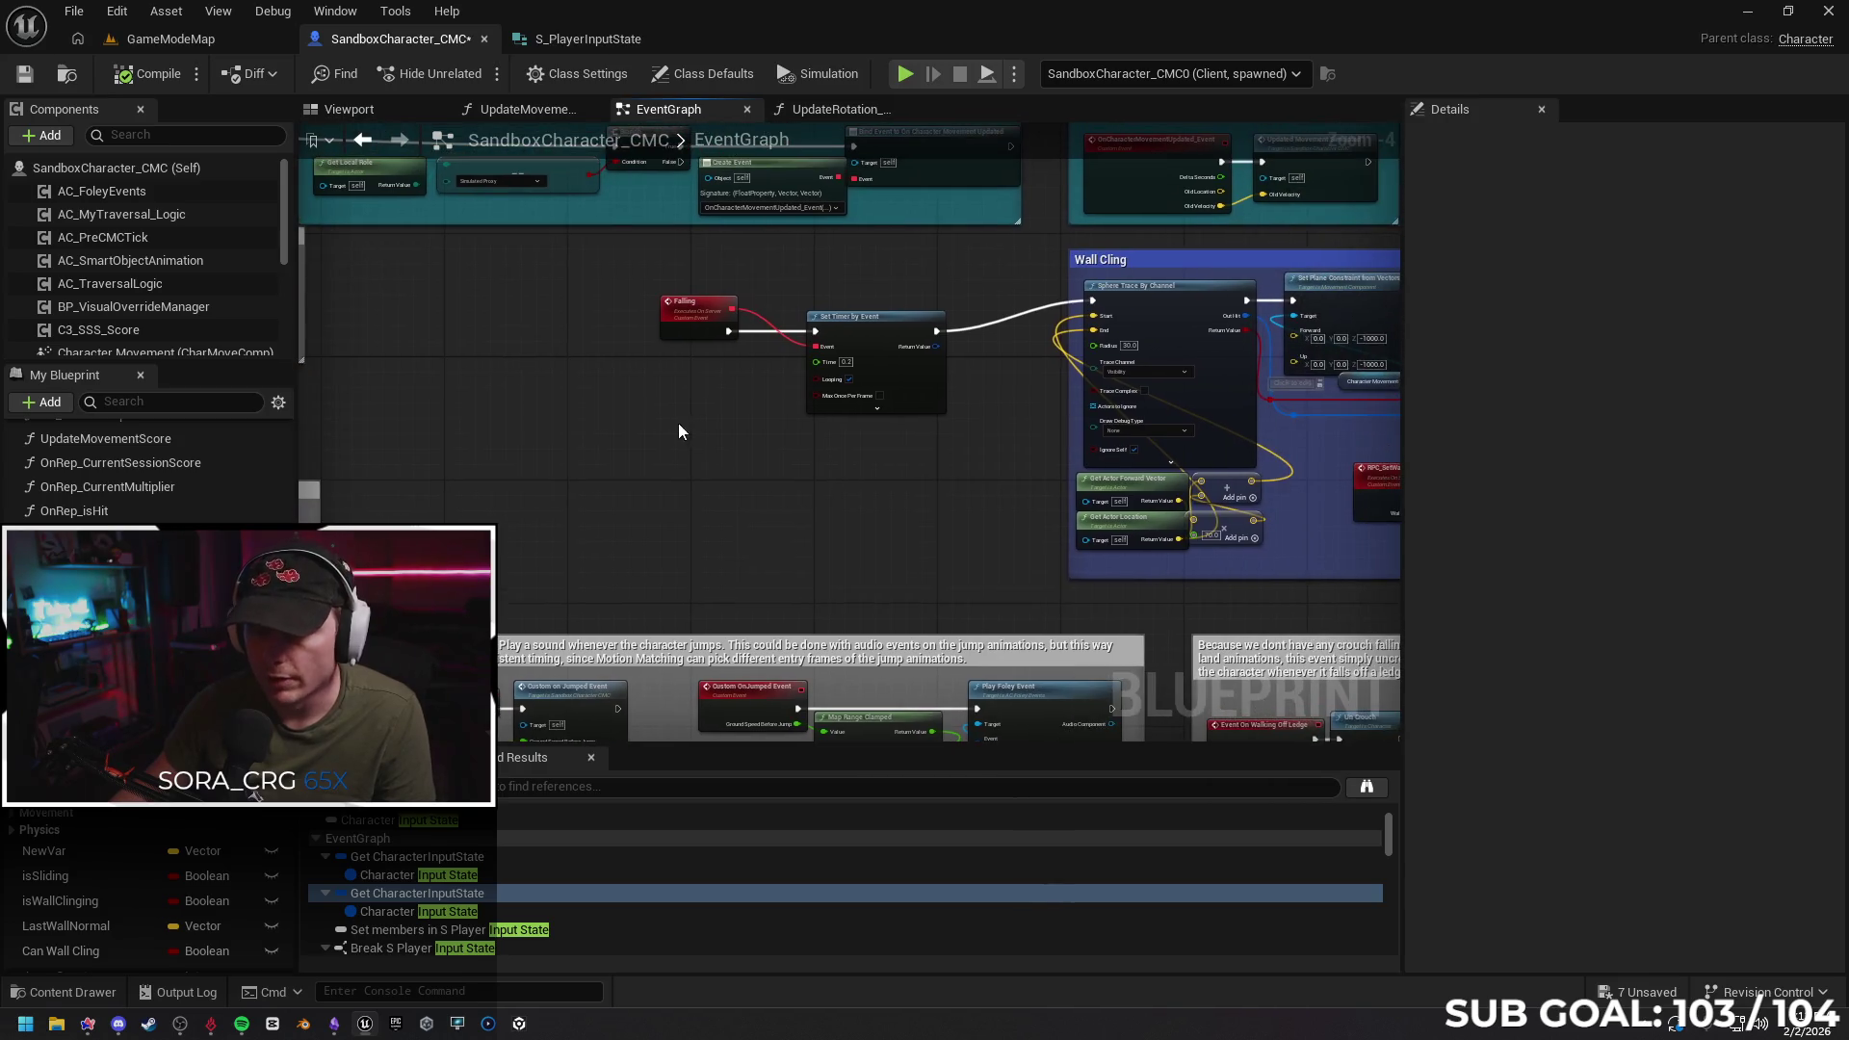
mouse_move(620, 258)
left_mouse_down()
mouse_move(867, 372)
mouse_move(870, 314)
mouse_move(915, 296)
left_mouse_up()
left_click(362, 139)
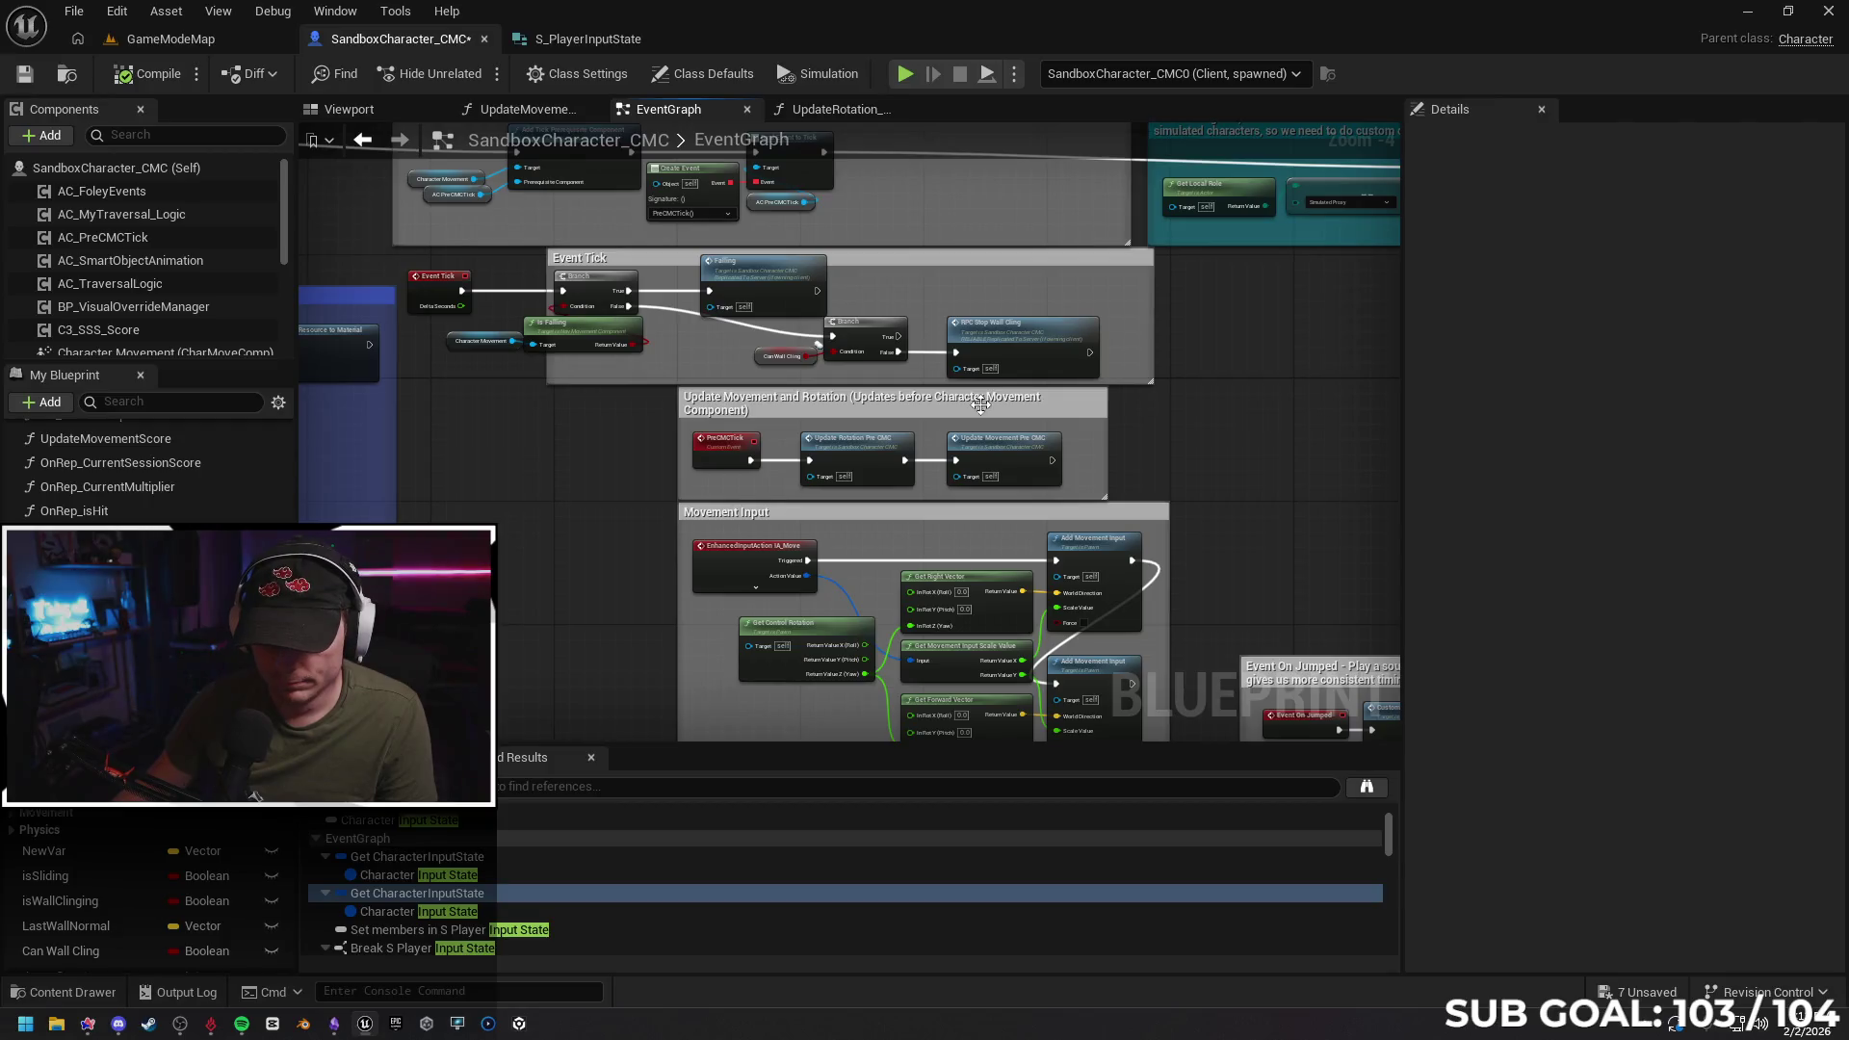
left_click_drag(1181, 405, 1117, 409)
left_click_drag(693, 313, 975, 314)
Inspect the RPC Set Wall Cling and RPC_StopWallCling events' replication settings
double_click(978, 342)
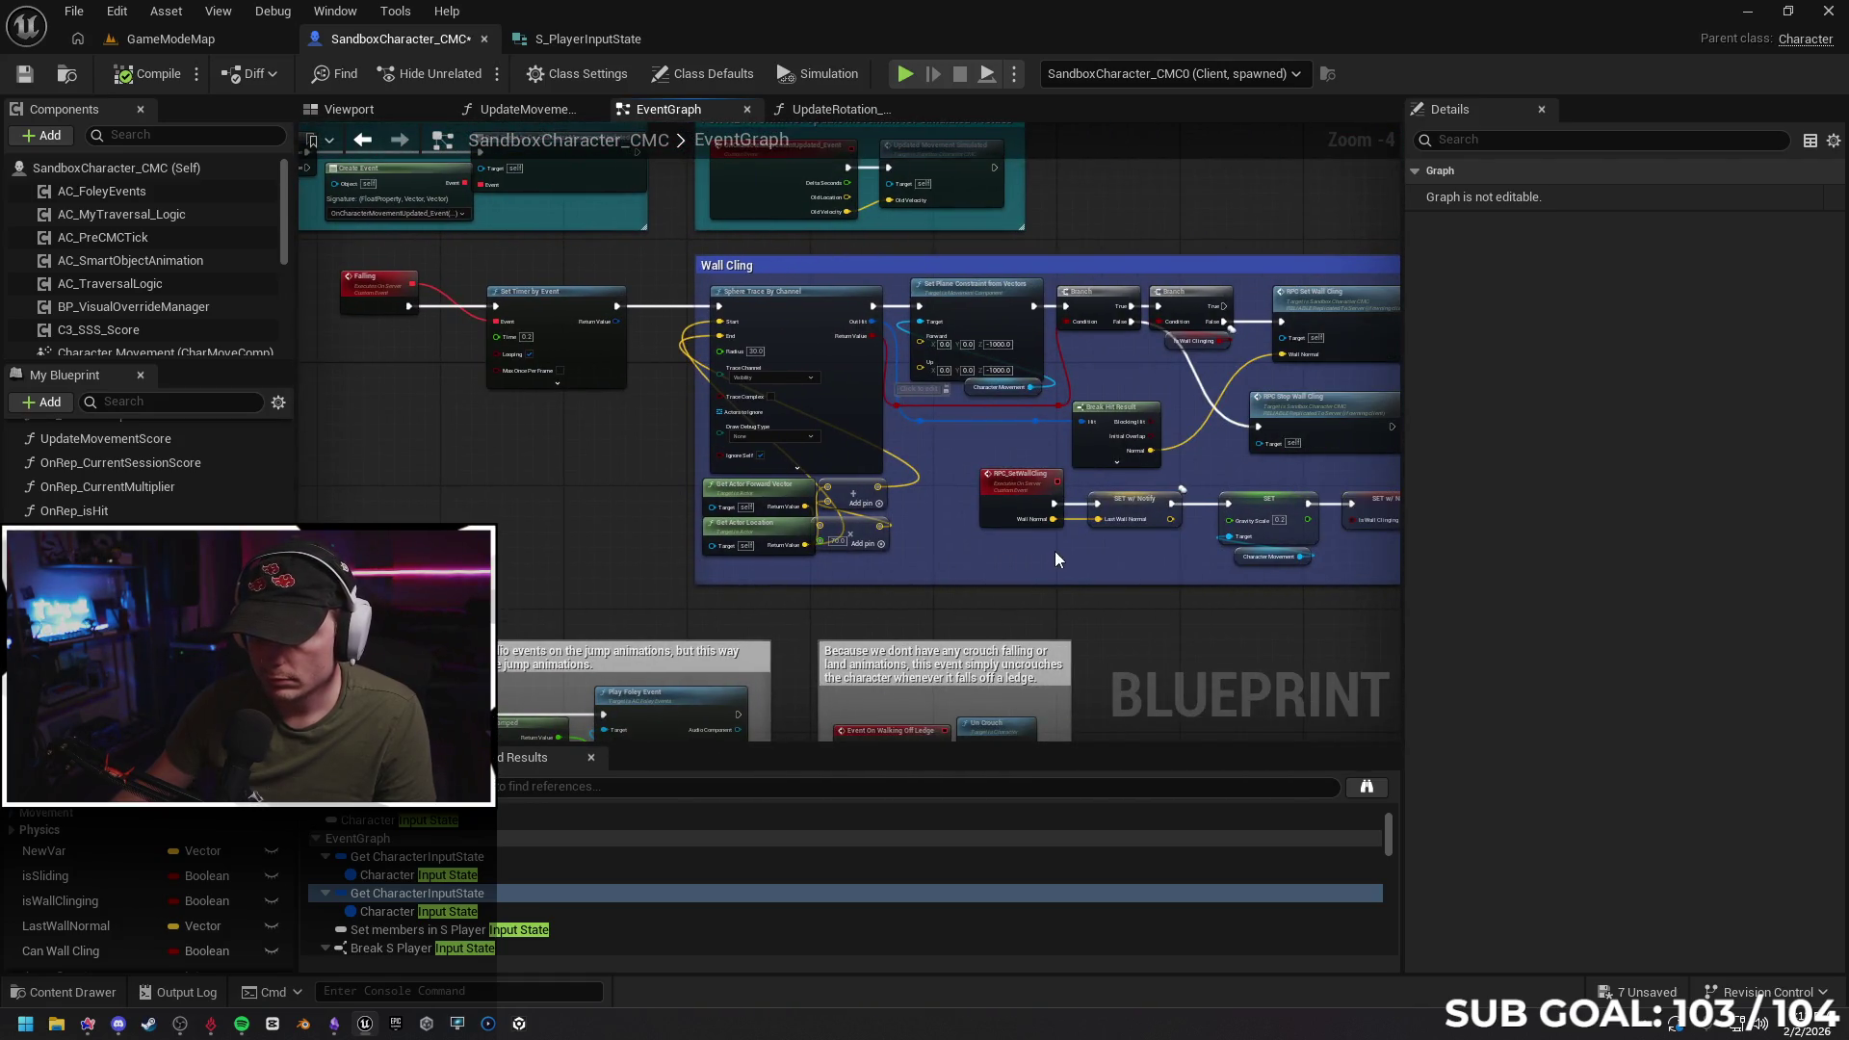
left_click_drag(1055, 551, 778, 528)
left_click(1088, 306)
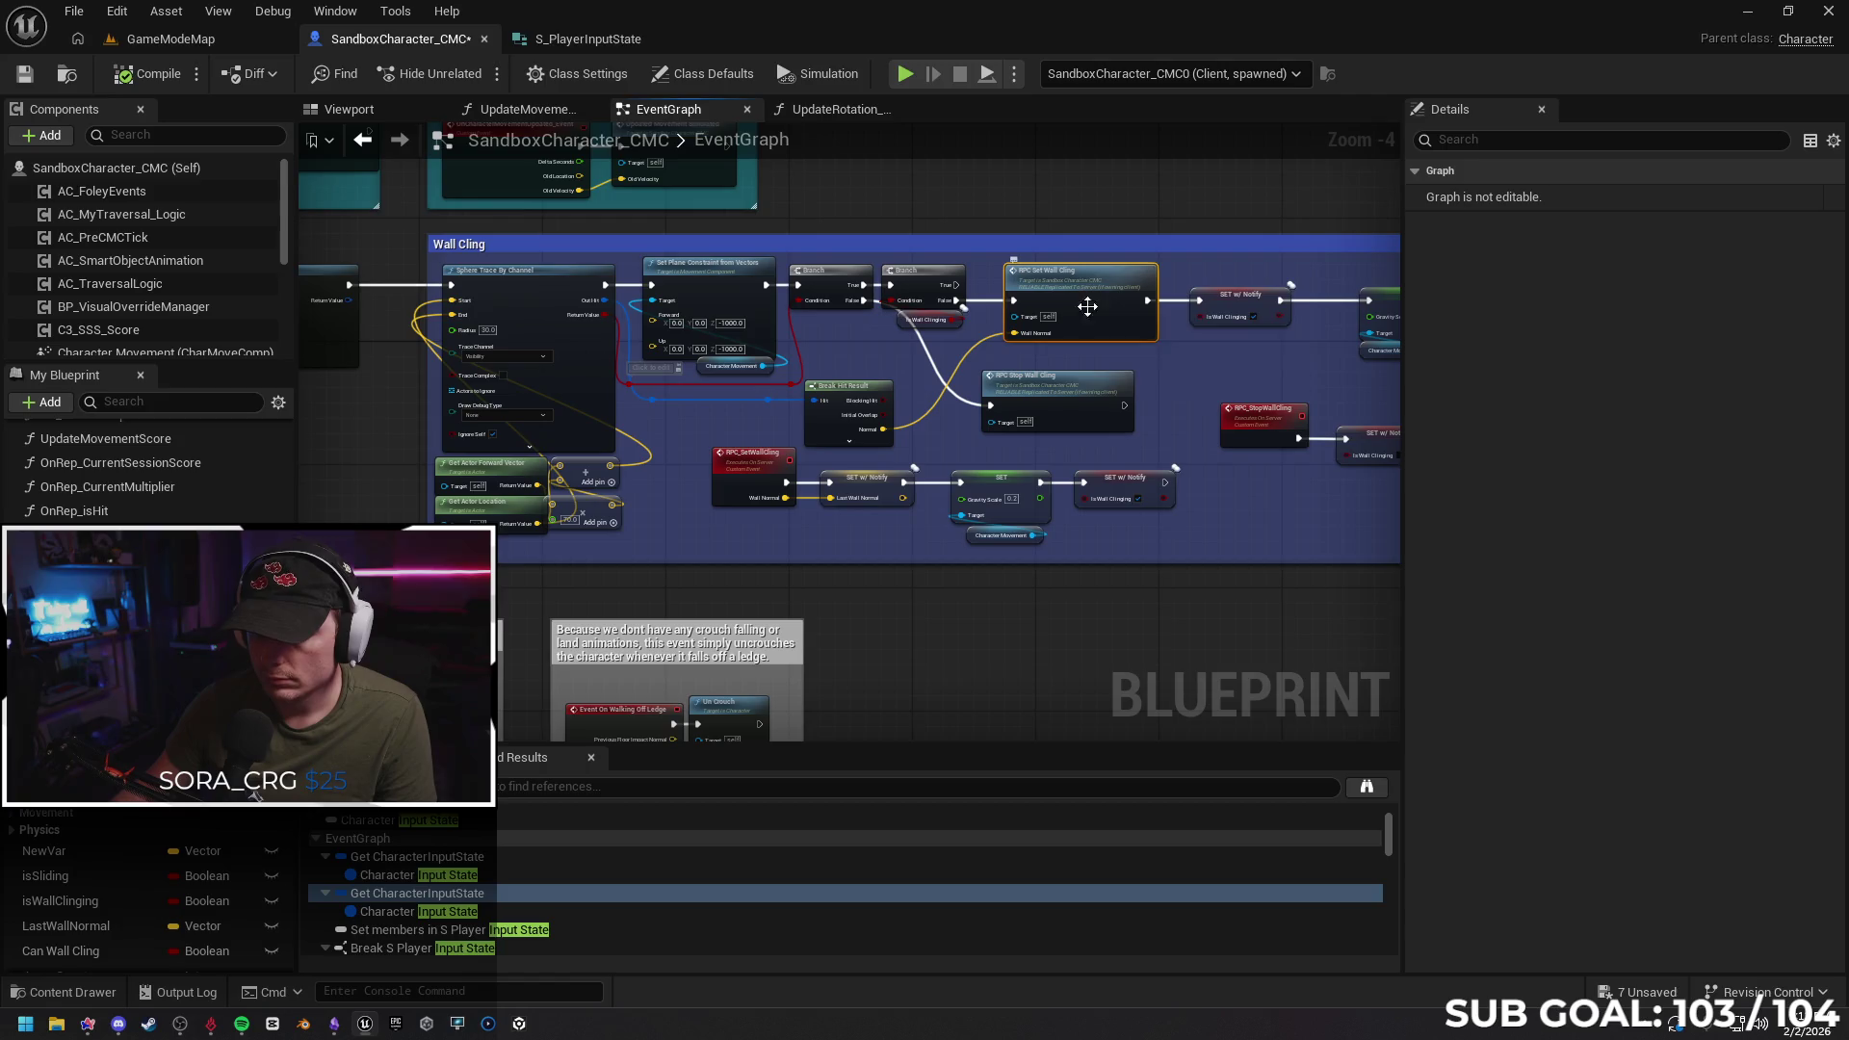
left_click_drag(1157, 401, 958, 404)
left_click(1079, 414)
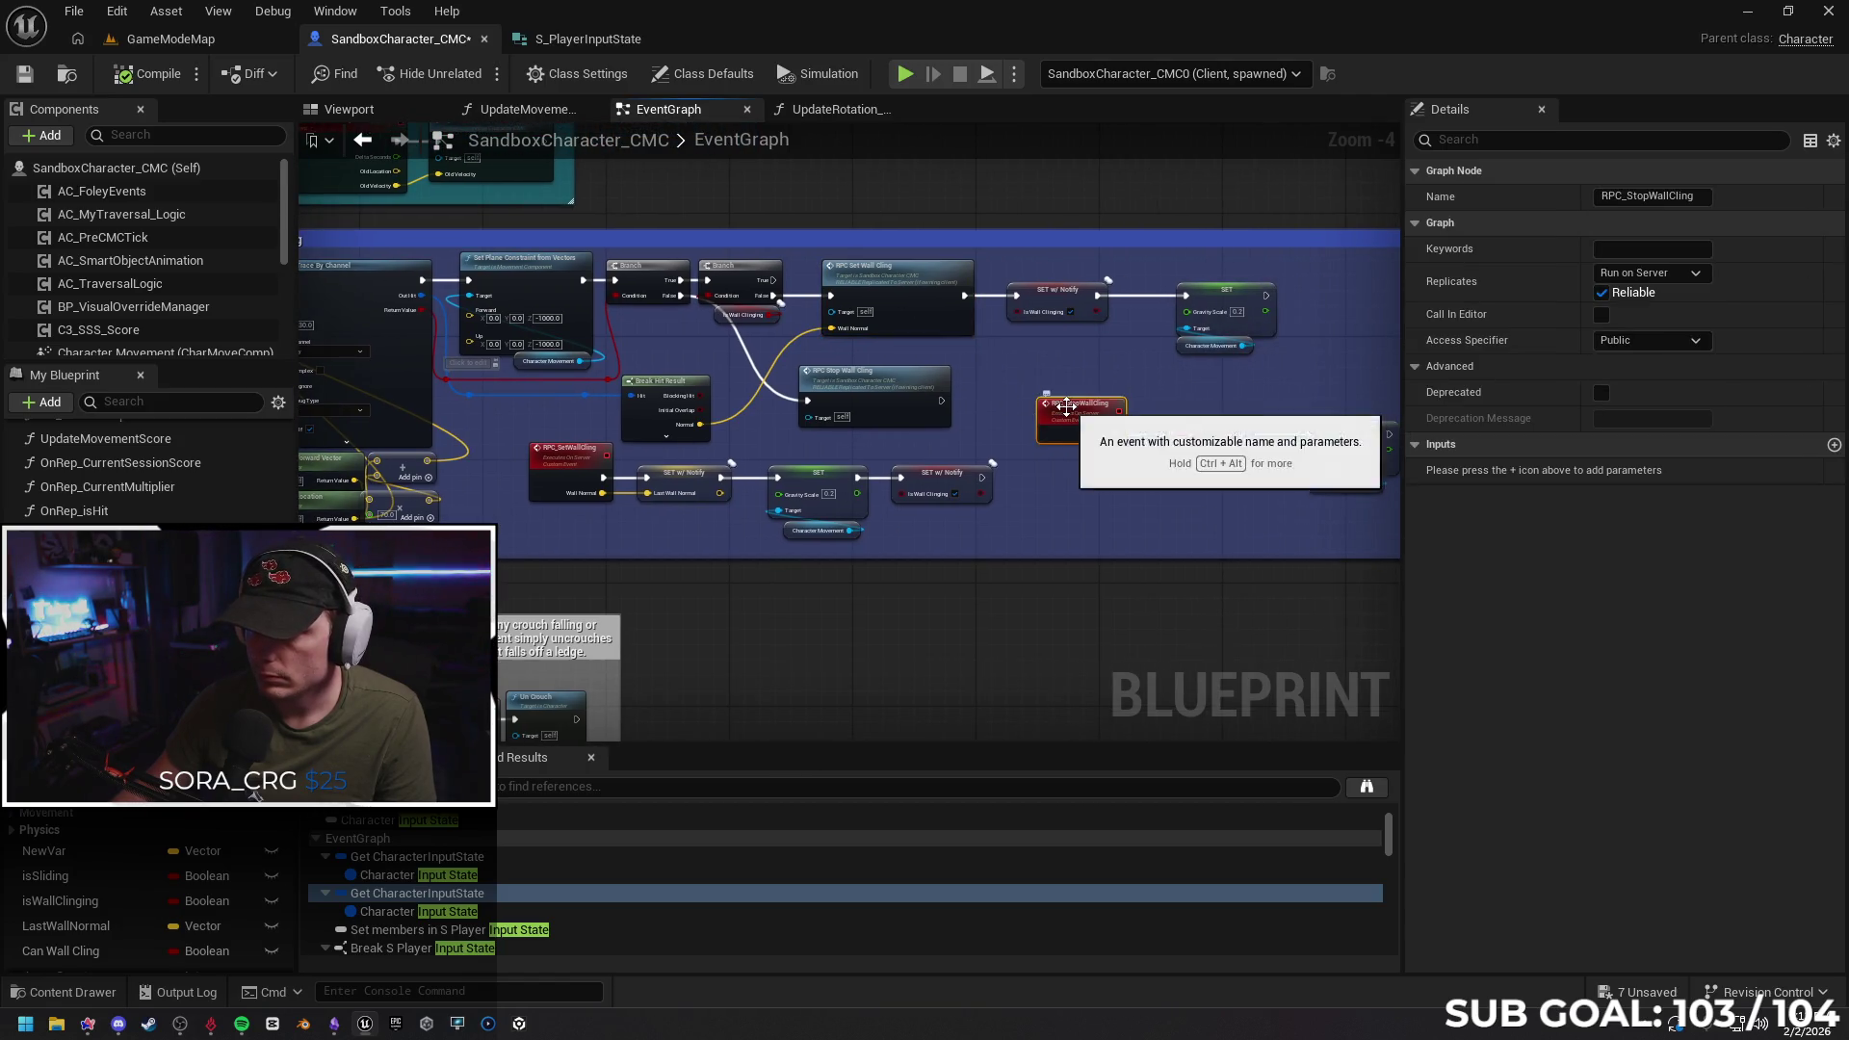
left_click_drag(499, 501, 1322, 497)
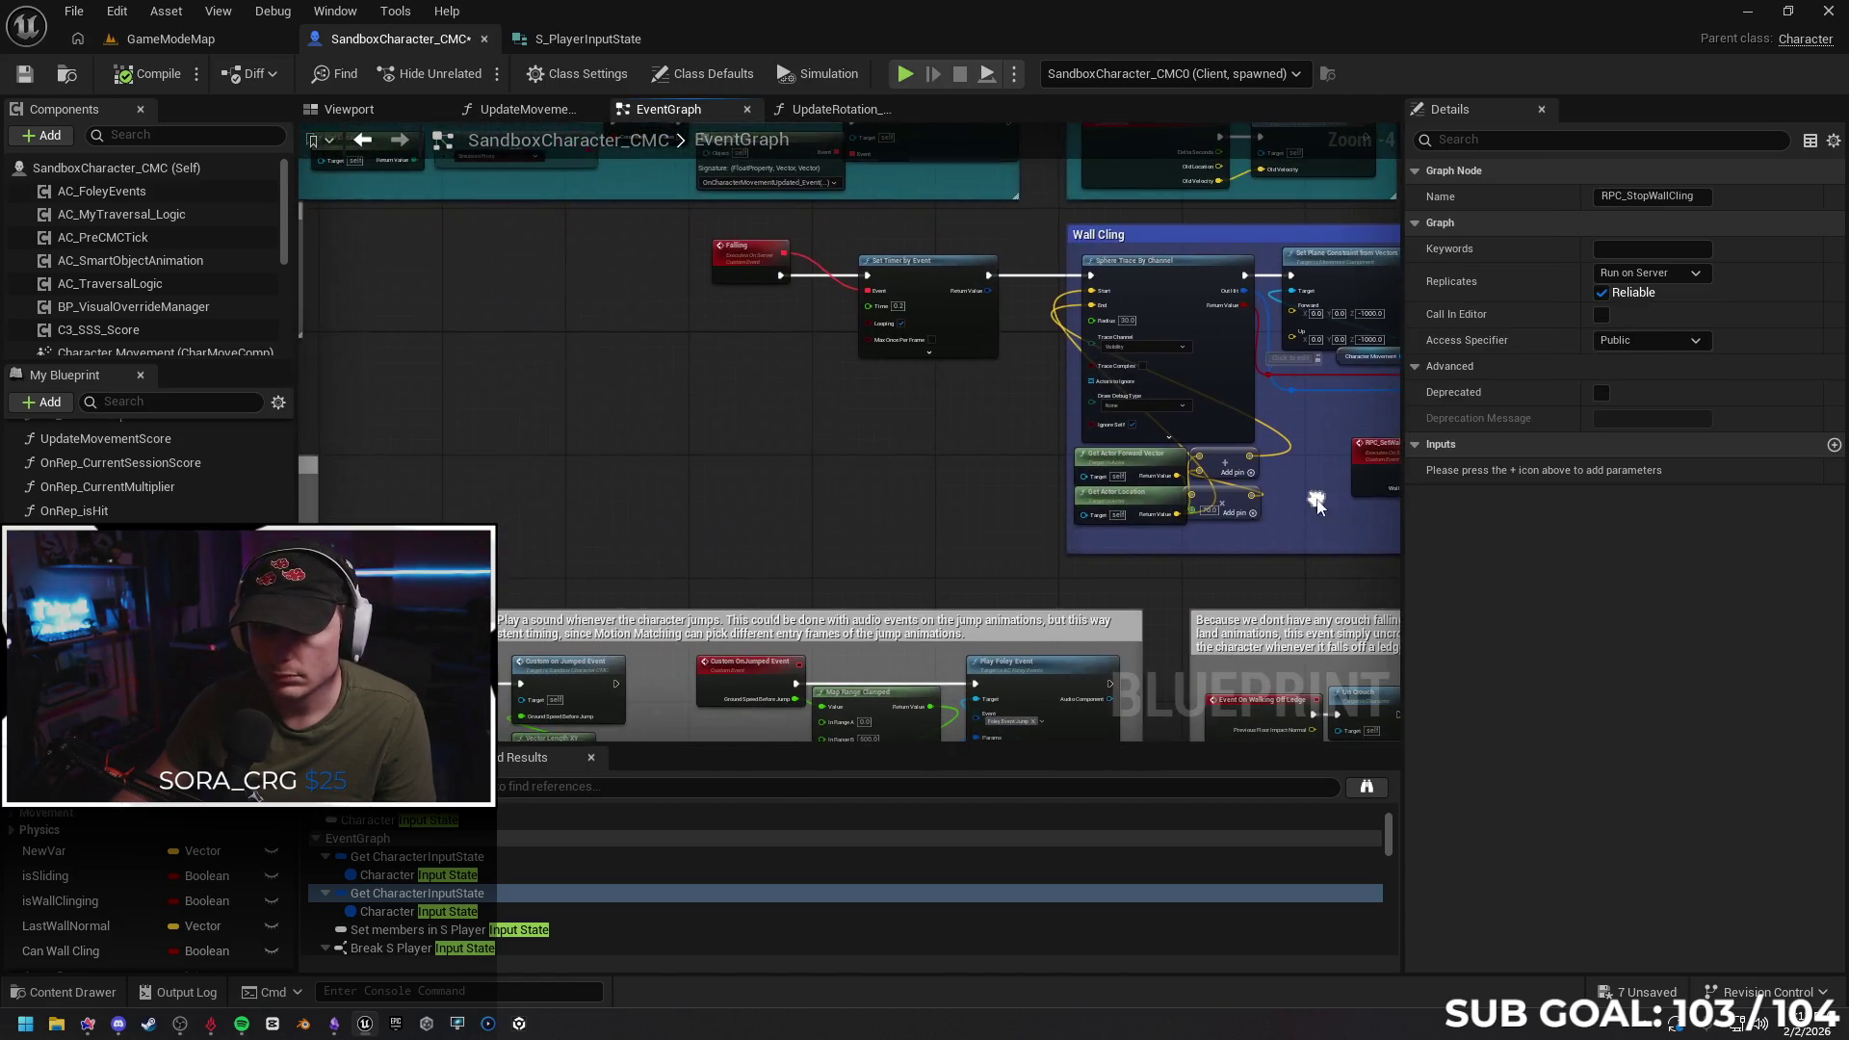
Mark the Falling event Reliable and wire it into Set Timer by Event
left_click(749, 265)
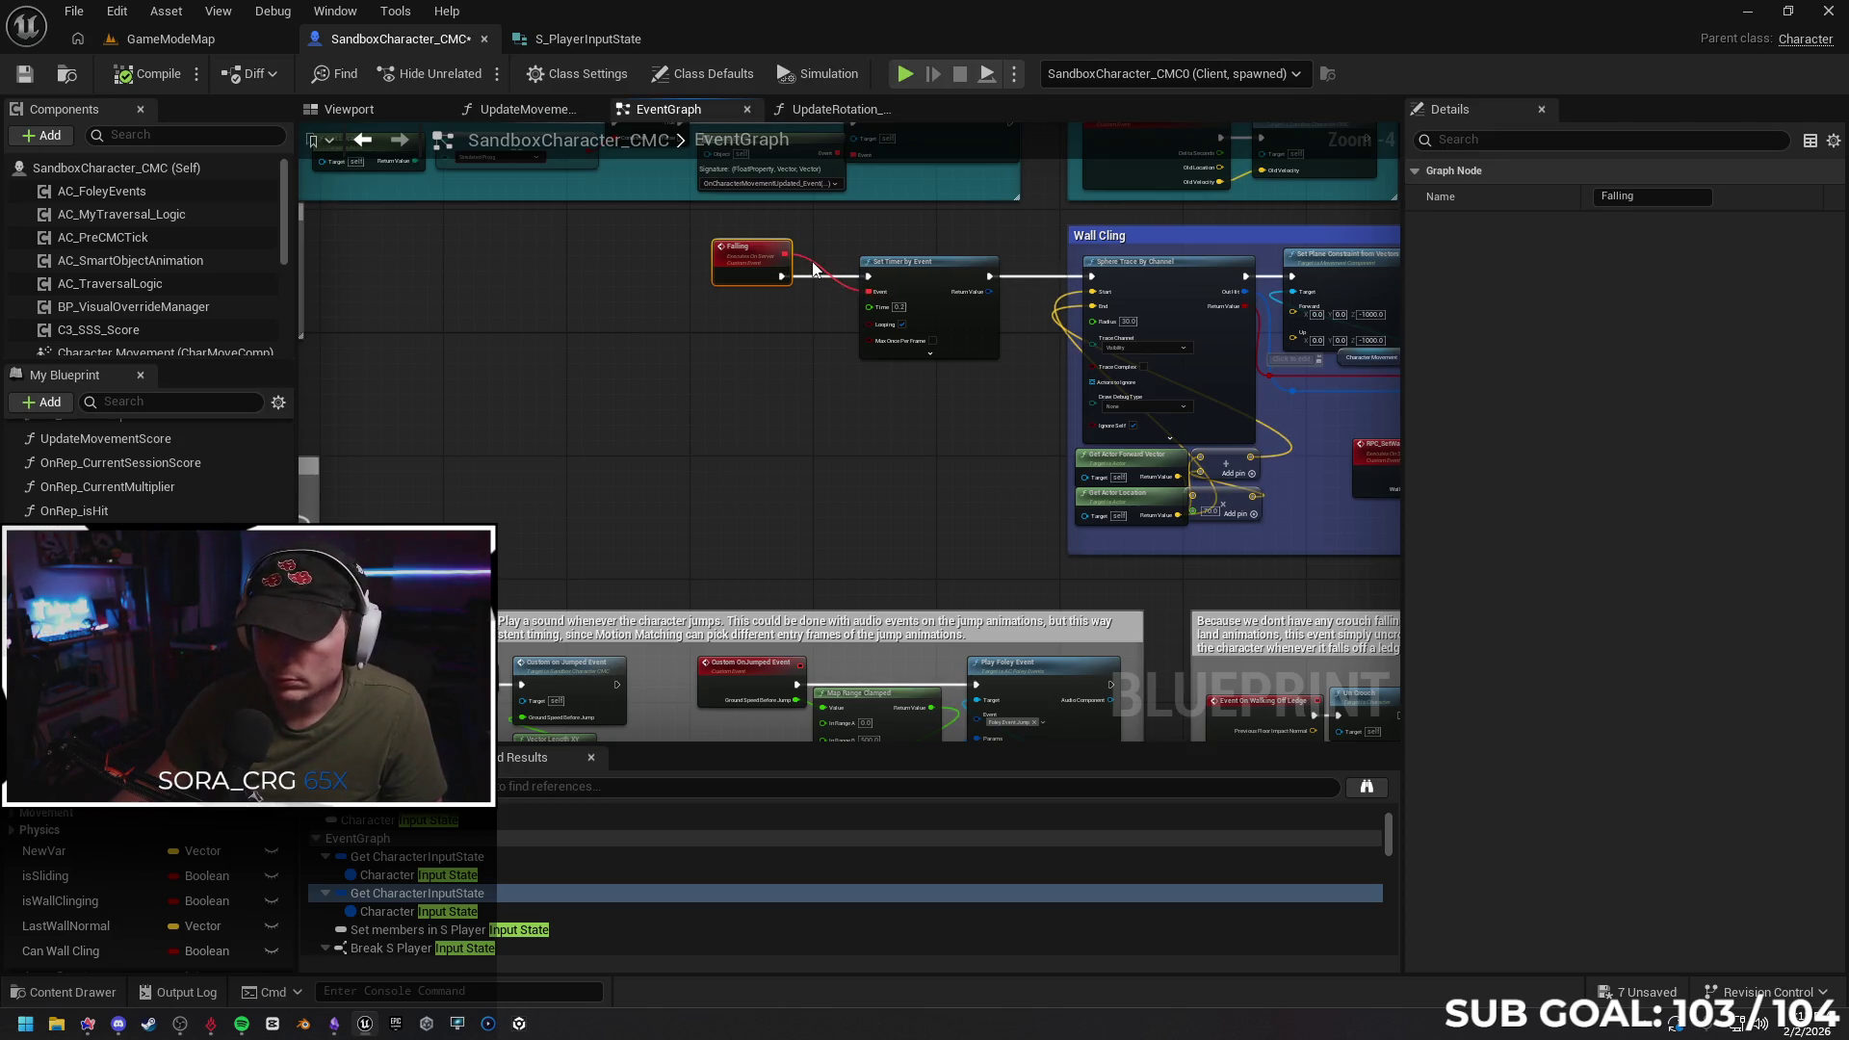
left_click(762, 253)
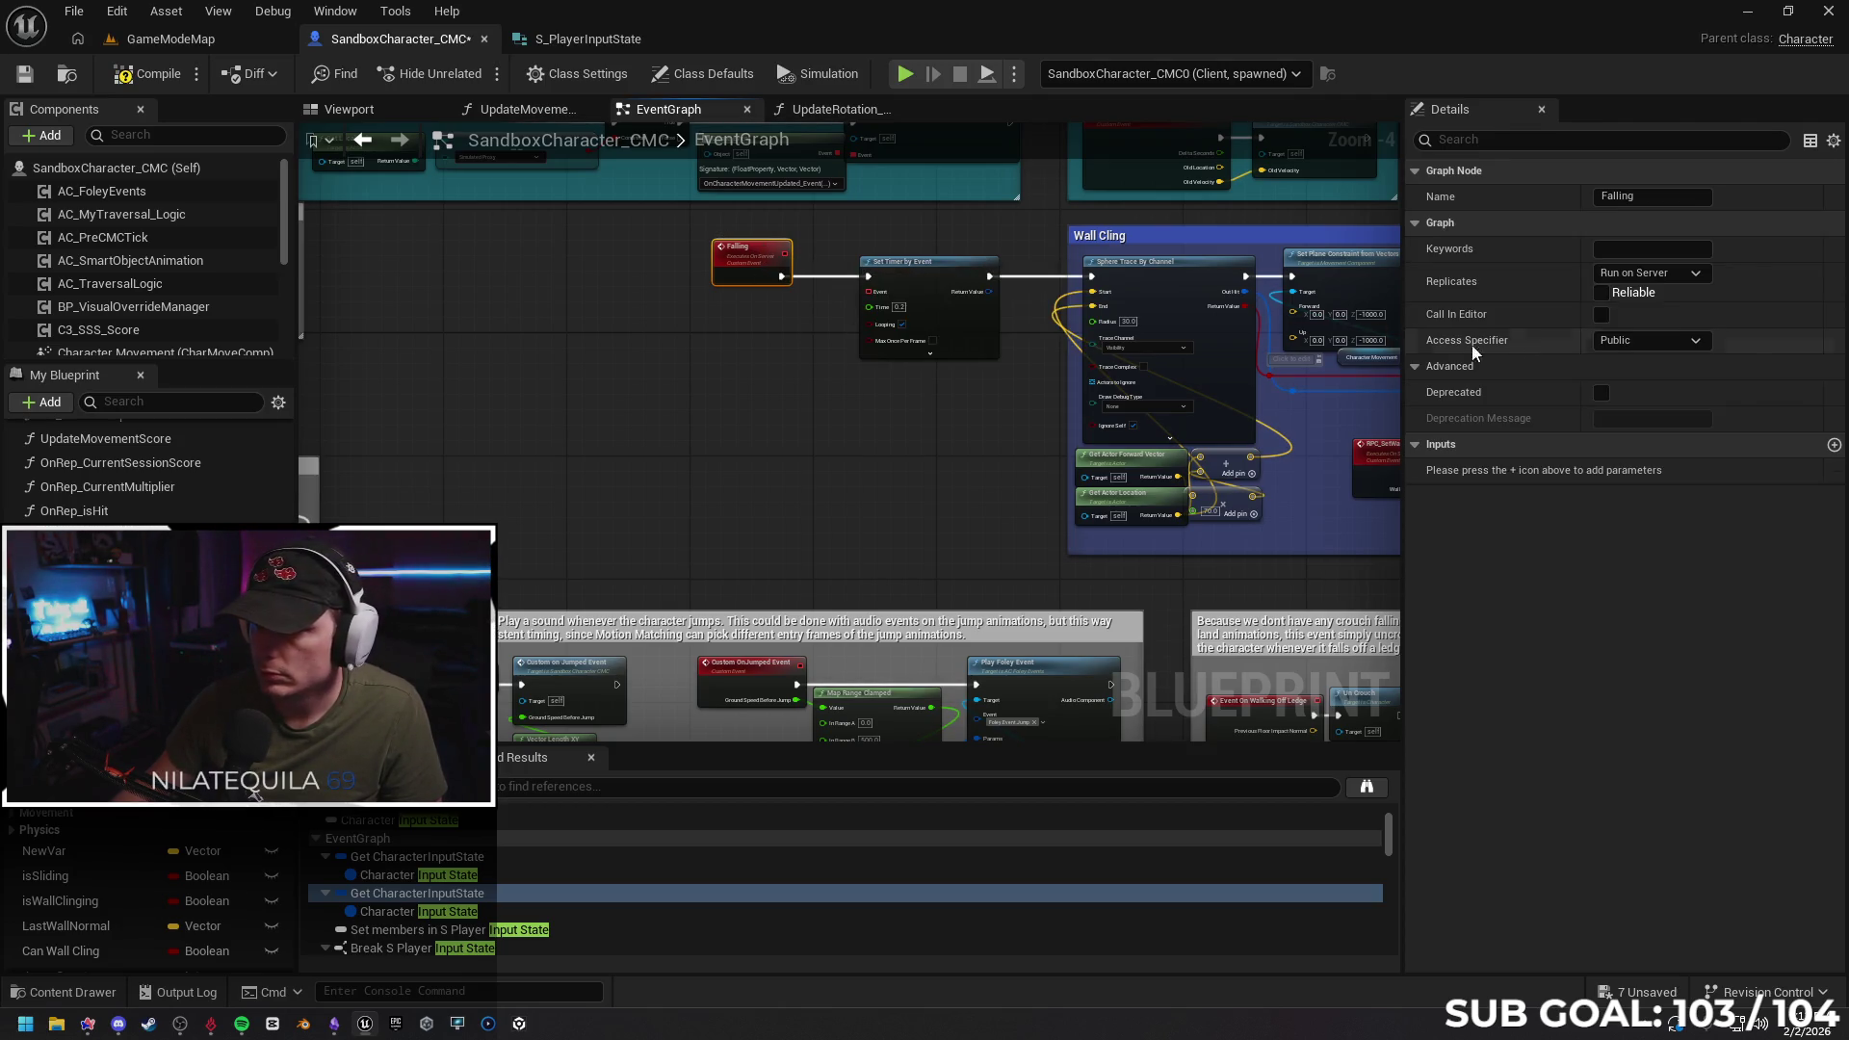
left_click(1595, 295)
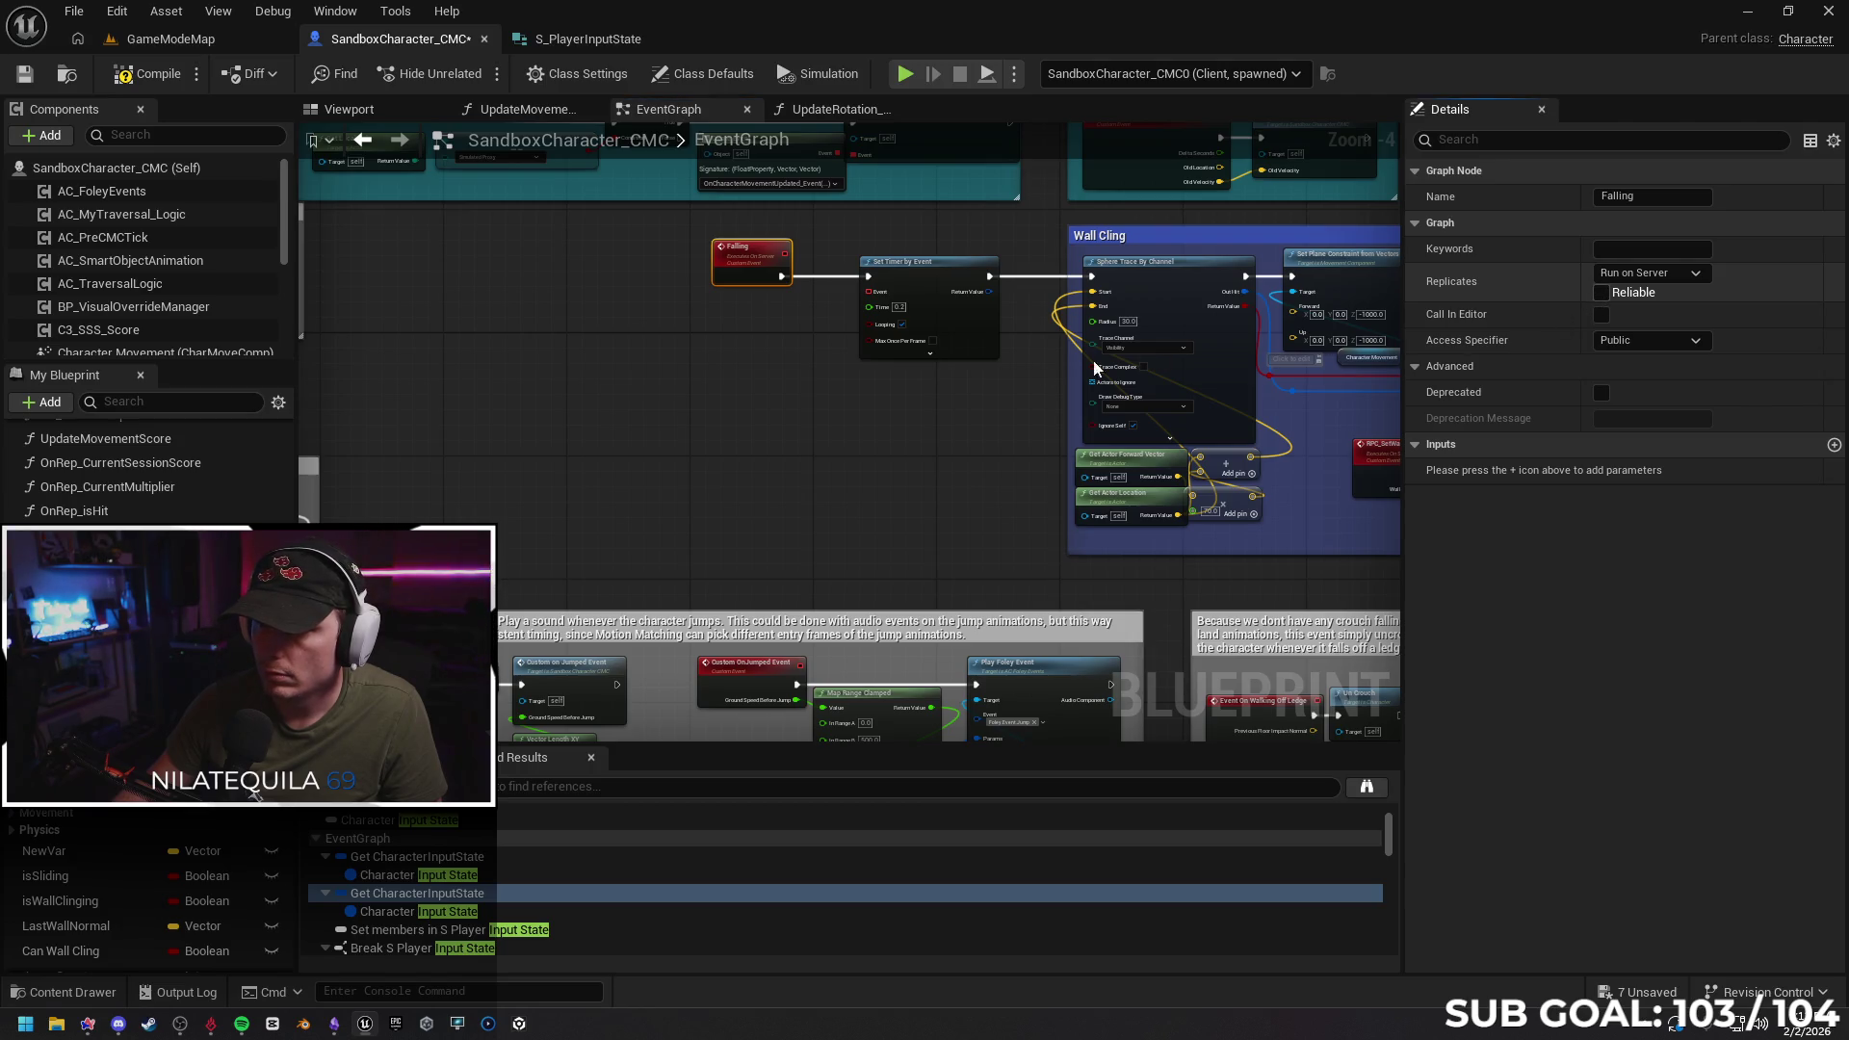
left_click_drag(785, 254, 872, 298)
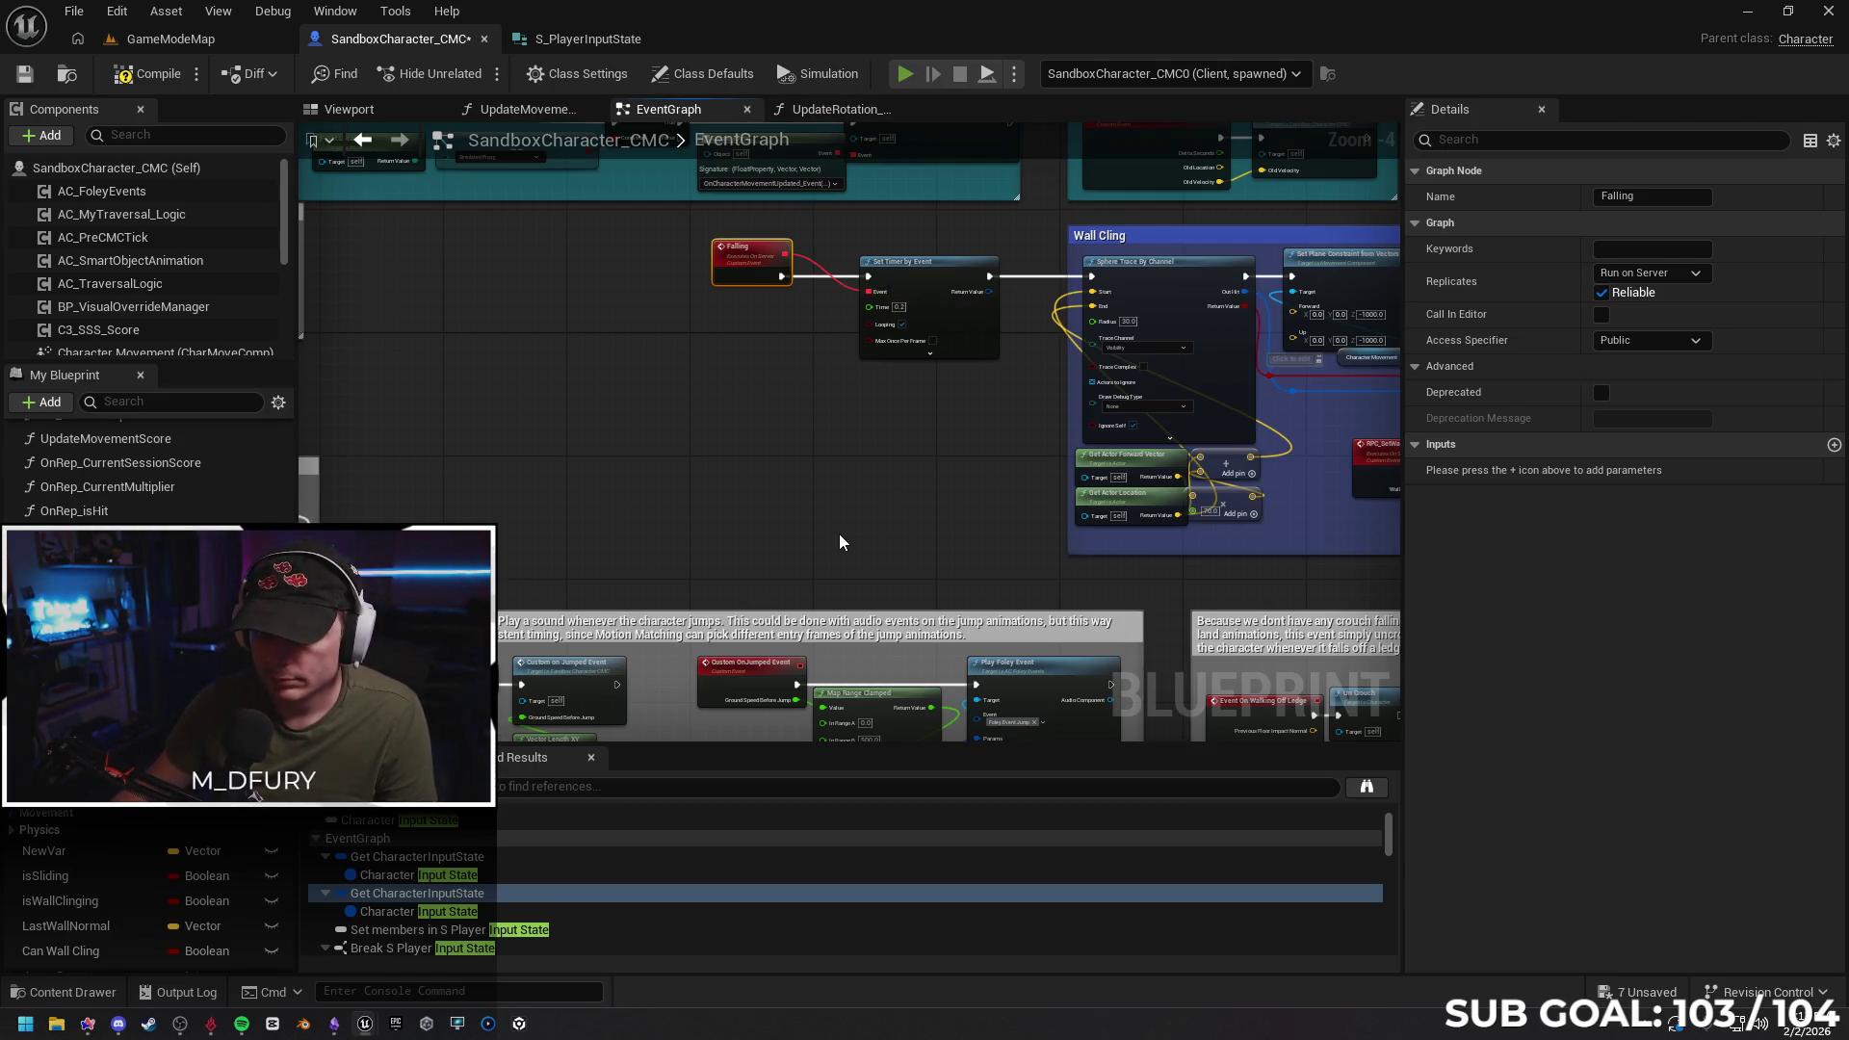
key("alt+p")
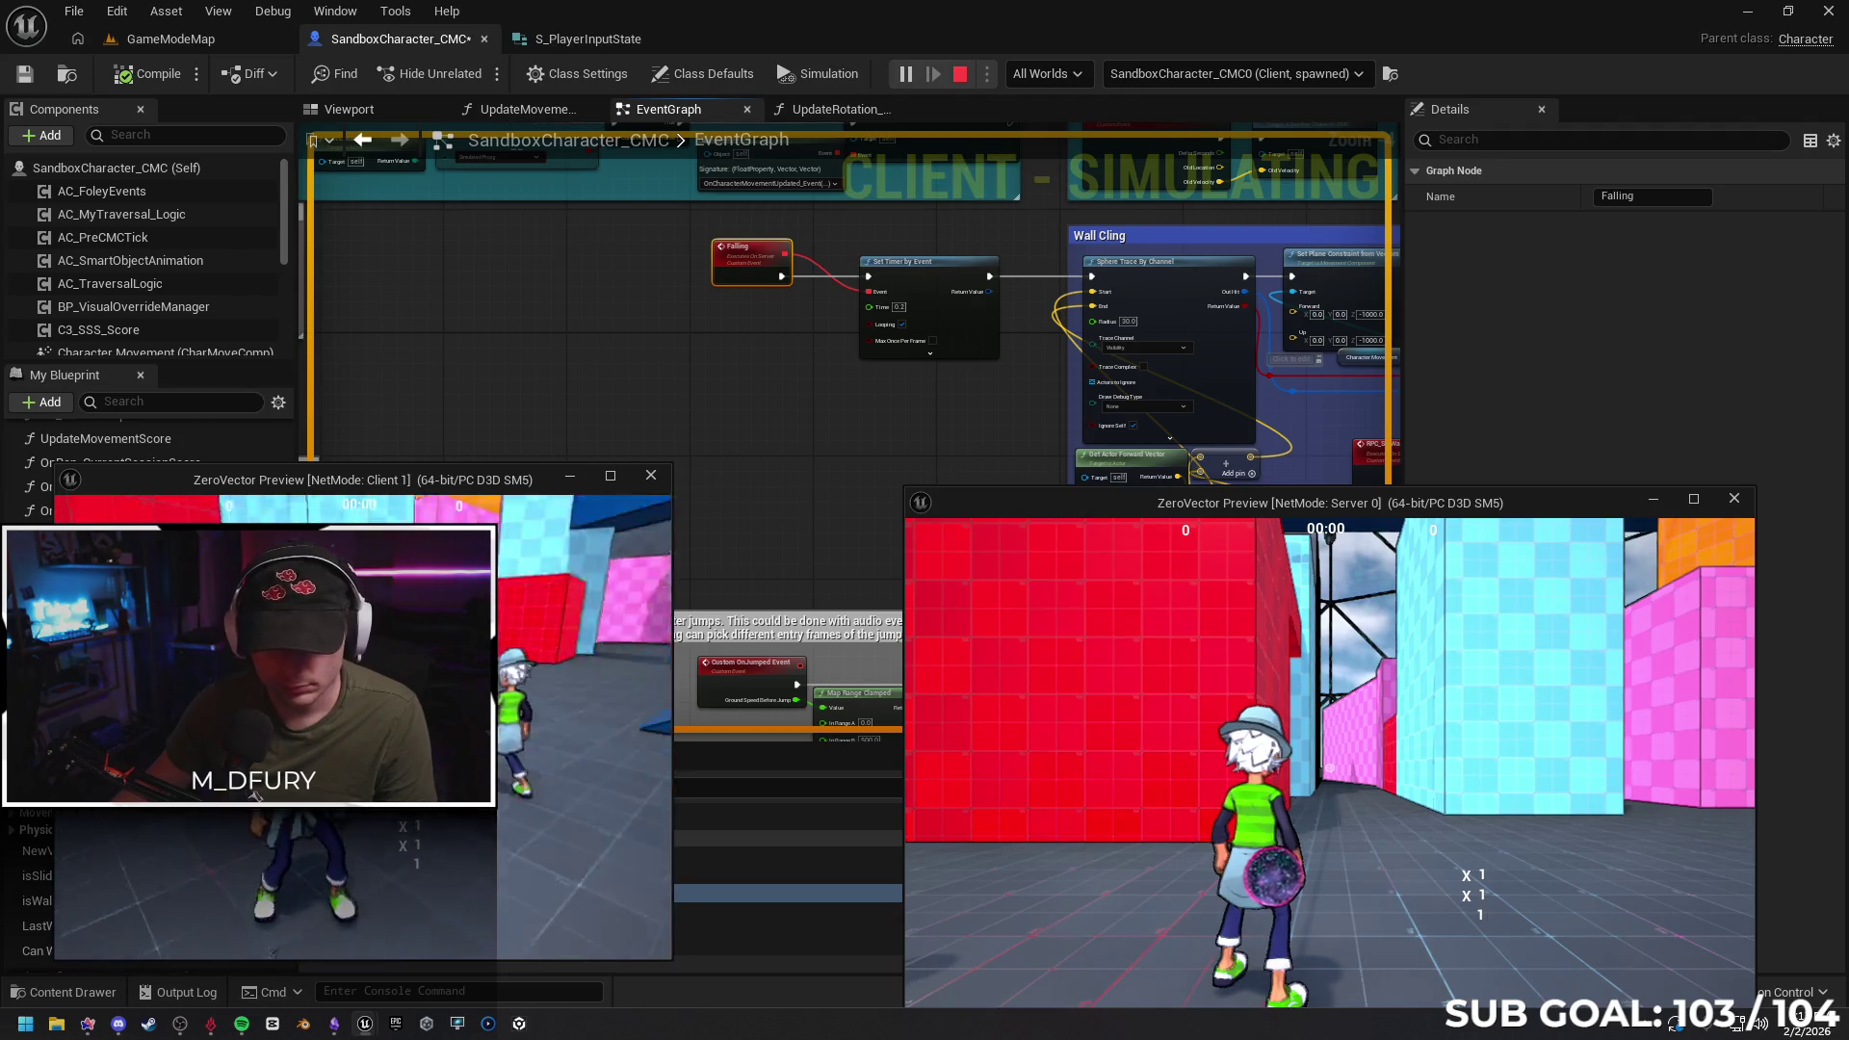
Jump the client character onto the walls, including the red wall, then return to the Event Tick group
key("space")
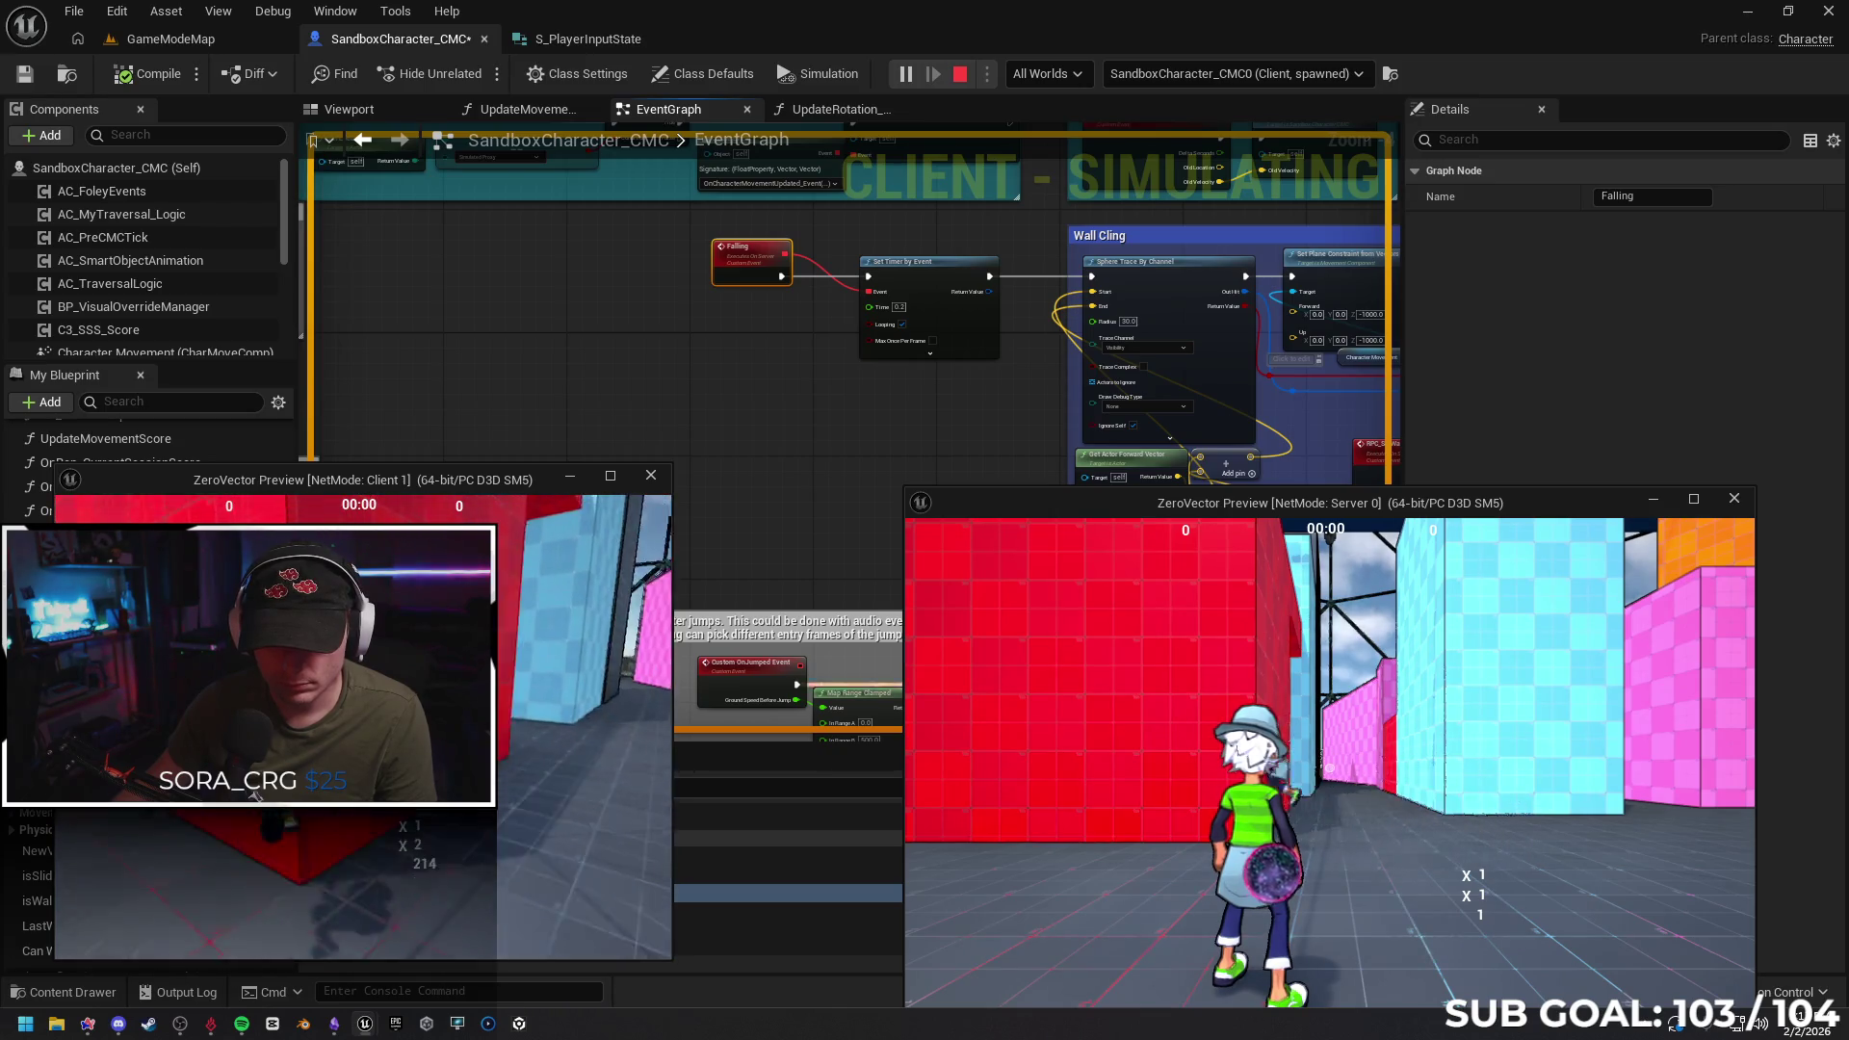
key("space")
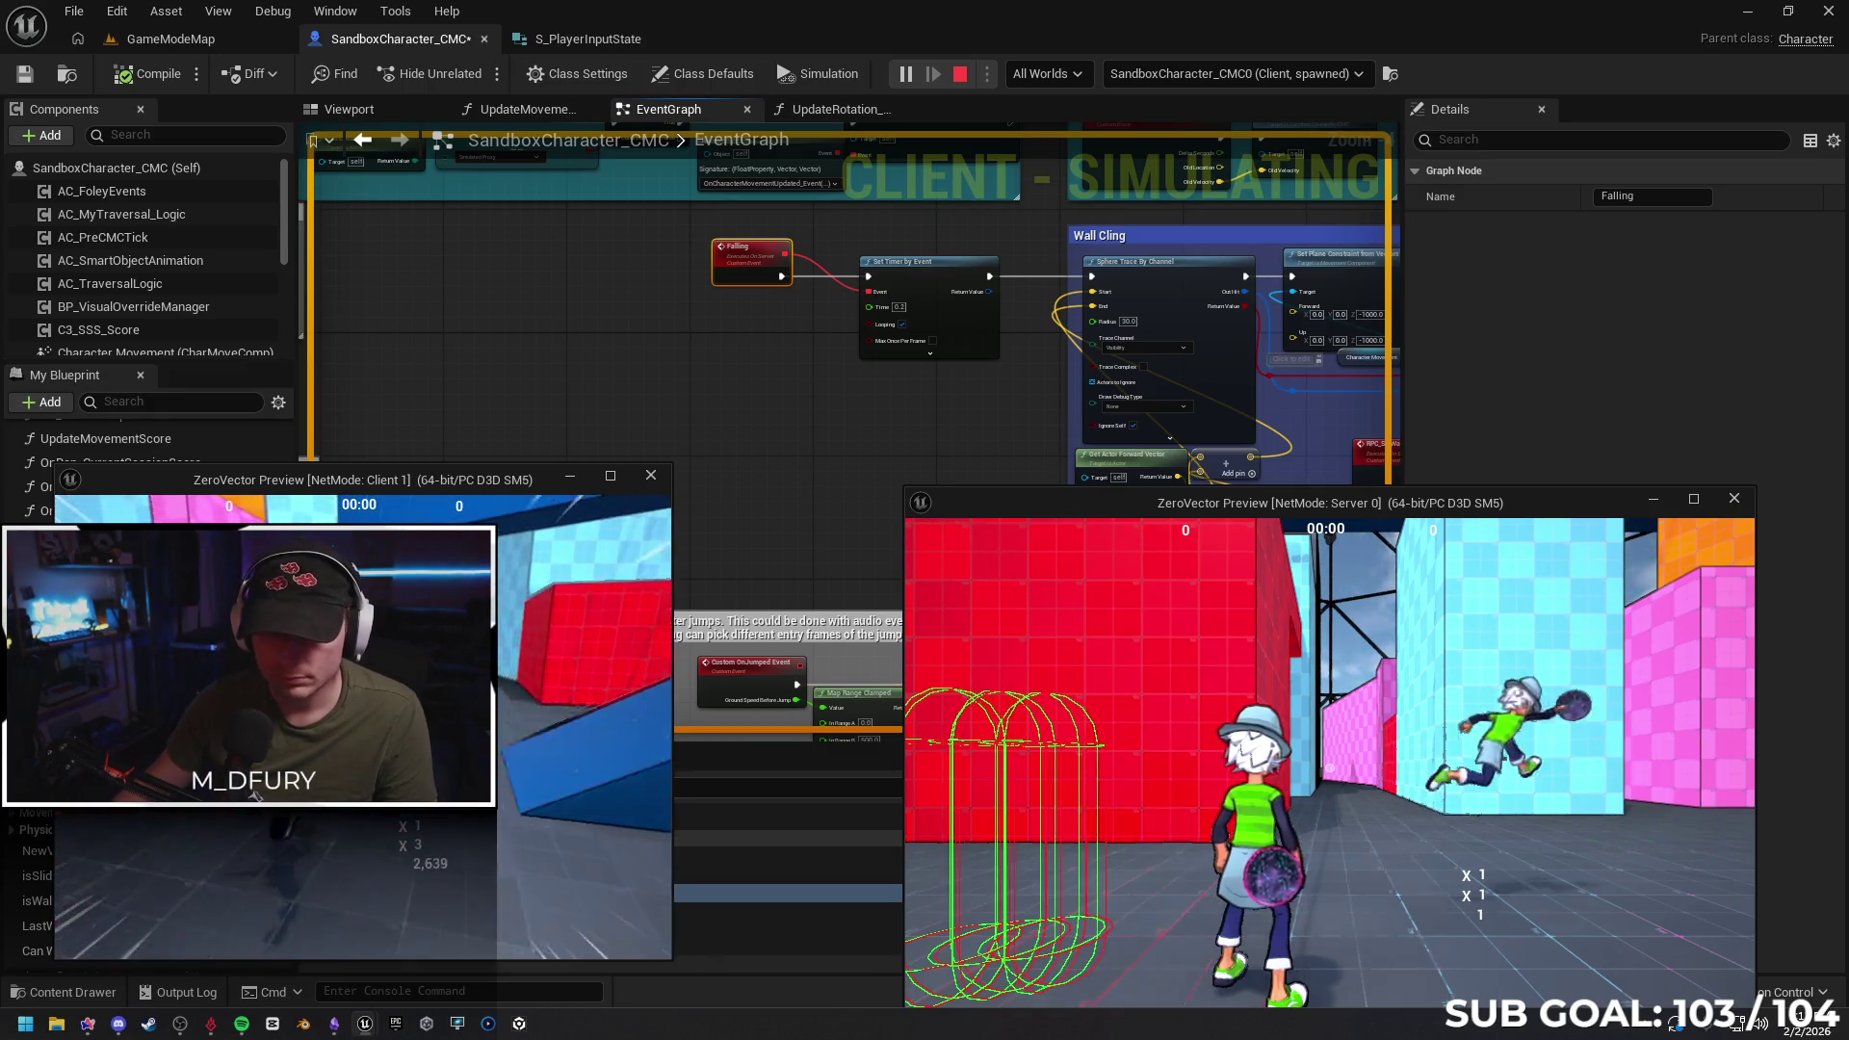
left_click(604, 624)
mouse_move(592, 435)
left_mouse_down()
mouse_move(986, 499)
mouse_move(1238, 460)
mouse_move(1190, 461)
left_mouse_up()
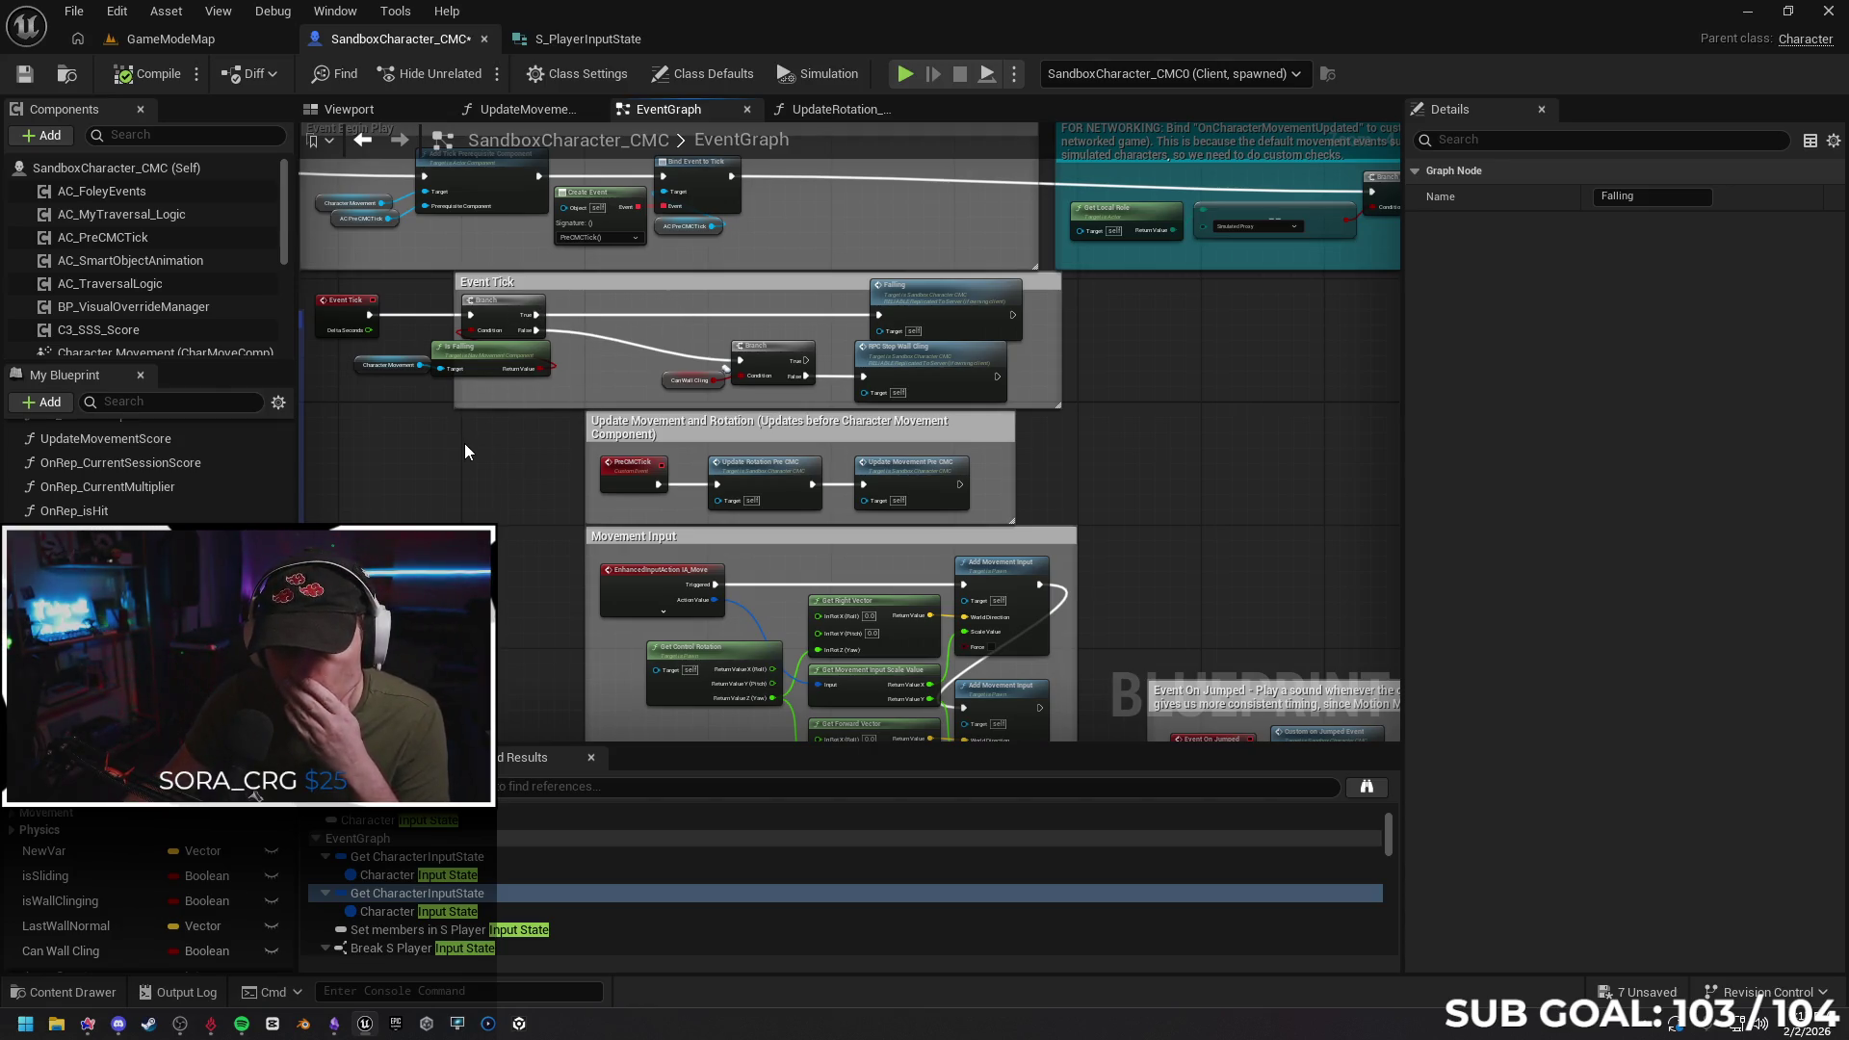
Insert the Can Wall Cling Branch between Falling and Set Timer by Event, with RPC Stop Wall Cling on false
left_click_drag(441, 448, 468, 456)
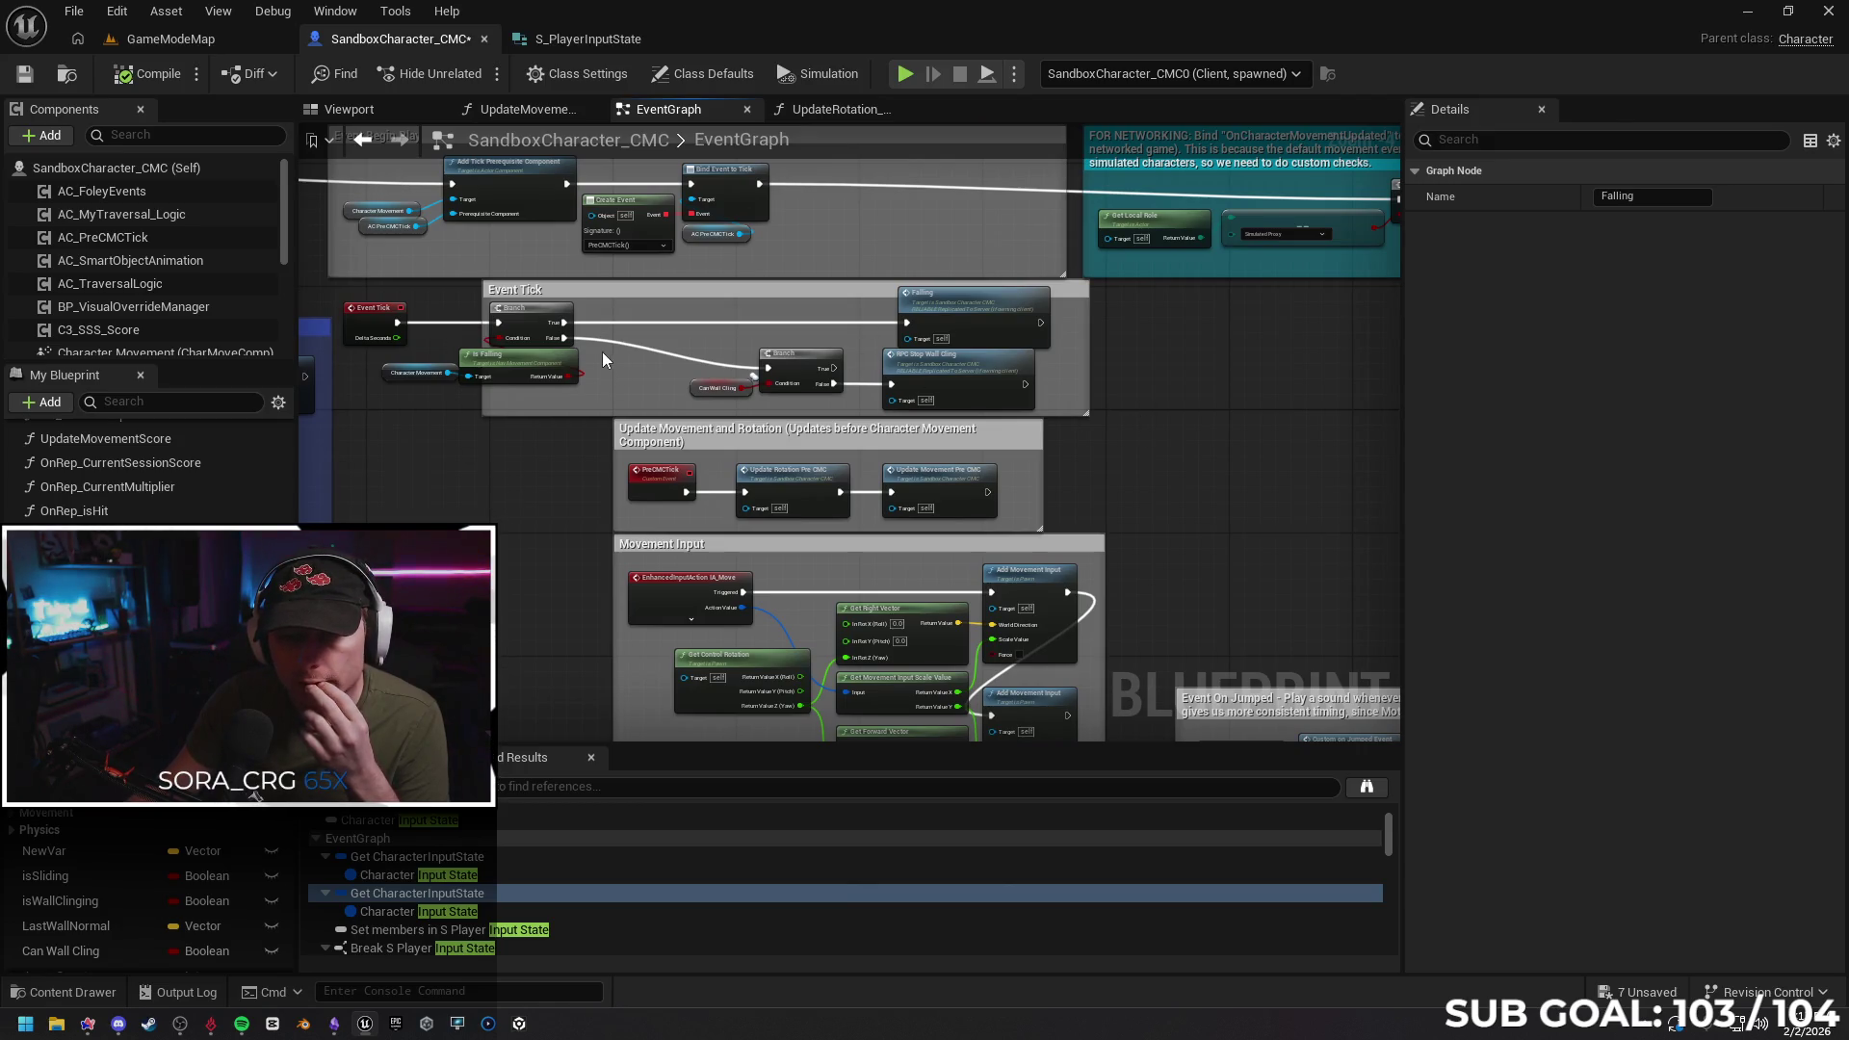
left_click(655, 348, "alt")
mouse_move(1156, 433)
left_mouse_down()
mouse_move(717, 455)
mouse_move(942, 451)
left_mouse_up()
left_click_drag(568, 423, 746, 429)
mouse_move(583, 369)
left_mouse_down()
mouse_move(712, 422)
mouse_move(1207, 443)
left_mouse_up()
left_click_drag(1252, 578, 915, 569)
mouse_move(915, 353)
left_mouse_down()
mouse_move(651, 351)
mouse_move(760, 454)
mouse_move(1021, 364)
left_mouse_up()
left_click_drag(800, 436, 812, 352)
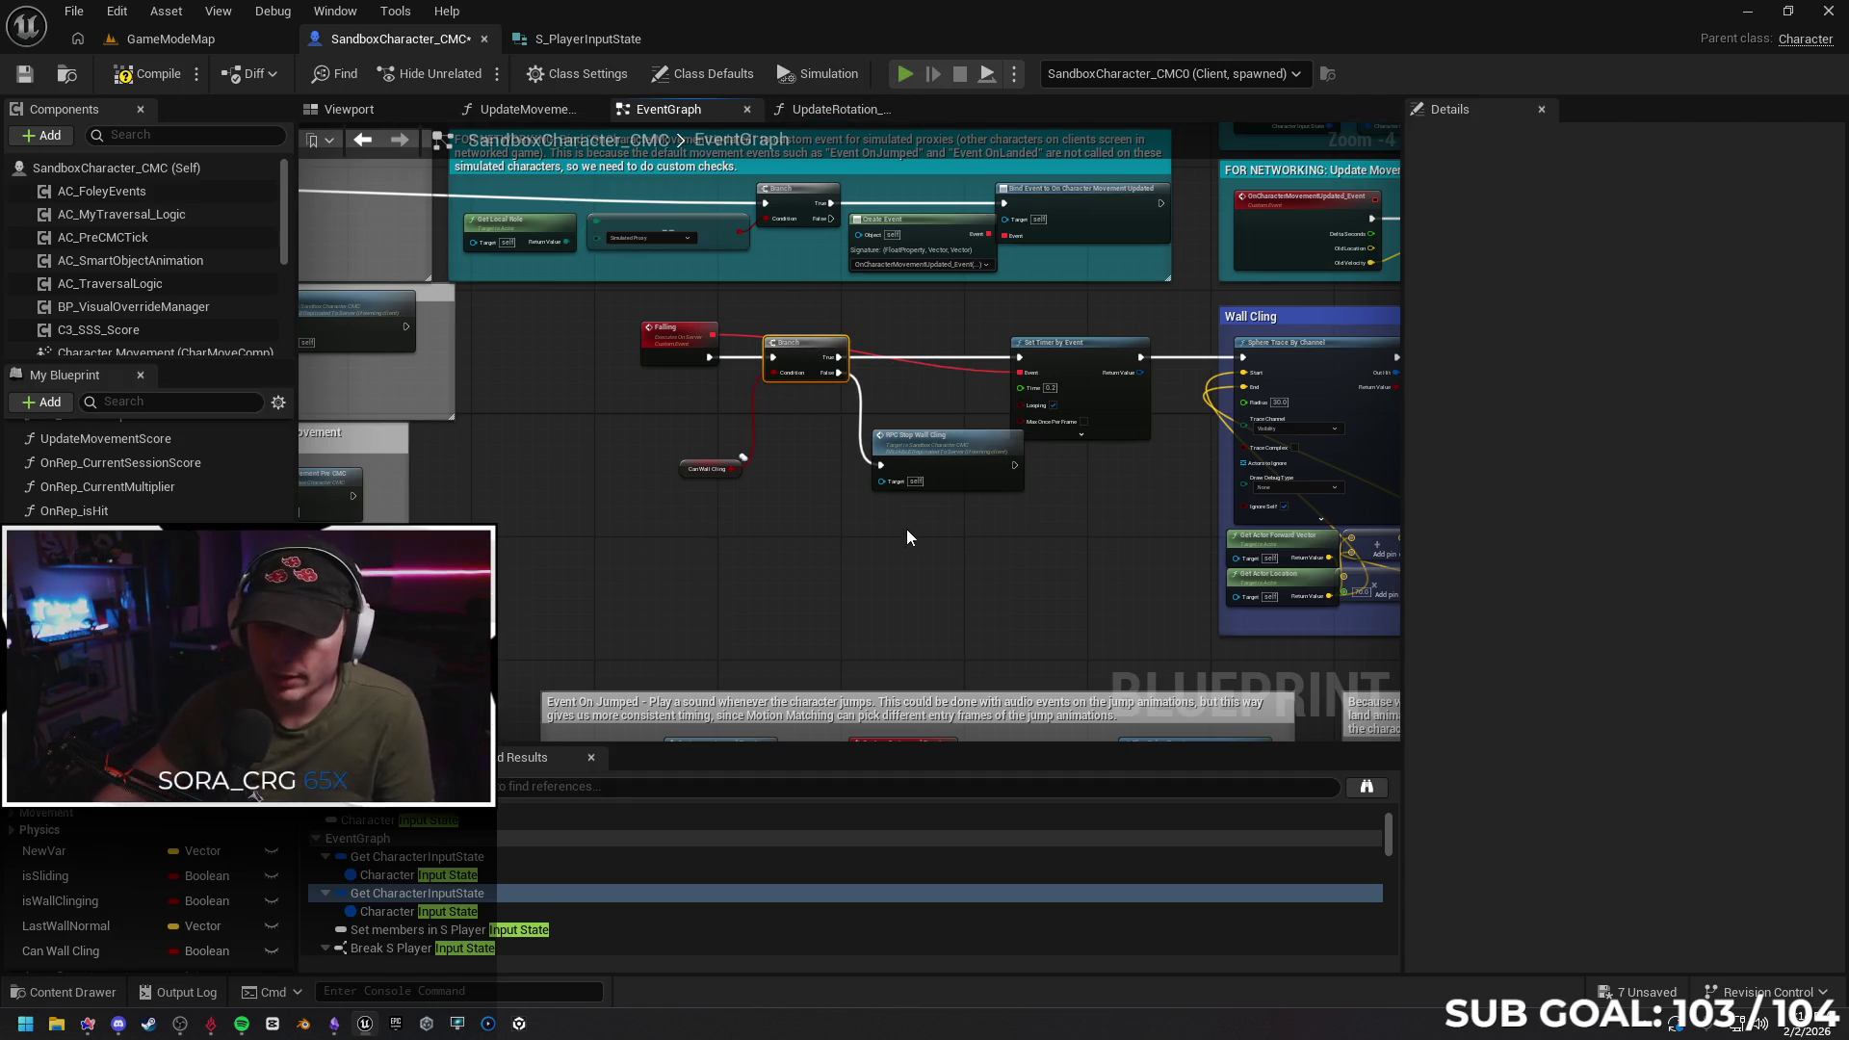
key("alt+p")
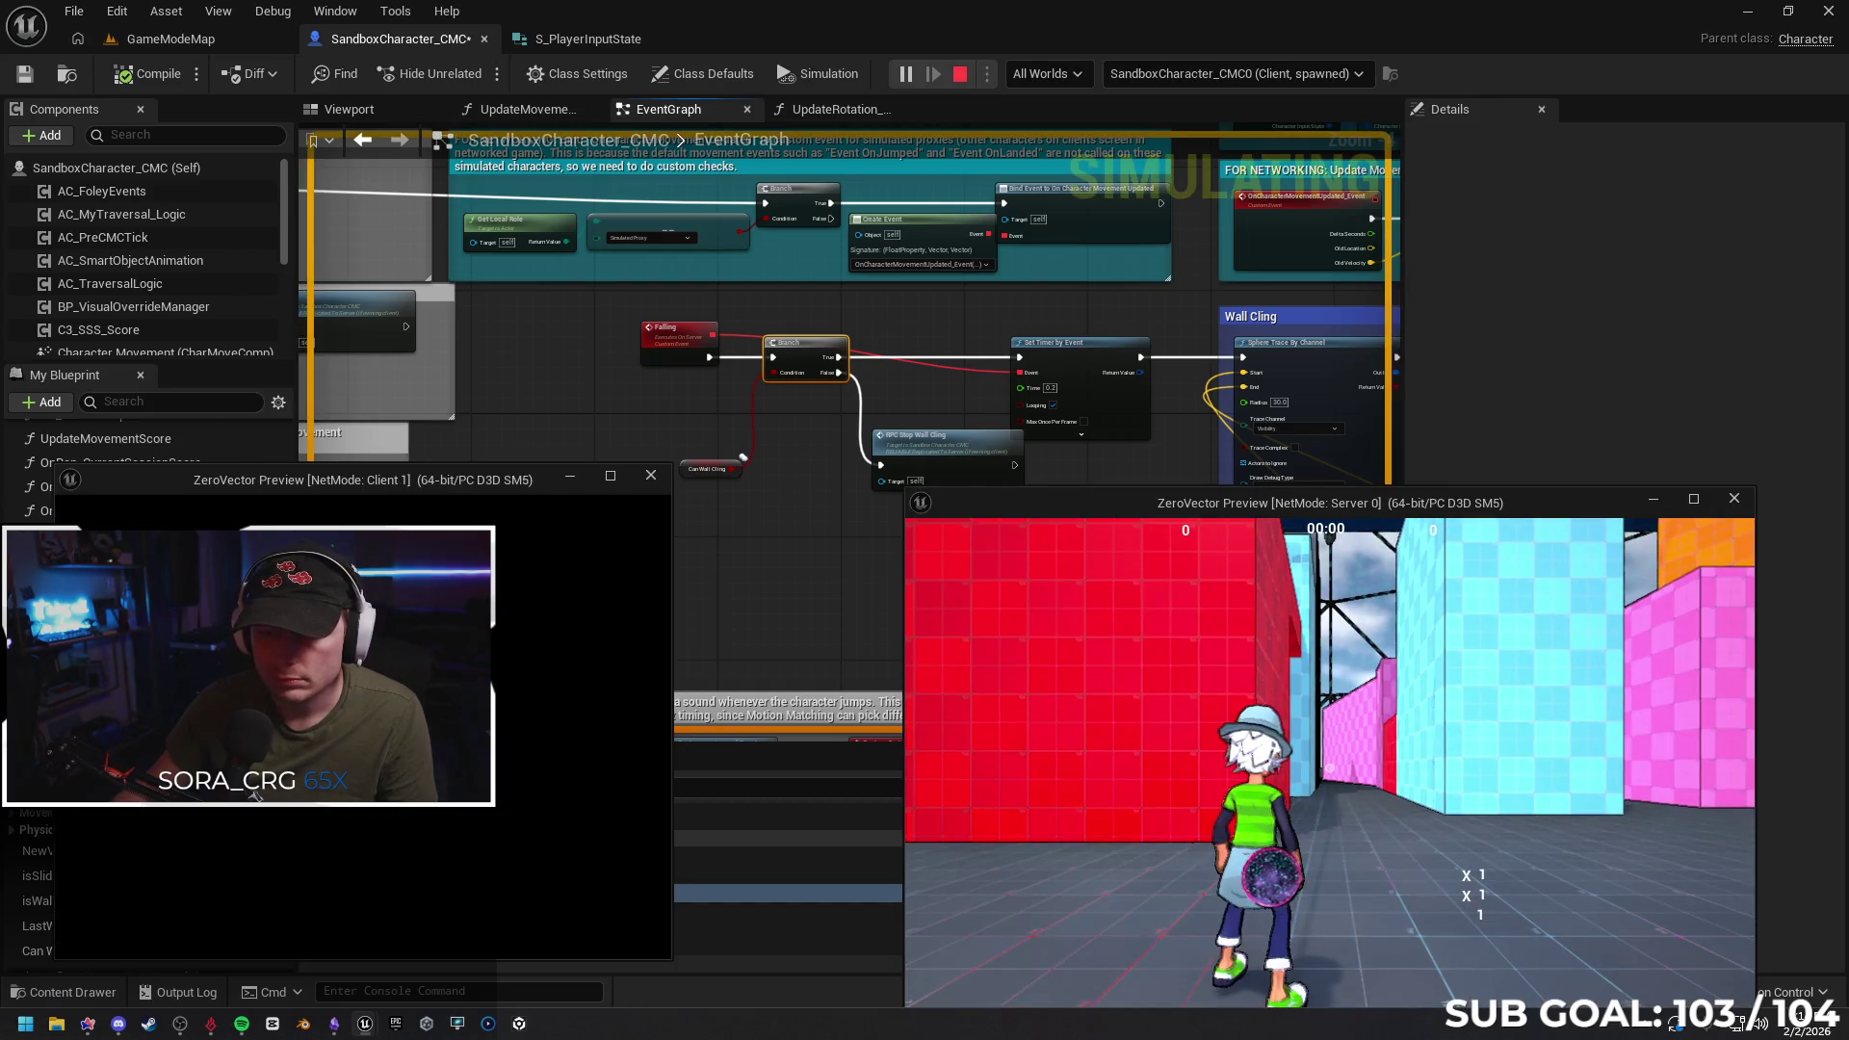
key("w")
key("space")
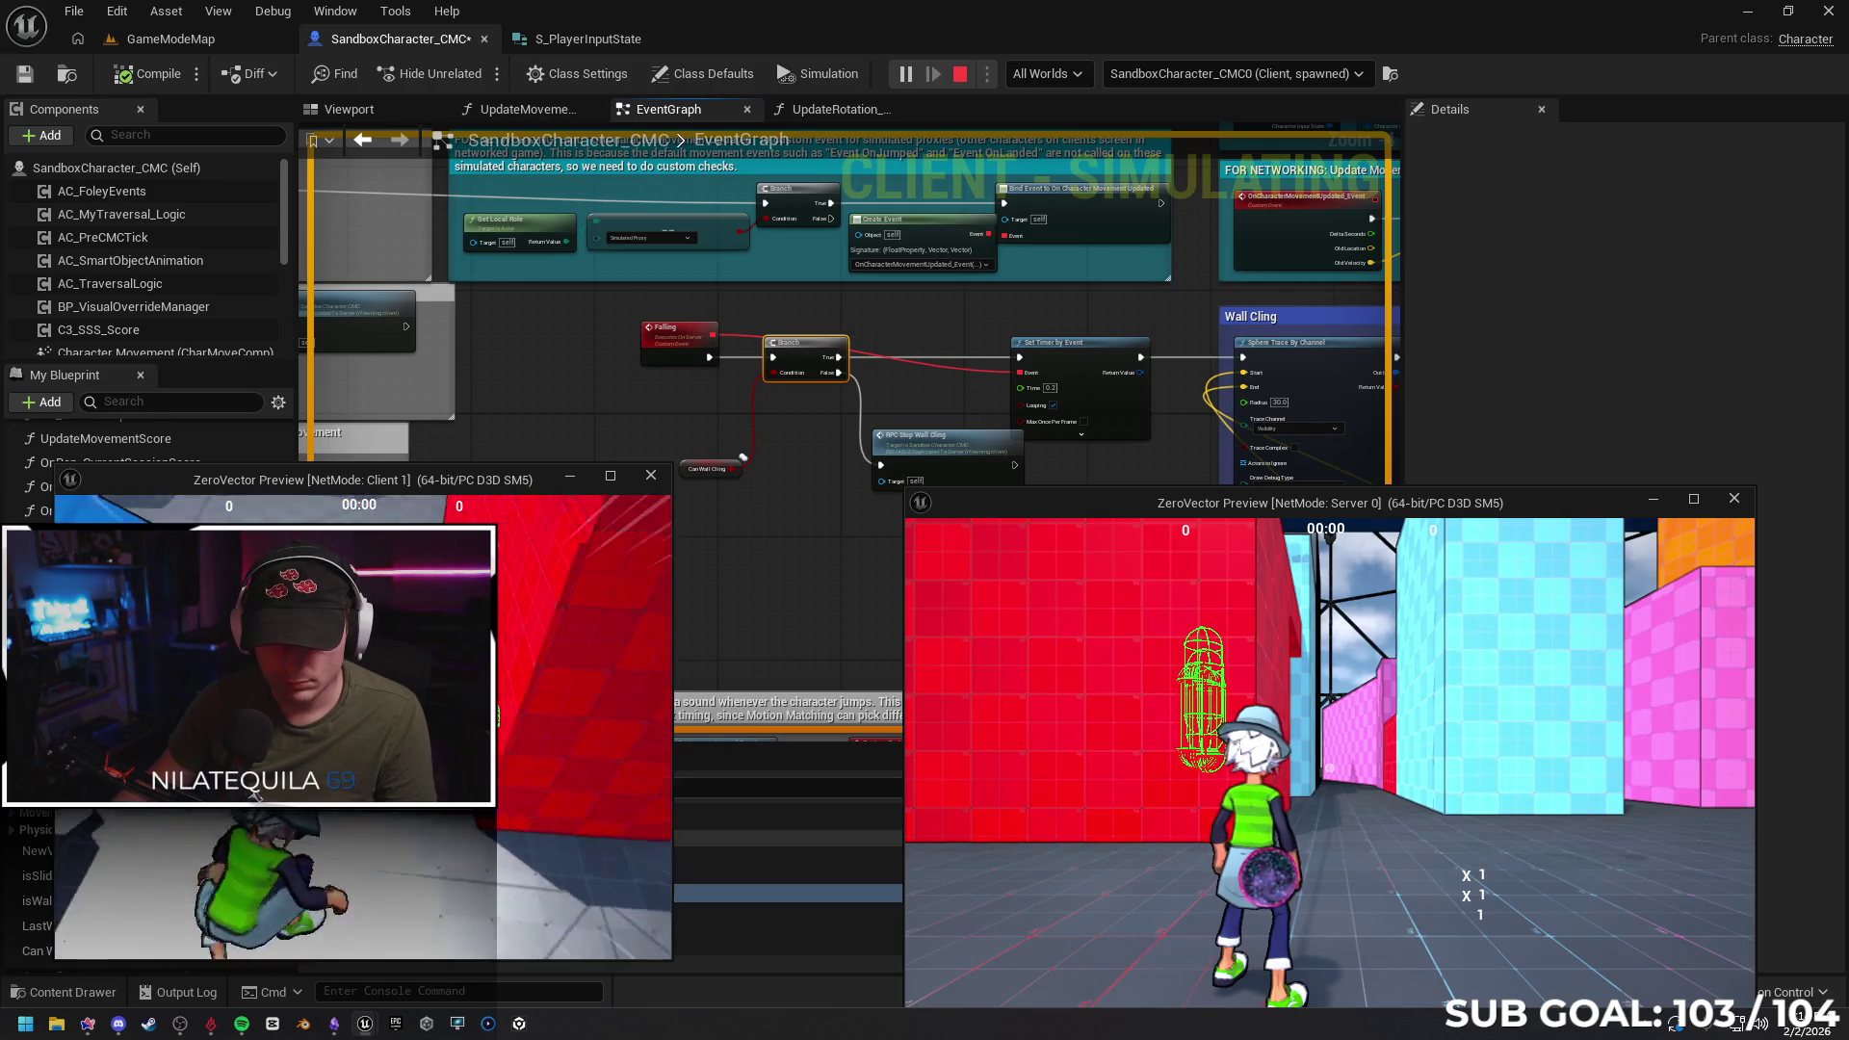
key("w")
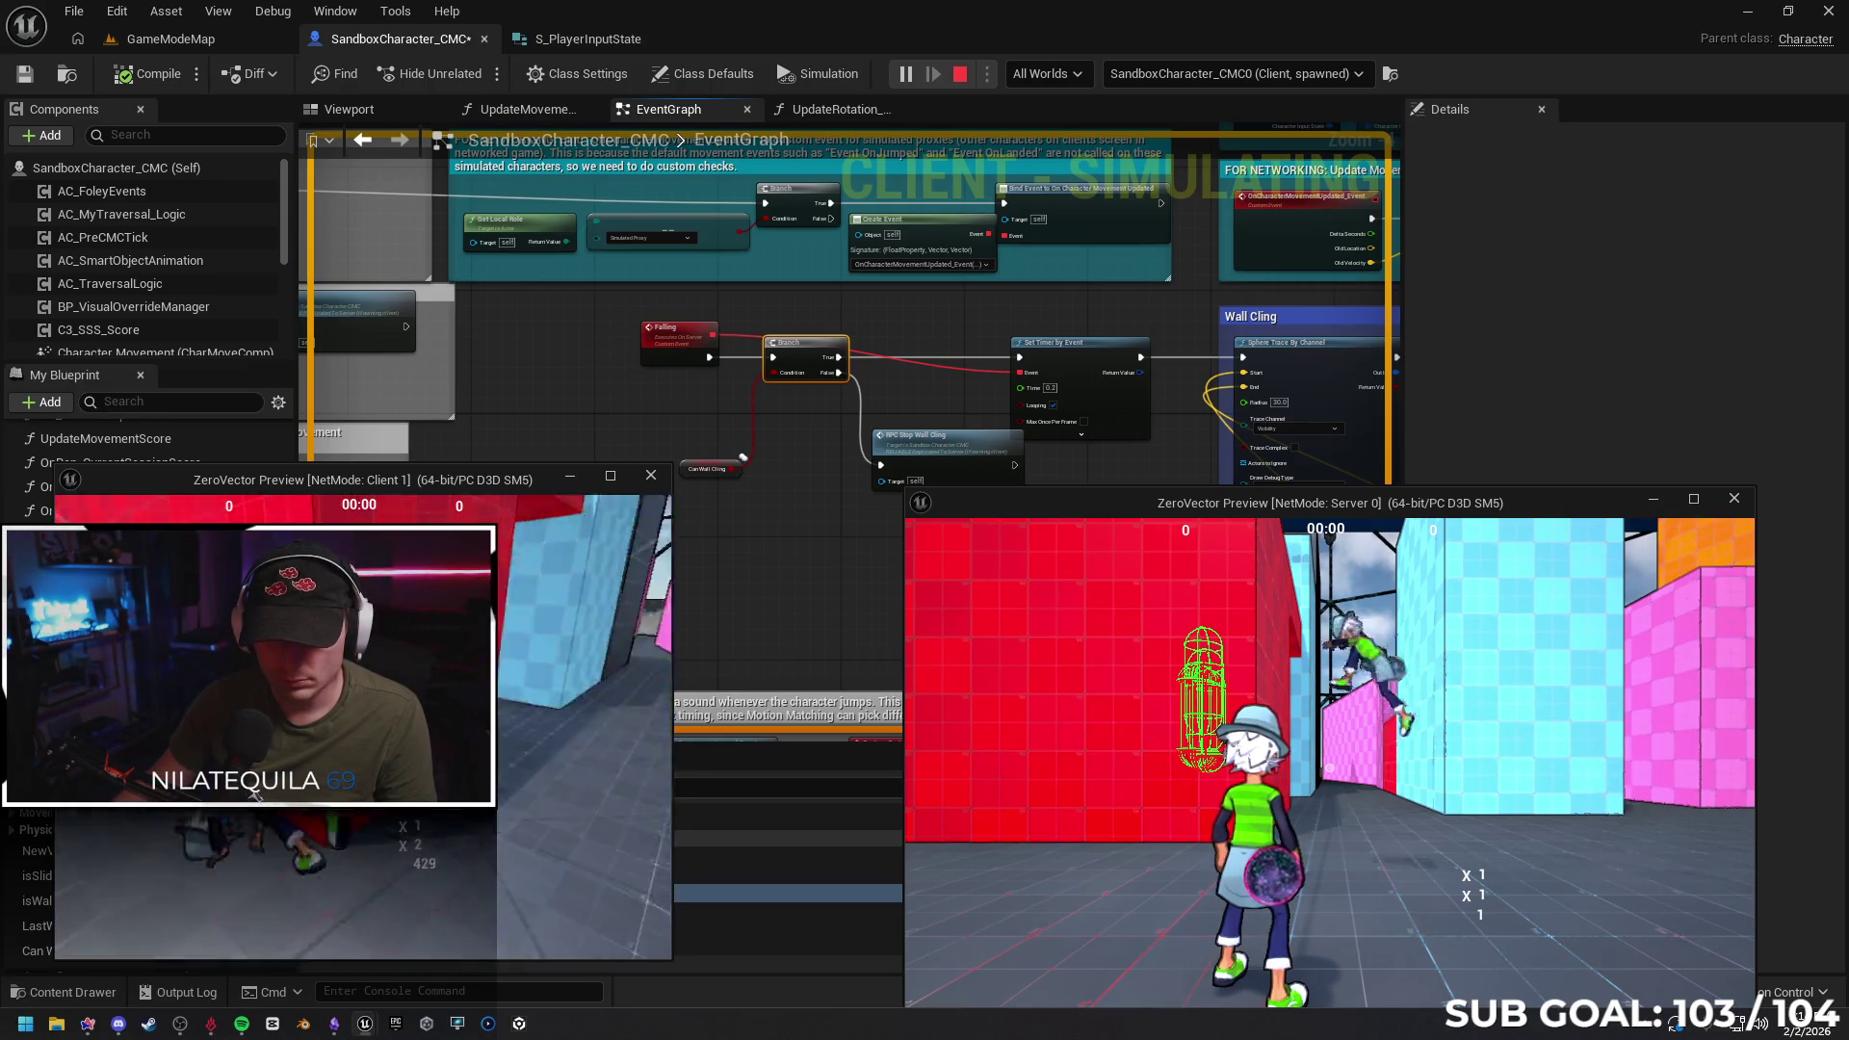
key("space")
key("space")
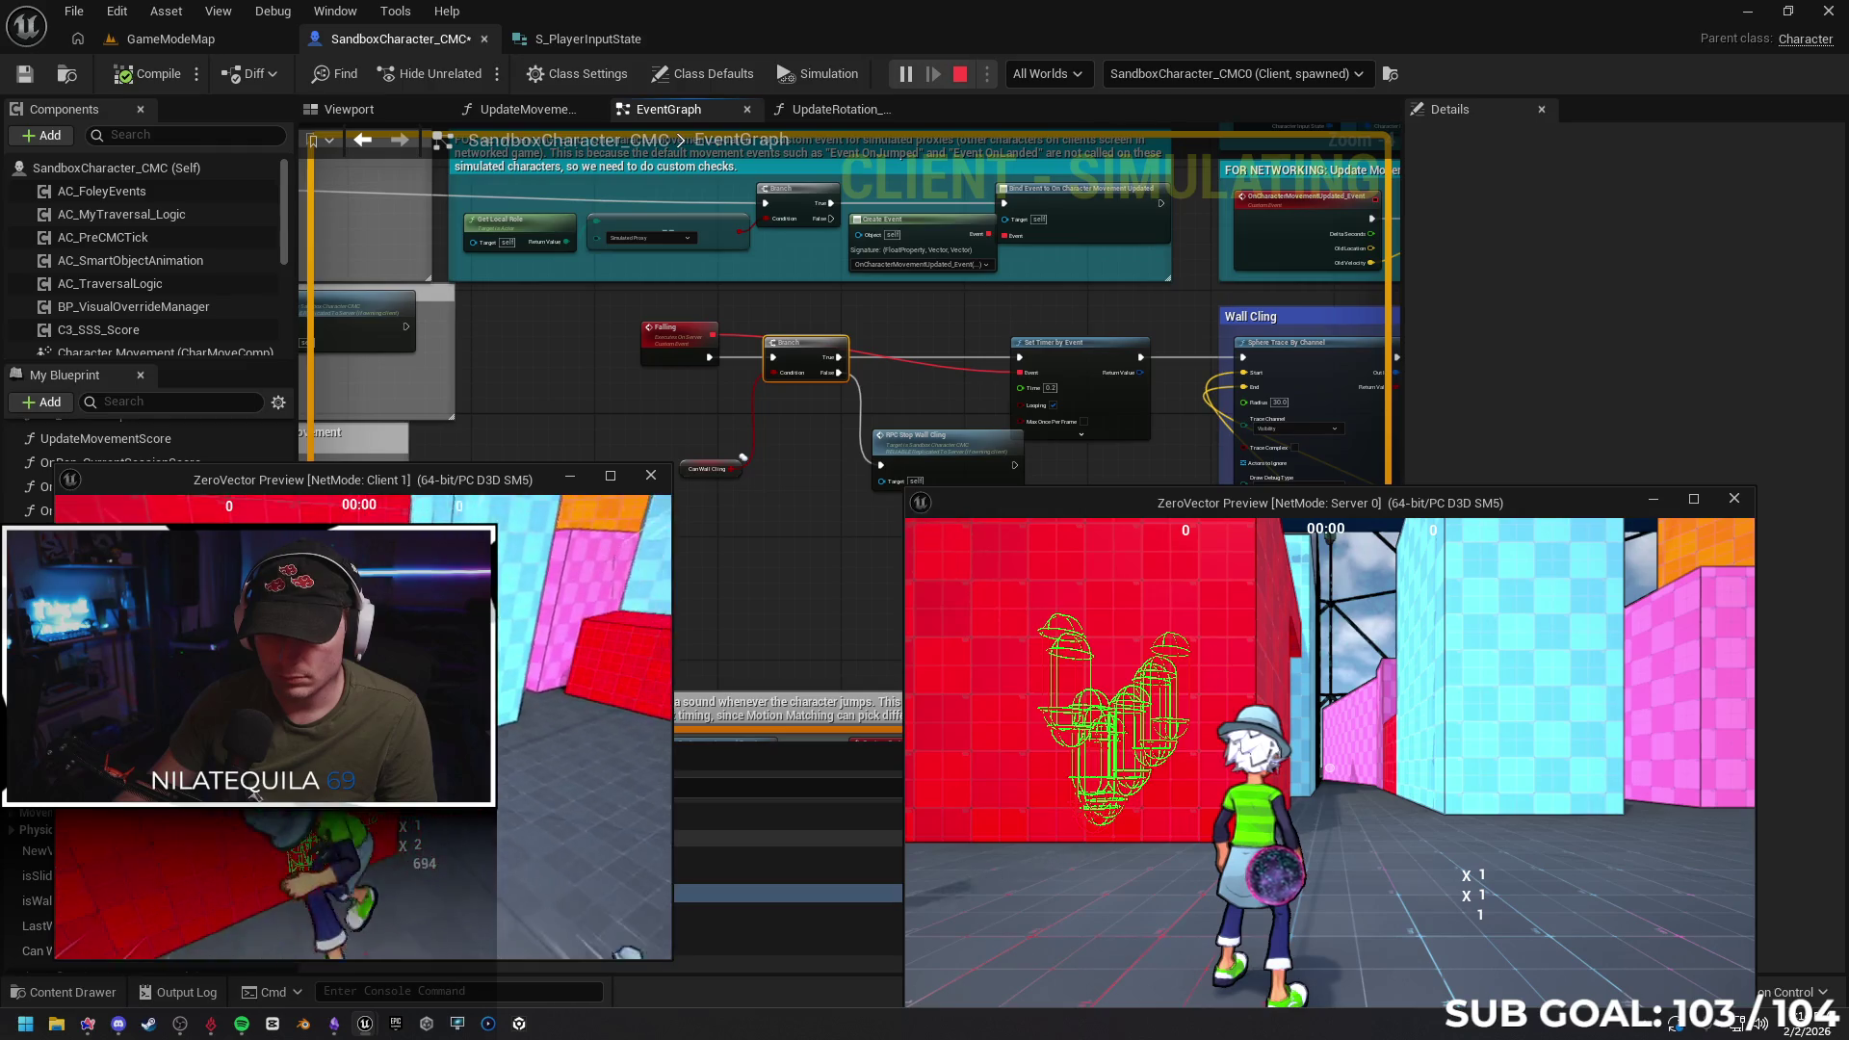
key("space")
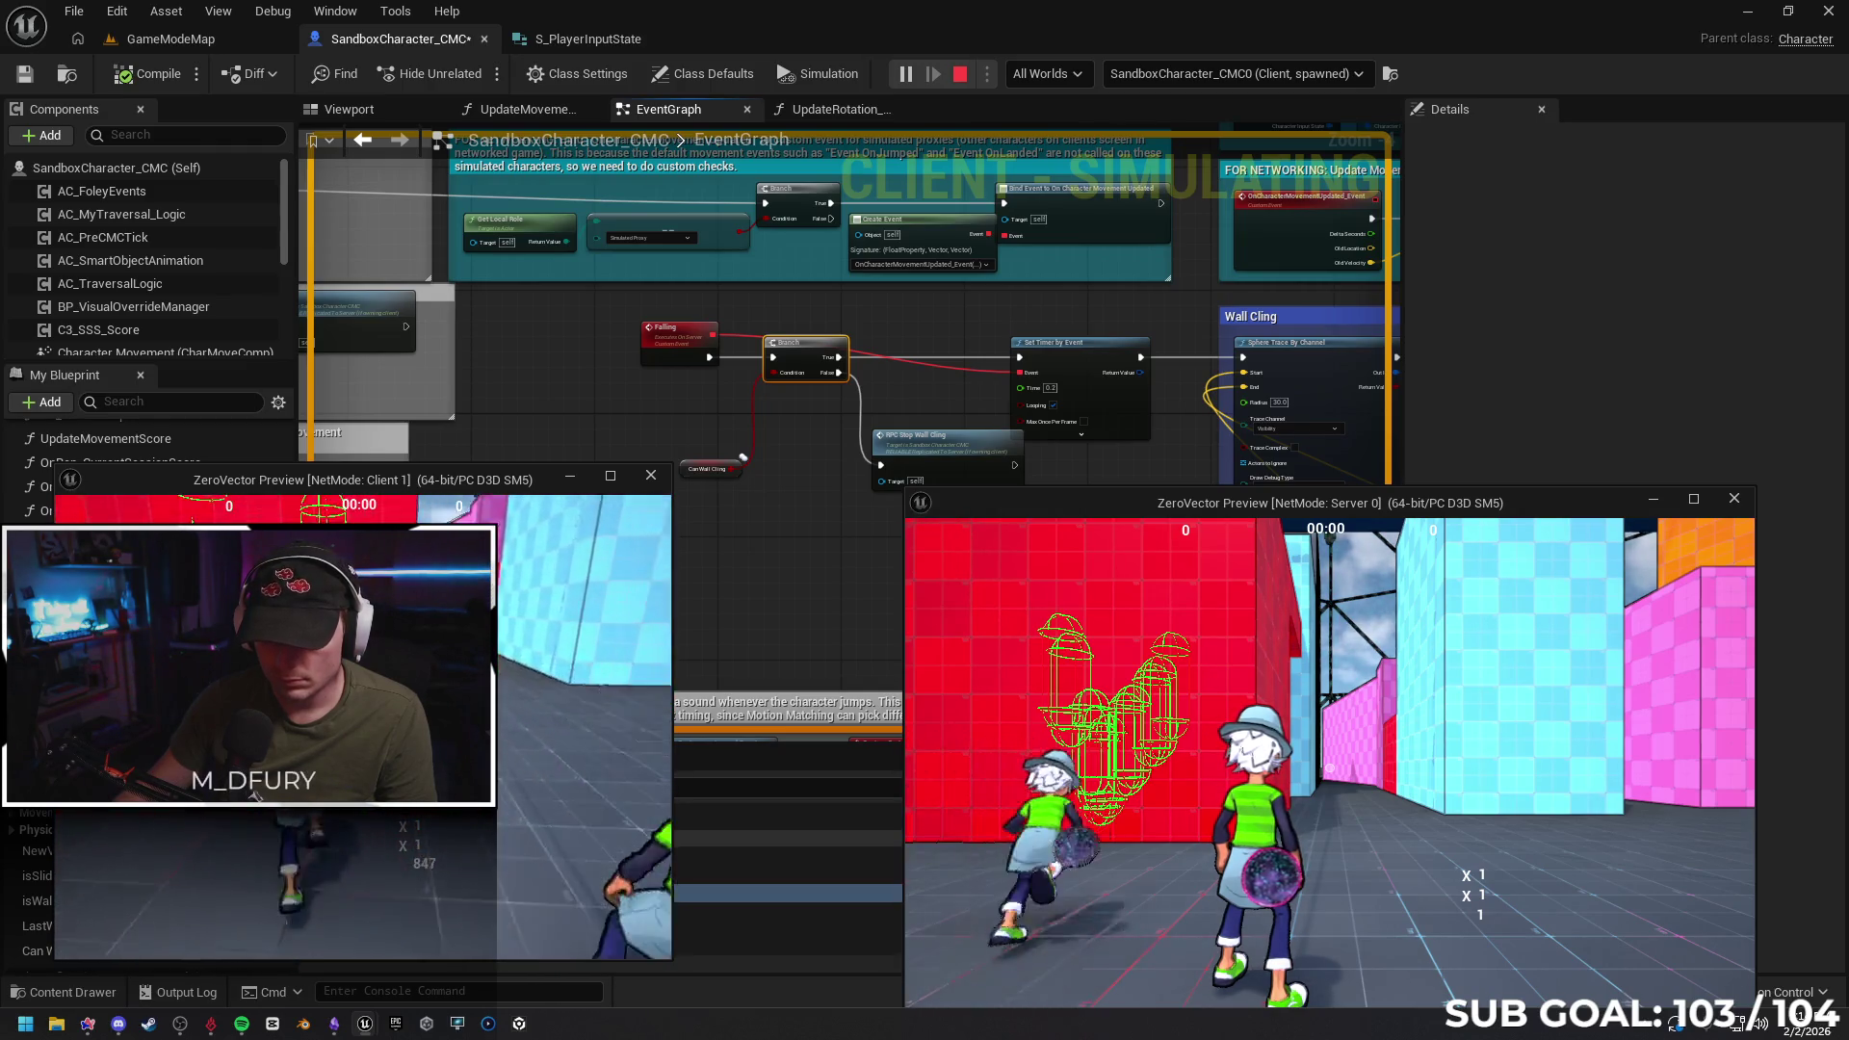
key("space")
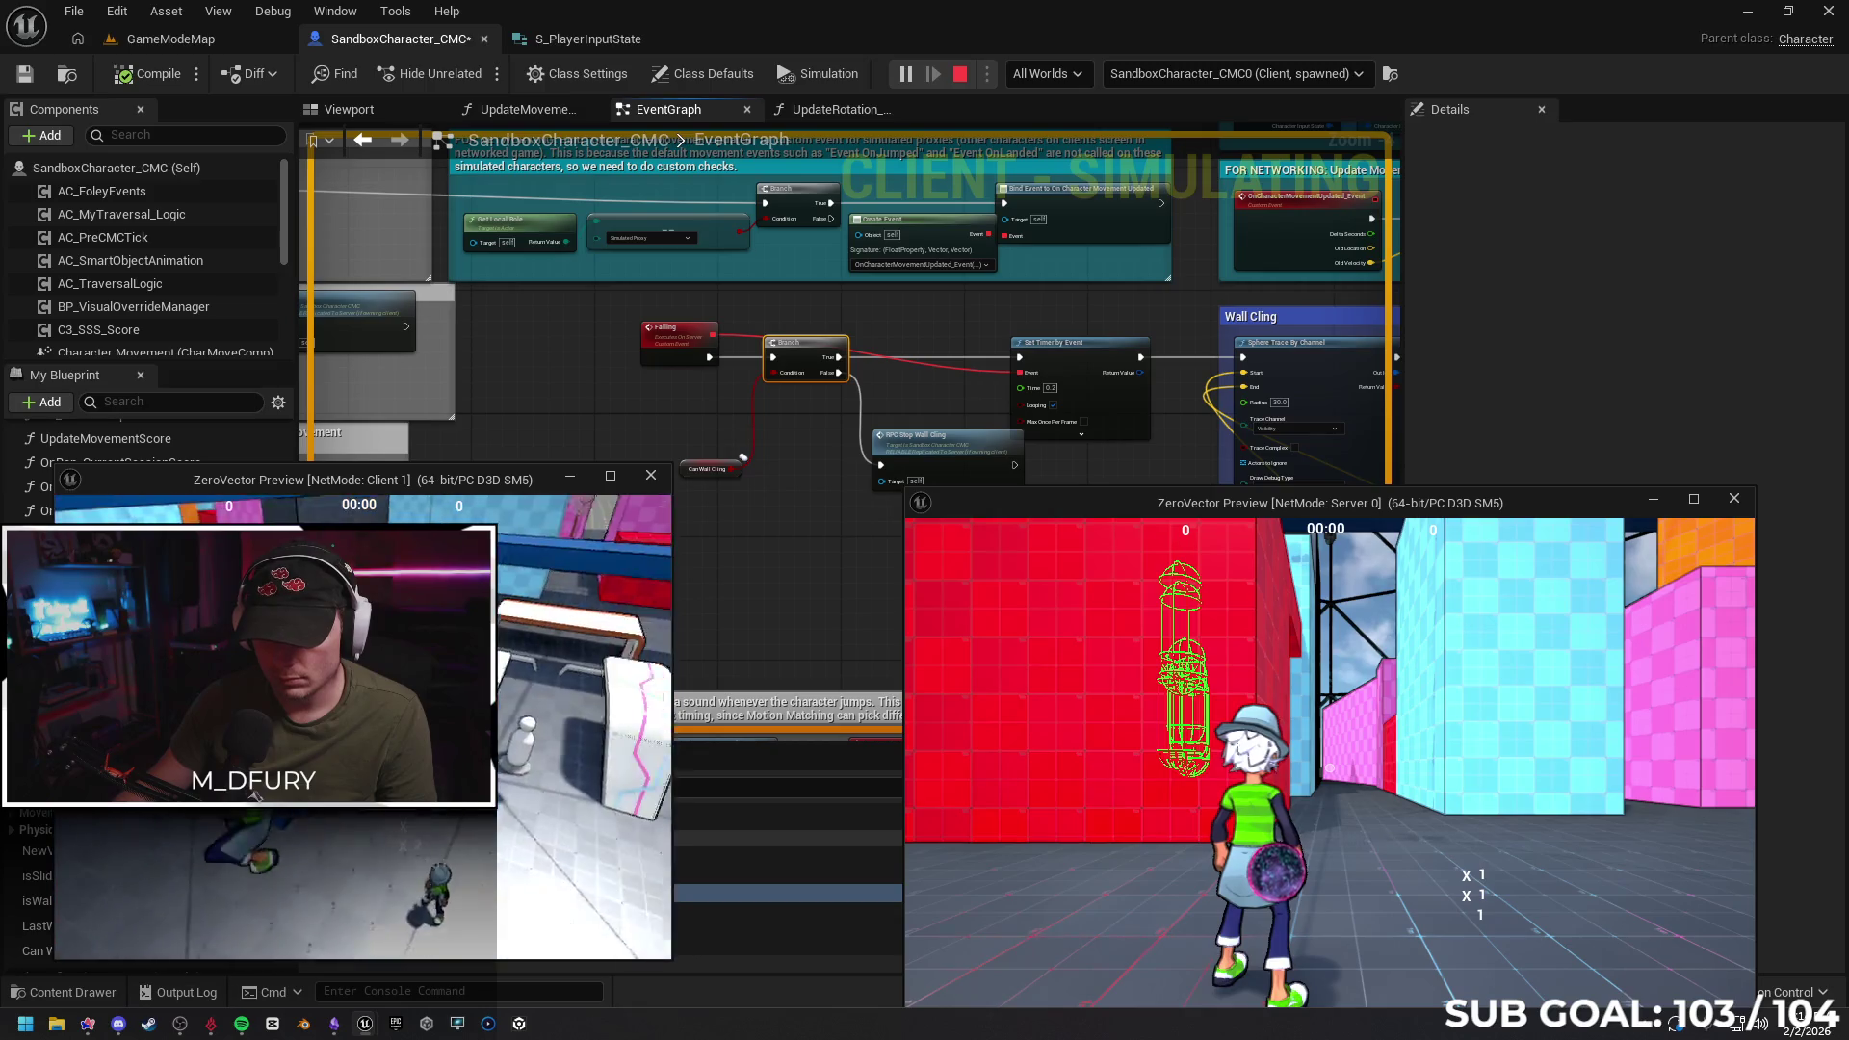
key("w")
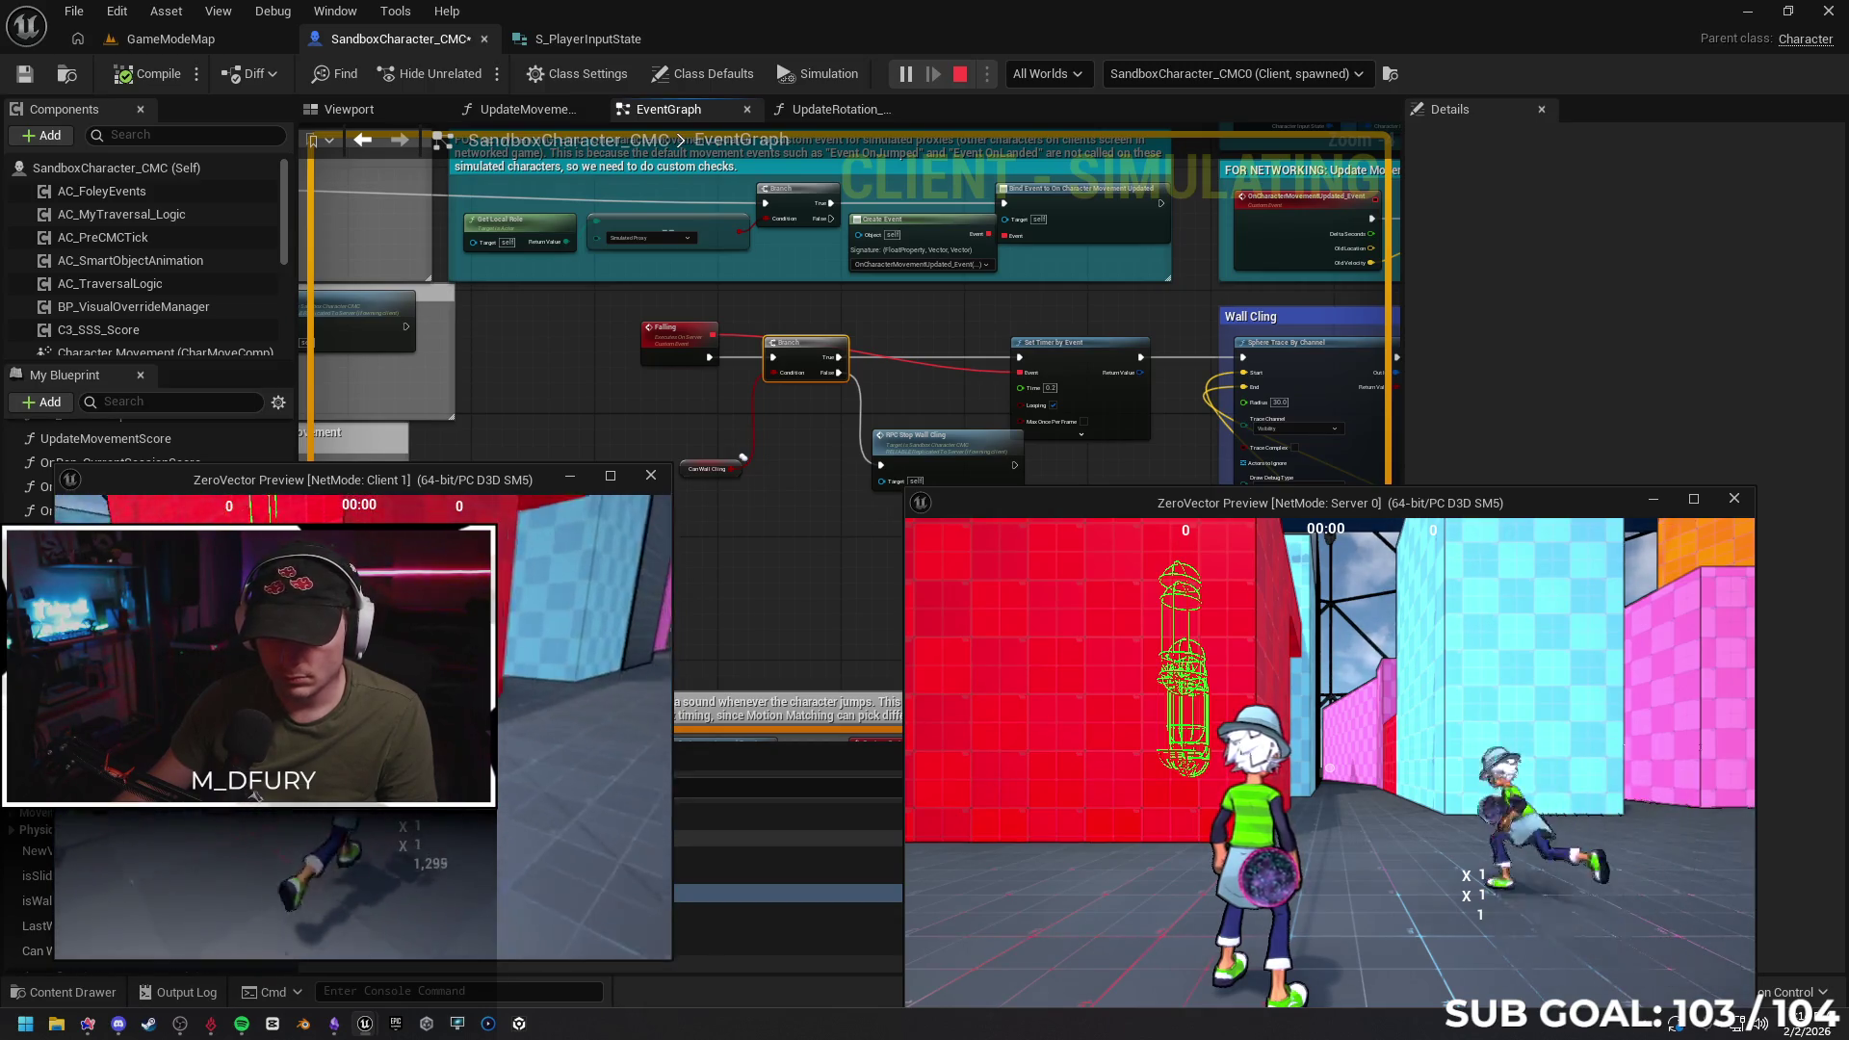
key("space")
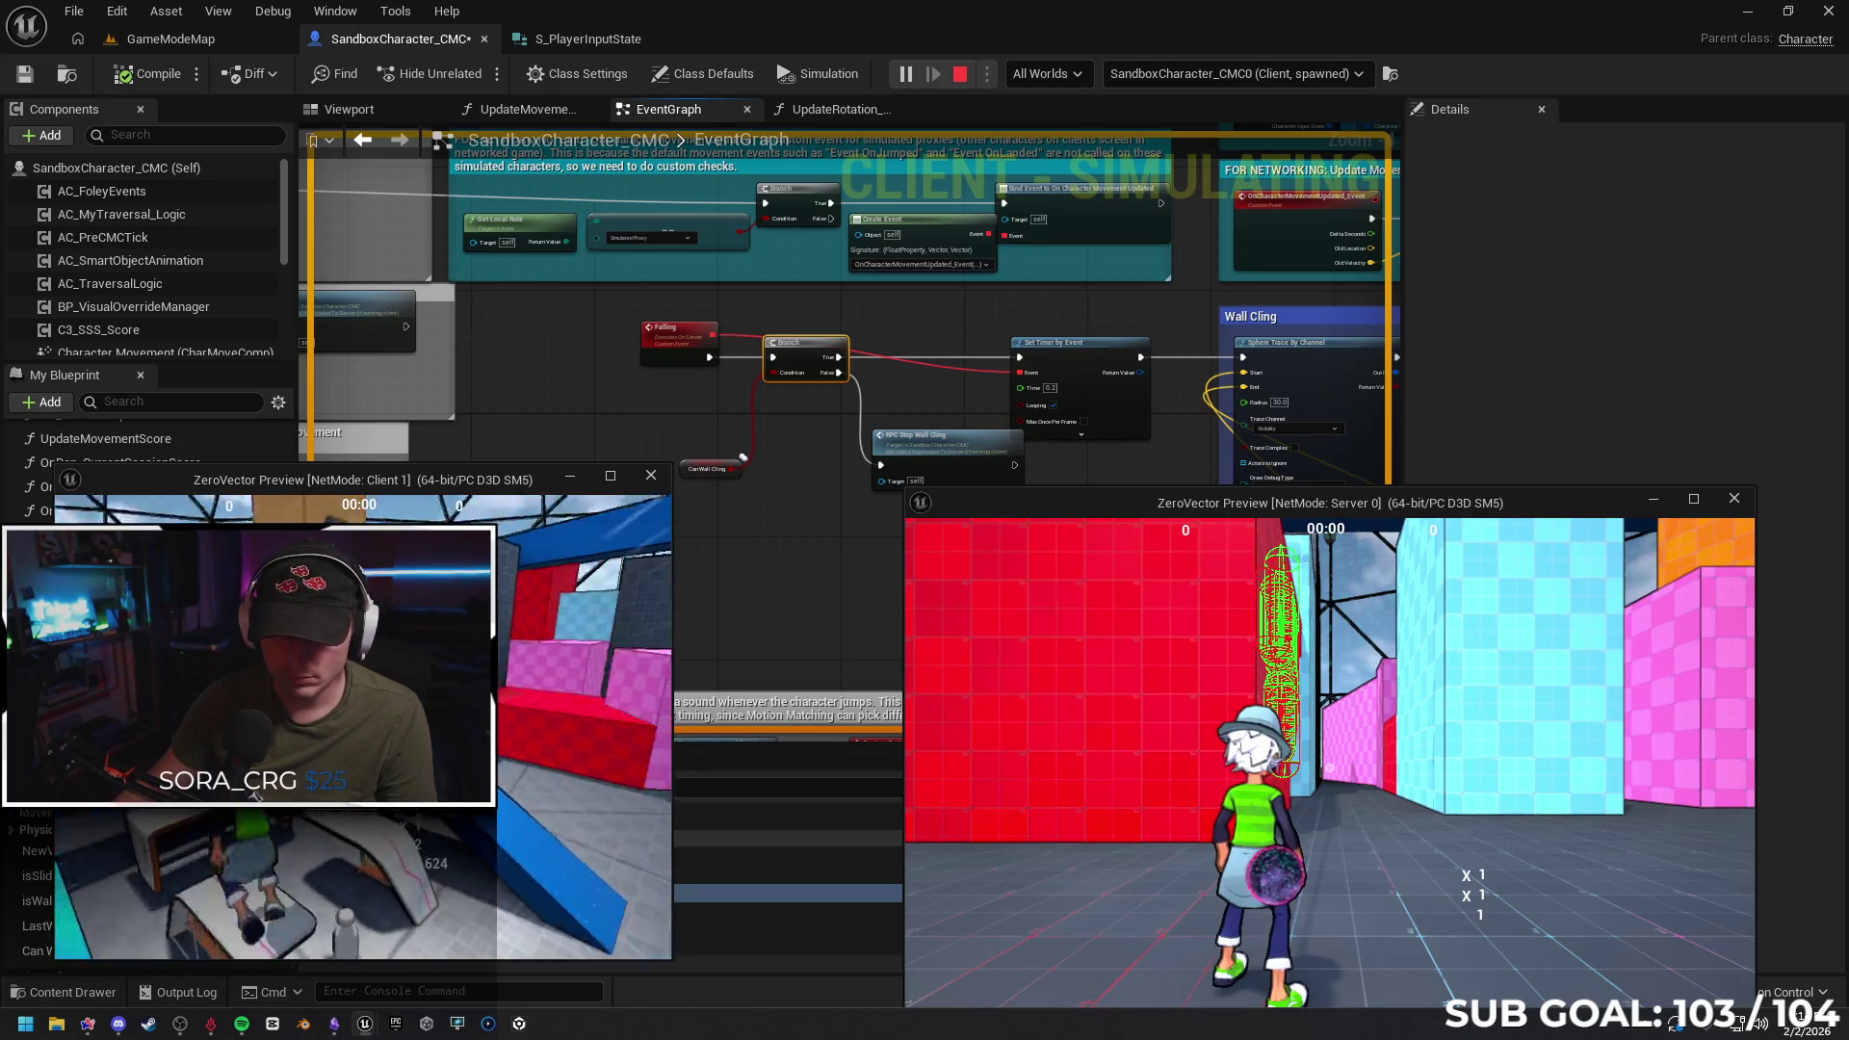
key("Escape")
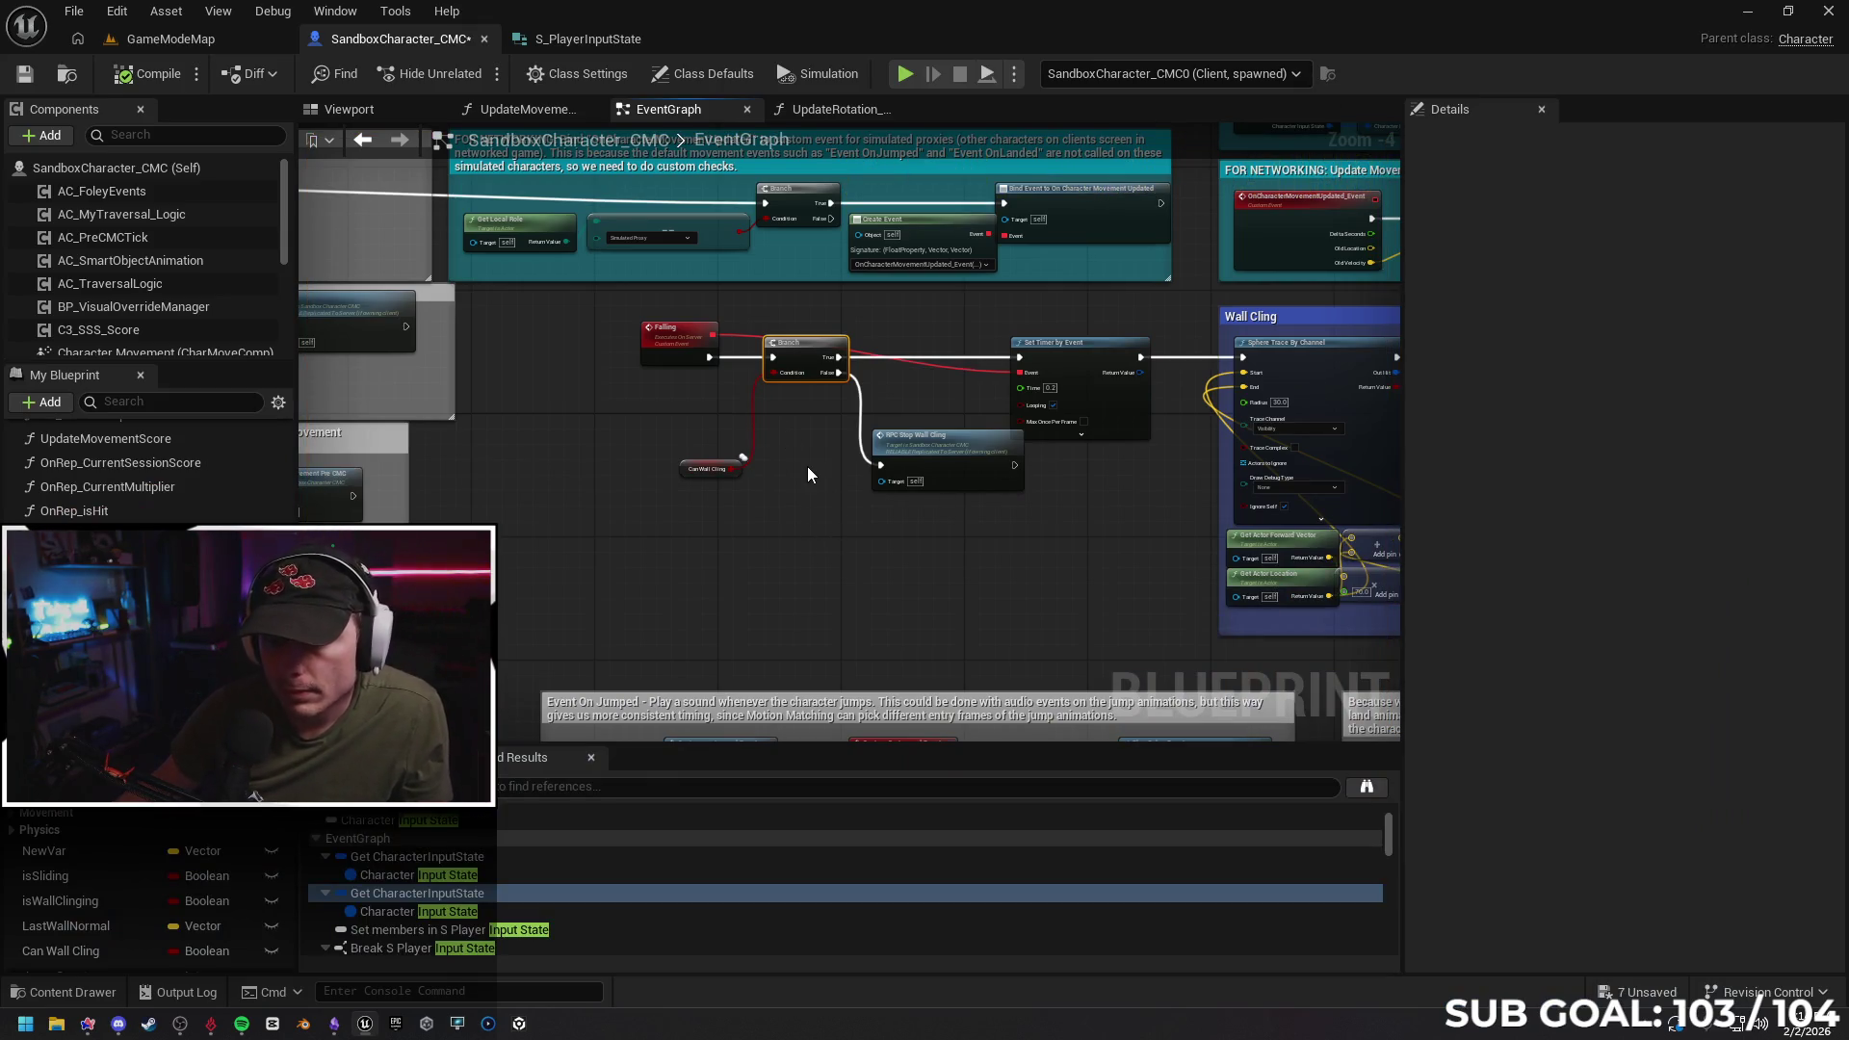
Undo the last node move and place Set Timer by Event beside the Falling node
key("ctrl+z")
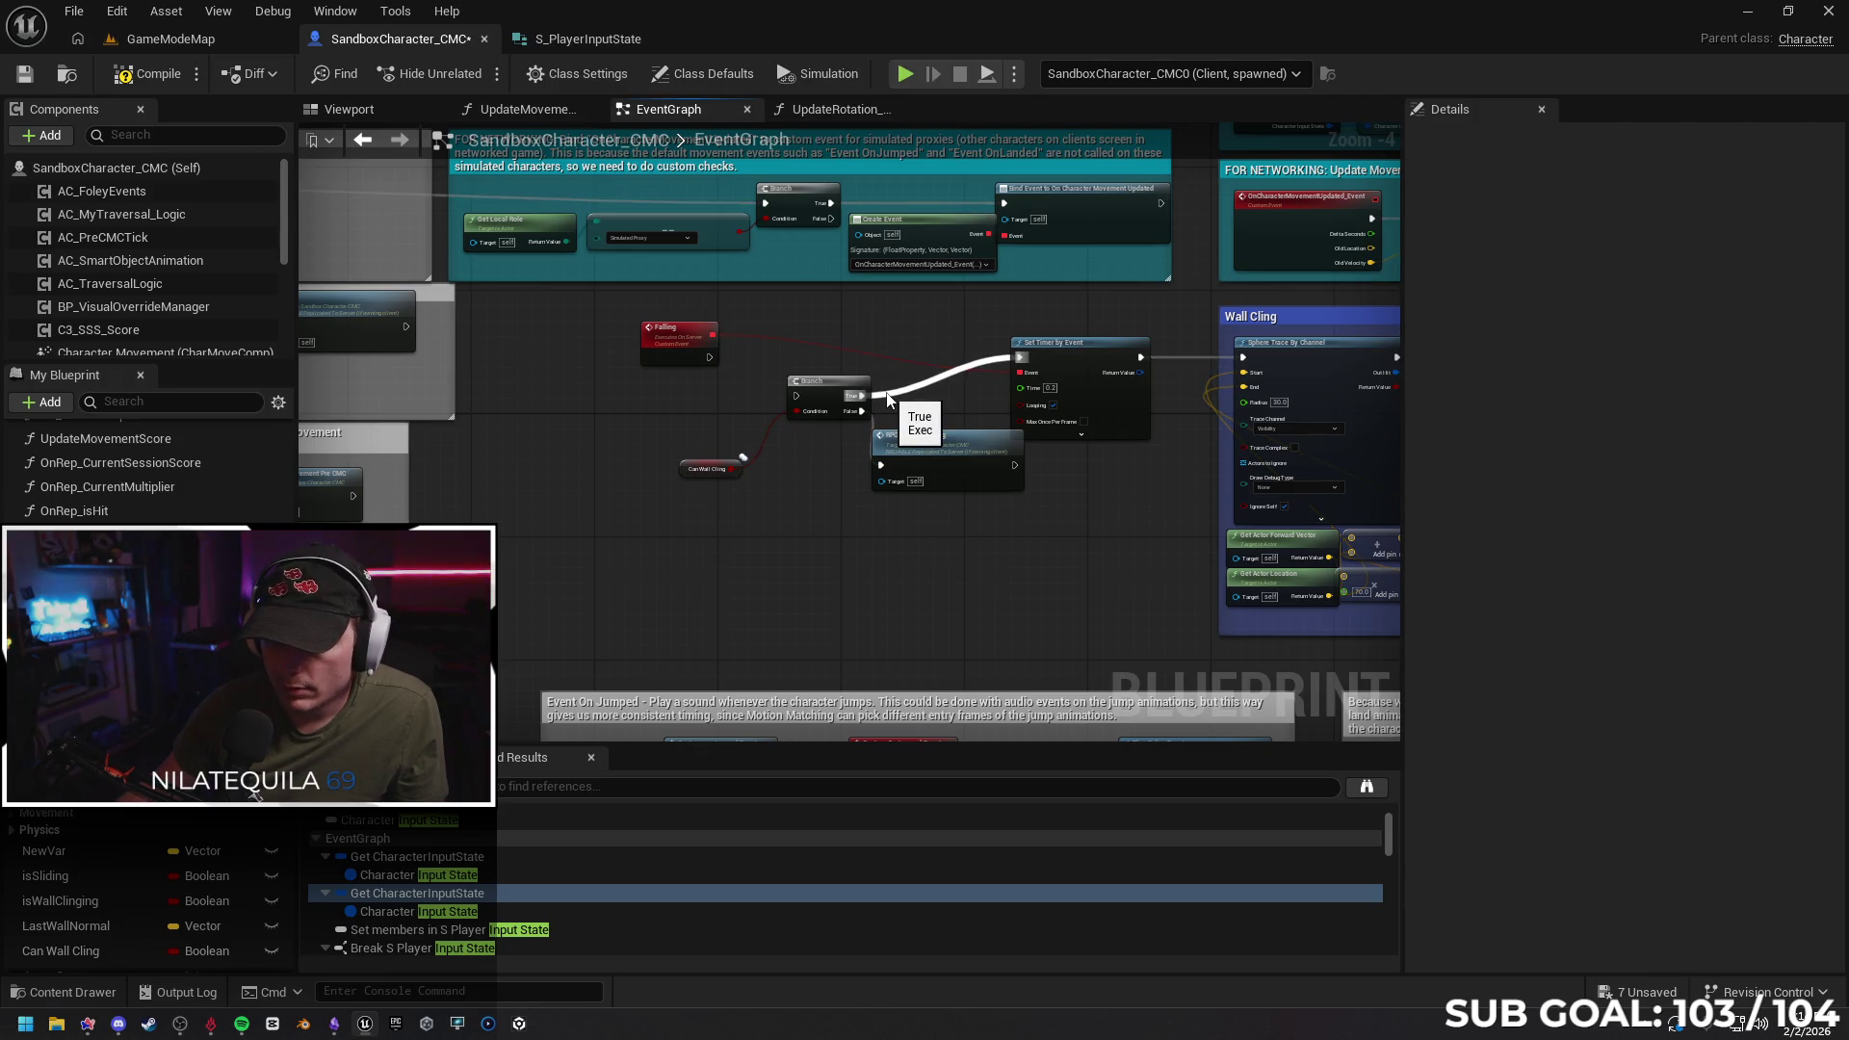
mouse_move(1058, 350)
left_mouse_down()
mouse_move(805, 341)
mouse_move(805, 356)
mouse_move(710, 360)
mouse_move(822, 382)
mouse_move(829, 345)
mouse_move(828, 401)
left_mouse_up()
mouse_move(836, 300)
left_mouse_down()
mouse_move(835, 373)
mouse_move(835, 351)
left_mouse_up()
Shift the Branch group right, wire the timer output into the Can Wall Cling Branch, and restart multiplayer PIE
left_click_drag(956, 523, 713, 464)
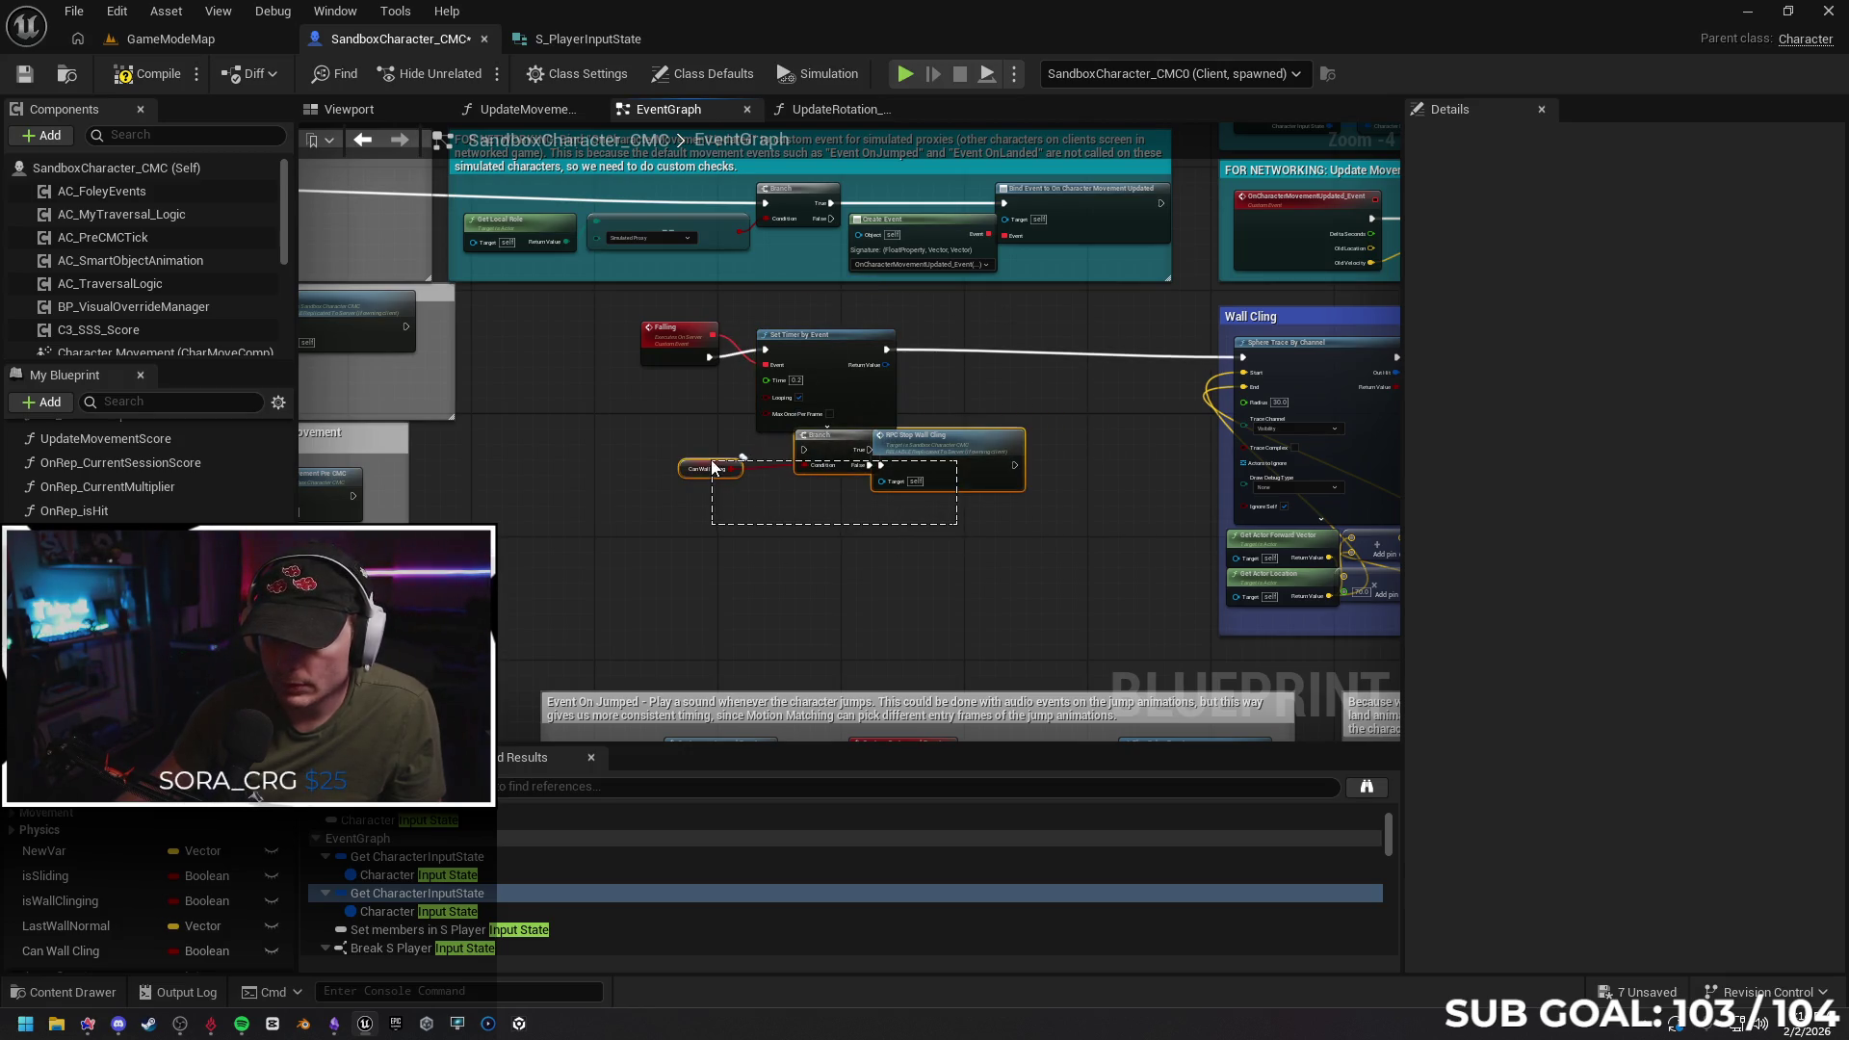
mouse_move(957, 447)
left_mouse_down()
mouse_move(1163, 429)
mouse_move(1073, 454)
mouse_move(970, 416)
mouse_move(1081, 443)
mouse_move(1057, 493)
mouse_move(1069, 482)
left_mouse_up()
left_click(932, 520)
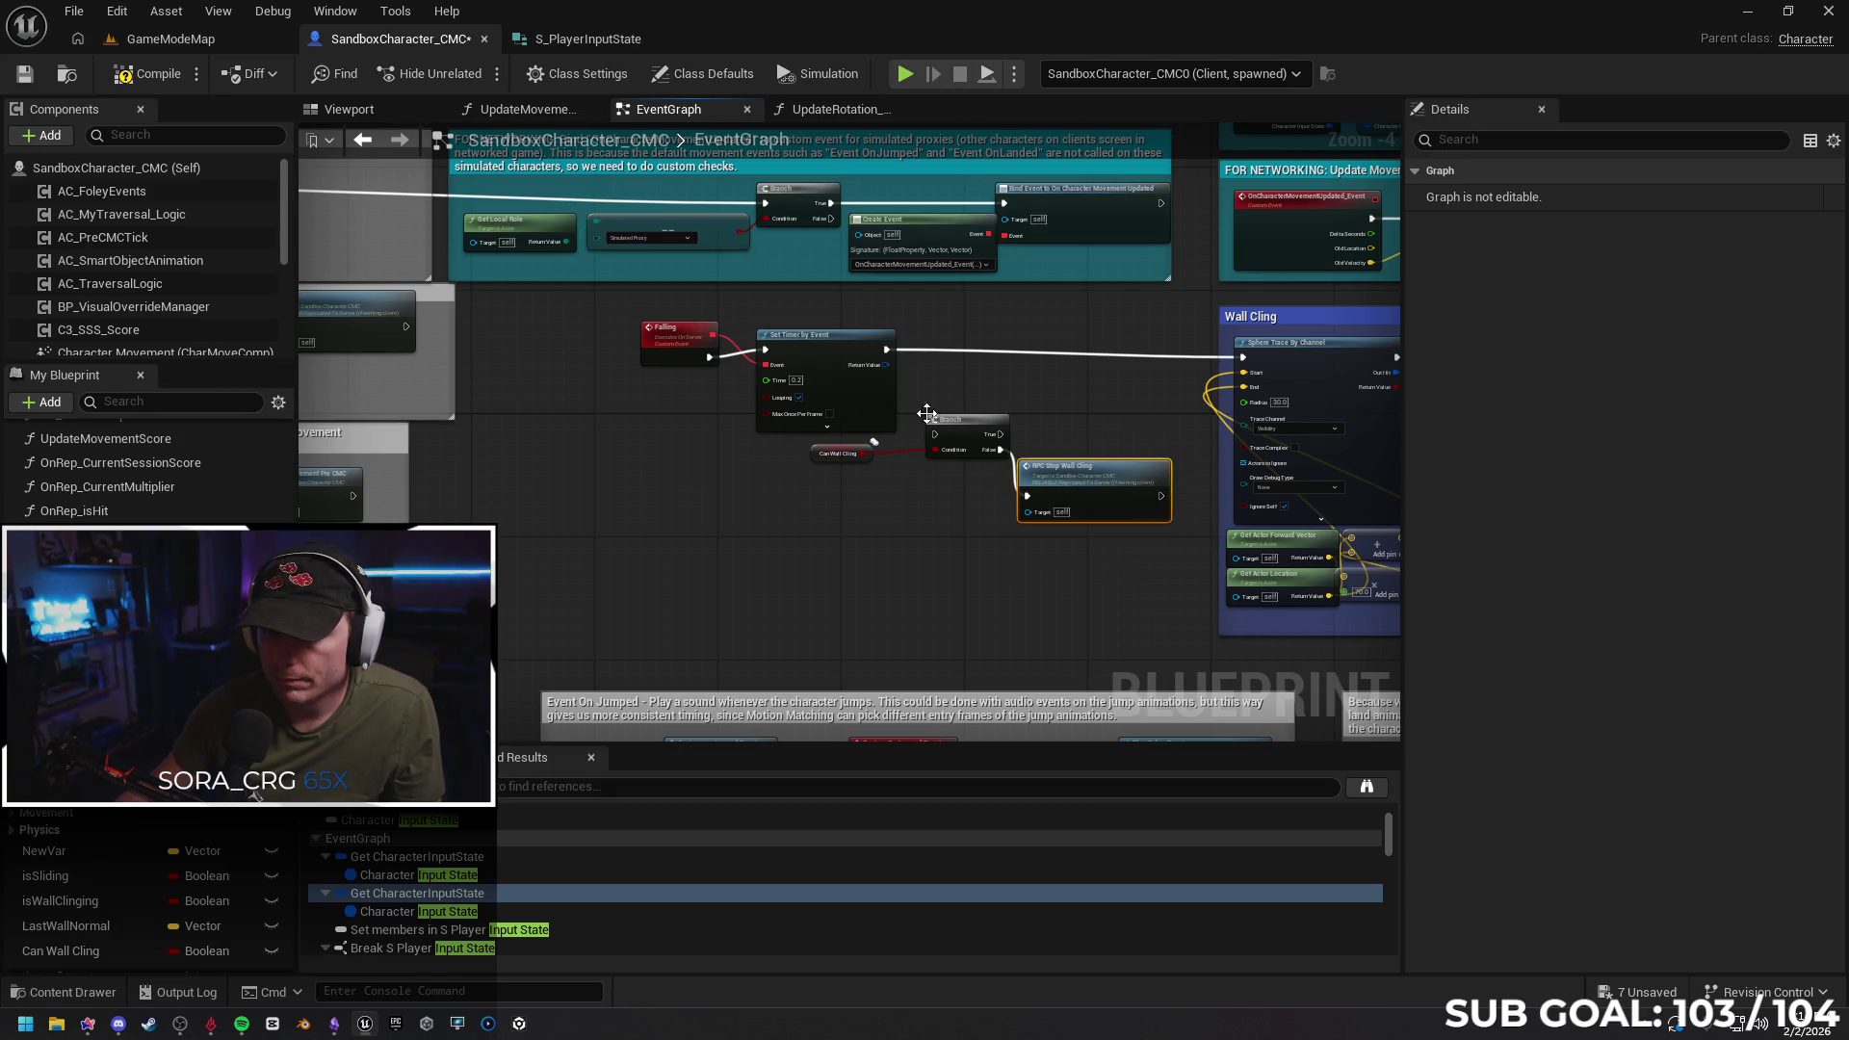
left_click_drag(813, 452, 860, 464)
mouse_move(884, 348)
left_mouse_down()
mouse_move(938, 402)
mouse_move(934, 433)
mouse_move(1138, 361)
mouse_move(1243, 358)
left_mouse_up()
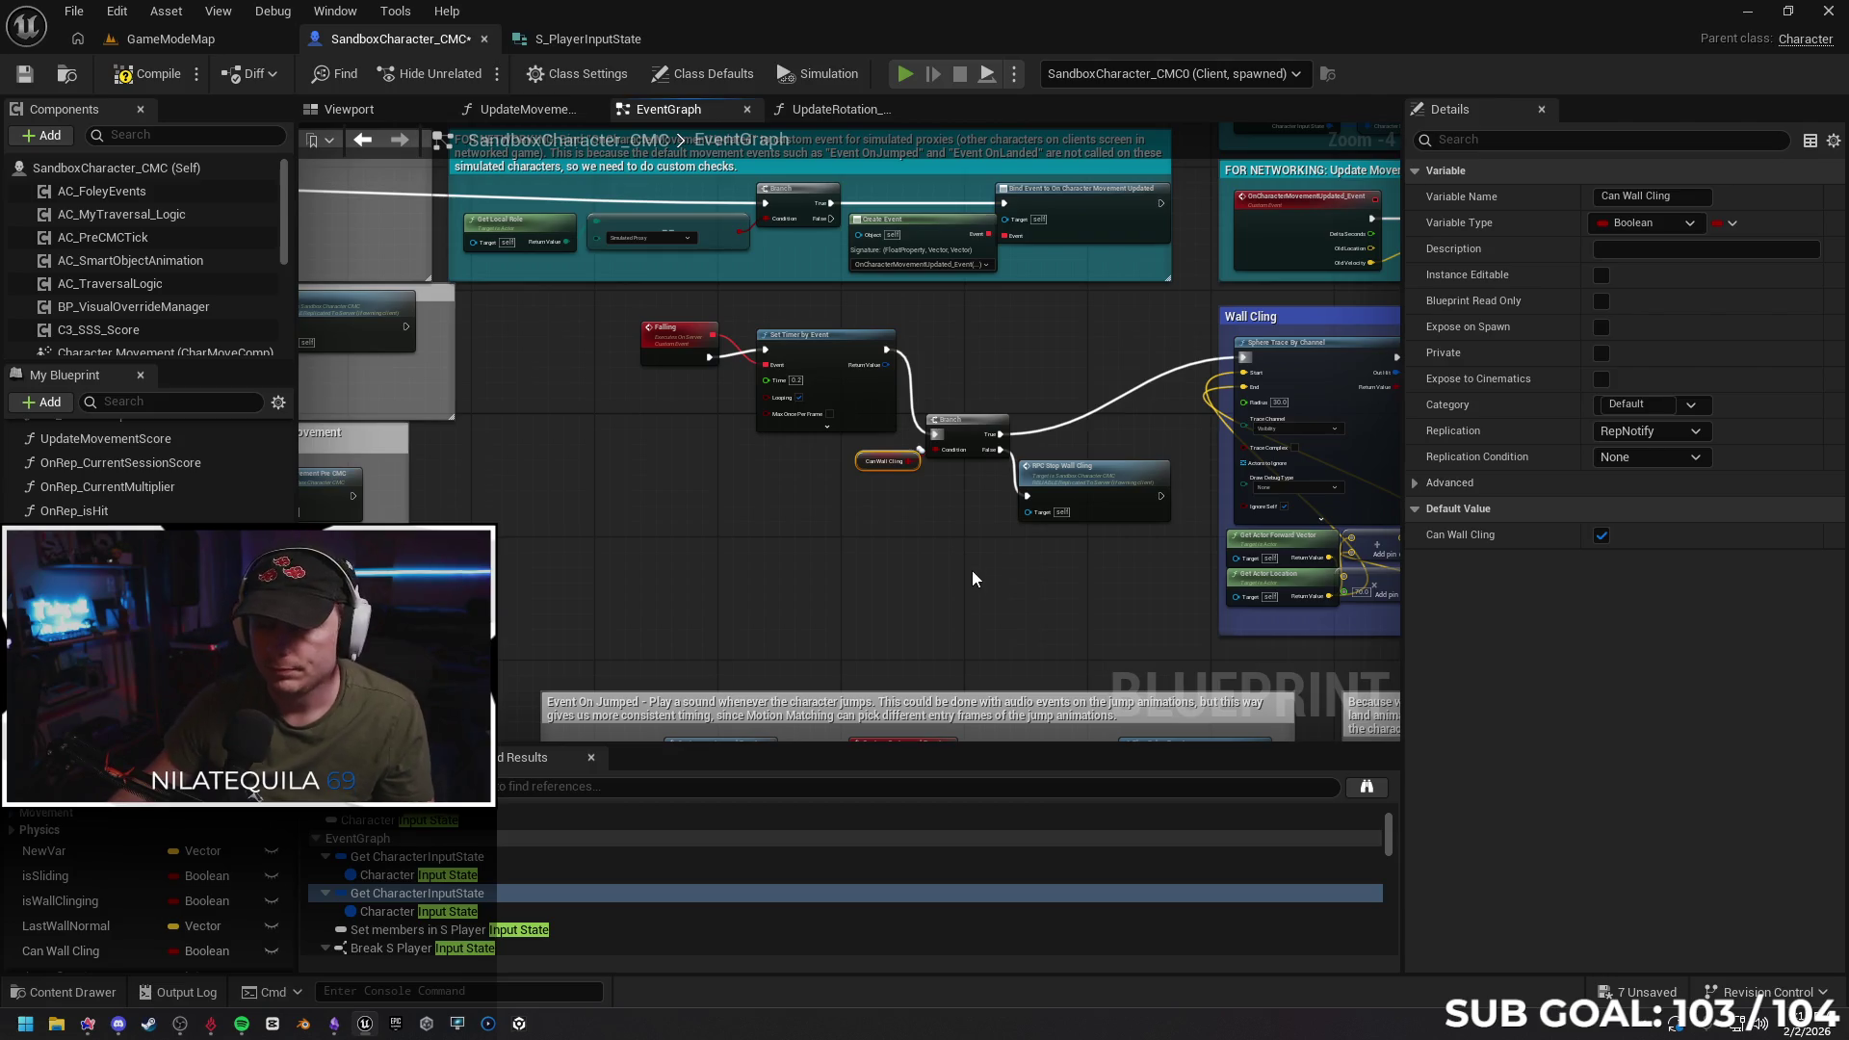
key("alt+p")
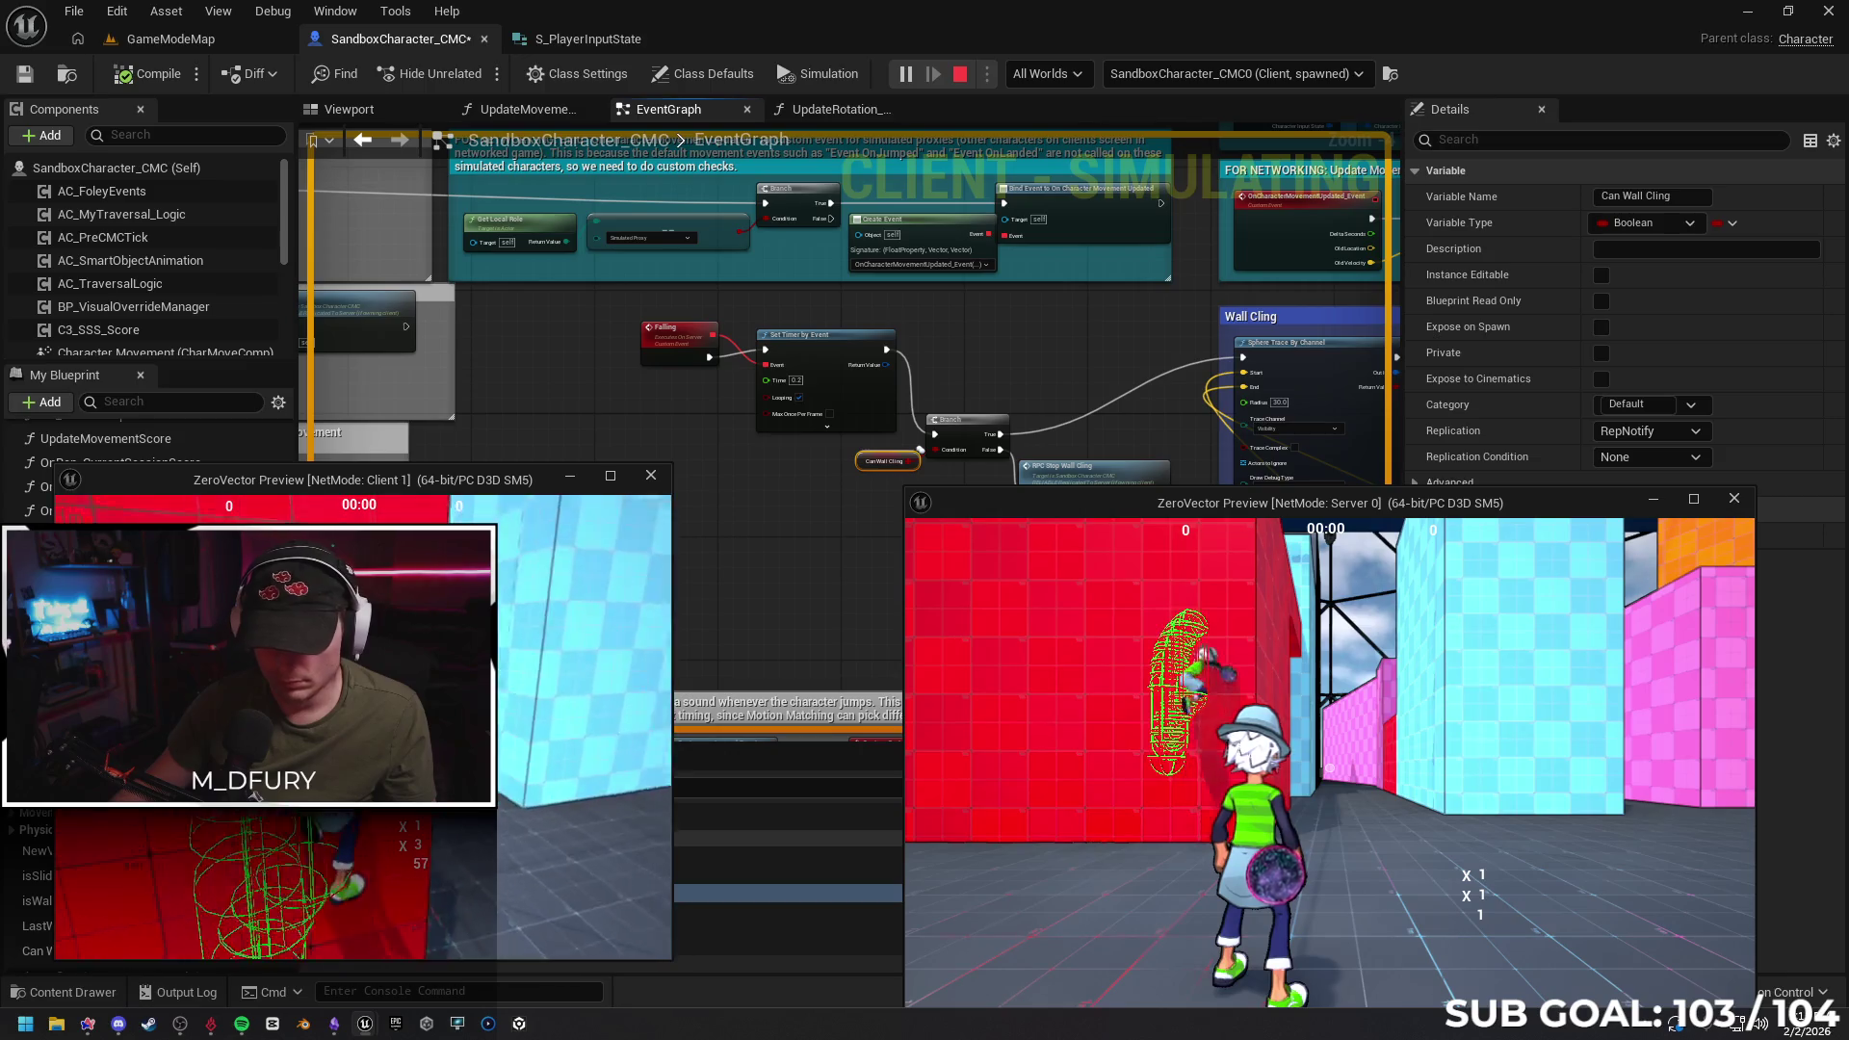
Run the client character between the red, pink, blue and cyan walls, jumping to cling
key("space")
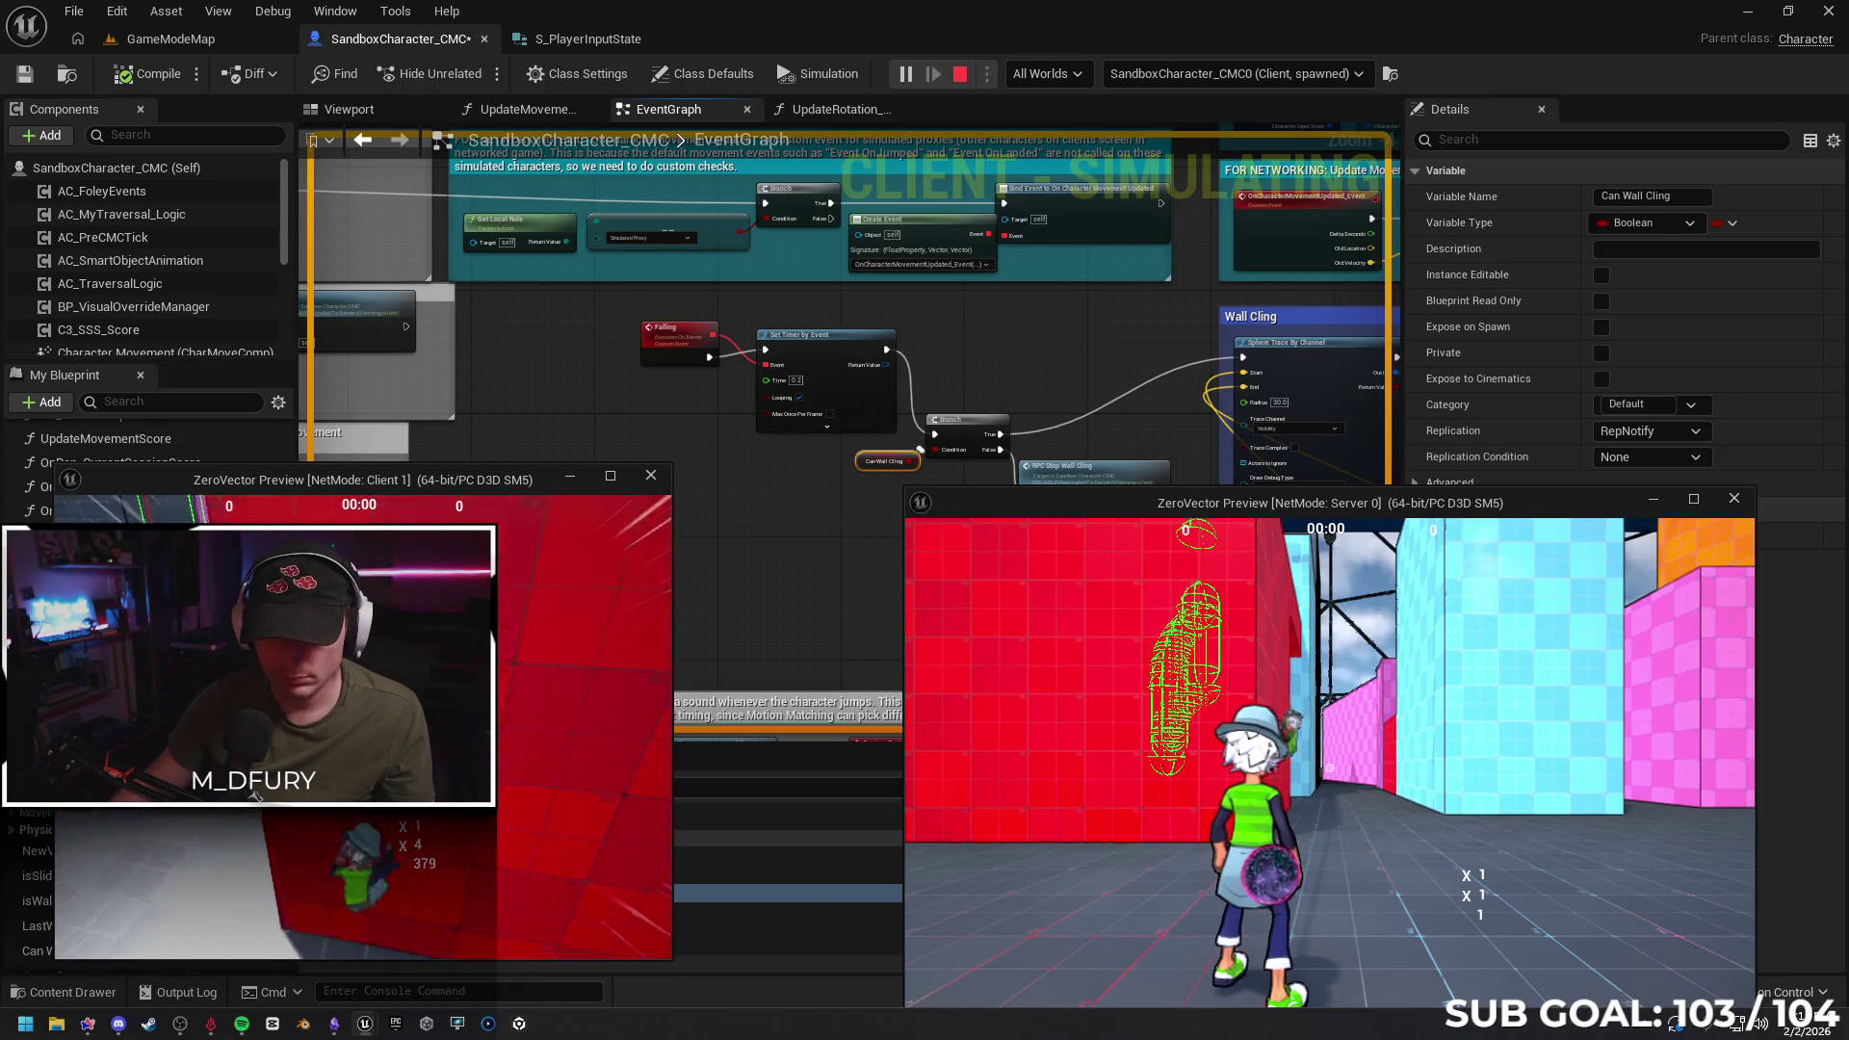
key("w")
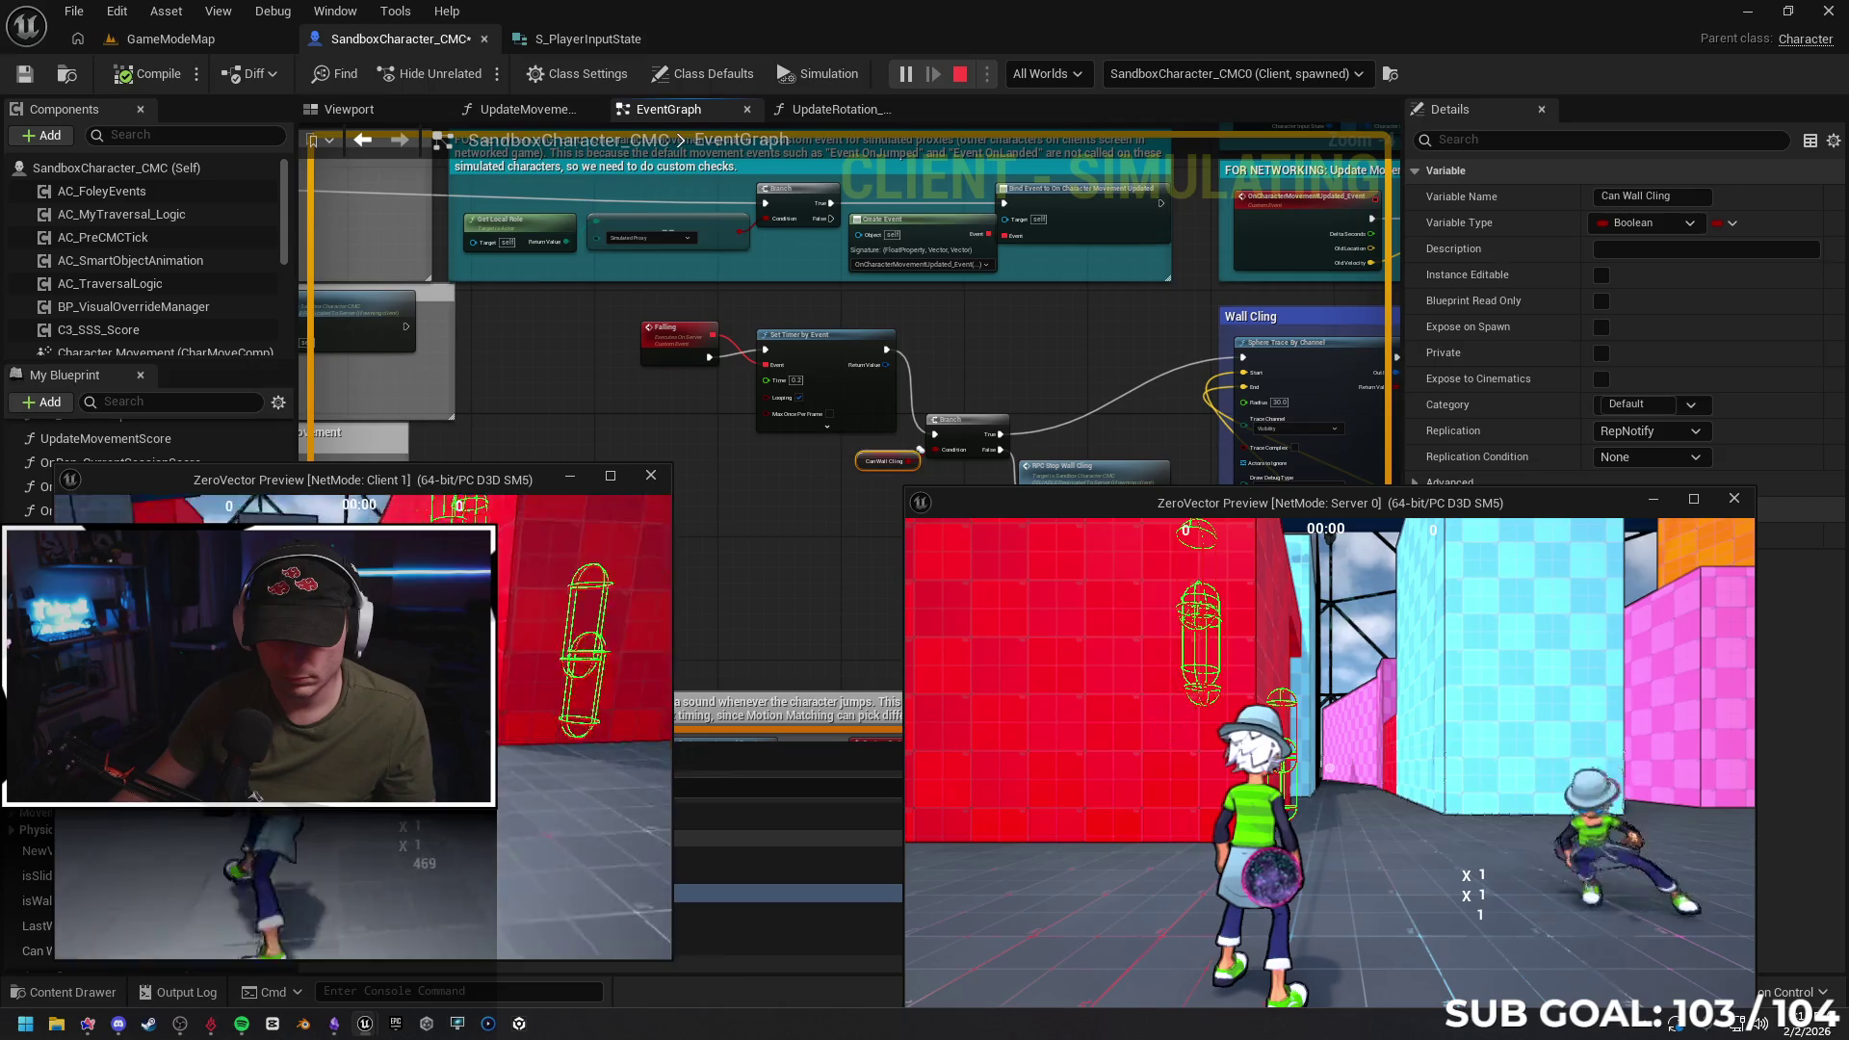
key("w")
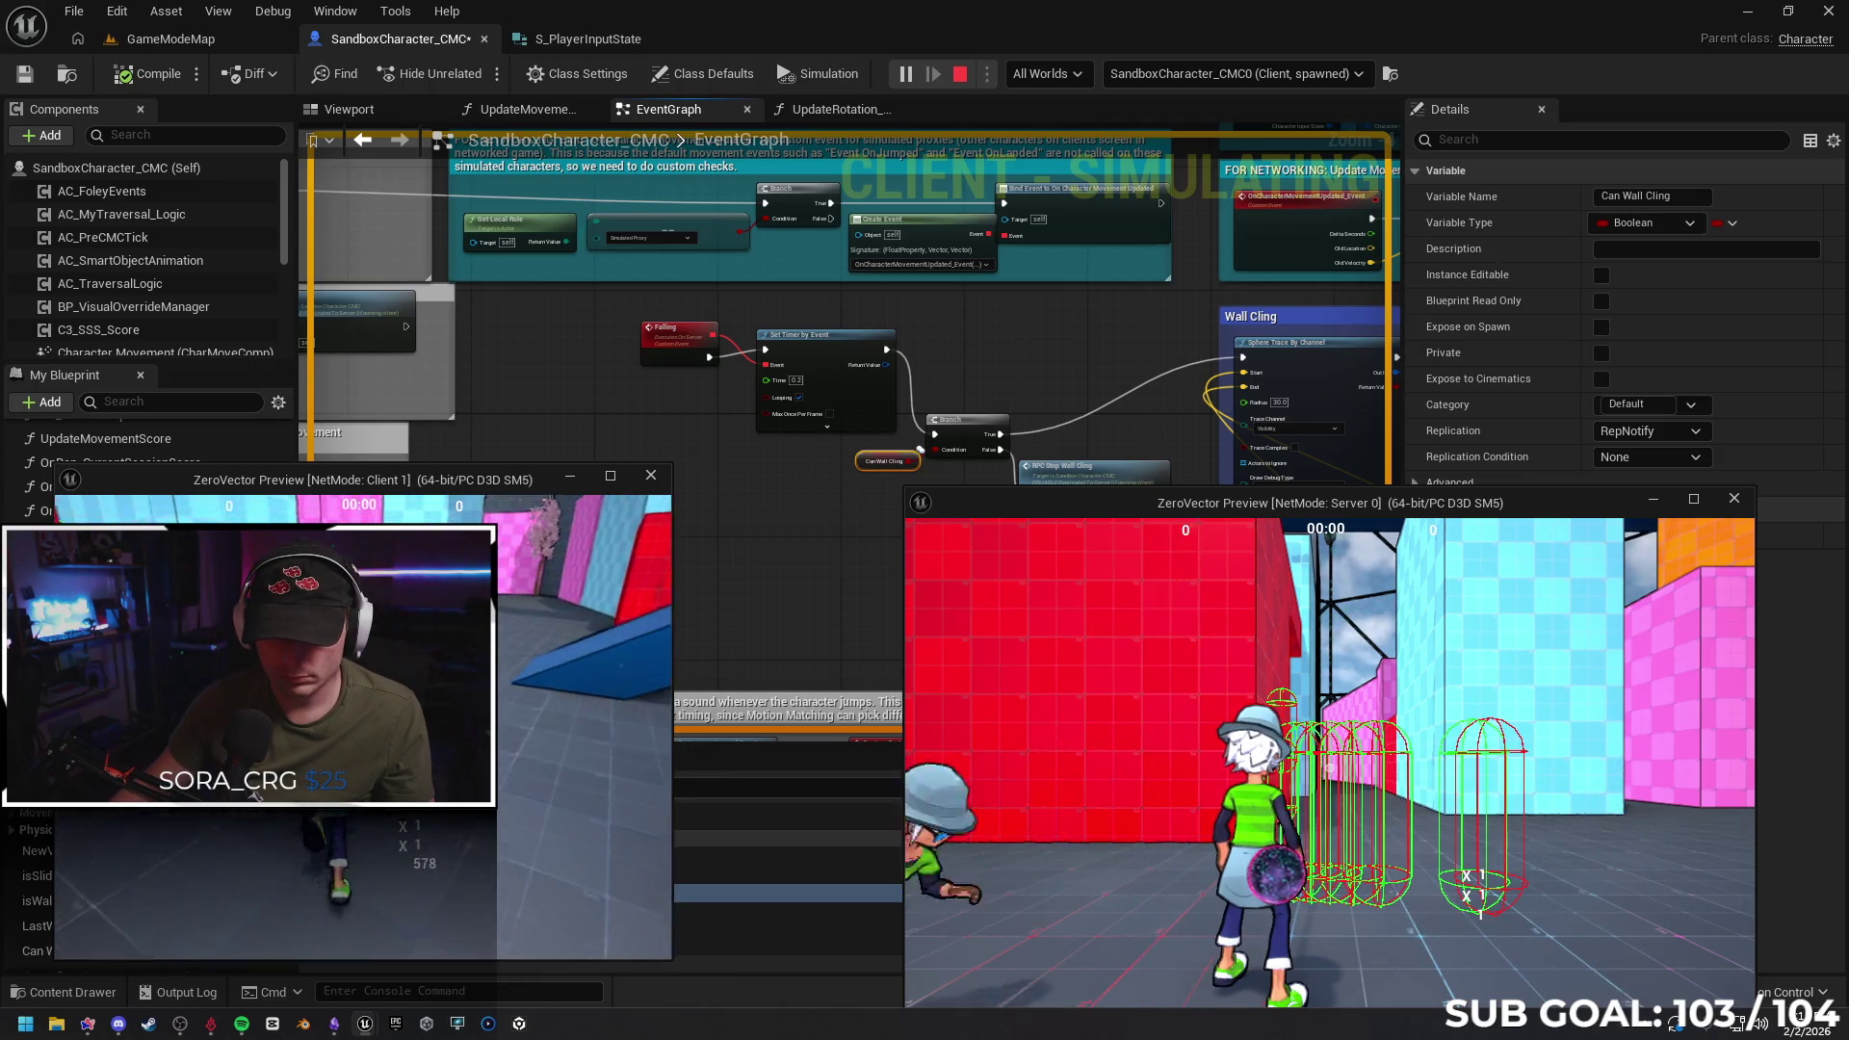
key("w")
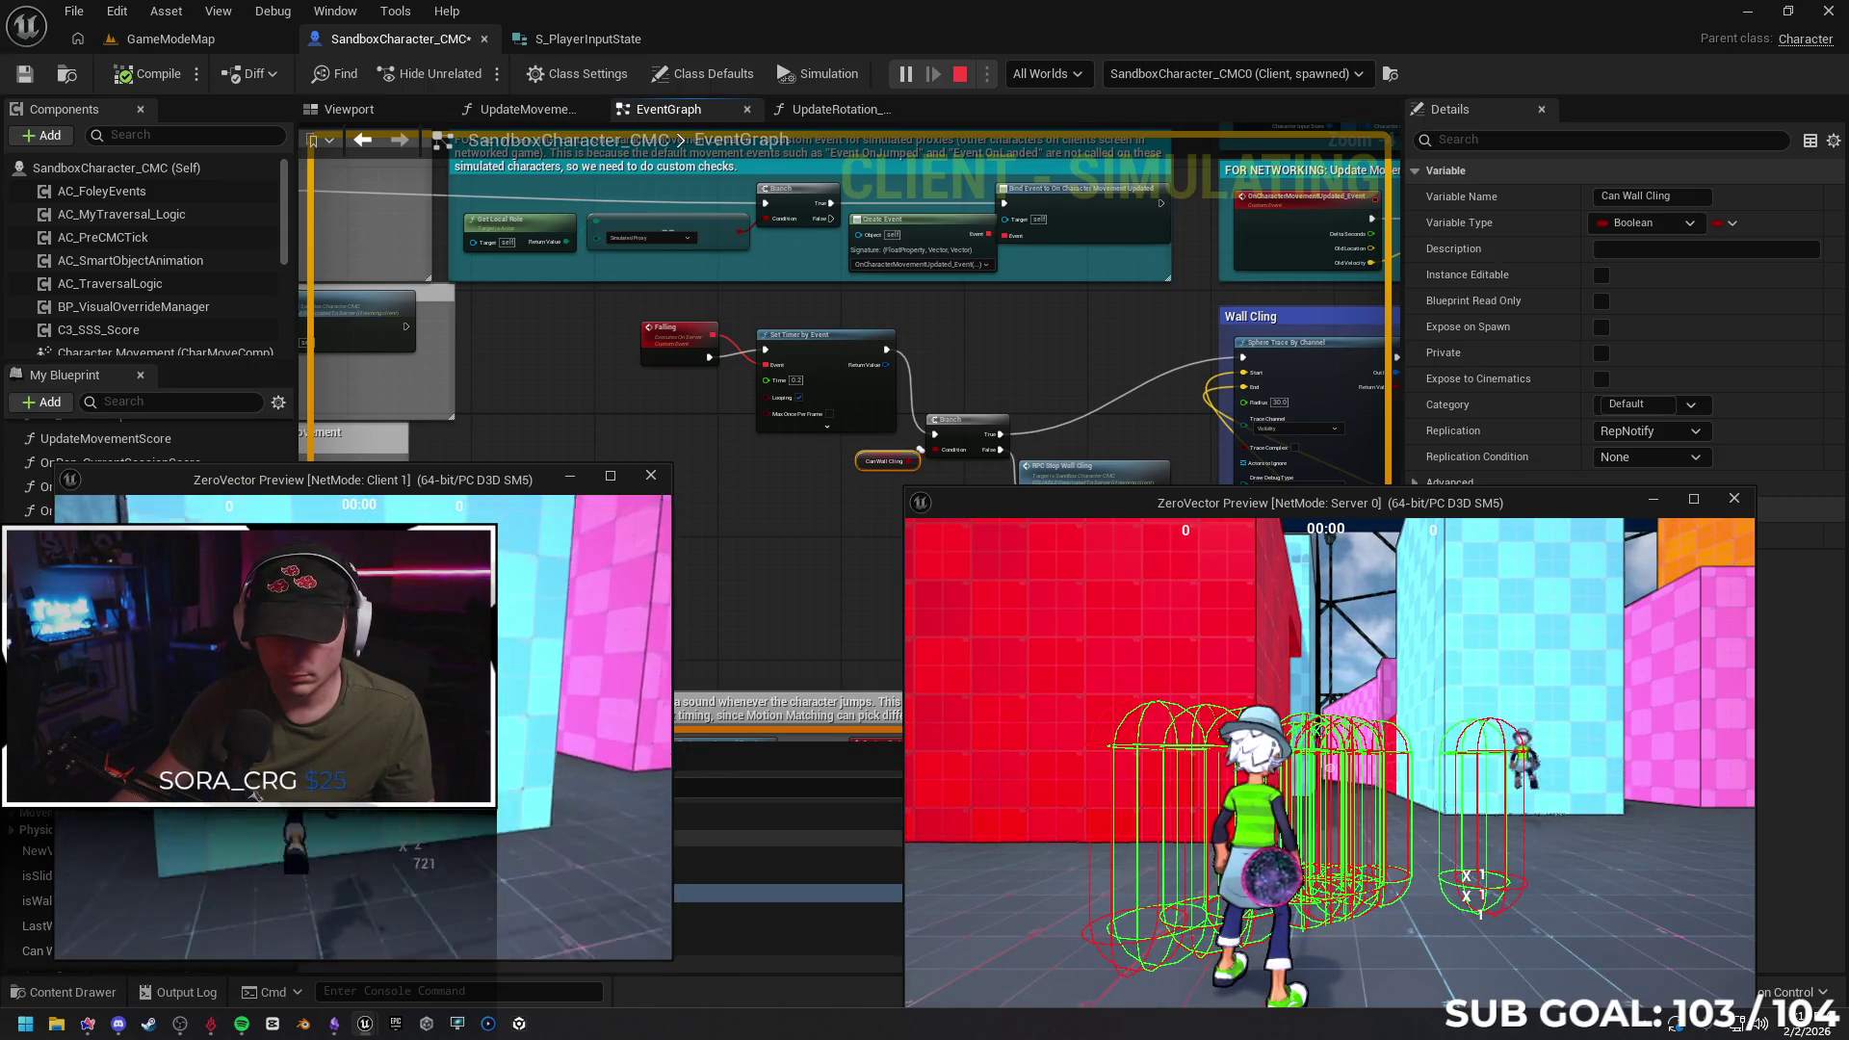
key("space")
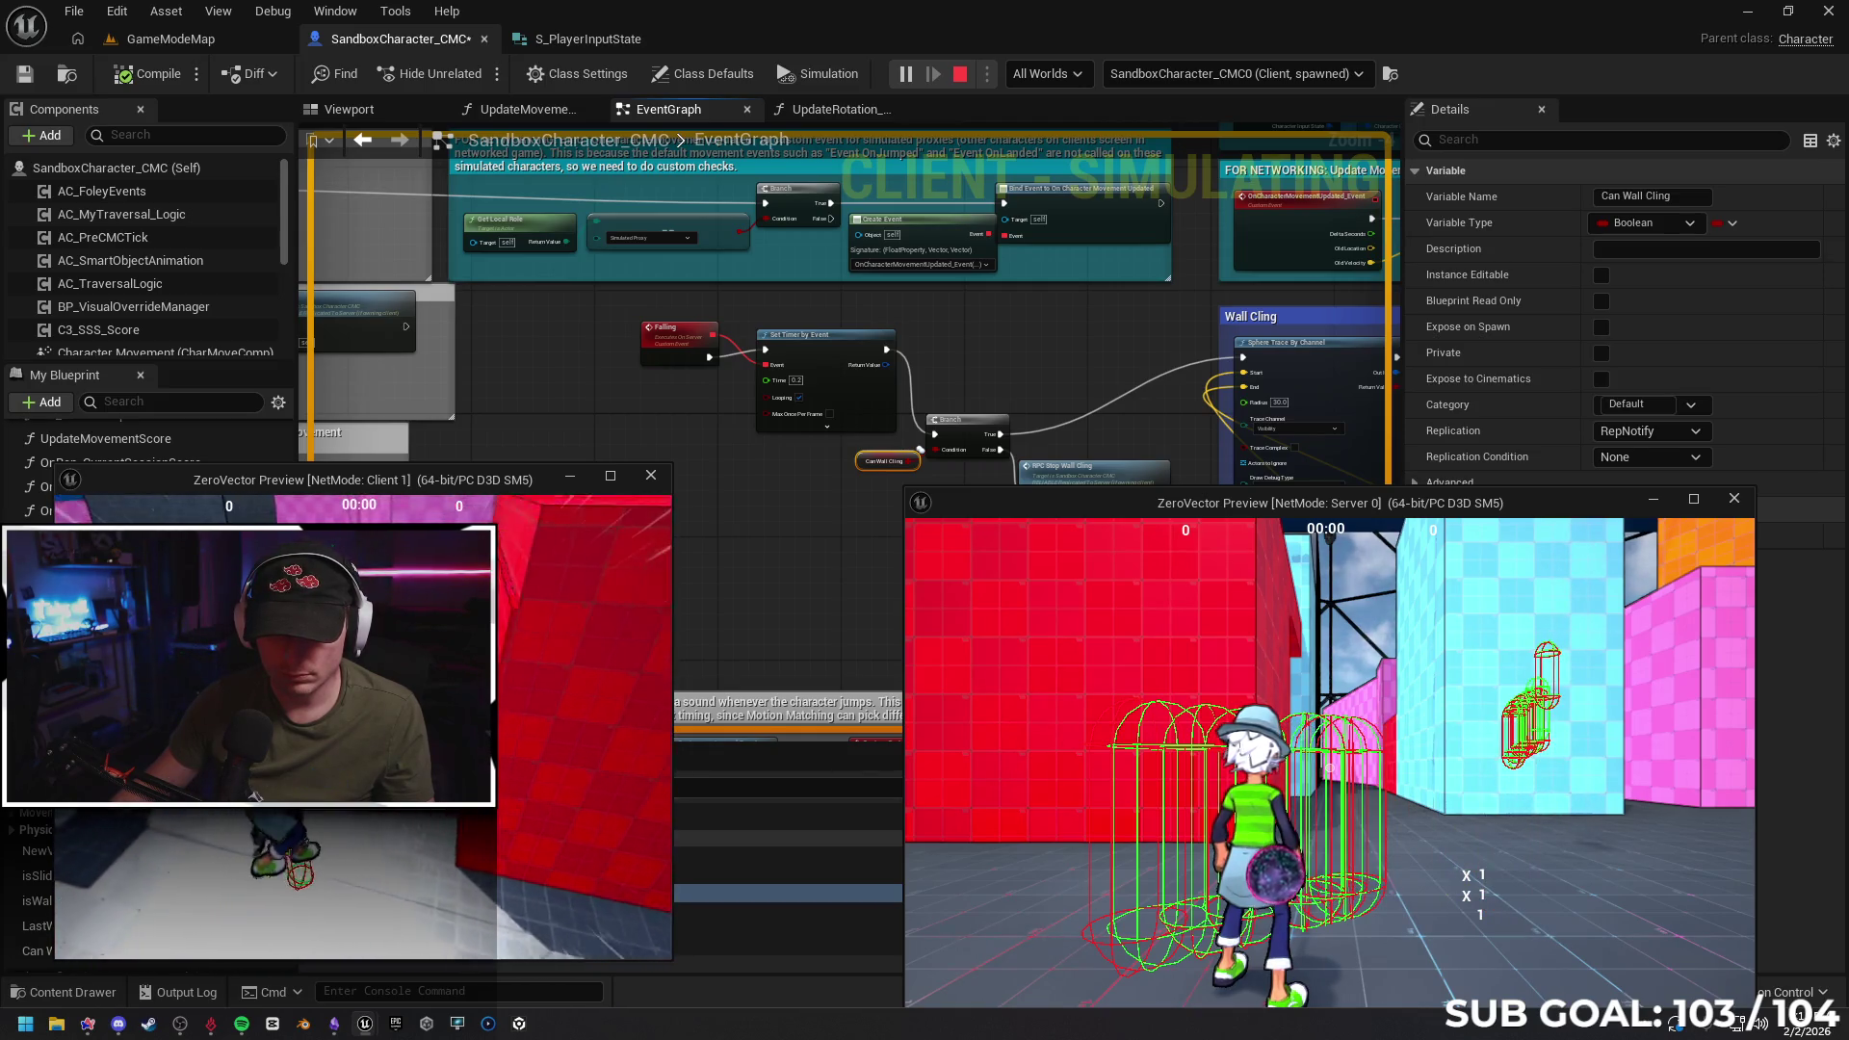
key("w")
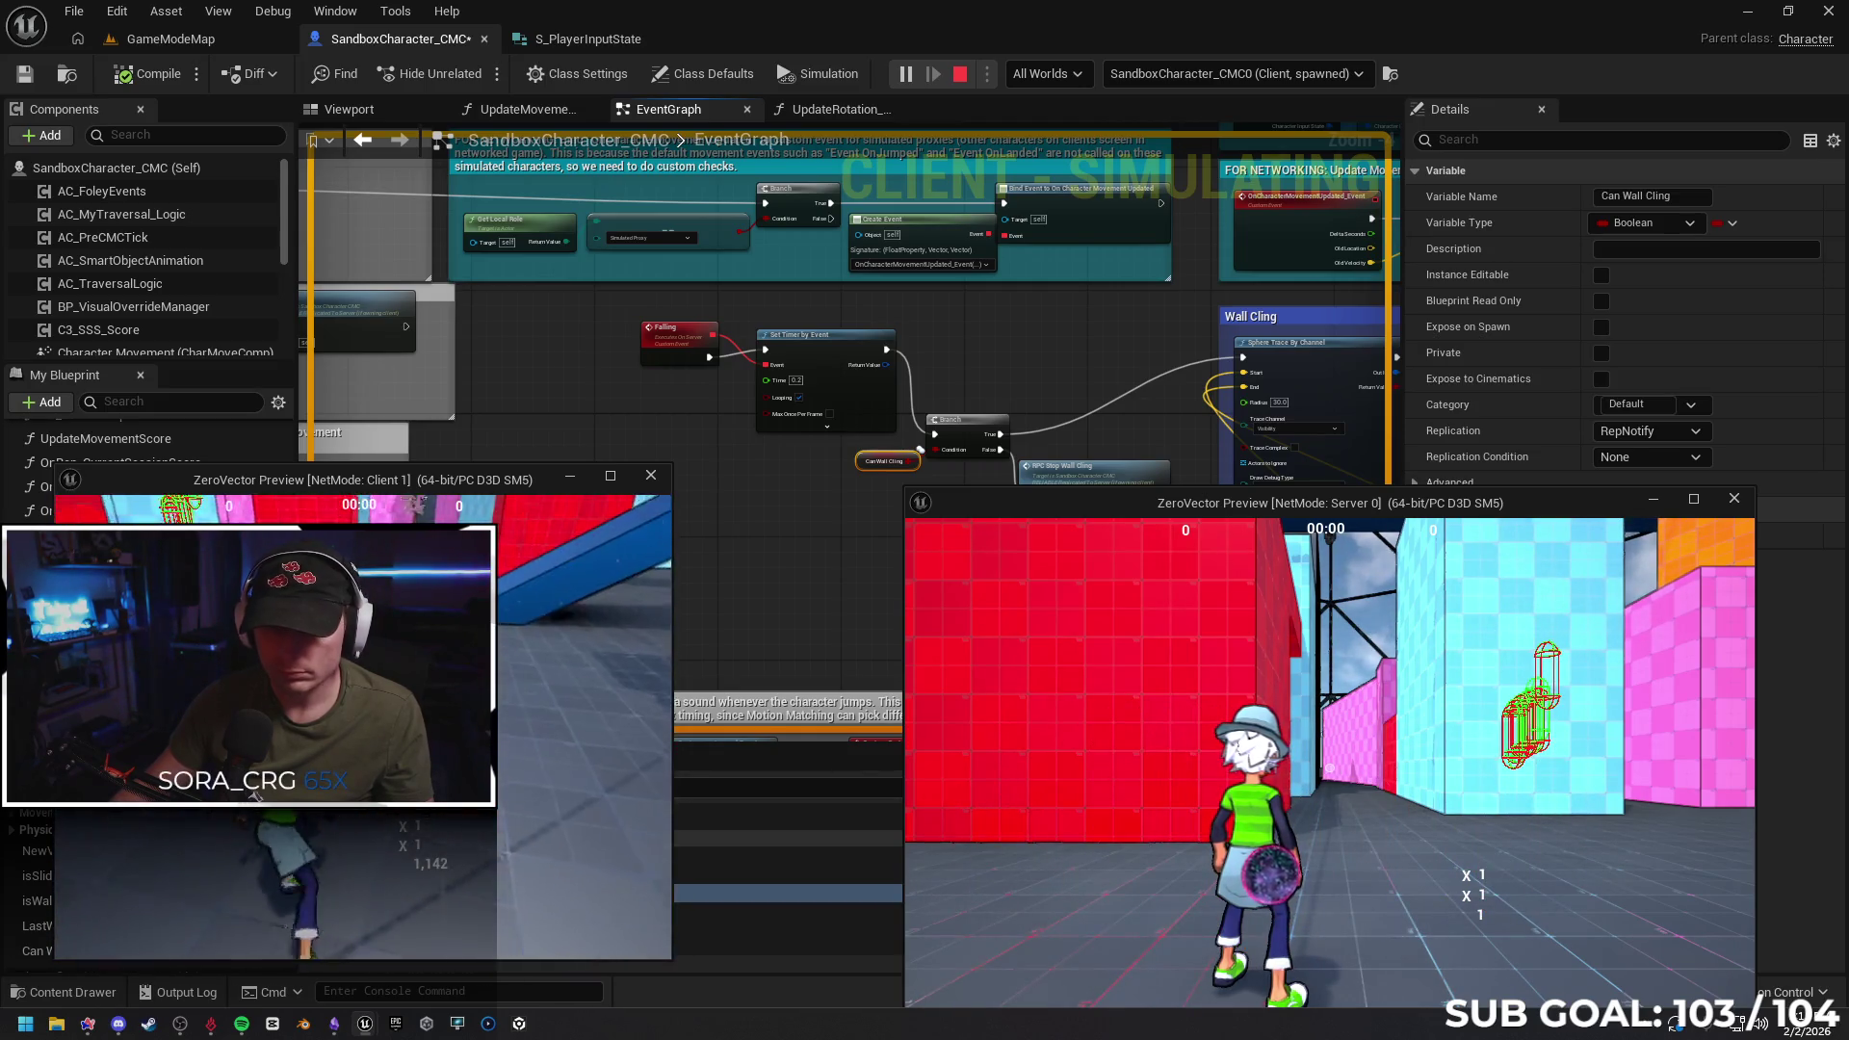
key("w")
key("w")
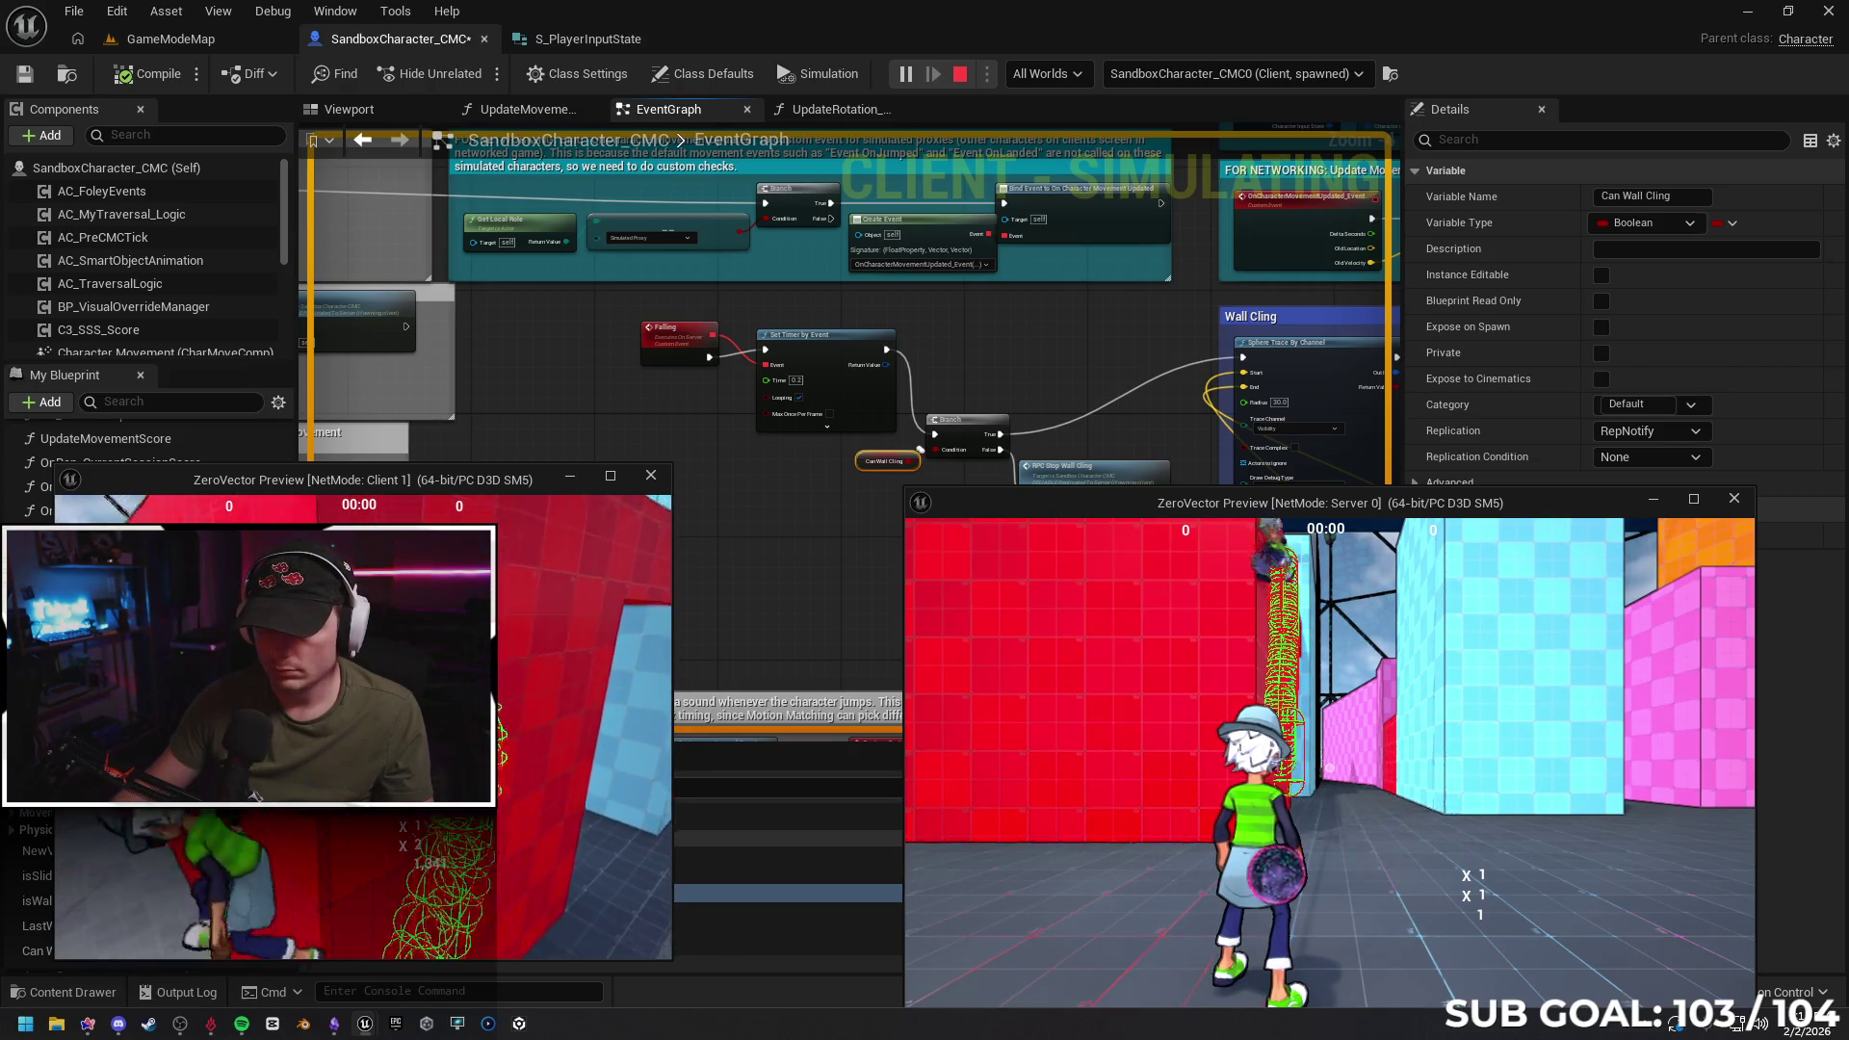
key("w")
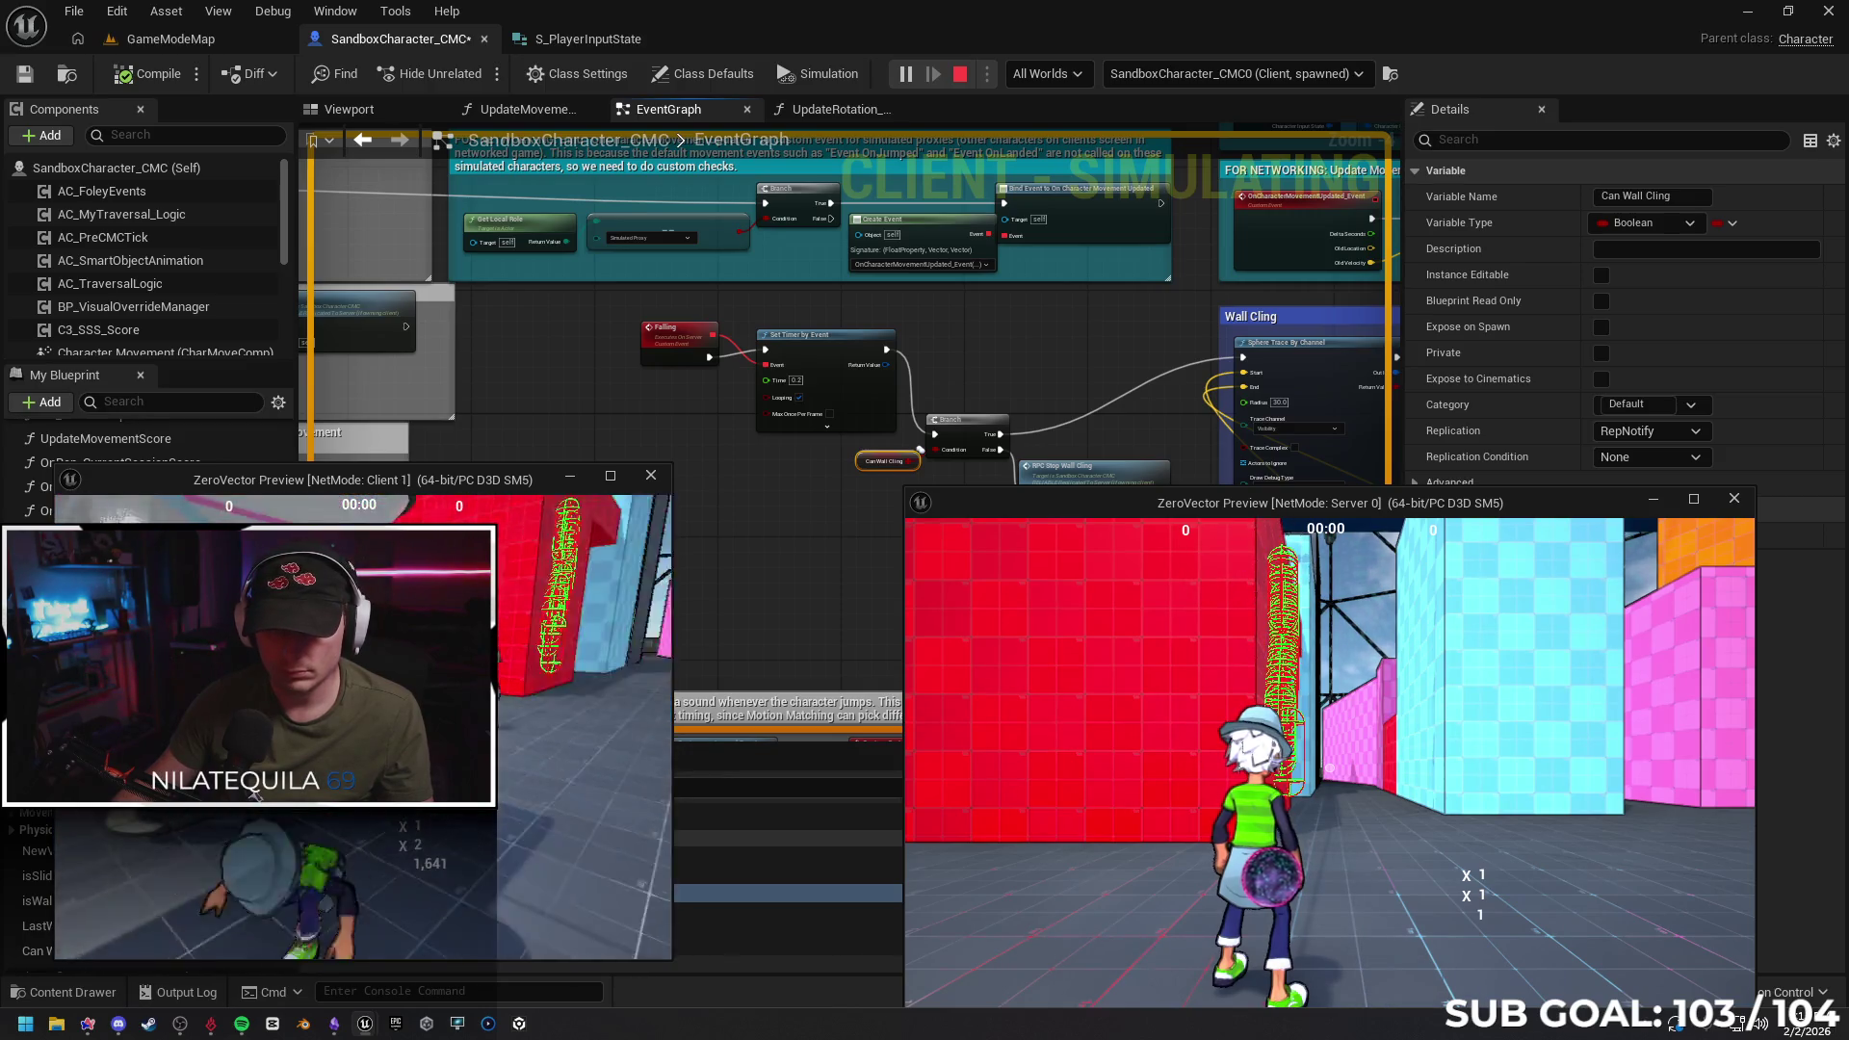
key("w")
key("space")
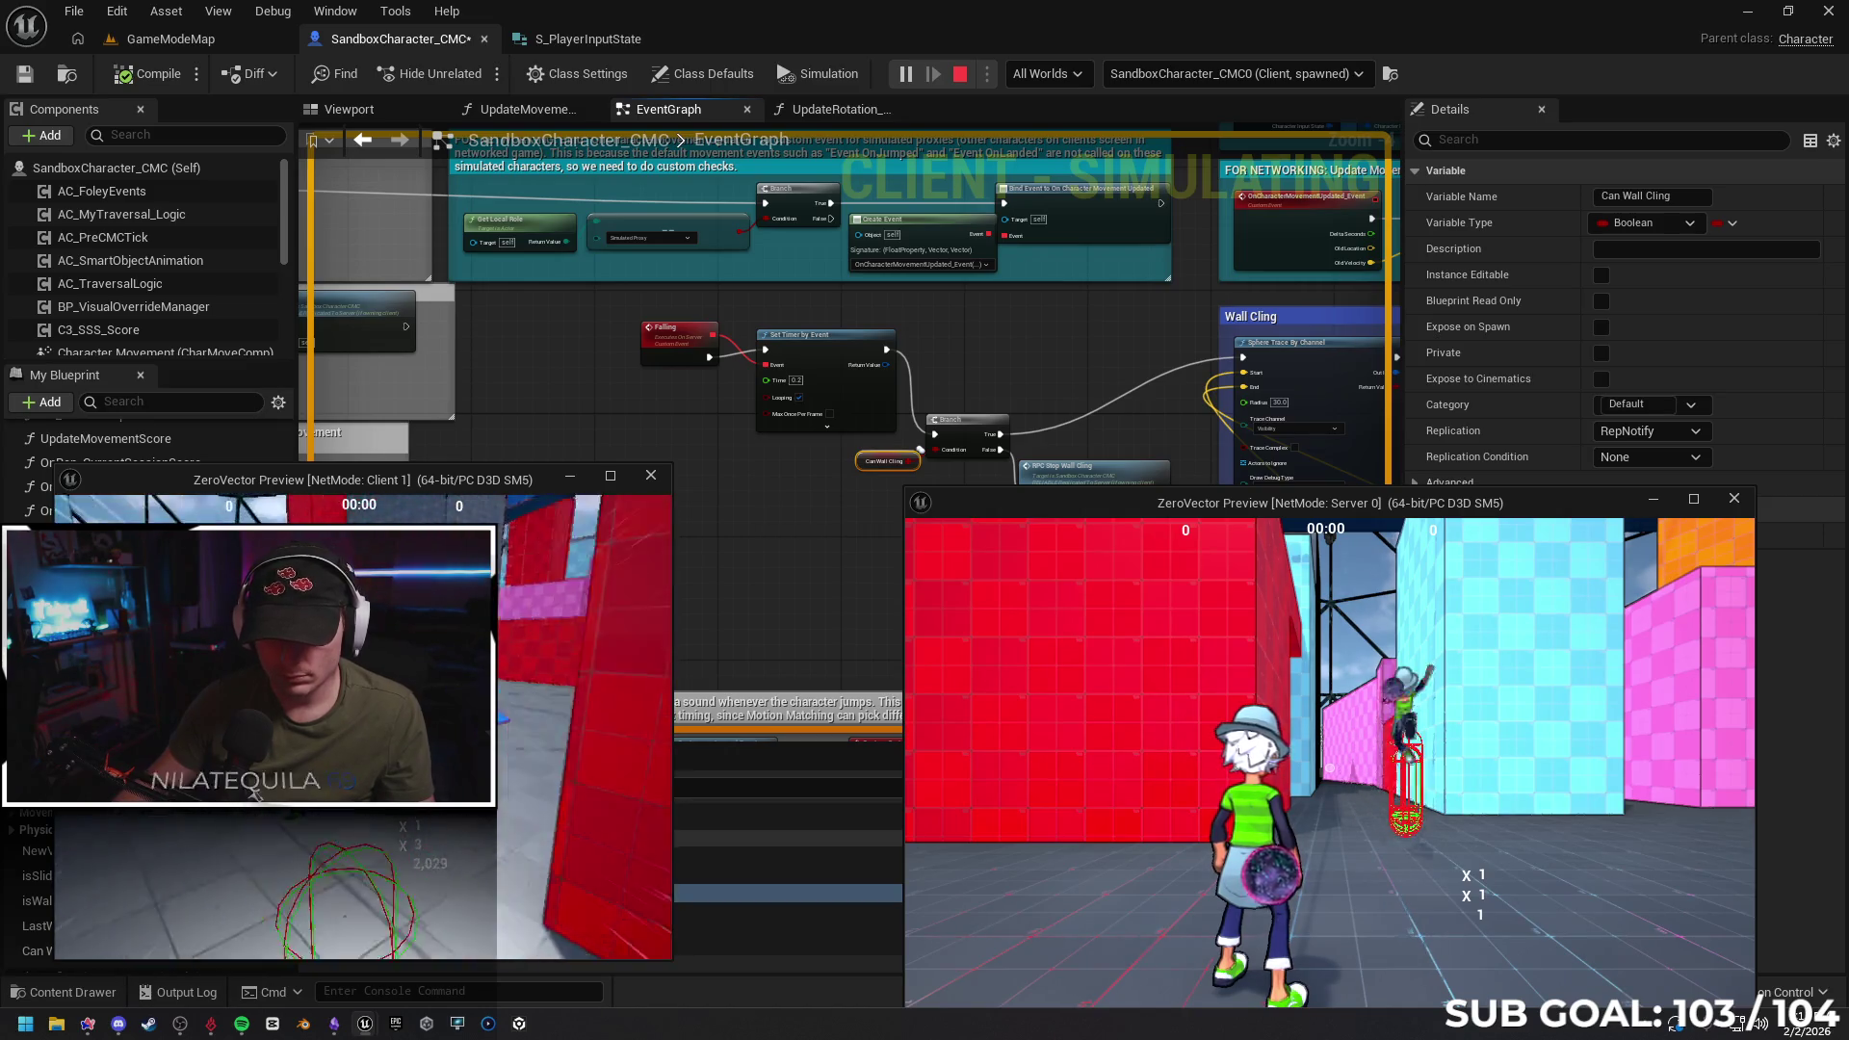
Cling to and climb along the red wall, then run back toward it
key("w")
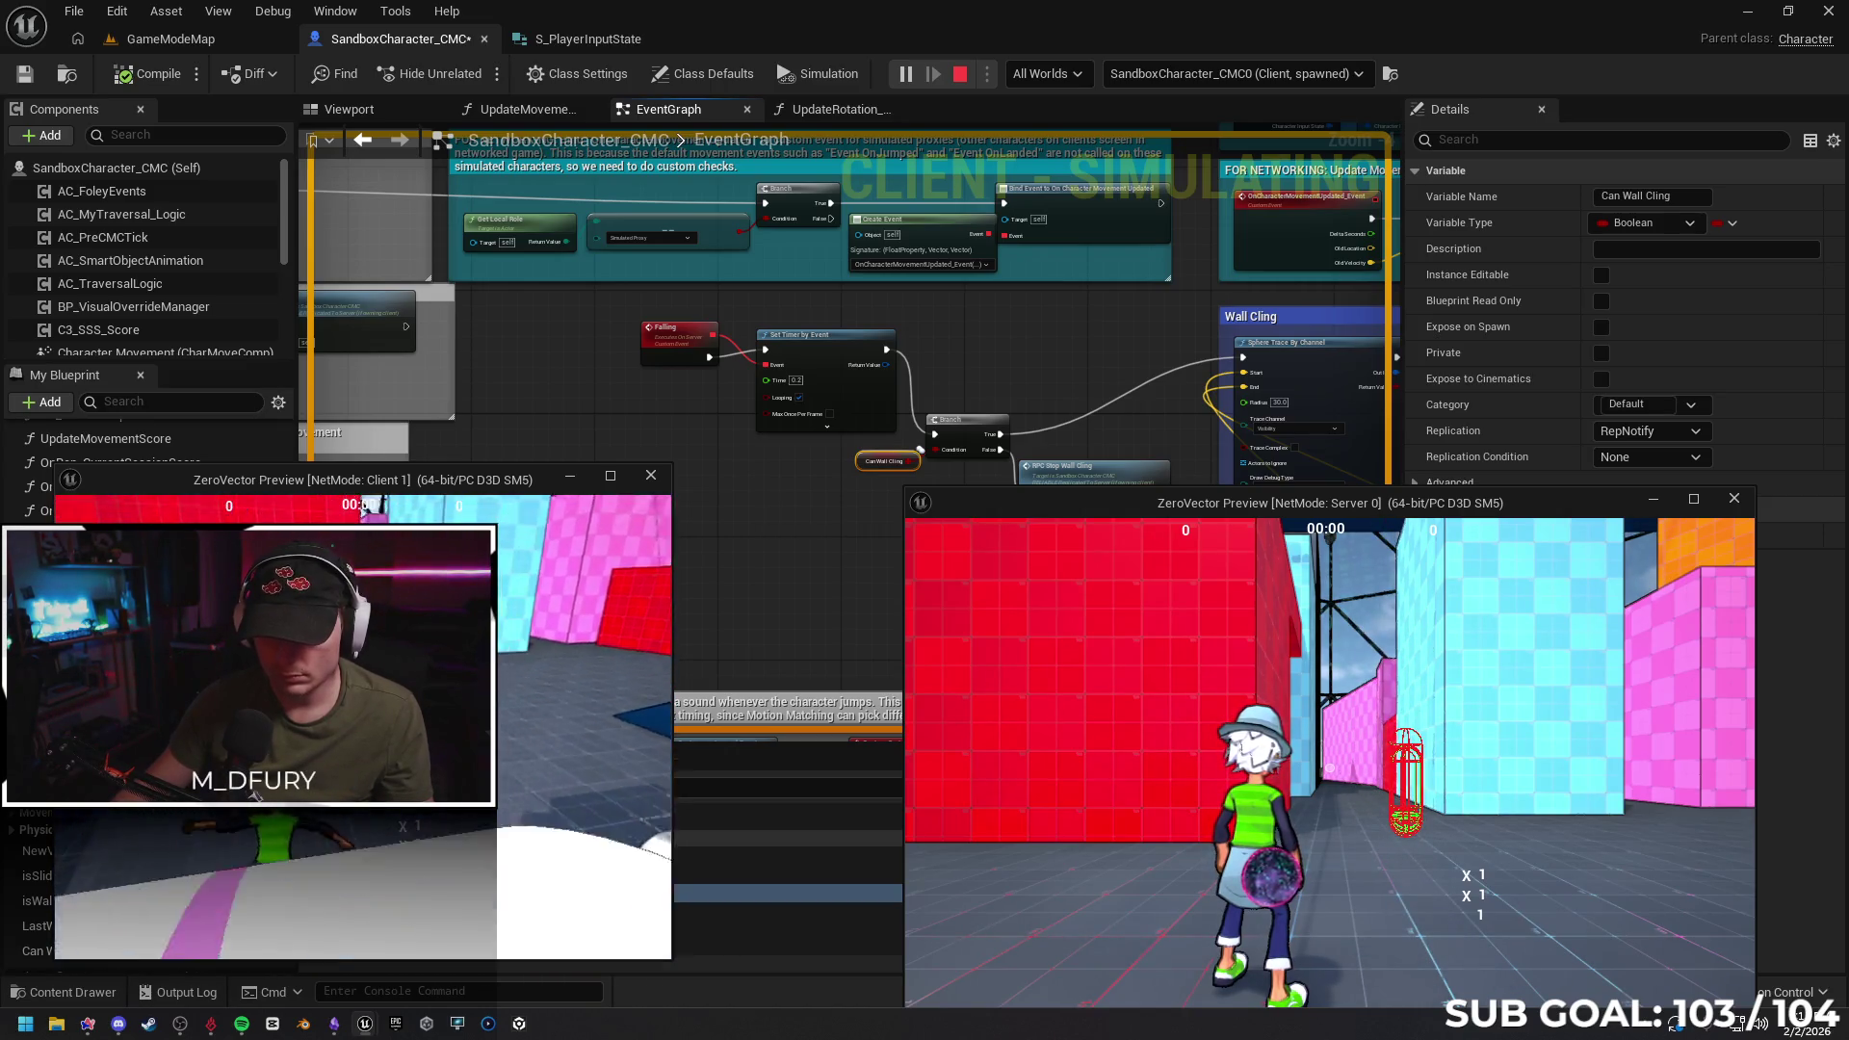
key("w")
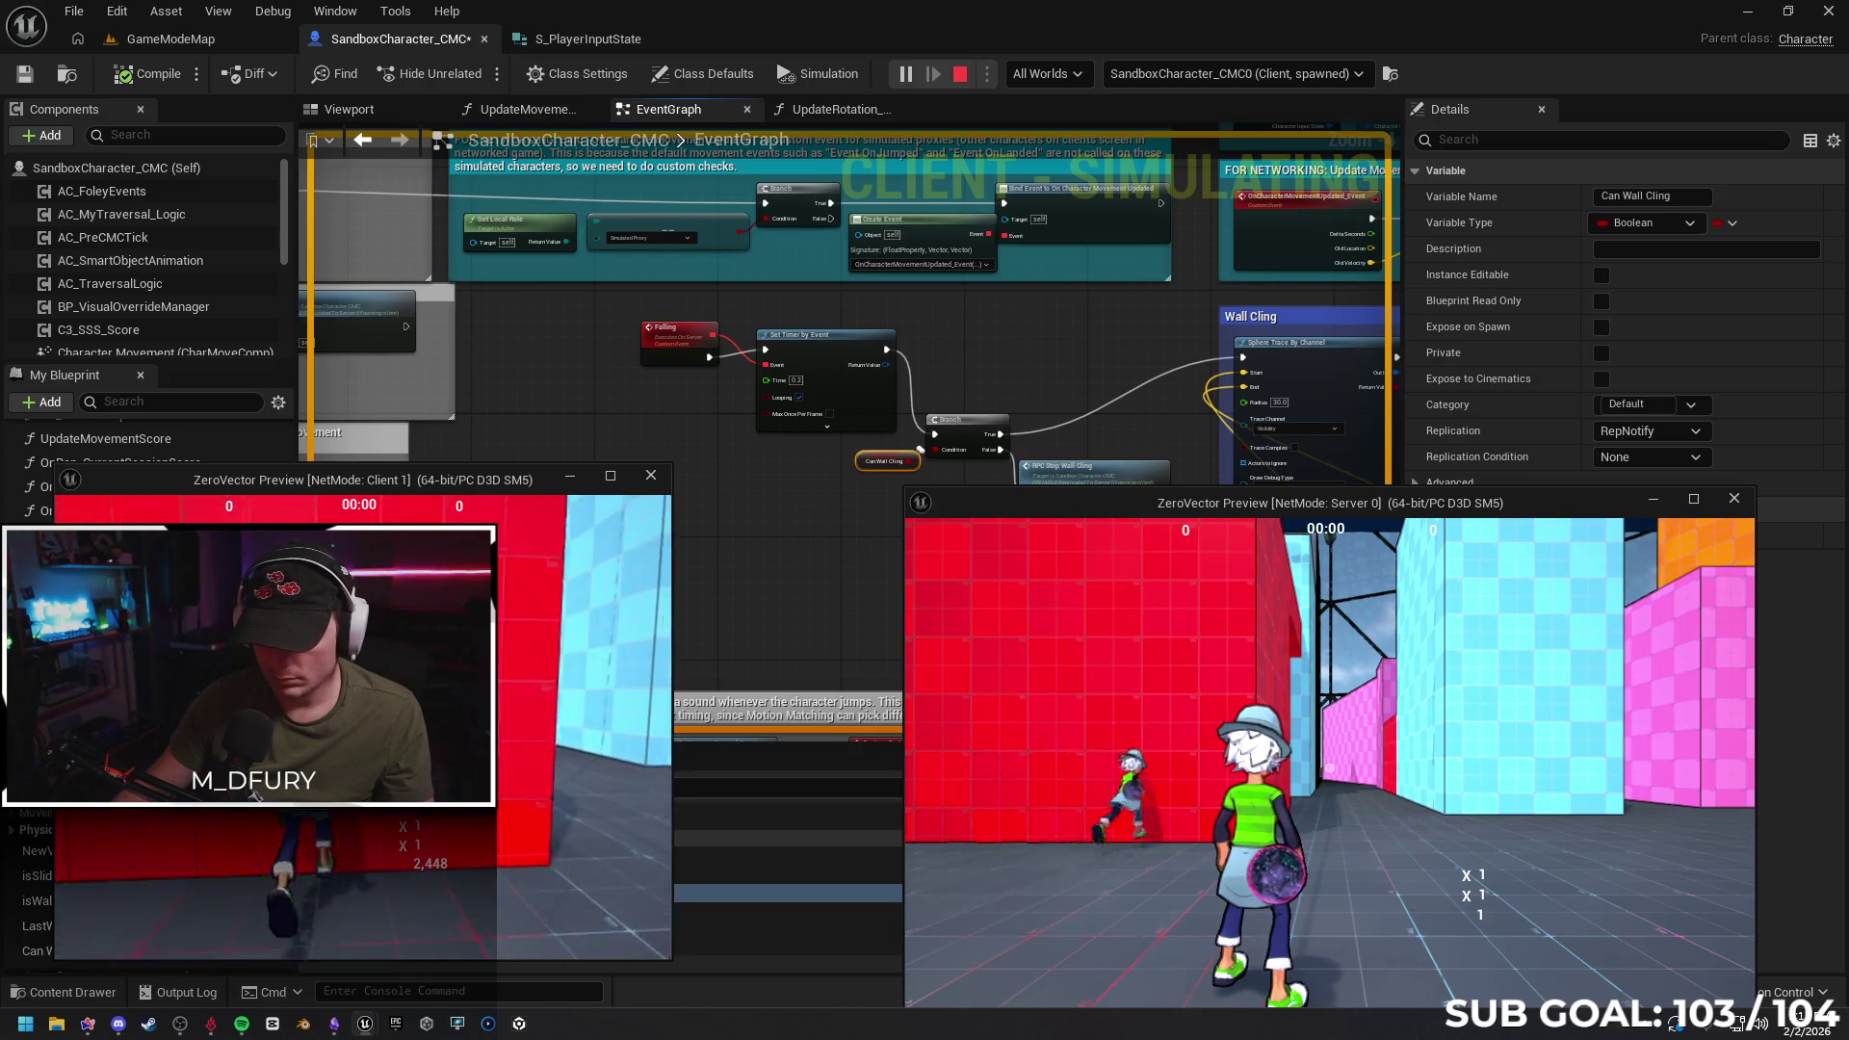
key("space")
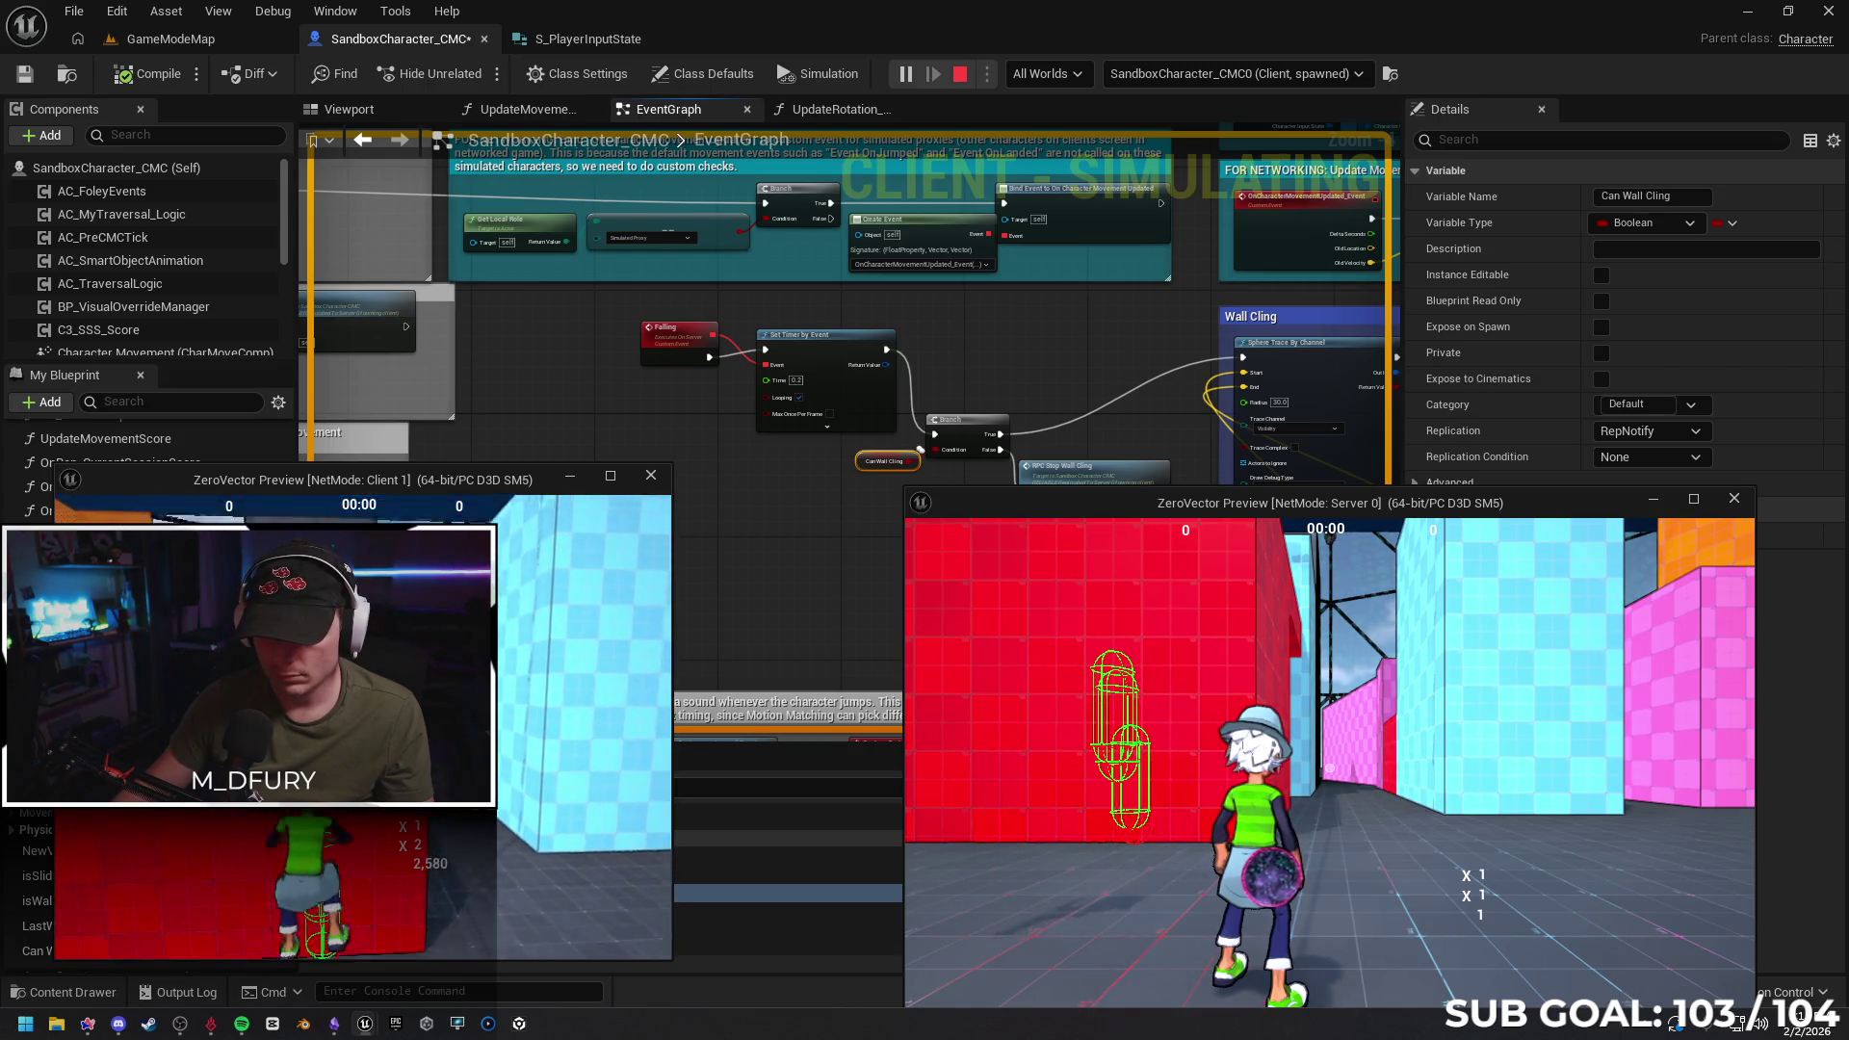
key("w")
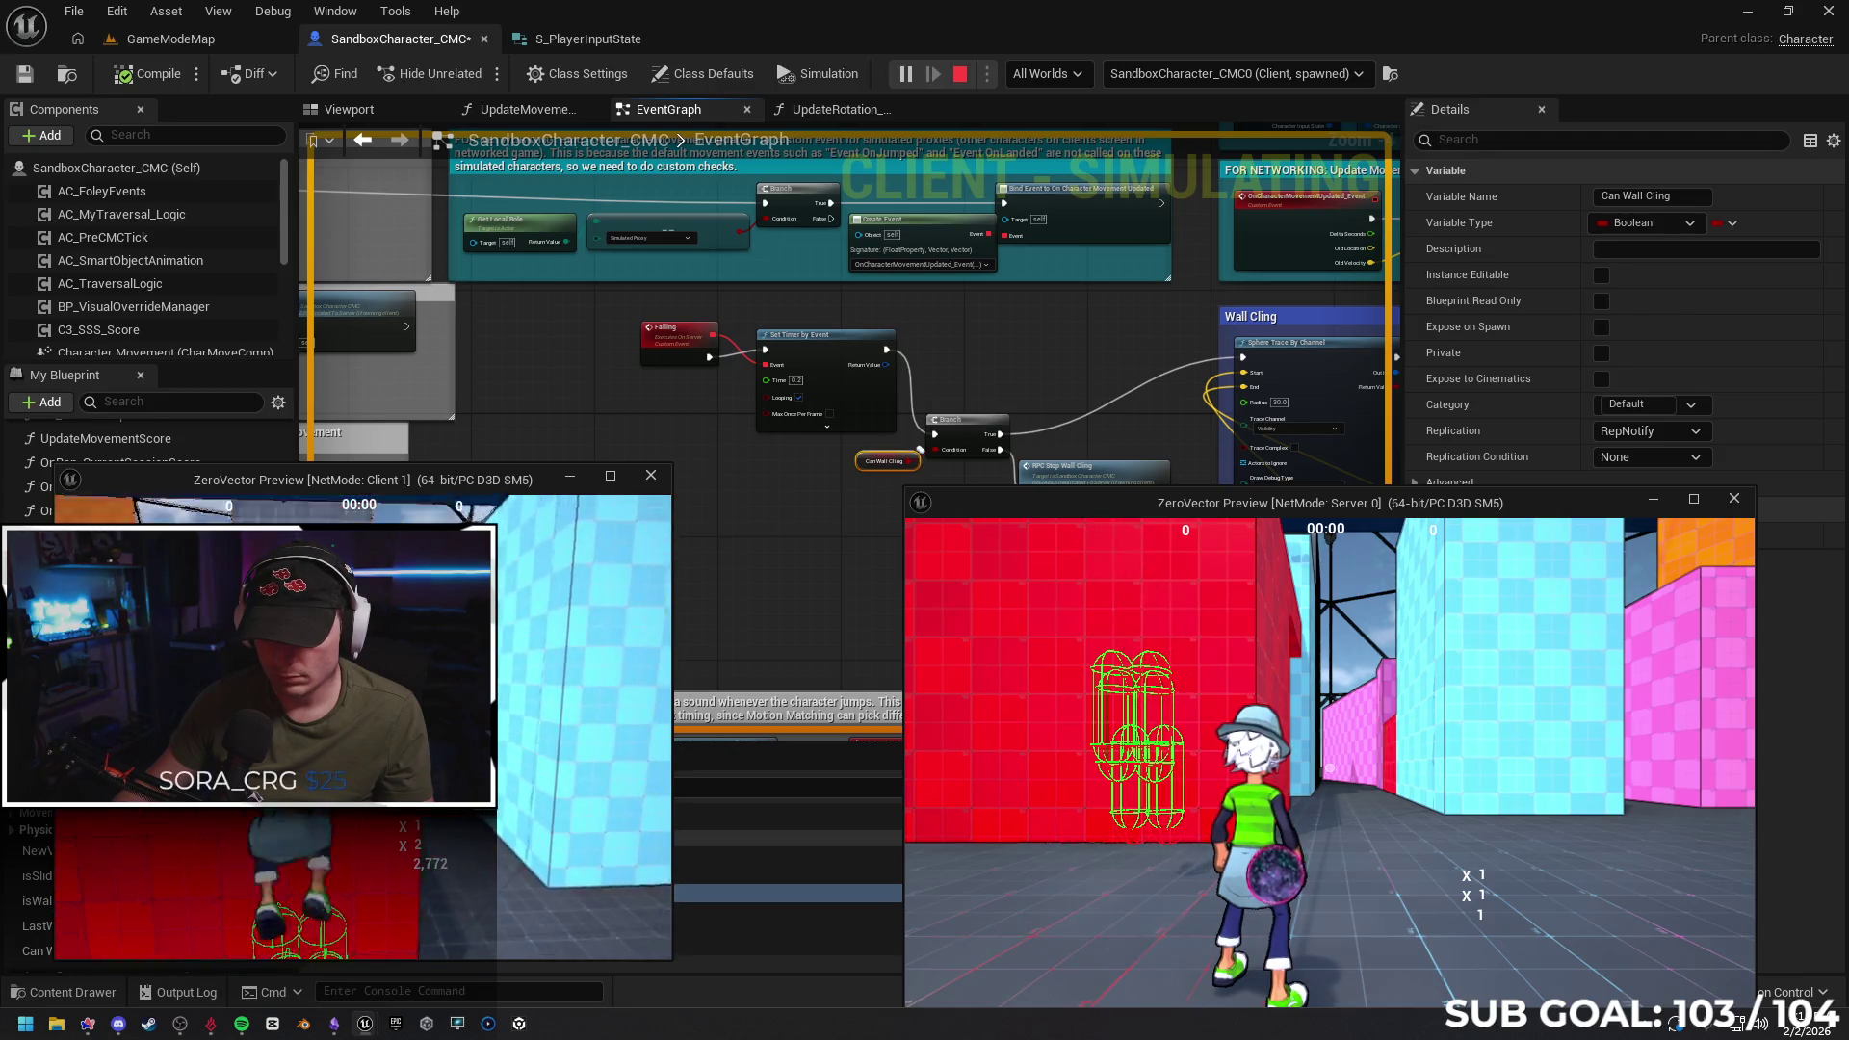
key("space")
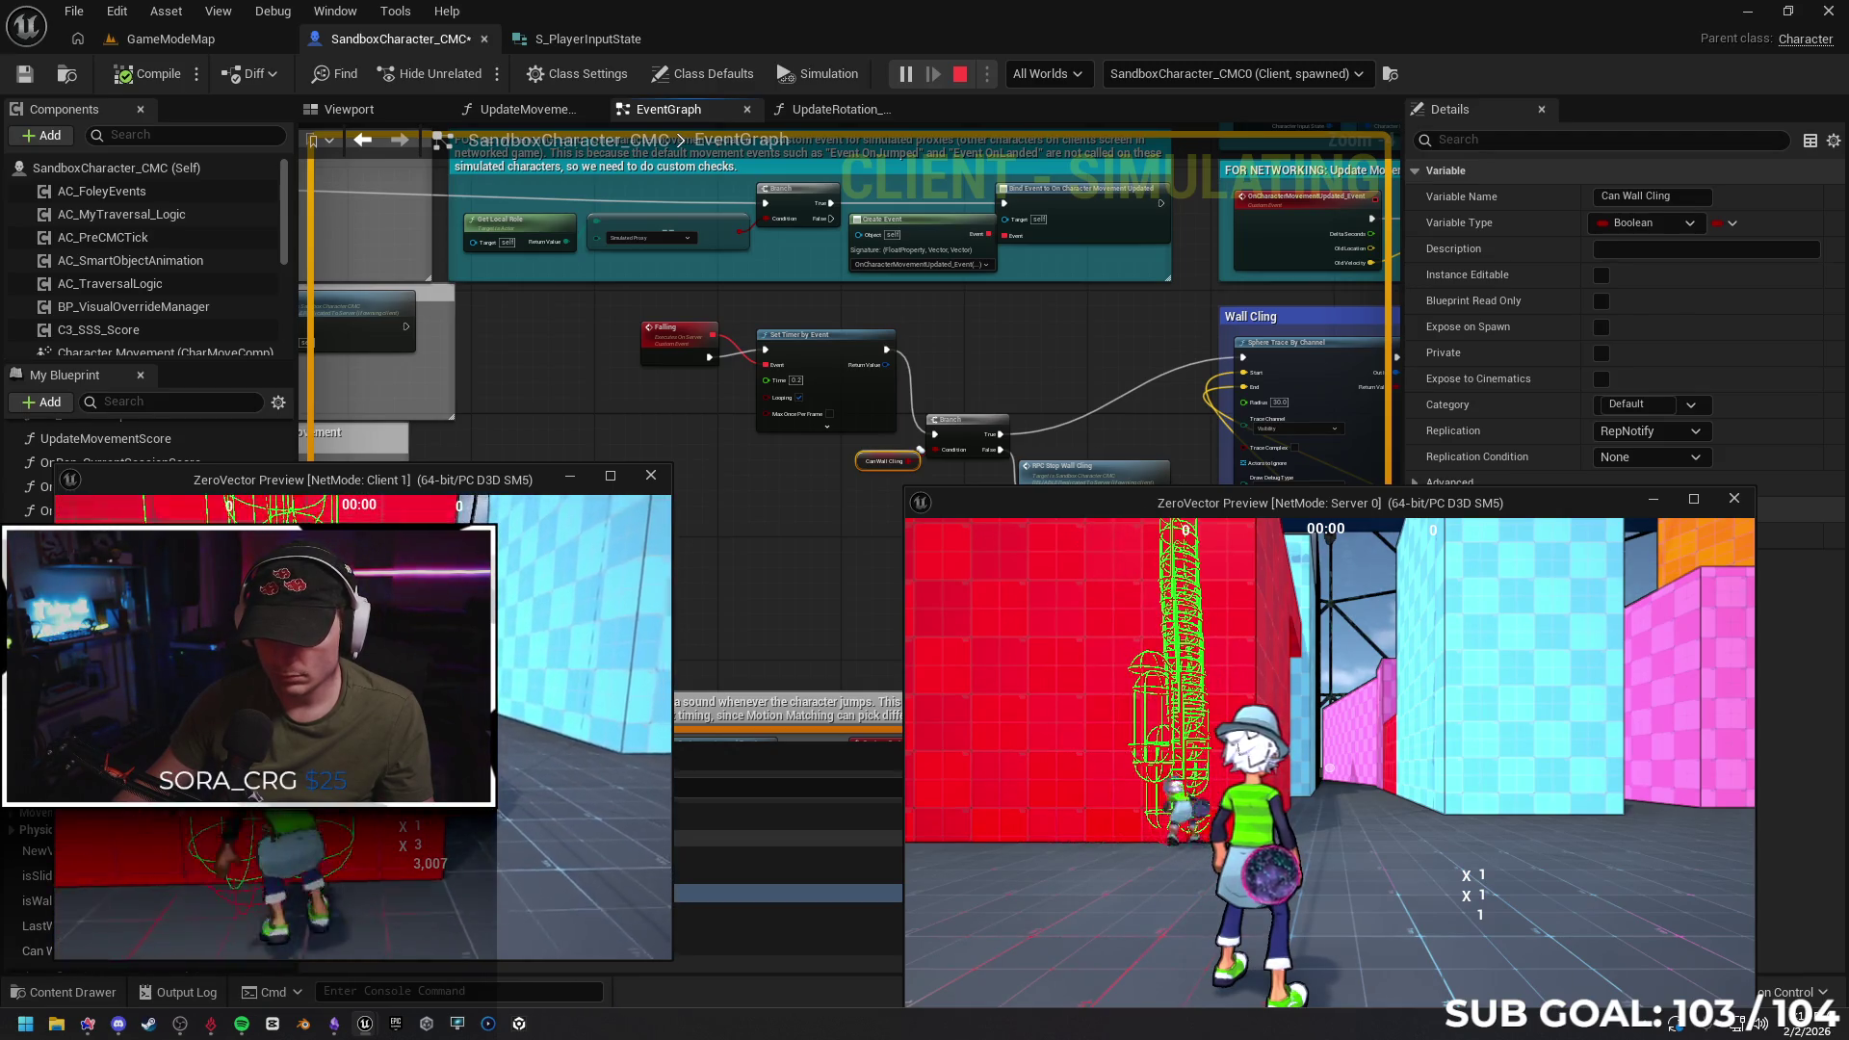
key("space")
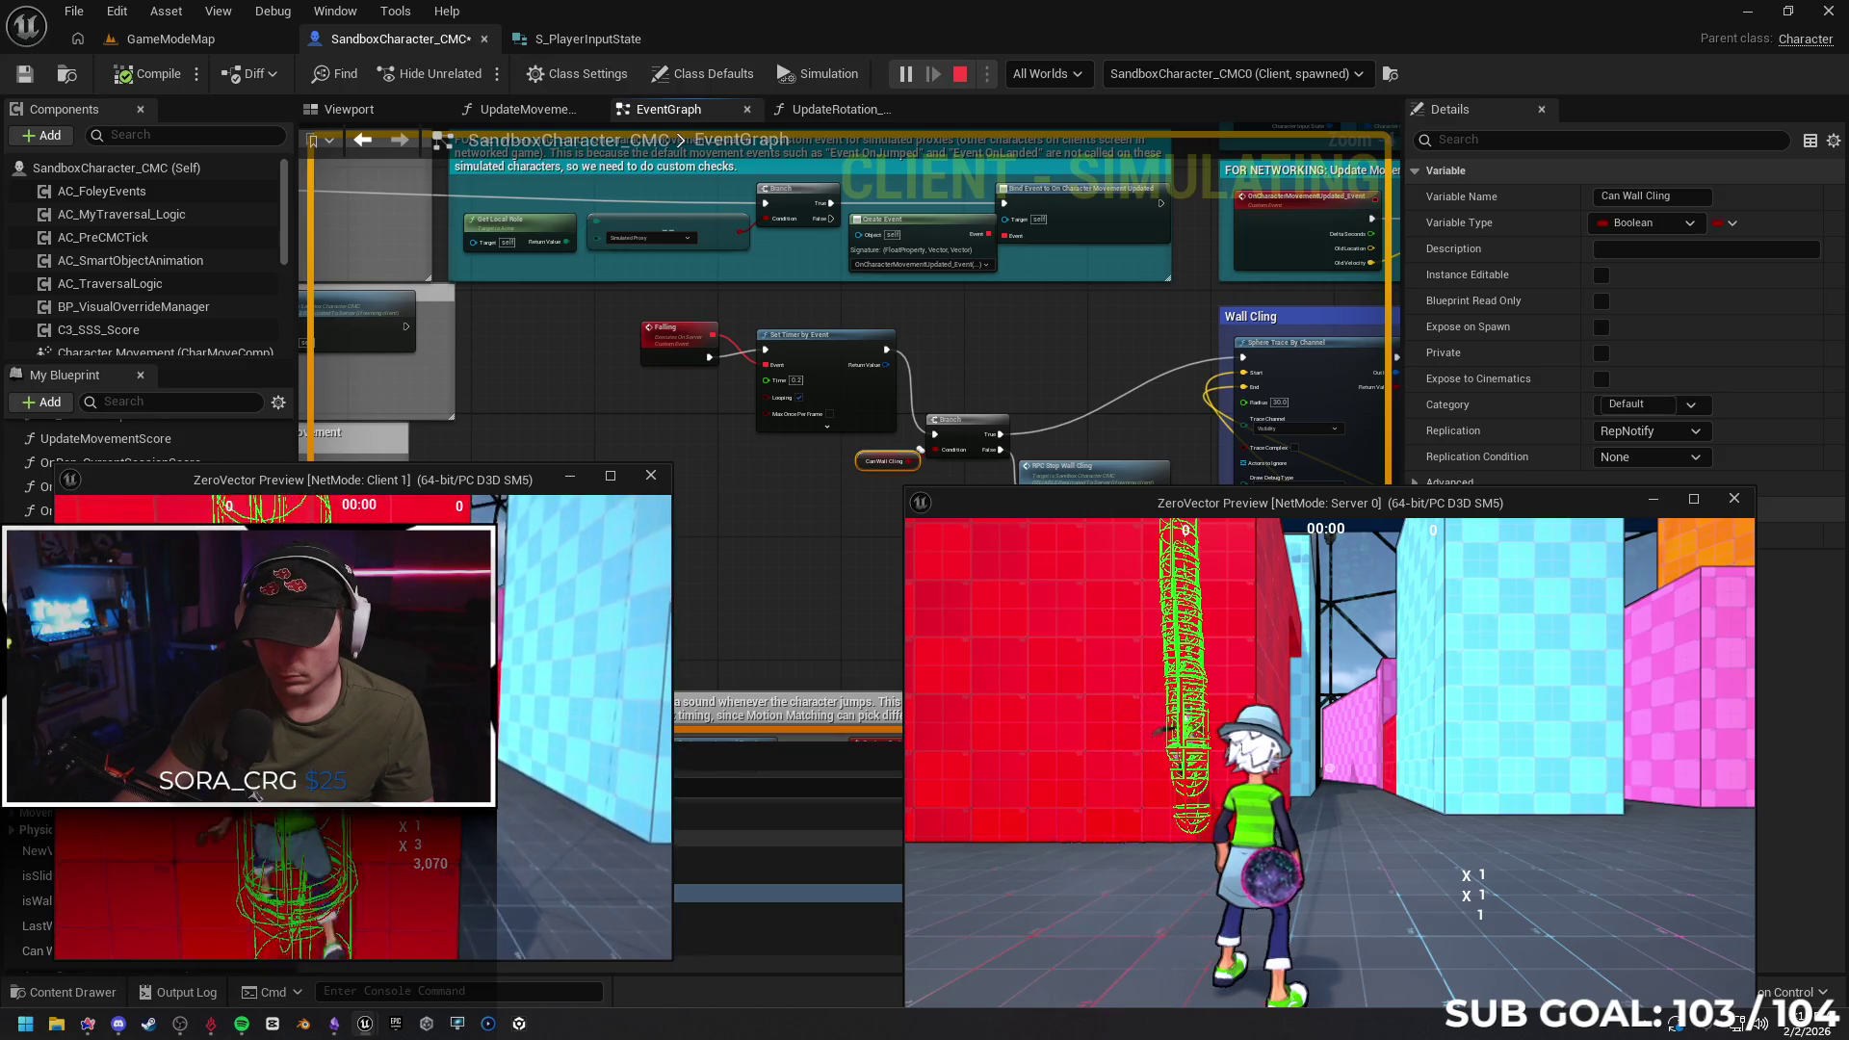
key("space")
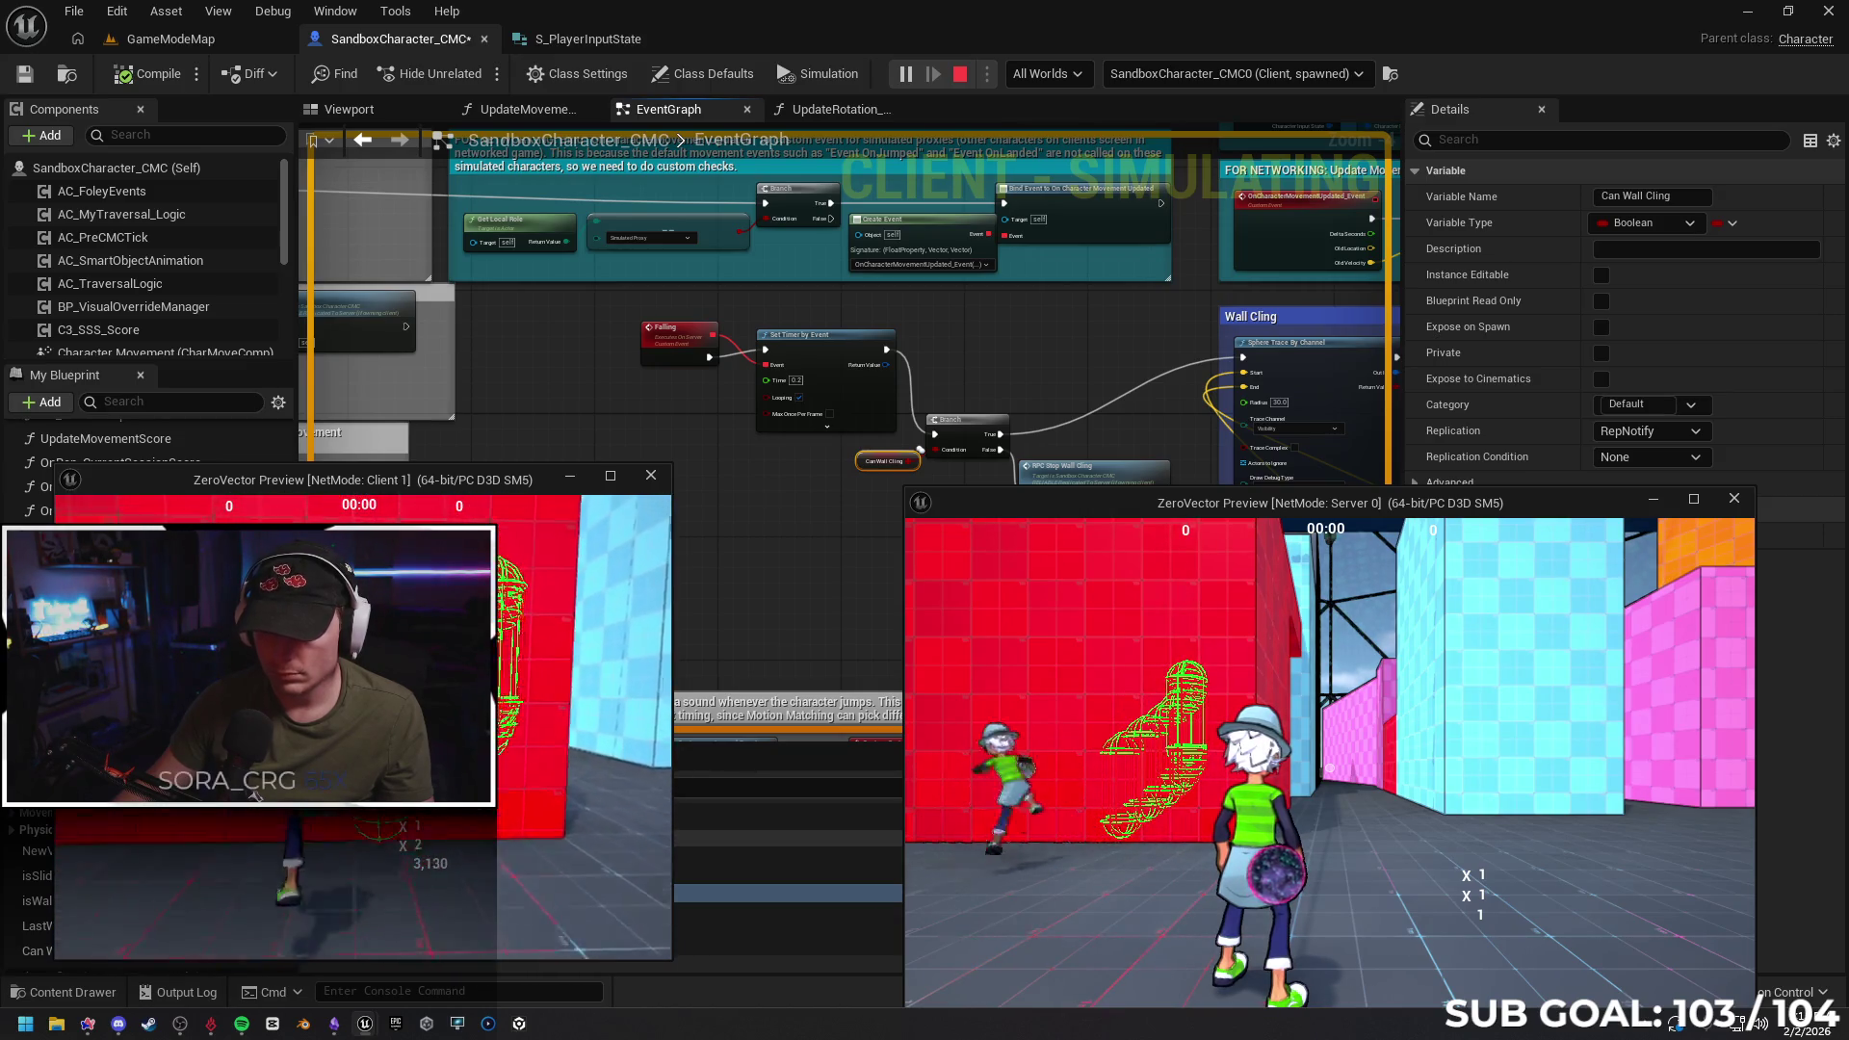
key("space")
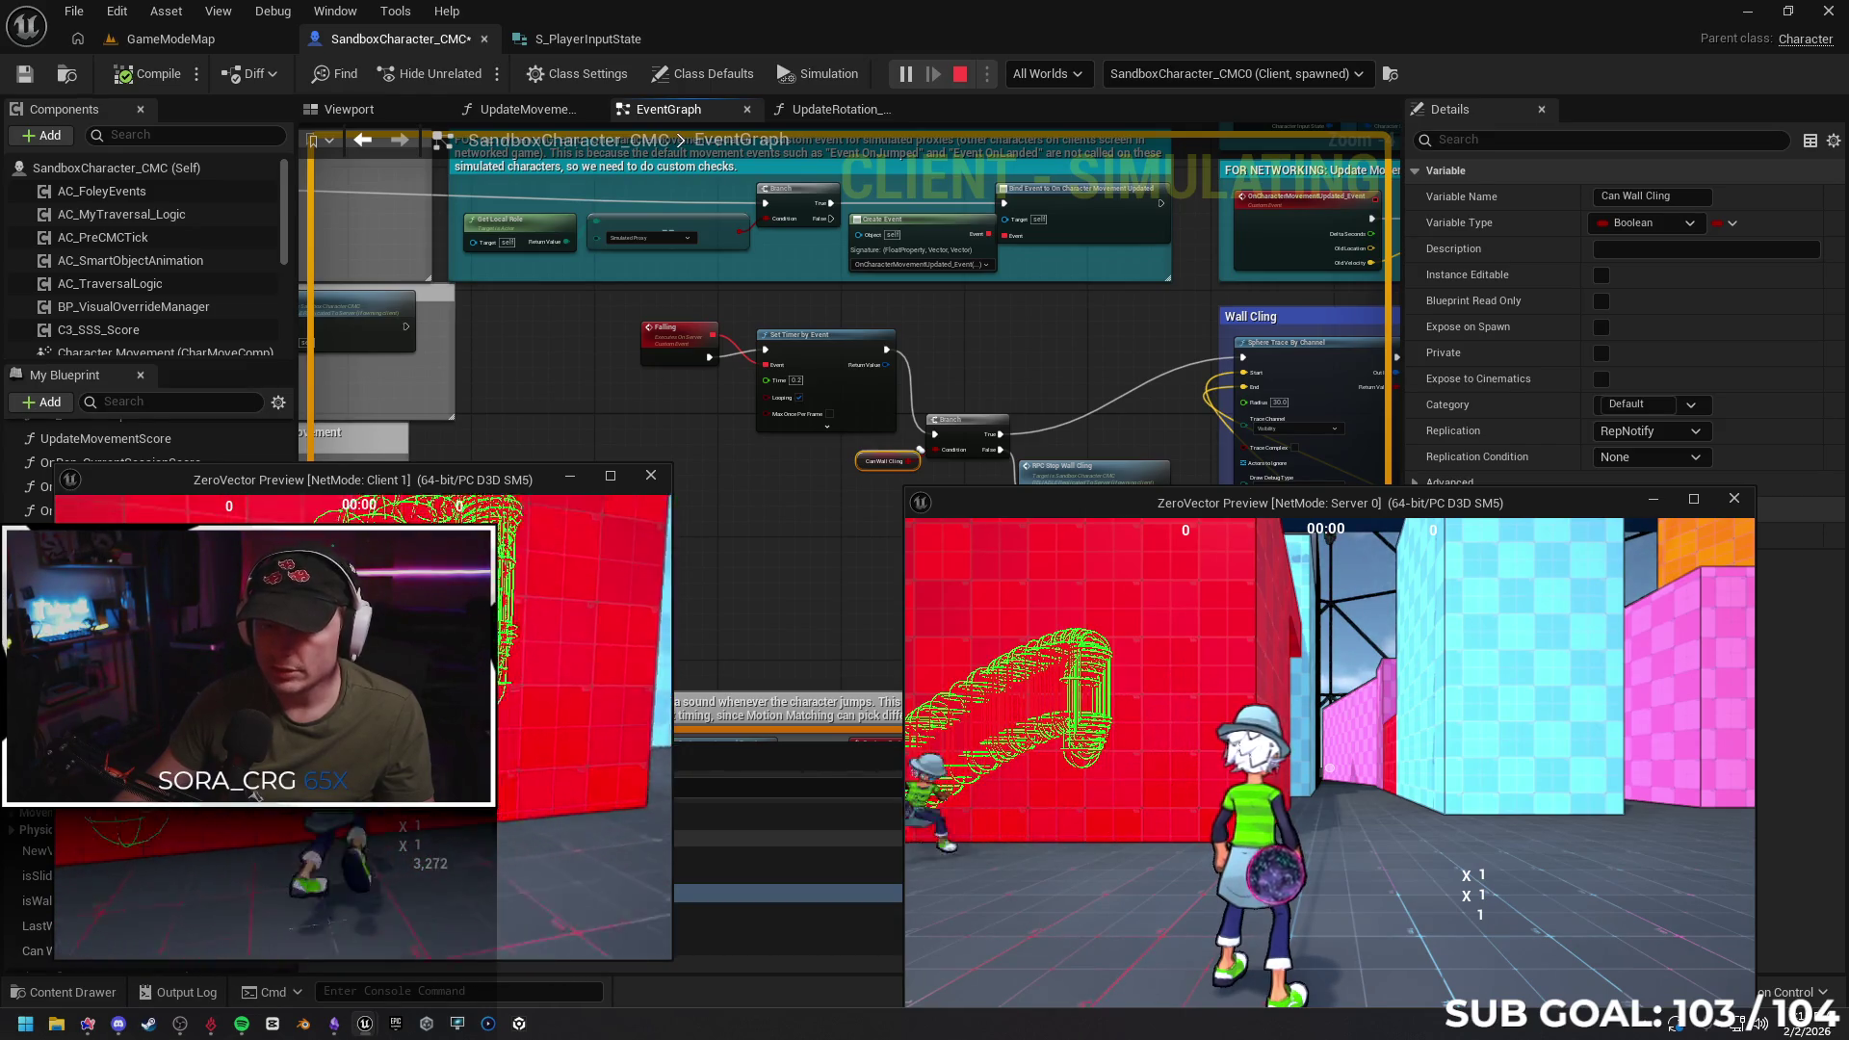
key("space")
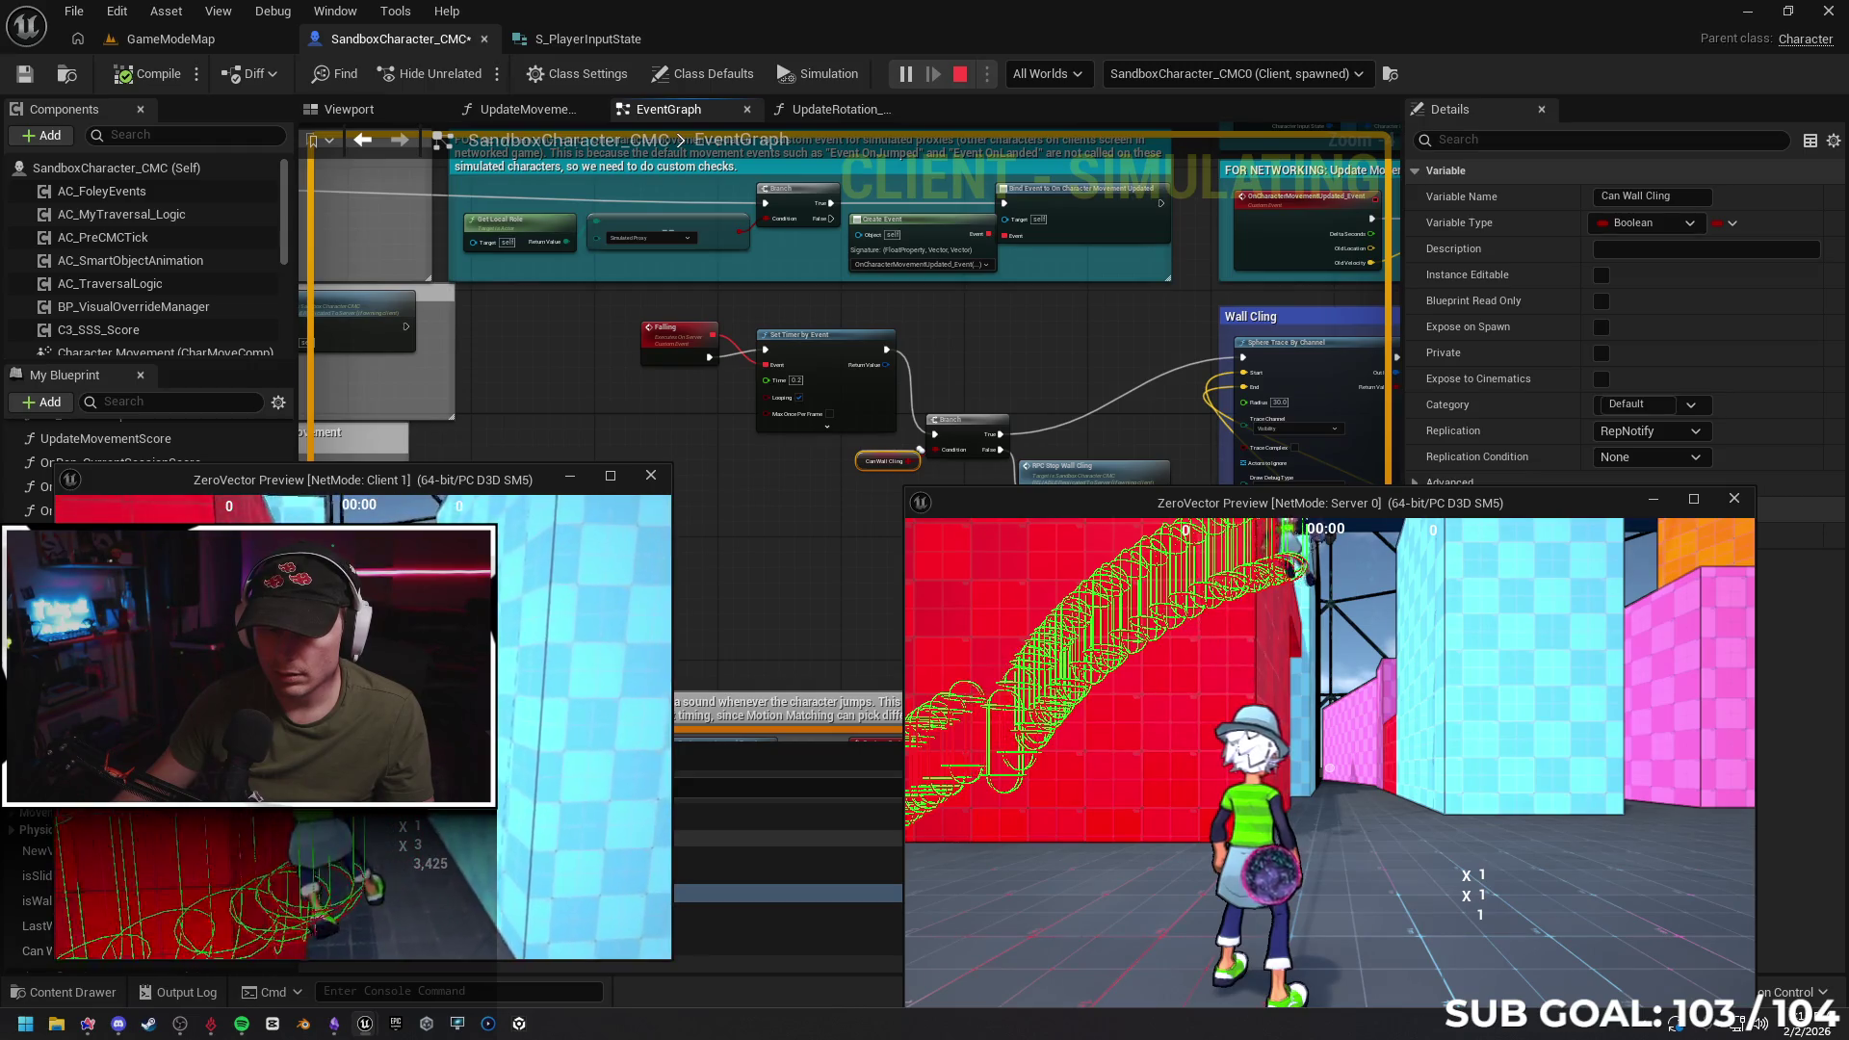
key("space")
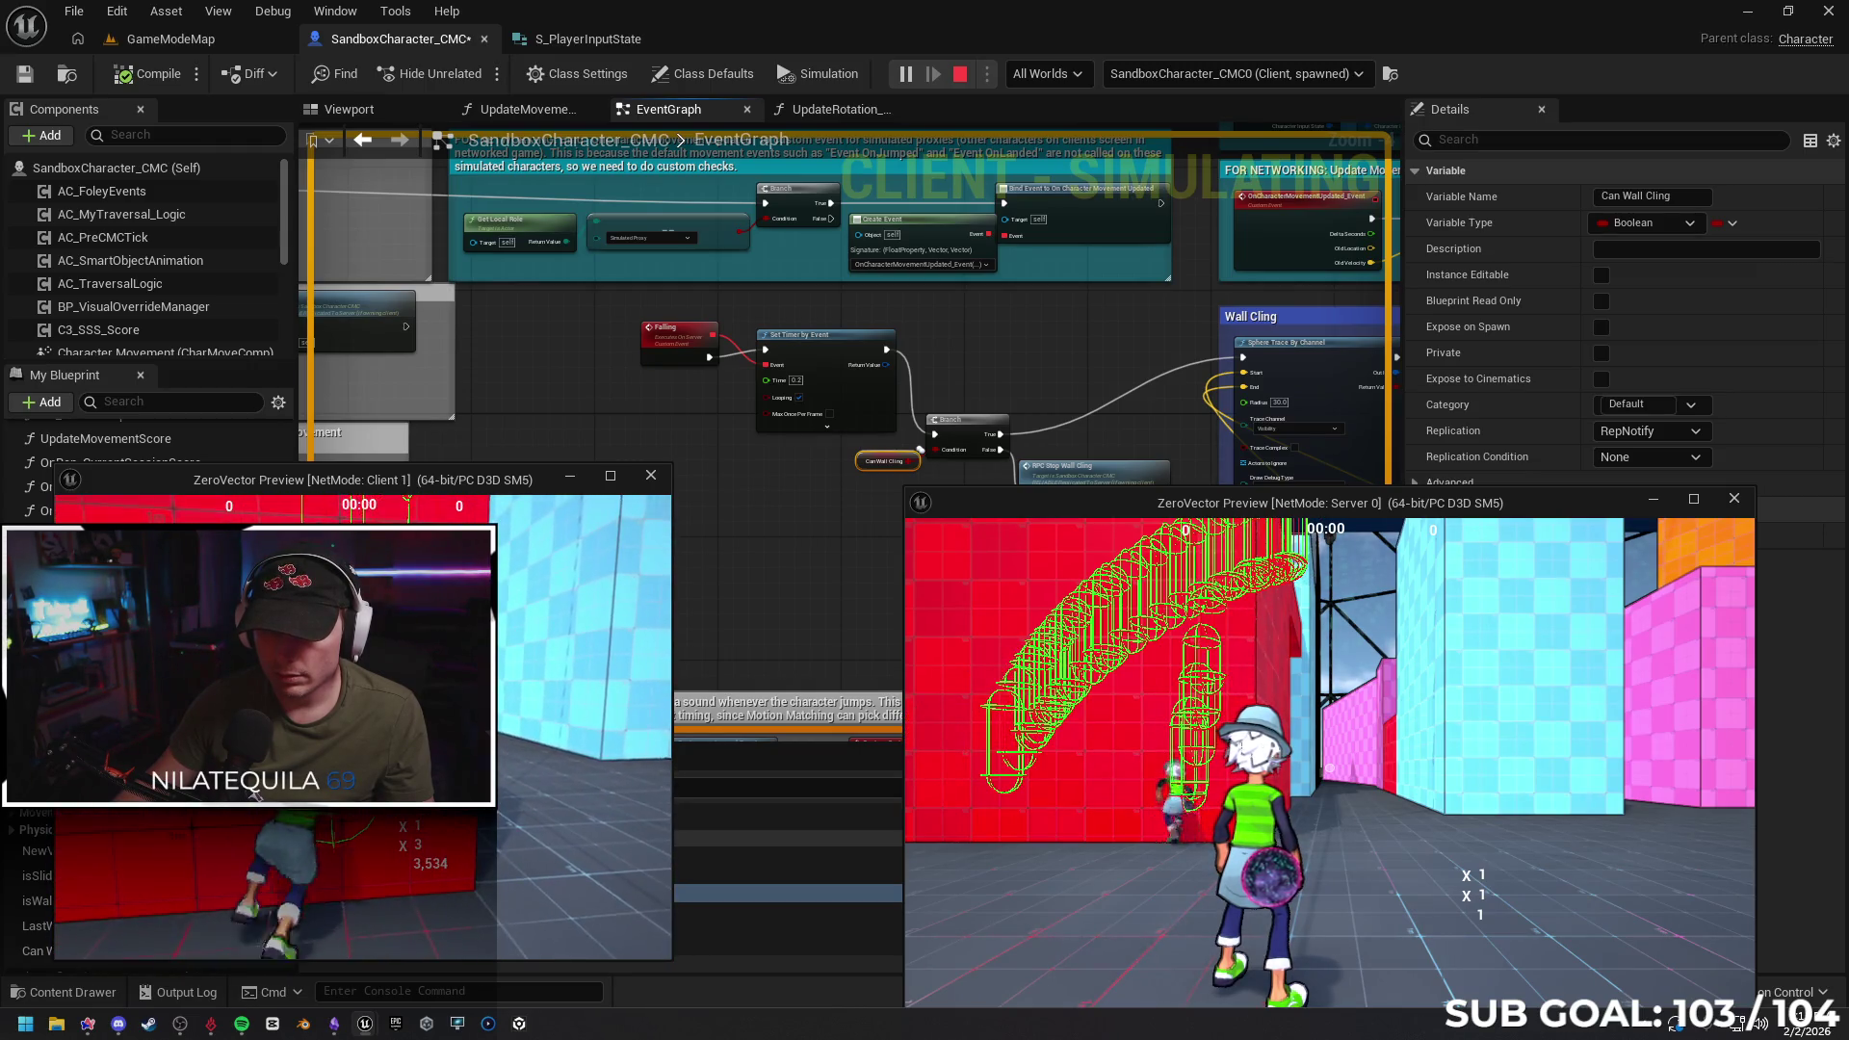
key("space")
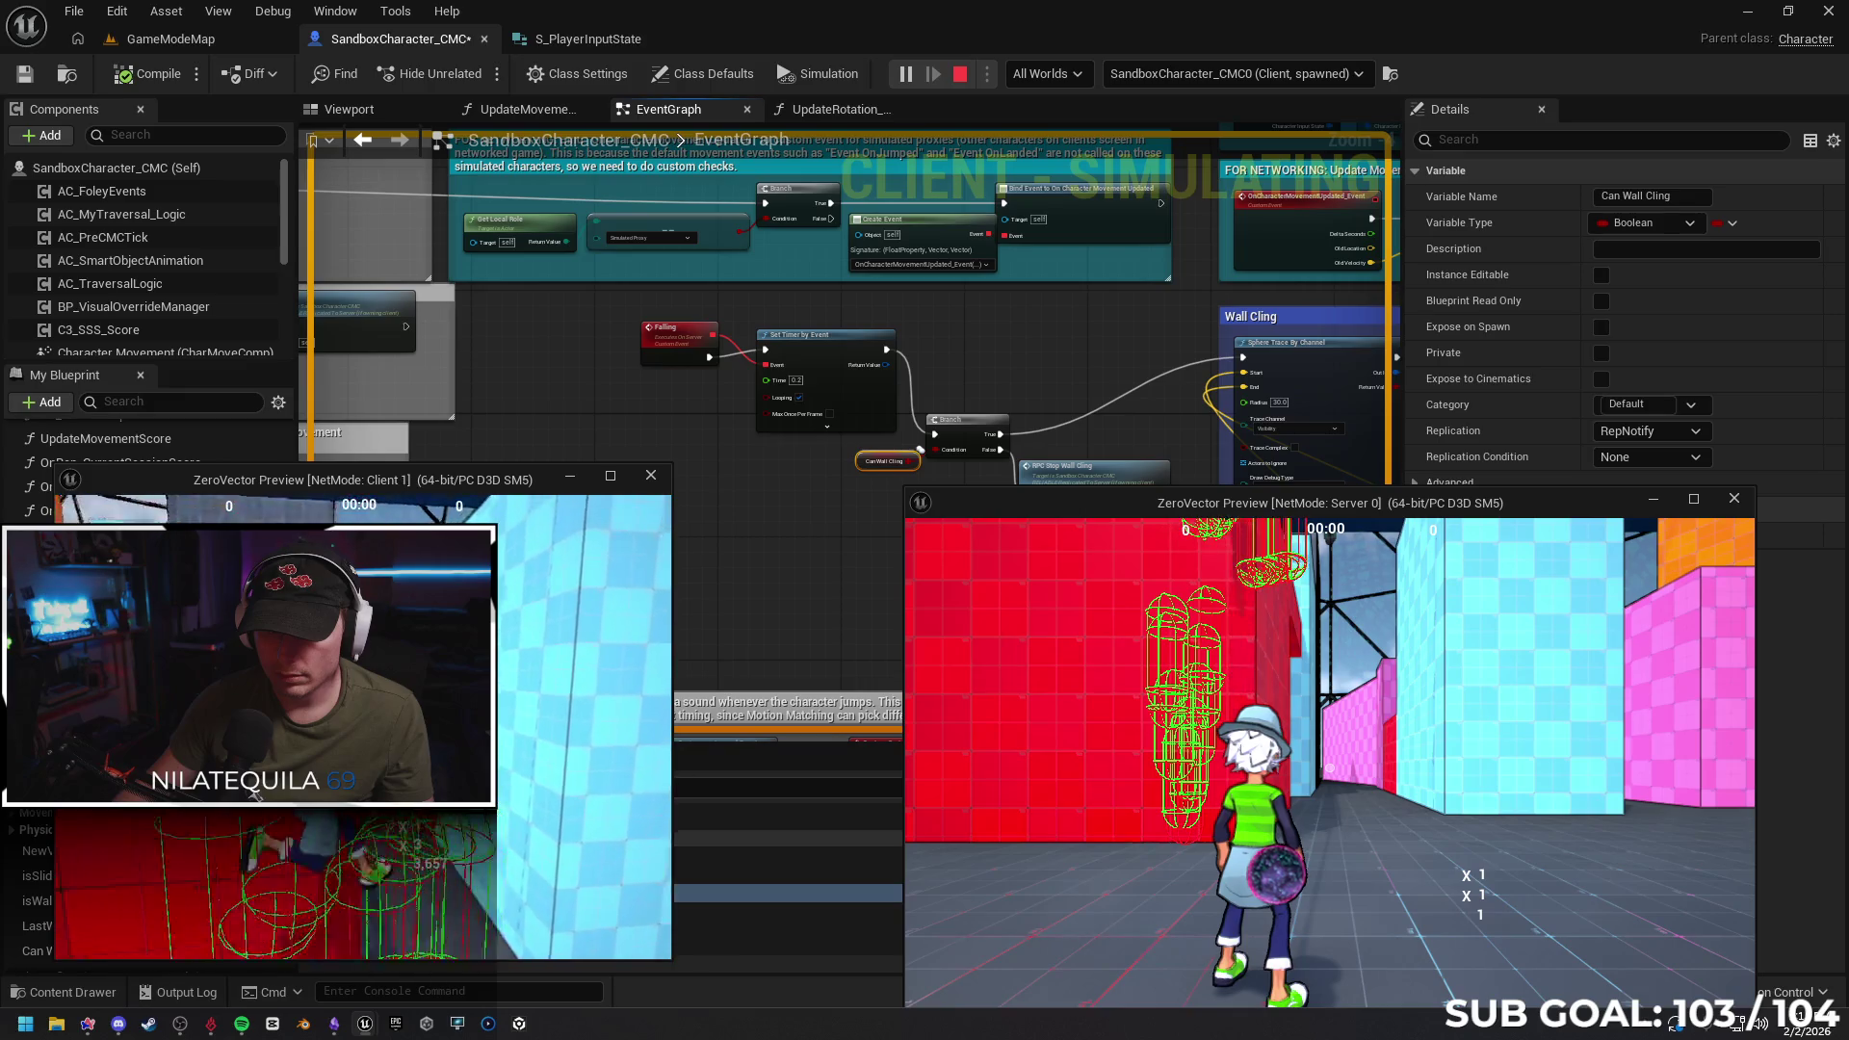
key("w")
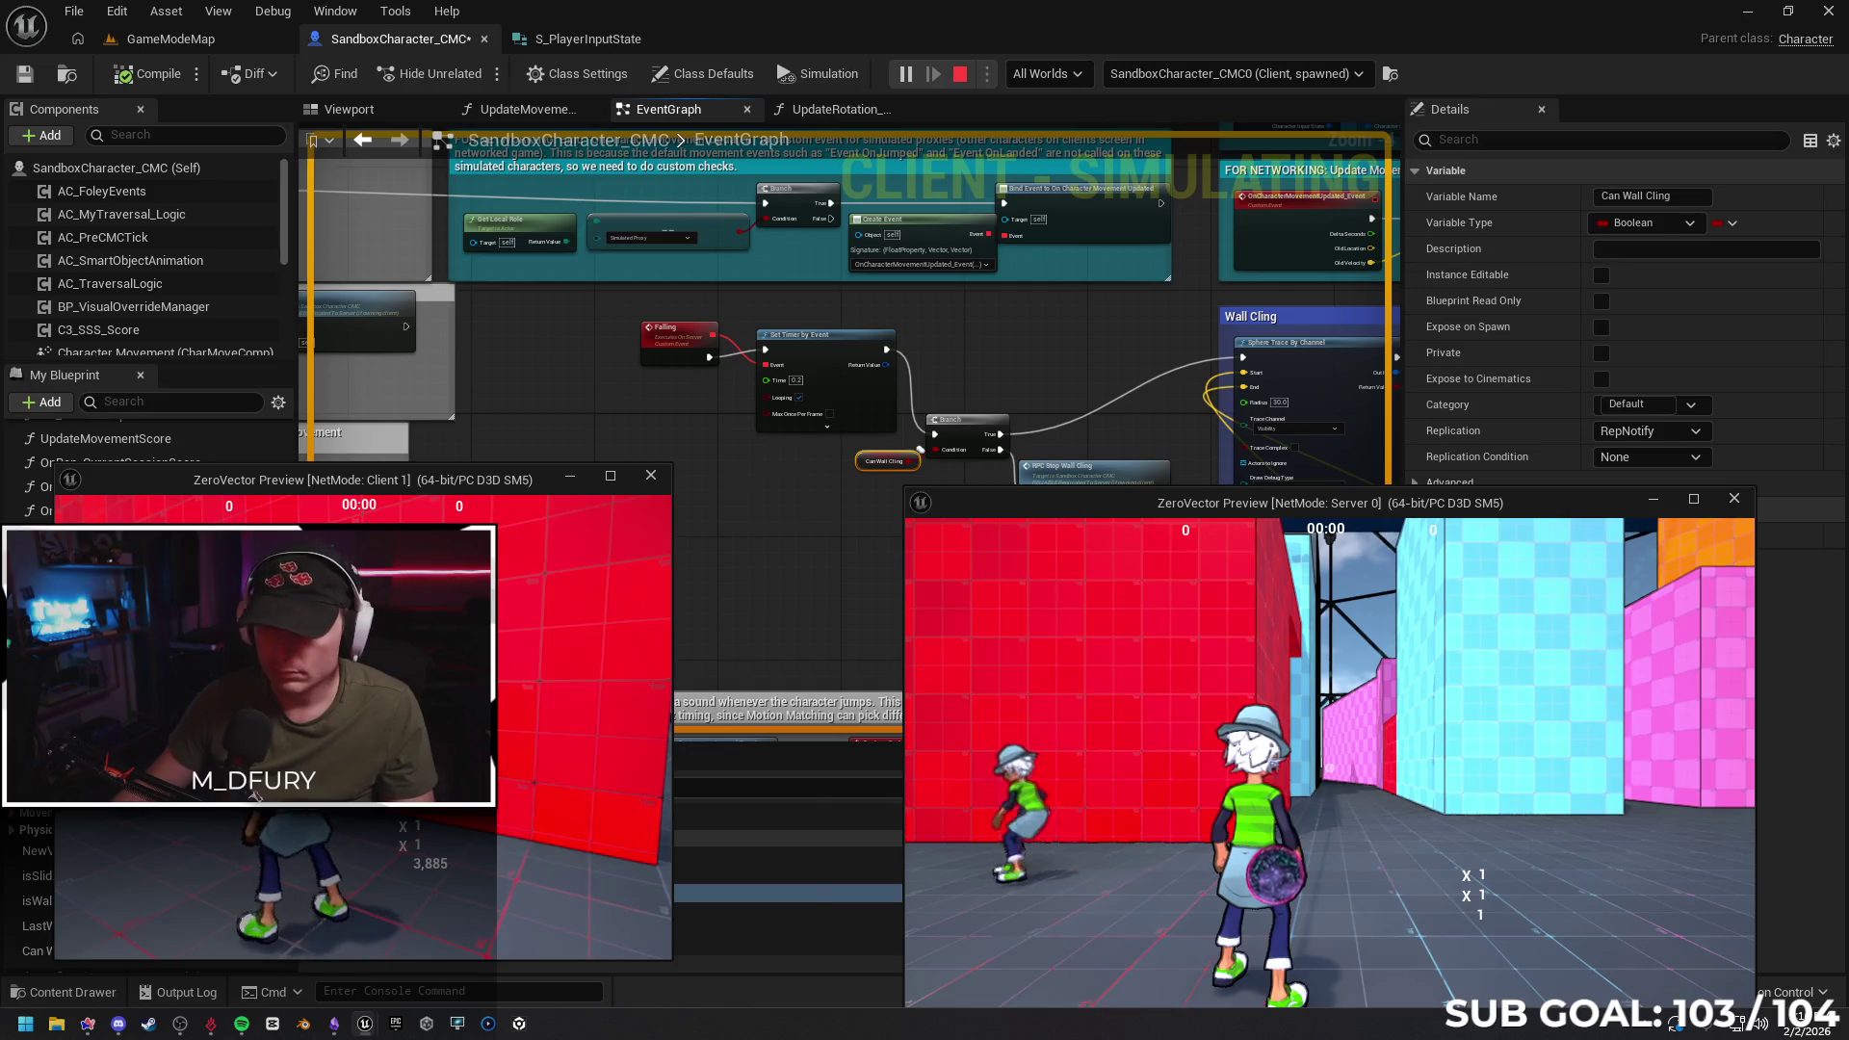
Set the blueprint's debug object to the server copy of SandboxCharacter_CMC0
key("super")
left_click(1203, 79)
left_click(1245, 78)
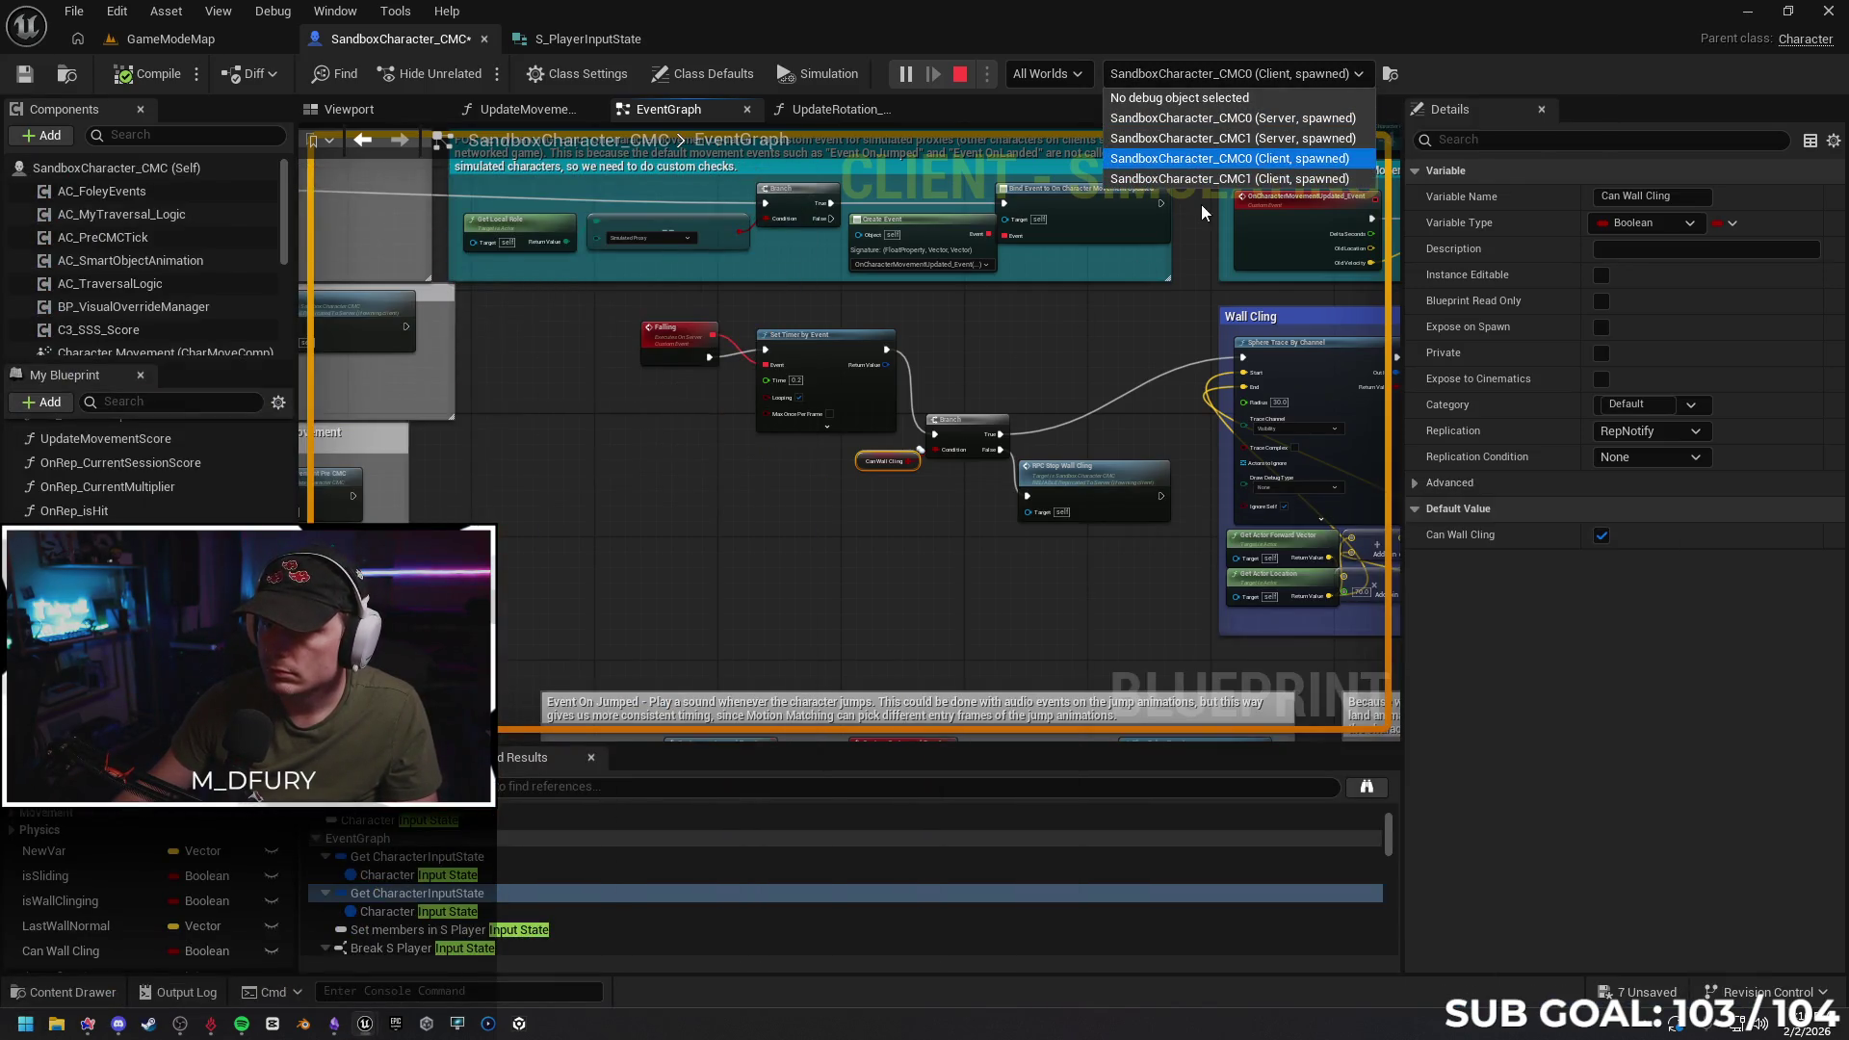
left_click(1228, 117)
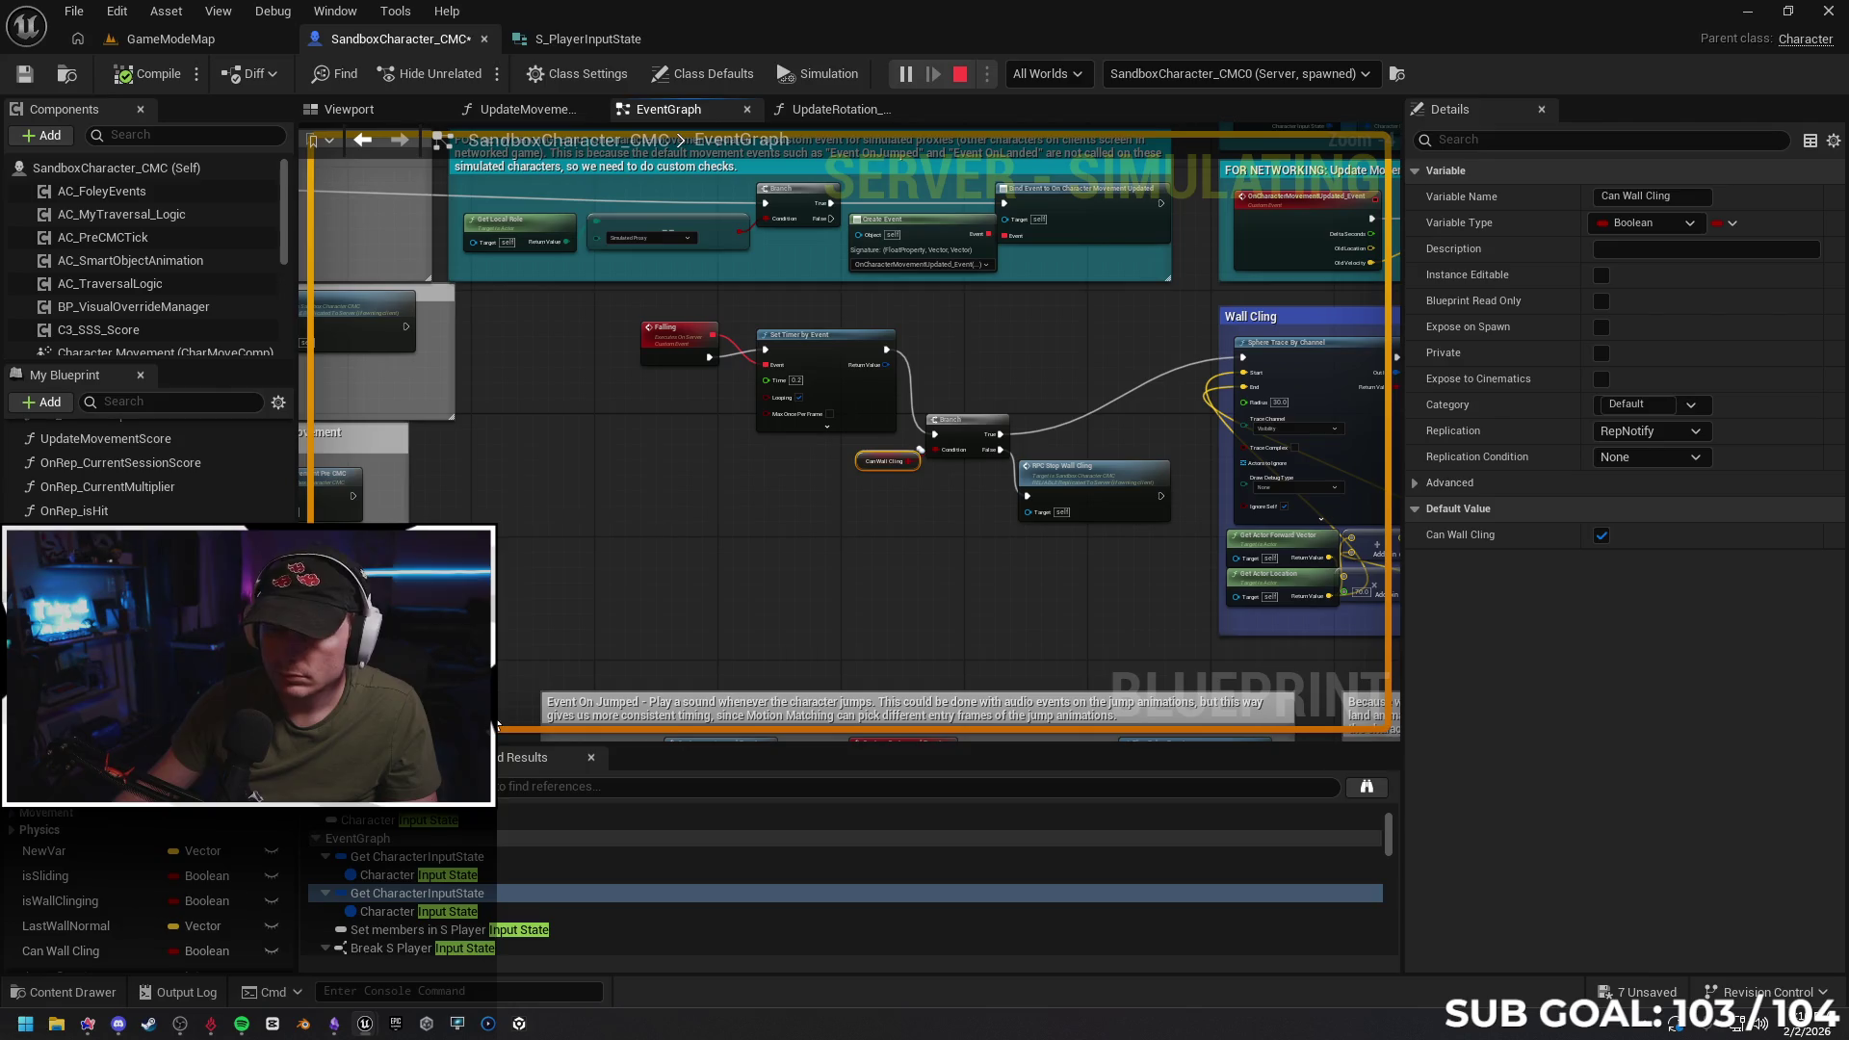
Bring the Client 1 preview forward and jump the character onto the wall to cling
mouse_move(362, 1027)
left_click(350, 933)
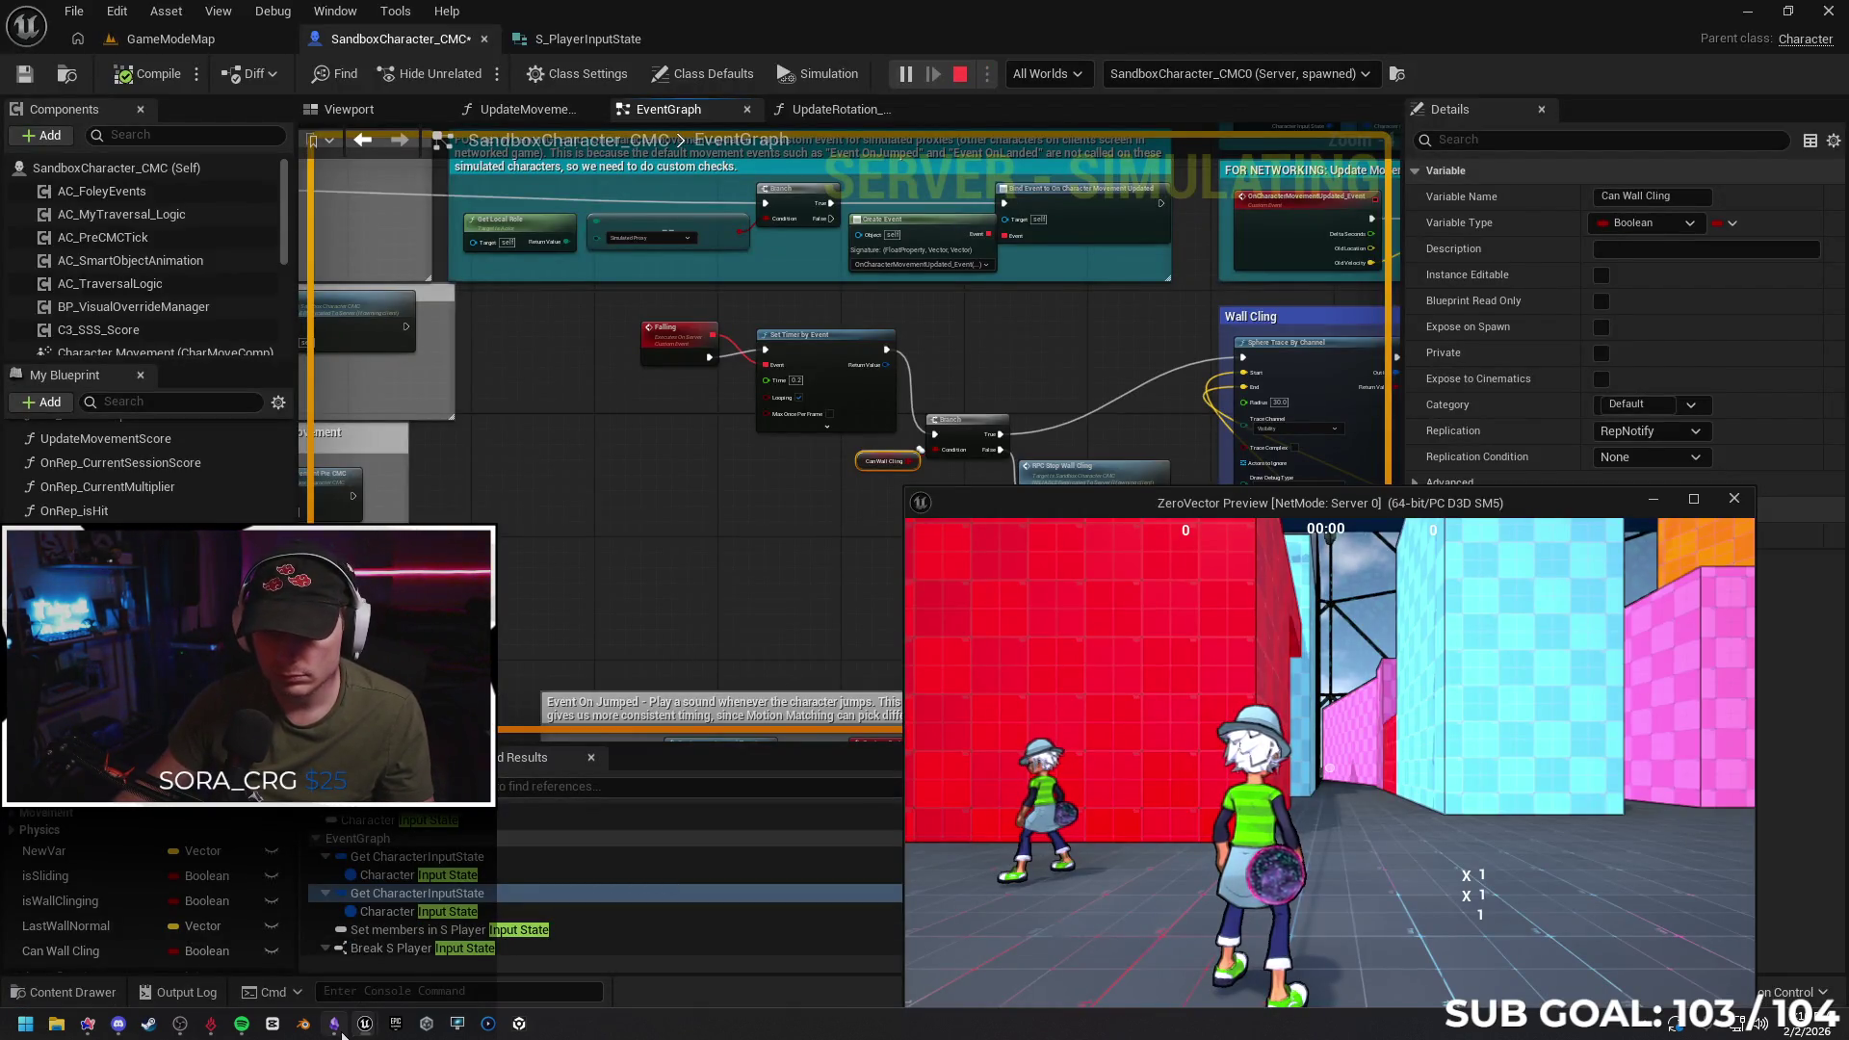
mouse_move(342, 1033)
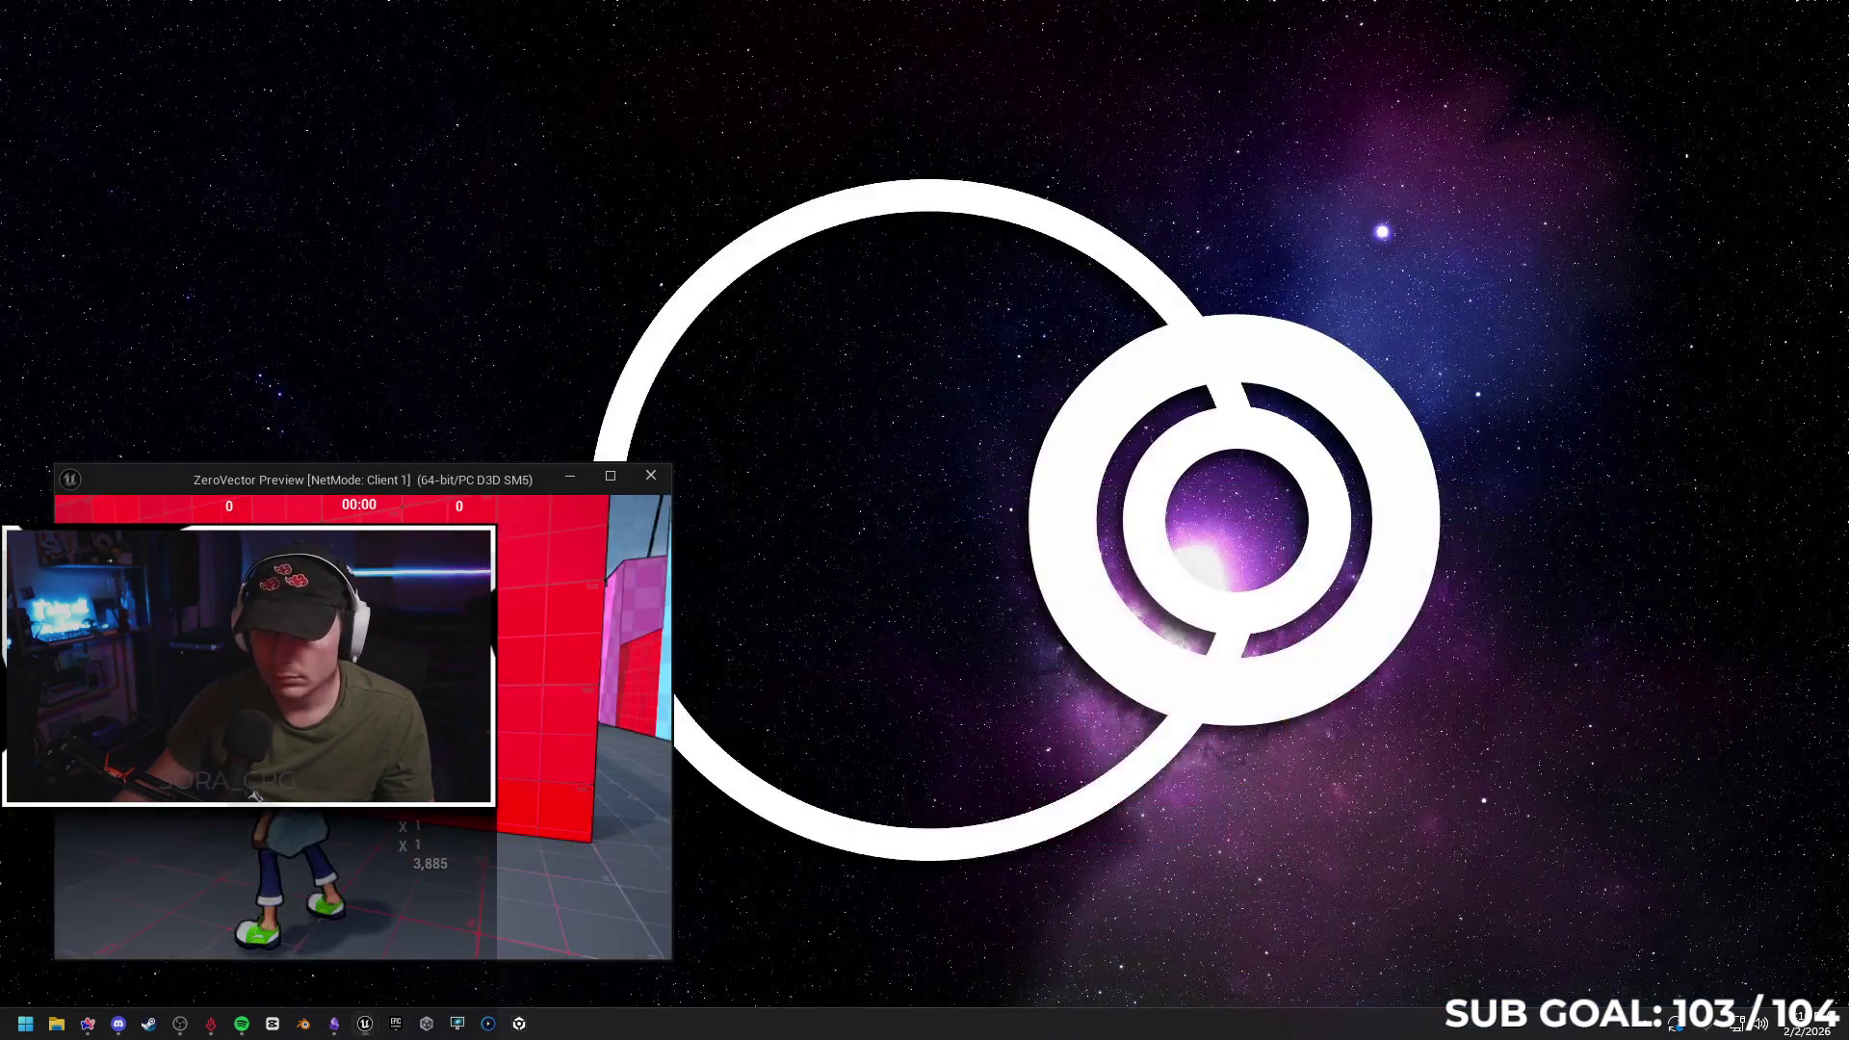
left_click(394, 948)
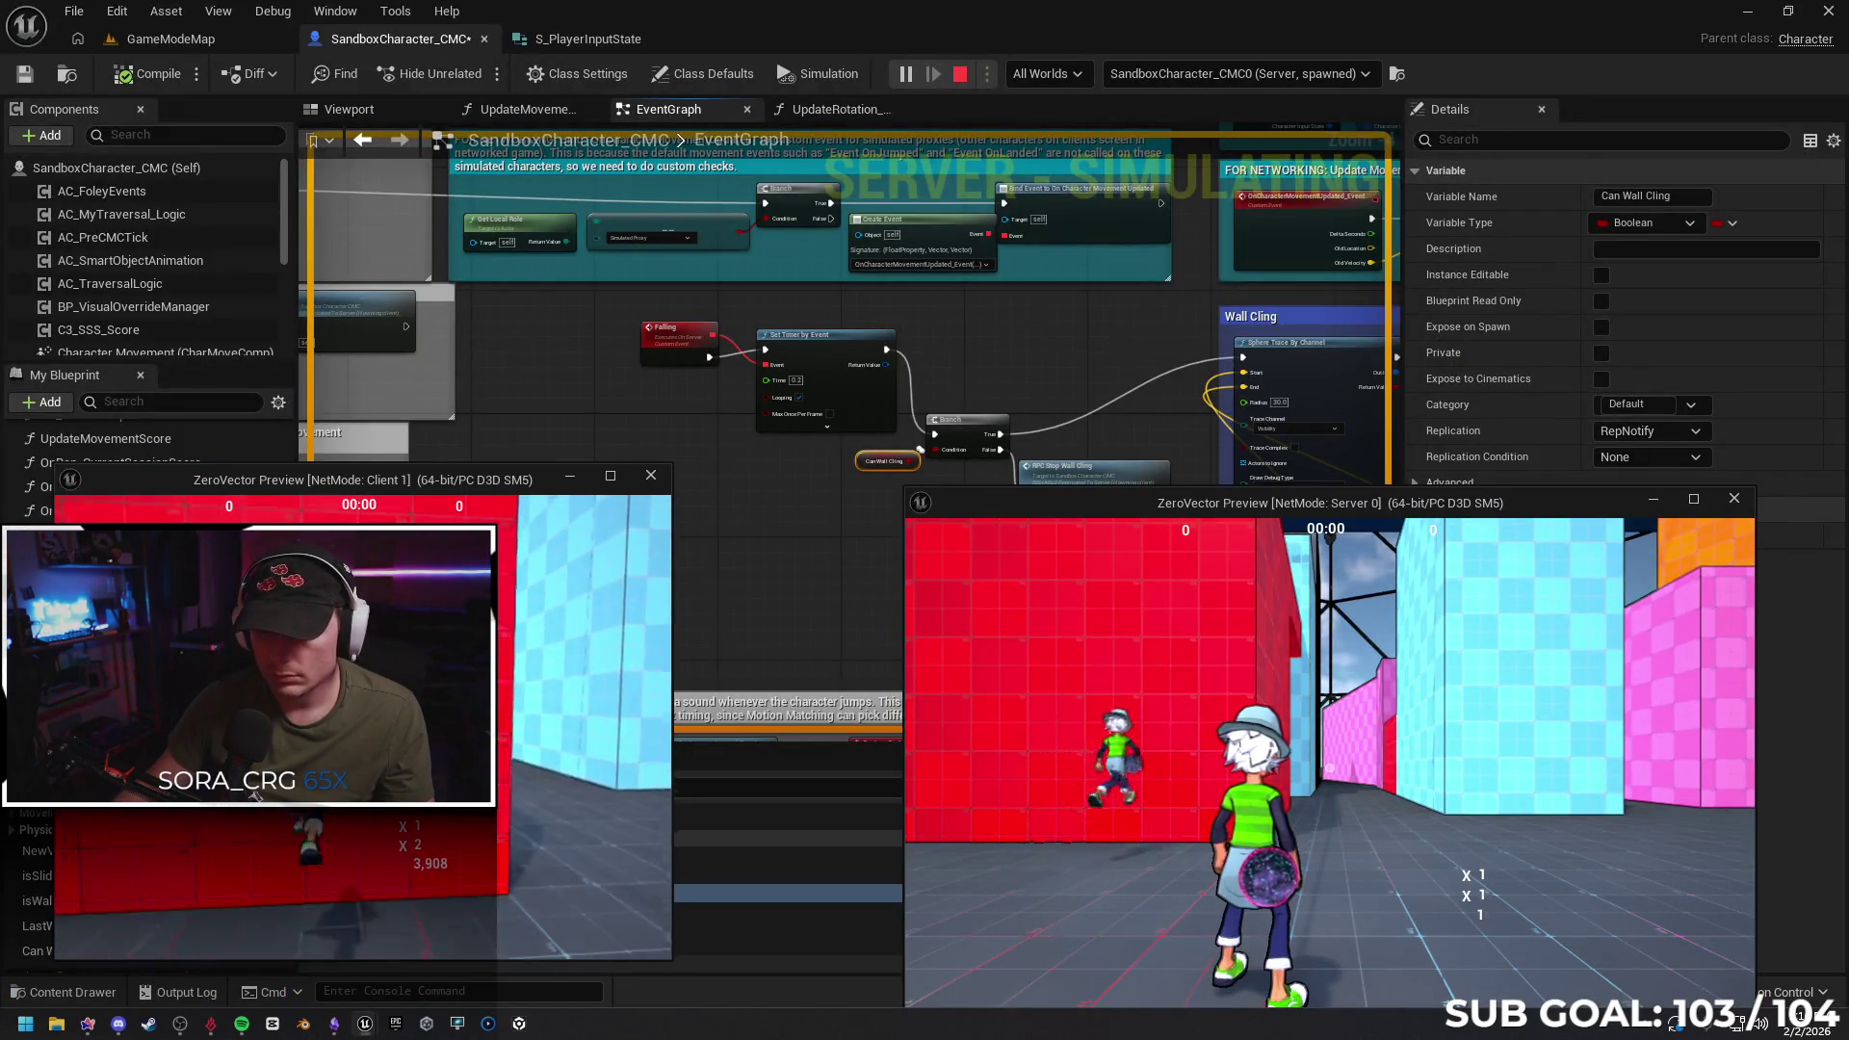
key("space")
key("space")
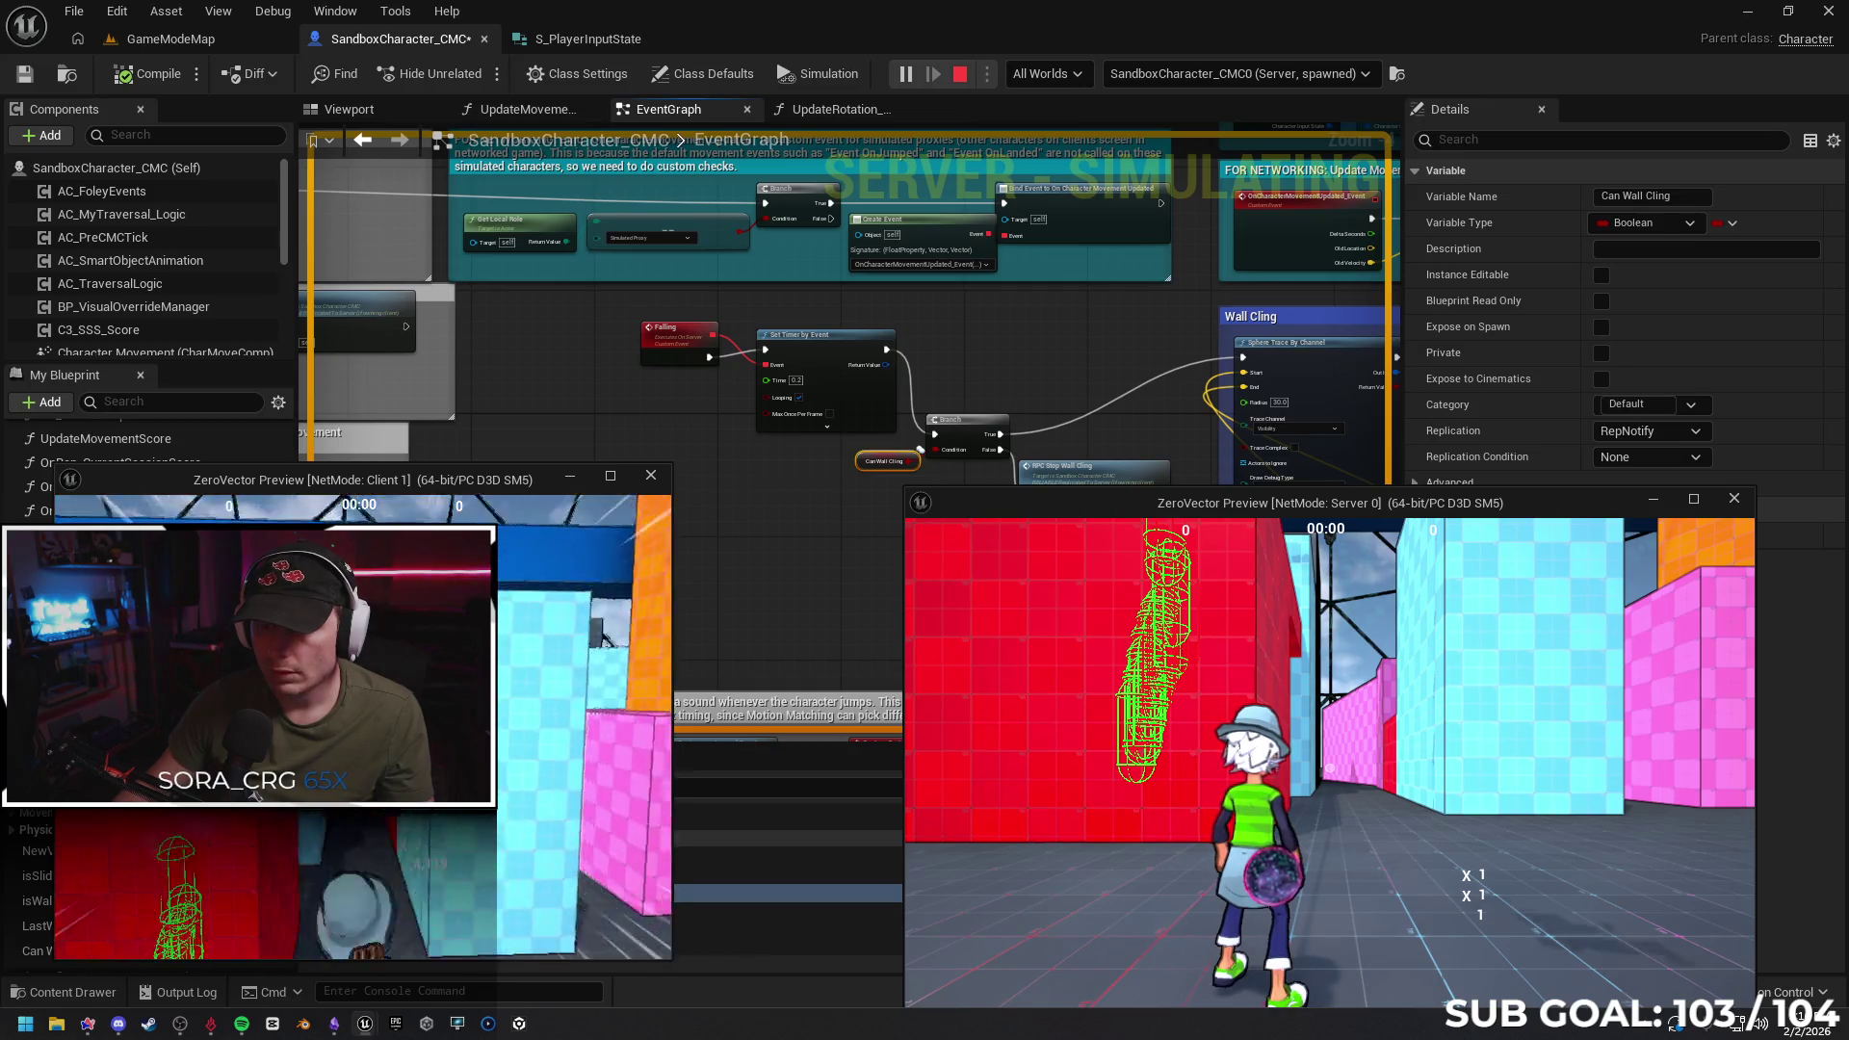
Switch the debug object to SandboxCharacter_CMC1 (Server, spawned)
key("super")
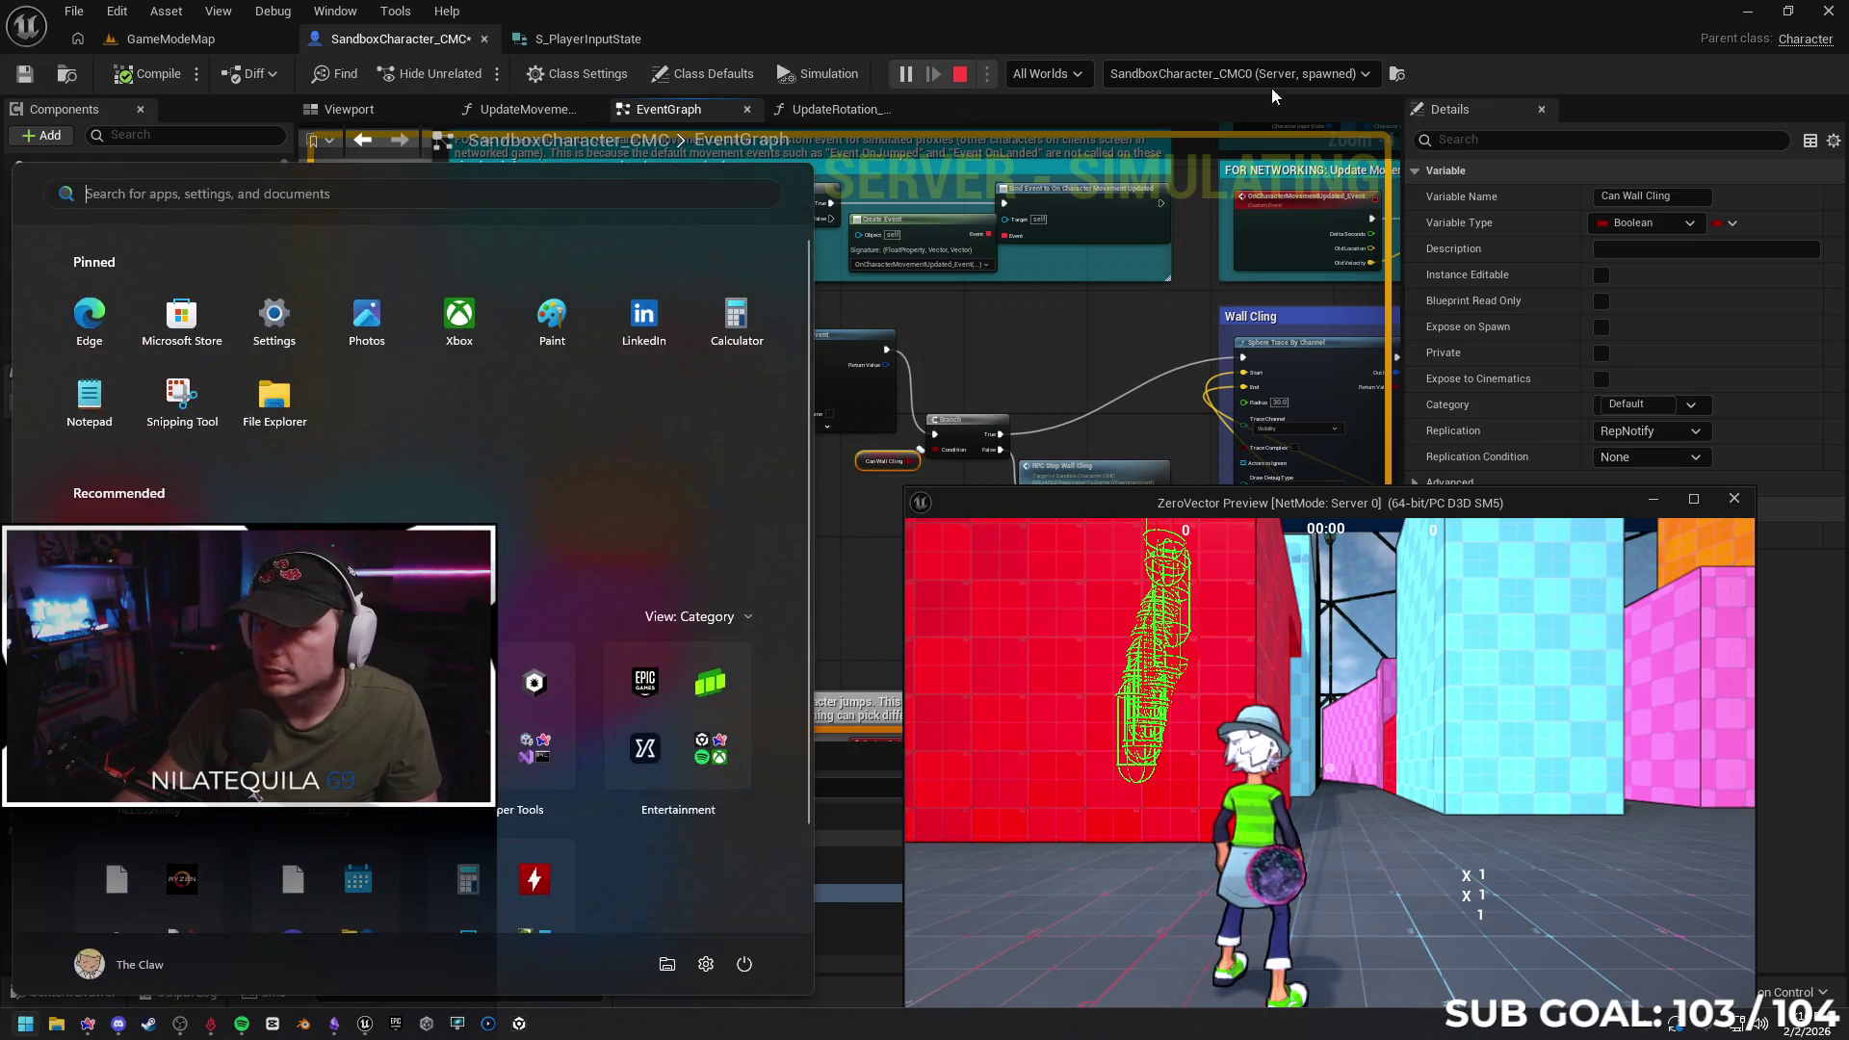
left_click(1269, 74)
left_click(1272, 138)
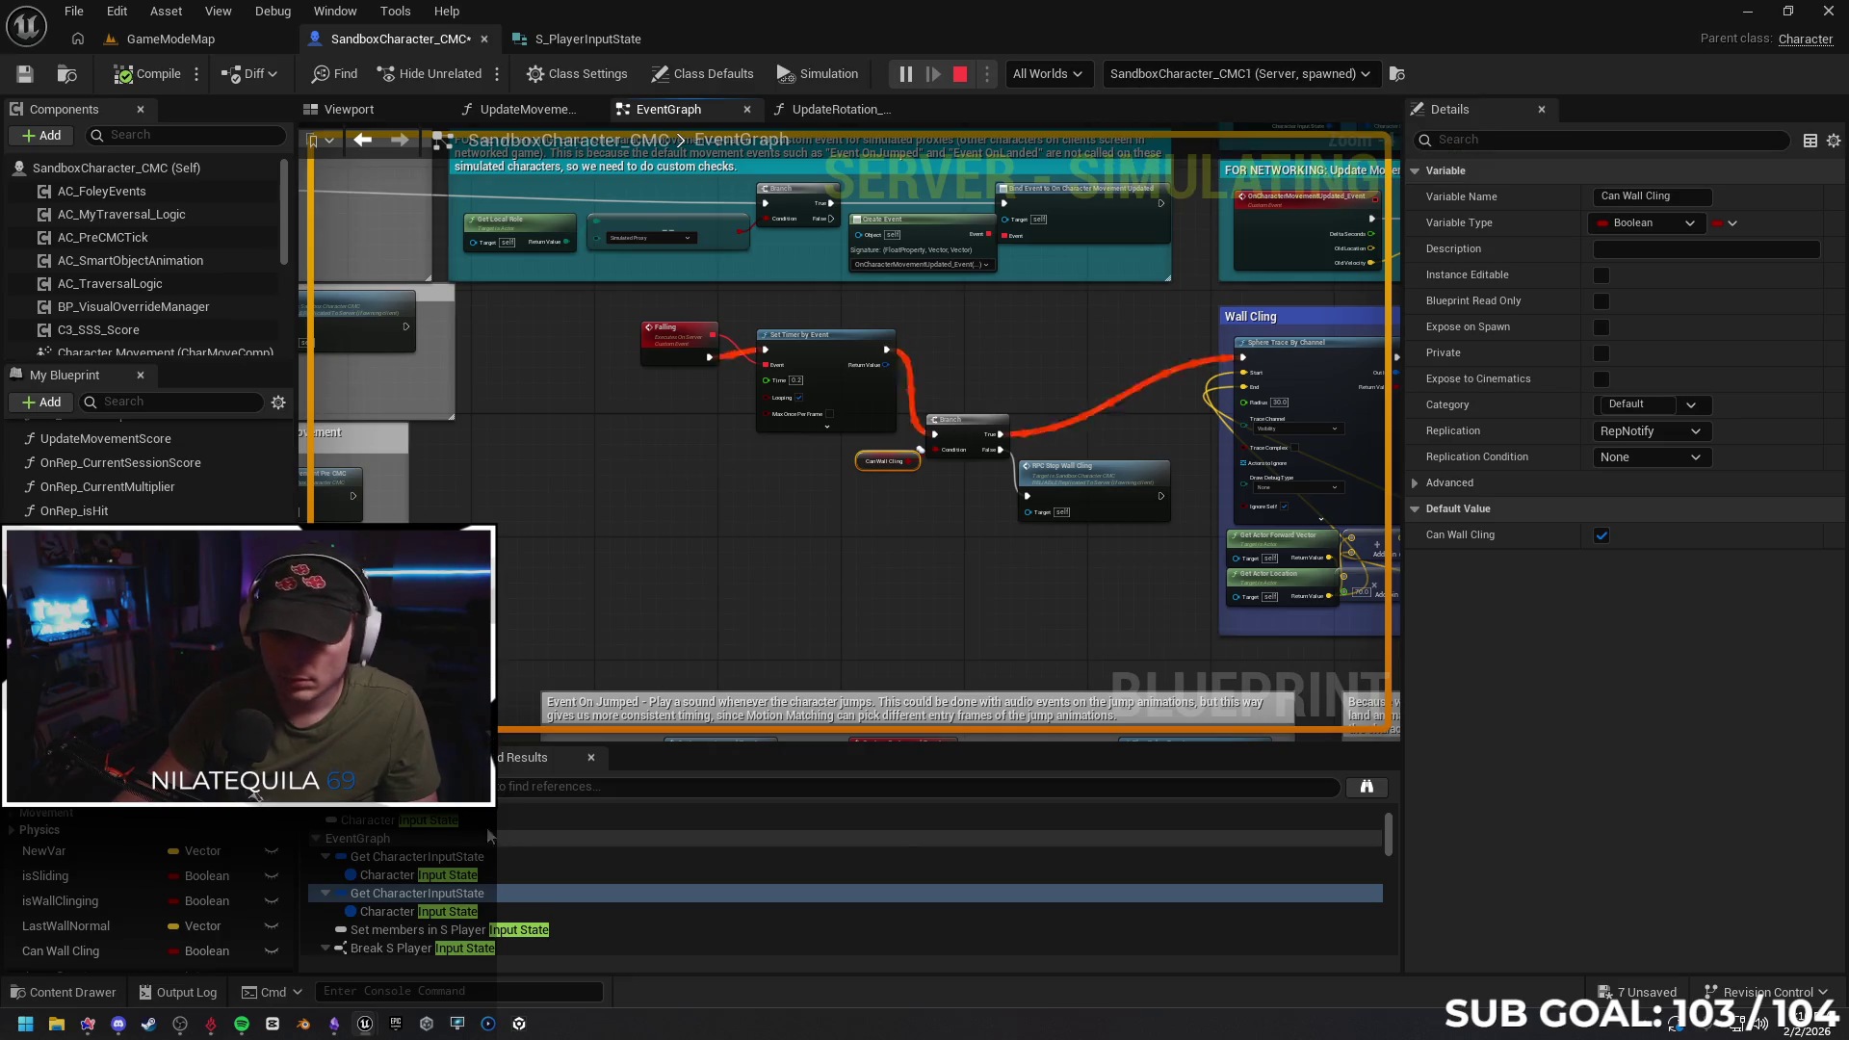
Check the Client 1 preview briefly, then return to the event graph
mouse_move(364, 1027)
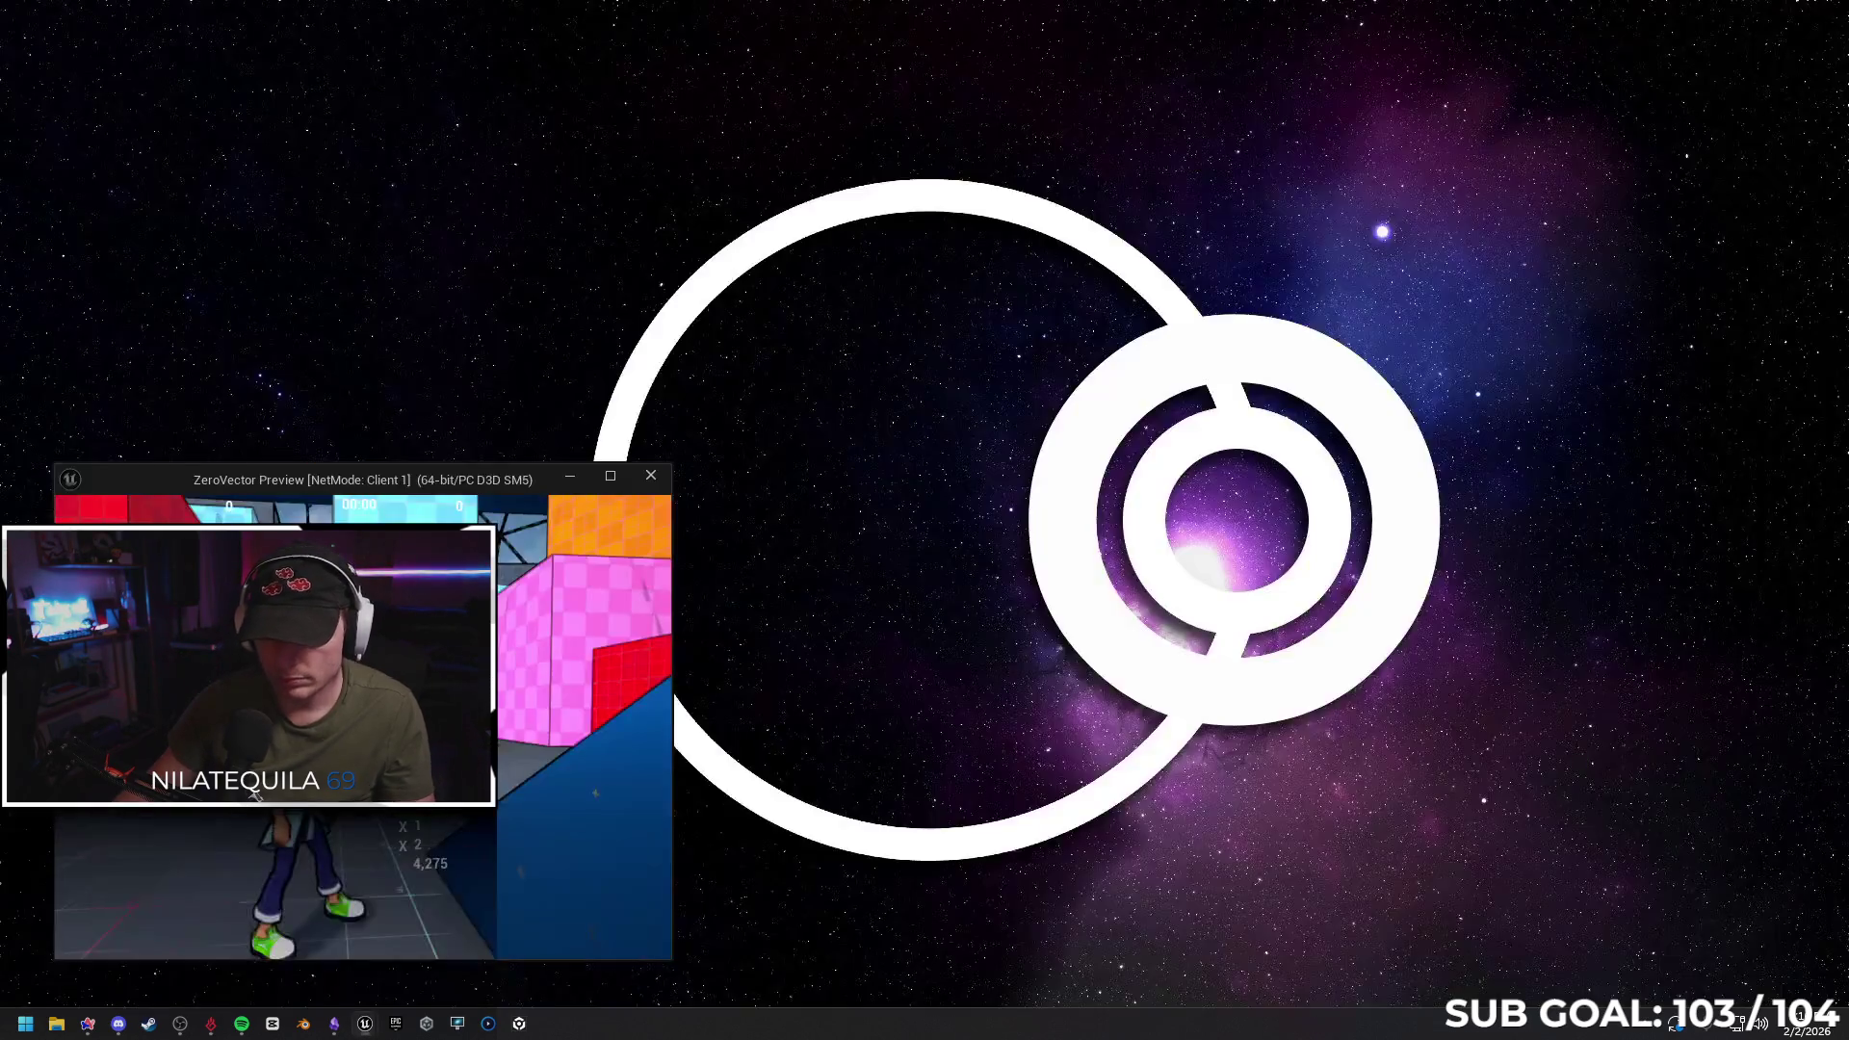
left_click(519, 956)
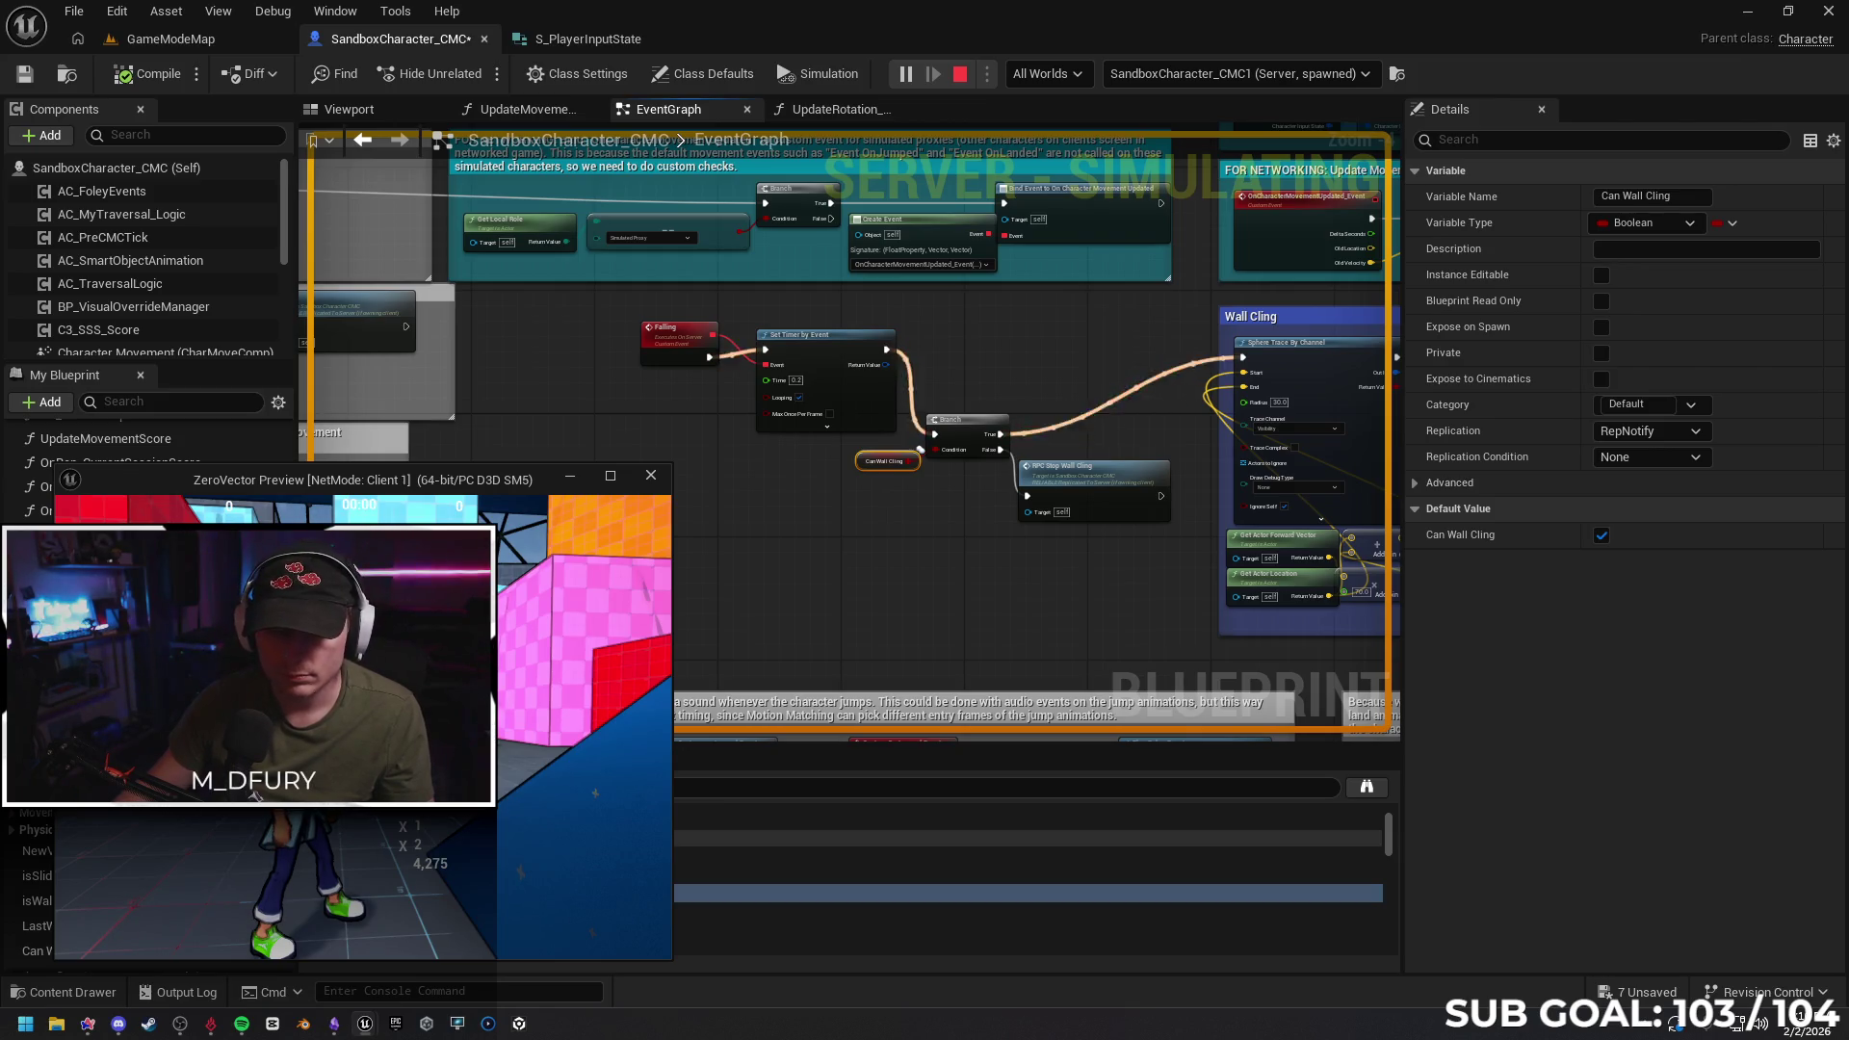
key("super")
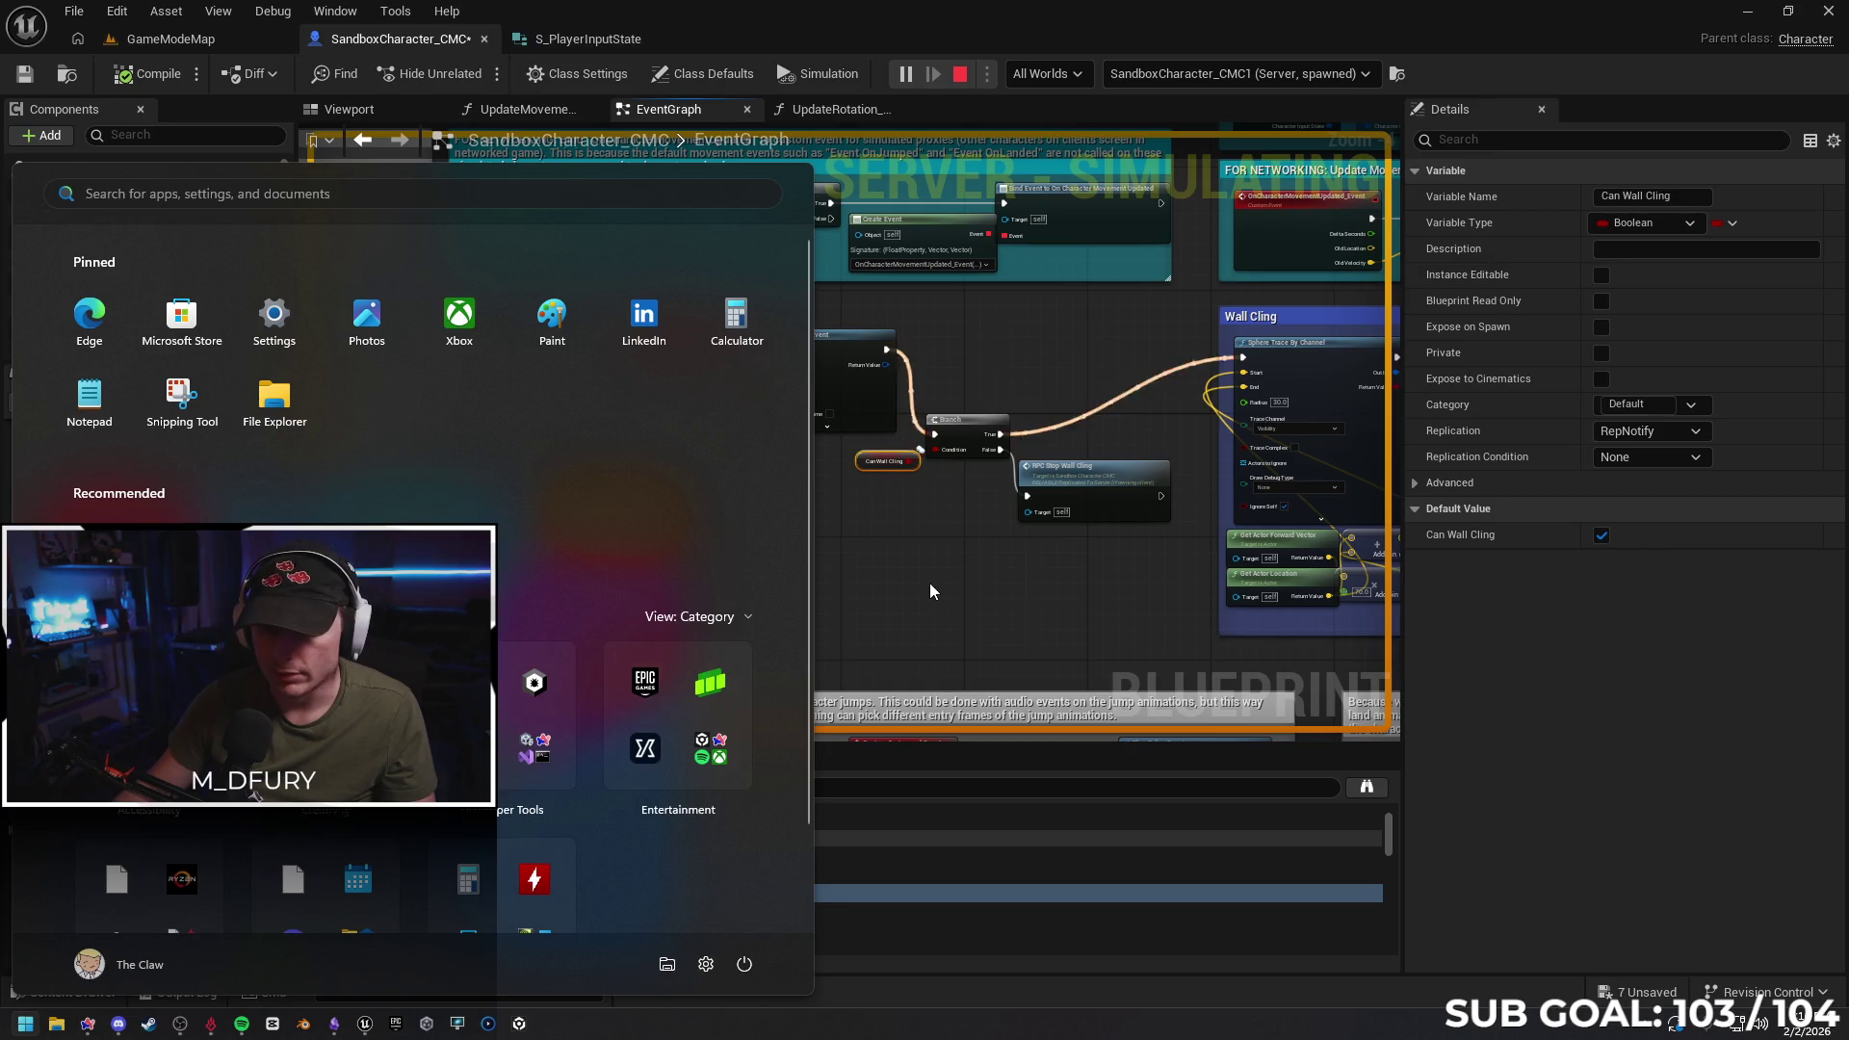
left_click(930, 582)
Reposition the Falling, Branch, RPC Stop Wall Cling and Can Wall Cling nodes, and shift Event Tick's Falling call left
left_click_drag(670, 344, 680, 331)
left_click_drag(944, 572, 631, 581)
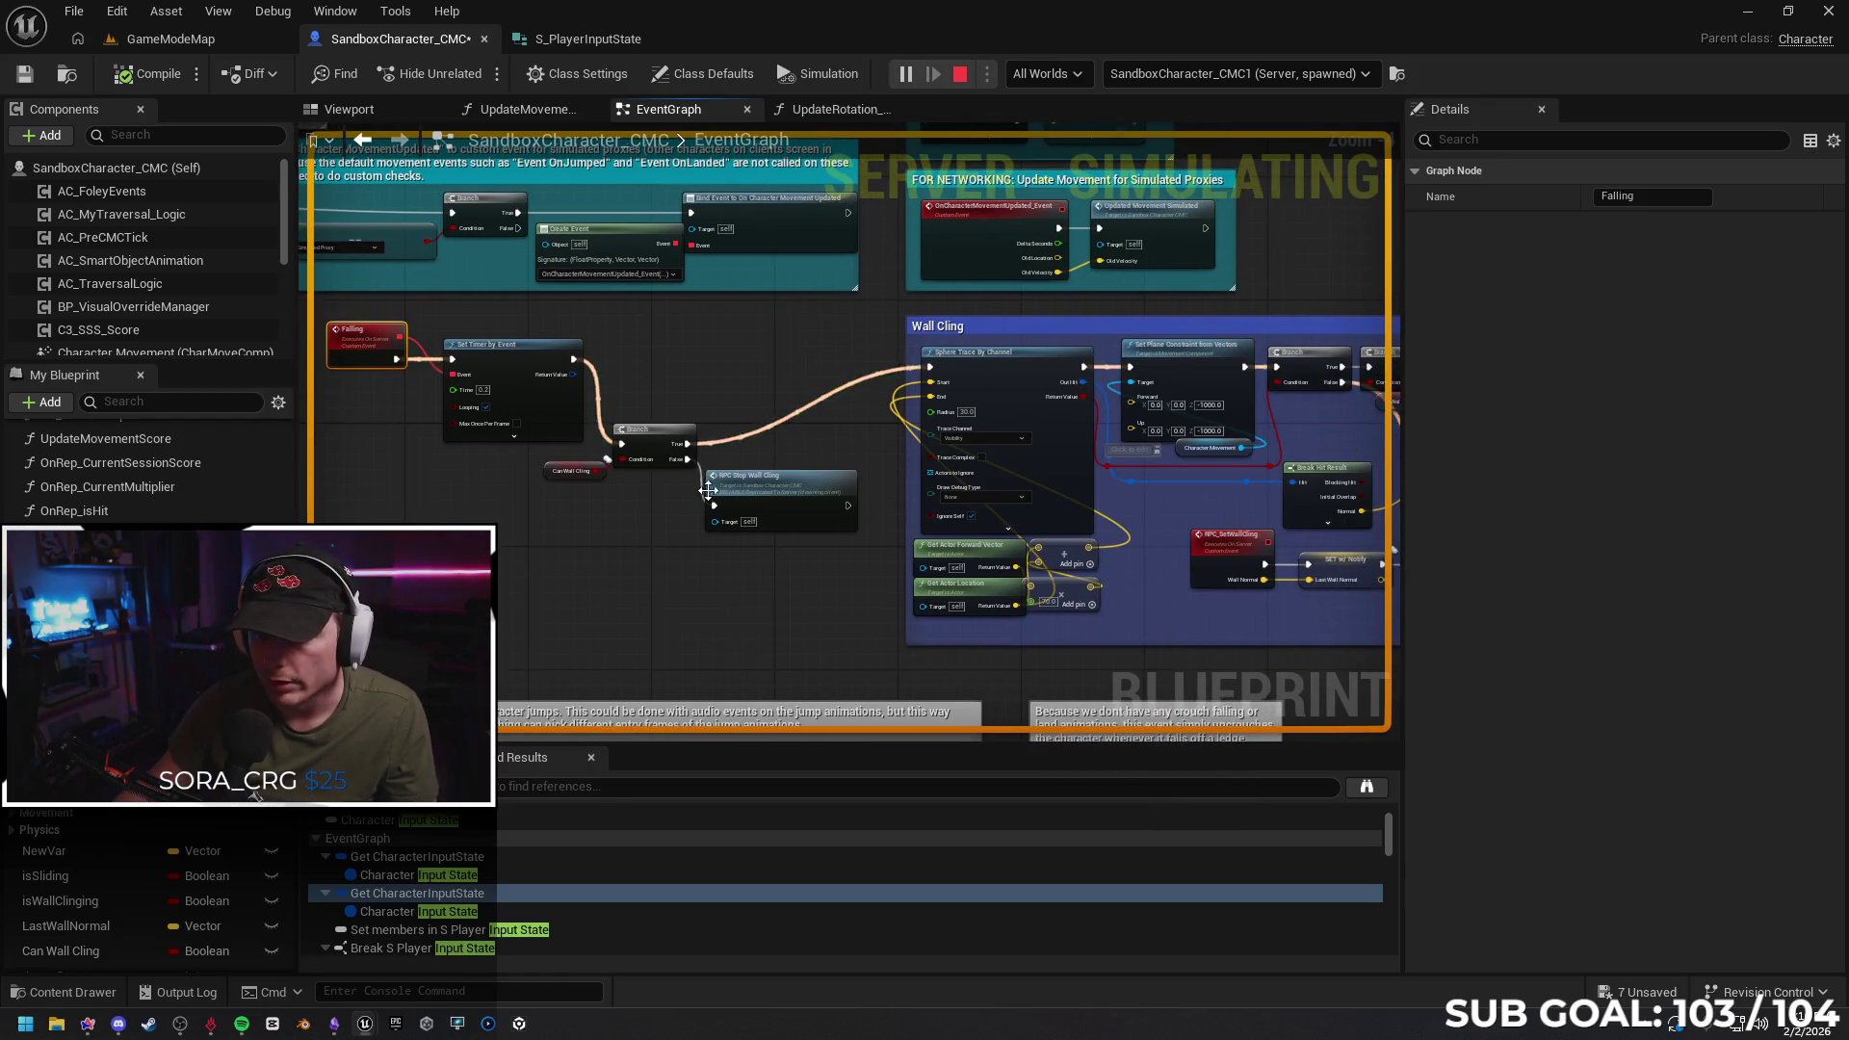
left_click_drag(654, 445, 717, 360)
left_click_drag(783, 483, 821, 431)
left_click_drag(550, 473, 606, 397)
mouse_move(374, 488)
left_mouse_down()
mouse_move(1048, 452)
mouse_move(1211, 504)
mouse_move(998, 447)
left_mouse_up()
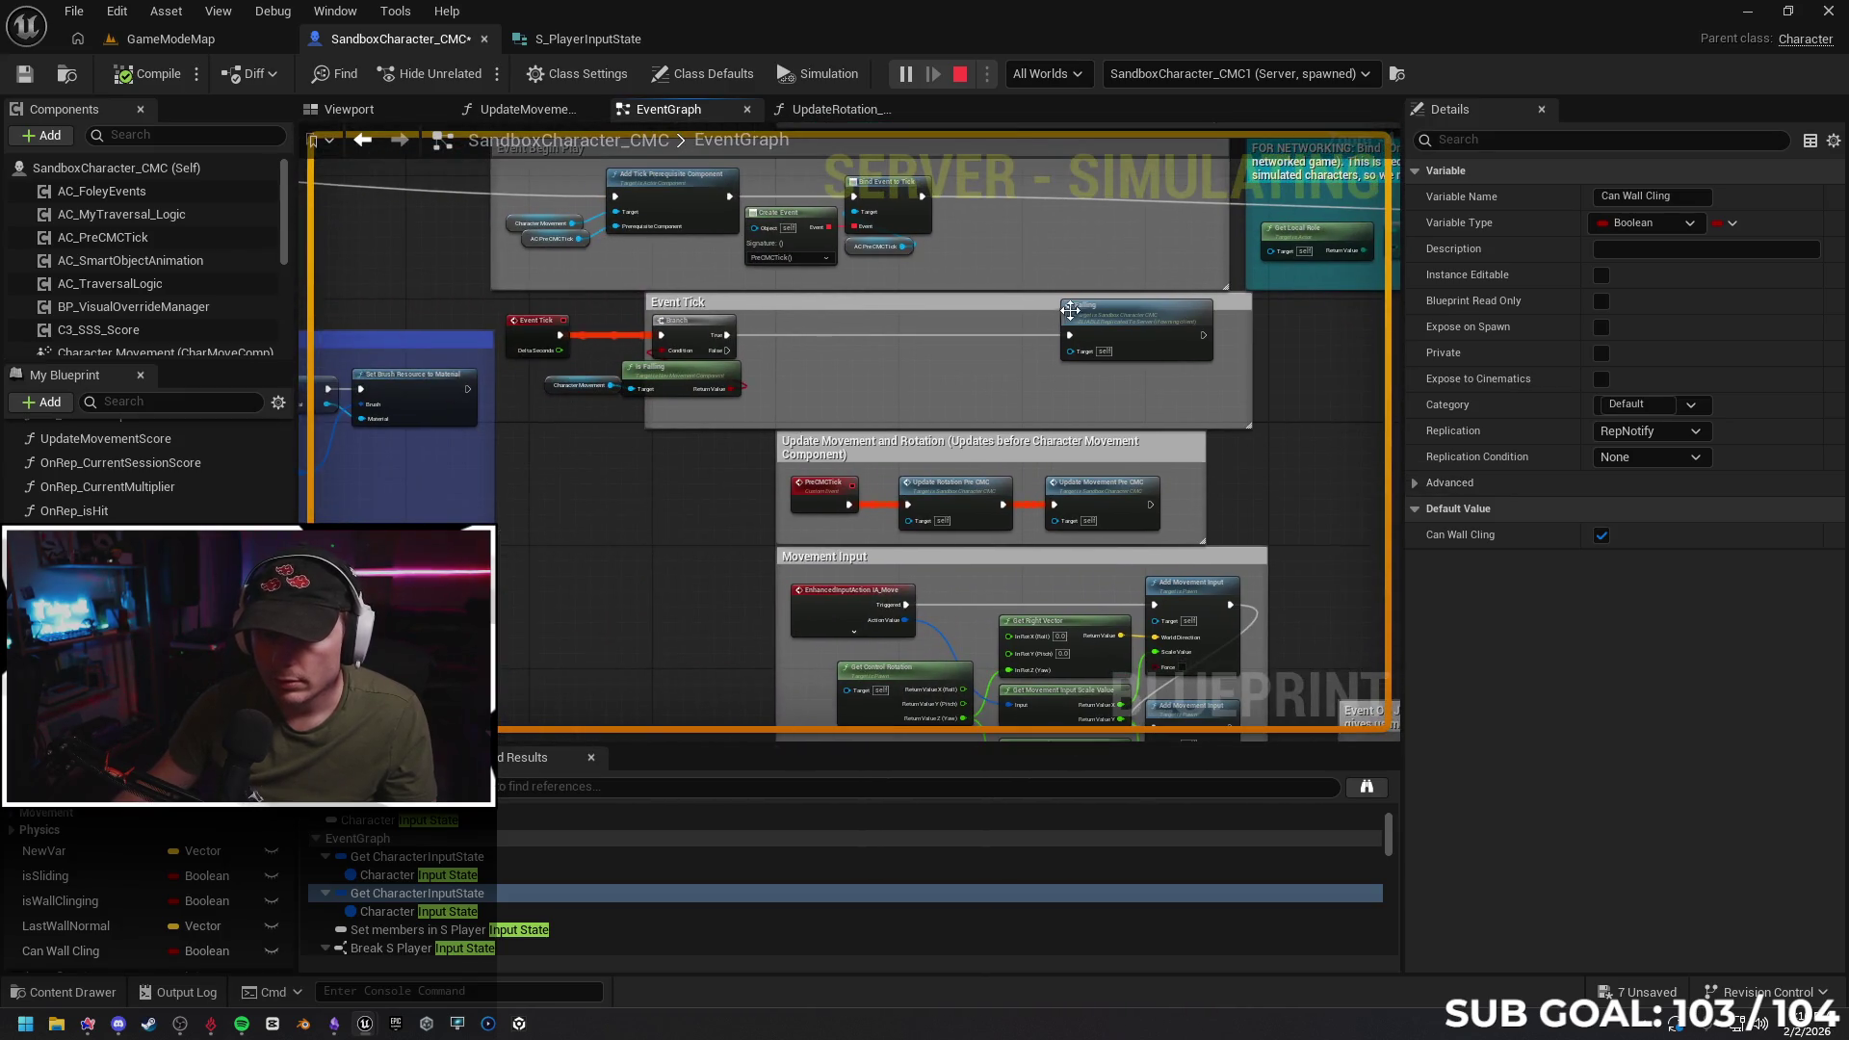
left_click_drag(1106, 332, 820, 328)
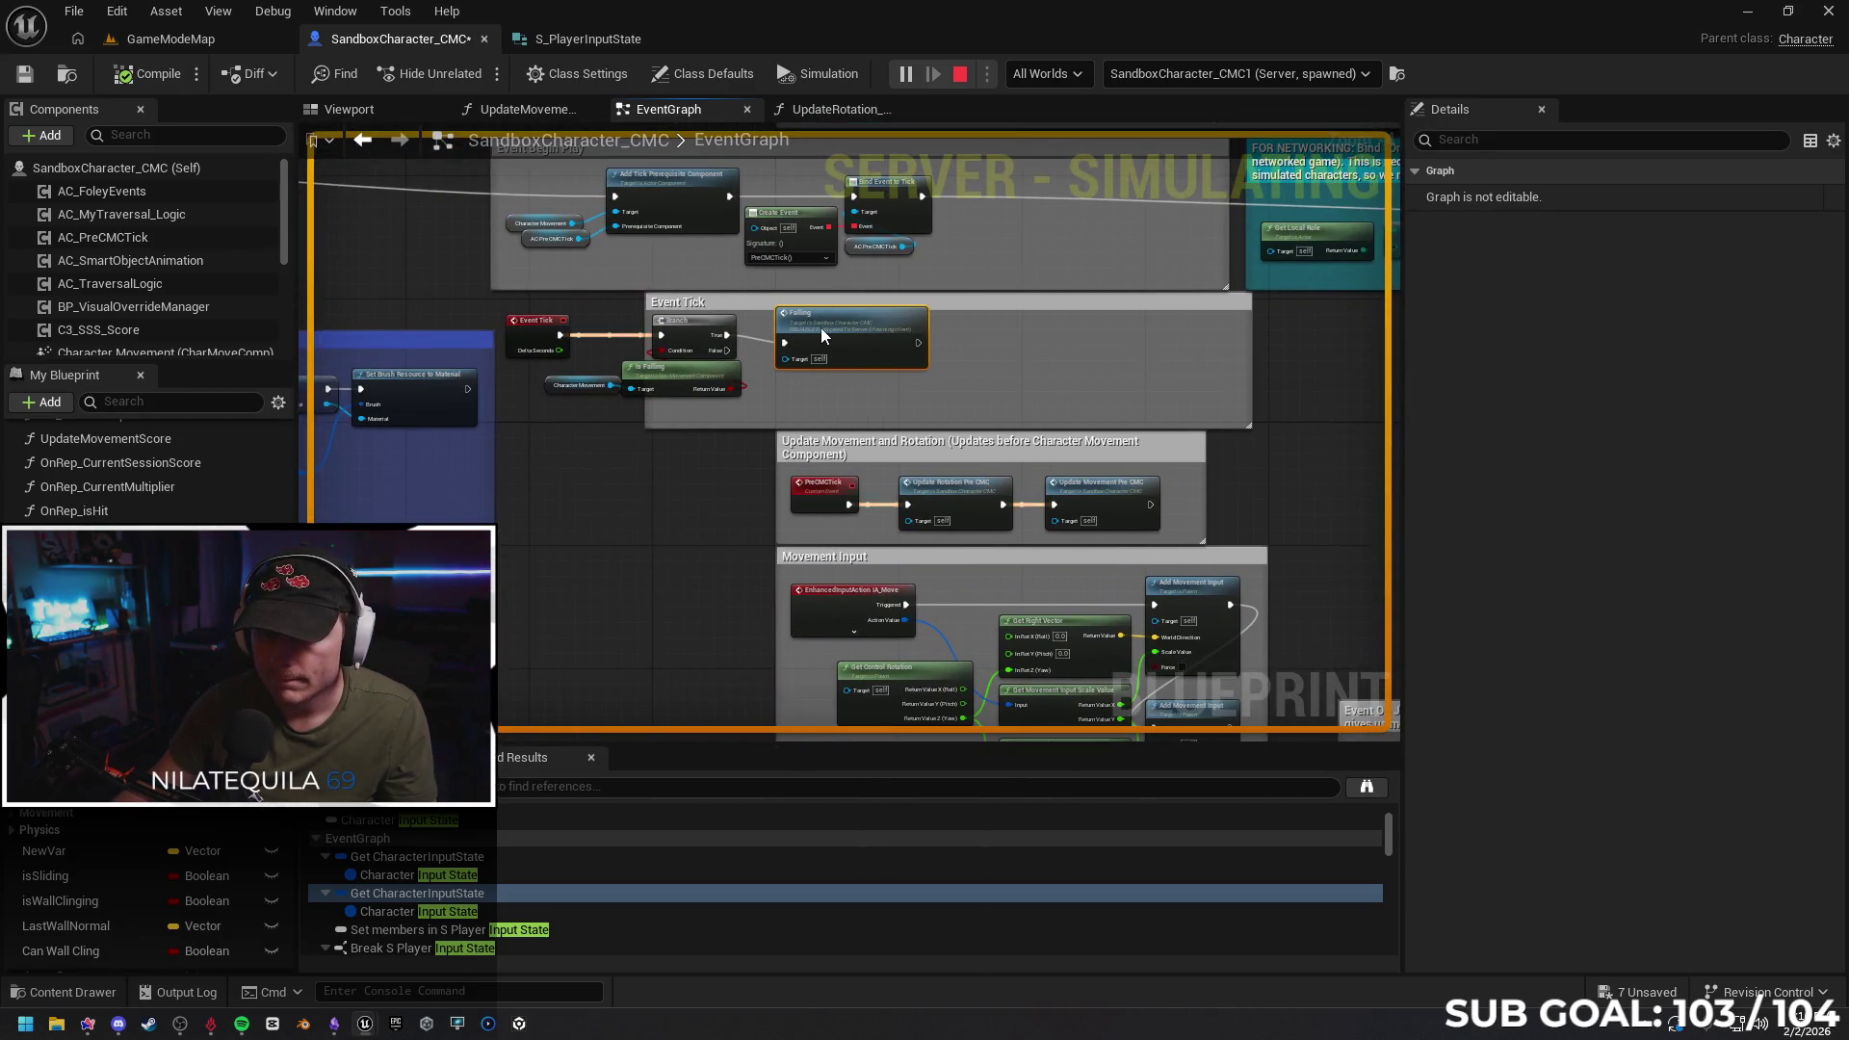
Go to the Falling event's definition and check the timer's advanced start-delay settings
double_click(823, 322)
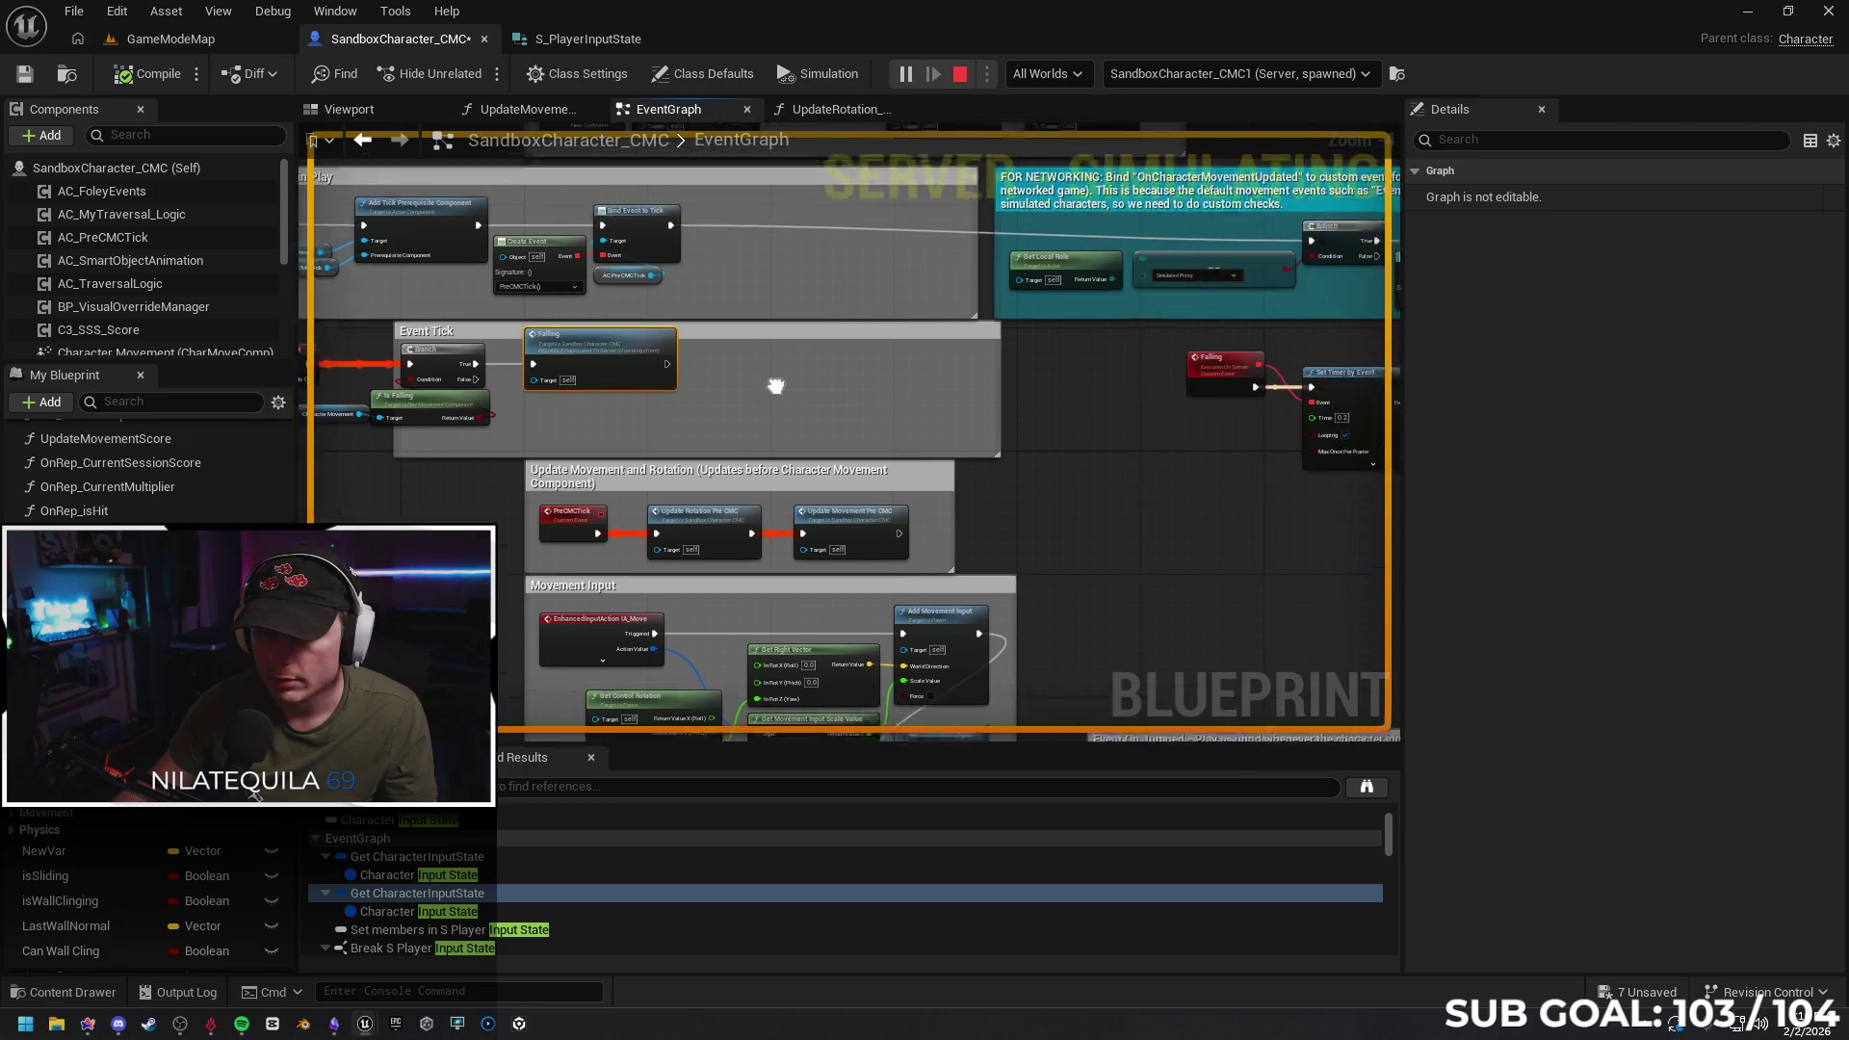
mouse_move(886, 507)
left_mouse_down()
mouse_move(1262, 469)
mouse_move(973, 478)
left_mouse_up()
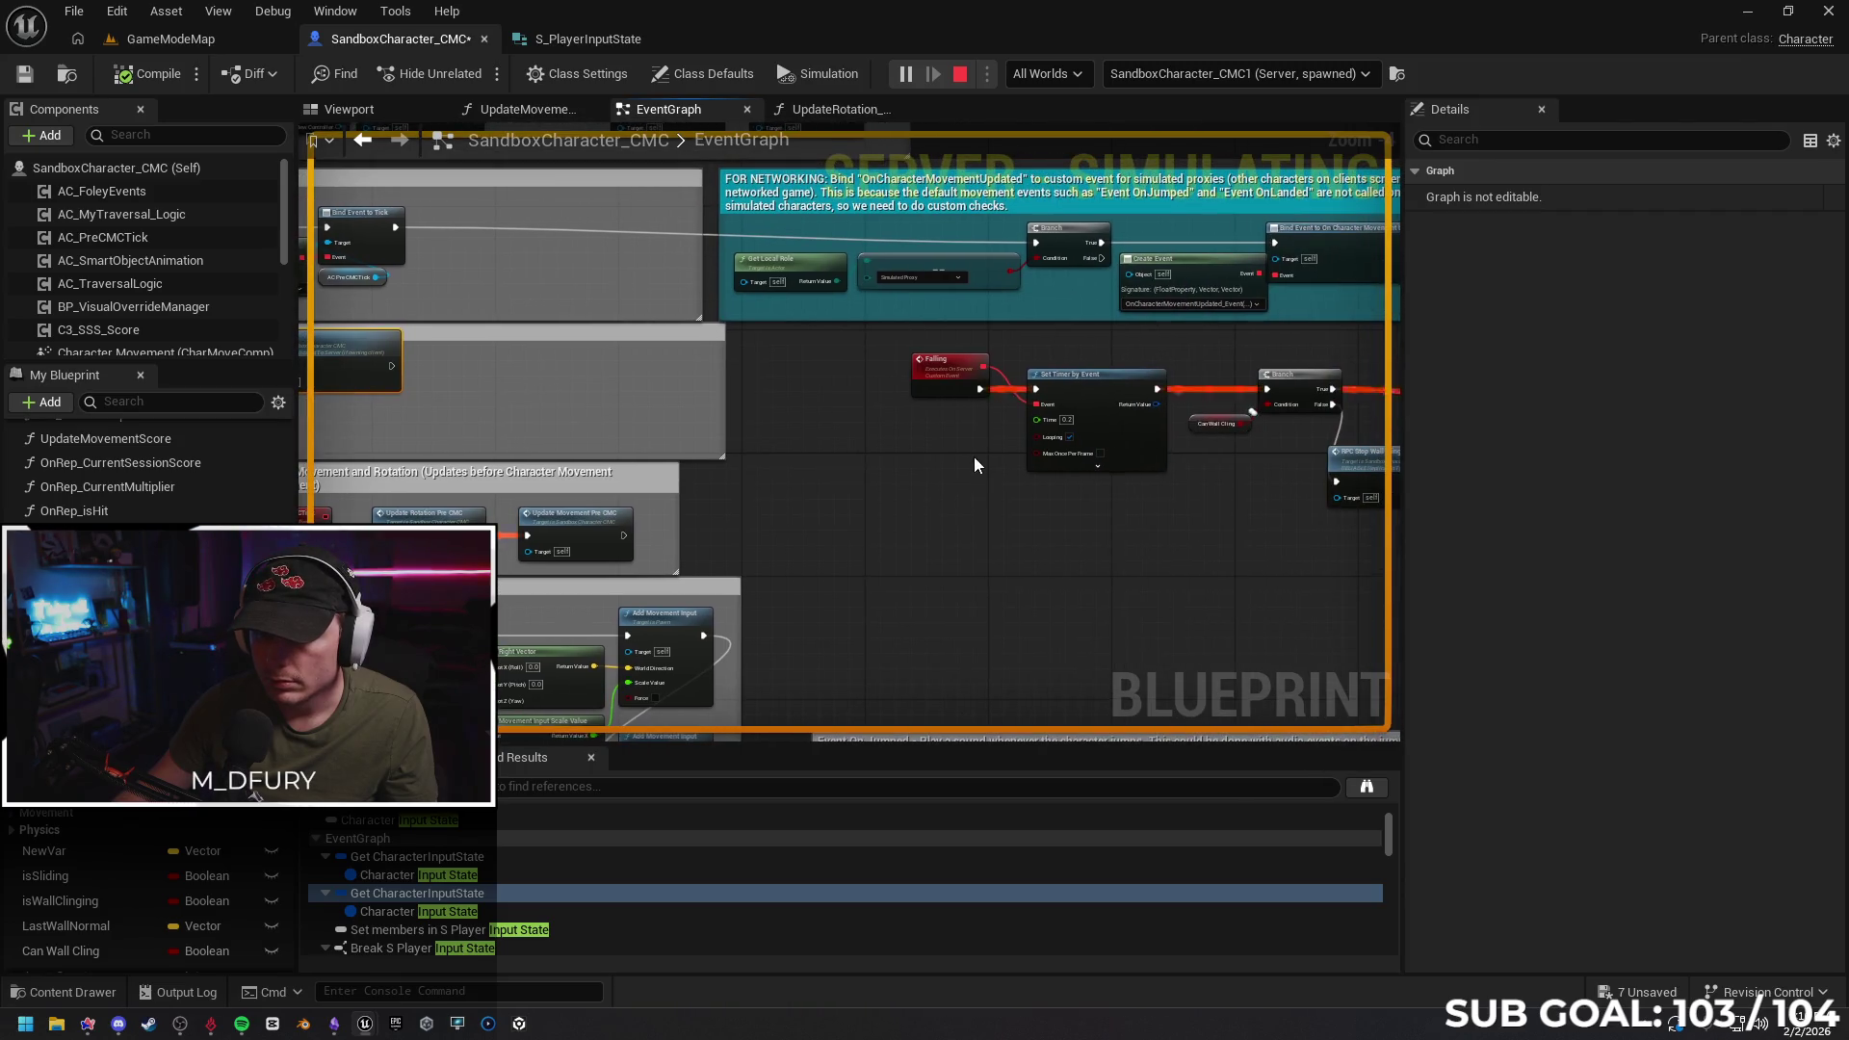
scroll(969, 443, "up", 2)
left_click(1121, 473)
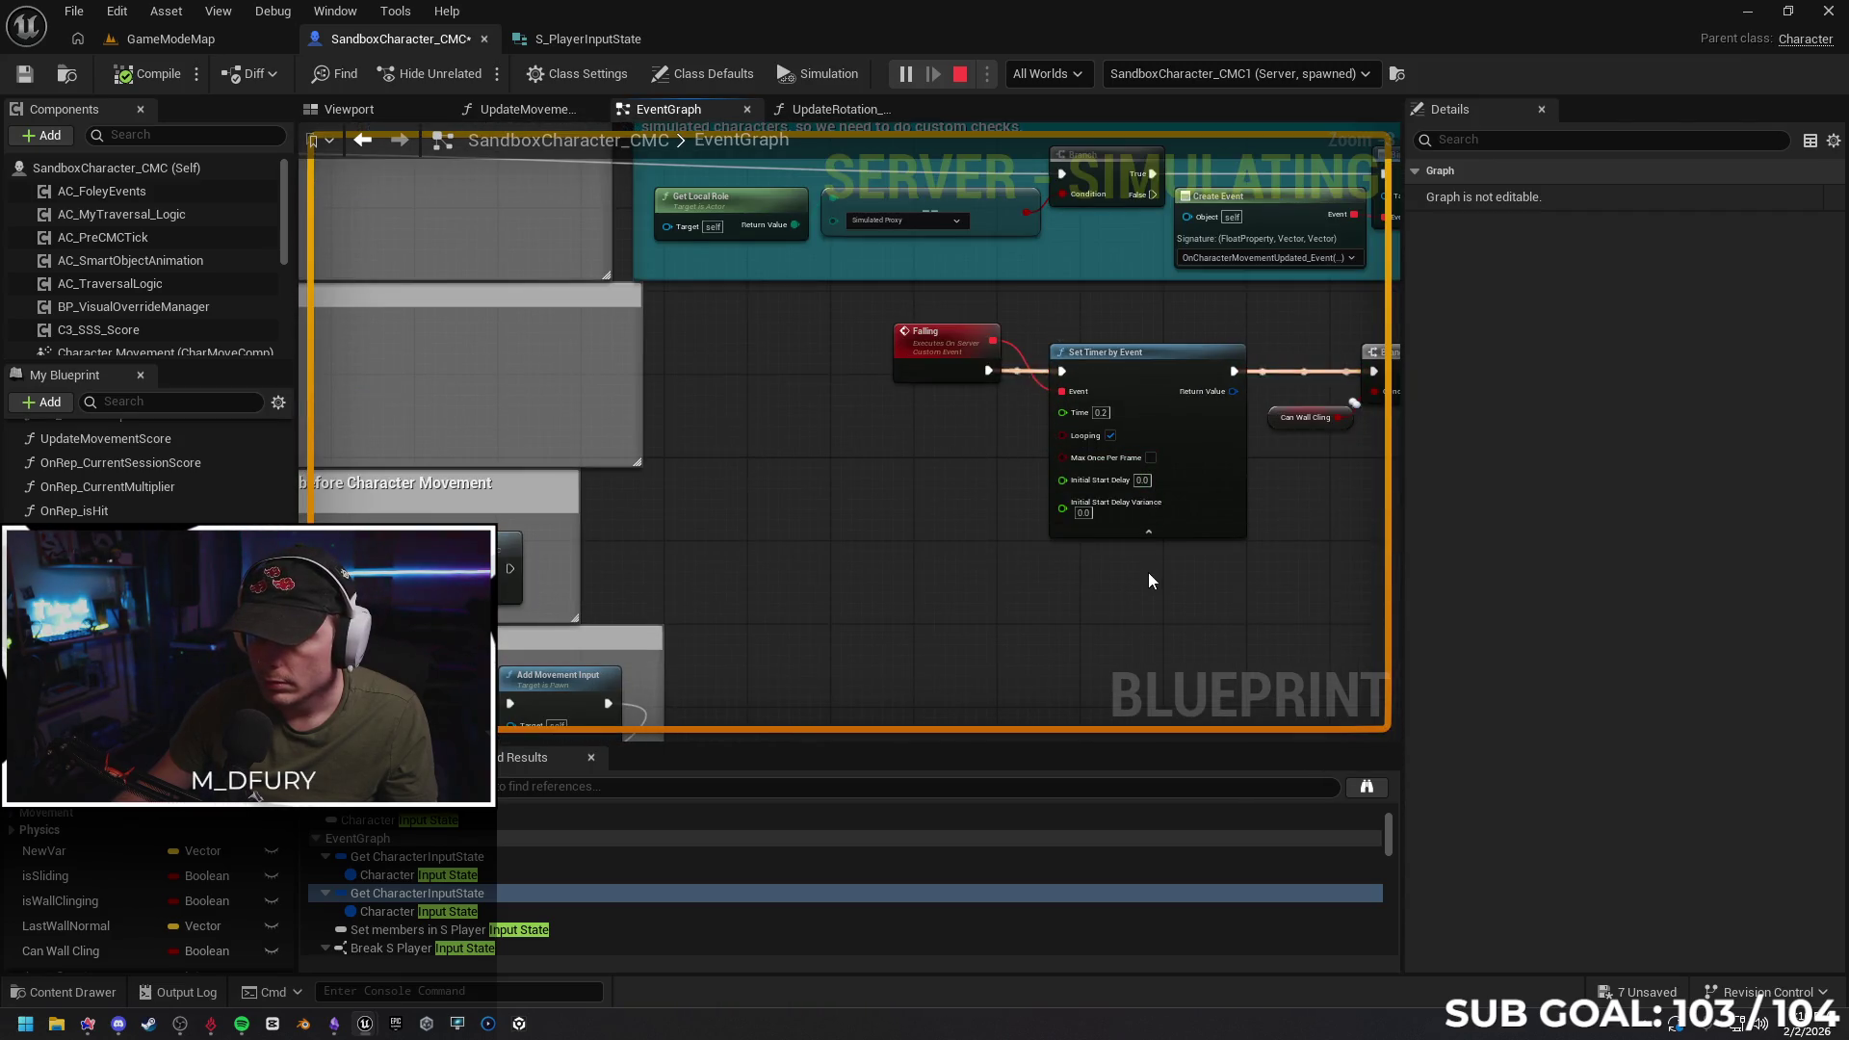
left_click(1147, 530)
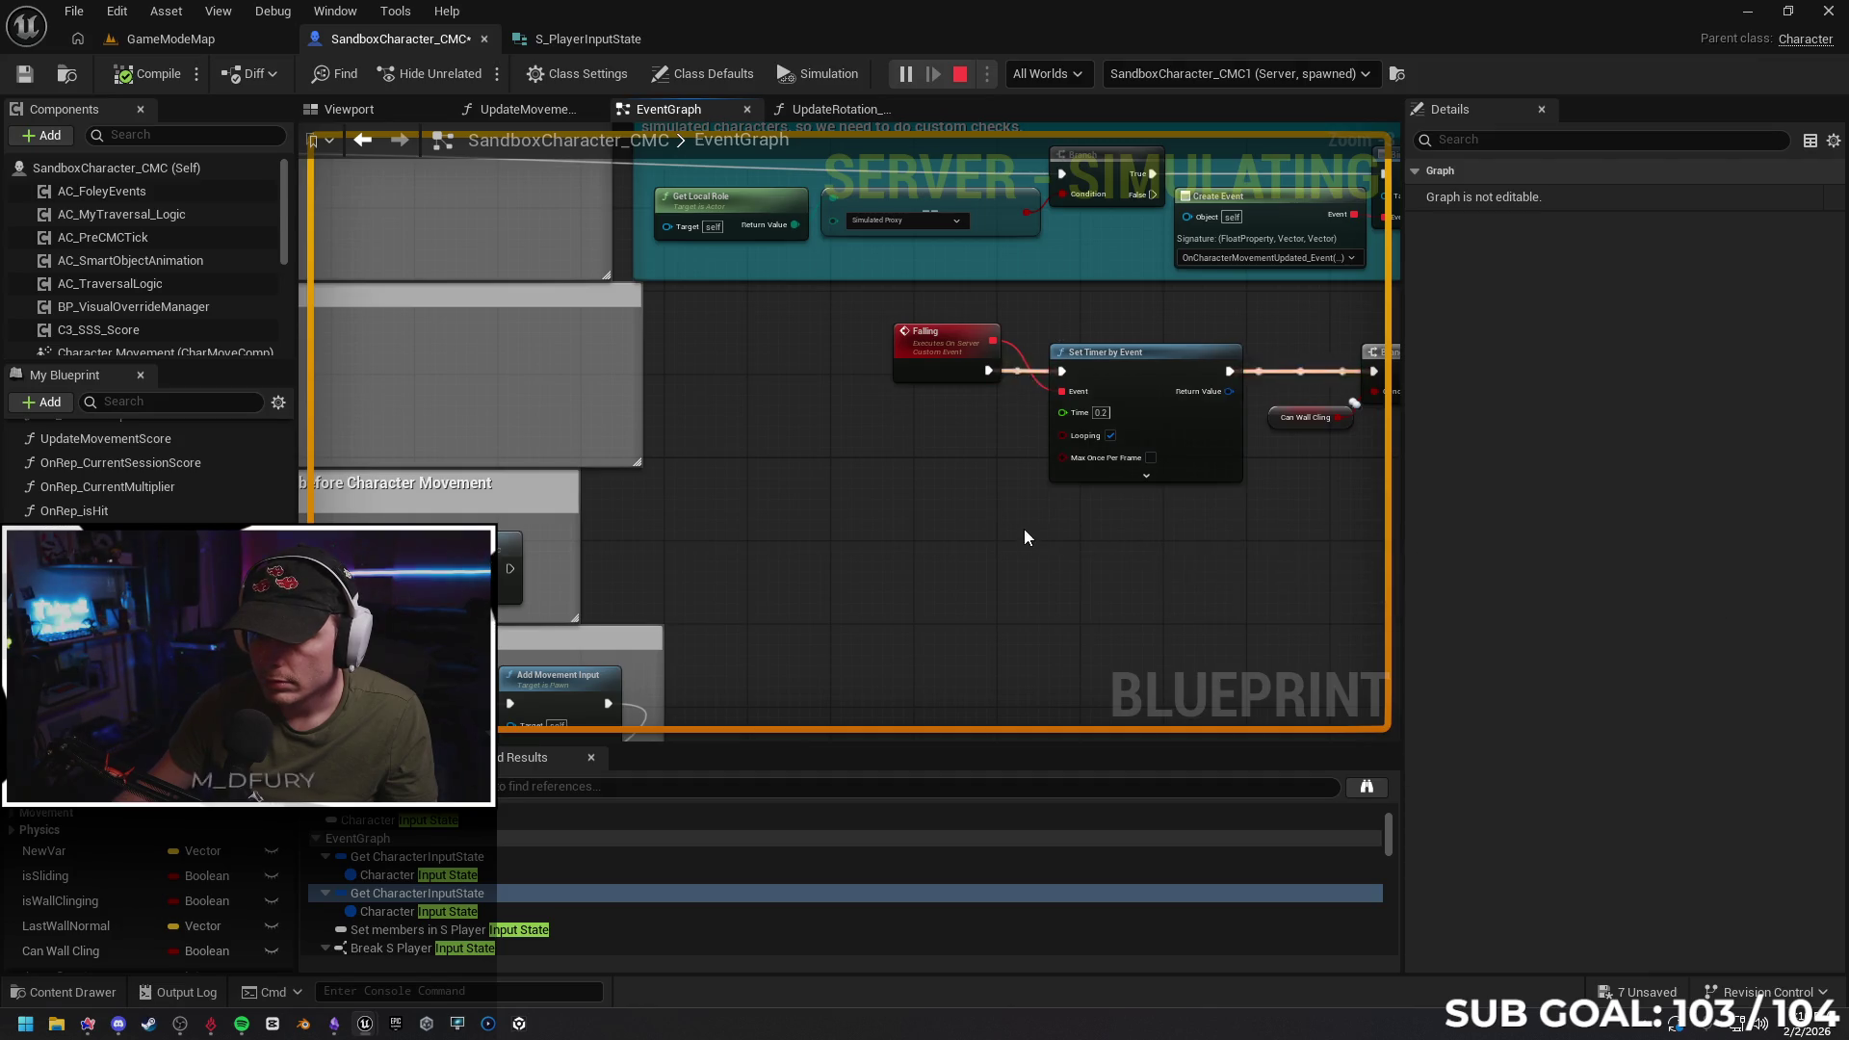
mouse_move(961, 526)
left_mouse_down()
mouse_move(1106, 517)
mouse_move(681, 523)
left_mouse_up()
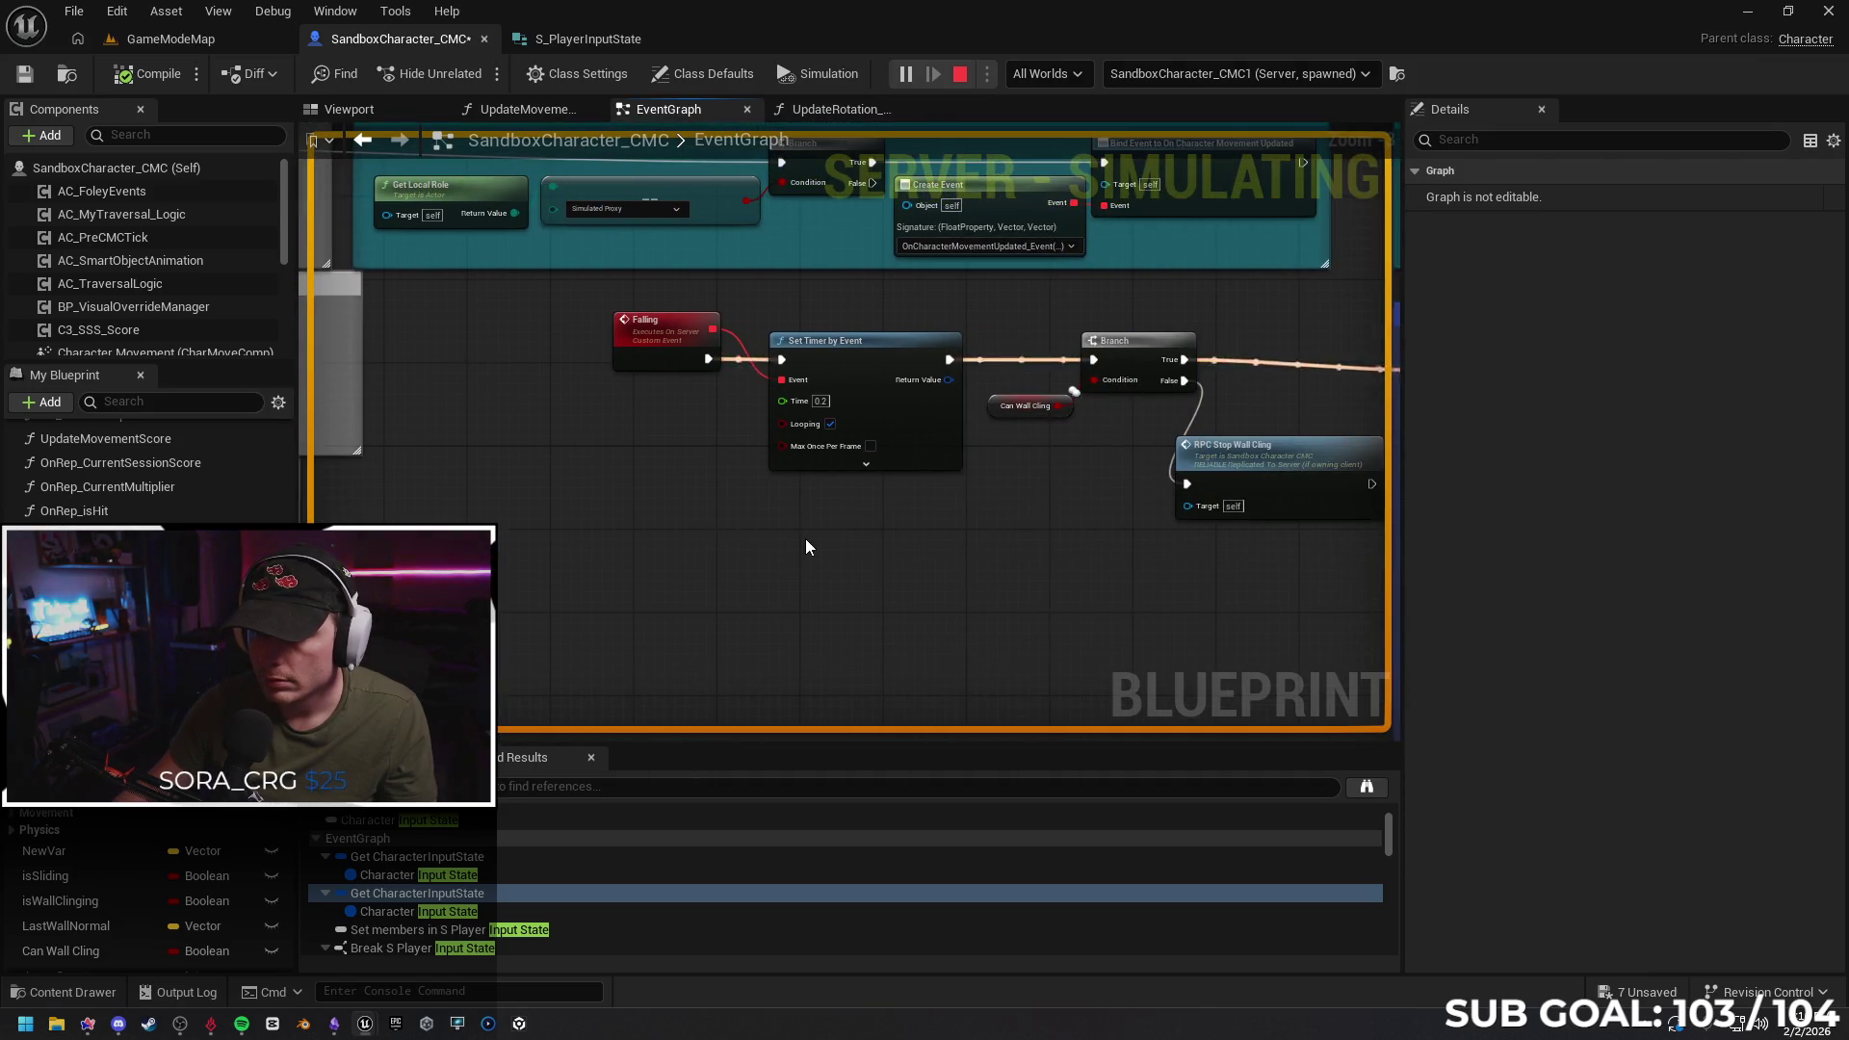
left_click_drag(805, 541, 795, 556)
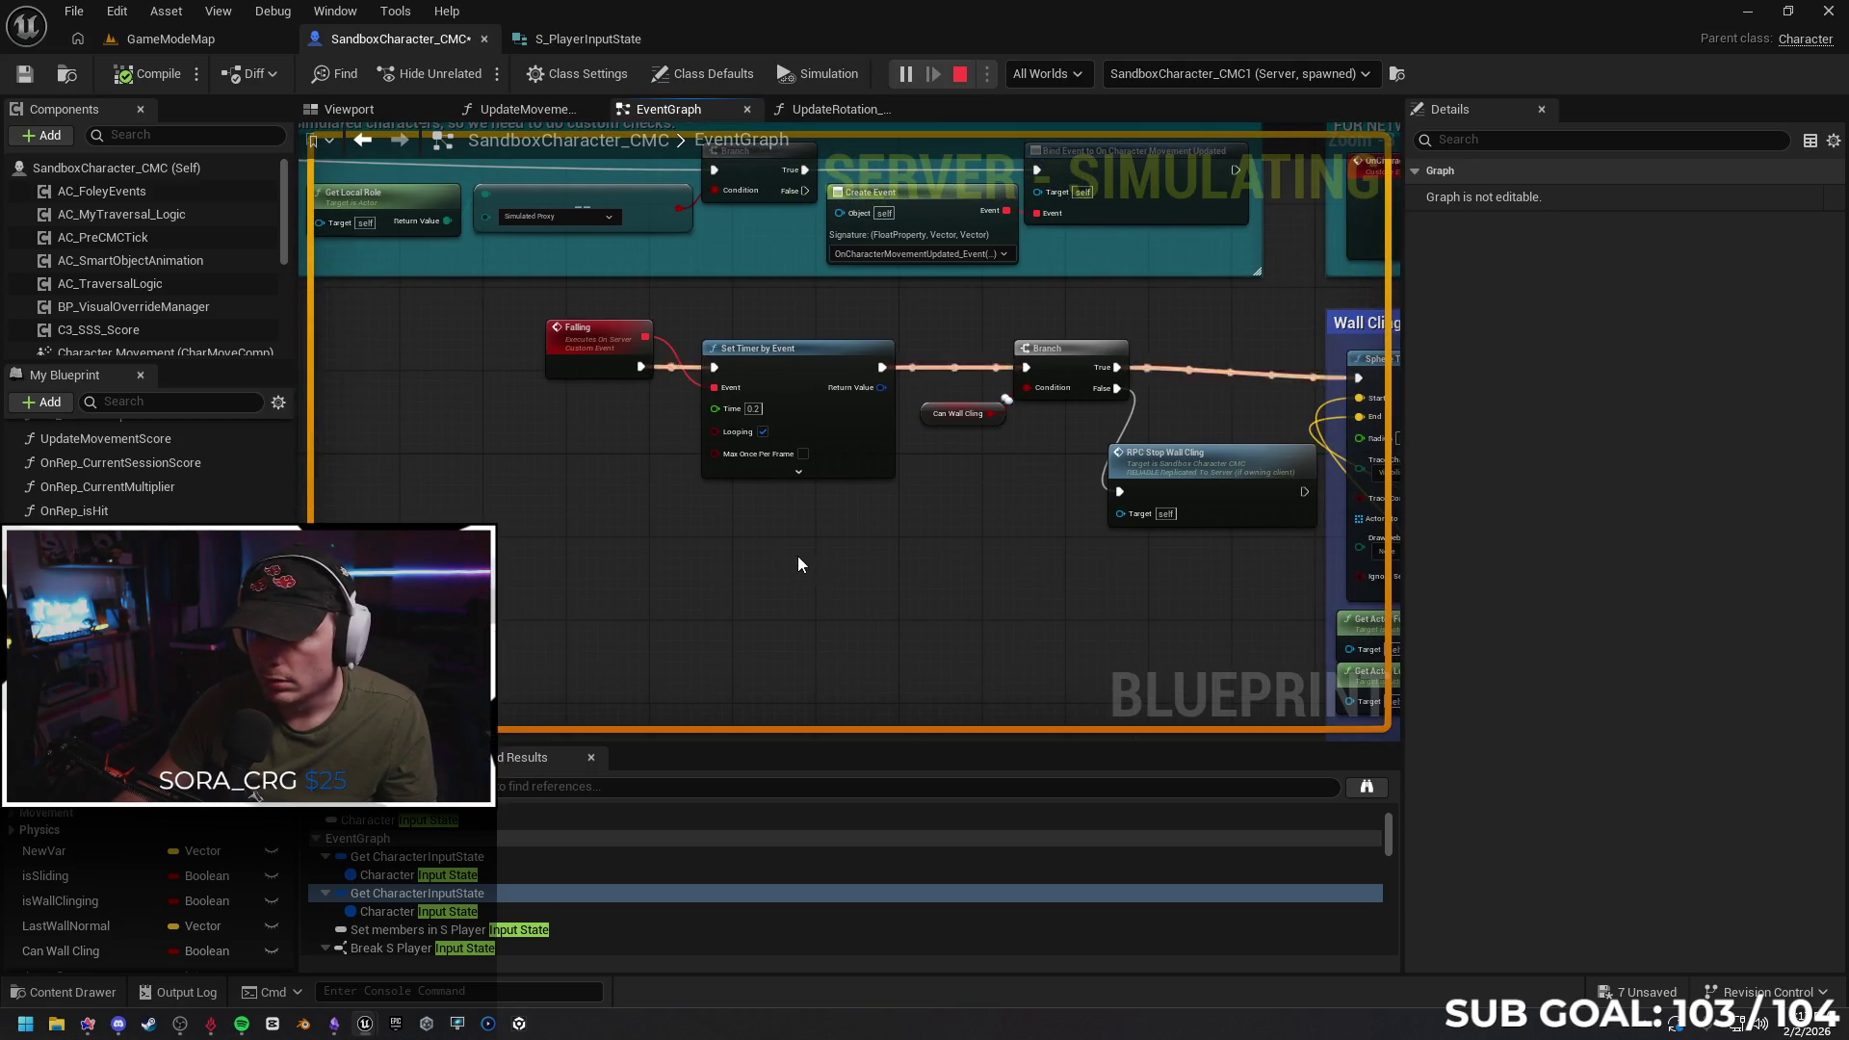
Detach Set Timer by Event from the Branch, move it below Falling, and stop PIE
left_click(673, 359)
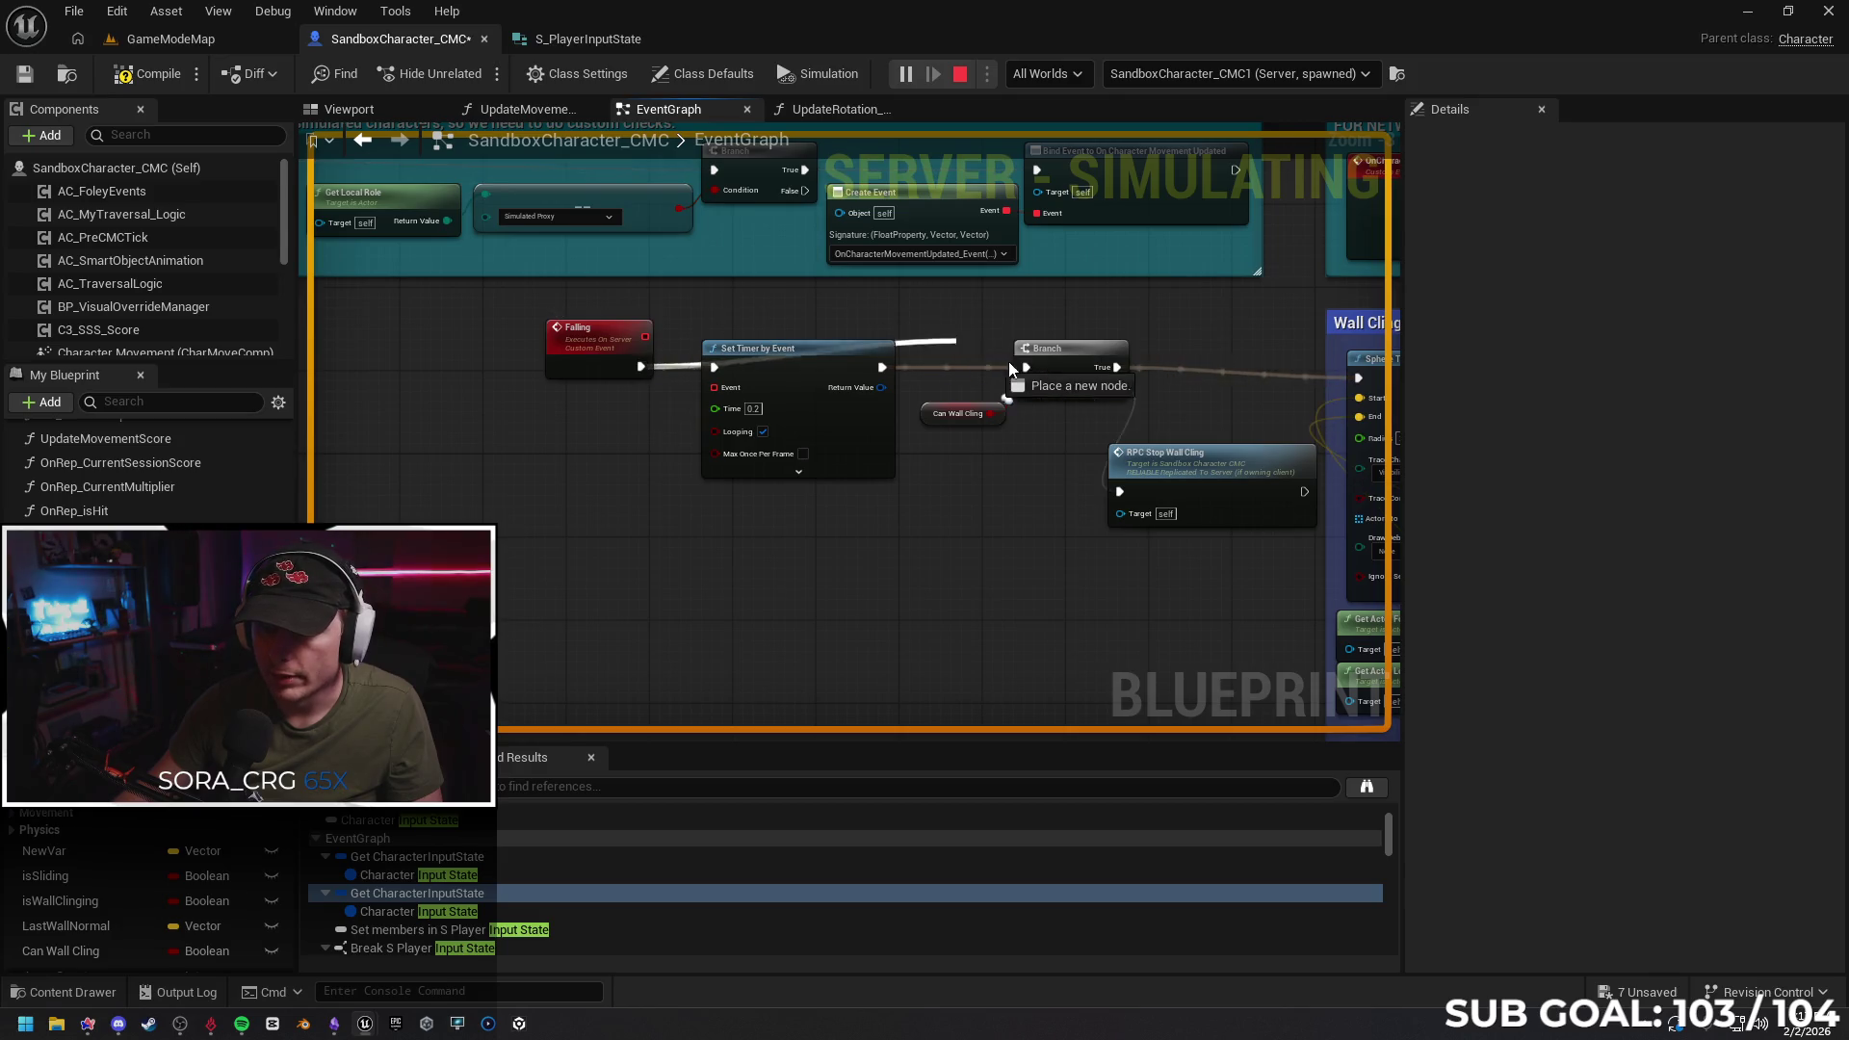
left_click_drag(819, 383, 818, 445)
left_click(907, 429)
left_click(907, 433, "alt")
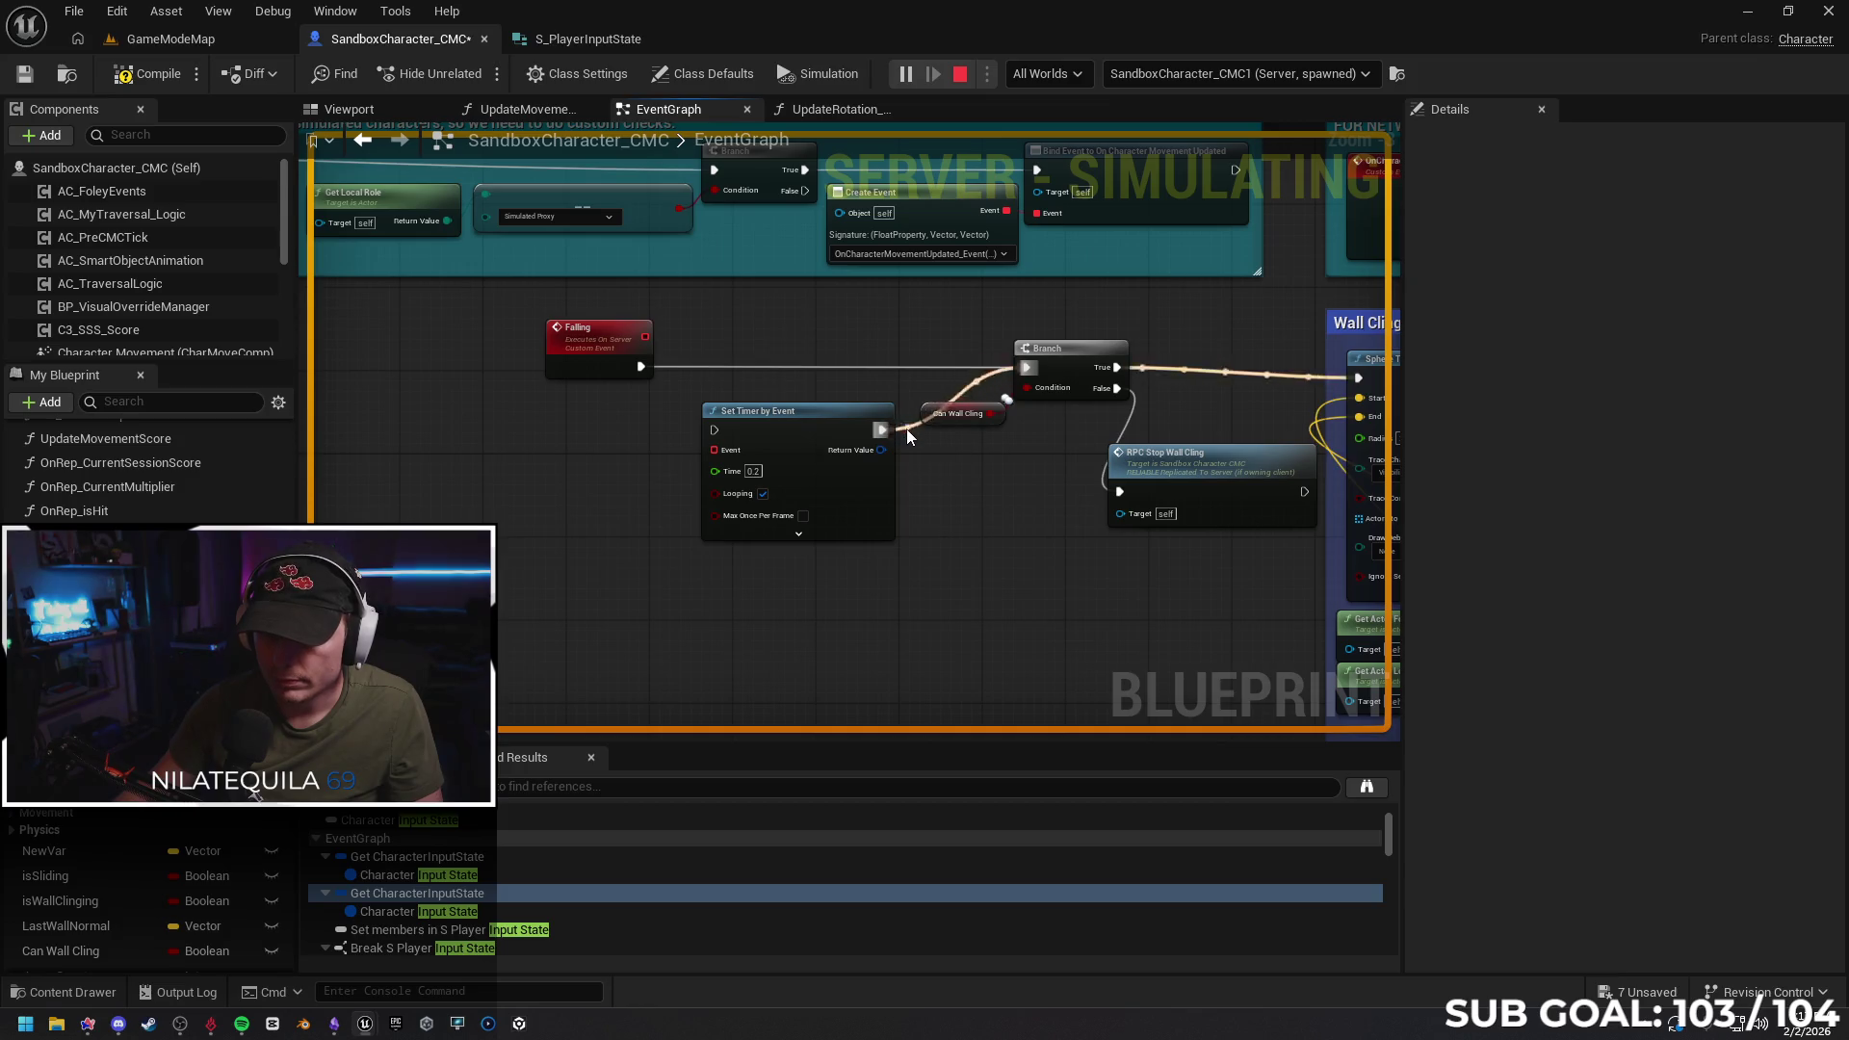
left_click_drag(797, 443, 661, 464)
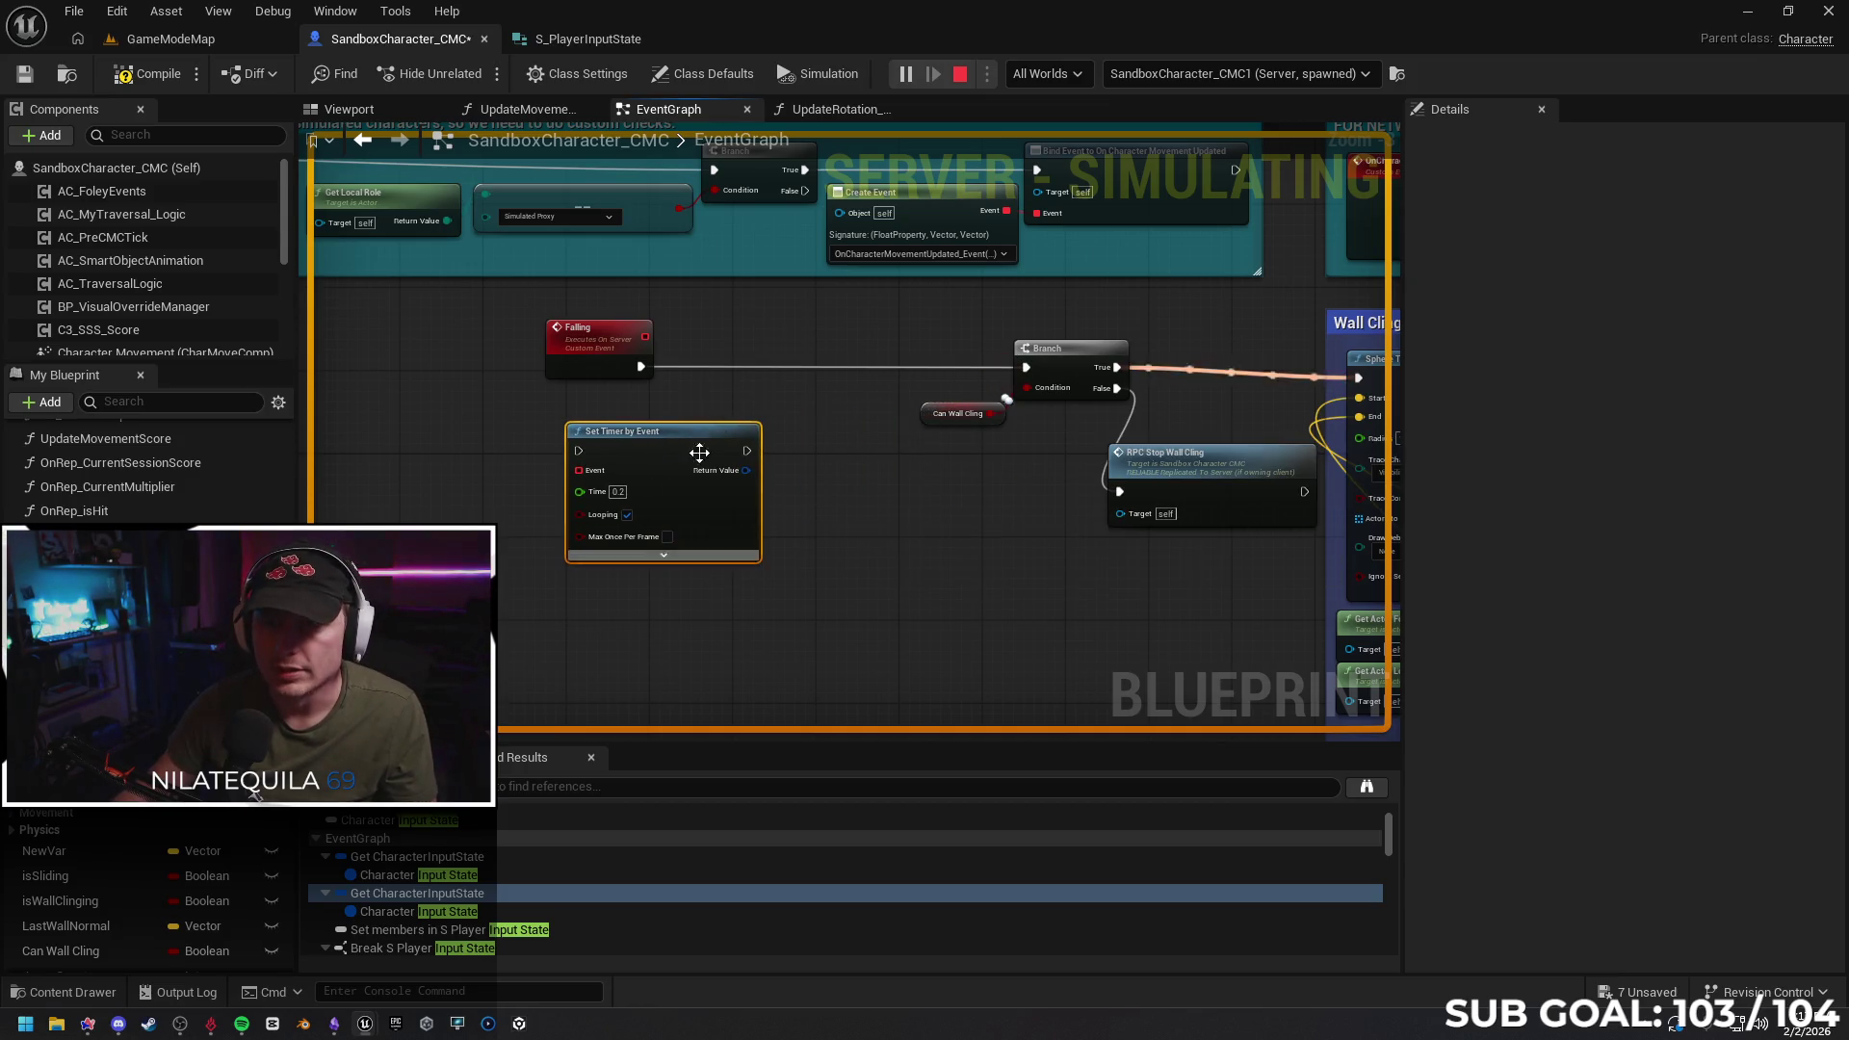
key("Escape")
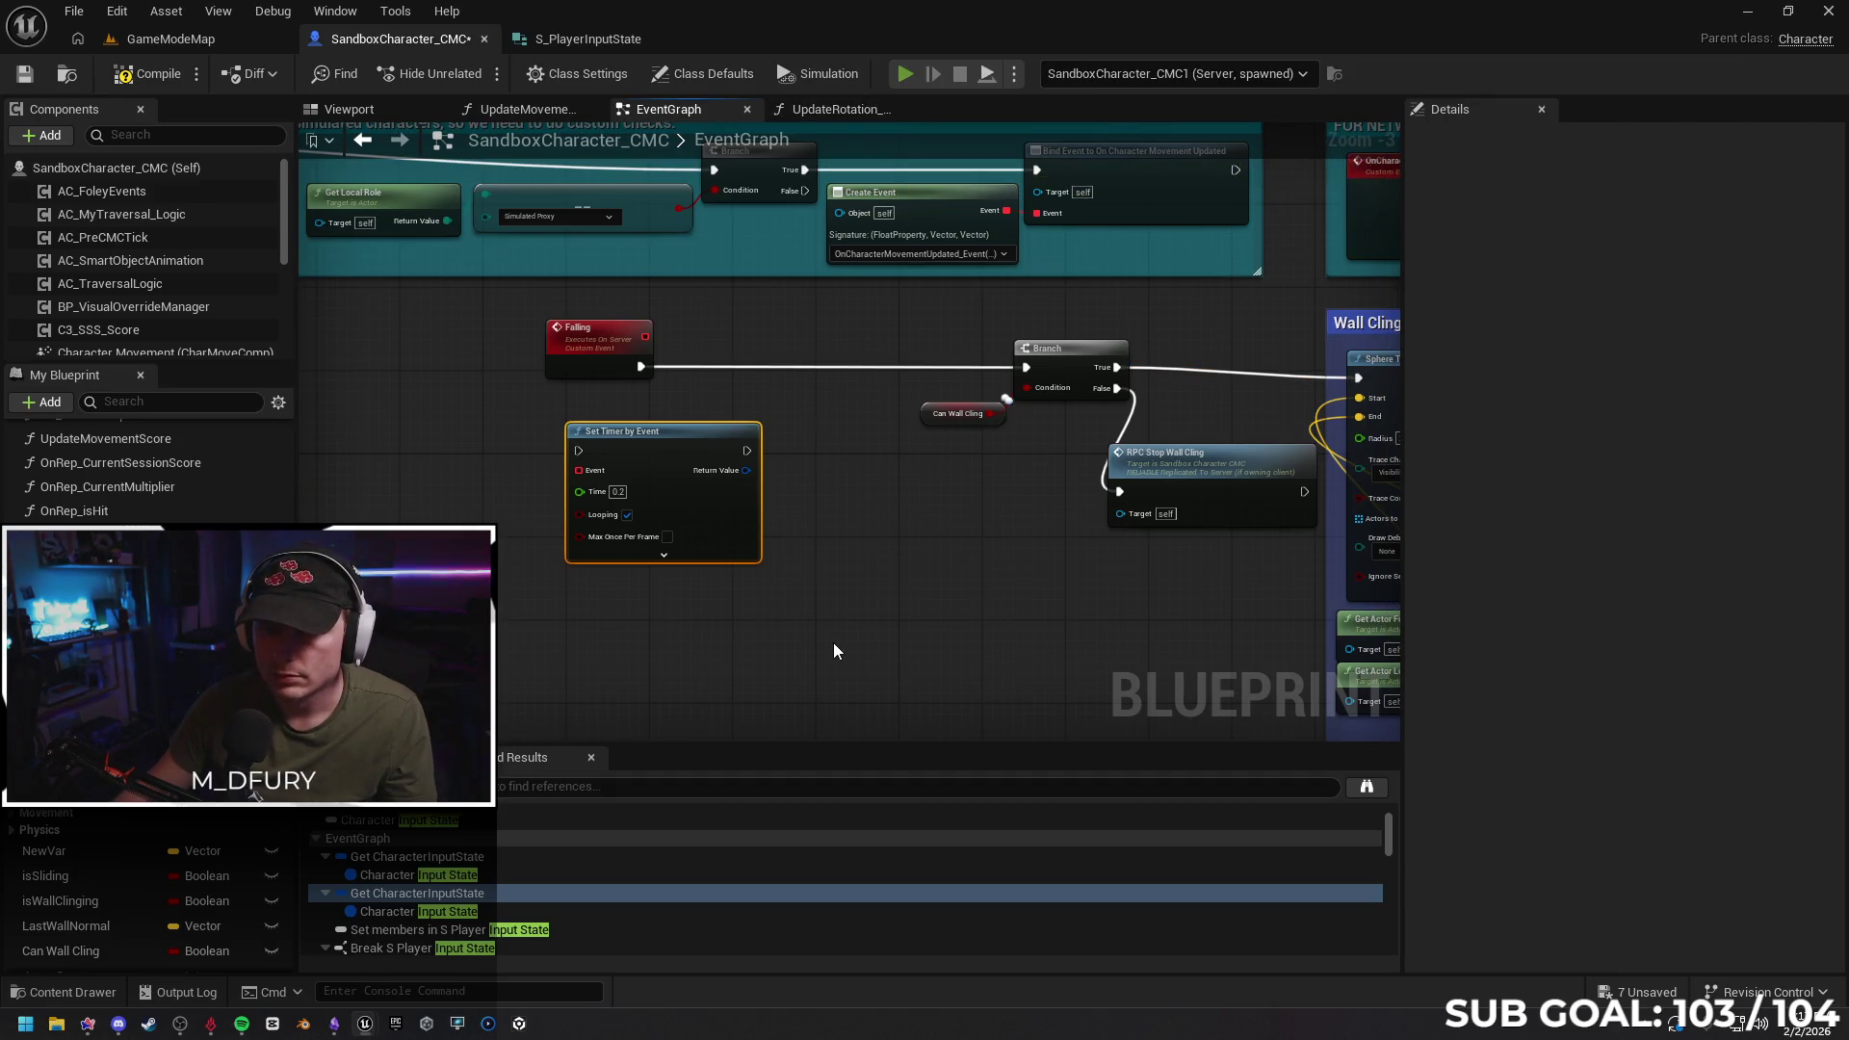
Run a new multiplayer test clinging to the red wall, stop it, and delete Set Timer by Event
key("alt+p")
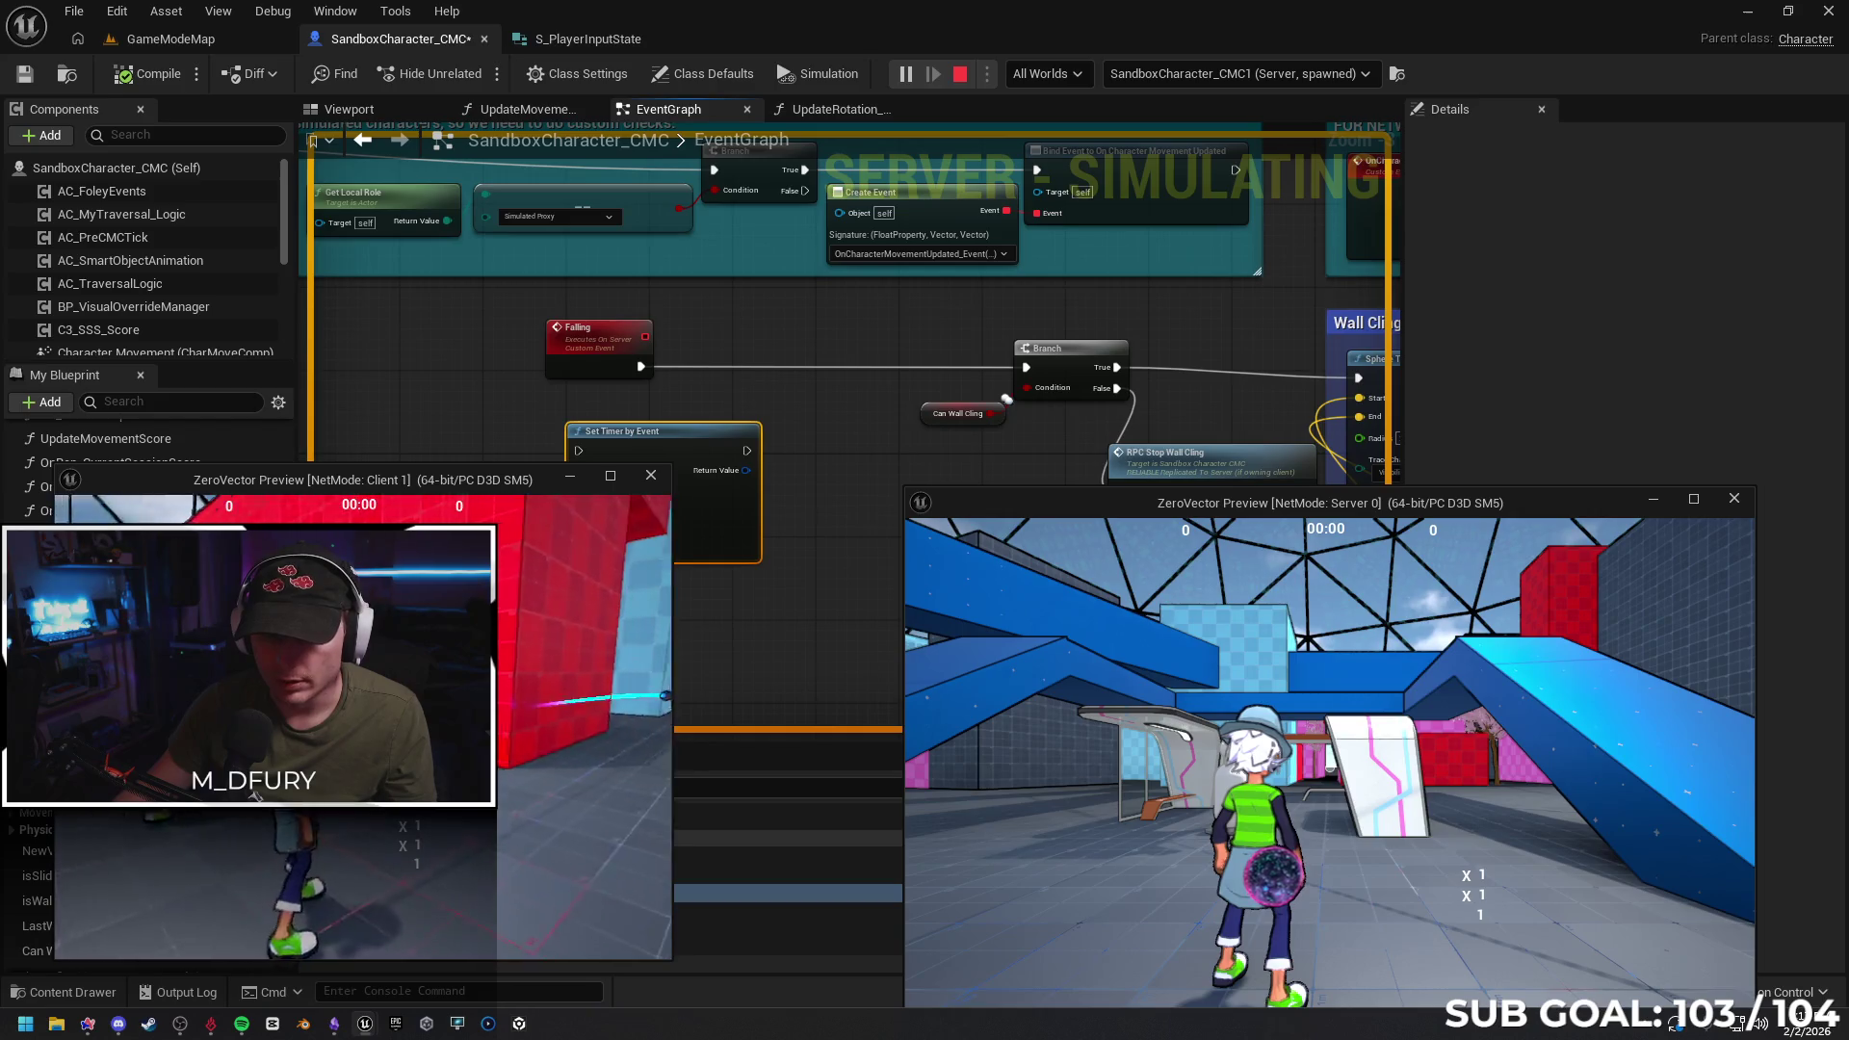
key("space")
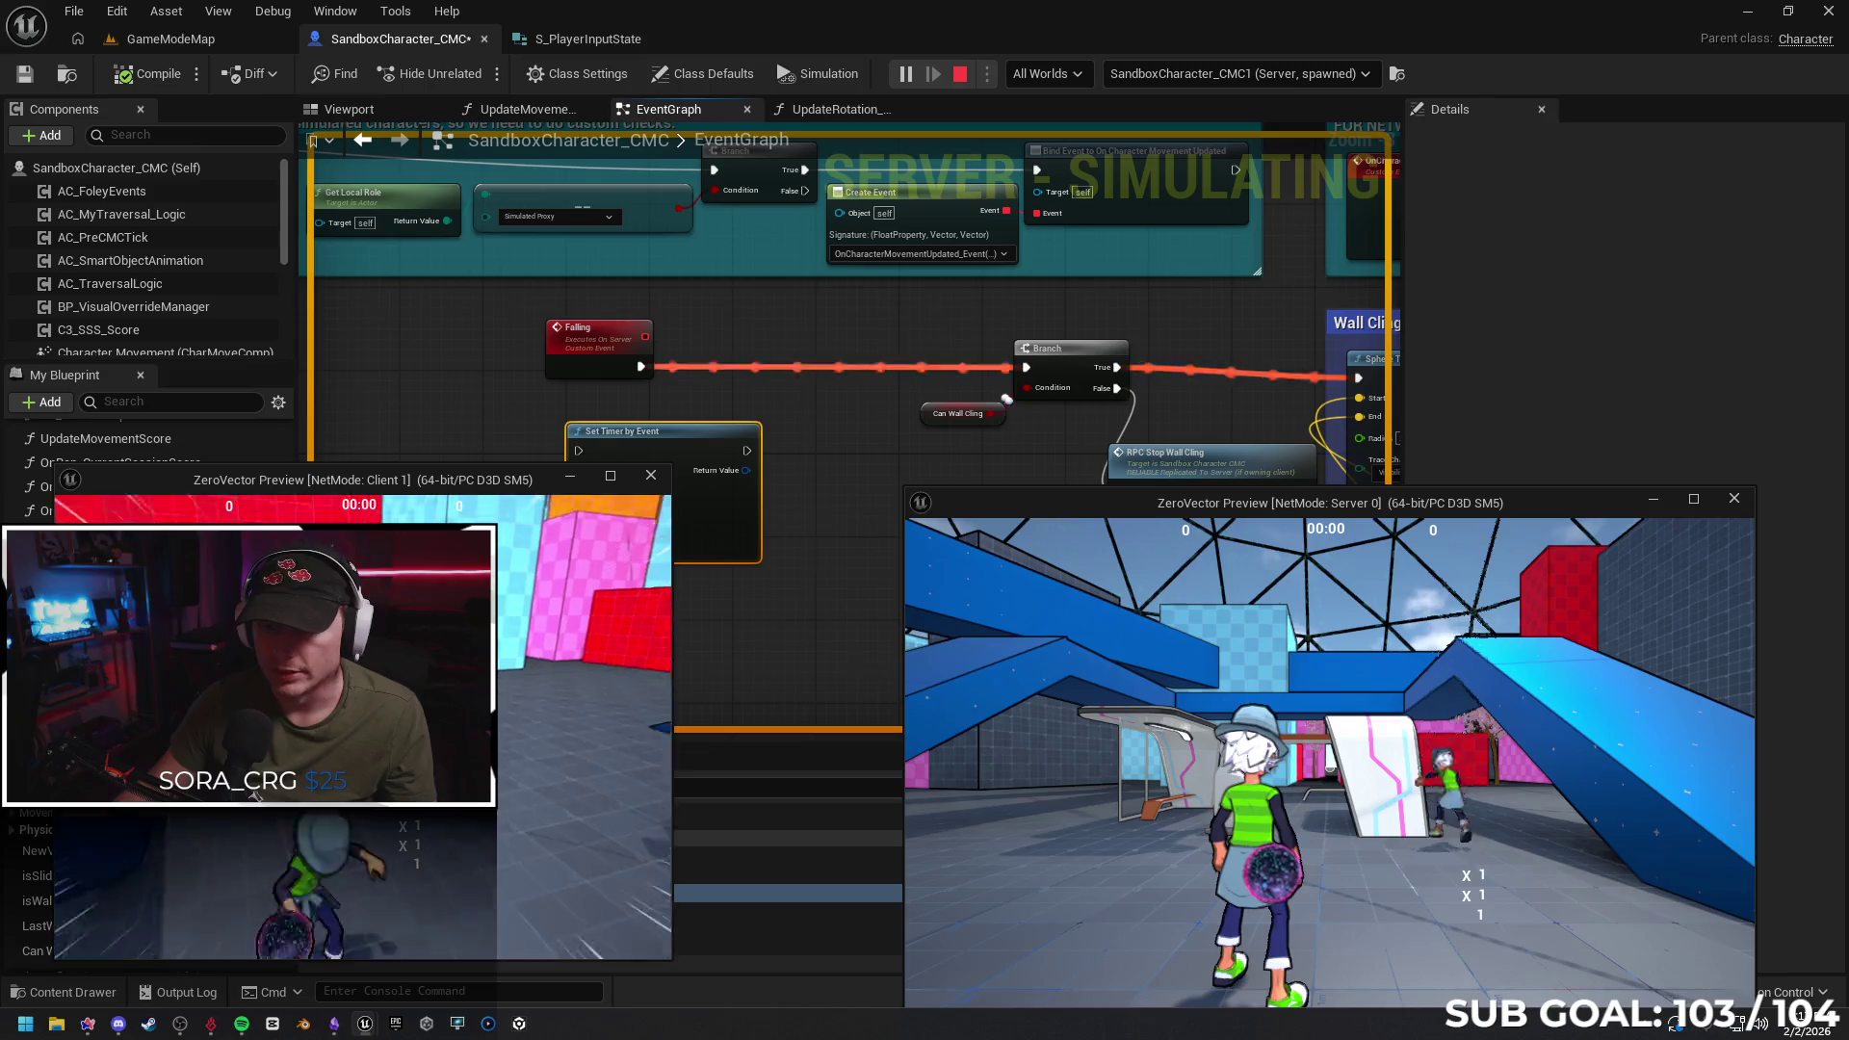
key("w")
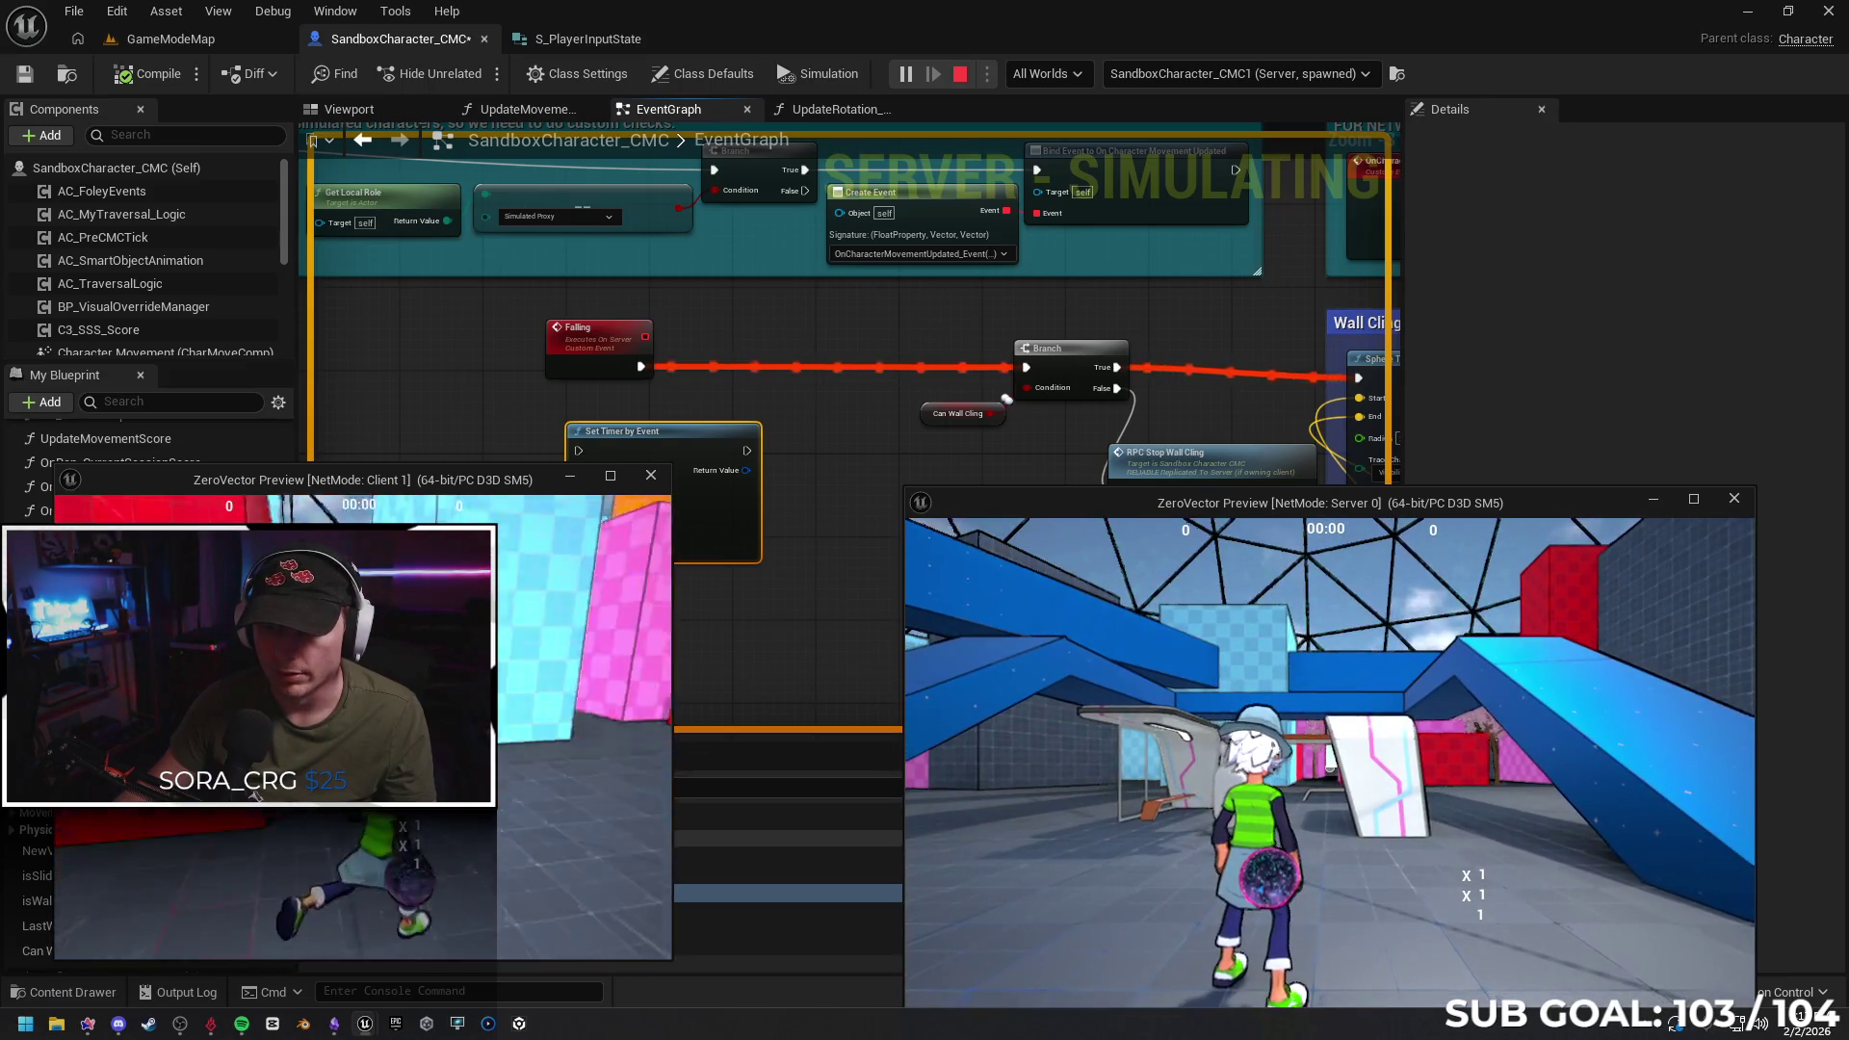
key("space")
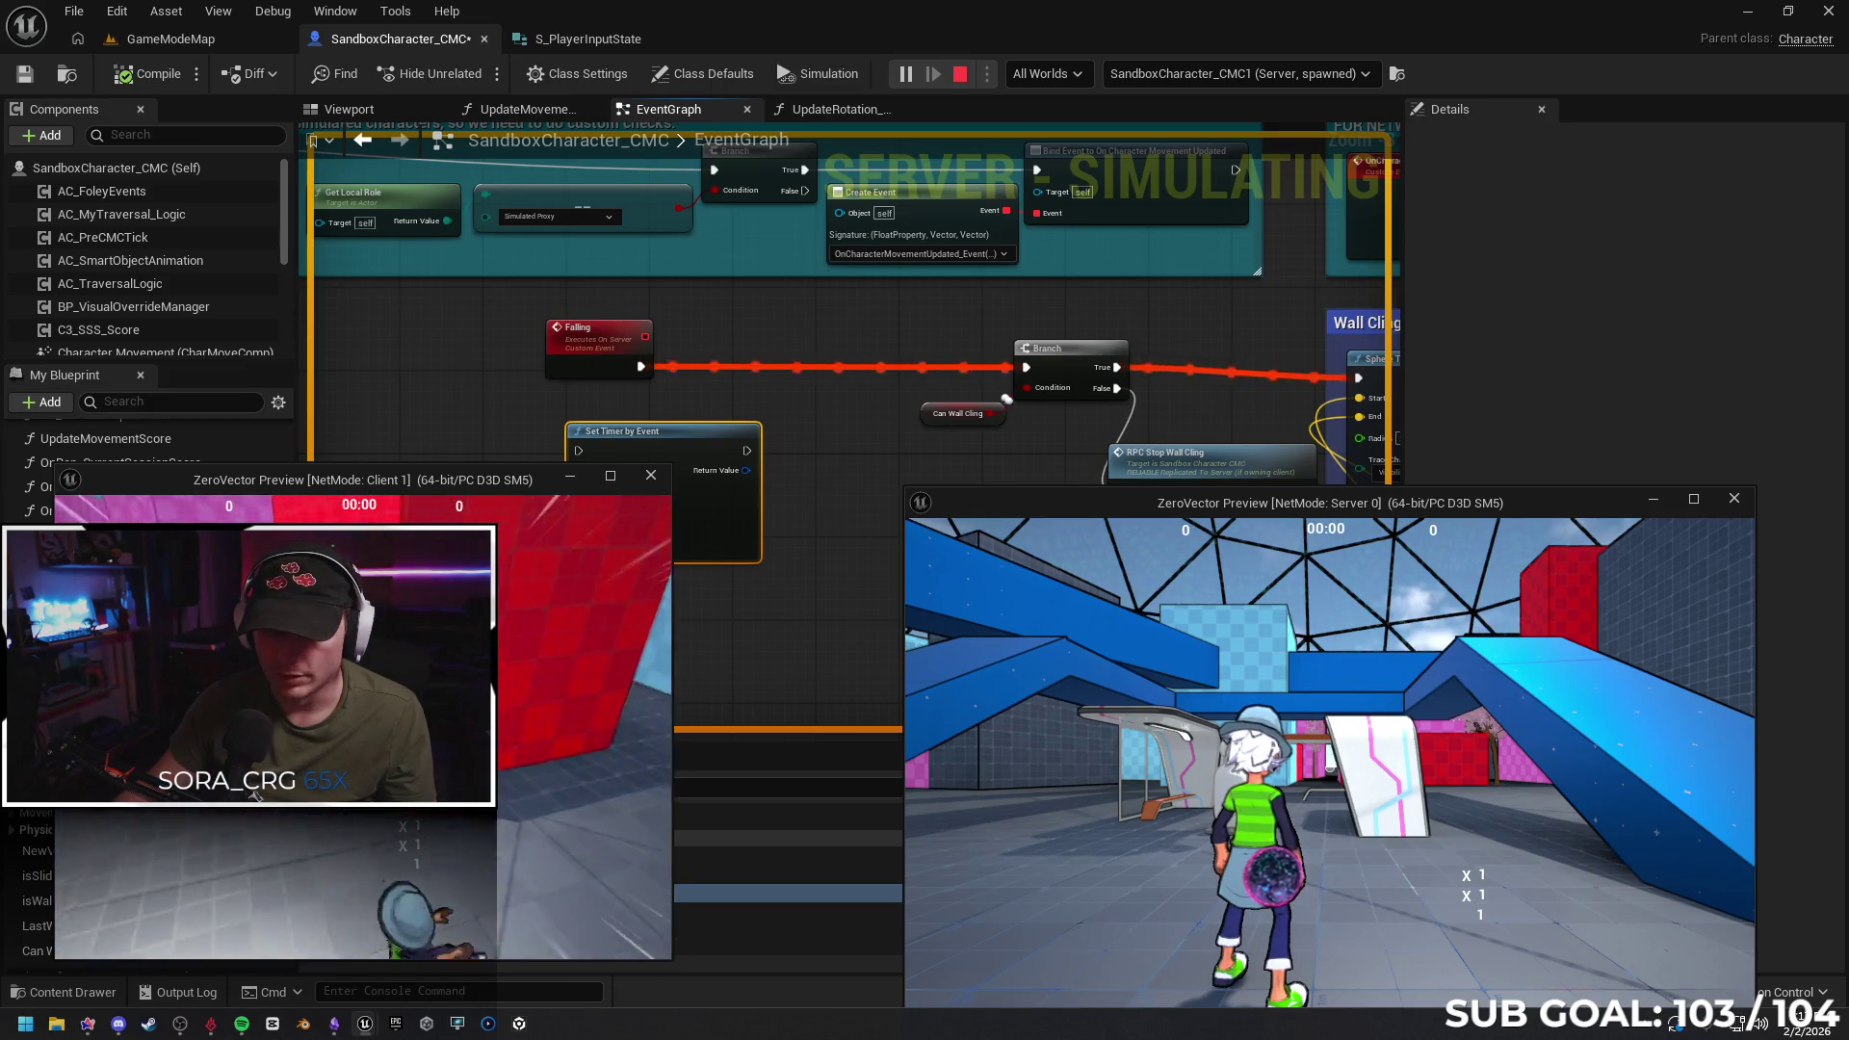
key("w")
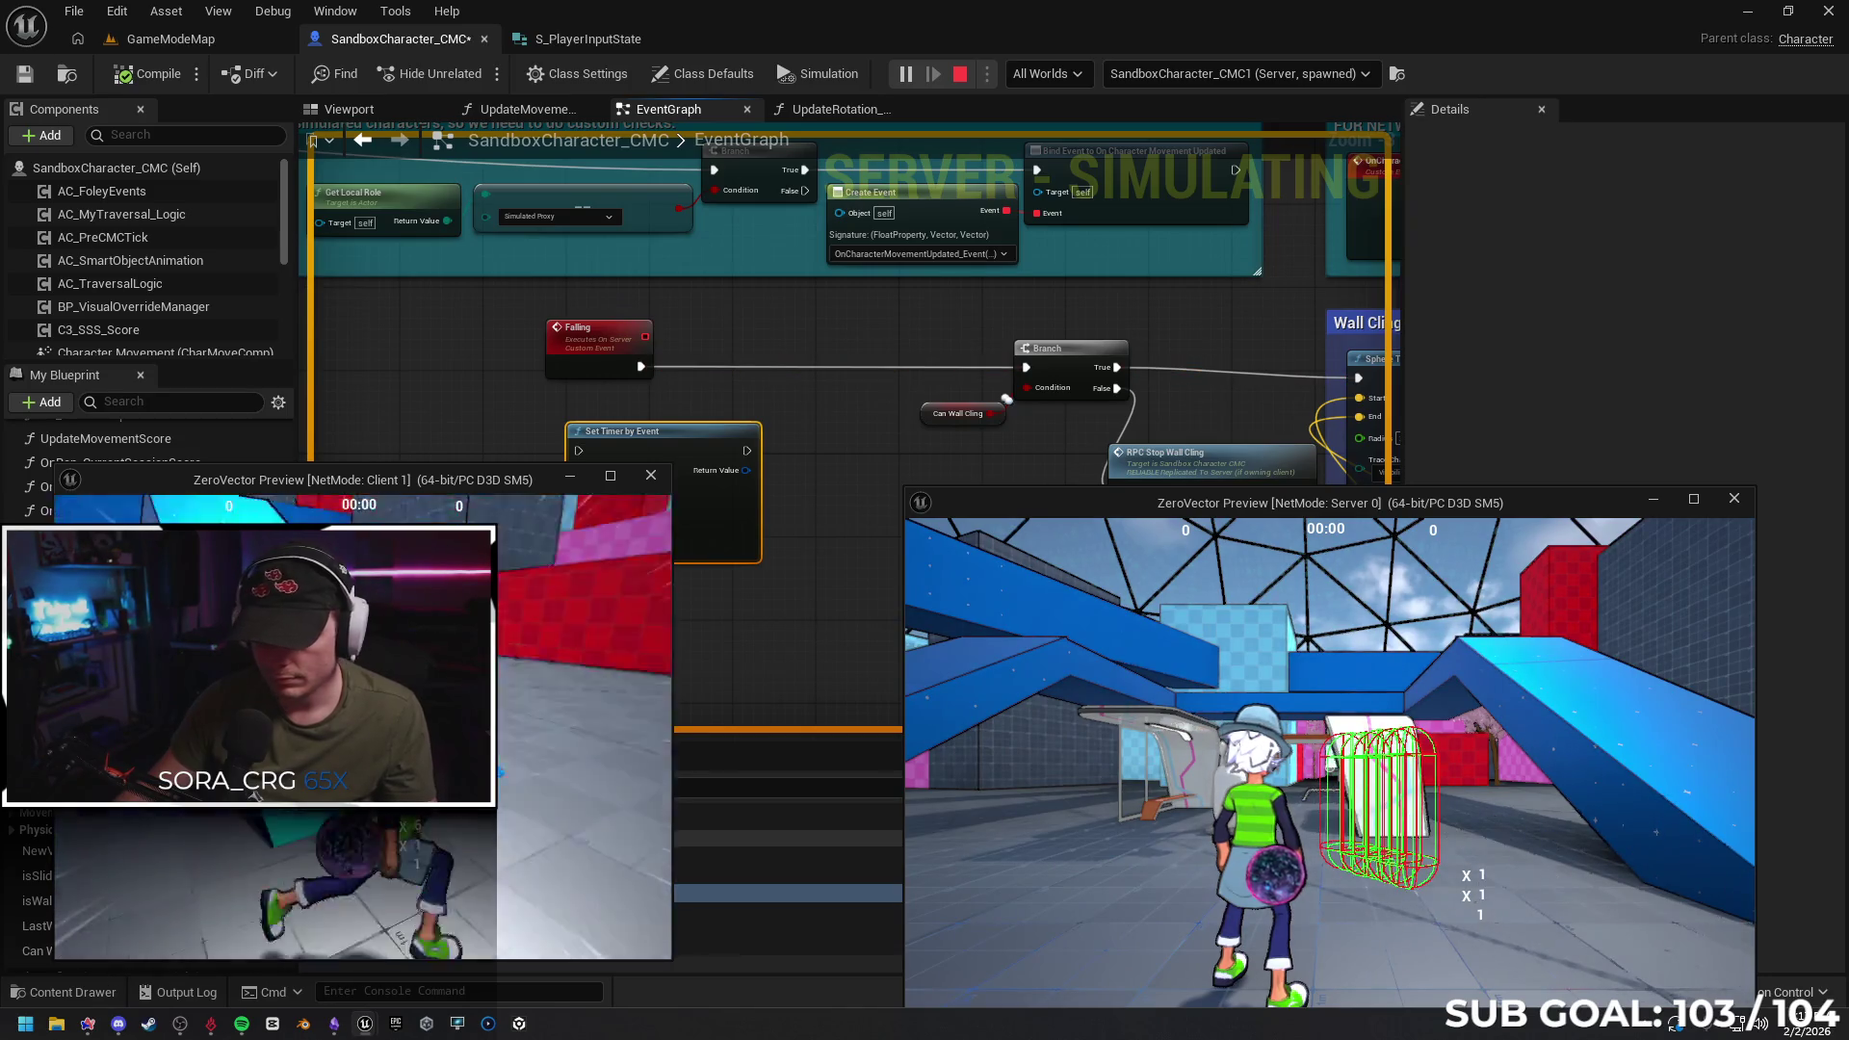
key("Escape")
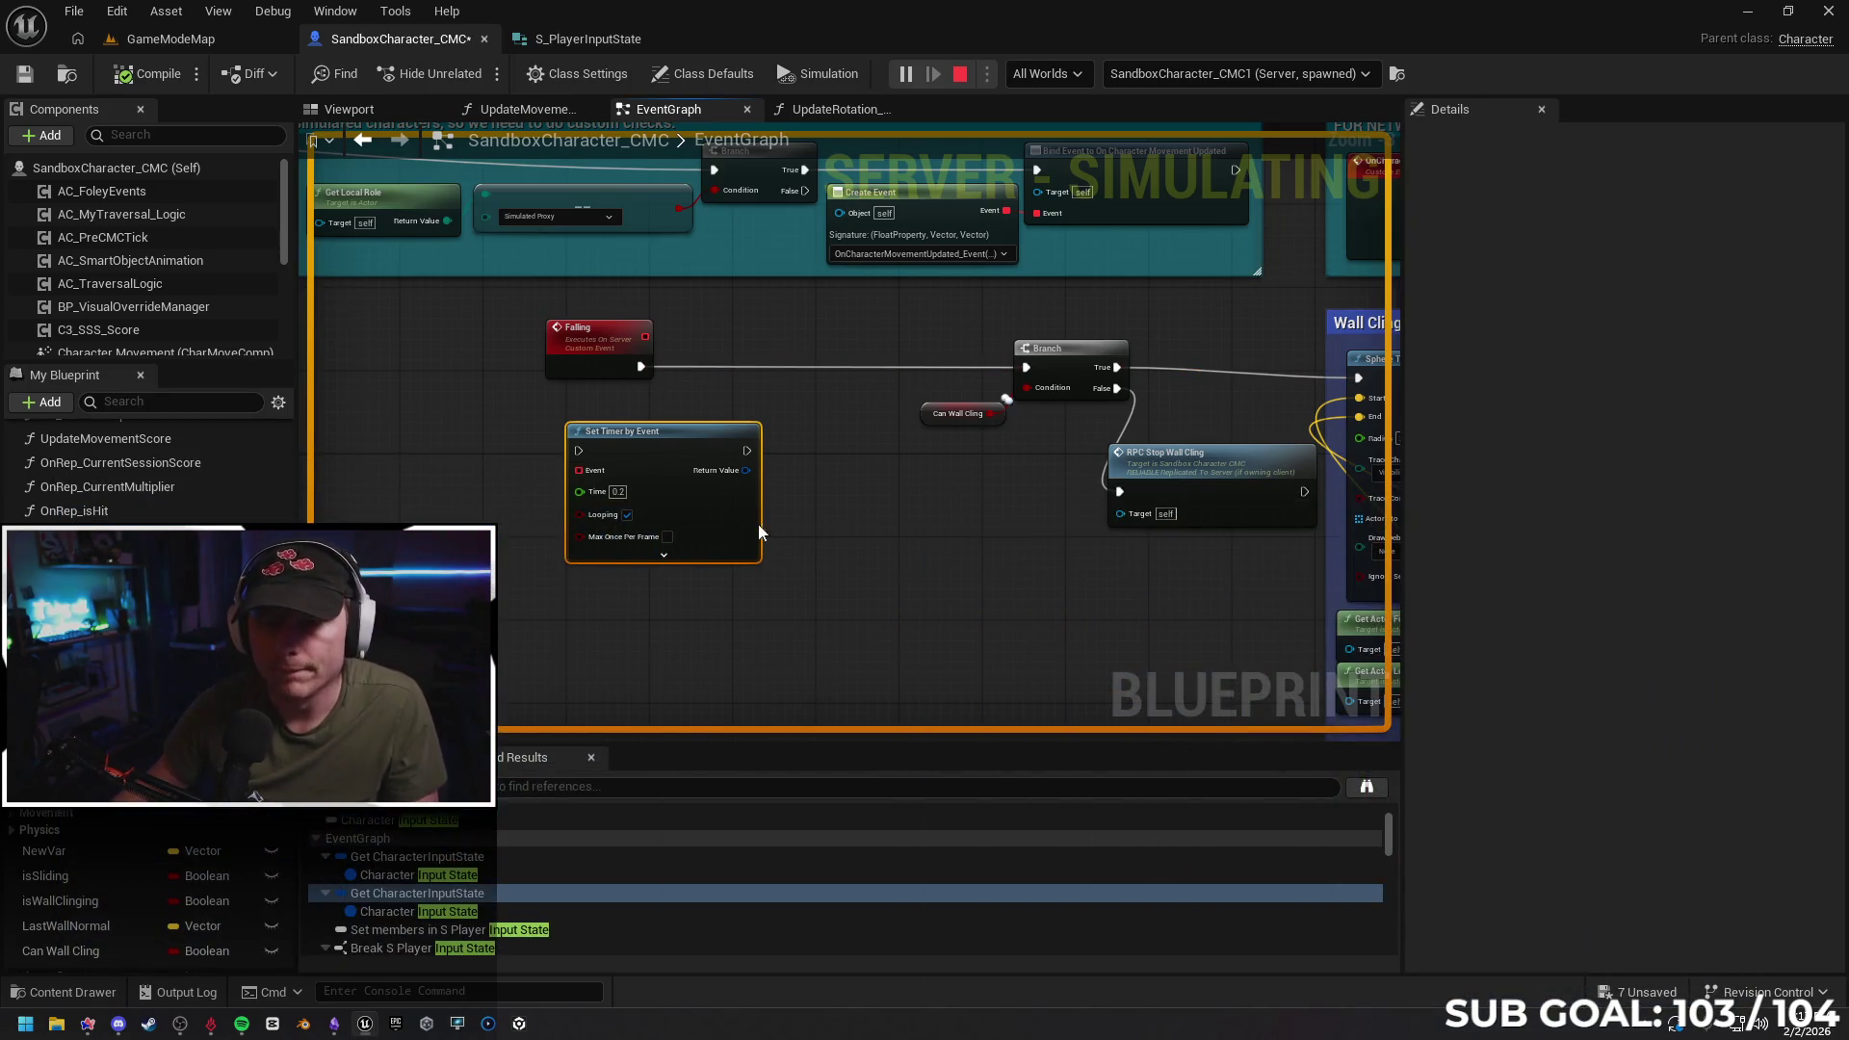
key("Delete")
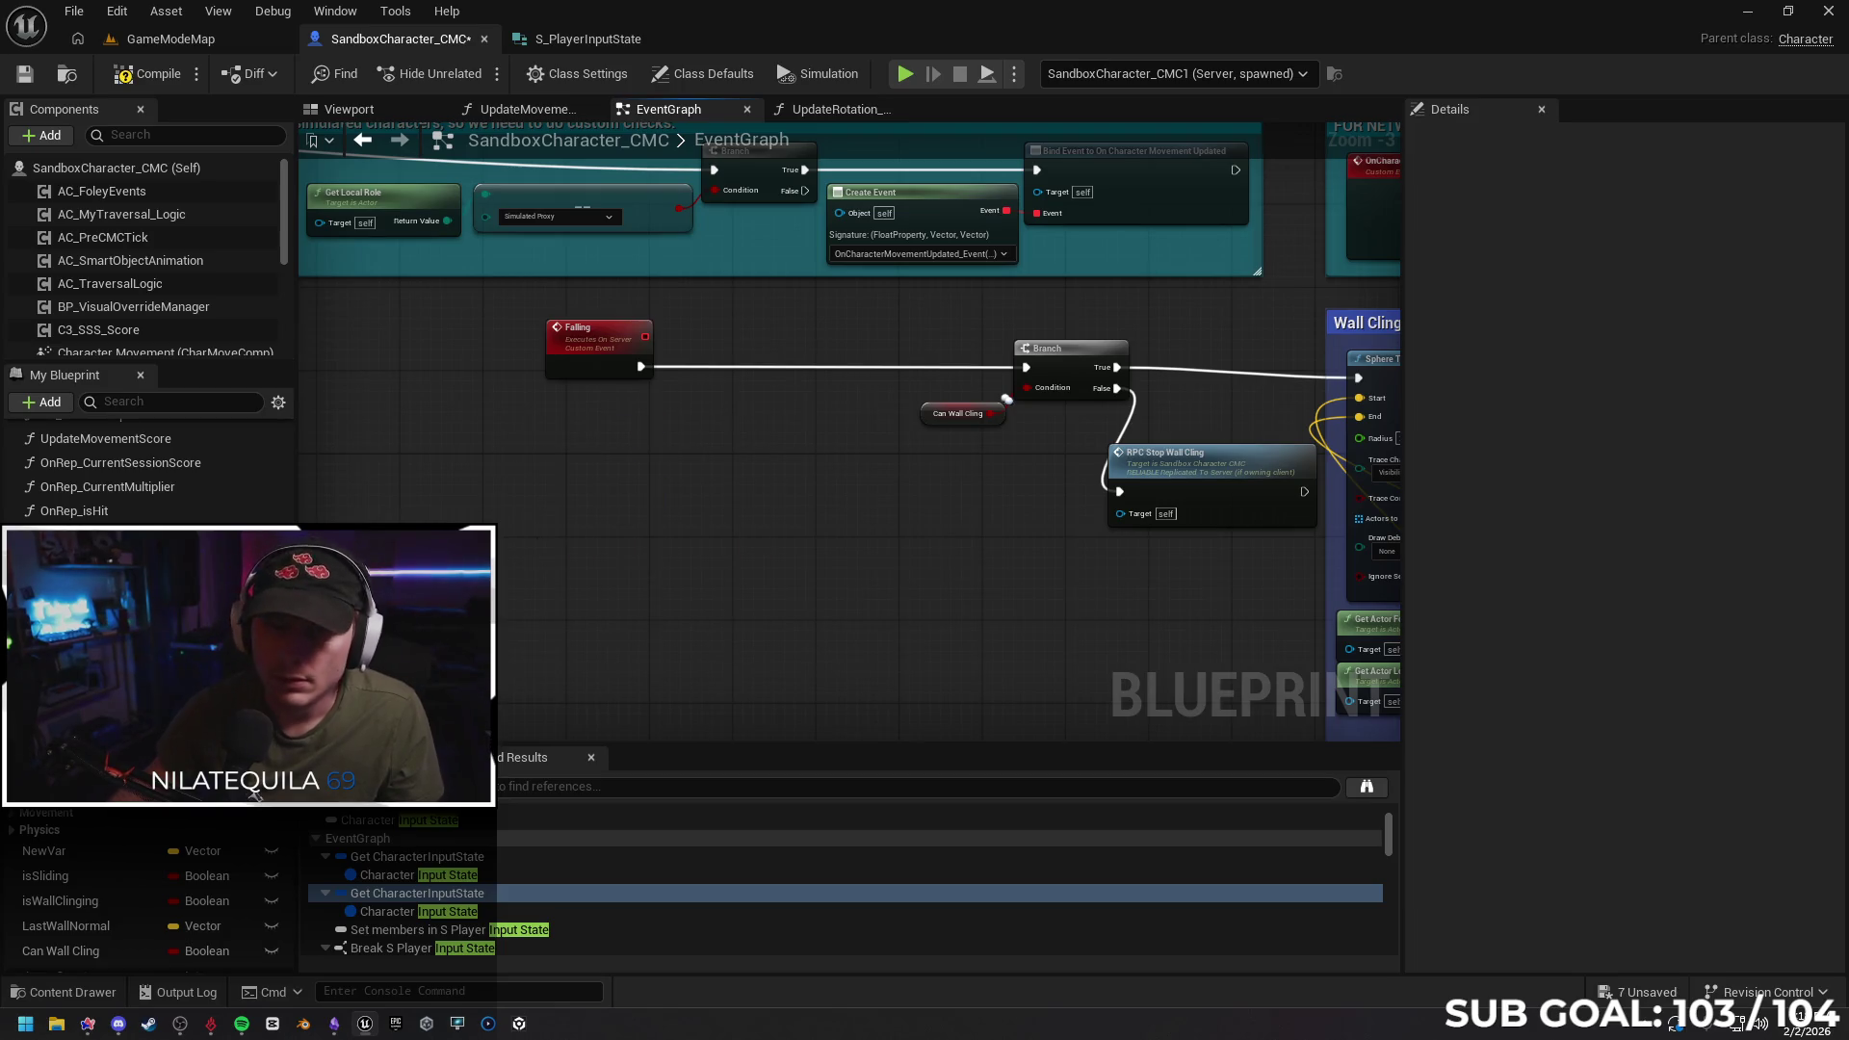
Move the Falling event right and close the S_PlayerInputState tab
left_click_drag(598, 344, 804, 344)
mouse_move(1220, 500)
left_mouse_down()
mouse_move(922, 495)
mouse_move(907, 442)
mouse_move(881, 456)
mouse_move(903, 460)
left_mouse_up()
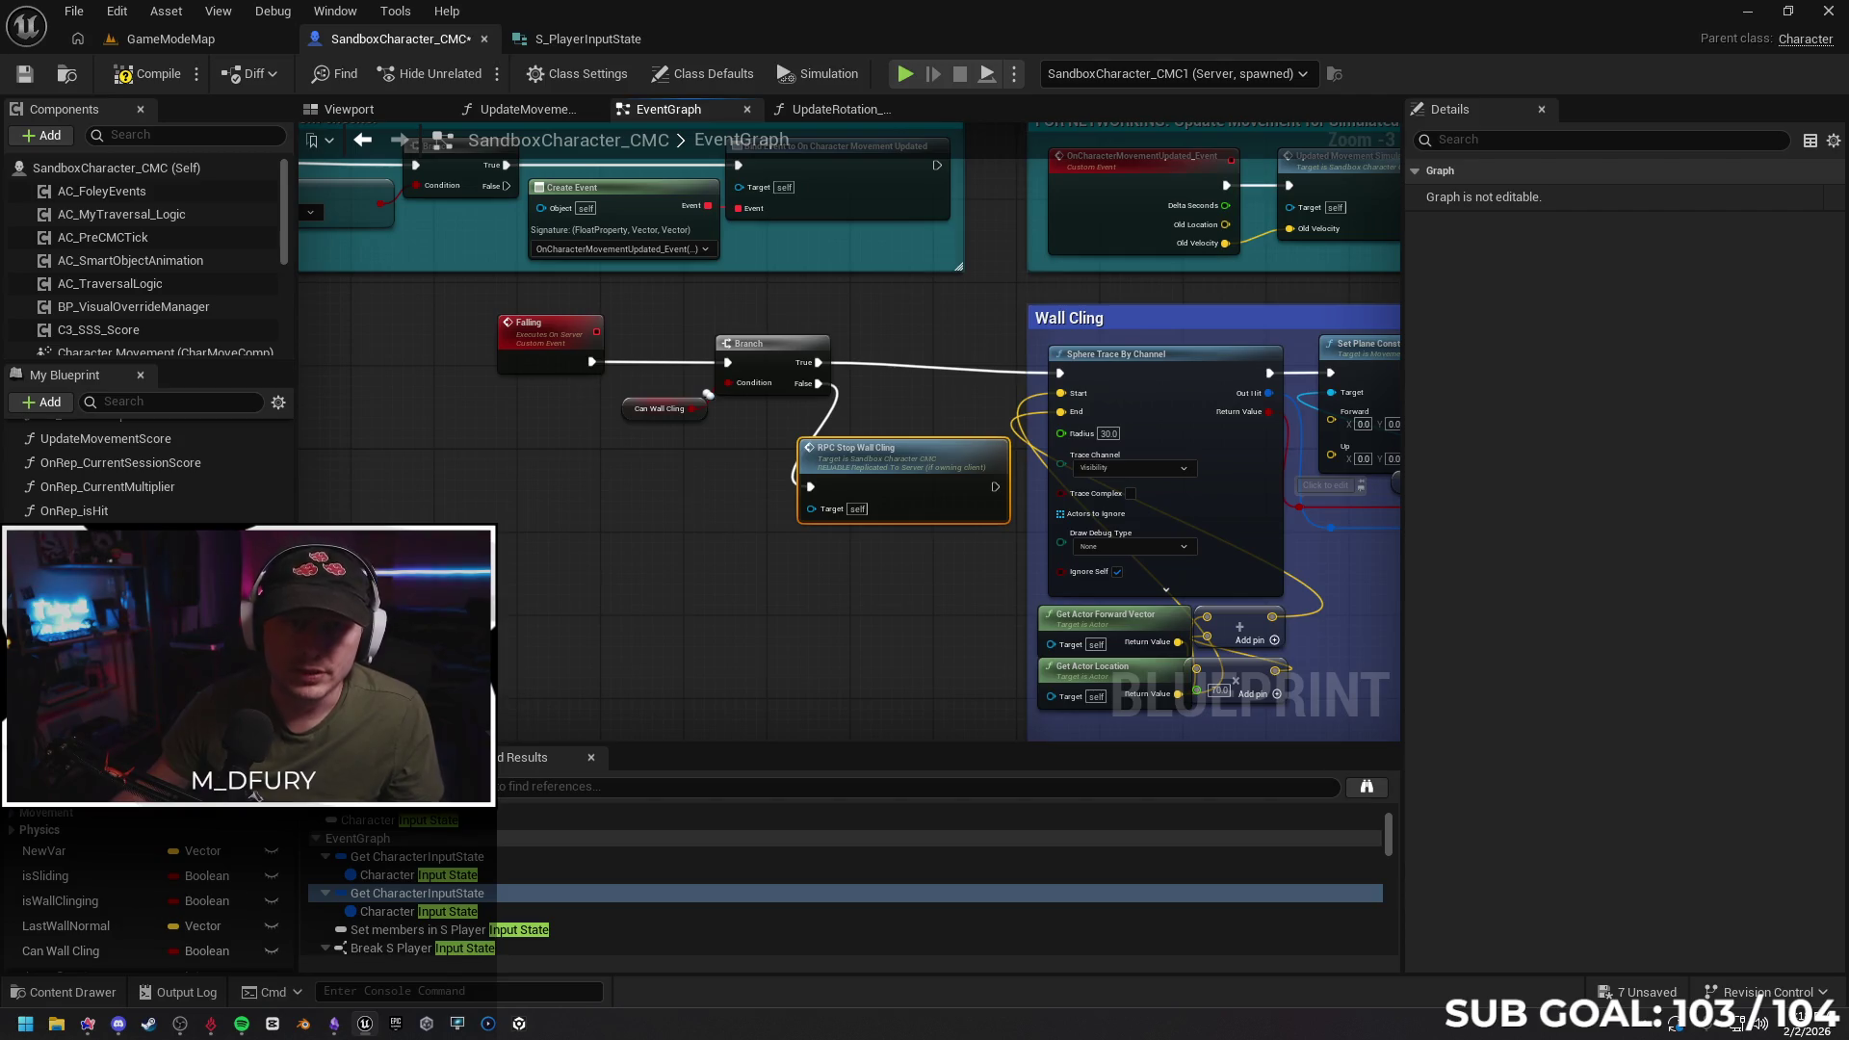
left_click(591, 39)
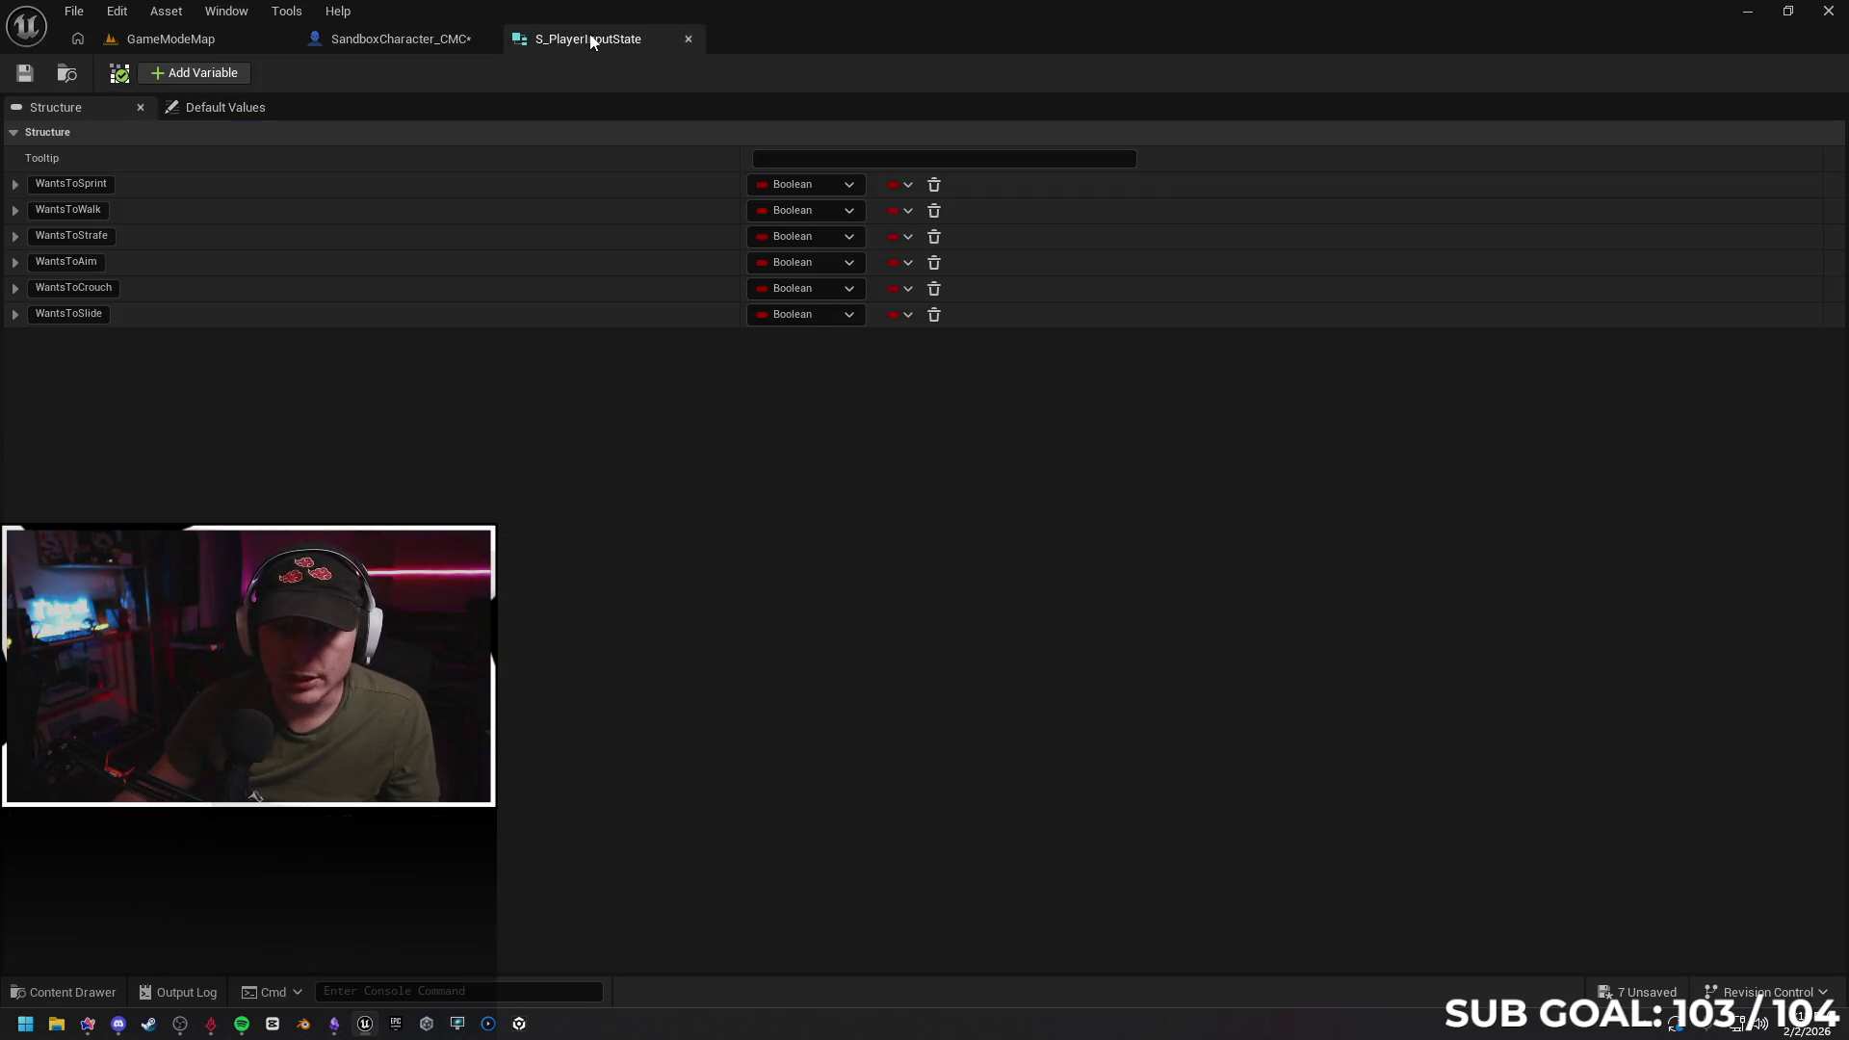
left_click(689, 40)
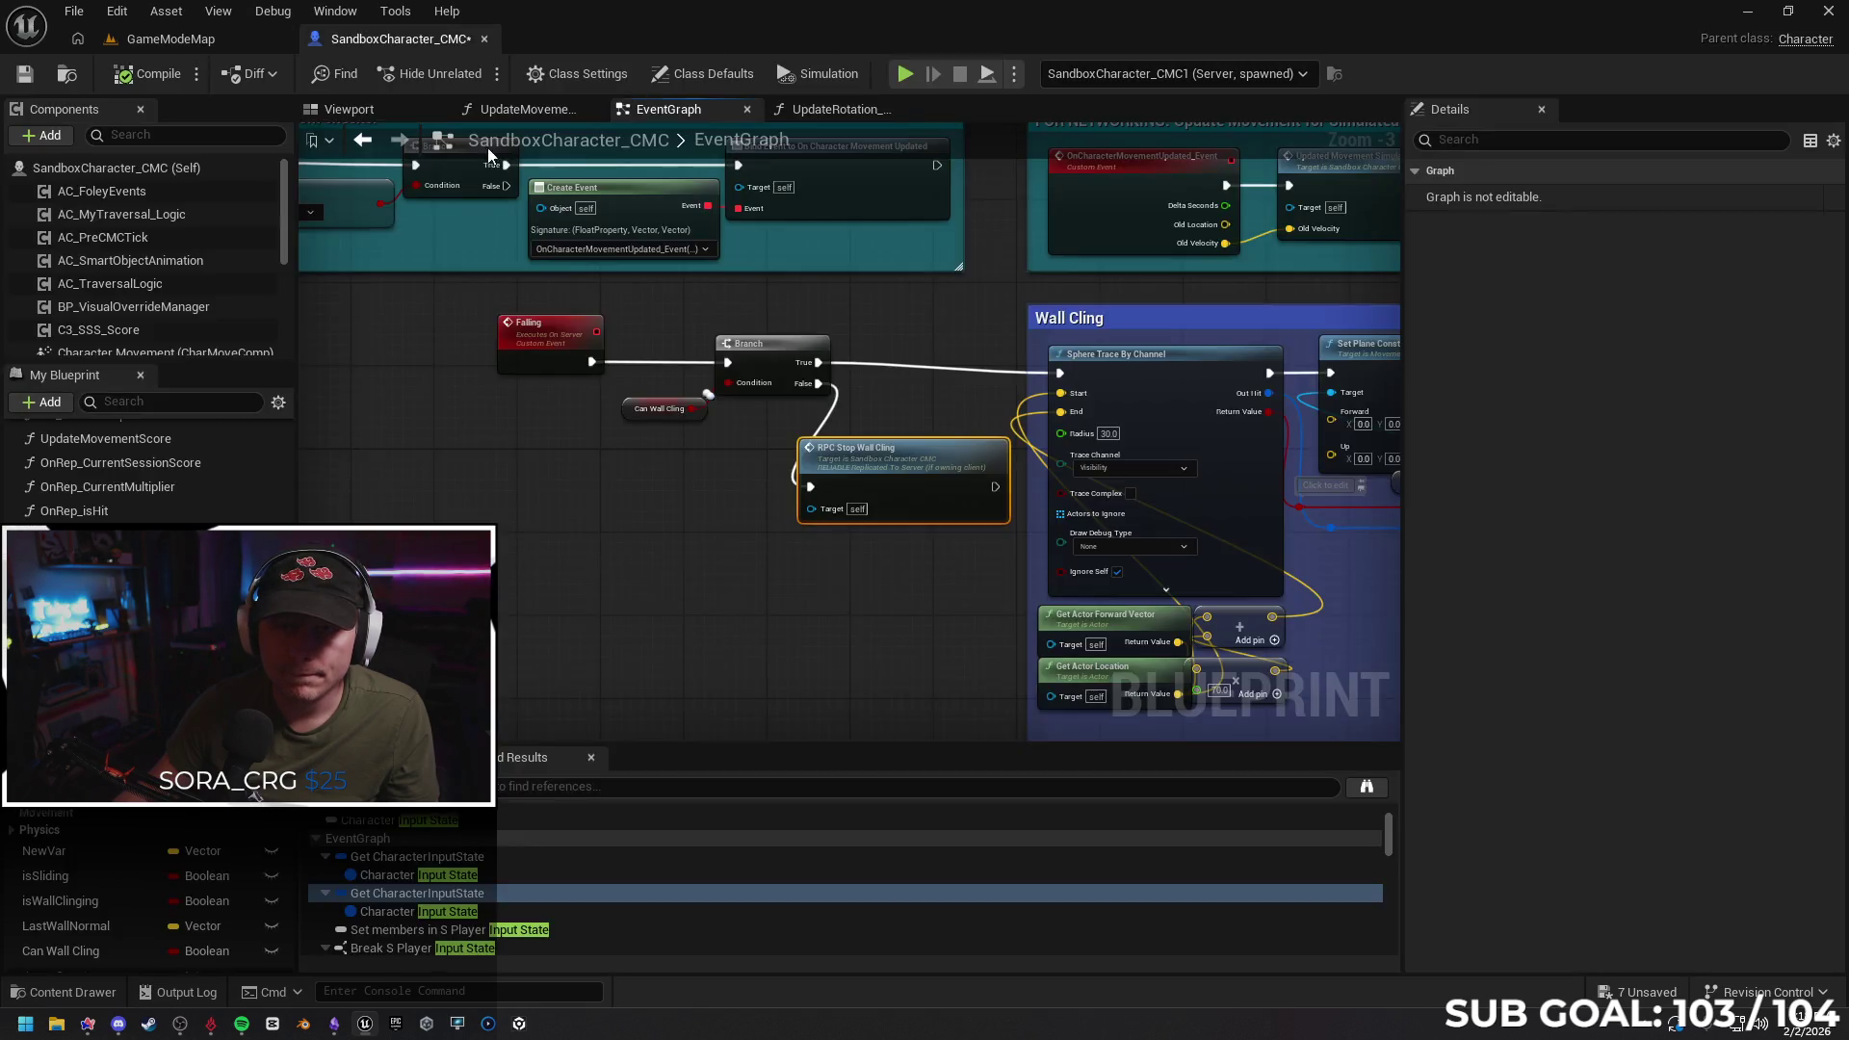
Set Net Mode to Play As Client and start a two-client play session
left_click(1013, 75)
mouse_move(1155, 464)
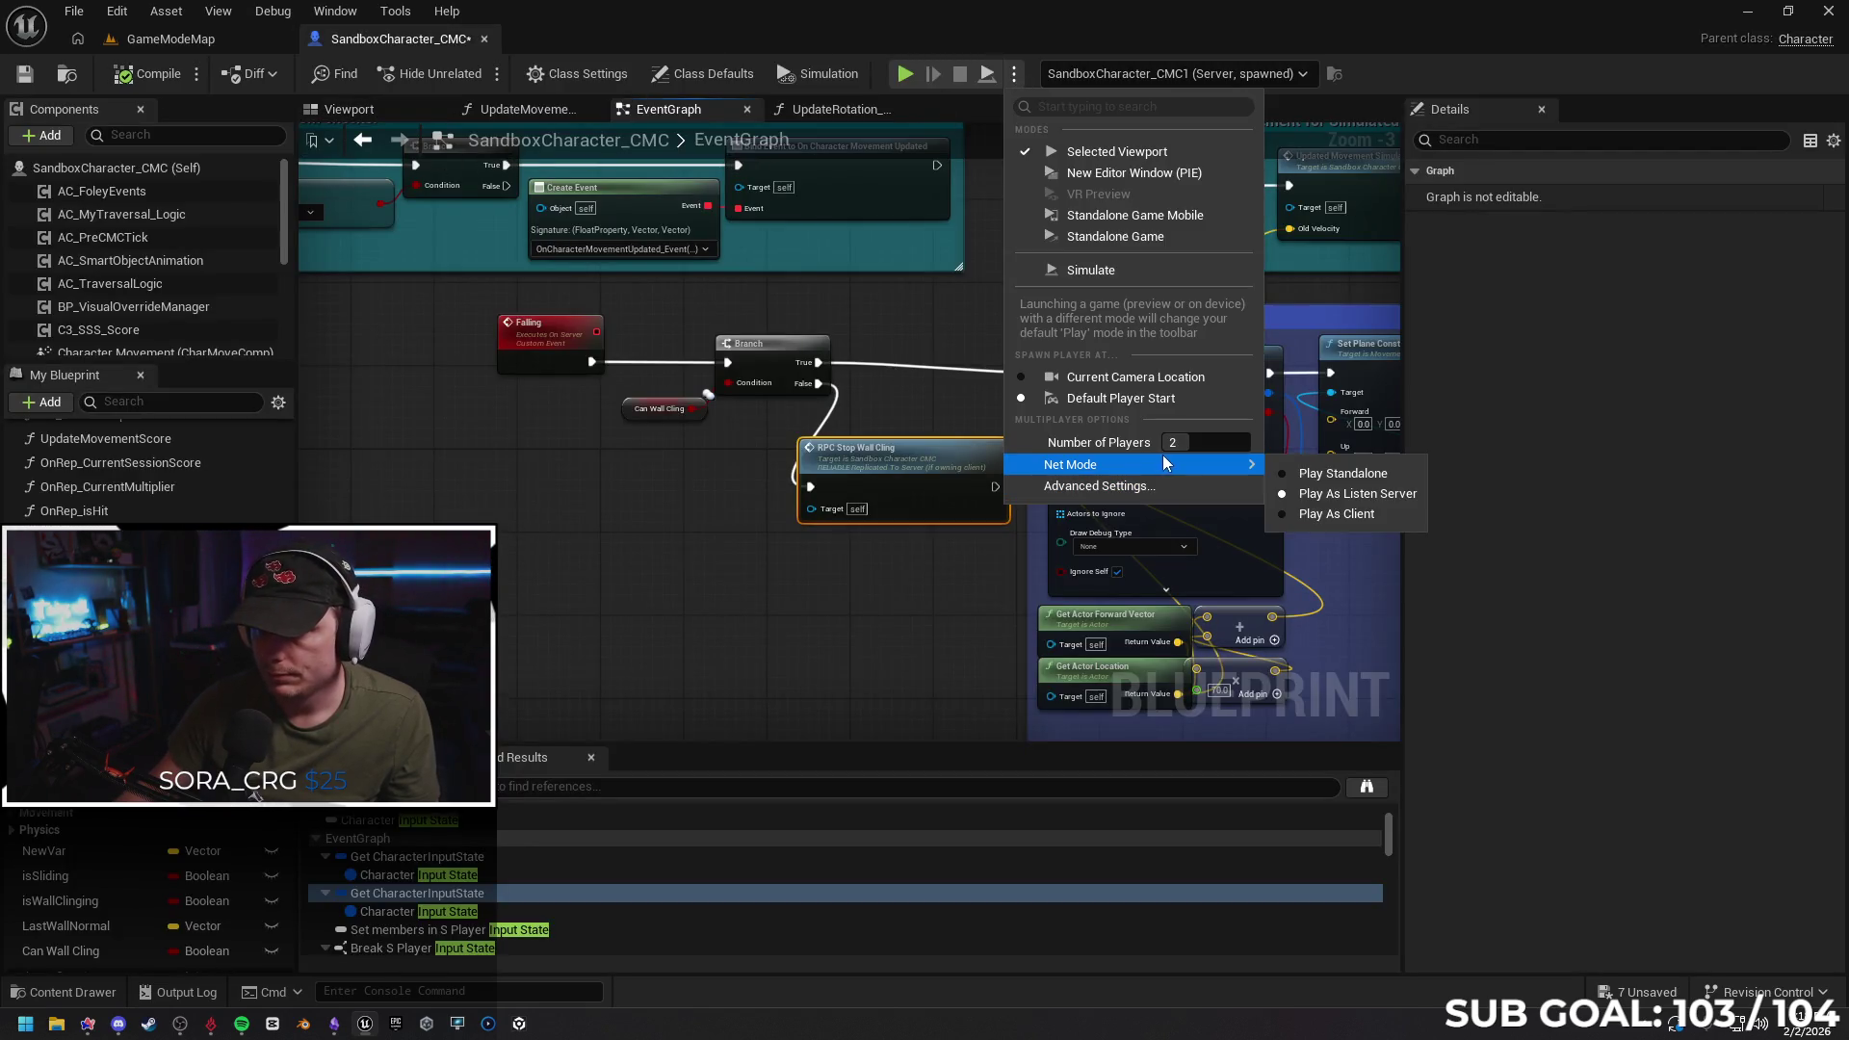
left_click(1331, 516)
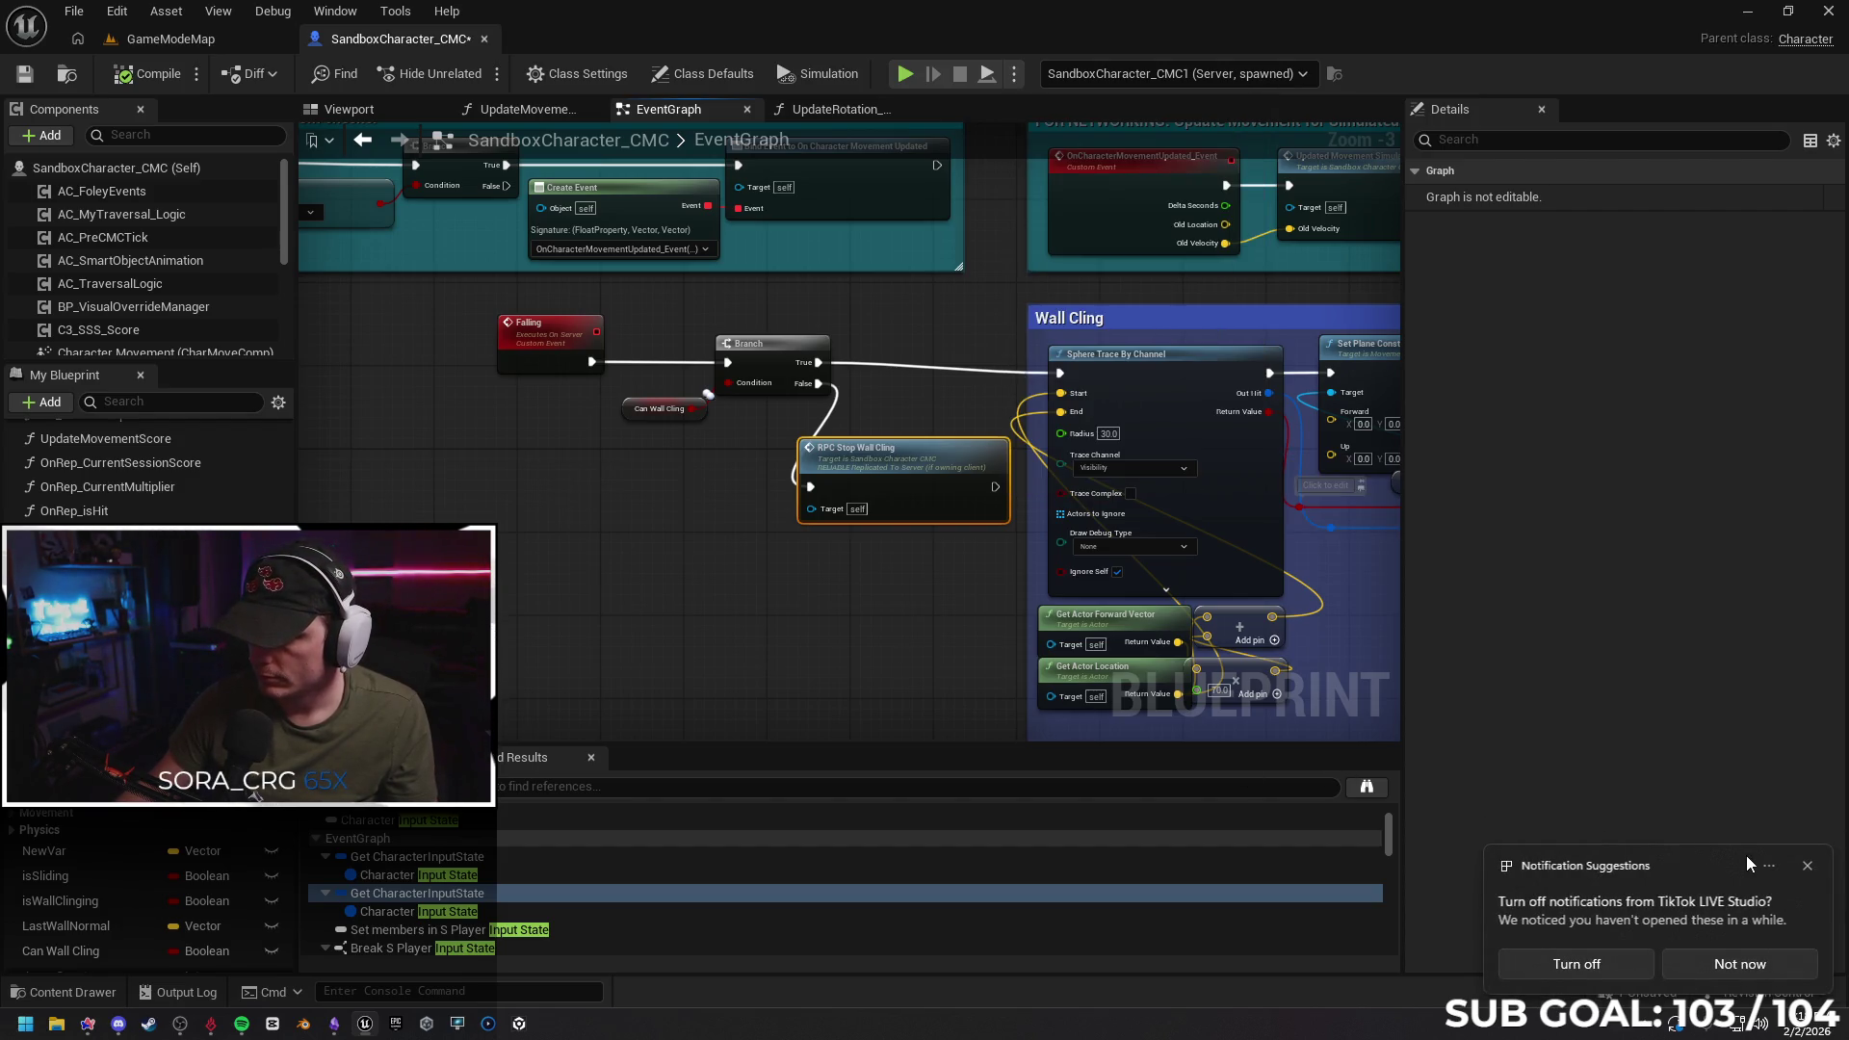
left_click(1614, 967)
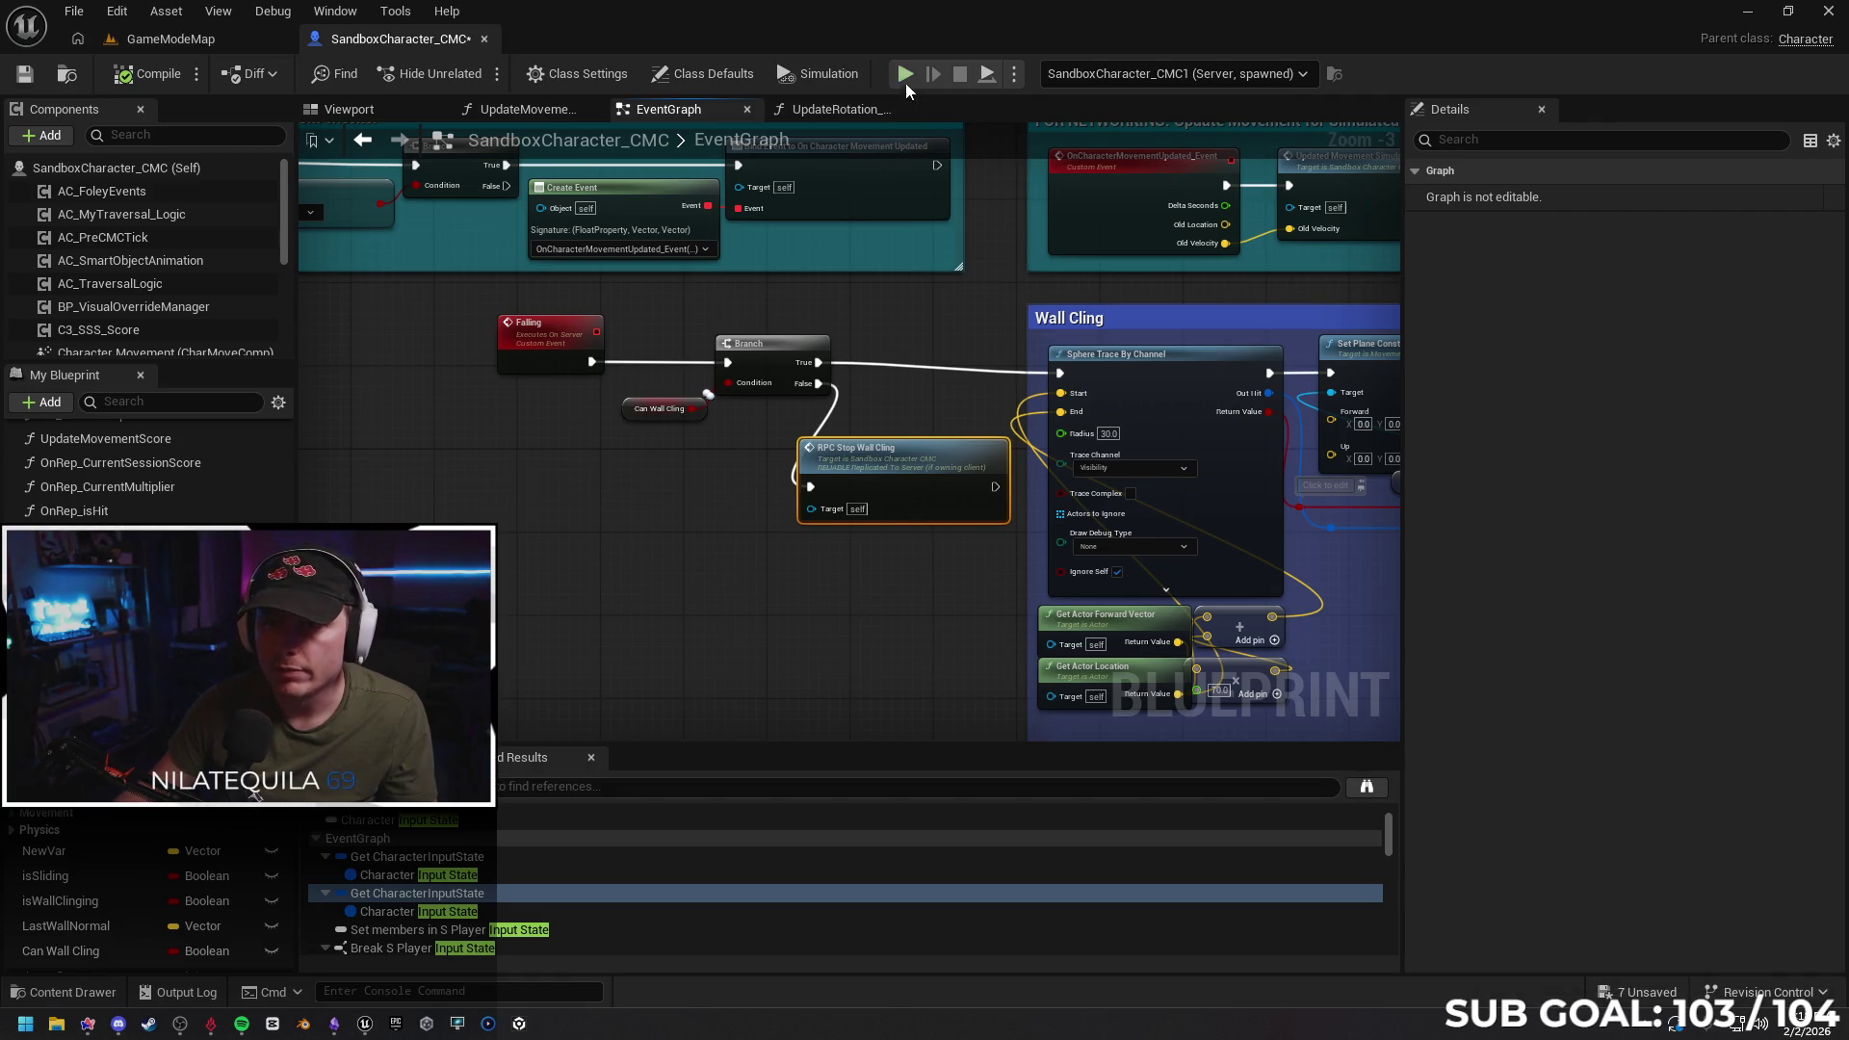
key("alt+p")
Snap Client 1 to the right half and Client 2 to the left, then walk Client 2 toward the other player
mouse_move(1095, 523)
left_mouse_down()
mouse_move(1690, 325)
mouse_move(1845, 329)
left_mouse_up()
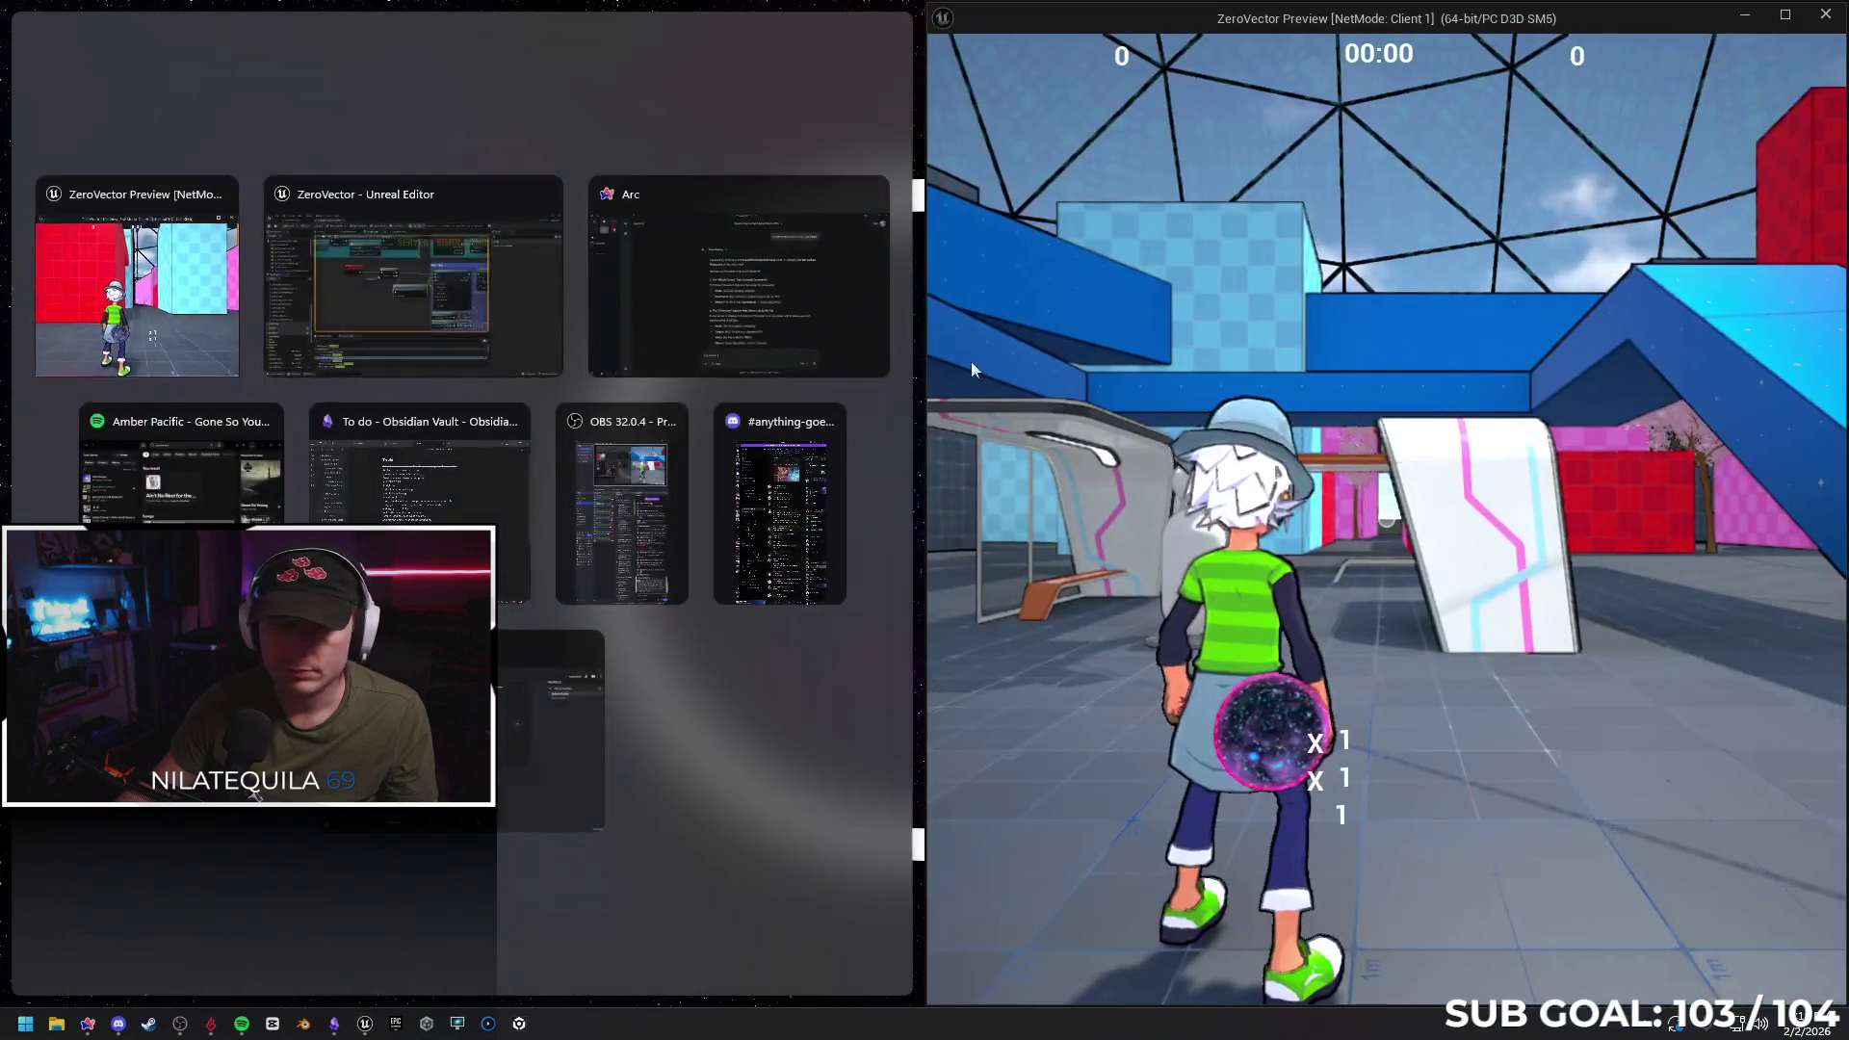
left_click(137, 279)
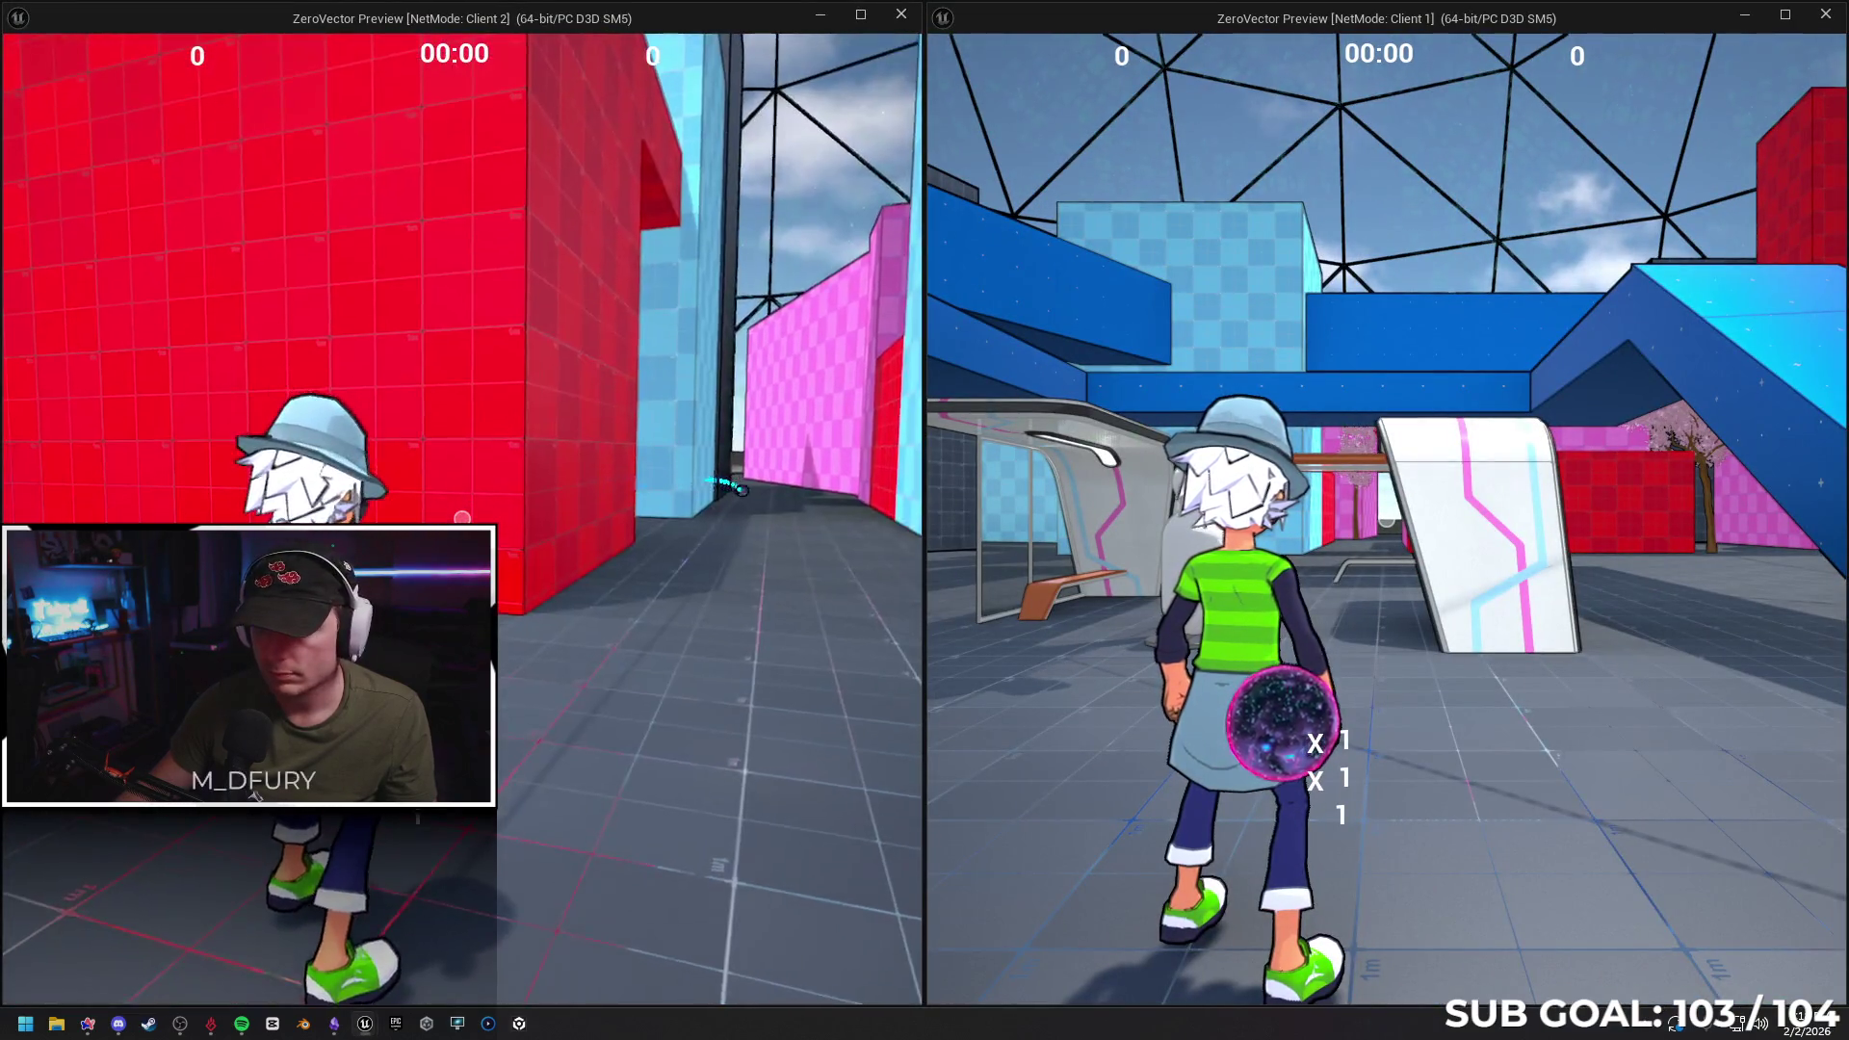
key("w")
key("w")
key("space")
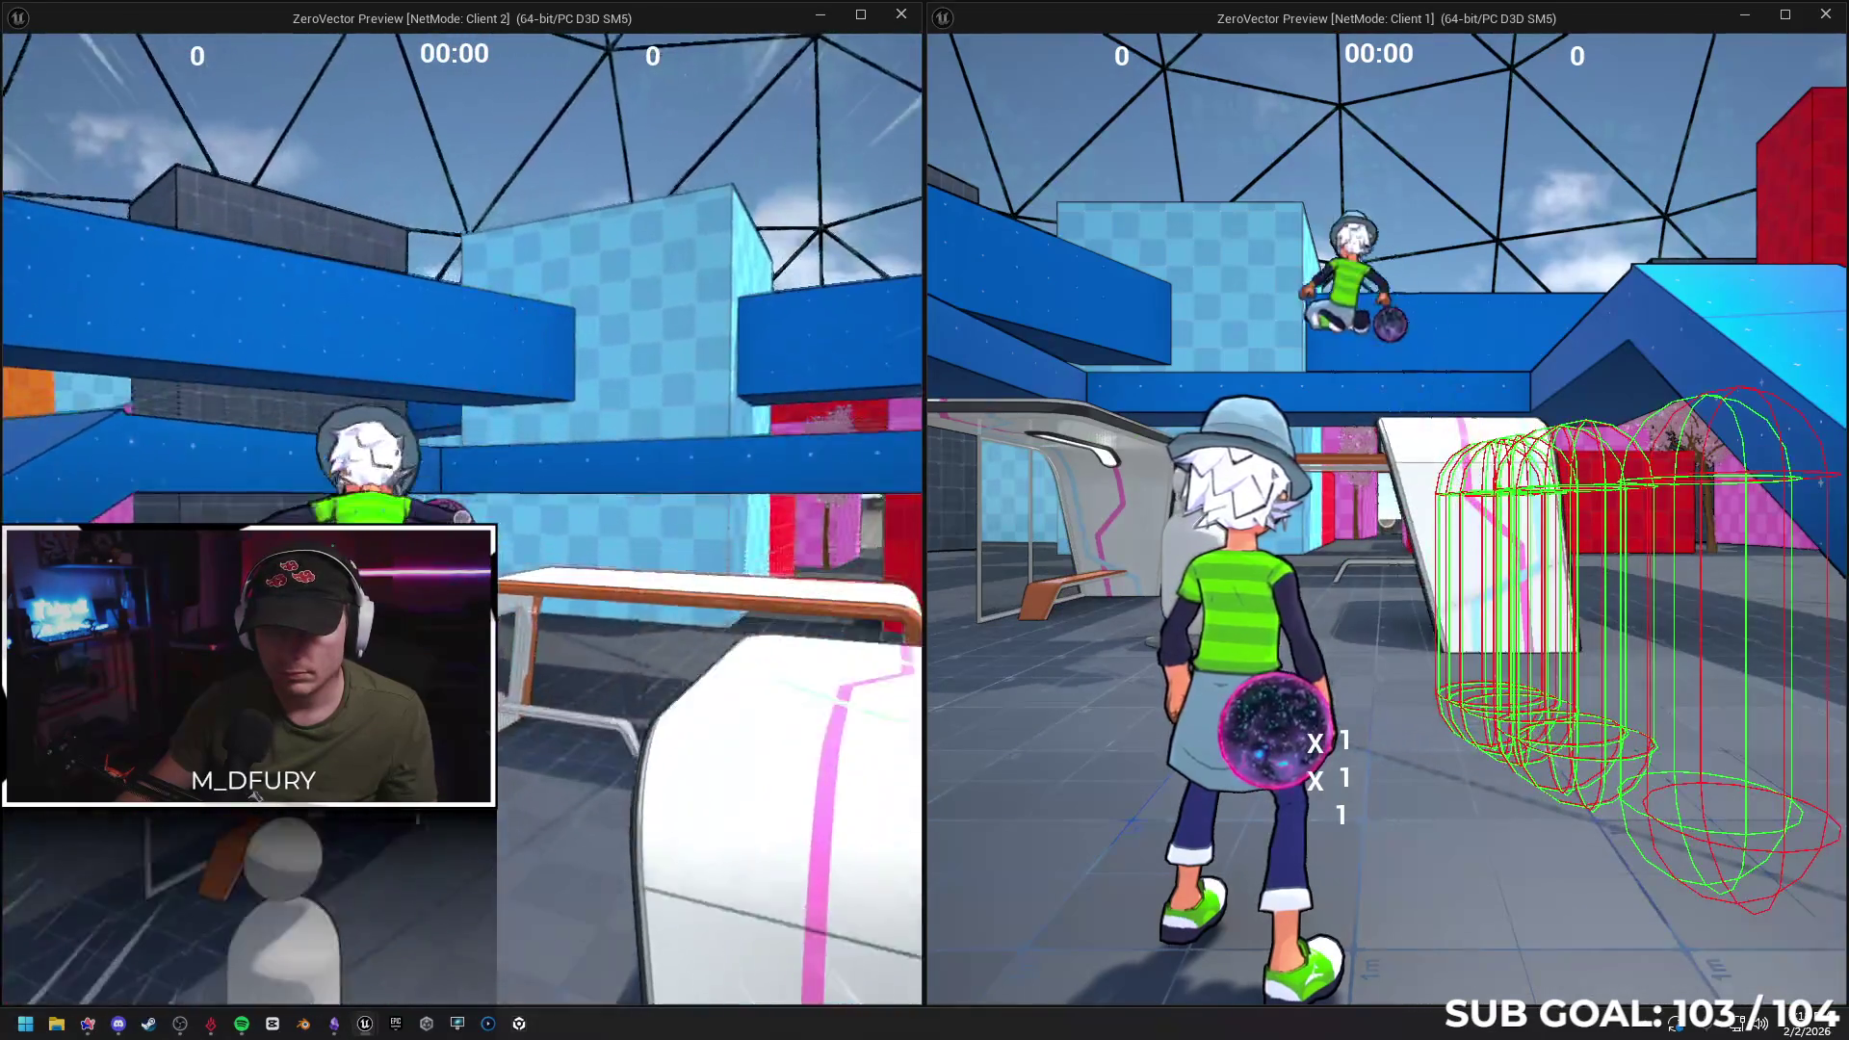
key("w")
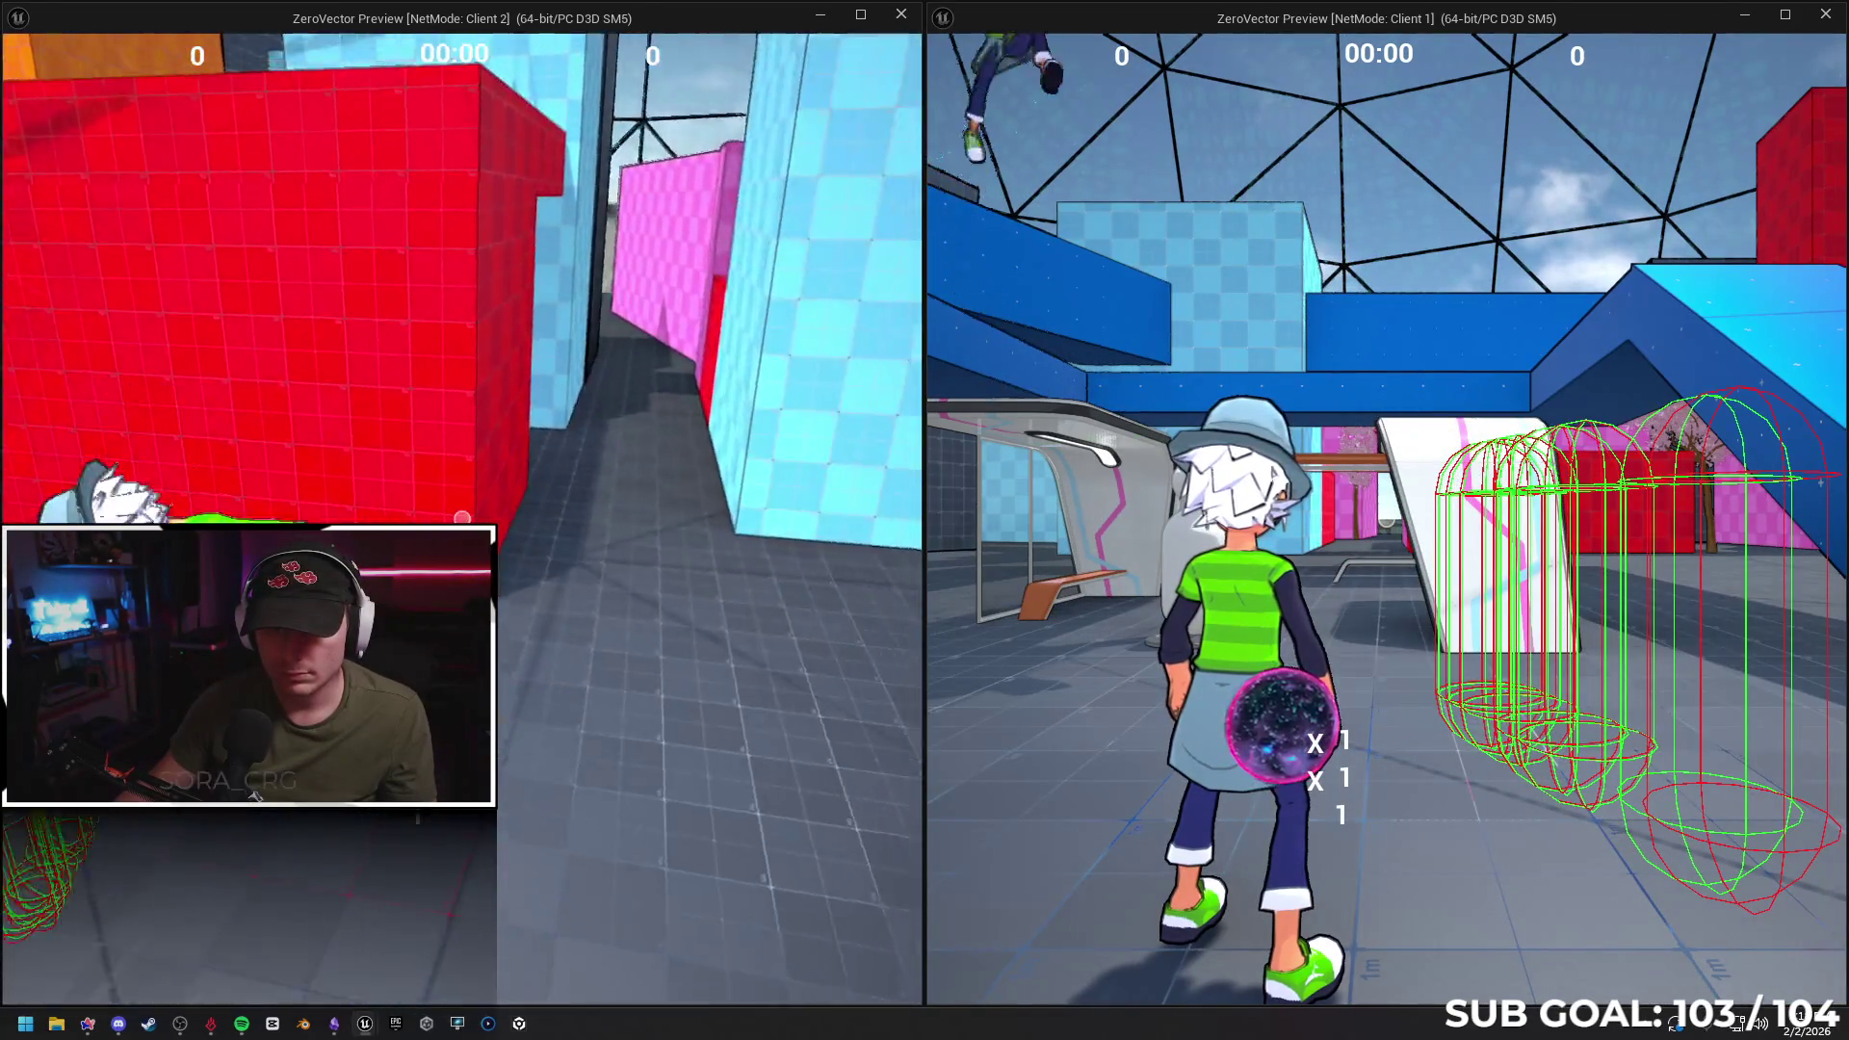
key("w")
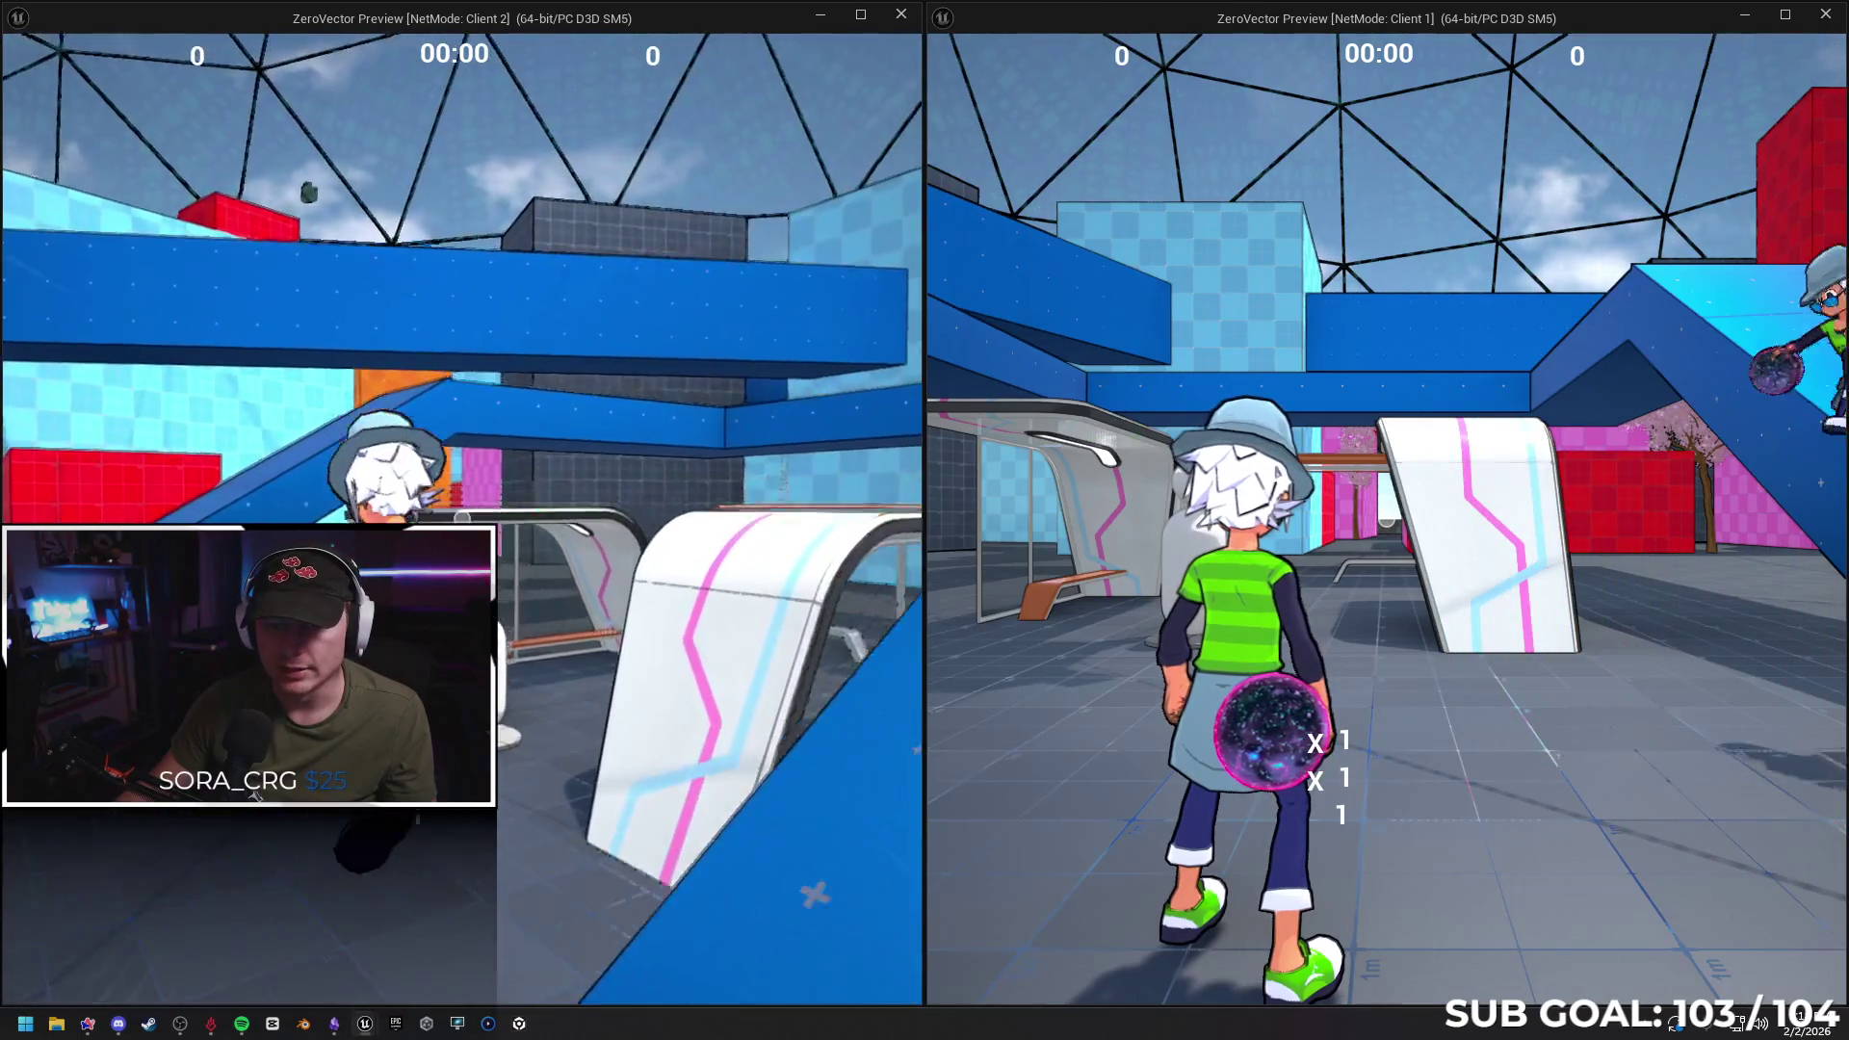
key("w")
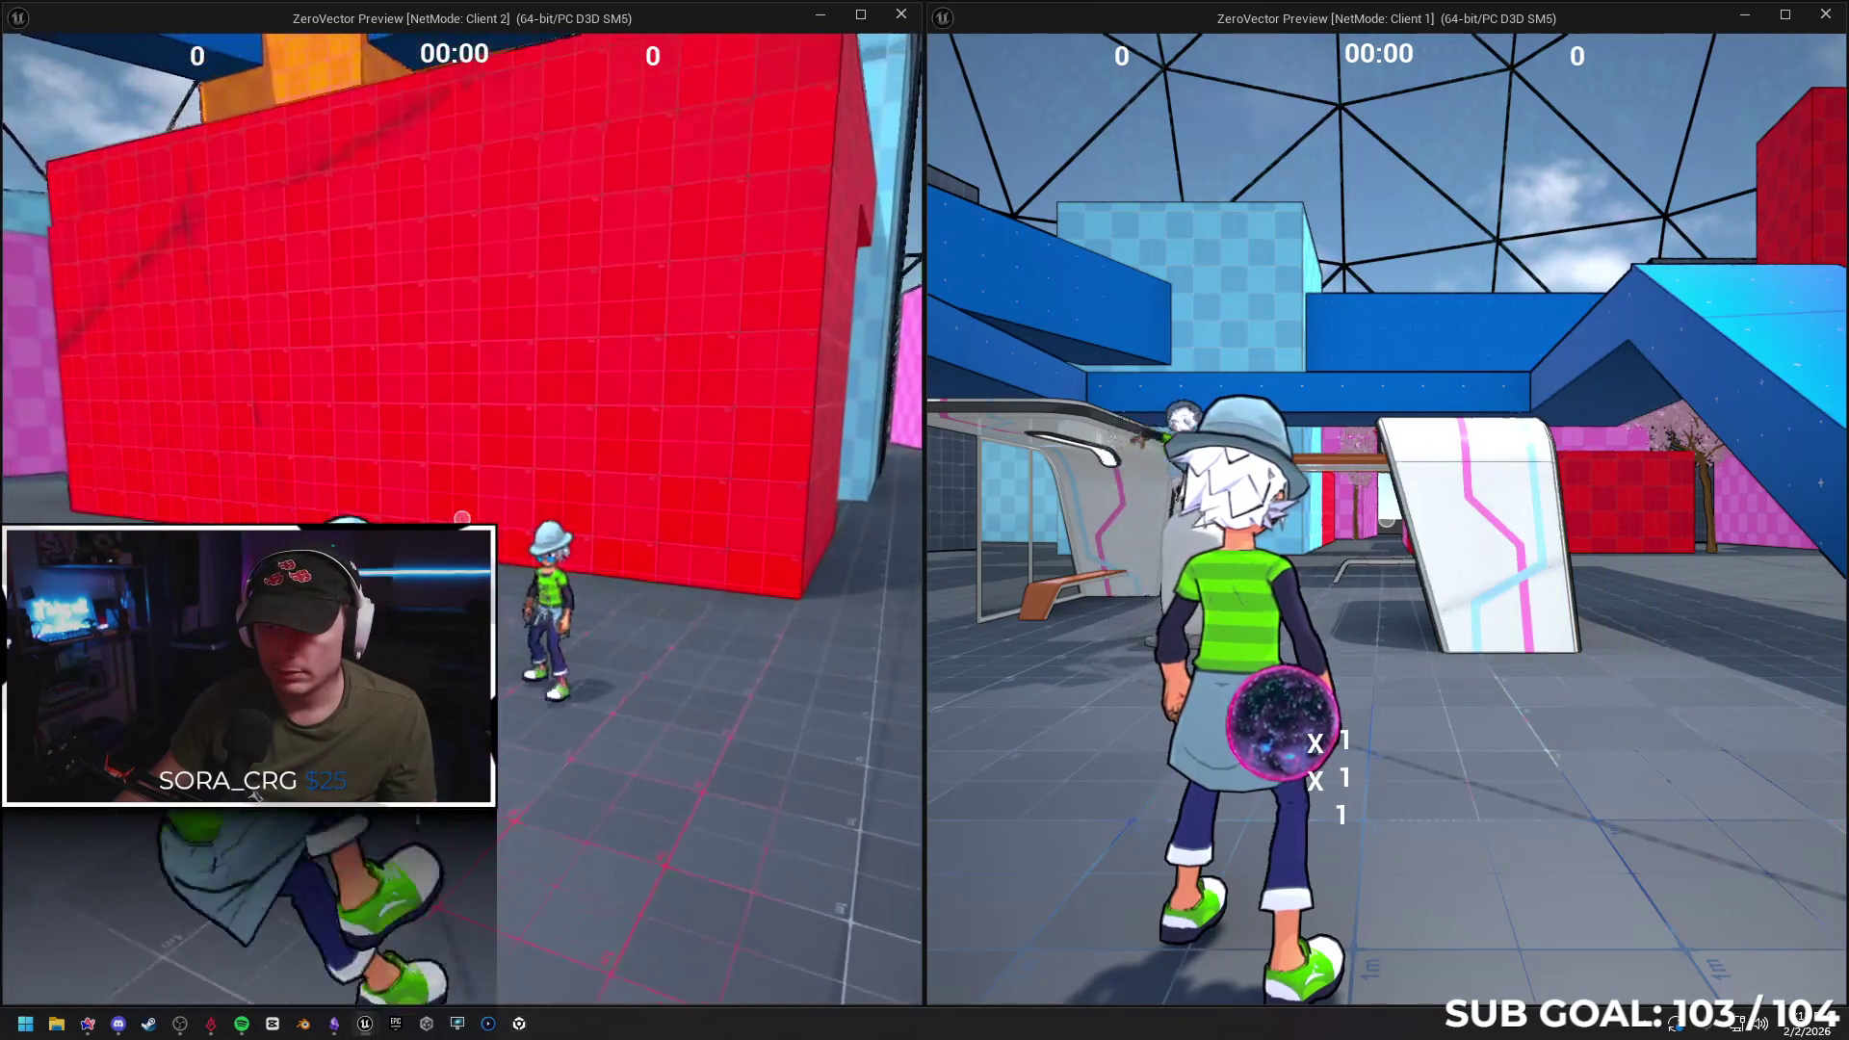
Run Client 2 around the arena to Client 1, then enter 'stat gpu' in its console
key("w")
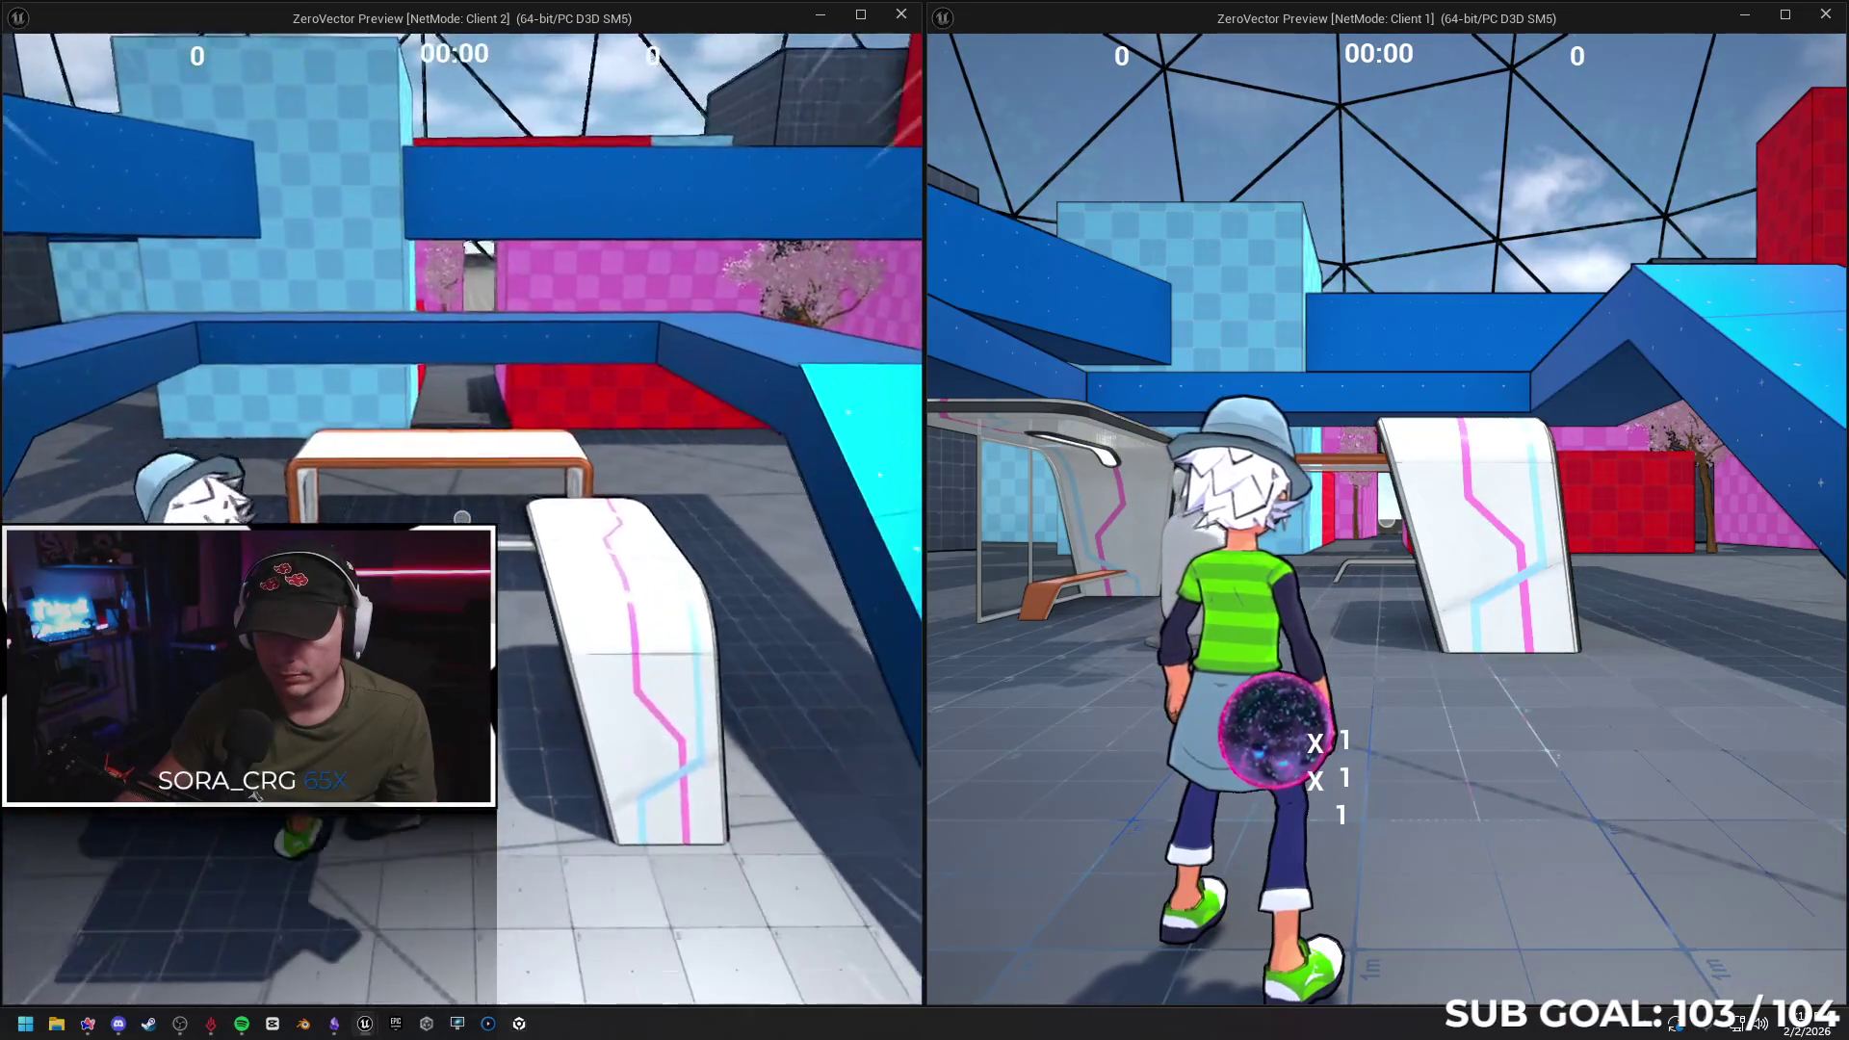
key("w")
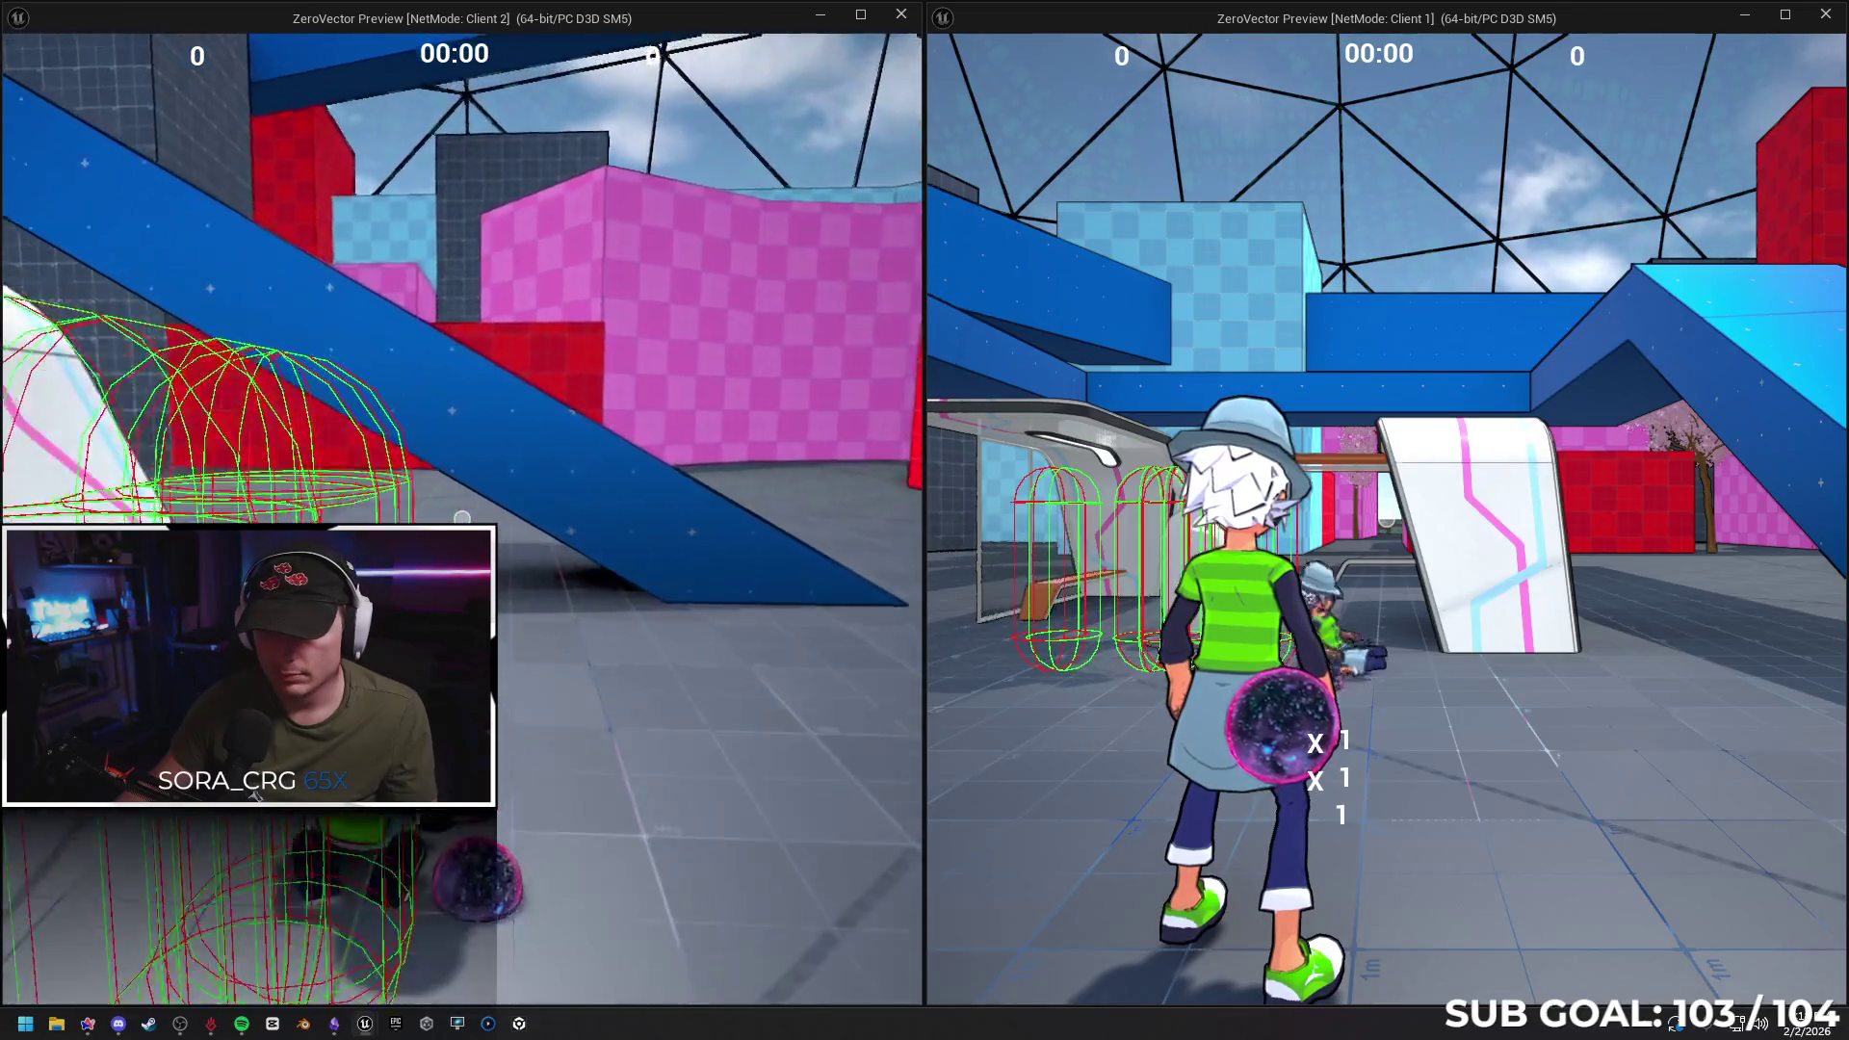
key("w")
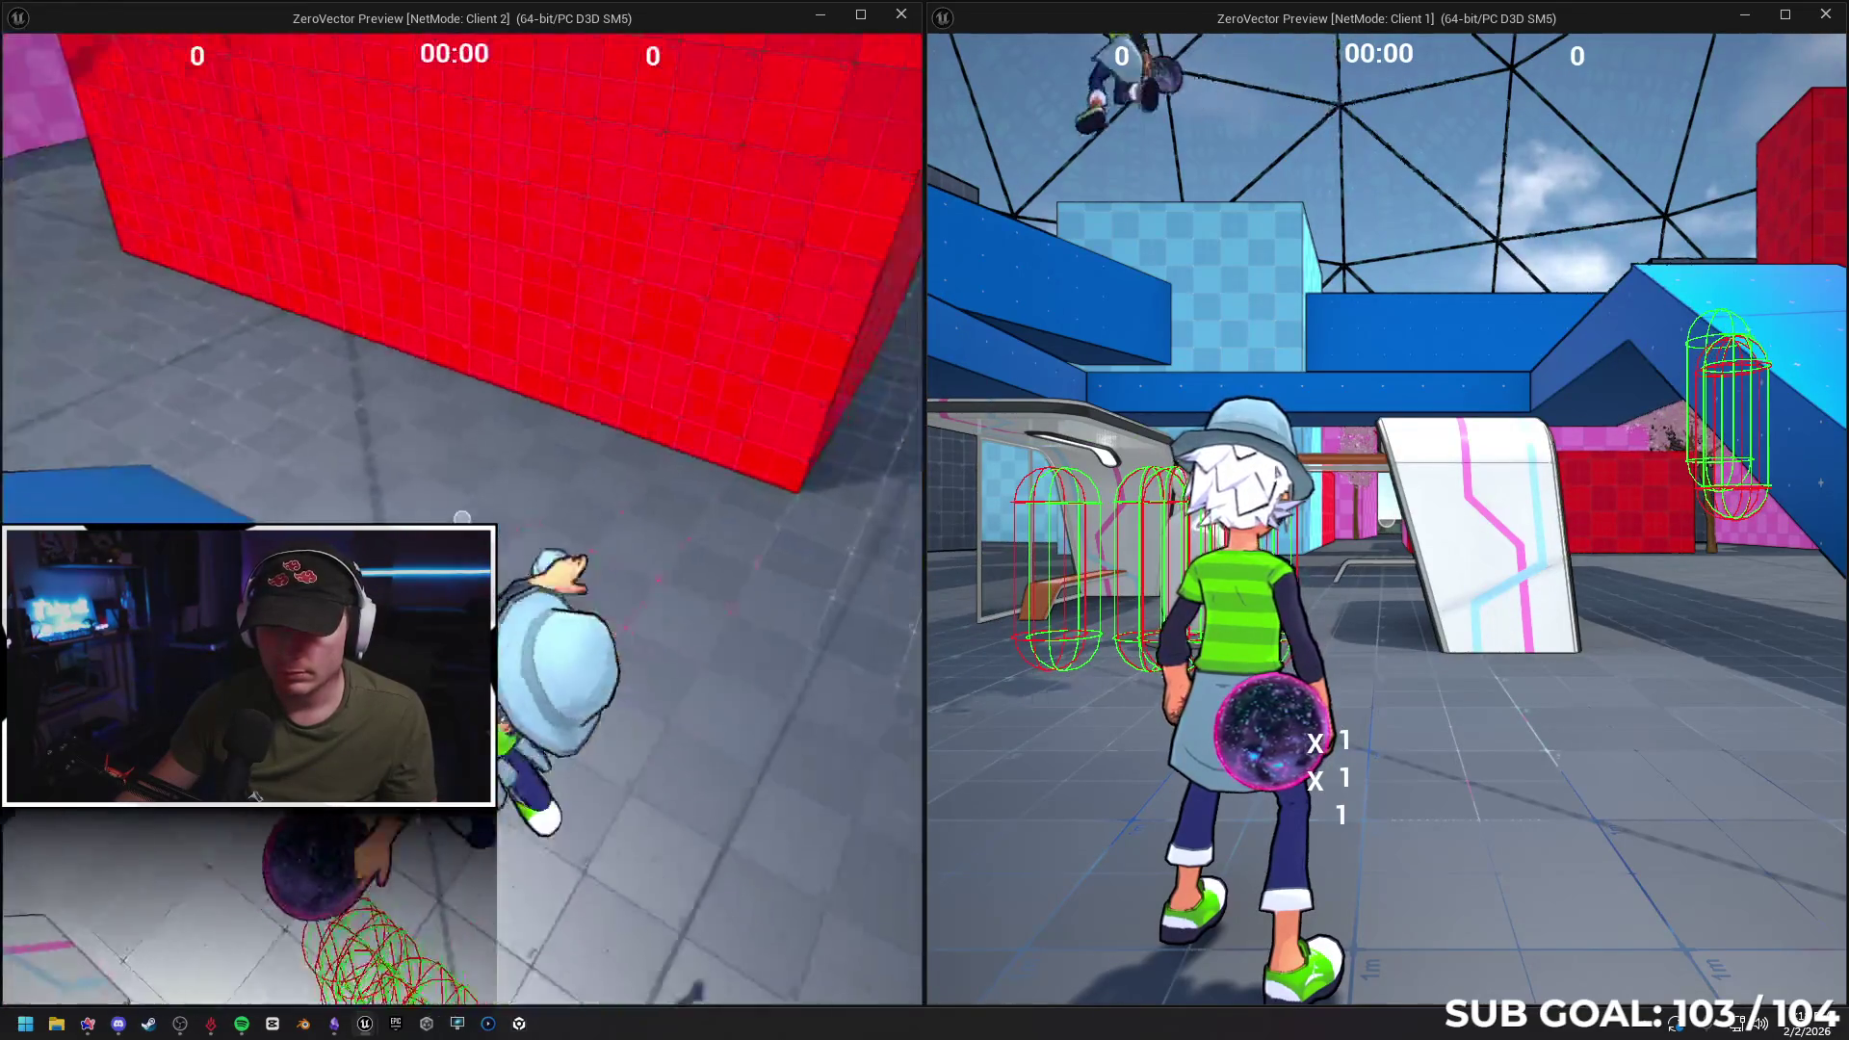
key("w")
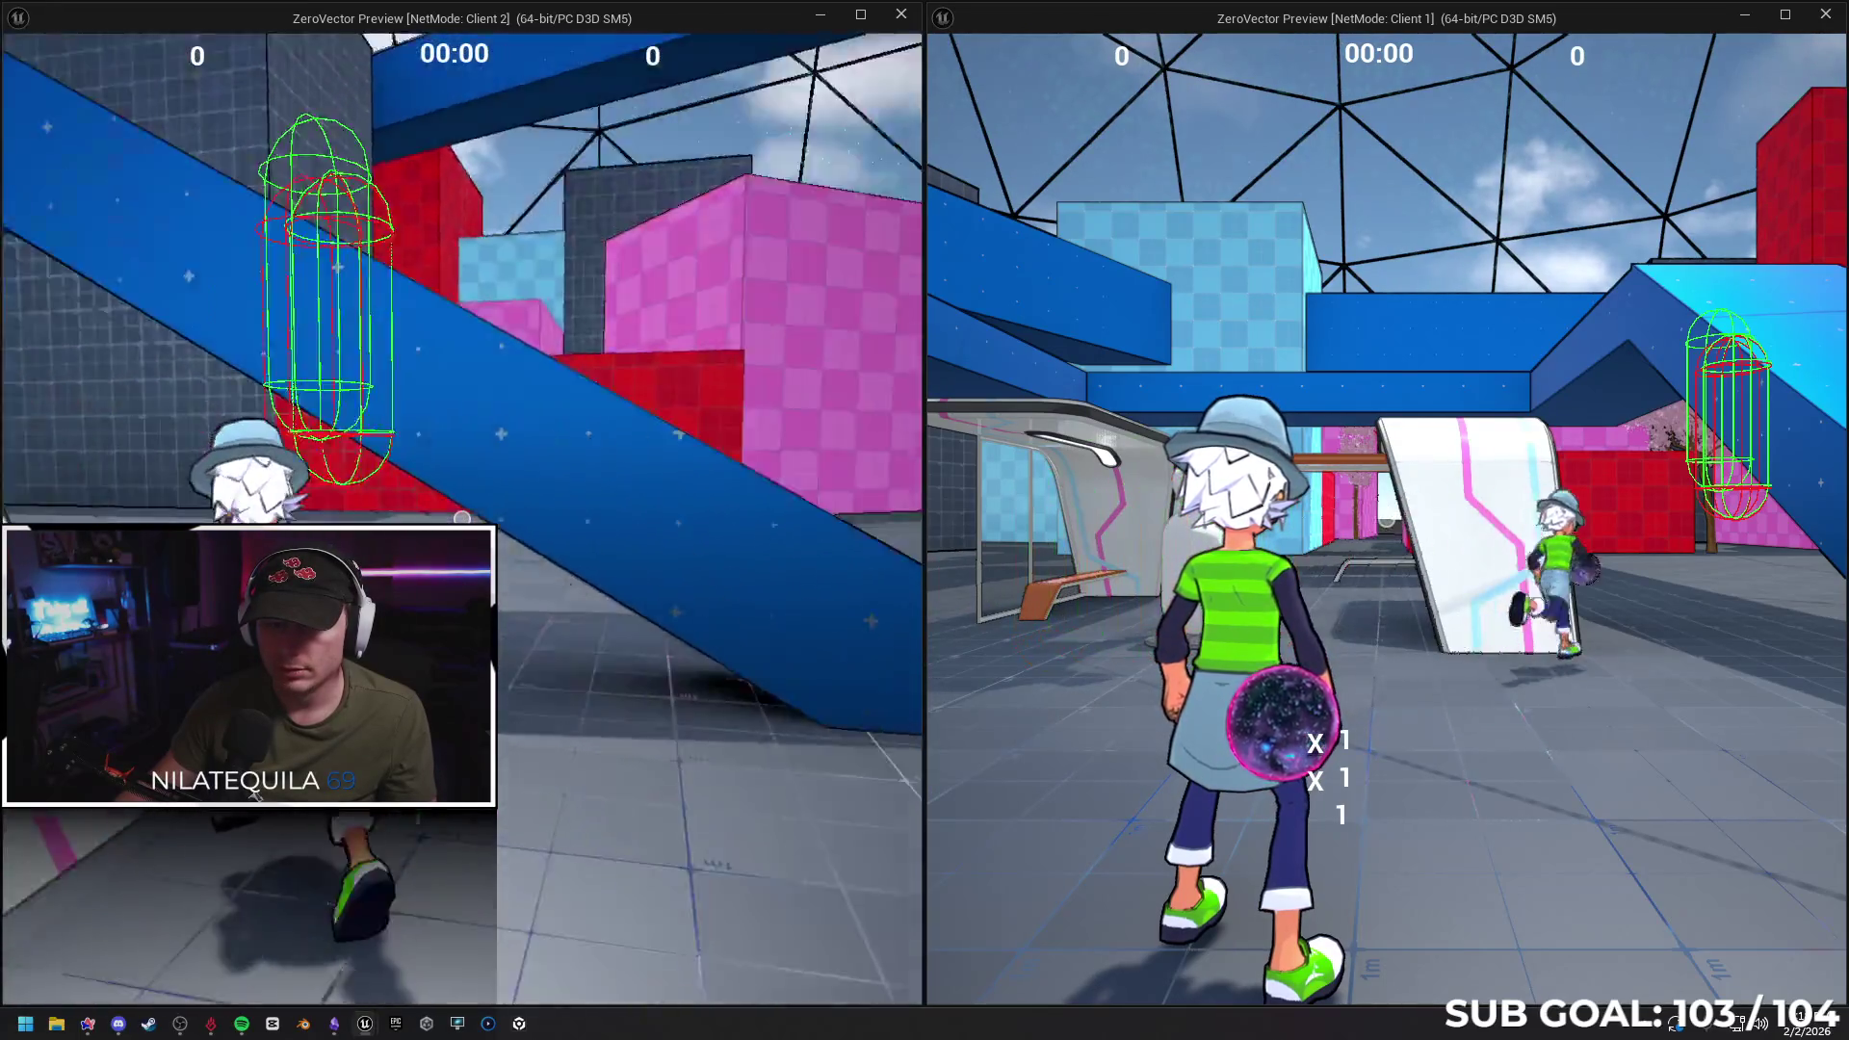
key("w")
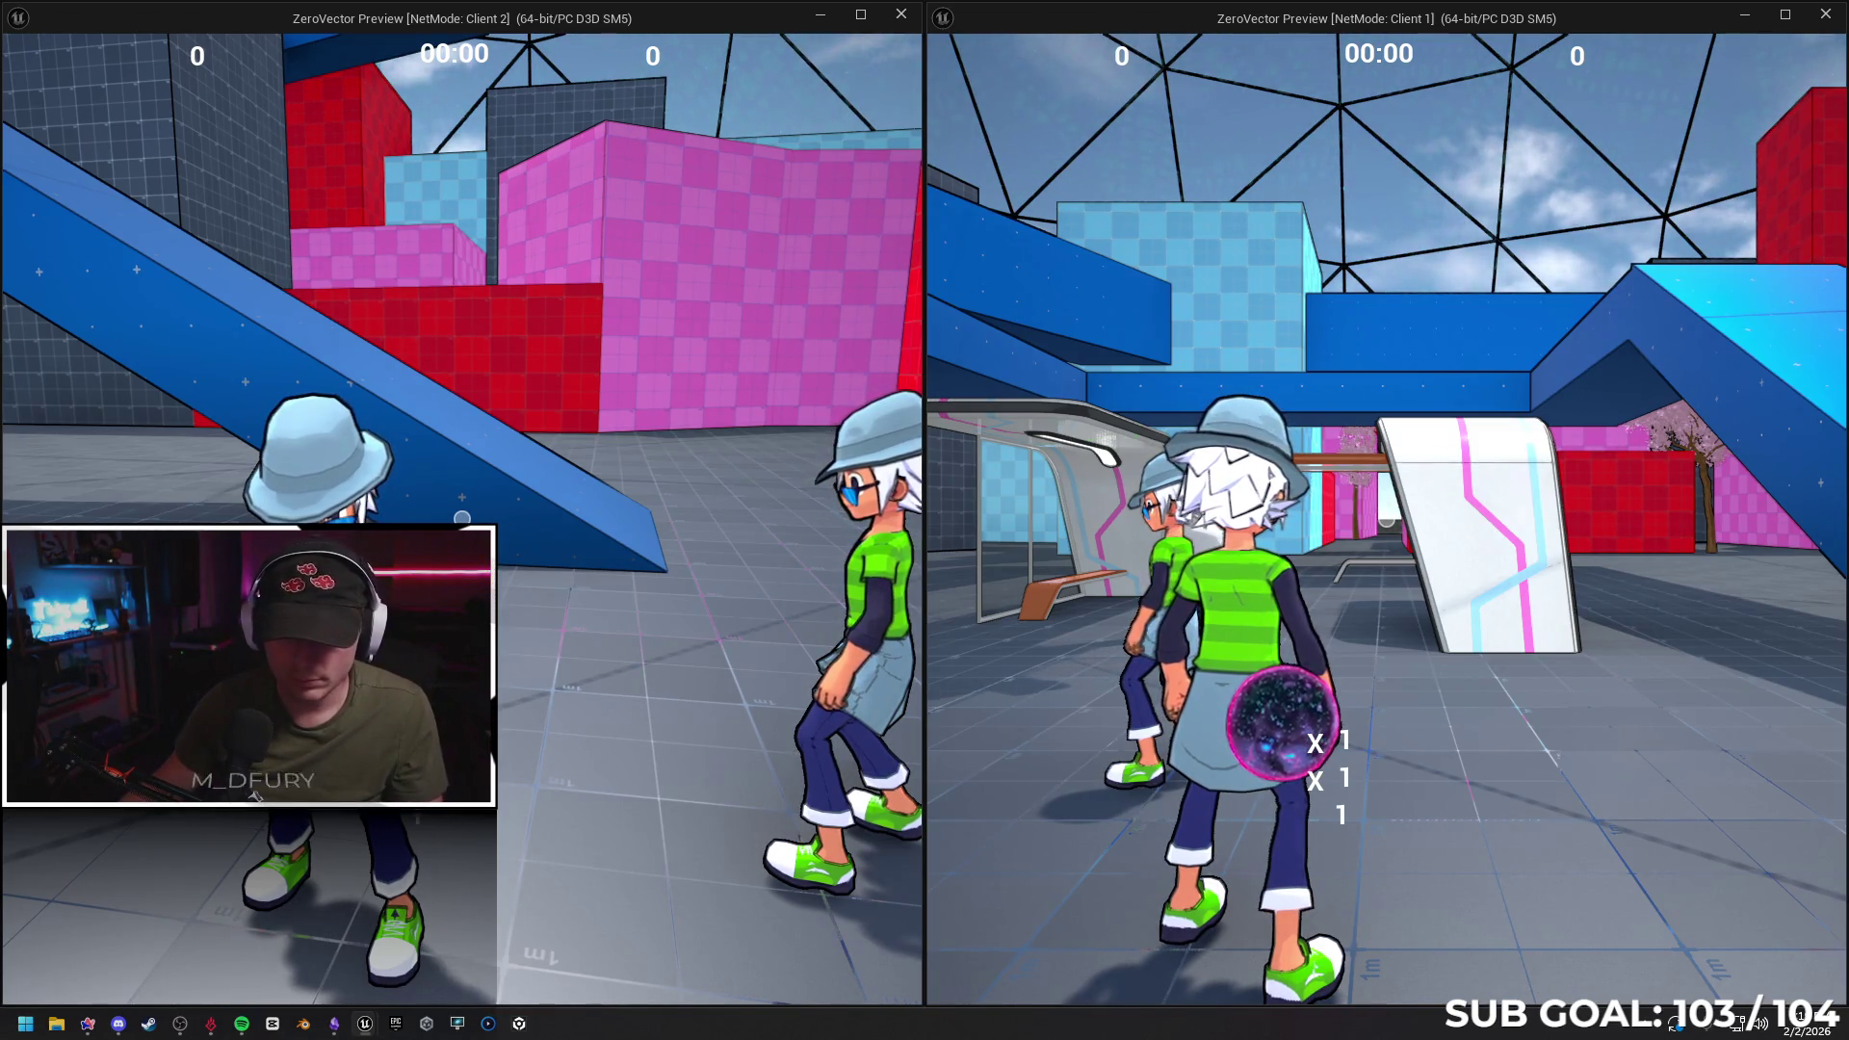
key("w")
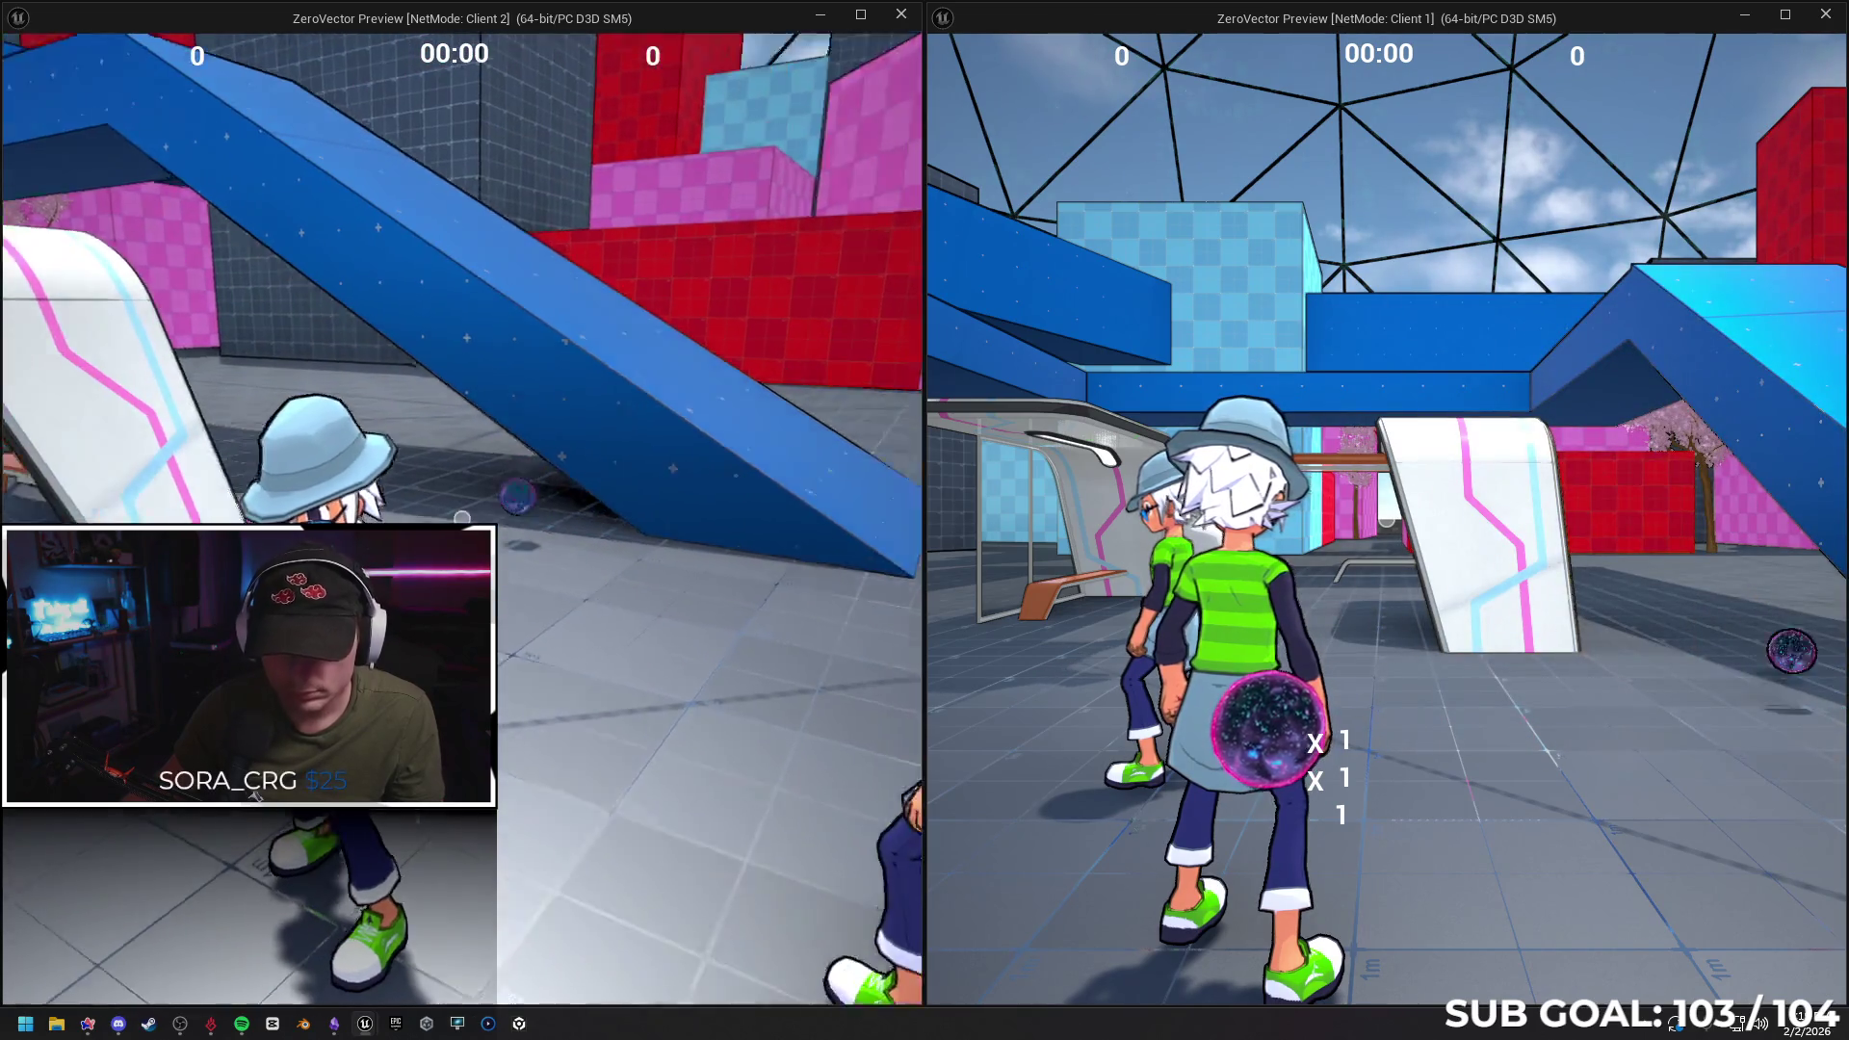
key("grave")
type("st")
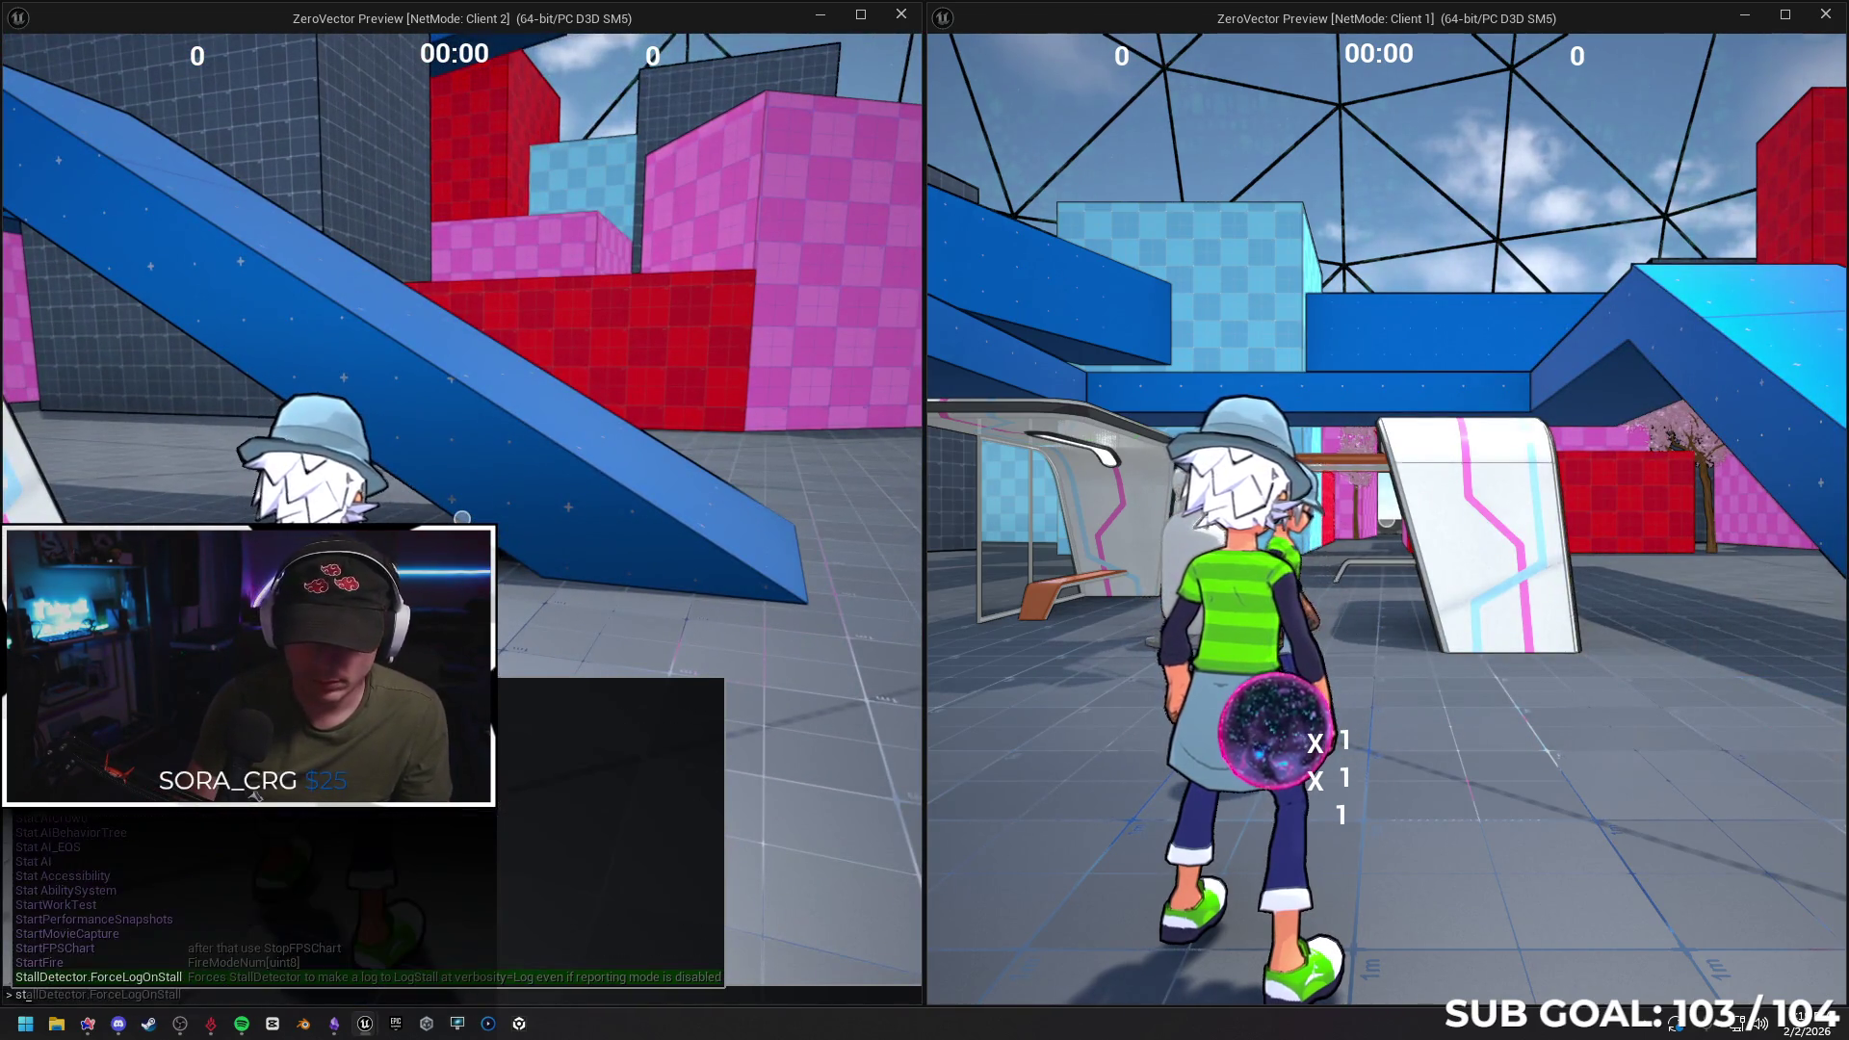
type("at gpu")
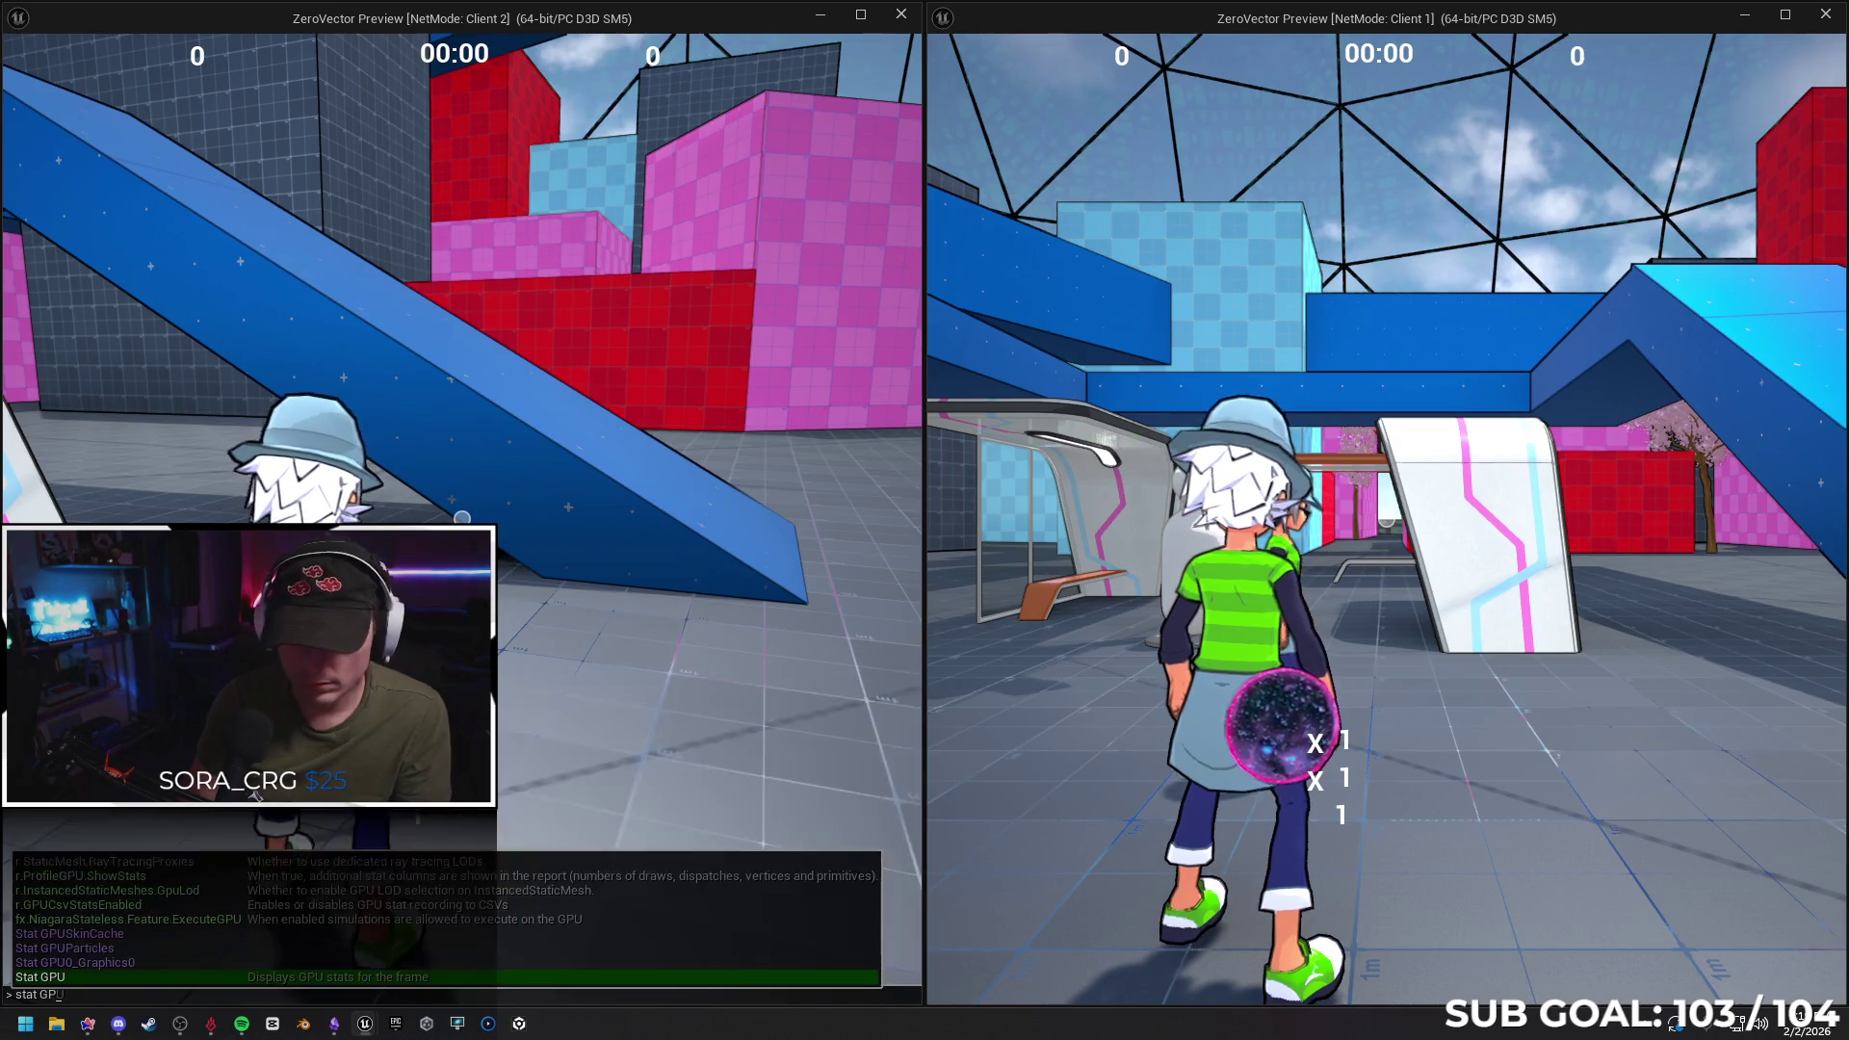
Toggle the GPU stats overlay on and off, then show the RHI stats with 'stat rhi'
key("Return")
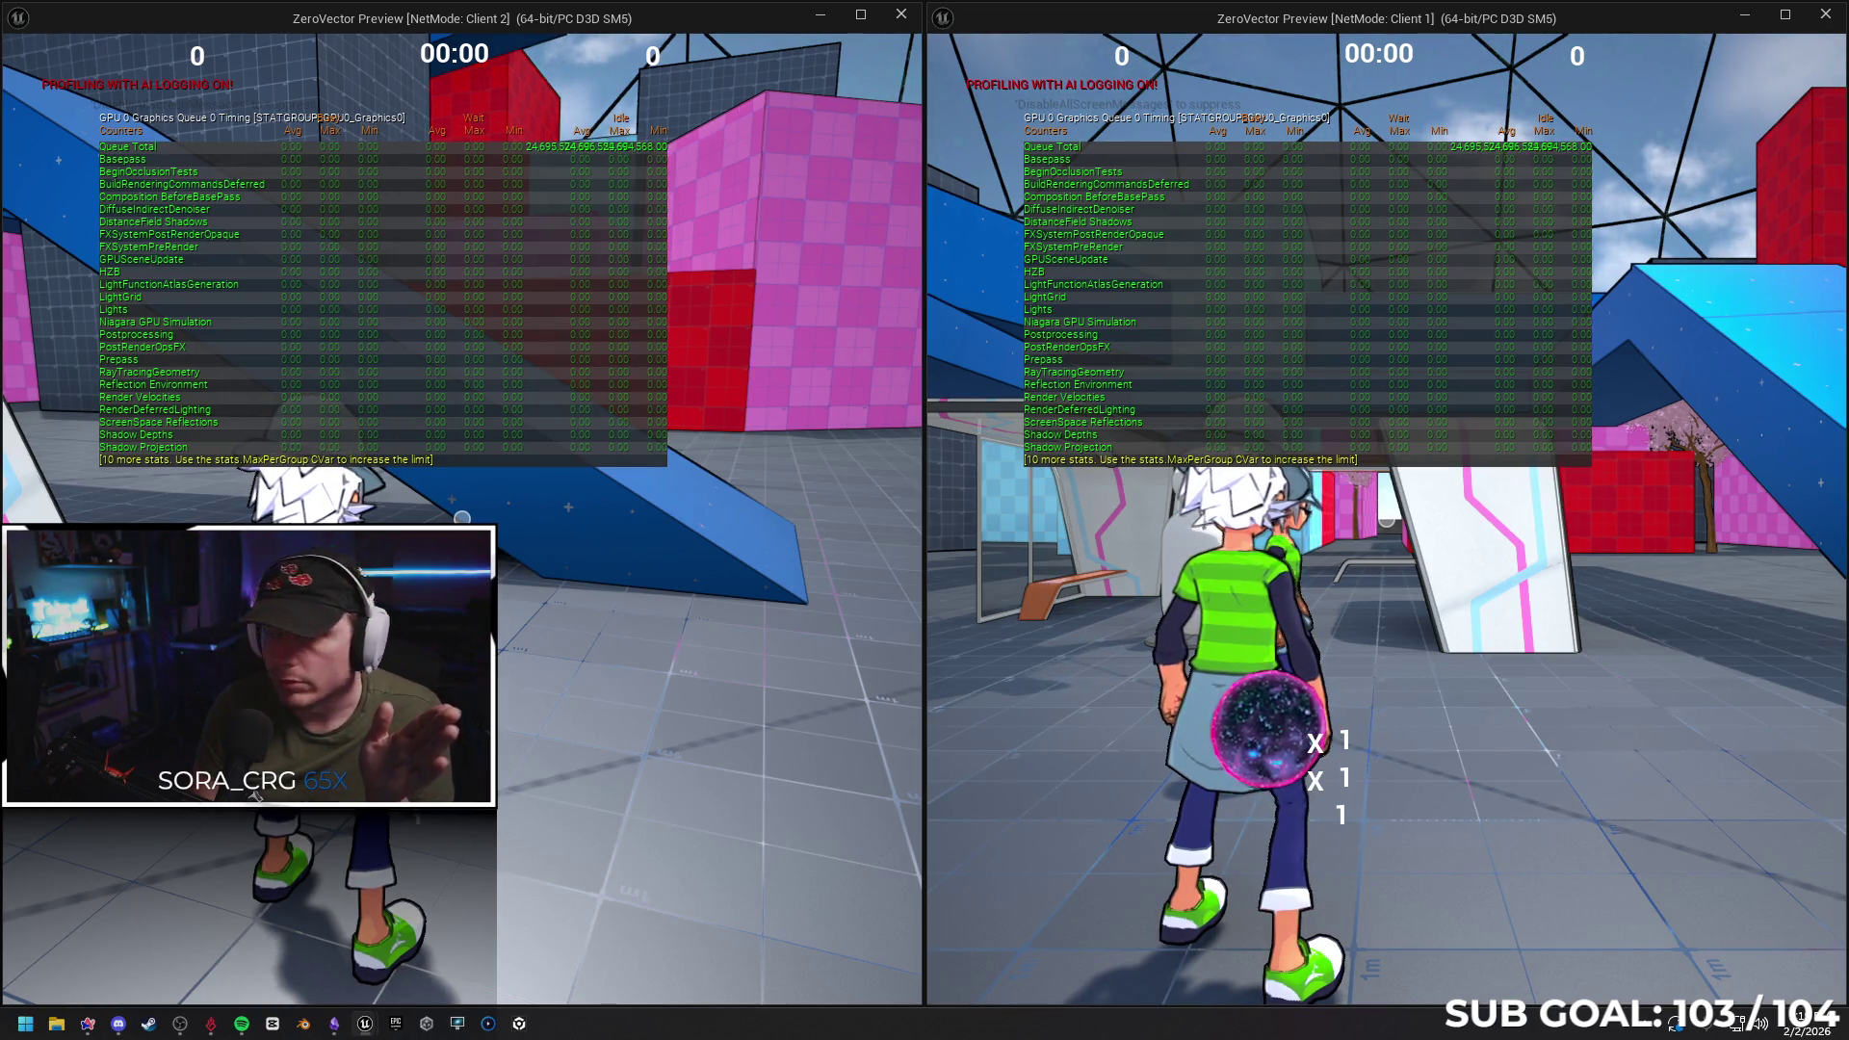
key("grave")
type("s")
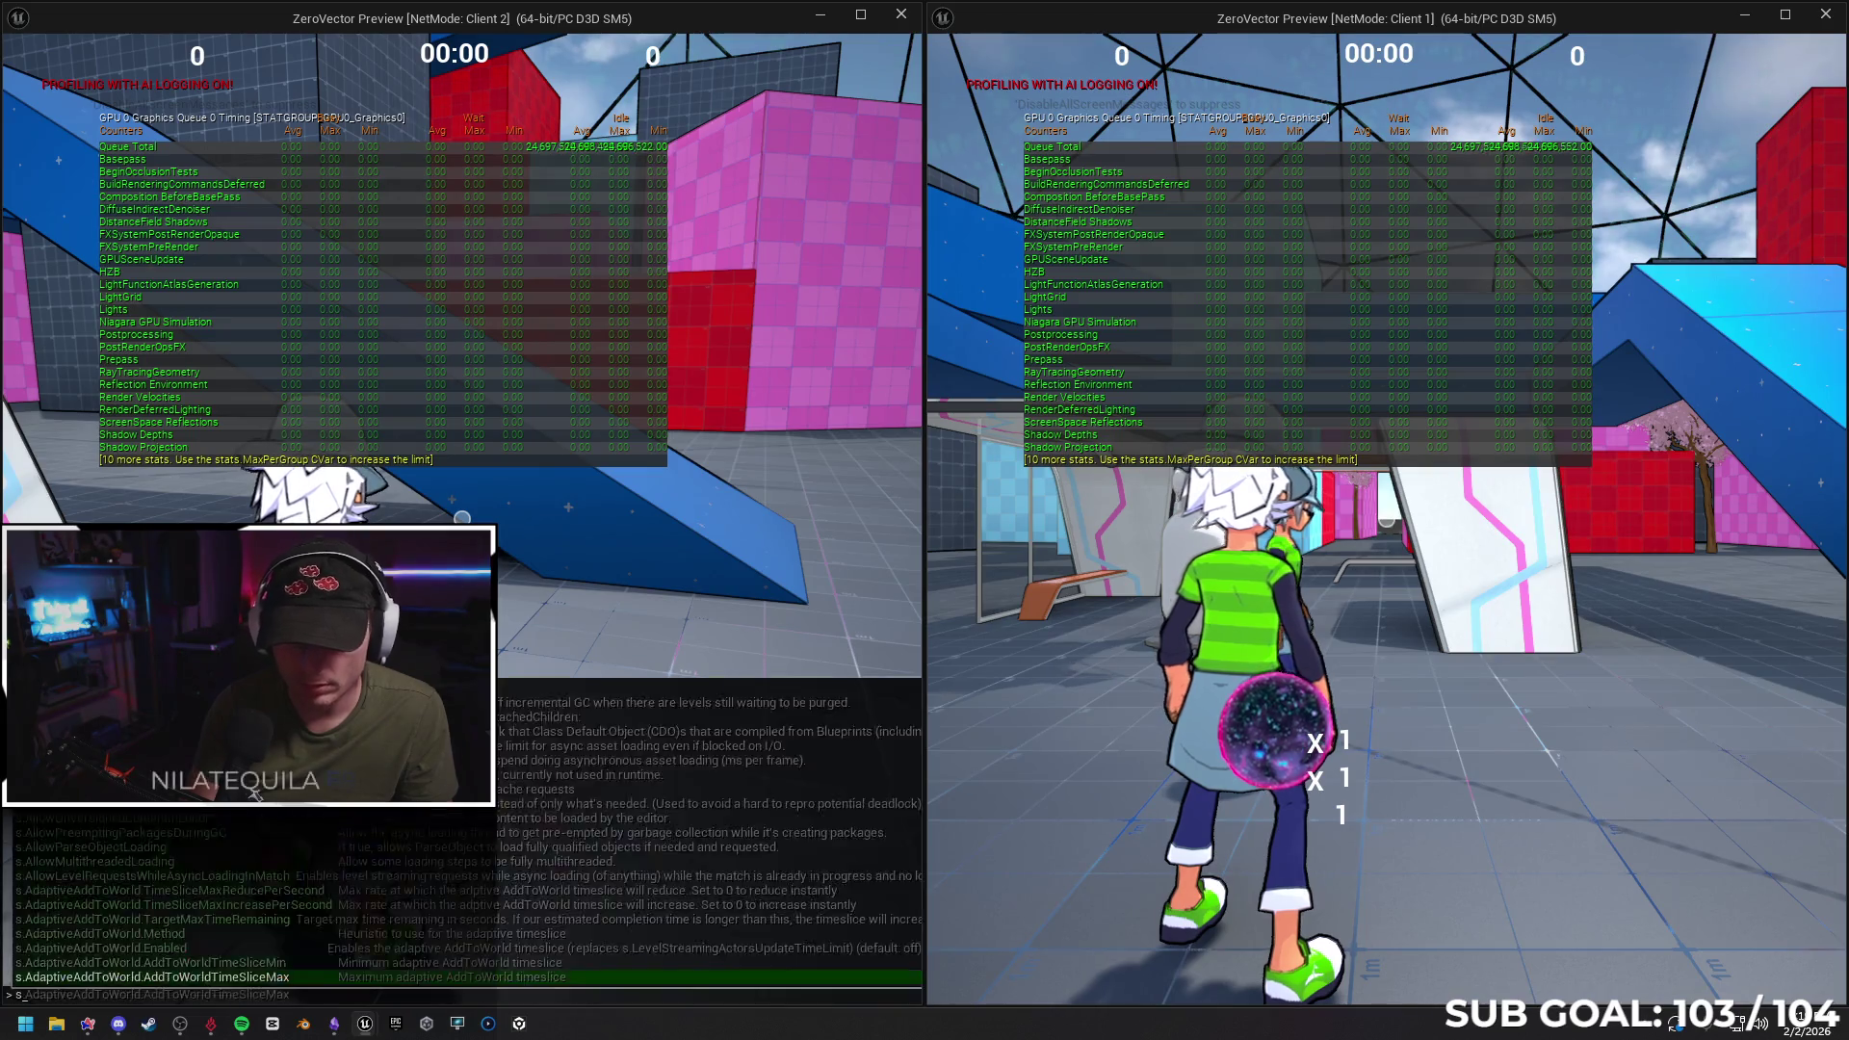
type("tat gpu")
key("Return")
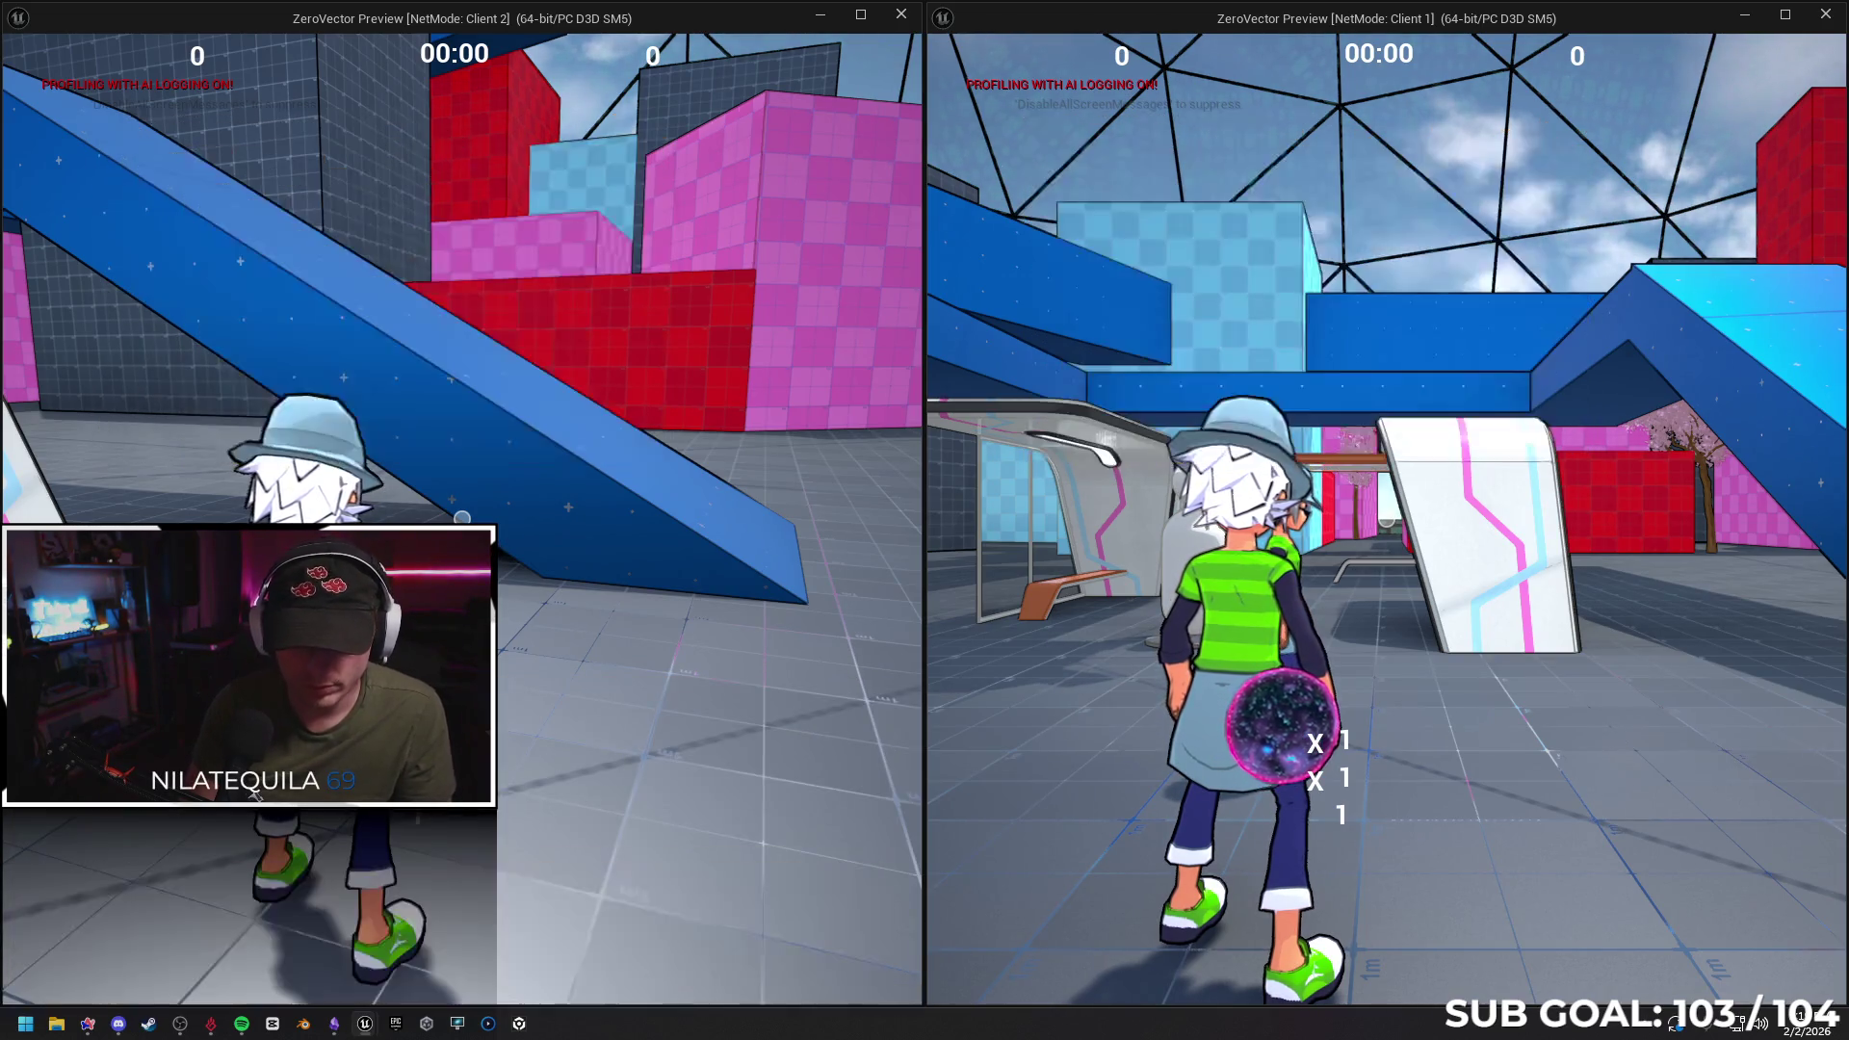
key("grave")
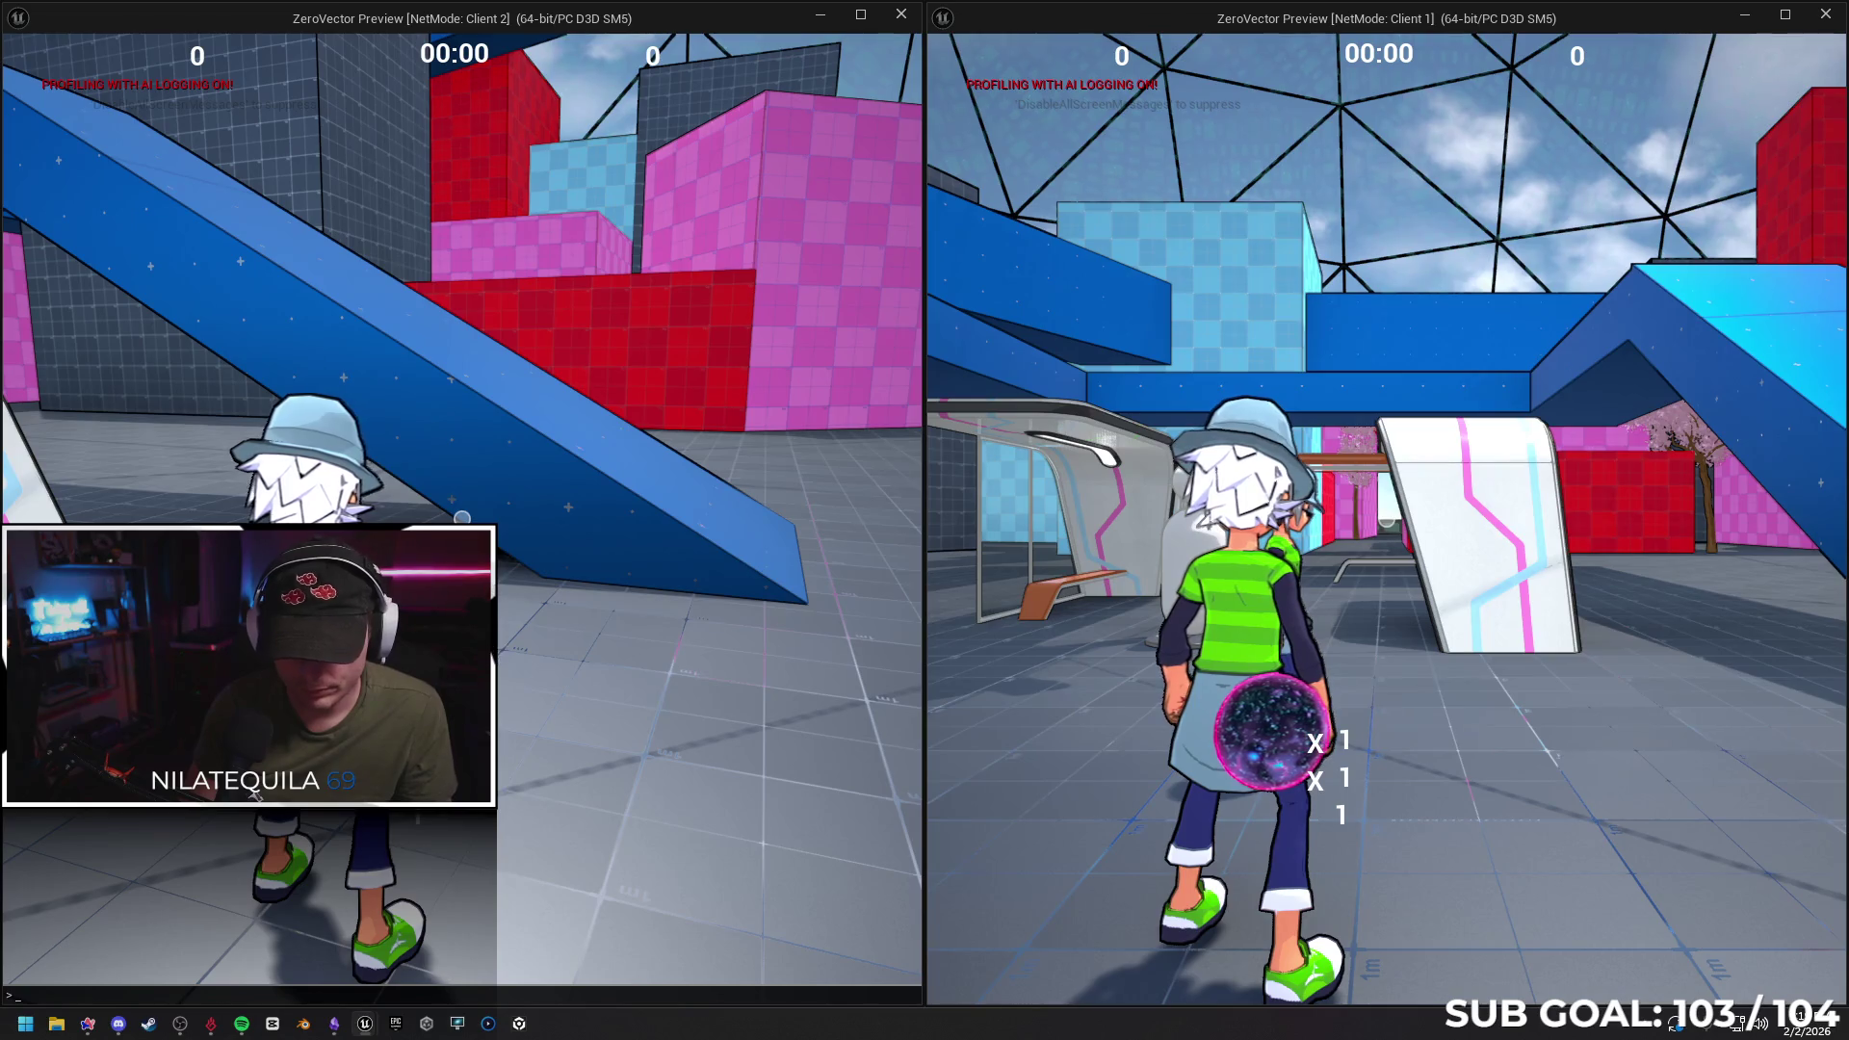
type("stat rhi")
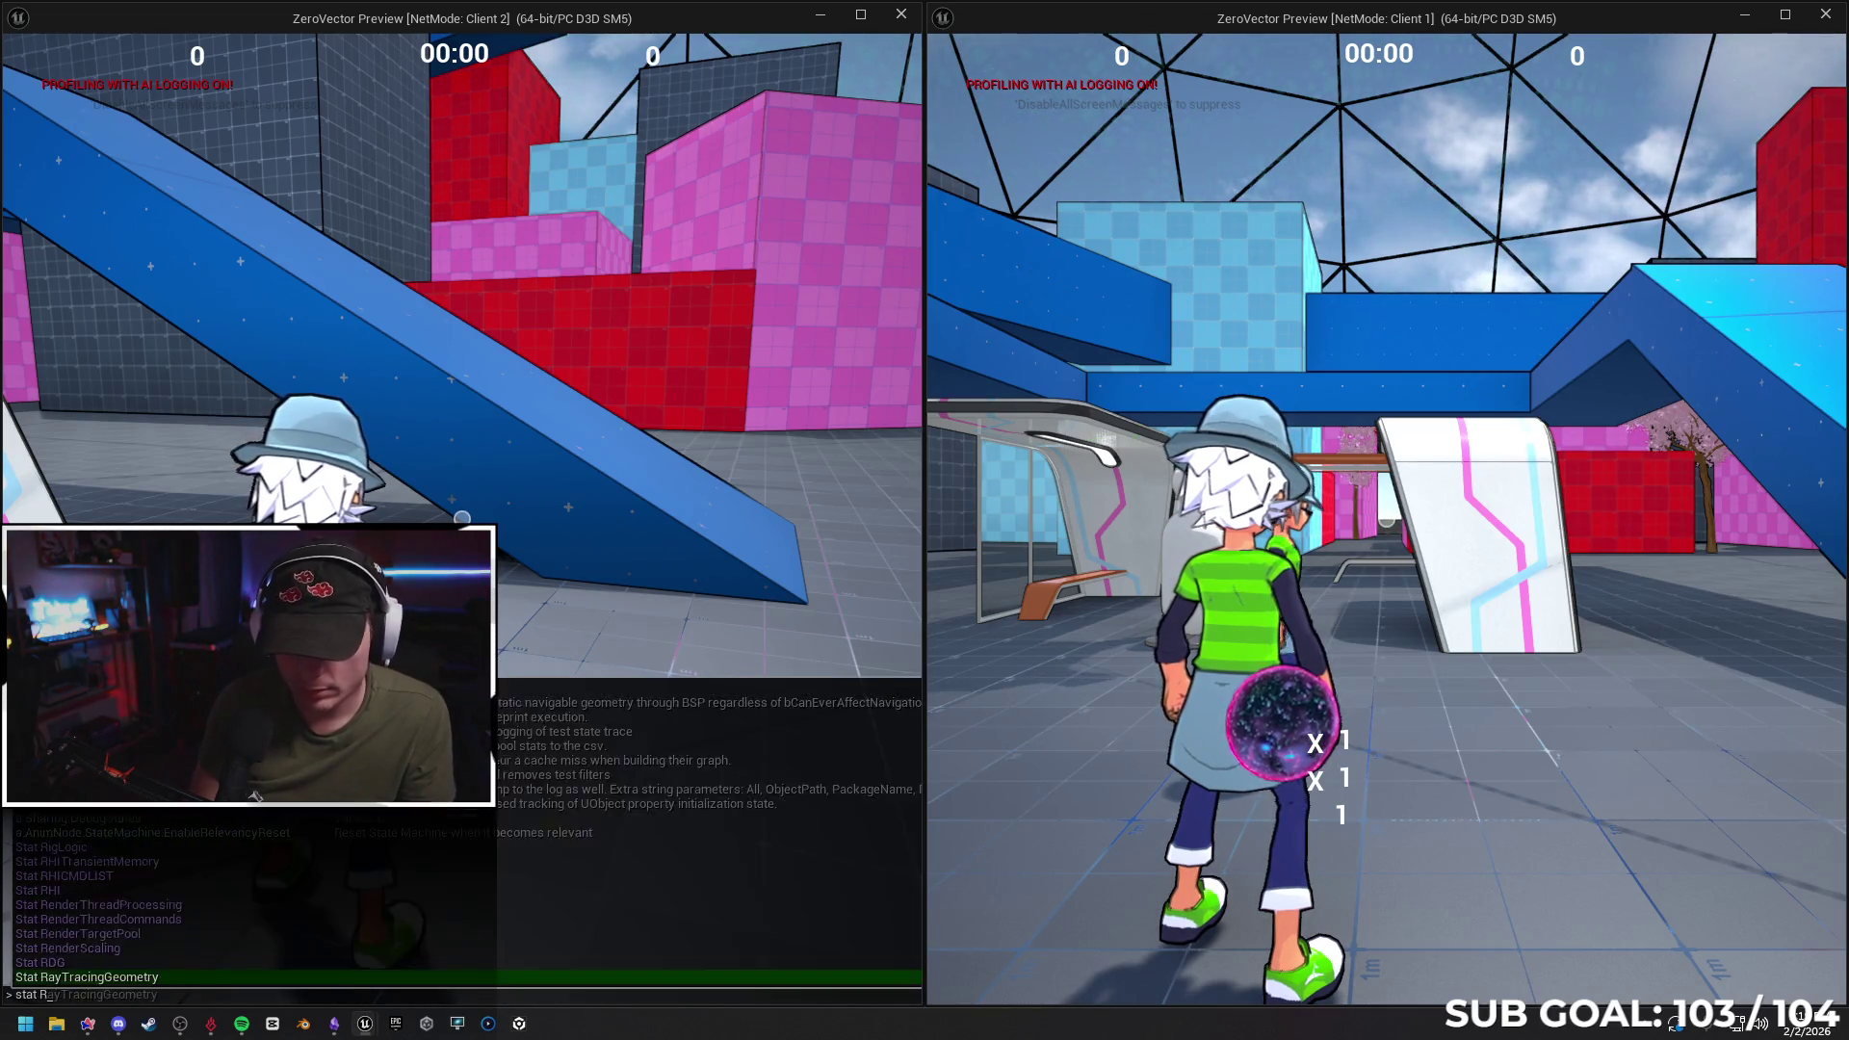
key("Return")
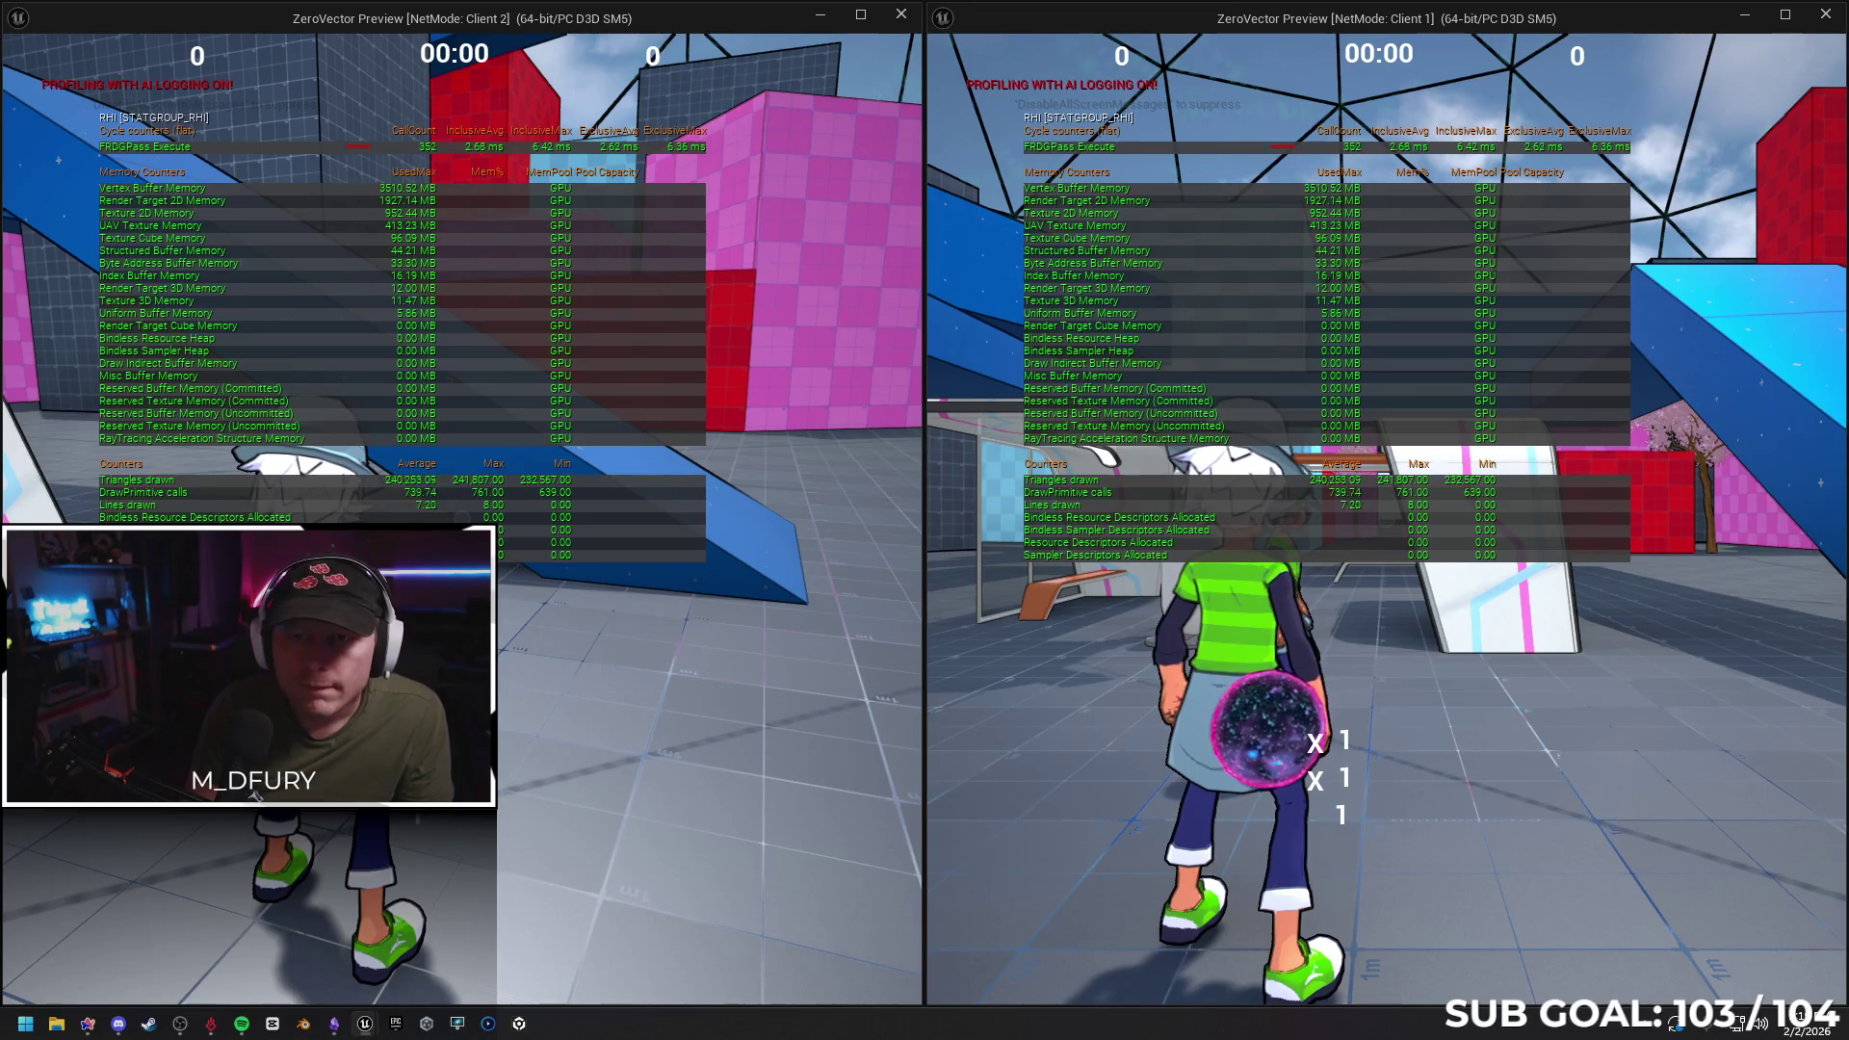
Run the left client's character around, then turn the RHI stats off with 'stat RHI'
key("w")
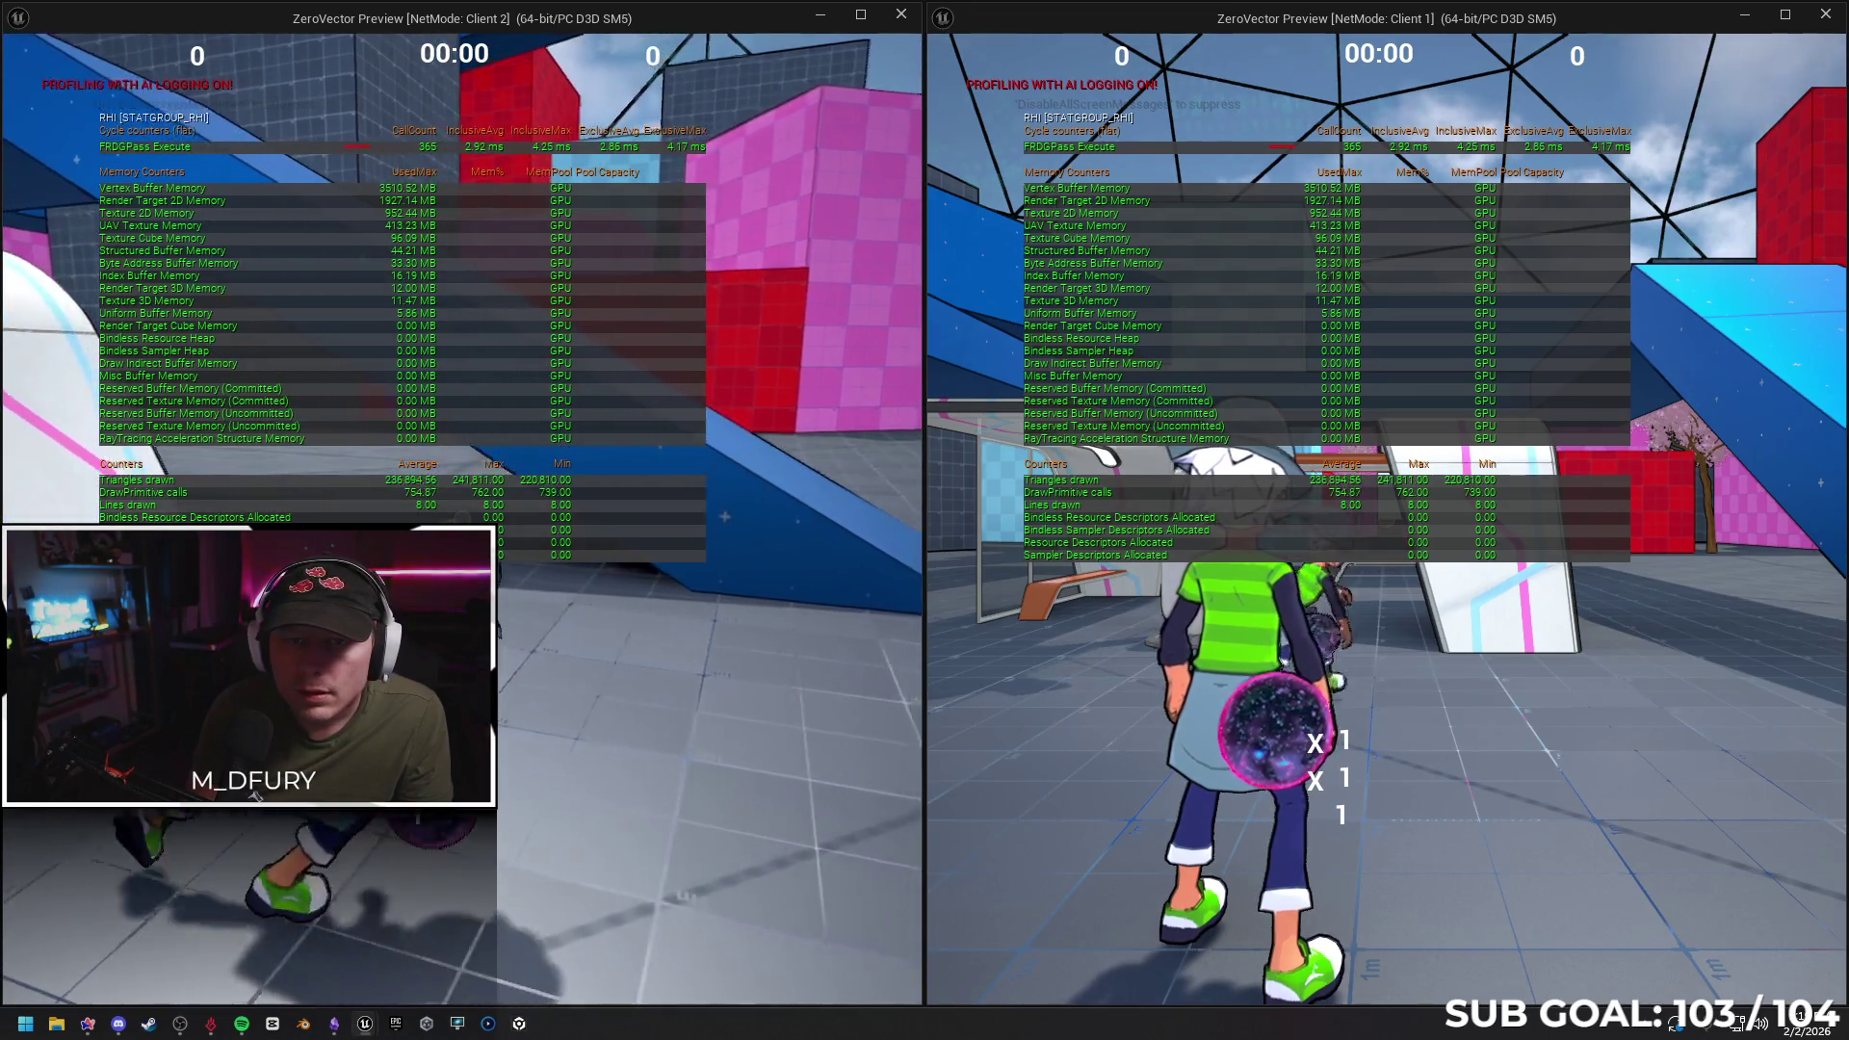
key("w")
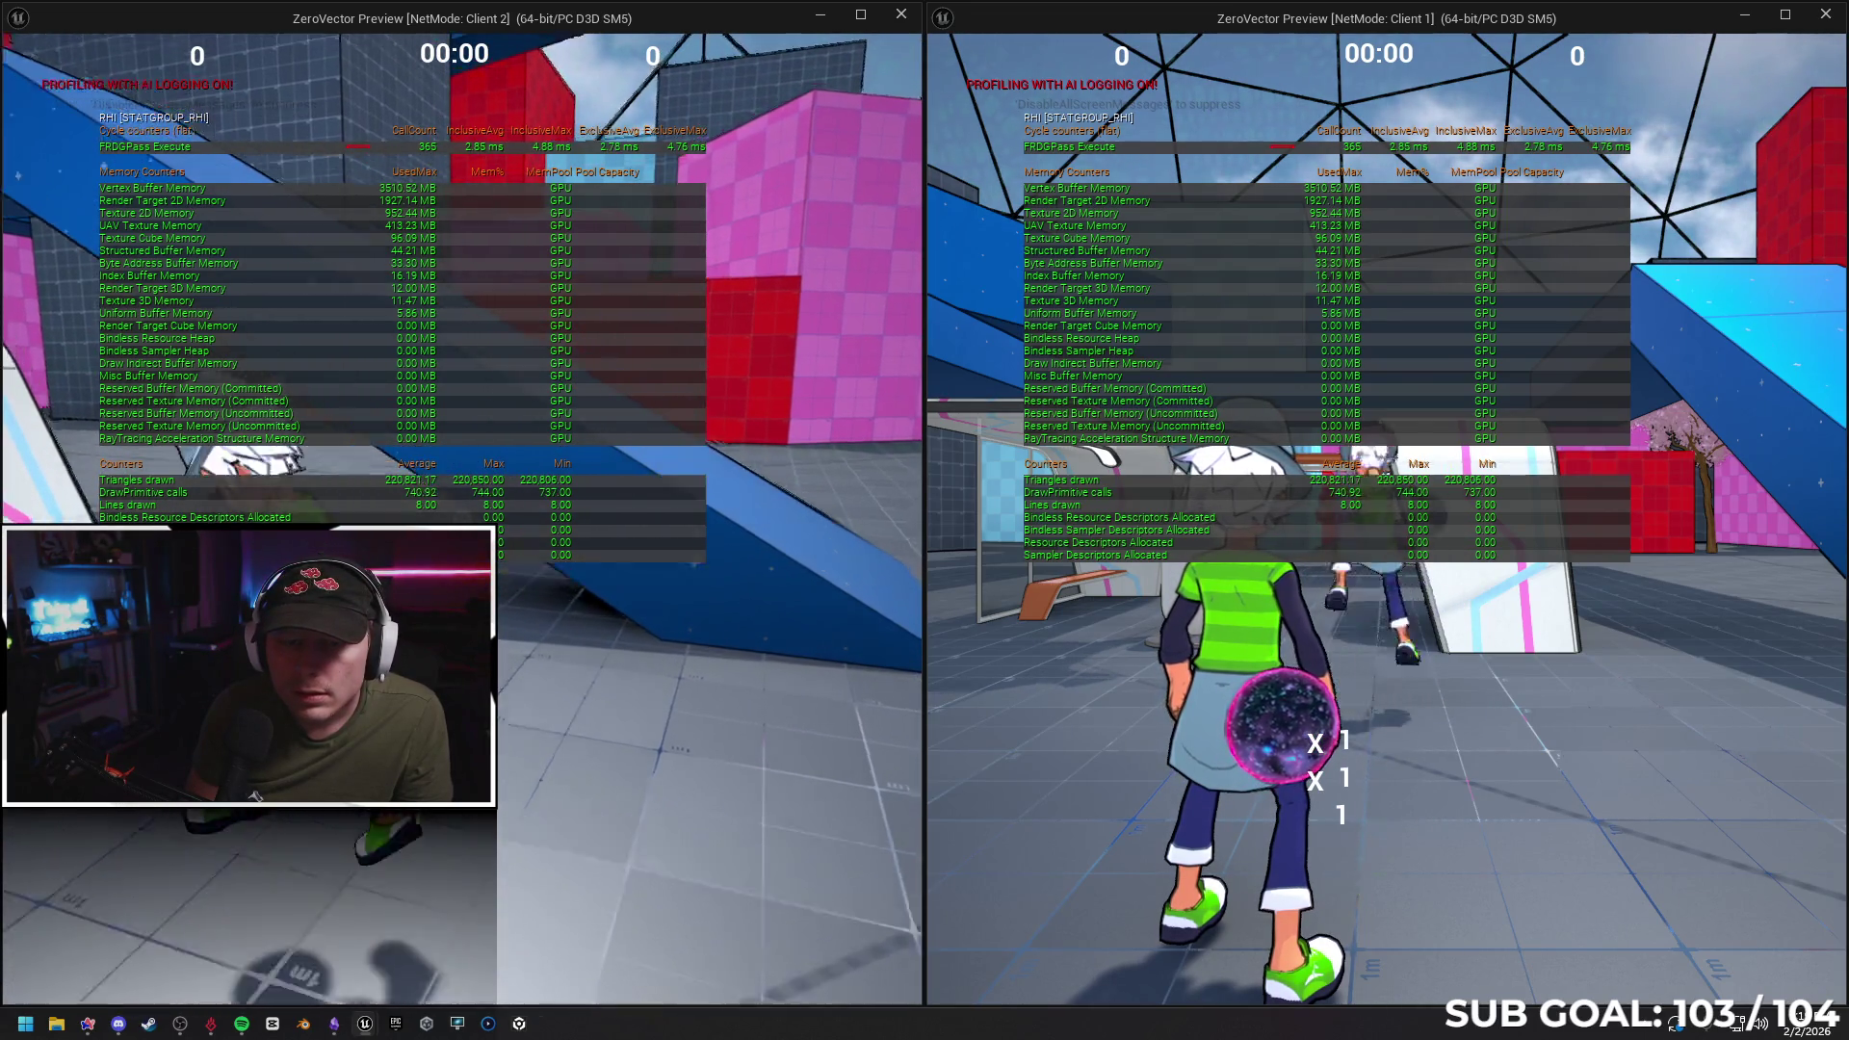
key("w")
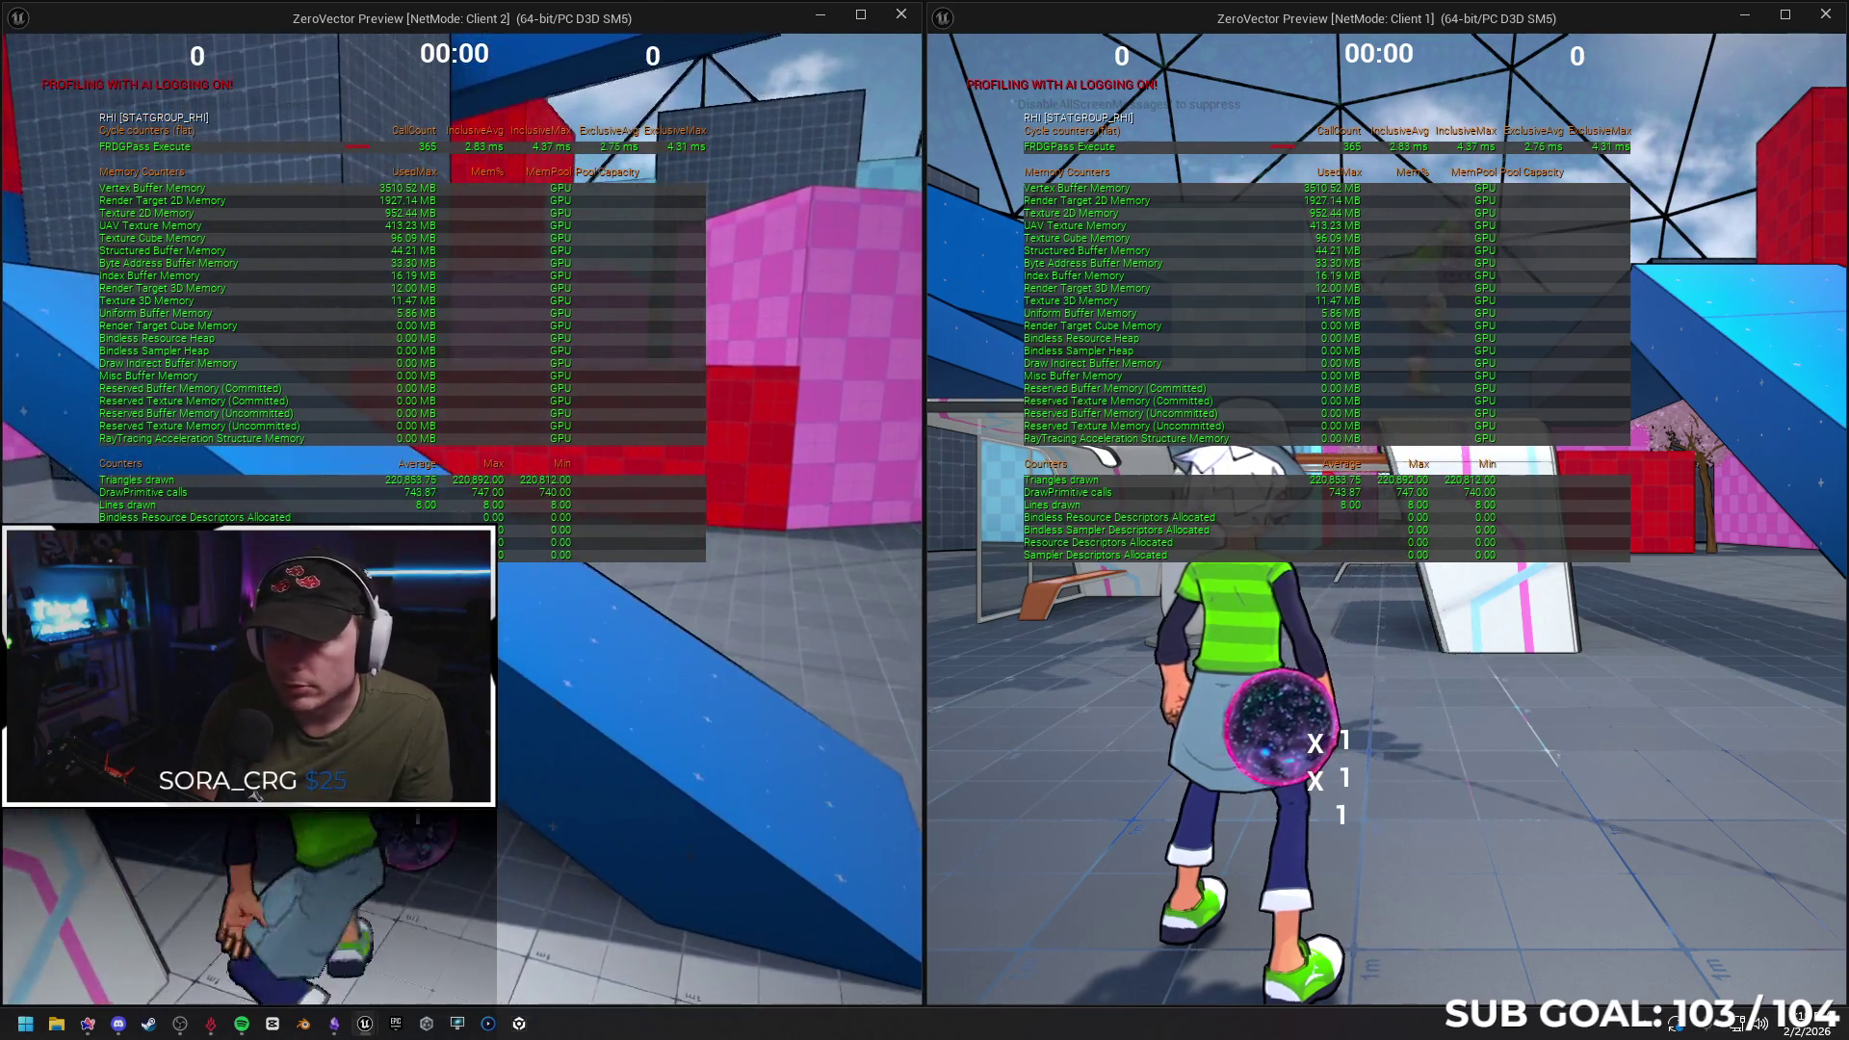
key("w")
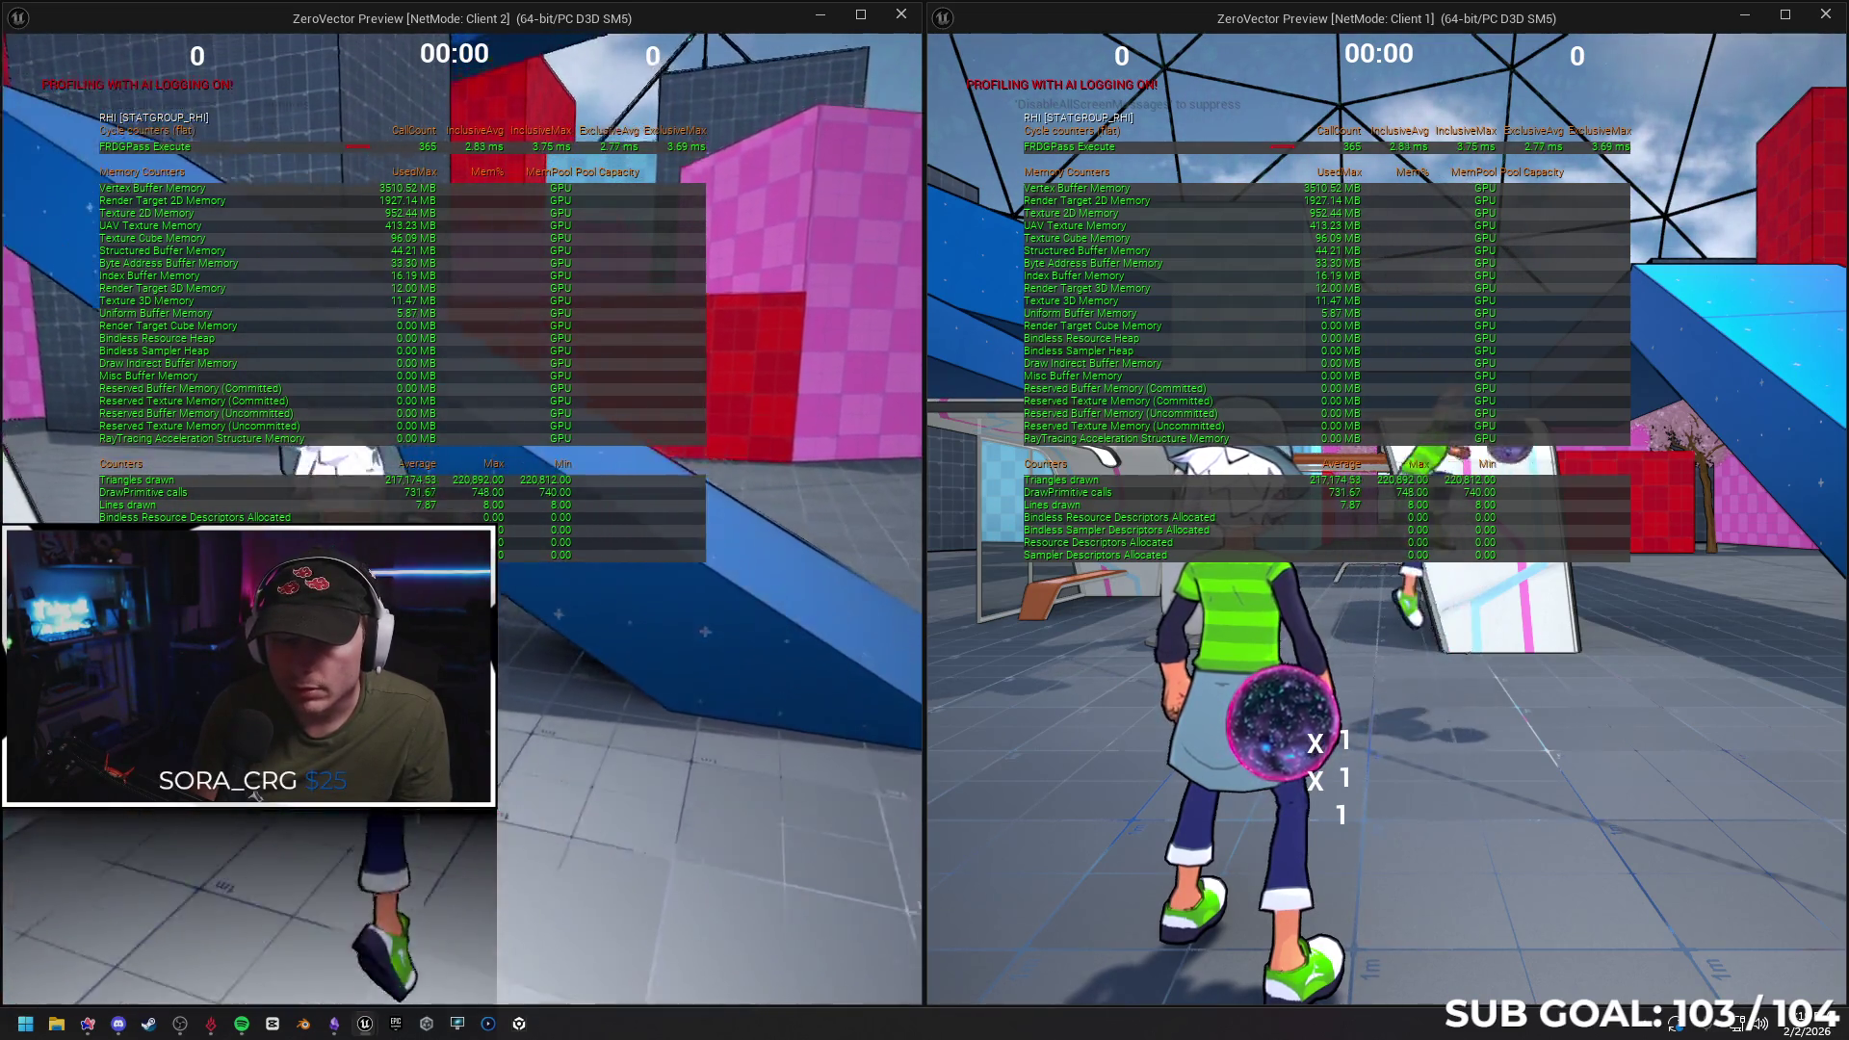
key("w")
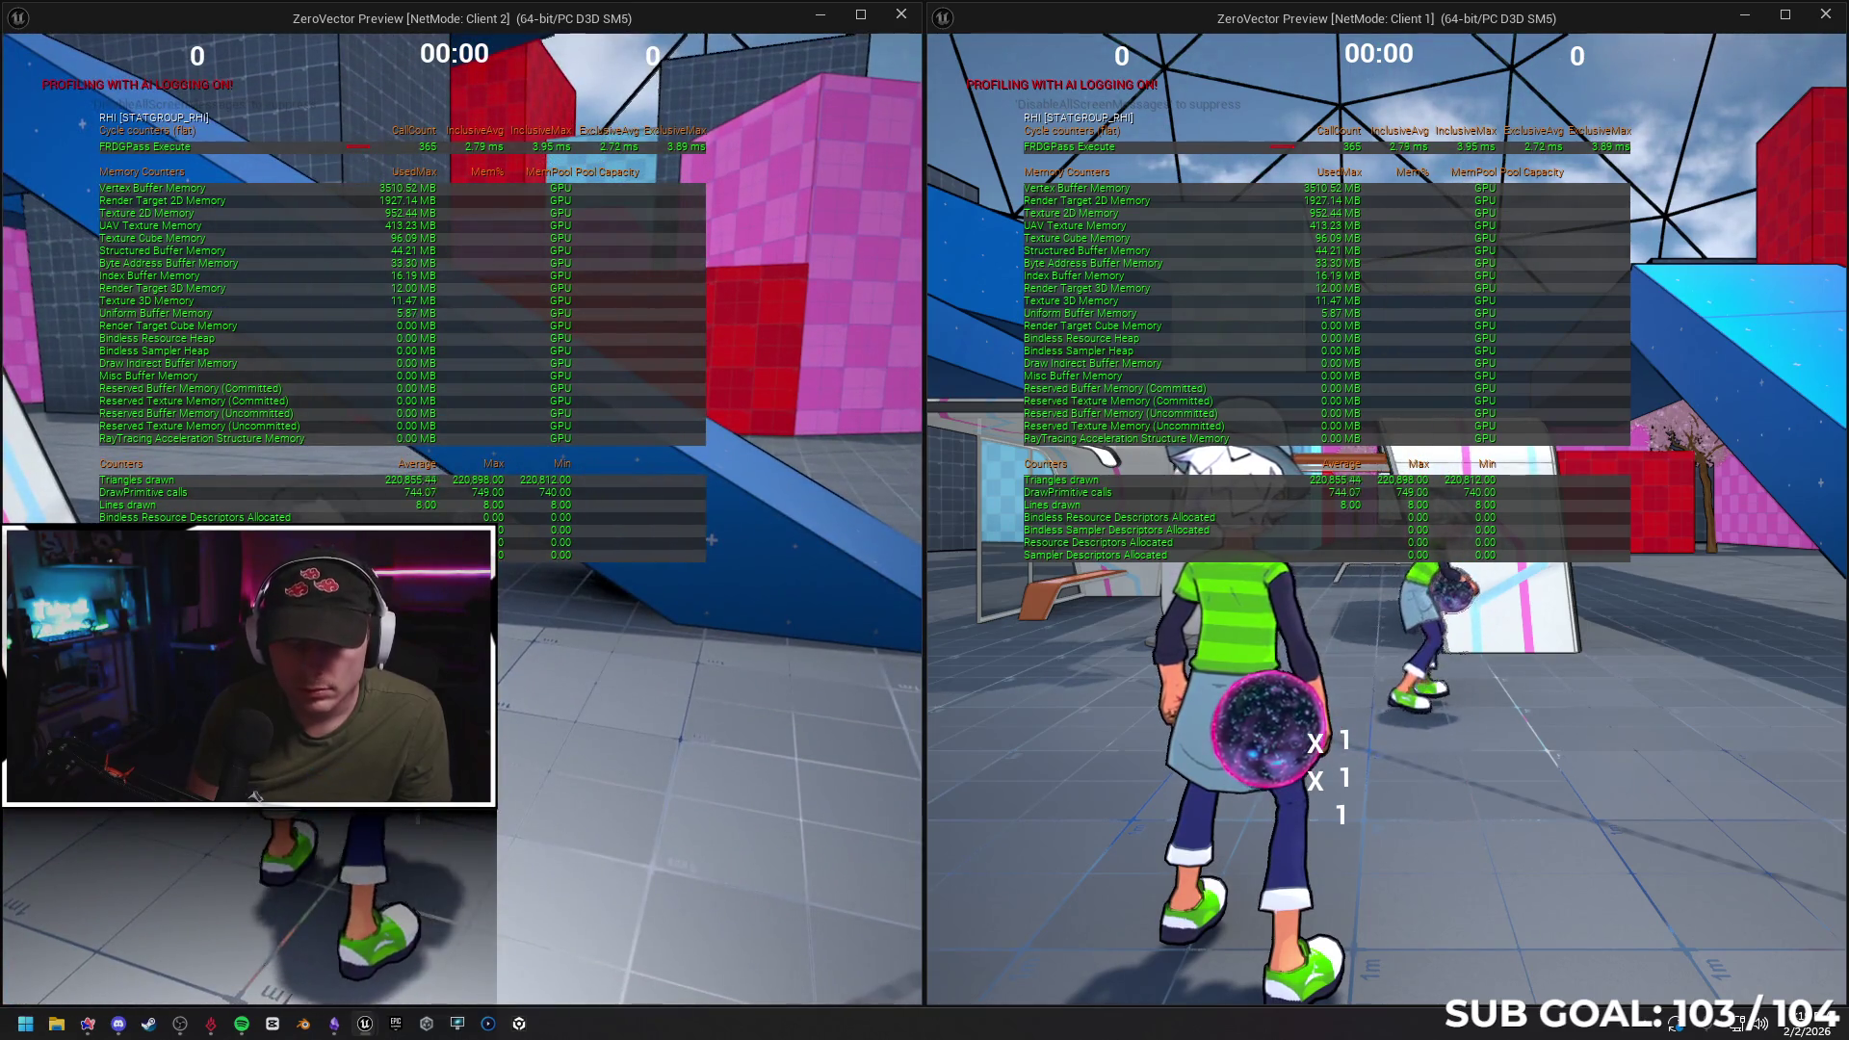
key("grave")
type("stat ")
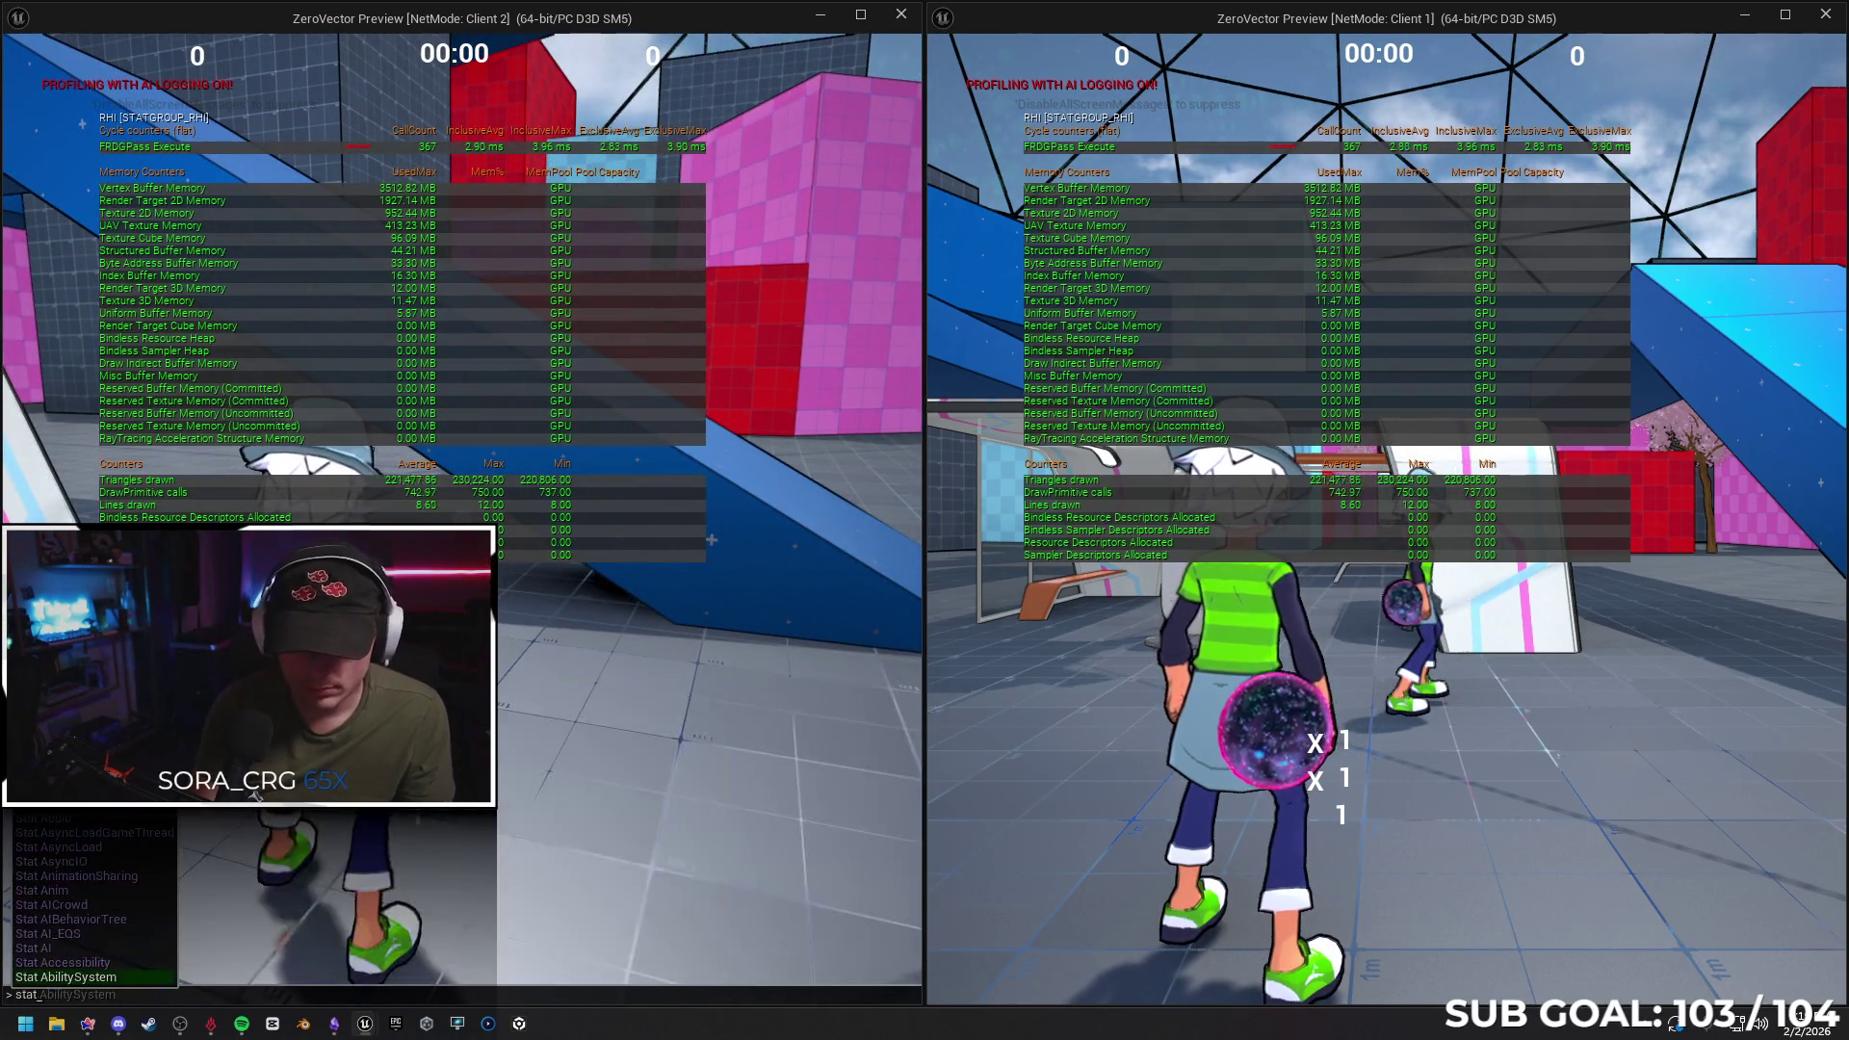
type("RHI")
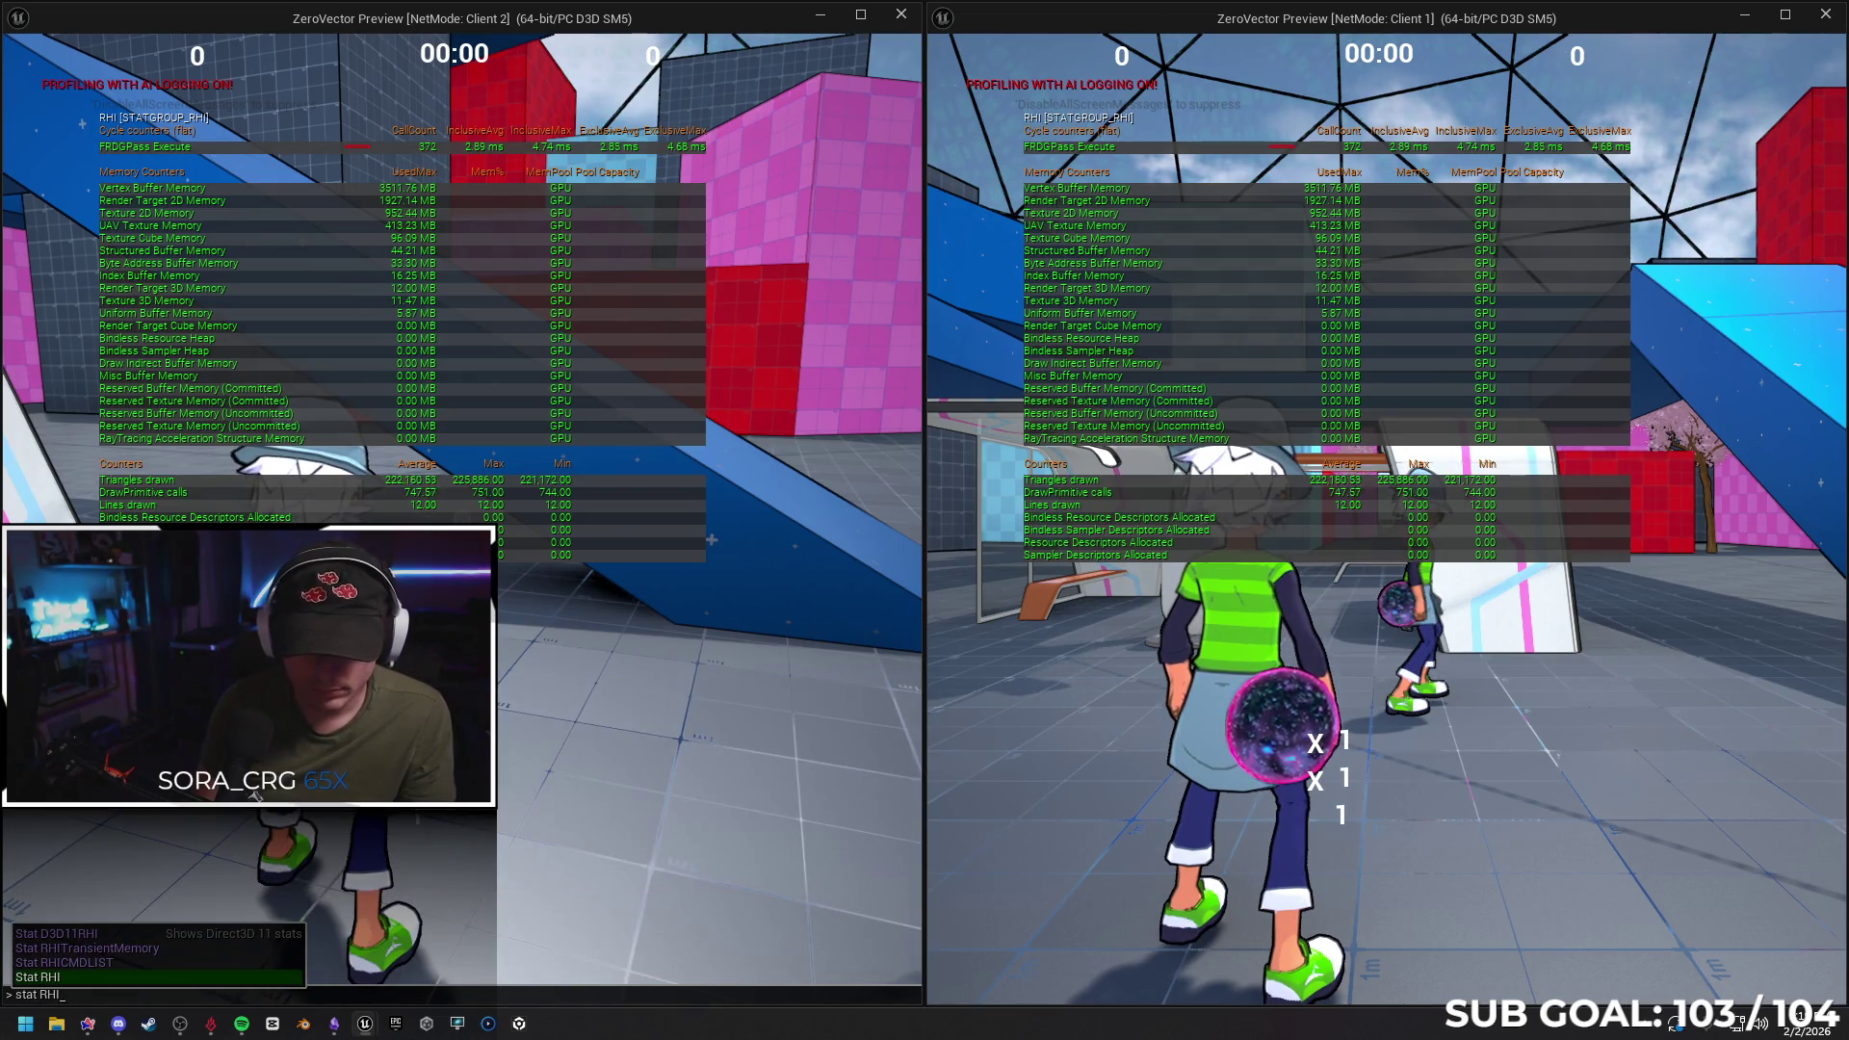
key("Return")
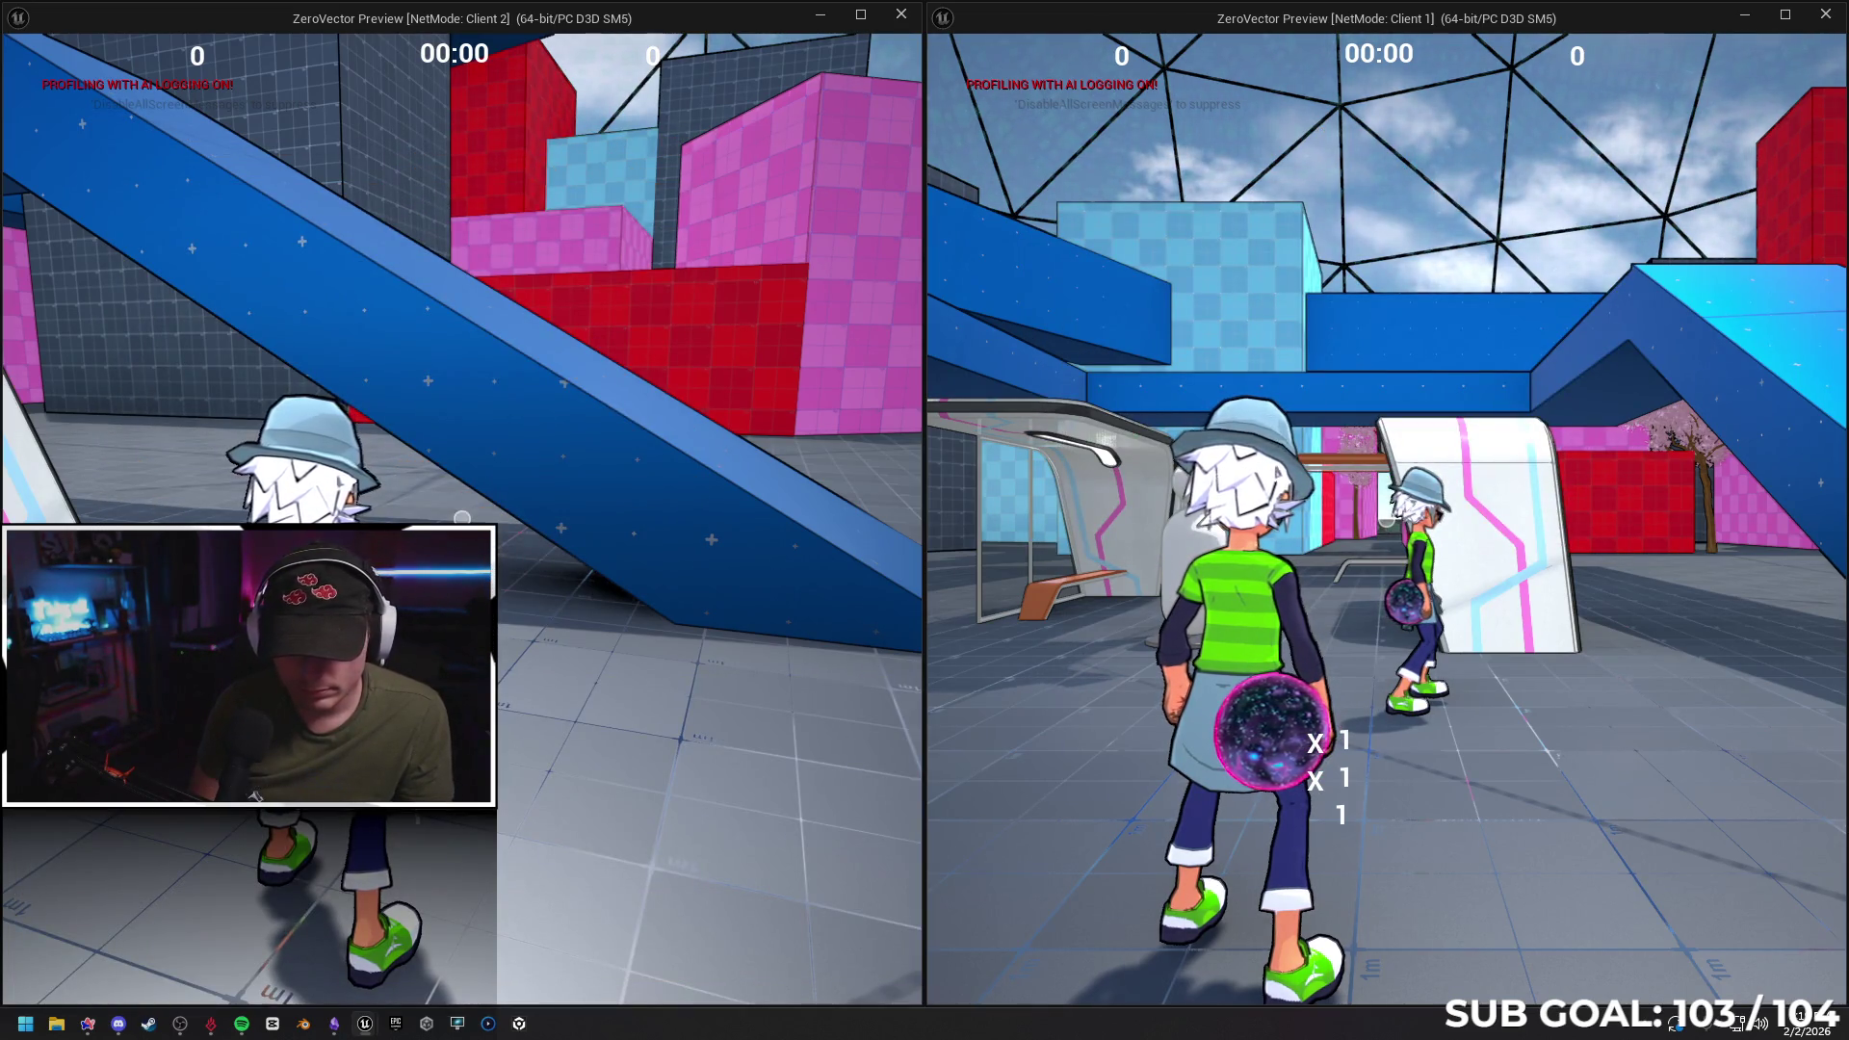
type("s")
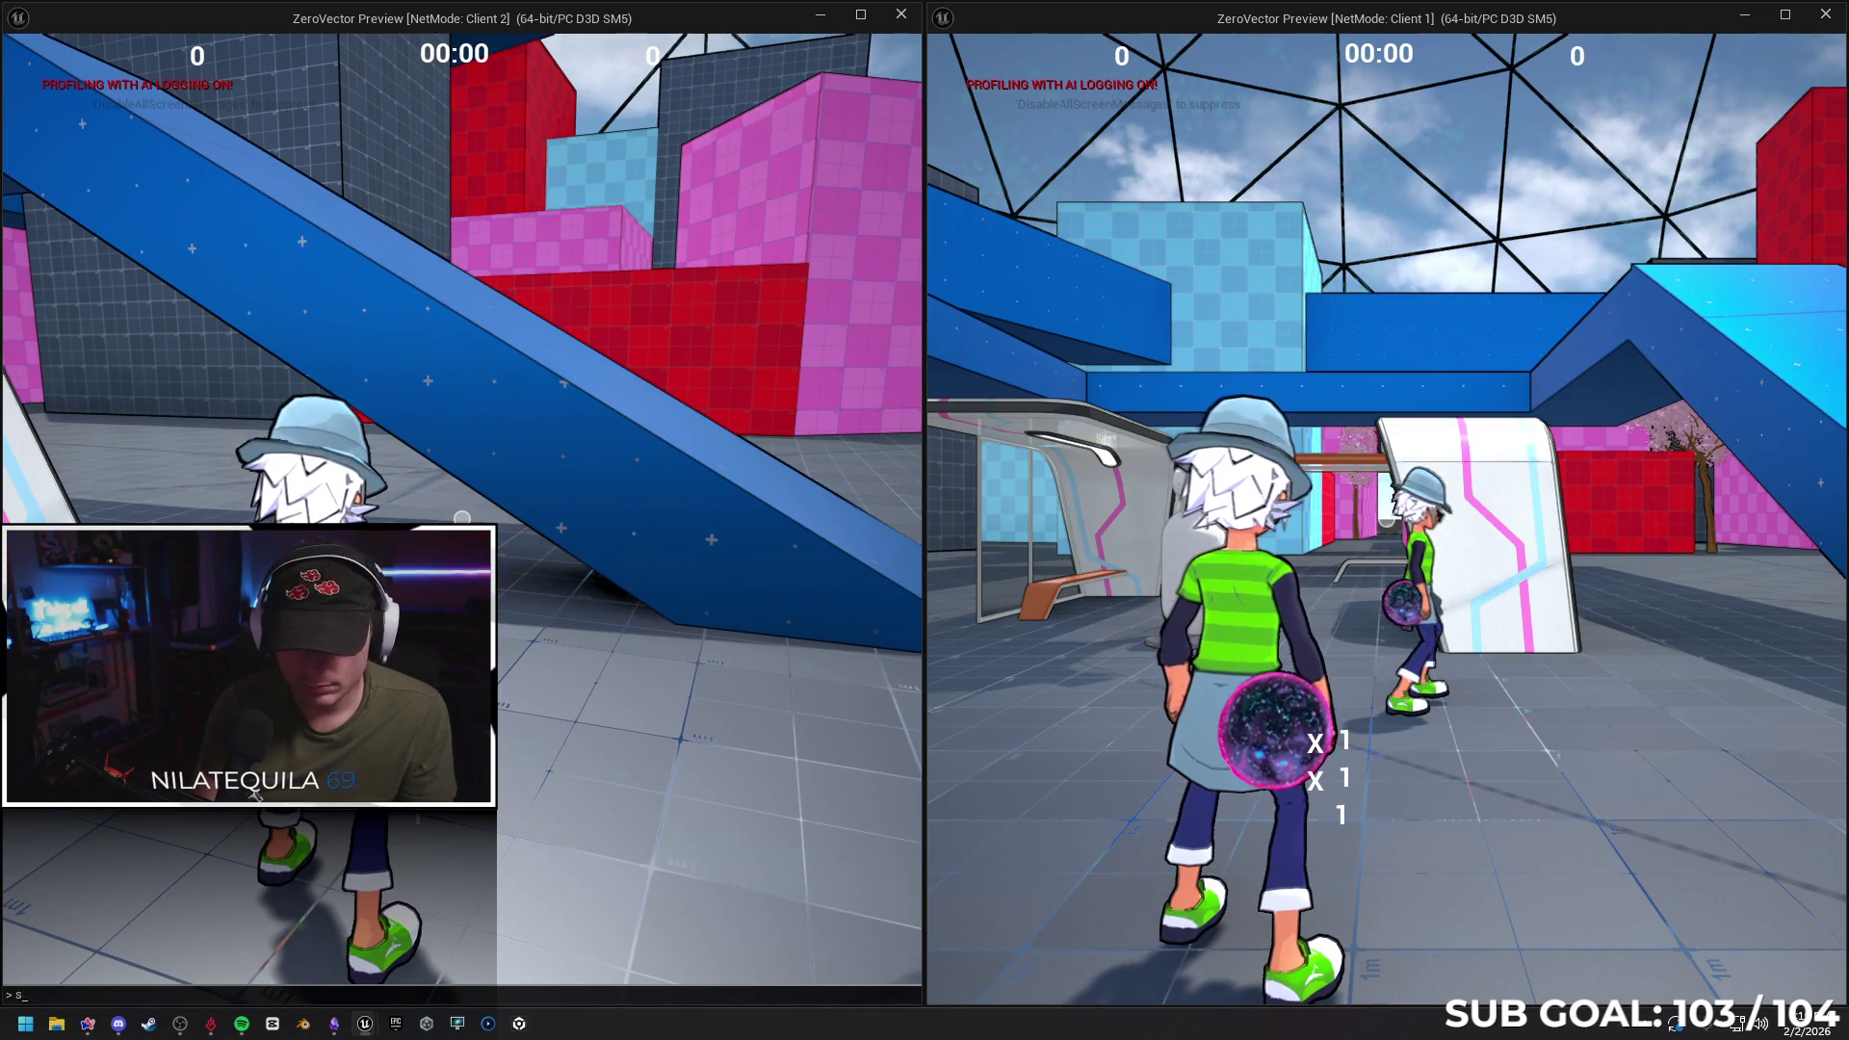
type("how fpstatf")
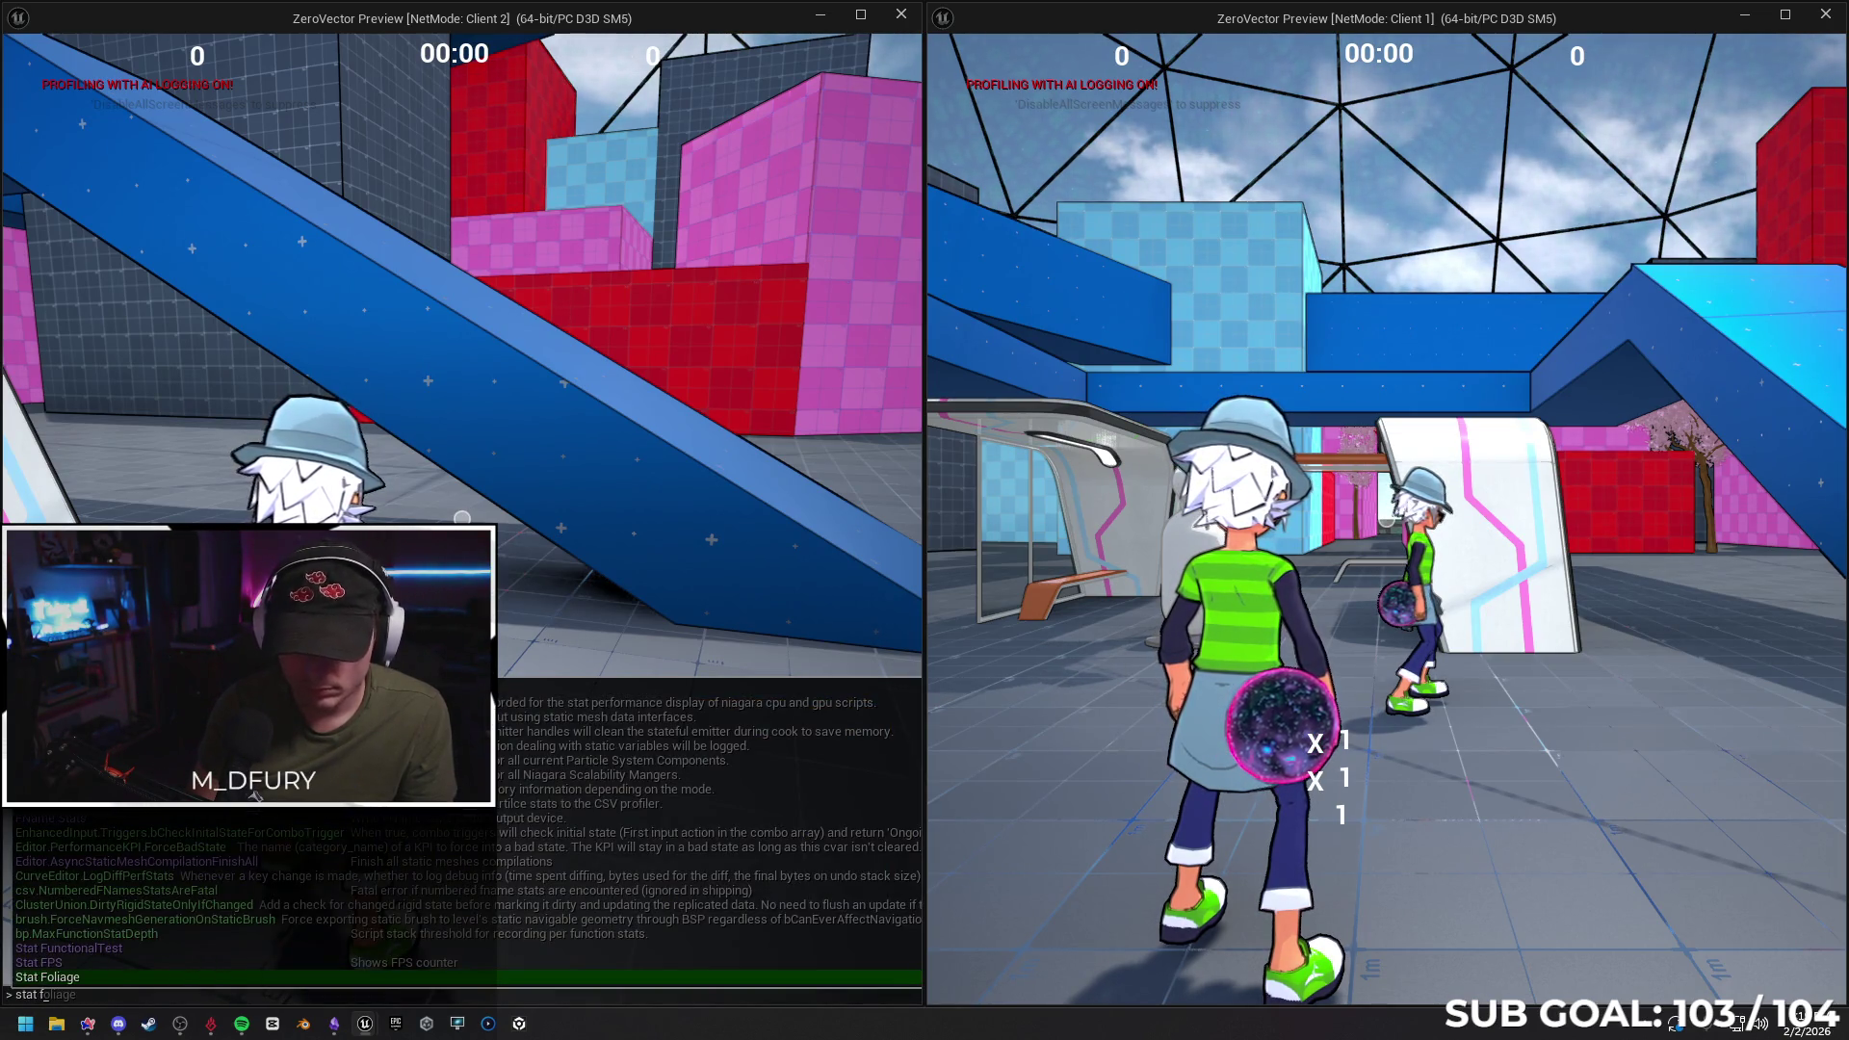
type("ps")
Show the FPS readout, run the character up the white ramp, then stop PIE
key("Return")
key("w")
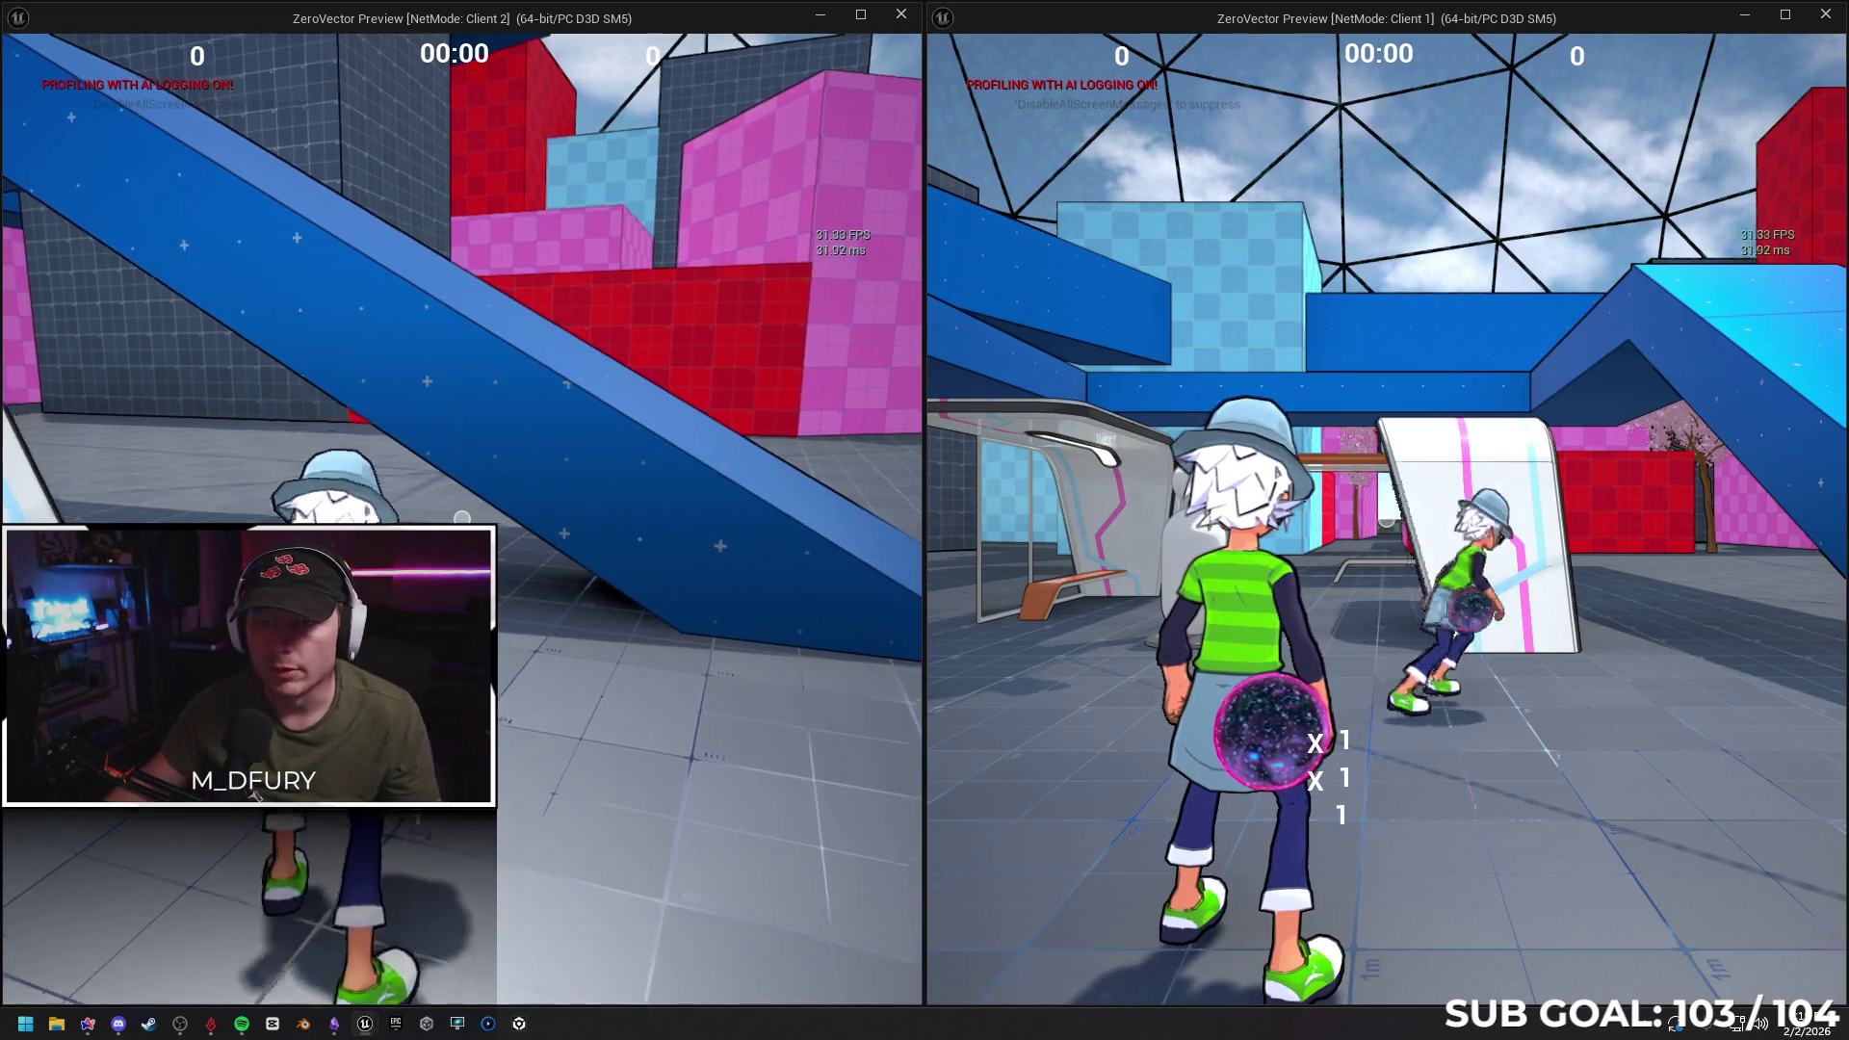
key("w")
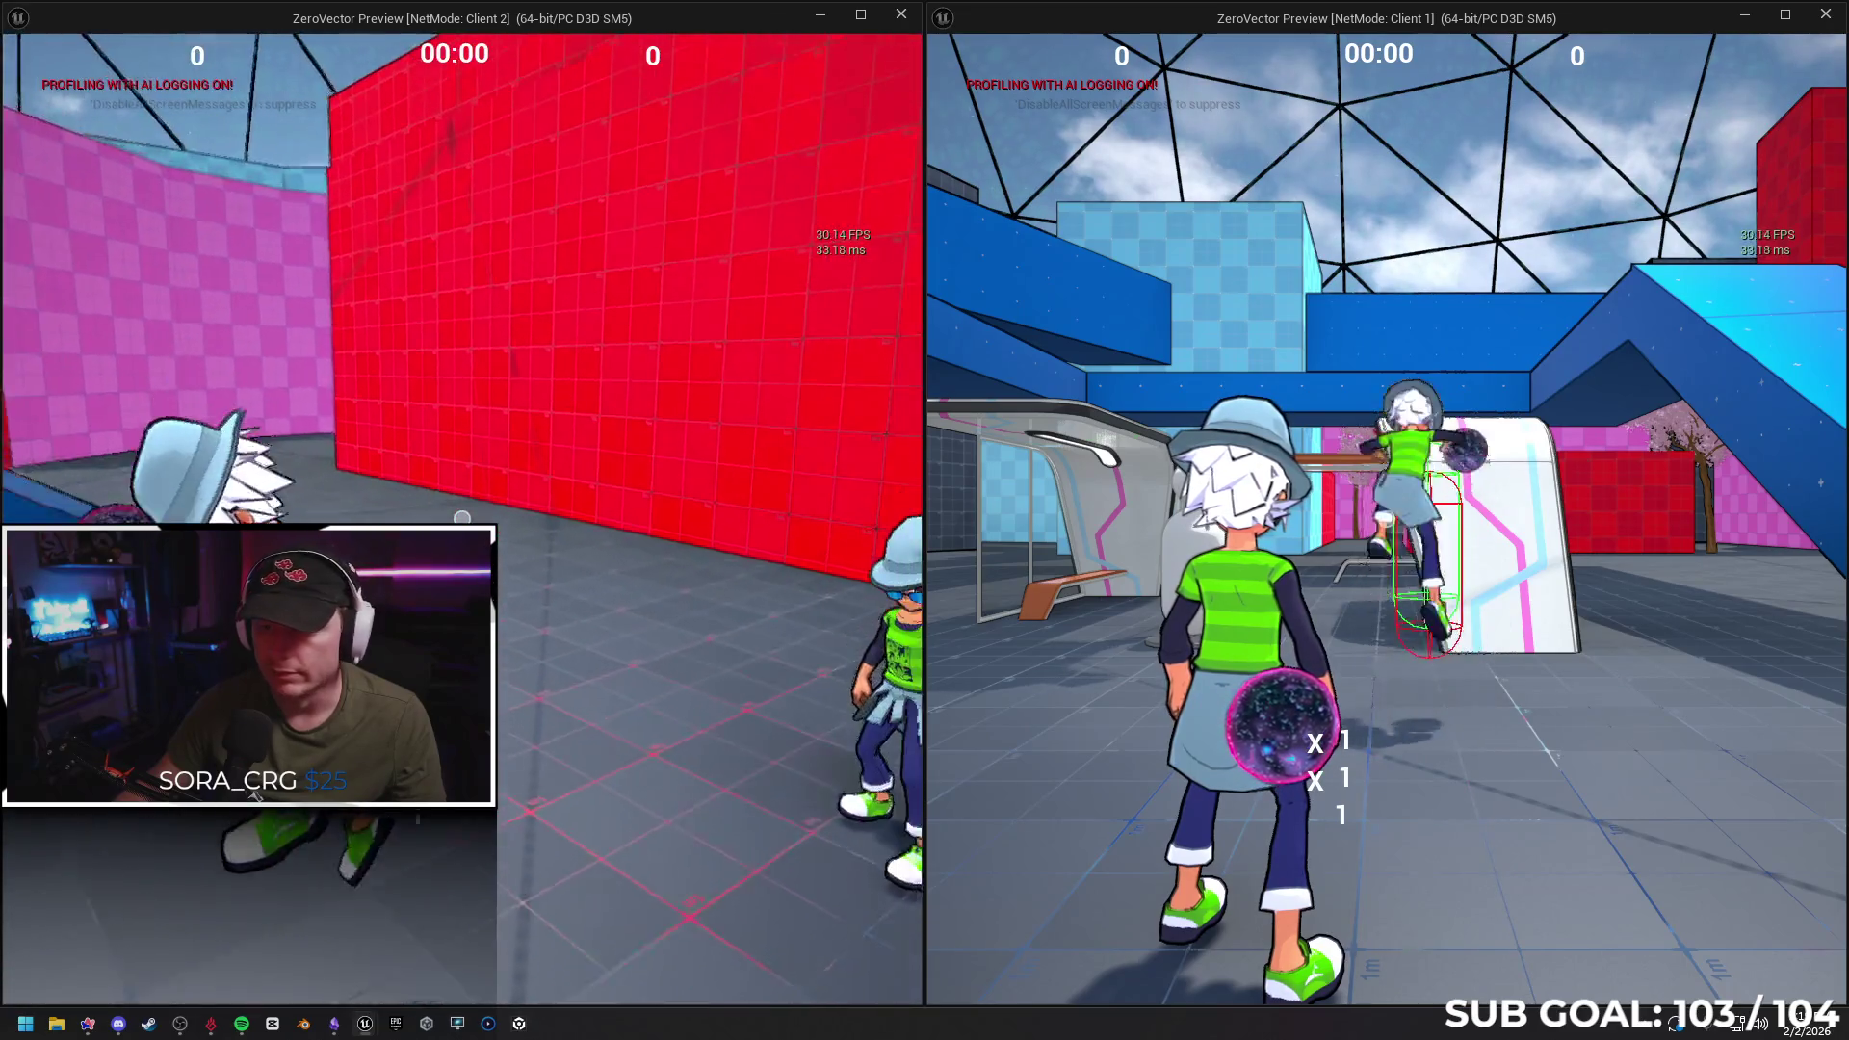
key("super")
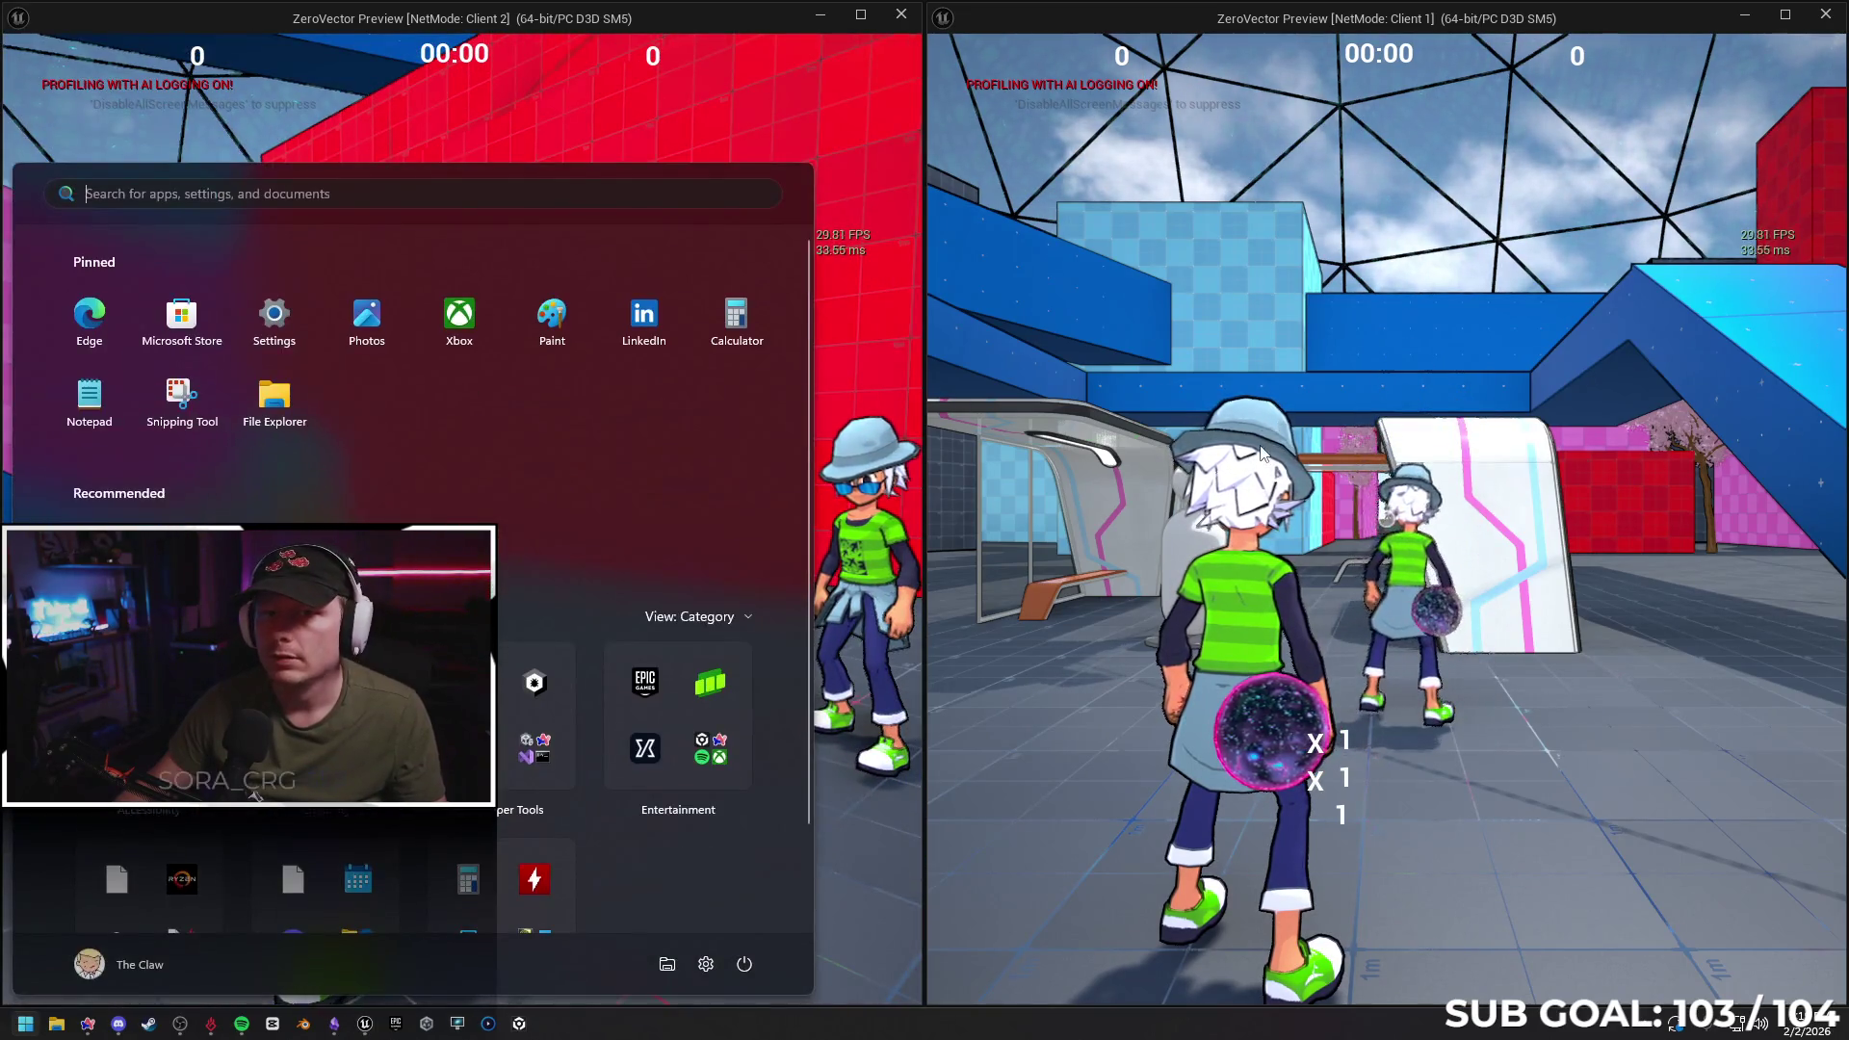
key("super")
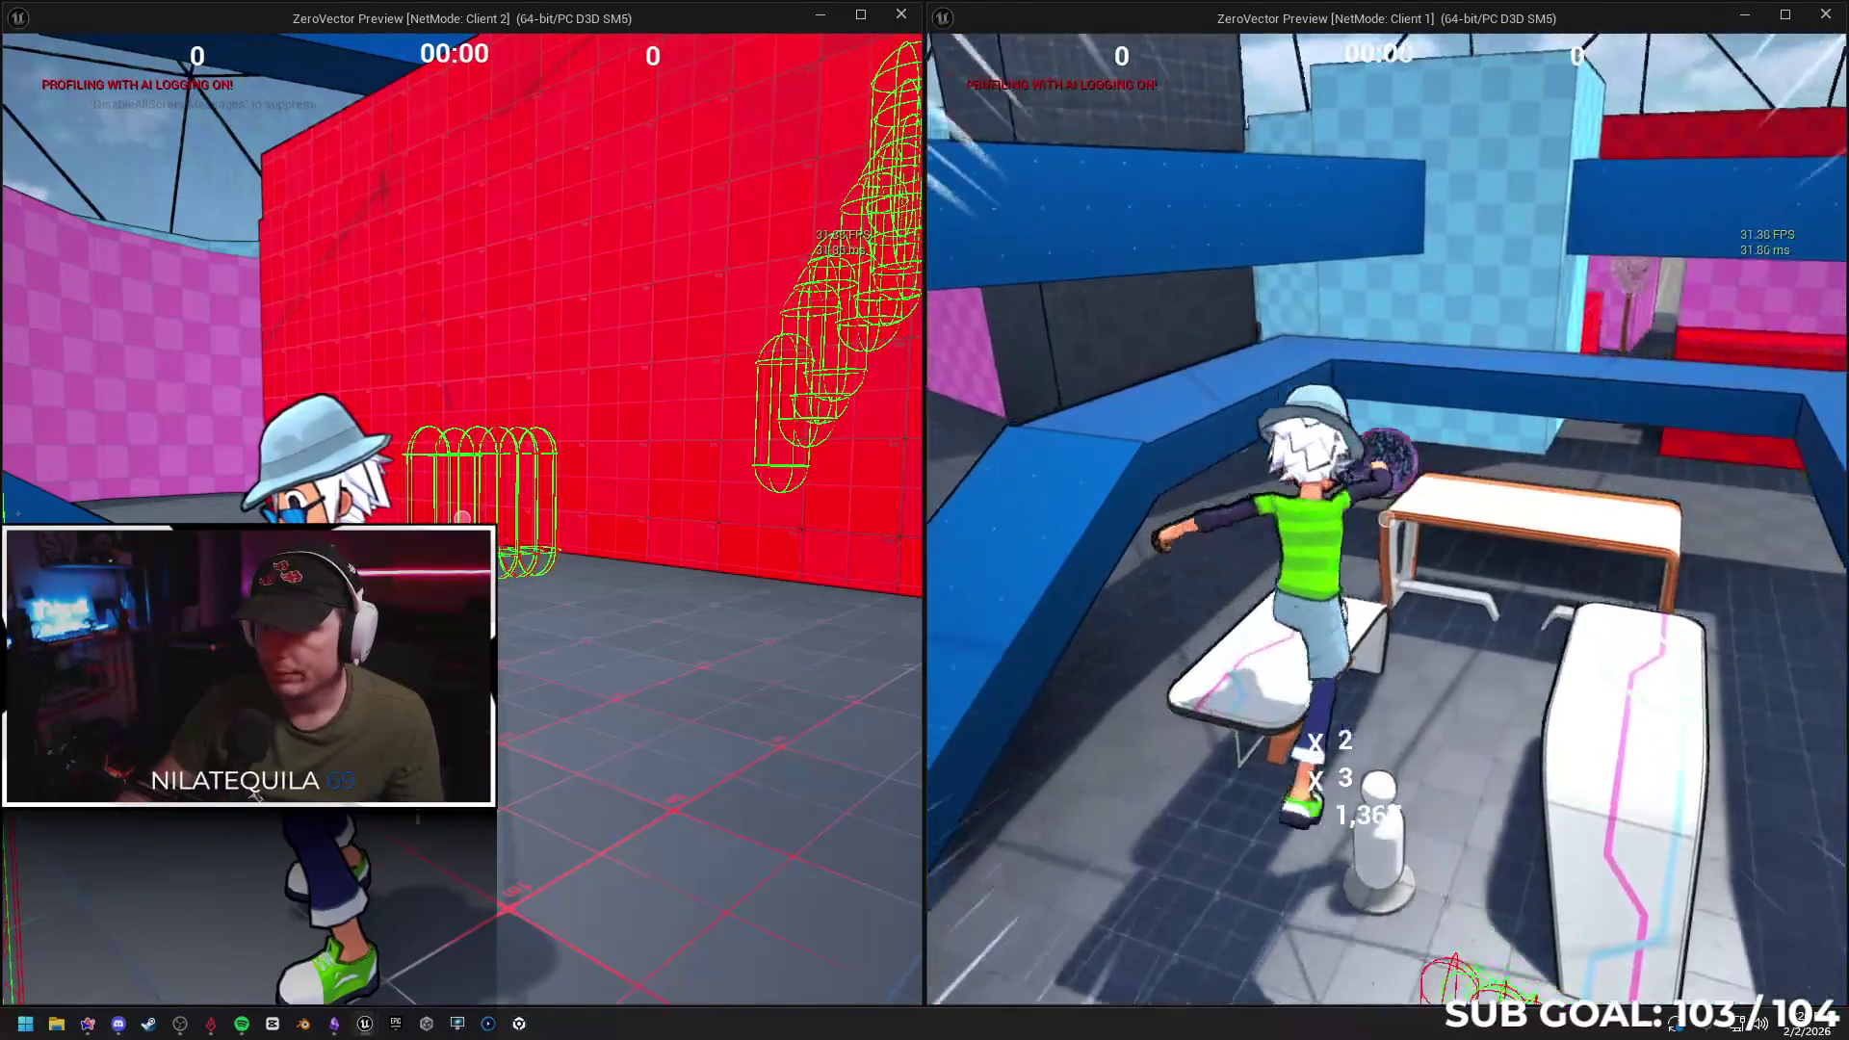
key("alt+Tab")
key("Escape")
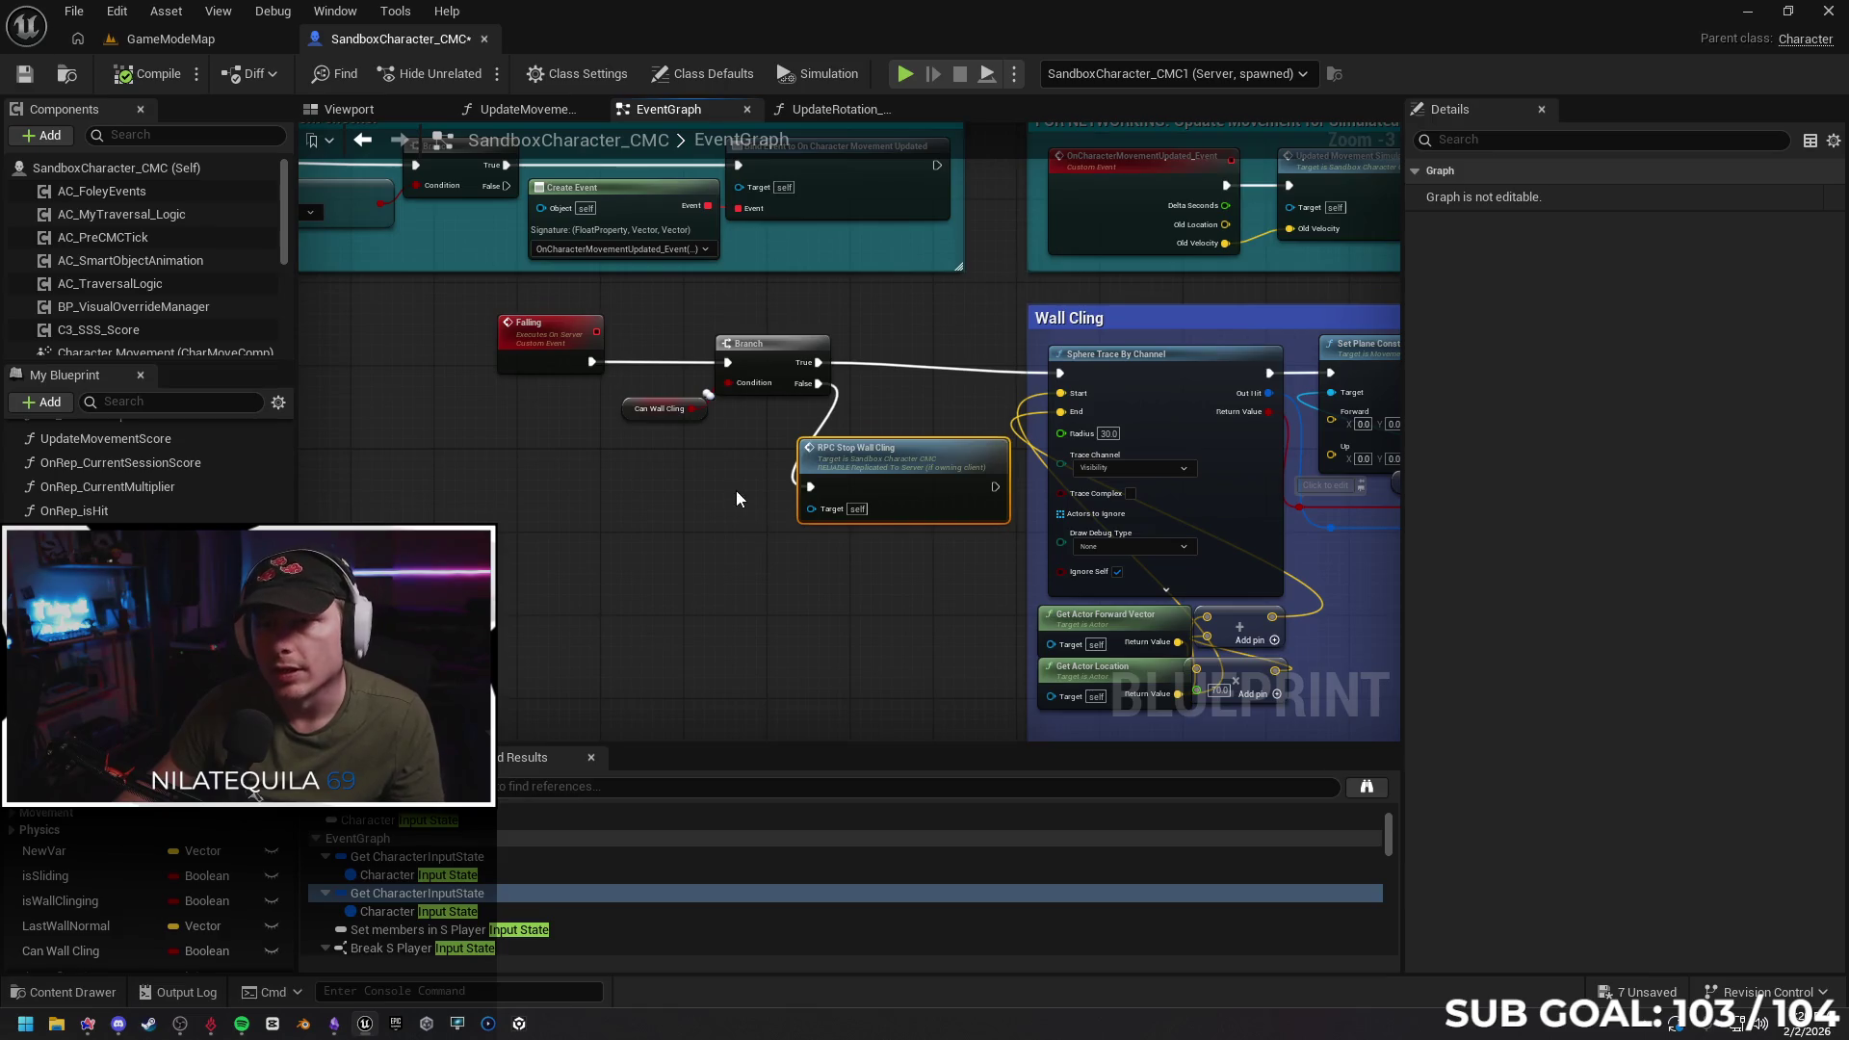
Set Number of Players to 1, launch play in a New Editor Window, and maximize it
left_click(1014, 73)
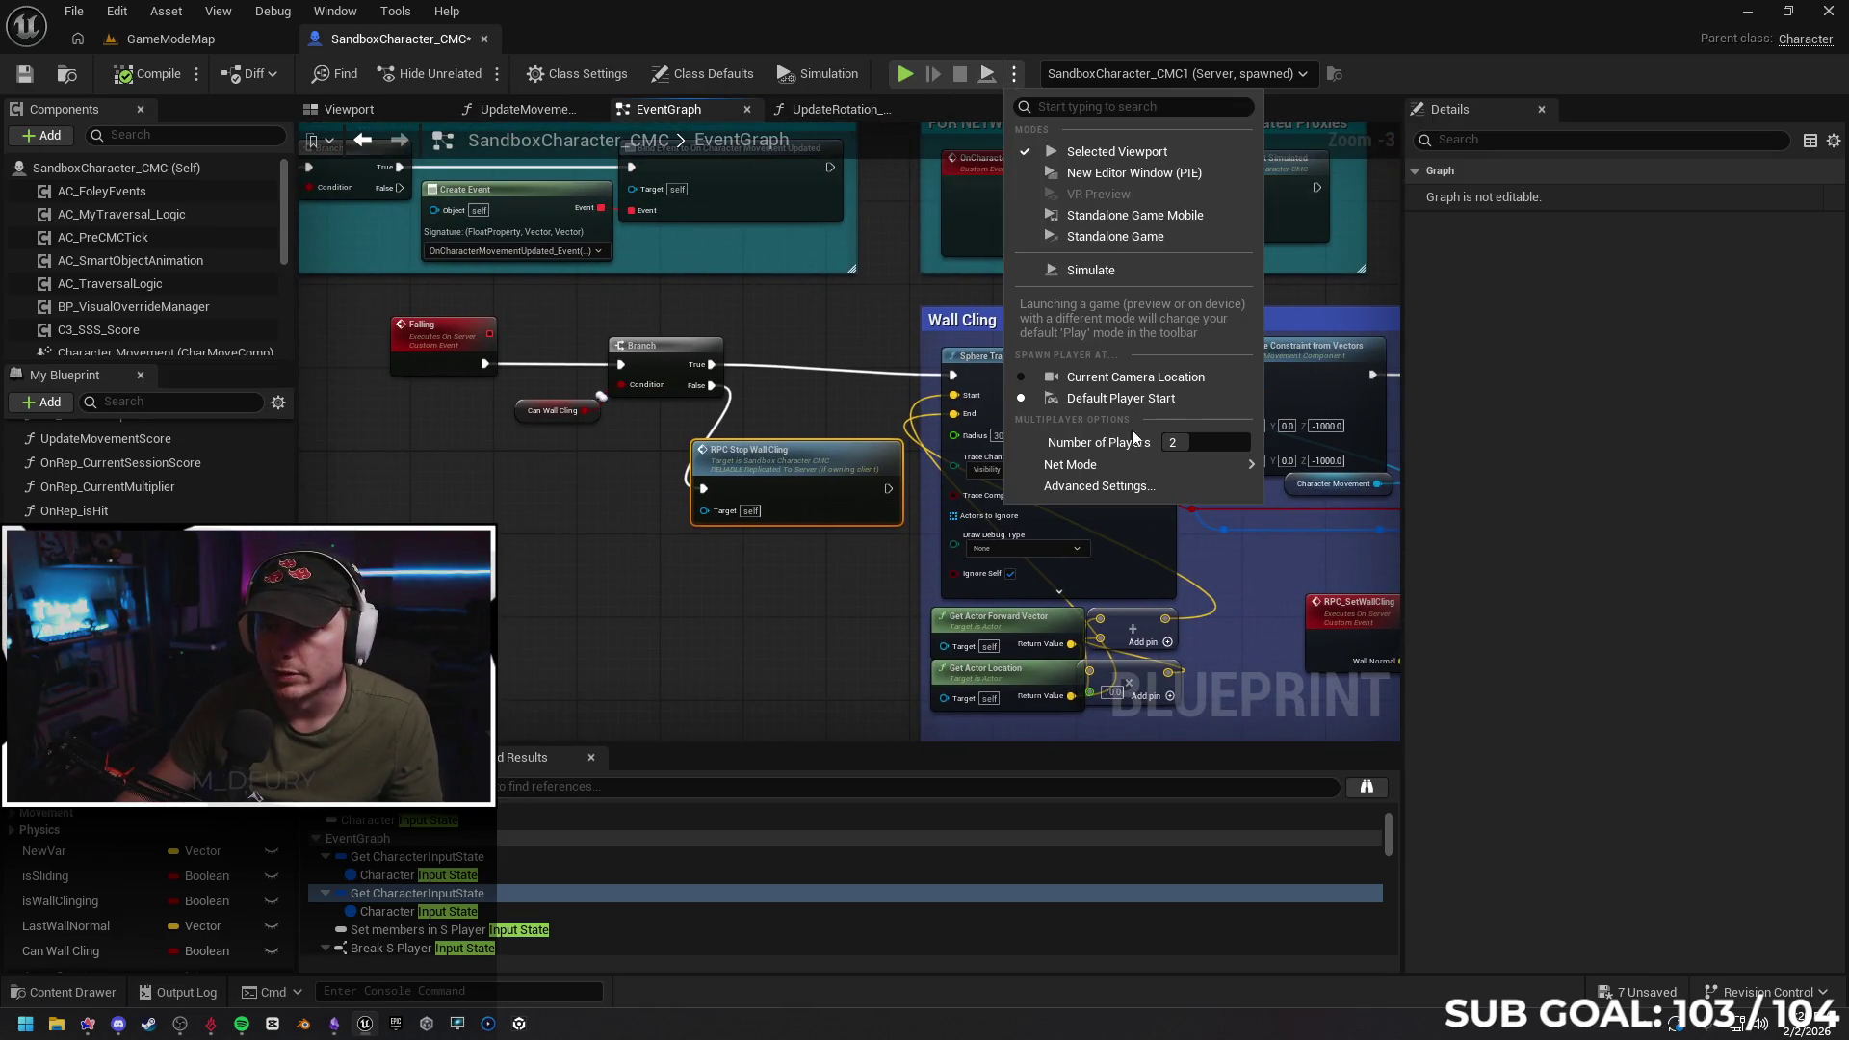
left_click(1185, 445)
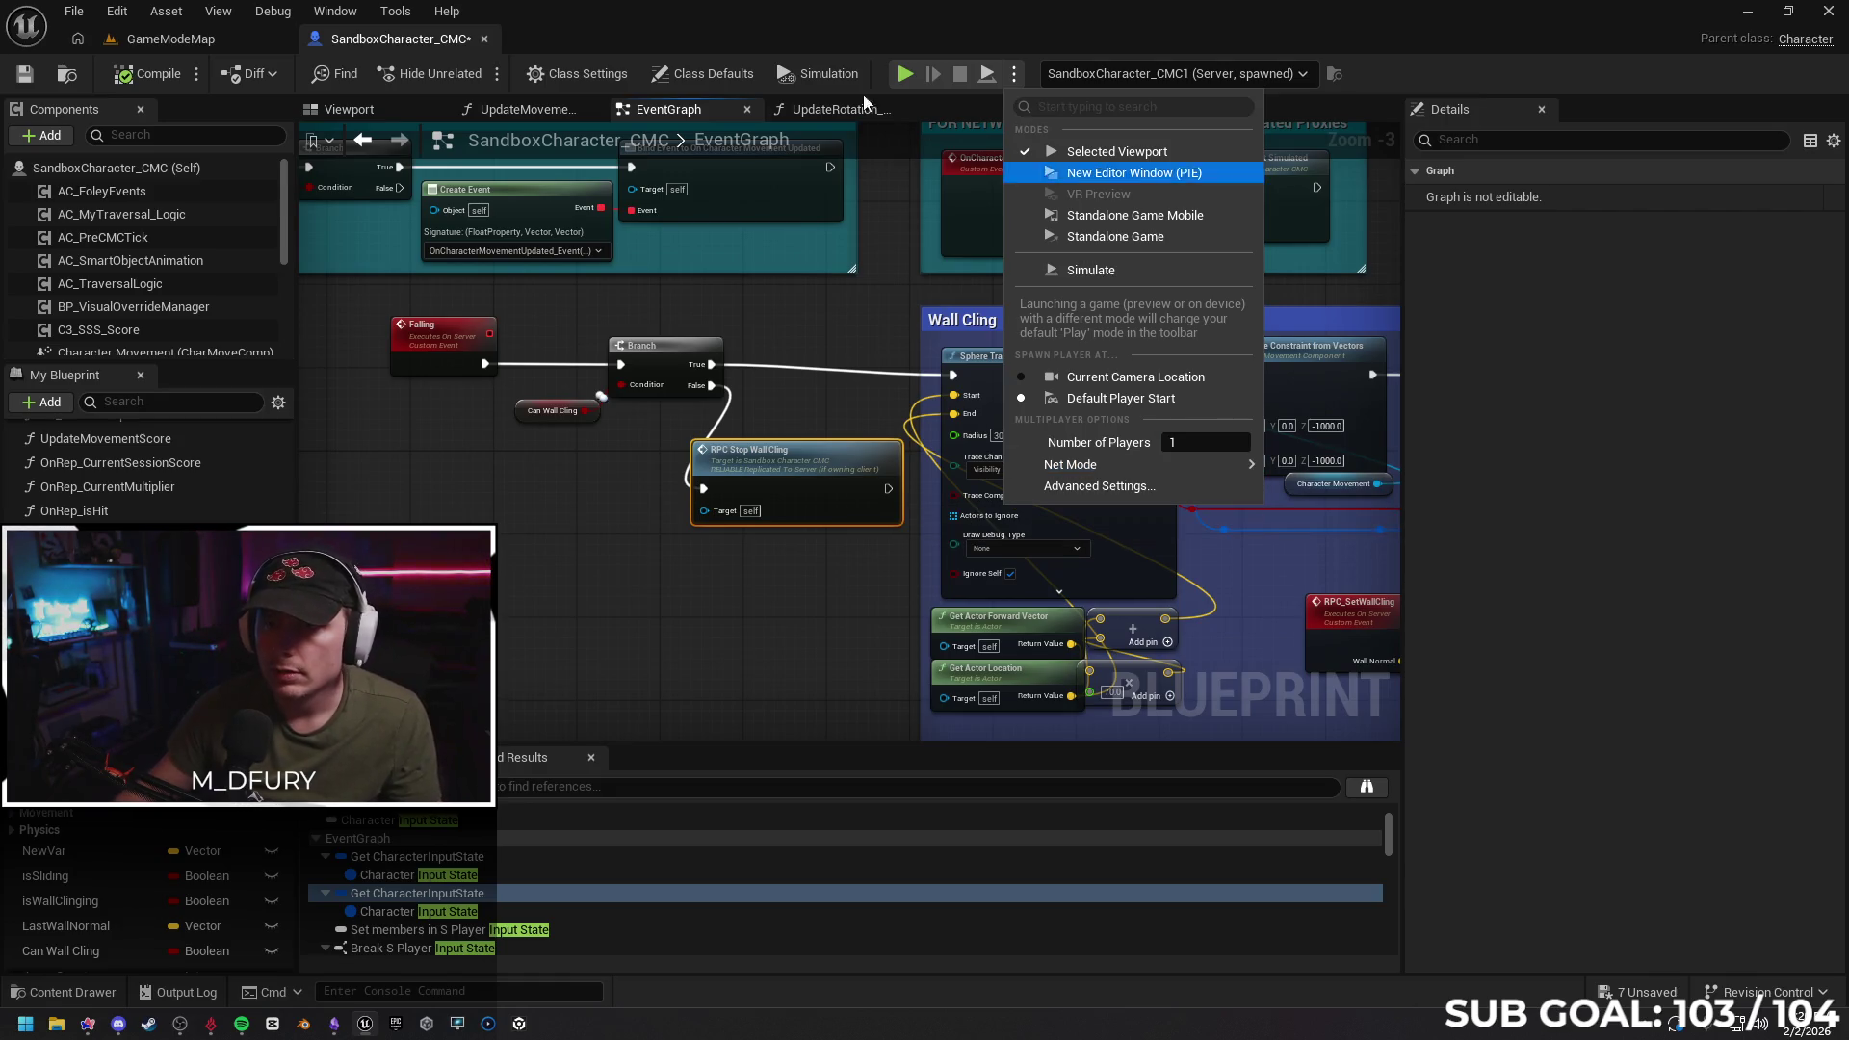
left_click(905, 73)
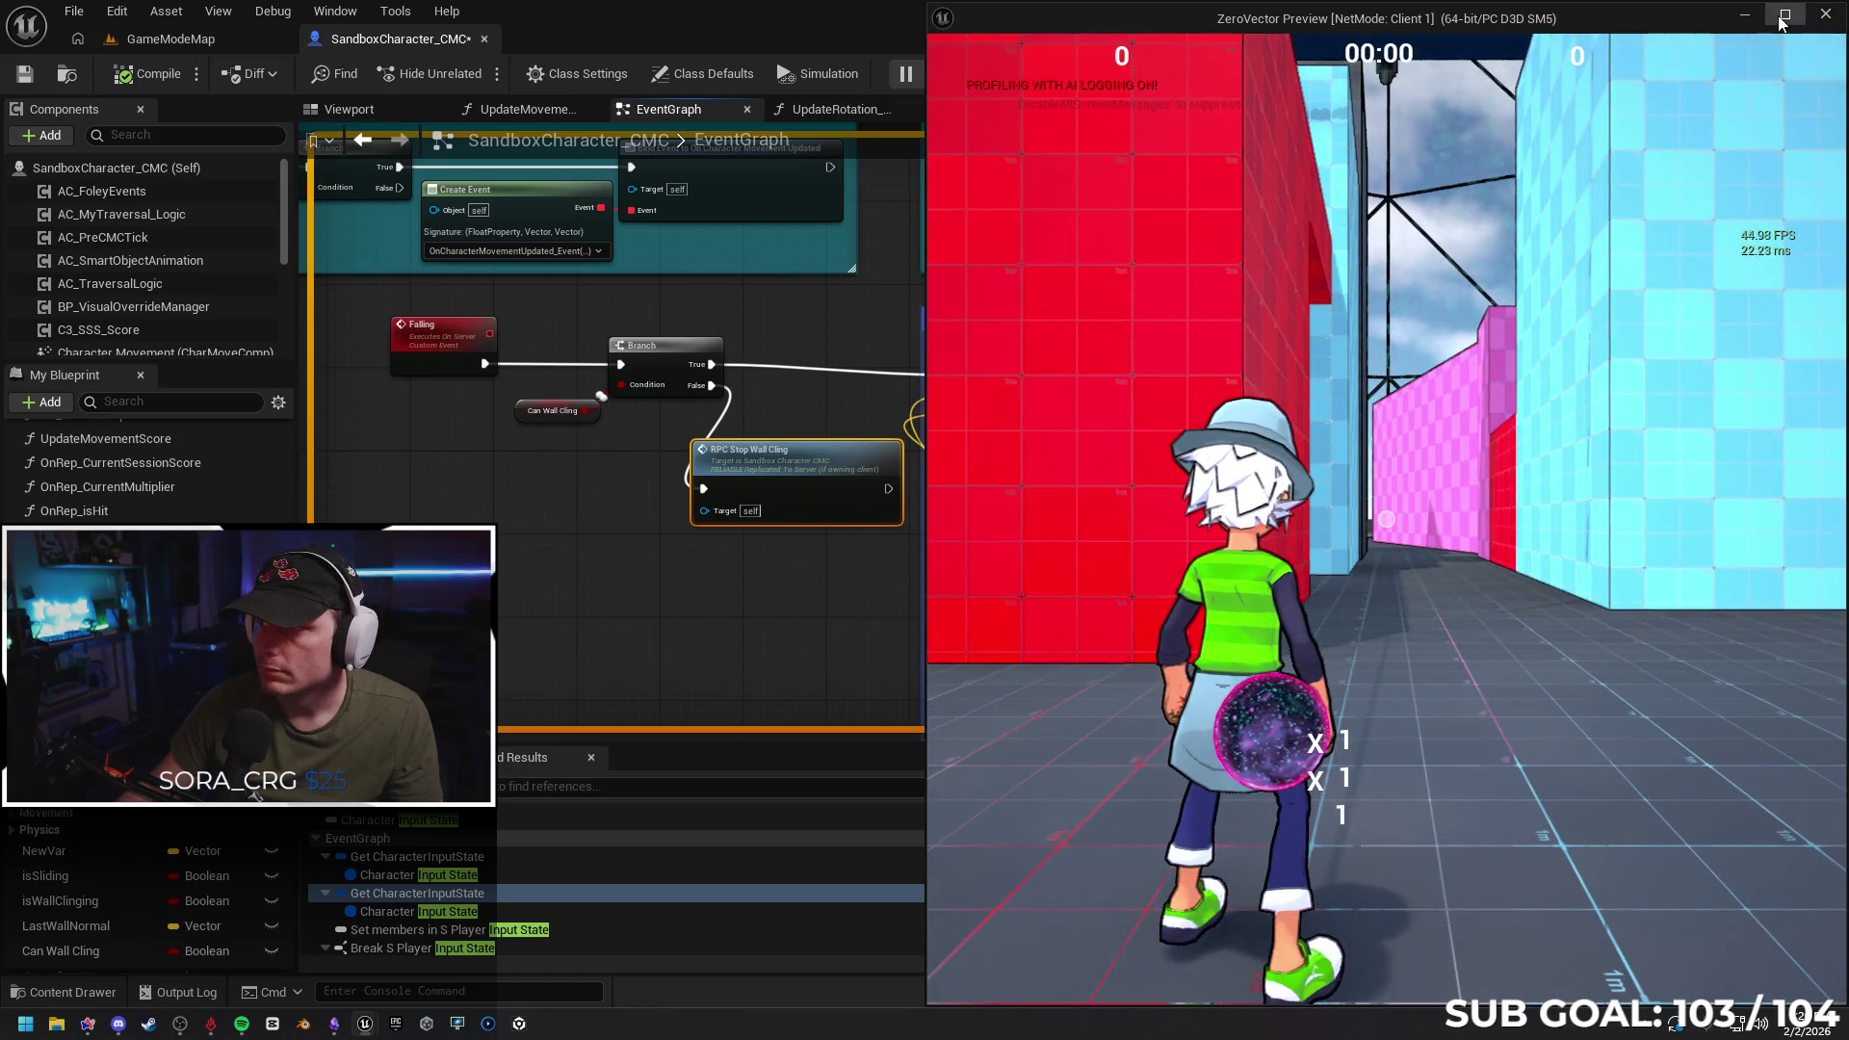
left_click(1784, 16)
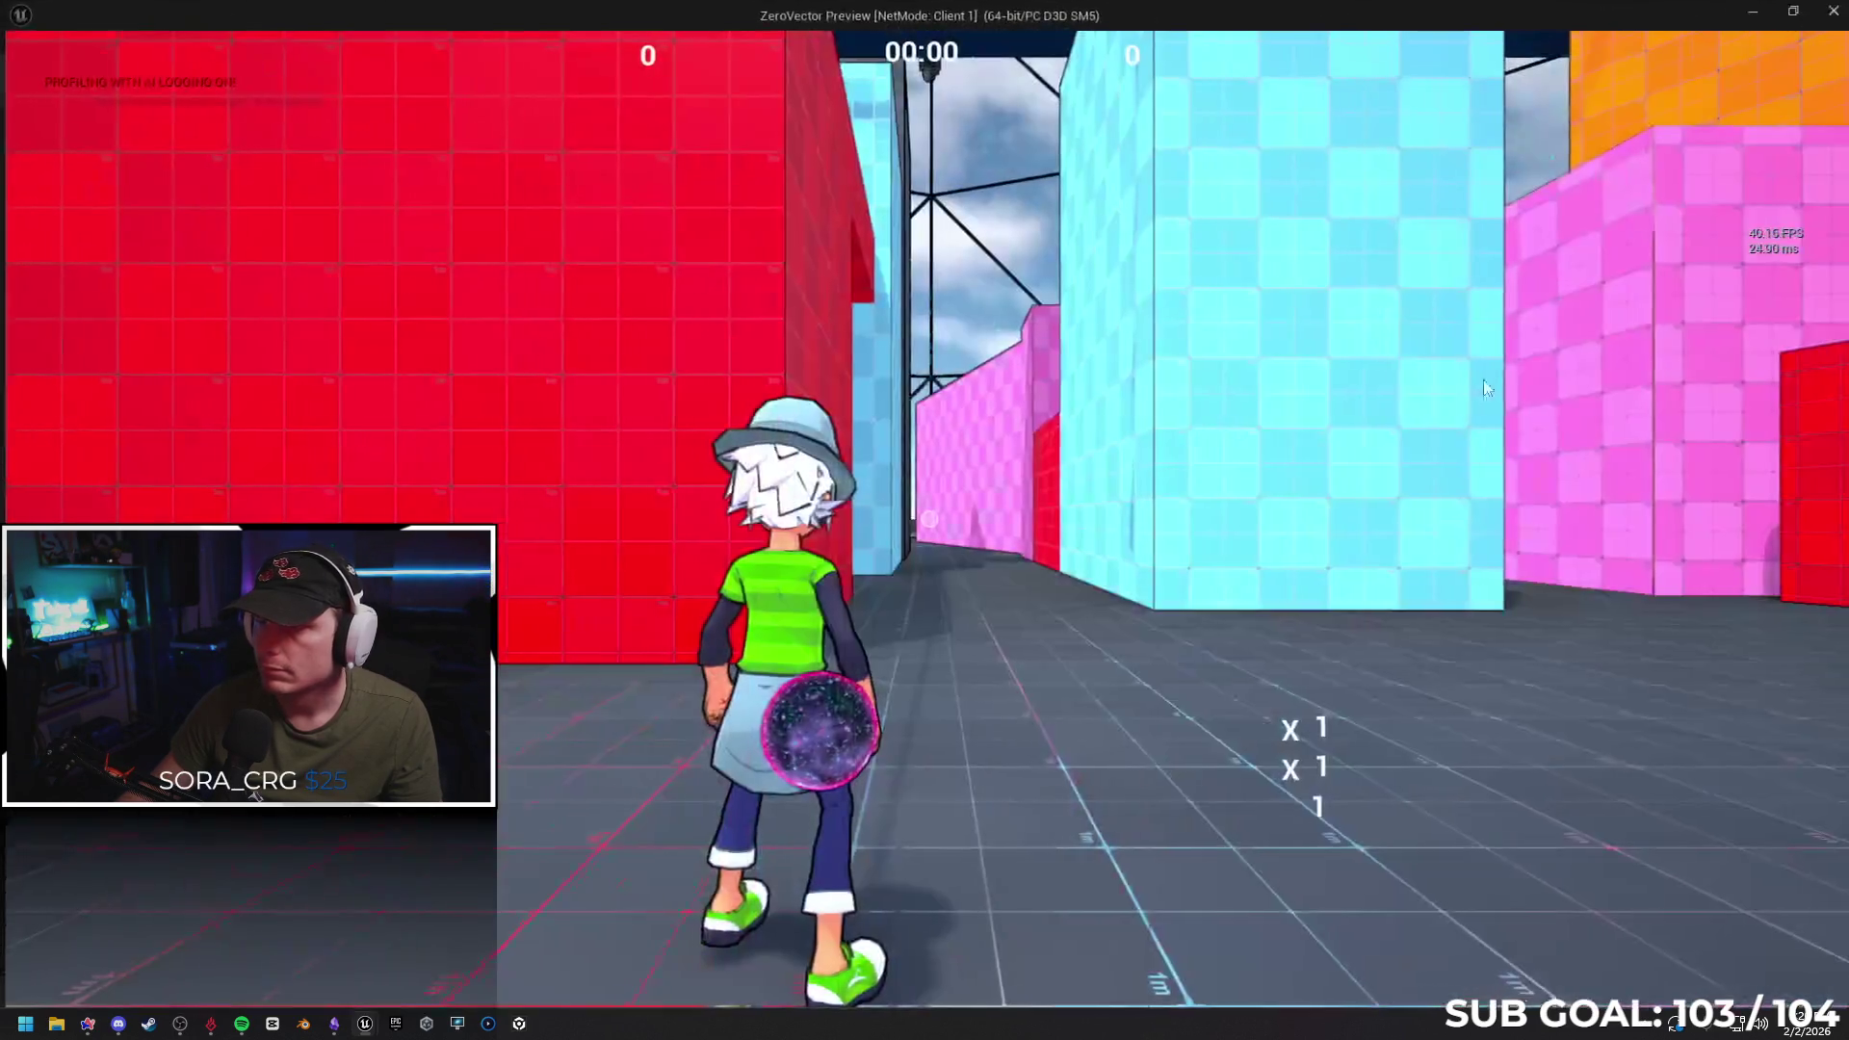
Run the character across the arena, climbing the red walls and sliding under the table to test wall clinging
key("w")
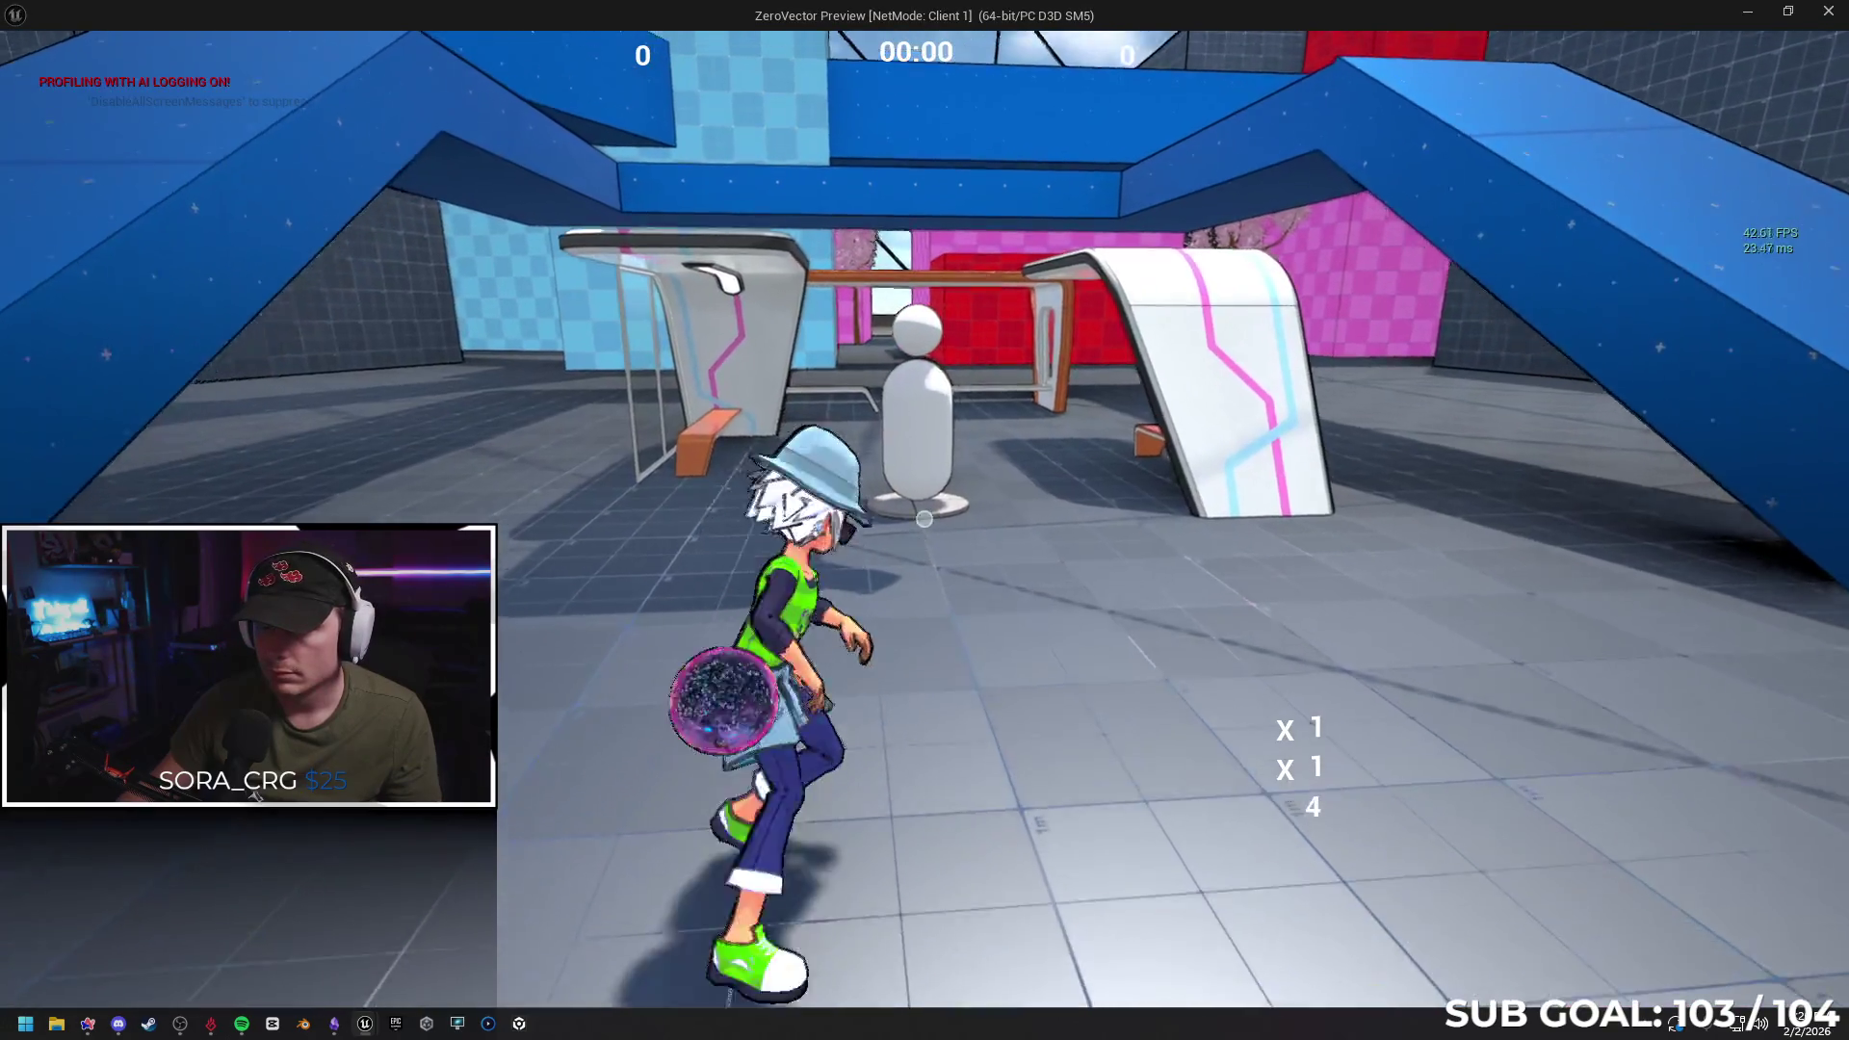
key("w")
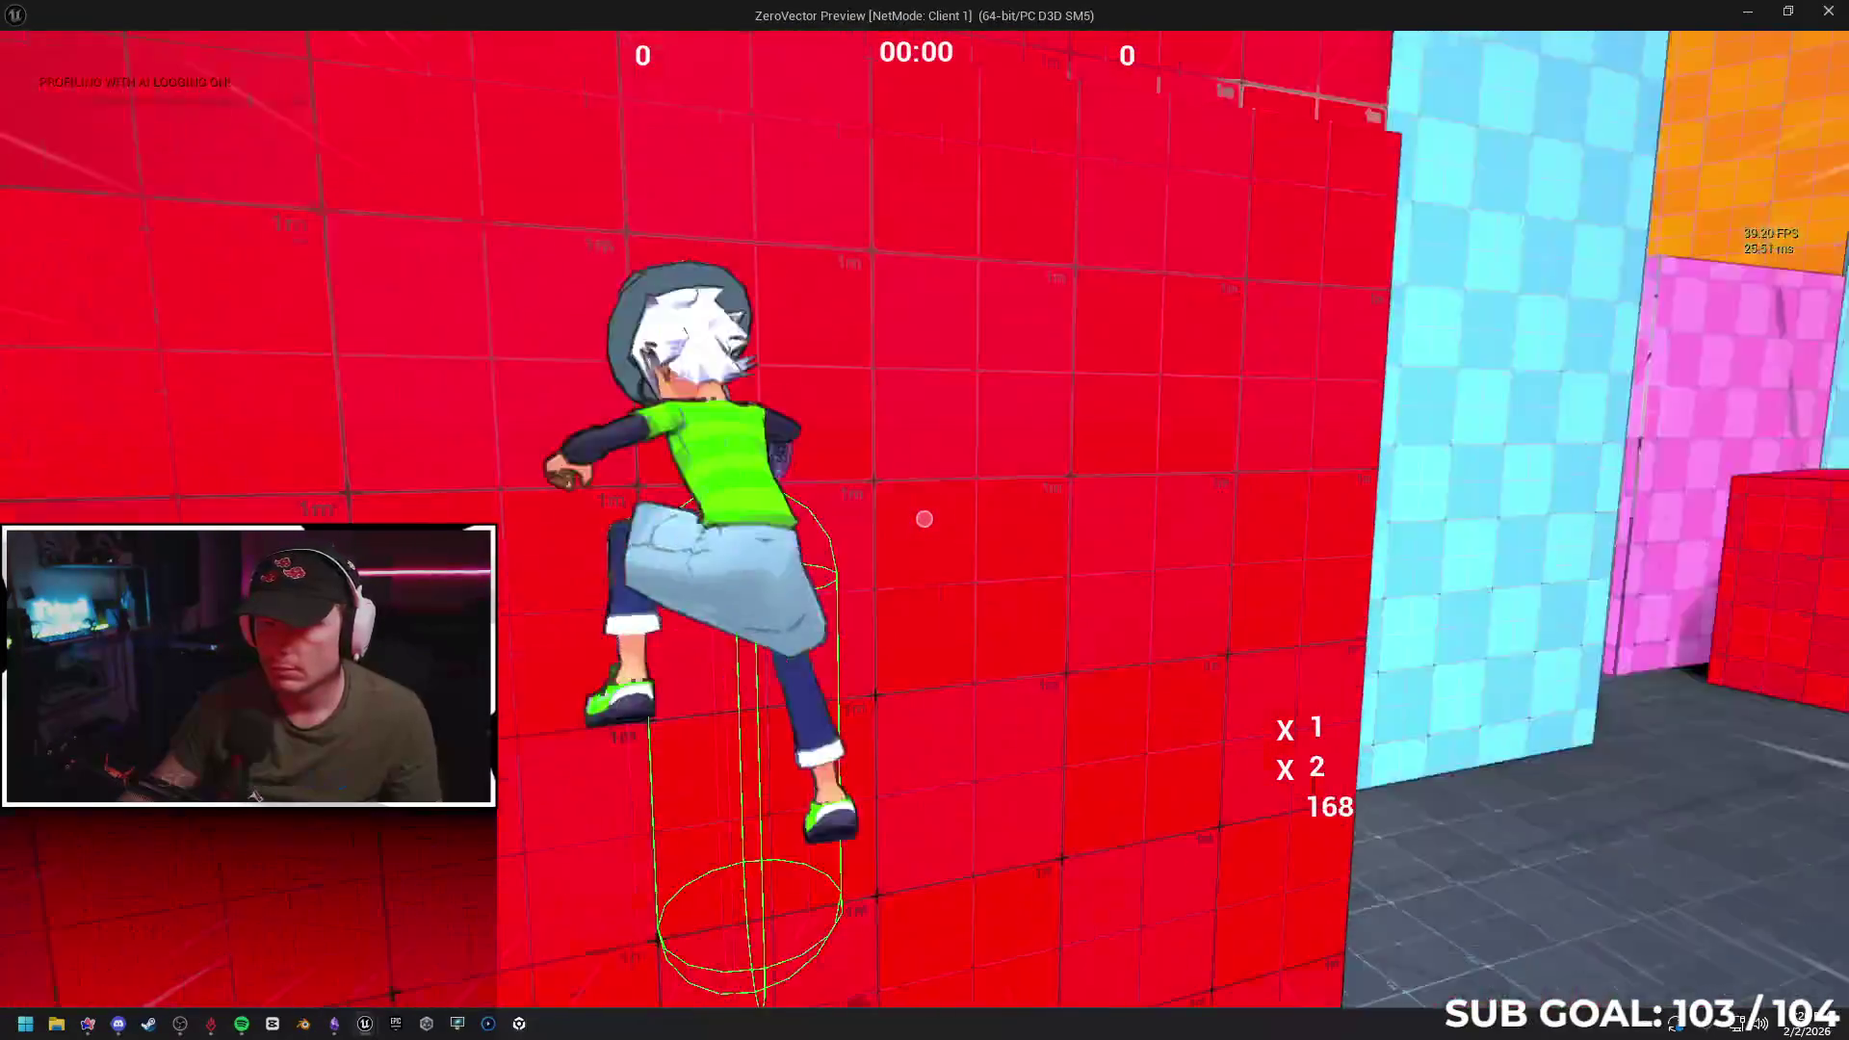
key("w")
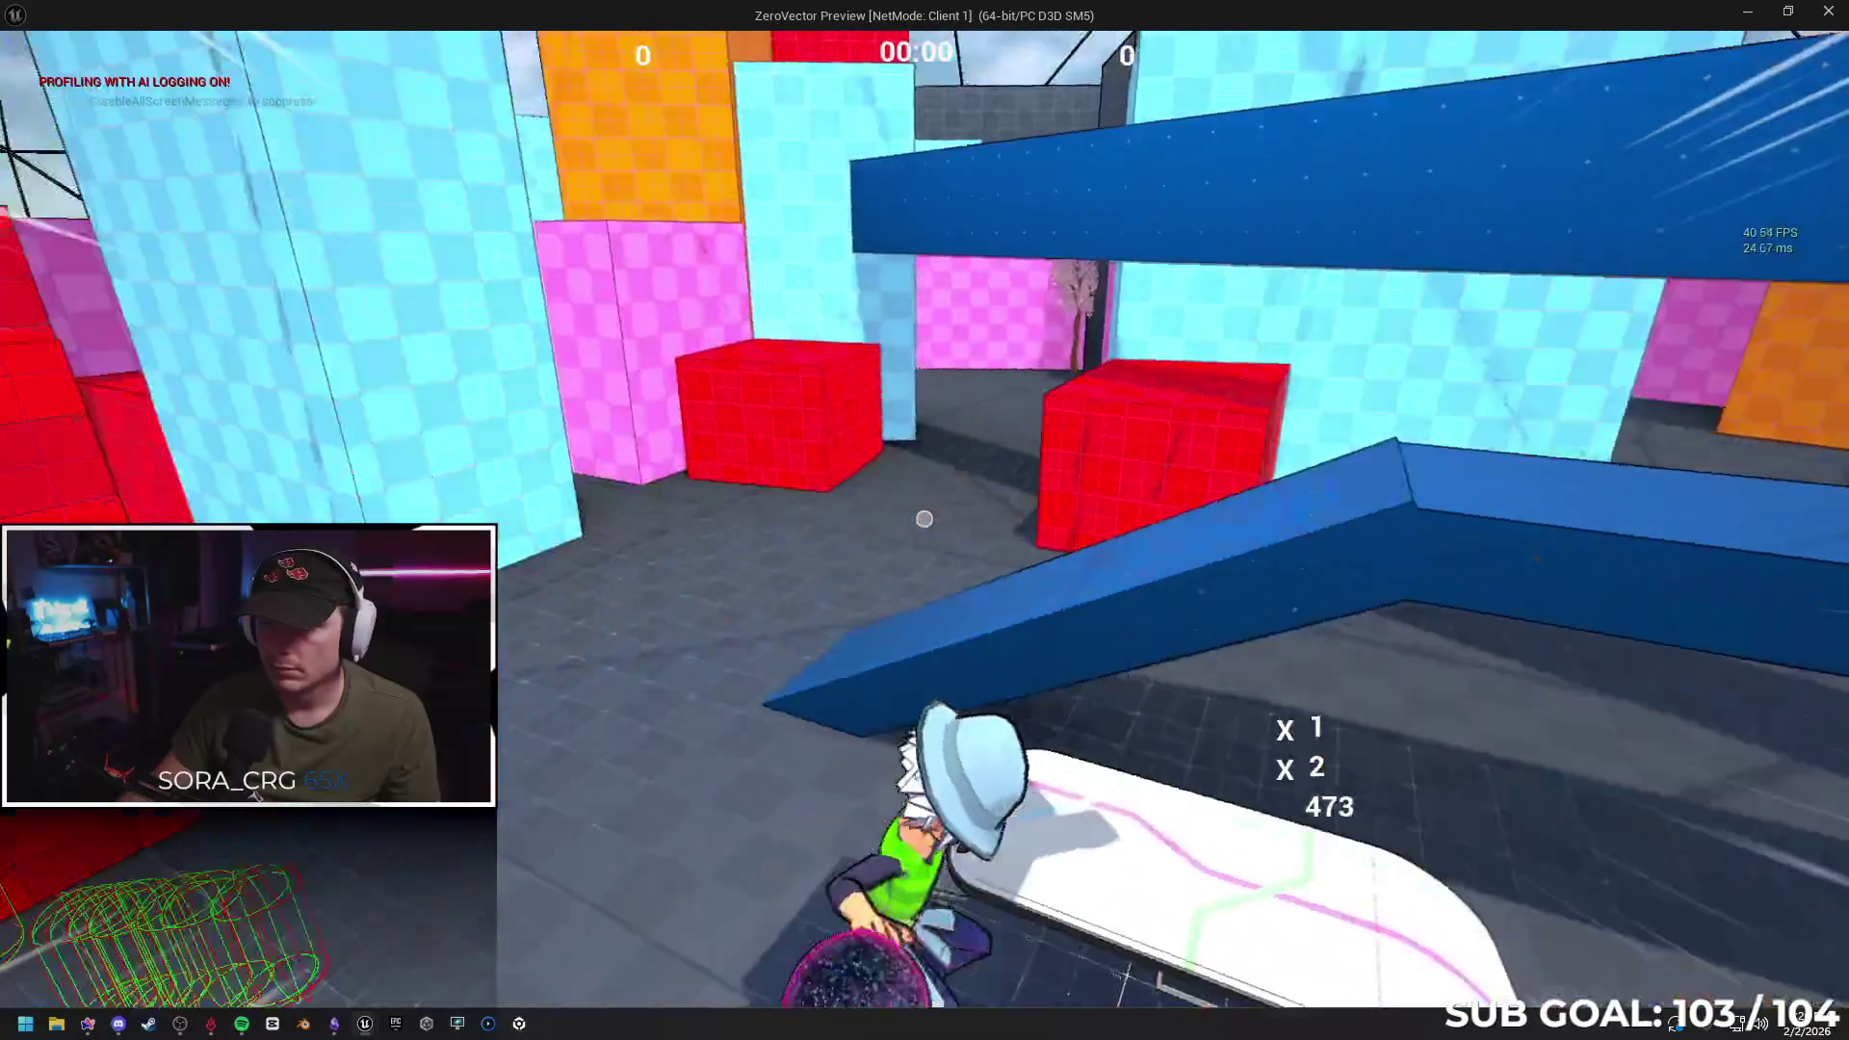
key("w")
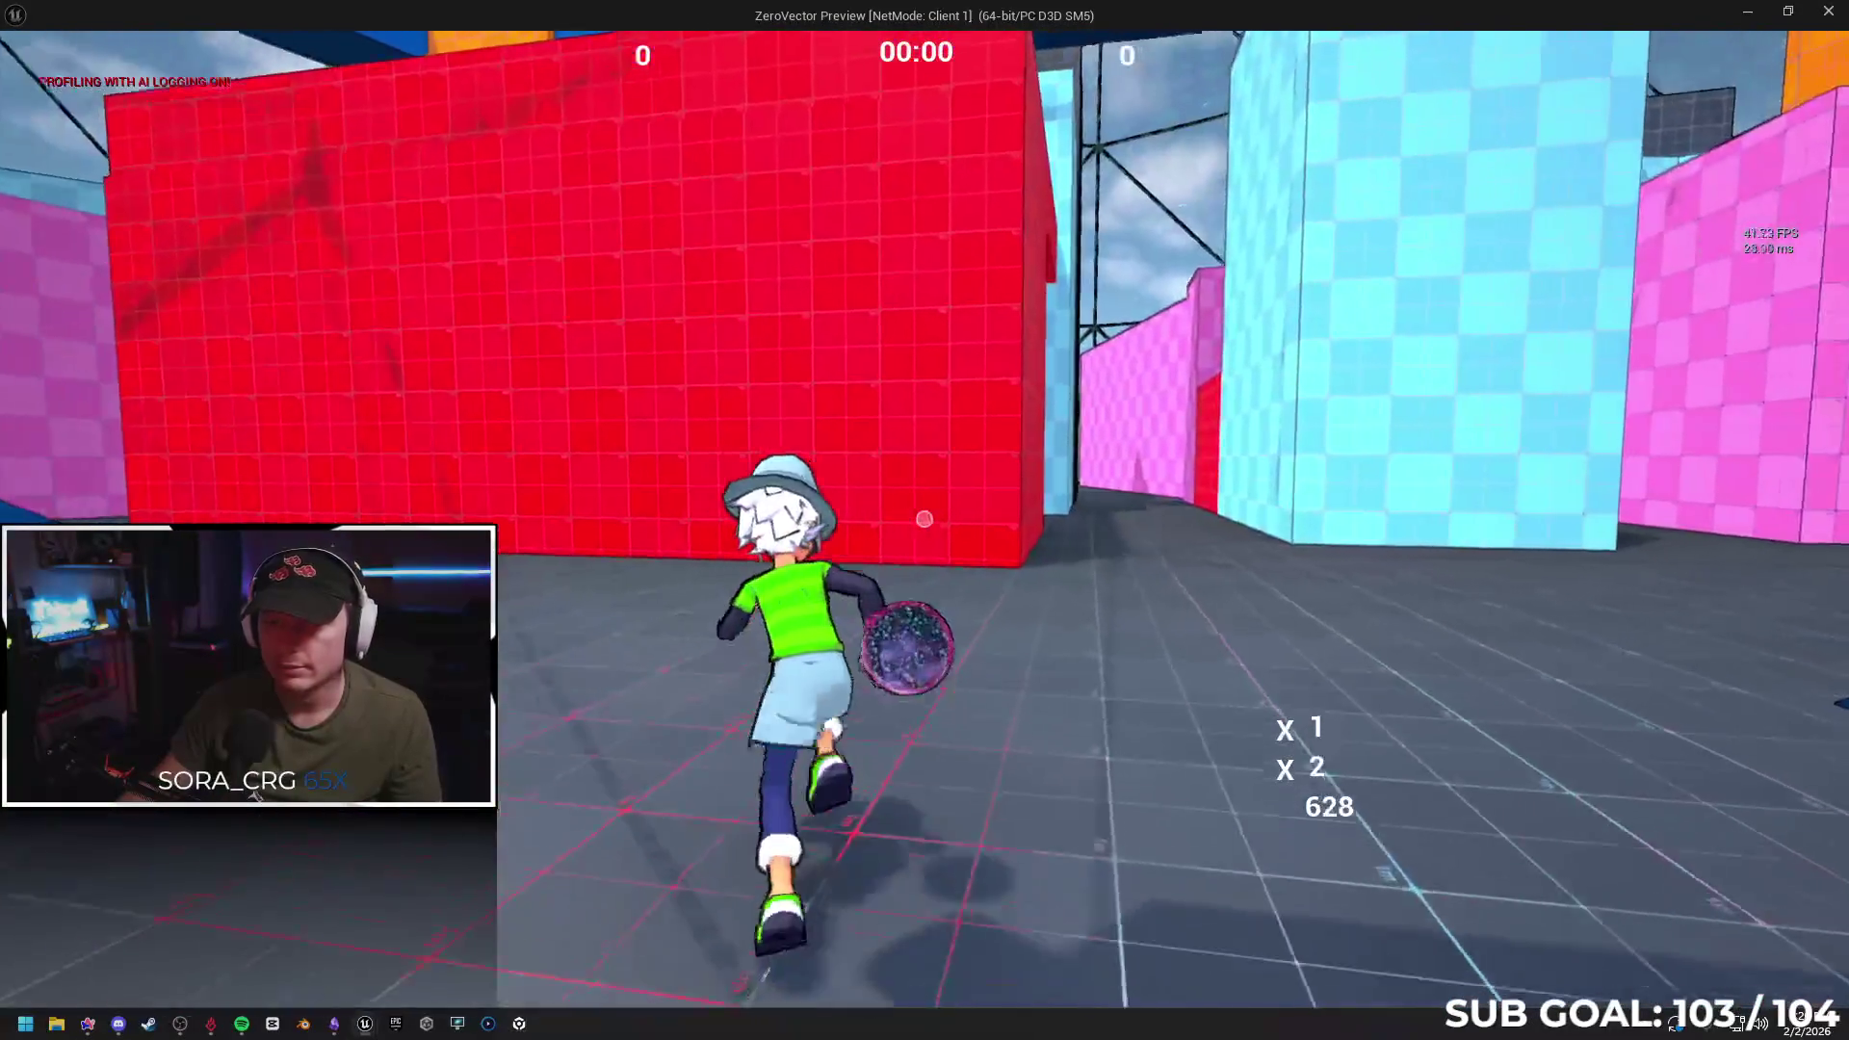
key("w")
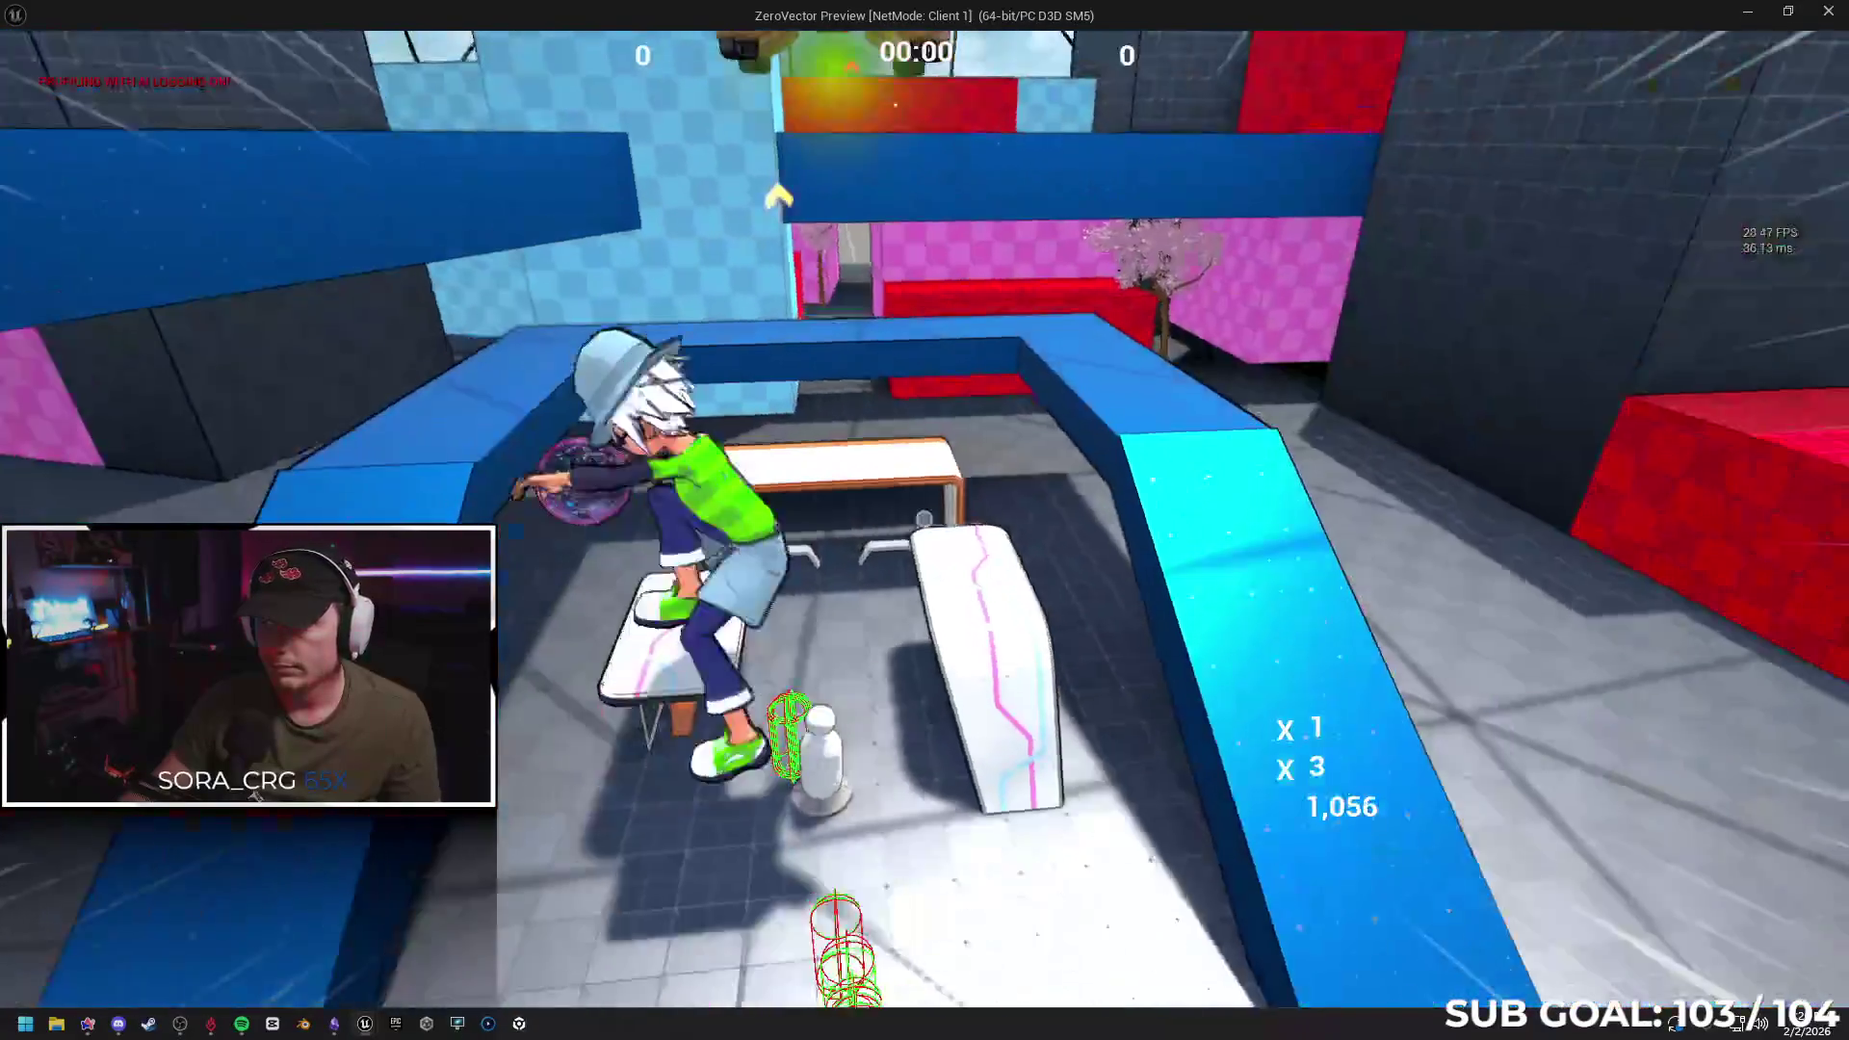
key("w")
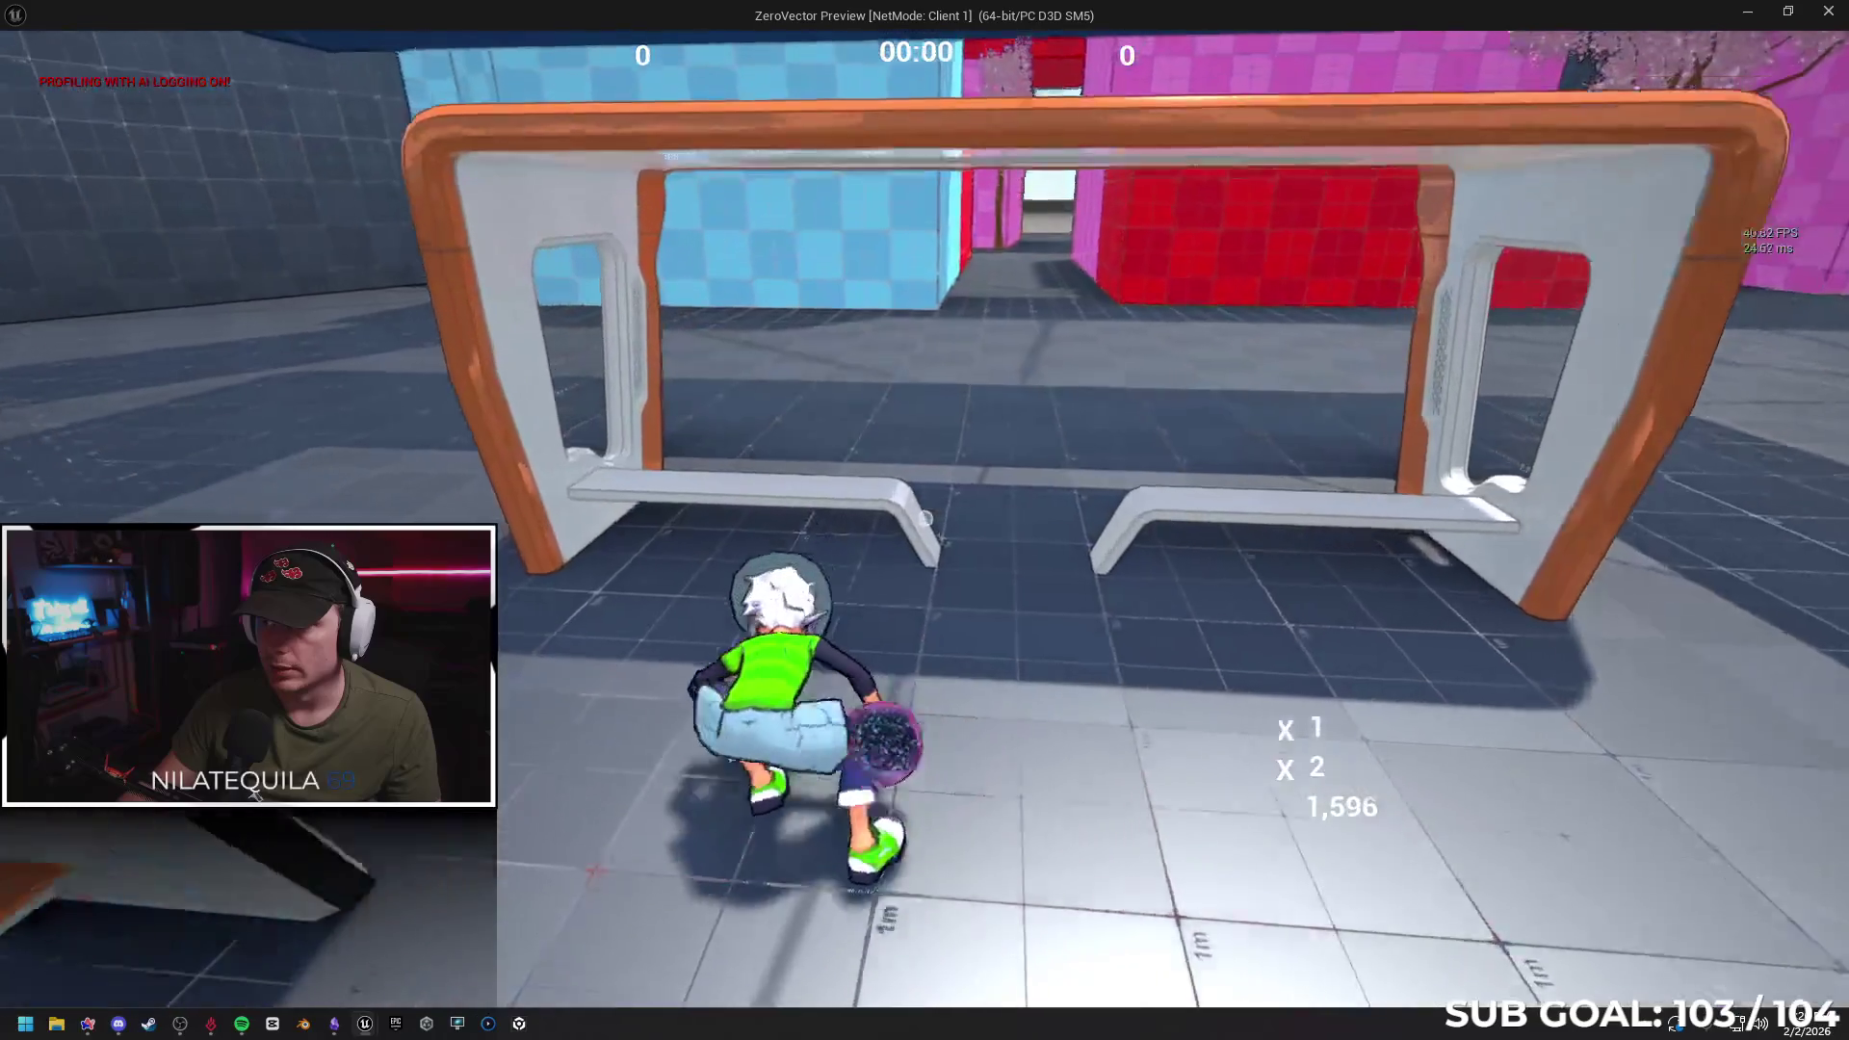
Back in the editor, set the play net mode to Play Standalone
key("alt+Tab")
left_click(1011, 74)
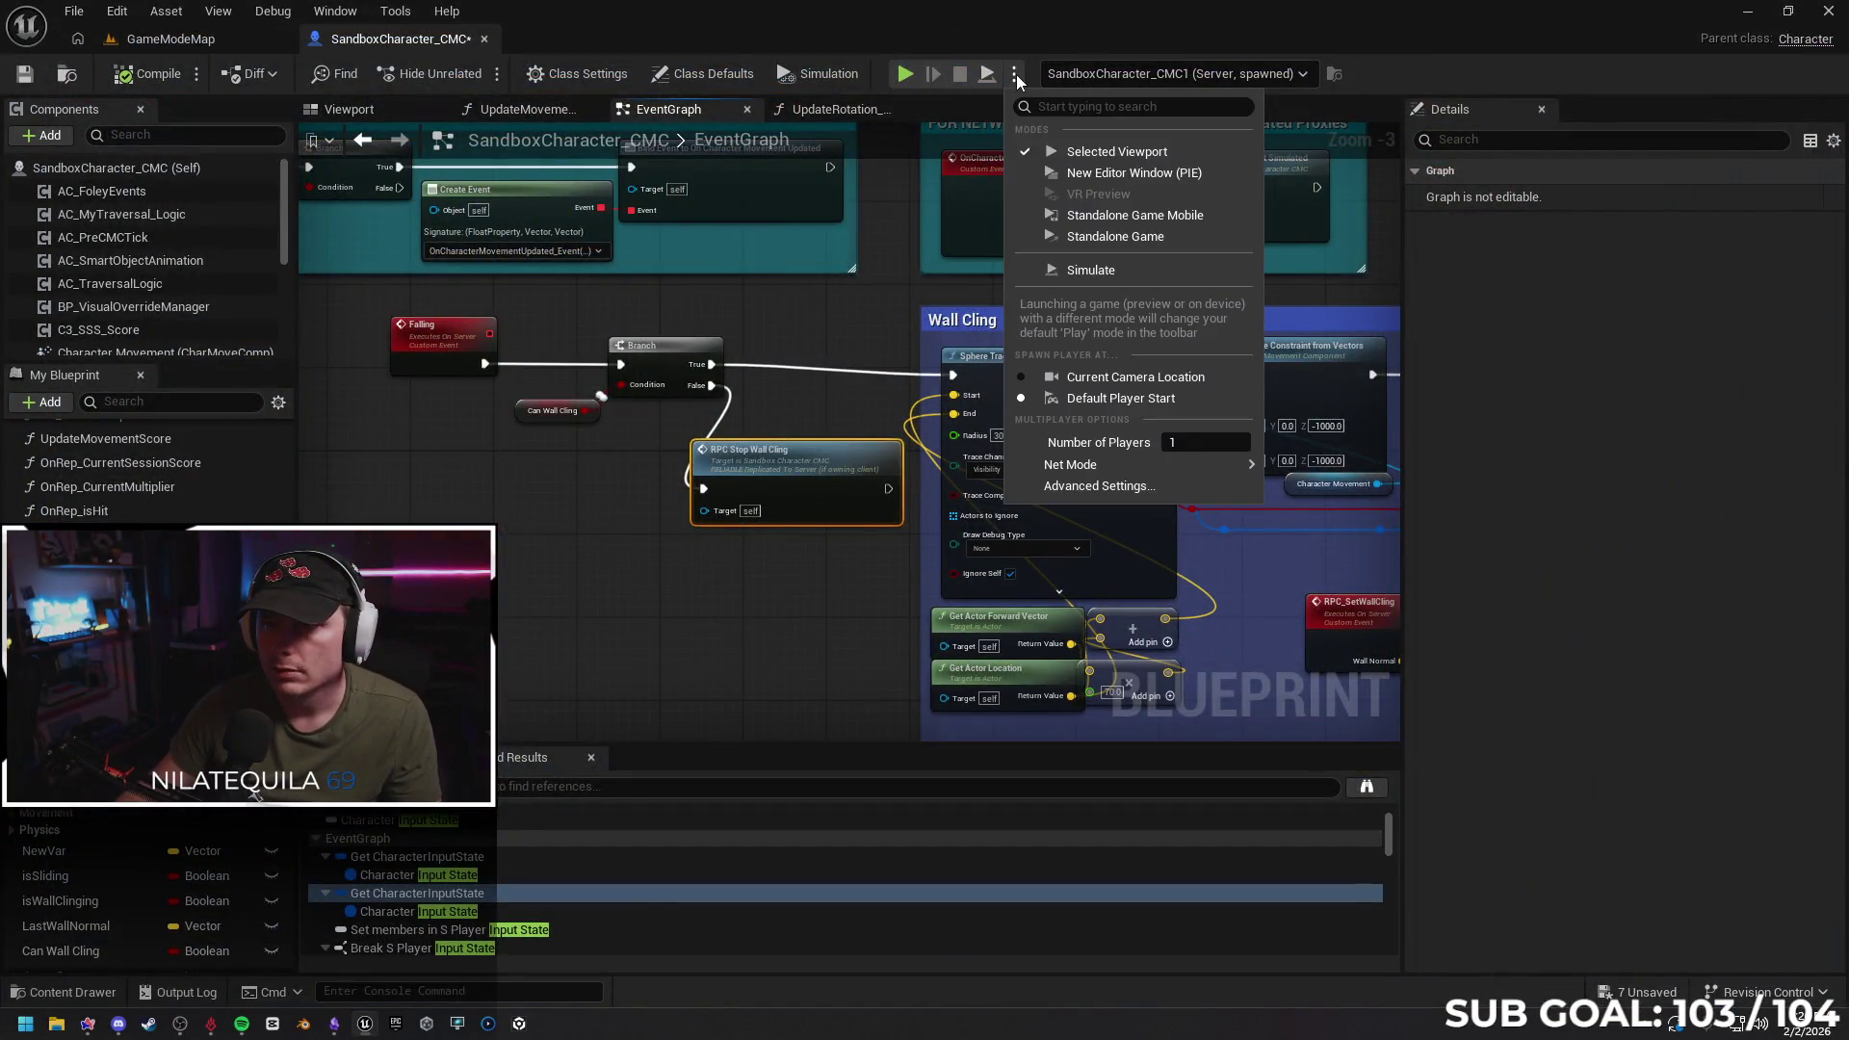
mouse_move(1131, 476)
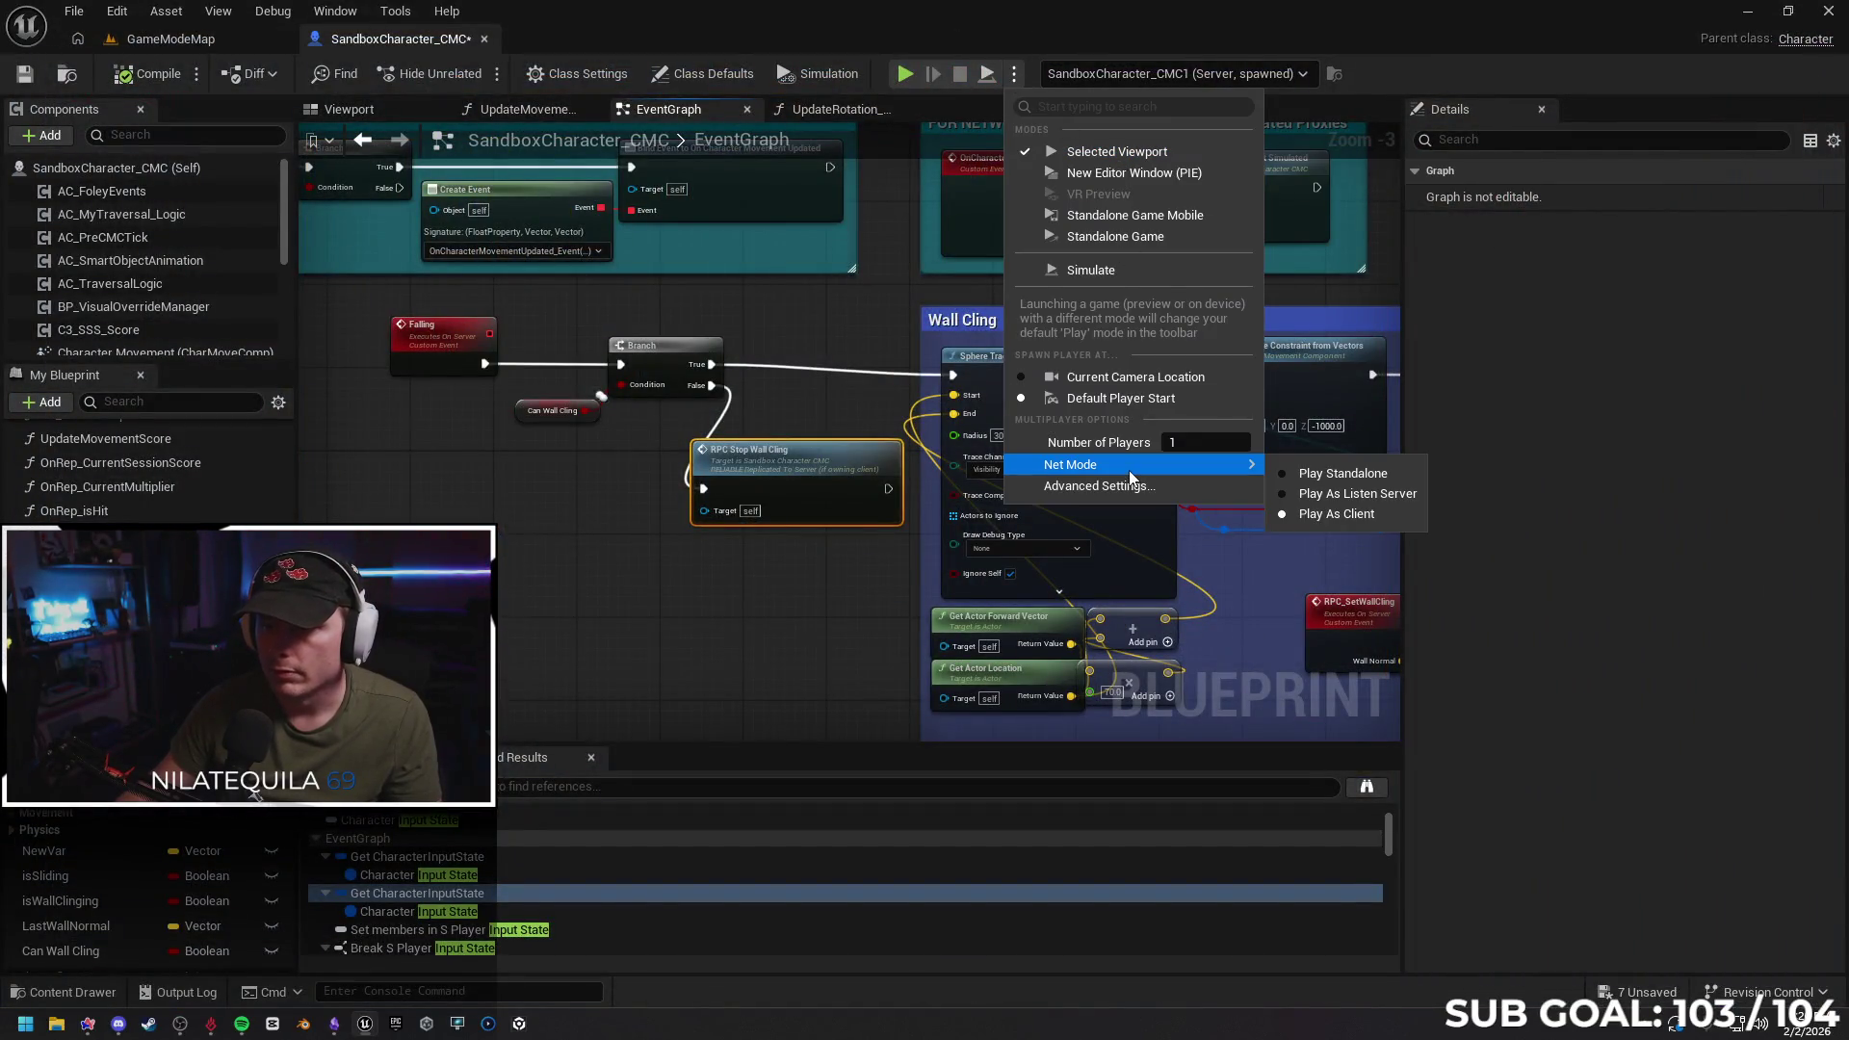
left_click(1300, 473)
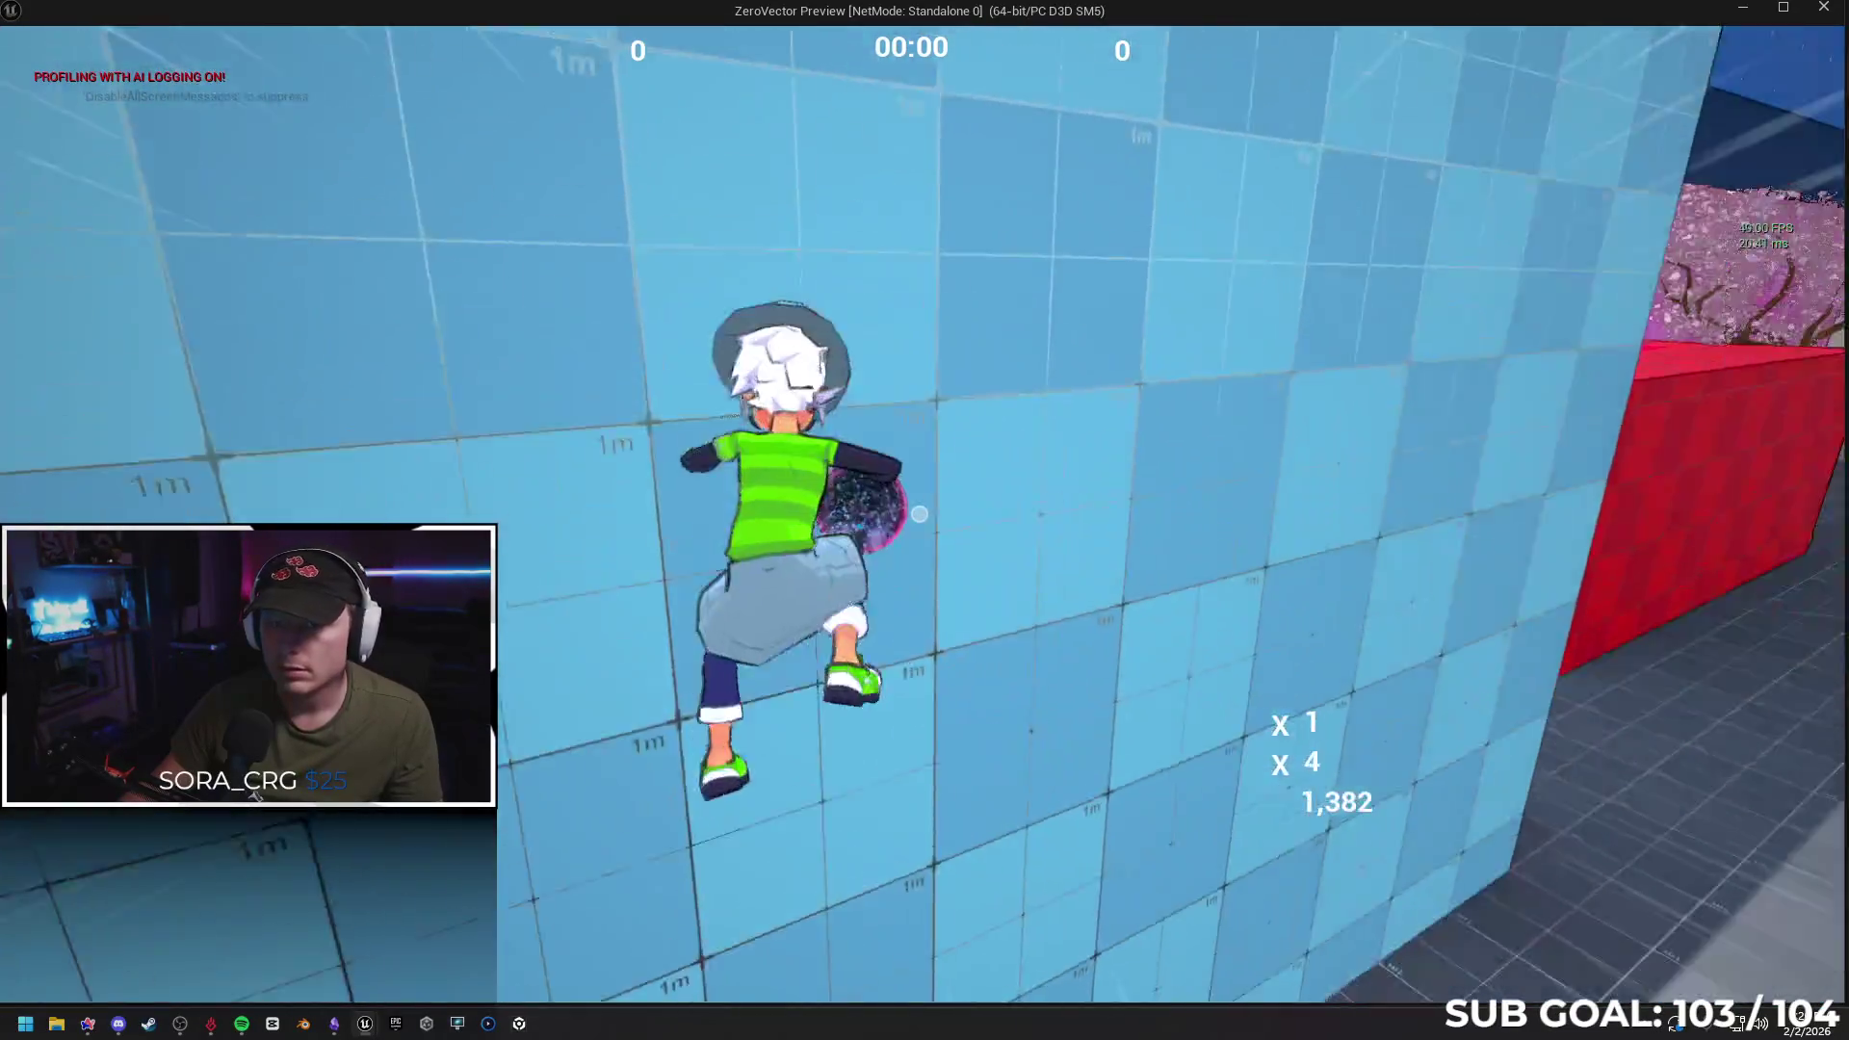
Release the standalone game view back to the editor with F11
key("F11")
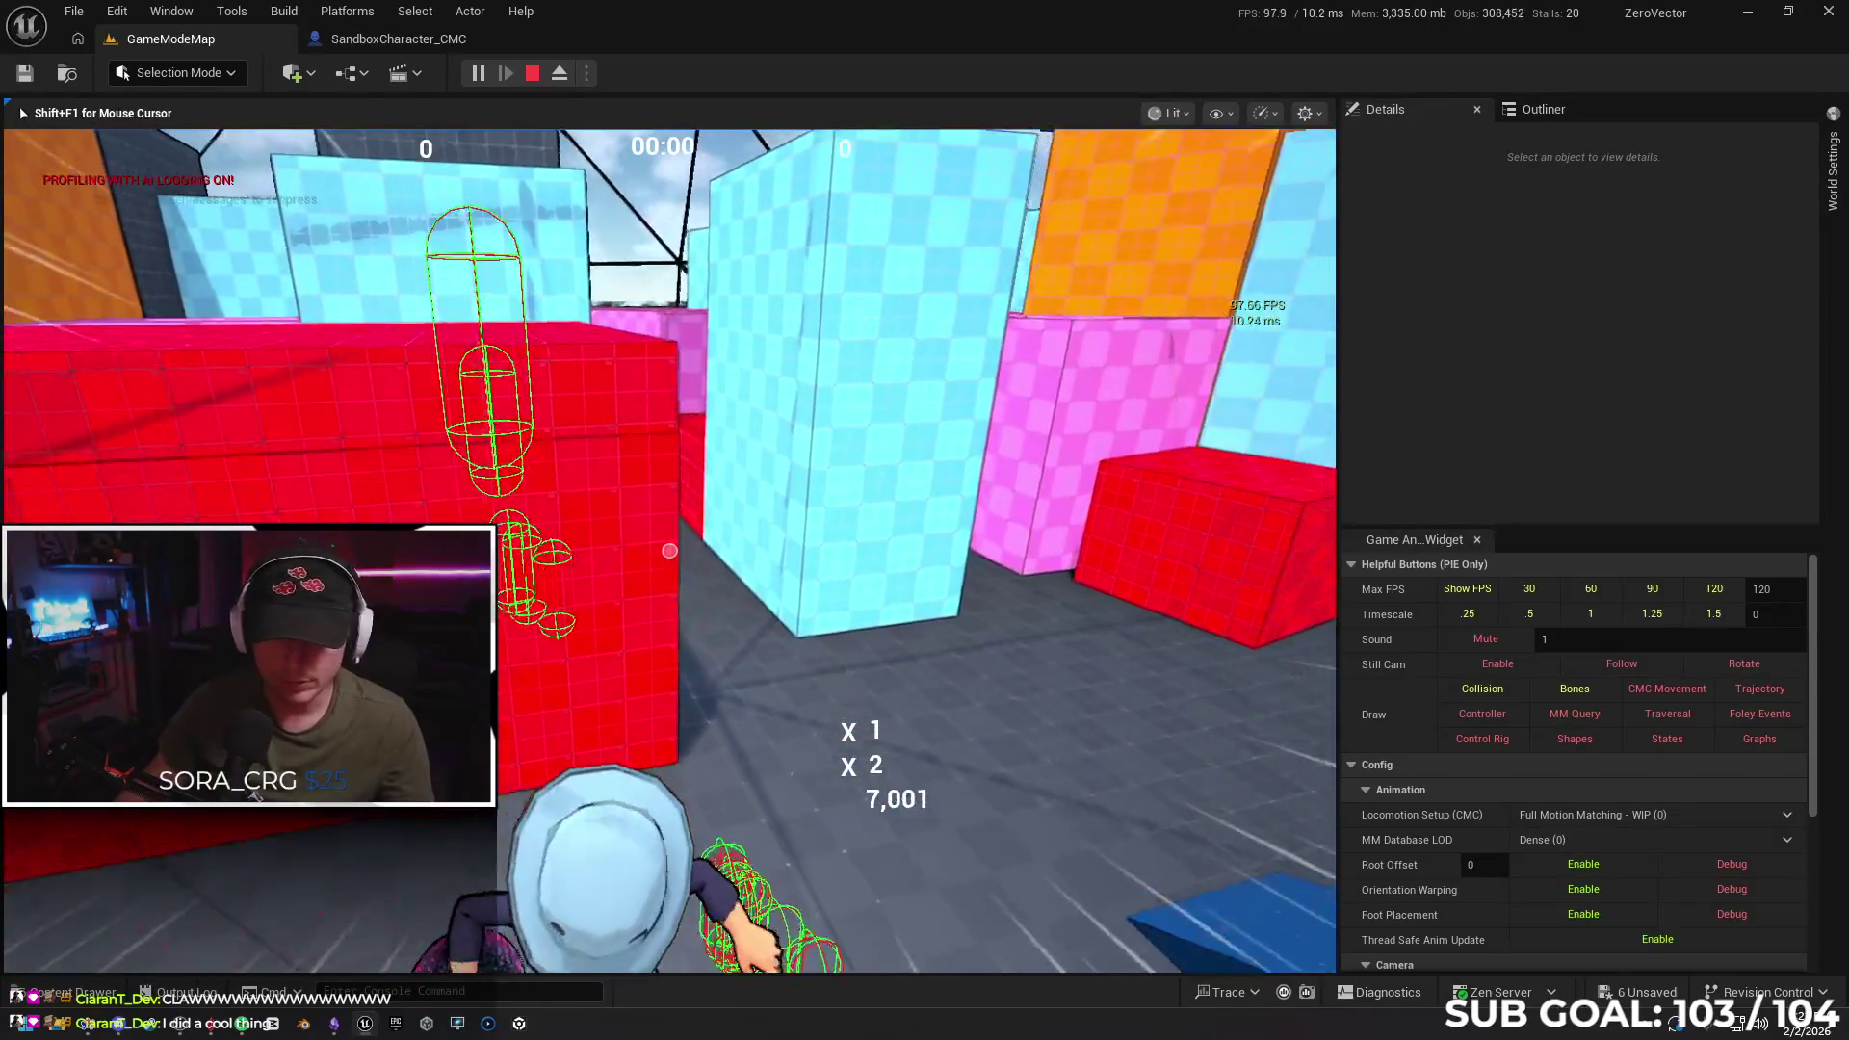
Stop the standalone session, dismiss the unfinished 'stat ch' console command, and close the SandboxCharacter_CMC Blueprint tab
key("Escape")
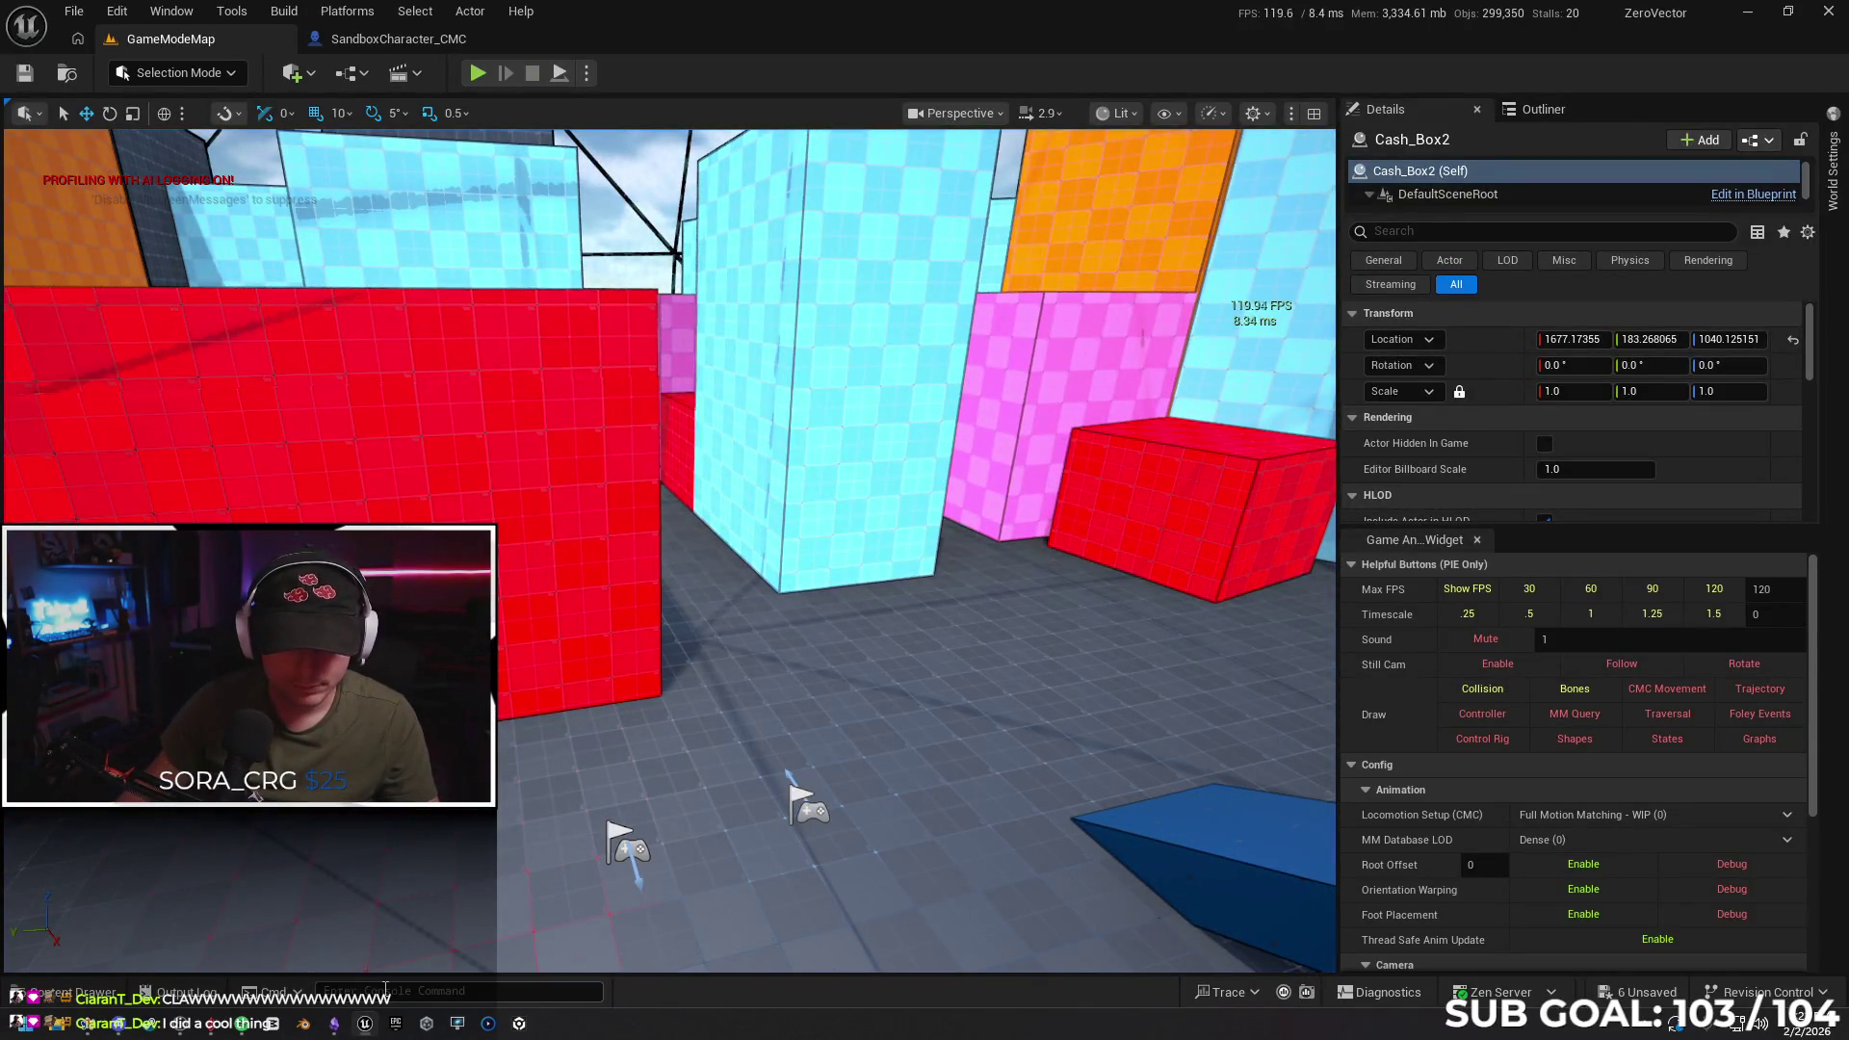
type("st")
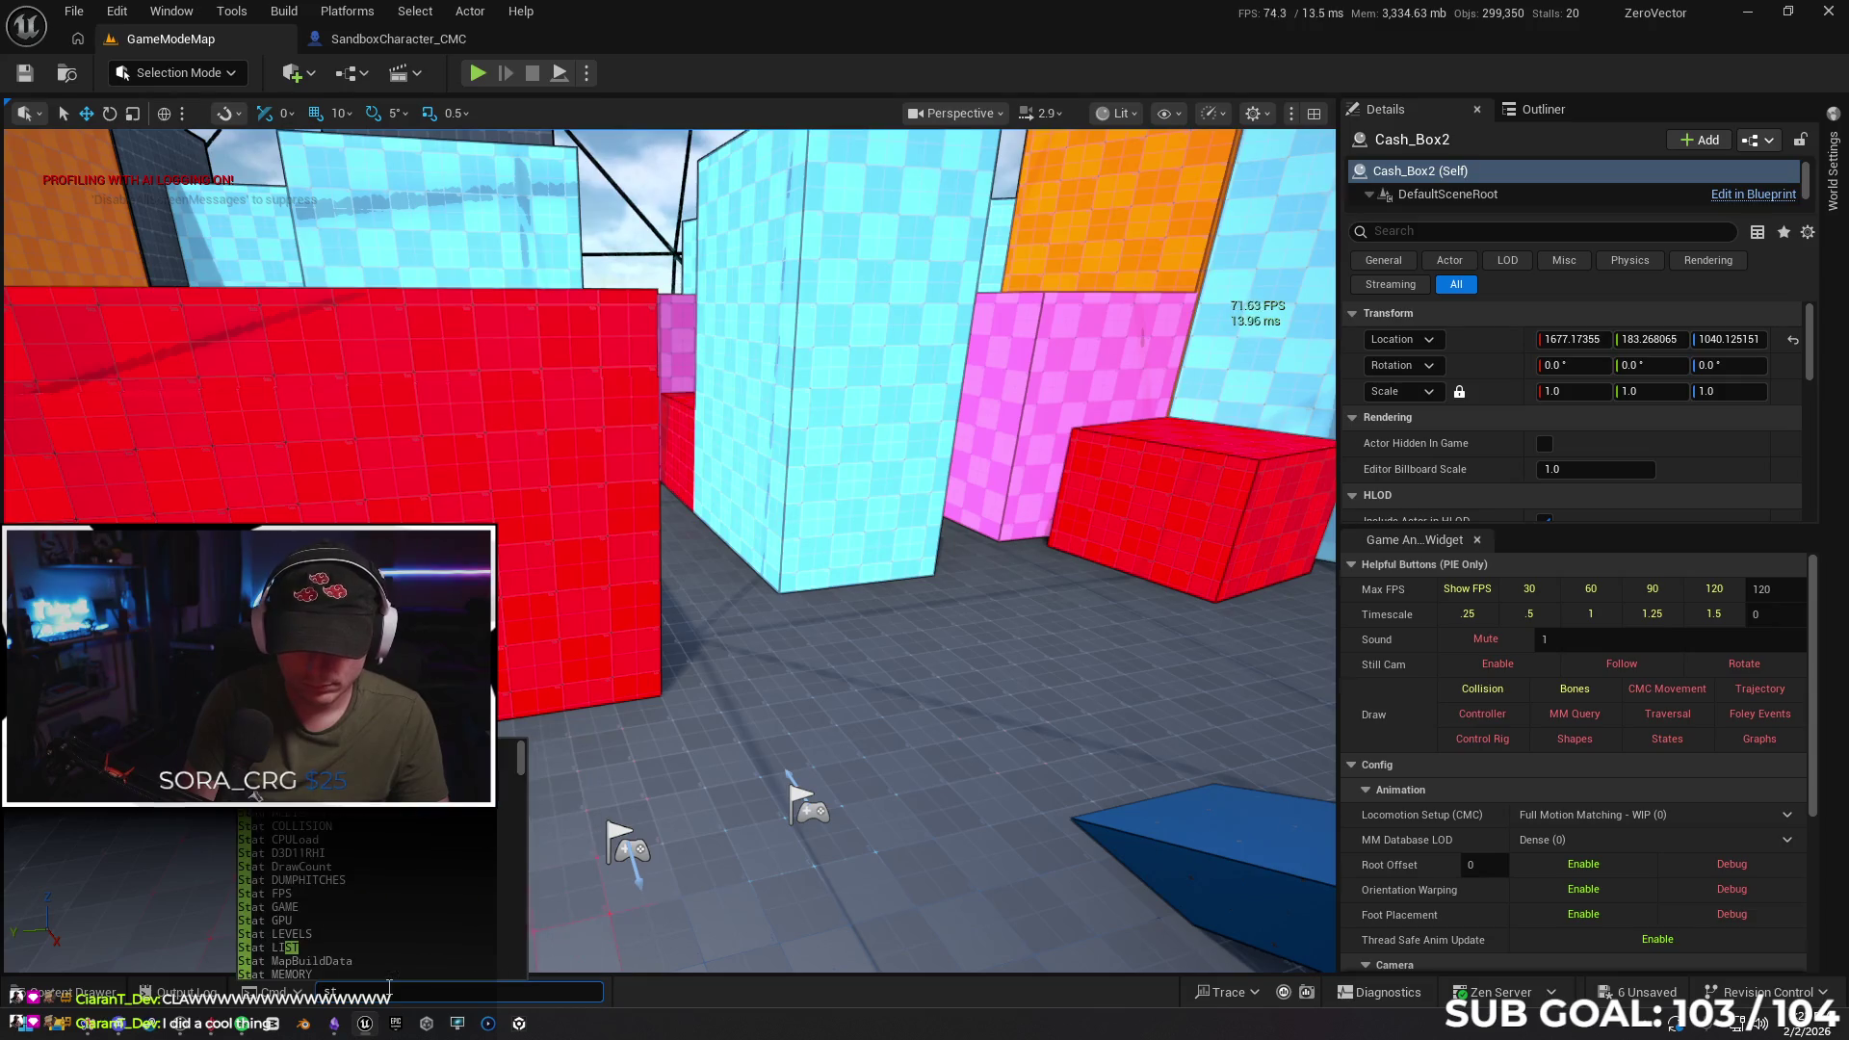
type("at chi")
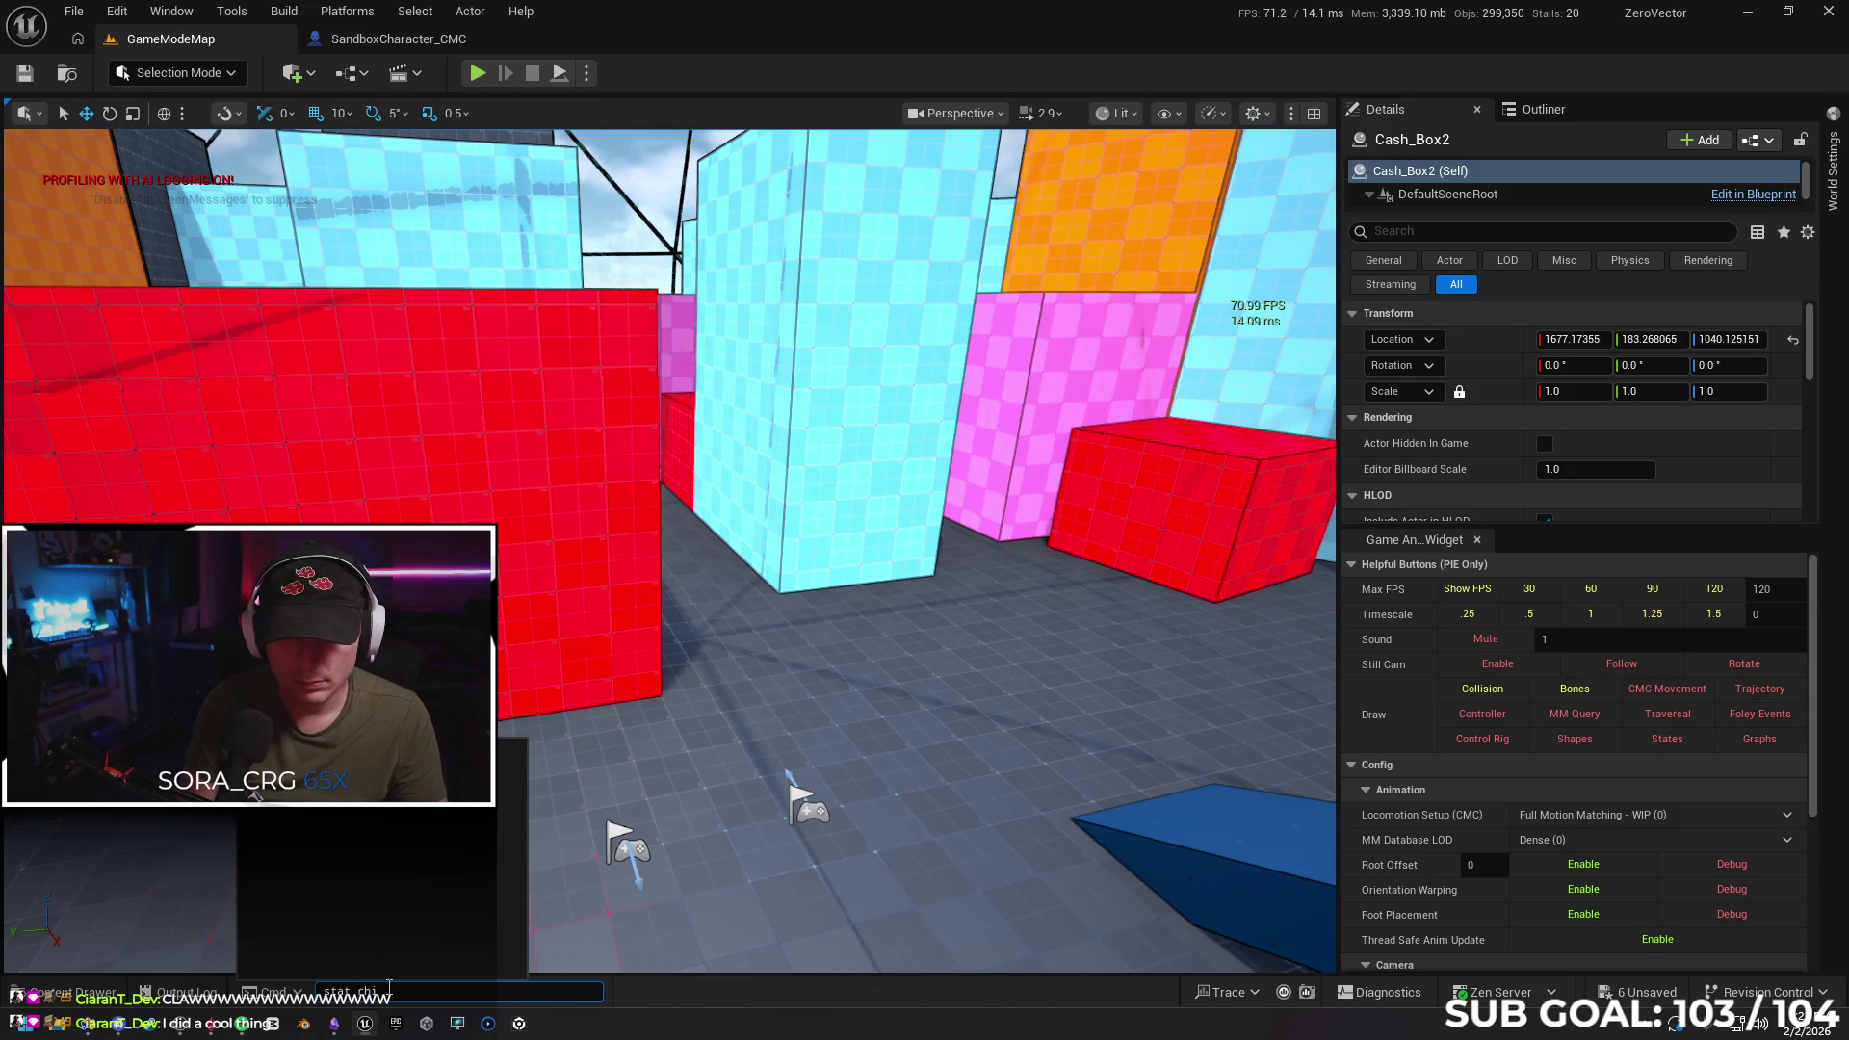
key("Return")
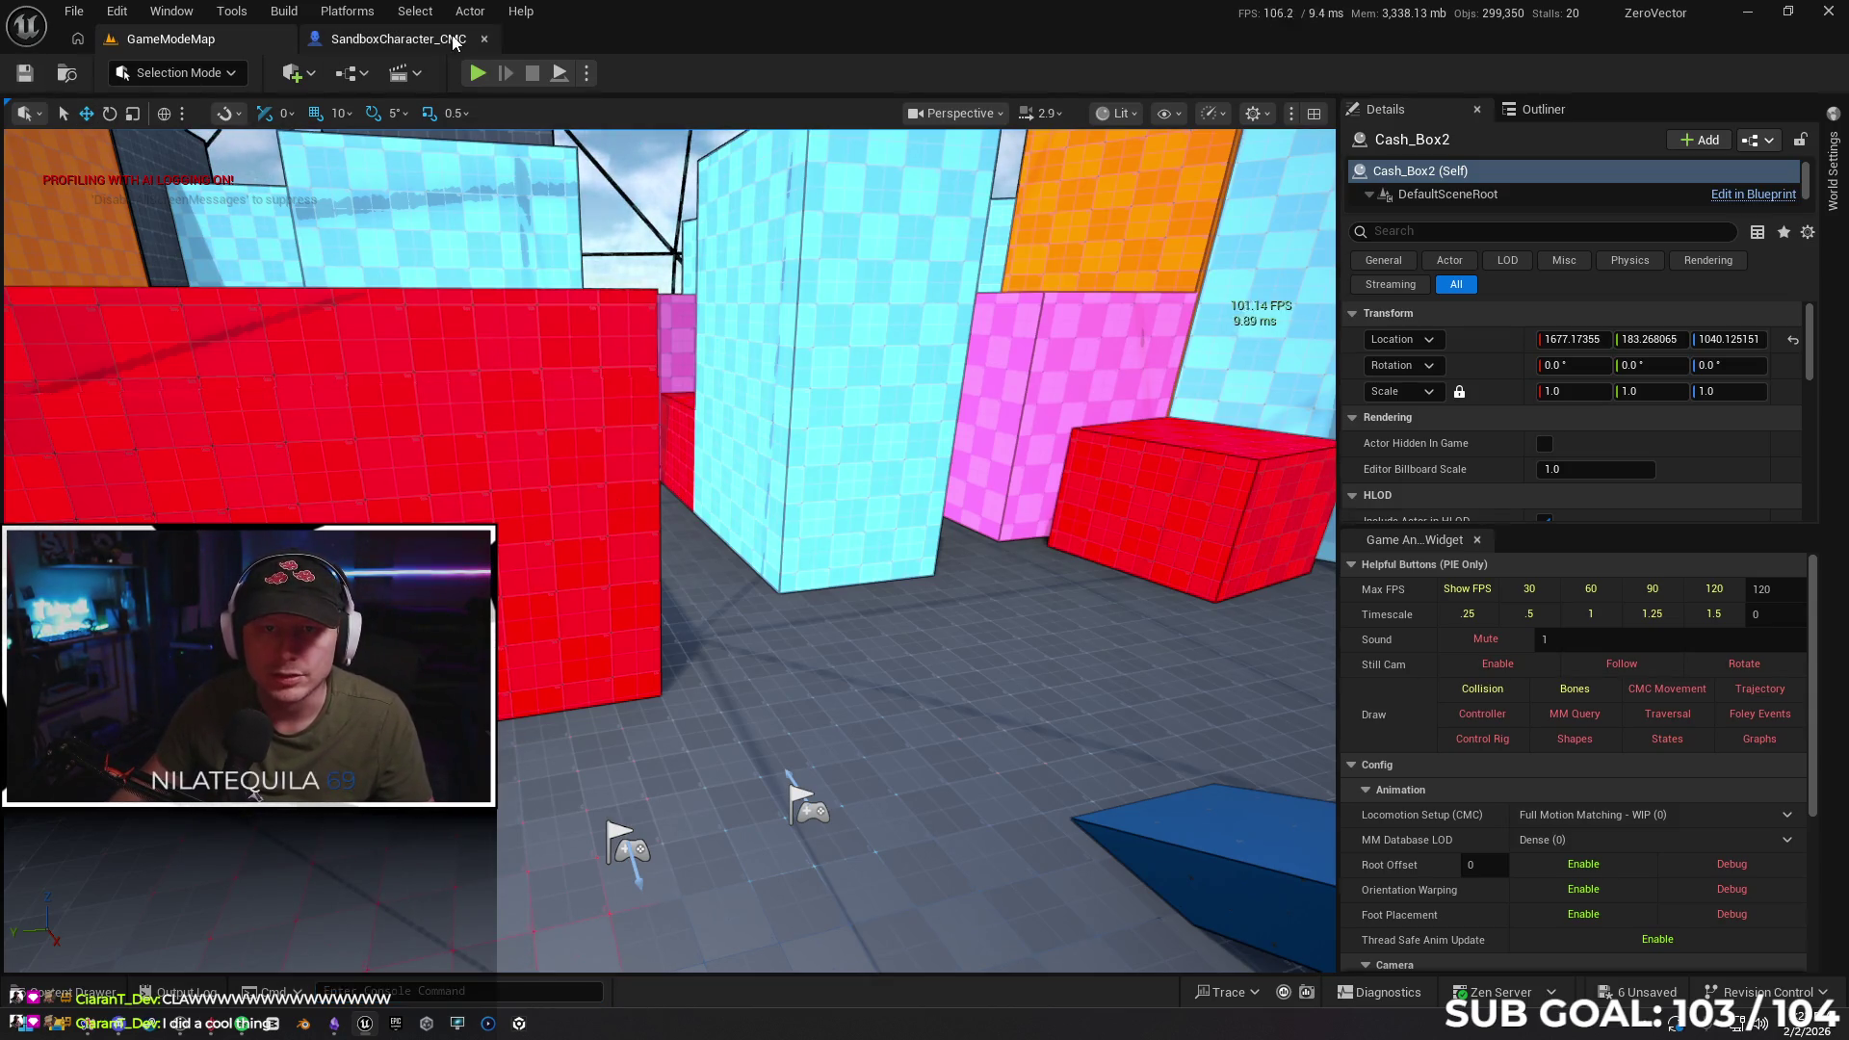
left_click(481, 39)
left_click(287, 43)
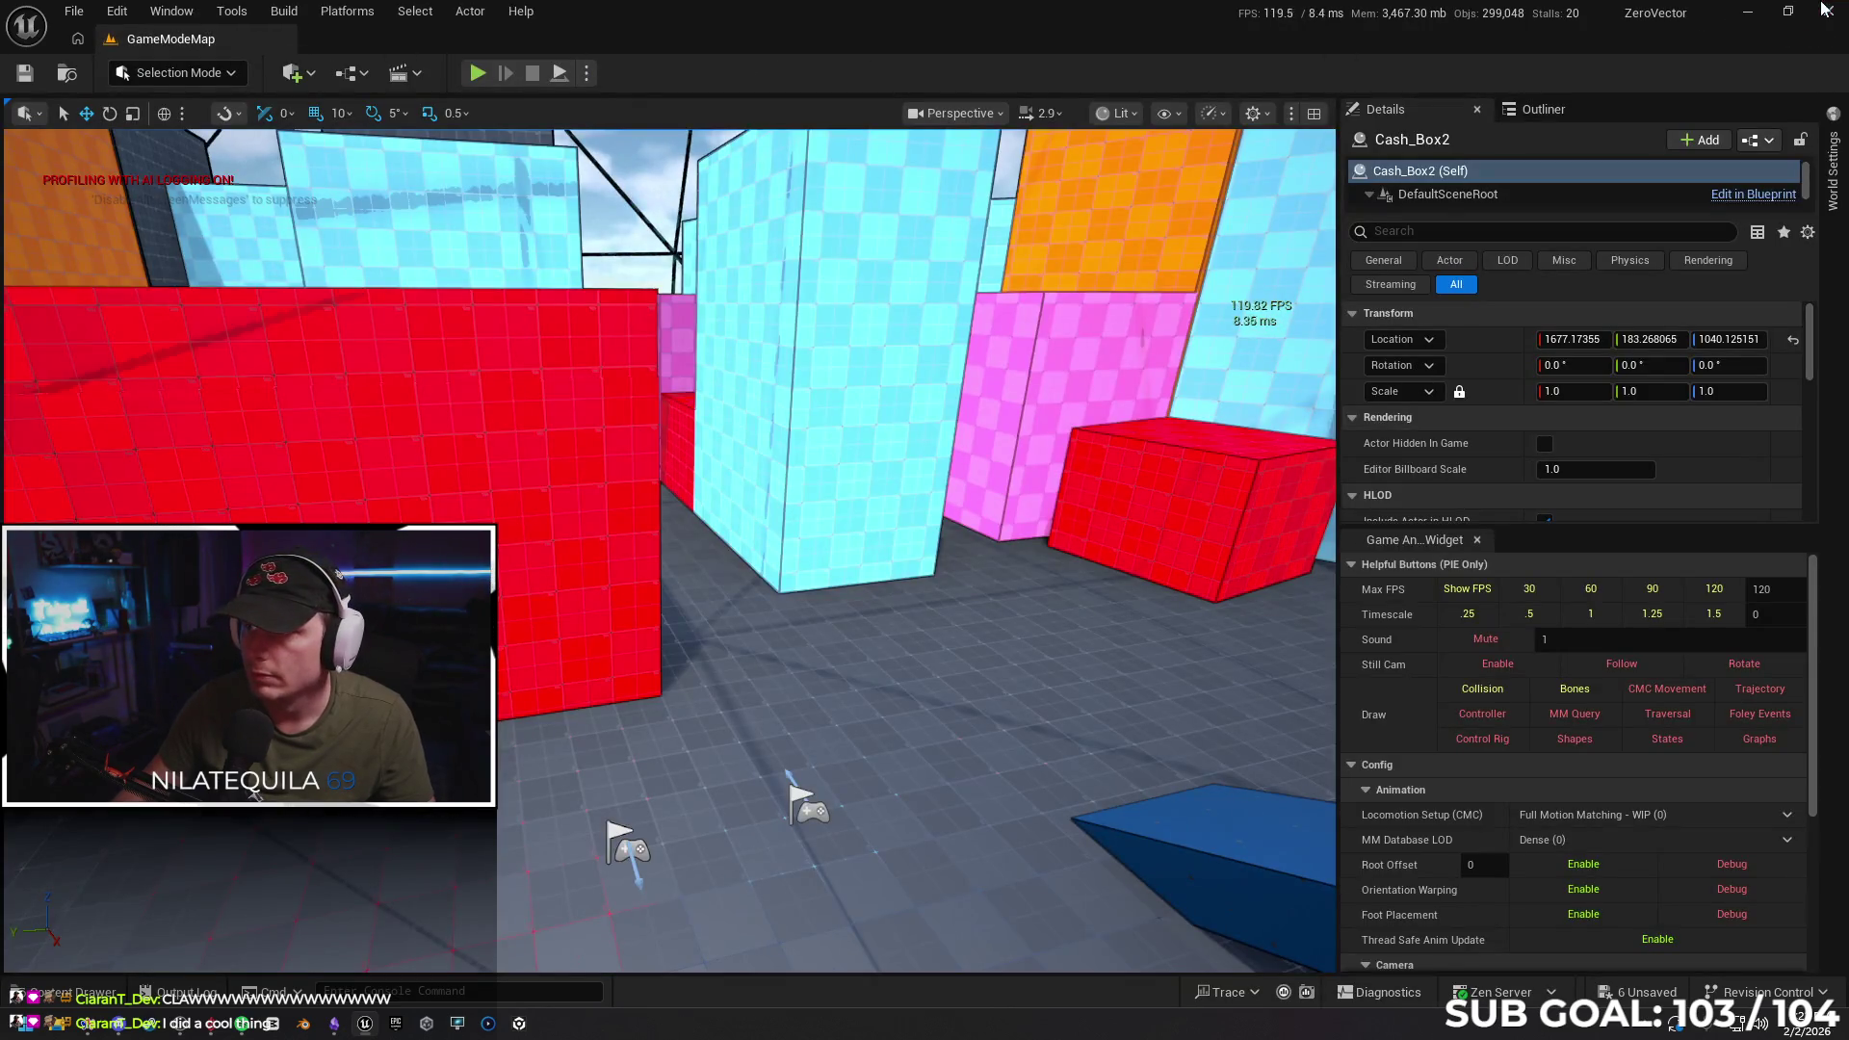
Save all selected modified assets, then minimize everything to the desktop
key("ctrl+shift+s")
left_click(977, 731)
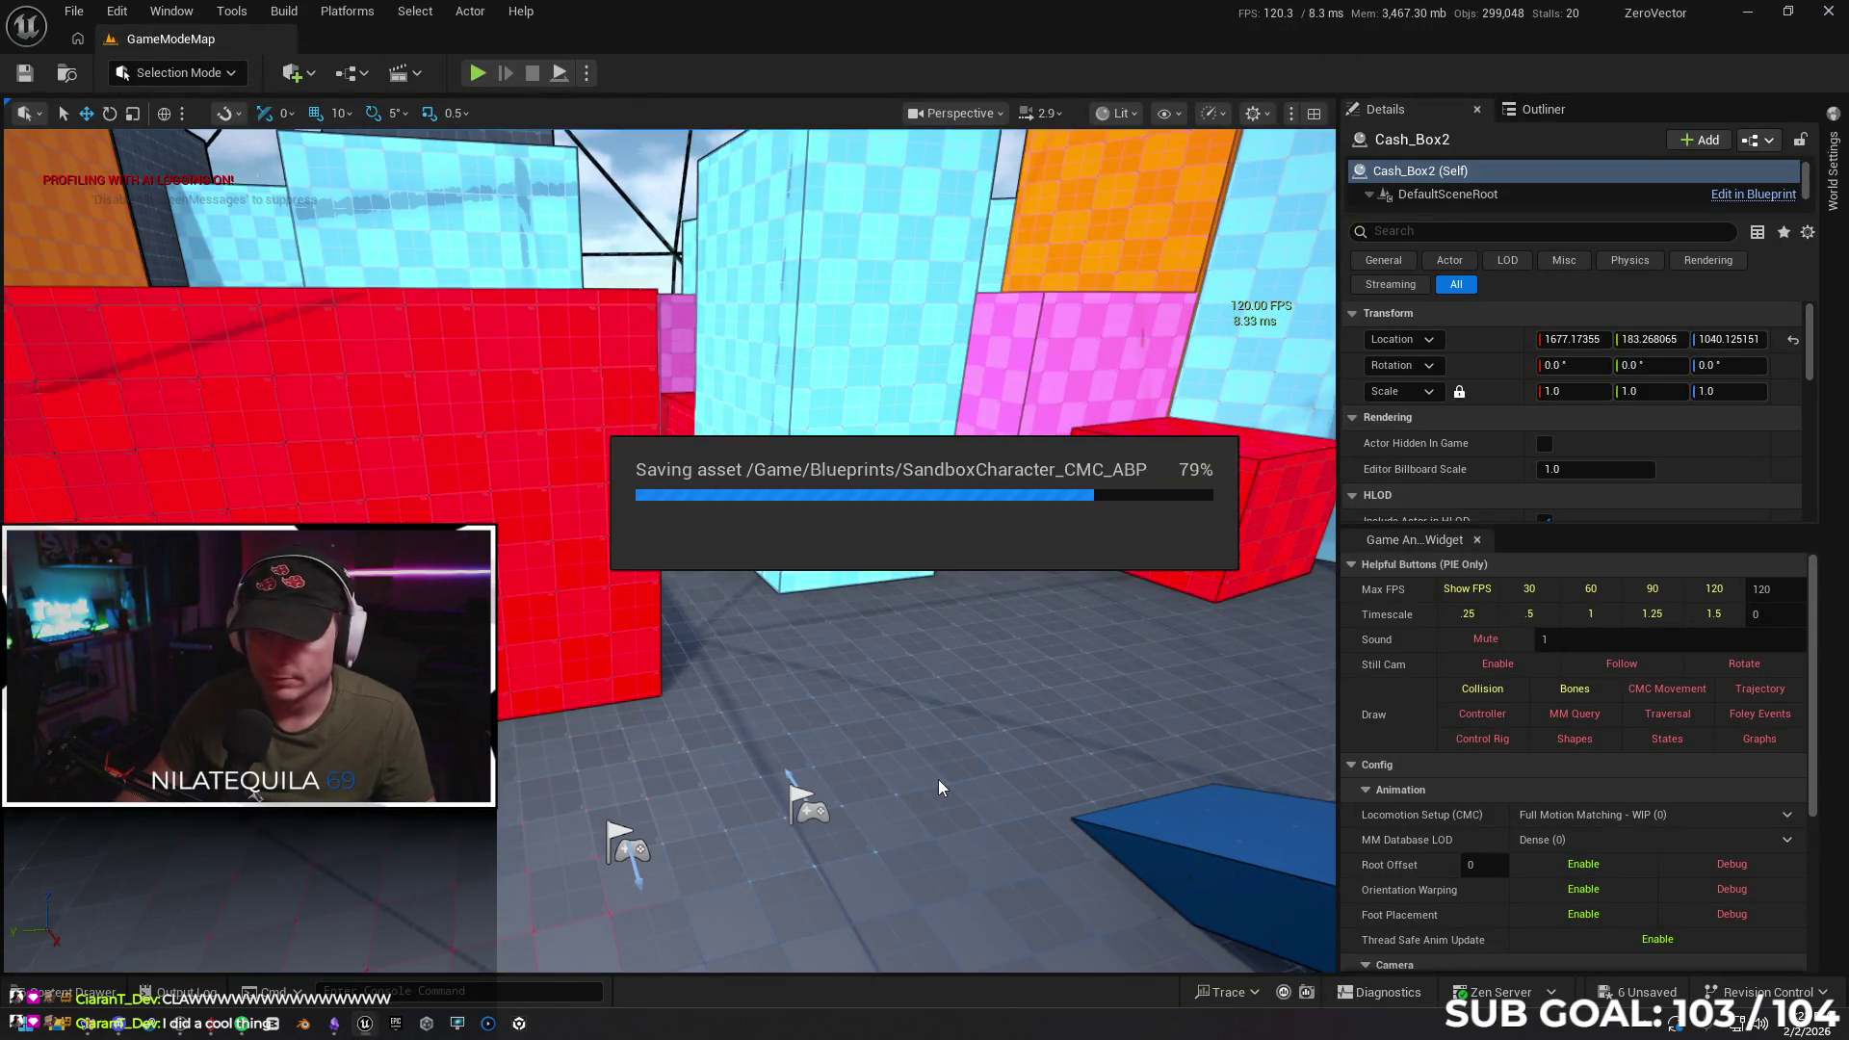
key("super+d")
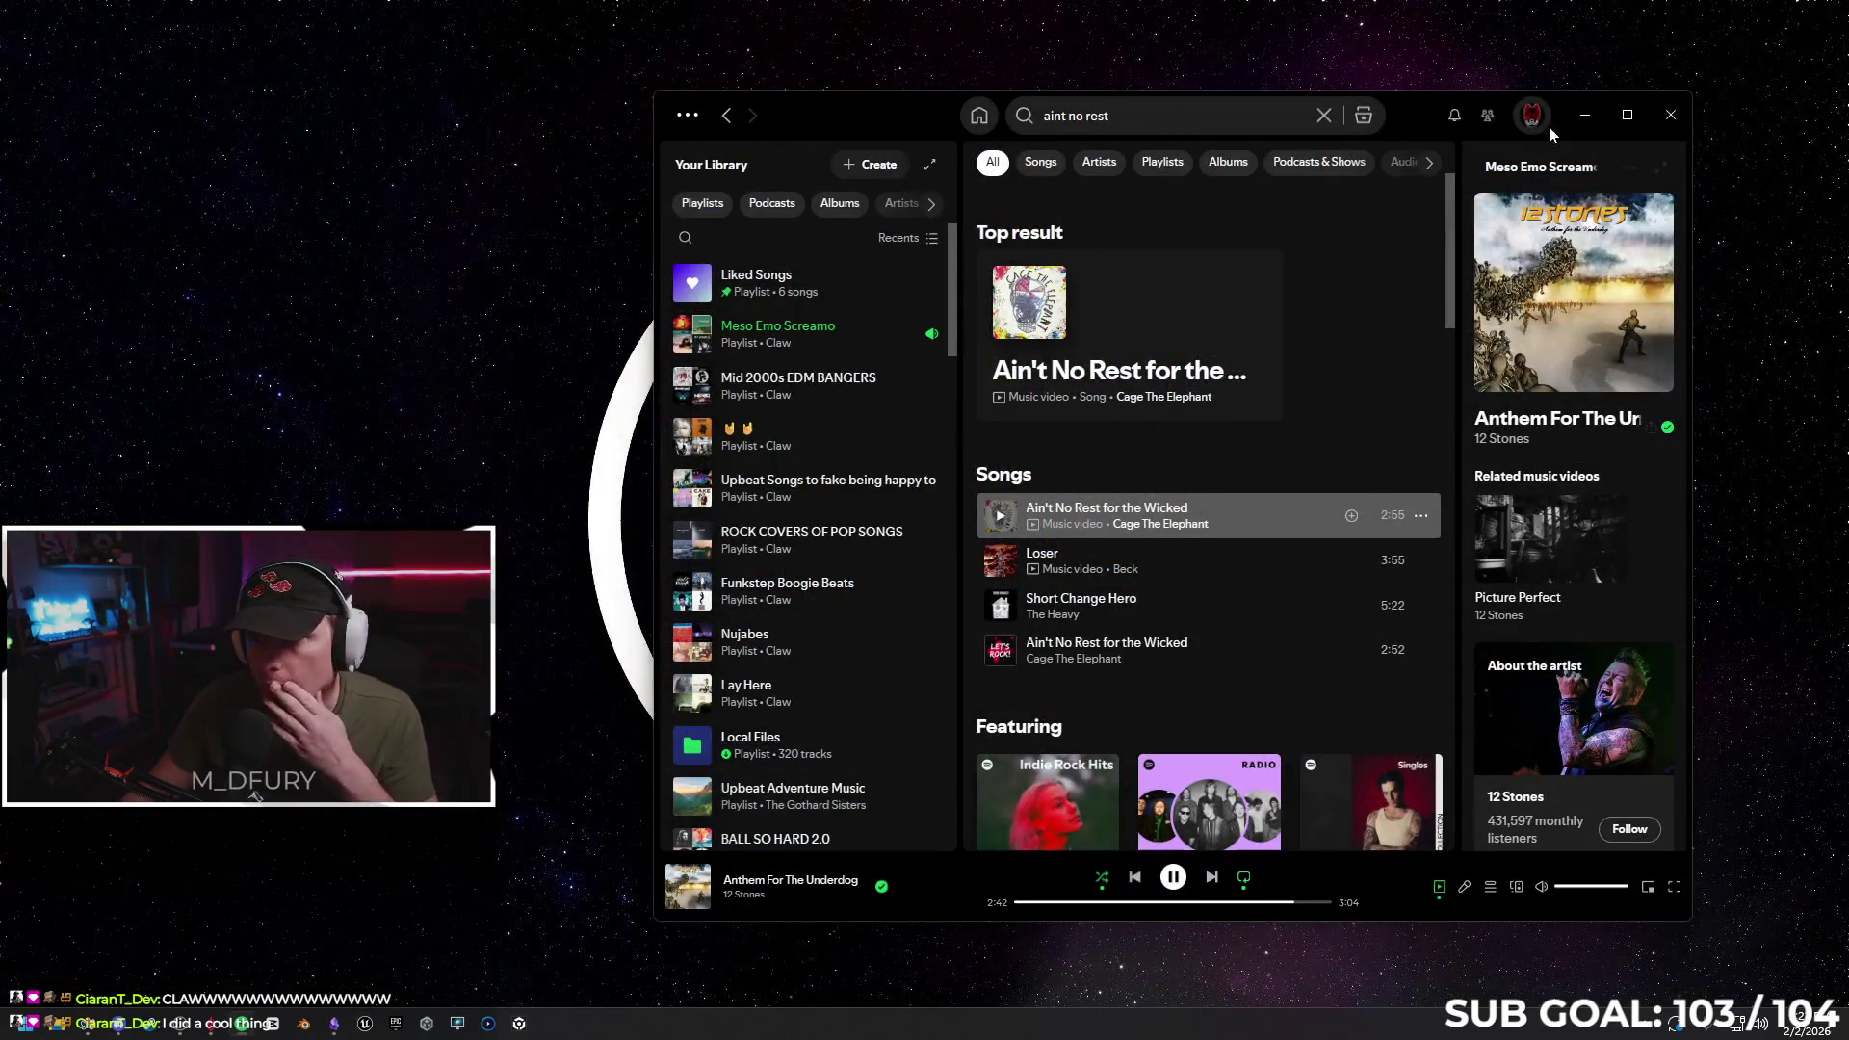
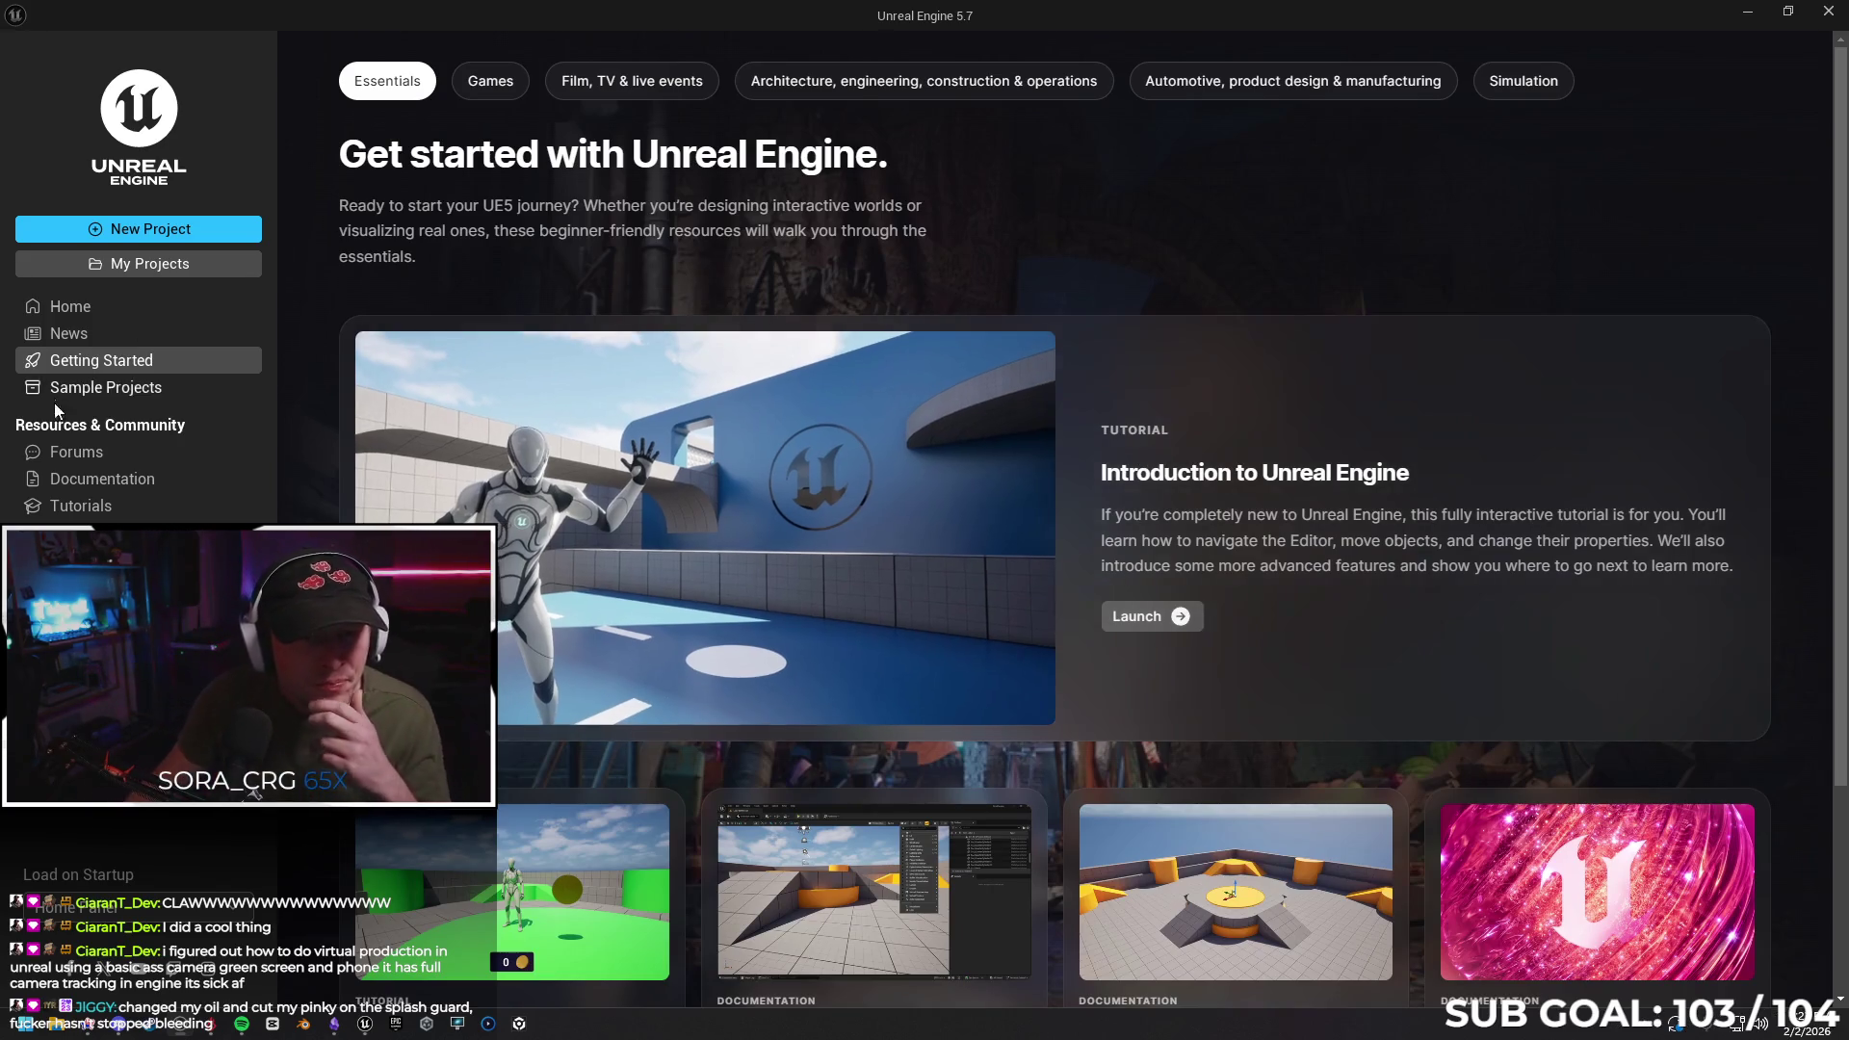
Open the ZeroVector project from My Projects in the launcher's project browser
left_click(93, 395)
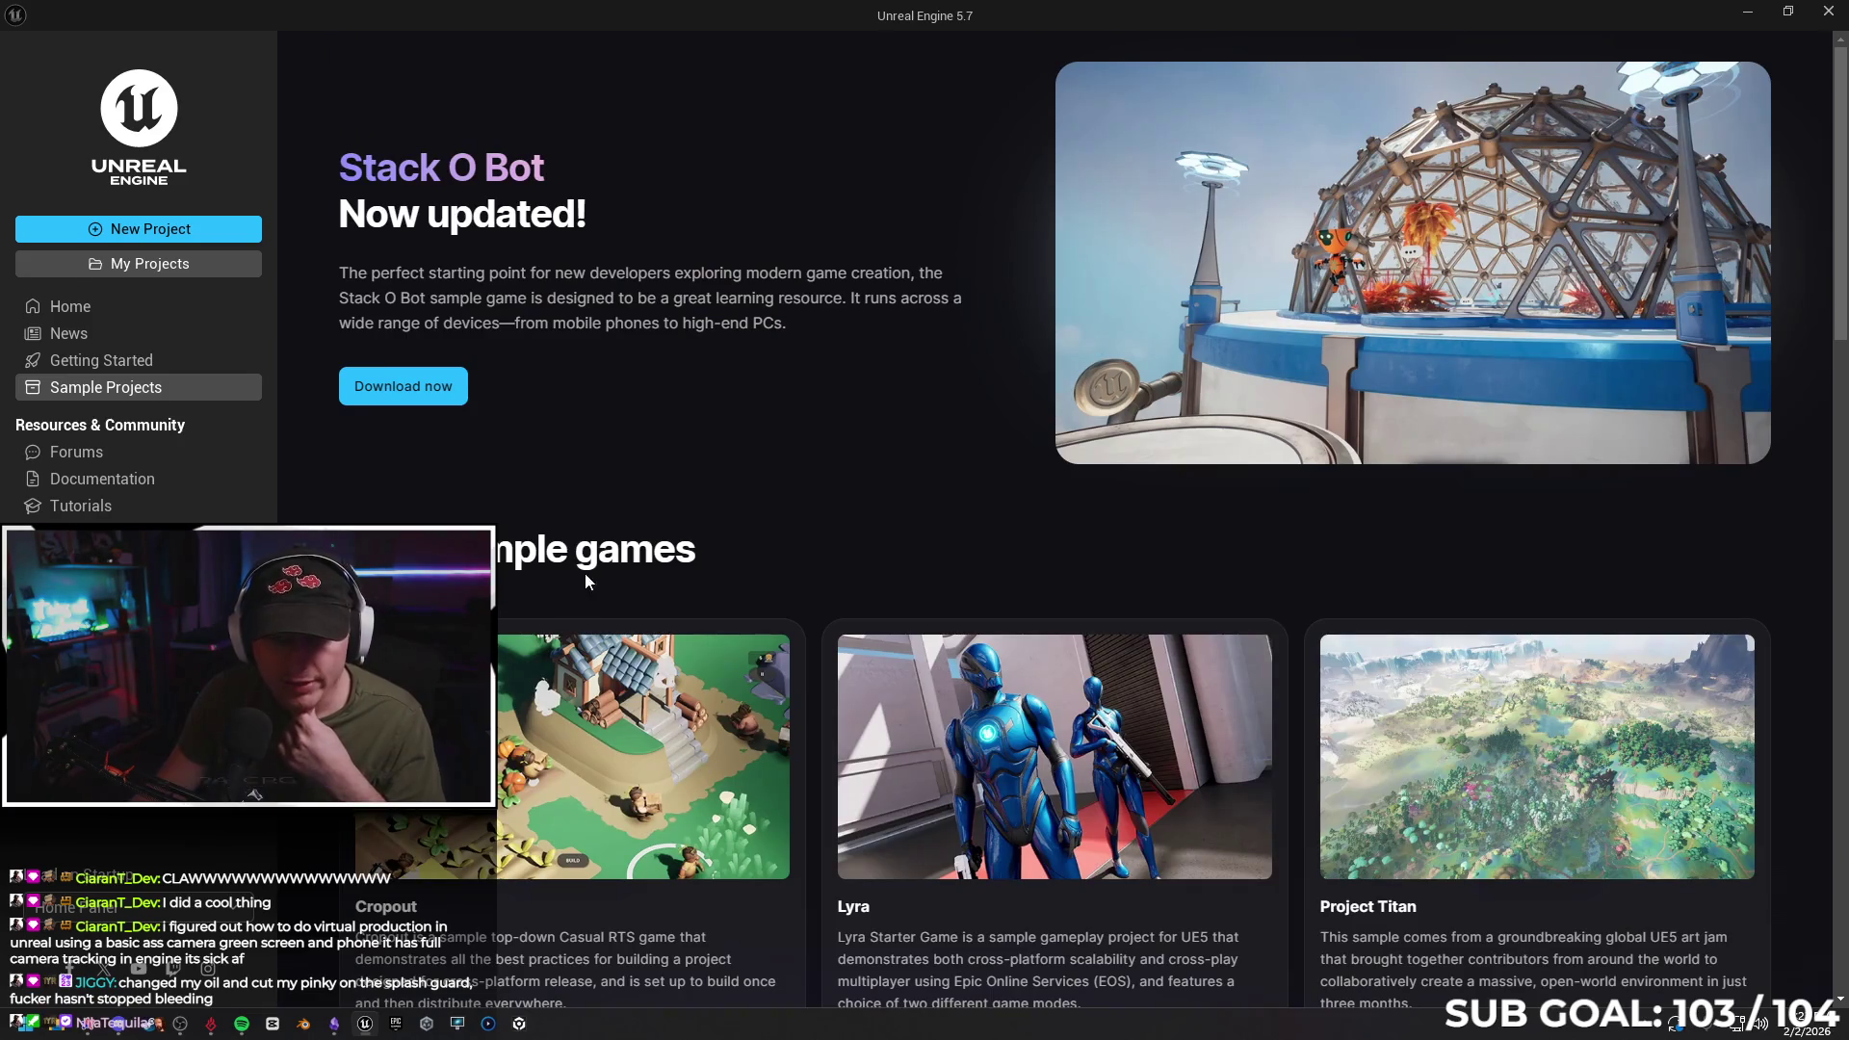
left_click(147, 260)
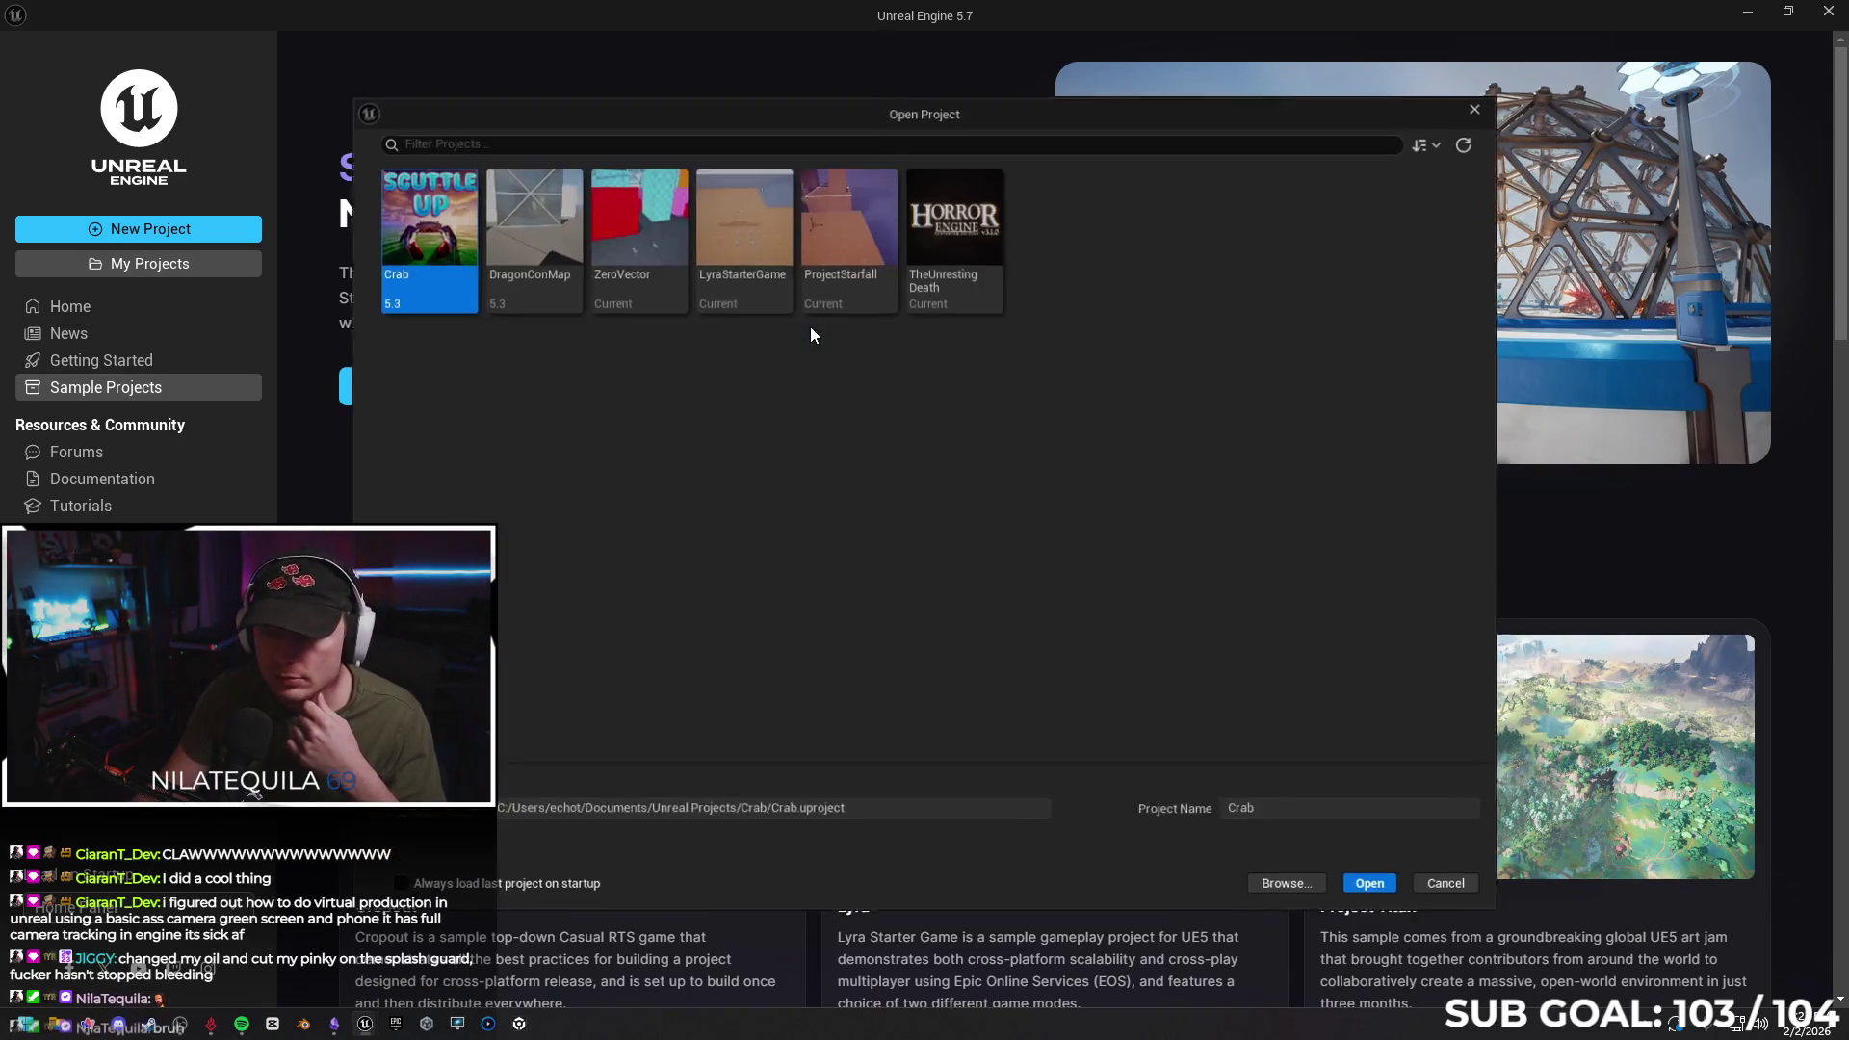
left_click(661, 291)
left_click(1378, 890)
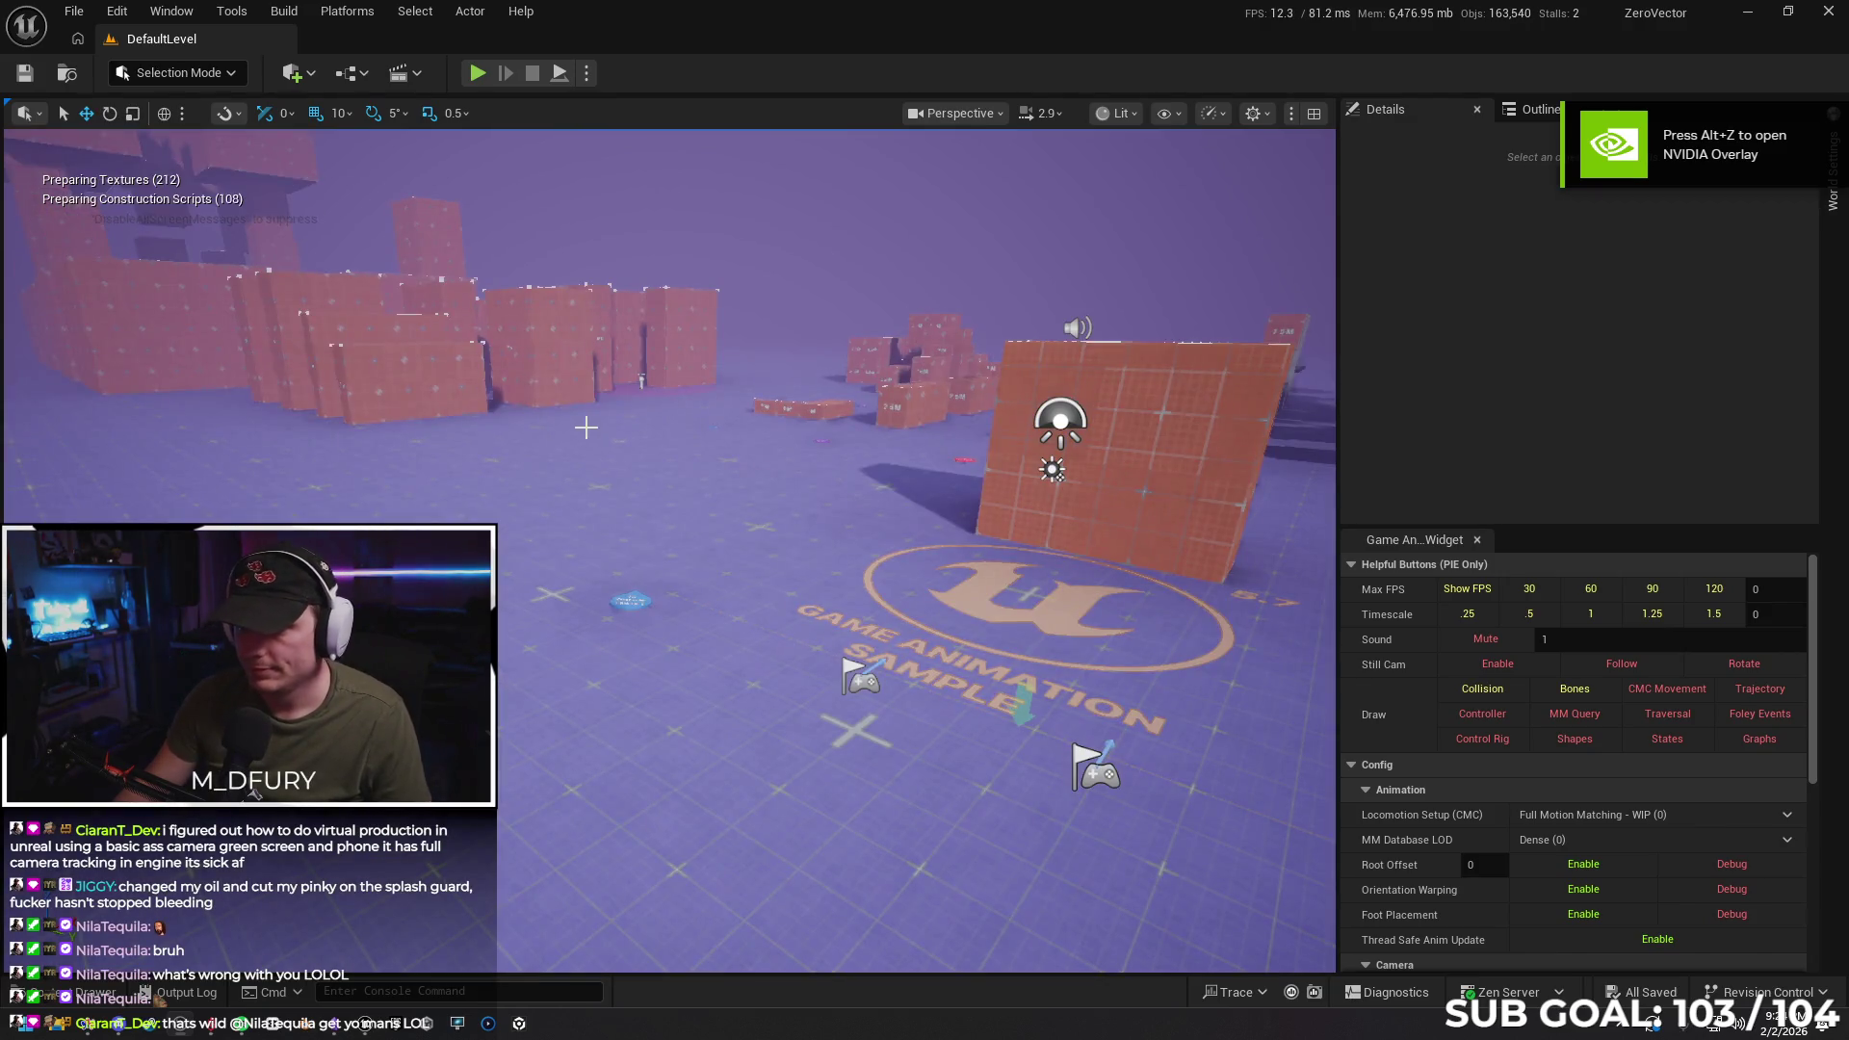
Load GameModeMap via File > Favorite Levels and show the Play options
left_click(74, 12)
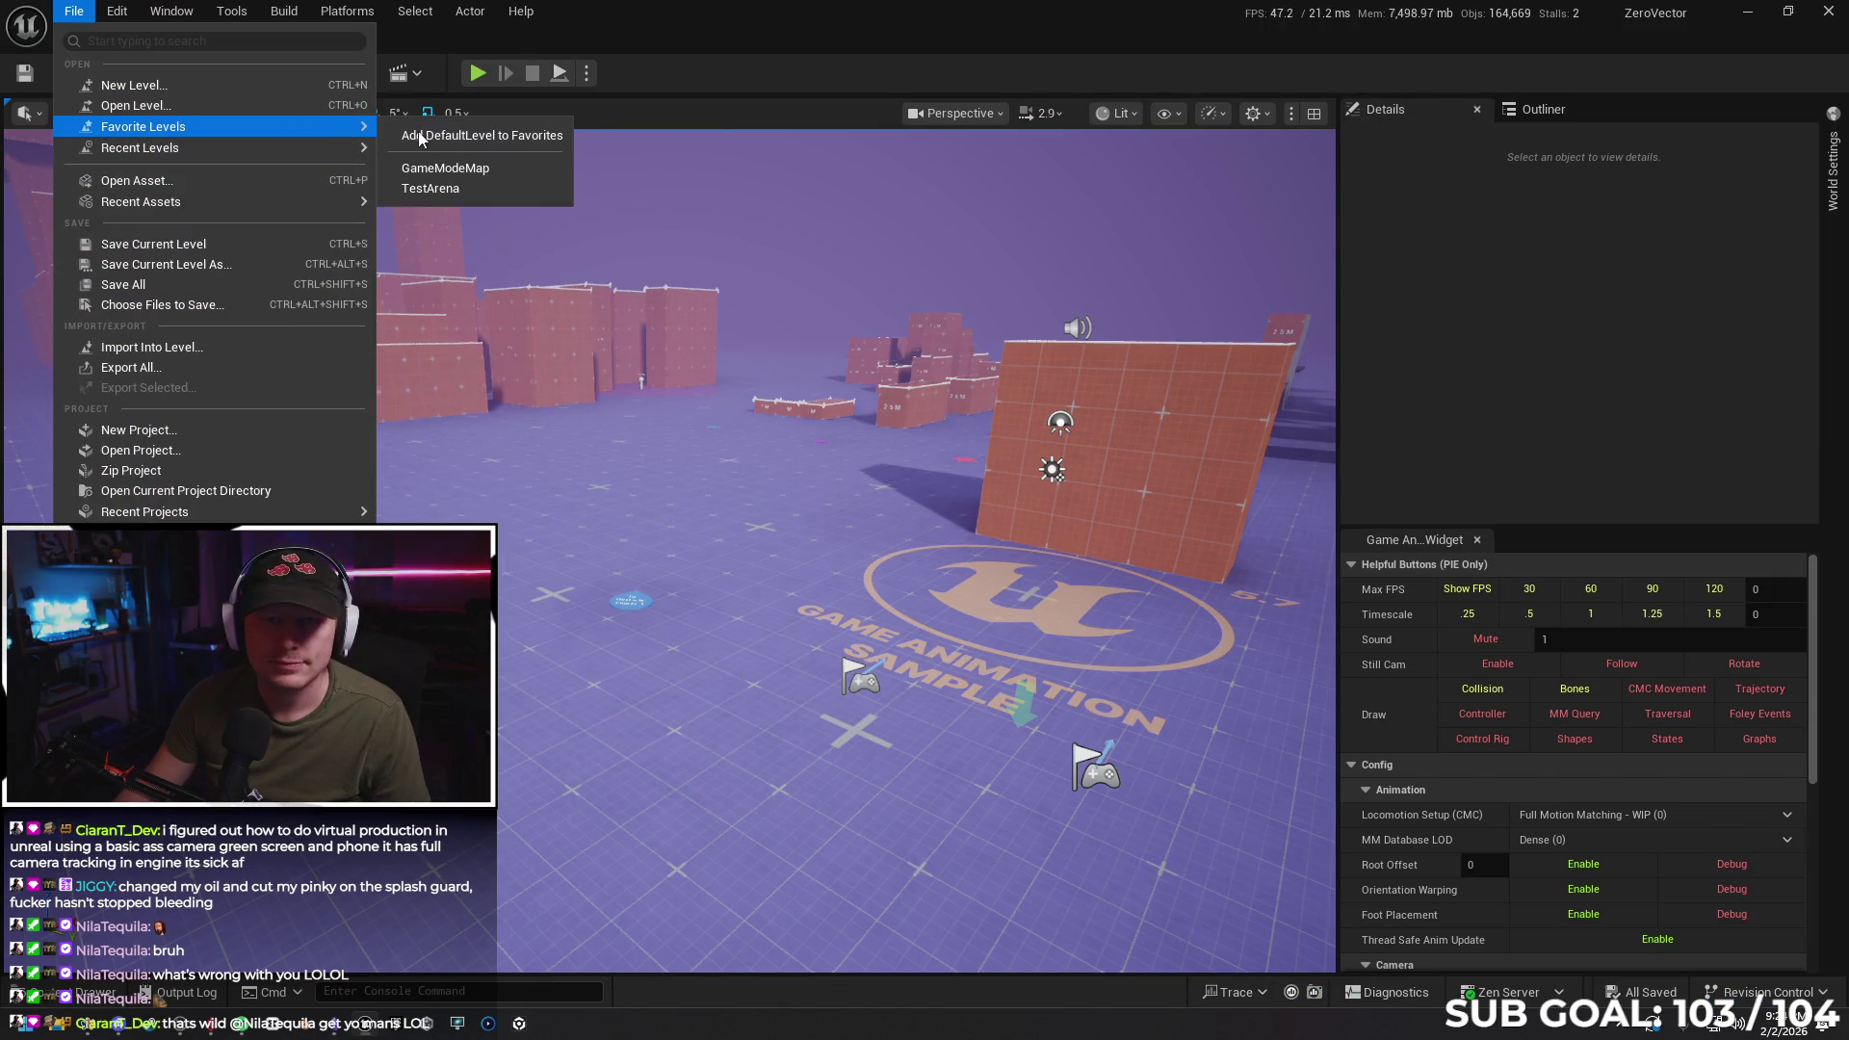
left_click(461, 169)
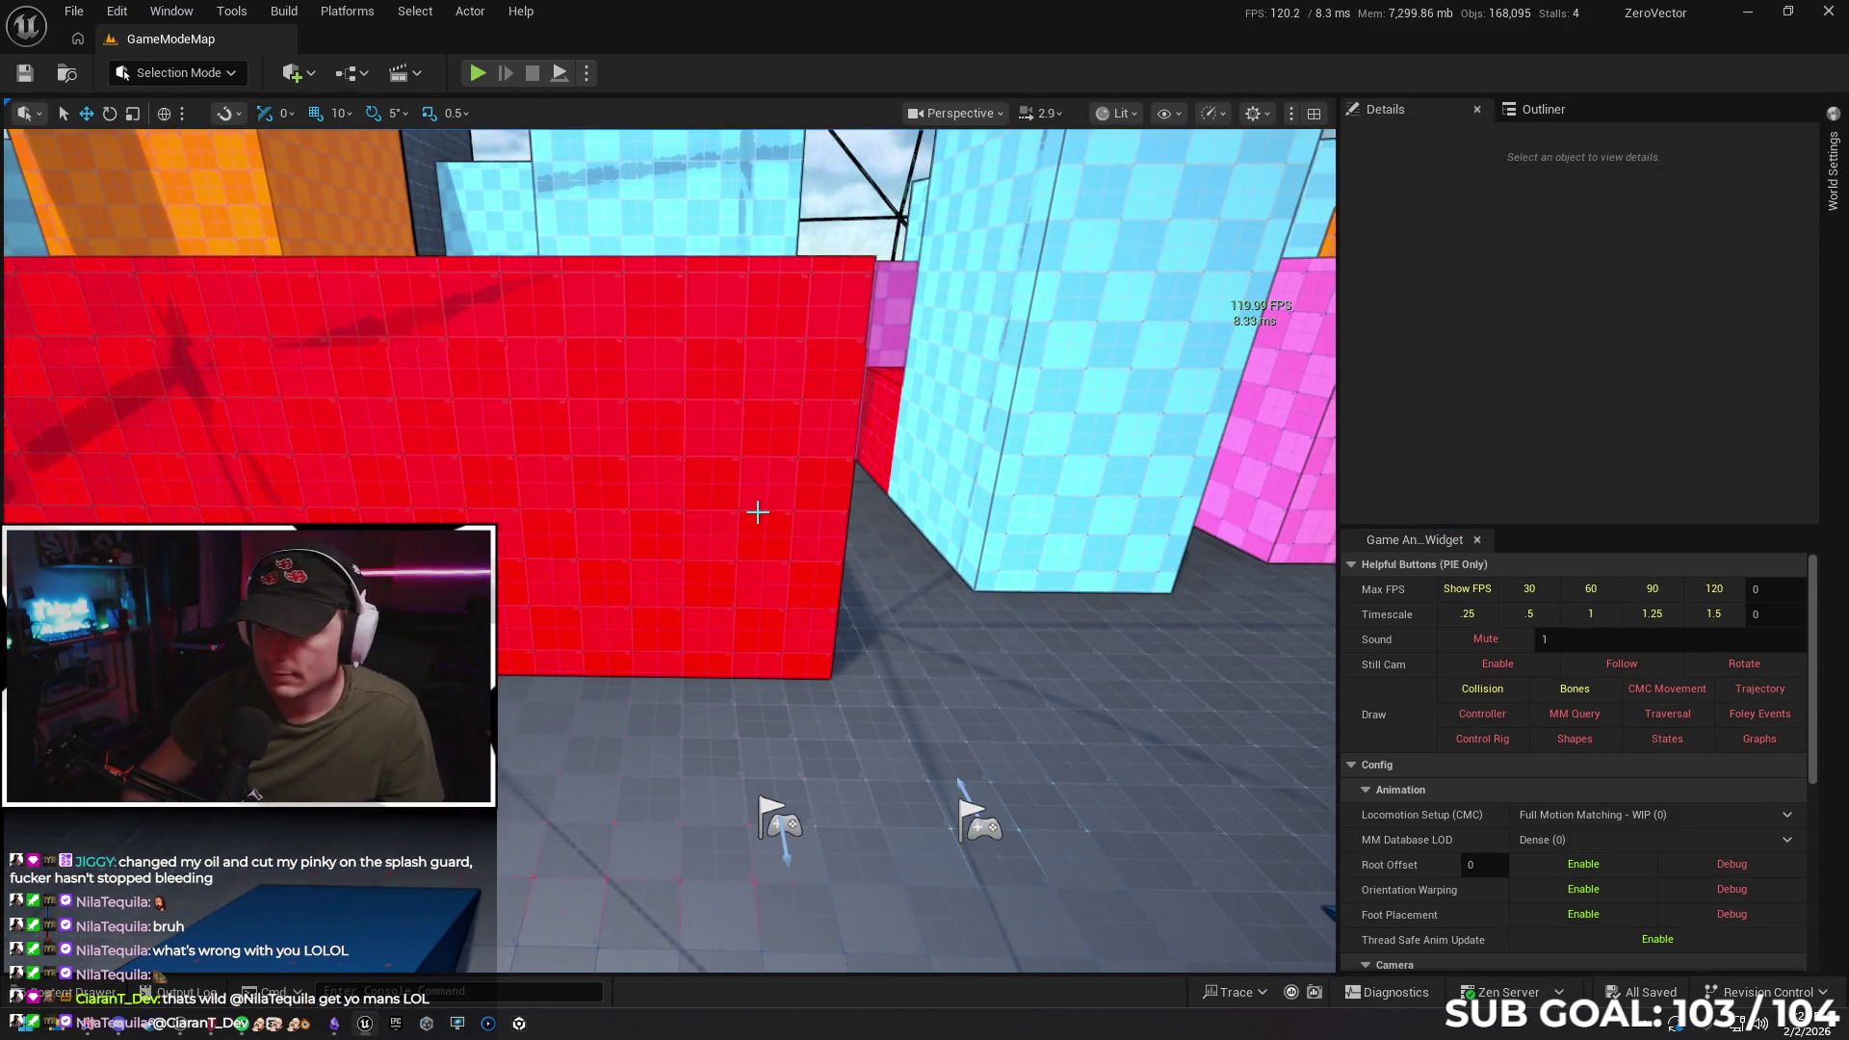
left_click(585, 74)
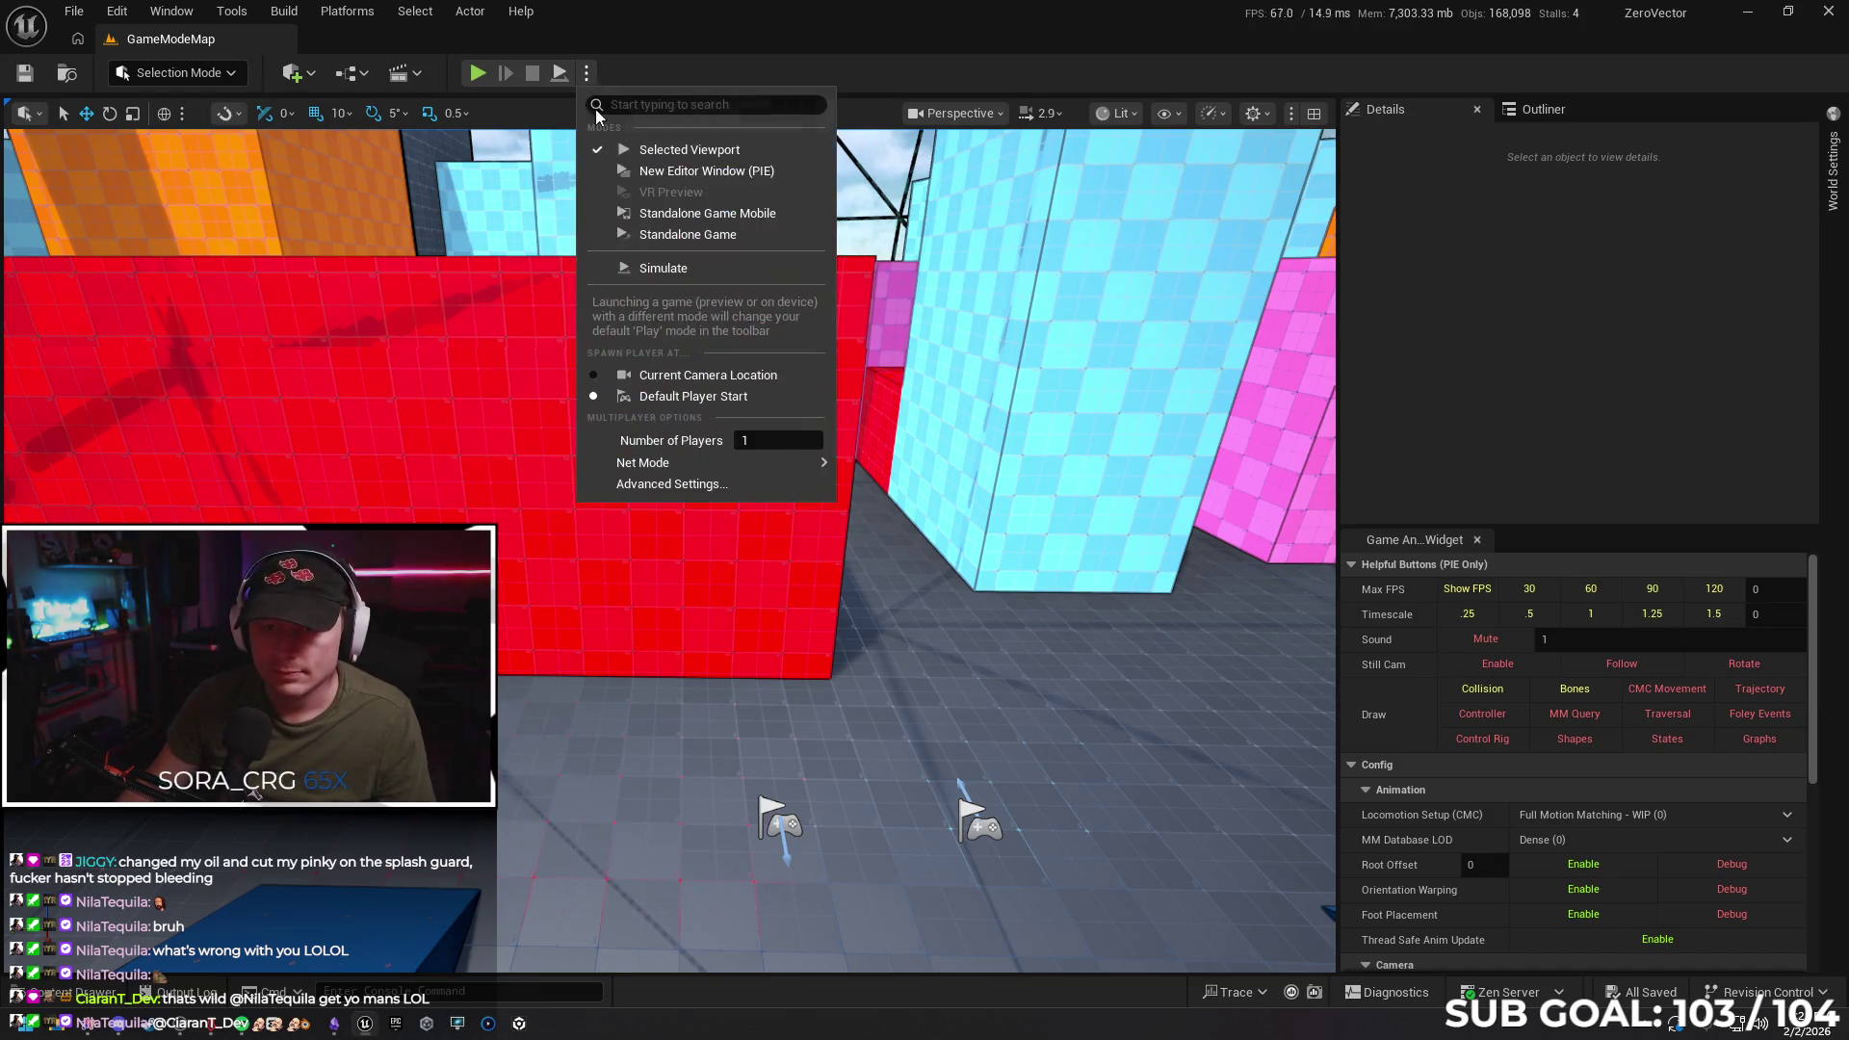
Start Play-In-Editor with Alt+P and run the character across the arena and up the gridded wall
key("alt+p")
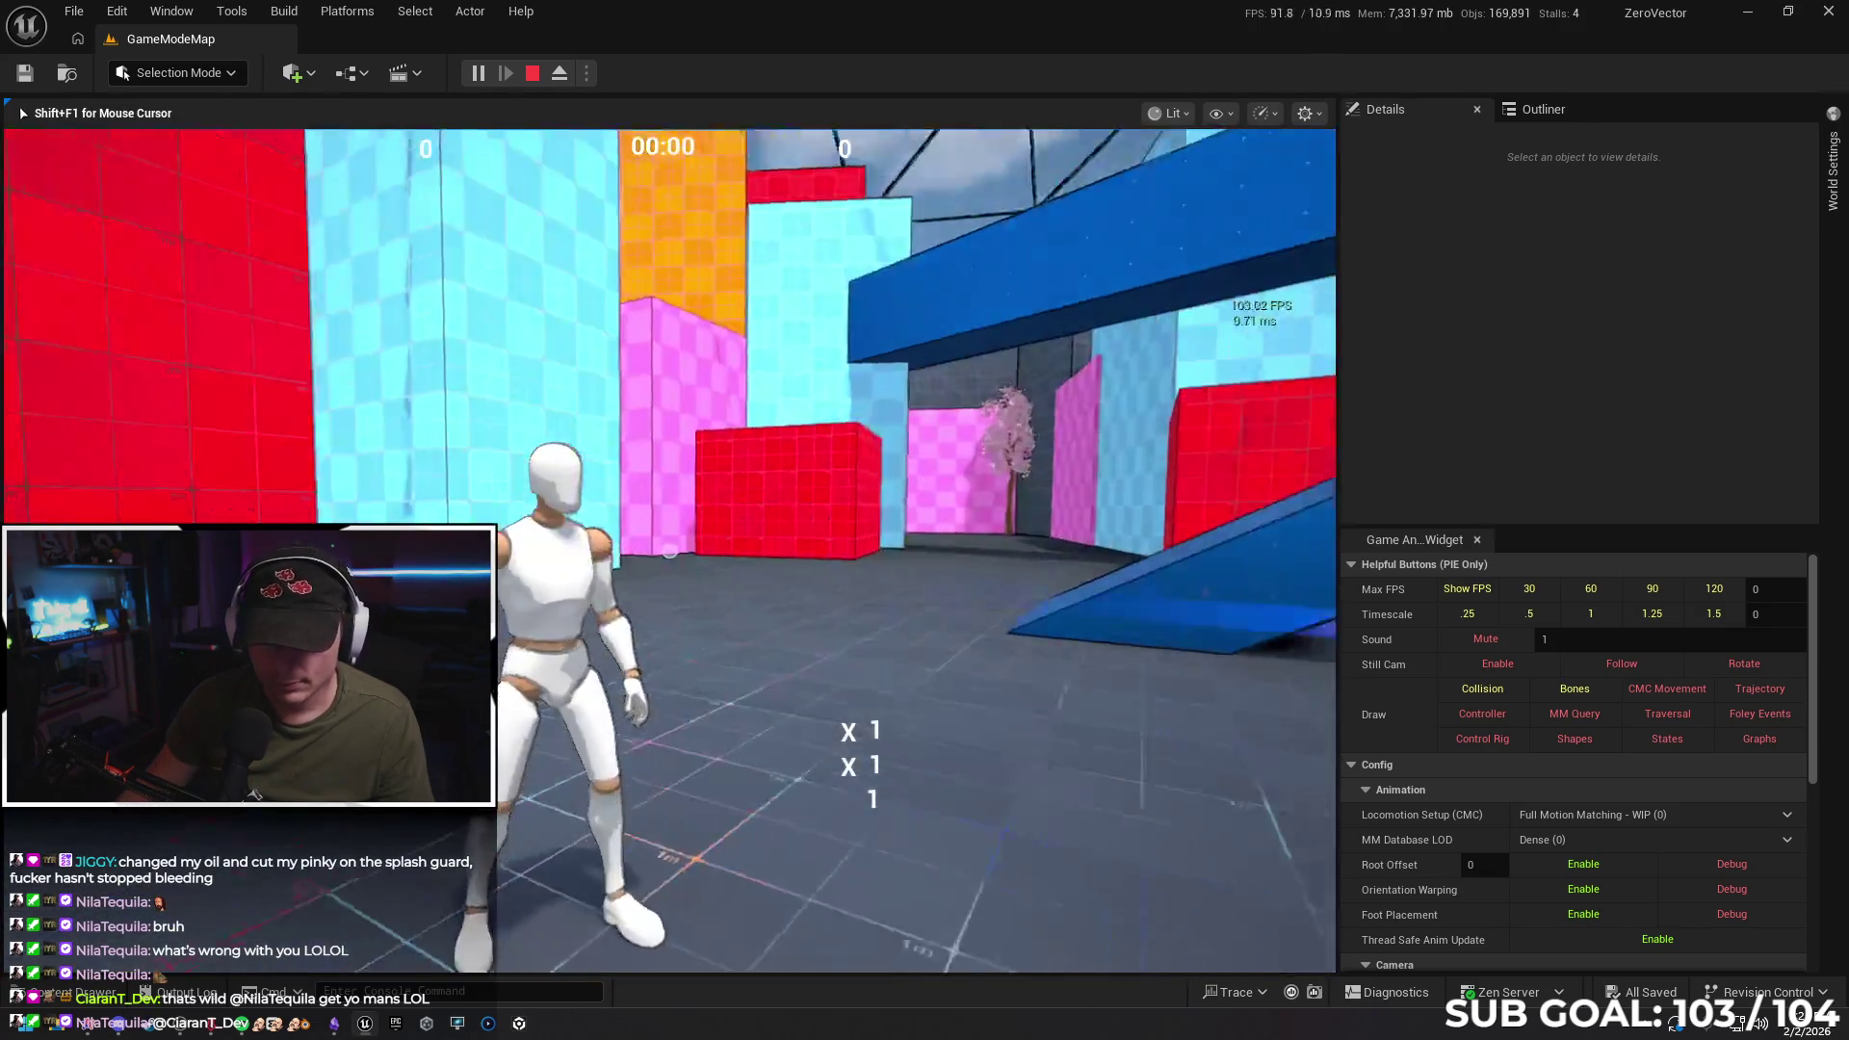
key("w")
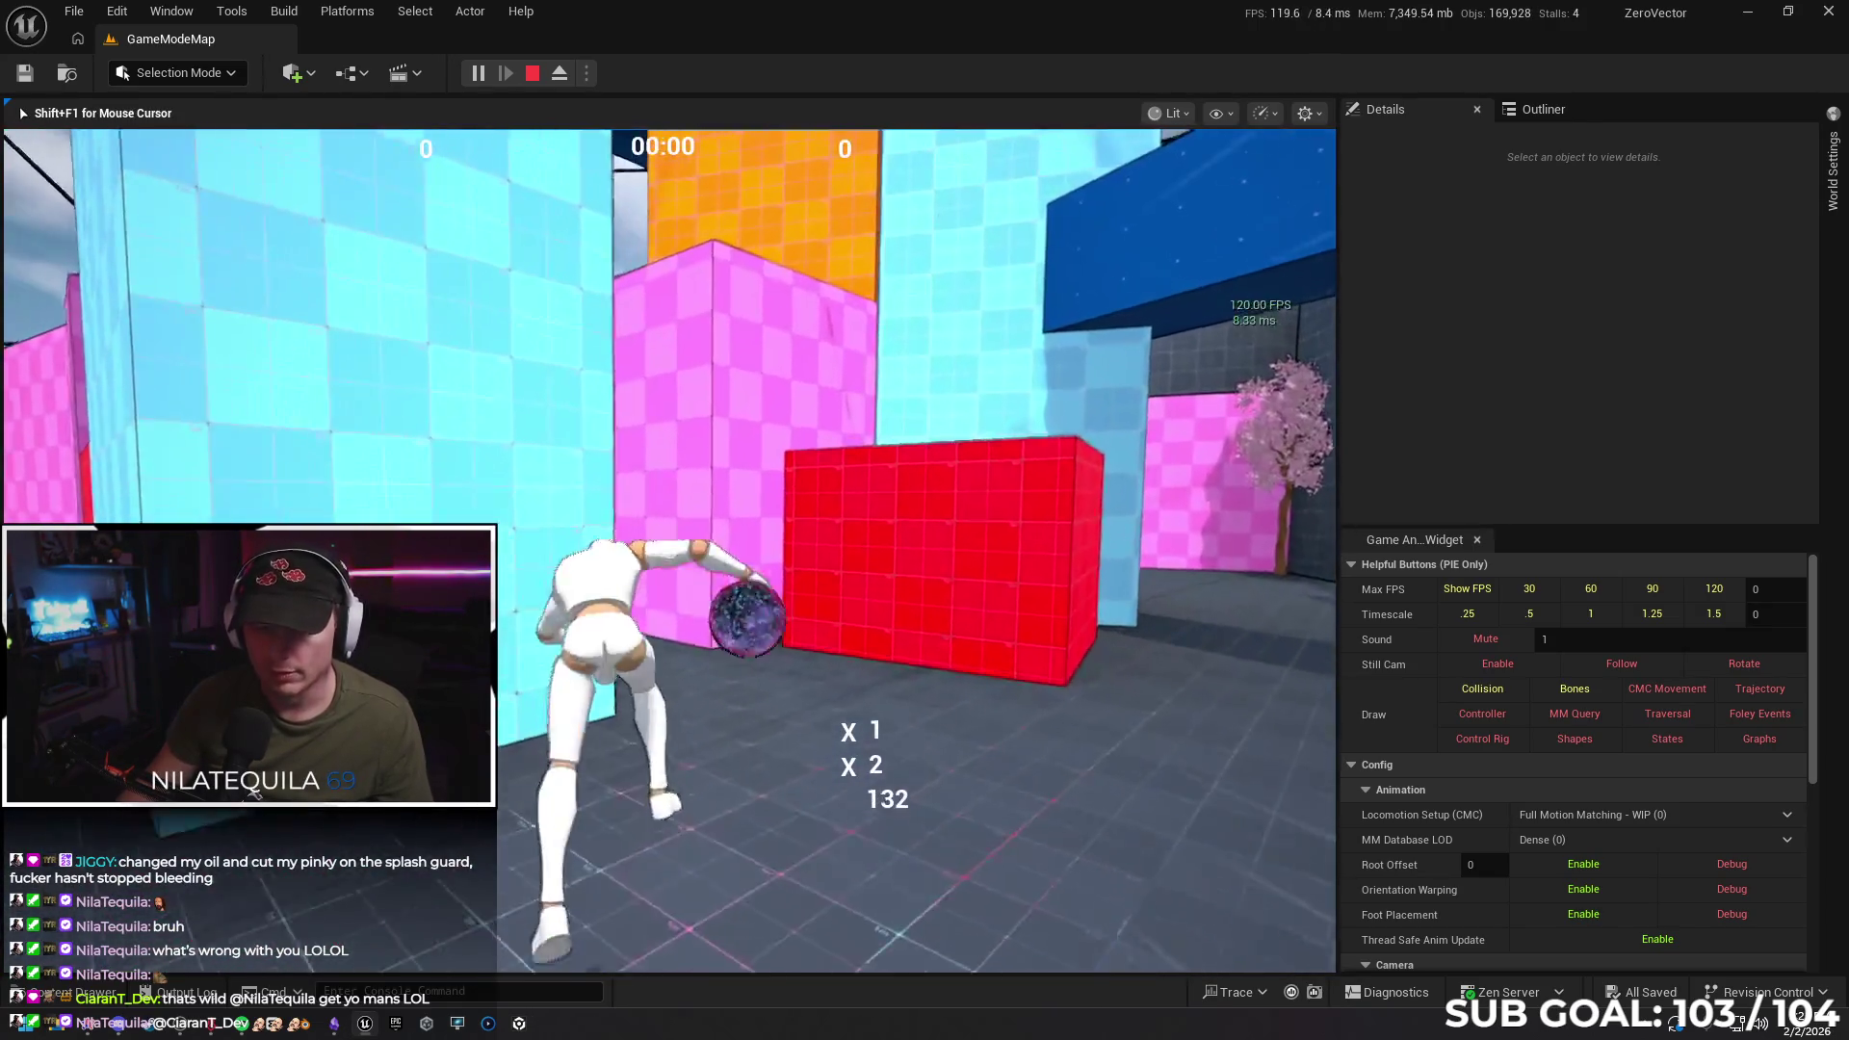
key("w")
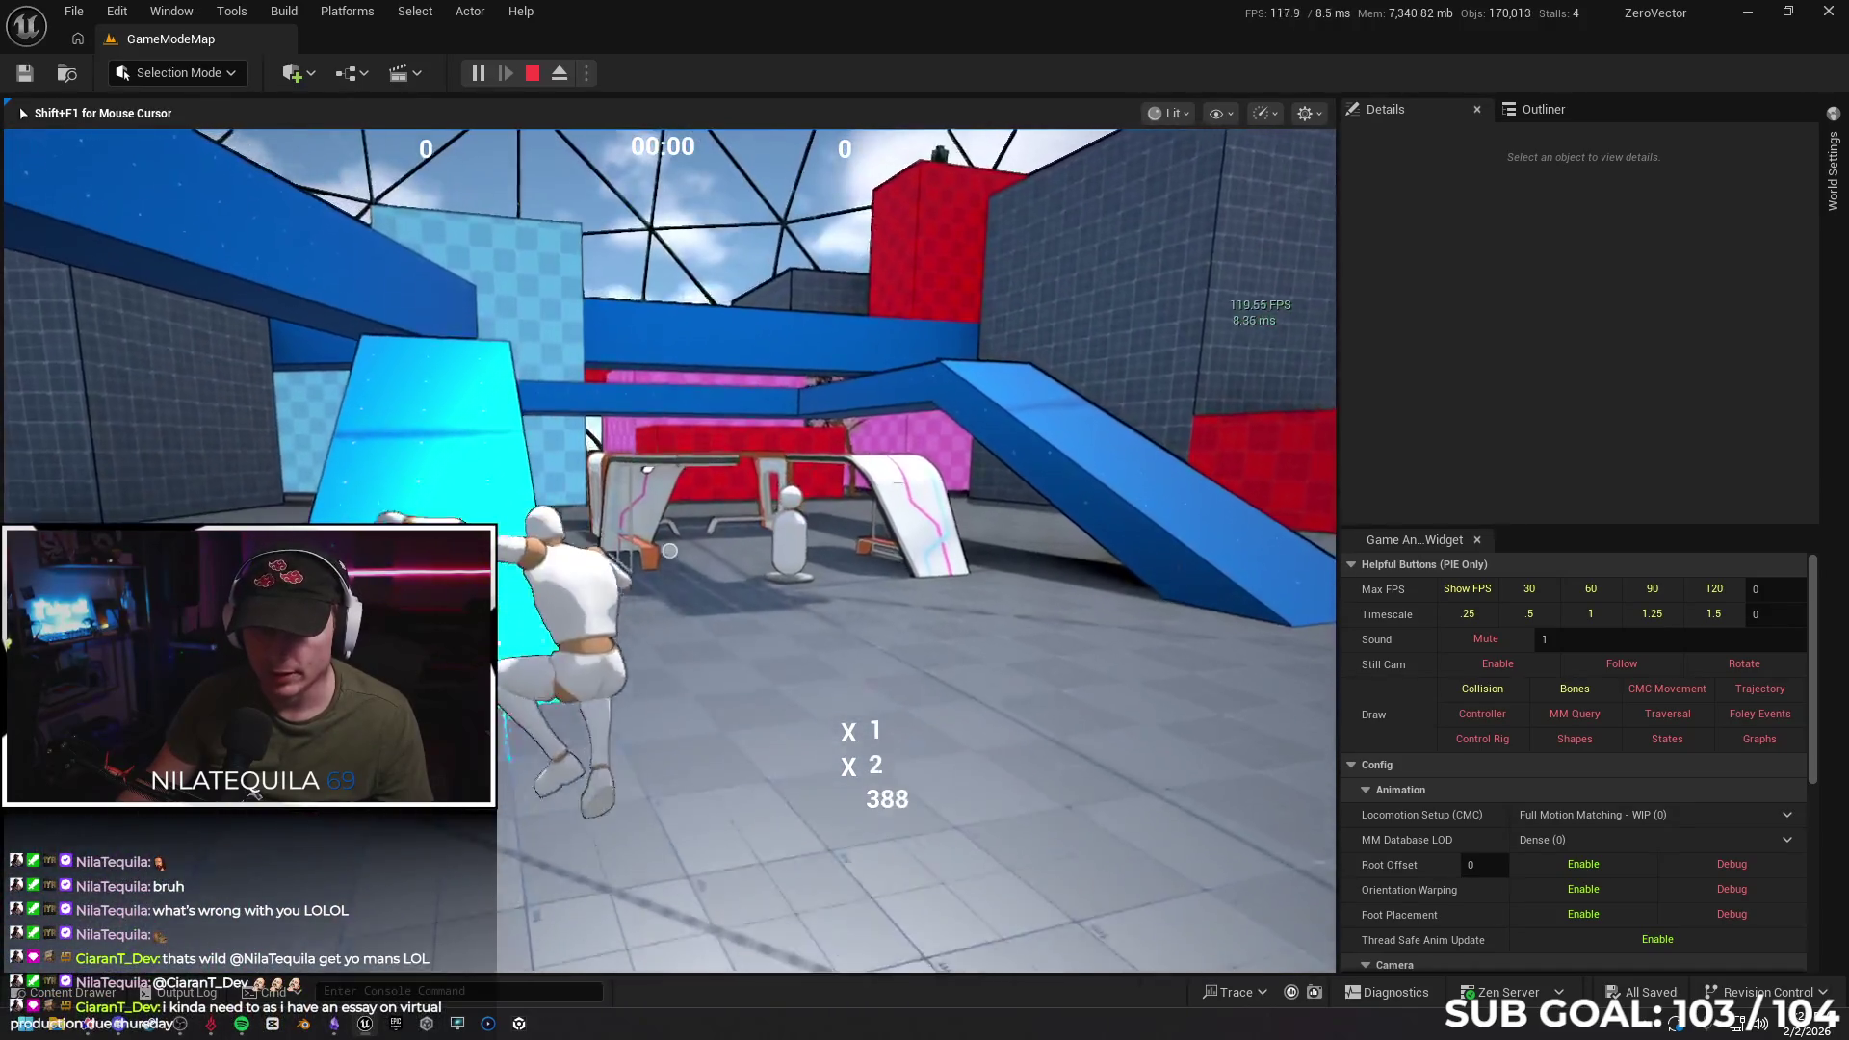
key("w")
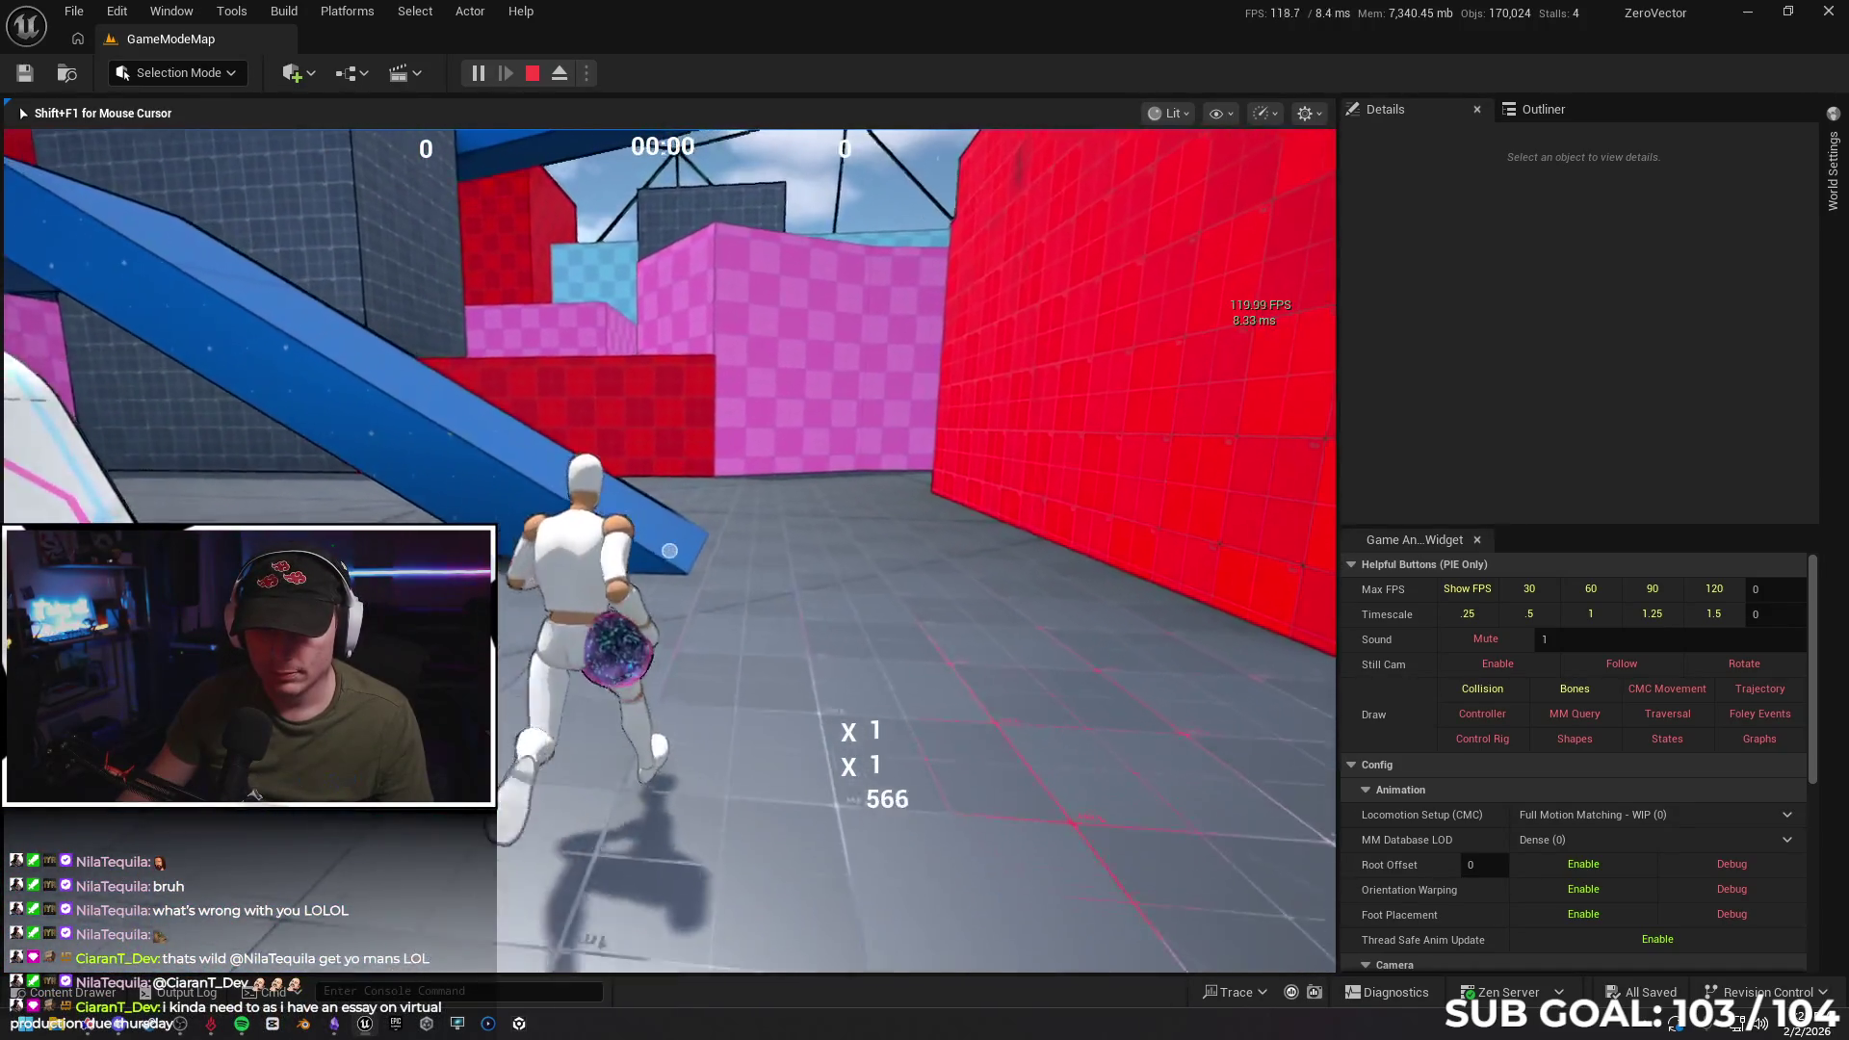
key("w")
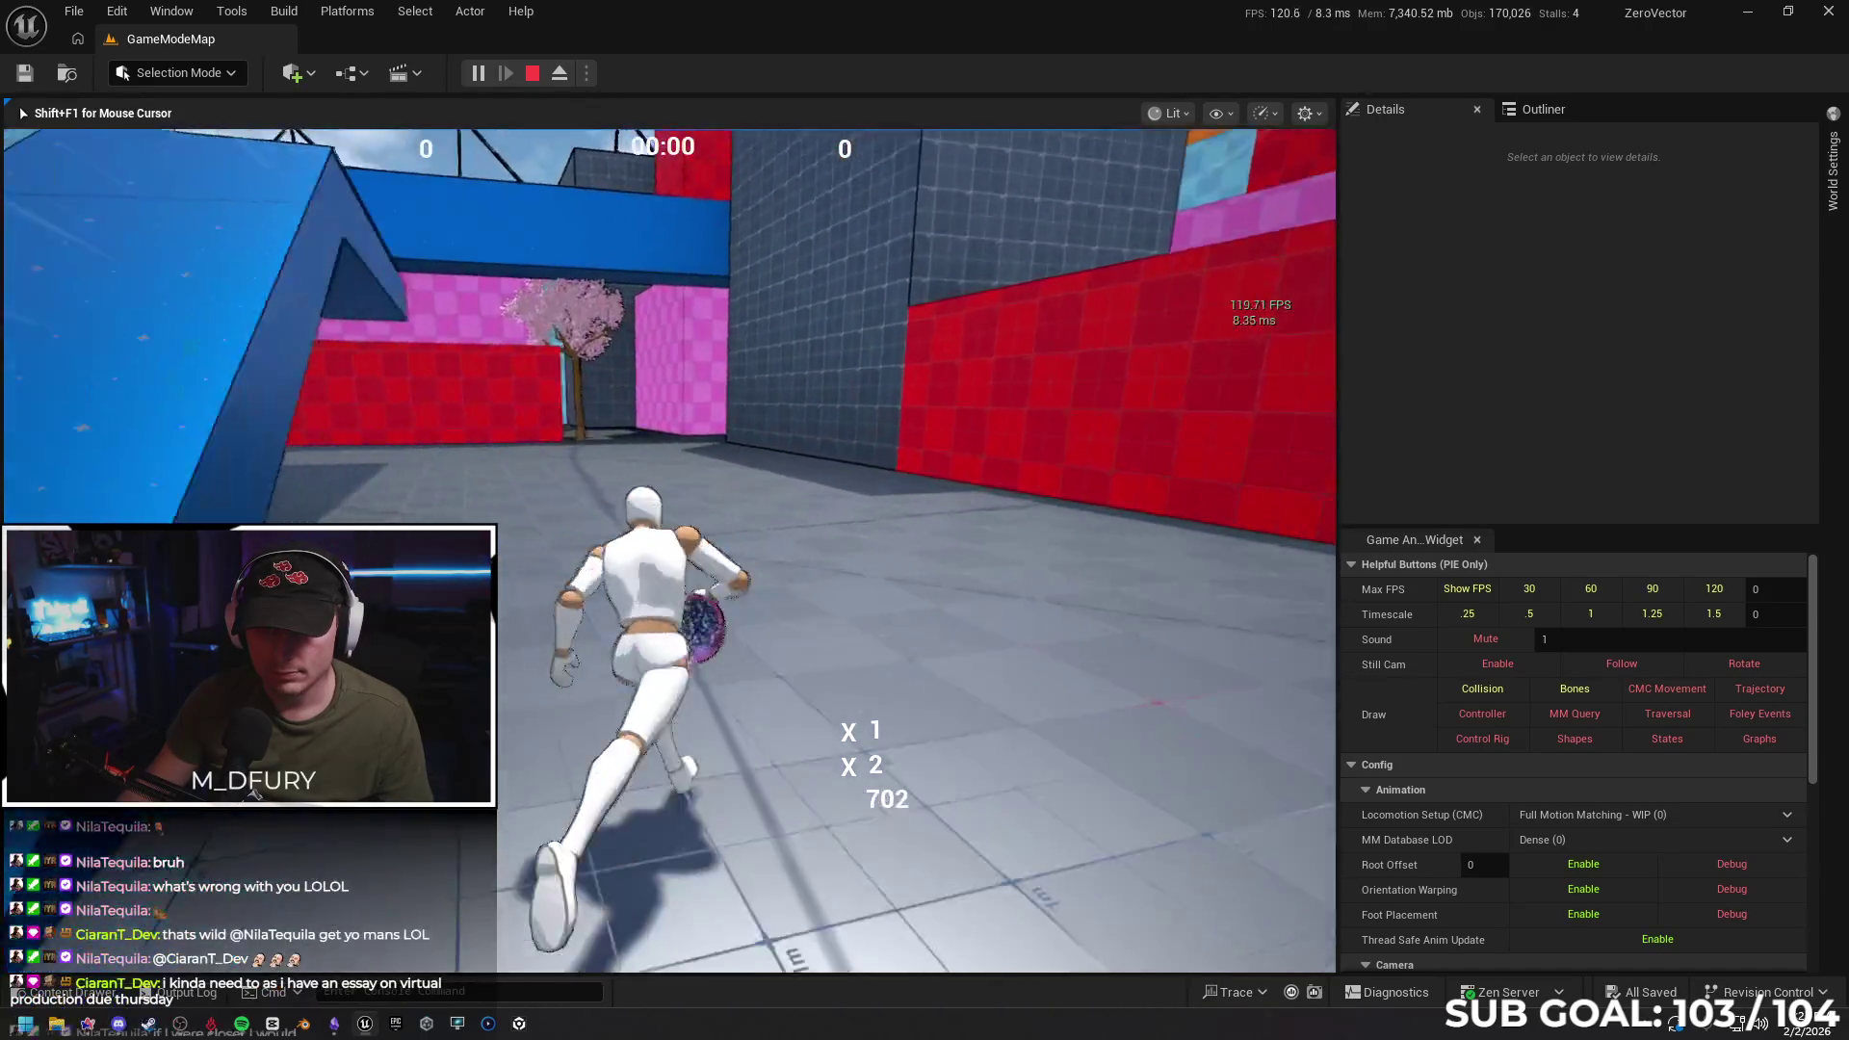
key("w")
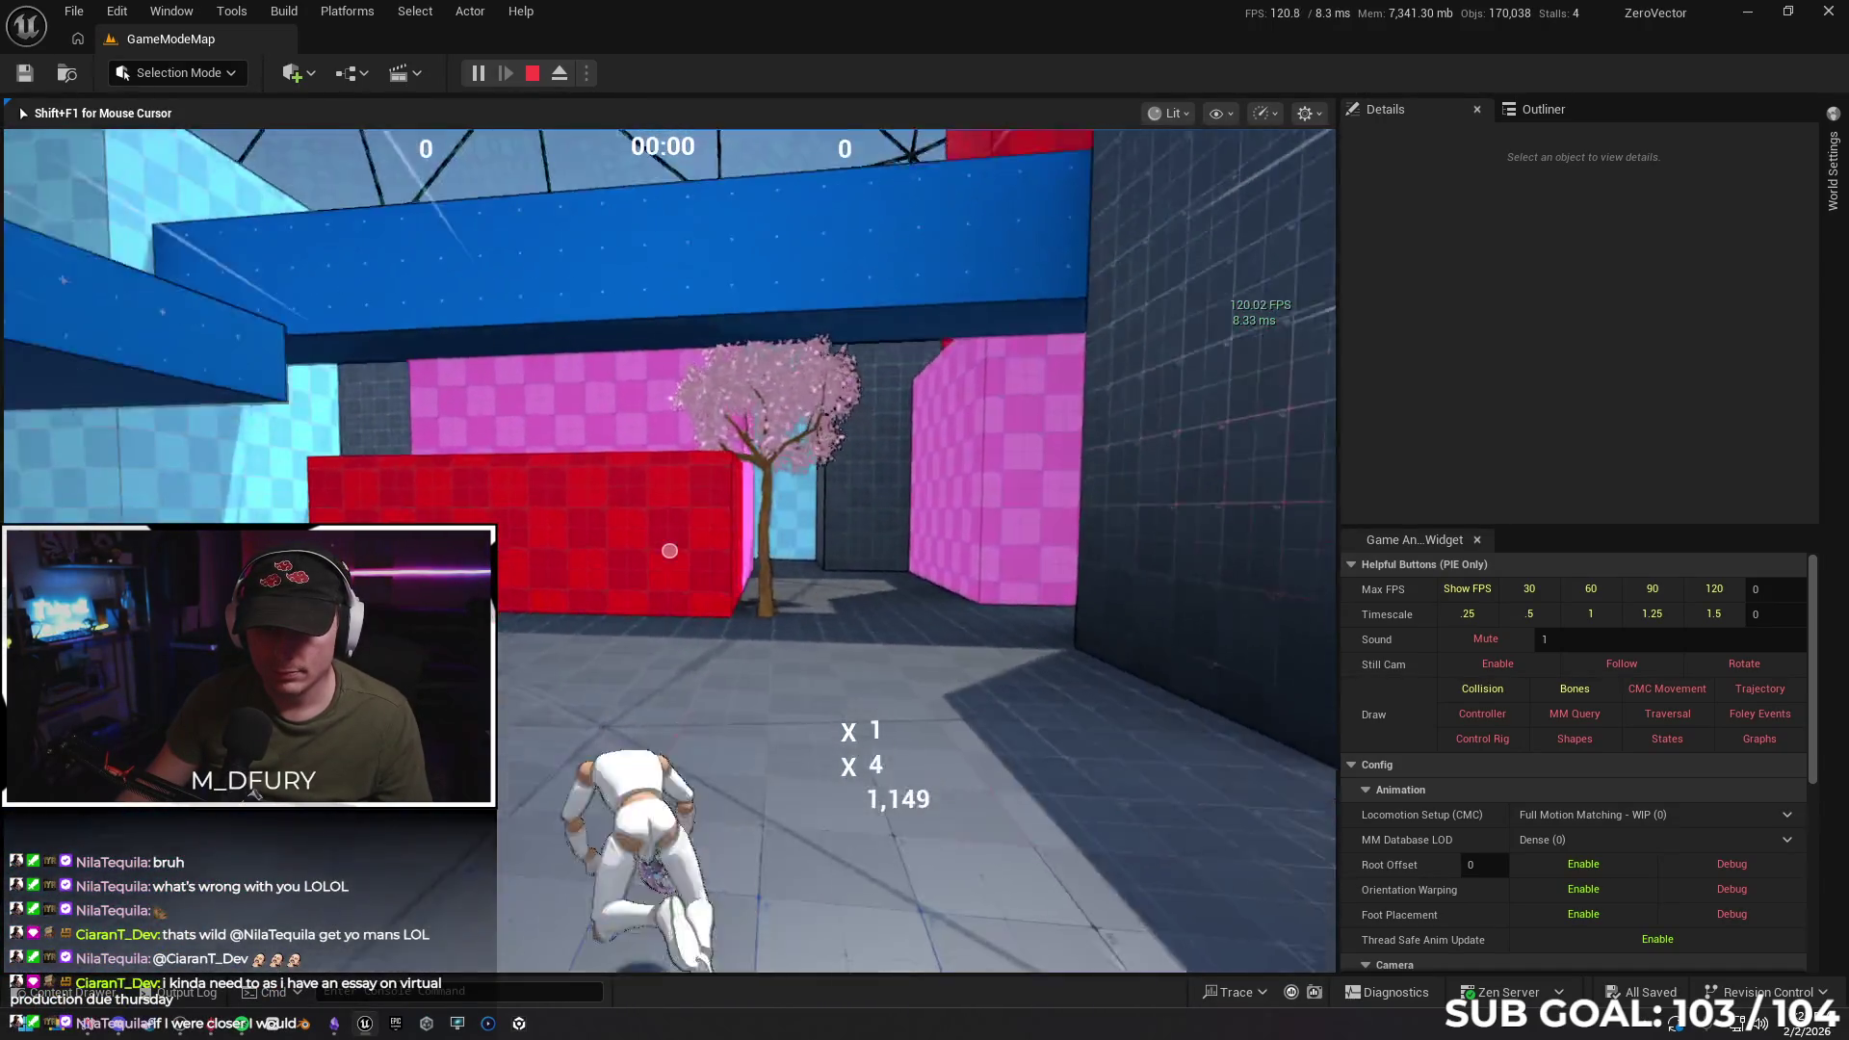
key("w")
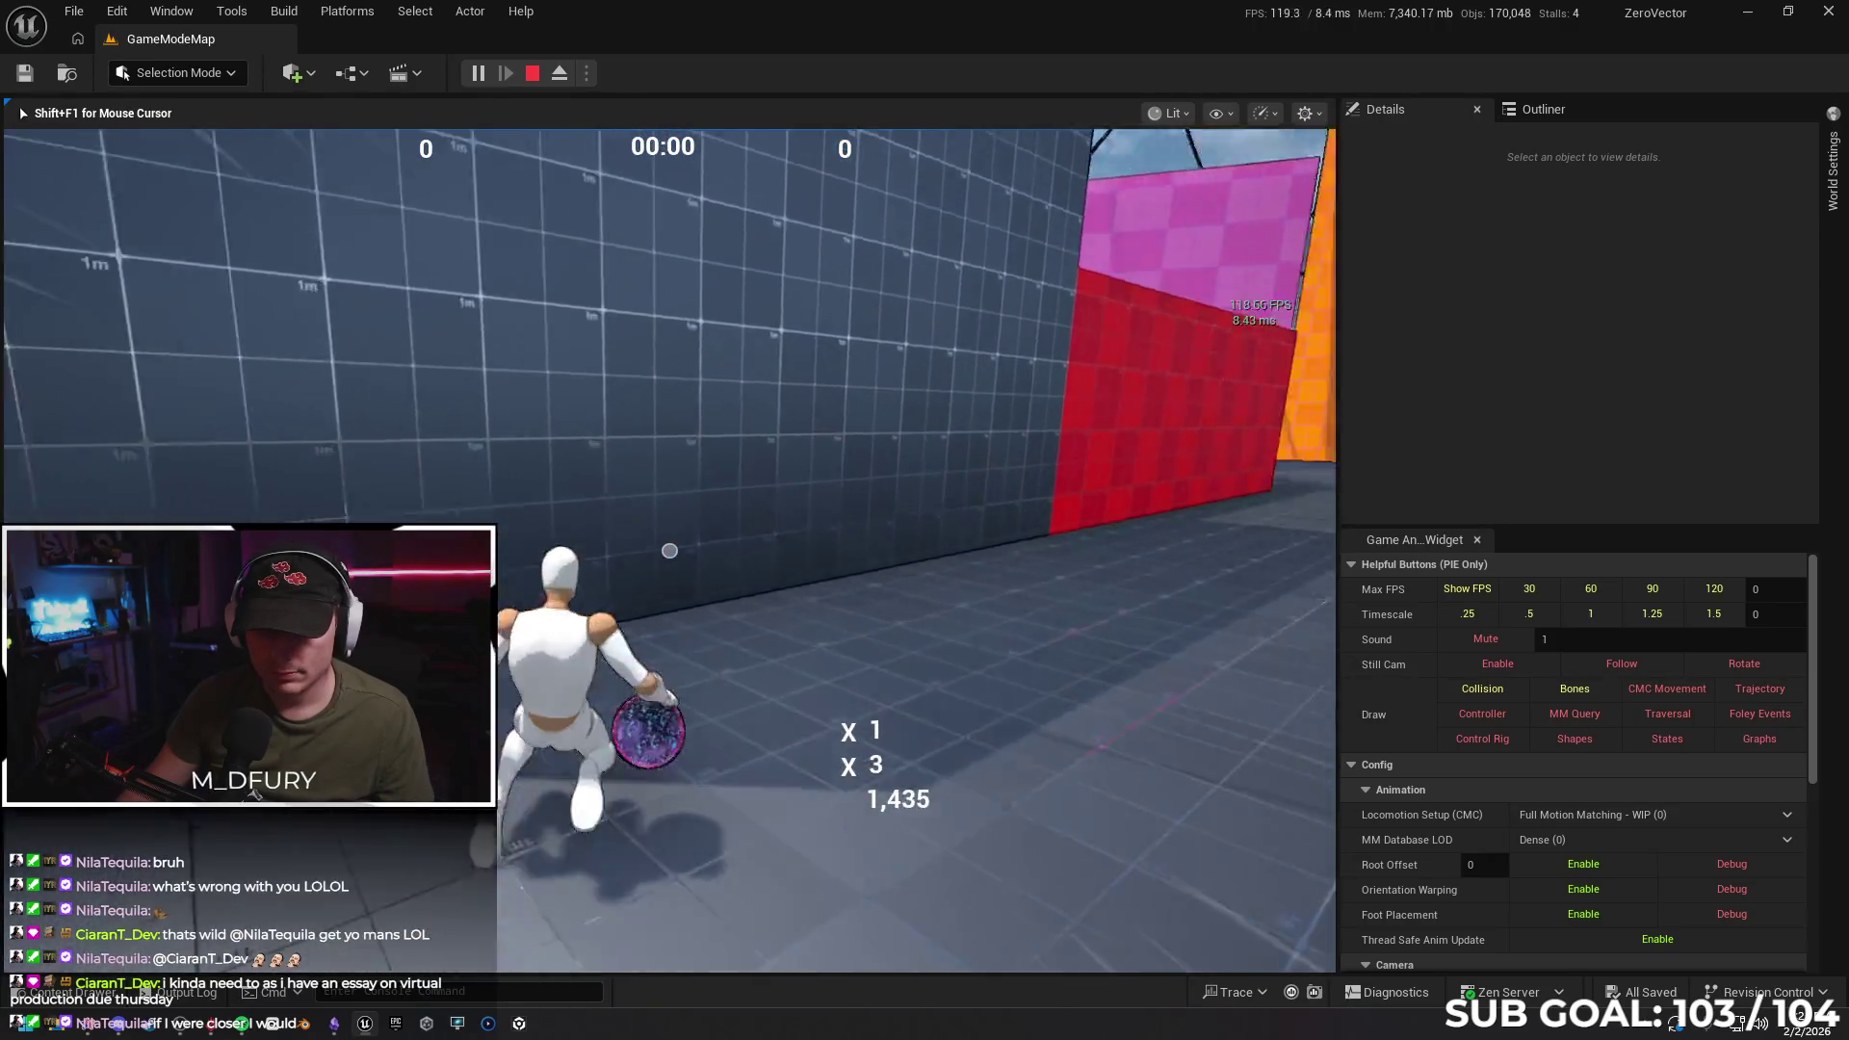
key("w")
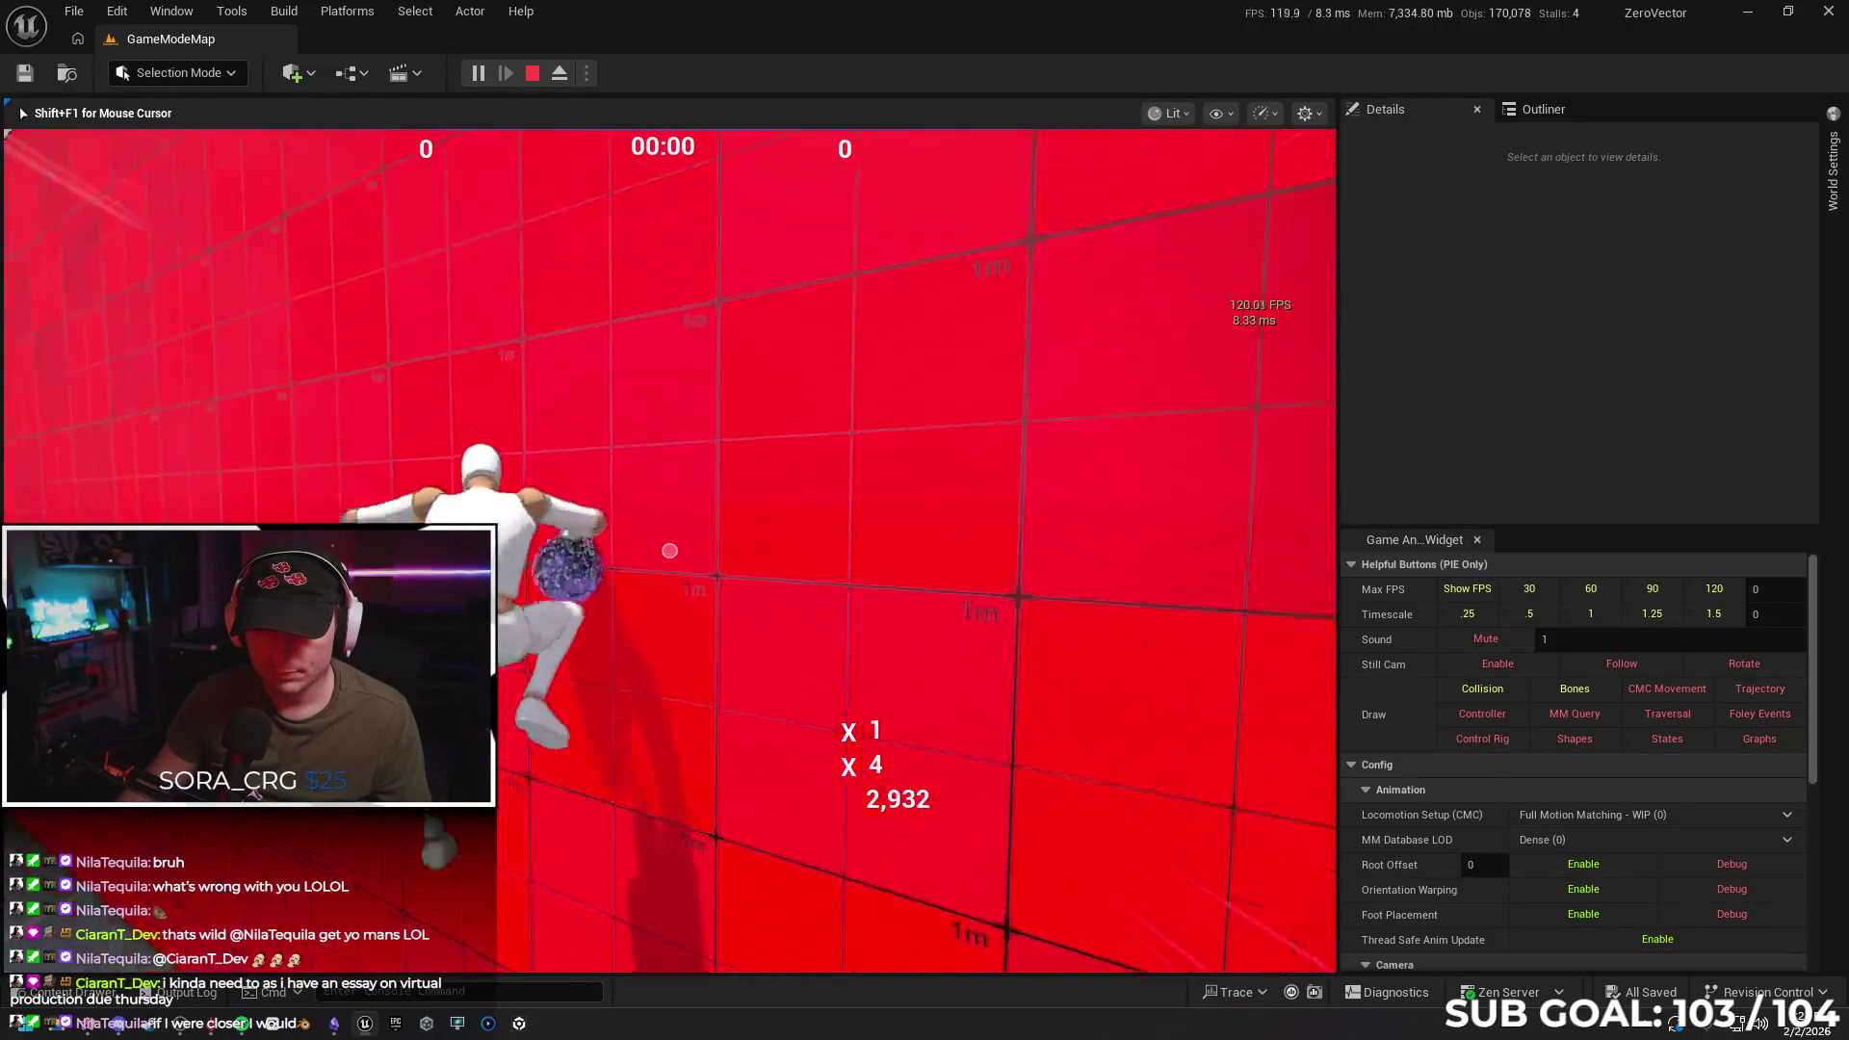
Vault the blue and orange ledges, cling to the blue wall, then end the play session
key("w")
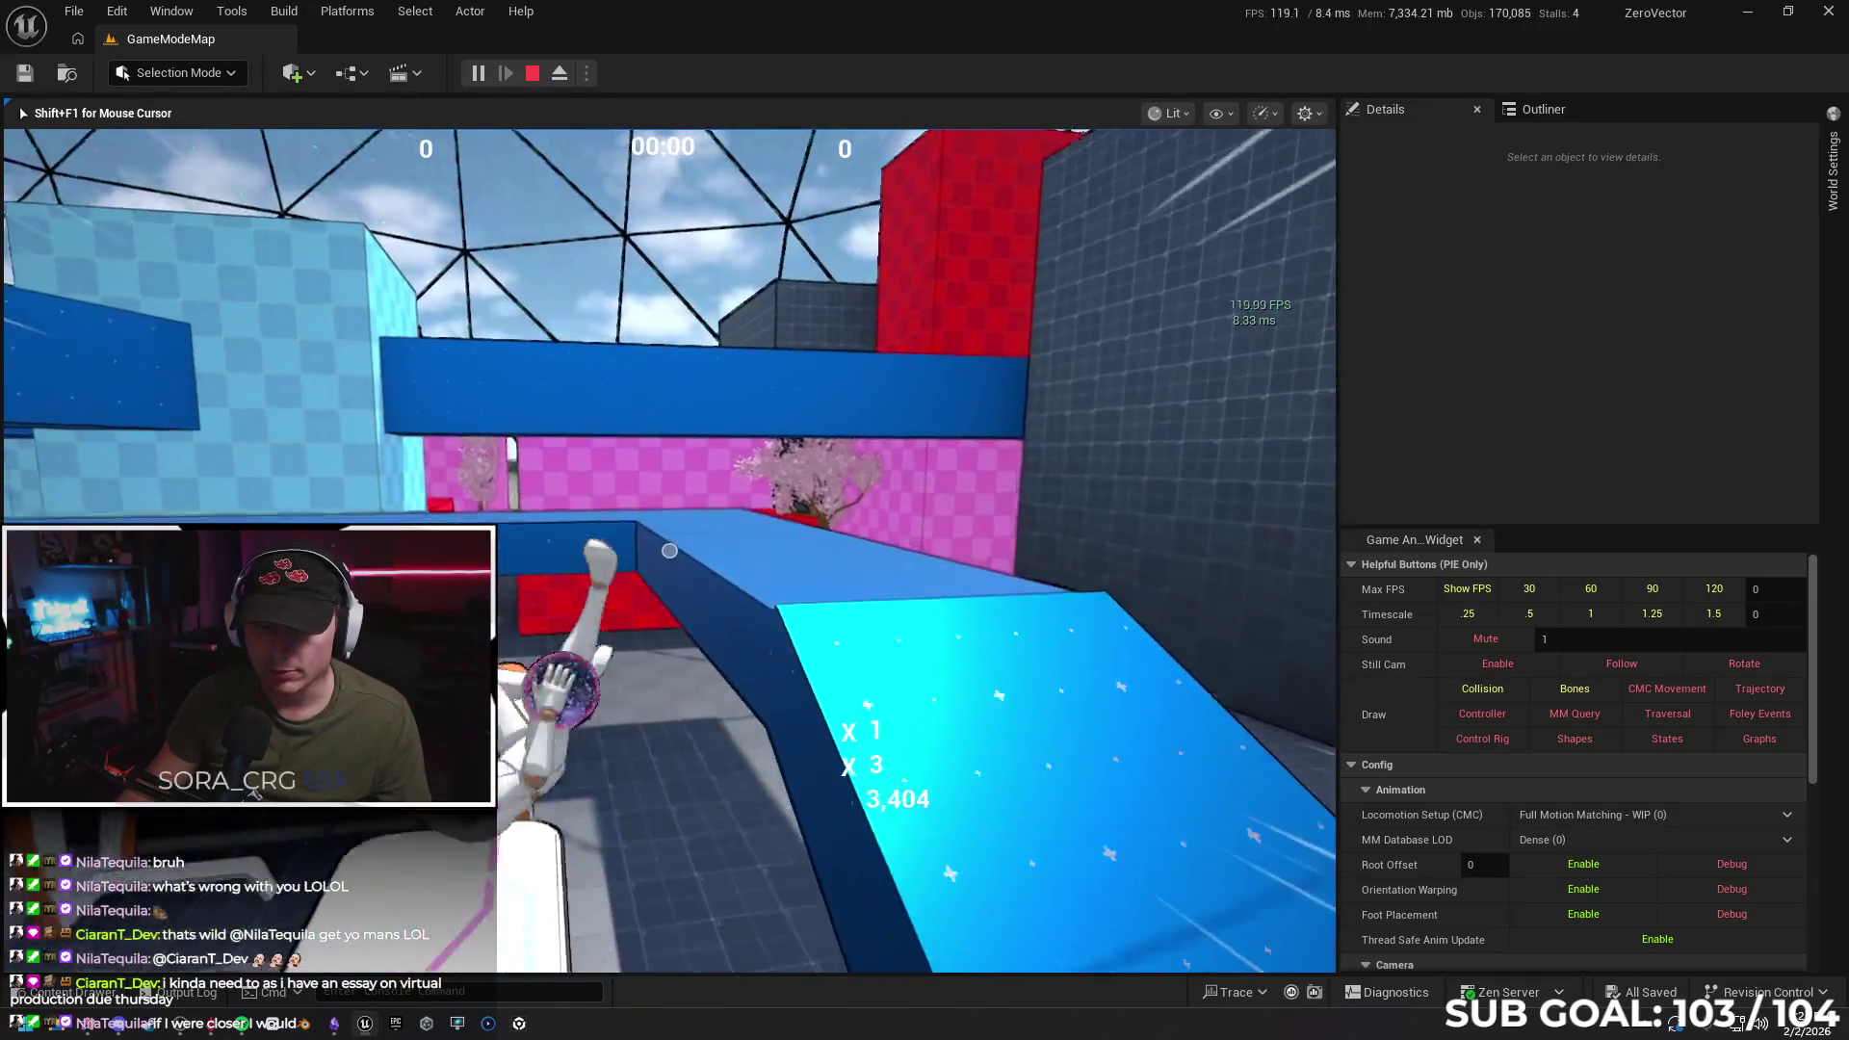
key("w")
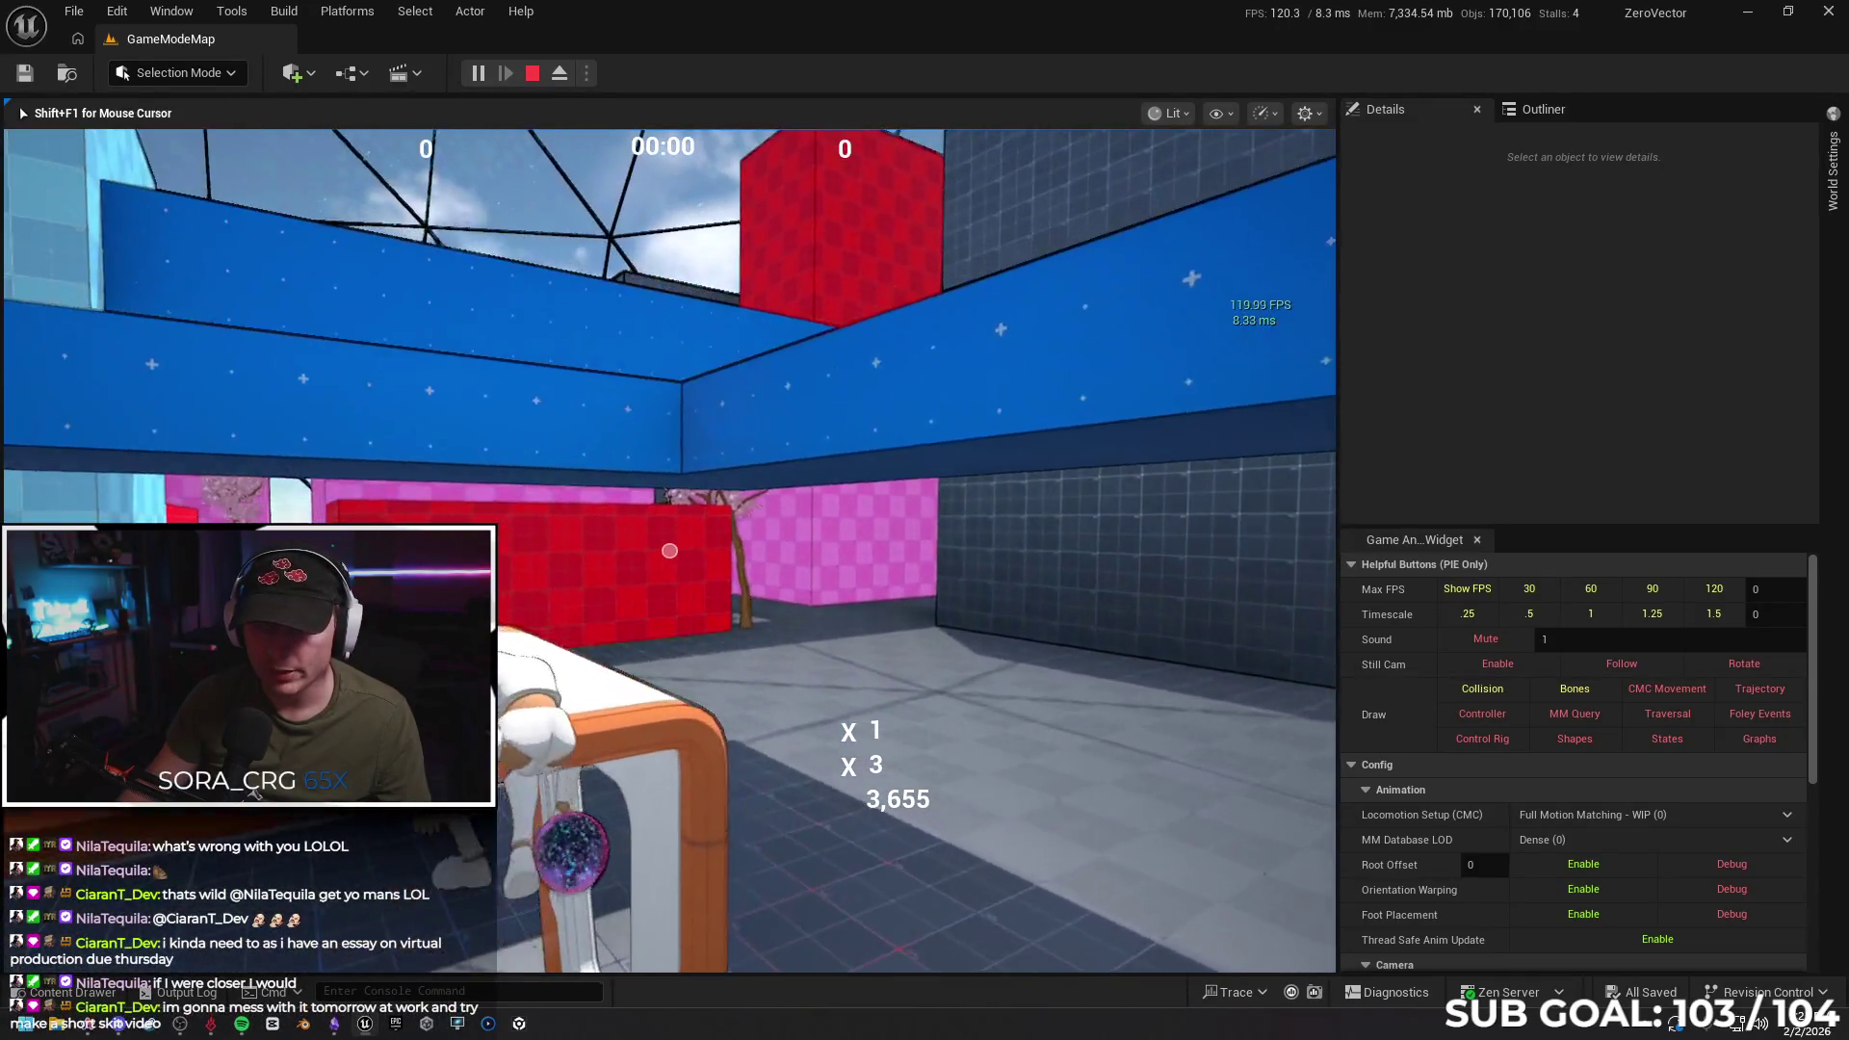
key("w")
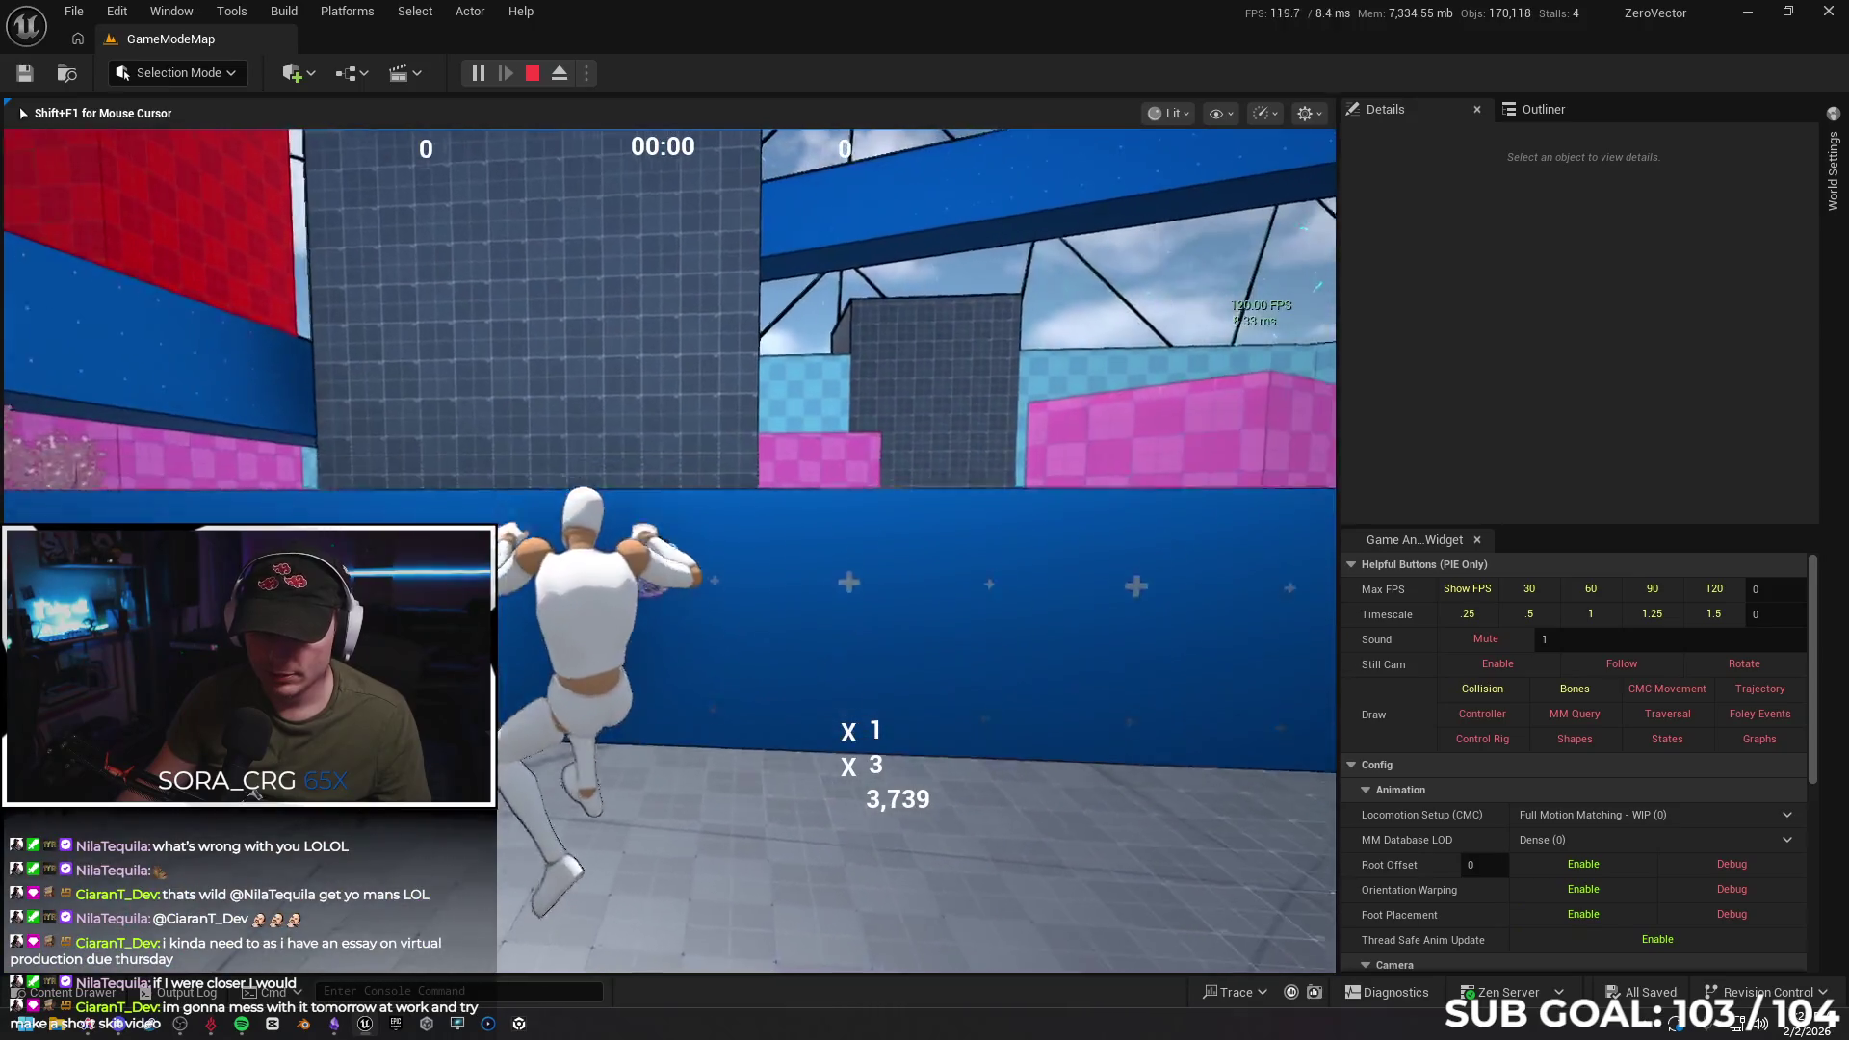
key("w")
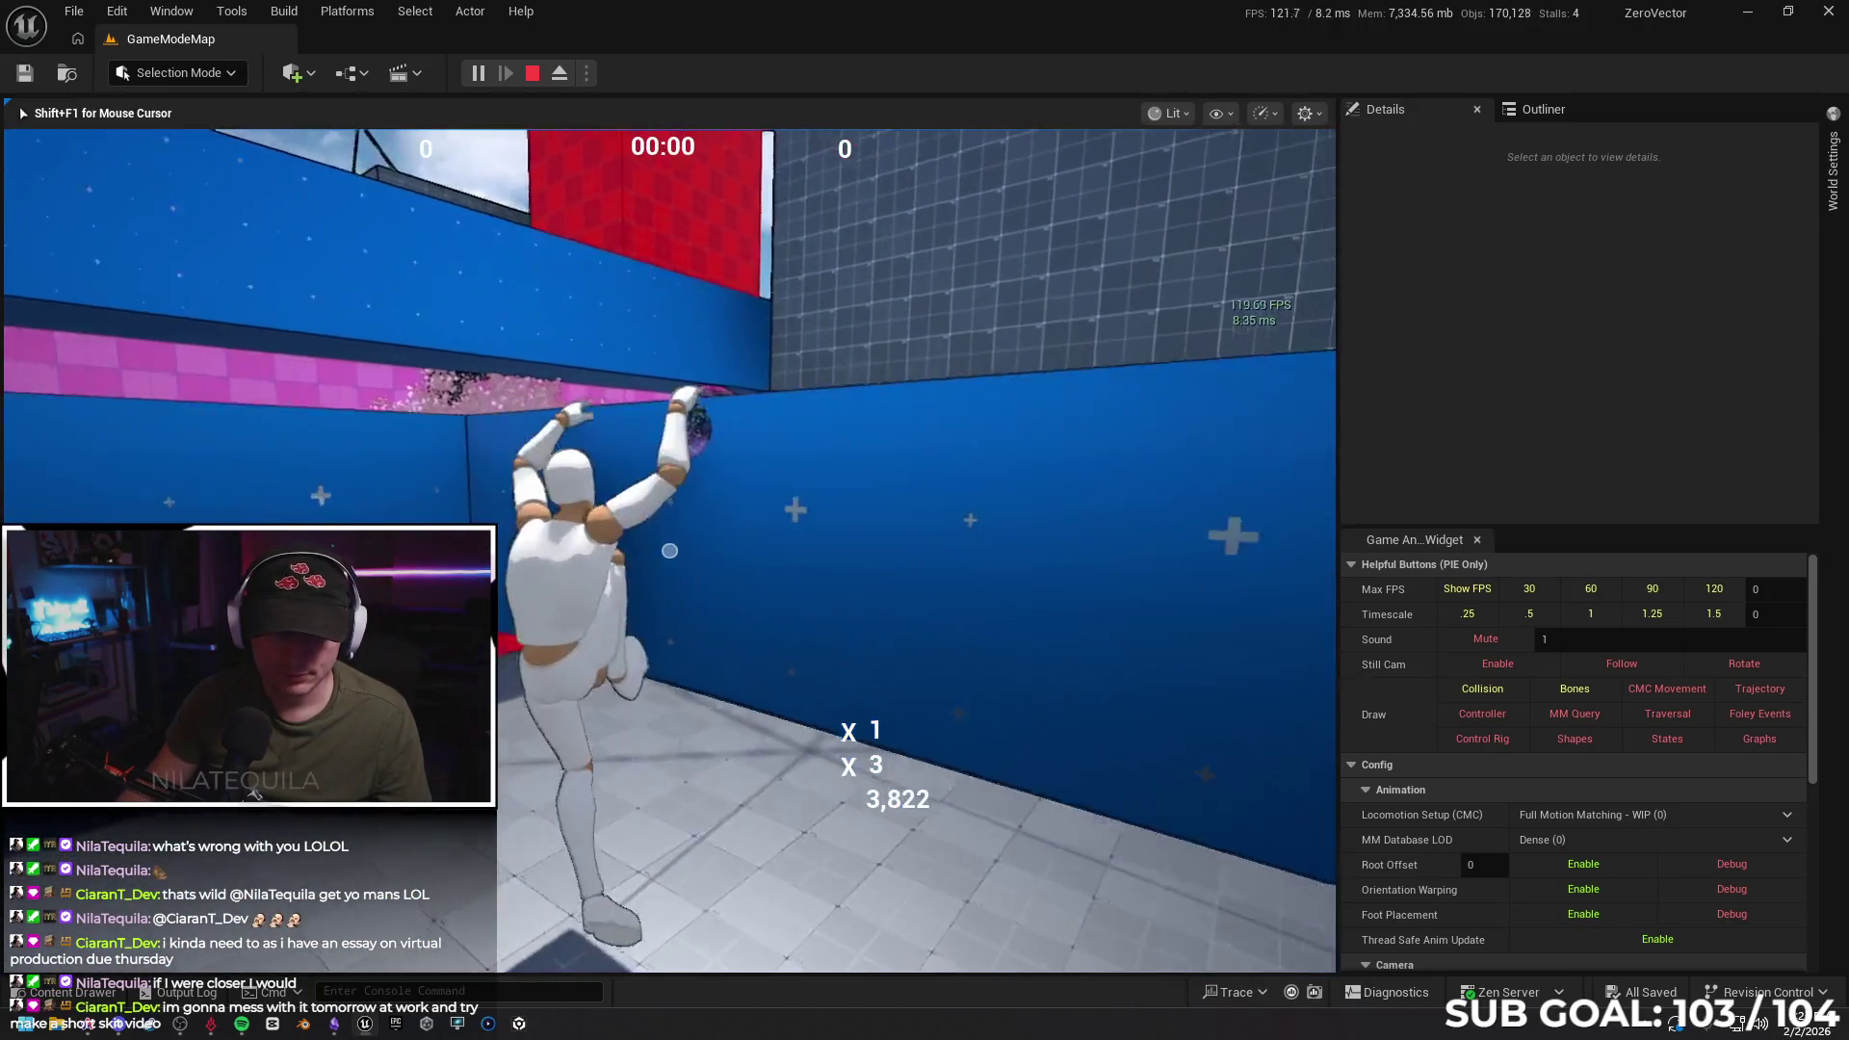
key("w")
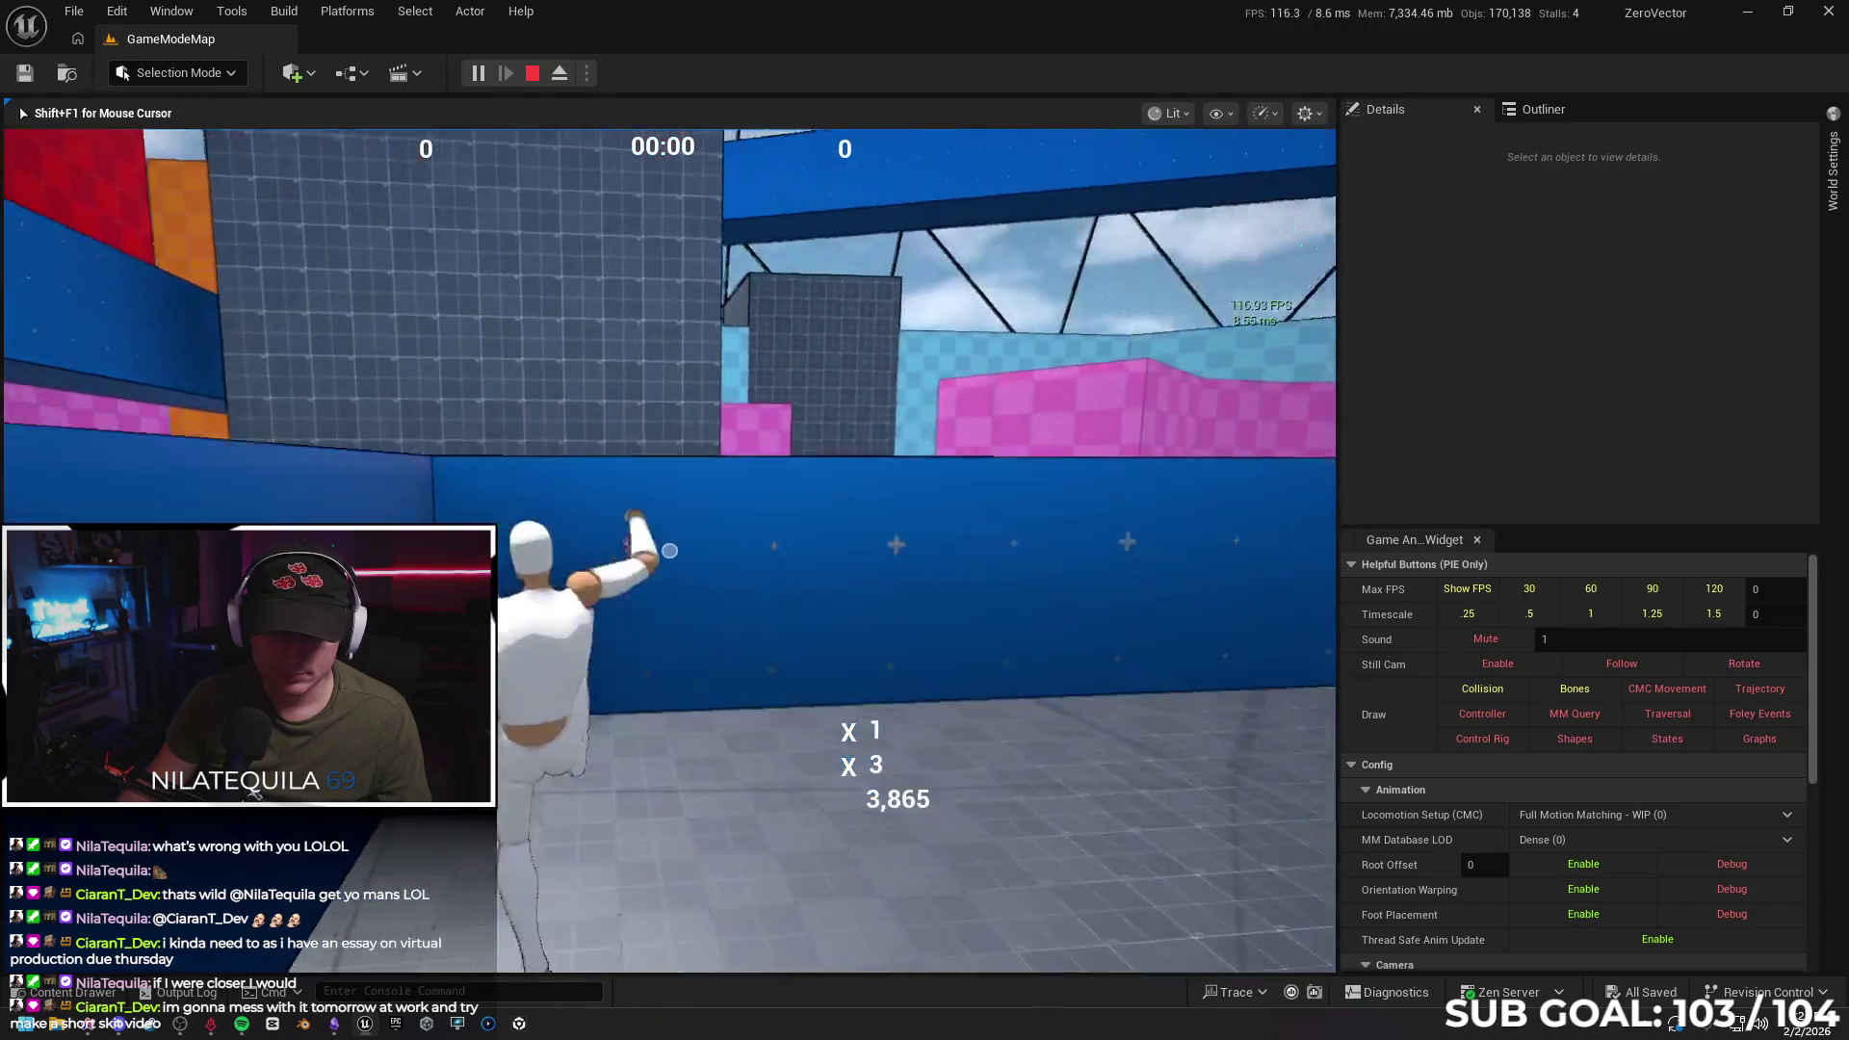
key("w")
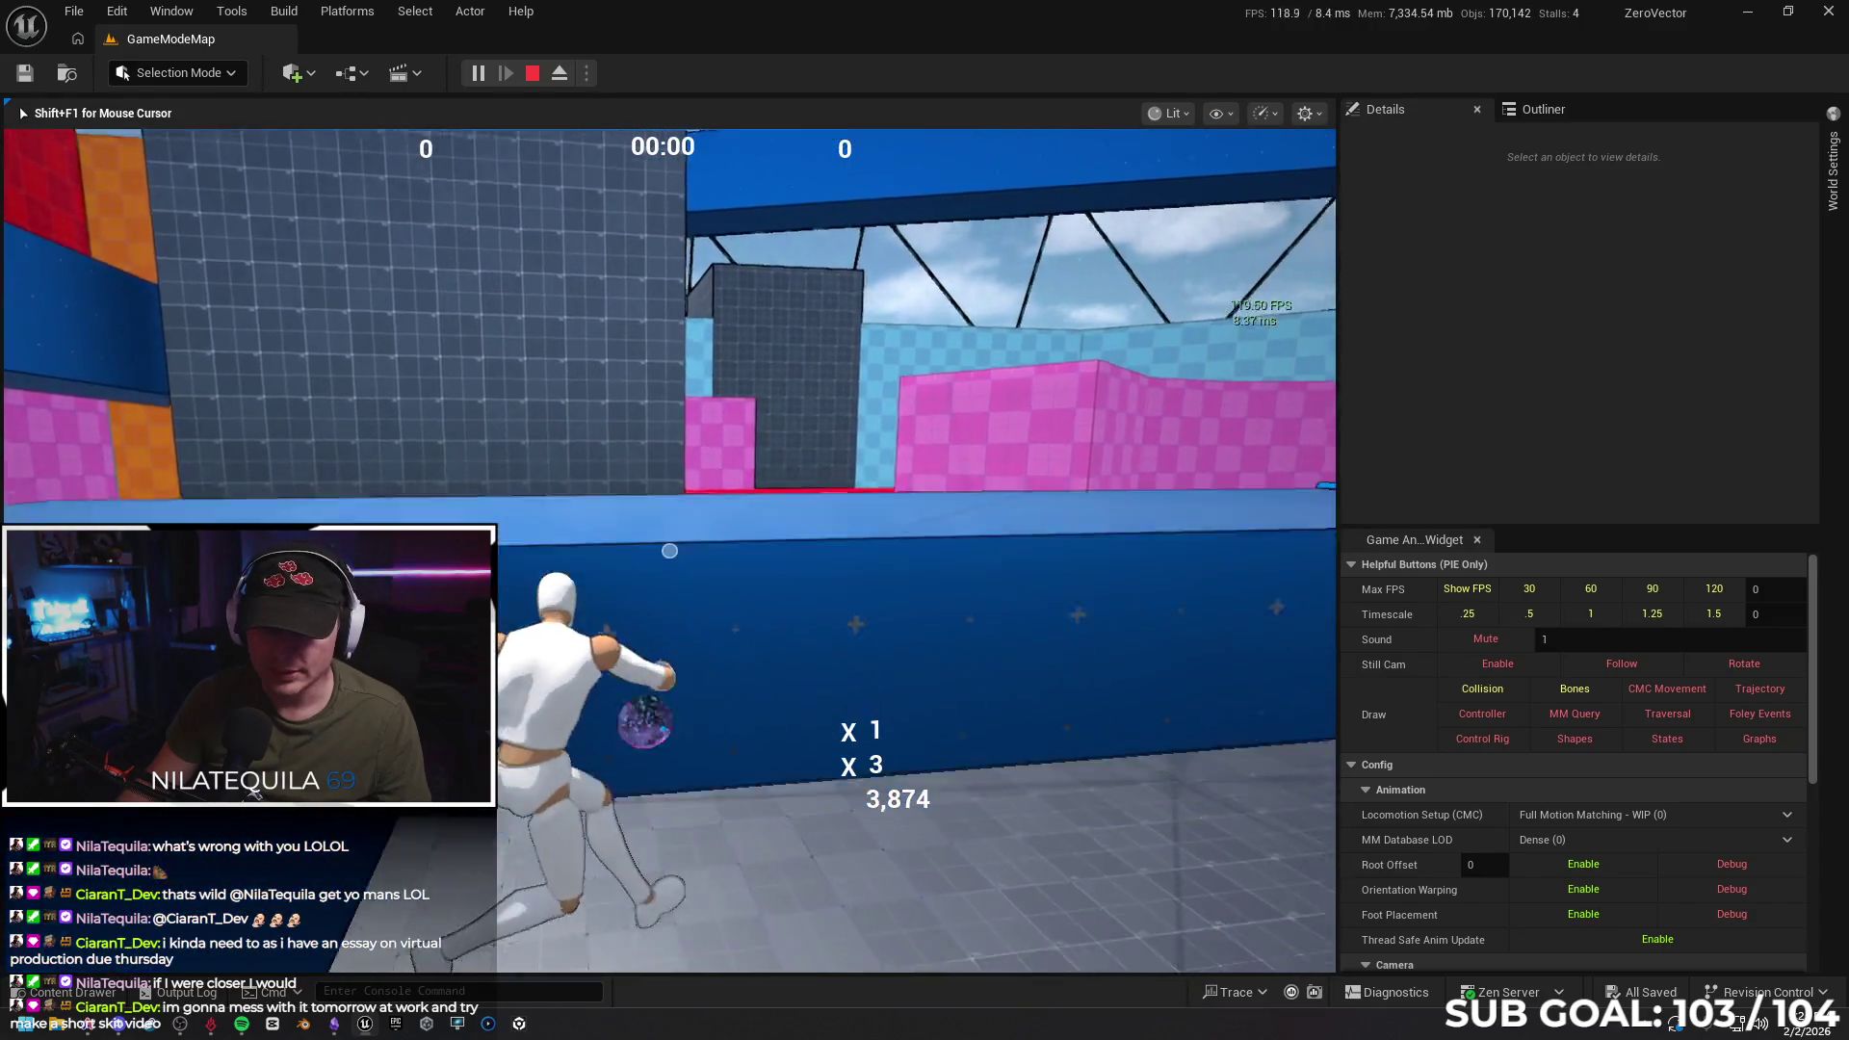
key("w")
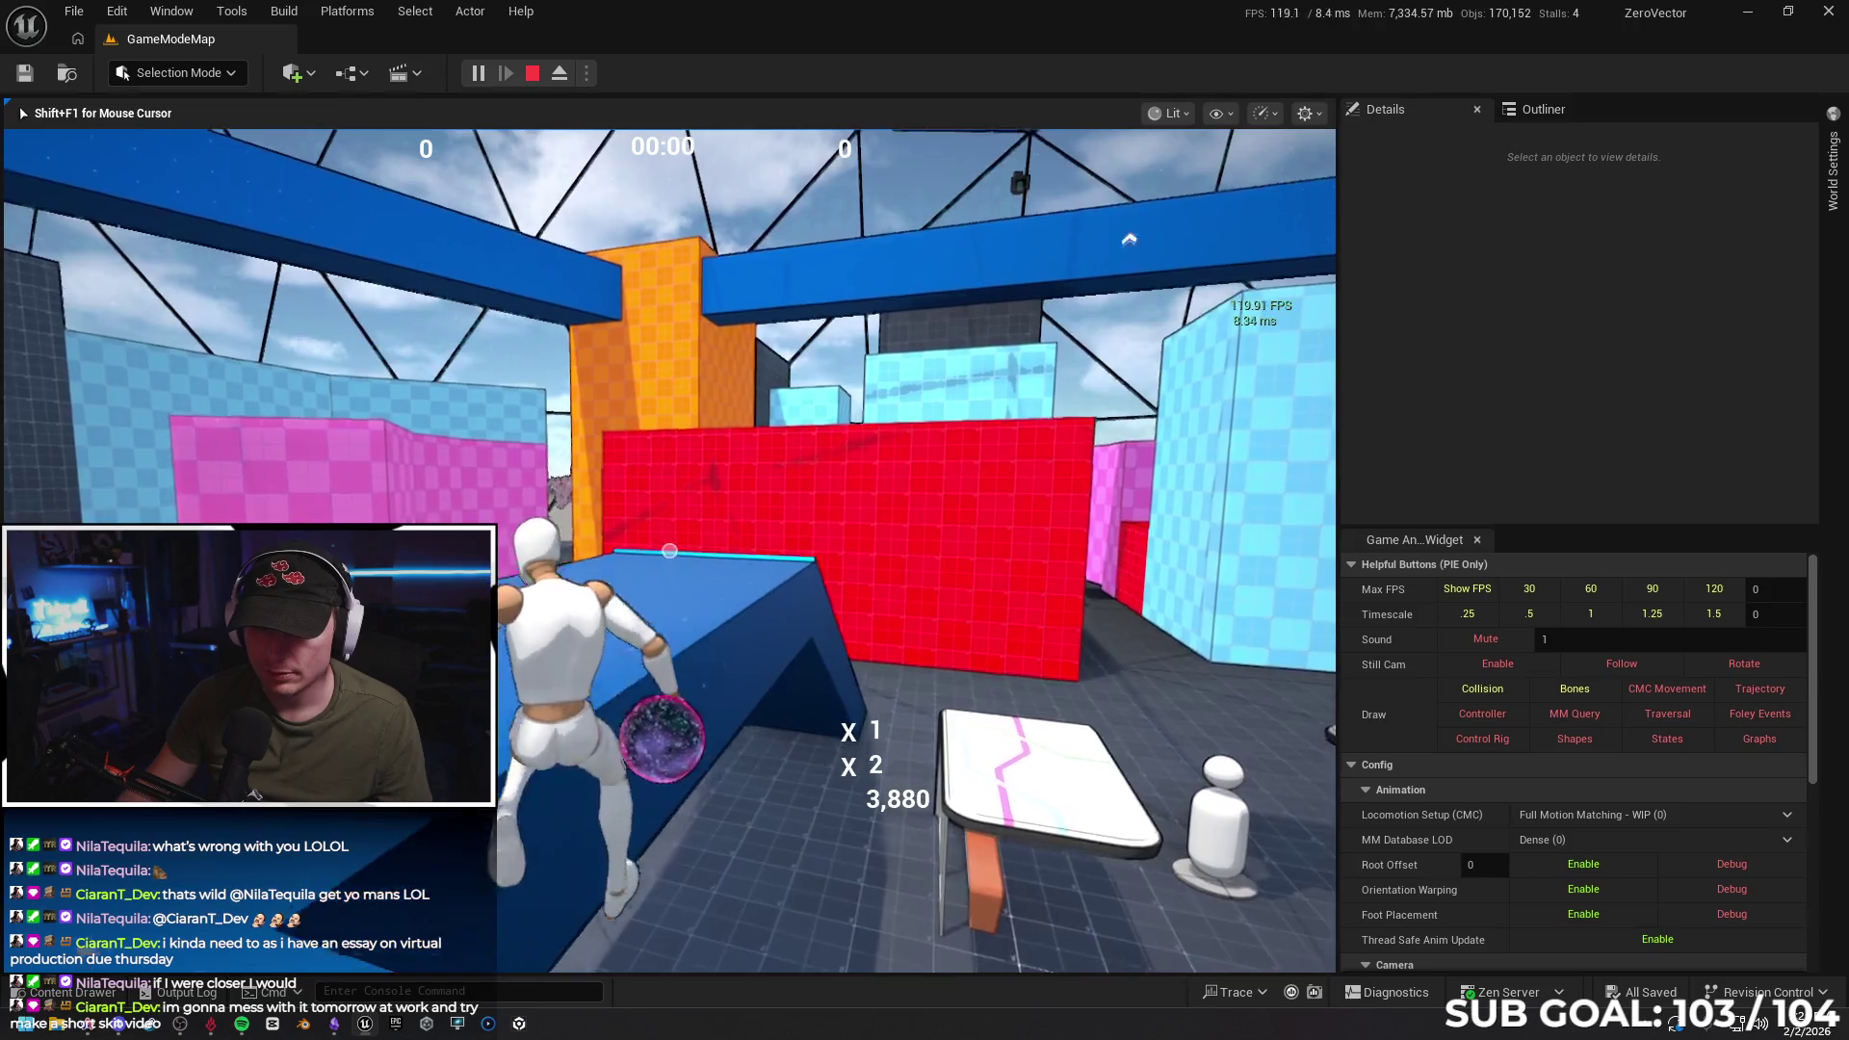
key("Escape")
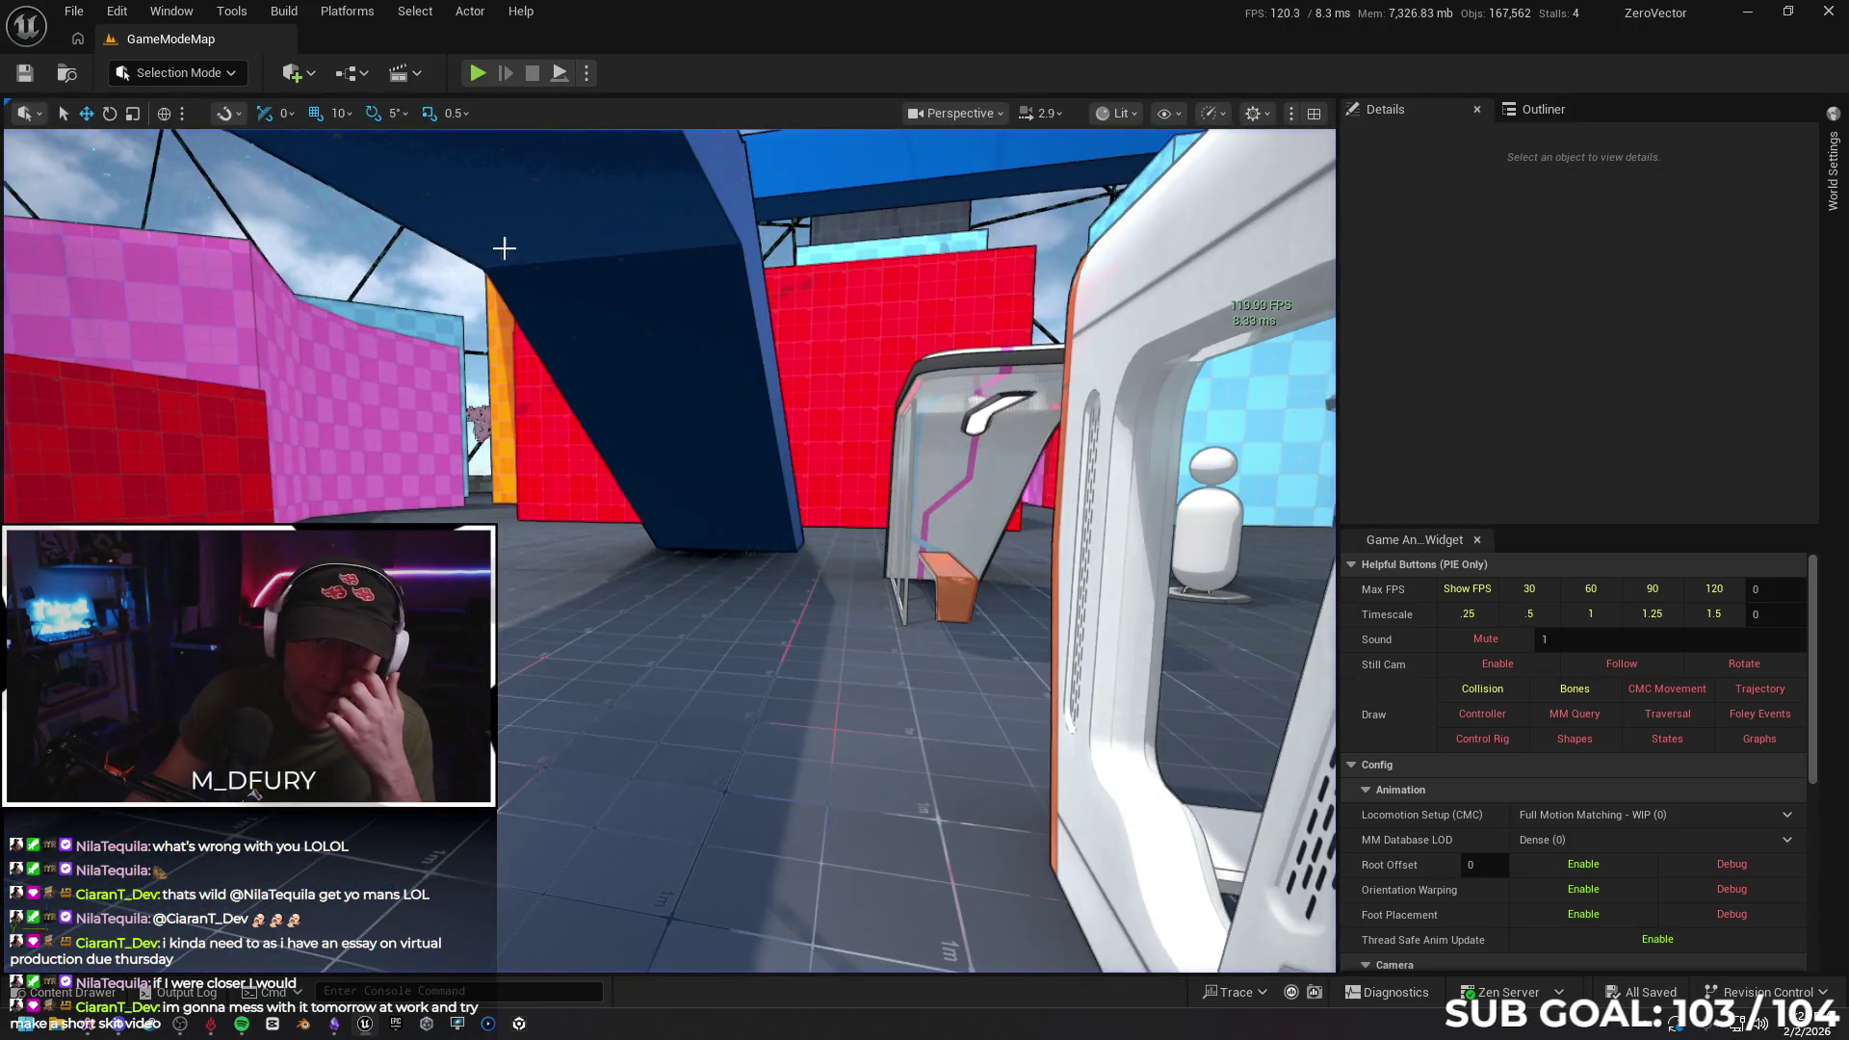
Open the SandboxCharacter_CMC blueprint from the Content Drawer's Blueprints folder
key("ctrl+space")
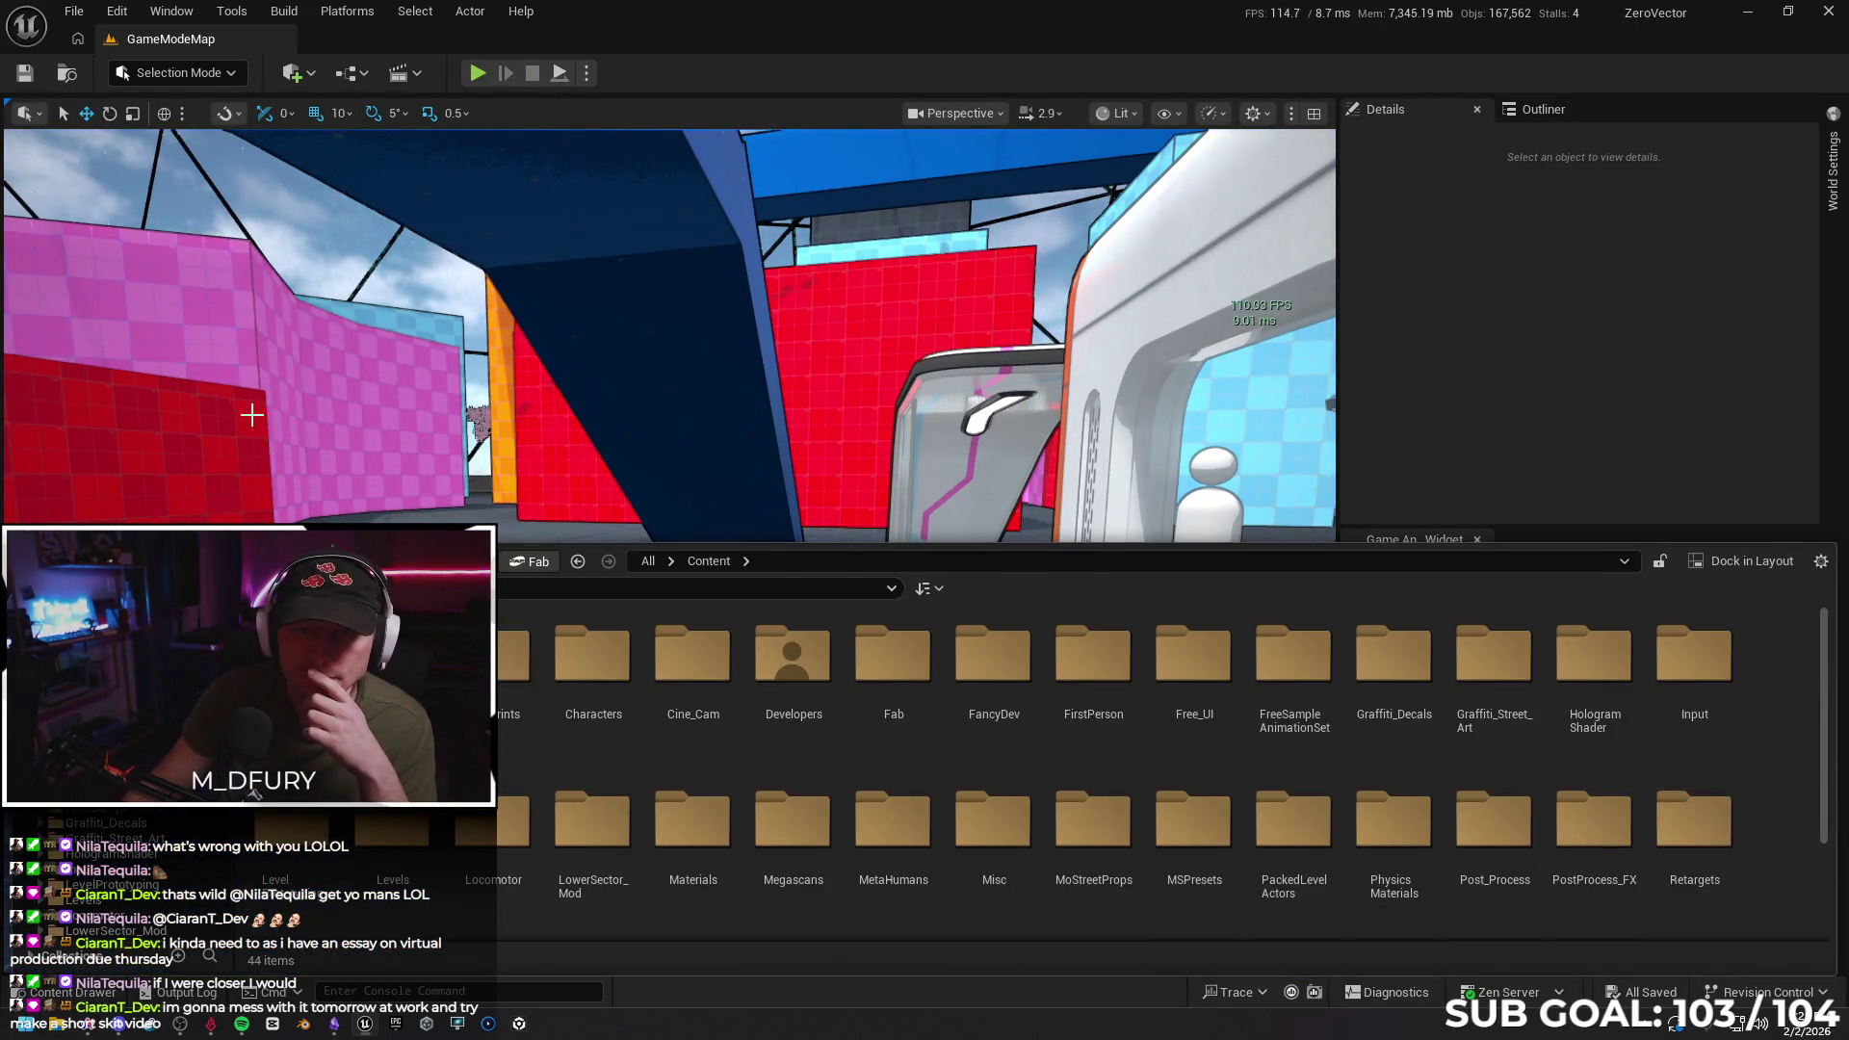
double_click(522, 663)
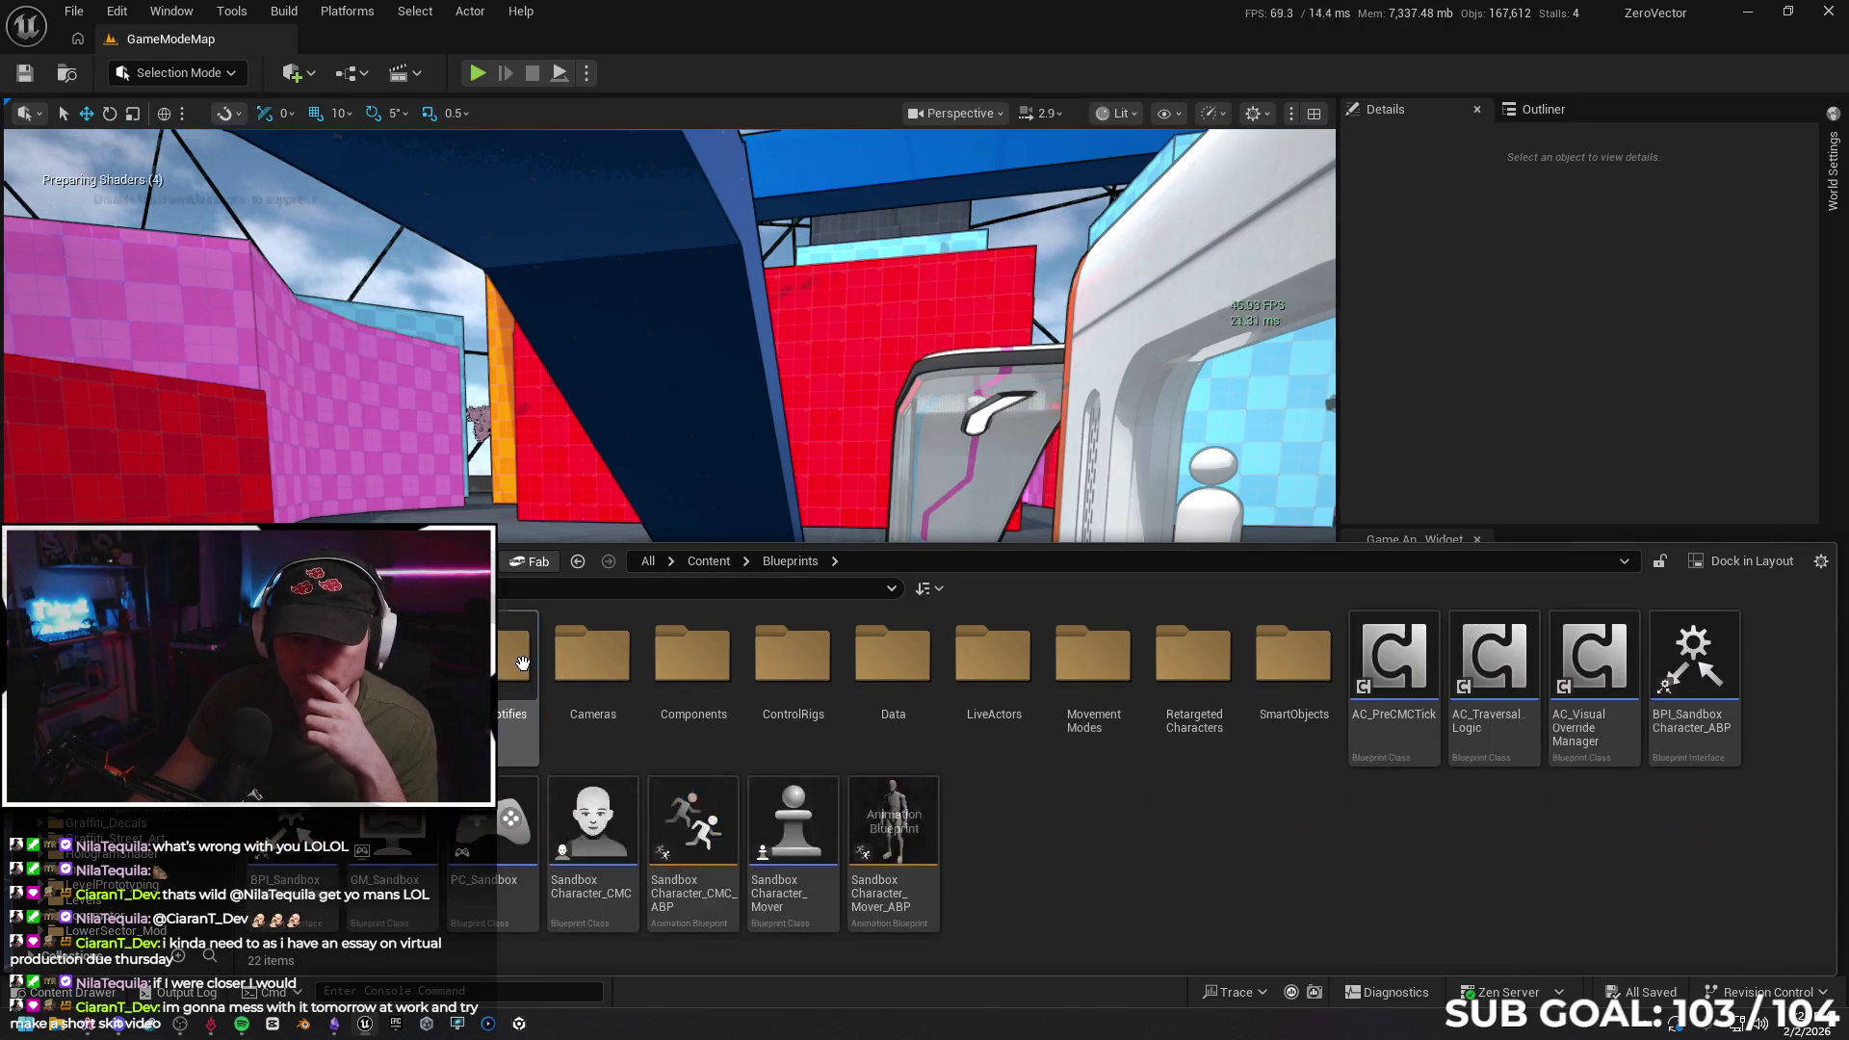
double_click(592, 816)
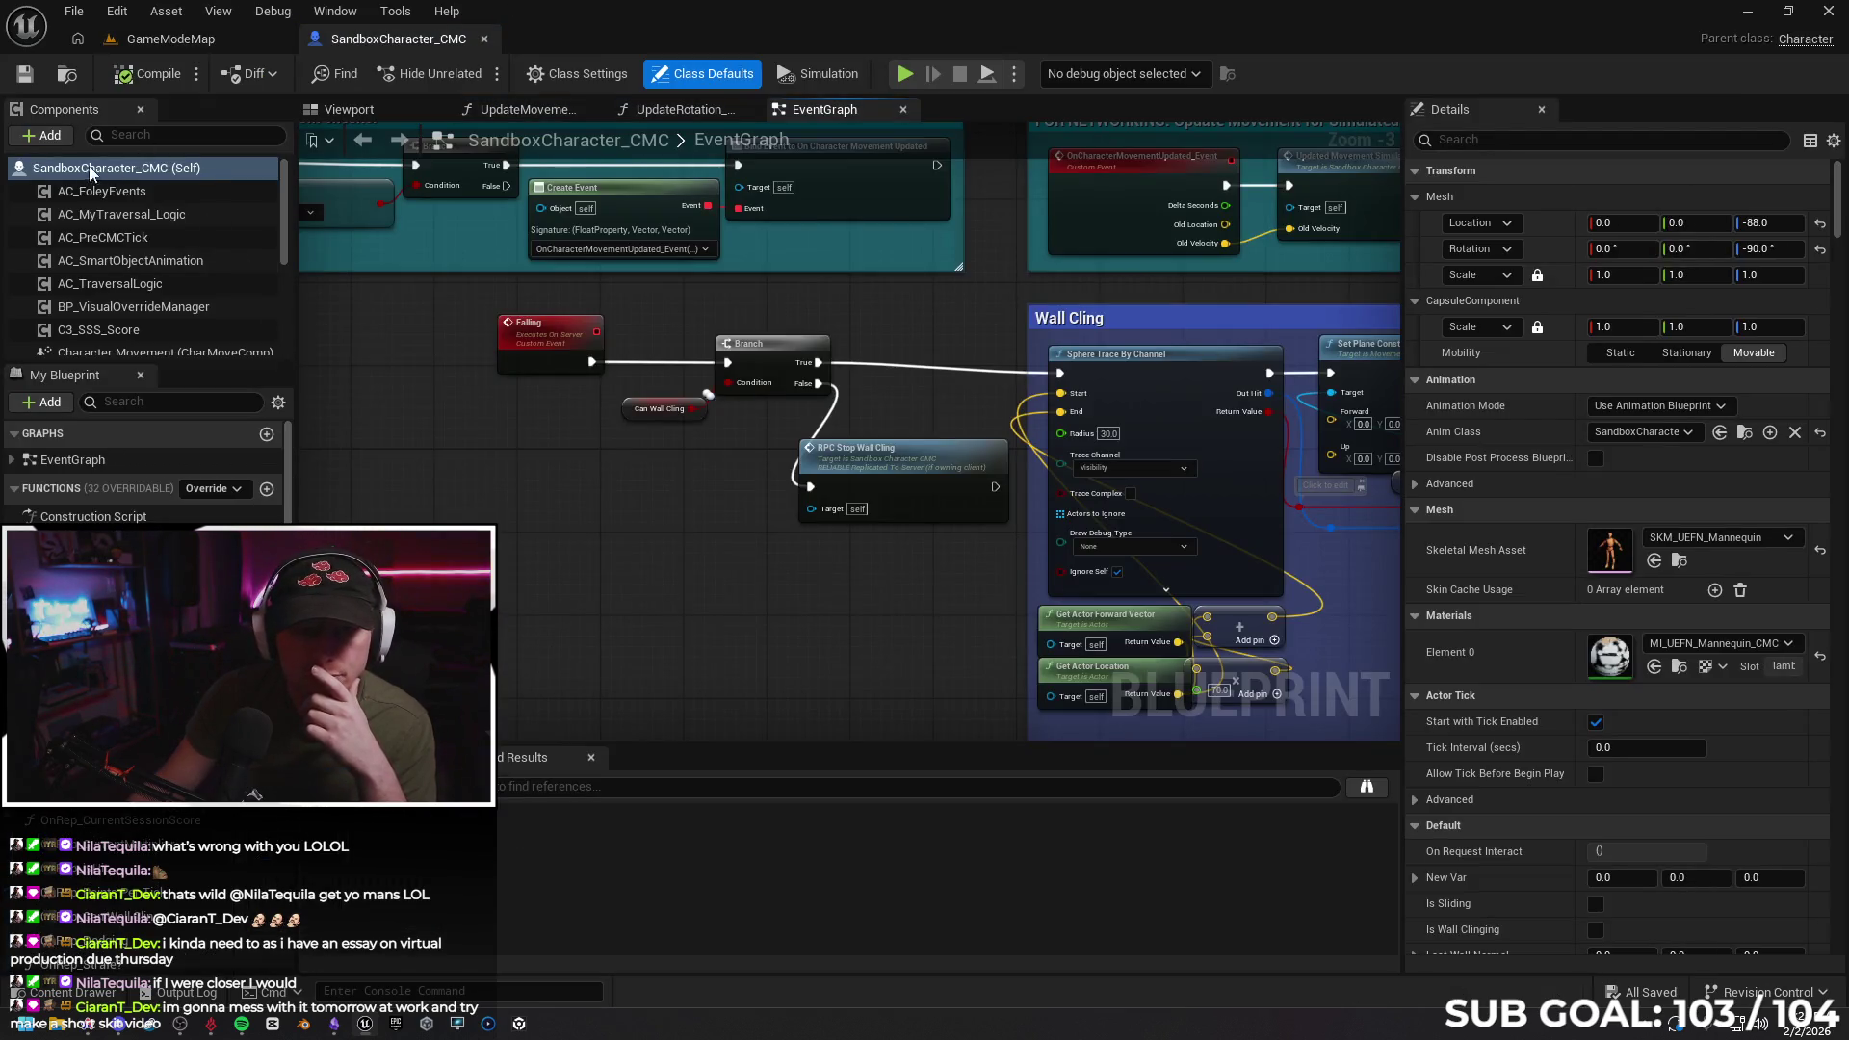
Set Predictive Interpolation (WIP) replication with Component Replicates off, then compile, save and close
type("rep")
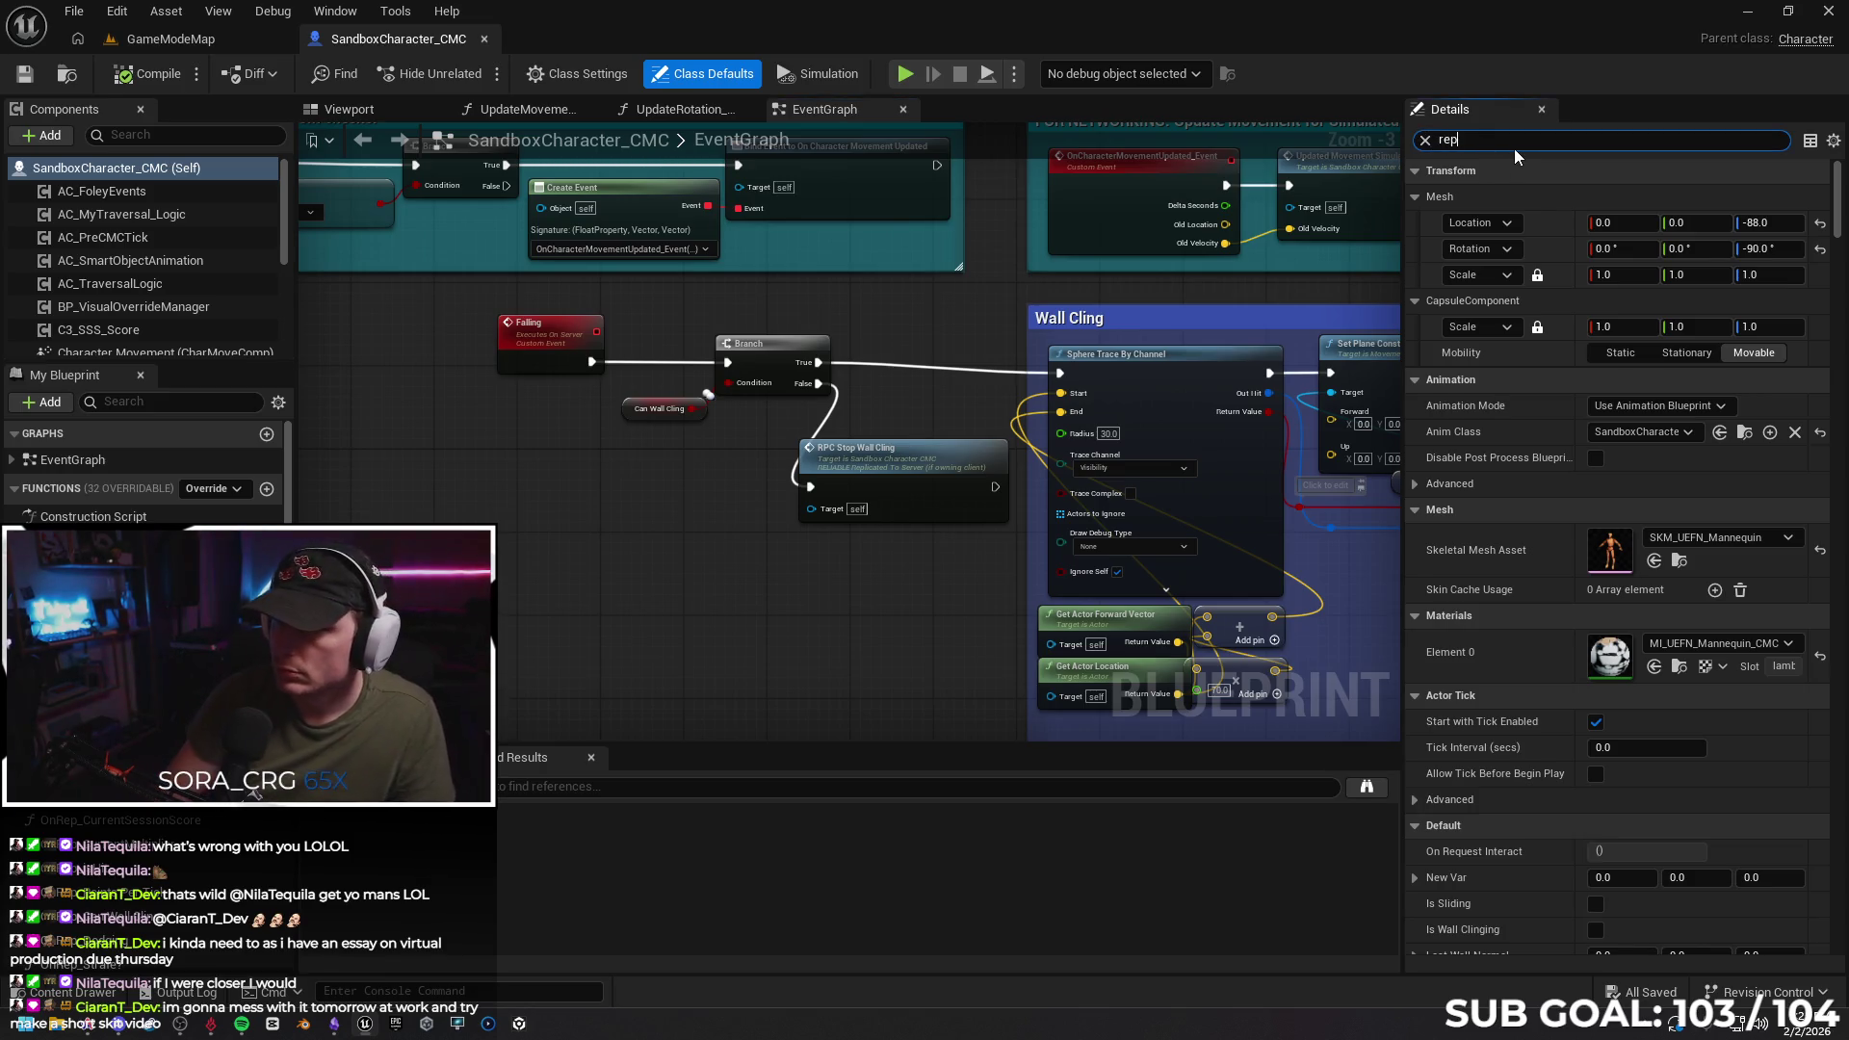
scroll(1669, 688, "down", 5)
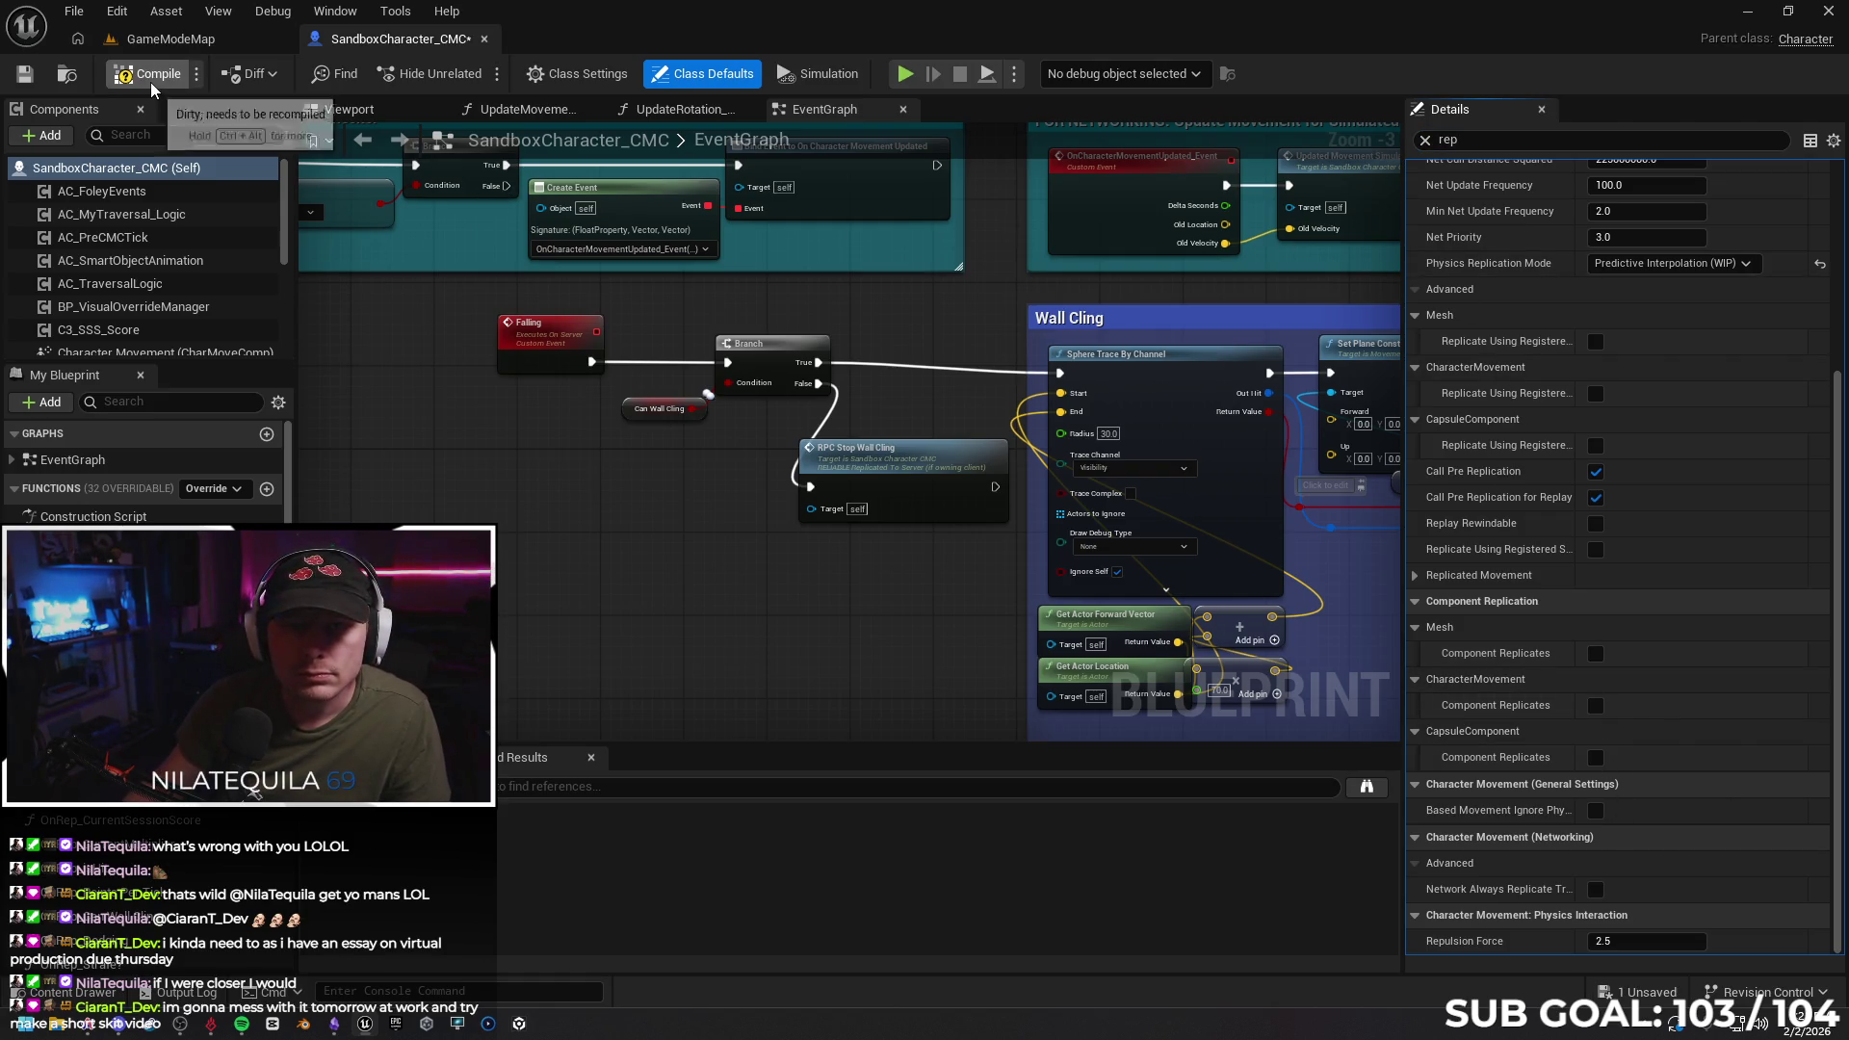
left_click(25, 75)
left_click(484, 38)
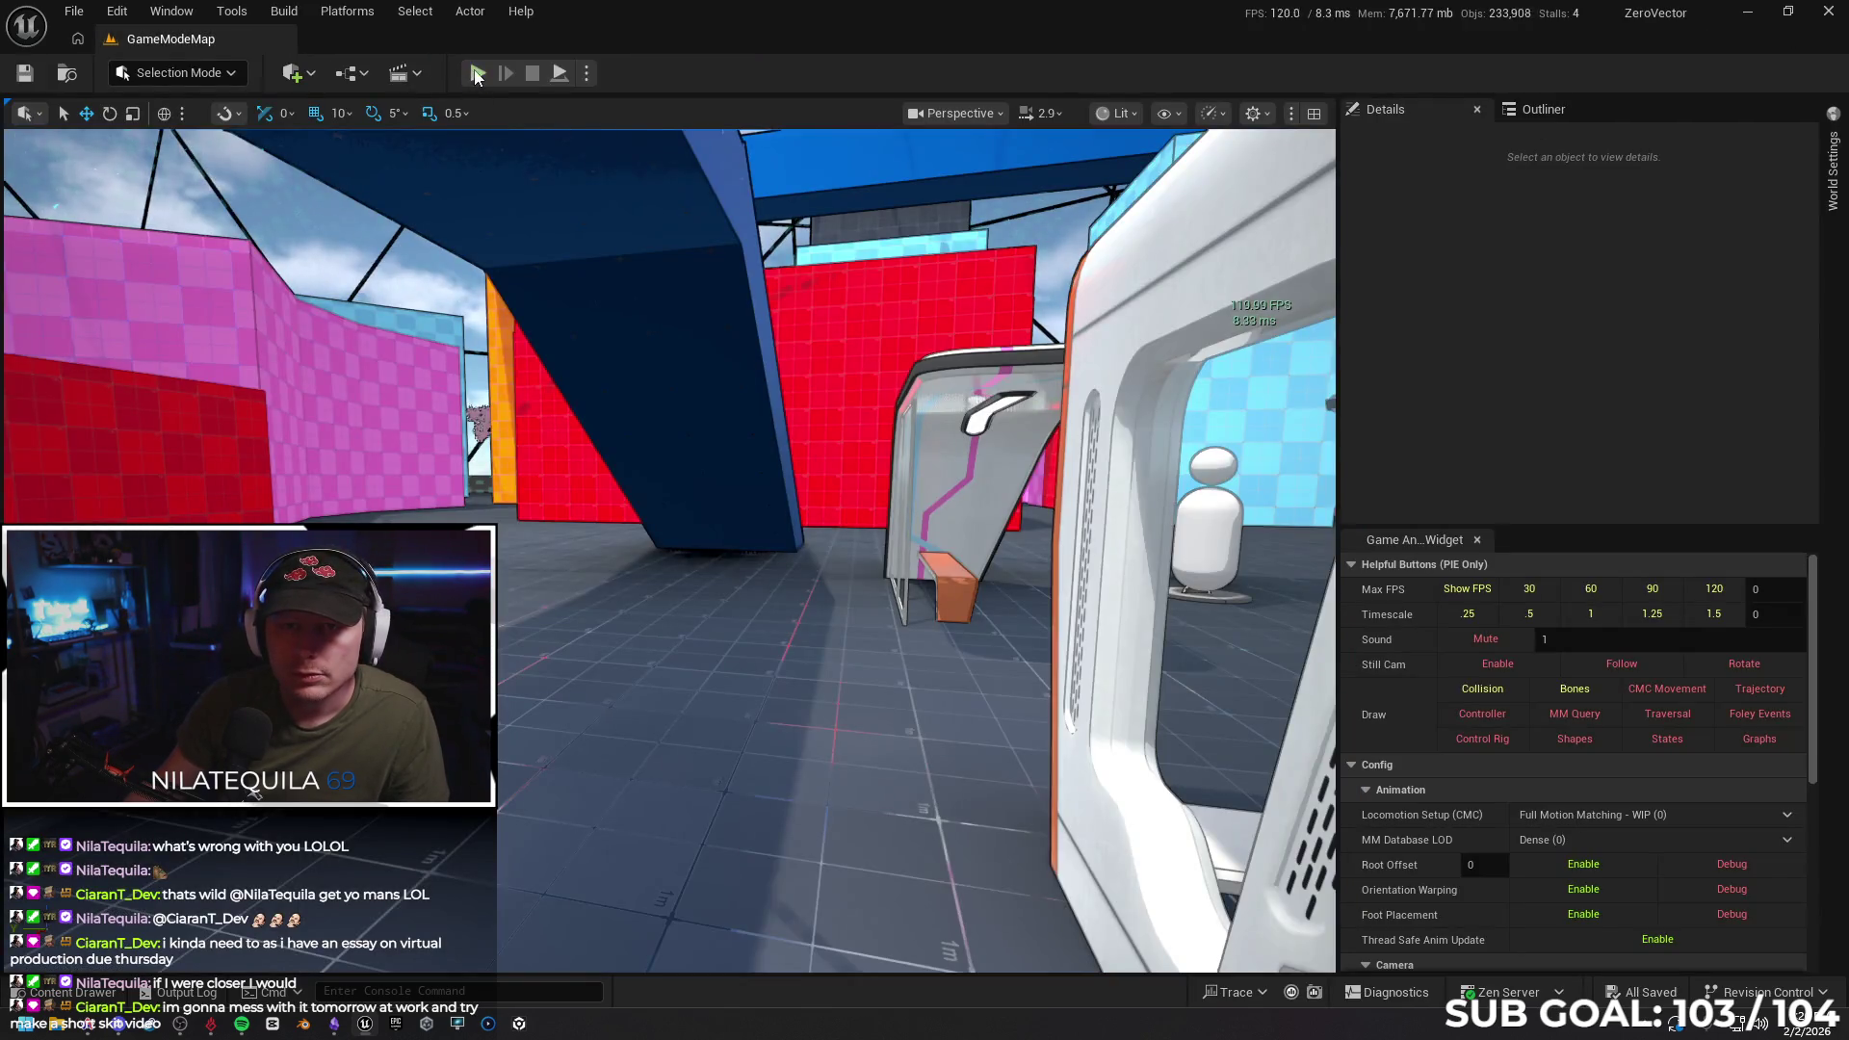
Start Play-In-Editor and run, jump and wall-run across the blue ramp, pink blocks and red wall
left_click(476, 74)
key("w")
key("space")
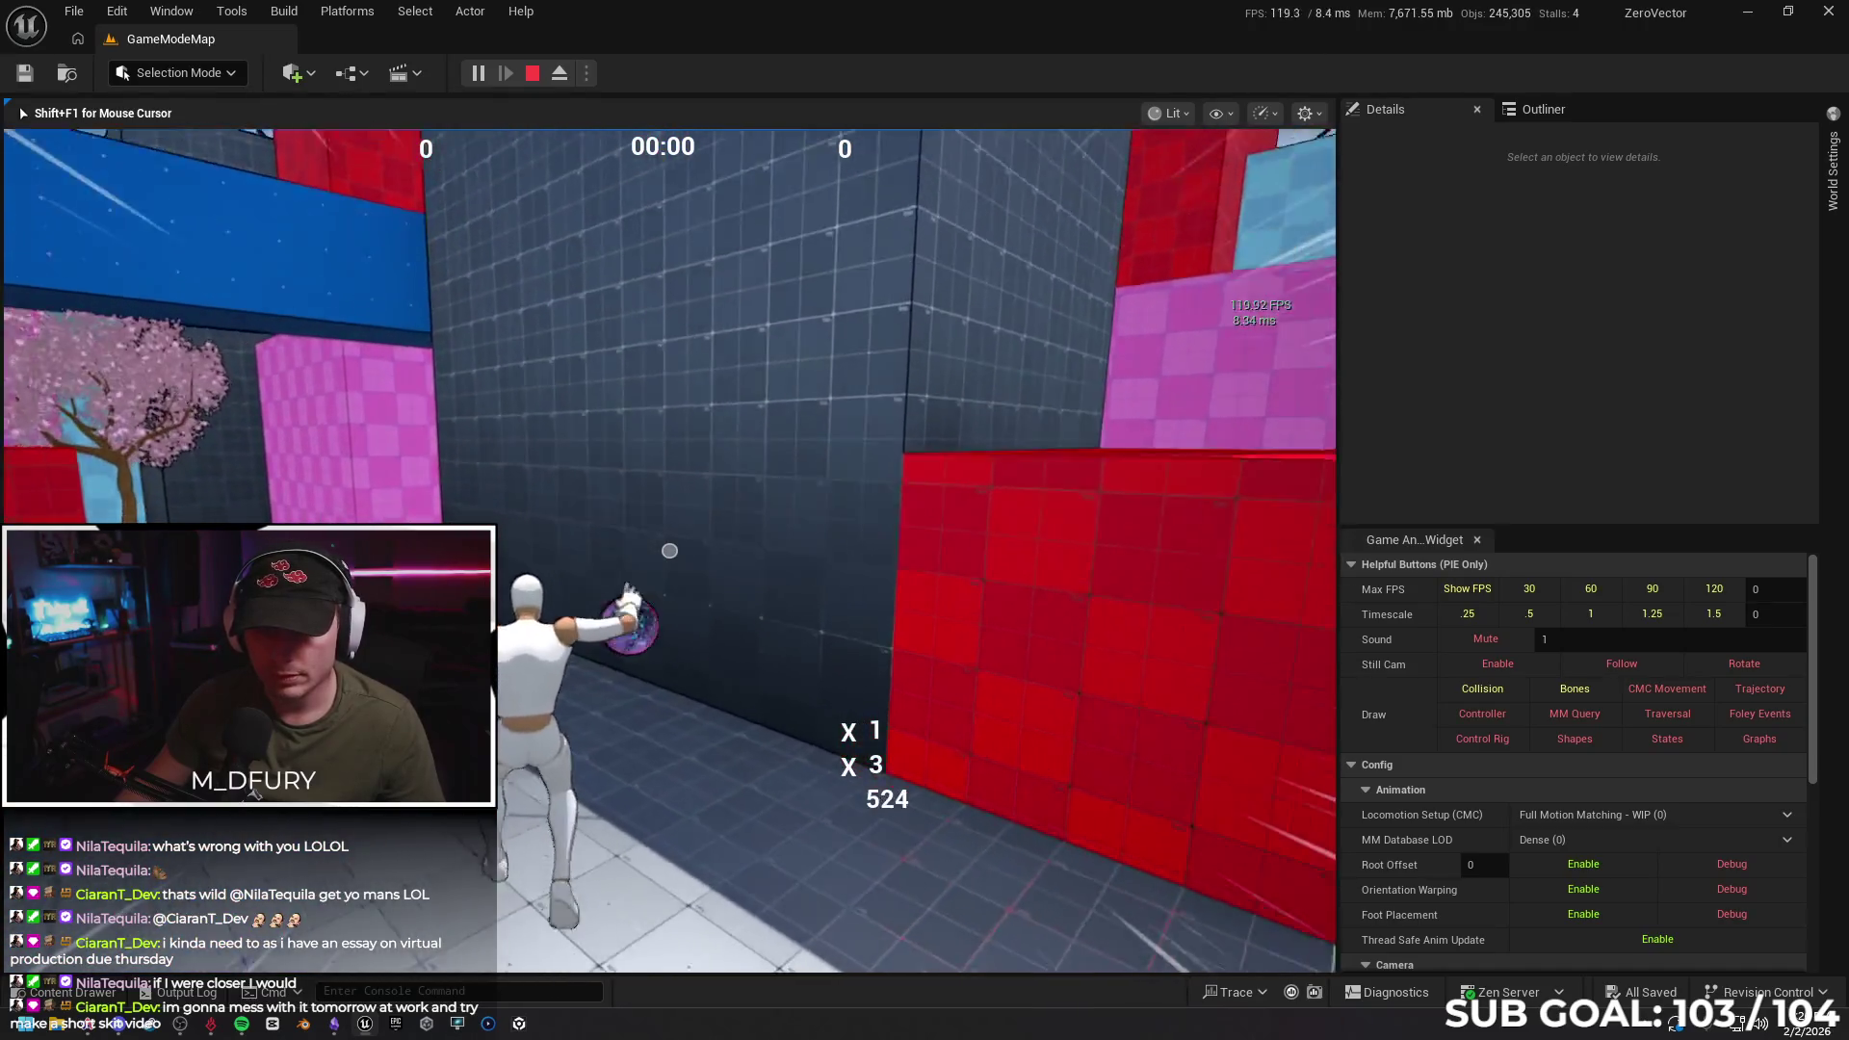
key("space")
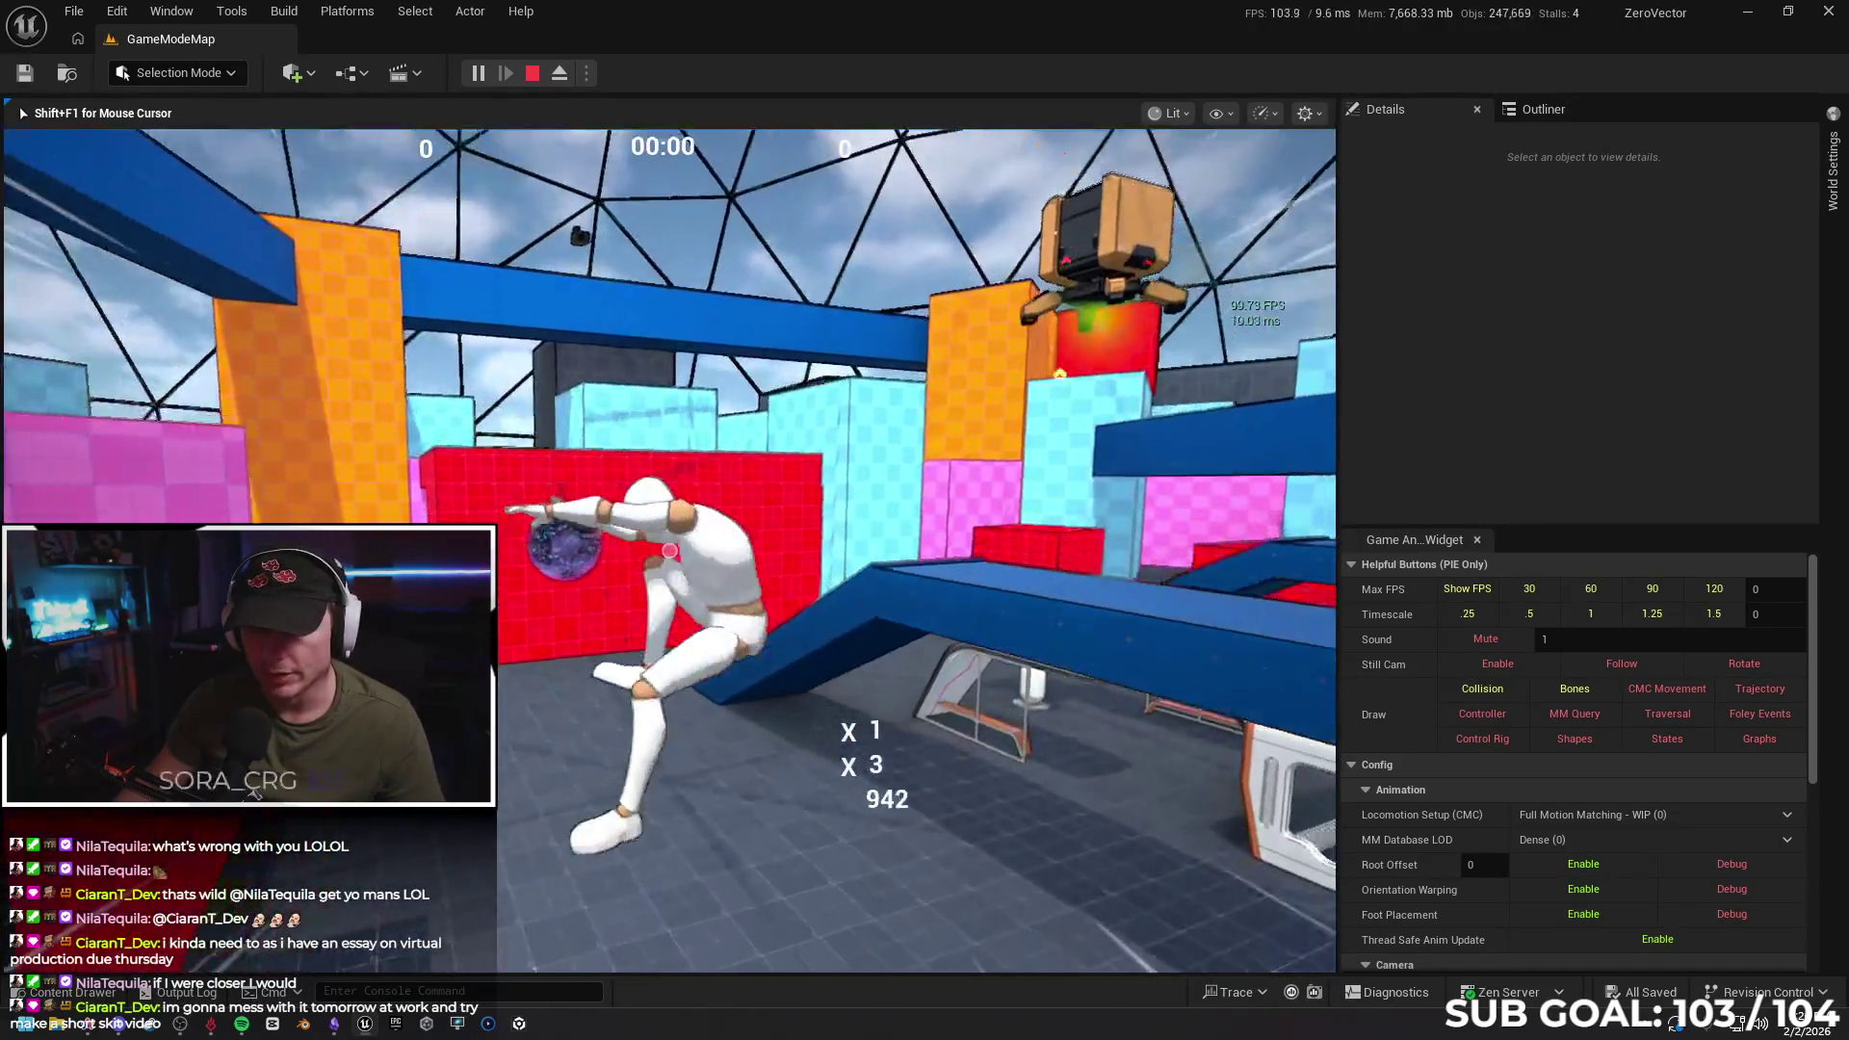
key("space")
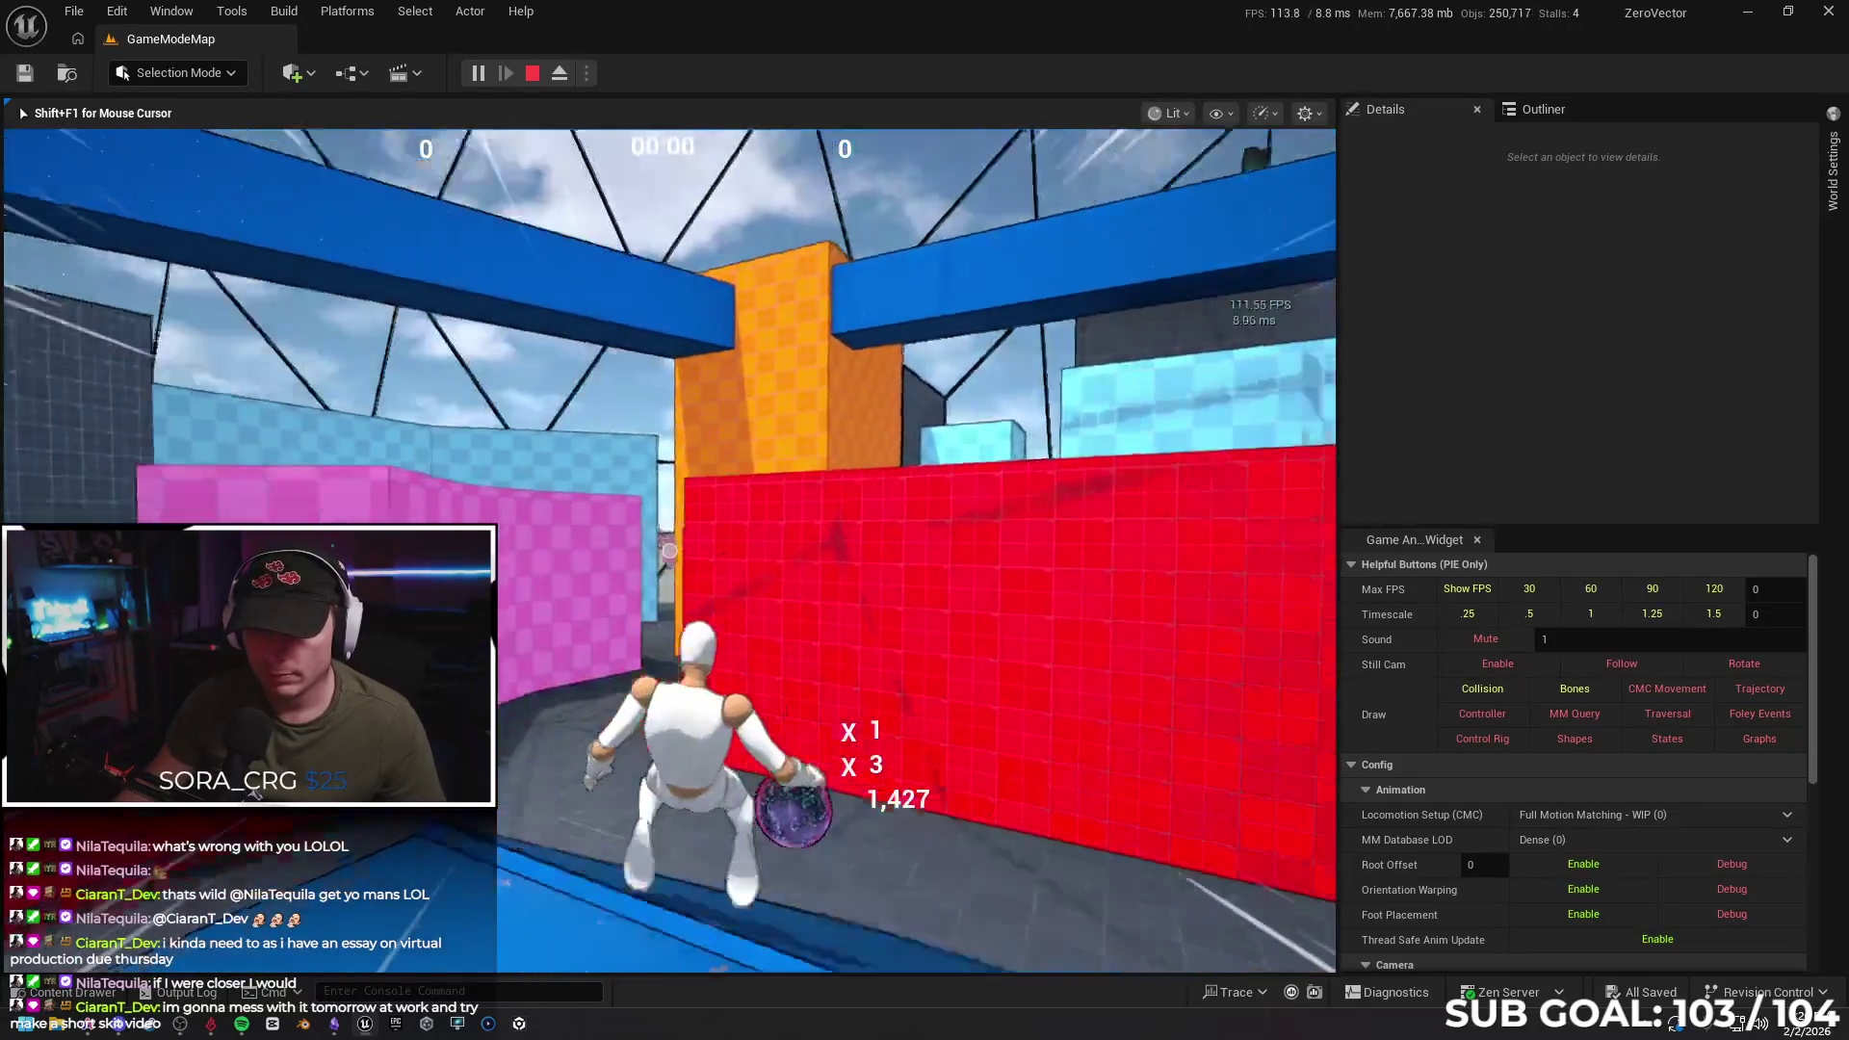
key("space")
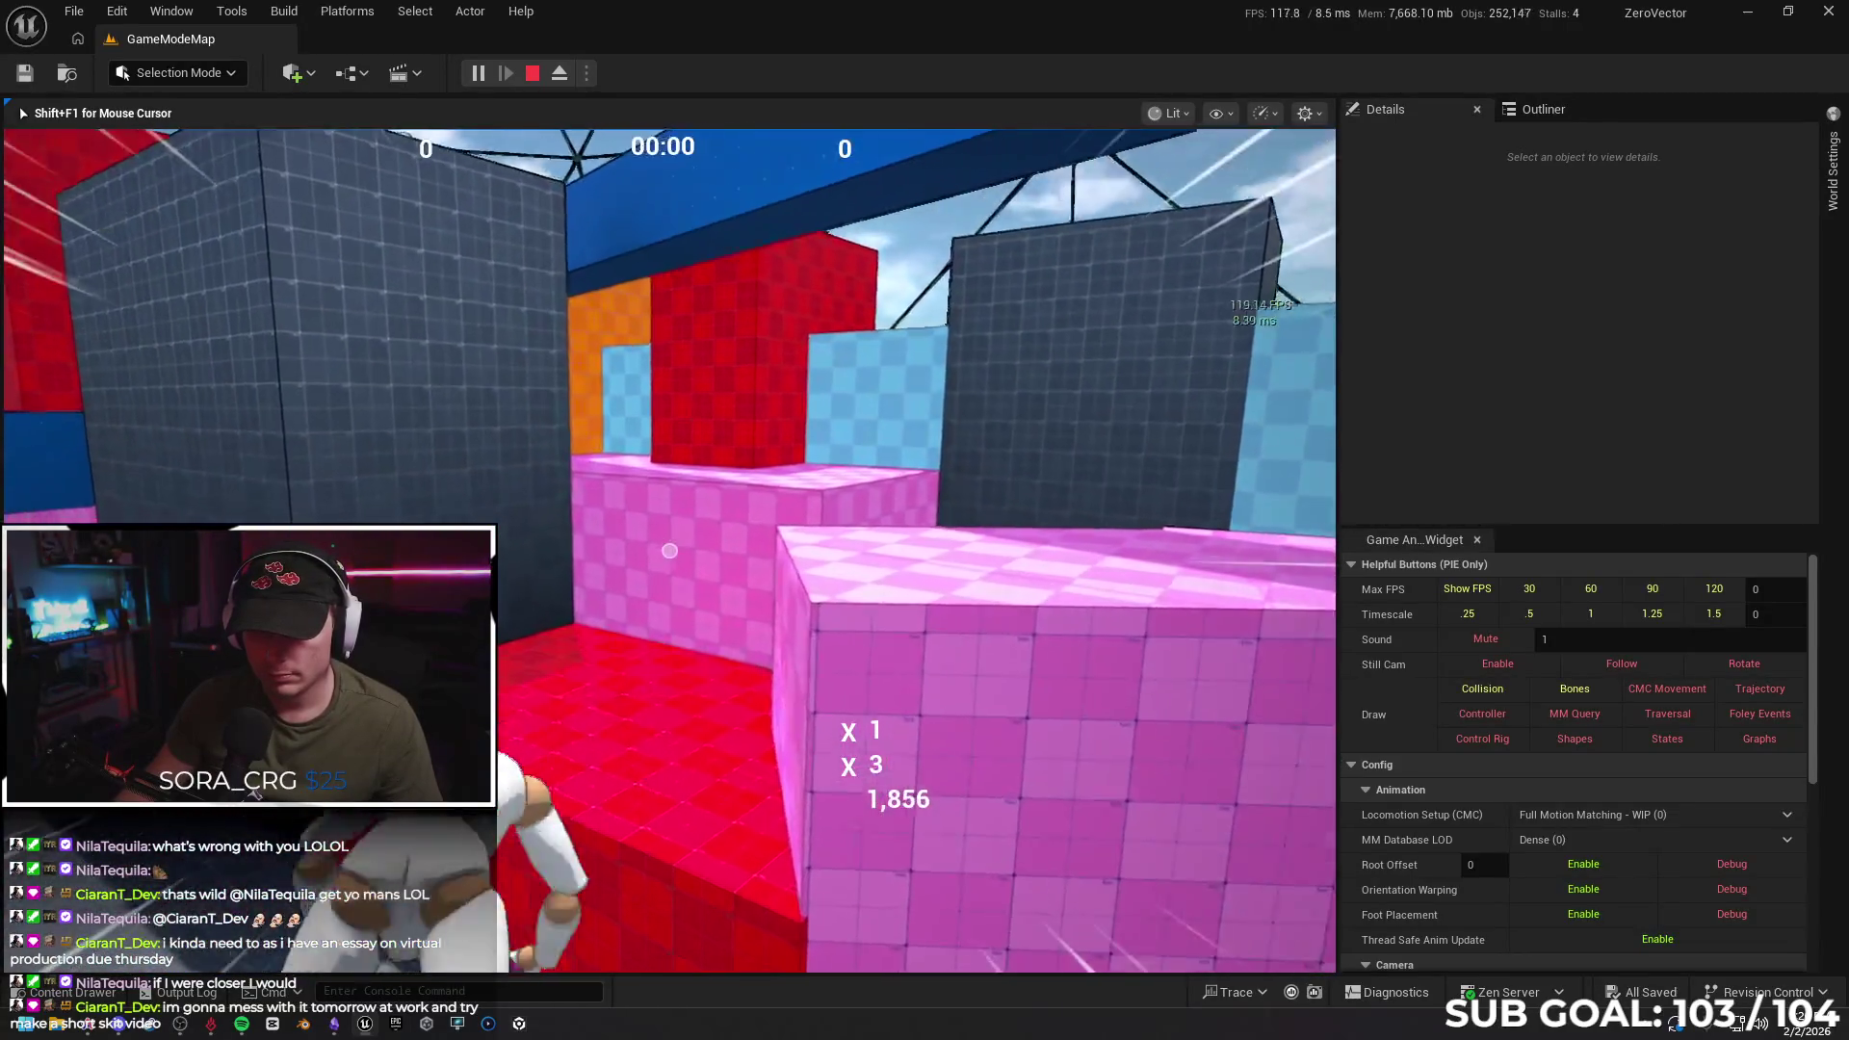
key("space")
key("space")
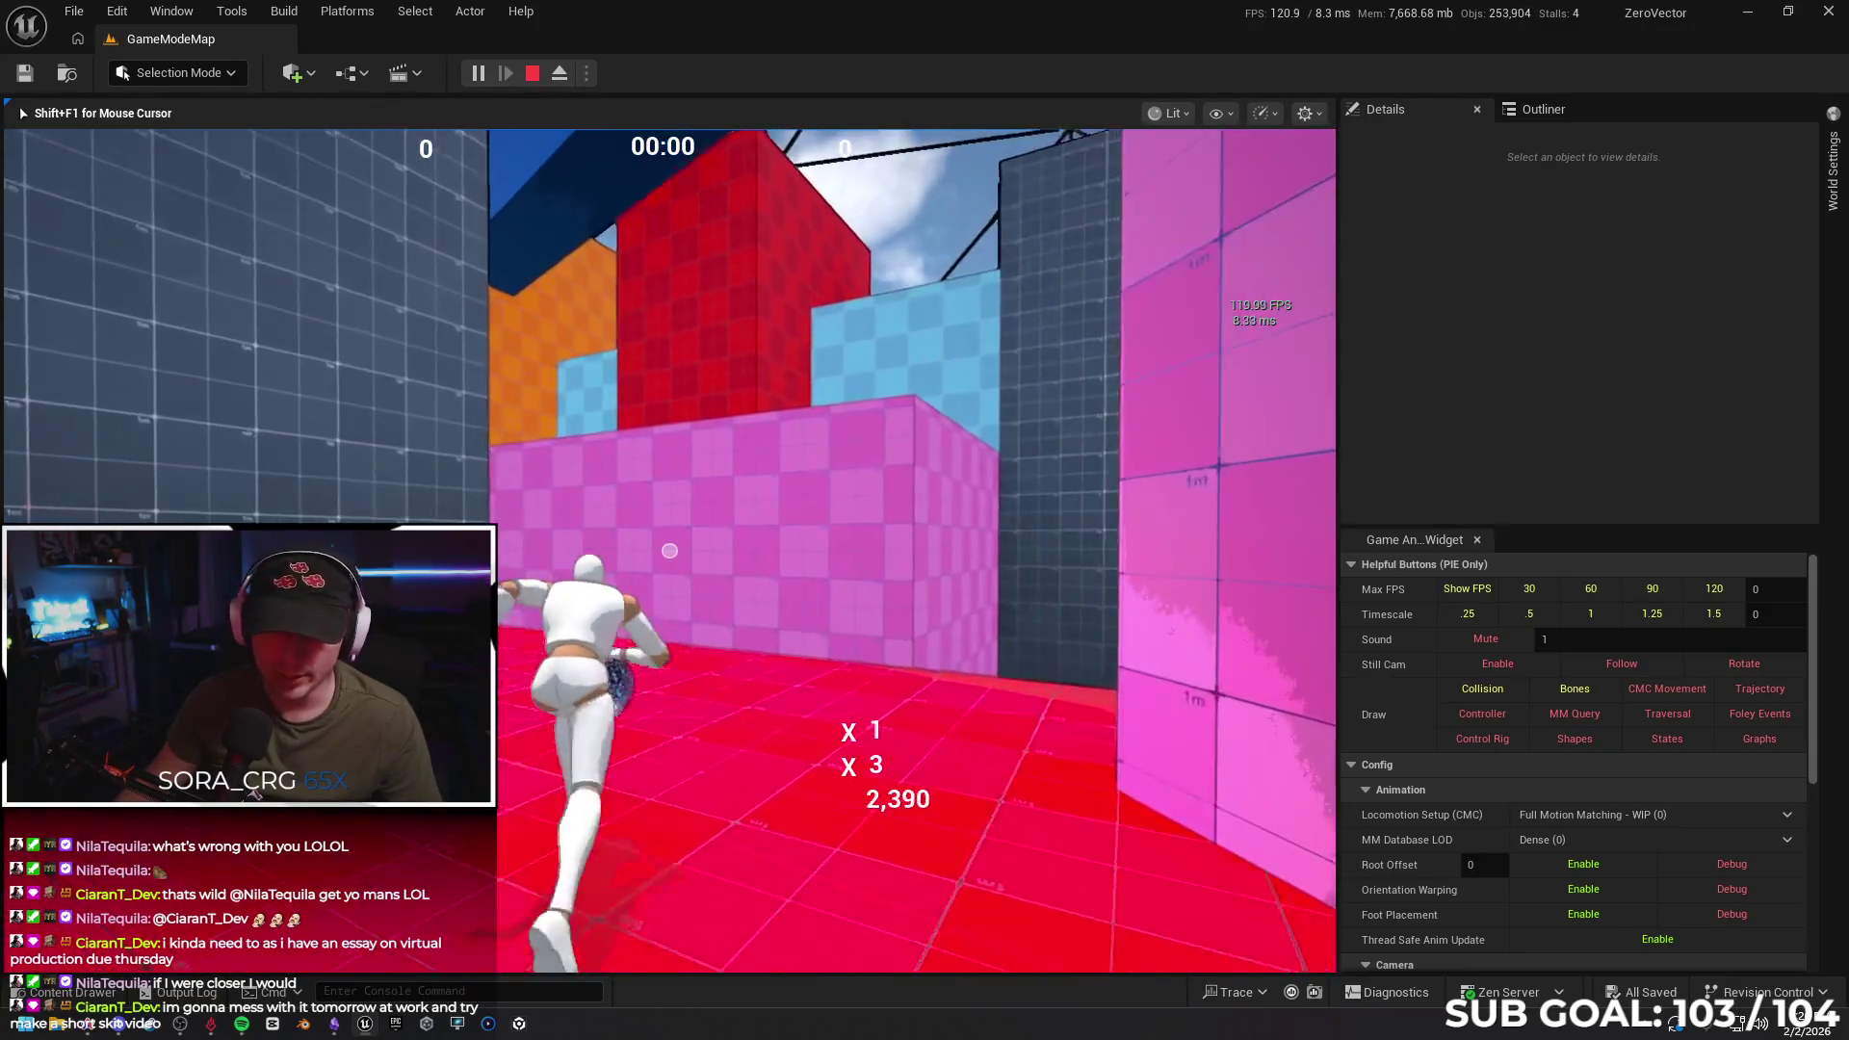
key("space")
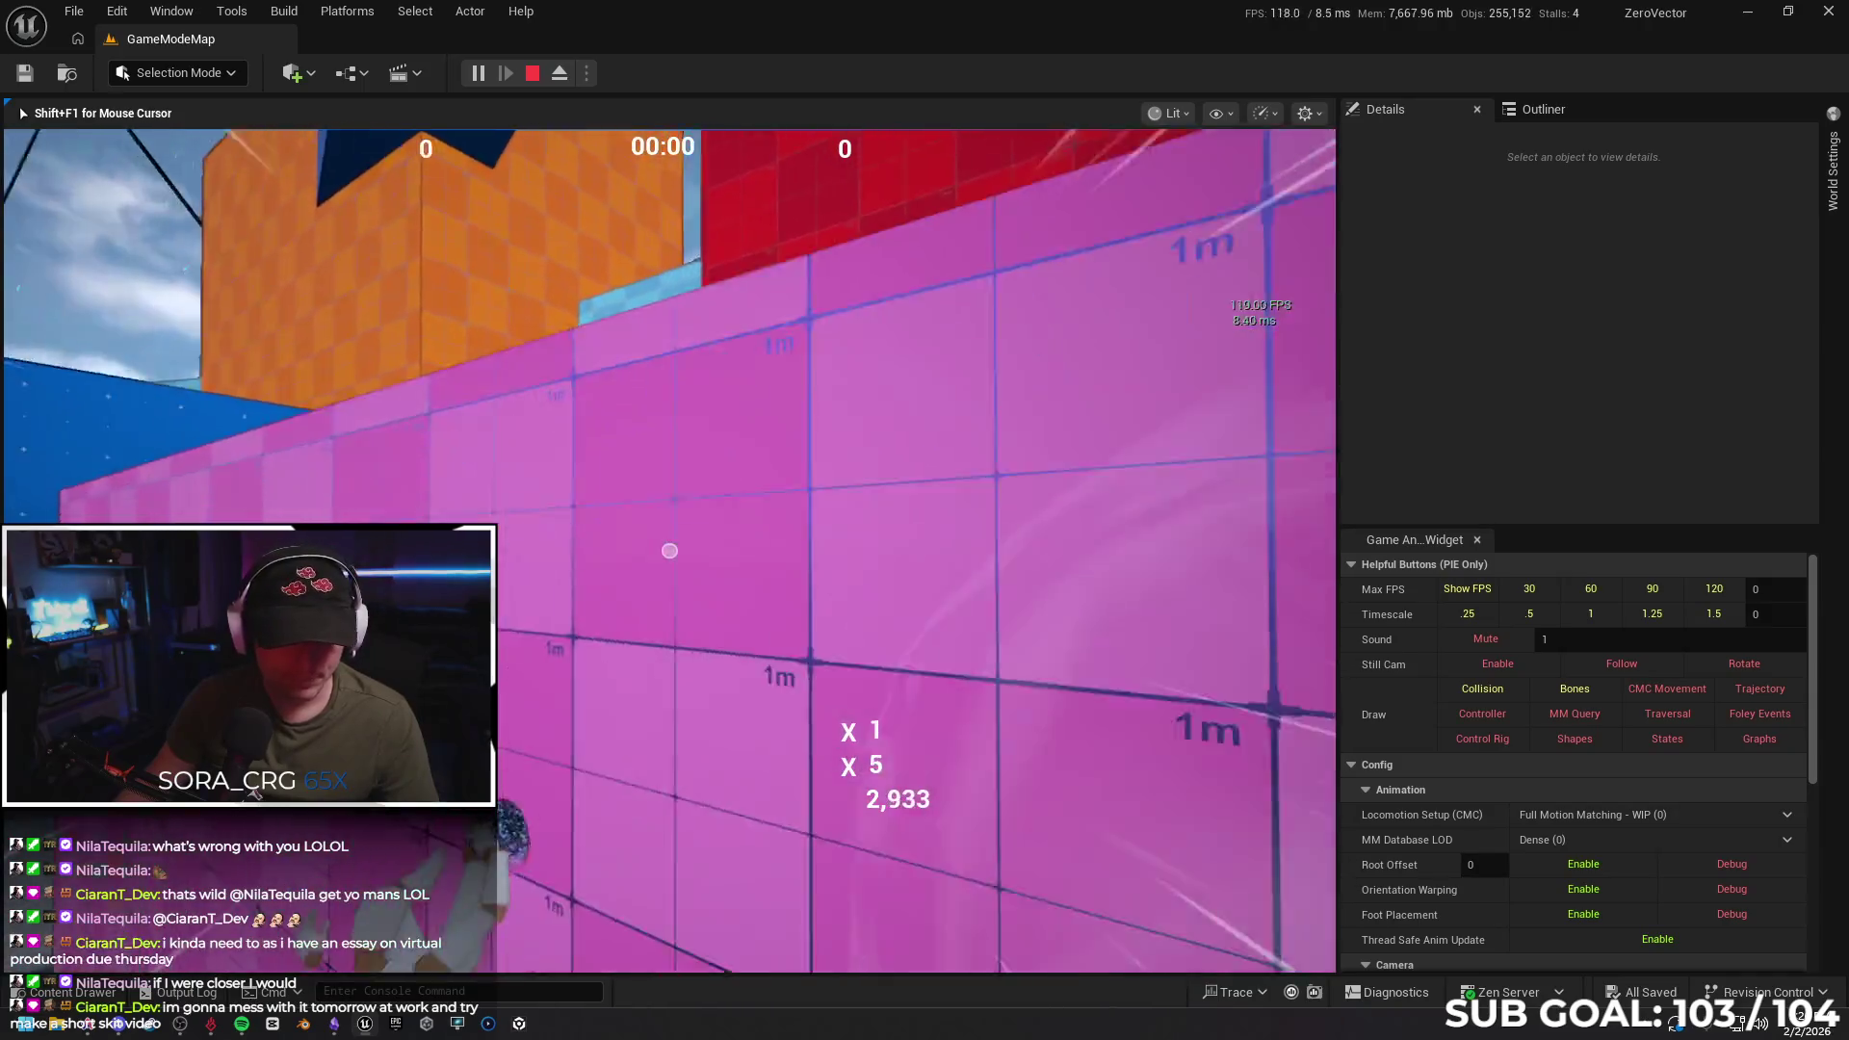
Climb the blue wall, wall-run the red and blue walls, and run across the red block
key("space")
key("space")
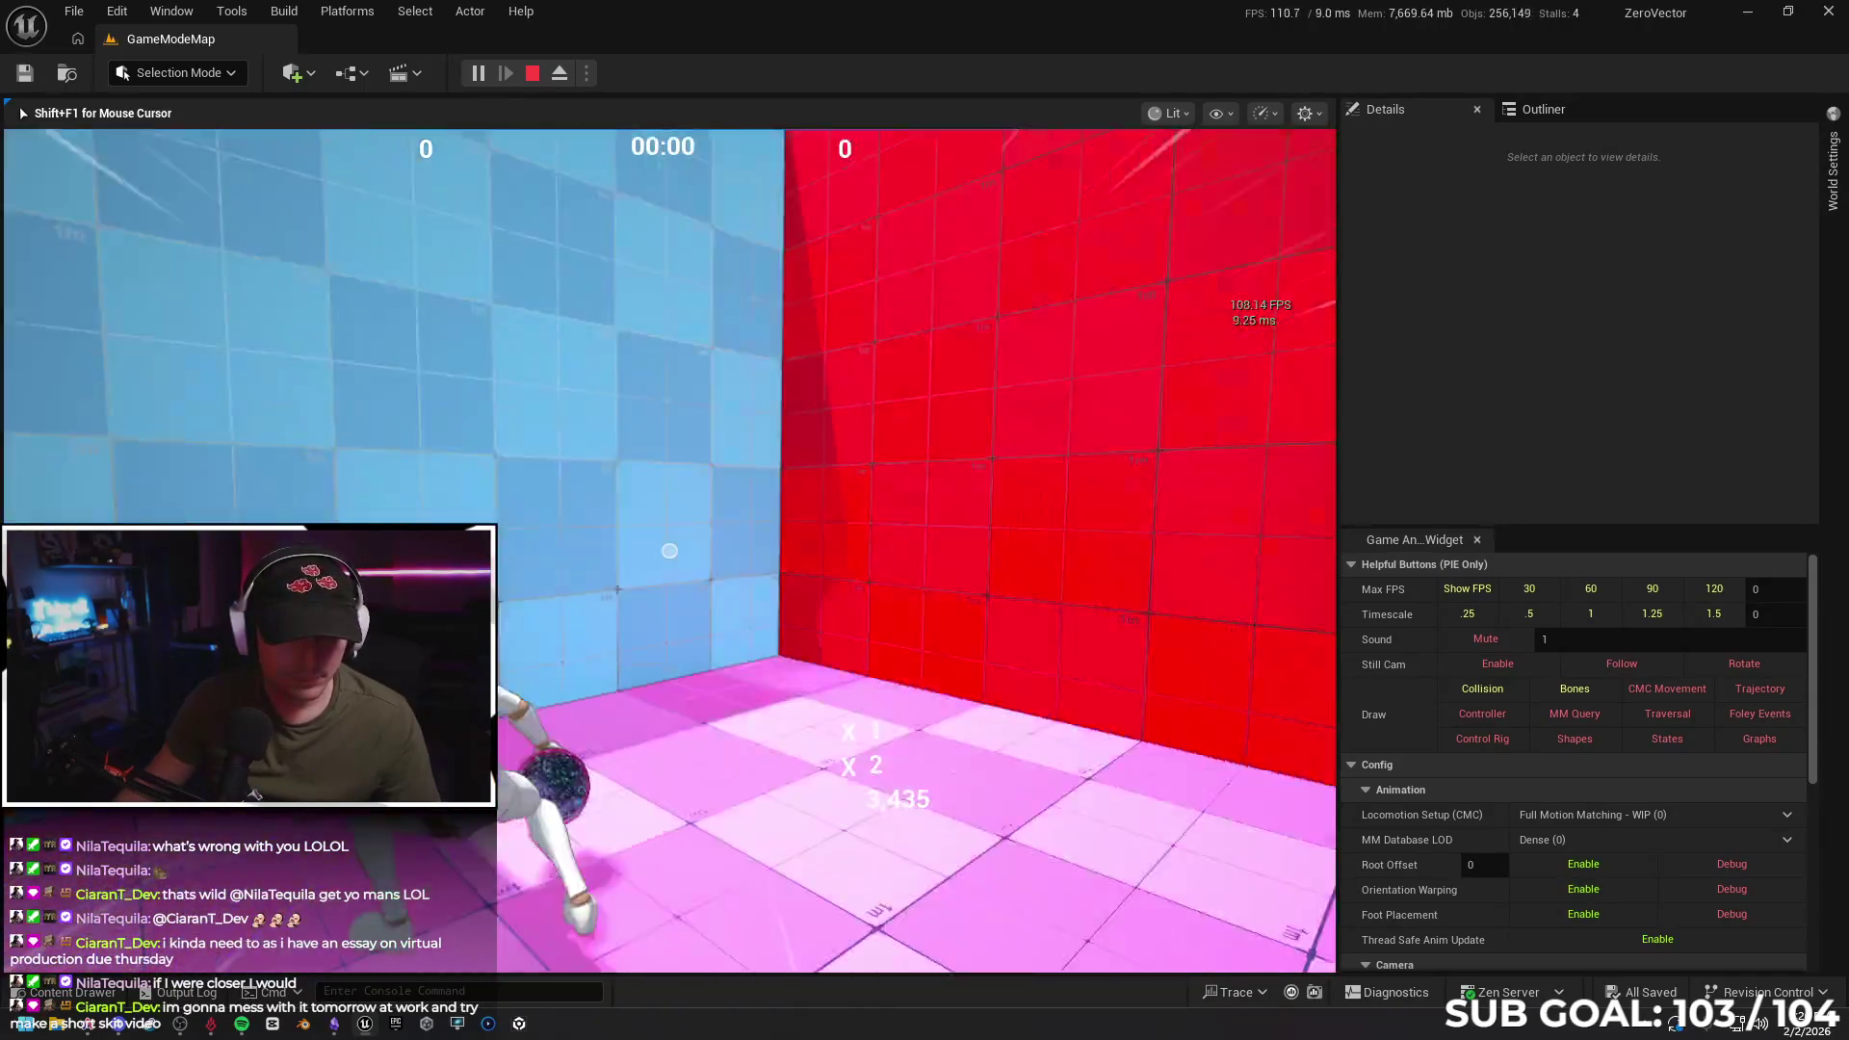
key("space")
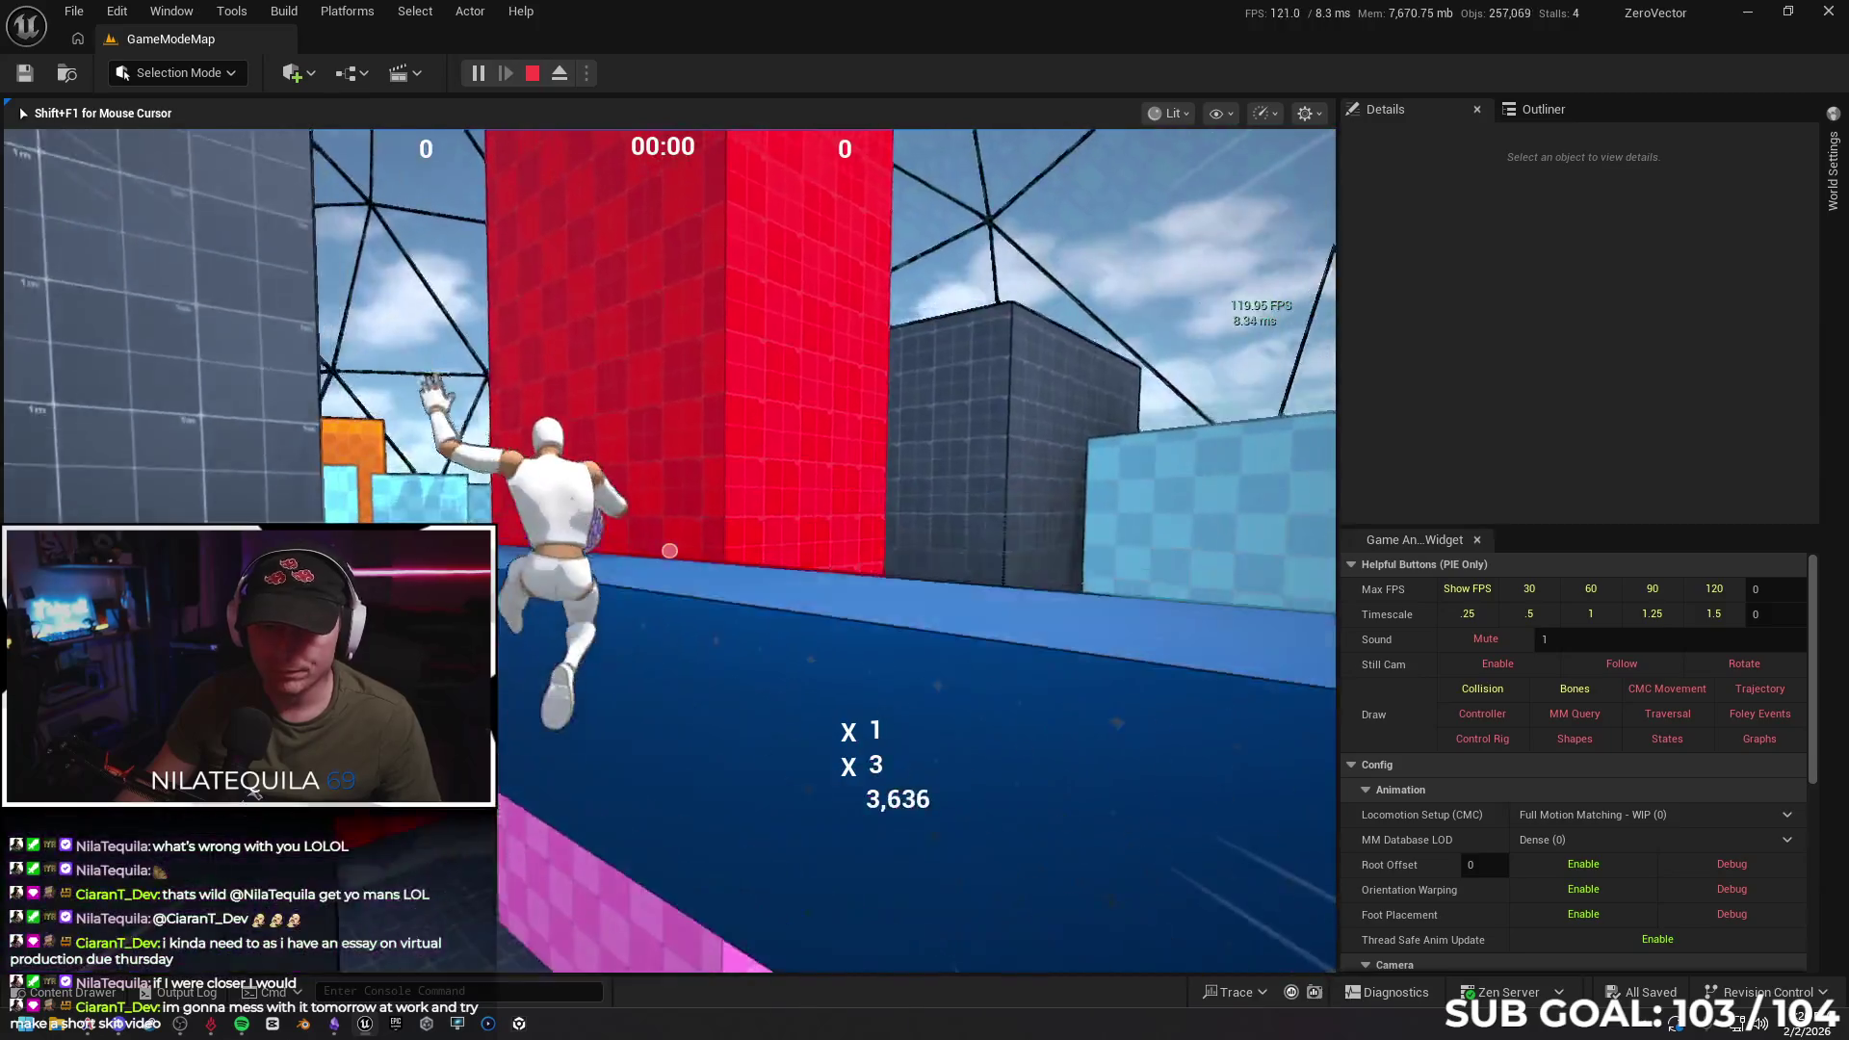
key("space")
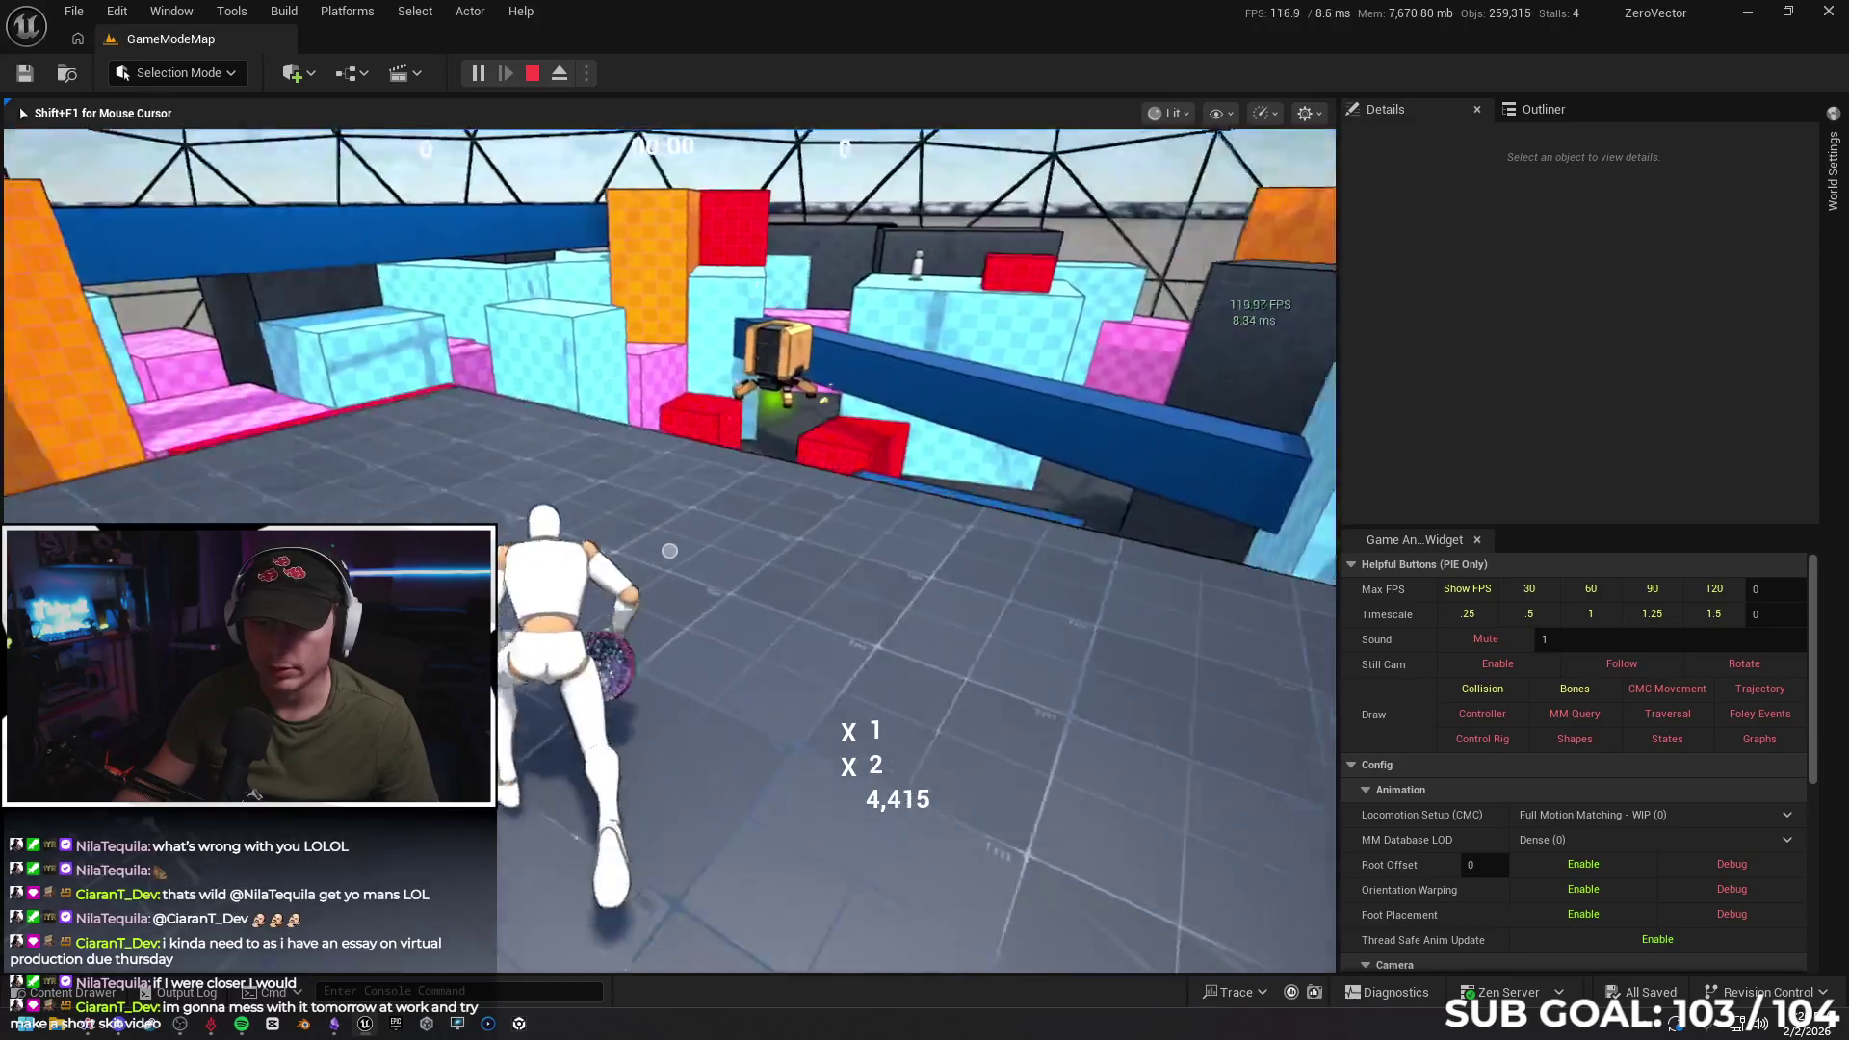
key("space")
key("space")
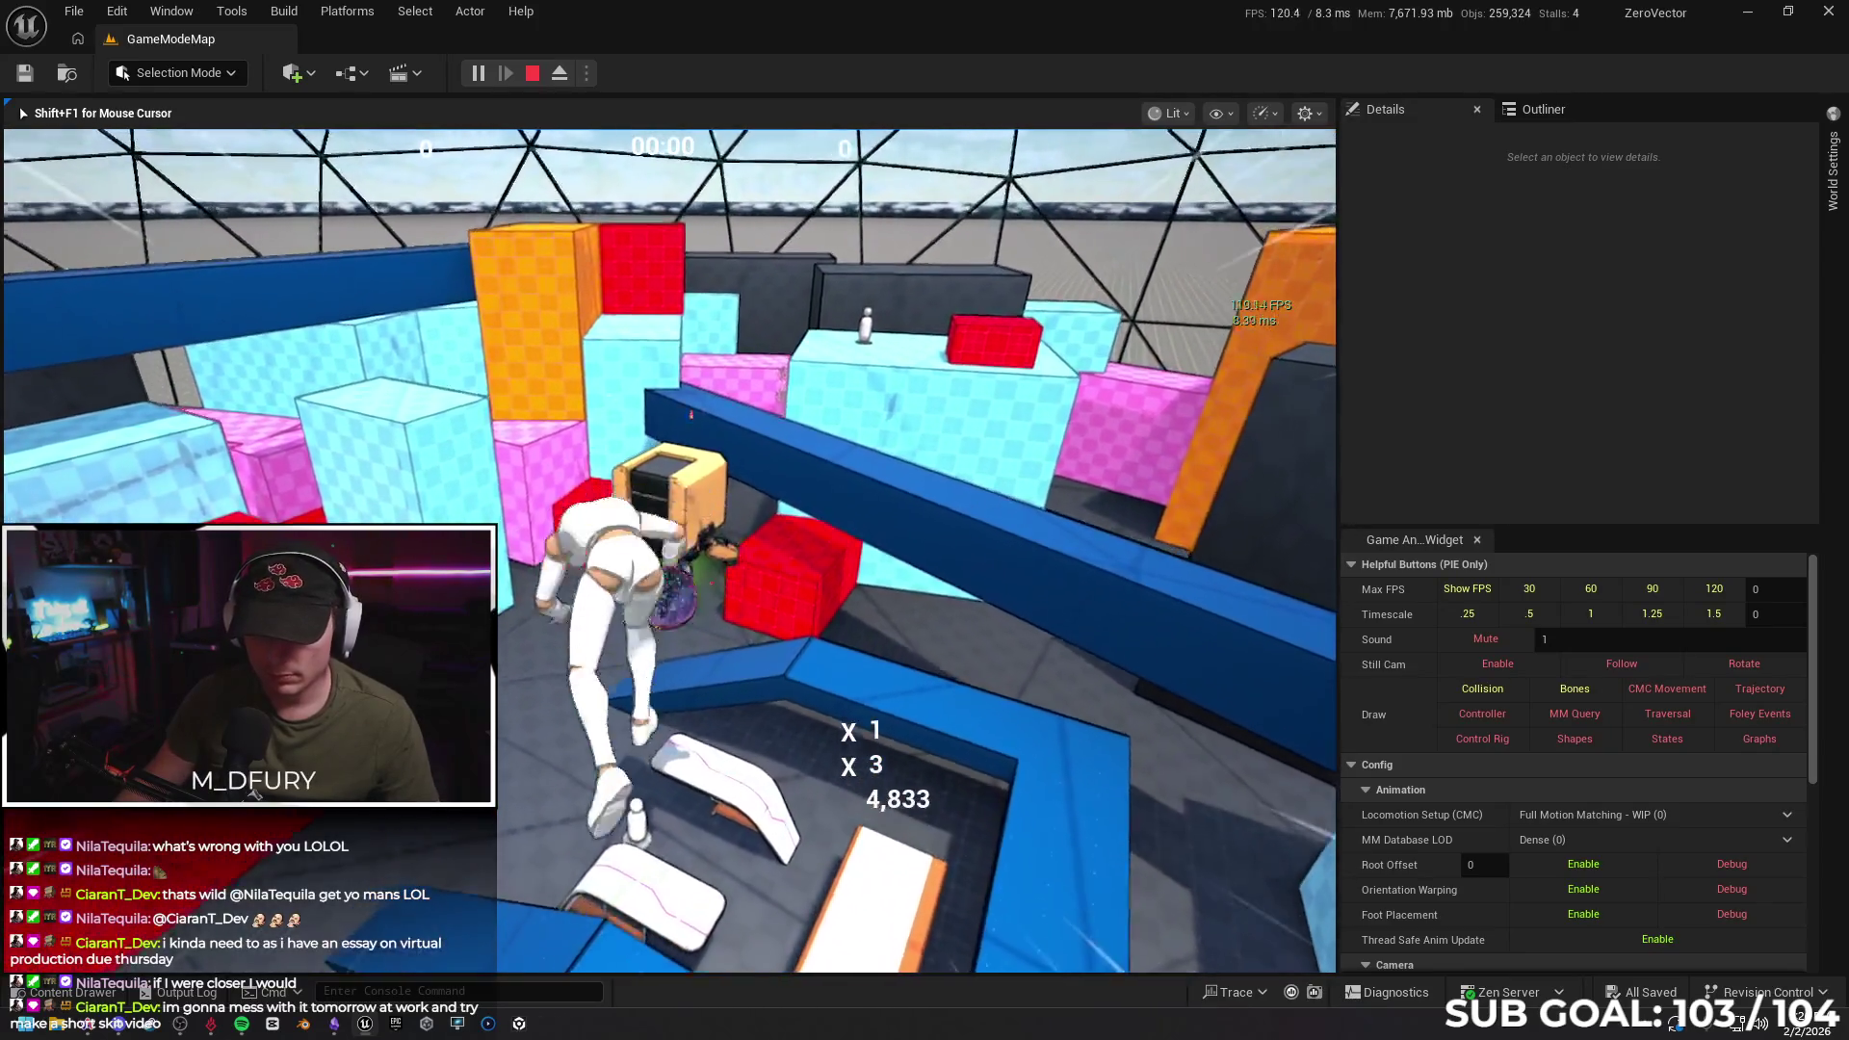
key("space")
key("space")
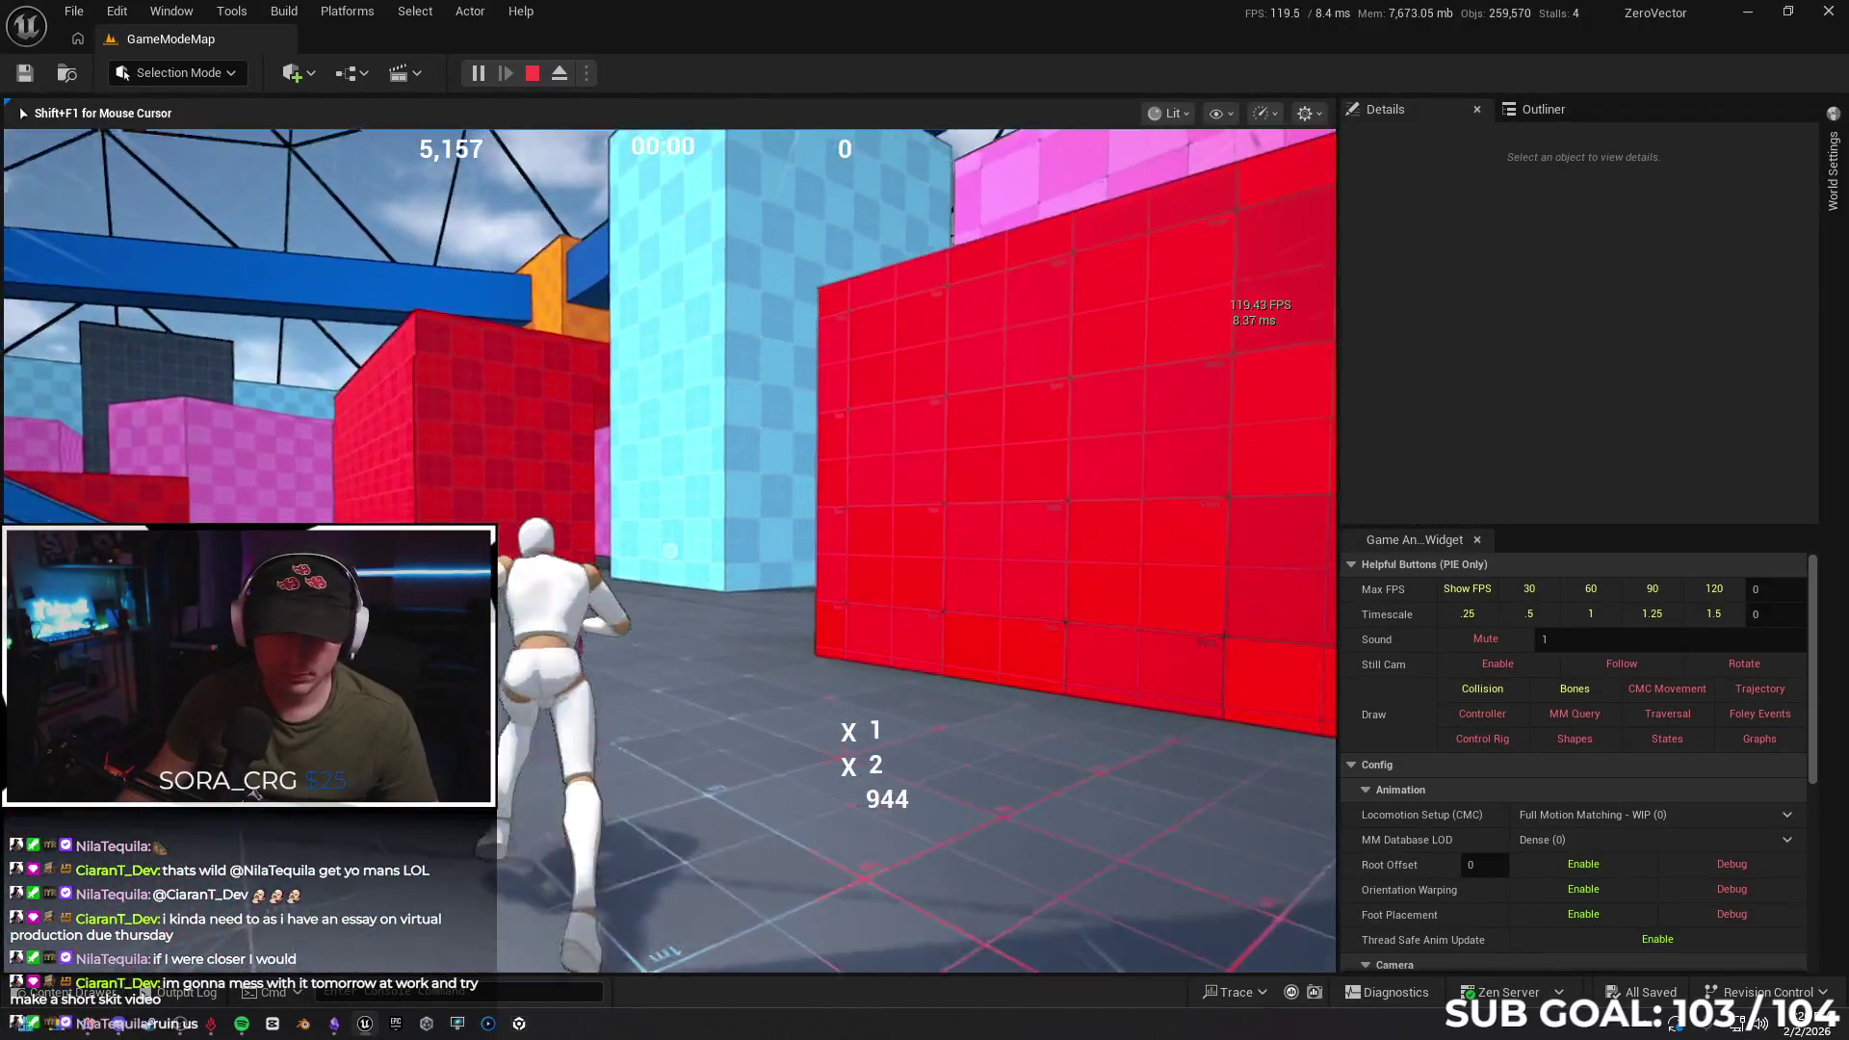
key("space")
key("space")
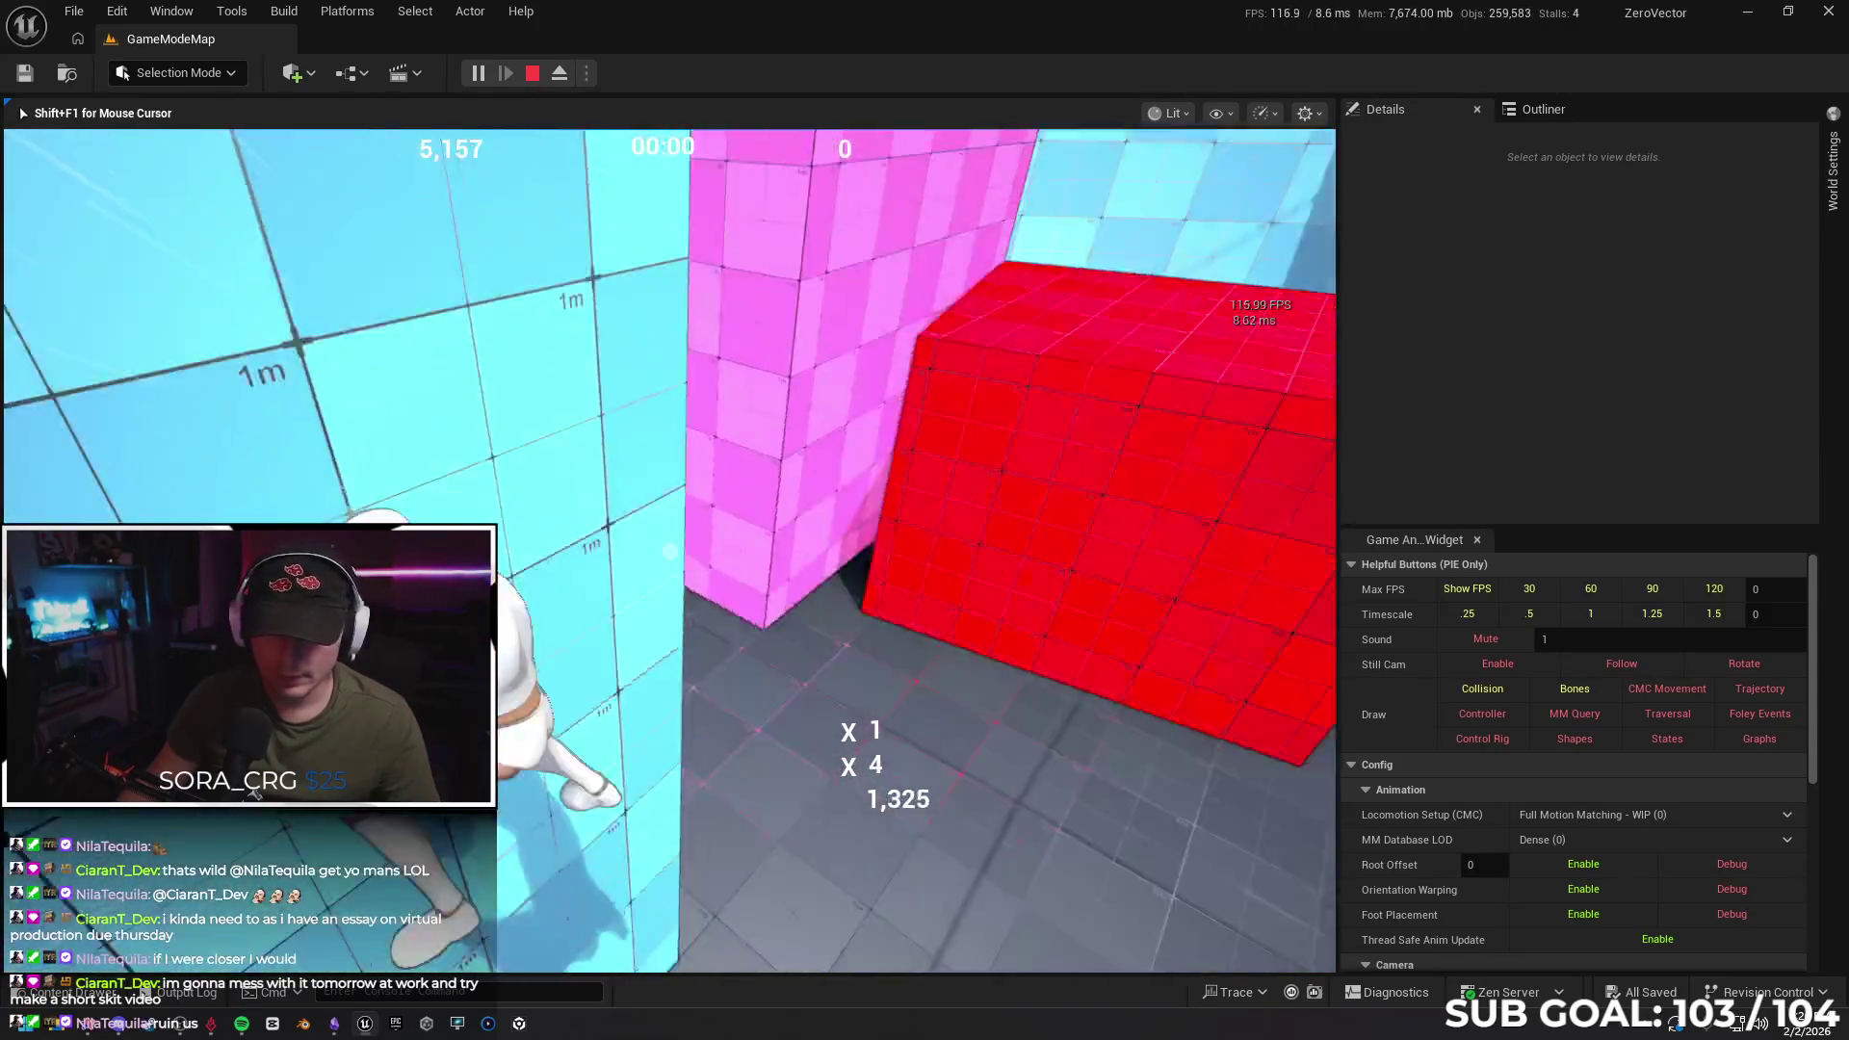
key("w")
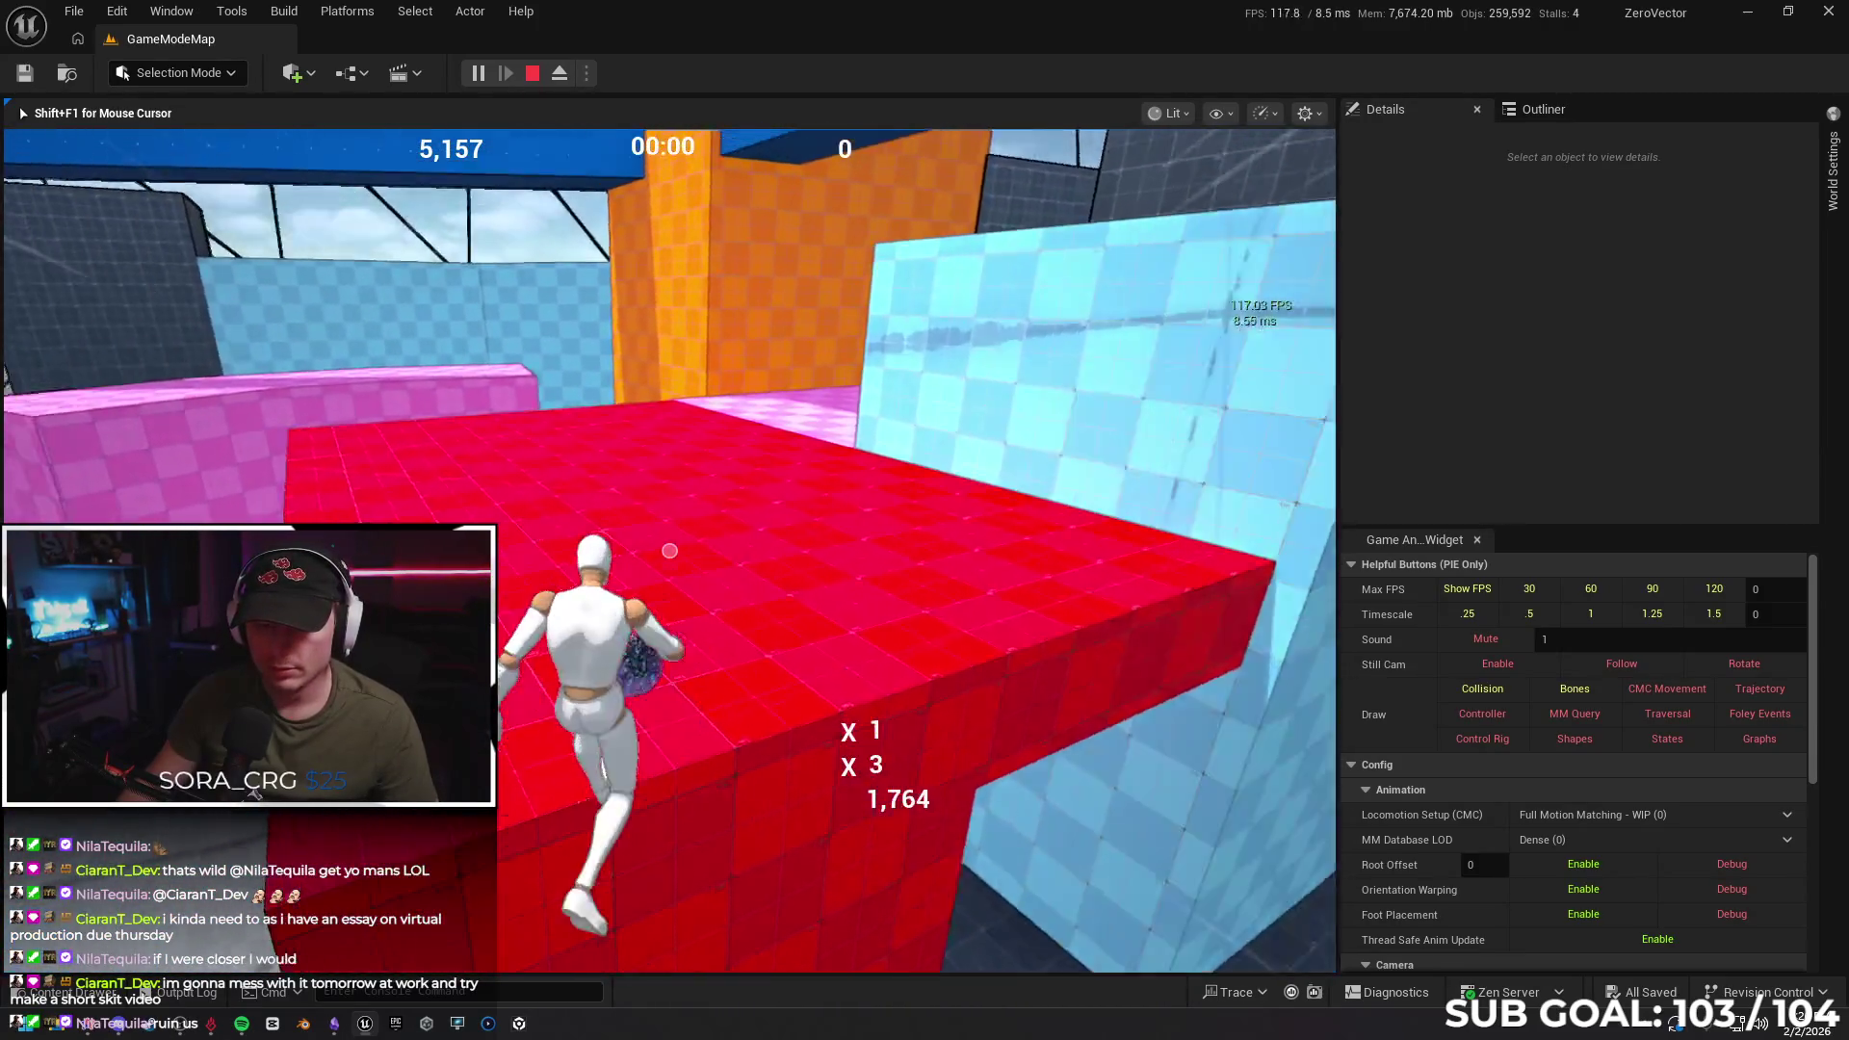